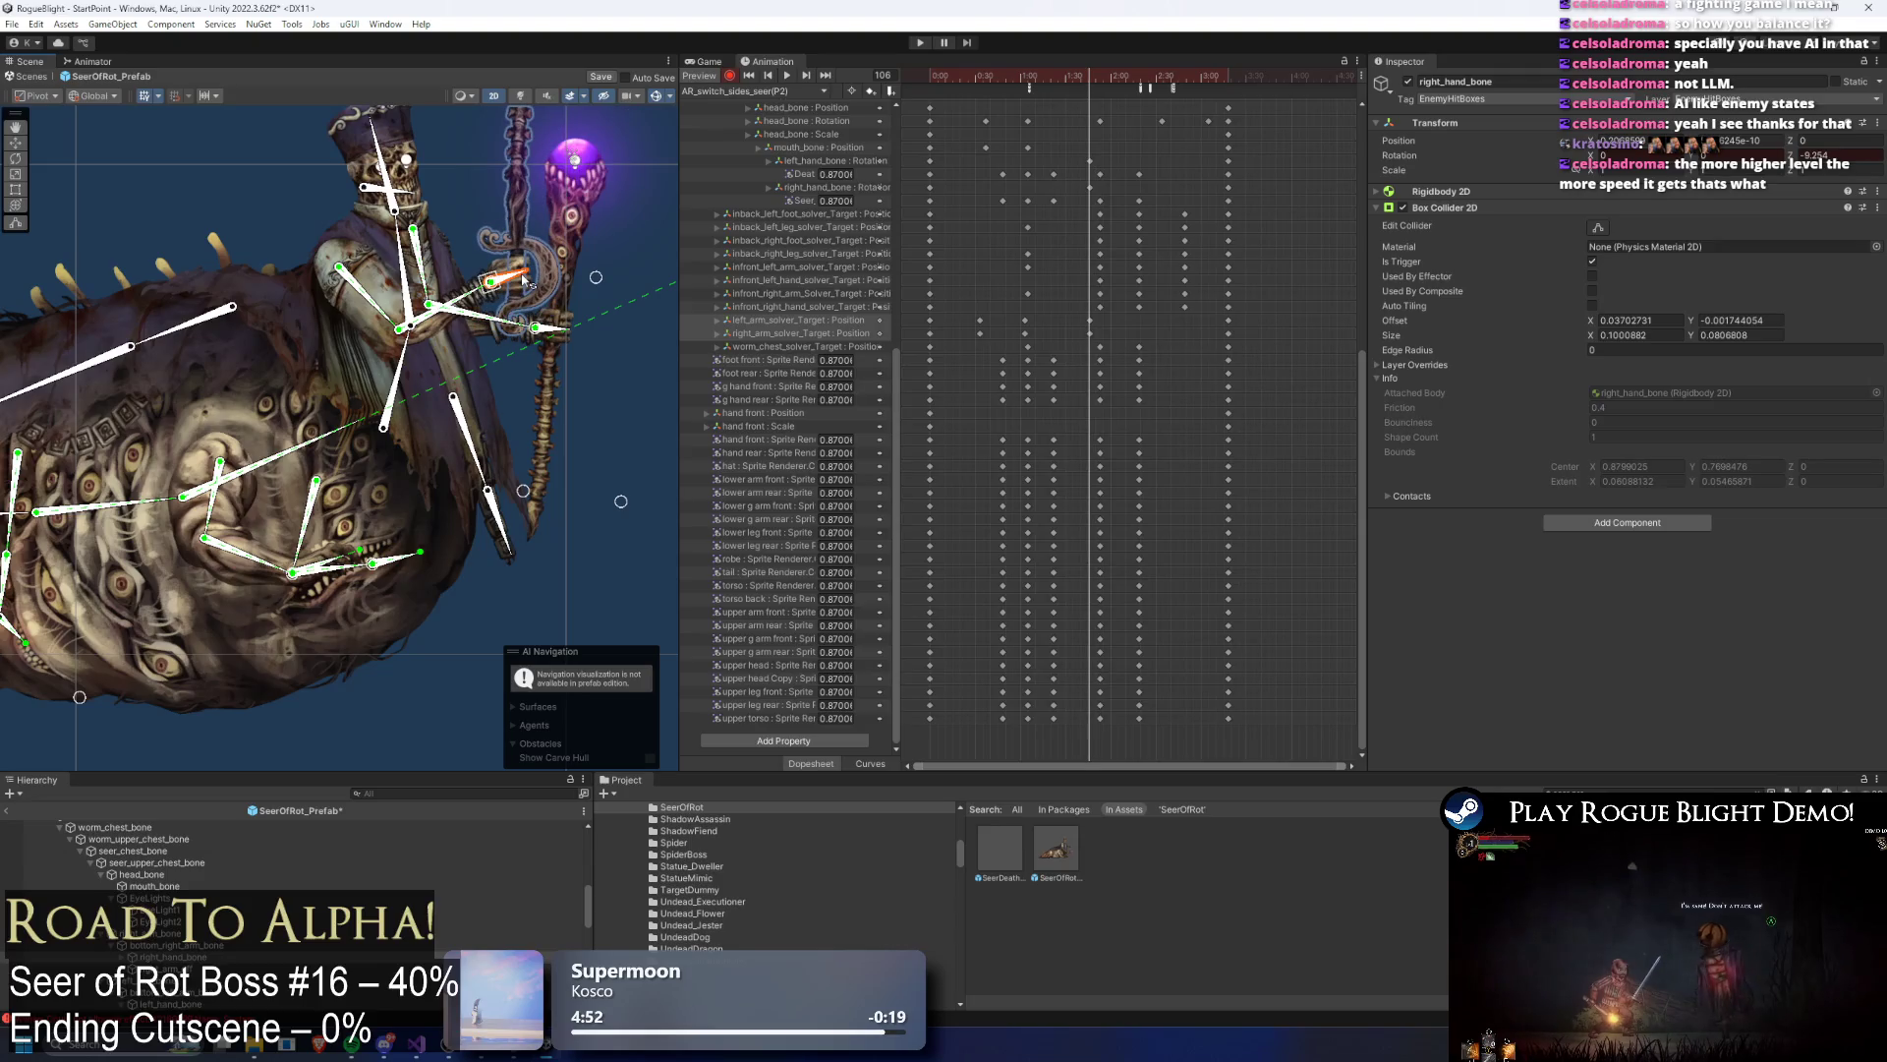
Step: Rotate right_hand_bone to tilt the staff further, checking the pose at frames 43 and 93
drag(976, 155, 1021, 167)
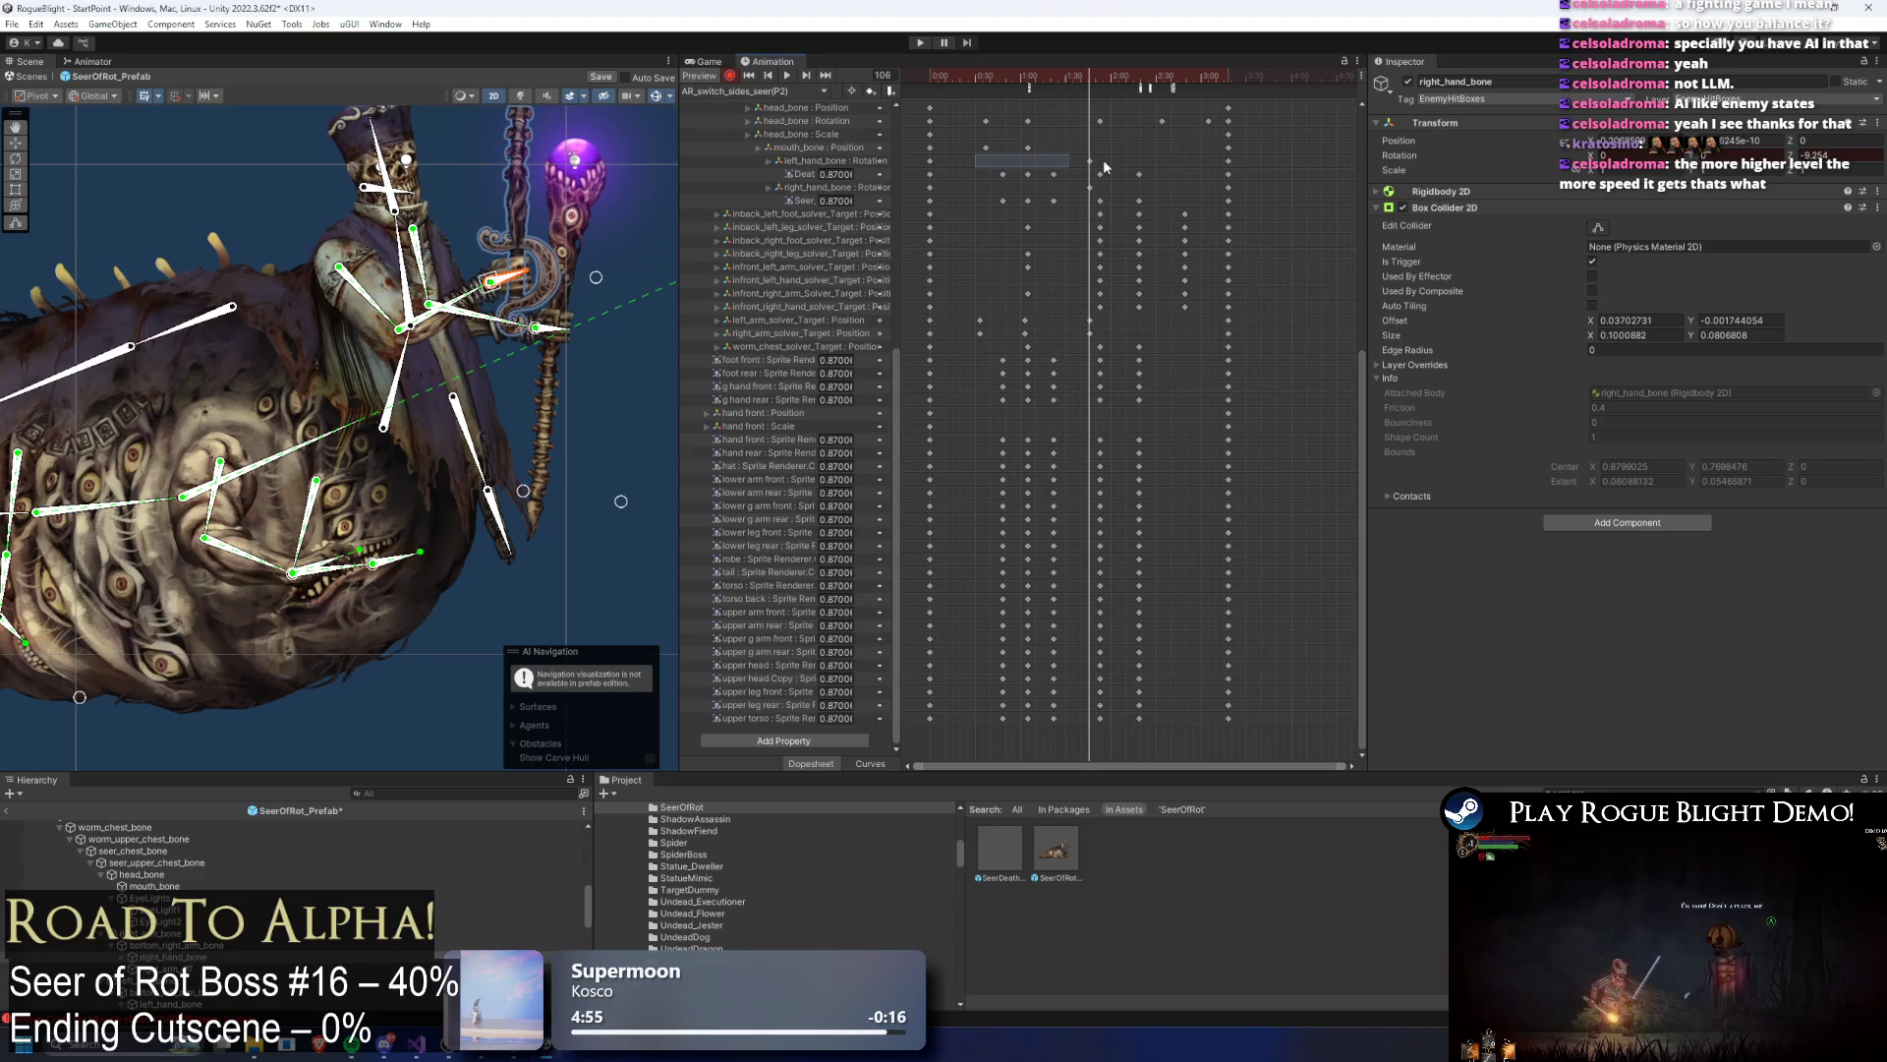
mouse_move(536, 295)
mouse_down()
mouse_move(550, 246)
mouse_move(590, 278)
mouse_move(557, 337)
mouse_move(498, 286)
mouse_move(504, 312)
mouse_up()
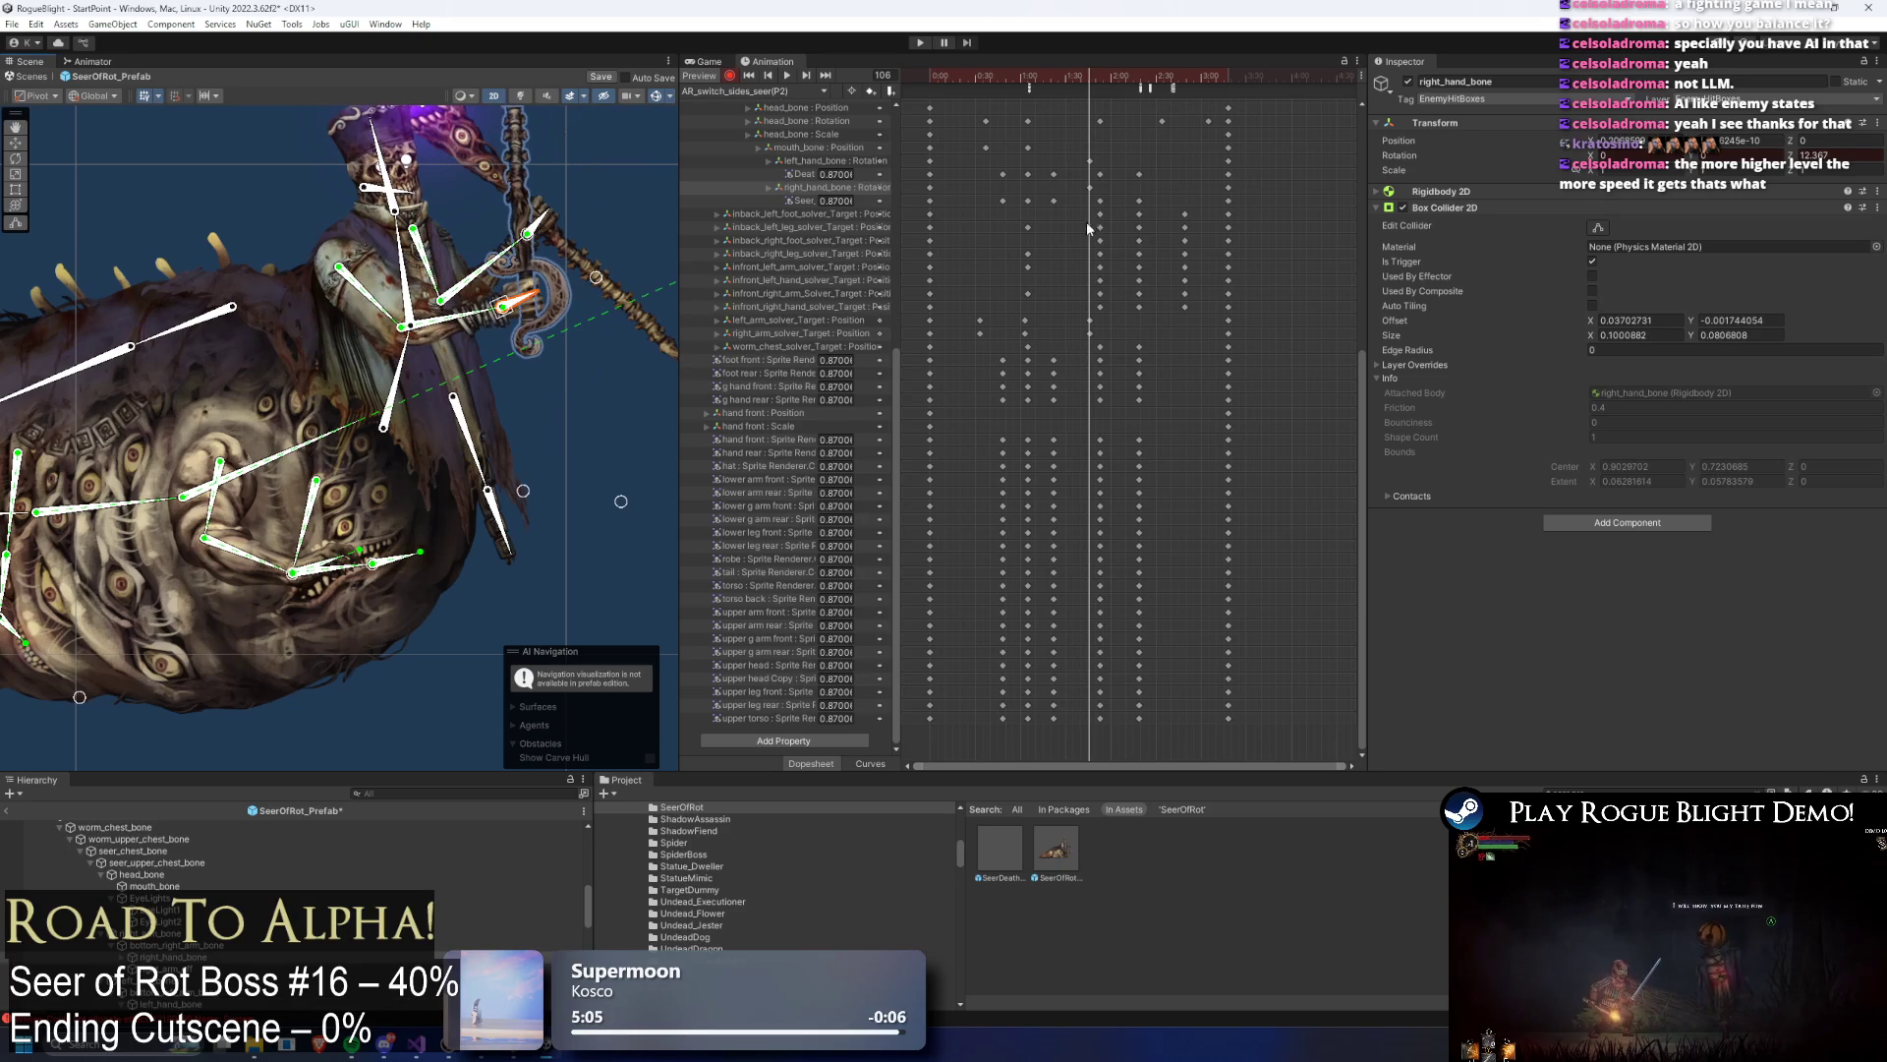
drag(932, 77, 1063, 93)
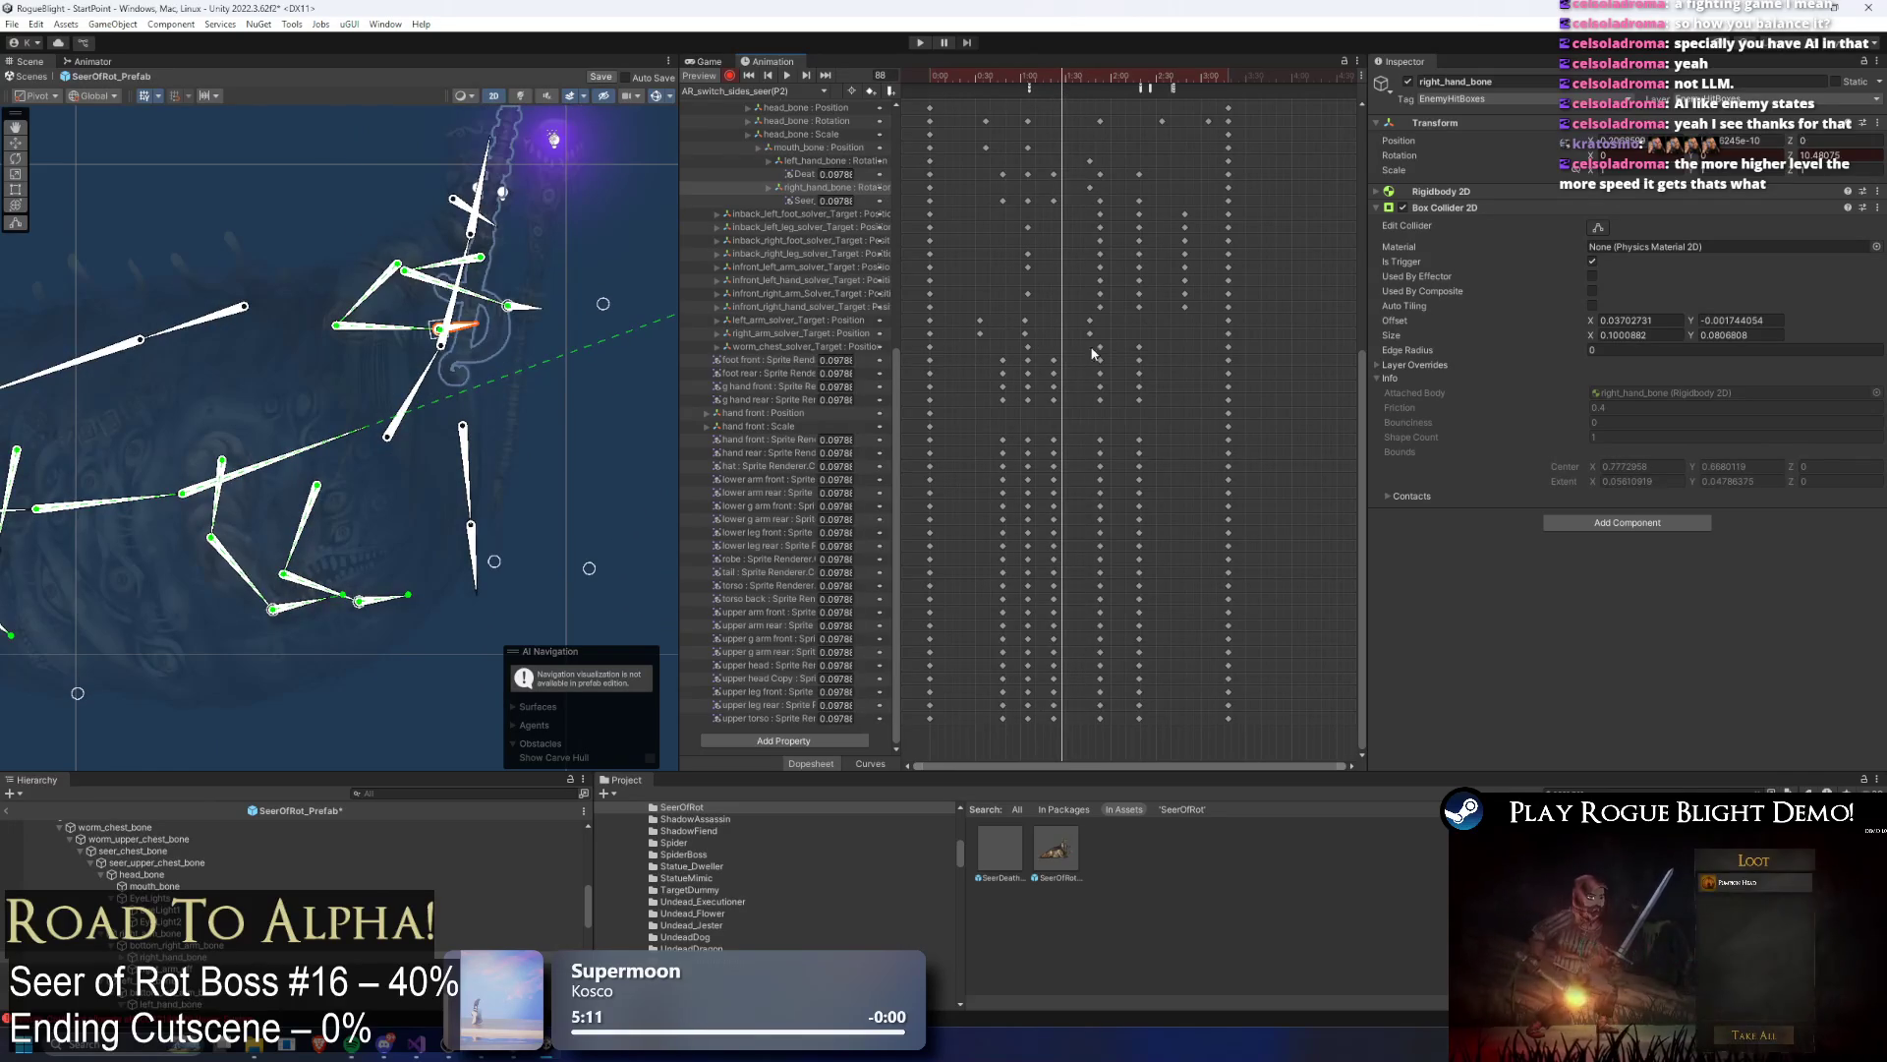
mouse_move(1057, 77)
mouse_down()
mouse_move(993, 76)
mouse_move(1073, 82)
mouse_move(1057, 78)
mouse_up()
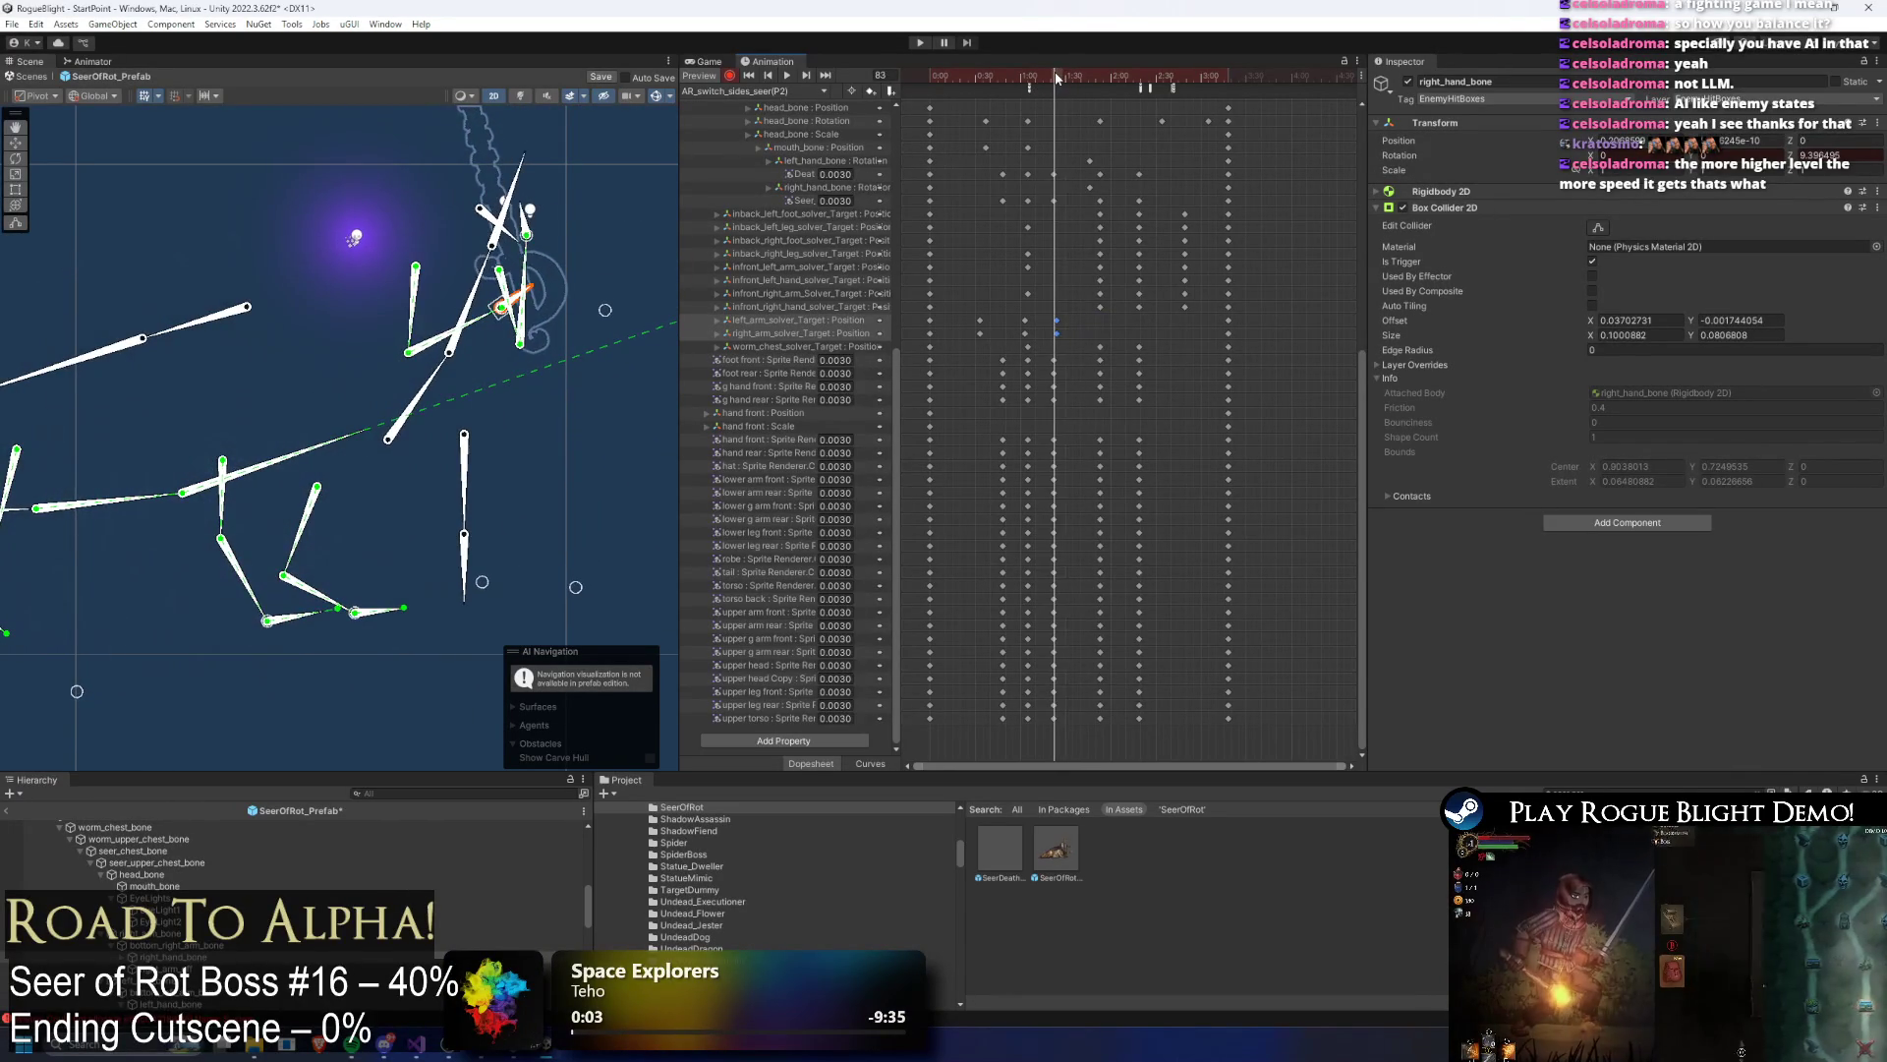
Step: Shift the two arm-solver keys later, raise the arm and right-hand targets, and preview
drag(1057, 334, 1100, 335)
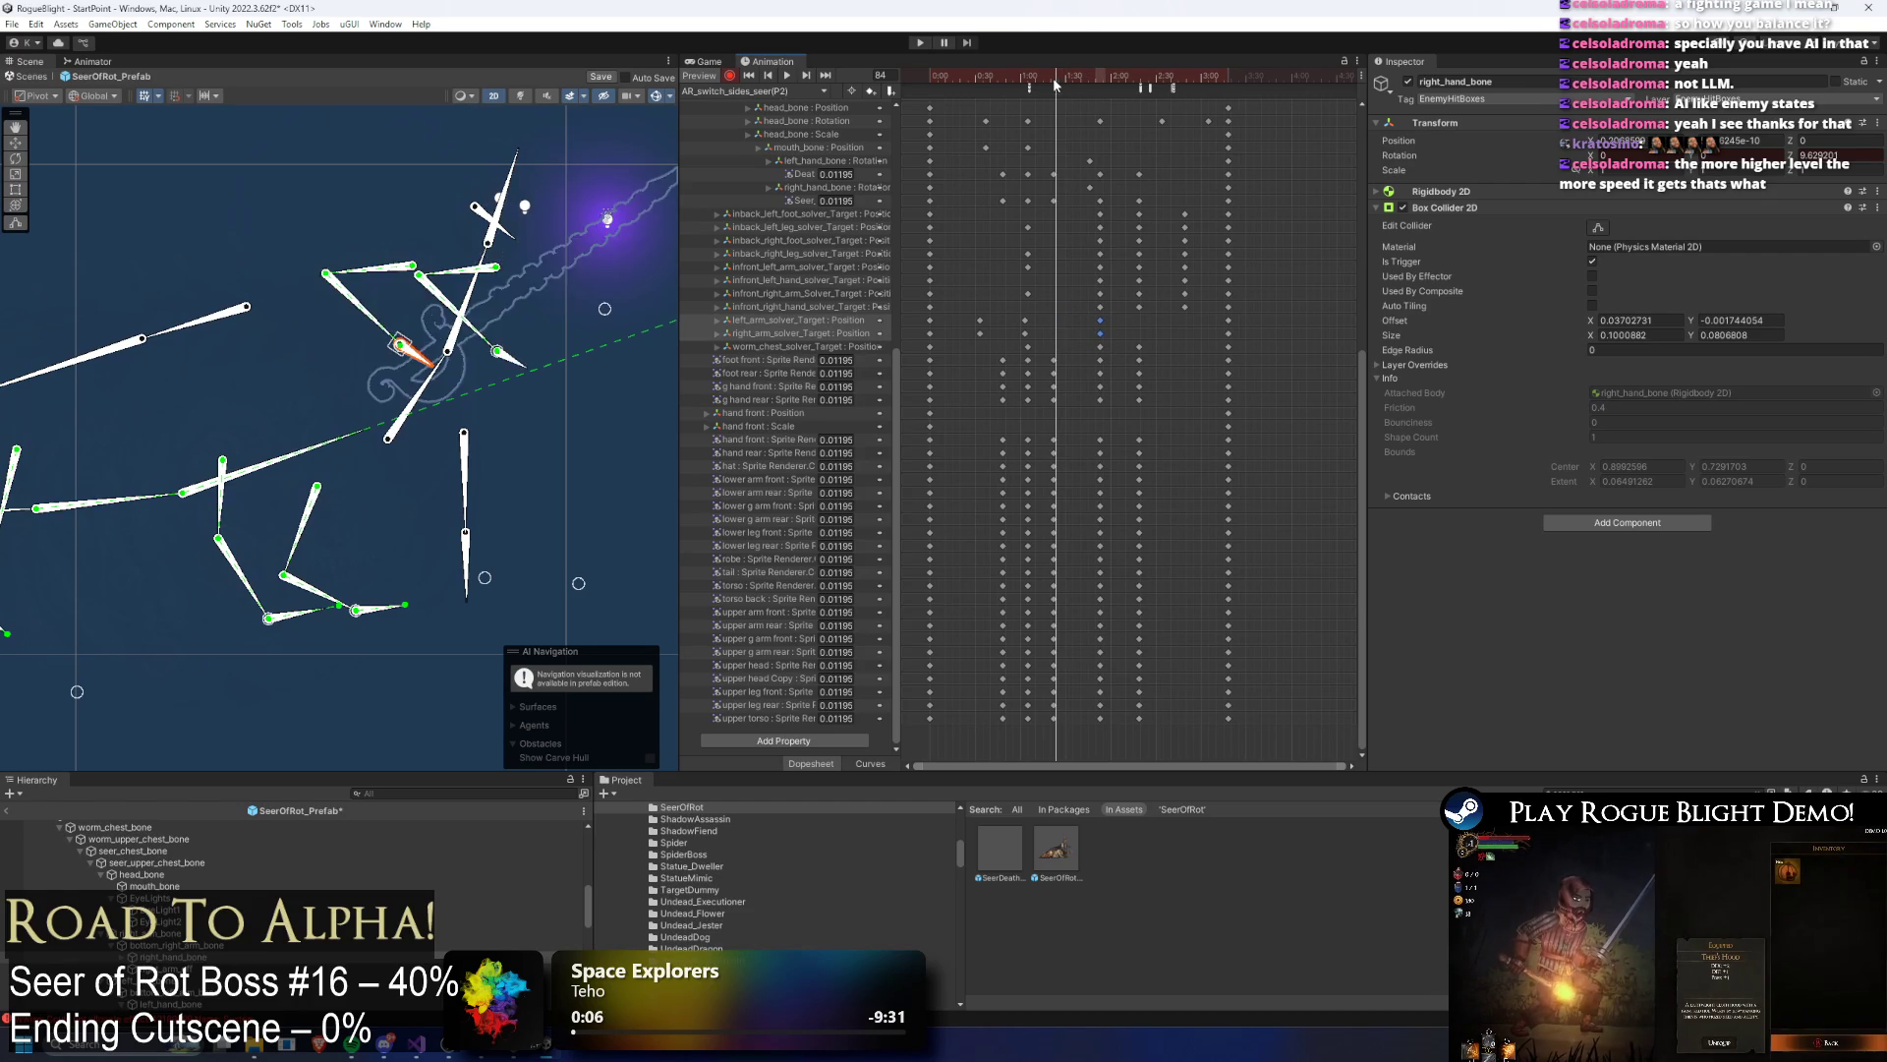
drag(1054, 78, 1063, 79)
click(456, 341)
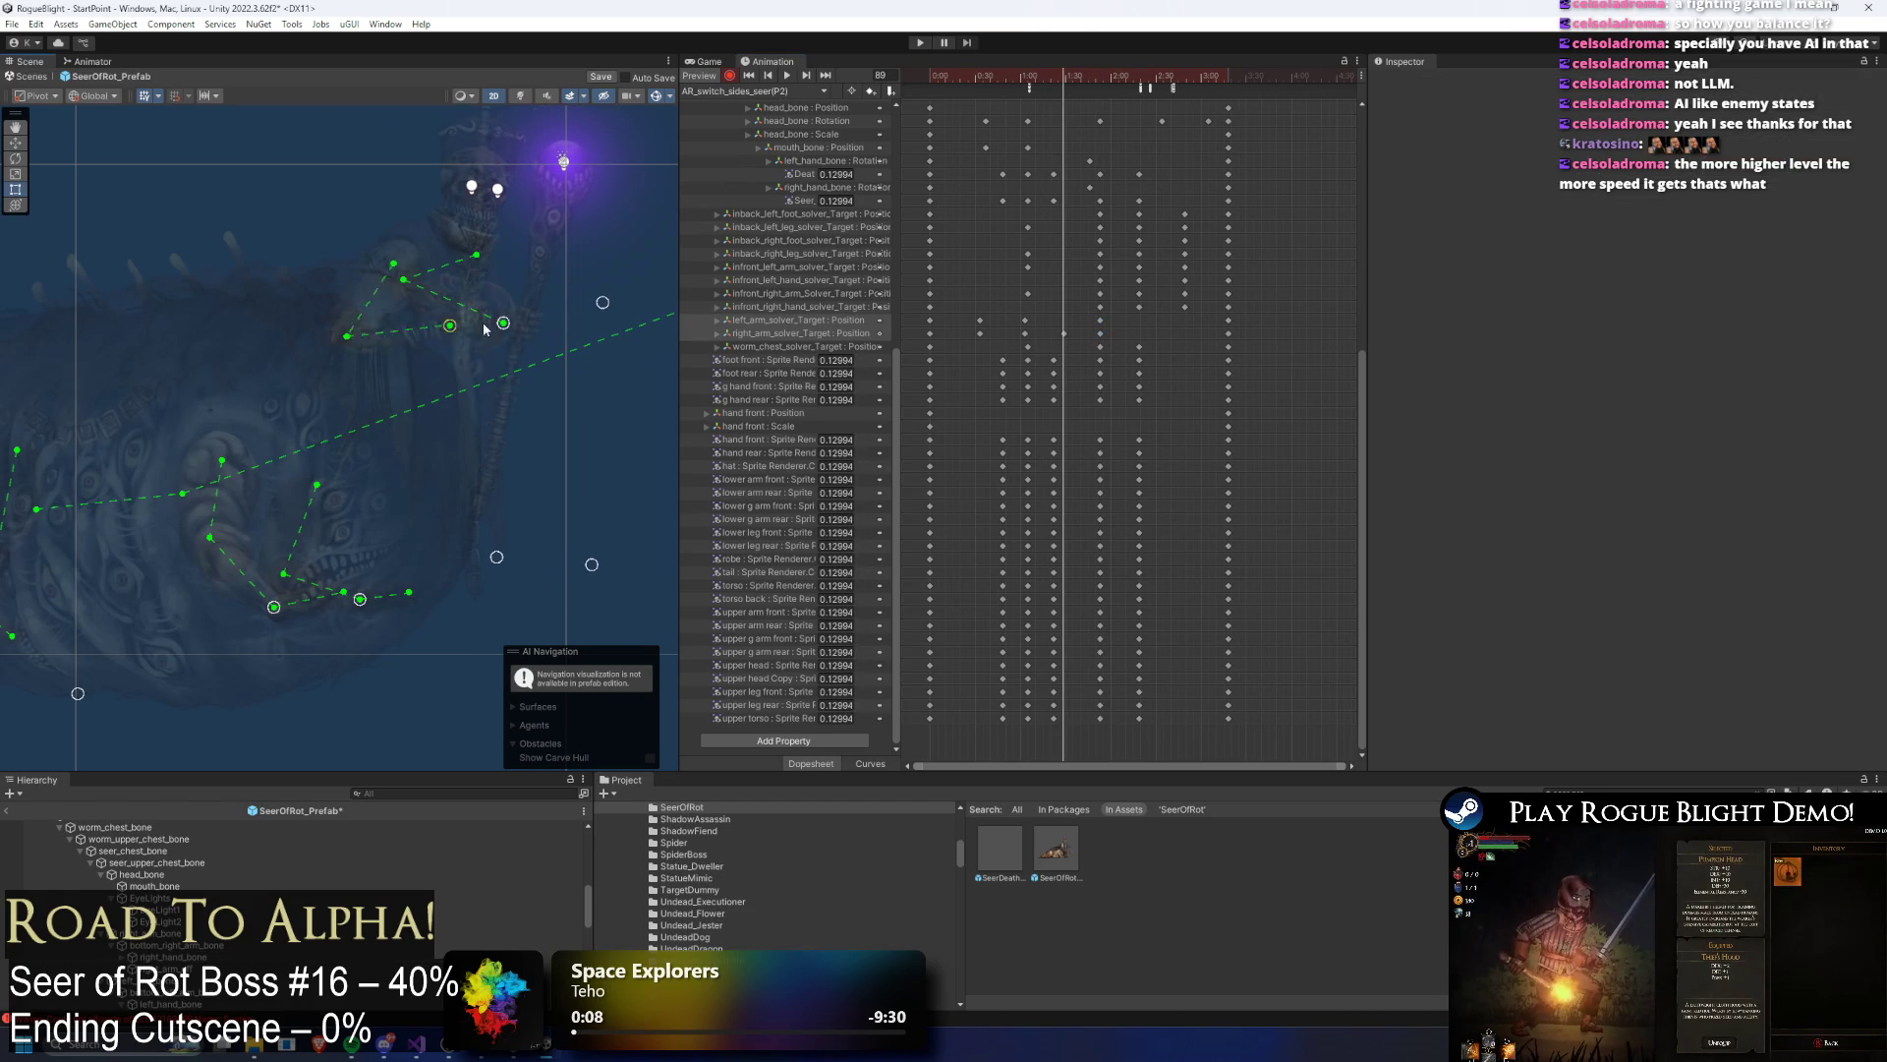
drag(556, 289, 576, 274)
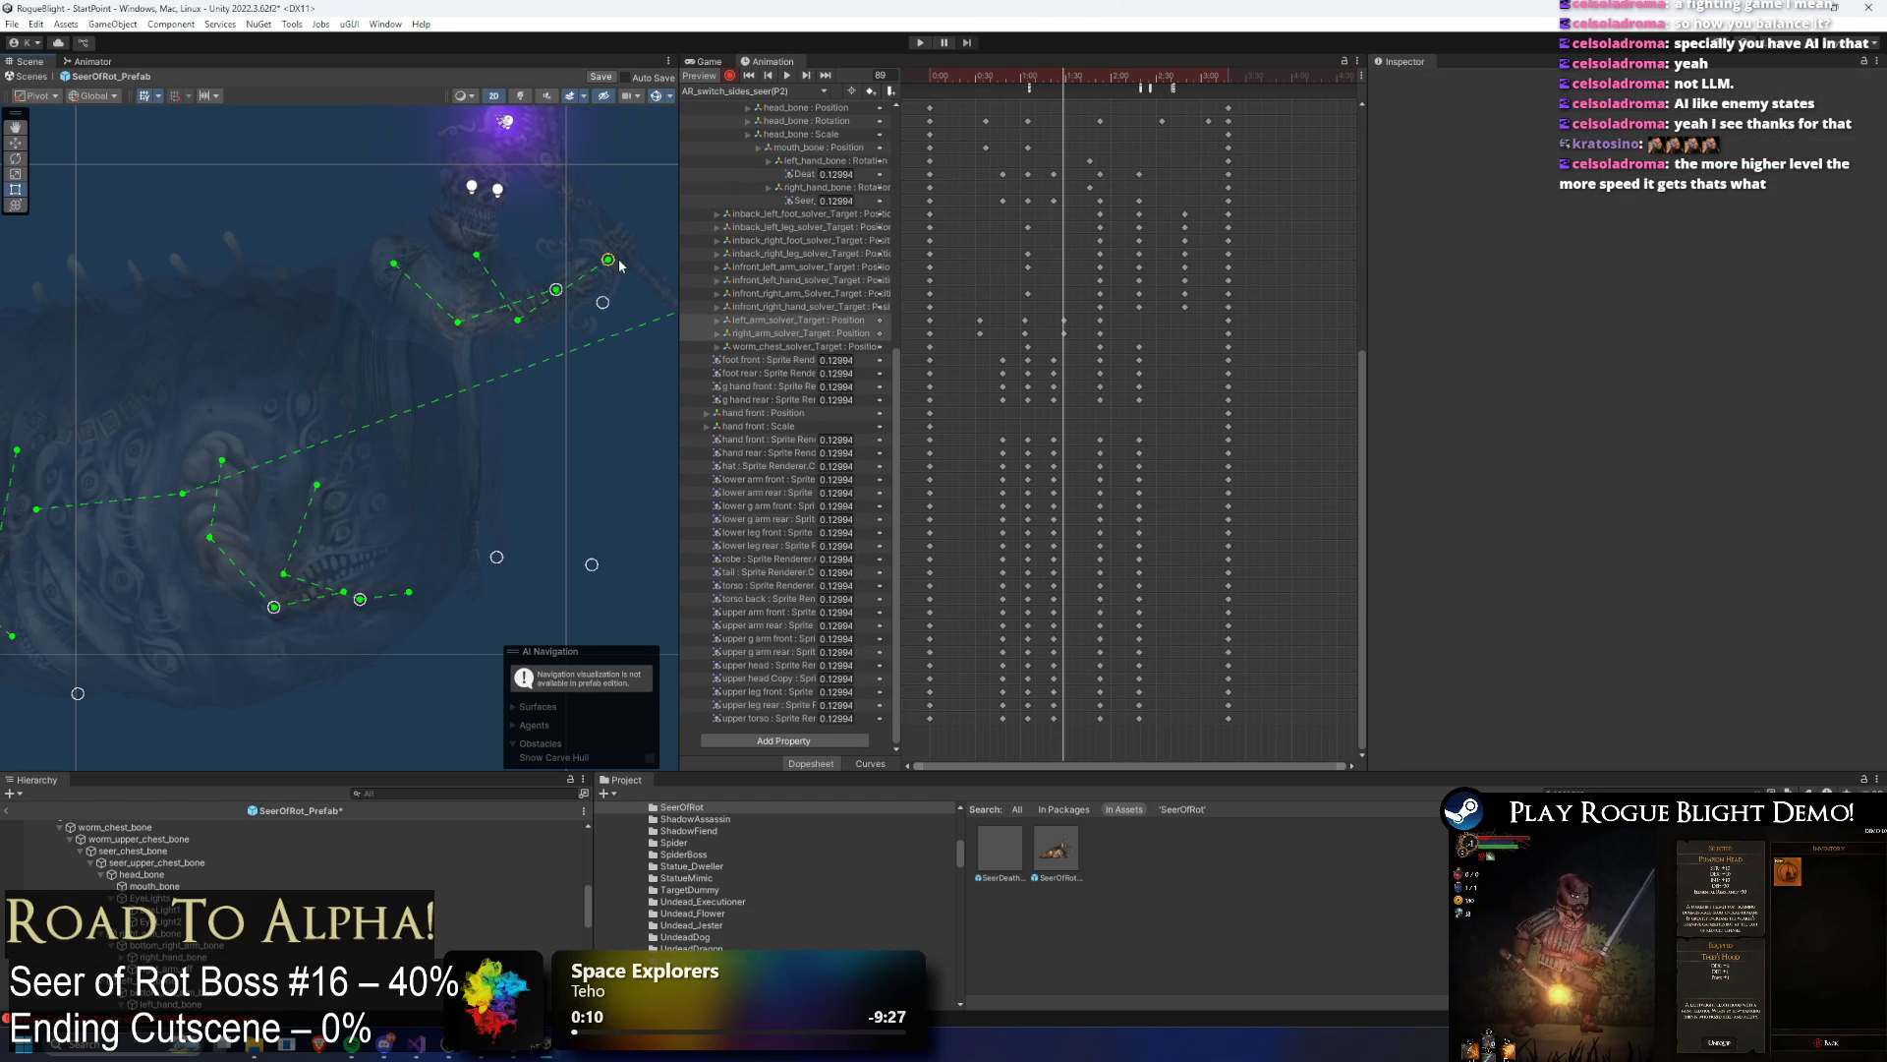
key(space)
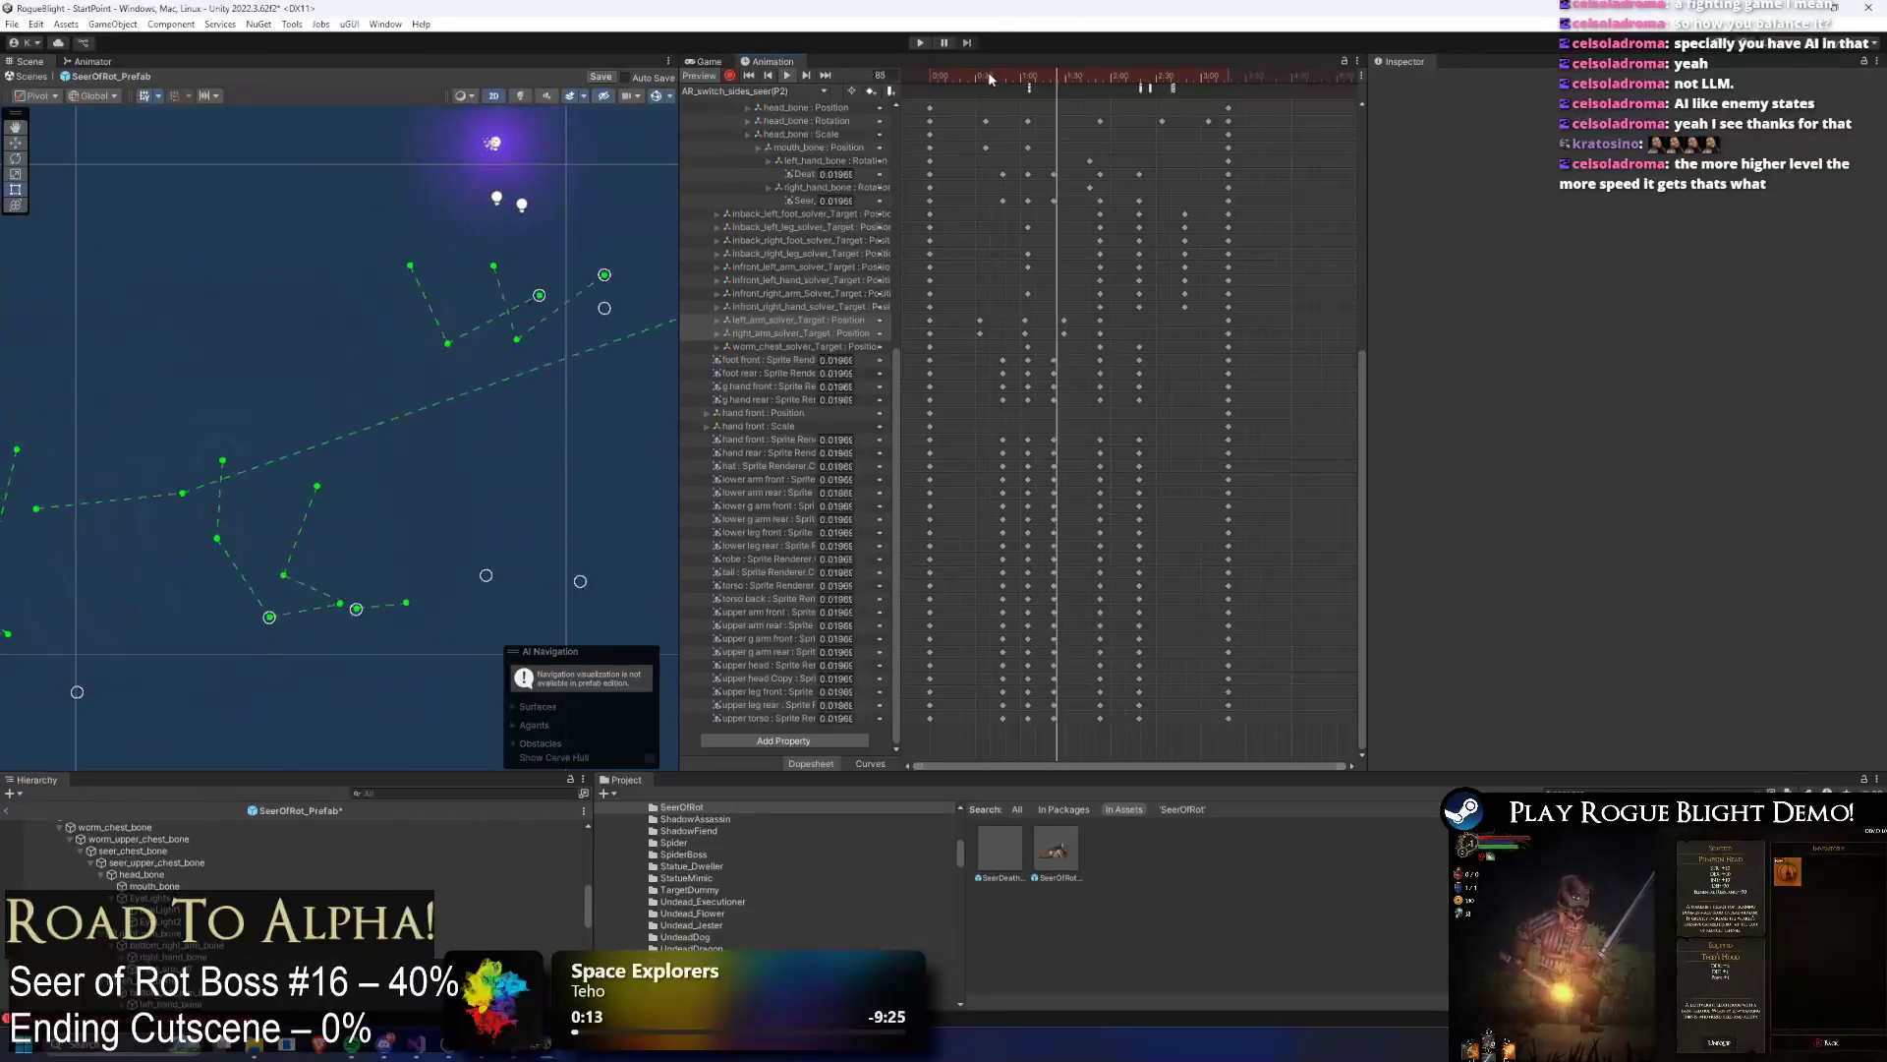
drag(995, 74, 1138, 85)
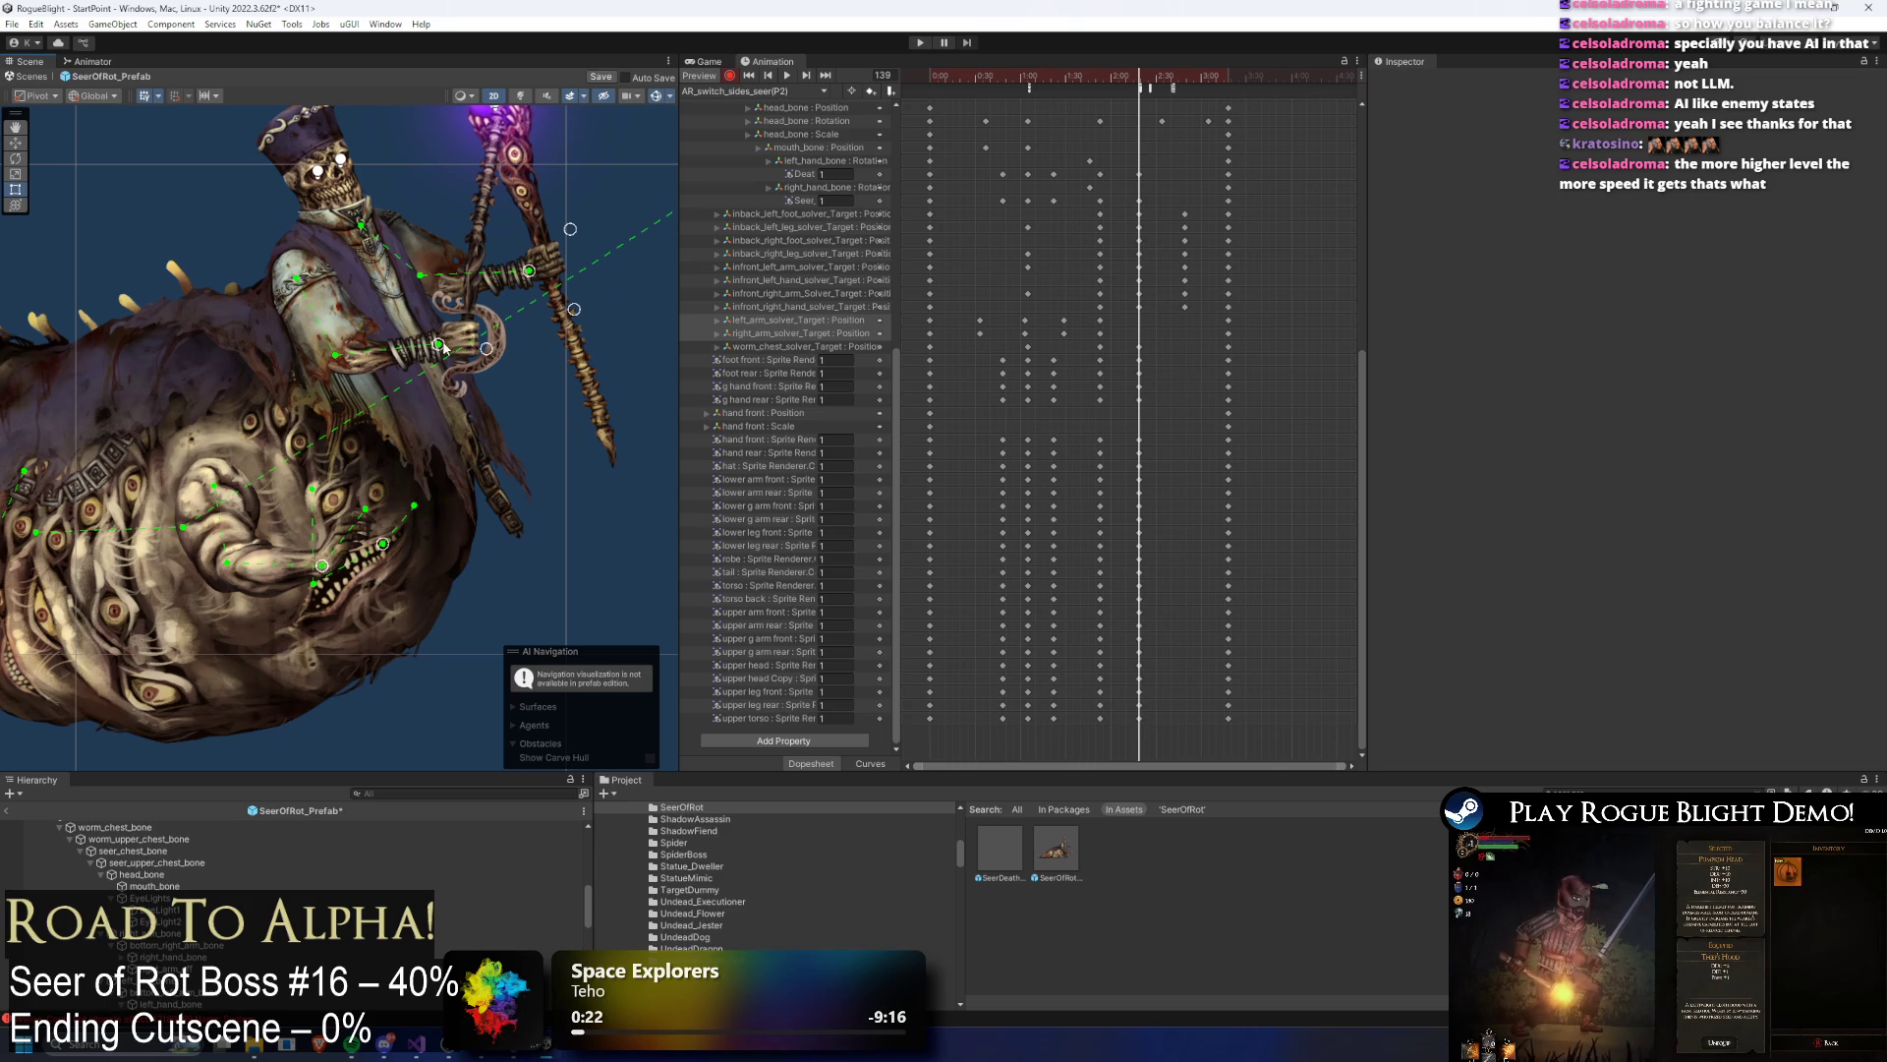
drag(445, 347, 457, 328)
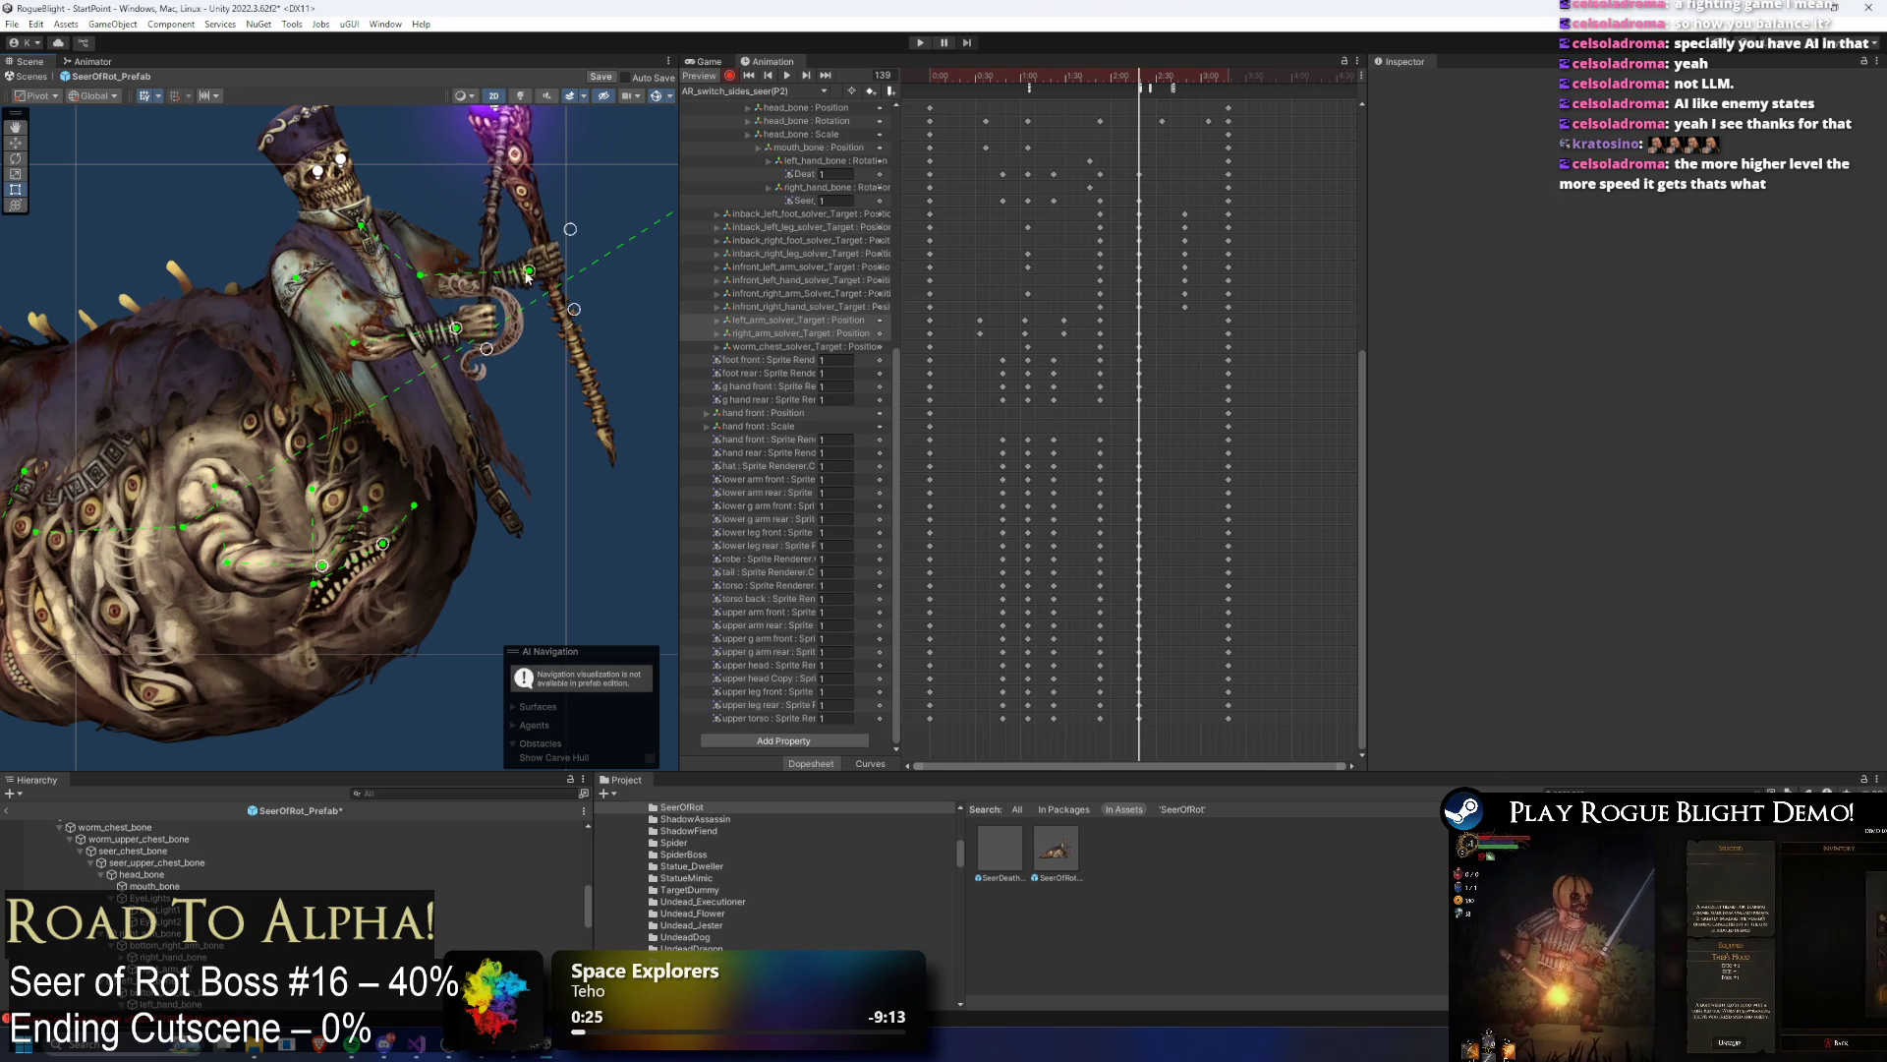
Step: Raise the left-hand target, then at frame 169 lower the staff hand to swing the staff right
drag(528, 278, 531, 253)
drag(1156, 75, 1184, 86)
drag(372, 390, 354, 404)
mouse_move(533, 325)
mouse_down()
mouse_move(480, 439)
mouse_move(505, 438)
mouse_up()
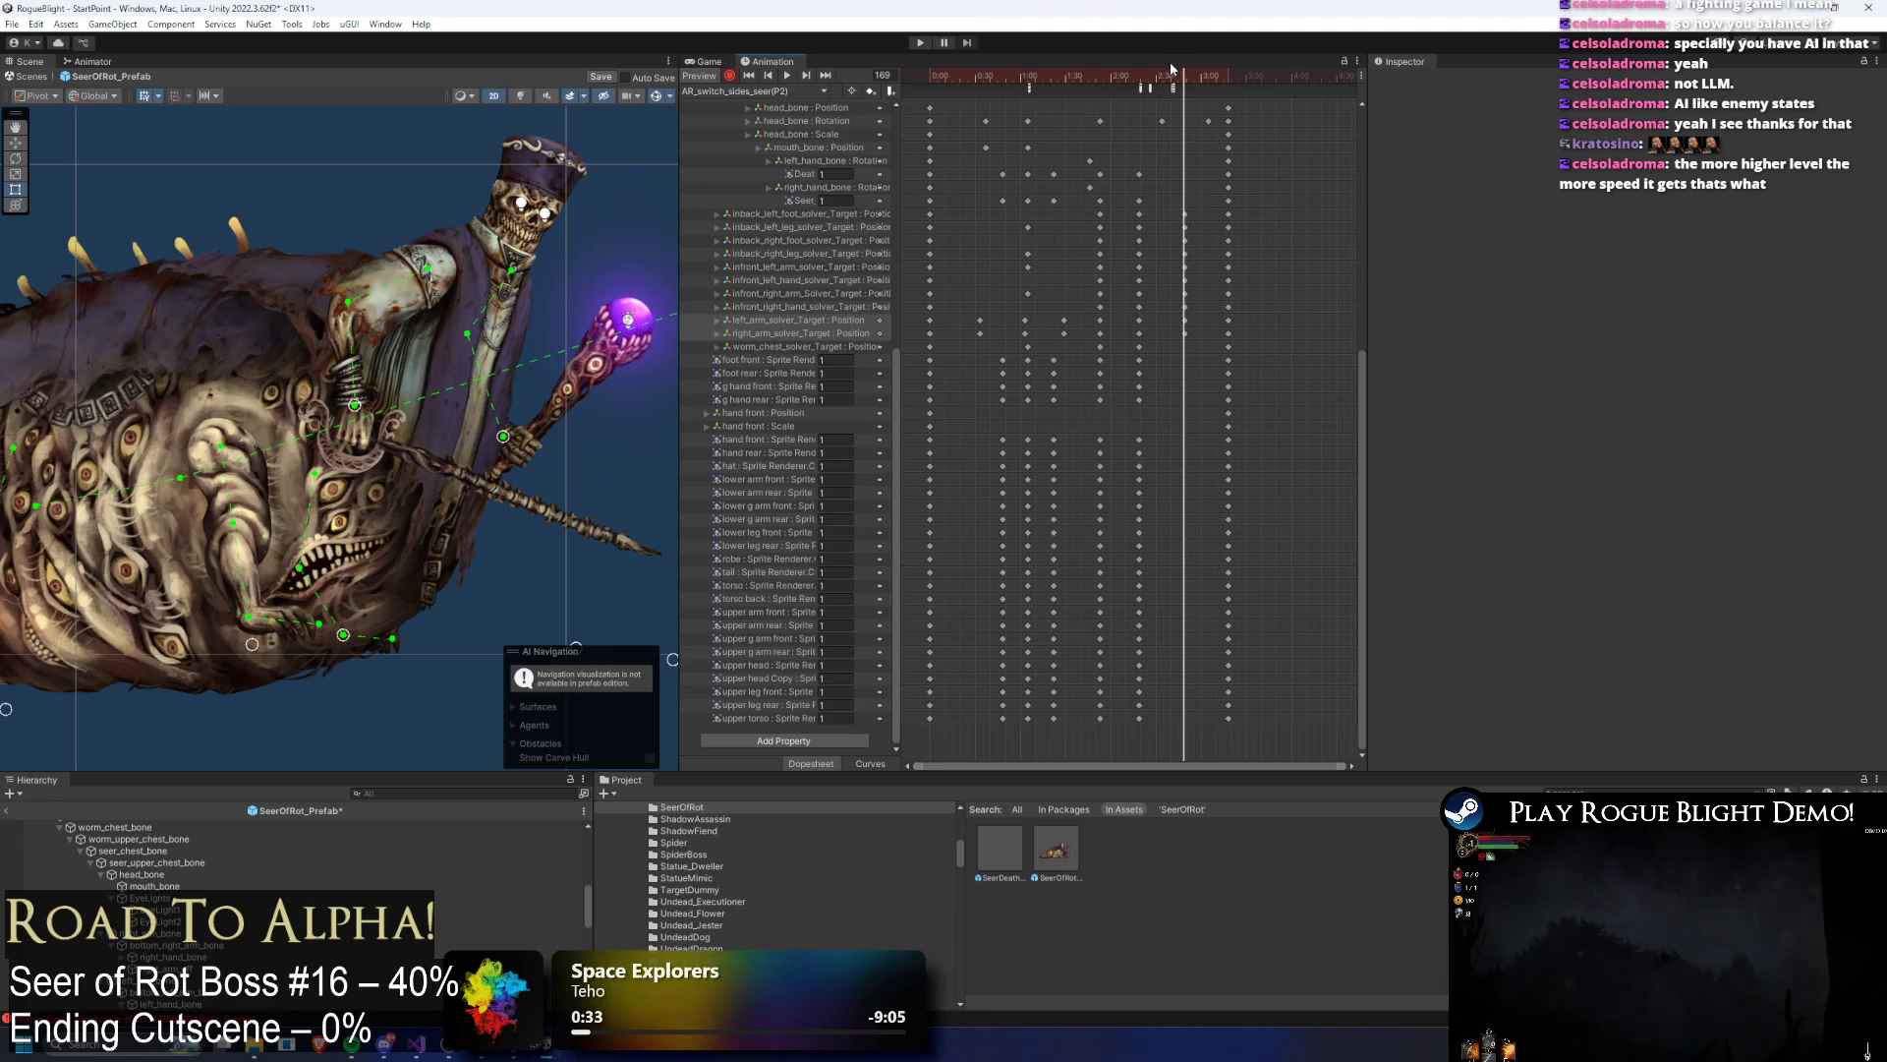
key(space)
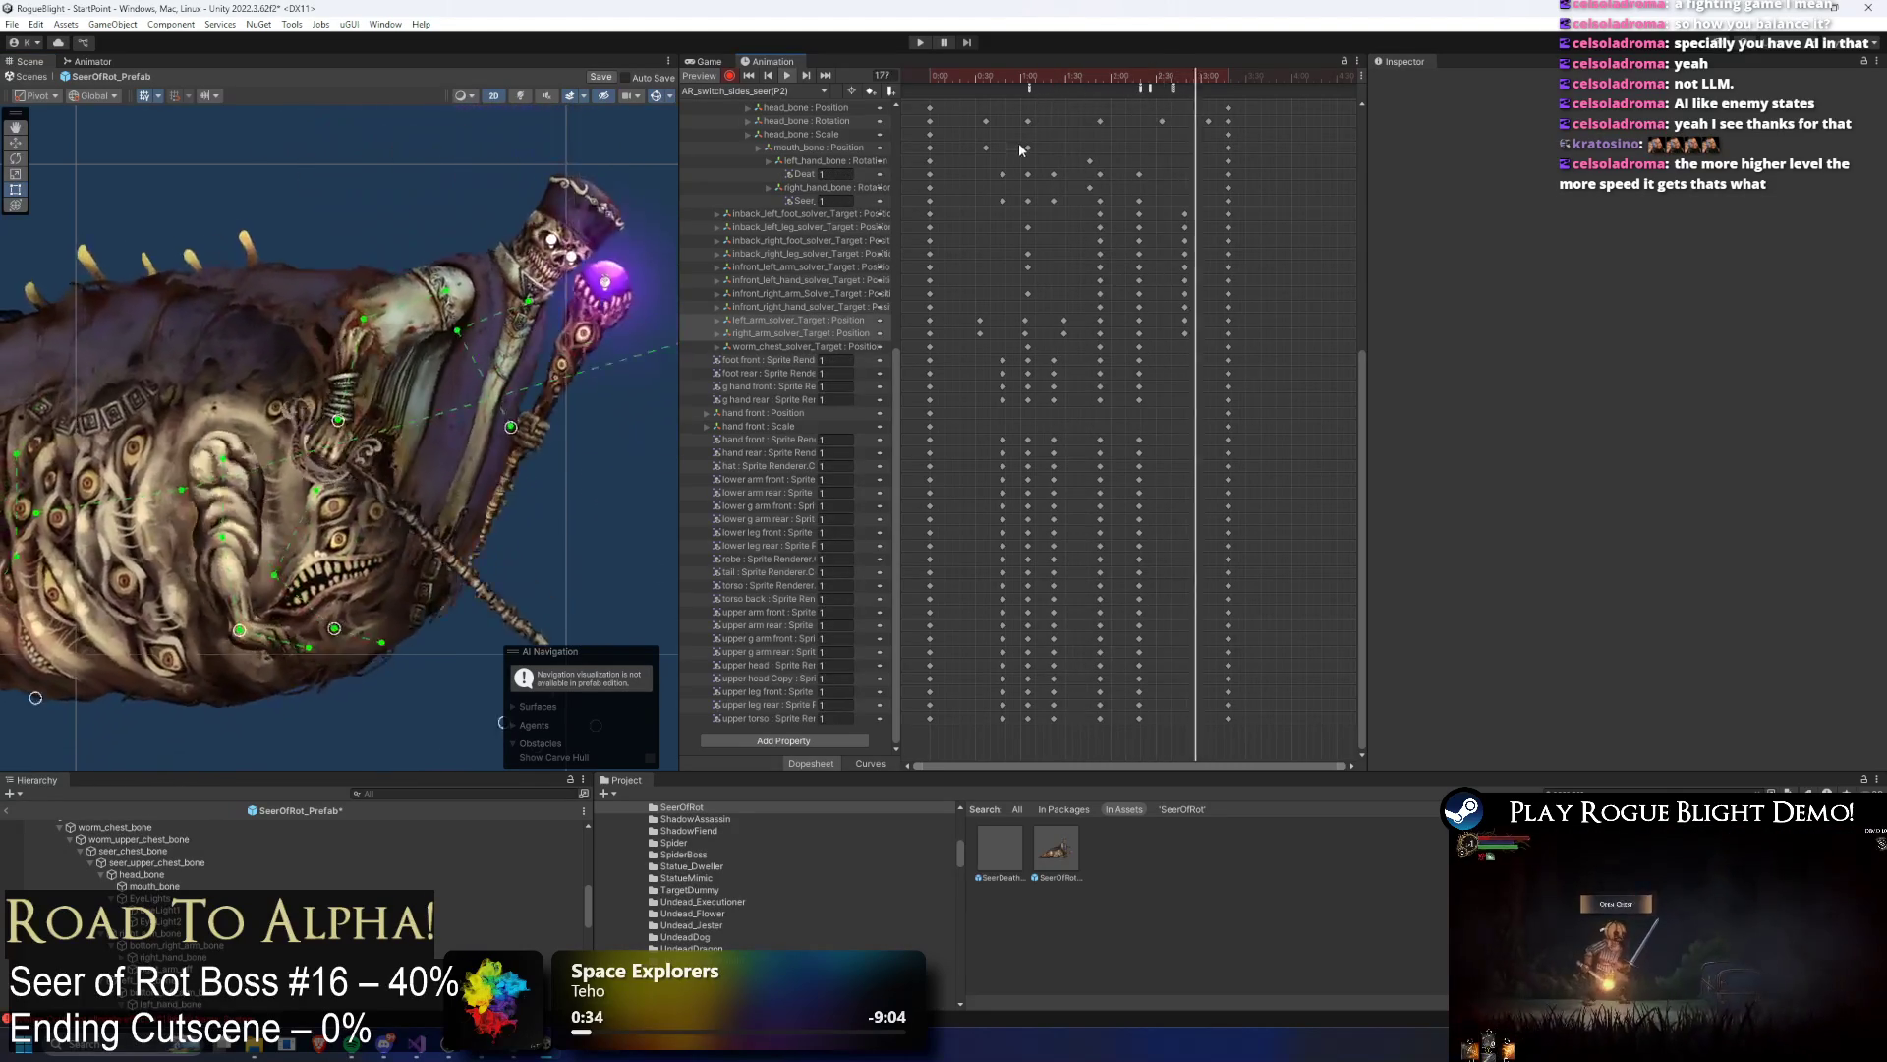
Step: Key a new swung-staff hand pose at frame 159 and replay the clip in a loop
click(1170, 77)
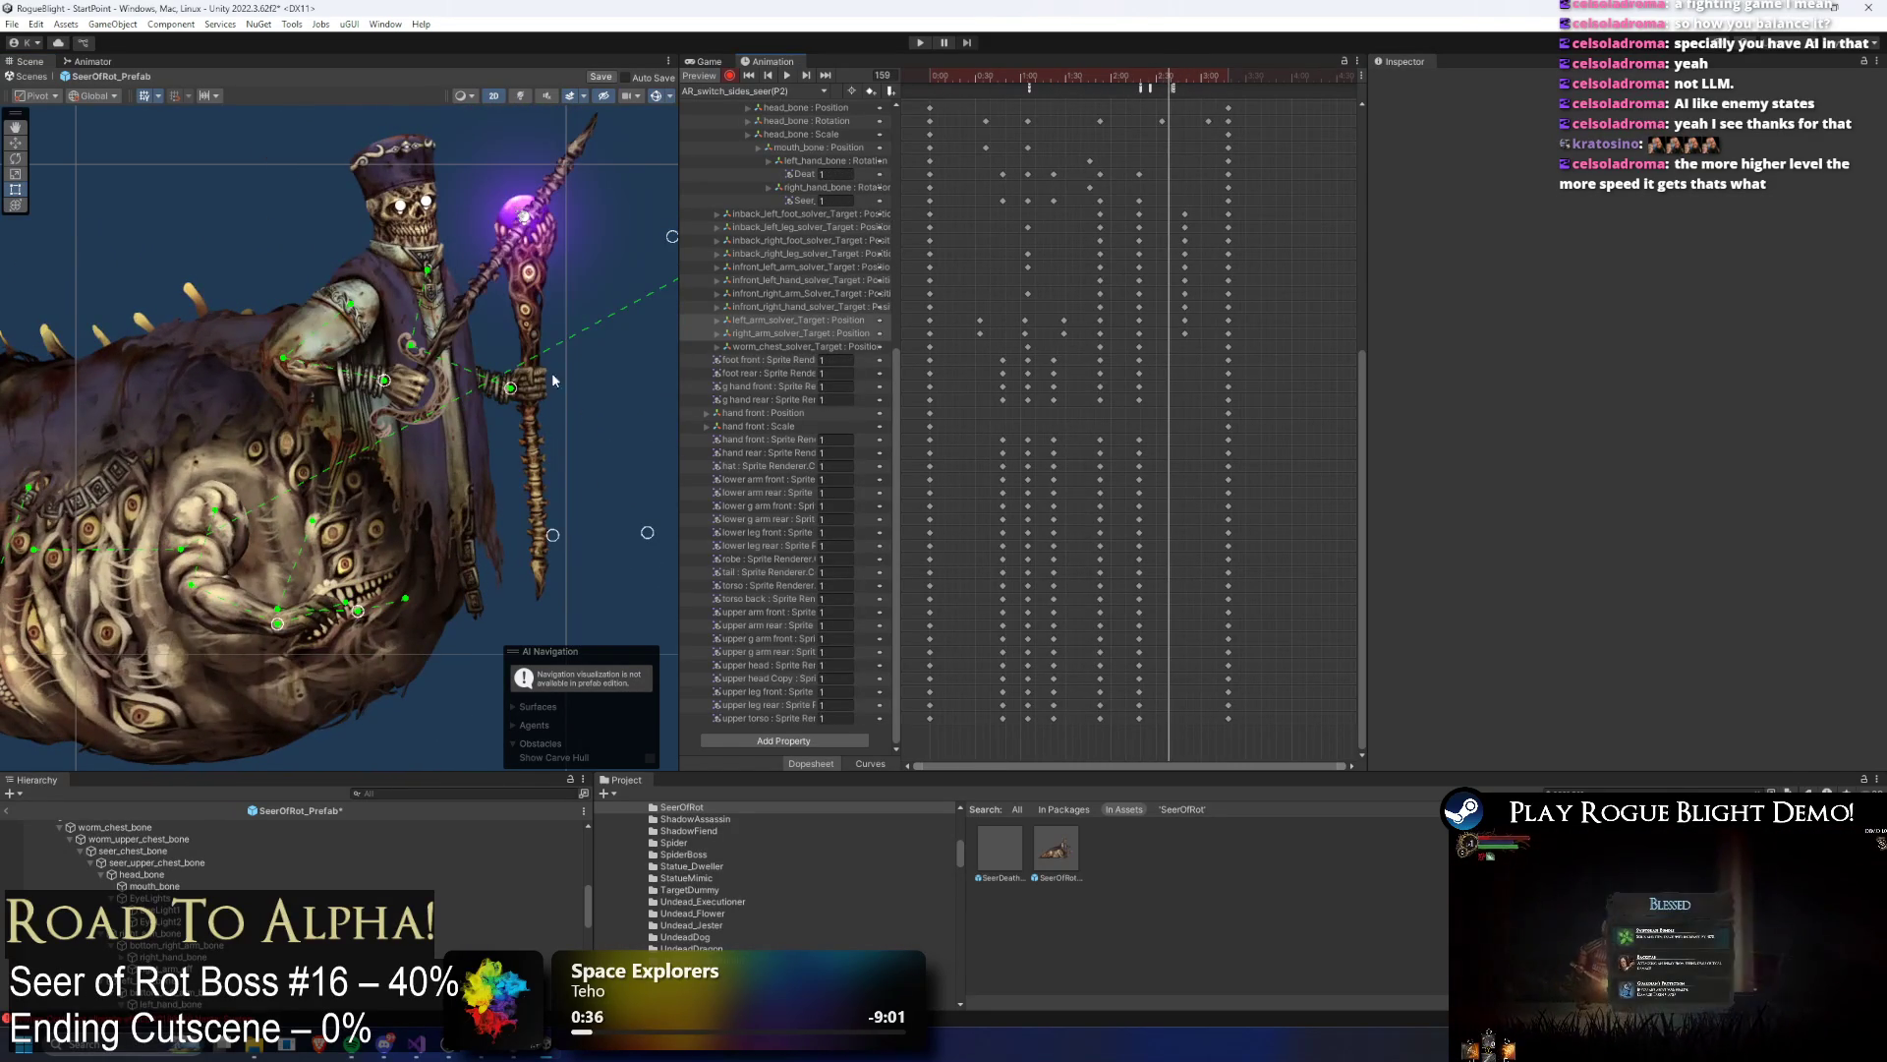
drag(511, 388, 541, 375)
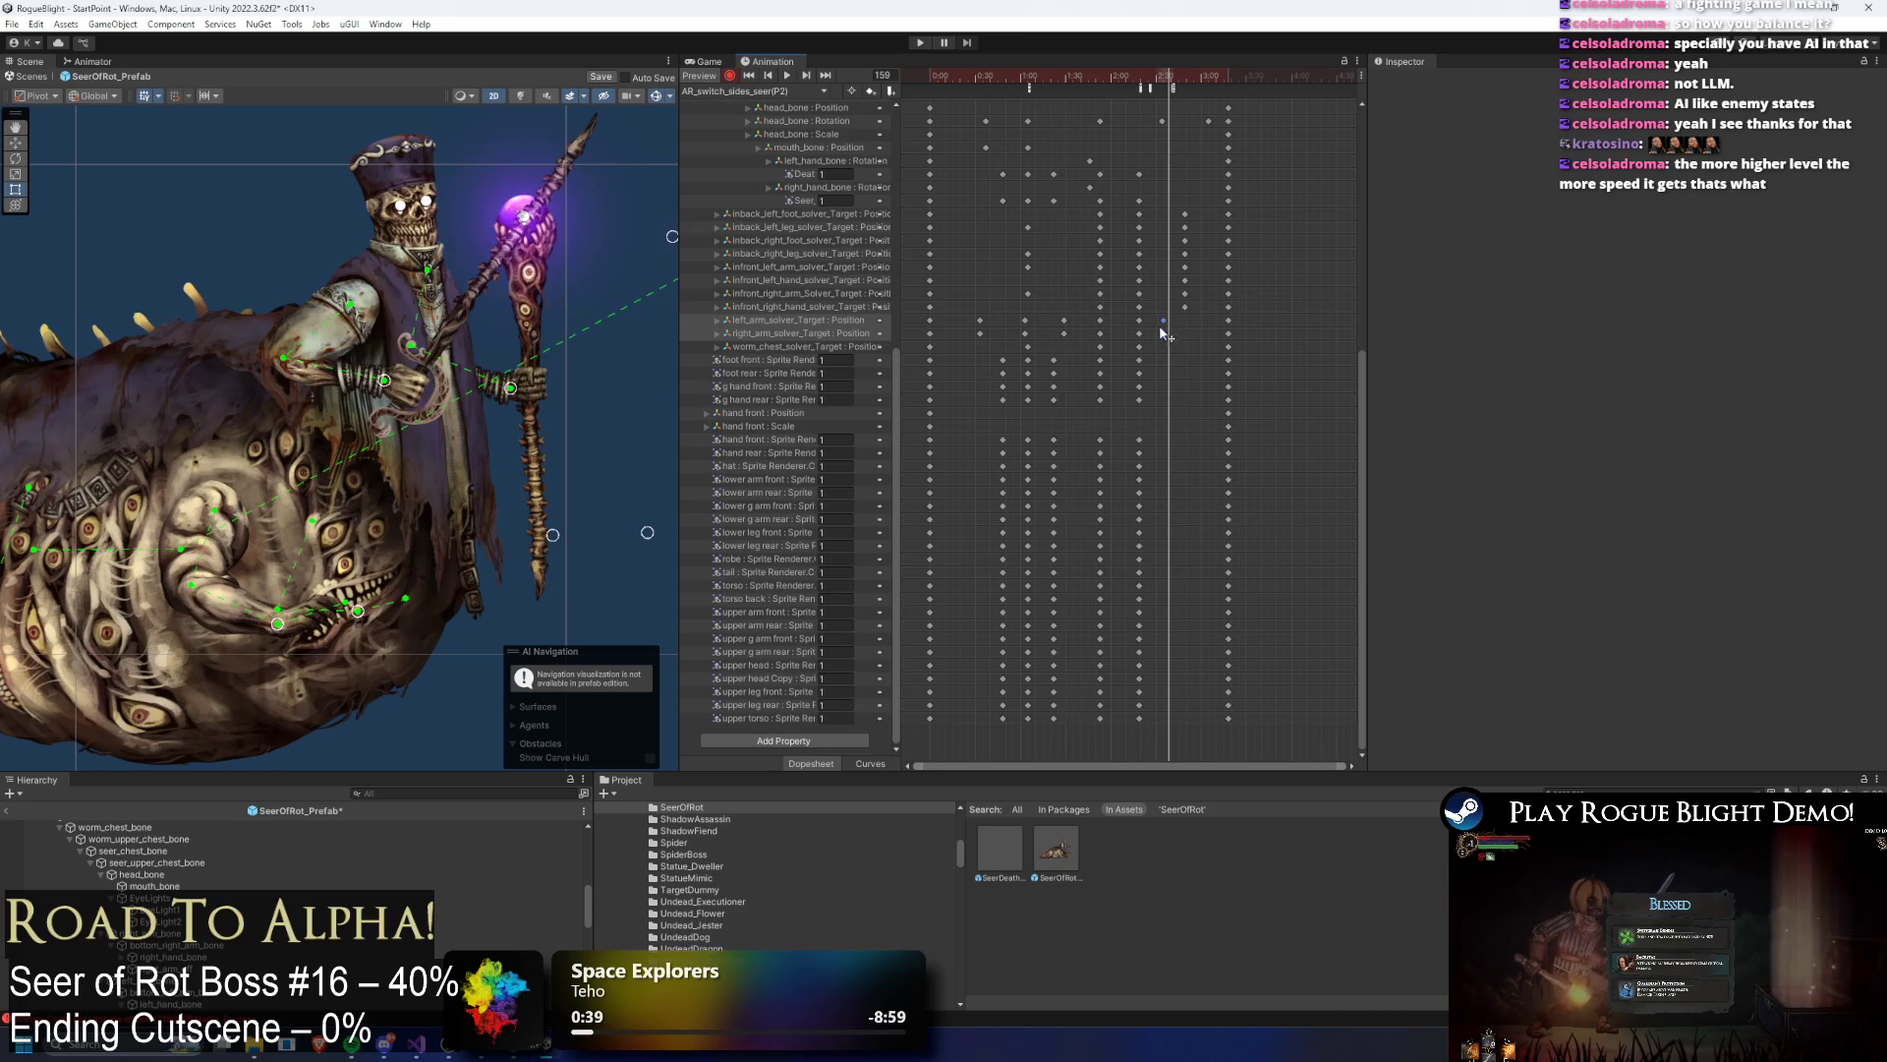
click(1103, 77)
key(space)
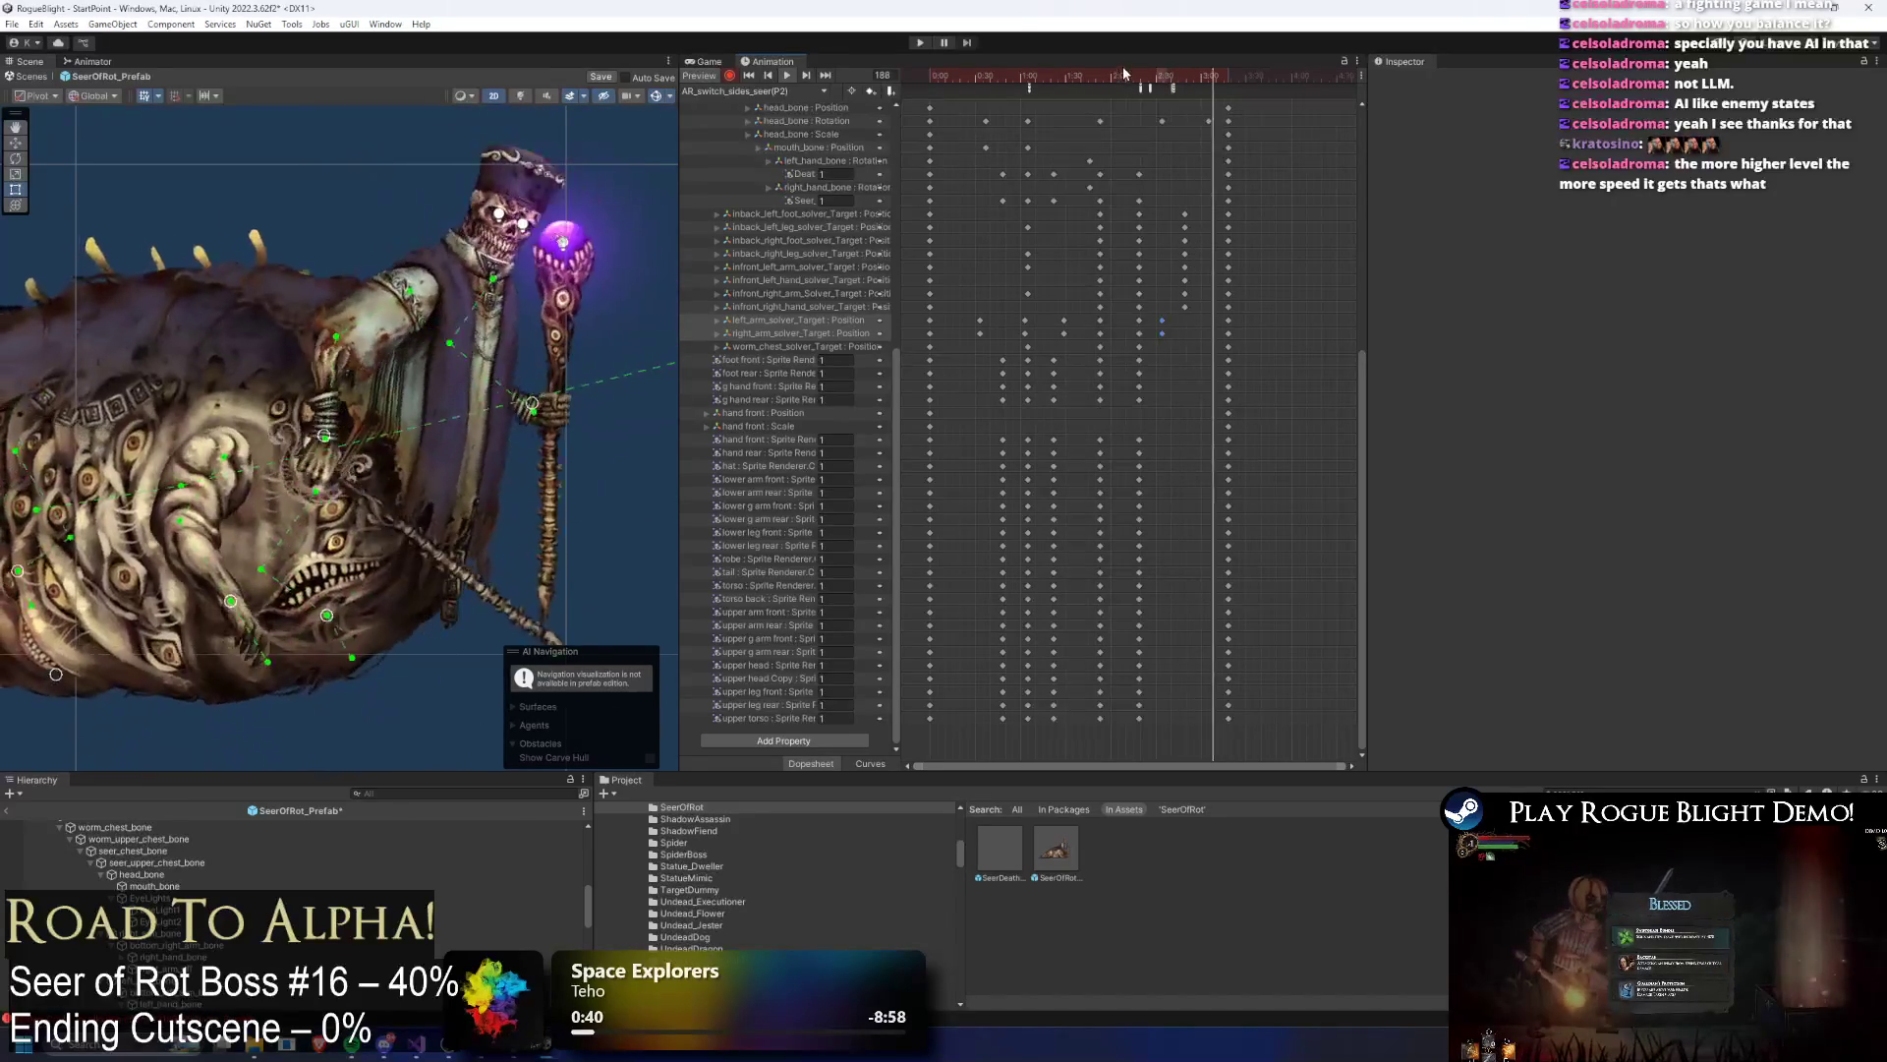
drag(1124, 77, 1190, 93)
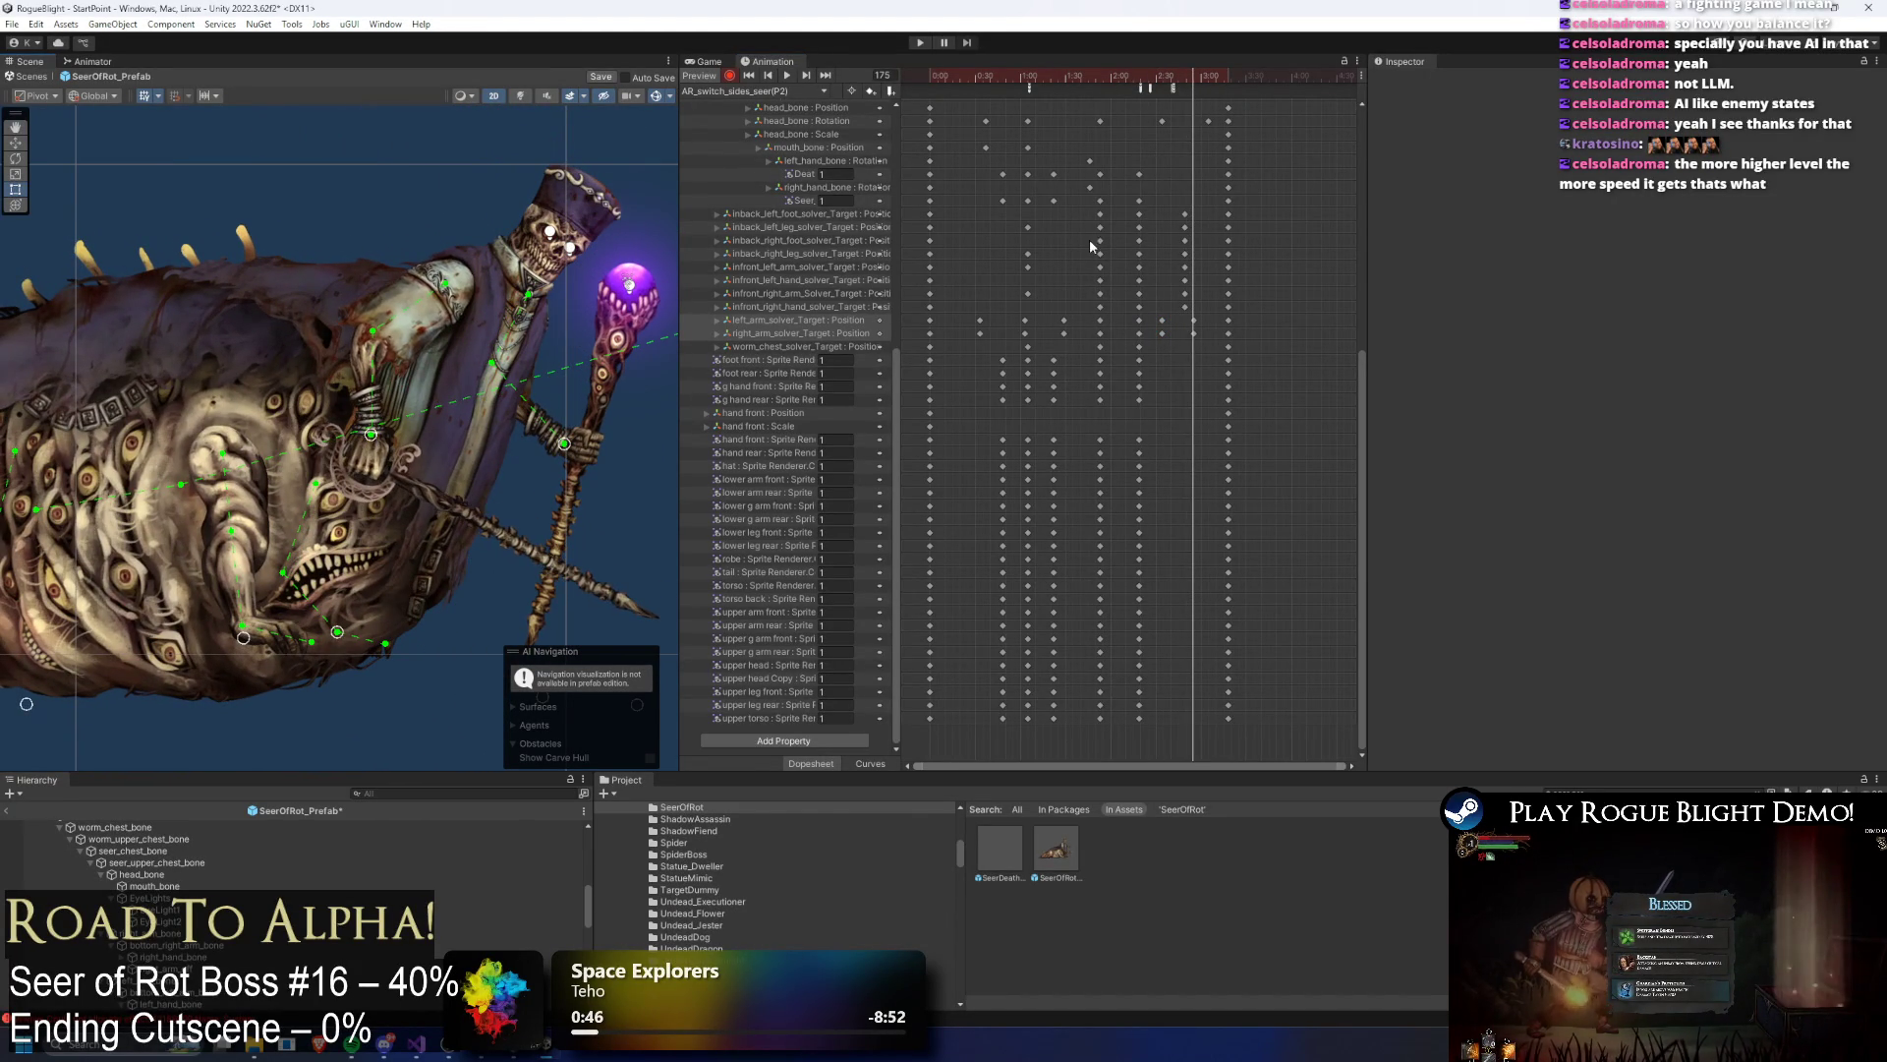
key(space)
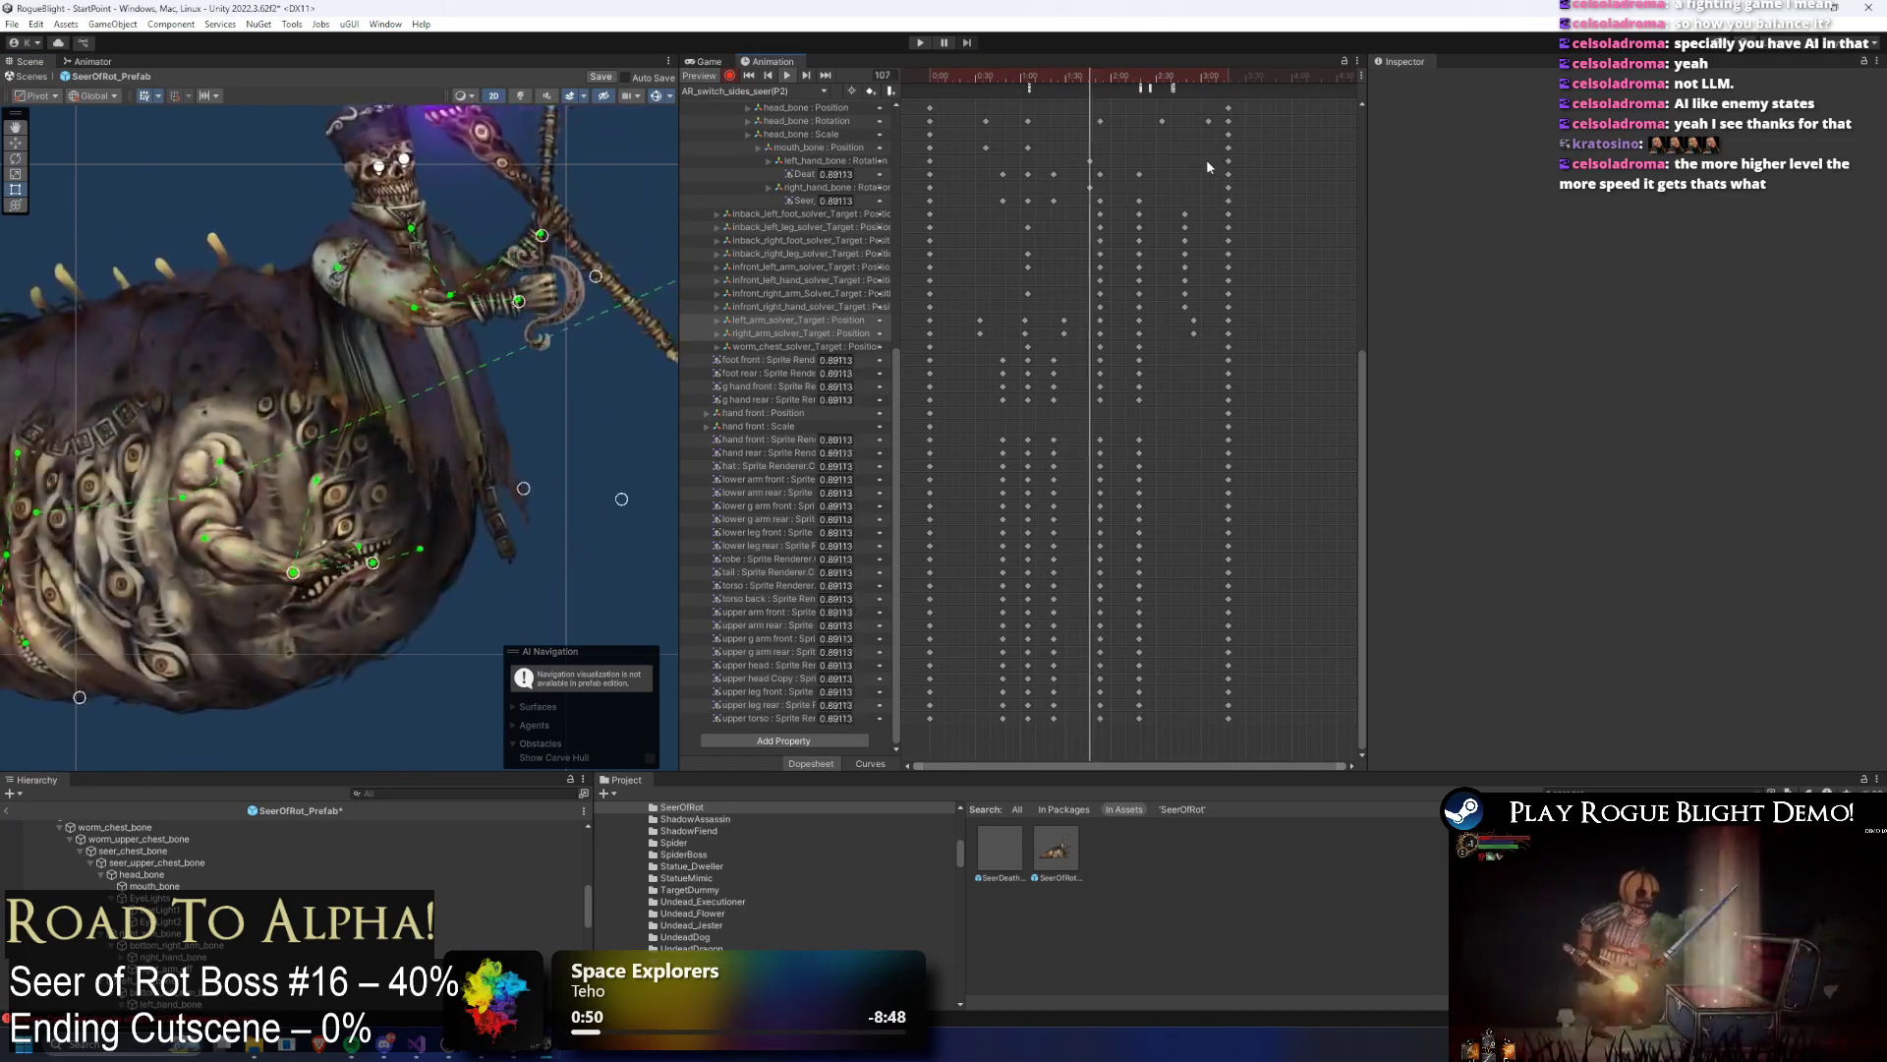
Step: At frame 171 lower the left-hand target to level the staff, then replay the animation
drag(1196, 368, 1179, 332)
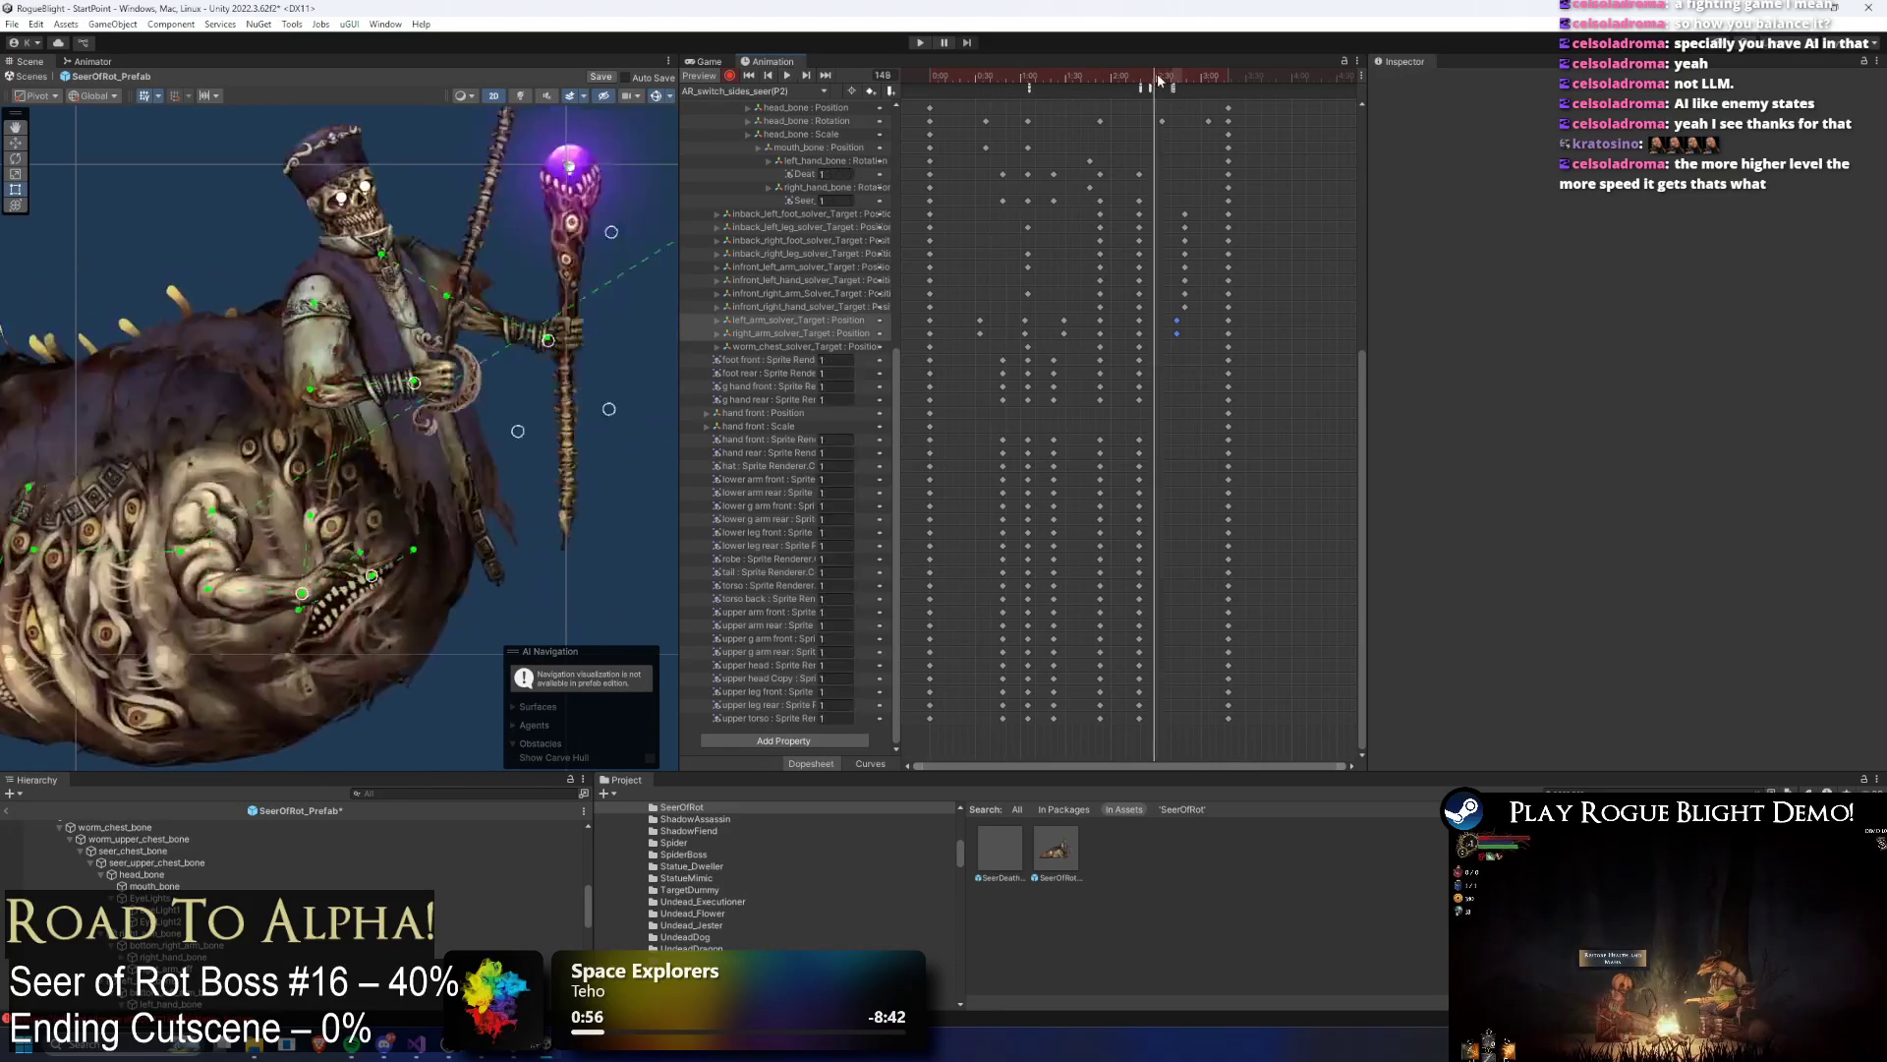
click(1189, 75)
mouse_move(1190, 75)
mouse_down()
mouse_move(1201, 86)
mouse_move(1175, 89)
mouse_up()
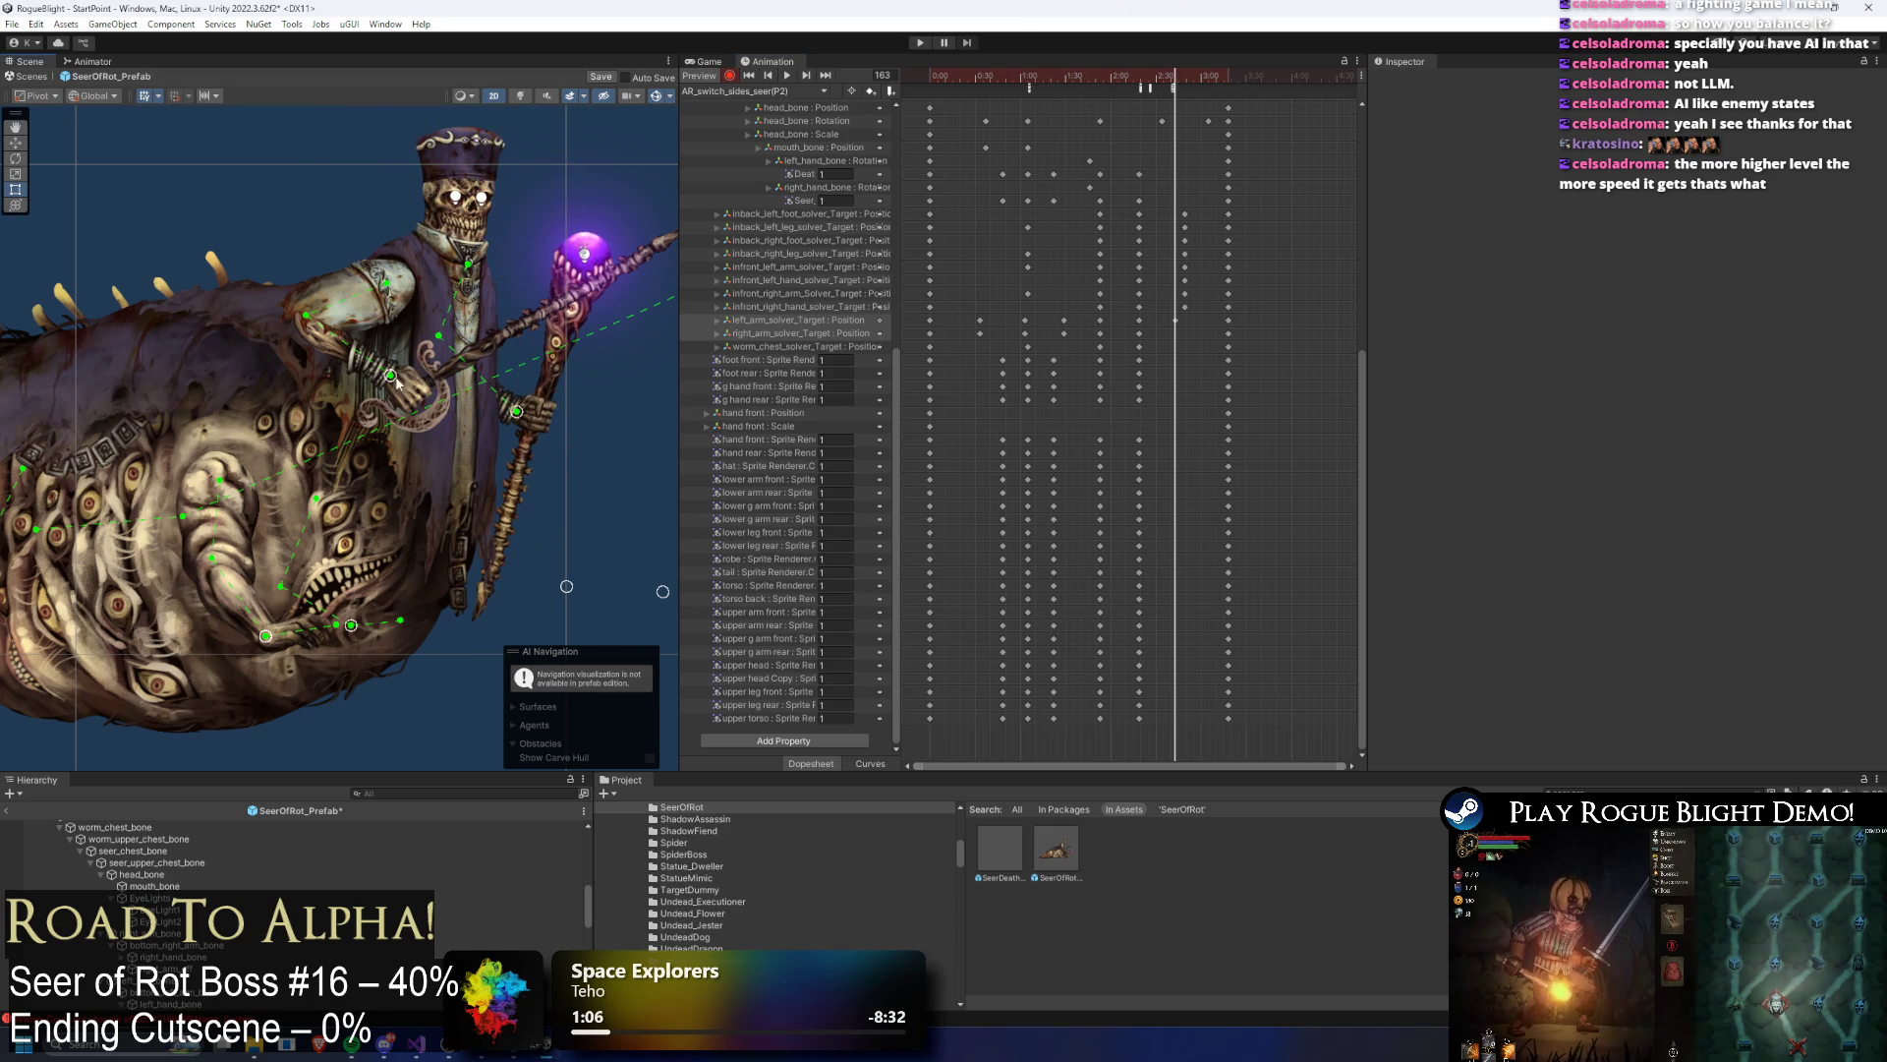
drag(398, 383, 379, 447)
drag(1172, 83, 1128, 72)
key(space)
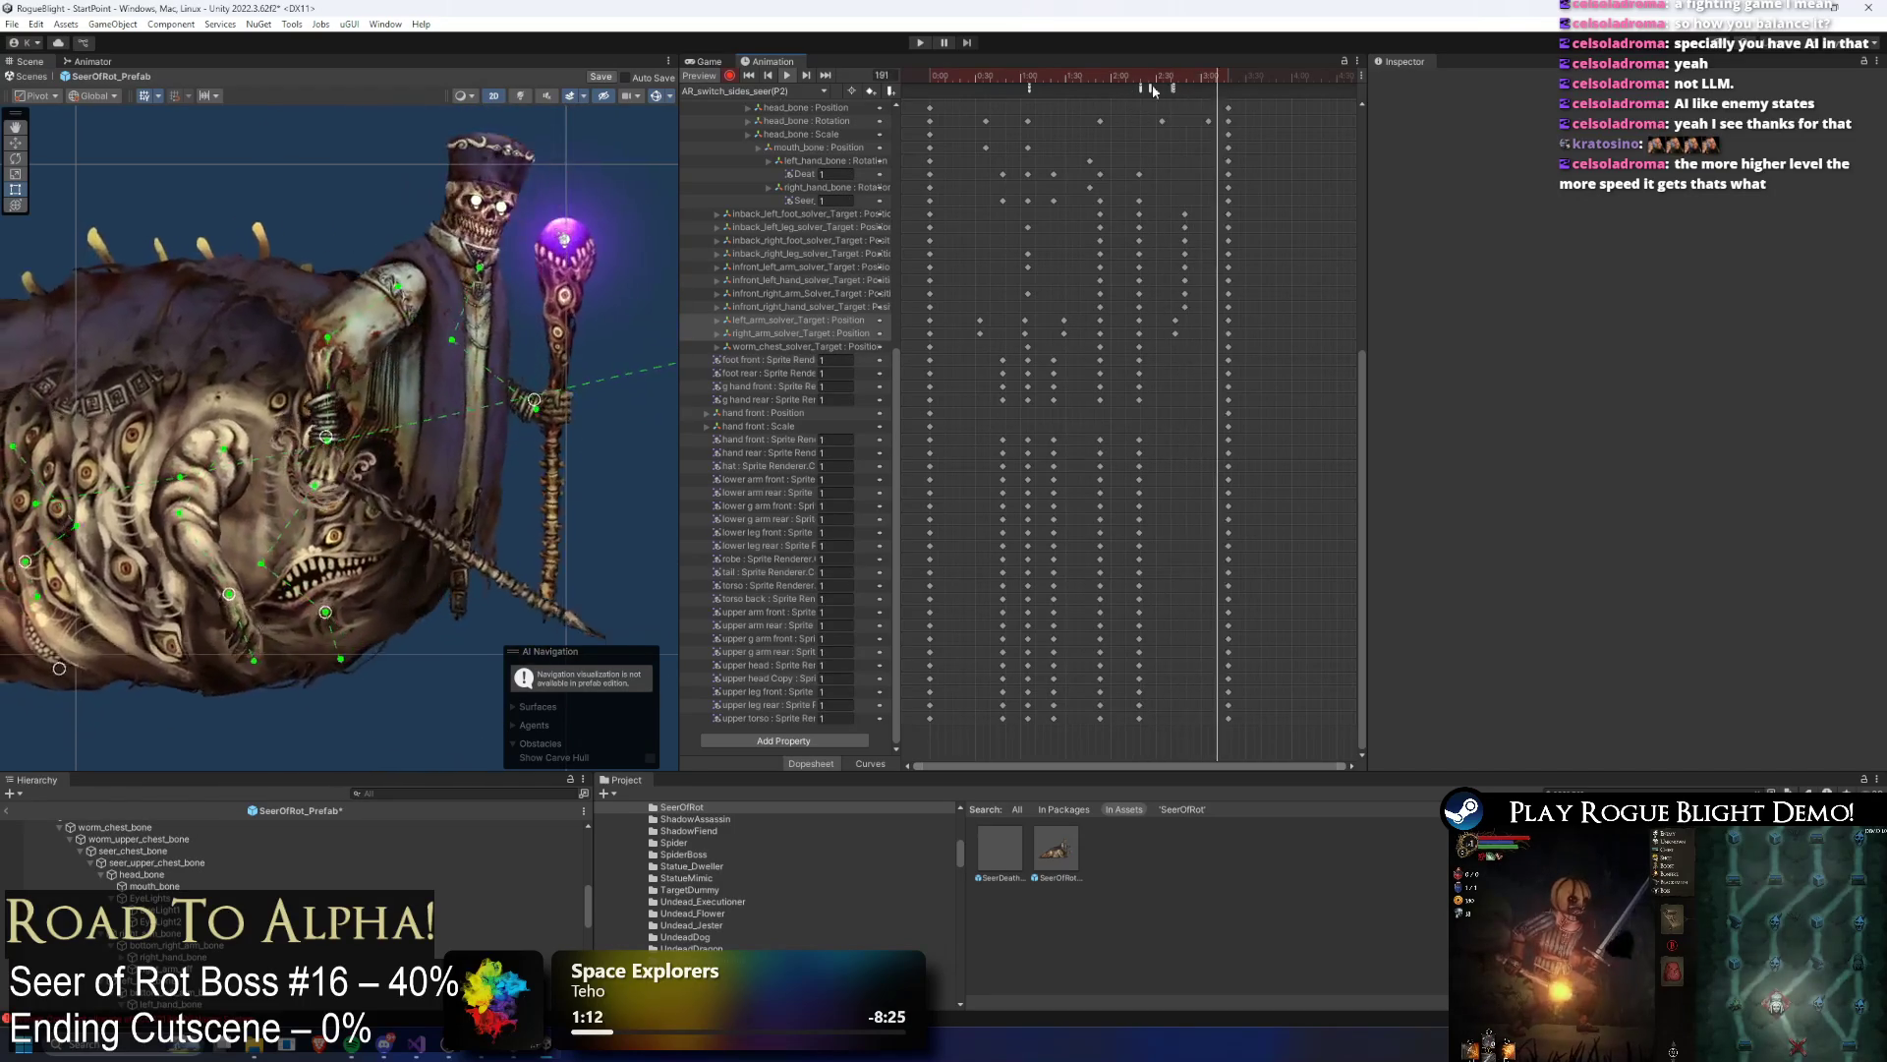
mouse_move(1188, 75)
mouse_down()
mouse_move(1163, 79)
mouse_move(1205, 88)
mouse_up()
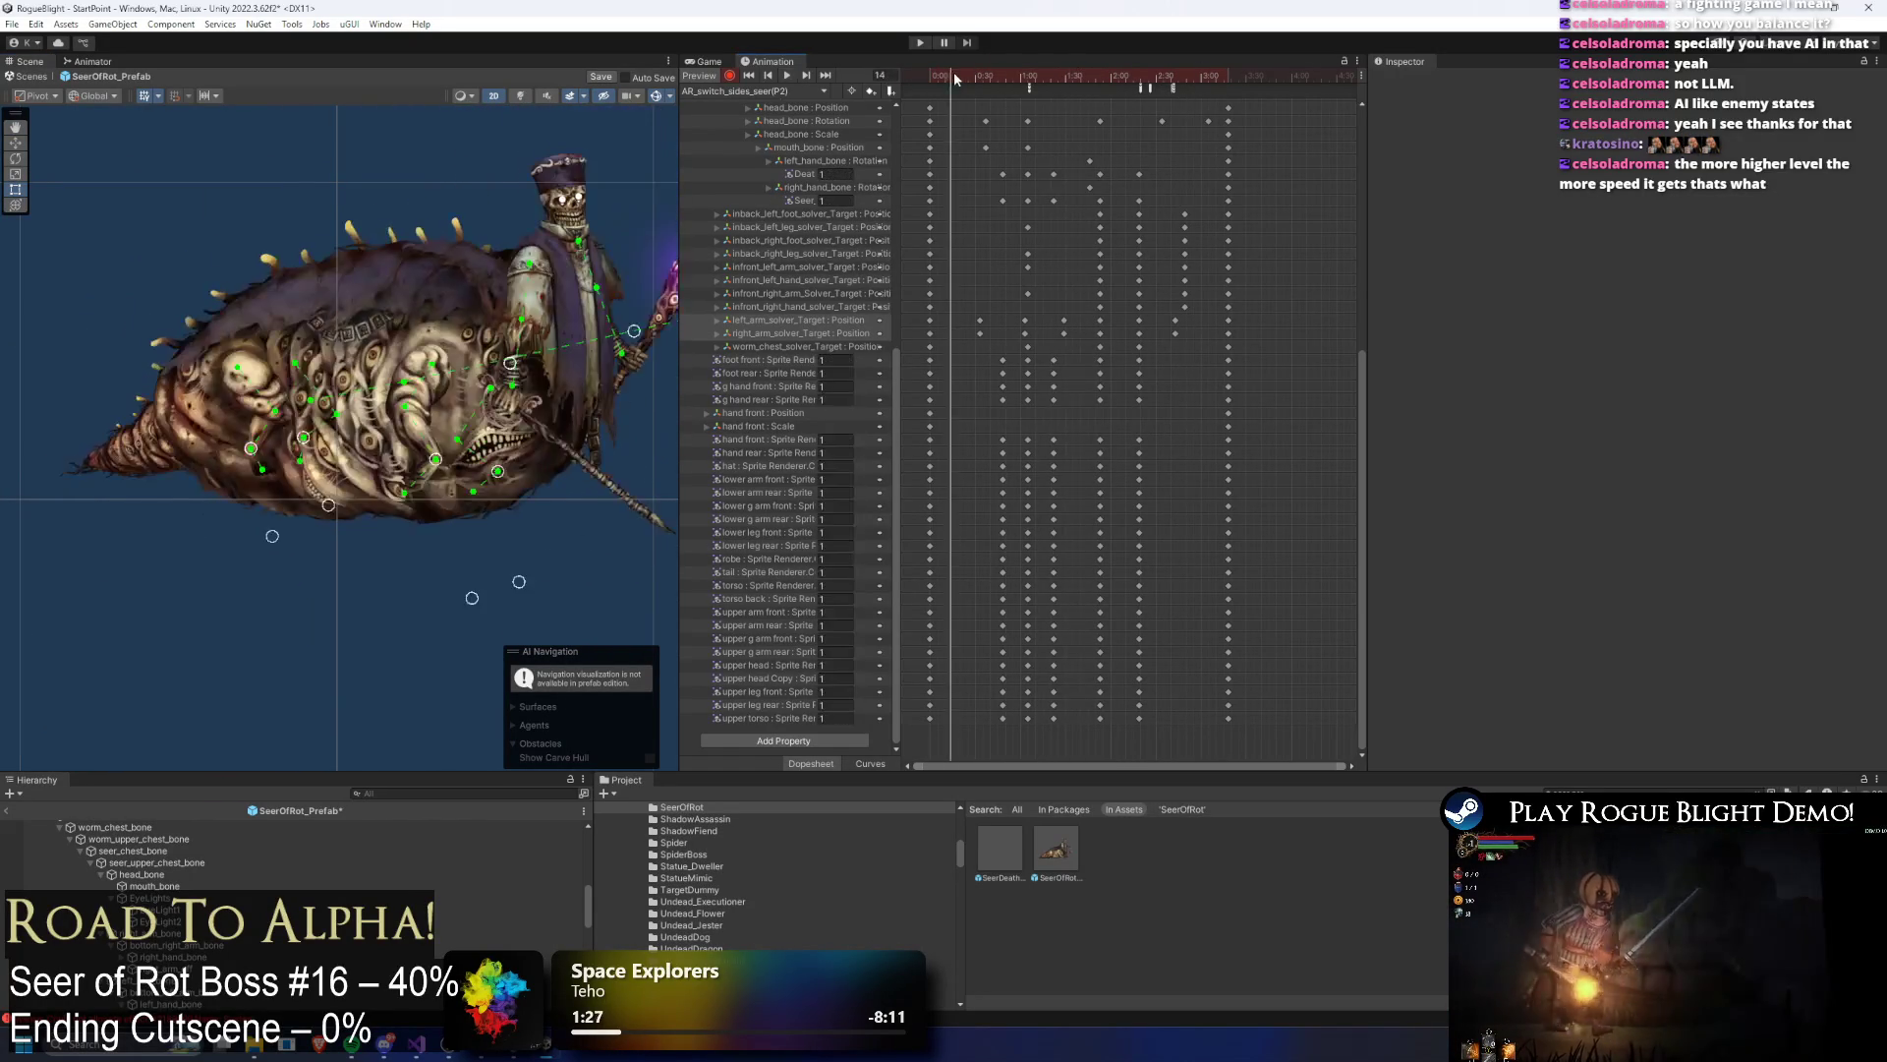
Step: Key a raised, right-shifted lower-jaw pose at frame 21
click(961, 74)
drag(507, 505, 514, 475)
drag(528, 578, 567, 568)
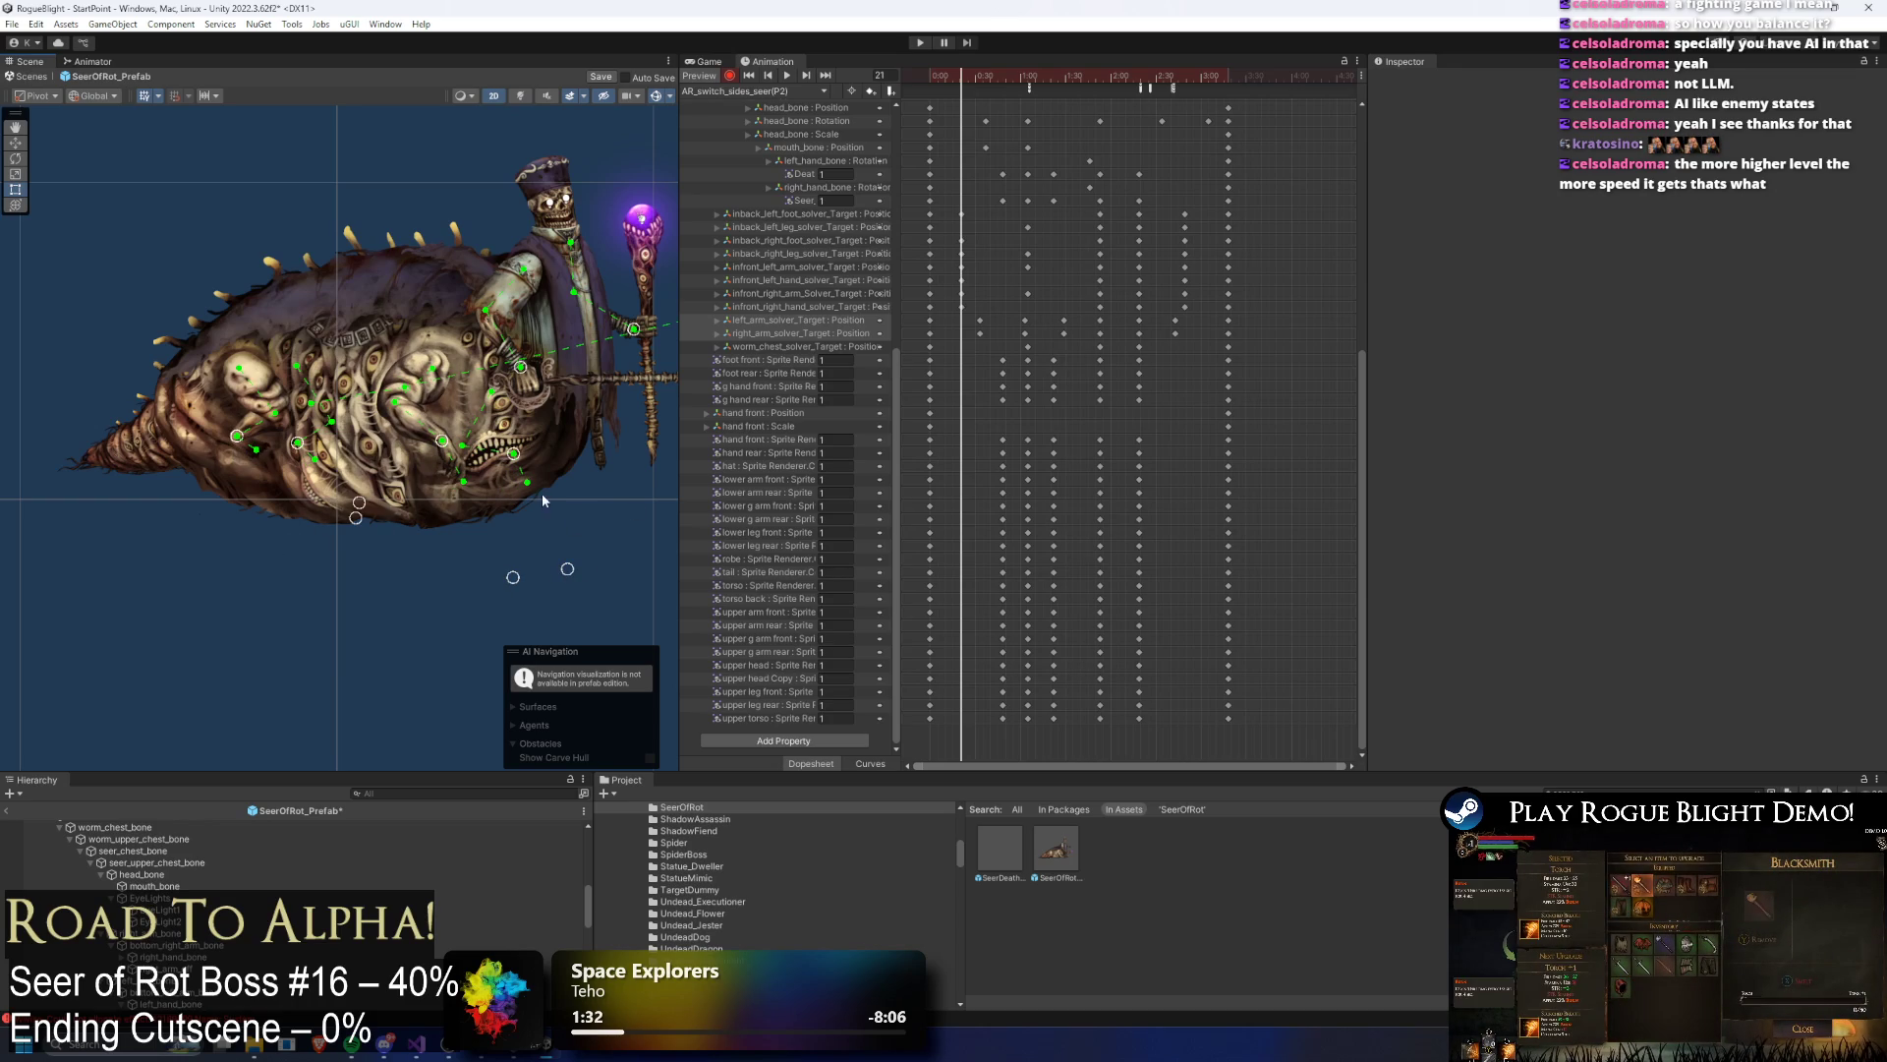
Step: Delete the selected solver keys, key a down-right arm pose at frame 37, and select the 0:30 keys
drag(998, 237, 1222, 318)
key(Delete)
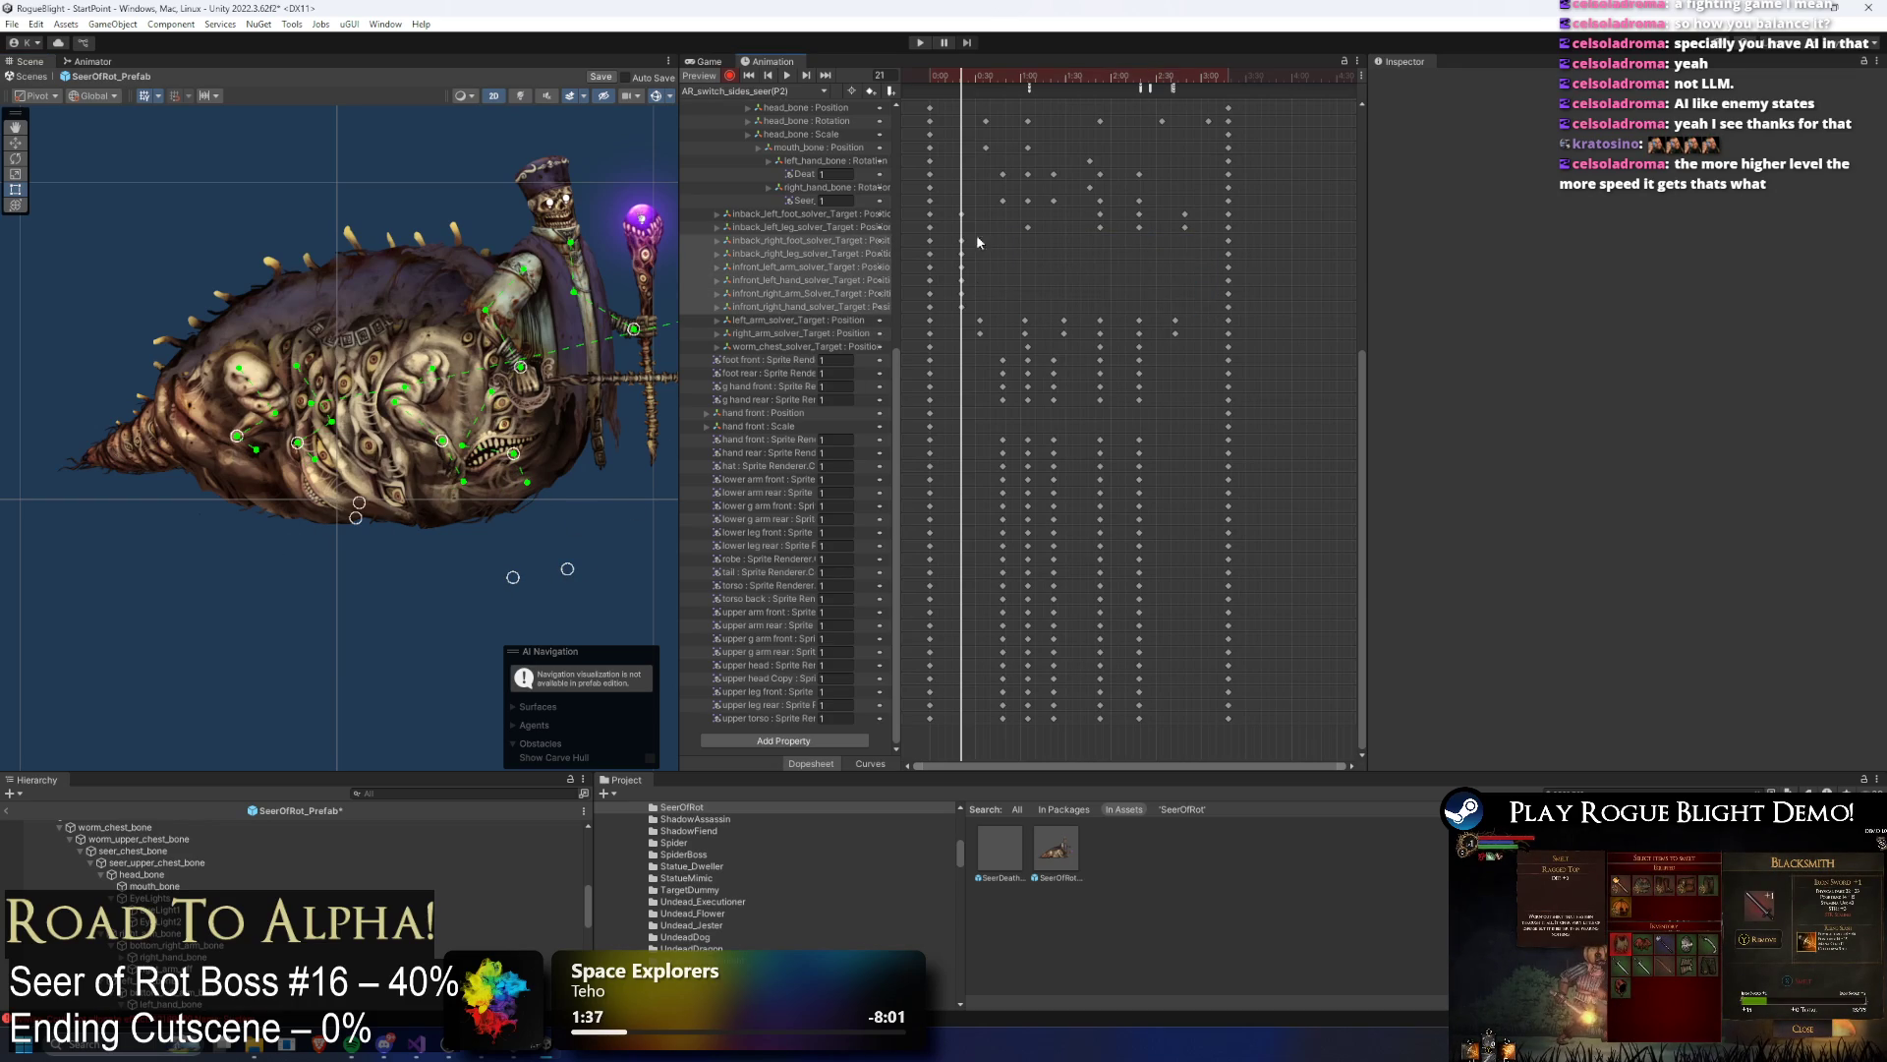
mouse_move(985, 78)
mouse_down()
mouse_move(1024, 77)
mouse_move(939, 75)
mouse_move(985, 76)
mouse_up()
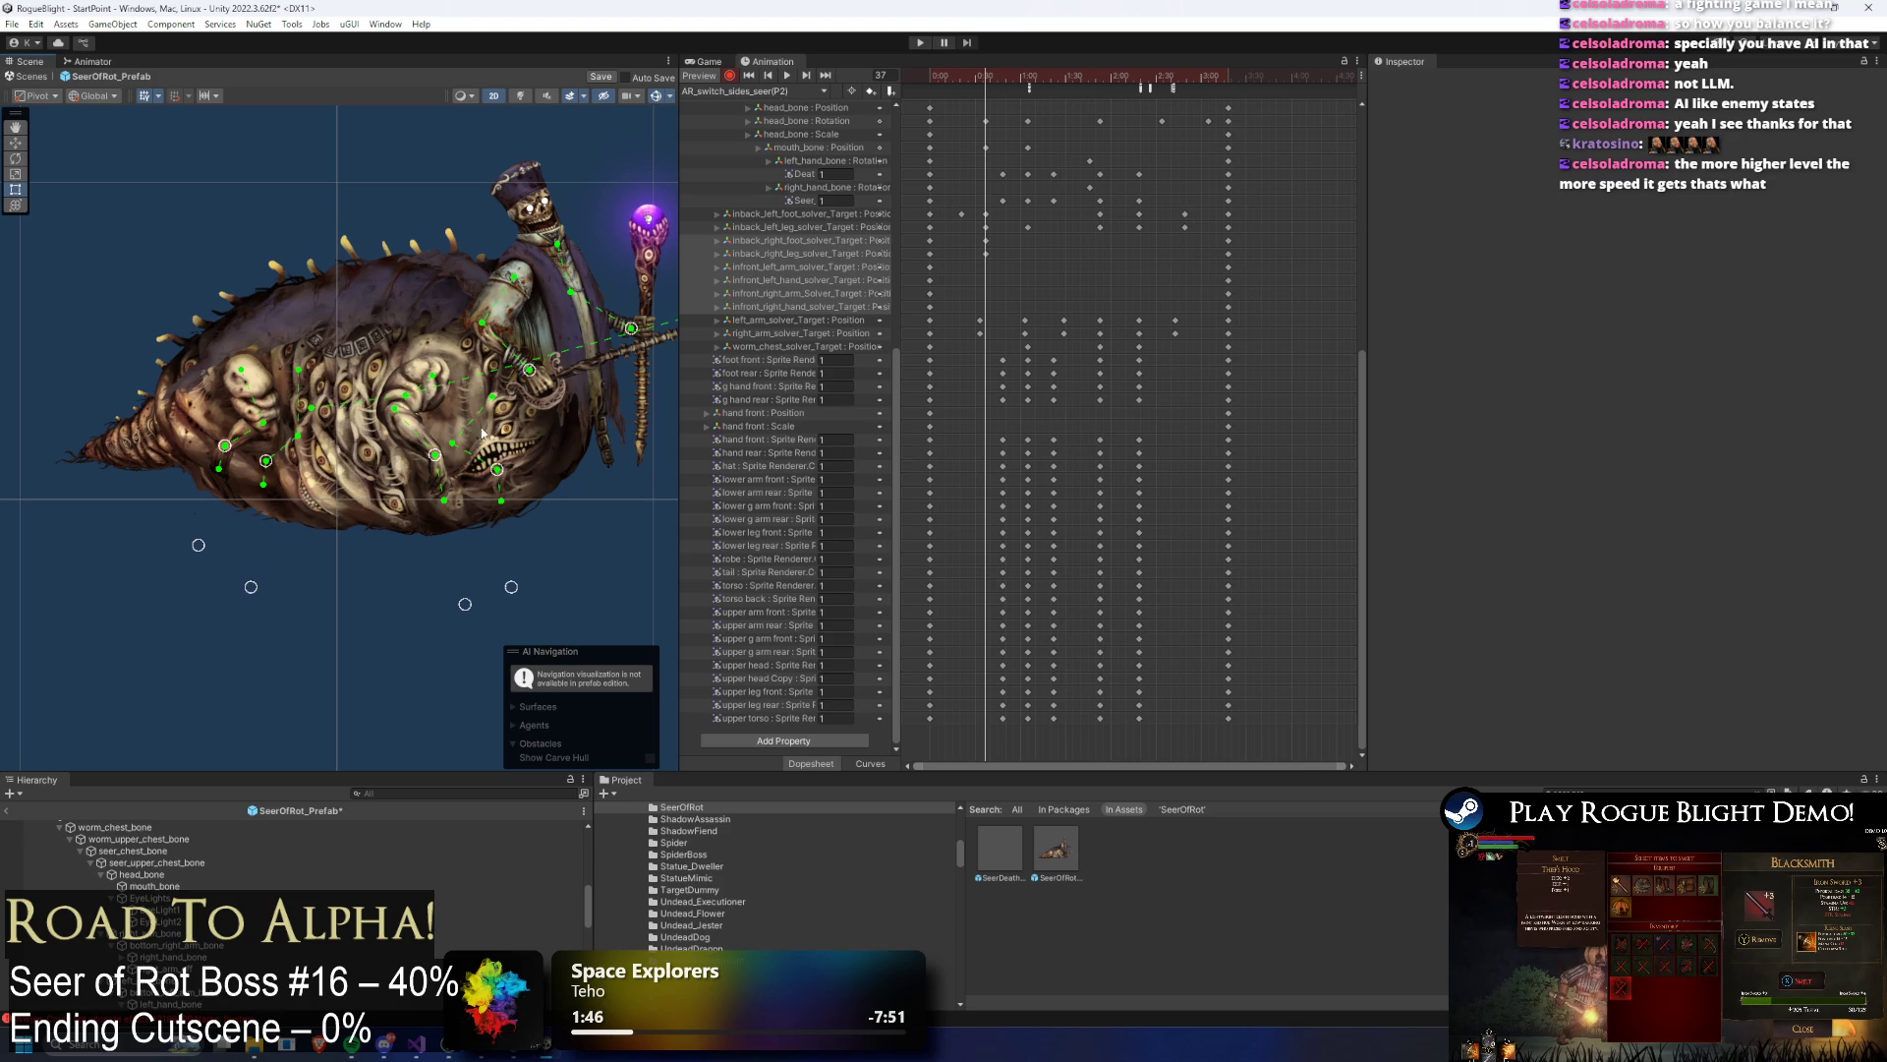
drag(436, 459, 507, 511)
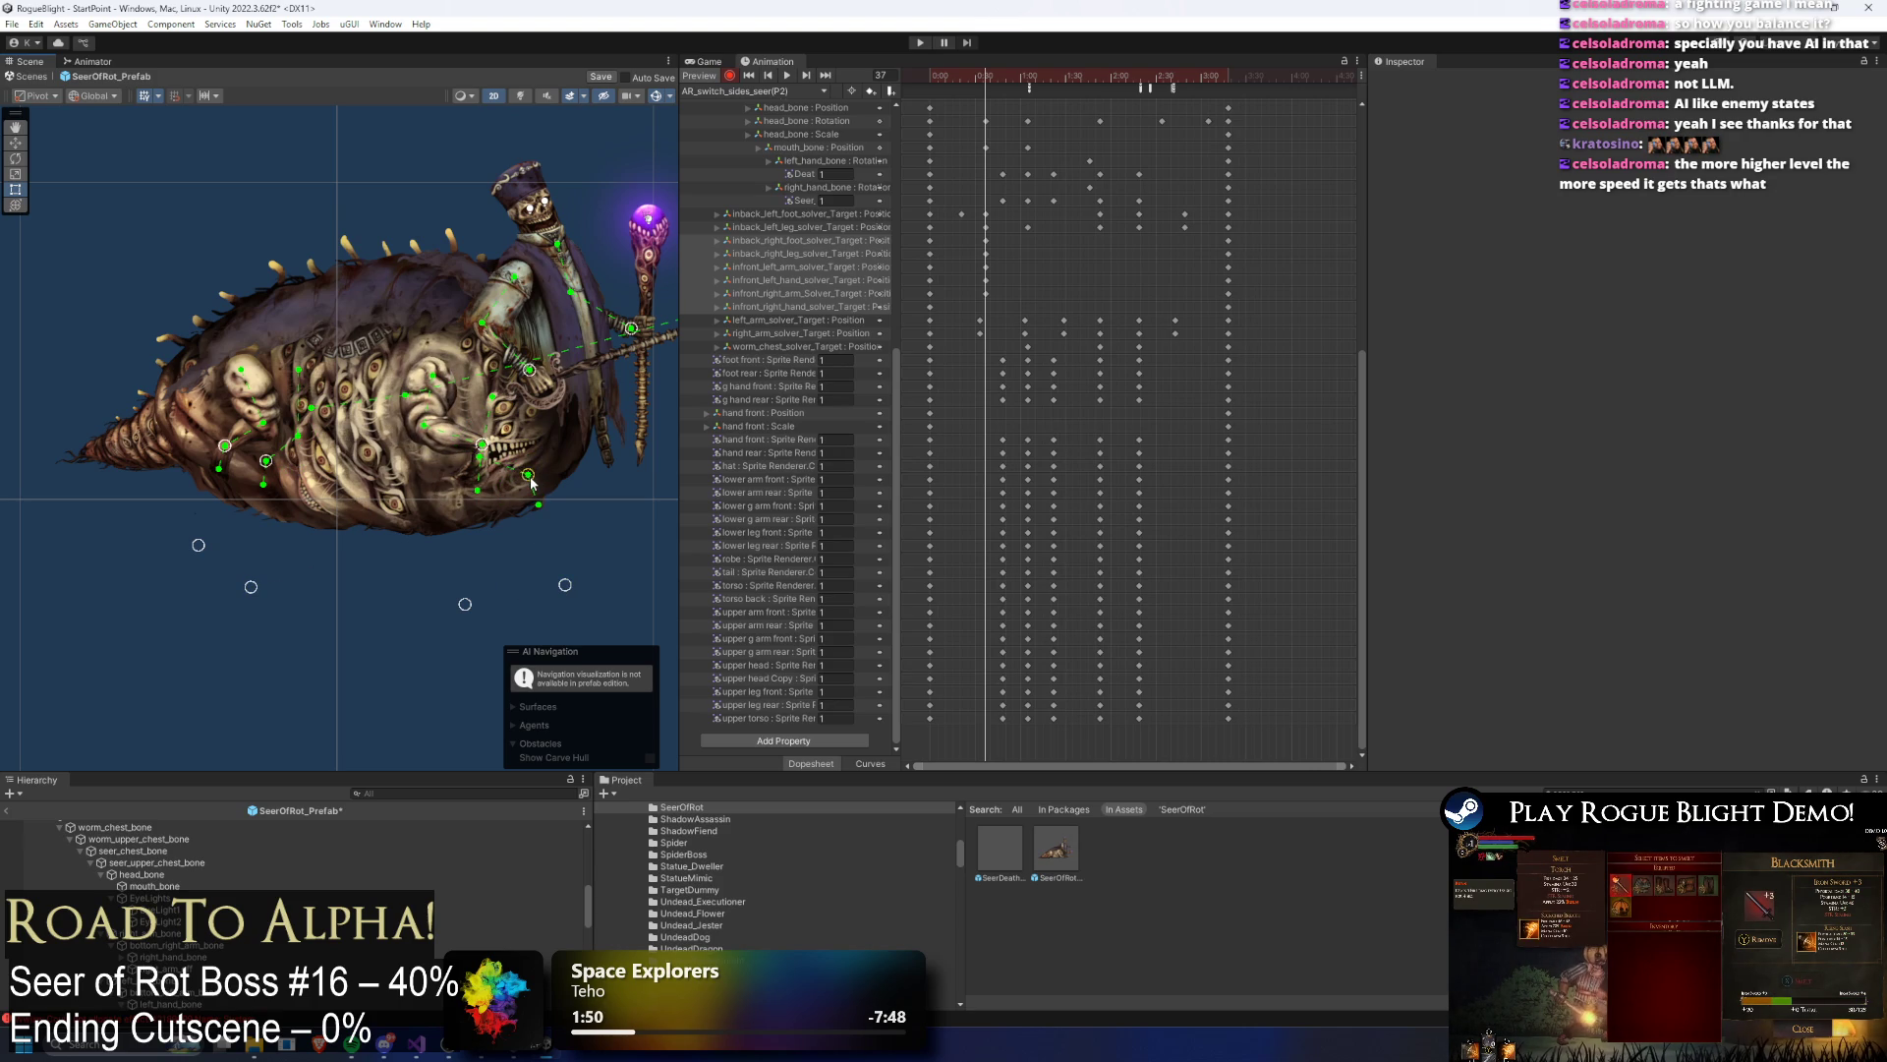
drag(488, 448, 502, 457)
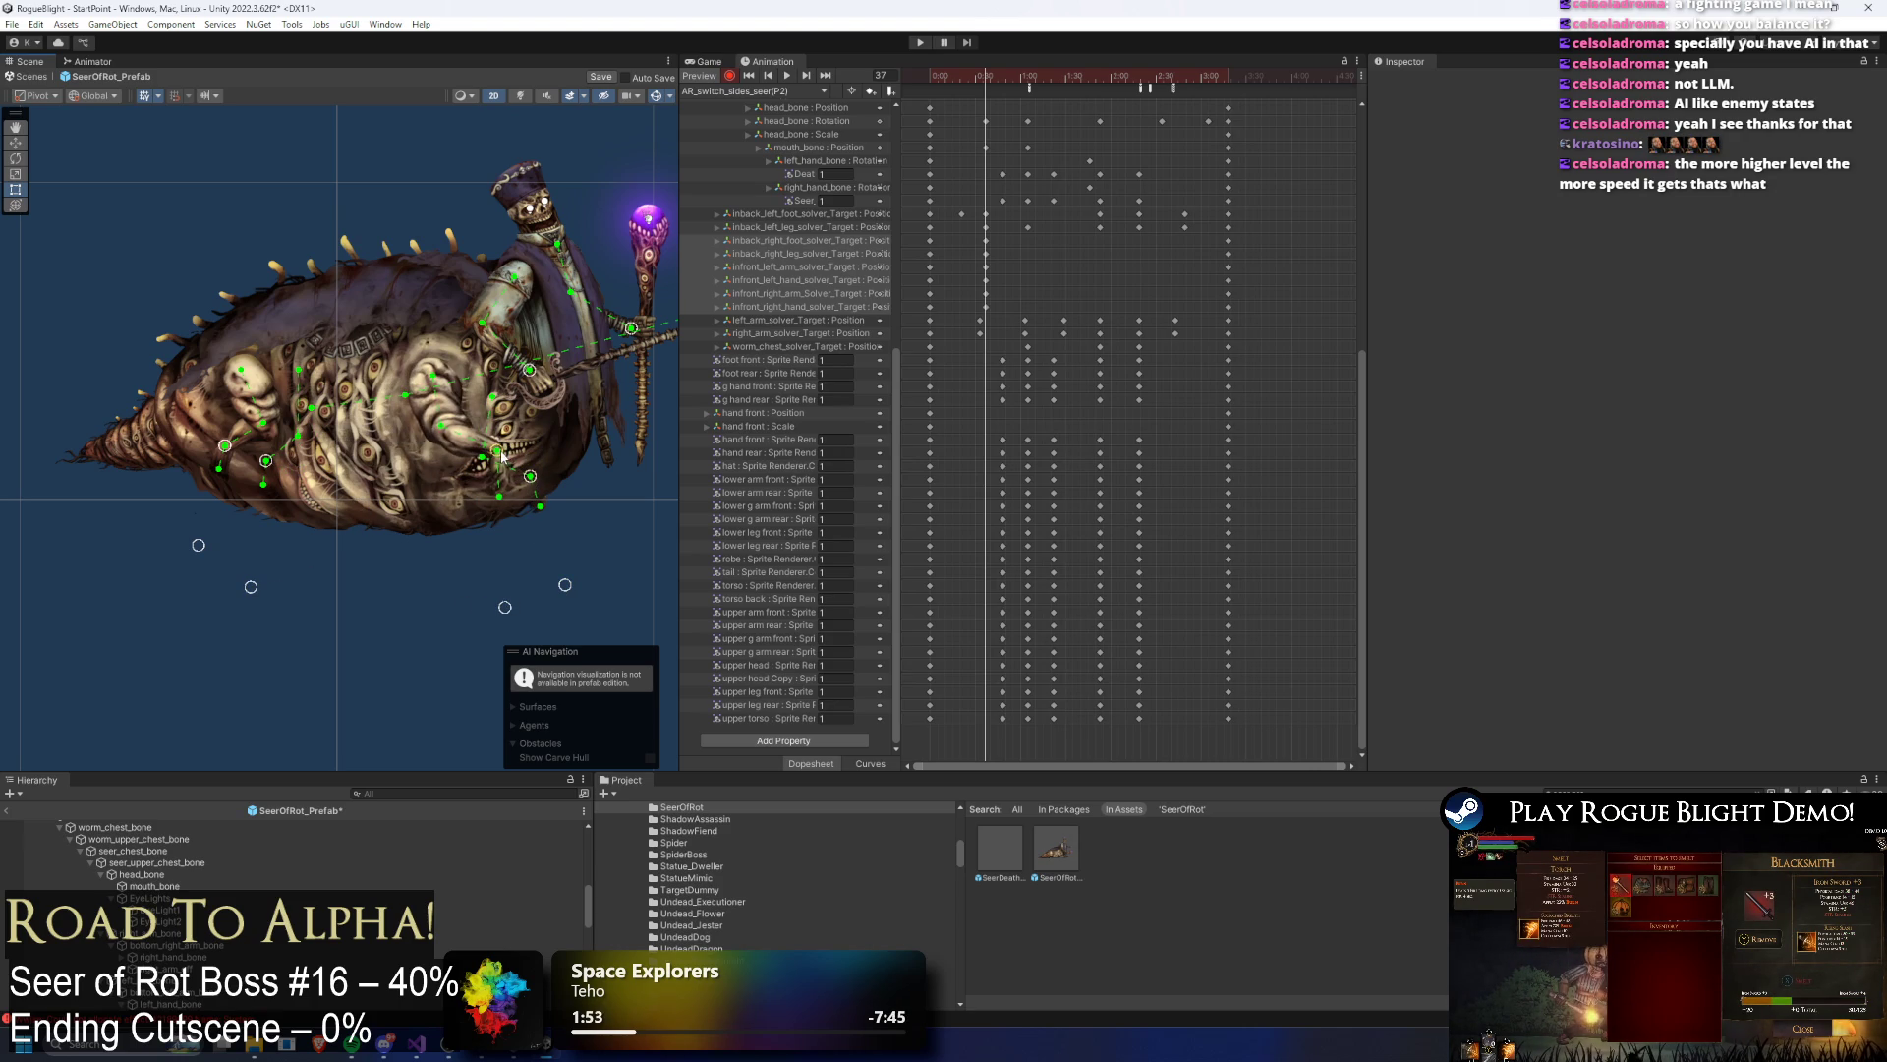
mouse_move(983, 76)
mouse_down()
mouse_move(928, 77)
mouse_move(1022, 75)
mouse_up()
mouse_move(977, 234)
mouse_down()
mouse_move(991, 311)
mouse_move(1028, 305)
mouse_up()
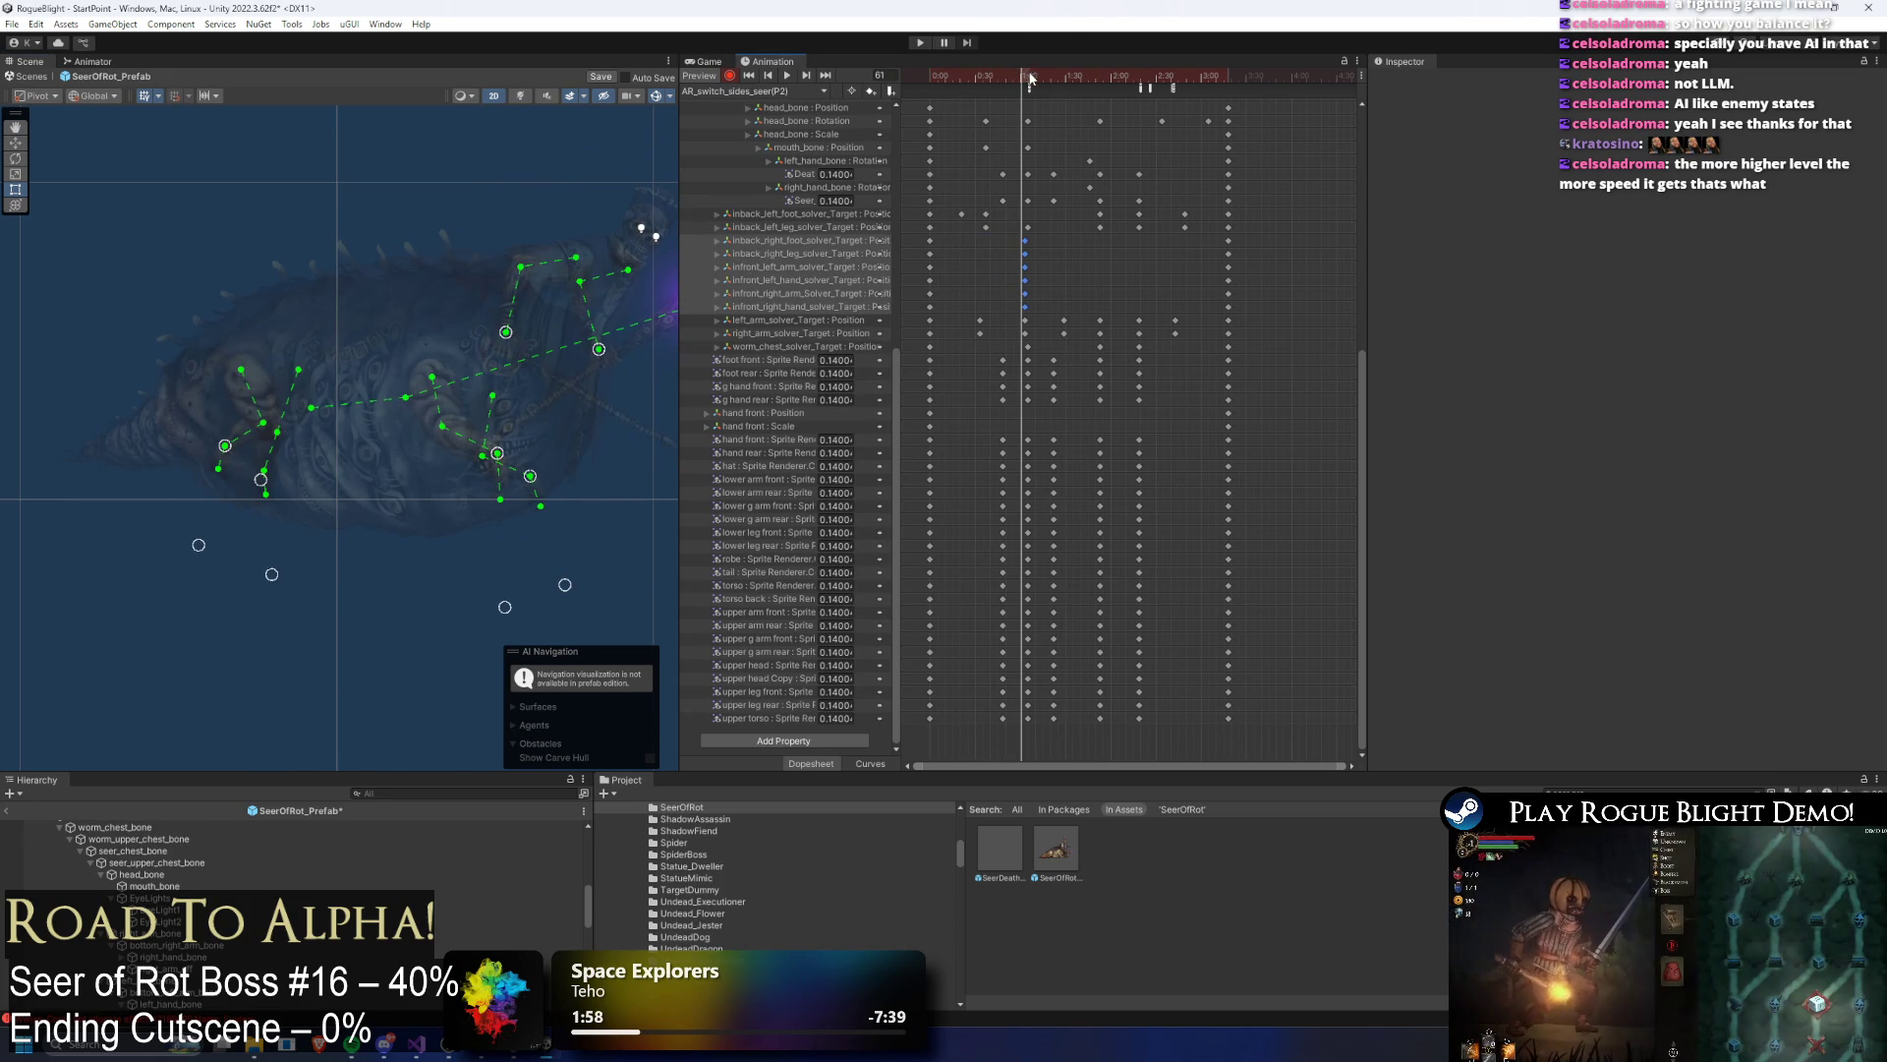
Step: Delete the inback left leg solver keys from the clip
drag(1003, 72, 1000, 75)
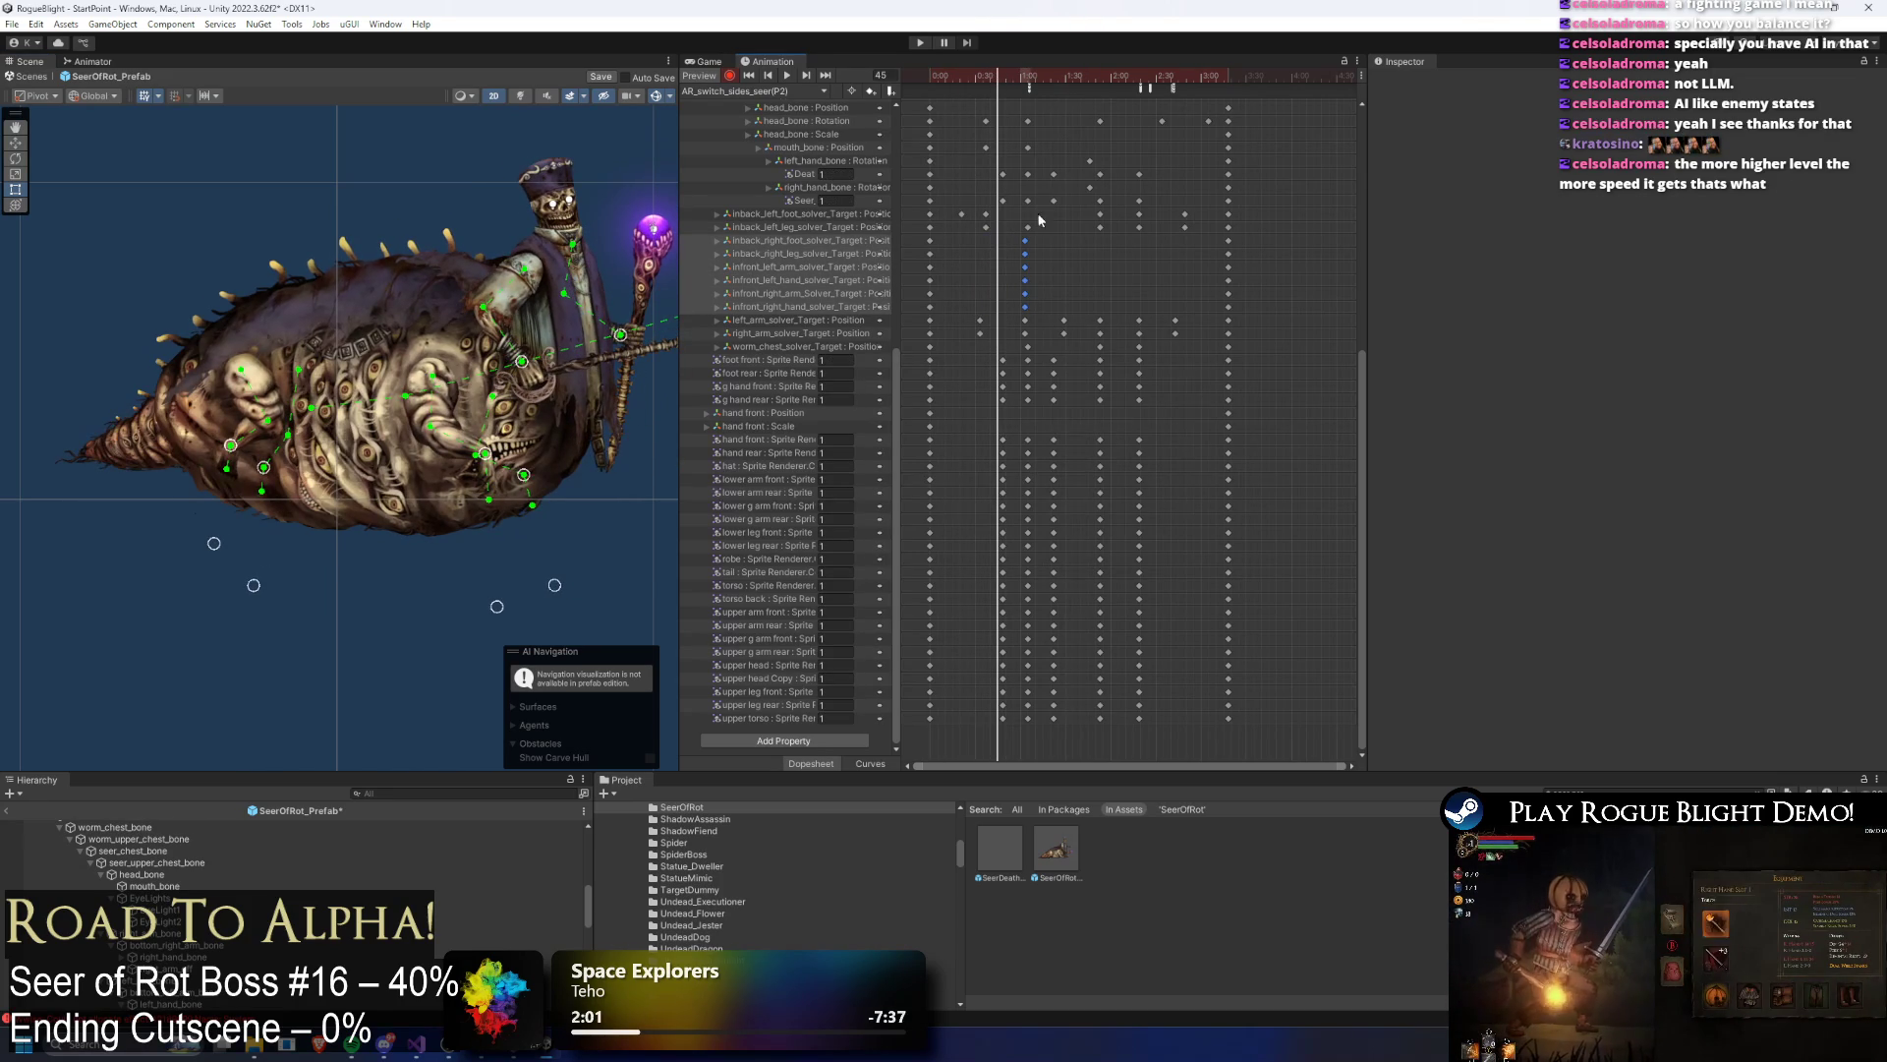
click(1062, 229)
drag(1208, 232, 1201, 232)
key(Delete)
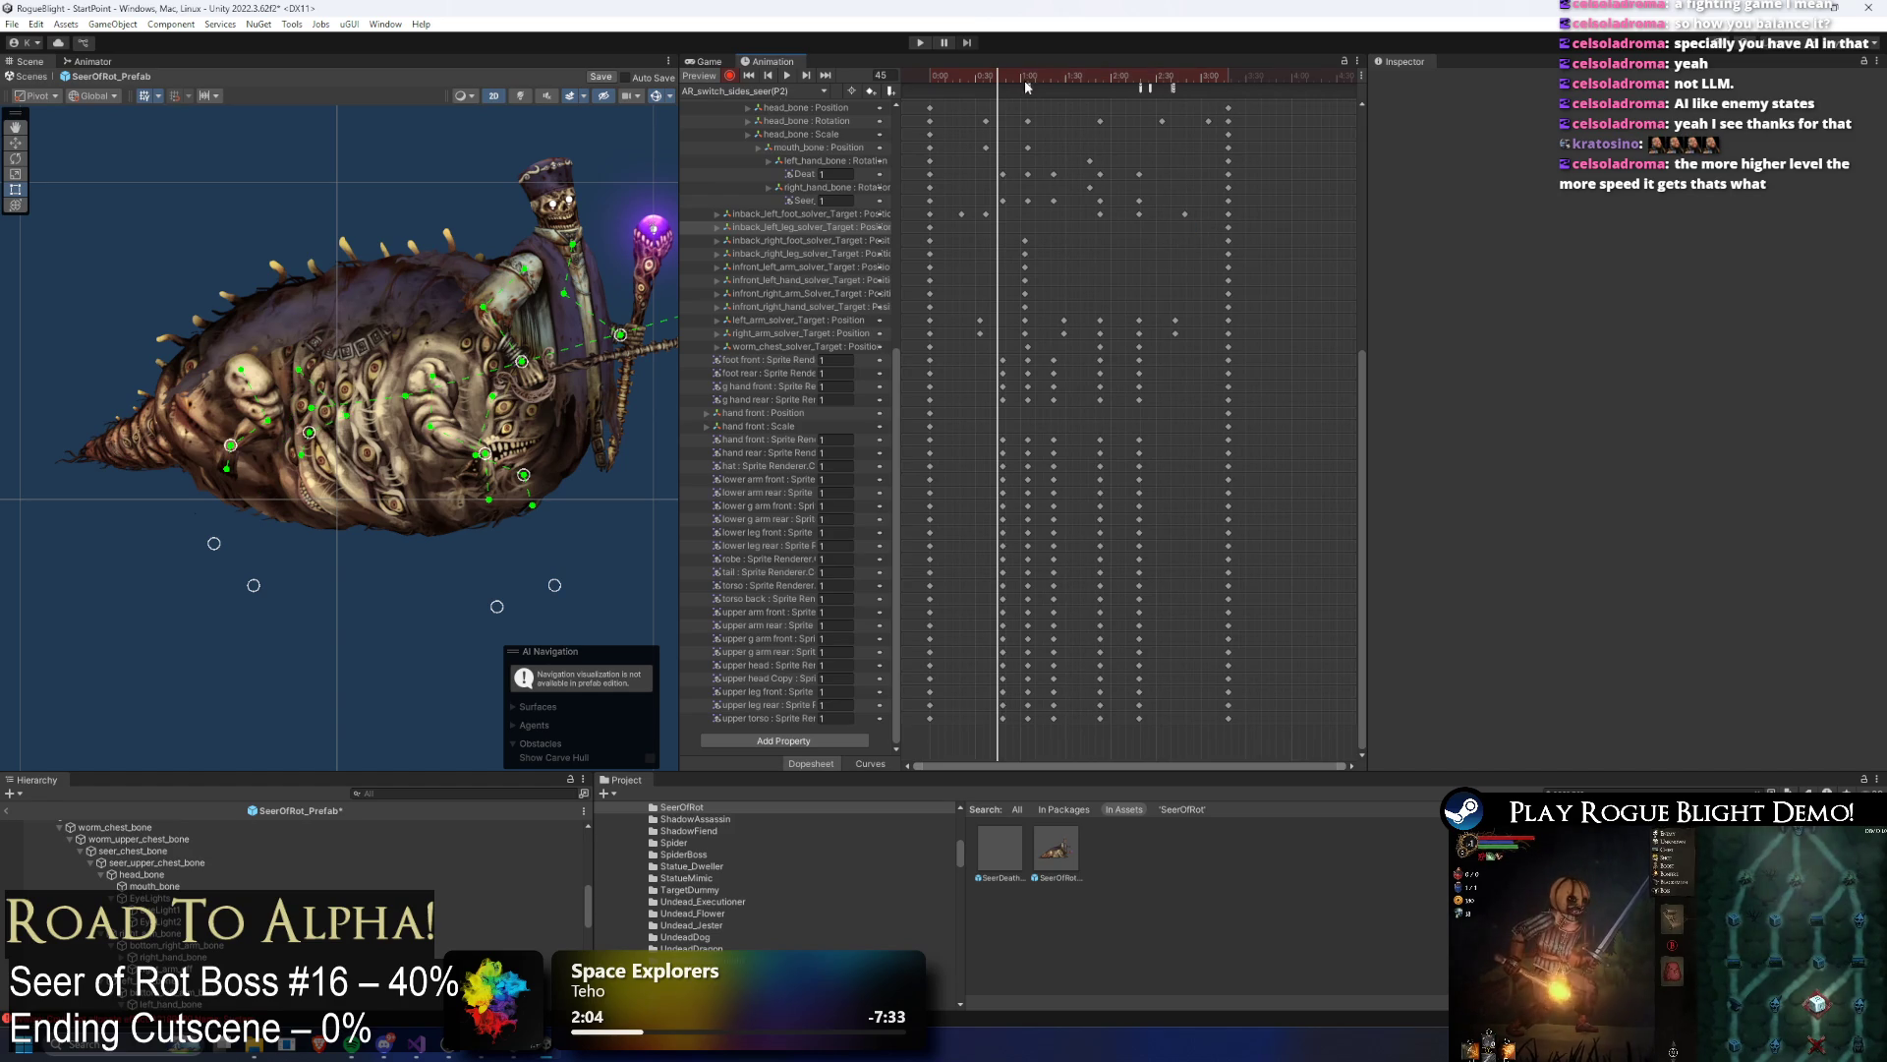
key(ctrl+z)
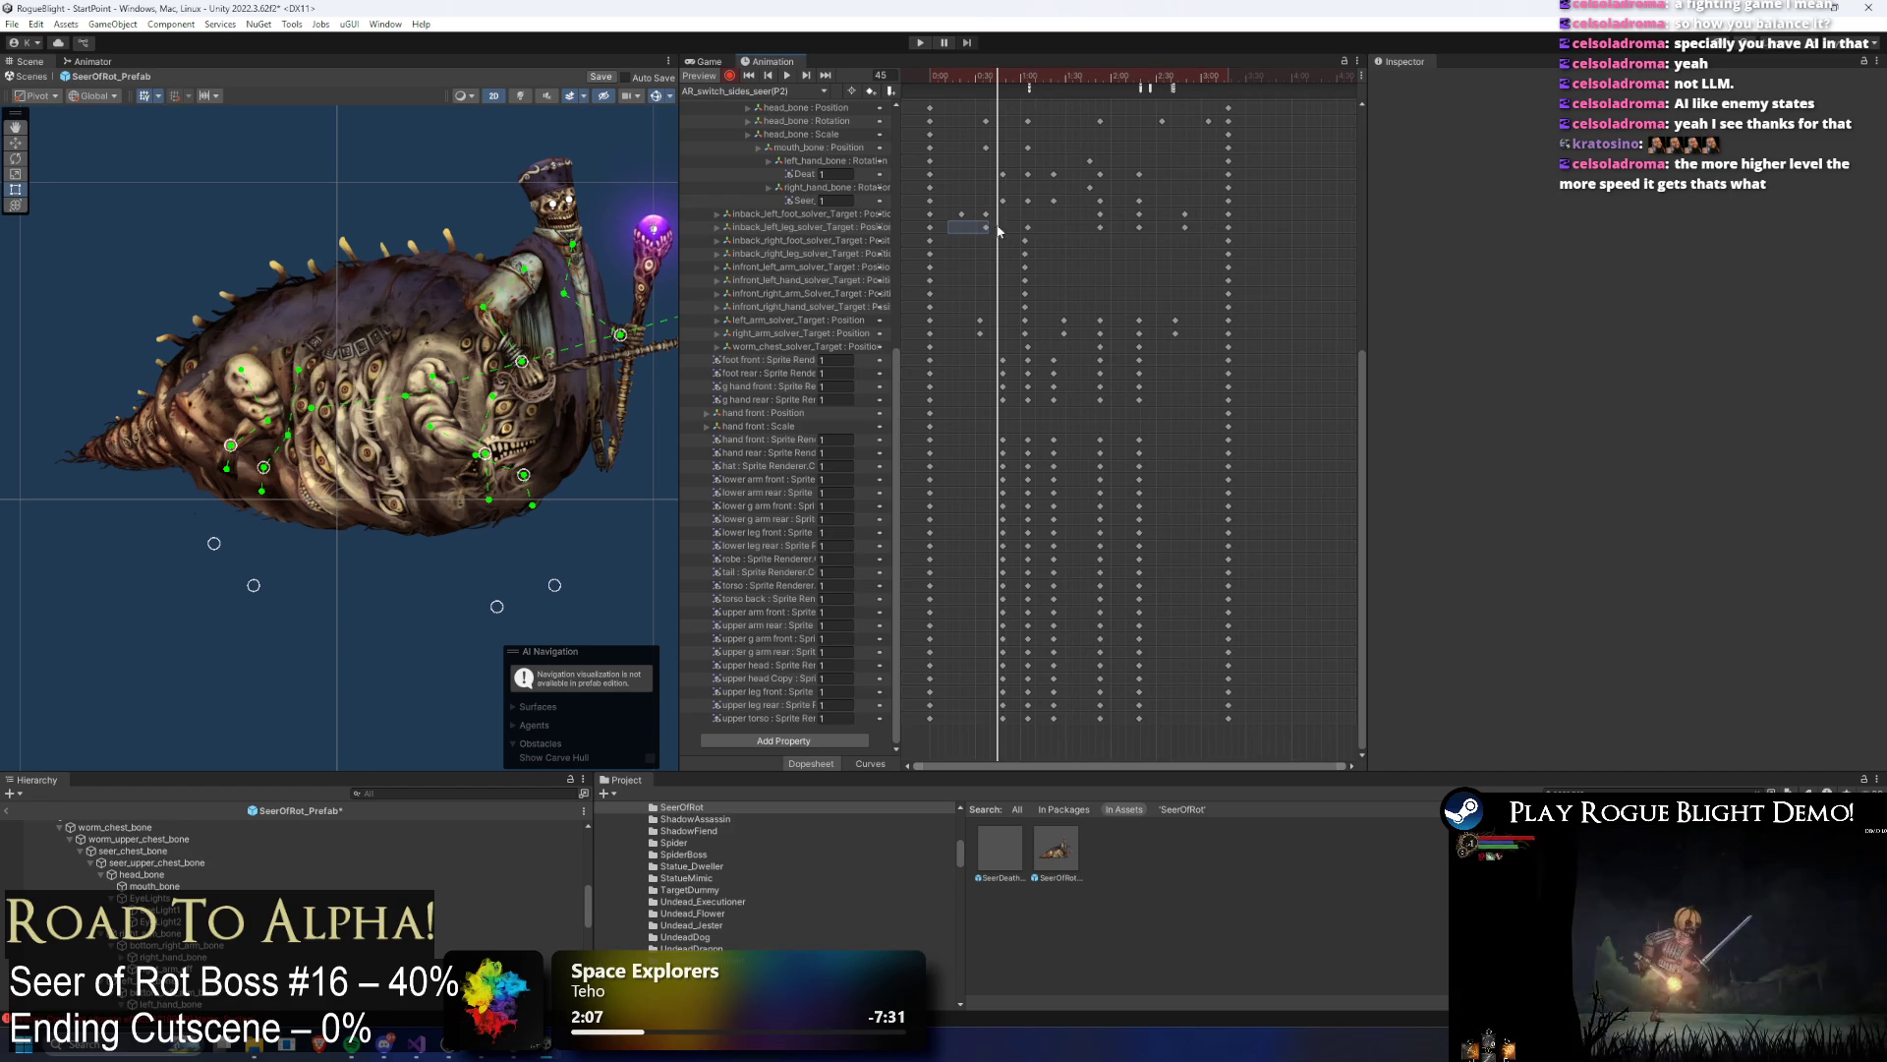
drag(948, 223, 1211, 236)
key(Delete)
Step: Select the inback left foot target's keyframes around frame 63 and preview the clip
click(1029, 72)
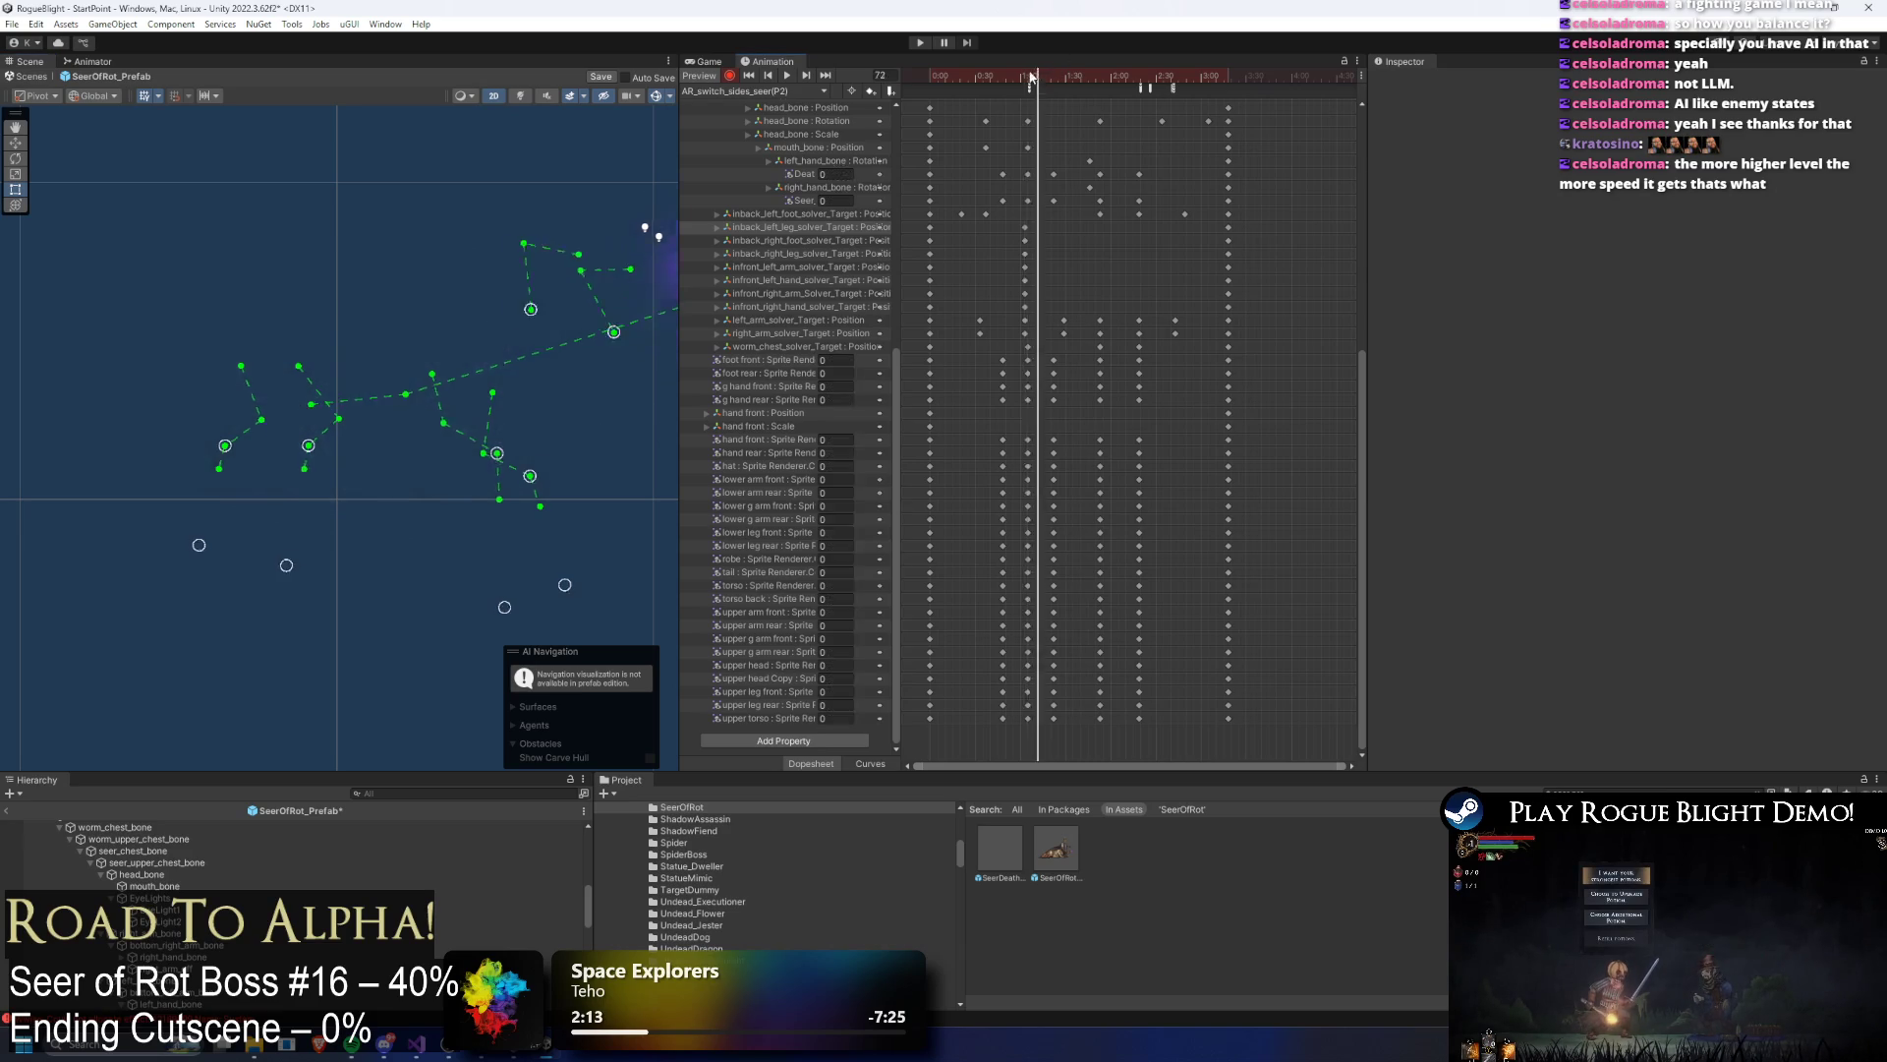
key(comma)
drag(1096, 224, 941, 218)
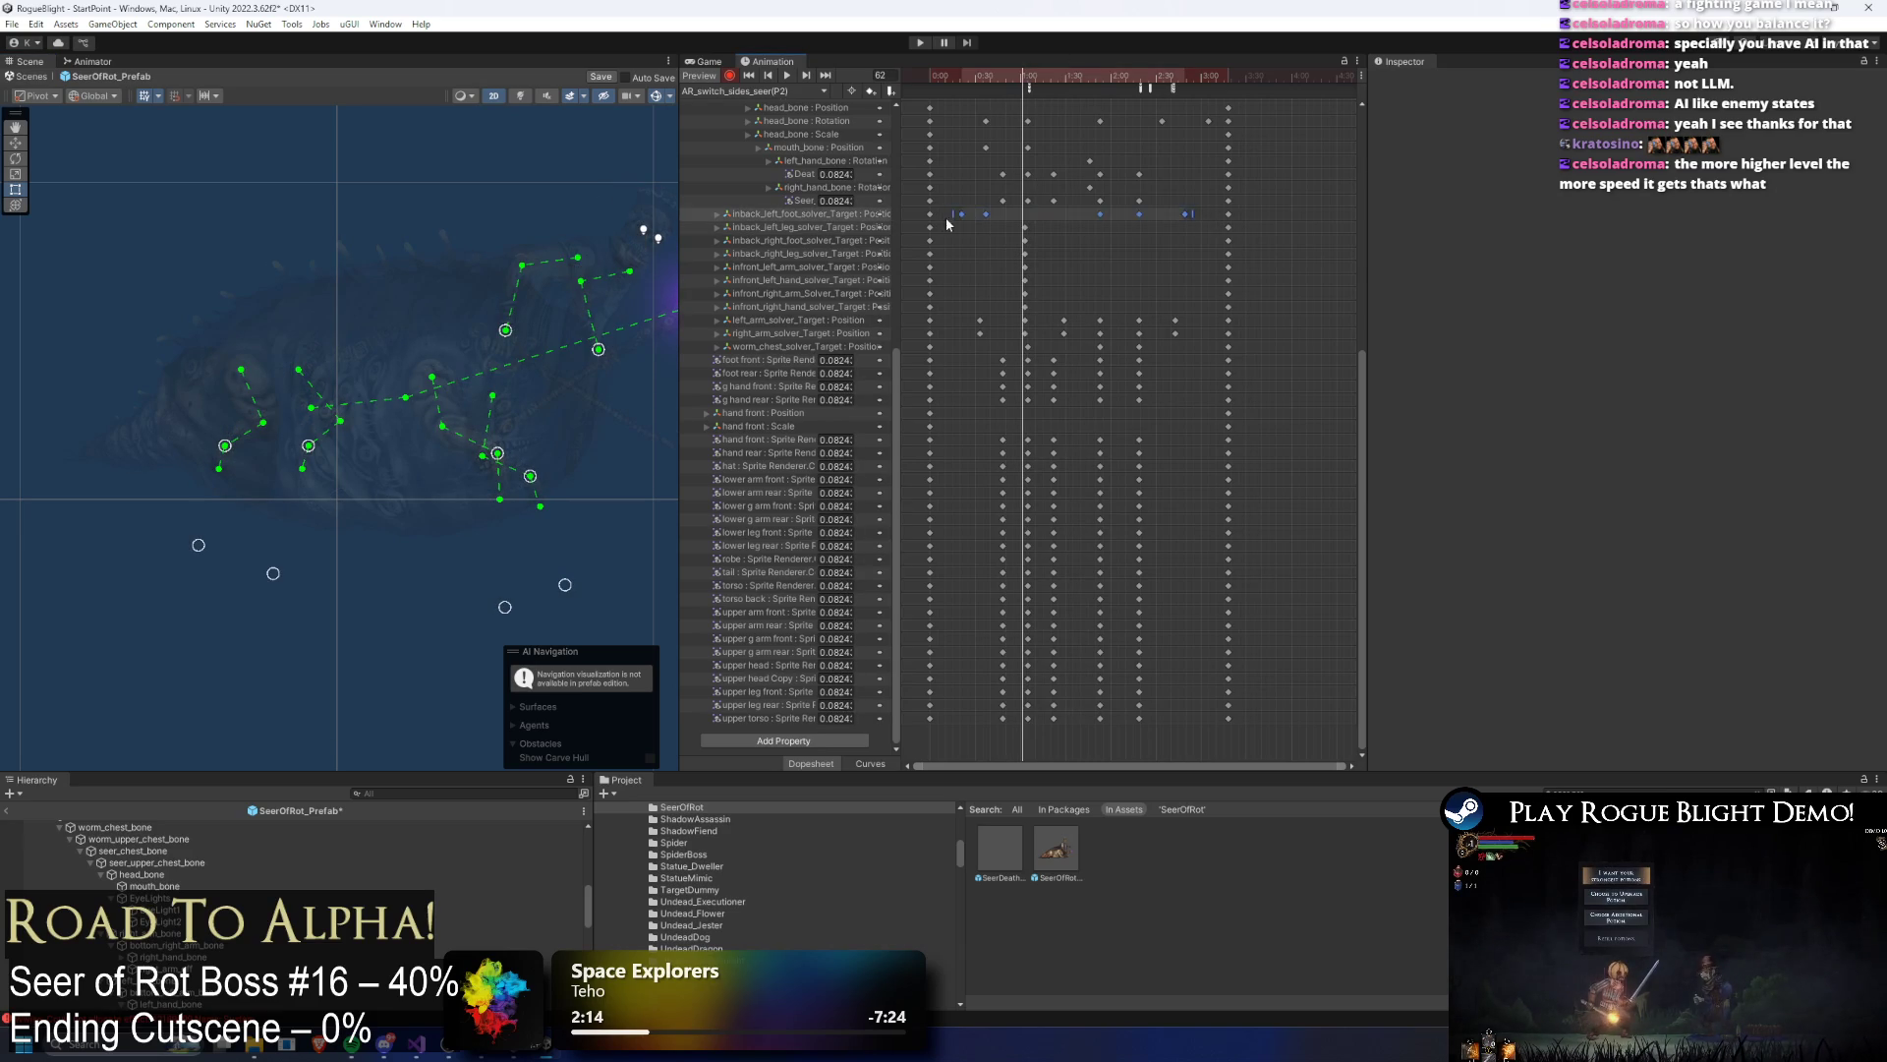
click(1027, 78)
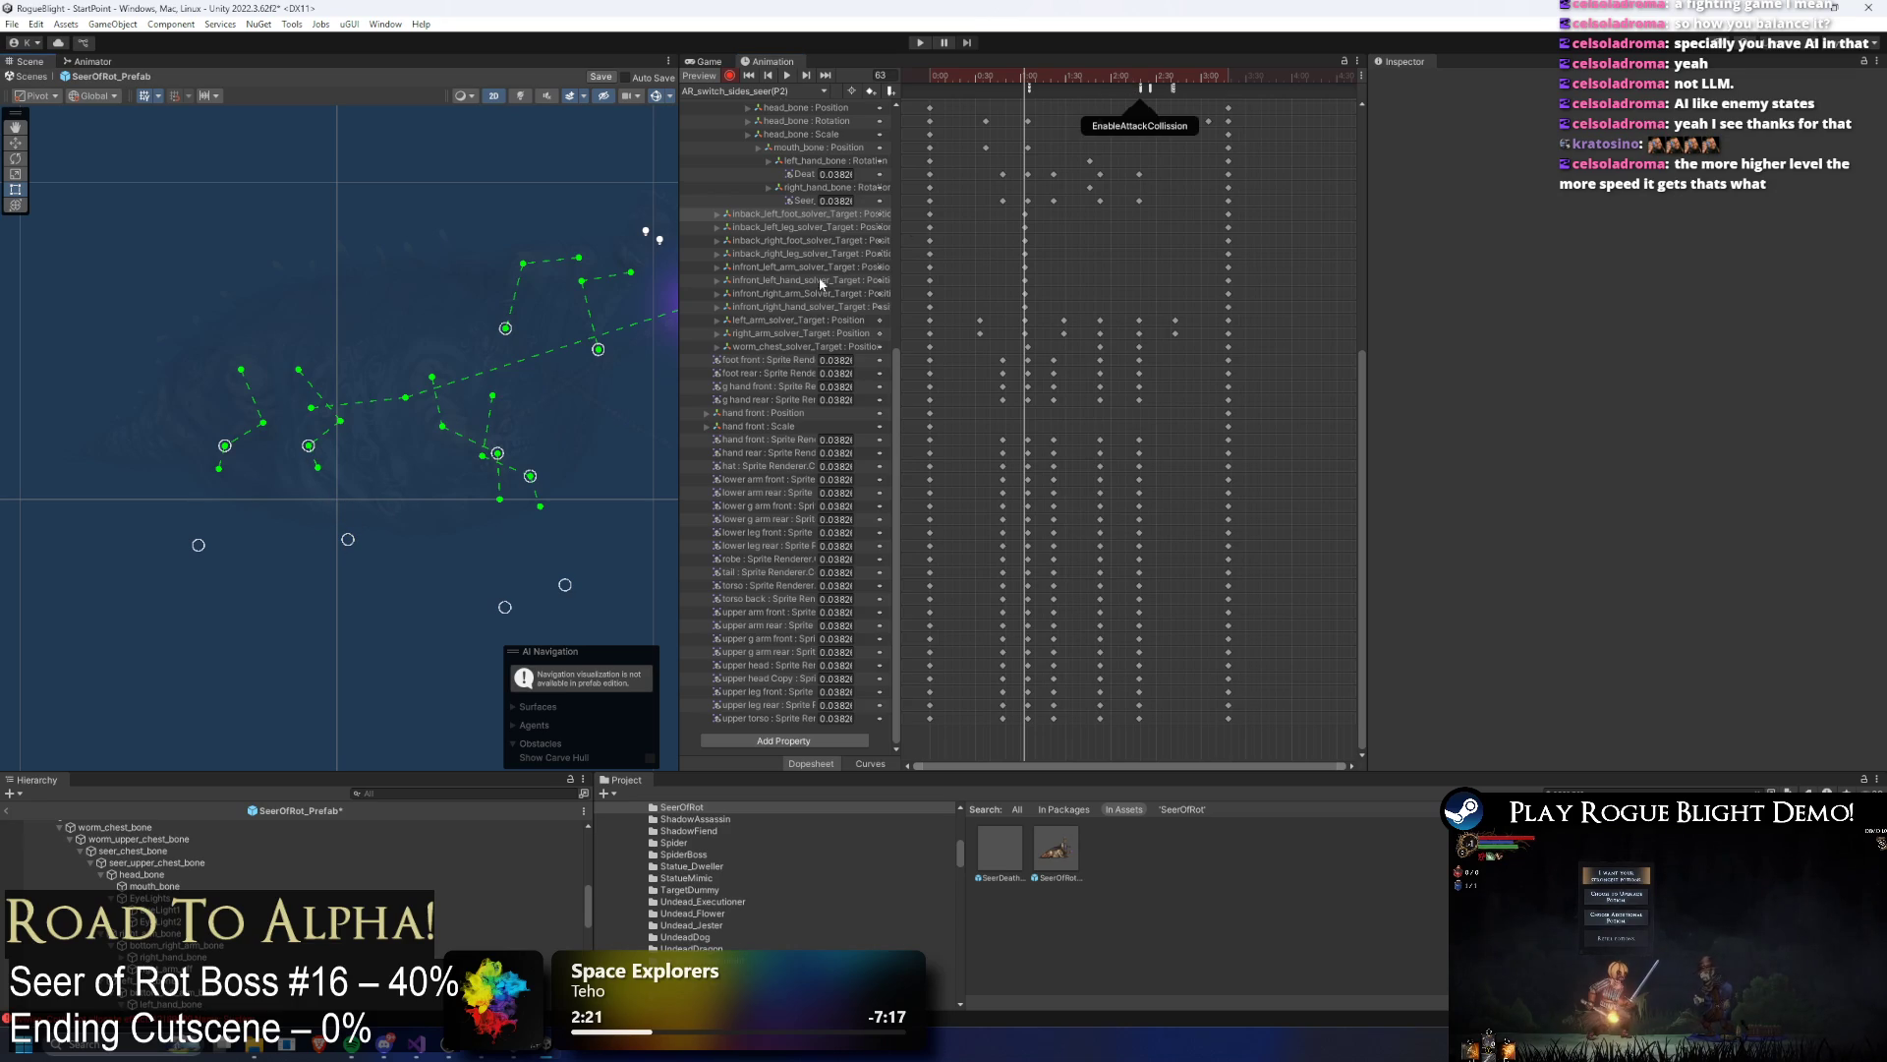
key(space)
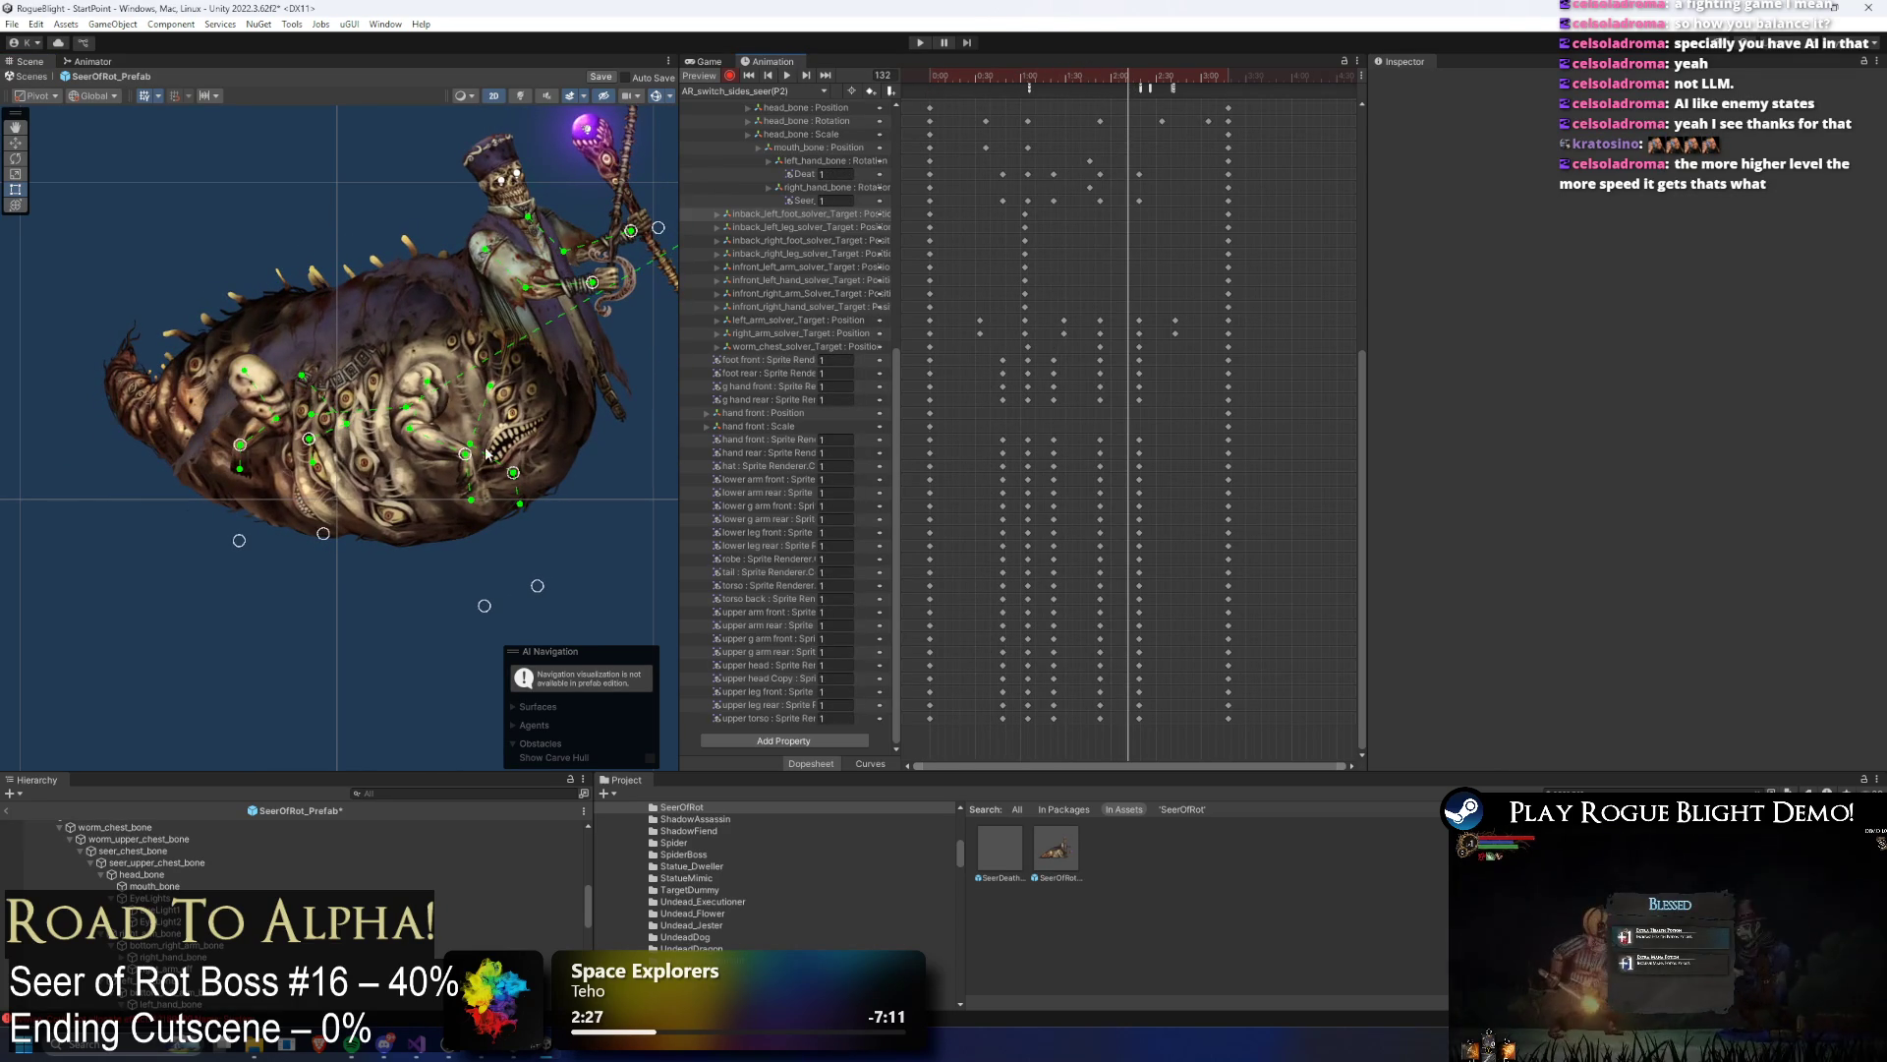
Step: Key new poses for the front right hand, front left hand and tail-end targets
drag(488, 453, 497, 416)
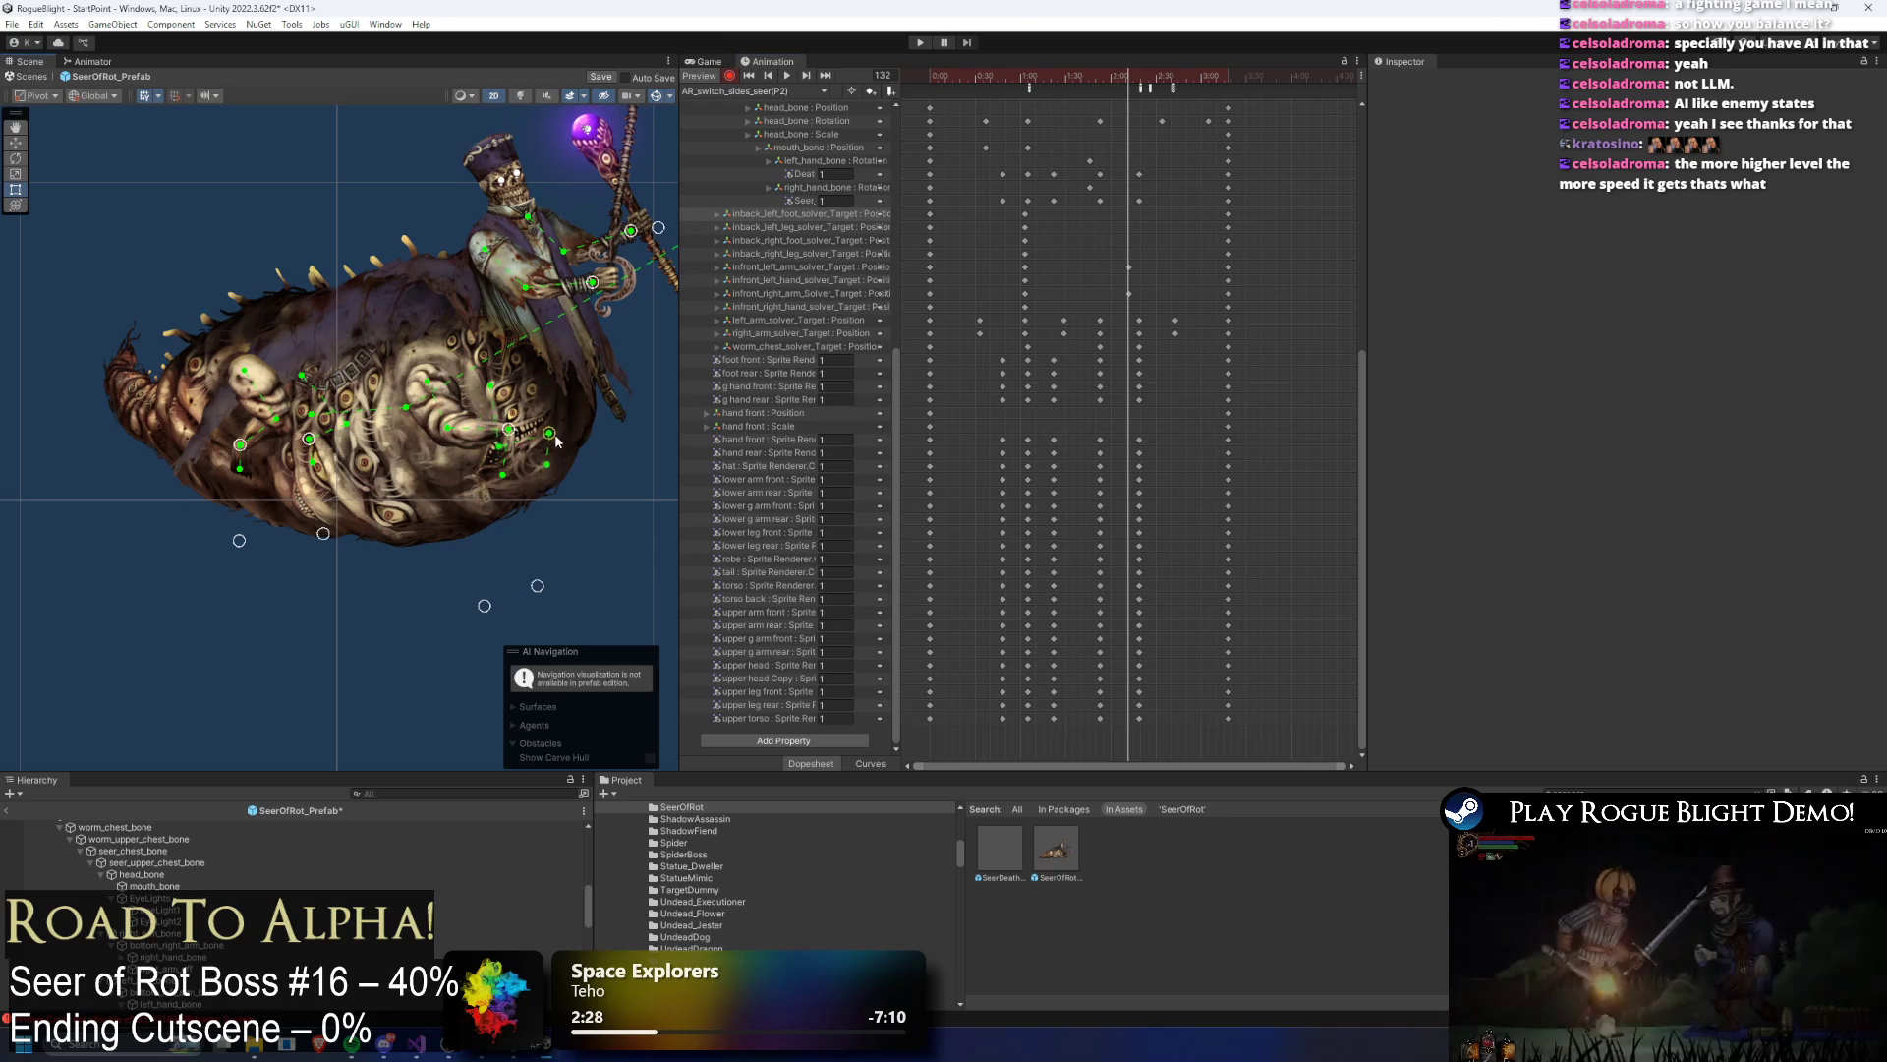
drag(539, 587, 668, 556)
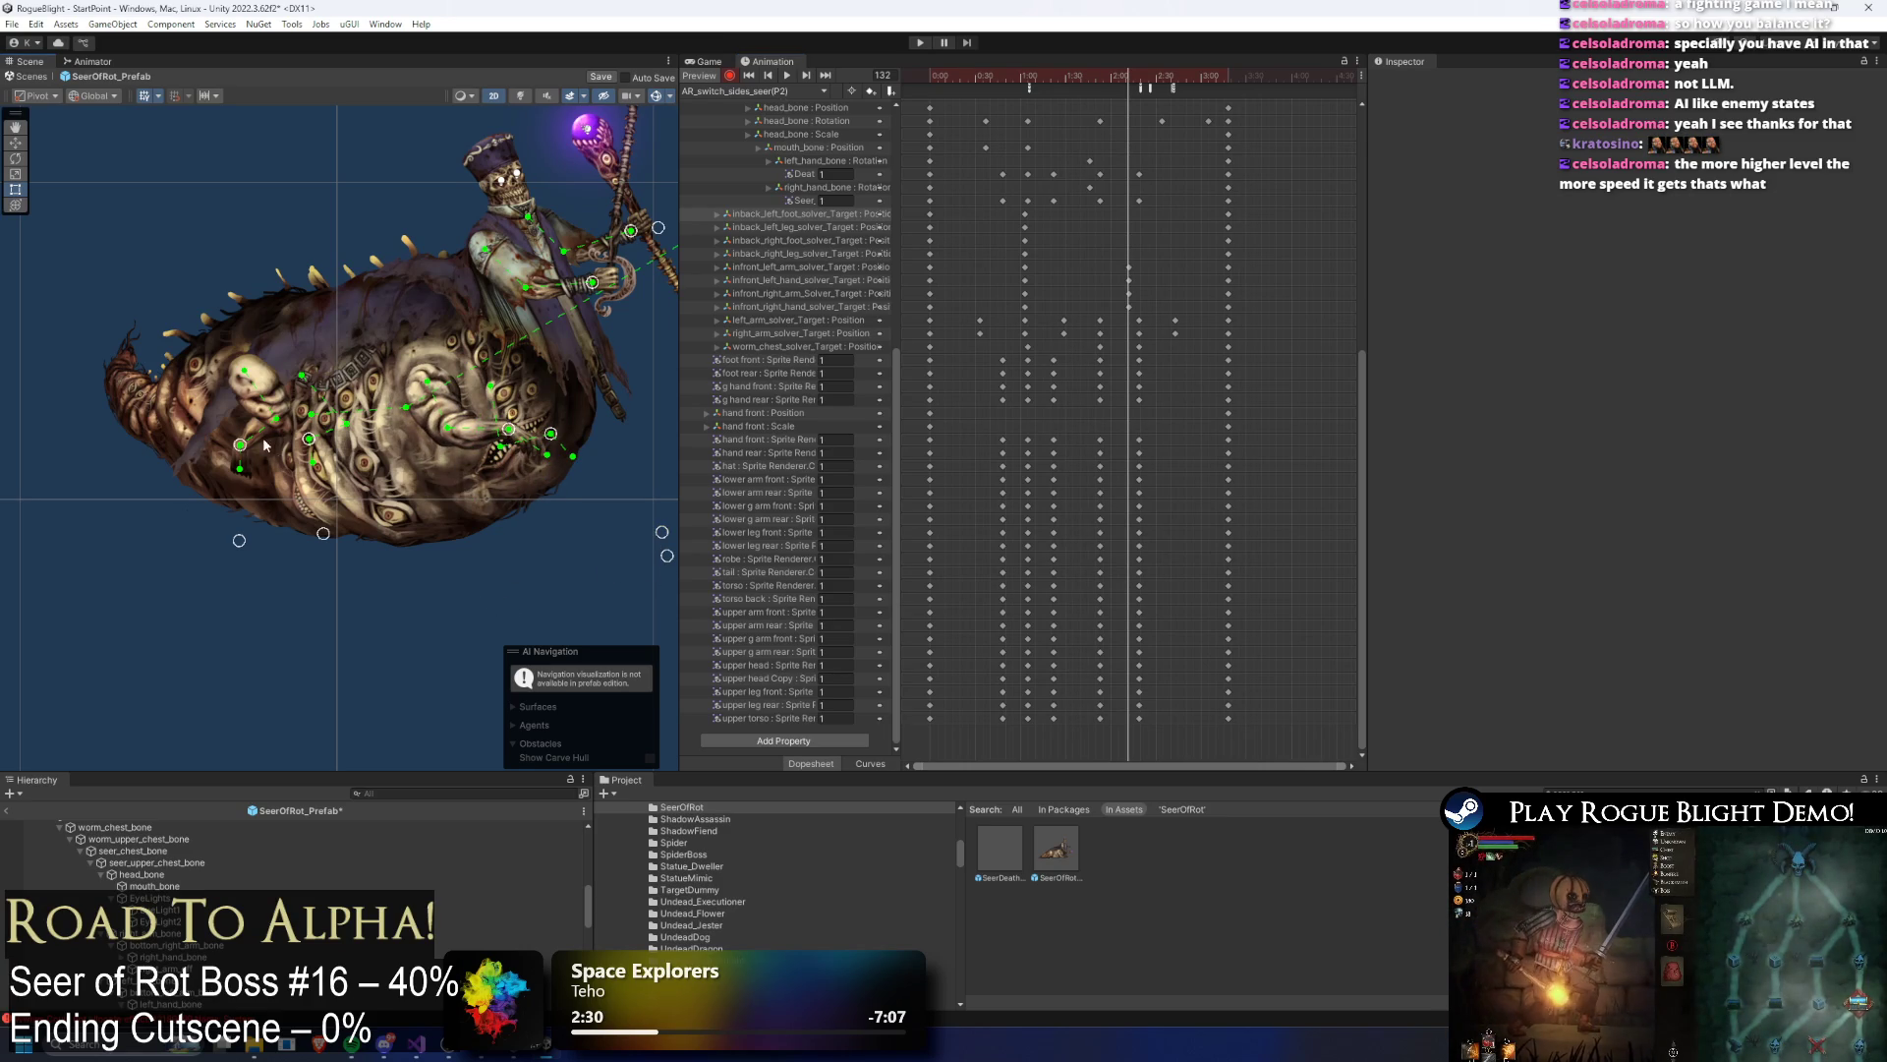
drag(242, 443, 204, 430)
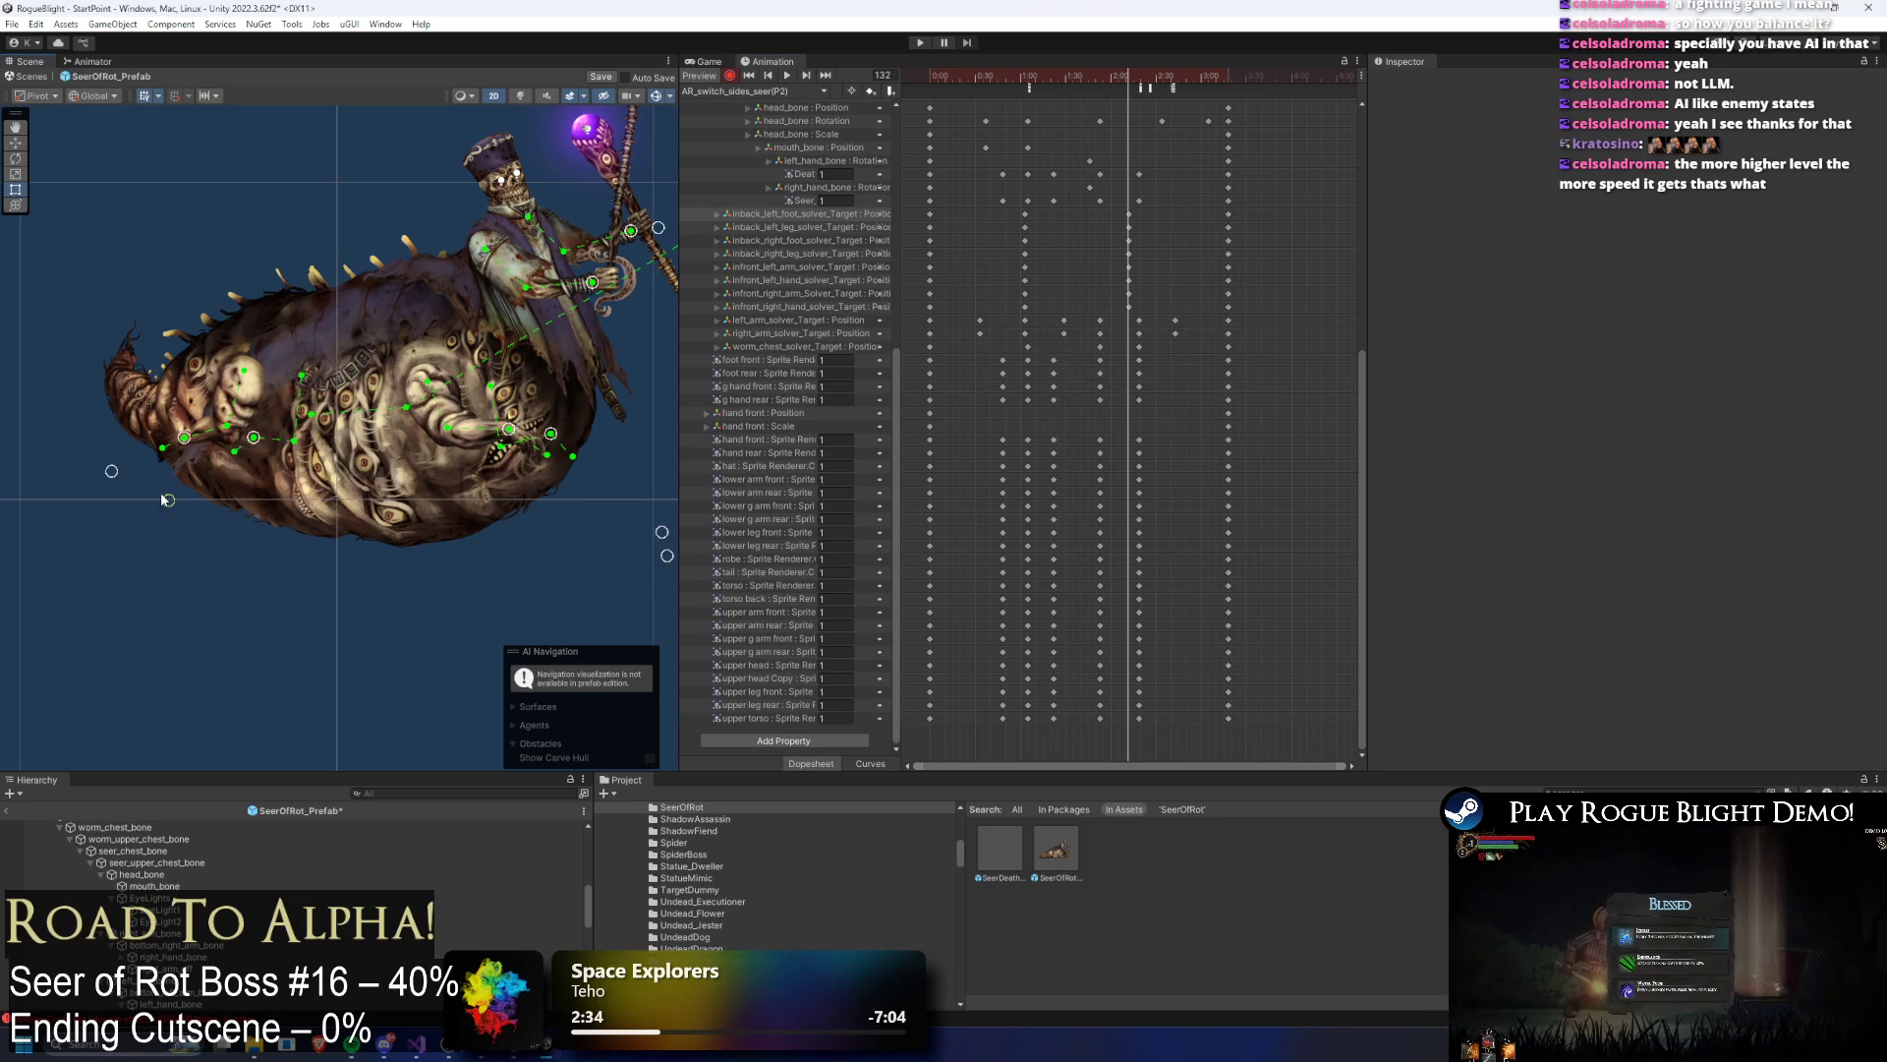
Step: At frame 125, shift the selected keyframes later and raise the seer's arm joint
mouse_move(1112, 81)
mouse_down()
mouse_move(1050, 81)
mouse_move(1175, 86)
mouse_up()
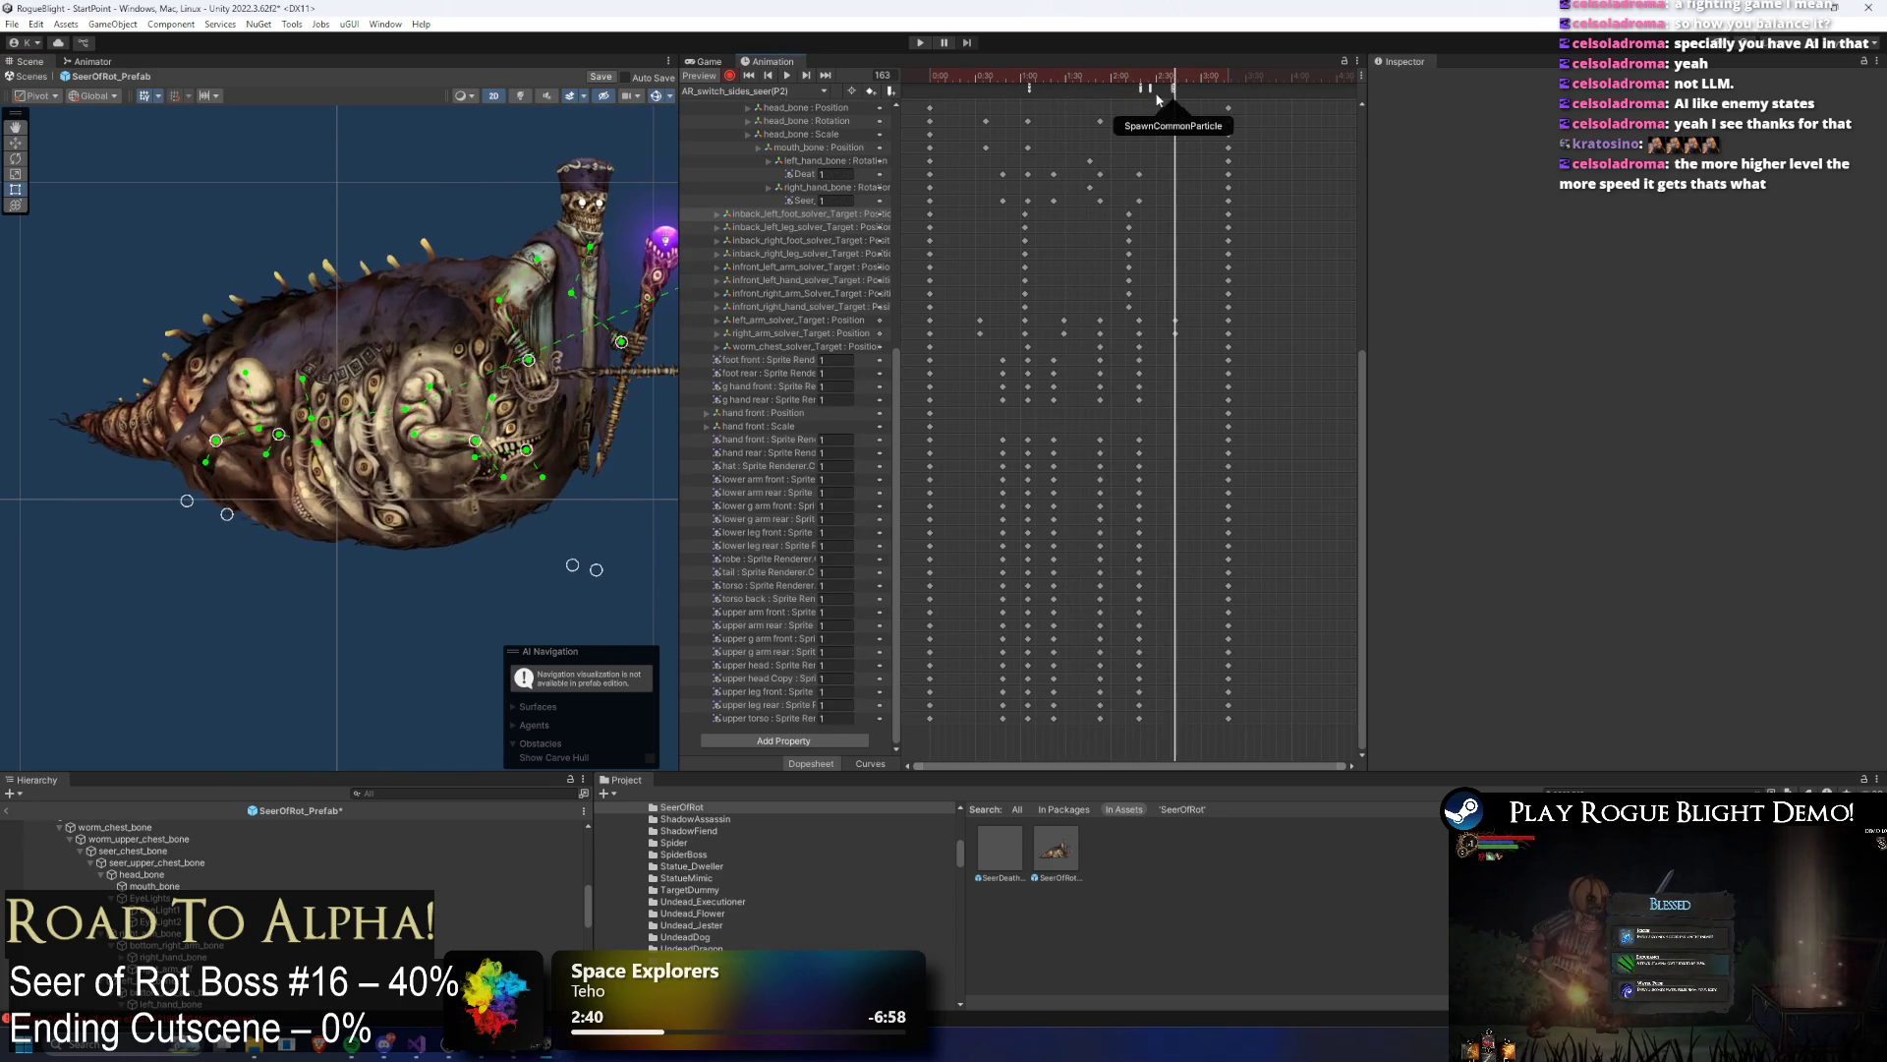
drag(1099, 307, 1165, 293)
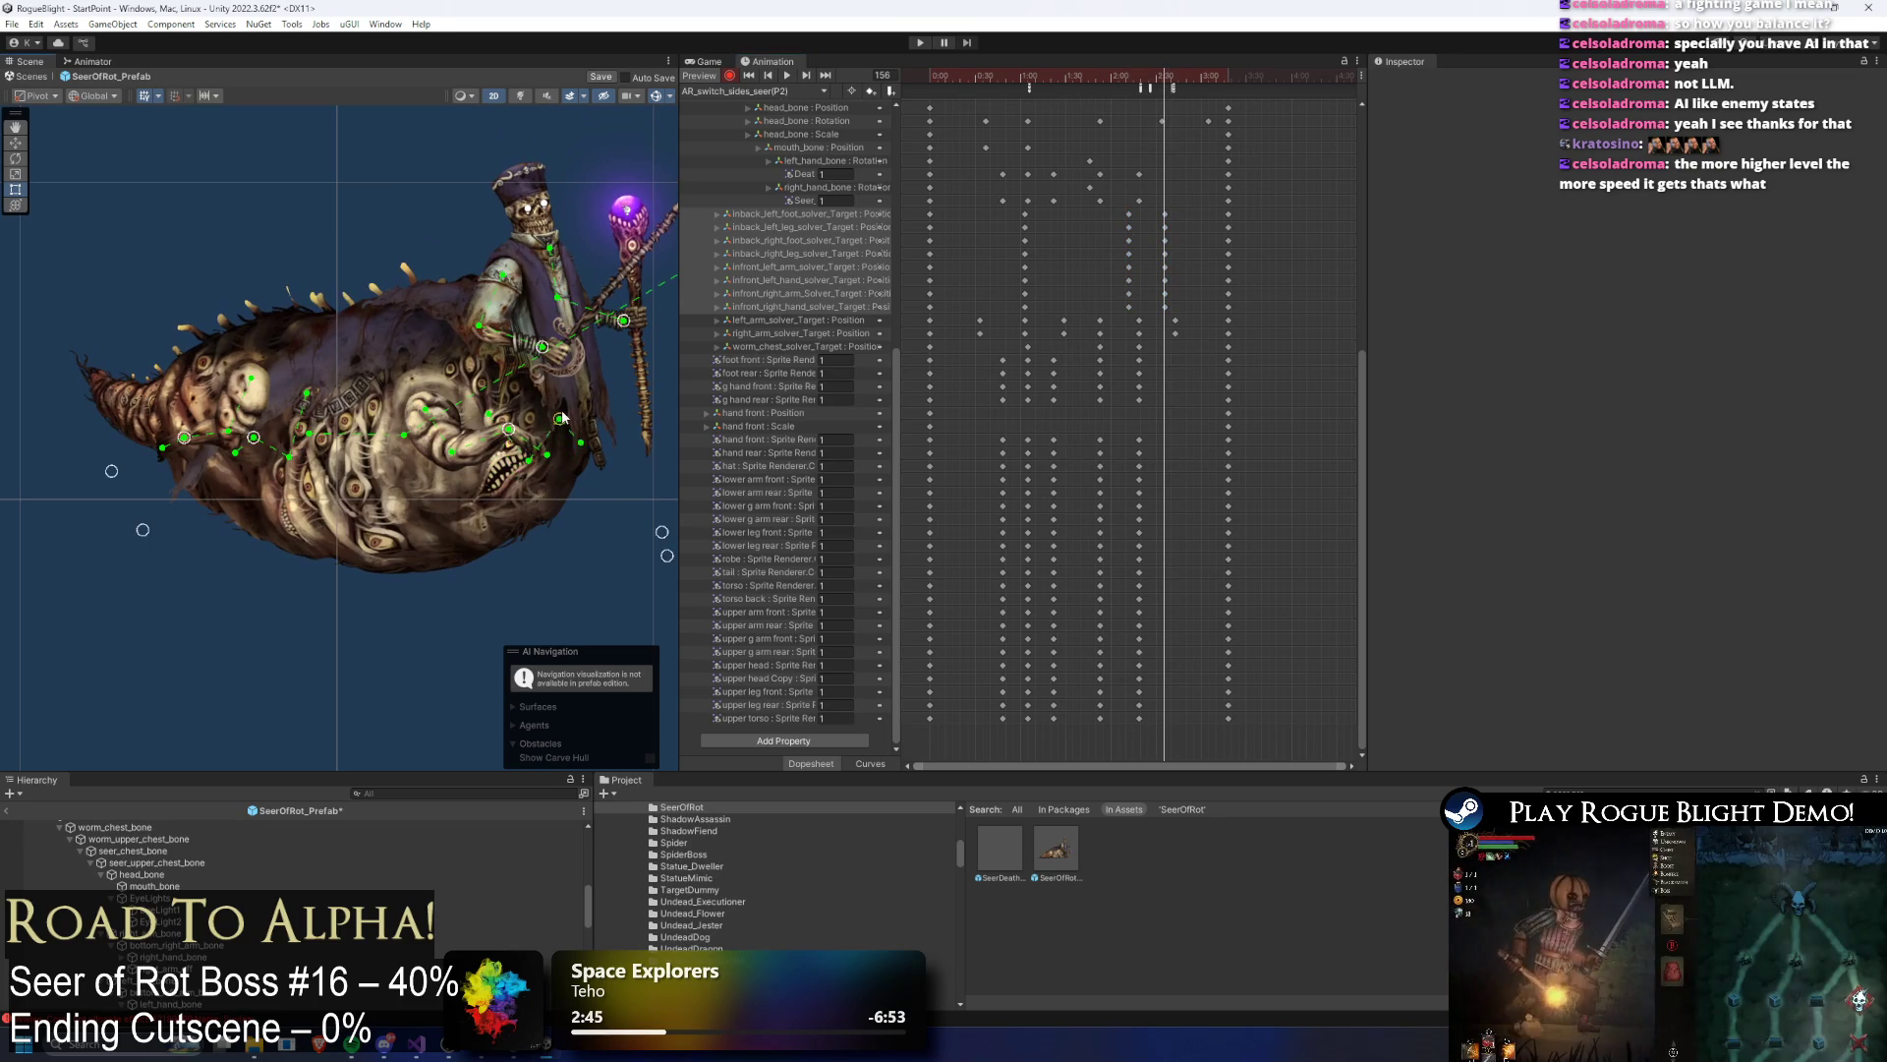
drag(509, 436, 601, 498)
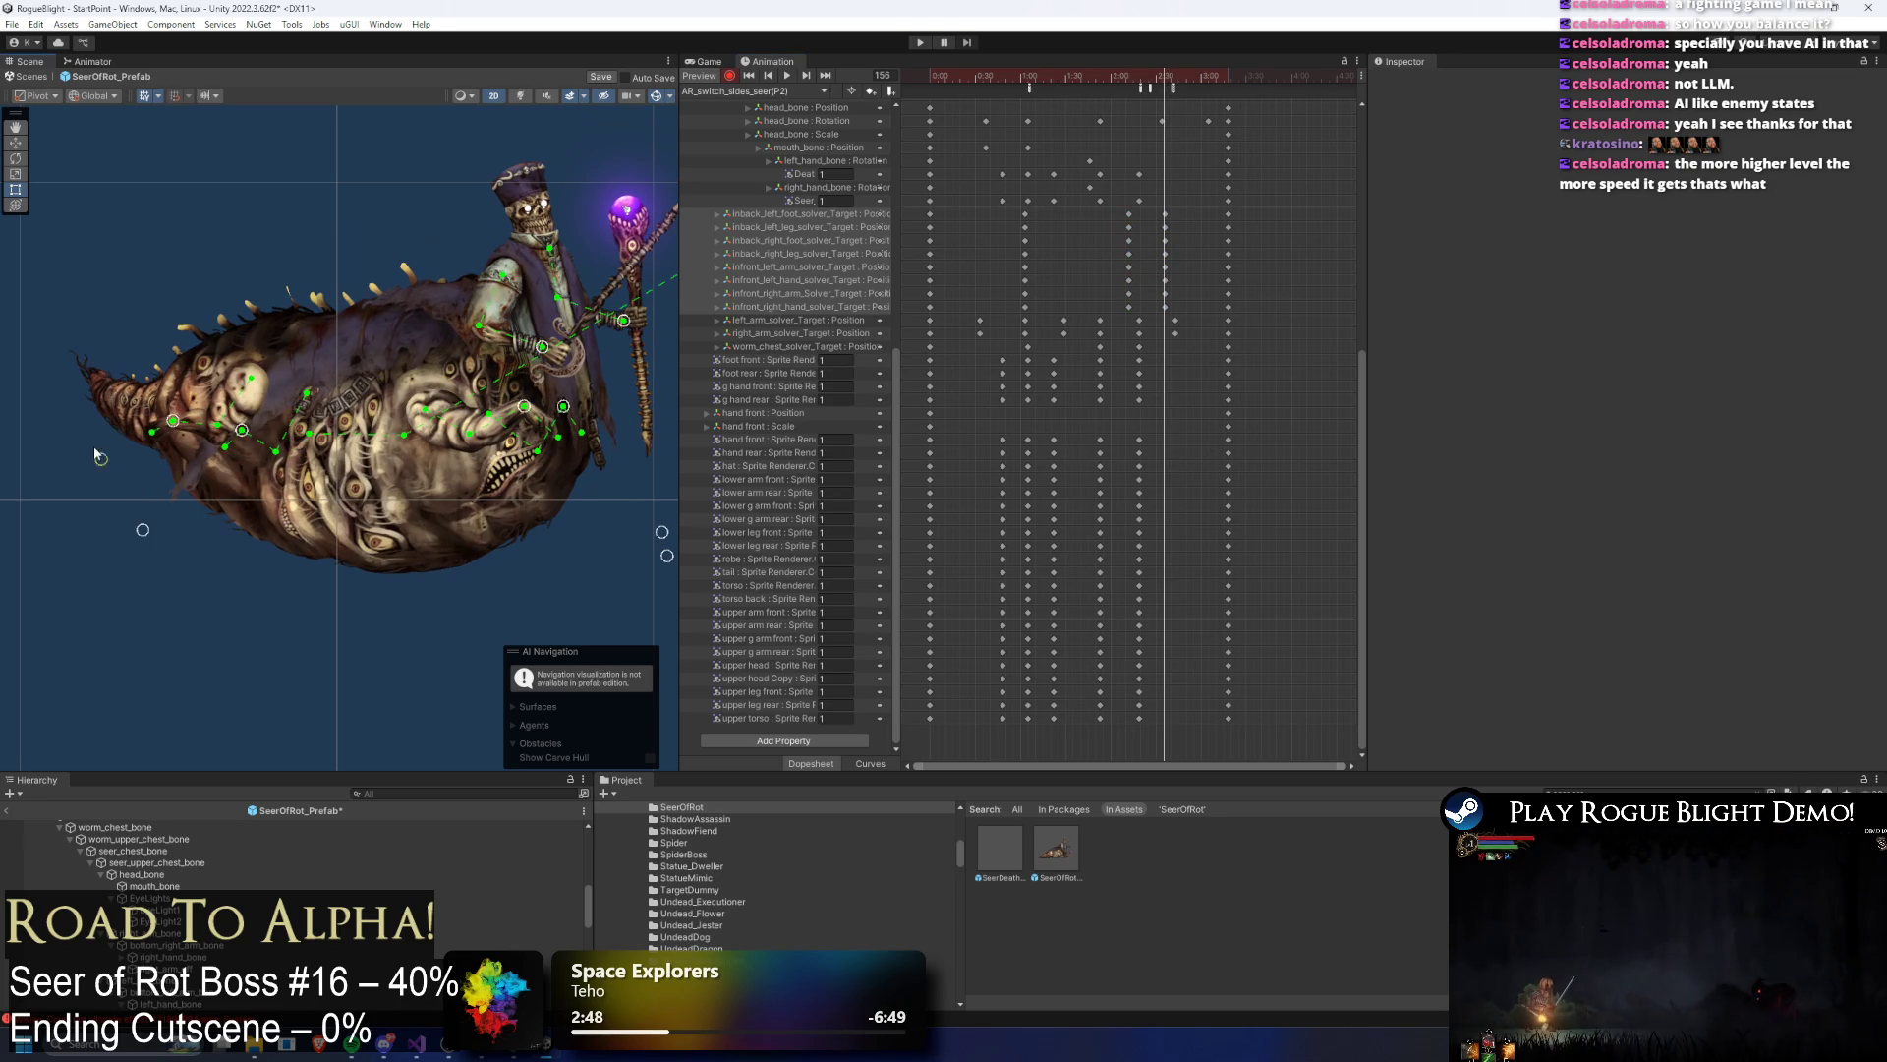
drag(630, 467, 459, 411)
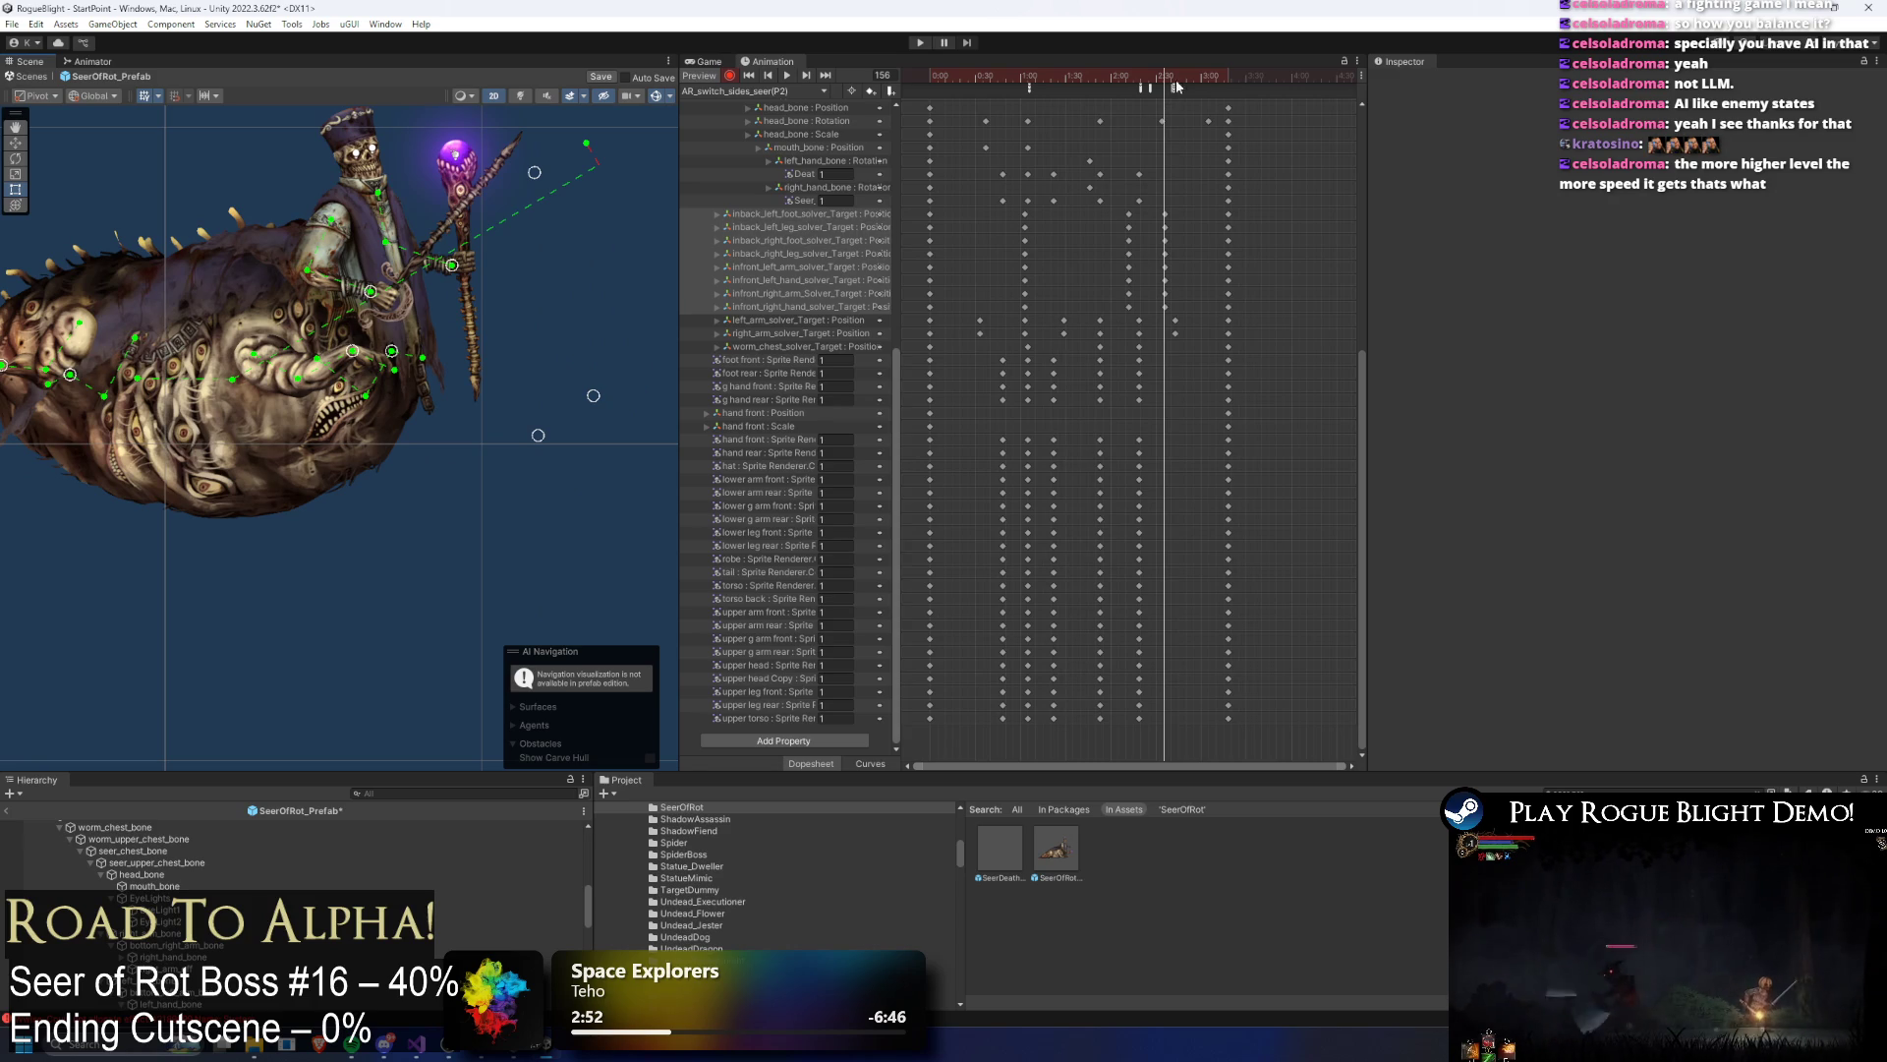
Step: Lower the seer's arm and hand at frame 165
mouse_move(1153, 87)
mouse_down()
mouse_move(1123, 87)
mouse_move(1190, 87)
mouse_up()
drag(260, 252, 378, 300)
drag(1161, 74, 1179, 76)
mouse_move(477, 409)
mouse_down()
mouse_move(390, 474)
mouse_move(374, 428)
mouse_up()
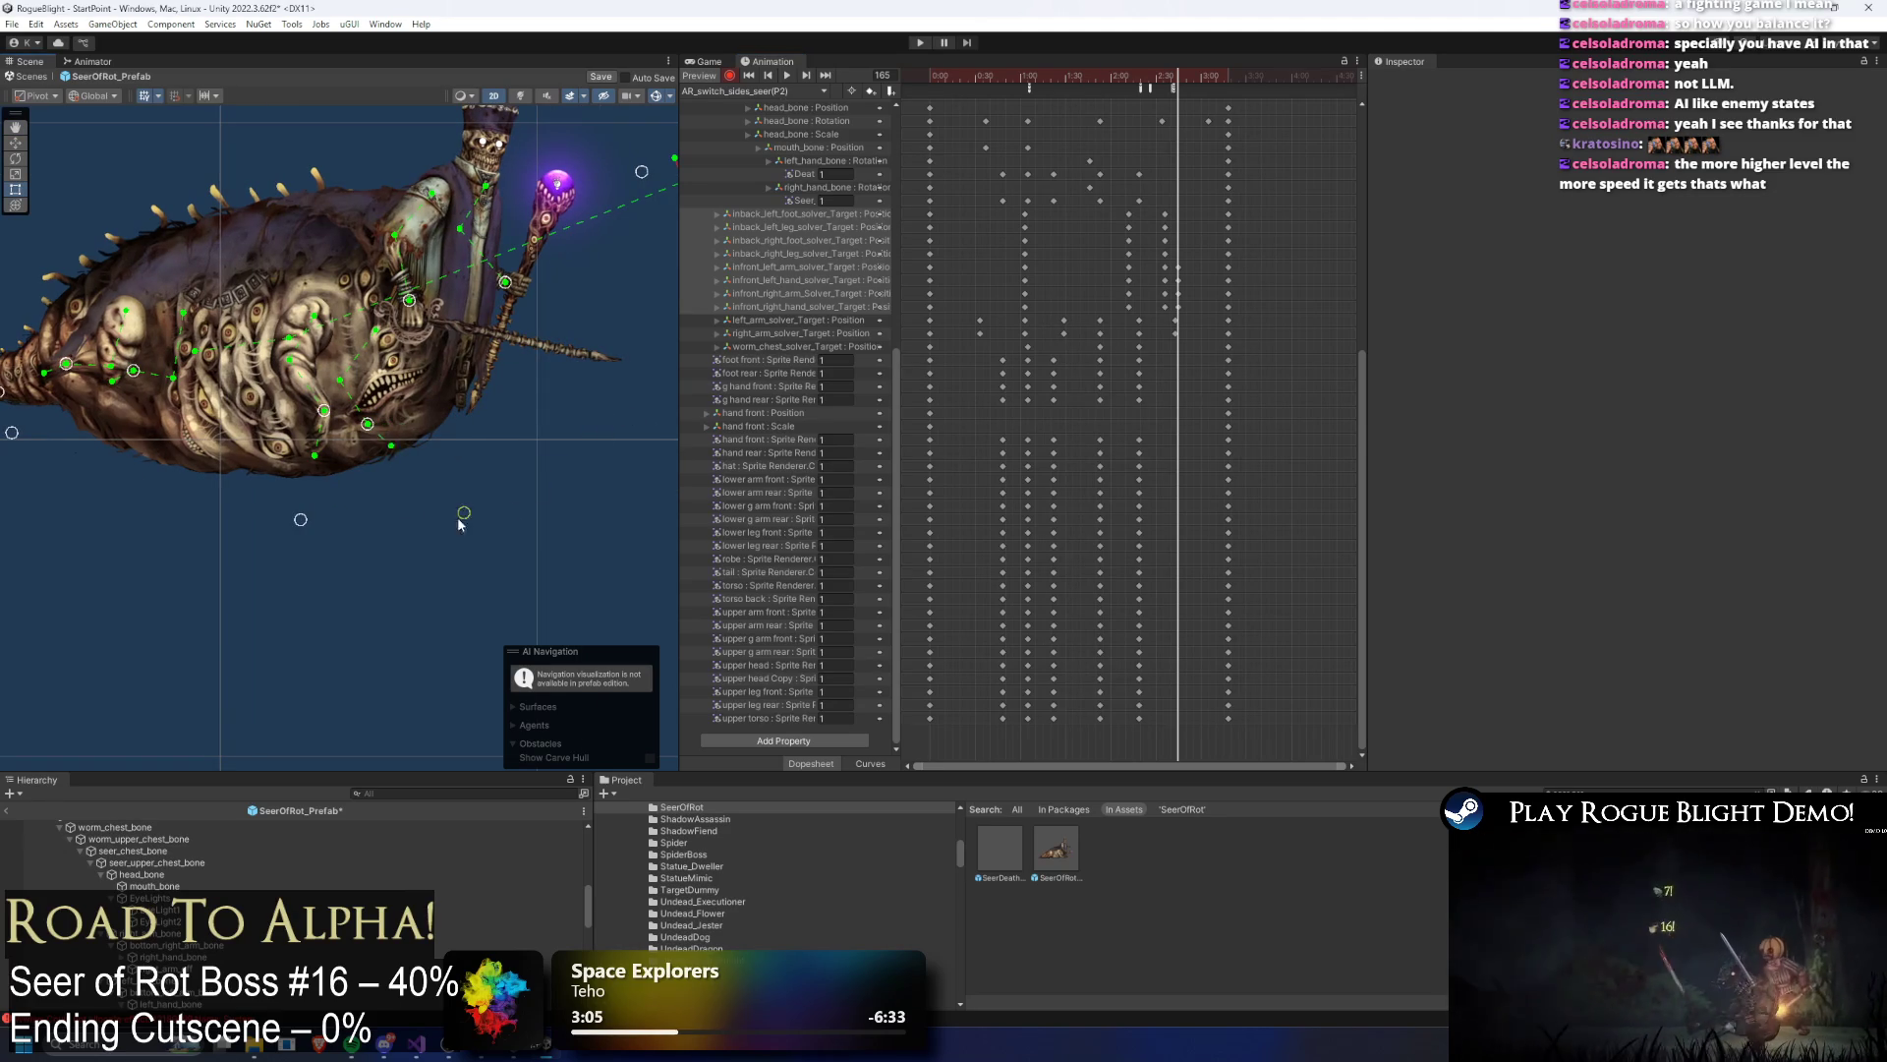
Step: Reposition the tail joints and target to re-bend the tail, then play back the poses
drag(368, 522, 460, 529)
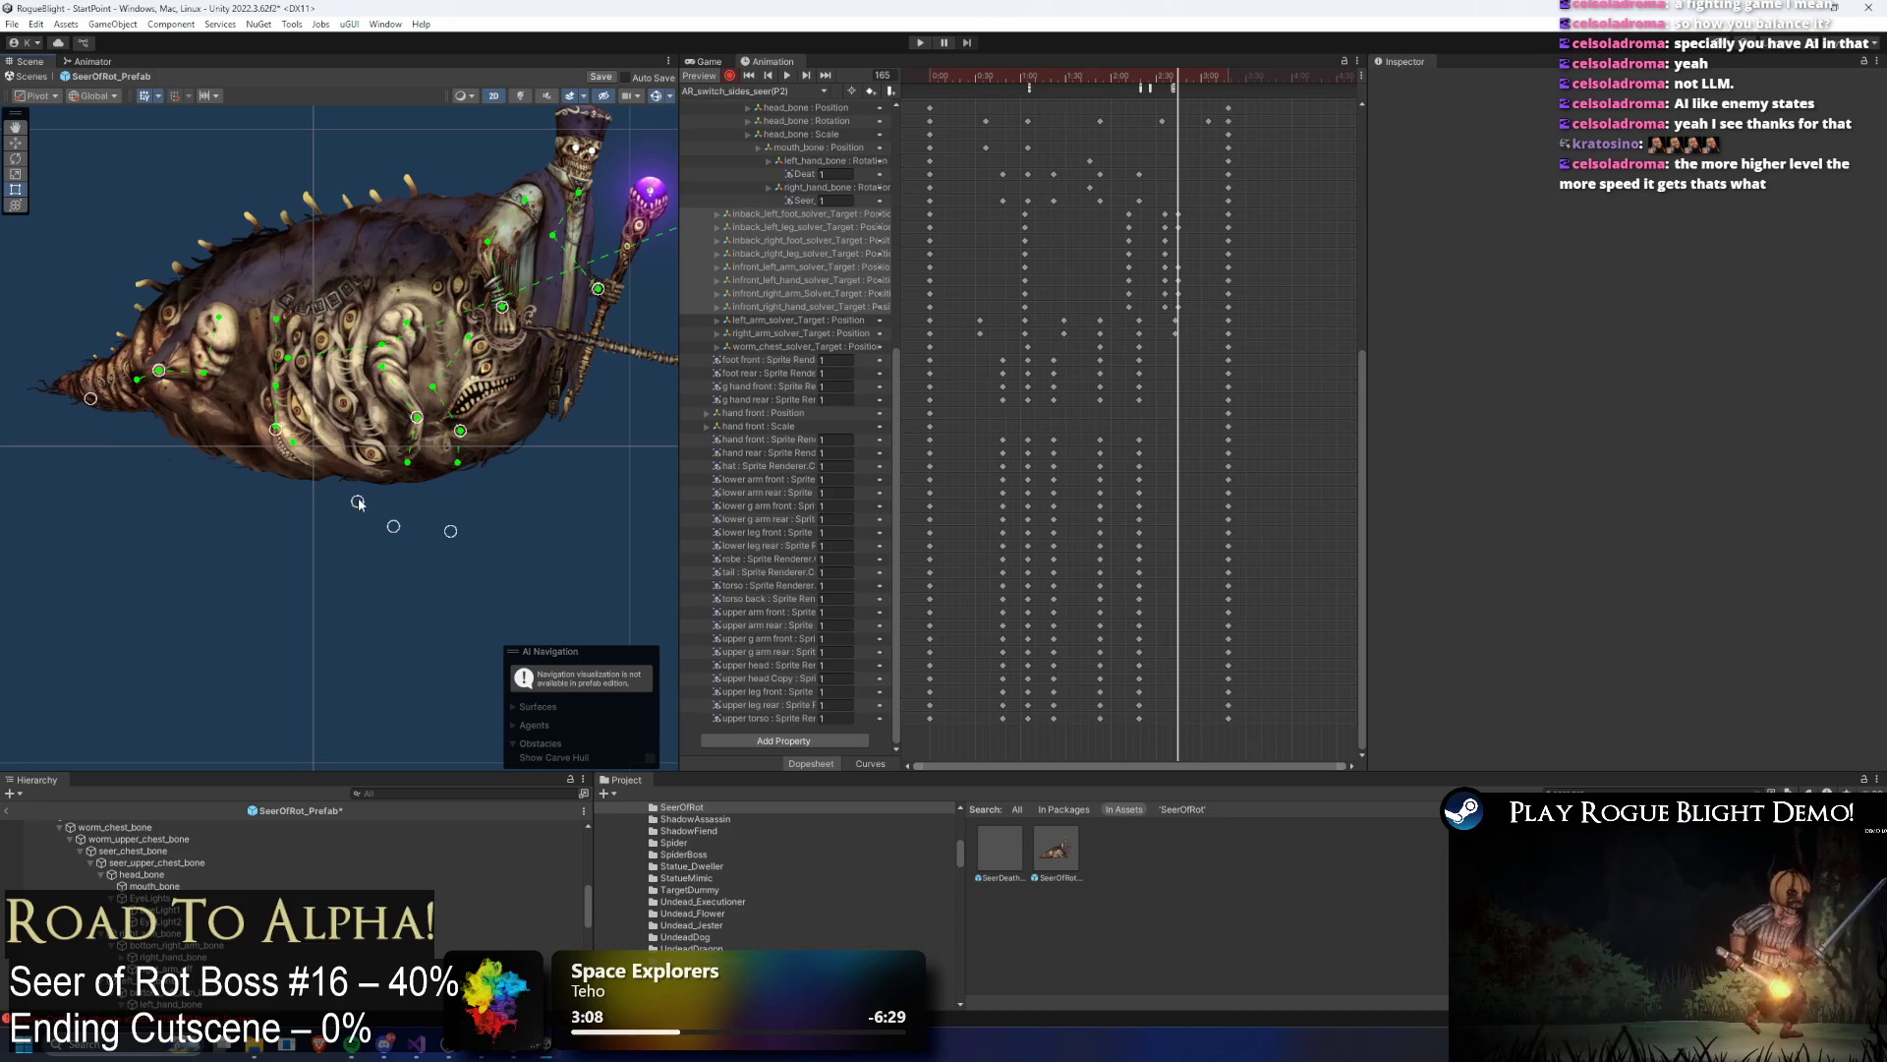
mouse_move(276, 433)
mouse_down()
mouse_move(162, 426)
mouse_move(197, 450)
mouse_up()
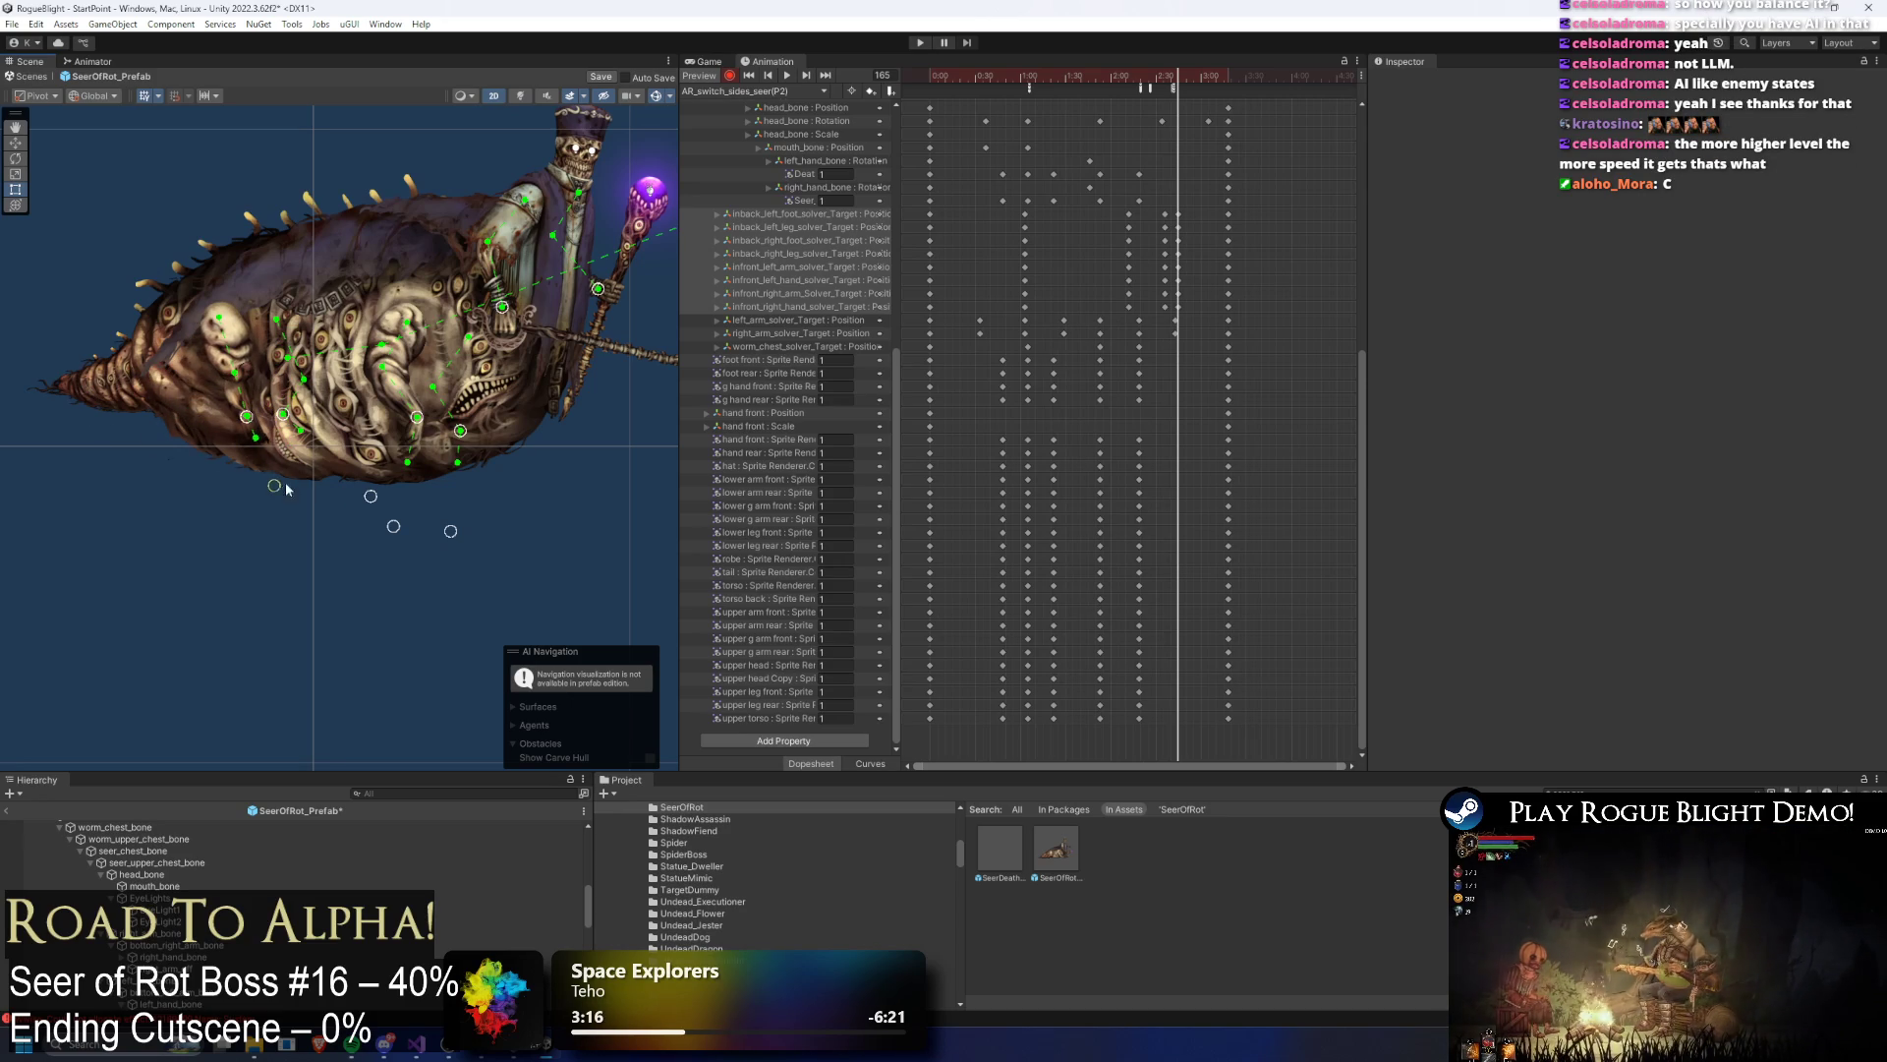
drag(279, 484, 307, 462)
key(space)
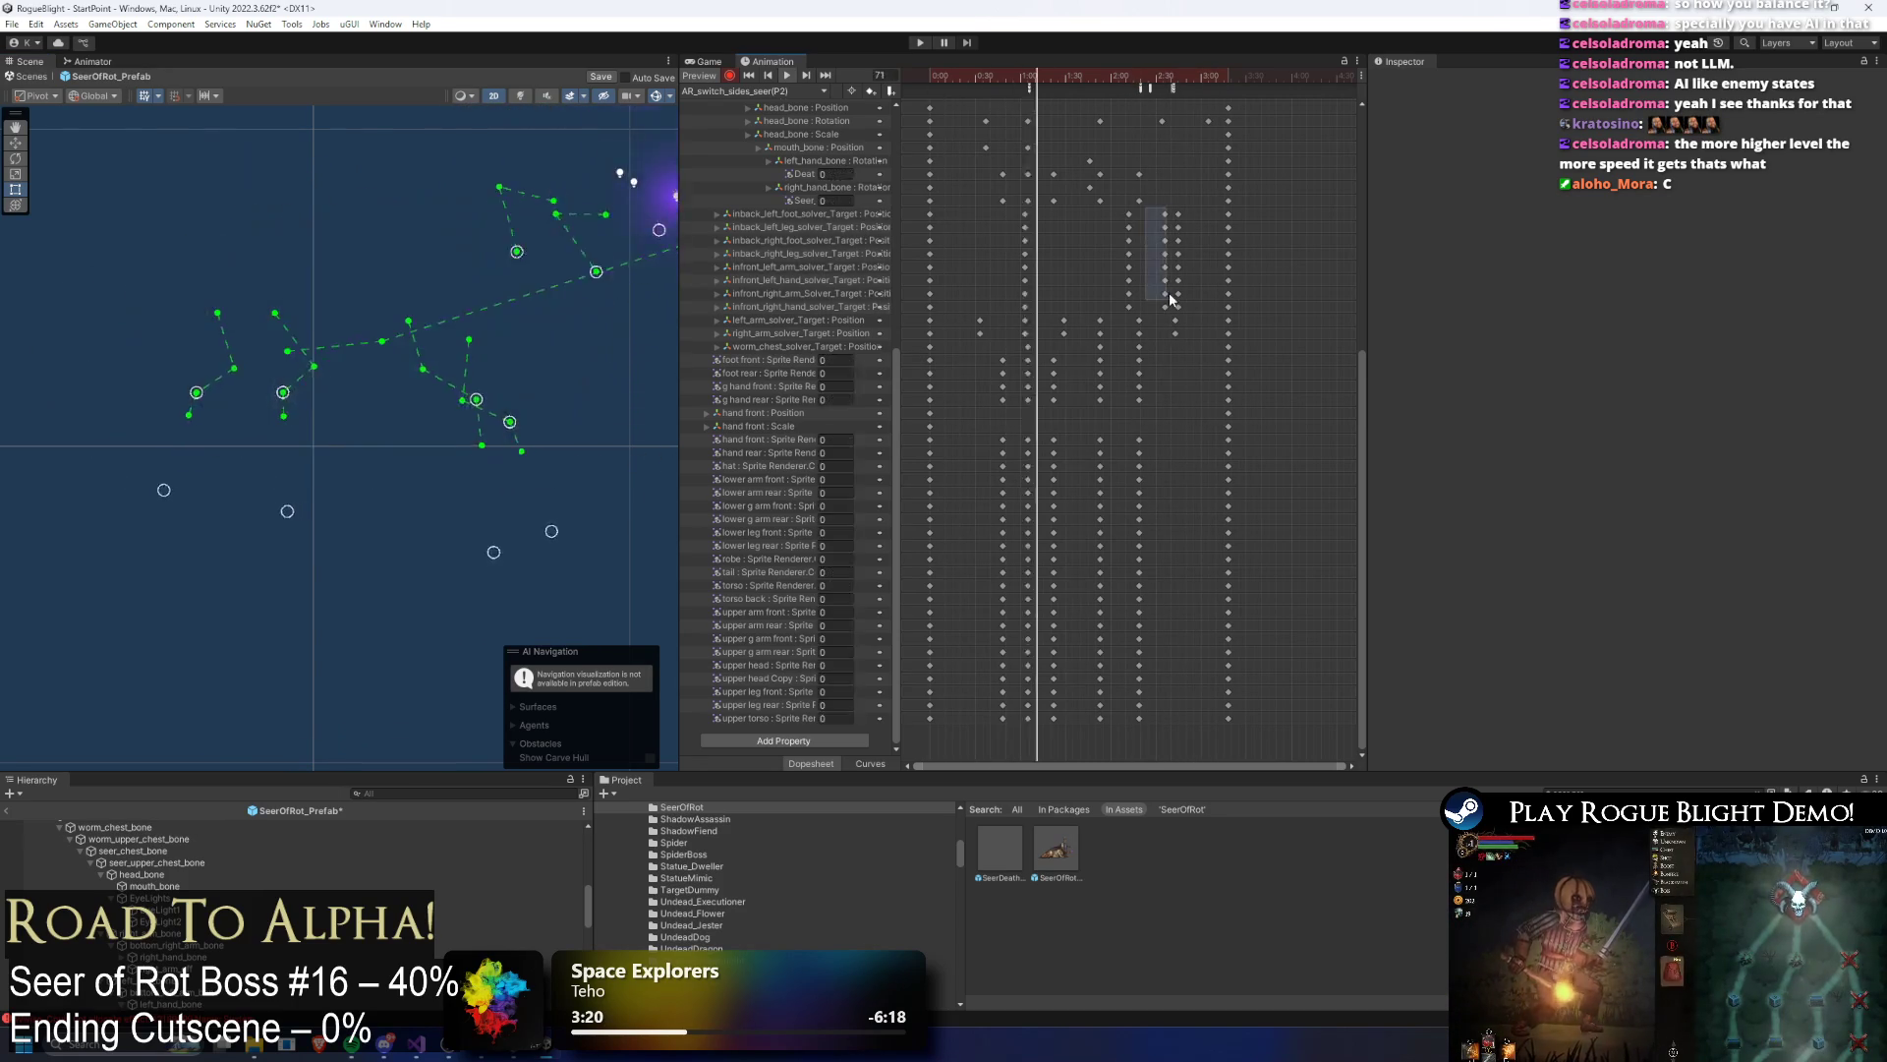
mouse_move(1191, 208)
mouse_down()
mouse_move(1162, 310)
mouse_move(1200, 260)
mouse_up()
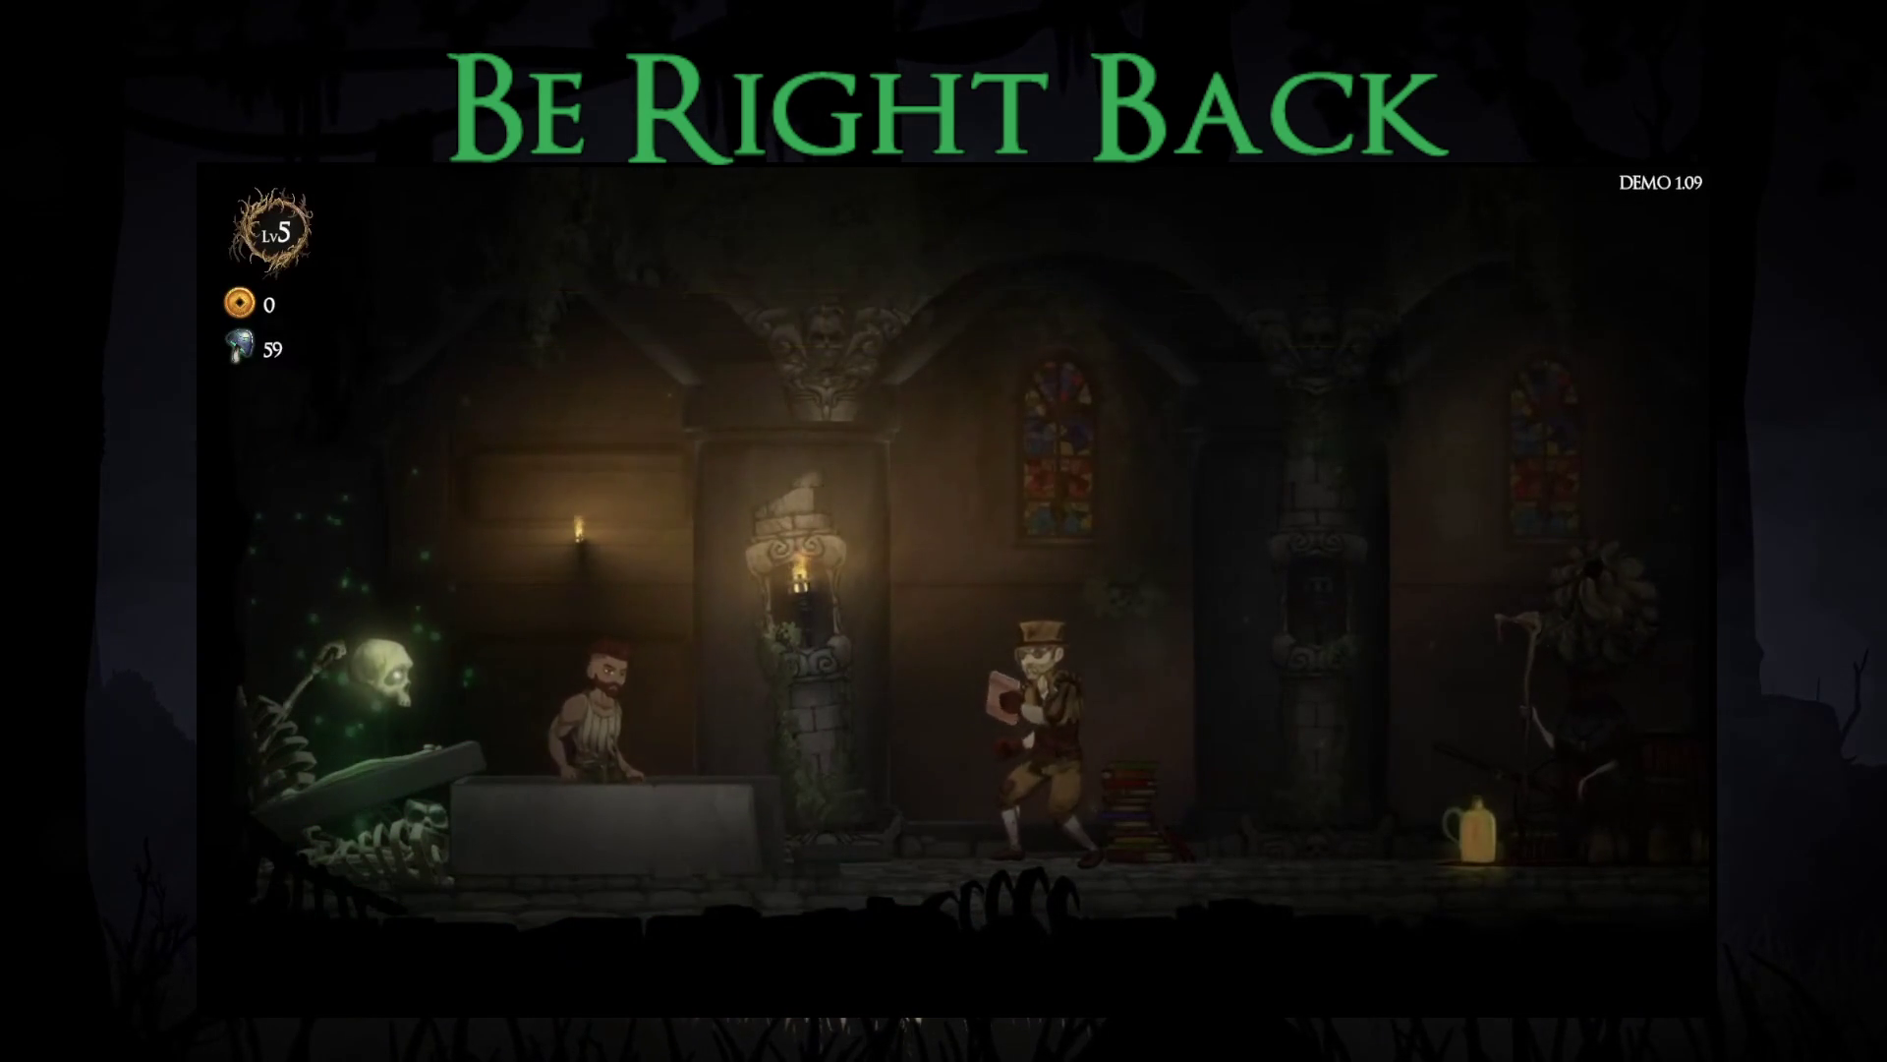
Step: Talk to the Captain and hear the Explain Dual Wielding topic to the end
key(Right)
key(e)
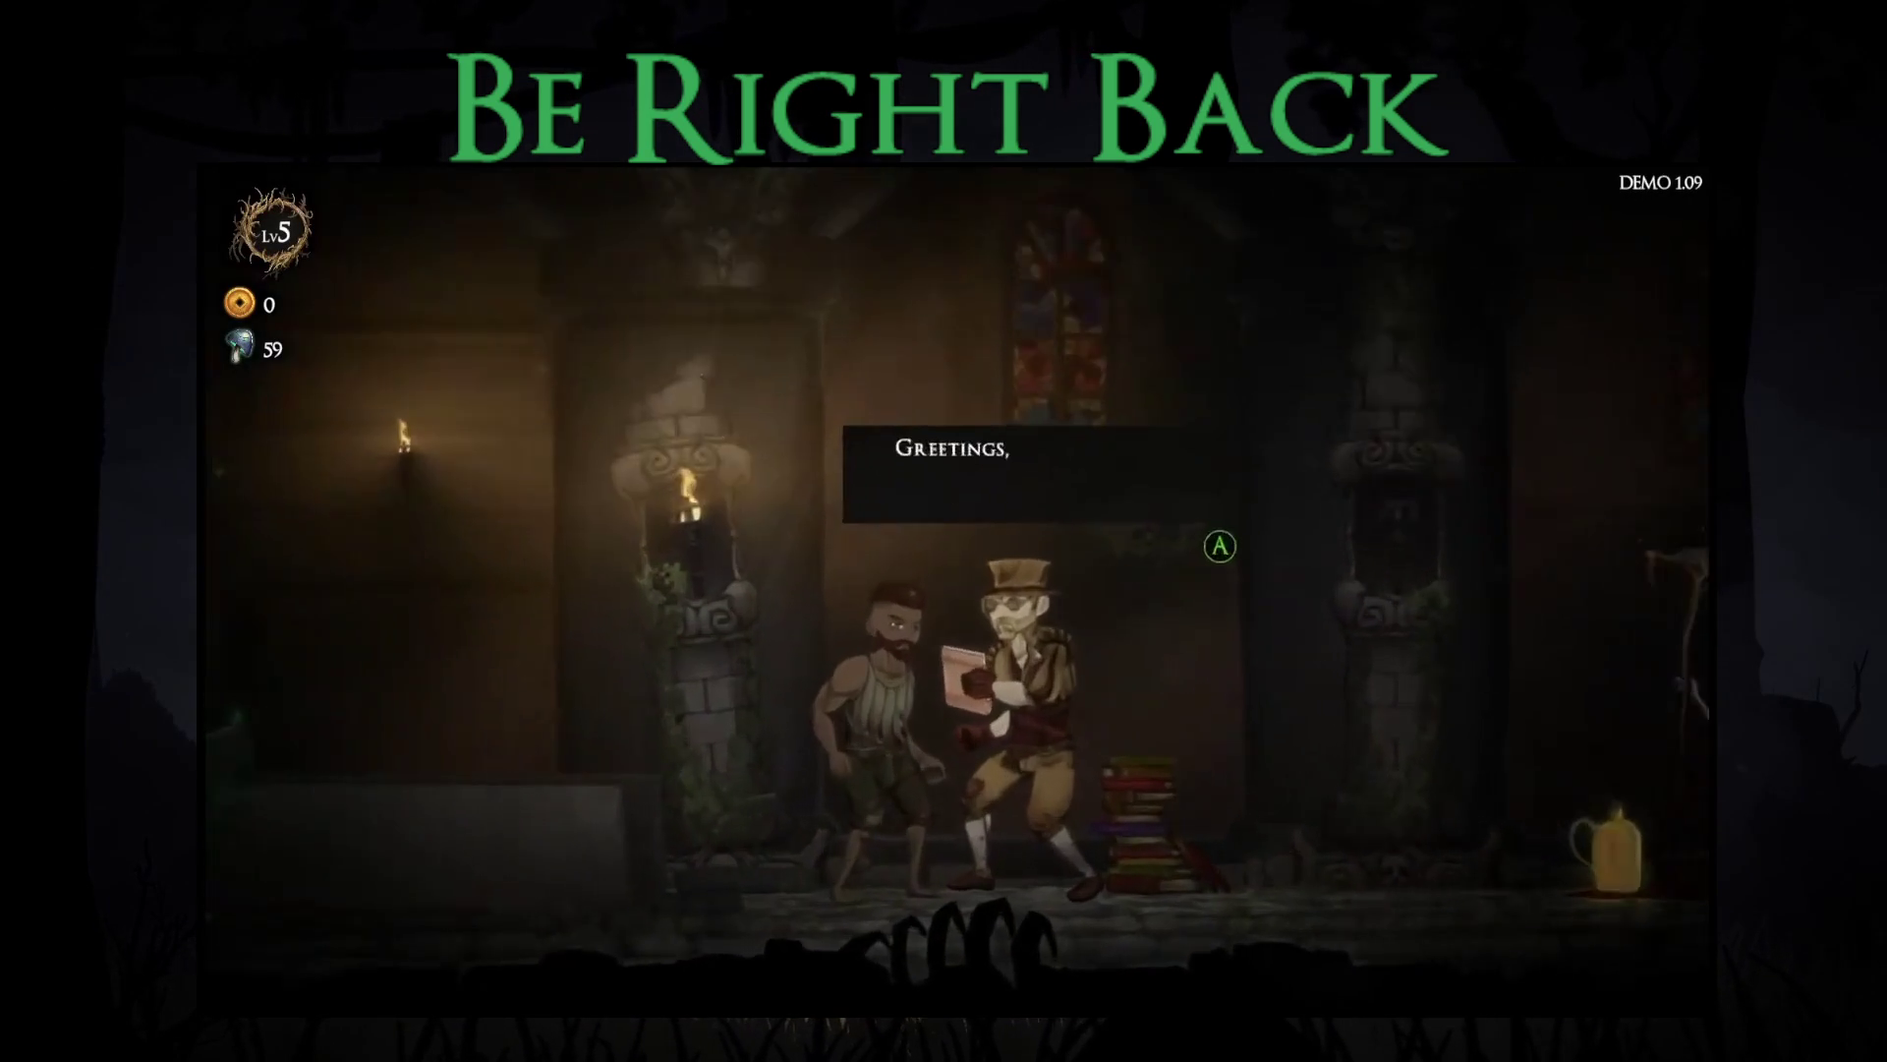
key(e)
key(e)
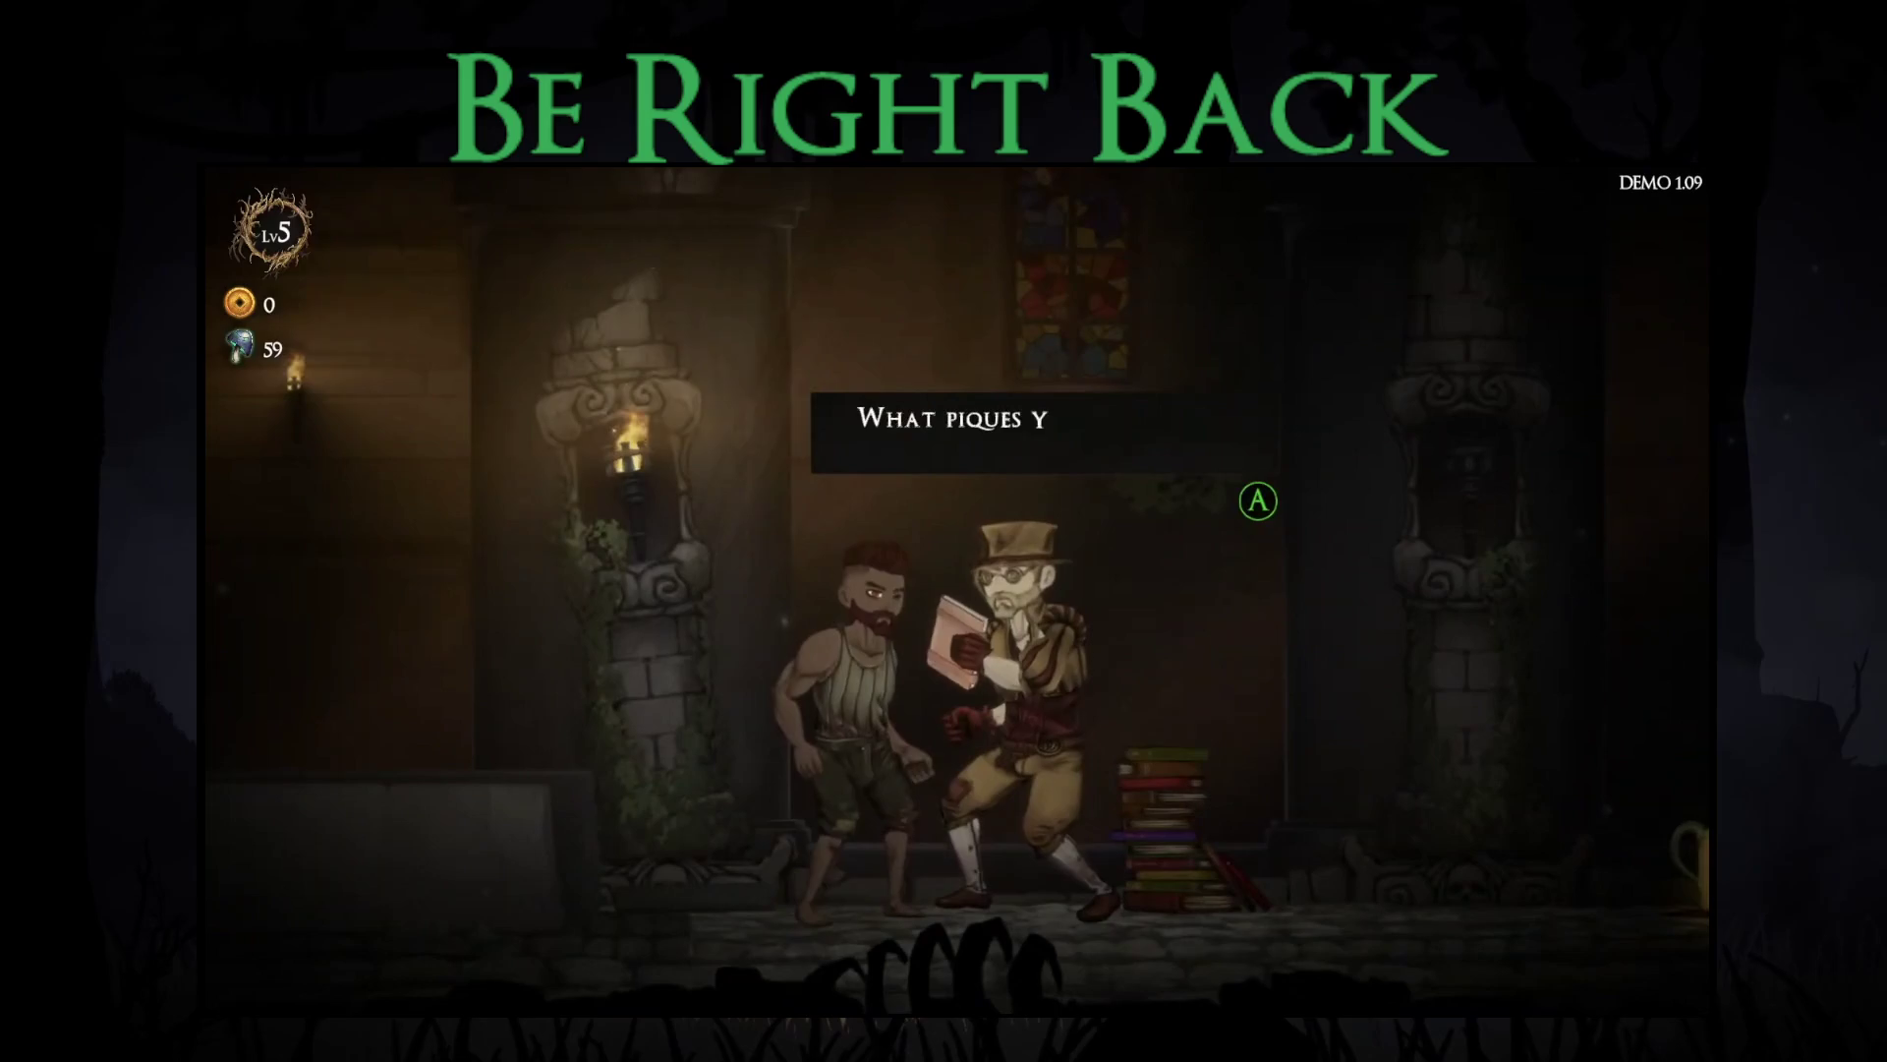
key(e)
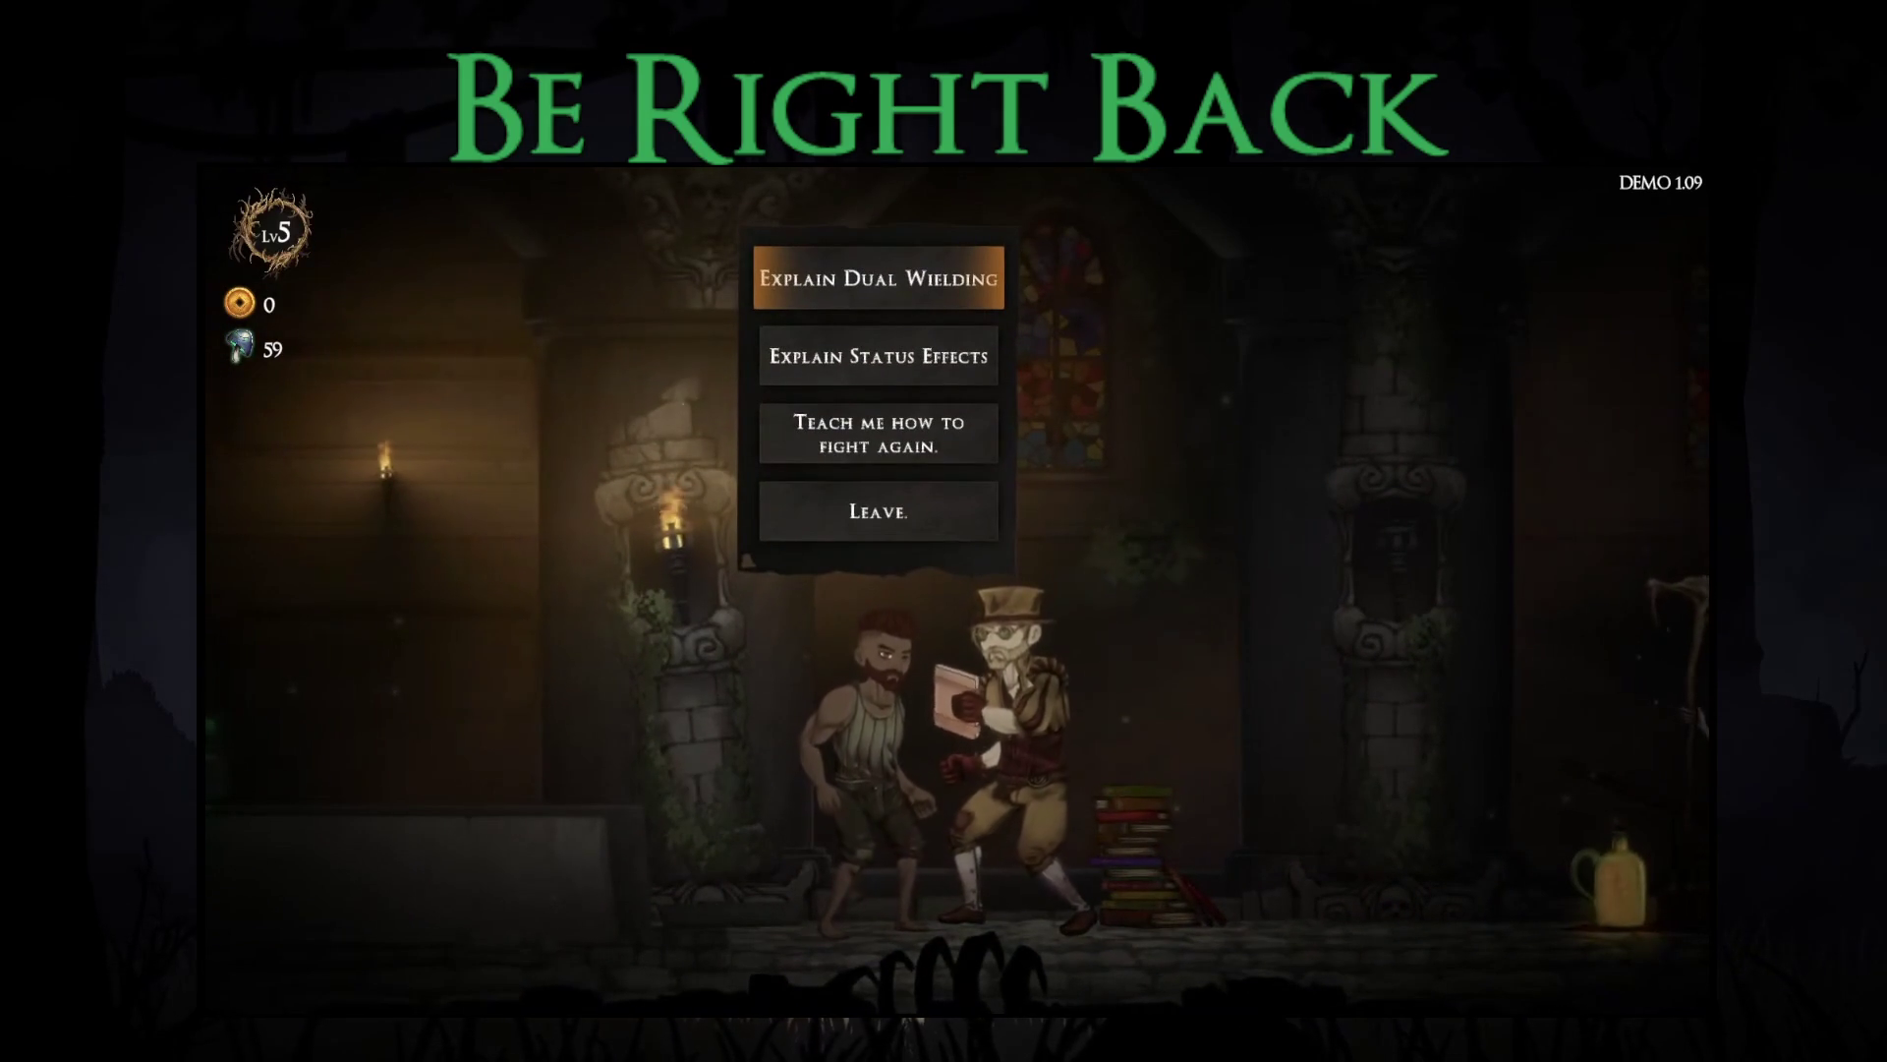
key(e)
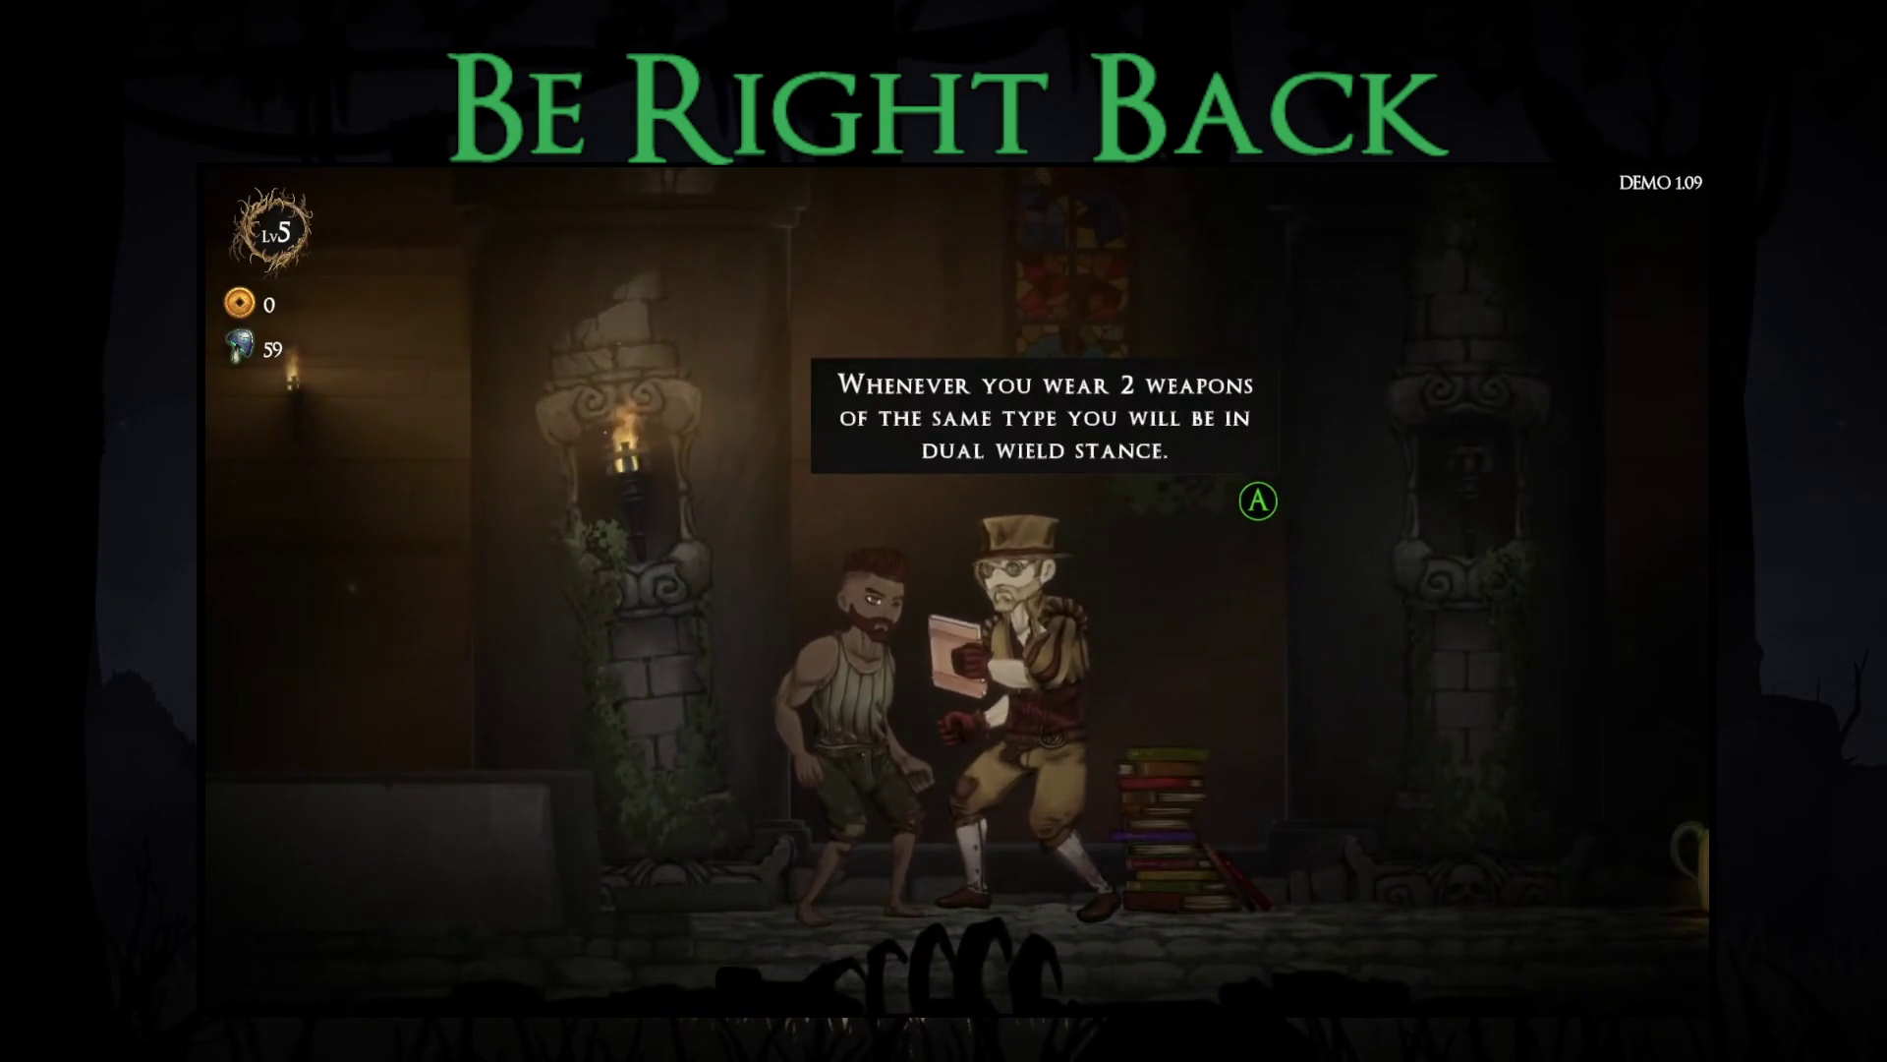
key(e)
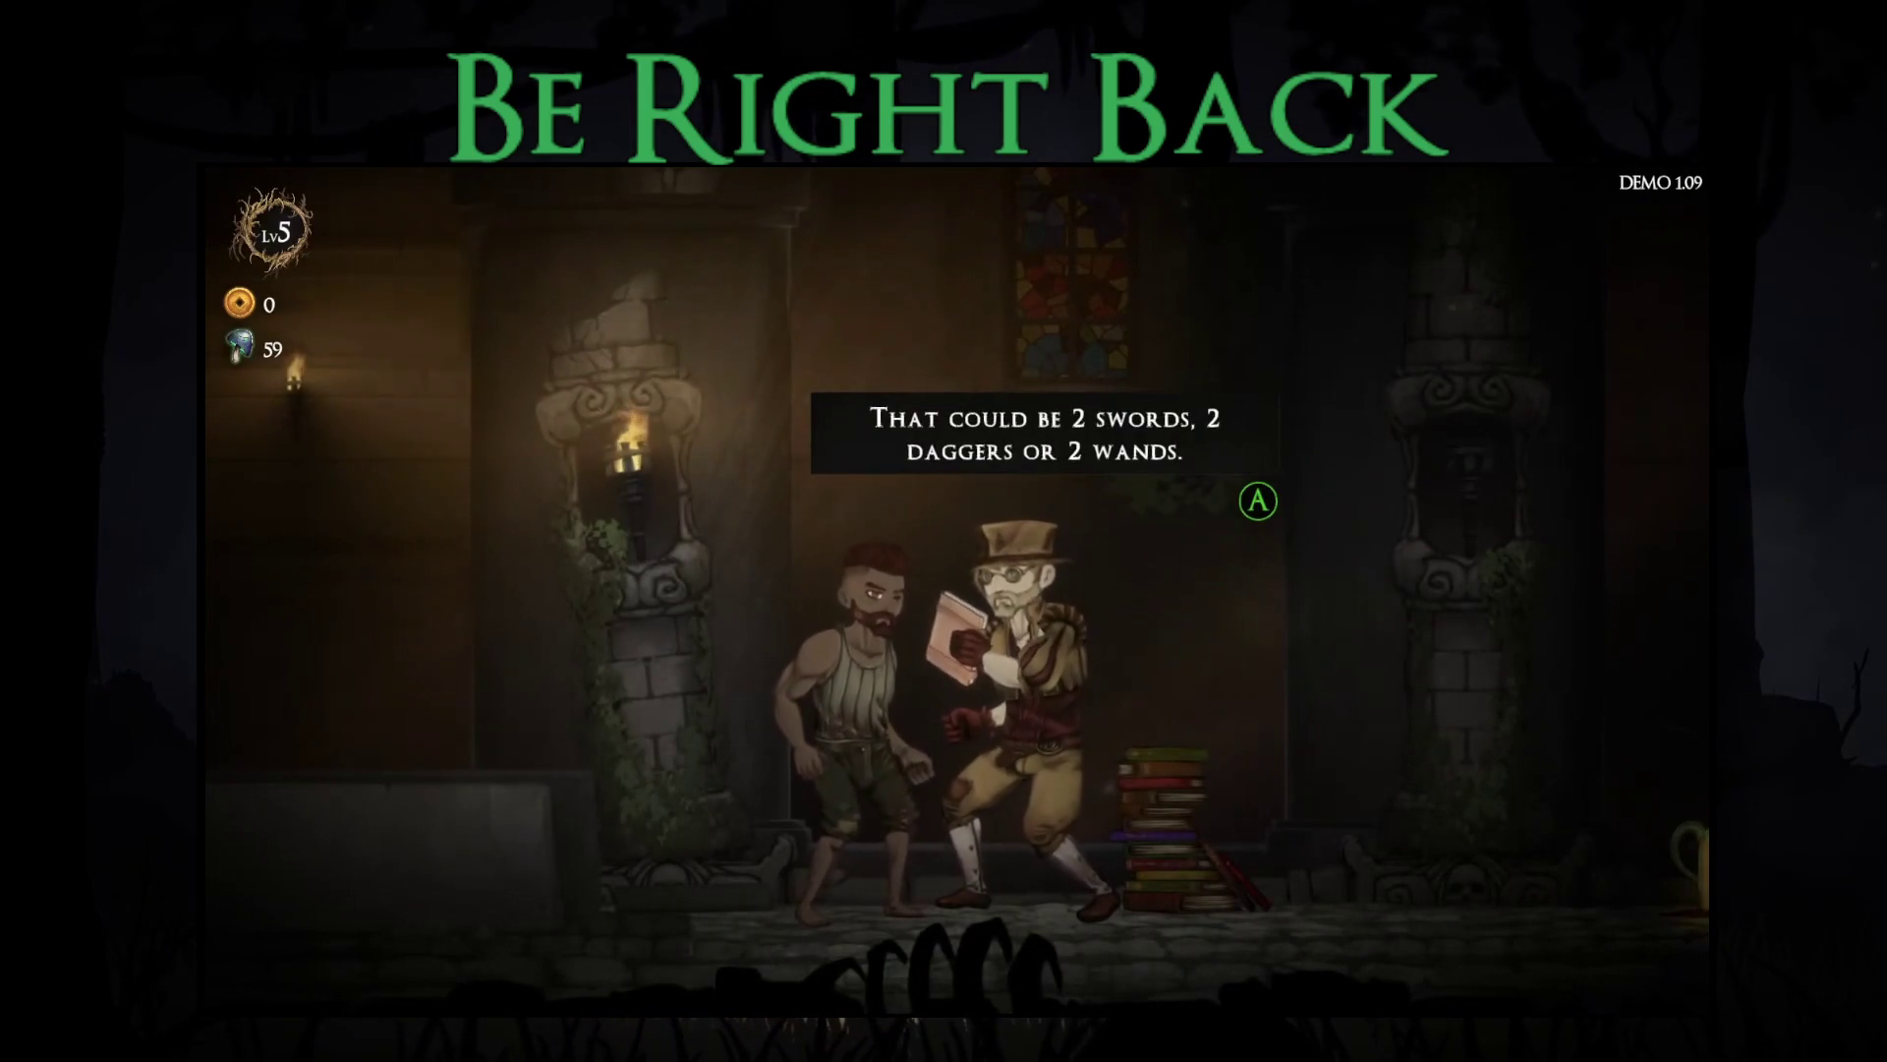
key(e)
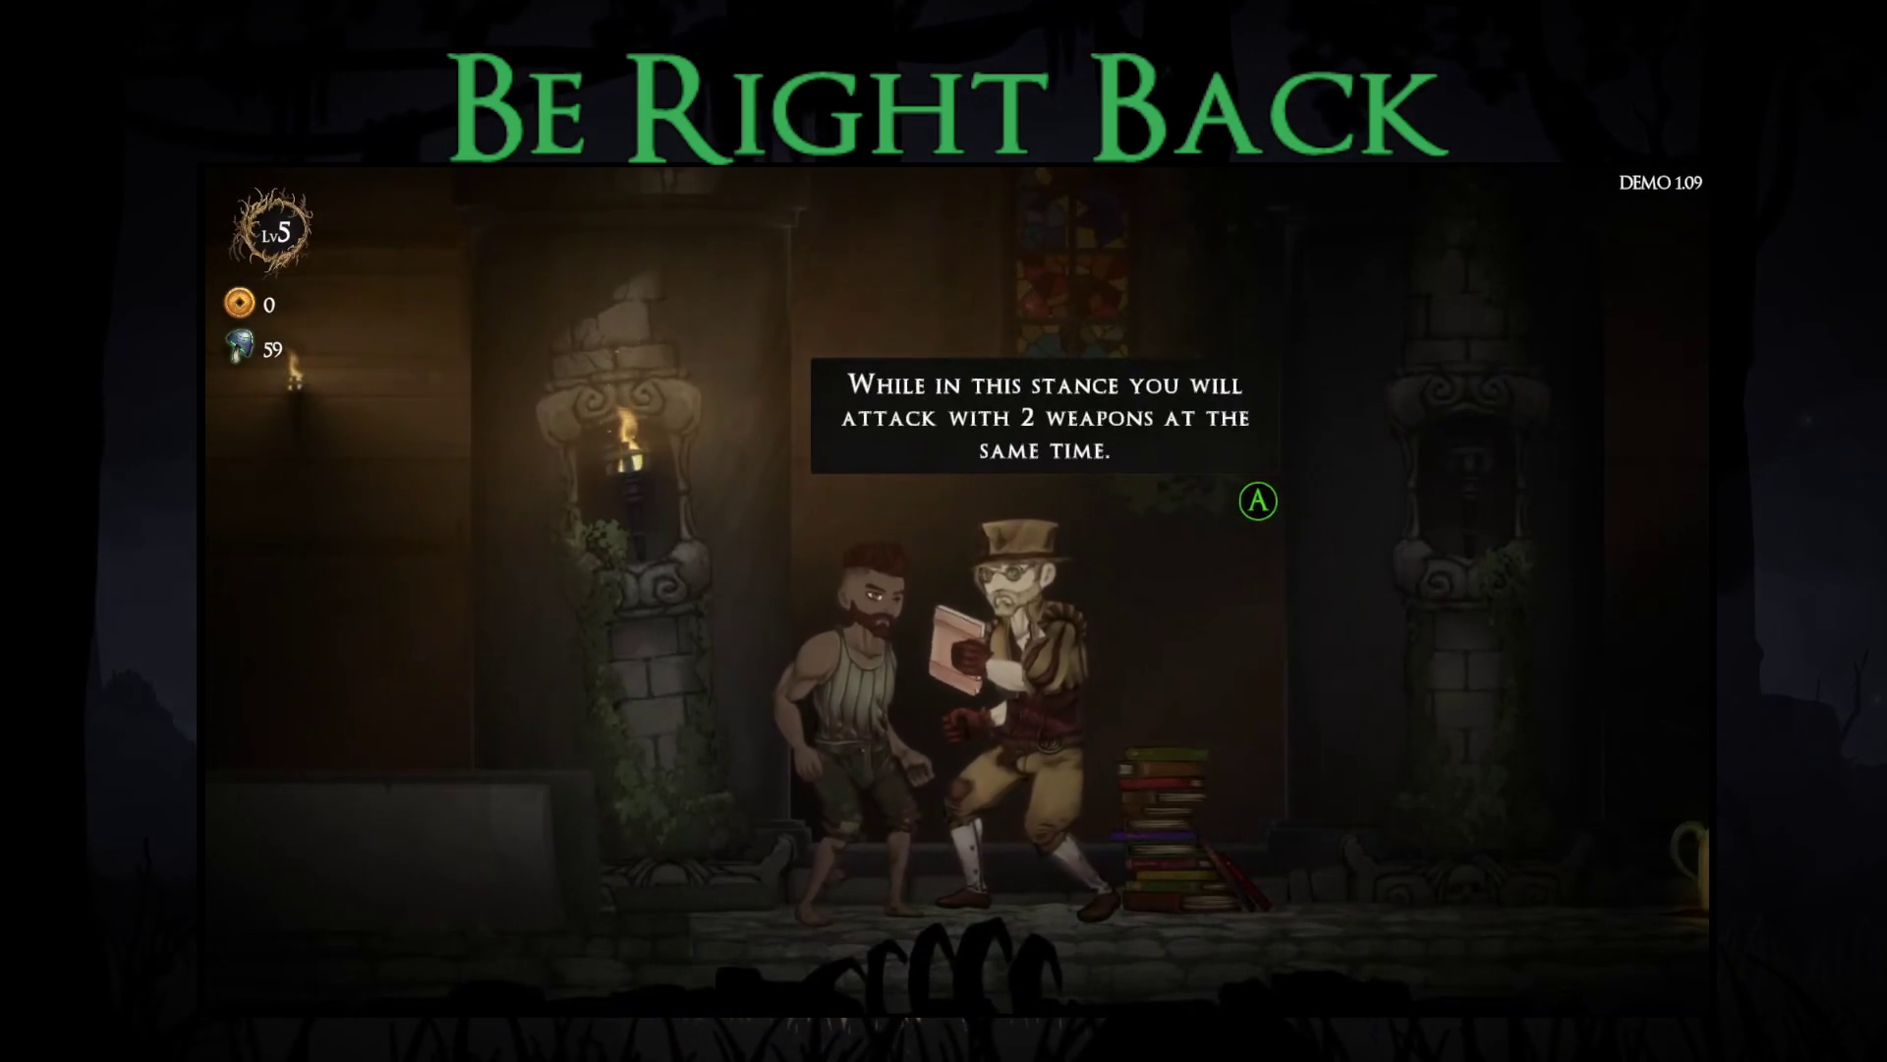
key(e)
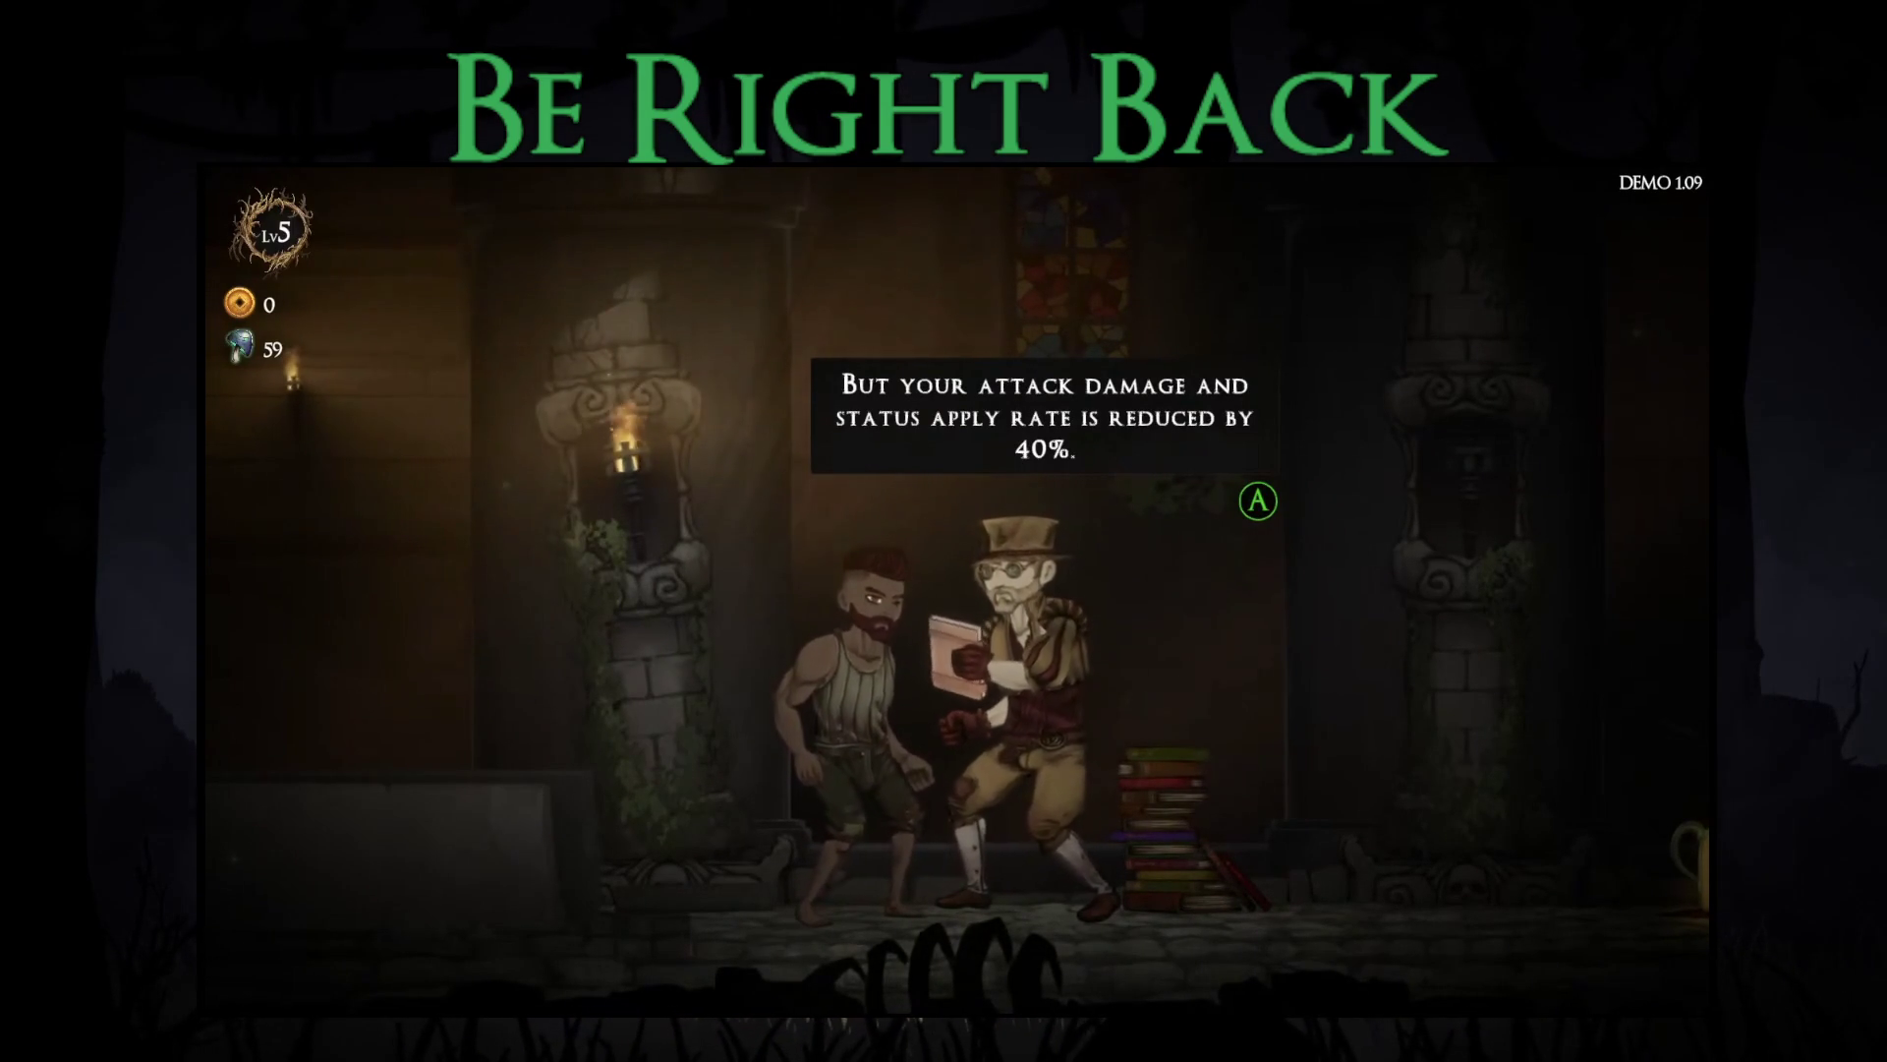
key(Return)
Step: Choose Explain Status Effects and advance through all its dialogue lines
key(Down)
key(Up)
key(Down)
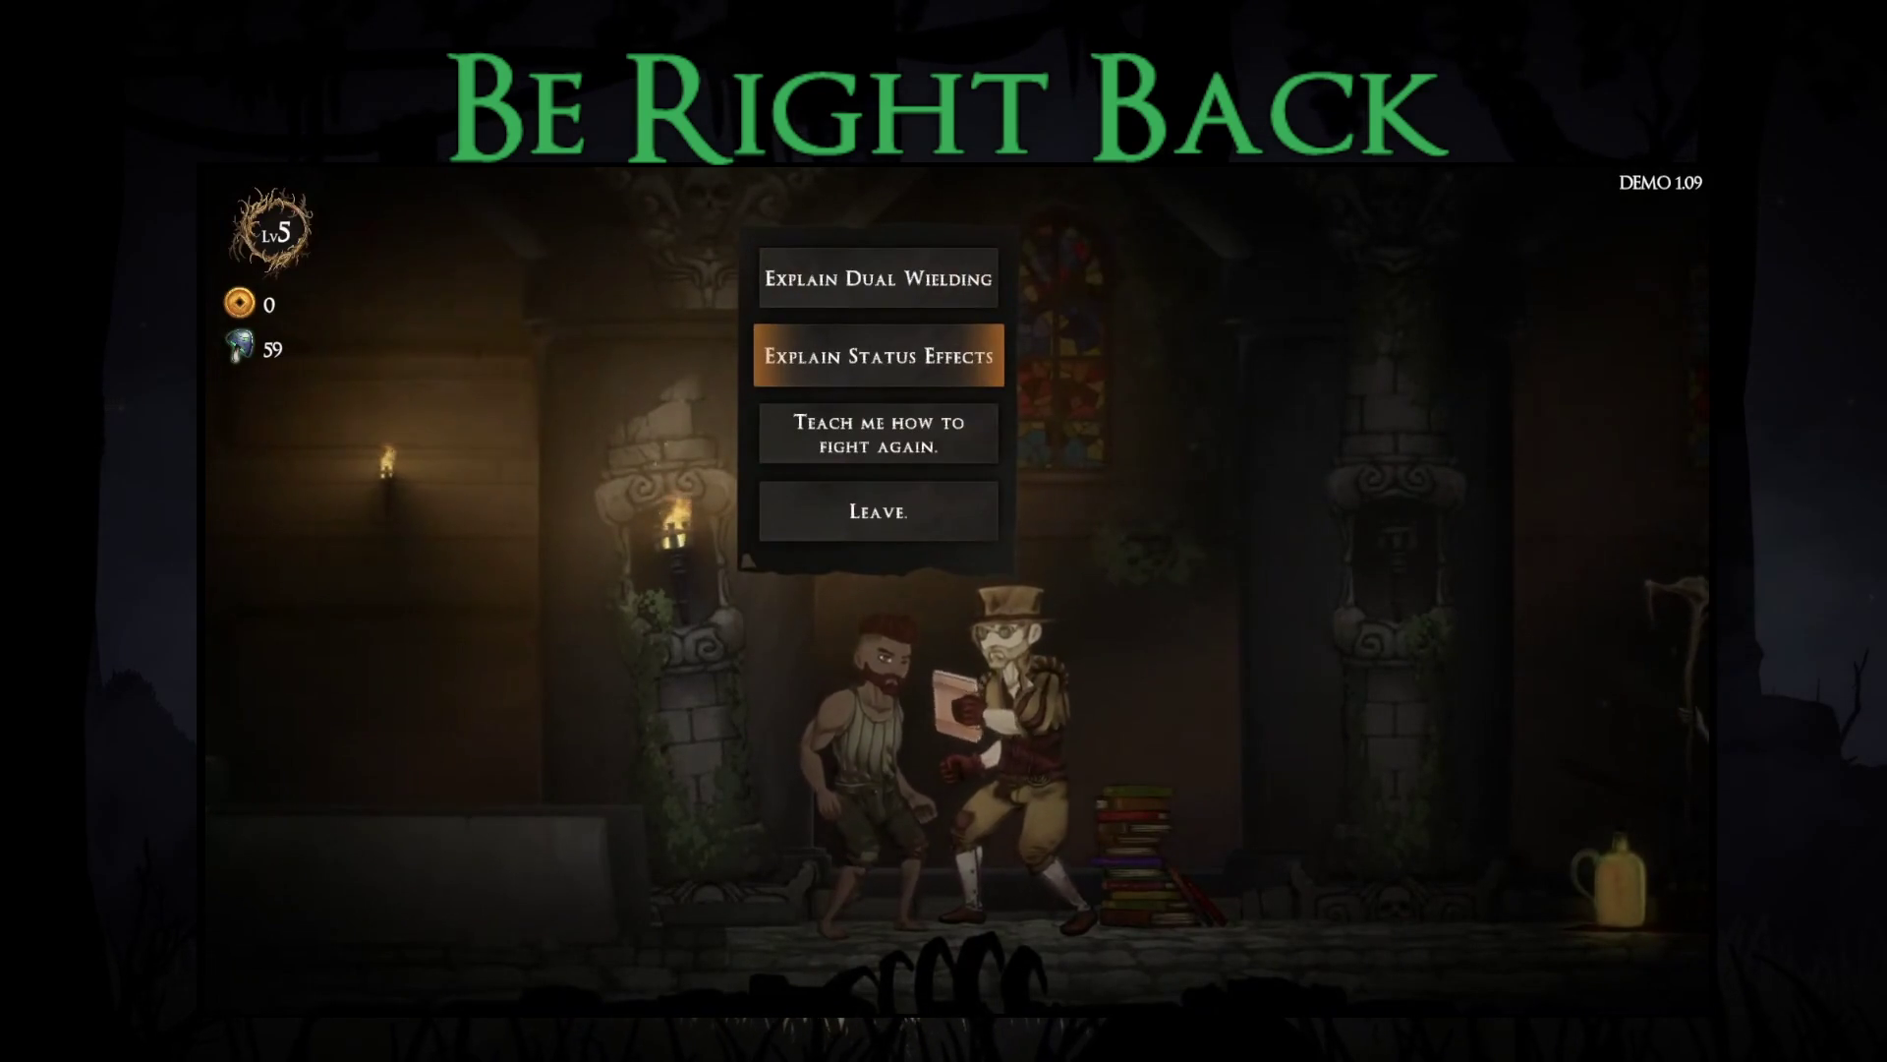
key(Return)
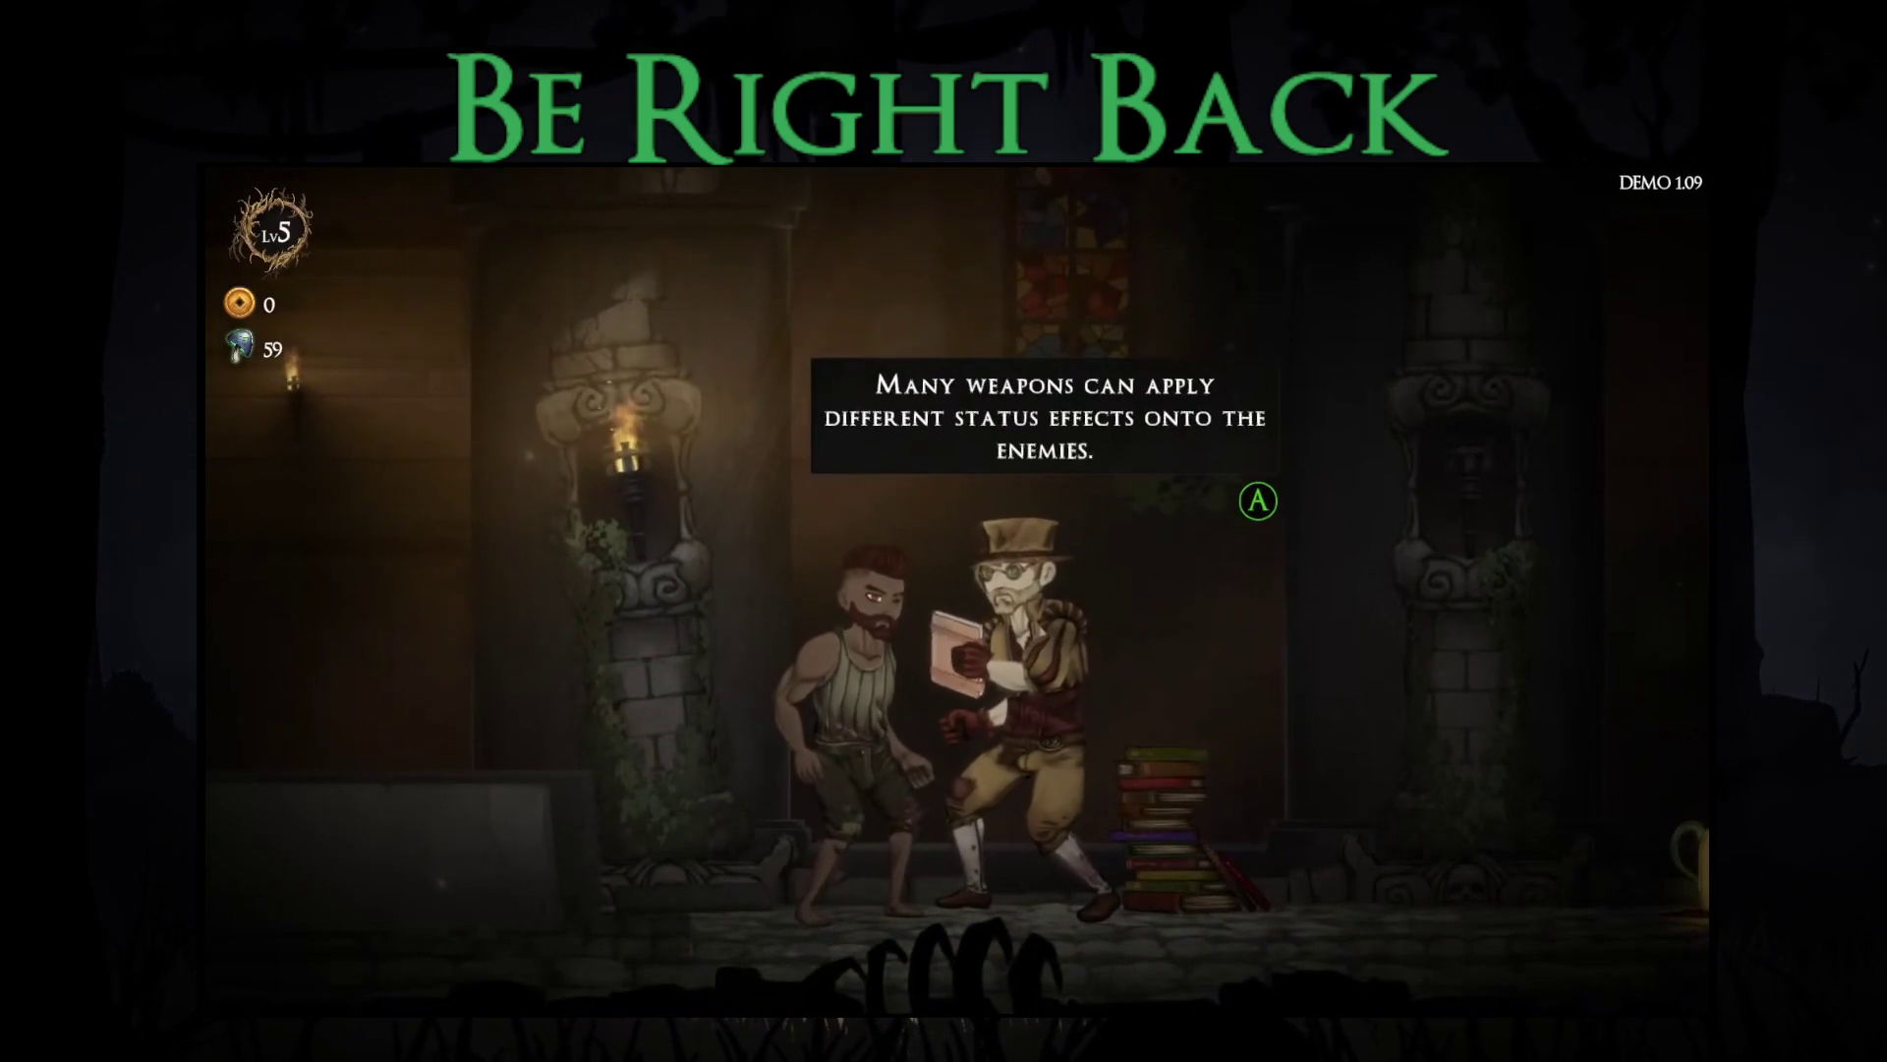
key(Return)
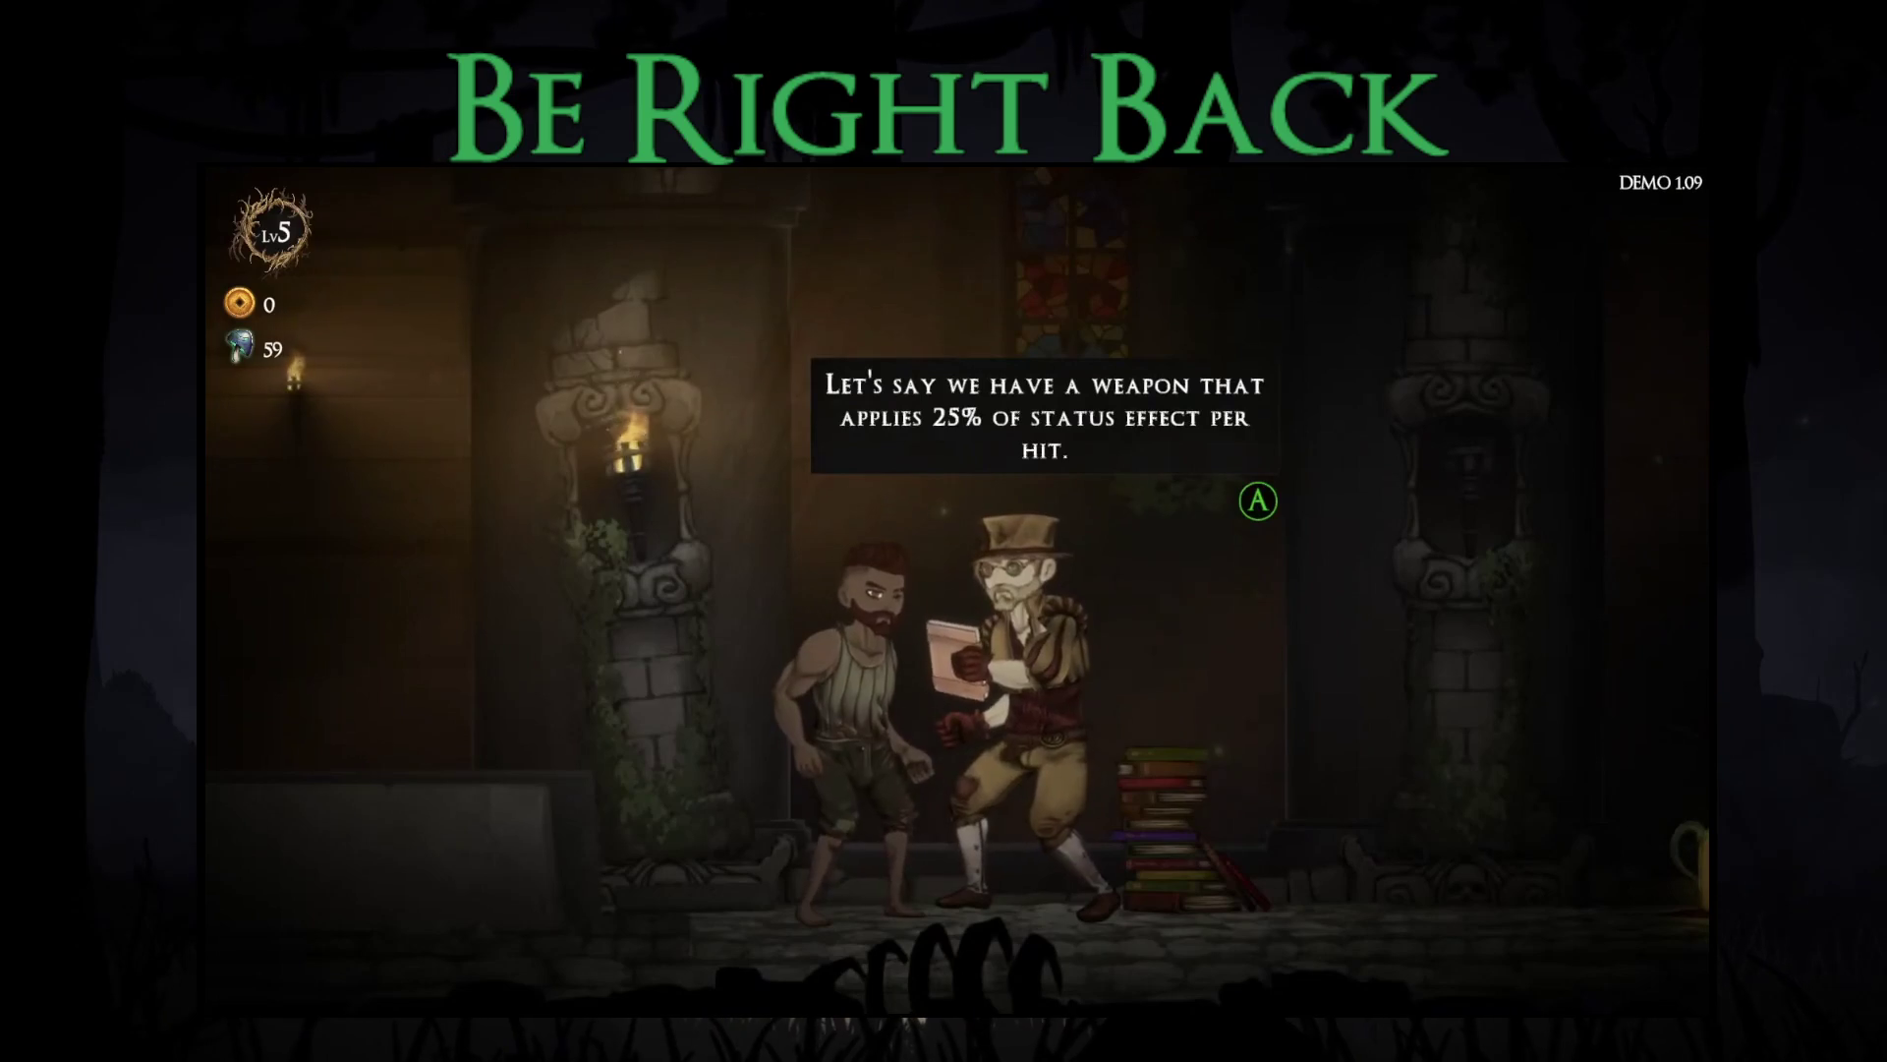
key(Return)
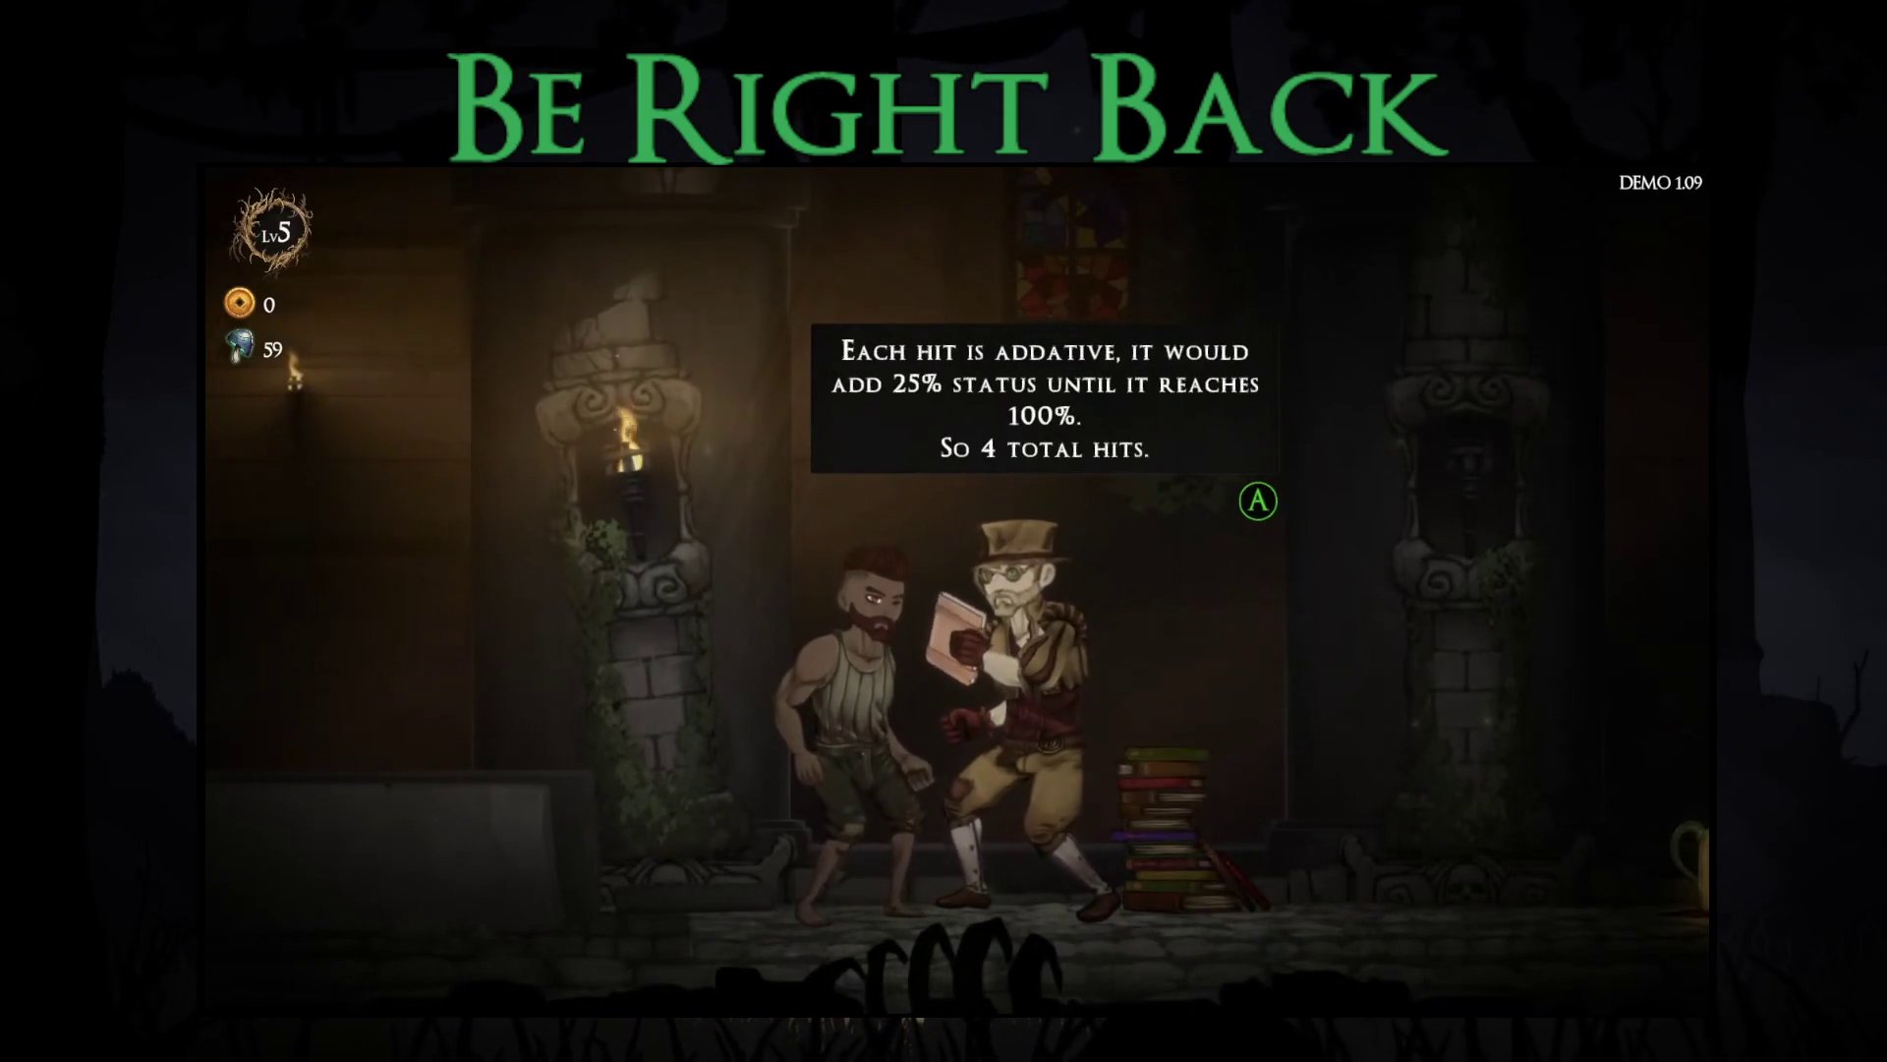
key(Return)
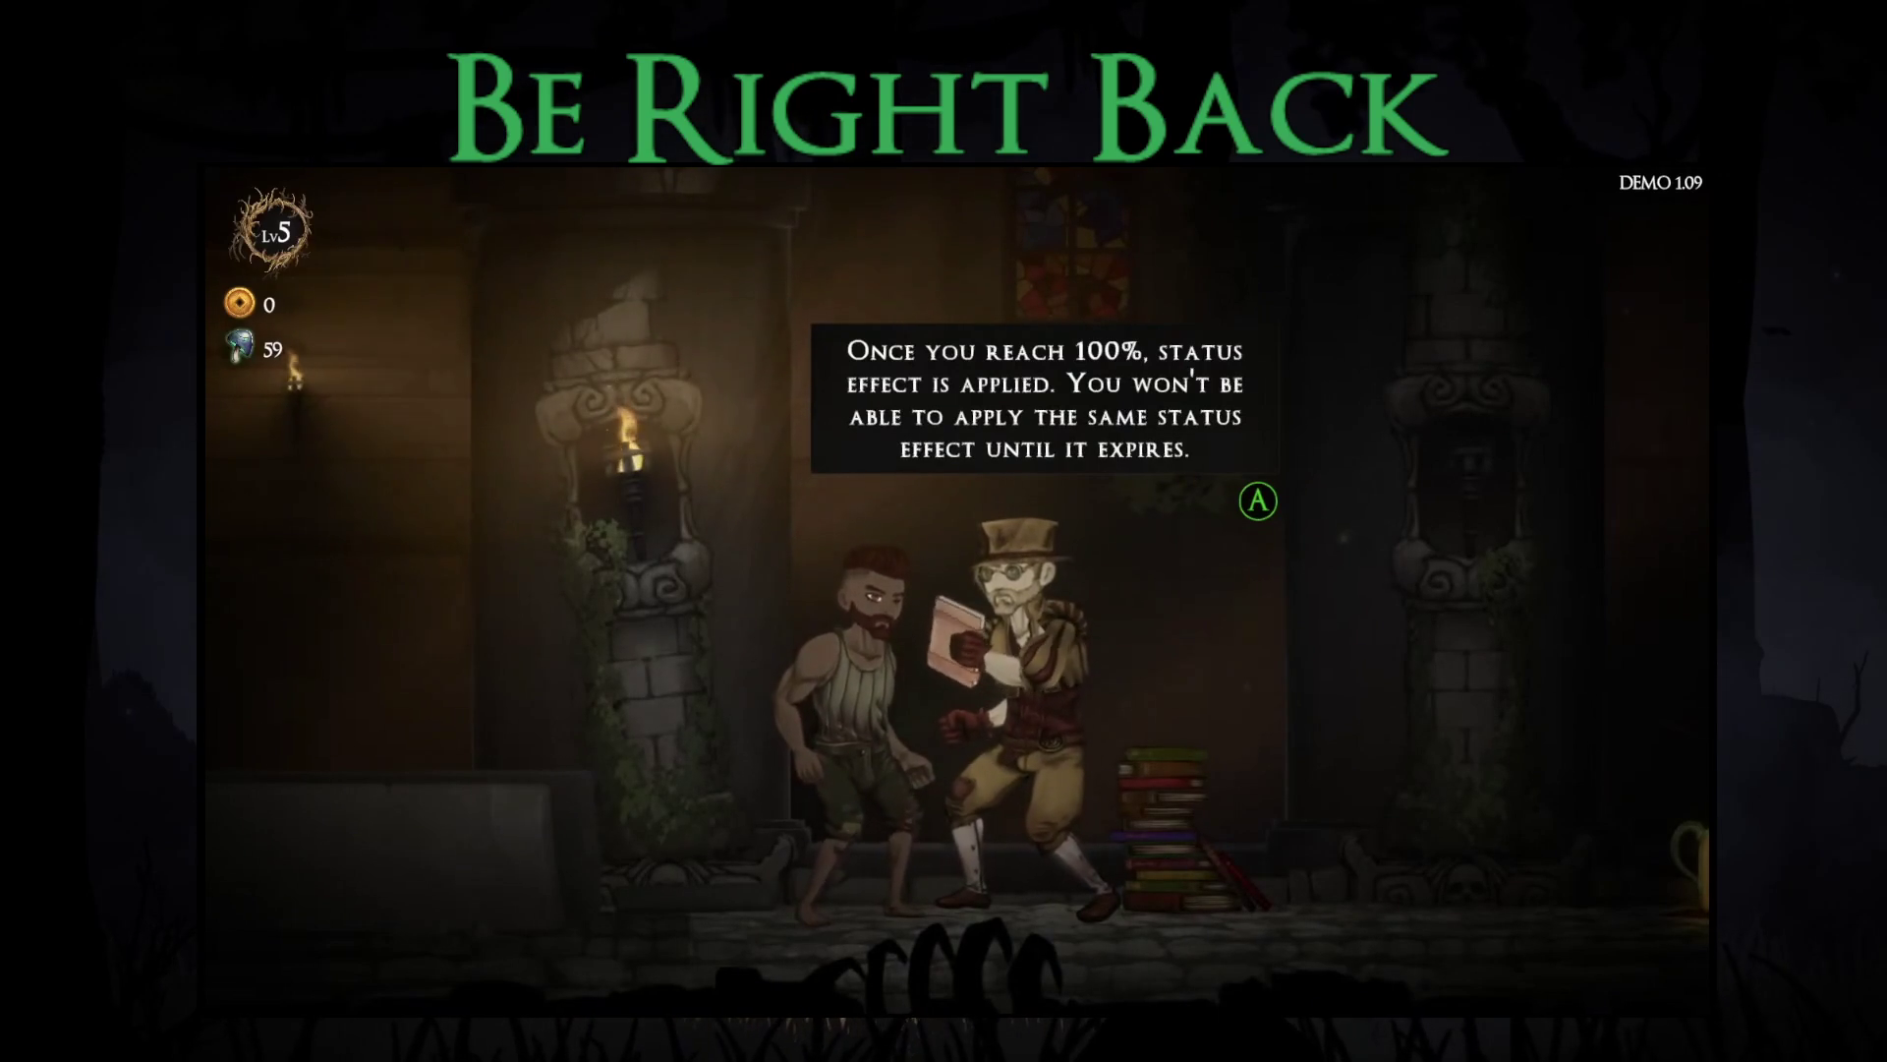
key(Return)
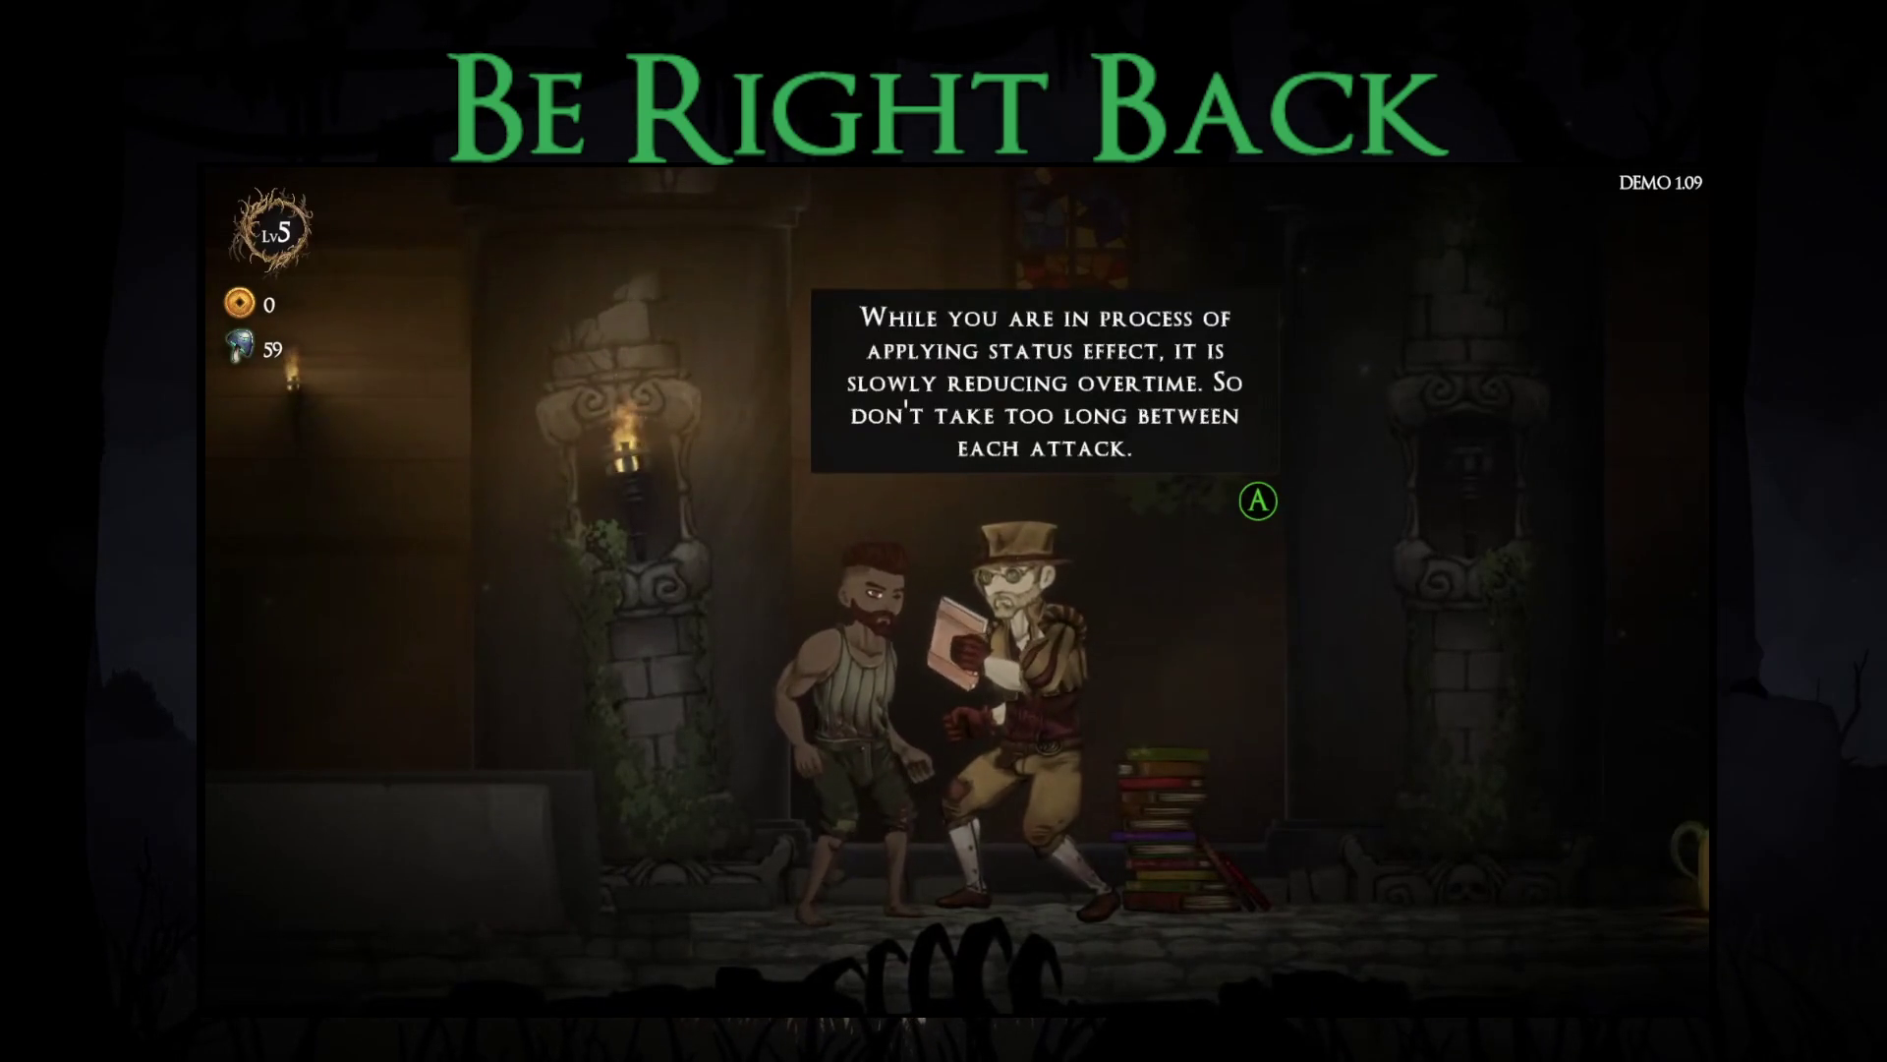
key(Return)
Step: Select Leave to end the conversation with the Captain
key(Down)
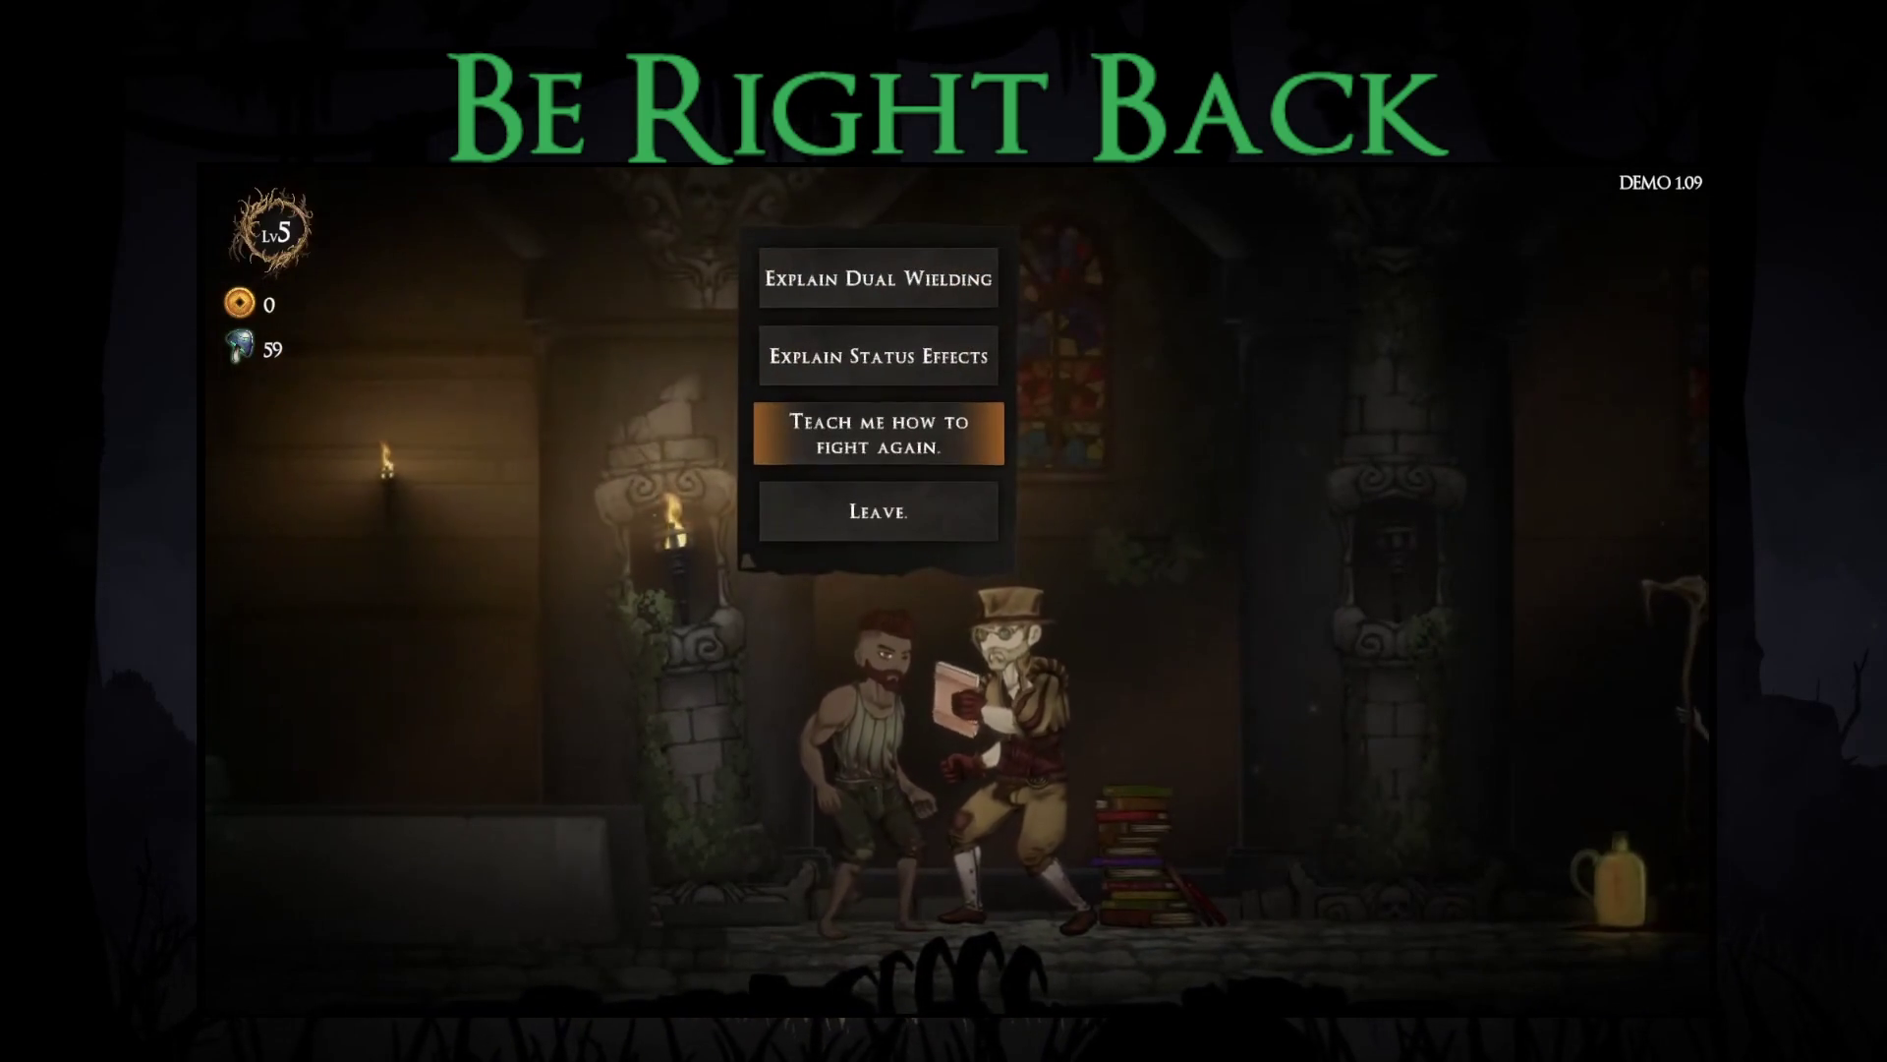
key(Down)
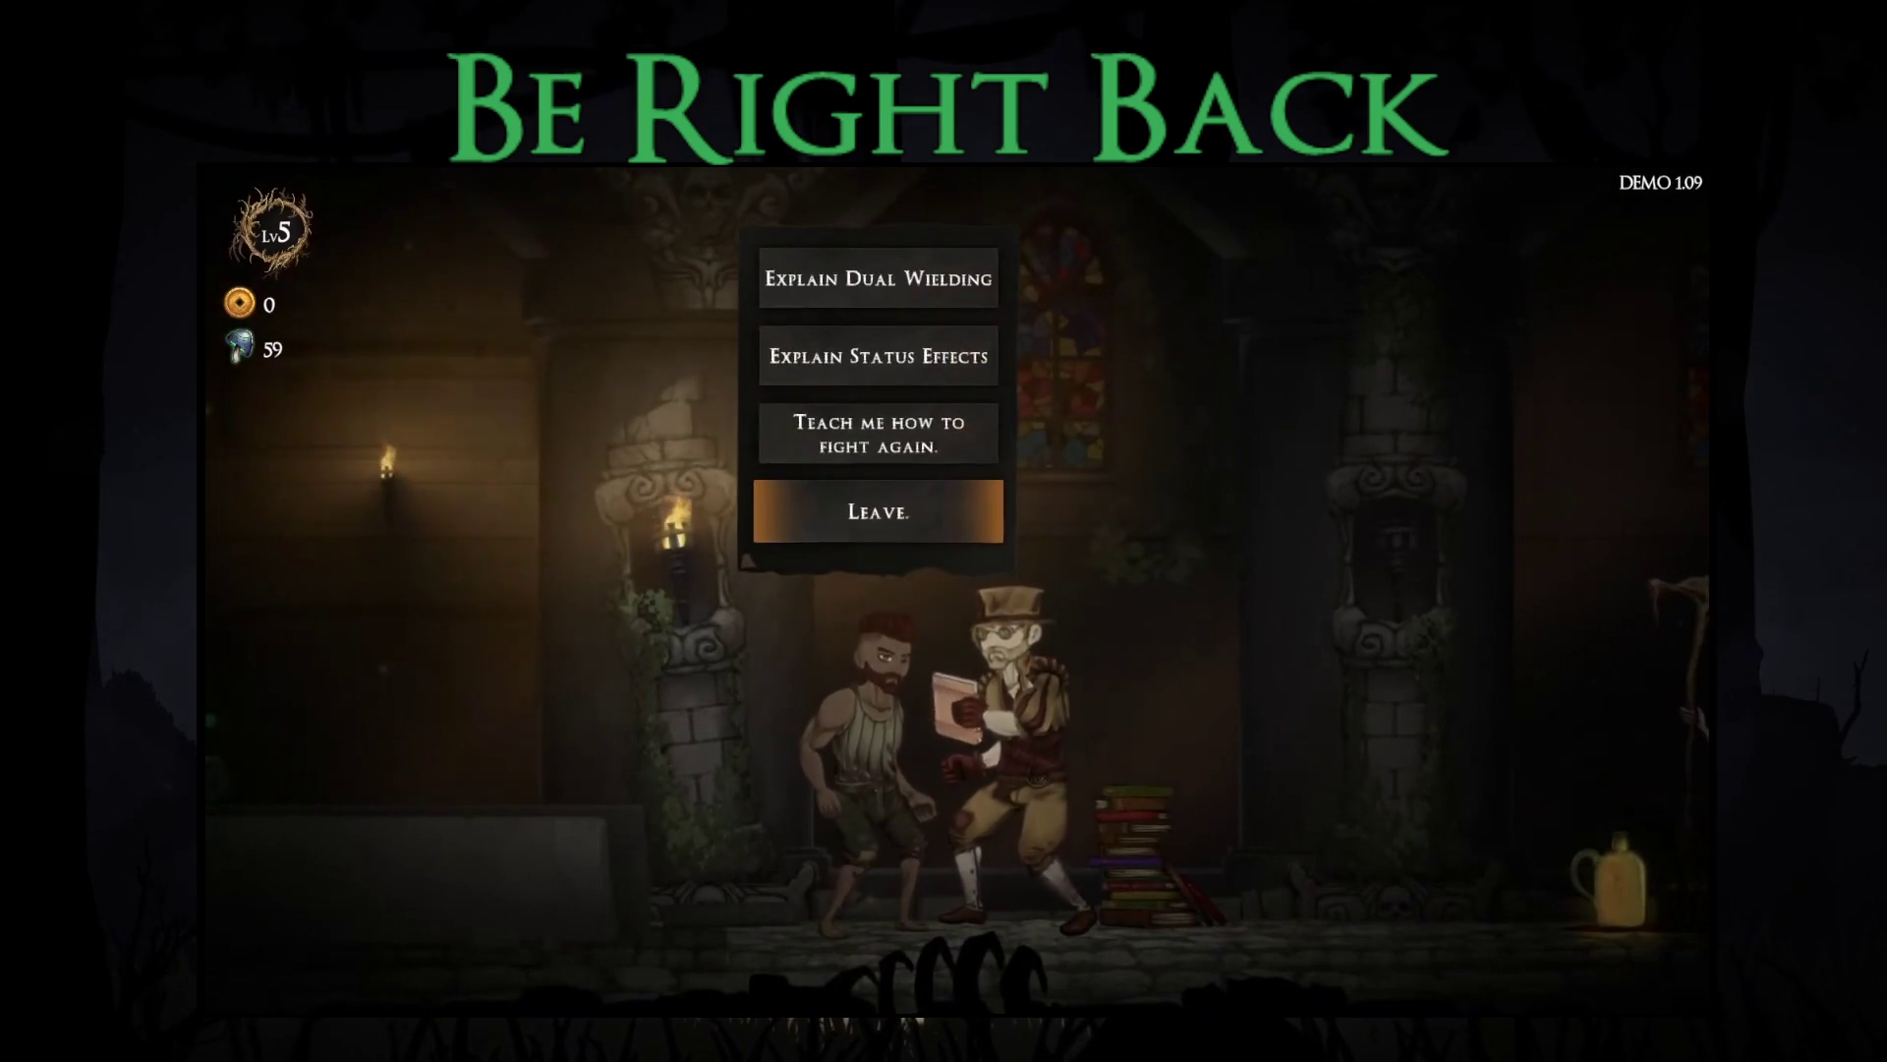
key(Return)
key(Return)
key(Right)
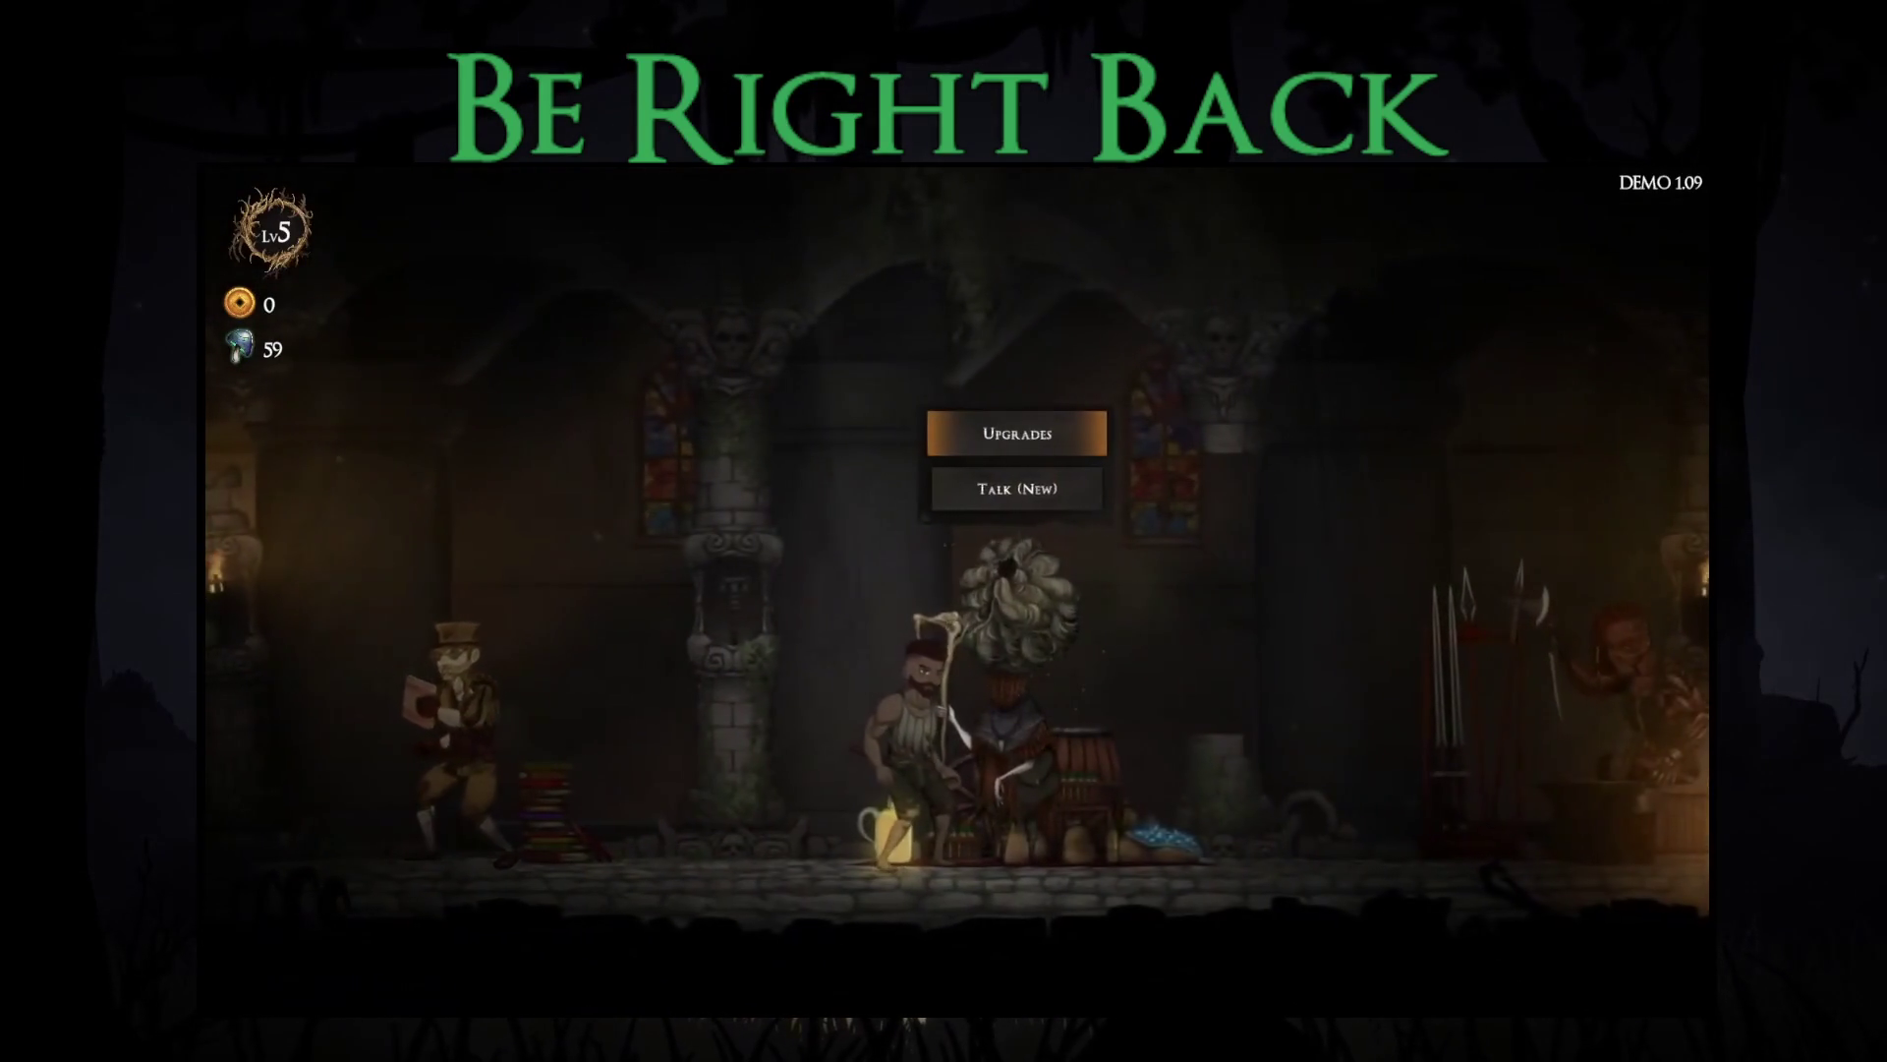
key(Return)
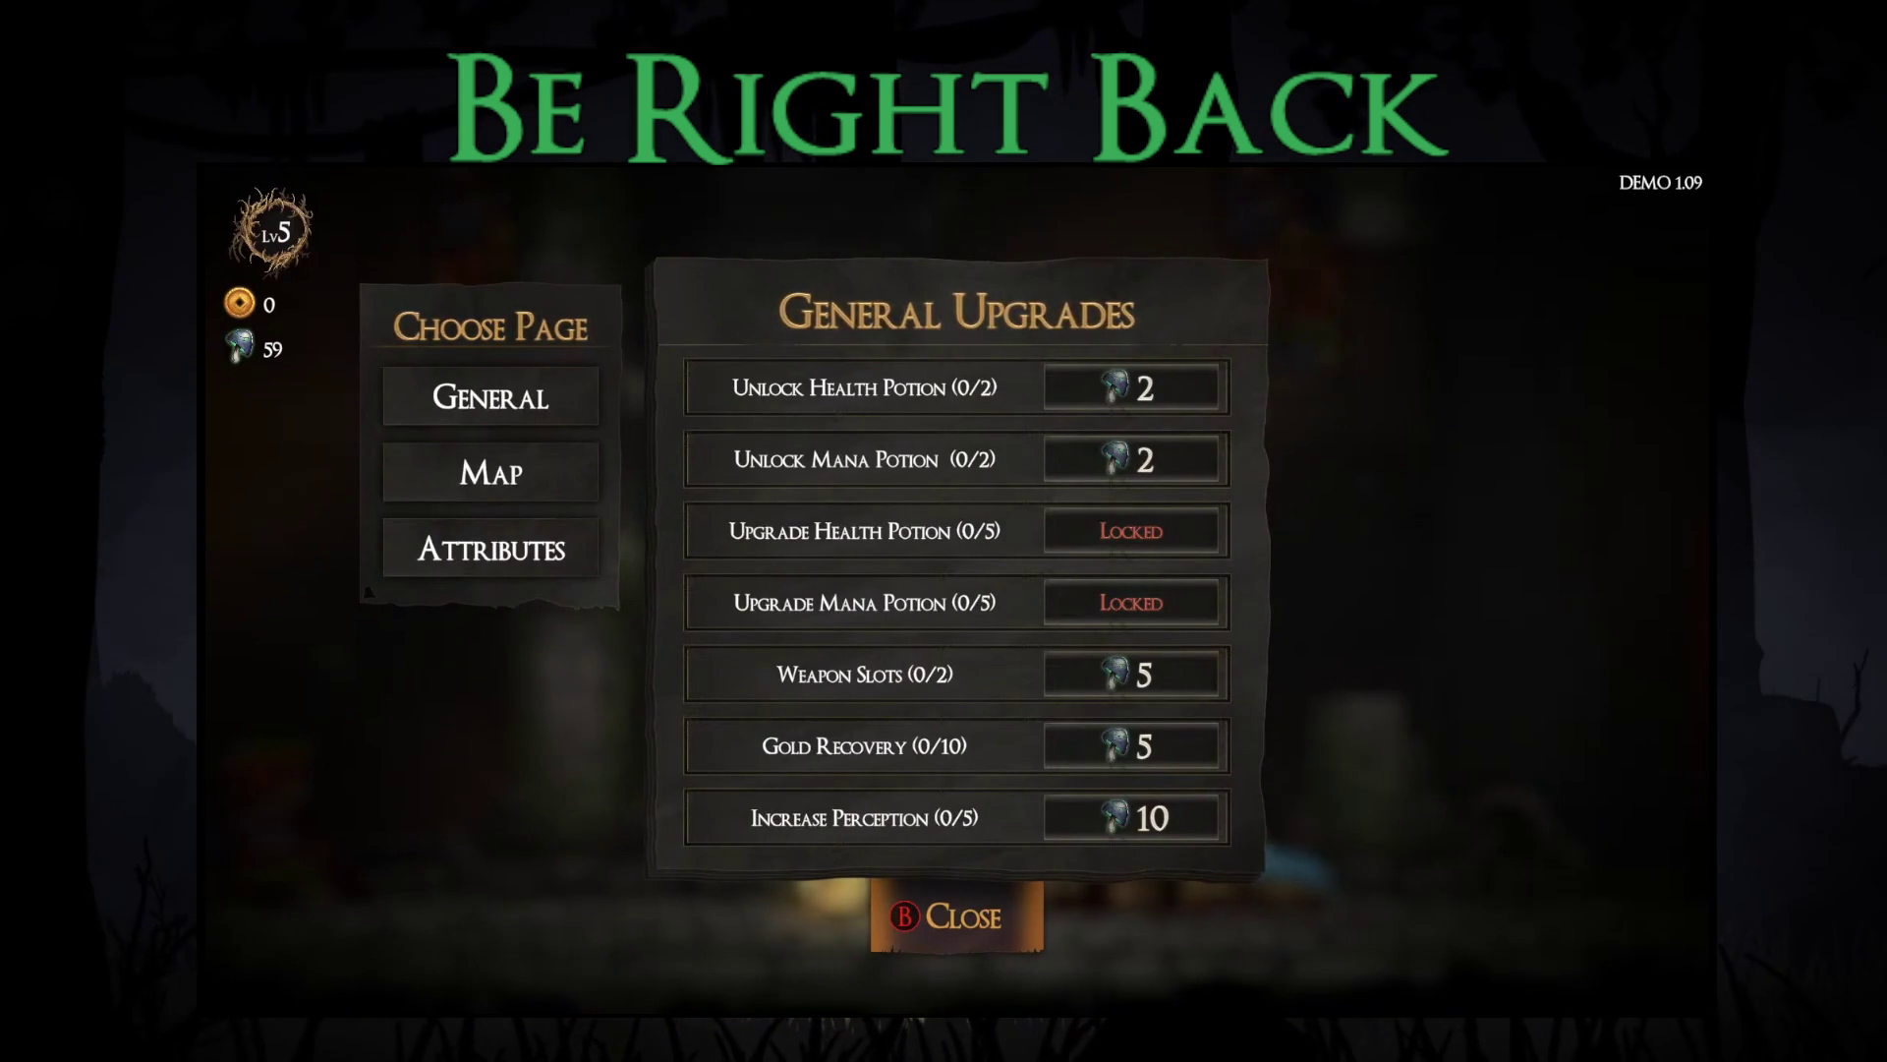
Step: Read the General upgrades: Unlock Health Potion, Weapon Slots and Increase Perception
key(Up)
key(Up)
key(Up)
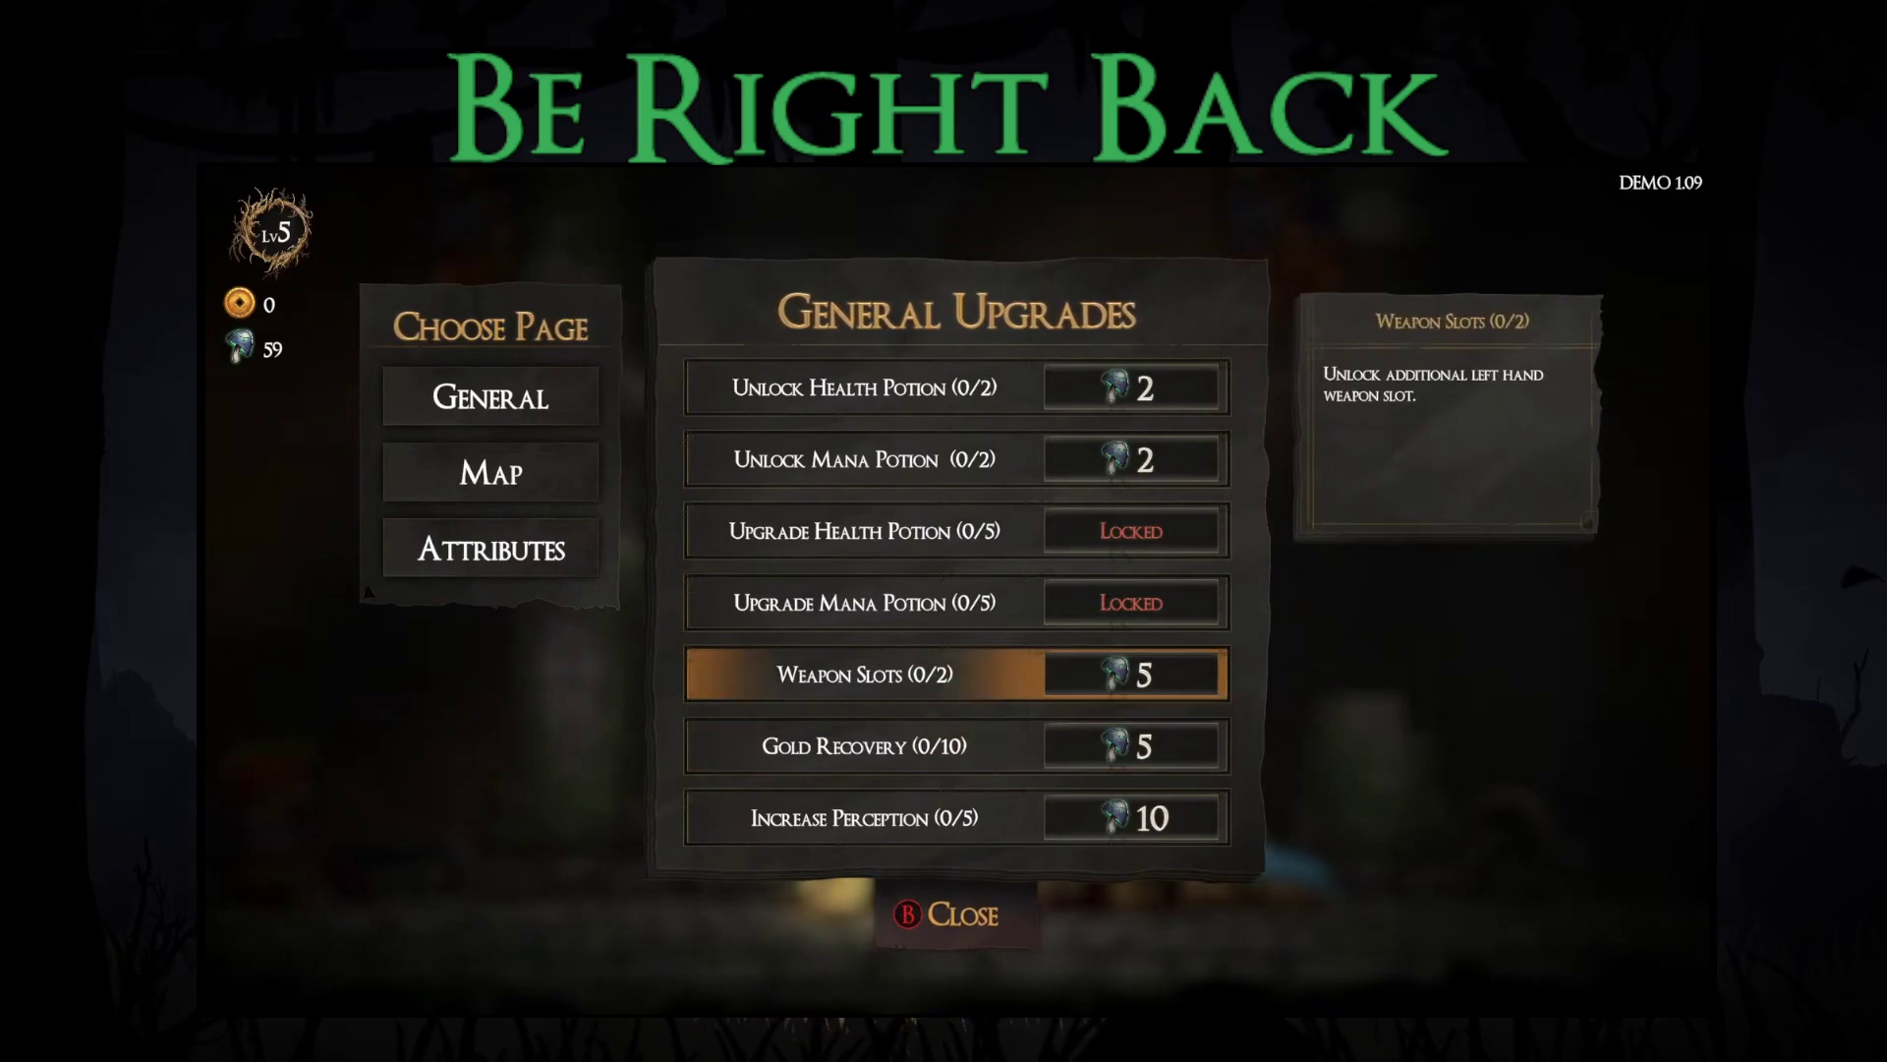
key(Down)
key(Down)
key(Down)
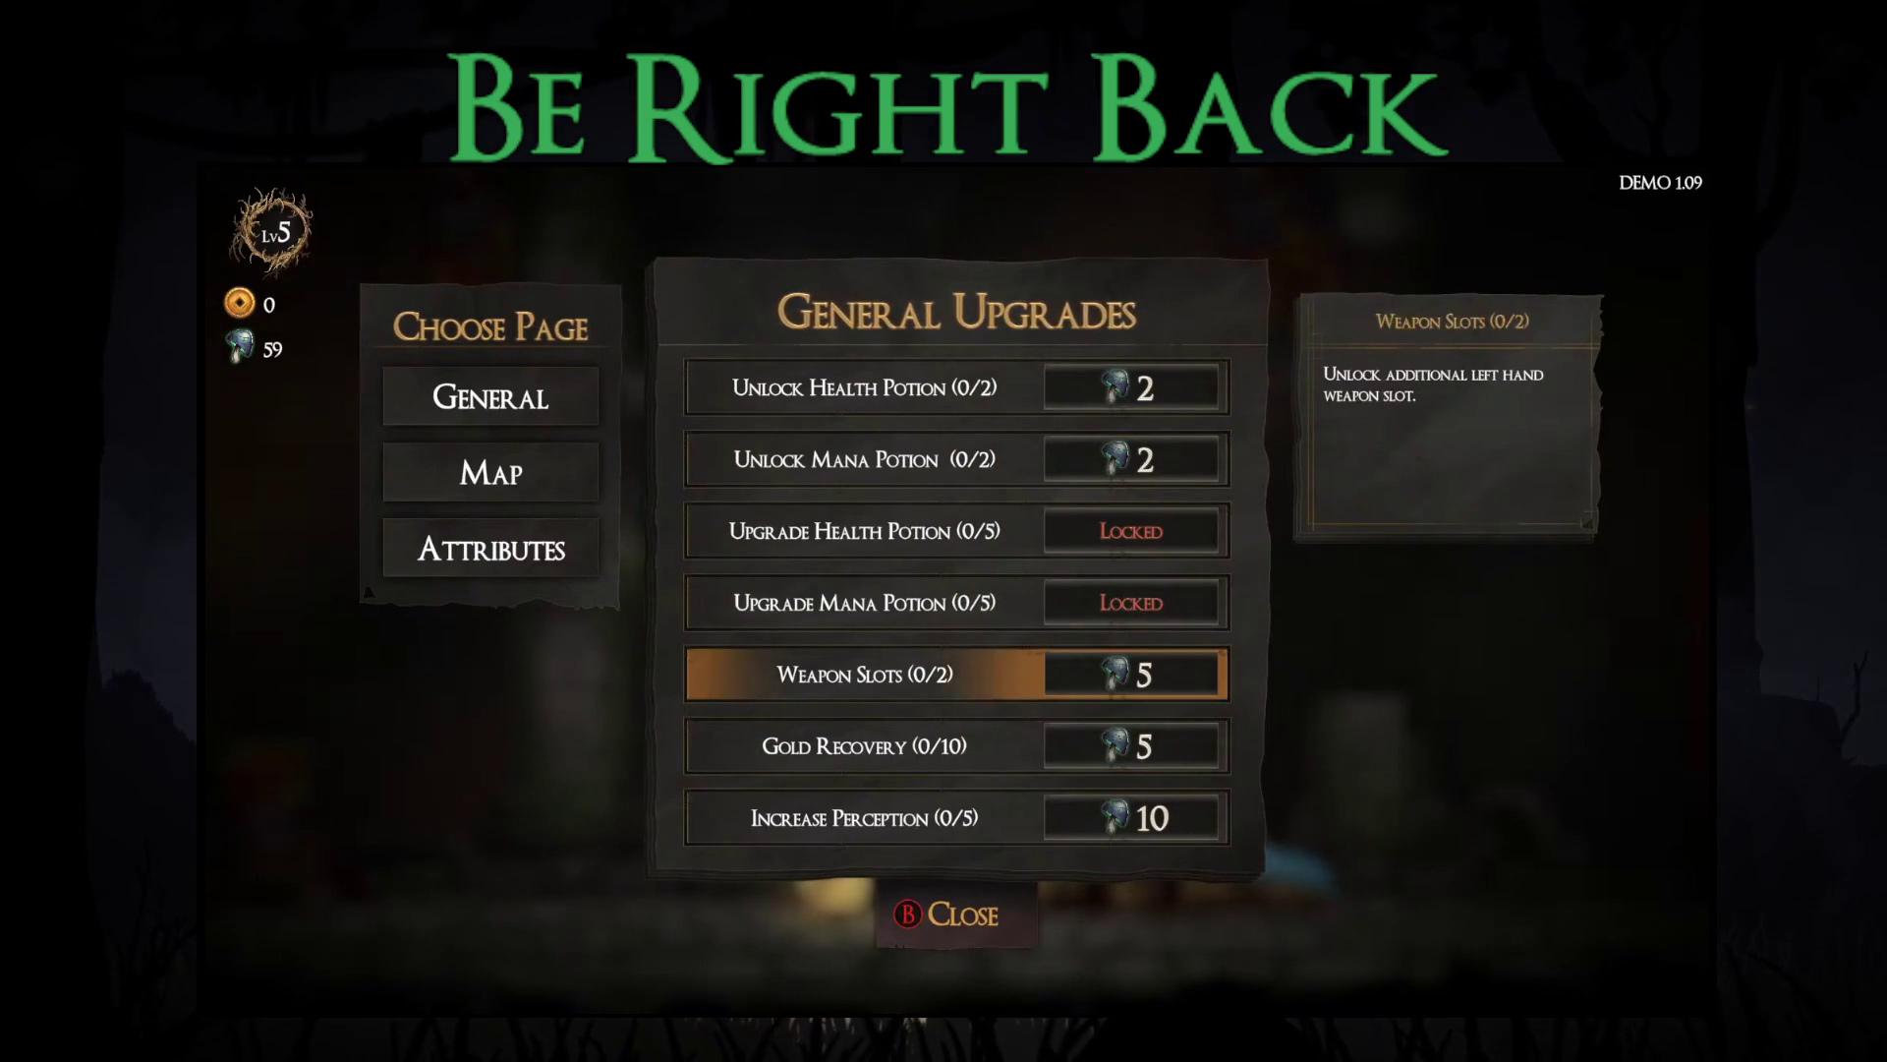
key(Down)
key(Down)
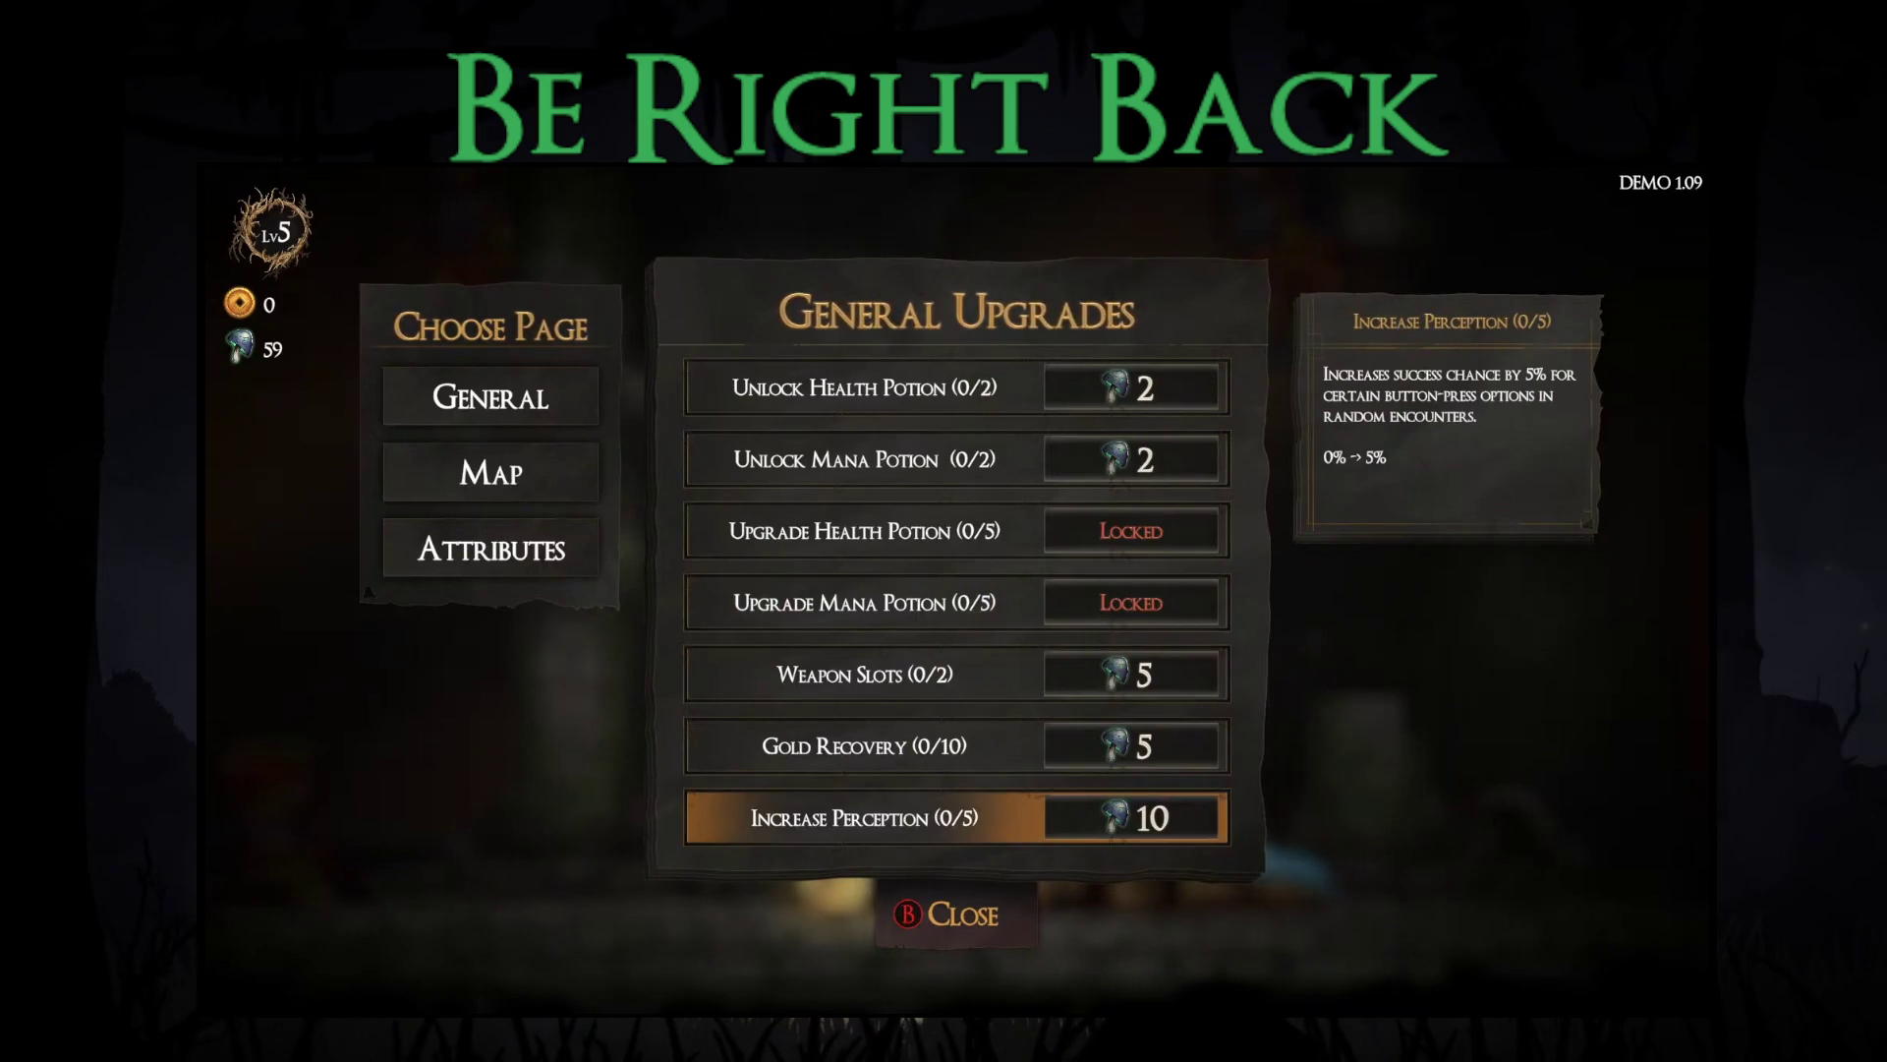
Step: On the Map upgrades page, buy Starting Blessing up to 1/2
key(Left)
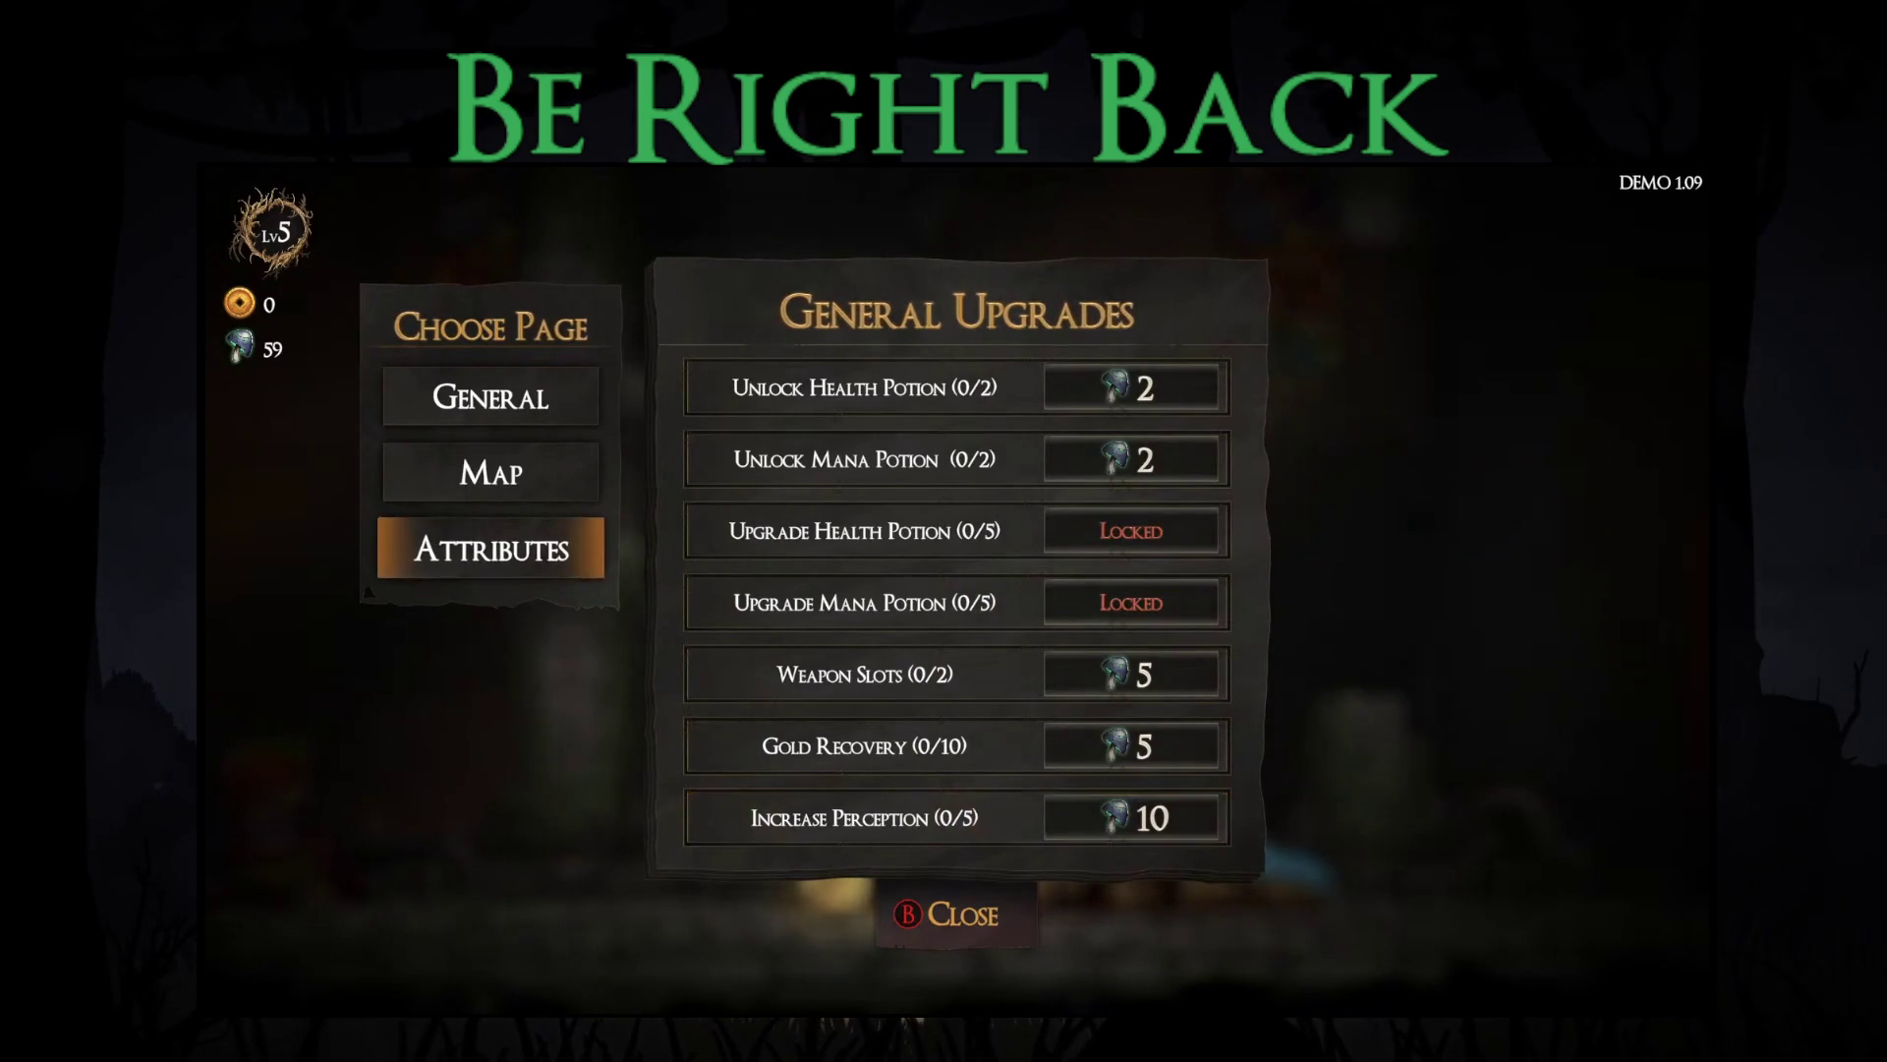
key(Up)
key(Return)
key(Right)
key(Up)
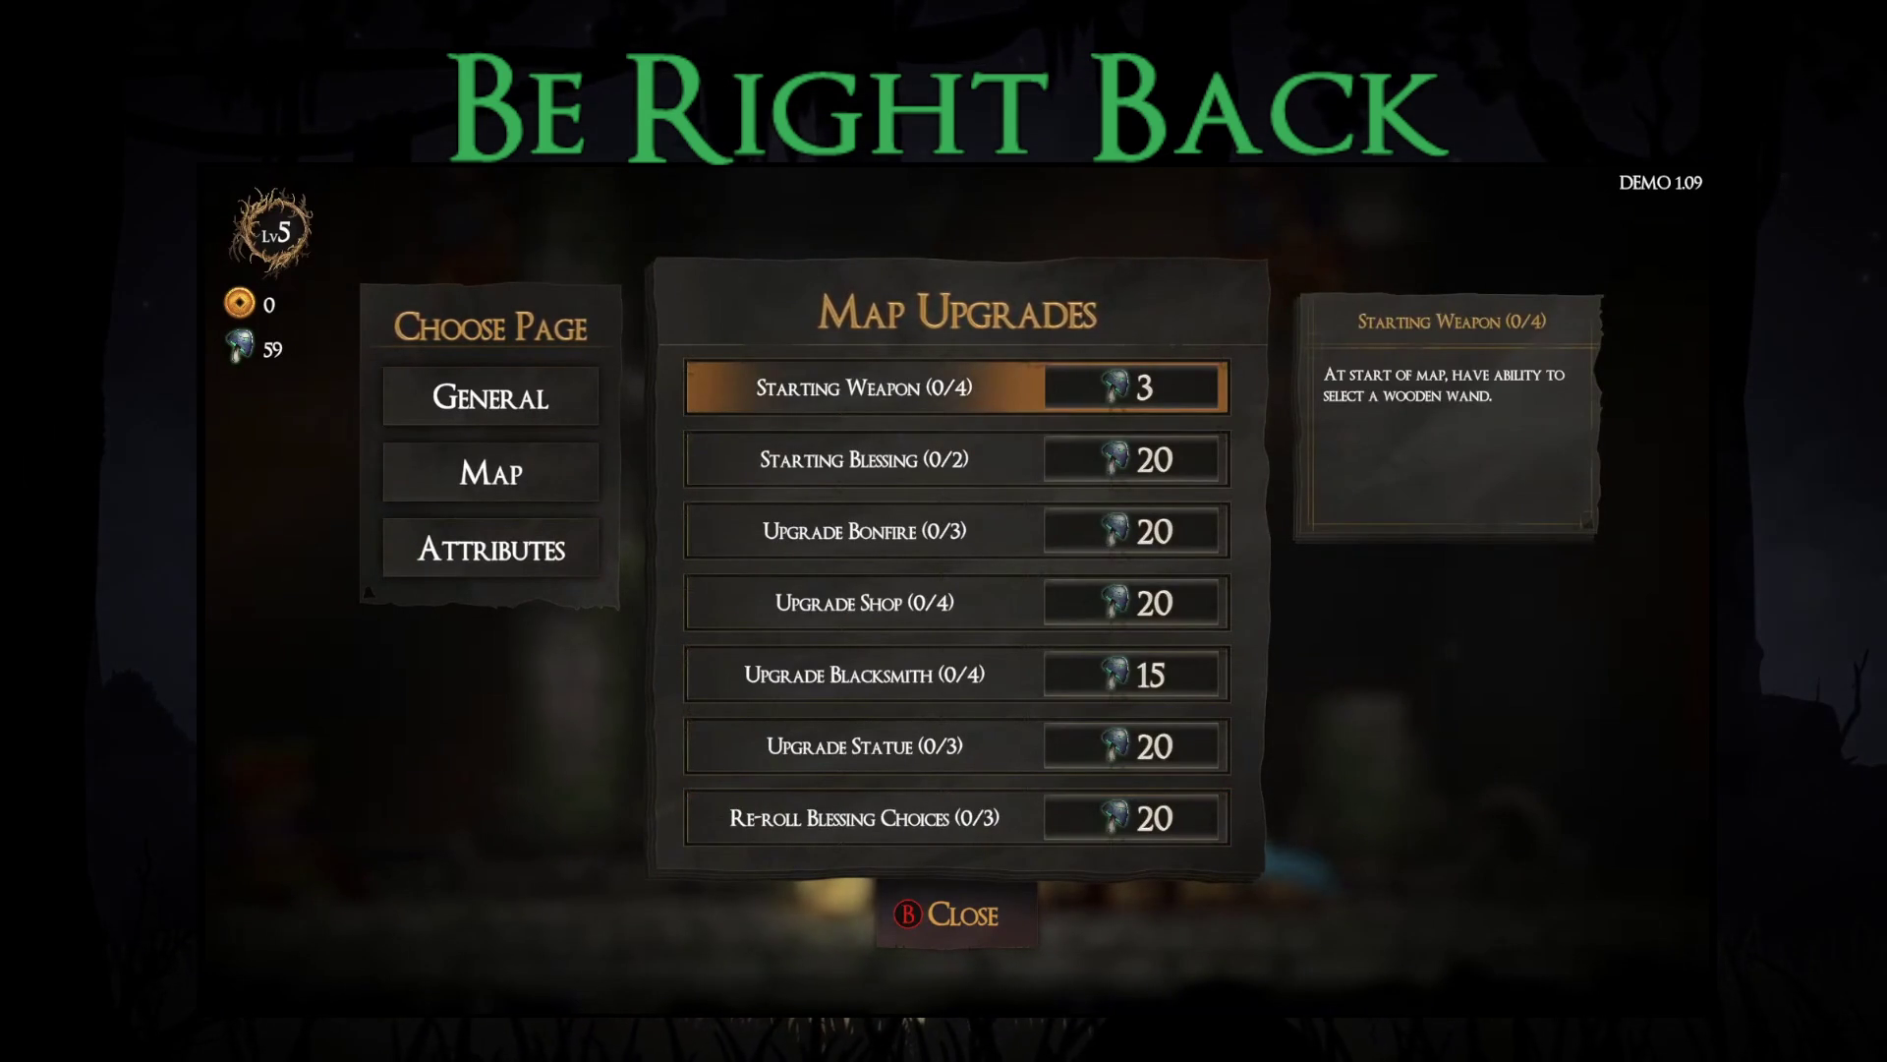
key(Down)
key(Return)
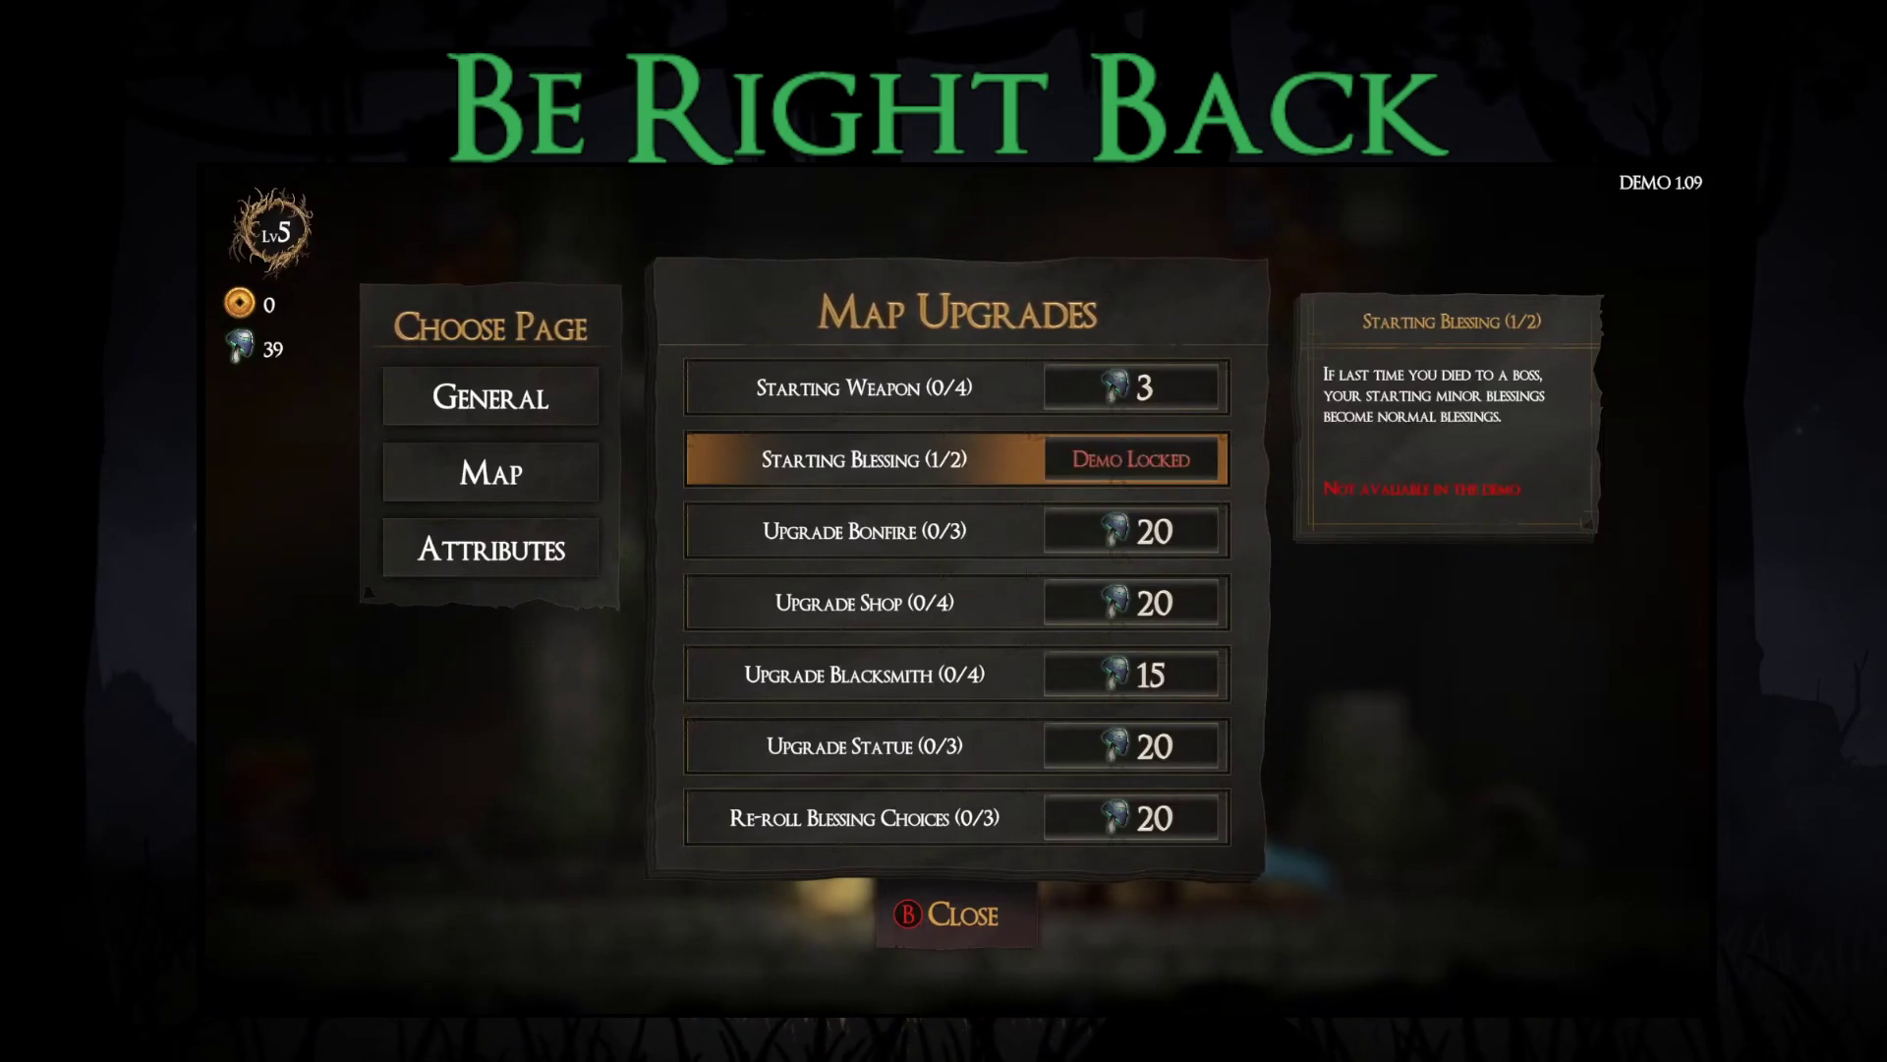
Step: Buy Upgrade Statue to 1/3, leaving 19 skulls, then show the Attributes page
key(Down)
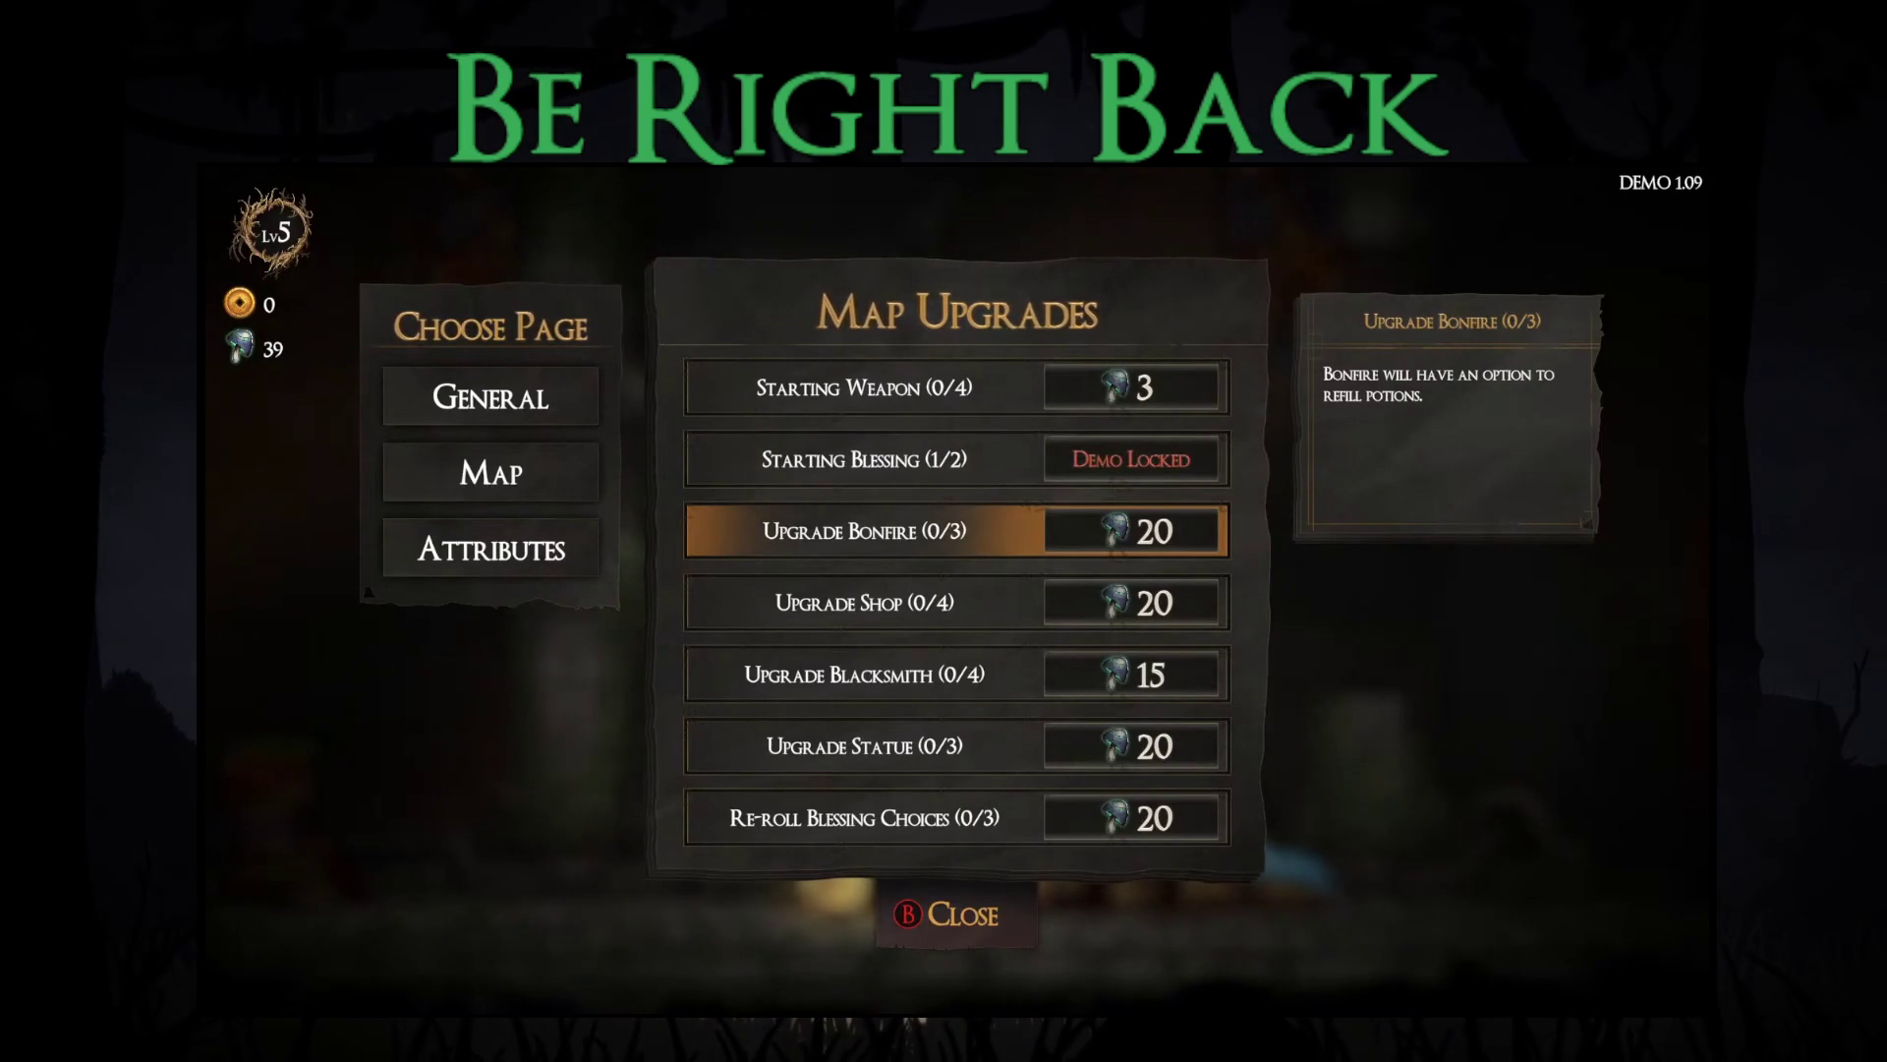
key(Down)
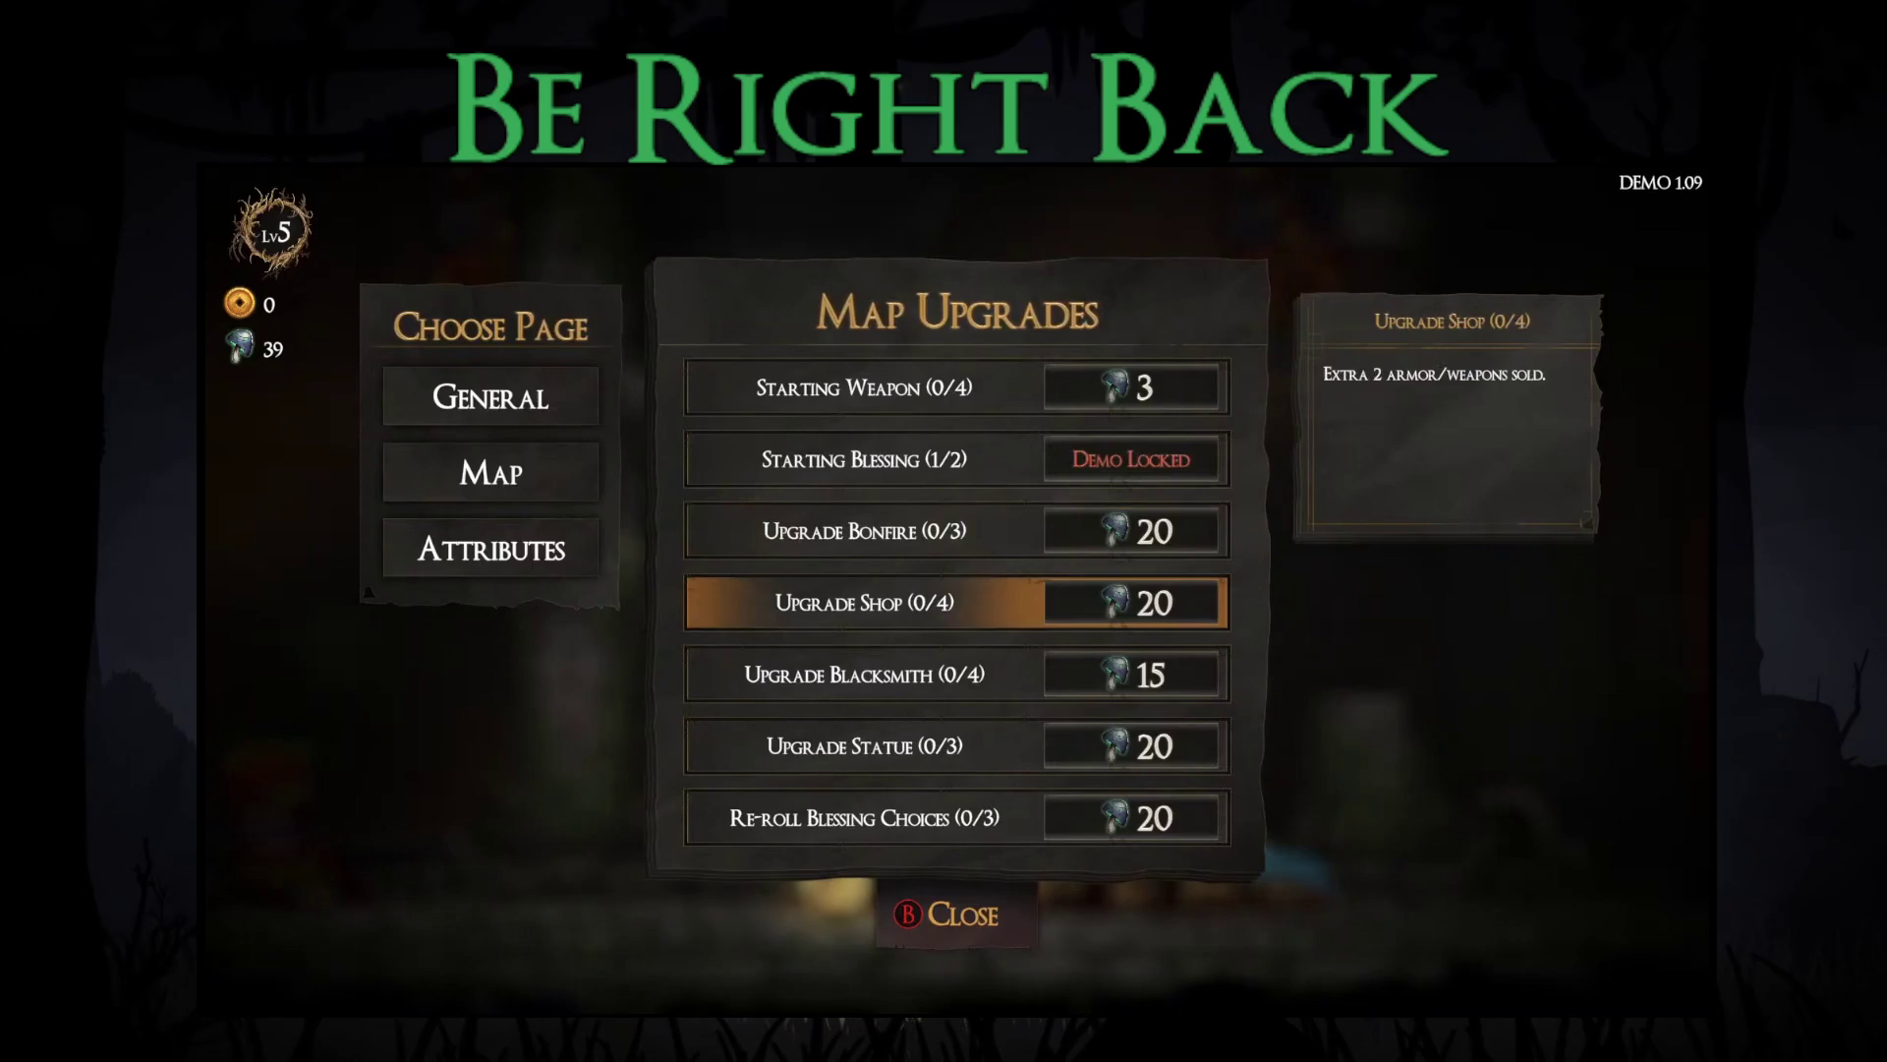
key(Down)
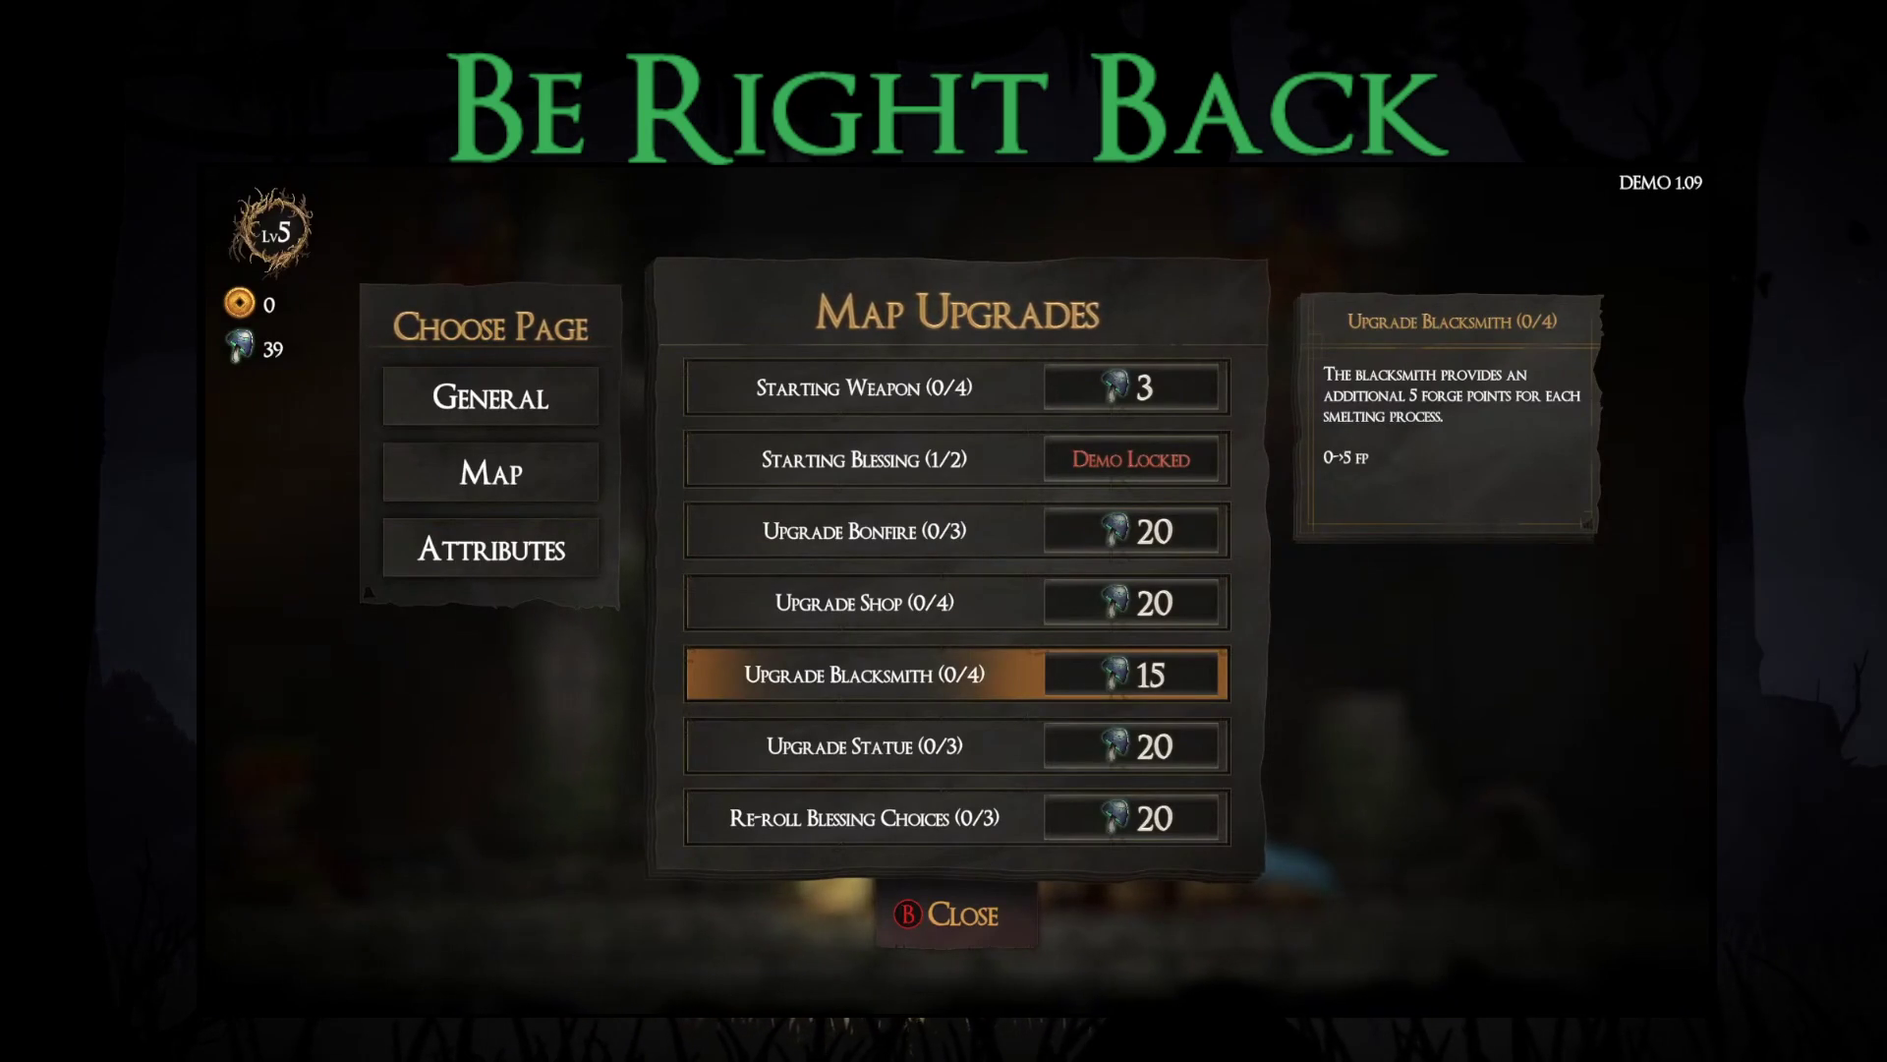
key(Down)
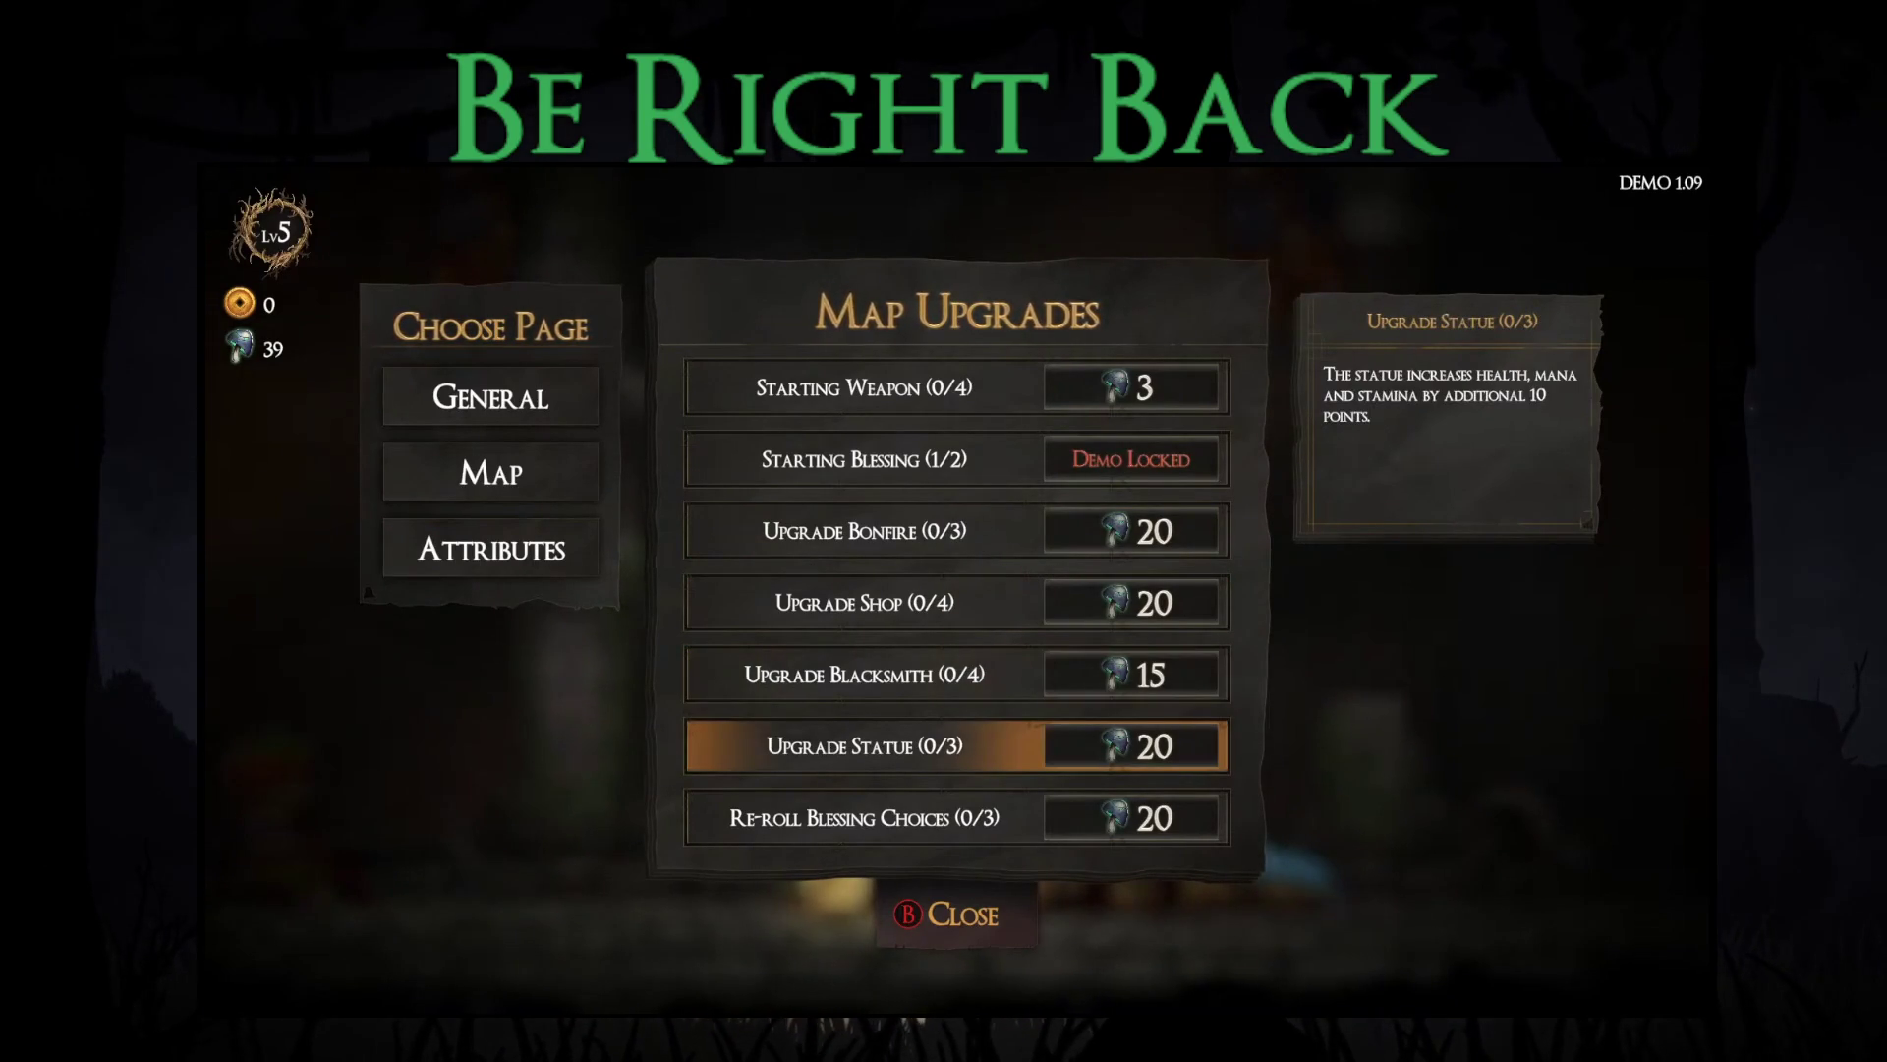
key(Return)
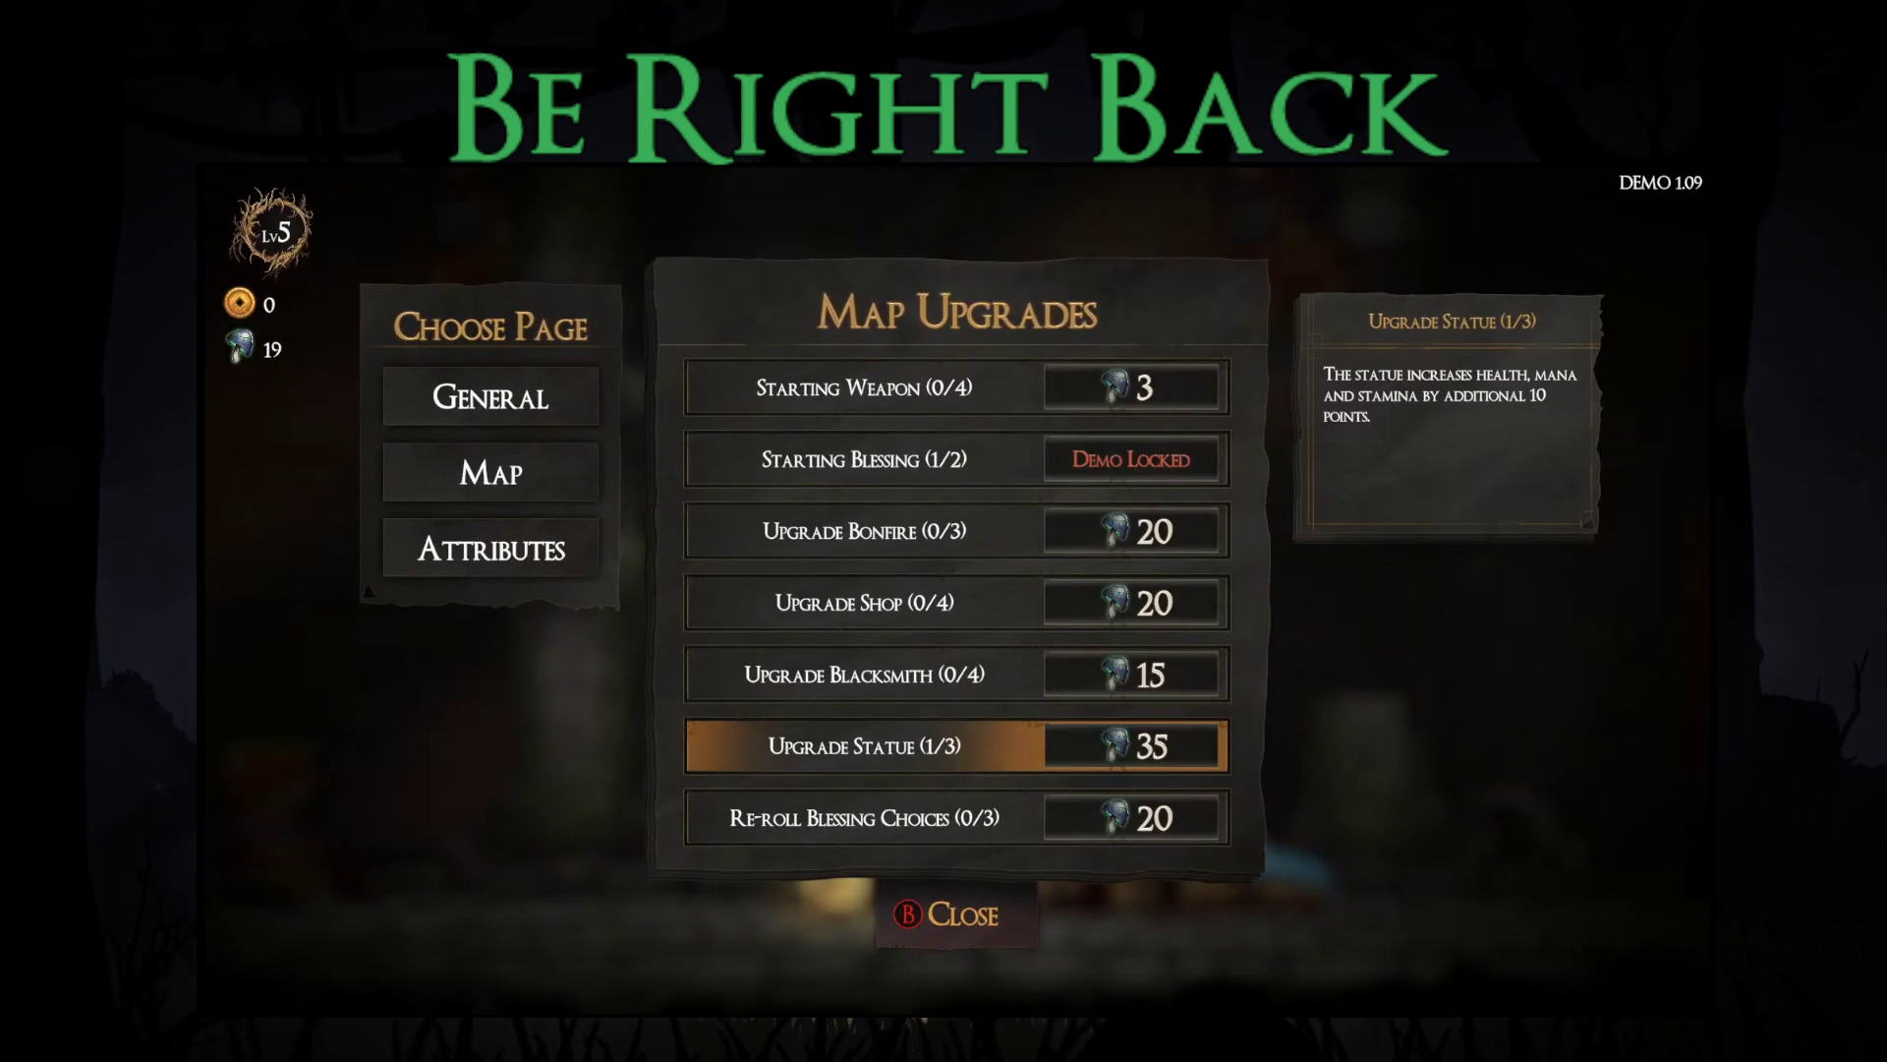
key(Down)
key(Tab)
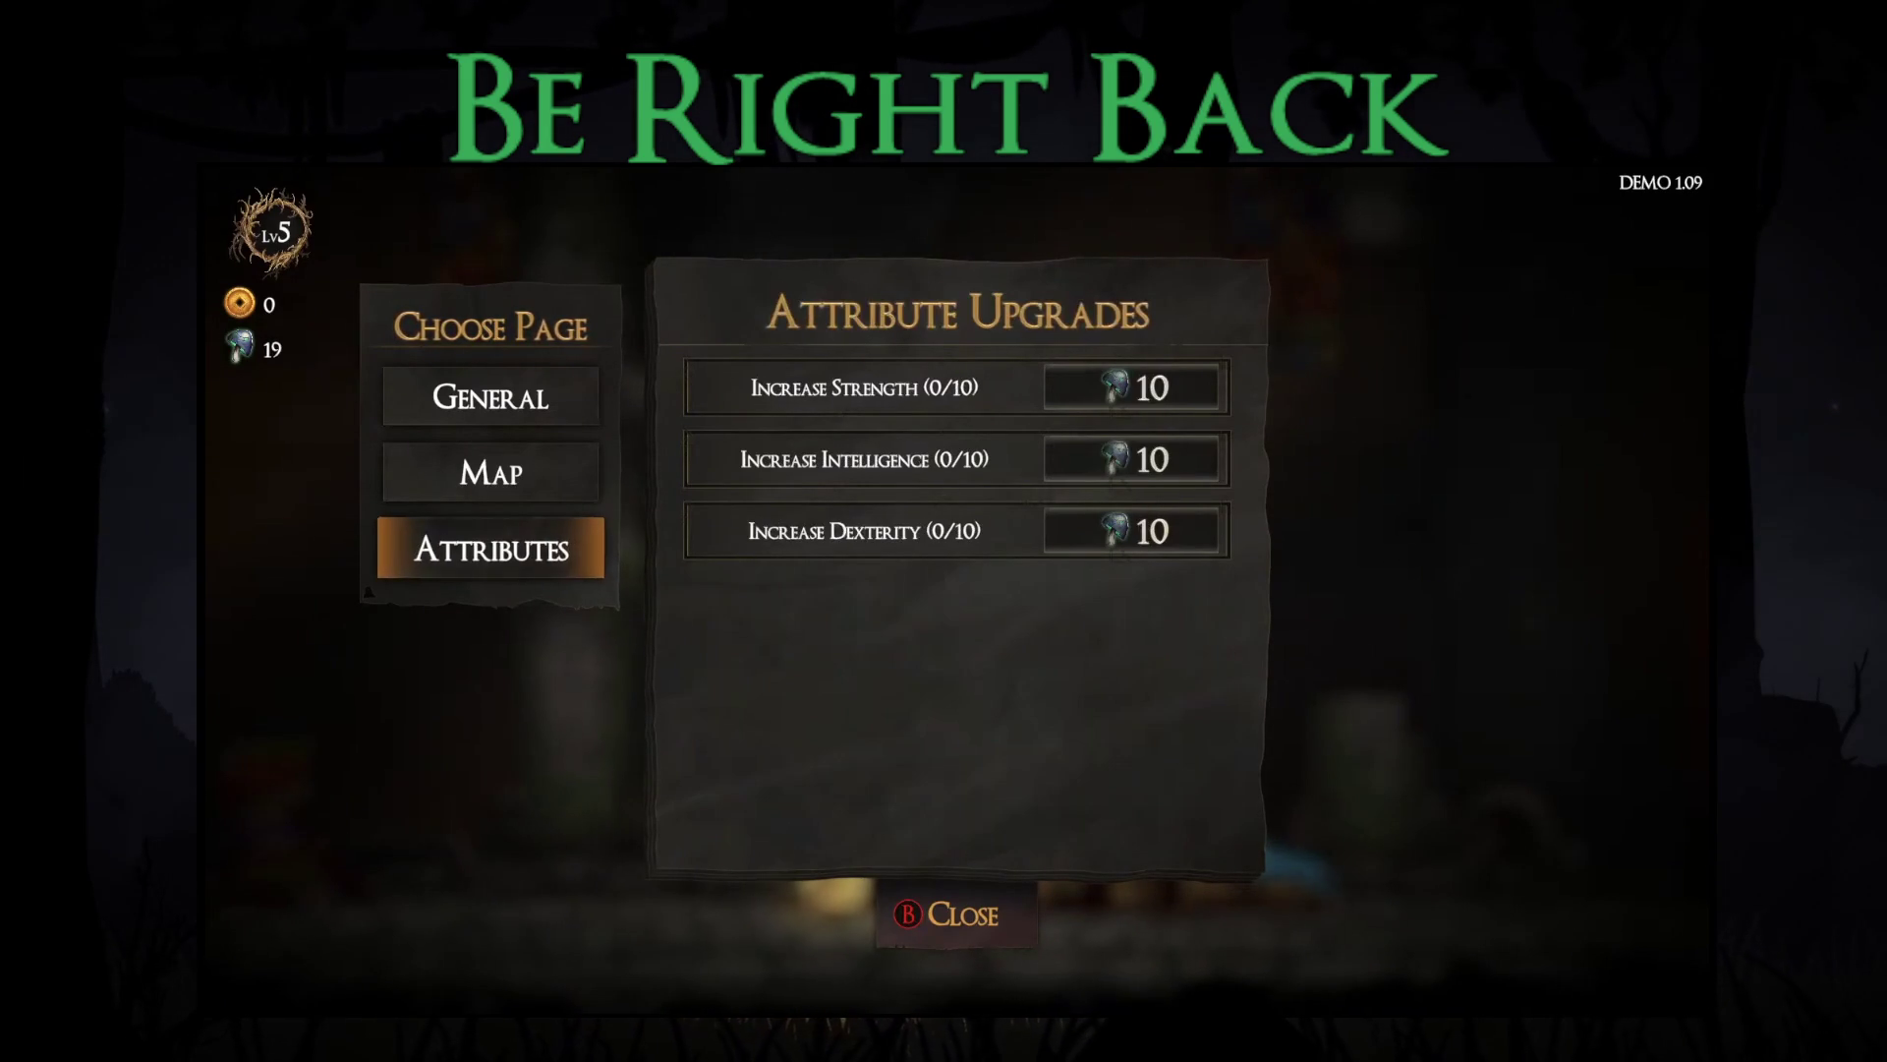
Step: Buy one level of Increase Dexterity, bringing it to 1/10 with 9 skulls left
key(Up)
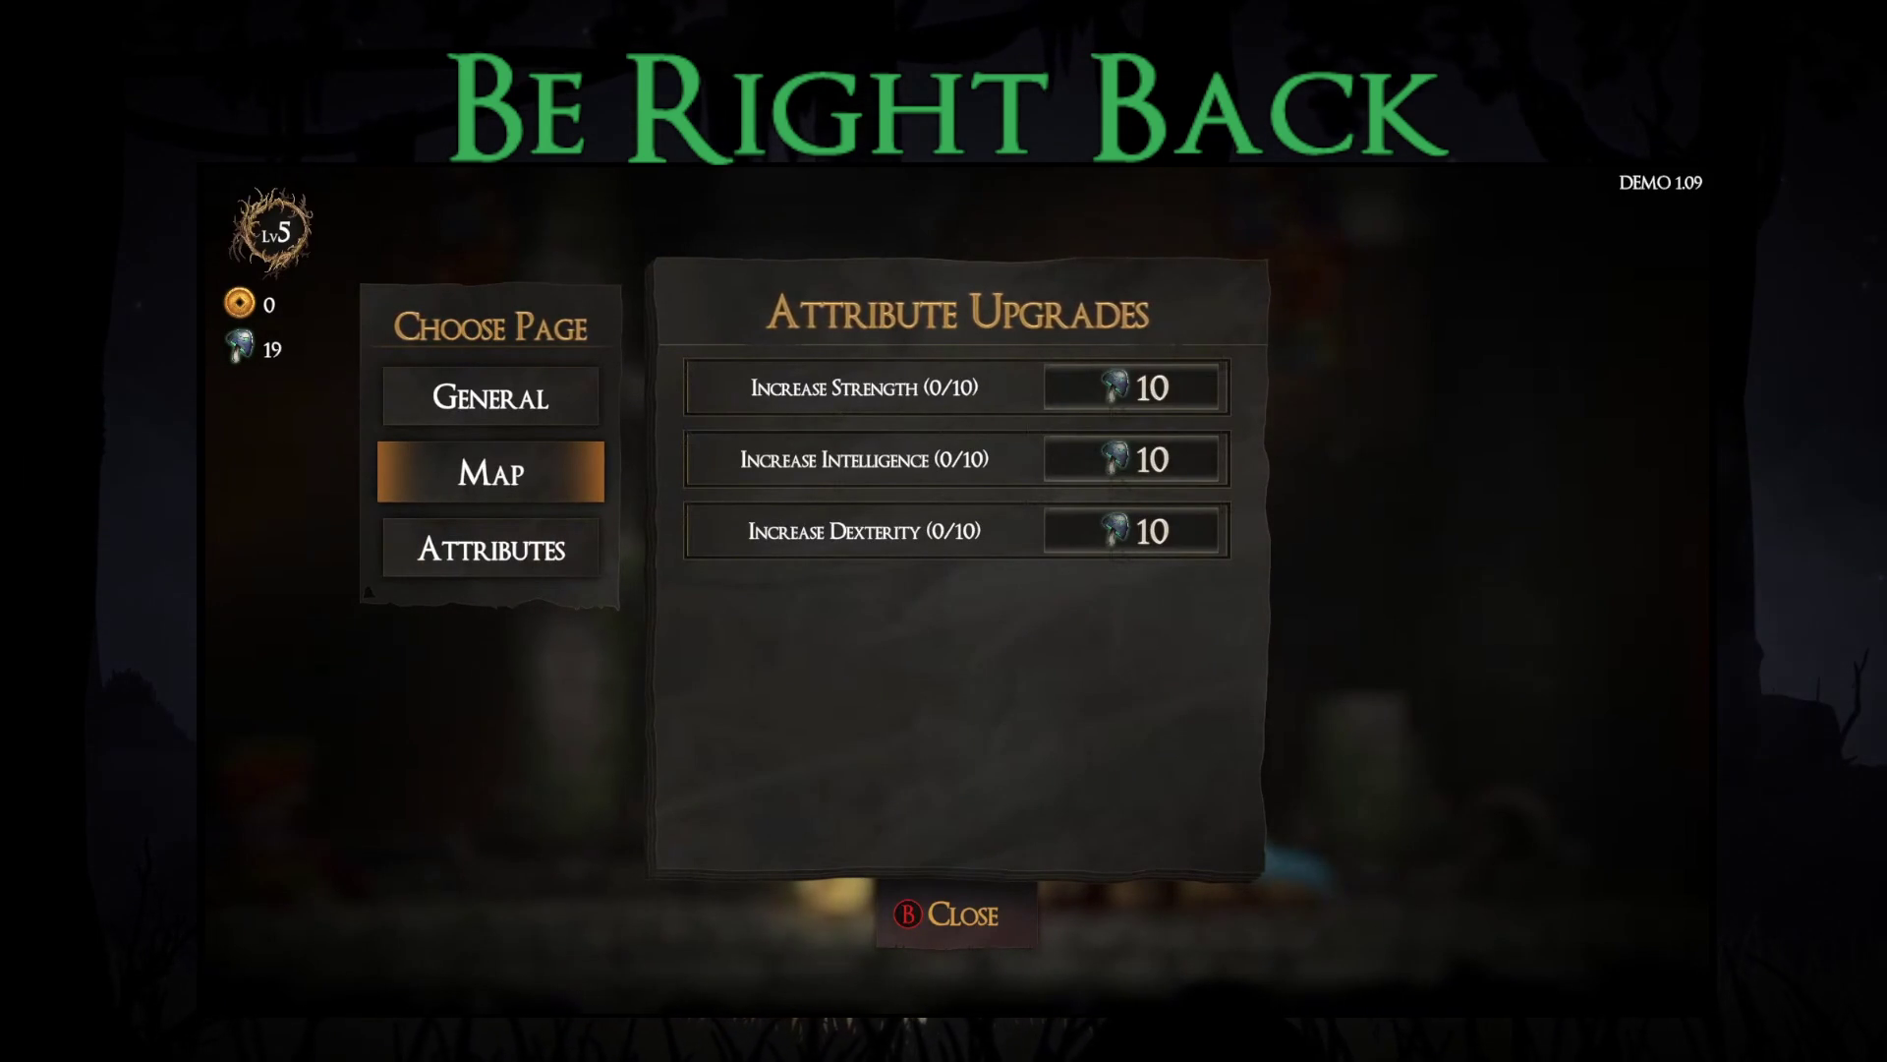
key(Right)
key(Up)
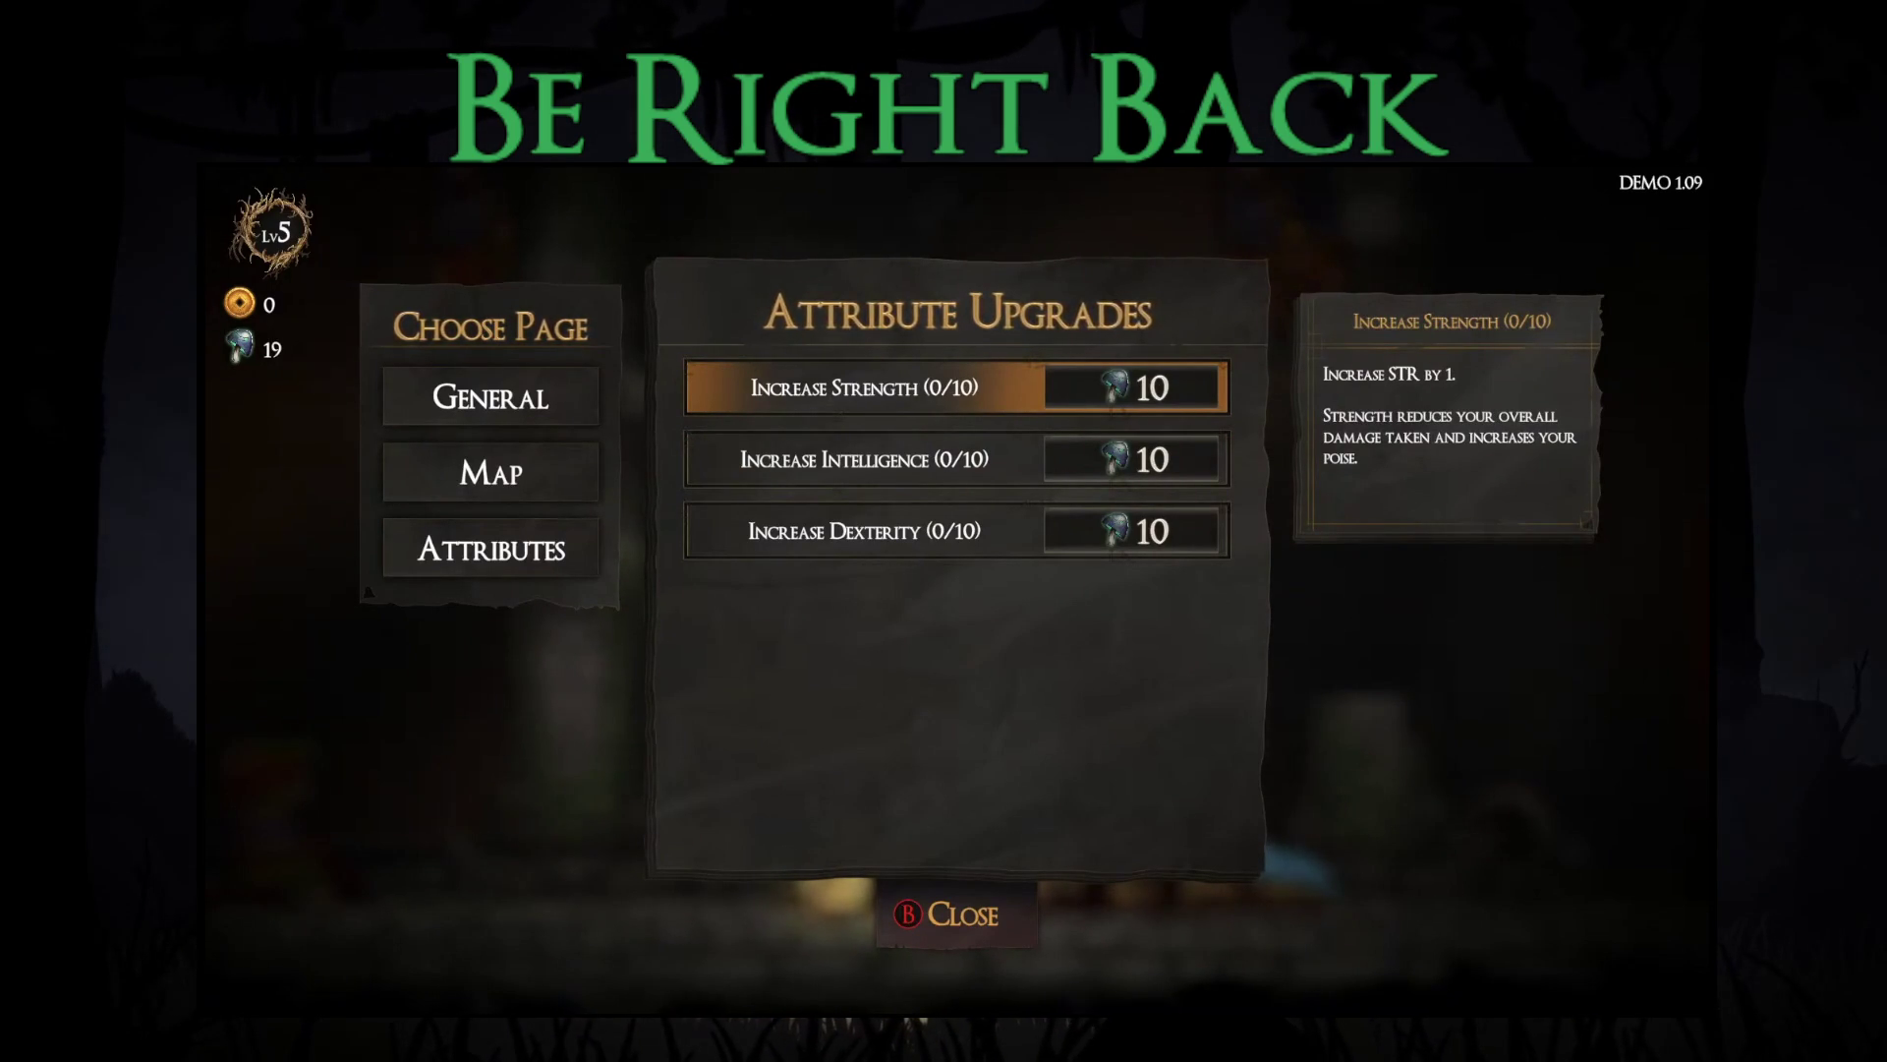
key(Down)
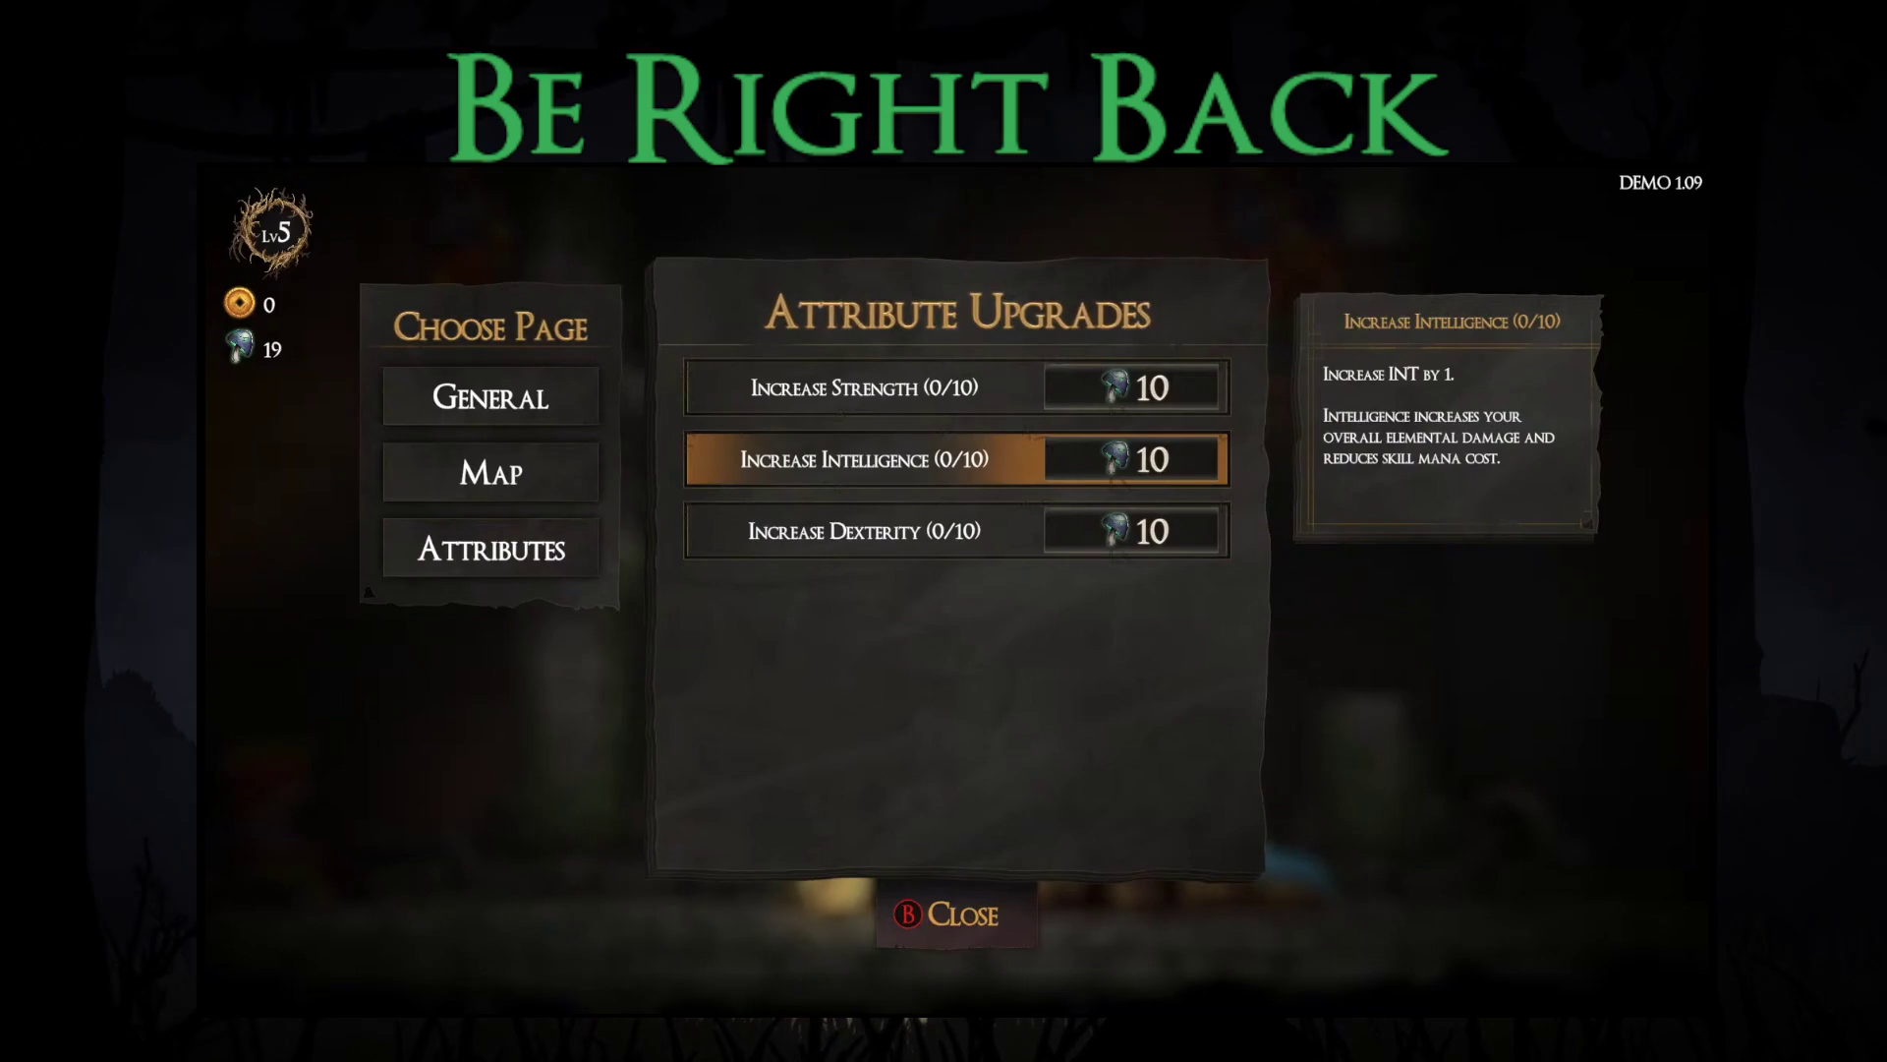
key(Down)
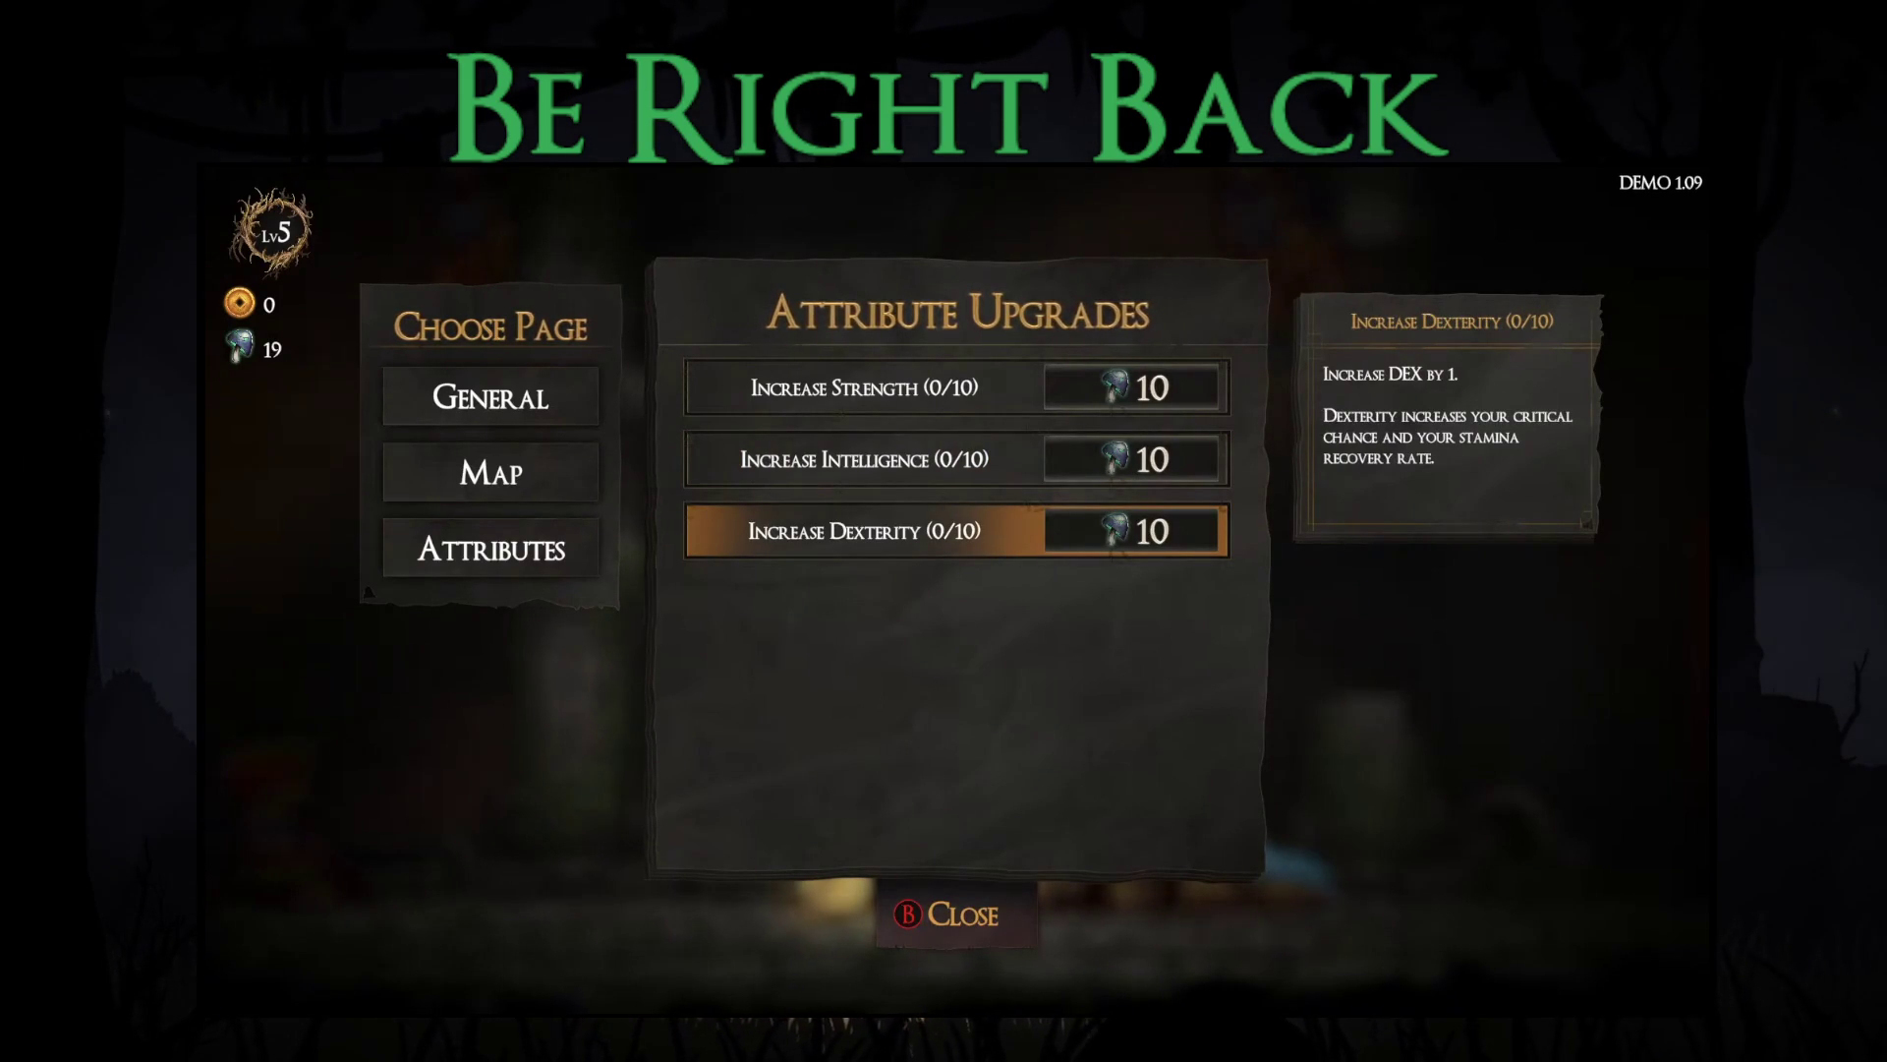
key(Return)
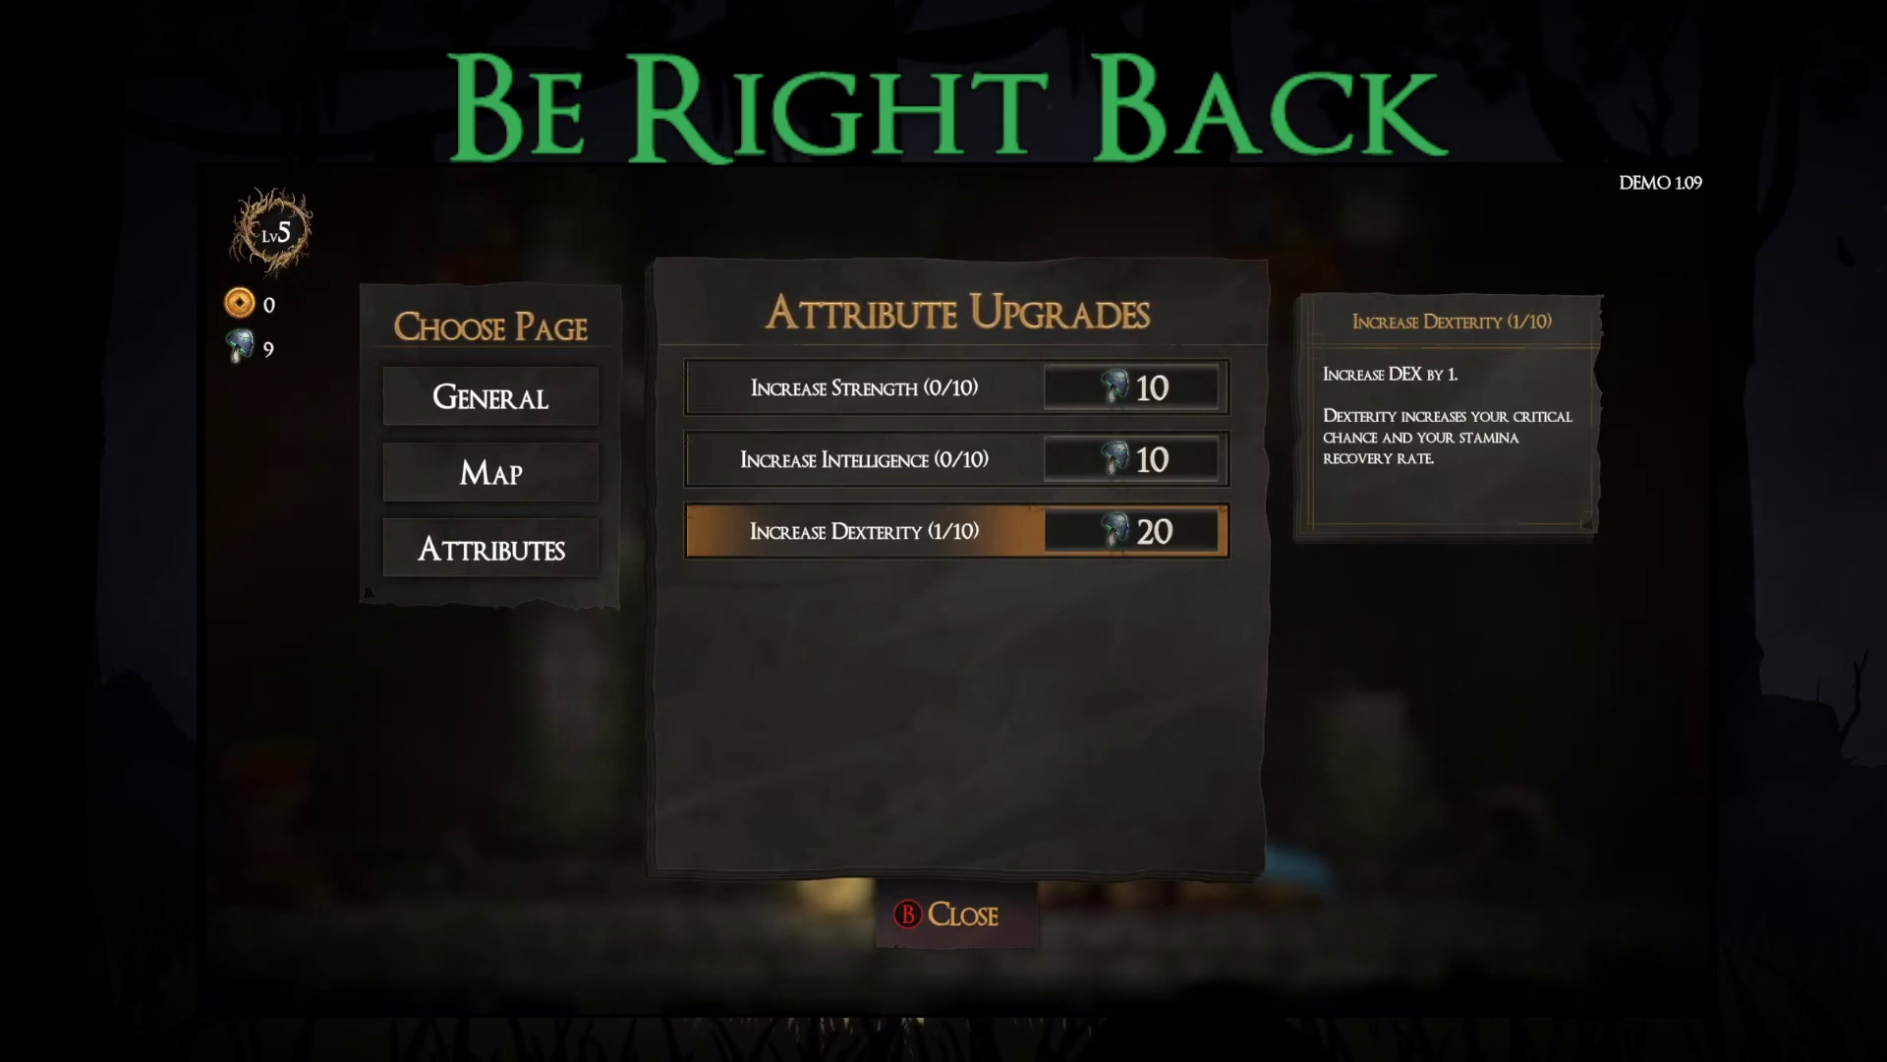
Step: Close the upgrades menu and return to the Sanctuary hall
key(Up)
key(Up)
key(Left)
key(Down)
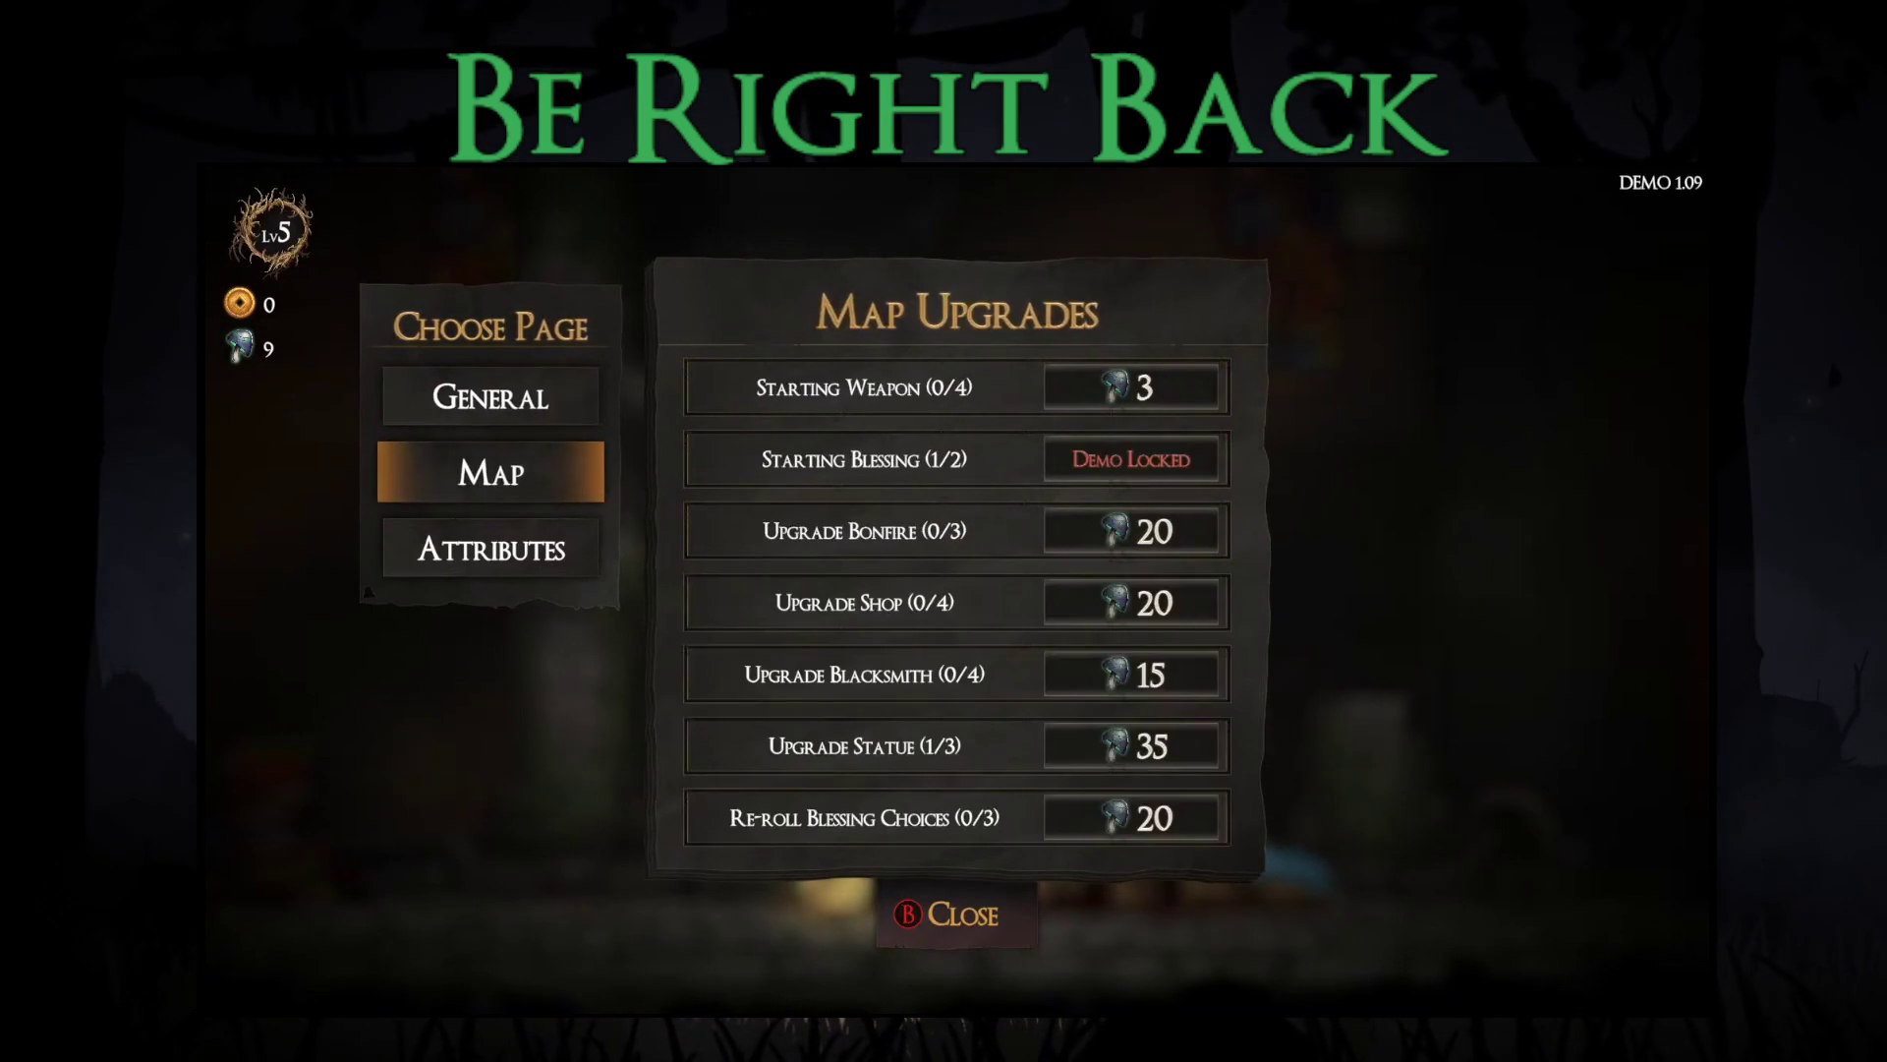
key(Escape)
key(Right)
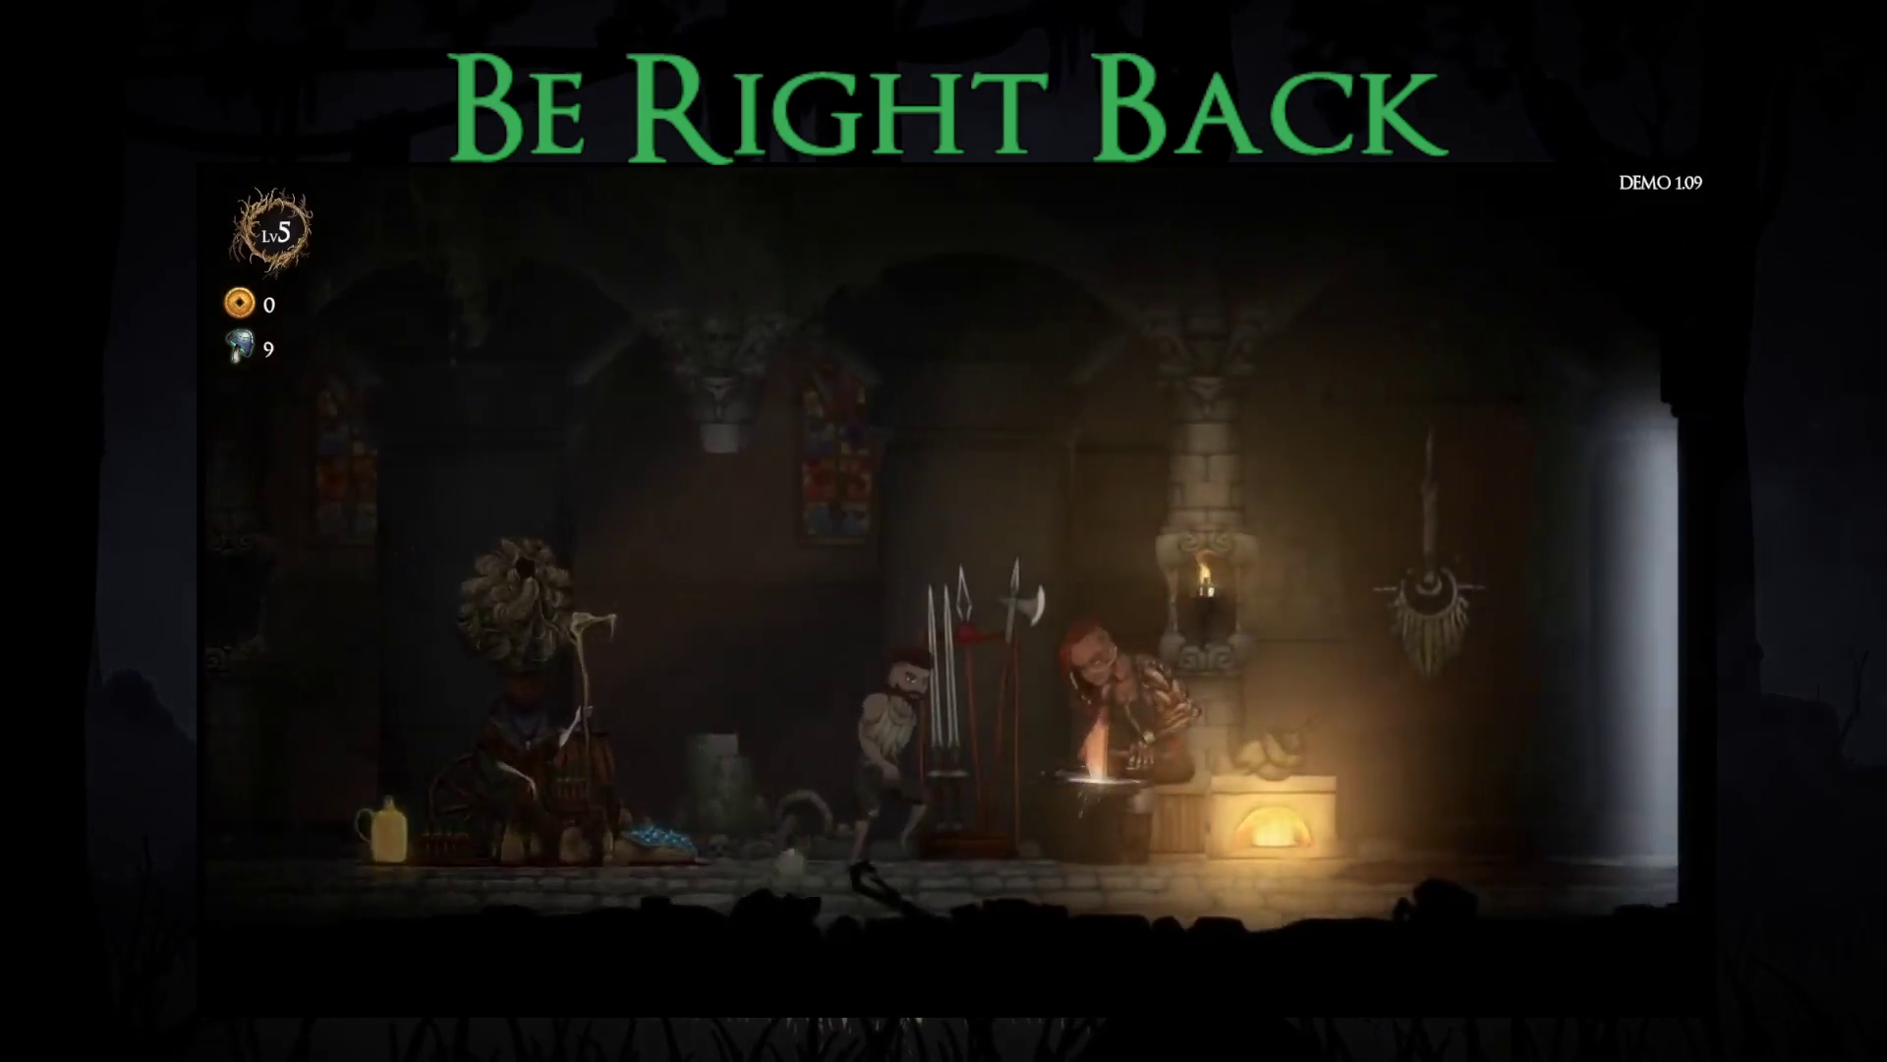
Step: Equip the new skull helmet in the blacksmith's Head Slot as starting headgear
key(Return)
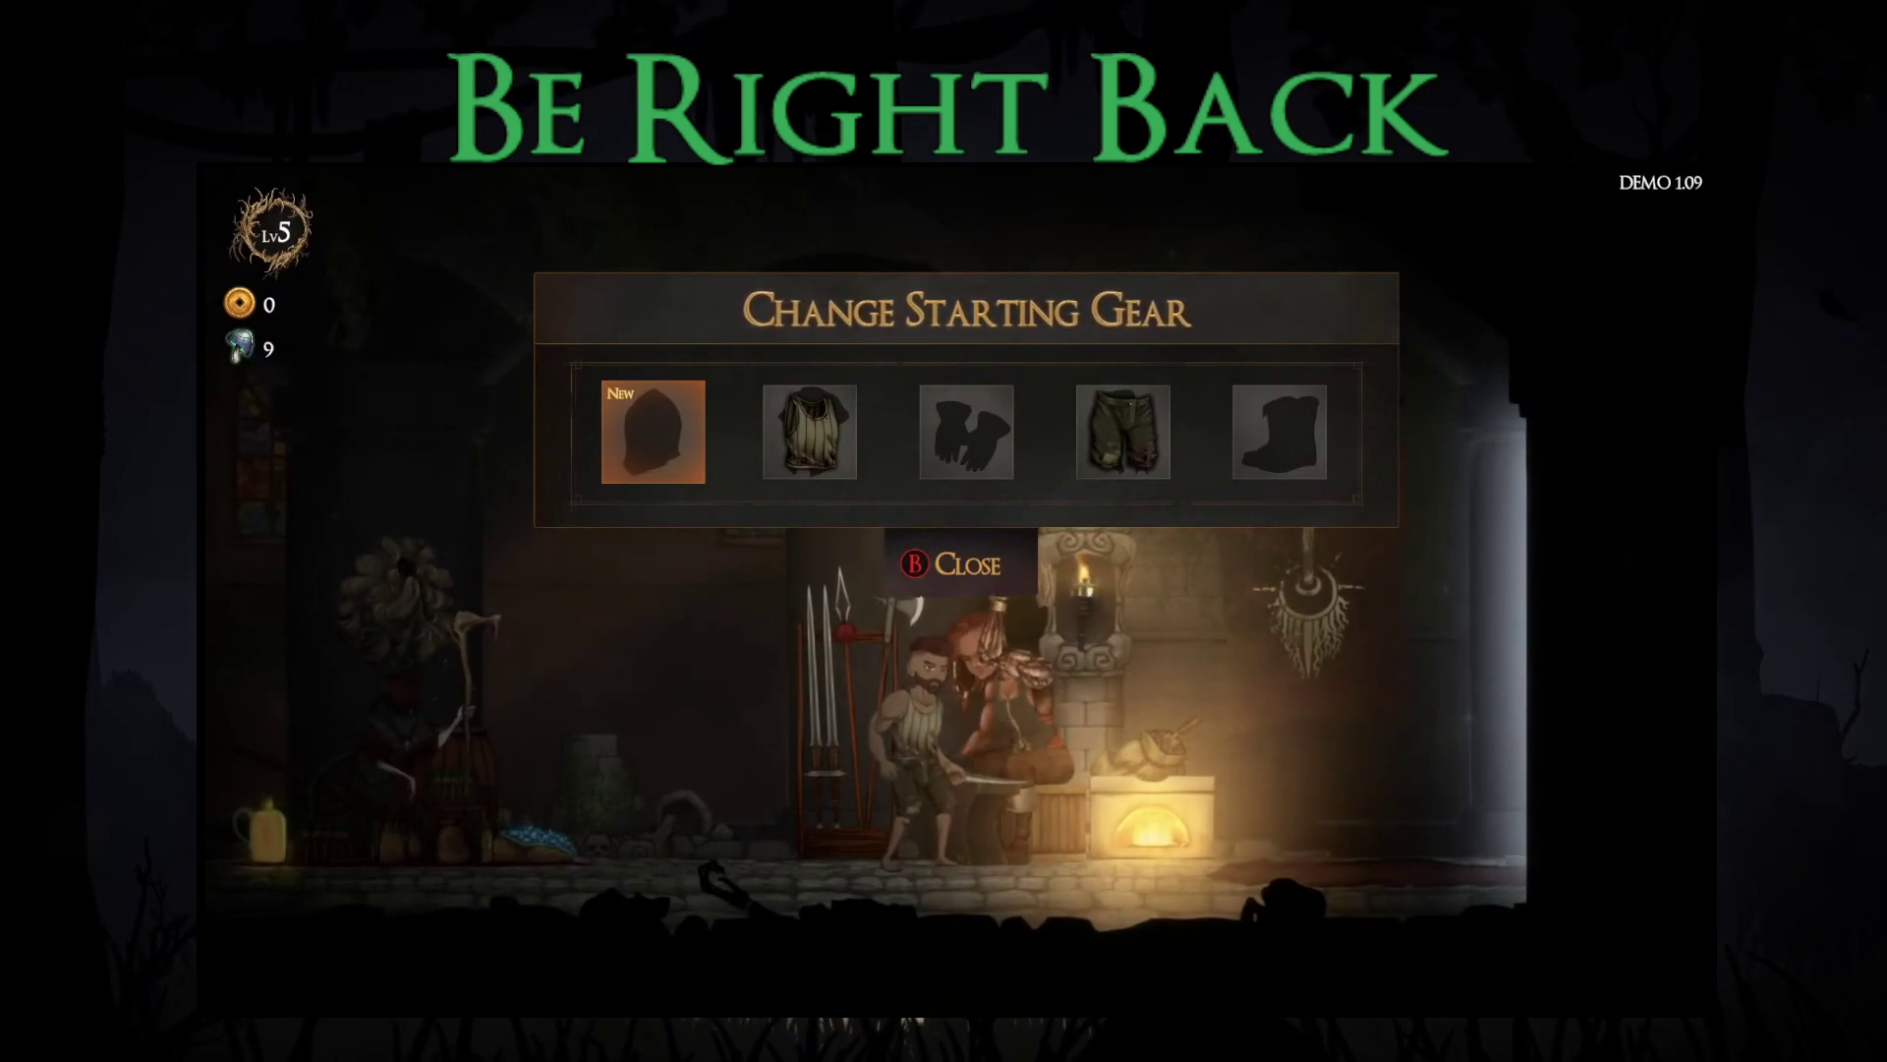
key(Return)
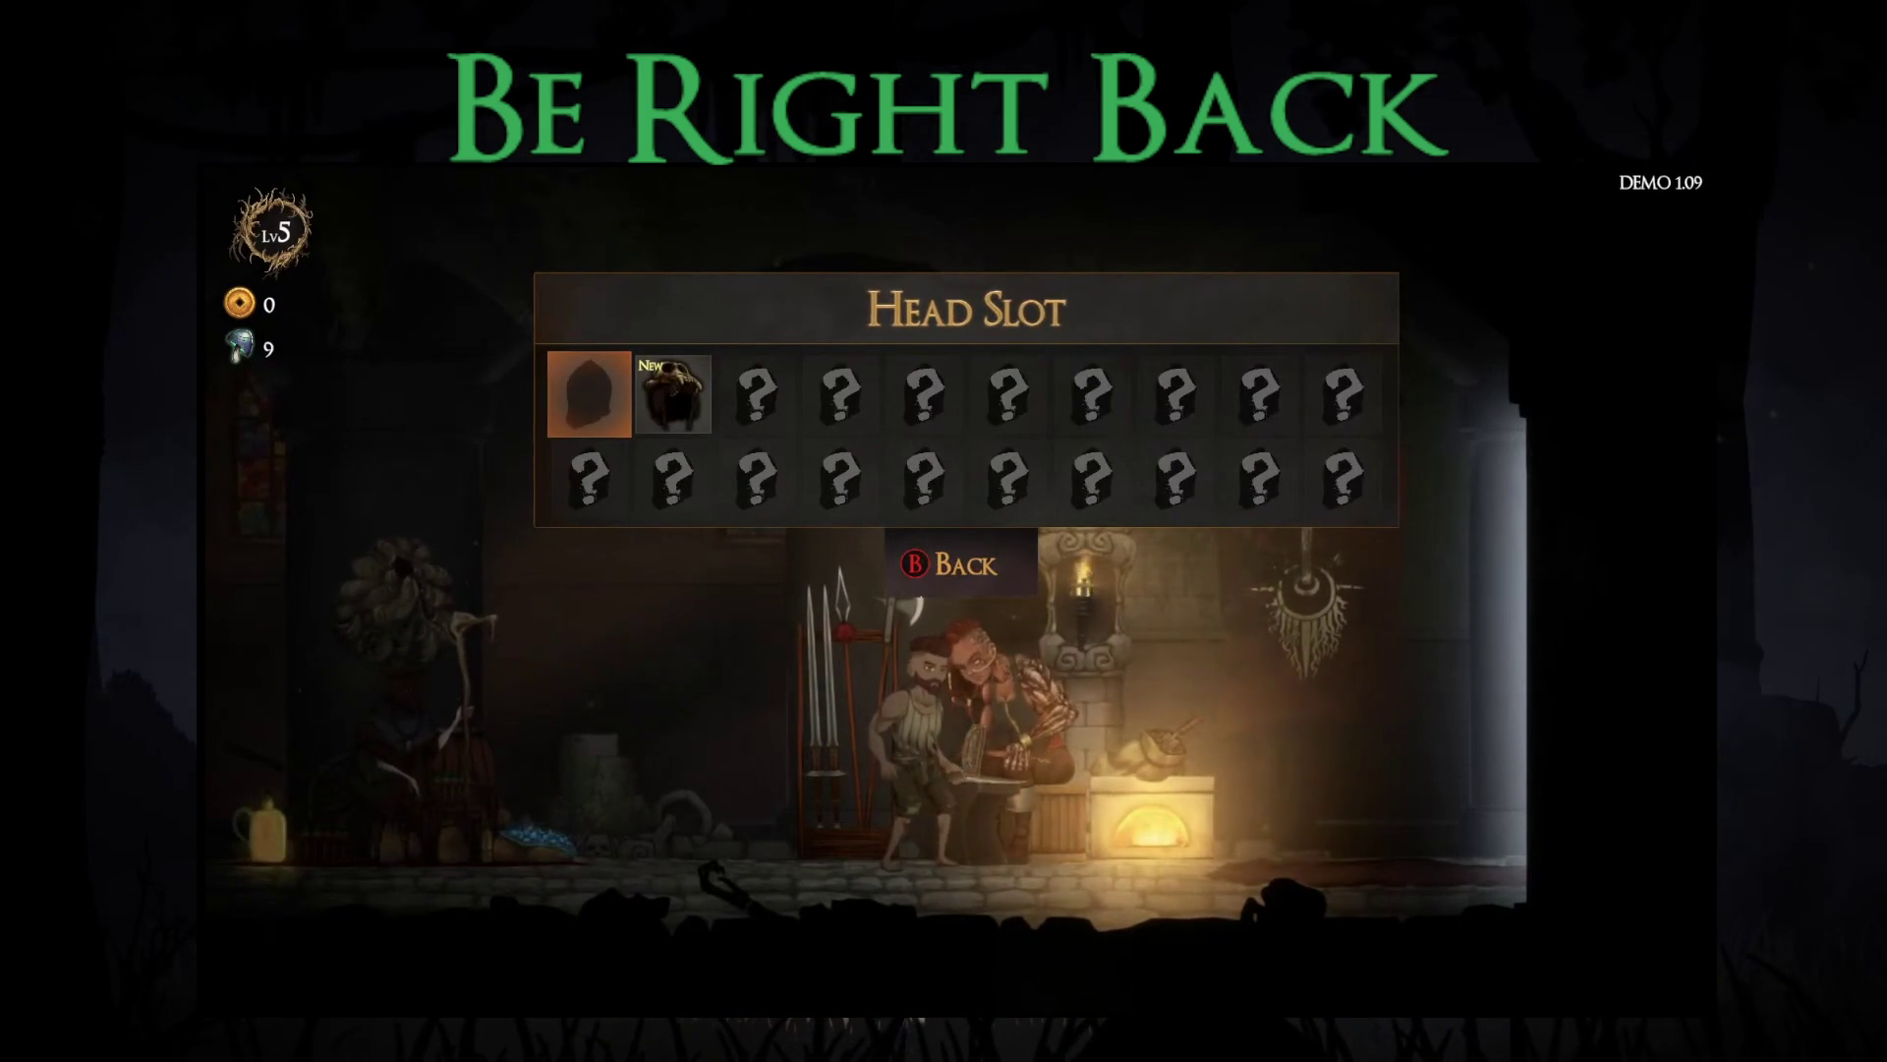
key(Right)
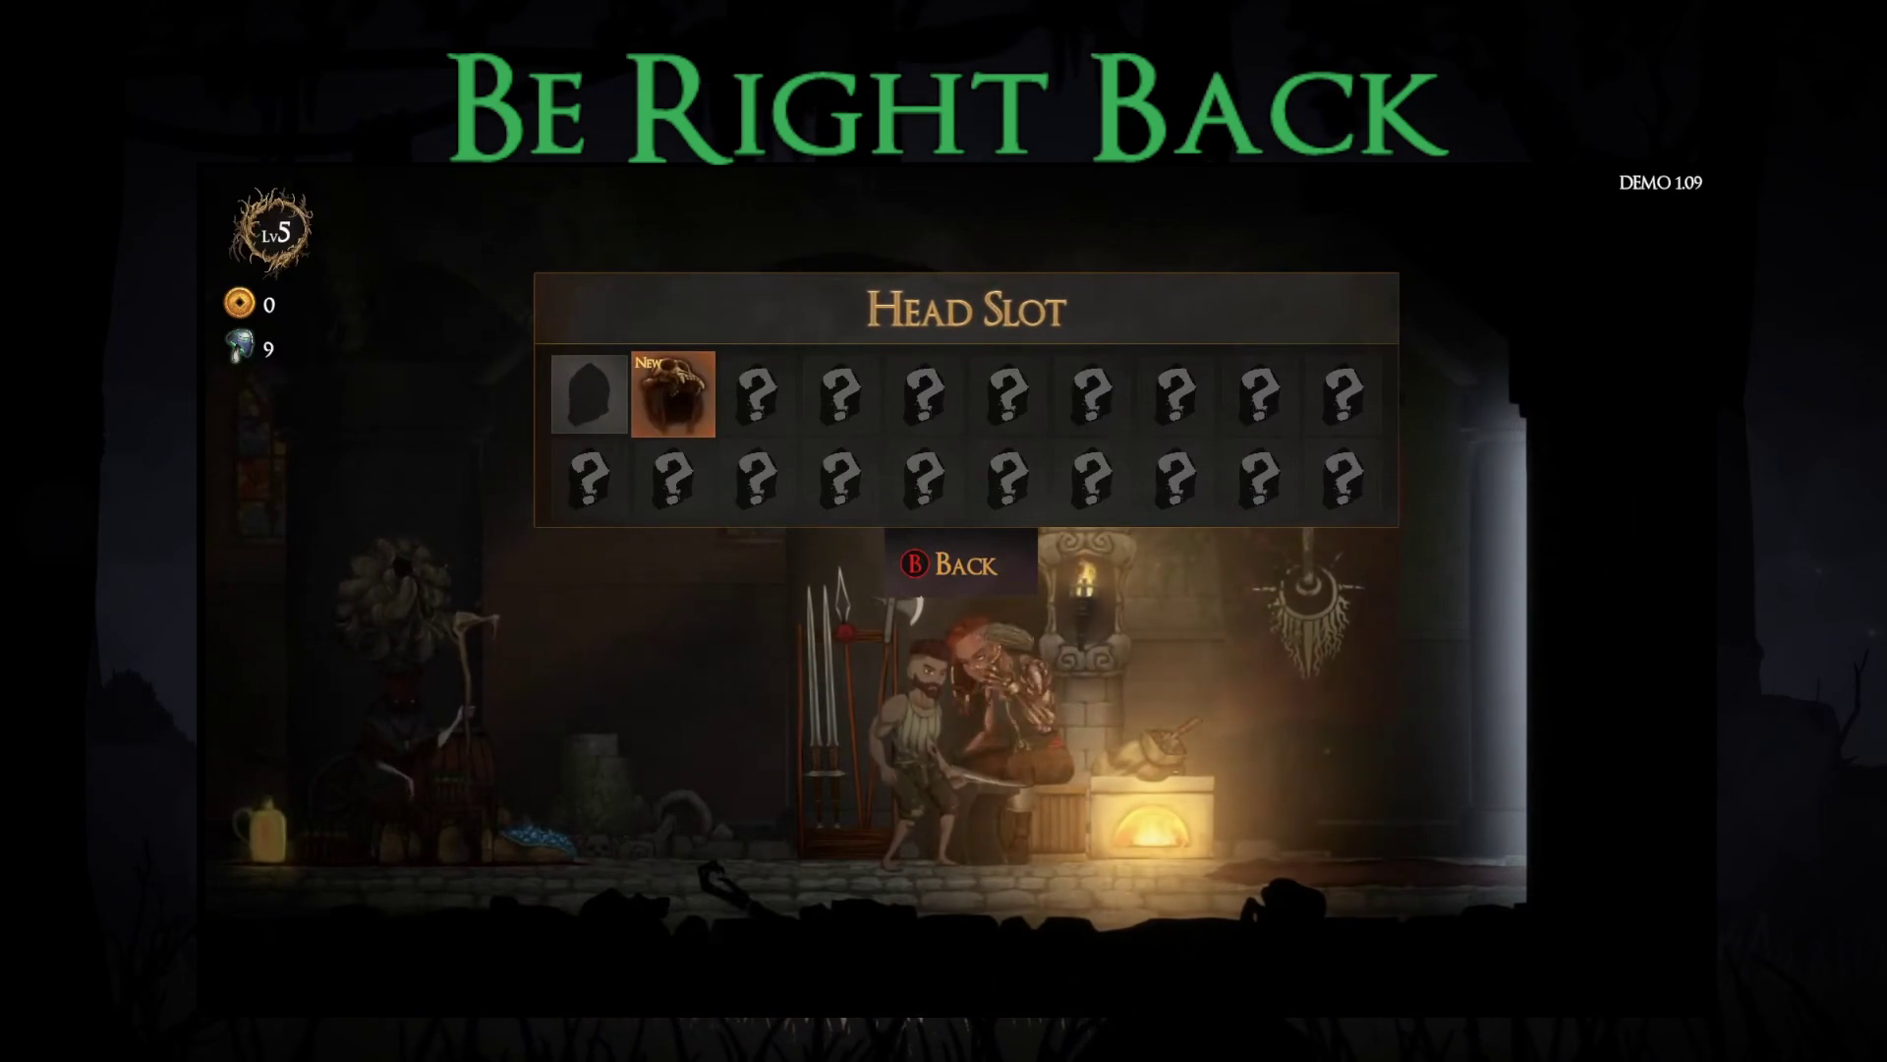
key(Return)
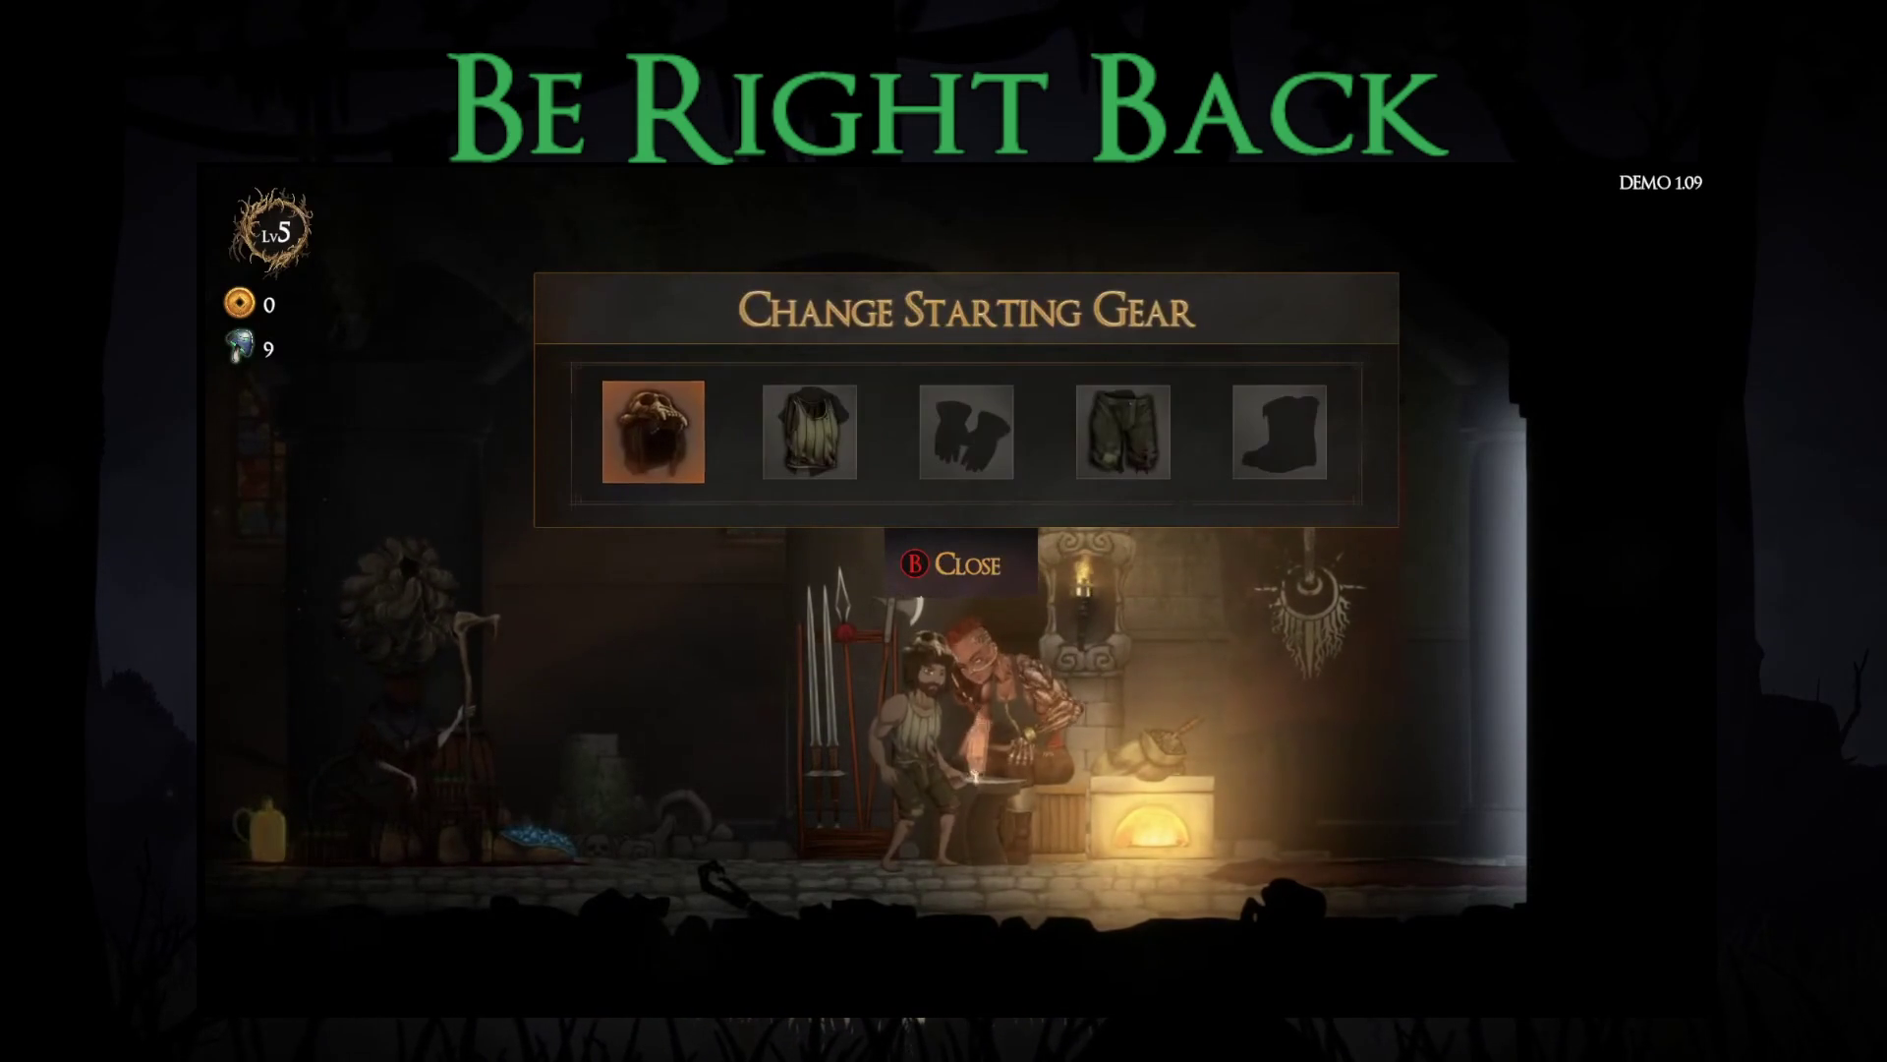
Step: Check the Hands Slot choices, then close the starting gear dialog
key(Right)
key(Right)
key(Return)
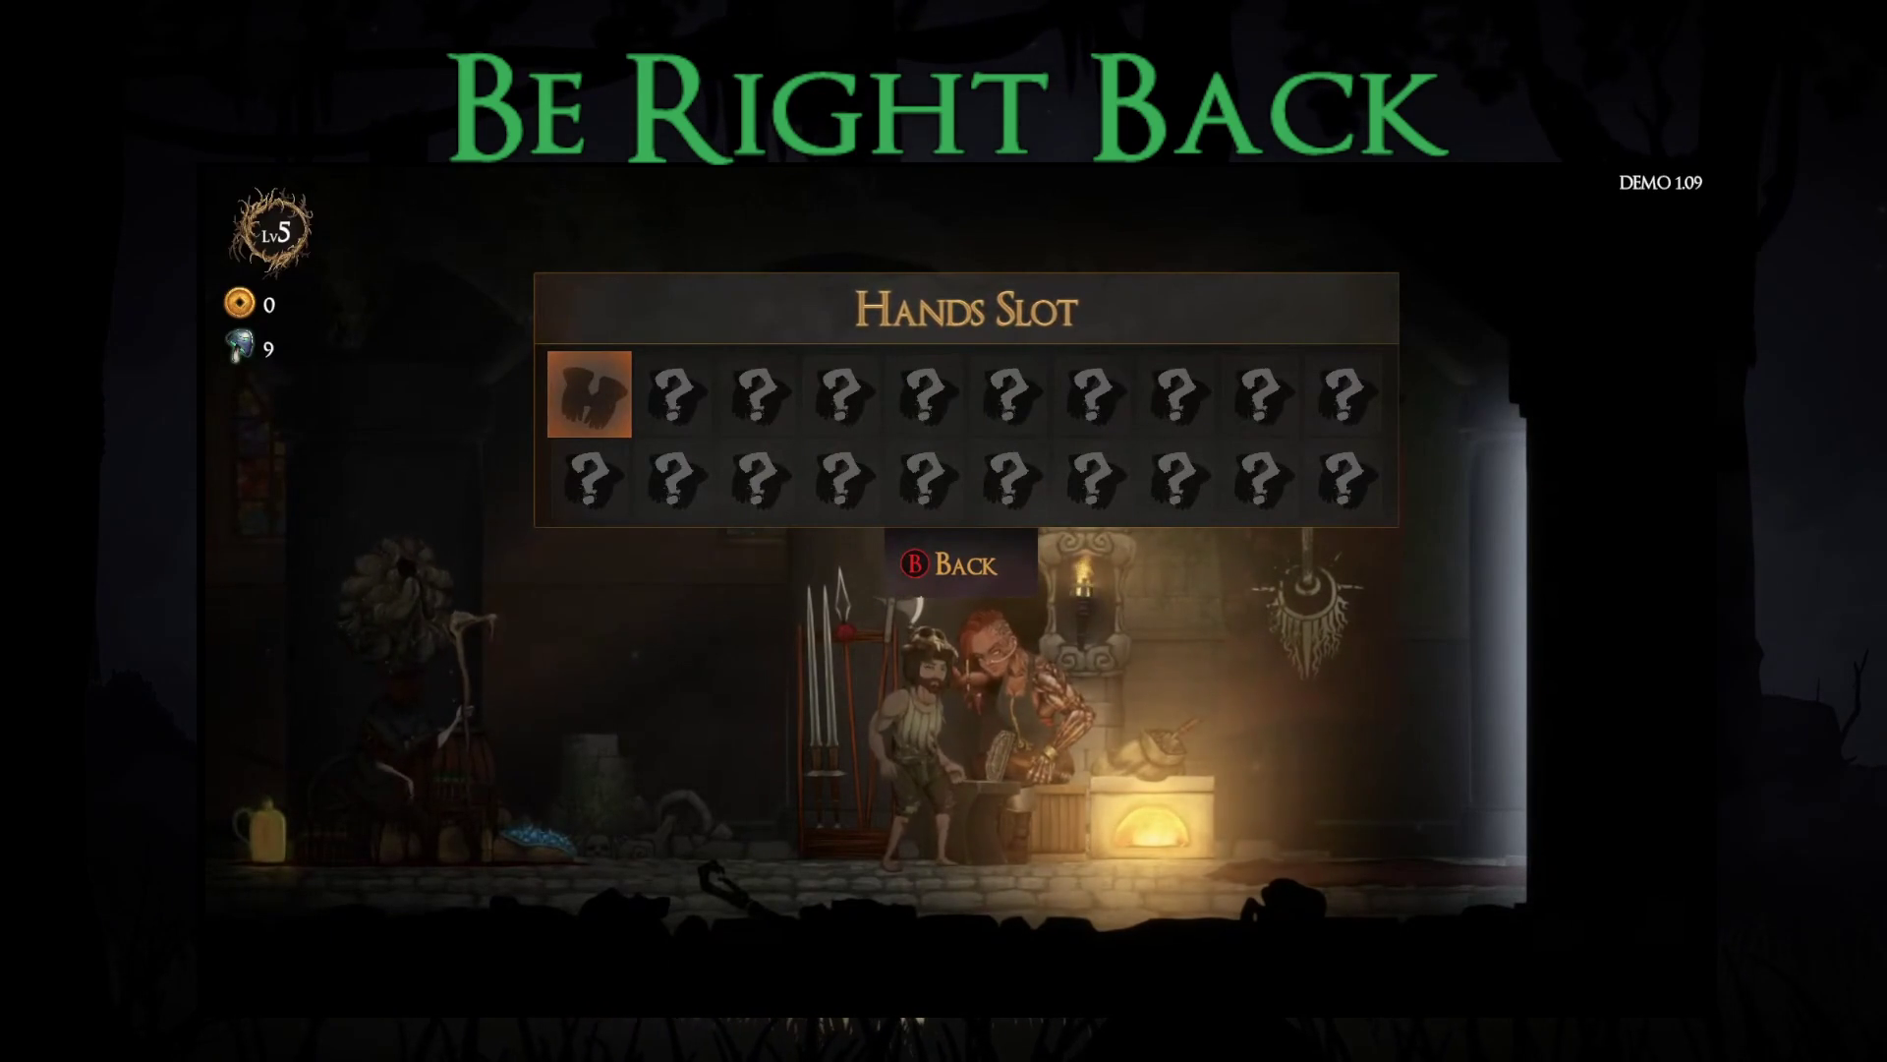
key(Escape)
key(Right)
key(Right)
key(Escape)
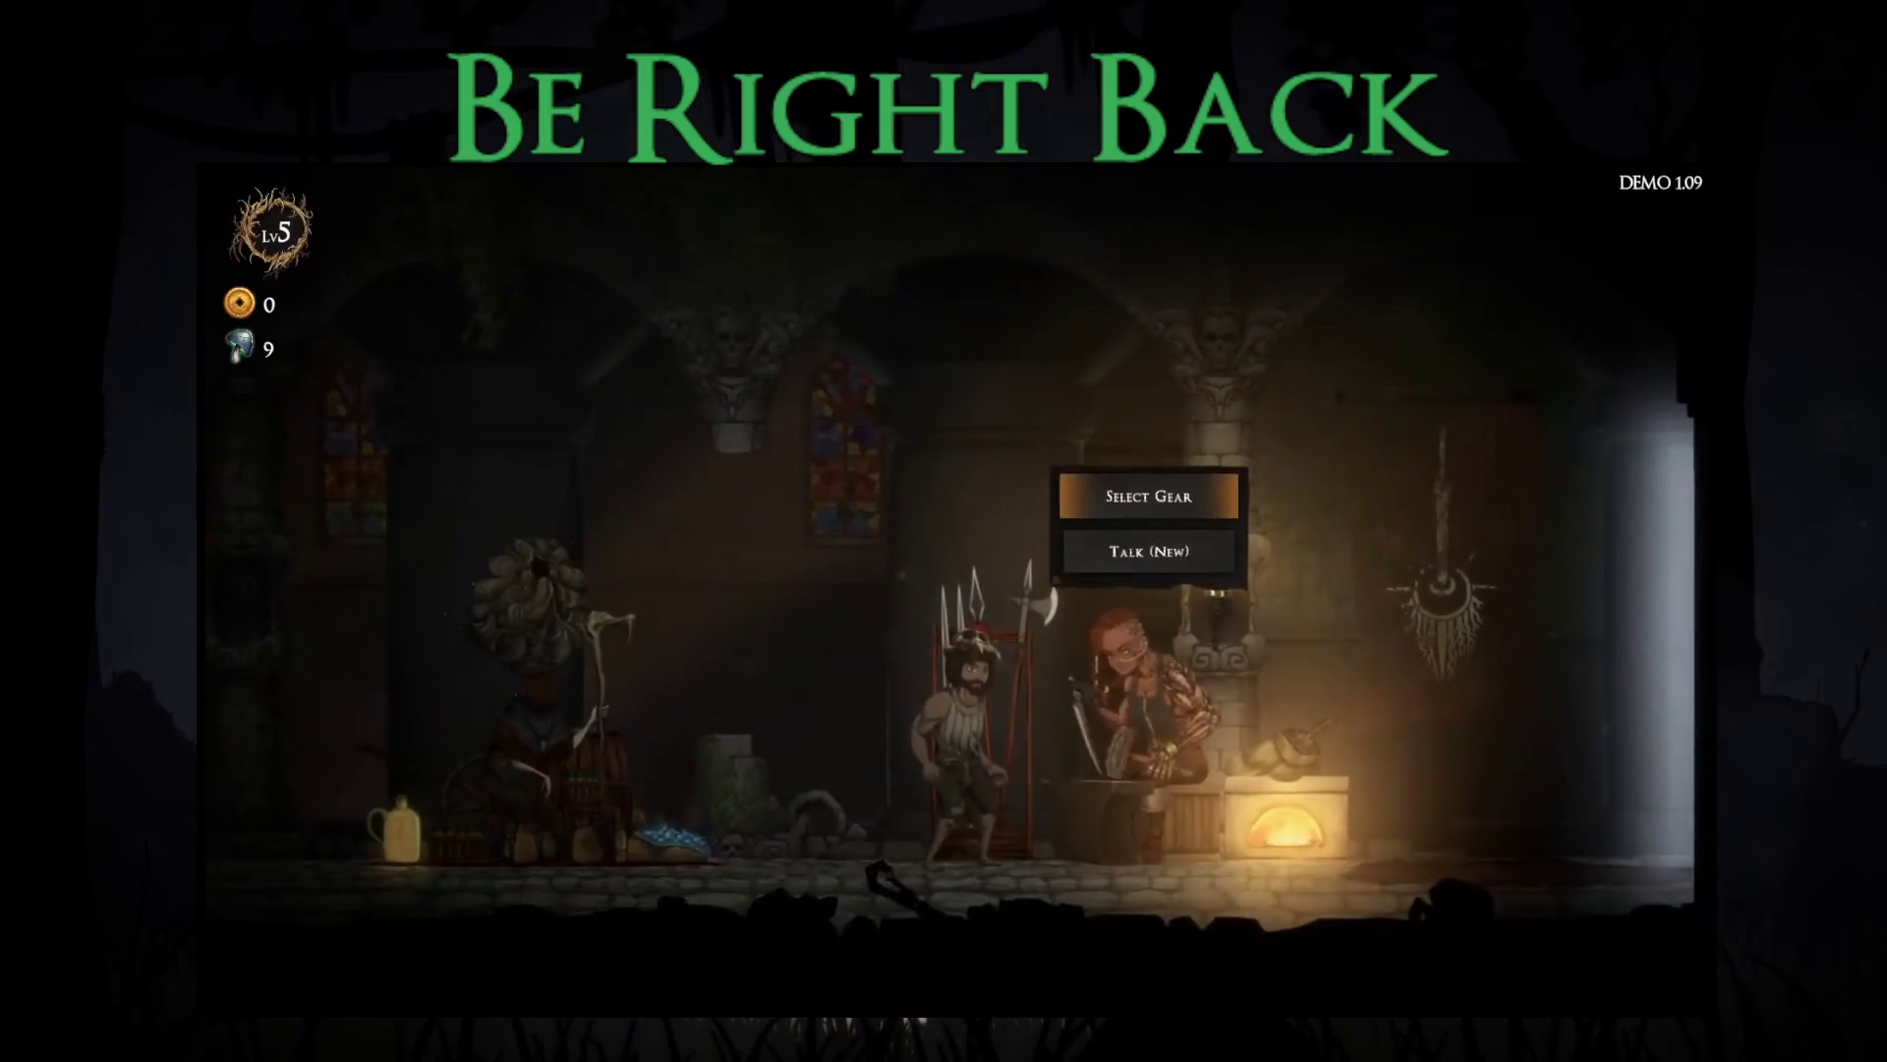
Step: Walk the hero right past the blacksmith and upgrades vendor to the map merchant and choose Select Maps
key(Right)
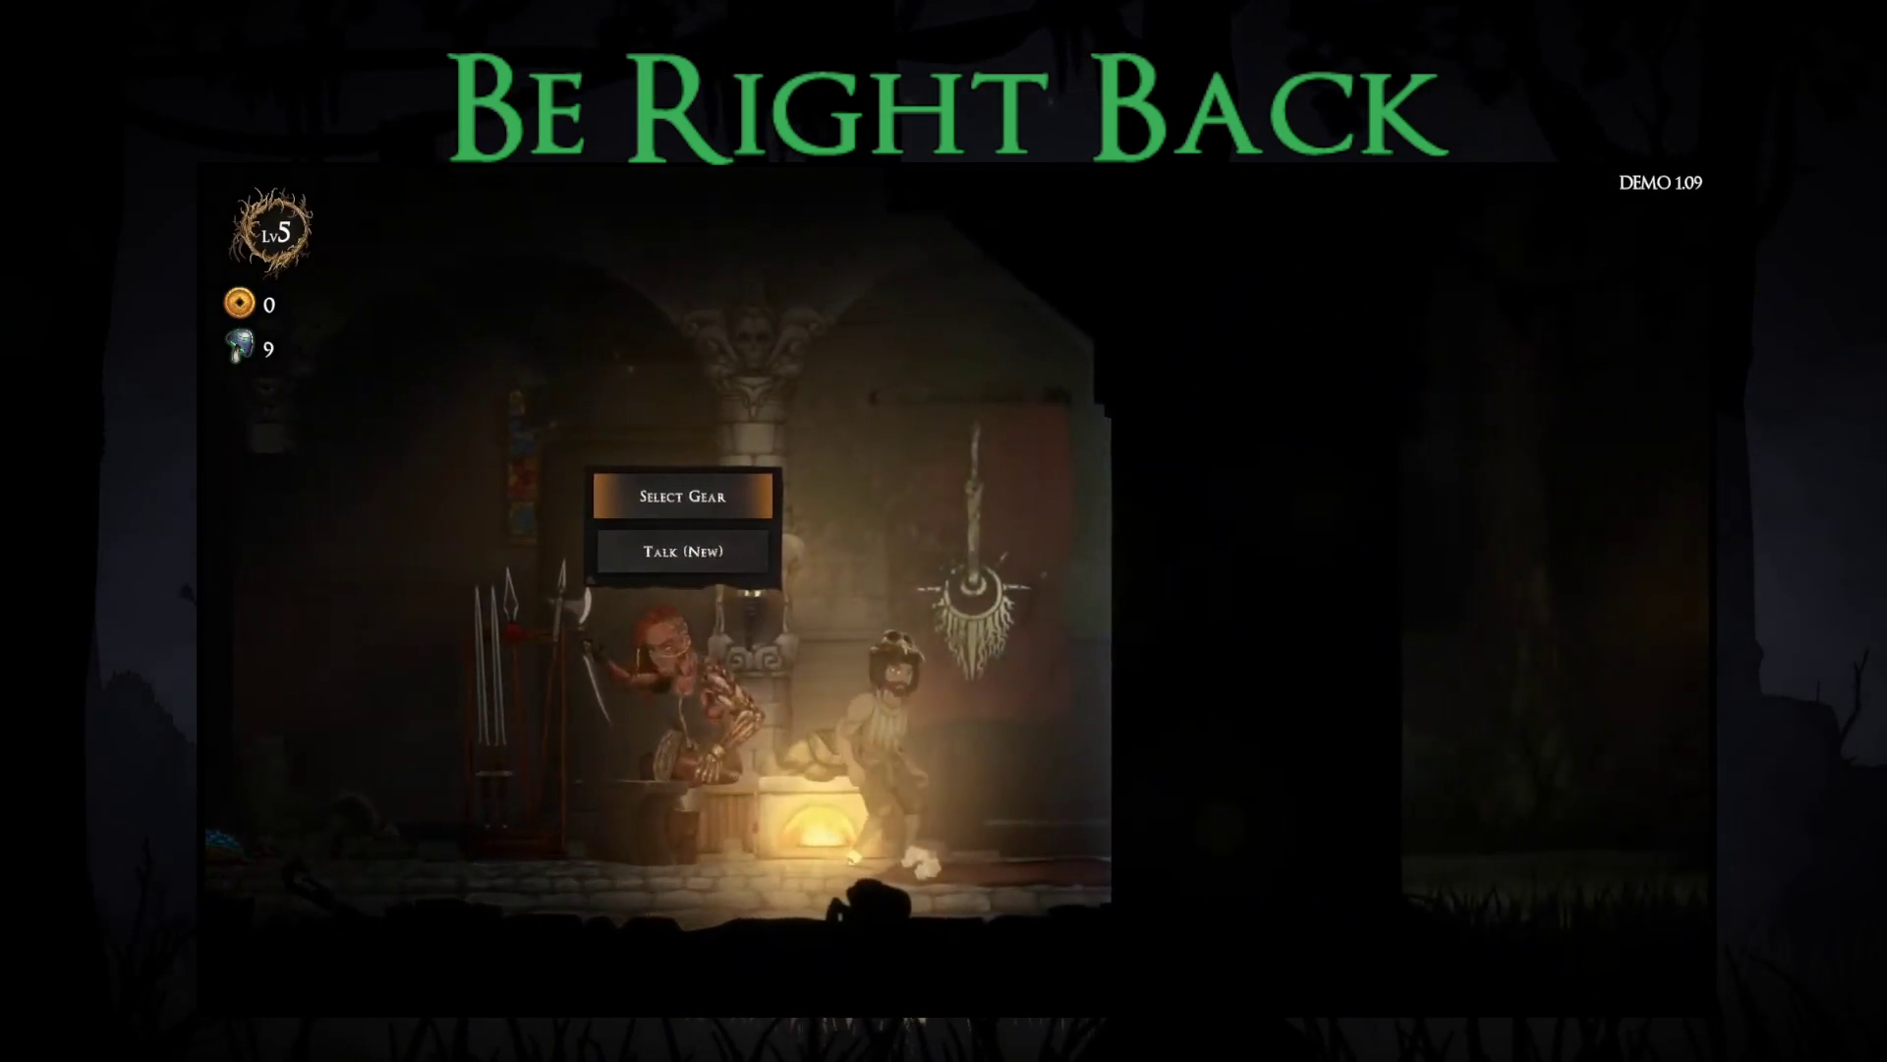
key(Right)
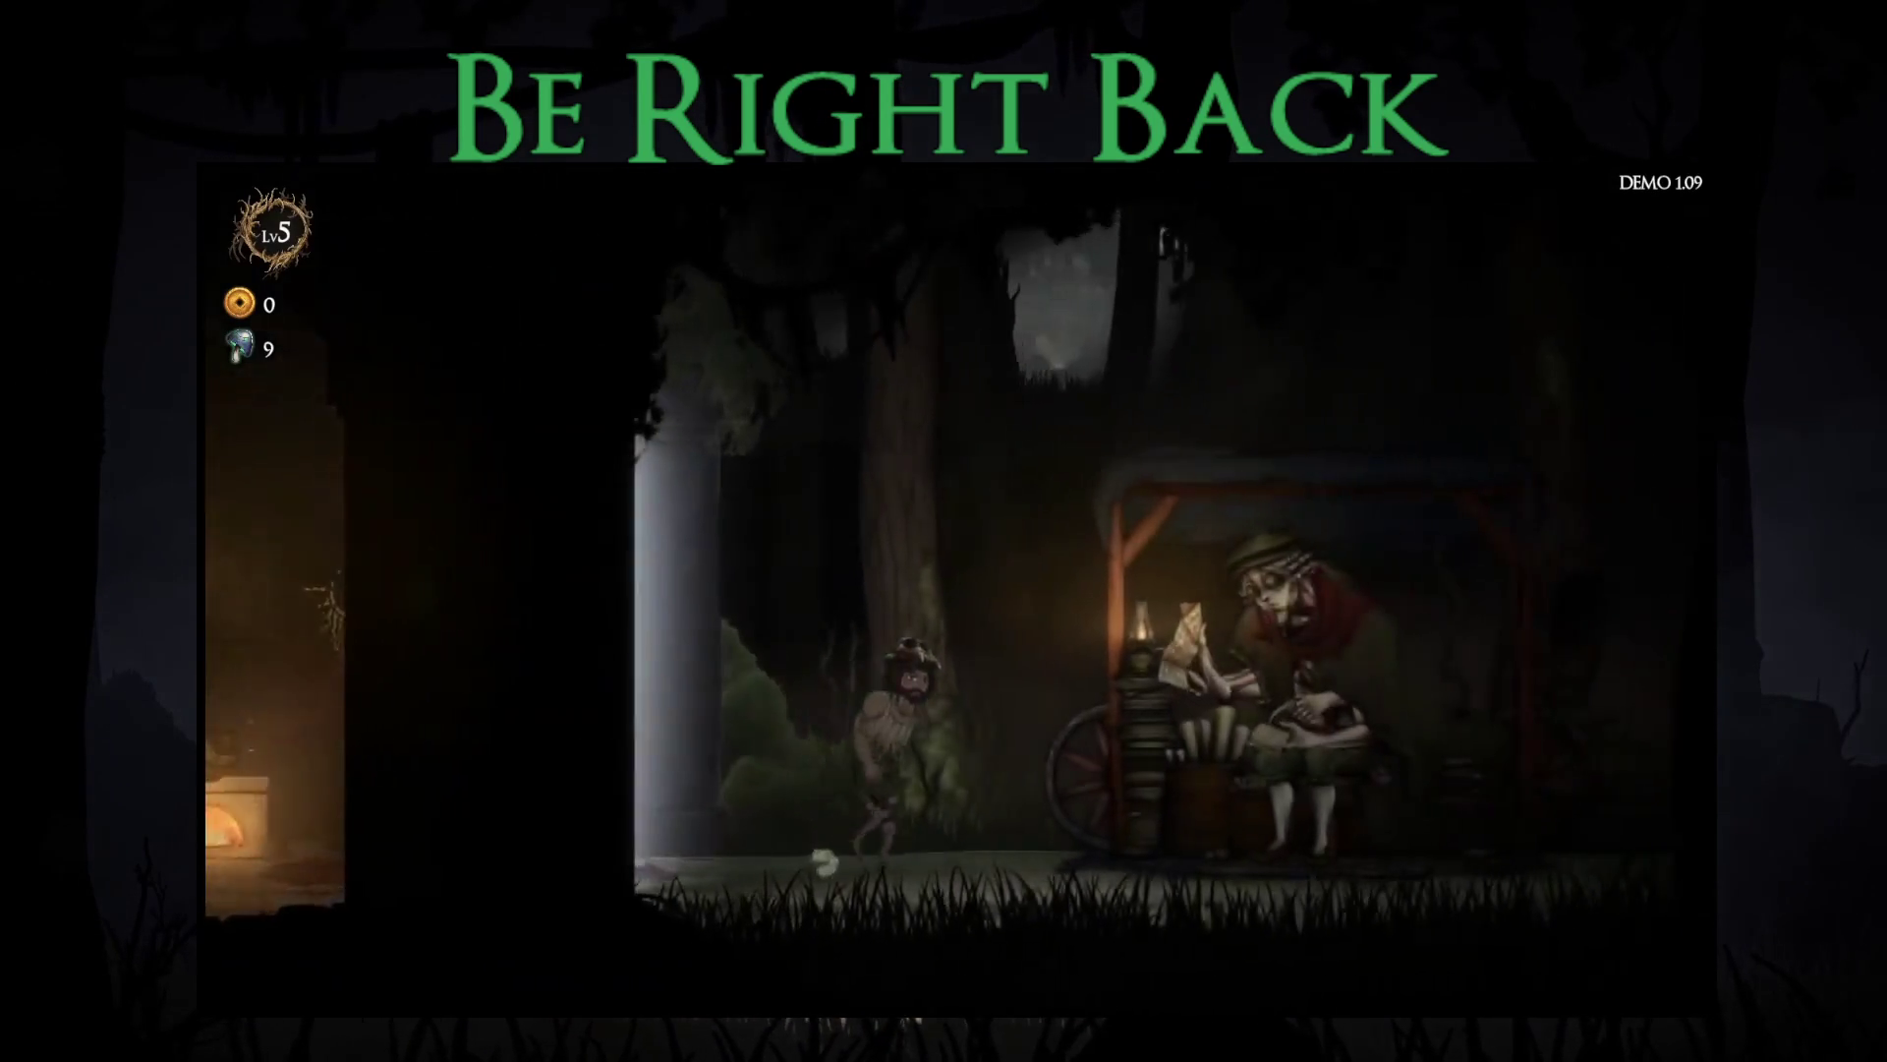
key(Right)
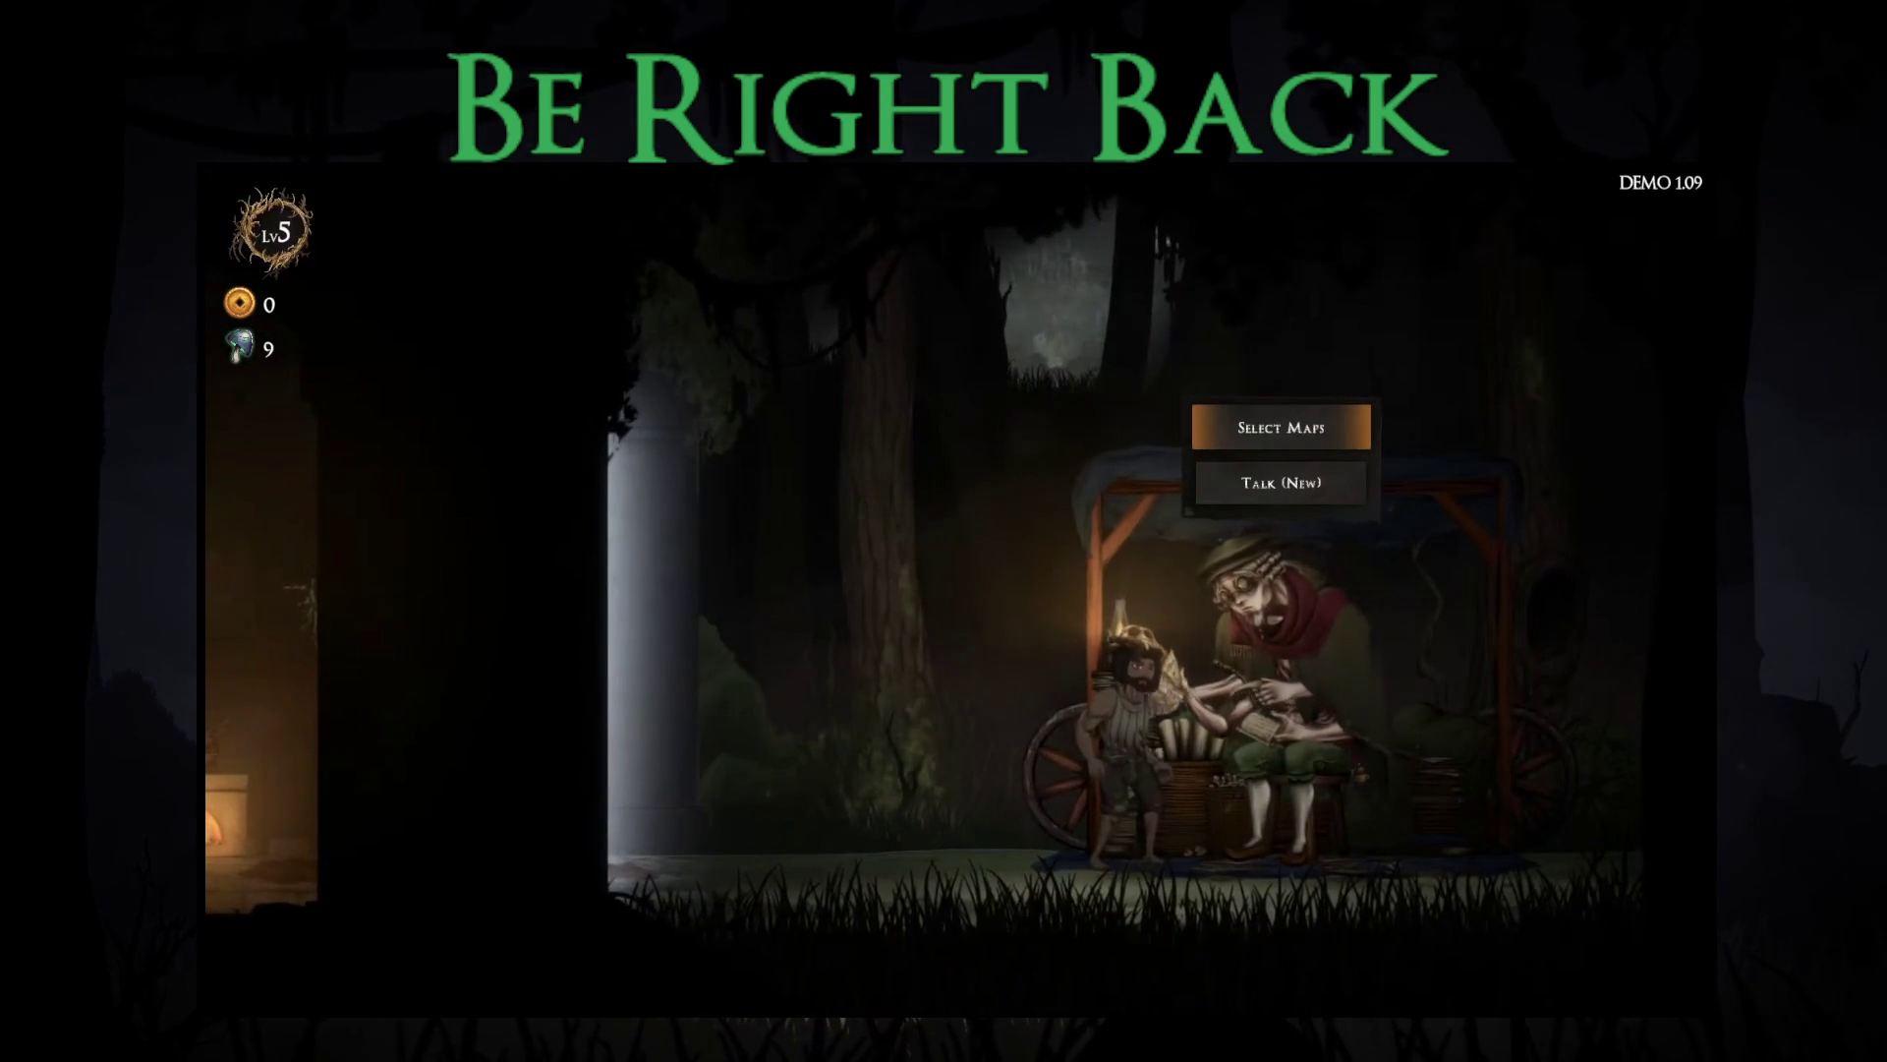
key(Left)
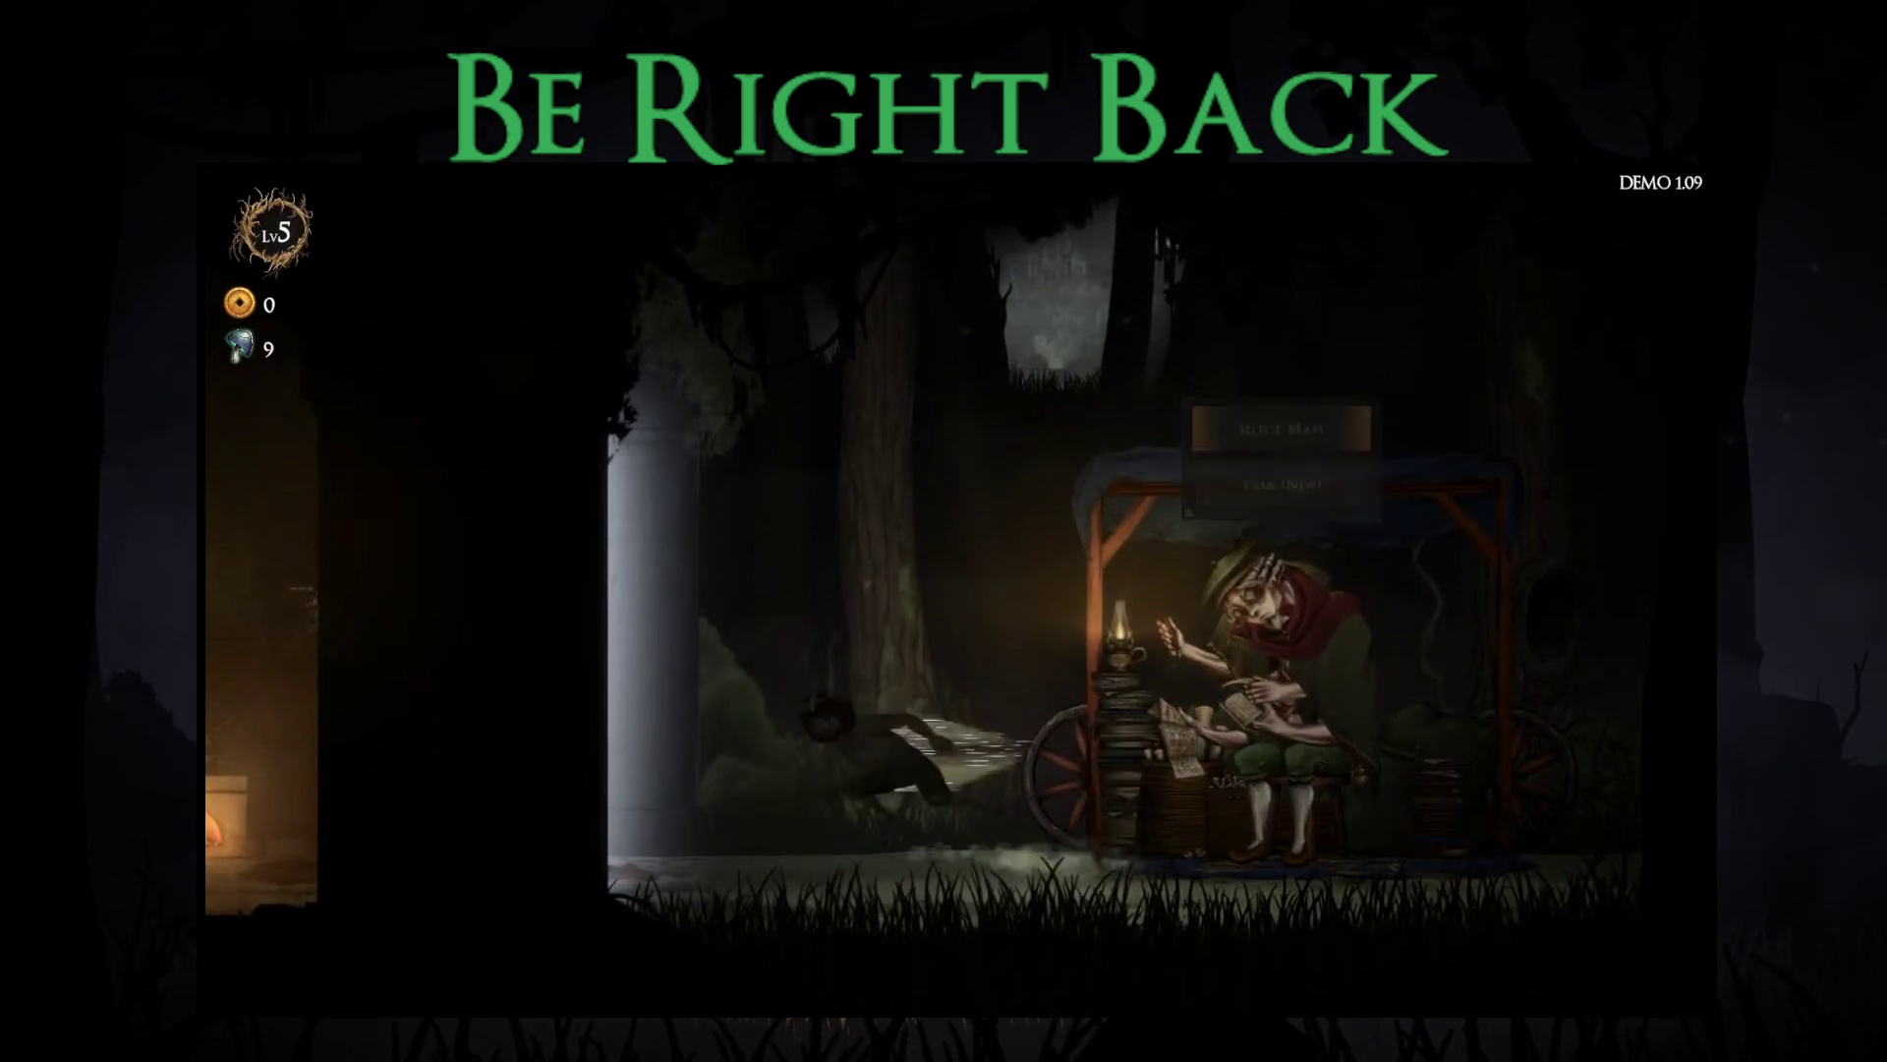
key(Left)
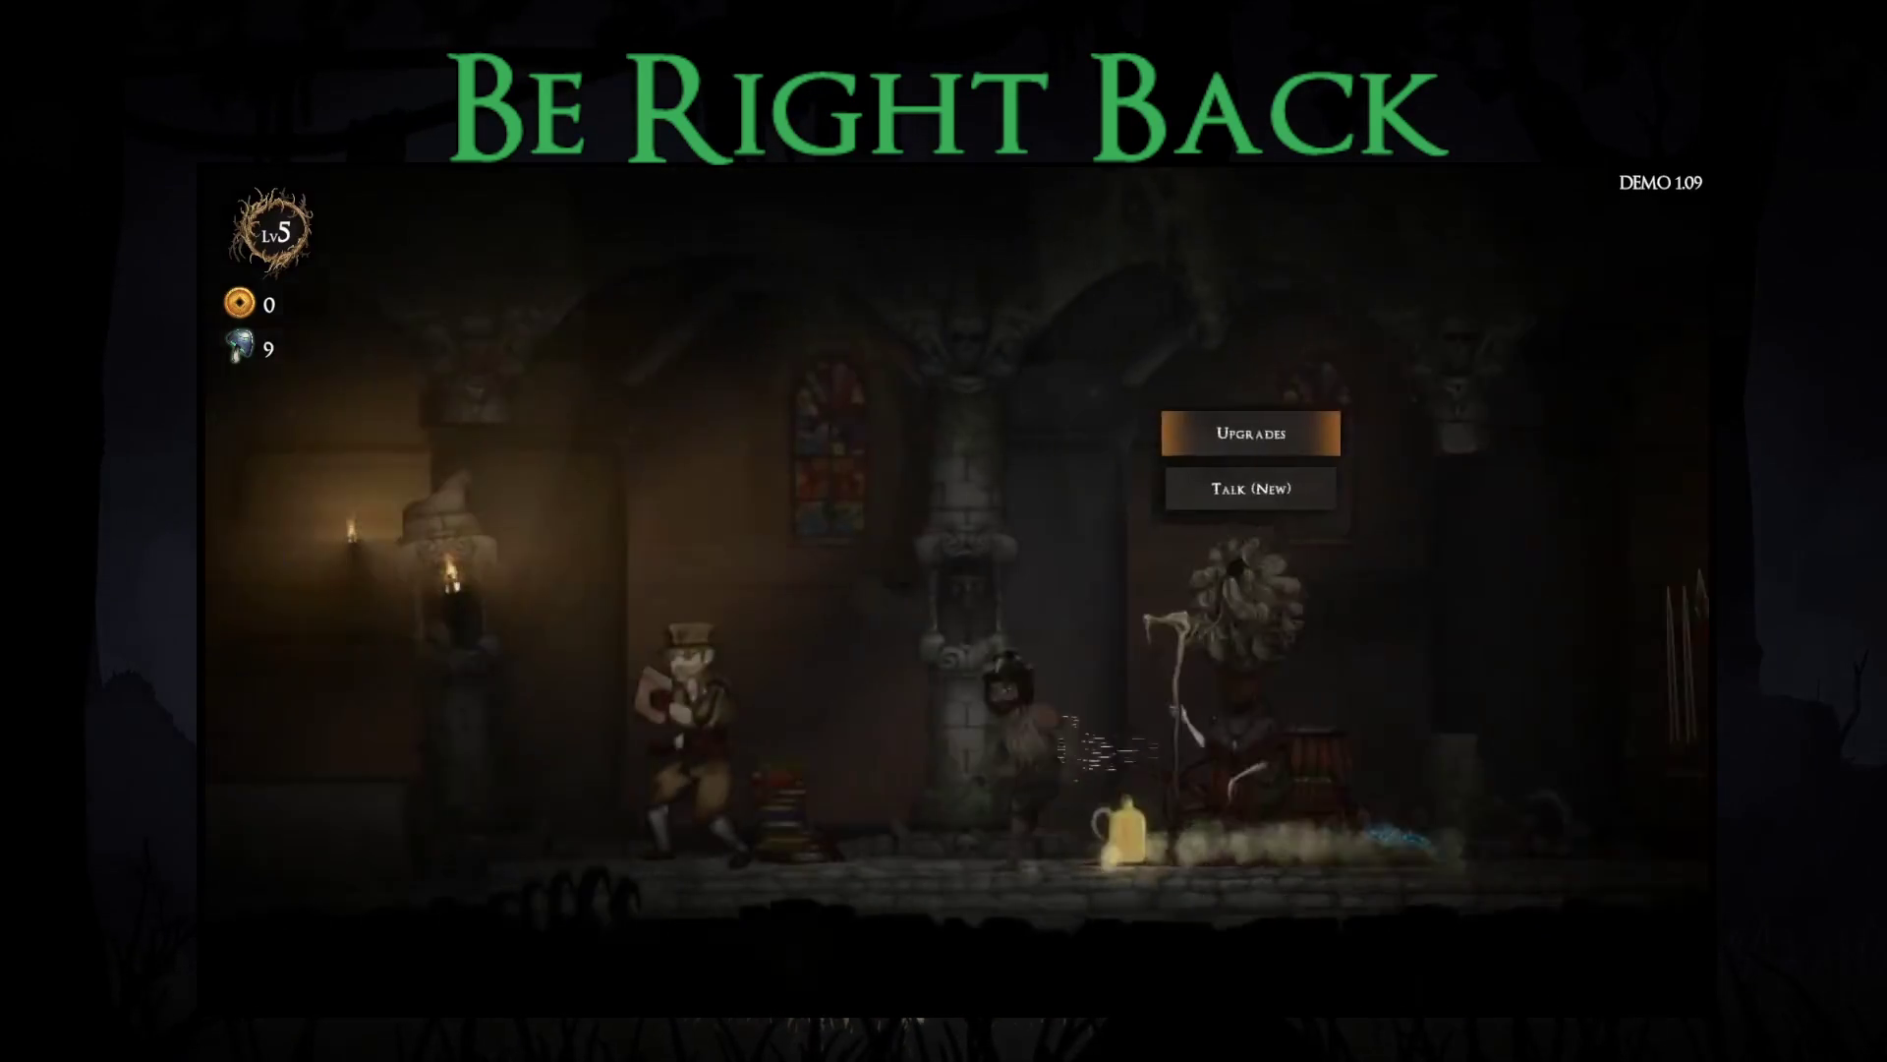
key(Right)
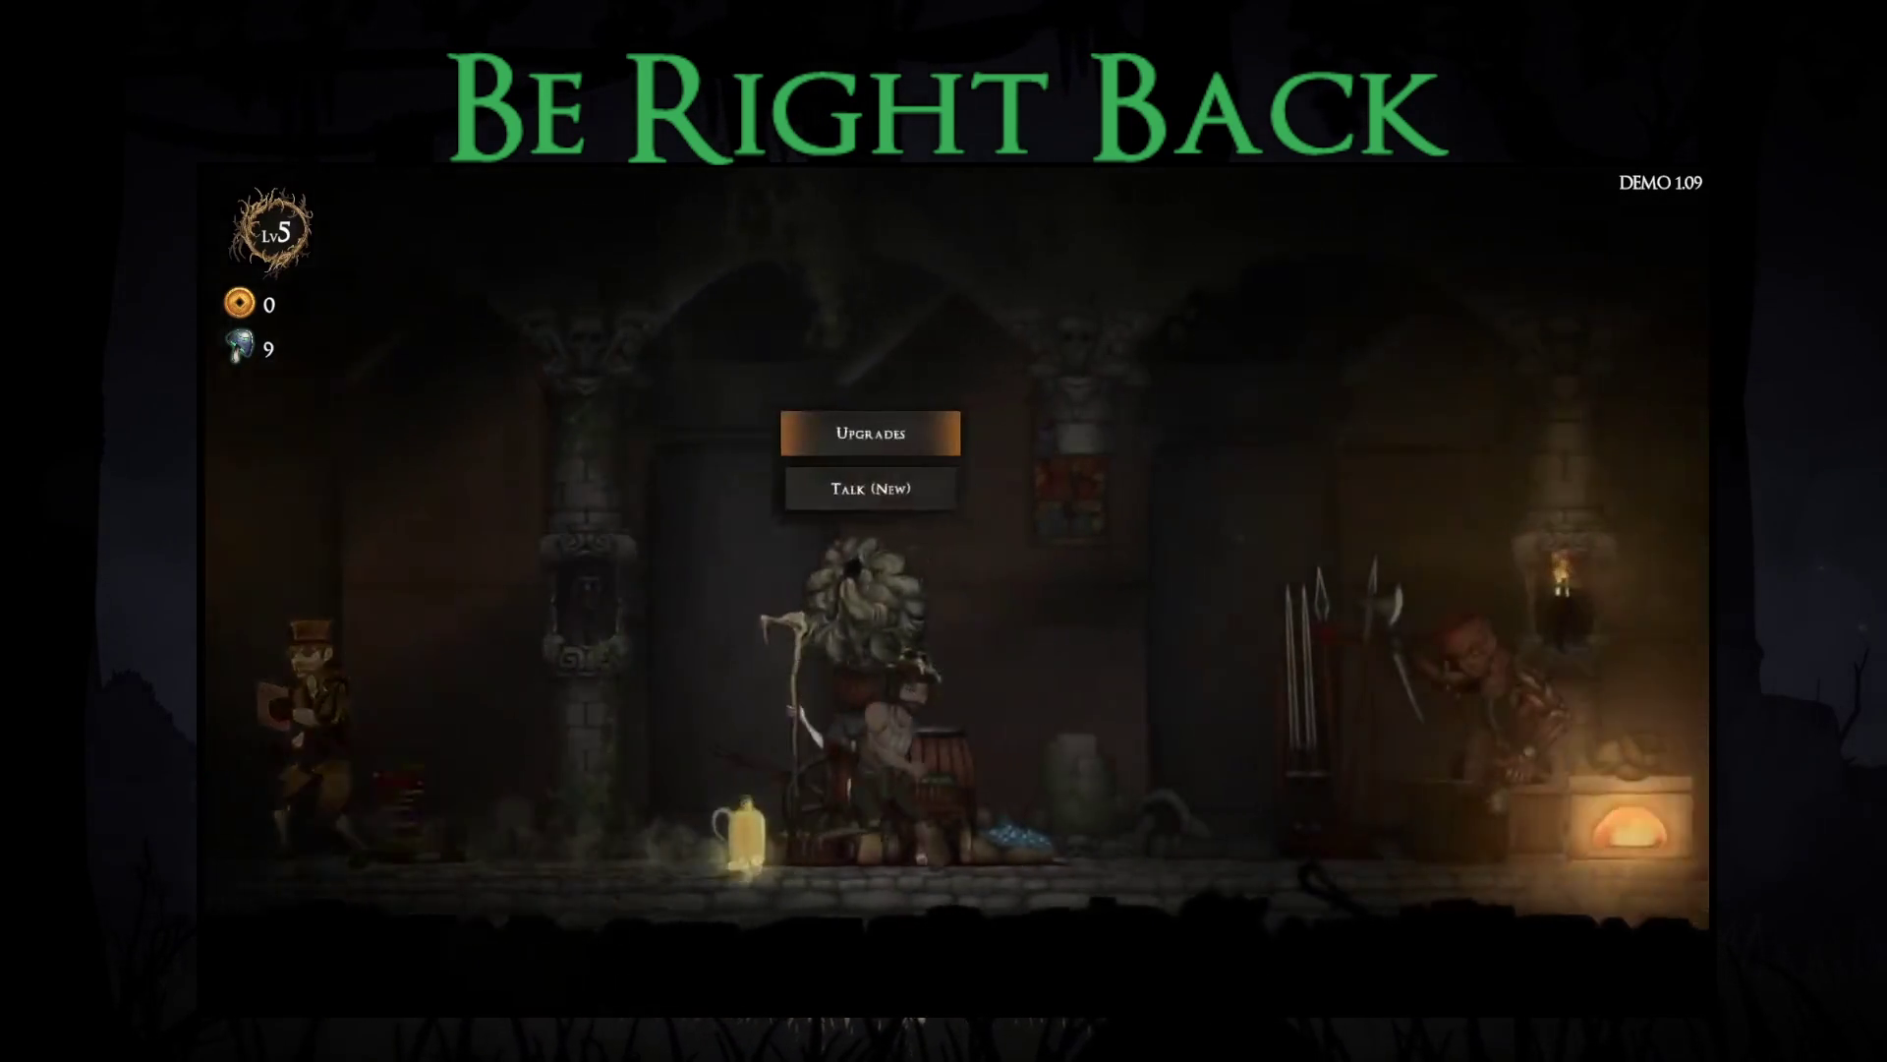
key(Right)
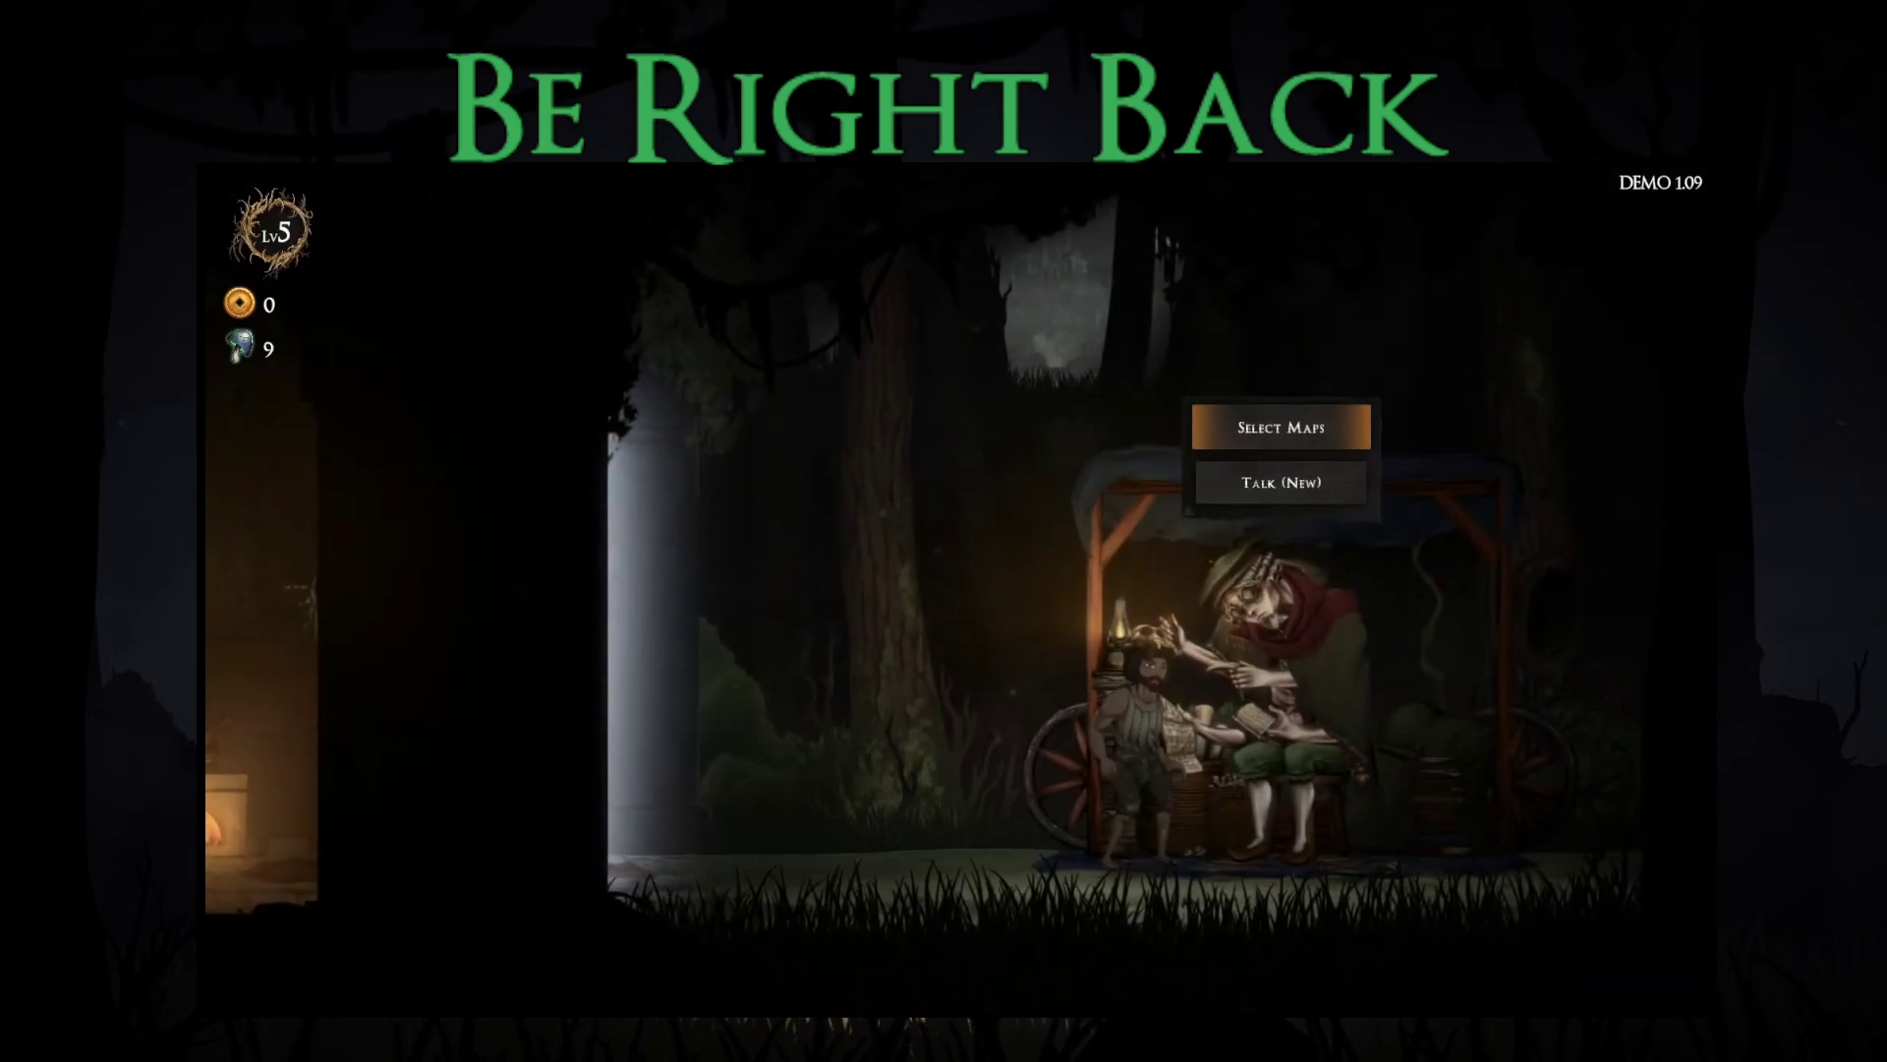
key(Return)
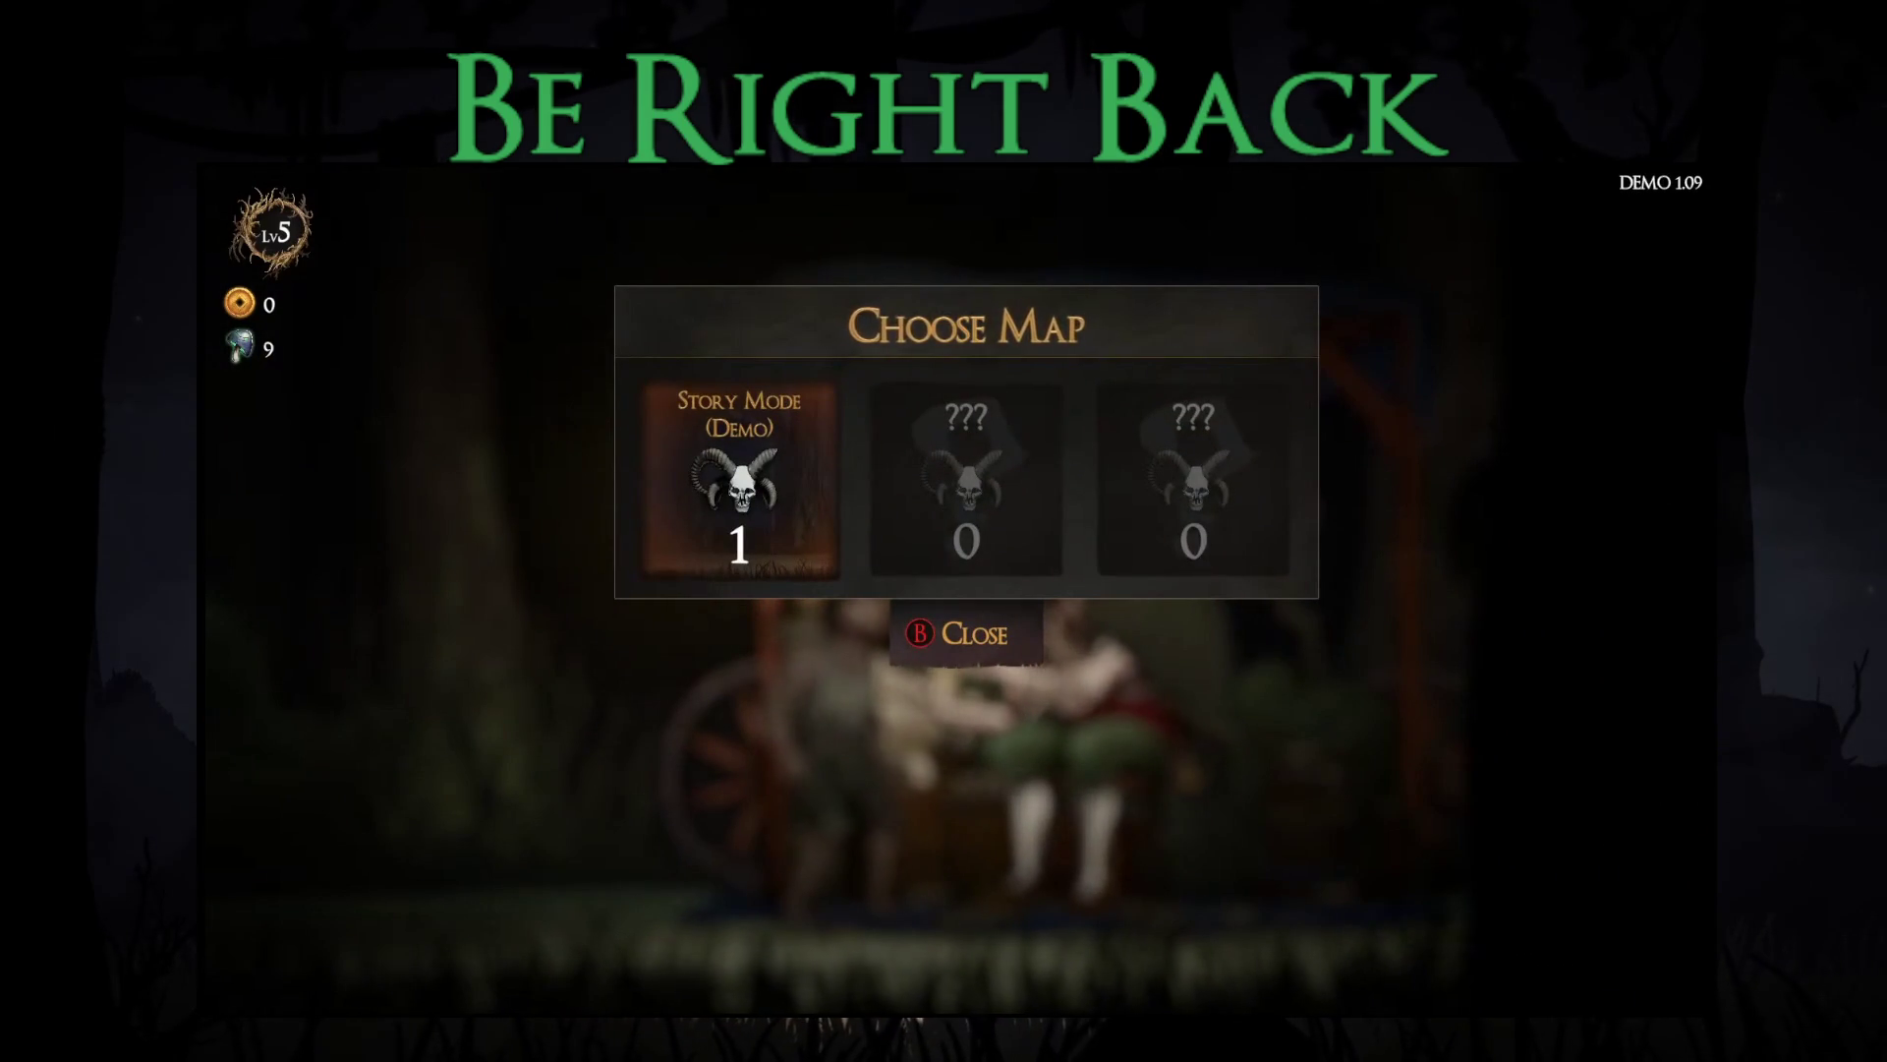
Step: Open the Story Mode (Demo) details and compare difficulty 0 against difficulty 1
key(Return)
key(Up)
key(Return)
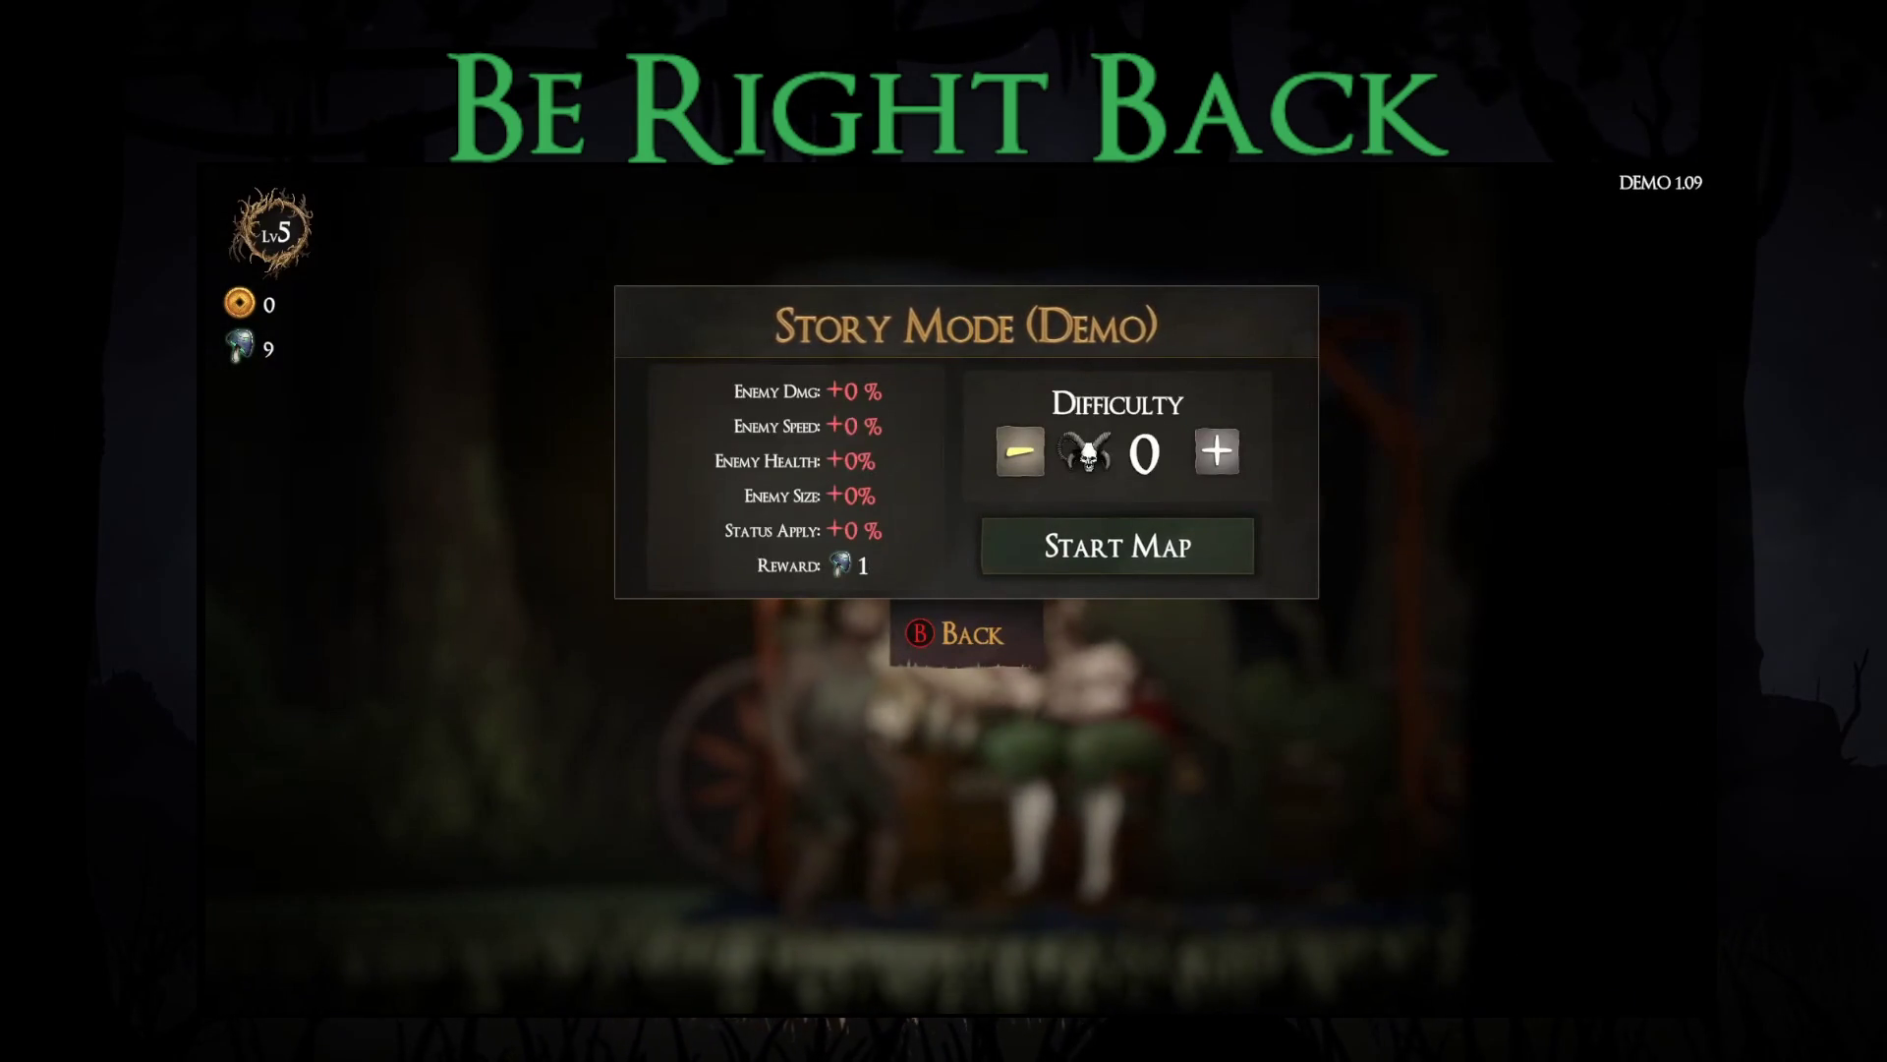
key(Right)
key(Return)
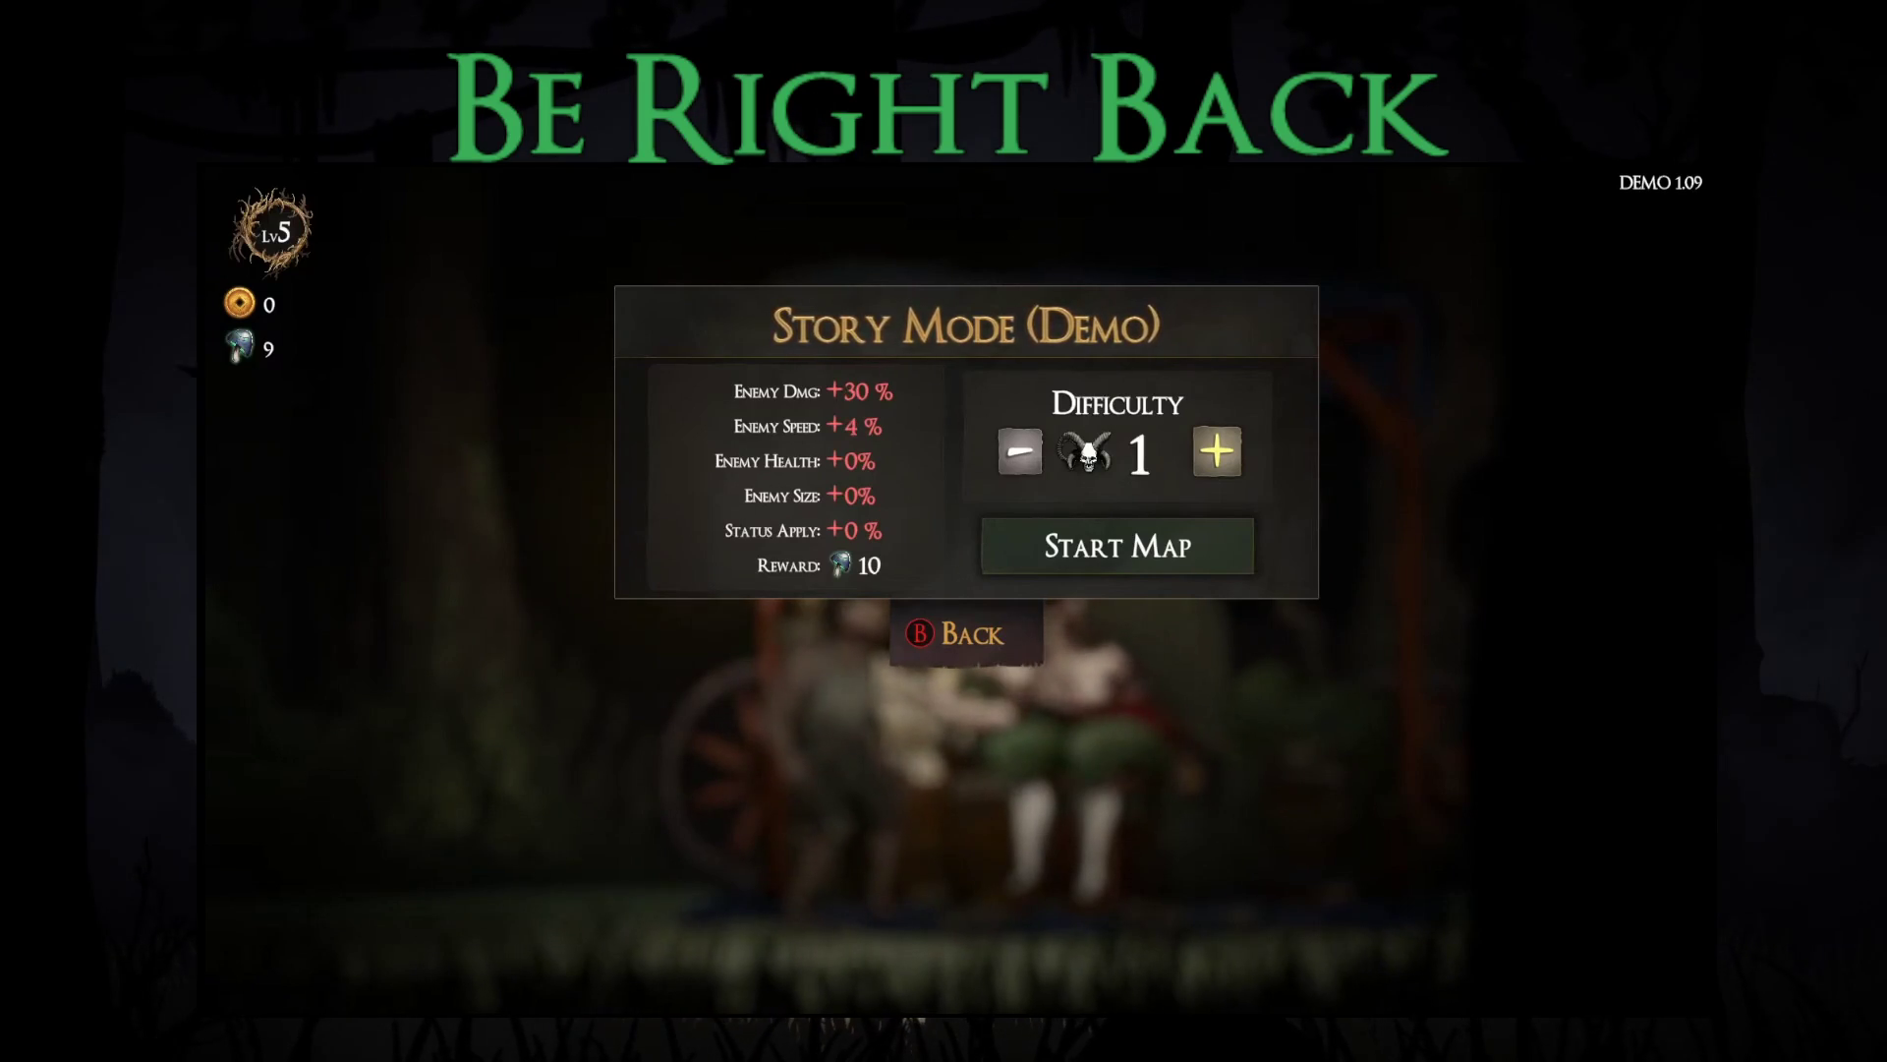
key(Left)
Step: Toggle difficulty down to 0 and back, leave it at 1, and start the map
key(Return)
key(Right)
key(Return)
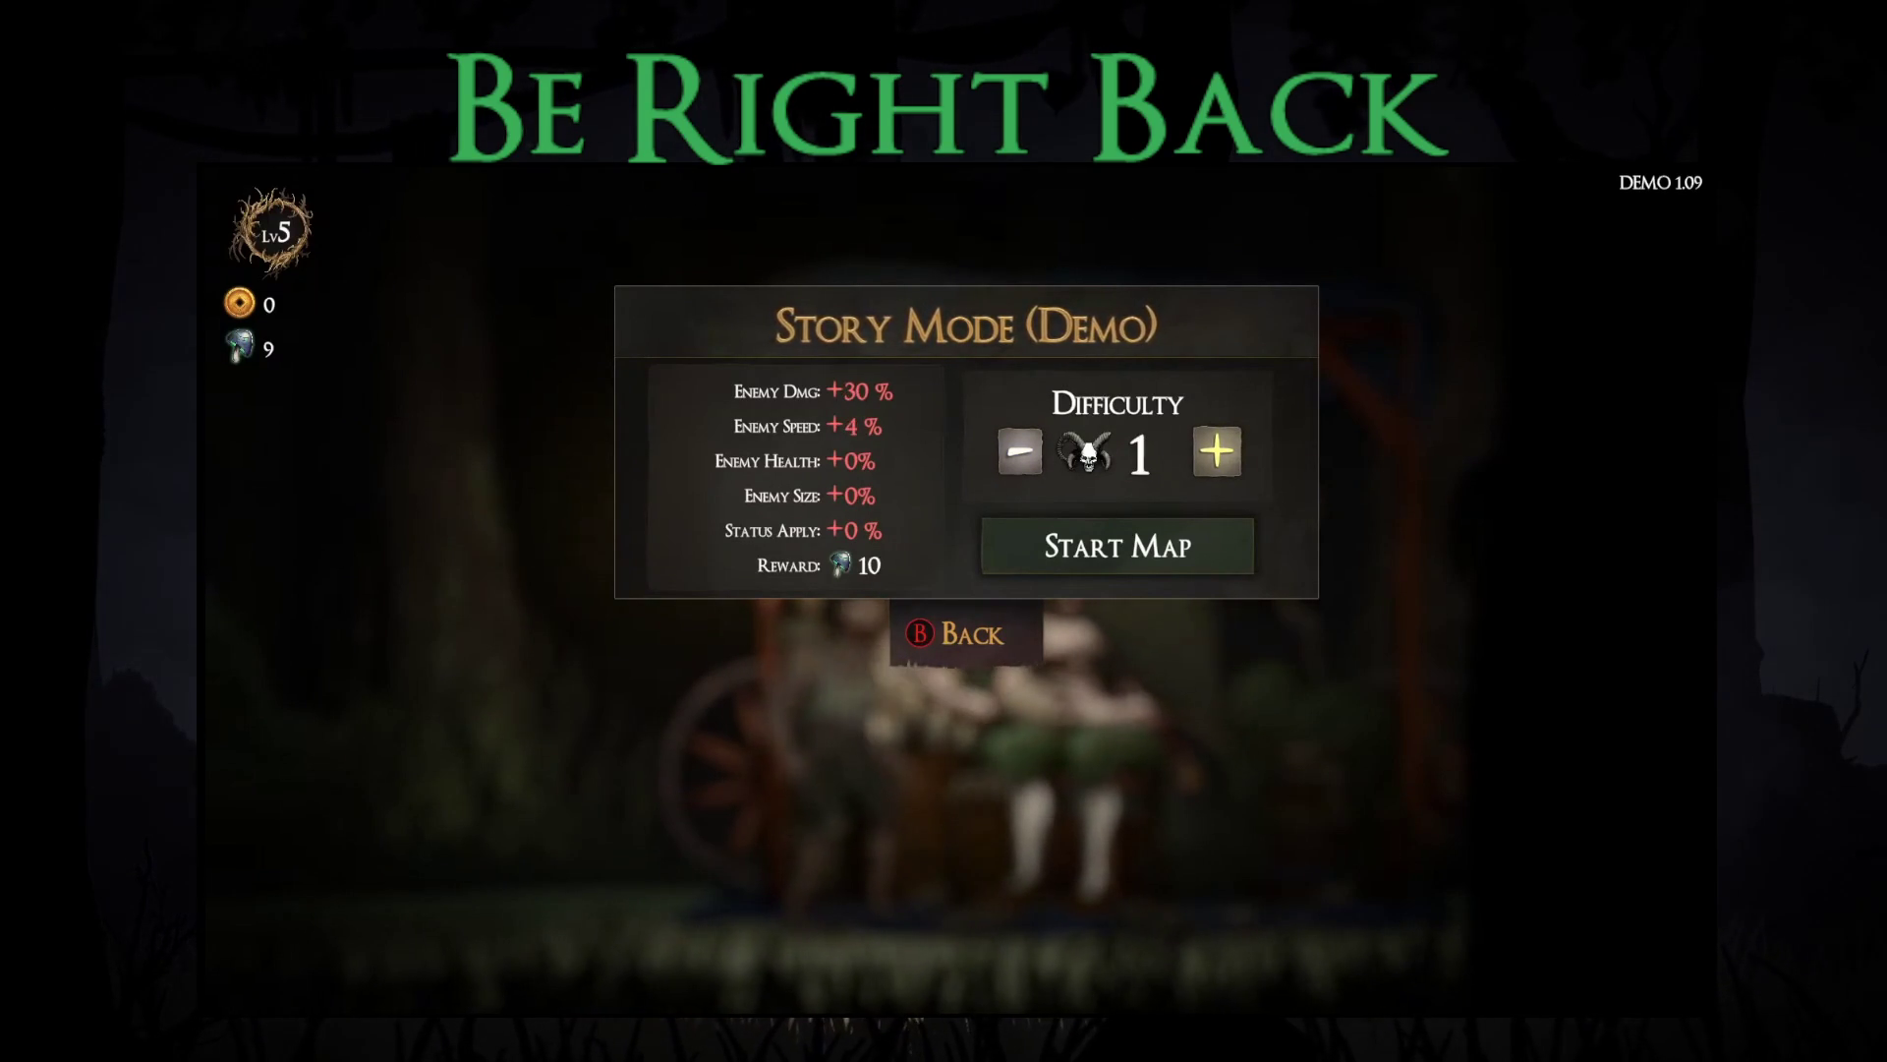
key(Left)
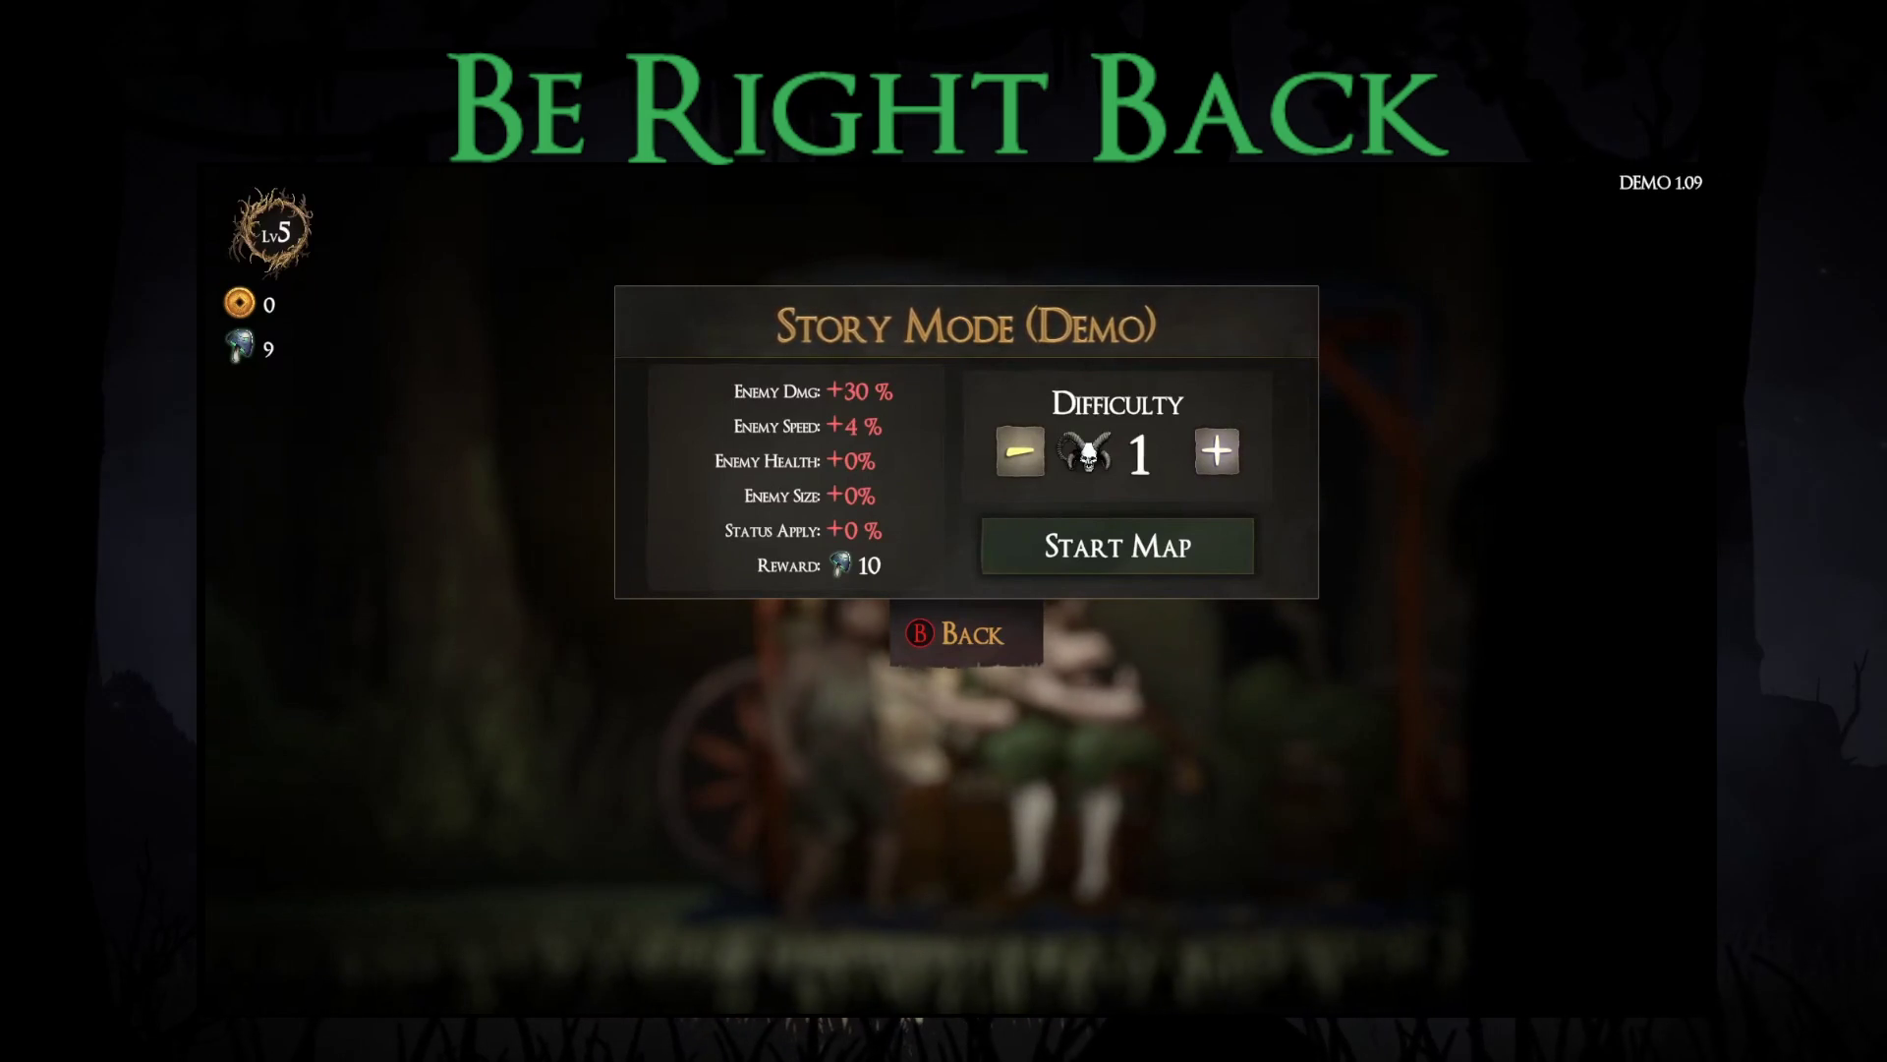
key(Return)
key(Right)
key(Return)
key(Down)
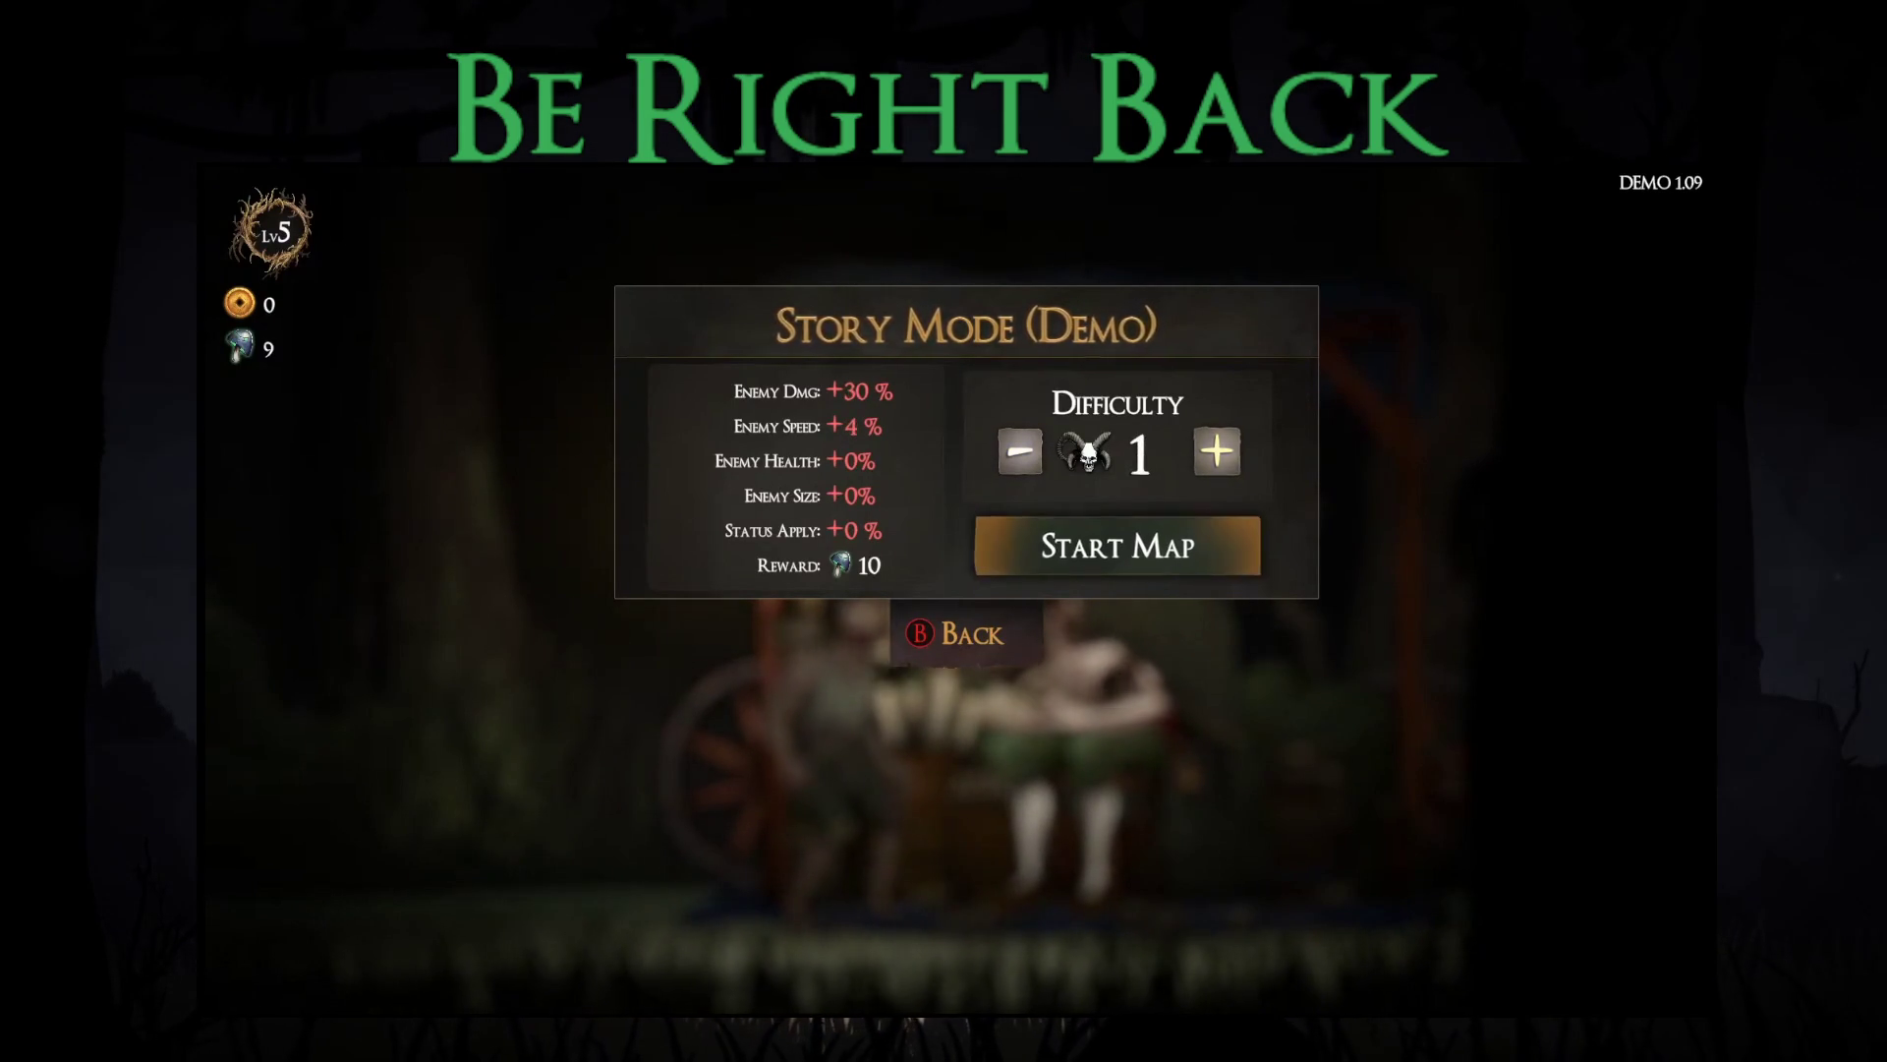
key(Return)
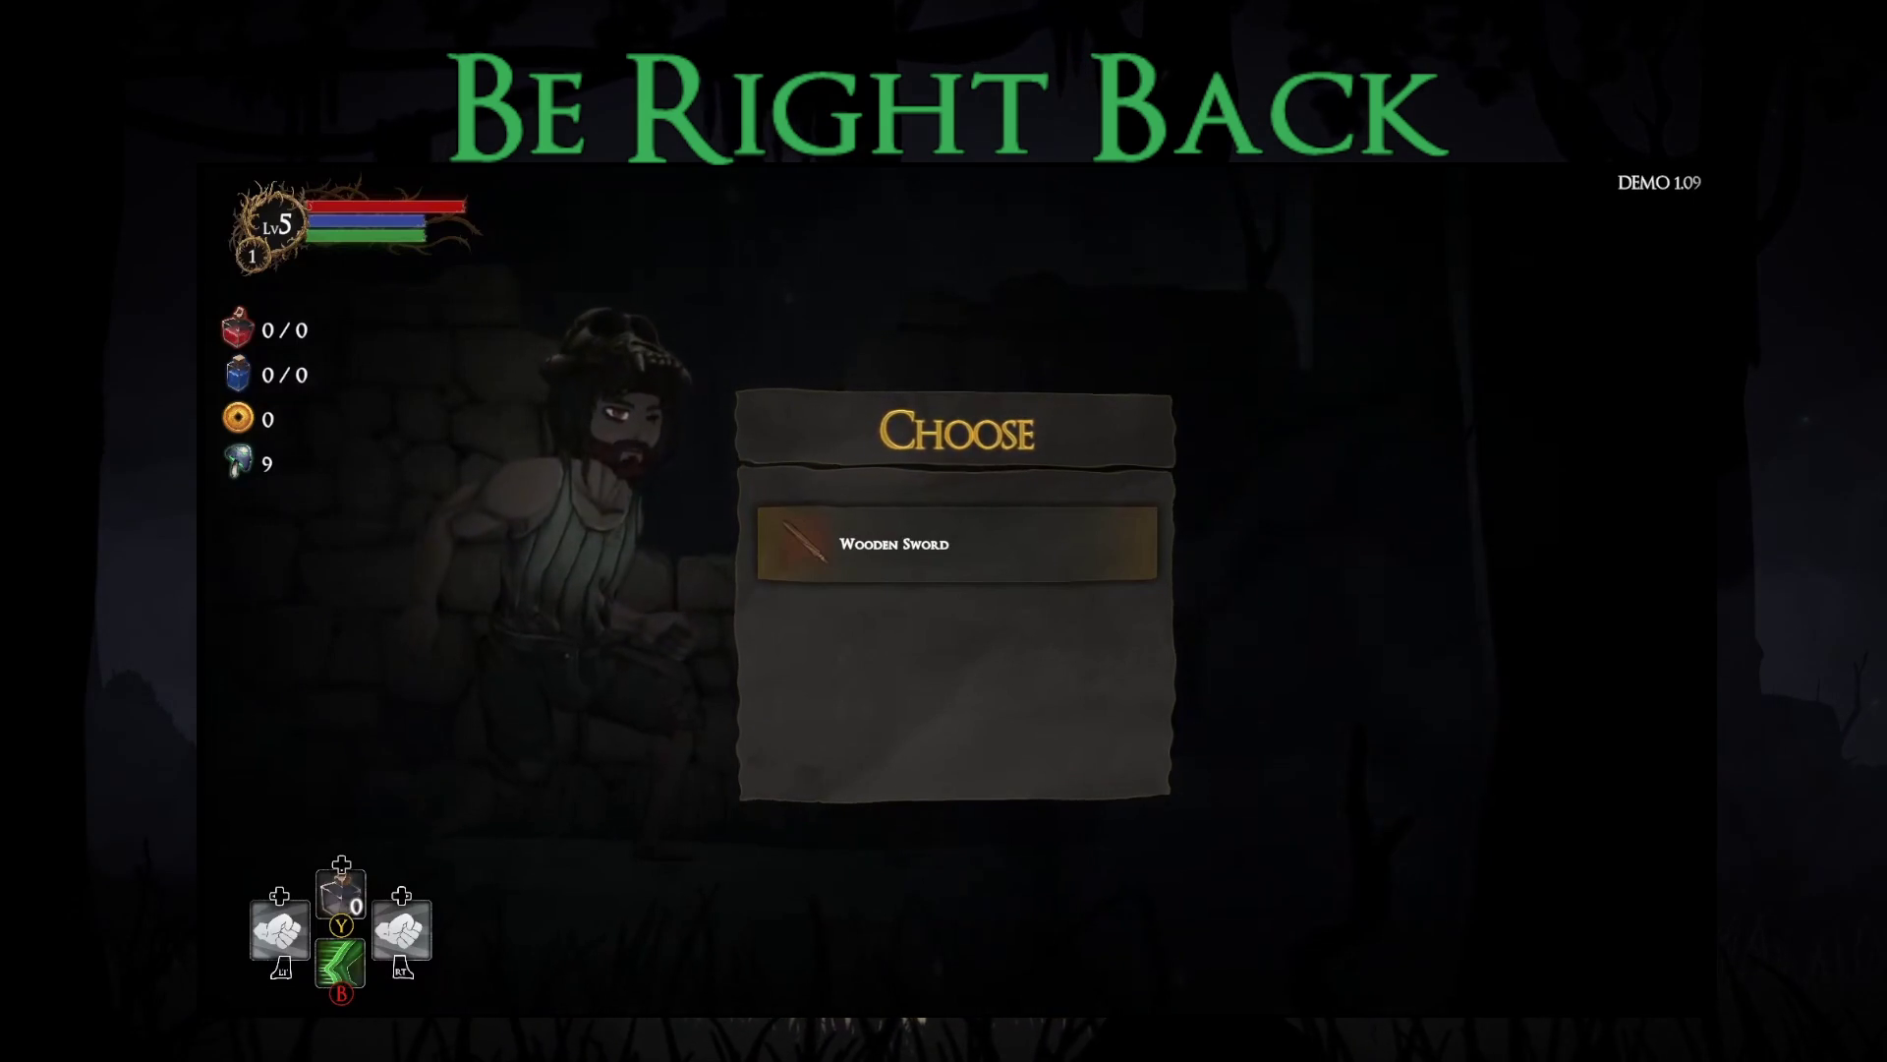
Step: Take the Wooden Sword and choose the Jack of all Trades blessing over Coupon
key(Return)
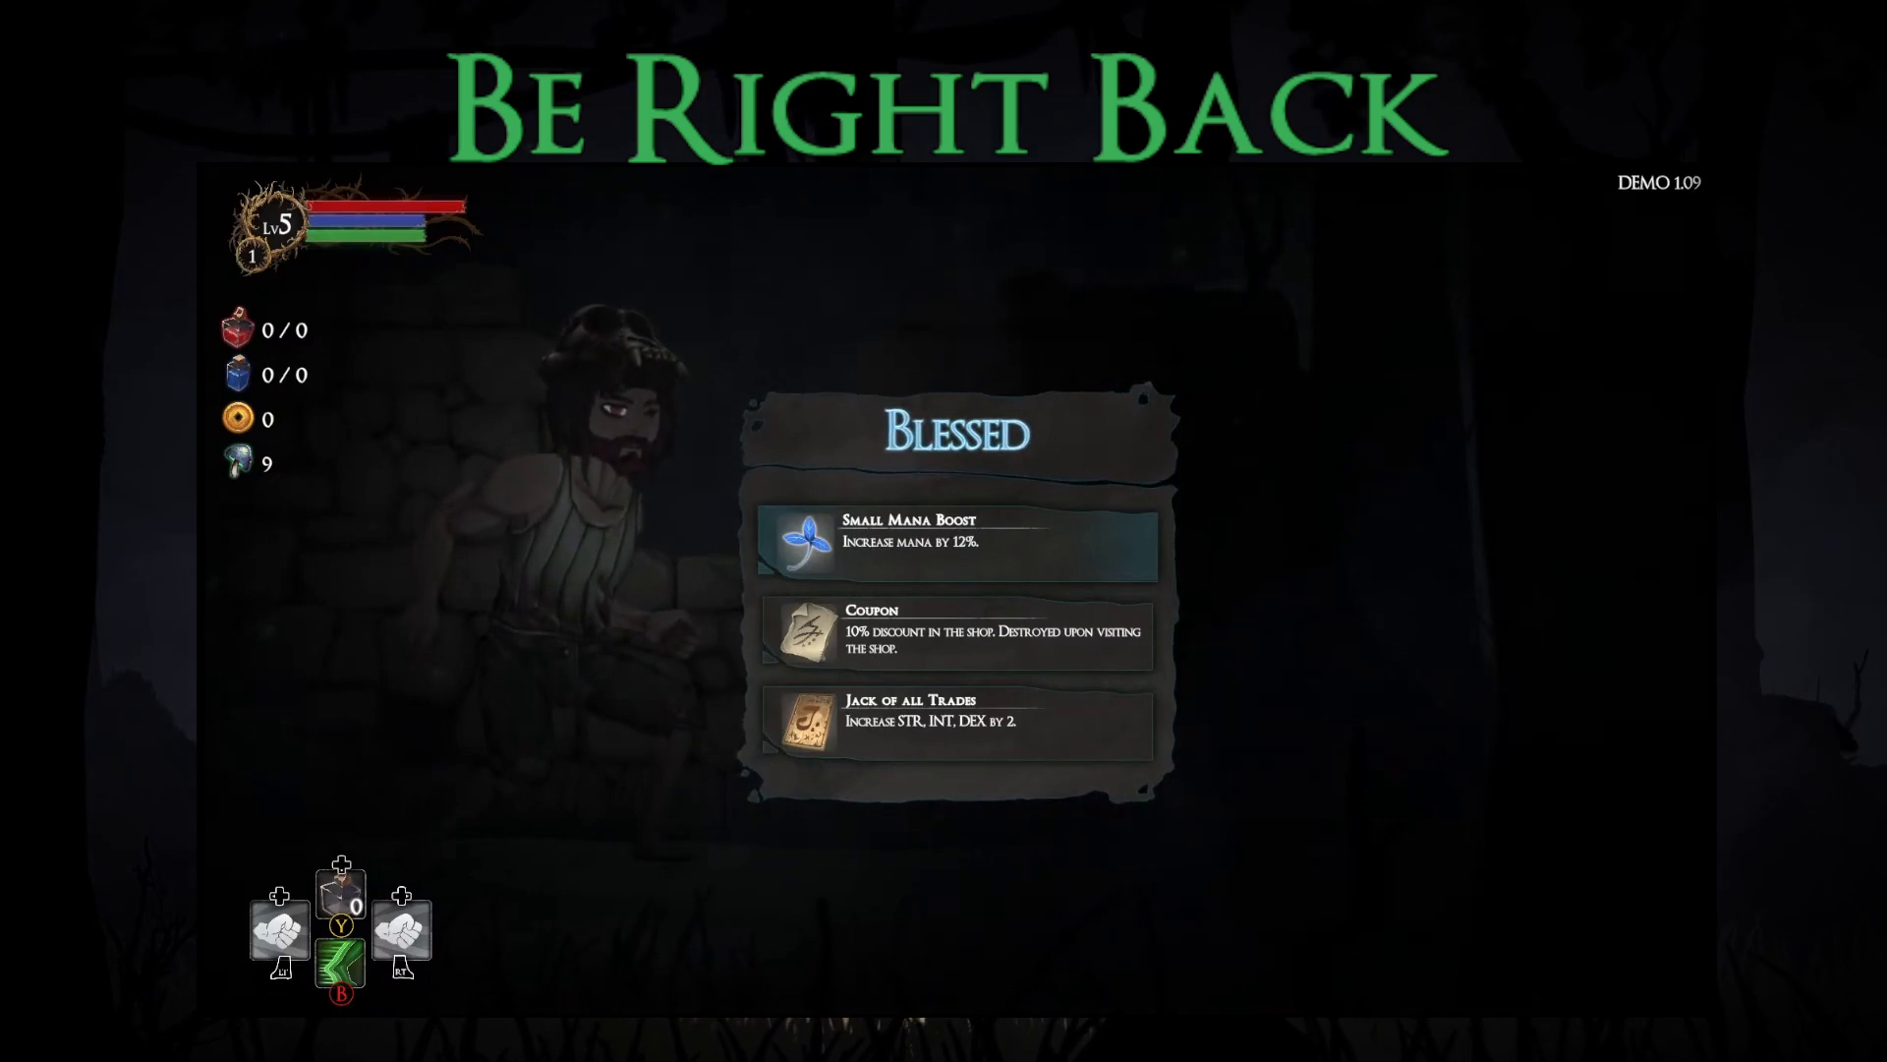
click(959, 634)
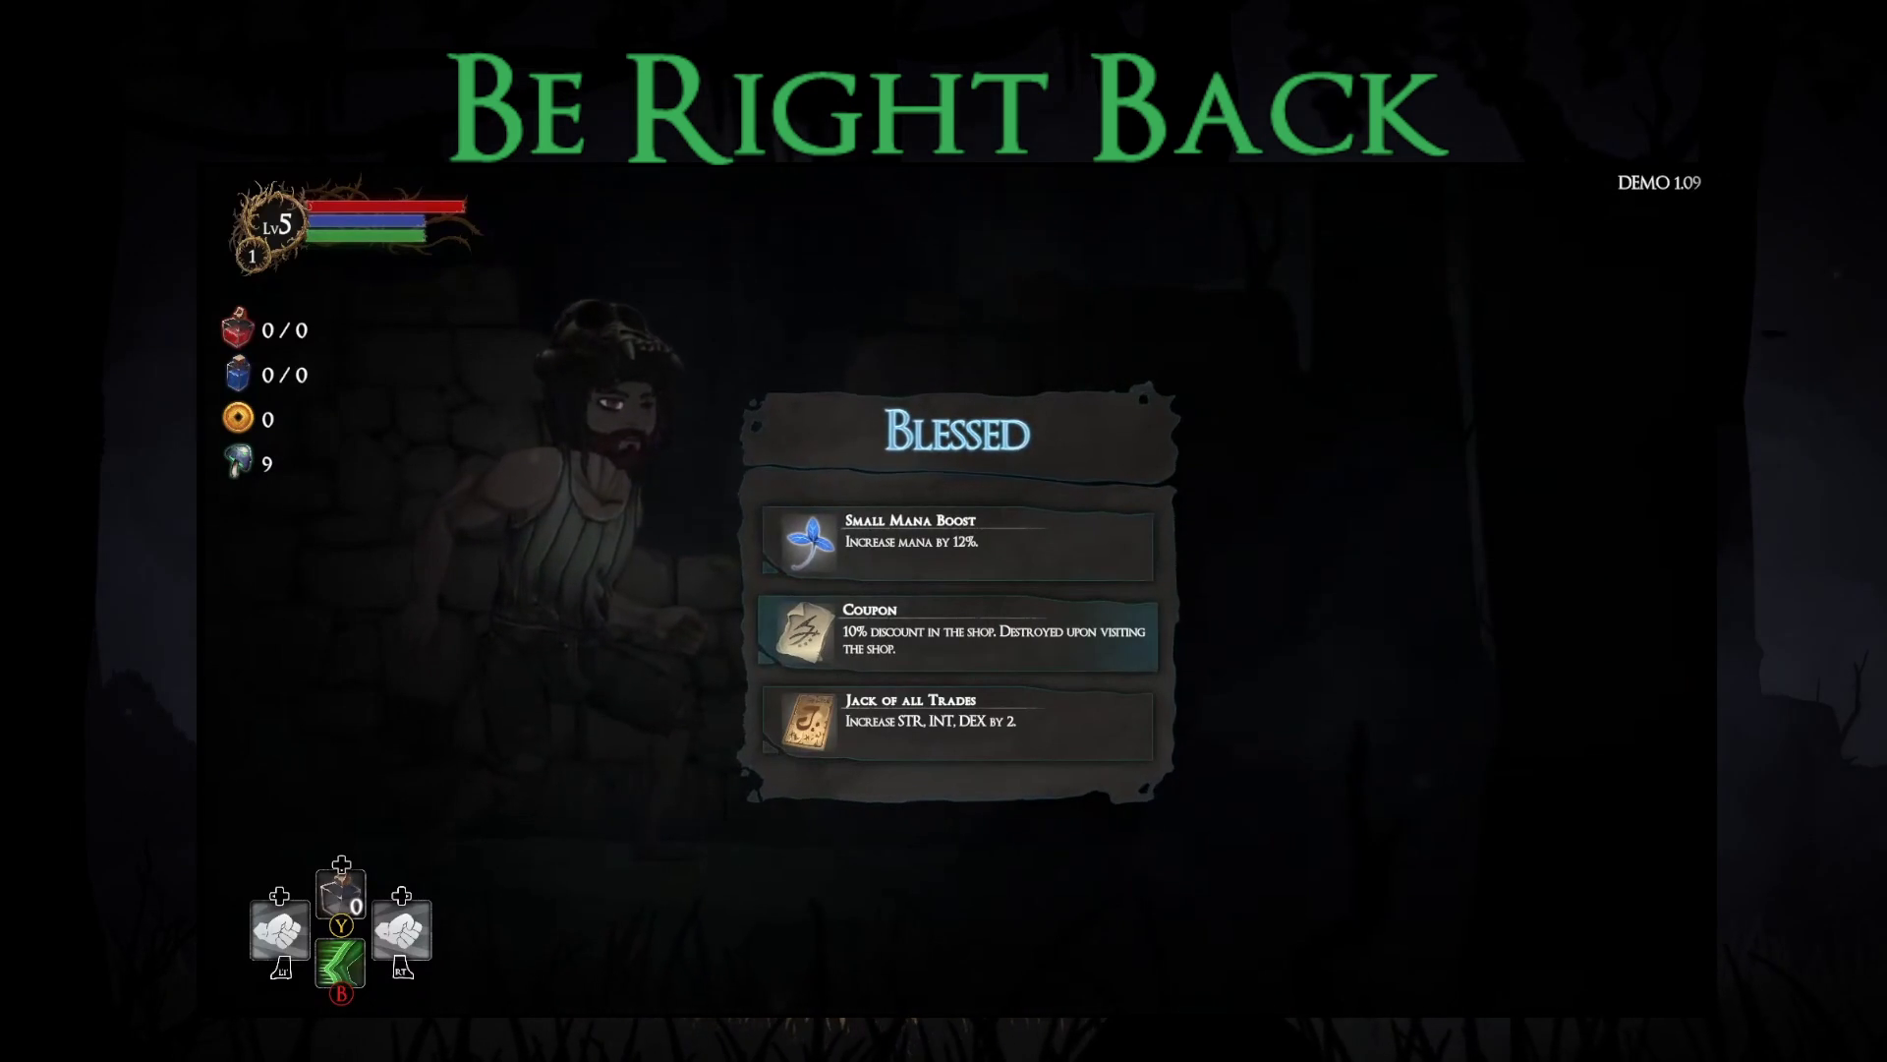
click(958, 722)
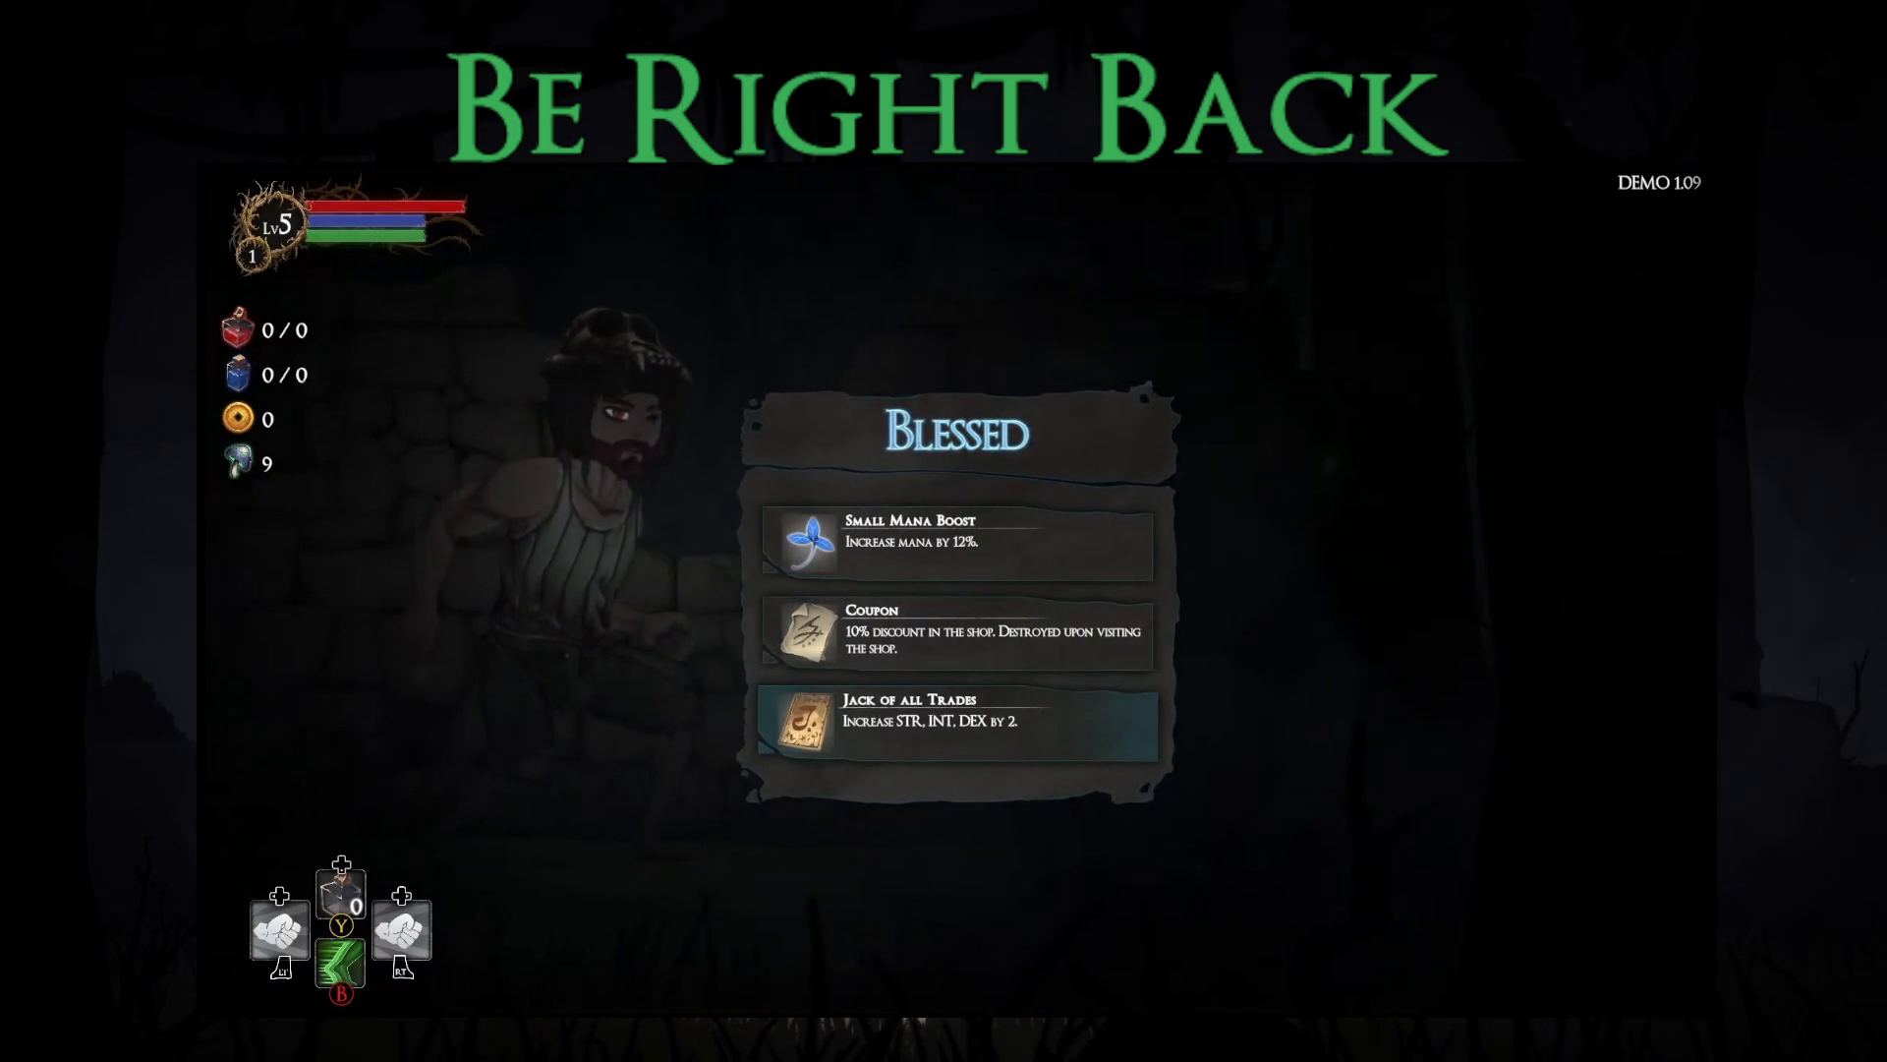
key(Return)
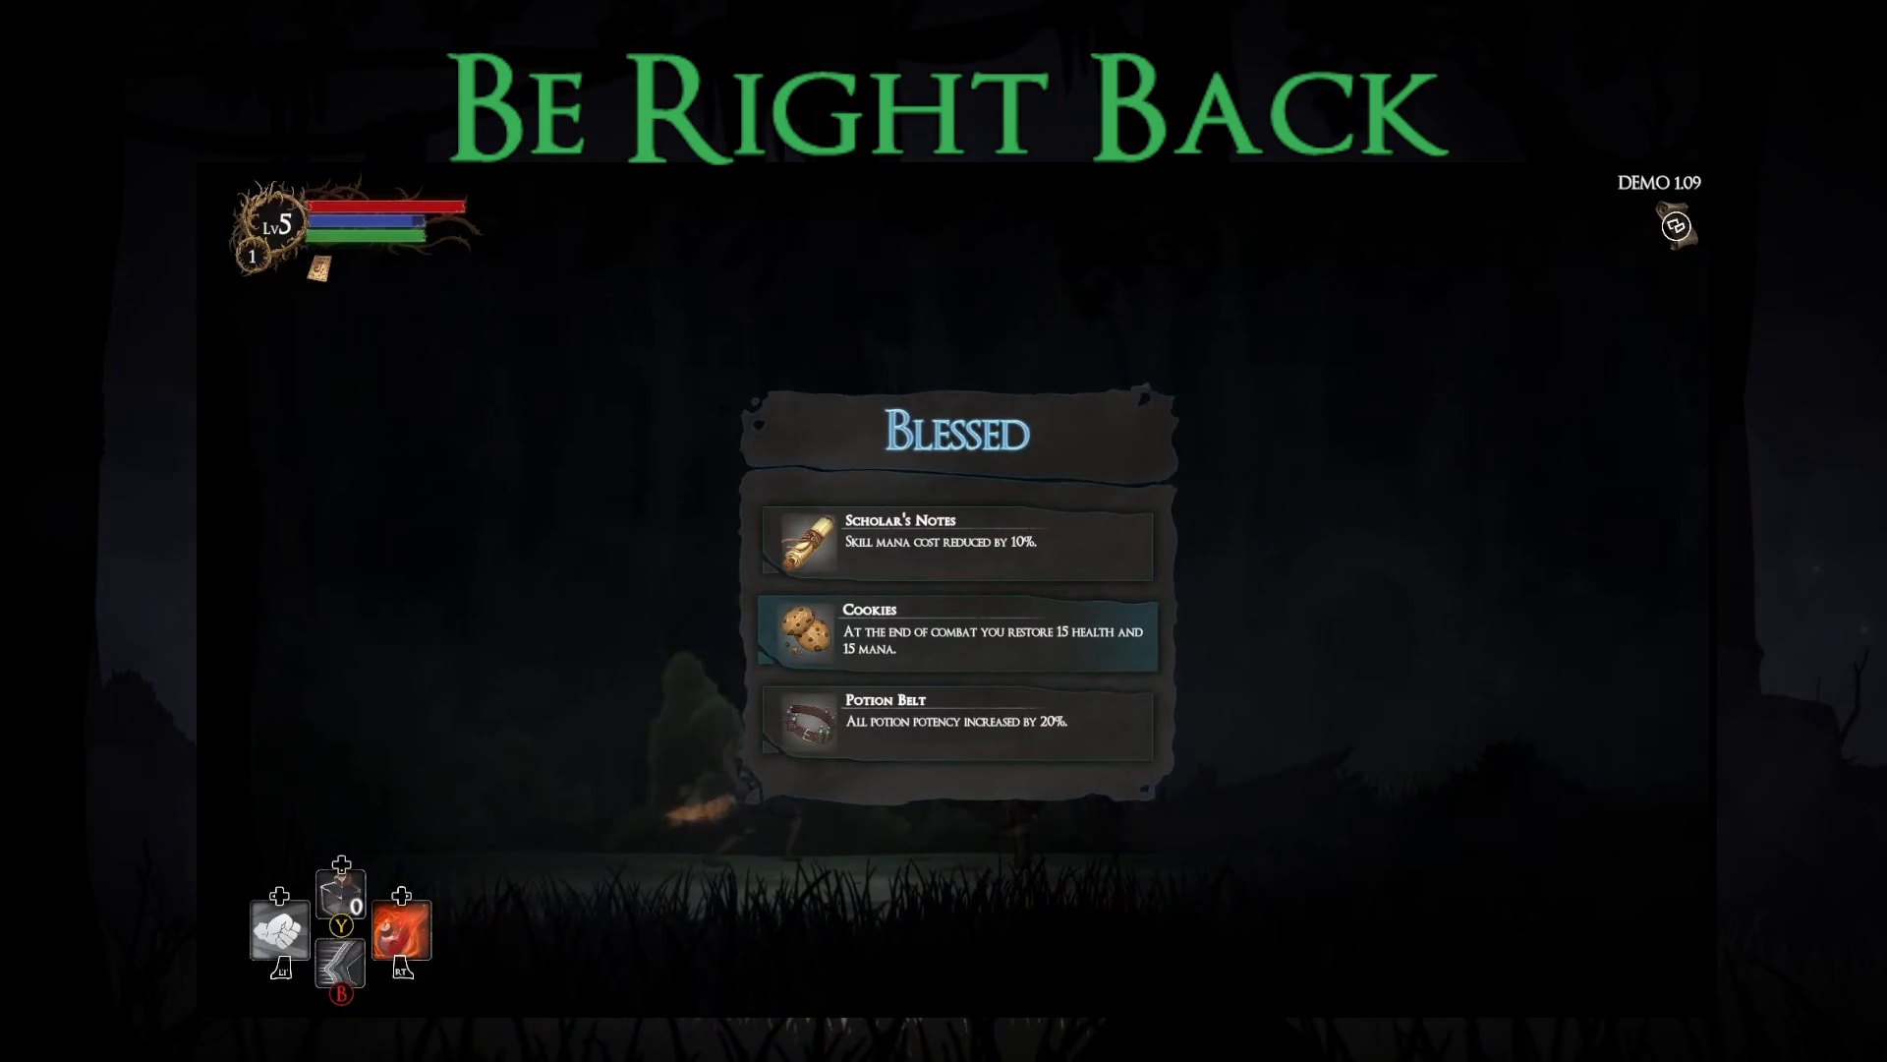
Step: Choose the Cookies blessing over Scholar's Notes and close the route map to resume play
click(958, 544)
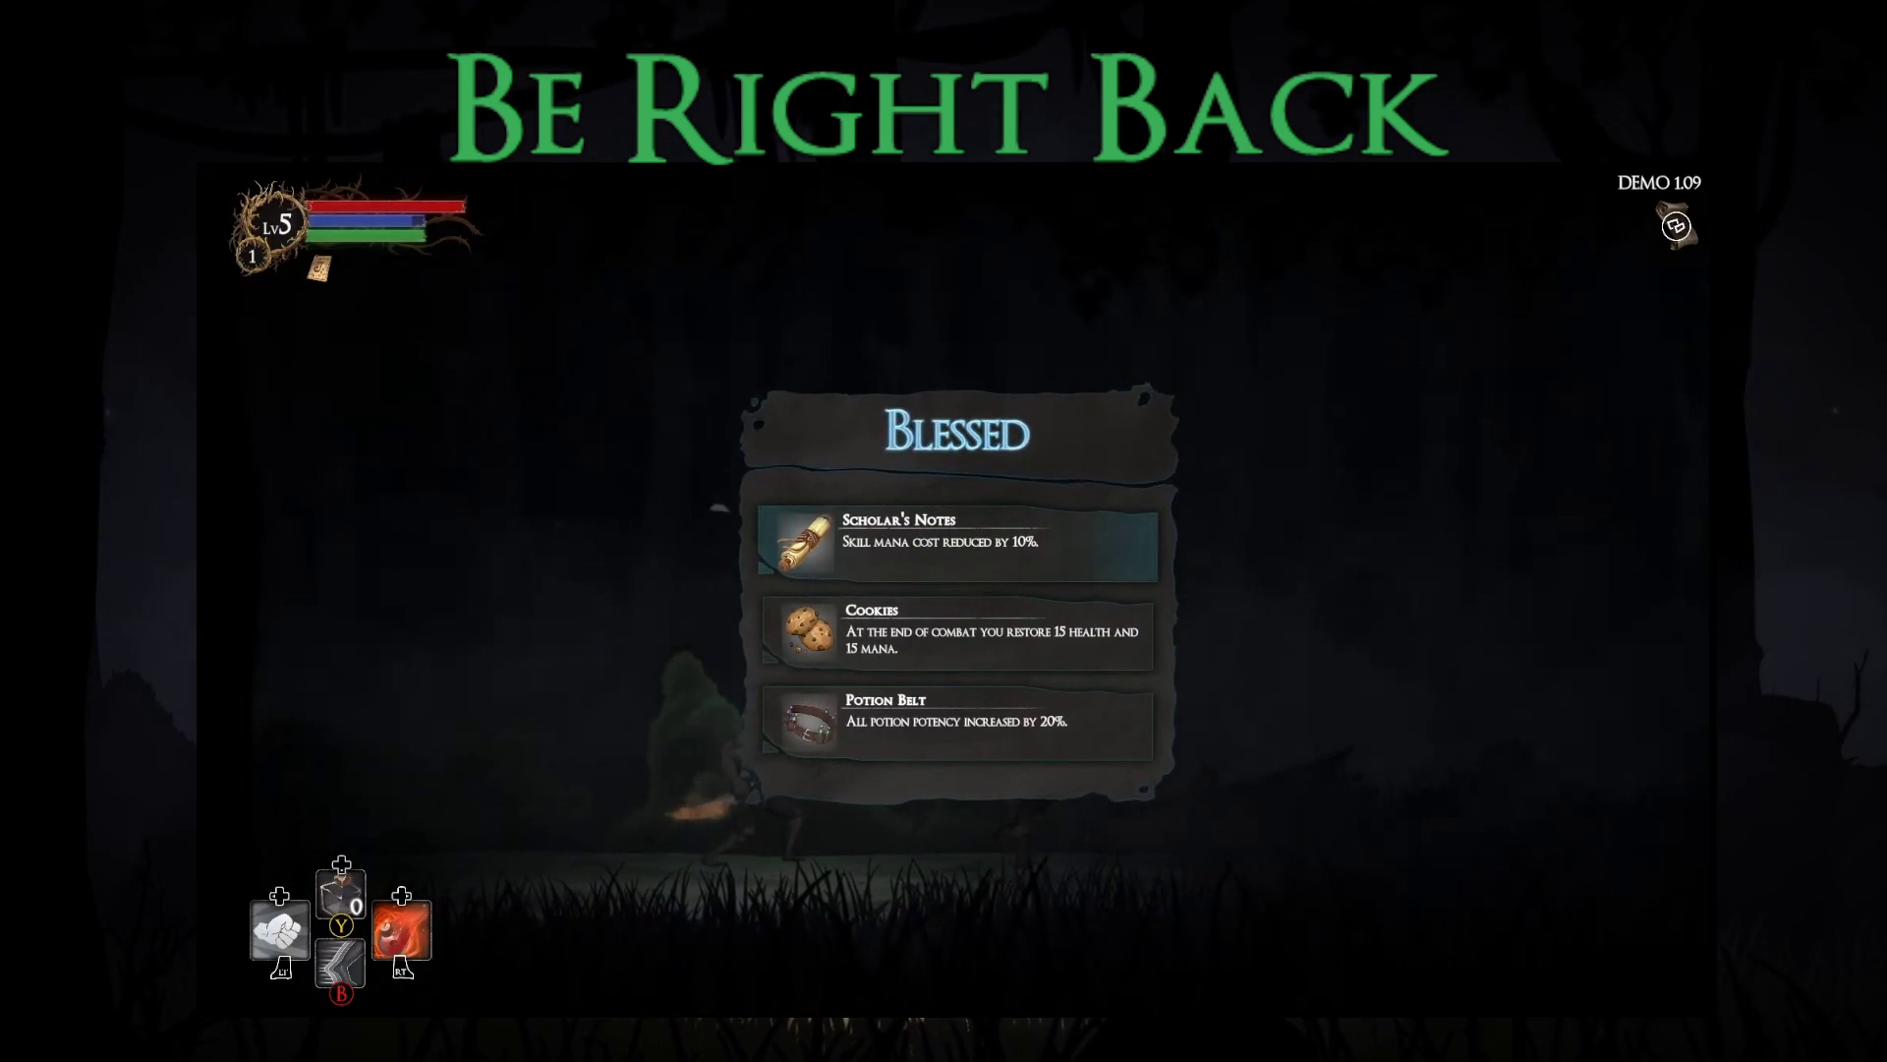
key(Down)
key(Return)
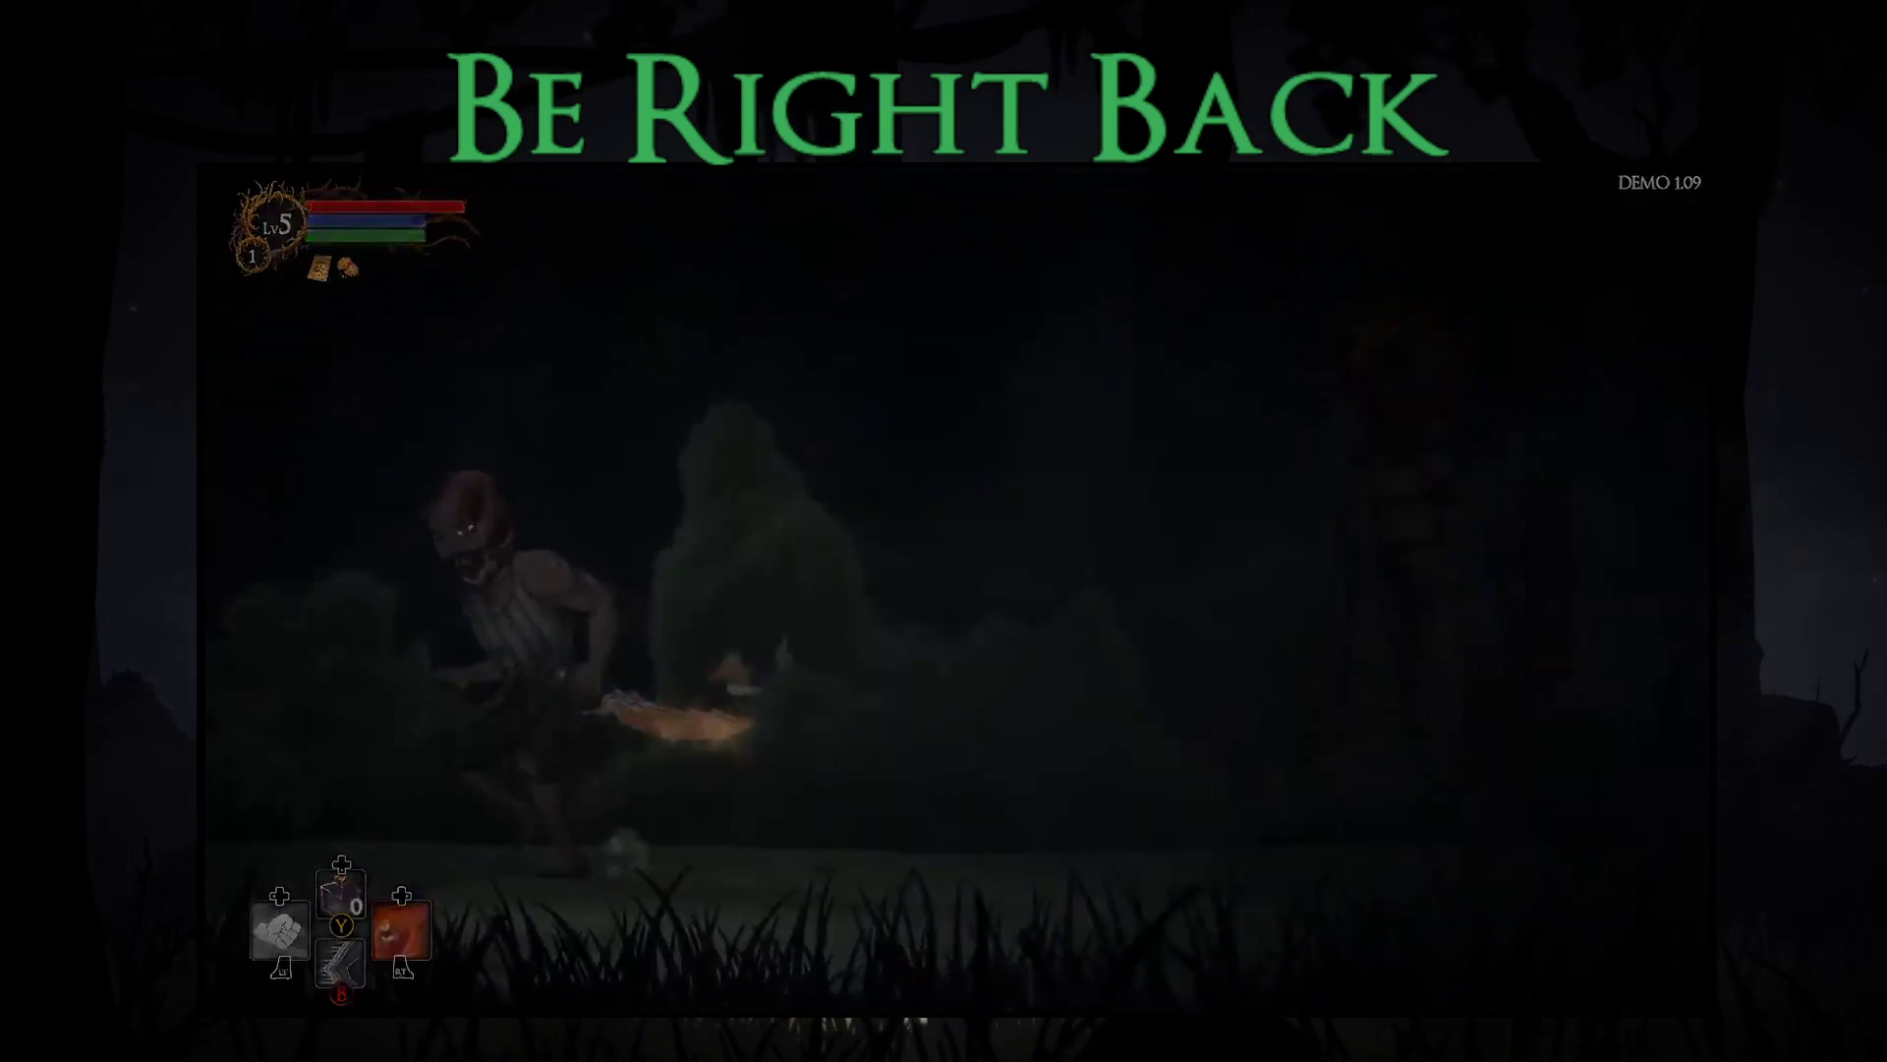
key(Return)
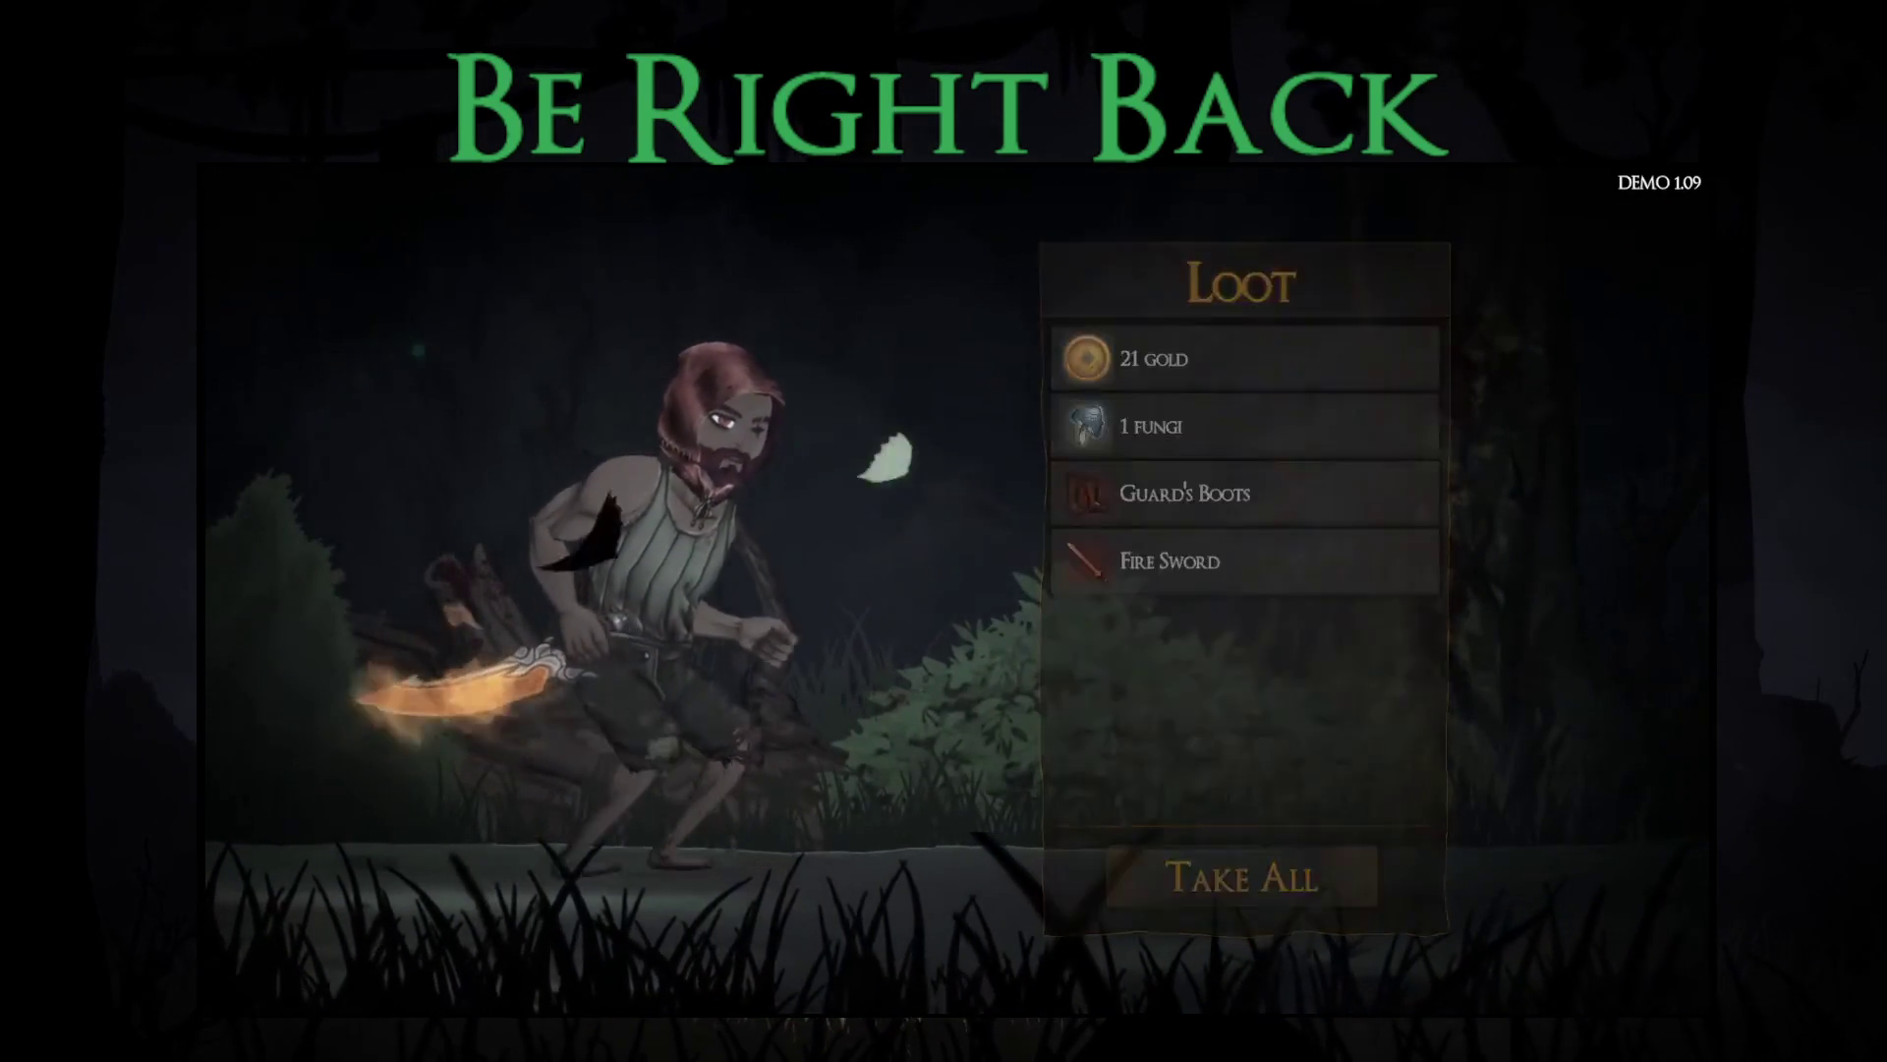
Step: Take all the loot and equip the Fire Sword from the sword inventory
key(Return)
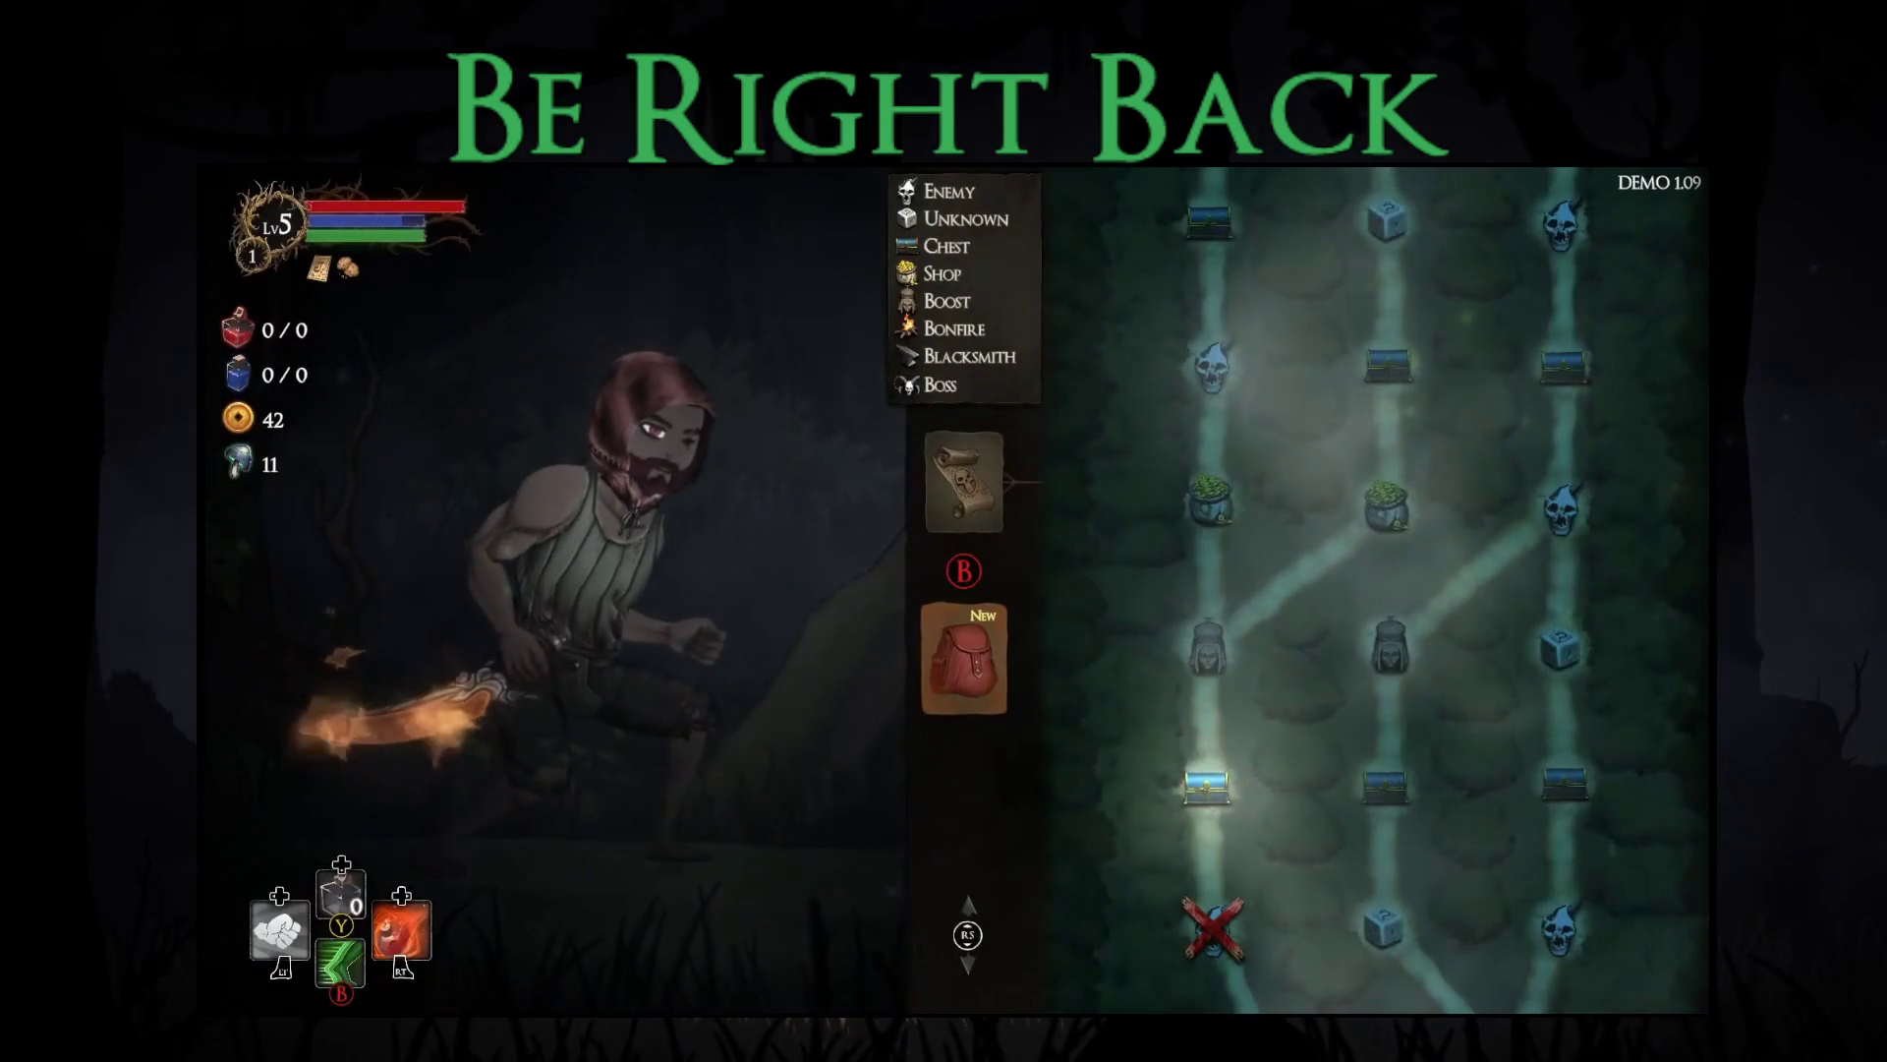
key(Down)
key(Right)
key(Down)
key(Return)
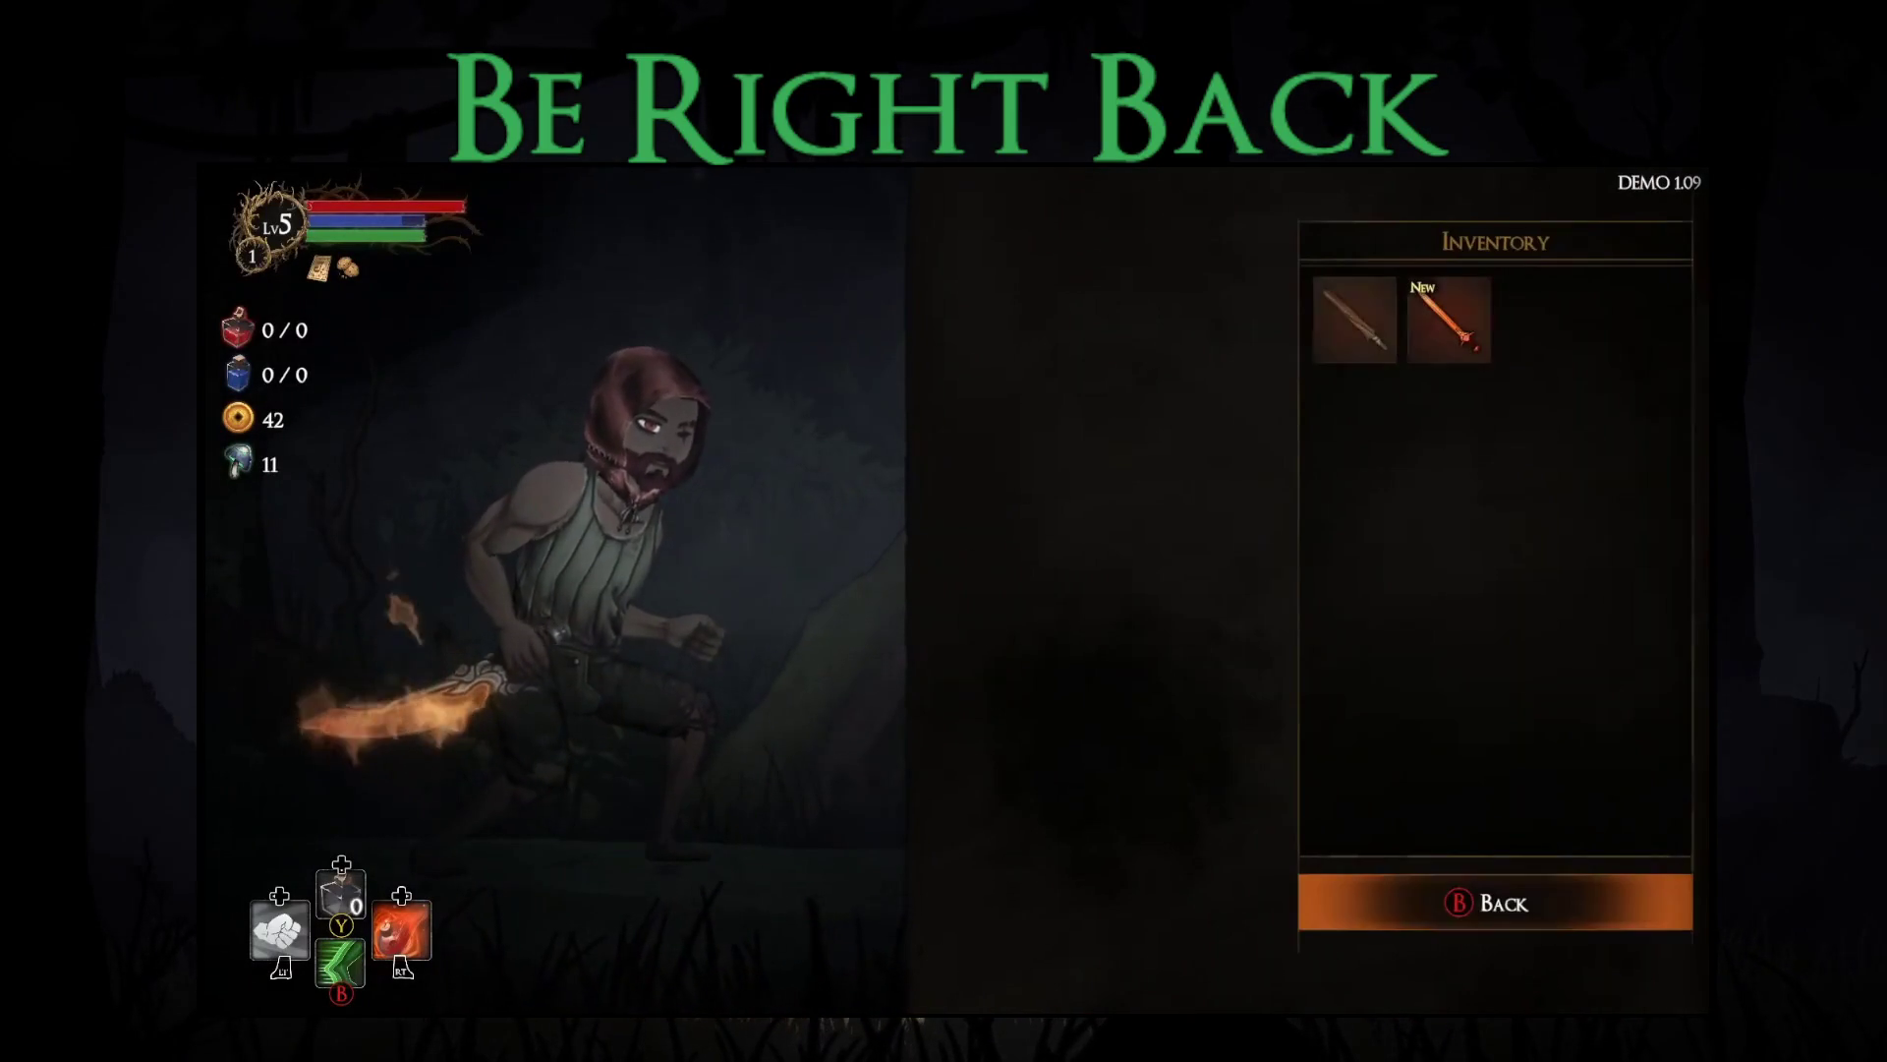
key(Escape)
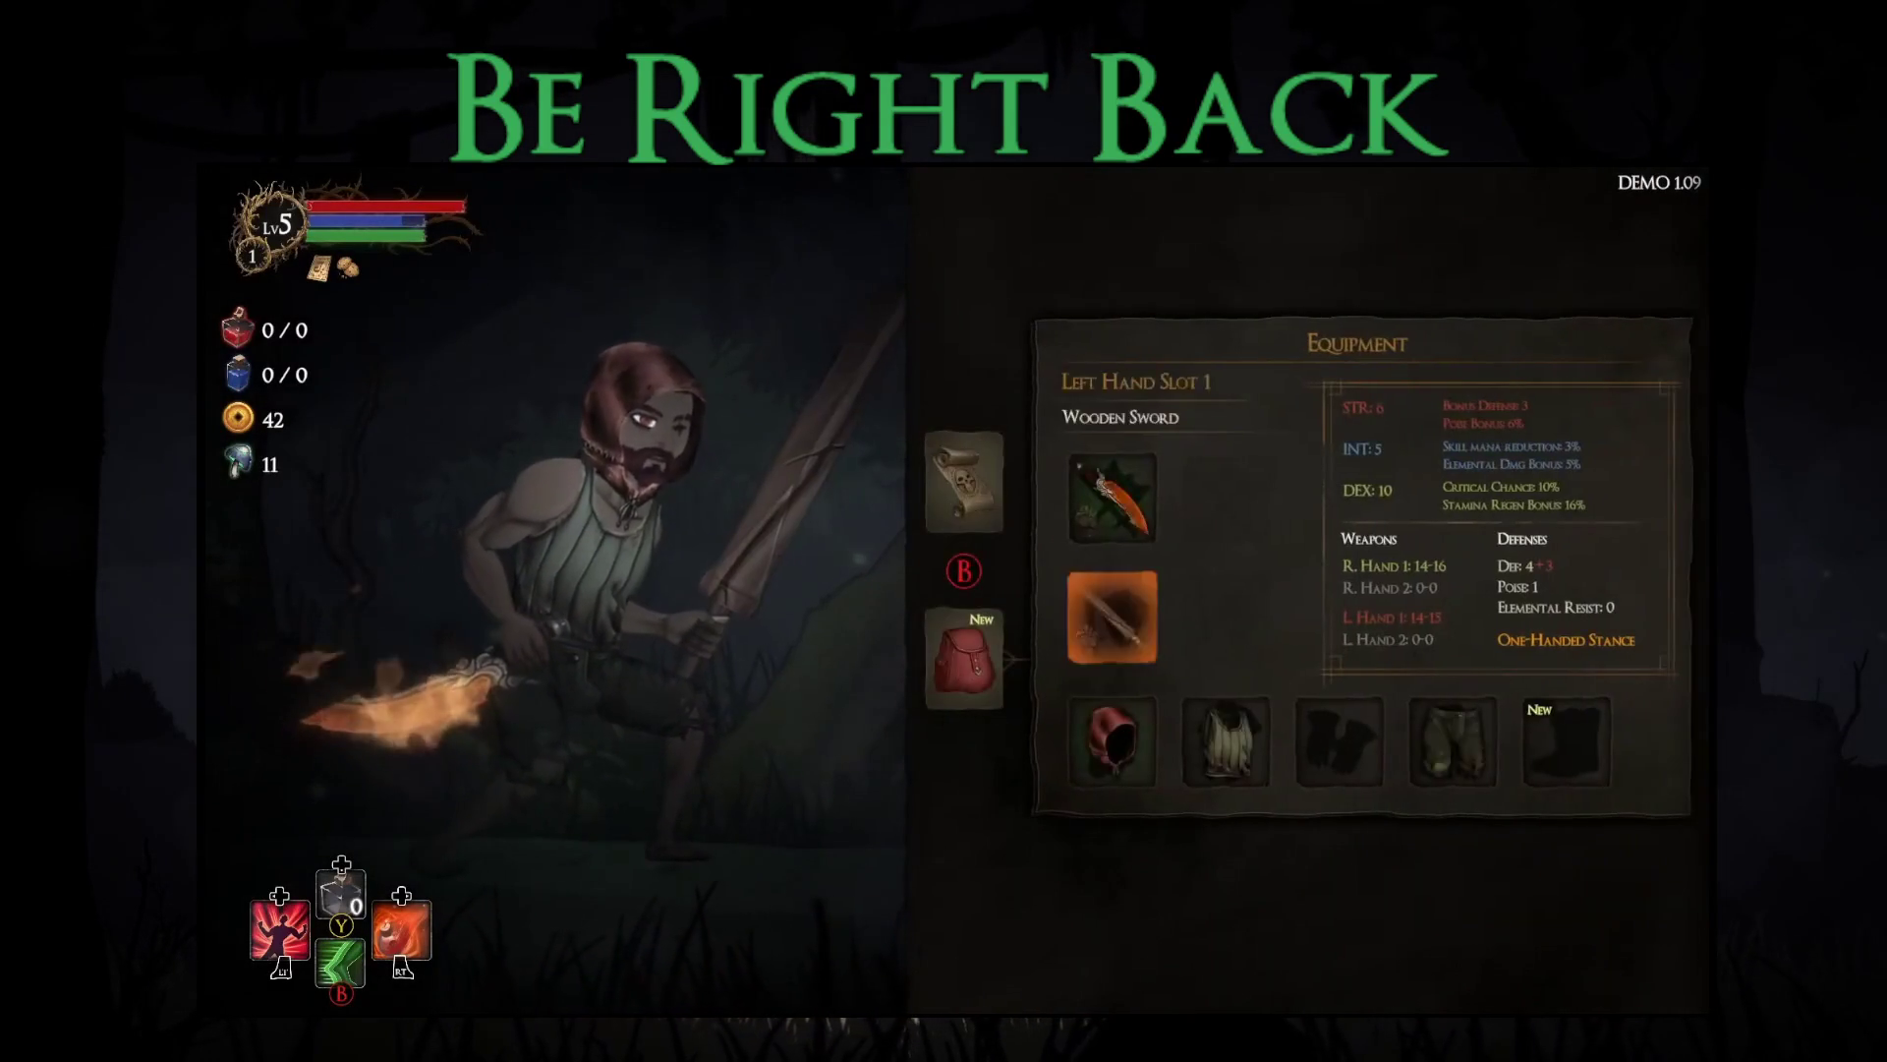
key(Return)
key(Right)
key(Return)
Step: Equip the Guard's Boots from the boots inventory
key(Down)
key(Down)
key(Right)
key(Right)
key(Right)
key(Right)
key(Return)
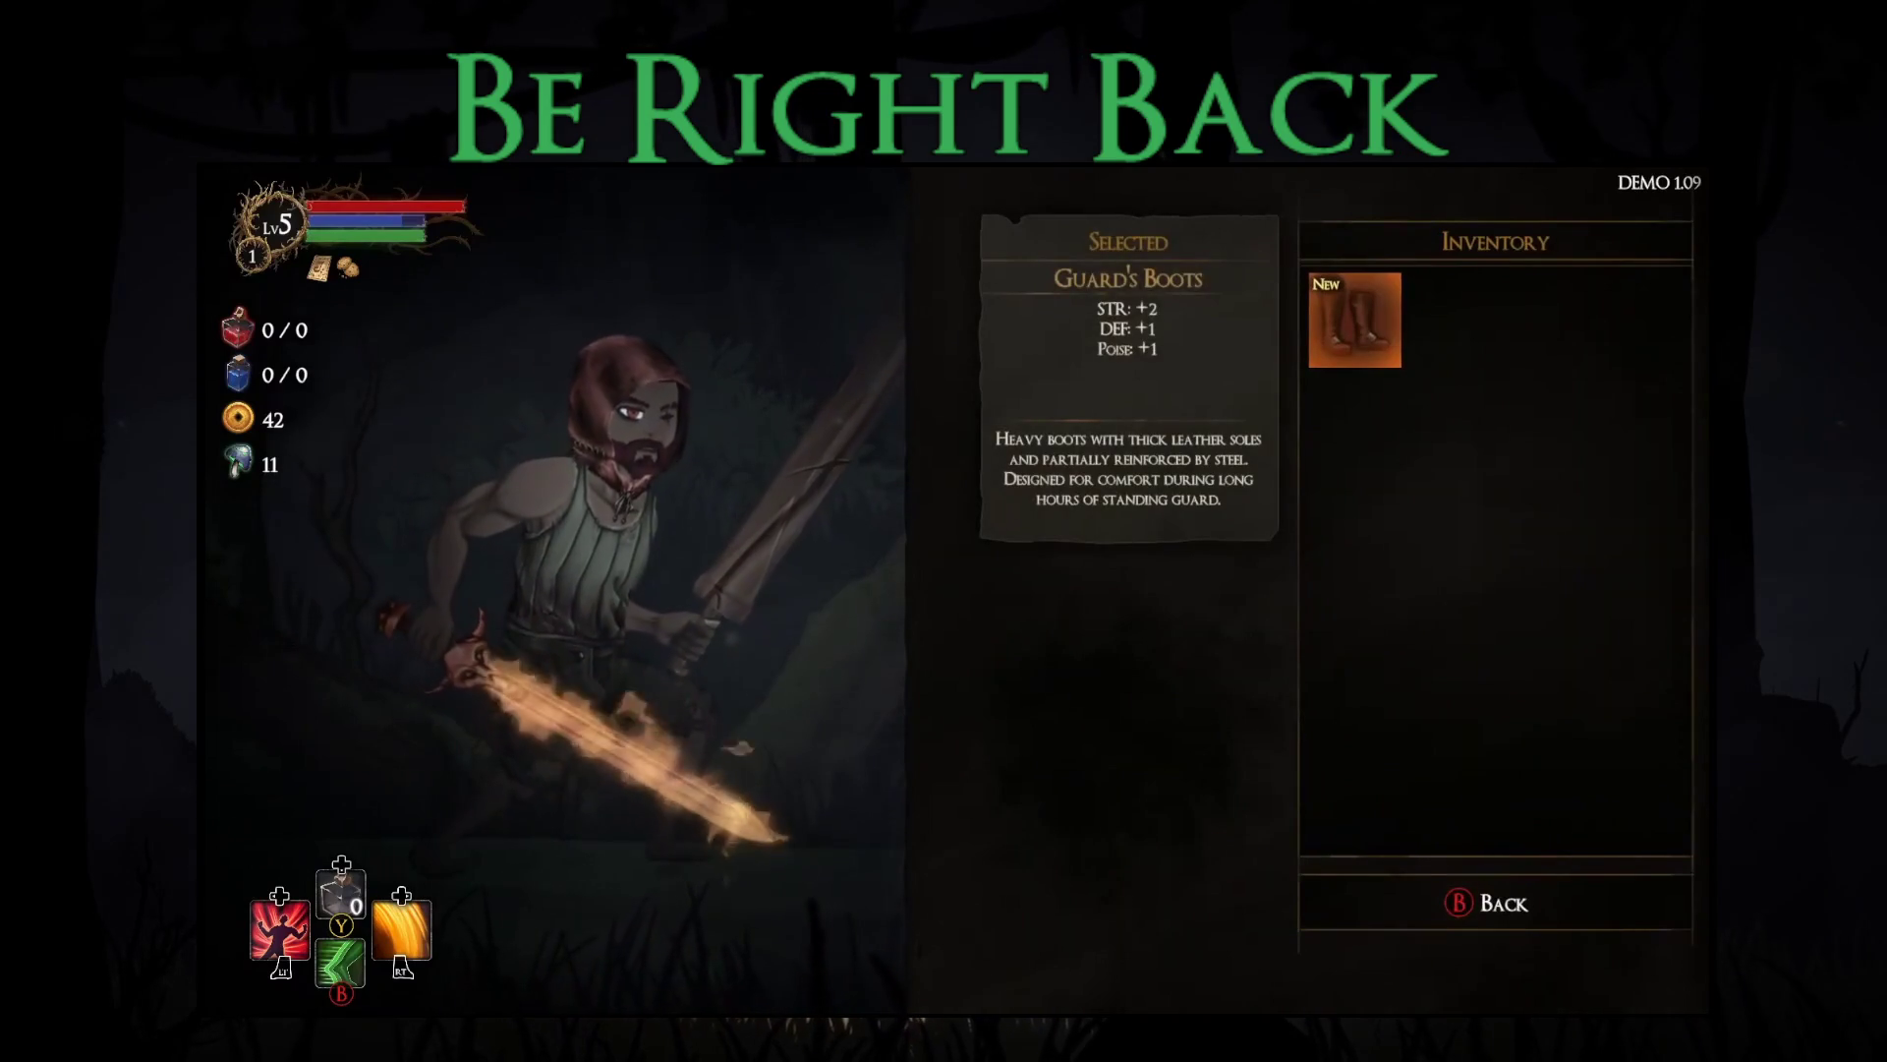
key(Return)
key(Escape)
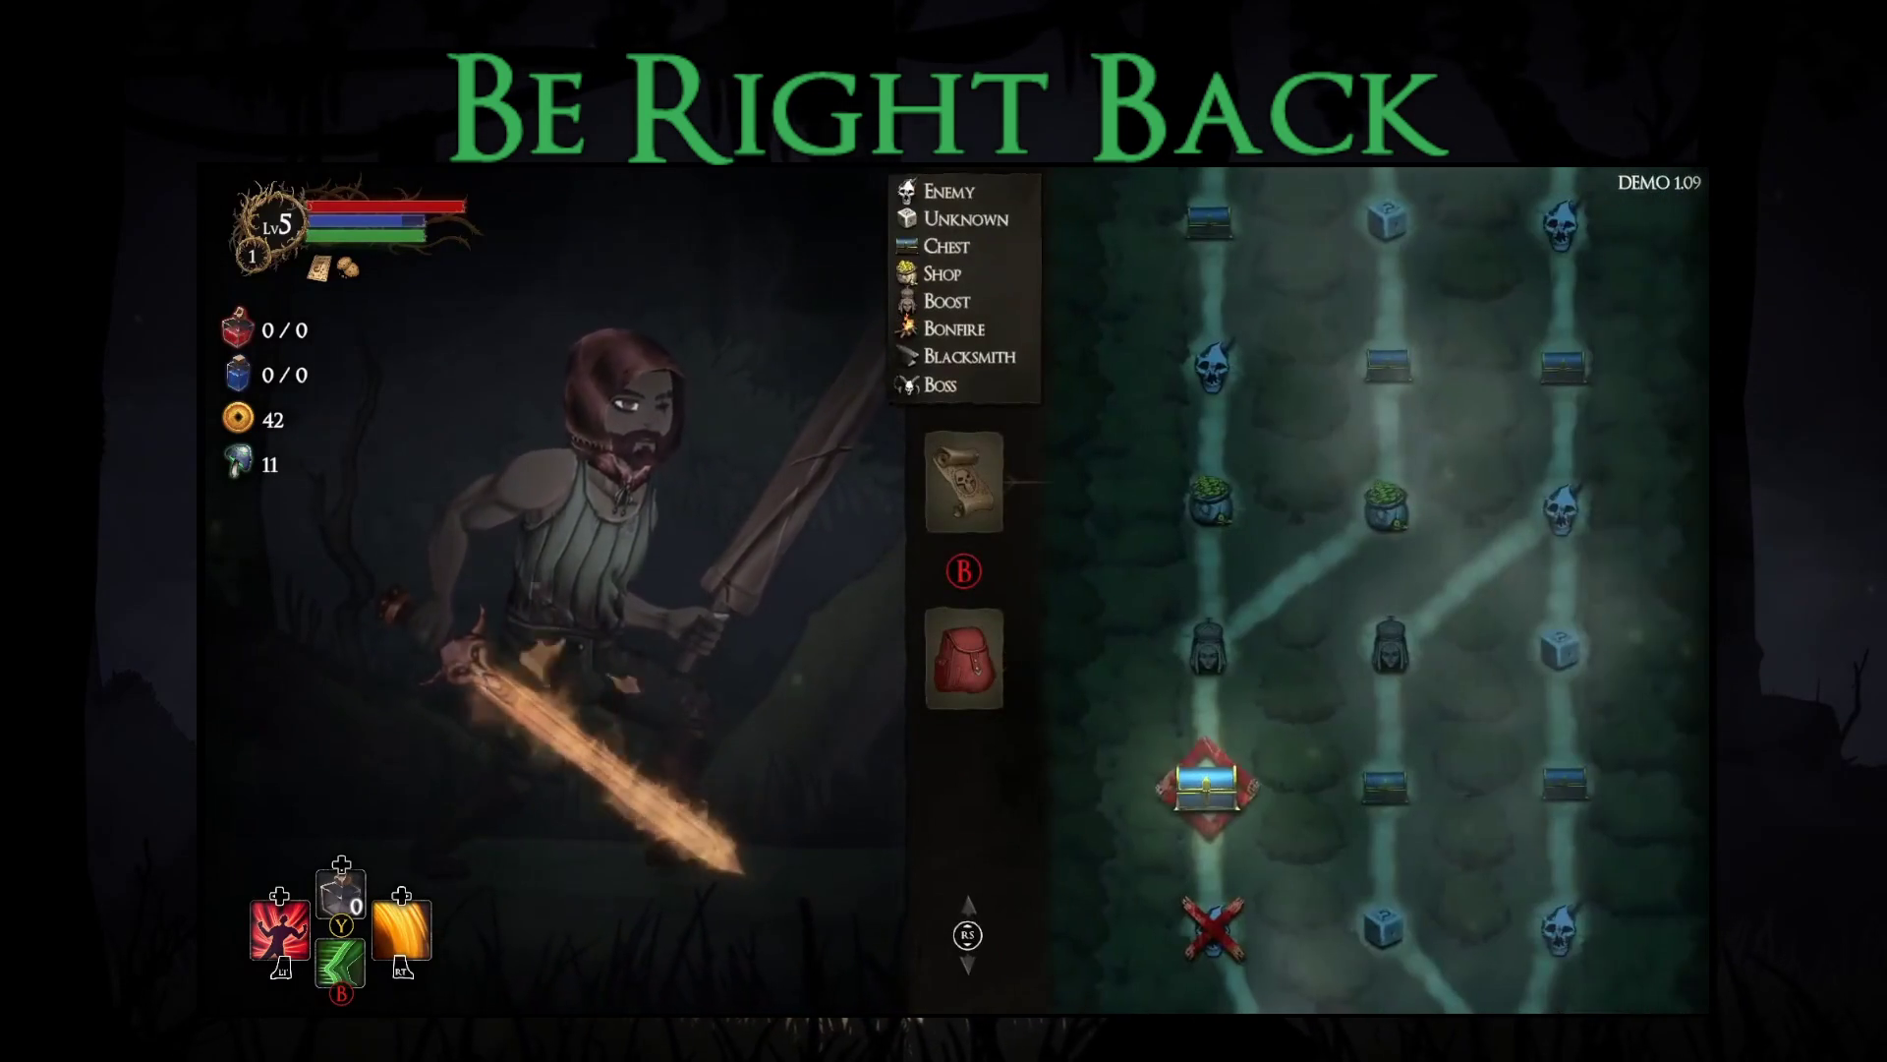
Step: Run right into the next forest area and open the chest
key(Escape)
key(Right)
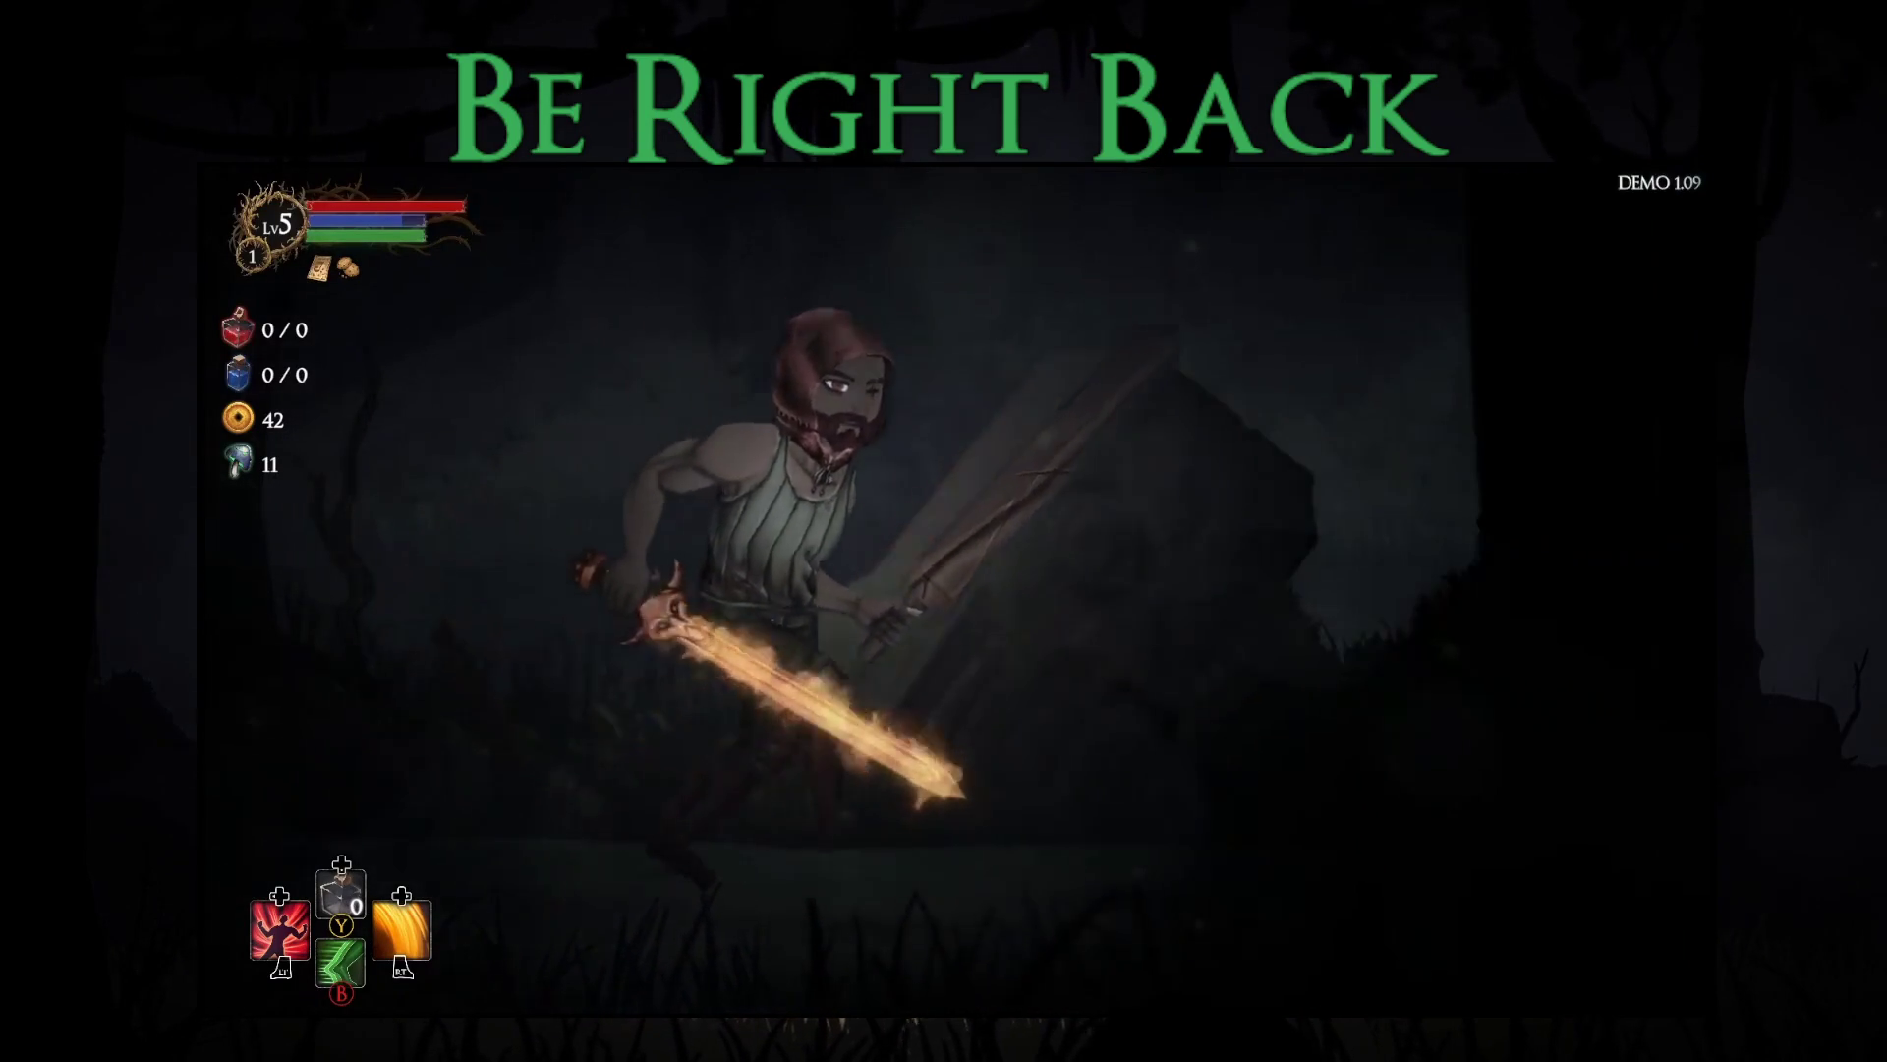
key(Right)
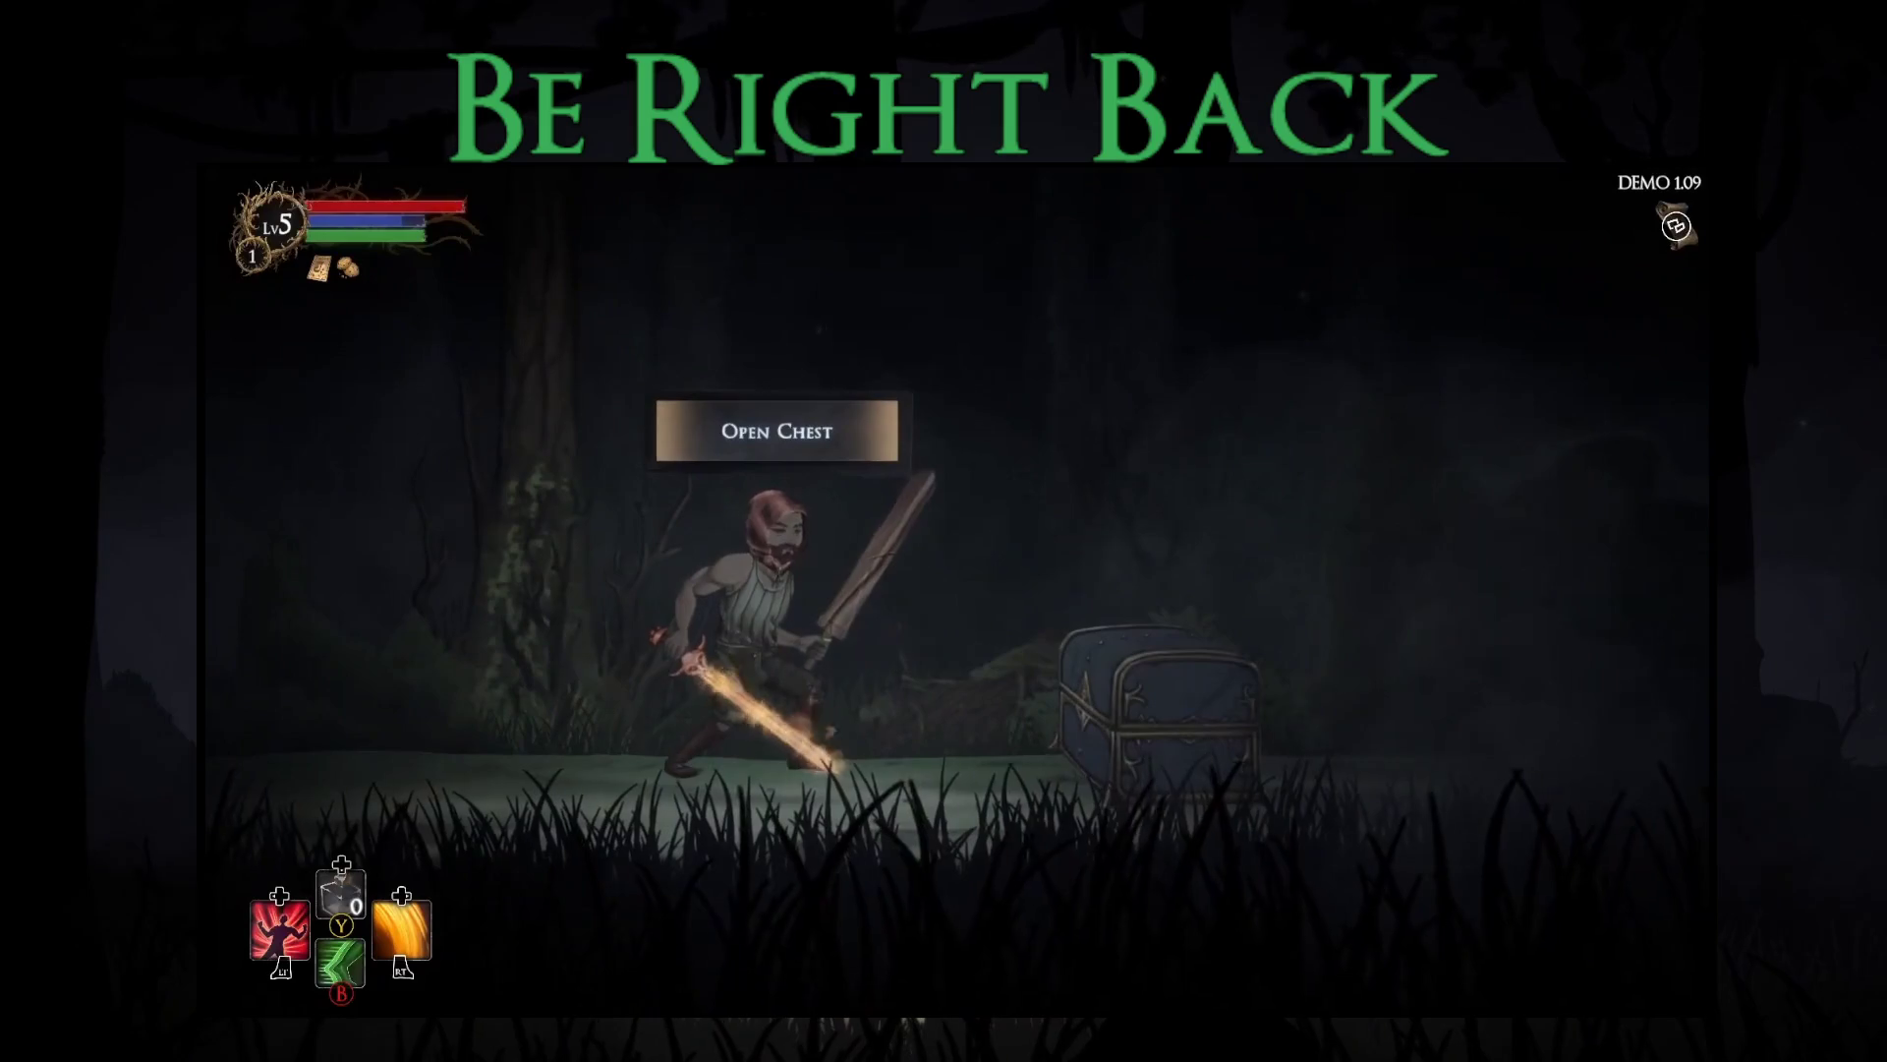
key(e)
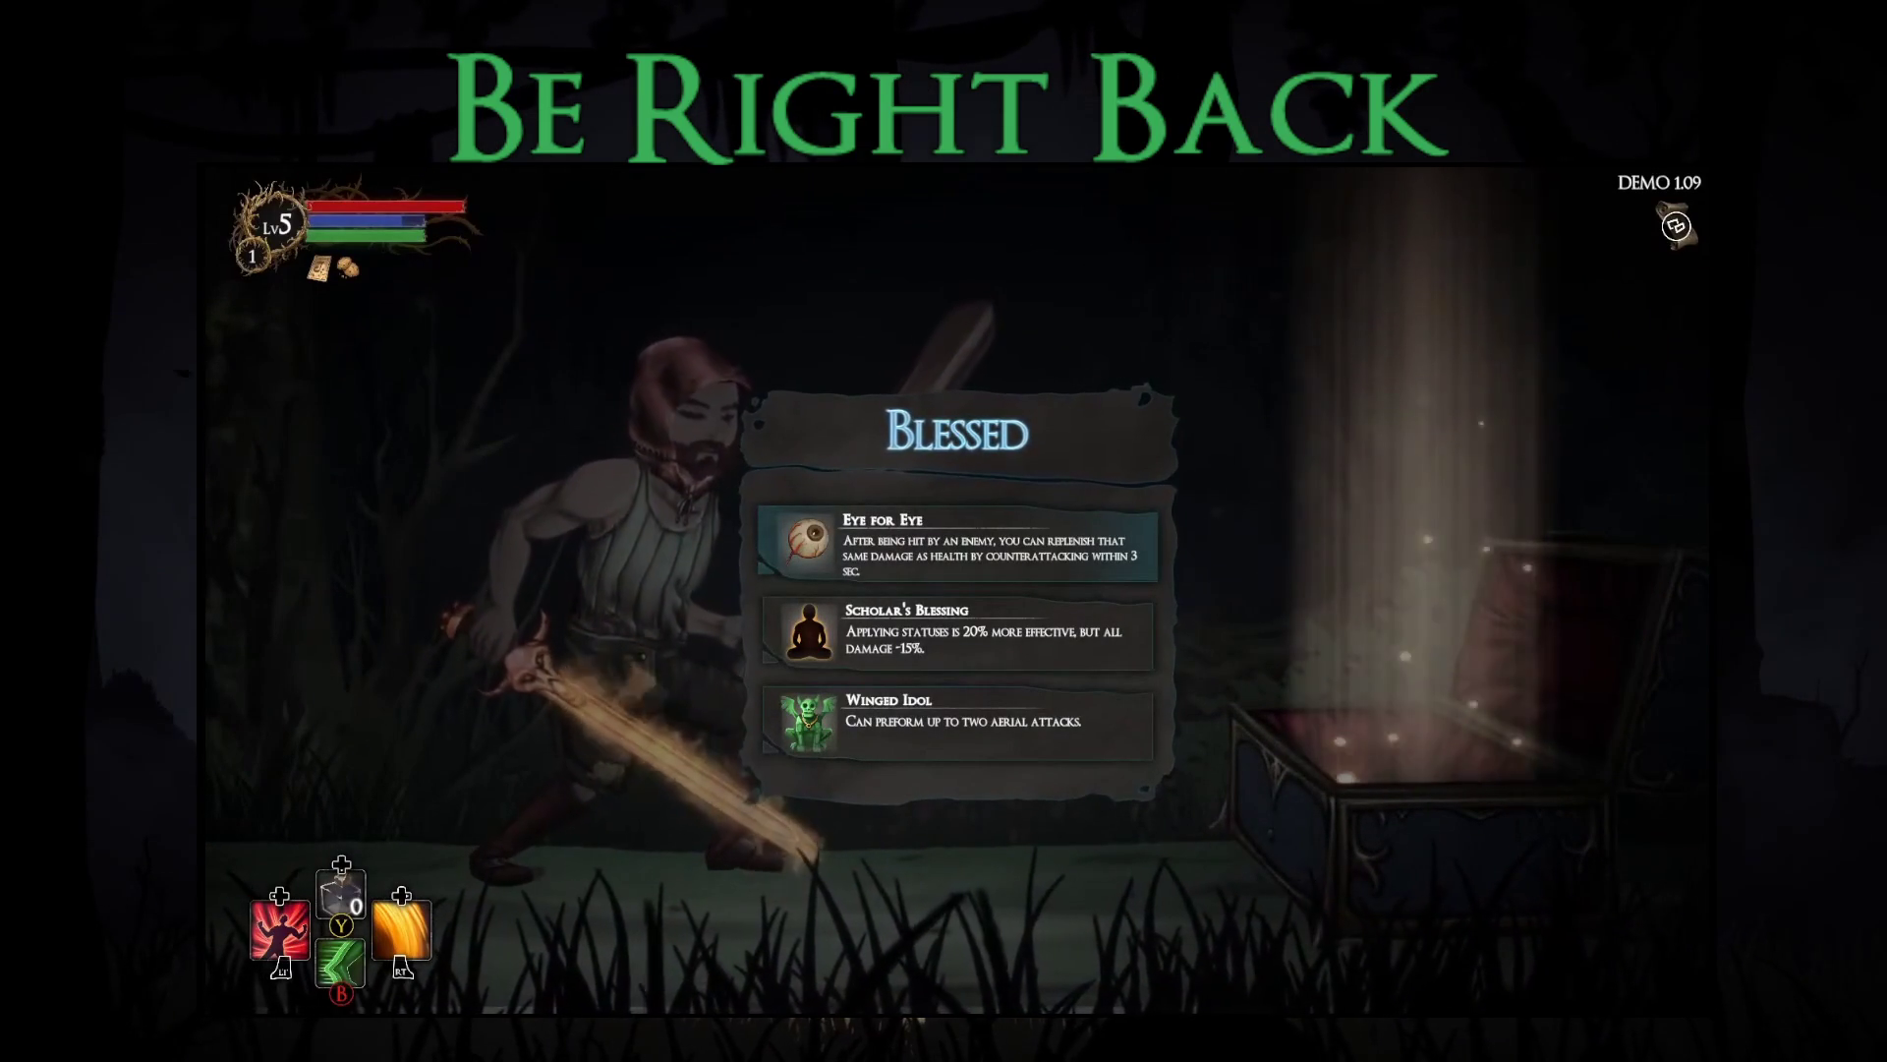
Step: Move past Scholar's Blessing and take the Winged Idol blessing
key(Down)
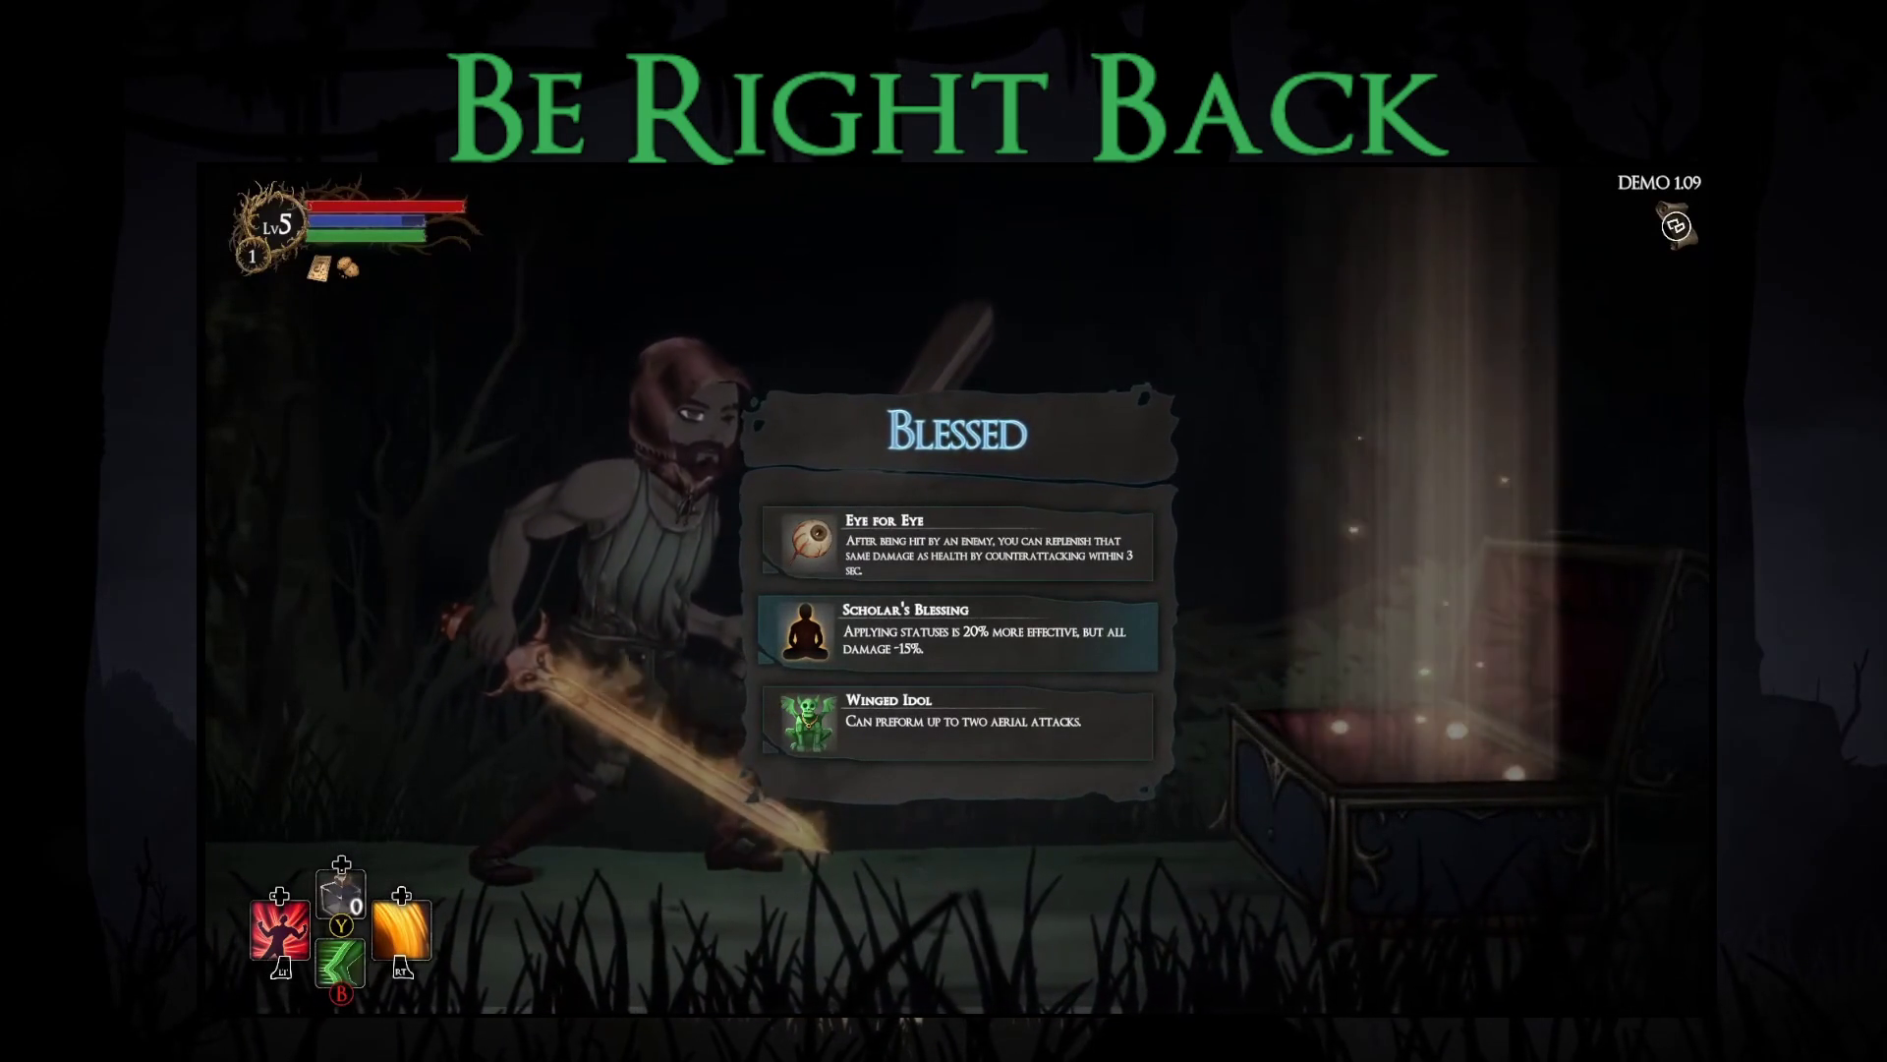
key(Down)
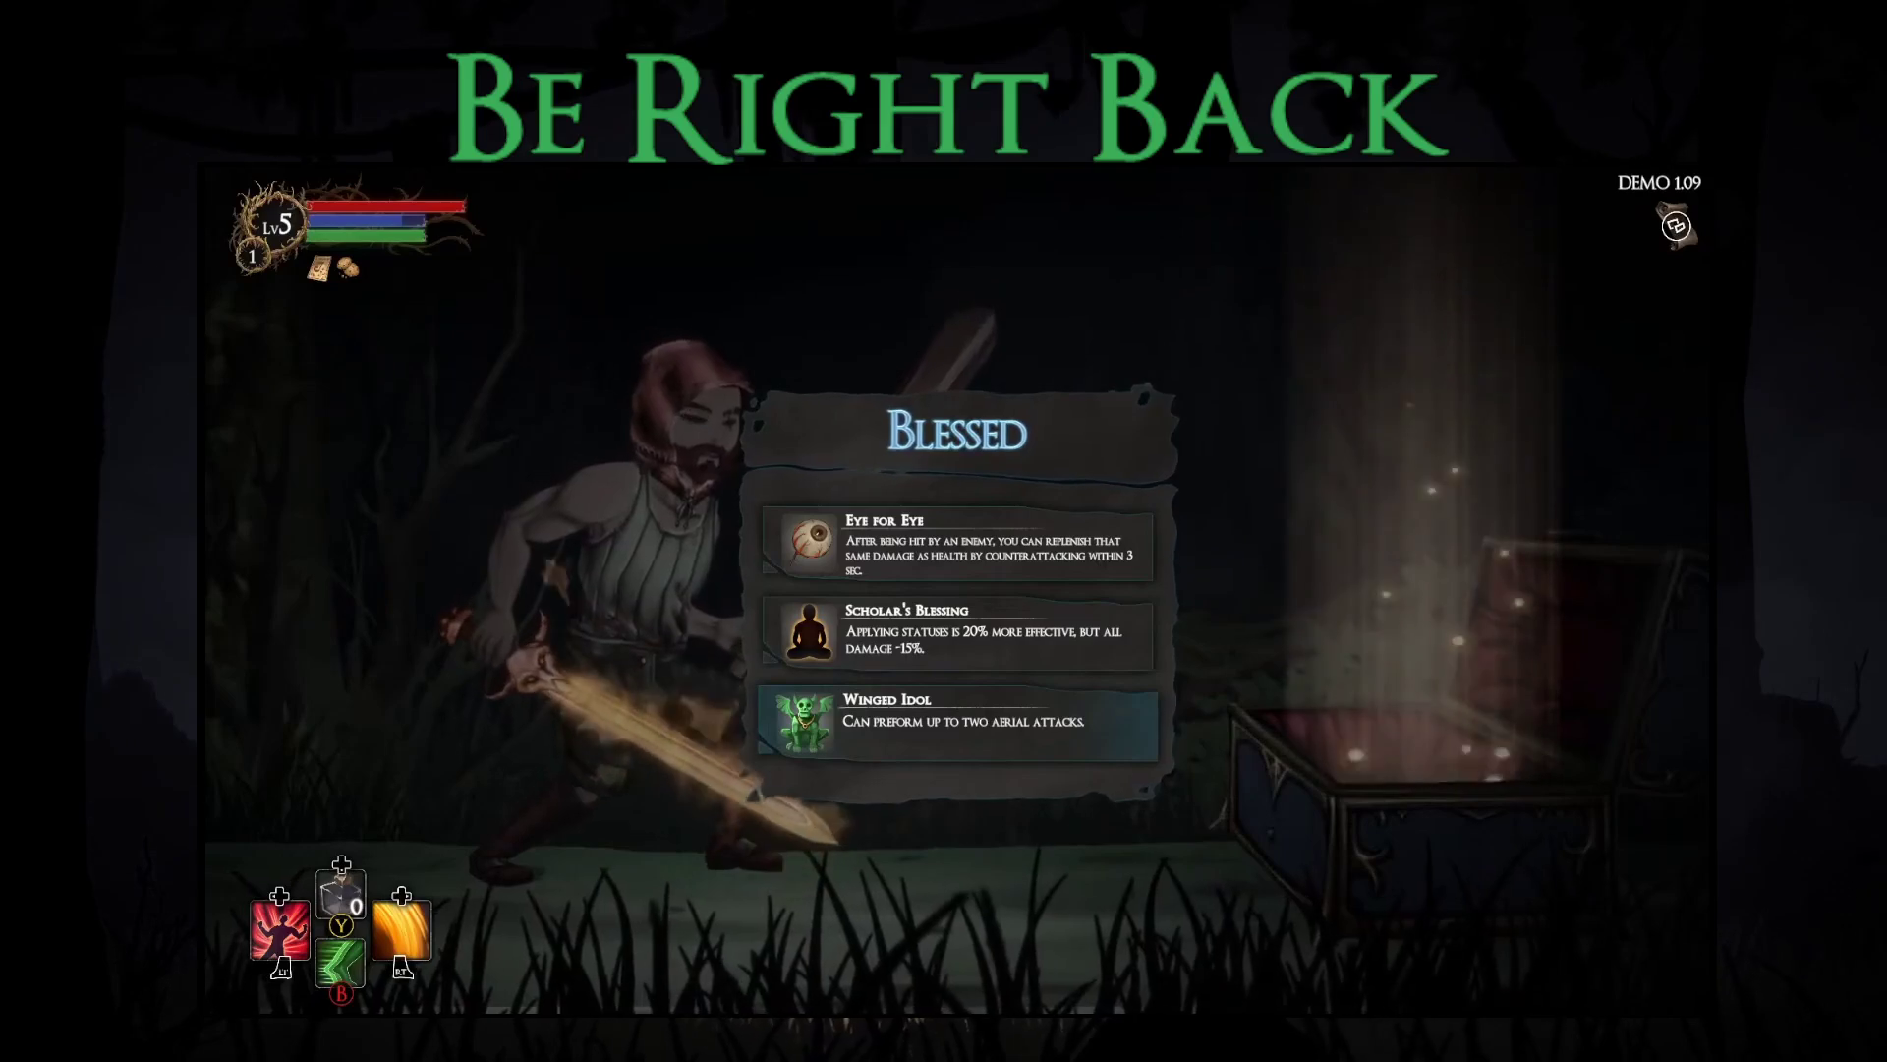
key(Return)
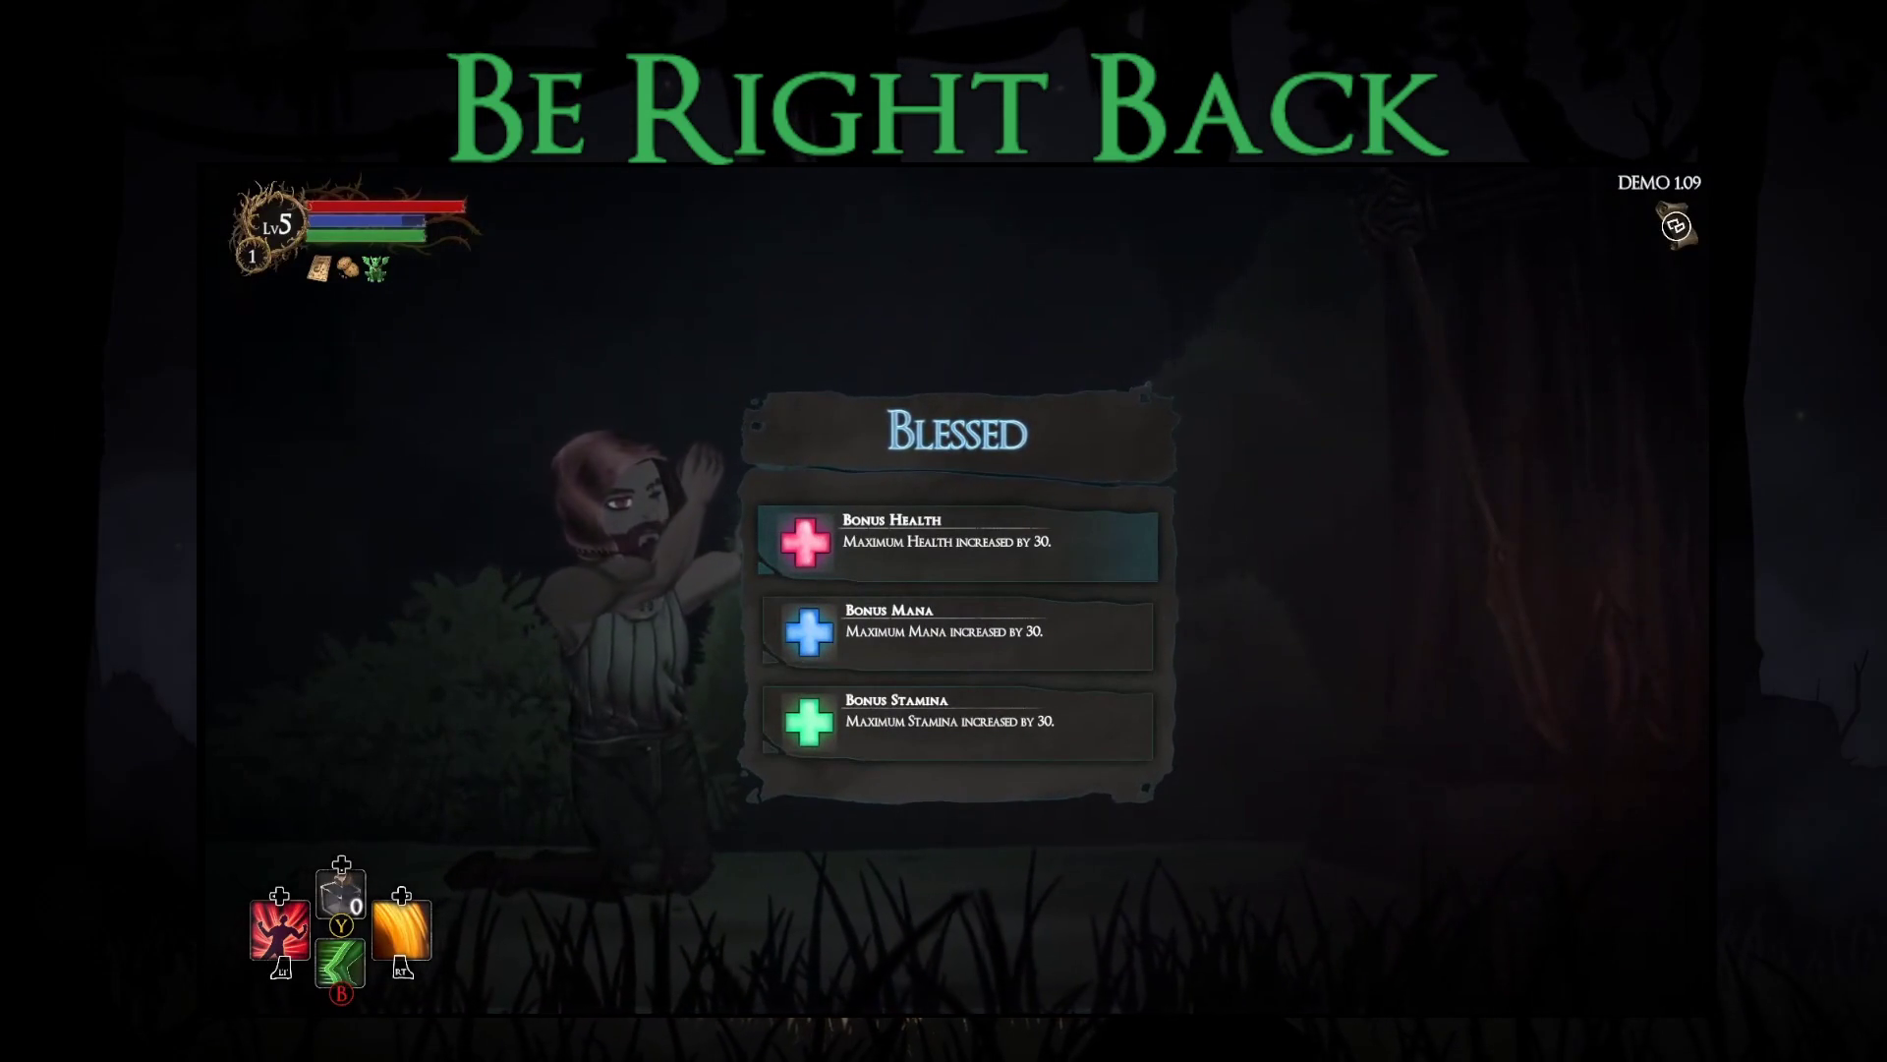
Step: Take the Bonus Health blessing instead of Bonus Mana for +30 maximum health
key(Down)
key(Up)
key(Return)
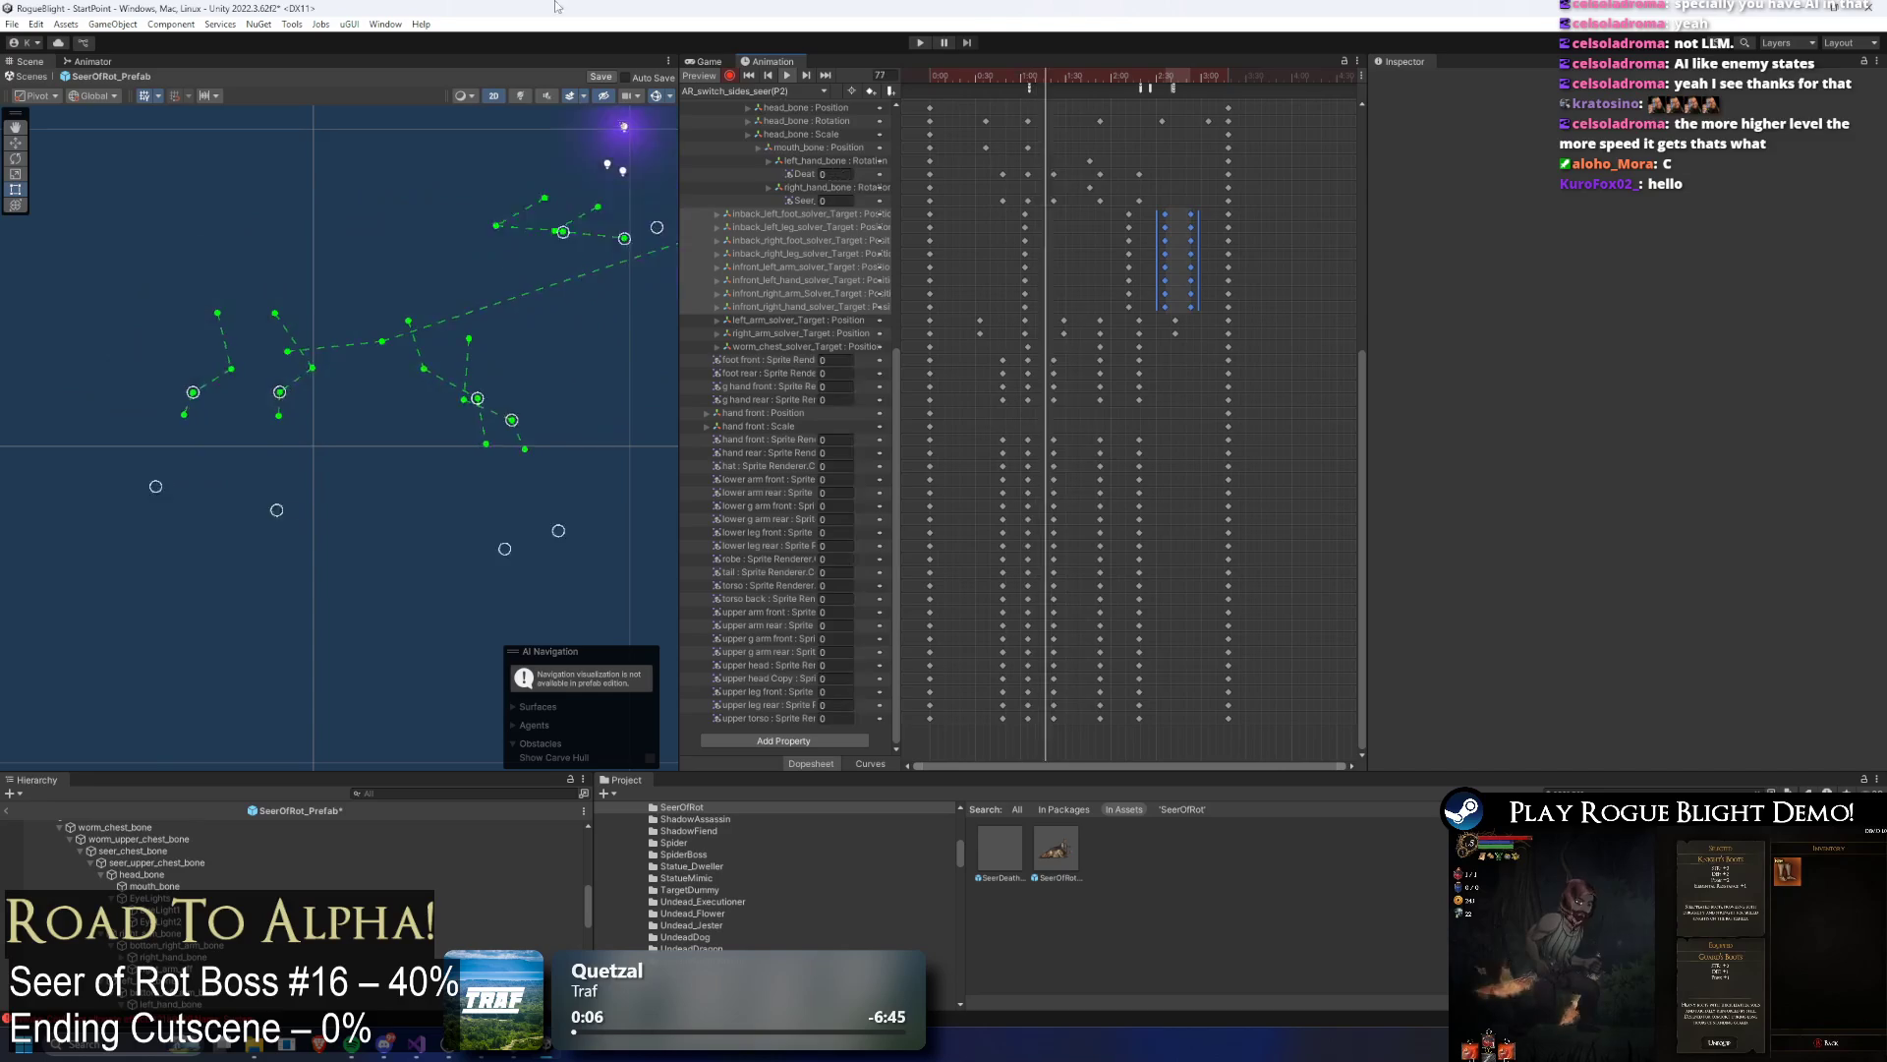
Step: Rearrange the Animator graph: lower the Cast Explosion states, move Any State and Exit beside AR Switch Sides
click(1009, 76)
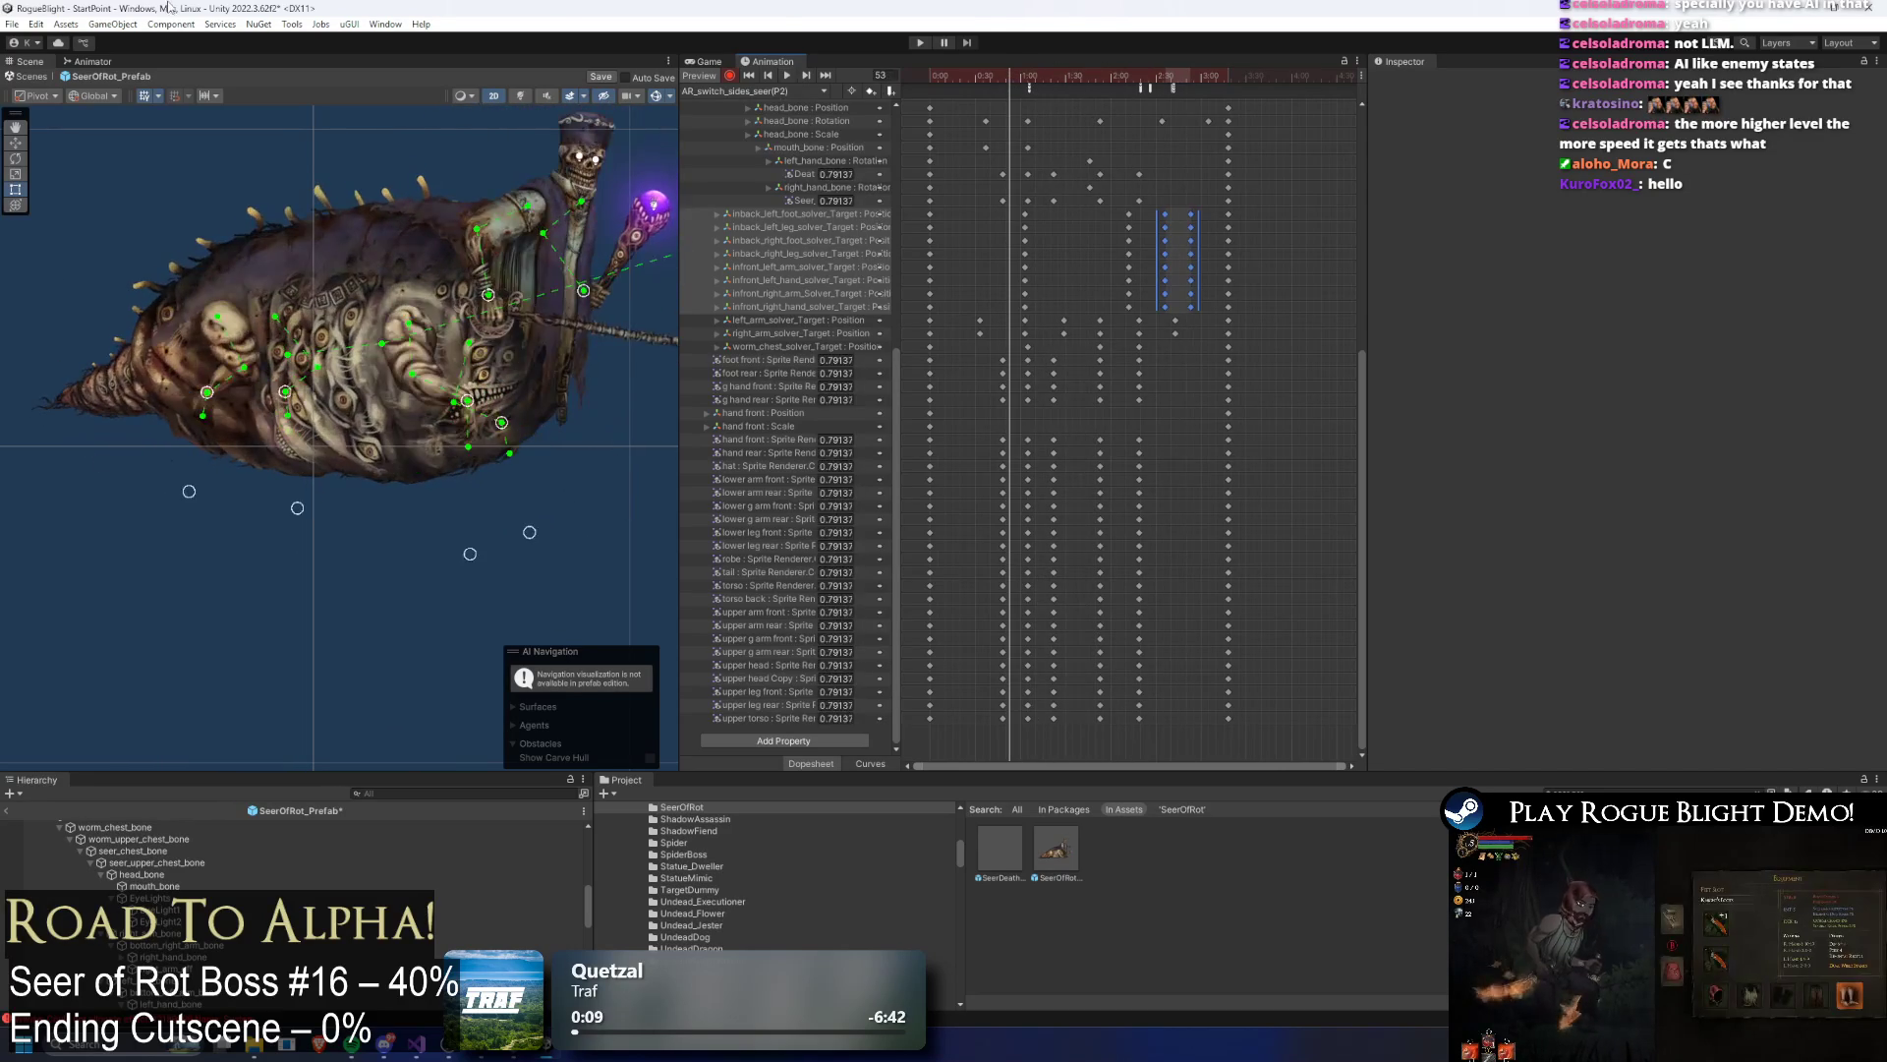
click(74, 61)
scroll(517, 337, up, 5)
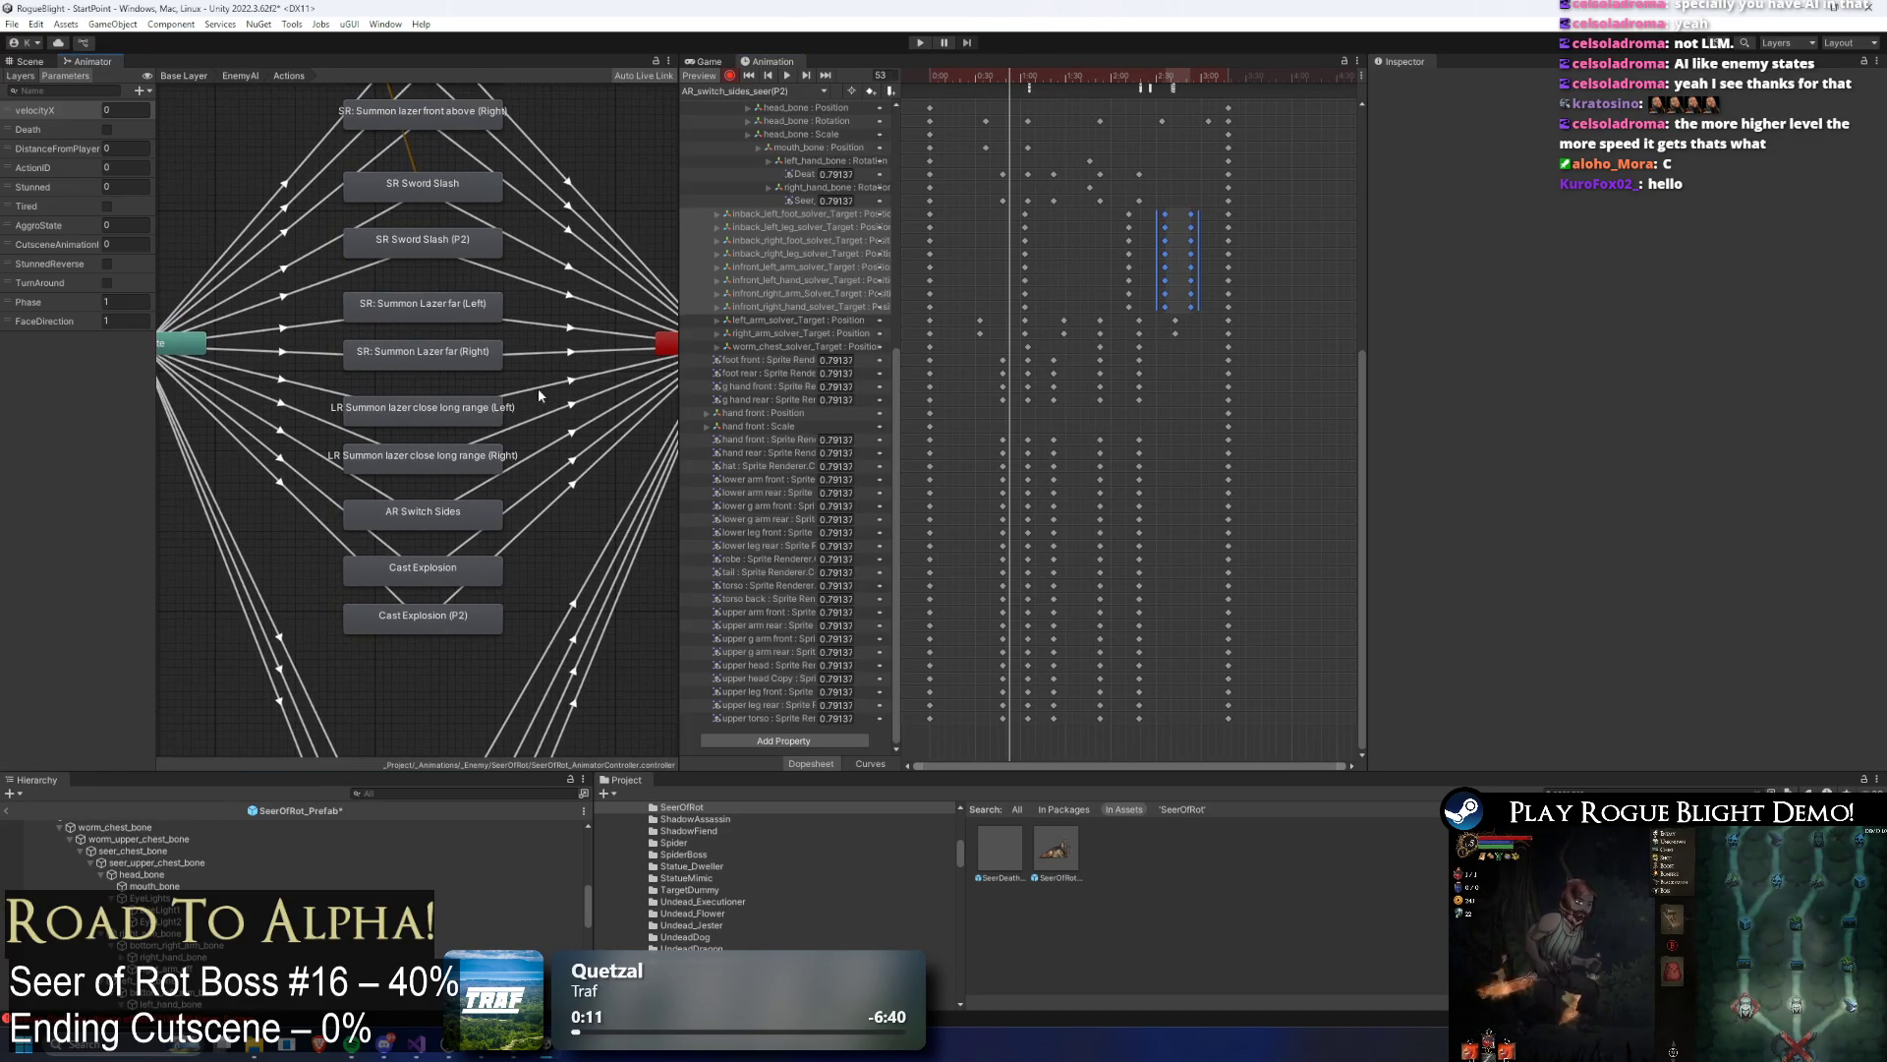
drag(484, 480, 482, 421)
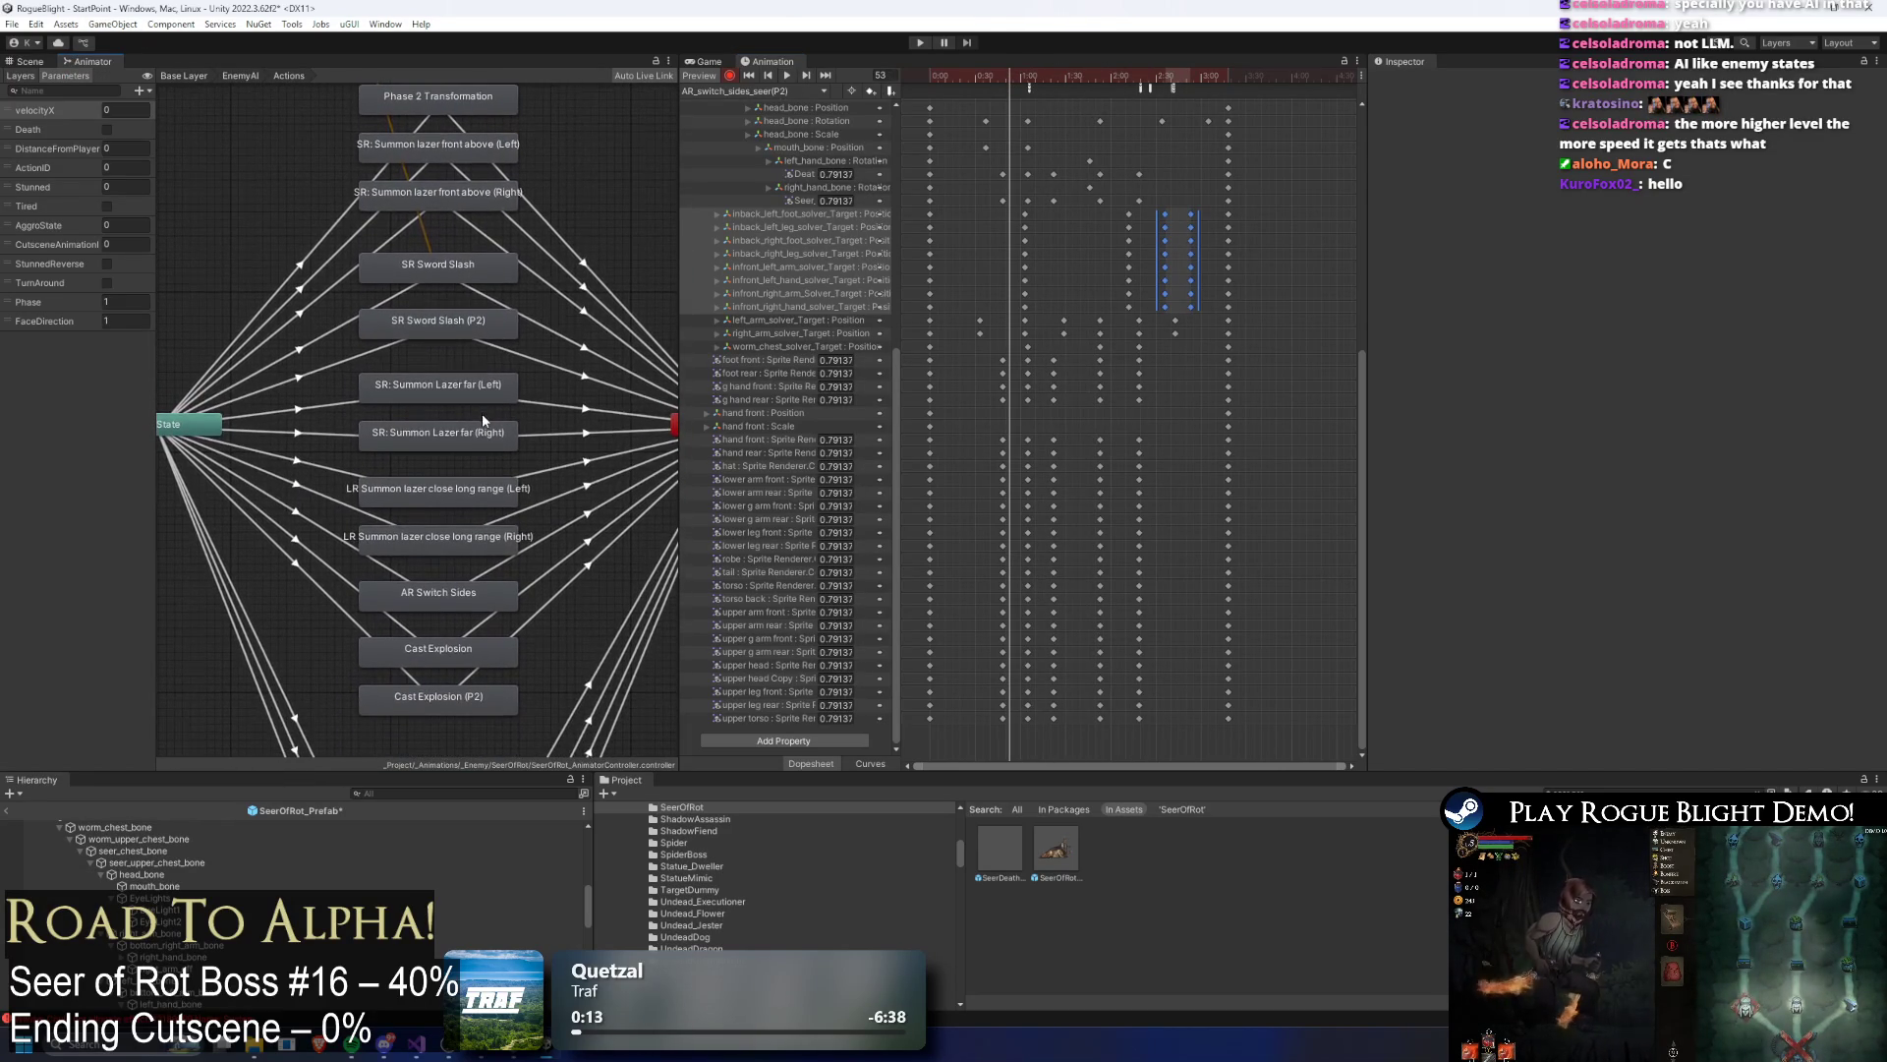
scroll(479, 329, down, 5)
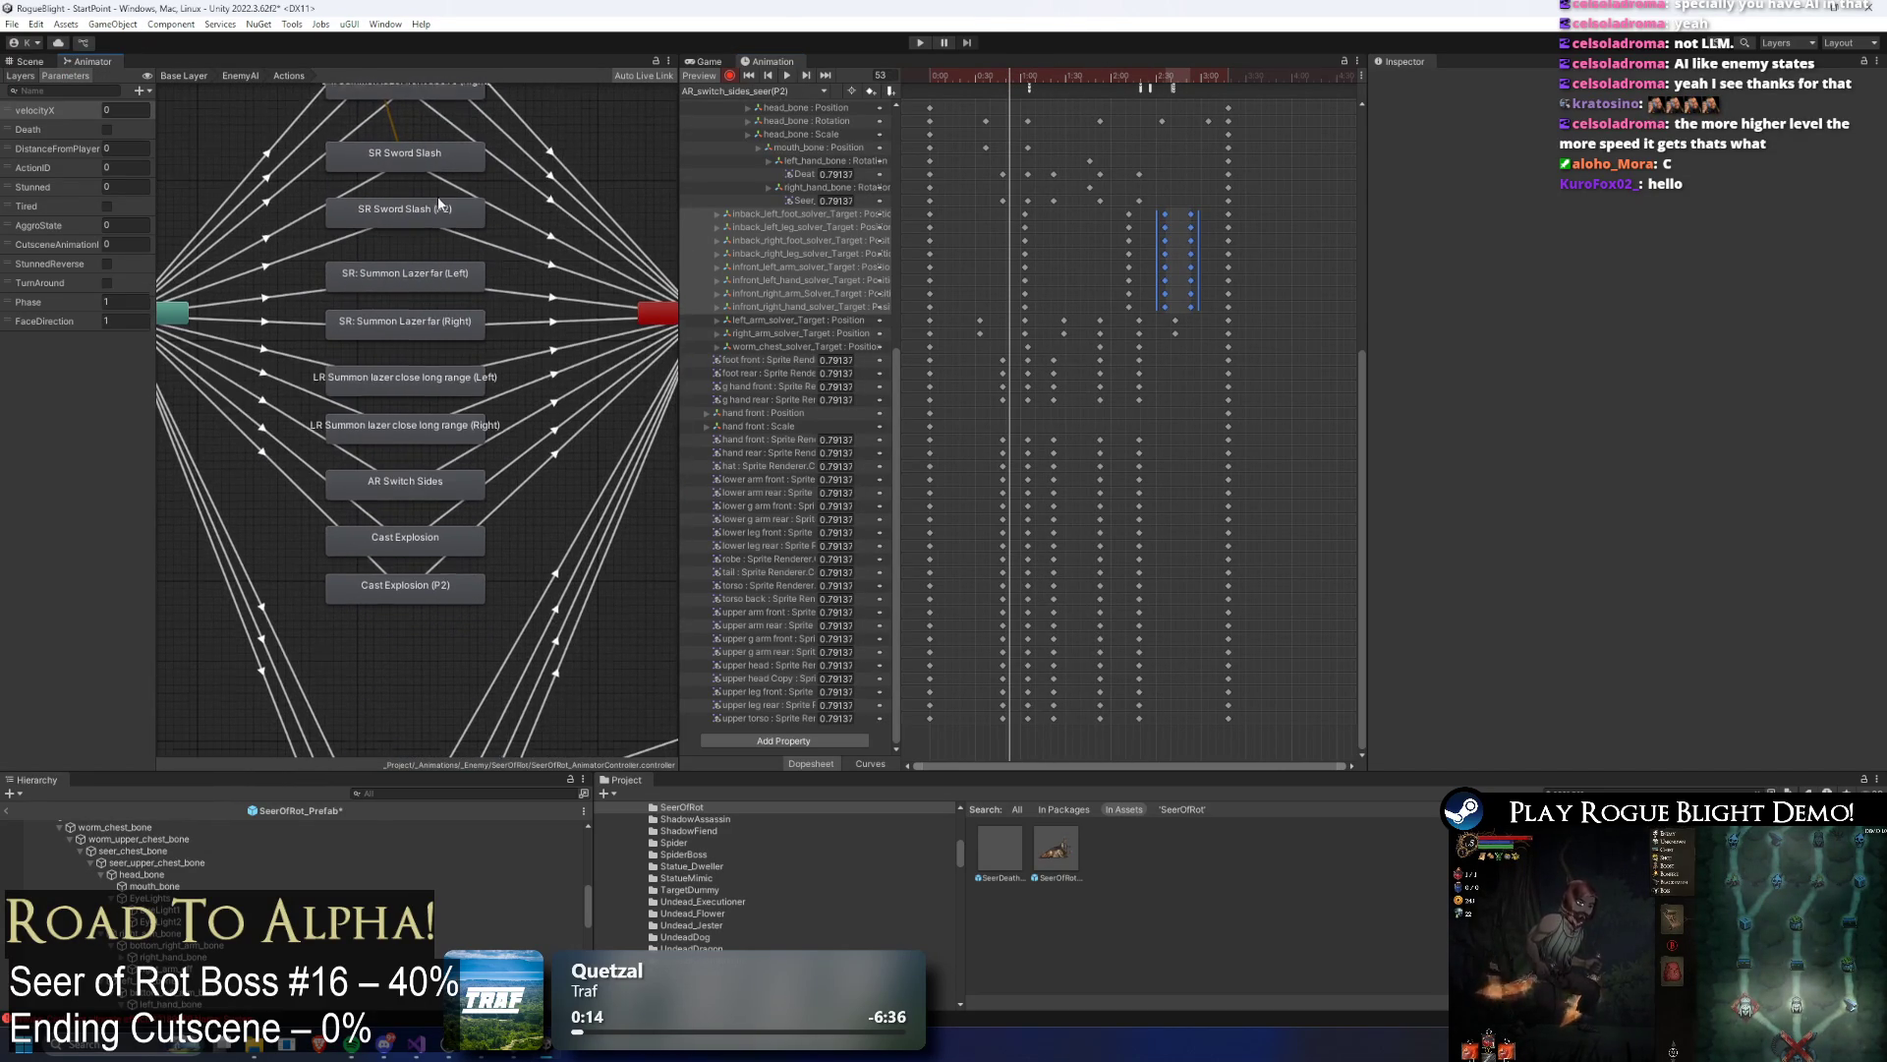
drag(403, 510, 403, 574)
drag(232, 373, 227, 500)
mouse_move(586, 373)
mouse_down()
mouse_move(576, 474)
mouse_move(551, 500)
mouse_move(177, 479)
mouse_up()
Step: Duplicate the AR Switch Sides state into AR Switch Sides 0
key(super)
key(Escape)
click(386, 279)
scroll(387, 279, down, 5)
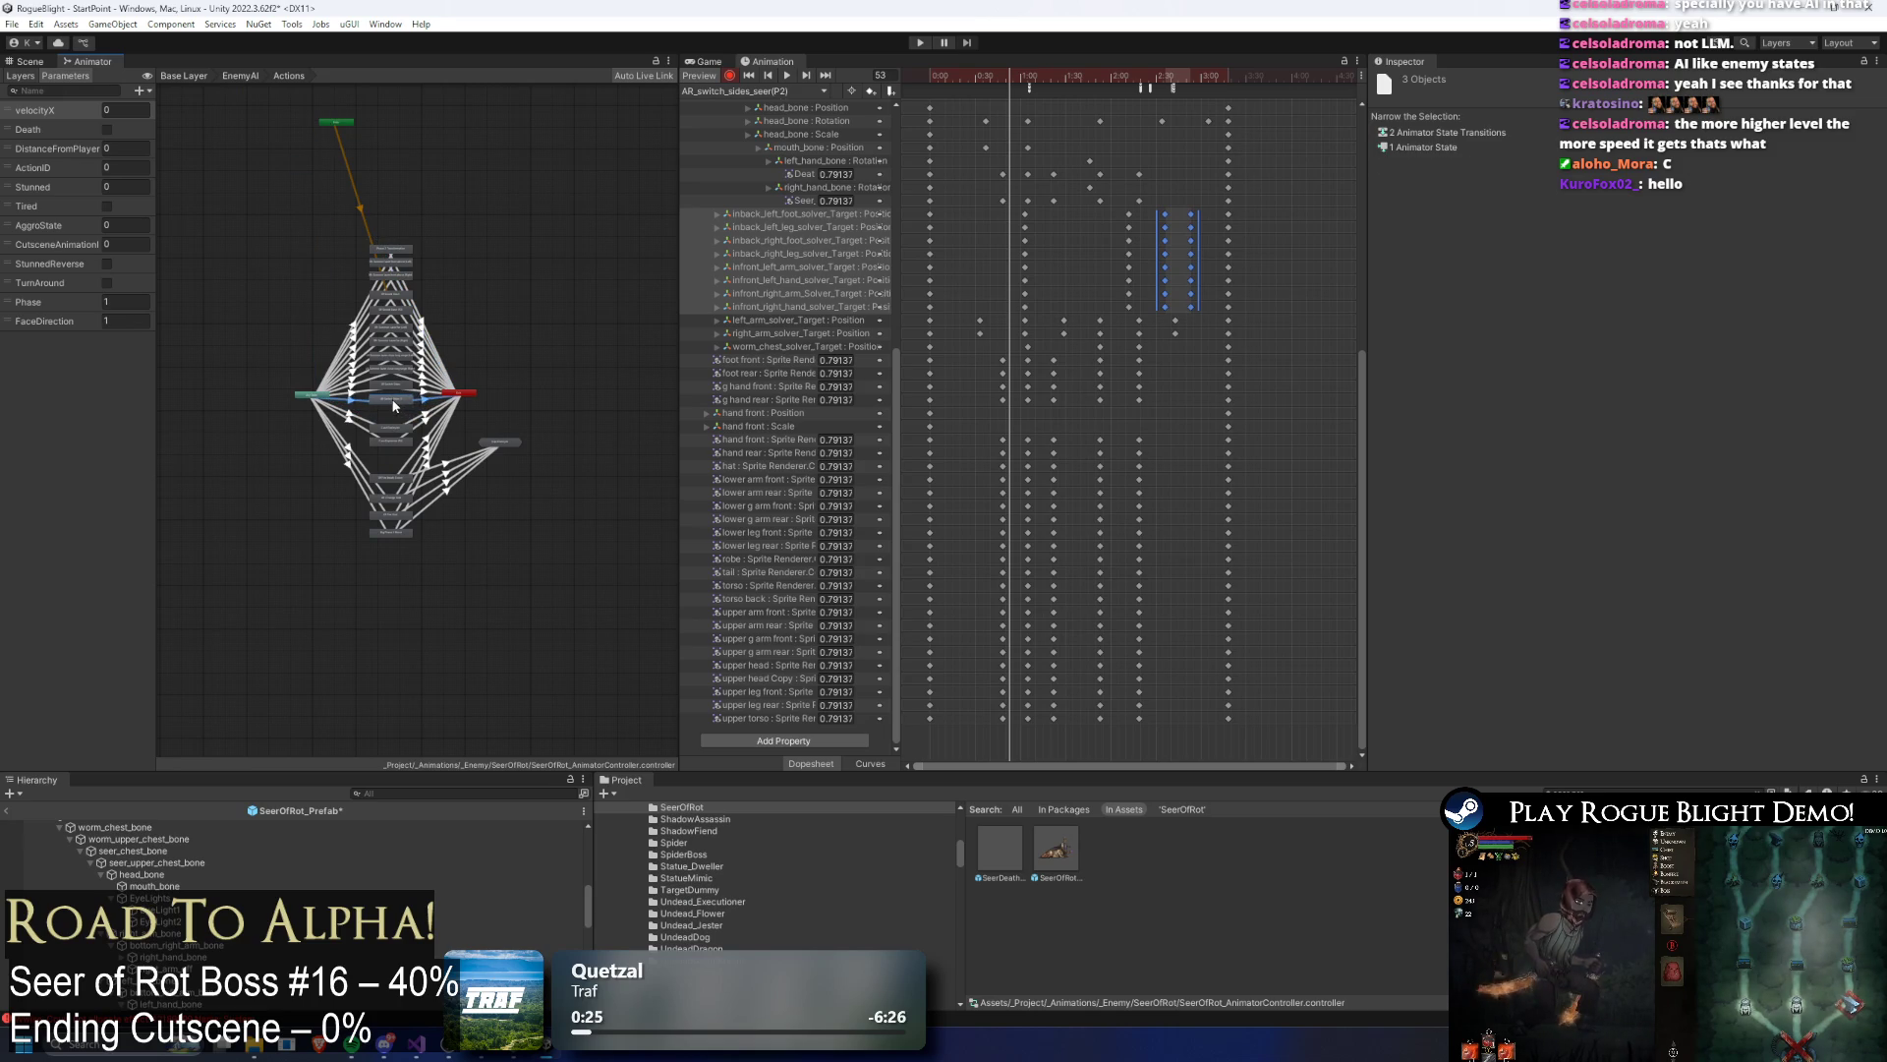
scroll(395, 399, up, 10)
click(416, 325)
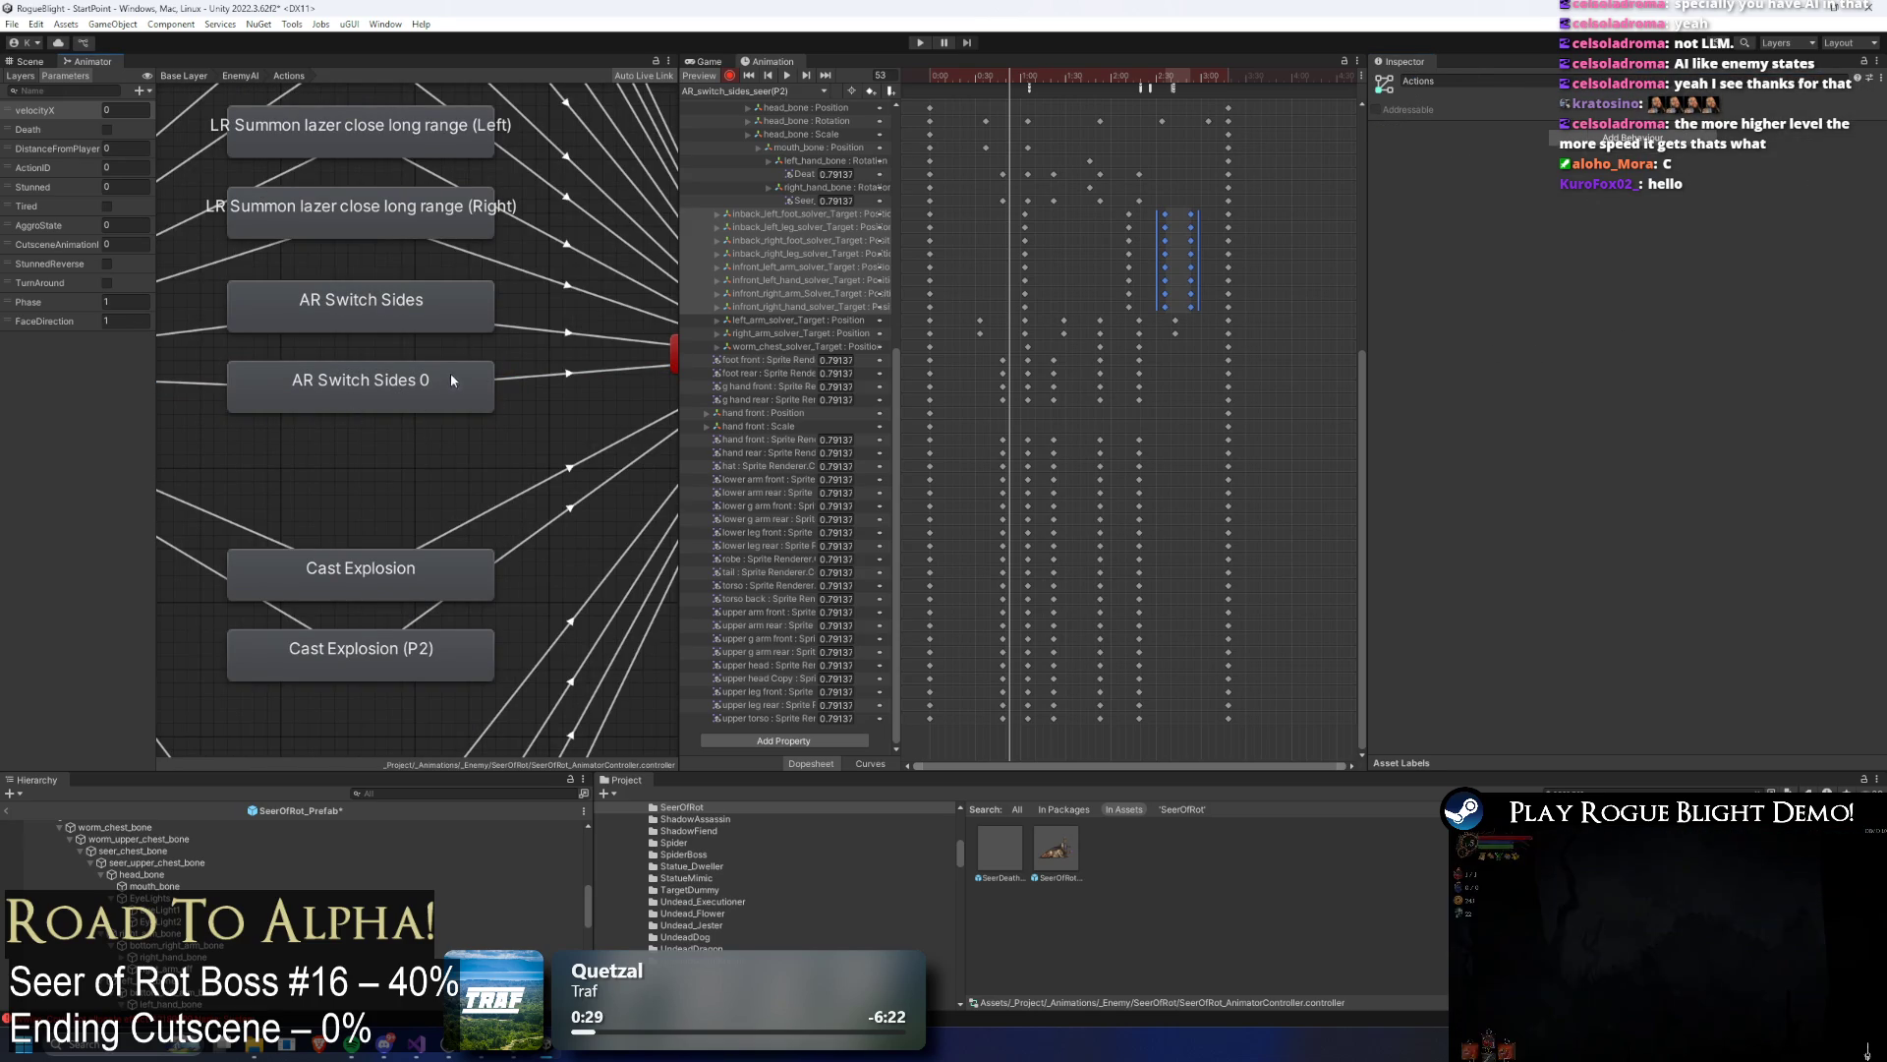
Step: Rename the copied state from 'AR Switch Sides 0' to 'AR Switch Sides (P2)'
click(325, 398)
click(1565, 81)
key(BackSpace)
key(BackSpace)
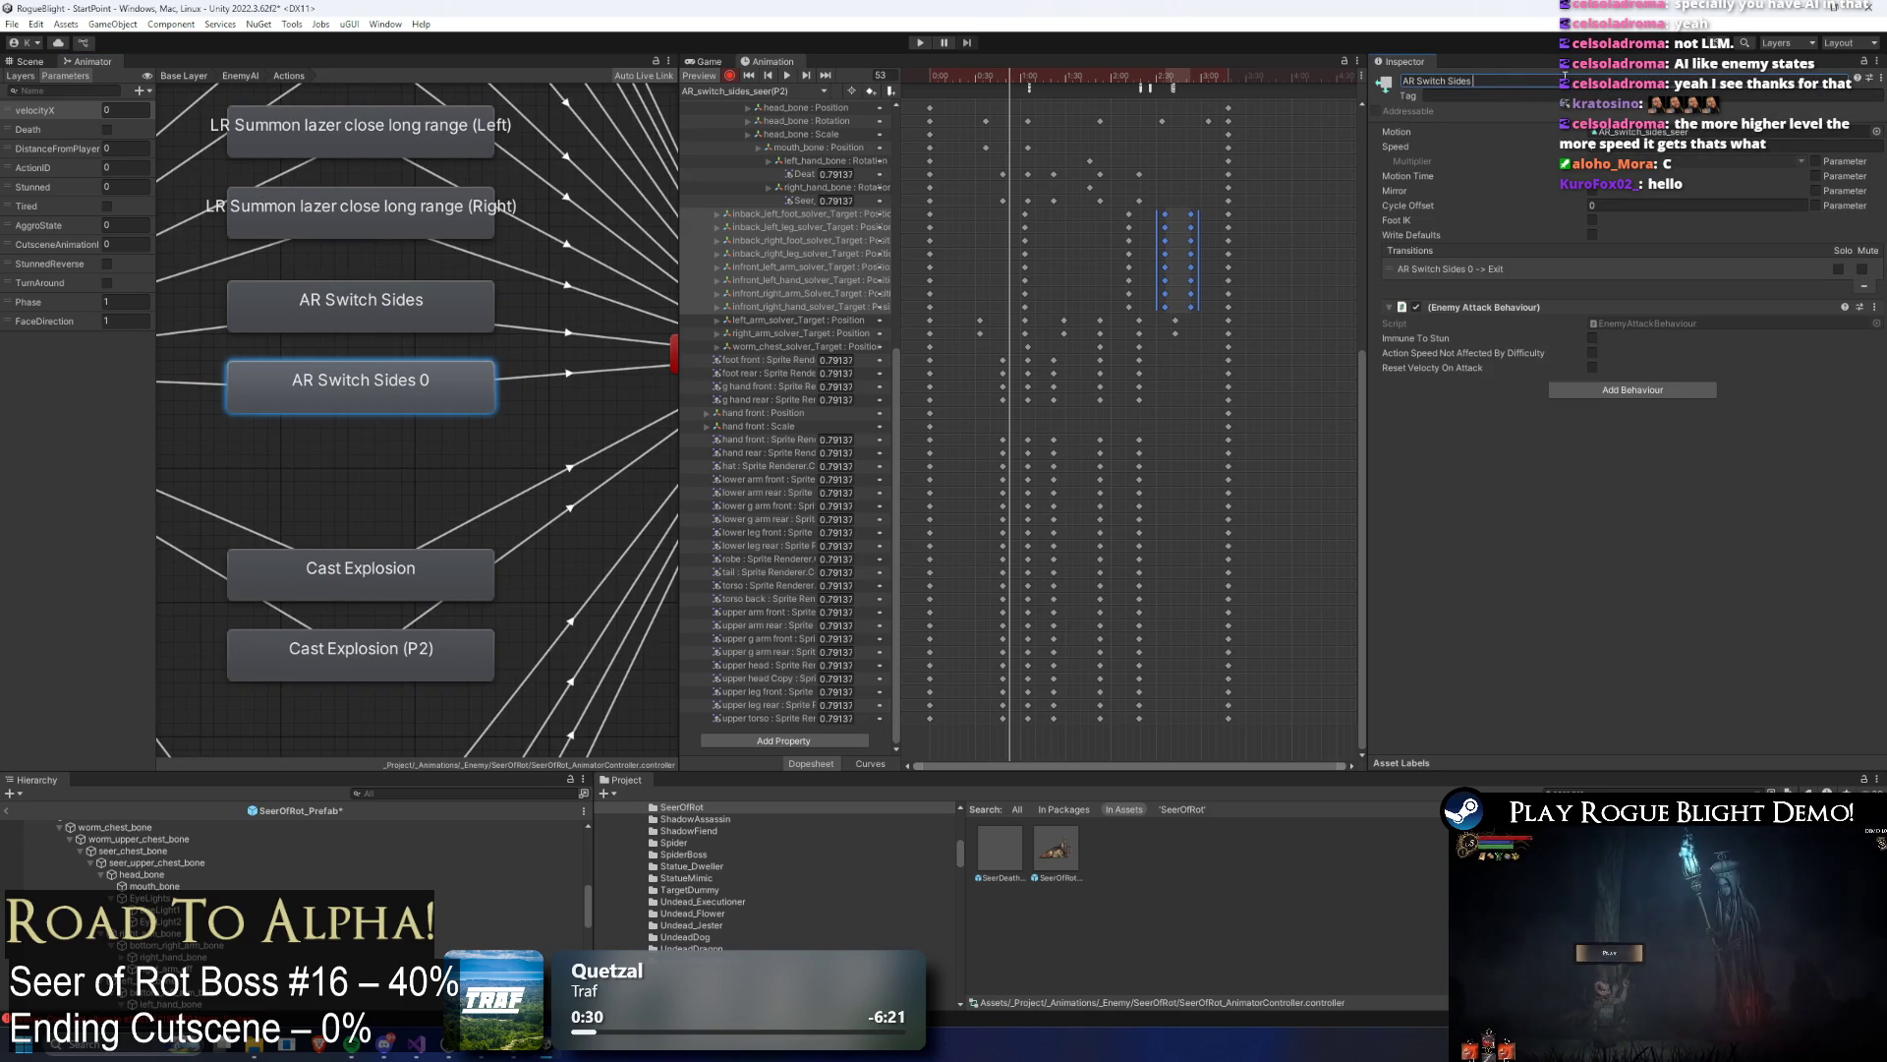
text((P2)
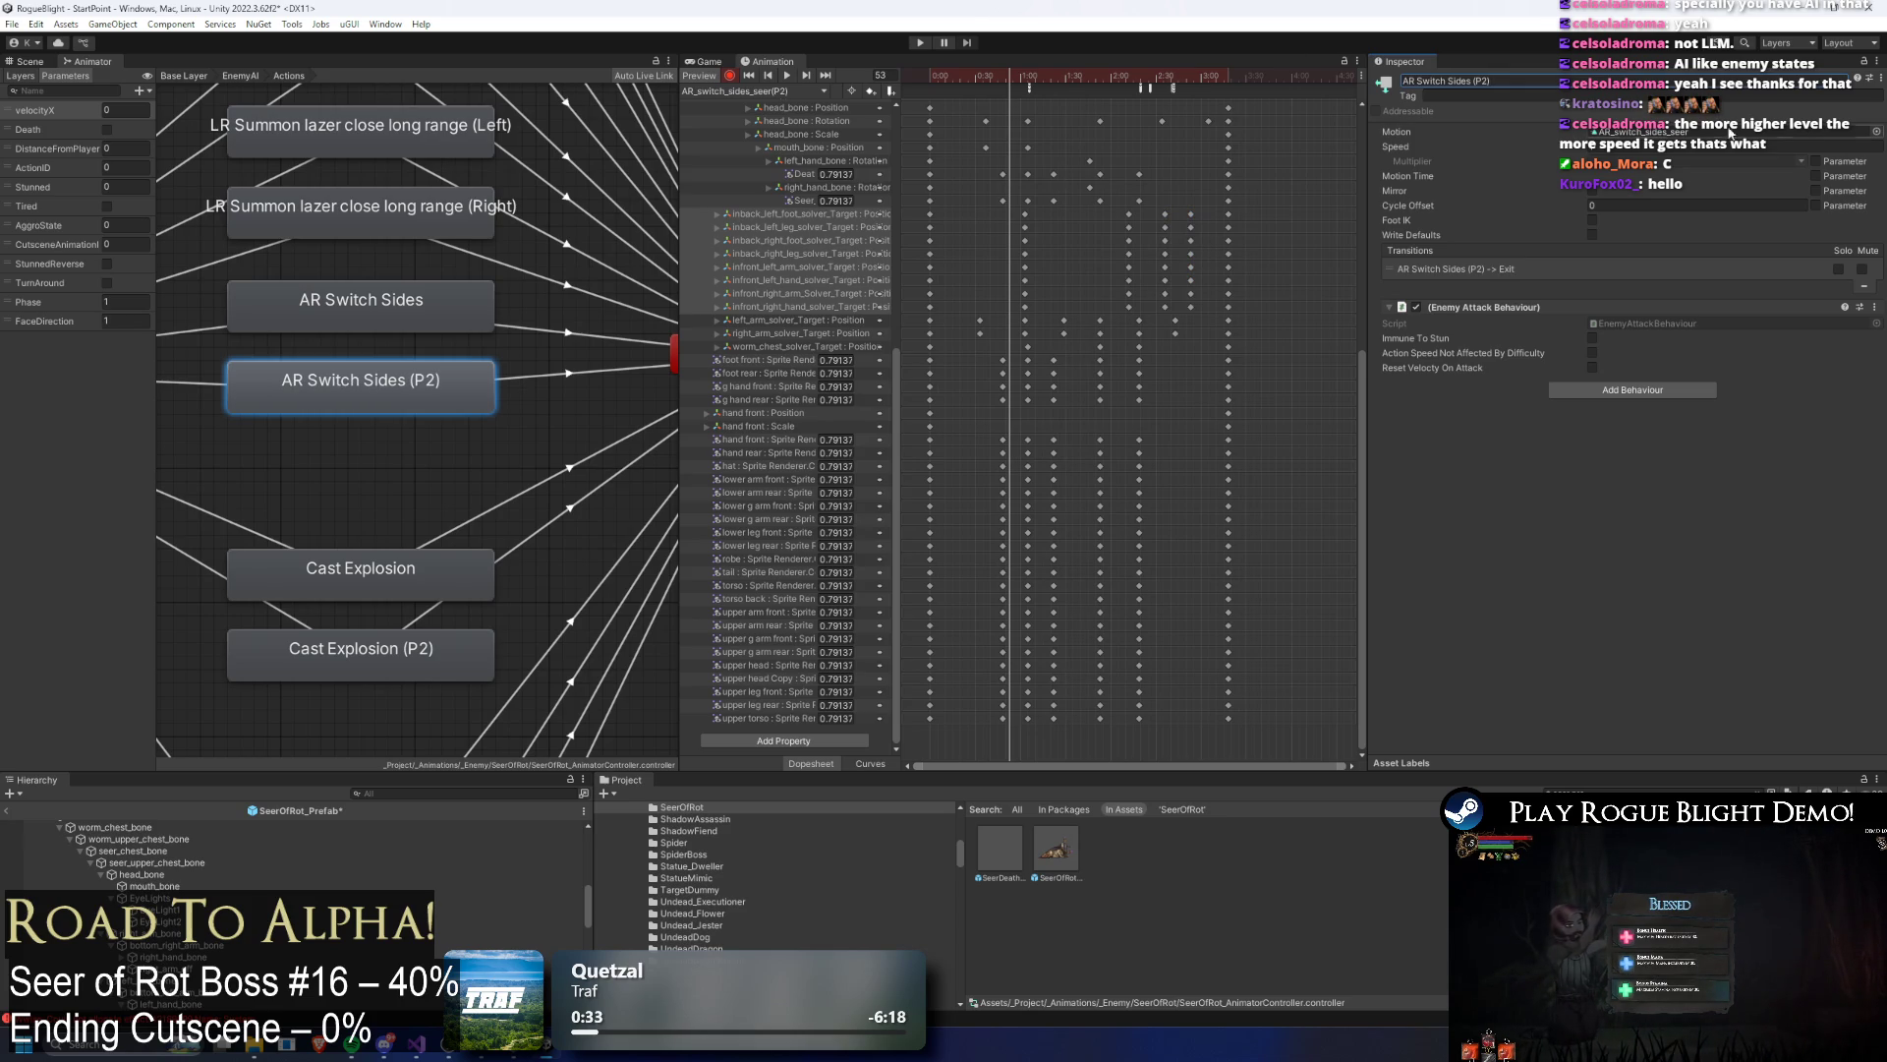
Step: Assign the AR_switch_sides_seer(P2) clip from the SeerOfRot animations folder to the state
double_click(1058, 851)
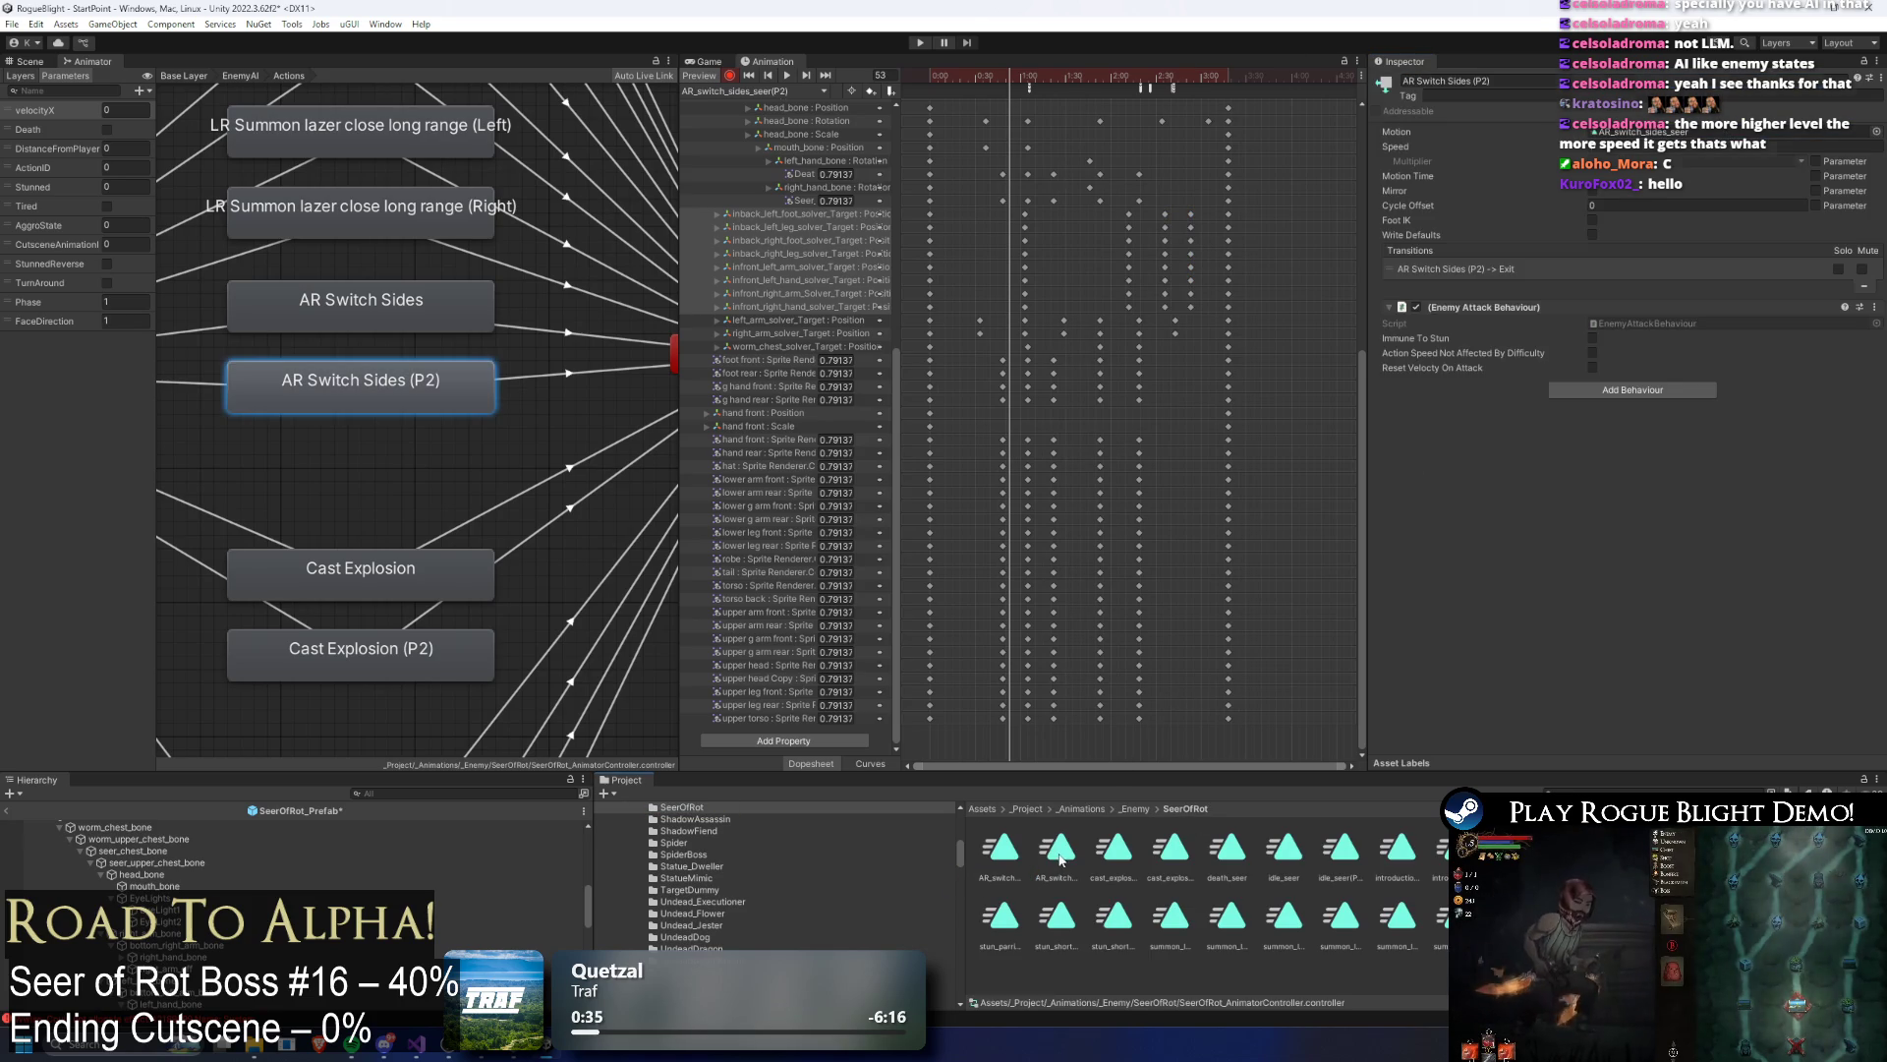
drag(1059, 860, 1635, 204)
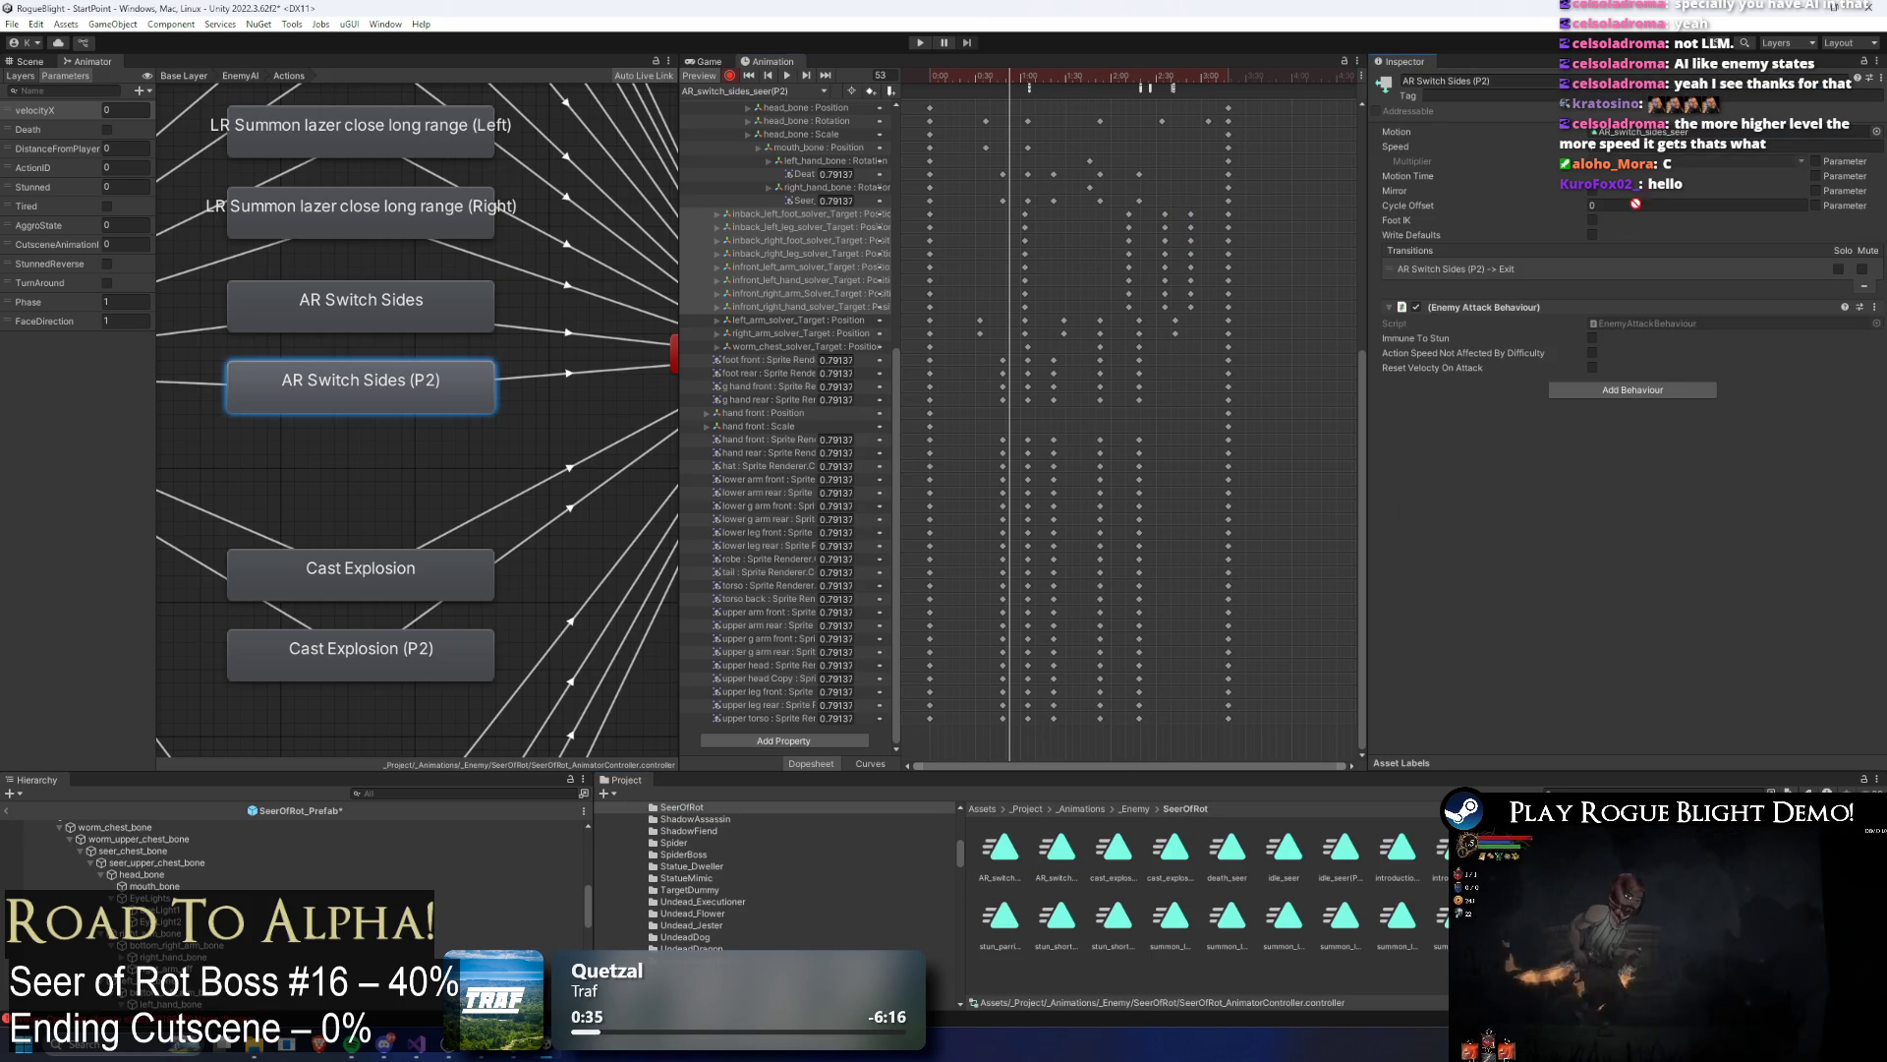
click(1072, 878)
drag(478, 328, 736, 339)
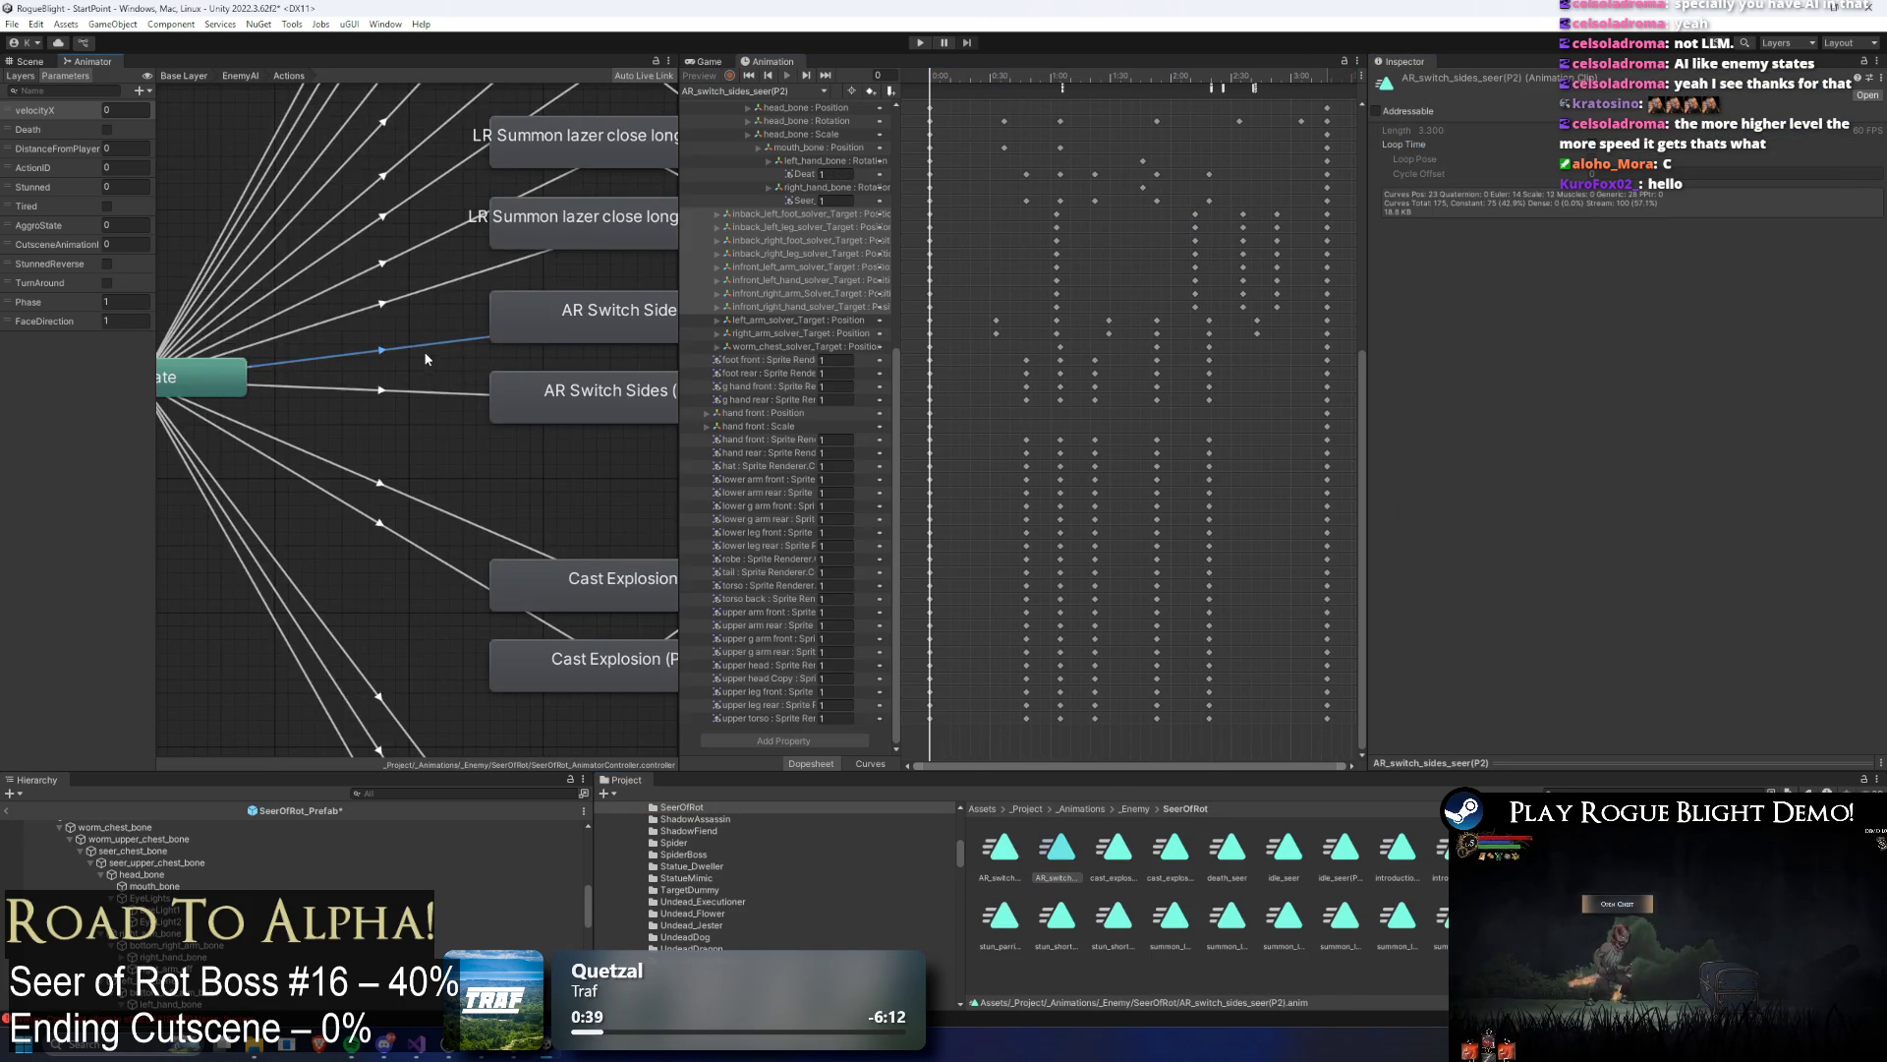
Step: Add a Phase Equals condition to the Any State transition into AR Switch Sides
click(381, 349)
click(1845, 480)
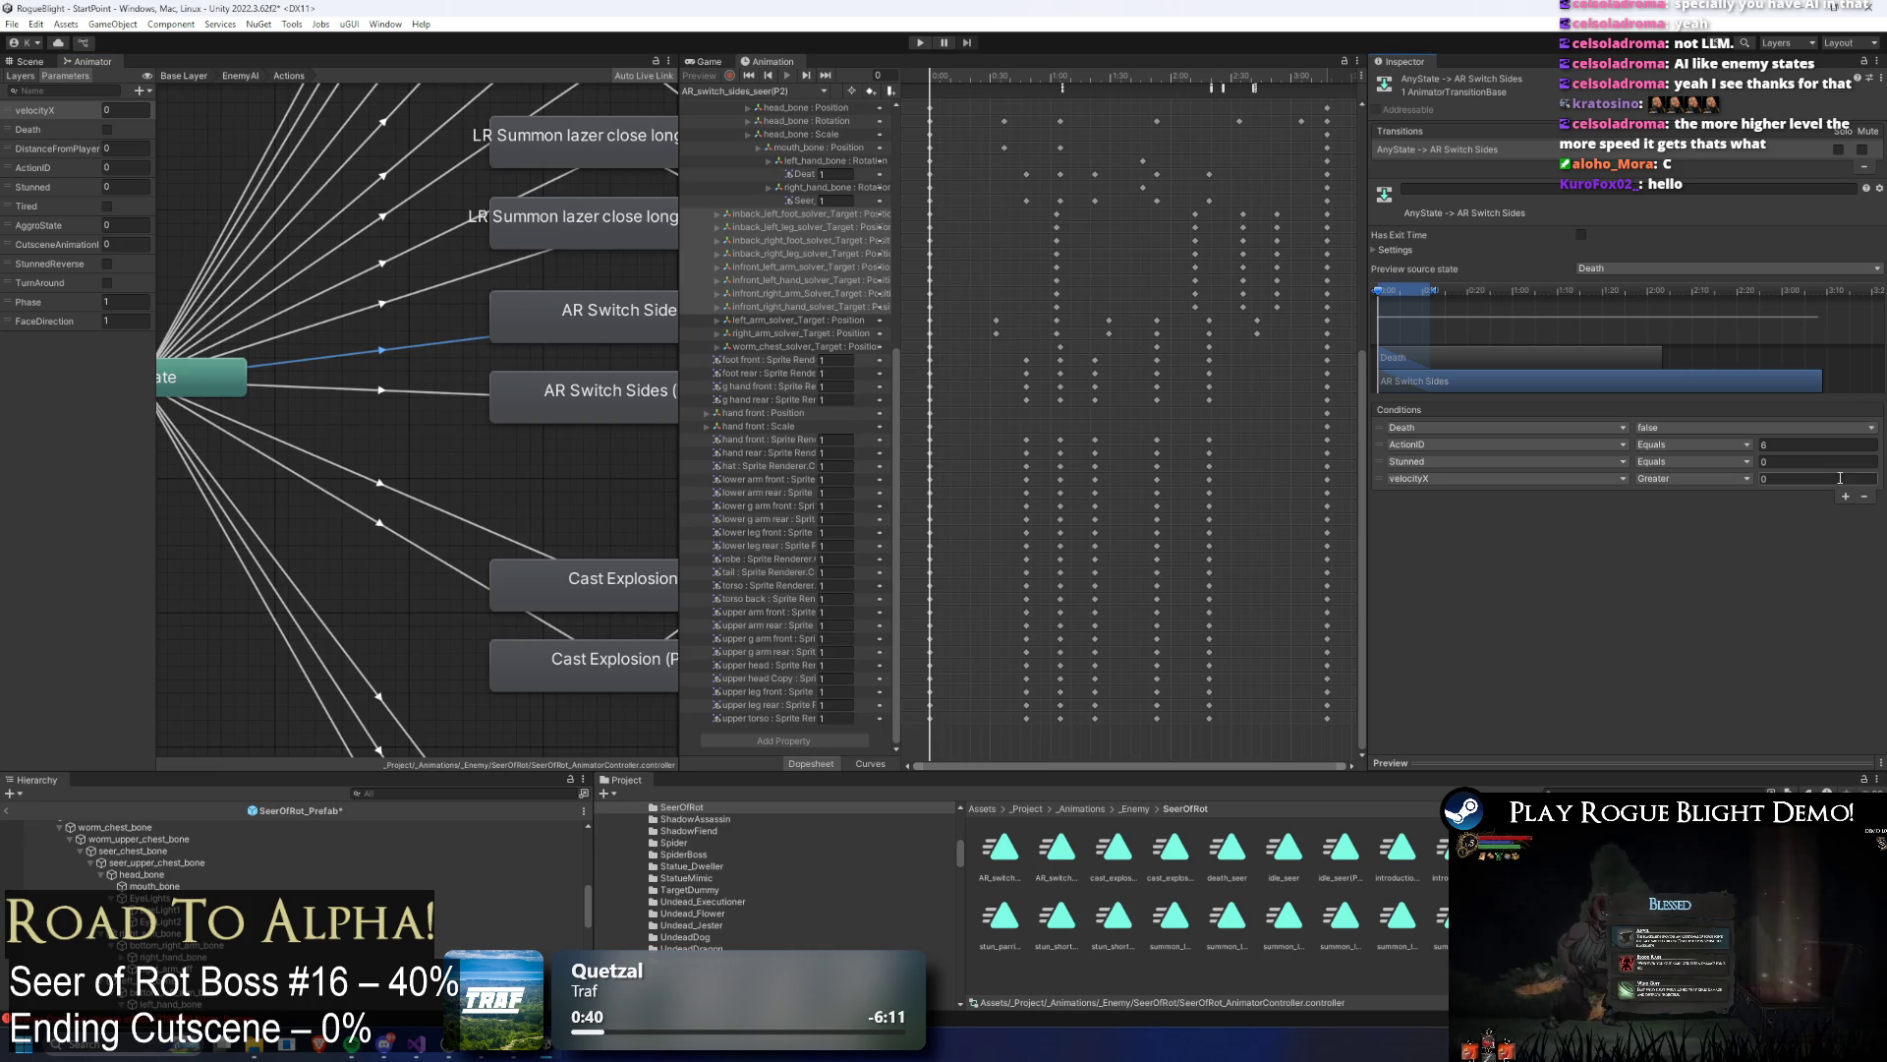
click(1451, 478)
text(phase)
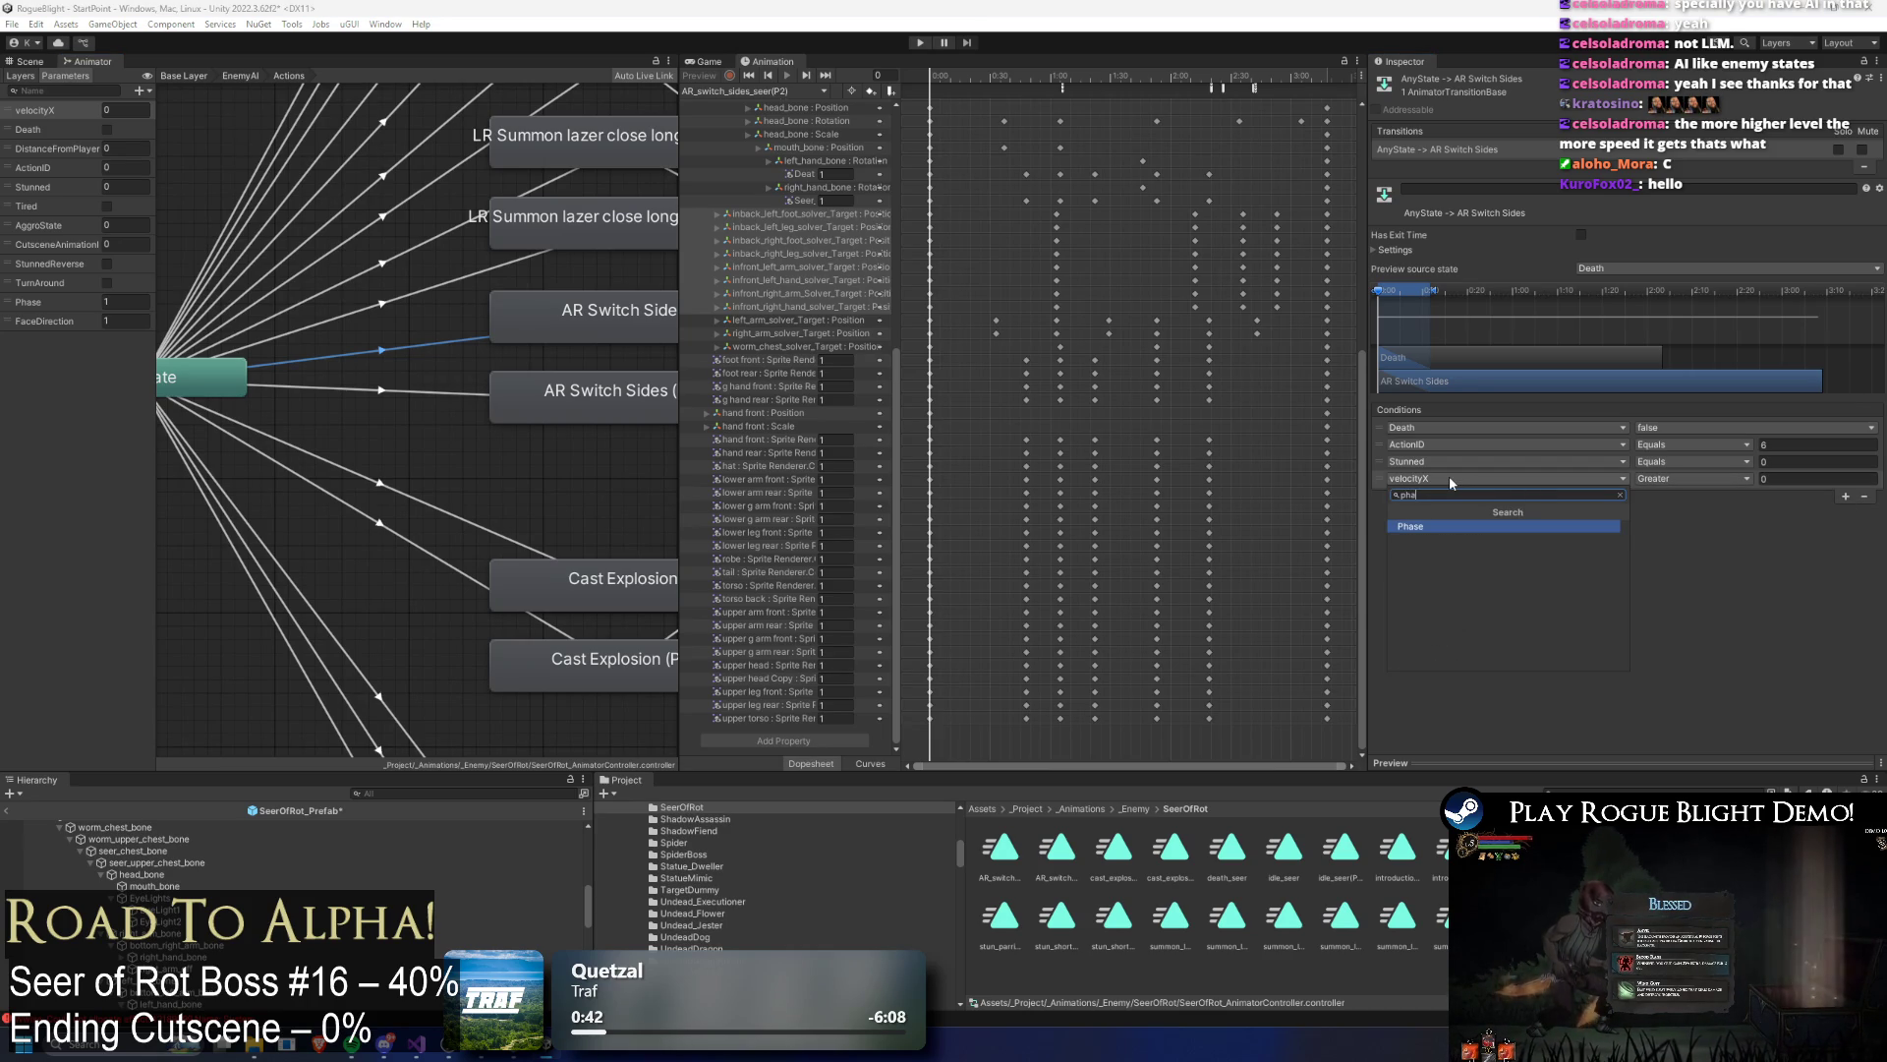
key(Return)
click(1686, 479)
click(1671, 527)
click(1767, 481)
Step: Add a Phase Equals 2 condition to the transition into AR Switch Sides (P2)
click(362, 393)
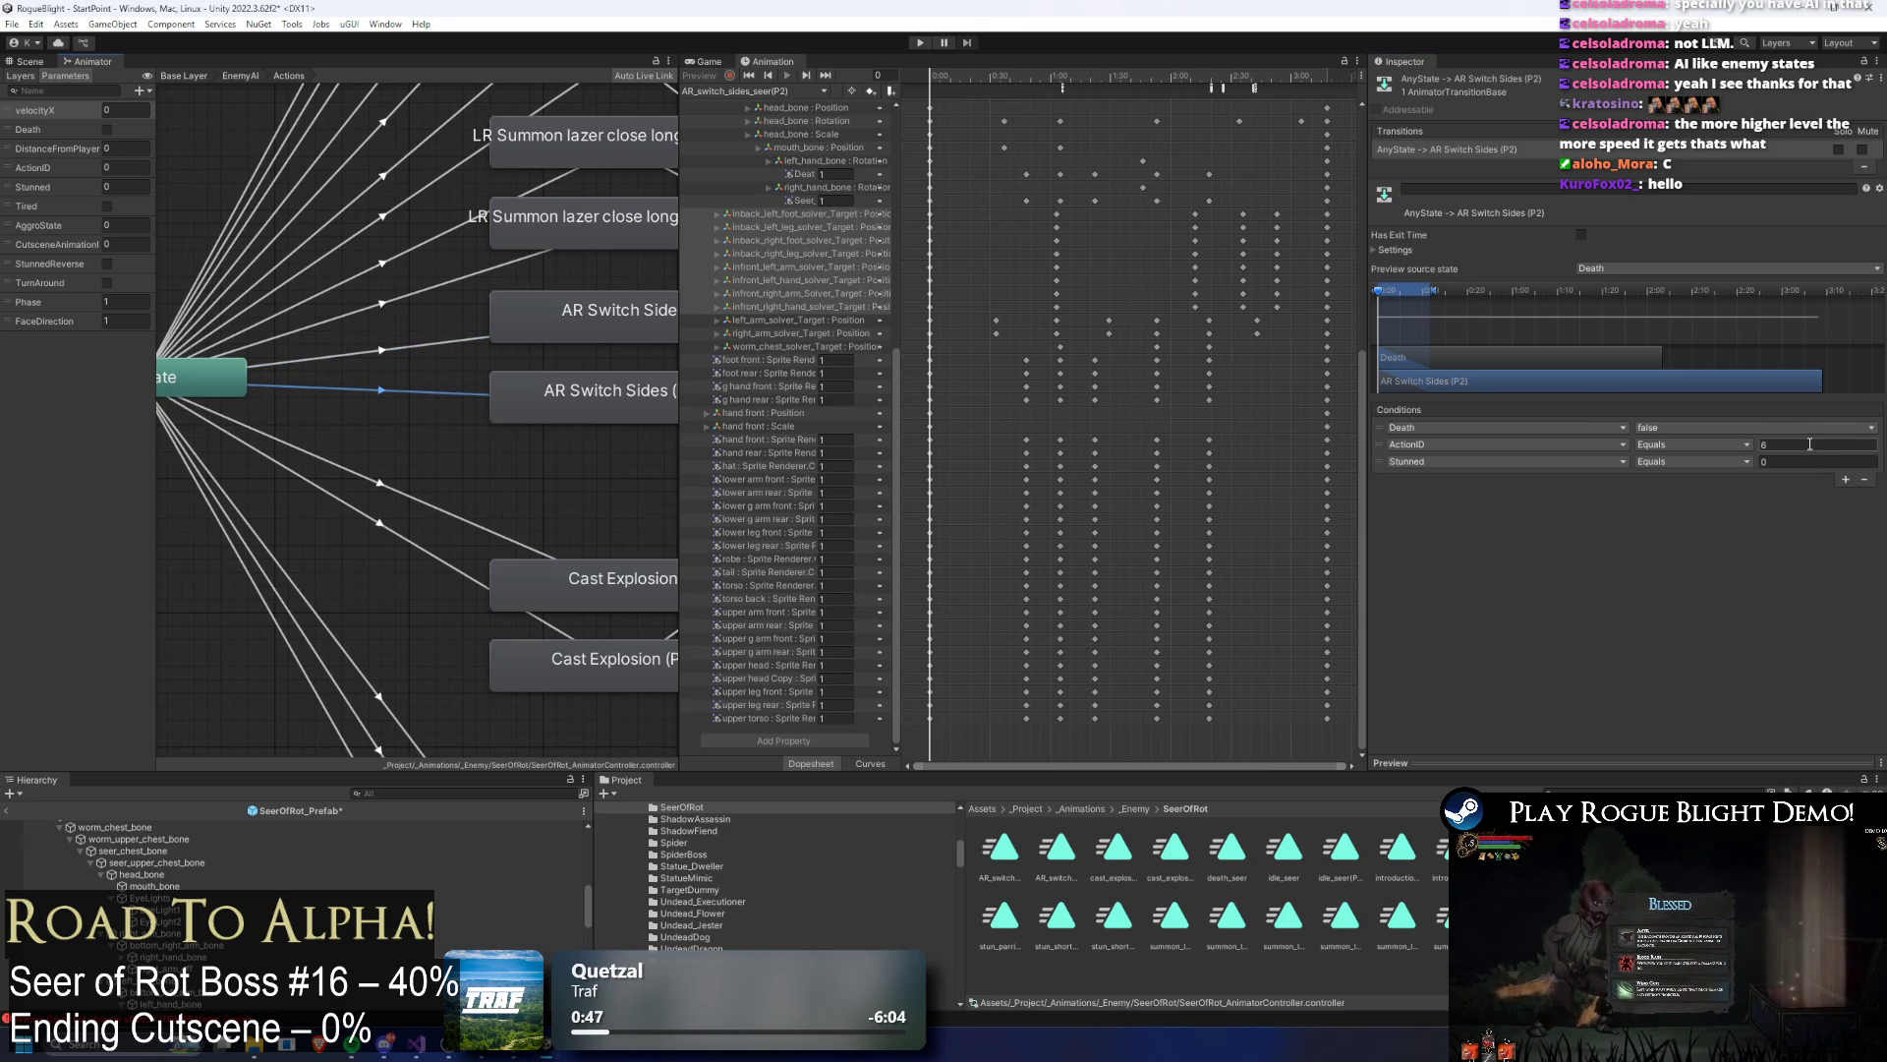
click(1845, 479)
click(1504, 478)
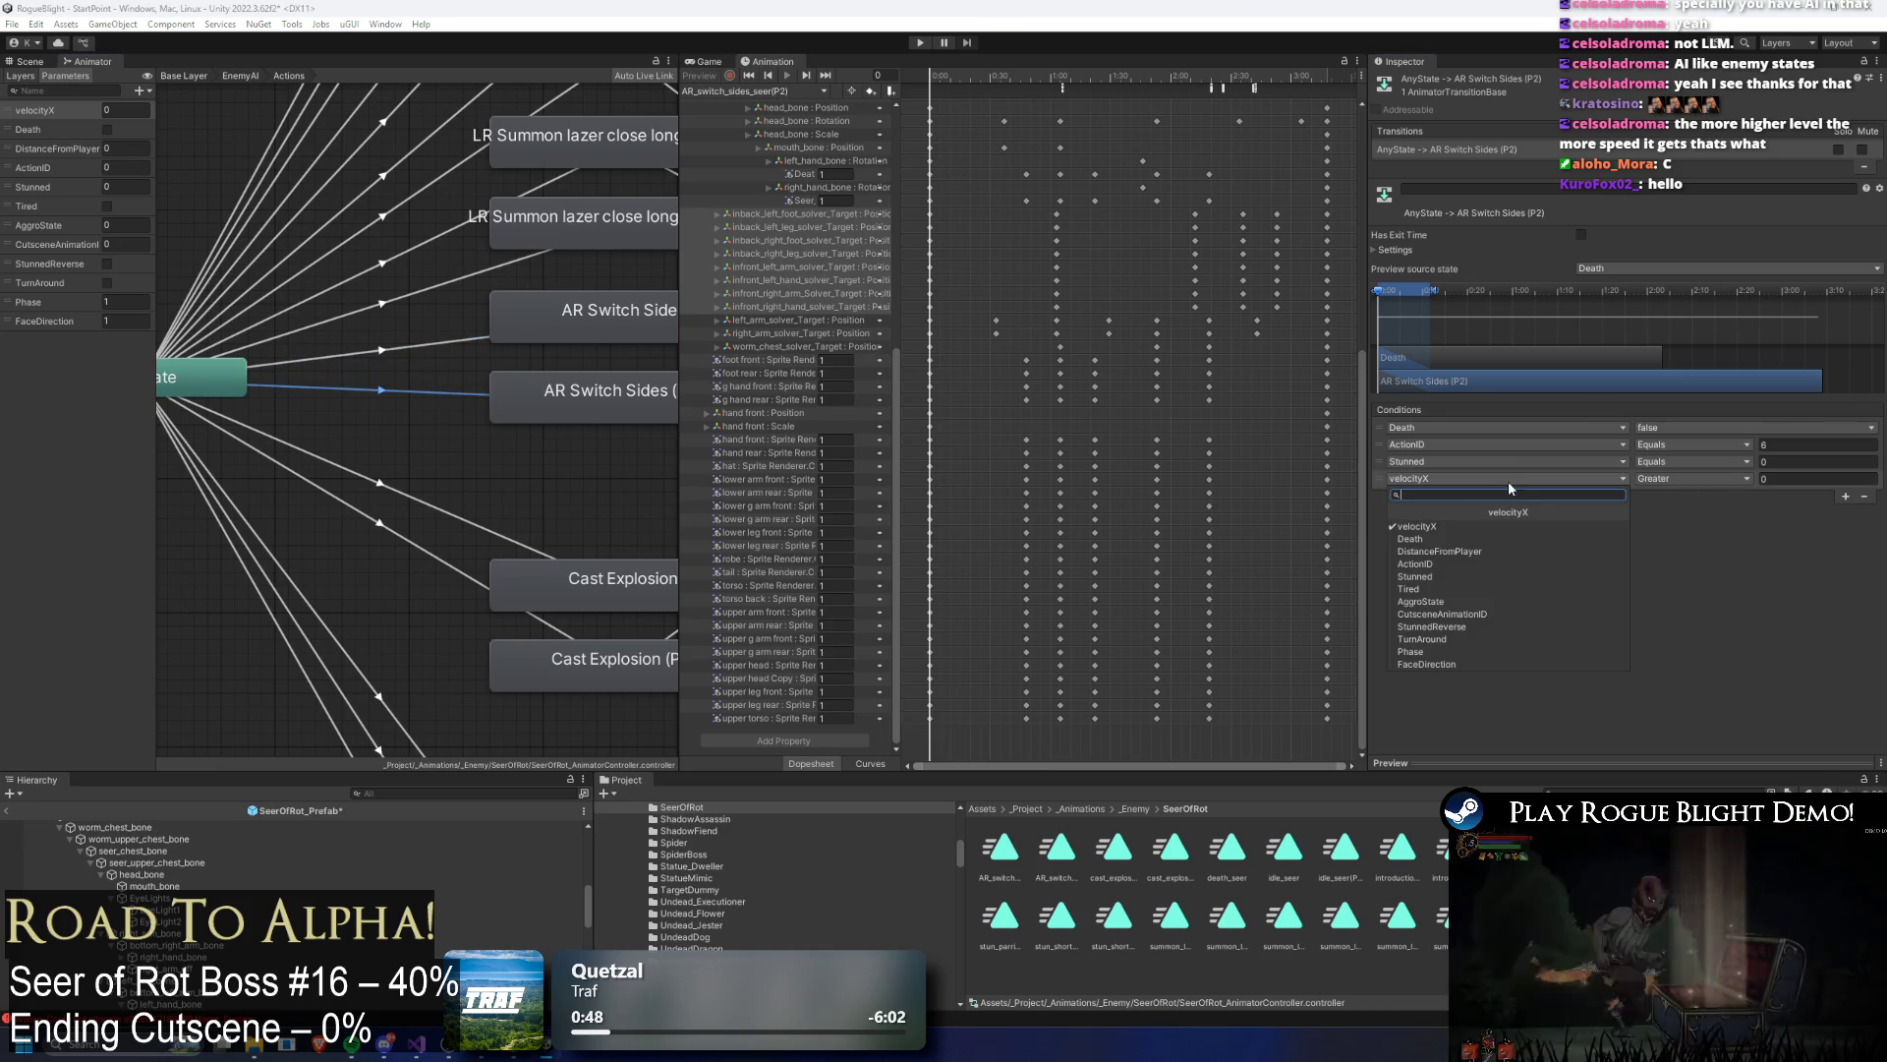
click(1446, 654)
click(1691, 479)
click(1671, 521)
click(1817, 479)
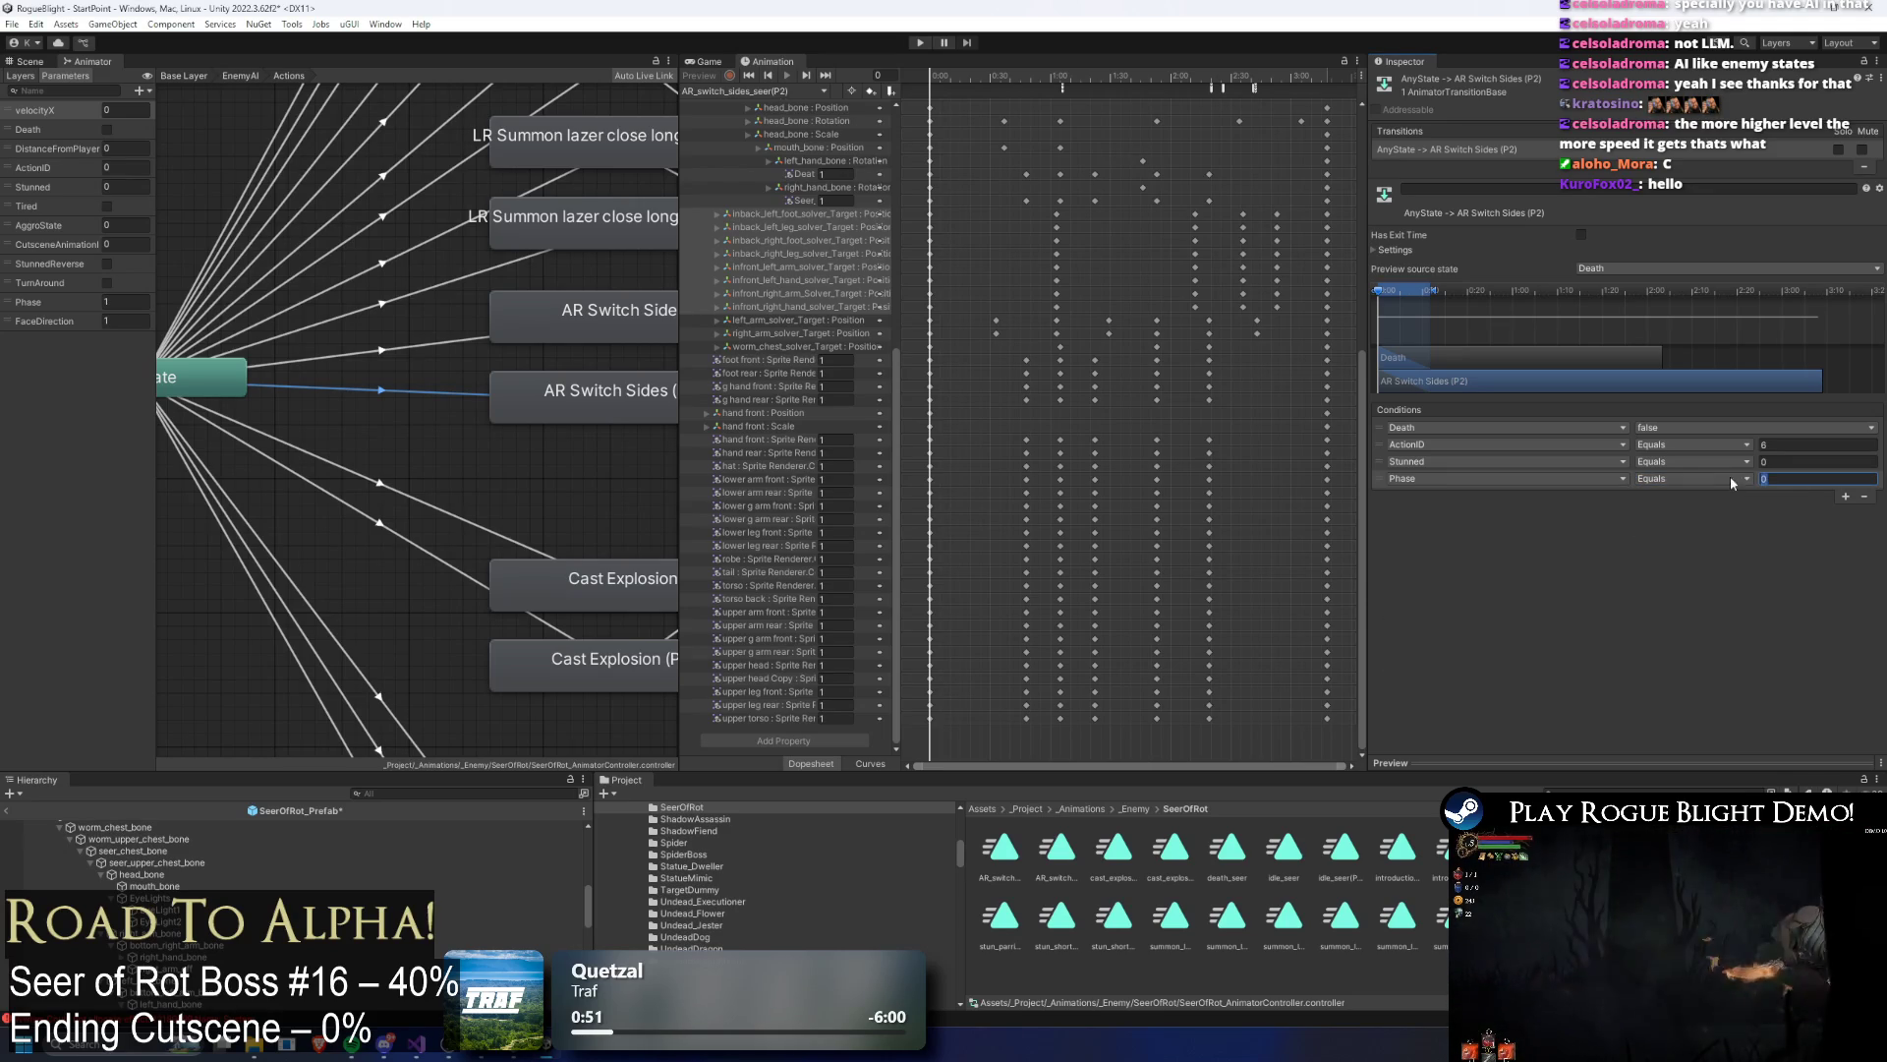
text(2)
scroll(529, 500, down, 8)
drag(557, 728, 575, 498)
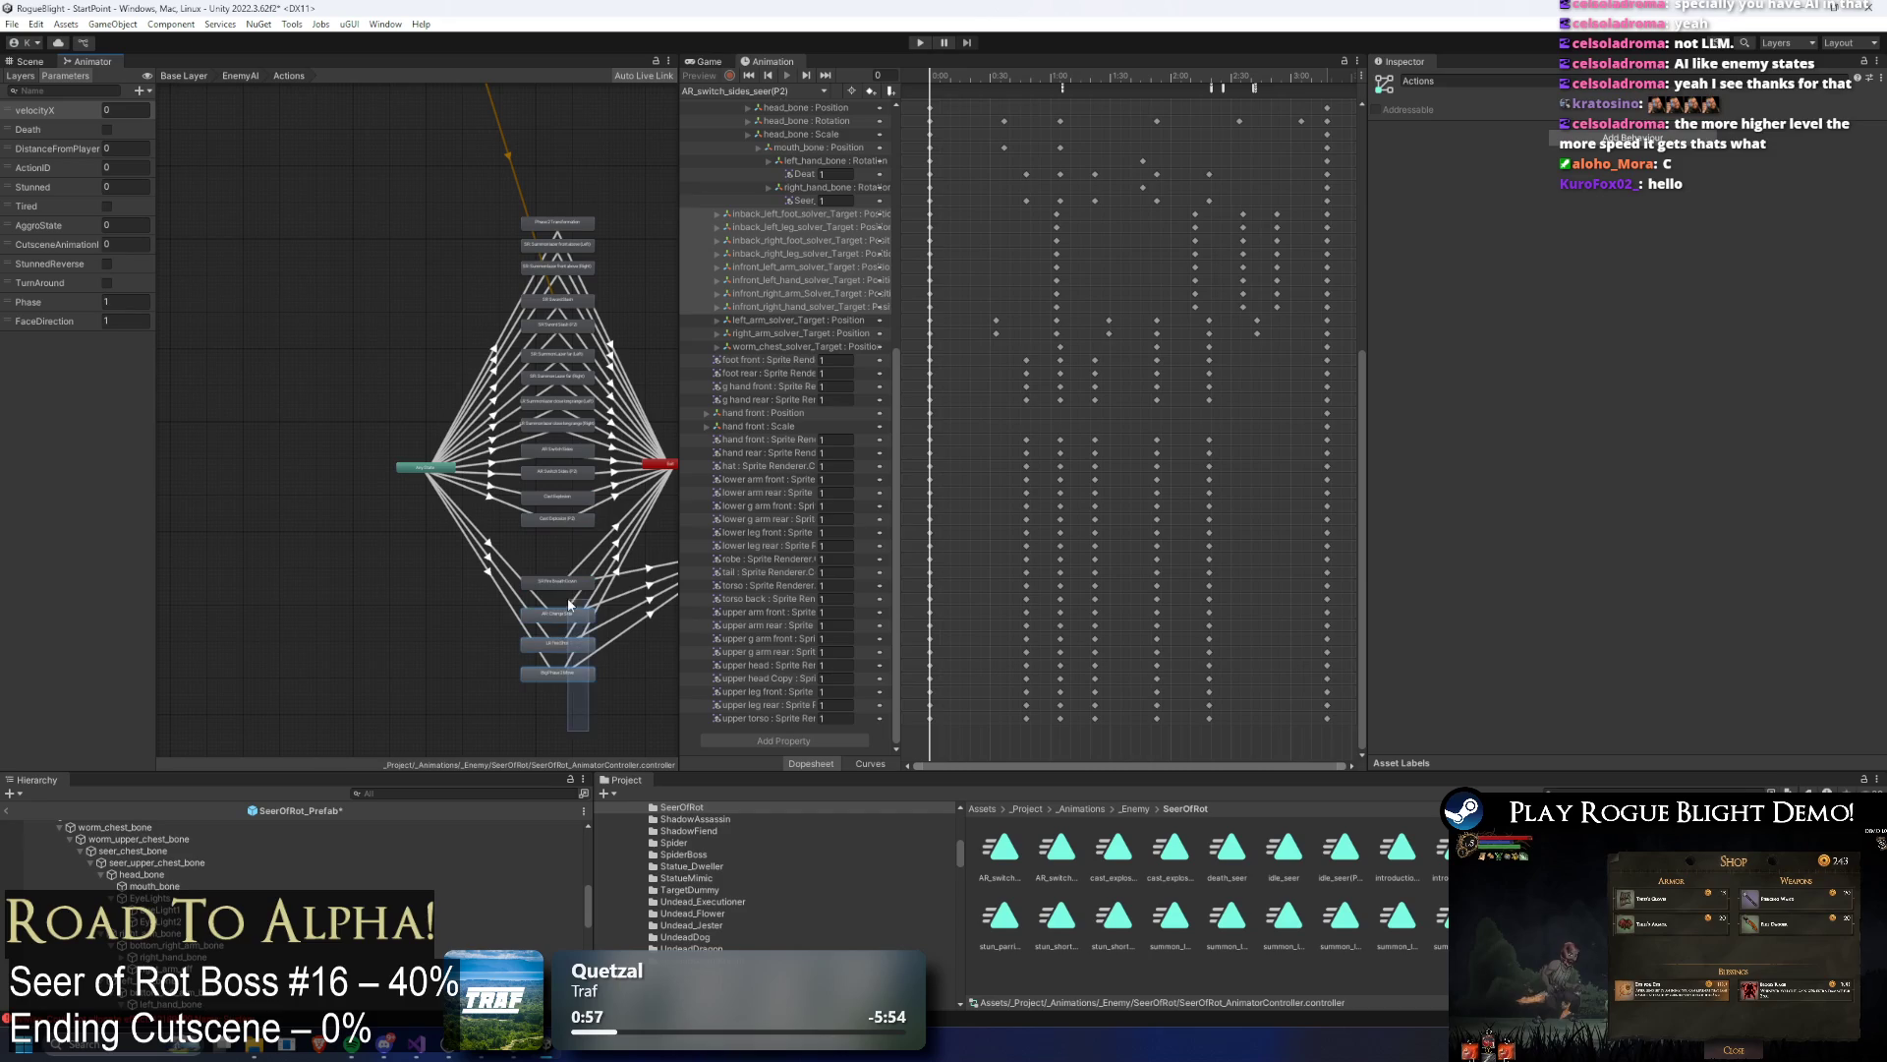
Step: Move SR Fire Breath Down, AR: Change Side, LR Fire Shot and Big Phase 2 Move under Cast Explosion (P2)
drag(554, 587, 562, 551)
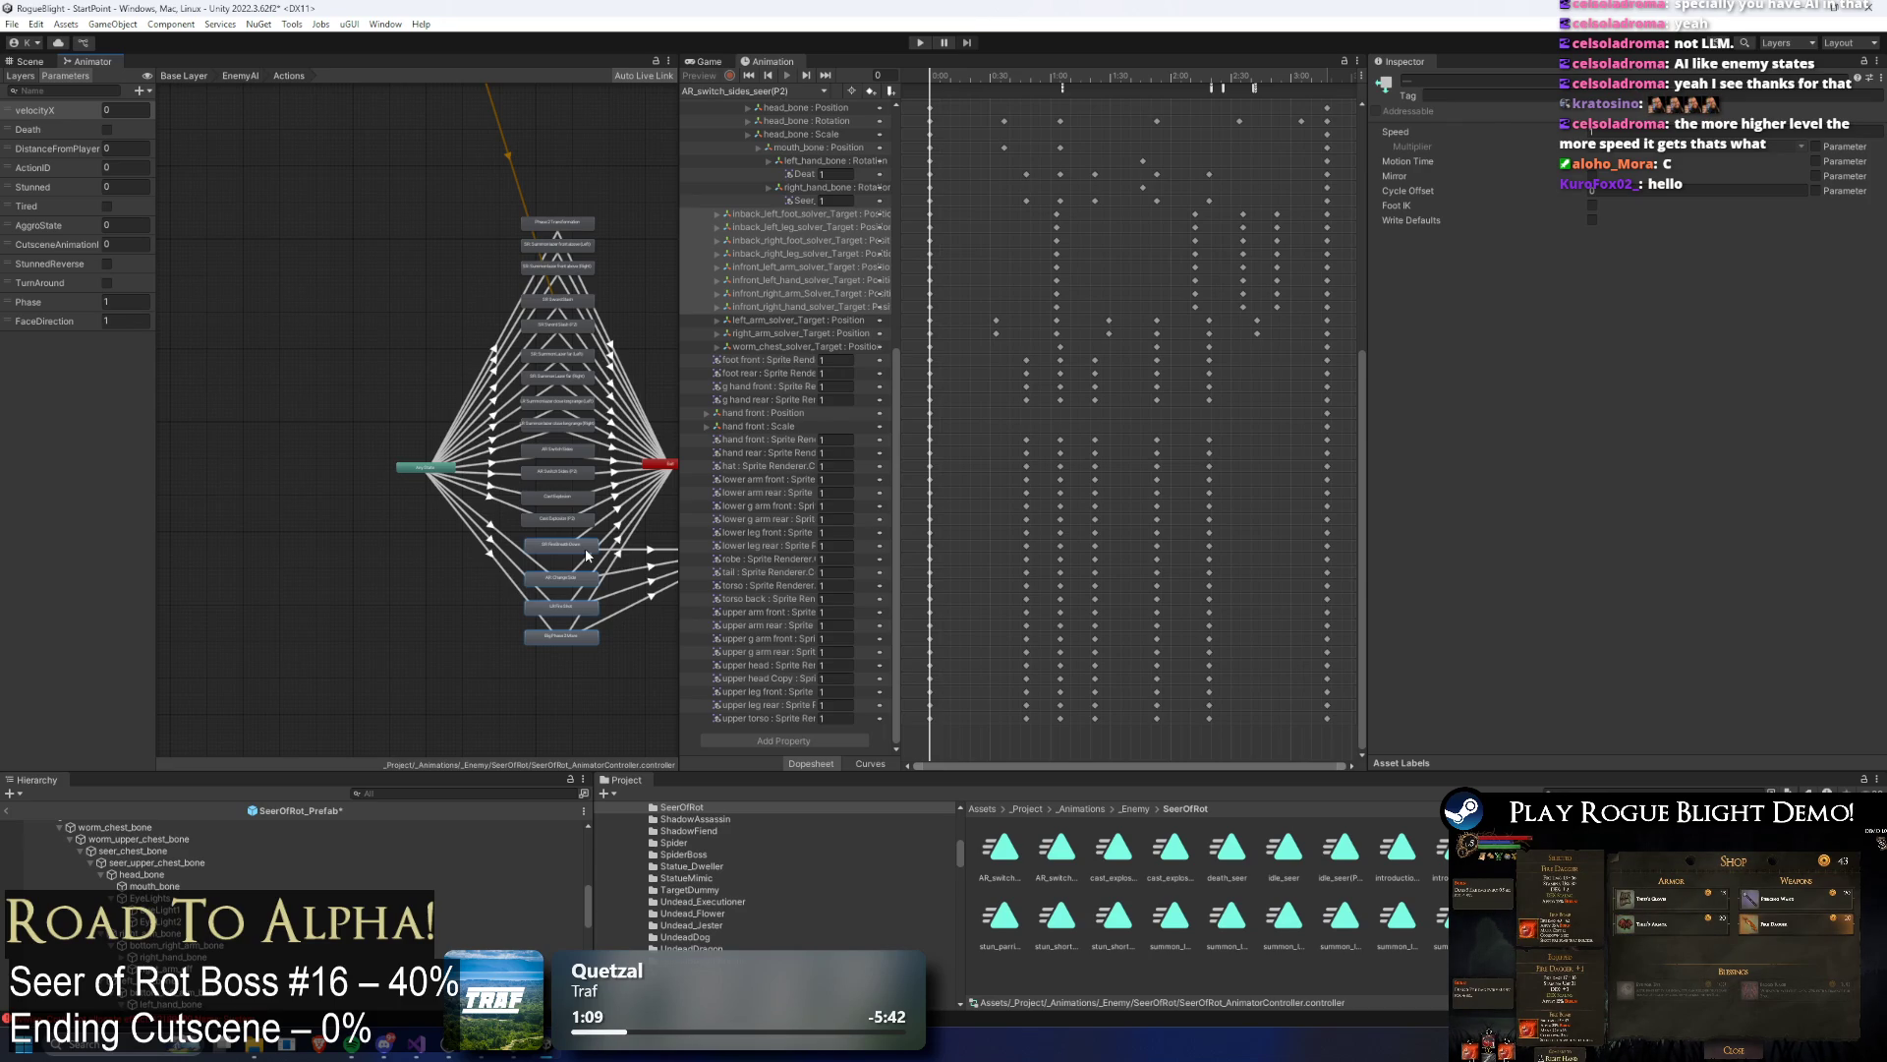
scroll(617, 569, up, 3)
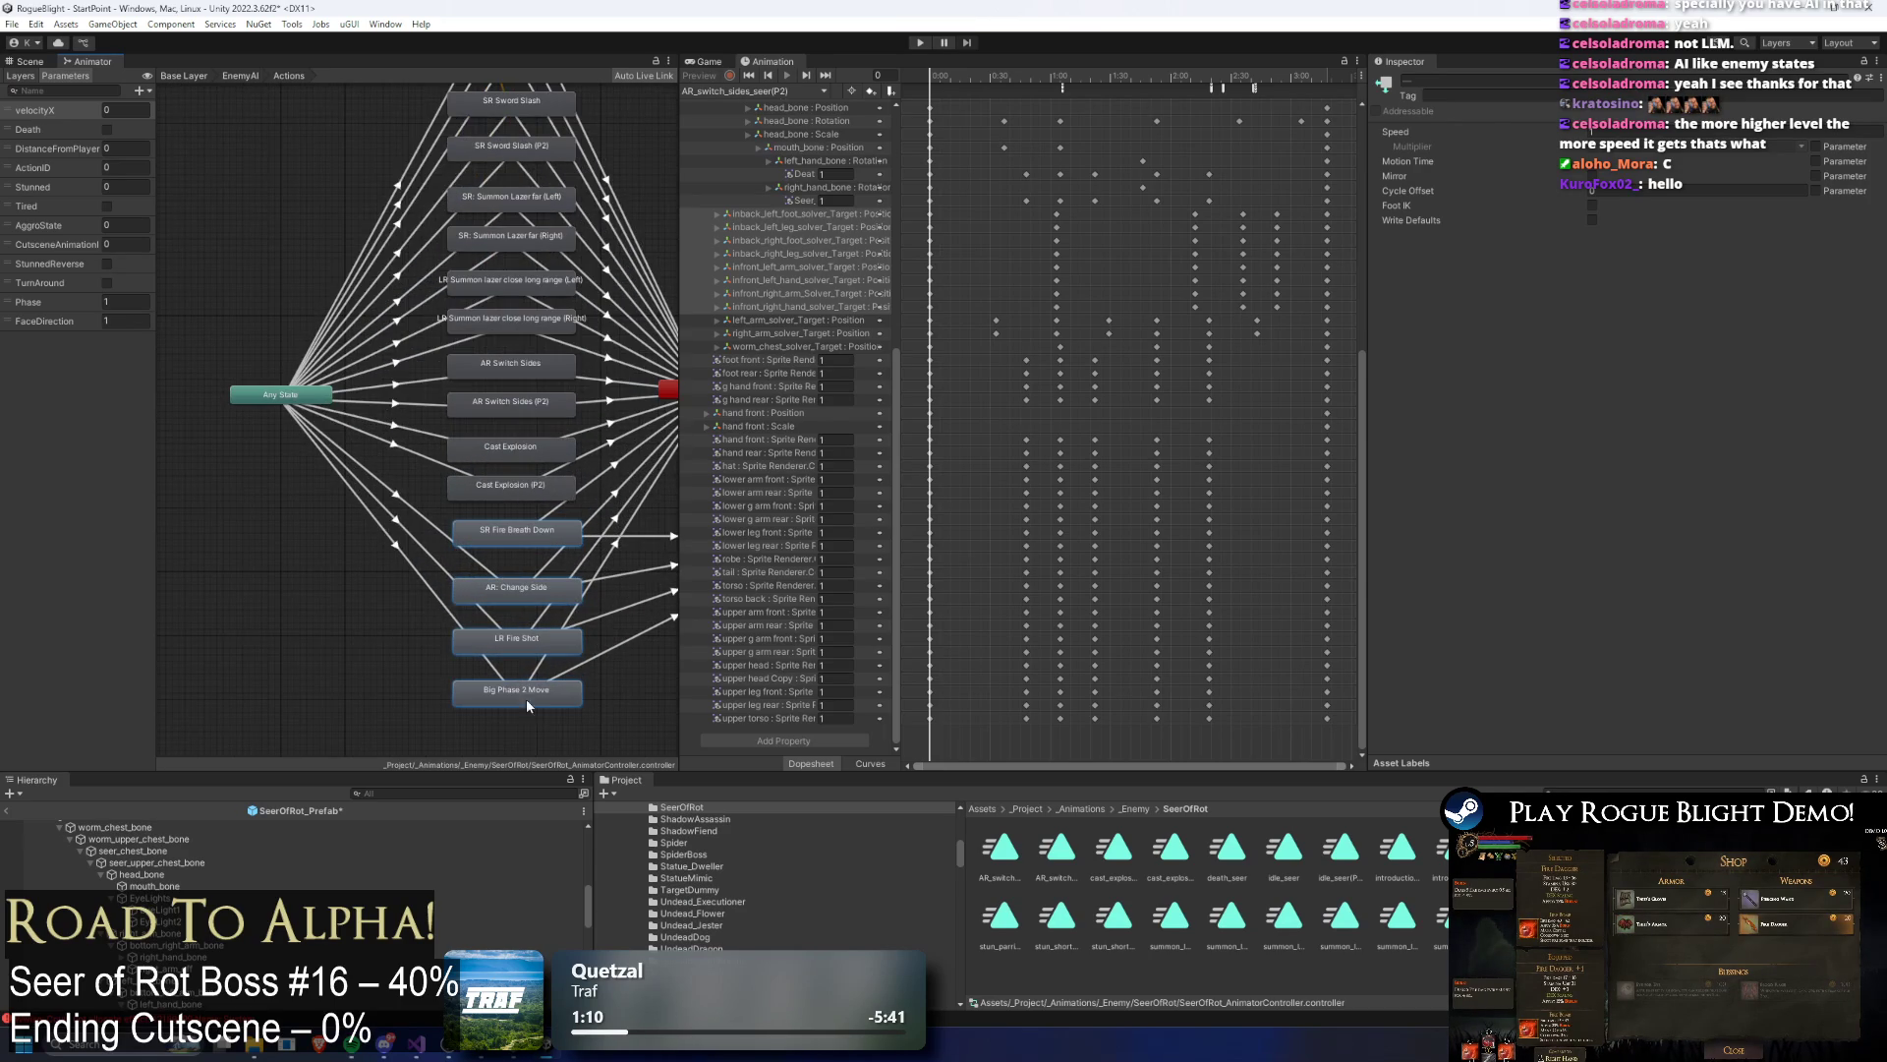
mouse_move(599, 741)
mouse_down()
mouse_move(507, 593)
mouse_move(525, 616)
mouse_up()
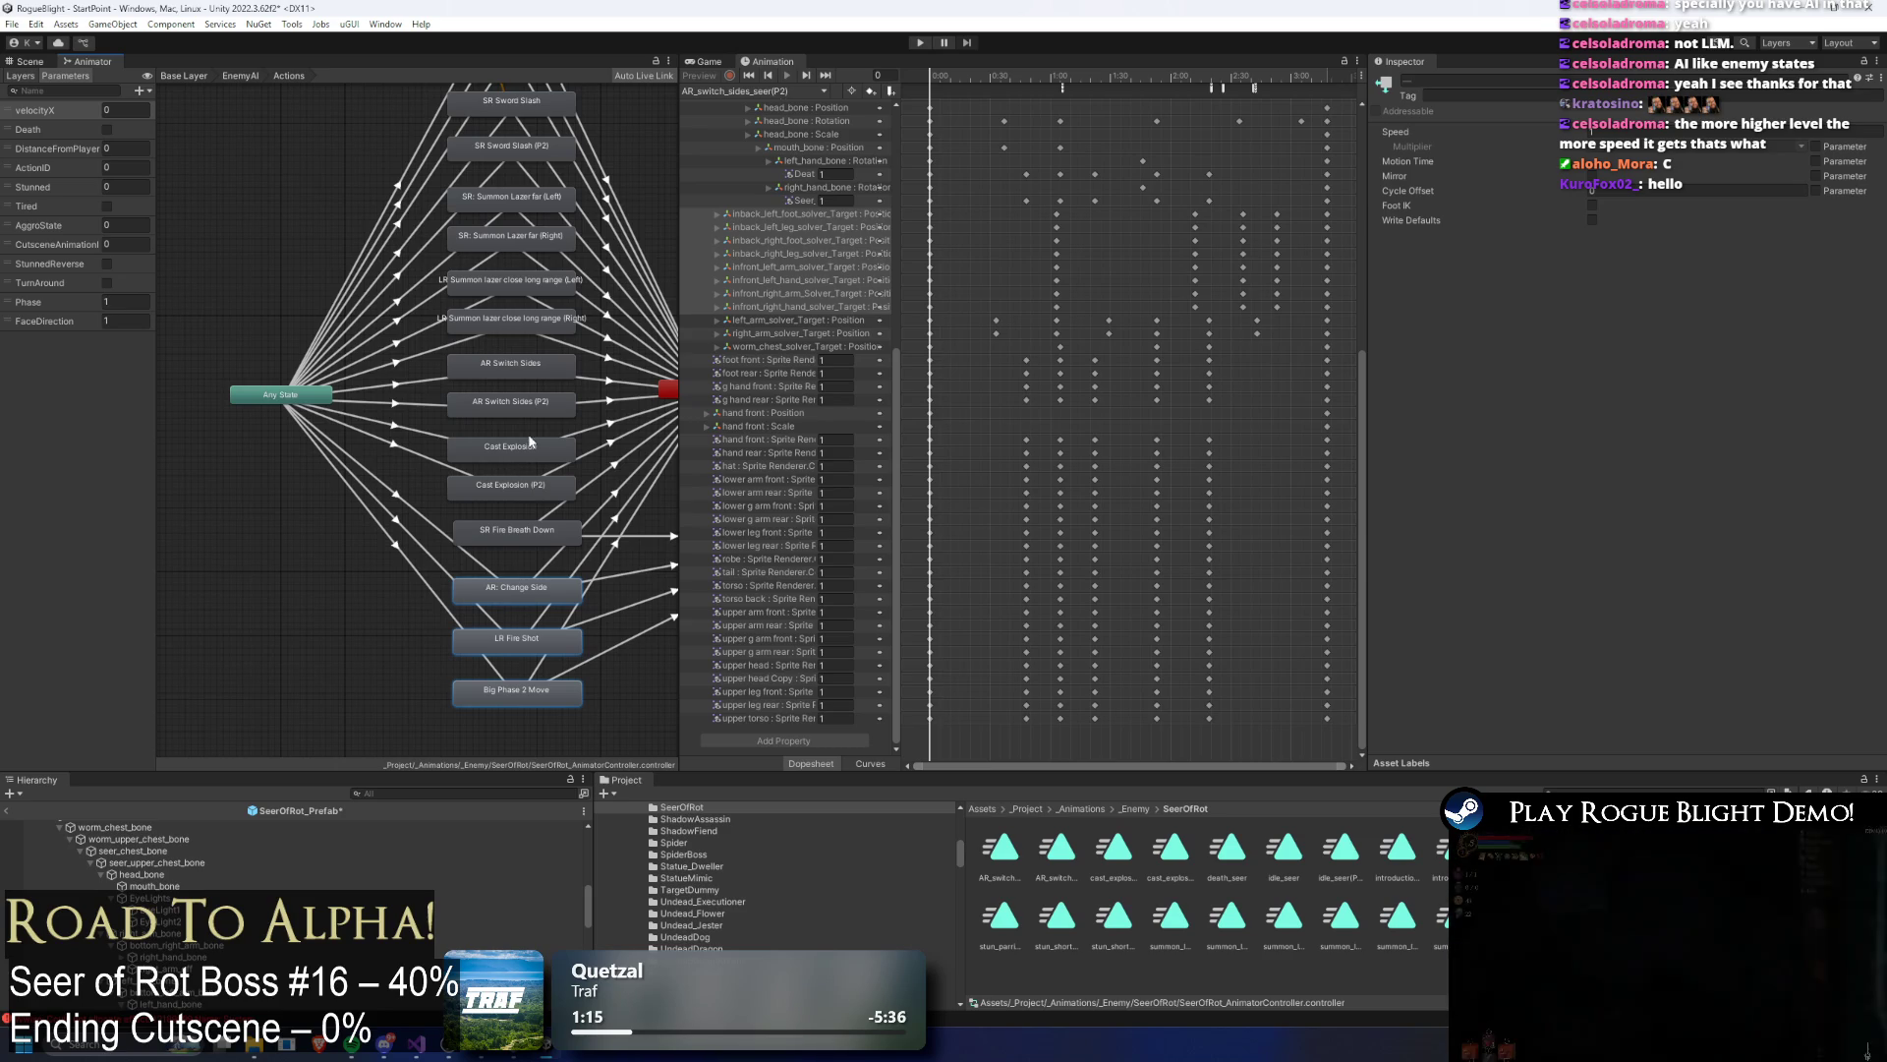
drag(495, 451, 383, 421)
click(434, 508)
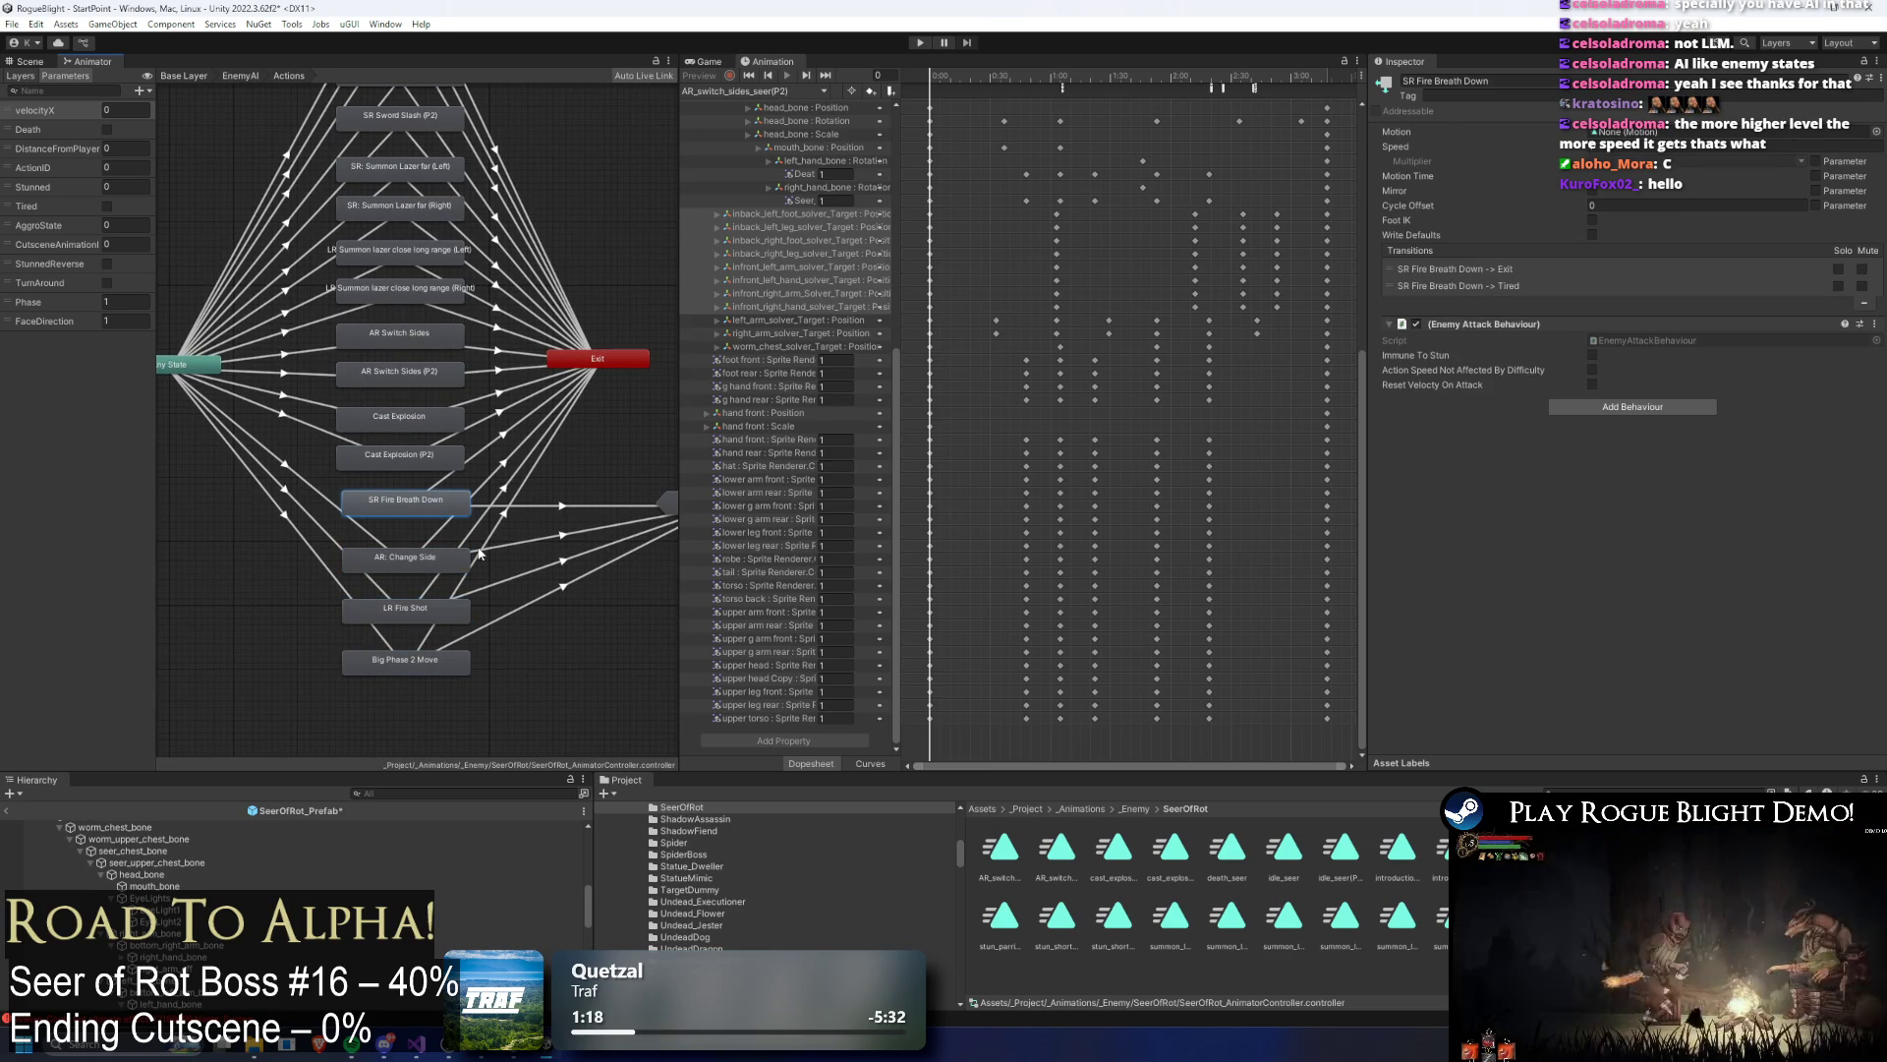
mouse_move(477, 724)
mouse_down()
mouse_move(346, 521)
mouse_move(362, 503)
mouse_move(358, 567)
mouse_up()
click(335, 524)
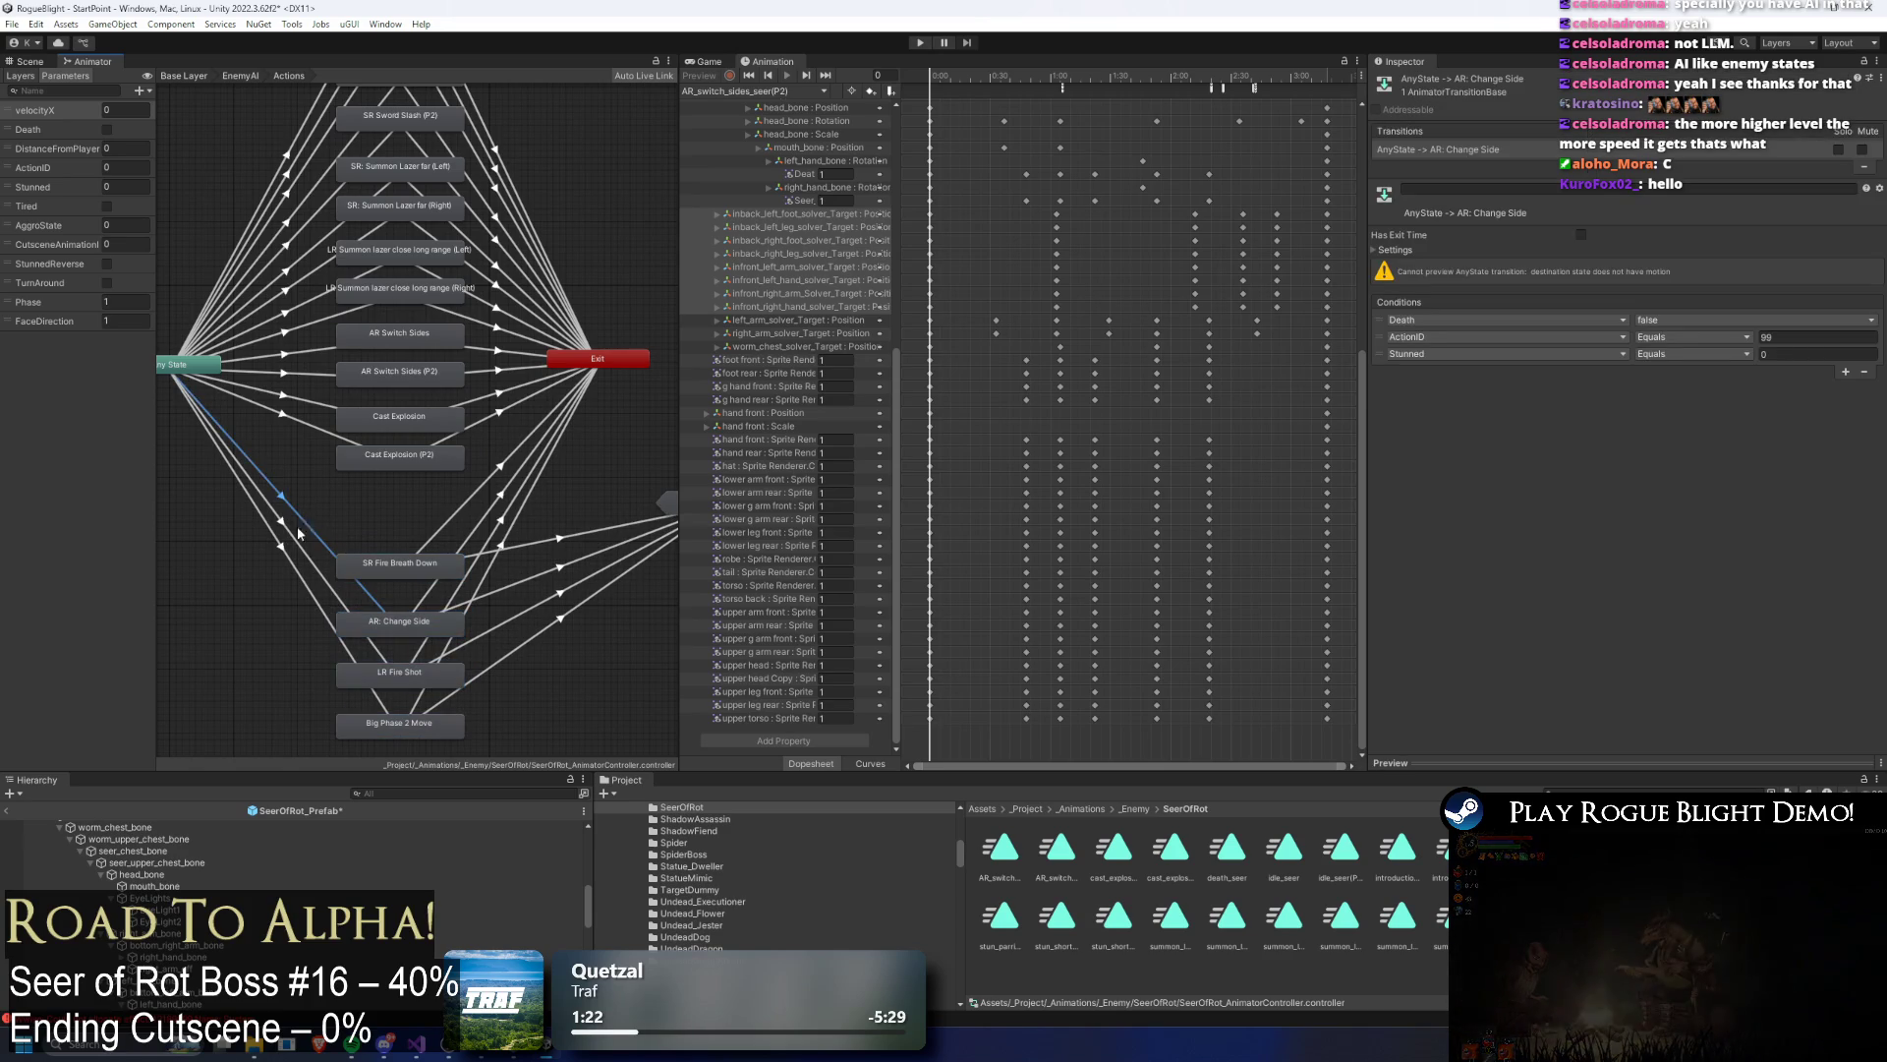
Step: Check both Phase transitions, set the AR Switch Sides (P2) transition duration to 0.08233879, and start Play mode
click(281, 563)
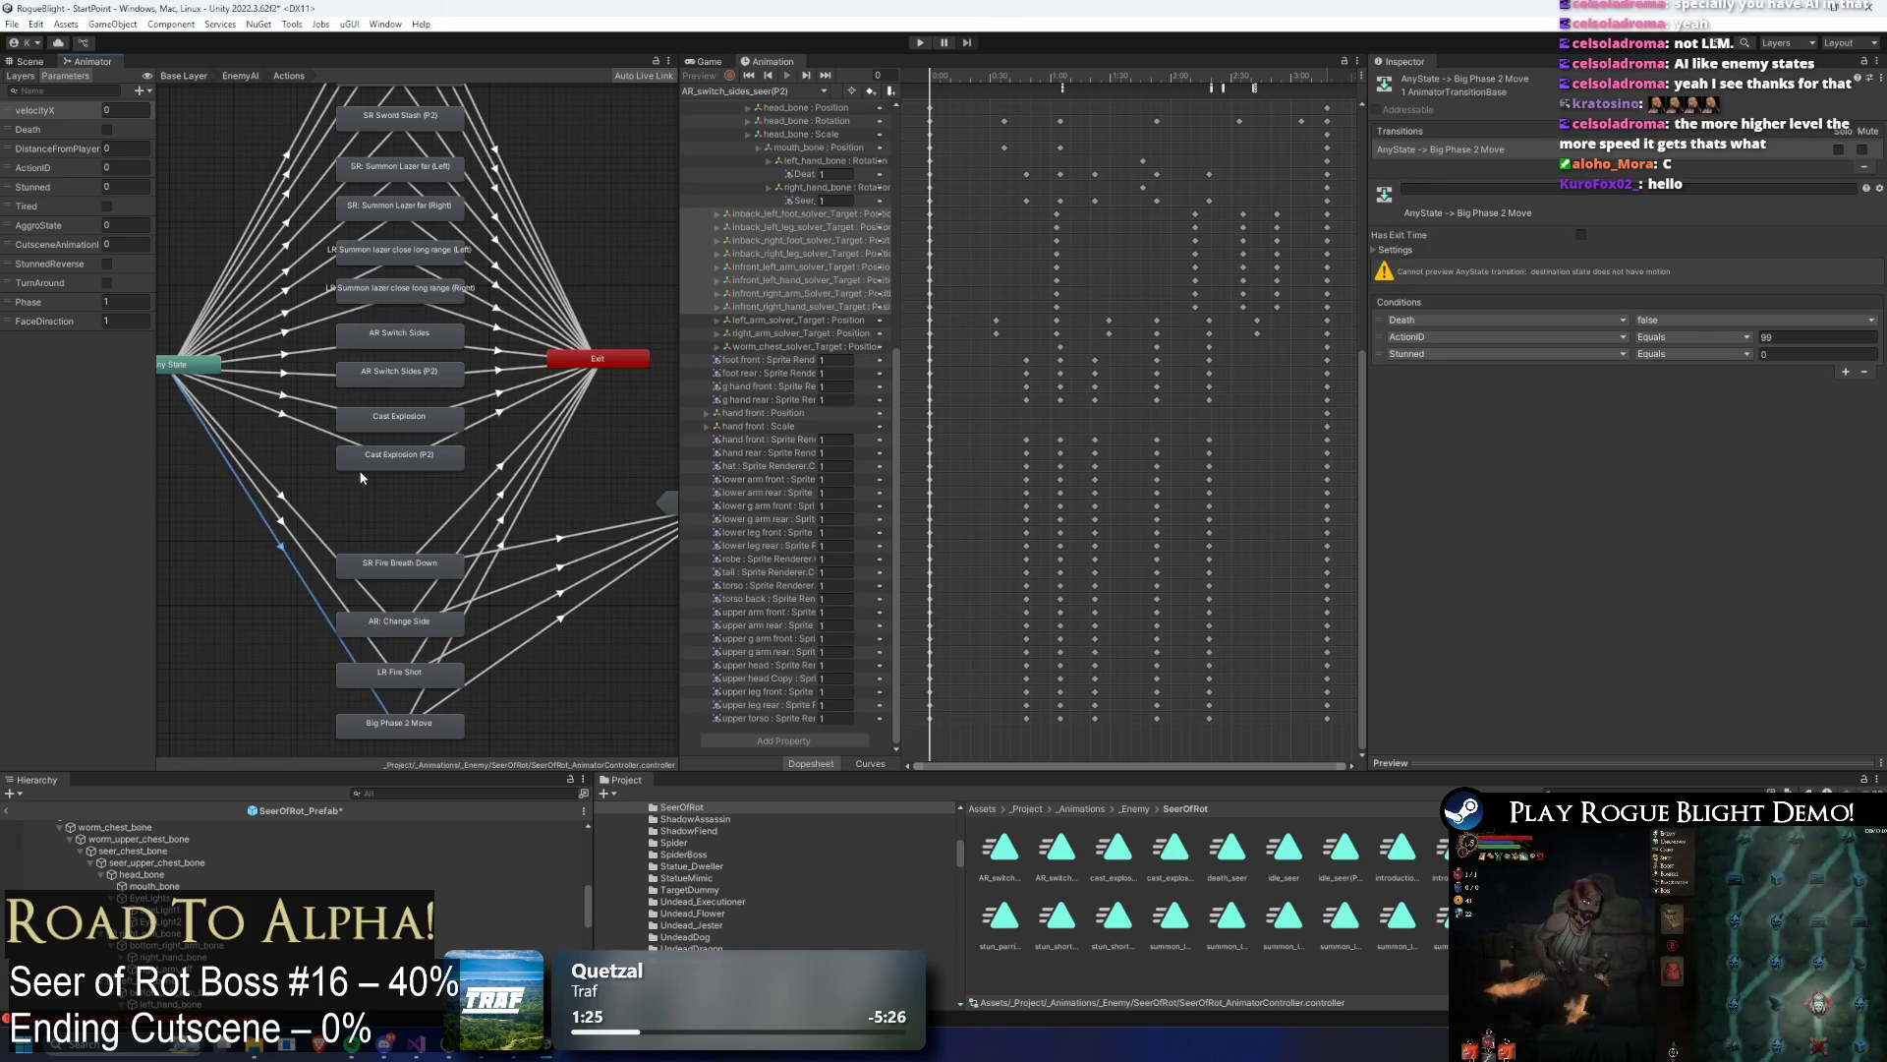
scroll(346, 492, up, 4)
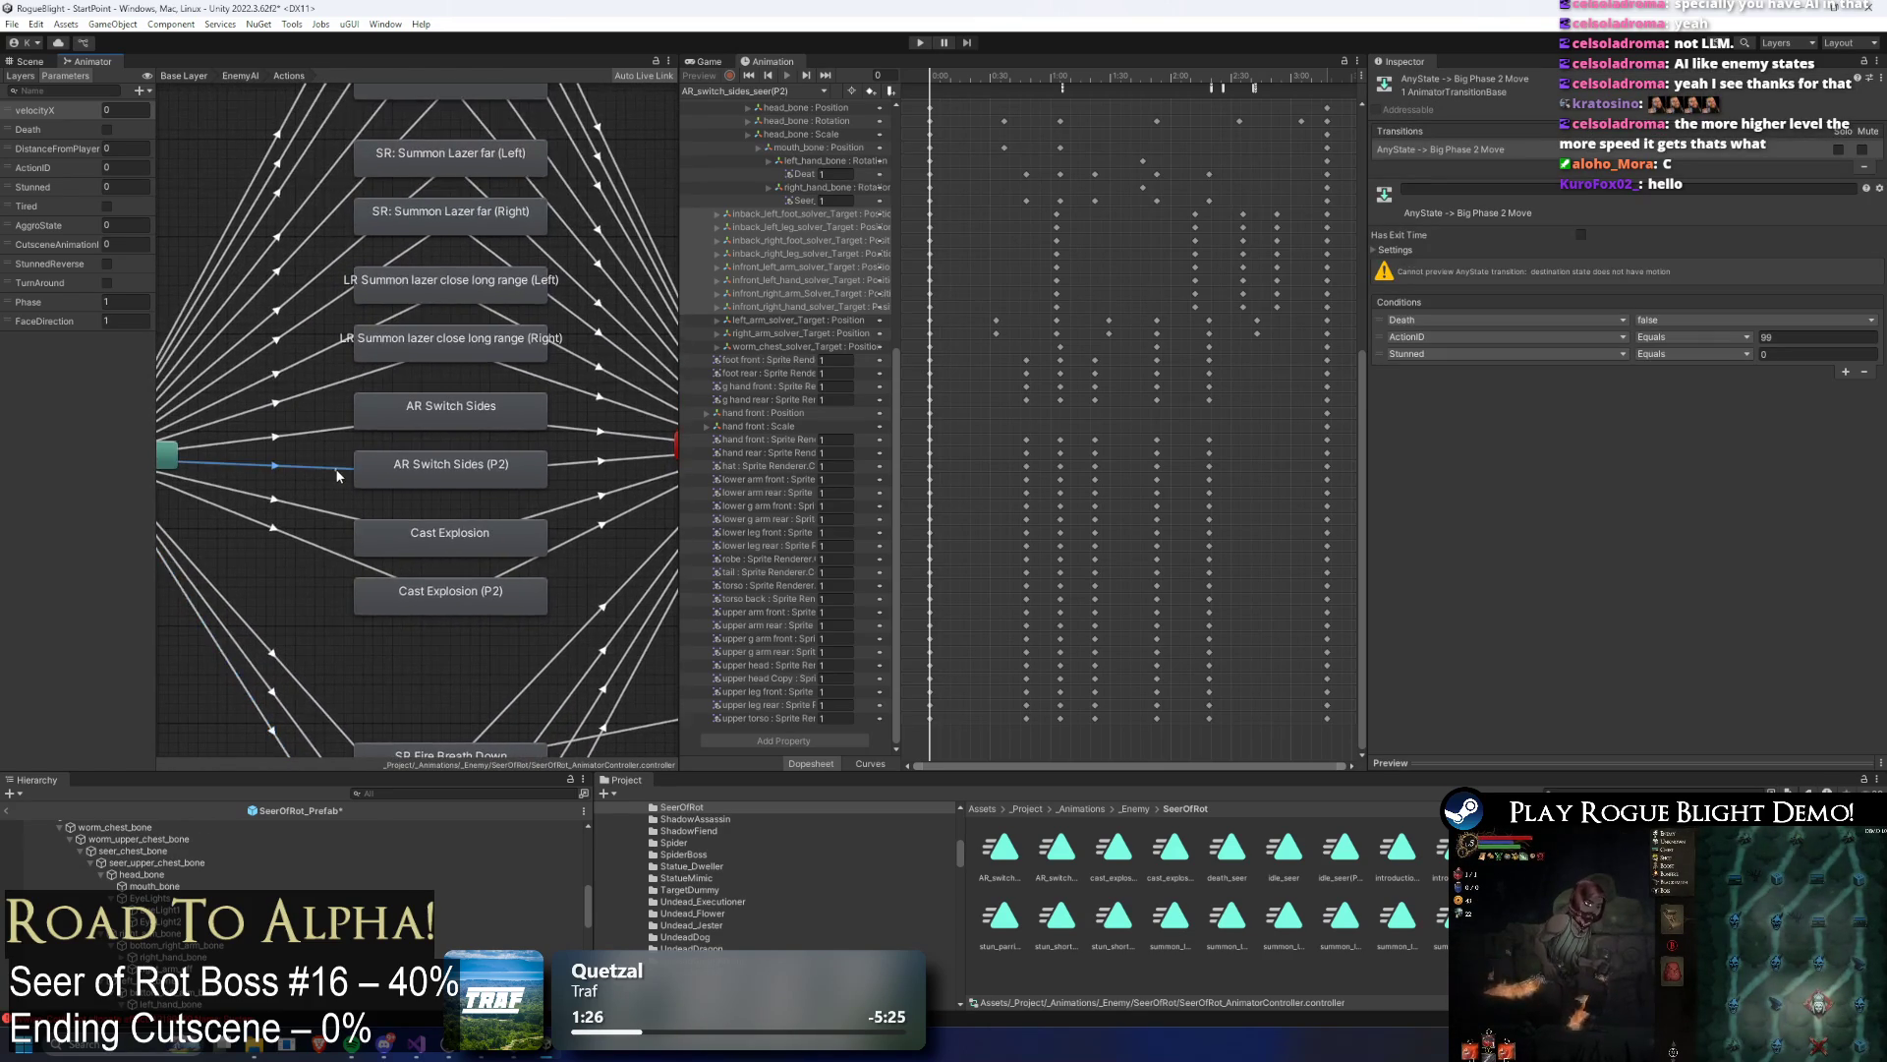
click(336, 472)
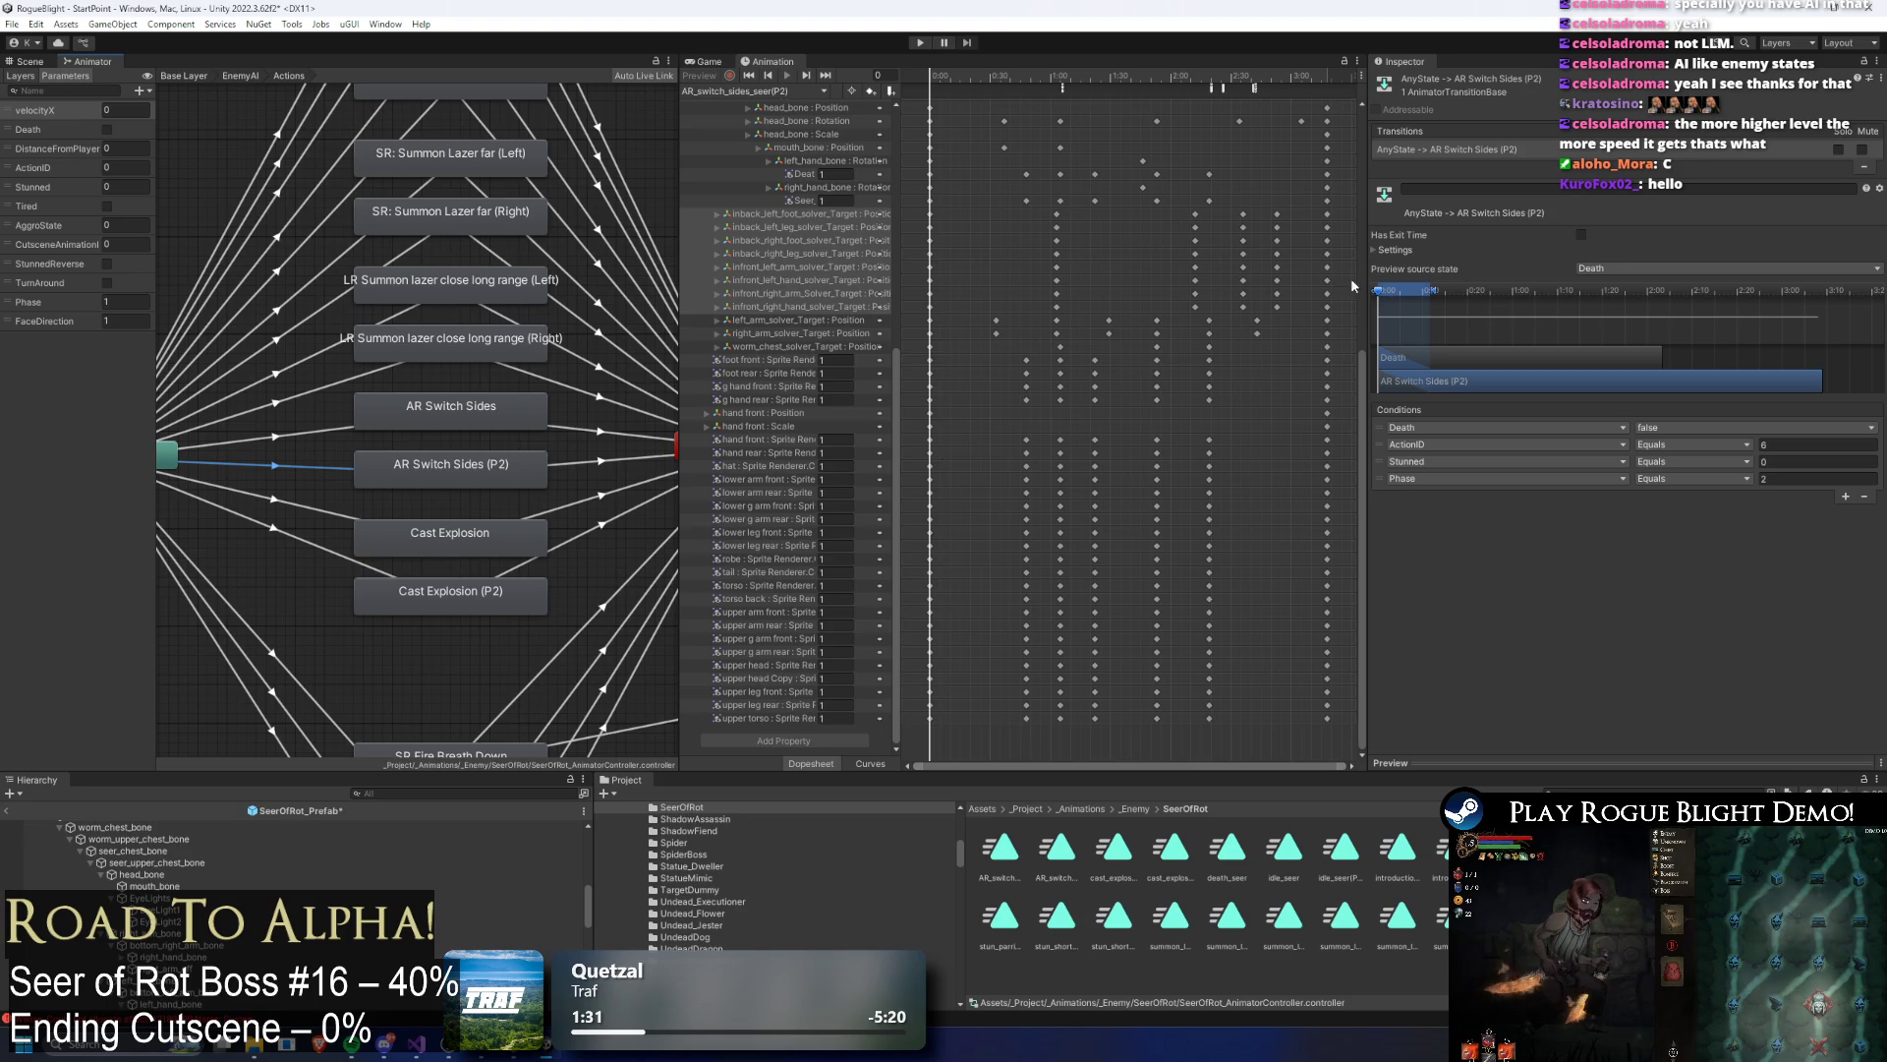
click(401, 469)
click(295, 434)
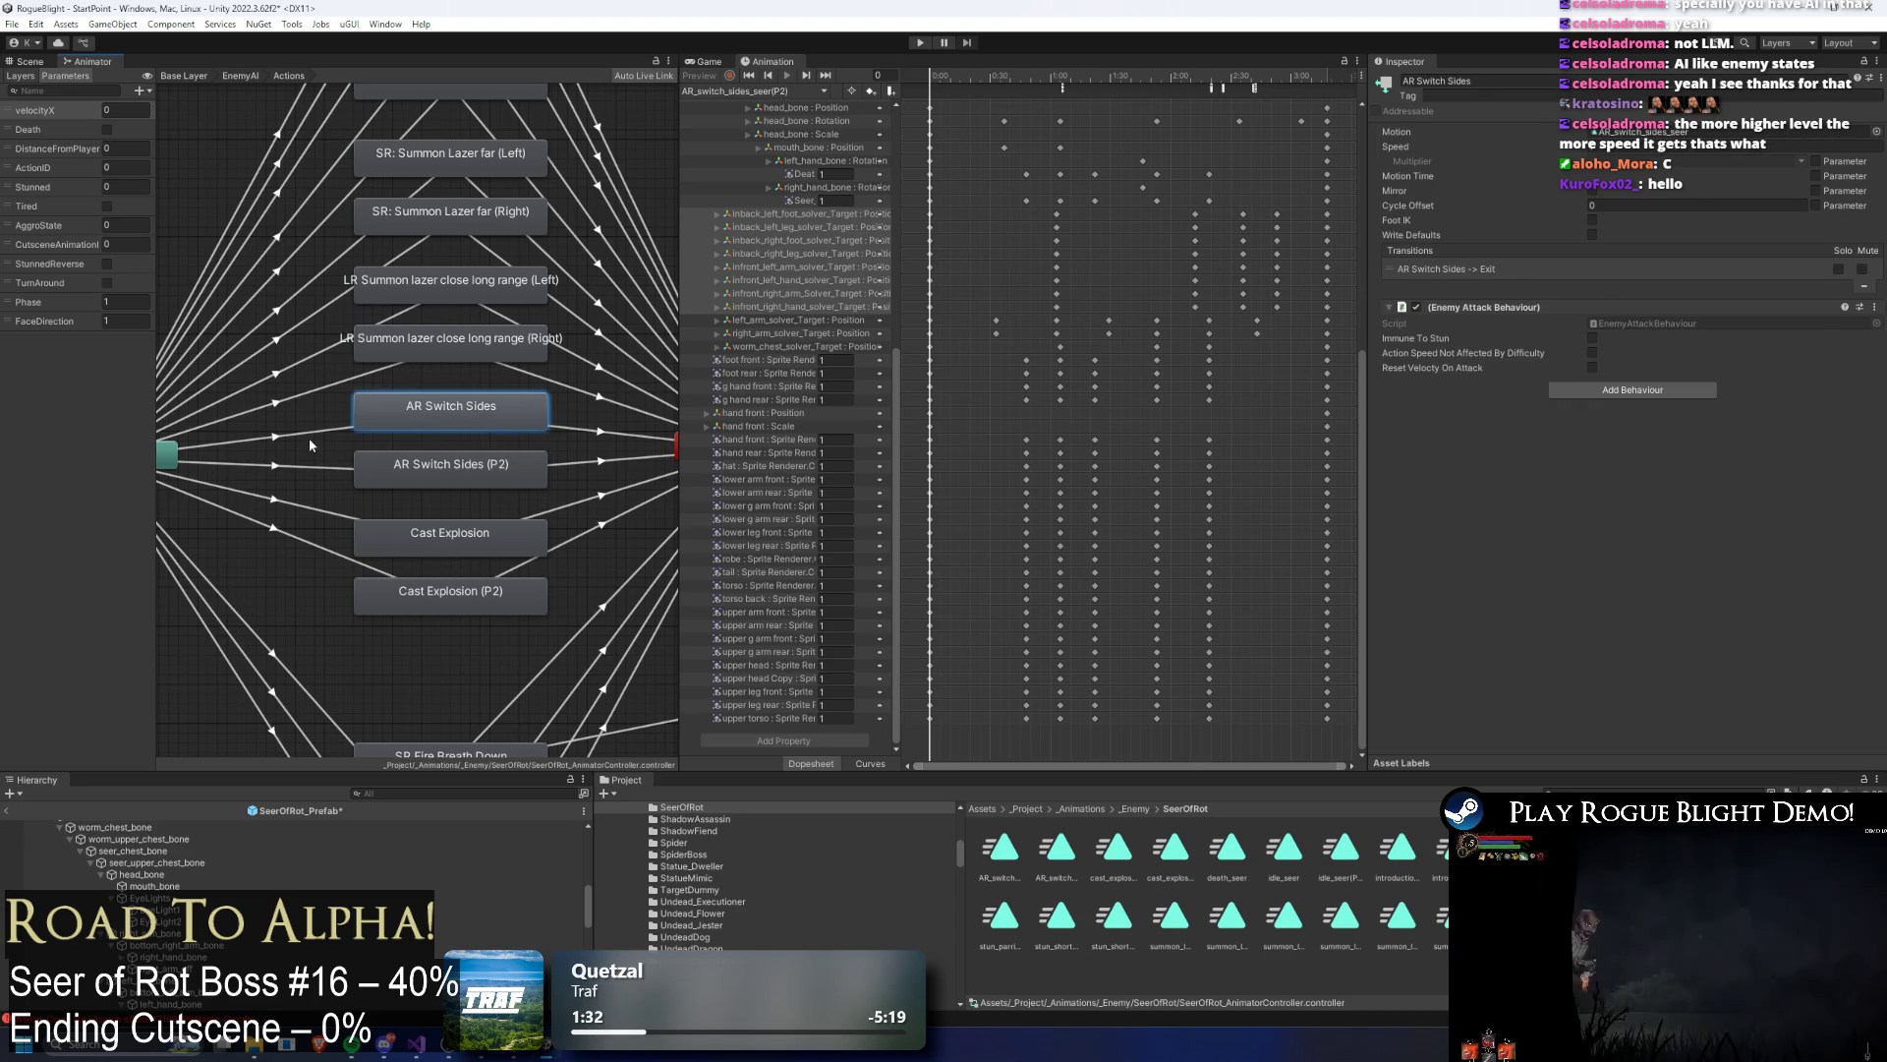
drag(1430, 290, 1437, 293)
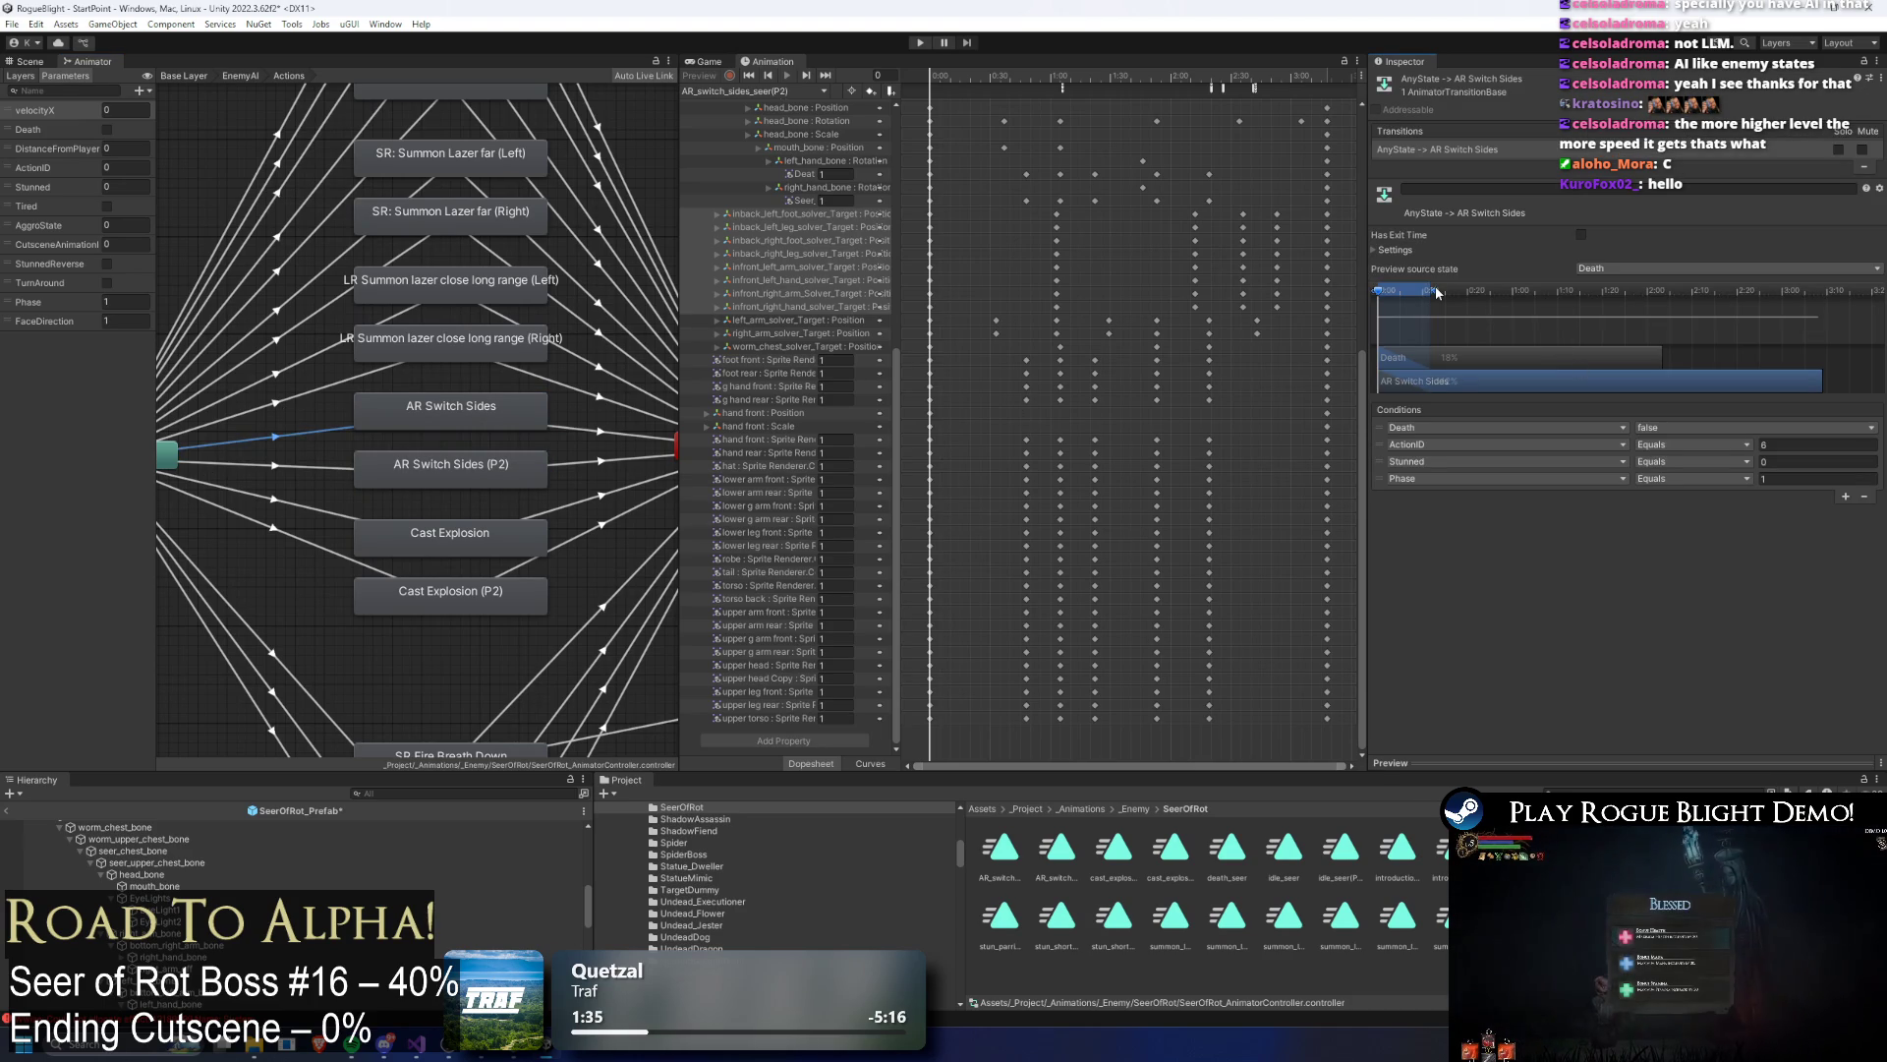
click(1432, 256)
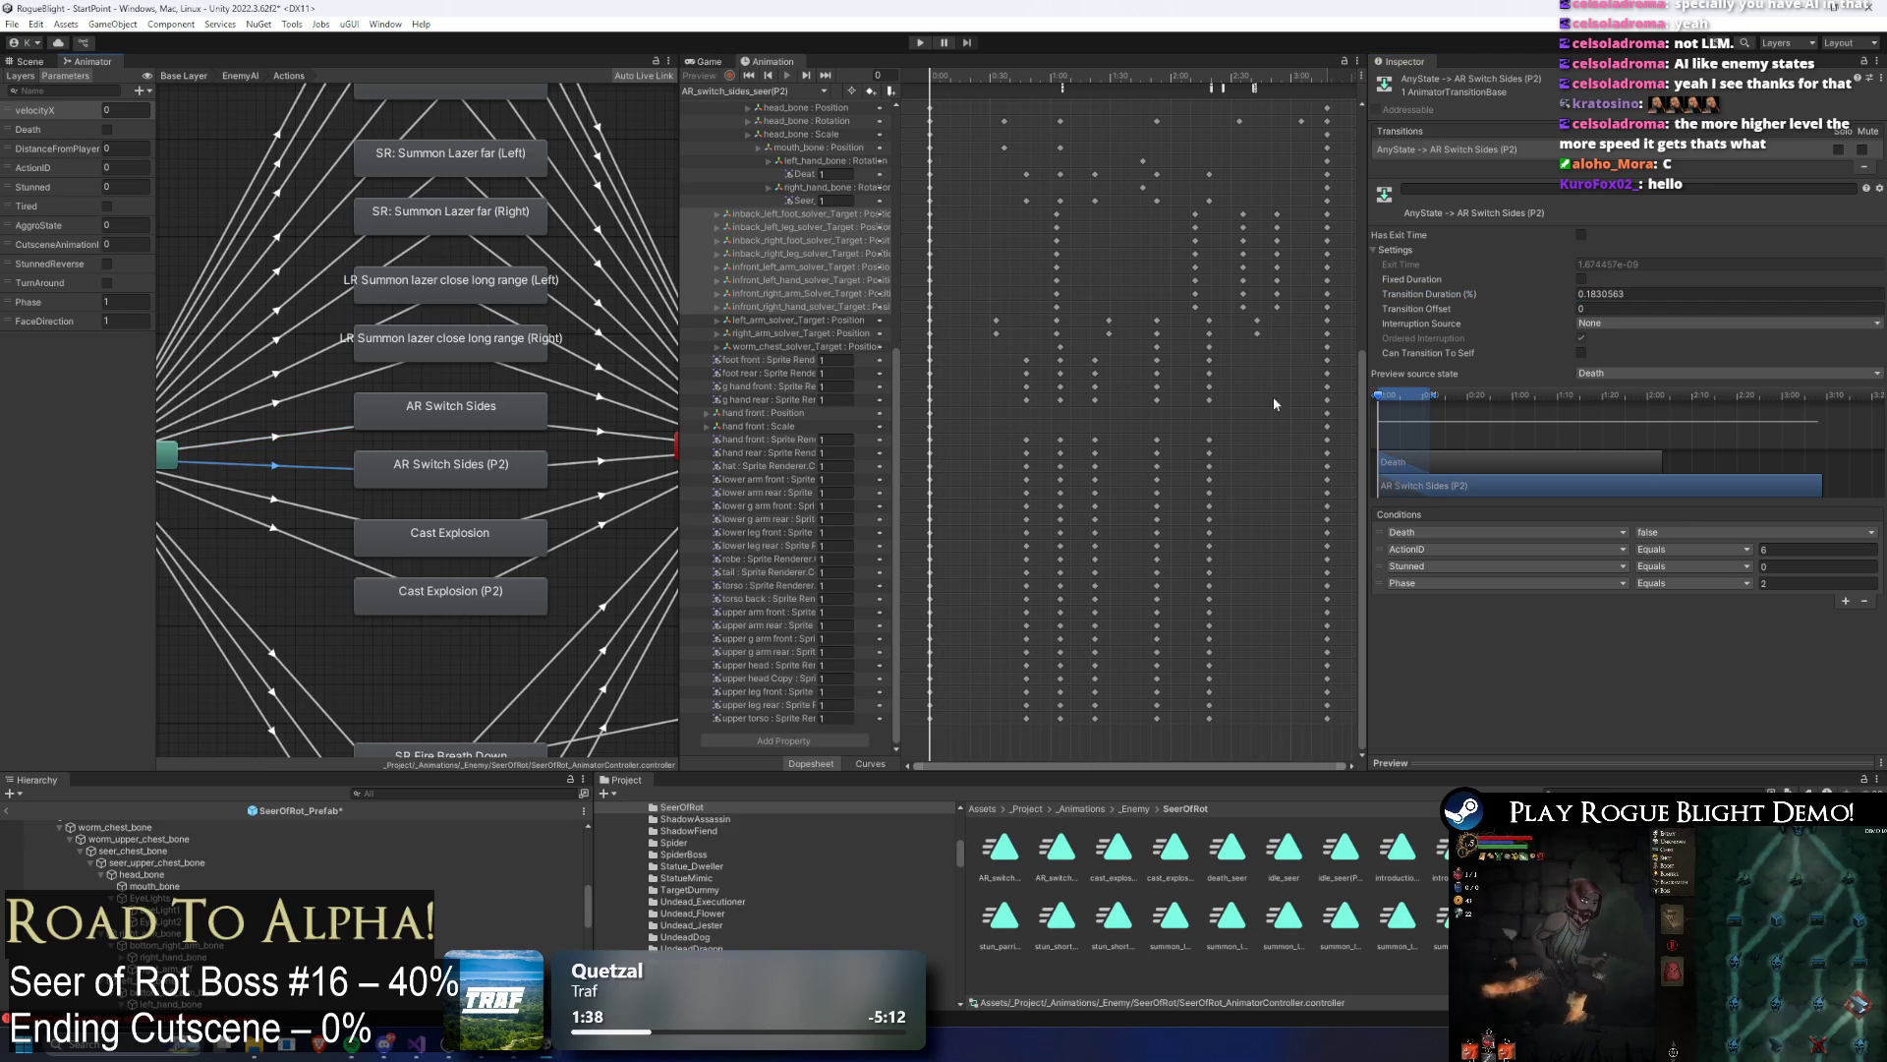
click(919, 43)
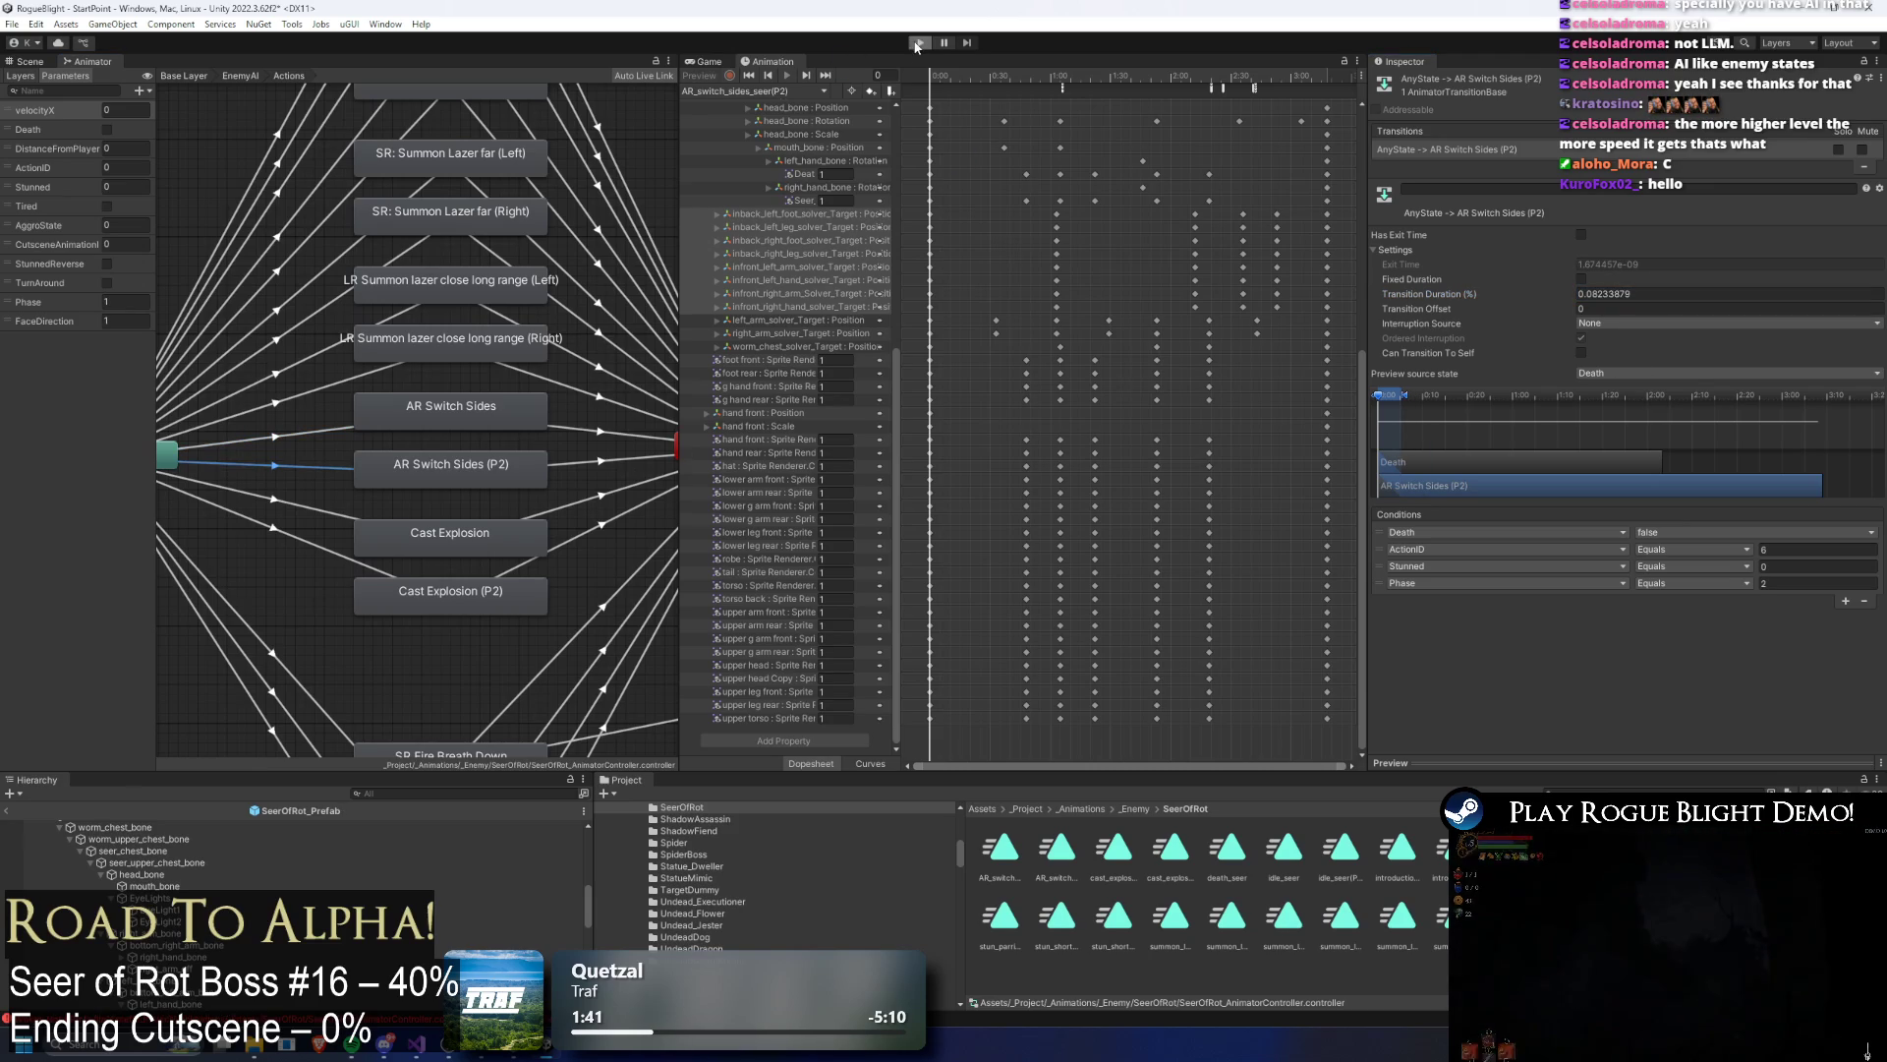
key(Return)
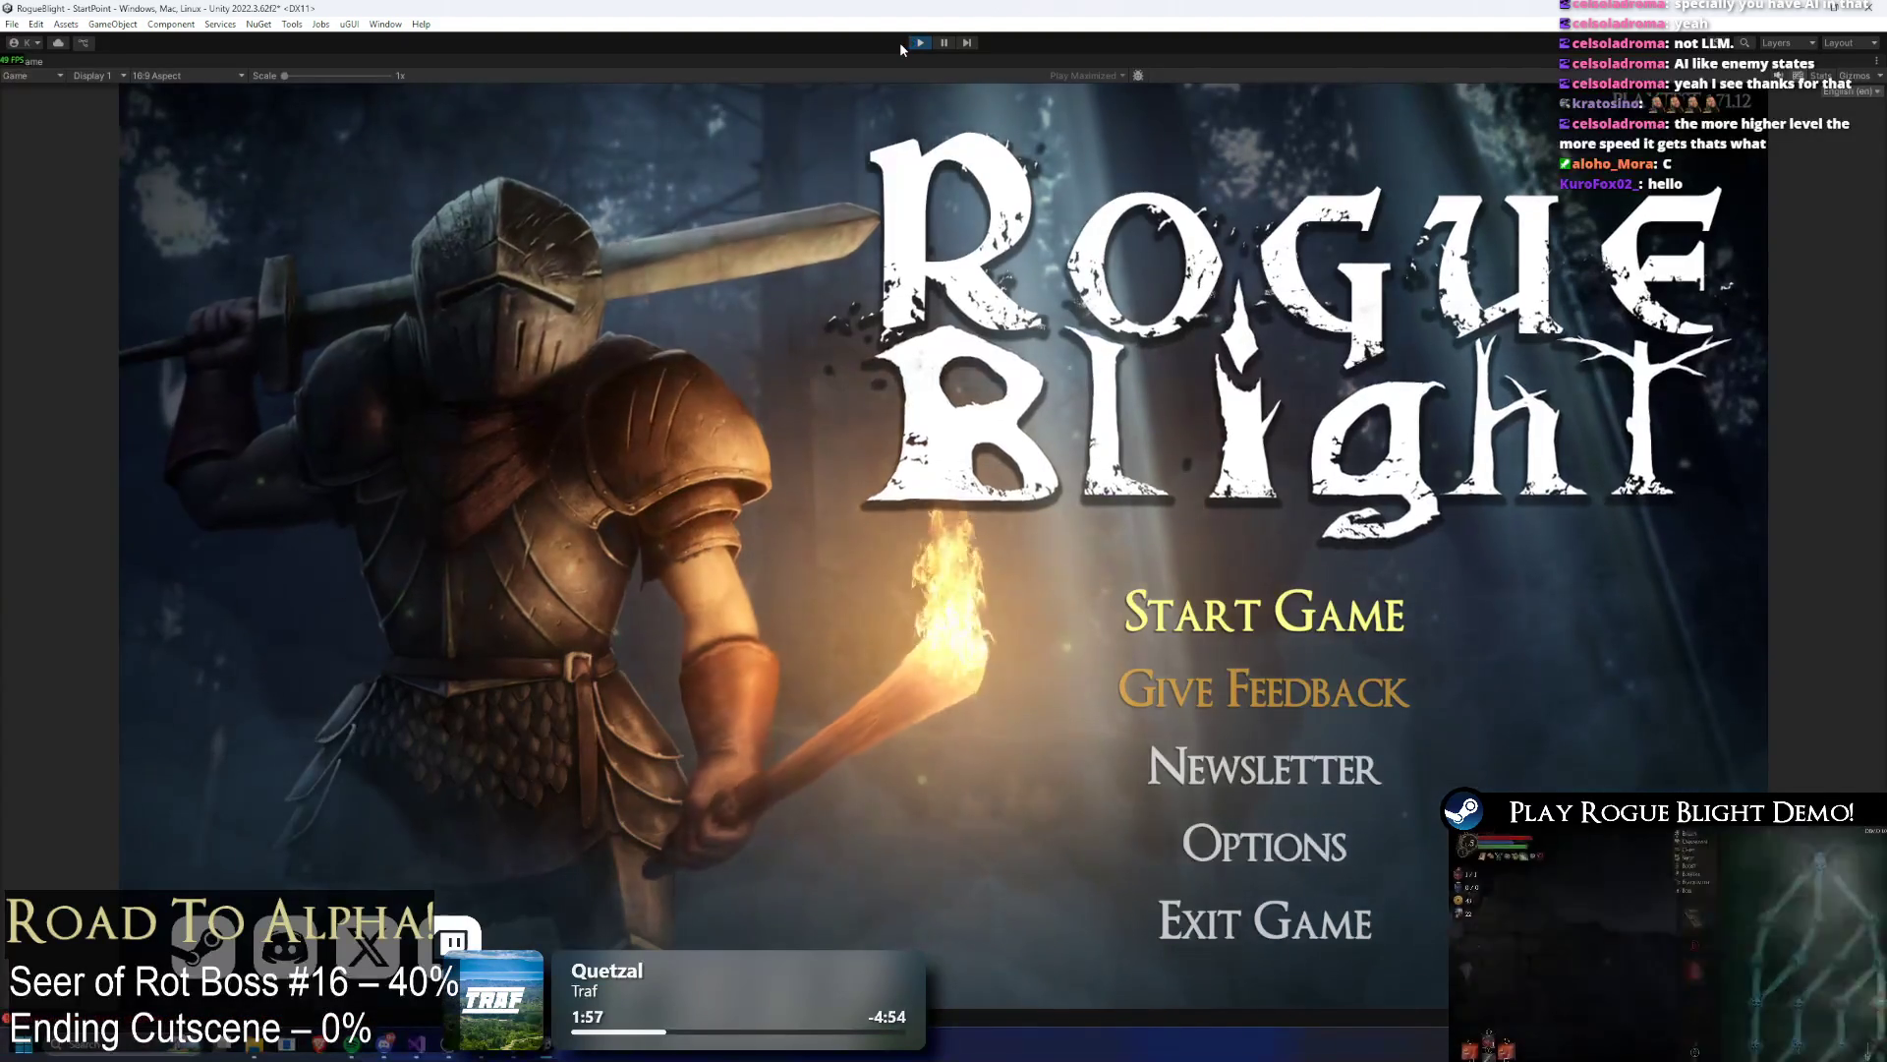
Step: Start the game from the title menu and load the first save slot
click(1265, 611)
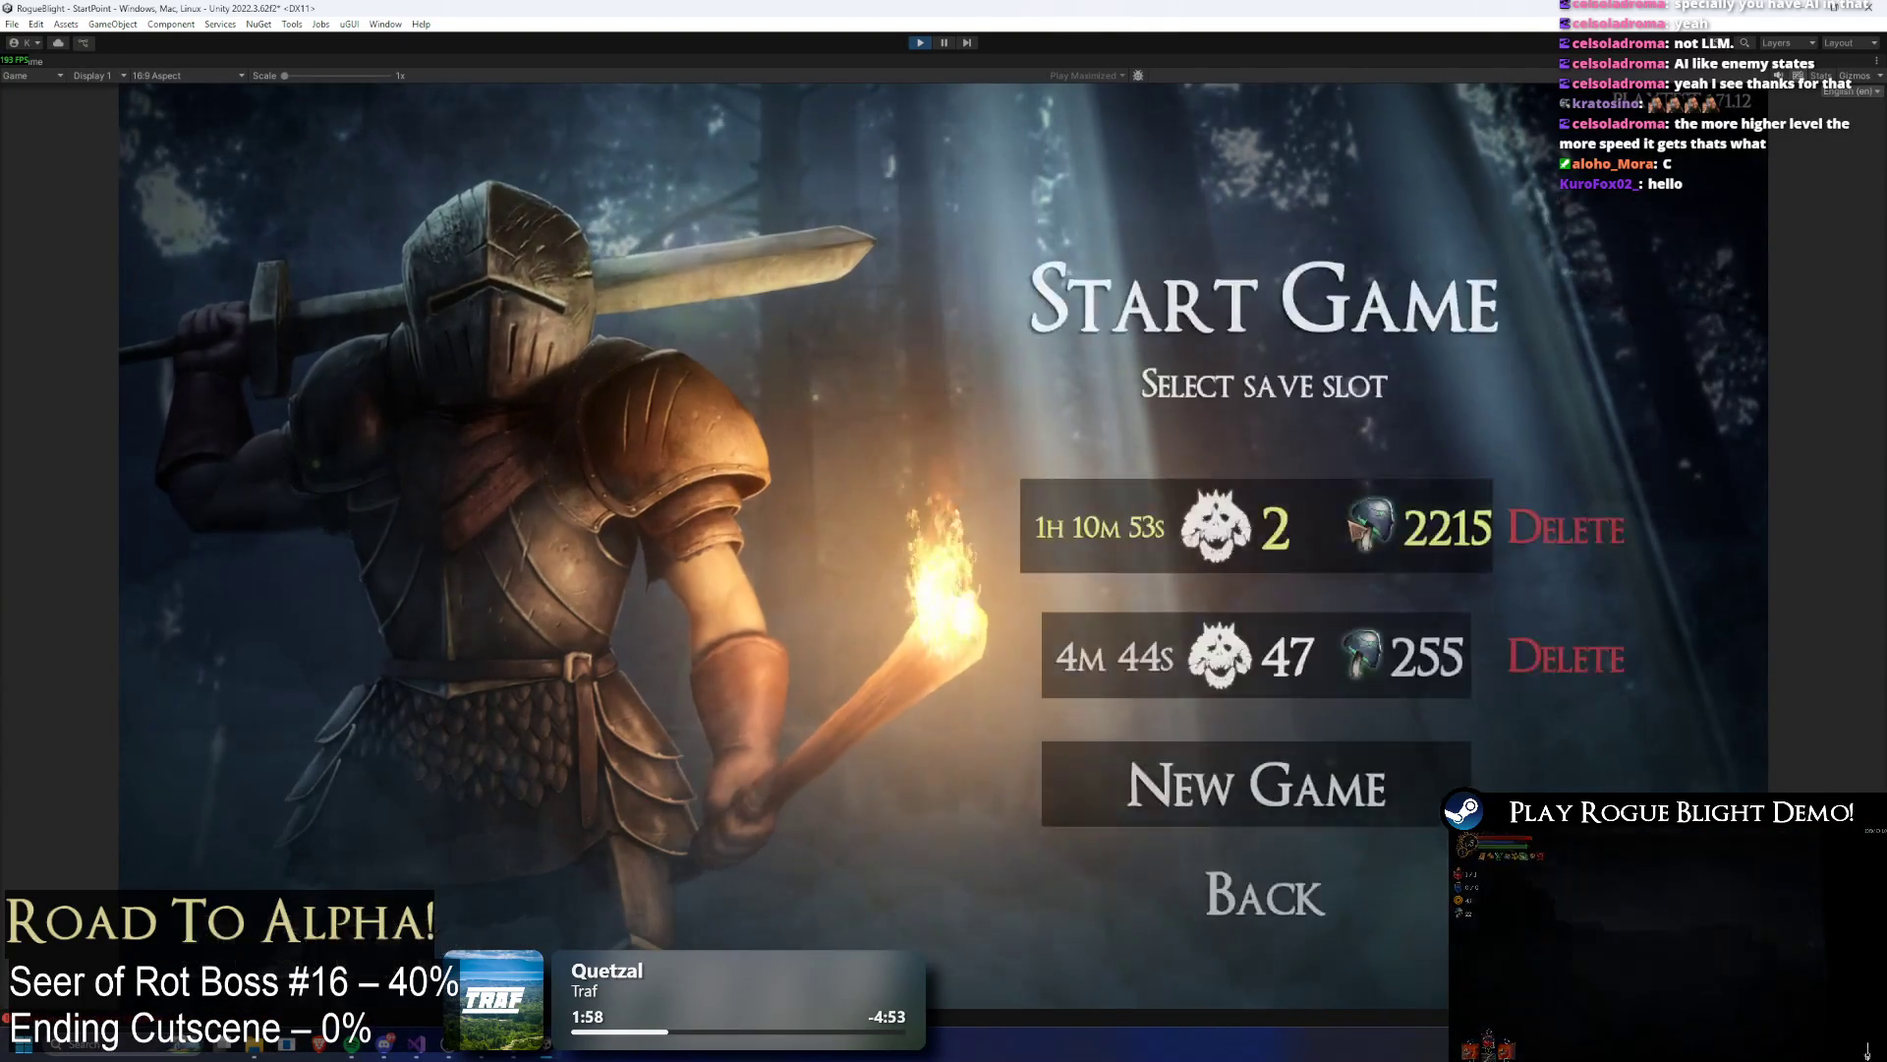
click(1339, 518)
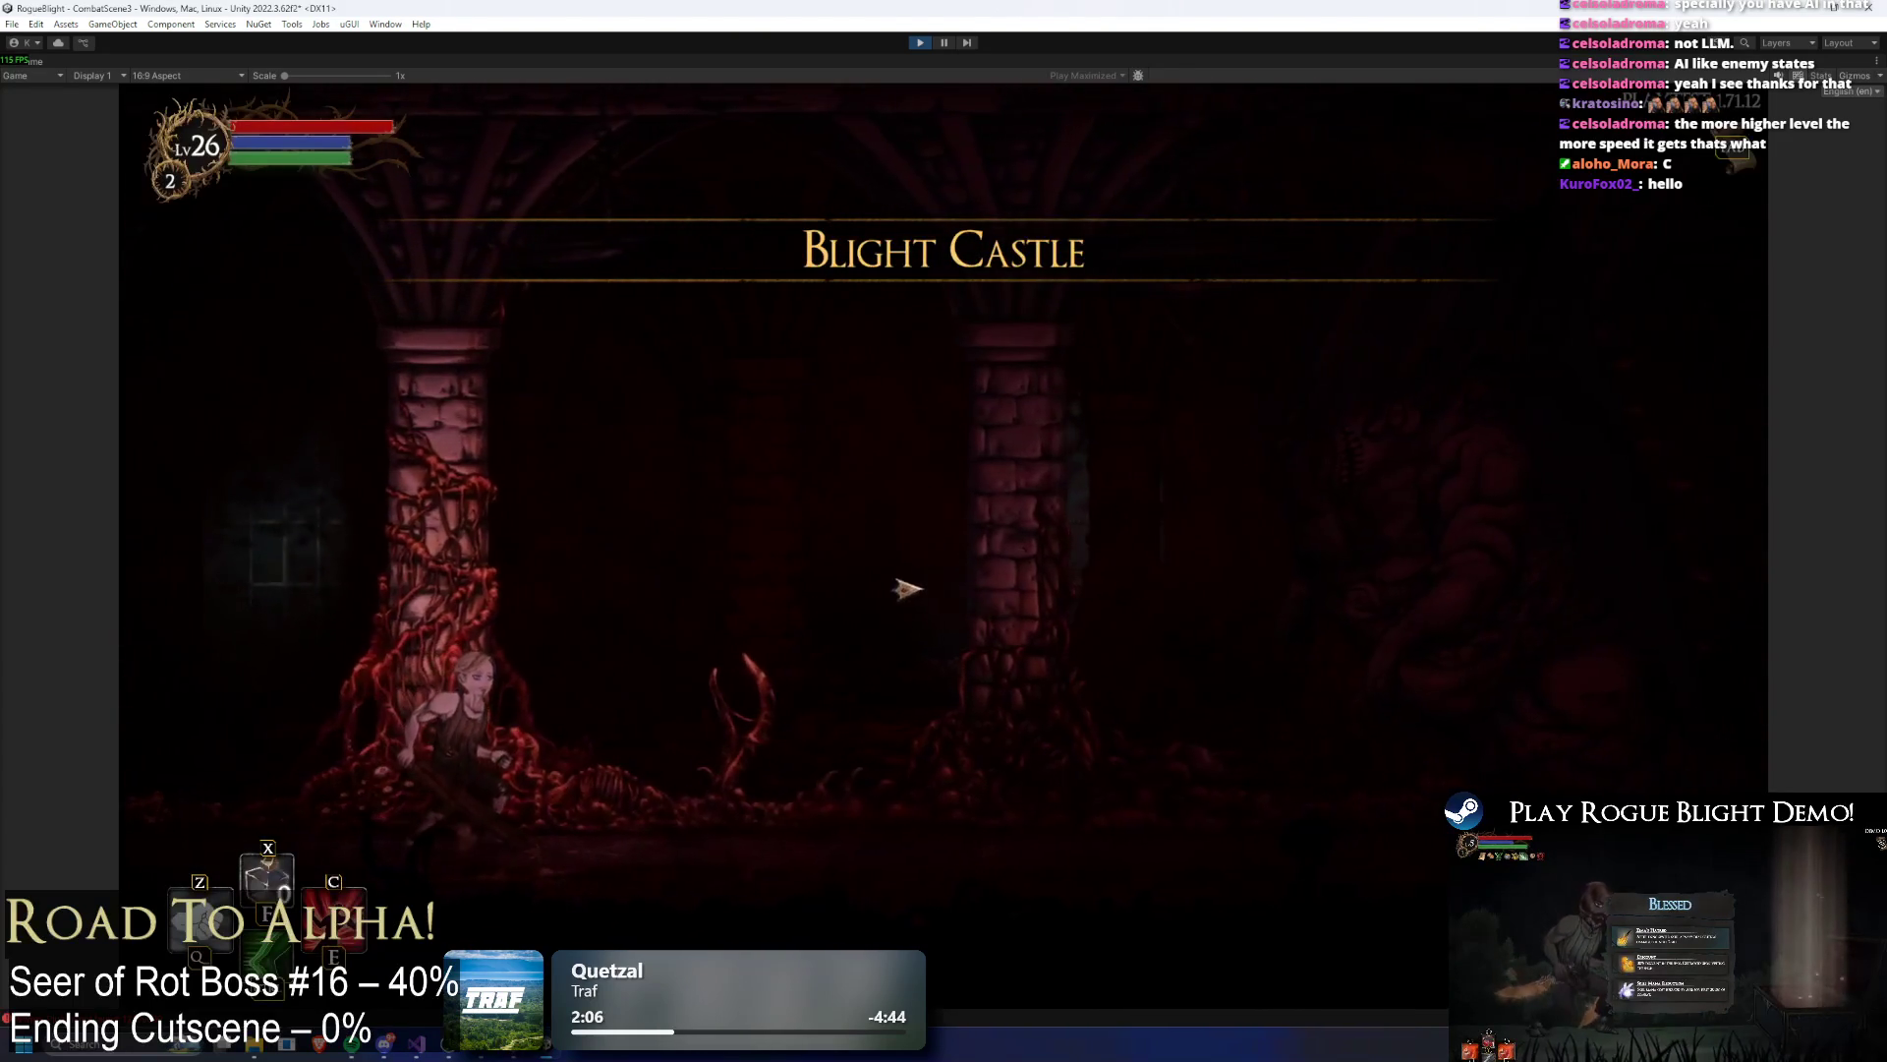
Step: Approach and attack the Seer of Rot, toggling the F1 enemy-health cheat
key(d)
click(1383, 597)
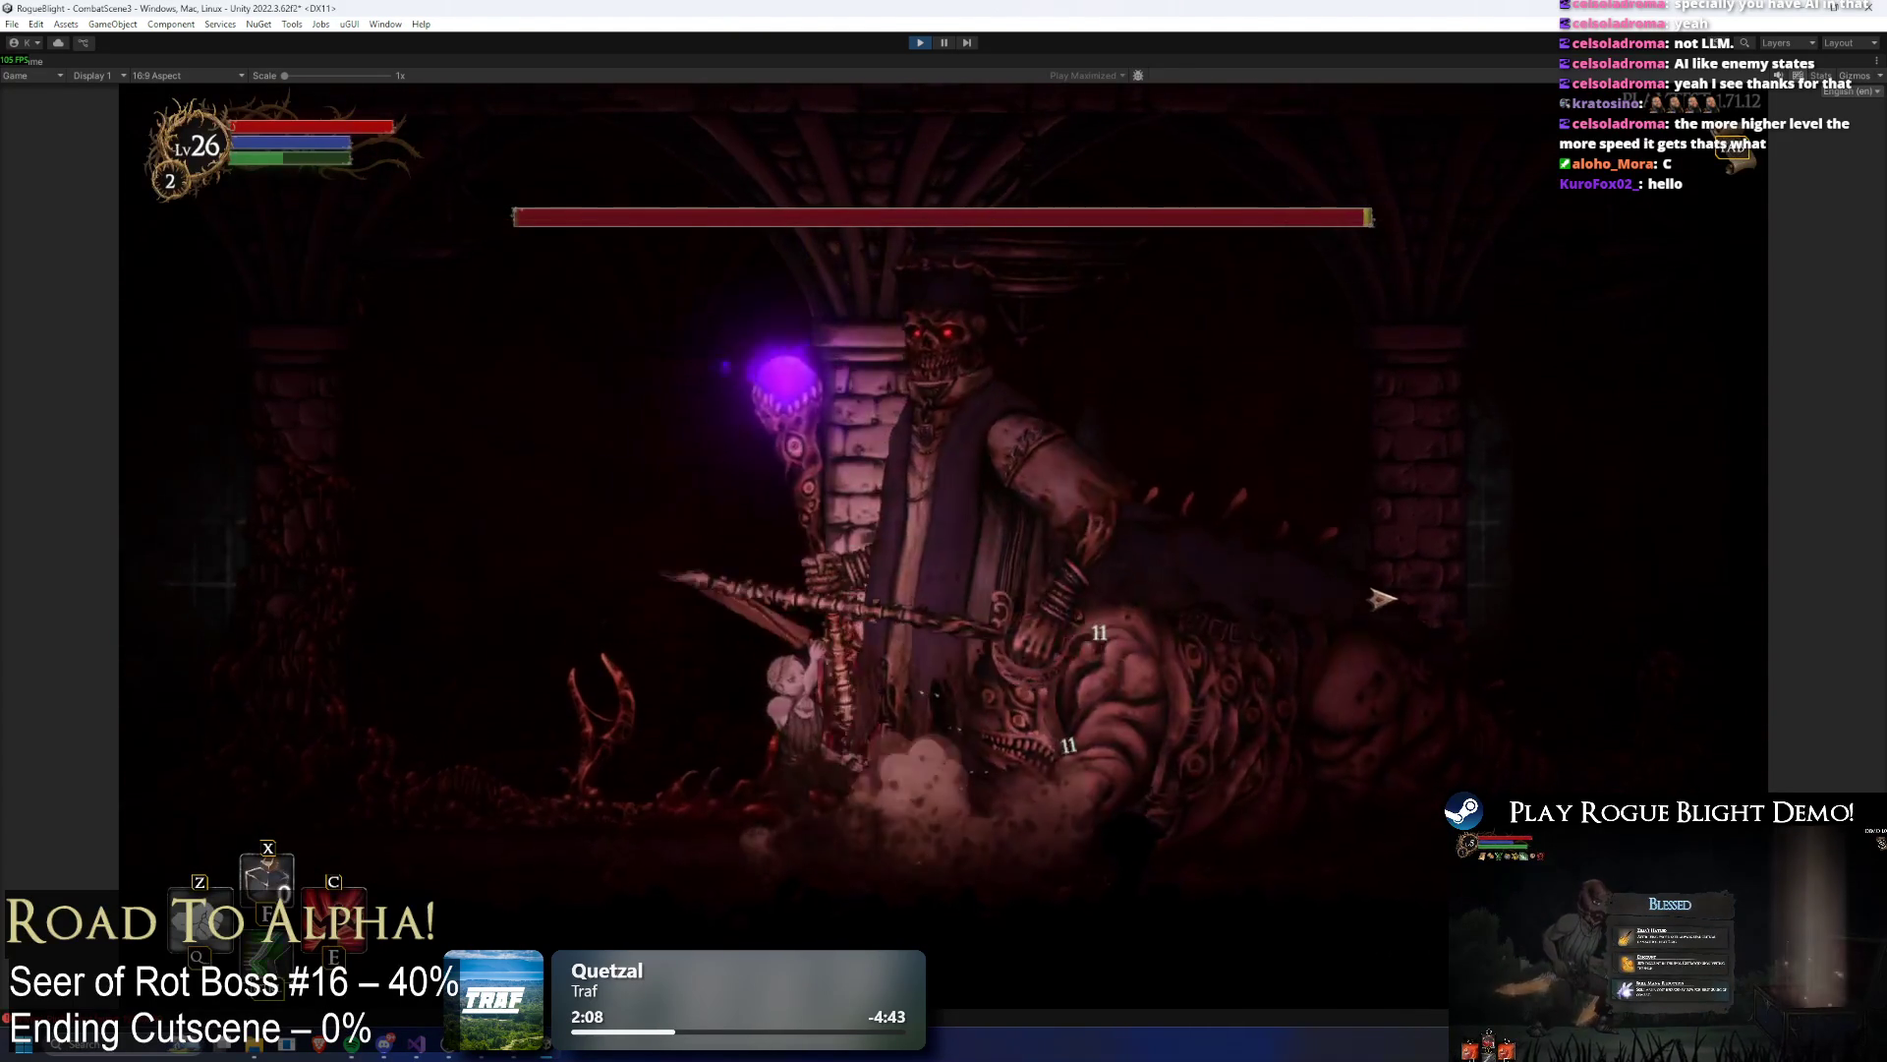
key(F1)
click(1378, 588)
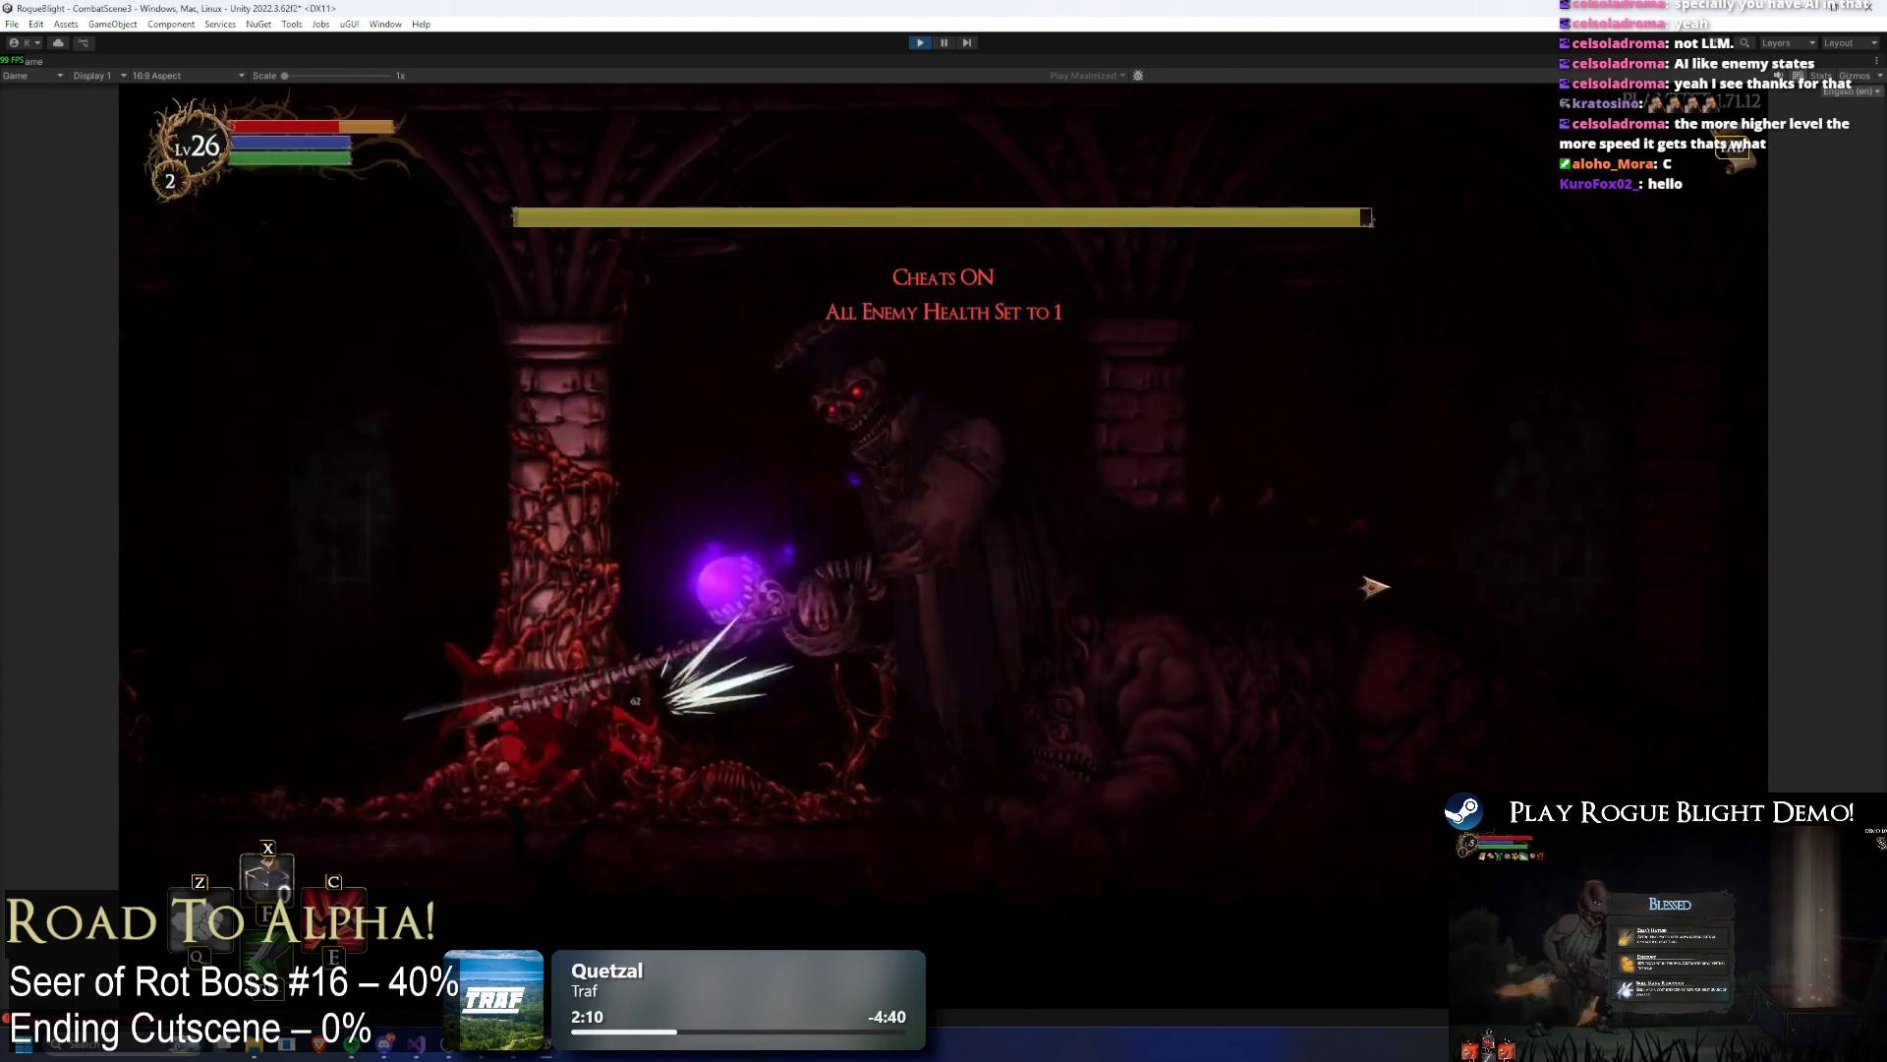
key(F1)
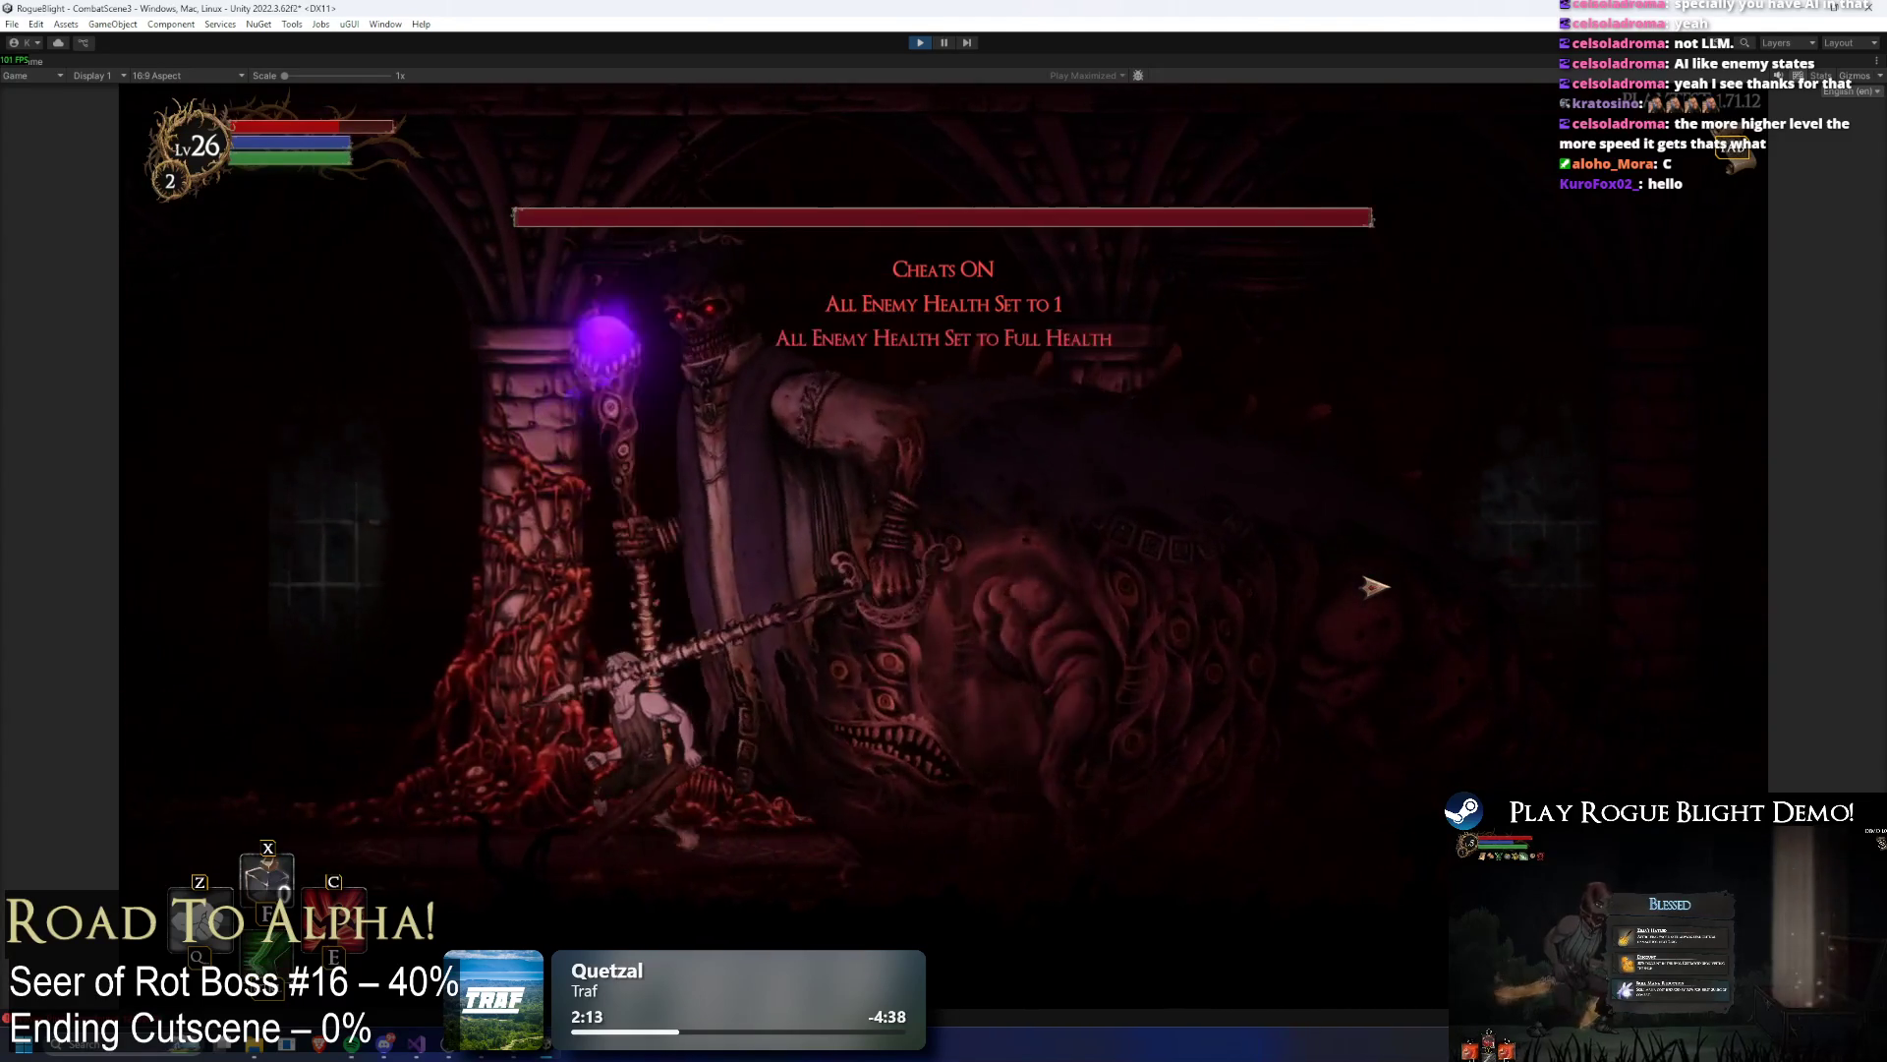
key(d)
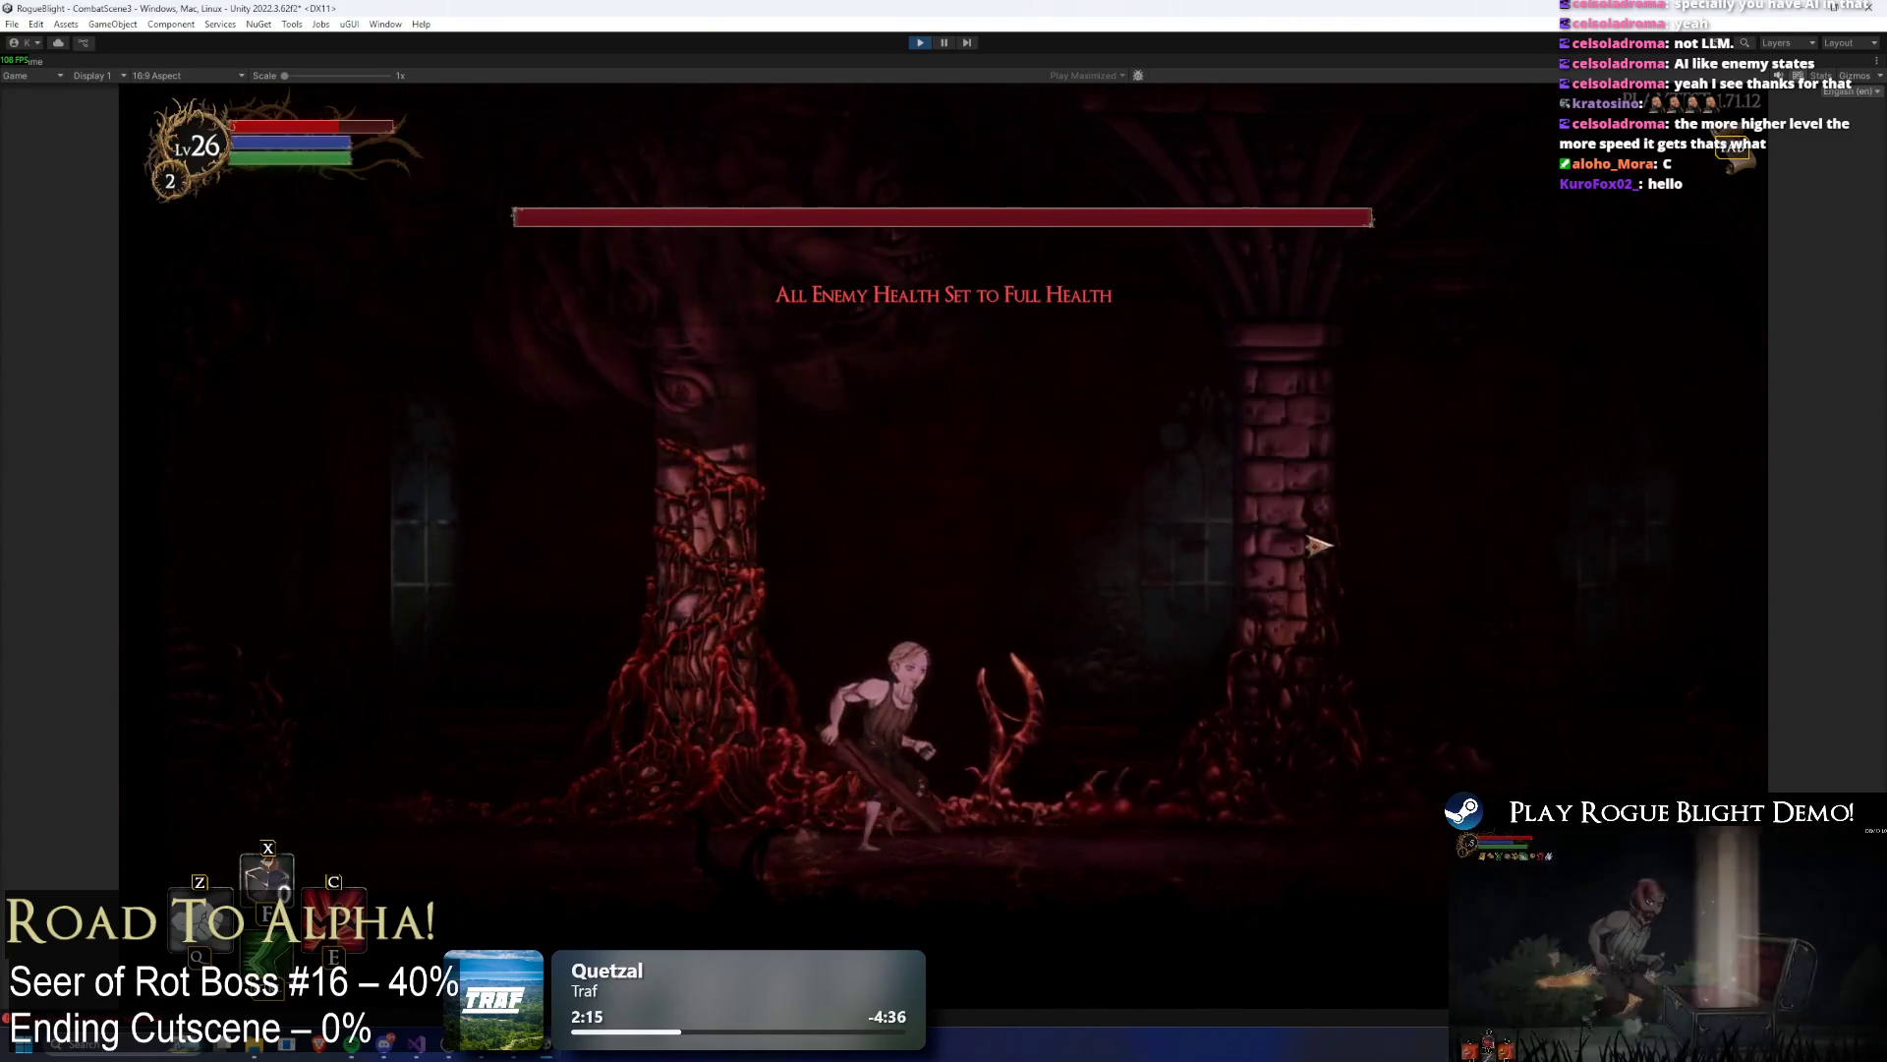
click(929, 595)
key(d)
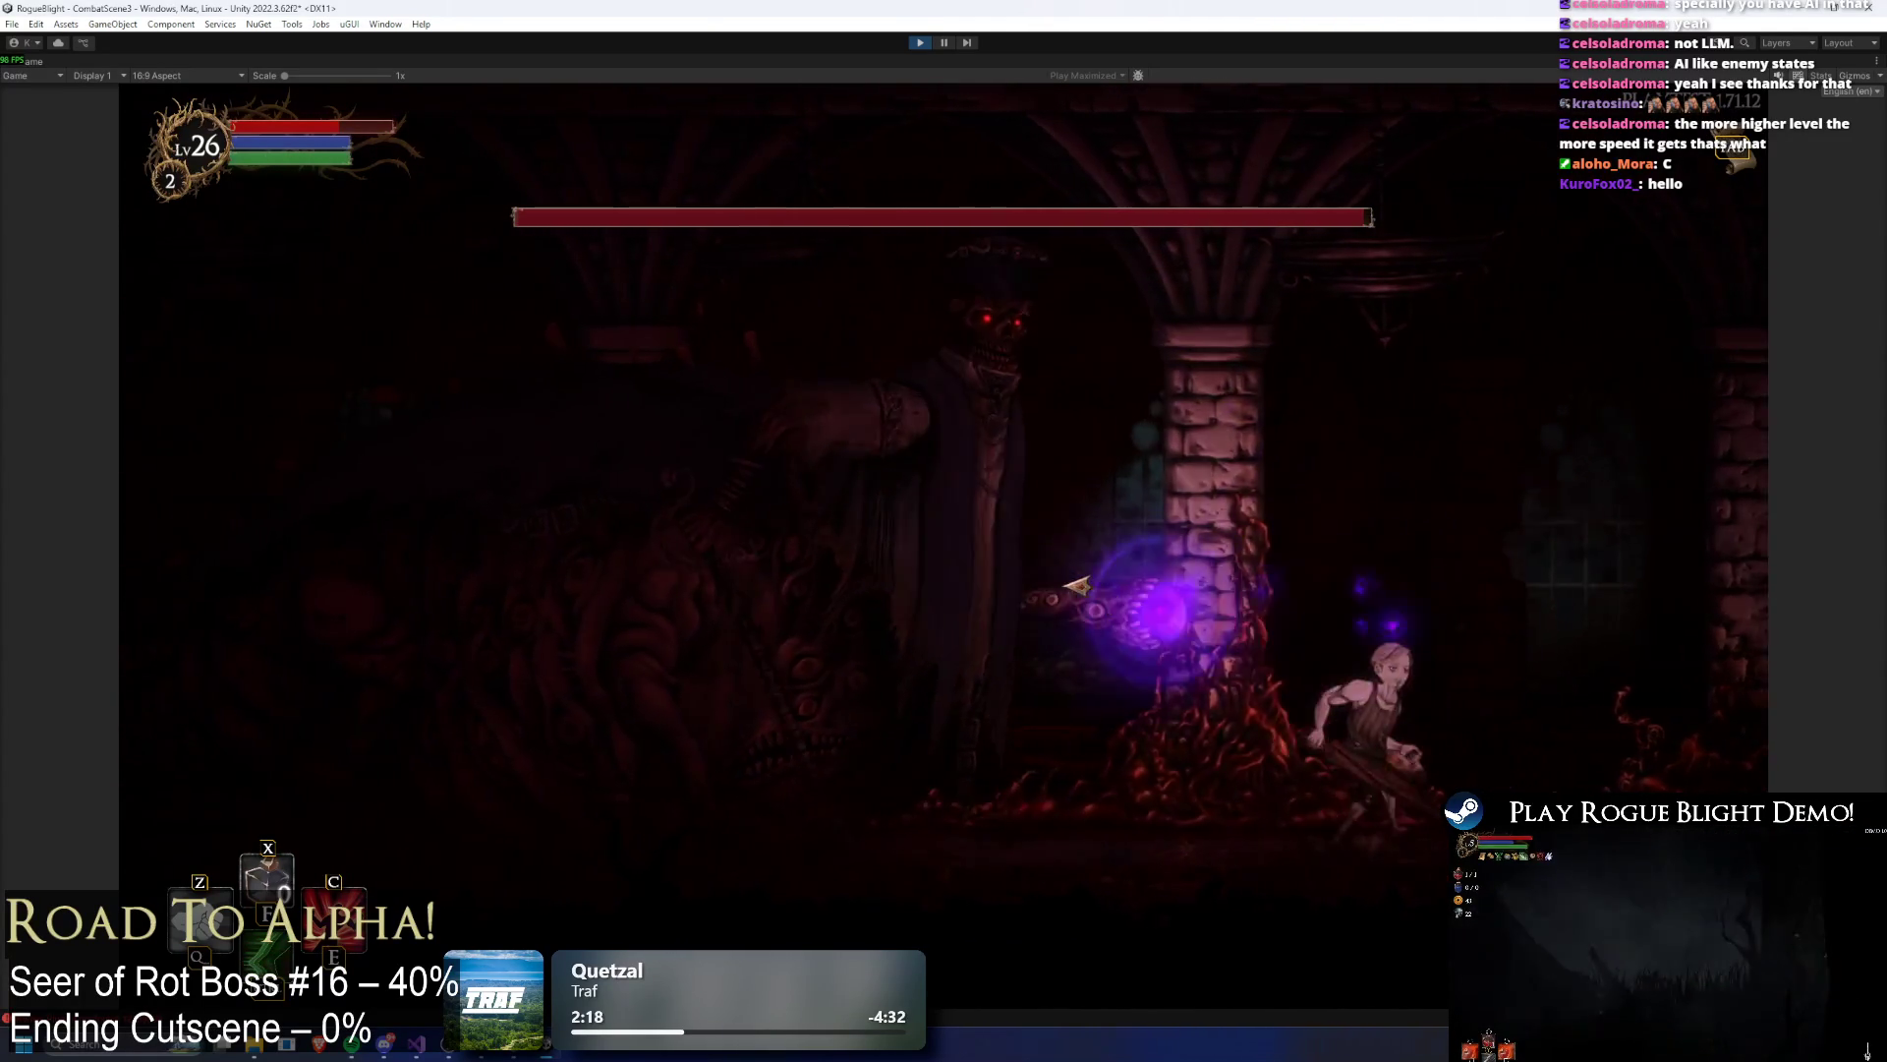
key(d)
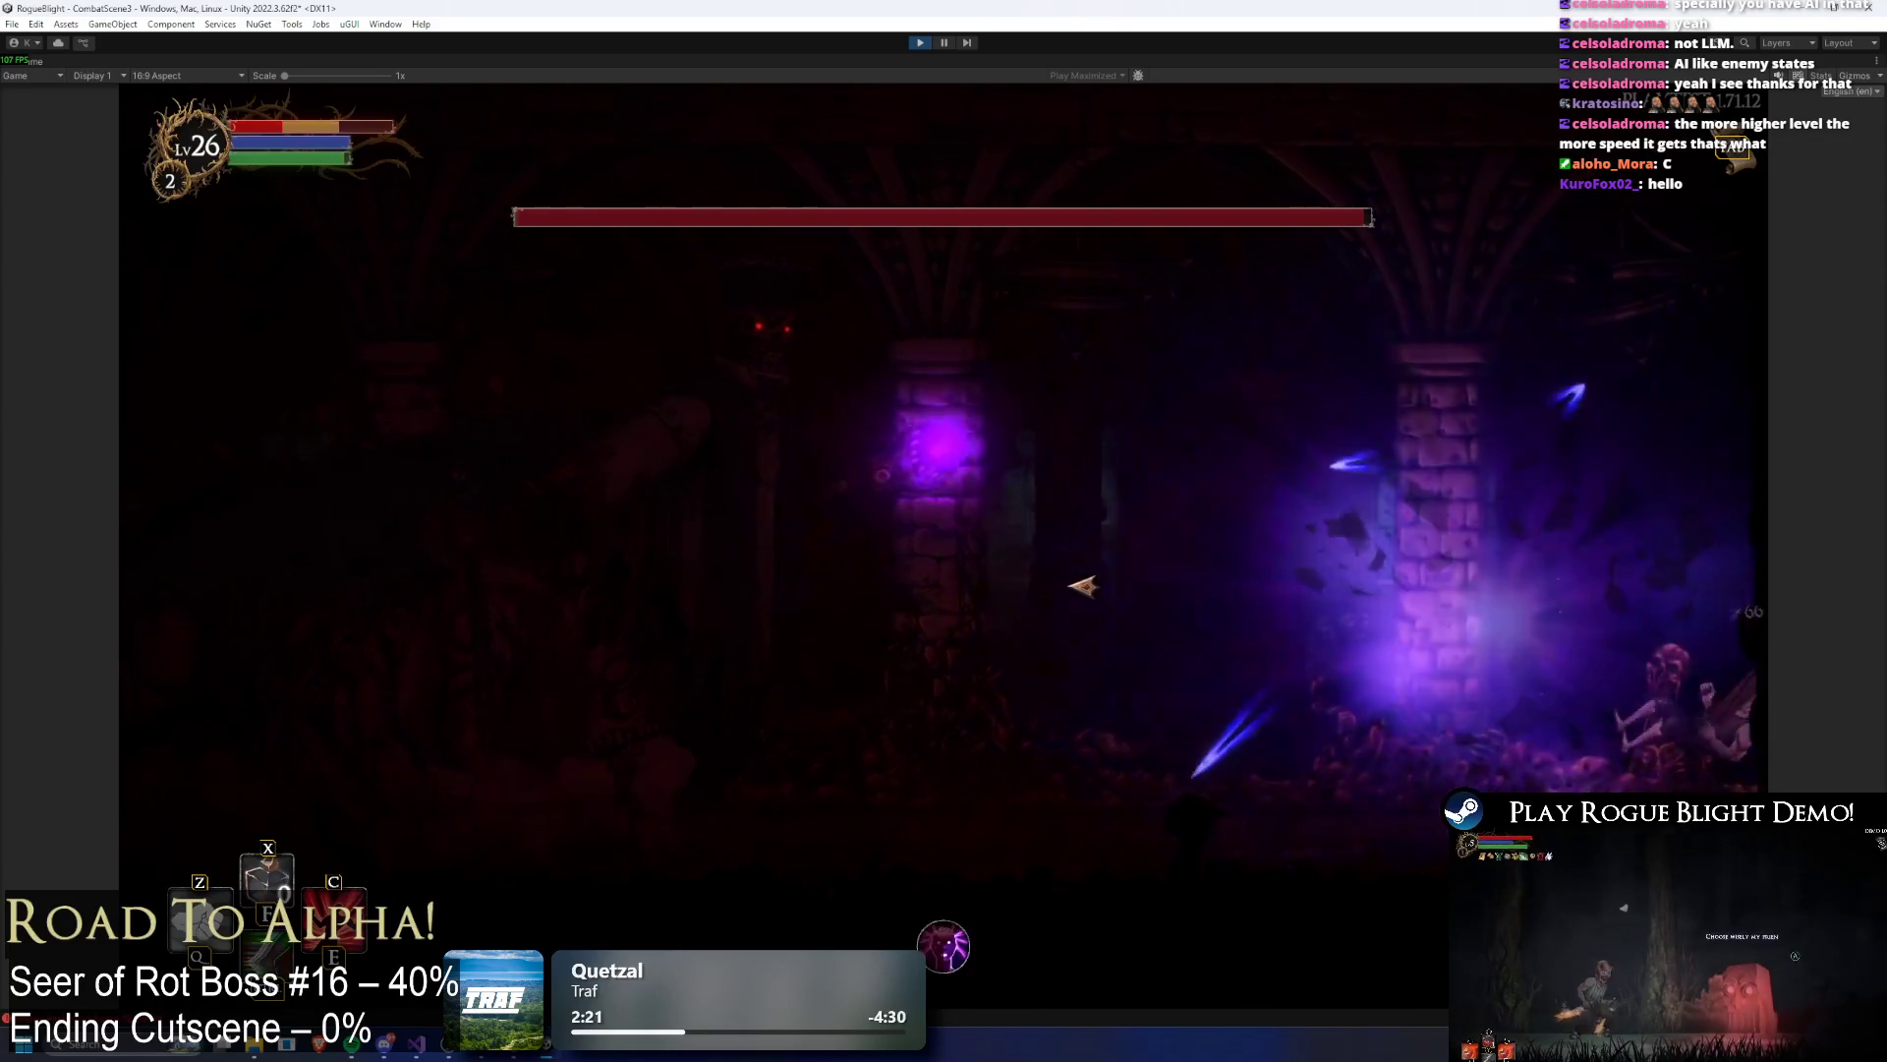
Step: Keep fighting the boss while dodging its orbs, then pause and exit Play mode
key(a)
key(F1)
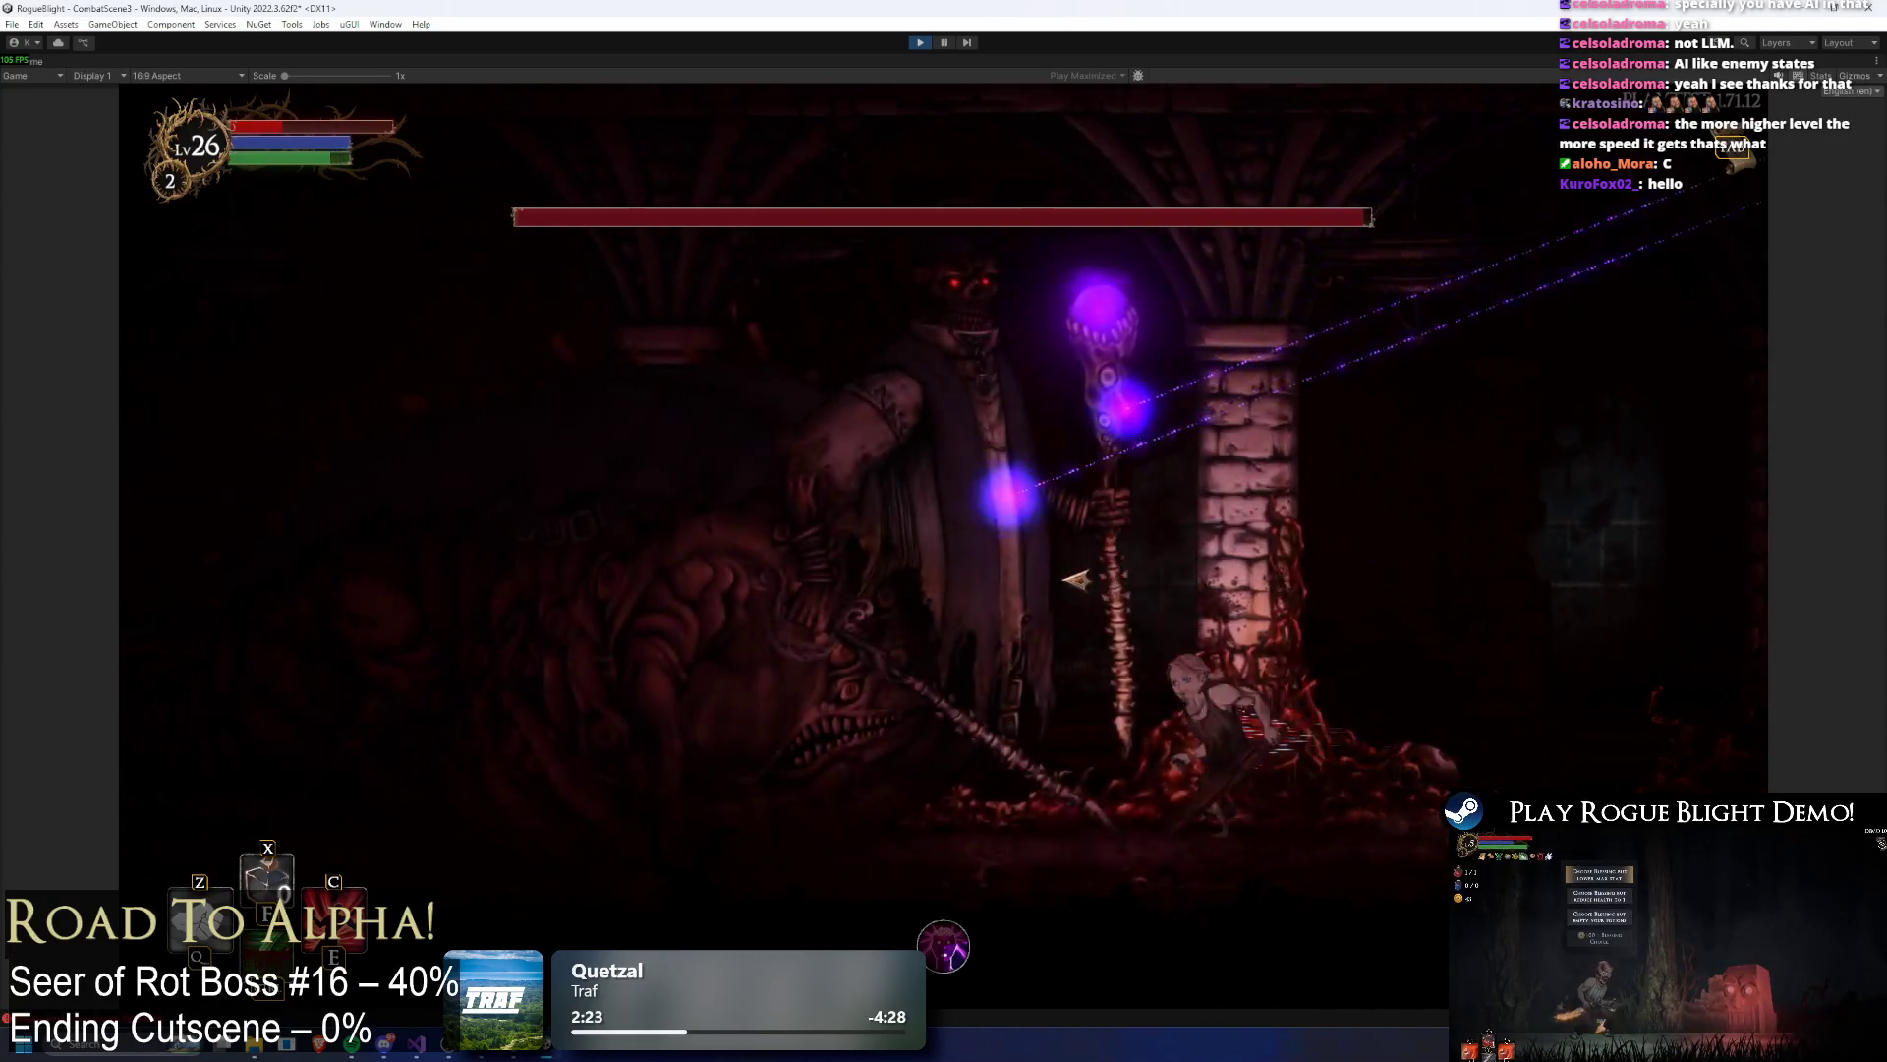
key(d)
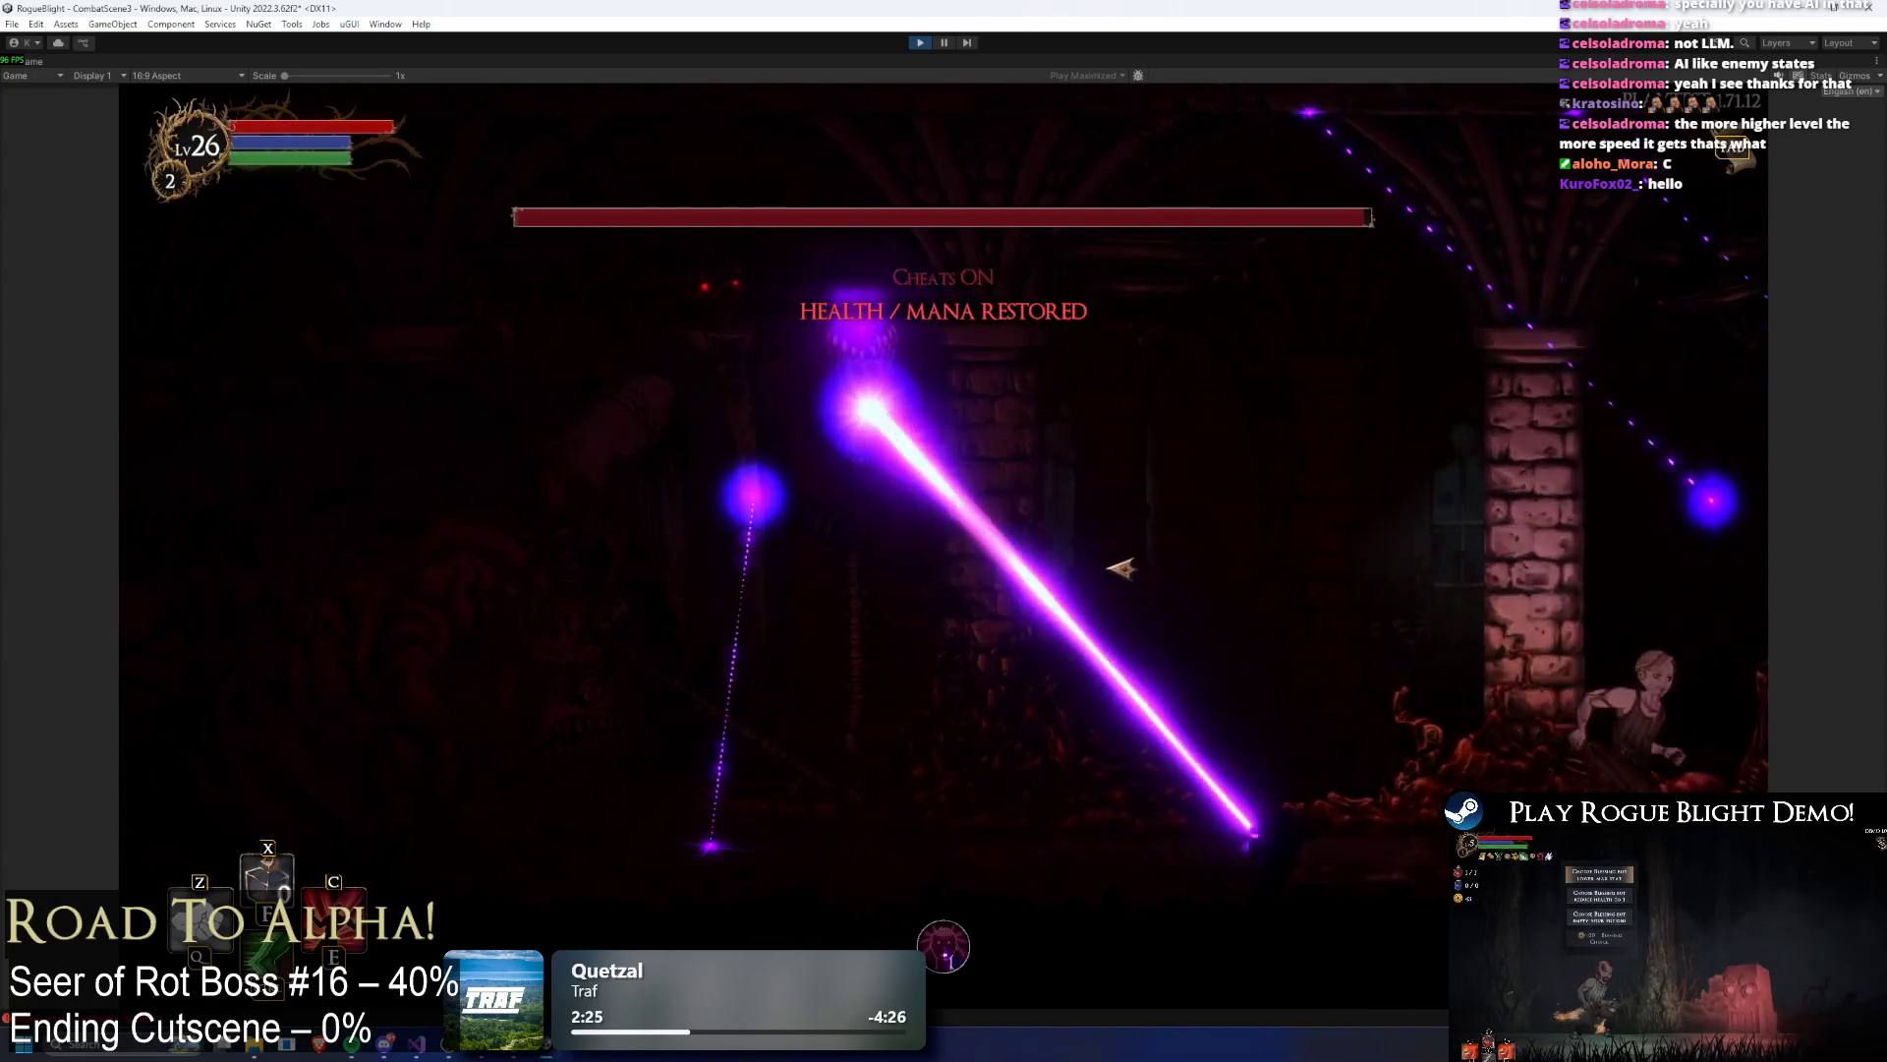
key(d)
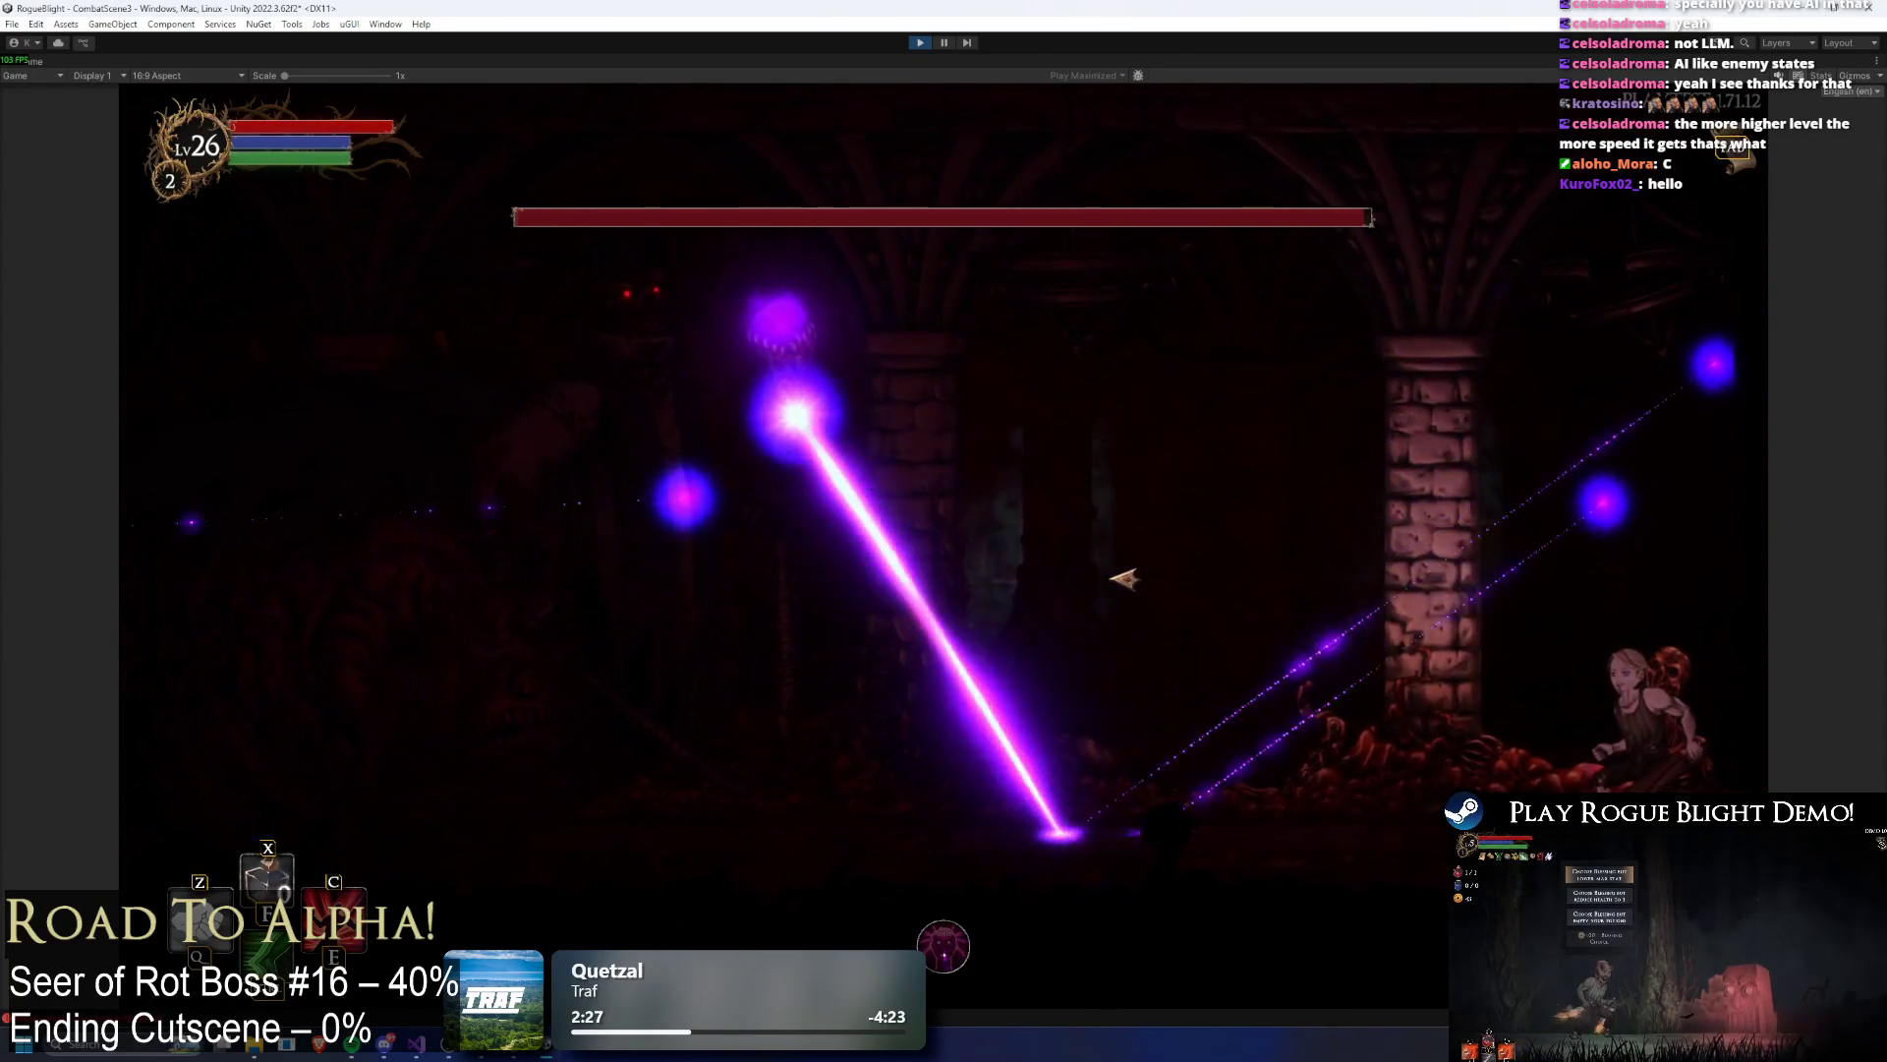
key(d)
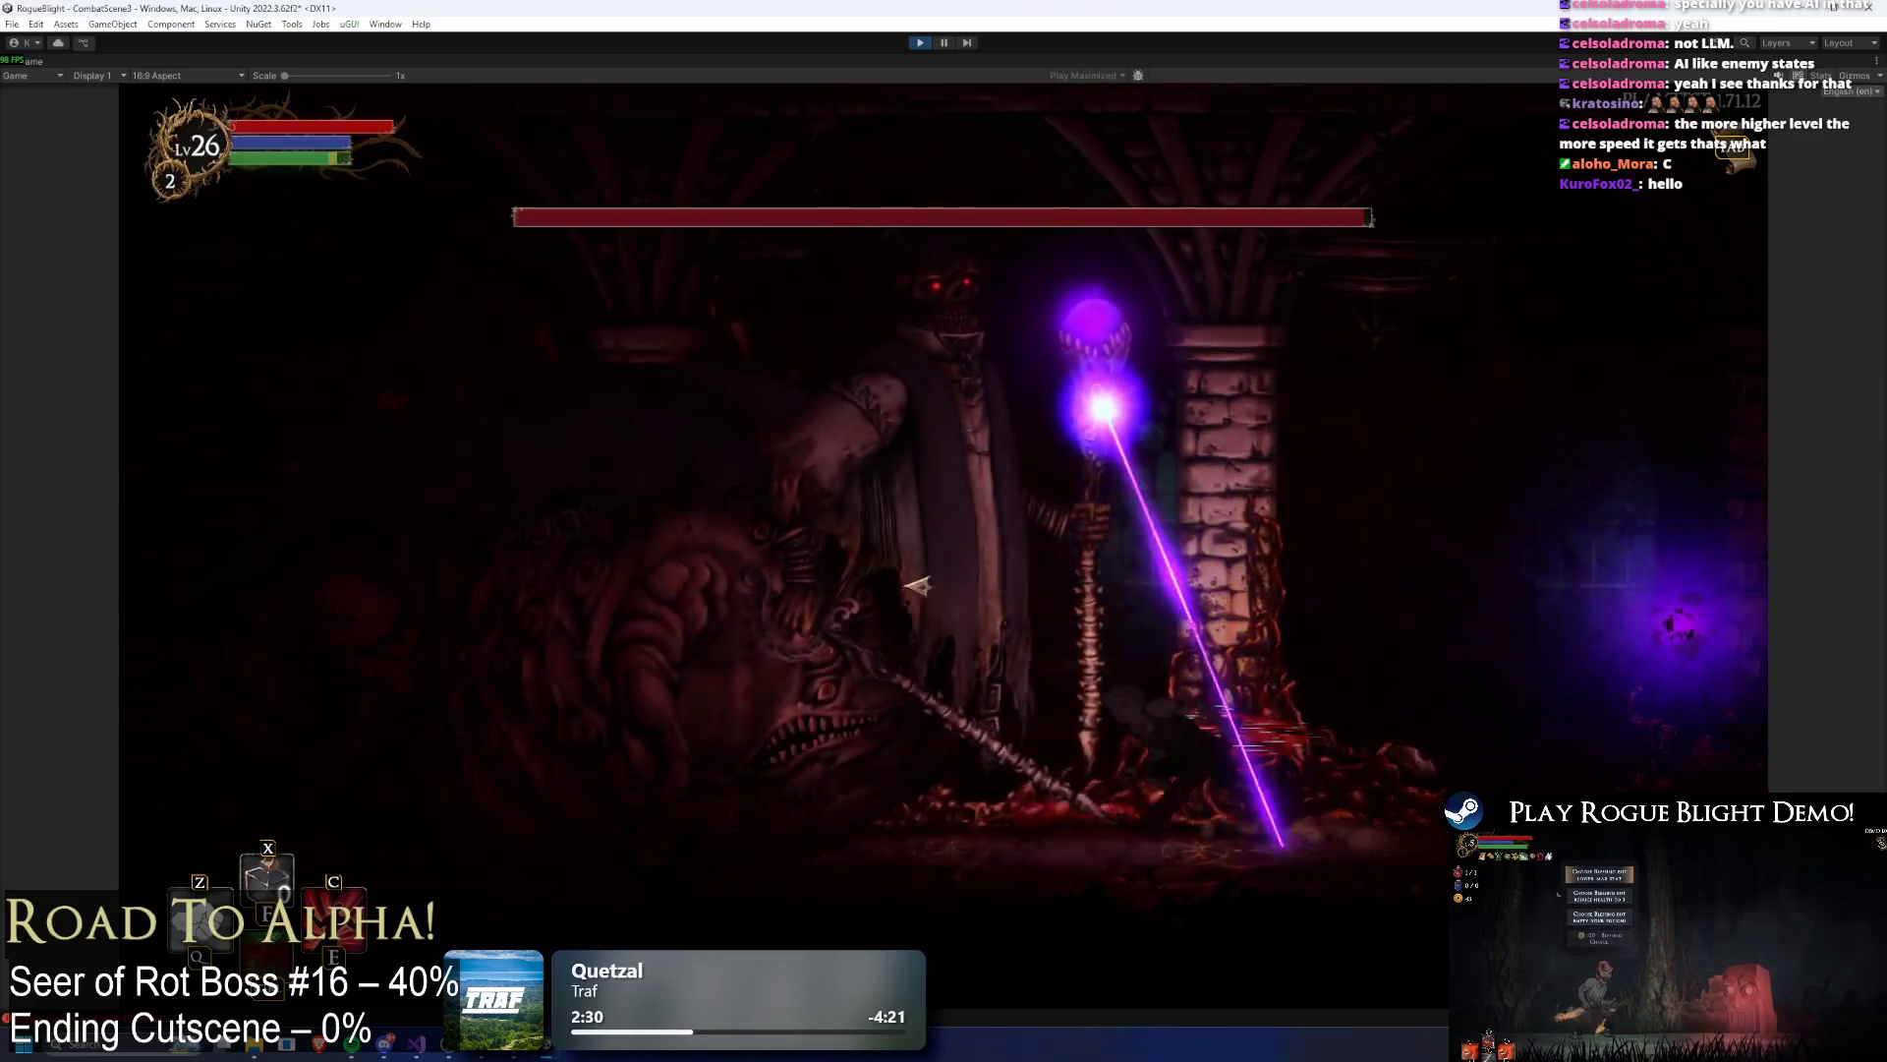
click(916, 586)
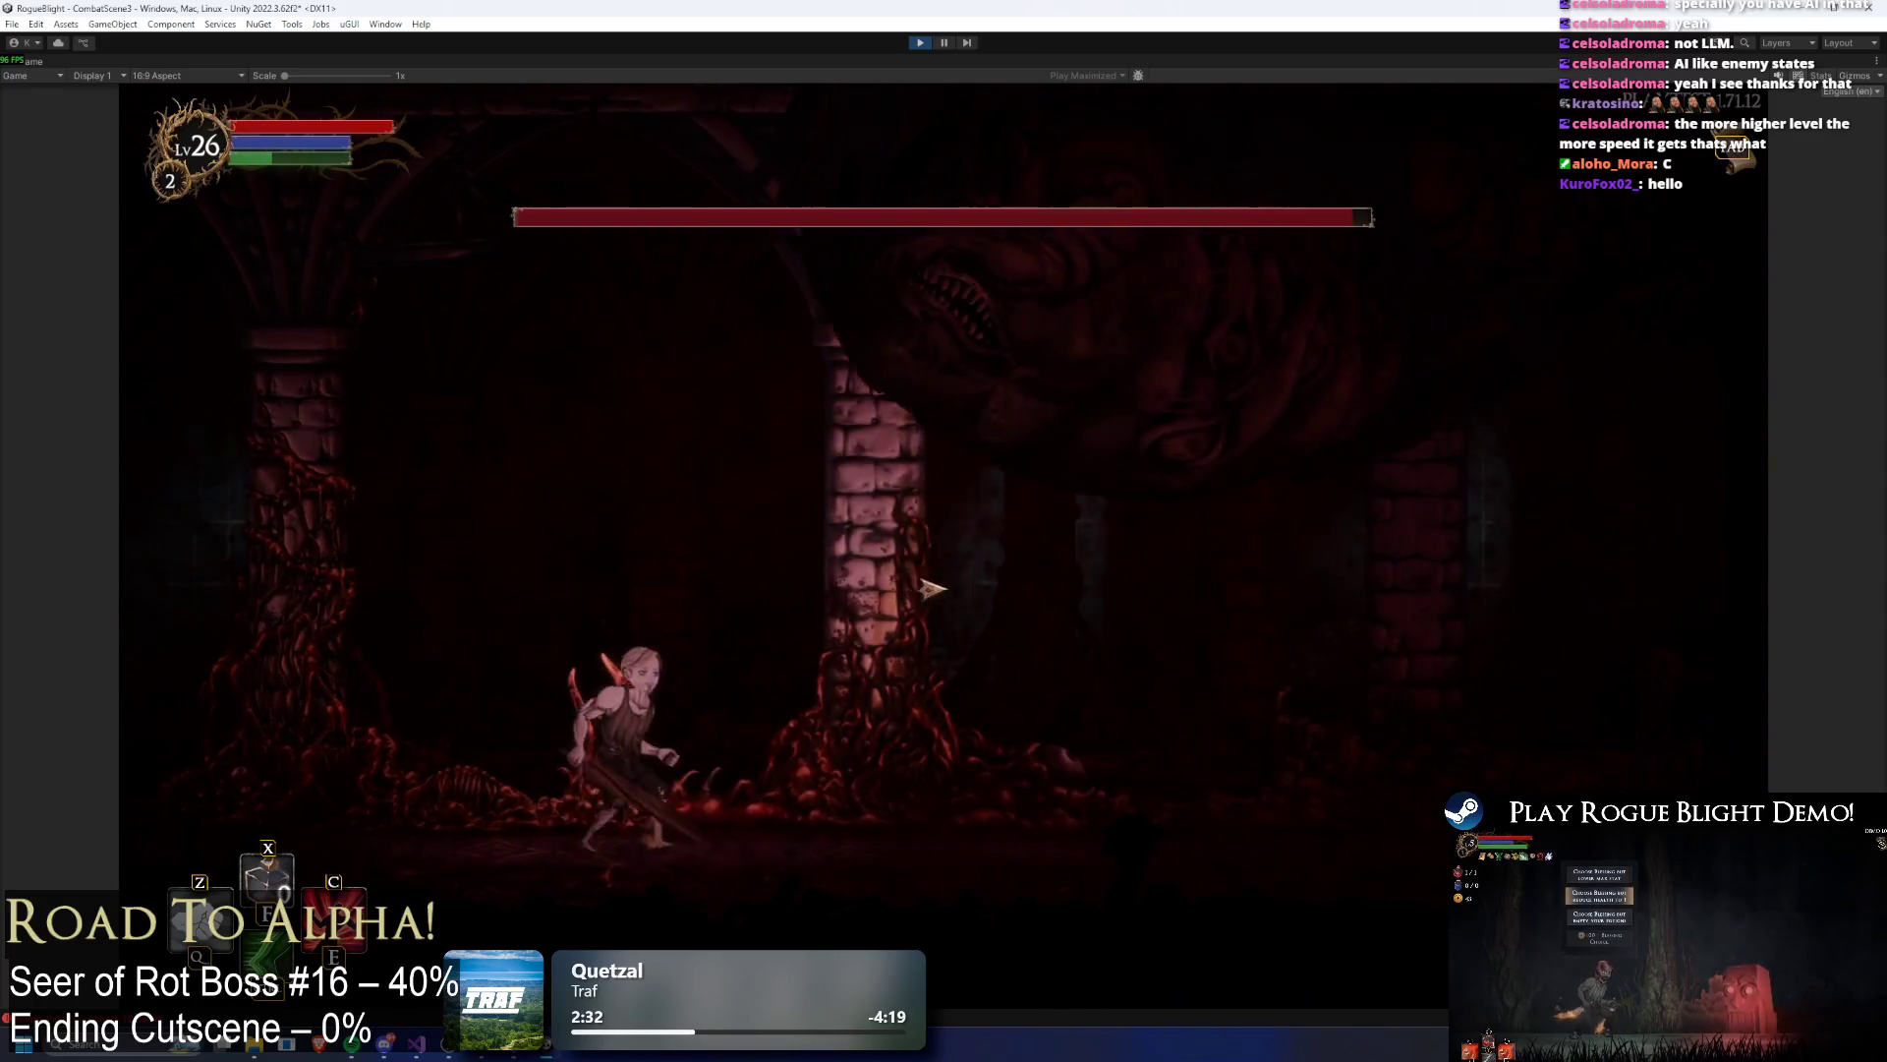
key(a)
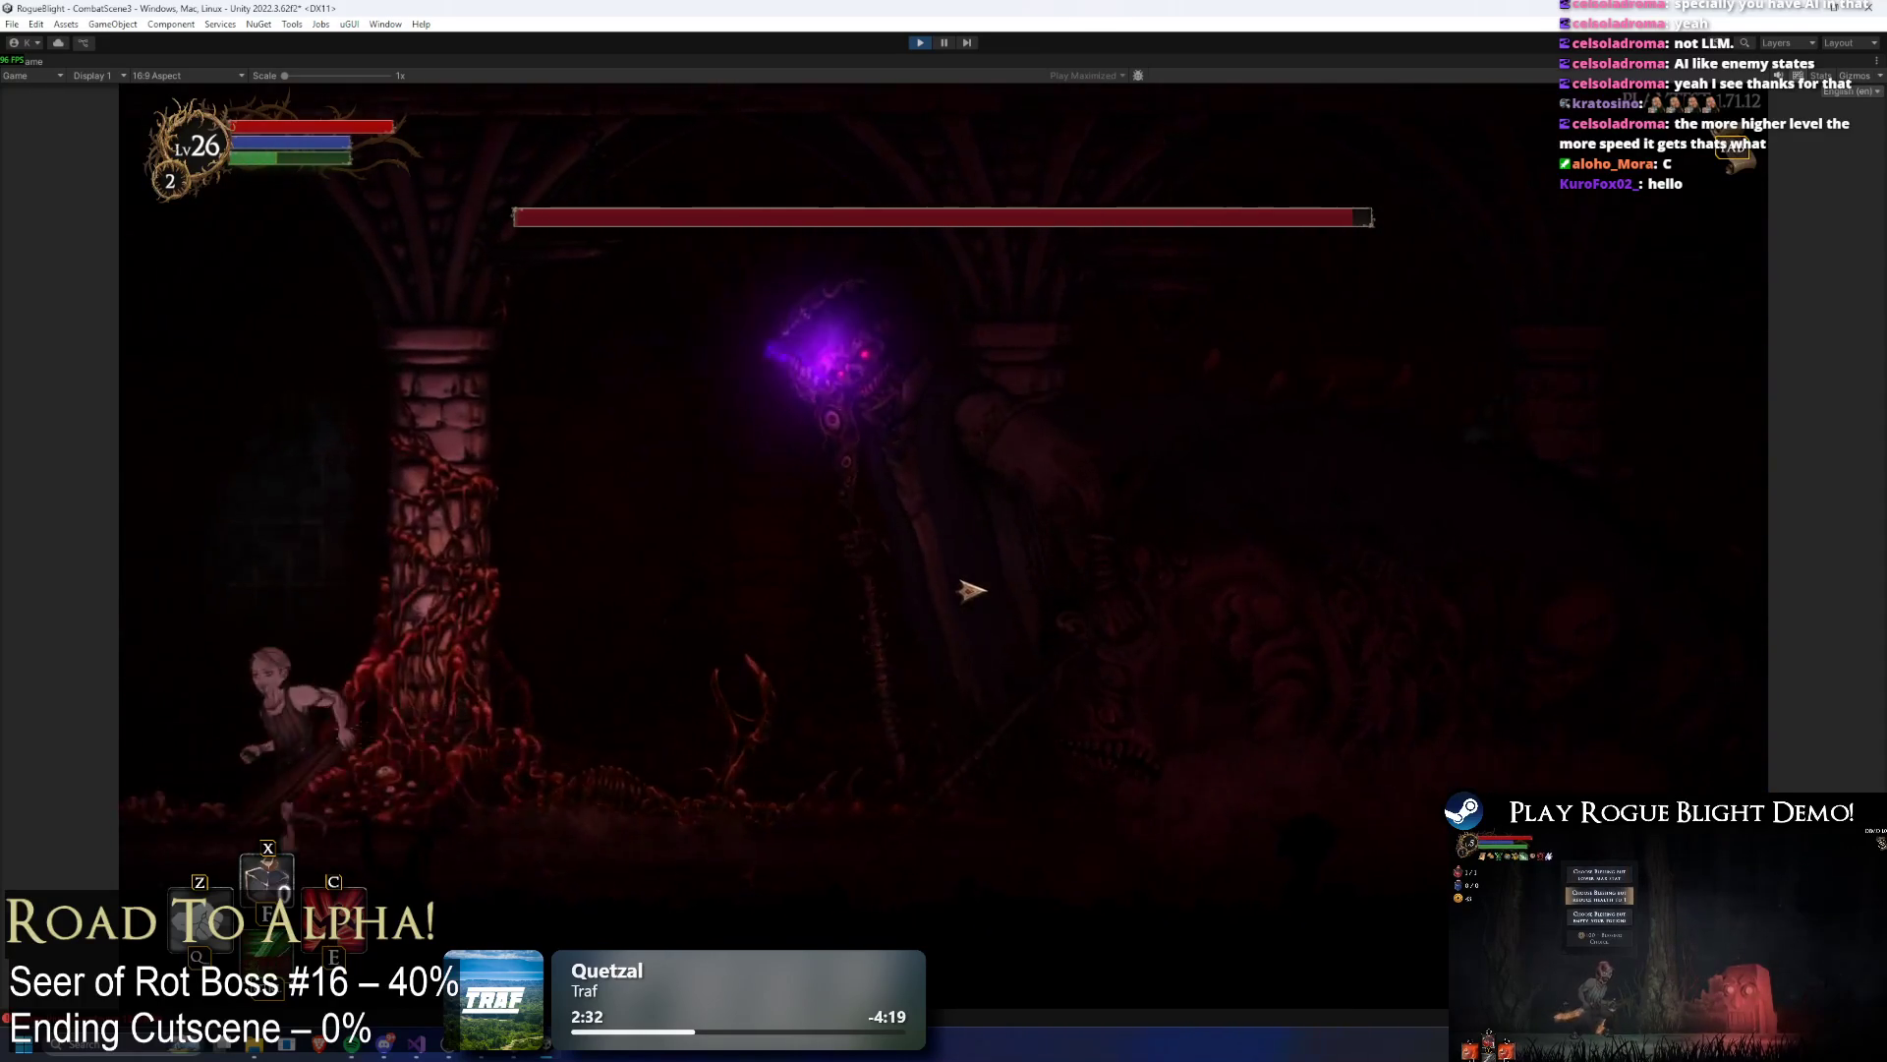
click(1278, 601)
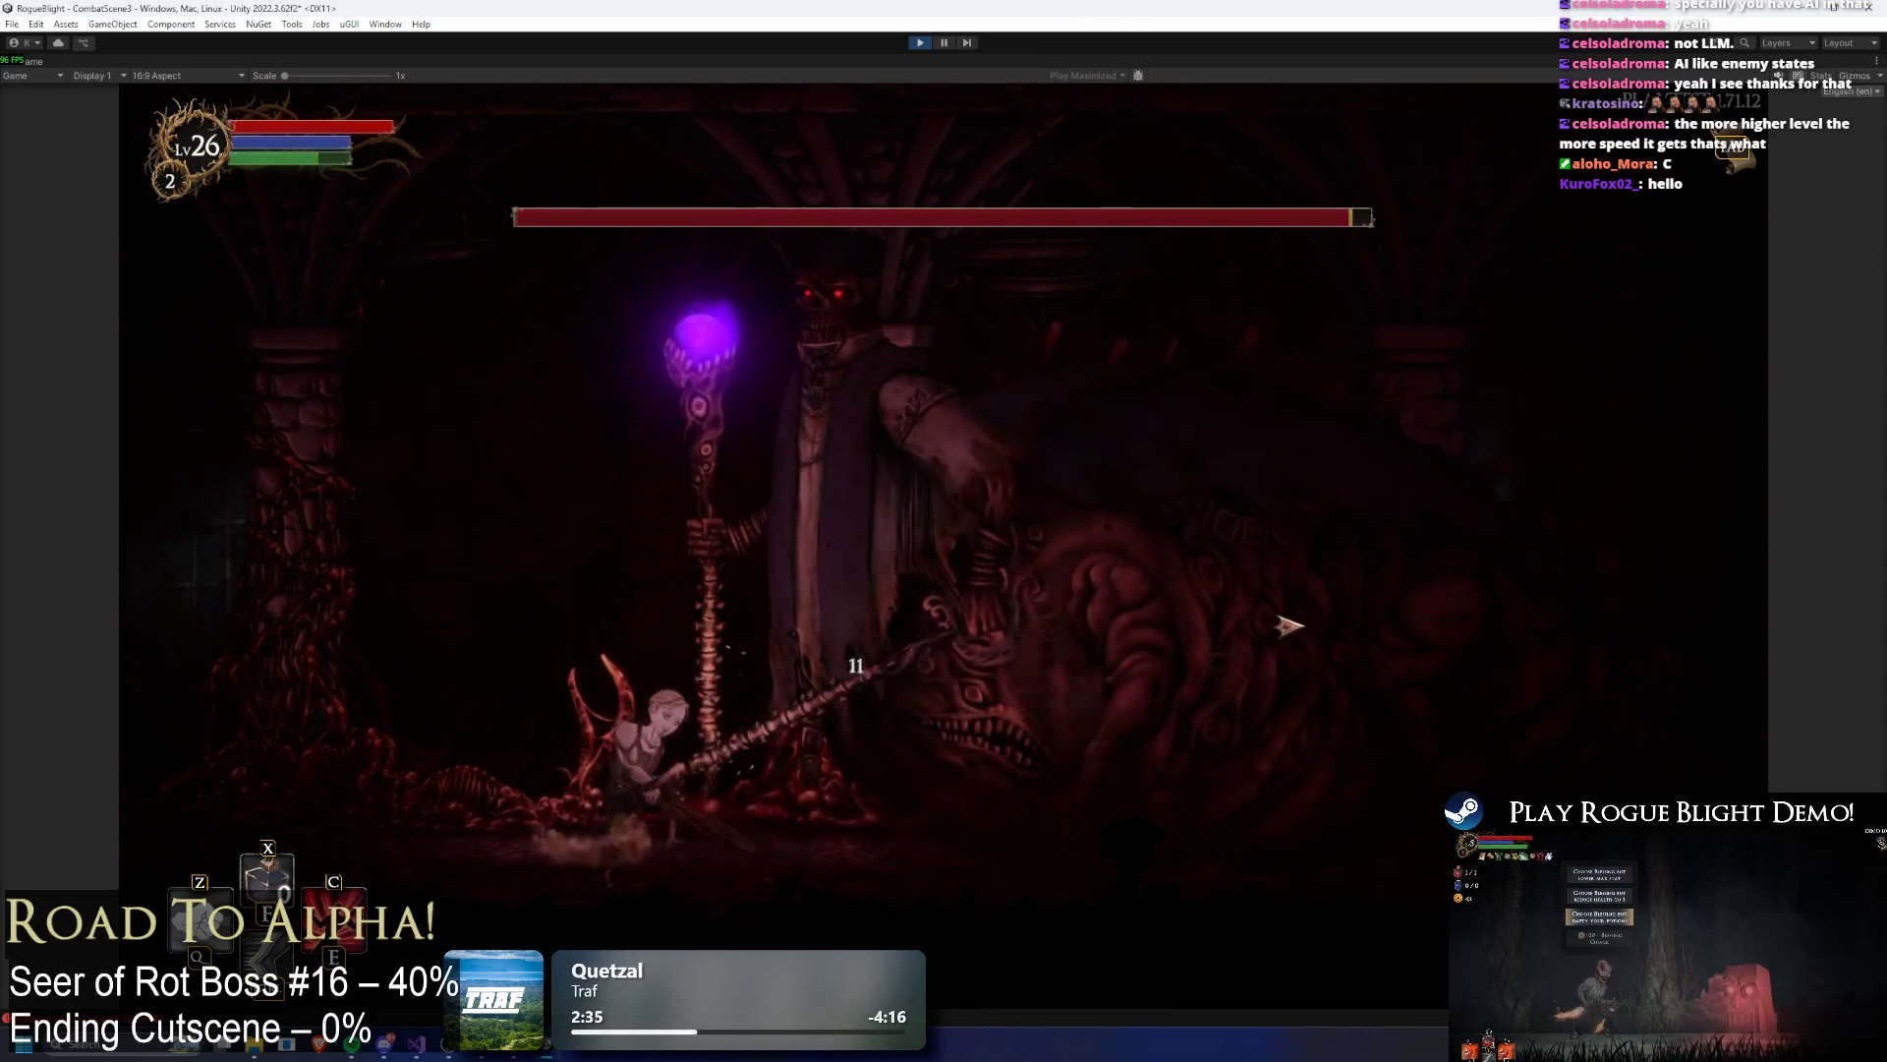
key(a)
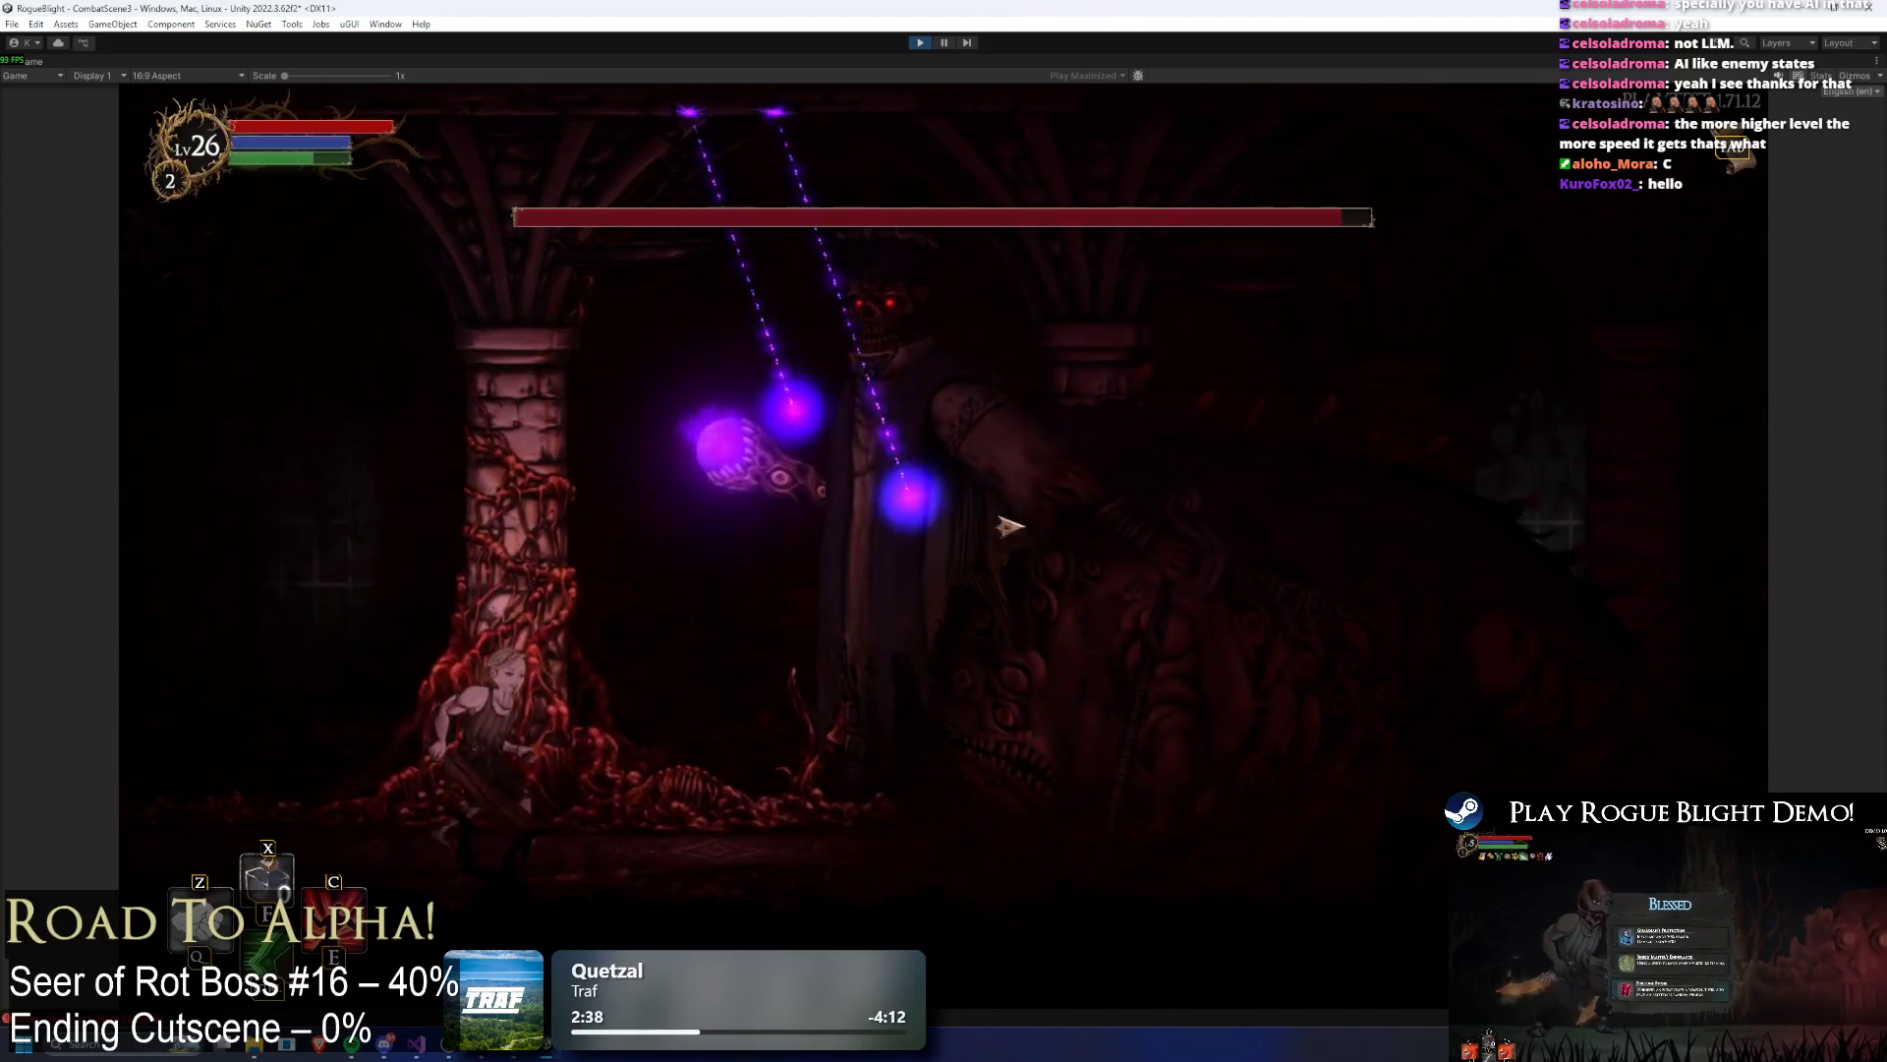
key(Escape)
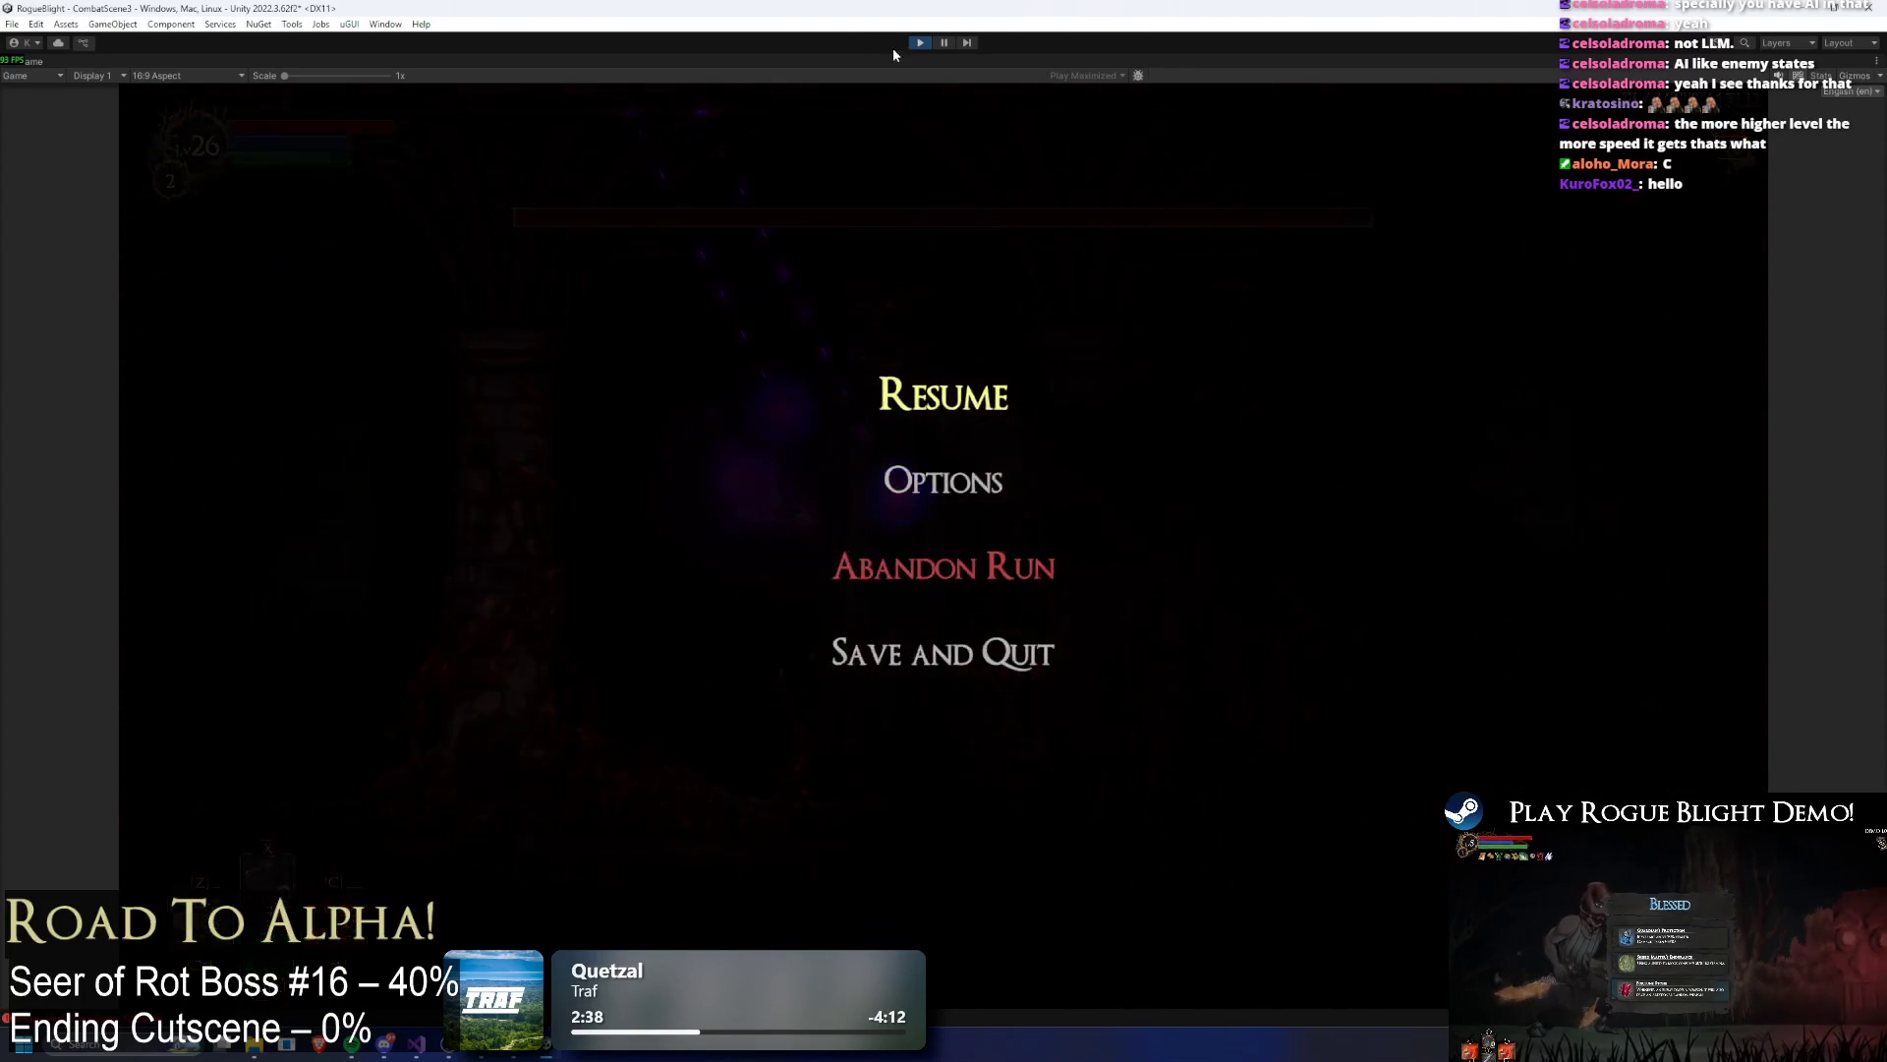
click(917, 46)
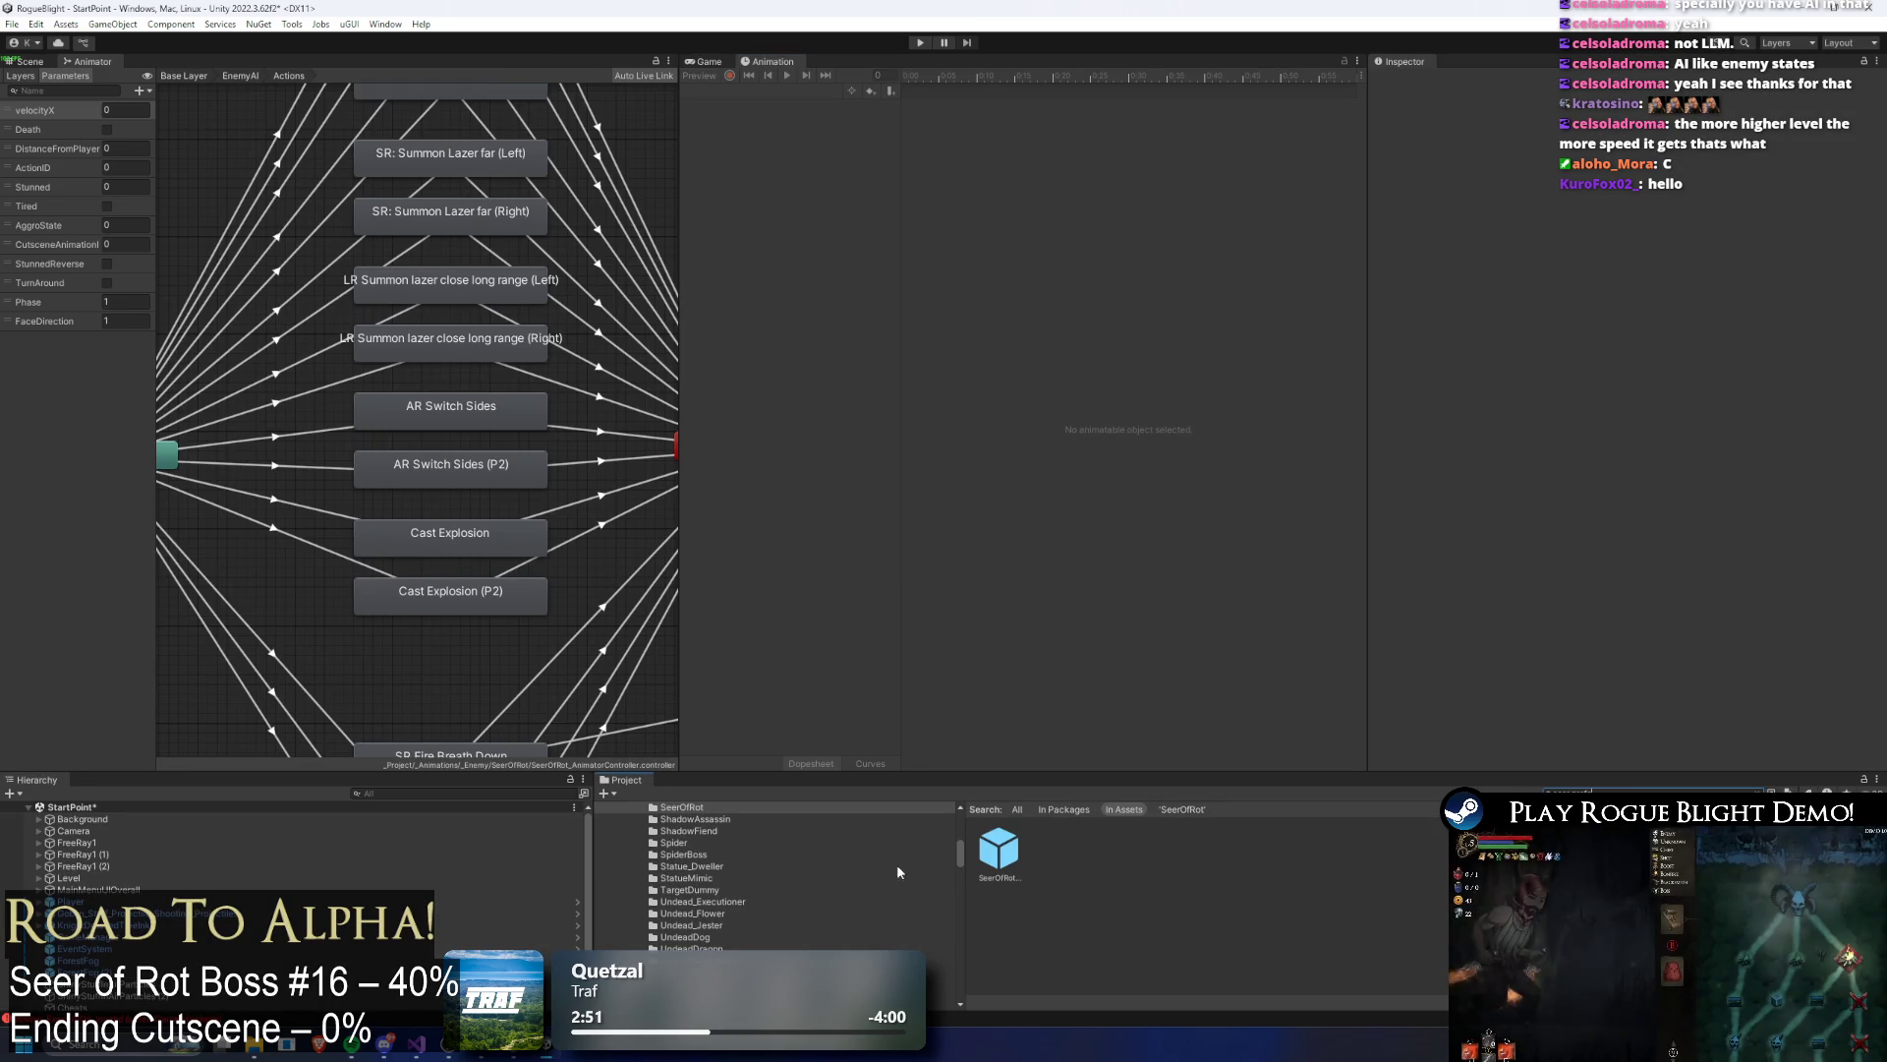
Step: Open the SeerOfRot prefab and show the AR_switch_sides_seer(P2) clip in the Animation window
double_click(994, 847)
click(752, 91)
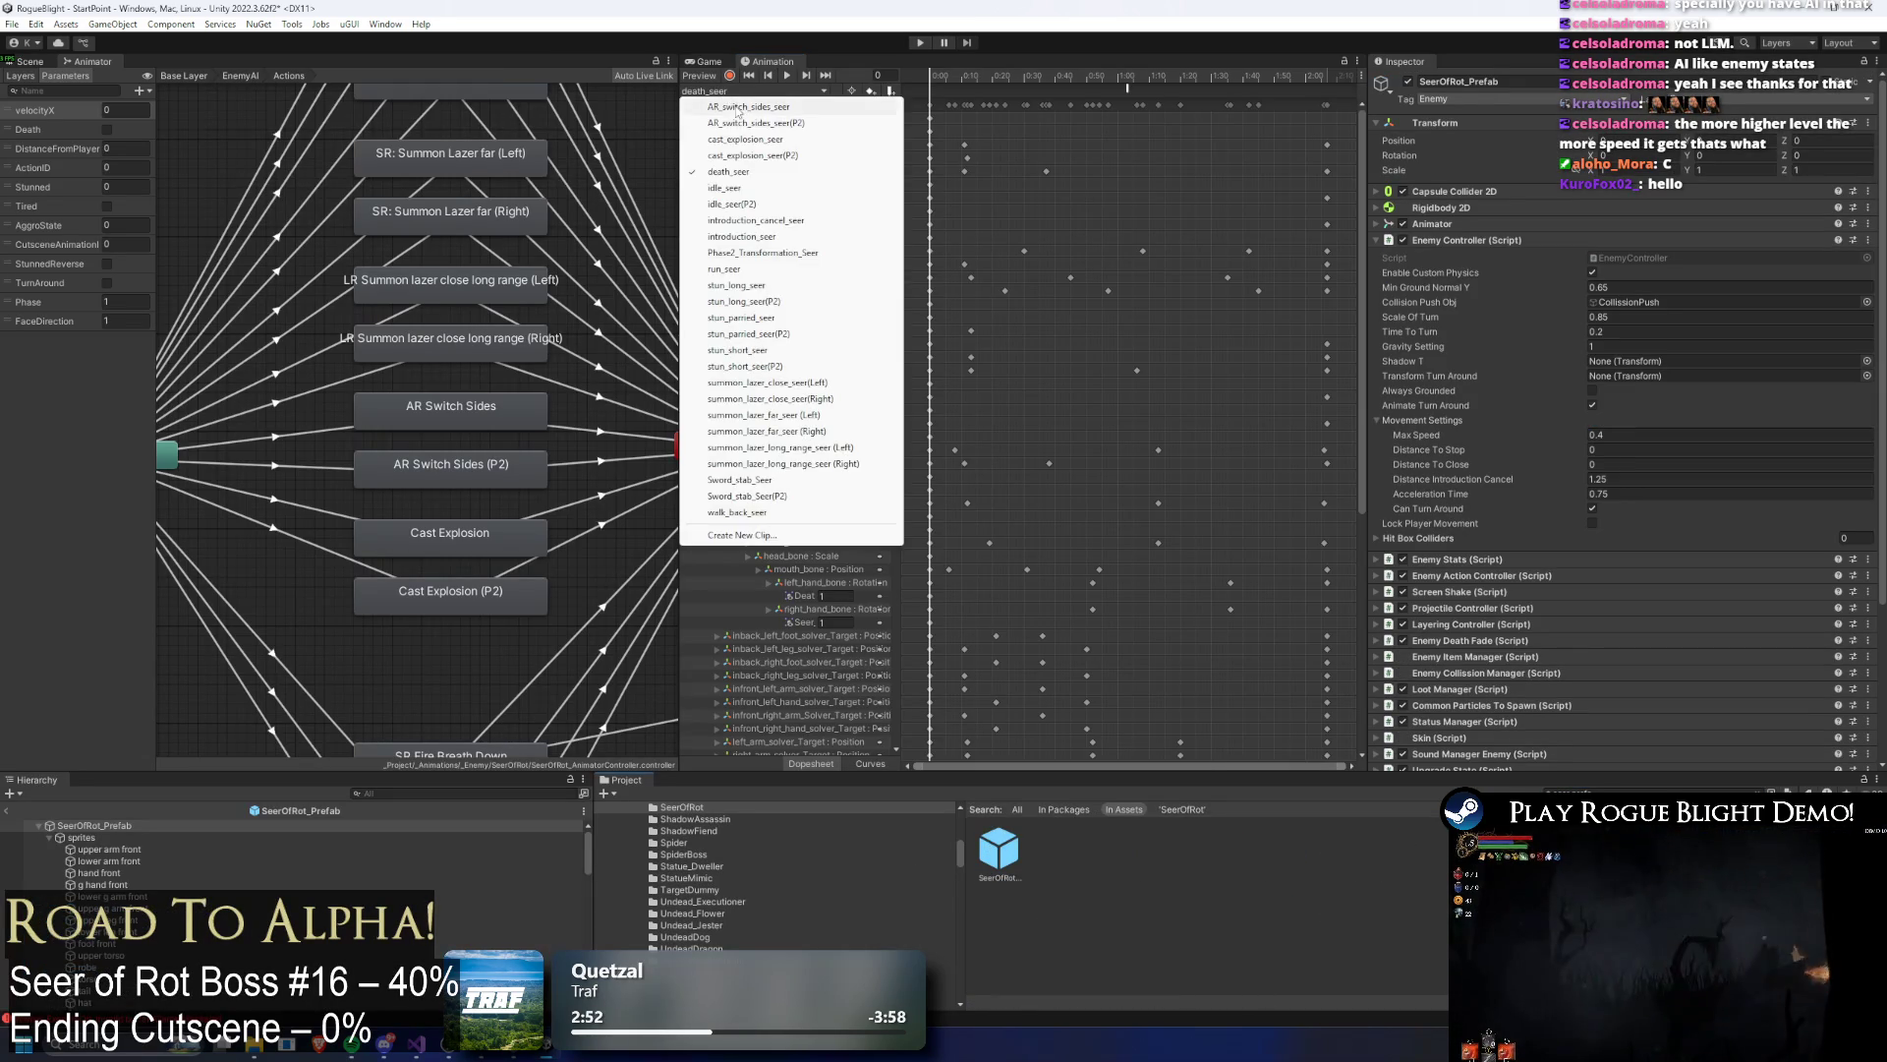
click(755, 124)
Step: Inspect the clip's PushUpward, StartGravity, screen-shake and SpawnCommonParticle (Int 0) events
click(1211, 88)
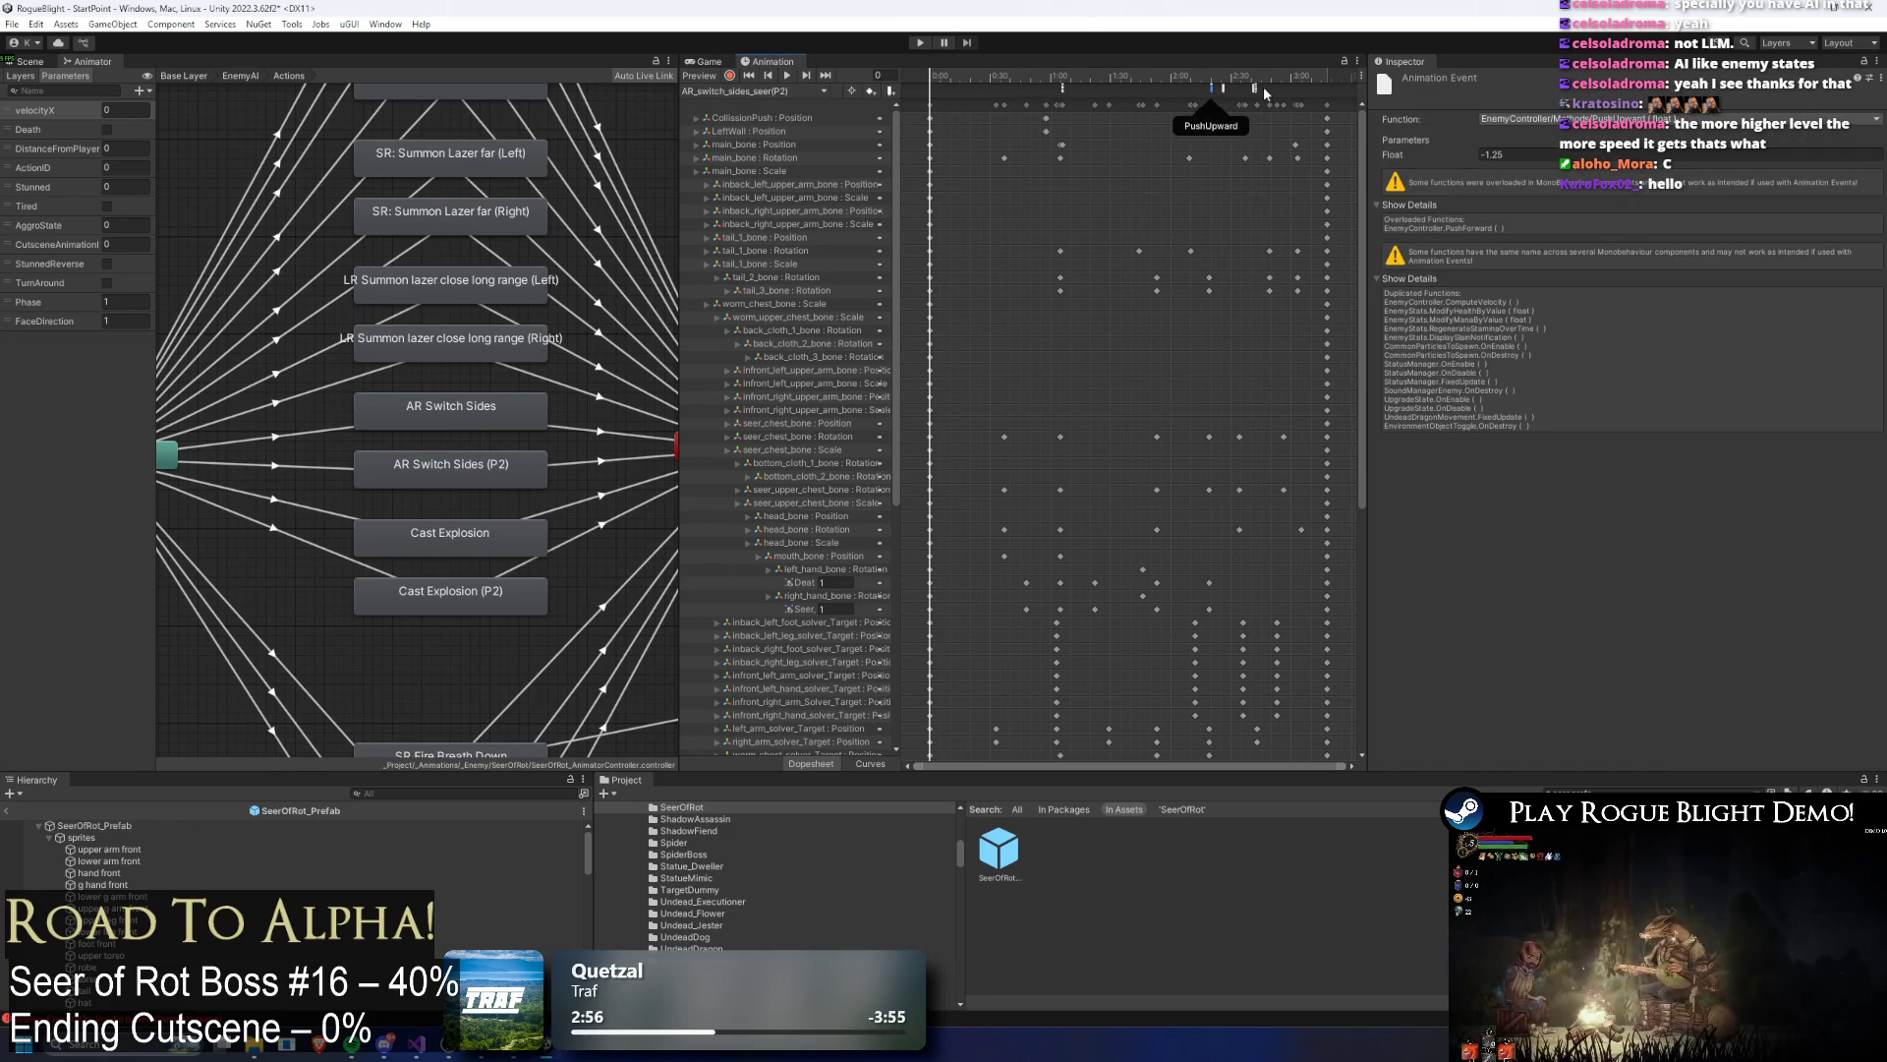
scroll(1243, 93, up, 1)
click(1255, 88)
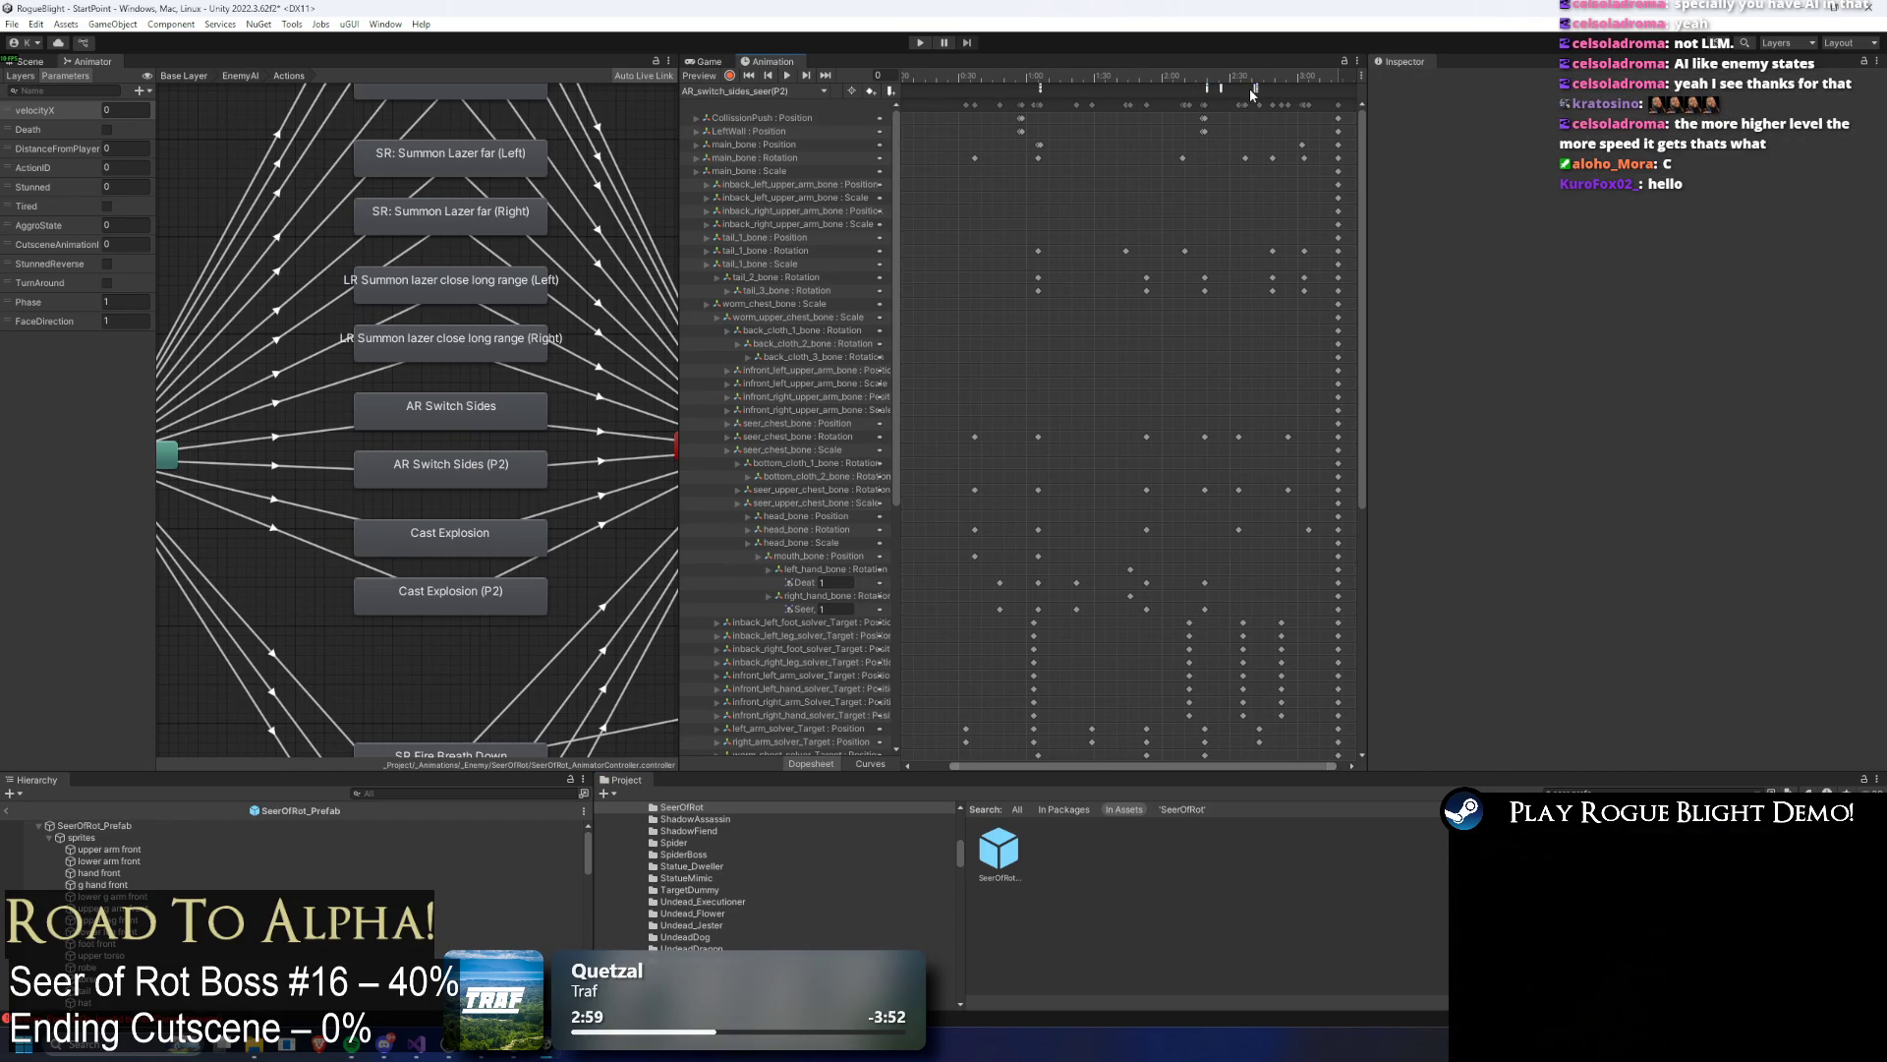
scroll(1263, 126, up, 5)
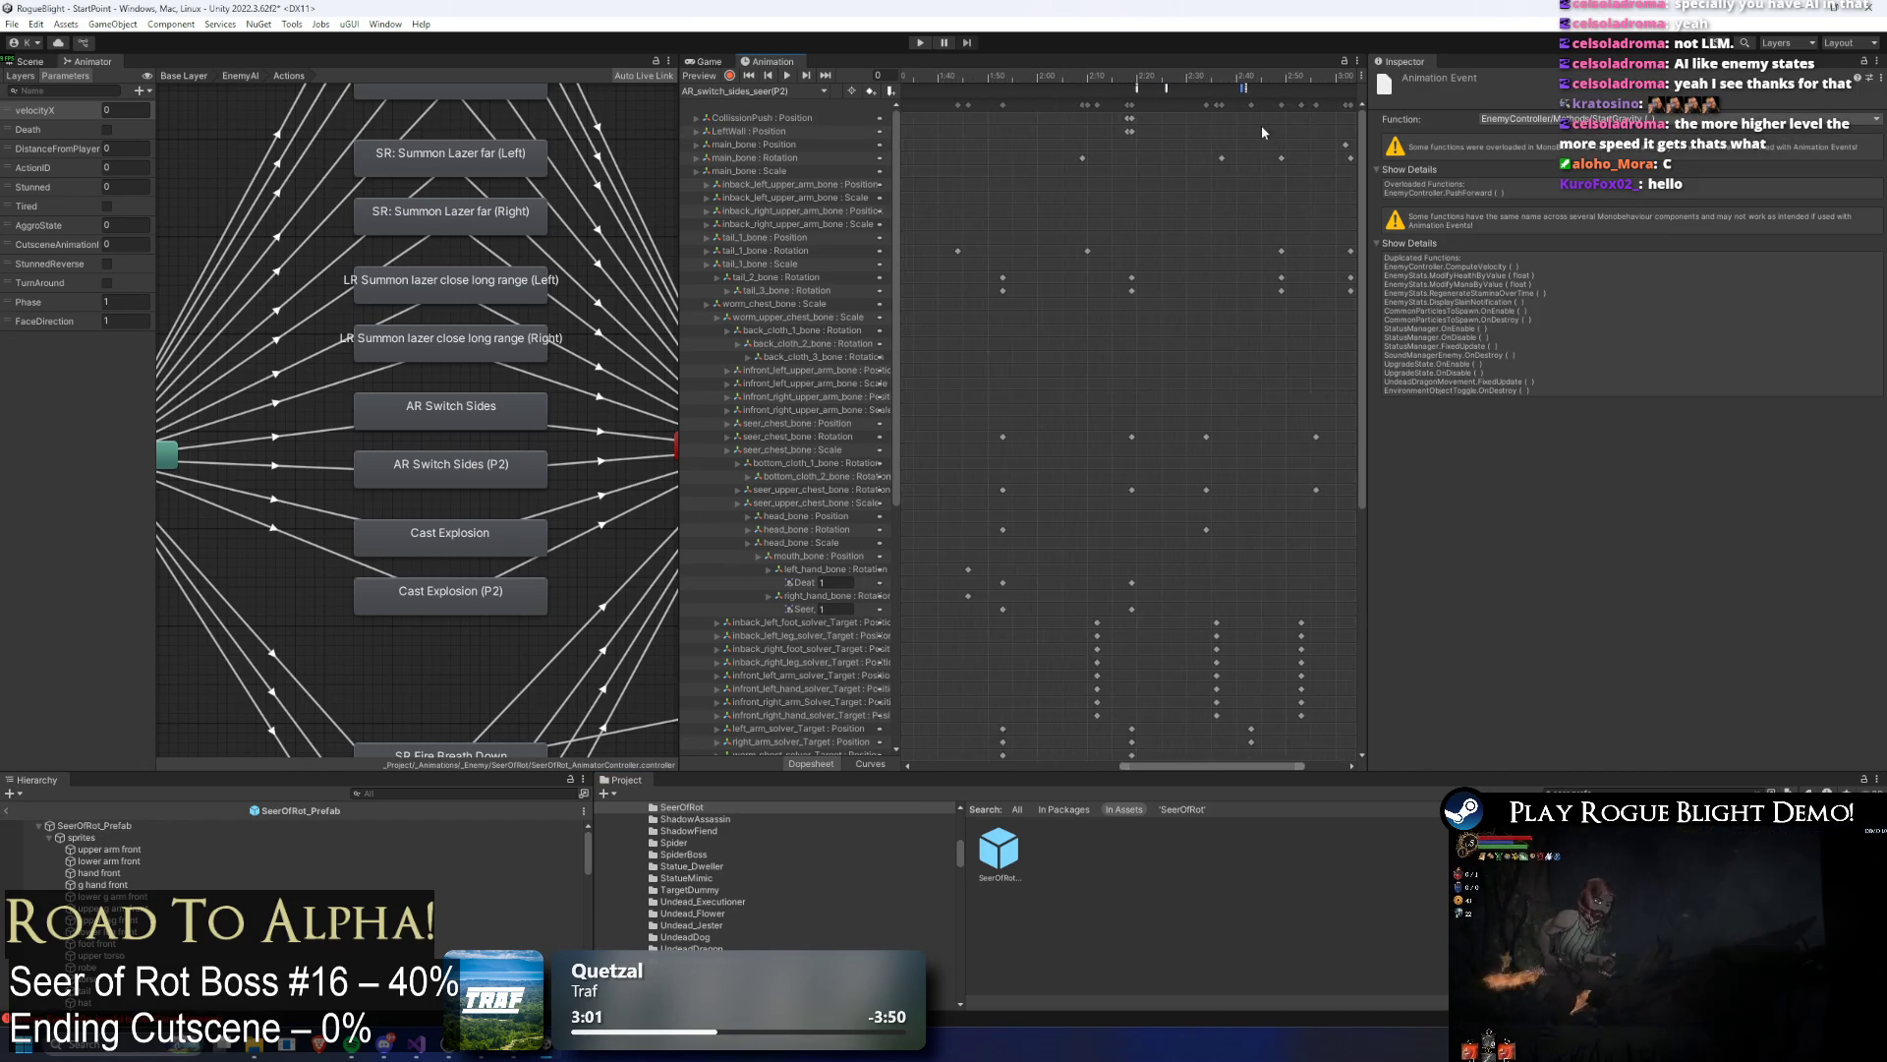
scroll(1265, 133, up, 4)
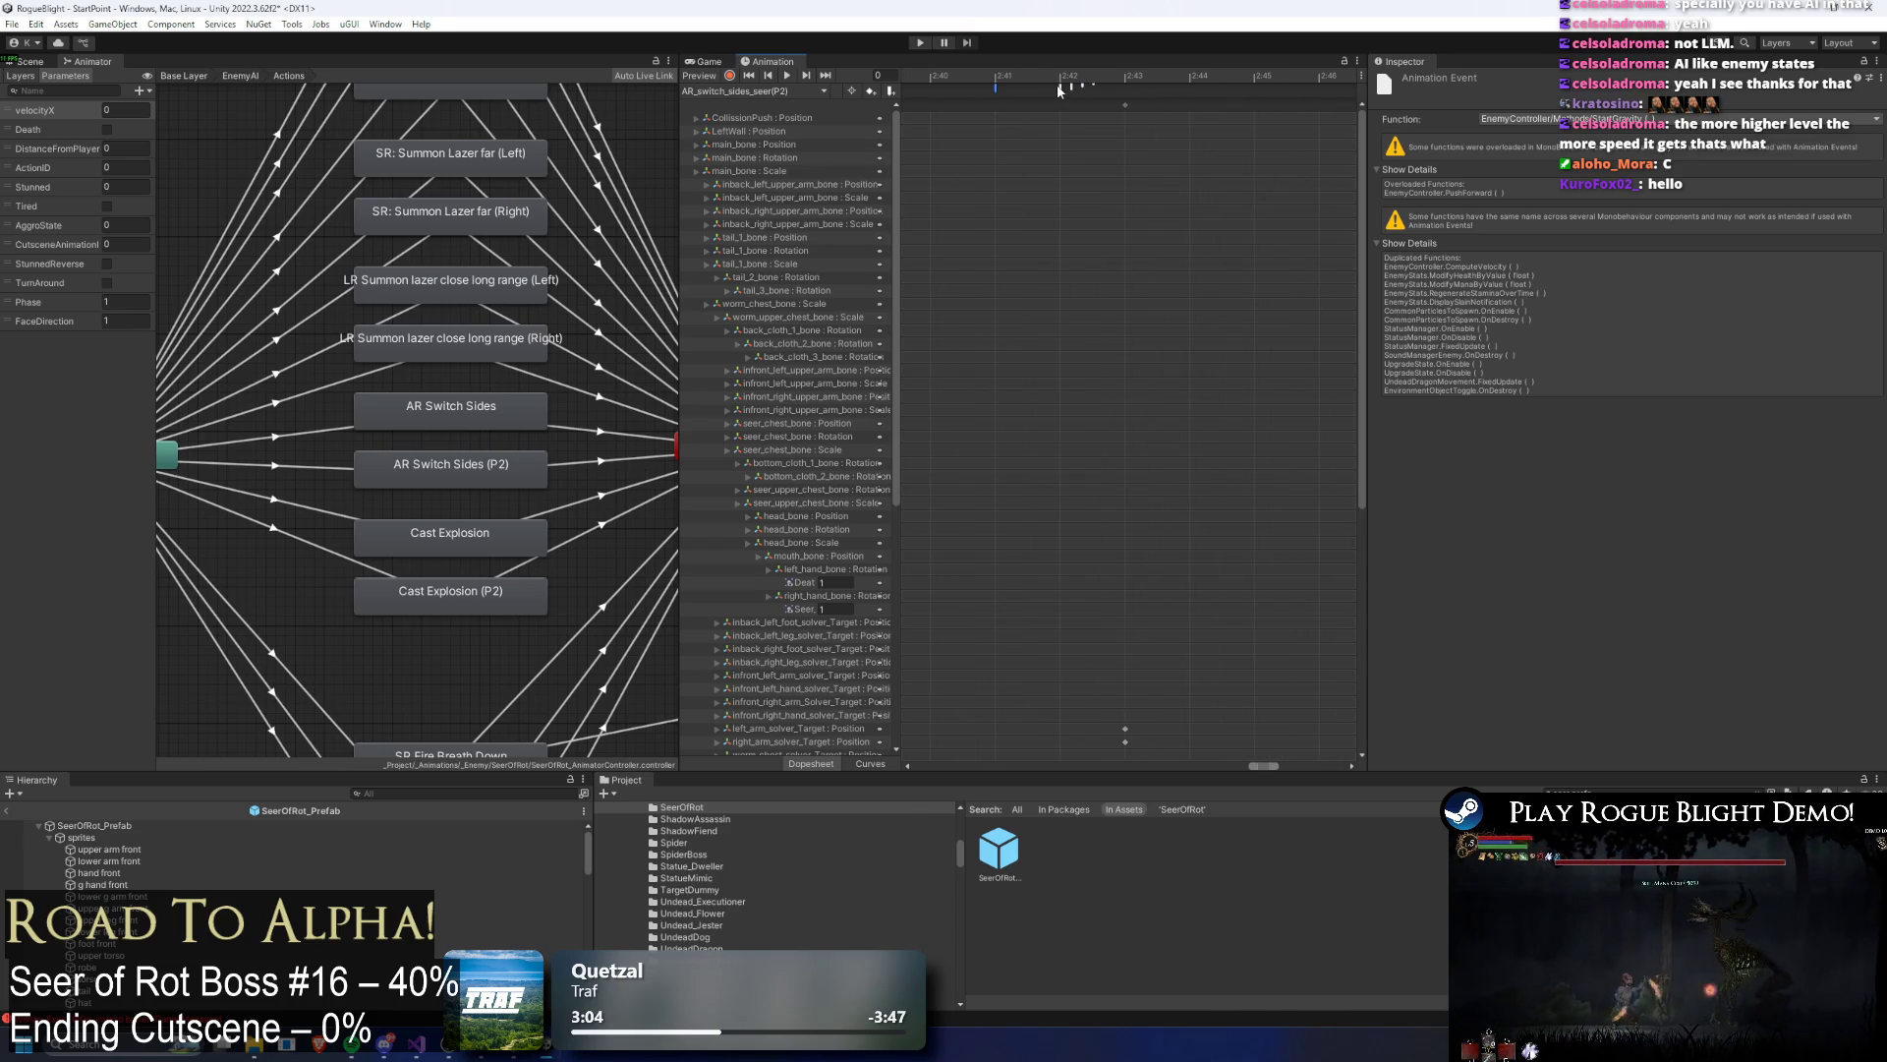
click(1070, 86)
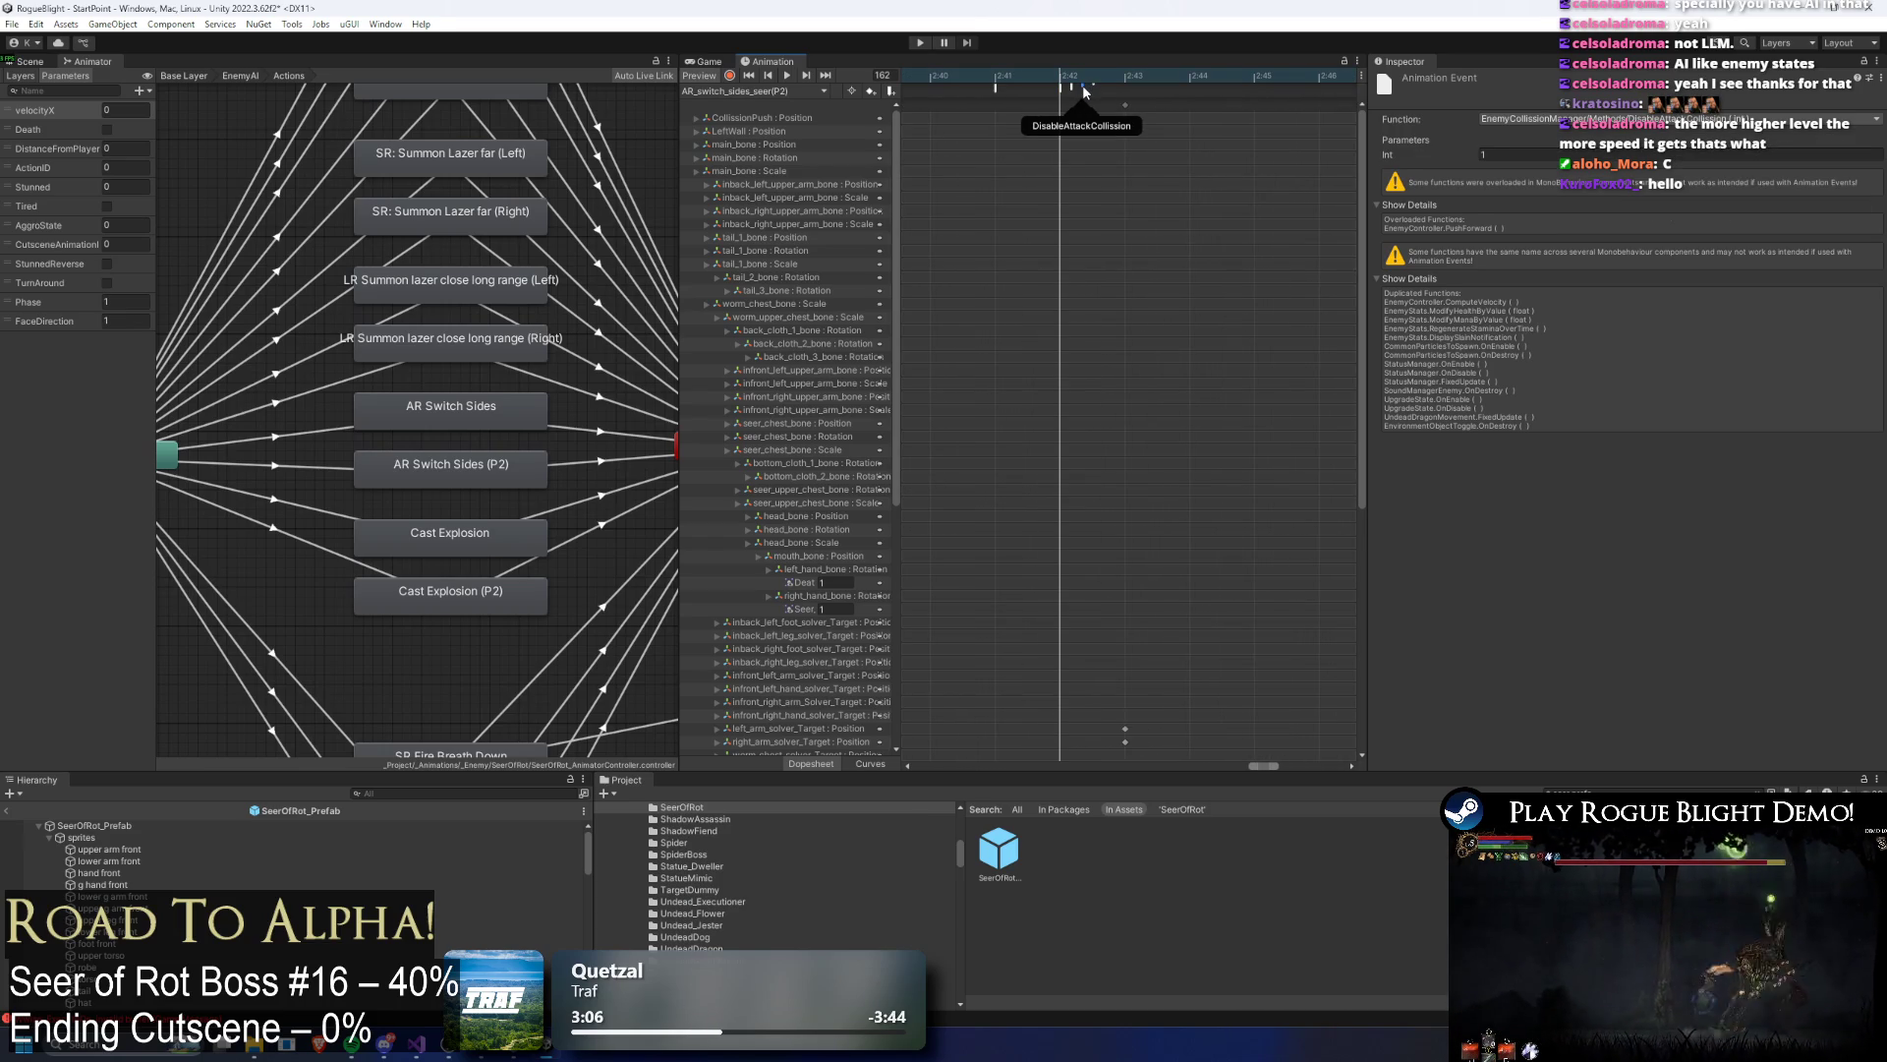
click(1088, 84)
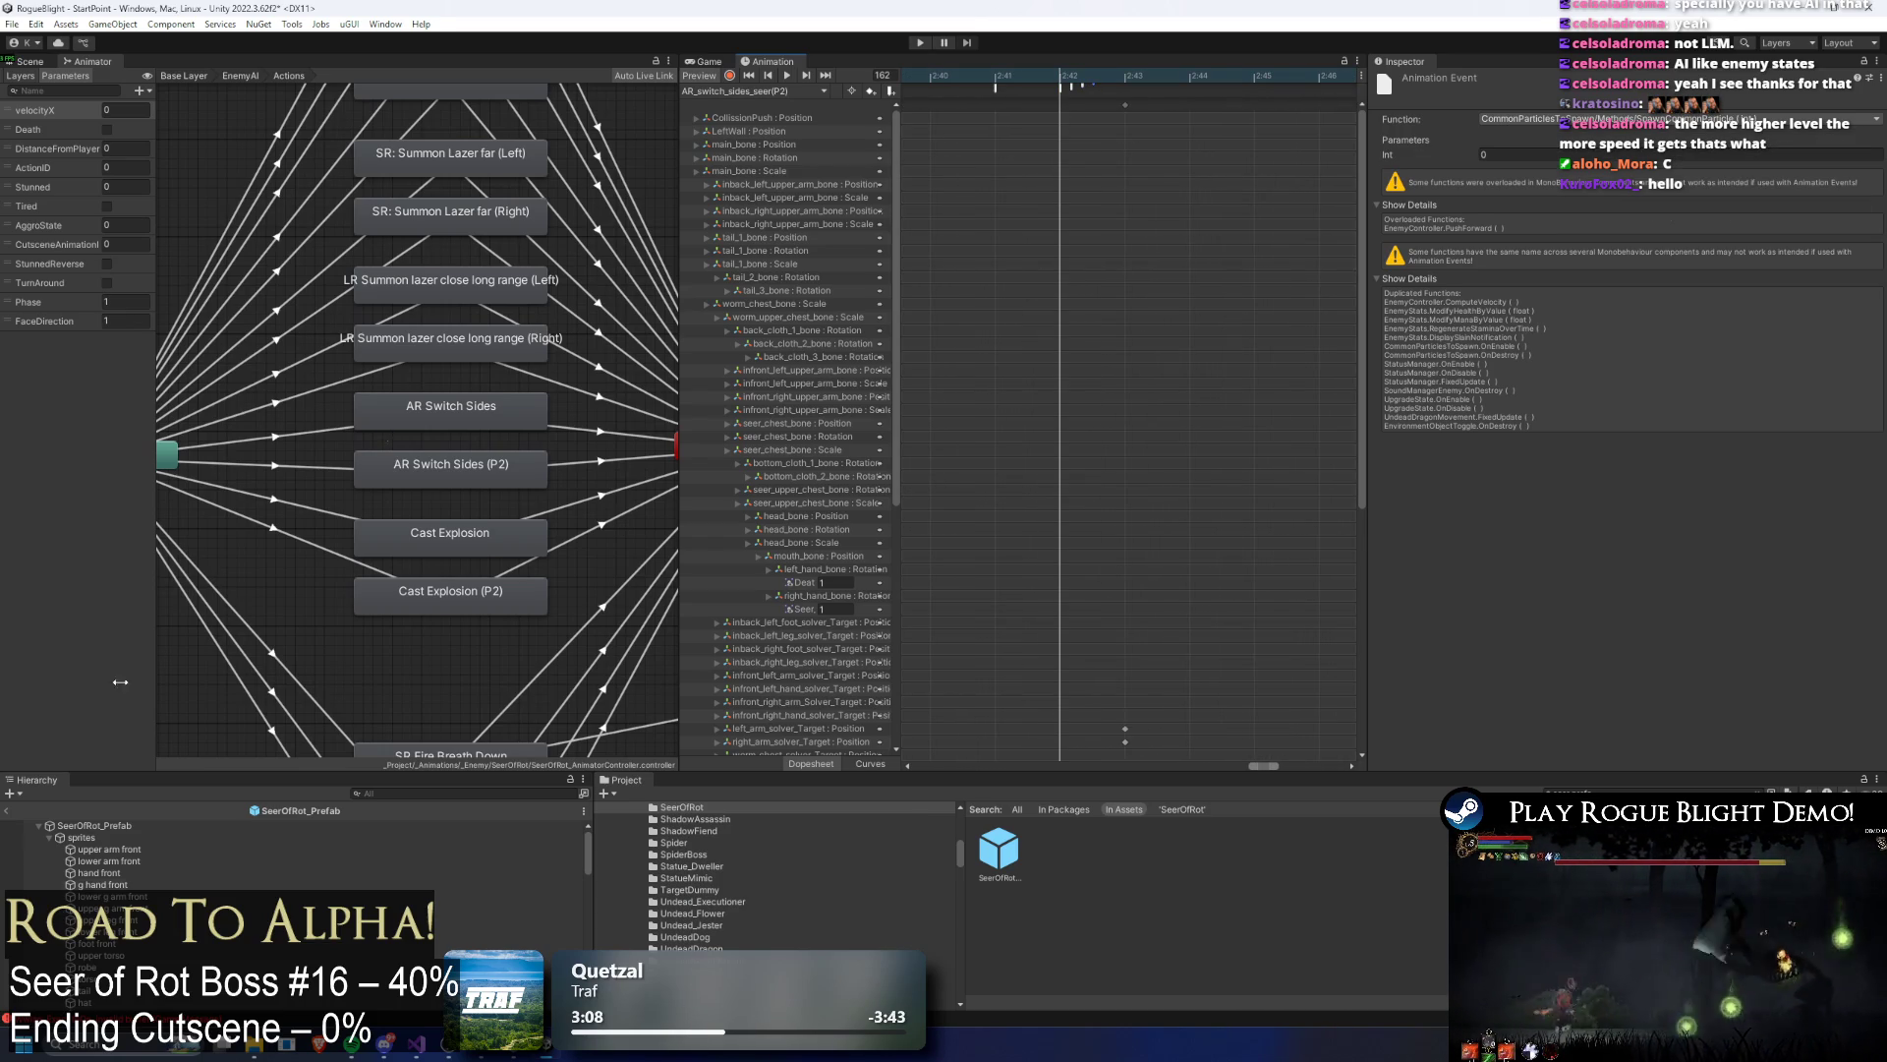
click(128, 828)
Step: Expand Common Particles To Spawn and add a second Particles To Spawn element
click(1474, 240)
click(1514, 369)
click(1514, 370)
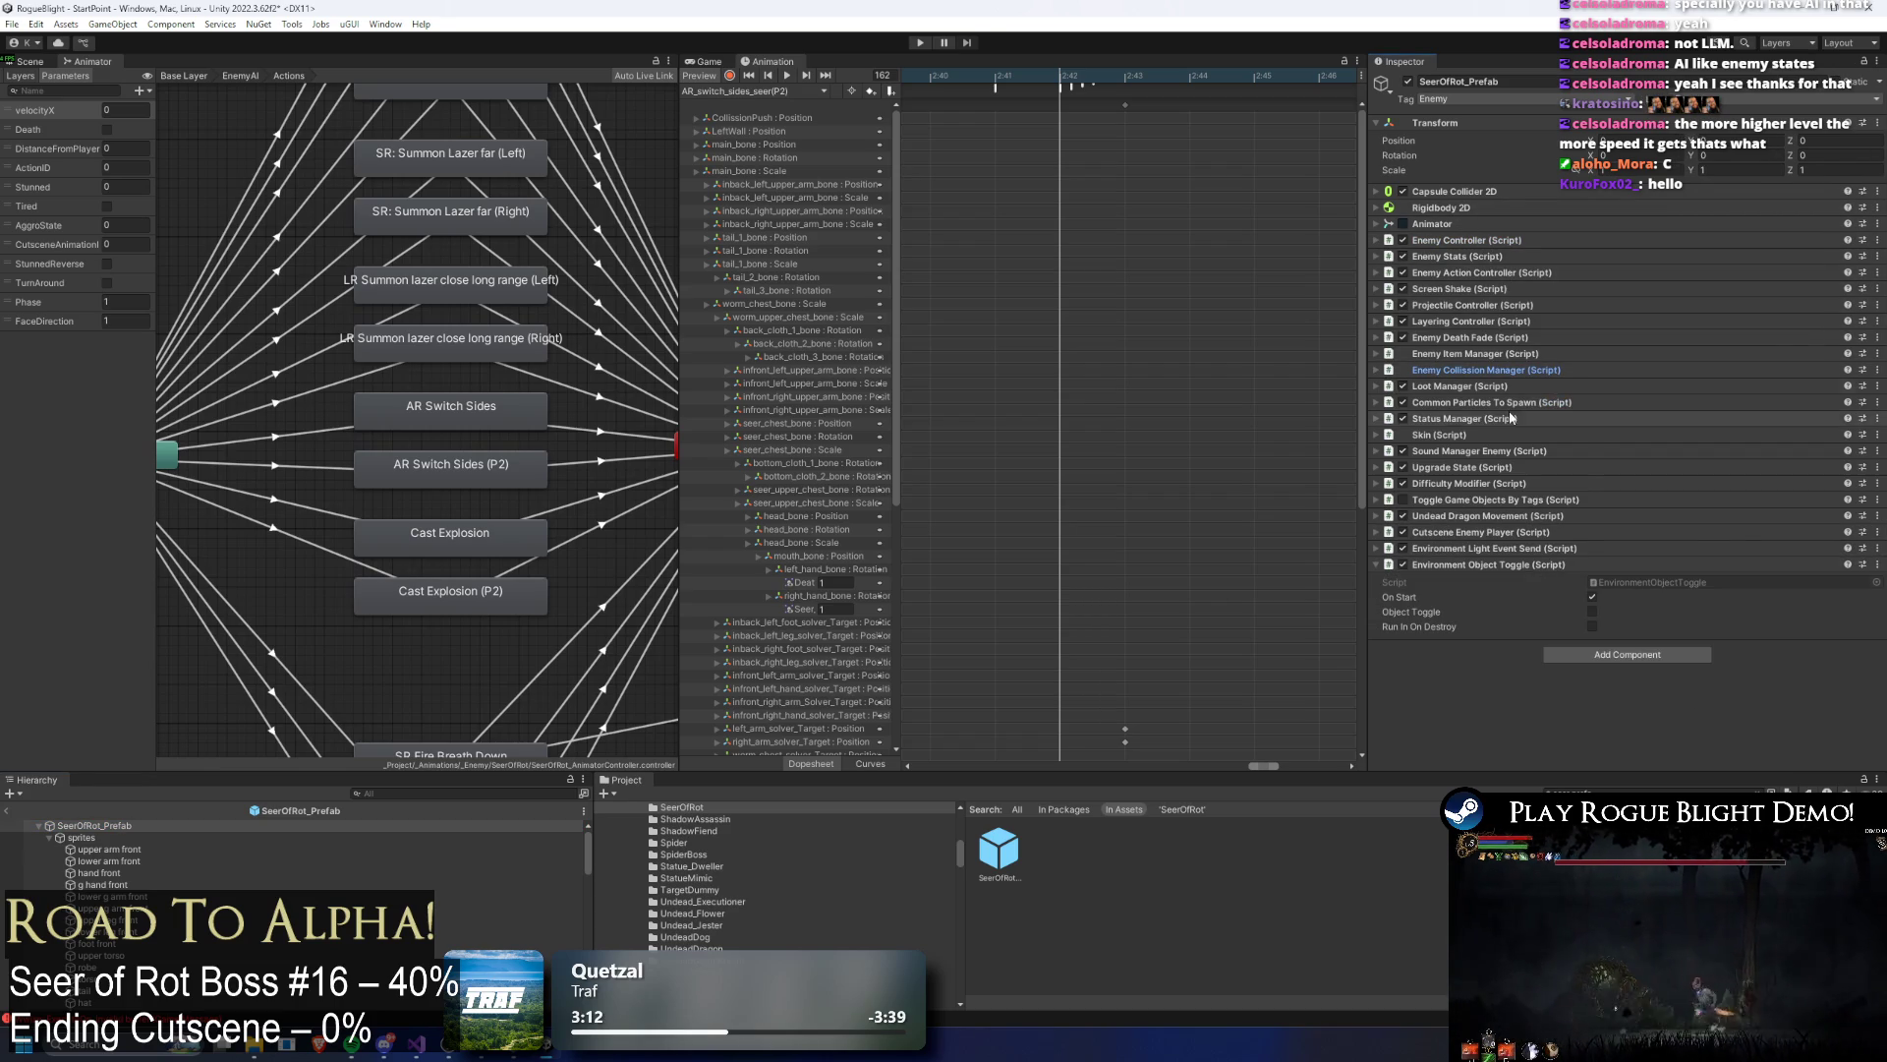
click(1609, 402)
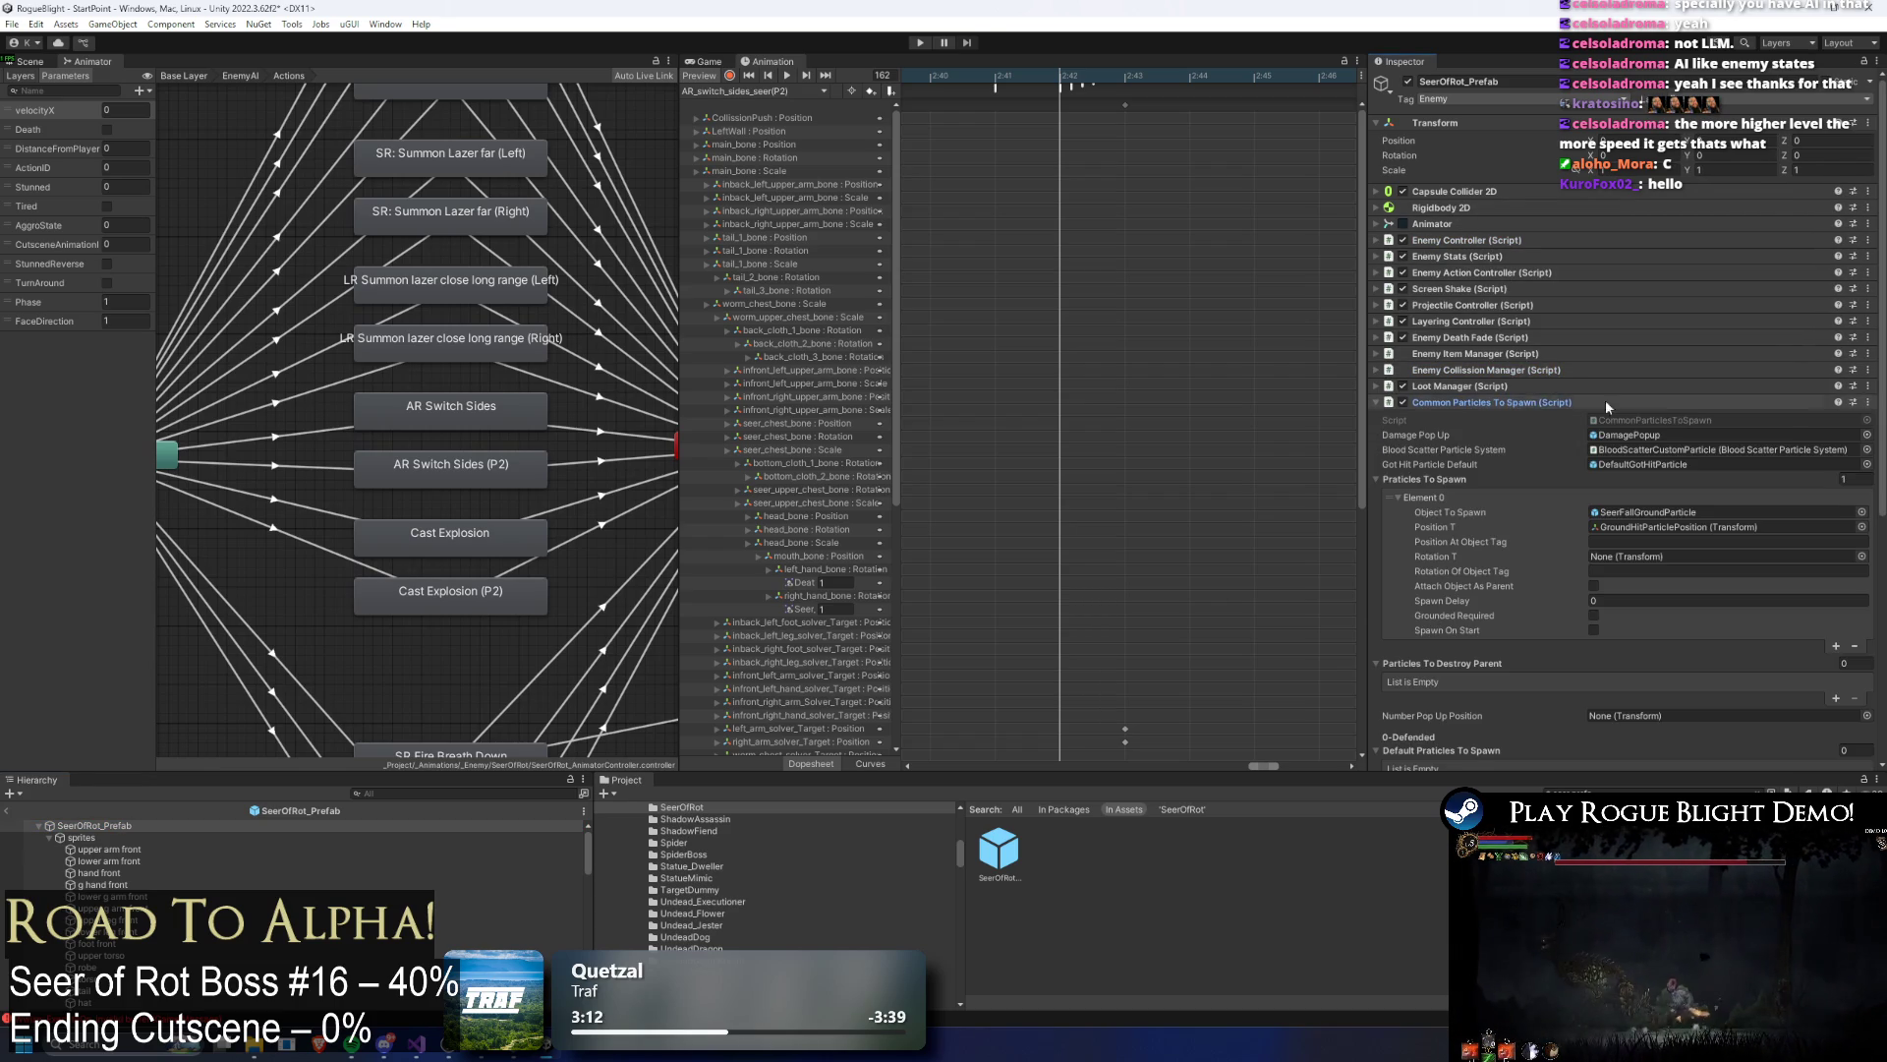
click(1835, 648)
scroll(1804, 649, down, 3)
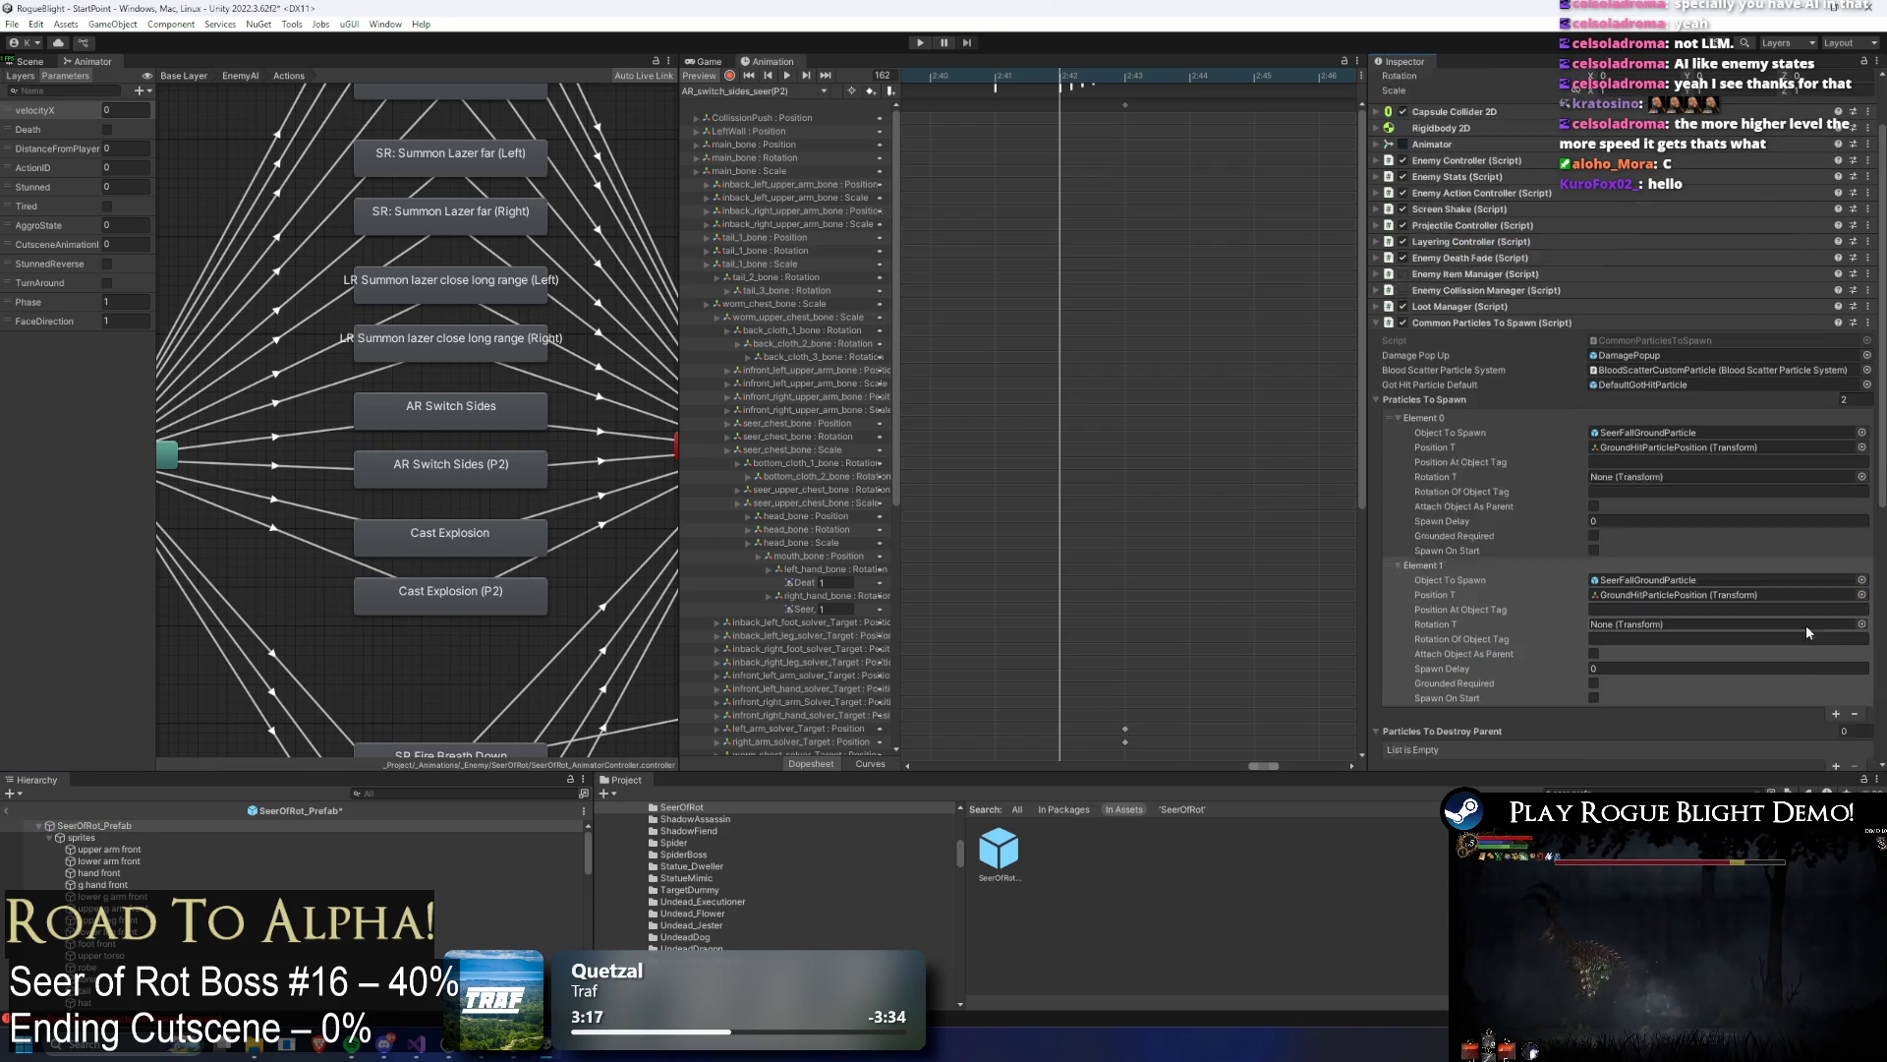
Step: Check the Int parameter of the particle-spawning animation event
click(1094, 85)
click(1512, 154)
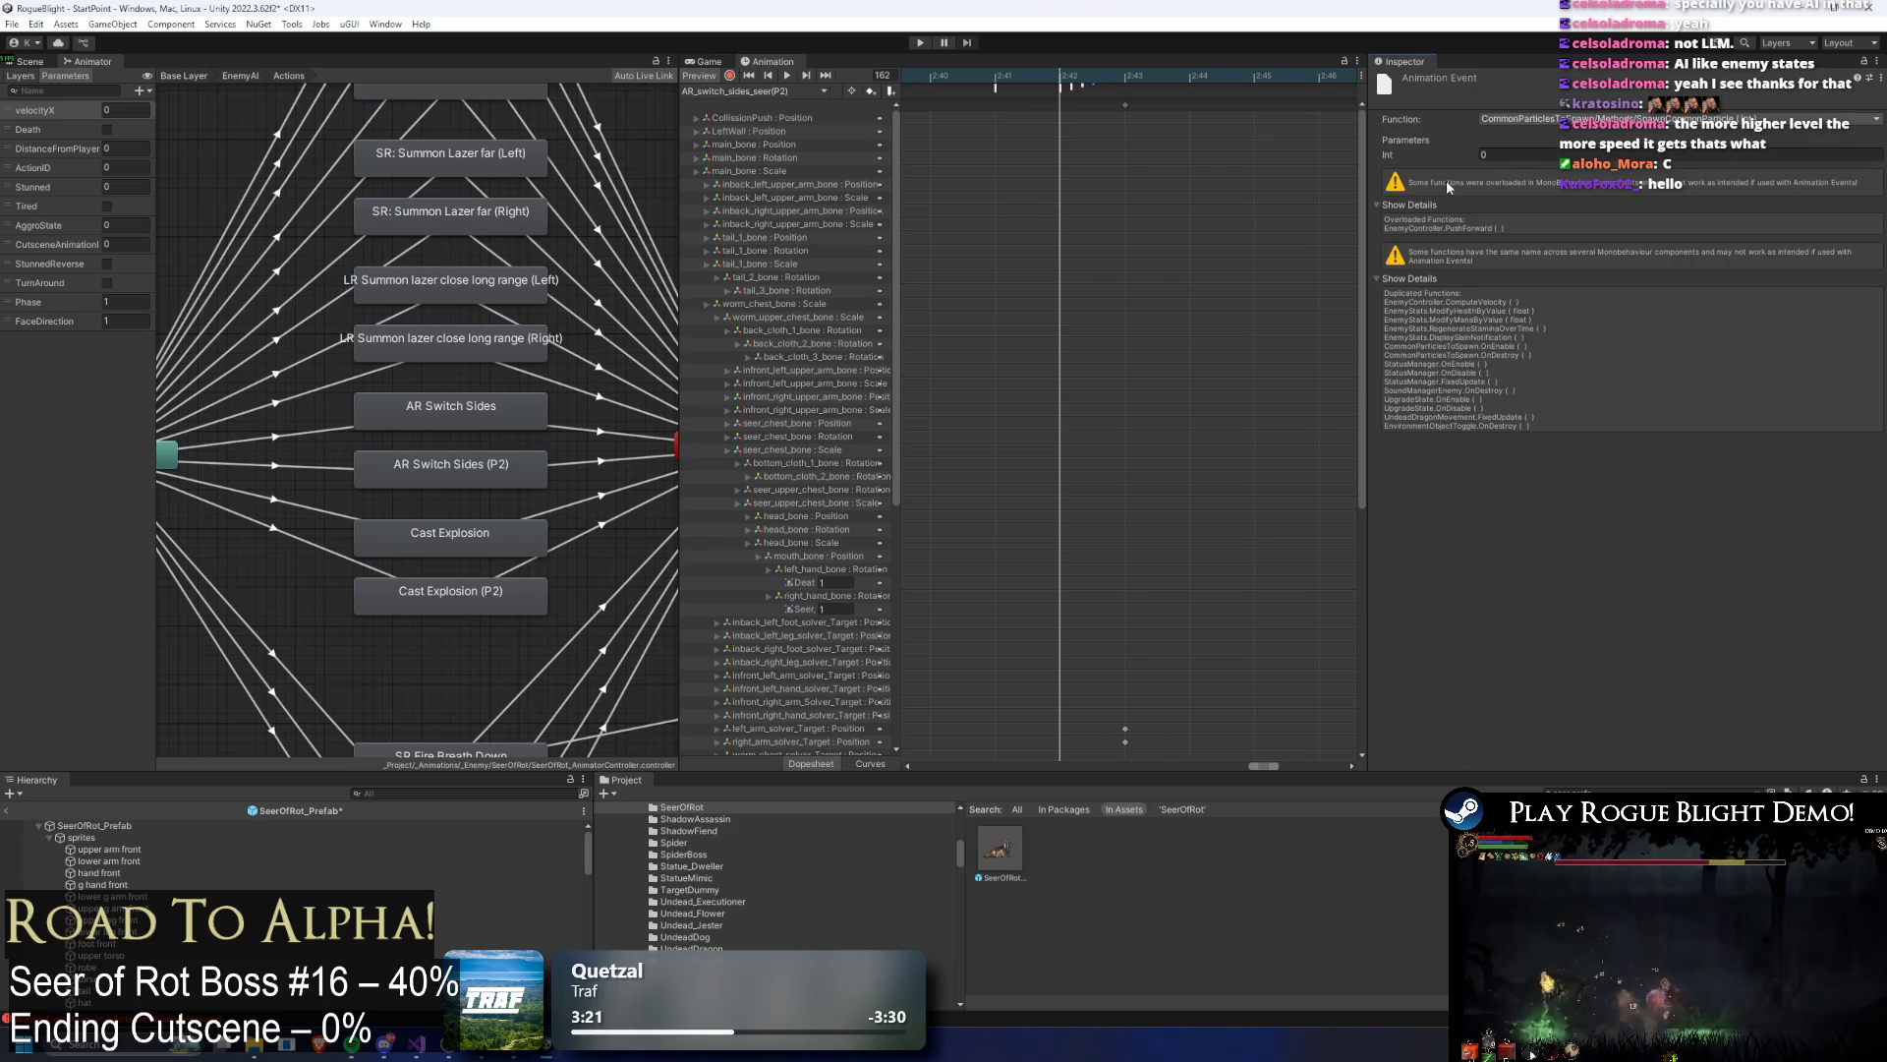
click(95, 825)
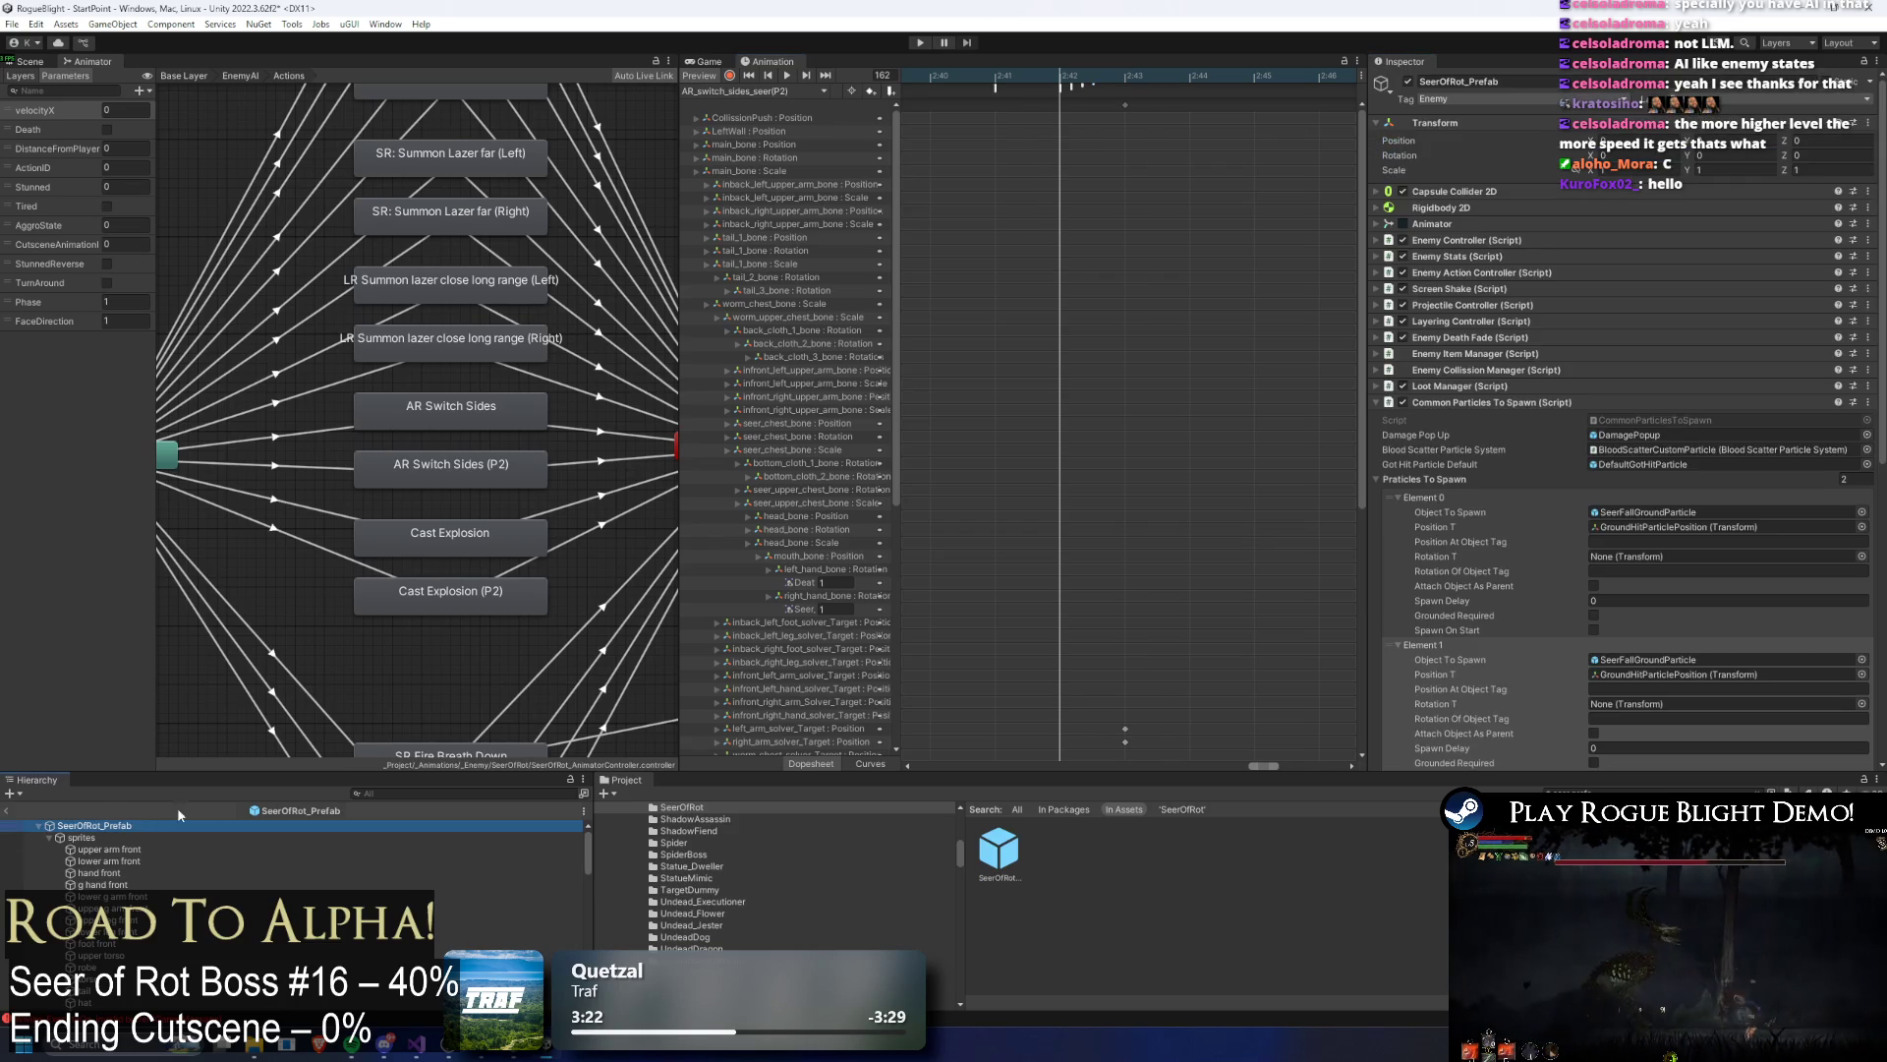
scroll(1635, 601, down, 2)
Step: Locate the SeerFallGroundParticle asset used by Element 1 and duplicate it
click(1641, 580)
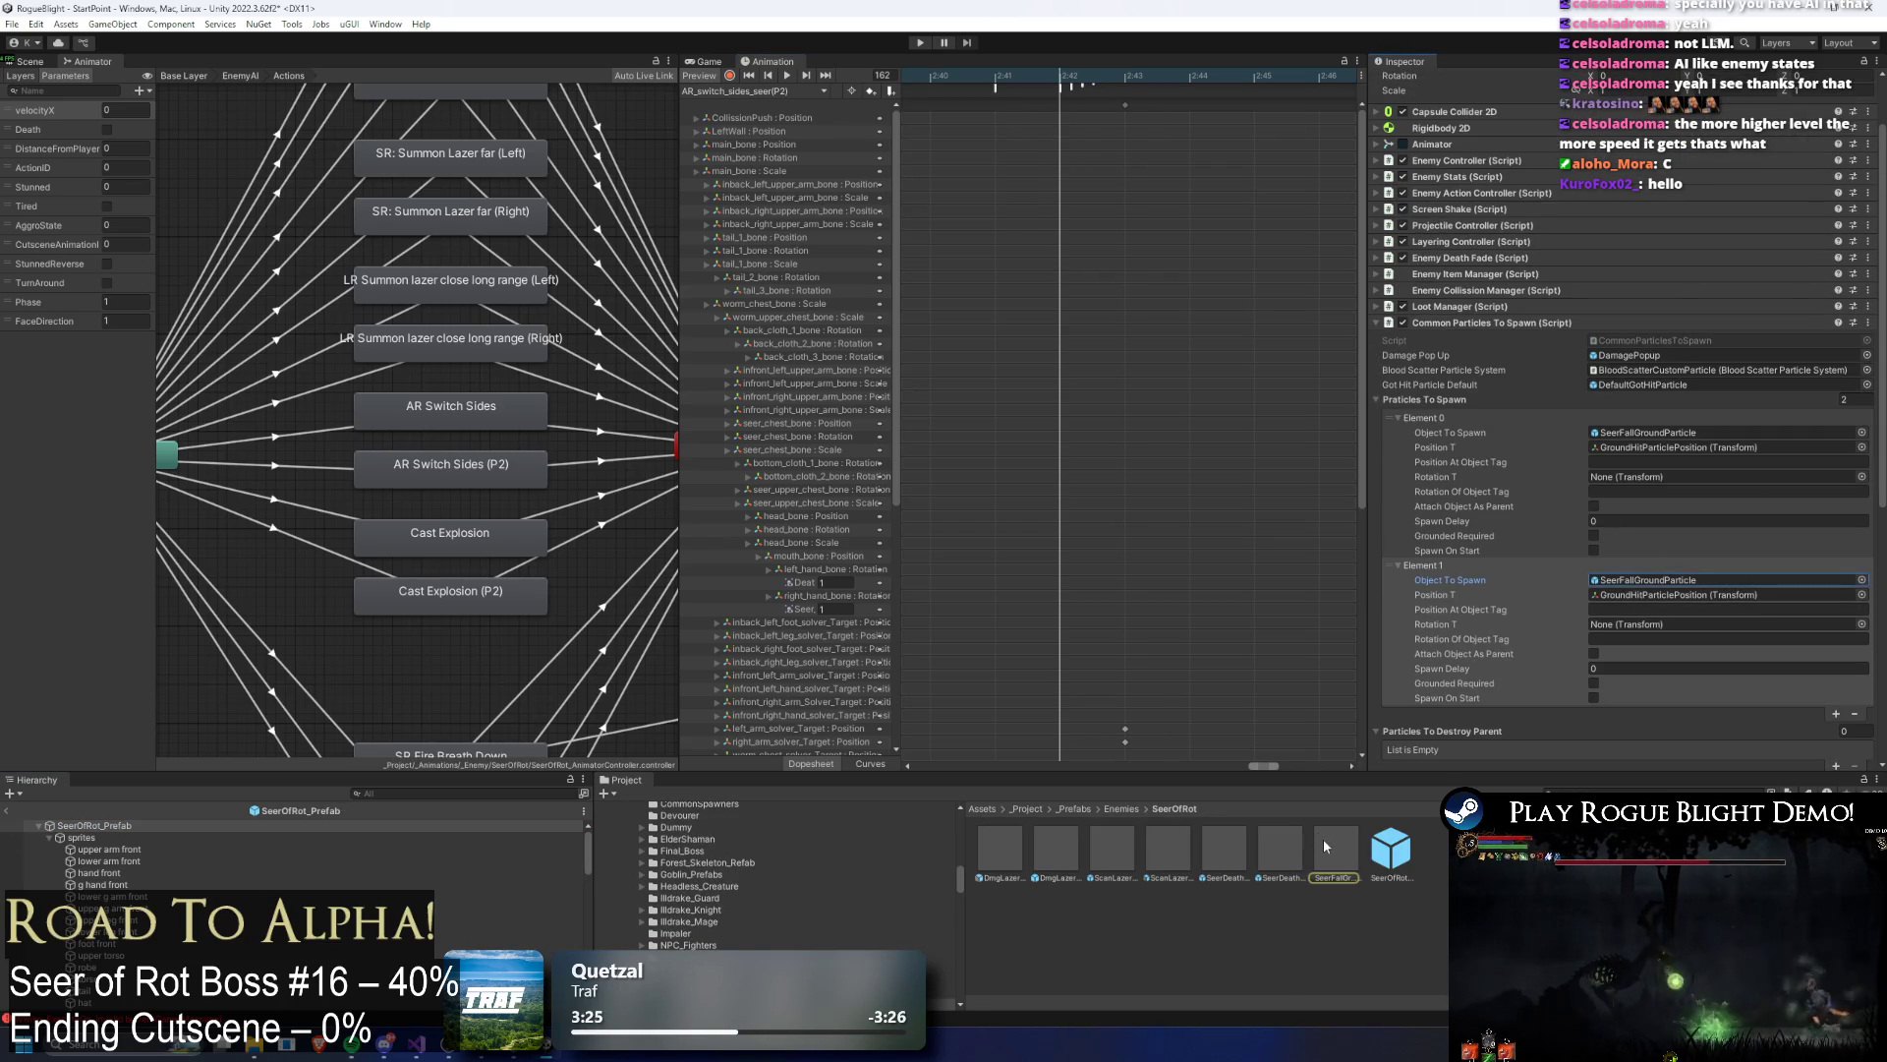
click(1339, 847)
key(ctrl+d)
right_click(1394, 847)
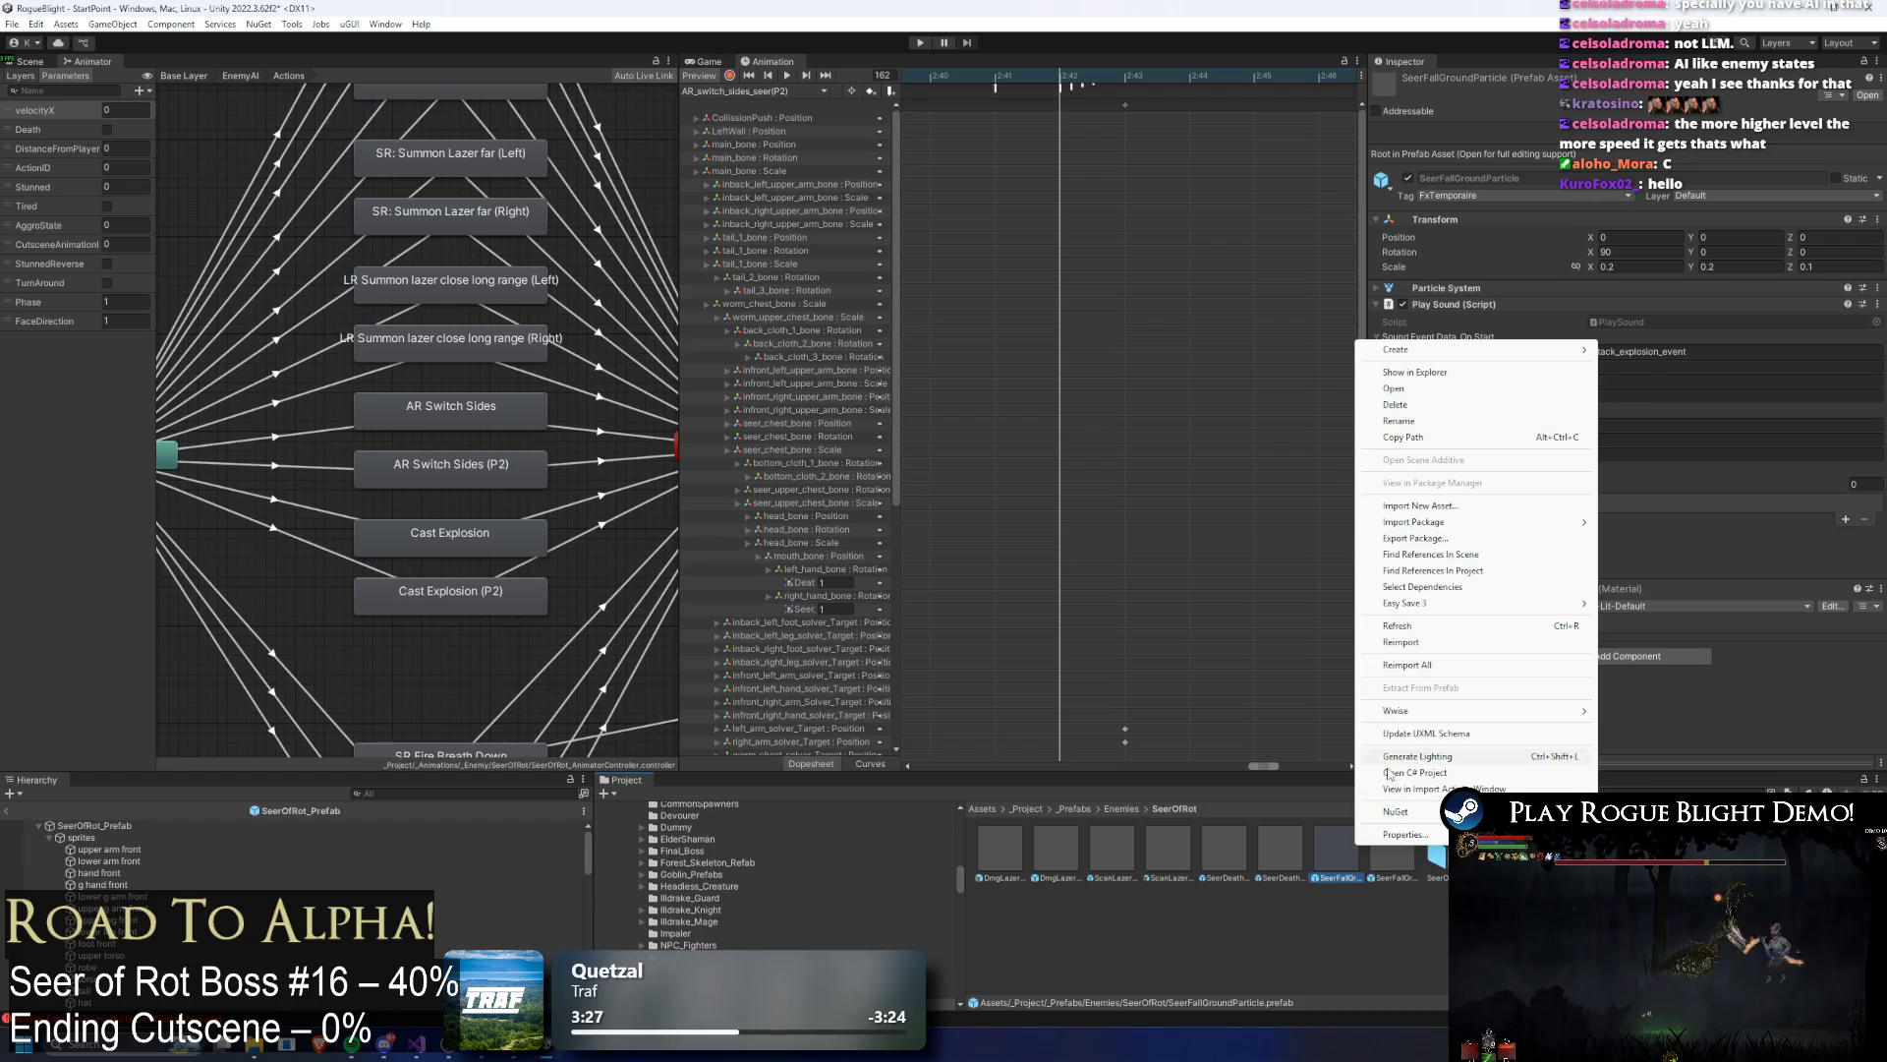
Step: Rename the duplicate SeerFallGroundParticle(P2) and assign it as Element 1's spawned particle
click(1400, 421)
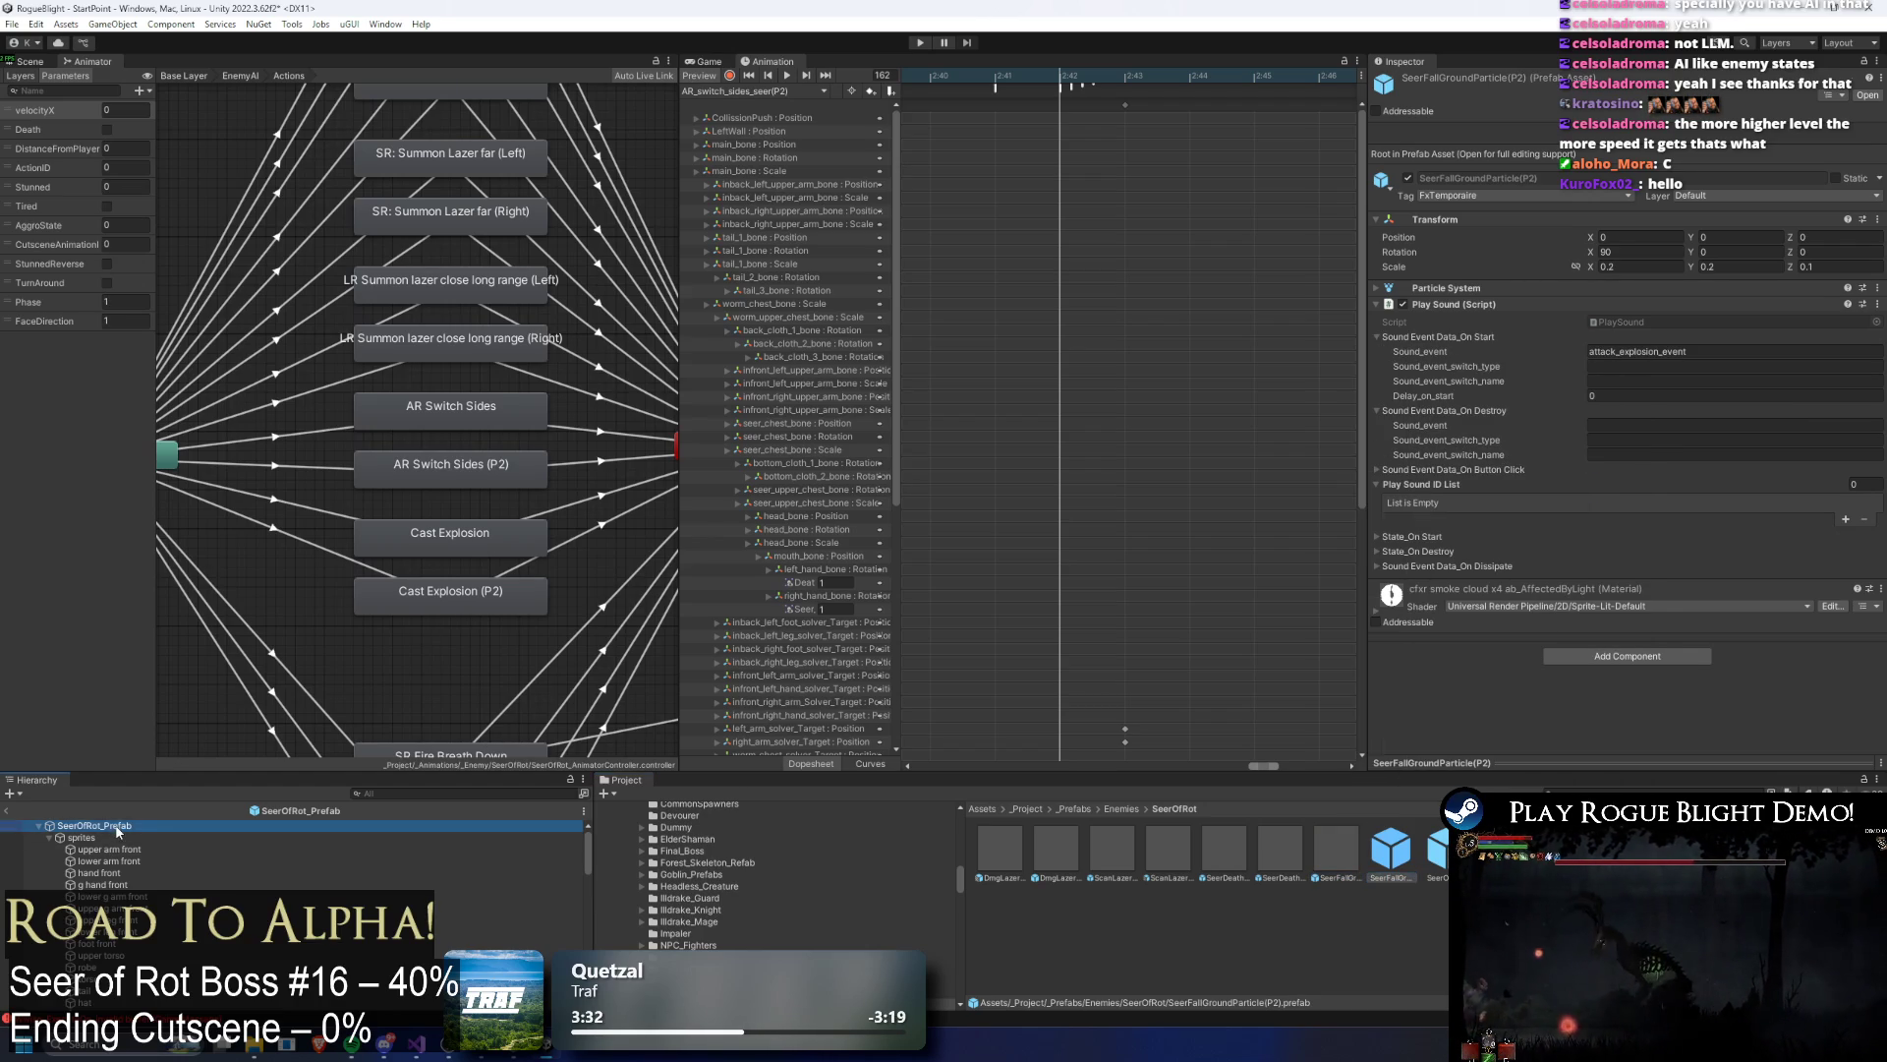
scroll(1728, 475, down, 2)
scroll(1725, 482, down, 2)
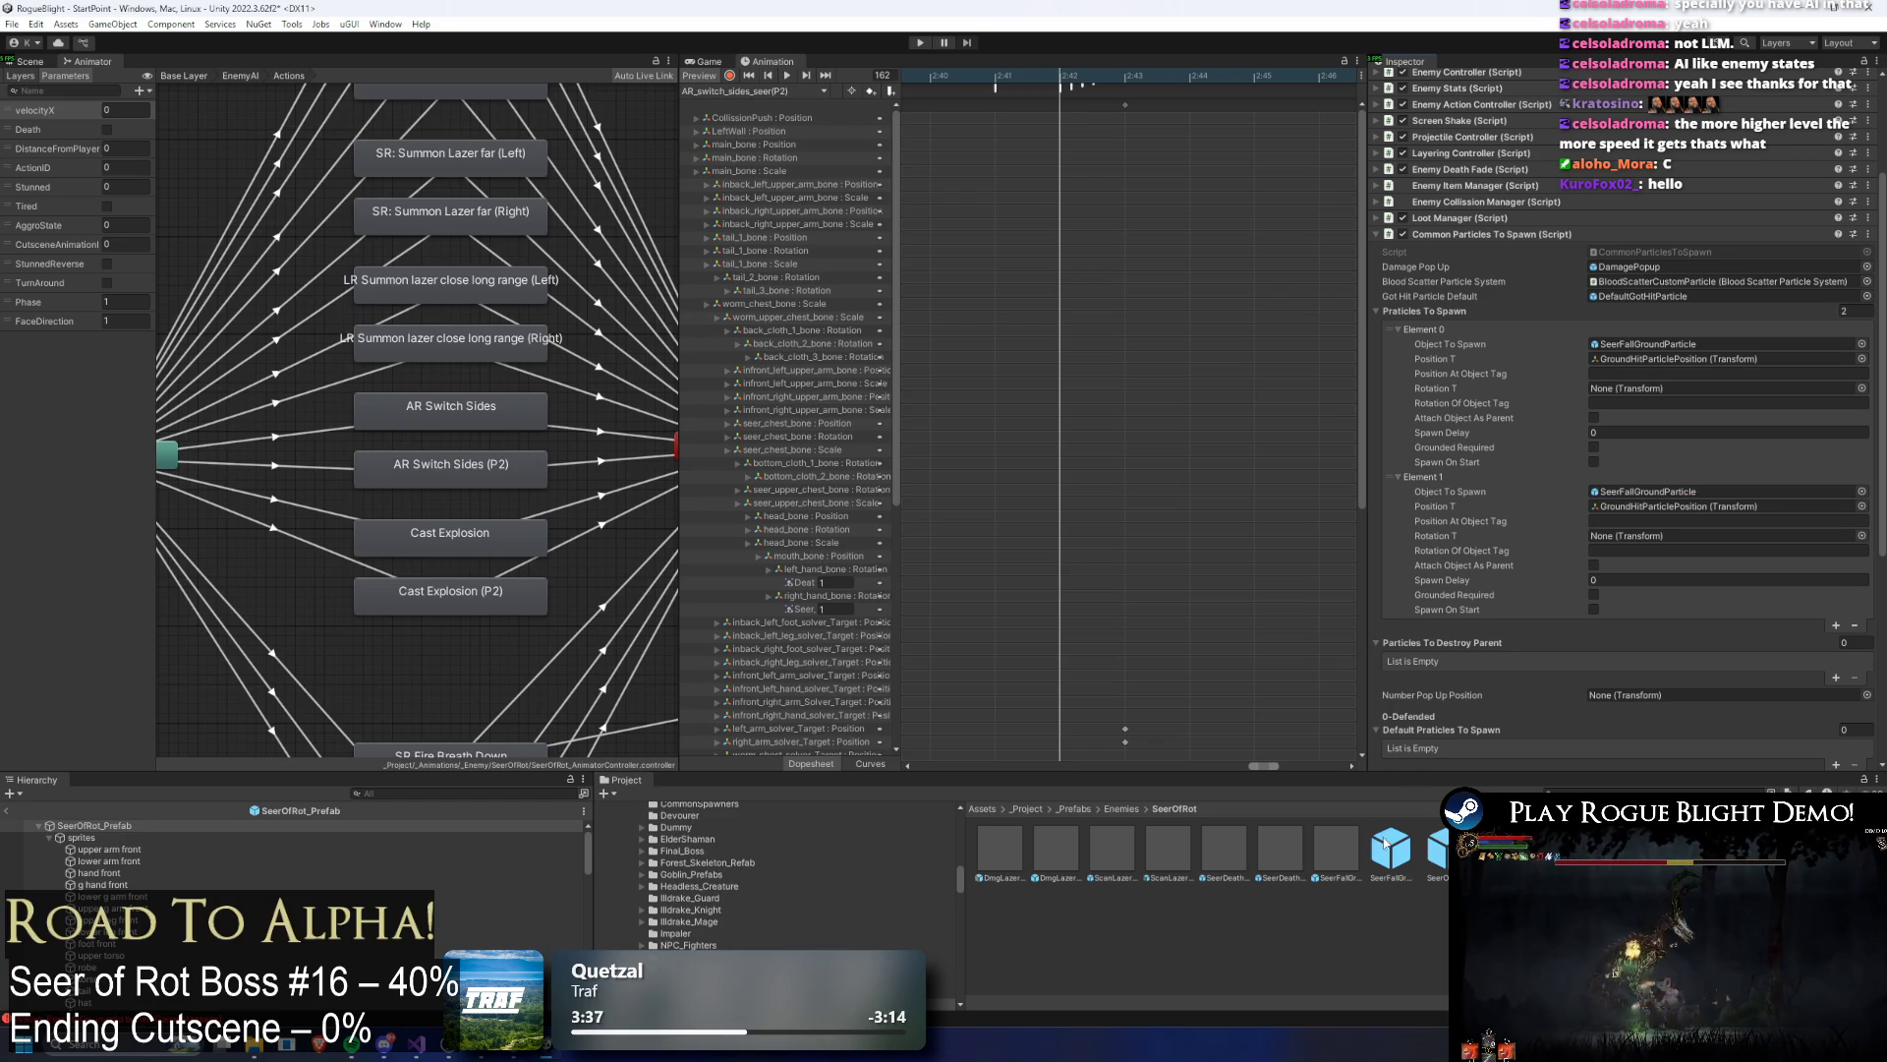
scroll(1671, 605, down, 2)
scroll(1671, 413, down, 1)
click(1671, 360)
drag(1688, 359, 1690, 360)
drag(1391, 845, 1720, 359)
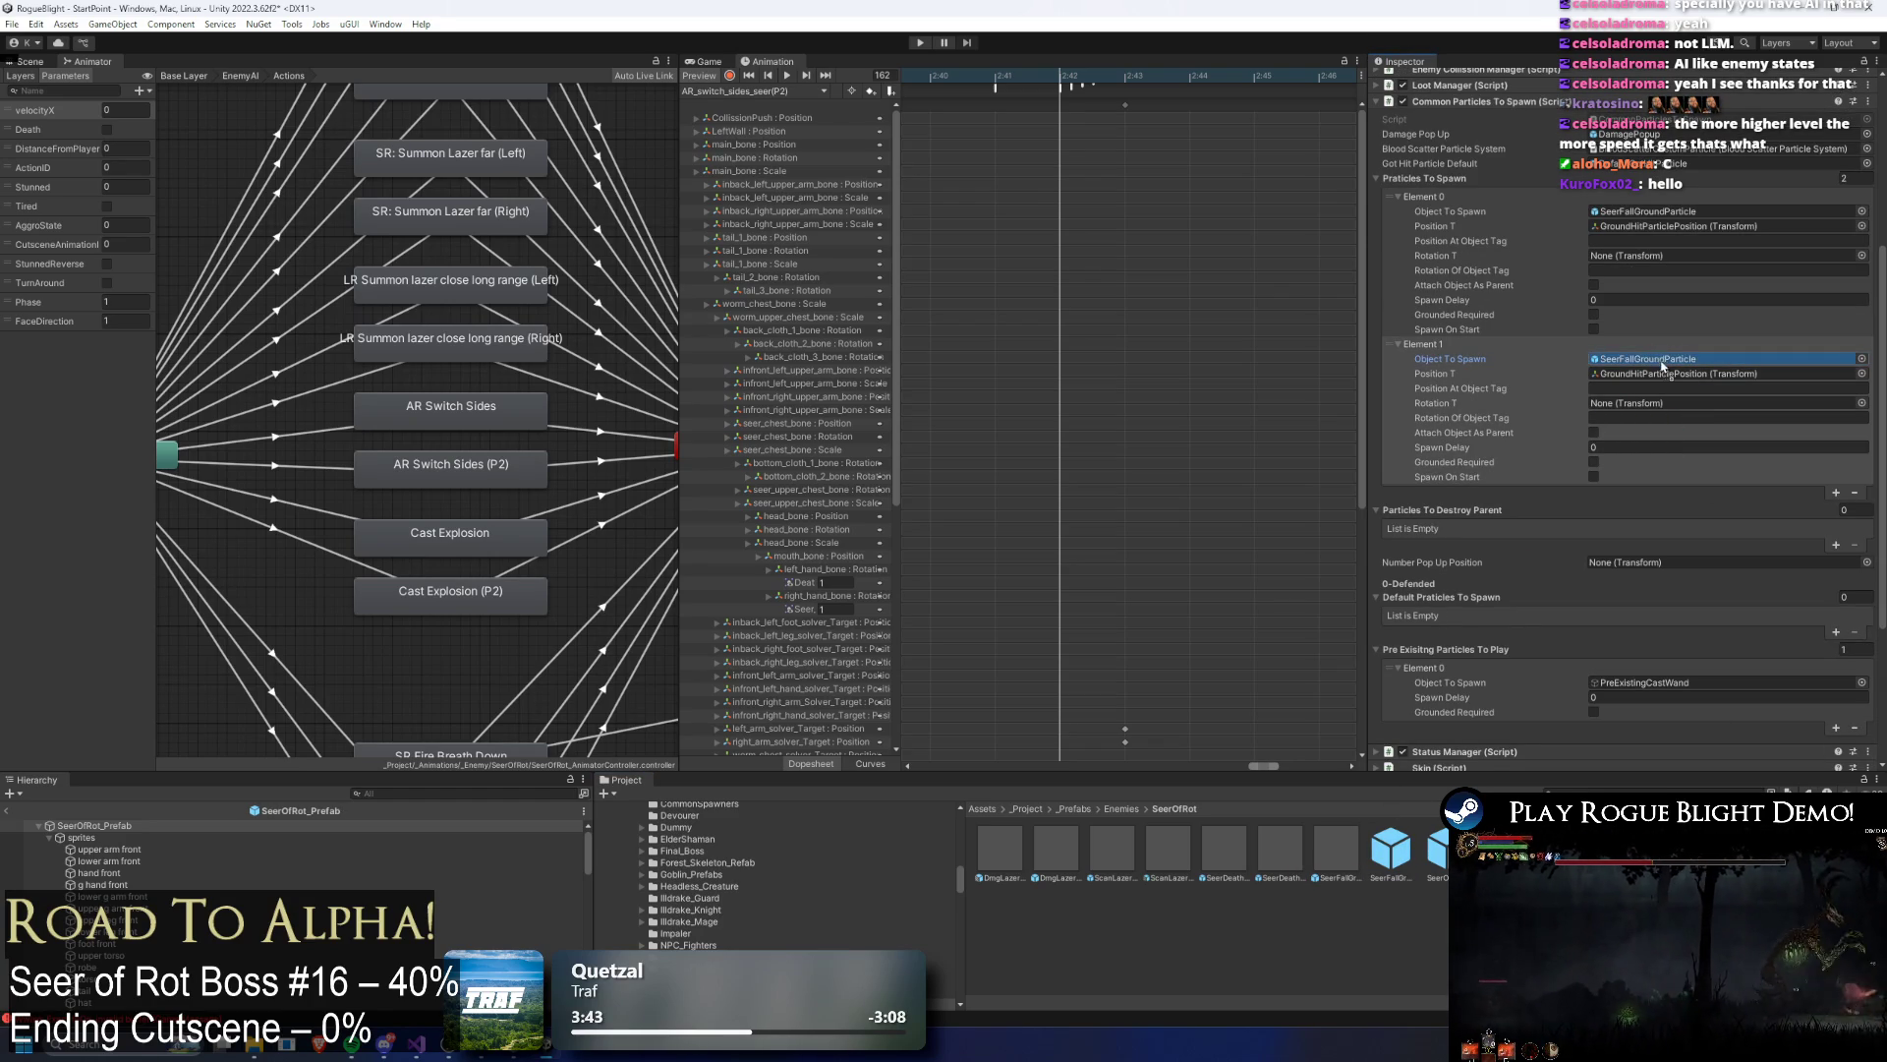
Step: Open the SeerFallGroundParticle(P2) prefab, discarding changes to the previous prefab
click(1391, 850)
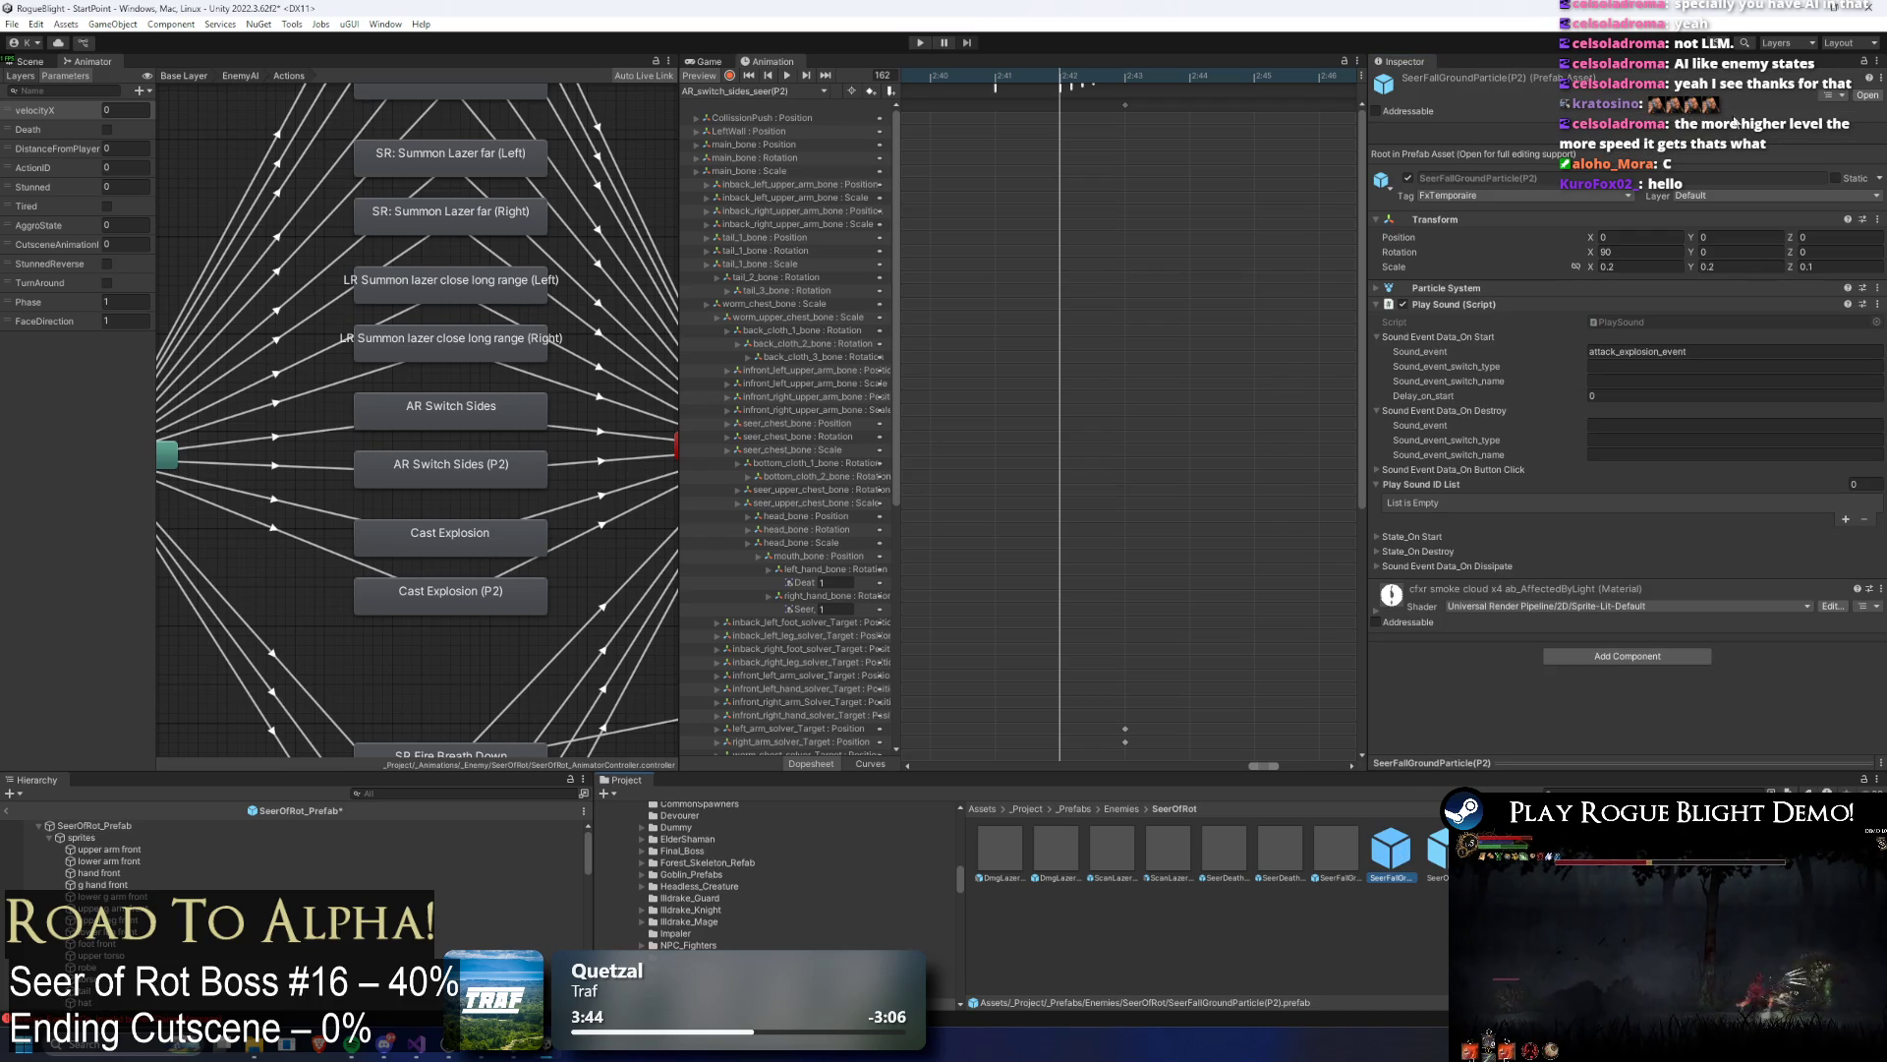
double_click(1406, 877)
click(975, 553)
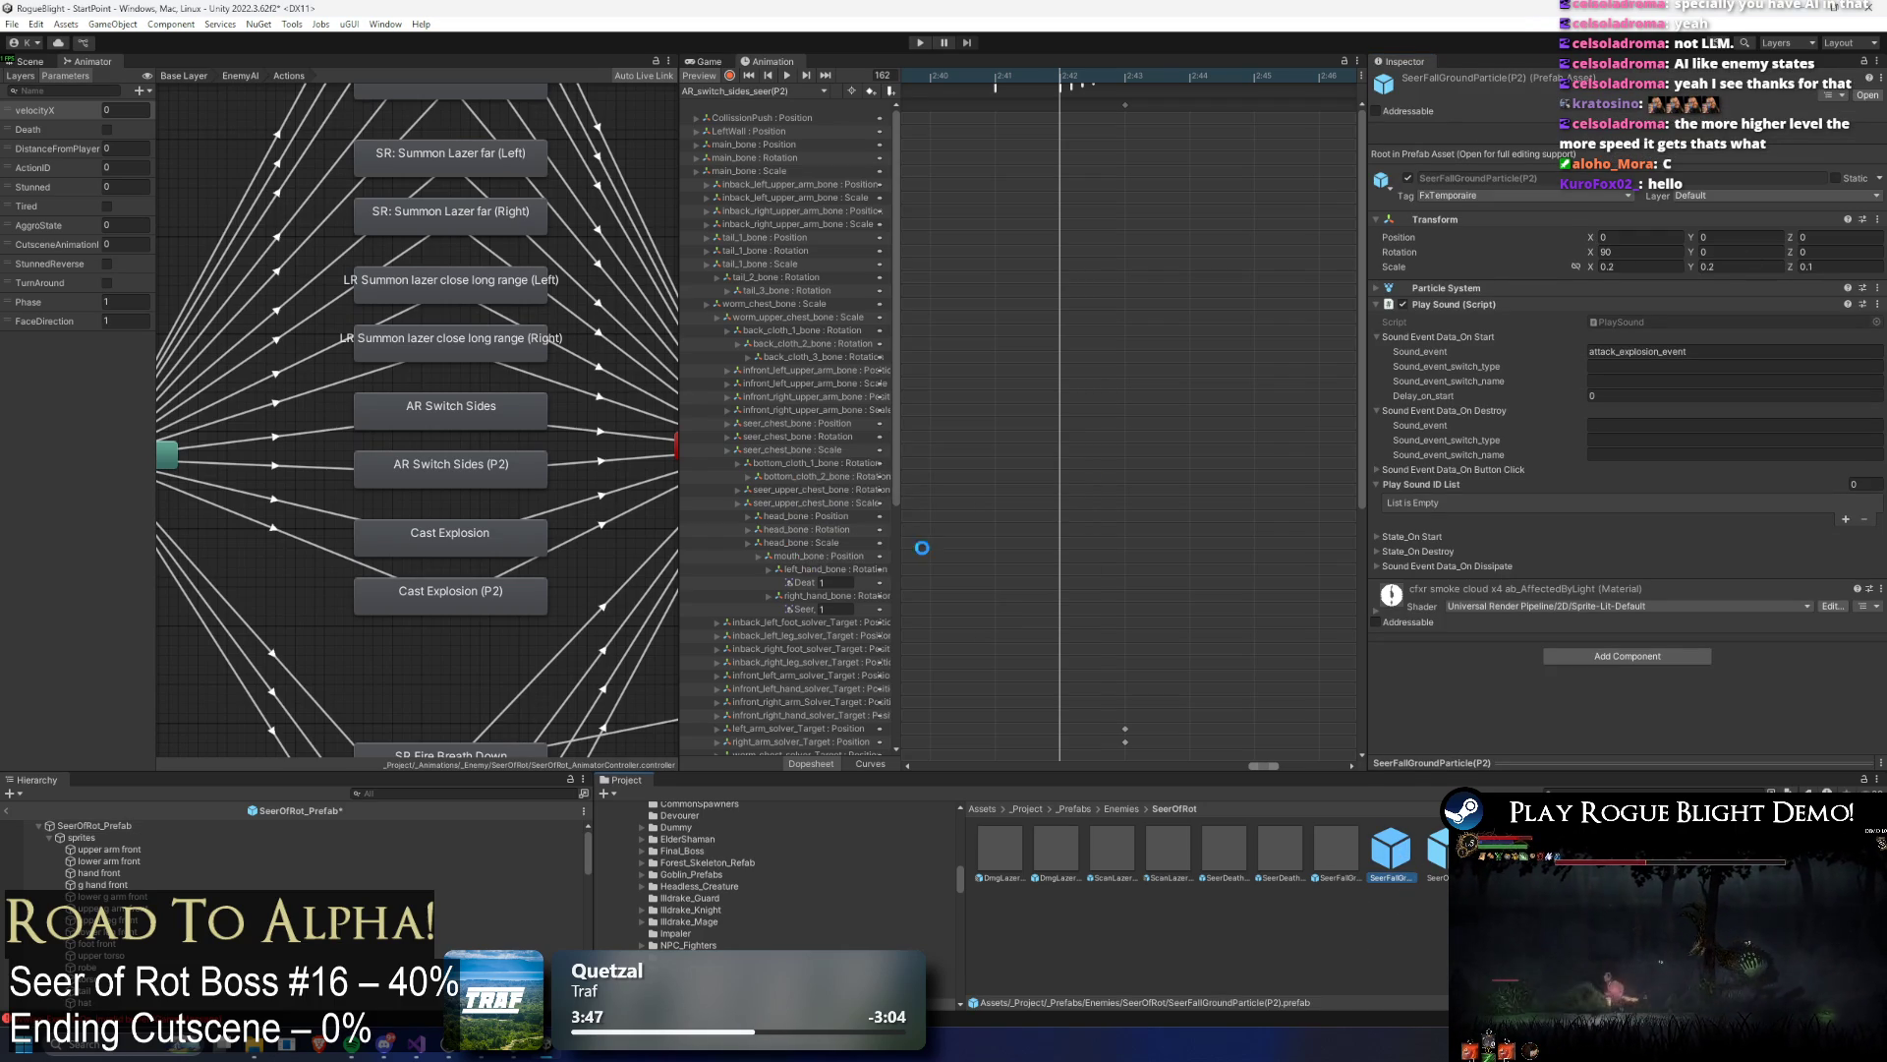
Step: Preview the P2 particle burst, change its Shape radius from 0.2 to 0.23, and save
click(35, 61)
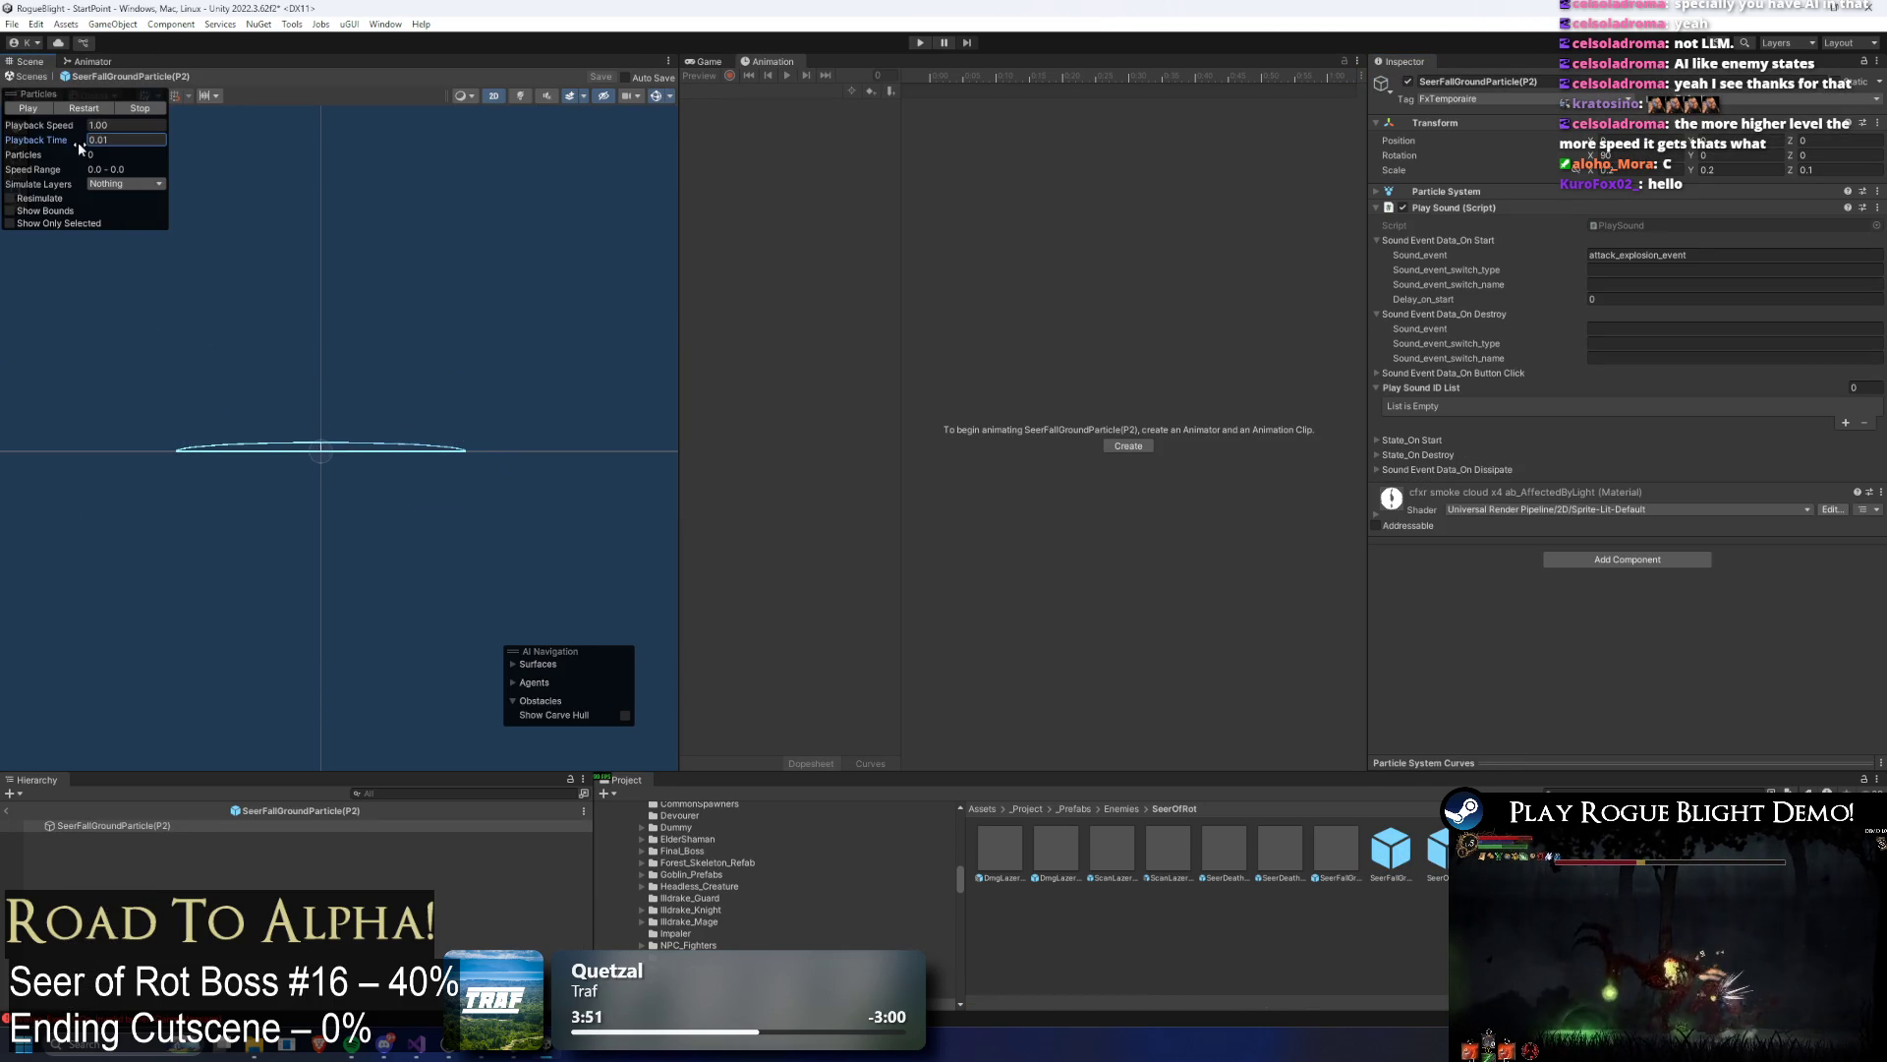
drag(76, 146, 118, 141)
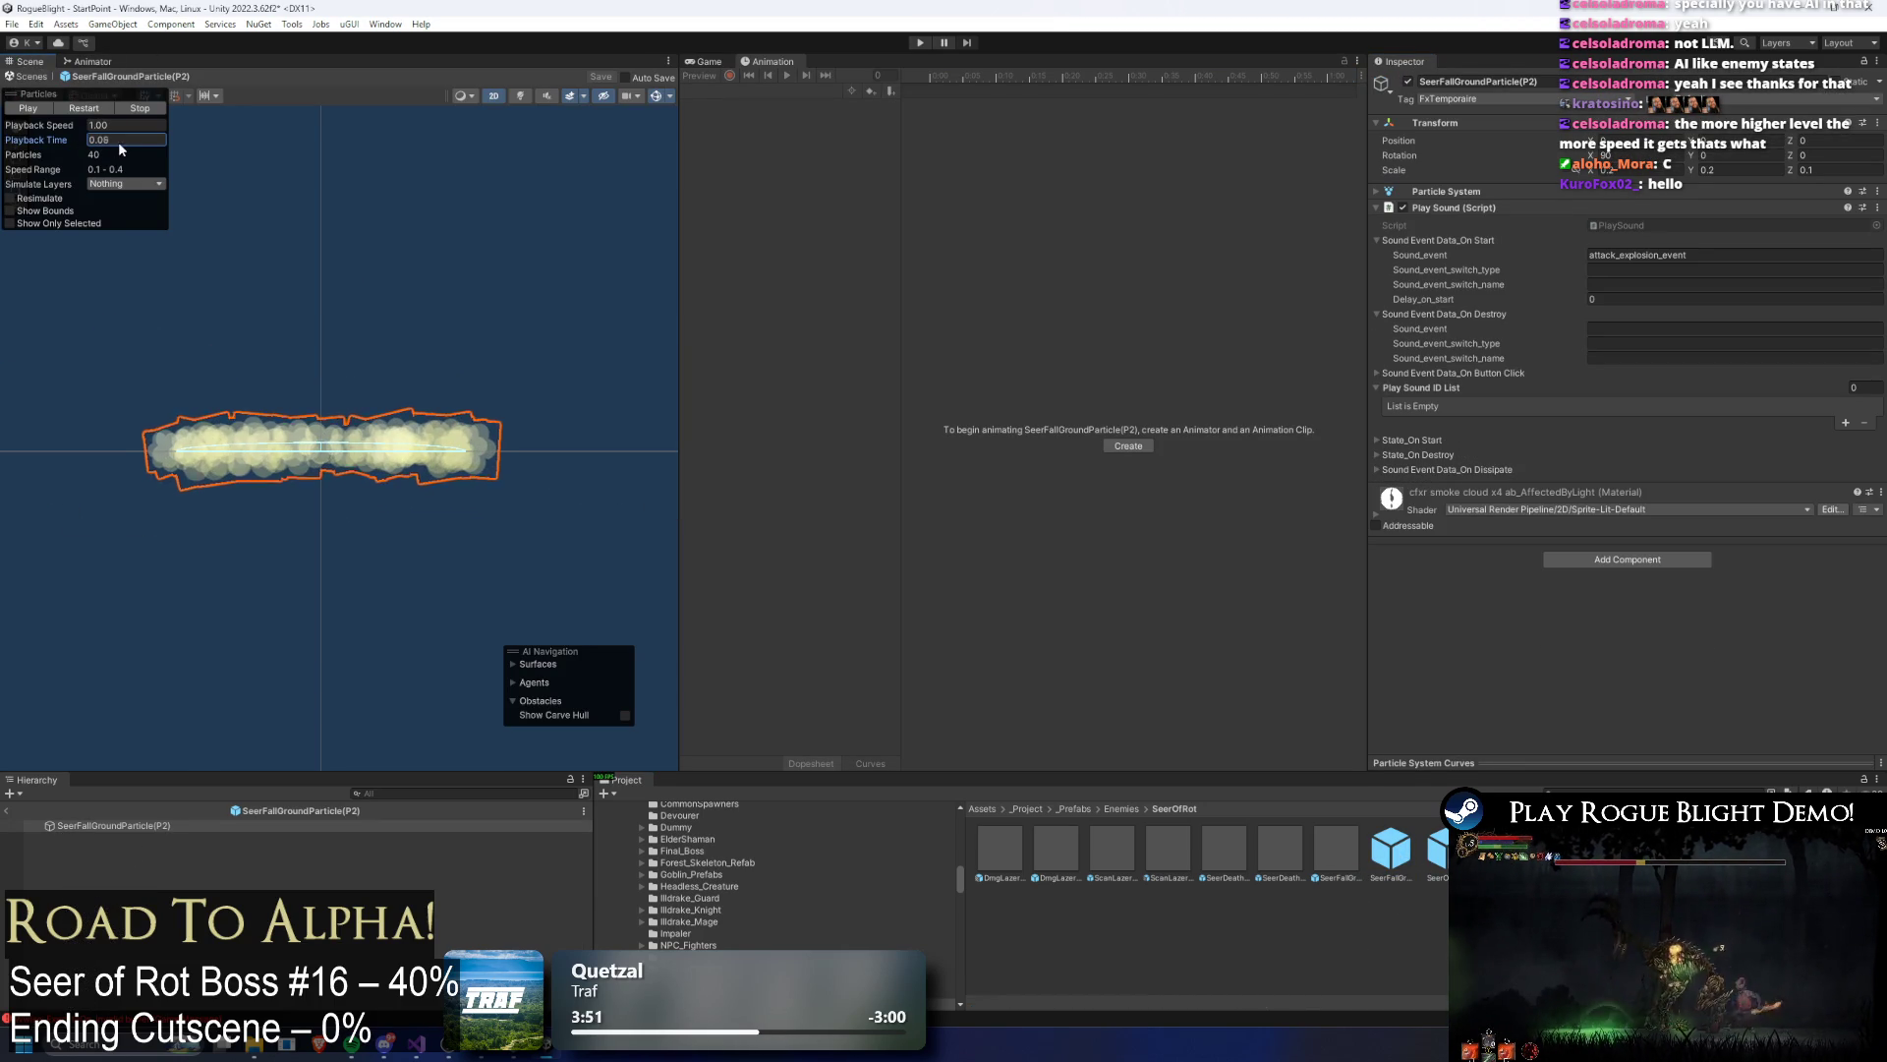
click(1476, 209)
click(1445, 191)
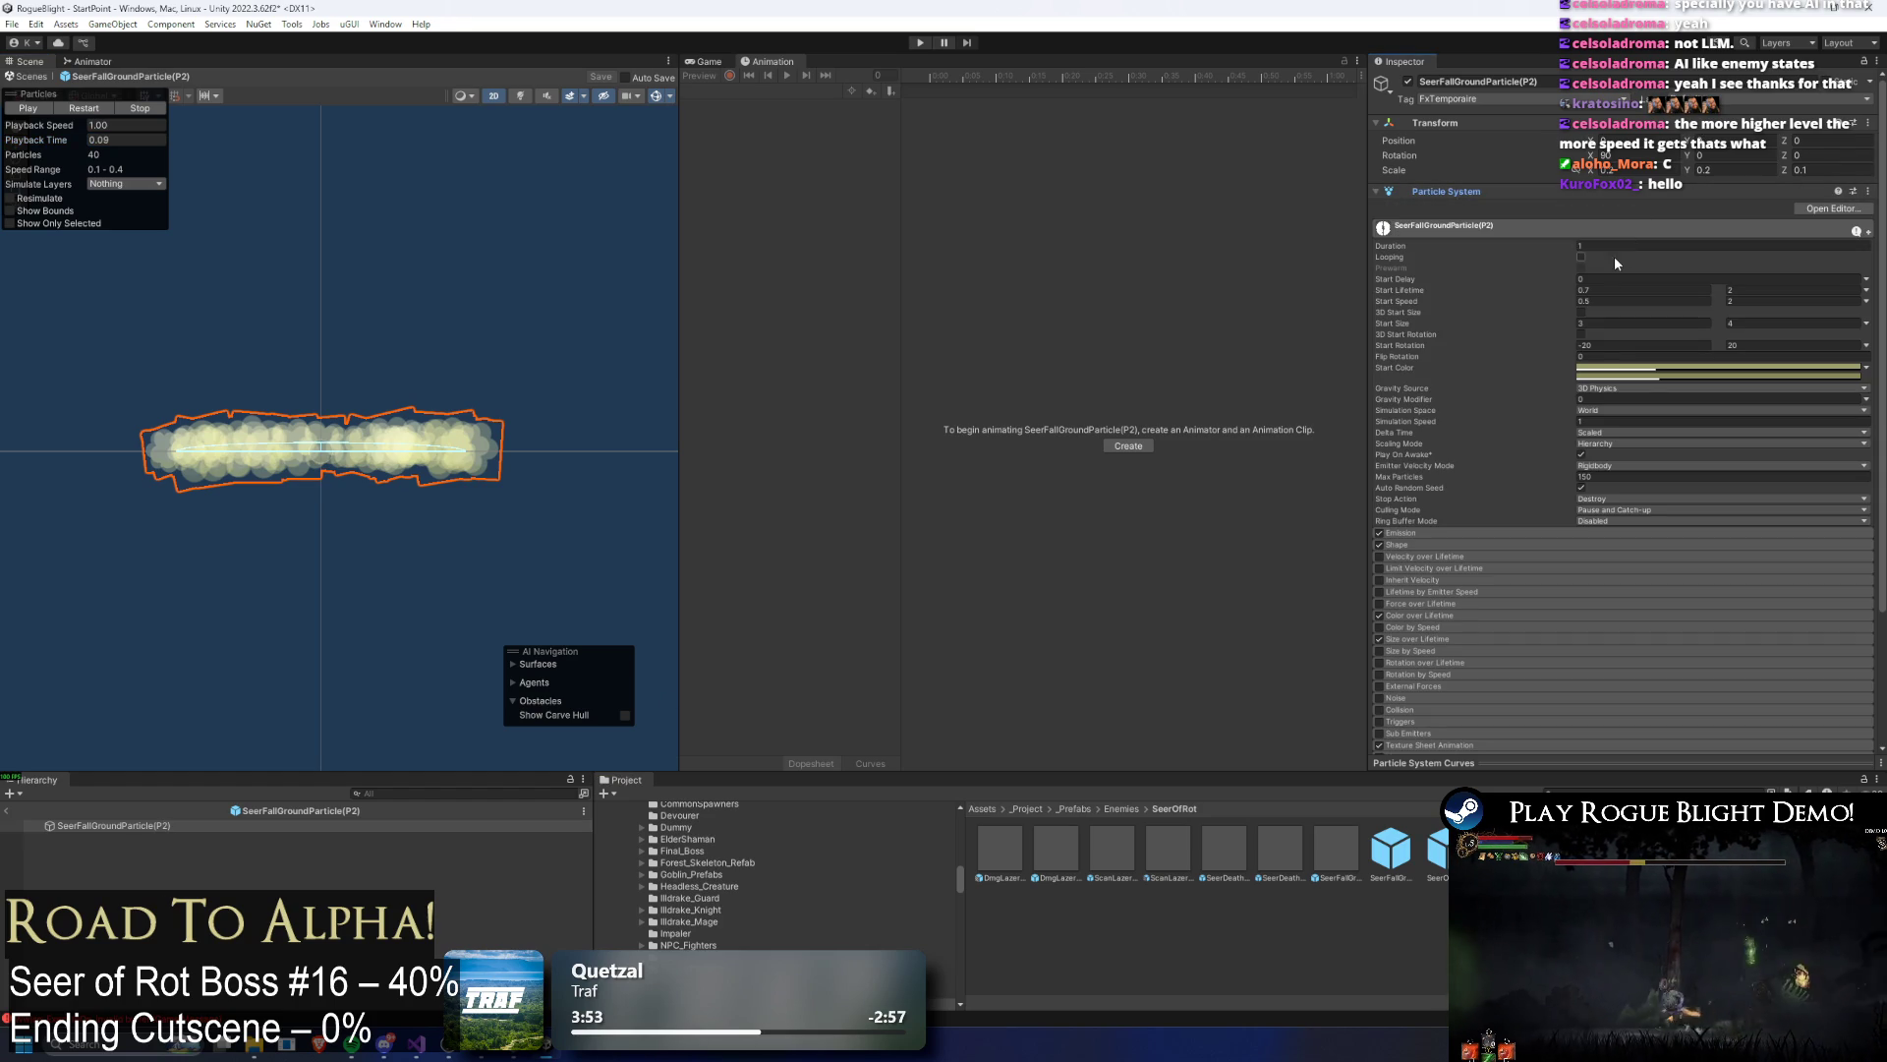
click(1428, 546)
click(1601, 569)
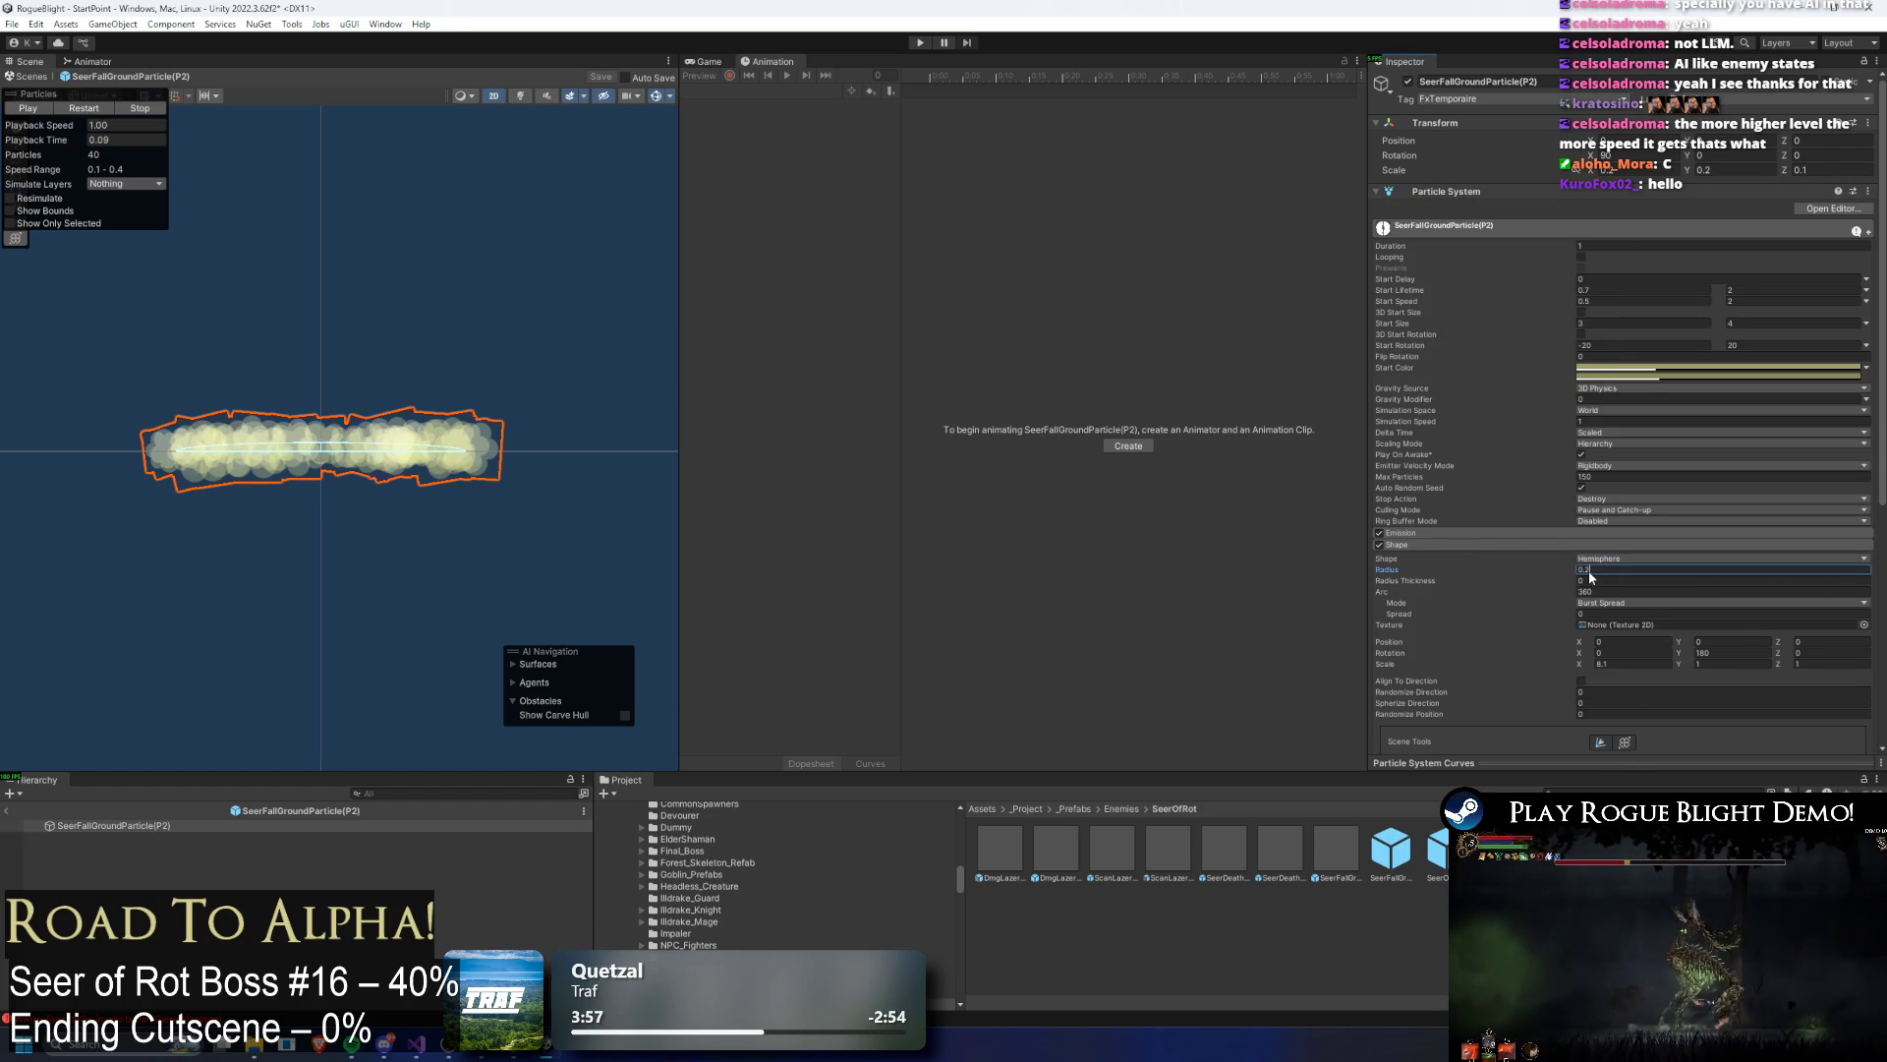
text(3)
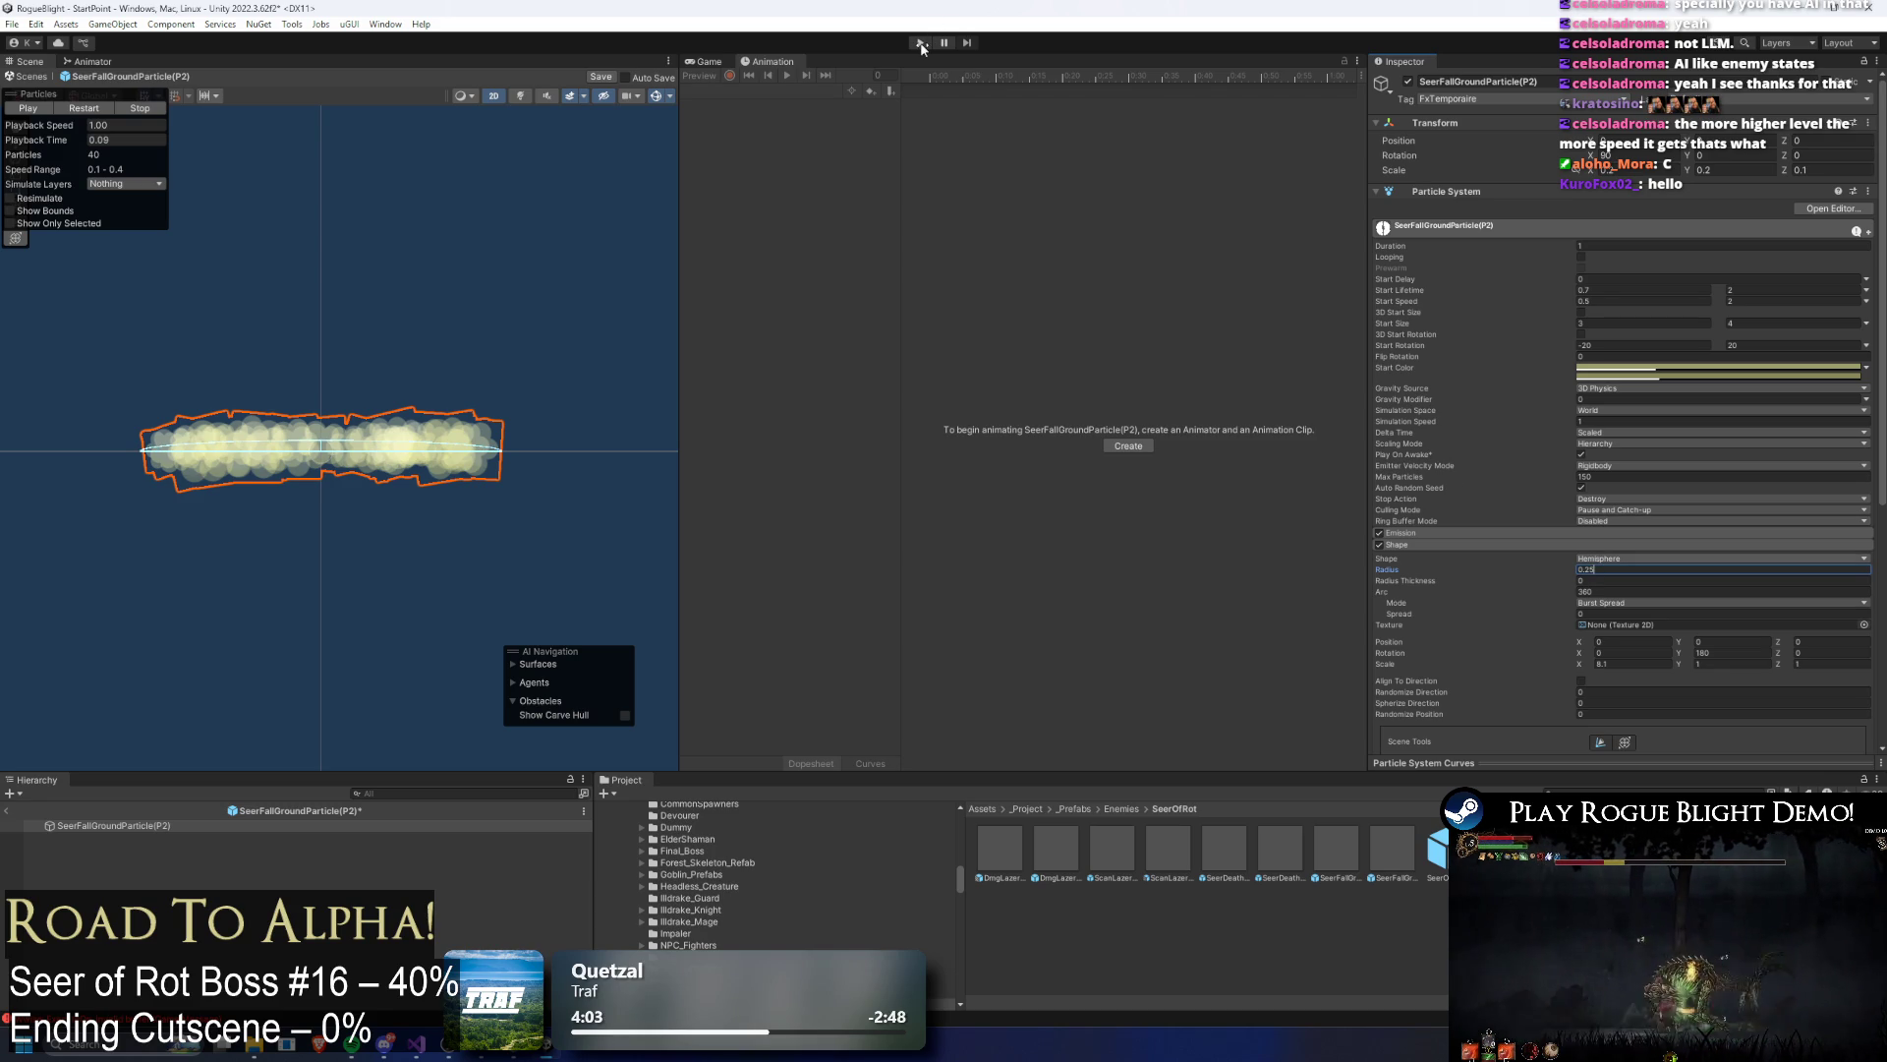
key(ctrl+s)
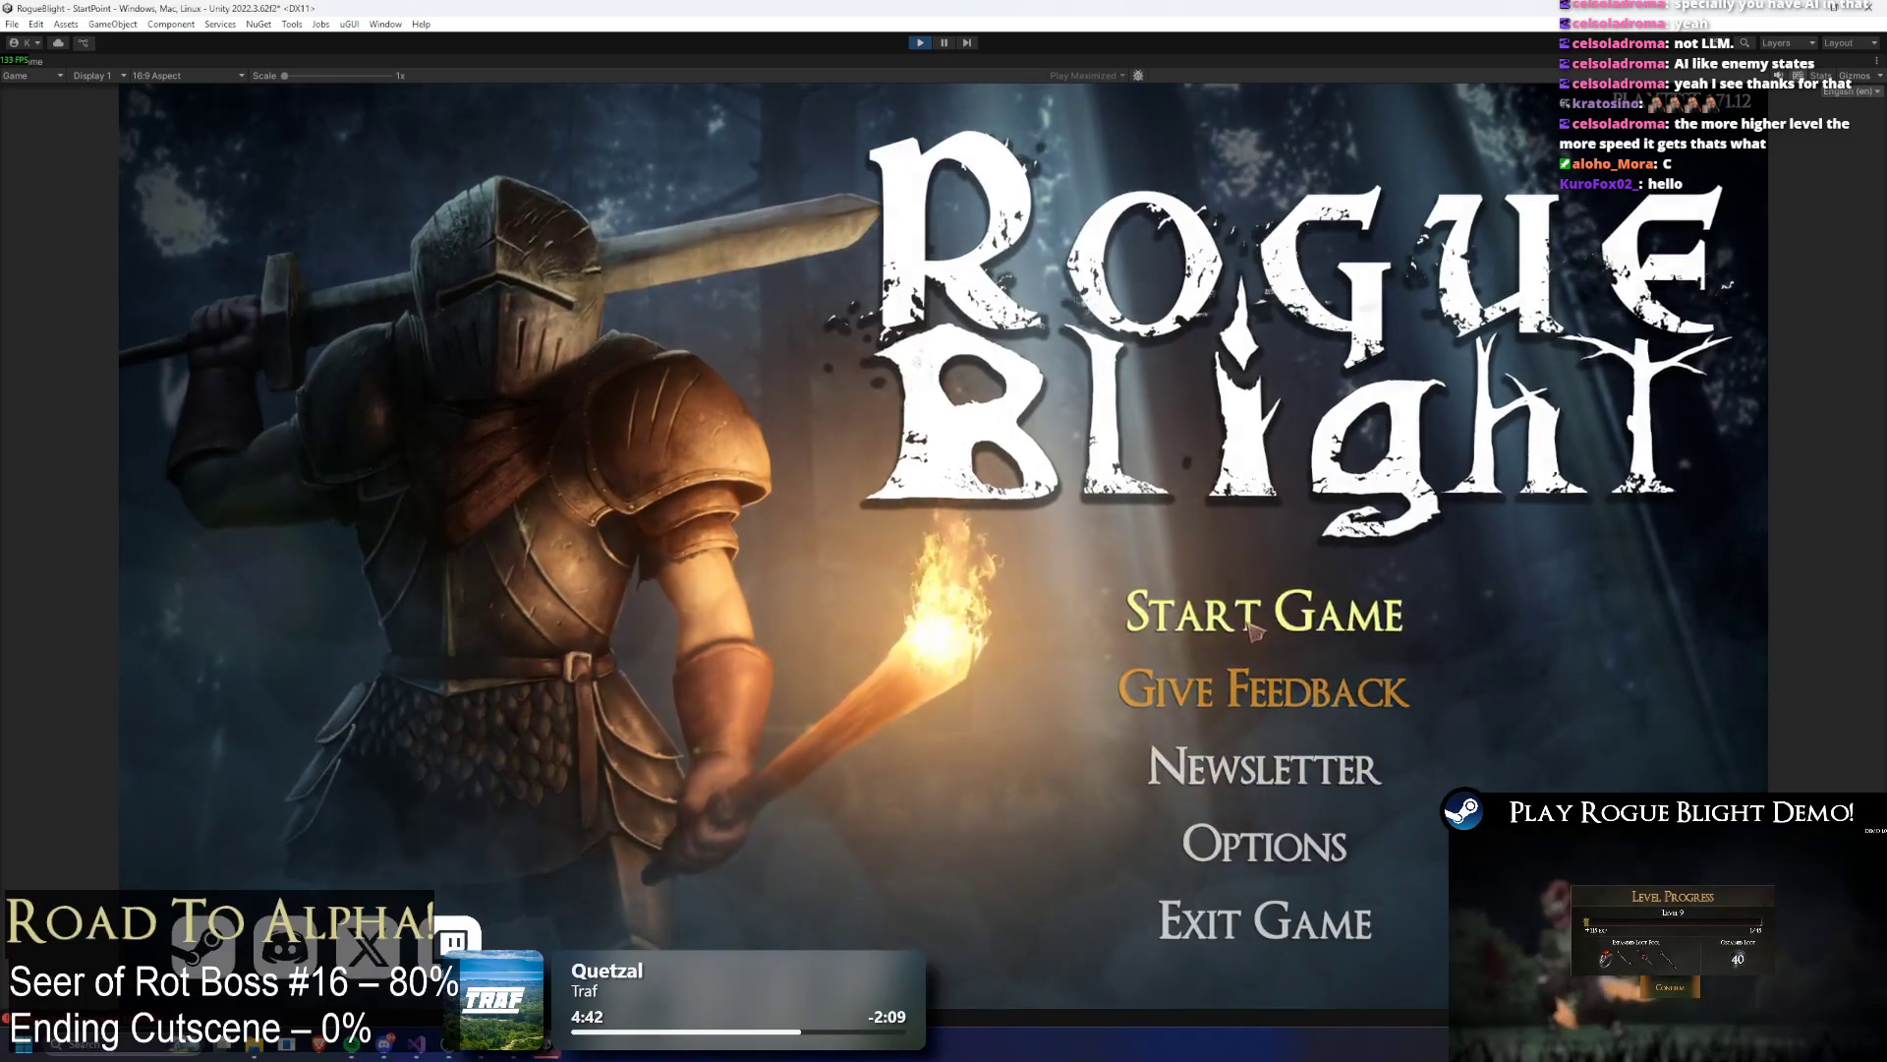
Step: Load a save slot, enable the F1 cheat, and approach the Seer of Rot
click(1264, 613)
click(1264, 507)
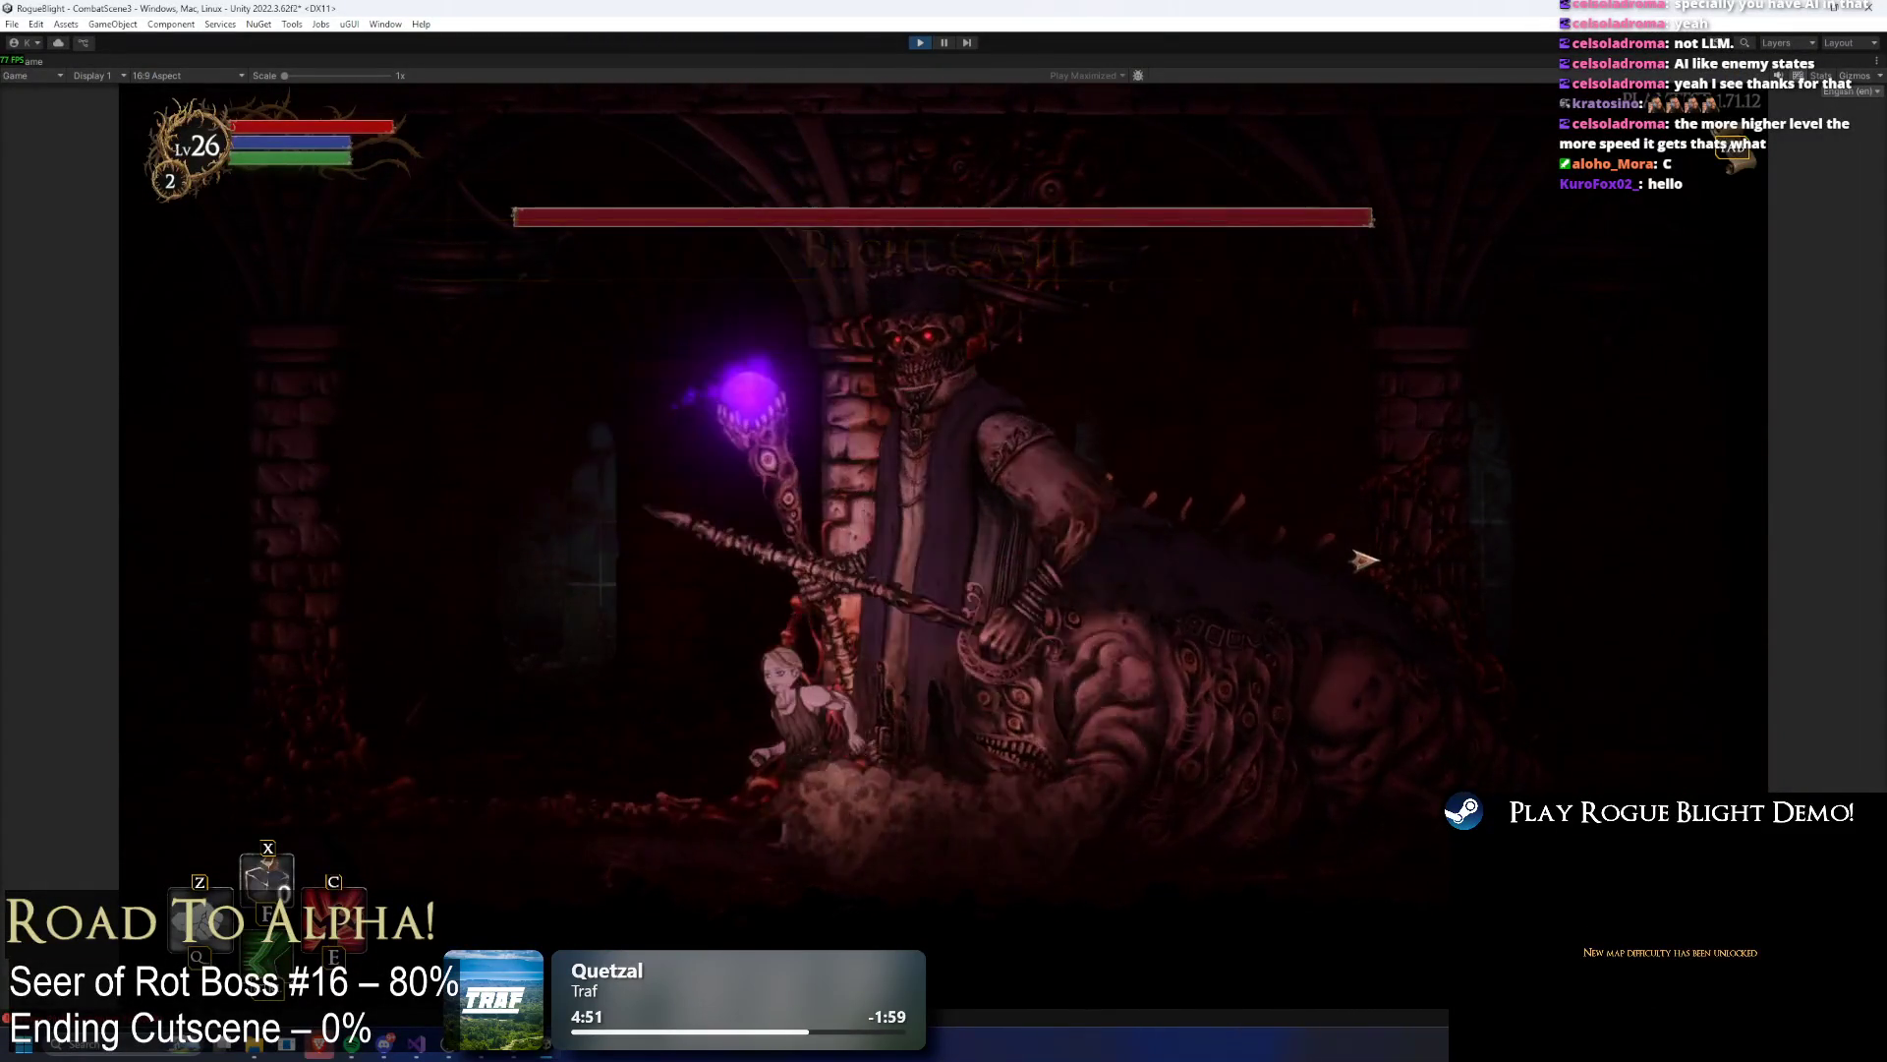
key(F1)
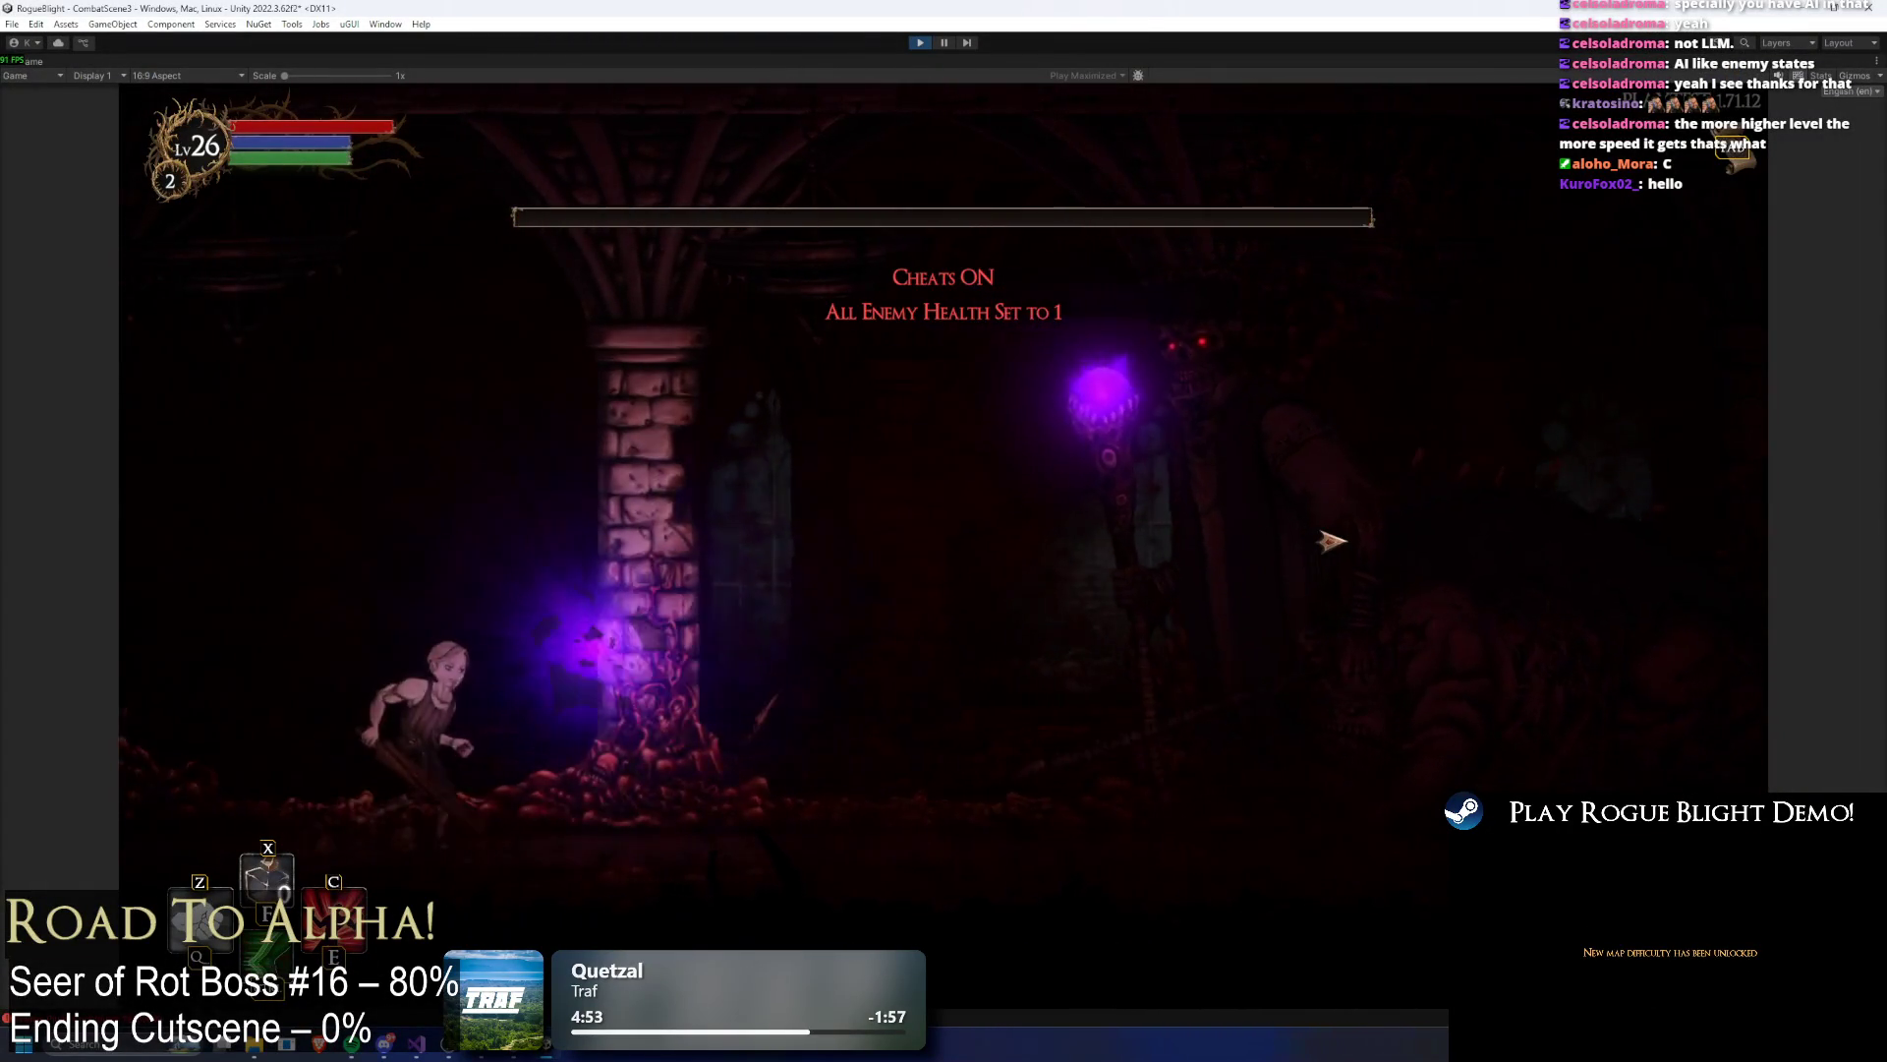
key(Right)
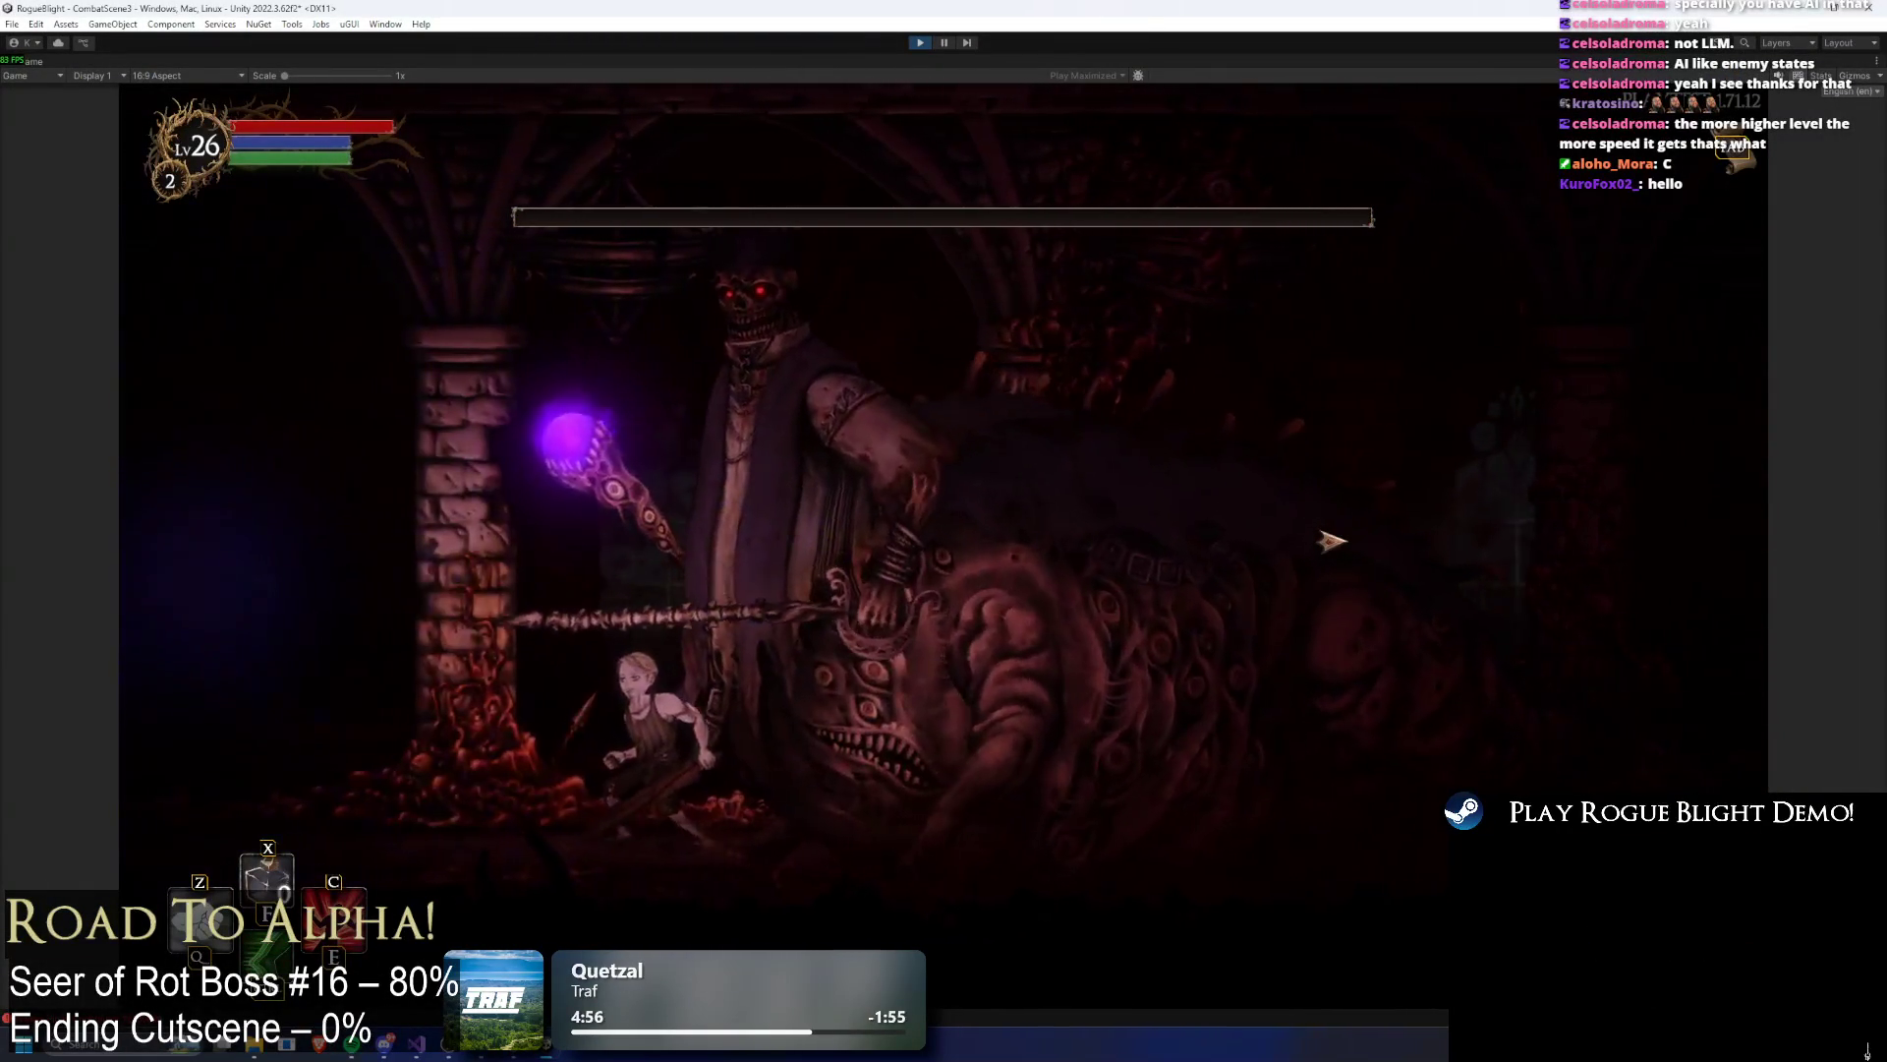
key(Right)
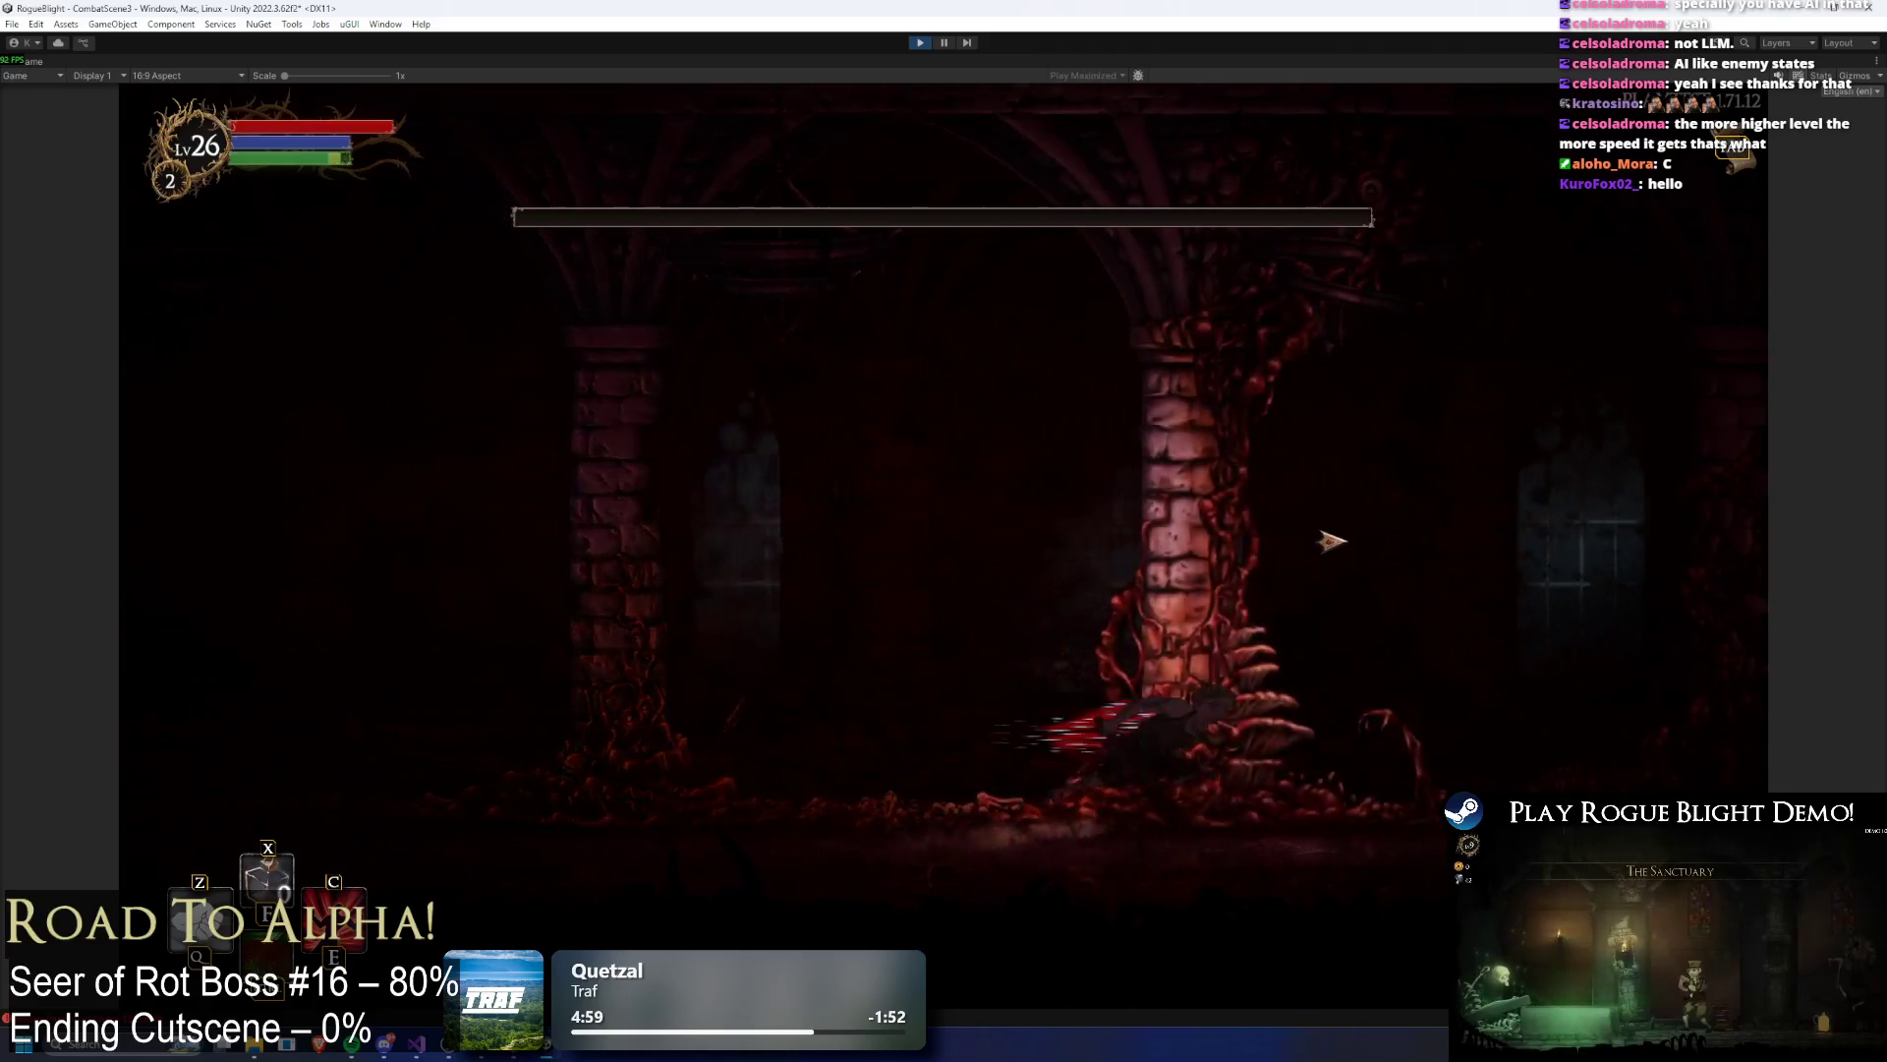
key(Left)
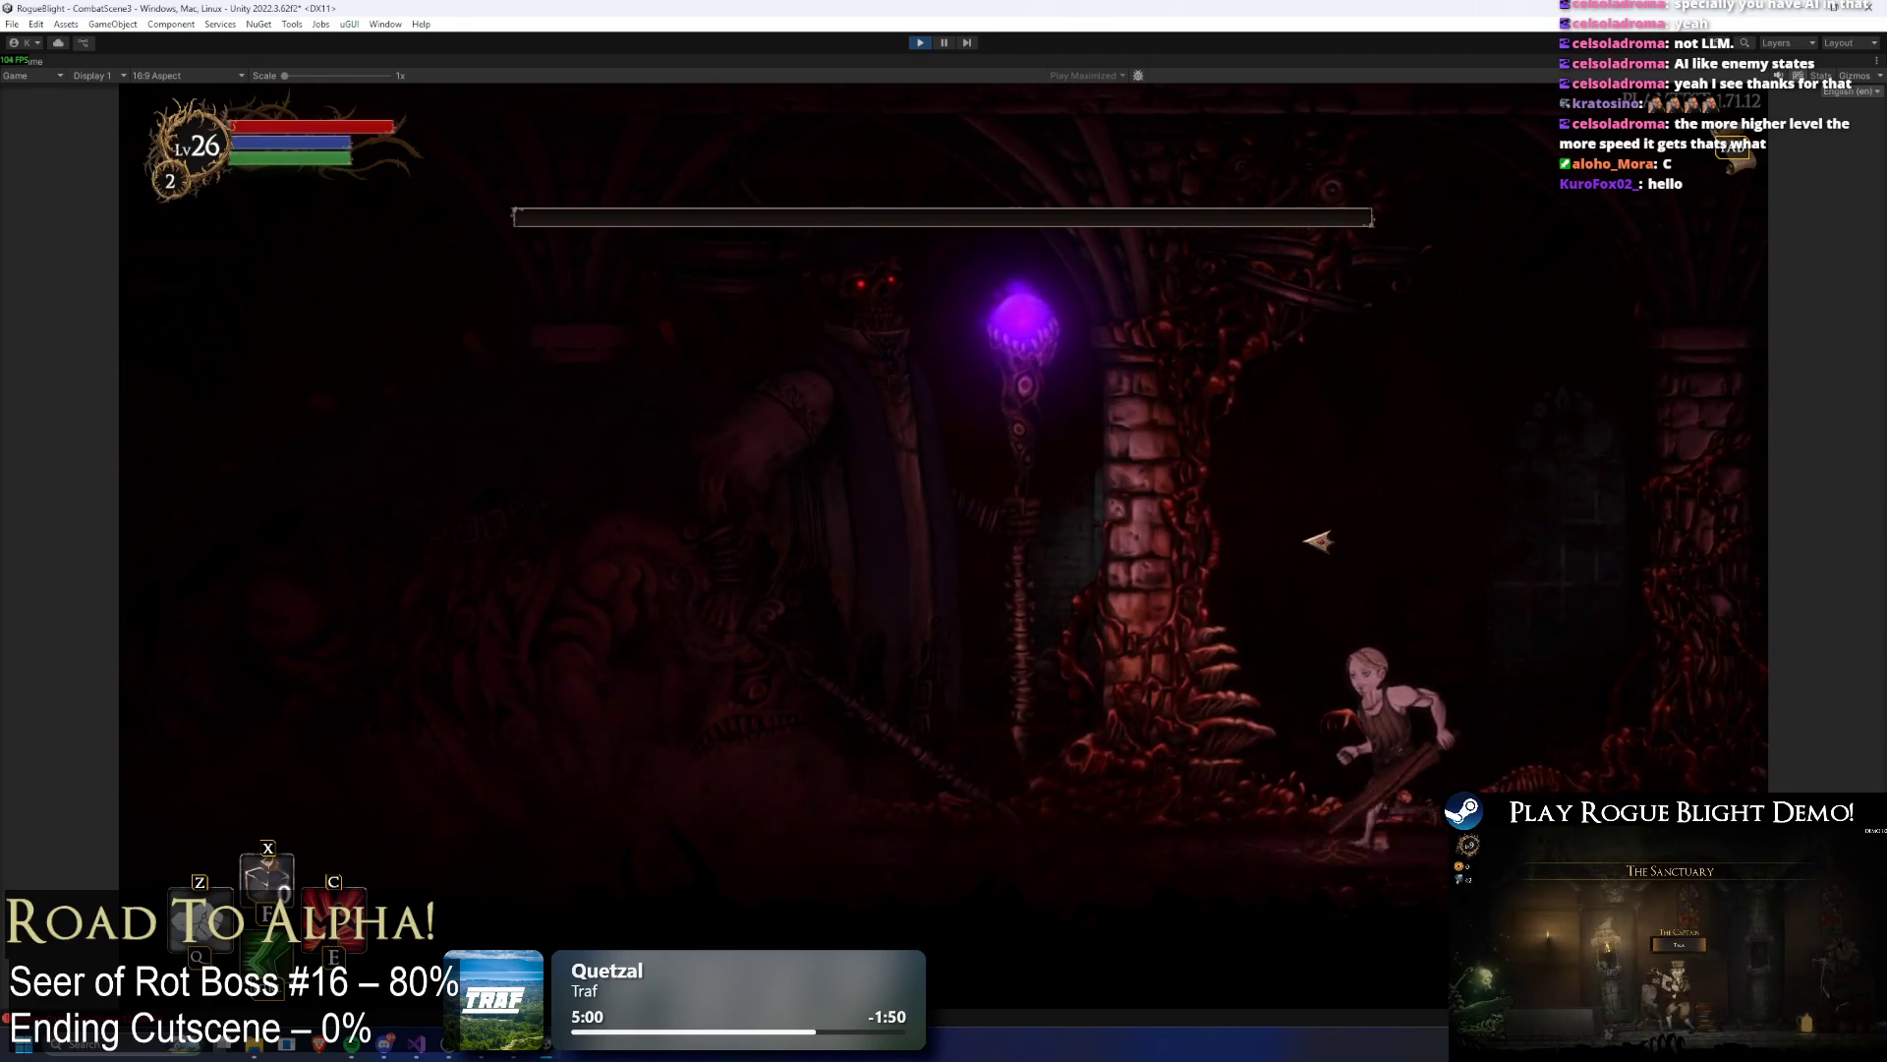
key(Left)
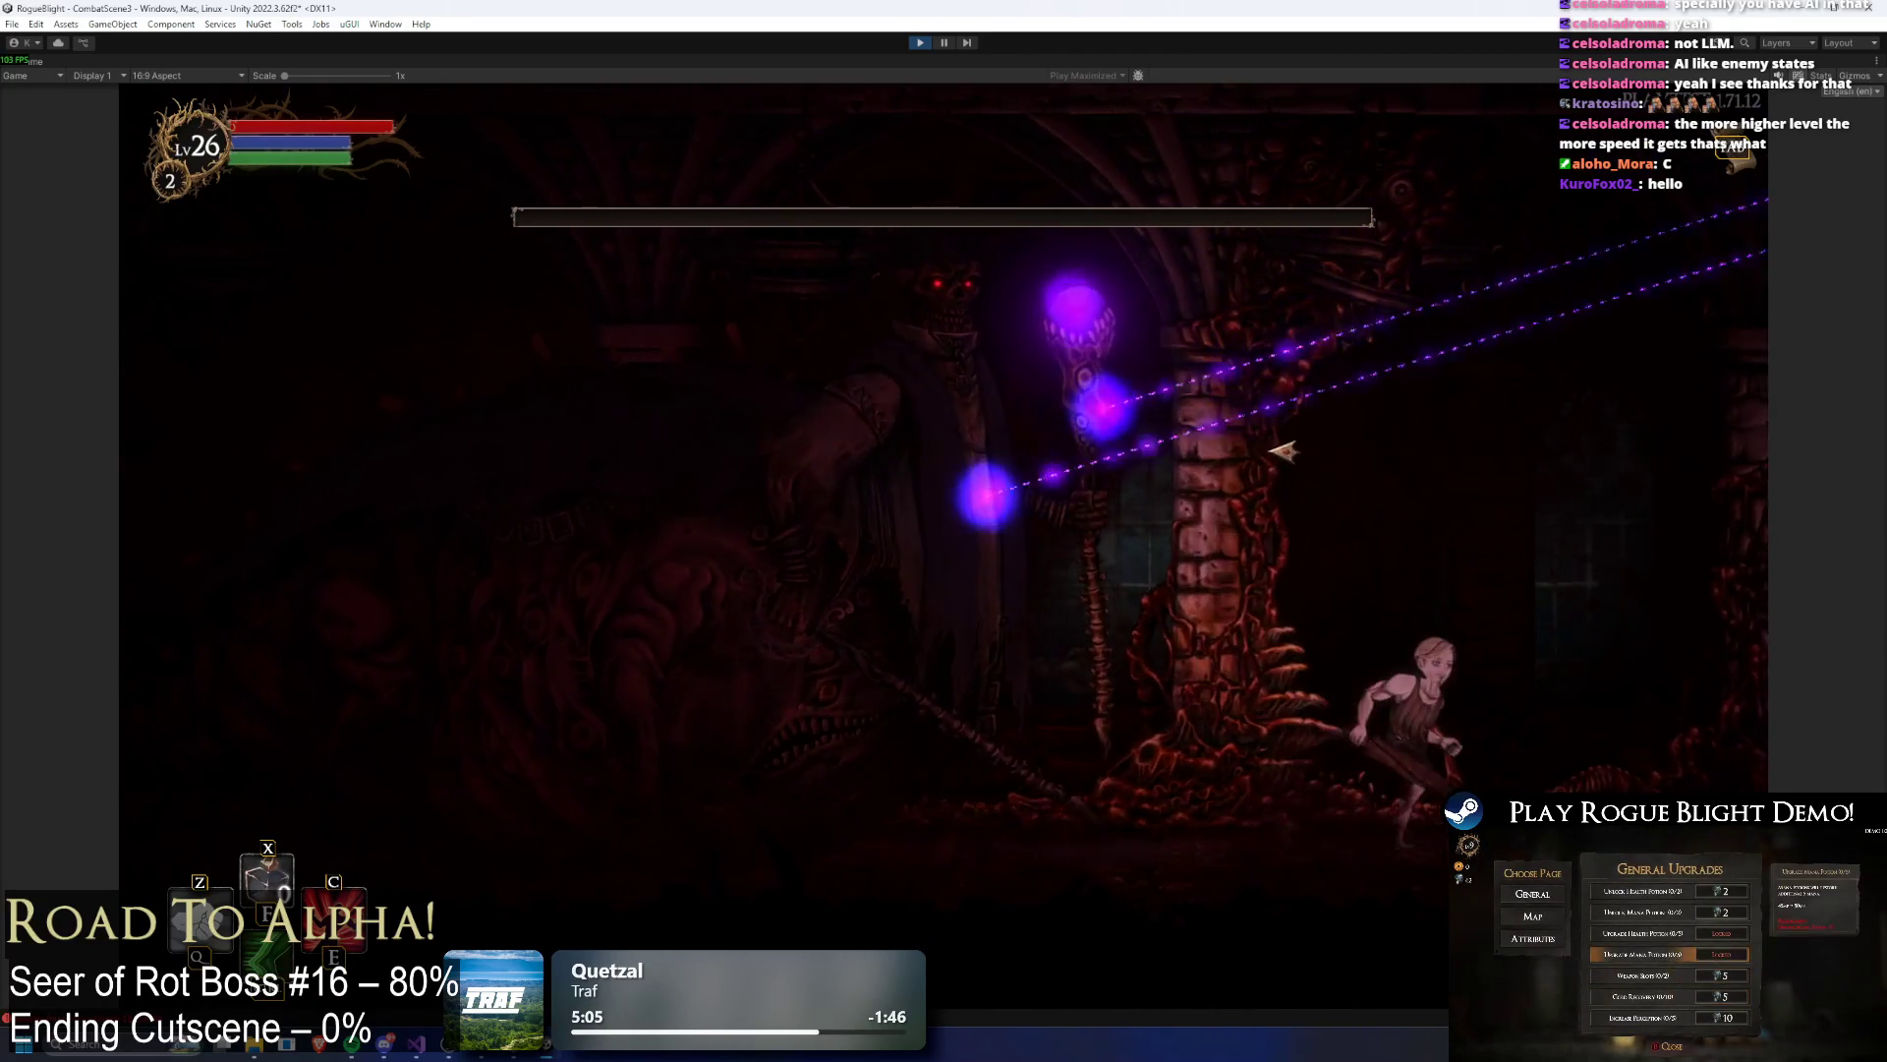
Step: Dodge the boss's orb rows and lasers, then pause and leave the maximized Game view
key(Right)
key(Right)
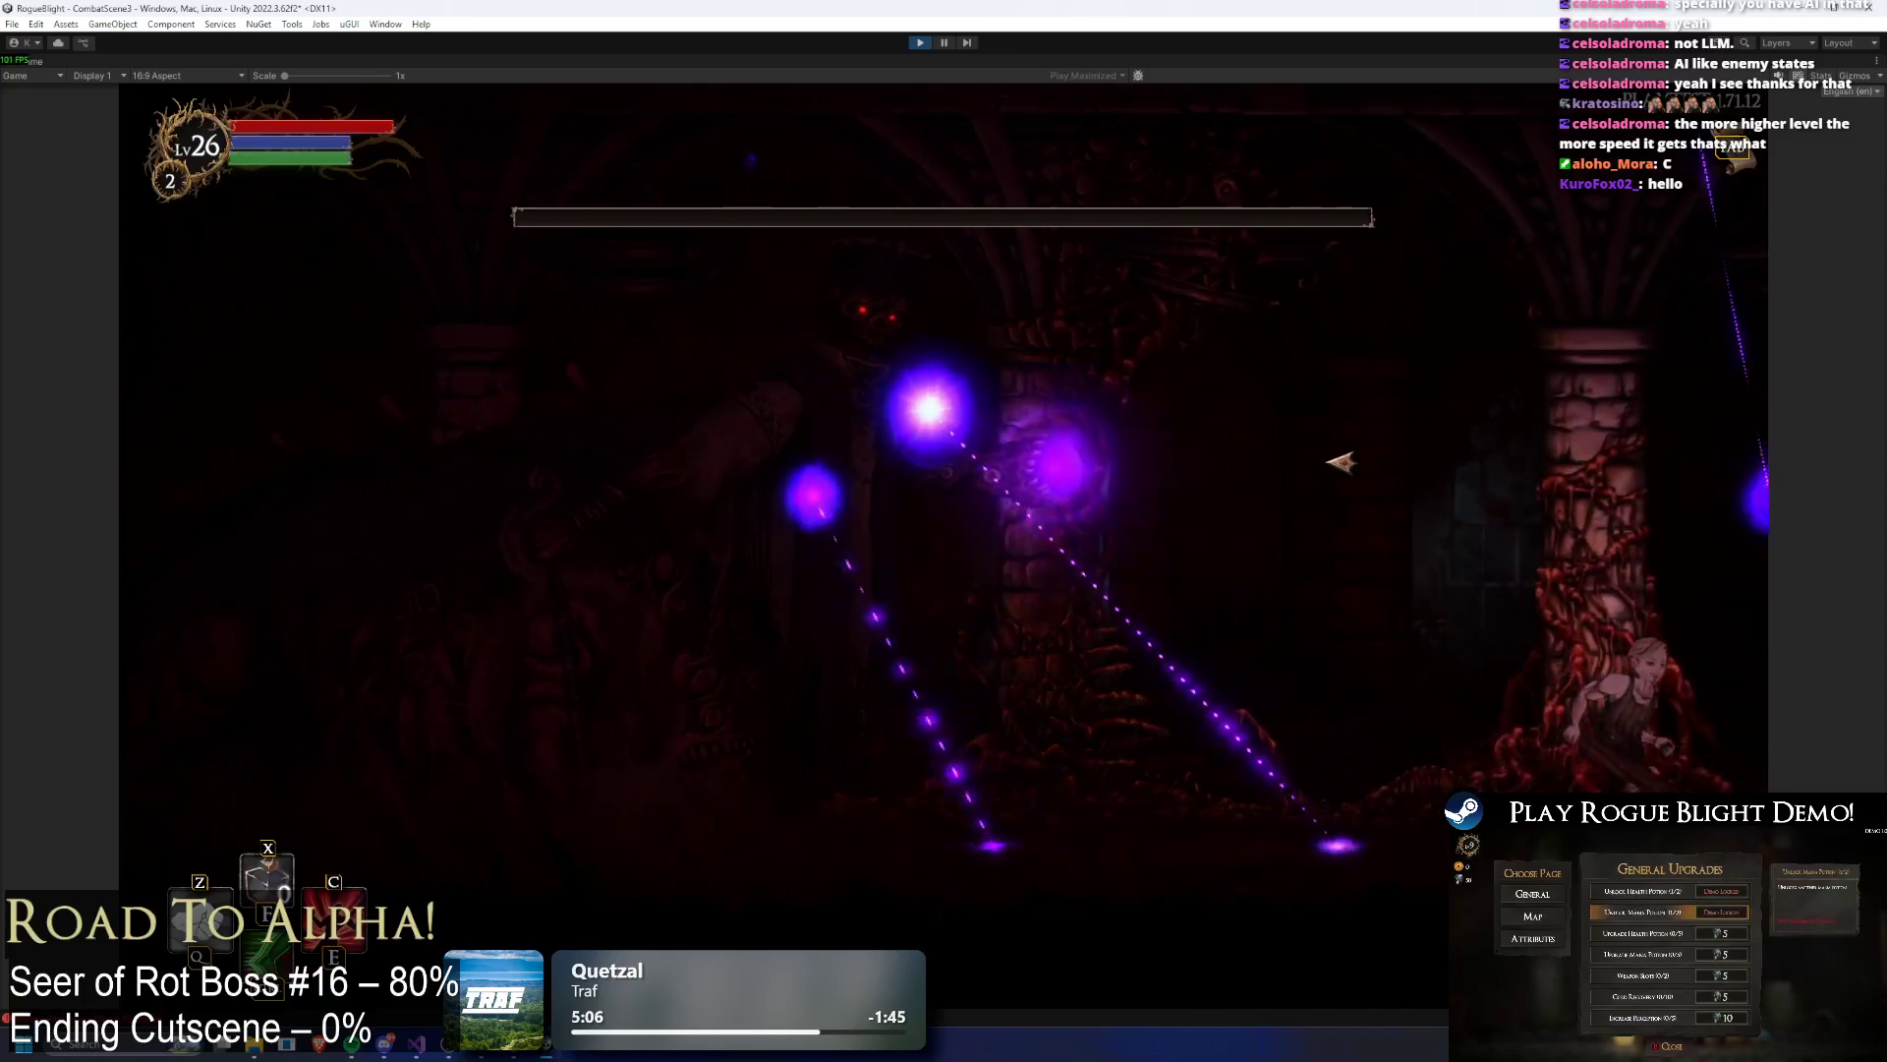
key(Right)
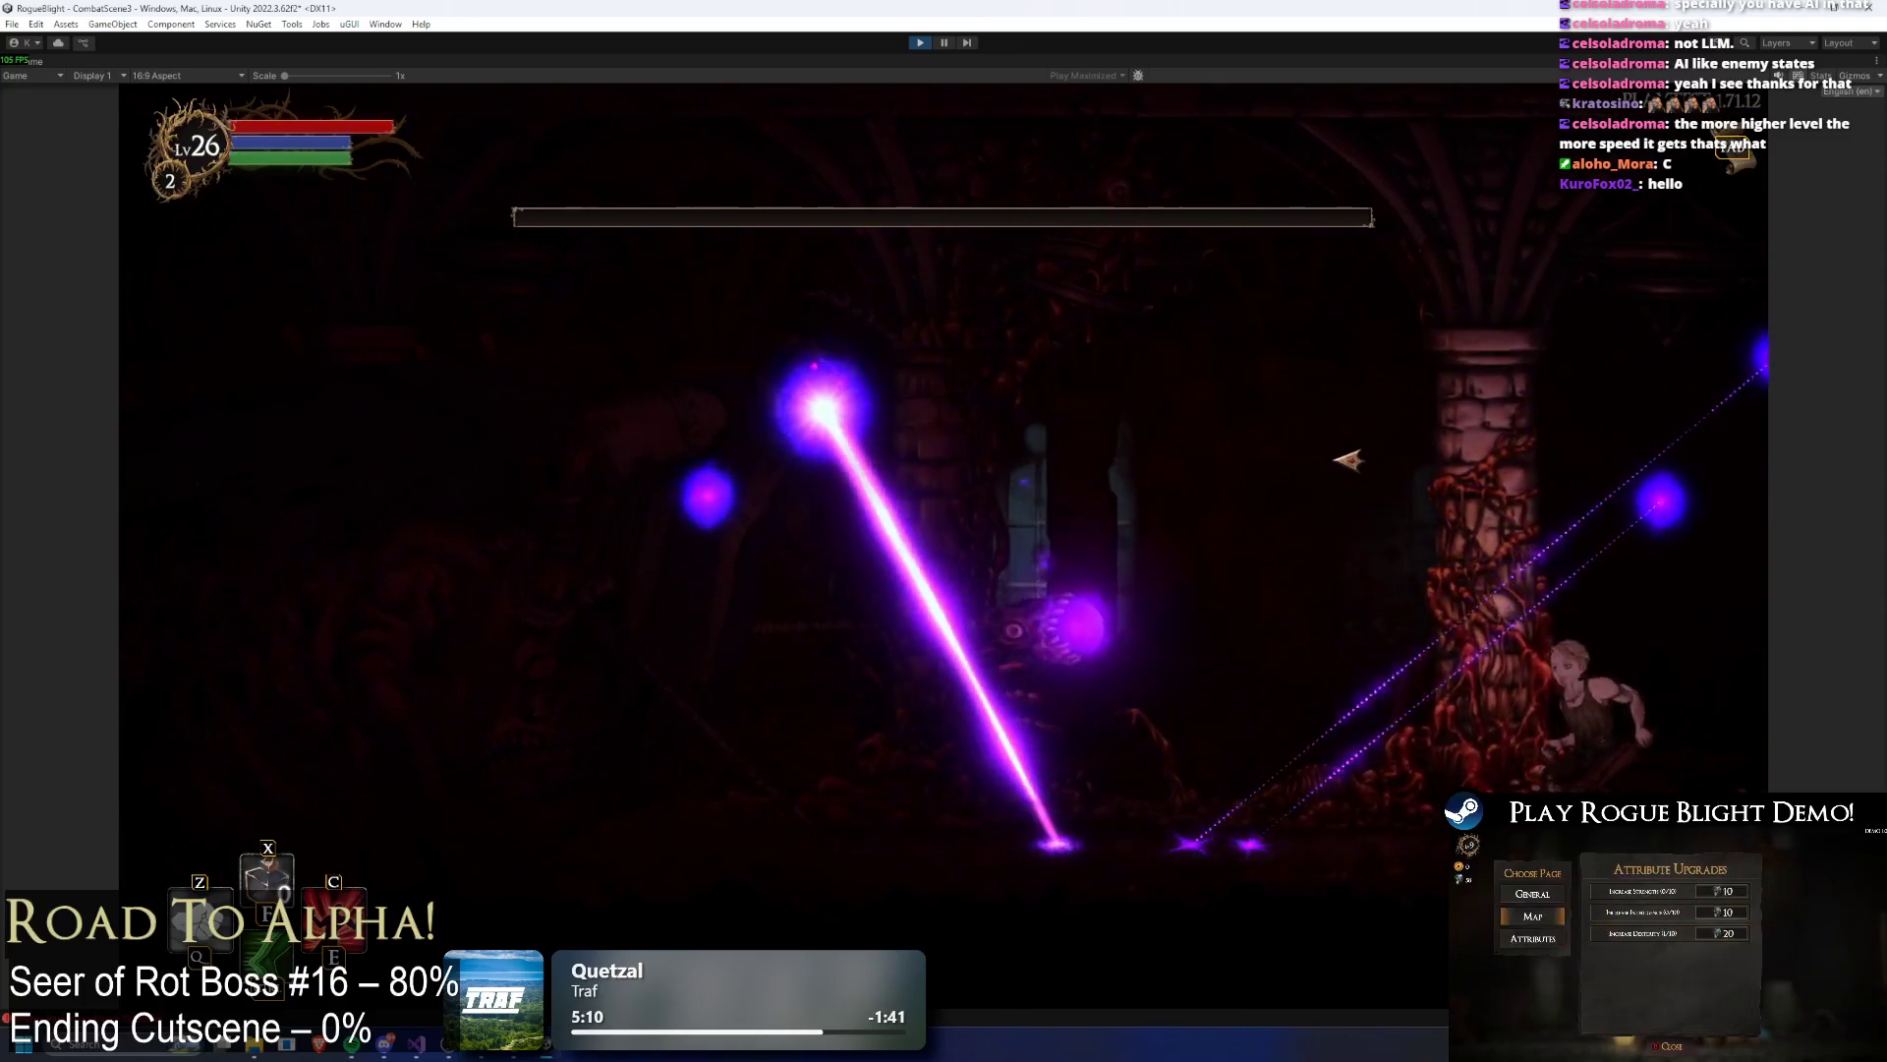
key(Left)
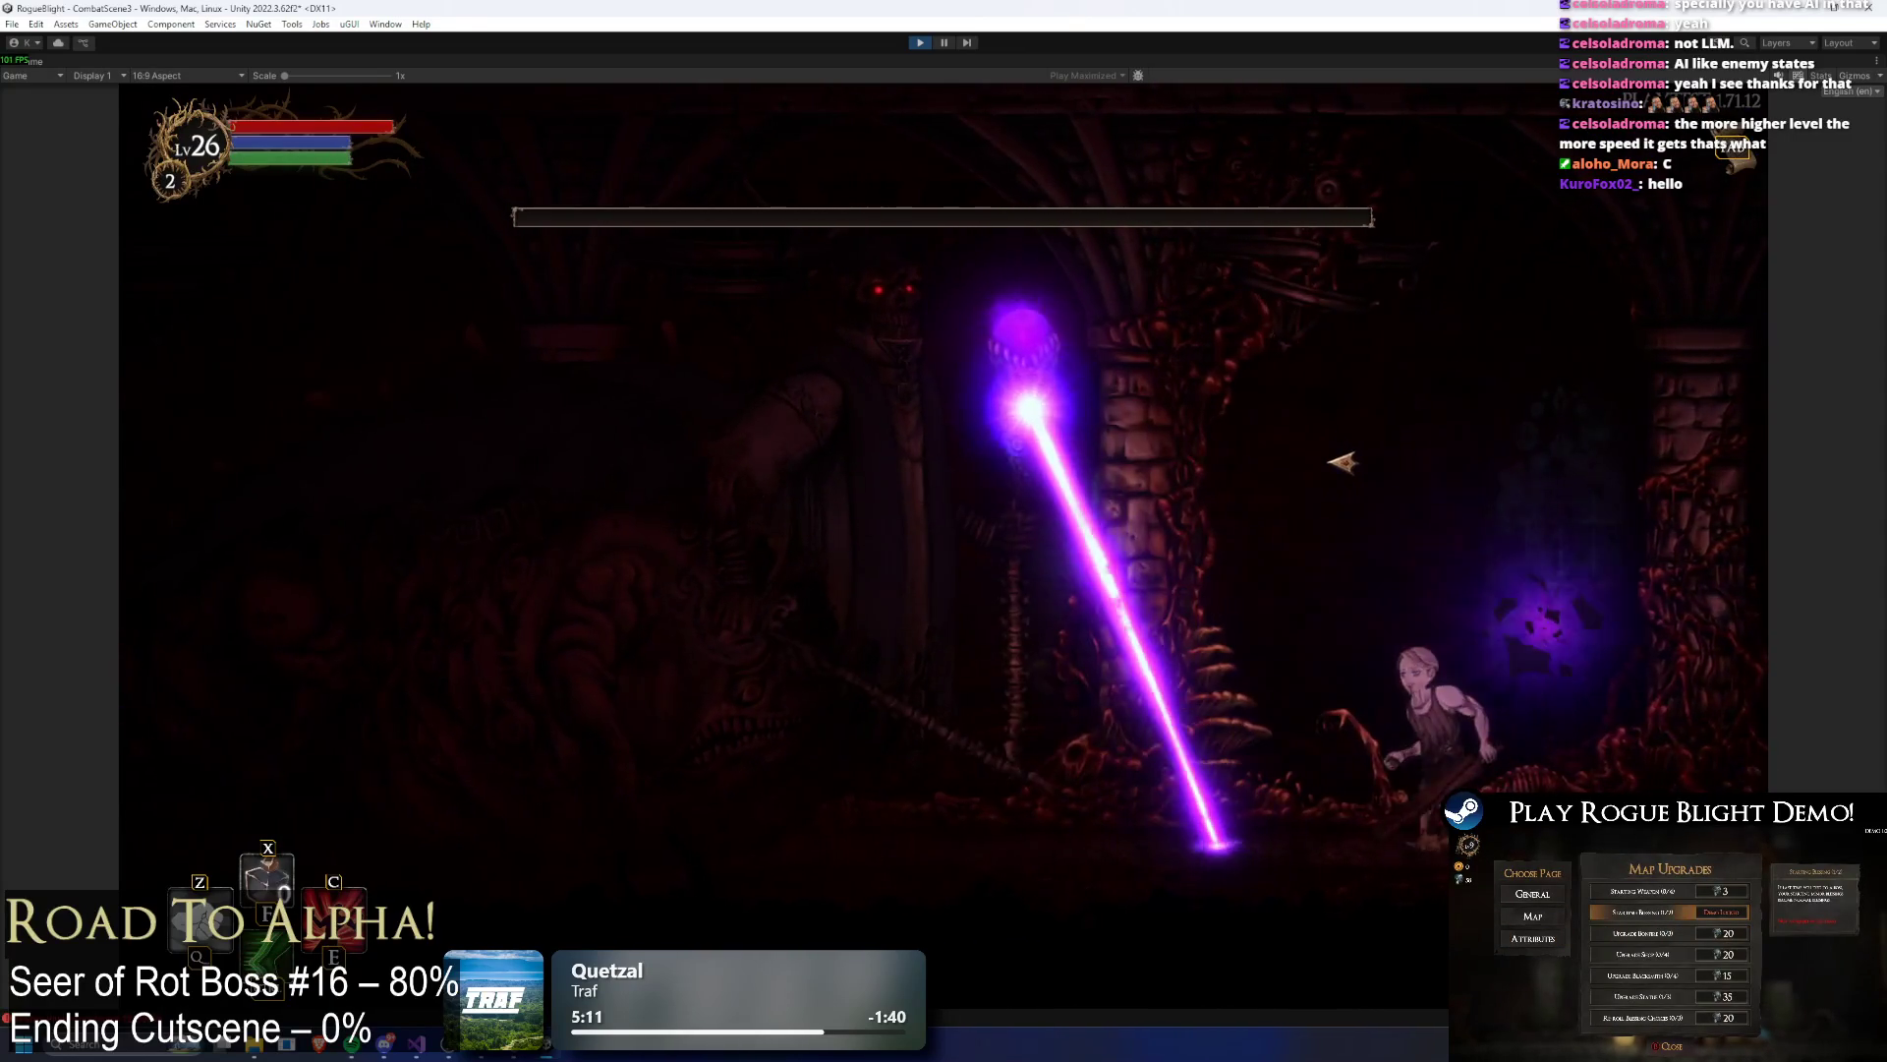
key(Right)
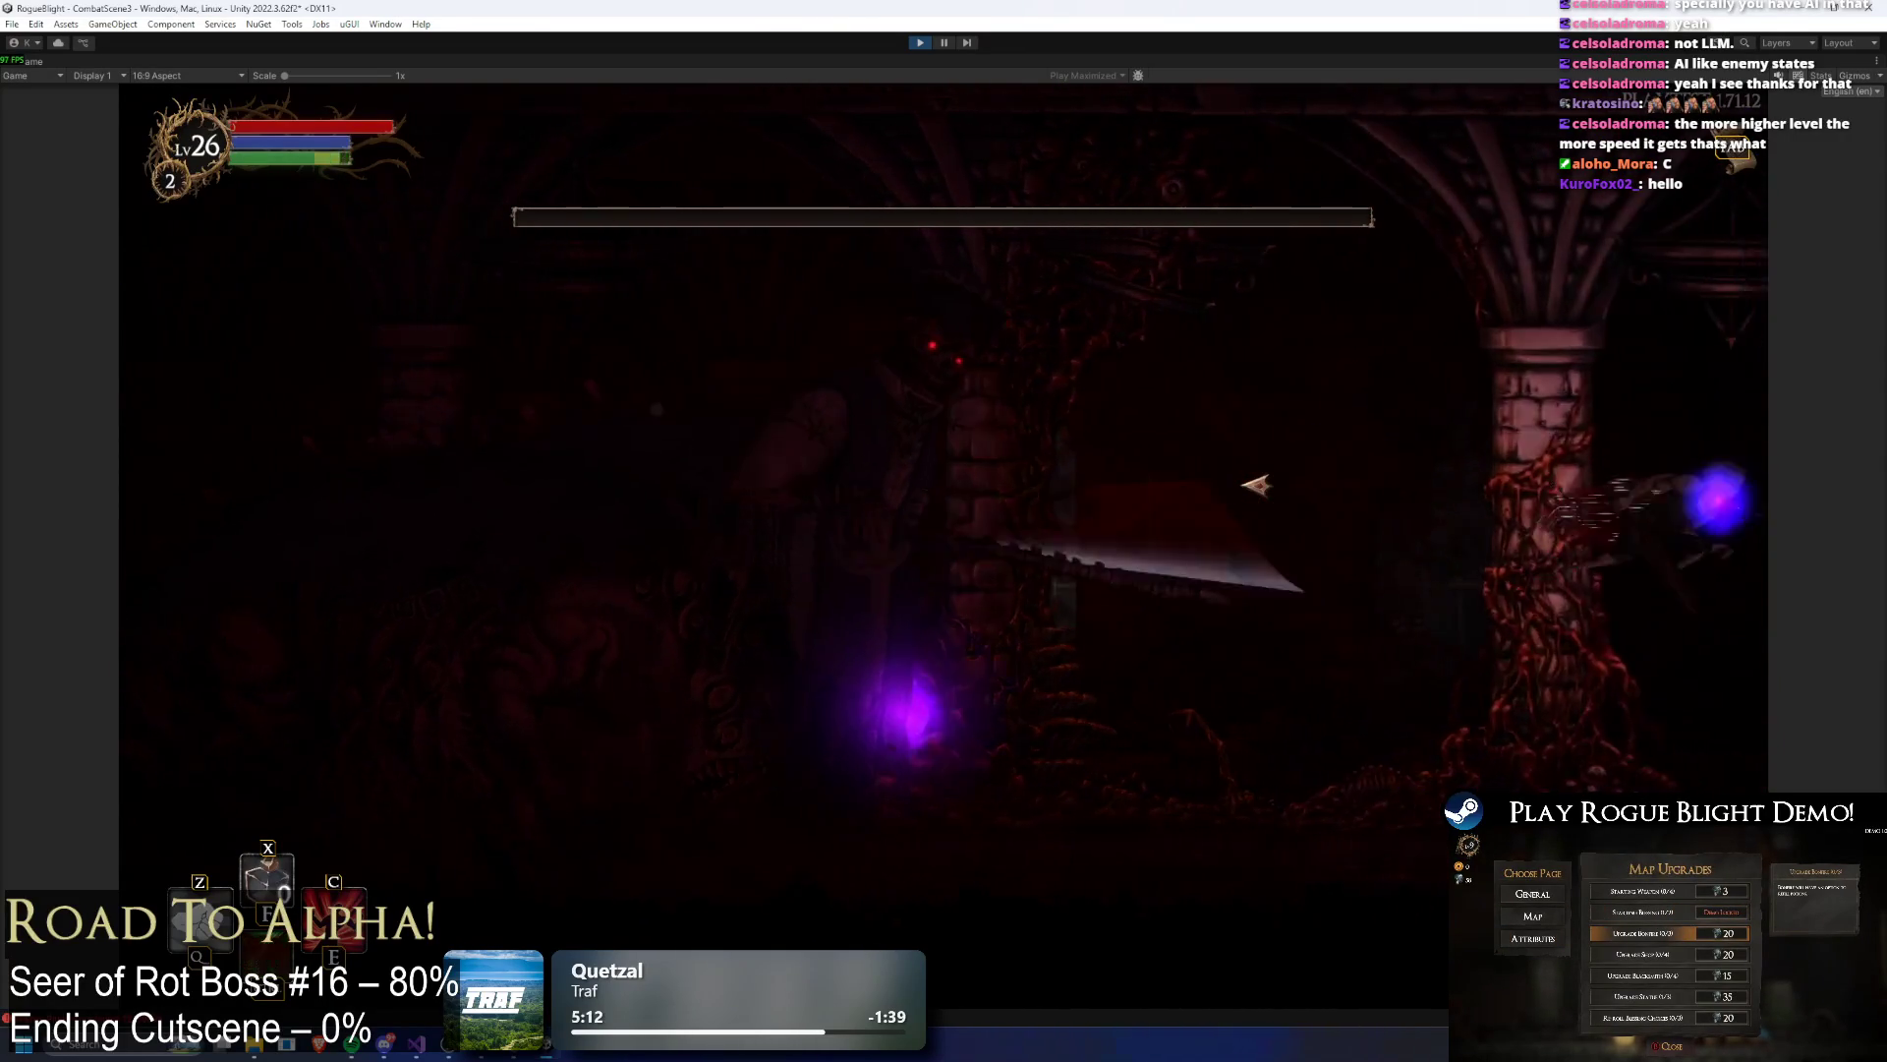
key(Left)
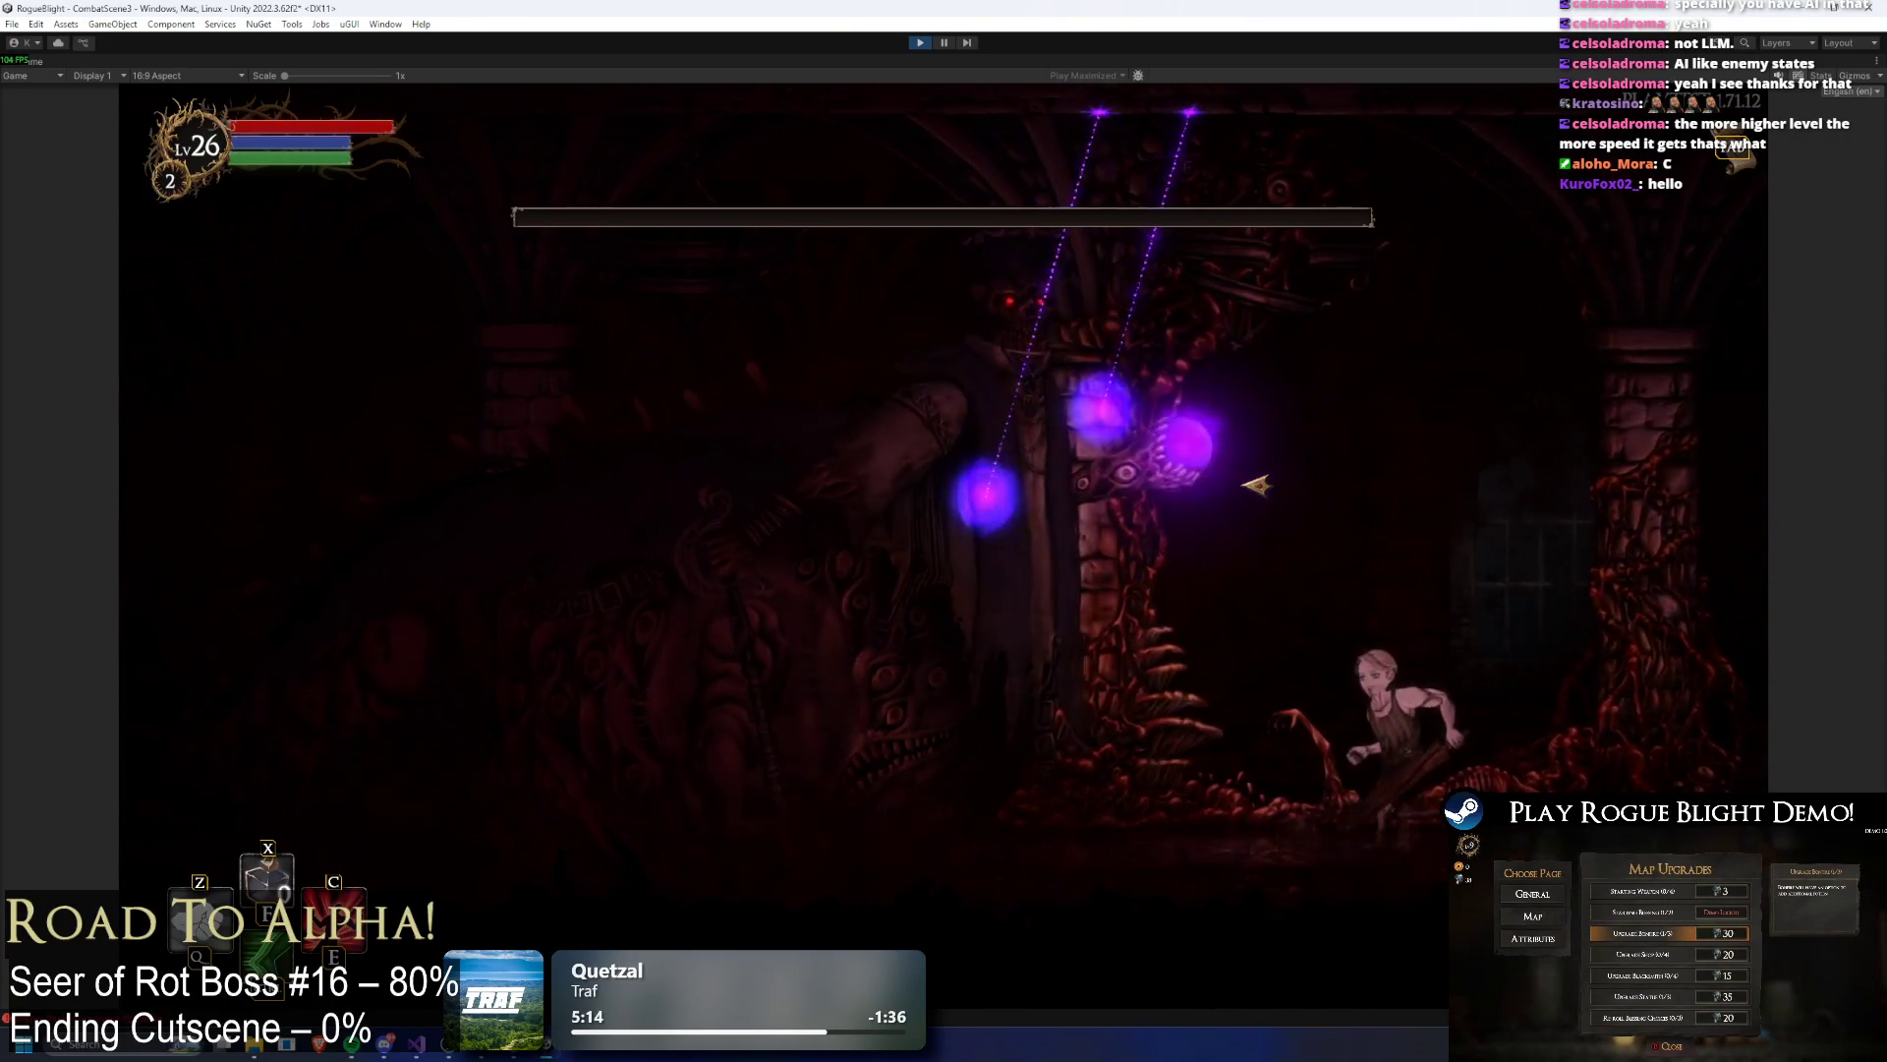
key(Right)
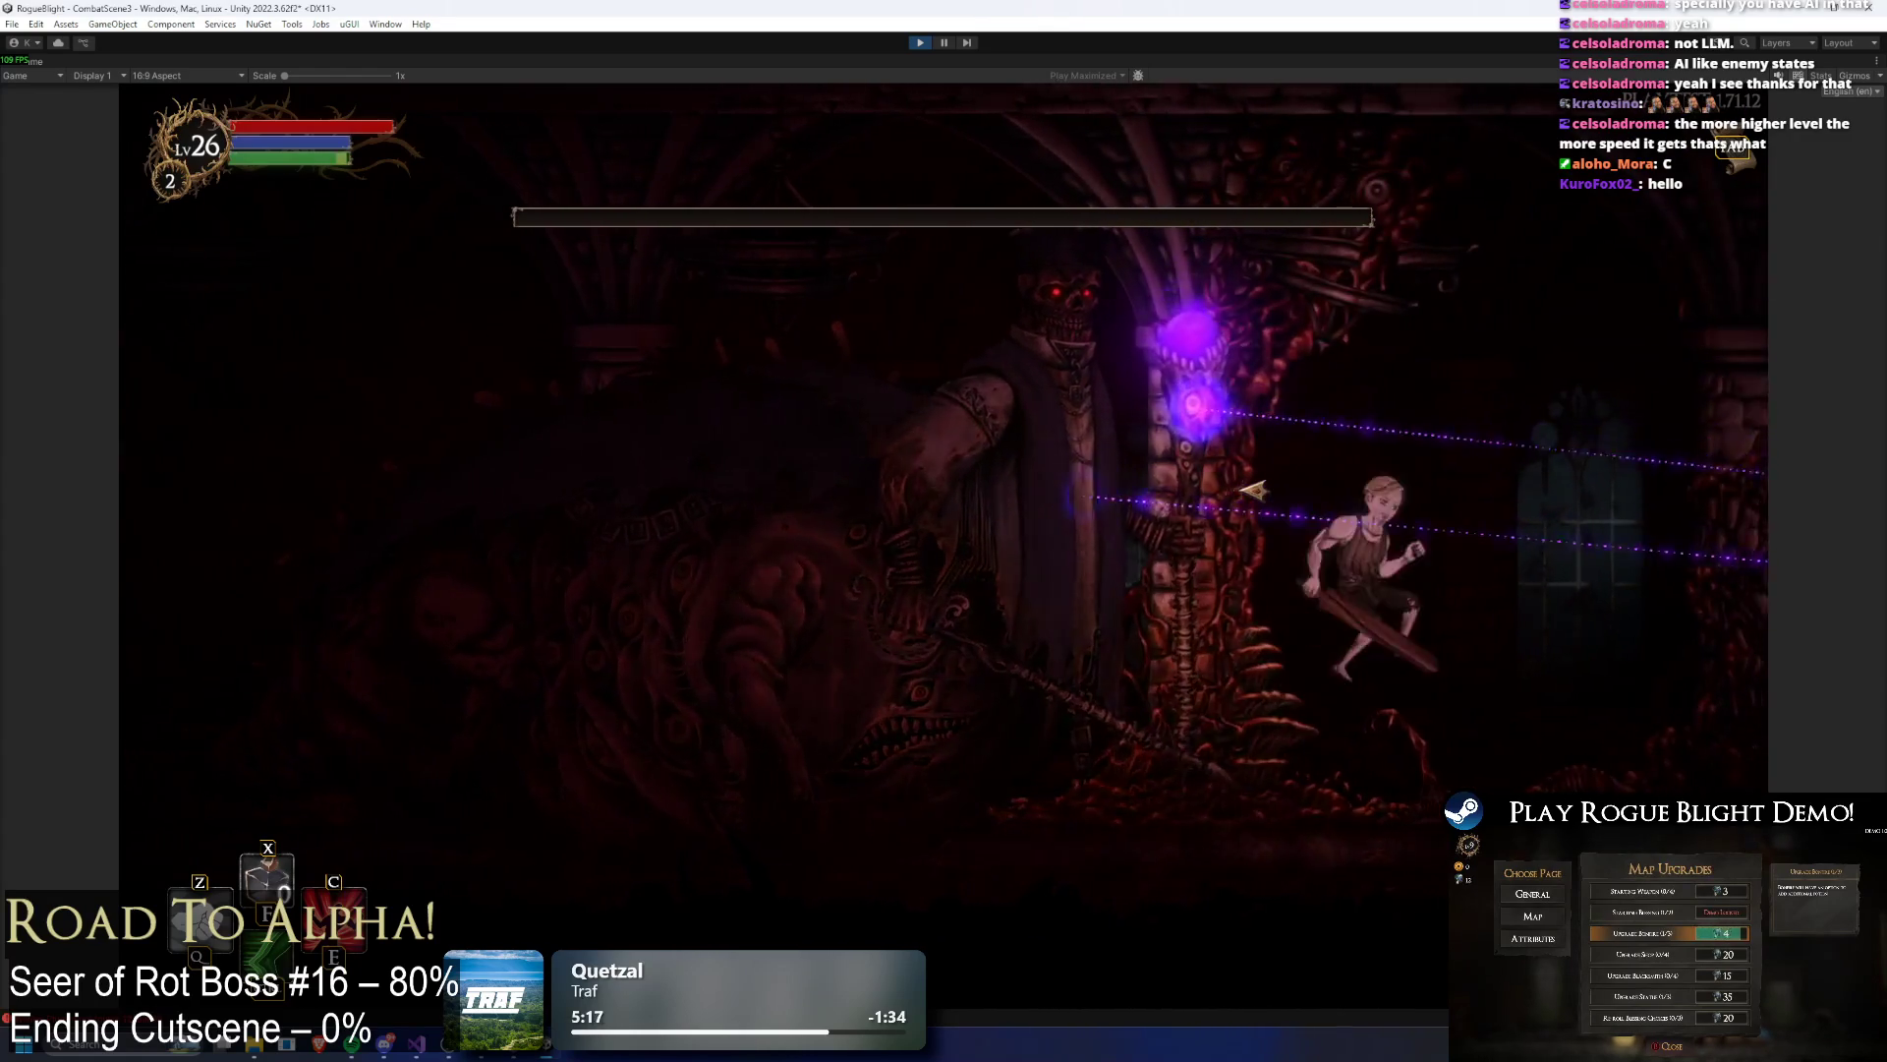
key(Left)
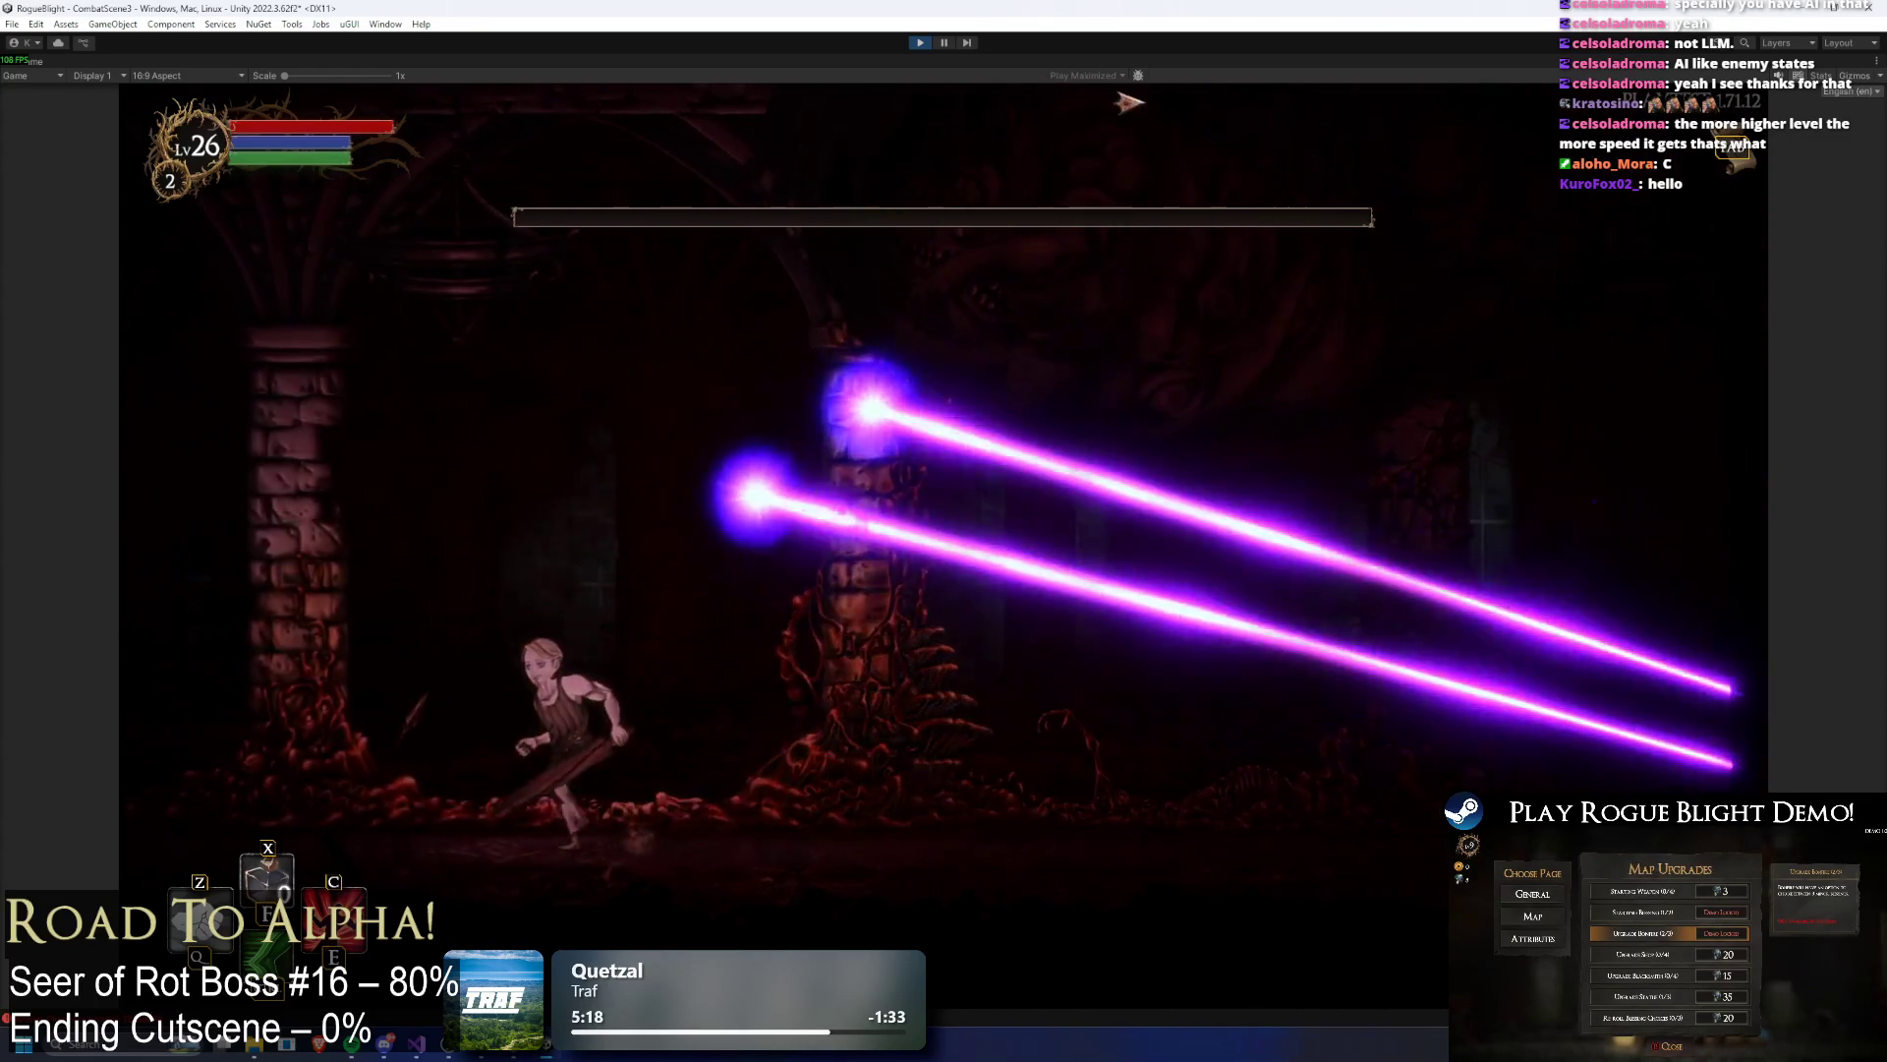
click(944, 43)
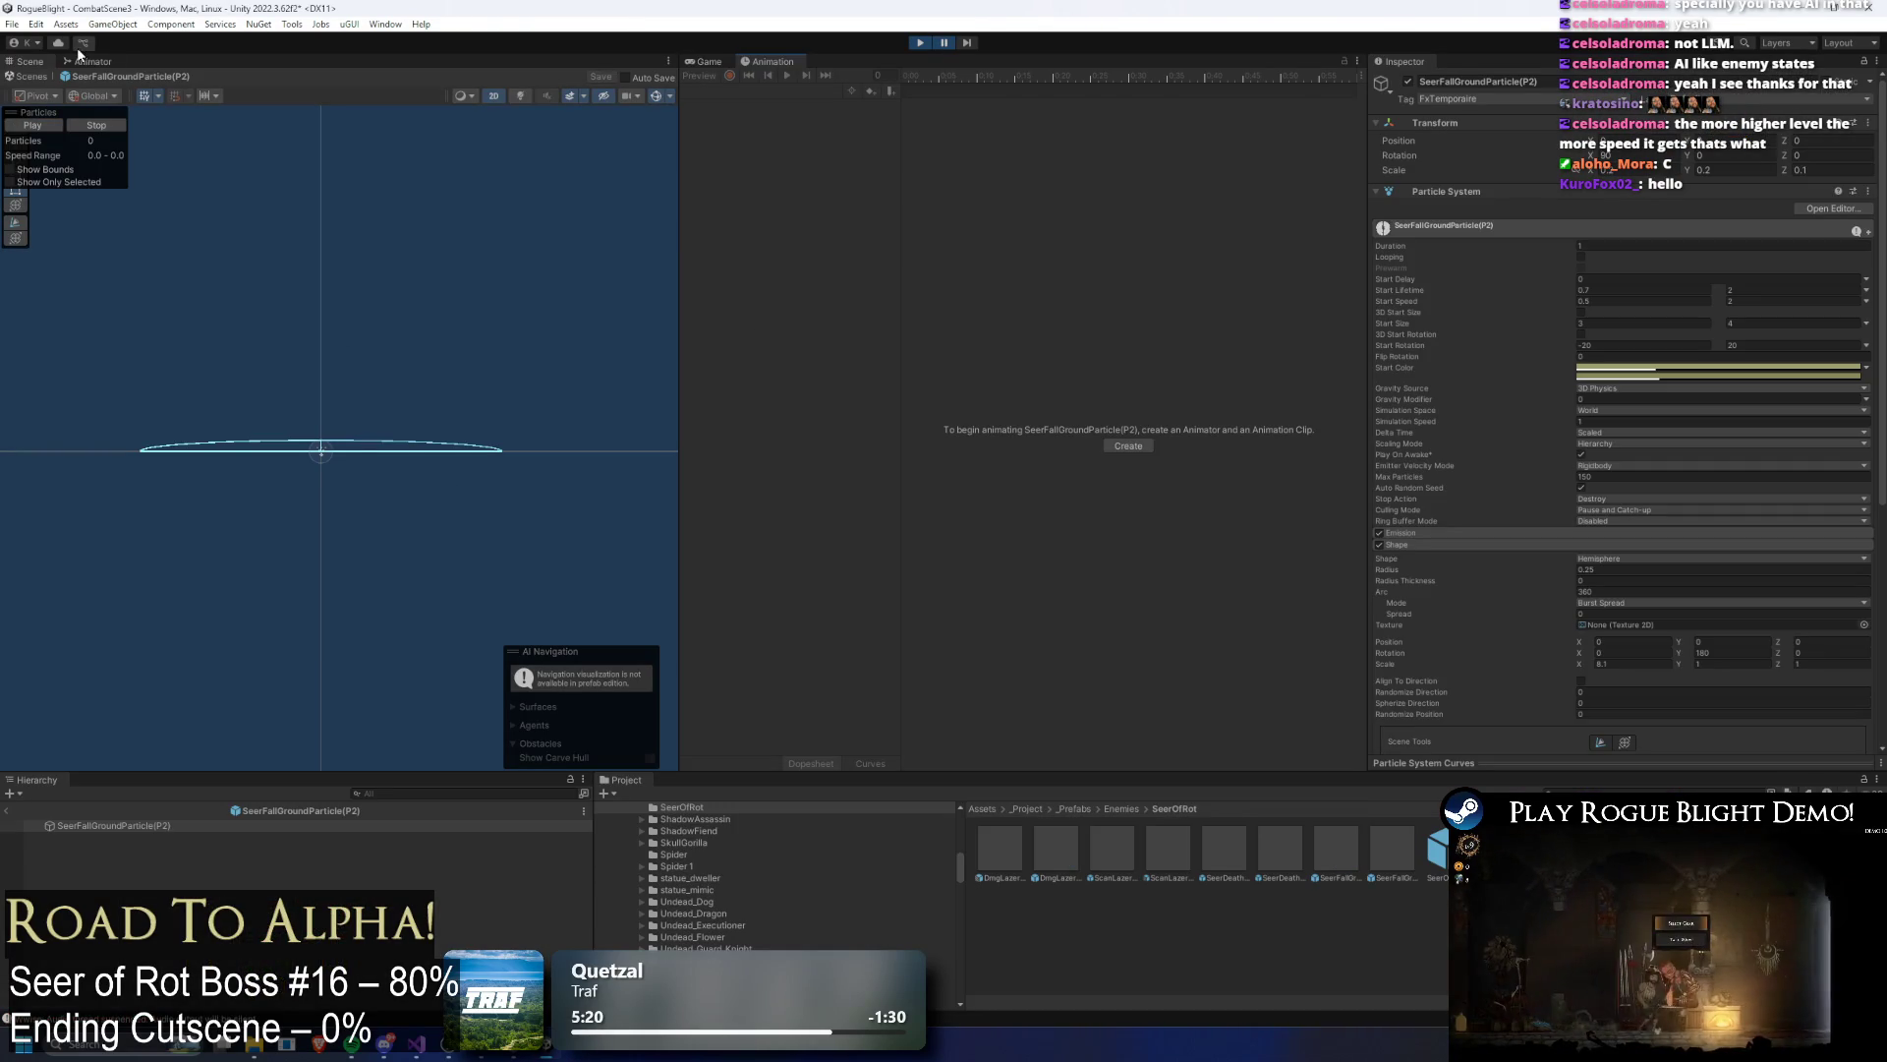
Step: Check the SeerOfRot prefab's Particles To Spawn list for the P2 particle entry
click(704, 61)
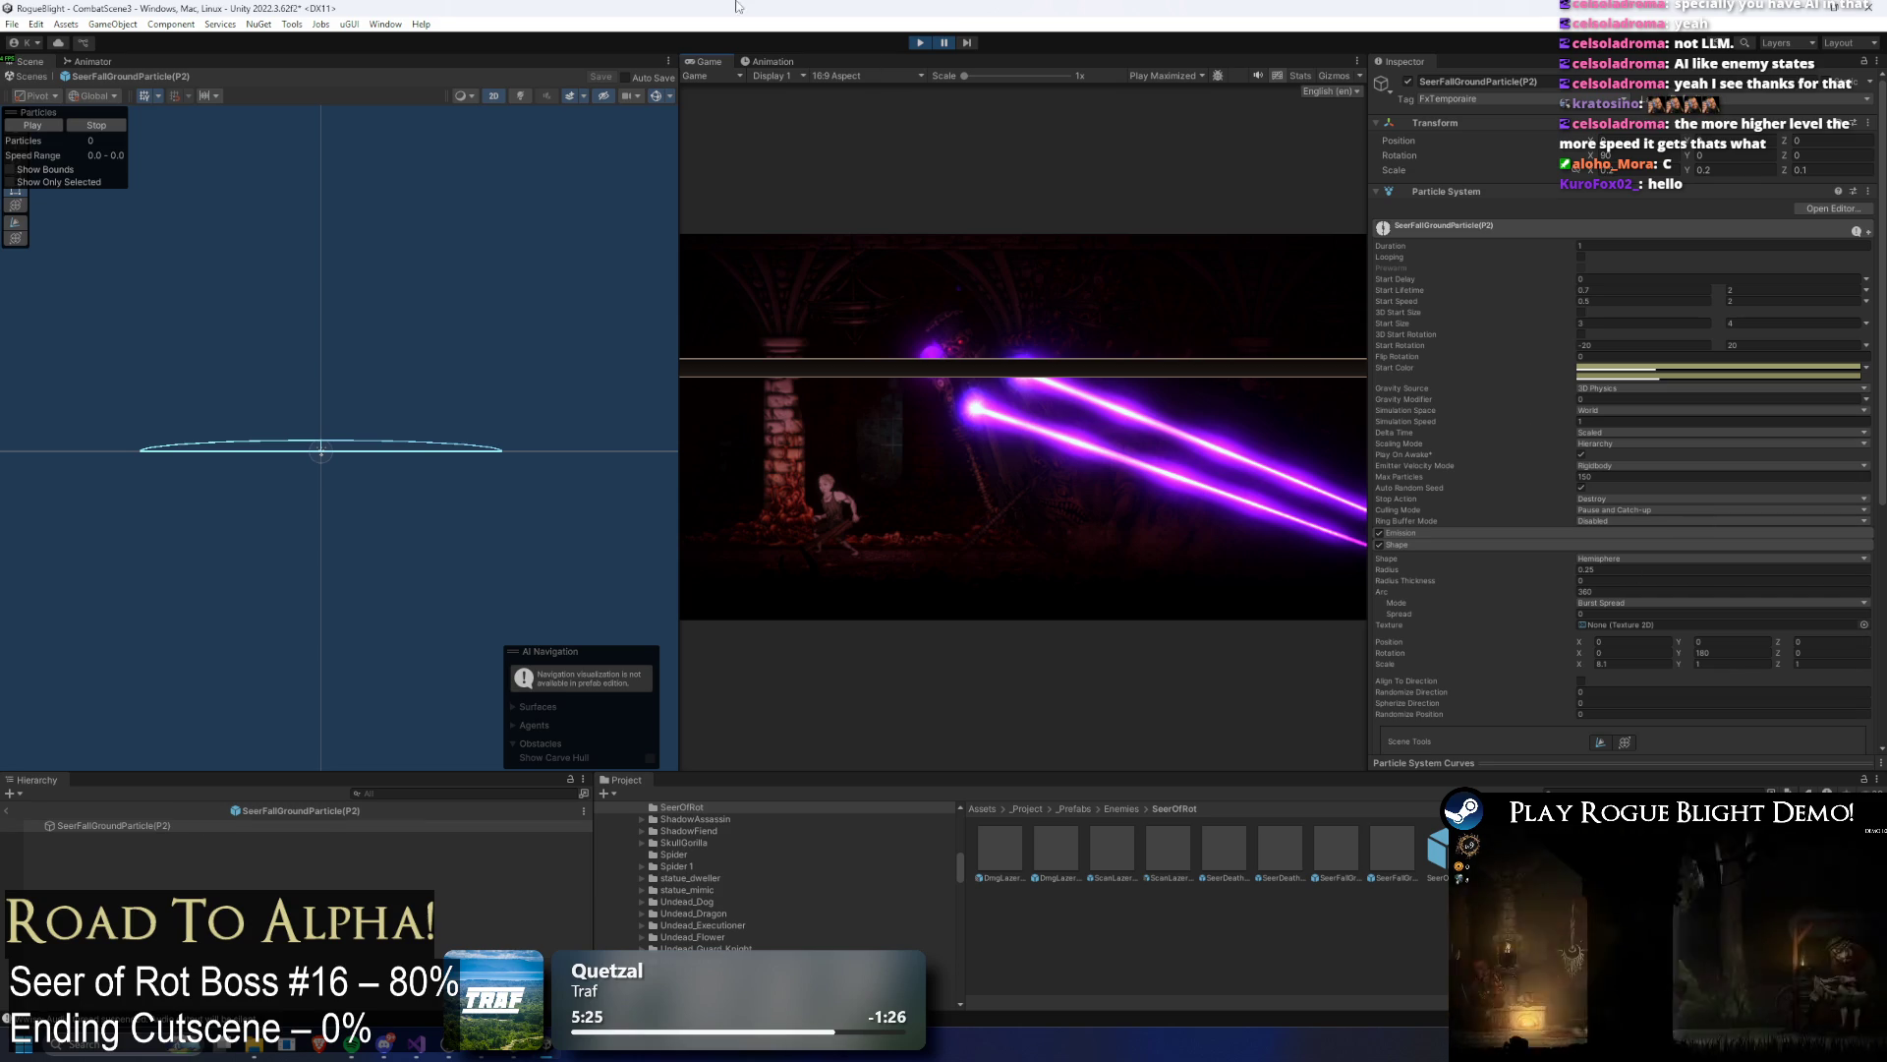
click(773, 61)
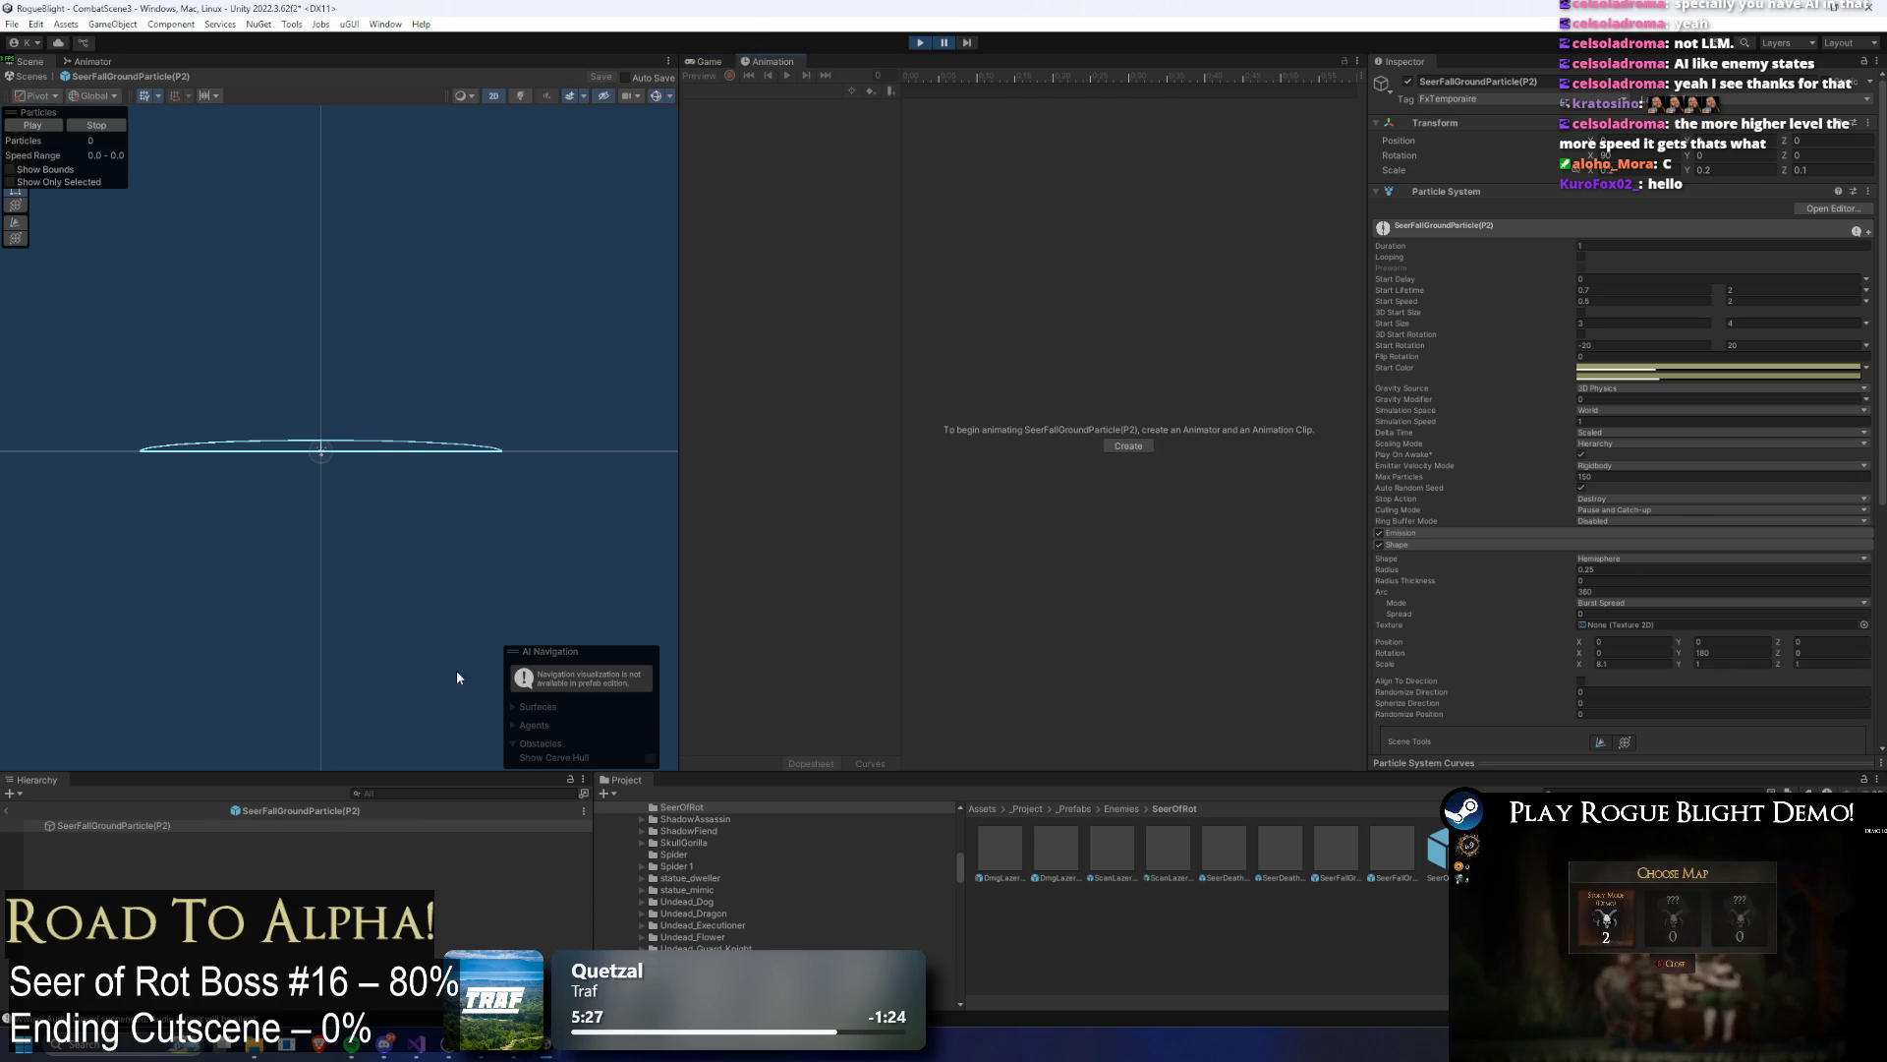
scroll(1638, 392, down, 5)
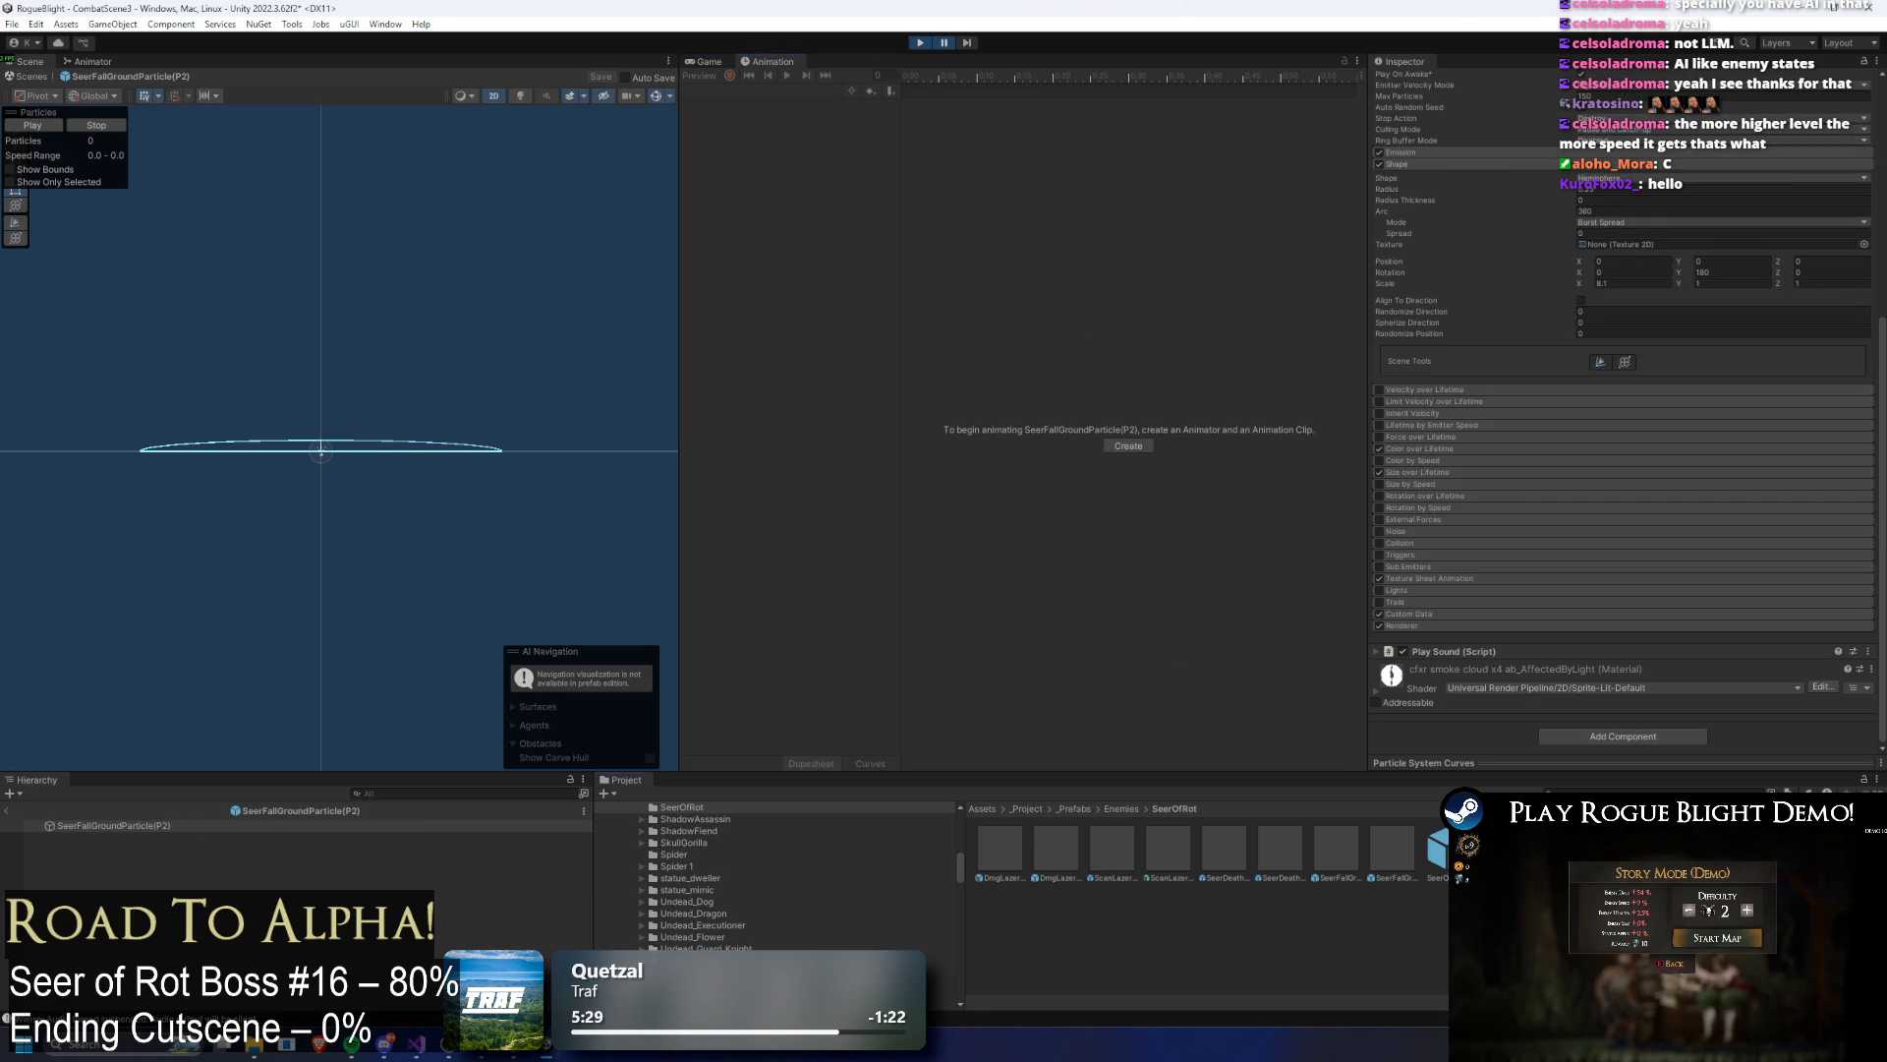
click(1440, 851)
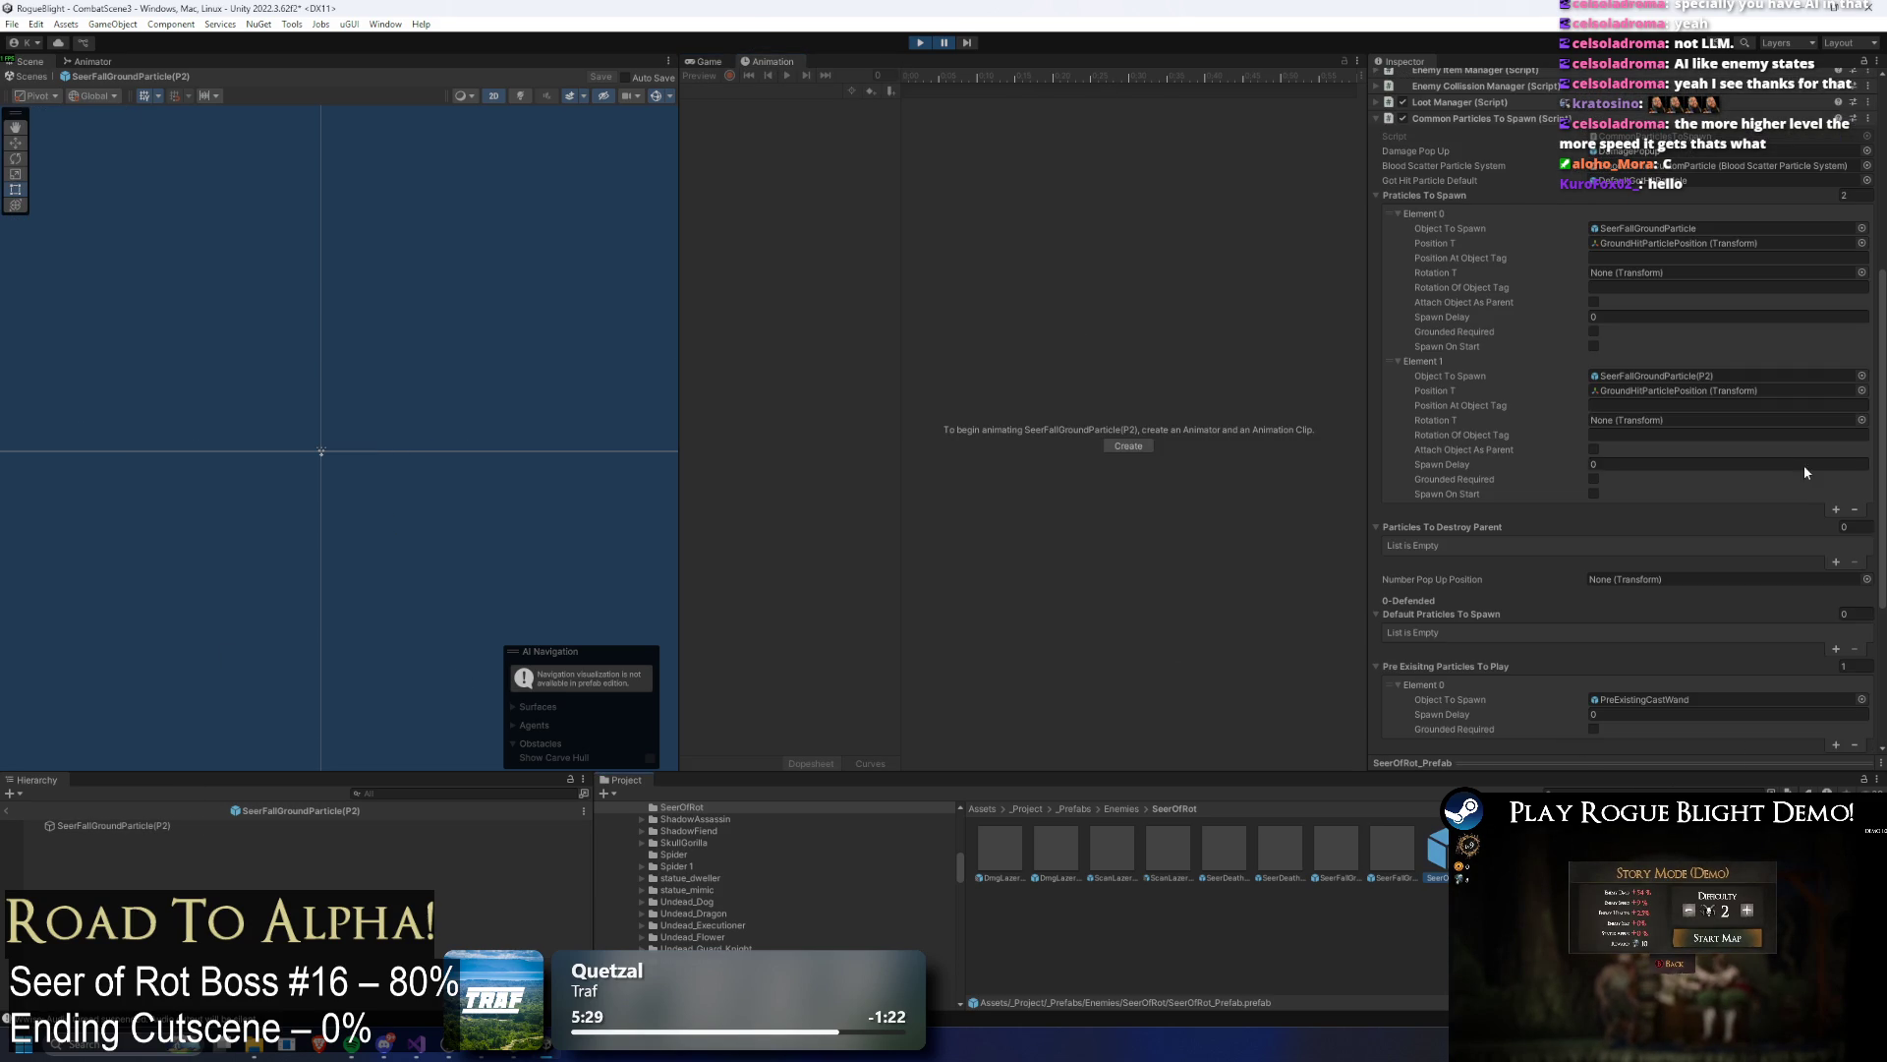
click(1713, 374)
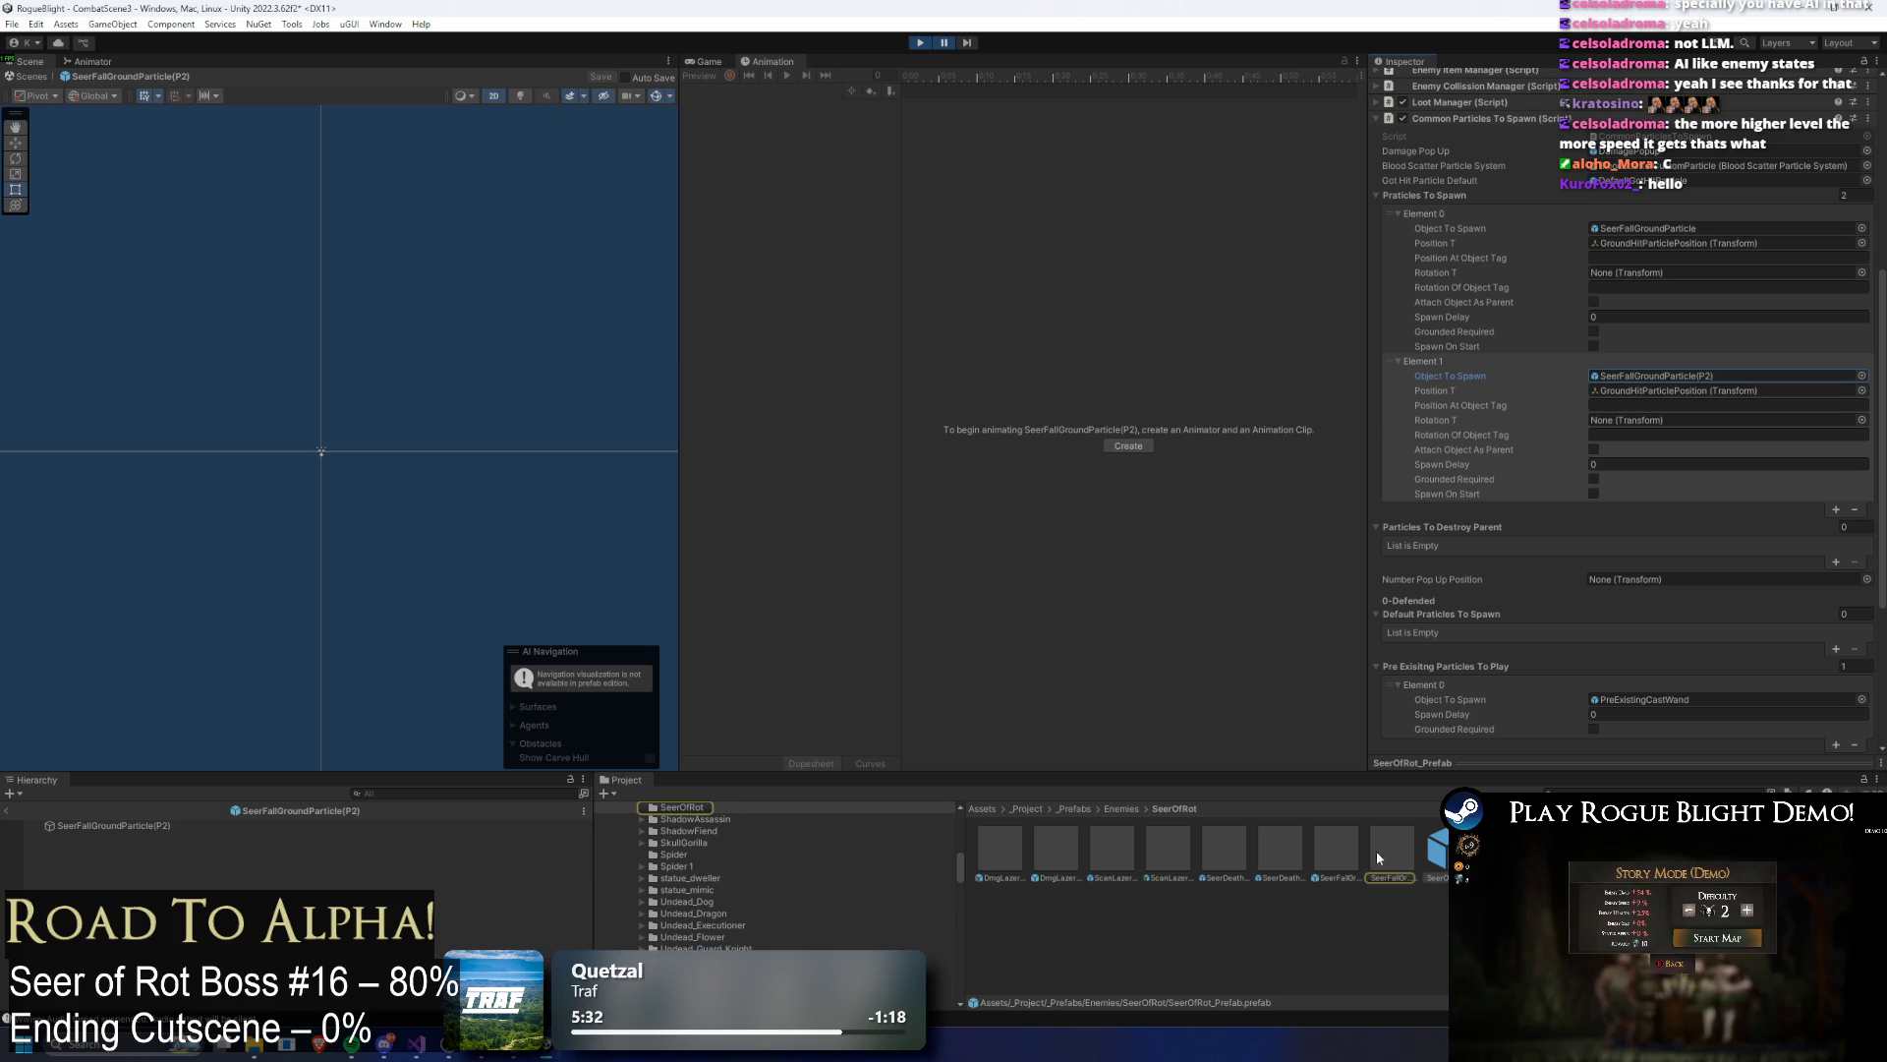
Step: Search the scene for 'fall ground' and inspect the spawned clone's emission shape
click(7, 811)
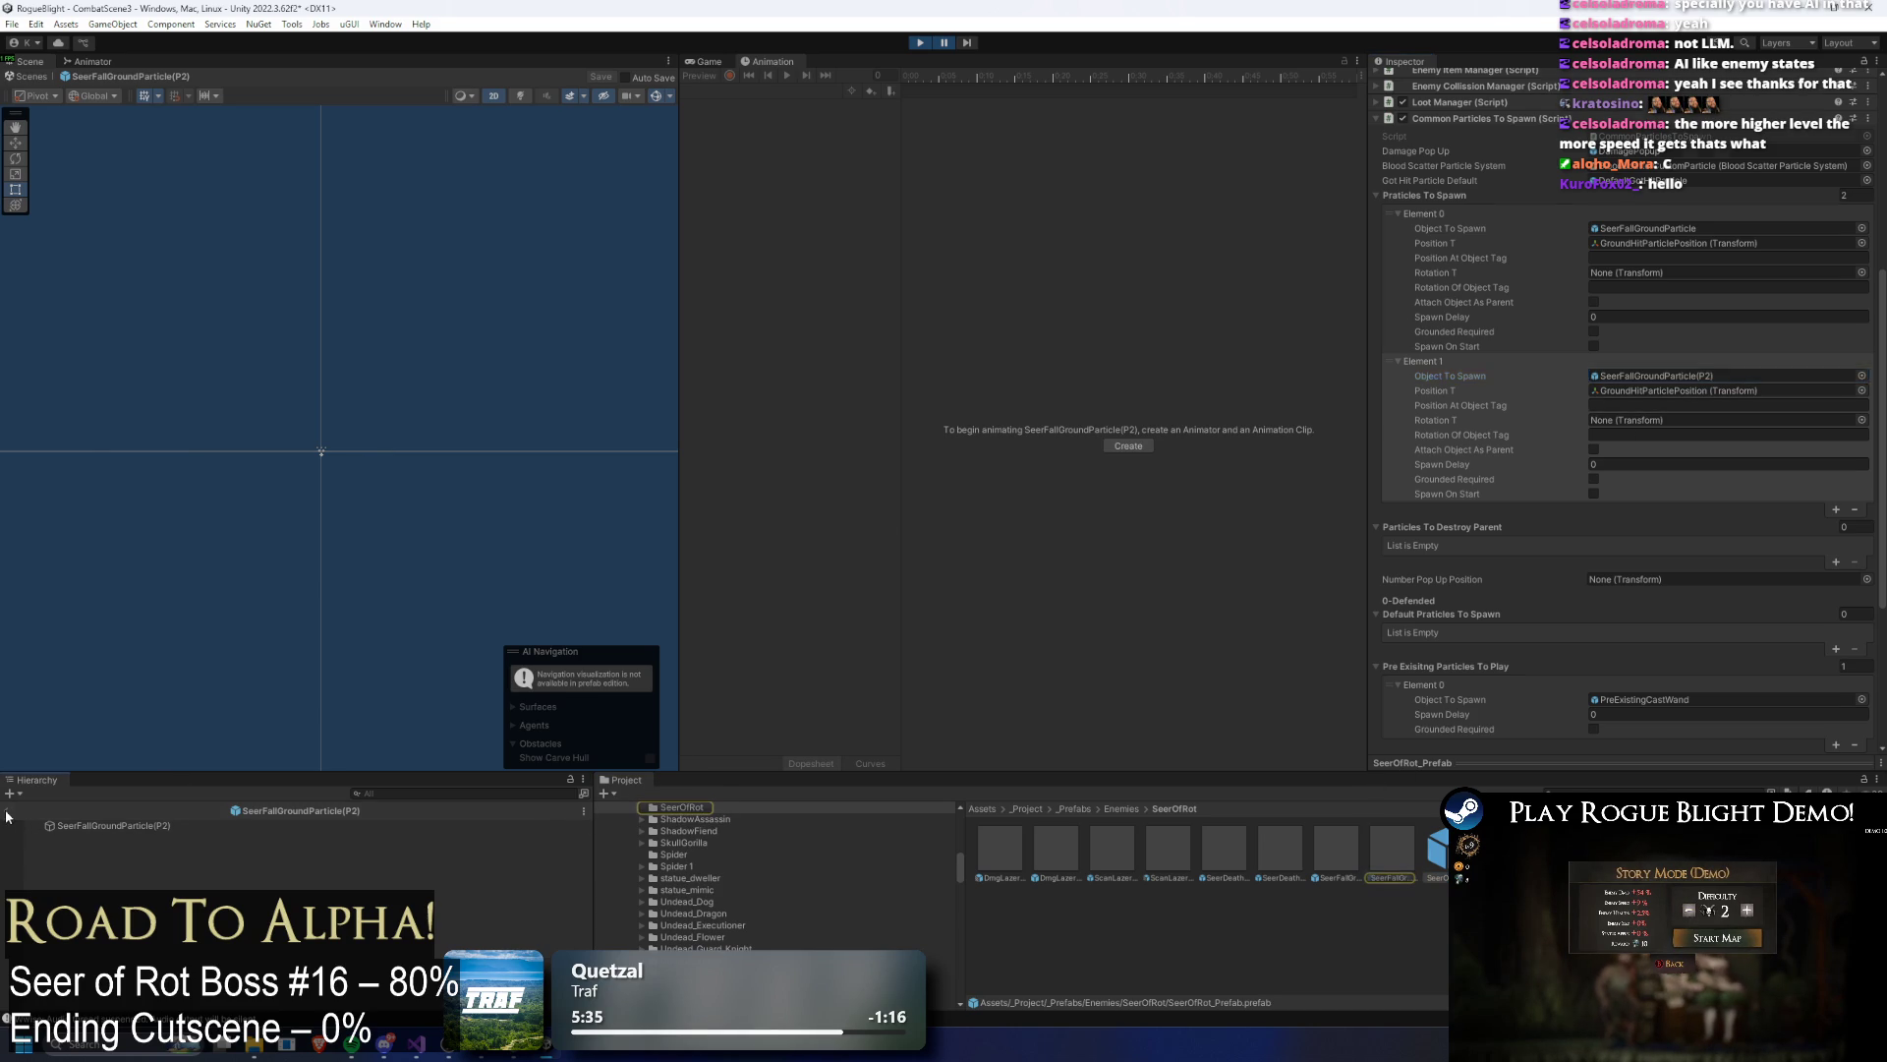
click(414, 792)
text(fall)
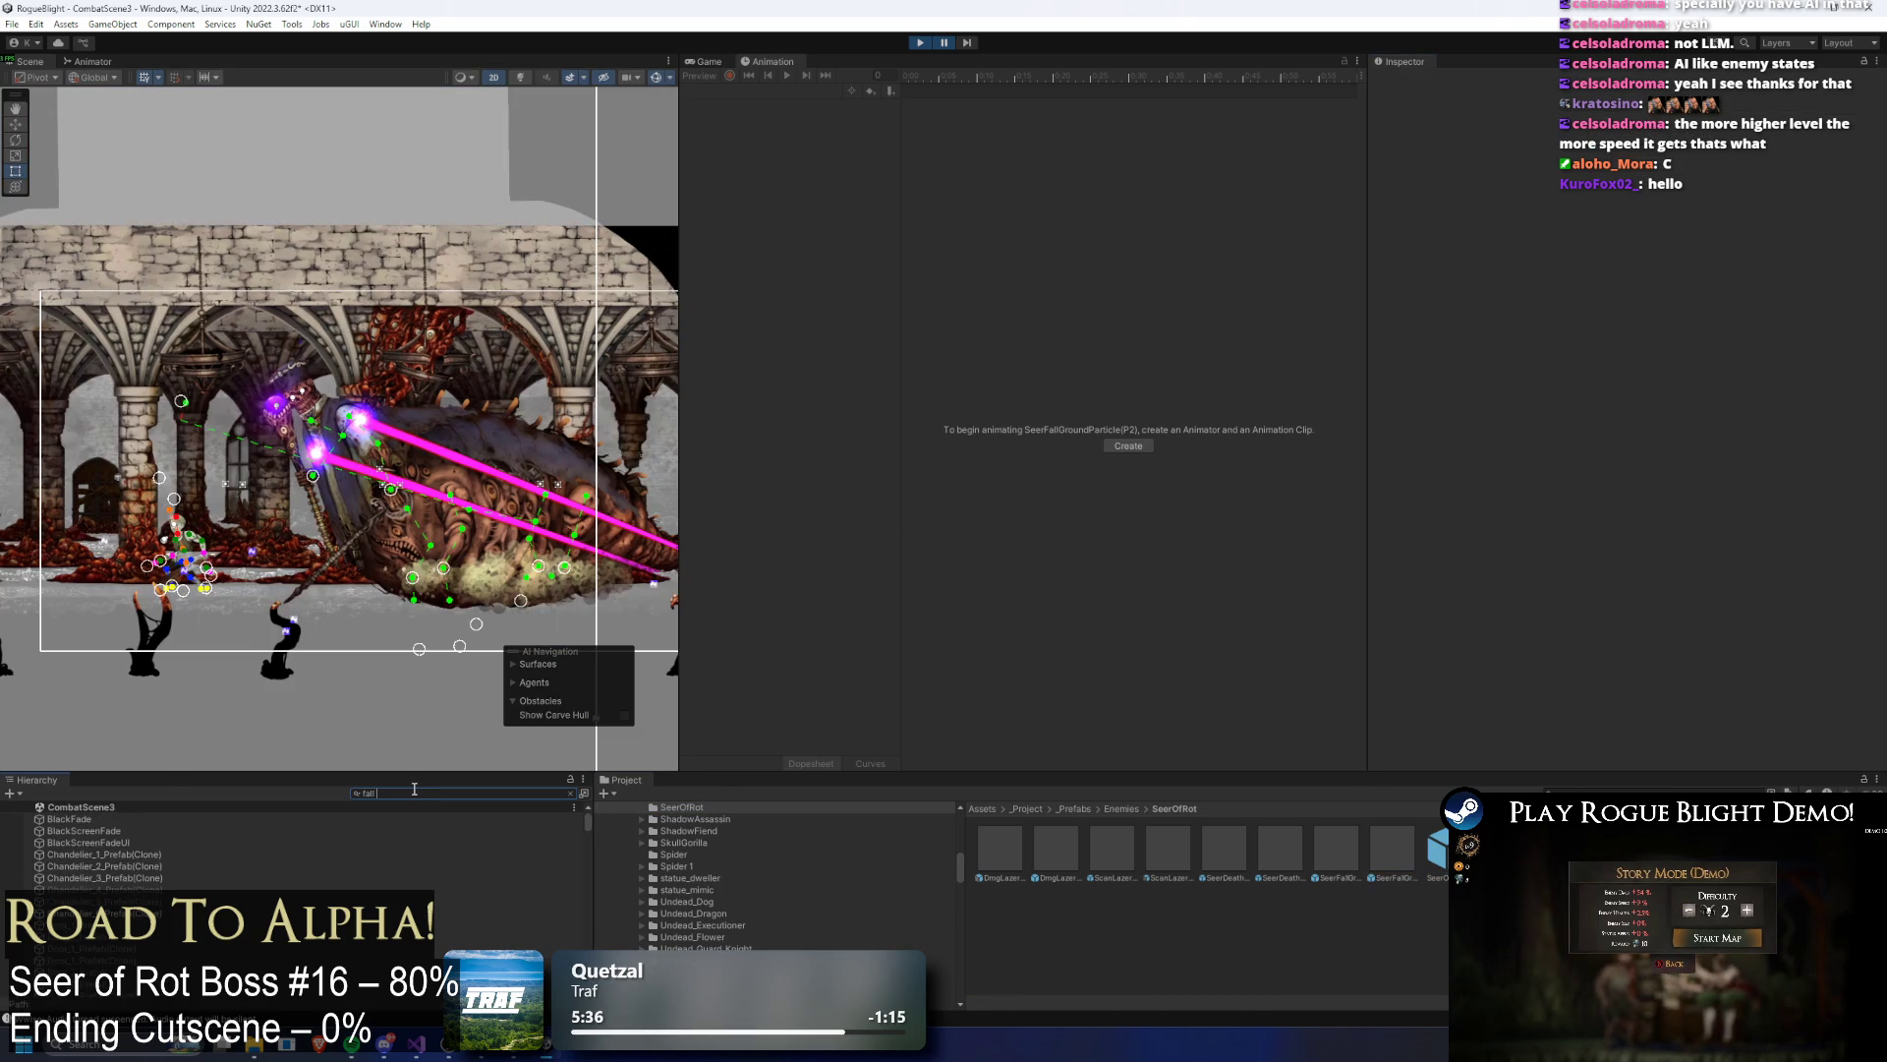
text( ground)
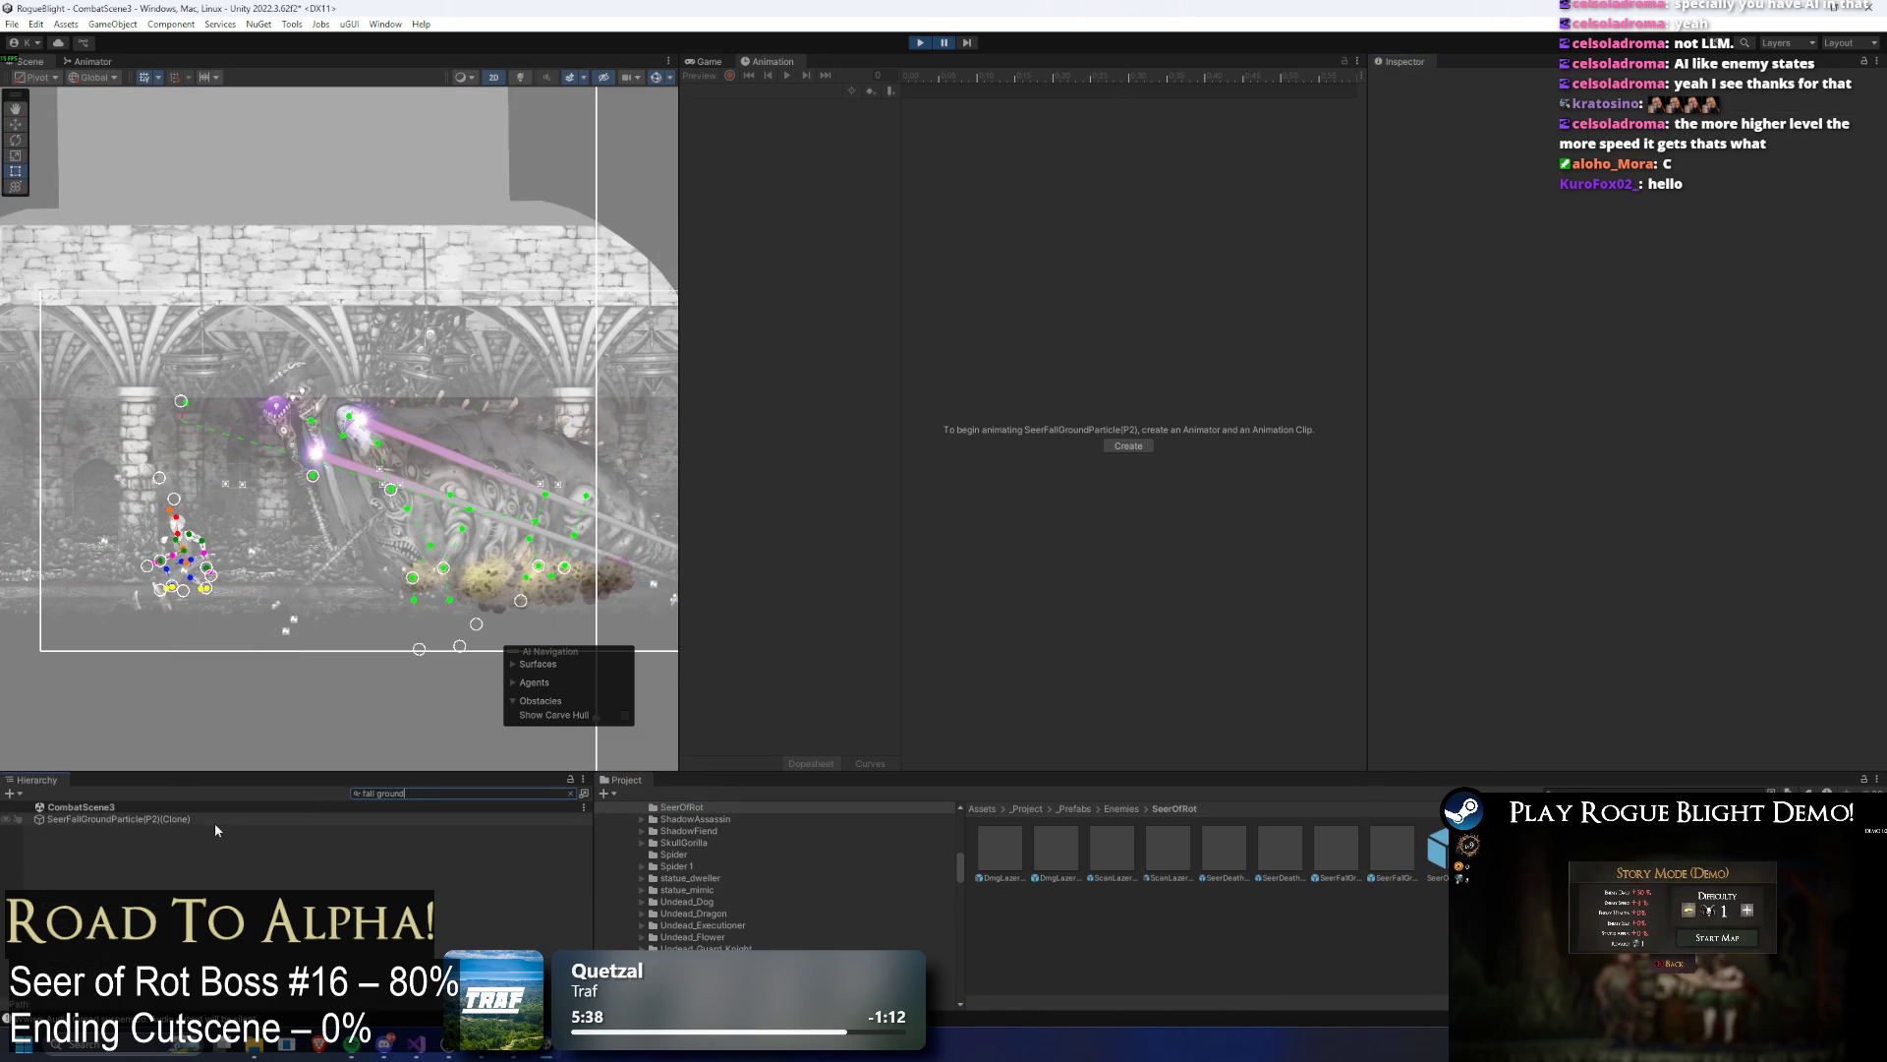
click(215, 820)
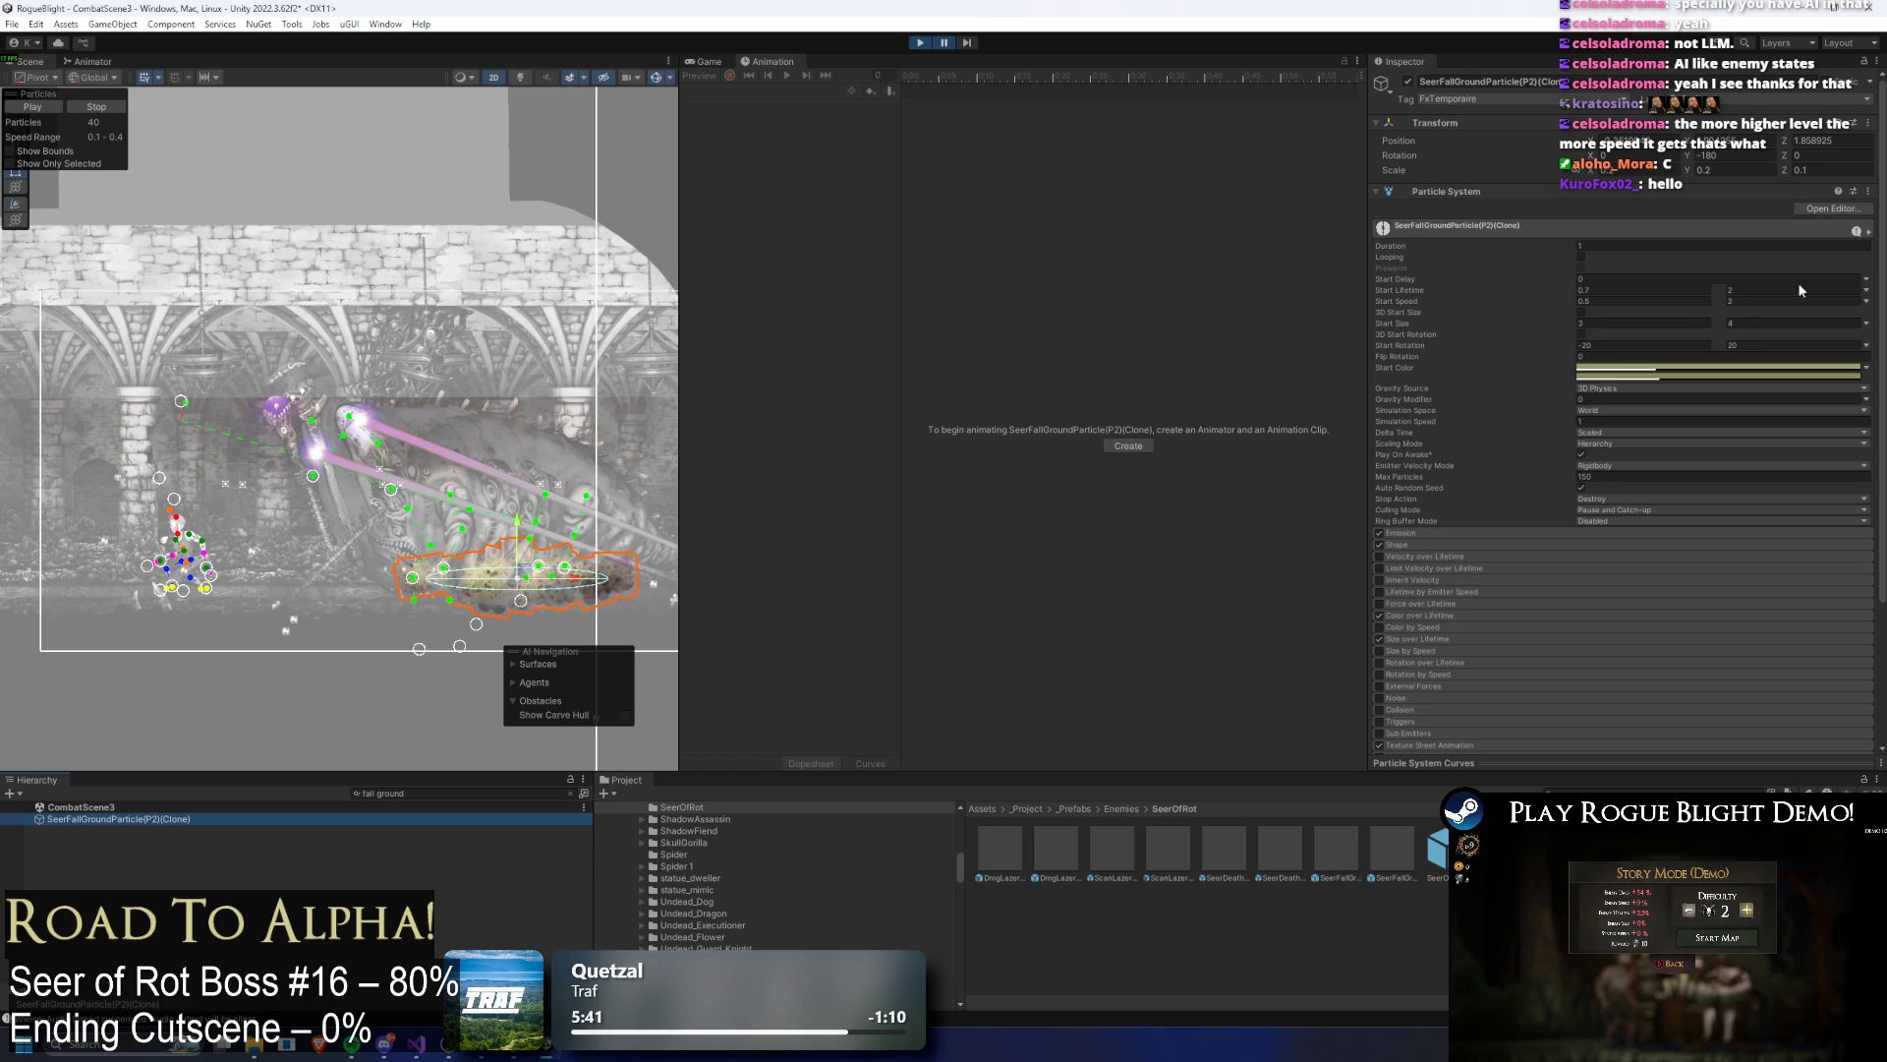
click(1445, 545)
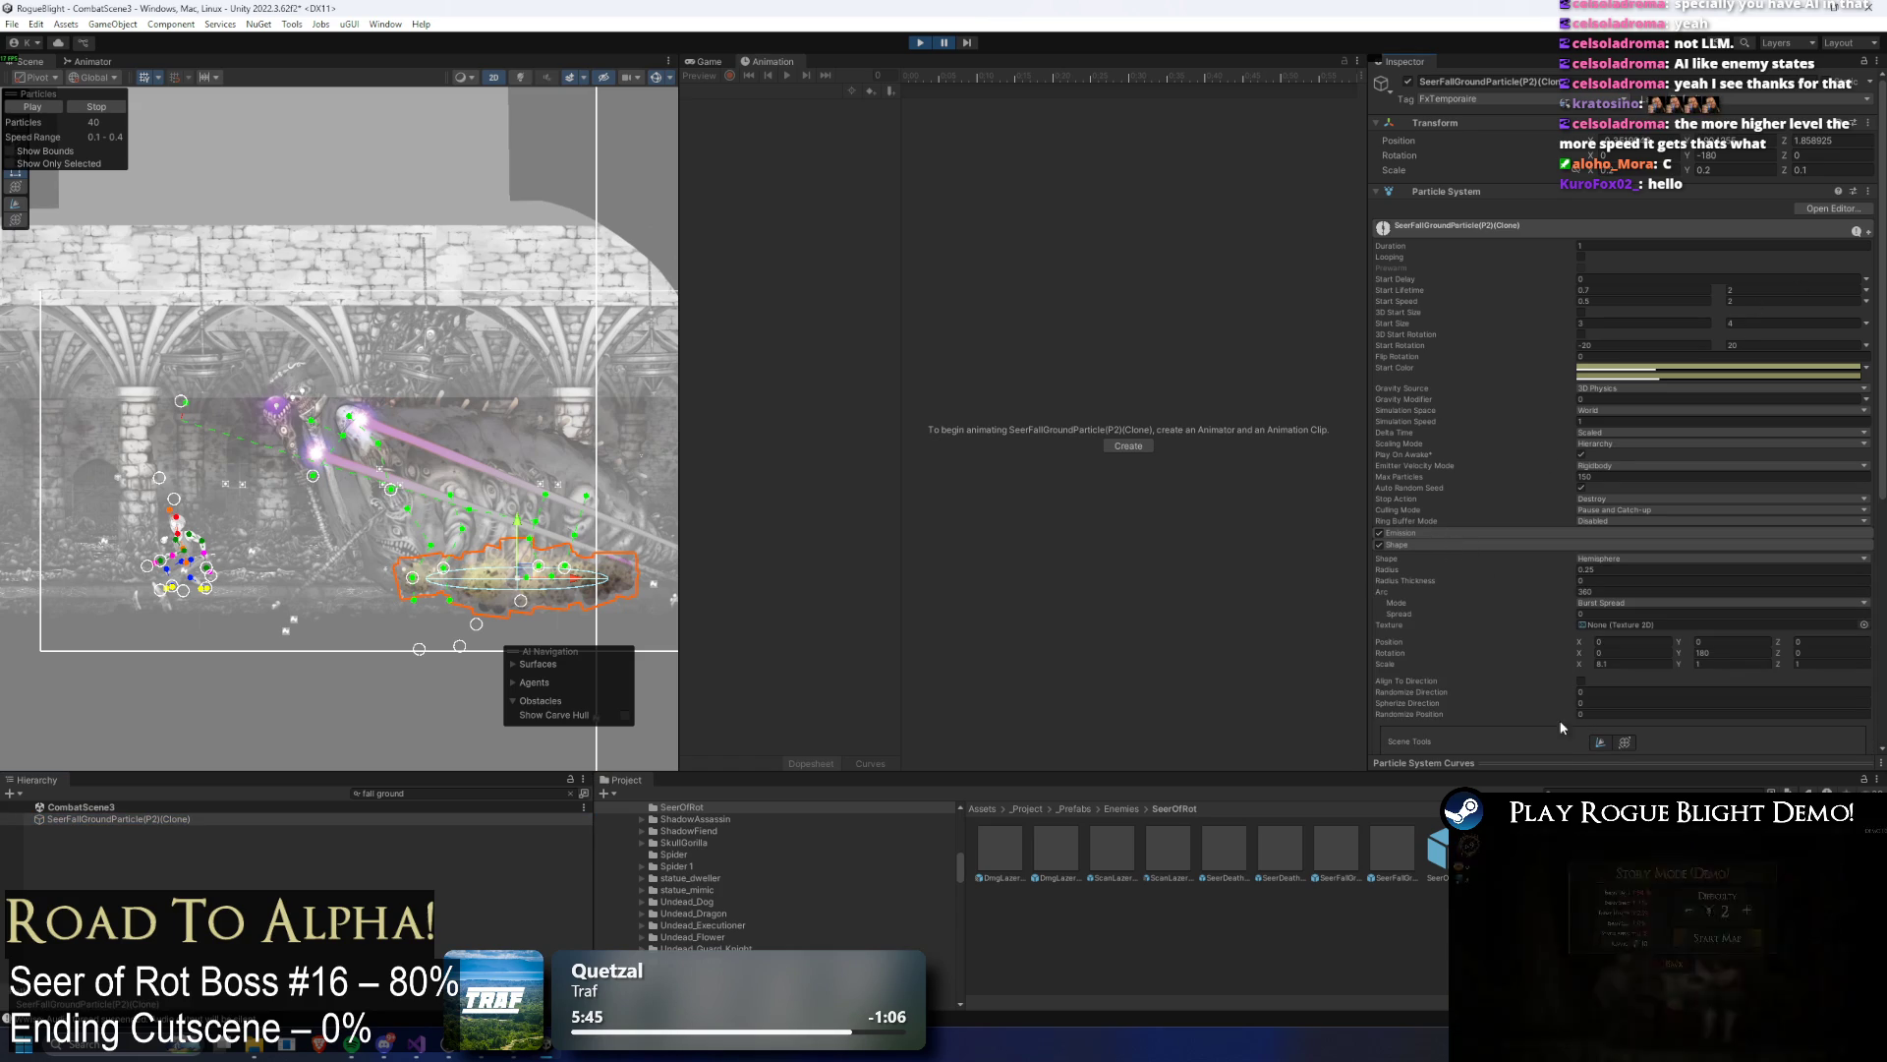
click(1441, 847)
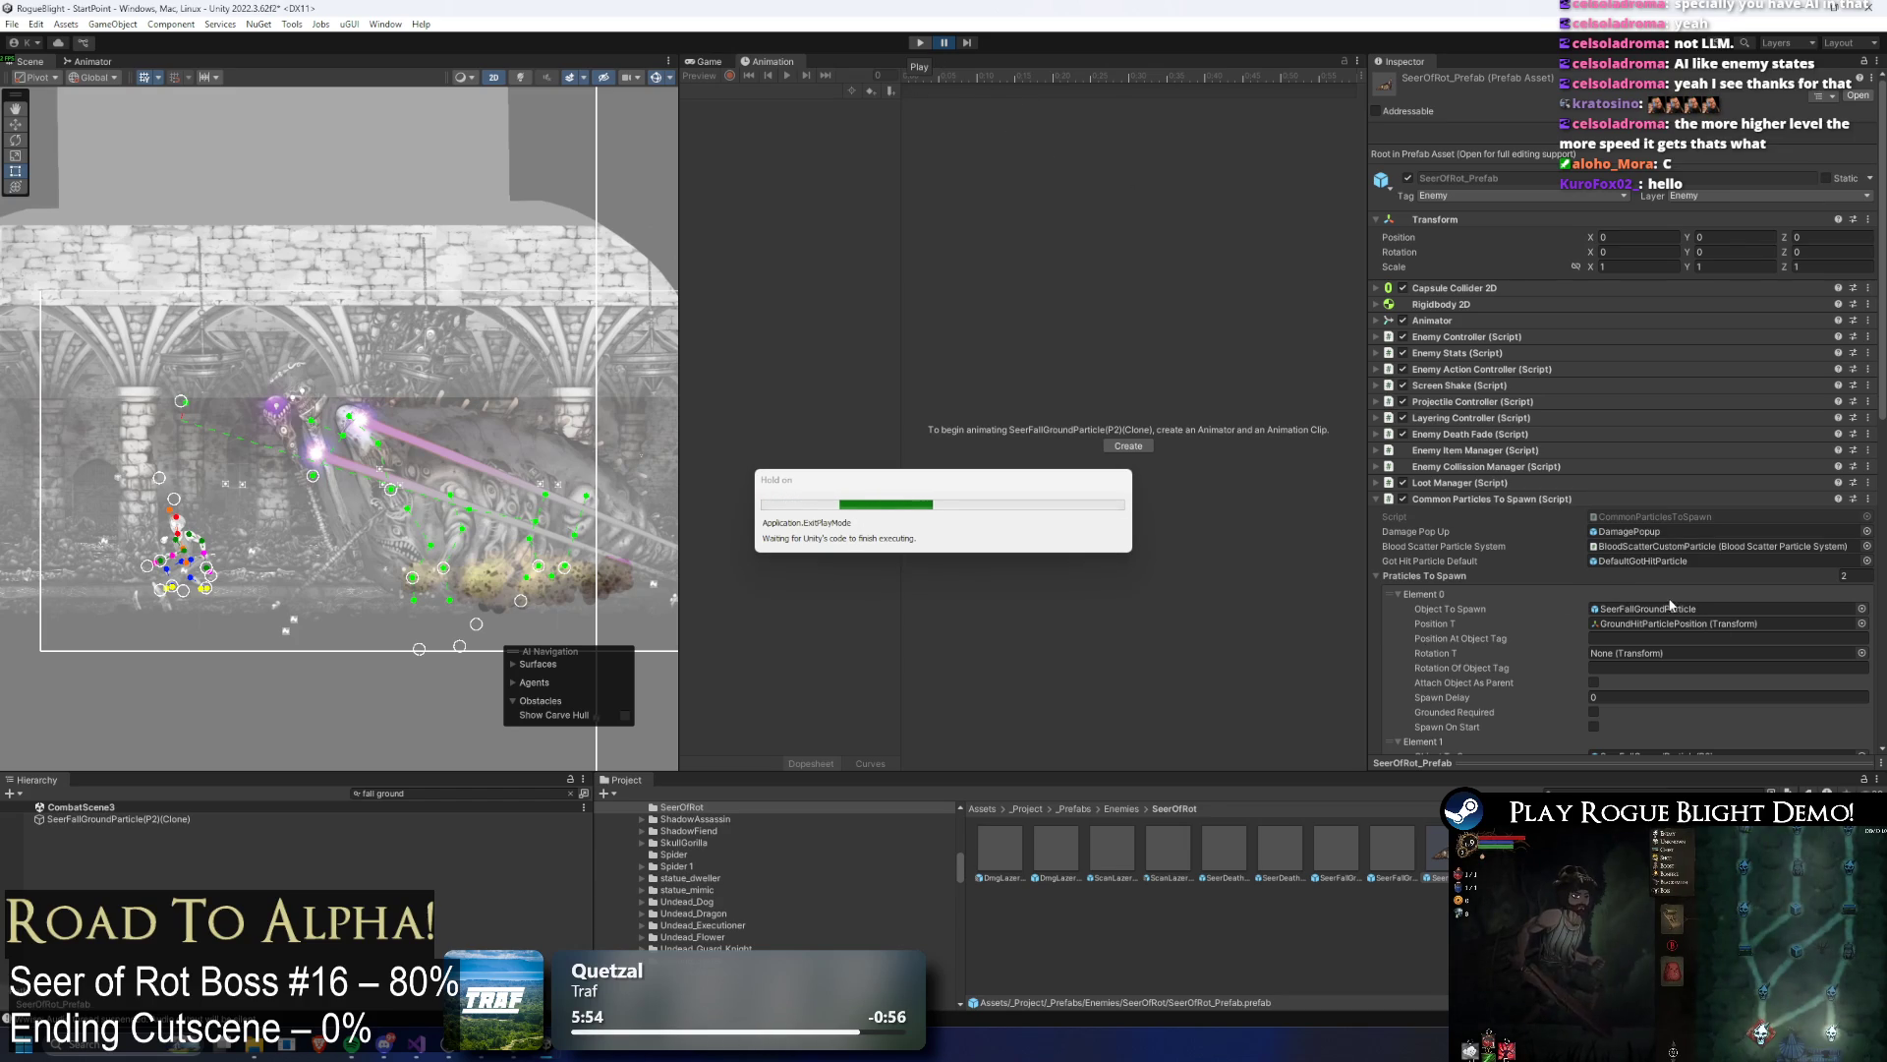
Step: Set the SeerFallGroundParticle(P2) Shape radius to 0.35 and X scale to 9, then start Play mode
scroll(1672, 600, down, 4)
click(1671, 557)
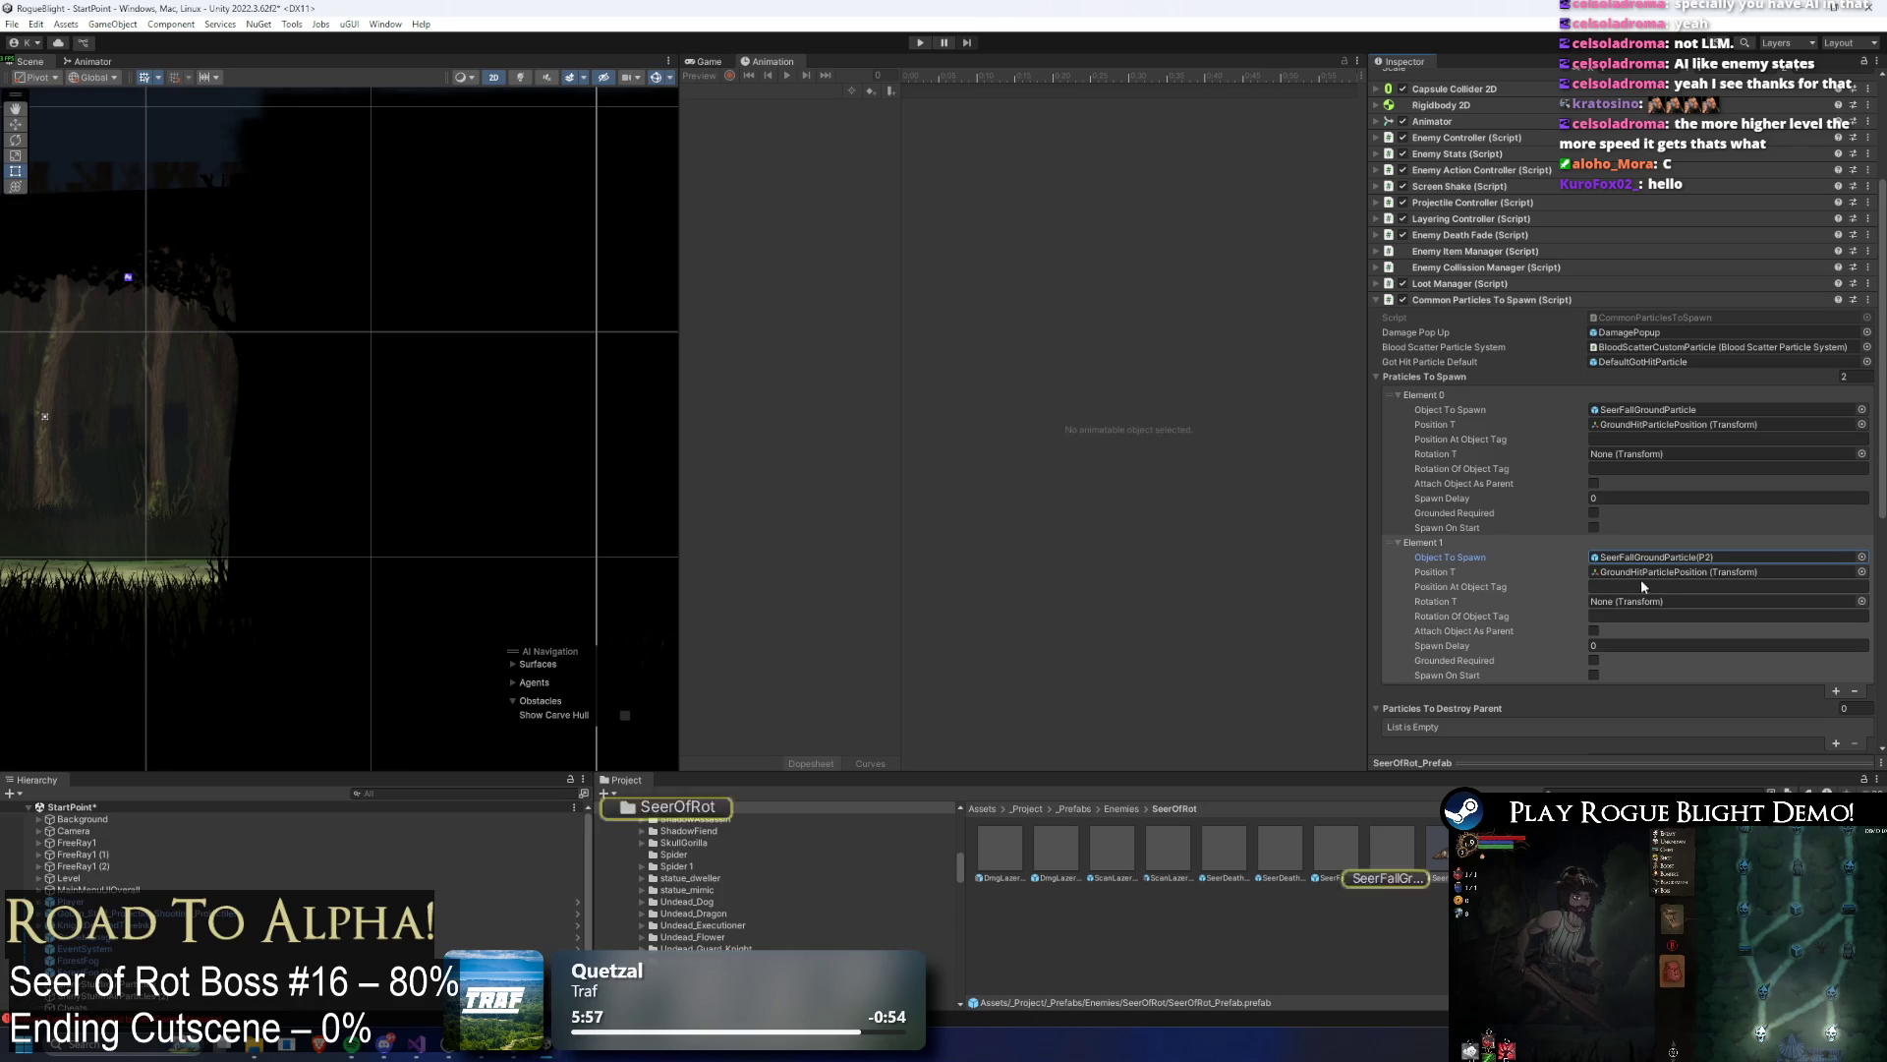
double_click(1388, 847)
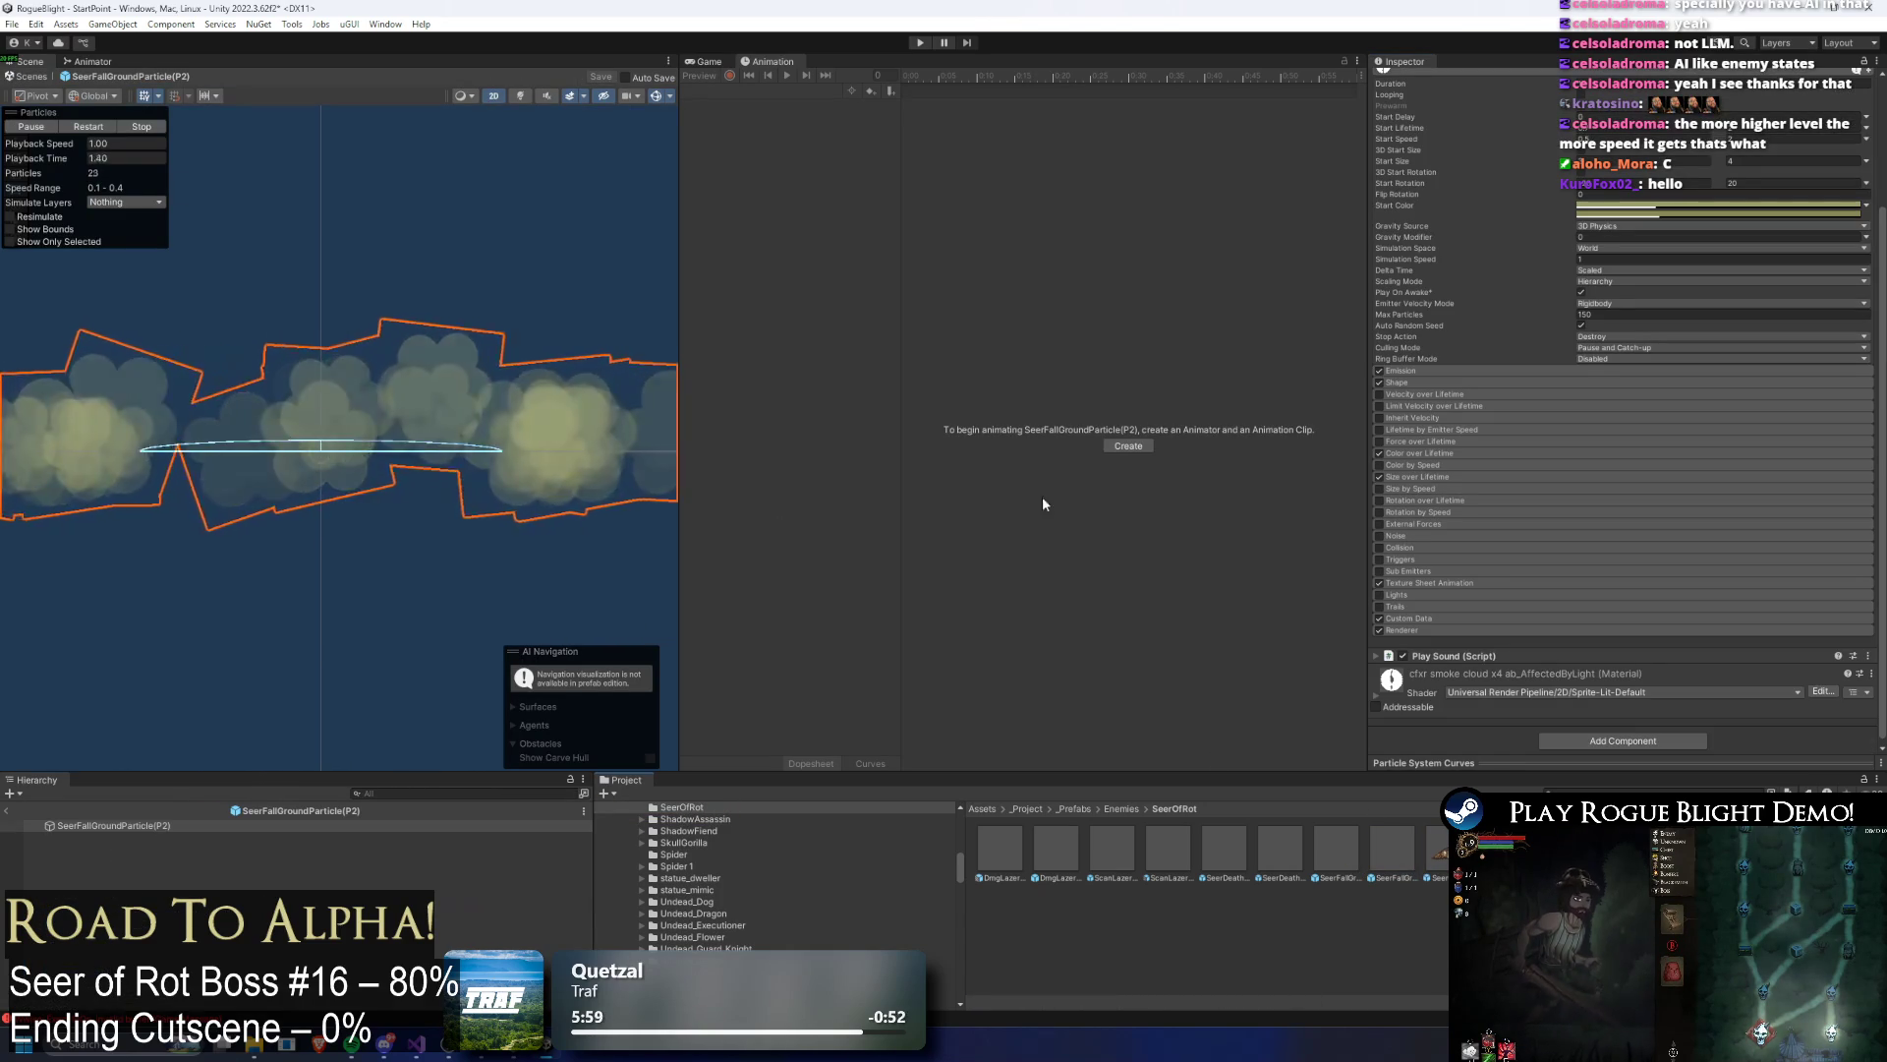
click(1396, 383)
click(1583, 407)
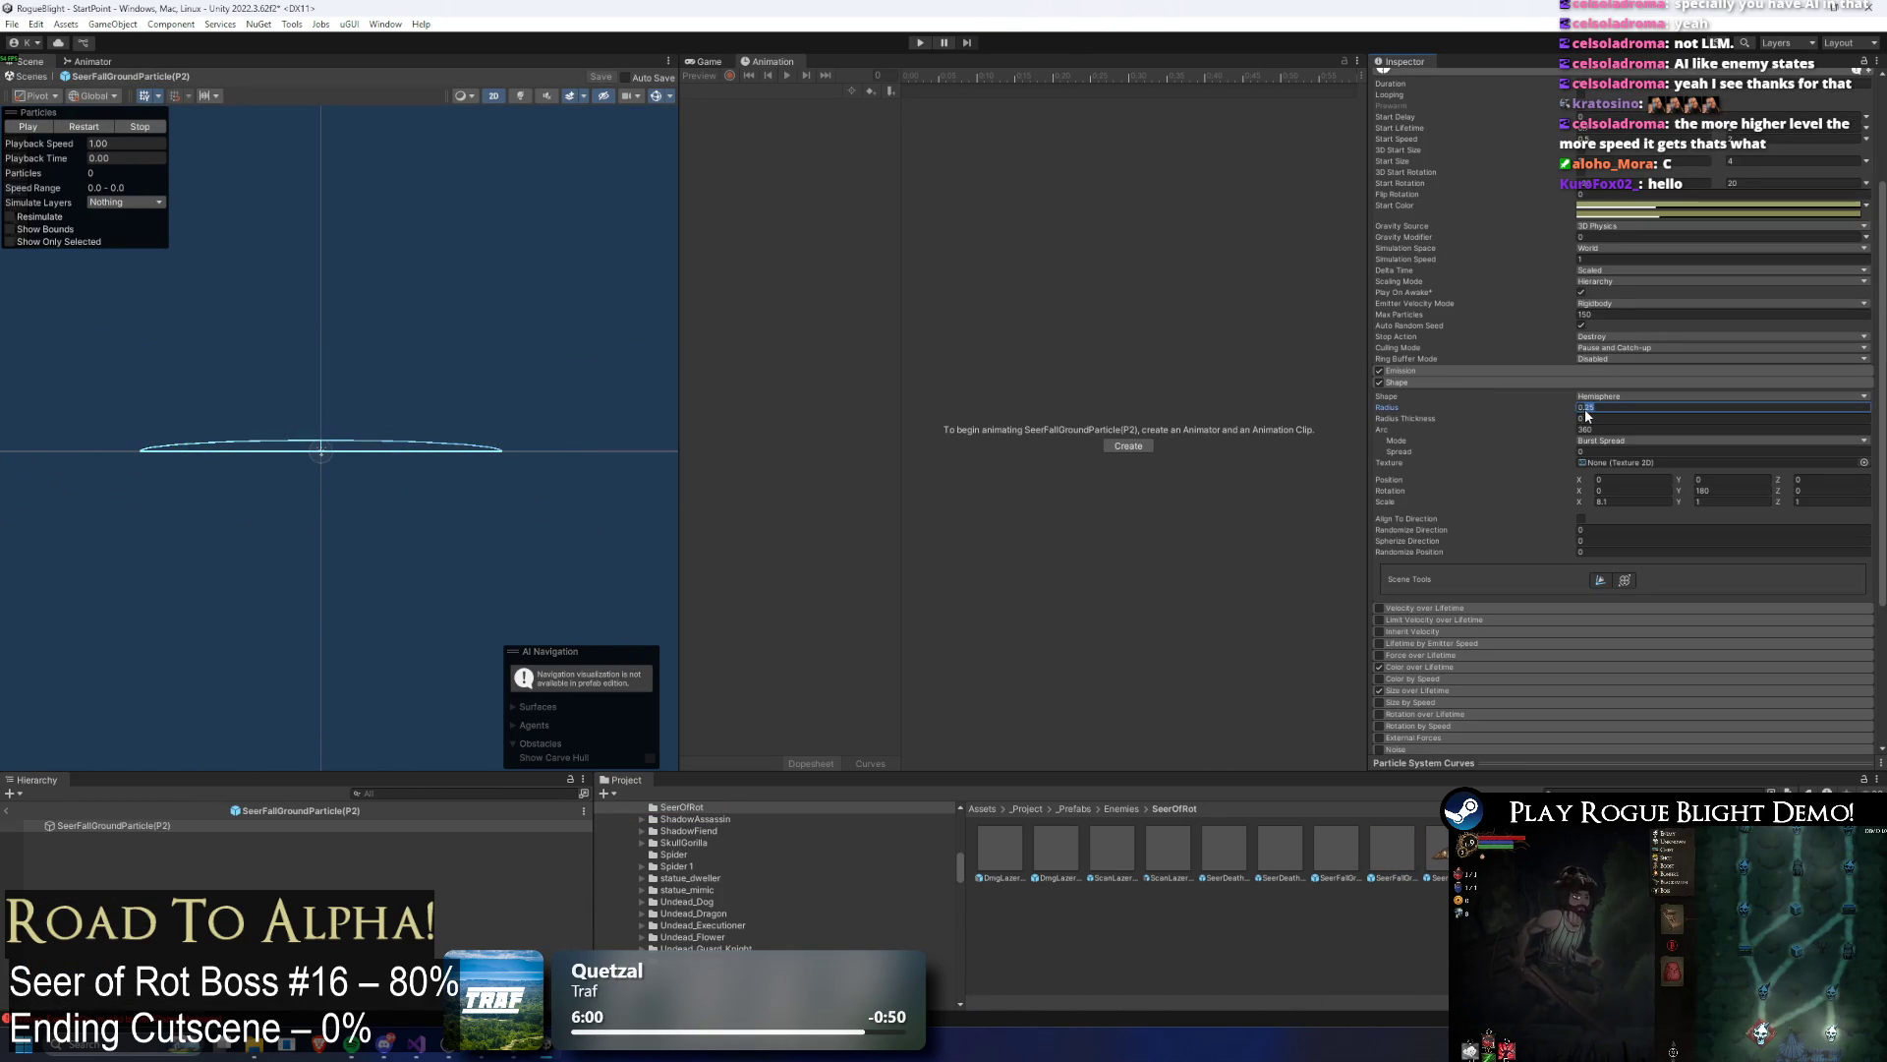
text(0.35)
click(85, 127)
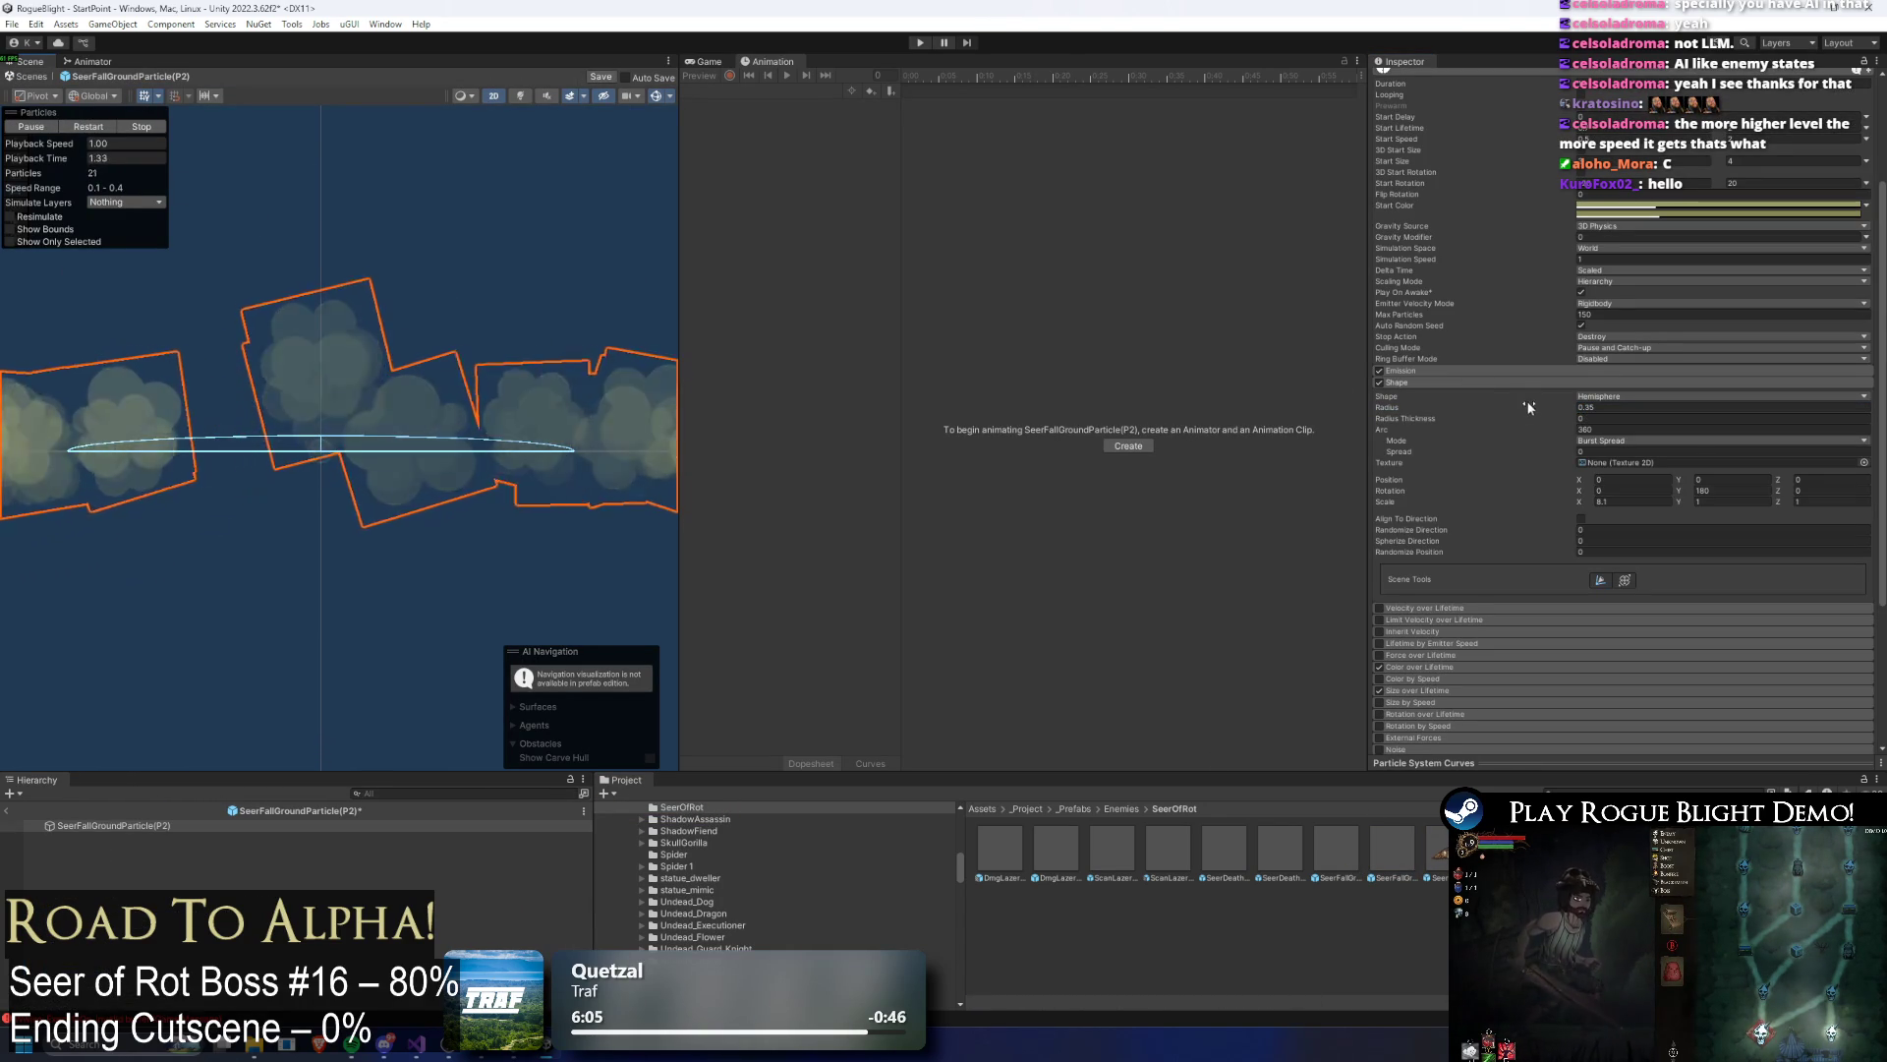
click(1592, 501)
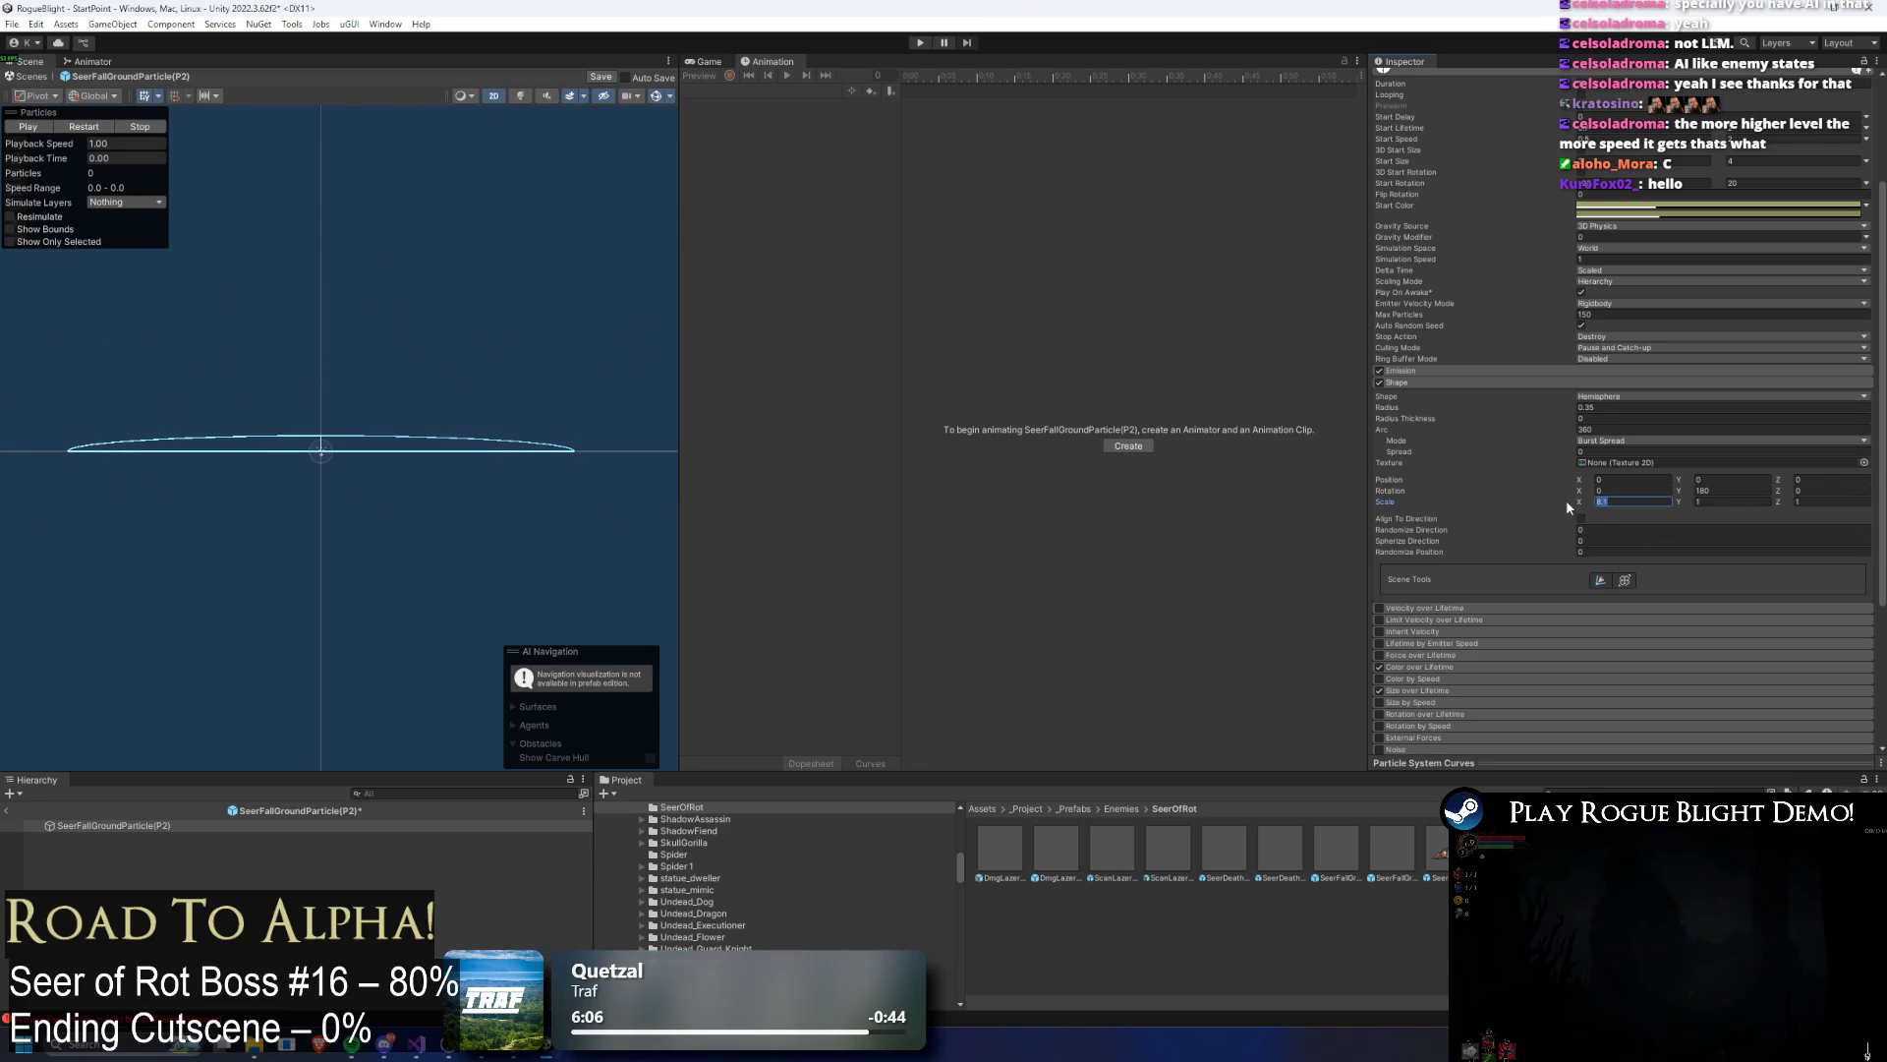
text(9)
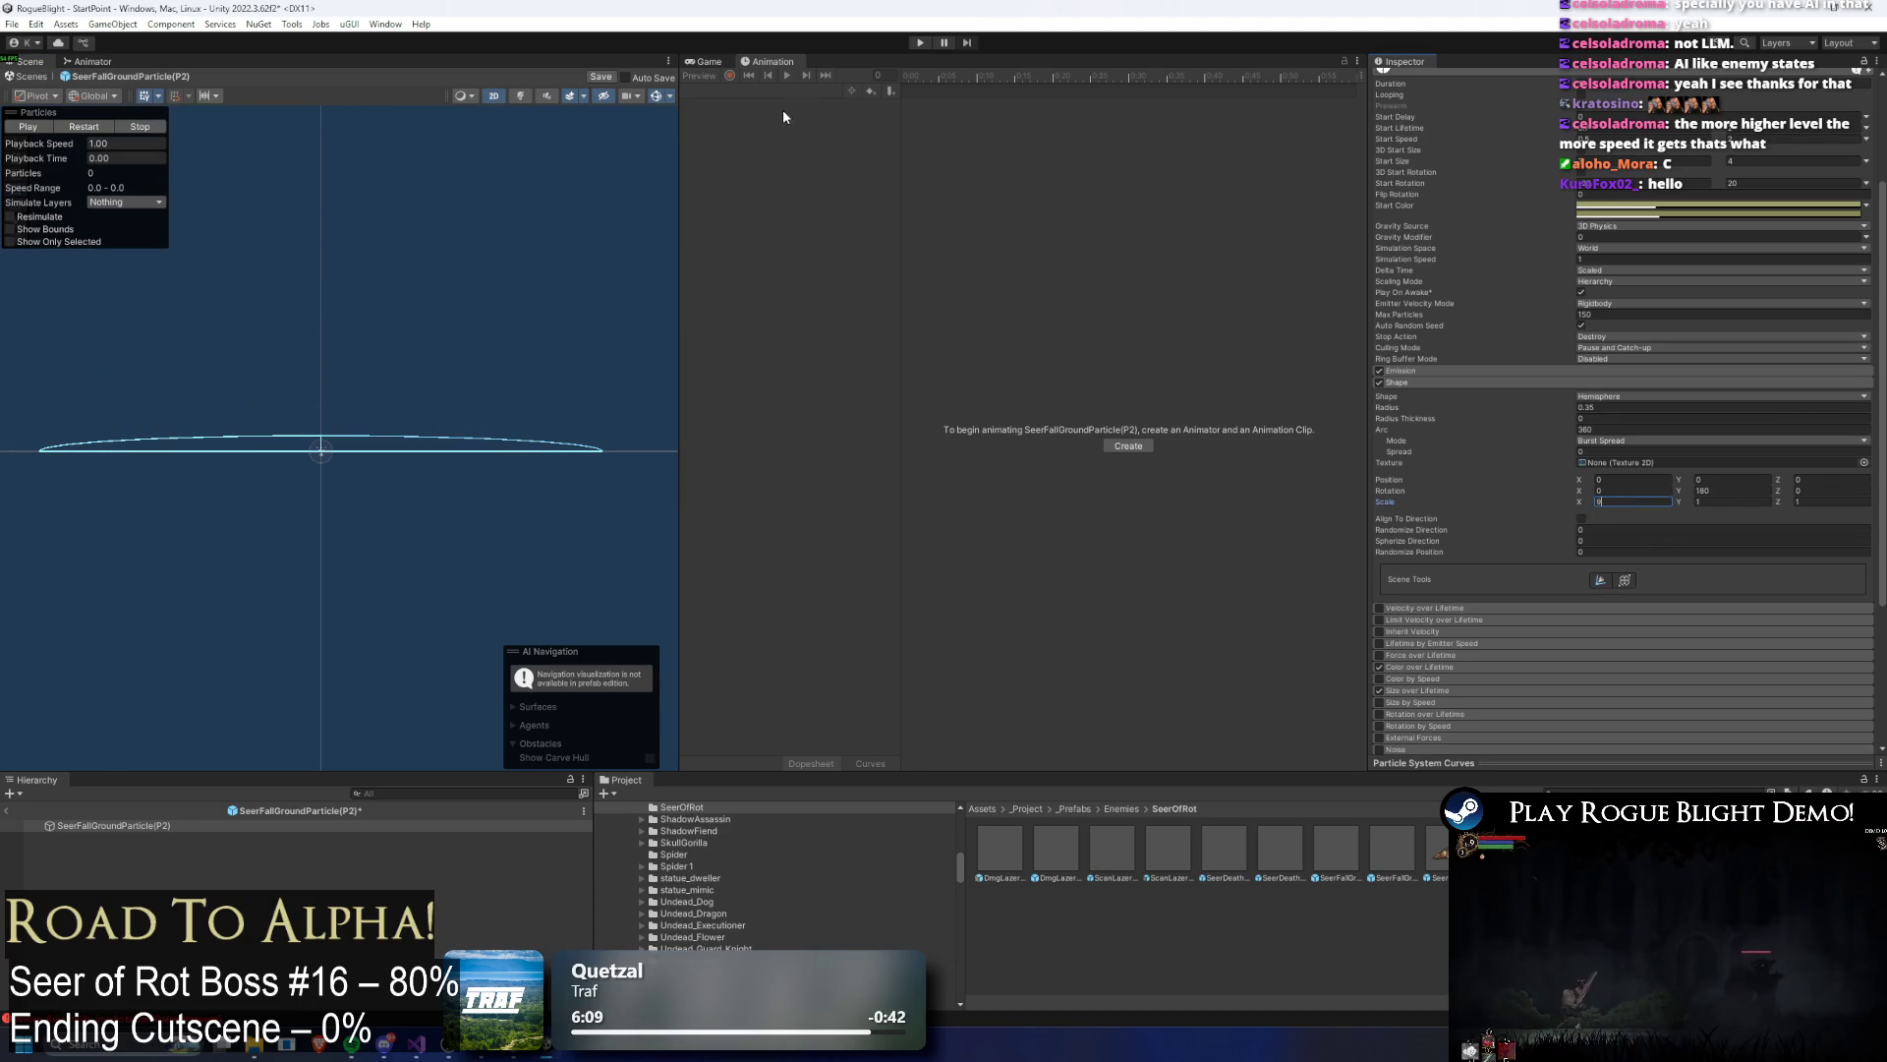
click(924, 43)
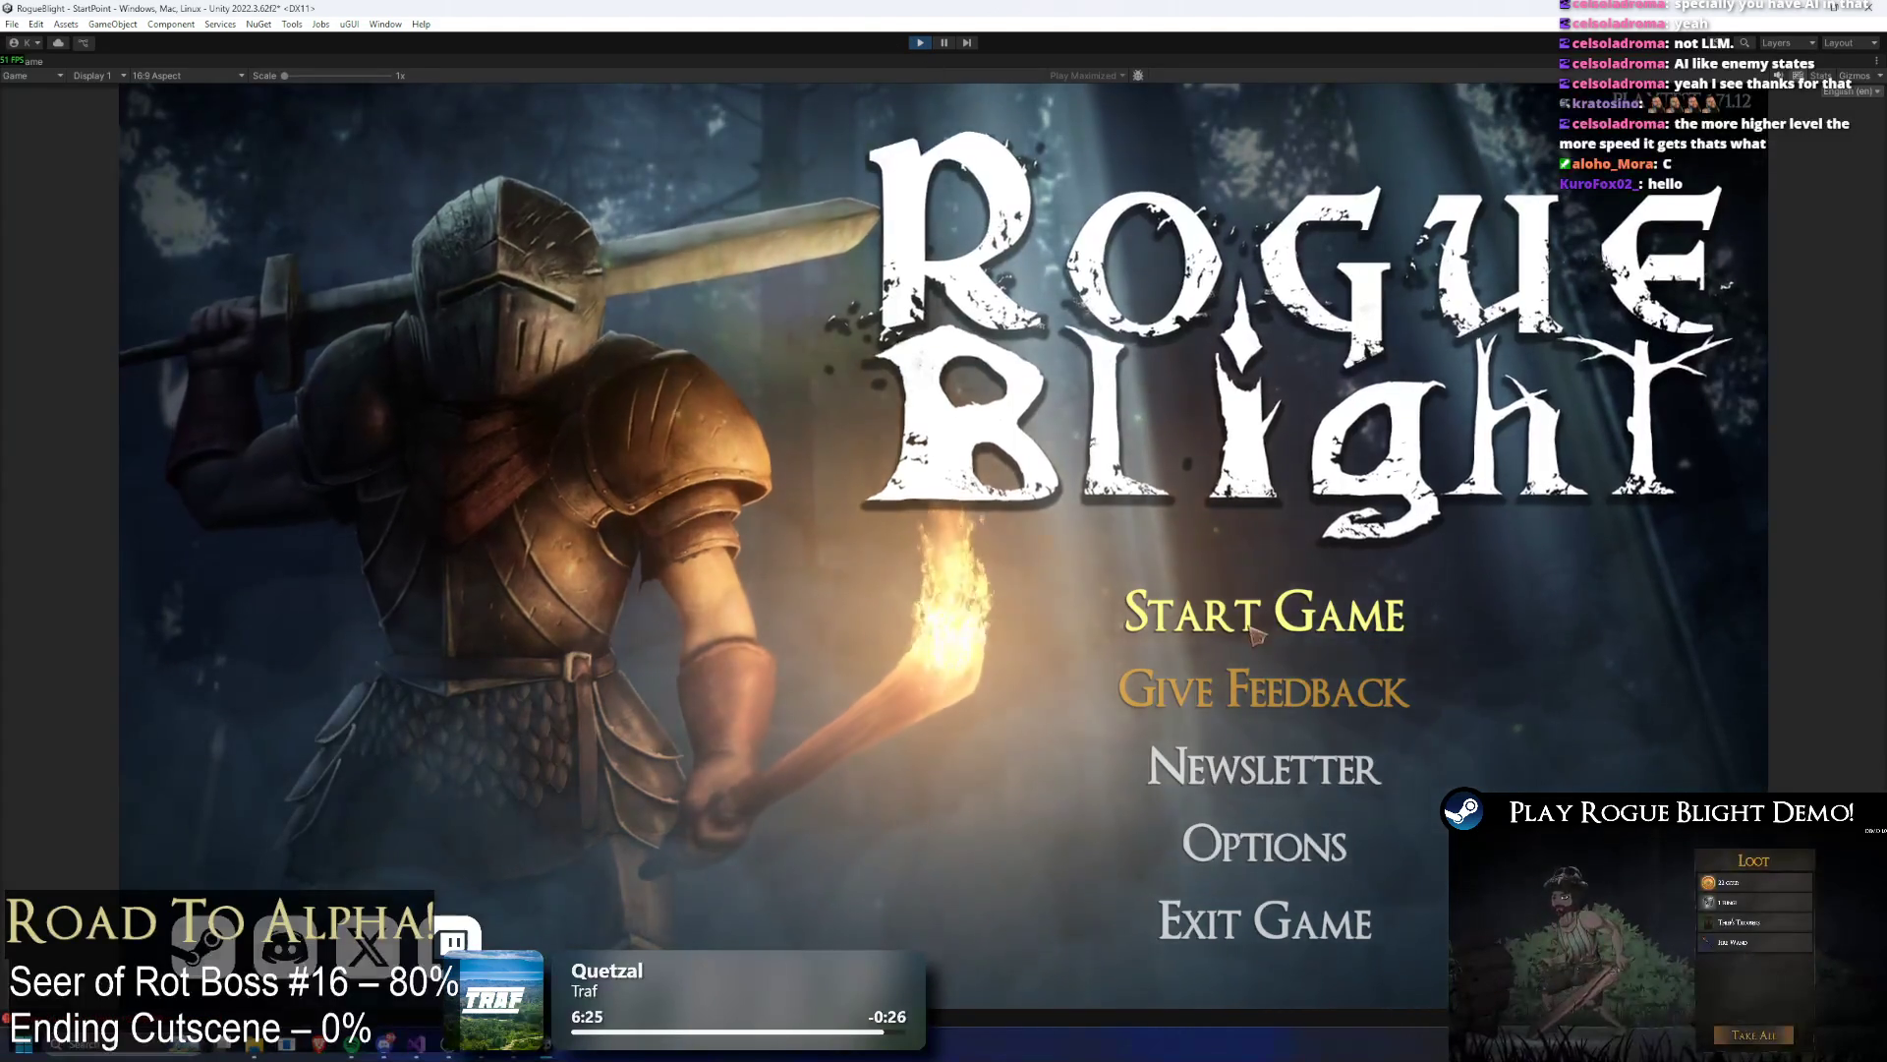
Step: Start the game from the first save slot and set all enemy health to 1 with the F1 cheat
click(1268, 612)
click(1322, 568)
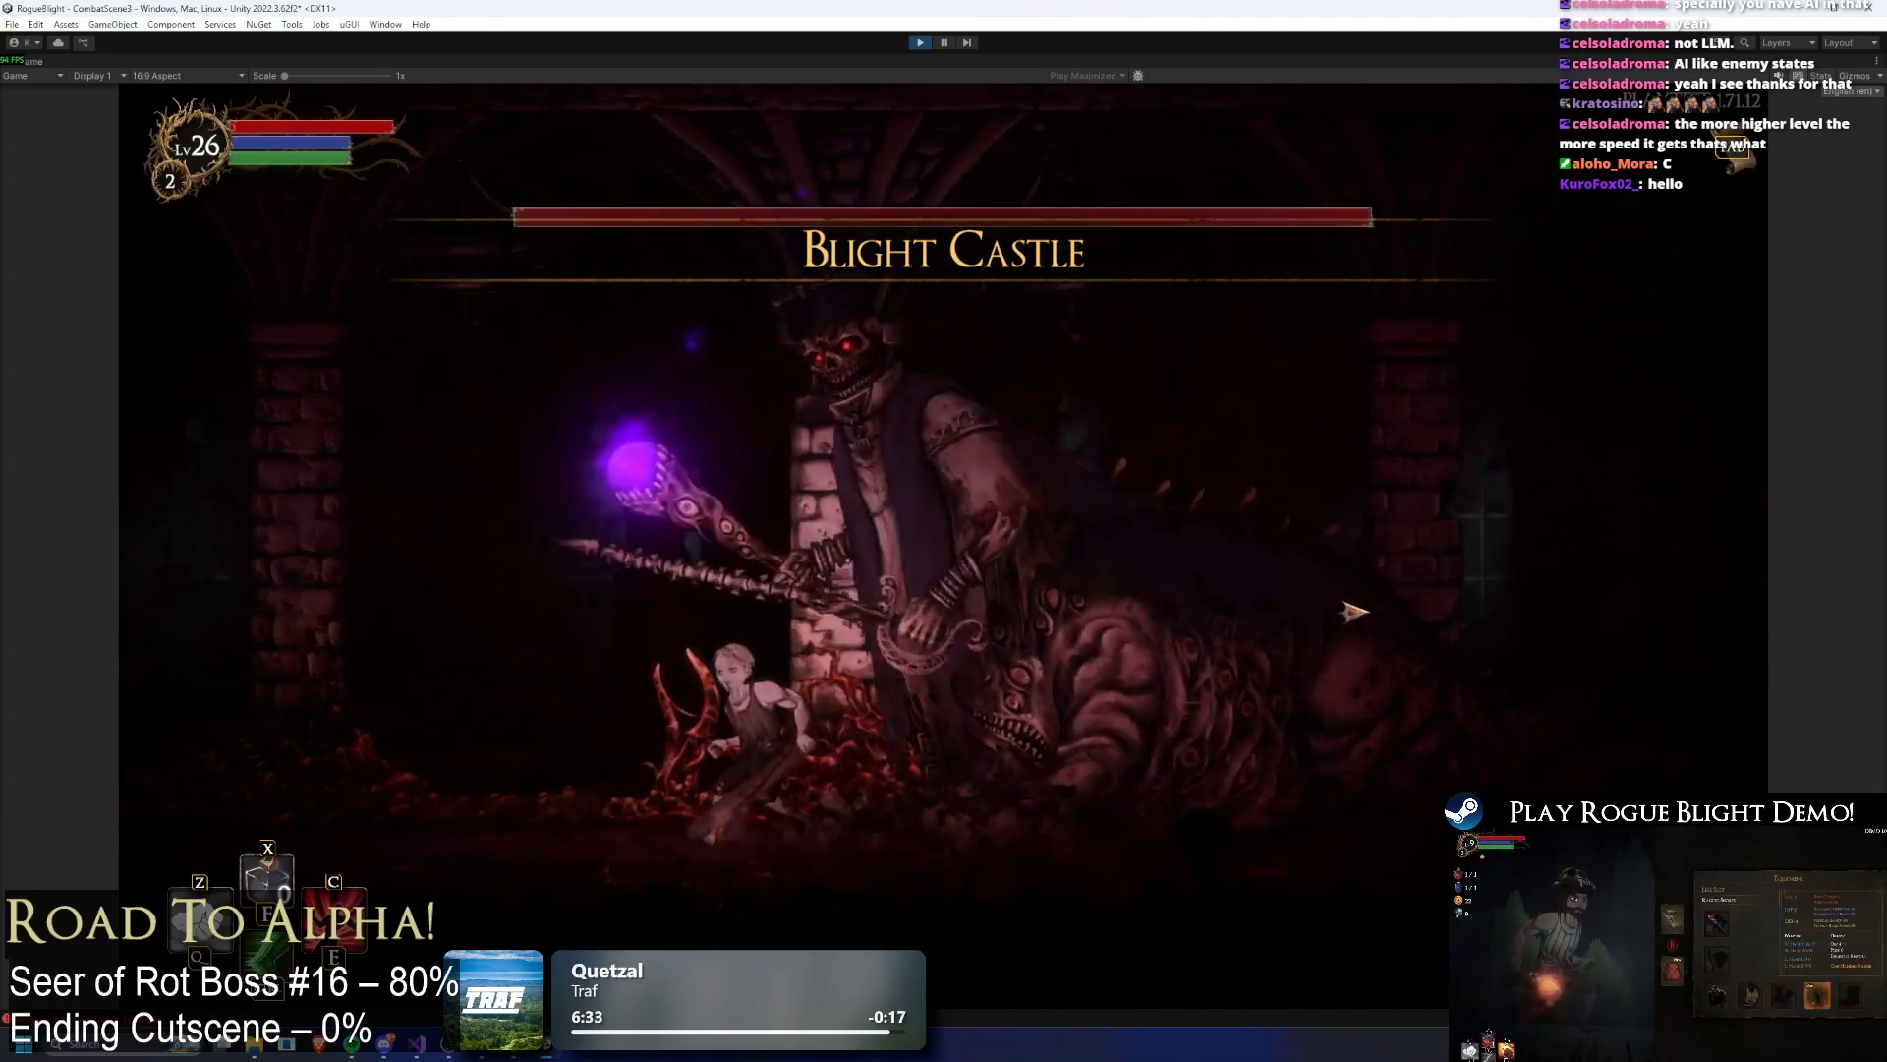
key(F1)
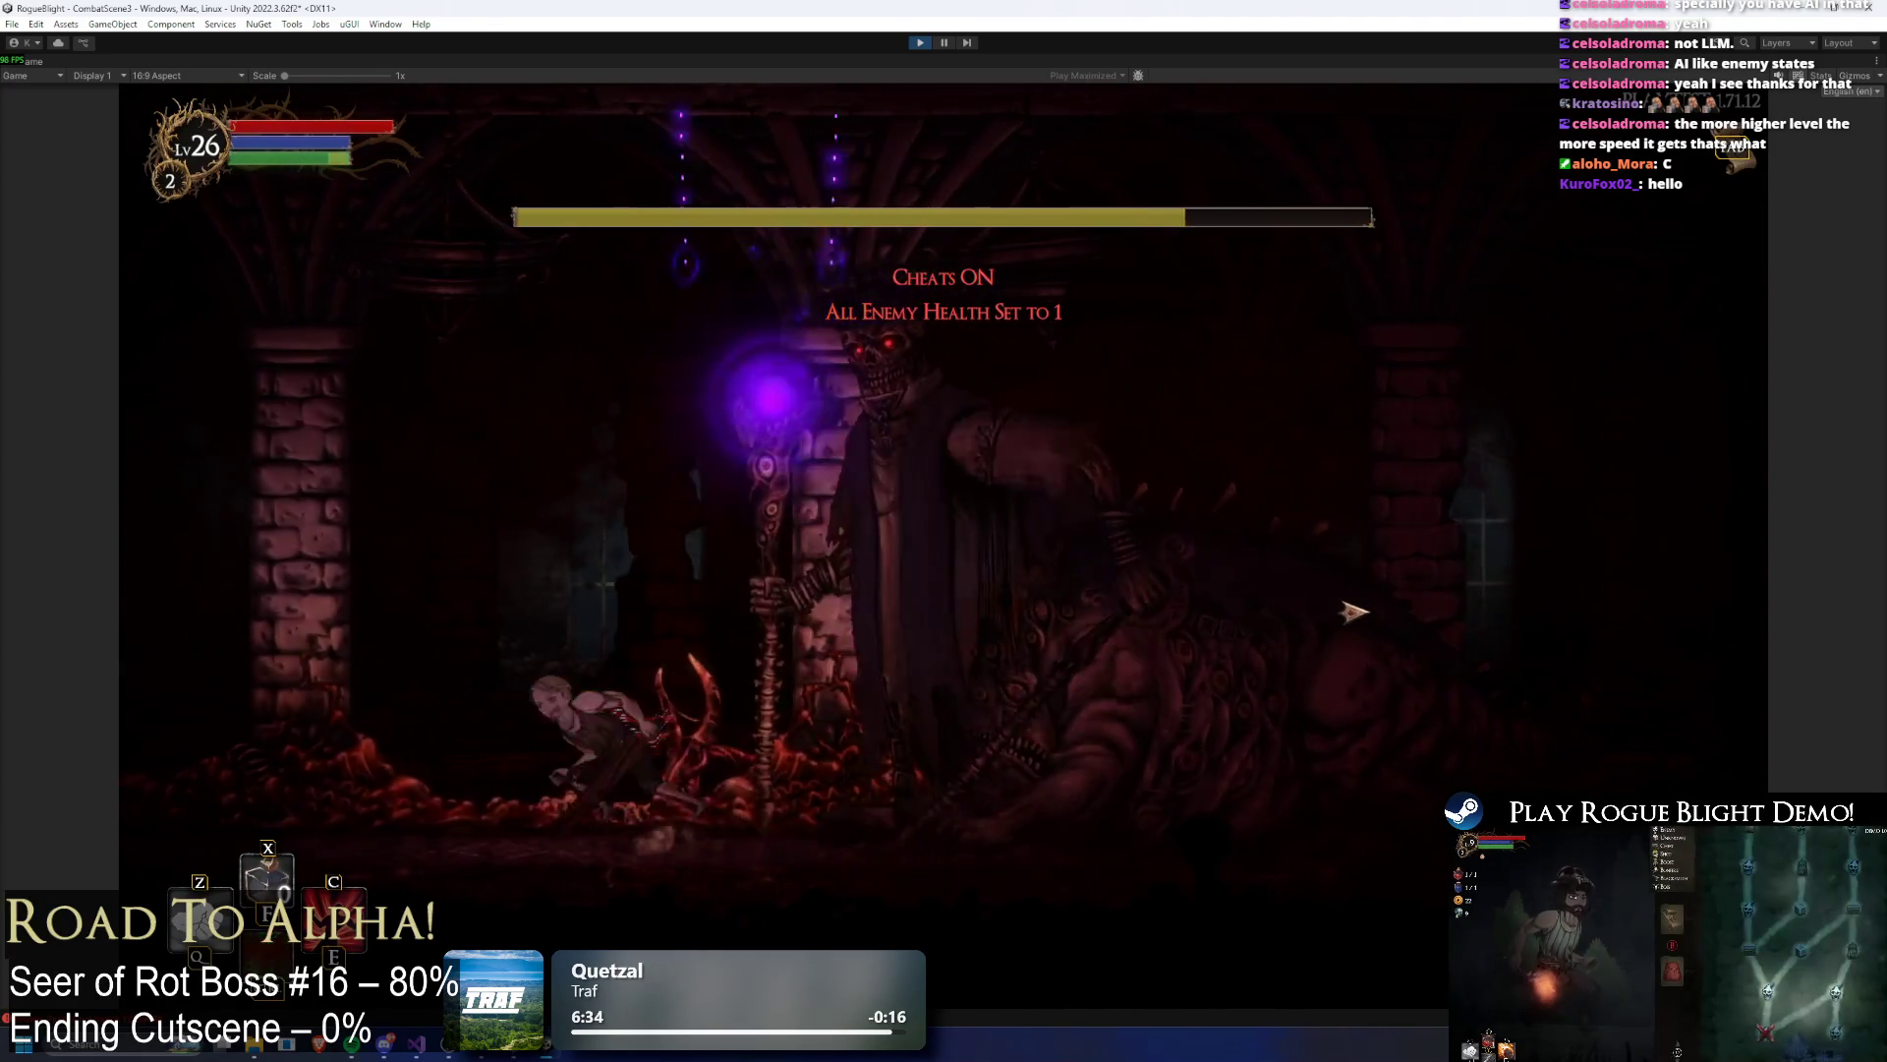
Step: Fight the Seer of Rot, dodging its lasers, refilling health and mana with F1, then pause
key(a)
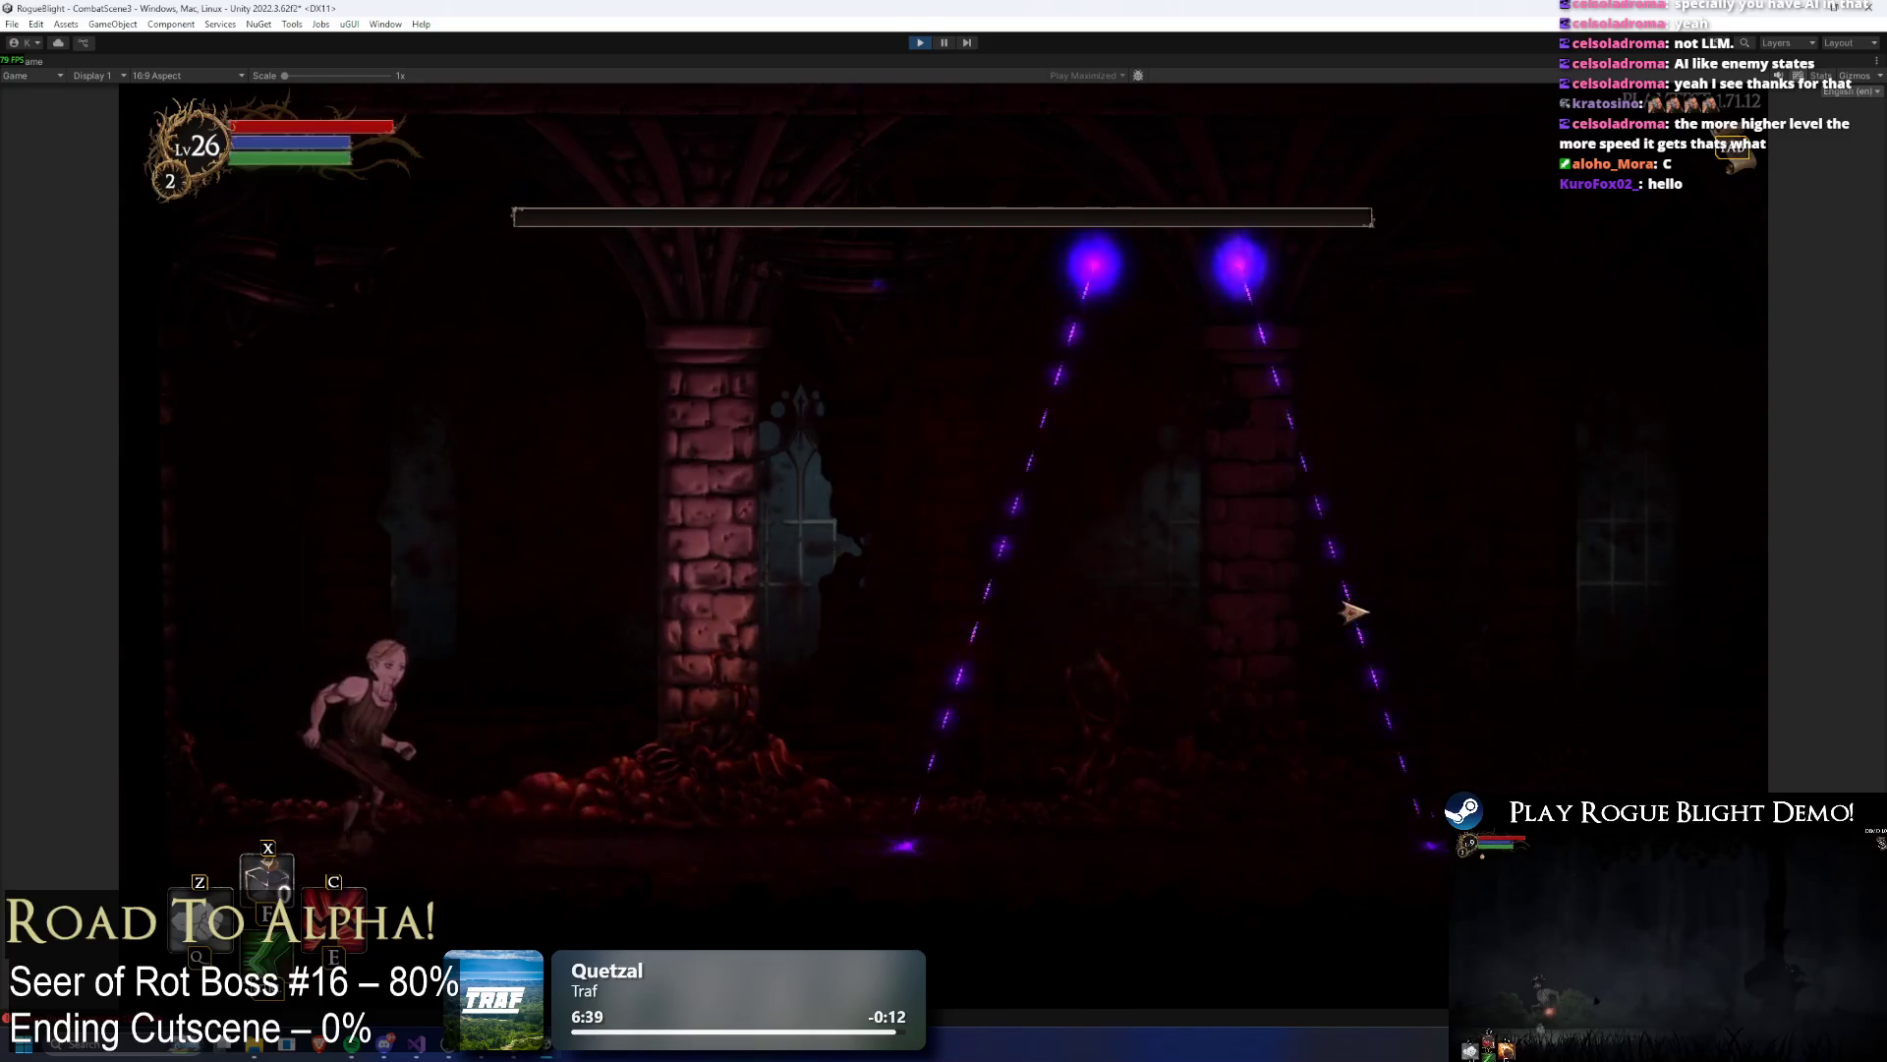
key(d)
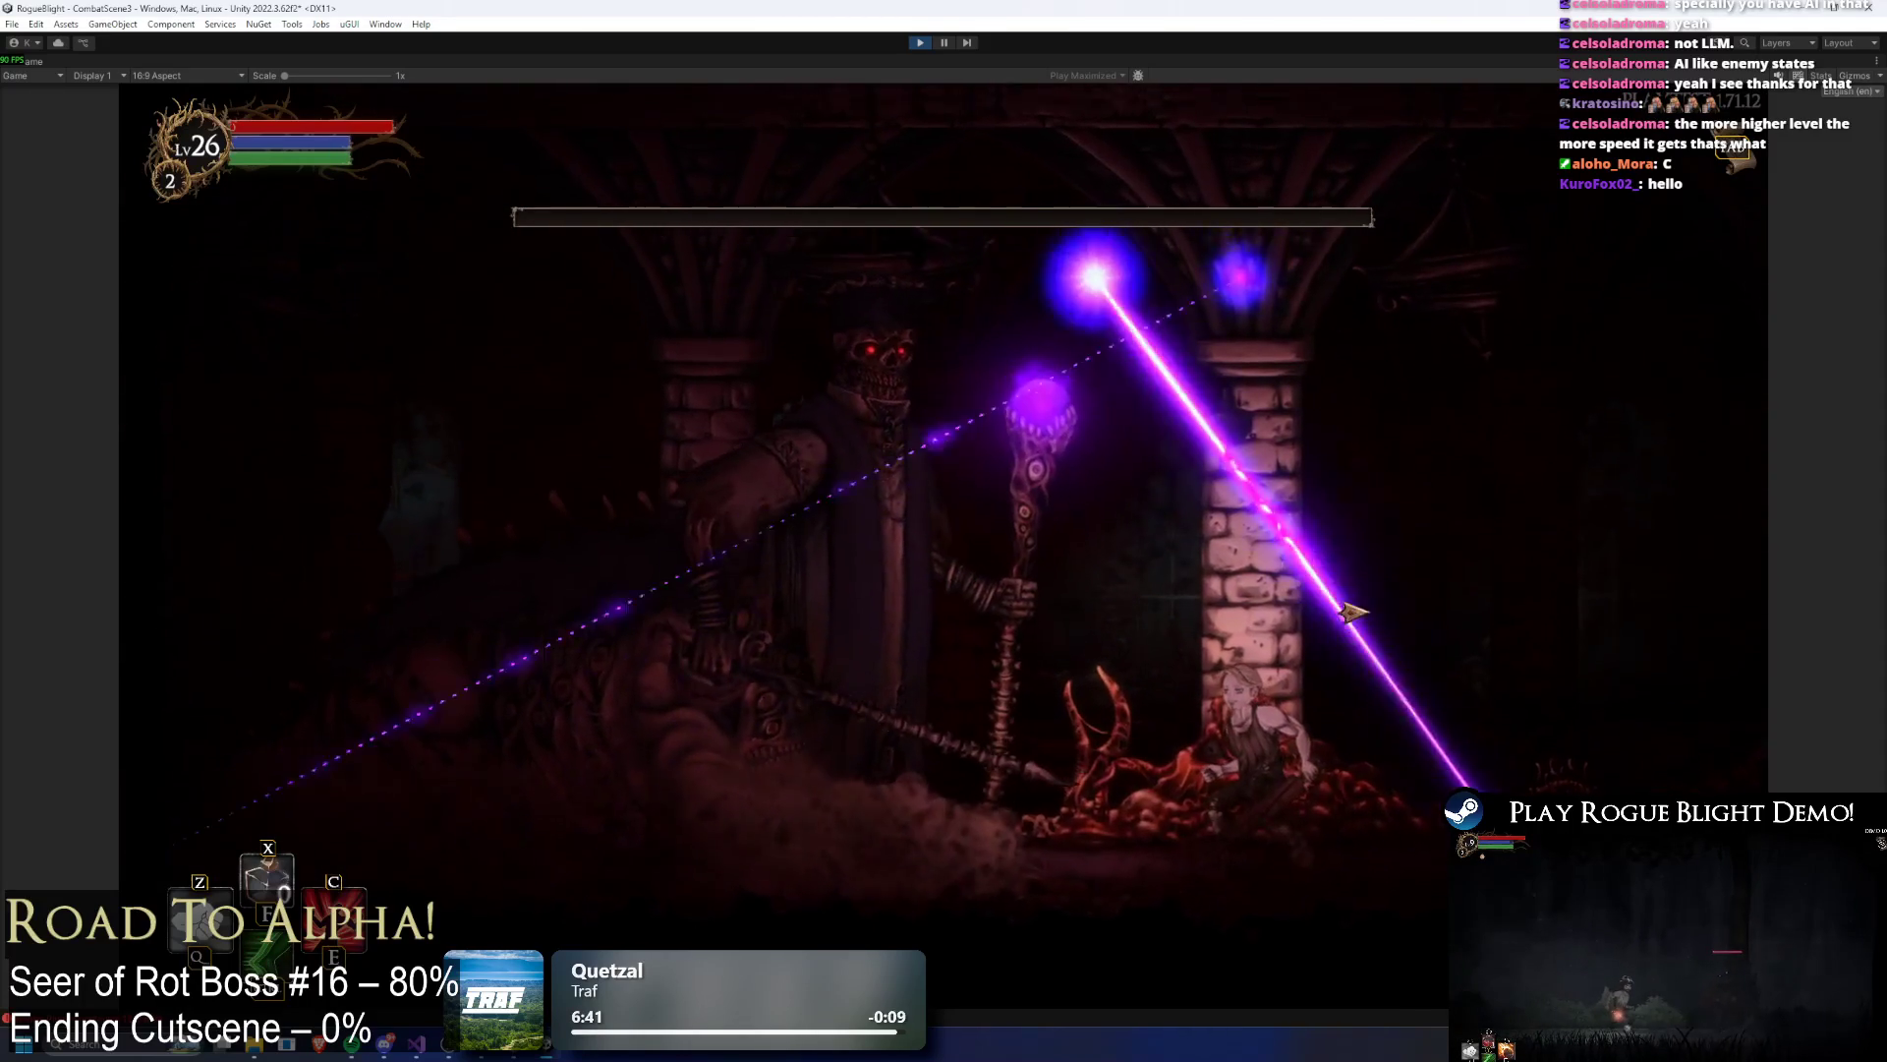
key(d)
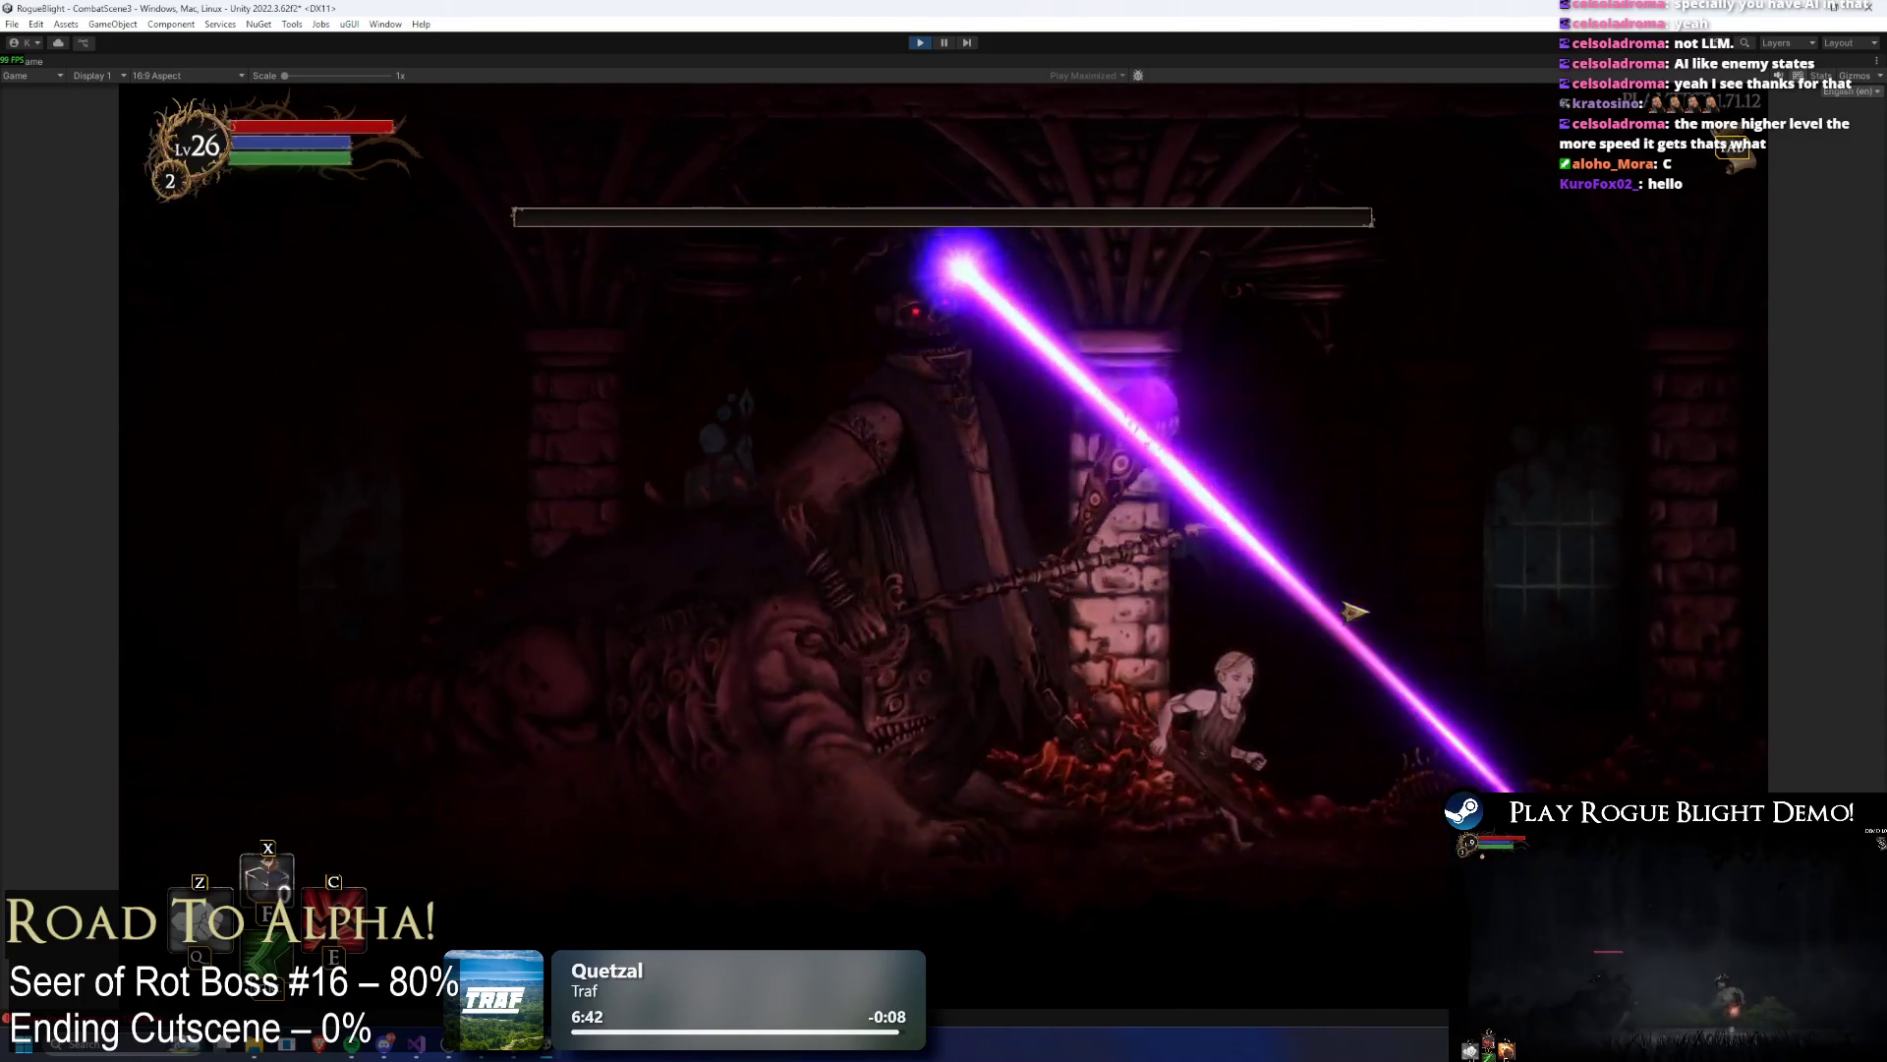
key(a)
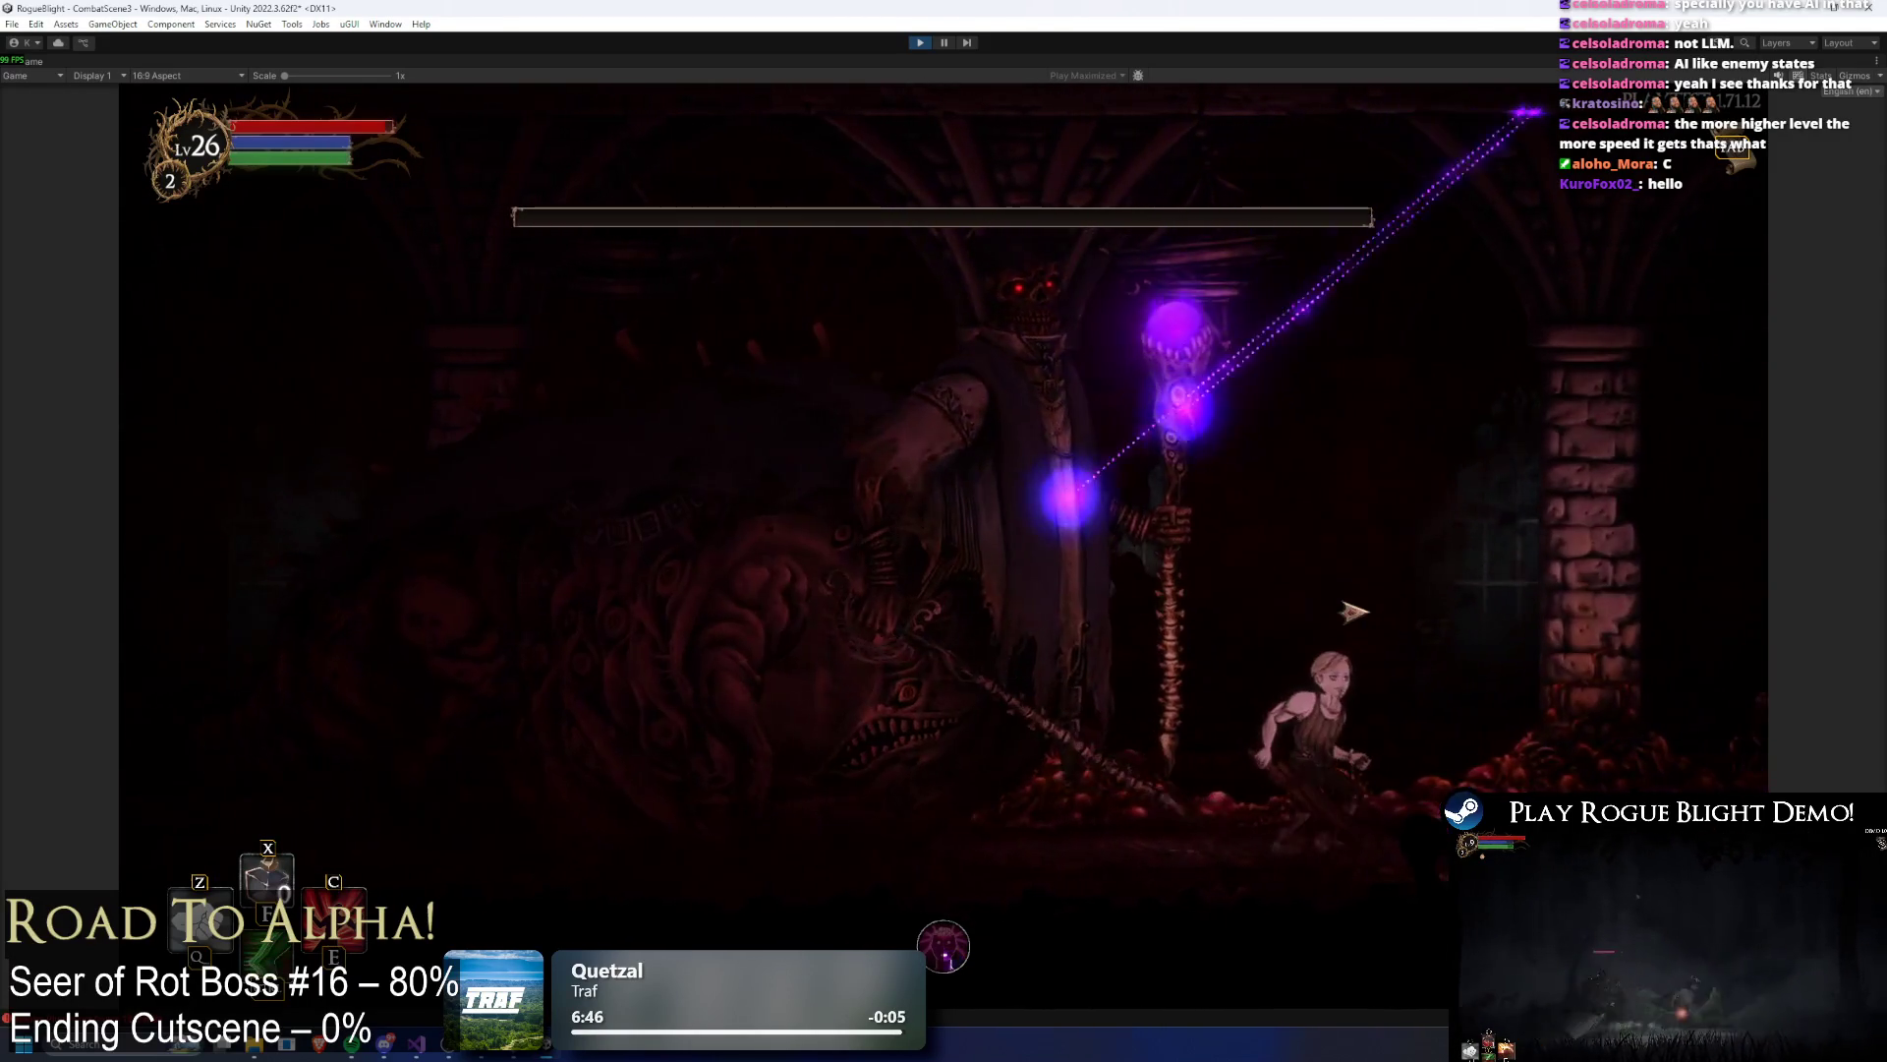
key(a)
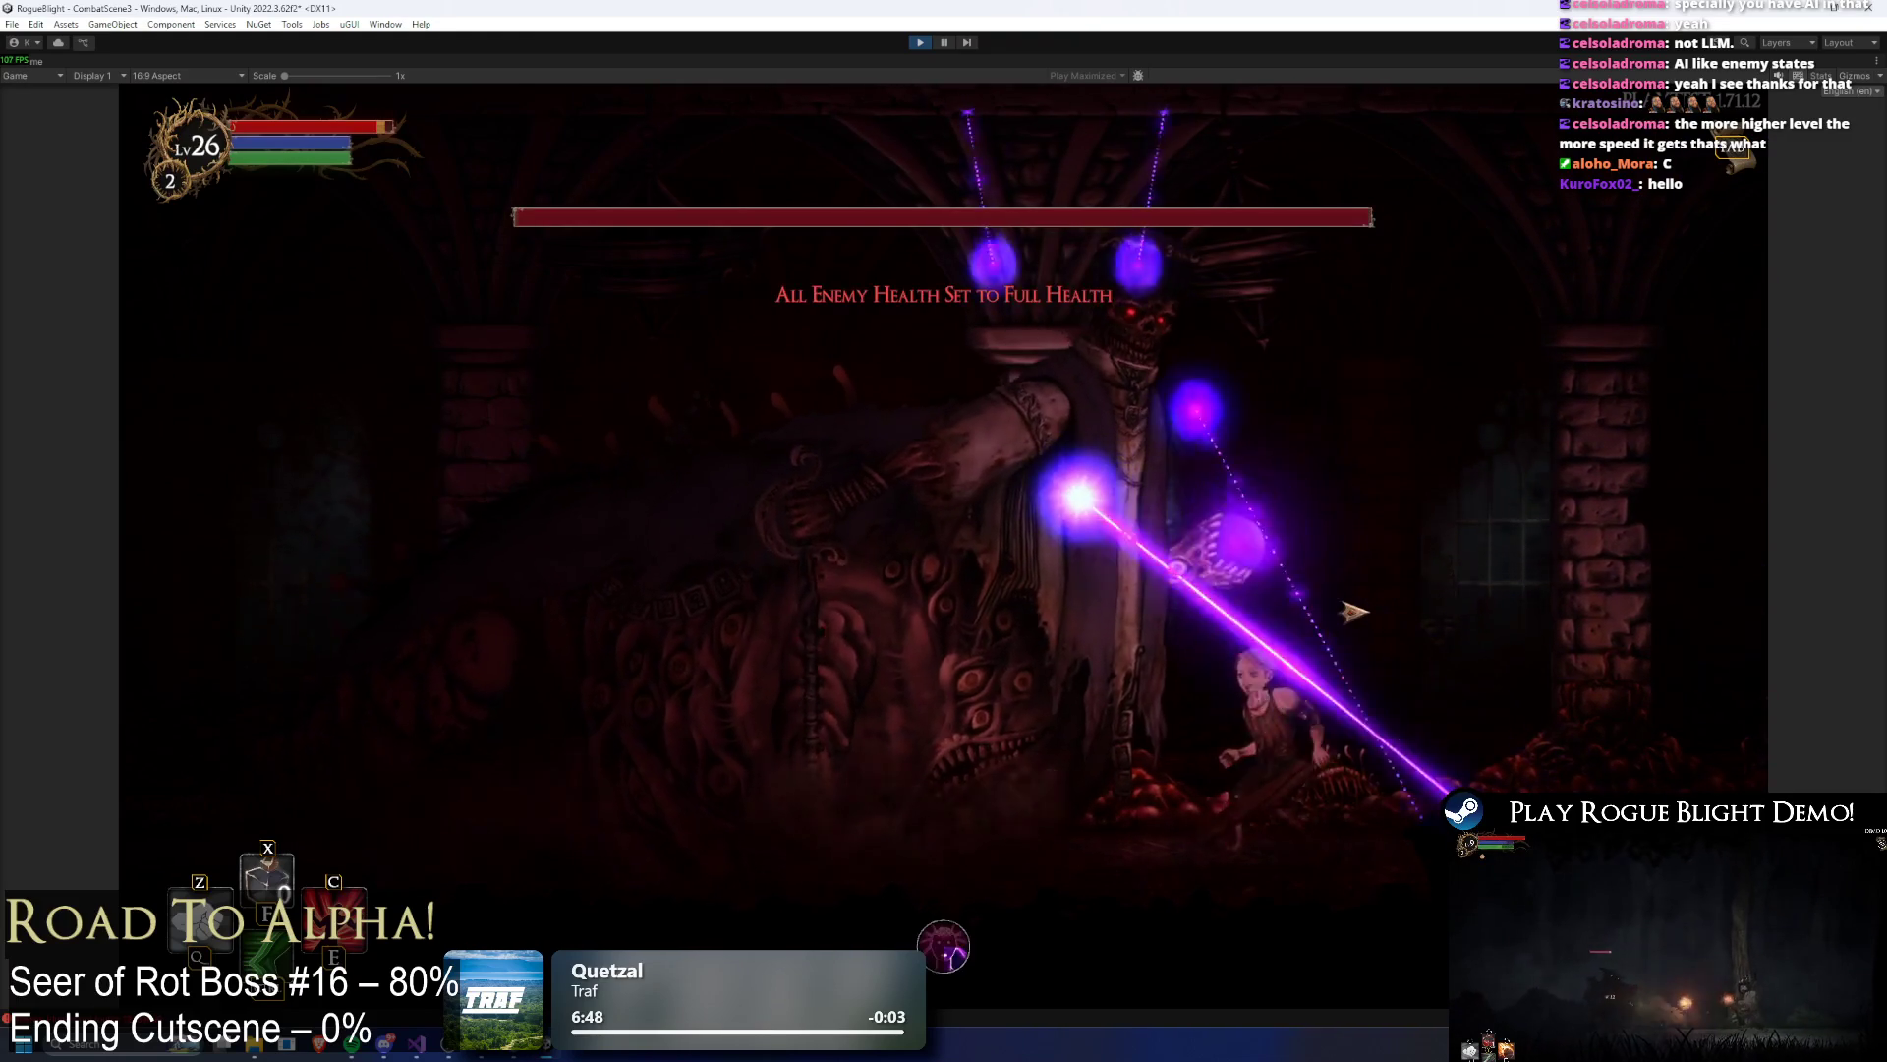
key(d)
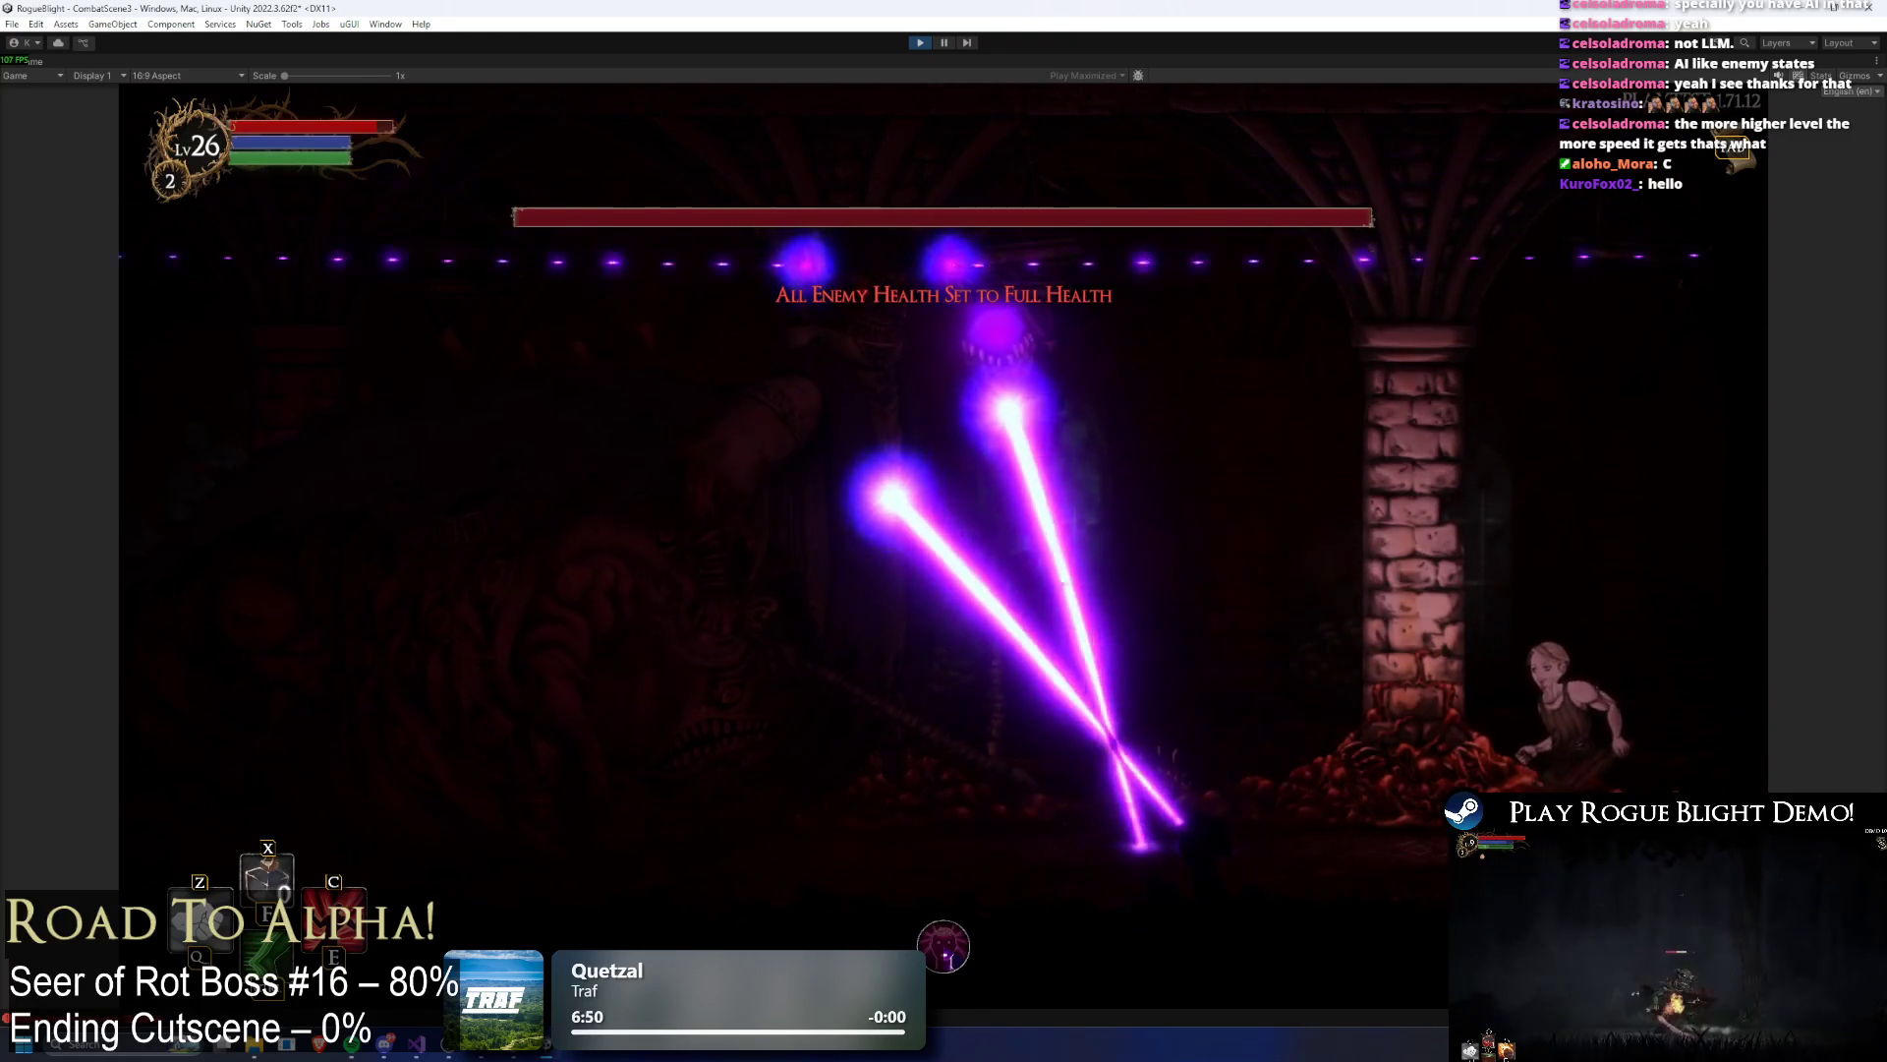
key(d)
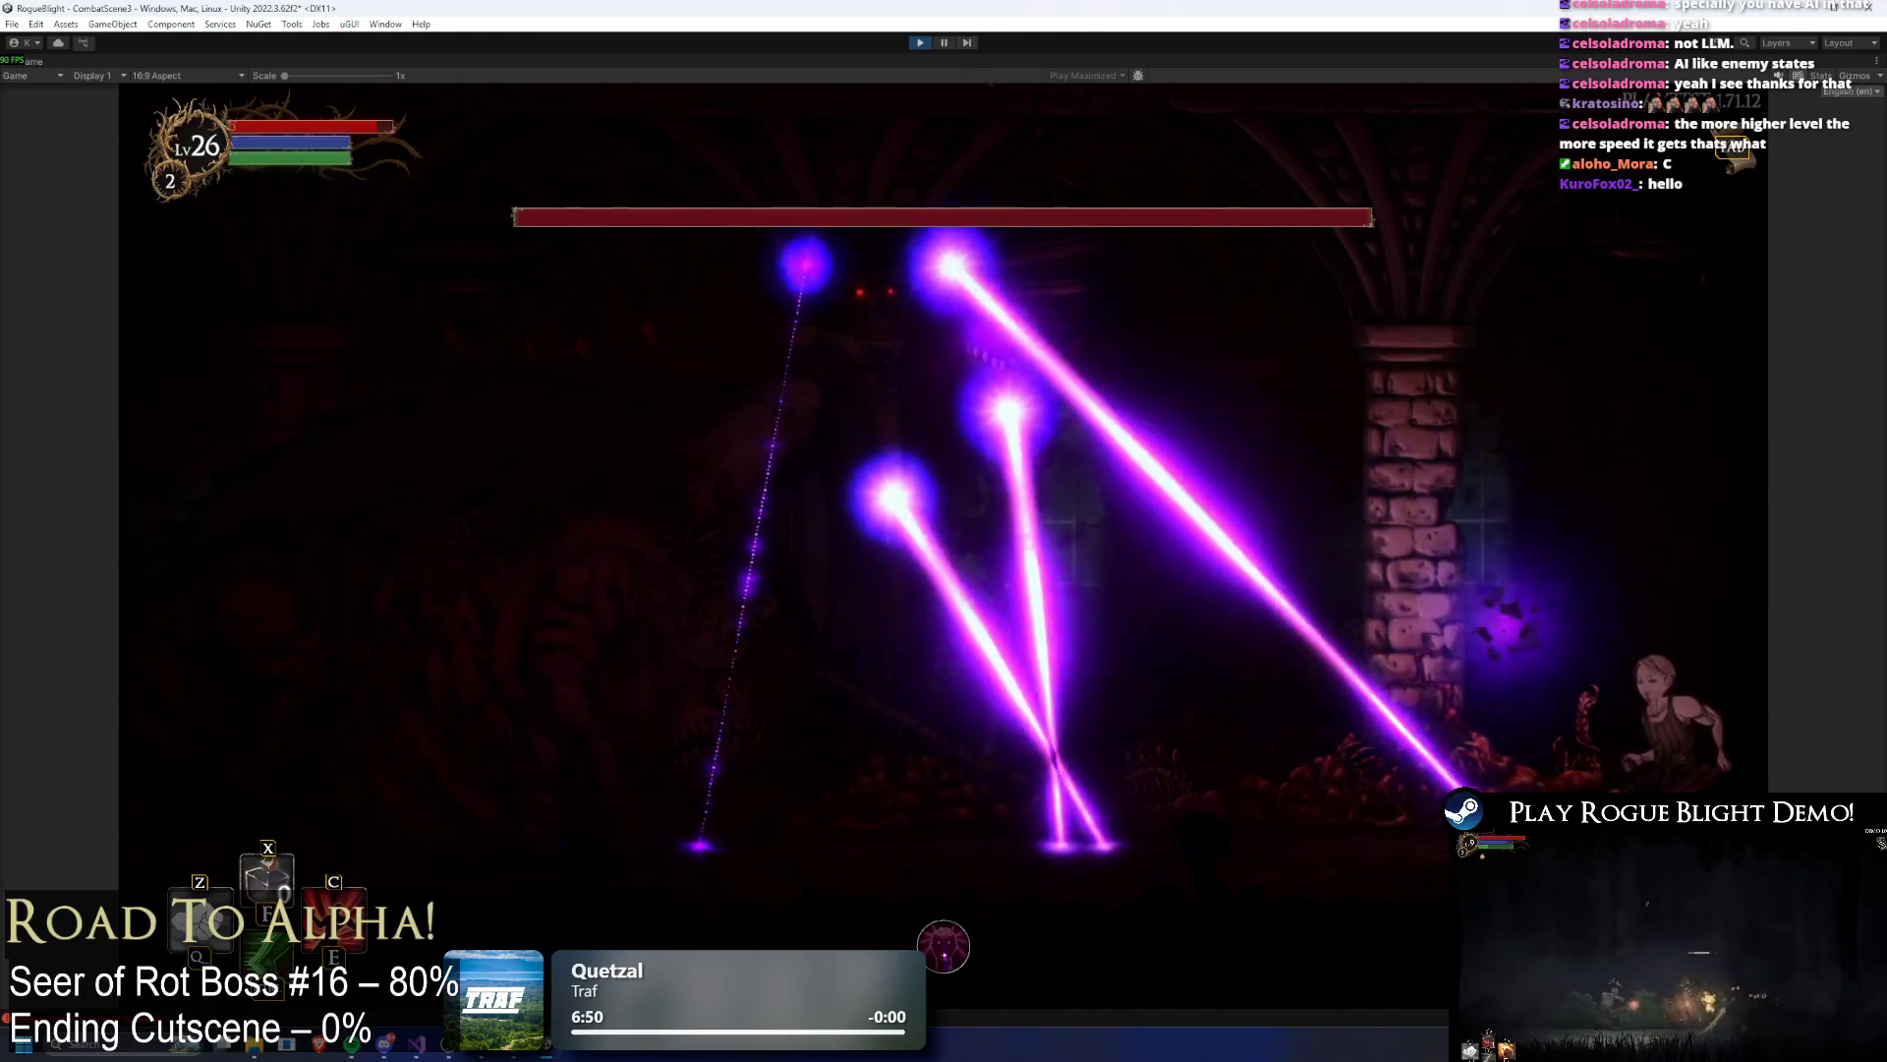
key(a)
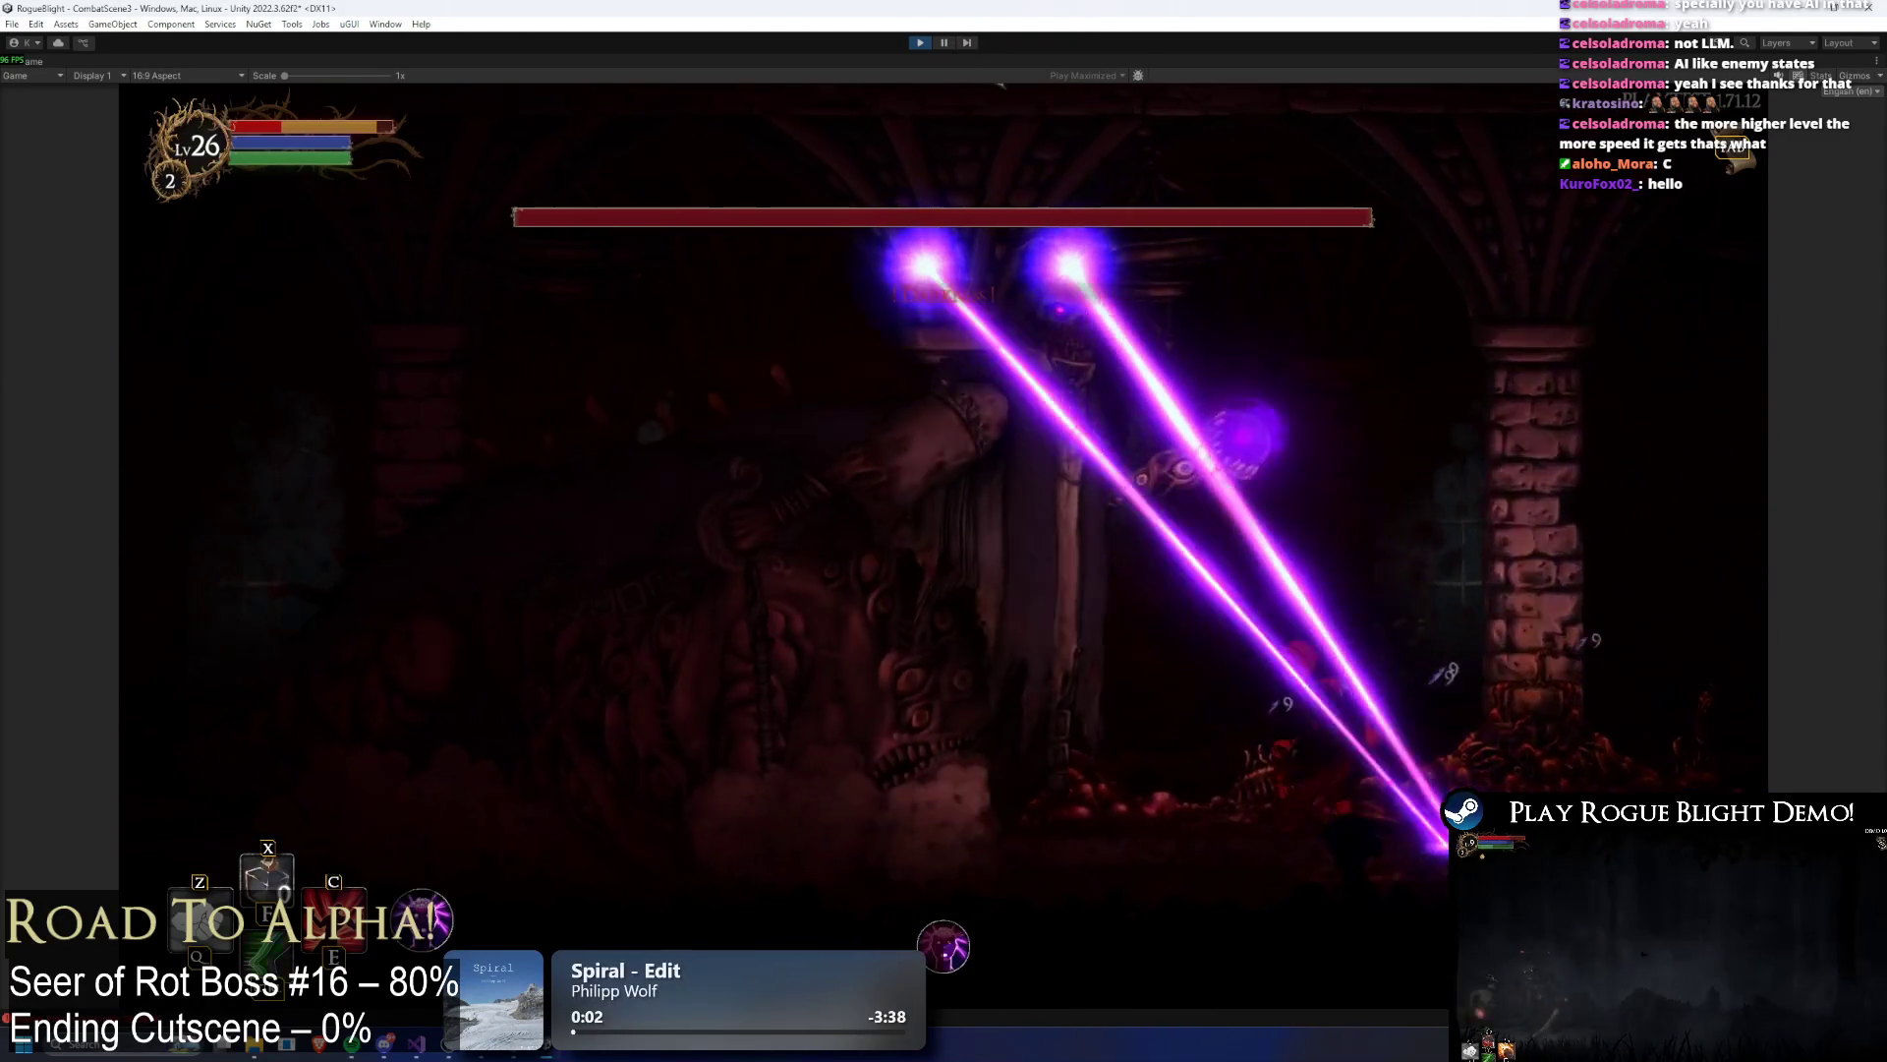
key(F1)
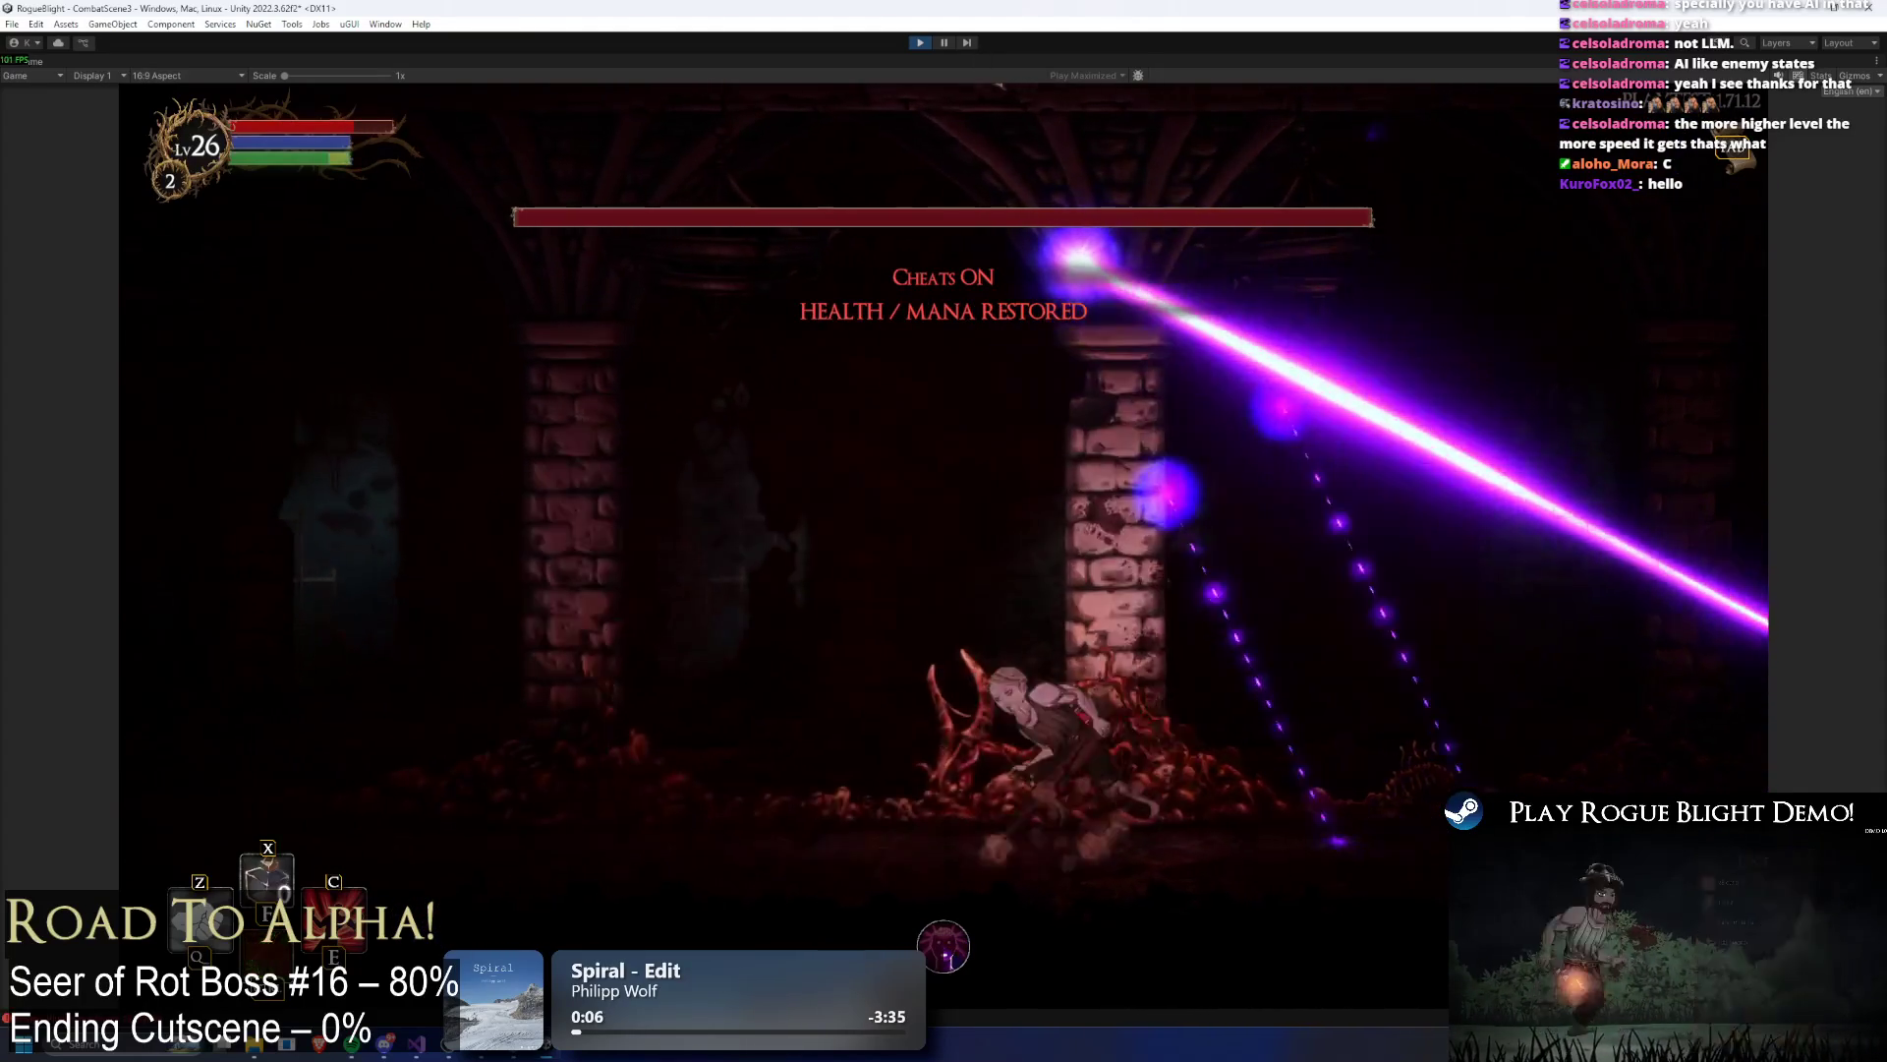
click(946, 43)
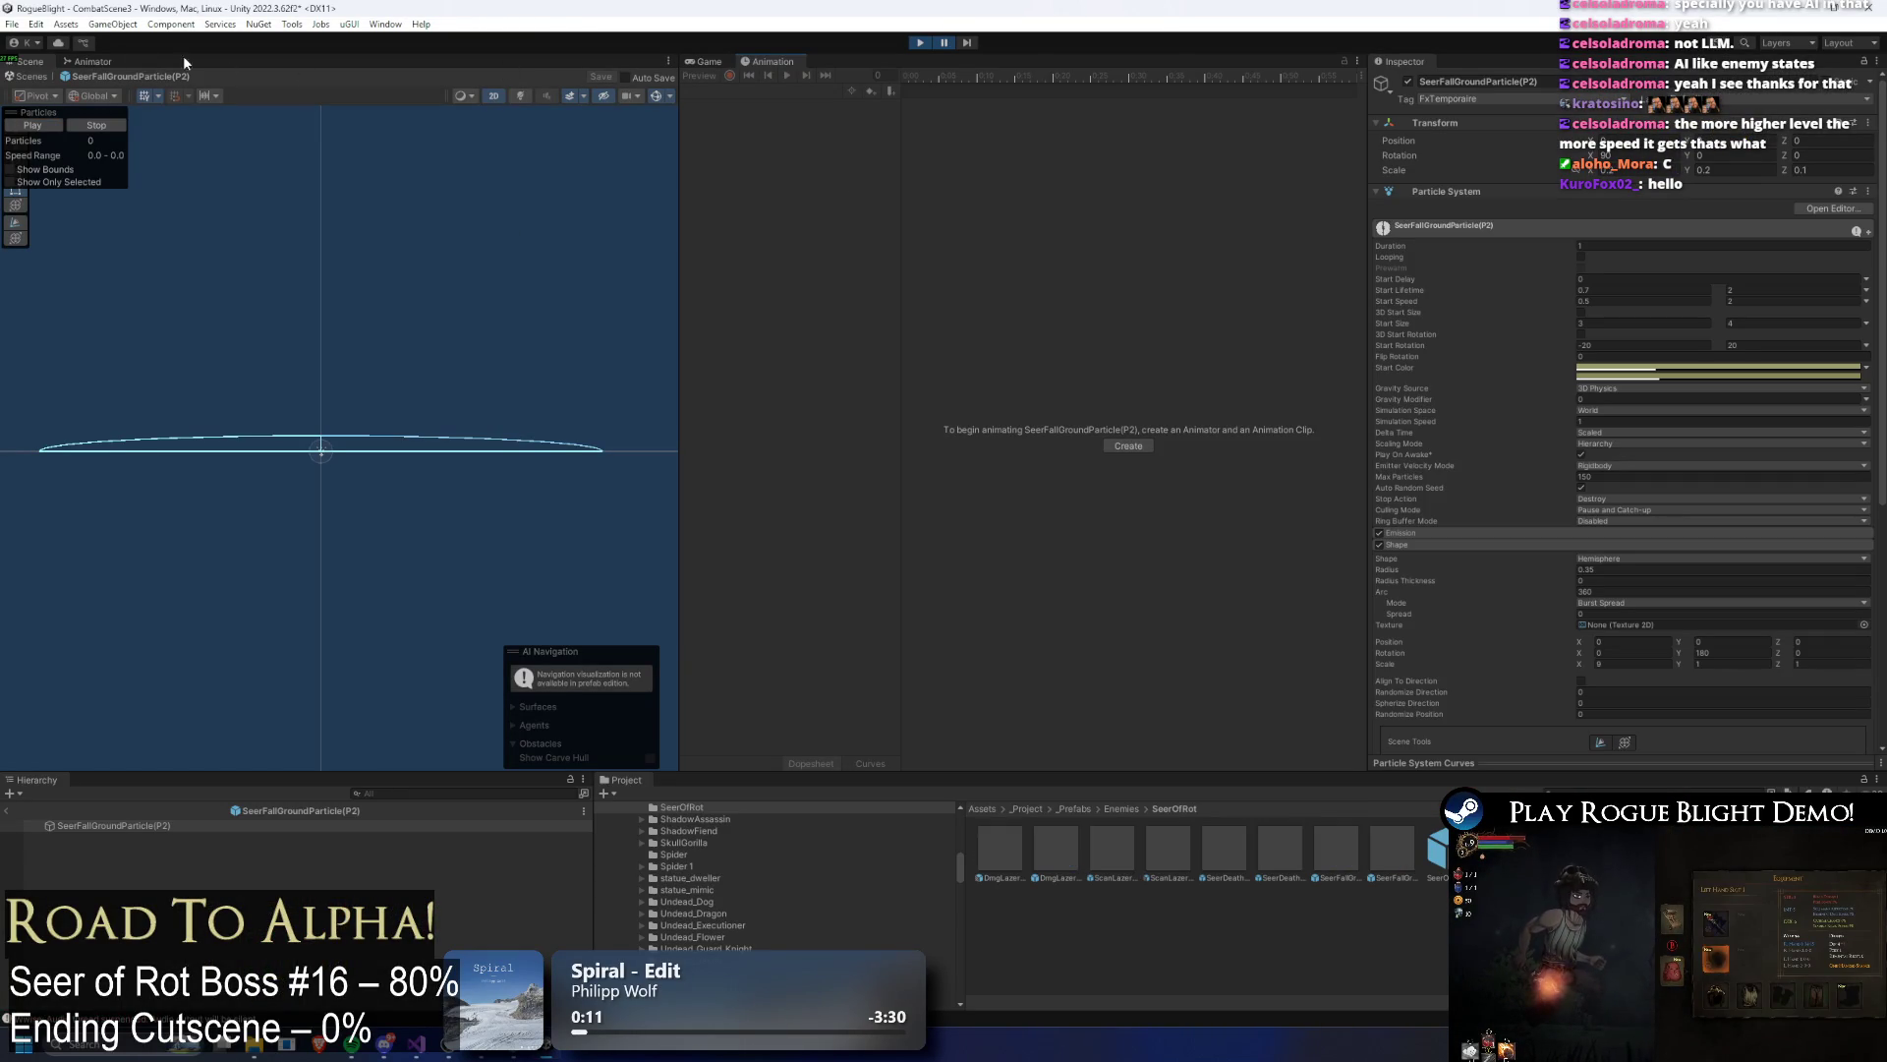
Step: Leave the particle prefab, step the paused fight frame by frame to watch the lasers, then resume
click(710, 62)
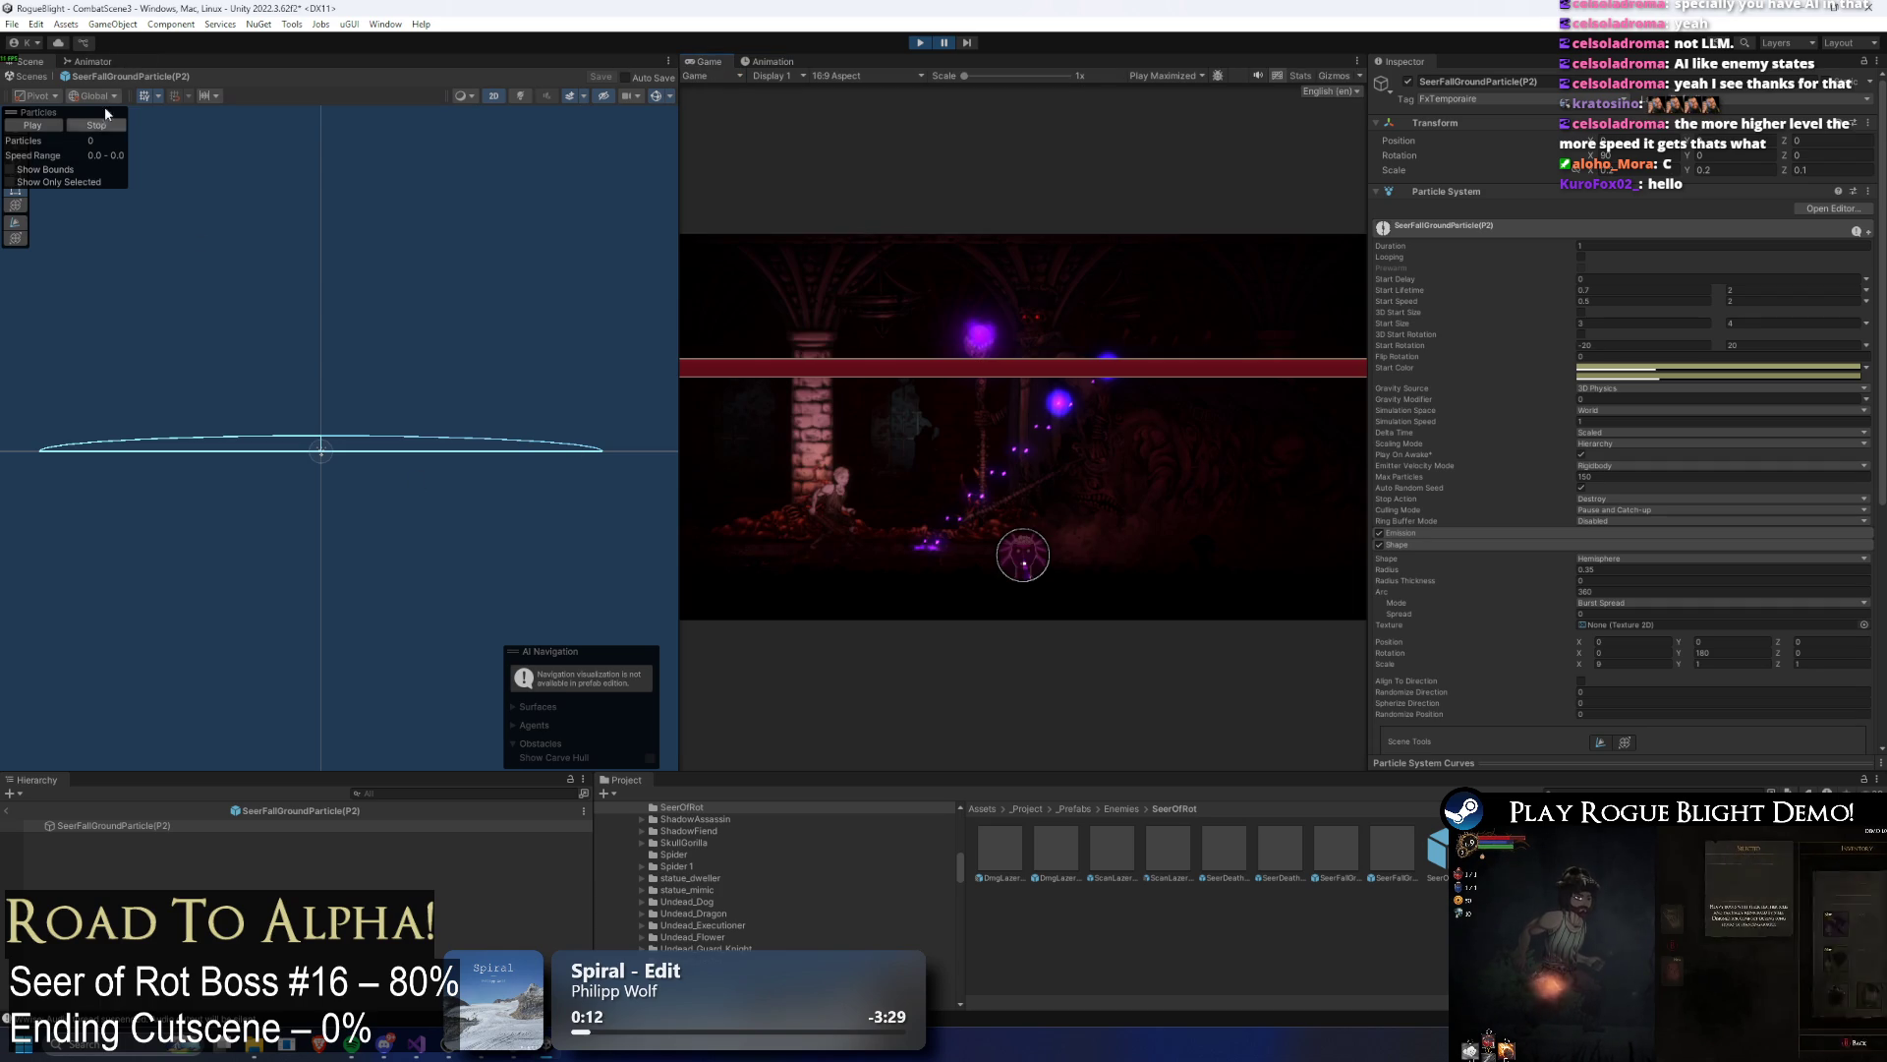
click(7, 812)
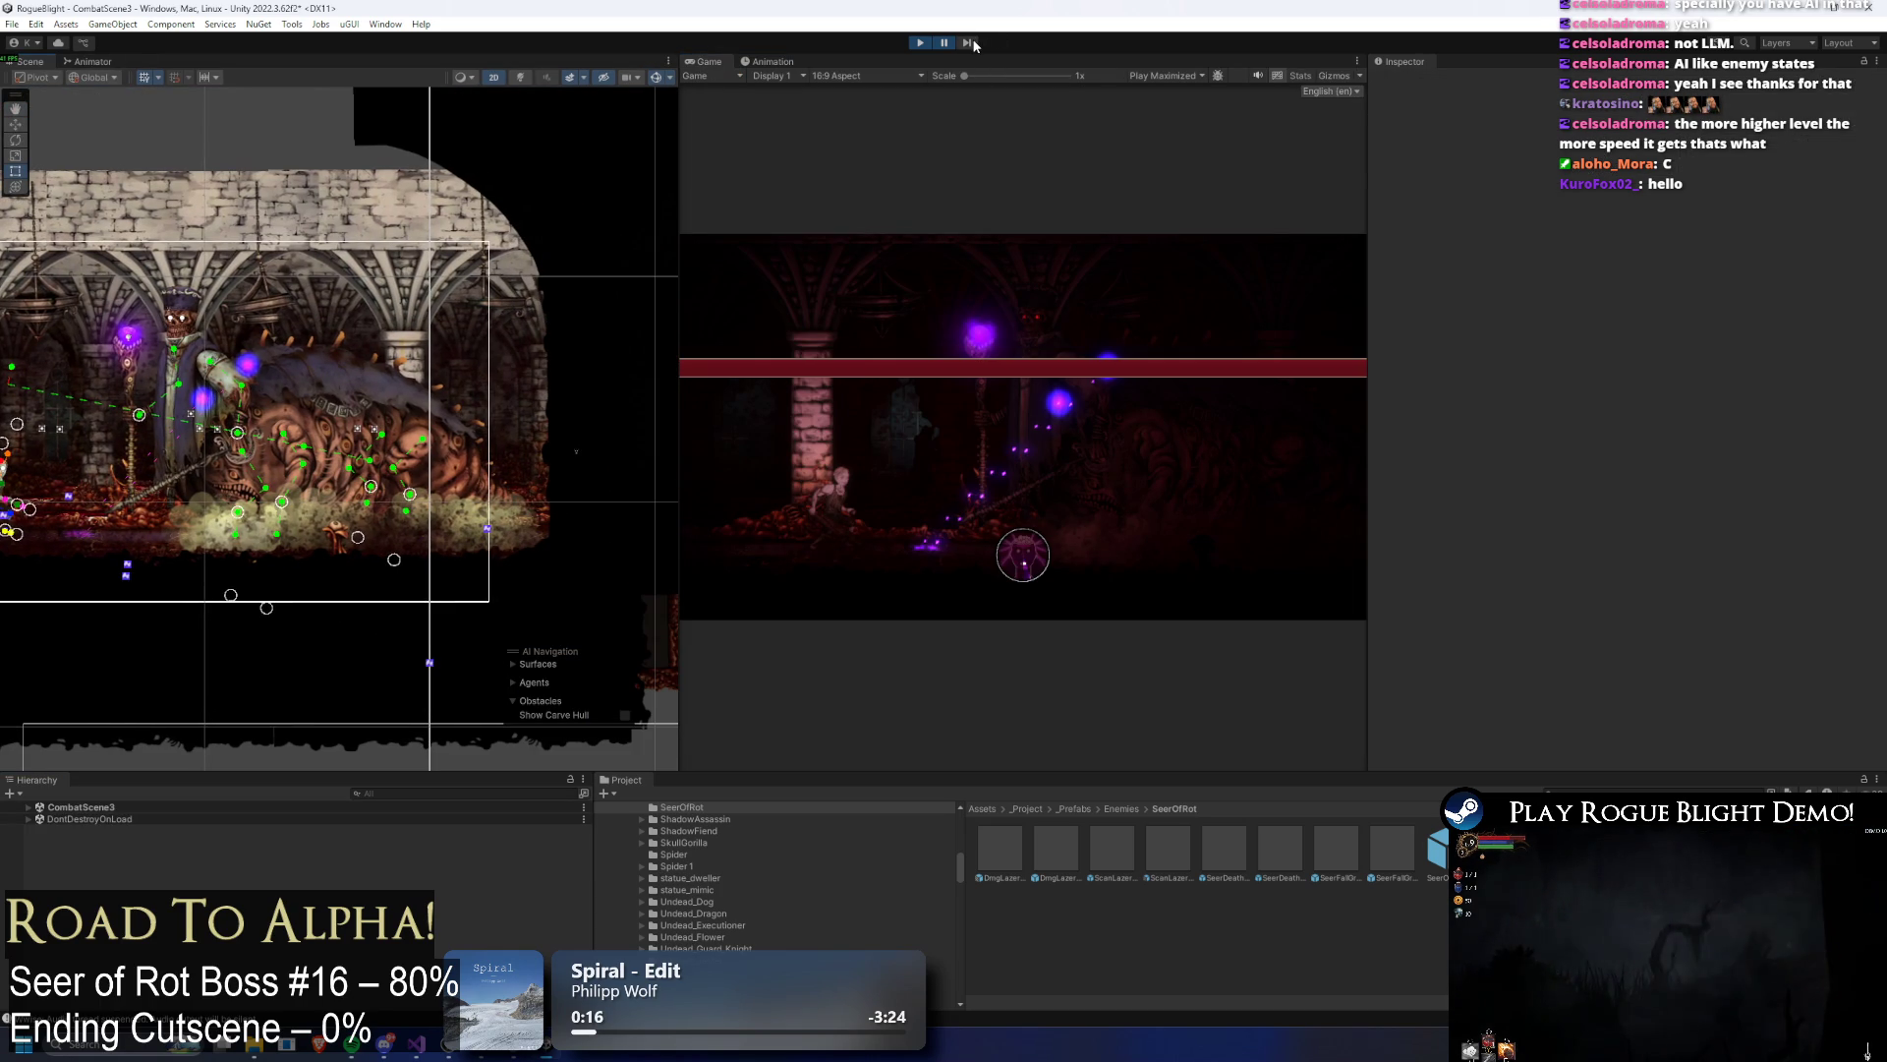
click(968, 43)
click(970, 45)
click(970, 45)
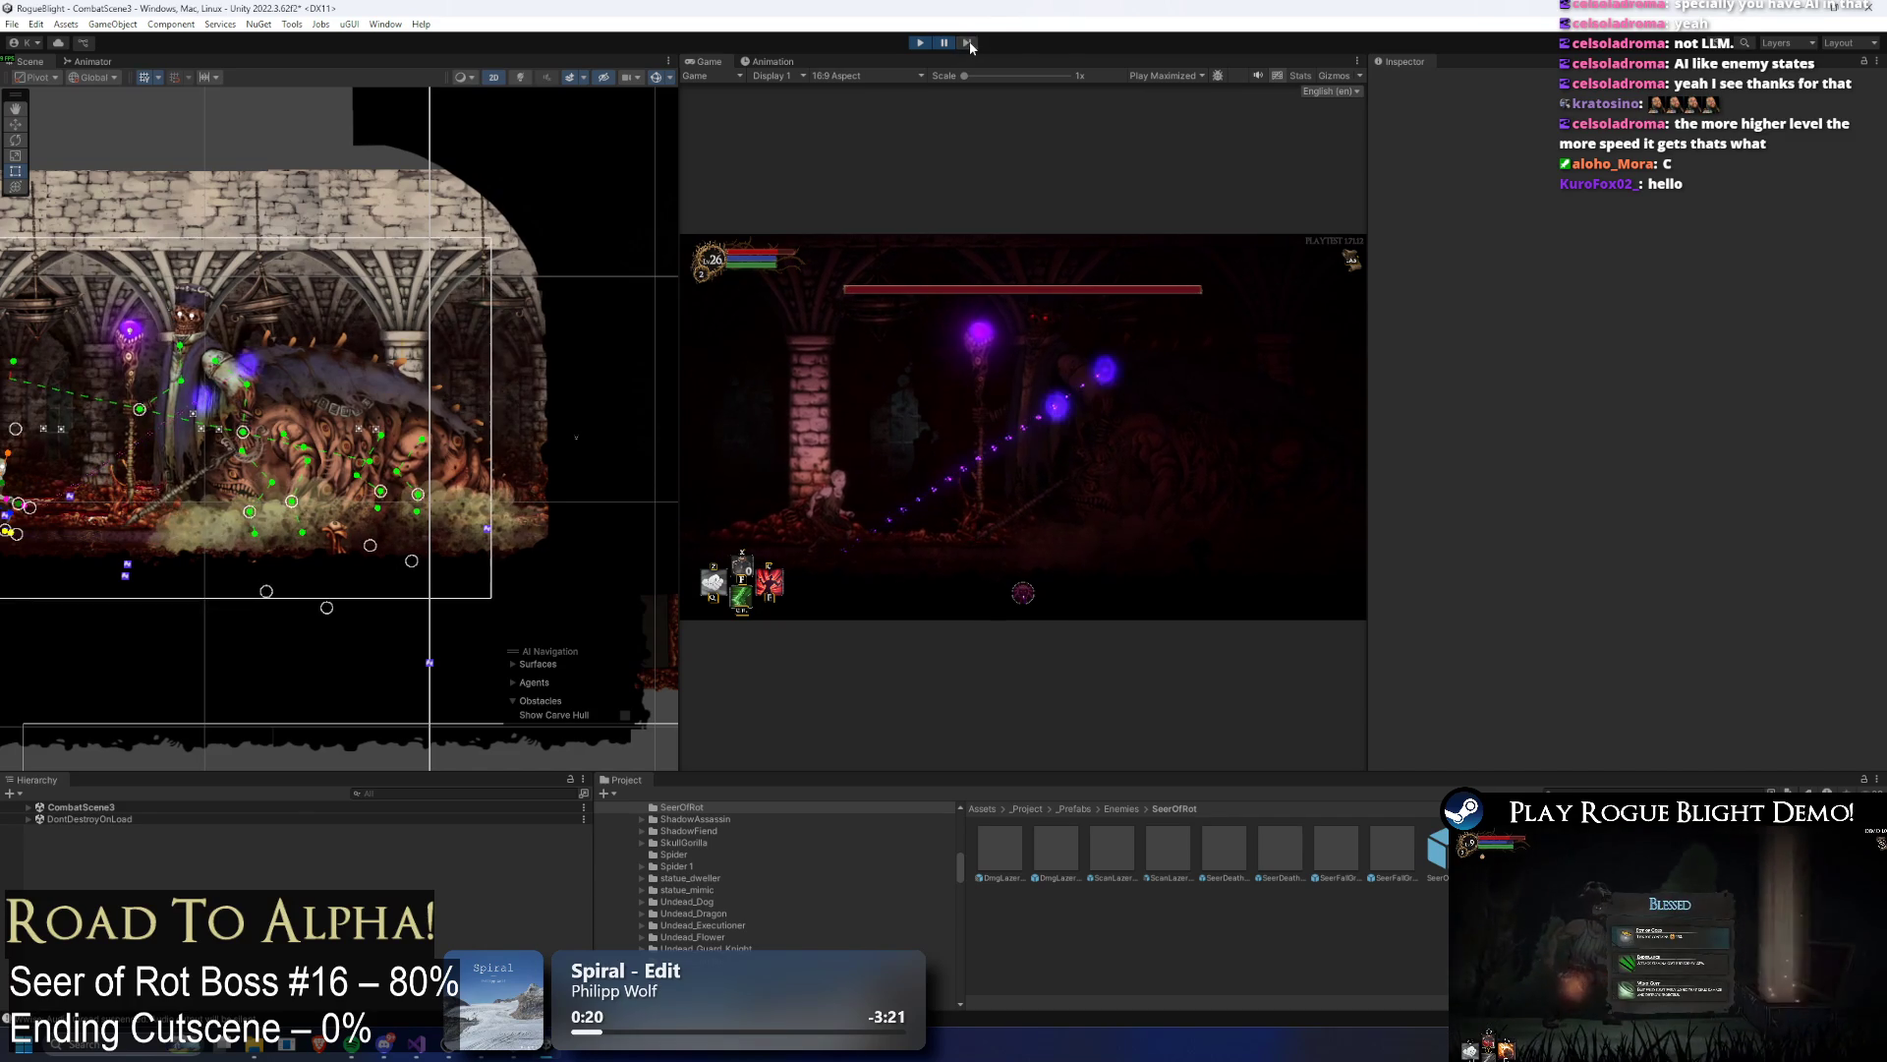
click(970, 45)
click(946, 44)
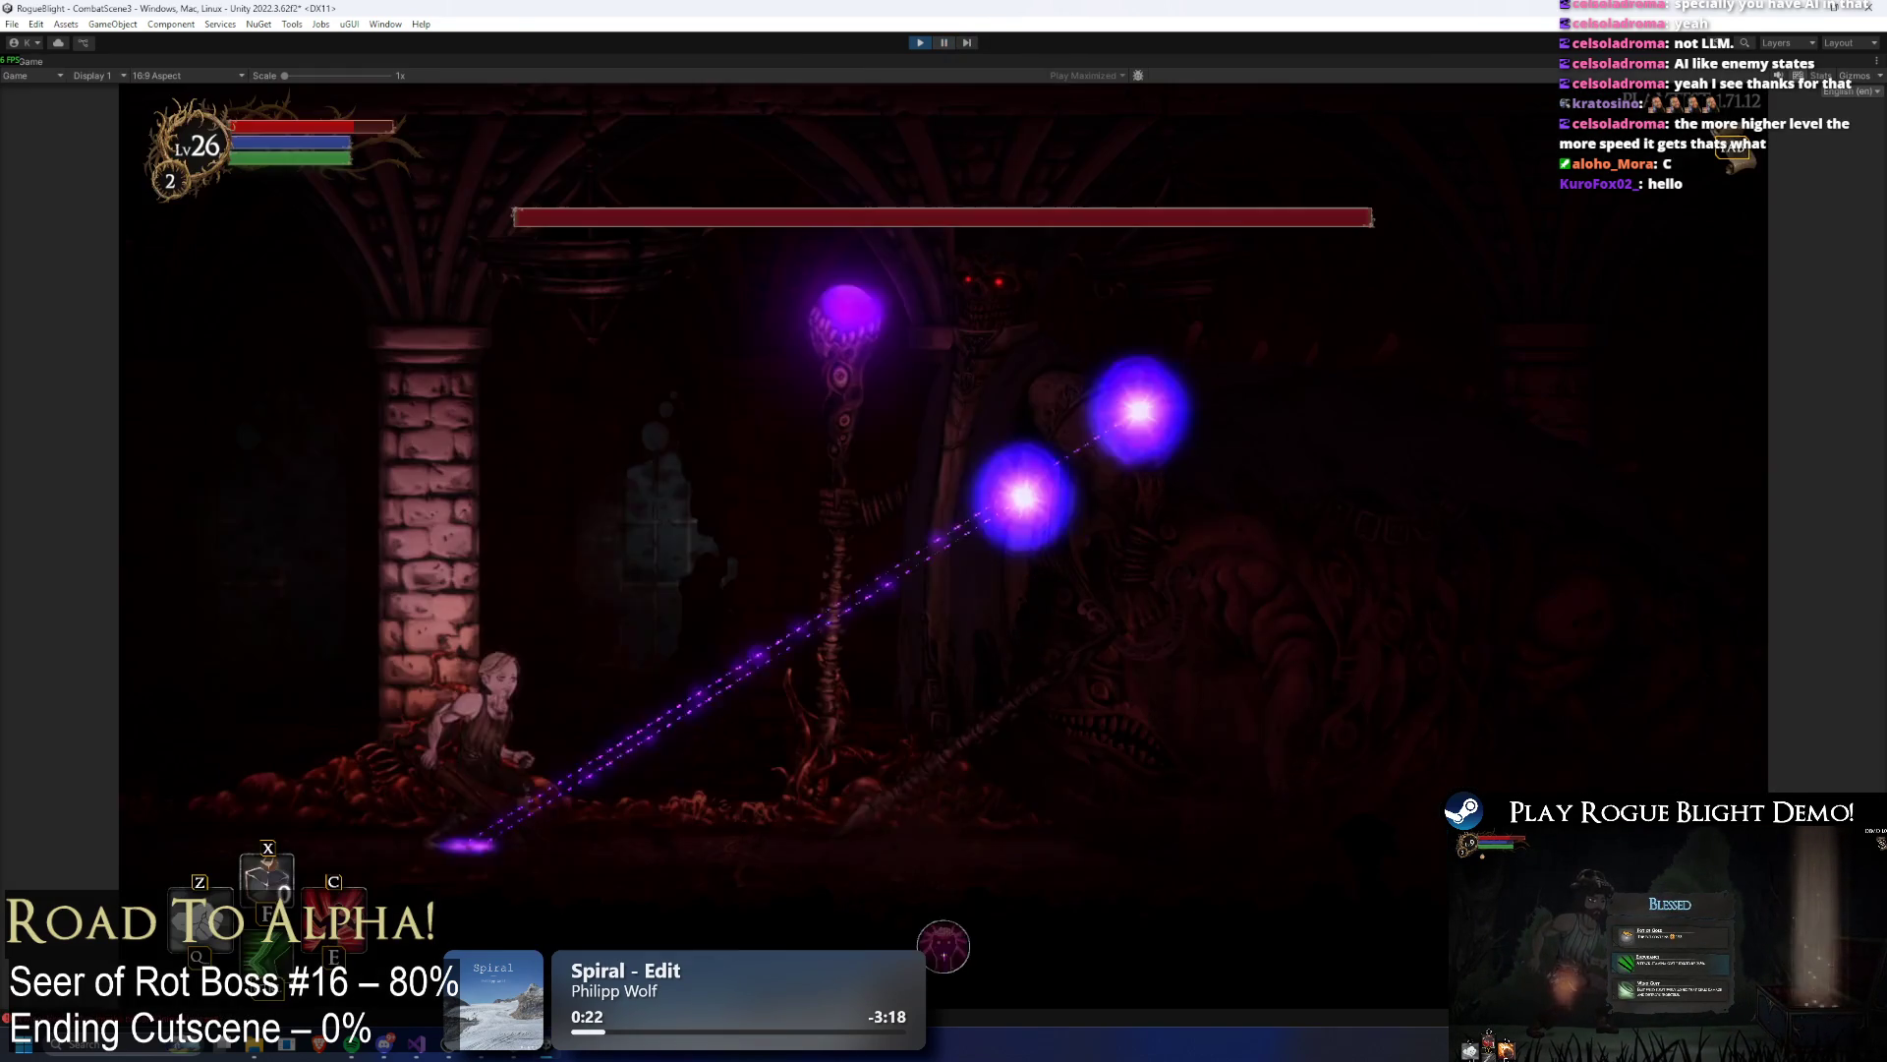
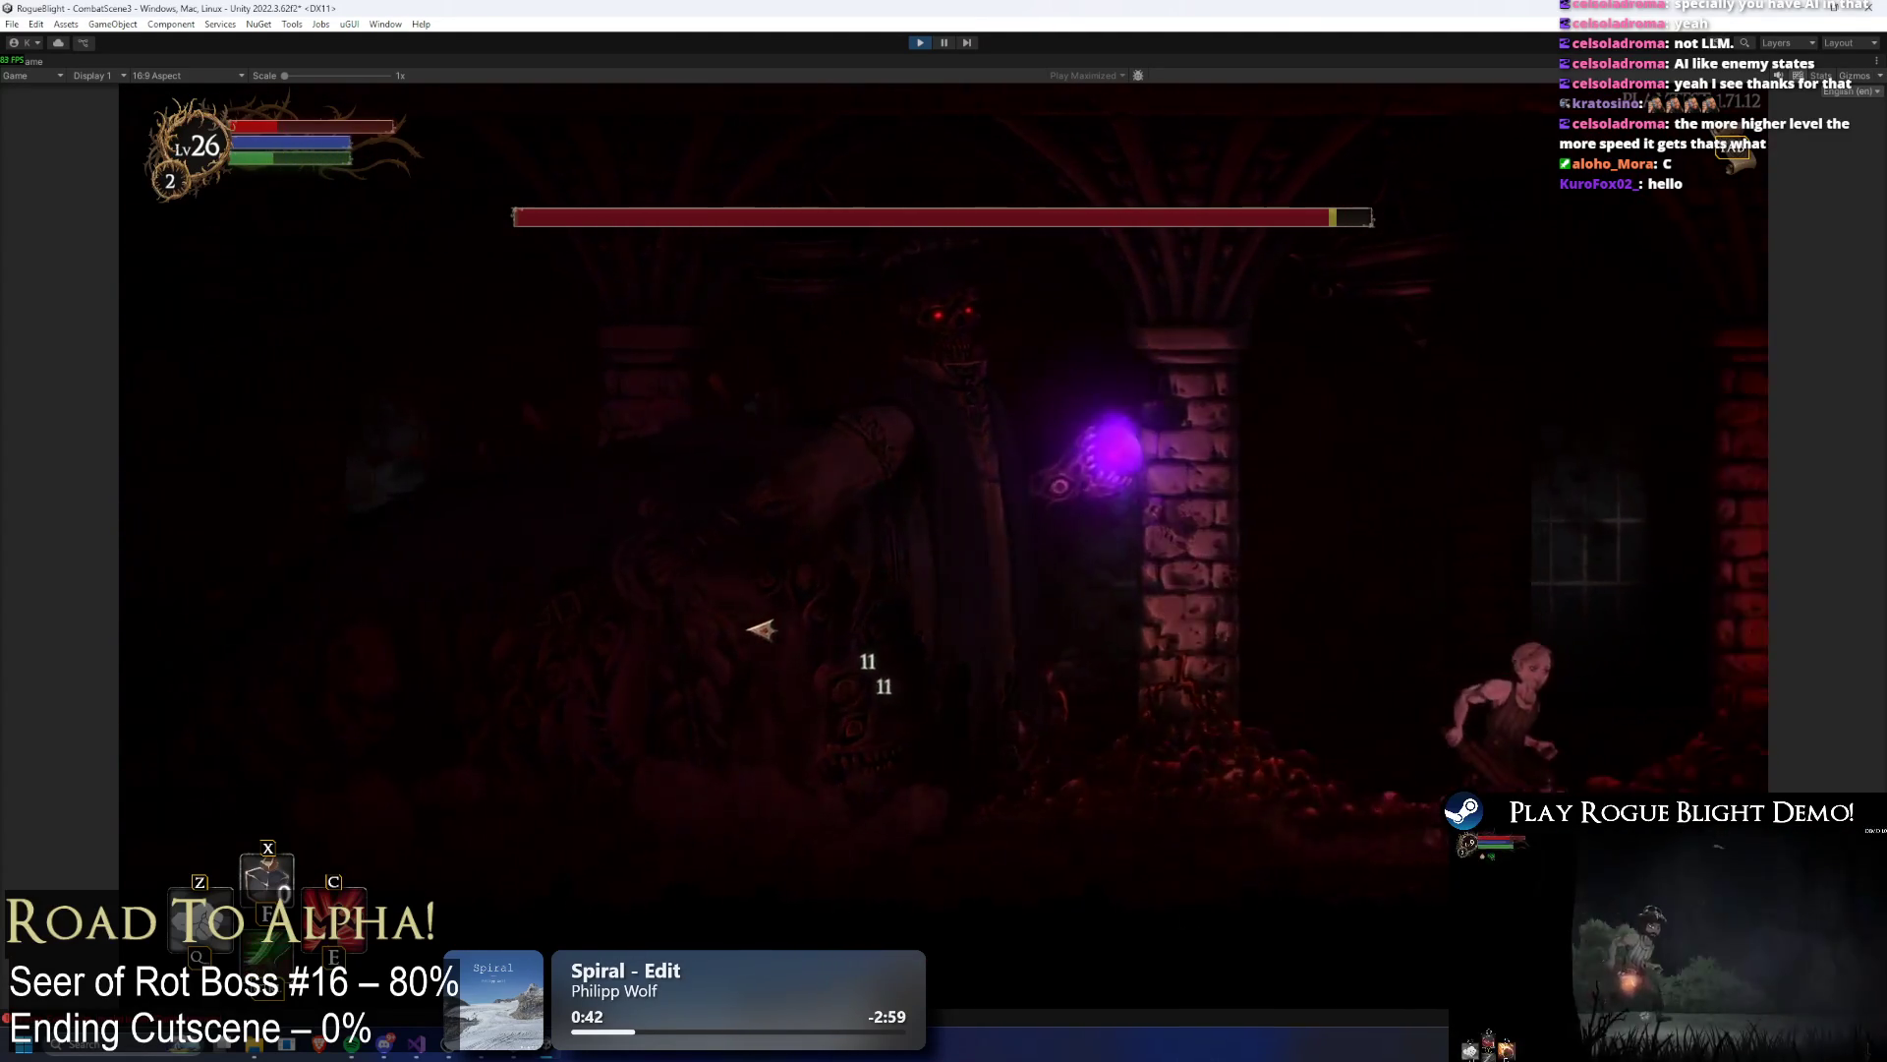
Step: Pause the Seer of Rot boss fight test and exit Play mode
key(Escape)
click(919, 43)
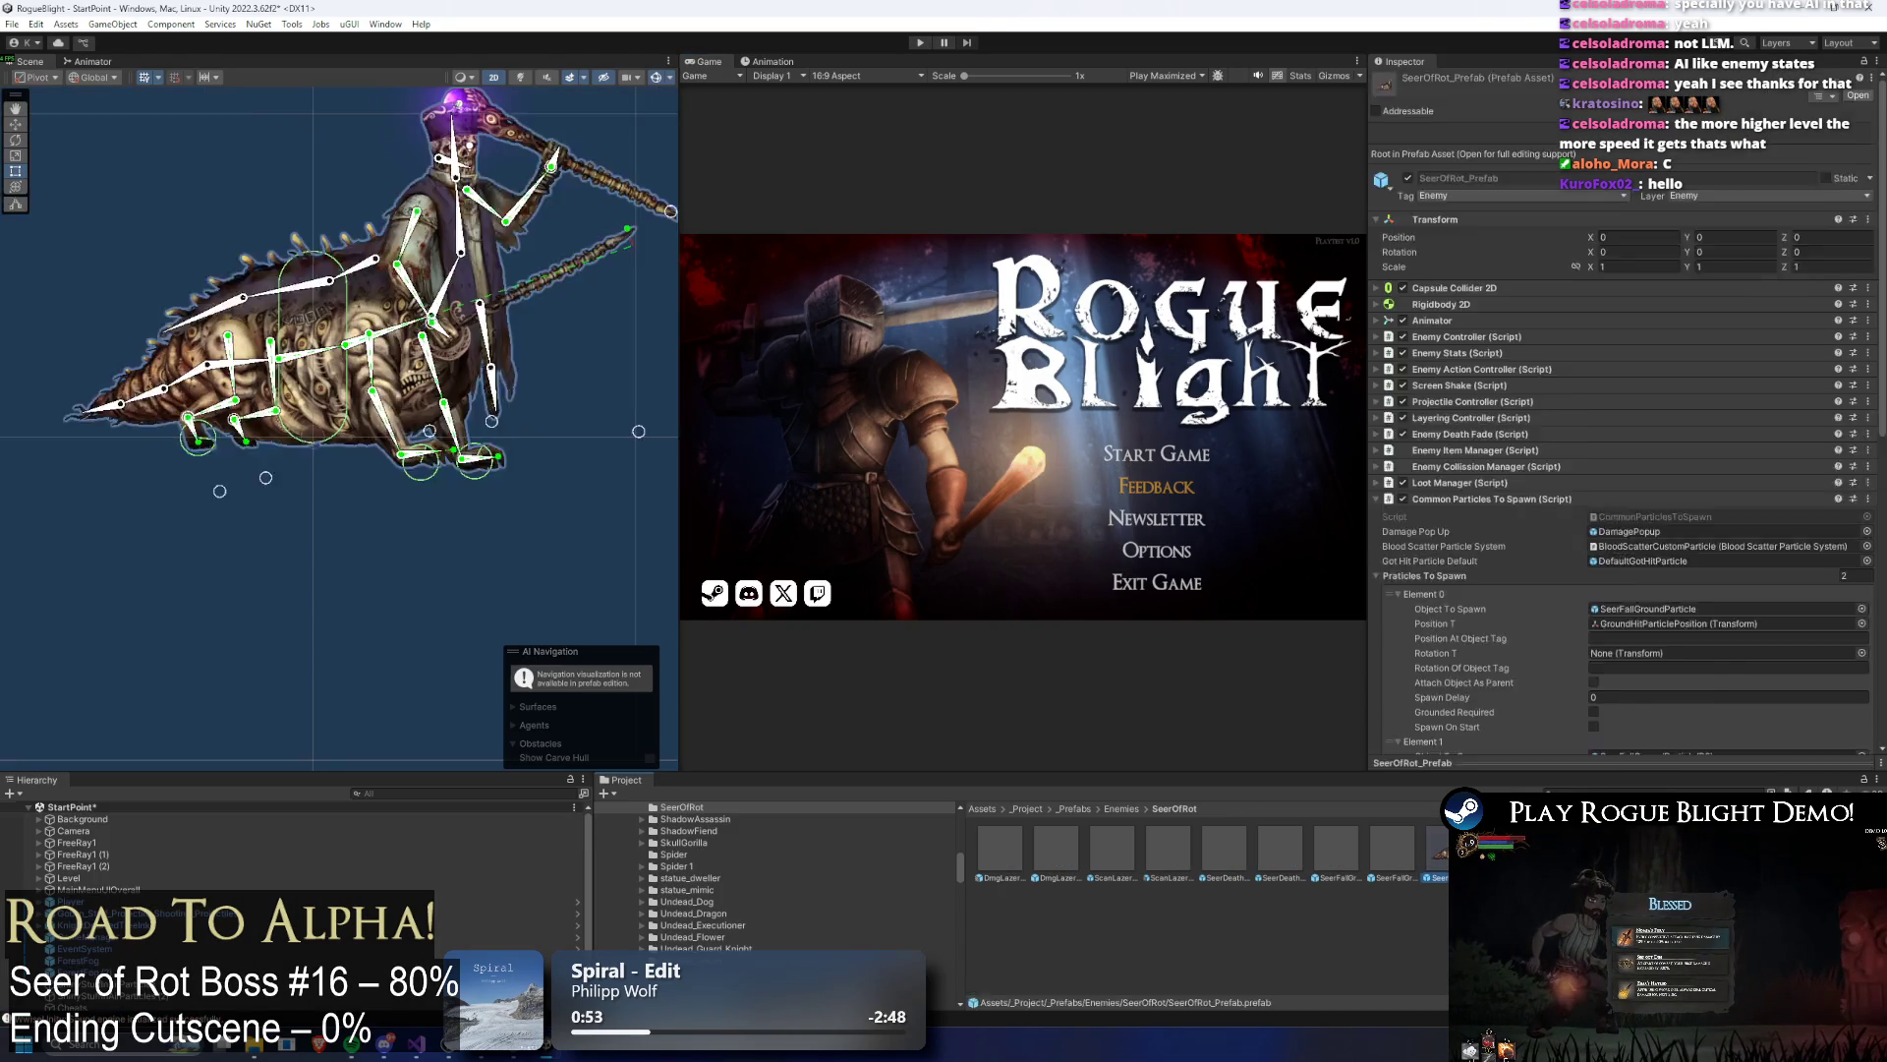
Step: Show the Animation window for SeerOfRot_Prefab with the summon_lazer_close_seer(Left) clip loaded
click(765, 62)
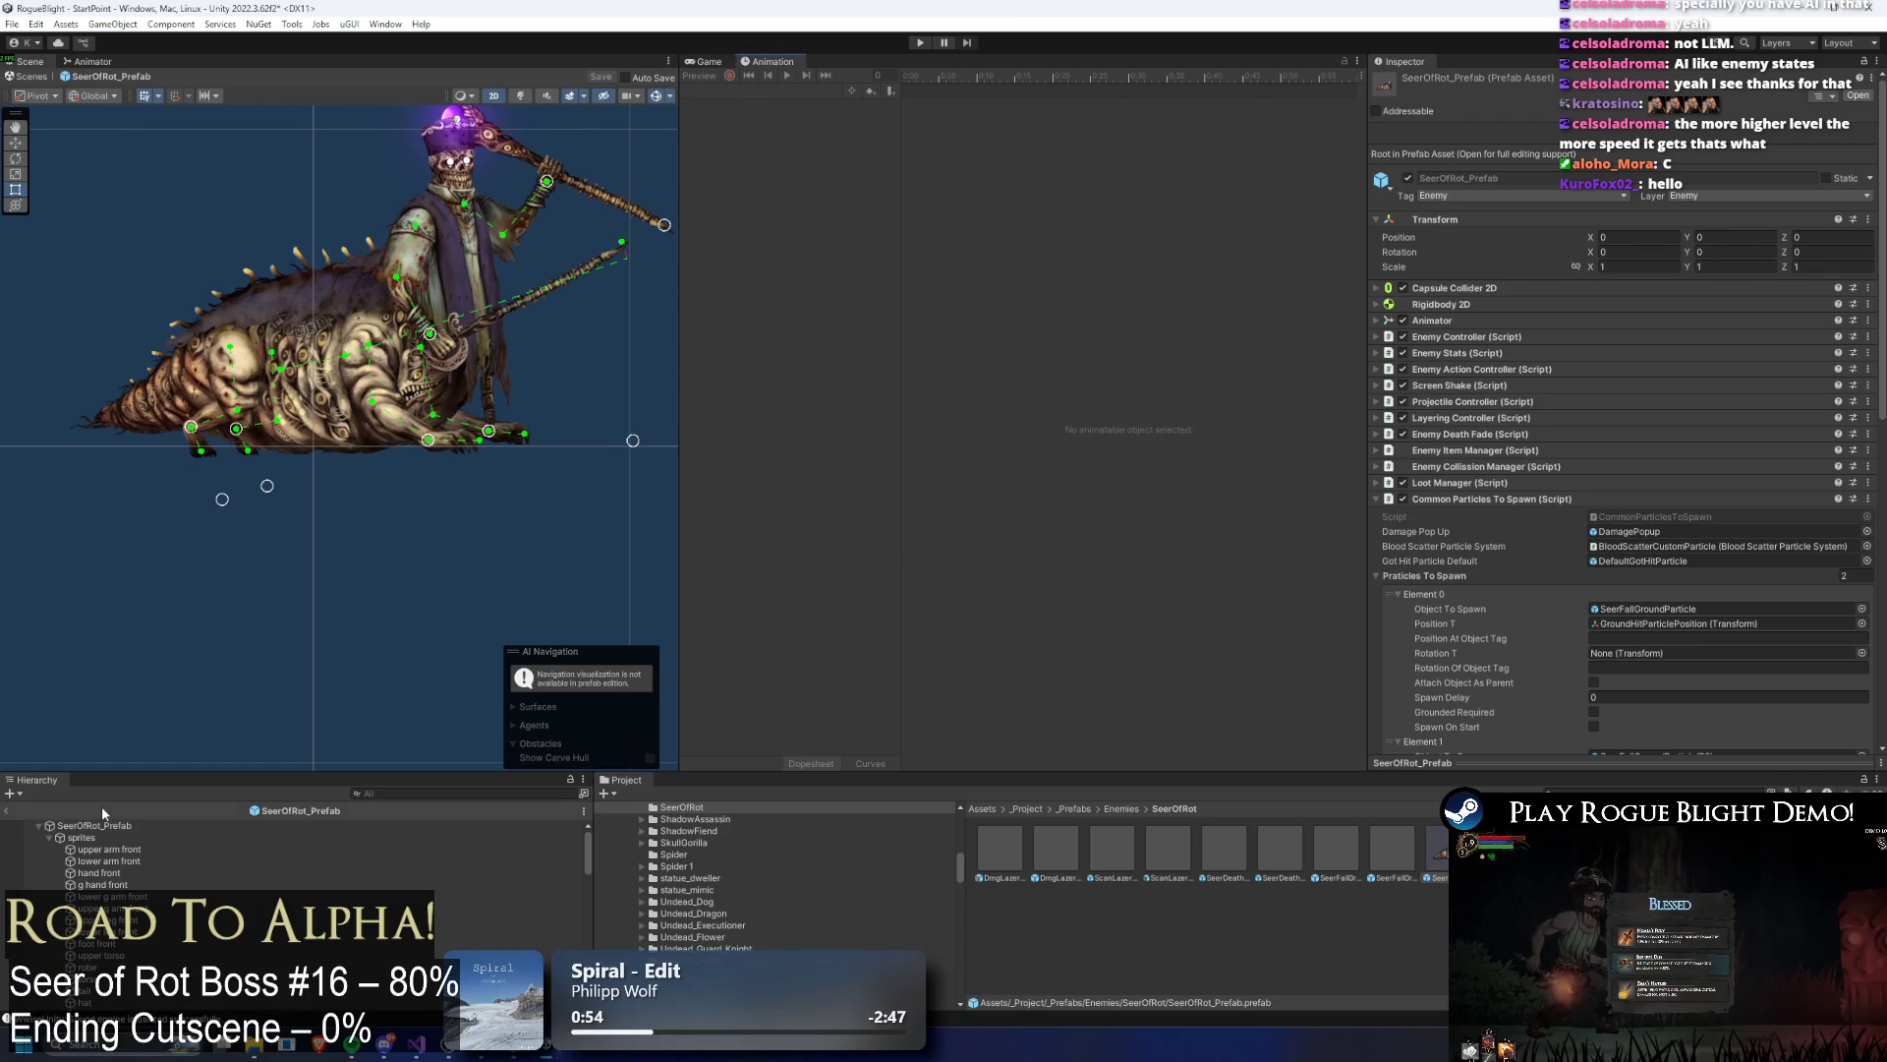
click(95, 824)
click(765, 87)
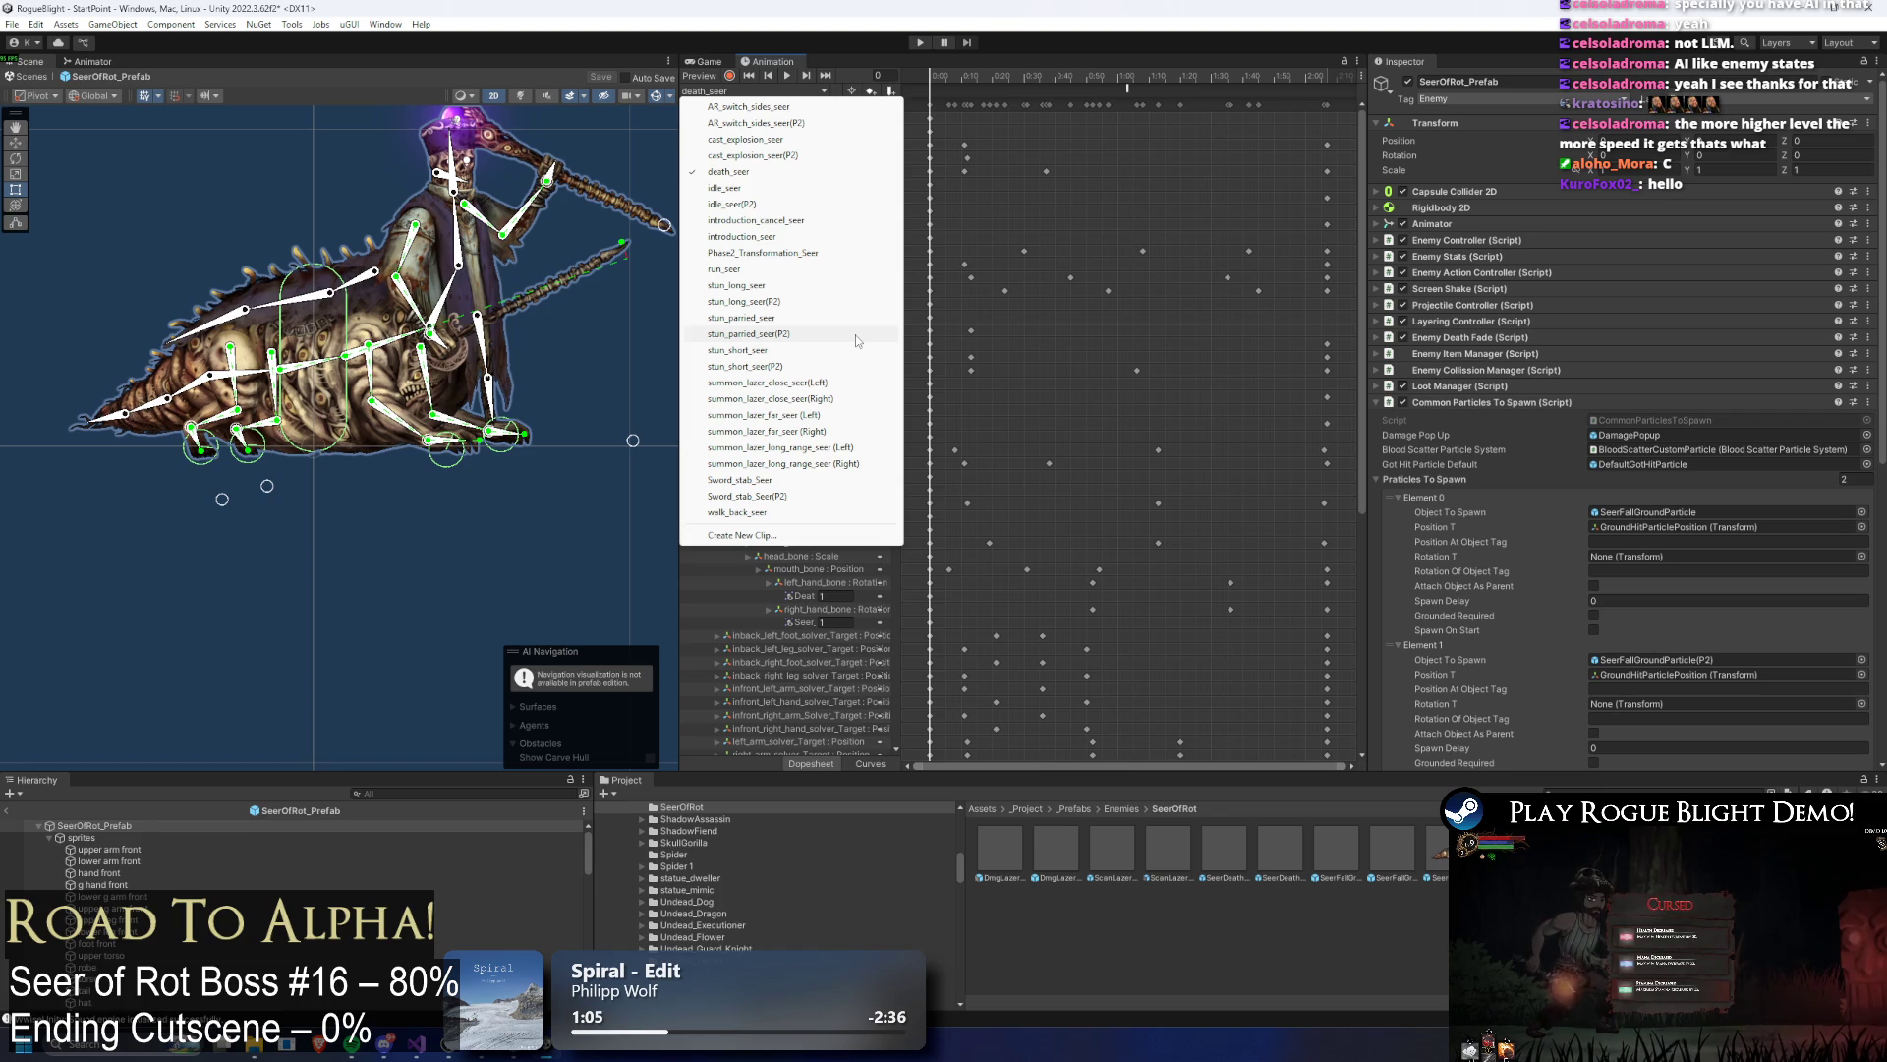
click(834, 387)
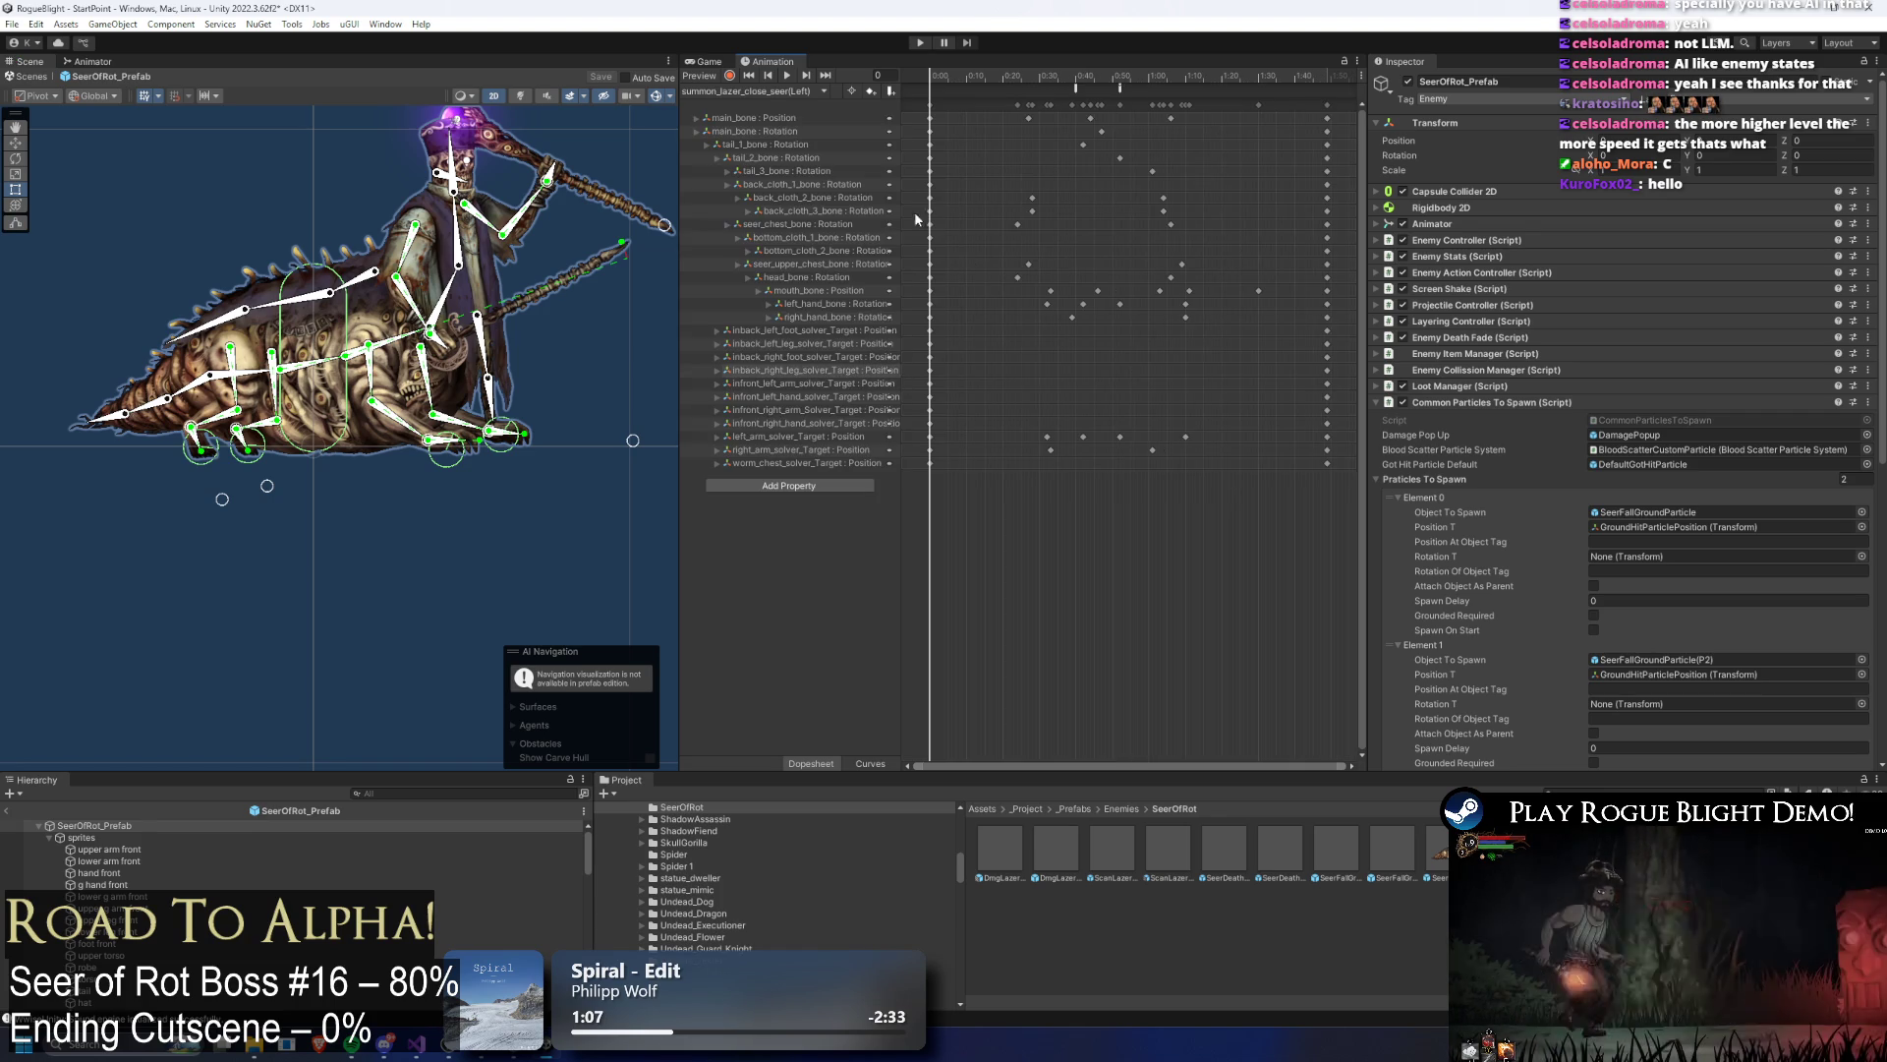
Step: Start a new animation clip from the clip list, saving into the Enemies folder
click(752, 90)
click(804, 537)
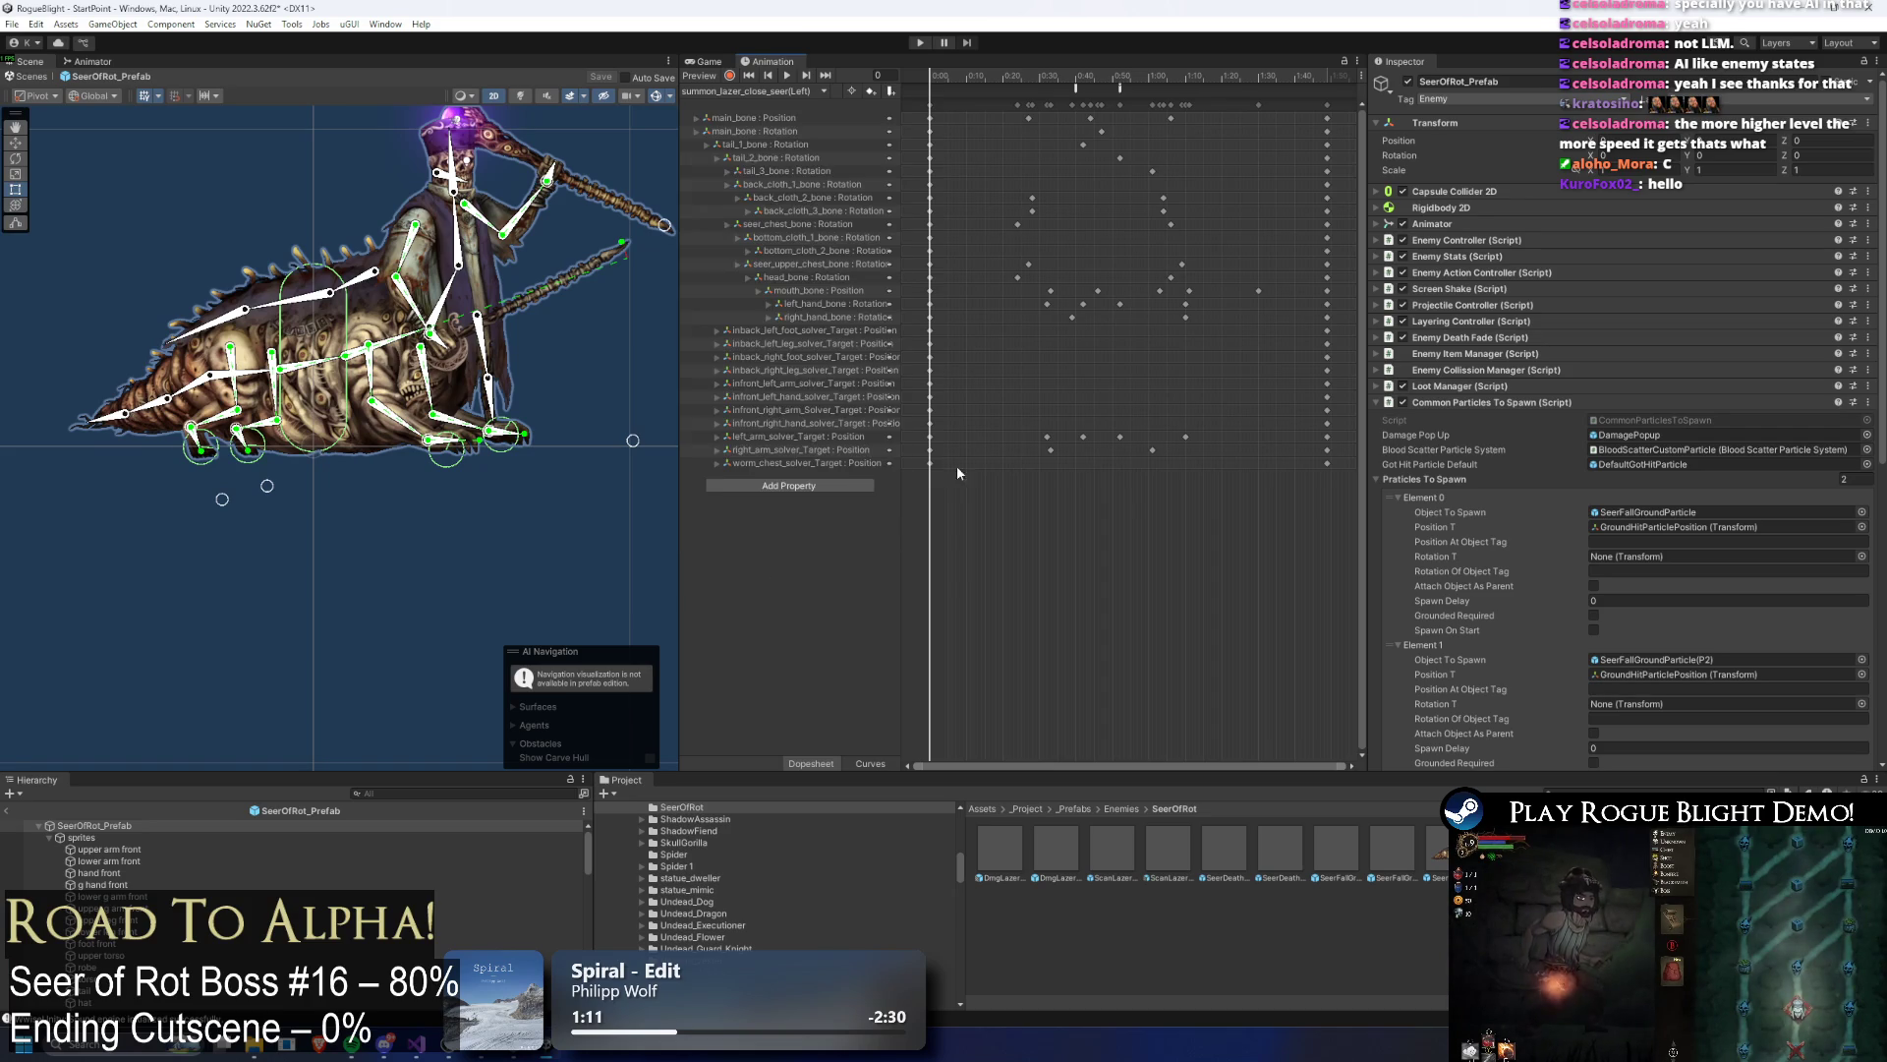
click(457, 77)
click(470, 74)
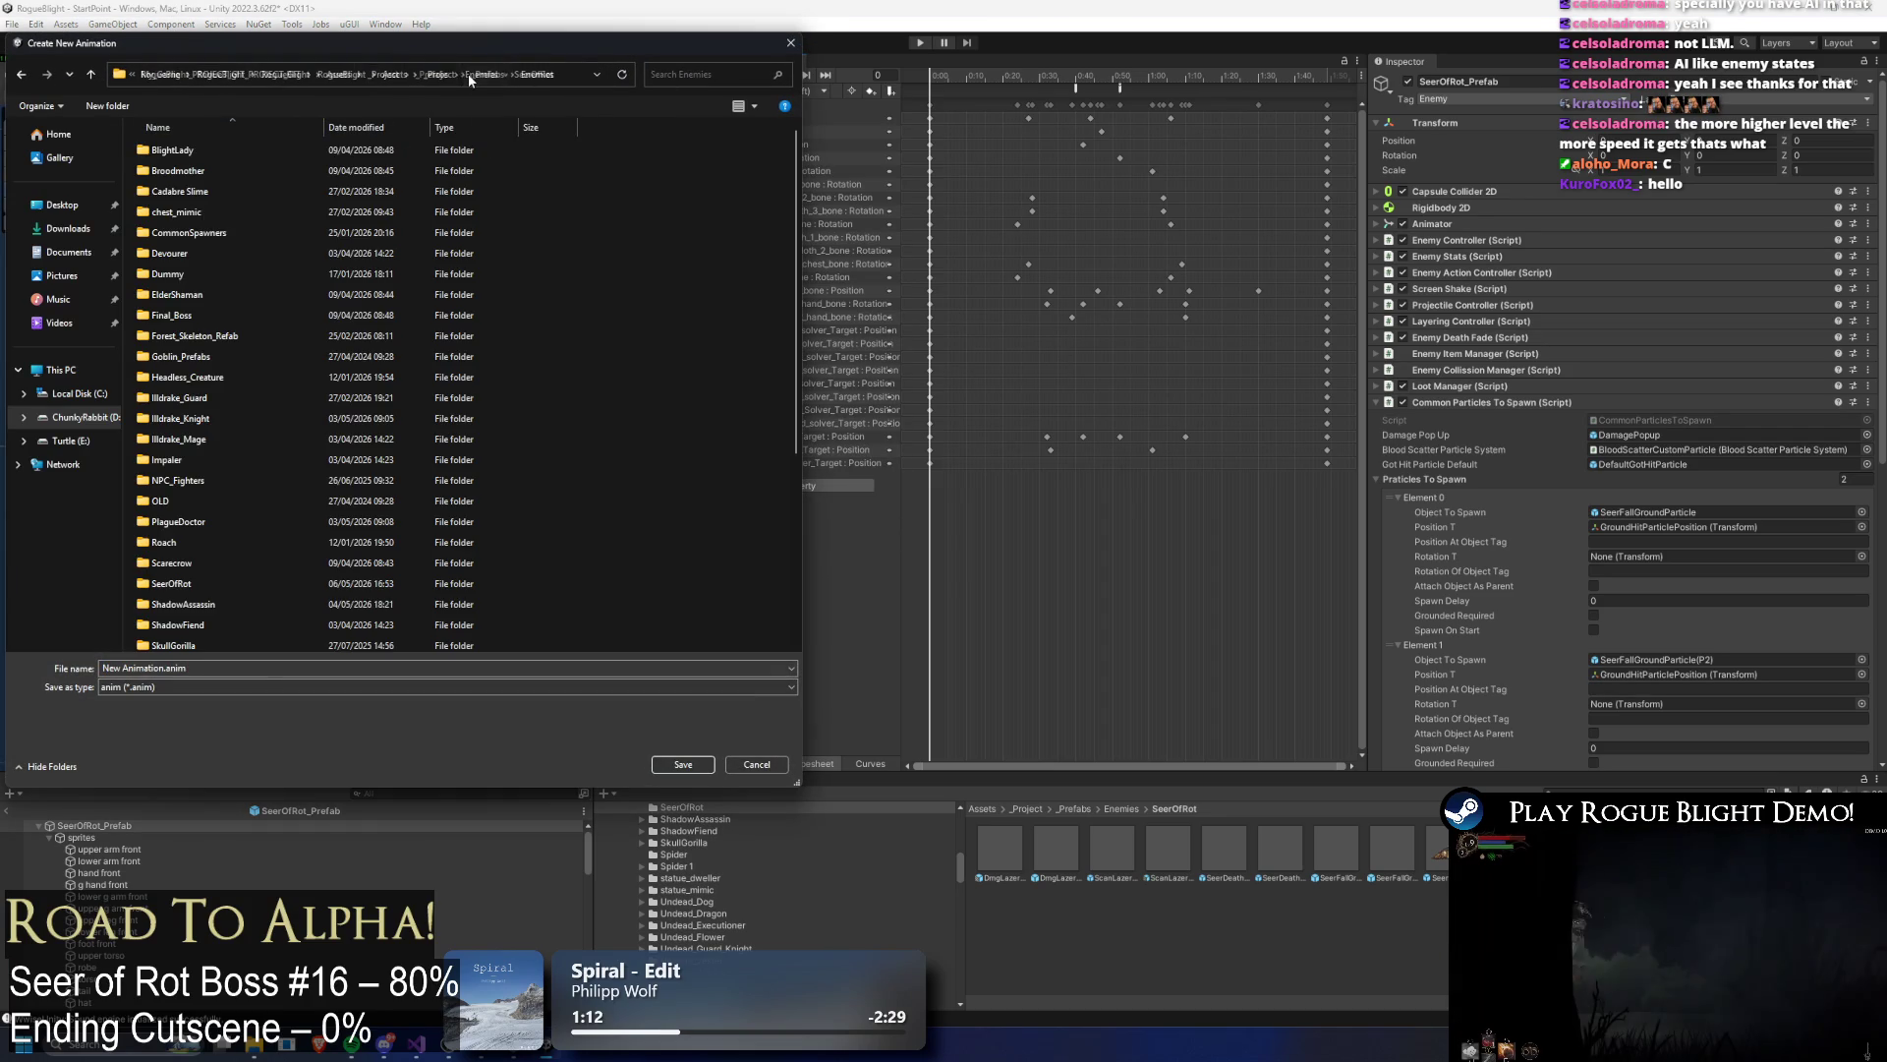
Step: Browse the save dialog to _Project/_Animations/_Enemy/SeerOfRot
click(434, 74)
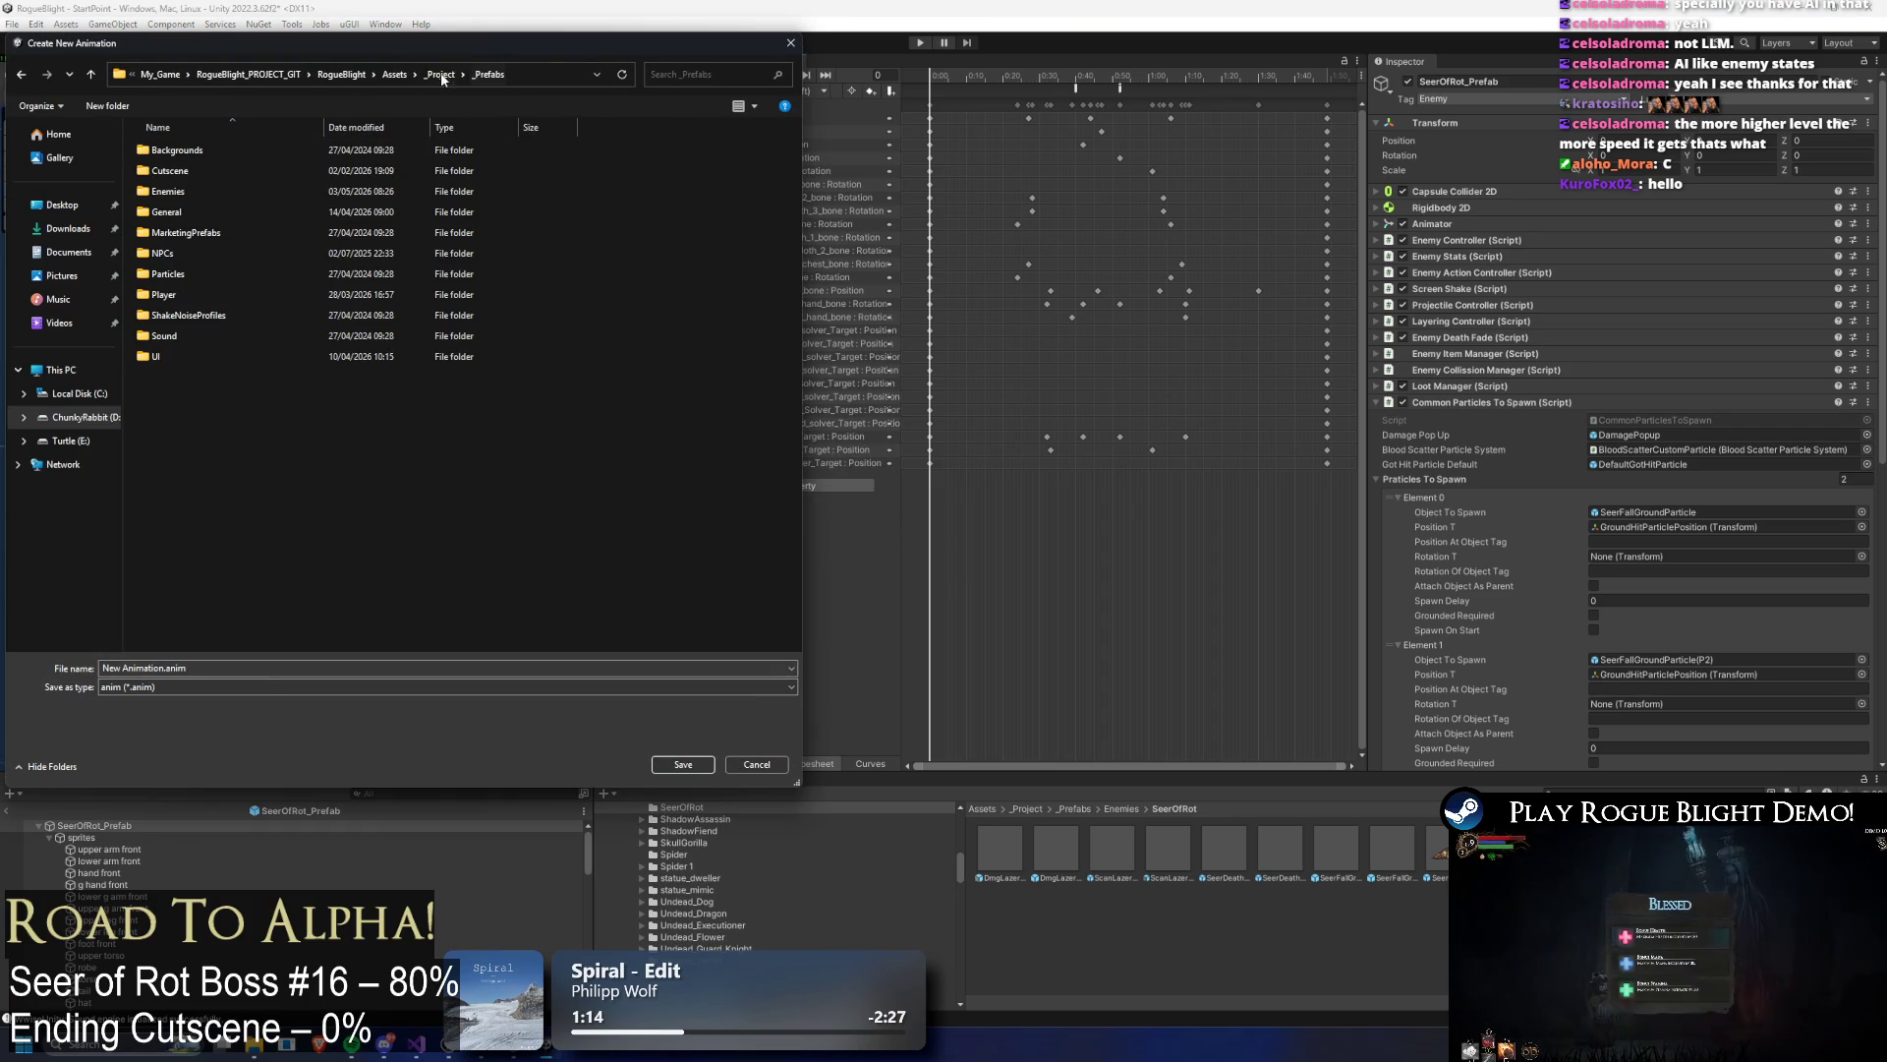
click(440, 74)
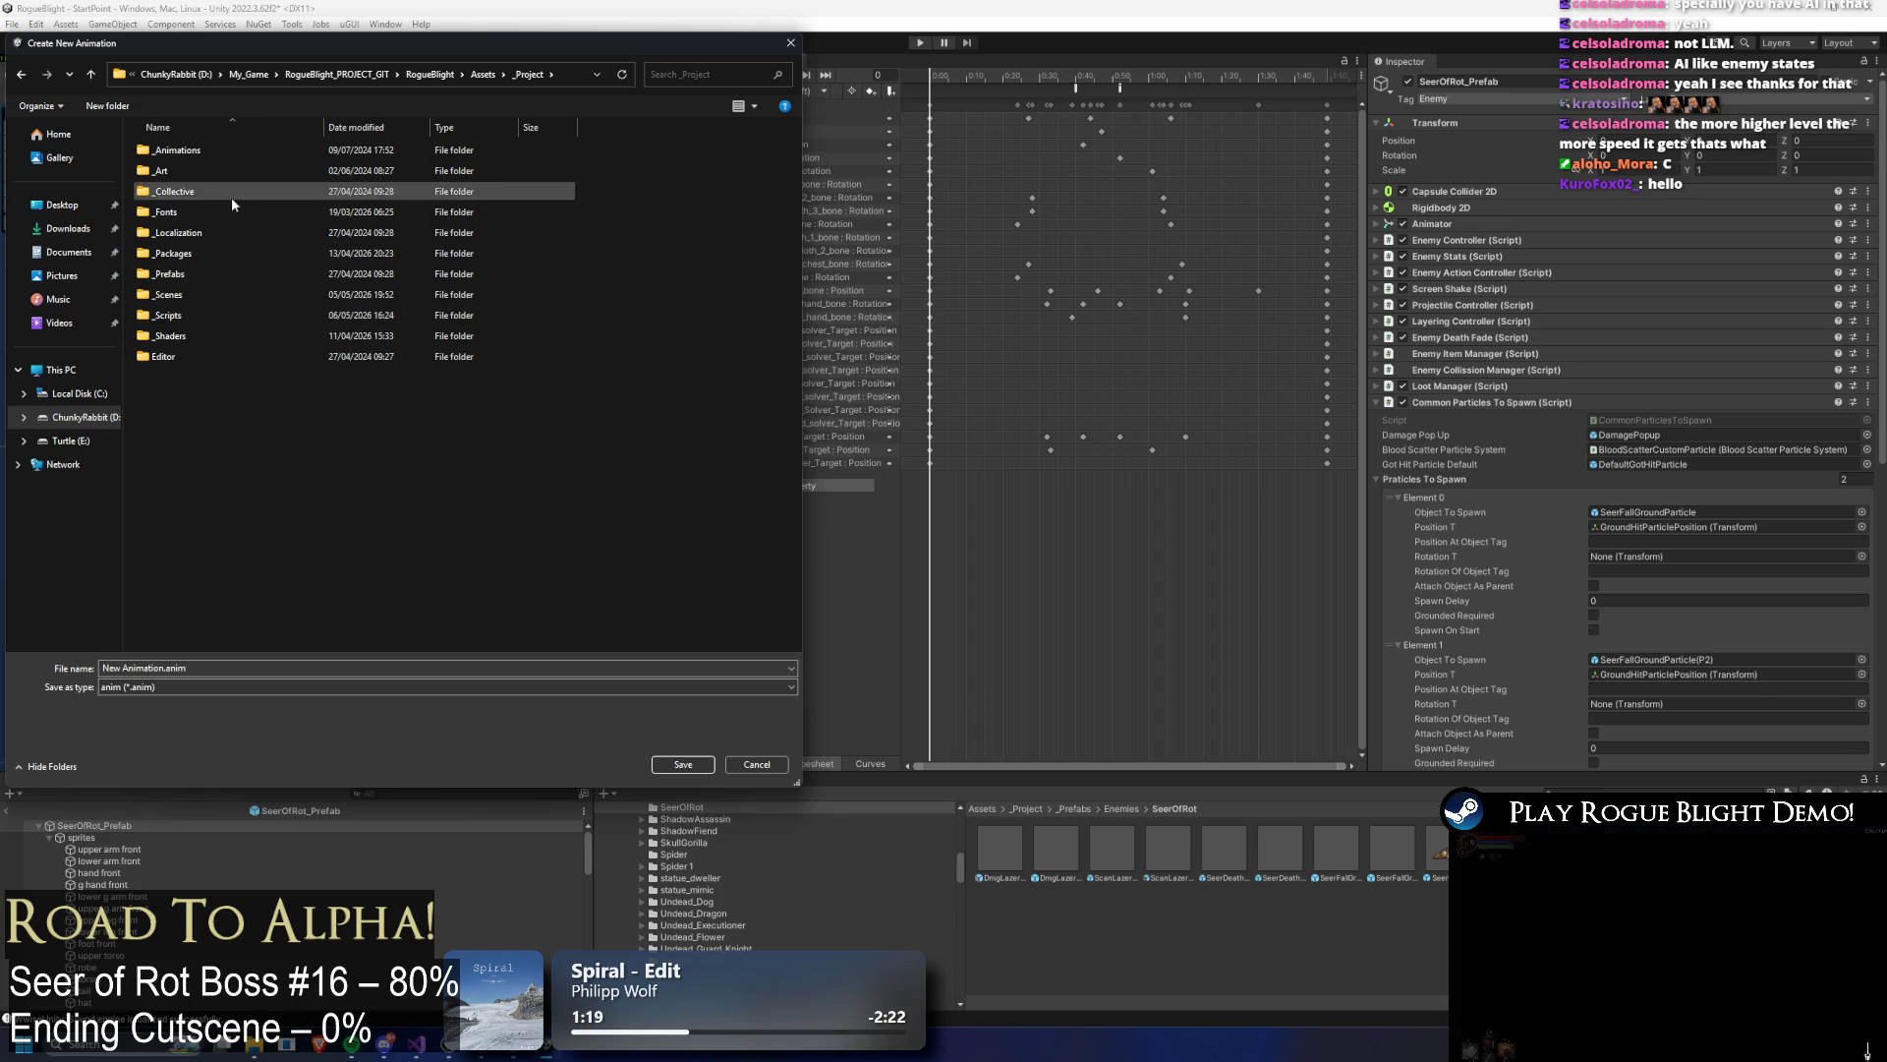
double_click(244, 155)
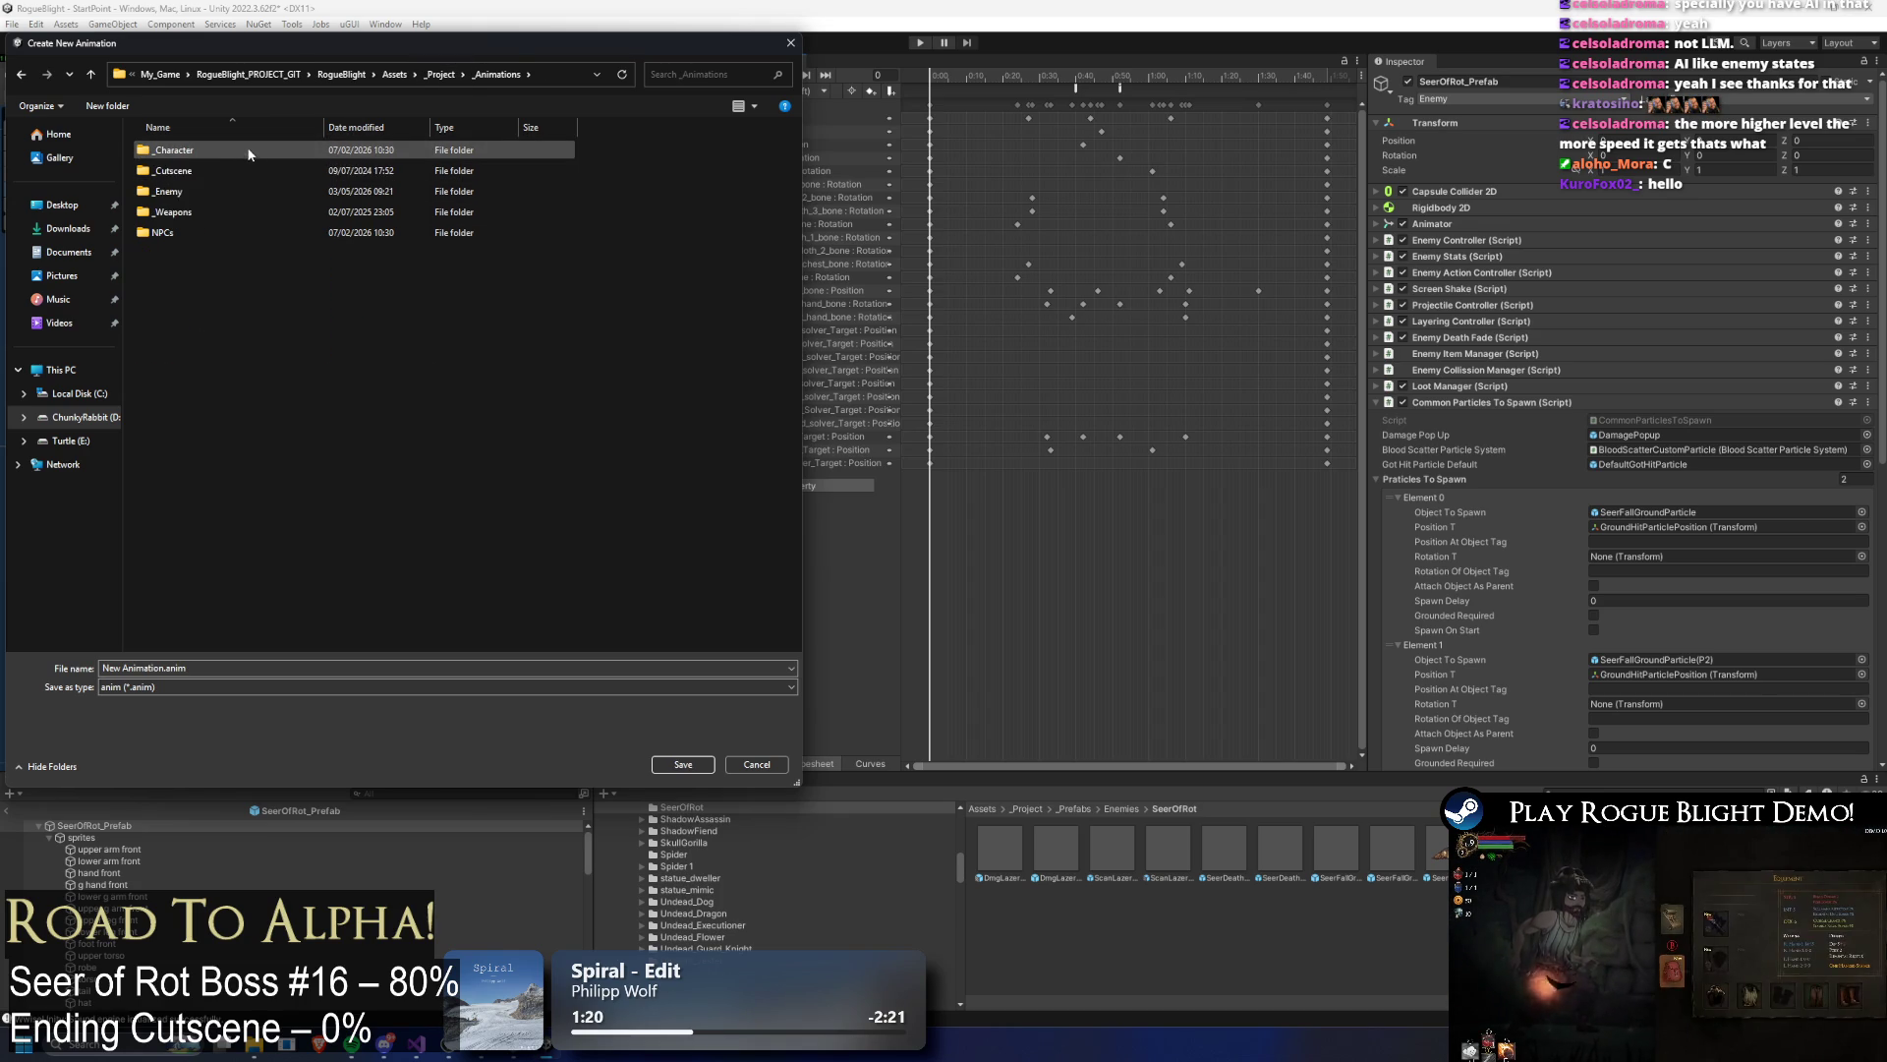
double_click(211, 193)
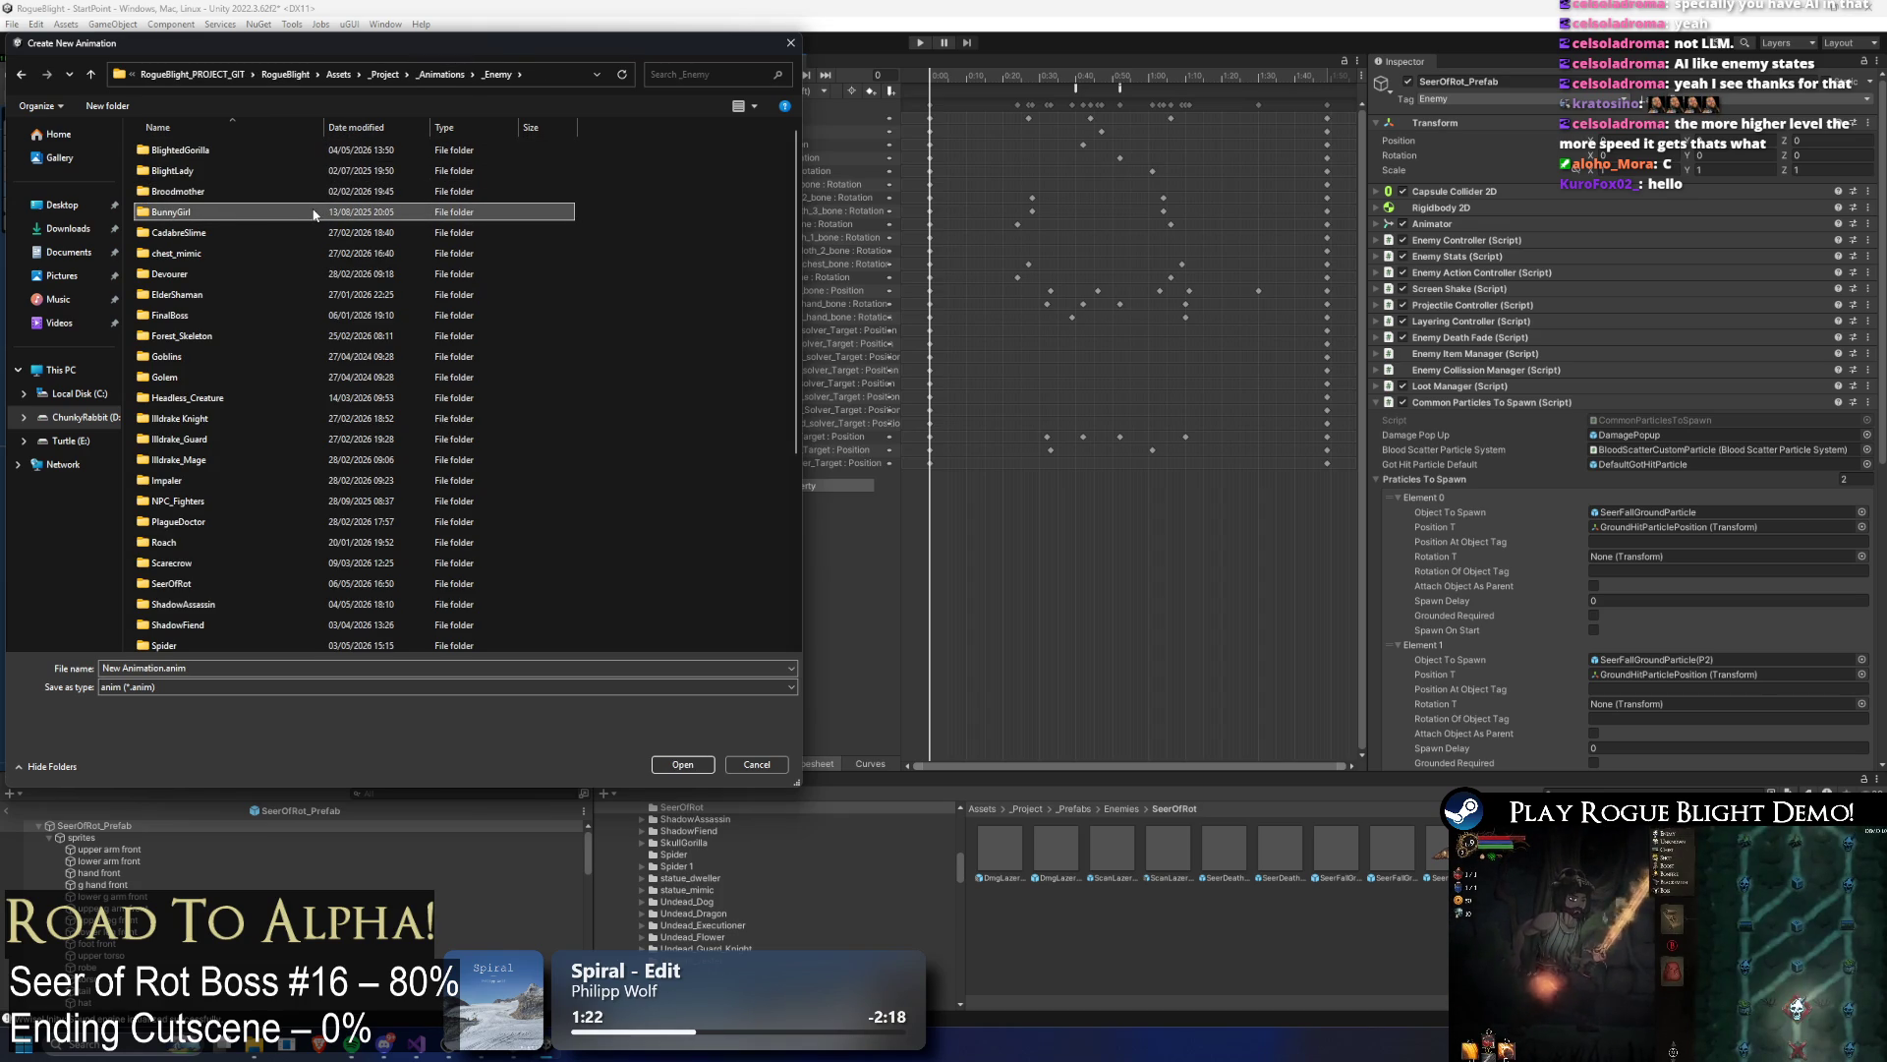
text(se)
key(Return)
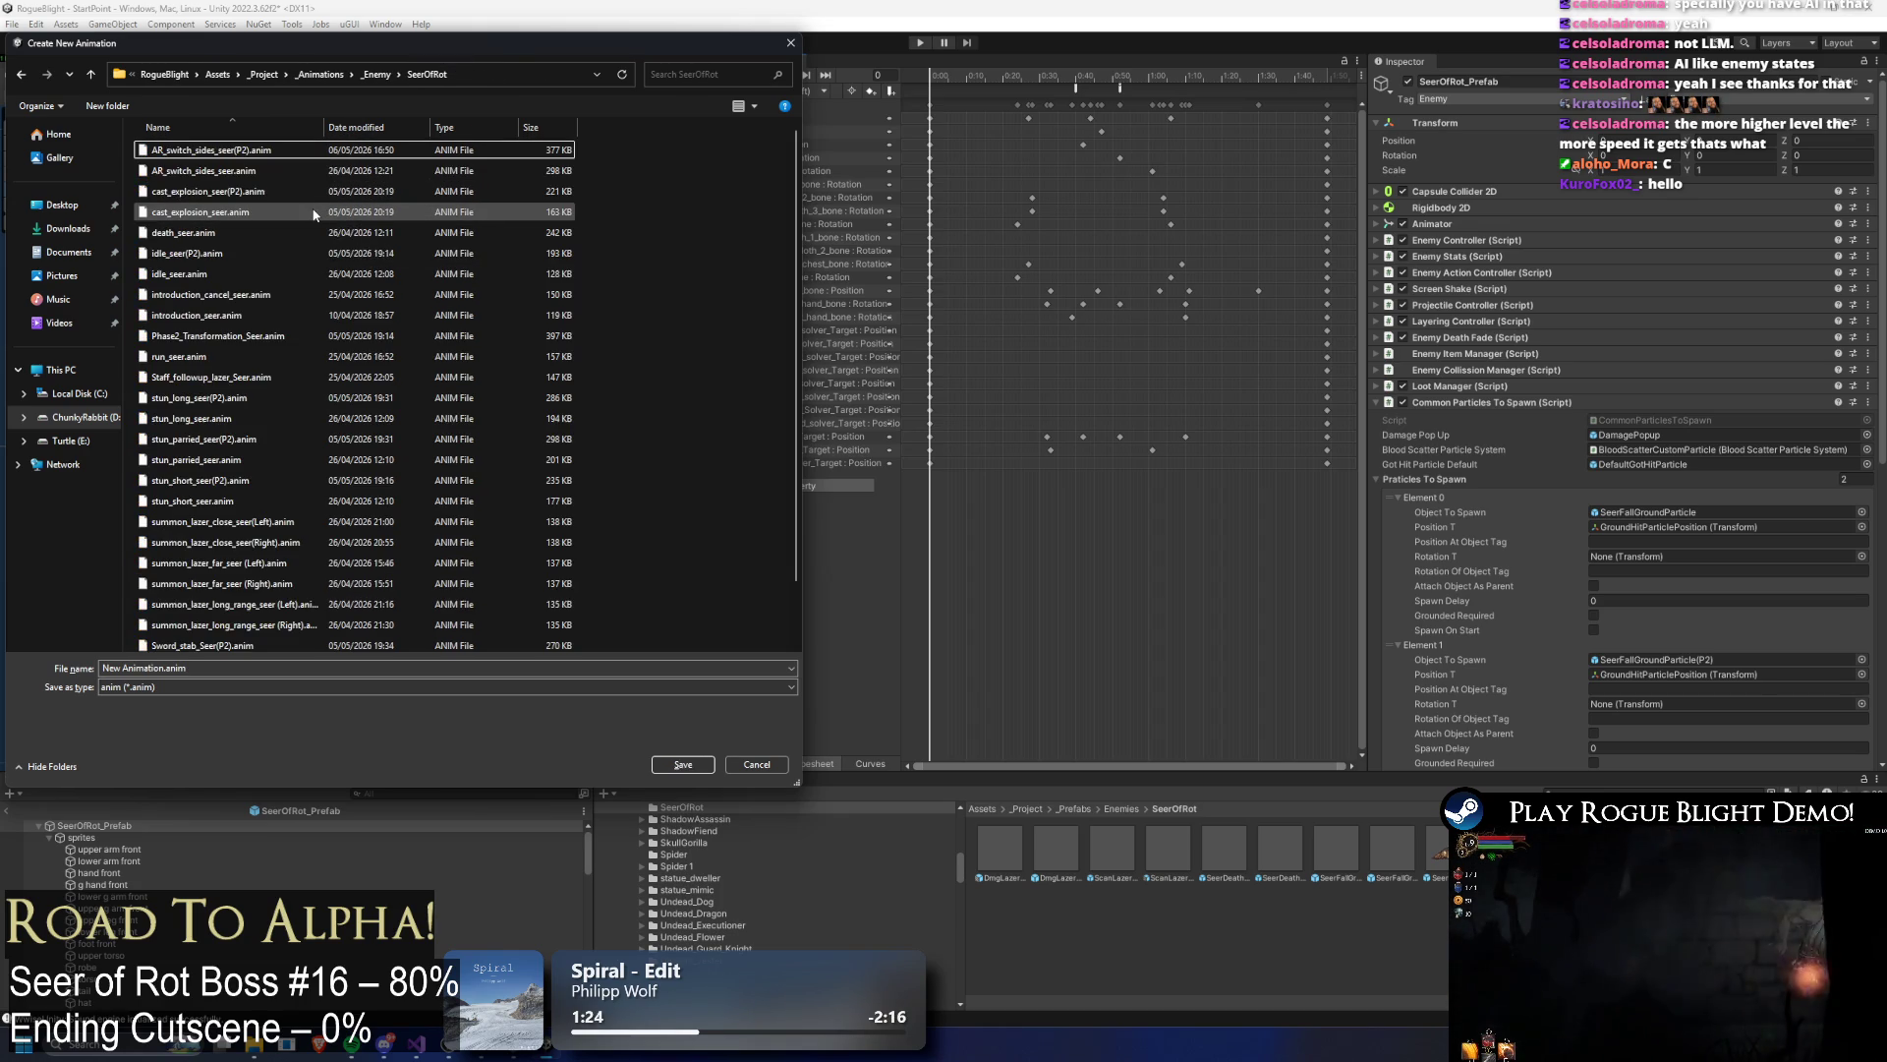
scroll(315, 214, down, 1)
Step: Save the new clip as summon_lazer_close_seer(Left)(P2).anim
click(221, 457)
click(225, 668)
text((P2))
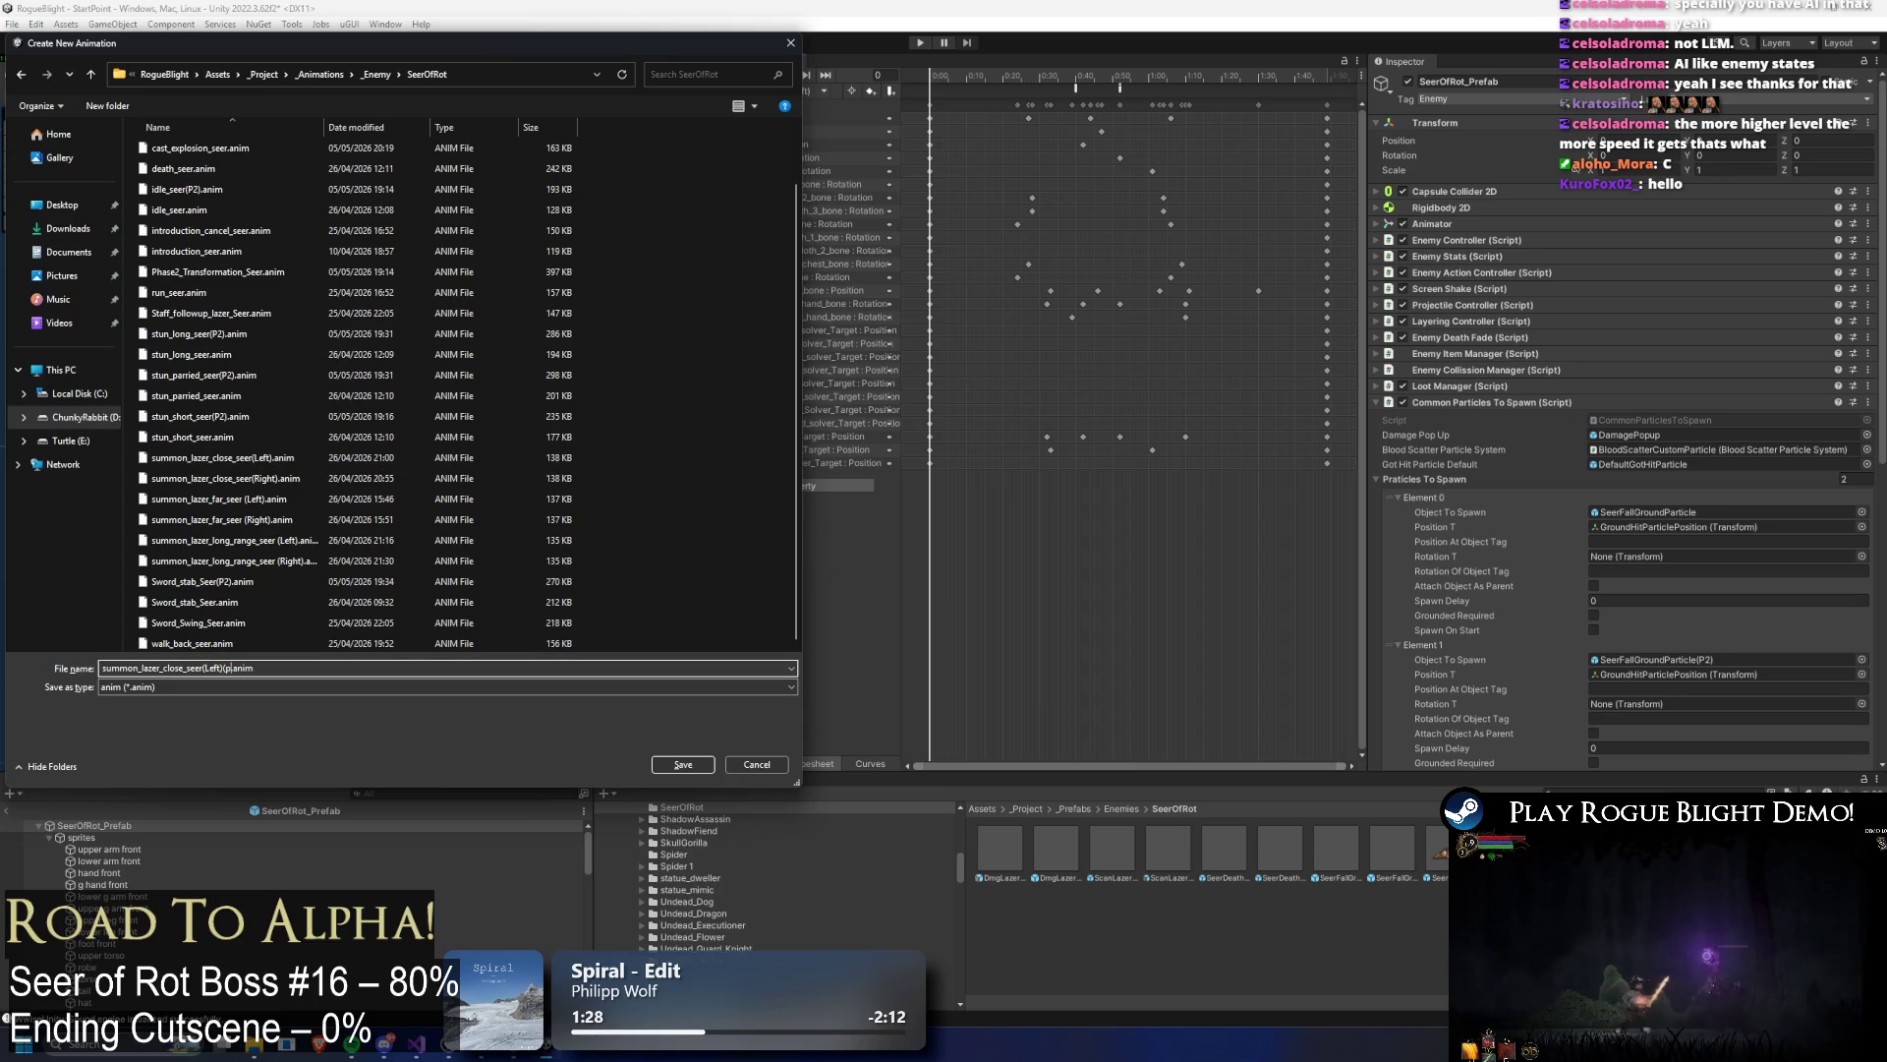
key(Return)
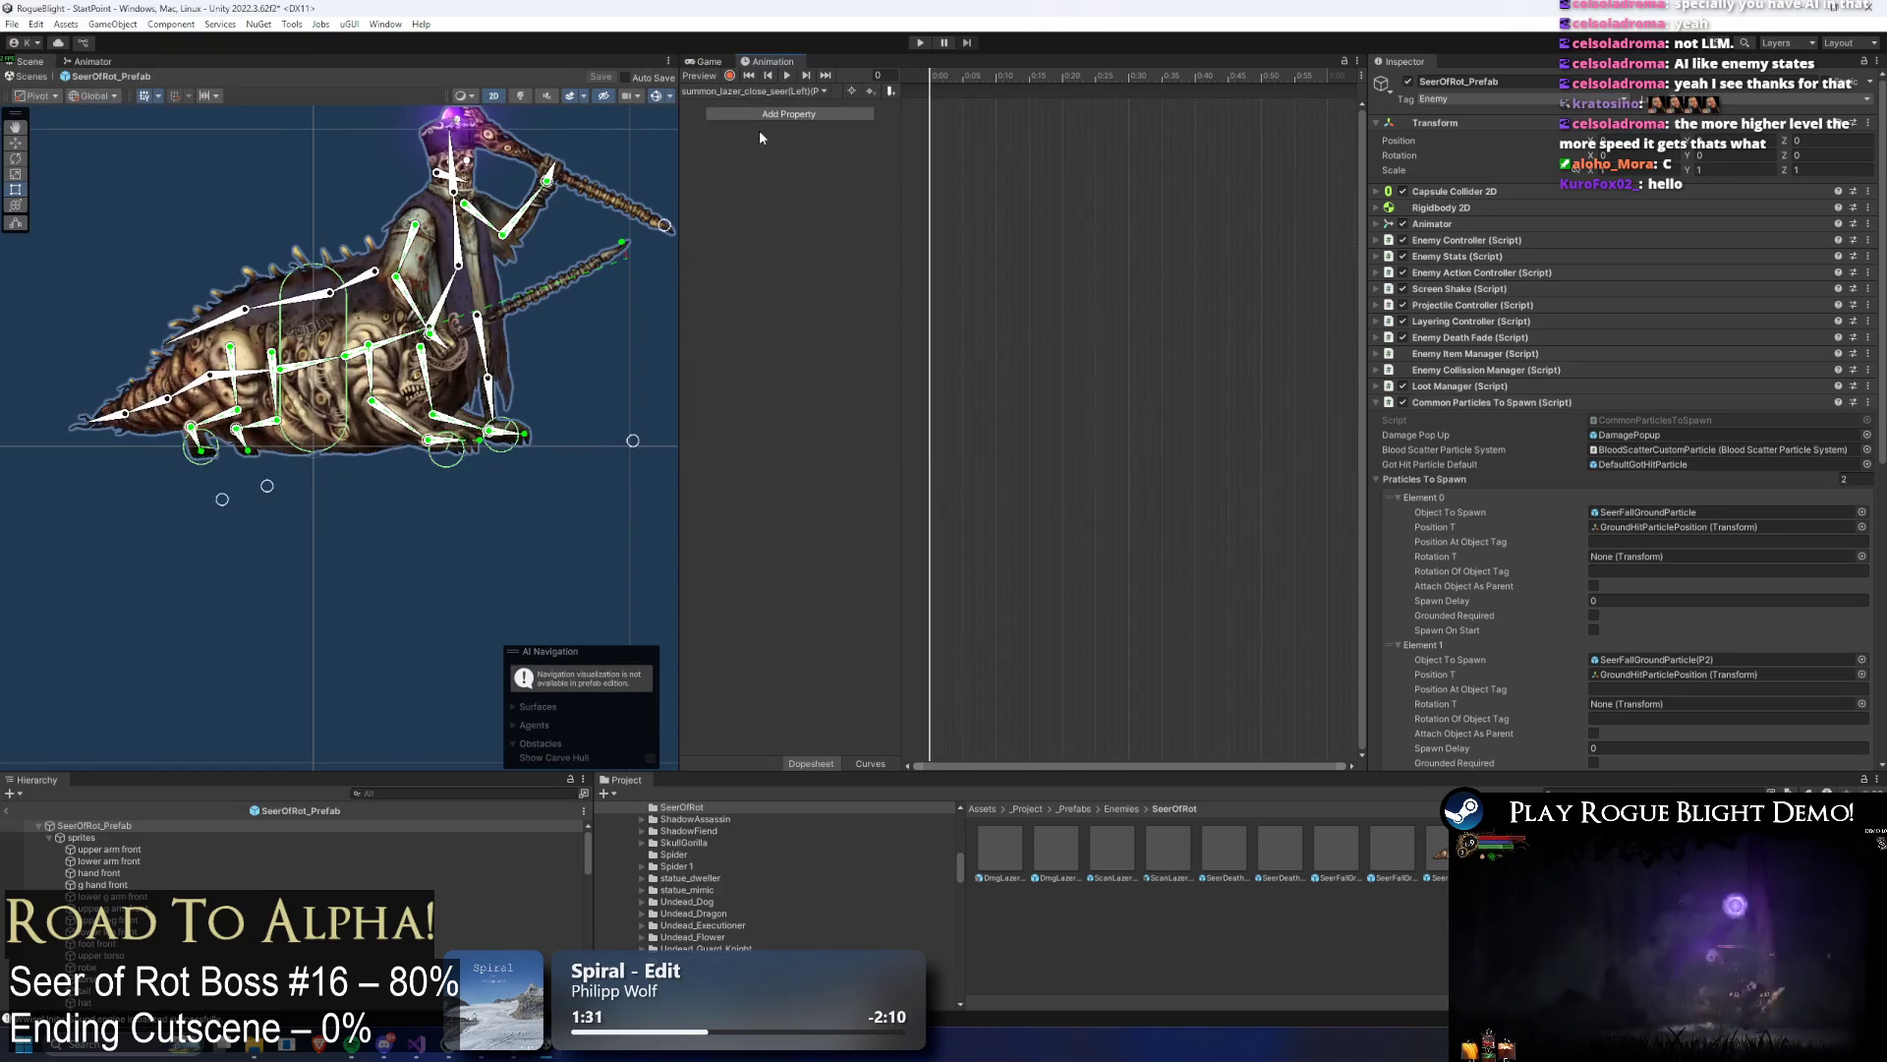
Step: Select all keyframes of summon_lazer_close_seer(Left) and bring them into the (P2) clip
click(802, 90)
click(822, 388)
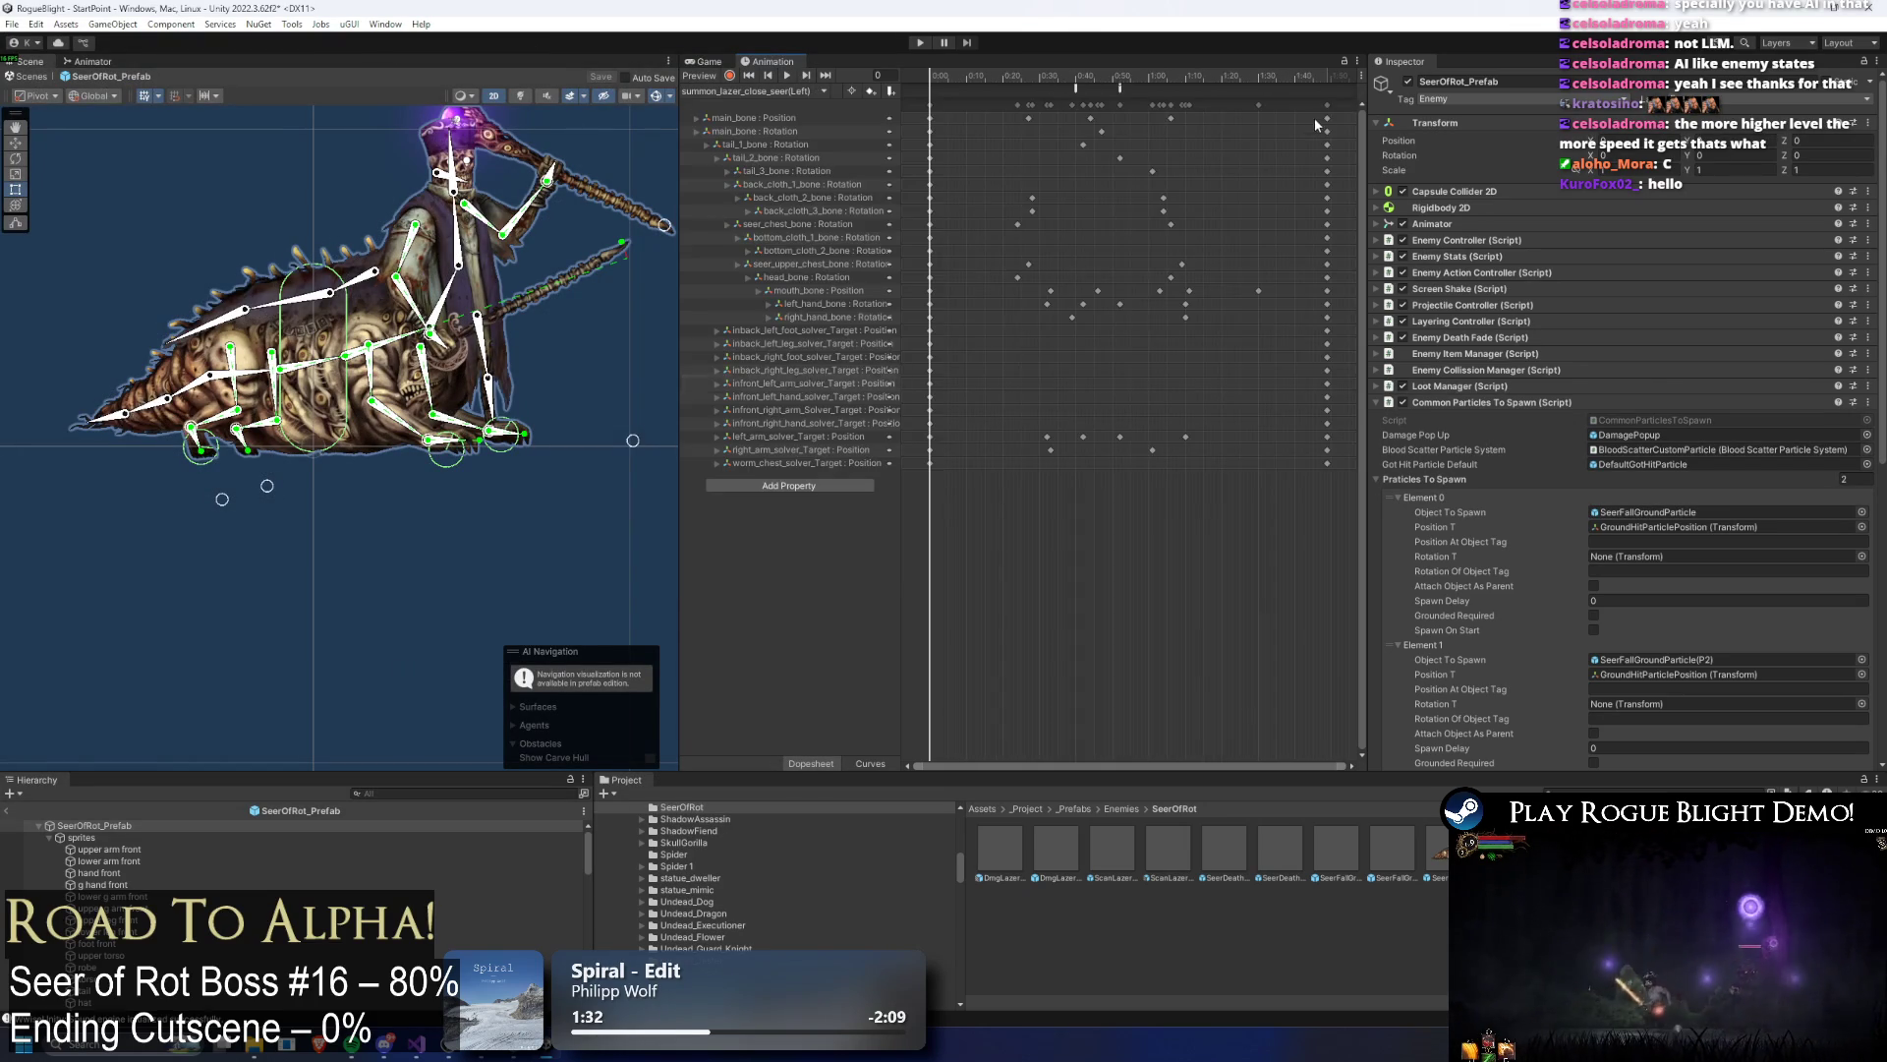
drag(1348, 102, 919, 472)
click(822, 90)
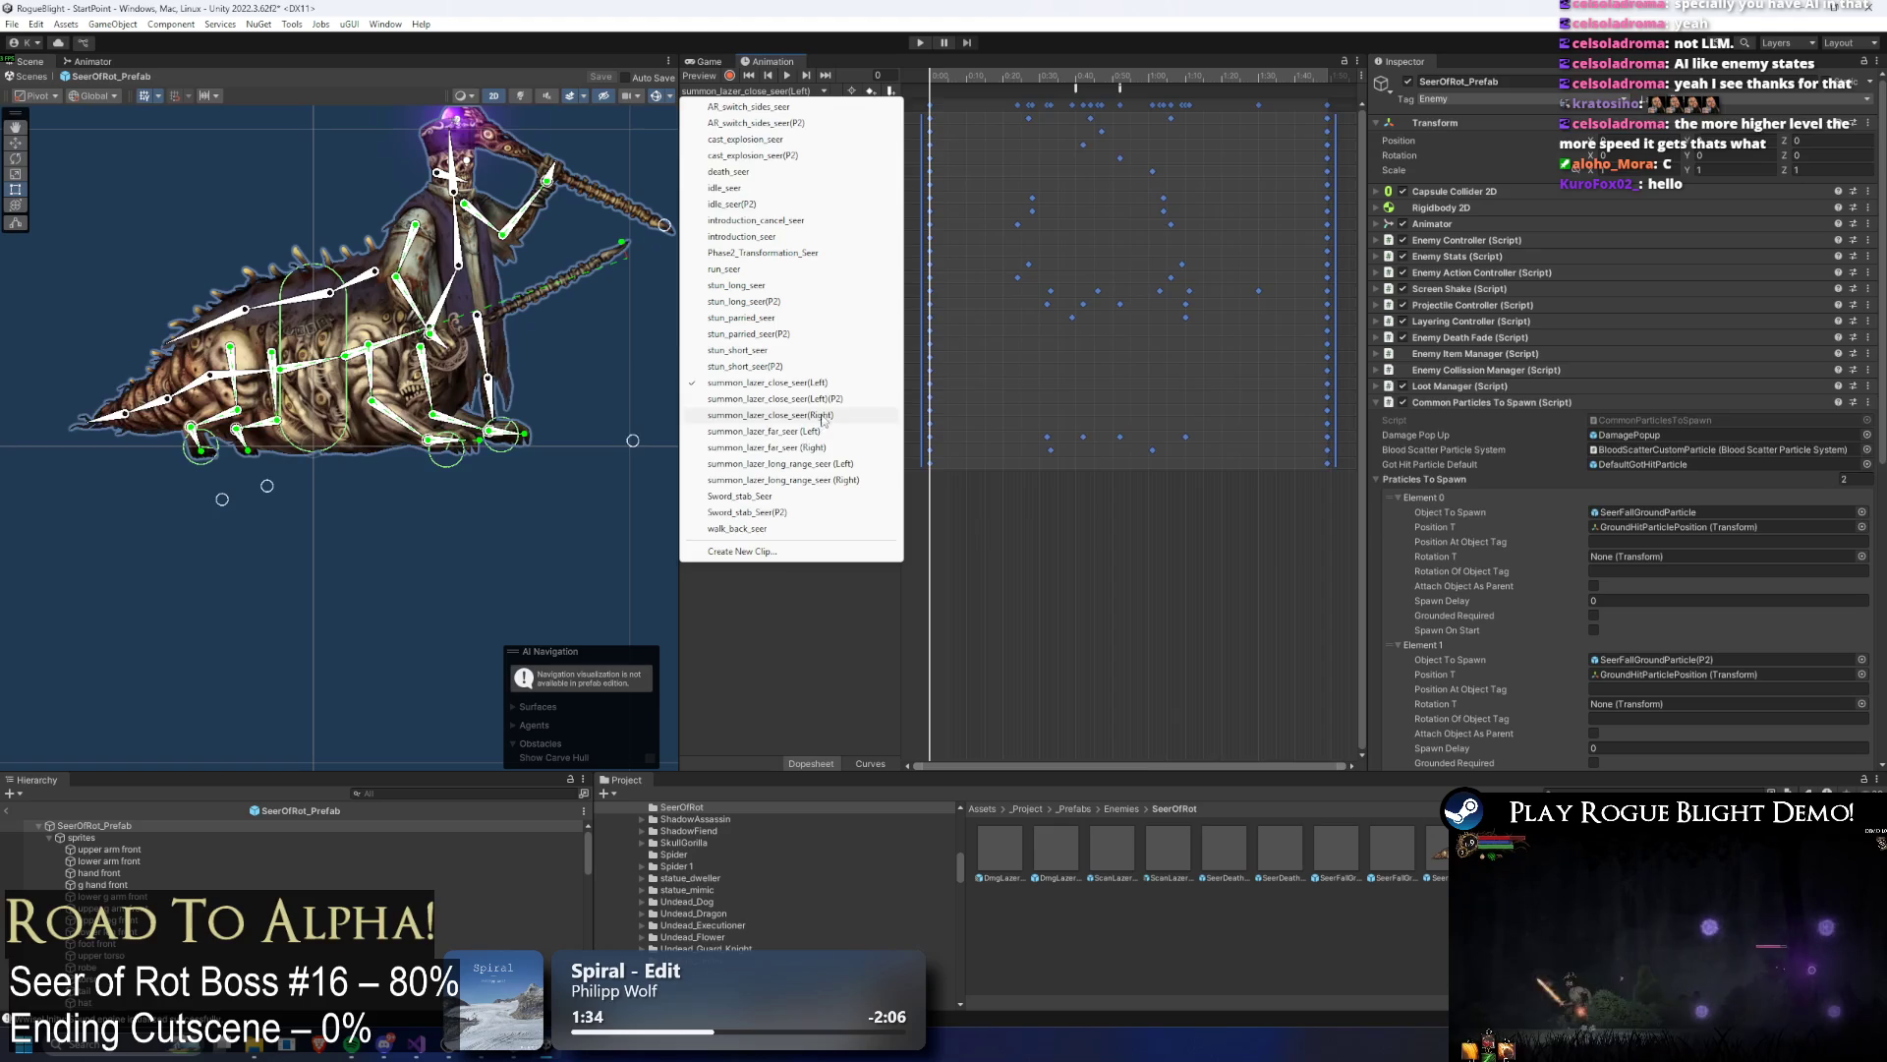
click(822, 398)
Step: Check the Left clip's frame 40 and events, then return to the (P2) clip's start
click(824, 90)
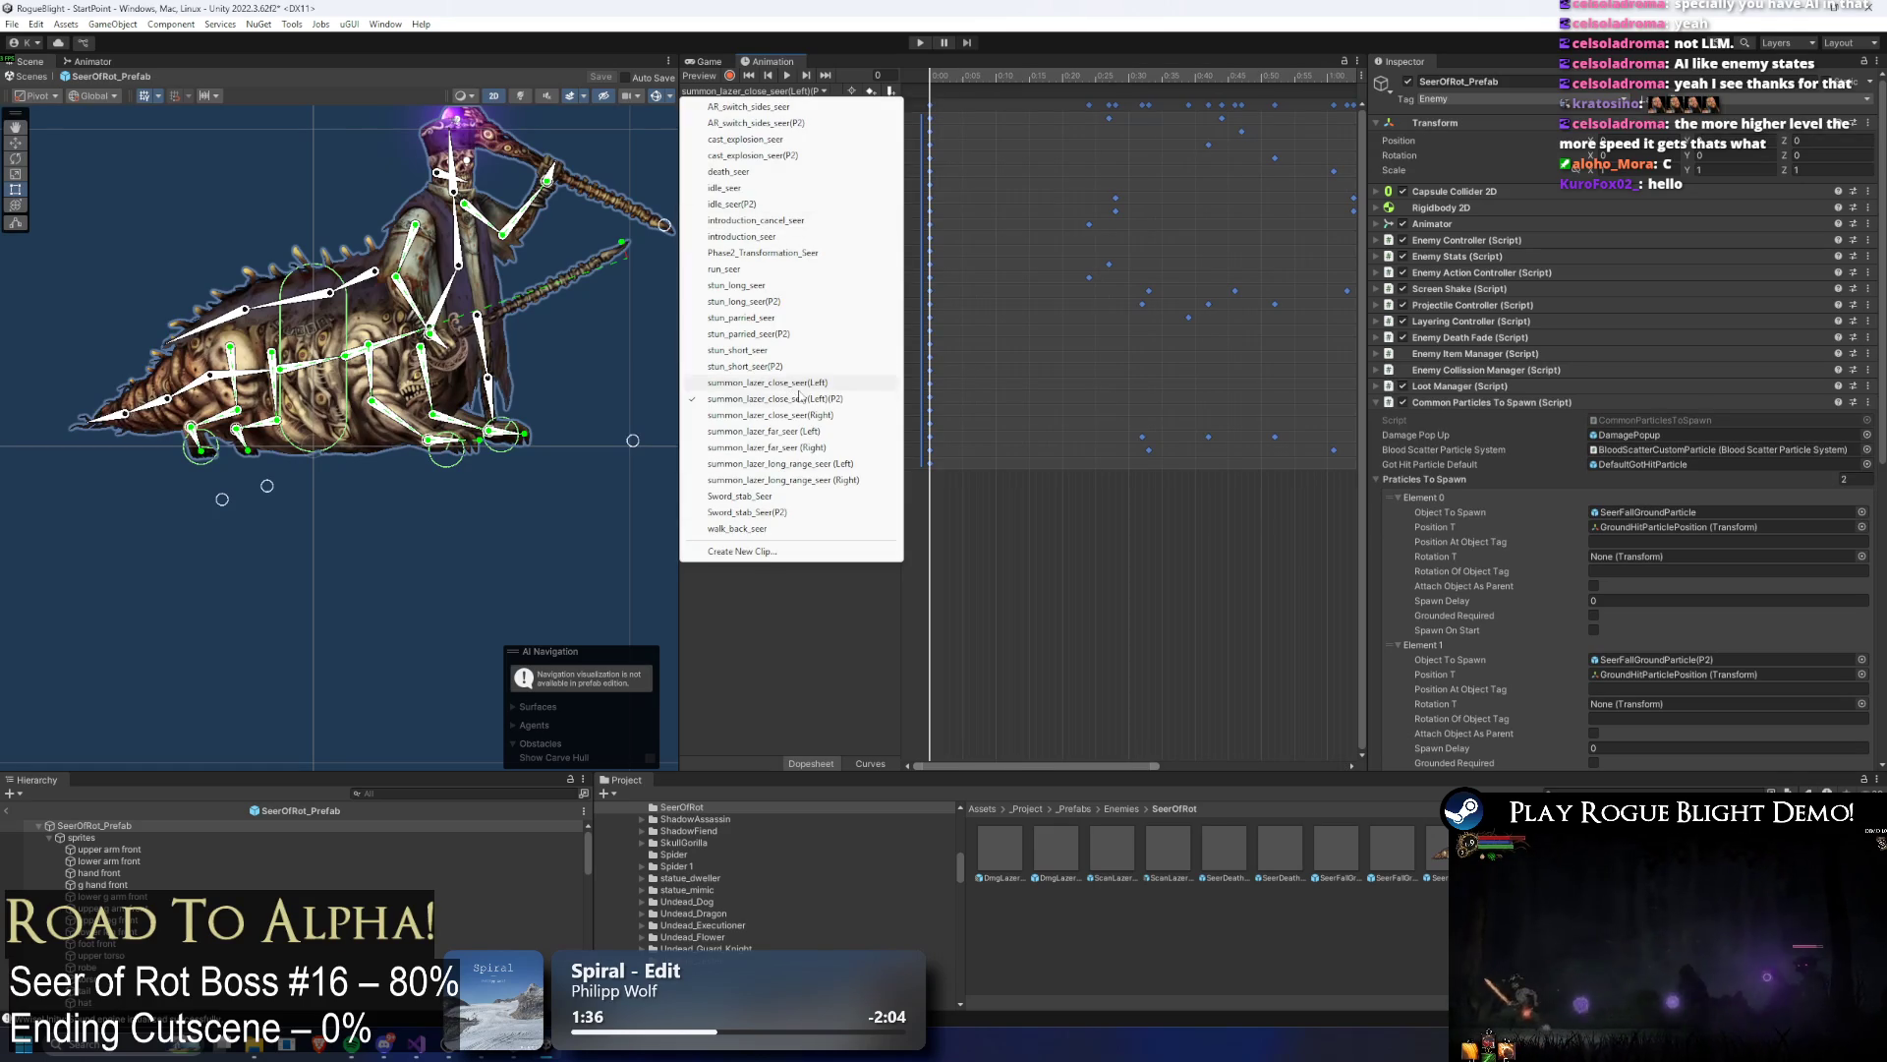
click(801, 382)
click(1075, 76)
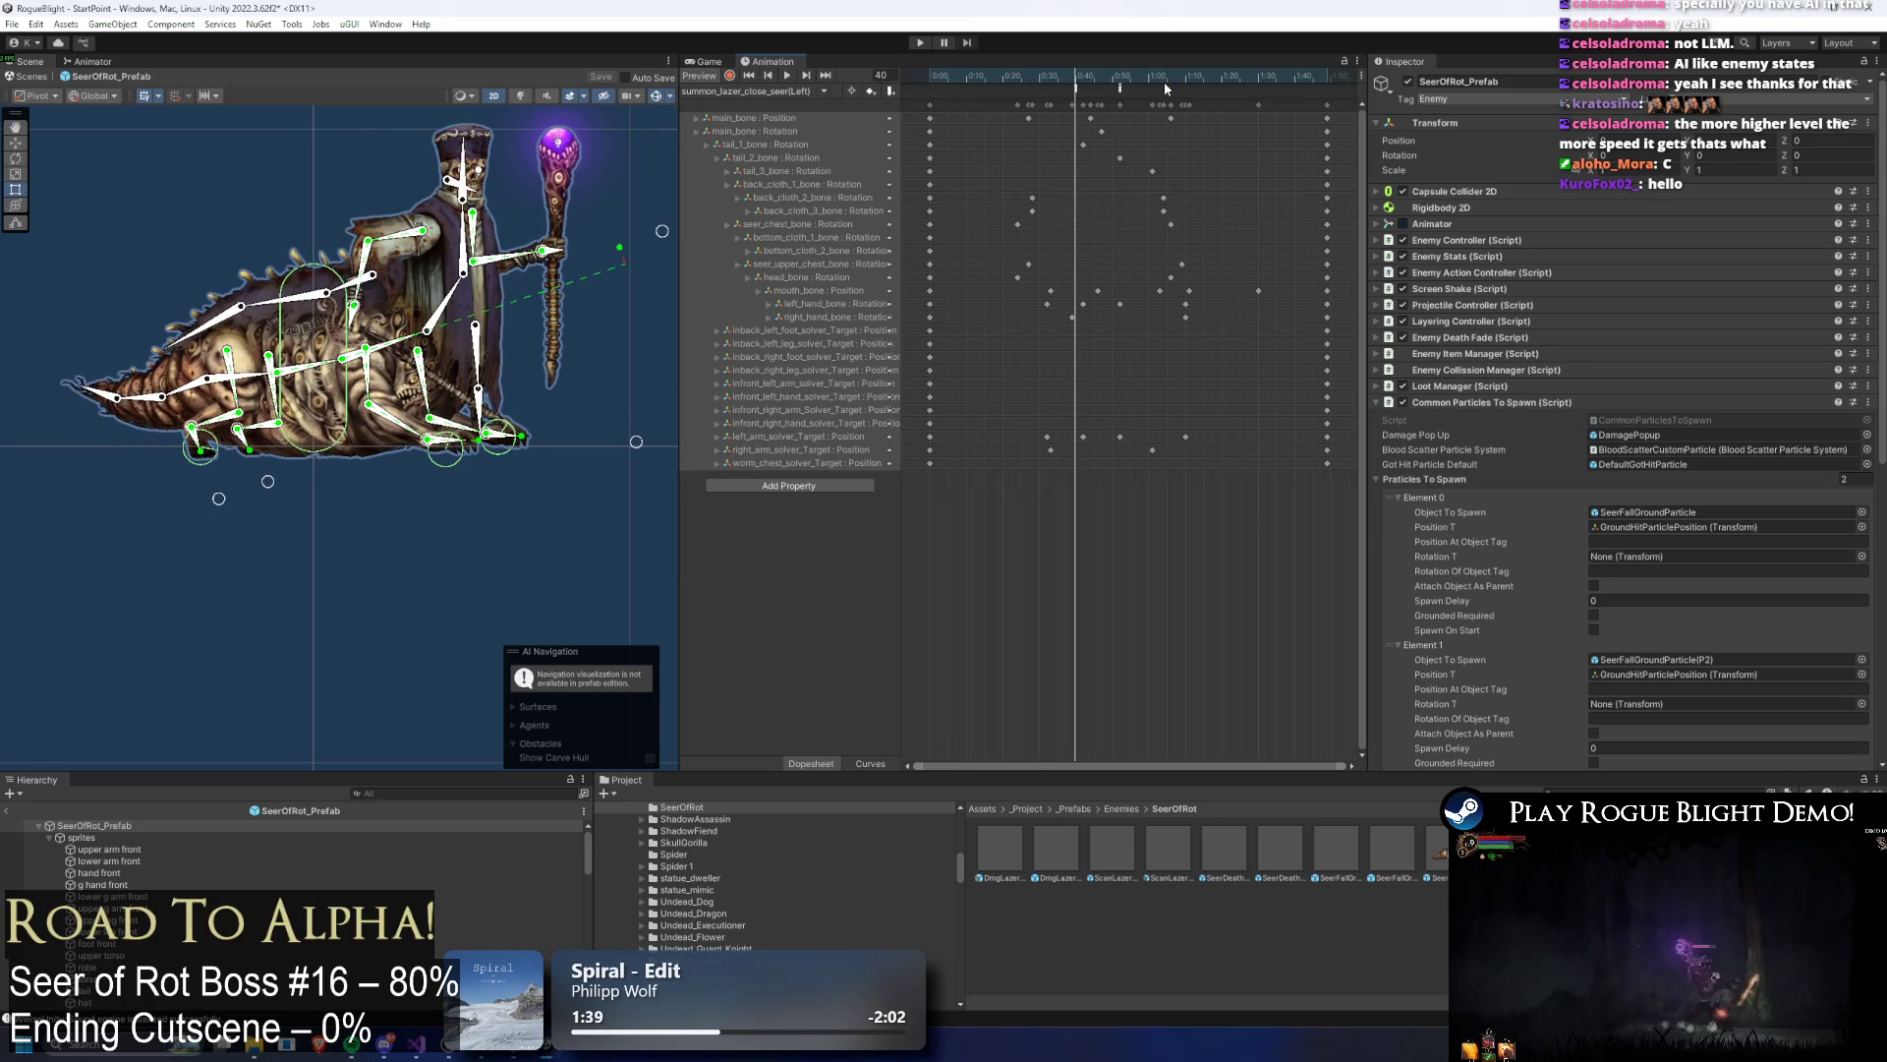
click(1119, 88)
click(732, 92)
click(803, 400)
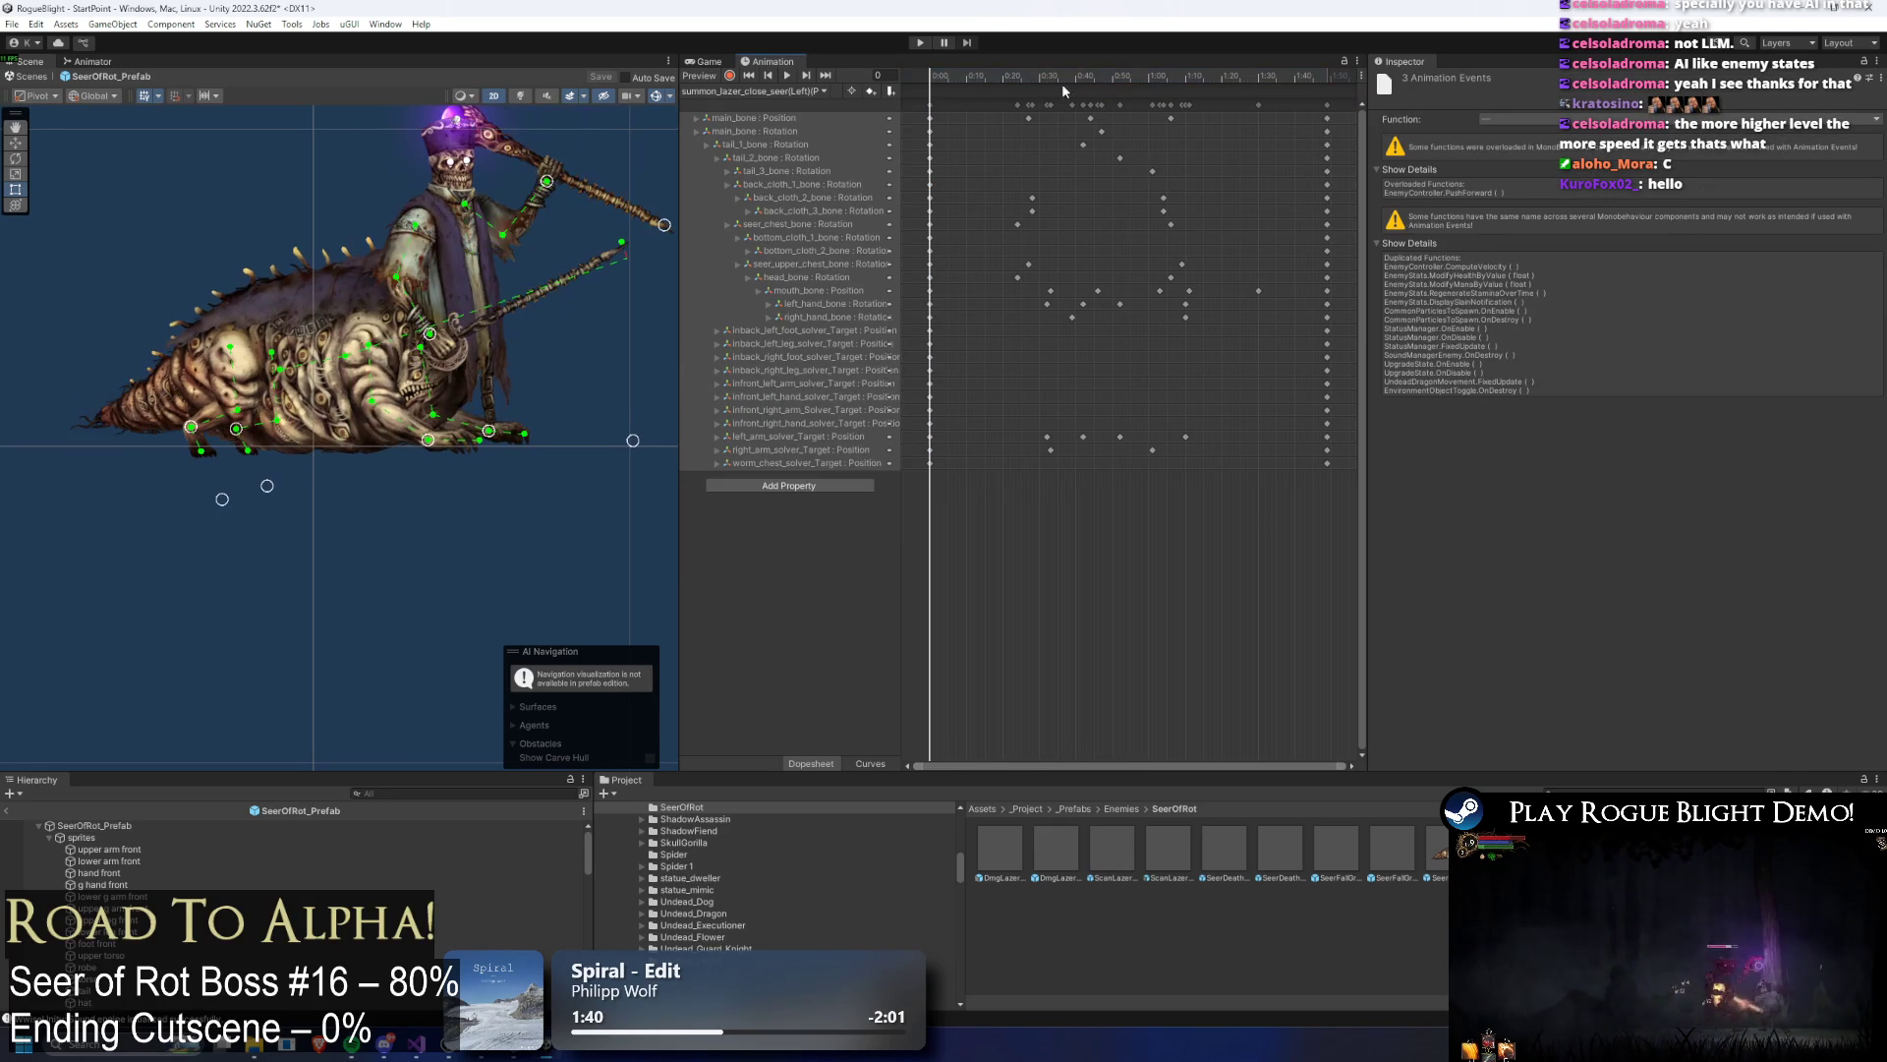
click(829, 77)
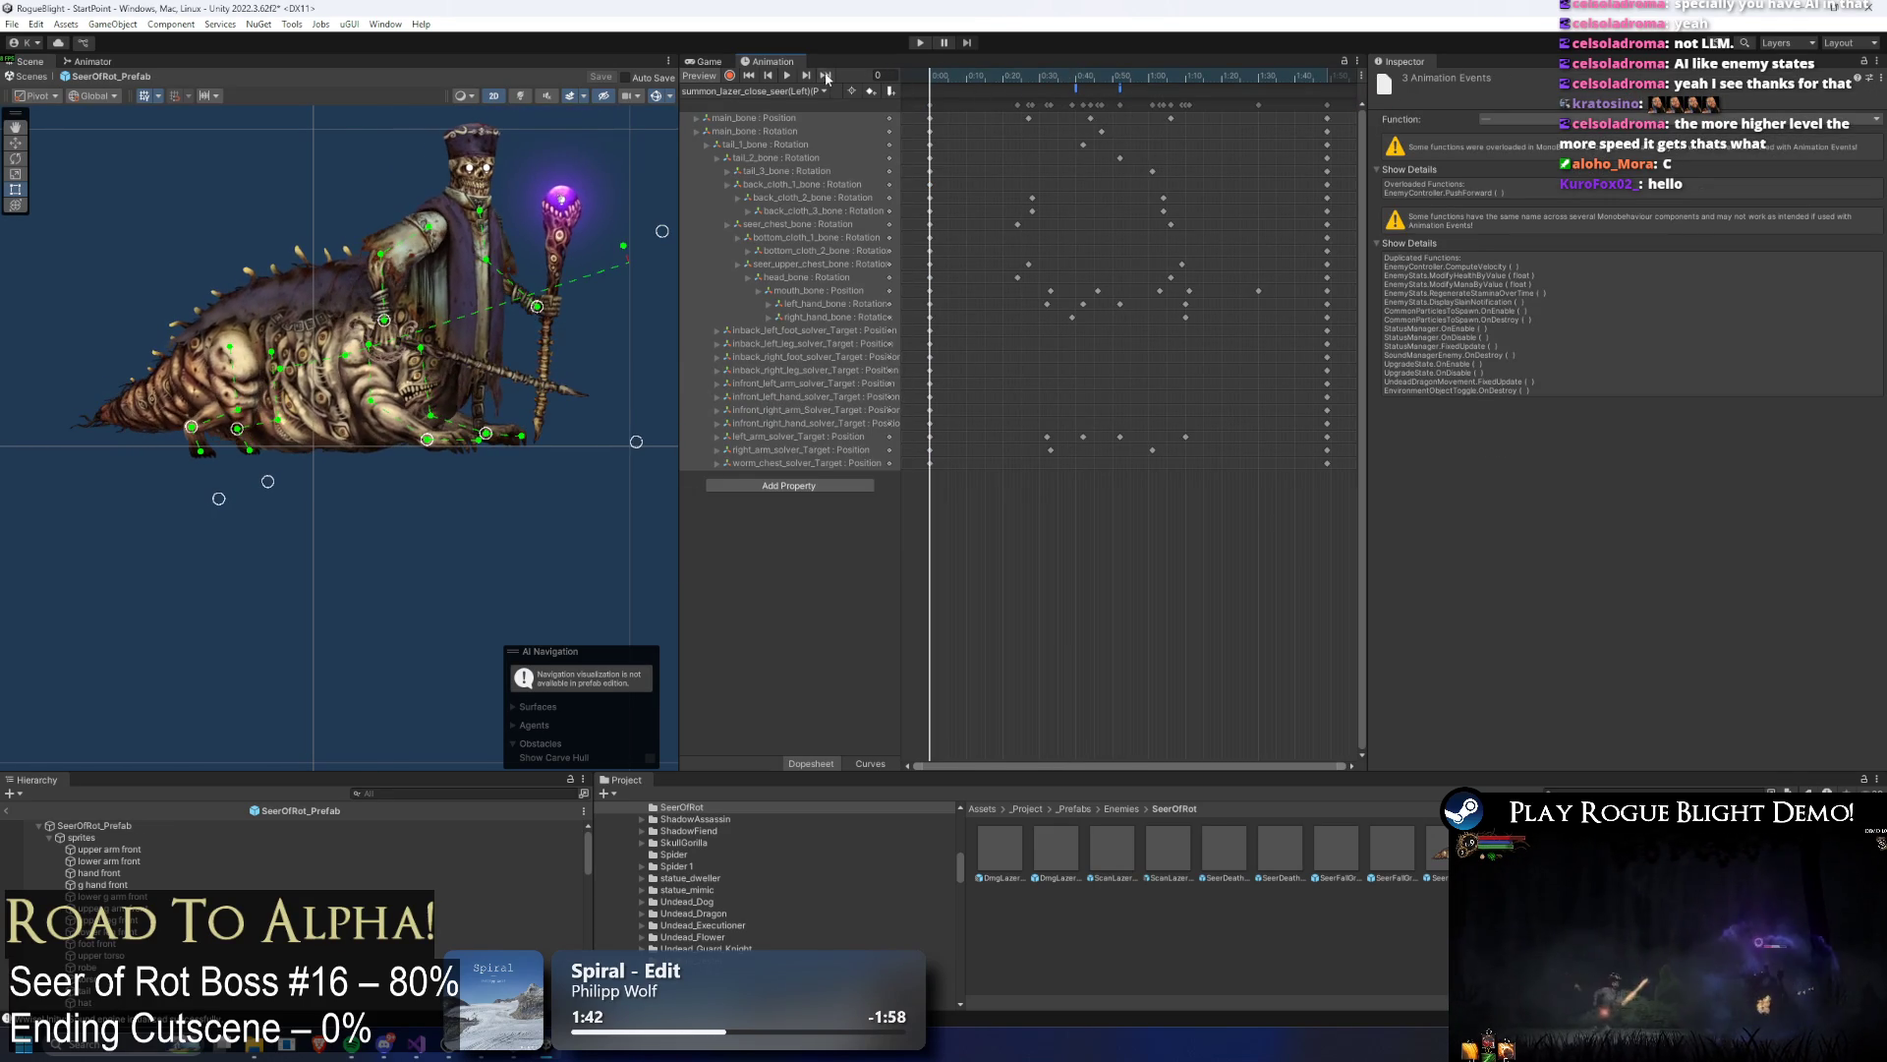
Step: Compare with idle_seer(P2), preview the (P2) pose at frame 22, and select main_bone rotation
click(732, 92)
click(757, 109)
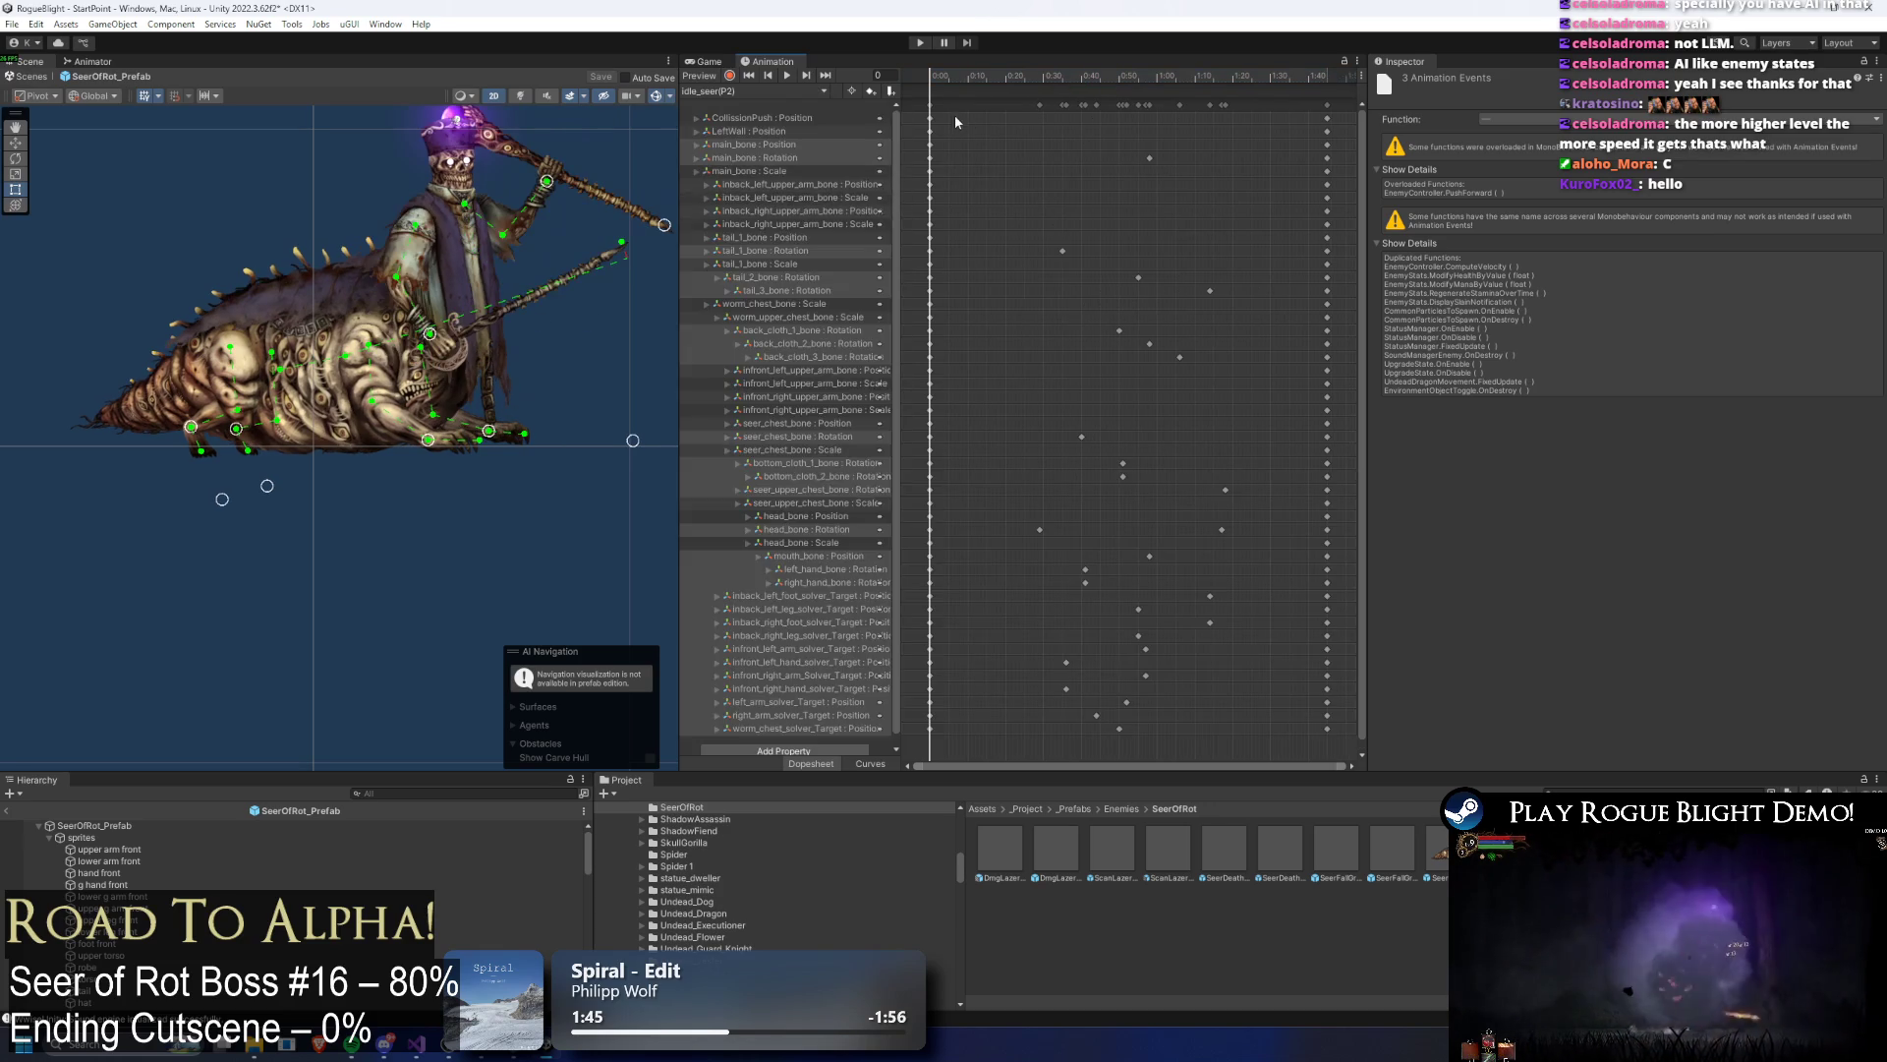
click(776, 91)
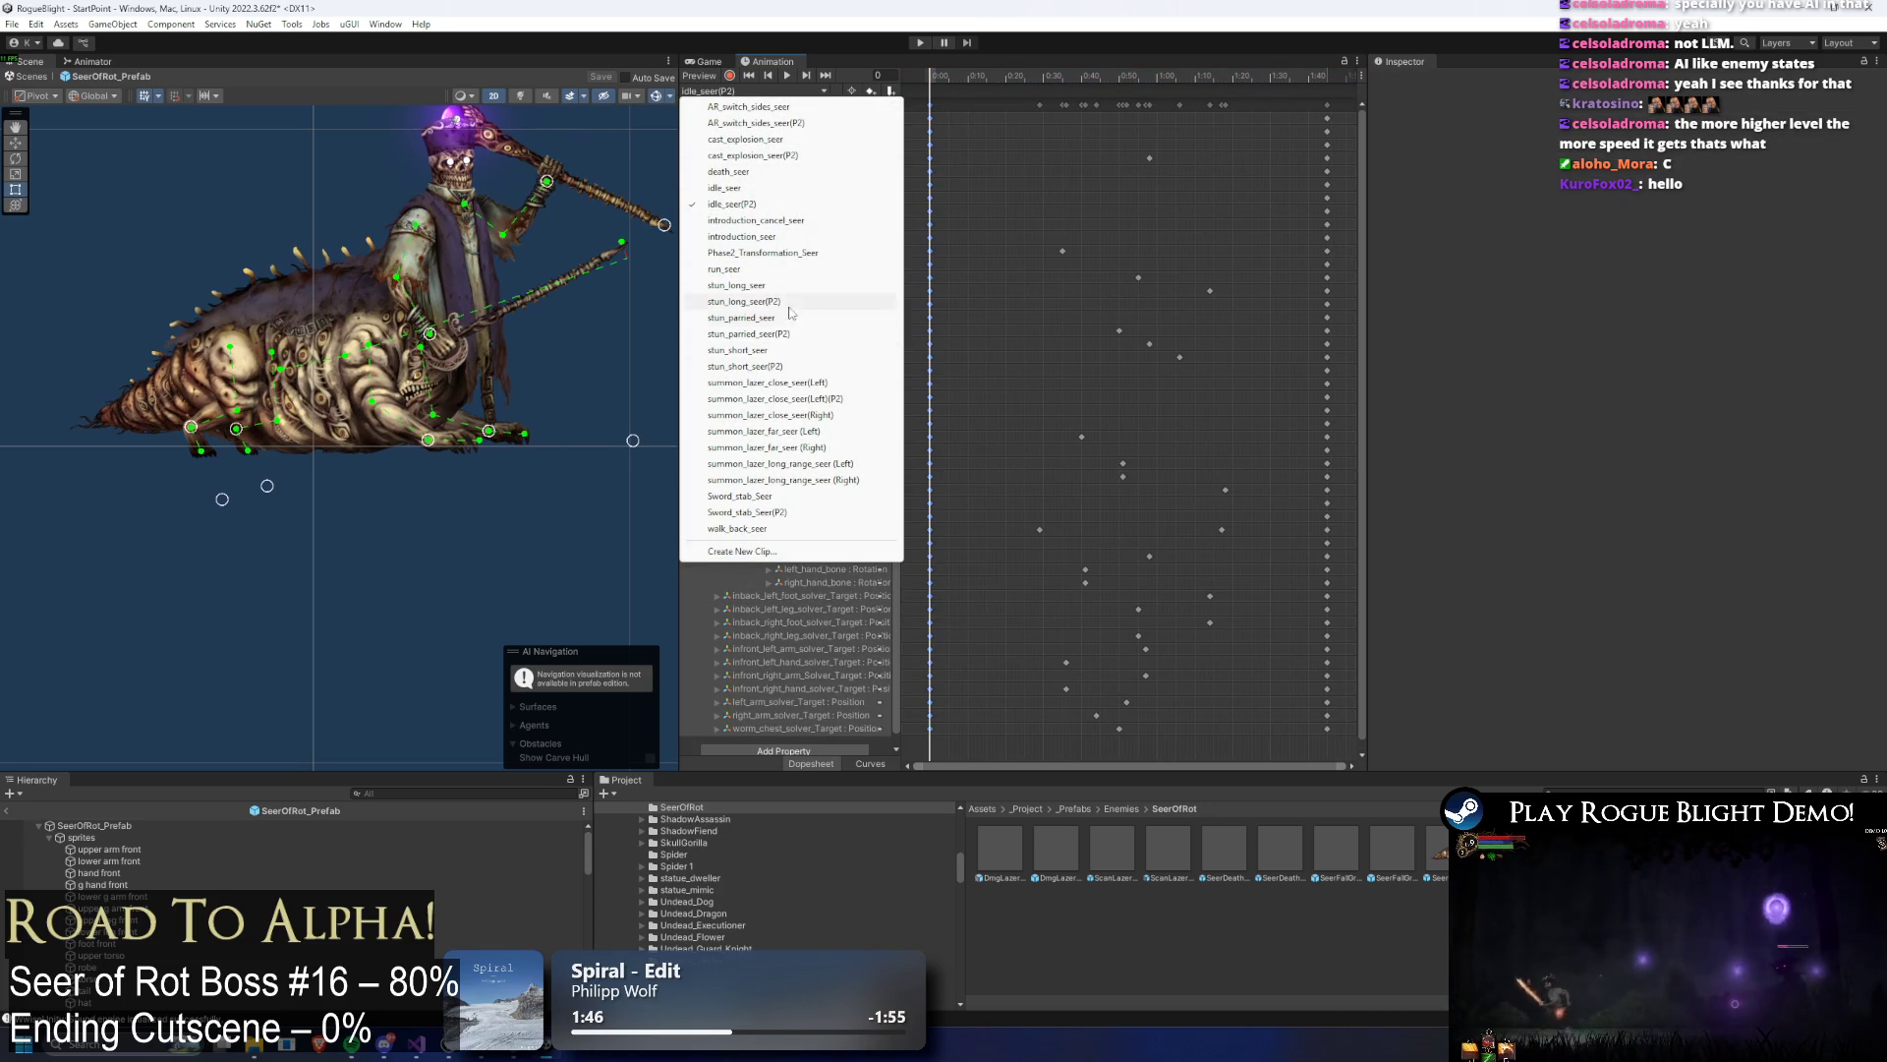
click(820, 400)
click(1329, 78)
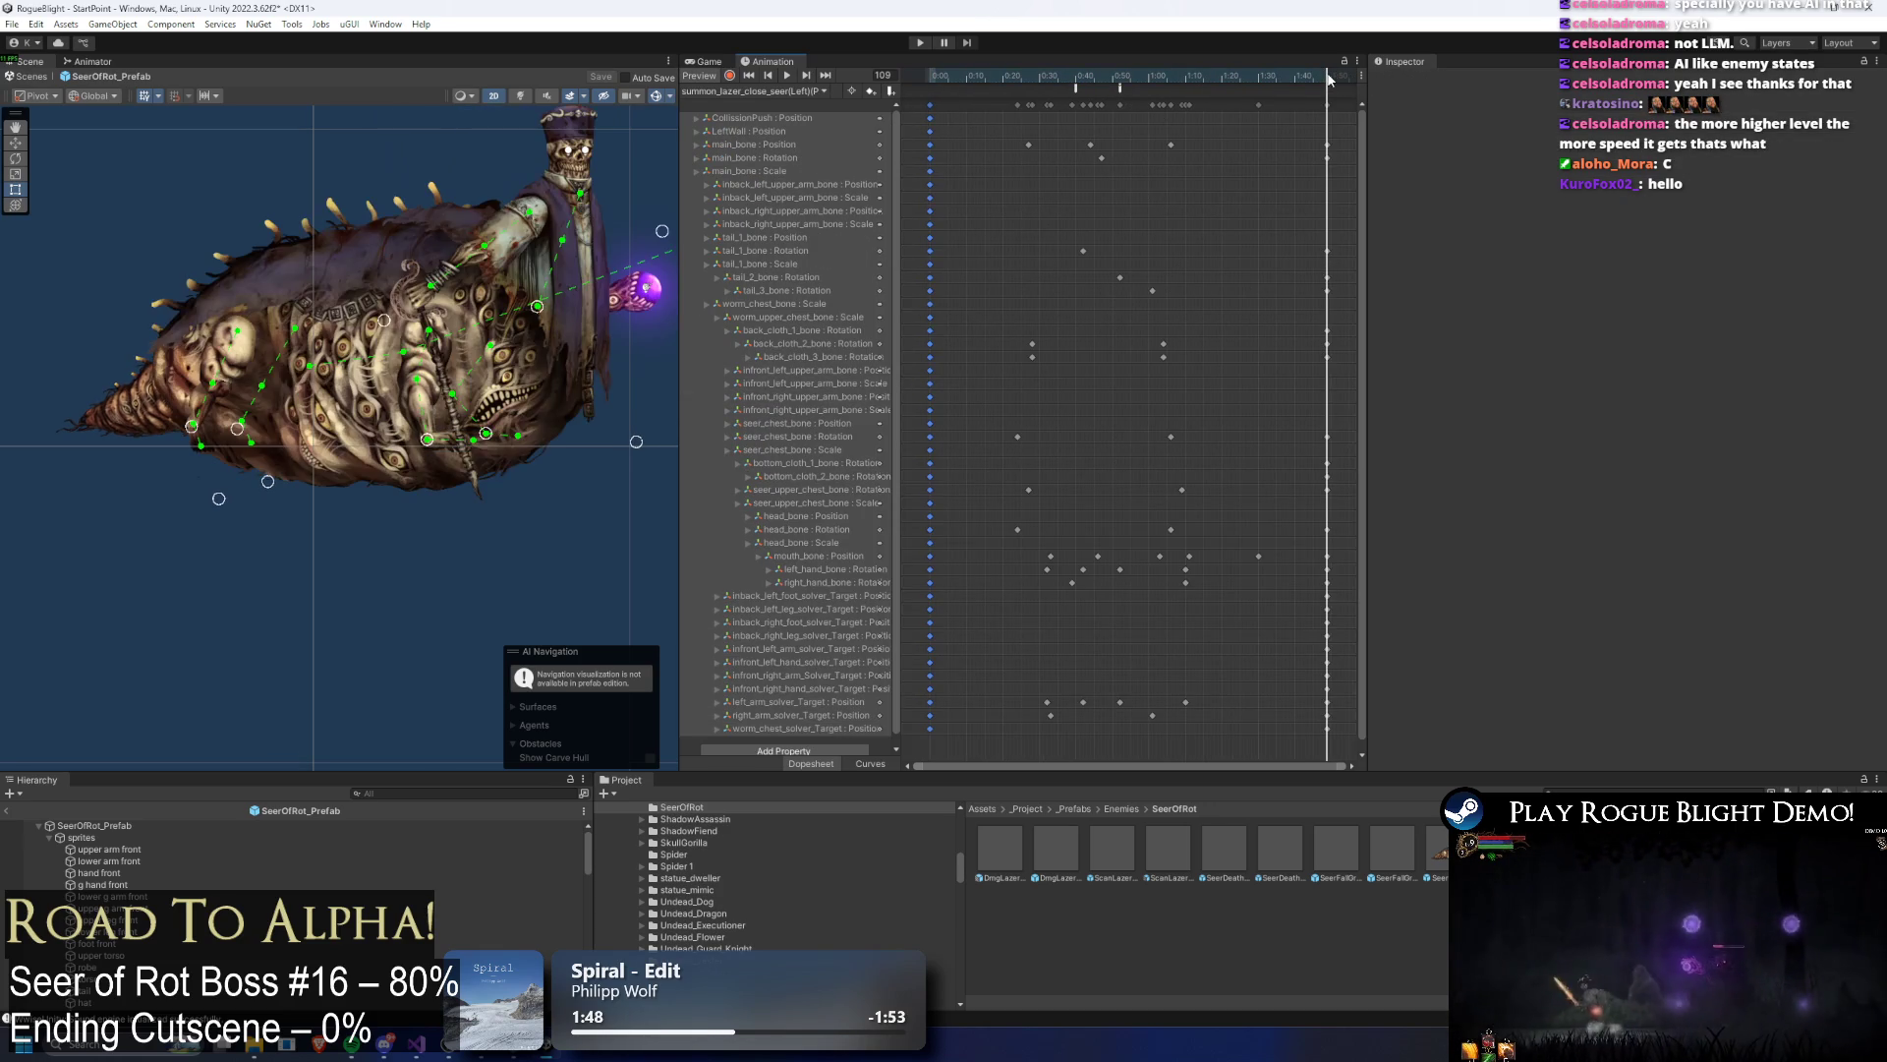
mouse_move(985, 78)
mouse_down()
mouse_move(969, 79)
mouse_move(1011, 86)
mouse_move(987, 82)
mouse_up()
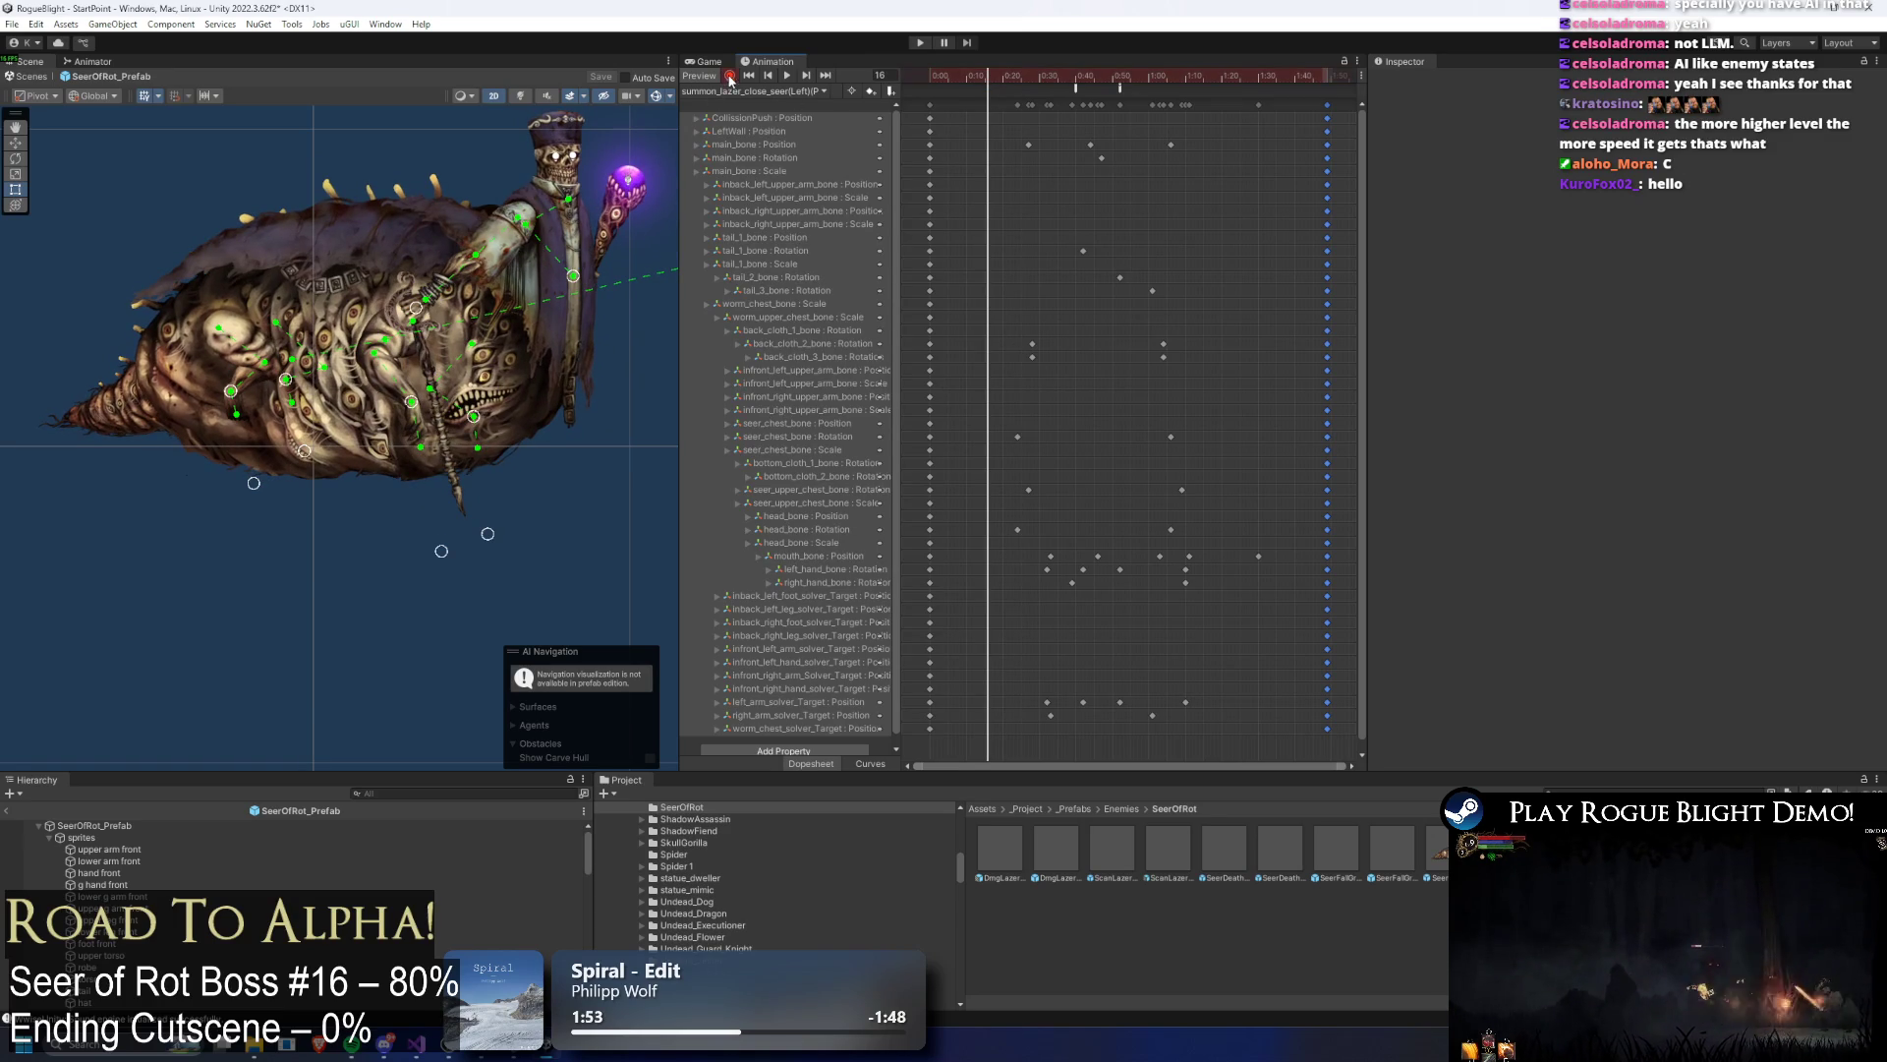
click(788, 159)
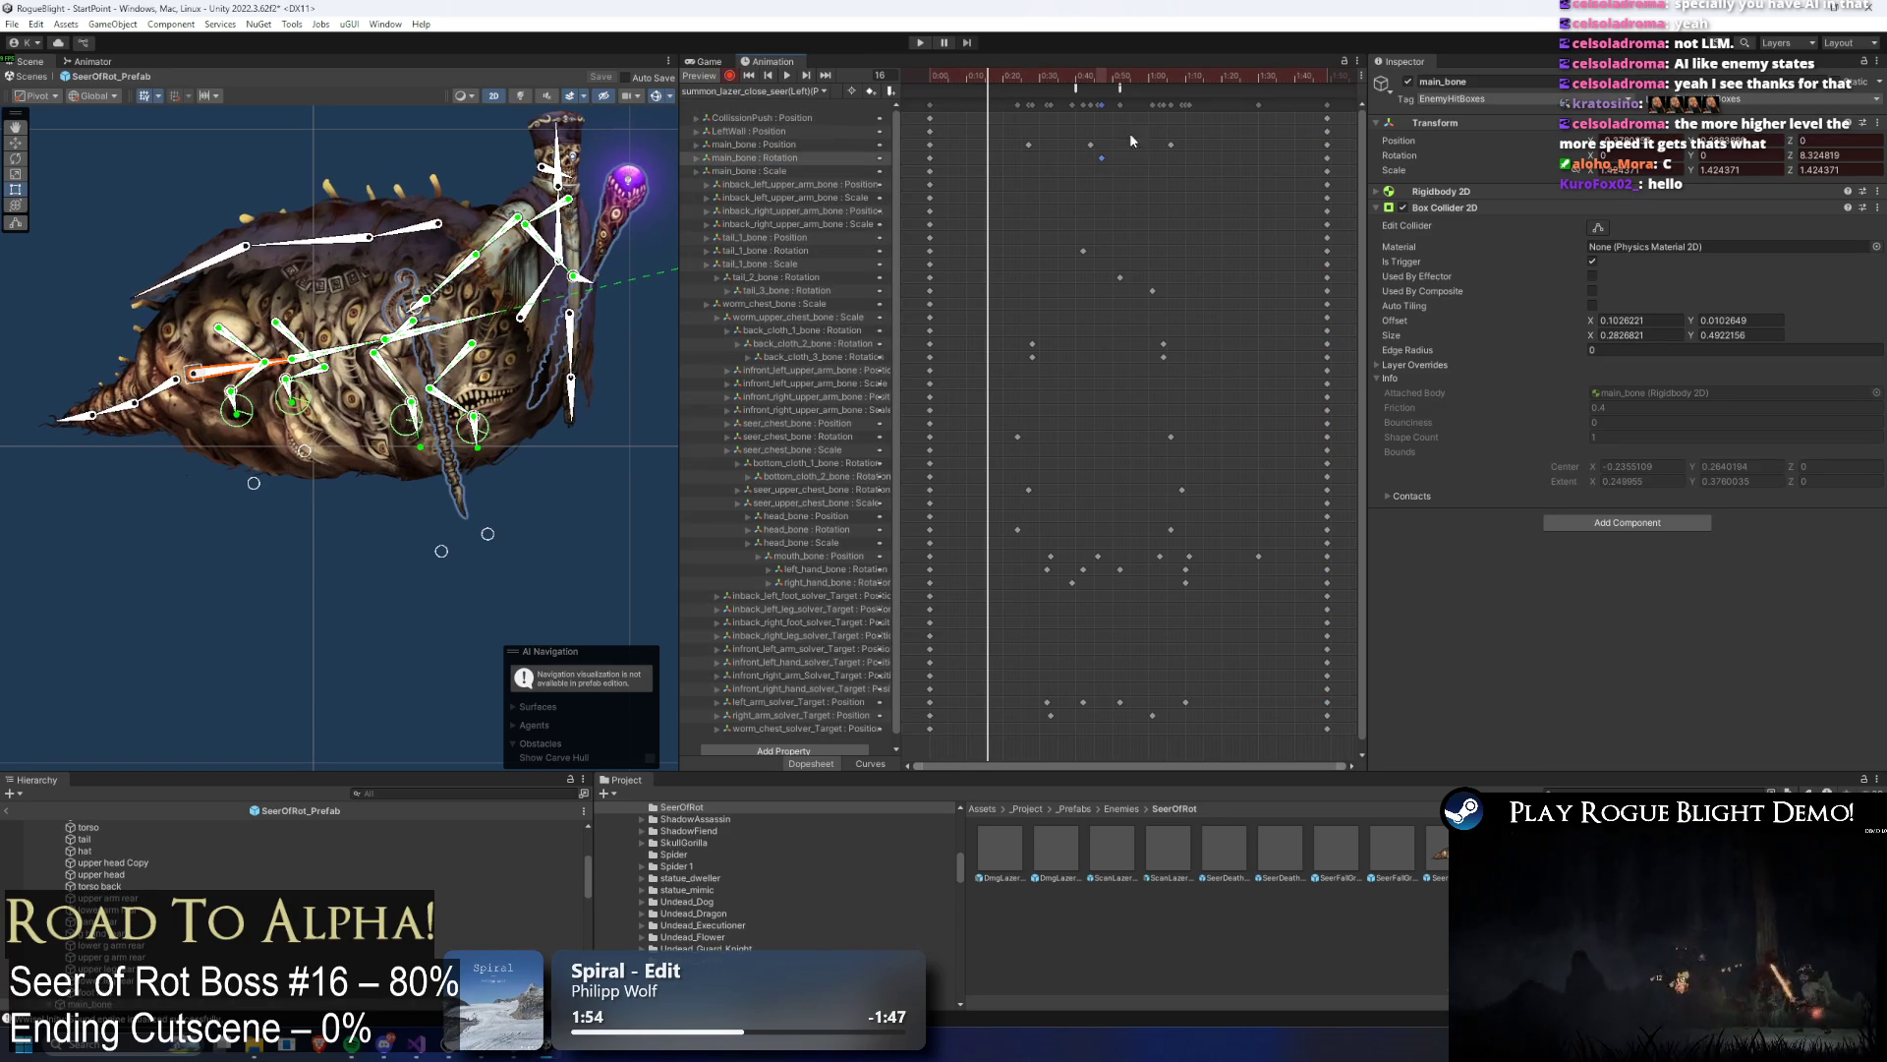
Step: Move the first main_bone Position key later to frame 44 and preview the clip
mouse_move(1040, 84)
mouse_down()
mouse_move(956, 76)
mouse_move(992, 75)
mouse_up()
drag(1005, 152, 1201, 158)
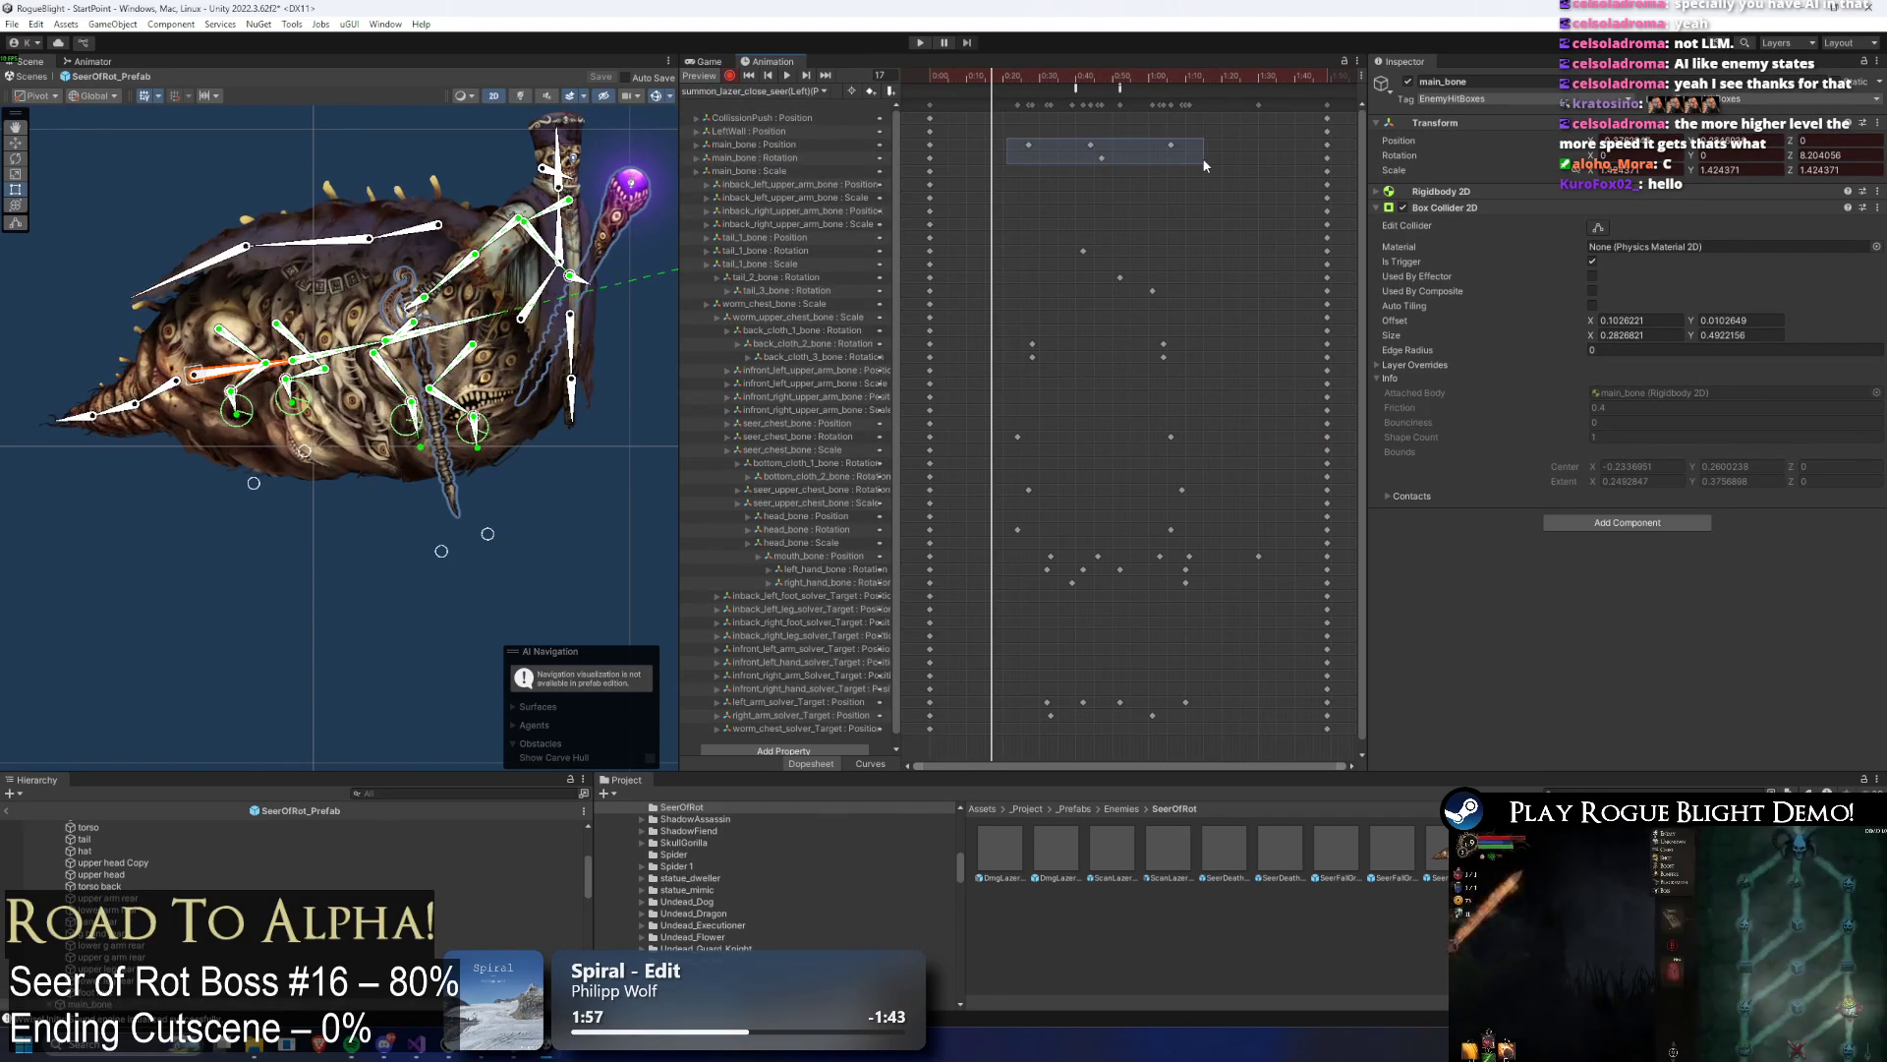
click(1029, 76)
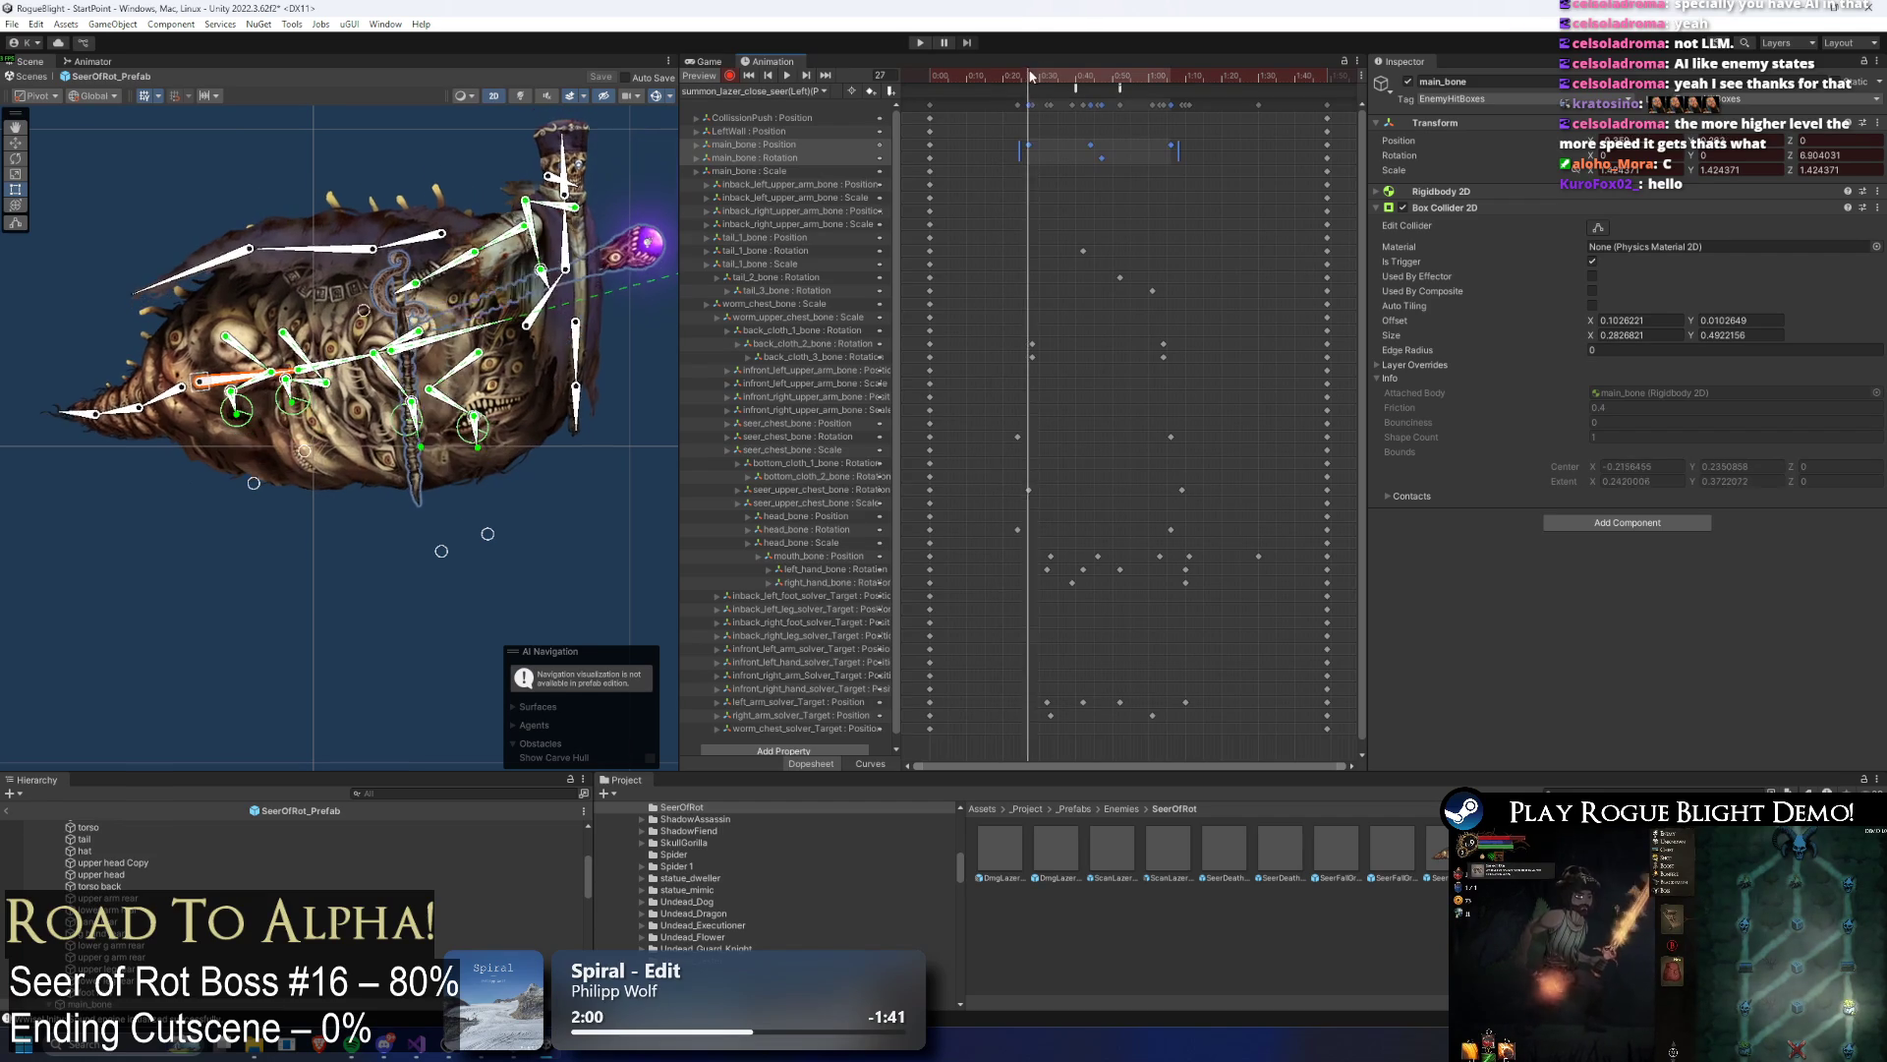
click(931, 145)
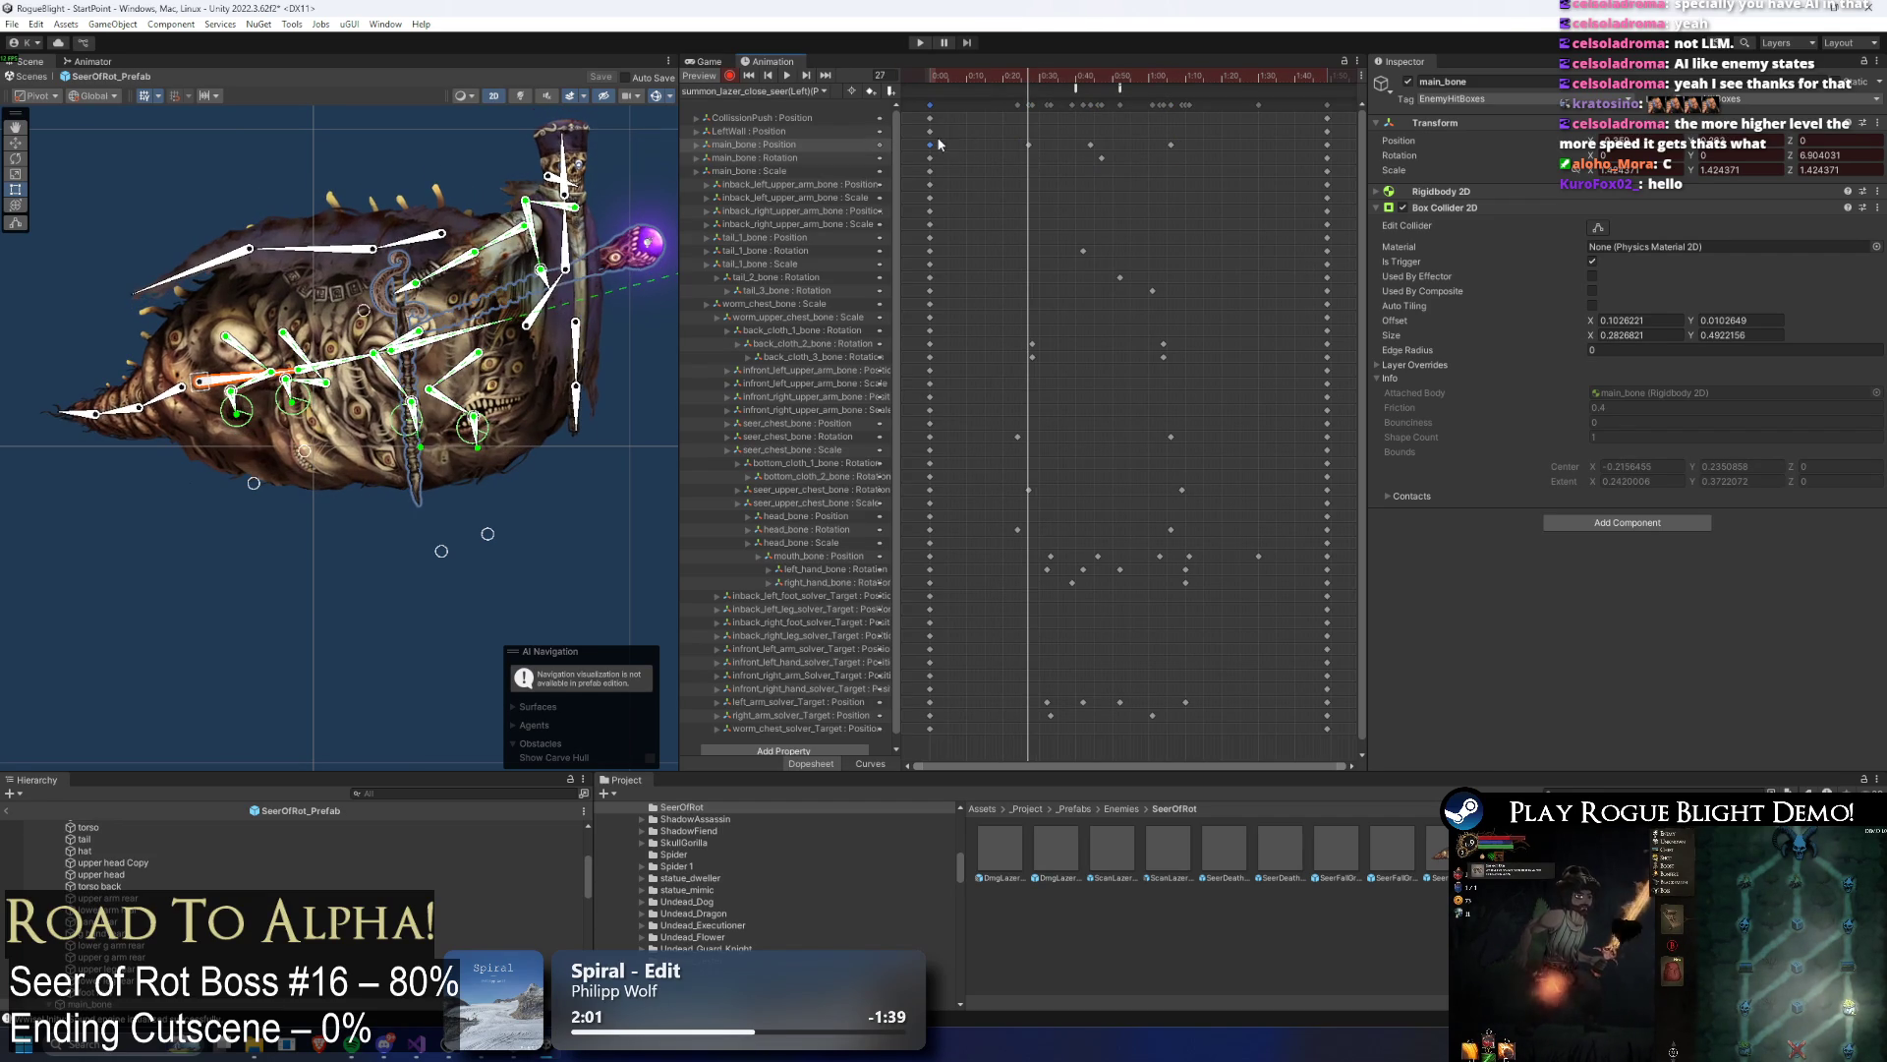
click(1090, 144)
click(1088, 75)
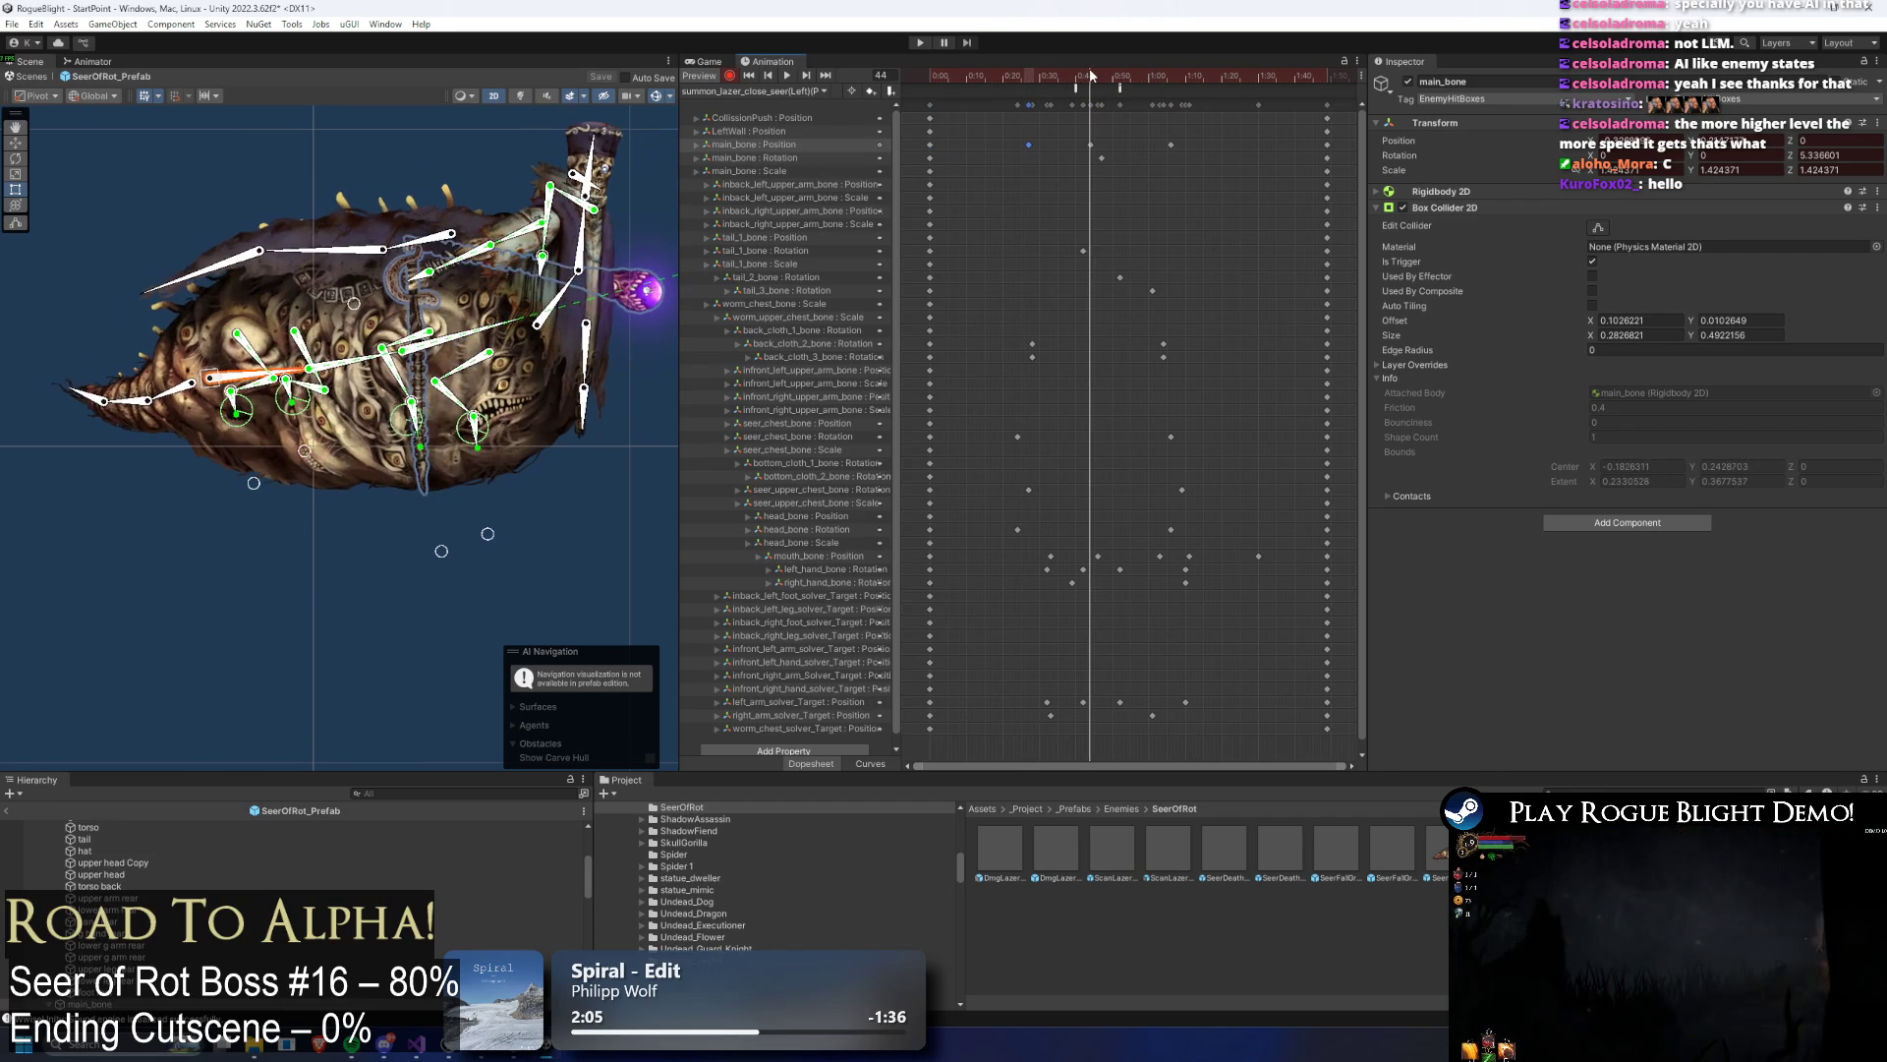
click(1172, 76)
click(1170, 144)
click(1089, 76)
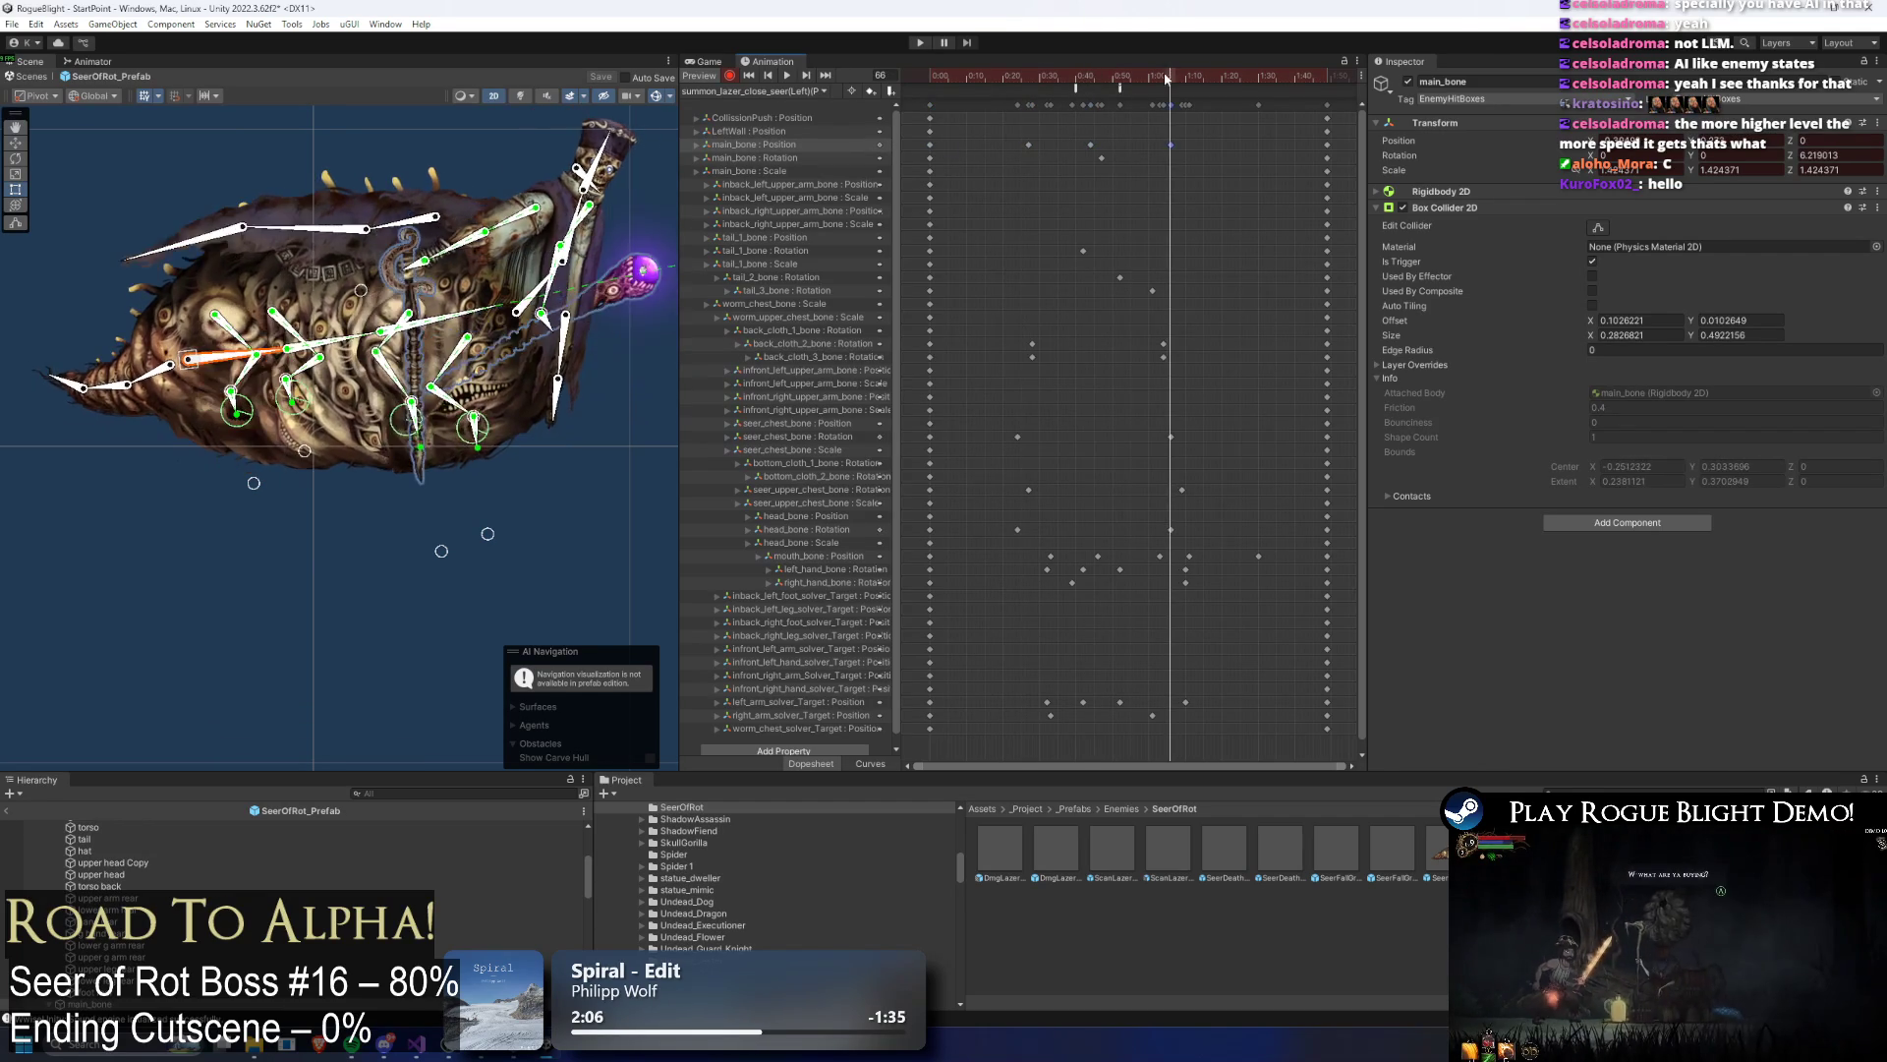
key(space)
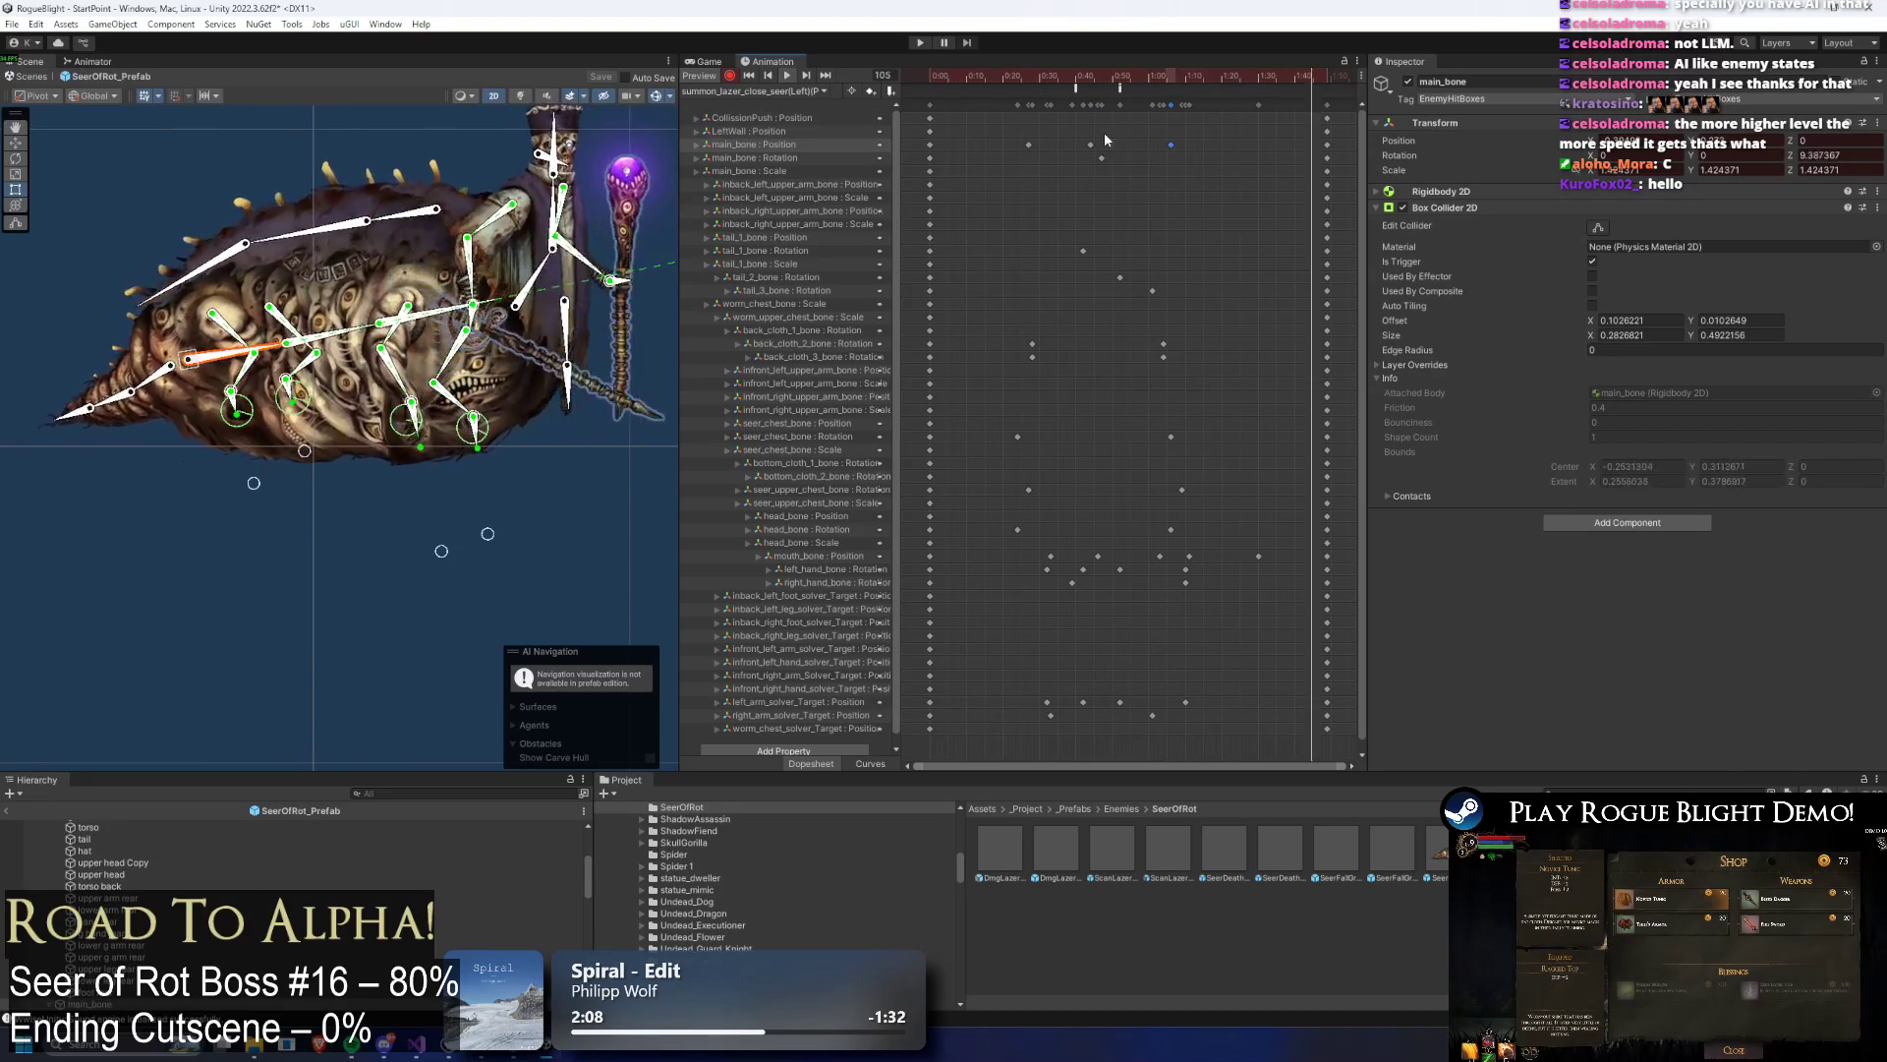
Step: Nudge the boss body at frames 27 and 44, keying main_bone position, then load summon_lazer_close_seer(Left)
click(1029, 76)
drag(202, 361, 195, 359)
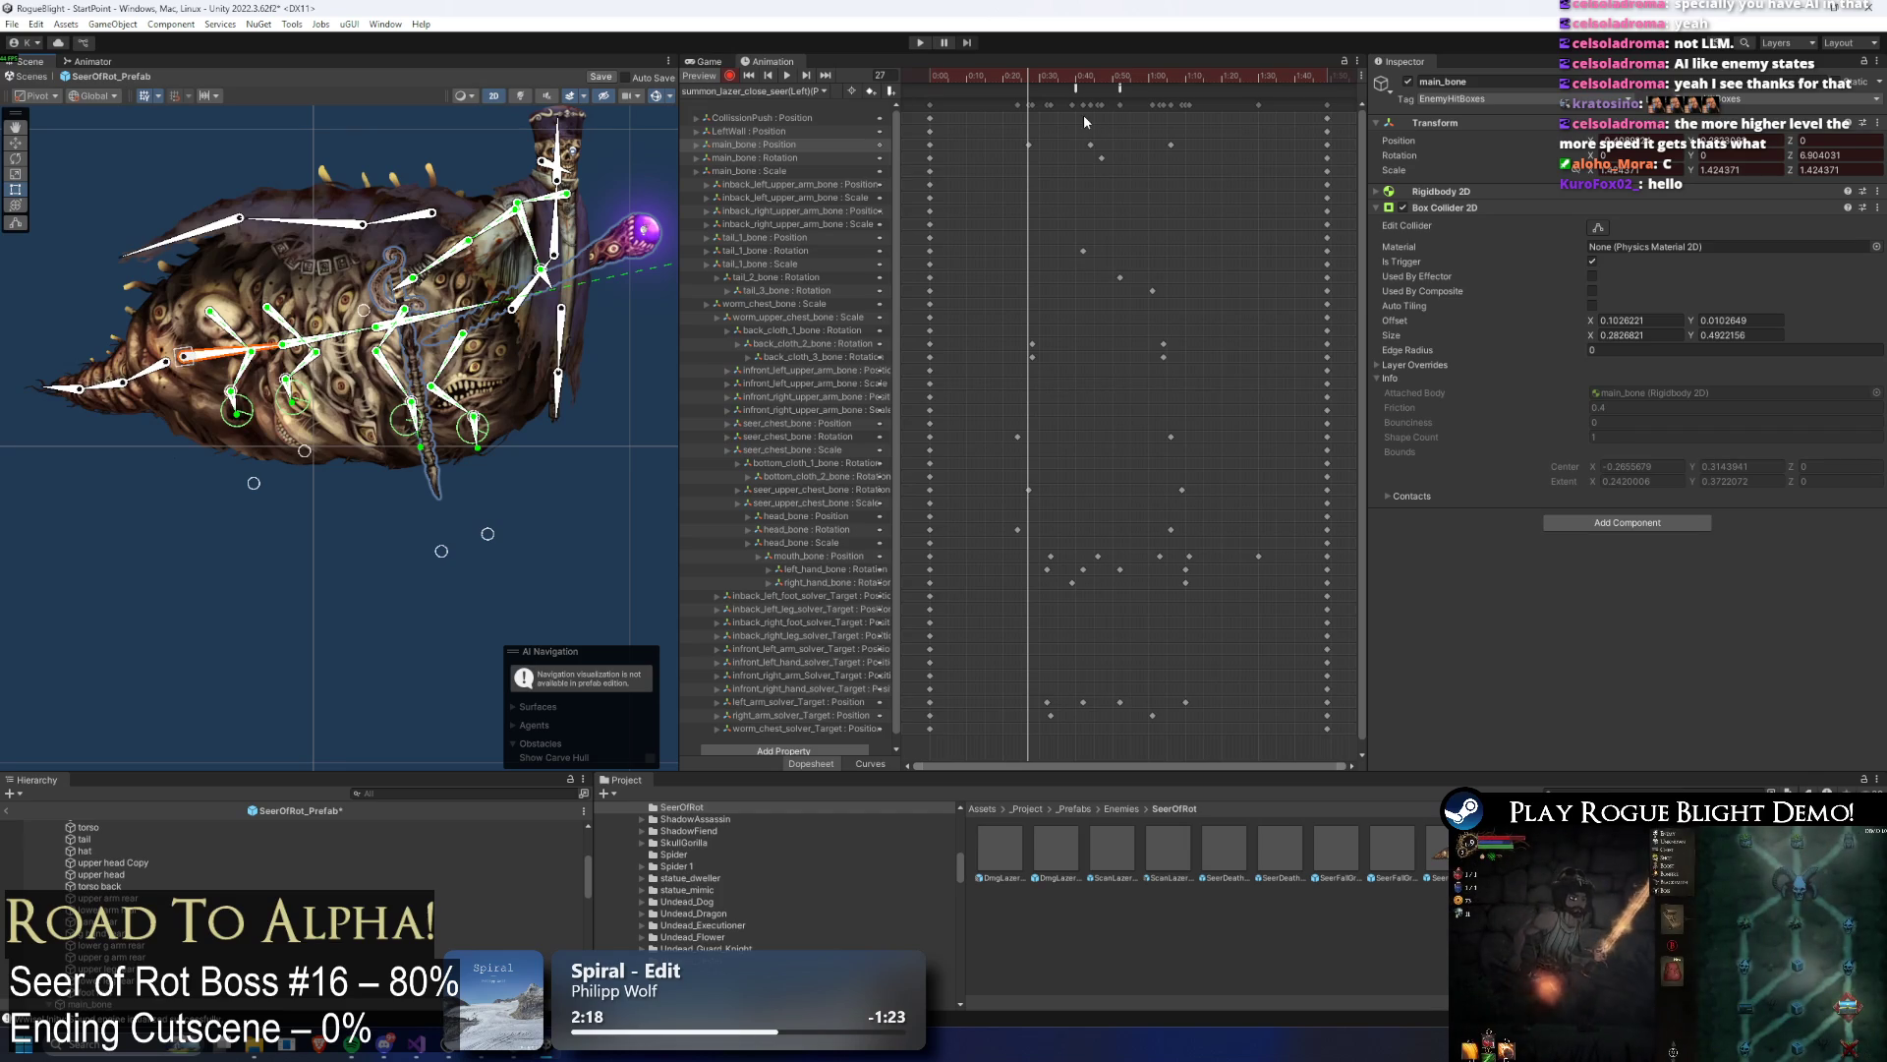
mouse_move(1071, 74)
mouse_down()
mouse_move(1089, 71)
mouse_move(1027, 74)
mouse_up()
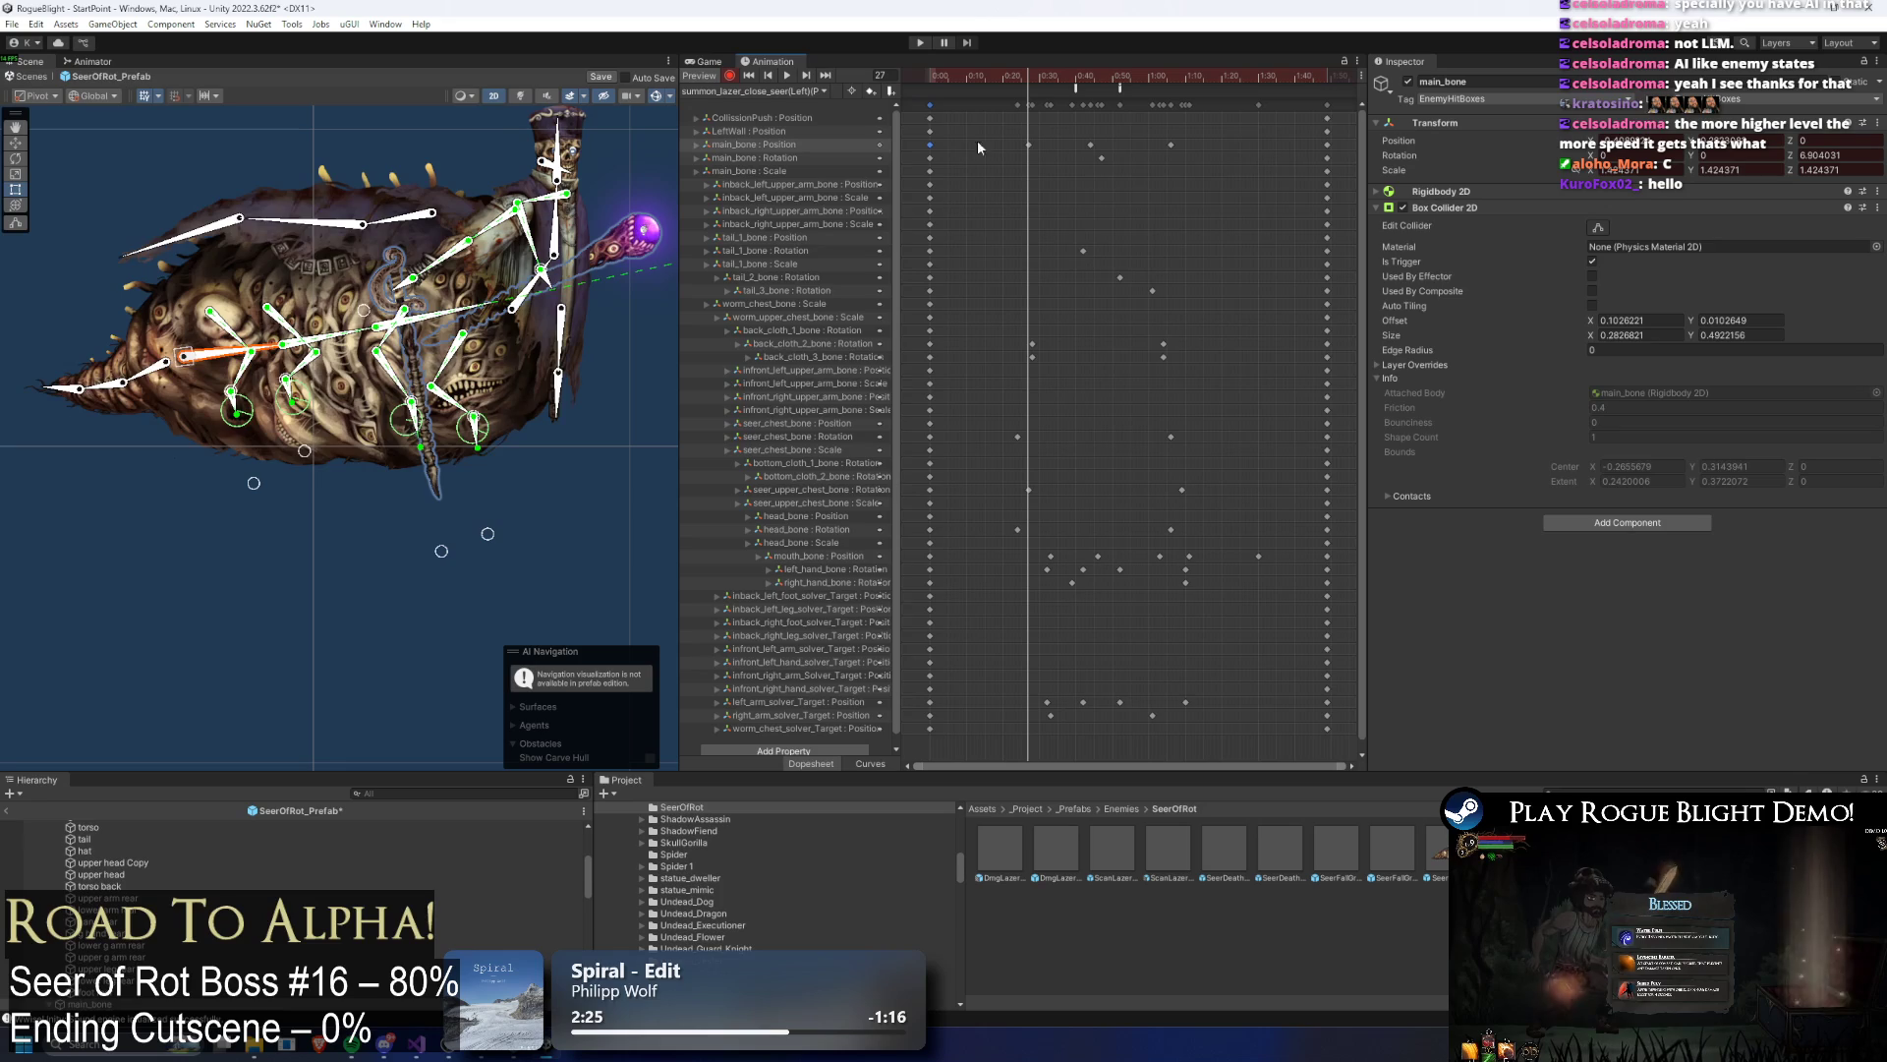
click(1028, 144)
drag(194, 363, 197, 366)
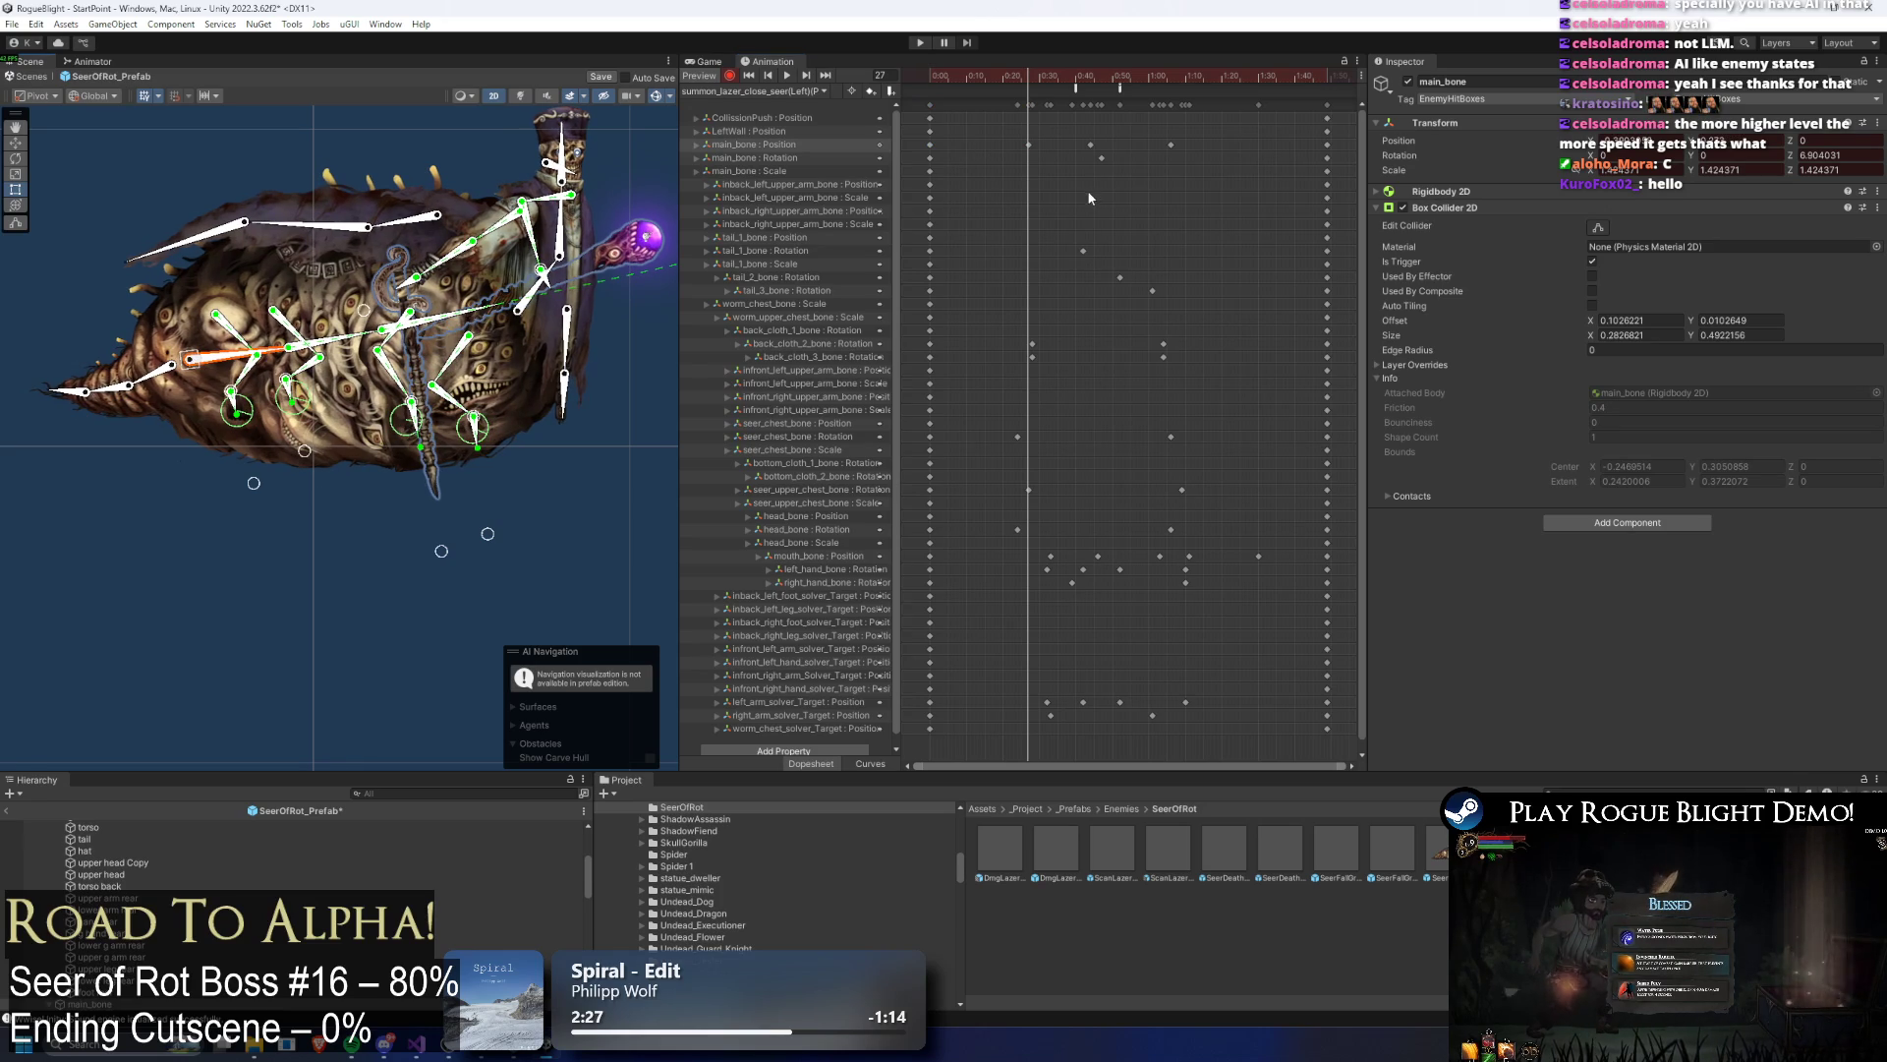
click(1091, 78)
drag(190, 361, 198, 366)
mouse_move(1090, 76)
mouse_down()
mouse_move(1269, 79)
mouse_move(1186, 97)
mouse_up()
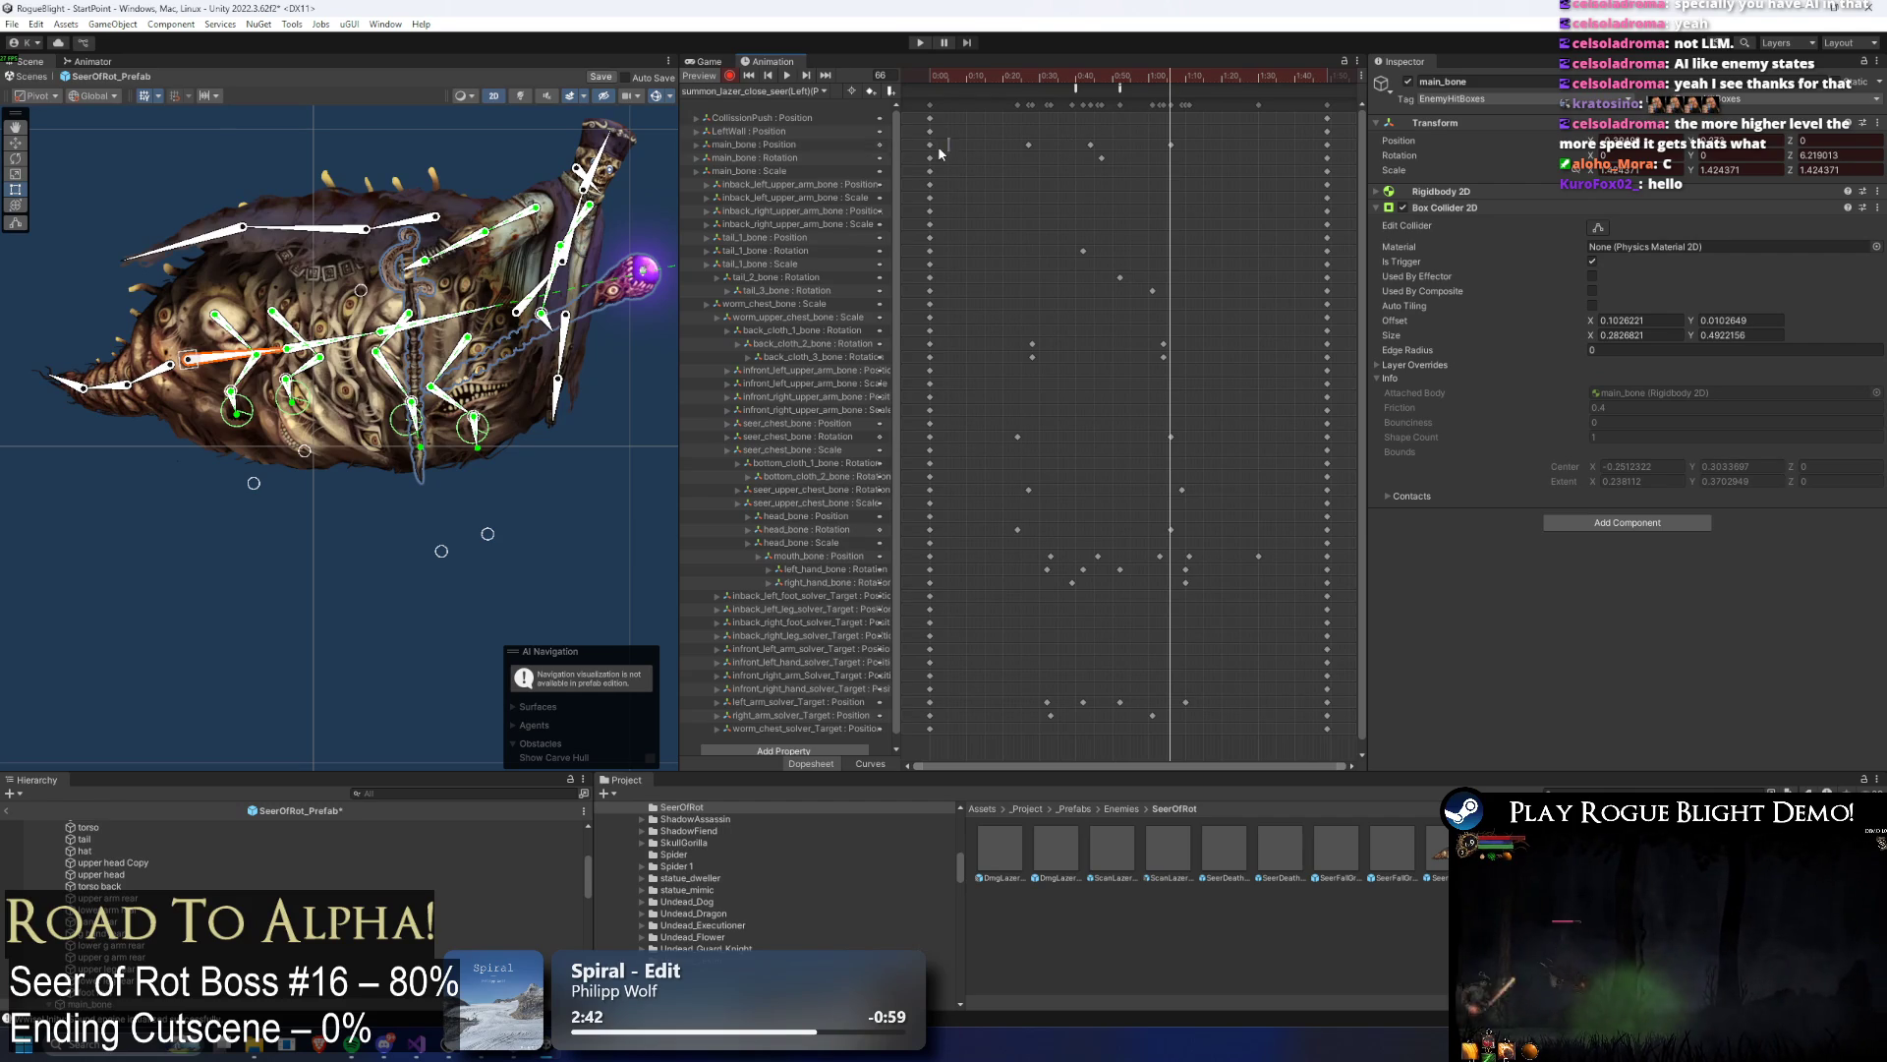
mouse_move(1034, 79)
mouse_down()
mouse_move(1215, 77)
mouse_move(1111, 86)
mouse_up()
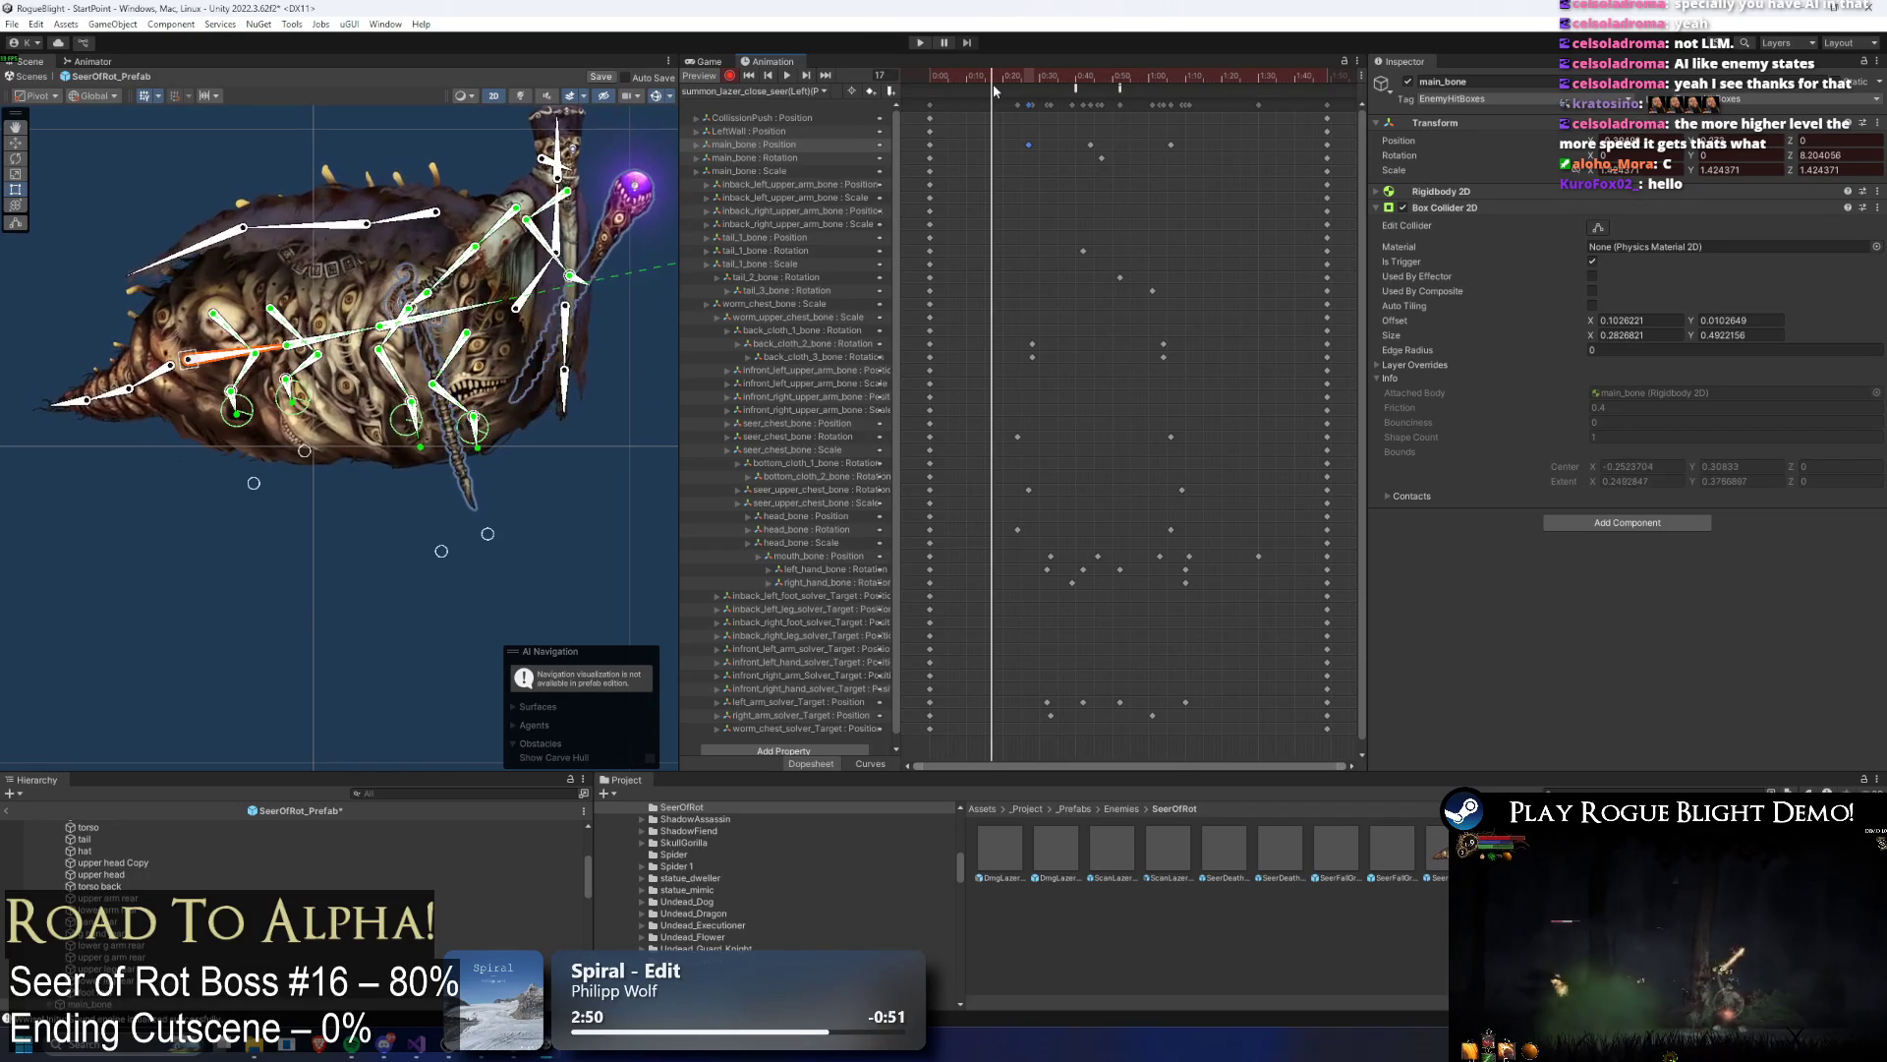
click(787, 90)
click(775, 383)
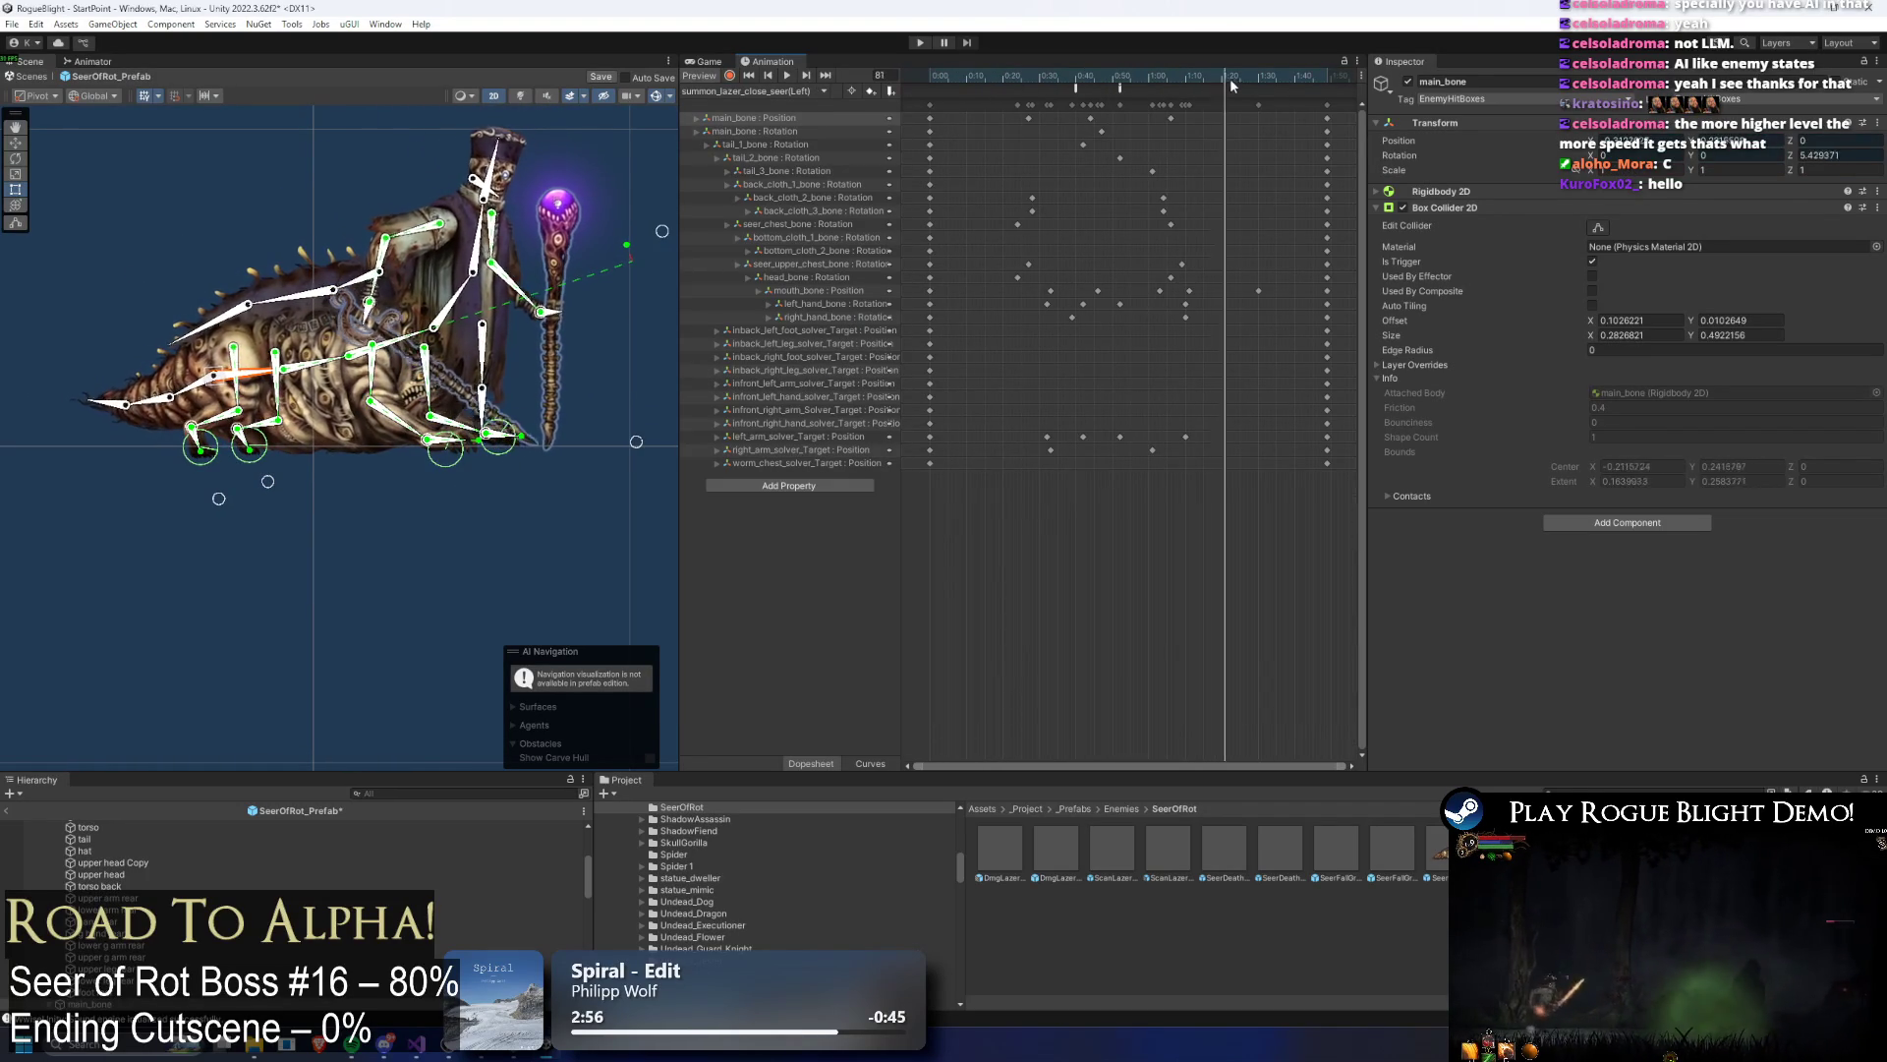
Step: Scrub the original Left clip from frame 43, then load the (P2) clip
click(1087, 81)
mouse_move(1087, 95)
mouse_down()
mouse_move(1107, 87)
mouse_move(1058, 80)
mouse_move(1183, 91)
mouse_up()
click(823, 91)
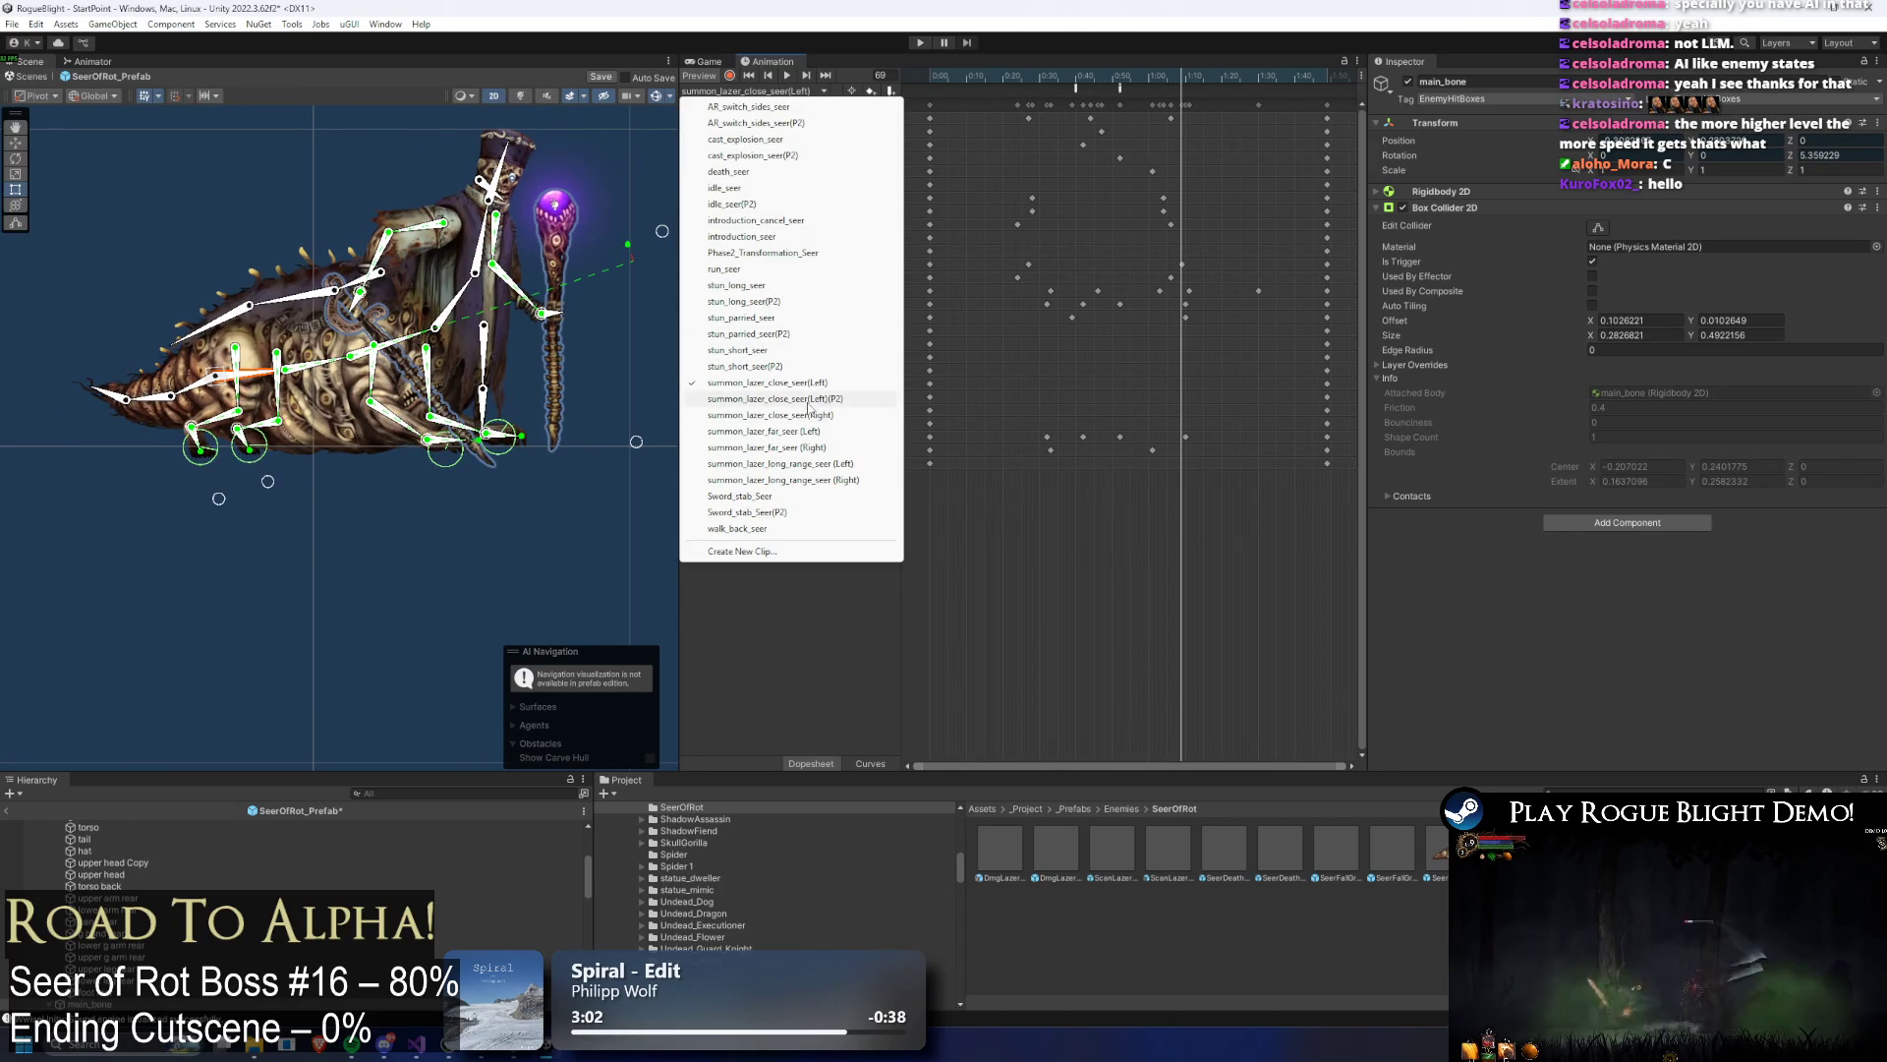
click(807, 401)
Step: Rotate the staff arm up-right at frame 32 and repose the right arm at frame 7
drag(1005, 91, 1047, 85)
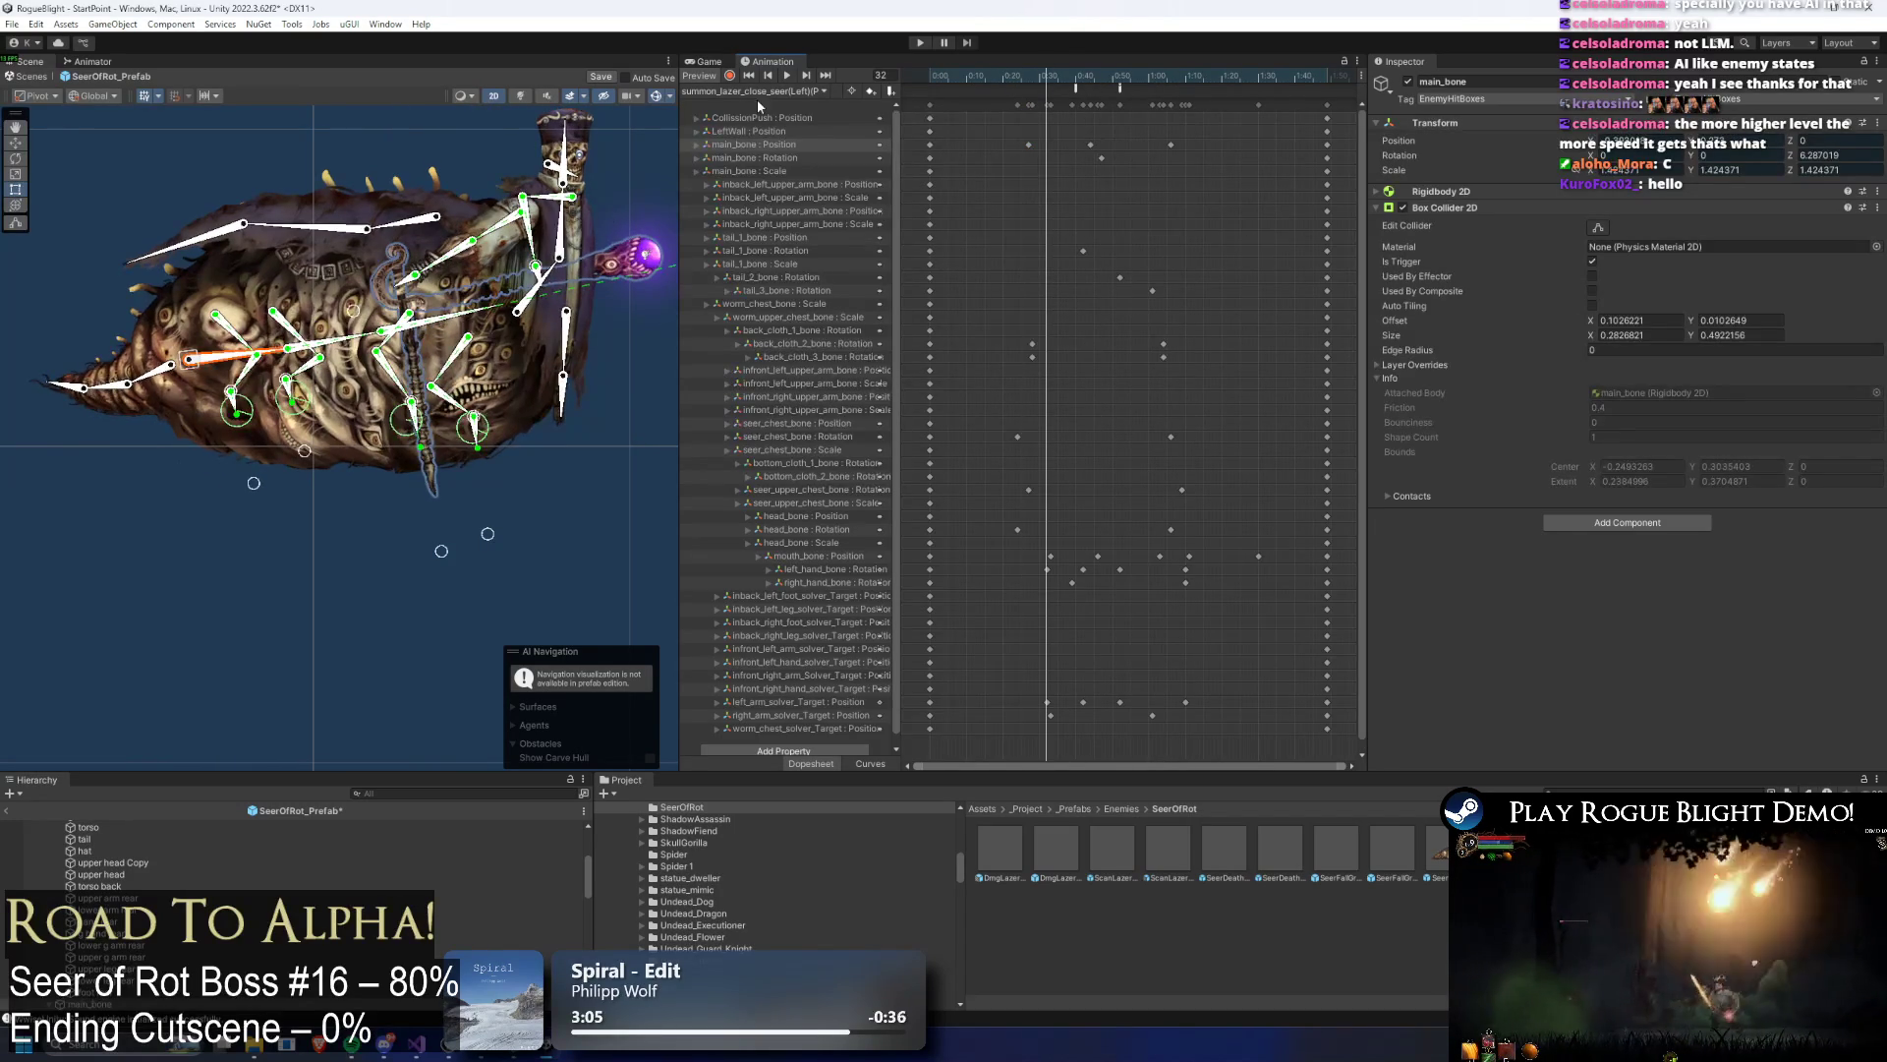
click(524, 266)
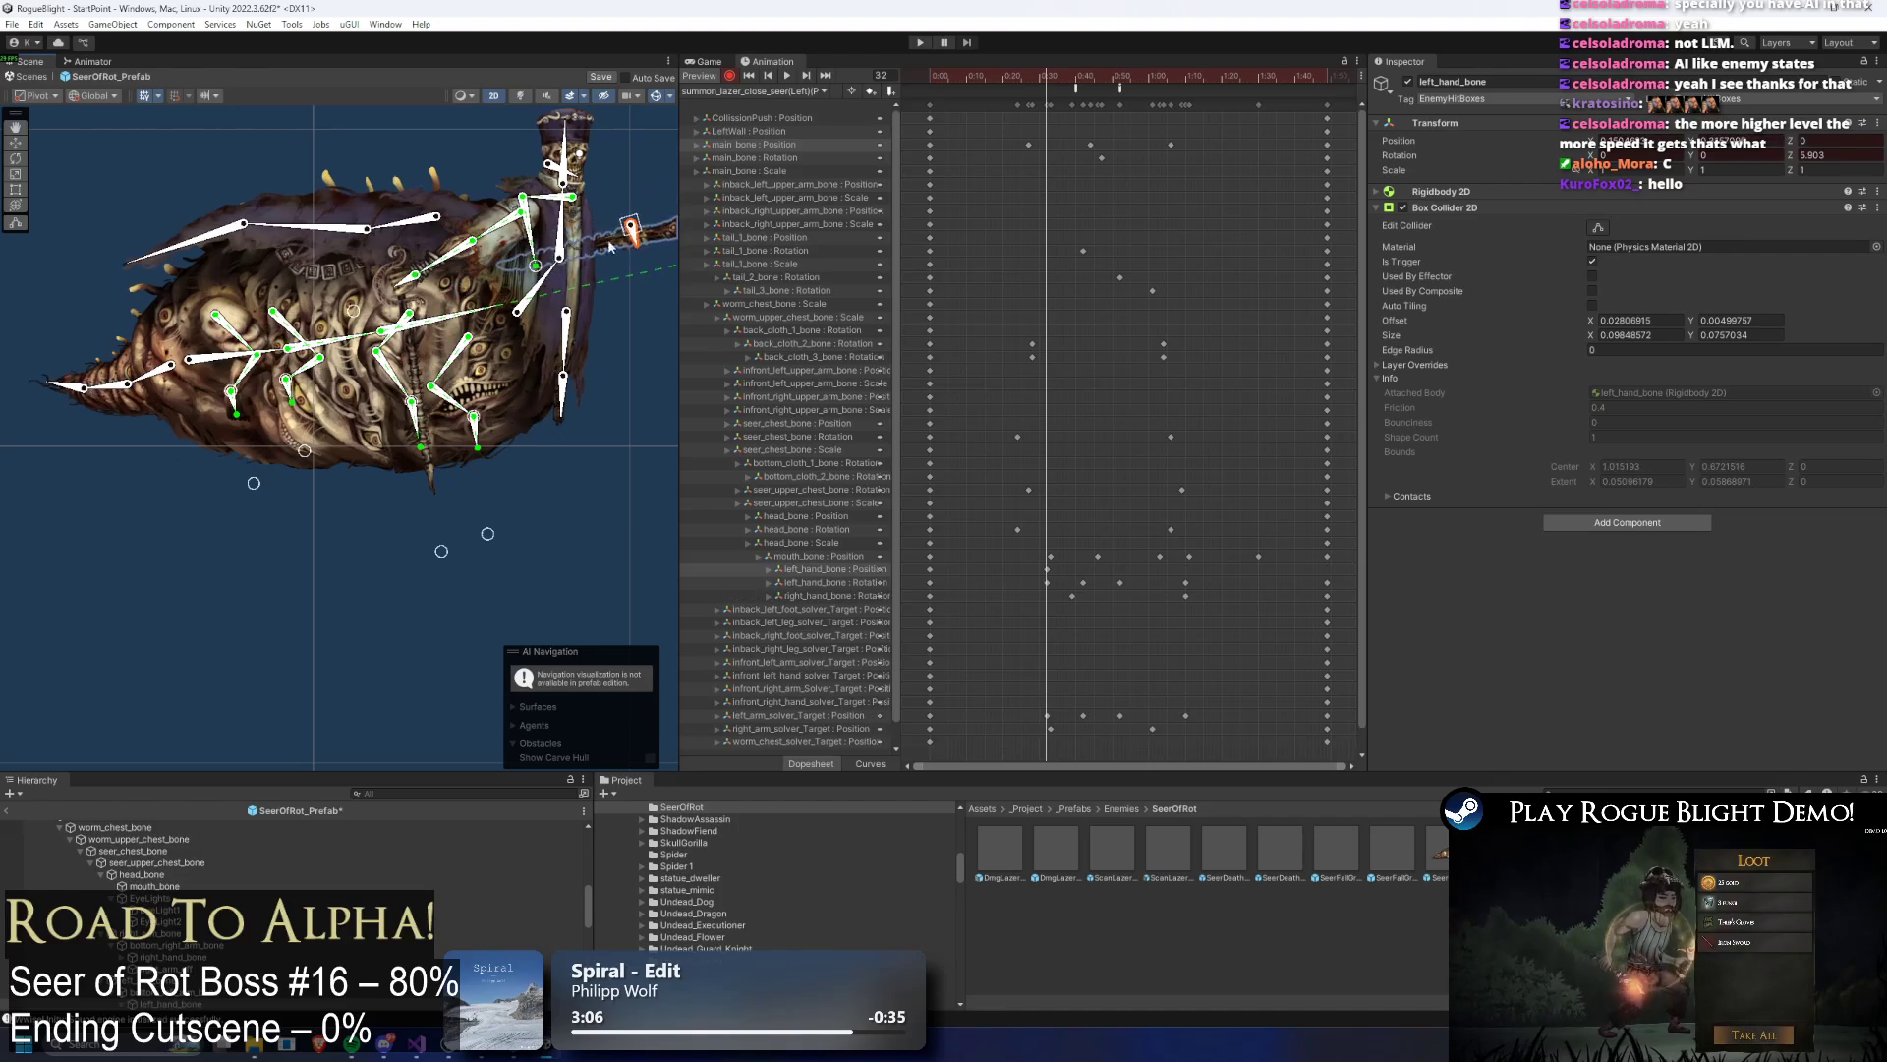
mouse_move(524, 265)
mouse_down()
mouse_move(658, 233)
mouse_move(611, 279)
mouse_move(635, 278)
mouse_up()
click(955, 77)
drag(461, 306, 762, 331)
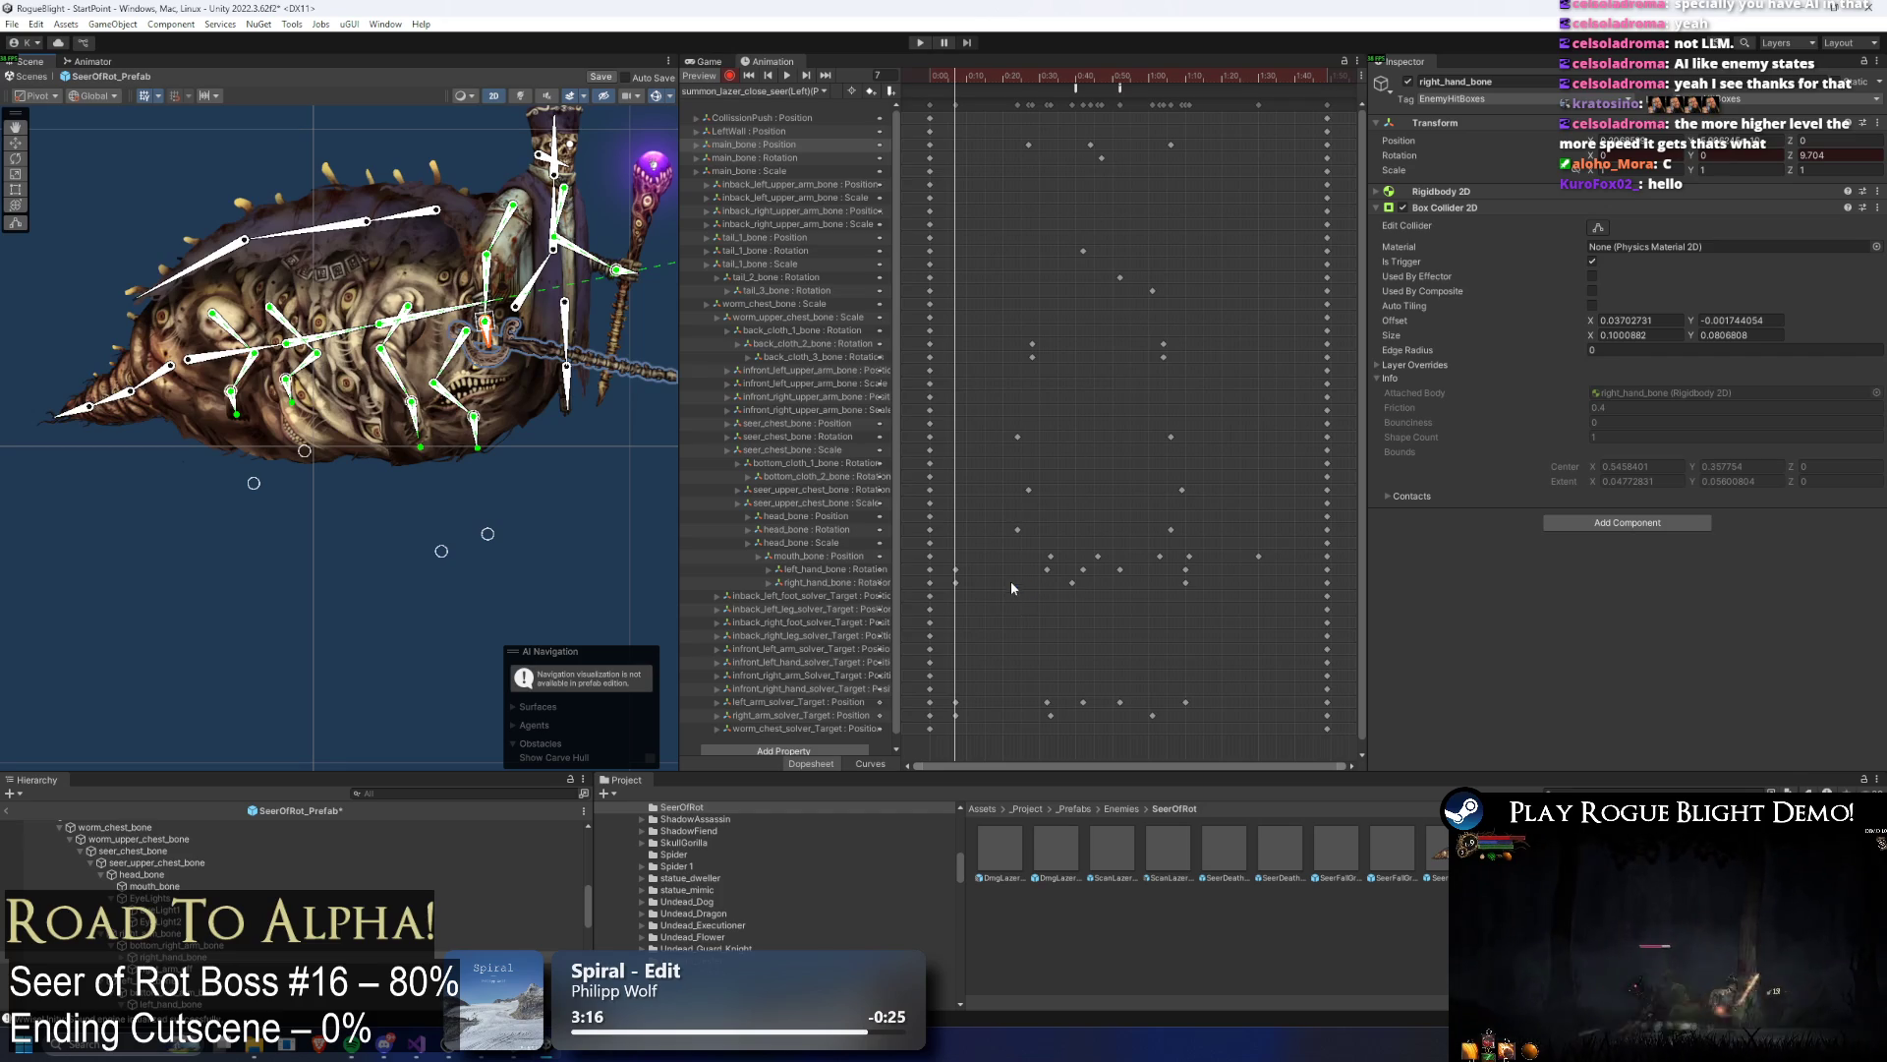
Step: Delete the later hand-bone and arm-target keyframes near the SpawnProjectile event
drag(1012, 570, 1254, 600)
key(Delete)
drag(1006, 688, 1210, 727)
key(Delete)
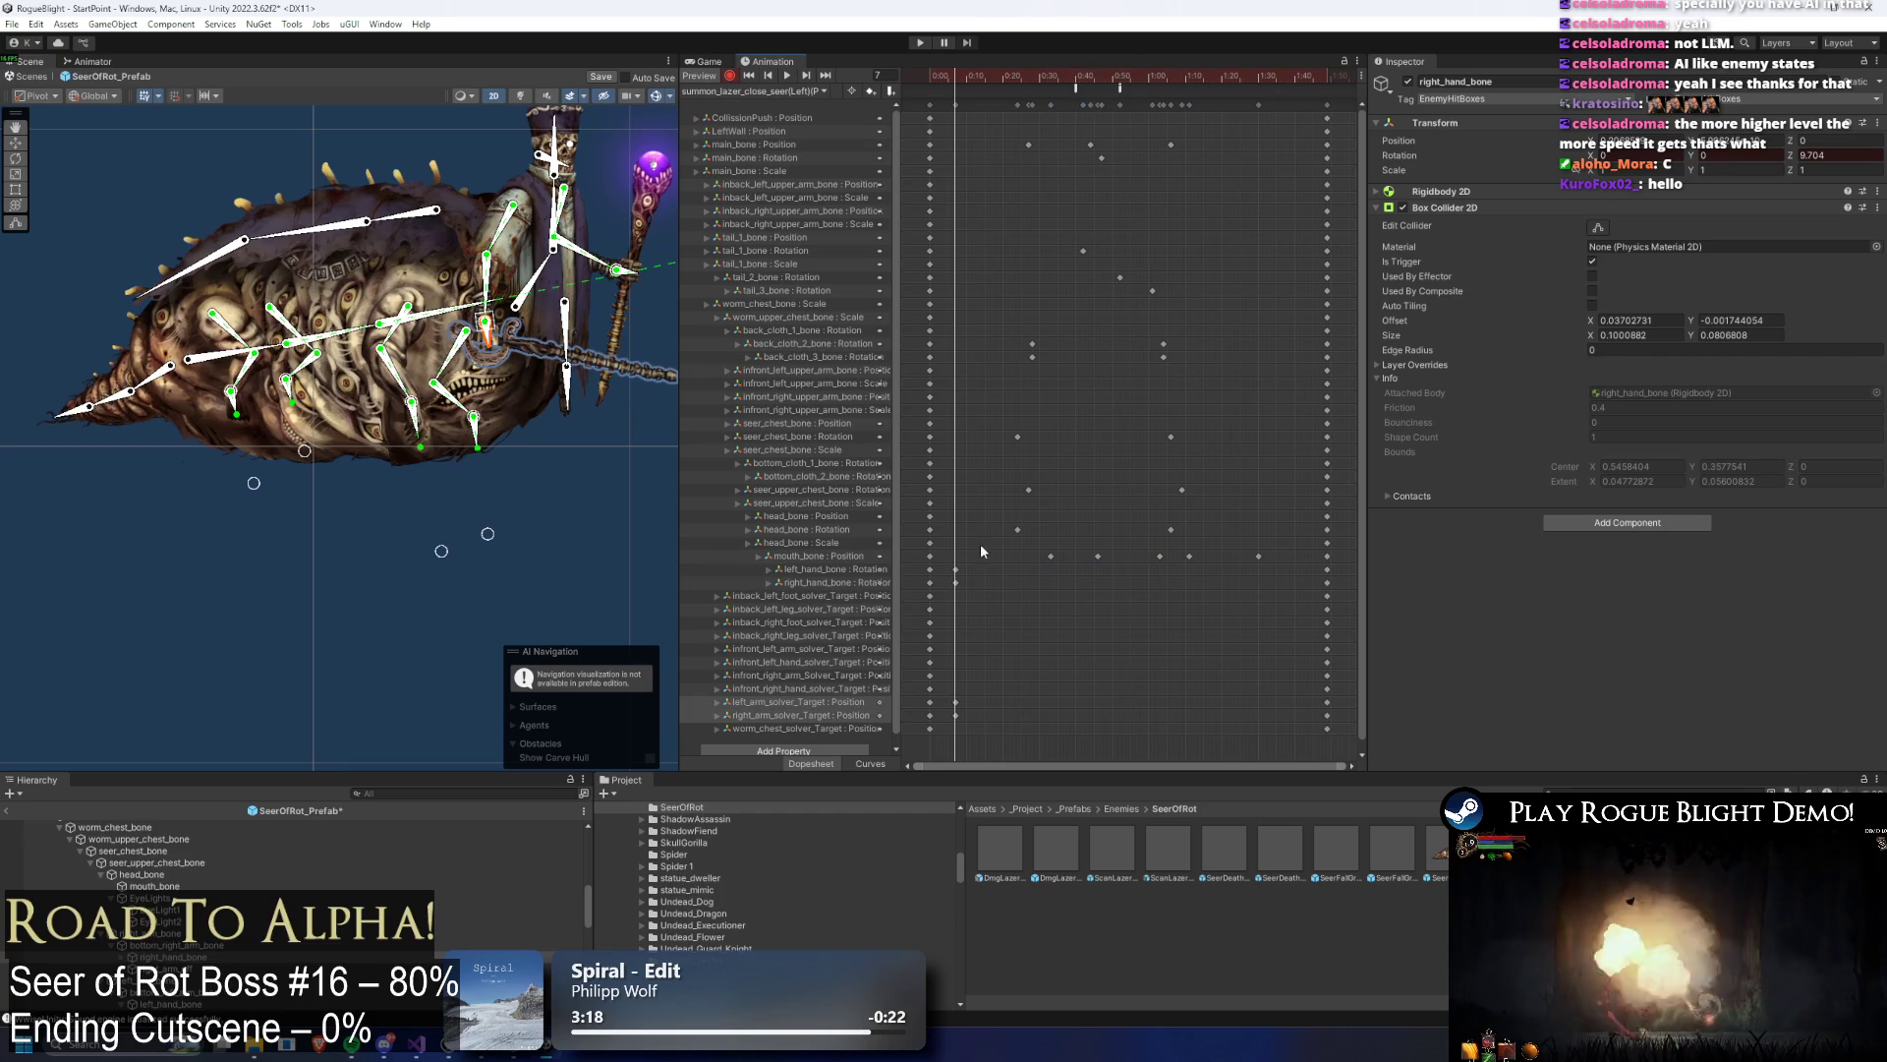
drag(1085, 76, 1120, 83)
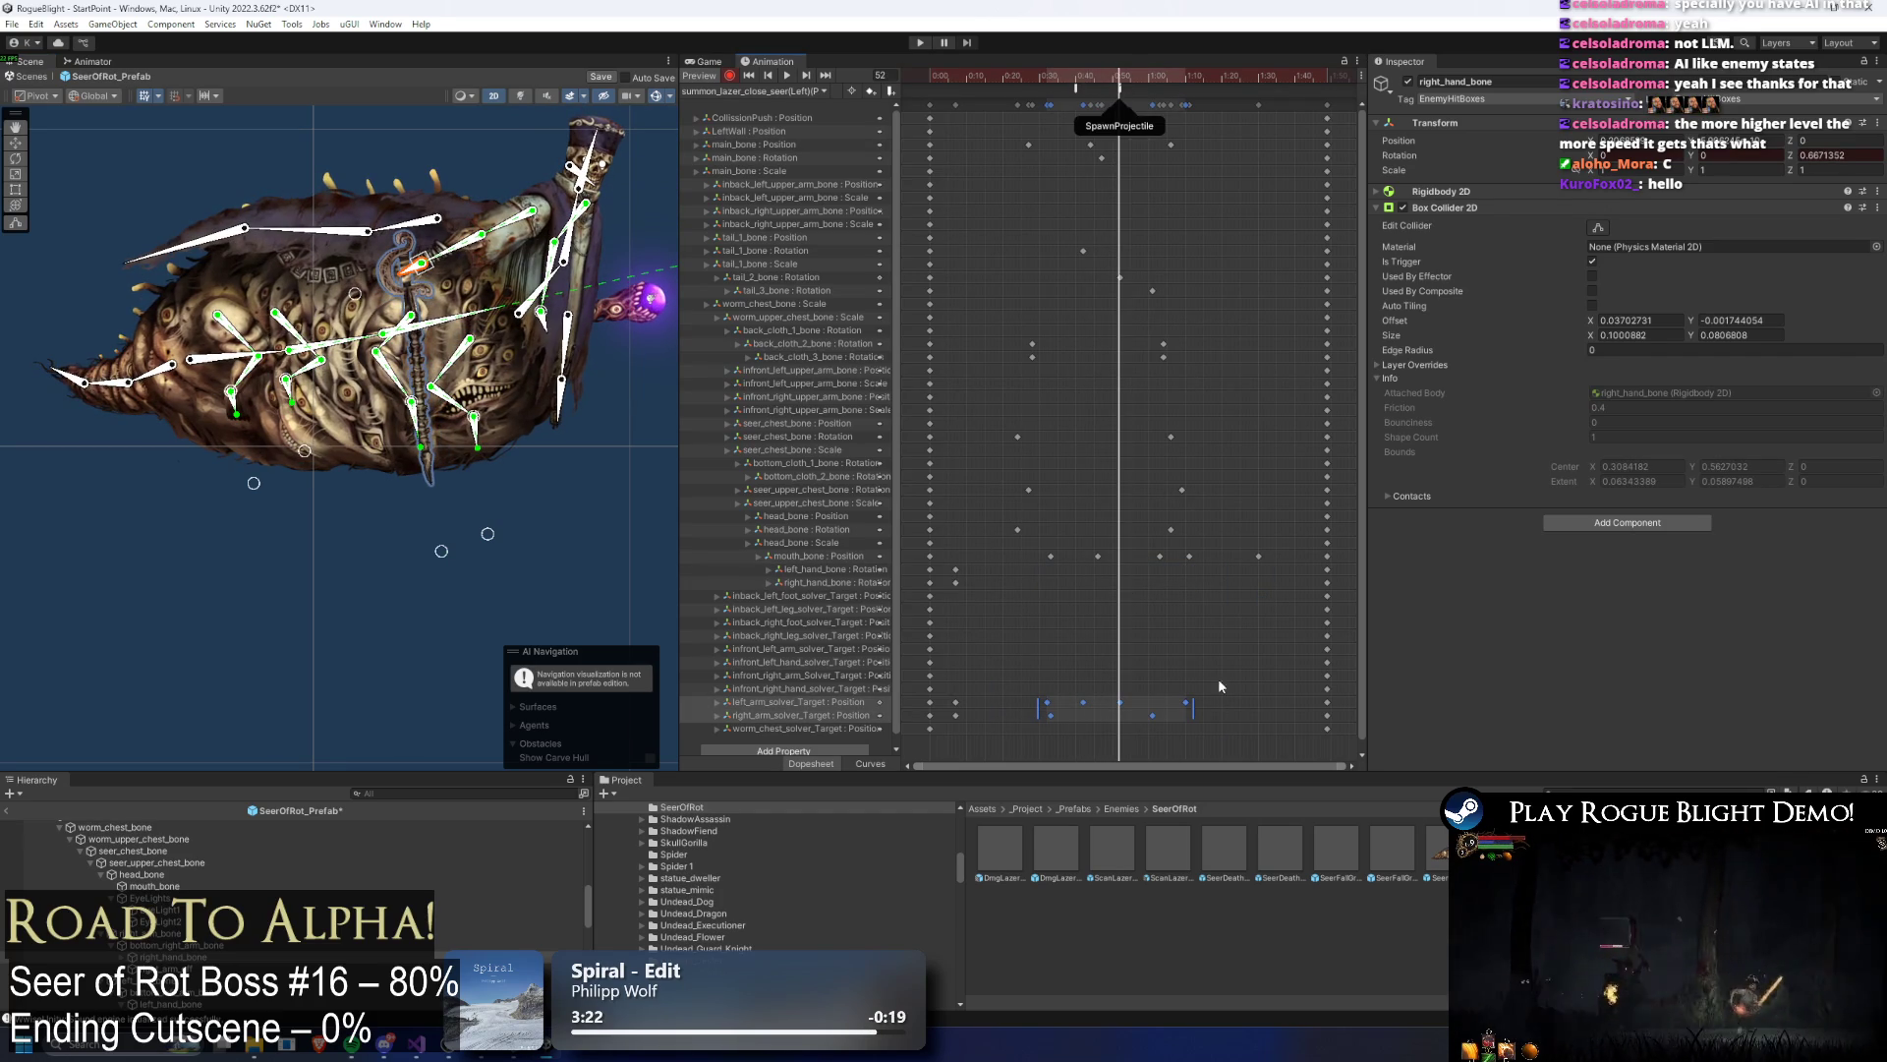
key(Delete)
Step: Swing the staff by keying left_arm_solver_Target at frames 52 and 41, then select left_hand_bone
mouse_move(613, 286)
mouse_down()
mouse_move(634, 311)
mouse_move(617, 326)
mouse_up()
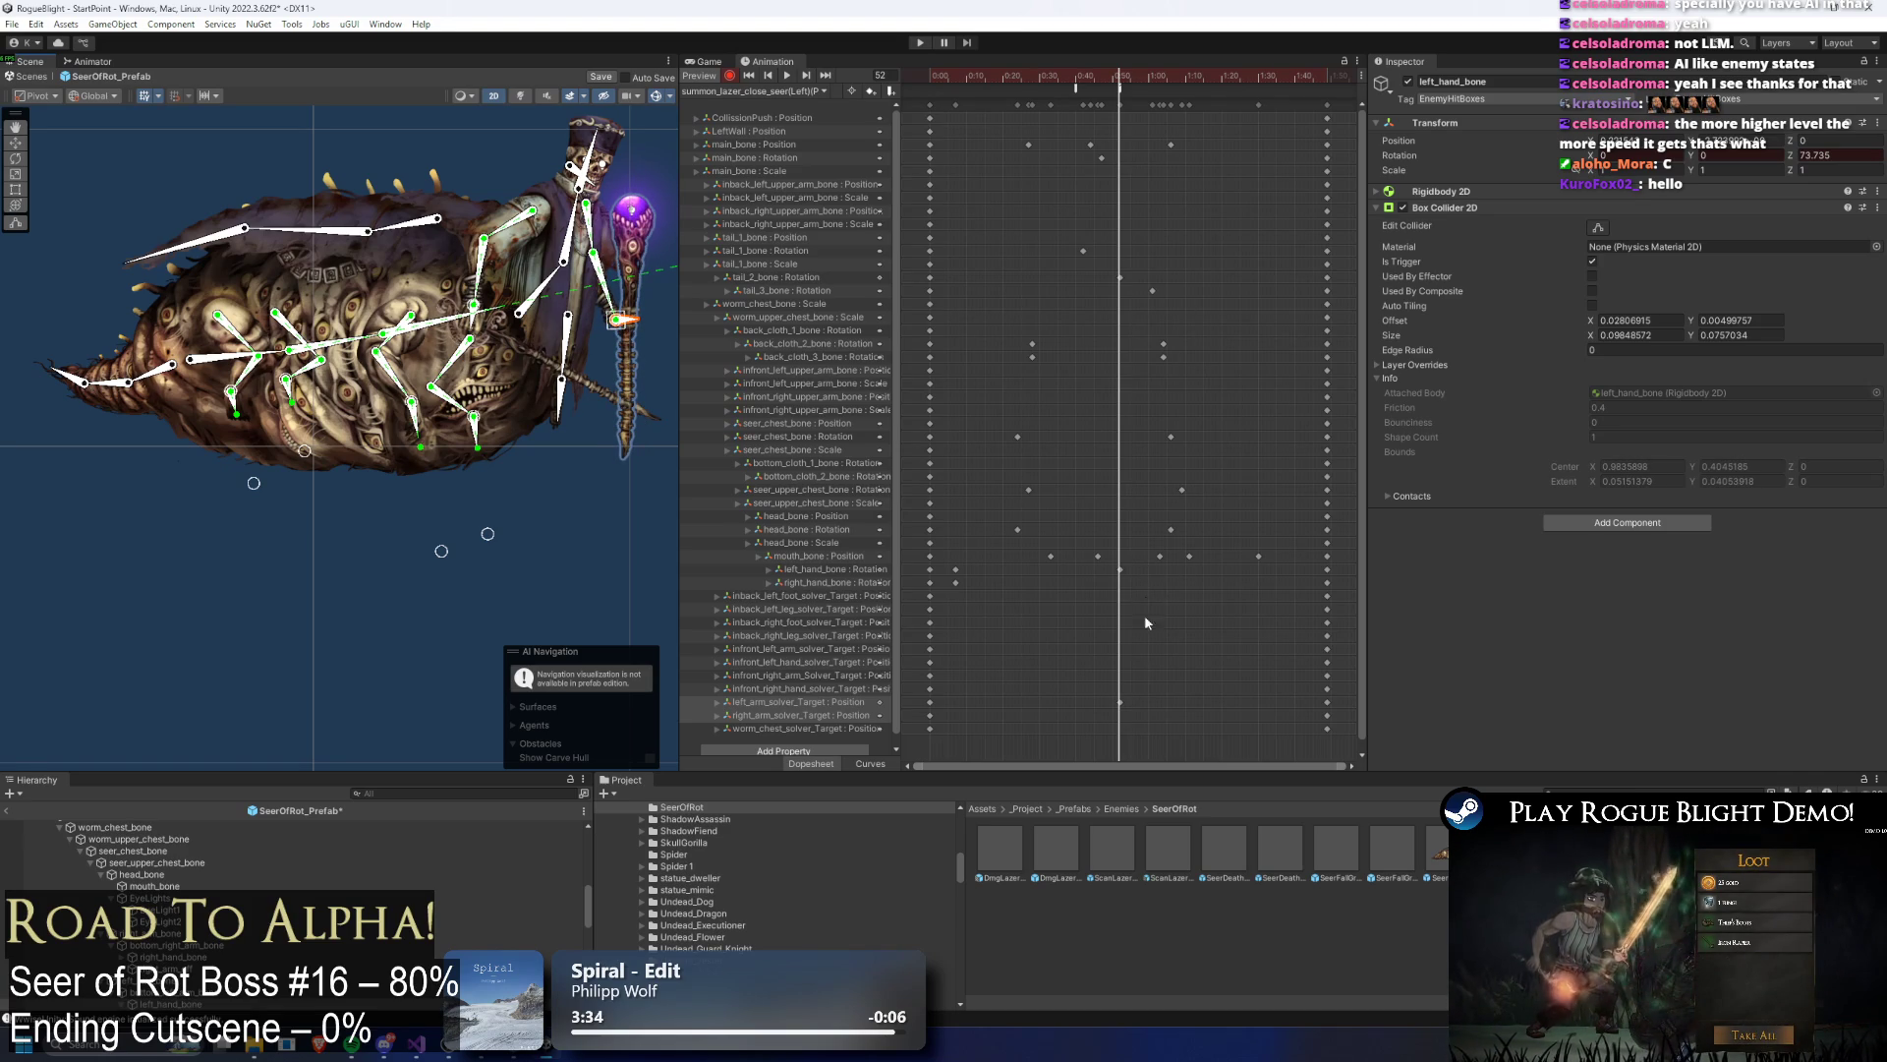
drag(1128, 84, 1080, 89)
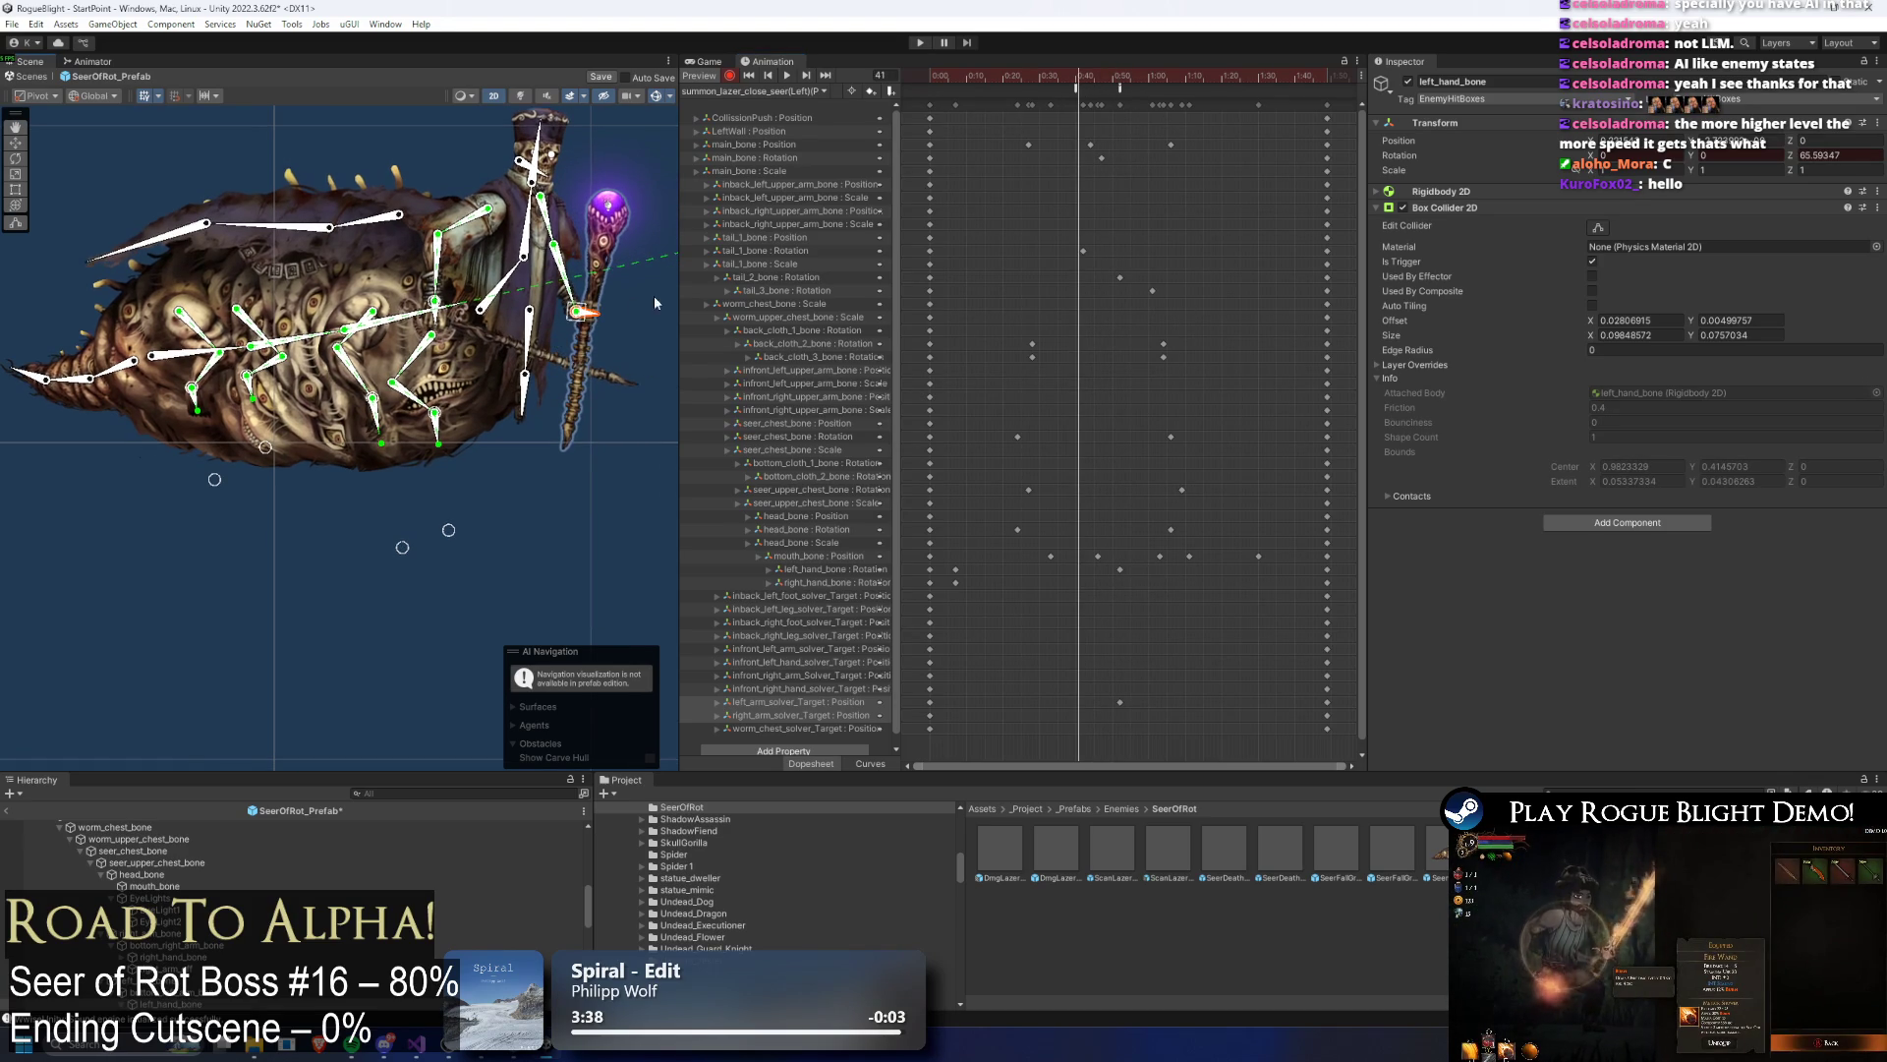
mouse_move(653, 295)
mouse_down()
mouse_move(597, 234)
mouse_move(617, 235)
mouse_up()
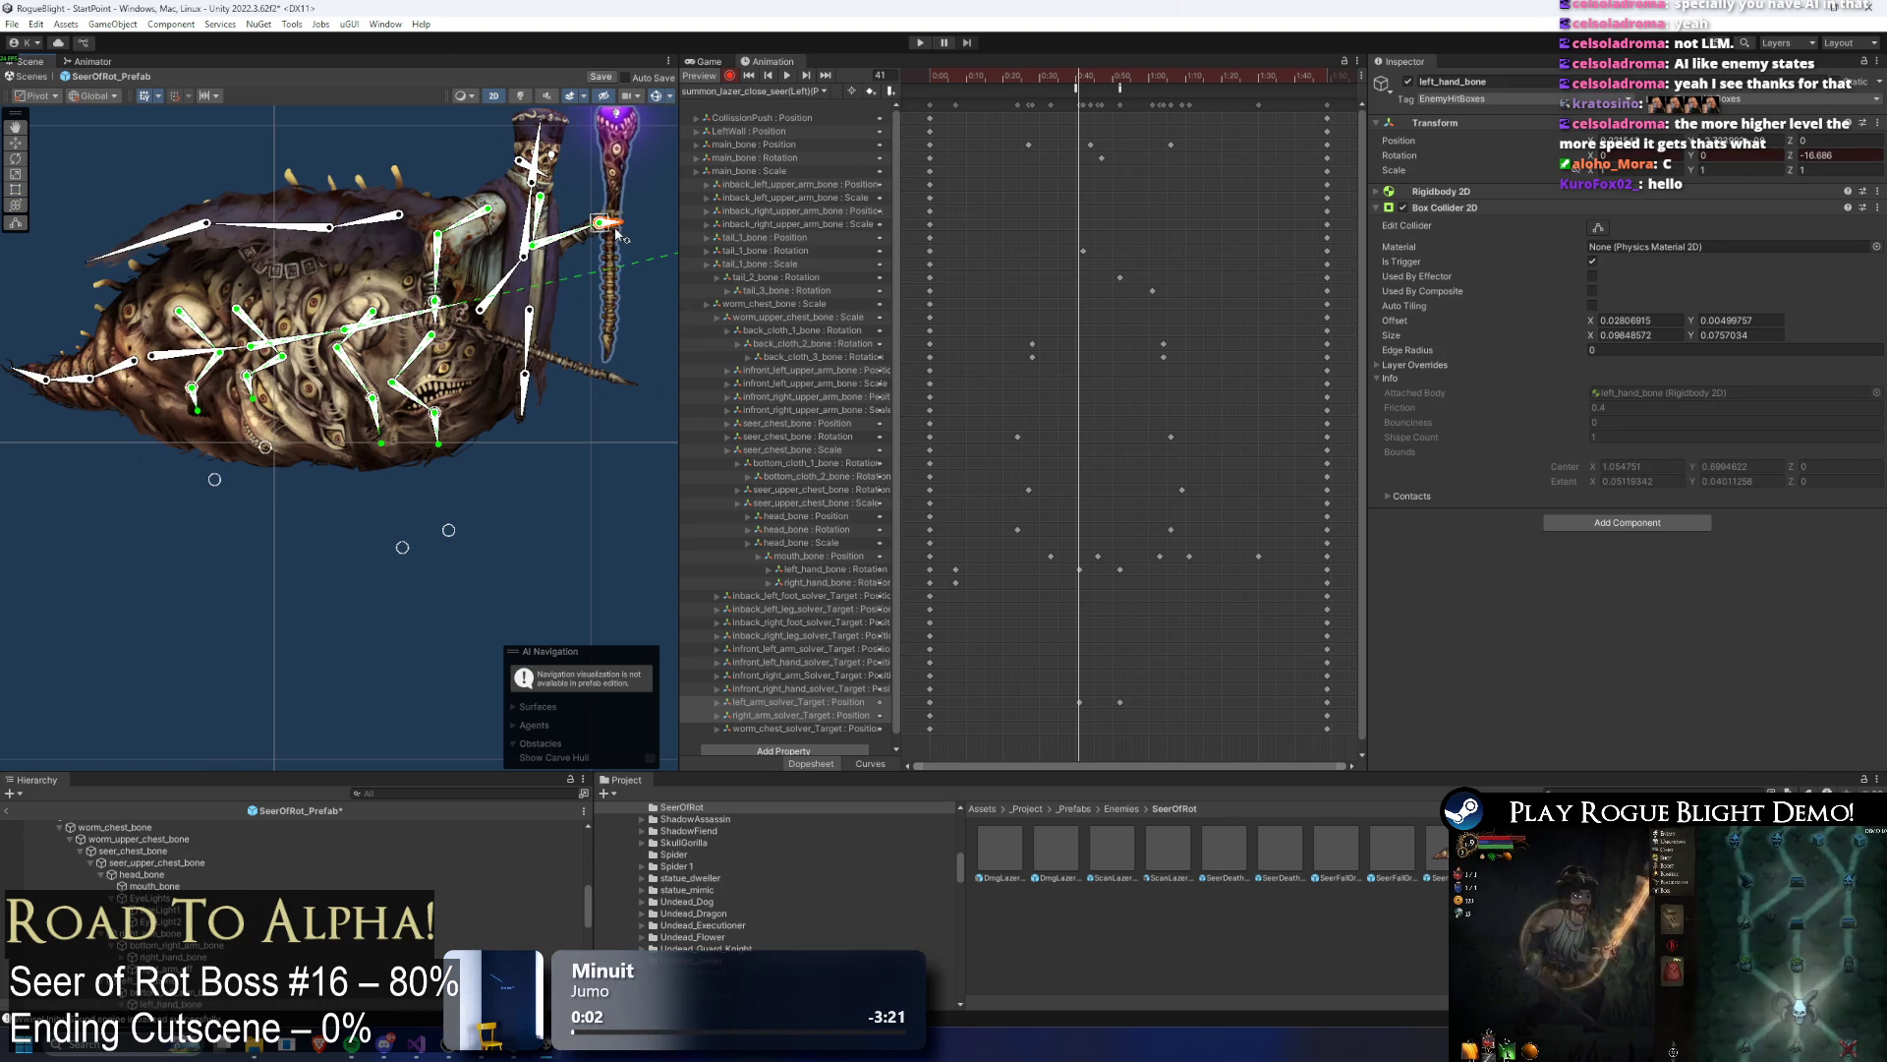
drag(1080, 83, 1120, 88)
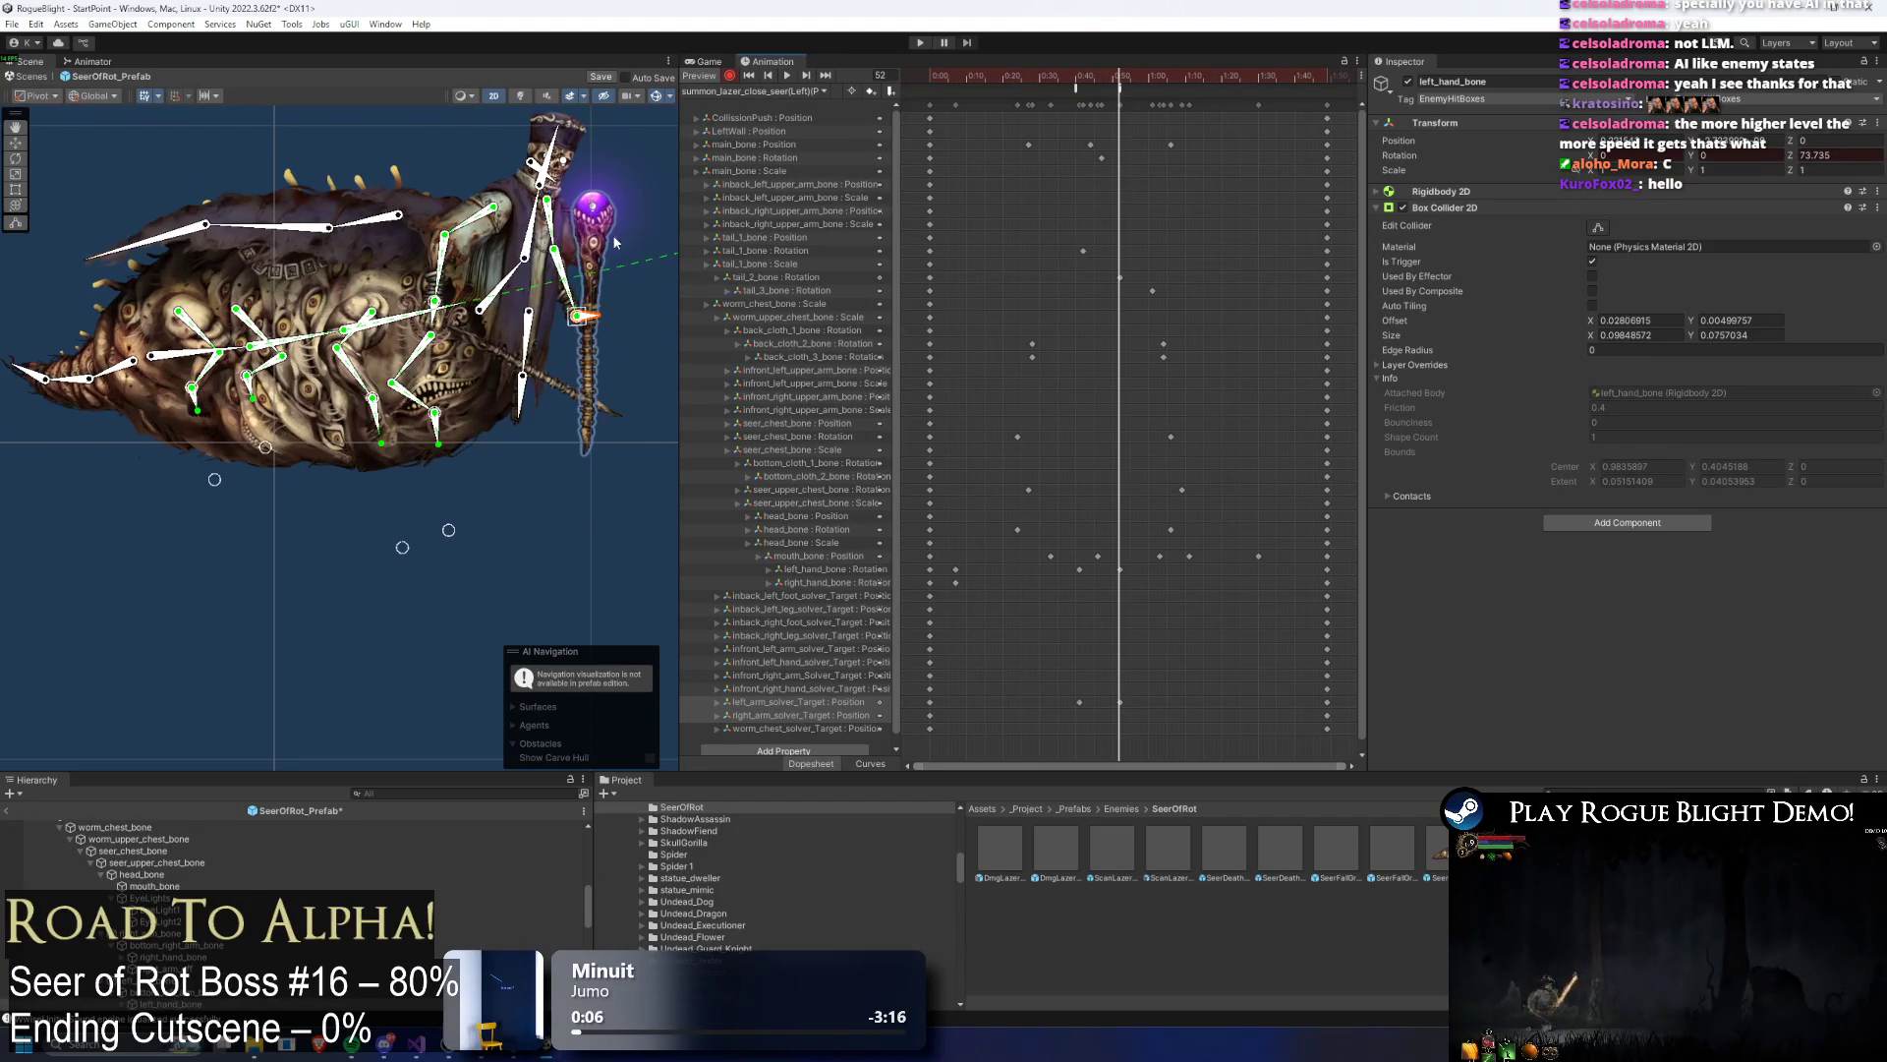
click(566, 271)
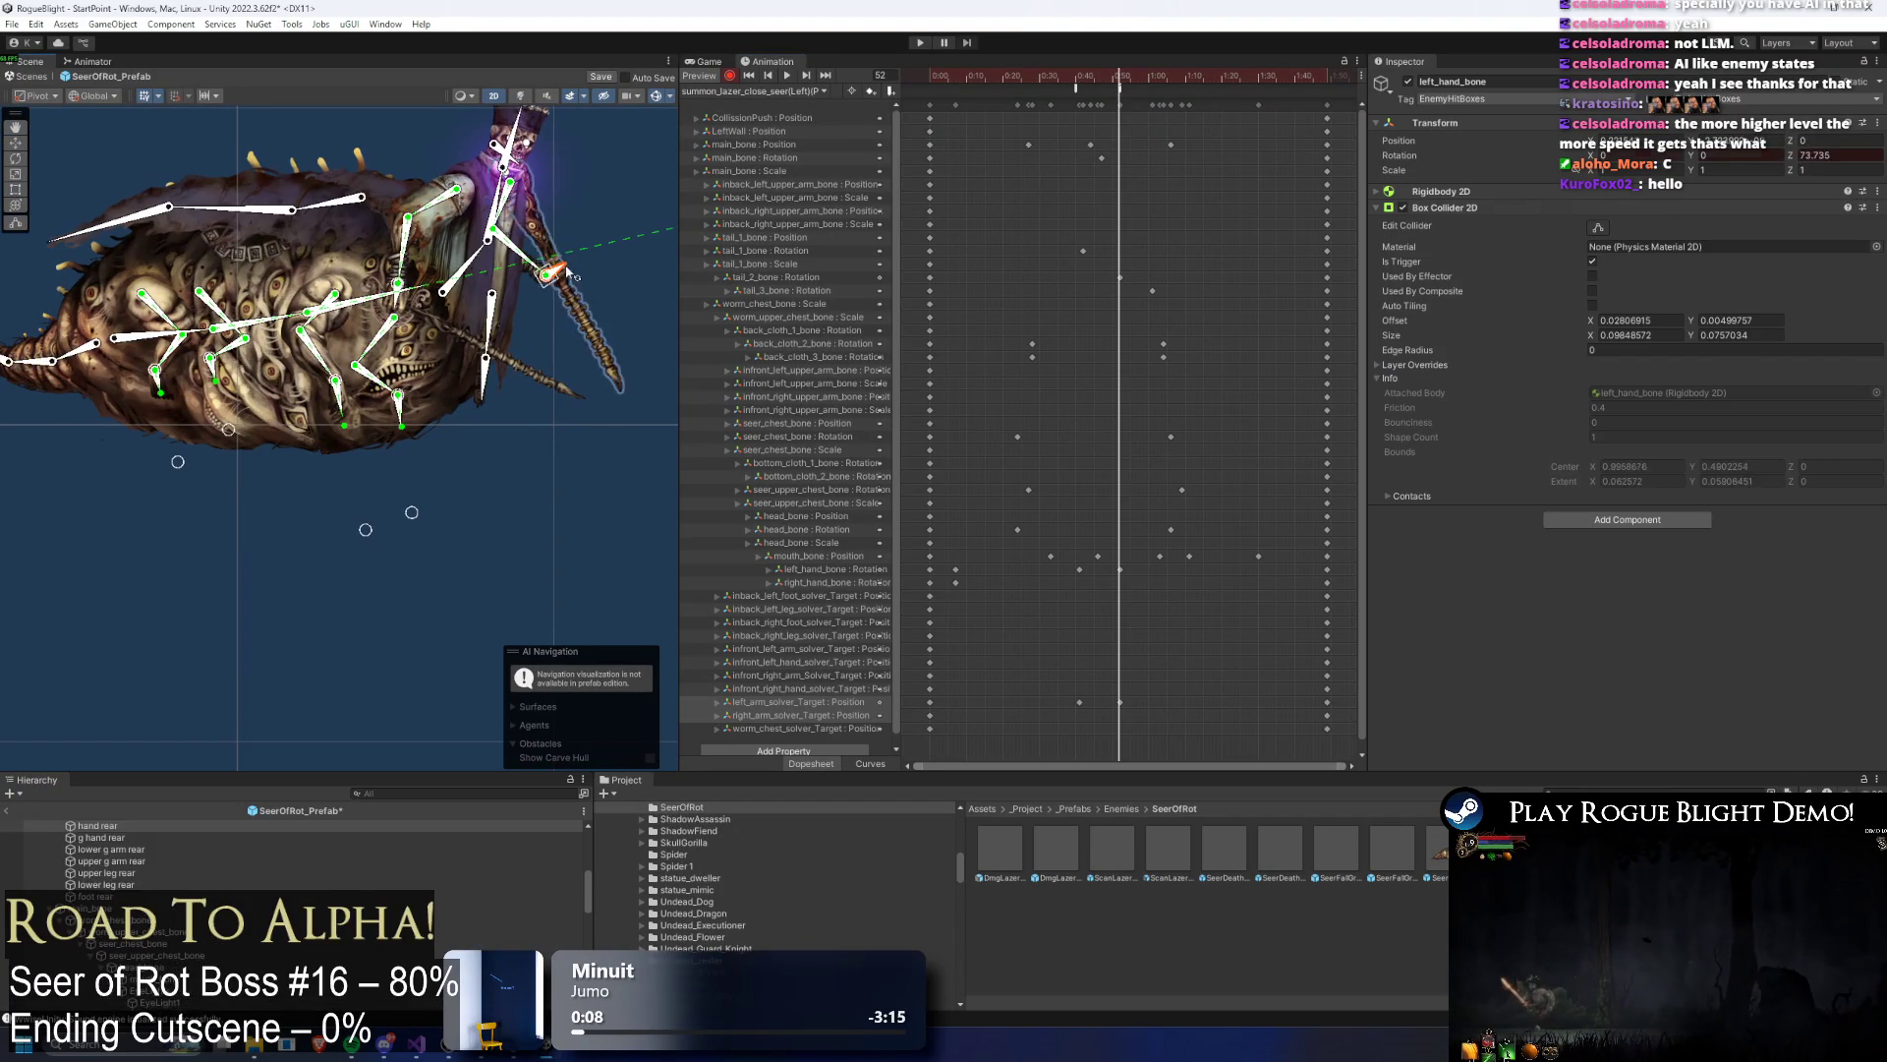
click(569, 278)
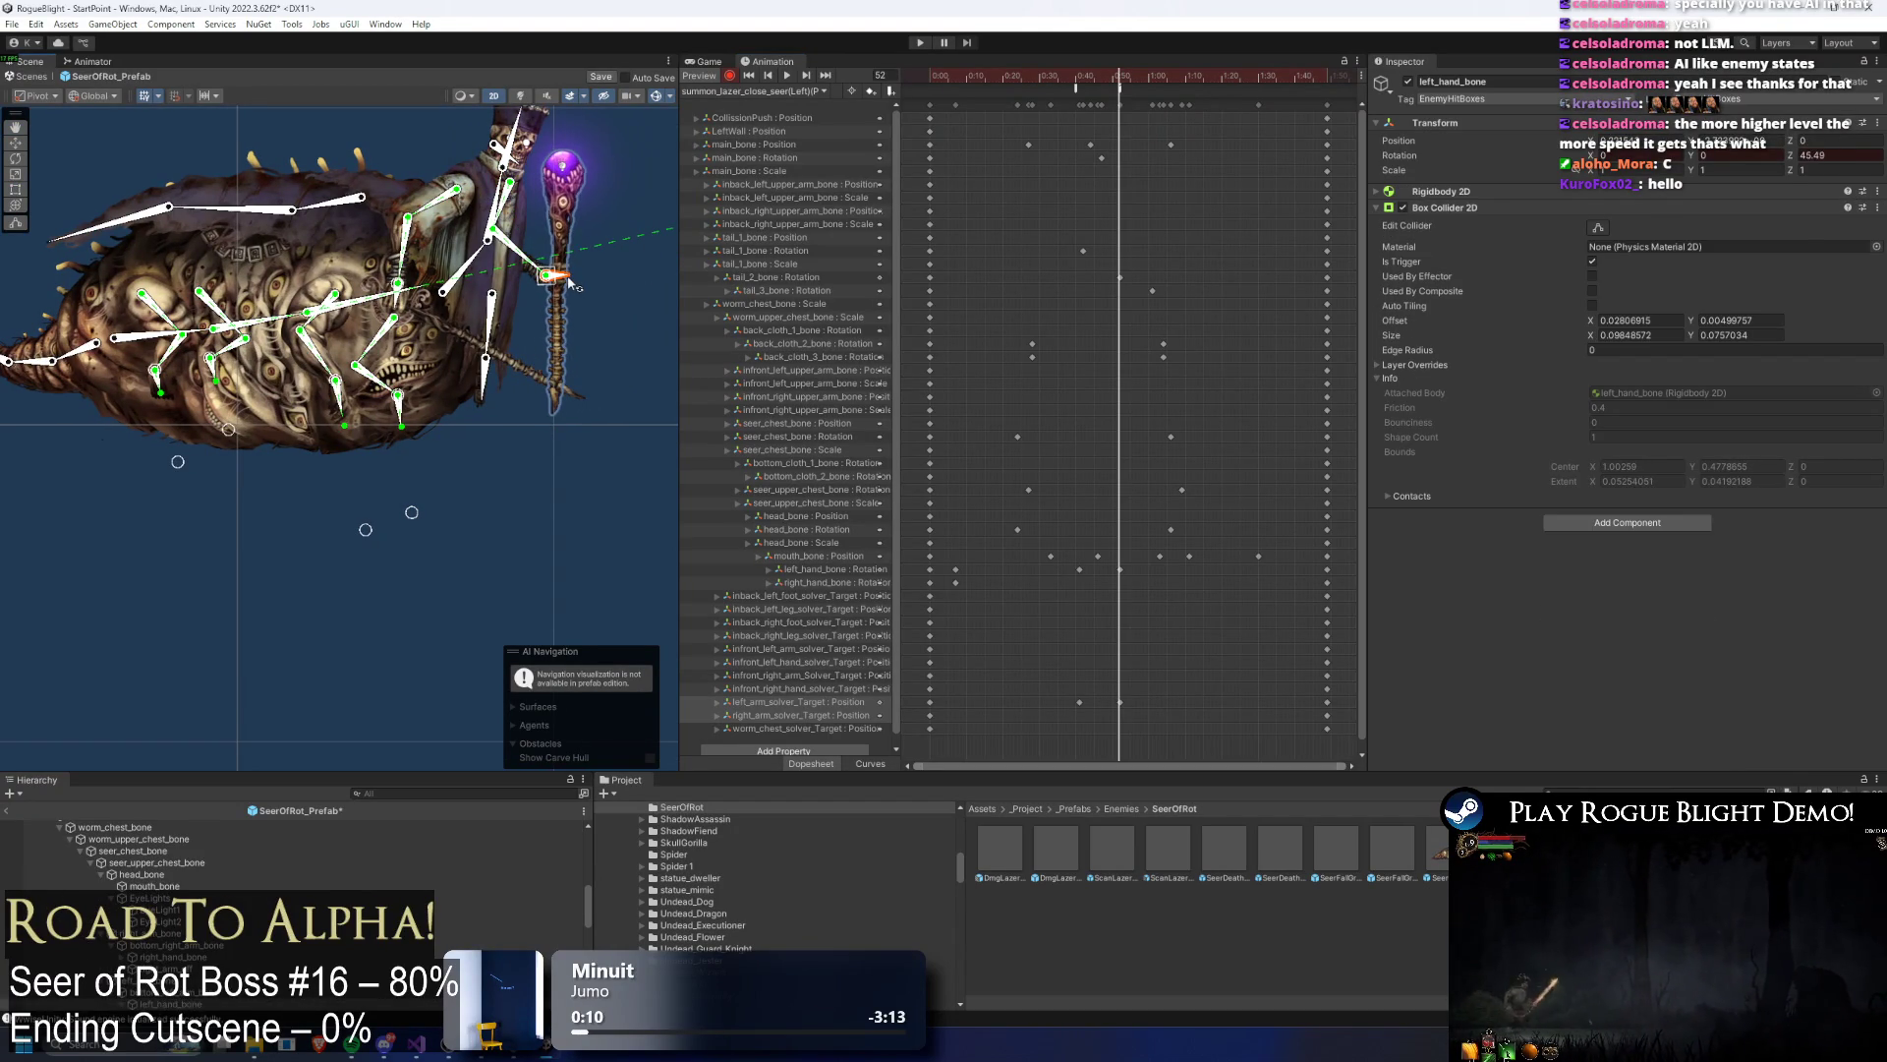
key(space)
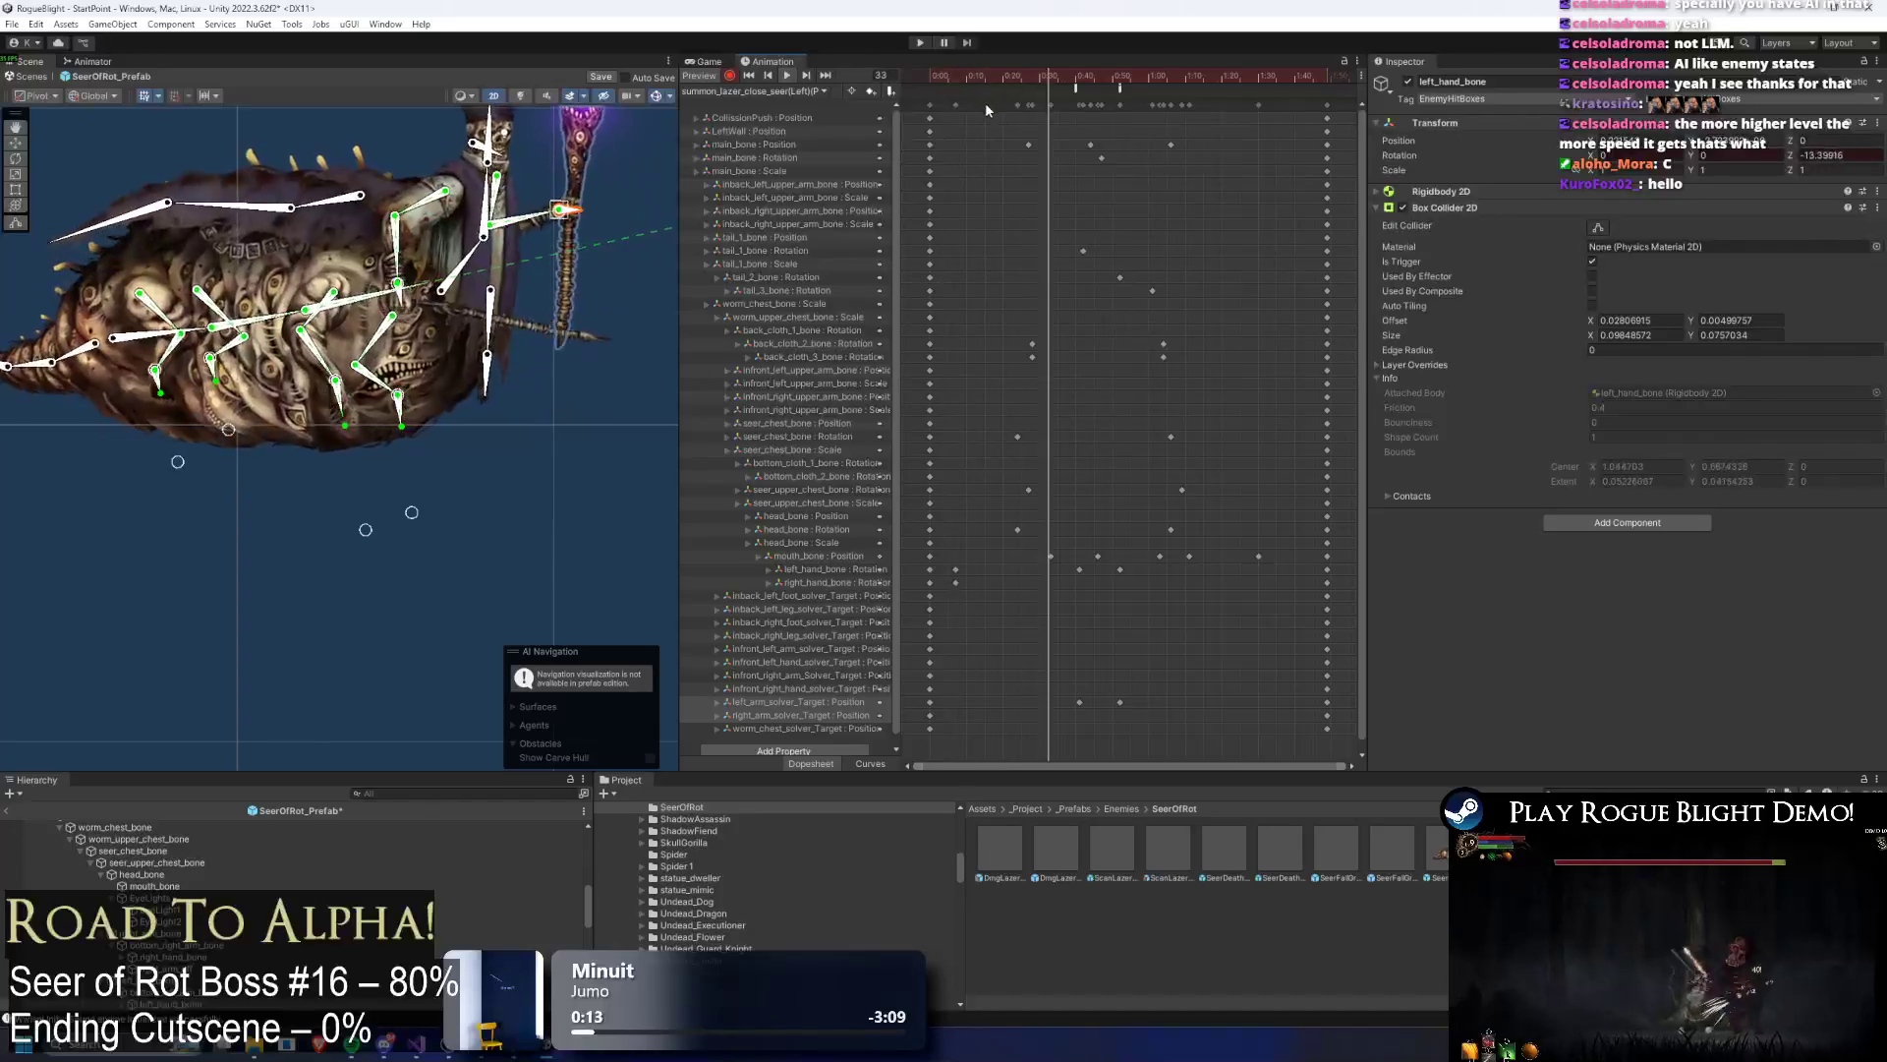
Step: Key the staff upright via left_hand_bone rotation at frame 75 and preview the clip
click(1091, 79)
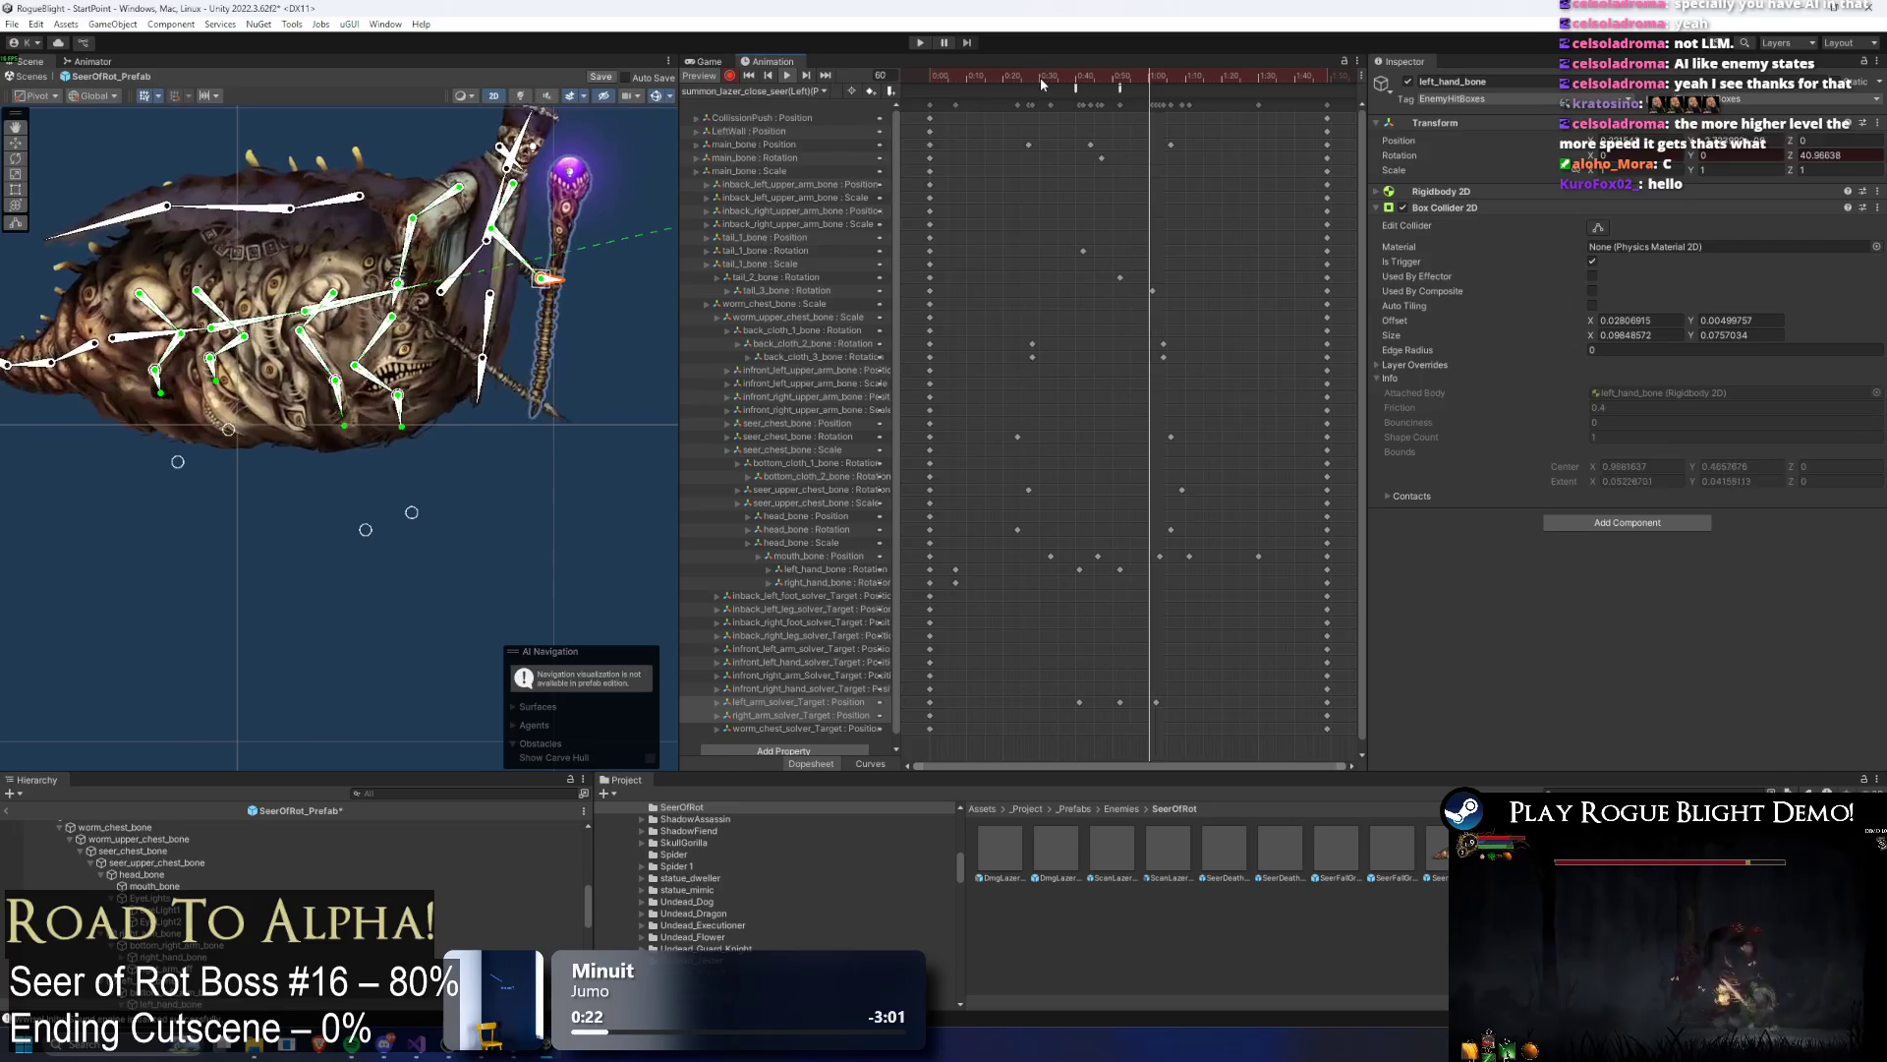
drag(1037, 77, 969, 105)
click(513, 519)
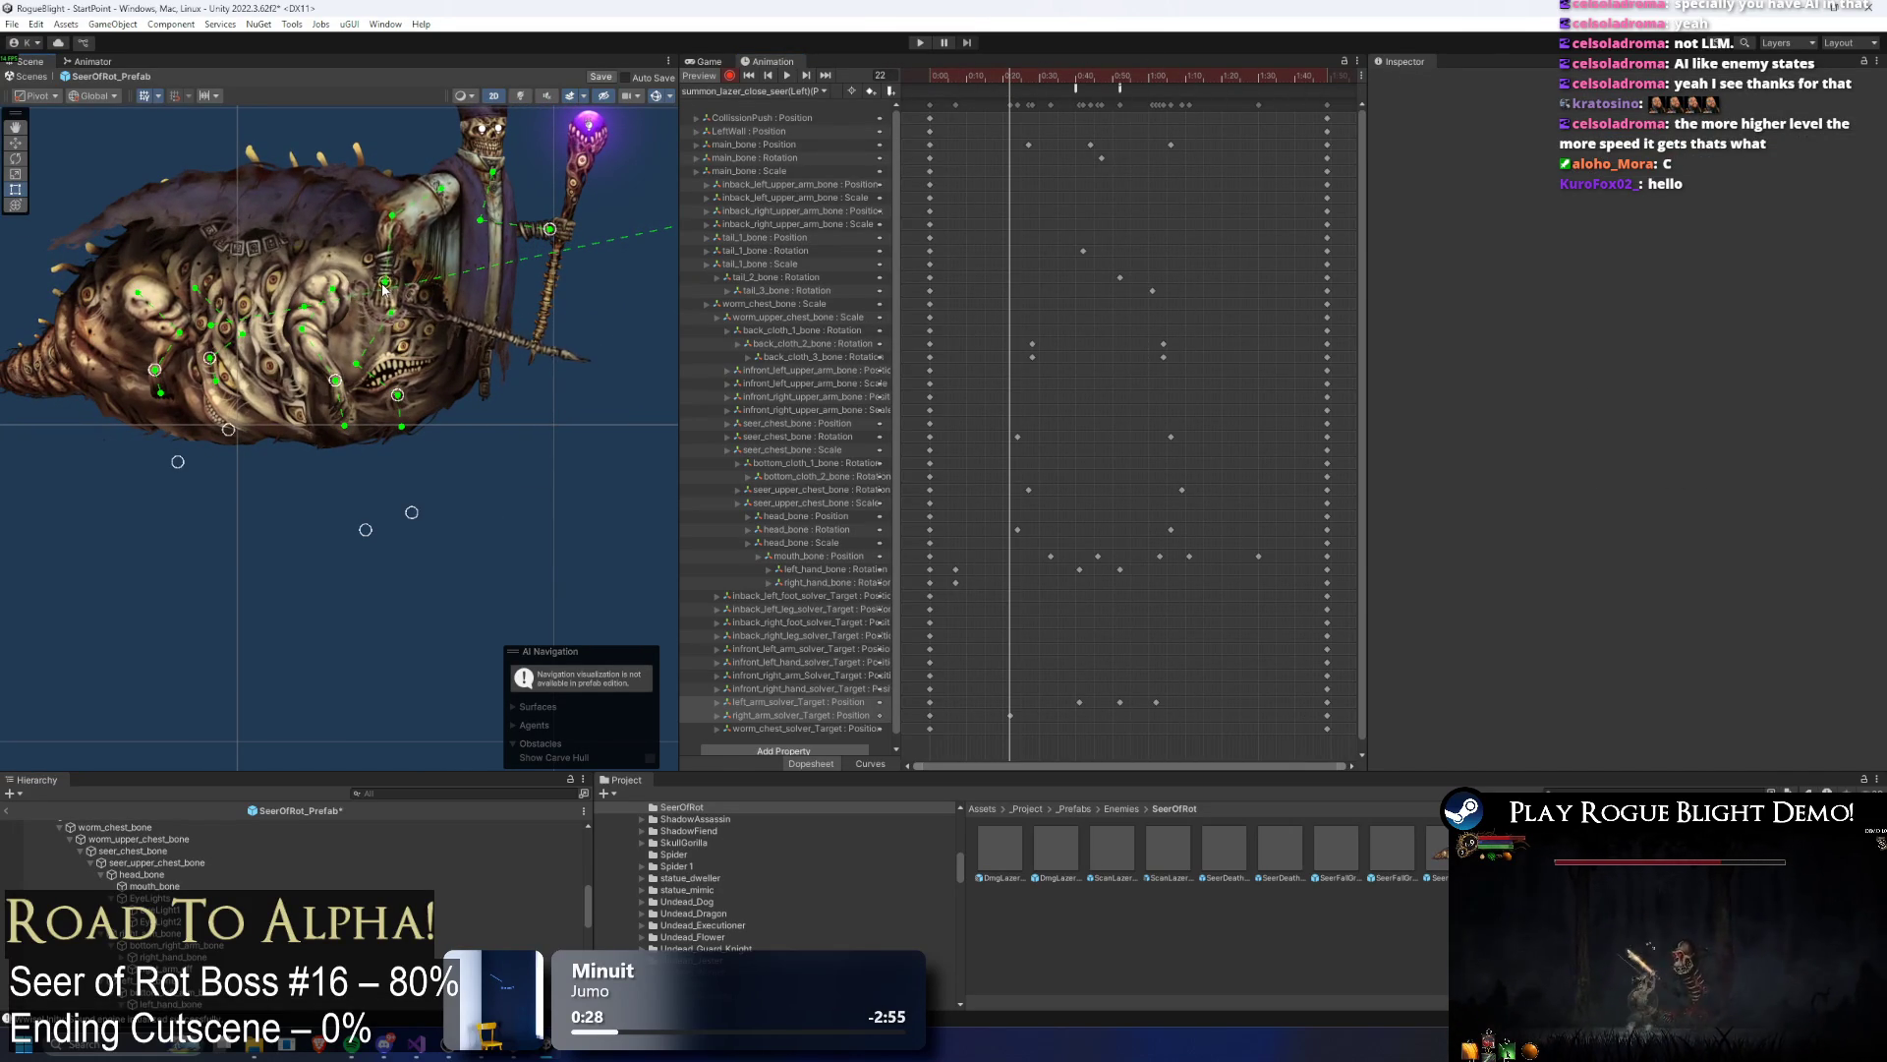
click(383, 285)
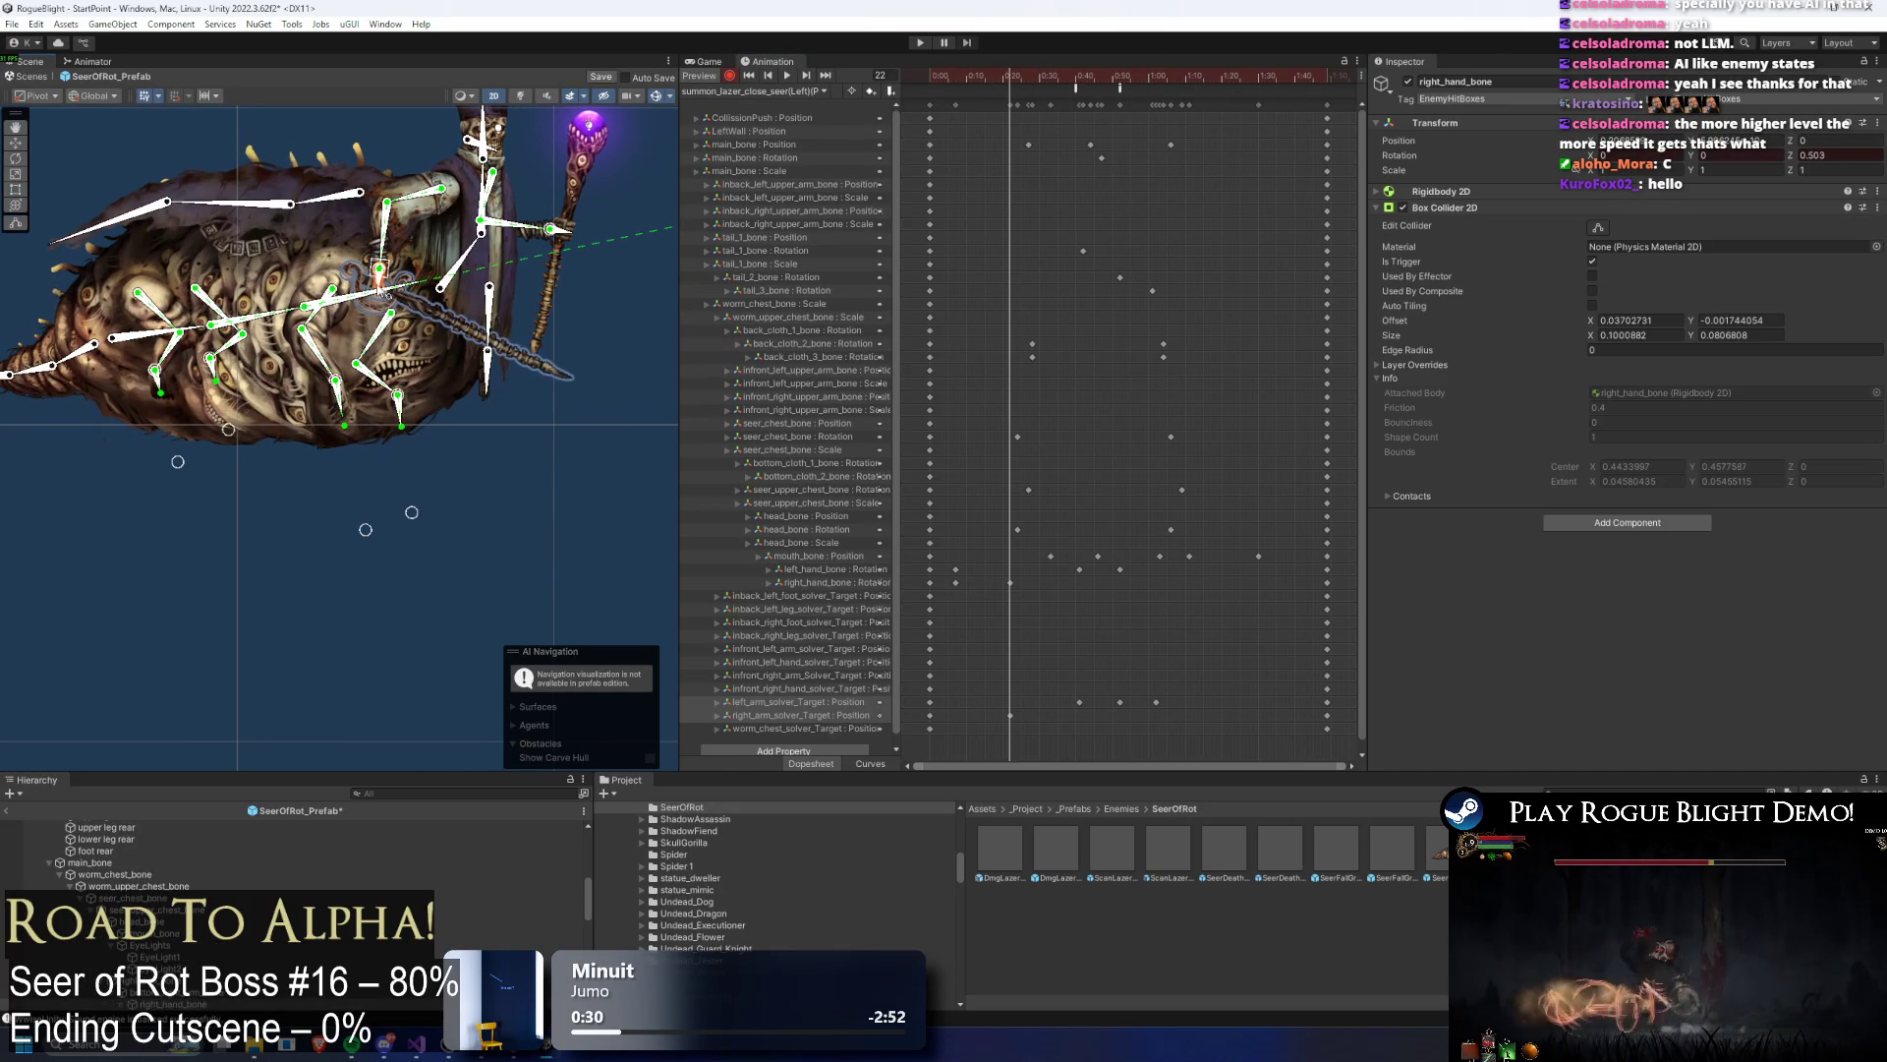
drag(1014, 76, 1130, 79)
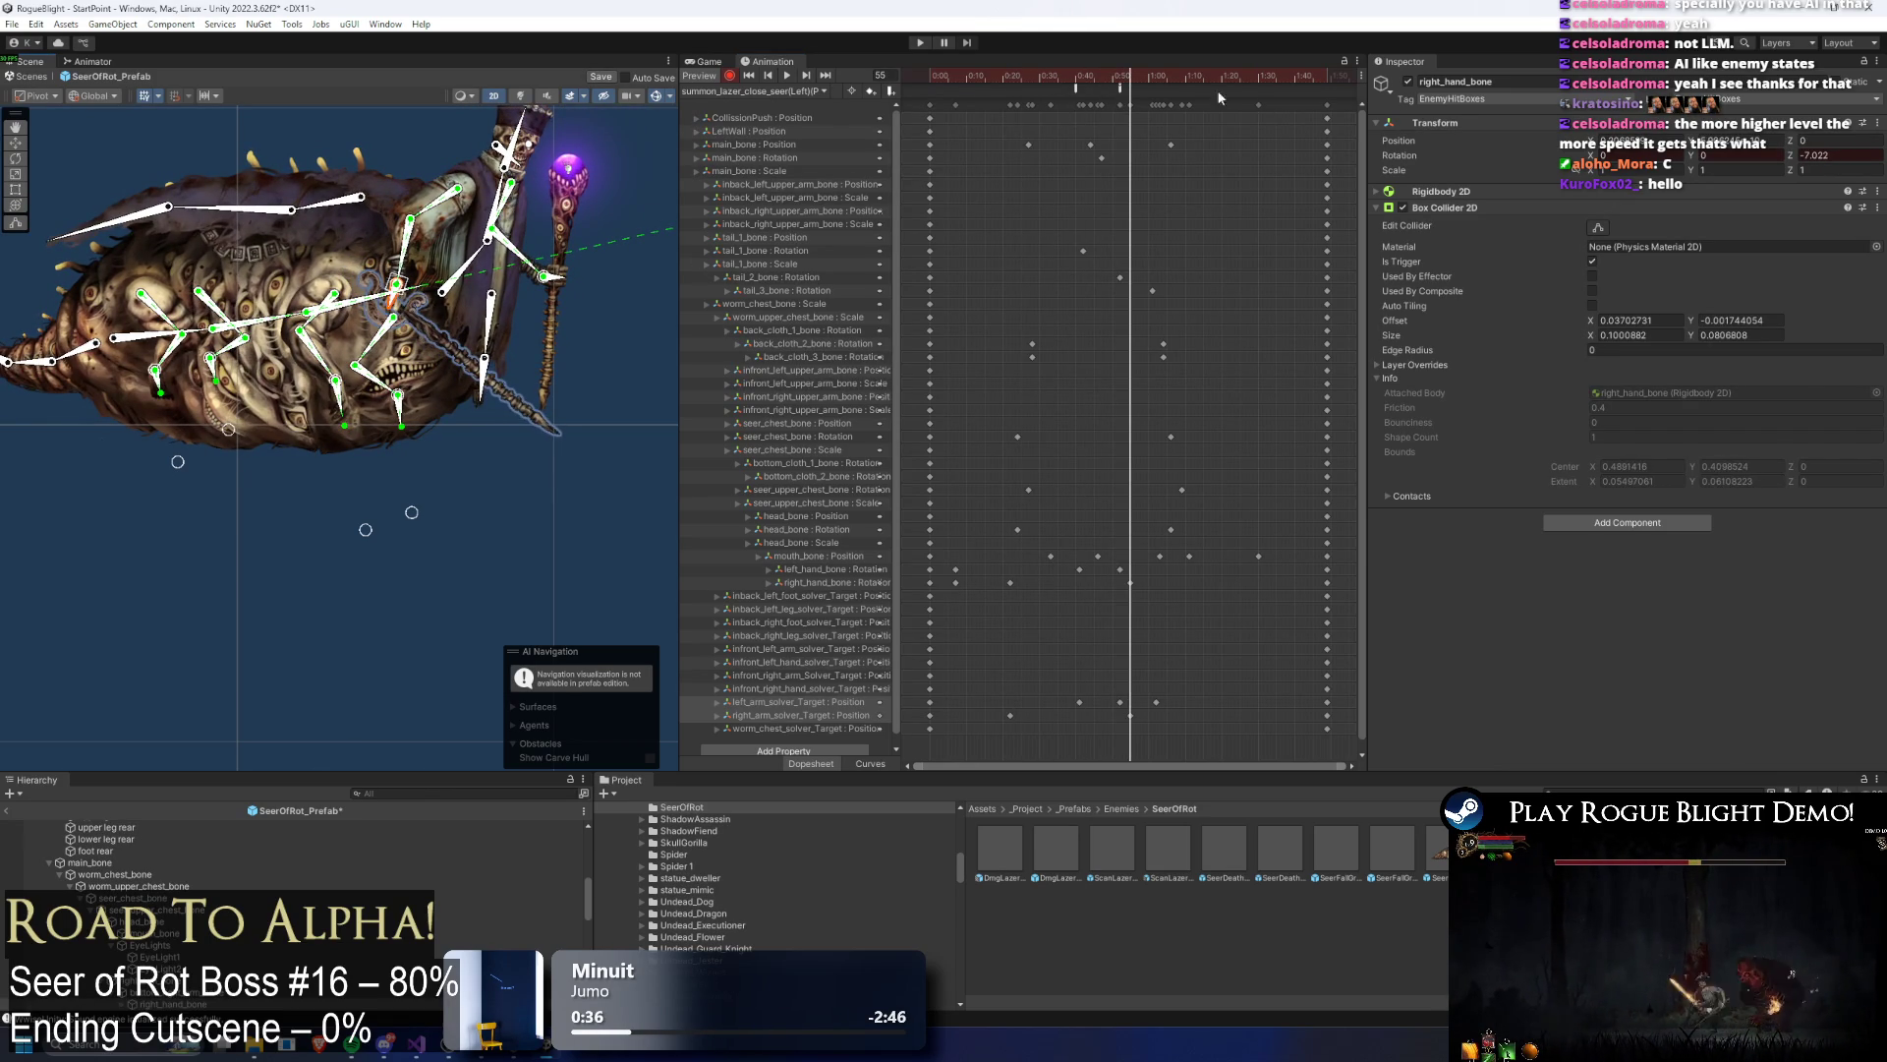
click(969, 80)
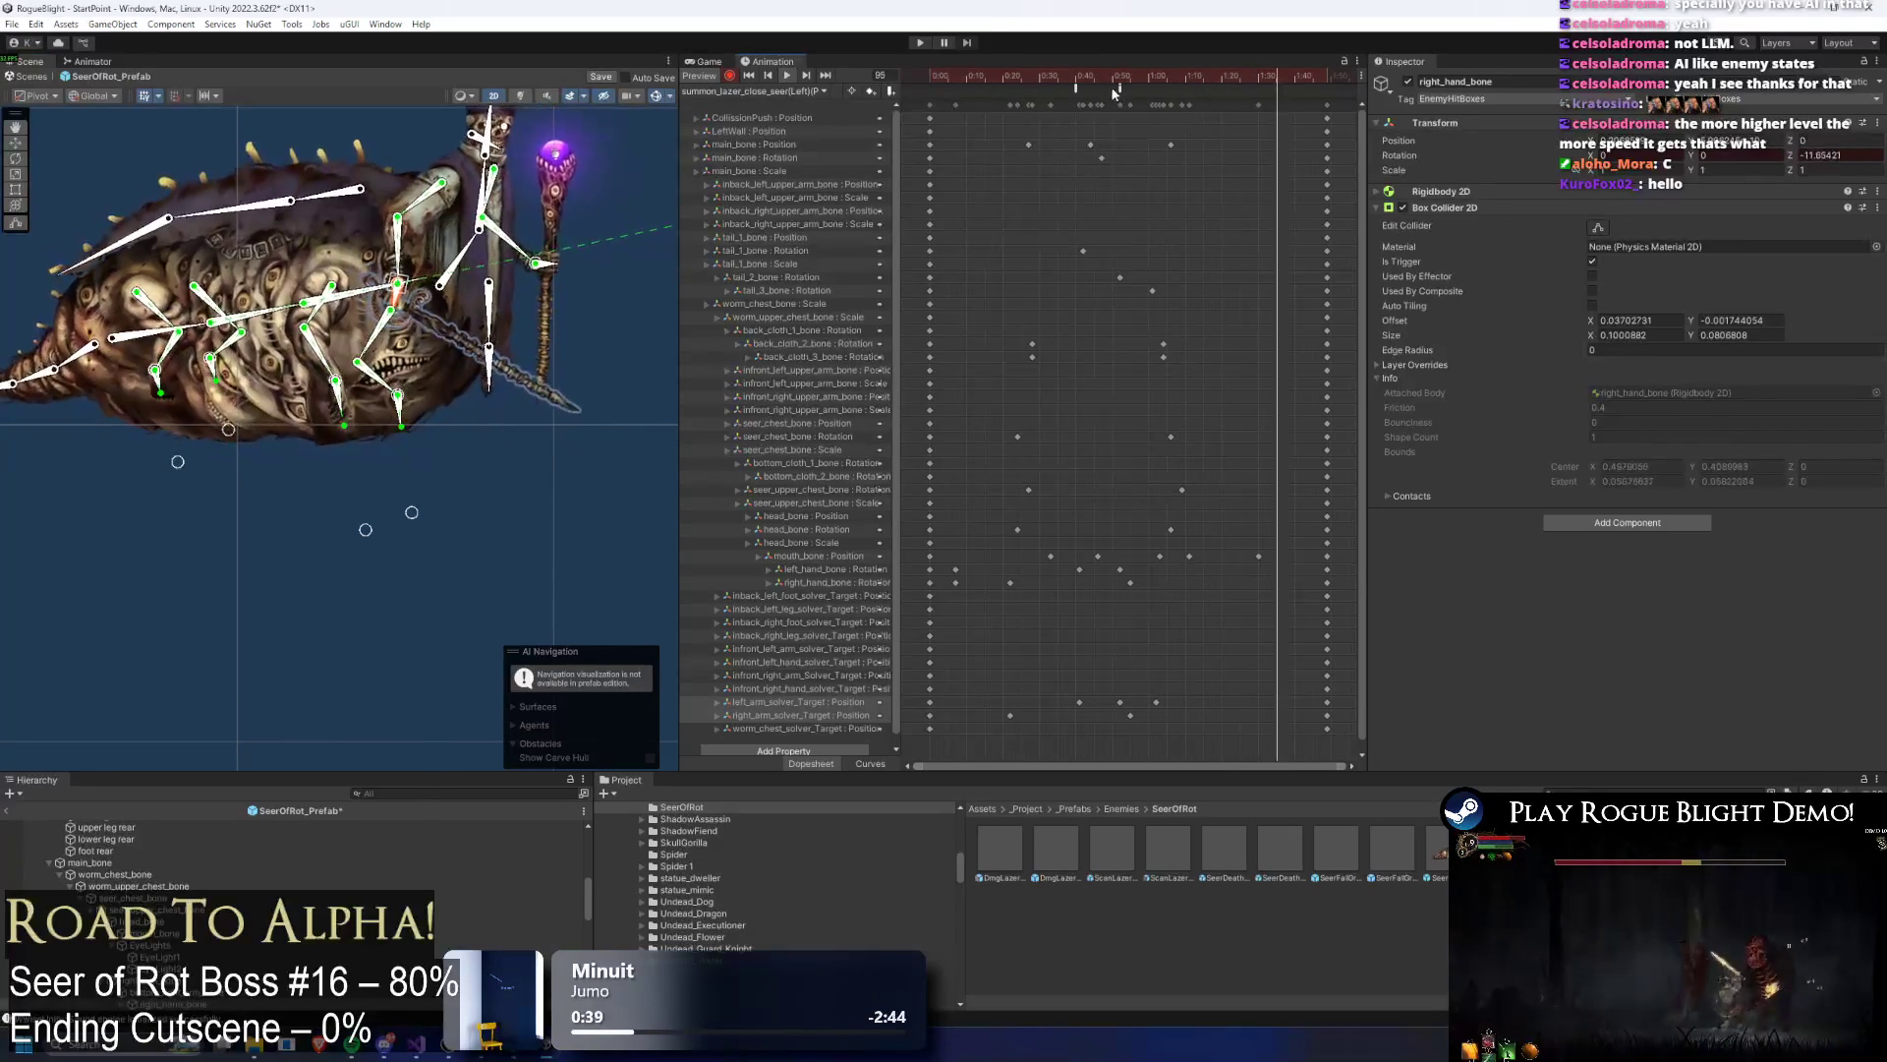
mouse_move(1289, 92)
mouse_down()
mouse_move(1179, 86)
mouse_move(1203, 87)
mouse_up()
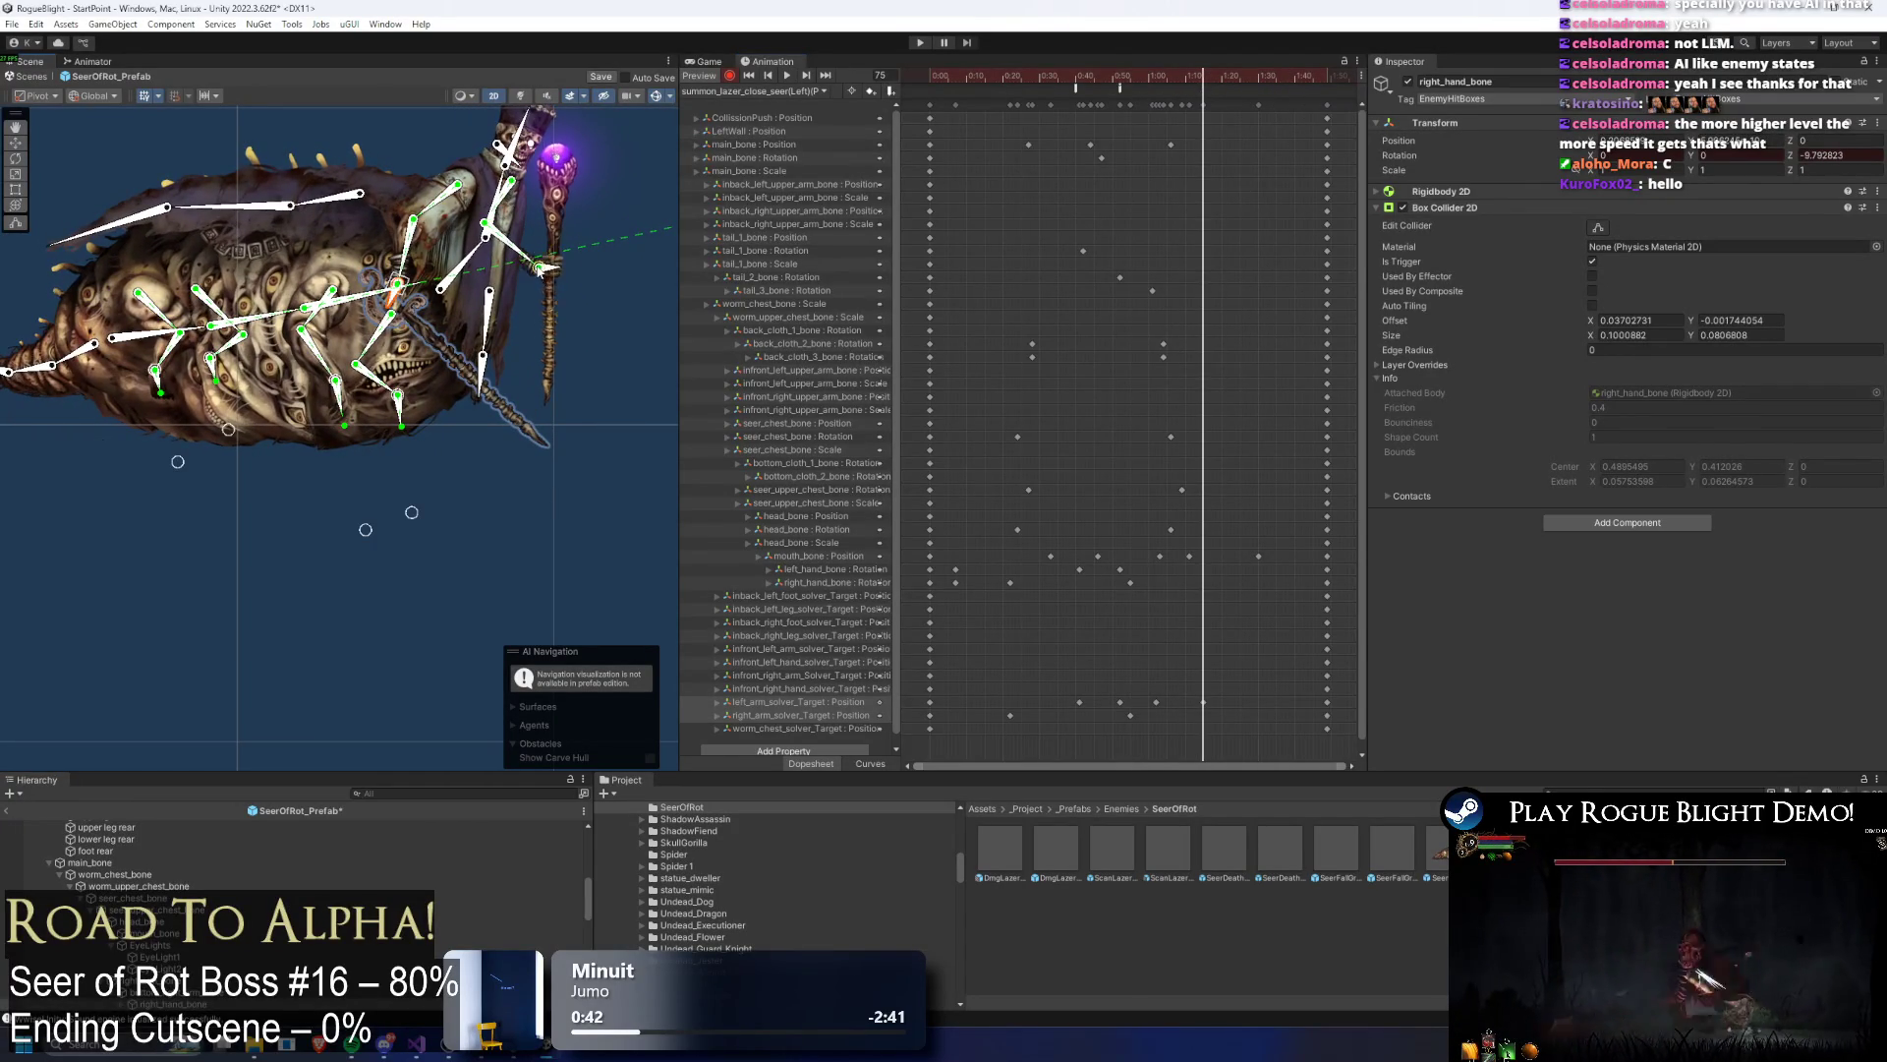
drag(551, 261, 576, 264)
key(space)
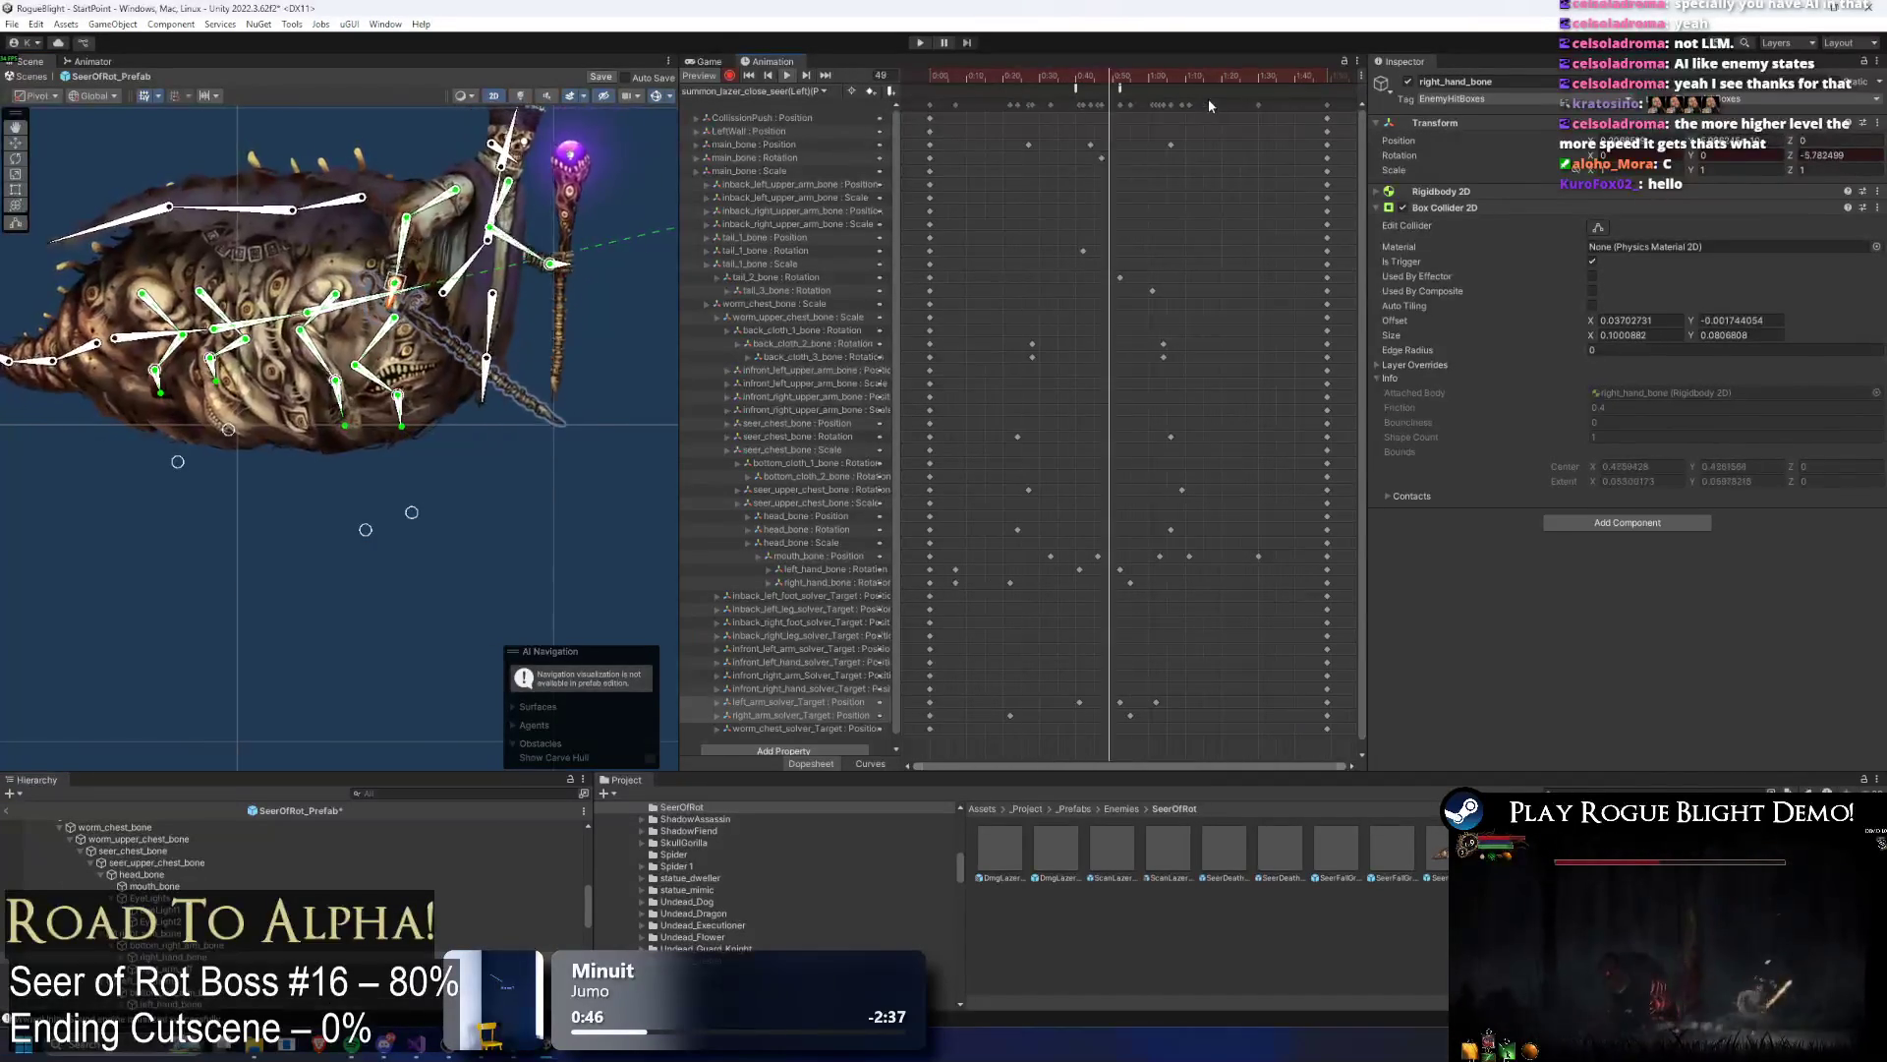
click(506, 503)
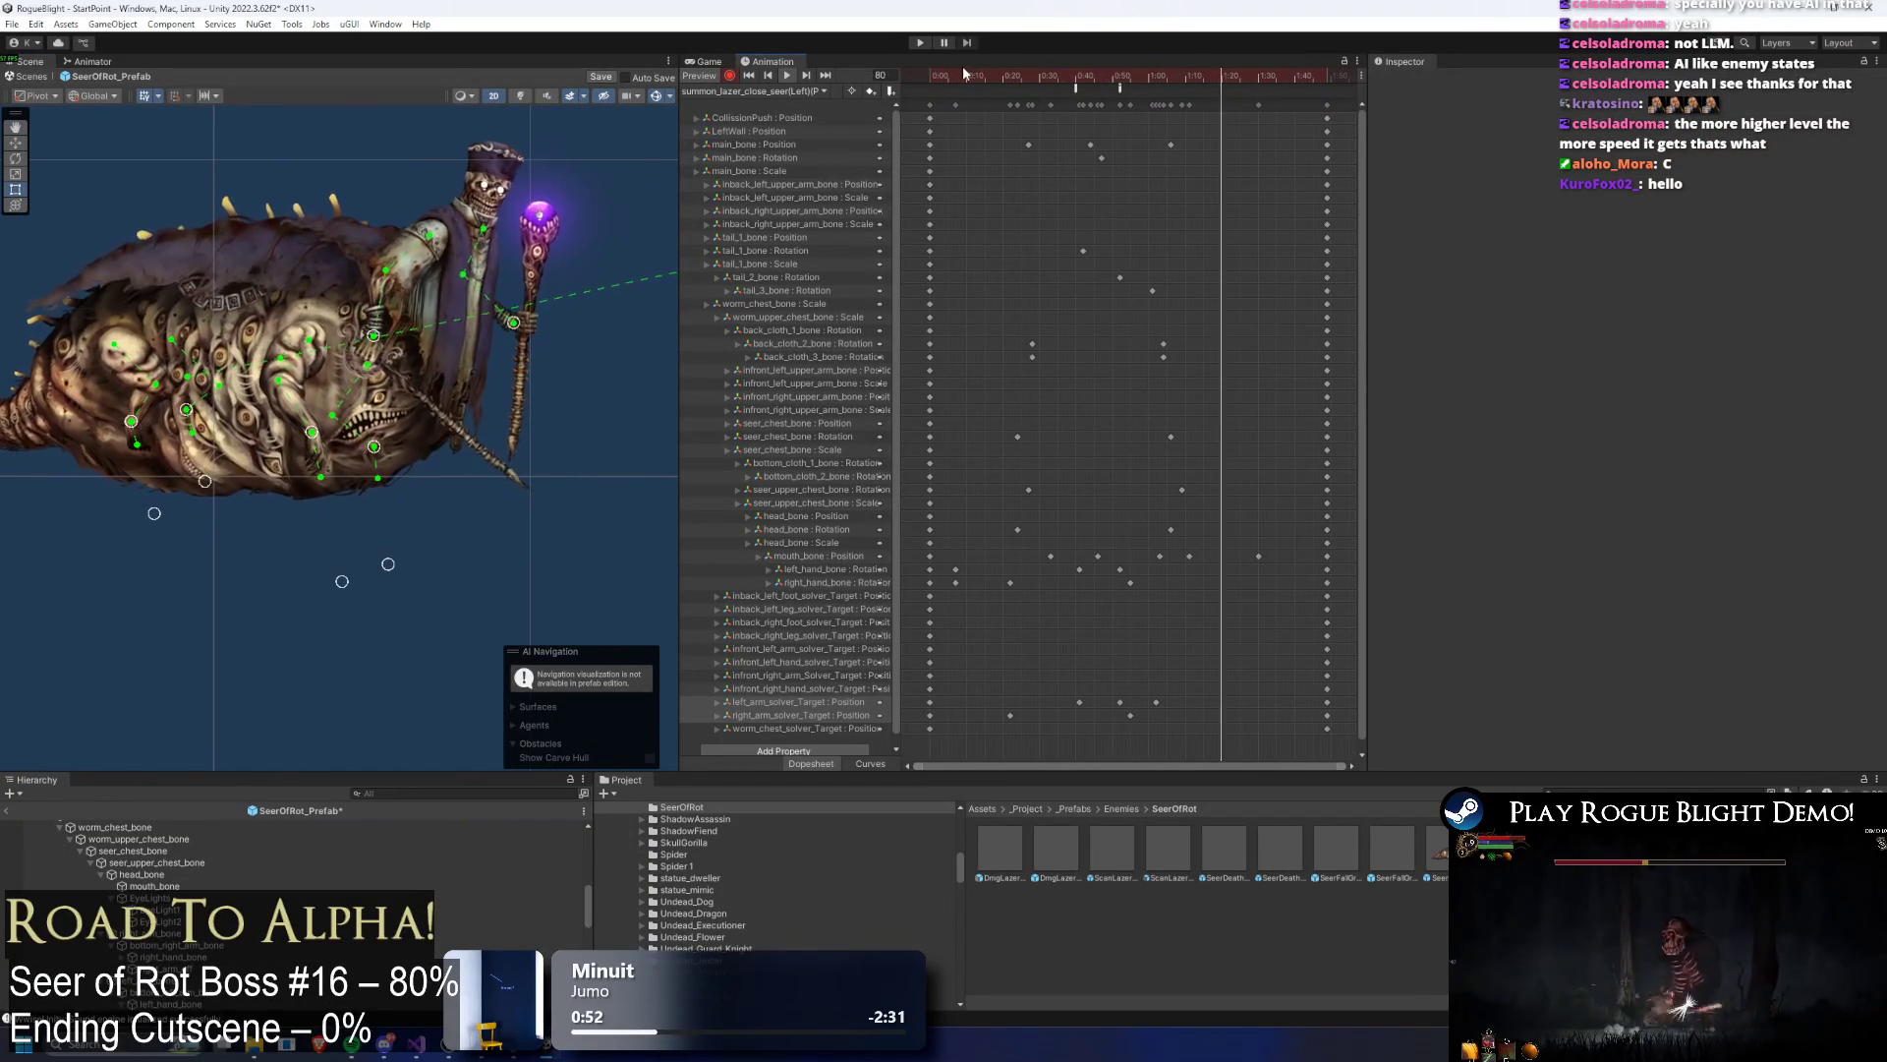
Step: Preview the clip from frame 1, selecting the hand bone keys there
drag(947, 79, 941, 80)
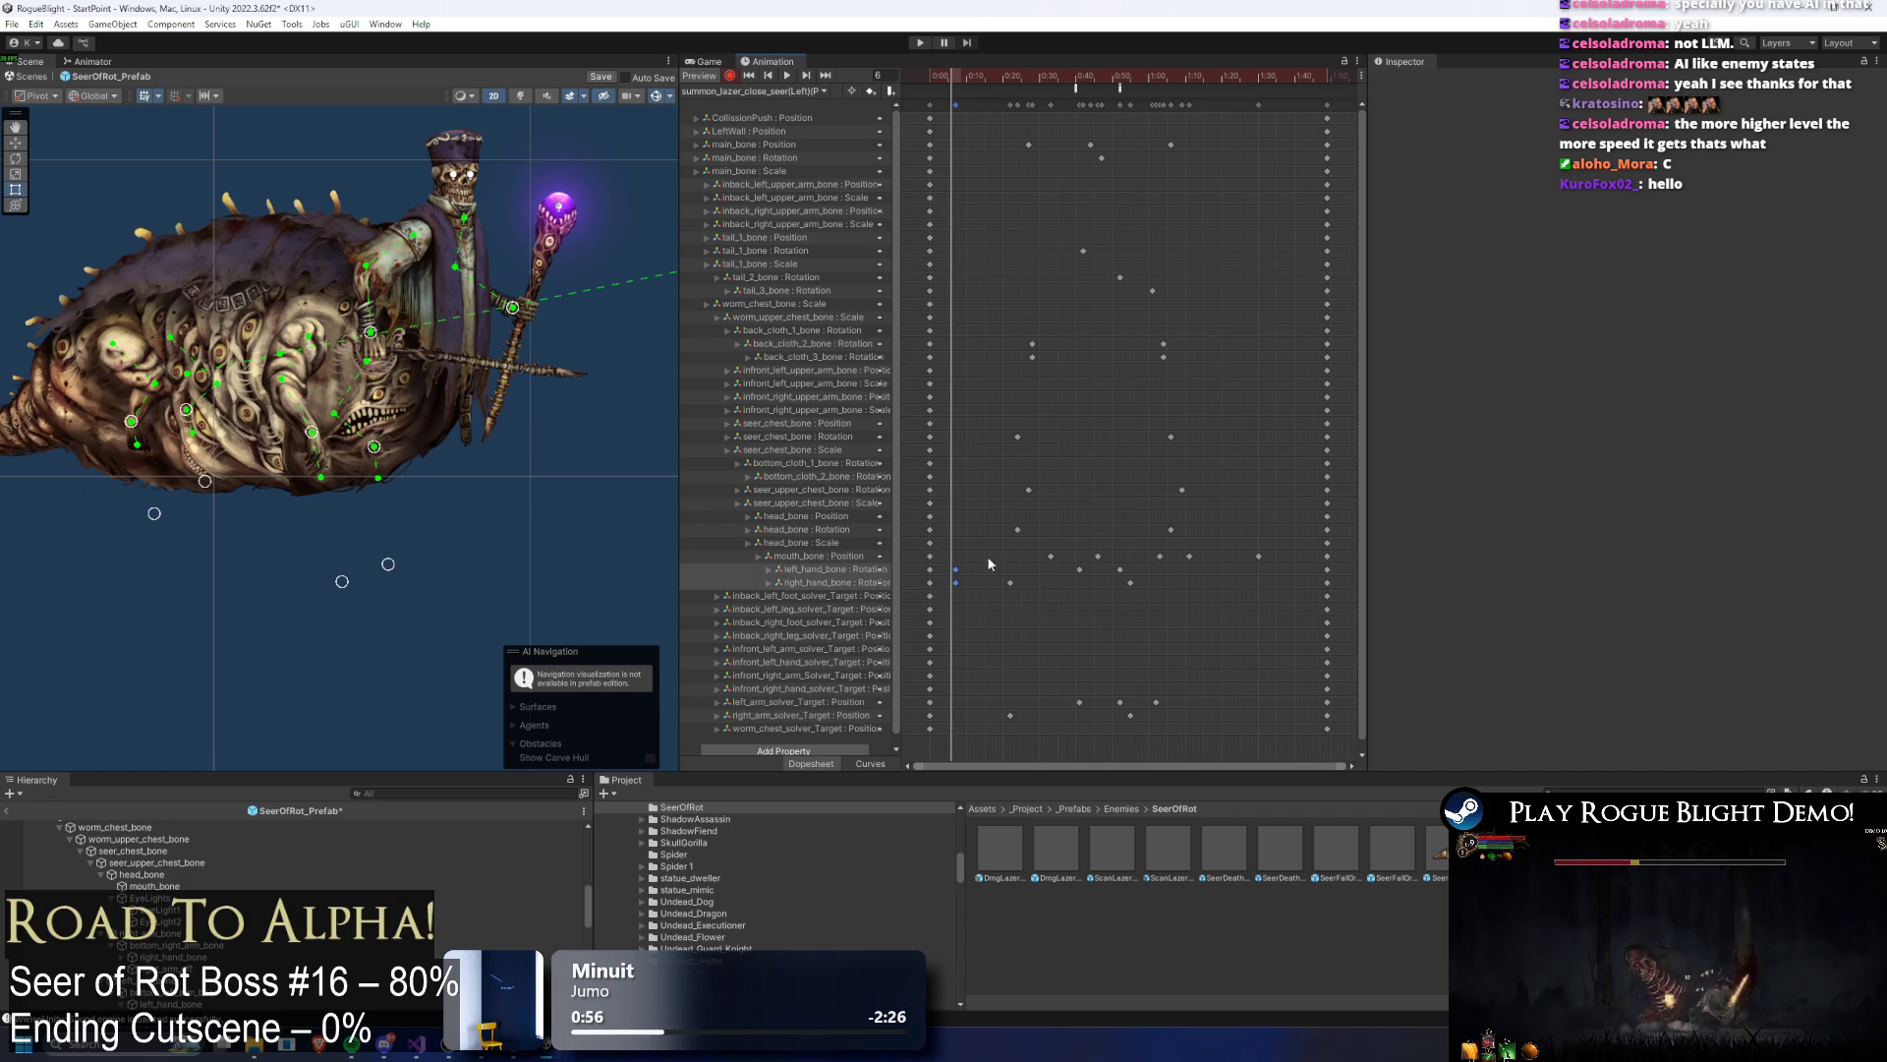
drag(958, 578, 952, 587)
key(space)
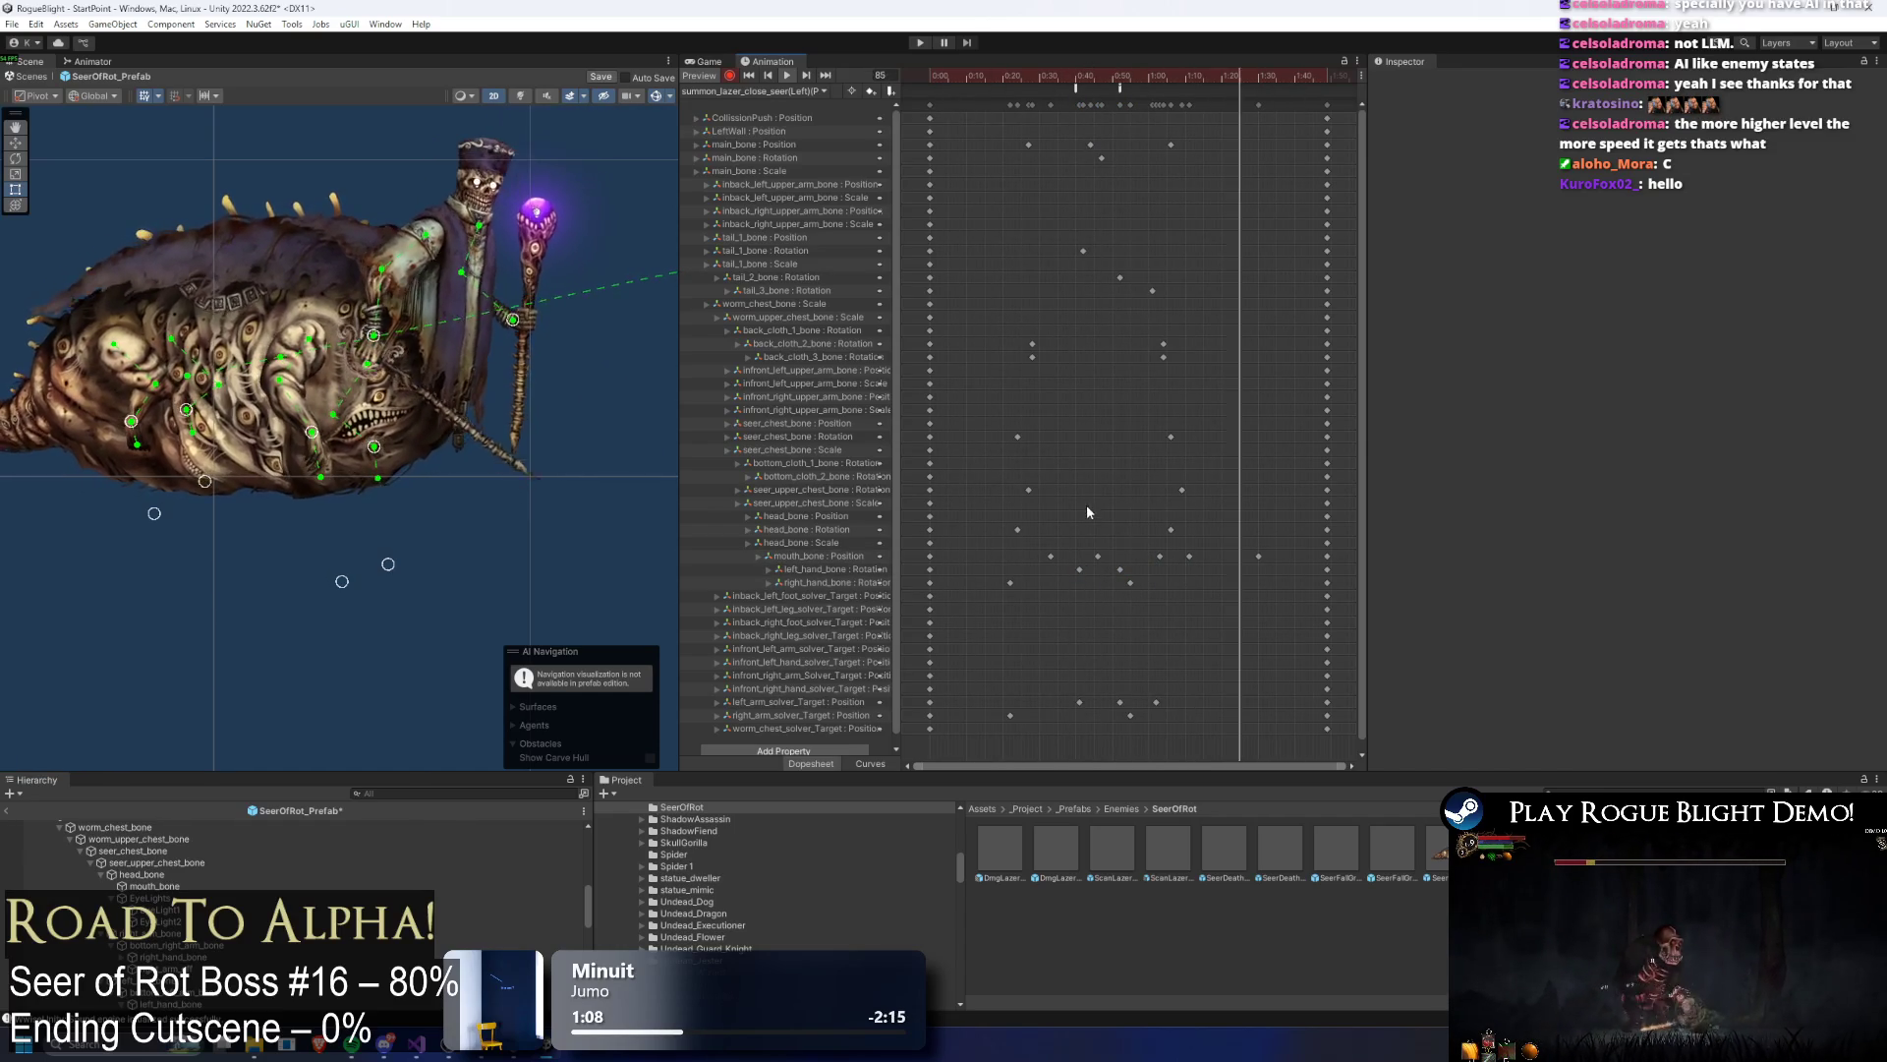
drag(983, 76, 1161, 102)
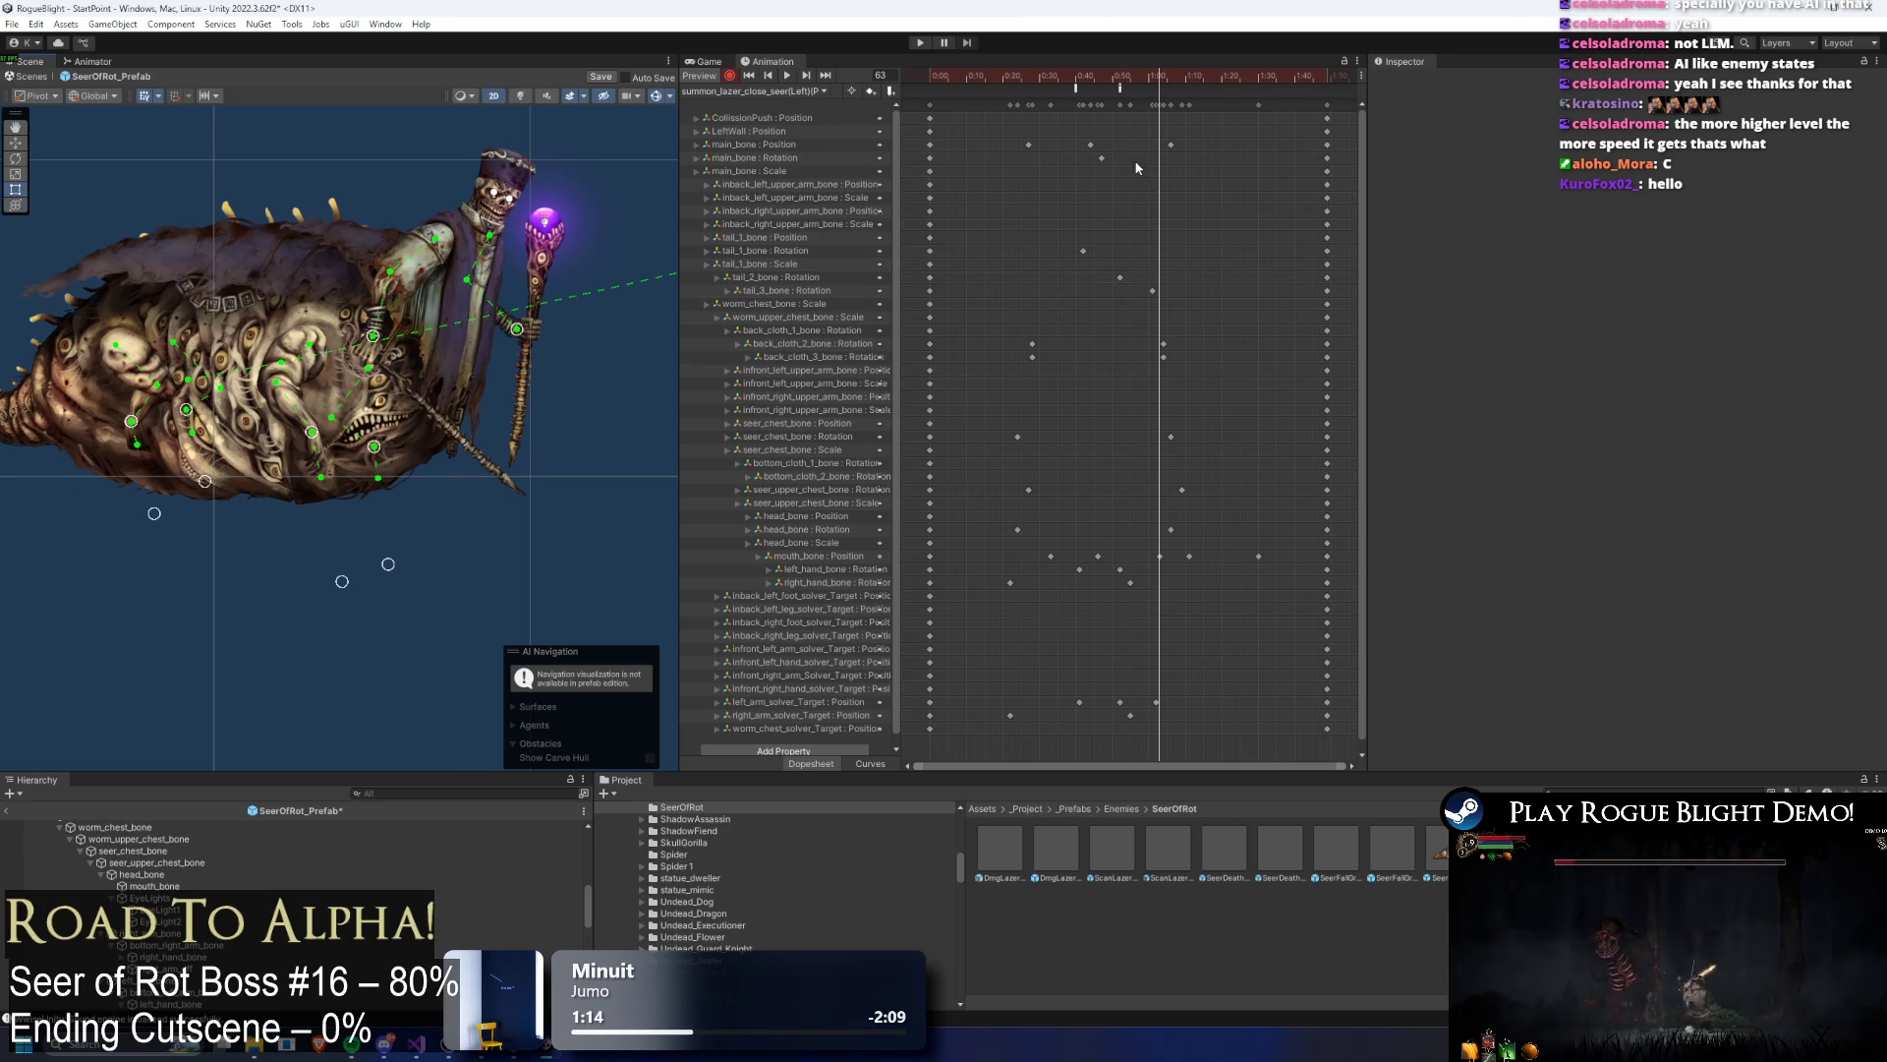
mouse_move(1137, 81)
mouse_down()
mouse_move(1154, 79)
mouse_move(1069, 88)
mouse_up()
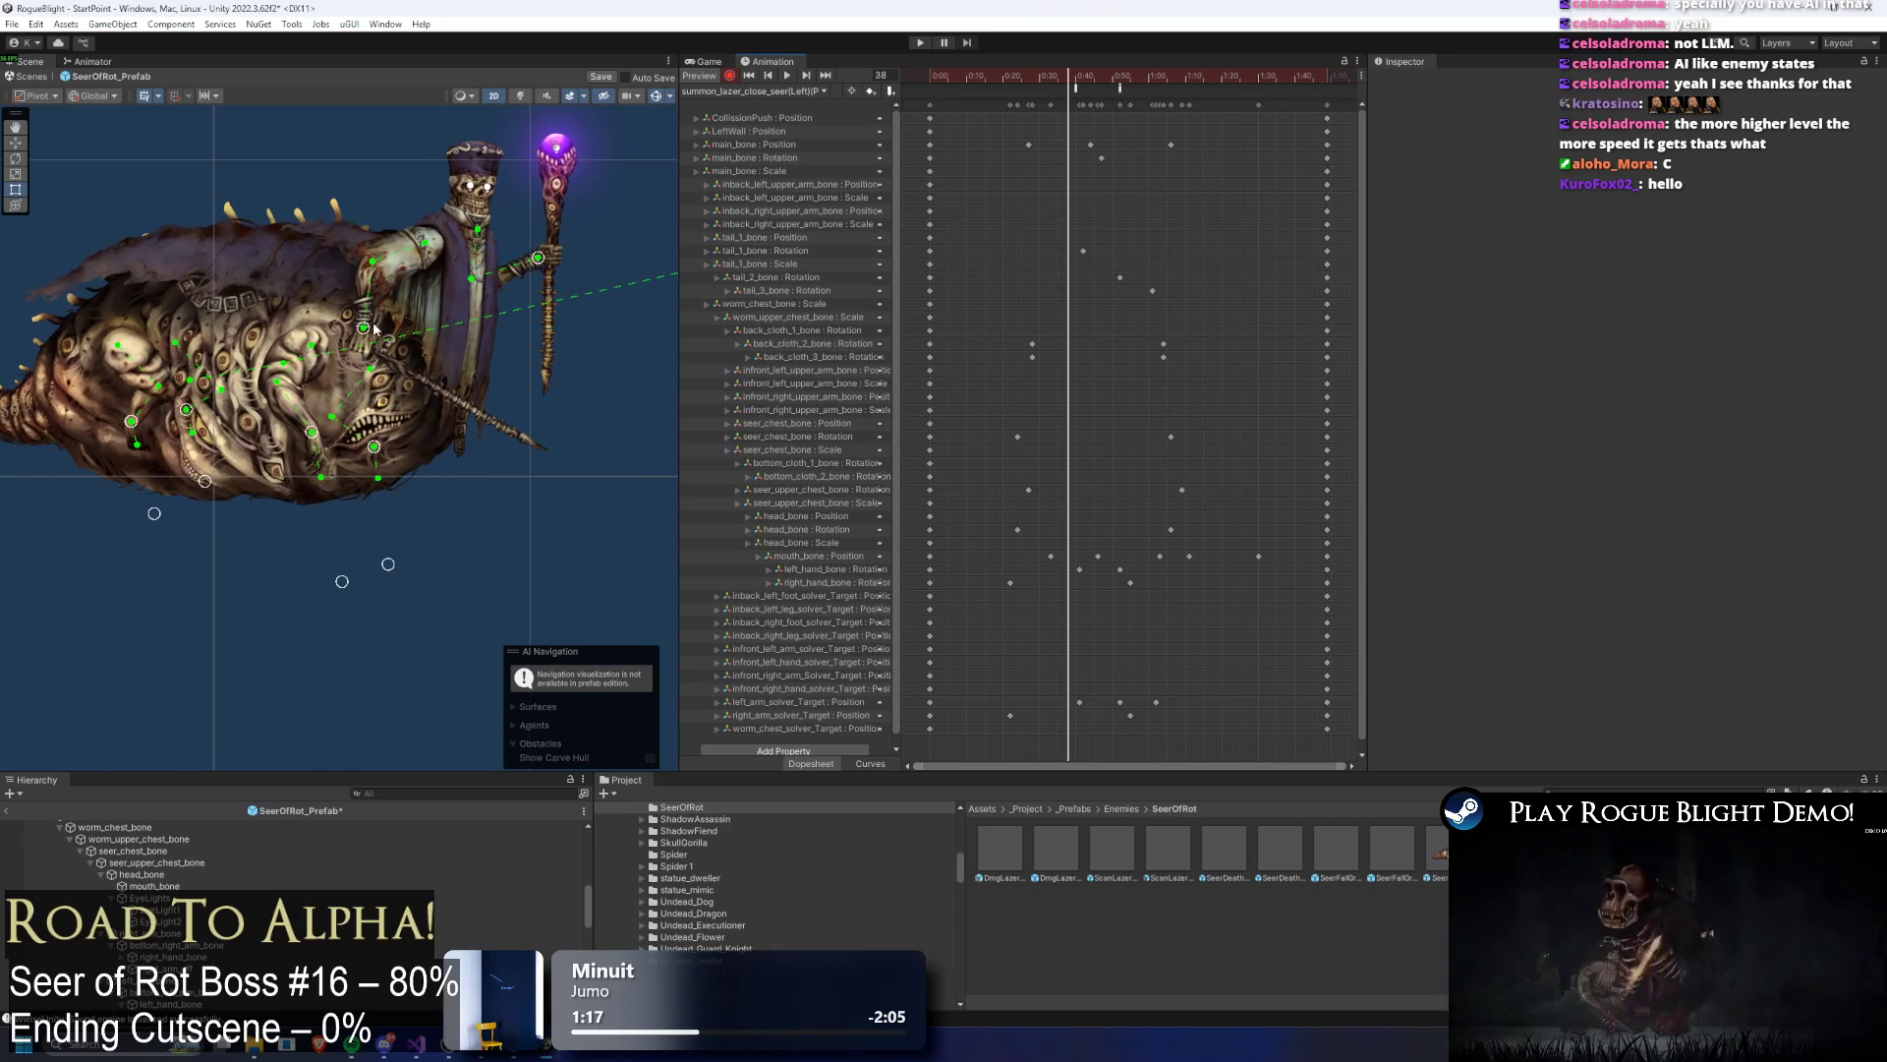
key(space)
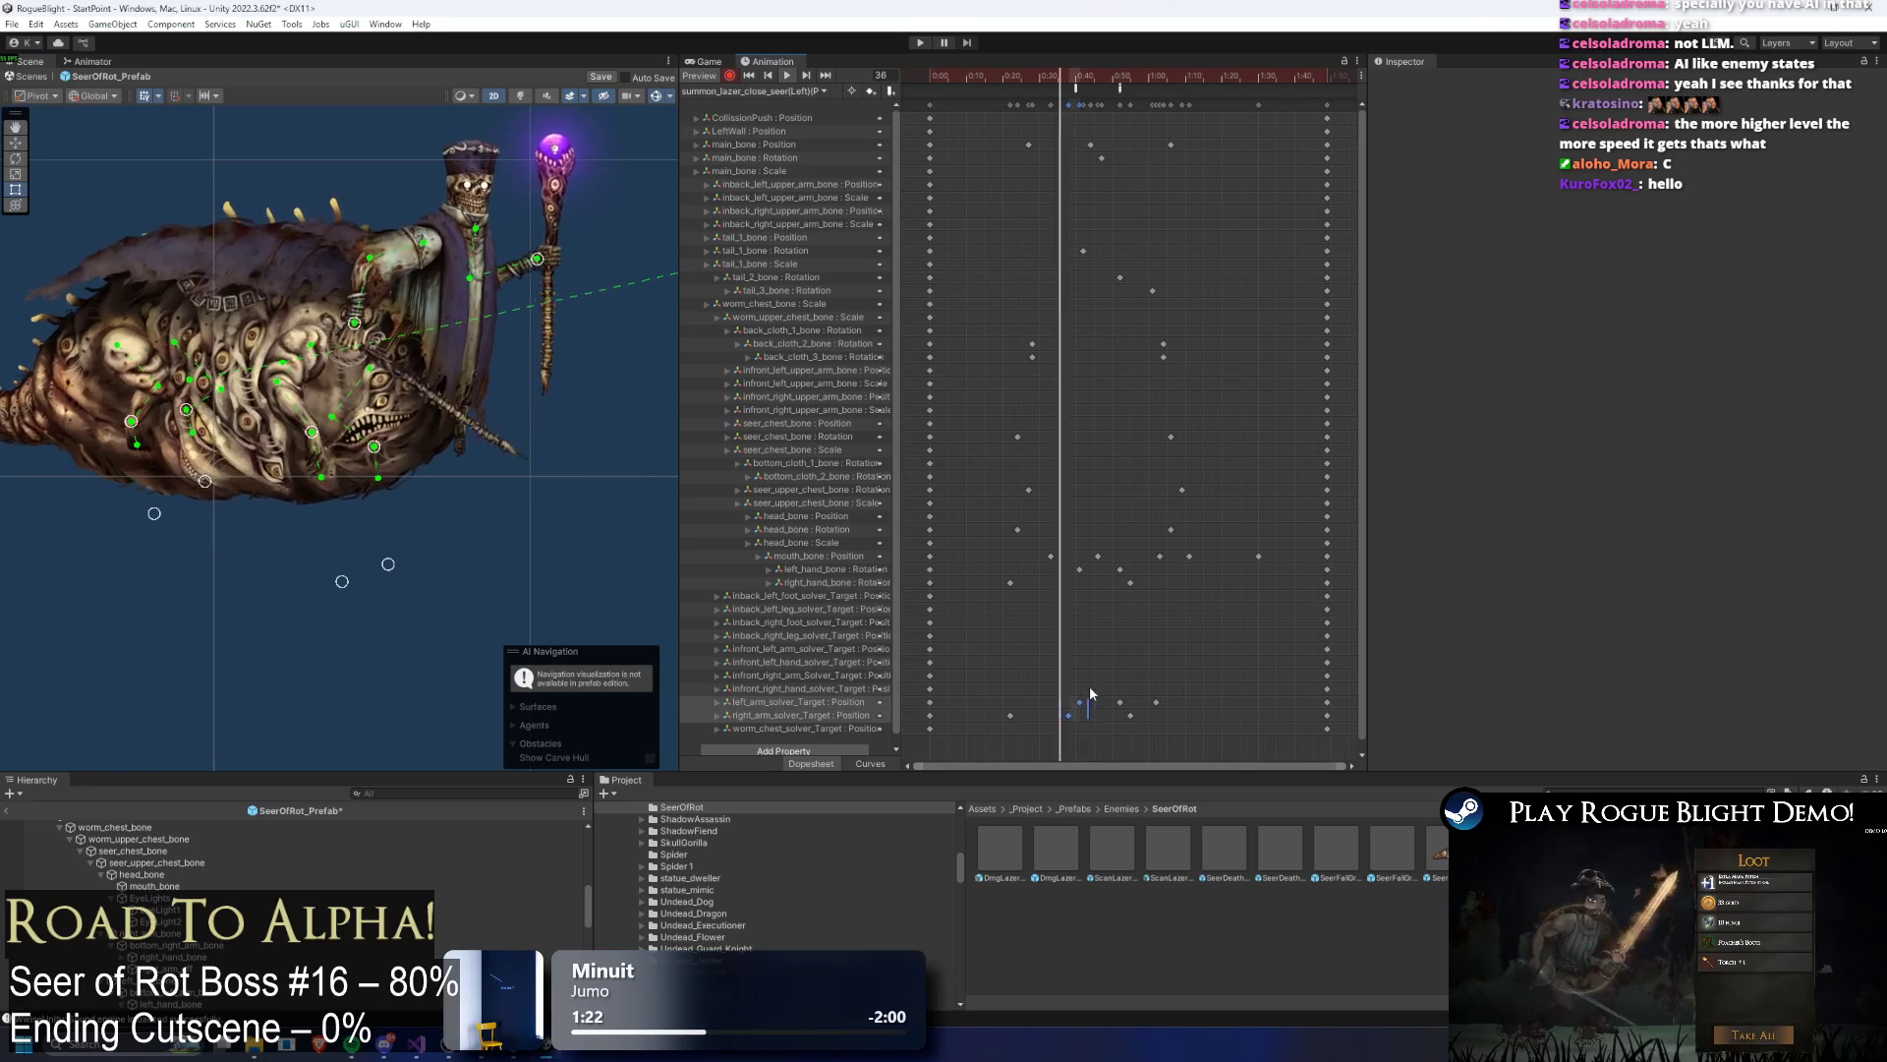
Step: Shift one right_arm_solver_Target key earlier and a later one later
drag(1075, 714, 1044, 716)
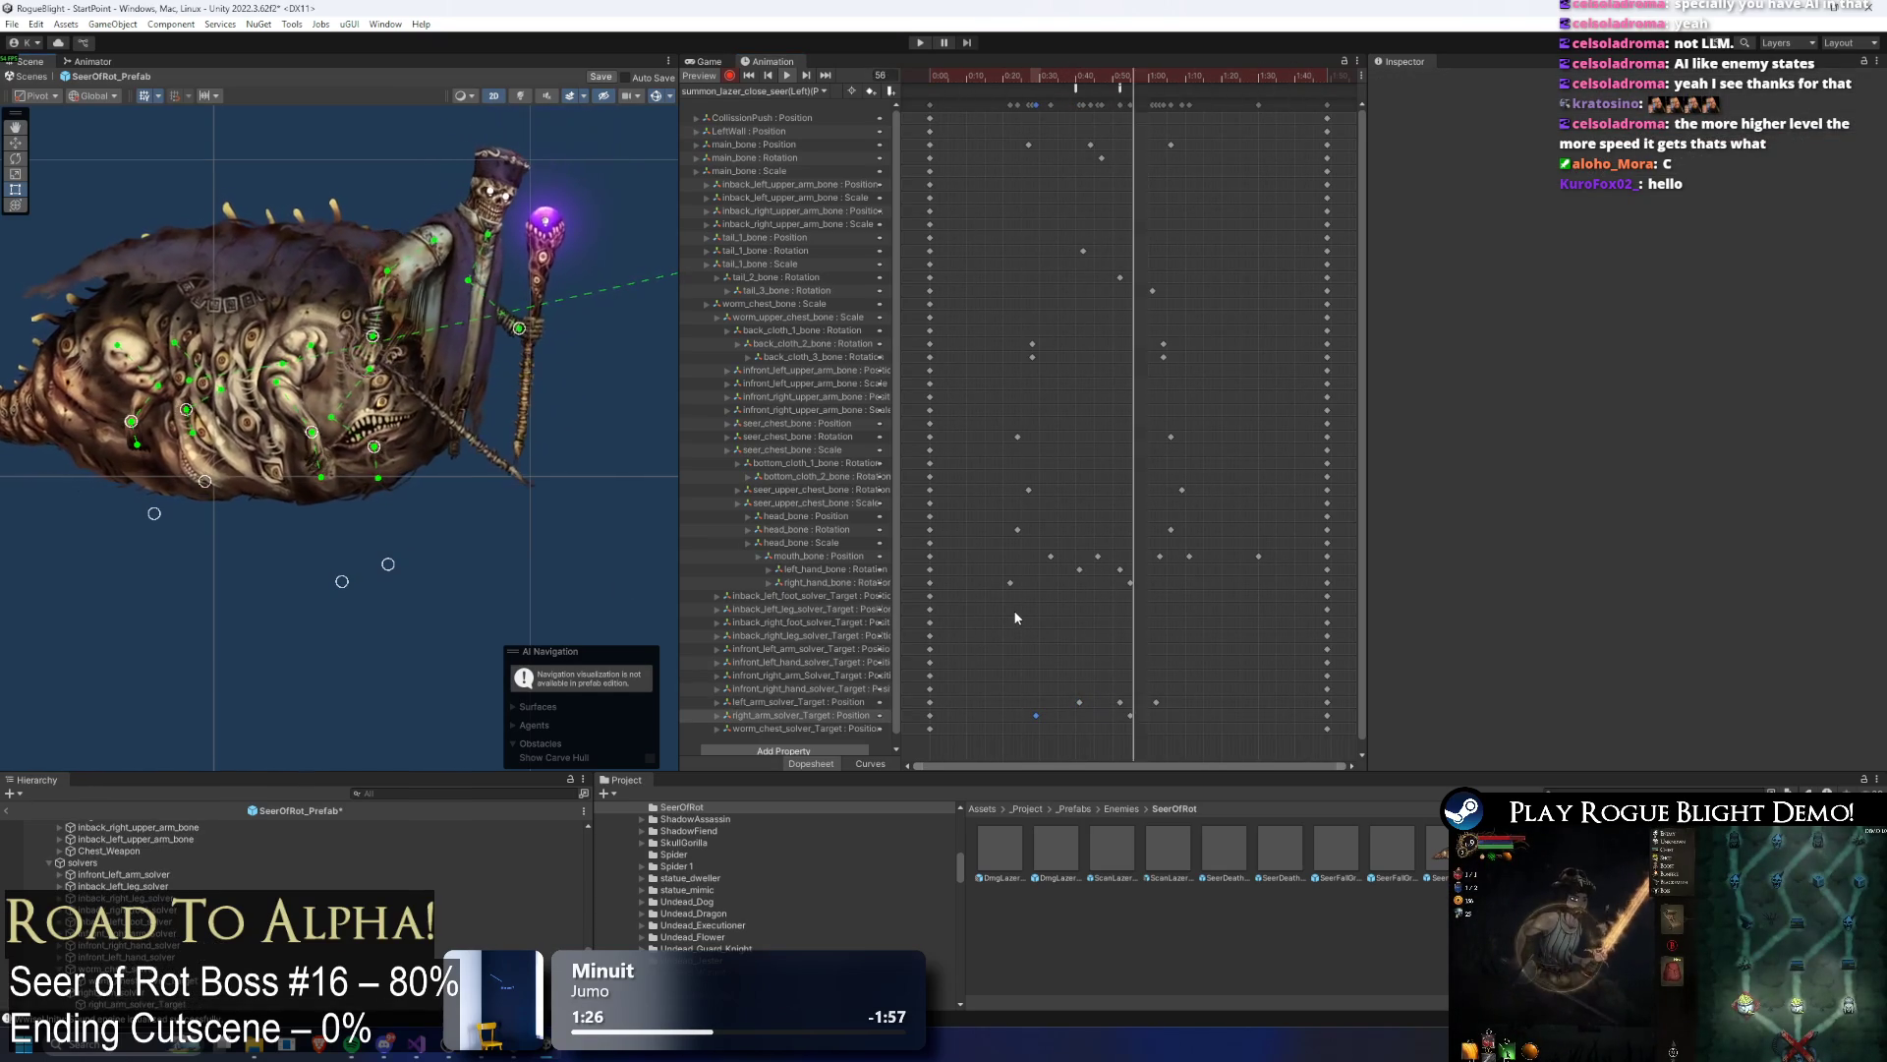
mouse_move(1130, 714)
mouse_down()
mouse_move(1175, 716)
mouse_move(1157, 721)
mouse_up()
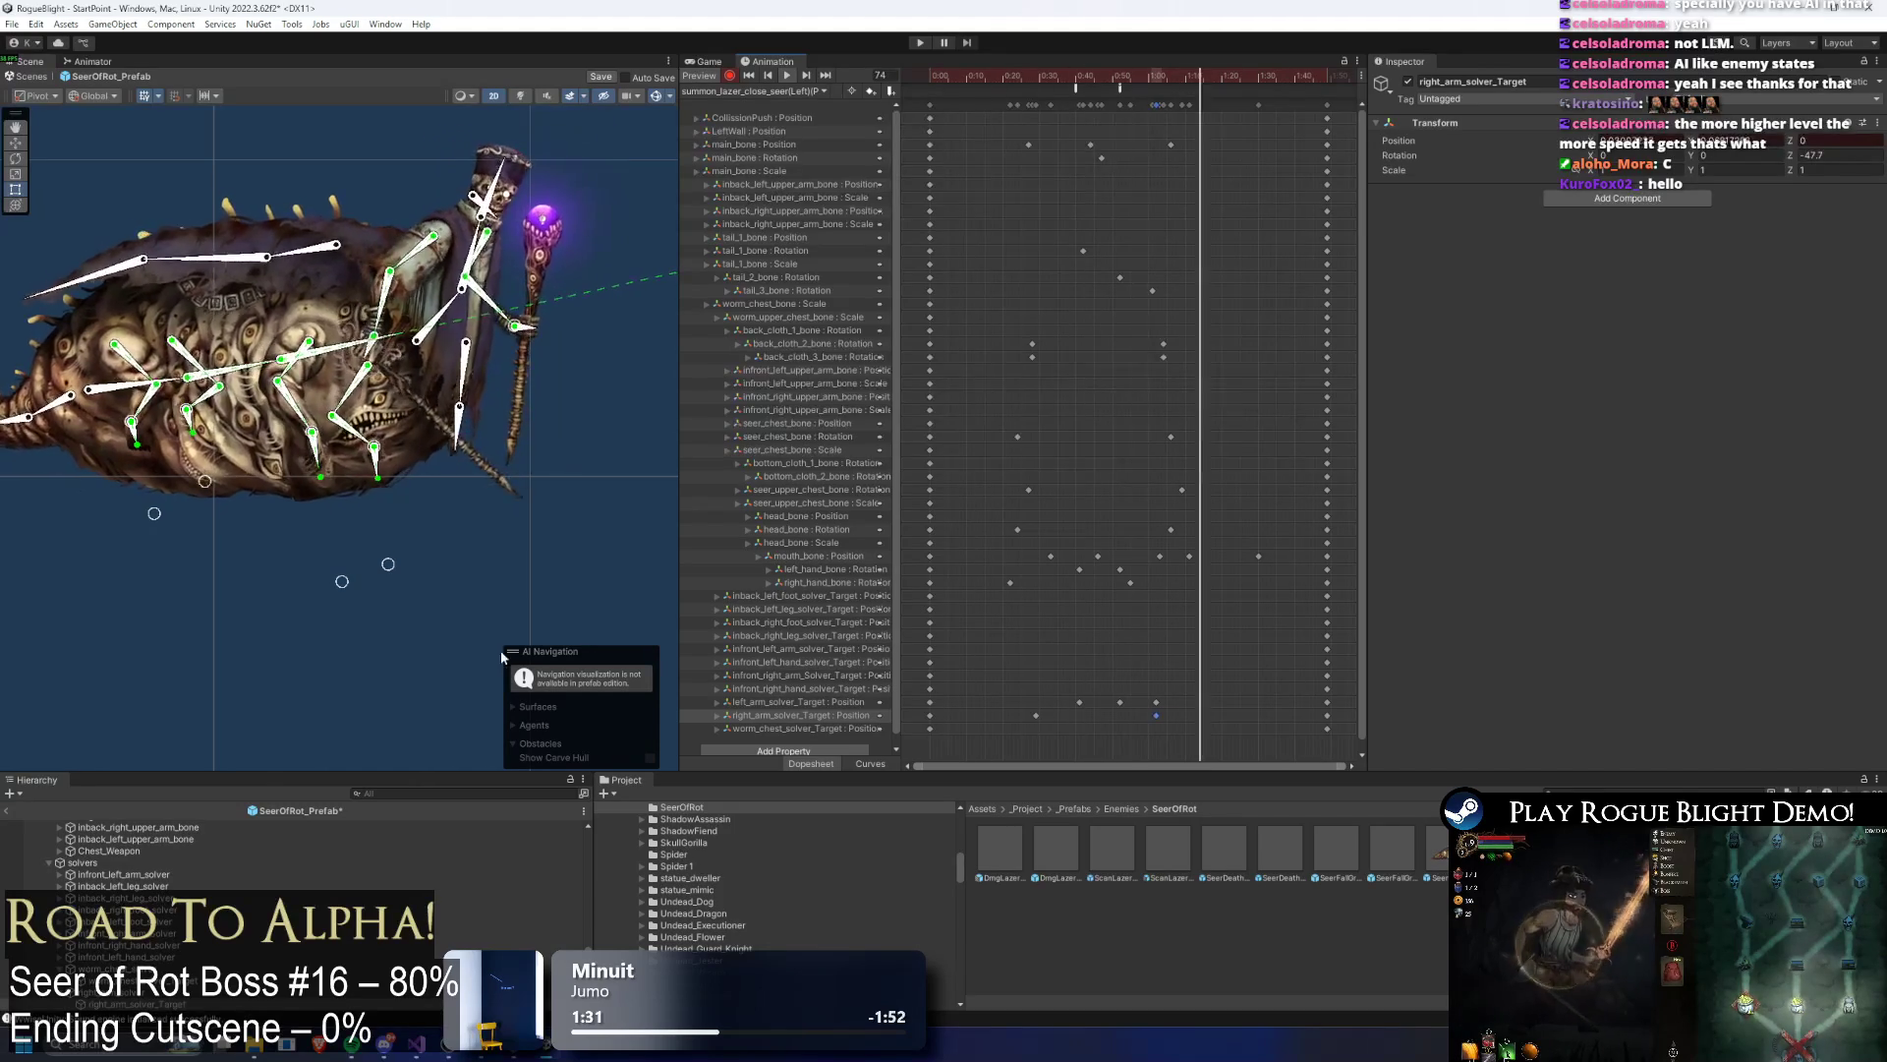
click(528, 588)
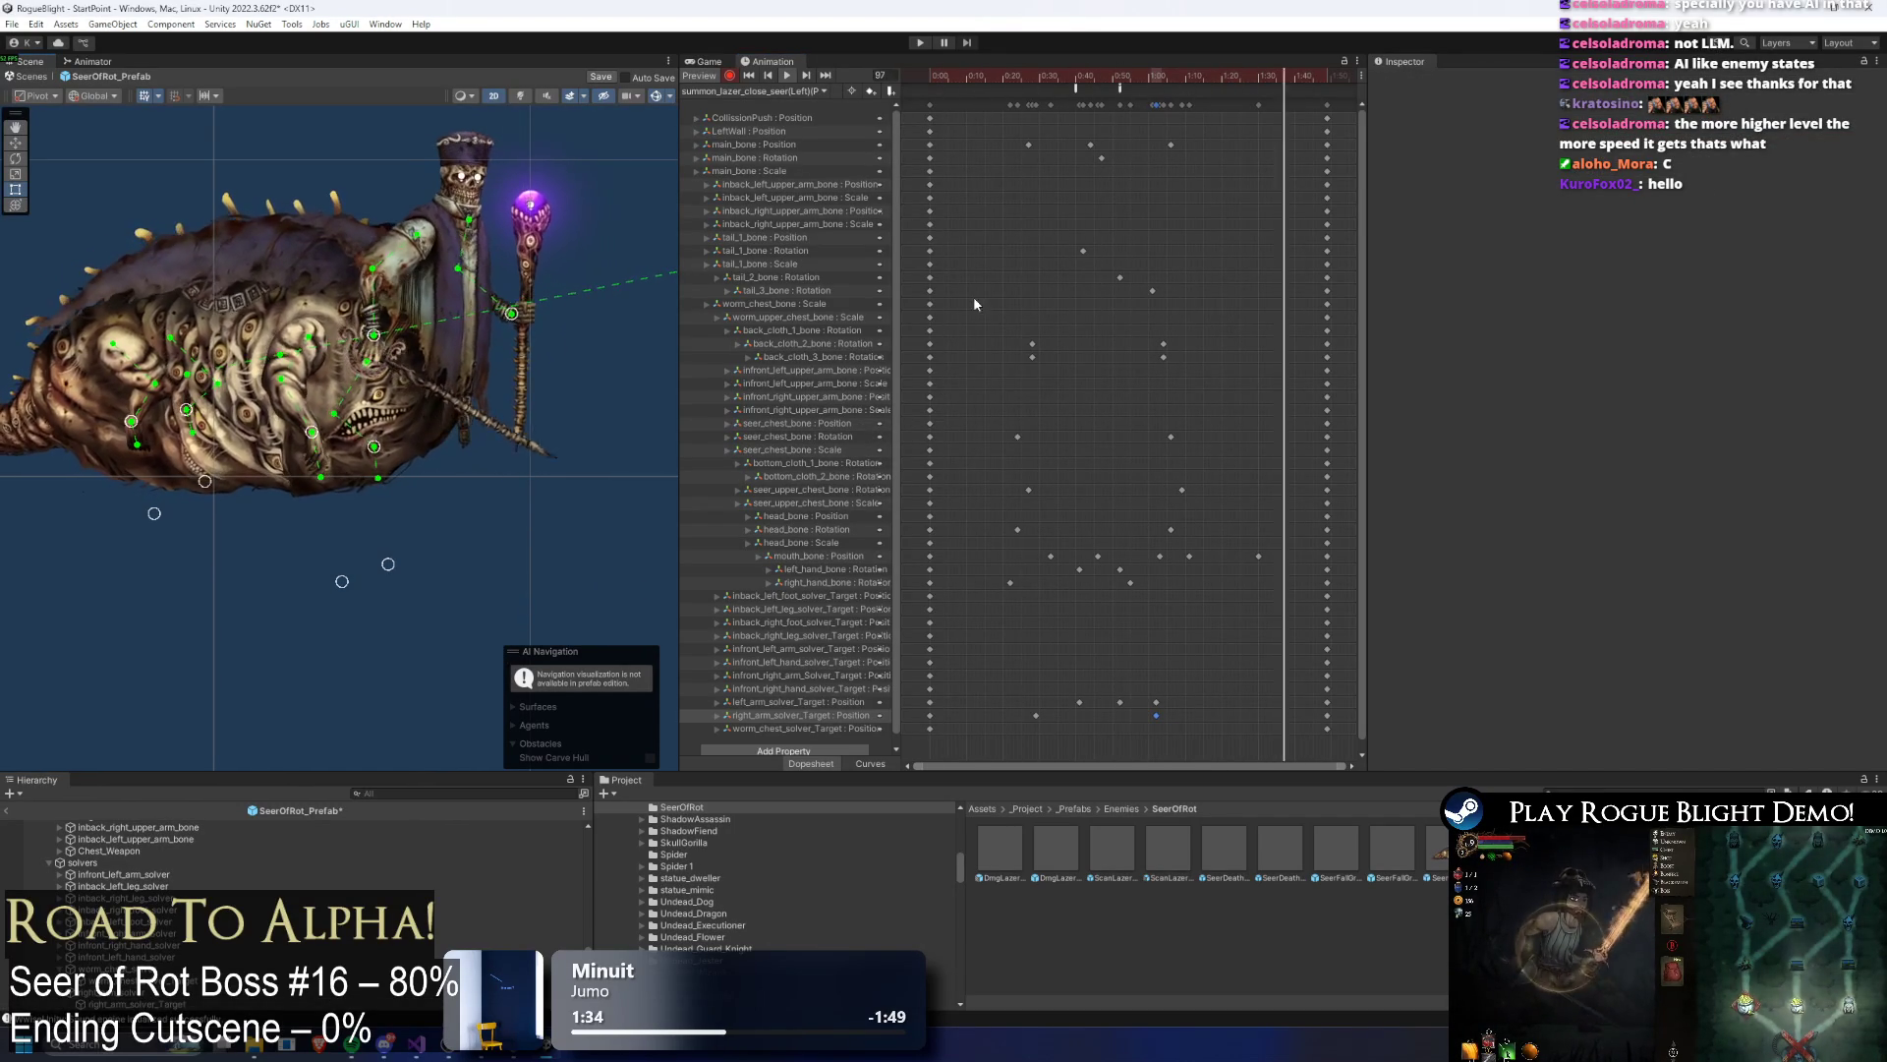
click(1026, 75)
drag(1026, 77, 1131, 88)
Step: Select the right hand bone, preview from frame 22, and rotate the back cloth bones up-left
click(359, 340)
scroll(369, 342, up, 1)
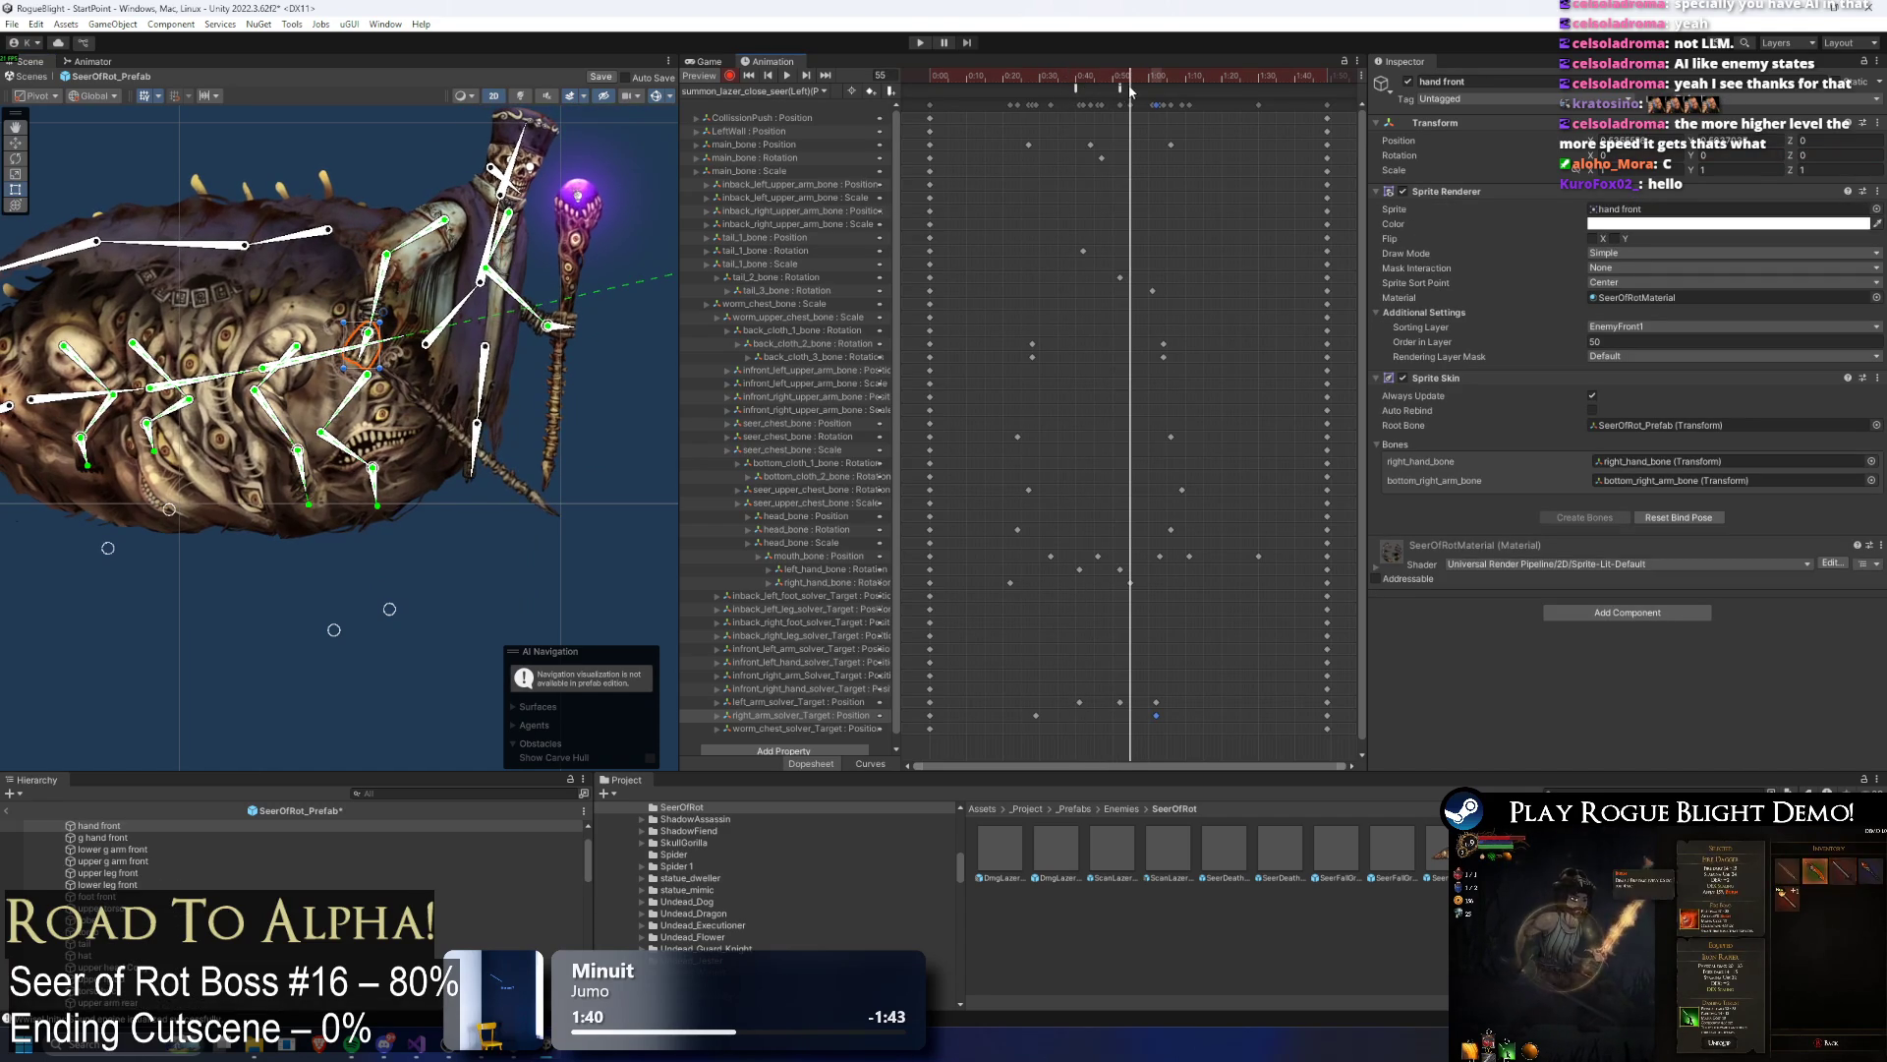
click(364, 339)
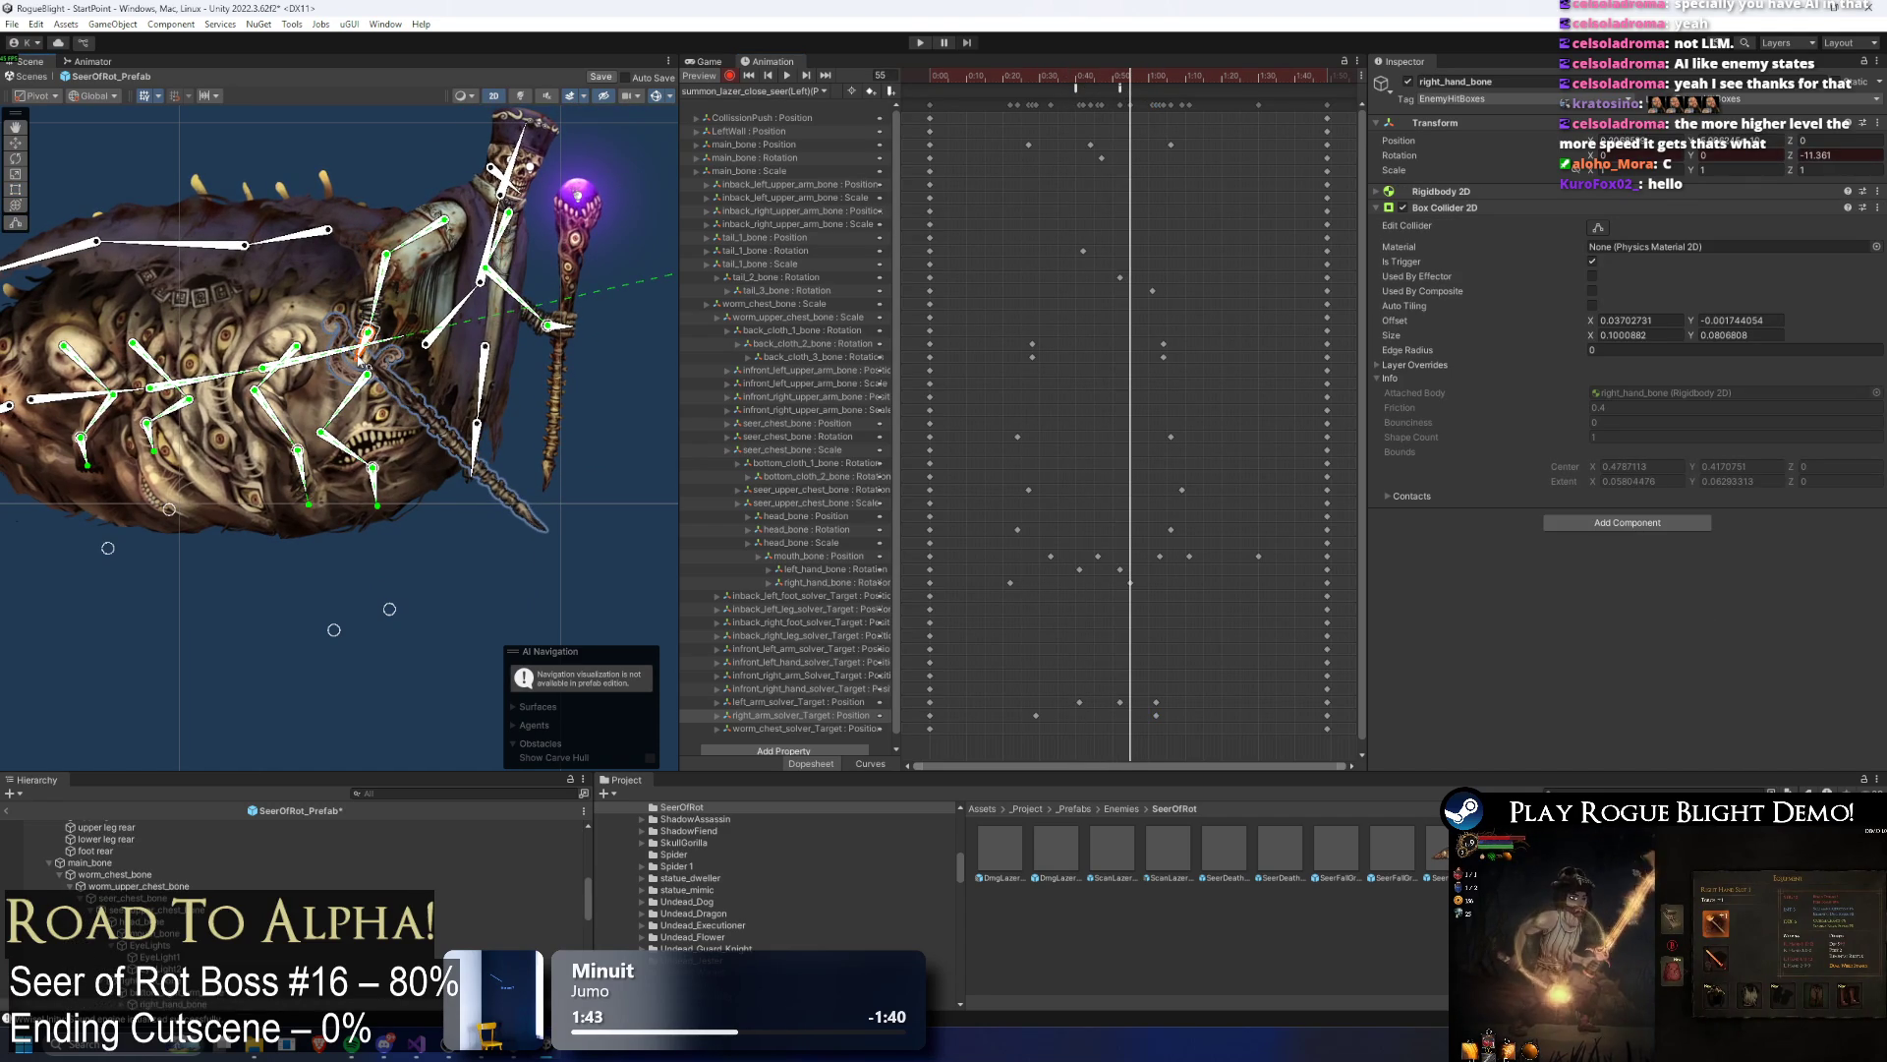
drag(1013, 80, 865, 94)
key(space)
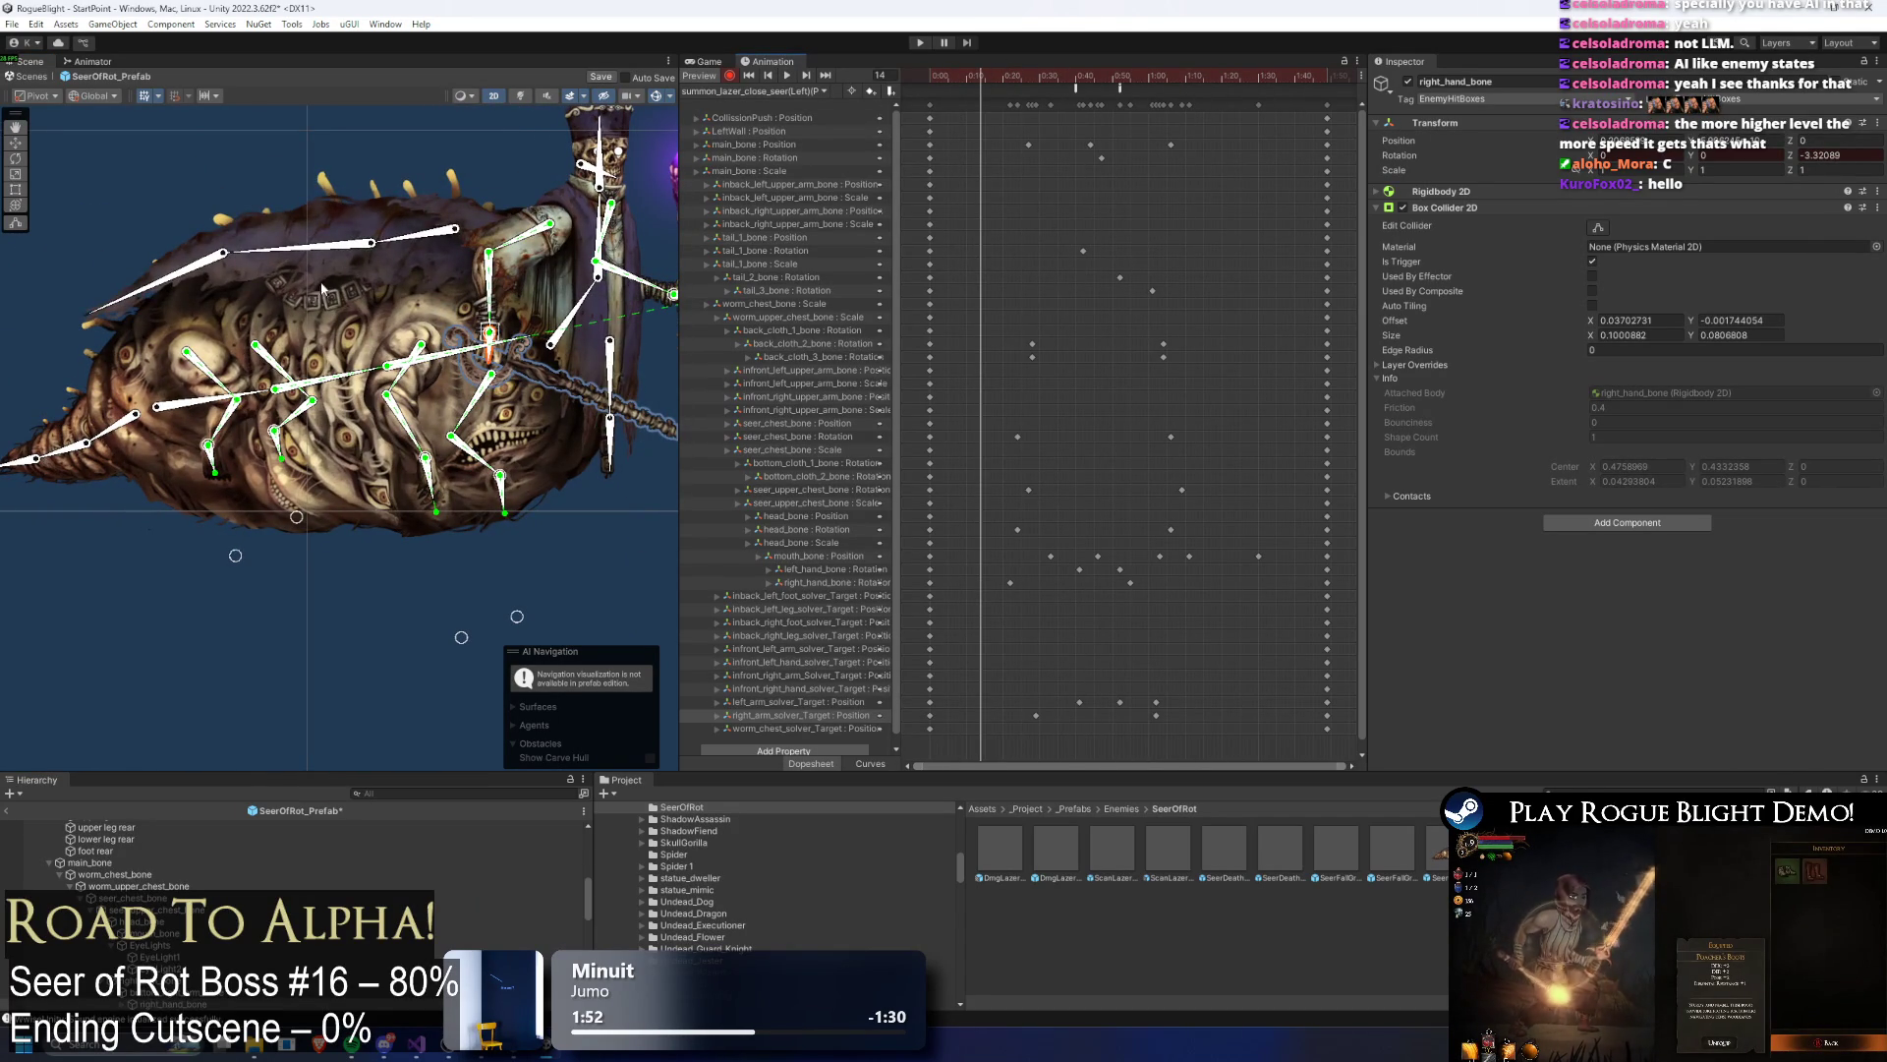
drag(411, 240, 246, 148)
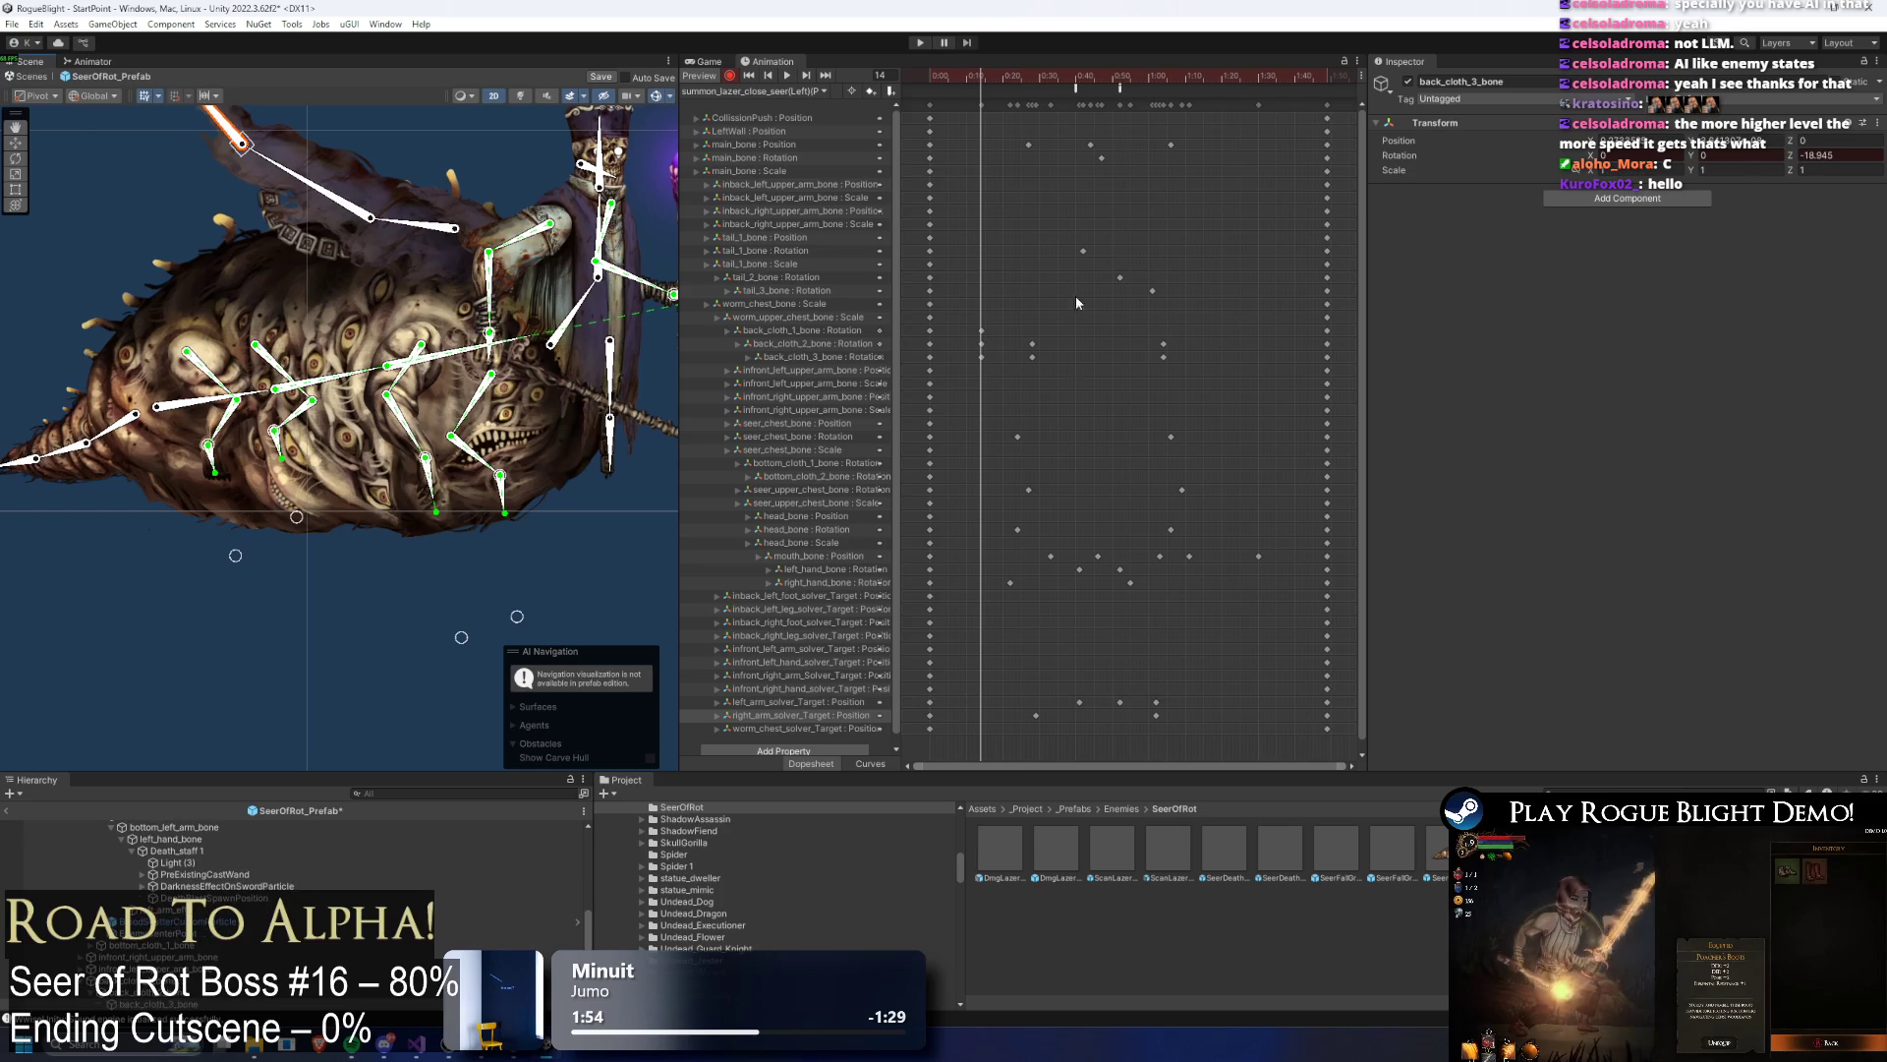
mouse_move(958, 311)
mouse_down()
mouse_move(1201, 369)
mouse_move(1013, 369)
mouse_up()
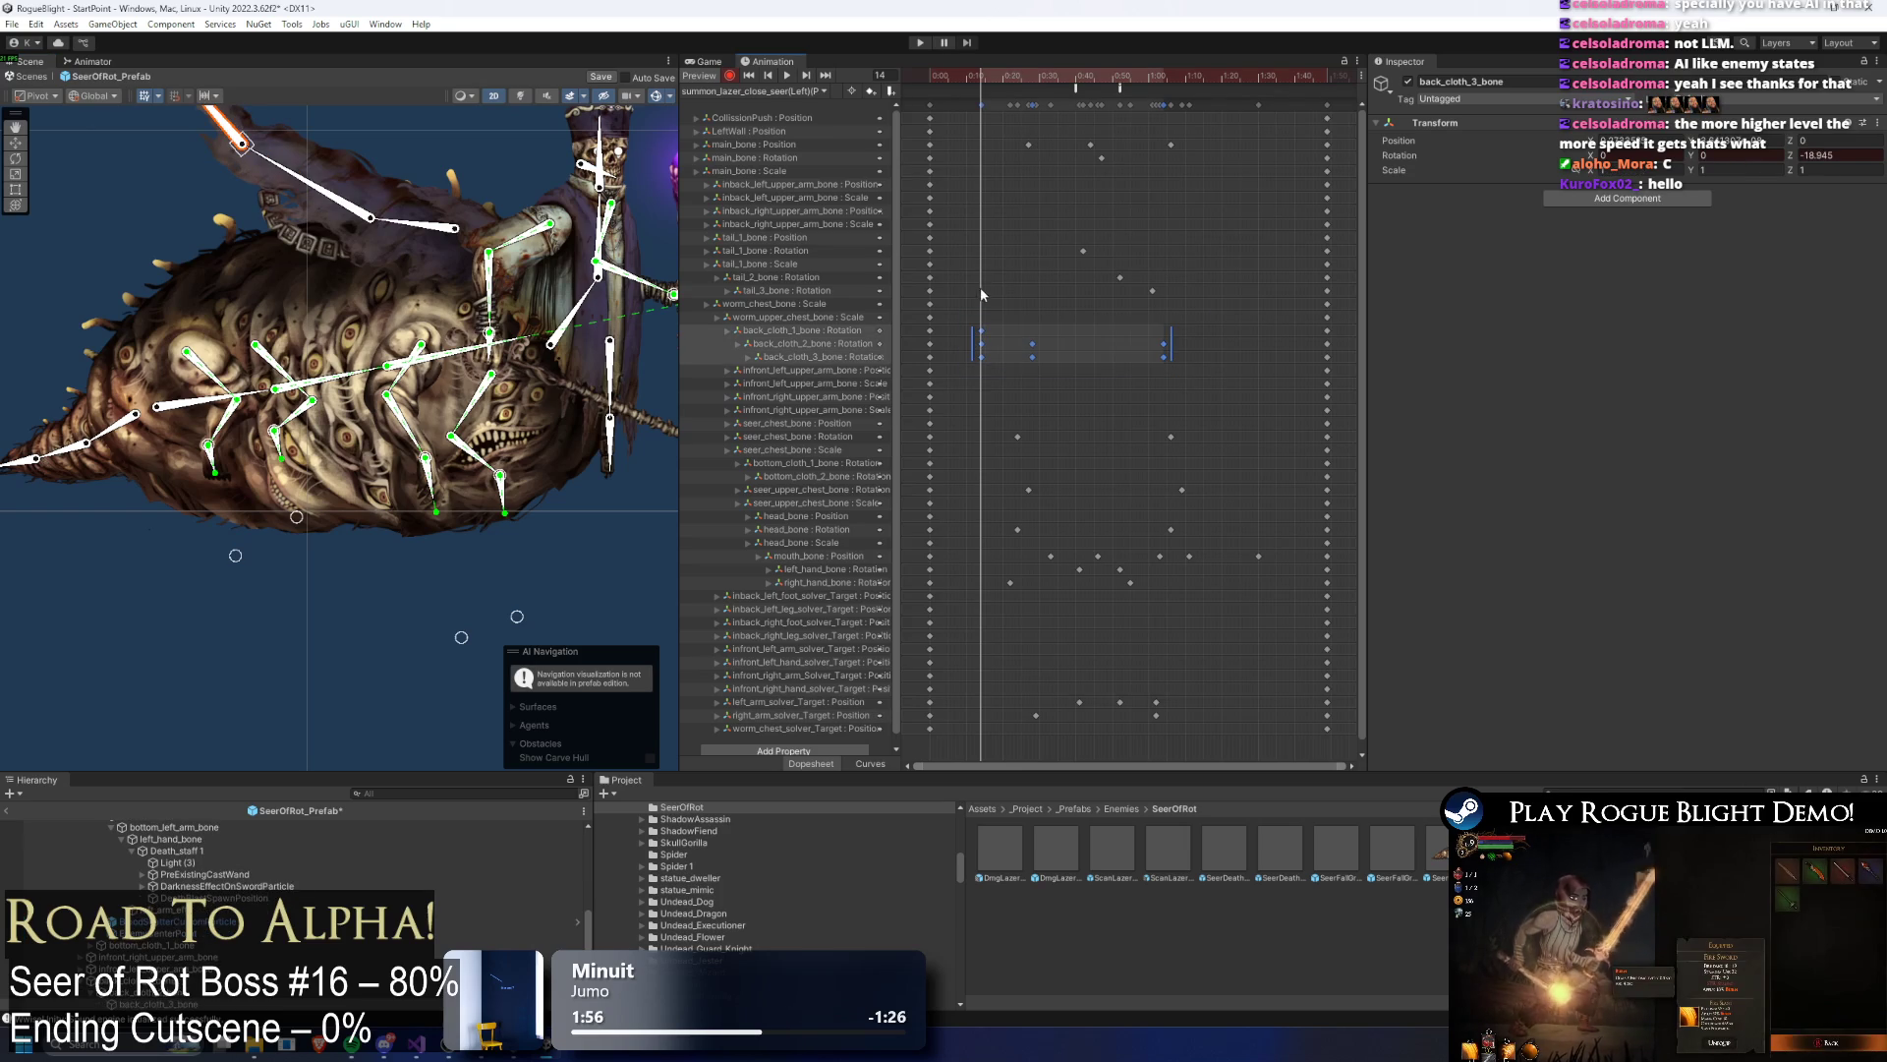
key(Delete)
click(1032, 104)
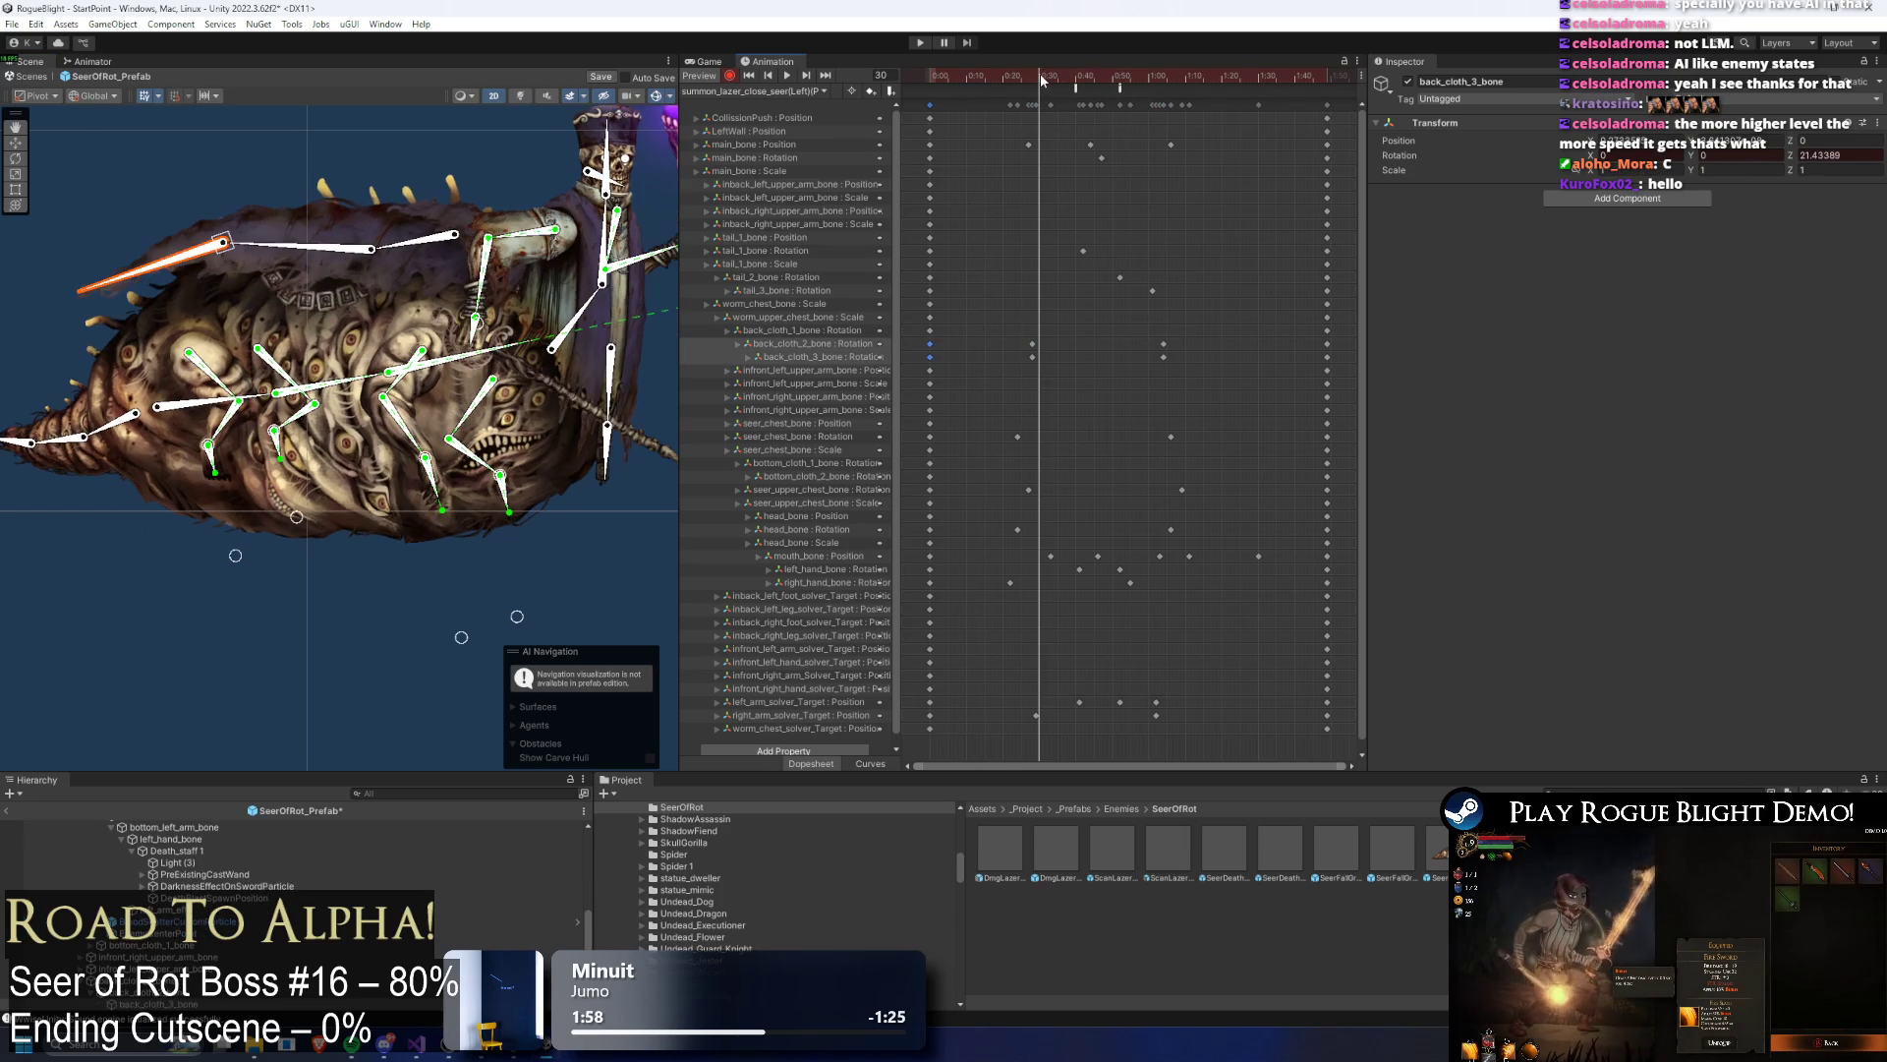
mouse_move(1032, 79)
mouse_down()
mouse_move(1147, 85)
mouse_move(987, 83)
mouse_move(1031, 83)
mouse_up()
click(1164, 105)
click(294, 267)
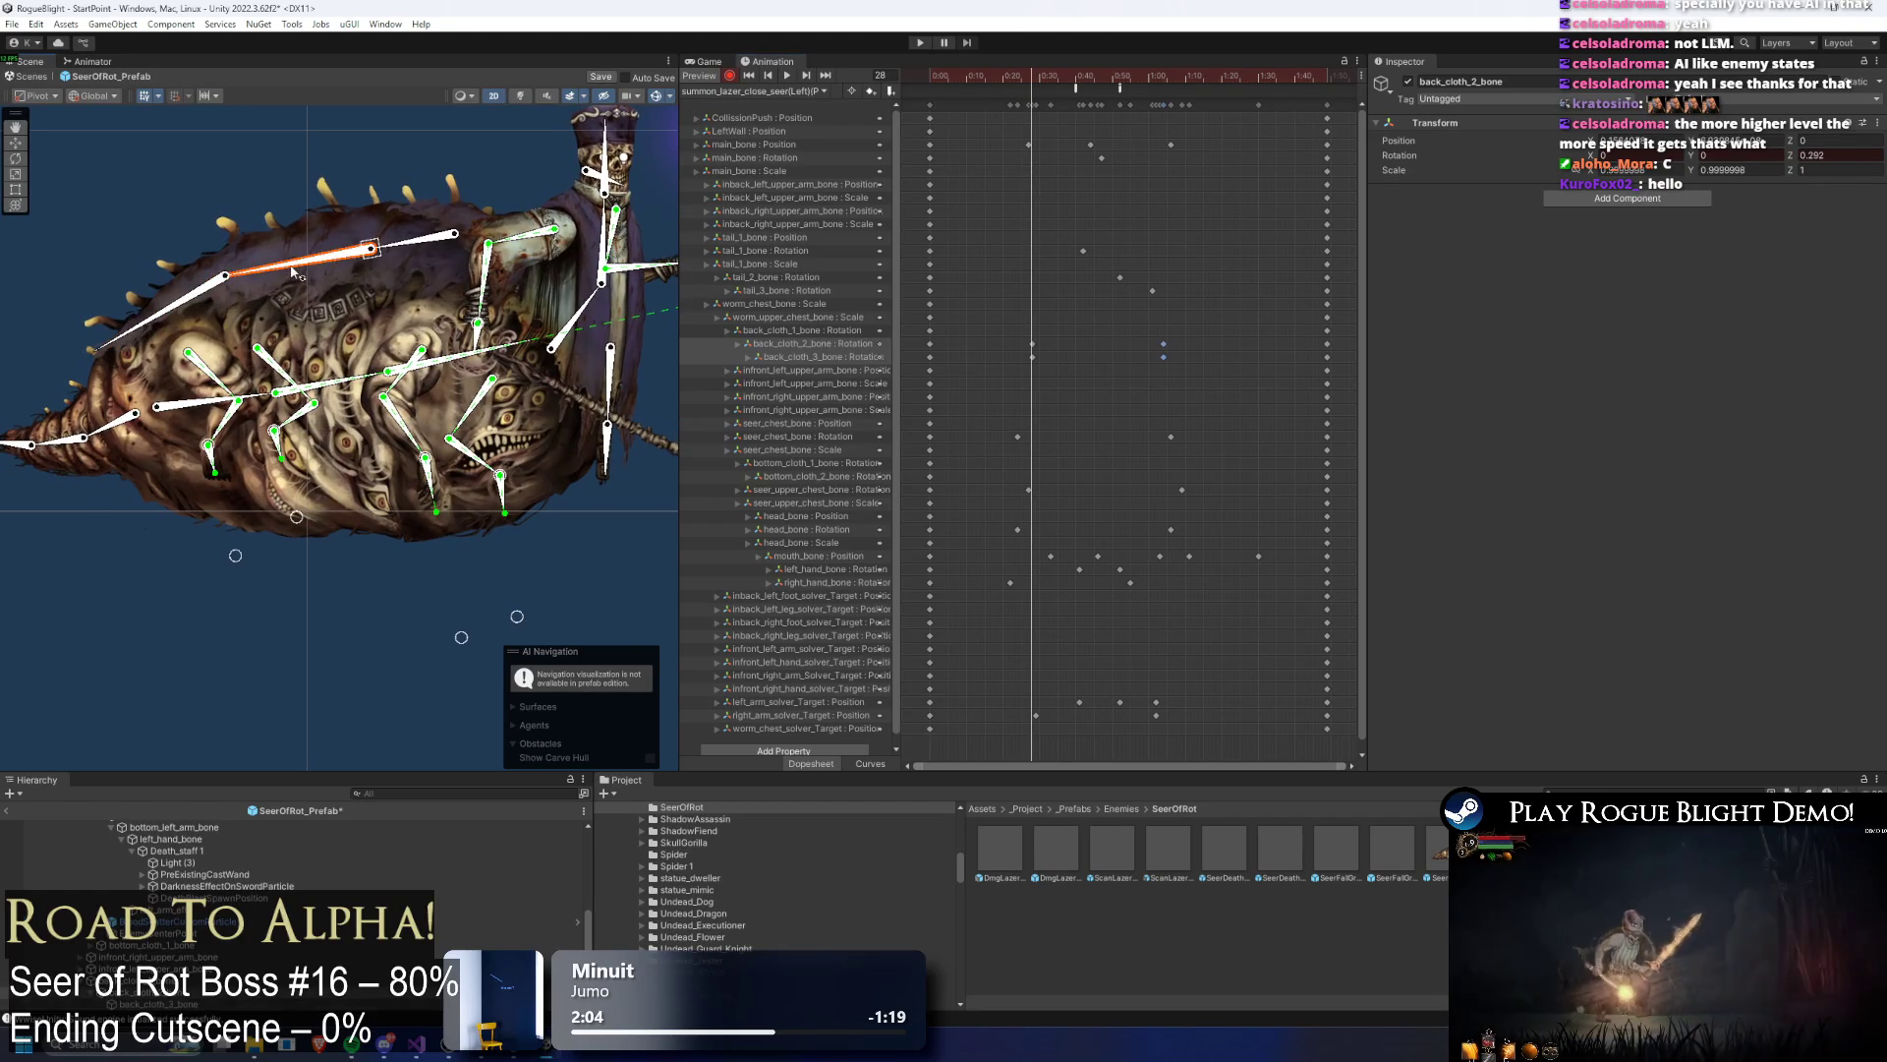
mouse_move(1003, 72)
mouse_down()
mouse_move(1062, 89)
mouse_move(1071, 113)
mouse_move(1121, 85)
mouse_up()
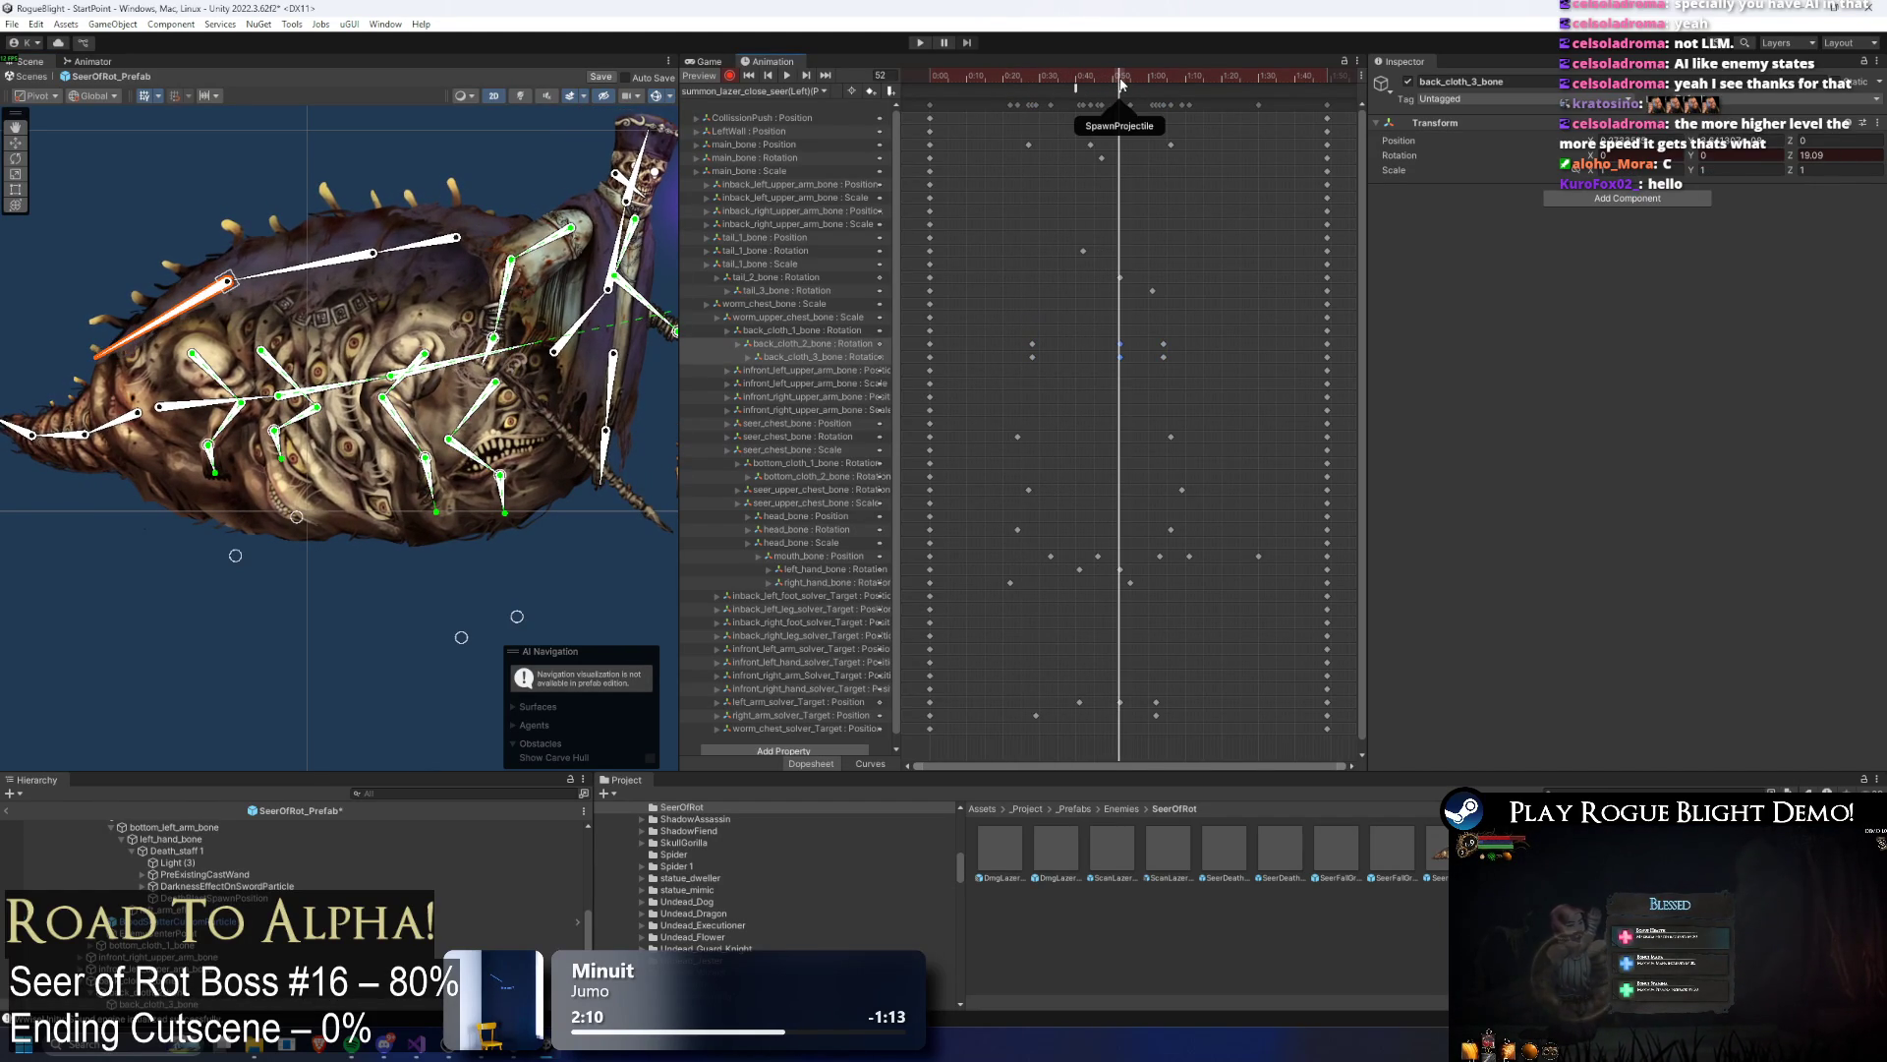
drag(335, 277, 327, 272)
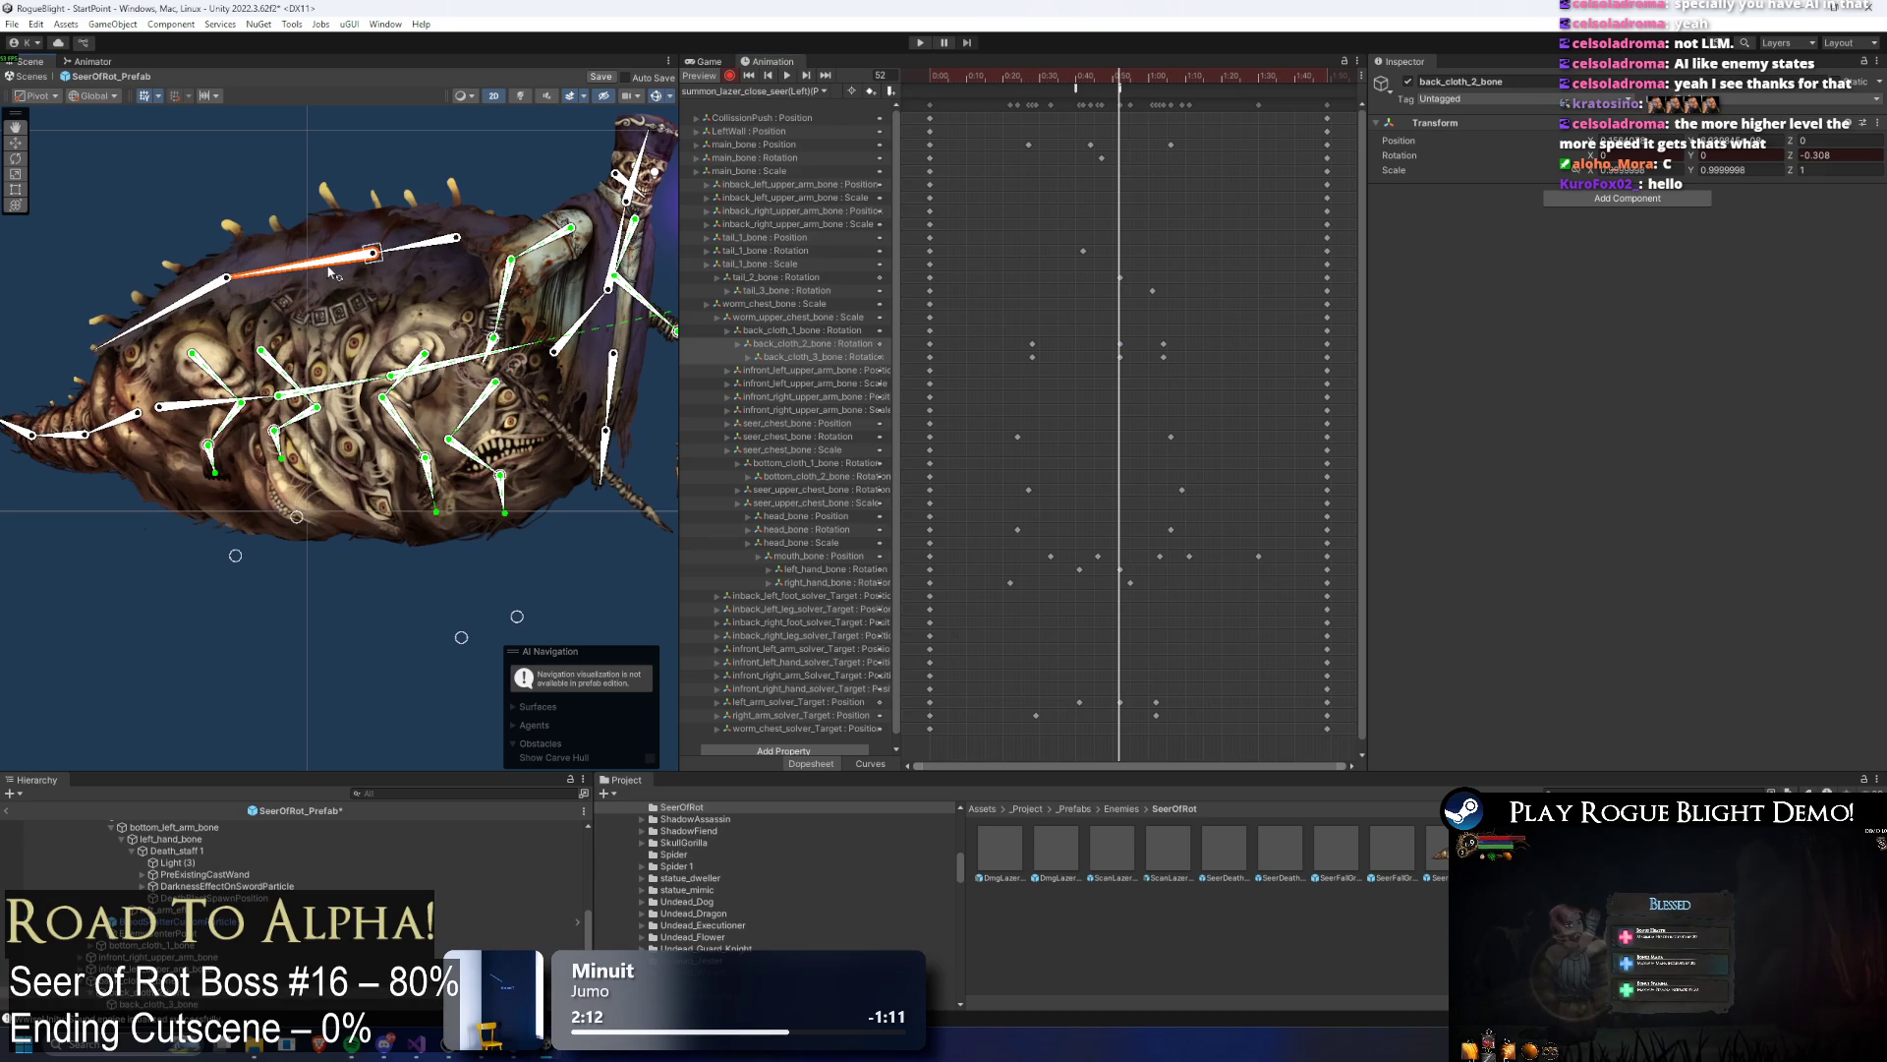
drag(1121, 77, 1164, 81)
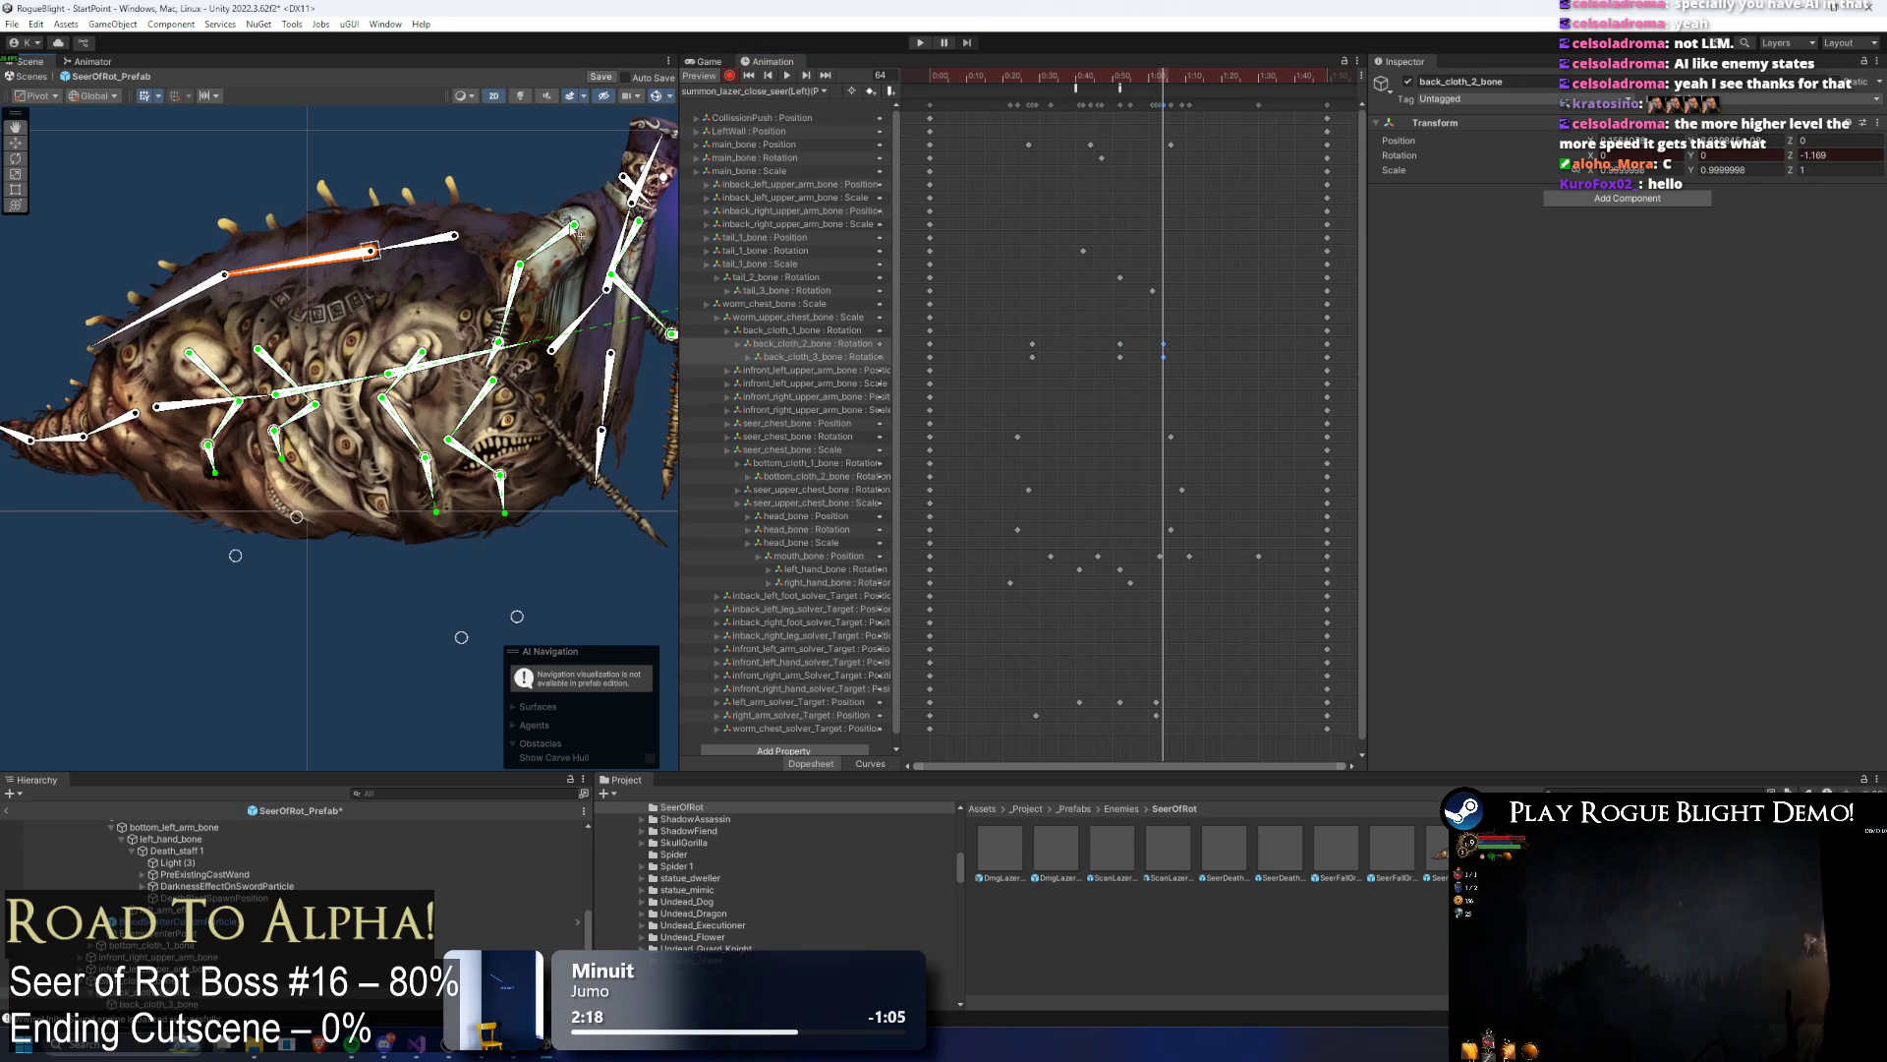
drag(252, 288, 50, 258)
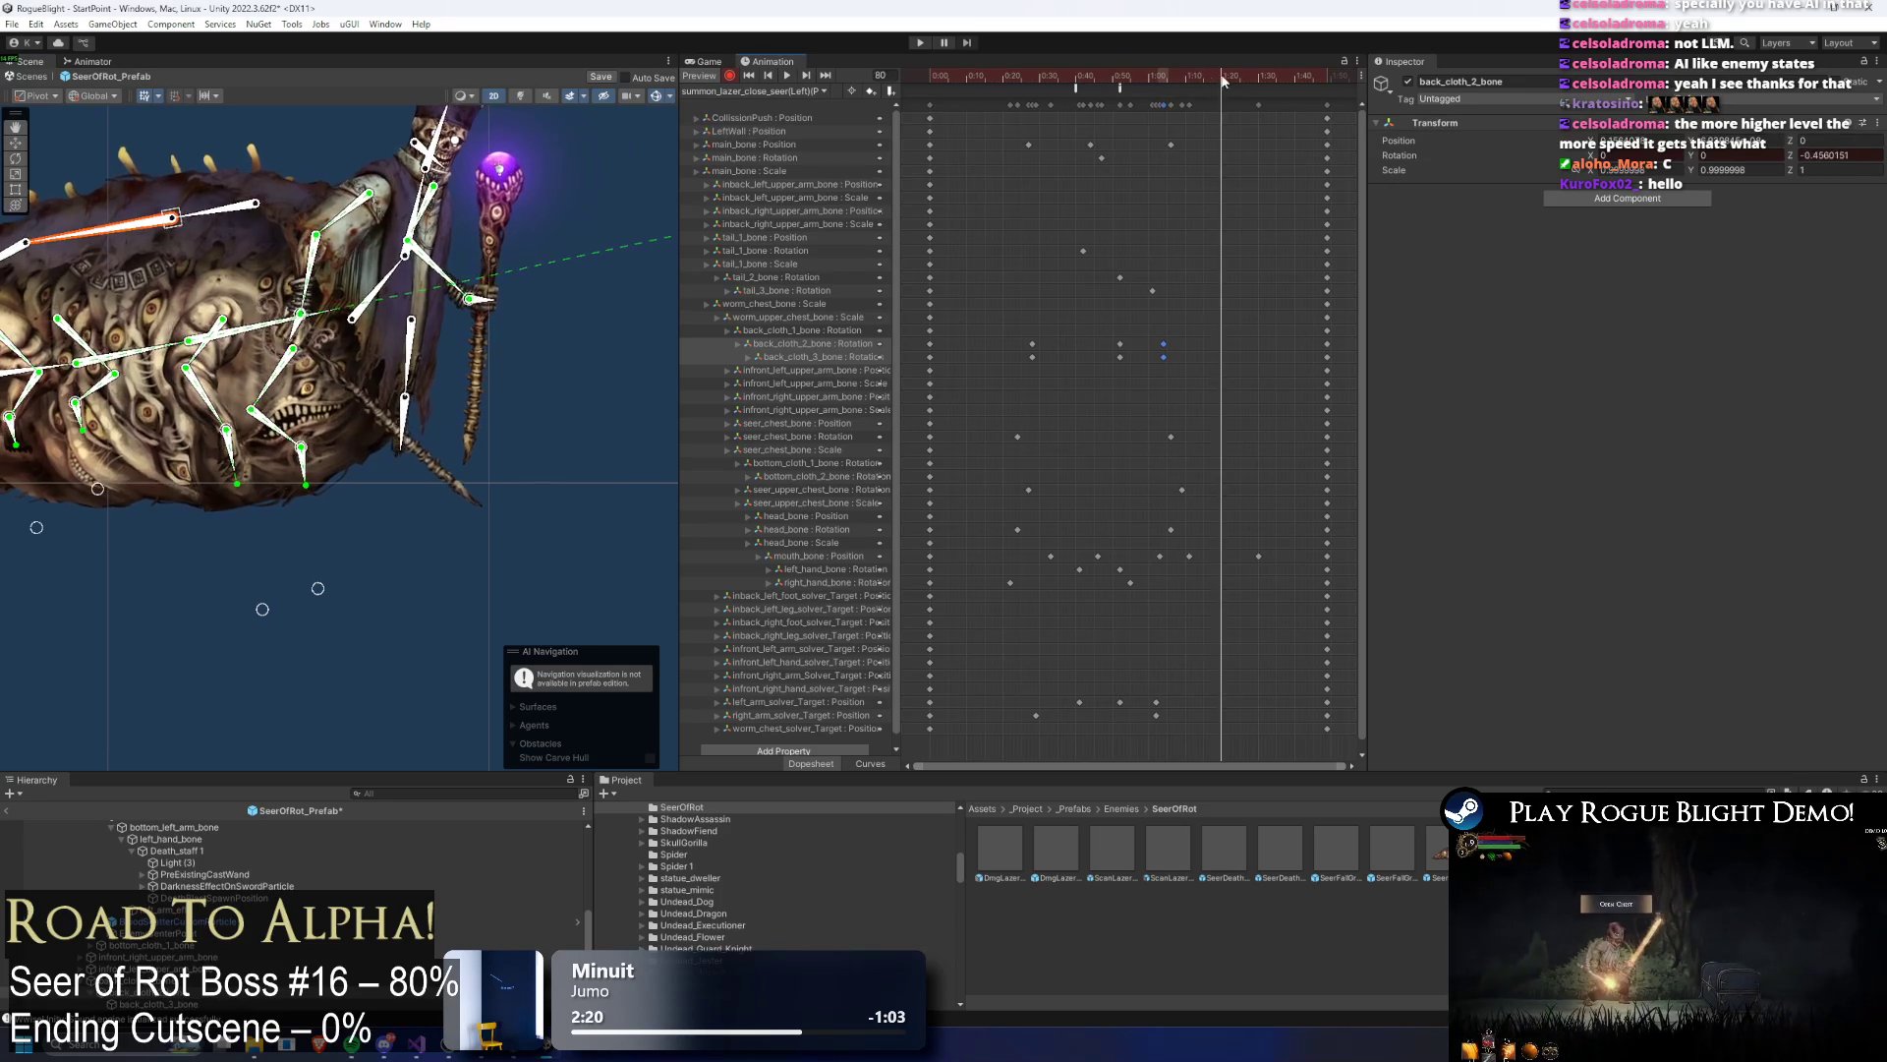
click(1169, 77)
click(1162, 76)
drag(217, 233, 396, 239)
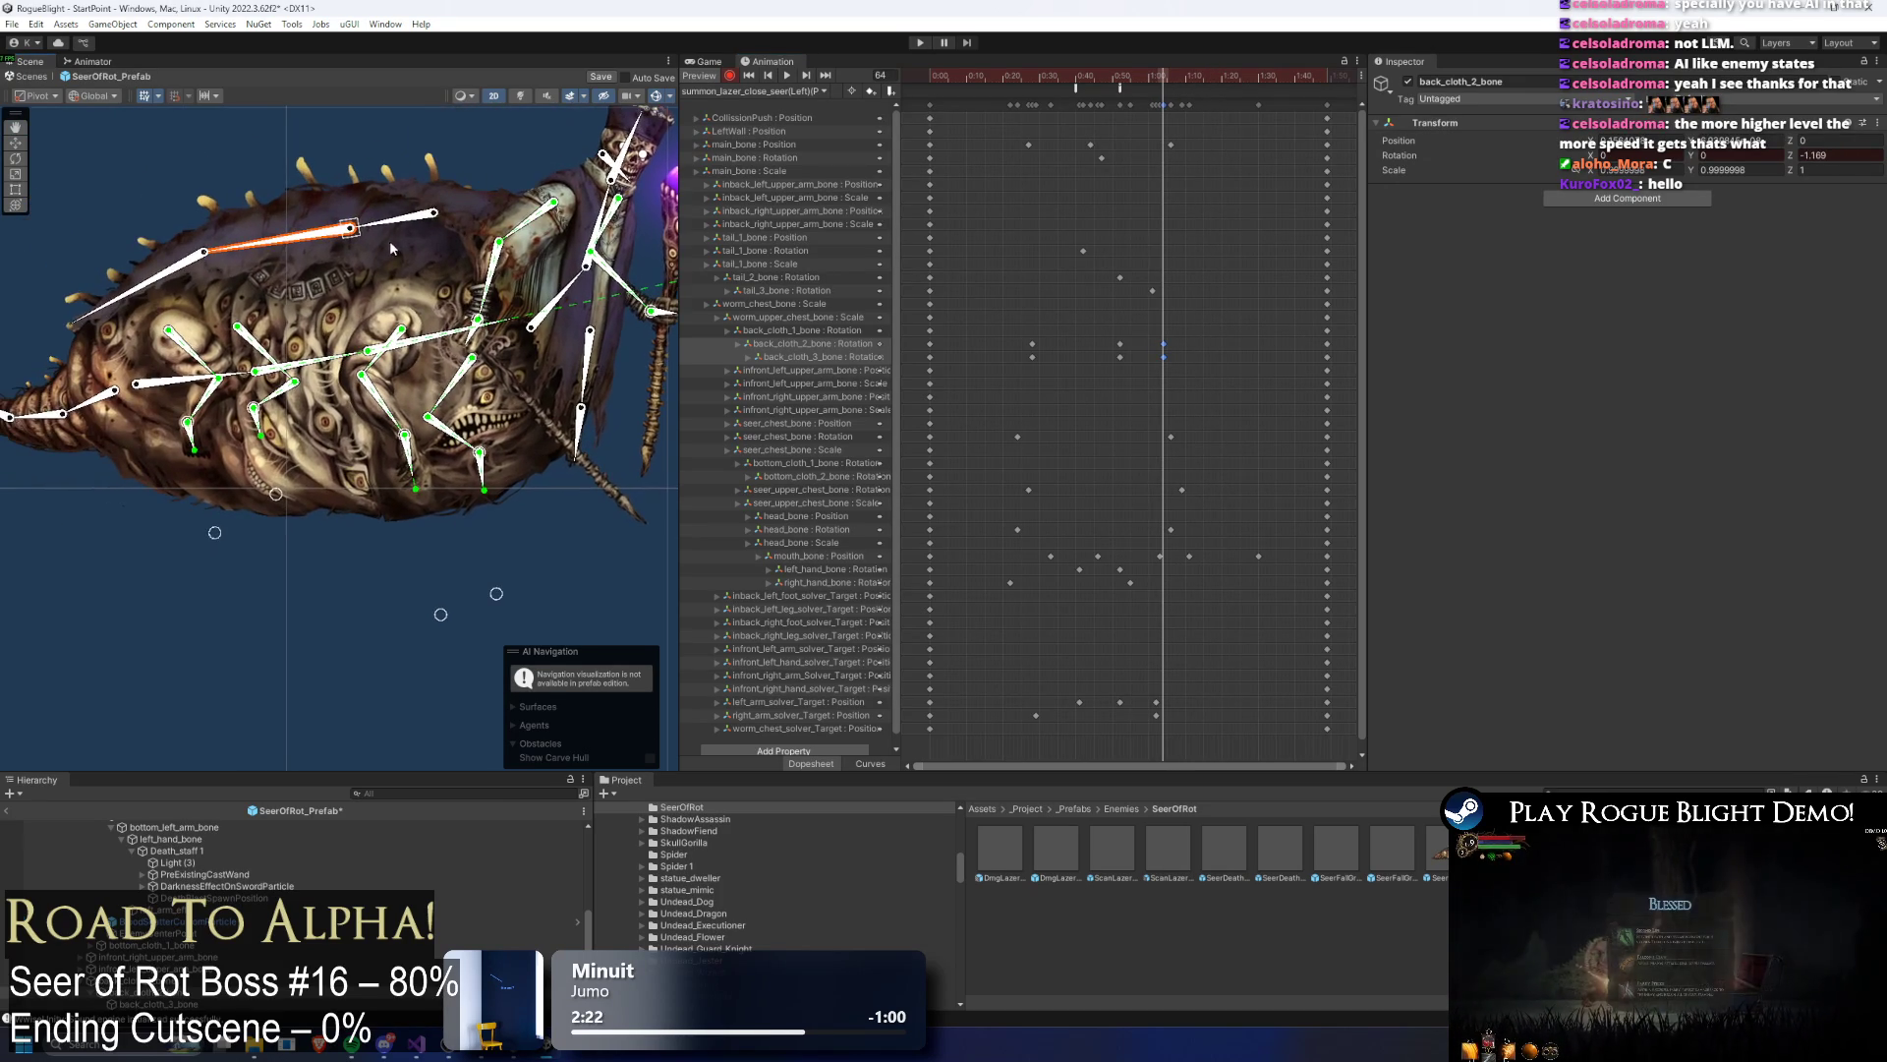
click(150, 285)
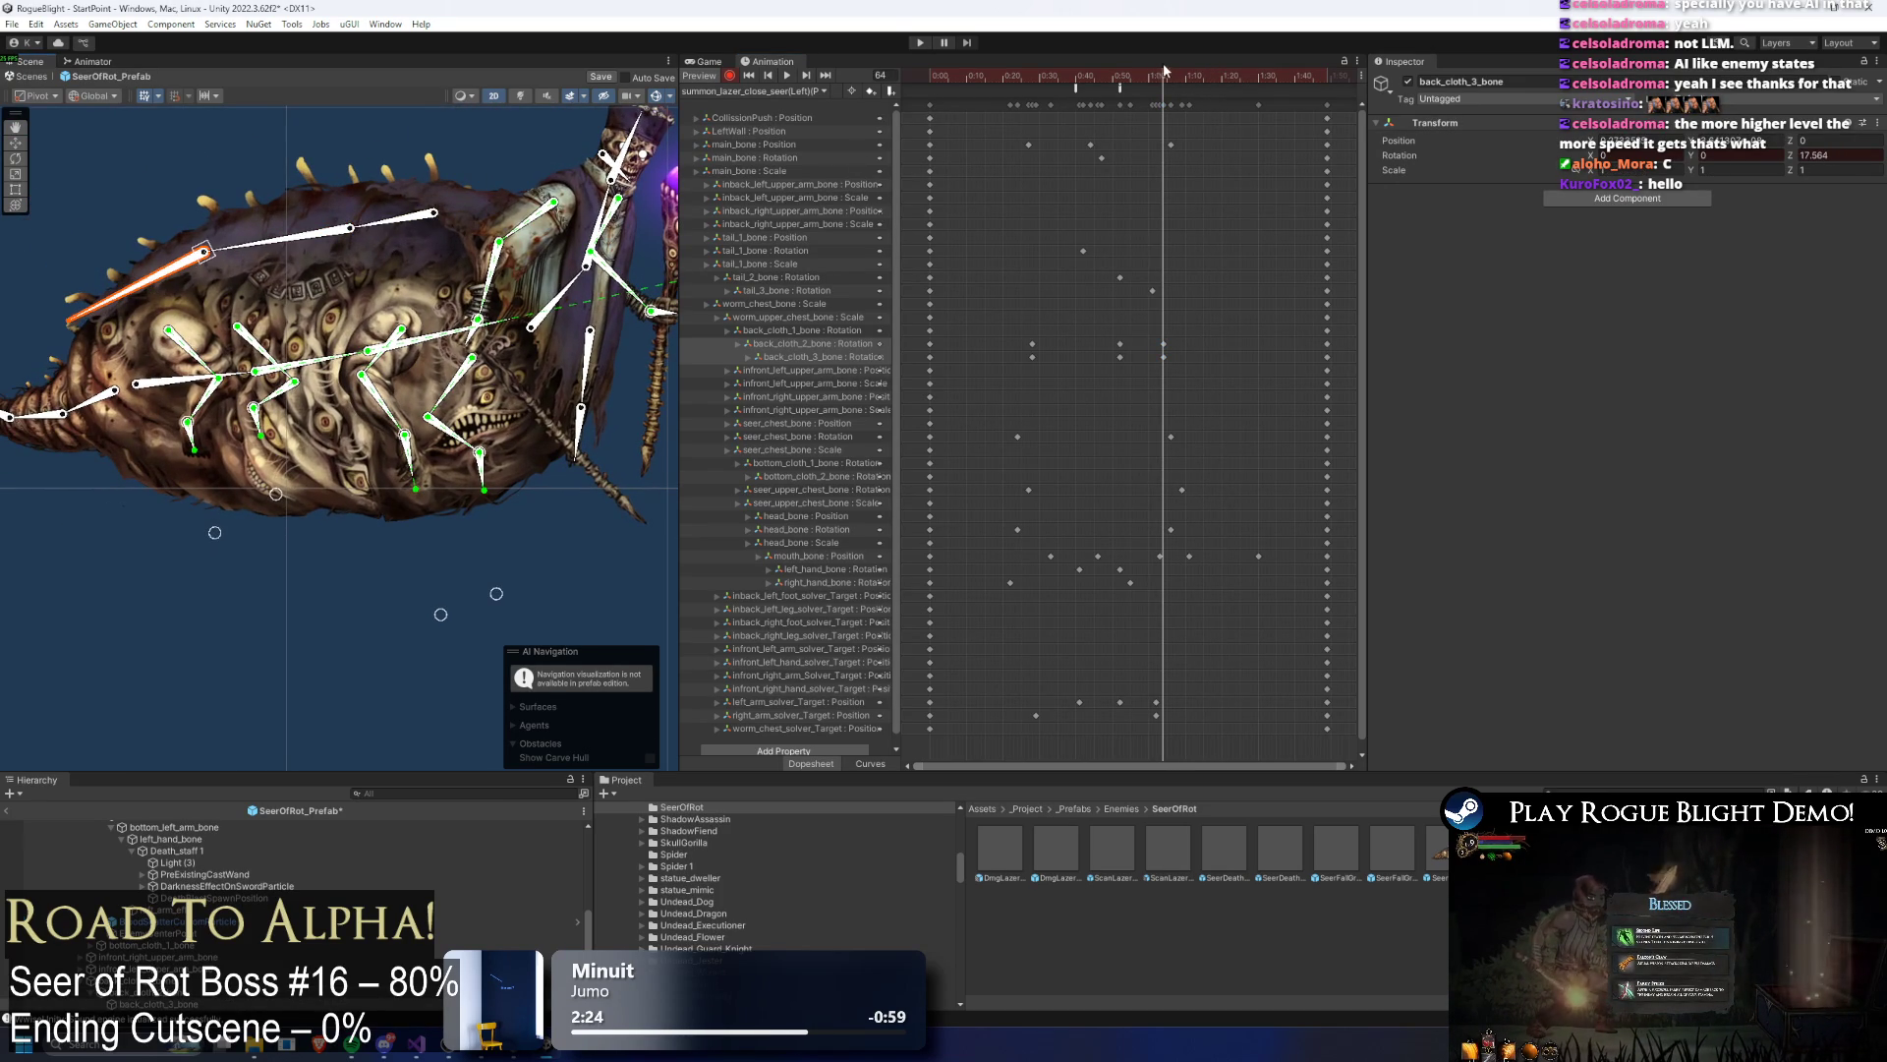
key(space)
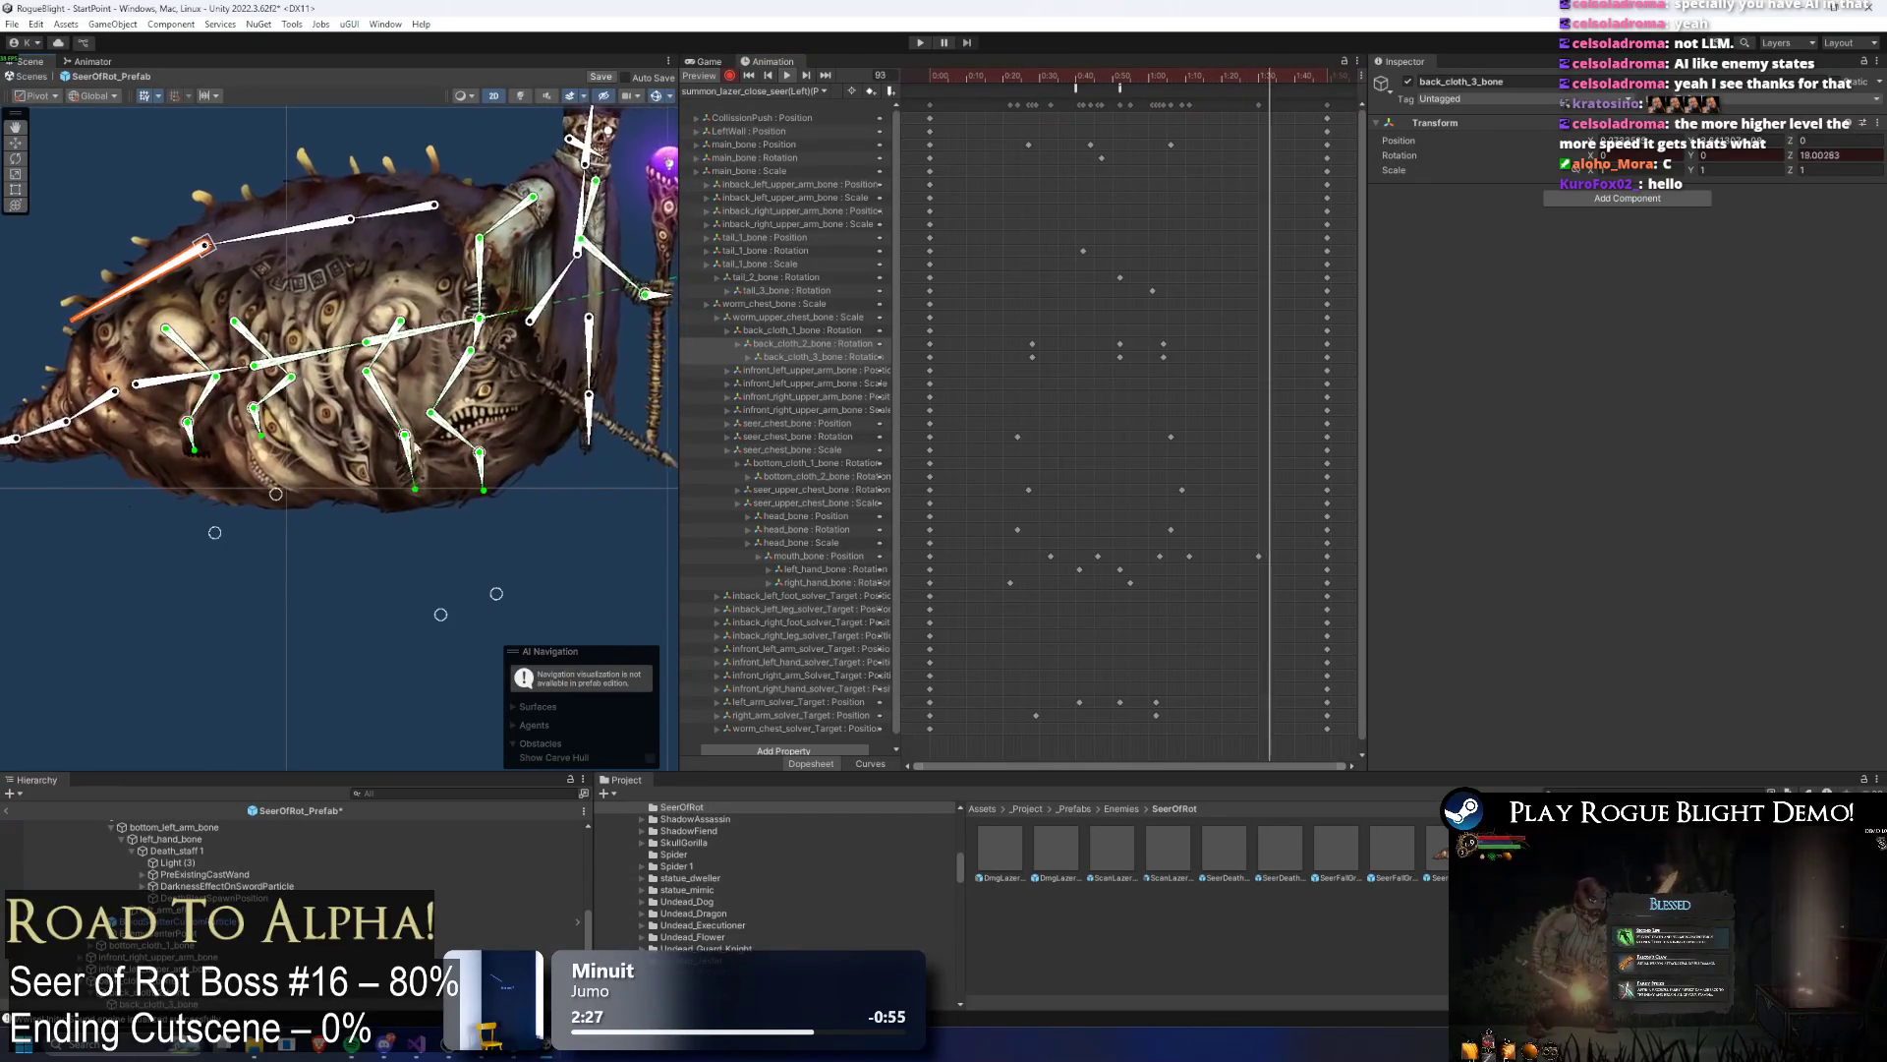
click(656, 96)
mouse_move(1117, 371)
mouse_down()
mouse_move(1126, 338)
mouse_move(1170, 362)
mouse_up()
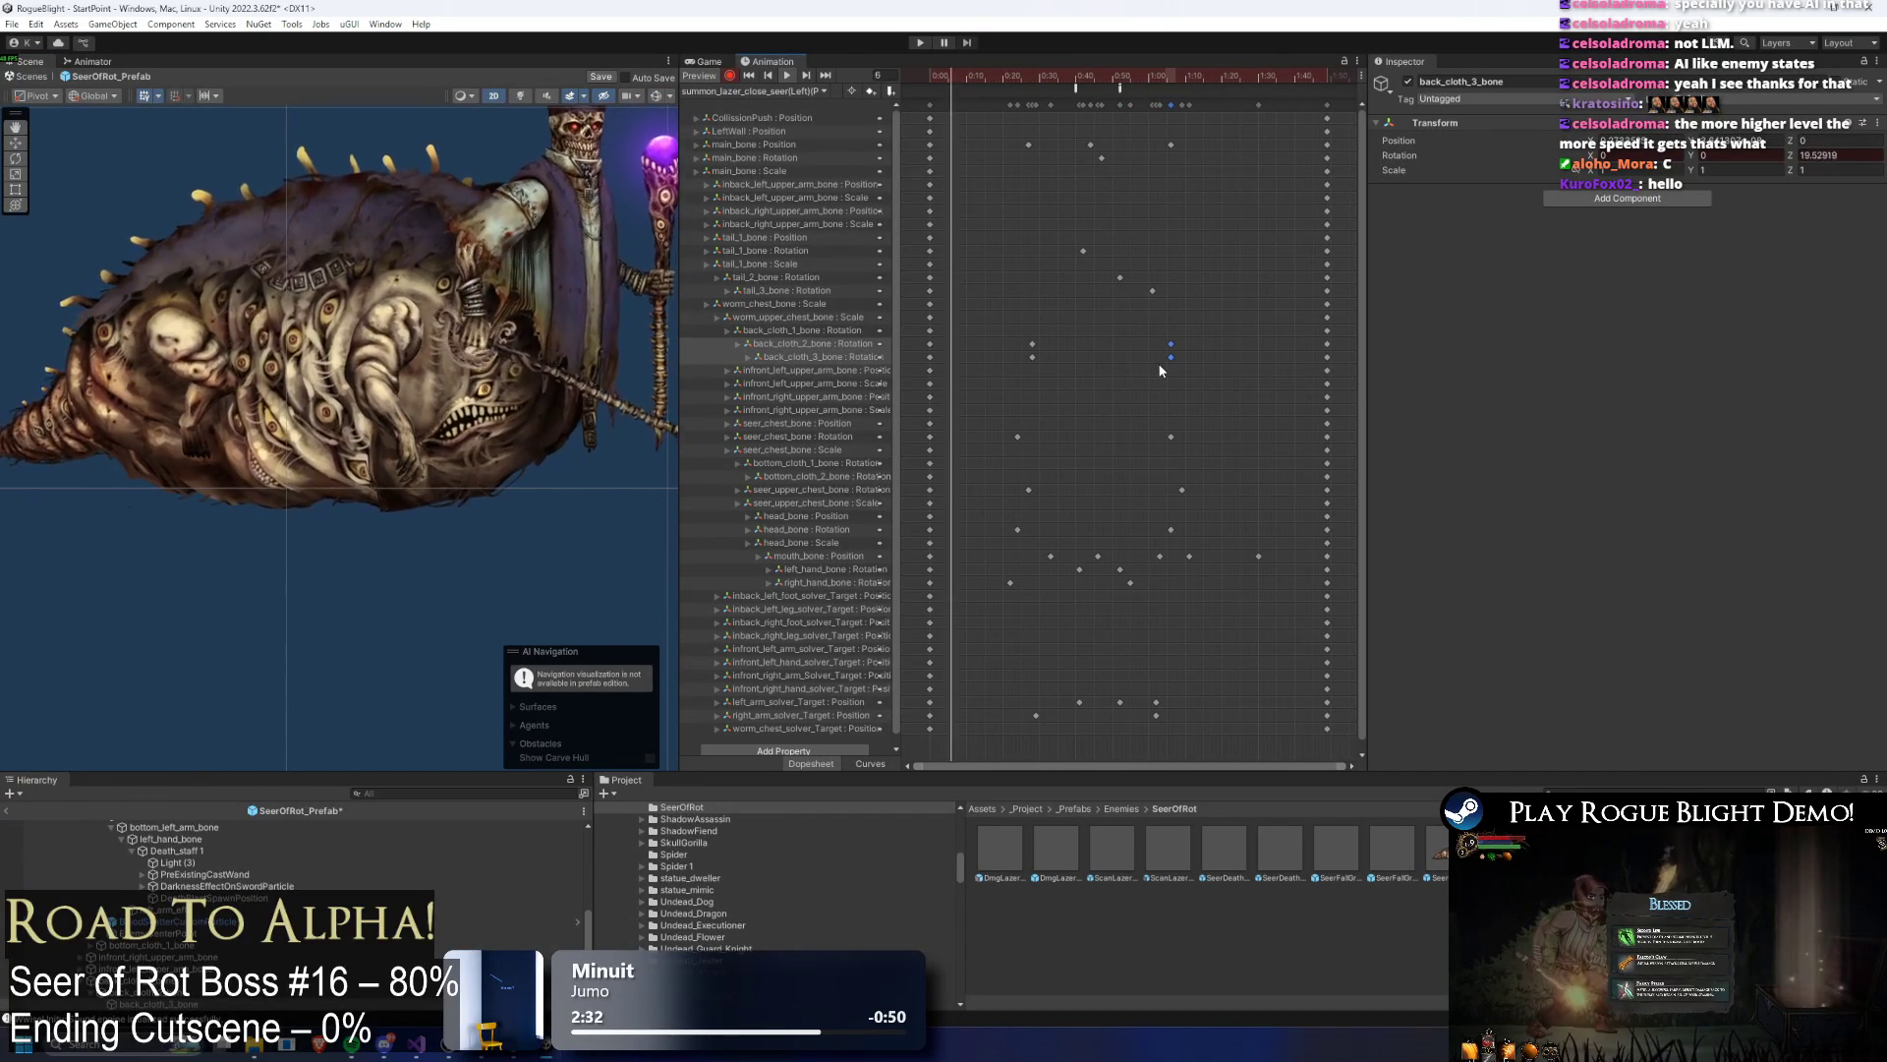
mouse_move(968, 73)
mouse_down()
mouse_move(1034, 83)
mouse_move(995, 73)
mouse_up()
click(265, 237)
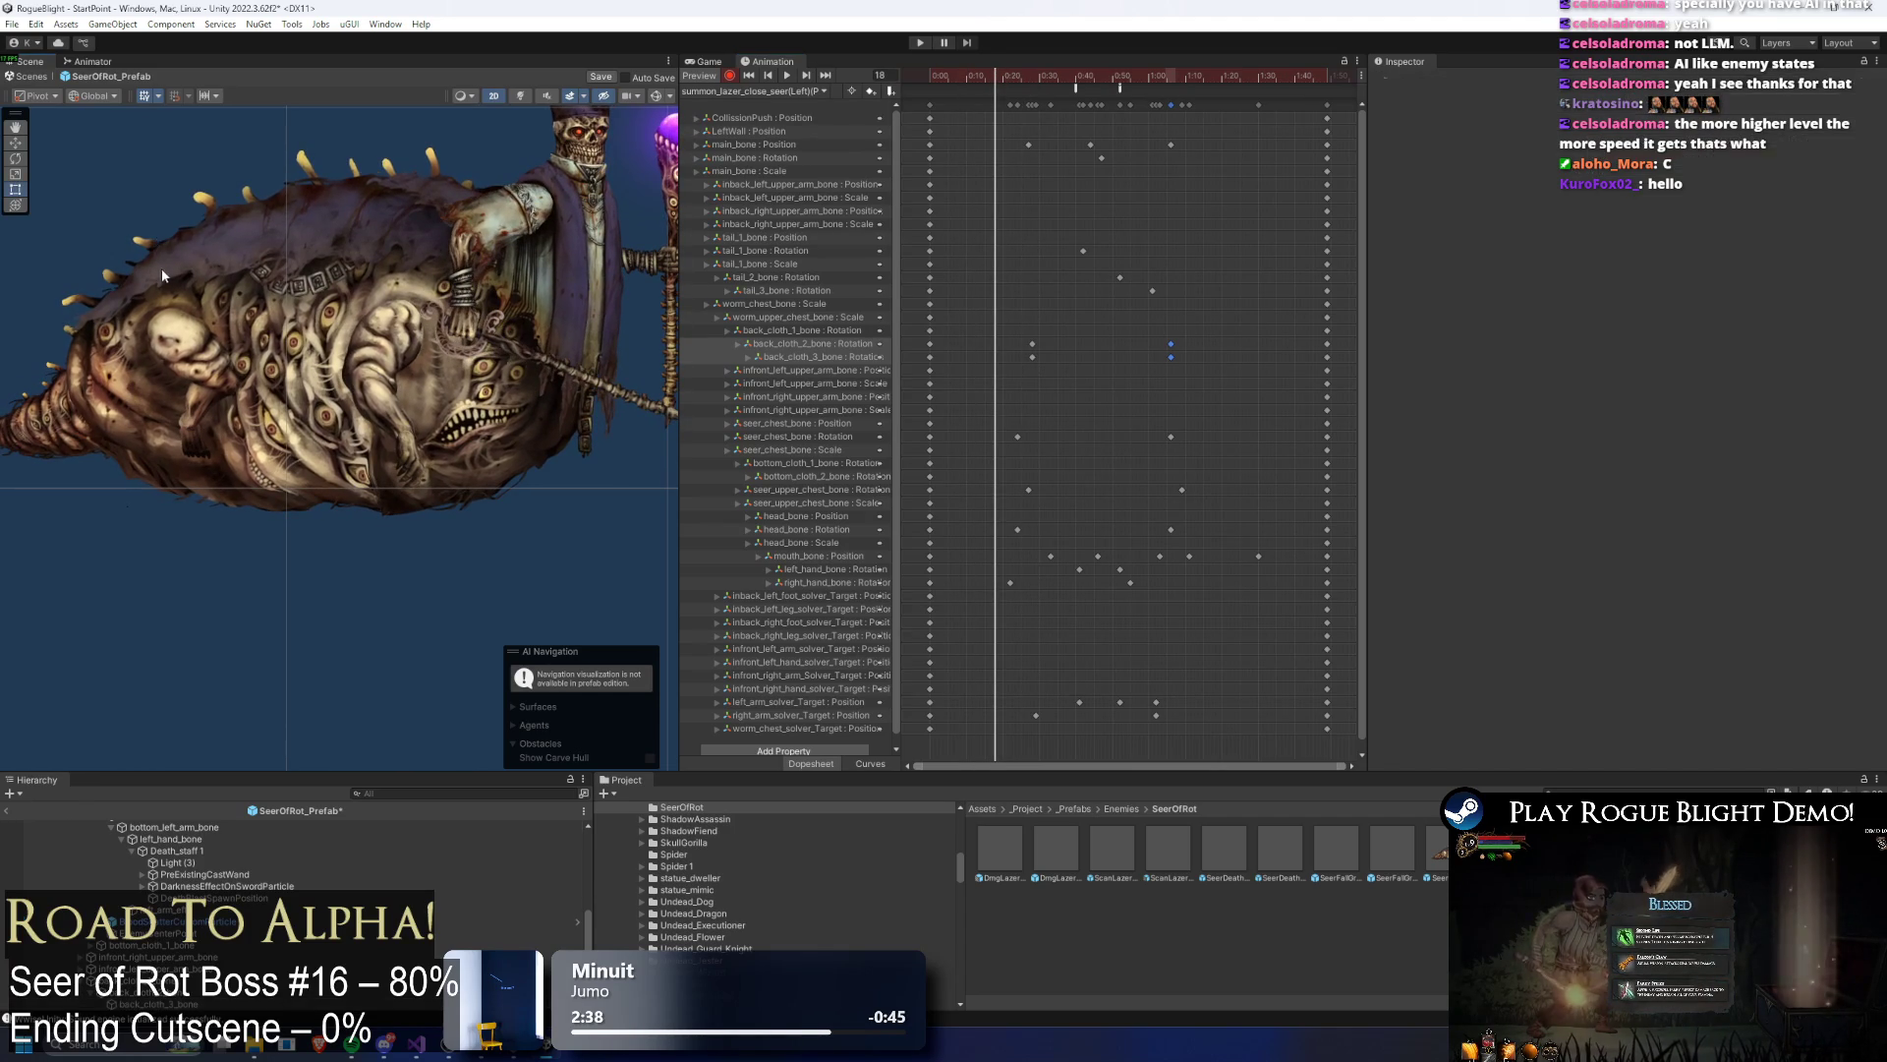
click(147, 283)
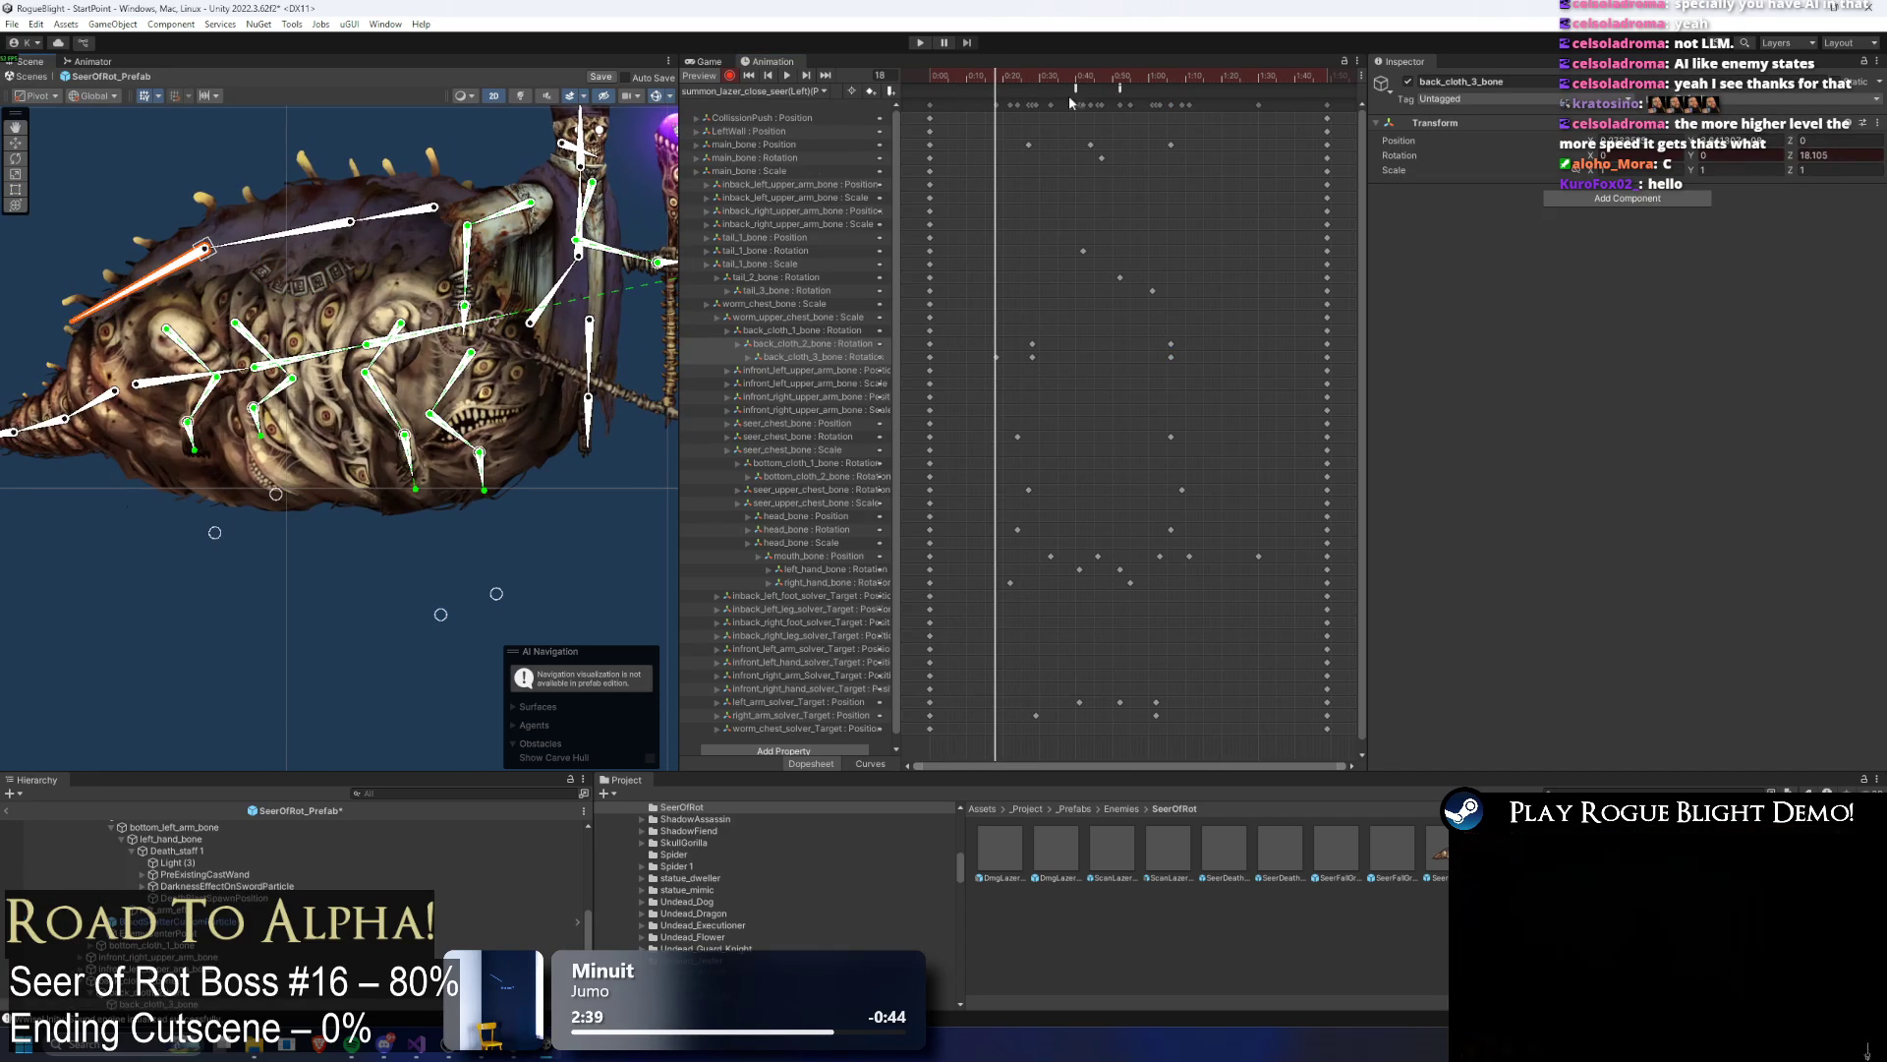
click(999, 82)
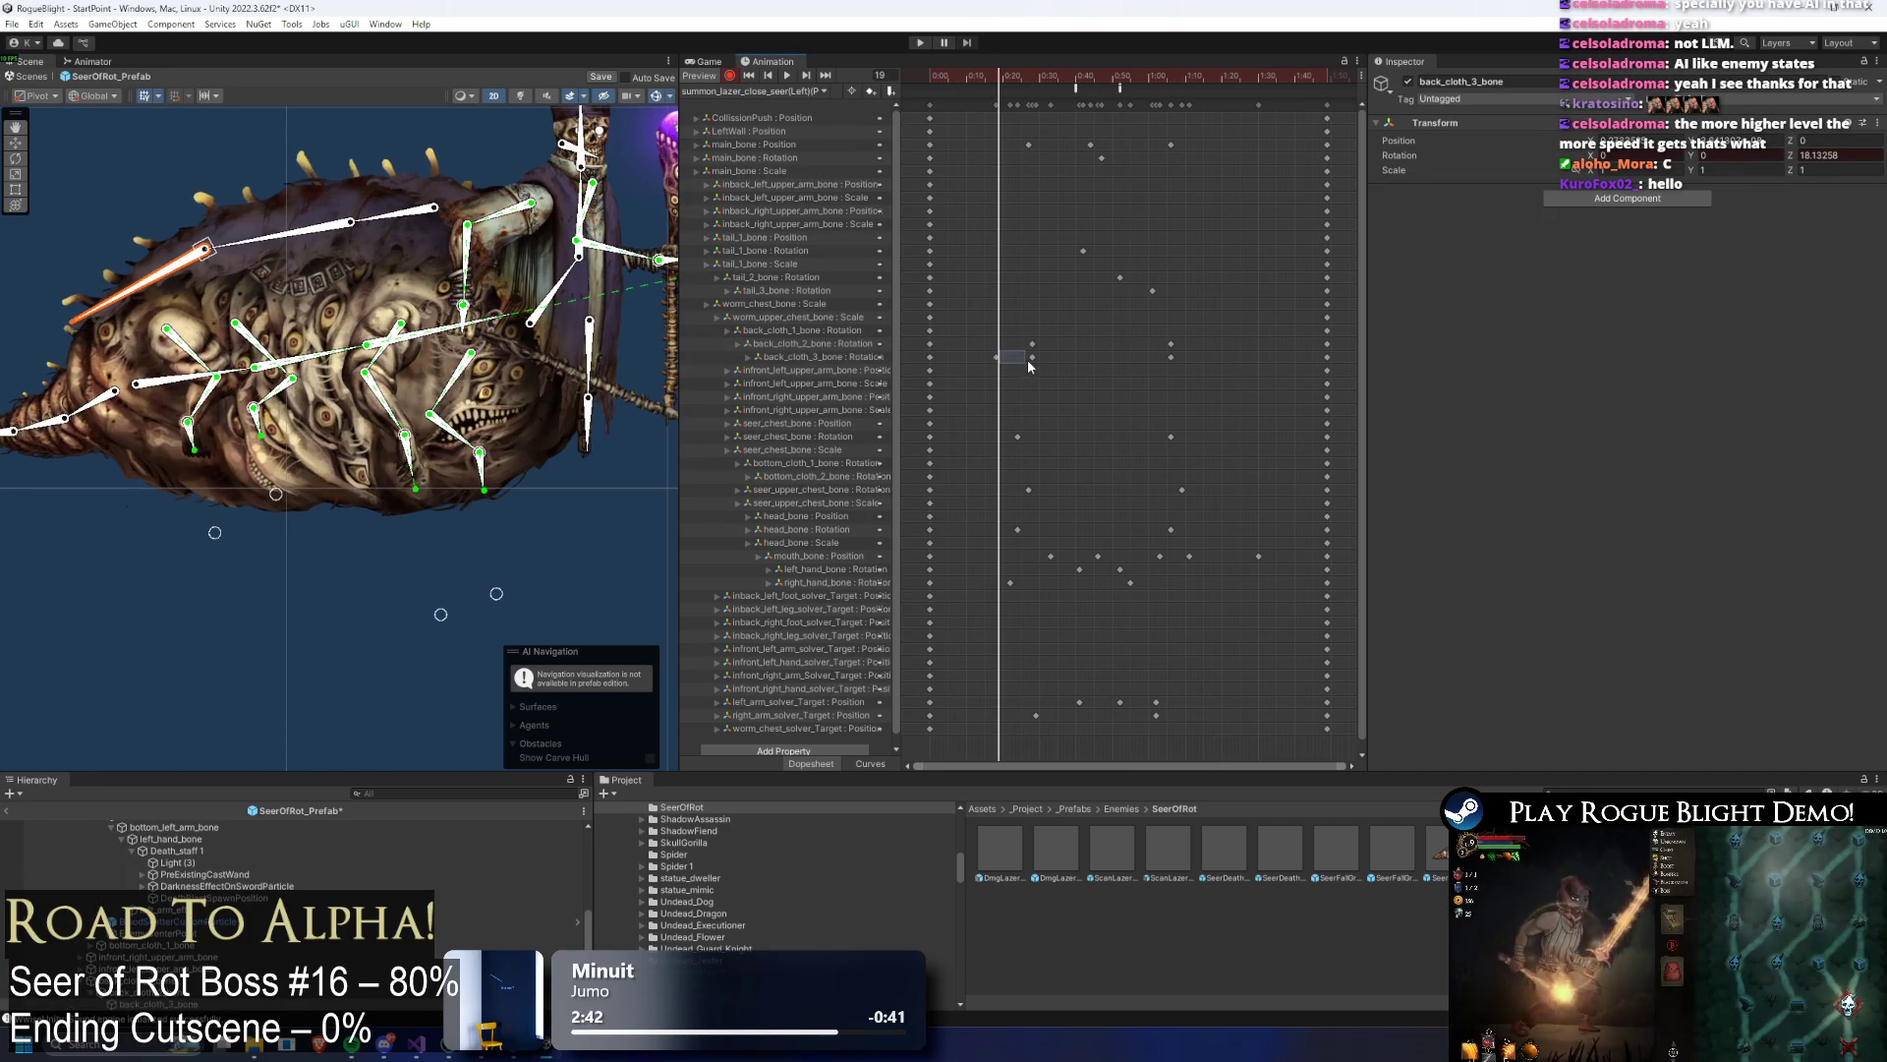
mouse_move(992, 87)
mouse_down()
mouse_move(1171, 95)
mouse_move(1063, 72)
mouse_move(1205, 79)
mouse_move(1172, 80)
mouse_up()
drag(288, 242, 284, 247)
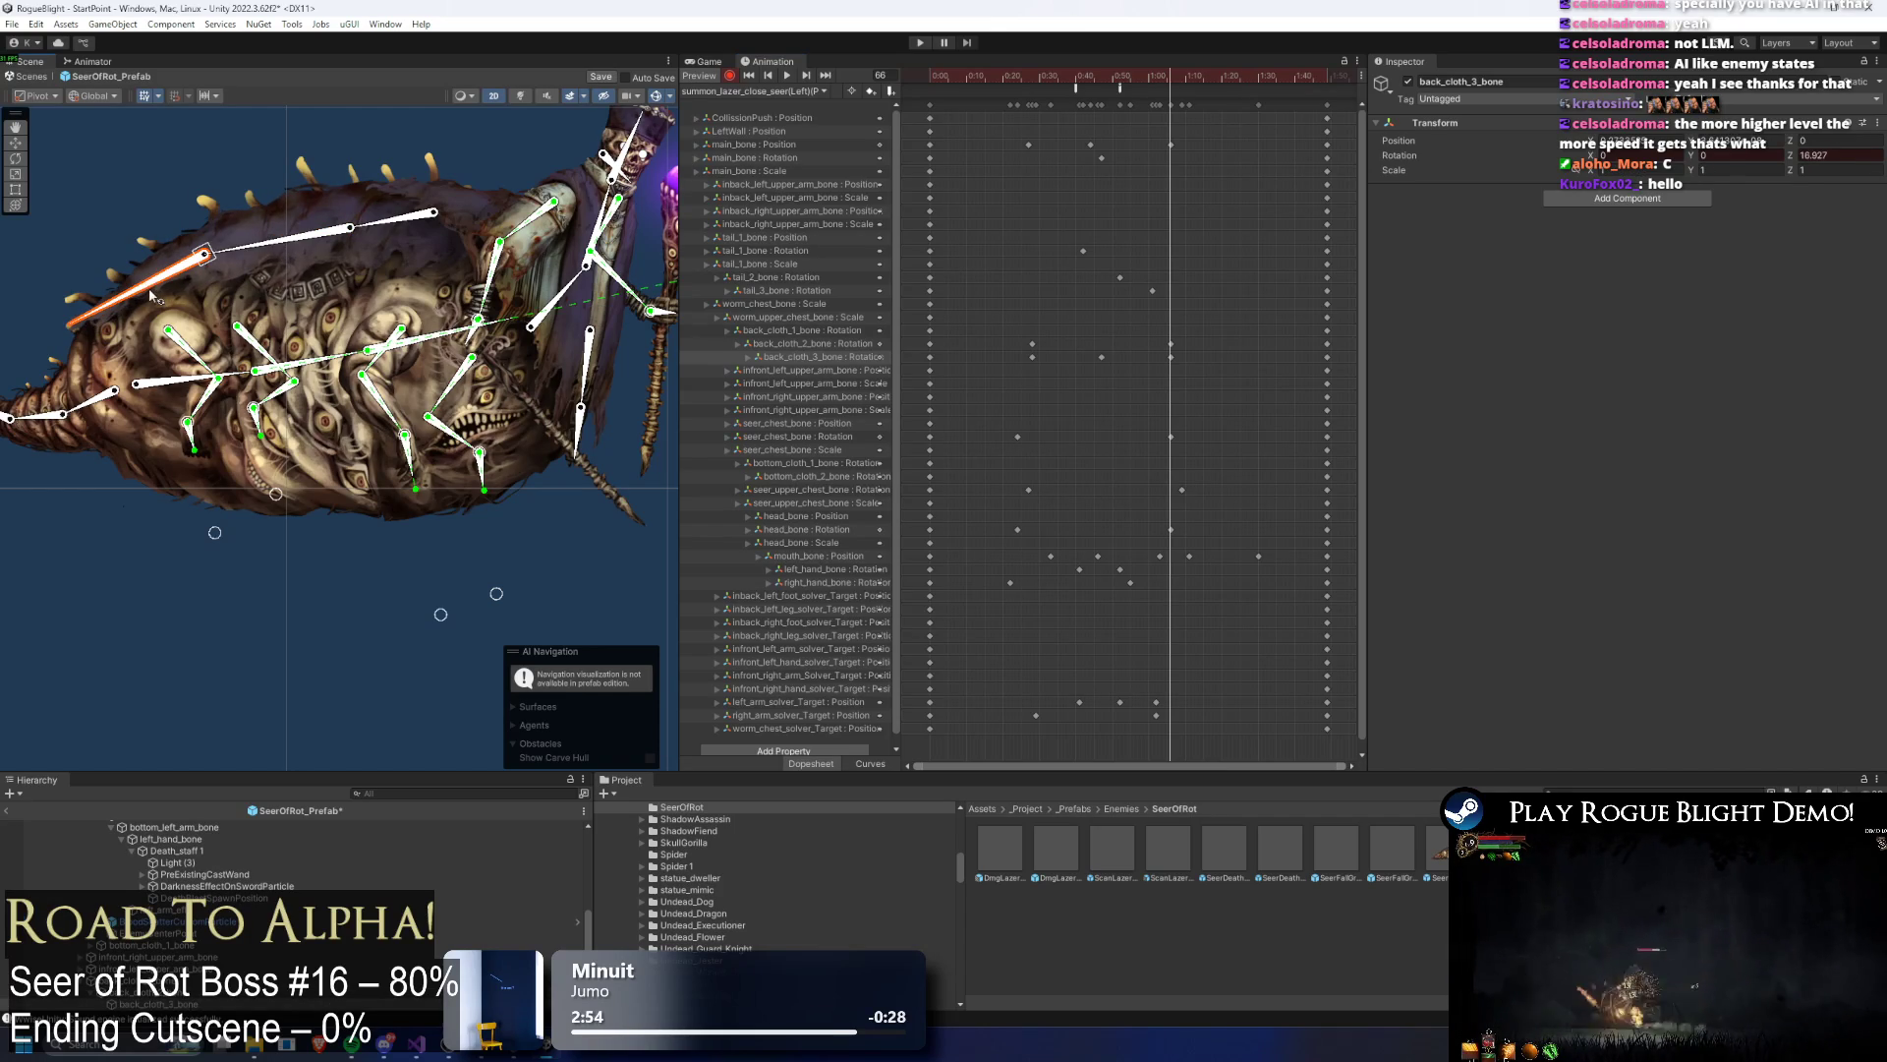
drag(1164, 66, 1233, 79)
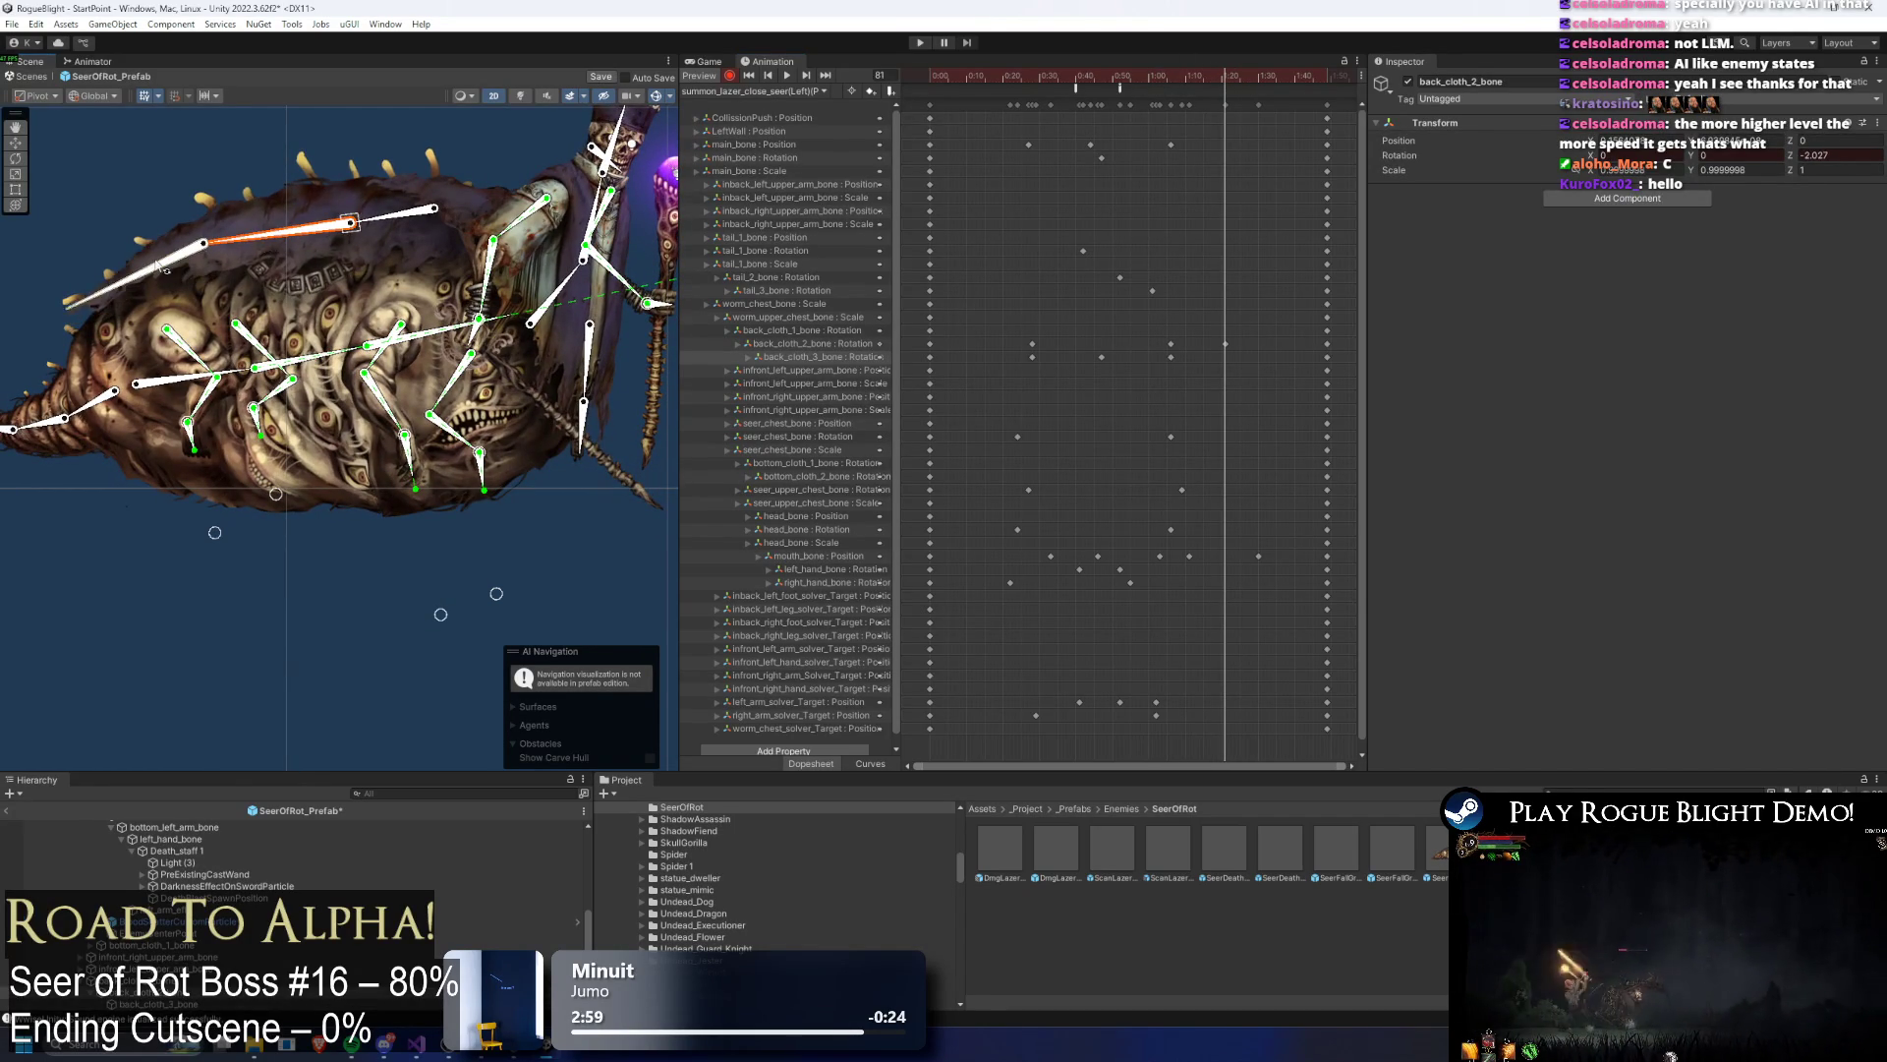
key(space)
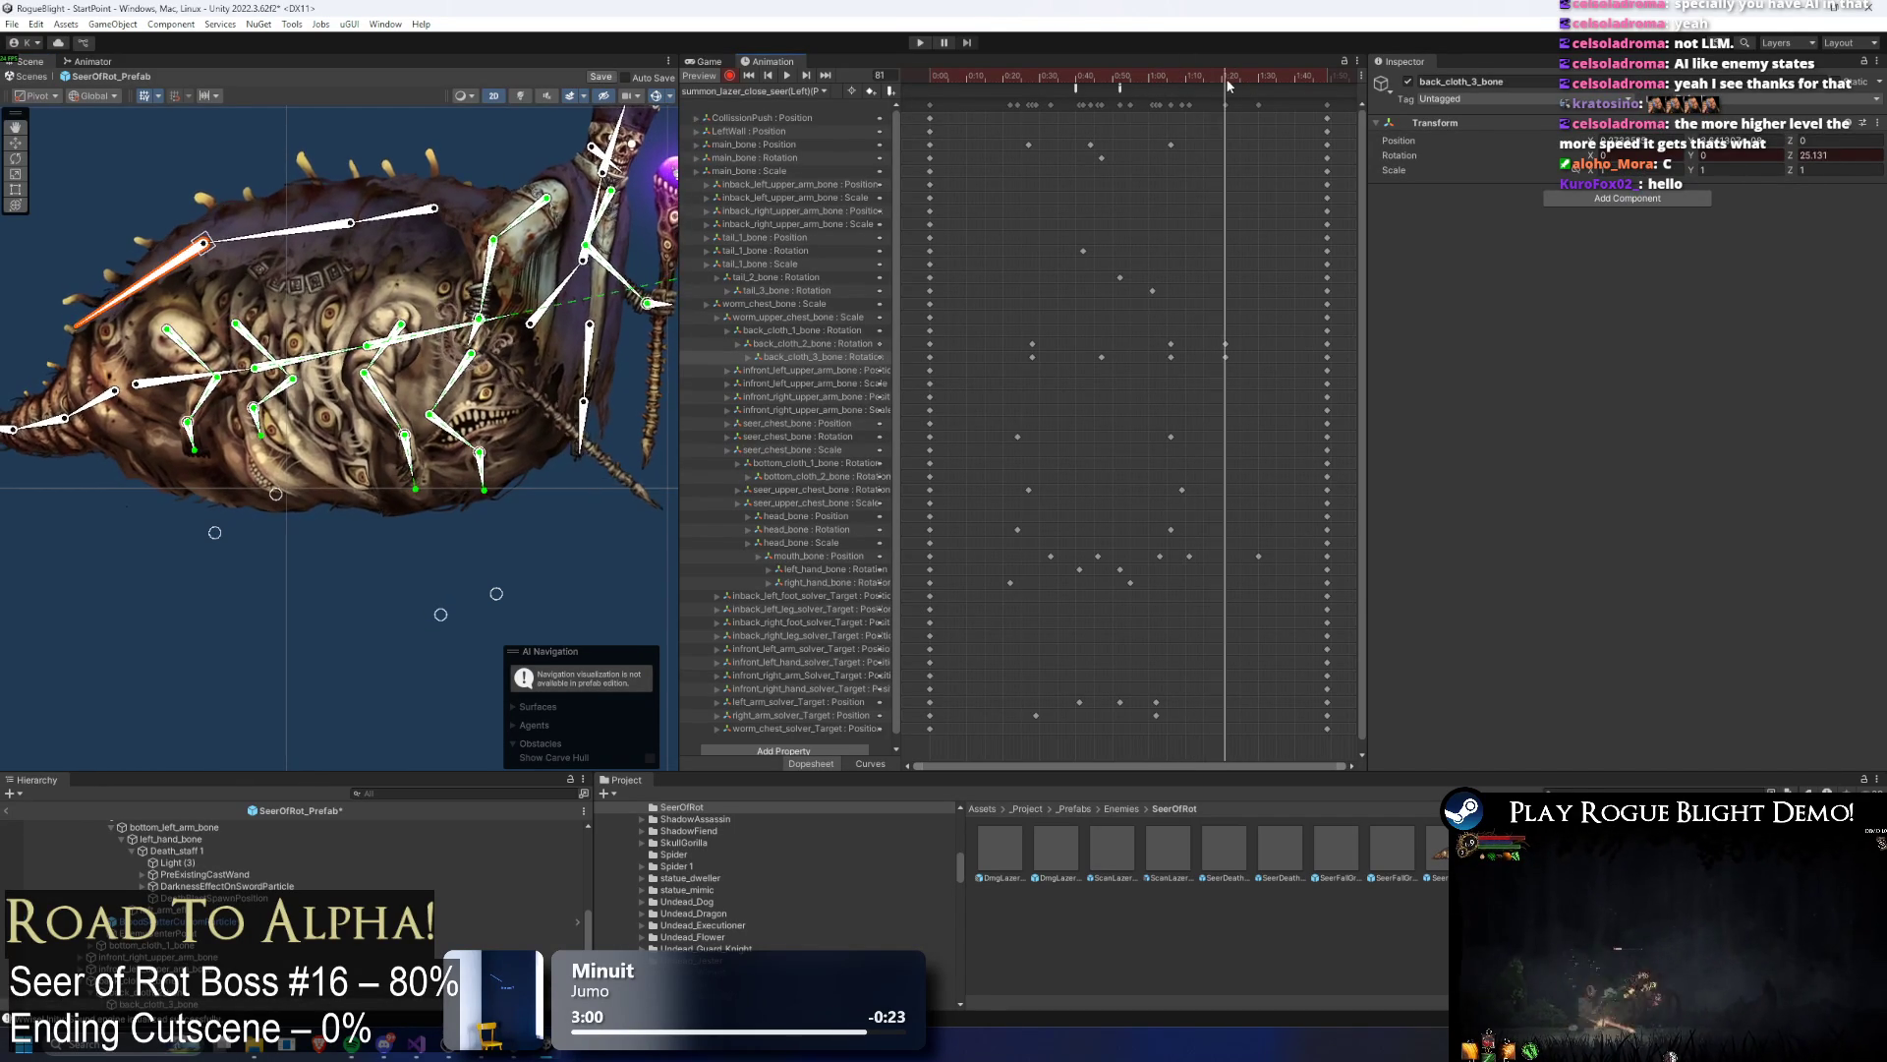
click(173, 128)
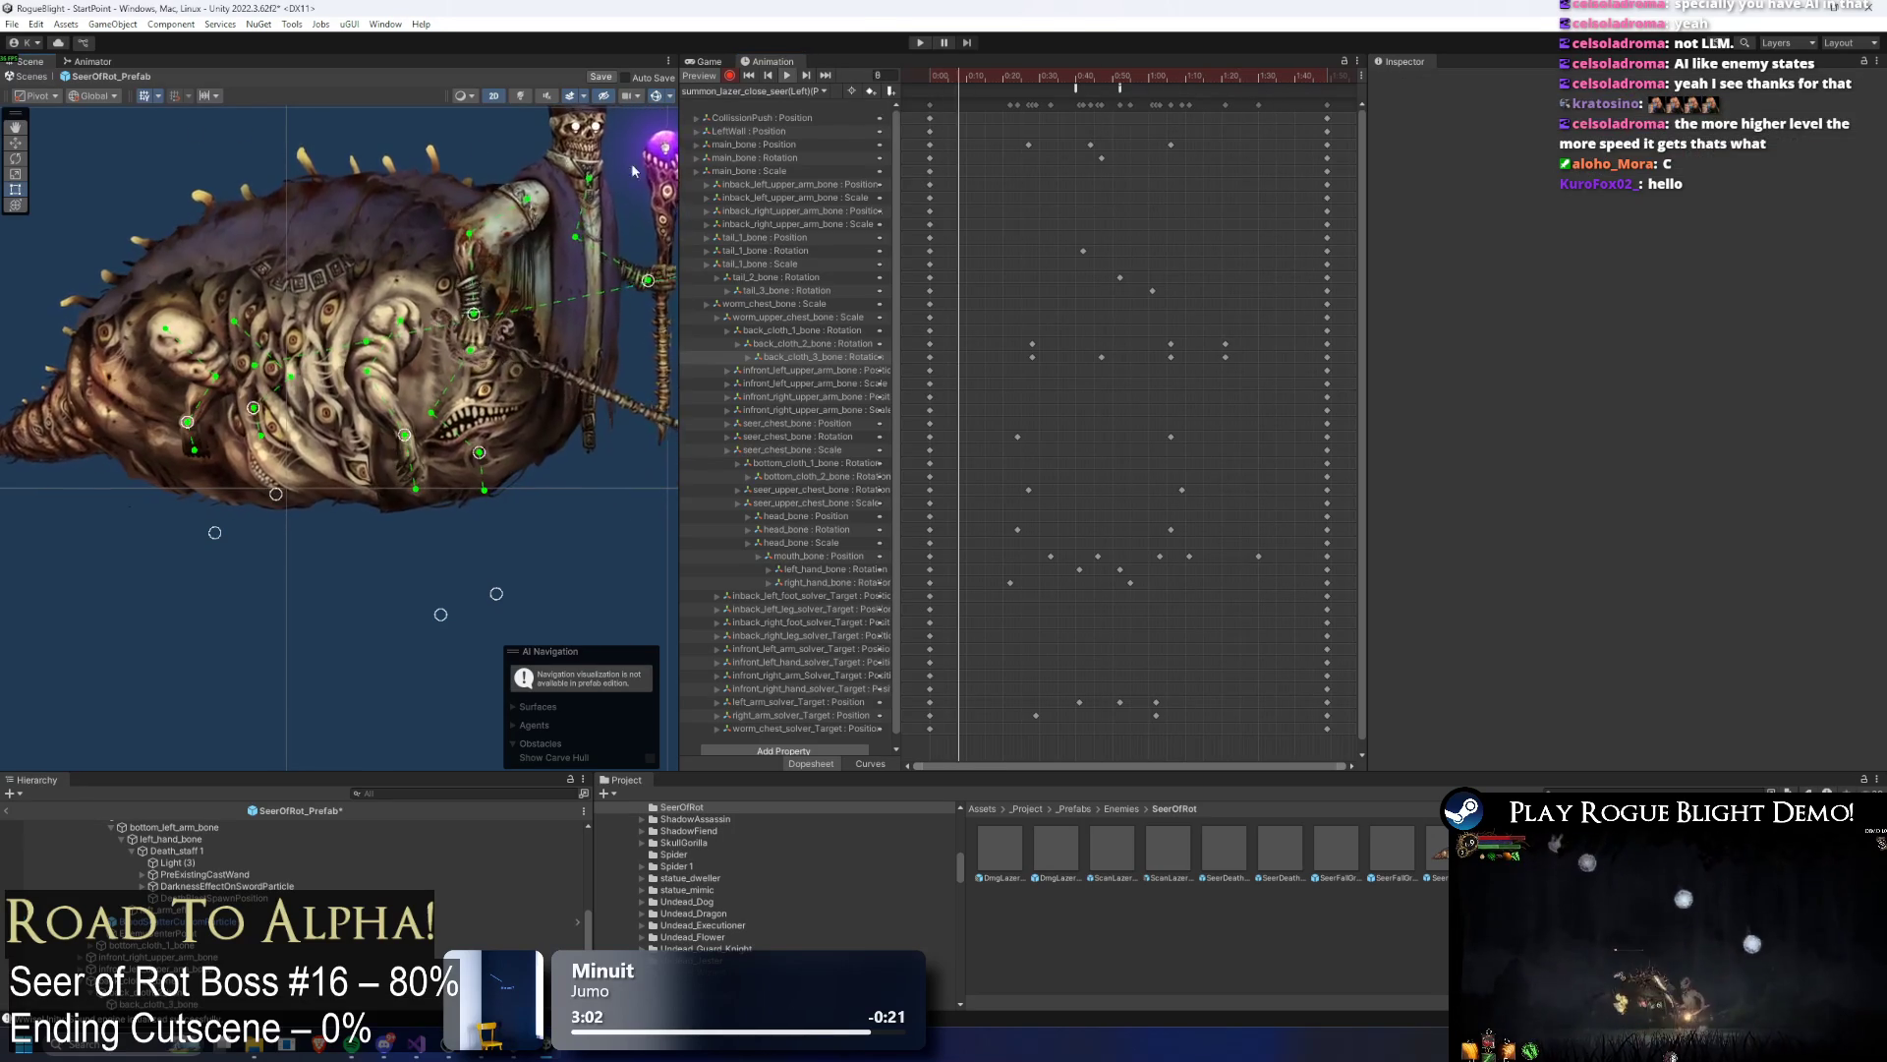
click(1226, 357)
key(Delete)
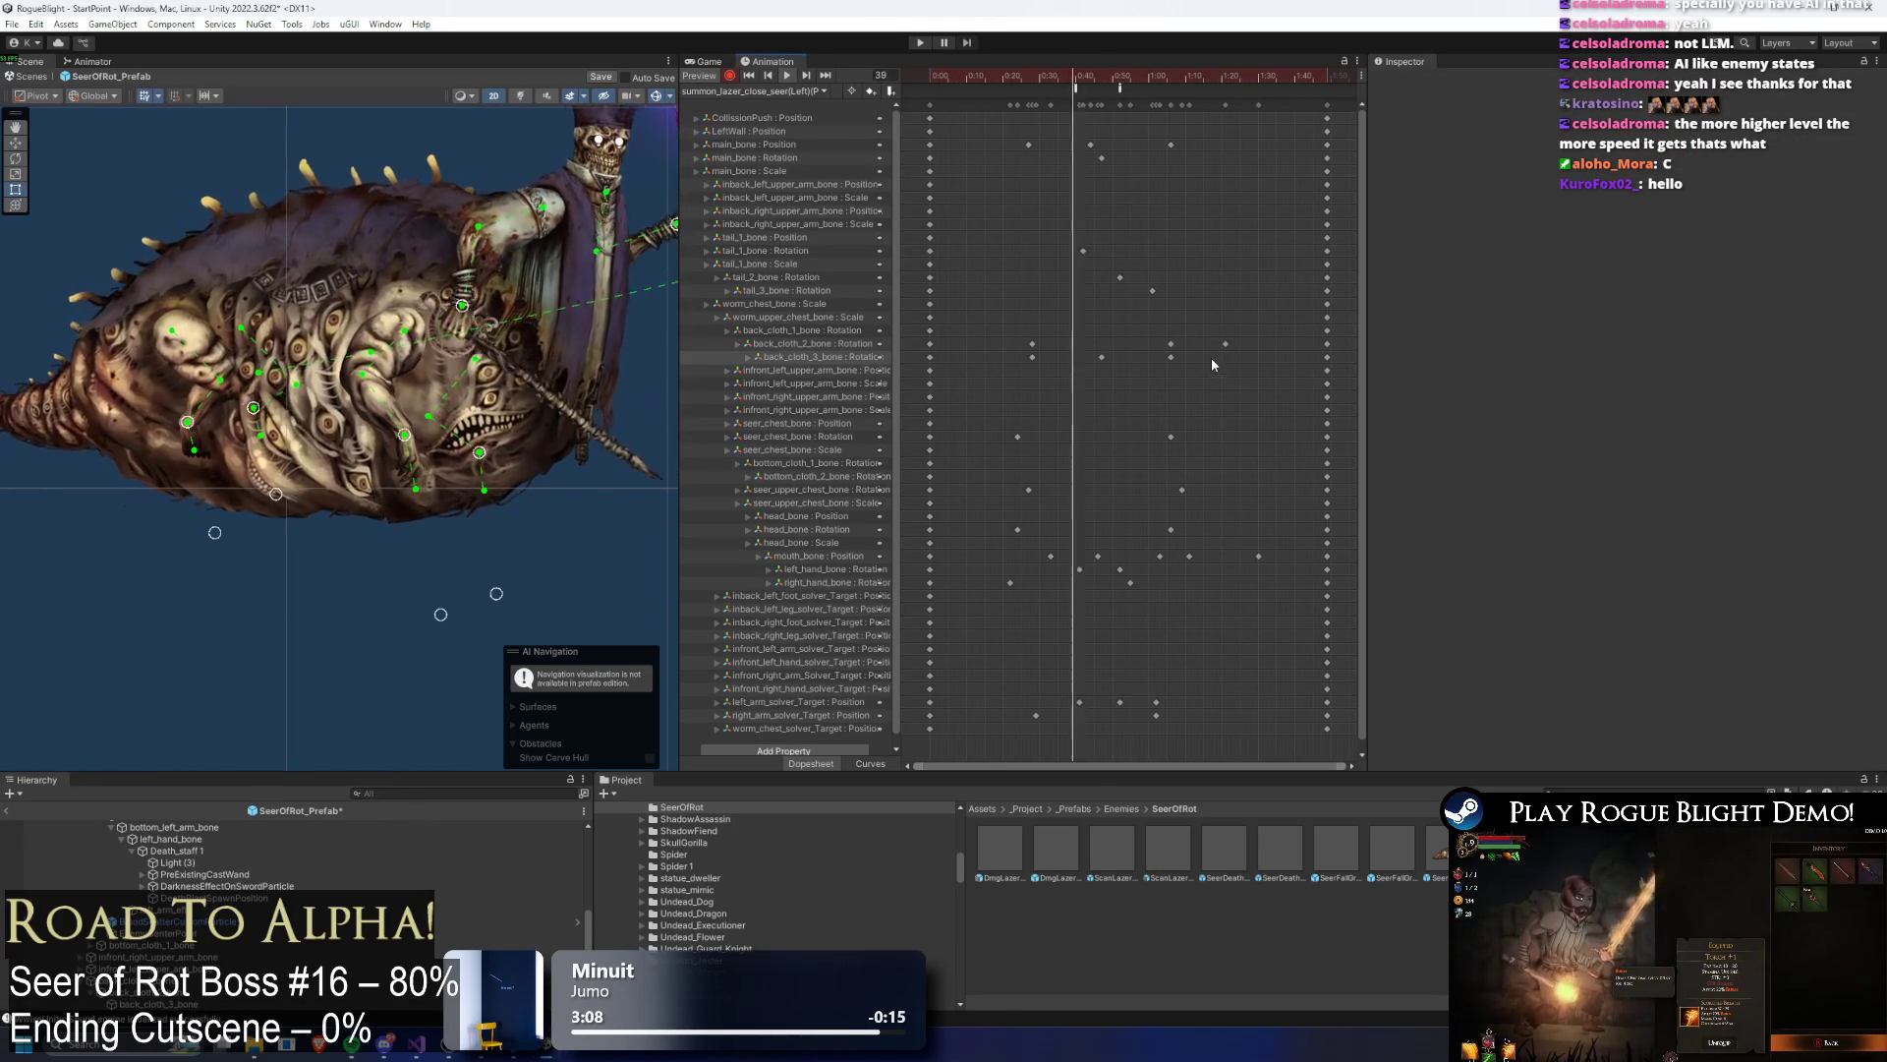
click(1225, 343)
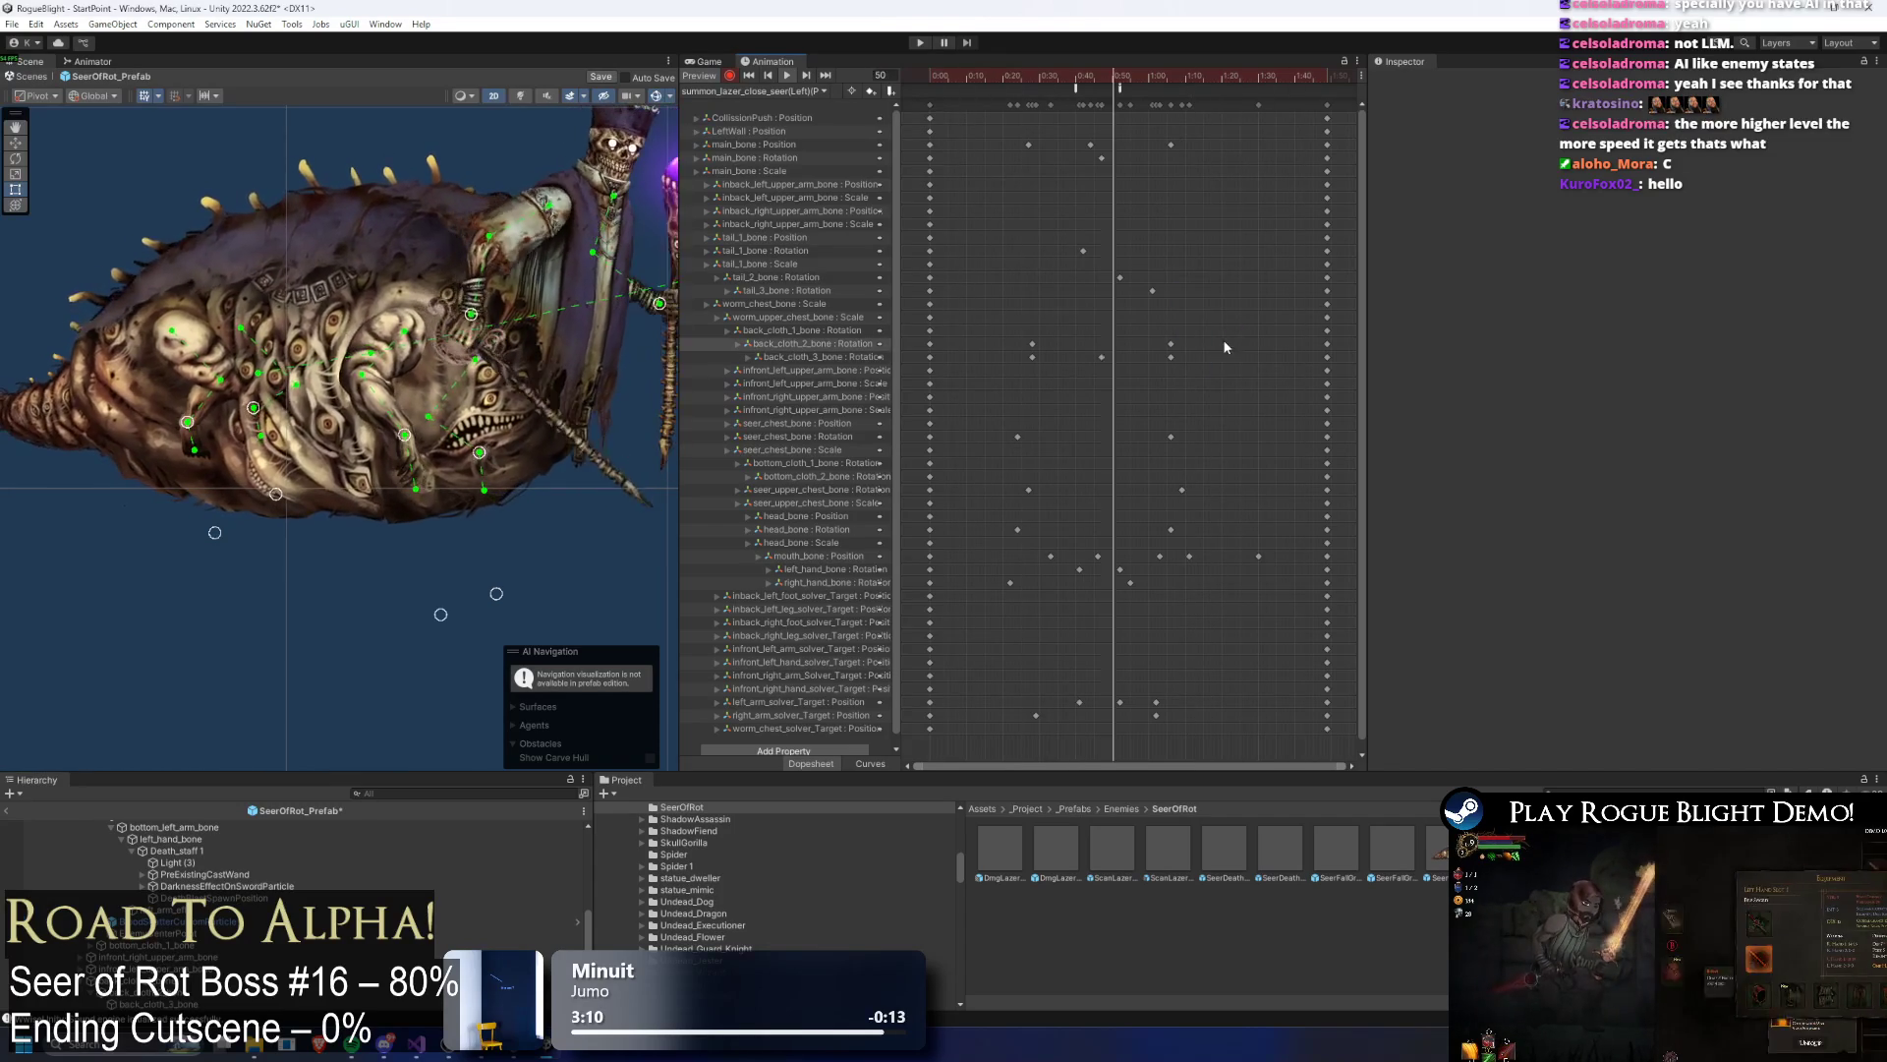
key(Delete)
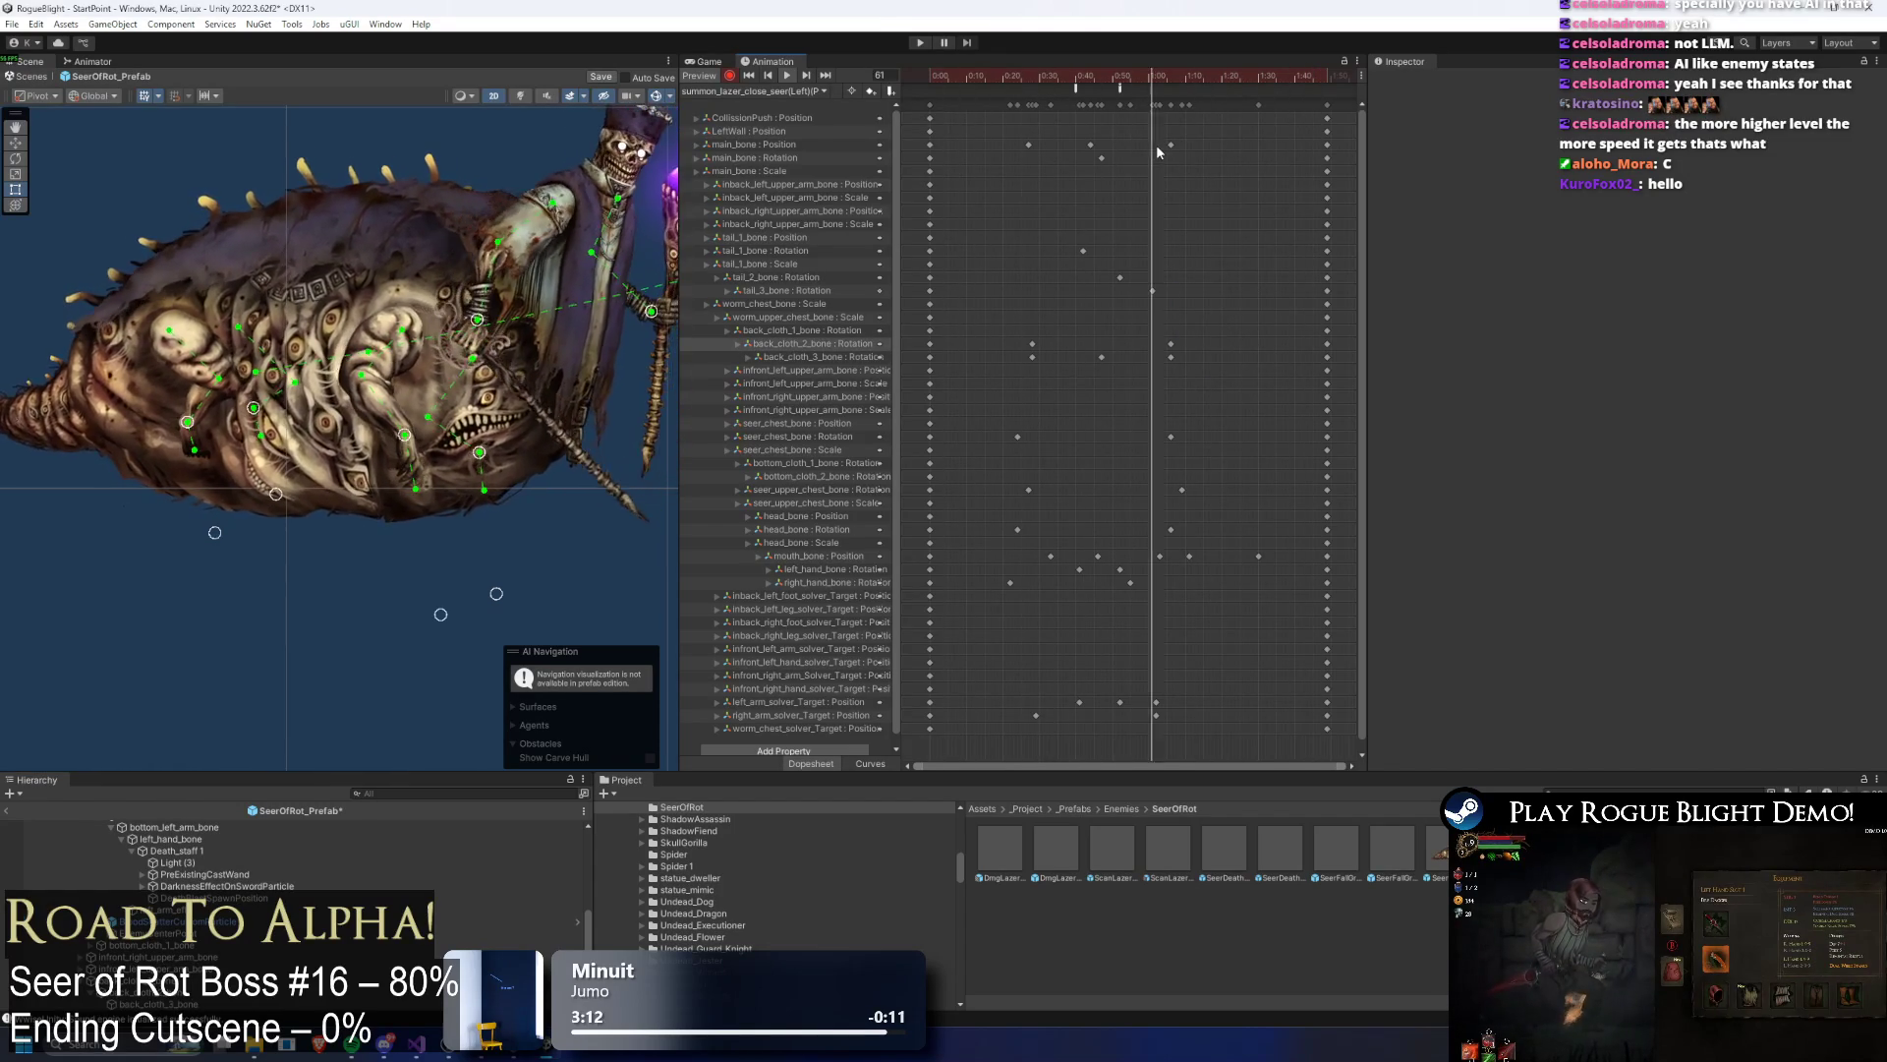
drag(991, 76, 1101, 76)
click(167, 287)
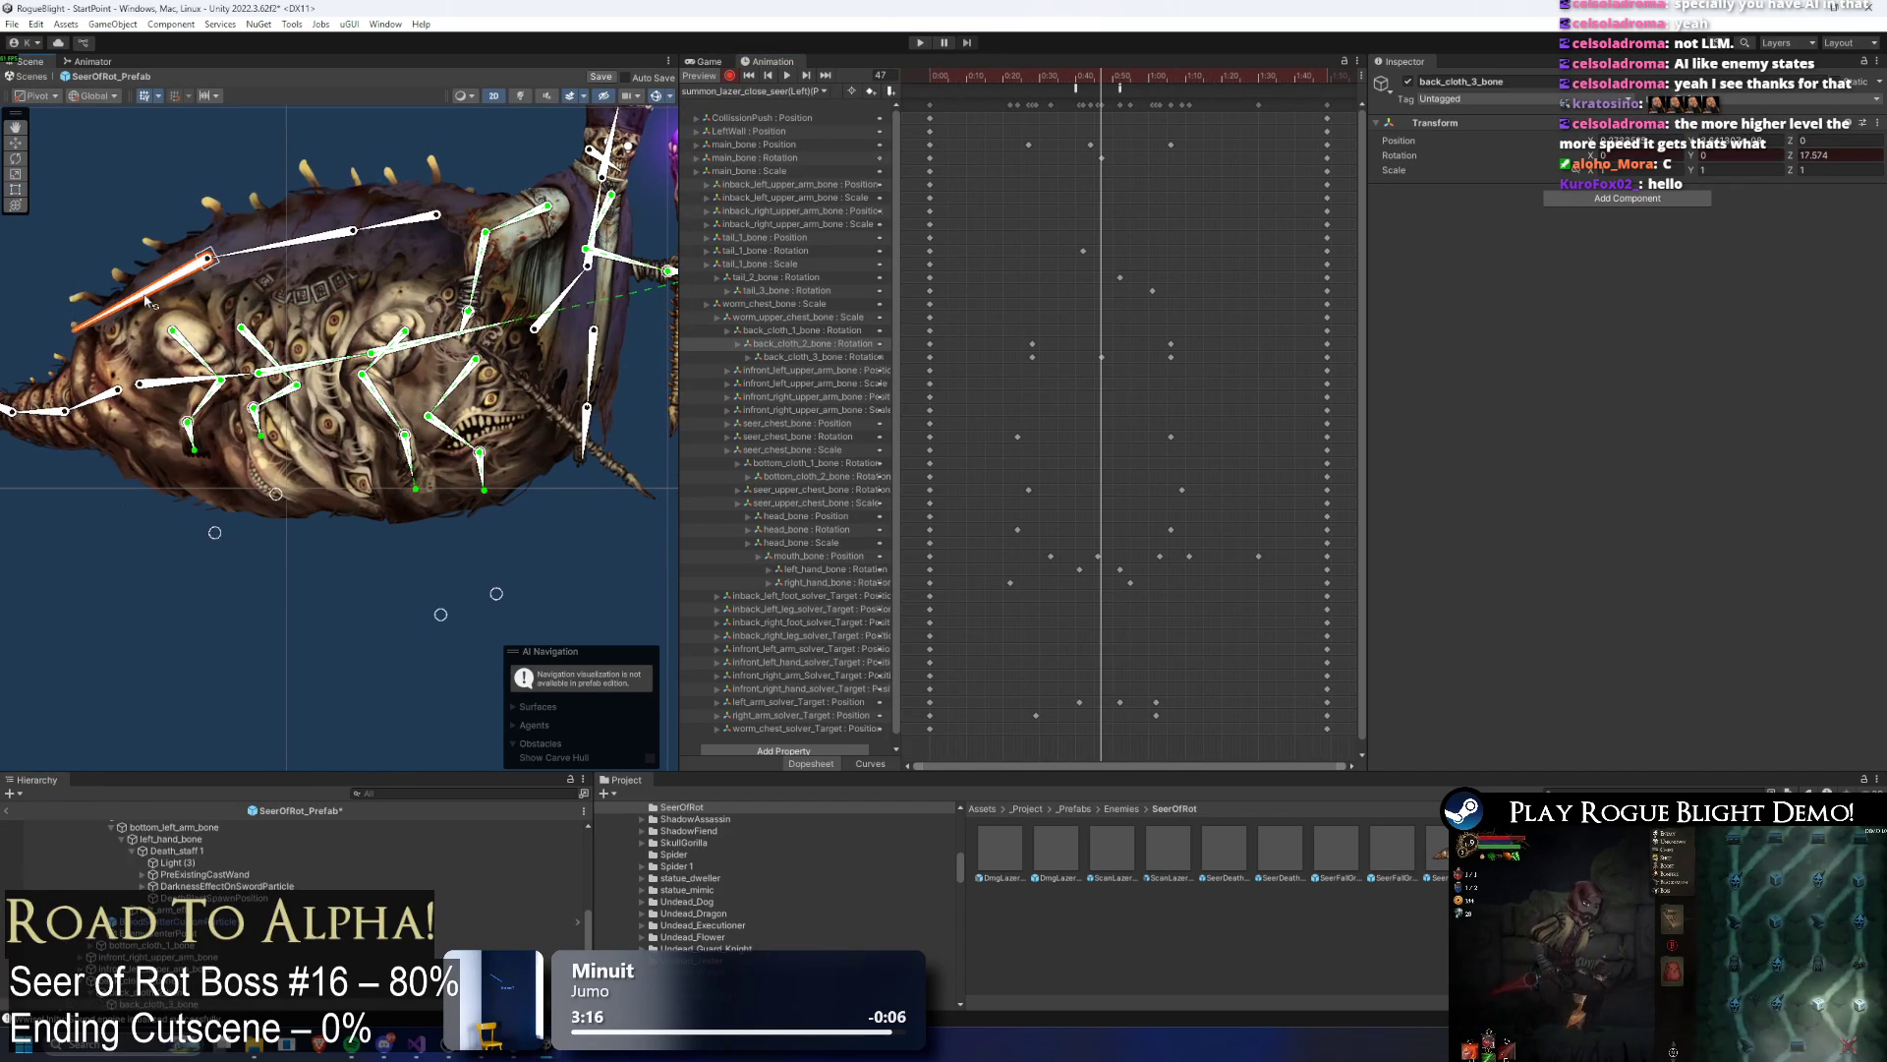
key(space)
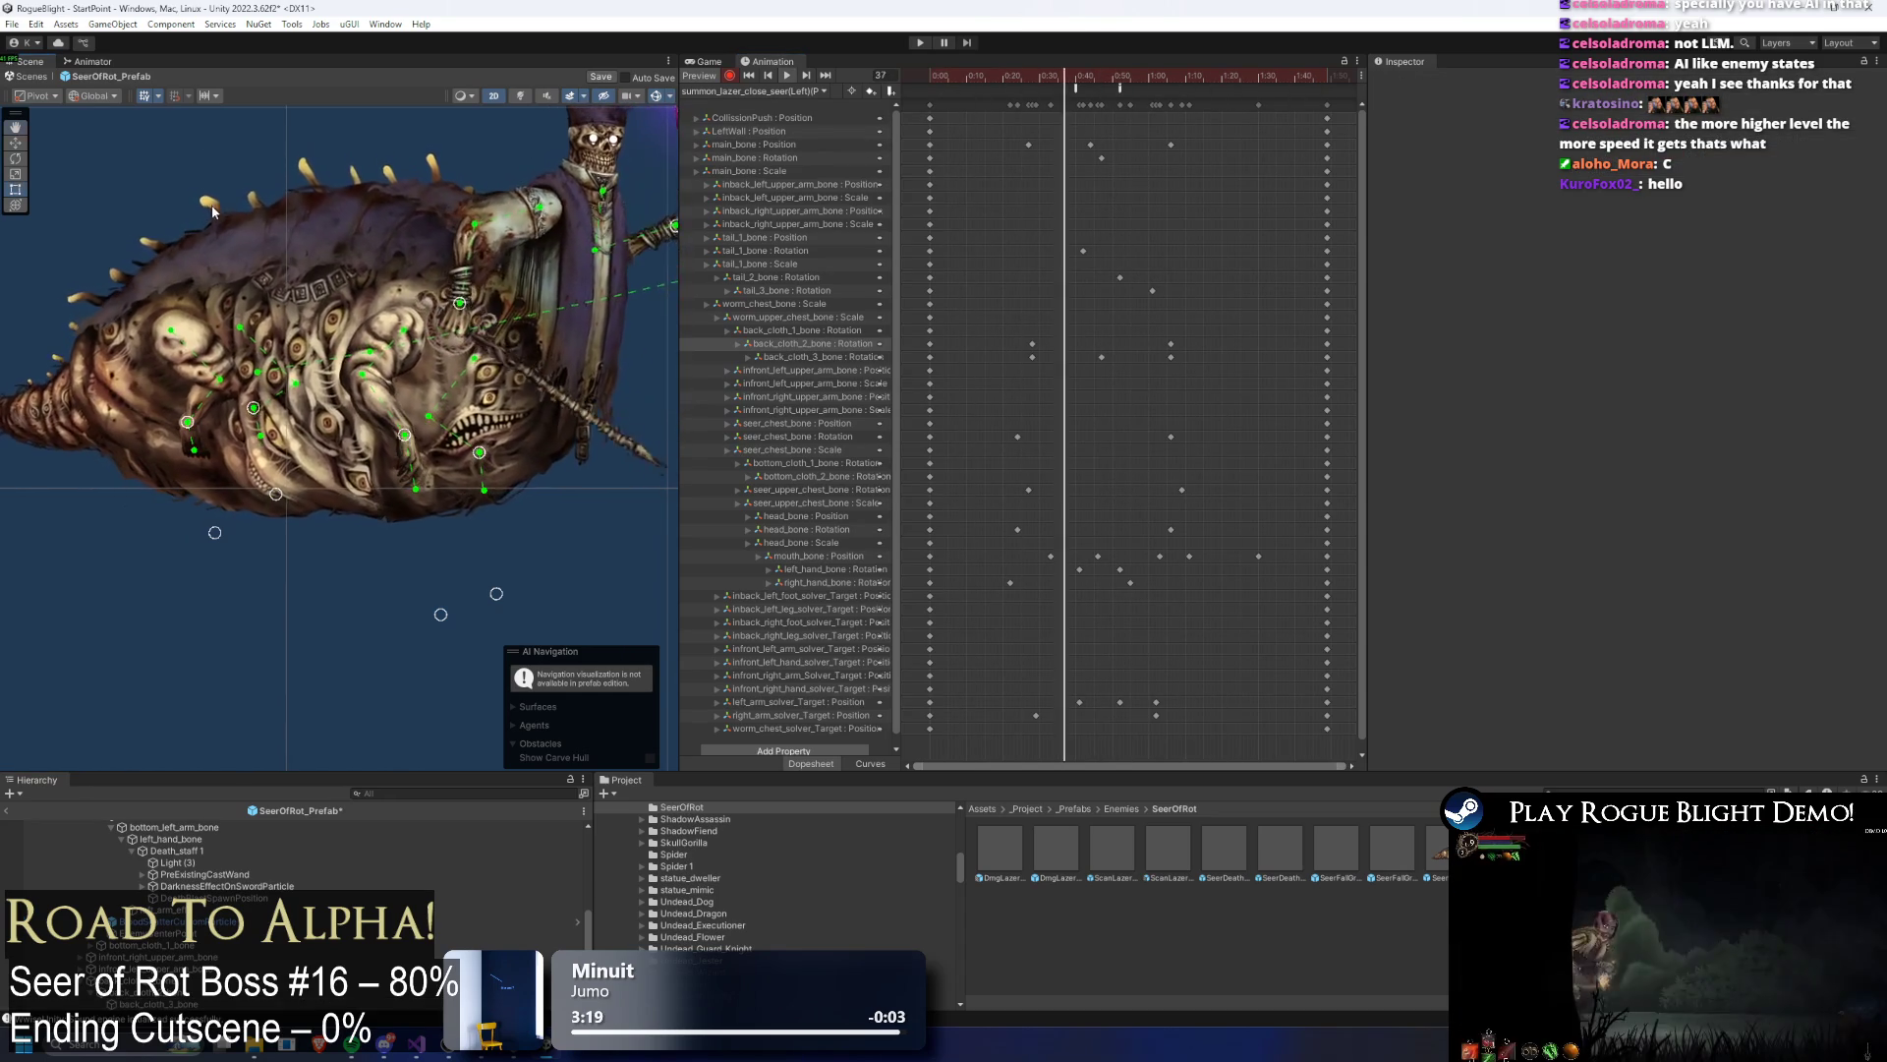
click(1144, 302)
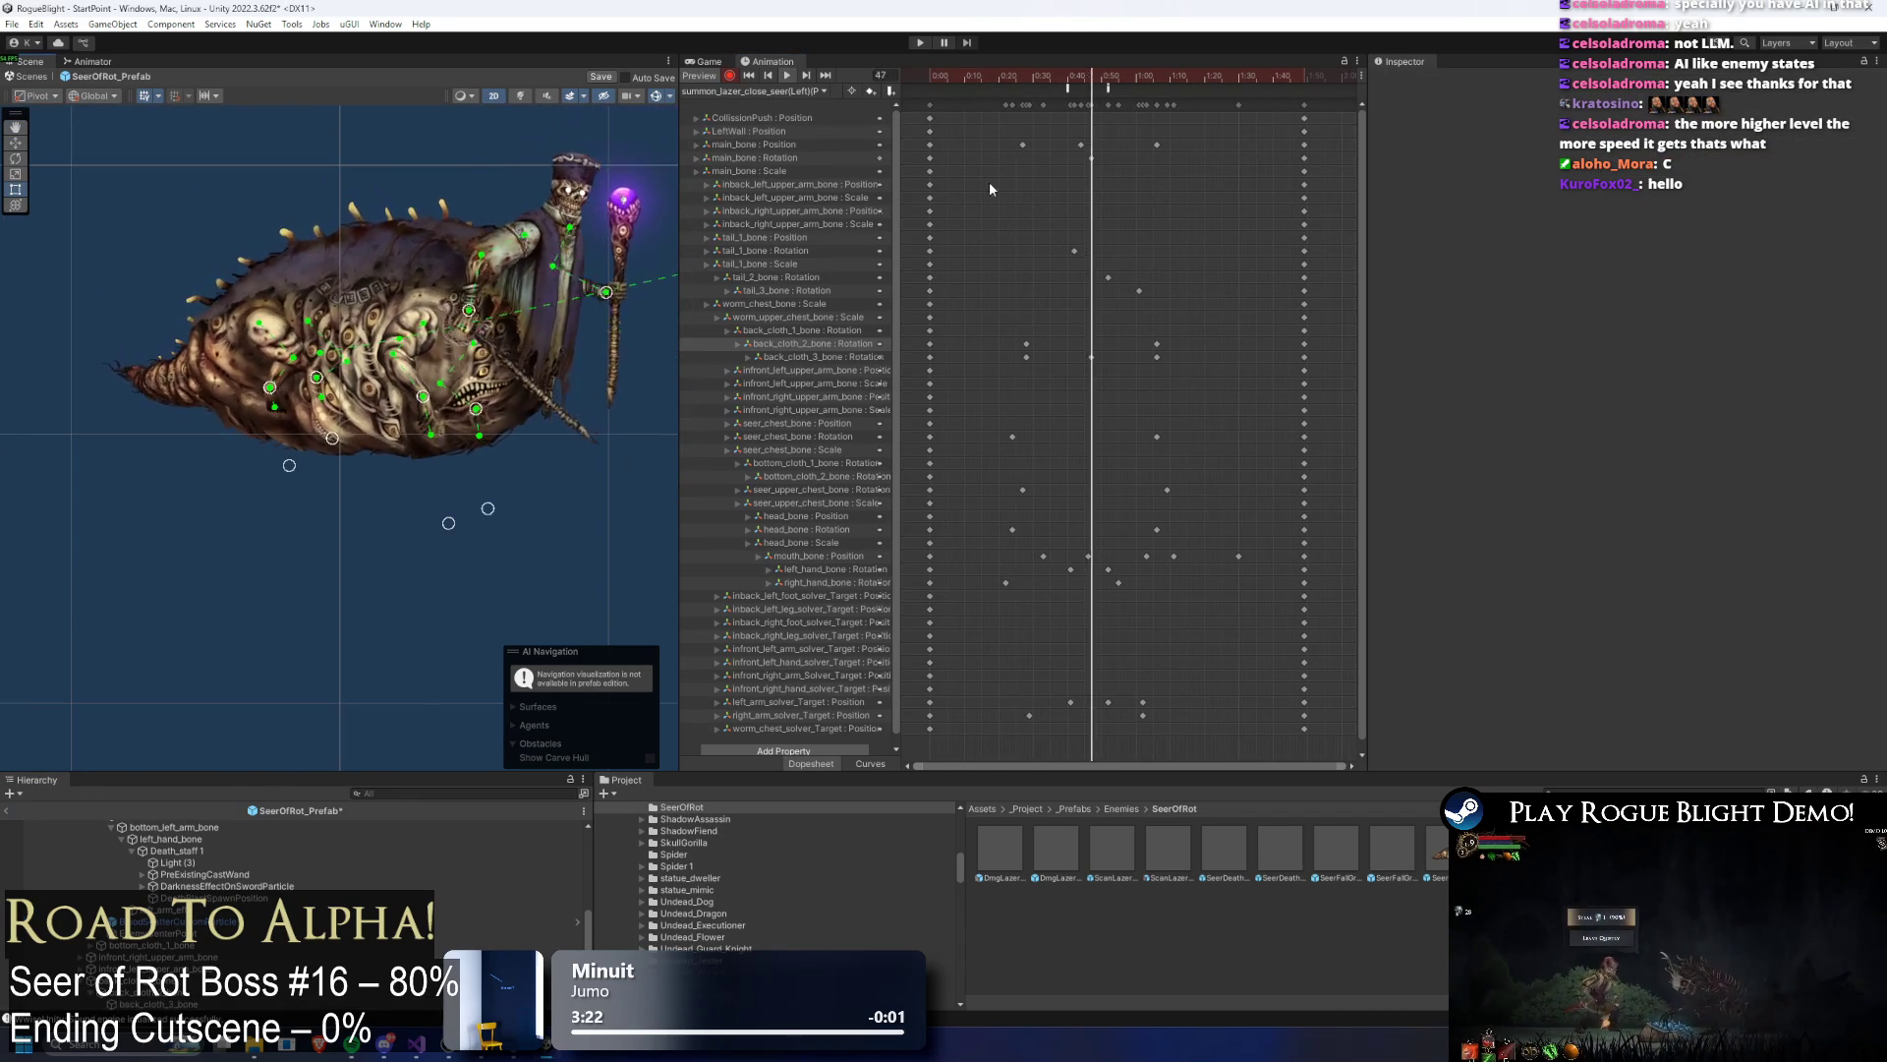
Step: Delete the inback_right_foot_solver_Target keyframes around frame 25 and review the motion
click(1010, 81)
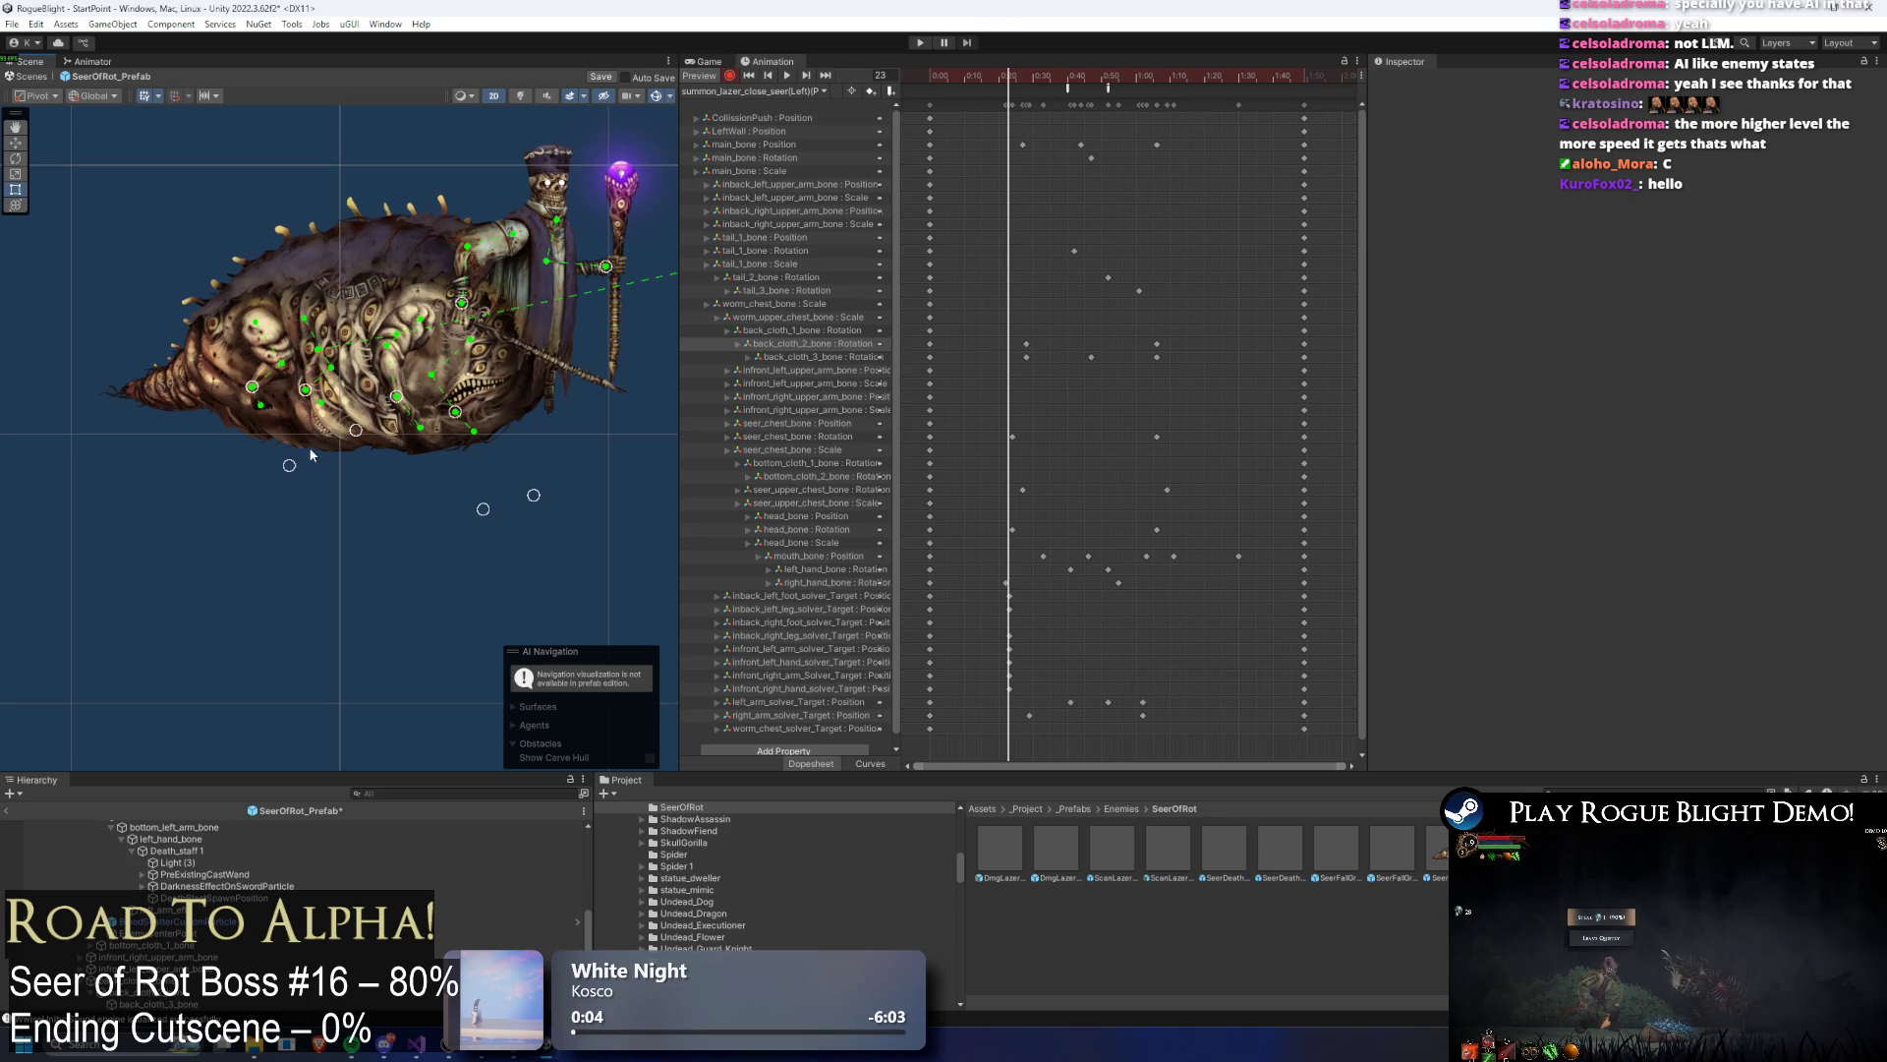
drag(1033, 82, 1053, 81)
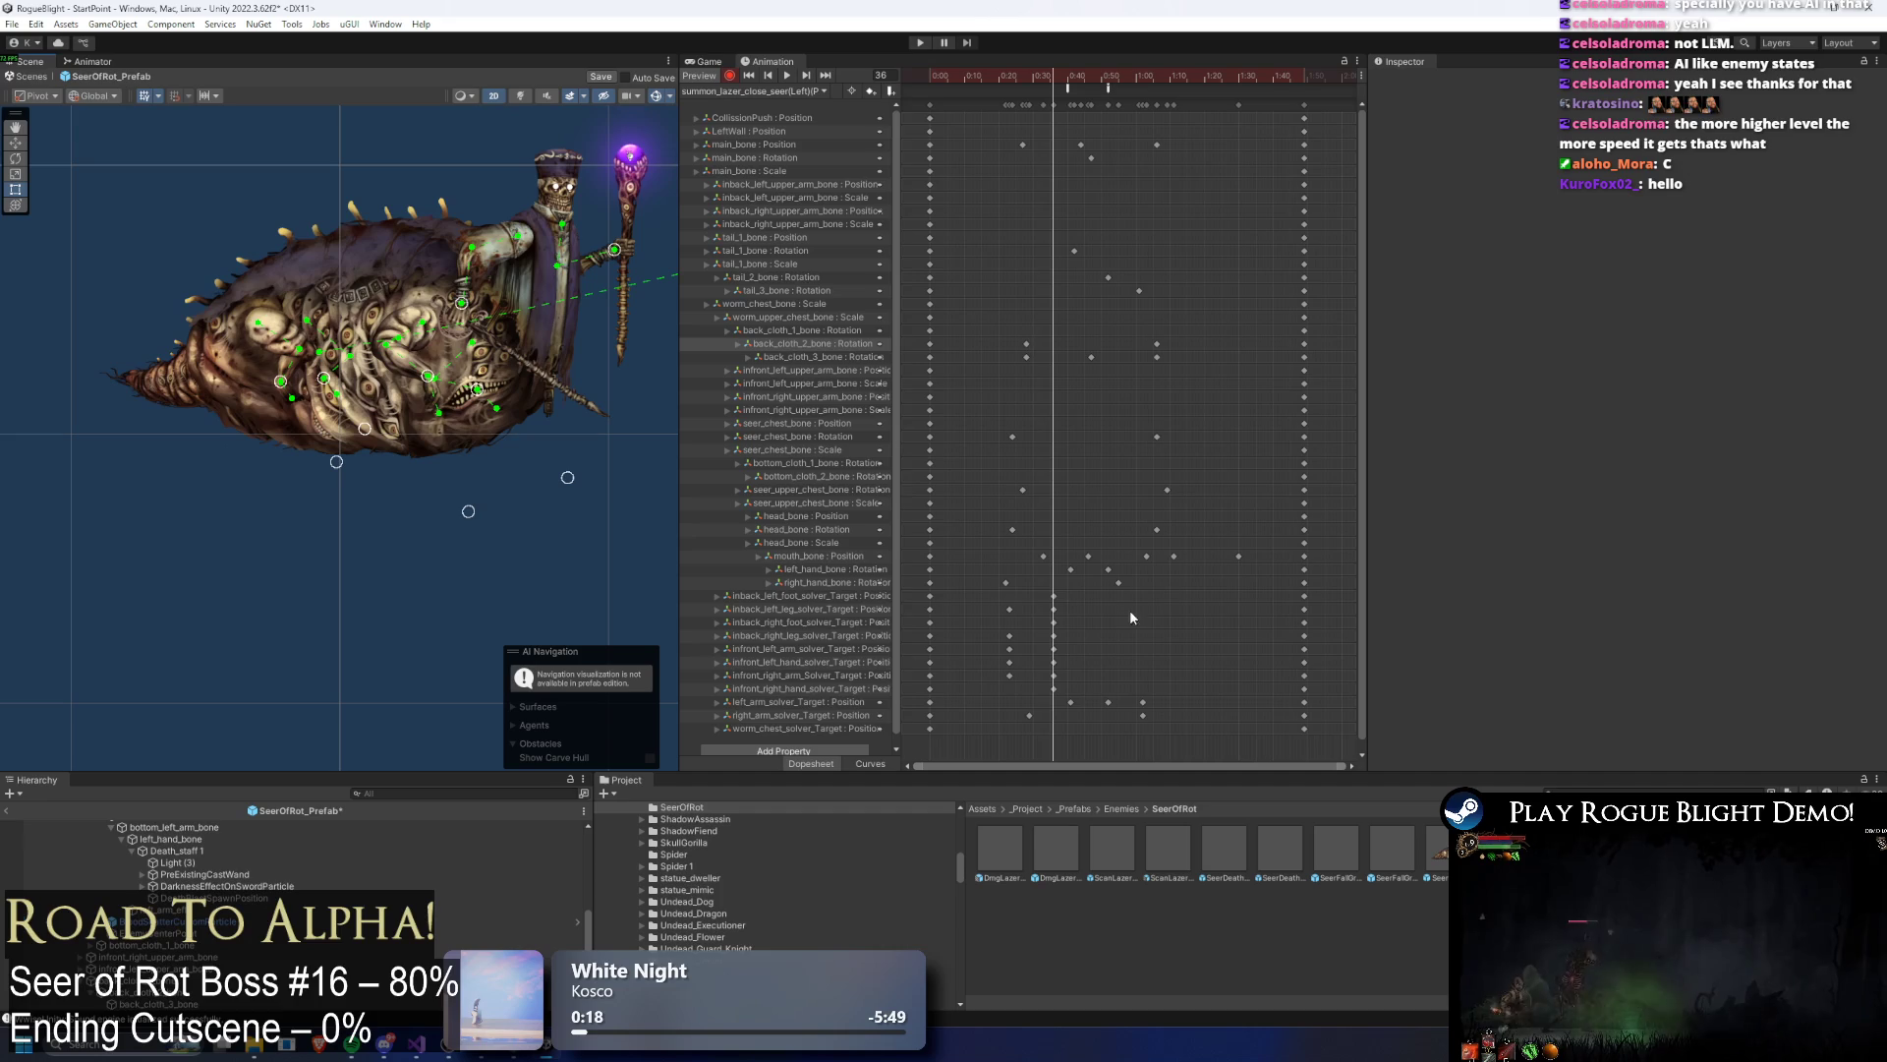
click(826, 621)
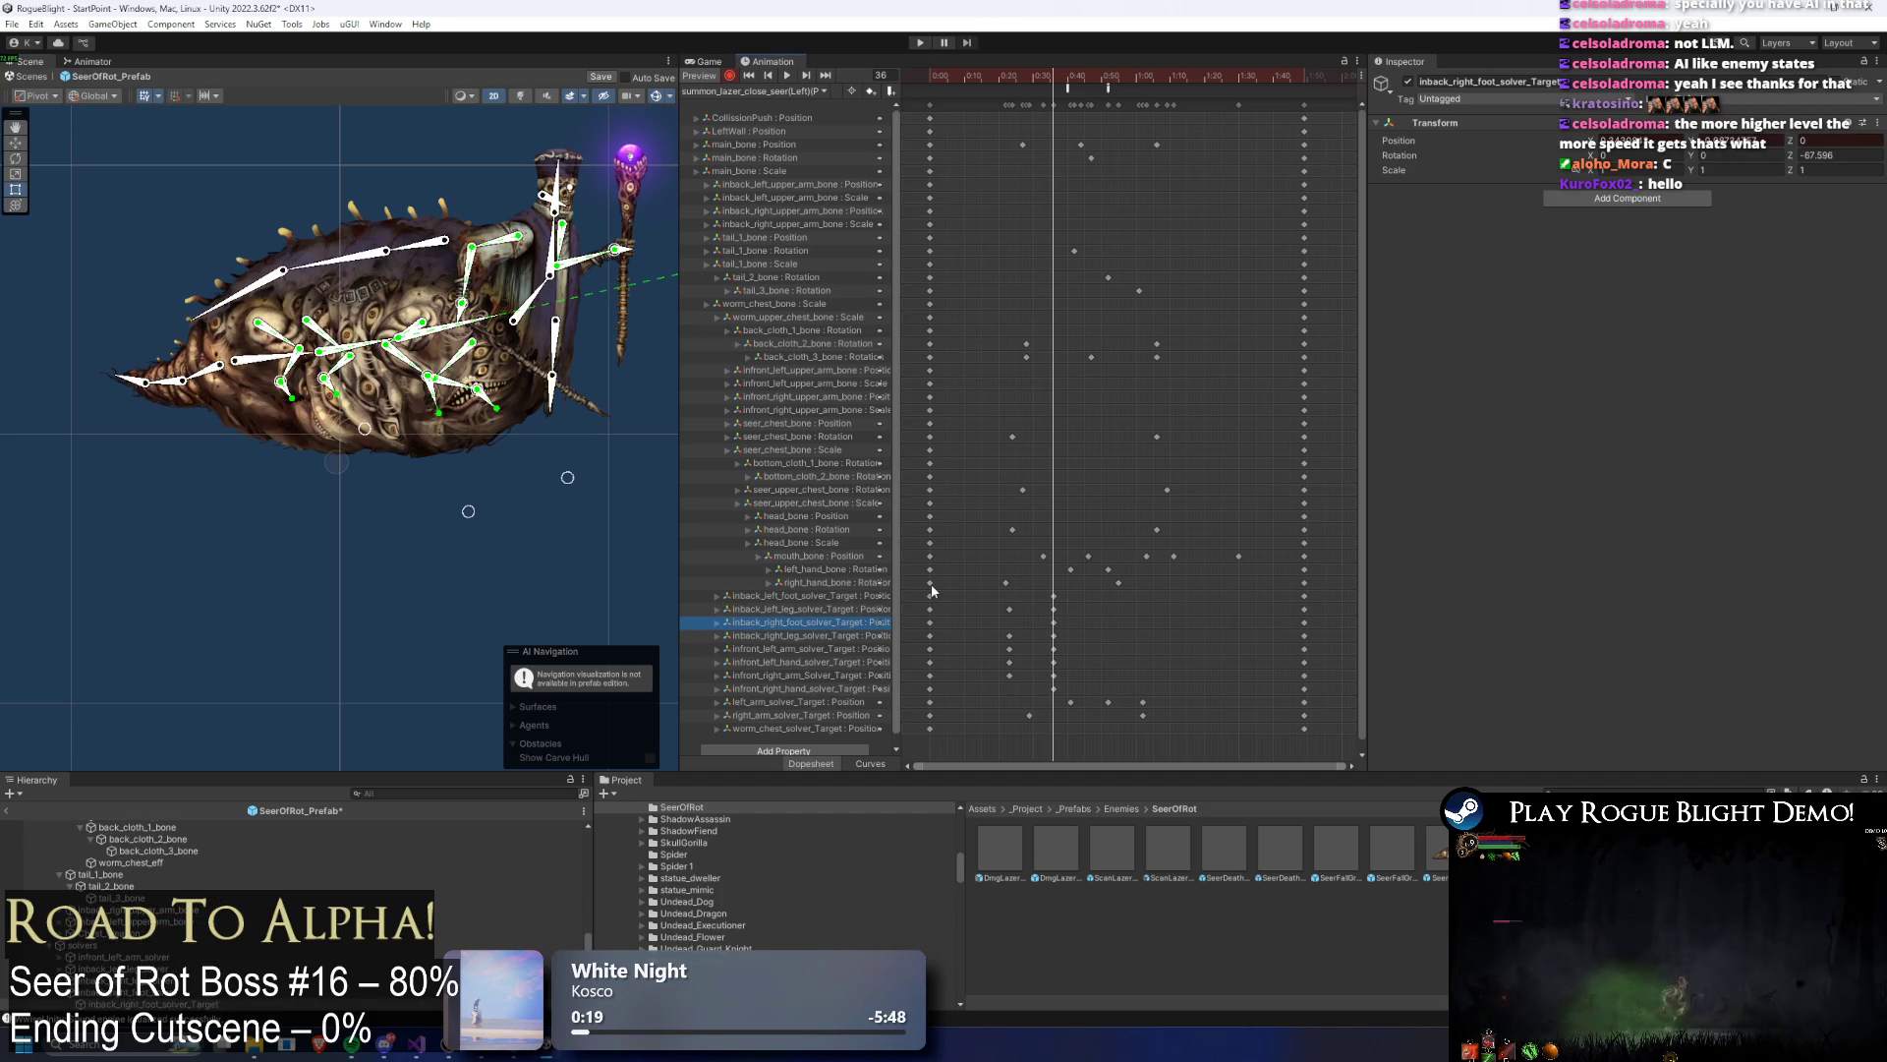
drag(1053, 73, 1017, 77)
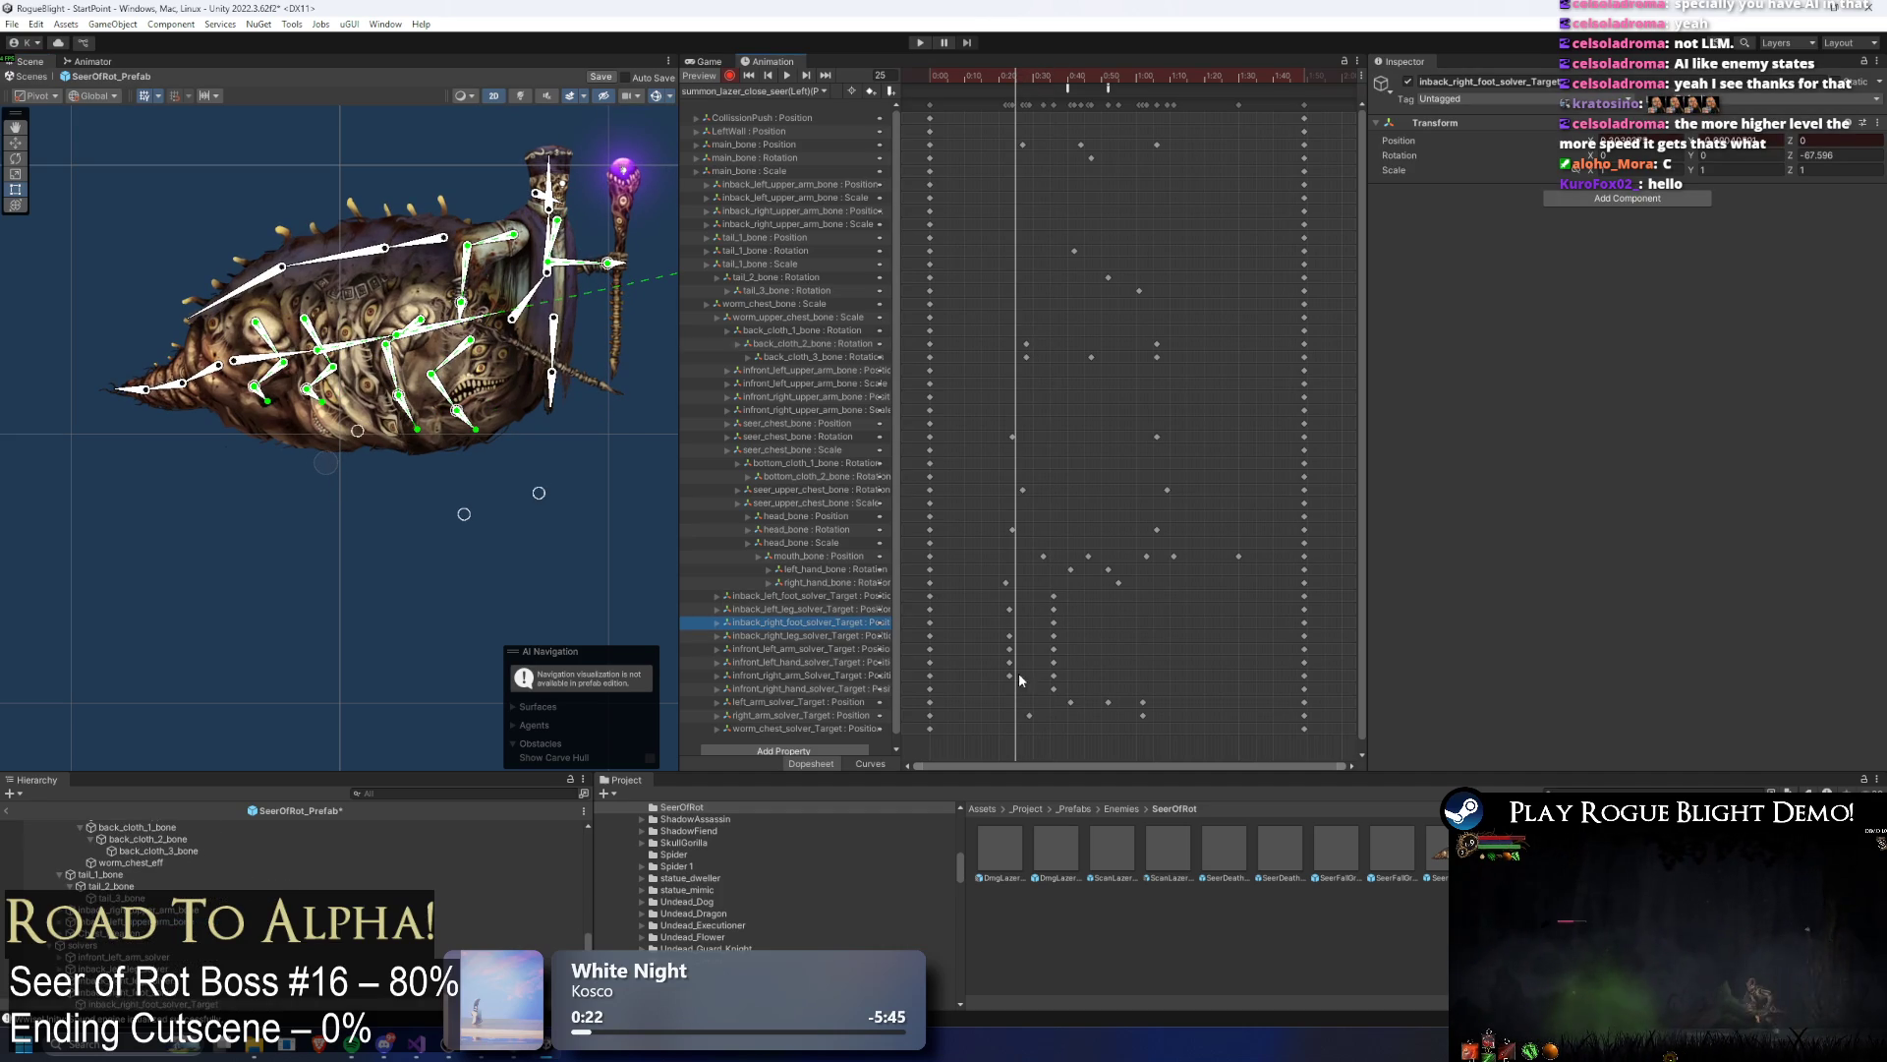
key(Delete)
mouse_move(1032, 74)
mouse_down()
mouse_move(916, 69)
mouse_move(1144, 73)
mouse_move(1066, 76)
mouse_up()
Step: Pull the lower-left leg target and another limb solver target leftward at frame 52
drag(1069, 692, 1055, 692)
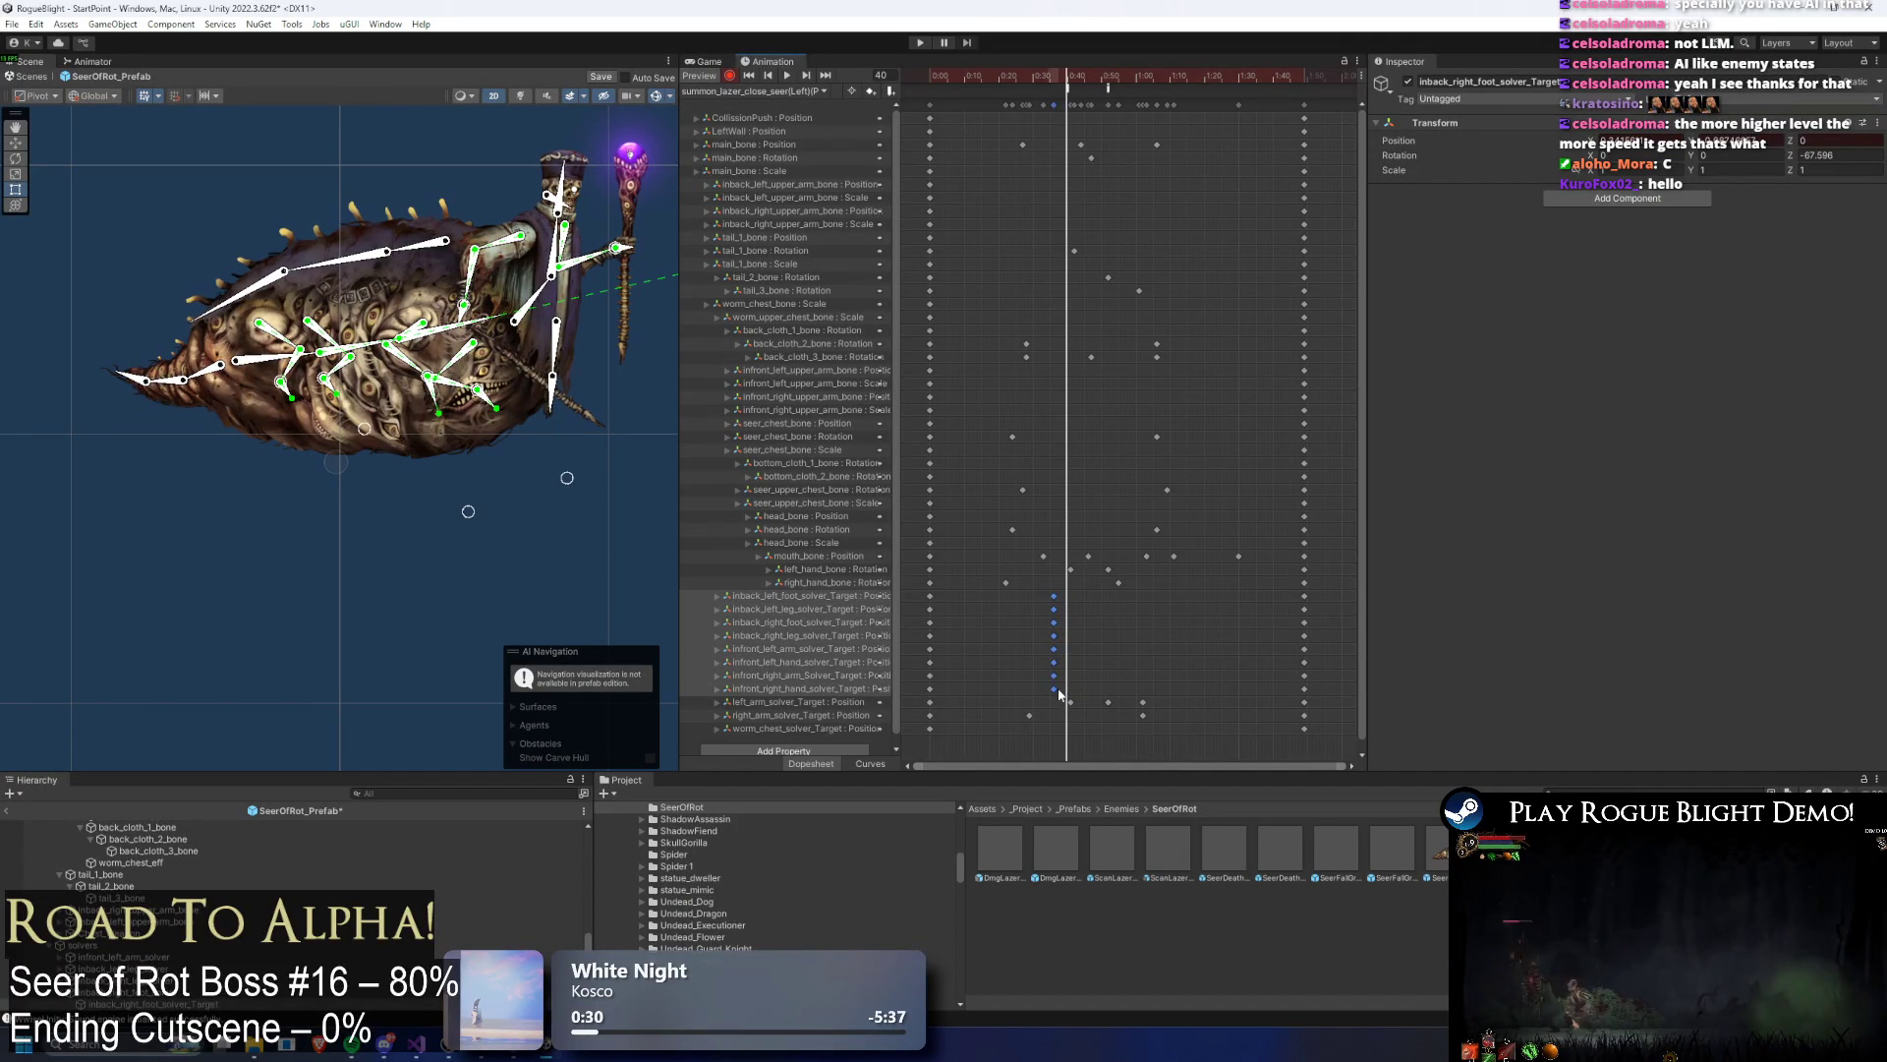
click(1109, 78)
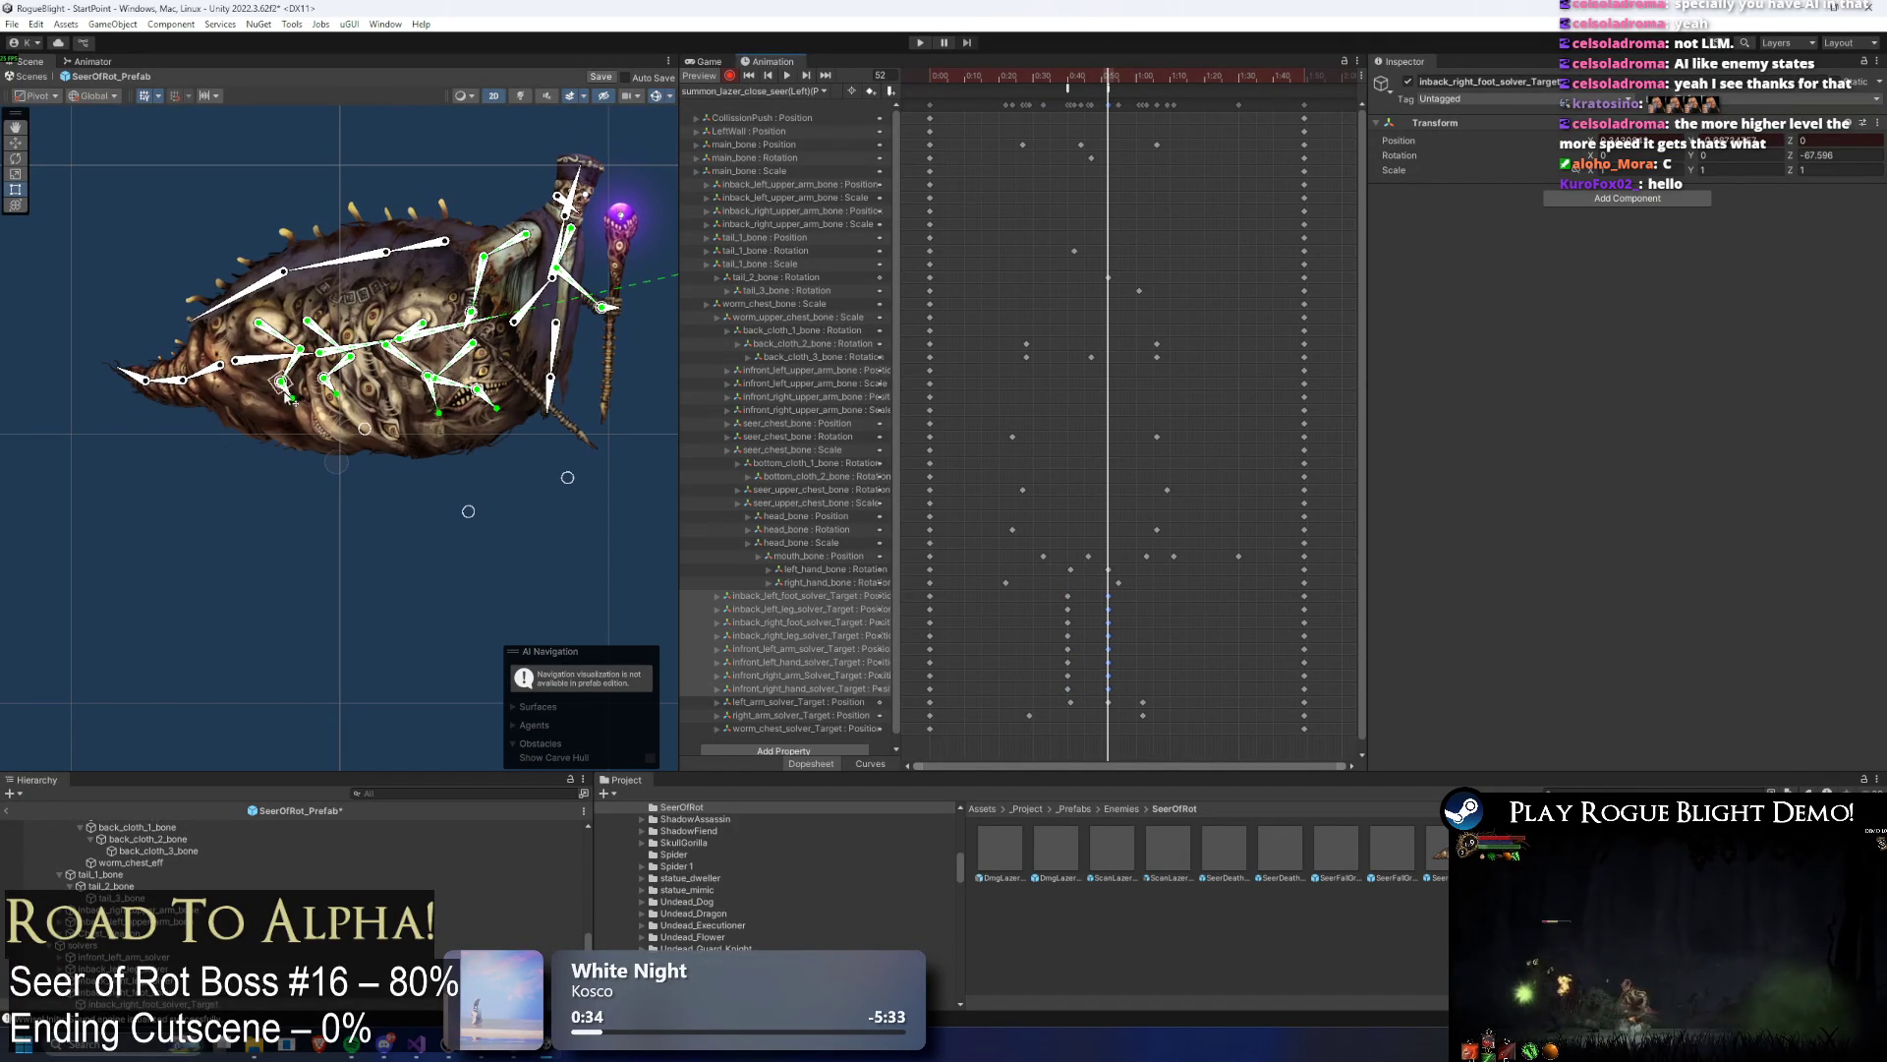
click(269, 452)
scroll(282, 371, up, 3)
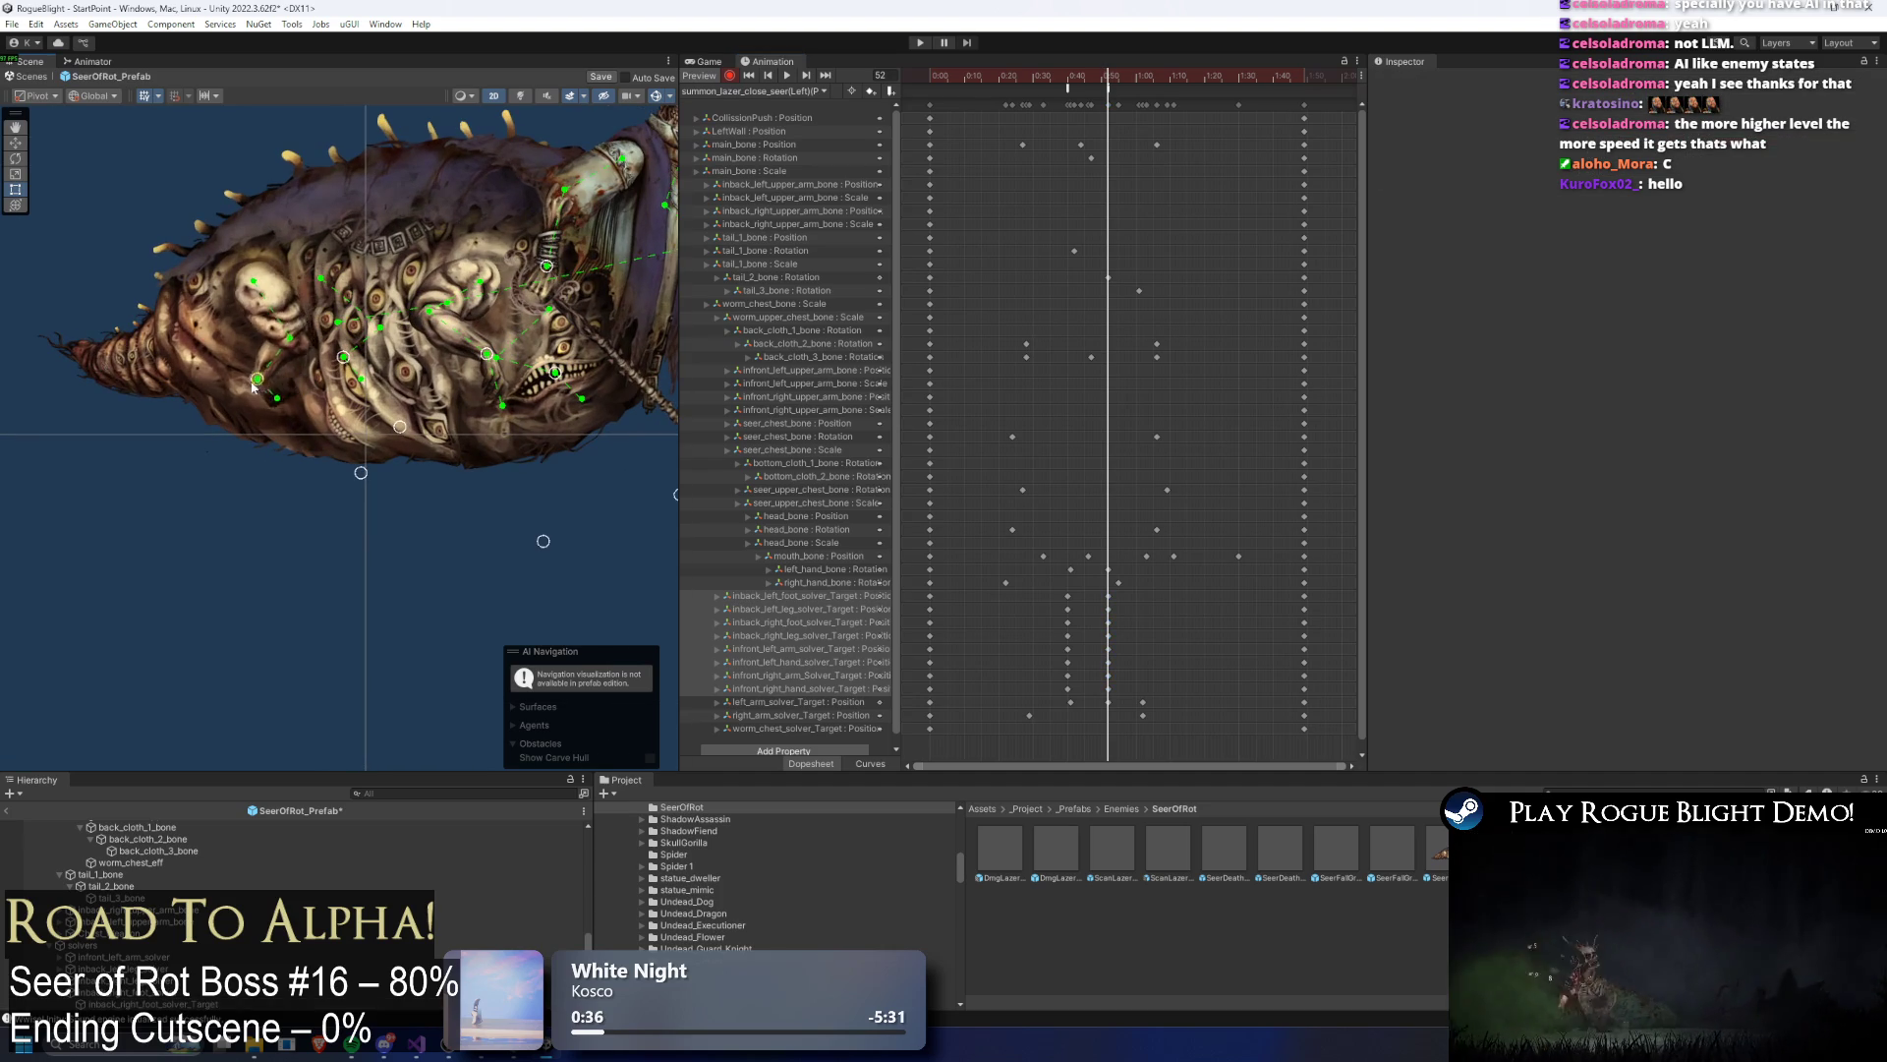
drag(259, 381, 240, 388)
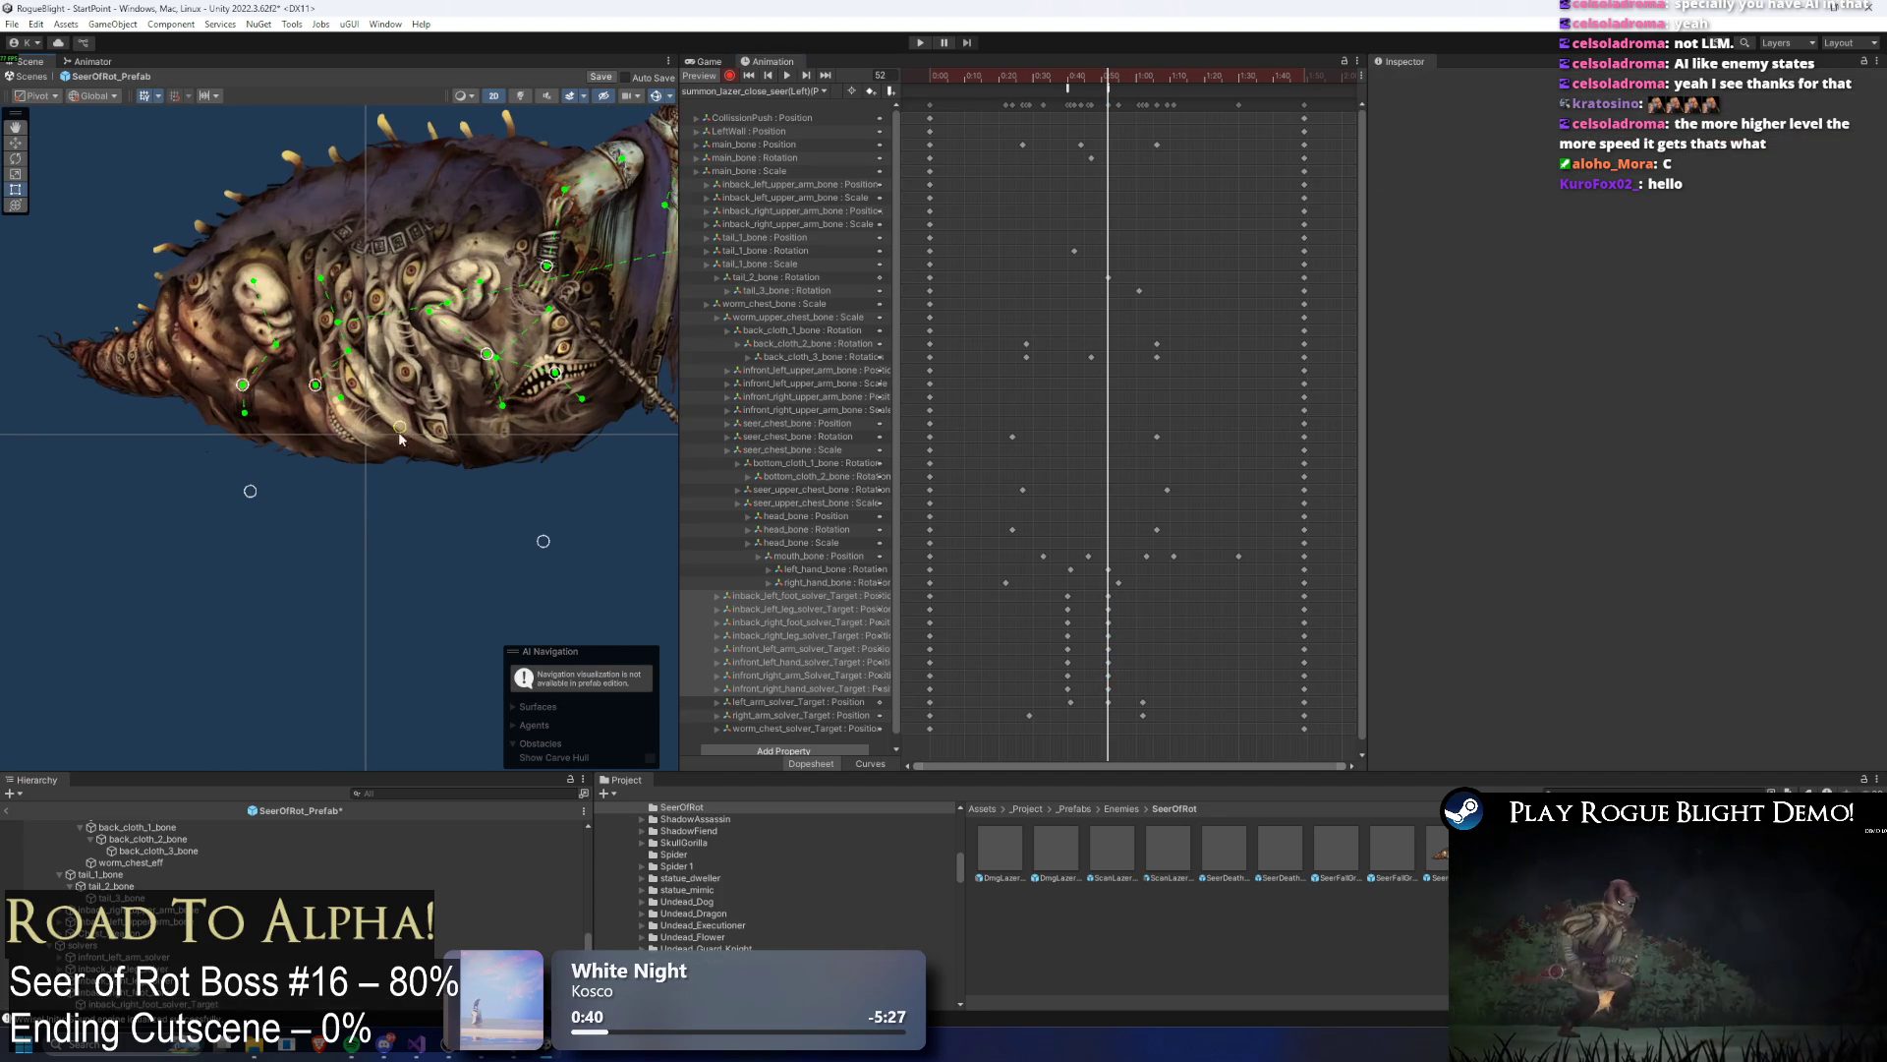
drag(414, 462, 335, 429)
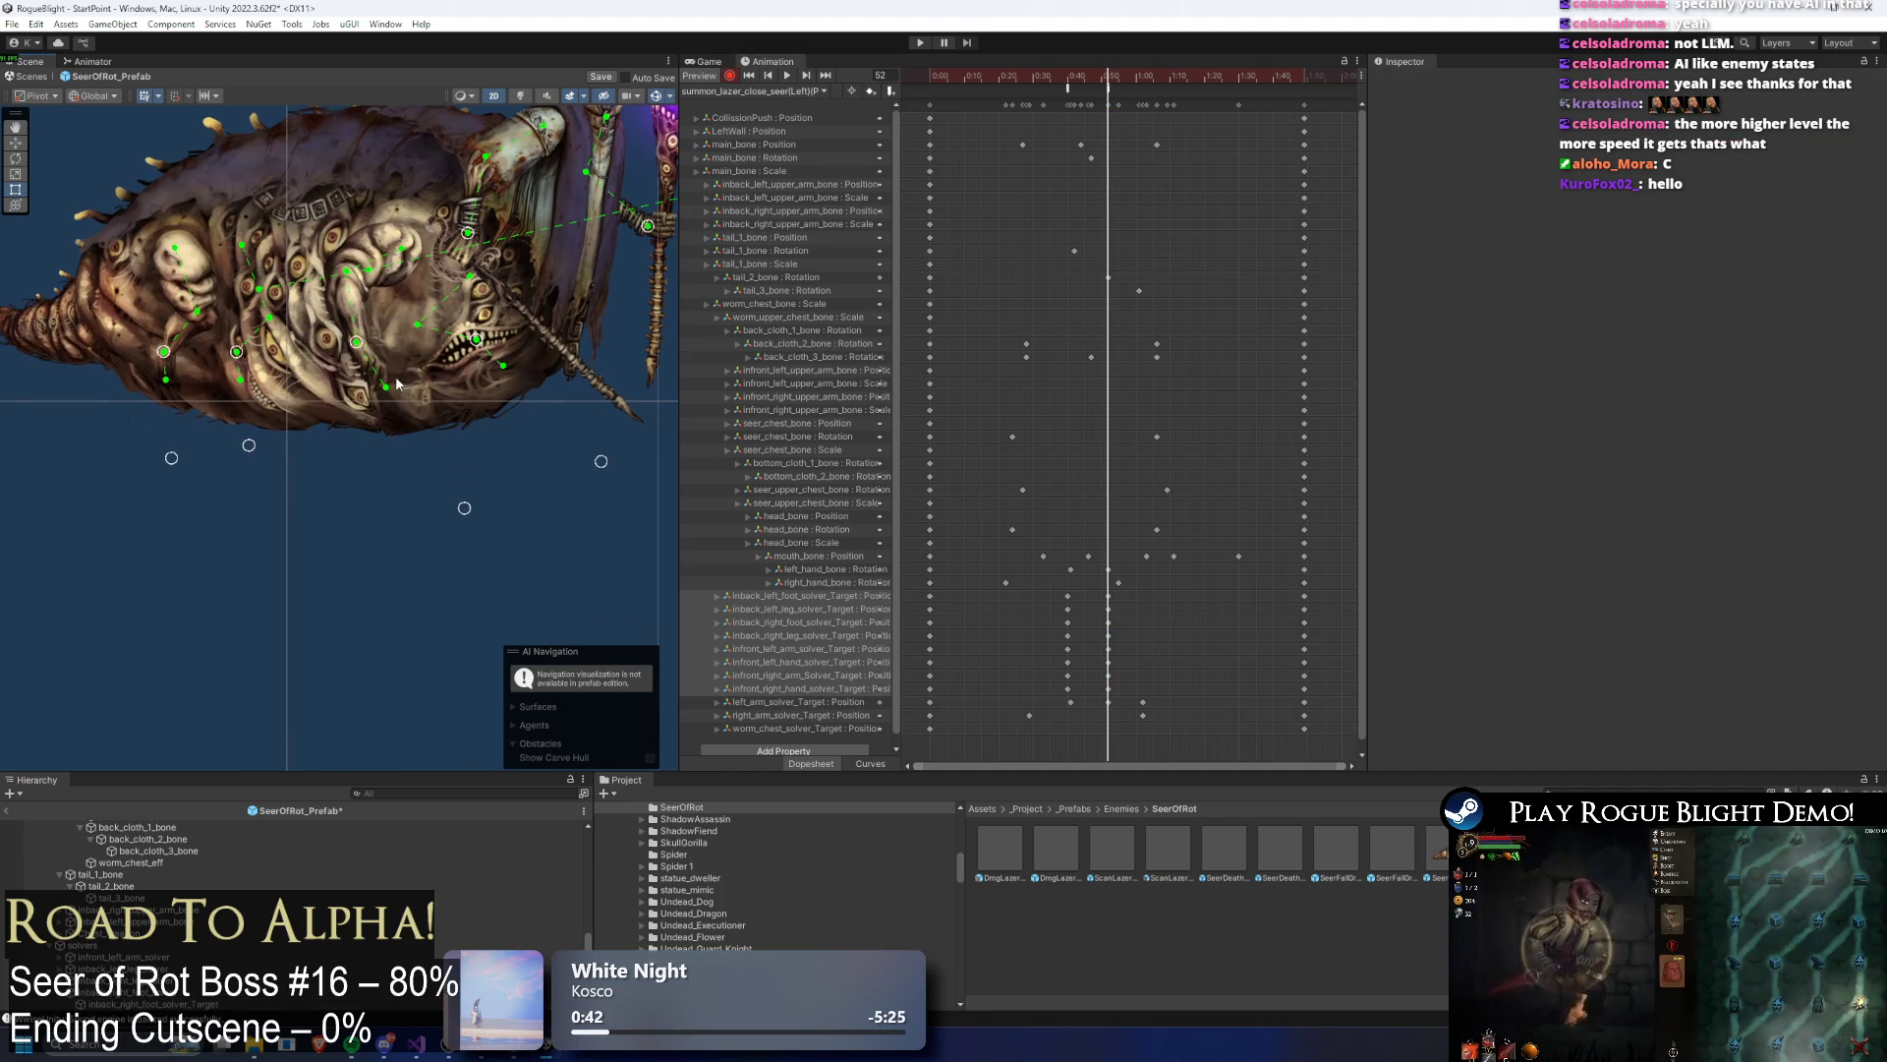
drag(439, 524, 272, 526)
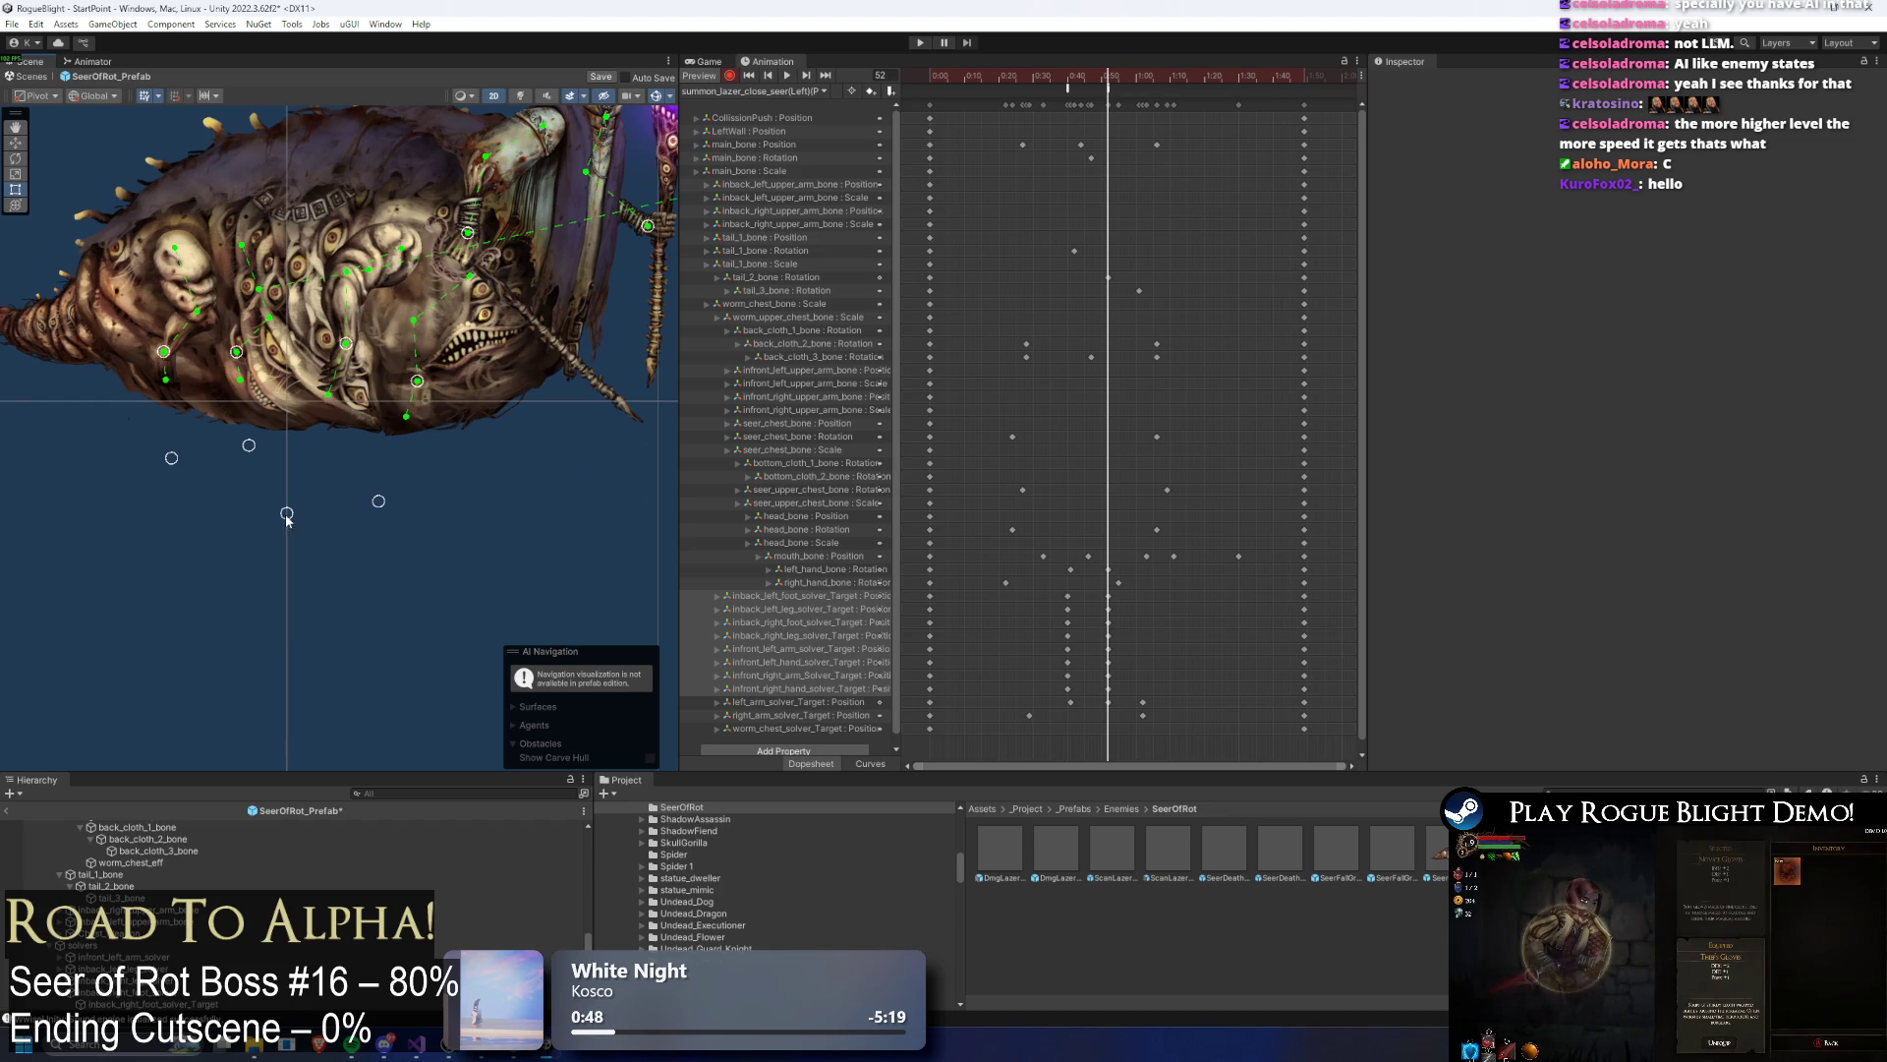
Step: Shift the selected keys across four solver-target rows later and preview
drag(1011, 612, 1123, 611)
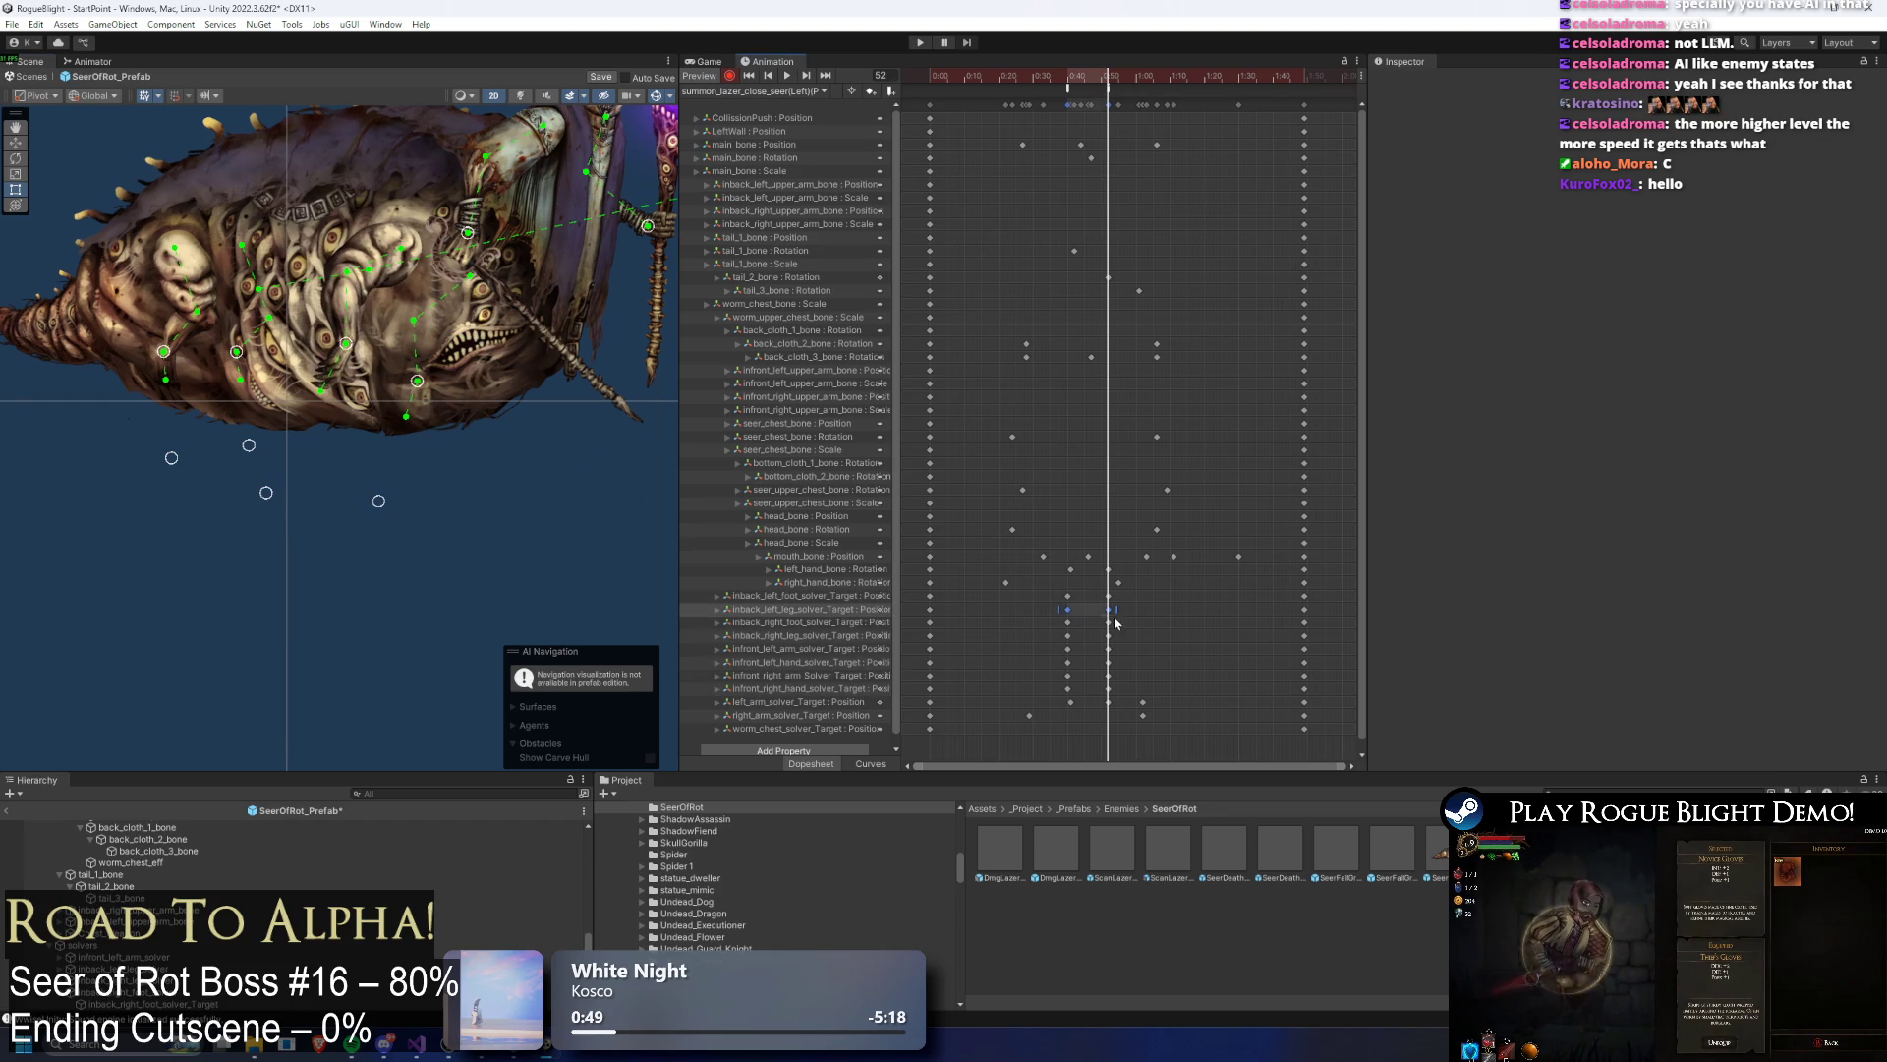
click(1031, 608)
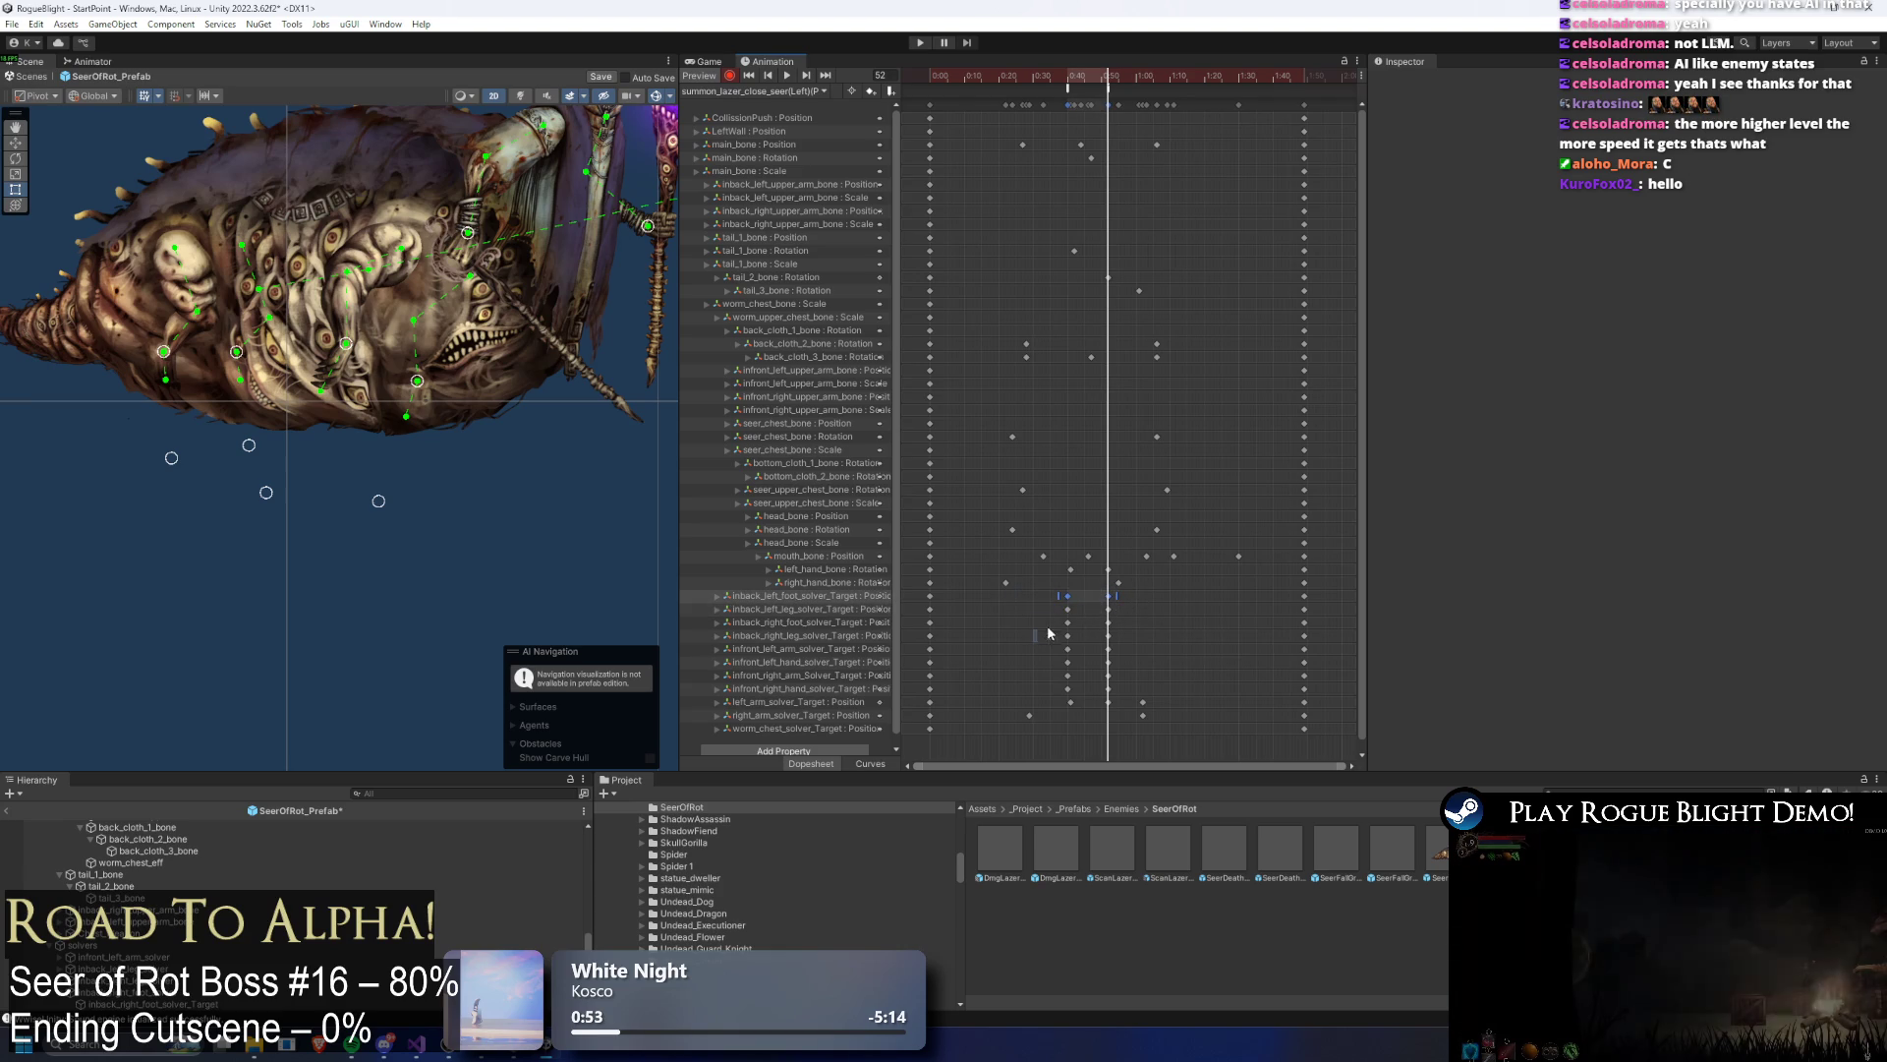
drag(1130, 602, 1077, 644)
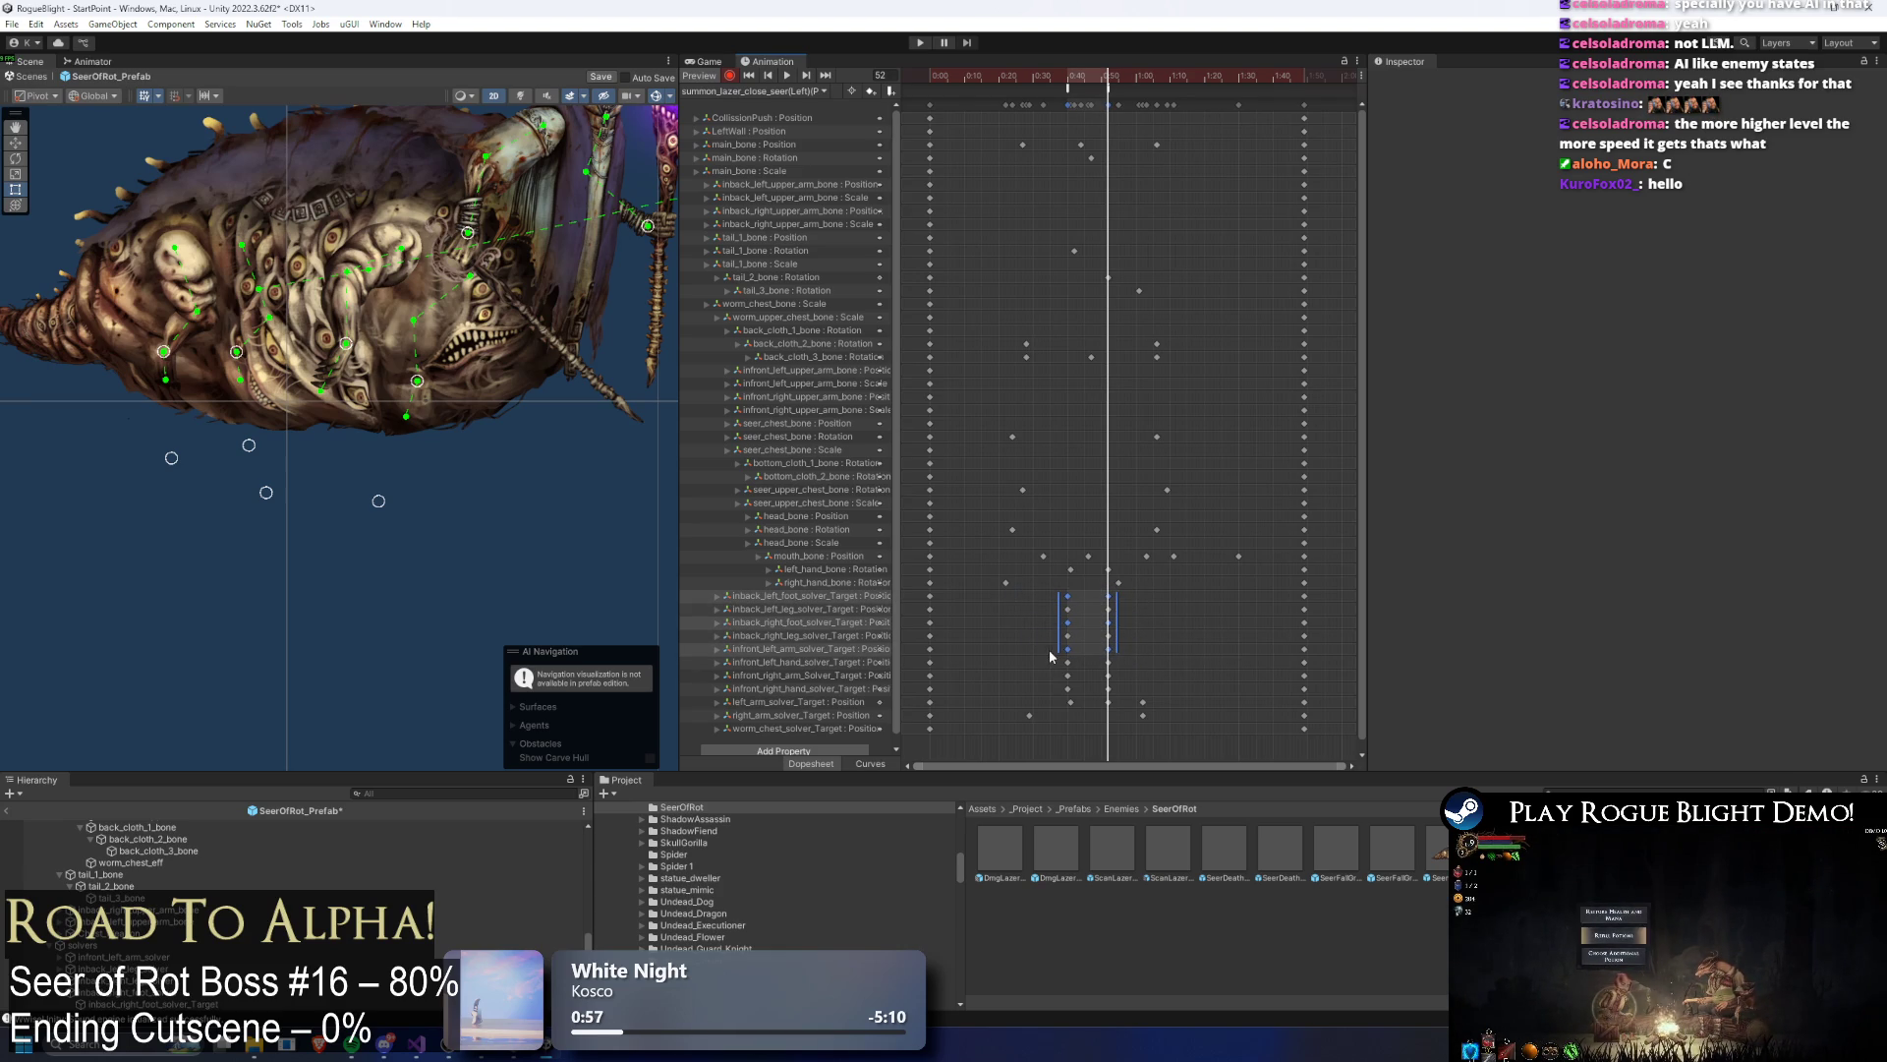
drag(1122, 677, 1142, 677)
key(space)
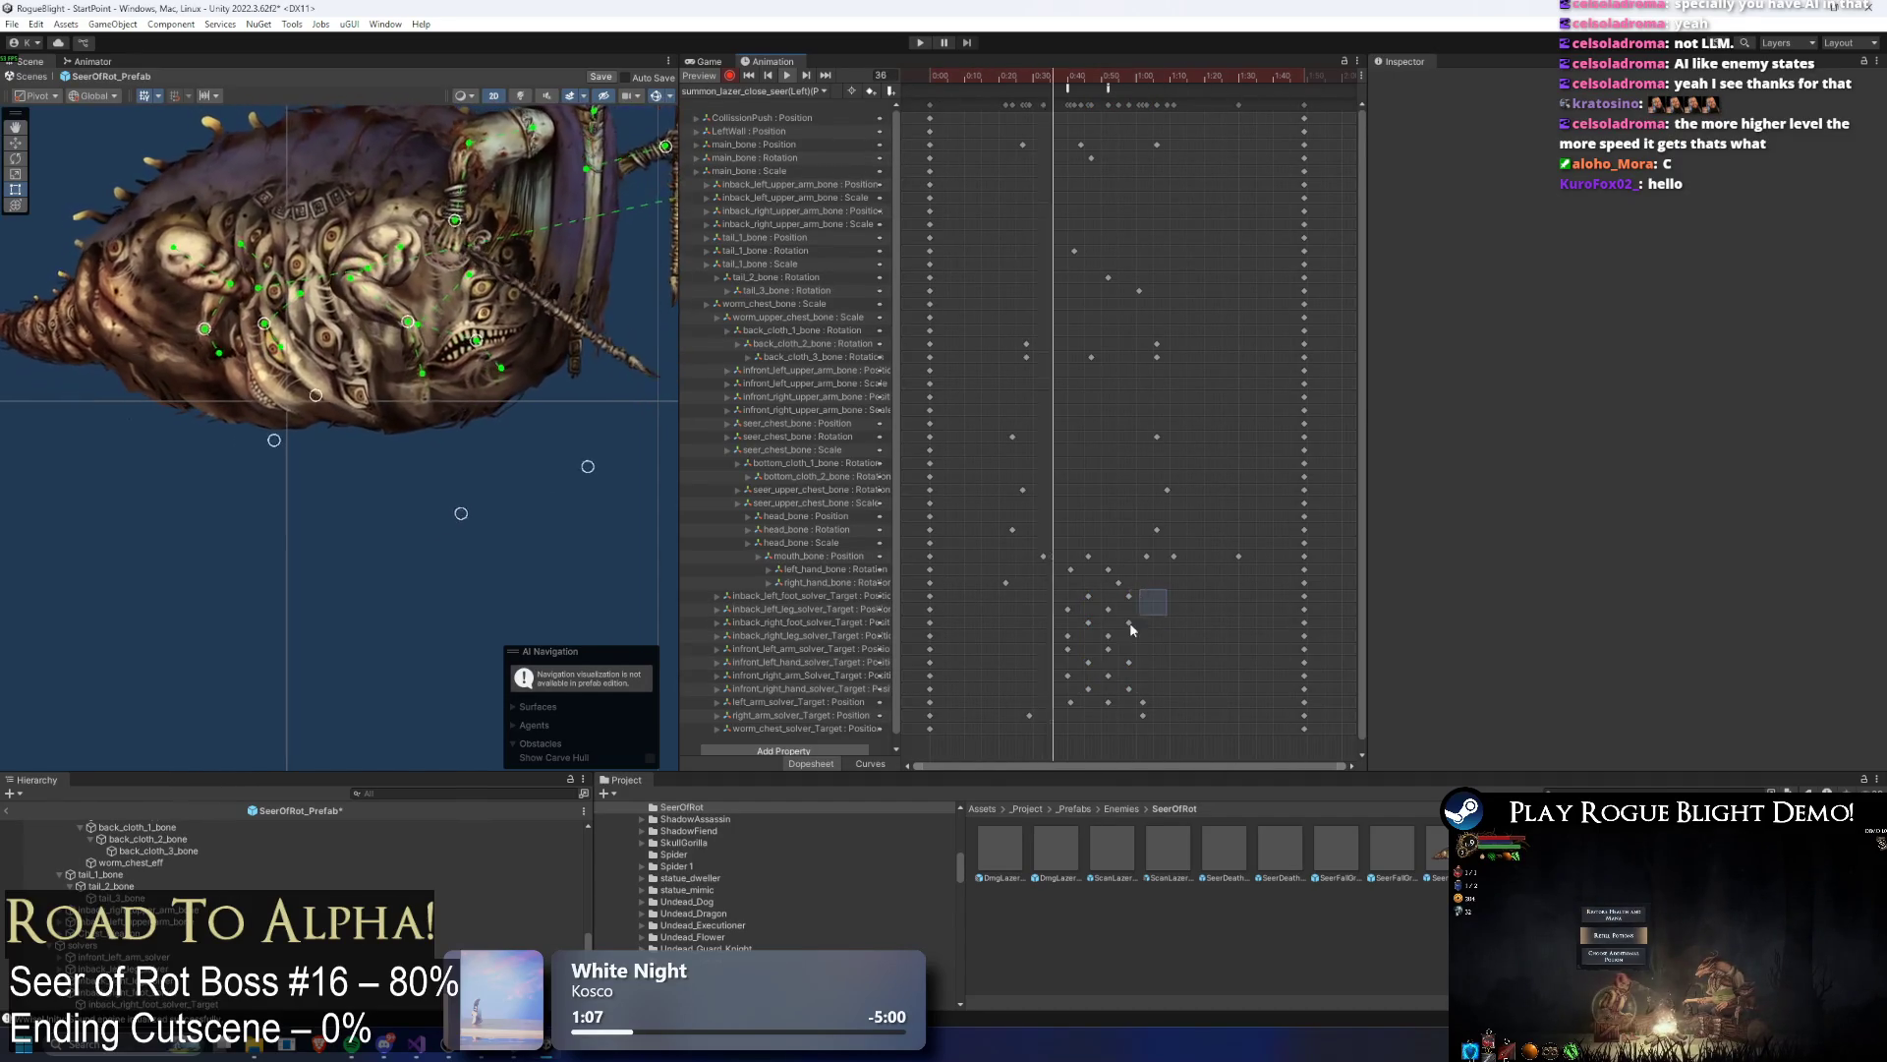
Step: Shift one solver-key group earlier and nudge an earlier column slightly later
mouse_move(1099, 616)
mouse_down()
mouse_move(1079, 617)
mouse_move(1099, 687)
mouse_move(1130, 669)
mouse_up()
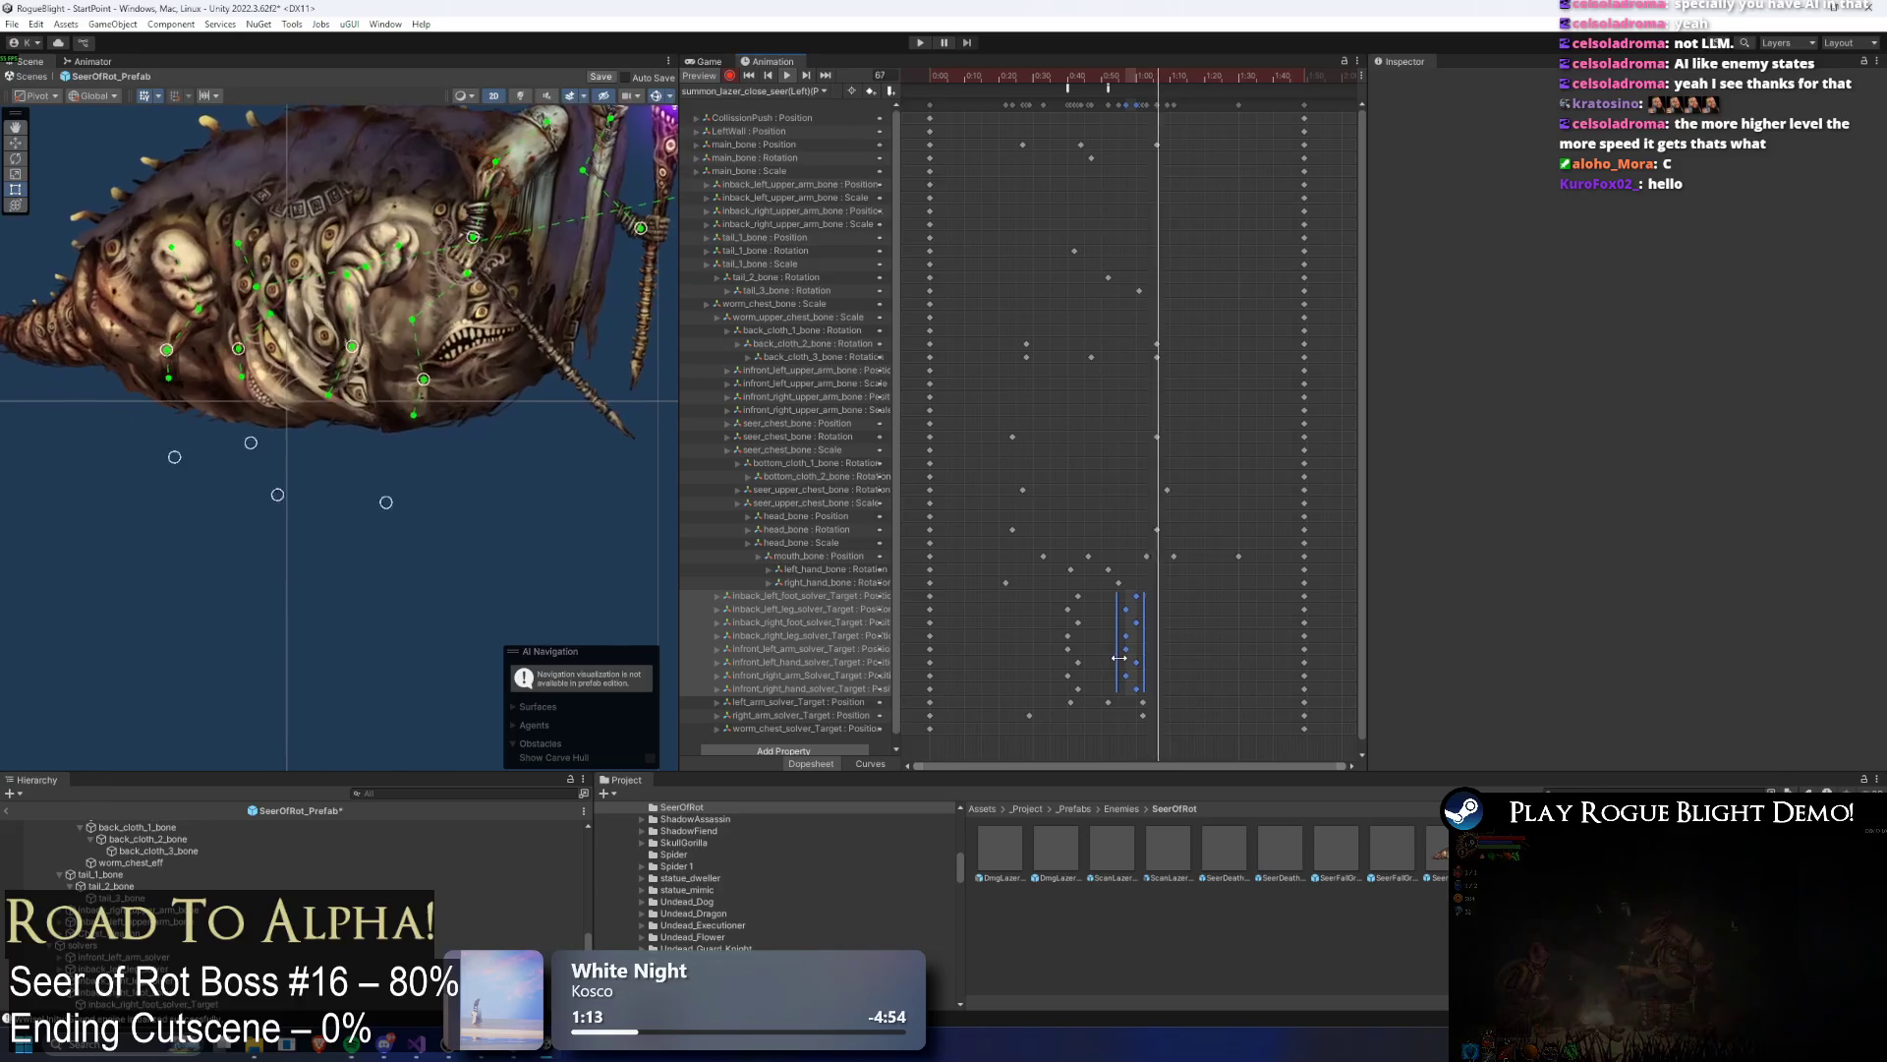
mouse_move(1095, 594)
mouse_down()
mouse_move(1063, 680)
mouse_move(1050, 659)
mouse_up()
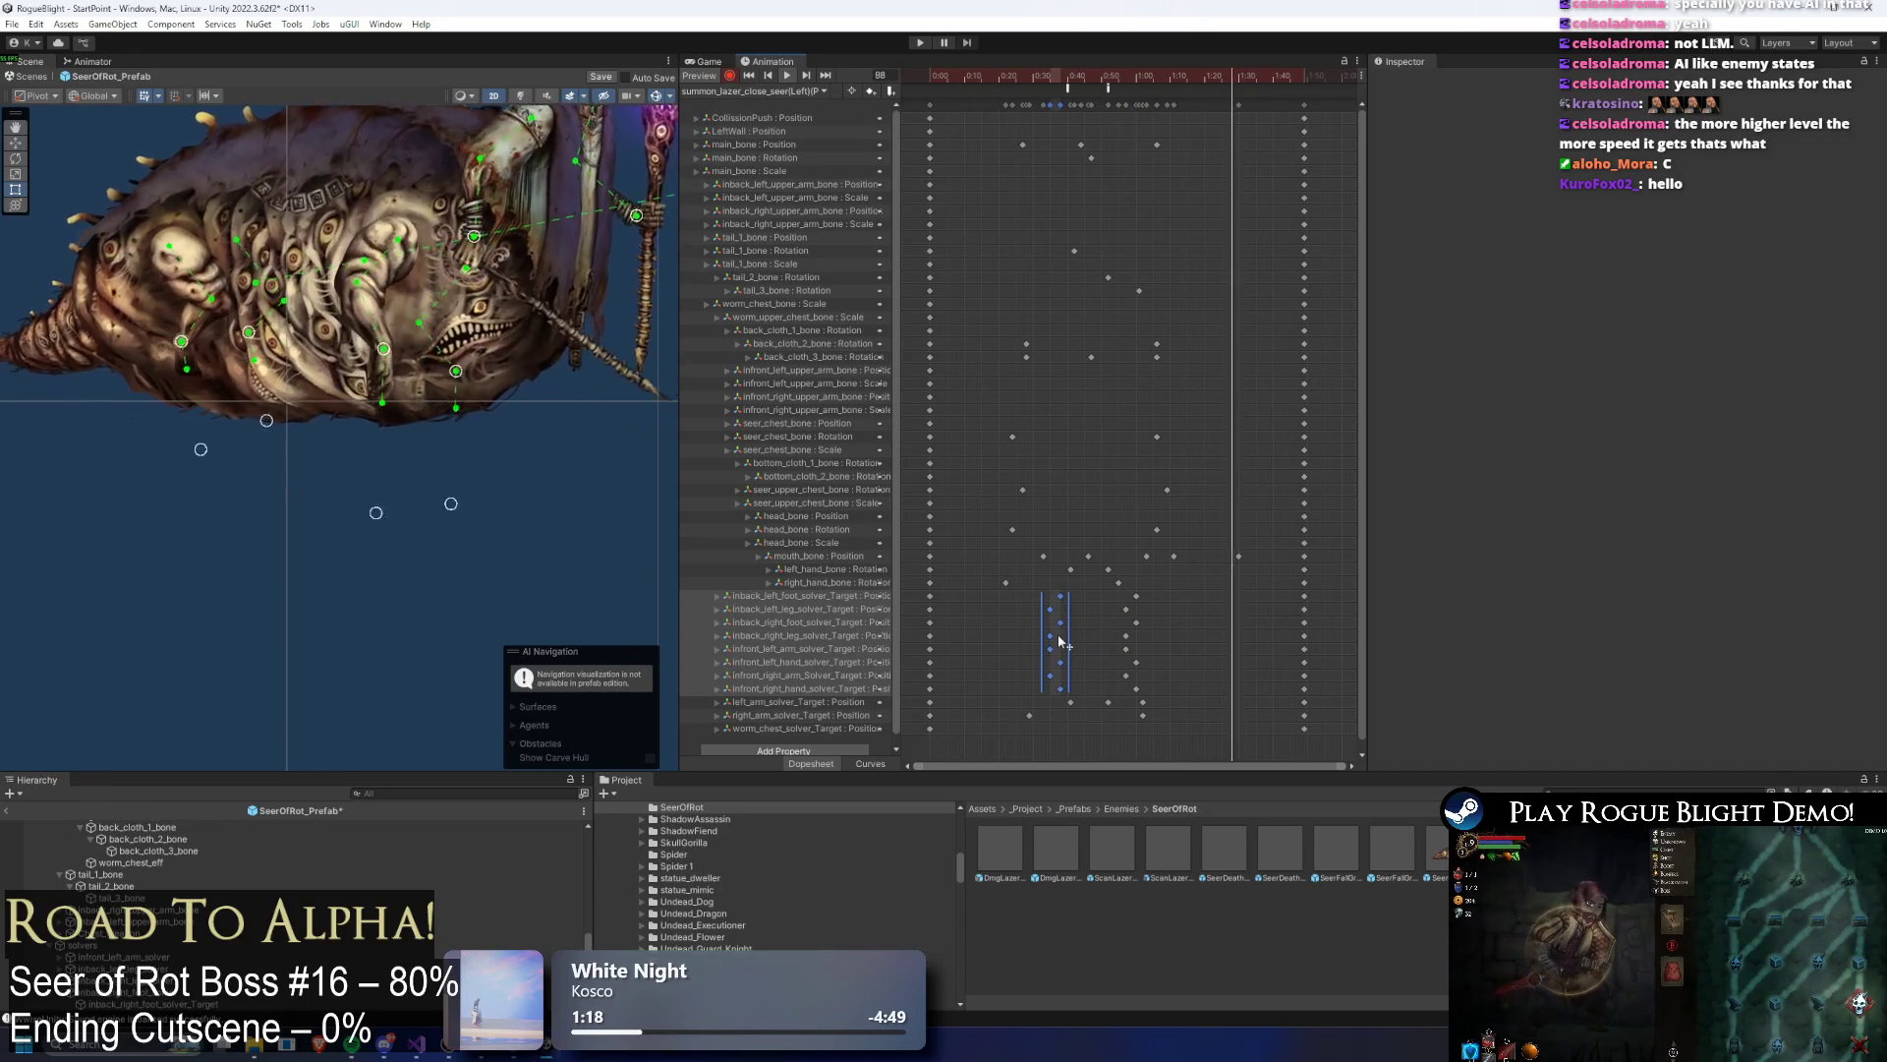
mouse_move(1158, 588)
mouse_down()
mouse_move(1020, 686)
mouse_move(1187, 629)
mouse_up()
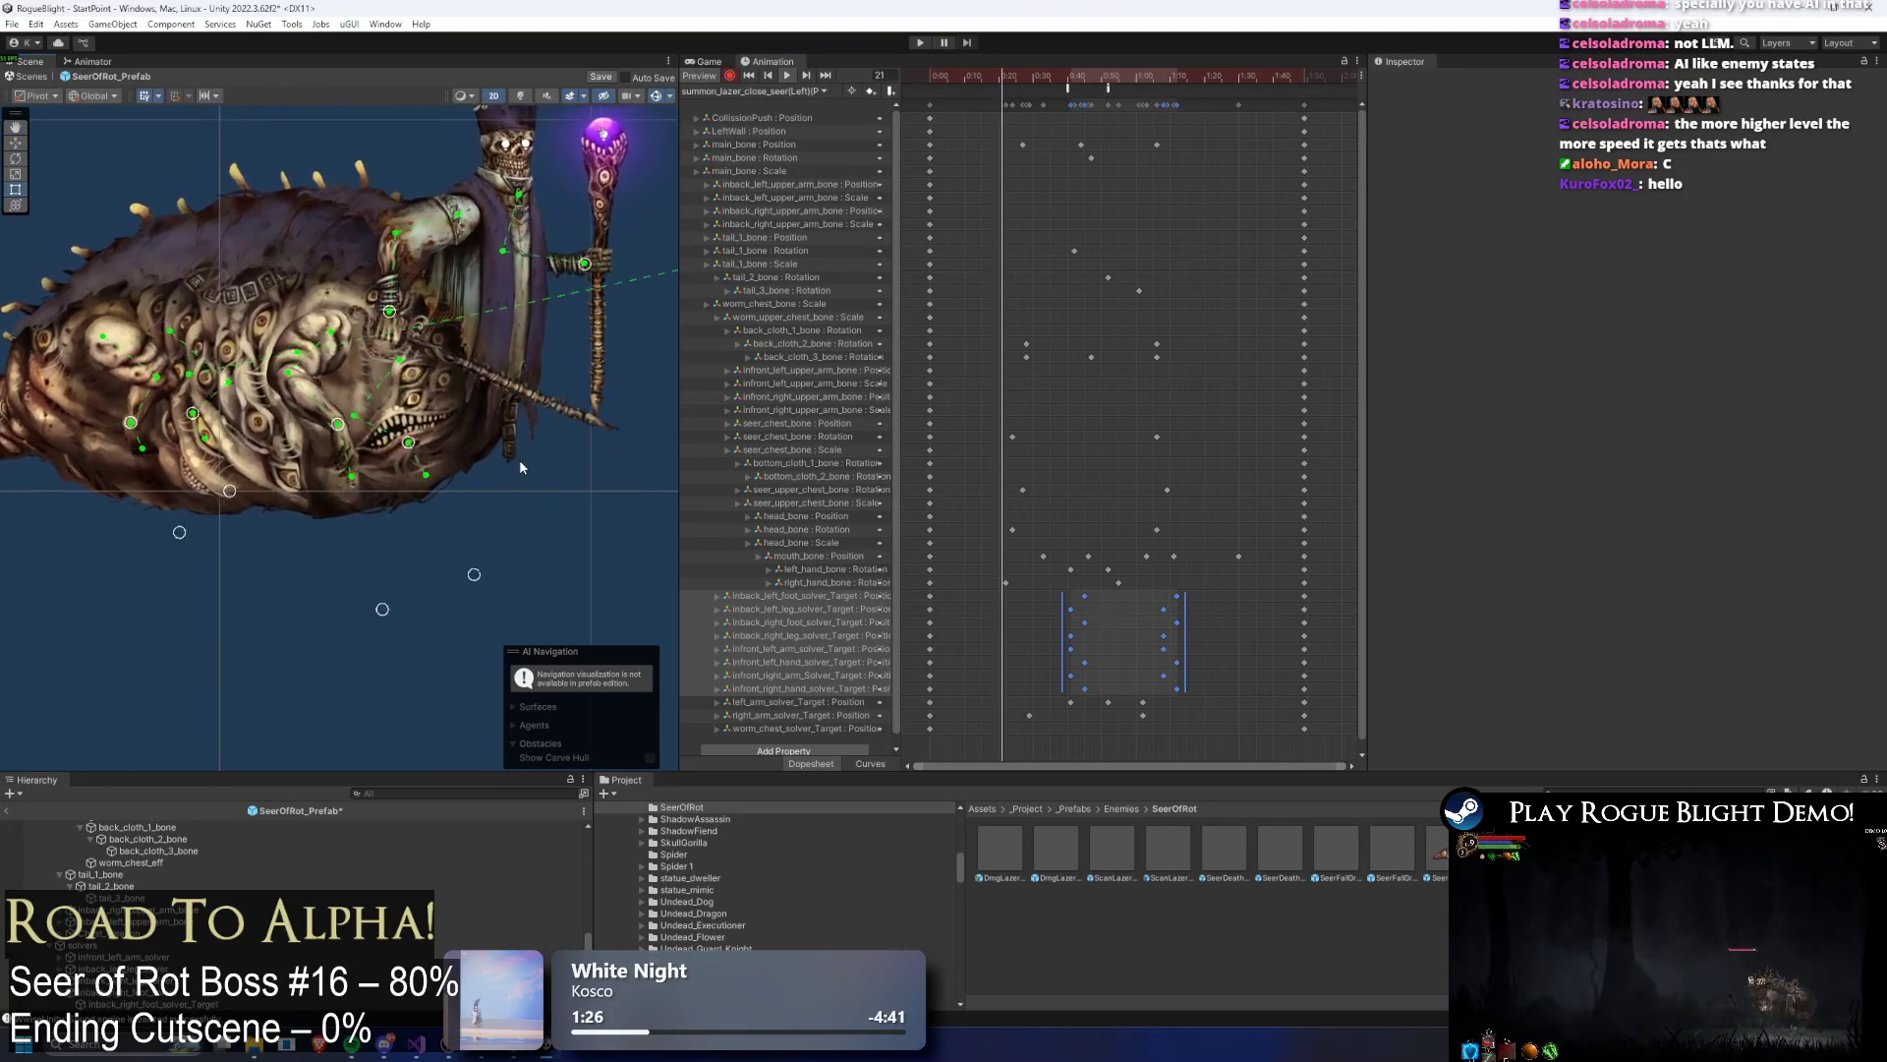
click(1173, 623)
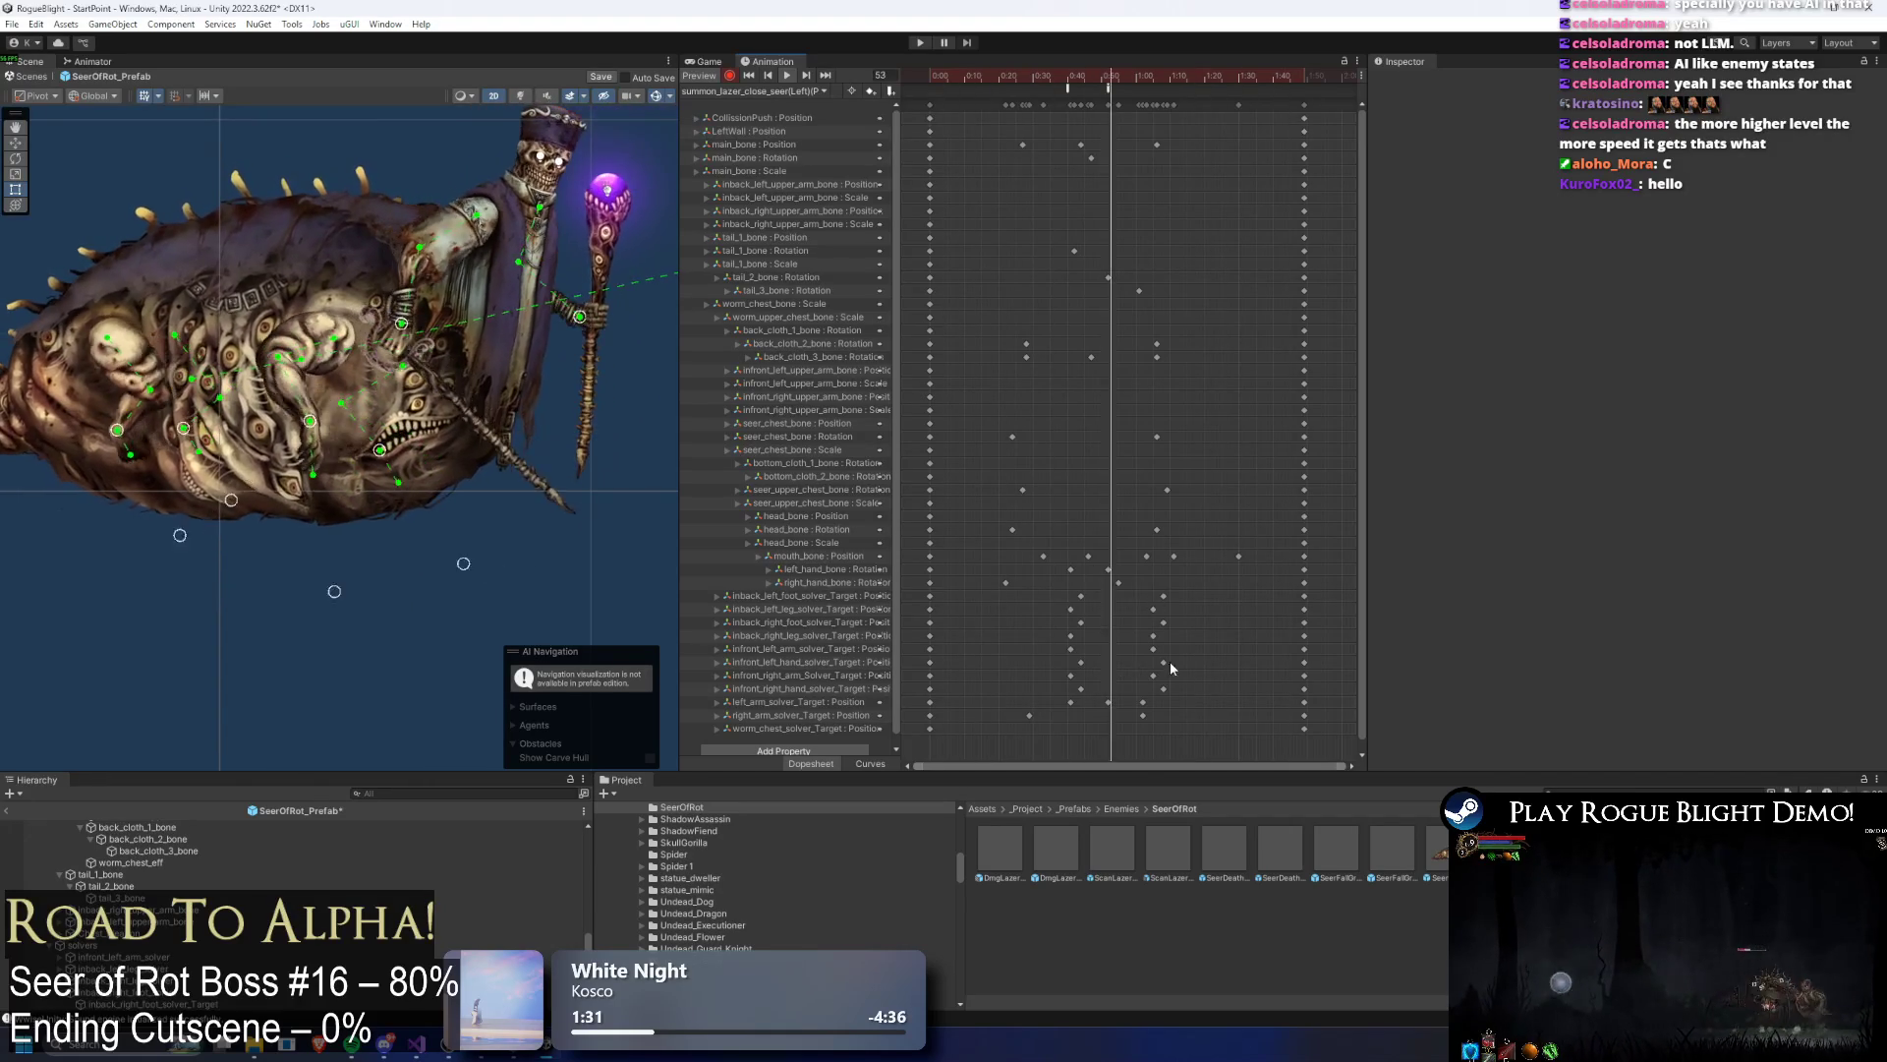
mouse_move(1123, 589)
mouse_down()
mouse_move(1174, 650)
mouse_move(1202, 603)
mouse_move(1134, 647)
mouse_move(1191, 625)
mouse_move(1066, 641)
mouse_up()
click(1100, 608)
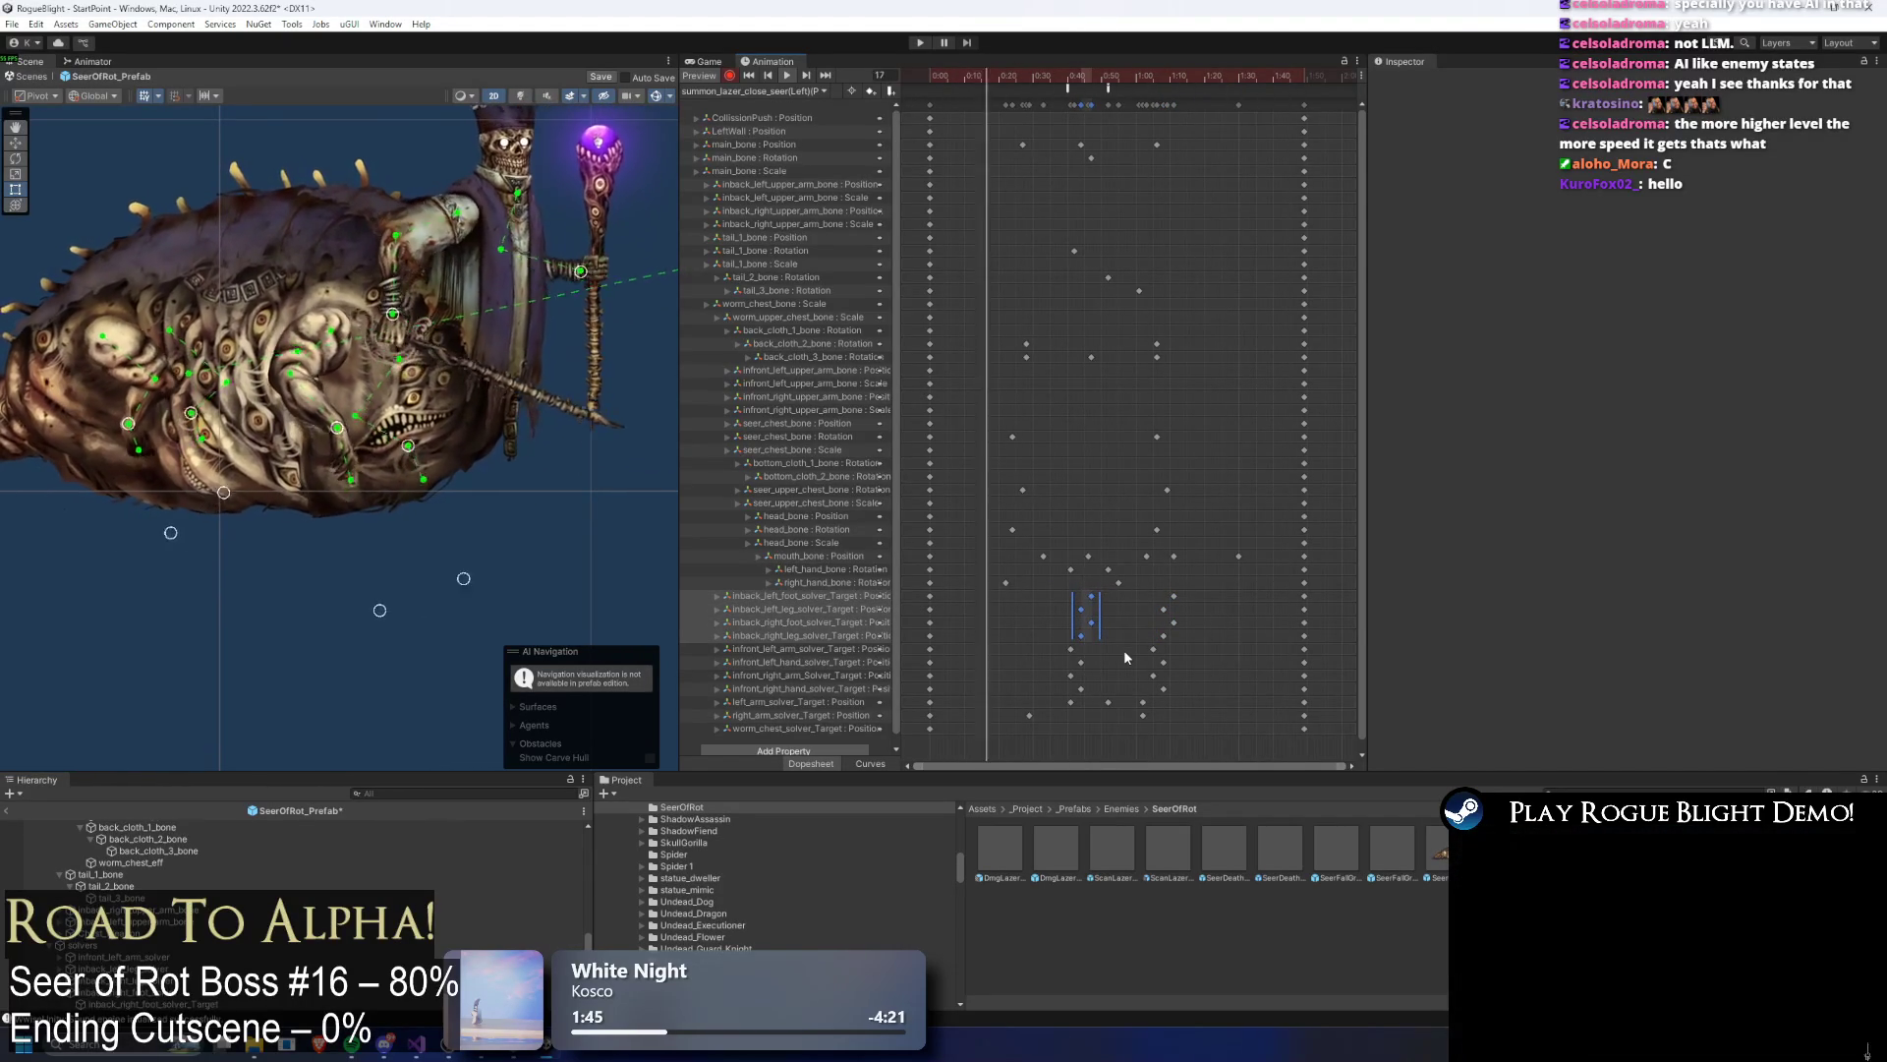
Step: Shift four lower-row solver keys about two frames later and pull the late column earlier
mouse_move(1098, 644)
mouse_down()
mouse_move(1062, 690)
mouse_move(1076, 677)
mouse_up()
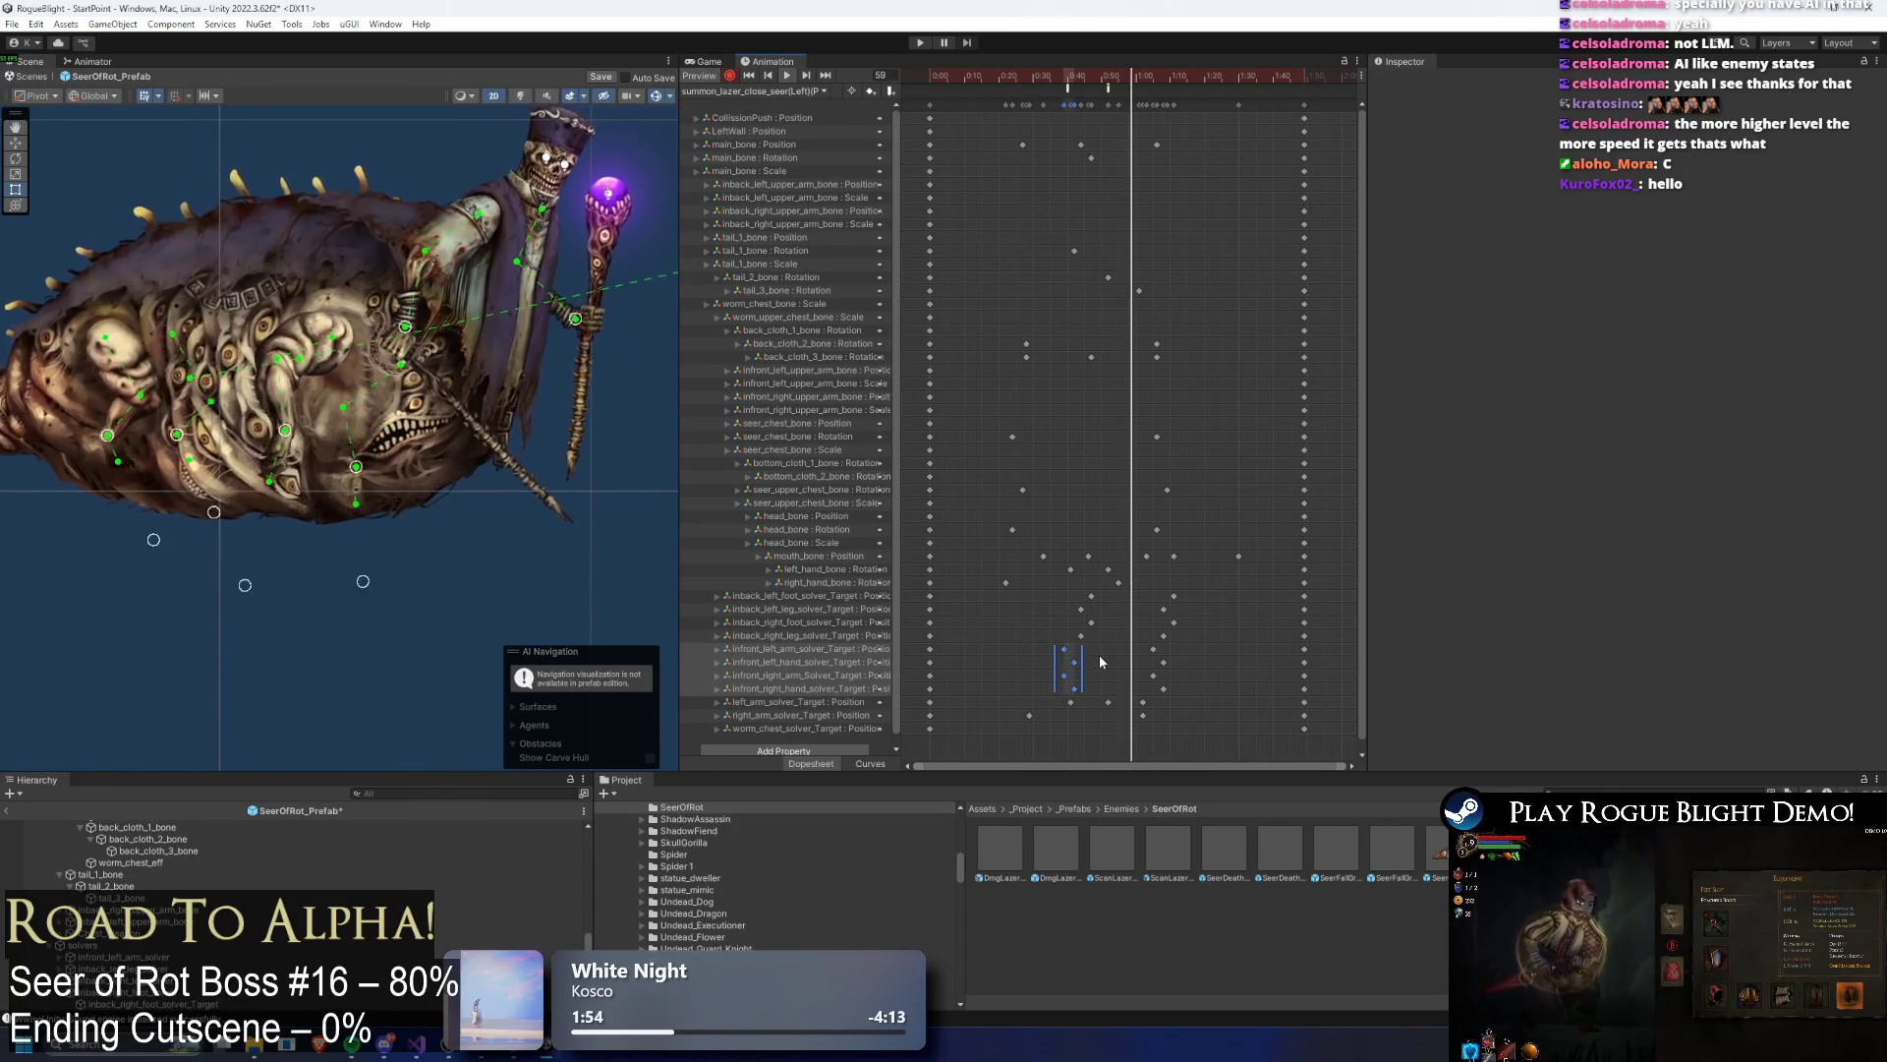
mouse_move(1099, 655)
mouse_down()
mouse_move(1196, 683)
mouse_move(1111, 683)
mouse_move(1179, 588)
mouse_move(1142, 626)
mouse_move(1059, 641)
mouse_up()
mouse_move(1189, 671)
mouse_down()
mouse_move(1046, 687)
mouse_move(1140, 692)
mouse_move(1115, 673)
mouse_up()
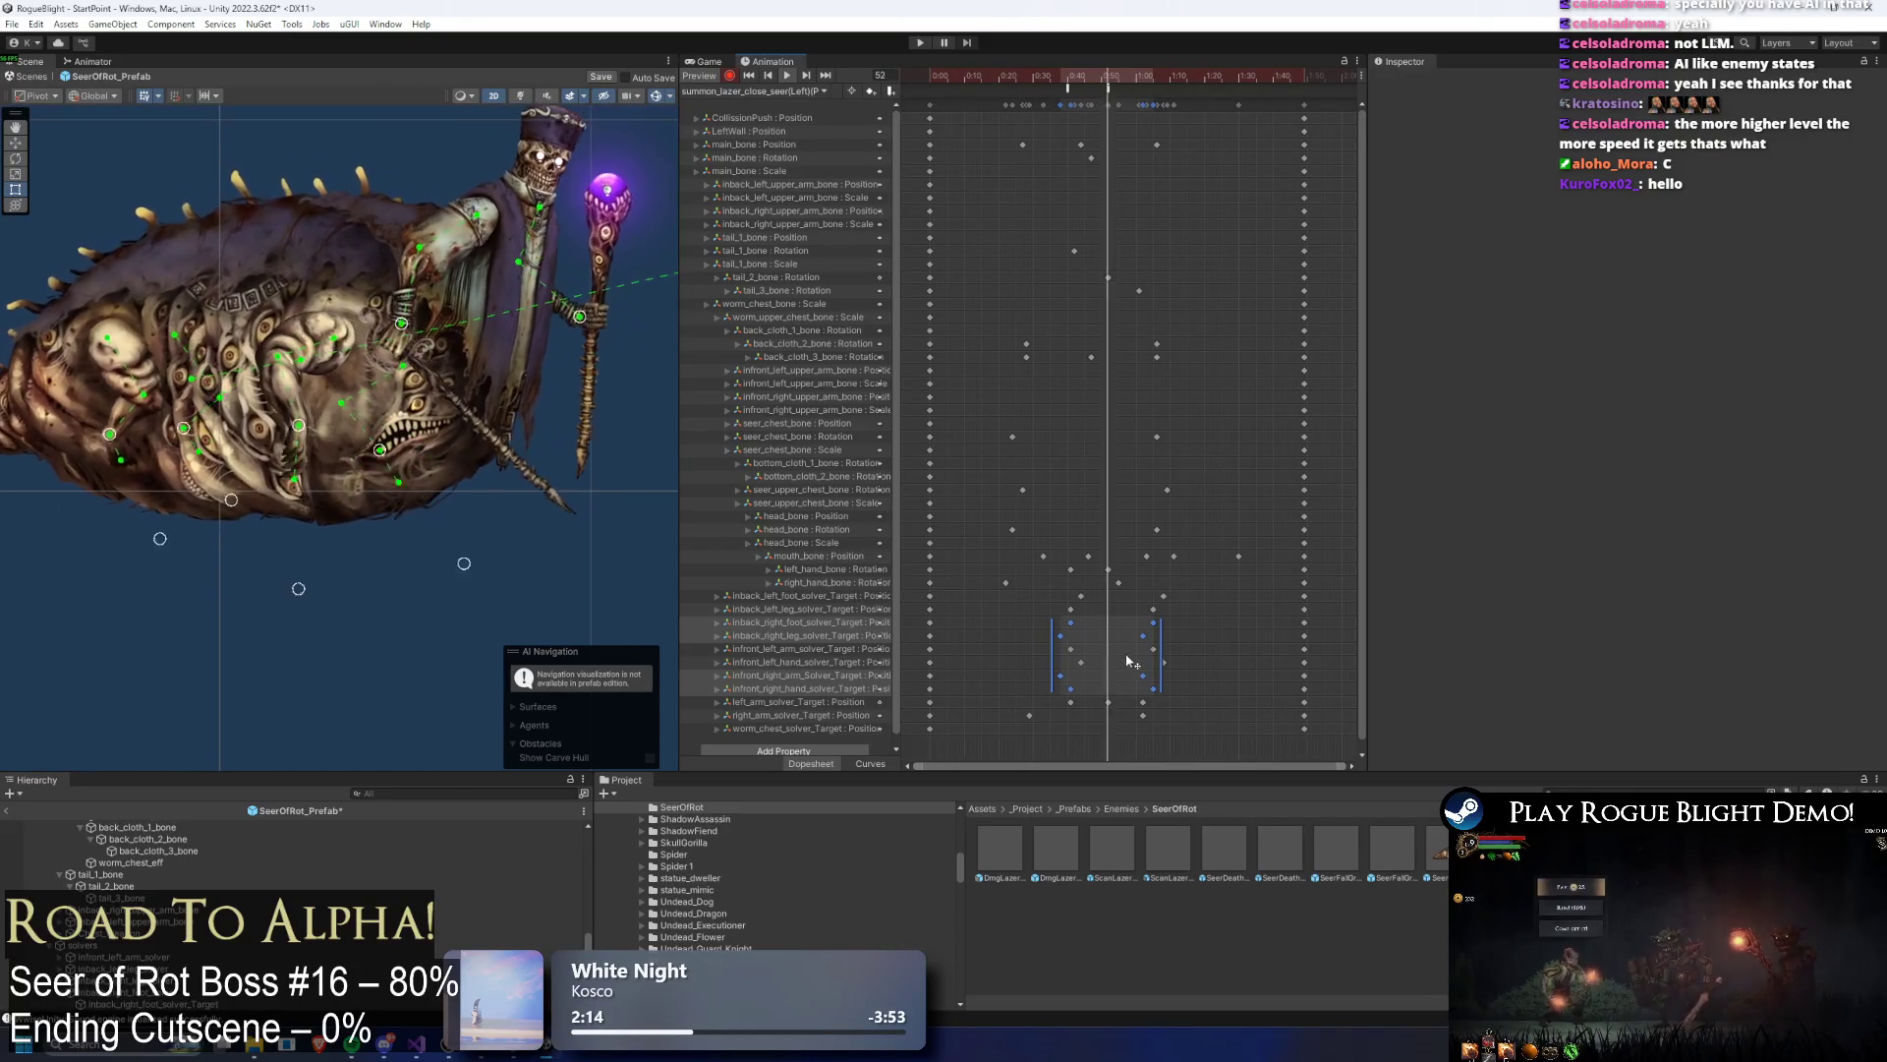
drag(1179, 78, 1229, 86)
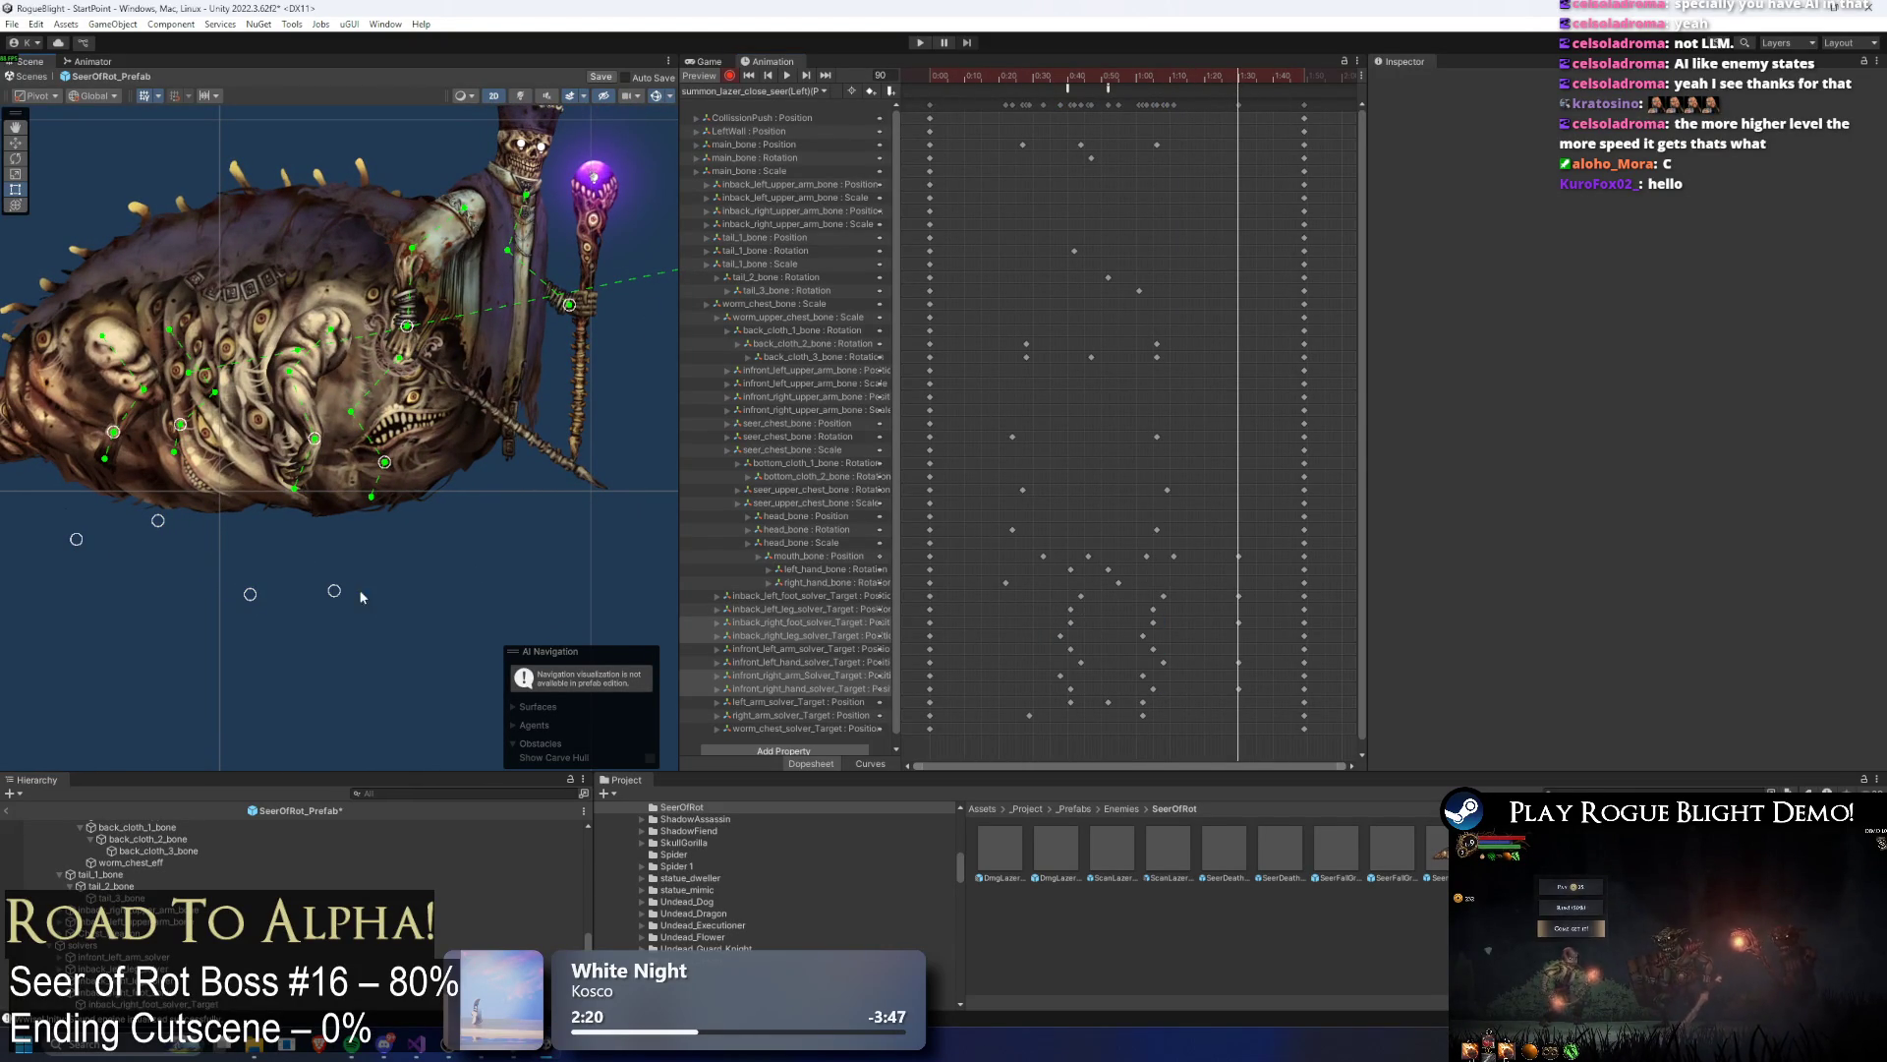
mouse_move(1133, 78)
mouse_down()
mouse_move(1184, 80)
mouse_move(1164, 98)
mouse_move(1284, 653)
mouse_move(1220, 688)
mouse_up()
drag(1240, 590, 1221, 552)
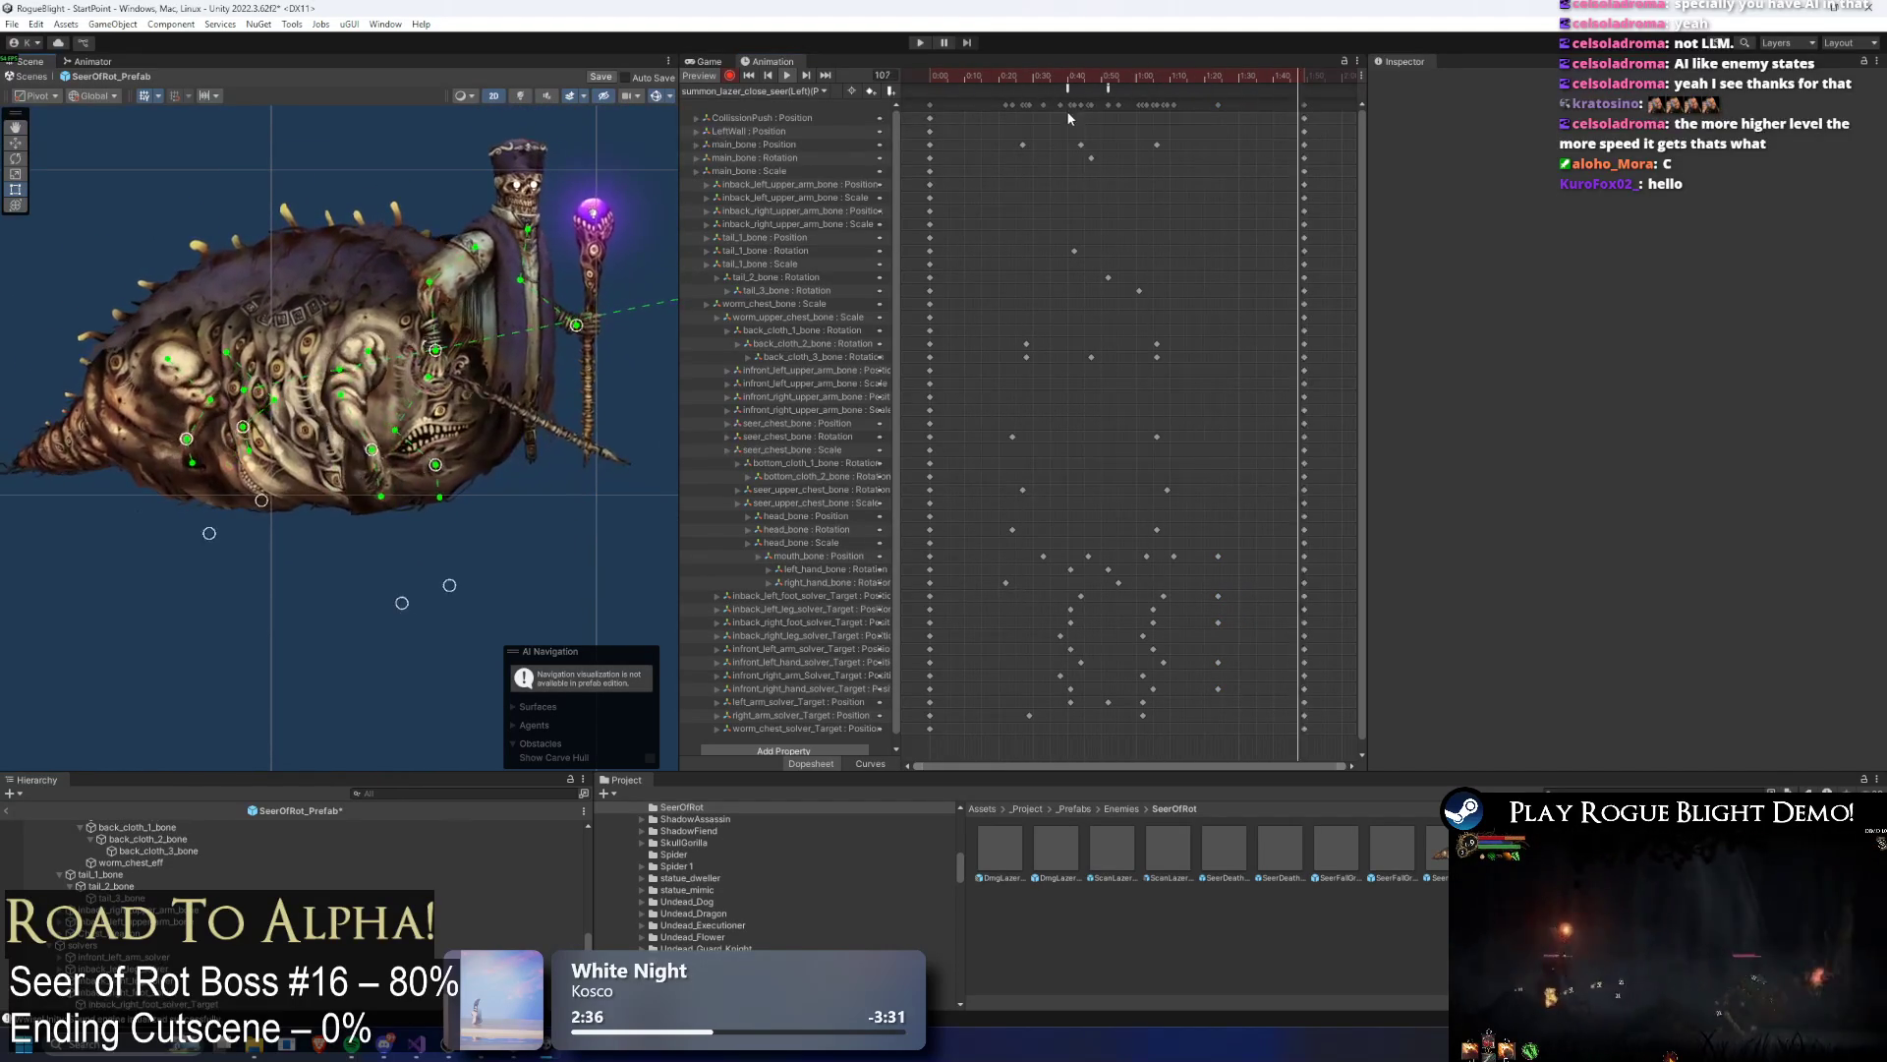
Step: Scrub the (Left)(P2) clip preview, then delete and restore the main_bone rotation keyframe
click(1017, 77)
mouse_move(1017, 77)
mouse_down()
mouse_move(993, 72)
mouse_move(1012, 75)
mouse_up()
drag(1069, 162, 1081, 162)
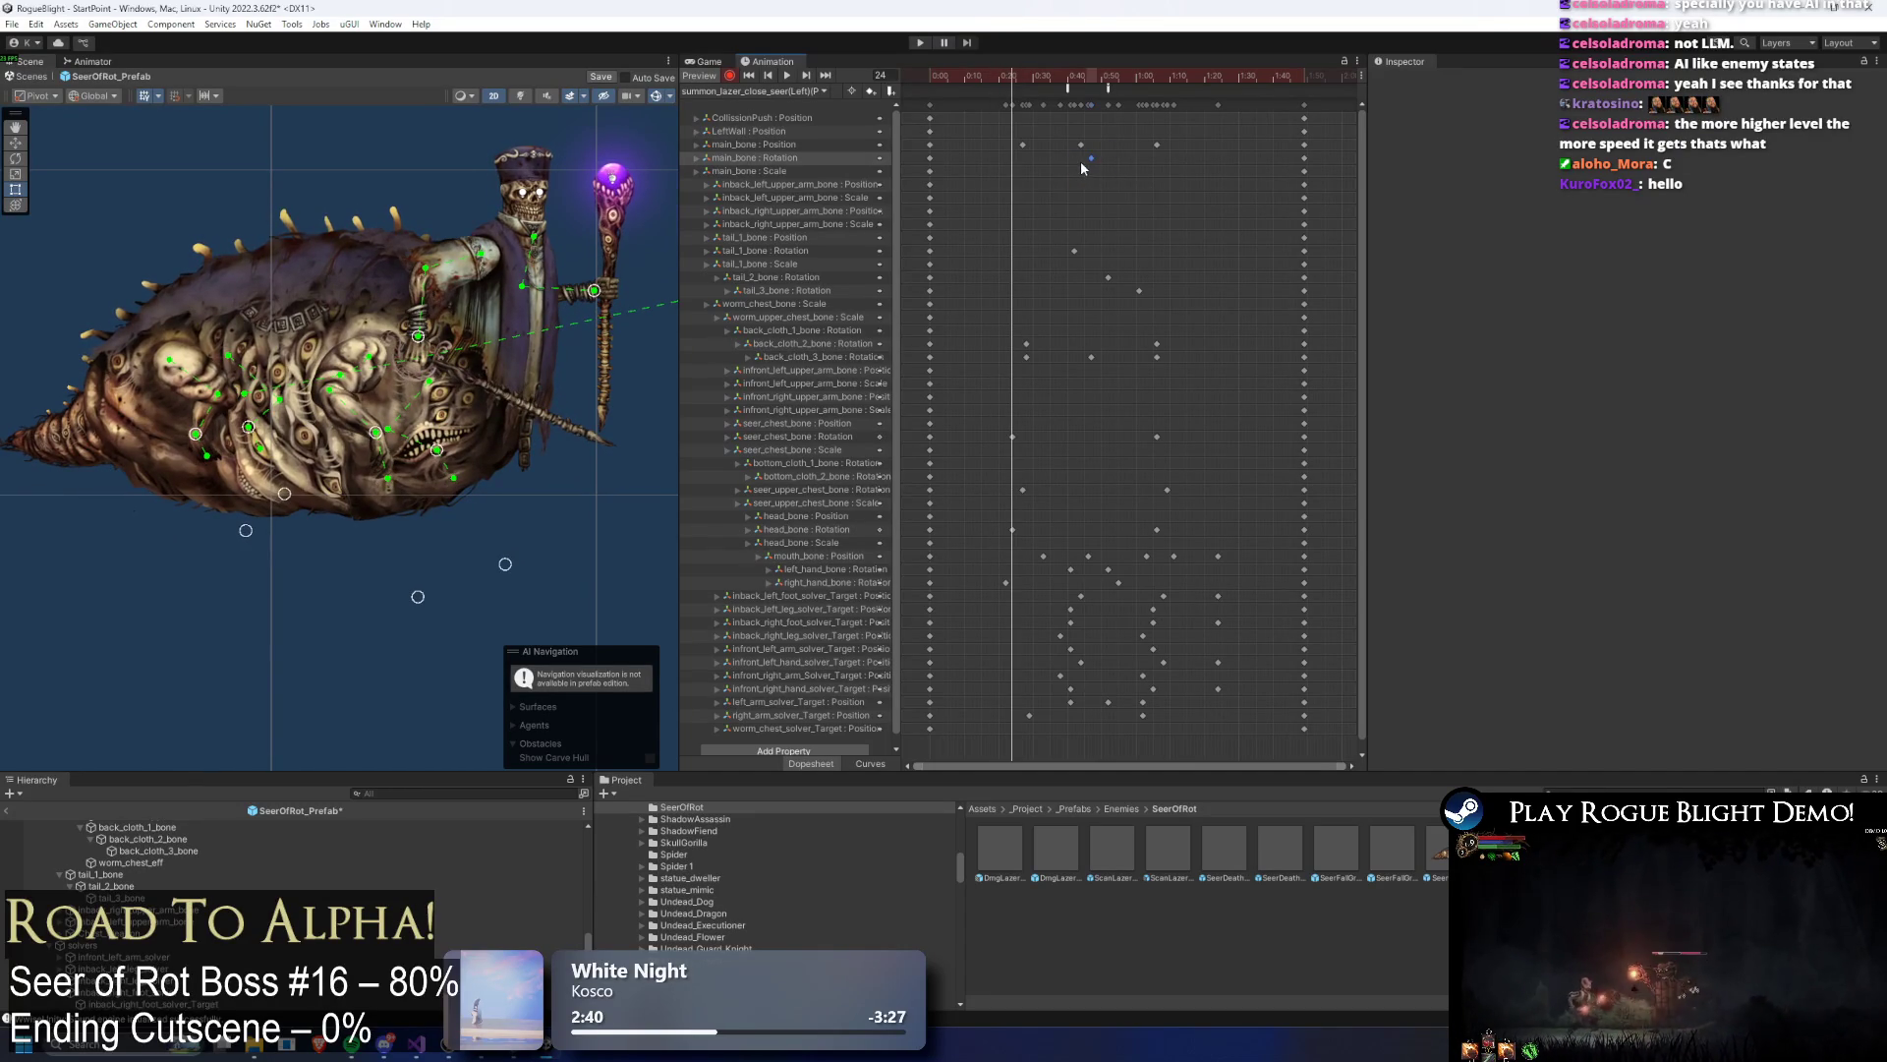
key(Delete)
key(ctrl+z)
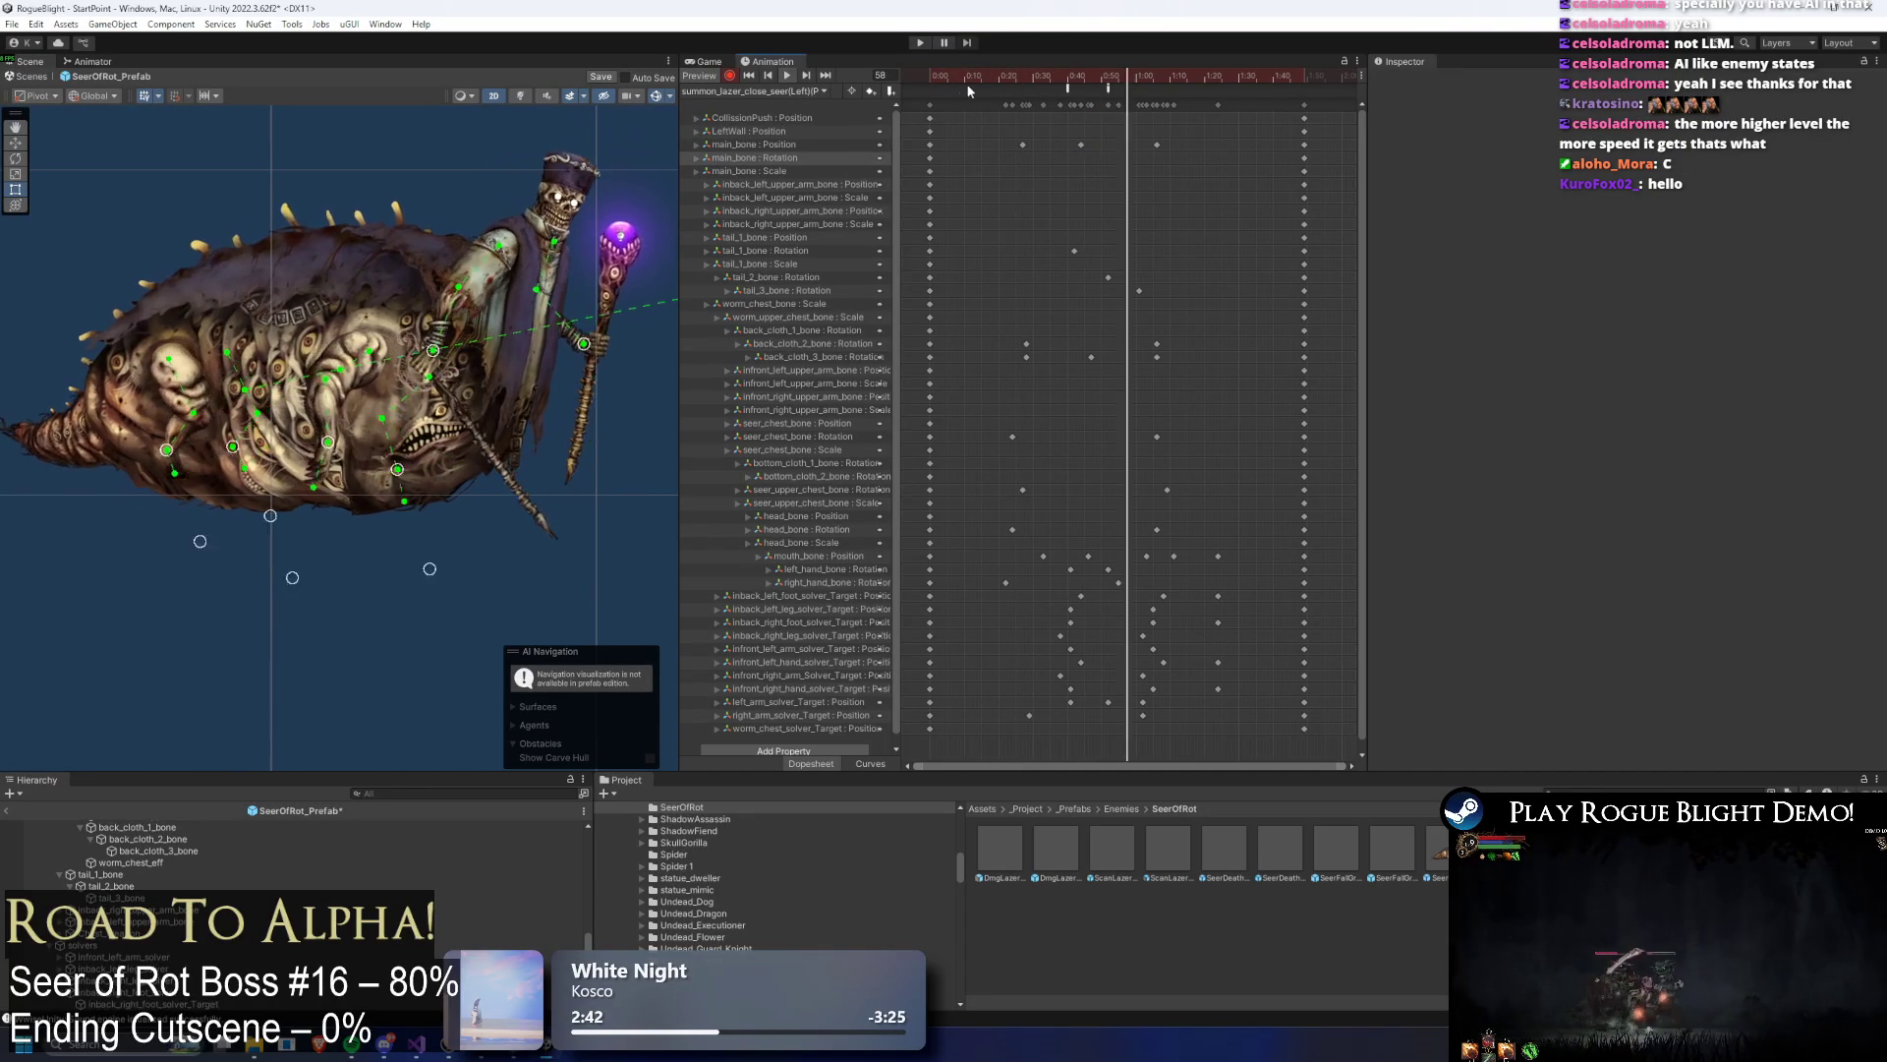
drag(1068, 82, 1091, 79)
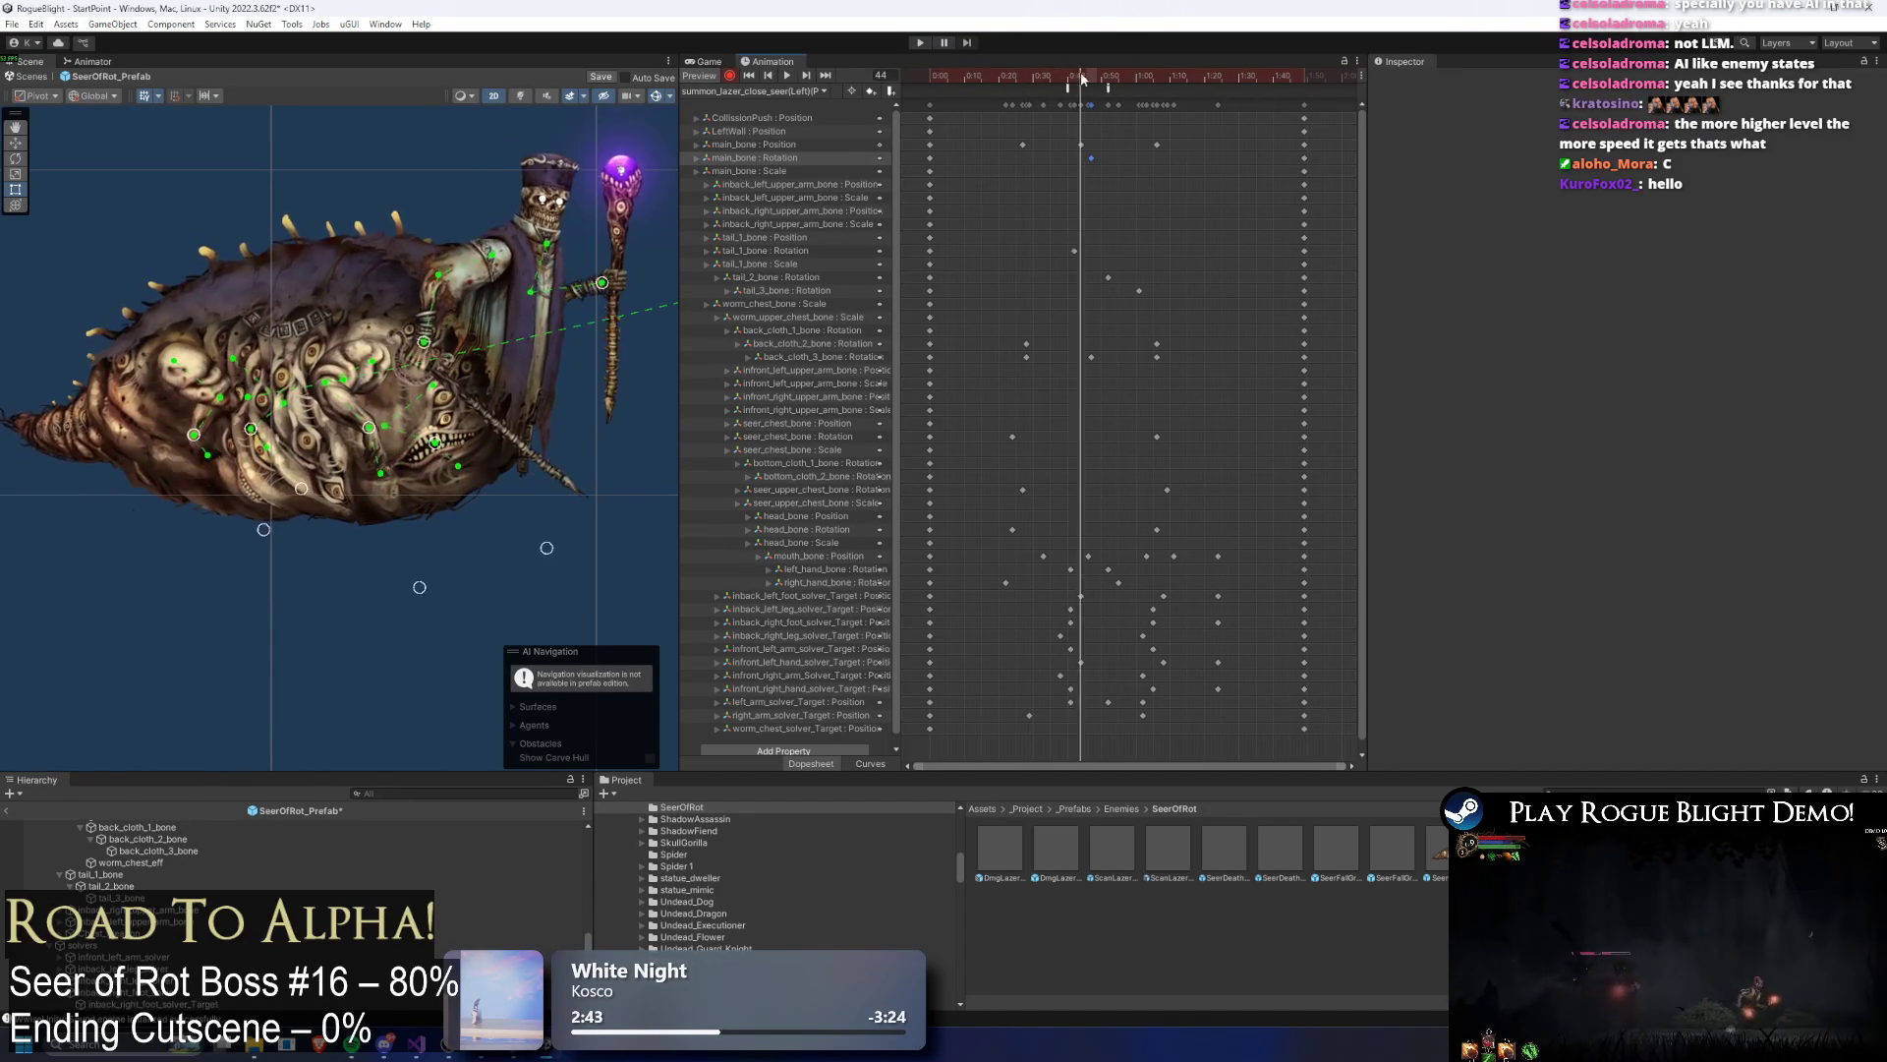
scroll(183, 423, up, 3)
Step: Select the boss's main_bone and play the clip preview to watch its motion
click(182, 423)
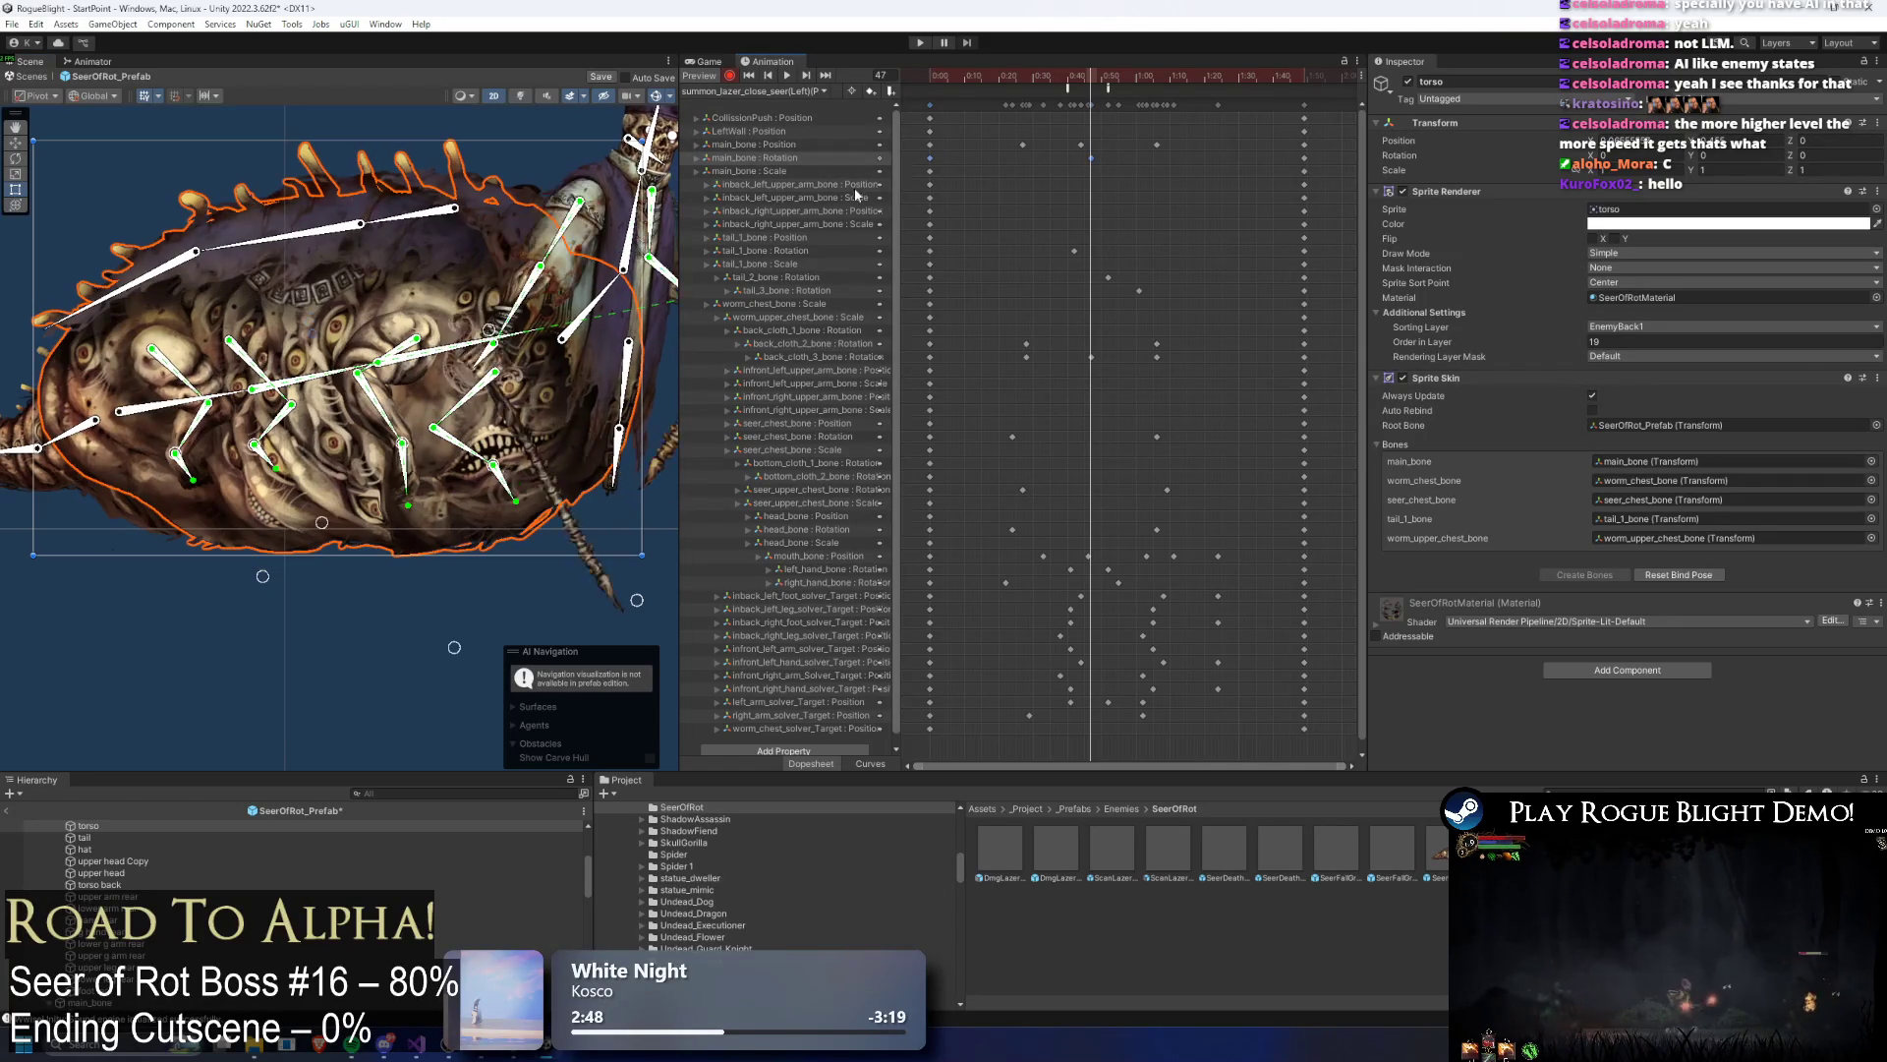
click(227, 405)
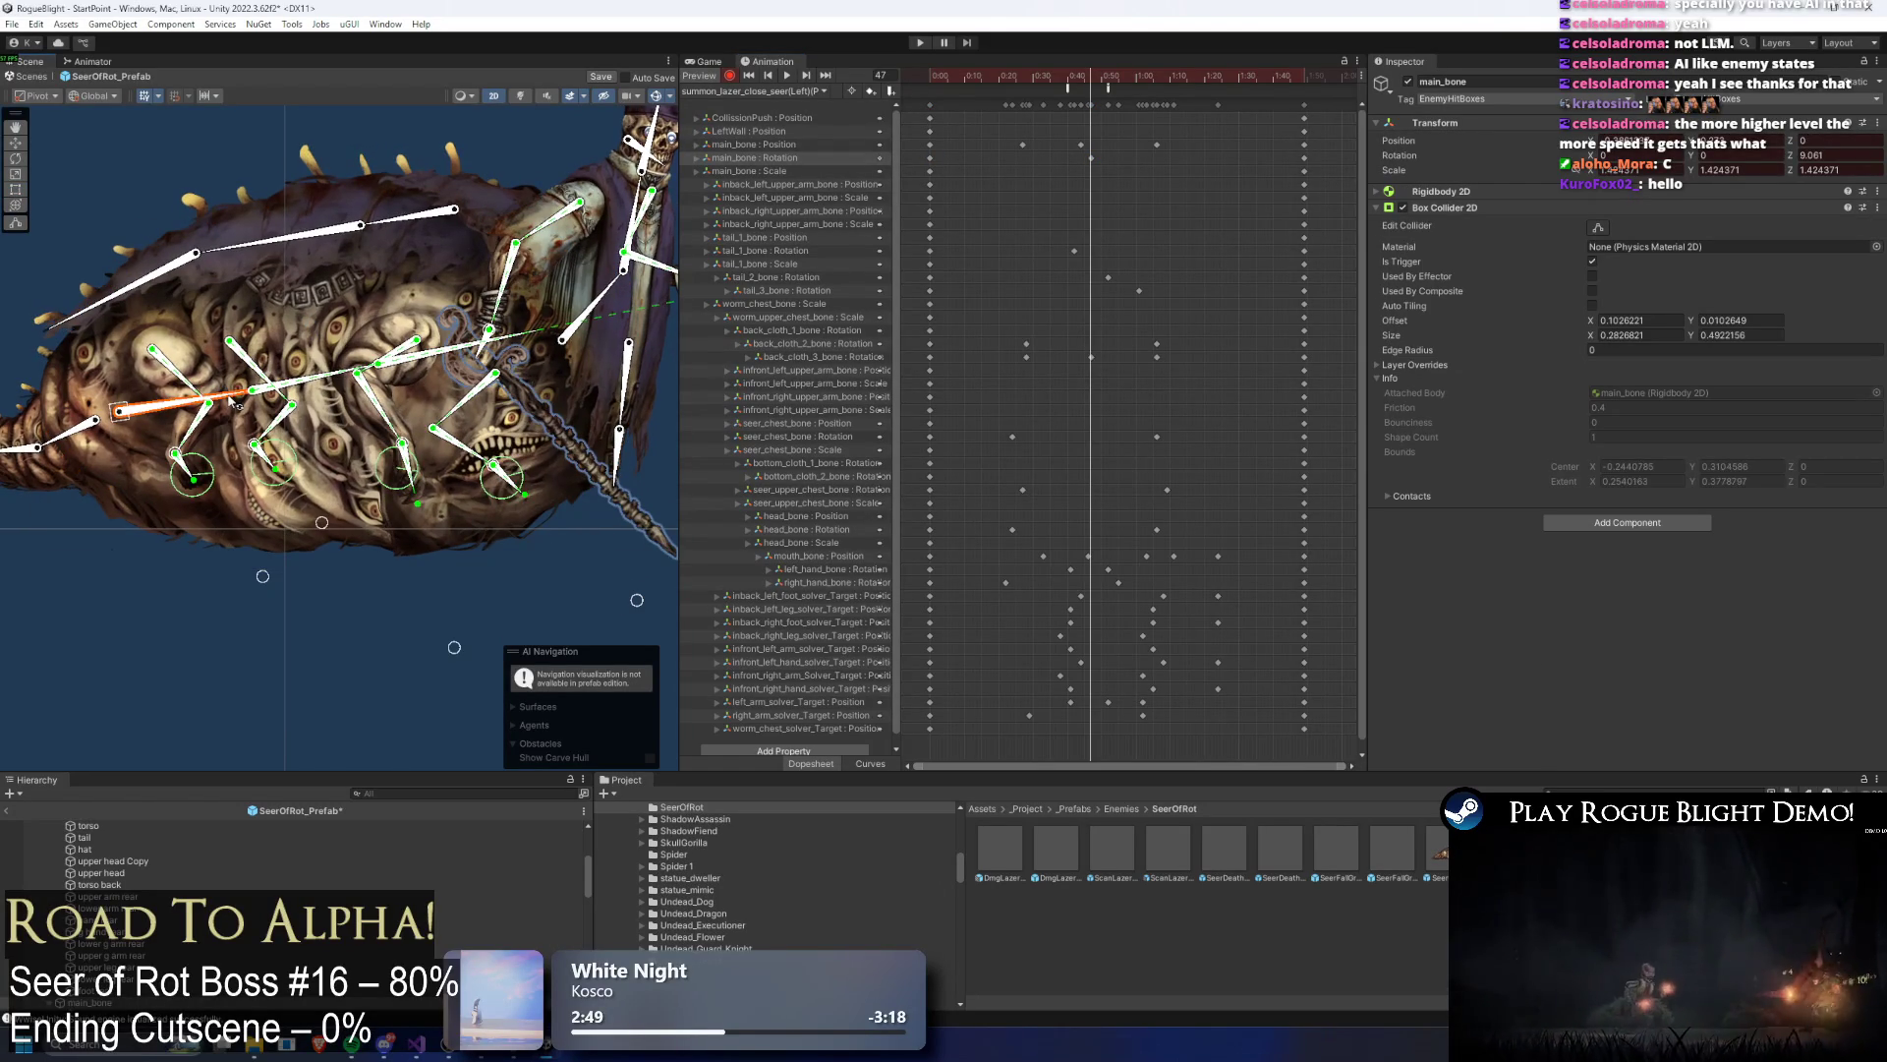
click(951, 67)
key(space)
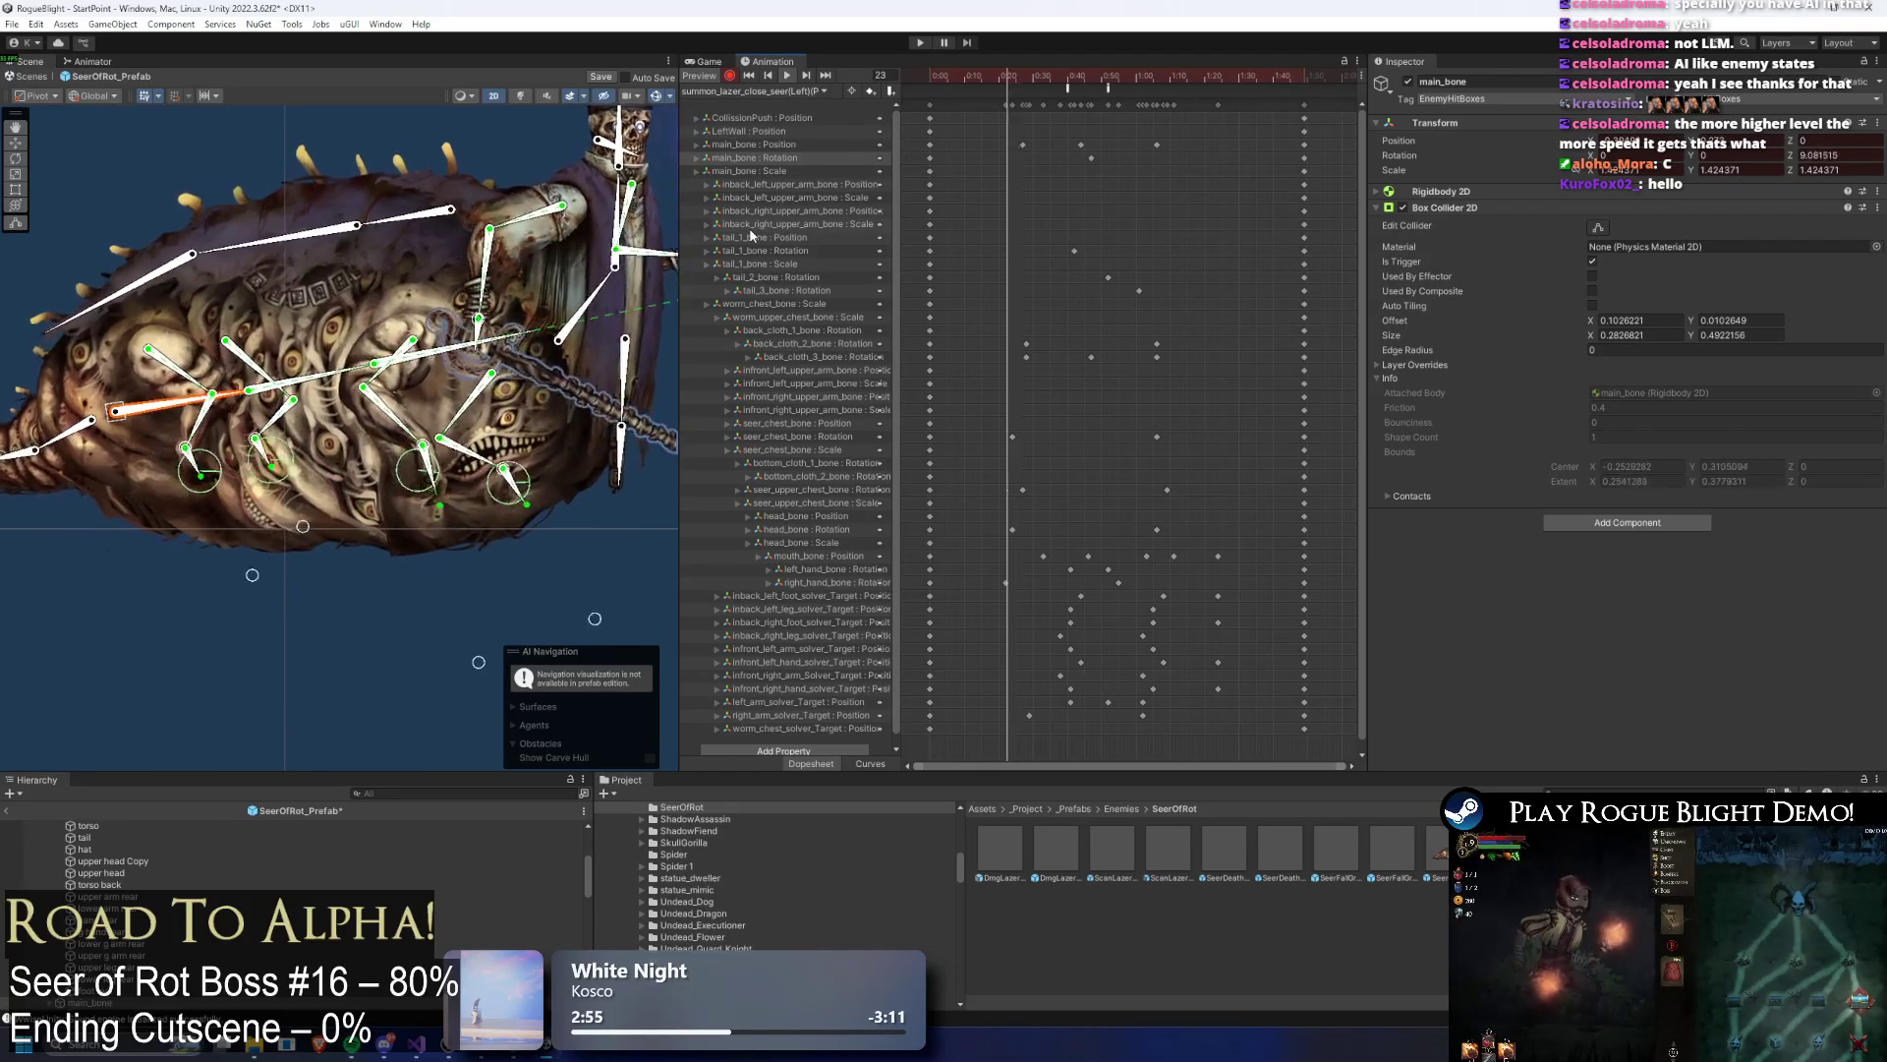
click(393, 554)
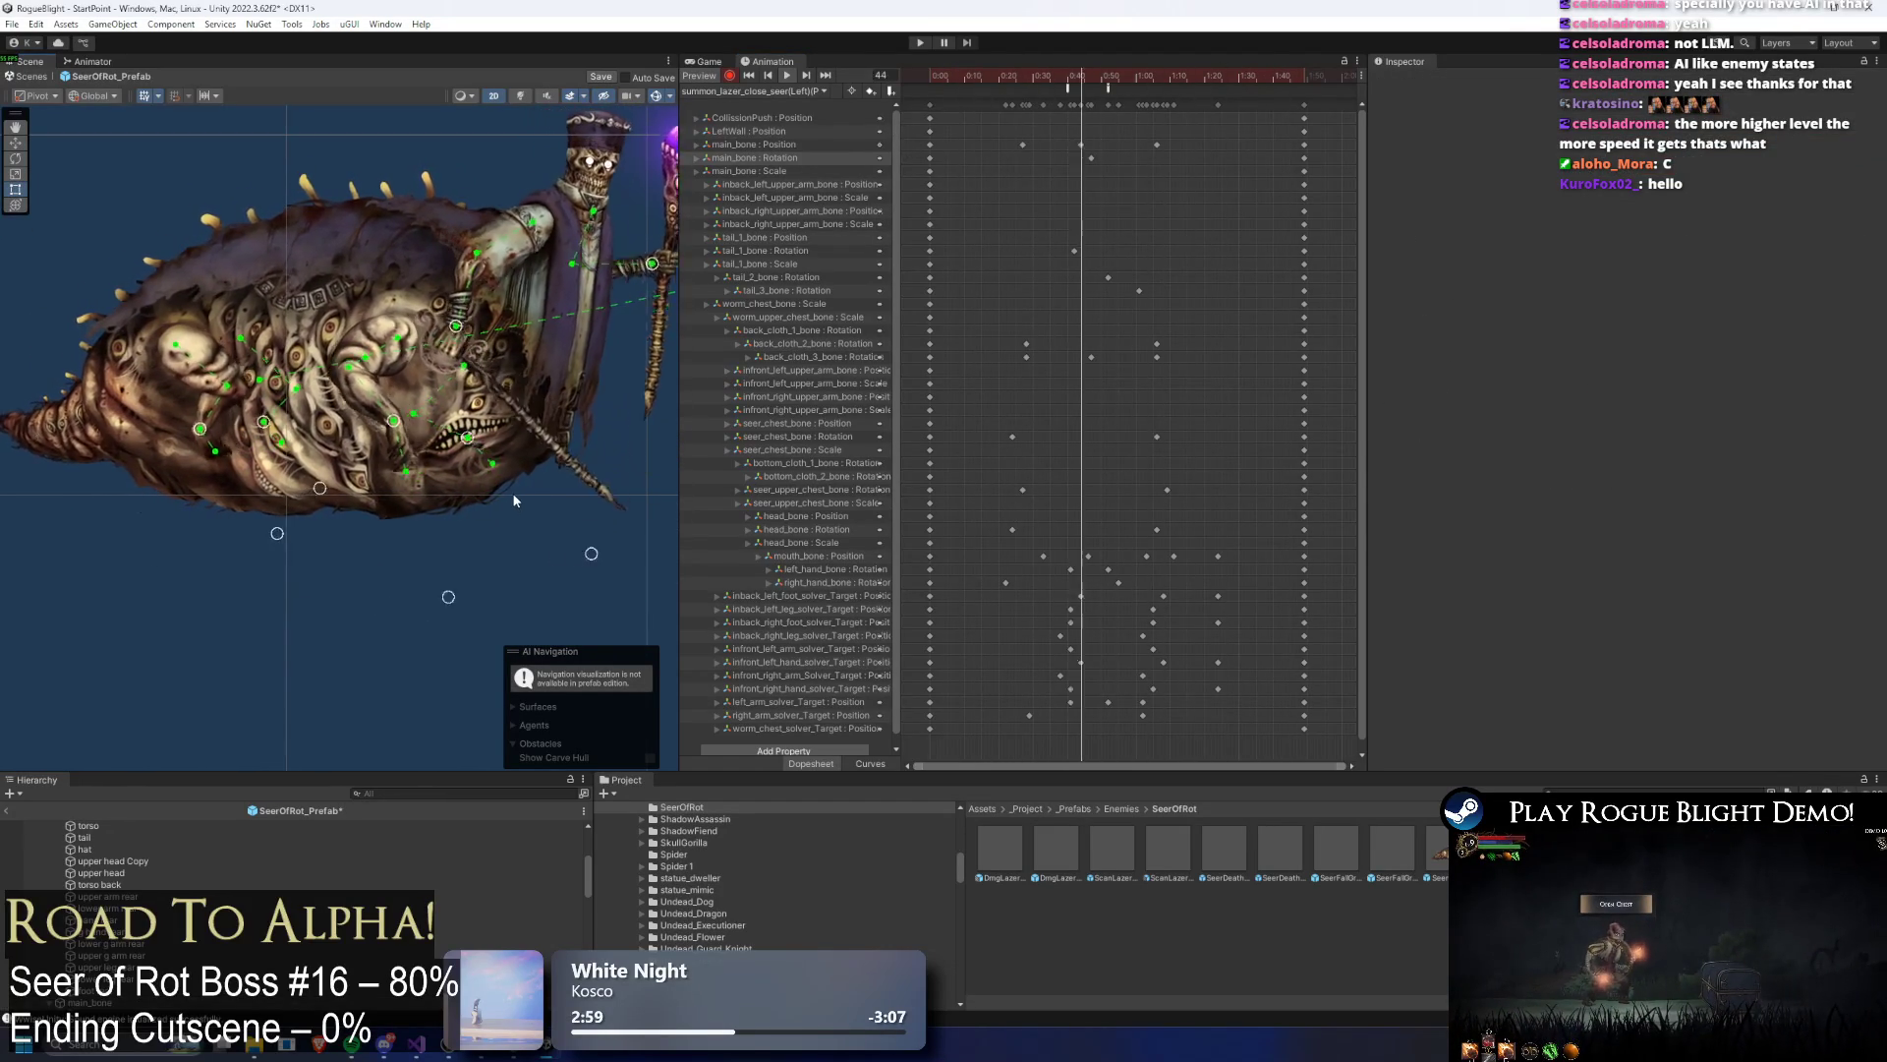
Step: Select the main_bone Position keys and drag a single key to an earlier frame
drag(999, 135, 1170, 153)
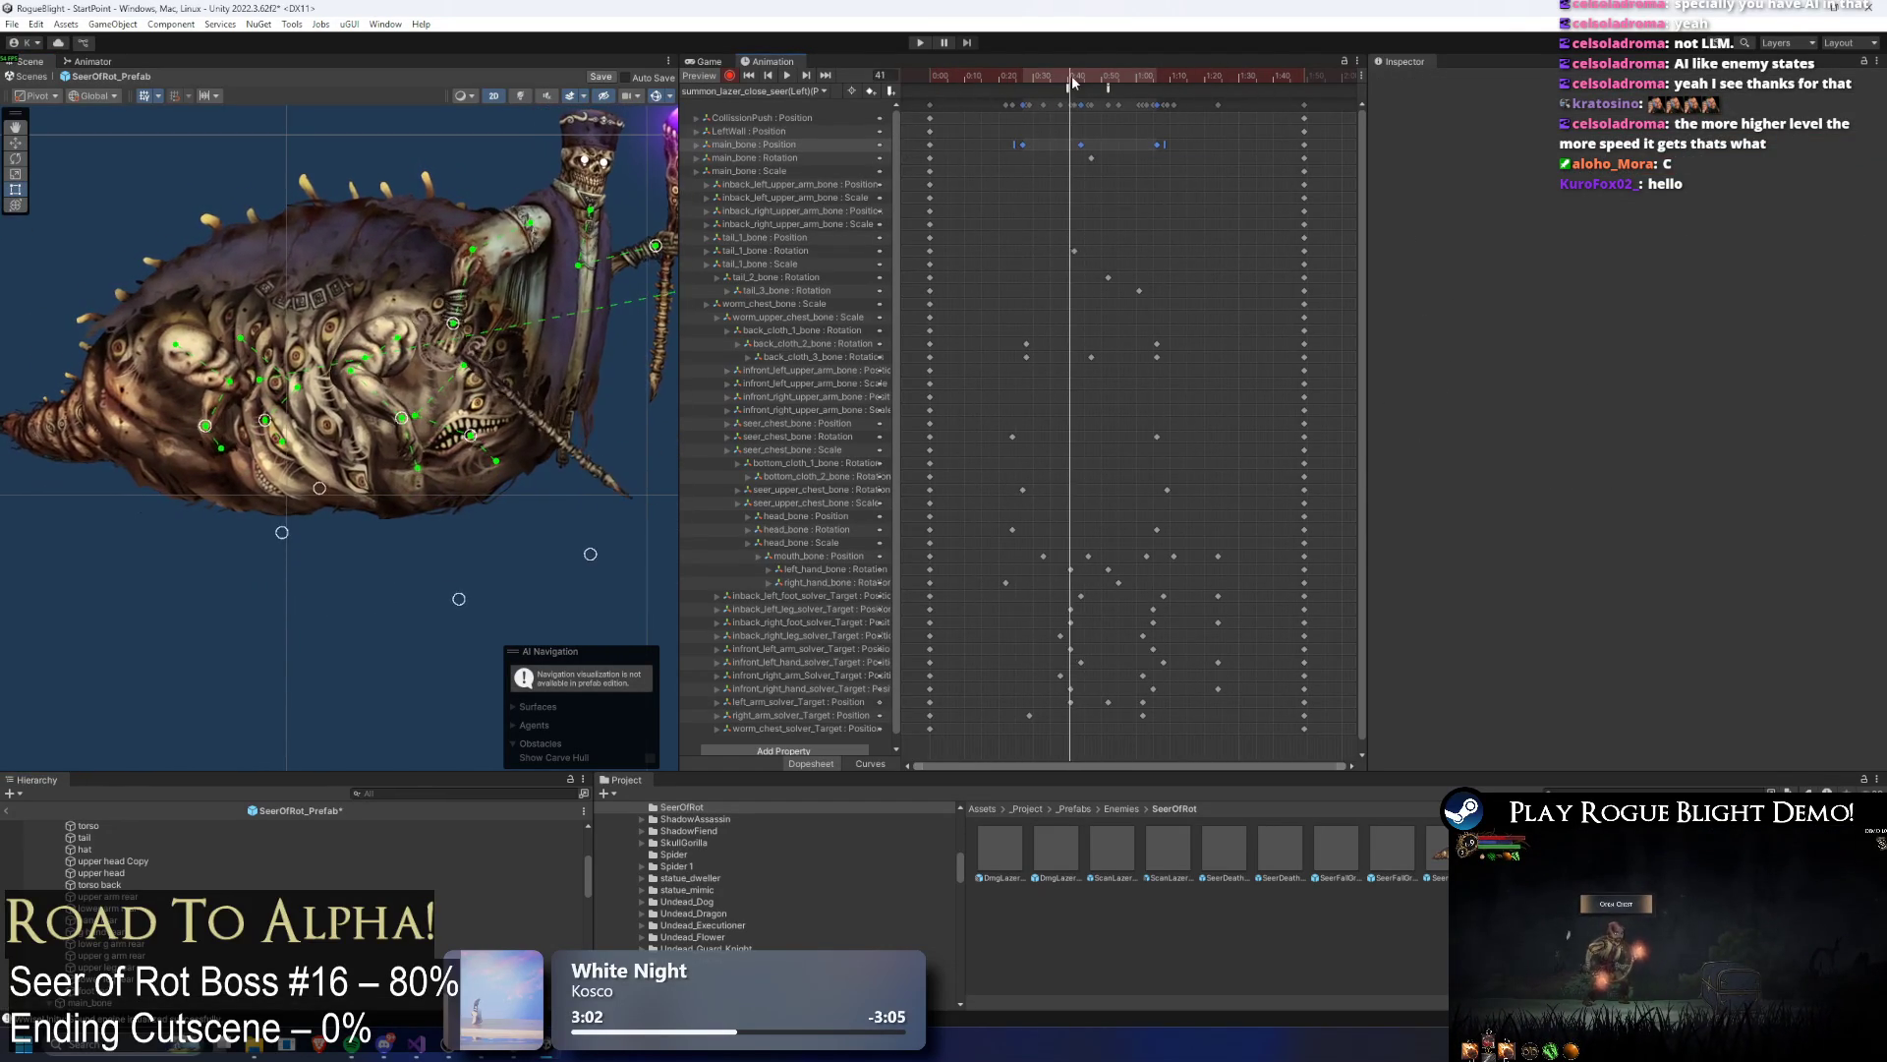
mouse_move(1076, 74)
mouse_down()
mouse_move(1145, 82)
mouse_move(1163, 150)
mouse_up()
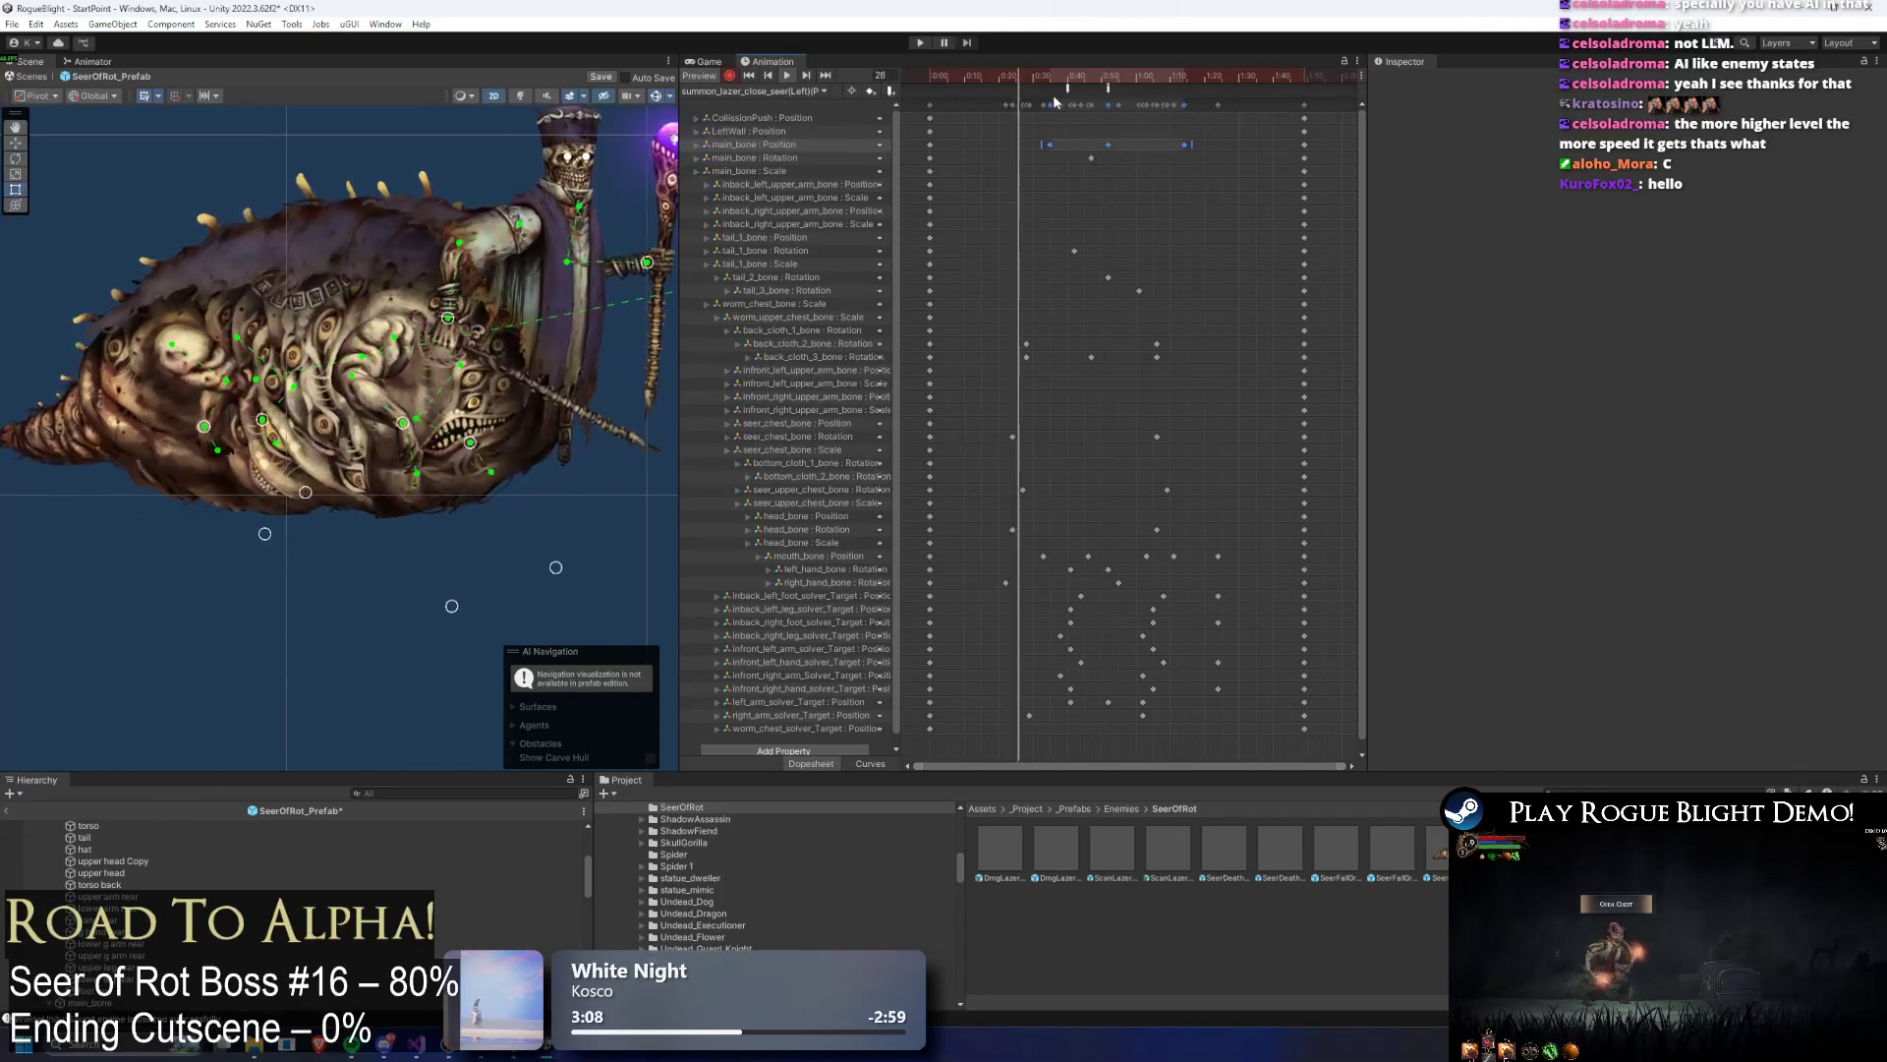
click(1050, 144)
mouse_move(1060, 145)
mouse_down()
mouse_move(979, 160)
mouse_move(1023, 146)
mouse_up()
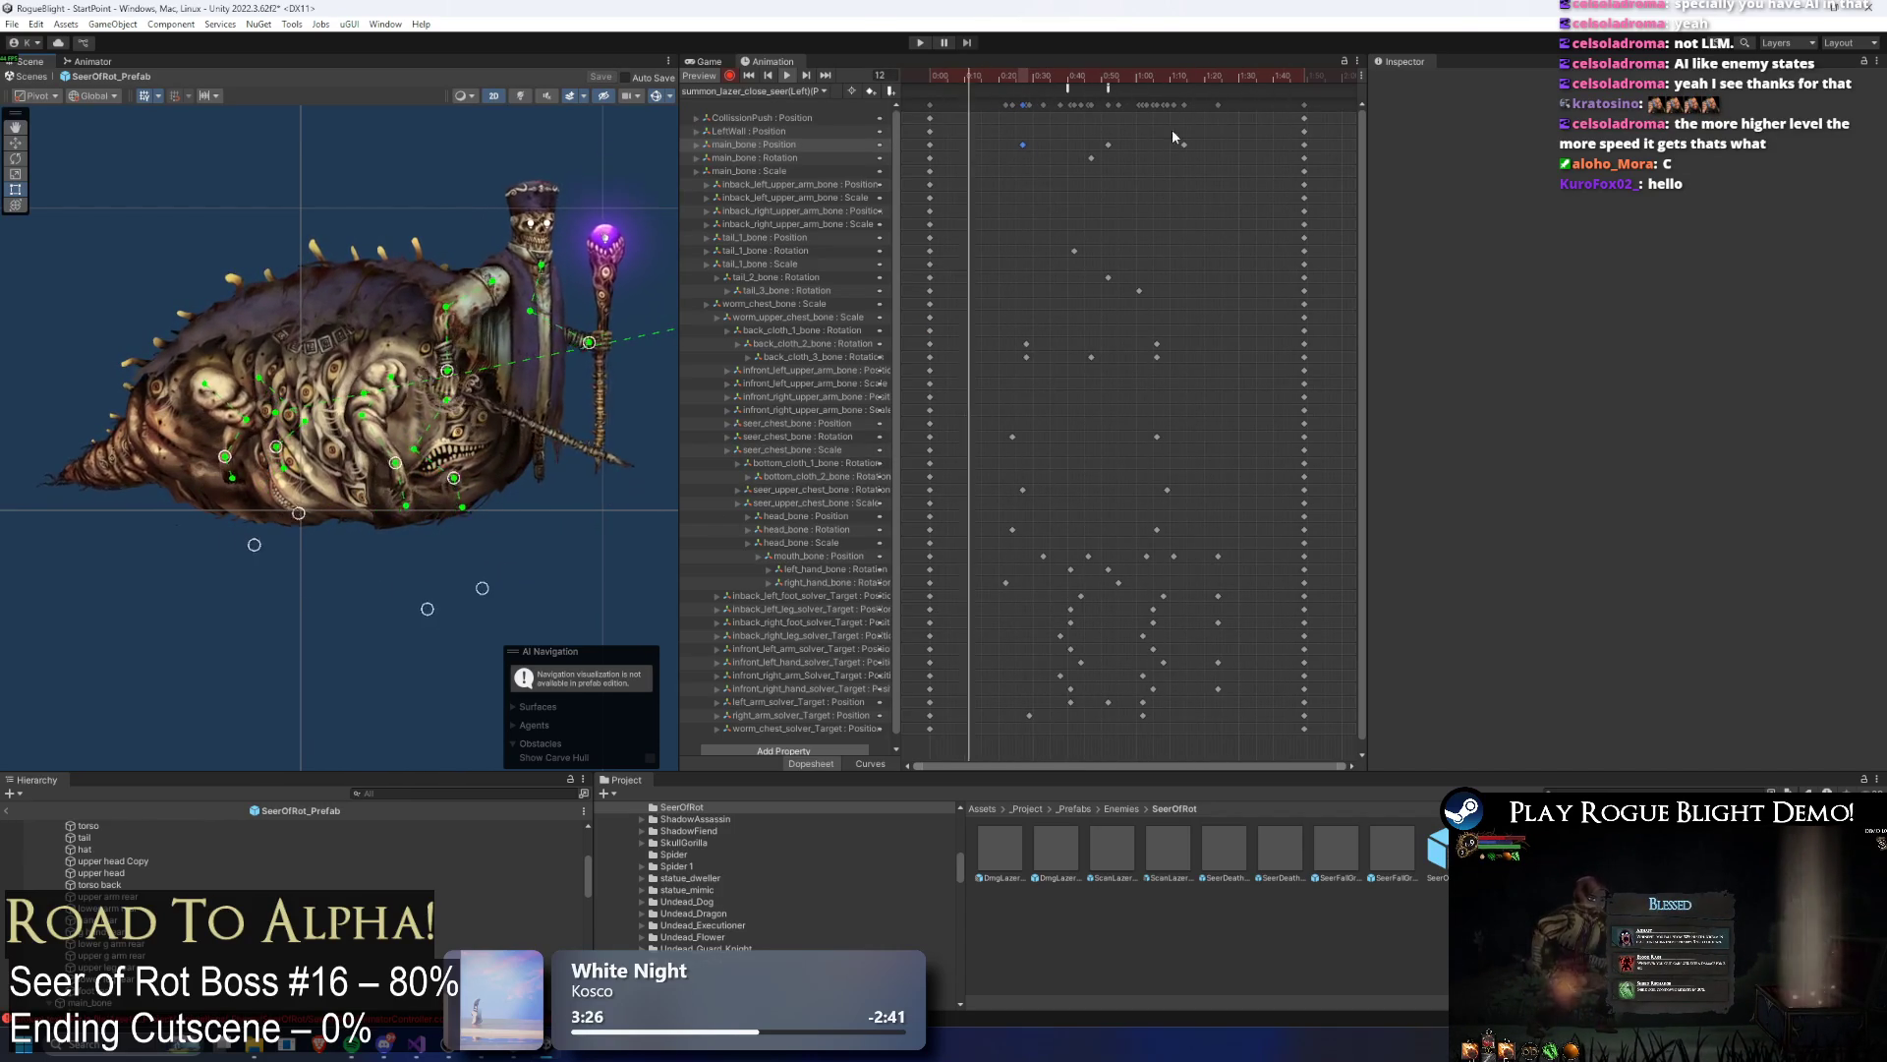
Step: Create a new clip from summon_lazer_close_seer(Right)'s name plus a suffix, saved in SeerOfRot animations
click(784, 91)
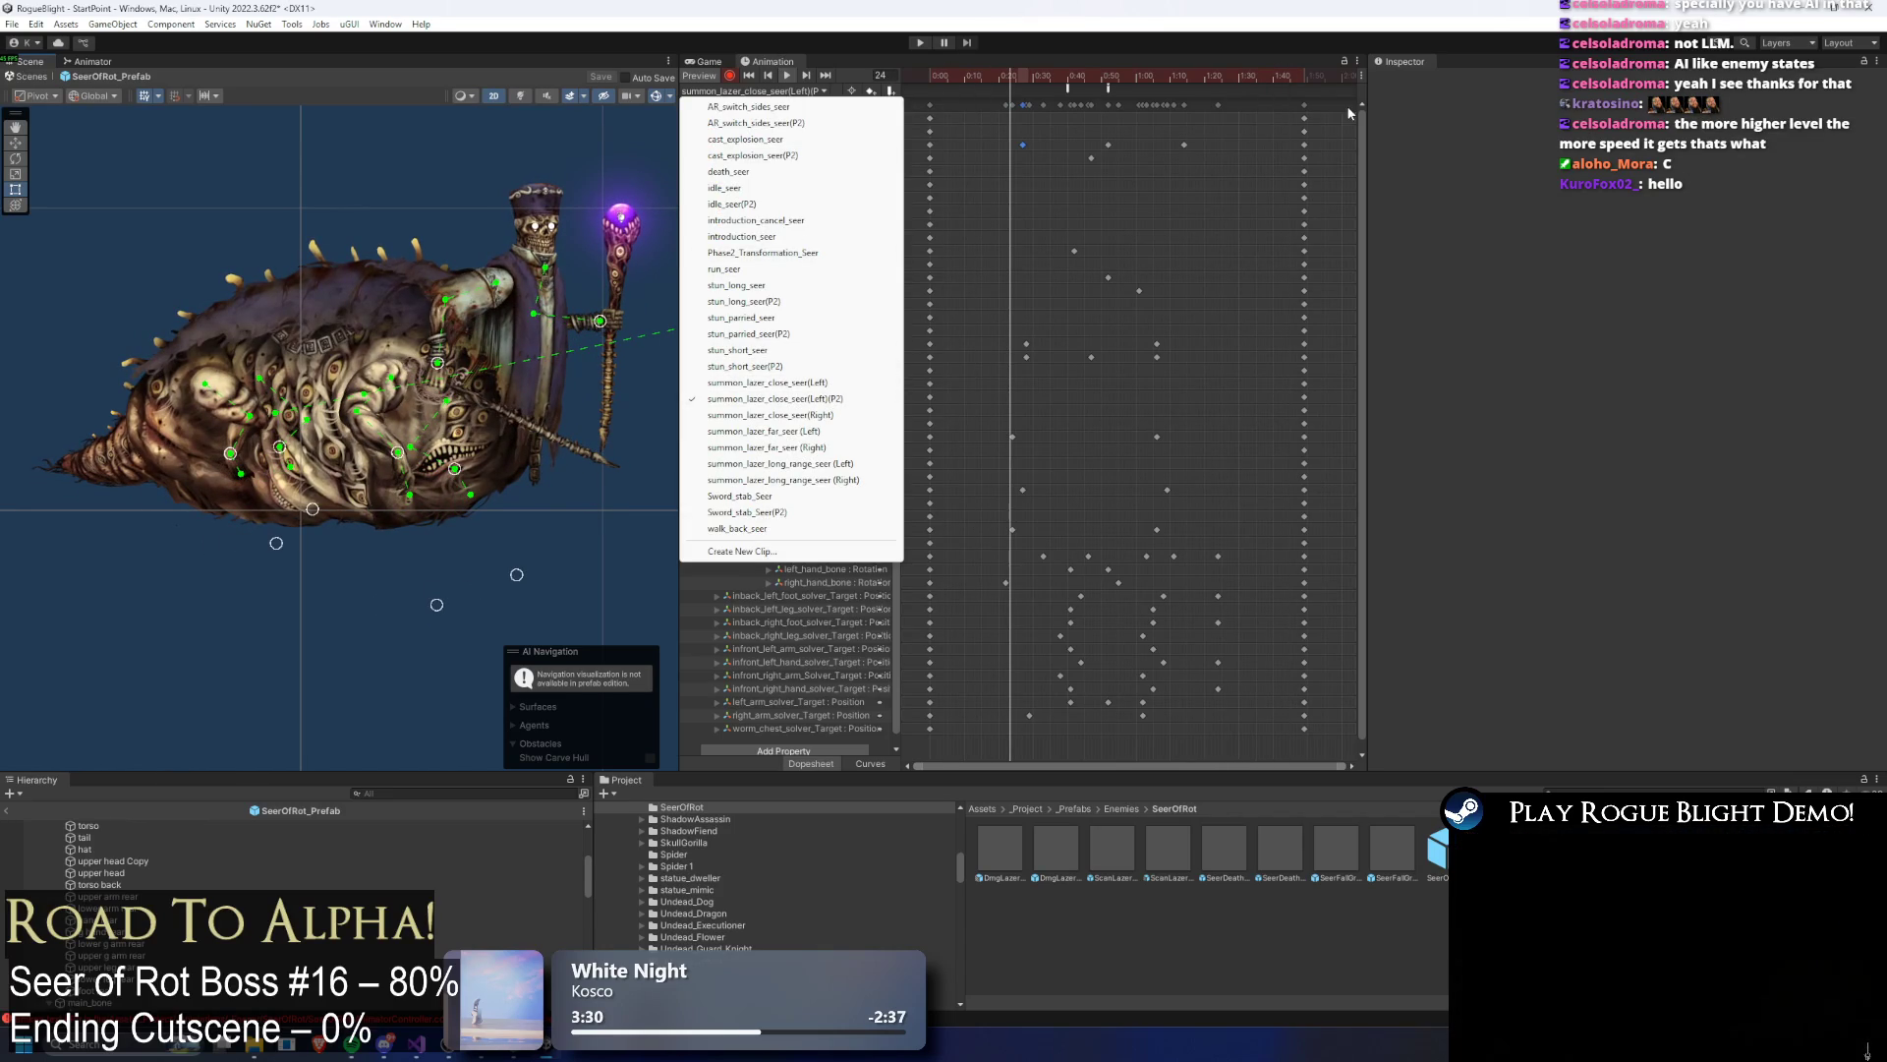
click(1347, 104)
click(752, 92)
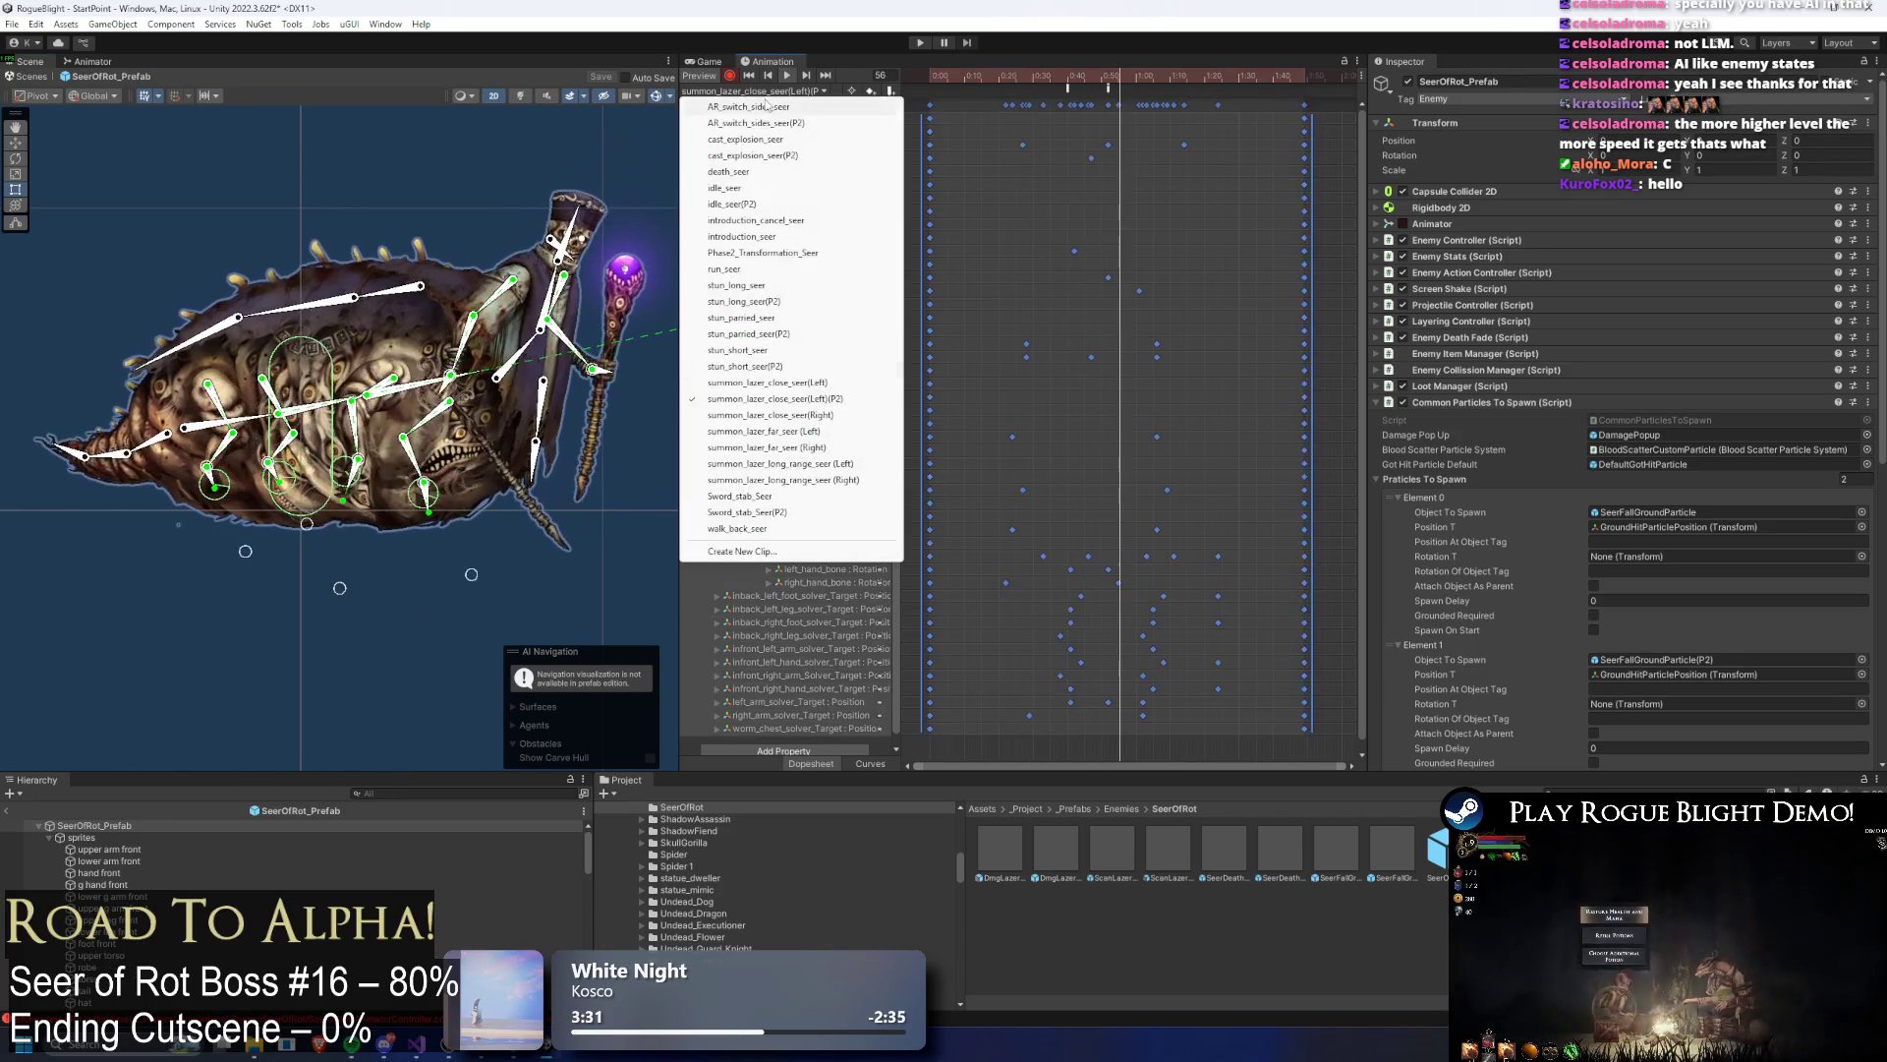
click(741, 551)
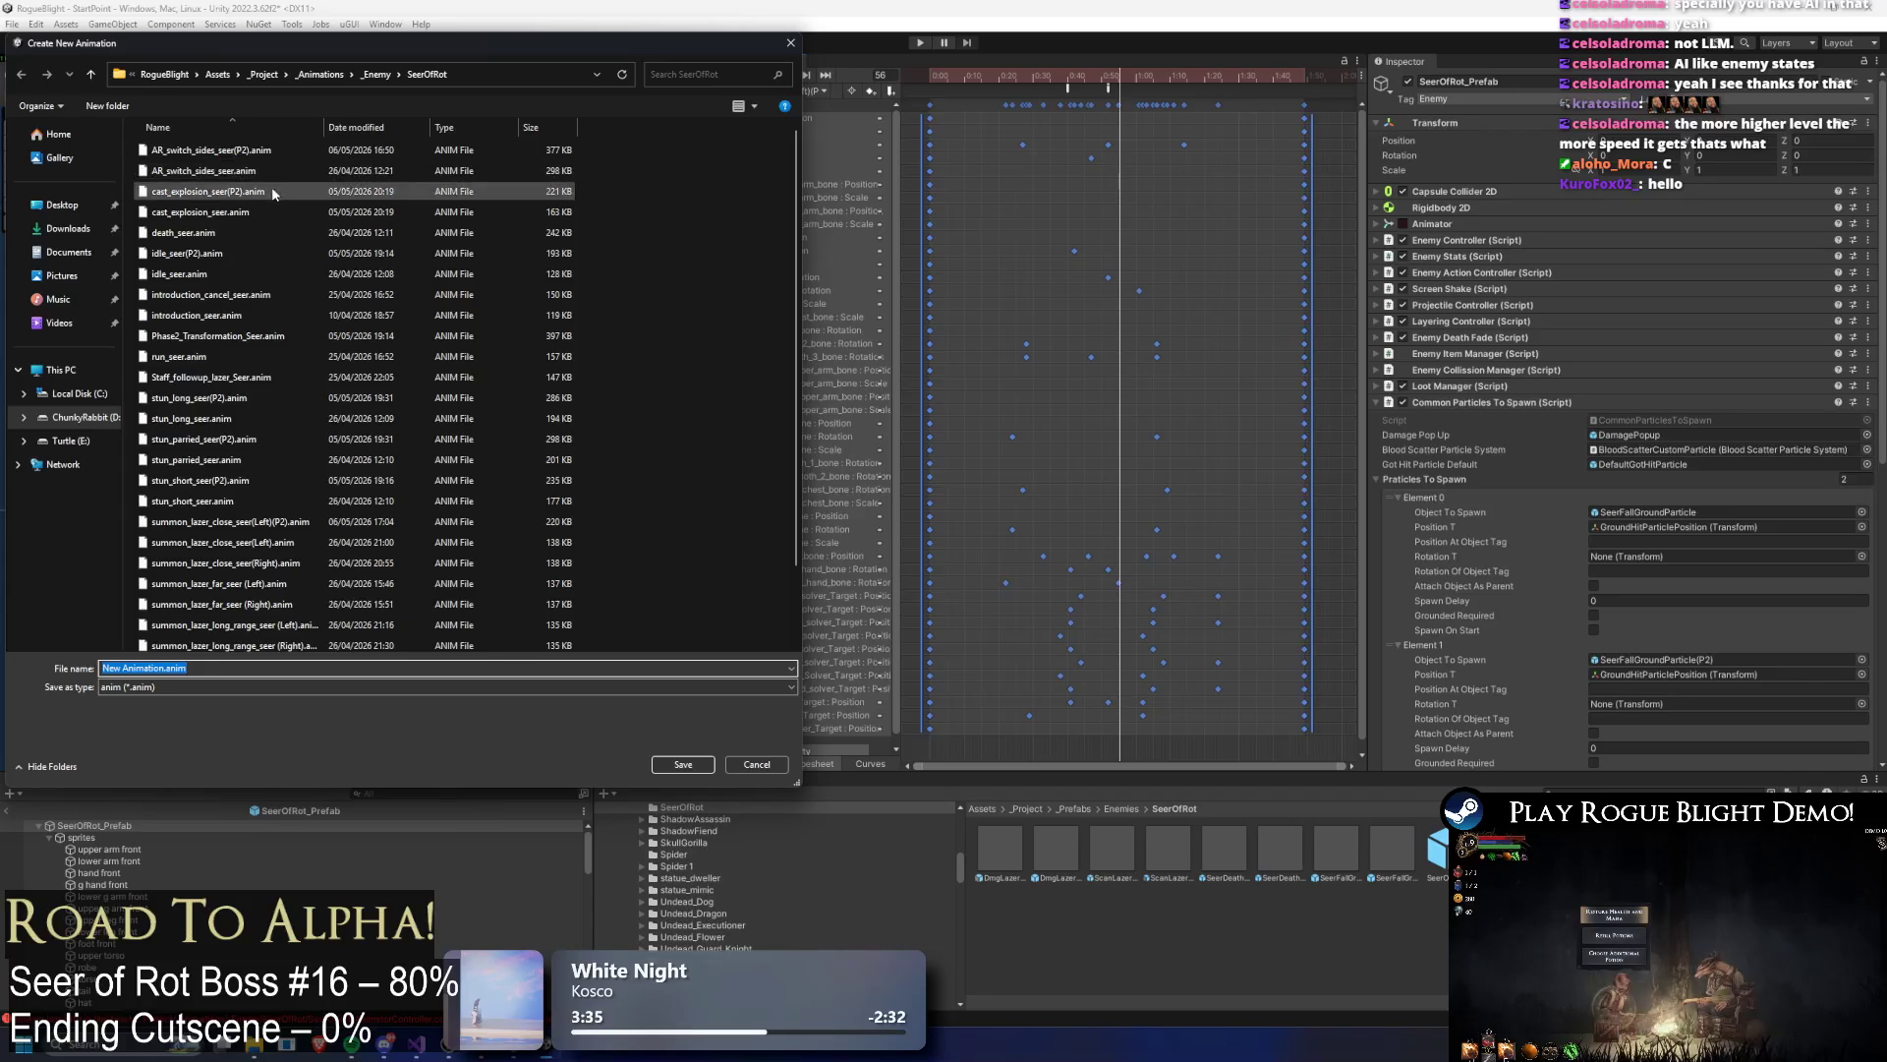
click(228, 477)
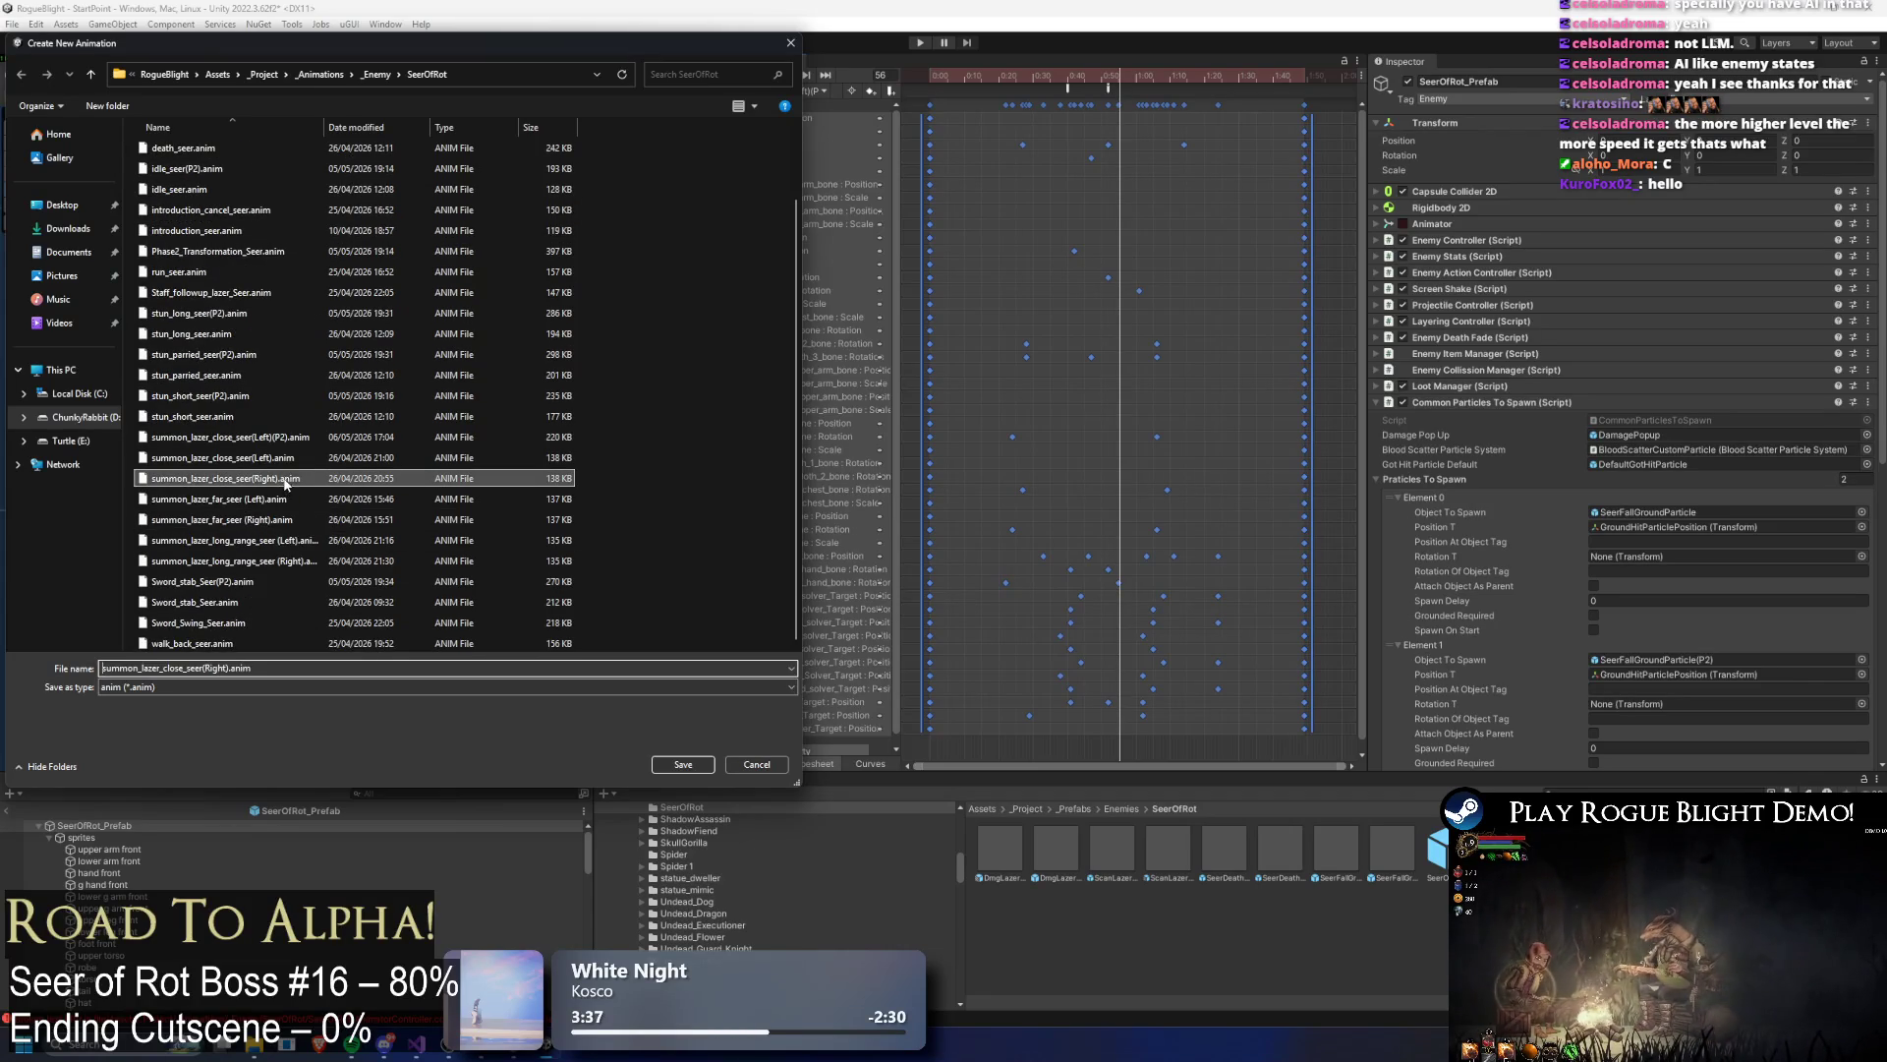
click(228, 668)
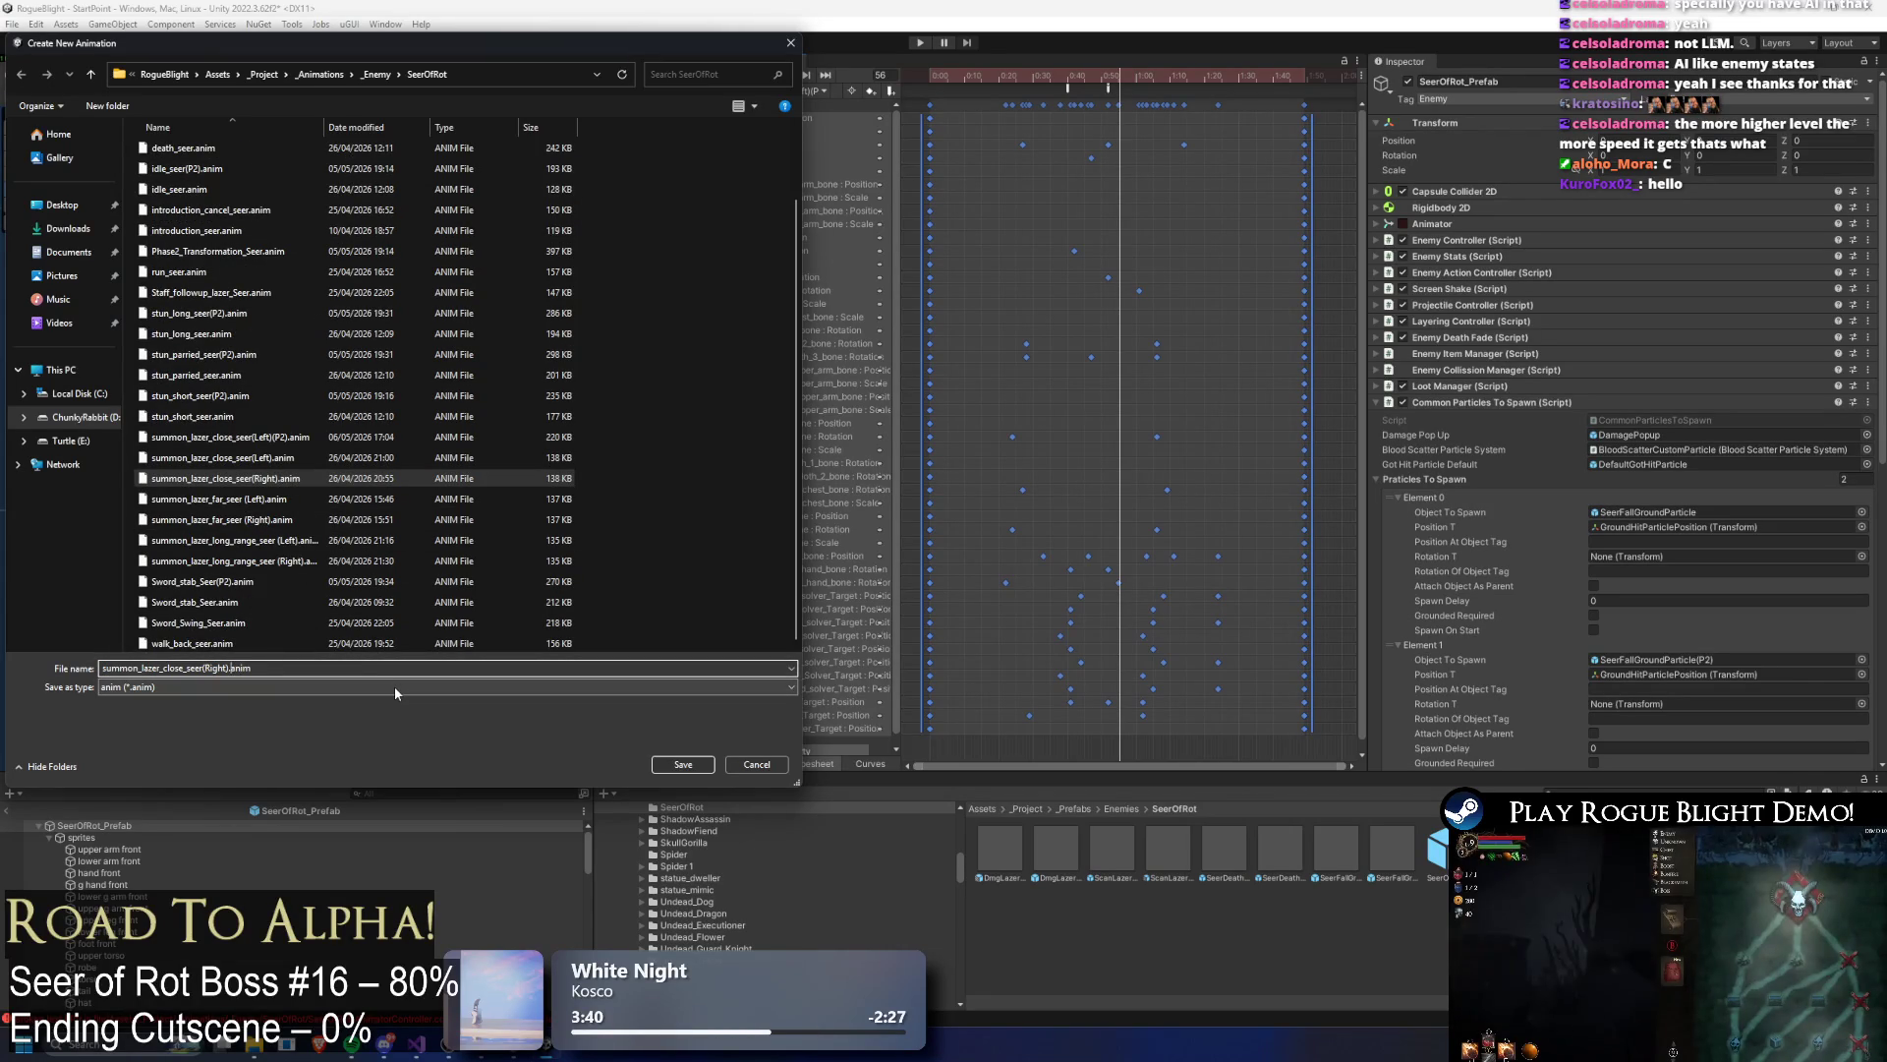
text((IK))
key(Return)
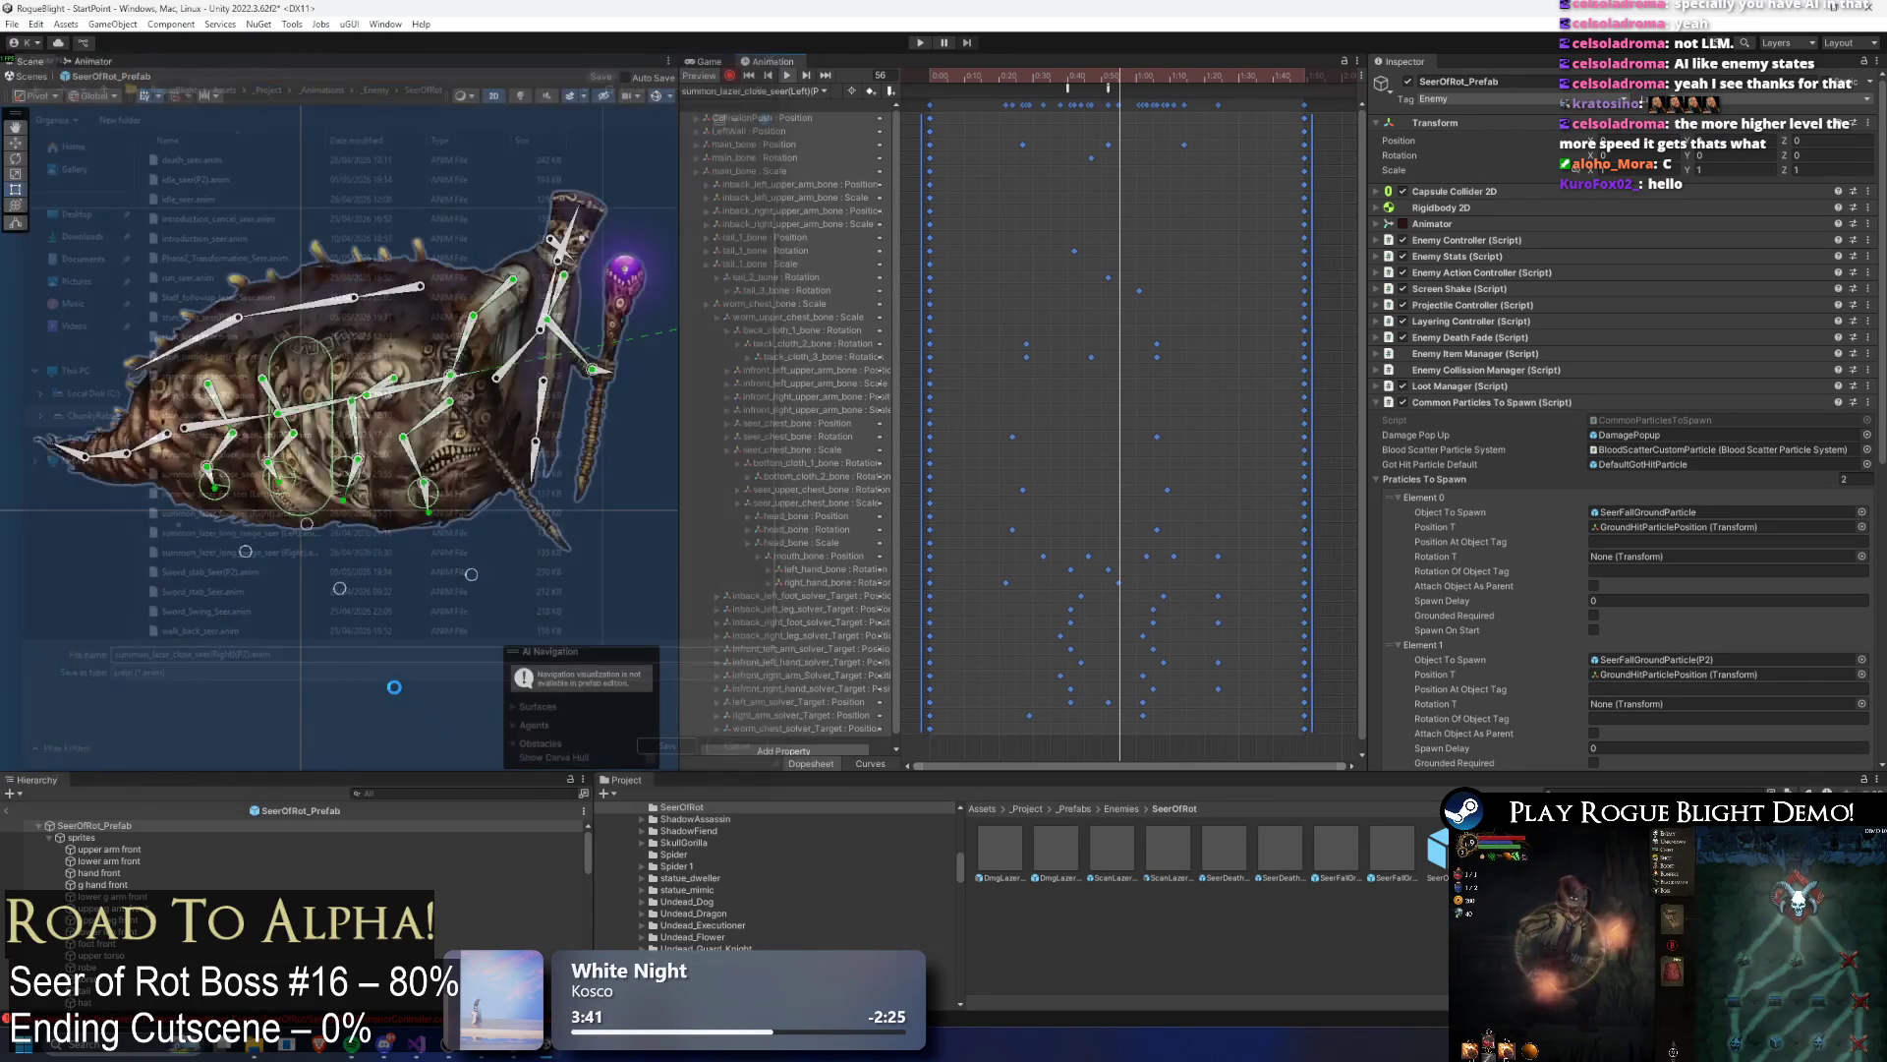
click(757, 88)
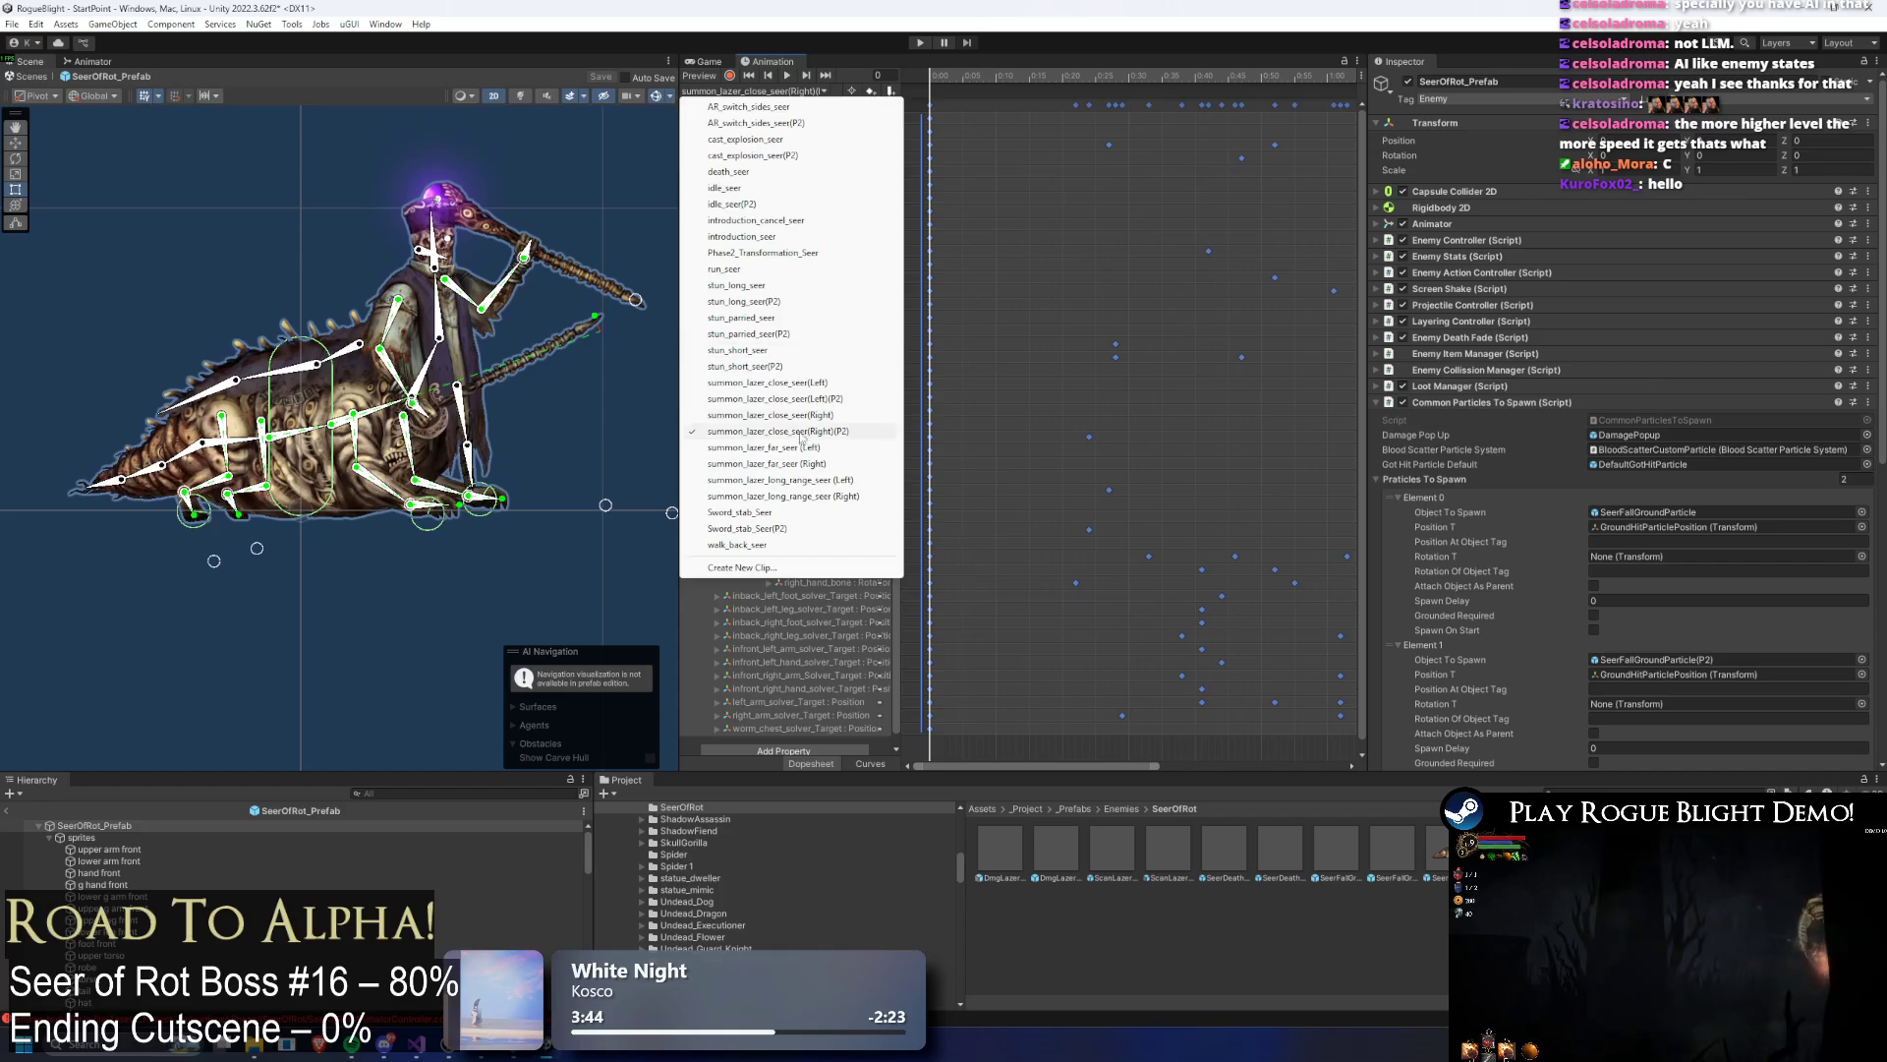
Step: Inspect the close-Right clip's three events, switch to the new P2 right clip, and show the Animator
click(825, 414)
click(1079, 75)
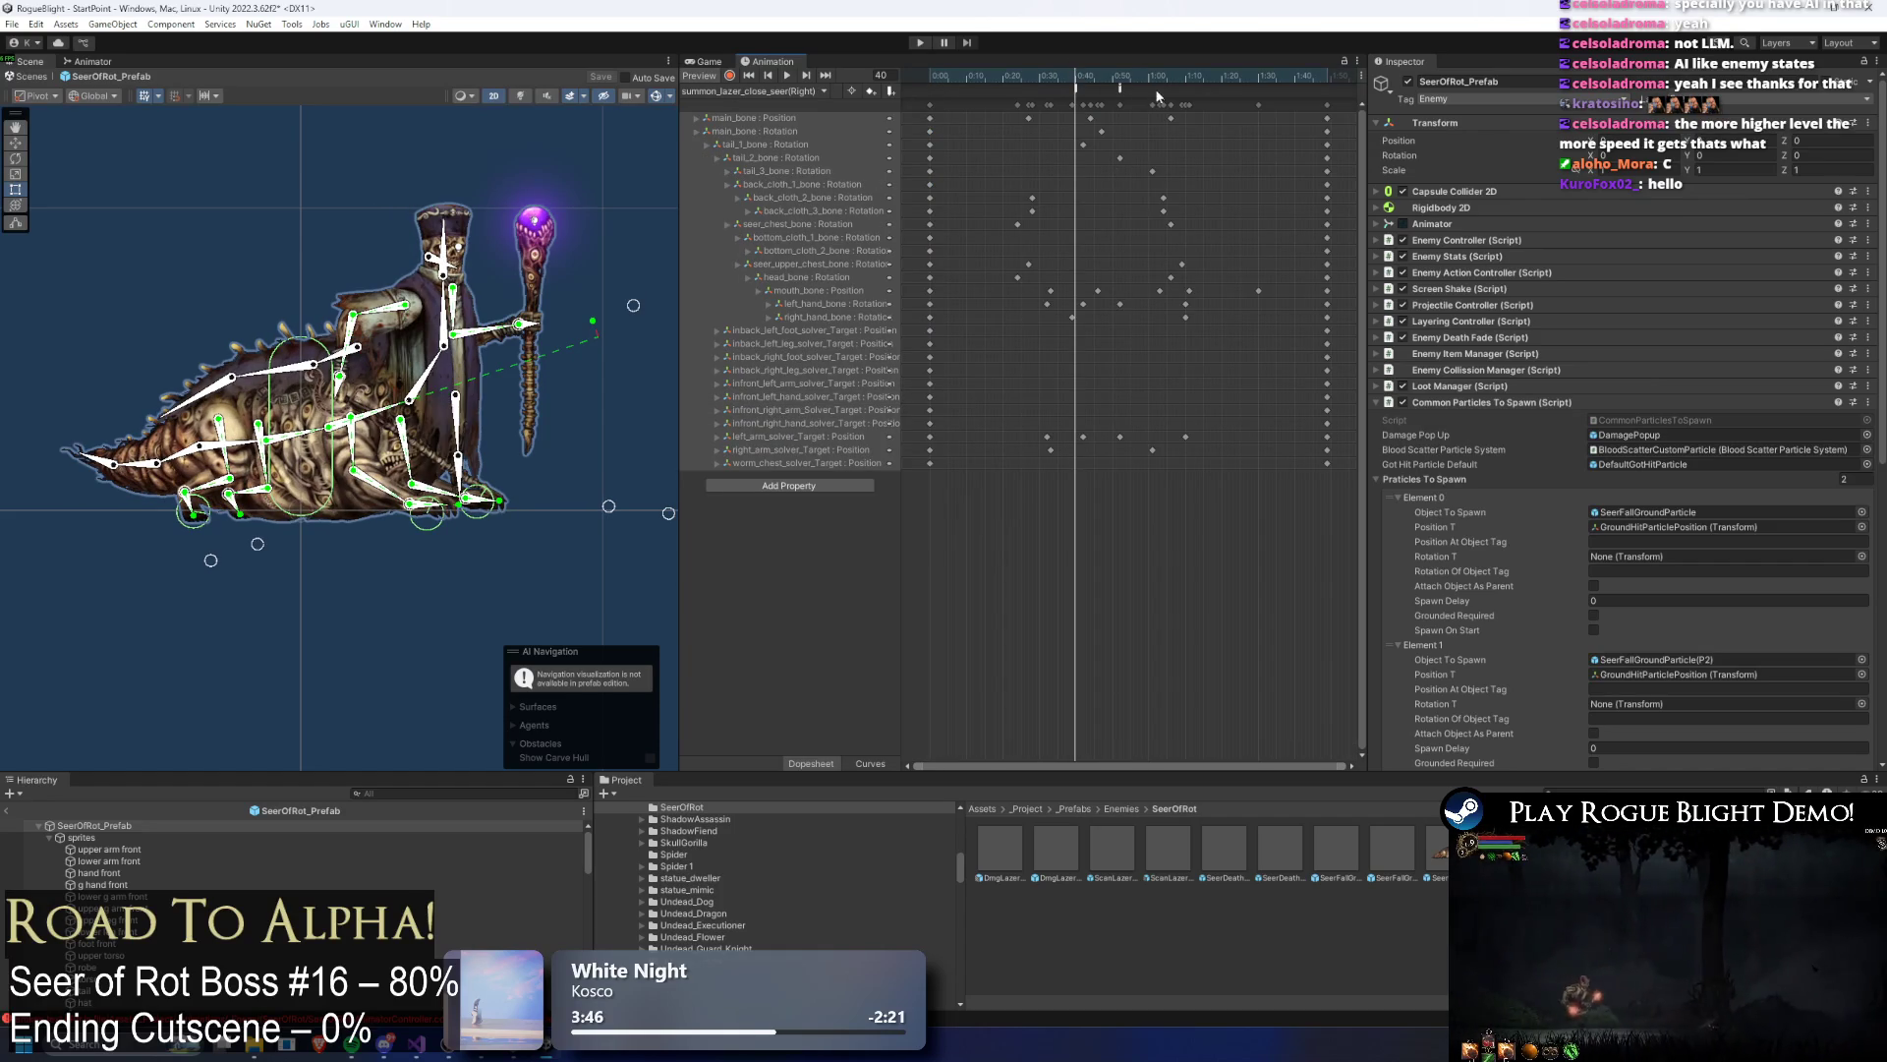
drag(1156, 91, 977, 112)
click(796, 90)
click(816, 432)
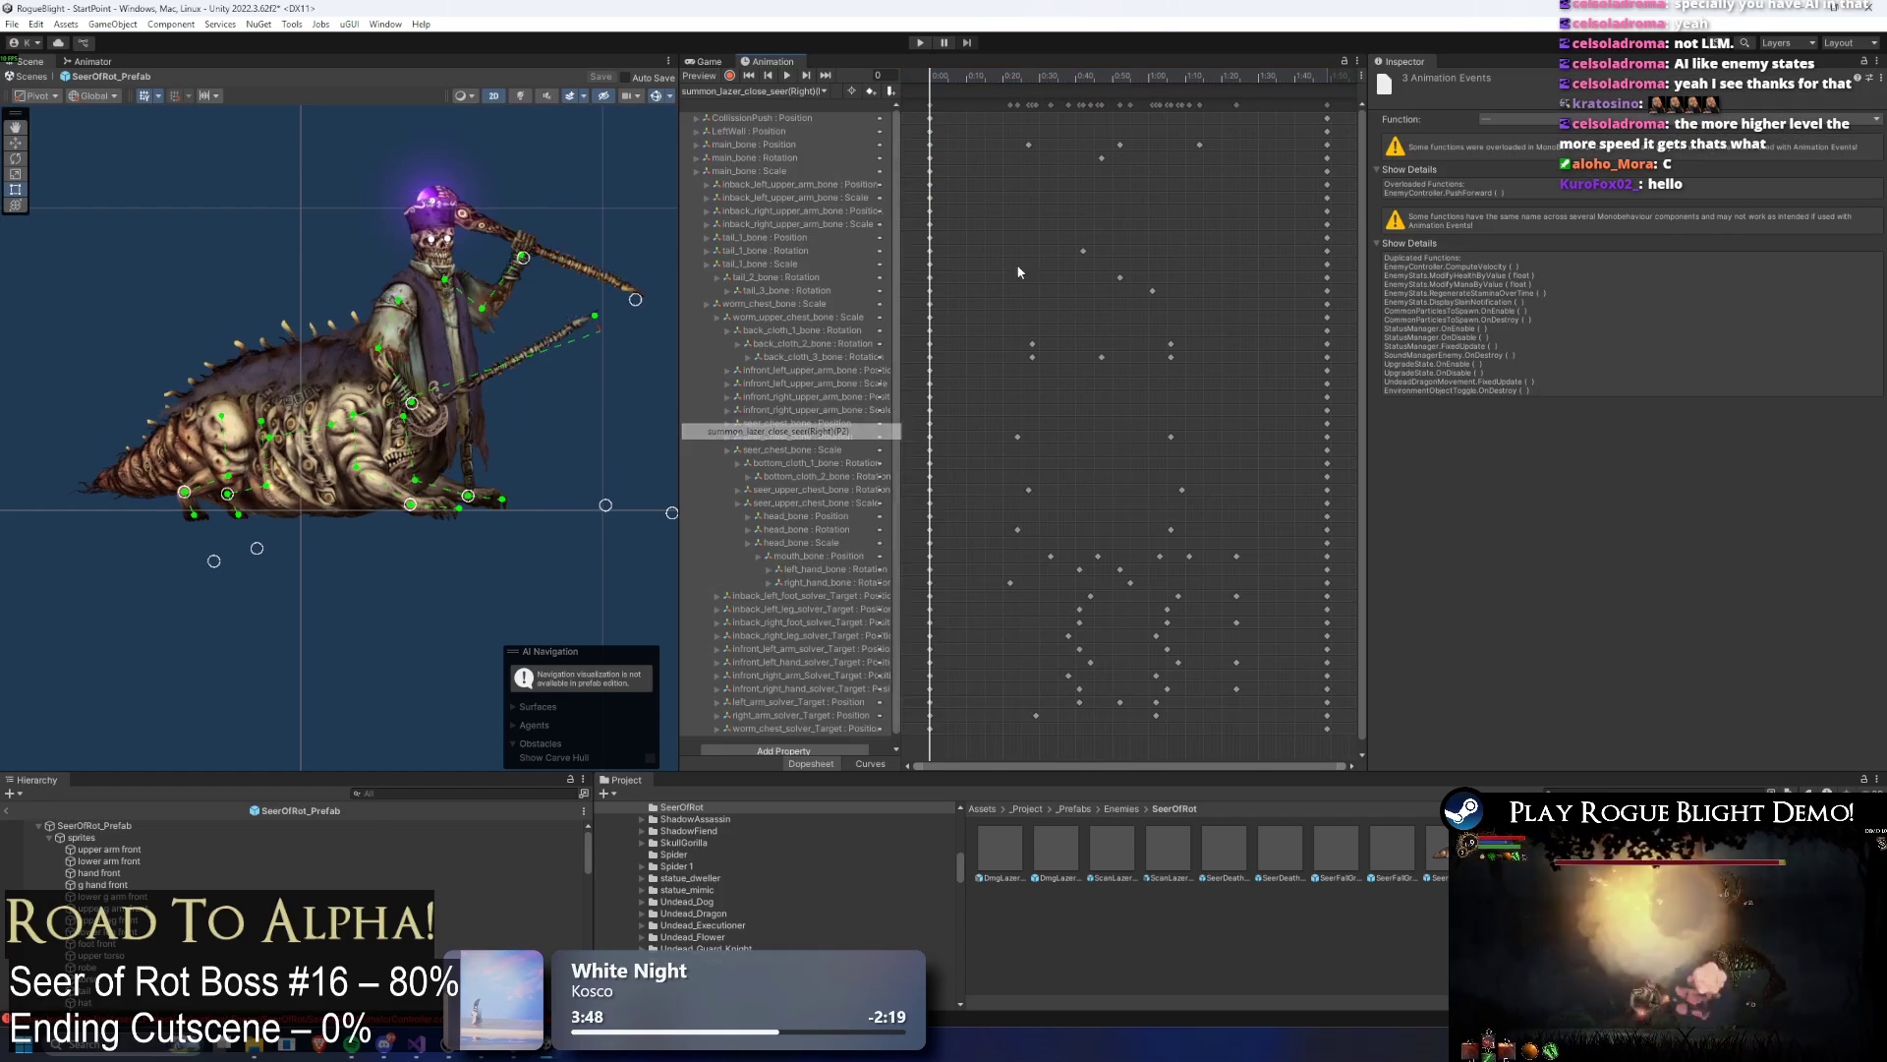
click(1079, 79)
key(comma)
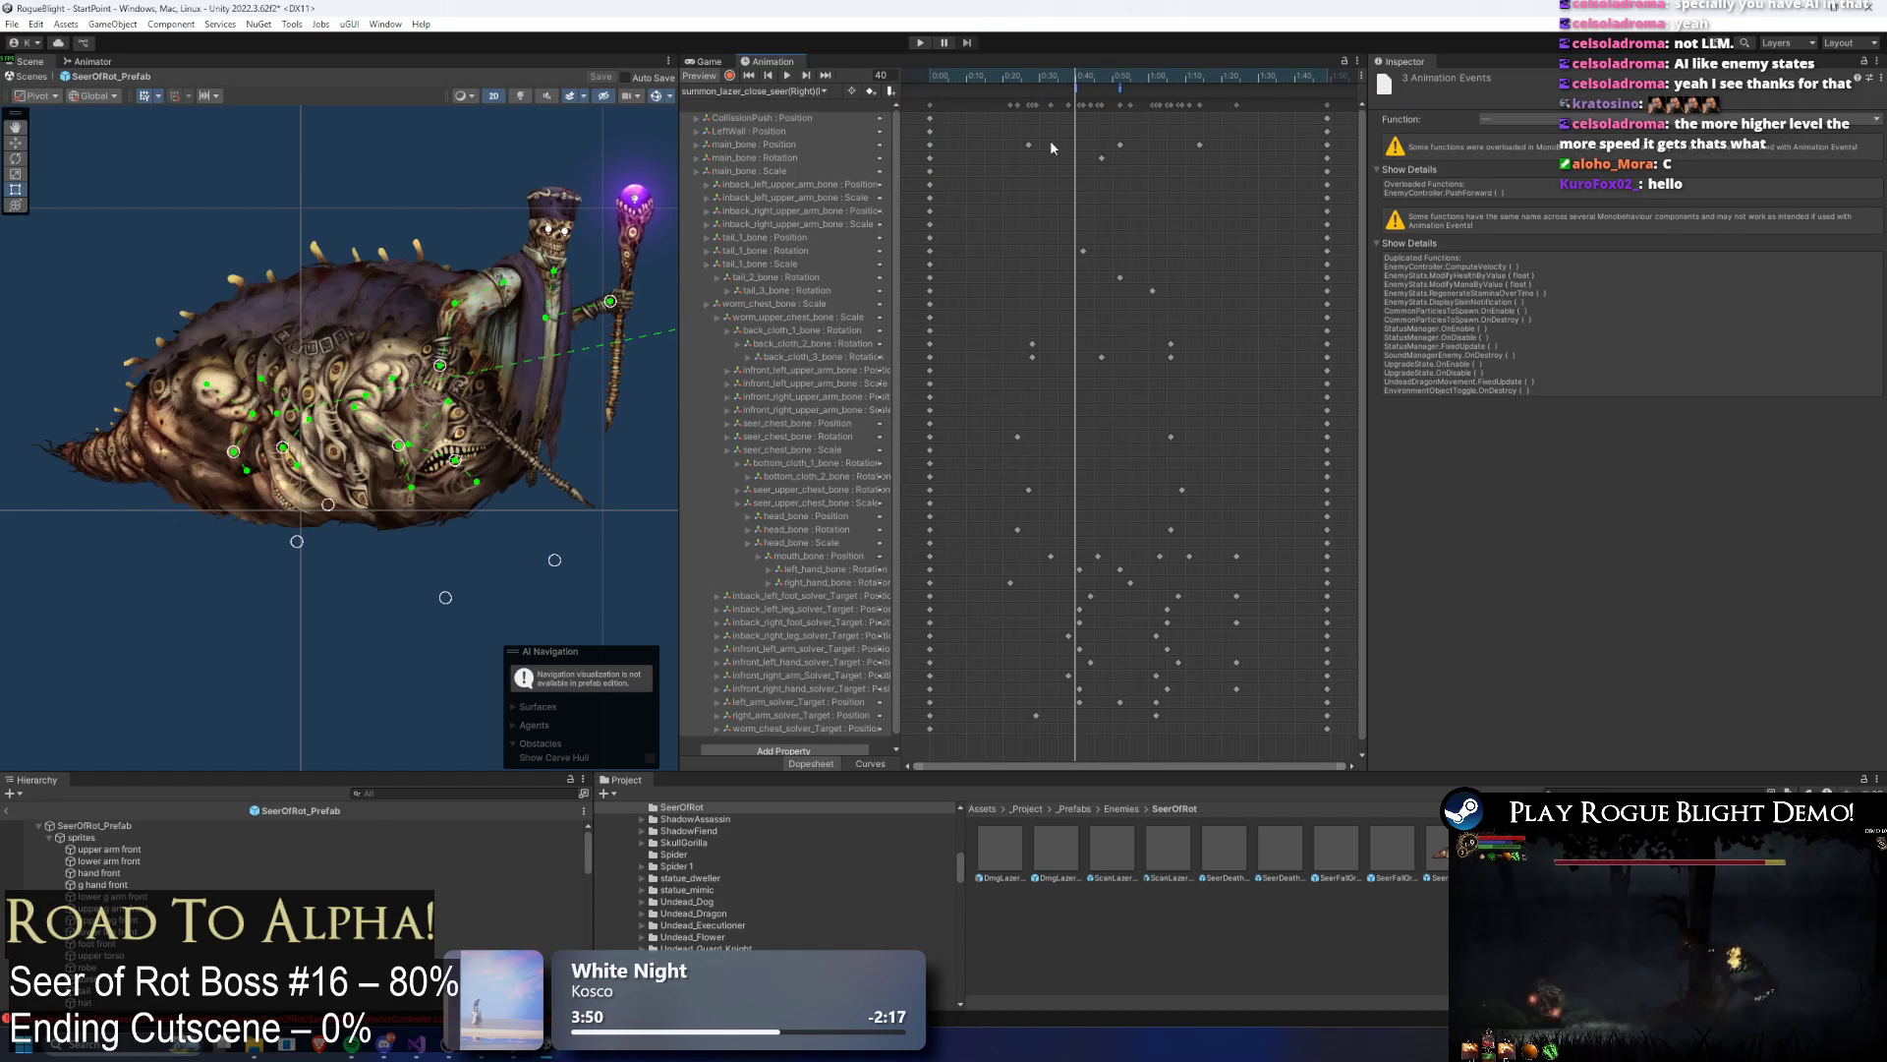
click(105, 64)
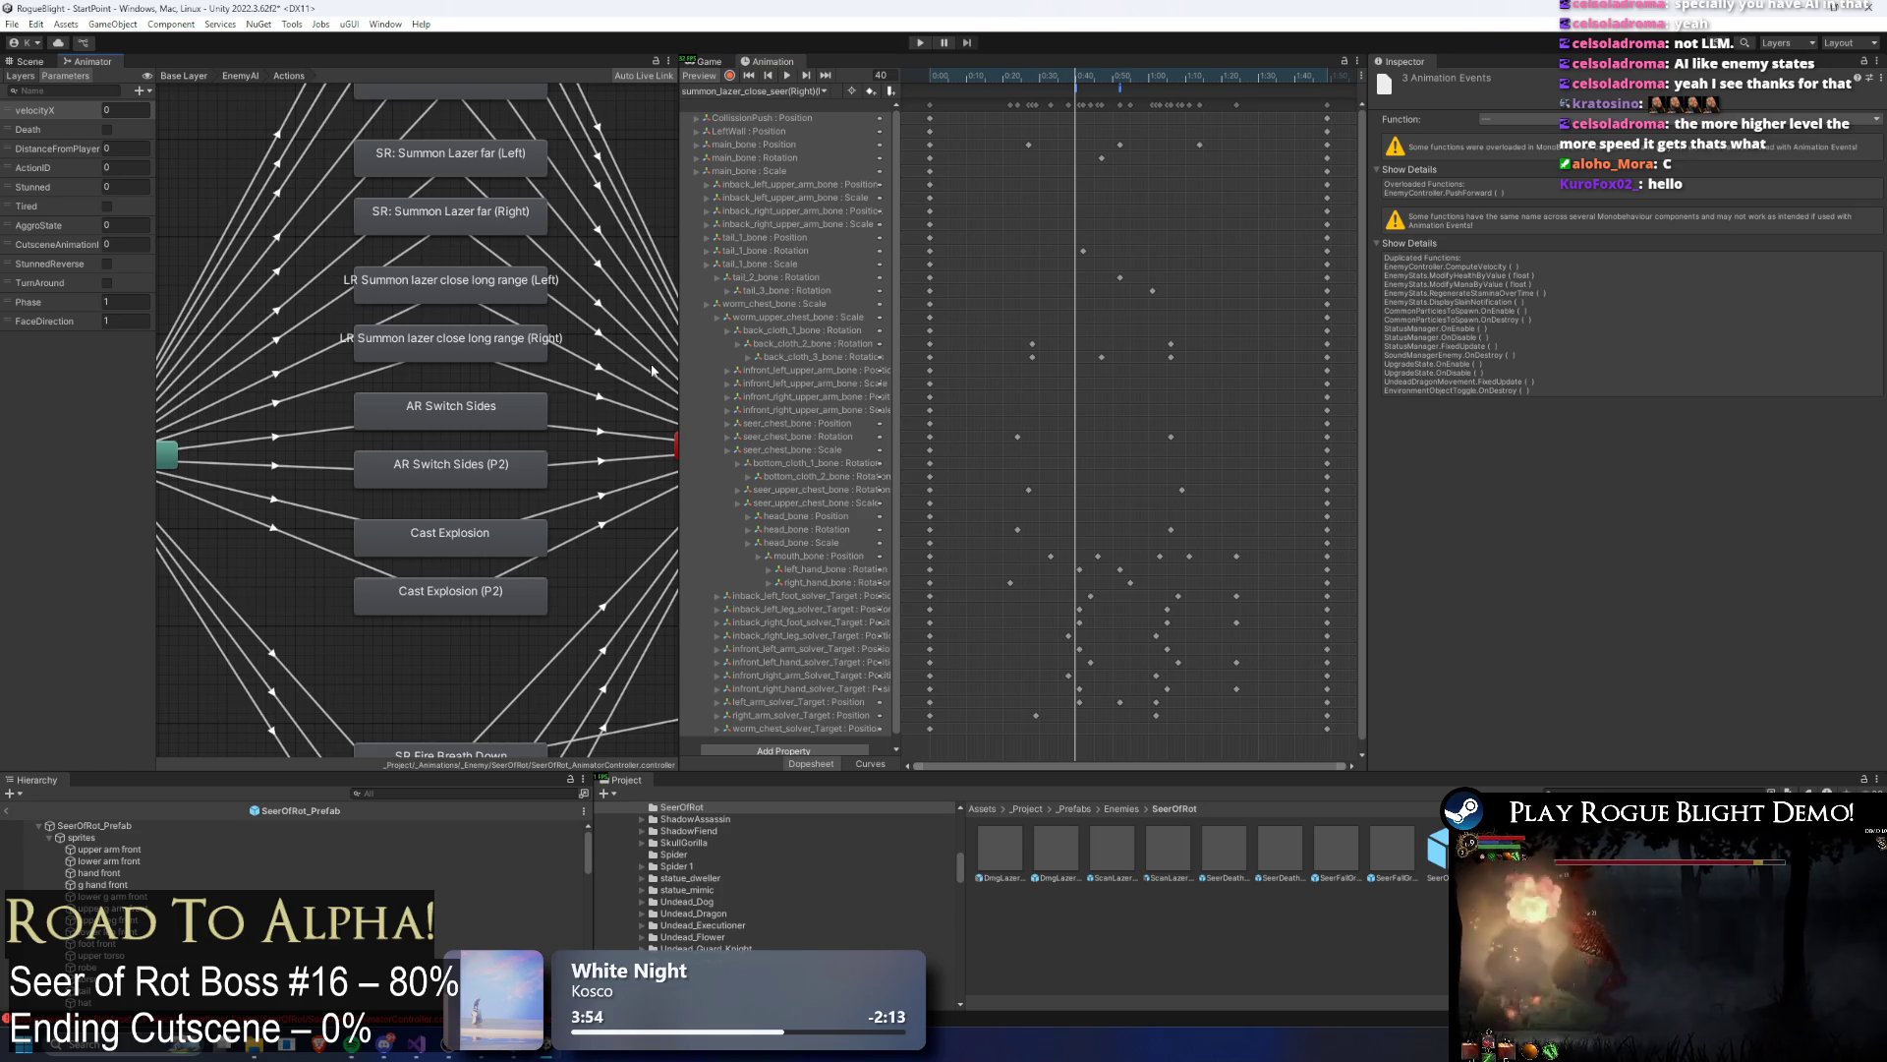
Step: Inspect the close long-range, far and front-above laser-summon states, Left and Right
drag(516, 313, 471, 425)
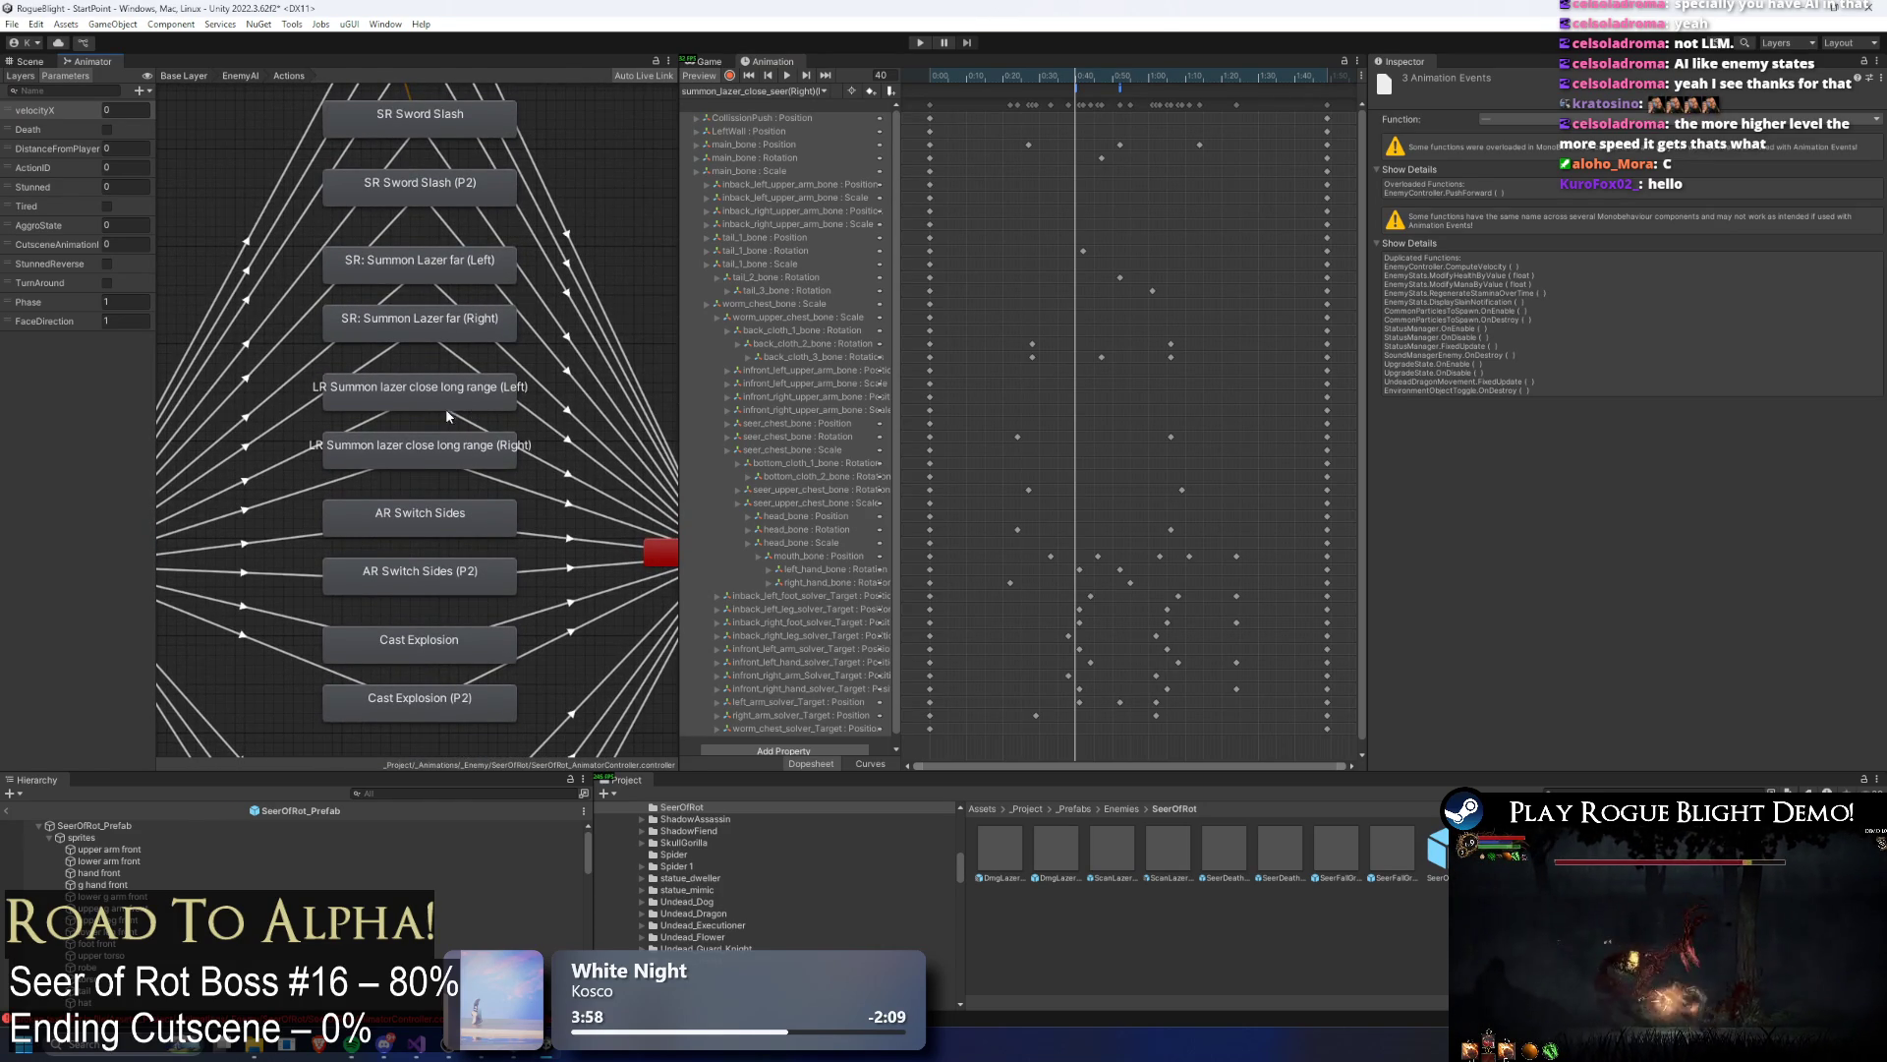
click(408, 450)
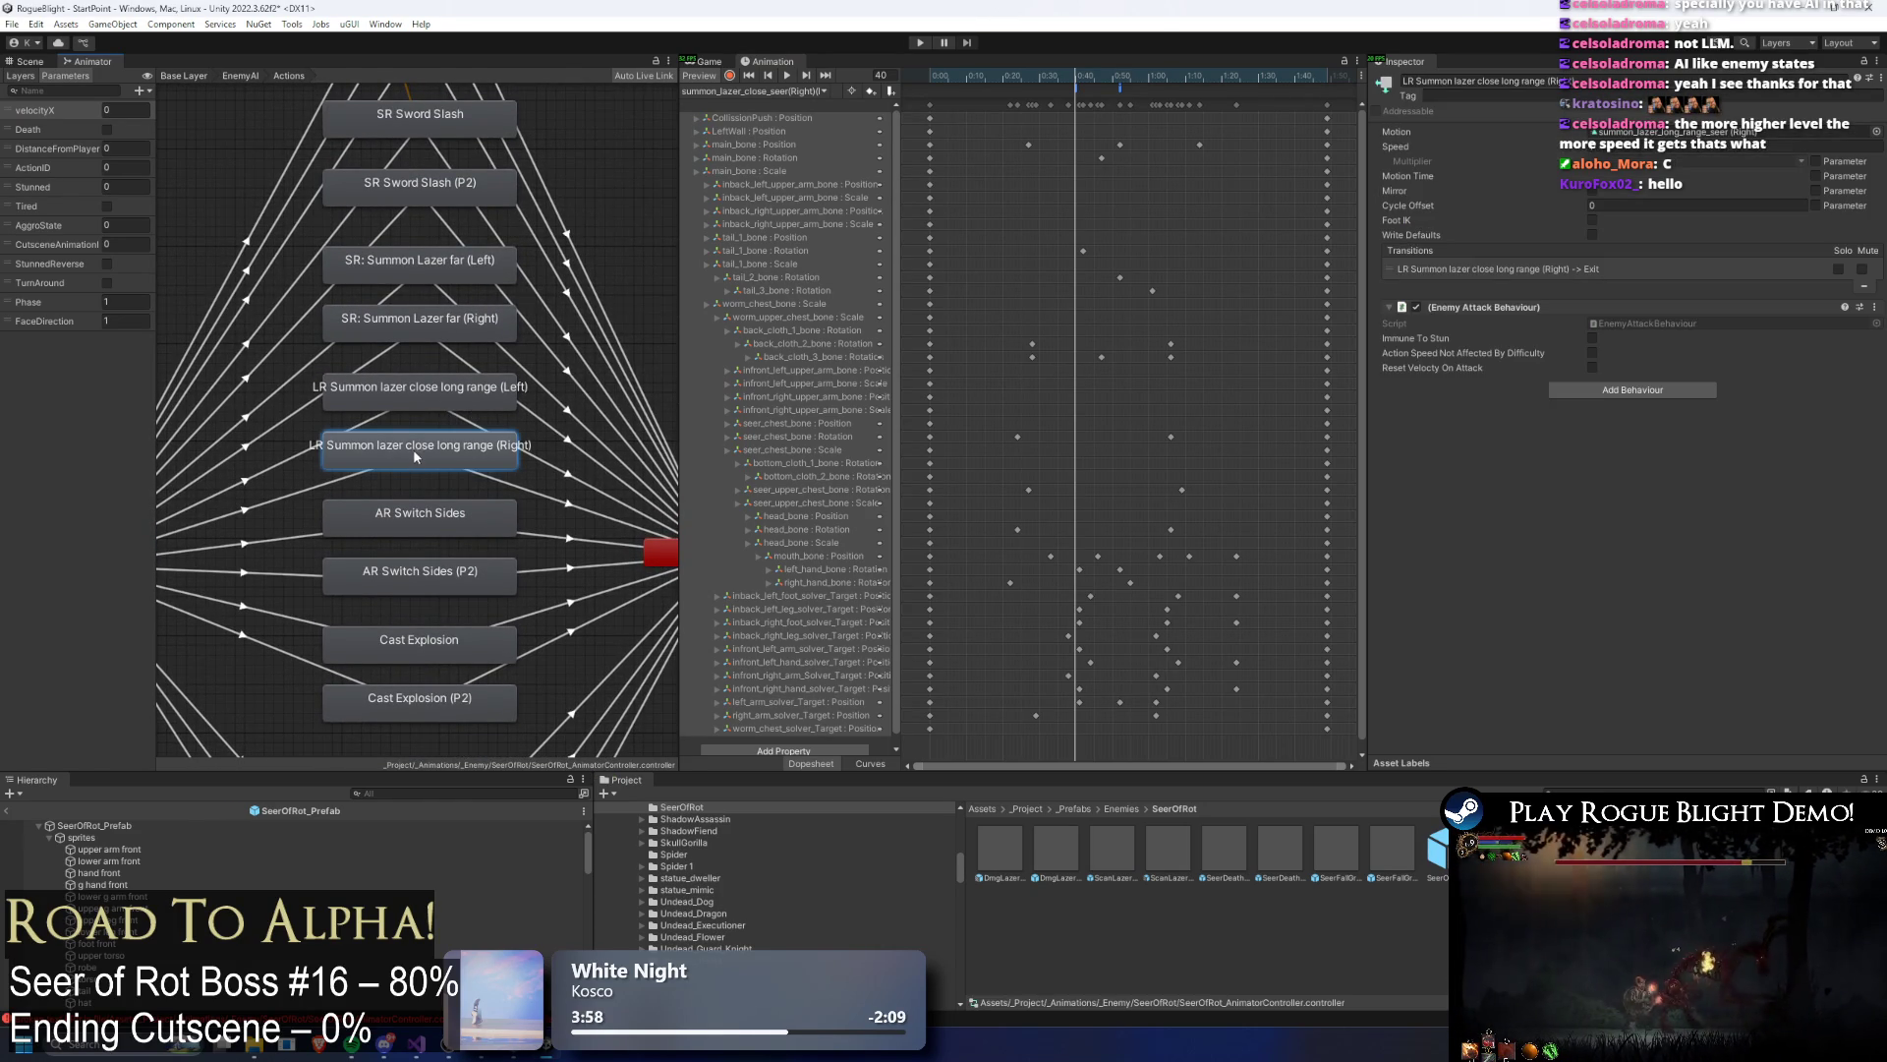
click(445, 399)
click(466, 321)
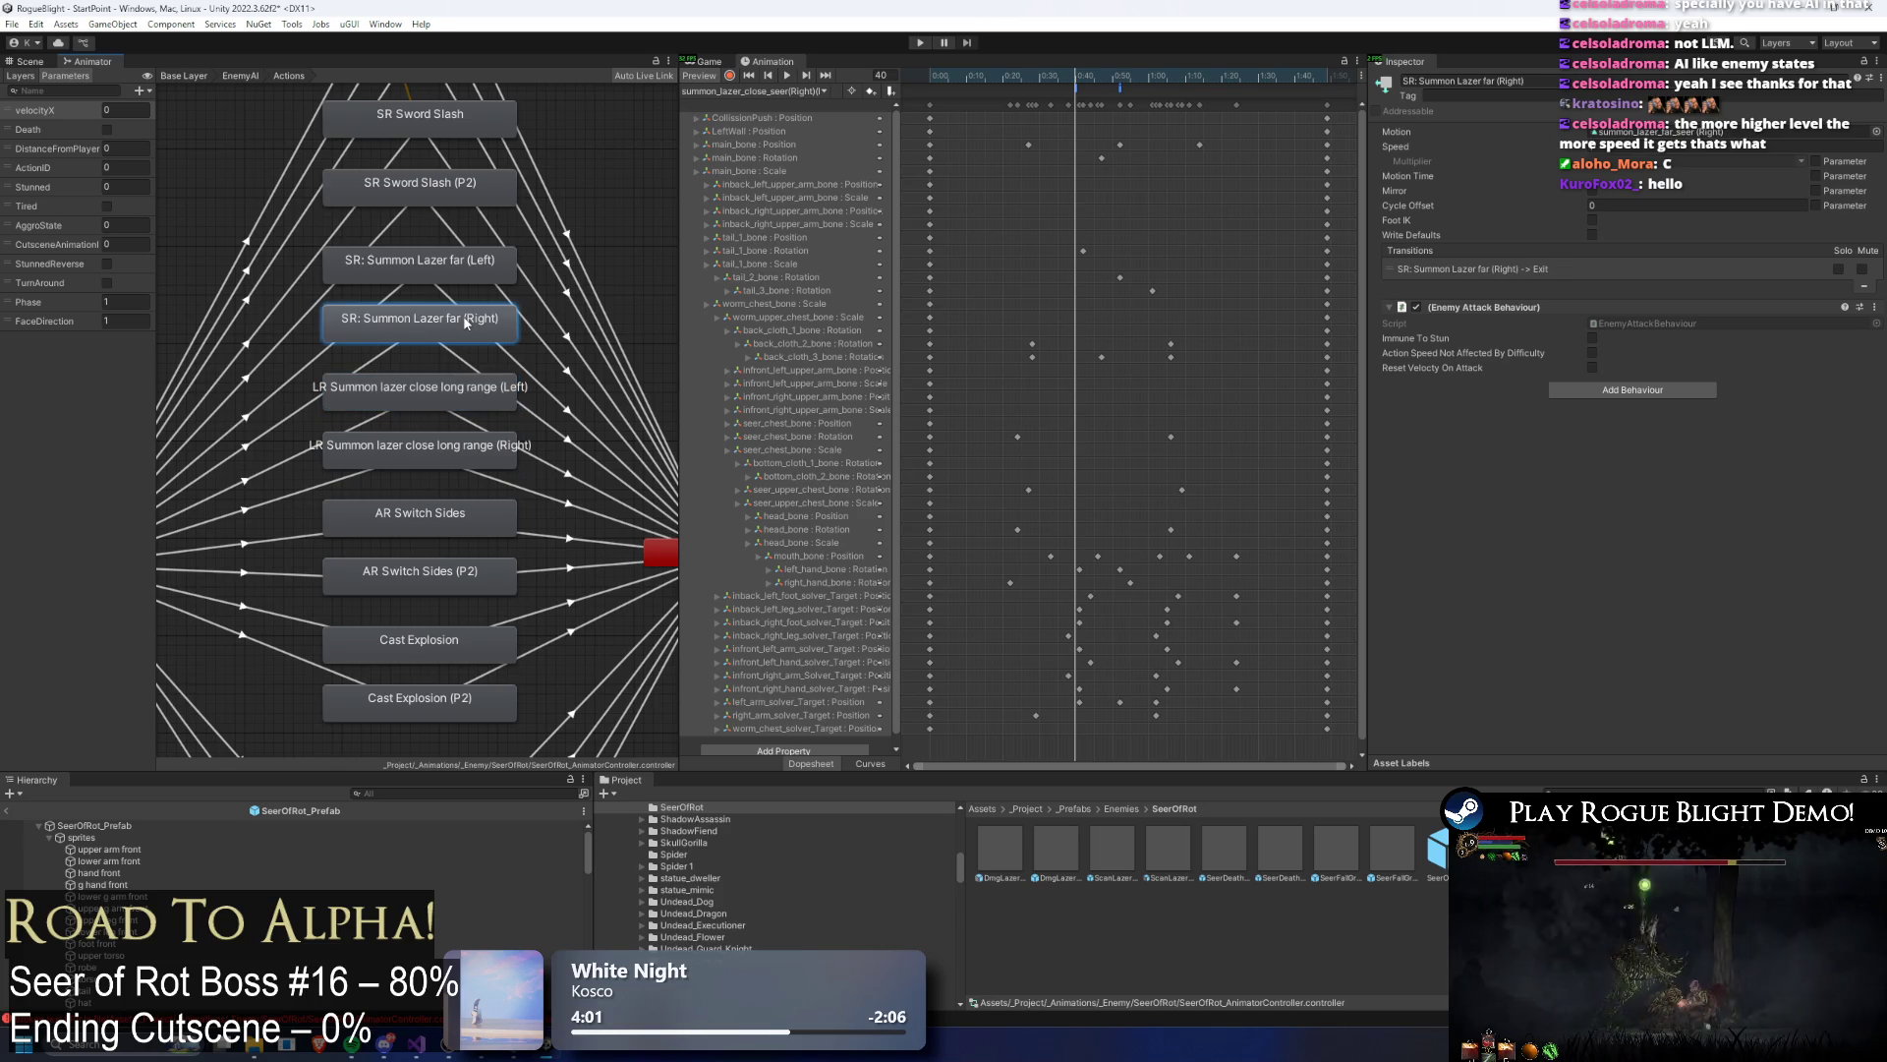
click(471, 264)
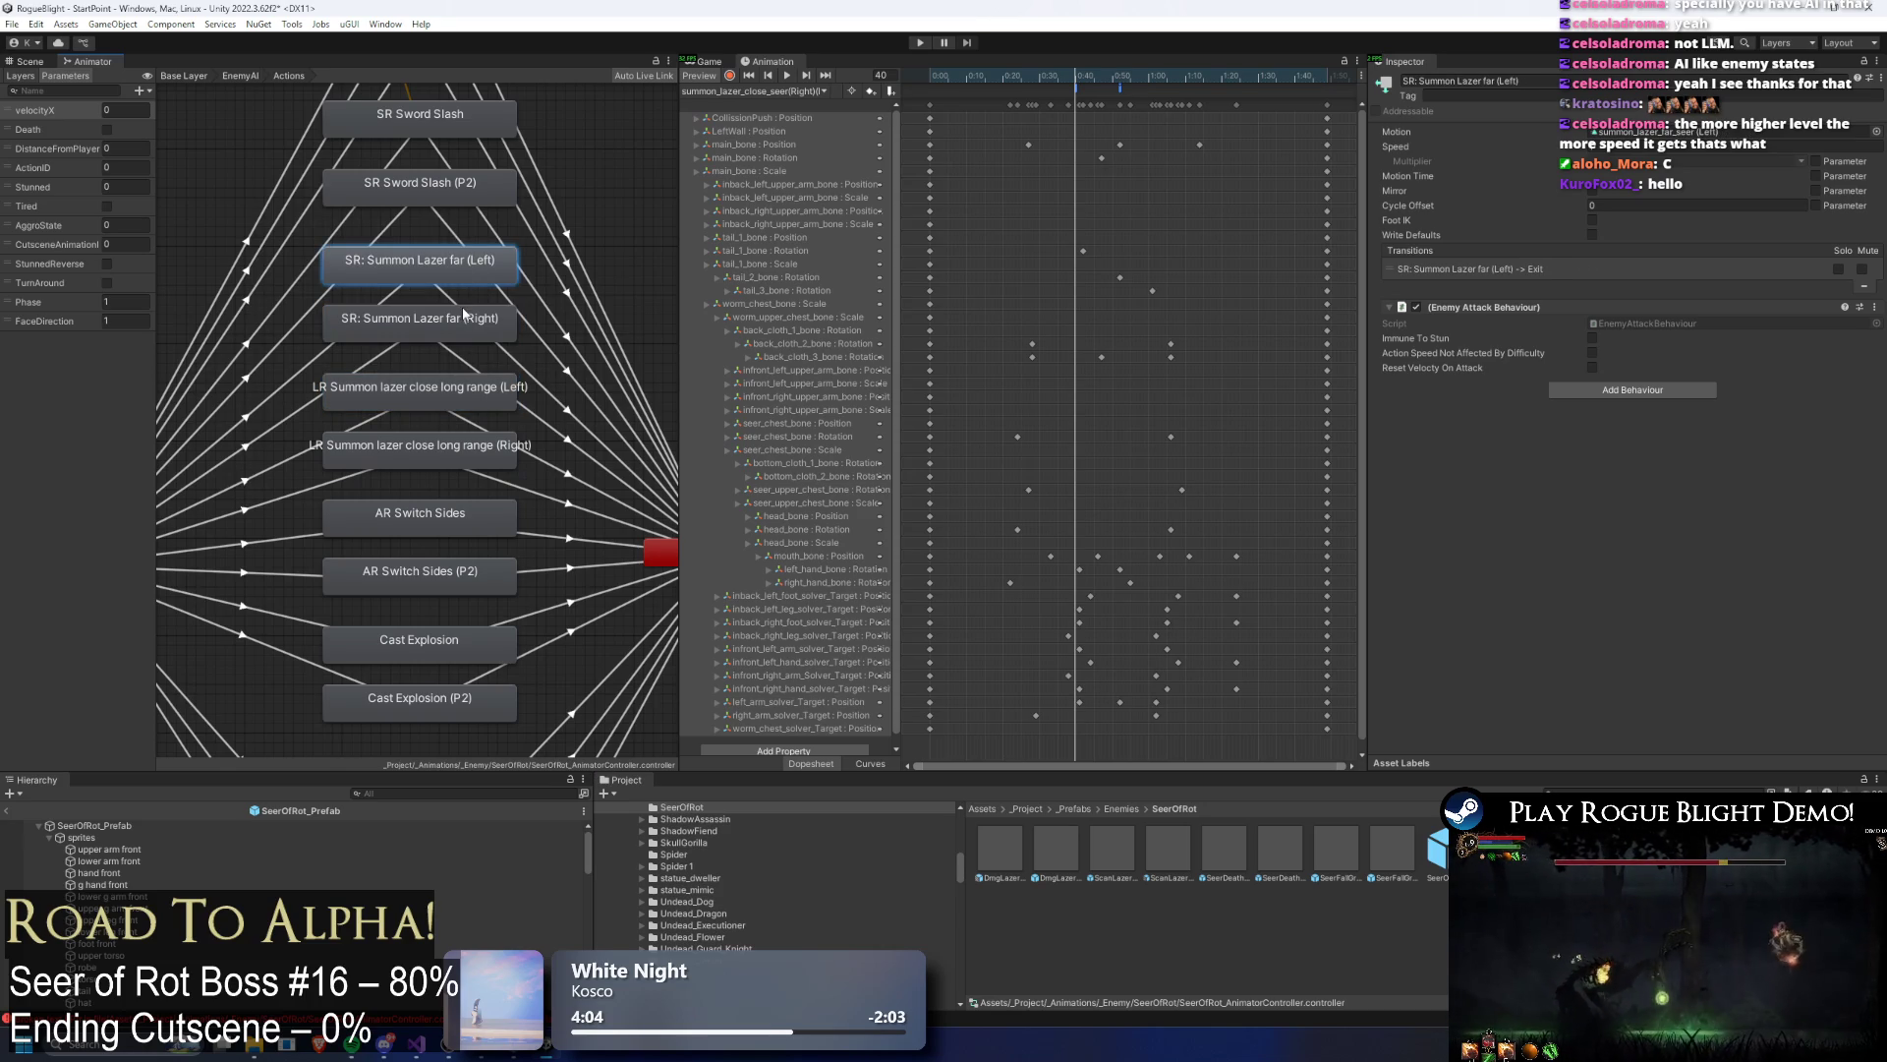
mouse_move(456, 417)
mouse_down()
mouse_move(457, 297)
mouse_move(451, 699)
mouse_up()
click(463, 232)
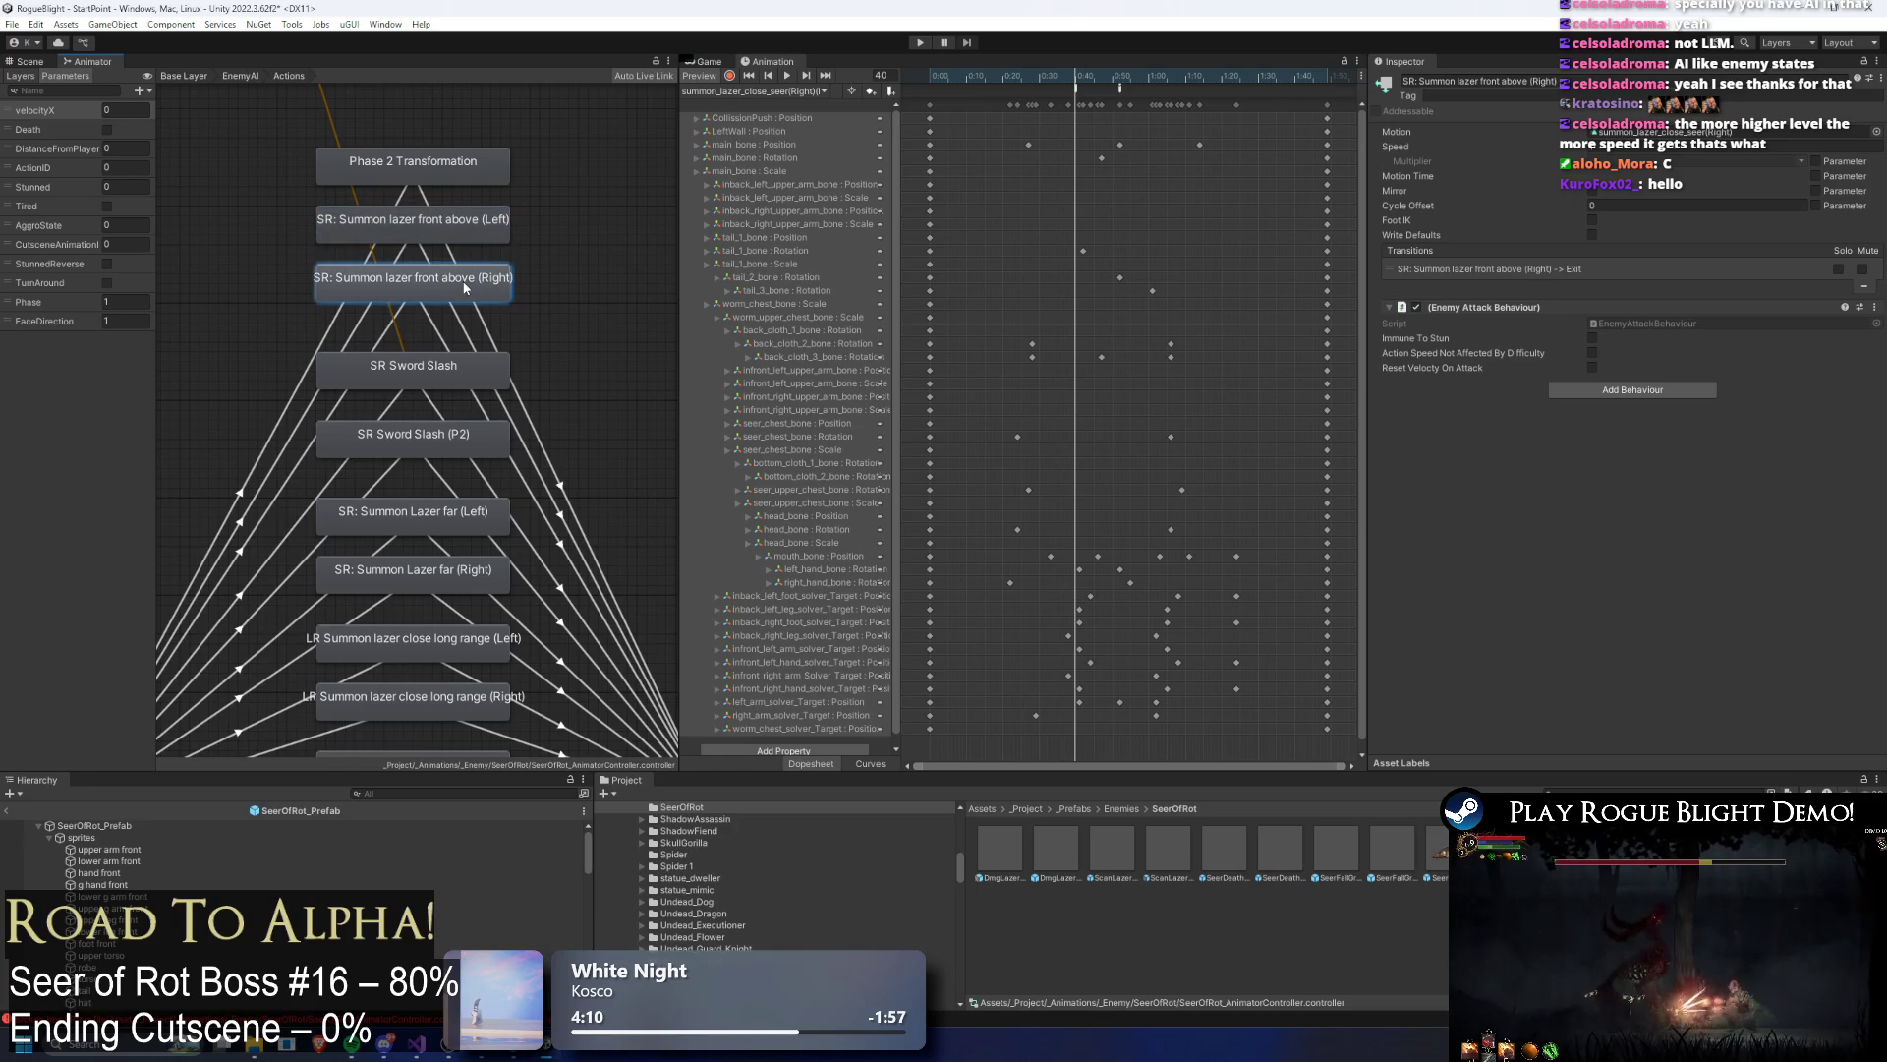
Step: Move the column of laser-summon state nodes lower in the Animator graph
scroll(486, 323, down, 5)
scroll(485, 325, down, 3)
mouse_move(522, 306)
mouse_down()
mouse_move(442, 628)
mouse_move(446, 264)
mouse_move(460, 436)
mouse_move(511, 529)
mouse_up()
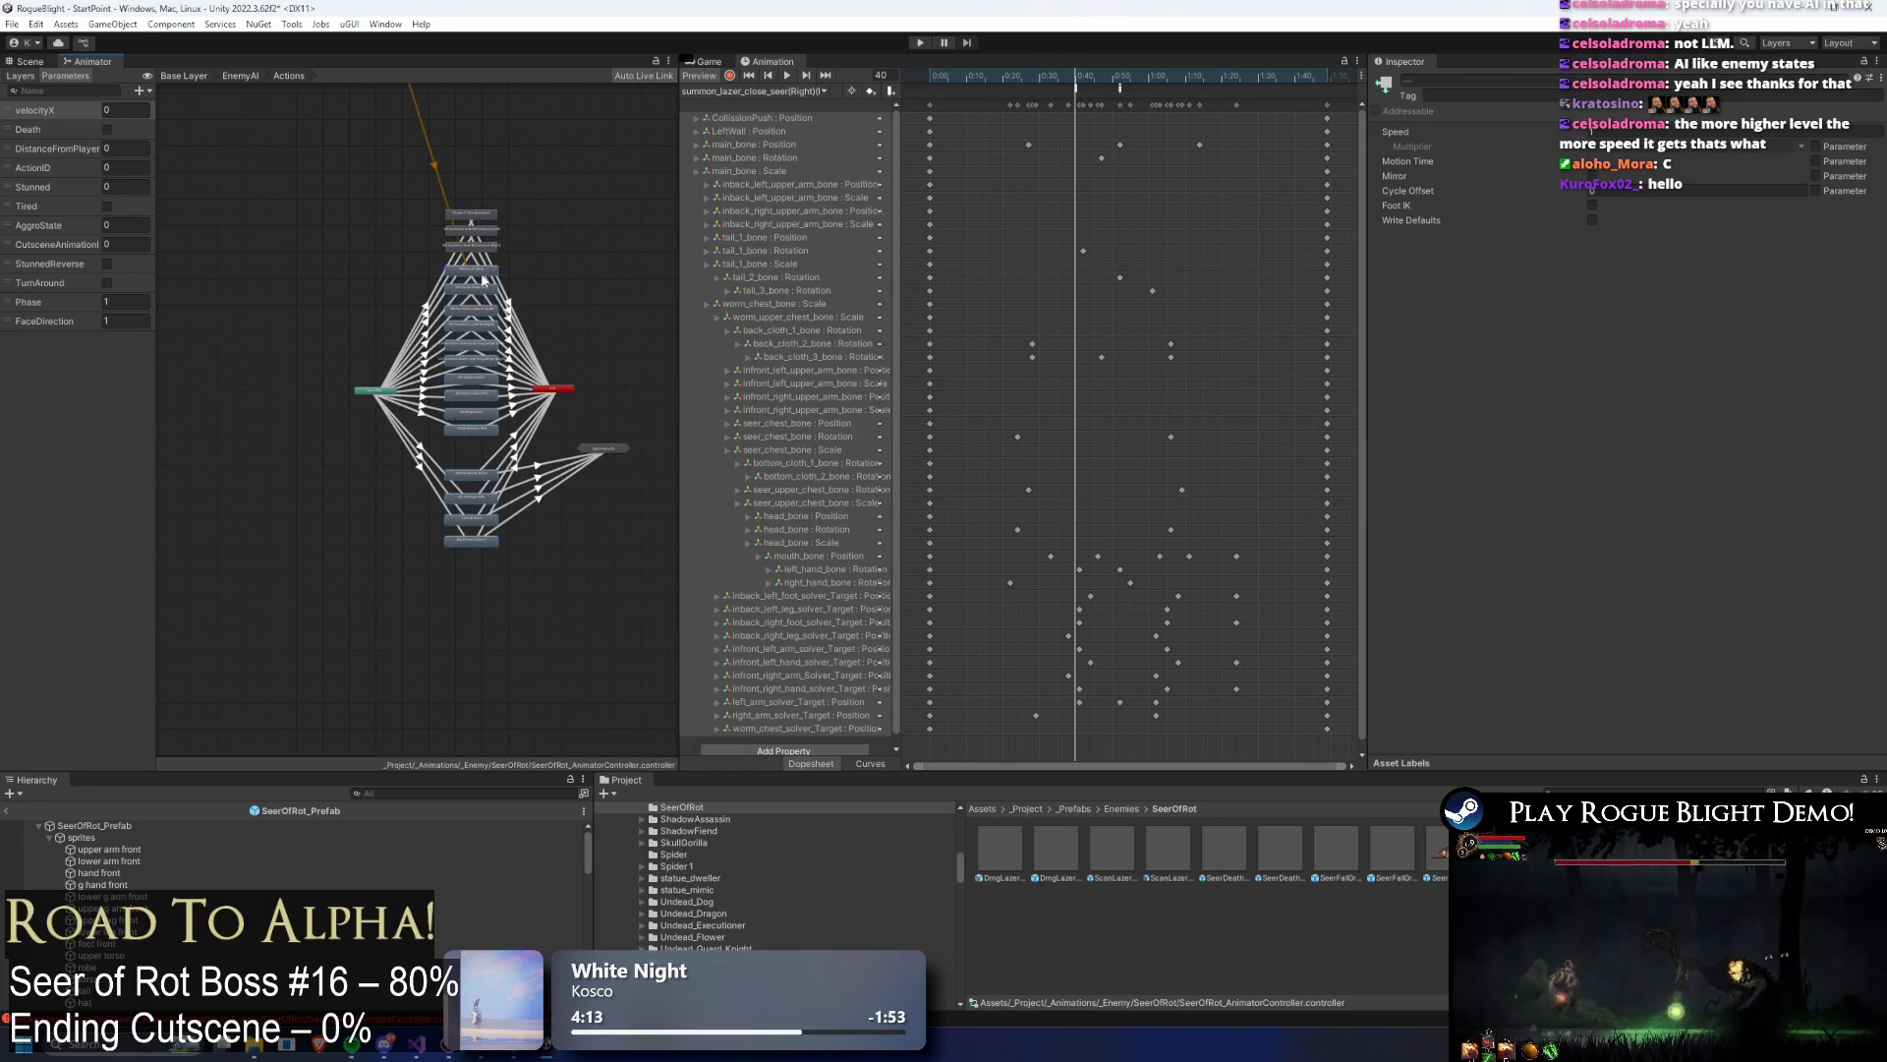
drag(483, 280, 479, 515)
drag(474, 244, 476, 394)
drag(376, 352, 610, 409)
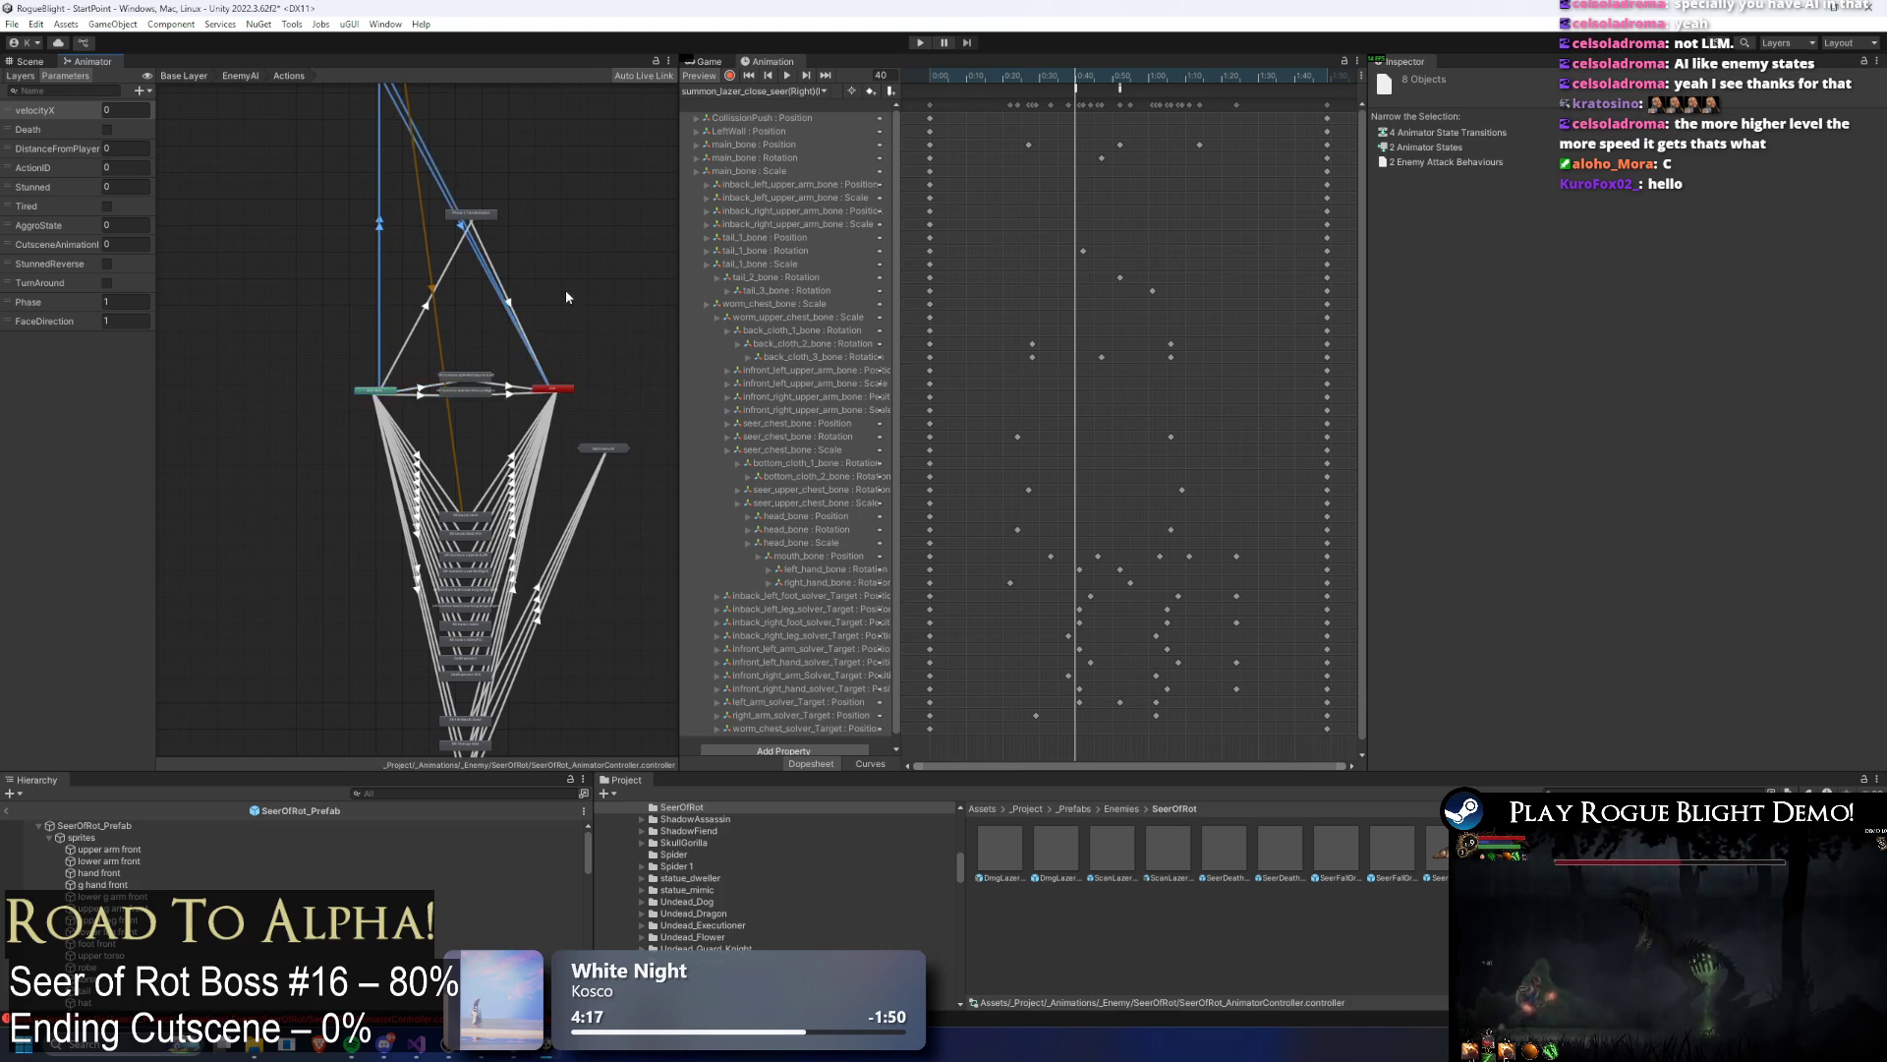
key(ctrl+z)
drag(377, 224, 485, 655)
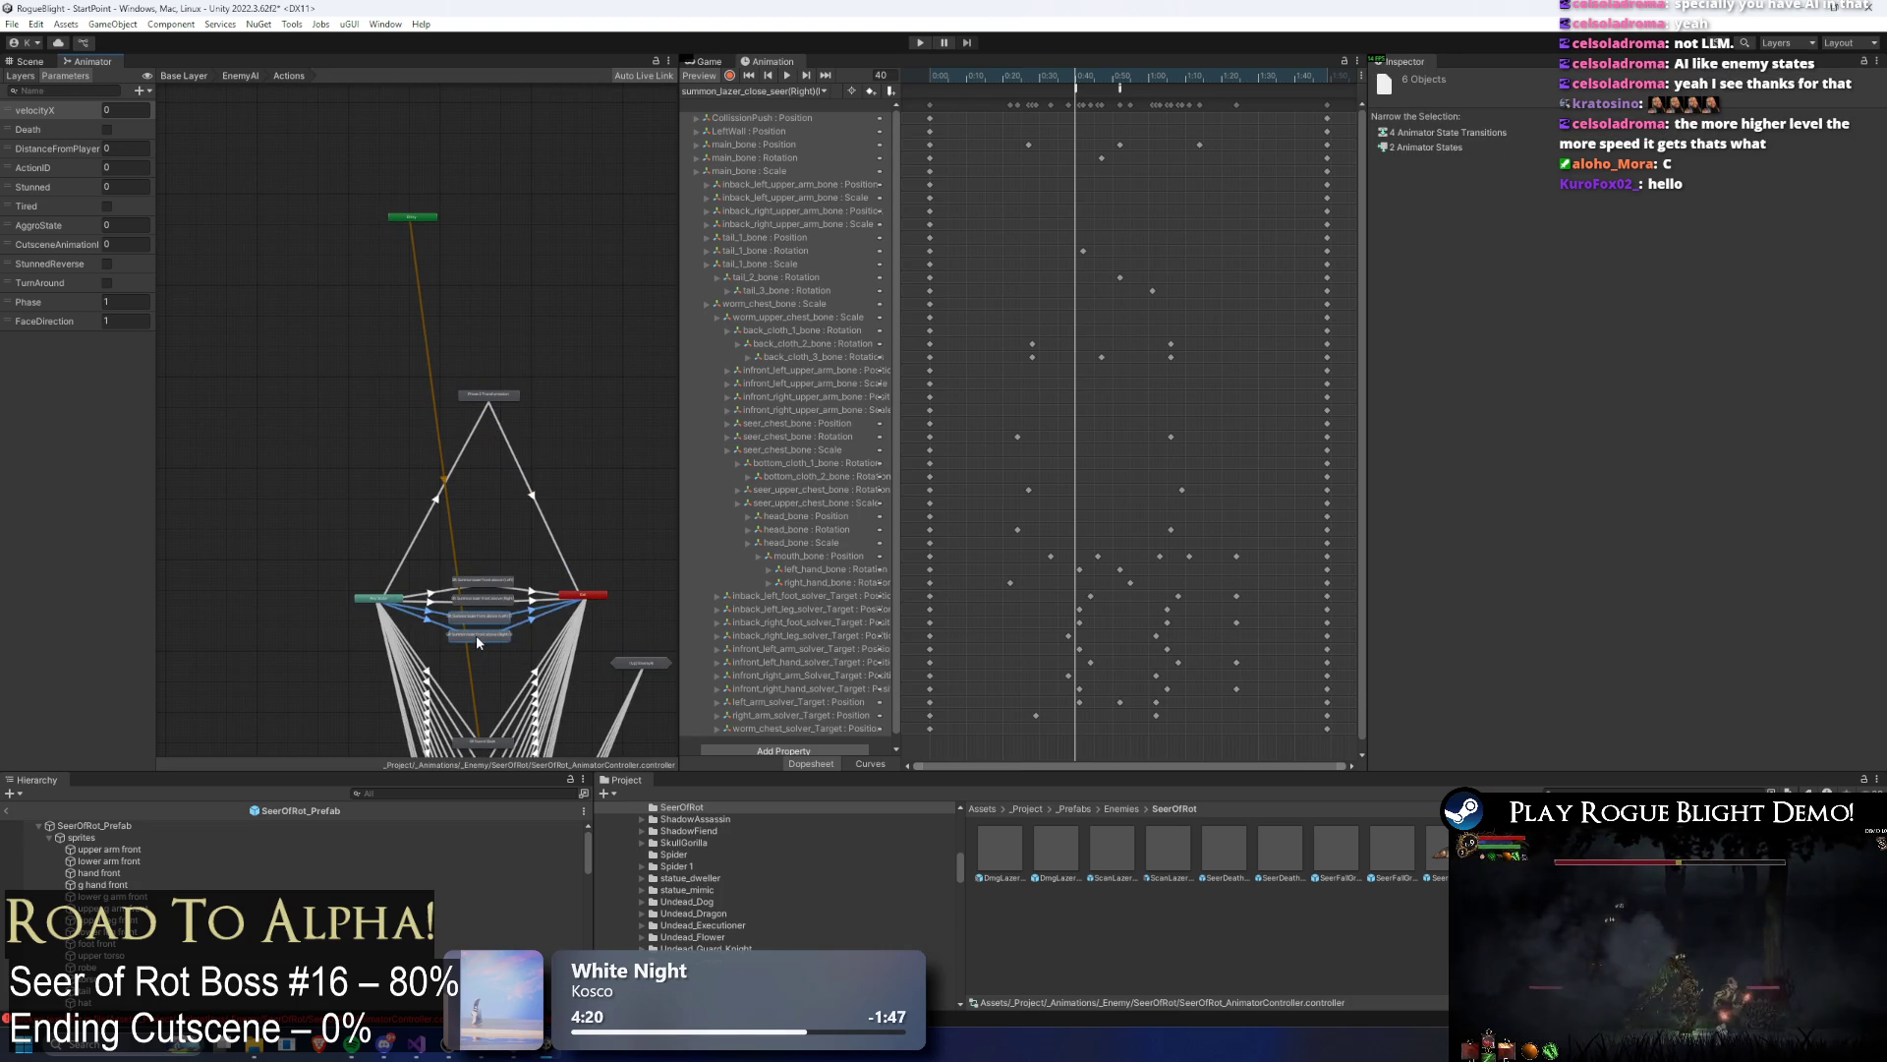
Step: Inspect the AR: Change Side state and move the lower column of states up
drag(486, 633, 489, 134)
click(578, 523)
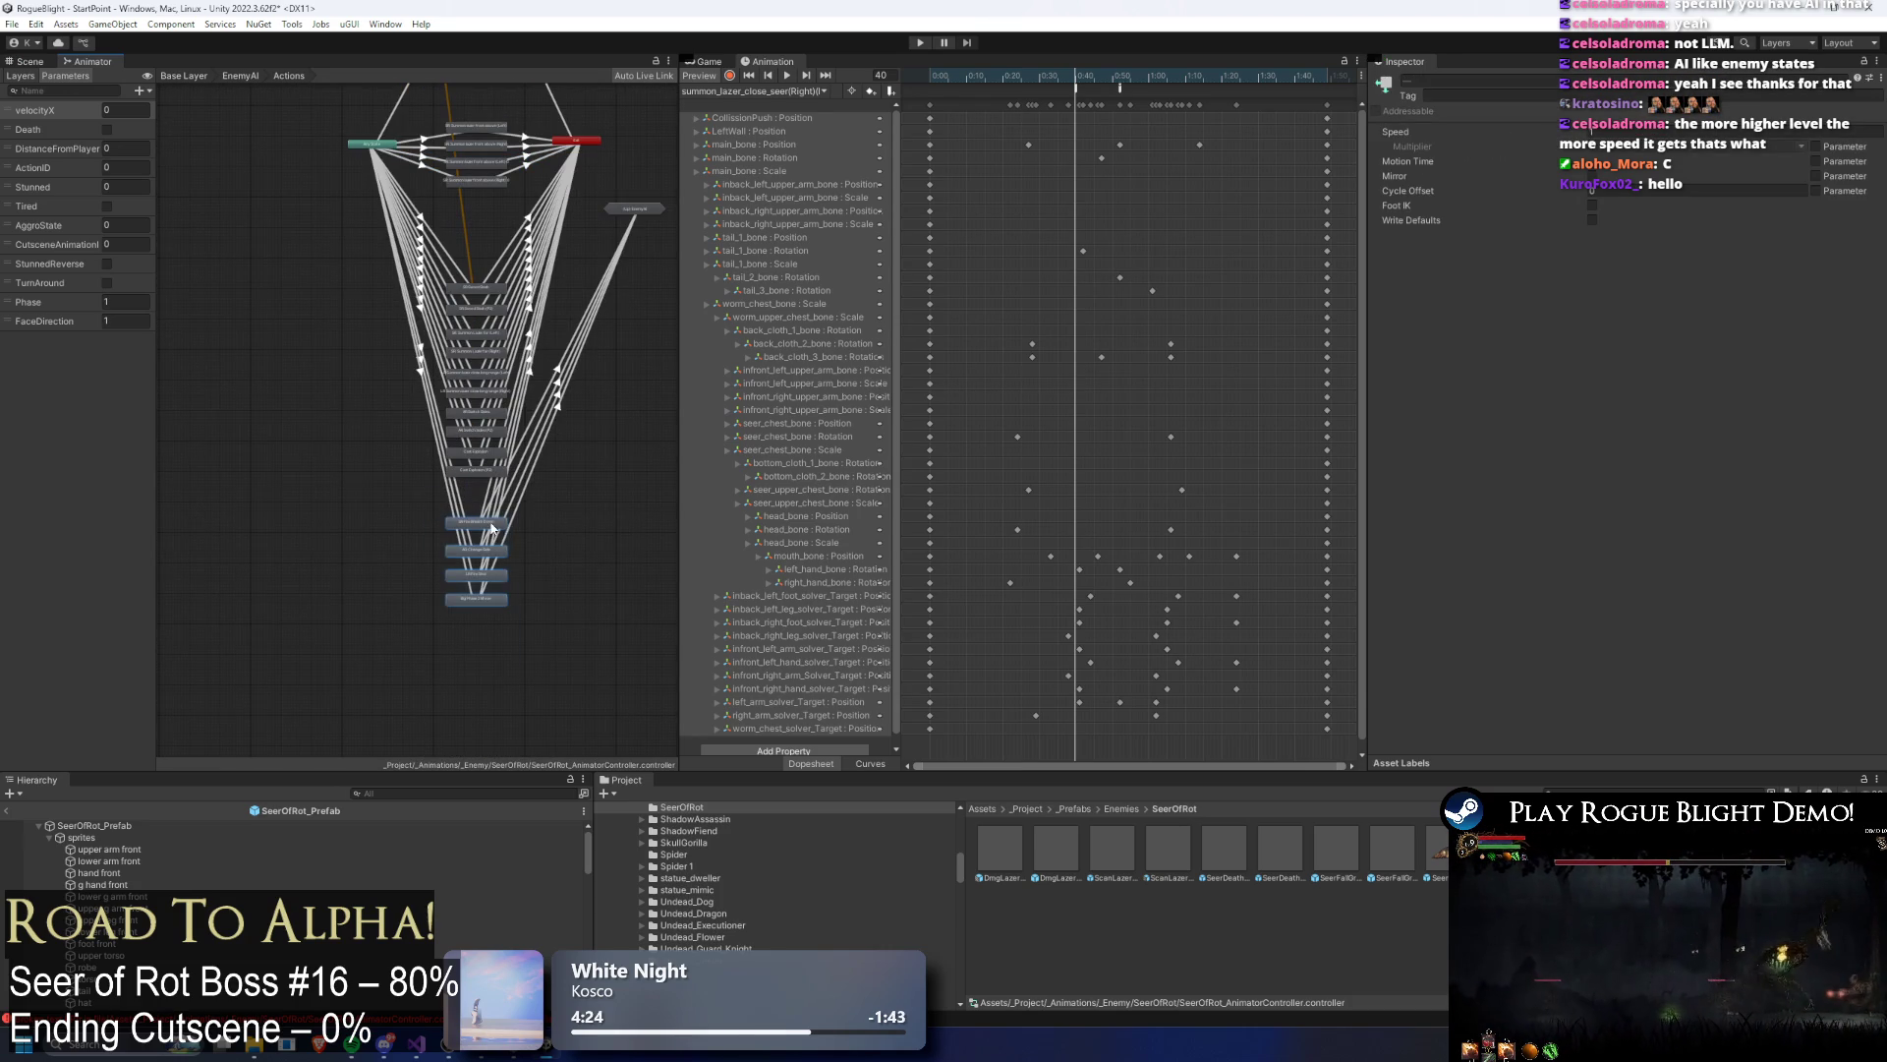
click(477, 522)
click(482, 553)
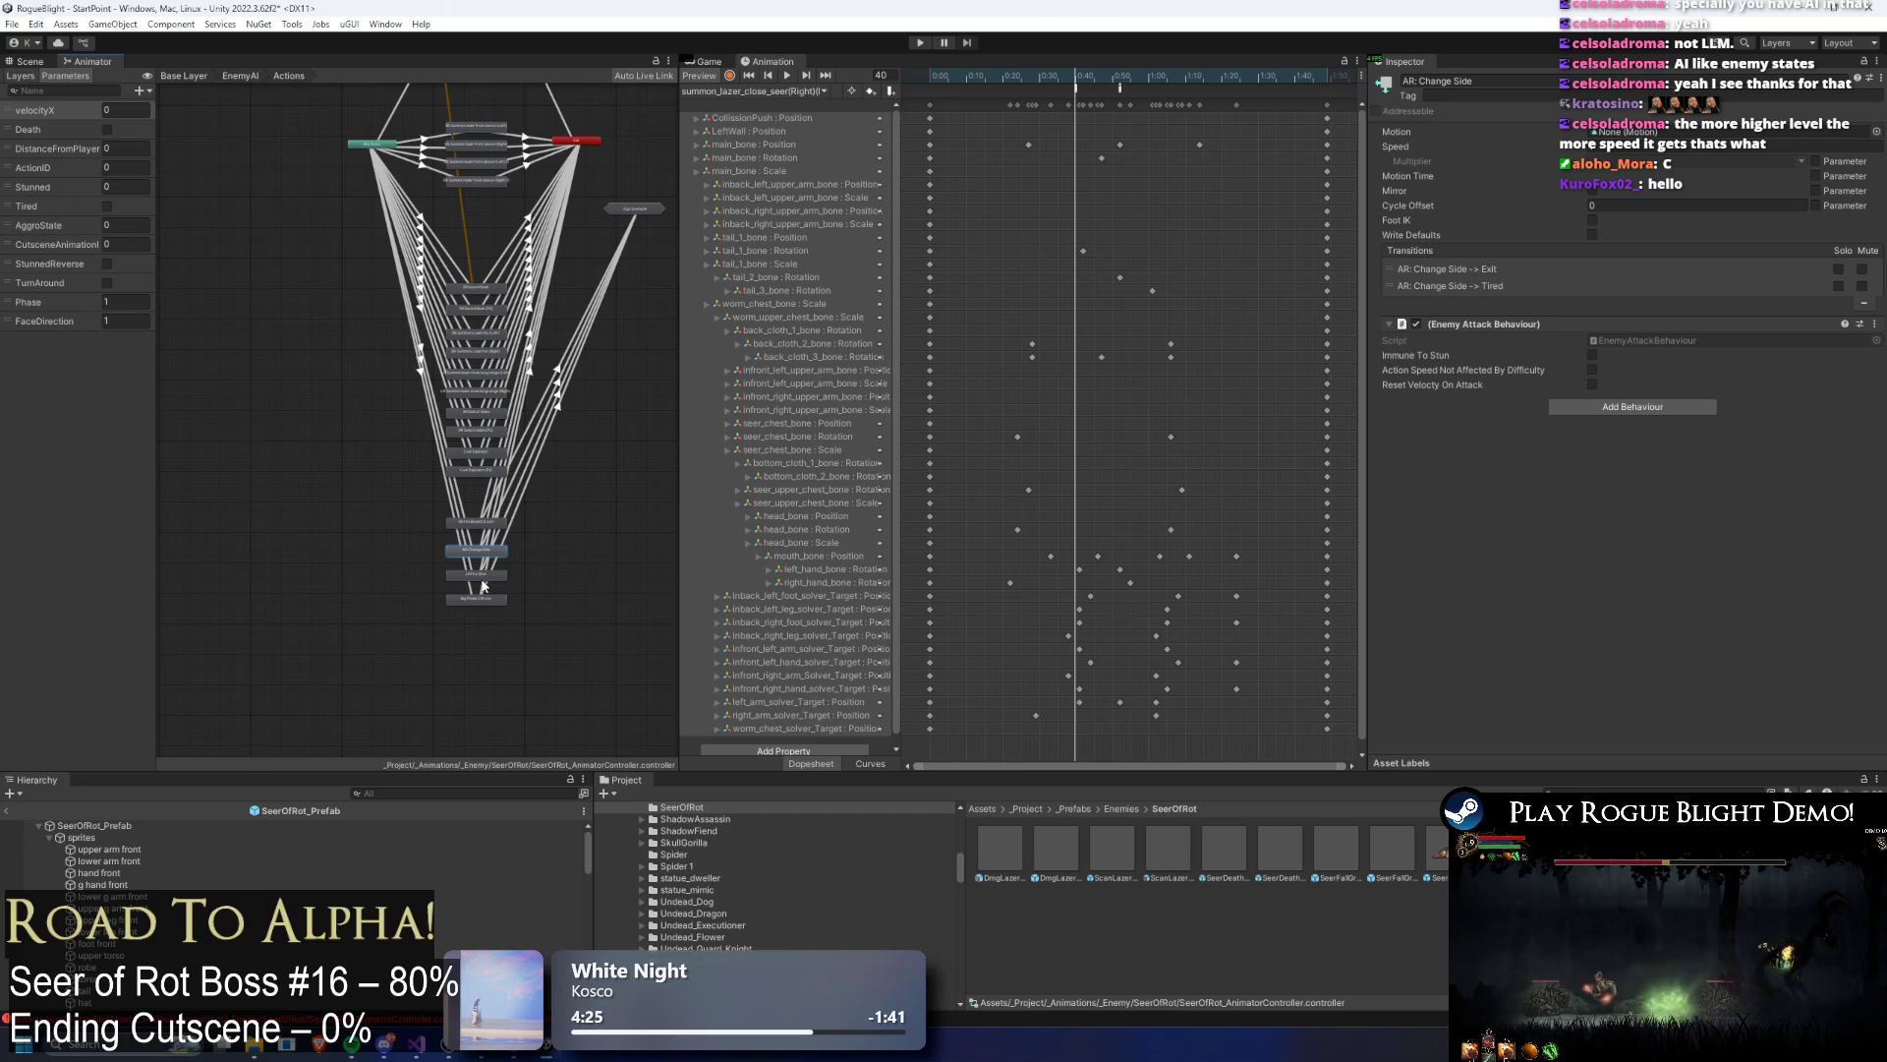
drag(540, 694, 475, 589)
drag(609, 577, 460, 359)
drag(469, 283, 479, 204)
Step: Place Phase 2 Transformation at the top of the column and select the stacked states
key(a)
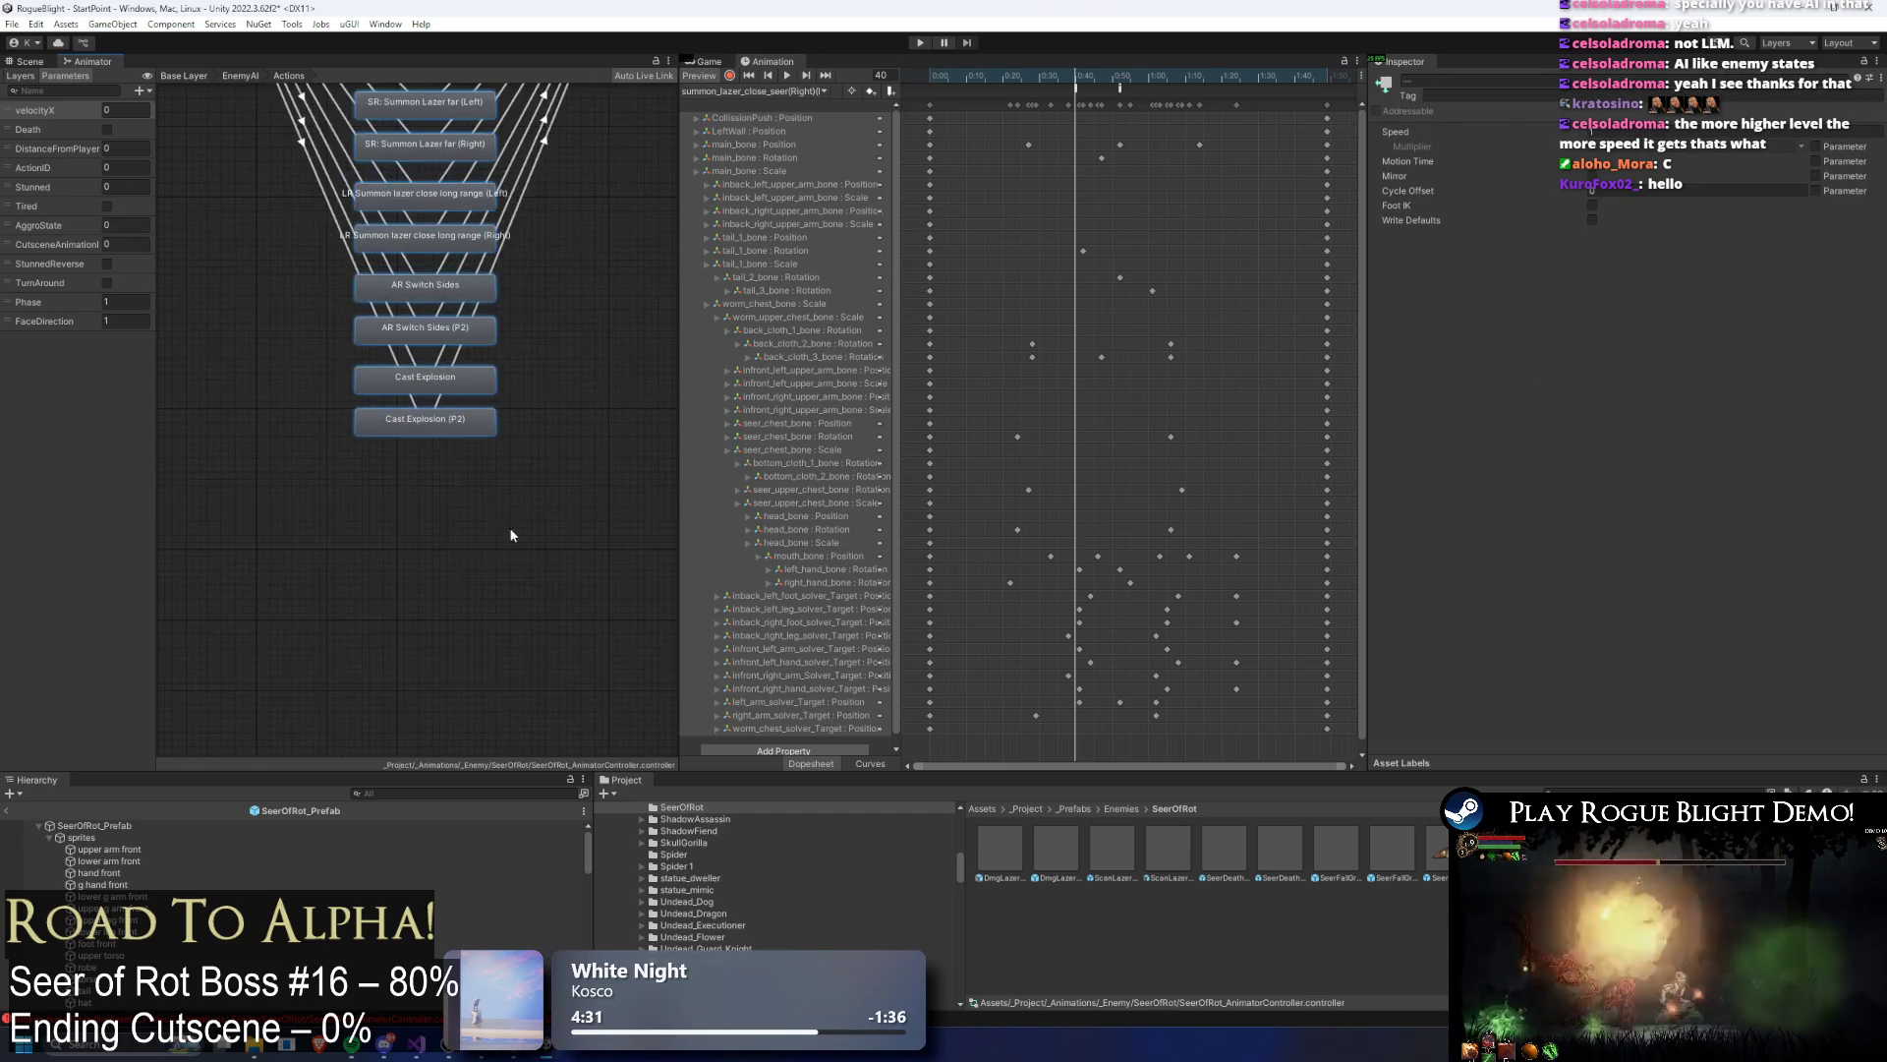
drag(532, 267, 526, 420)
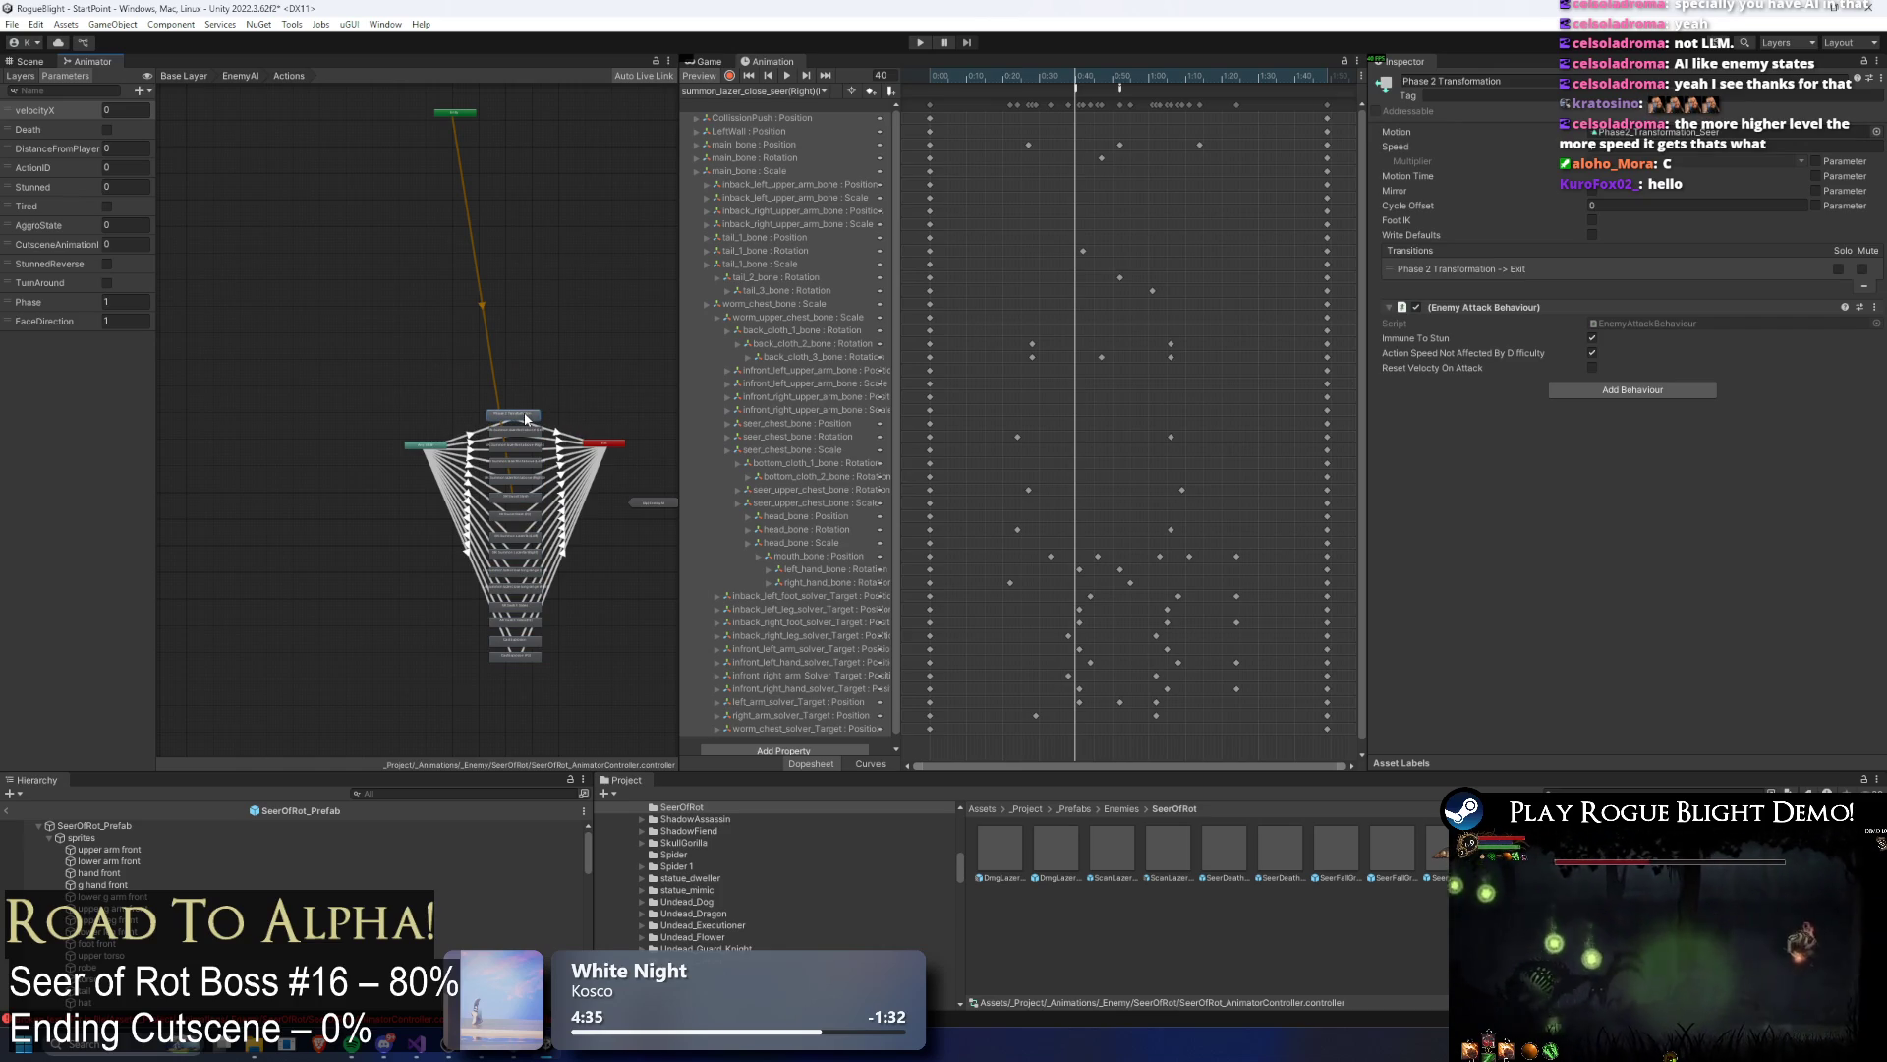
mouse_move(543, 706)
mouse_down()
mouse_move(511, 421)
mouse_move(523, 314)
mouse_up()
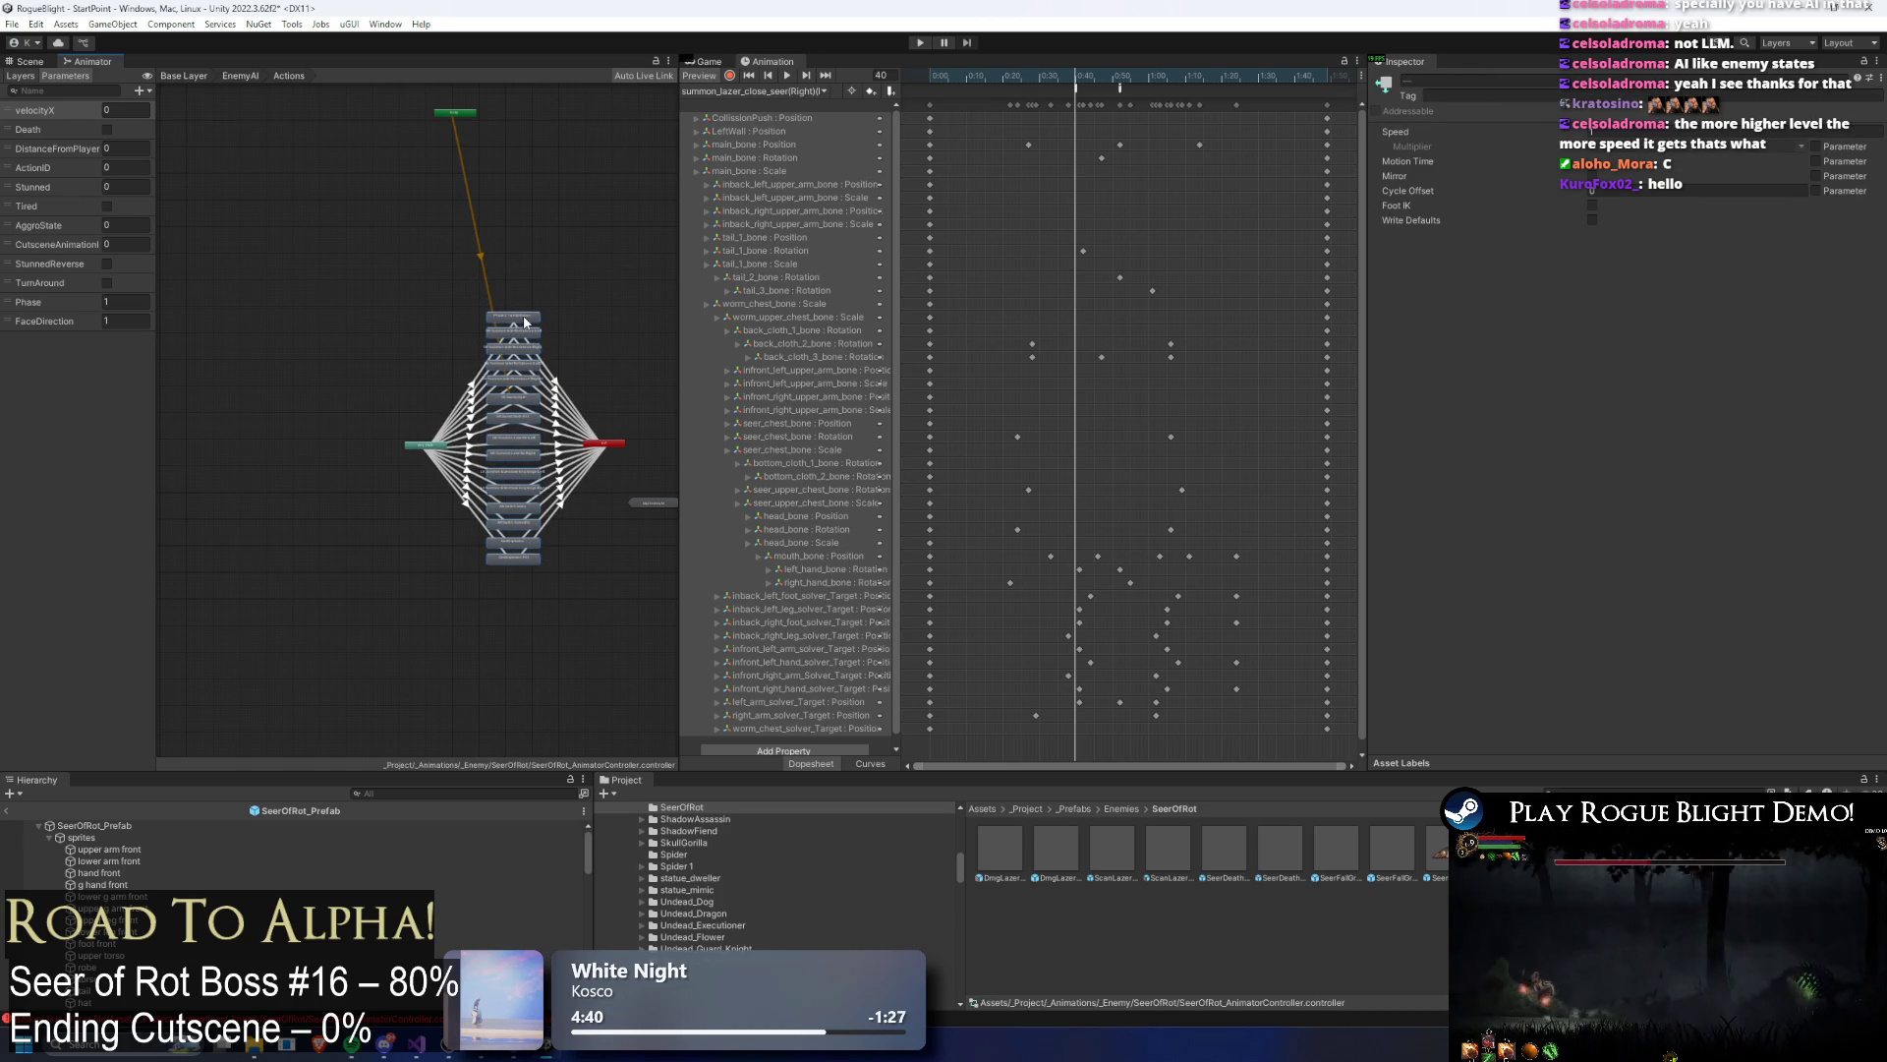
scroll(527, 405, up, 5)
scroll(507, 419, down, 2)
scroll(521, 391, up, 1)
Step: Rename the copied summon states to (Left) (P2) and (Right) (P2)
key(f)
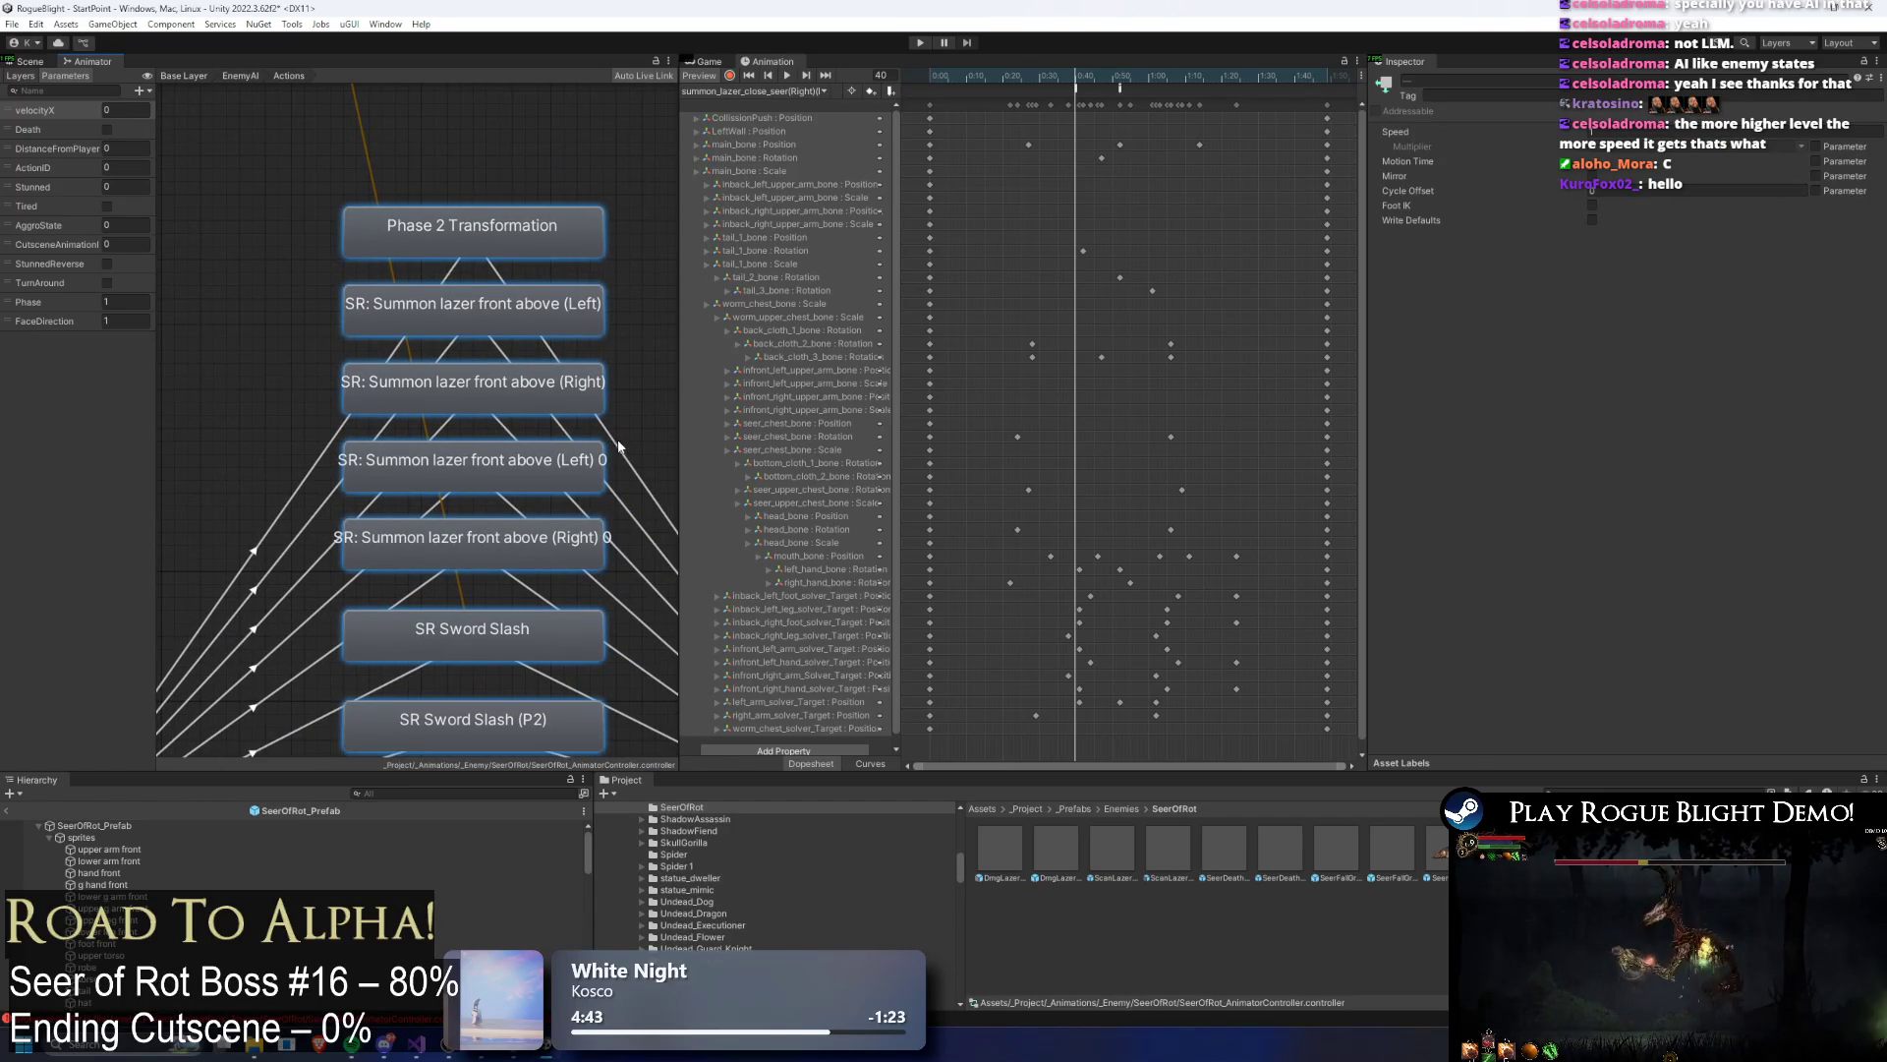
click(602, 452)
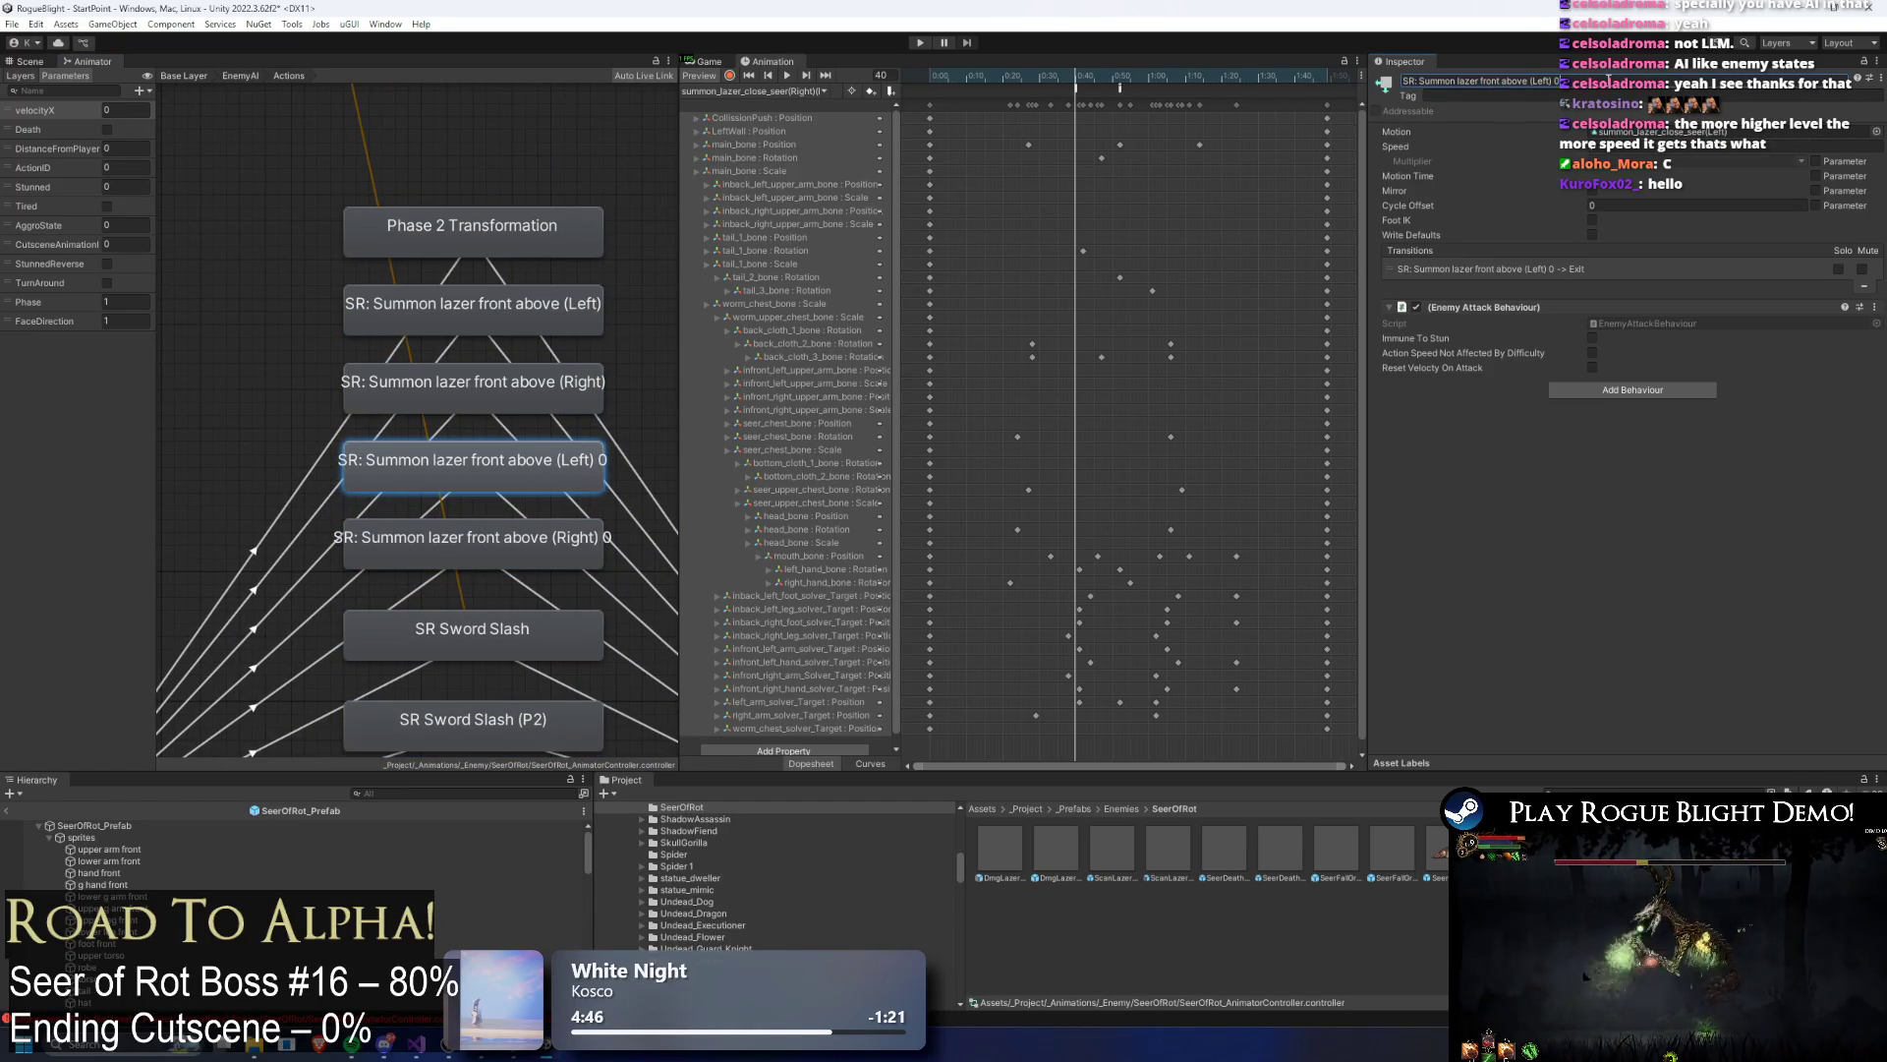
text((P2))
key(Return)
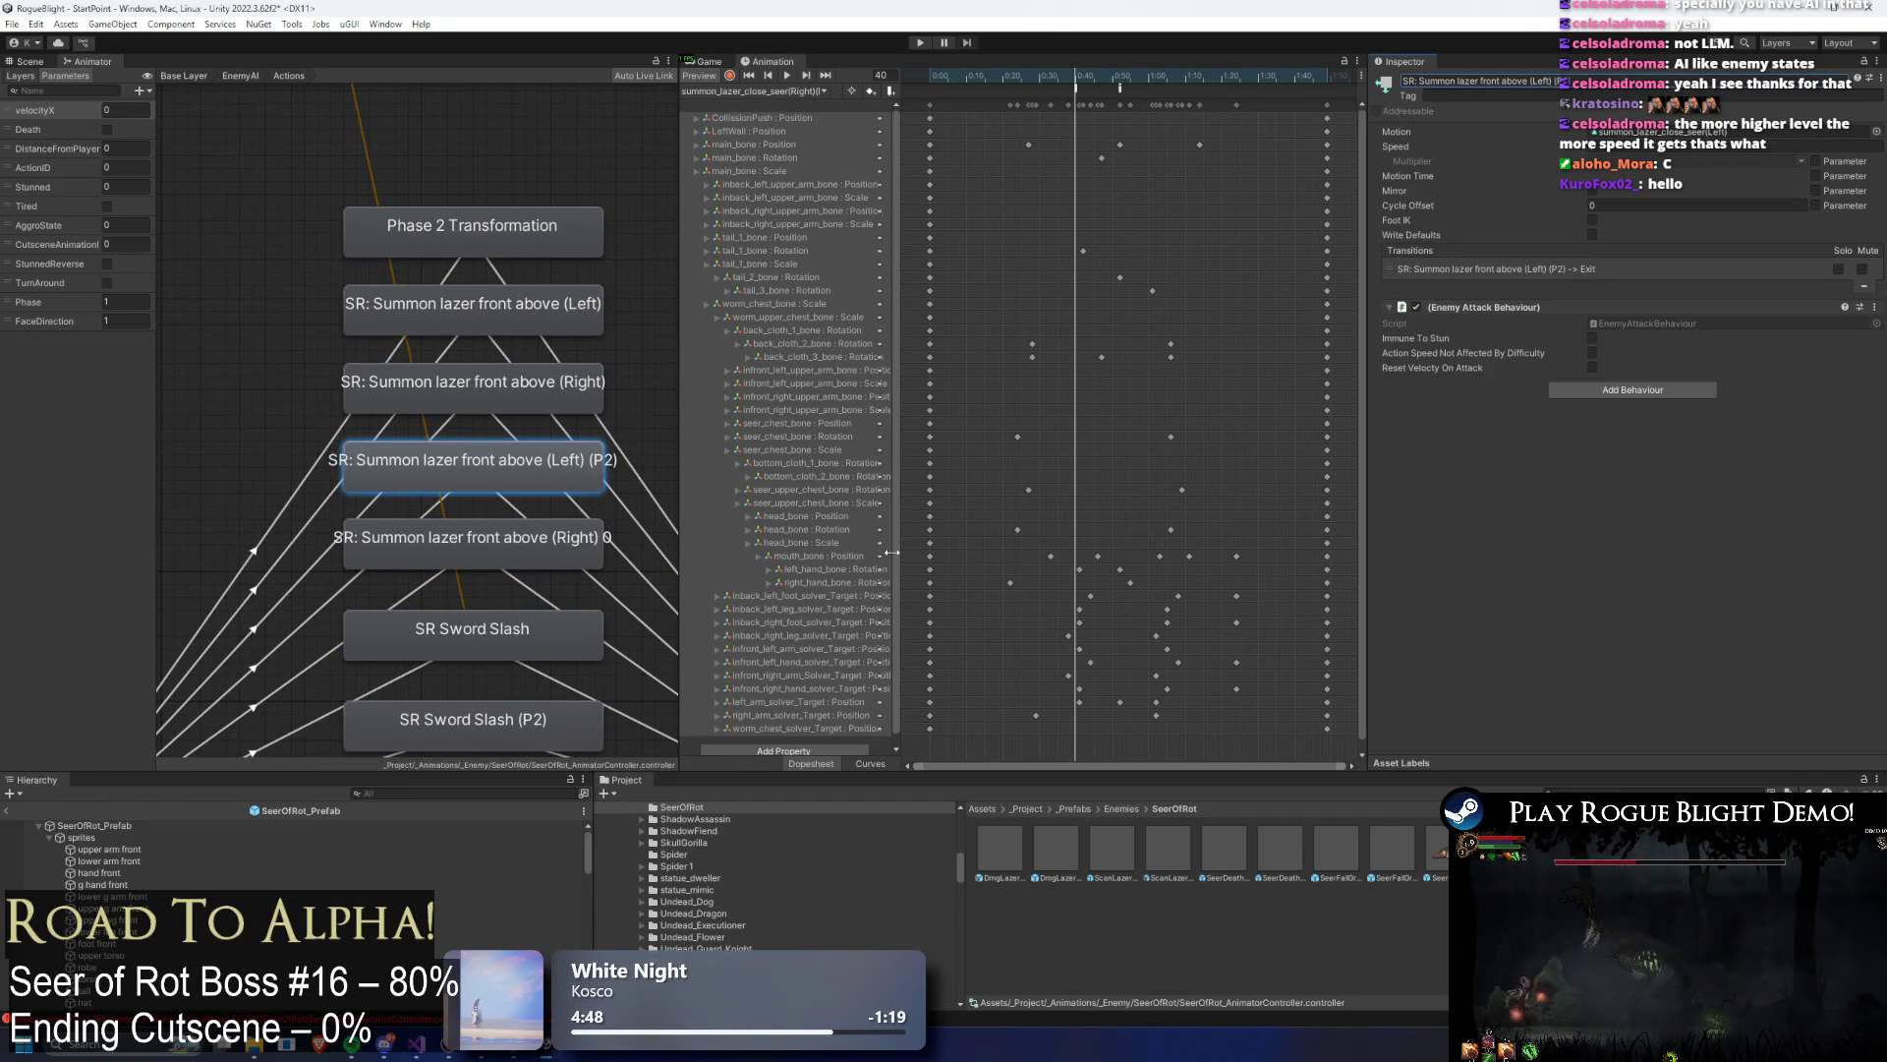
click(508, 530)
click(1598, 79)
click(1597, 78)
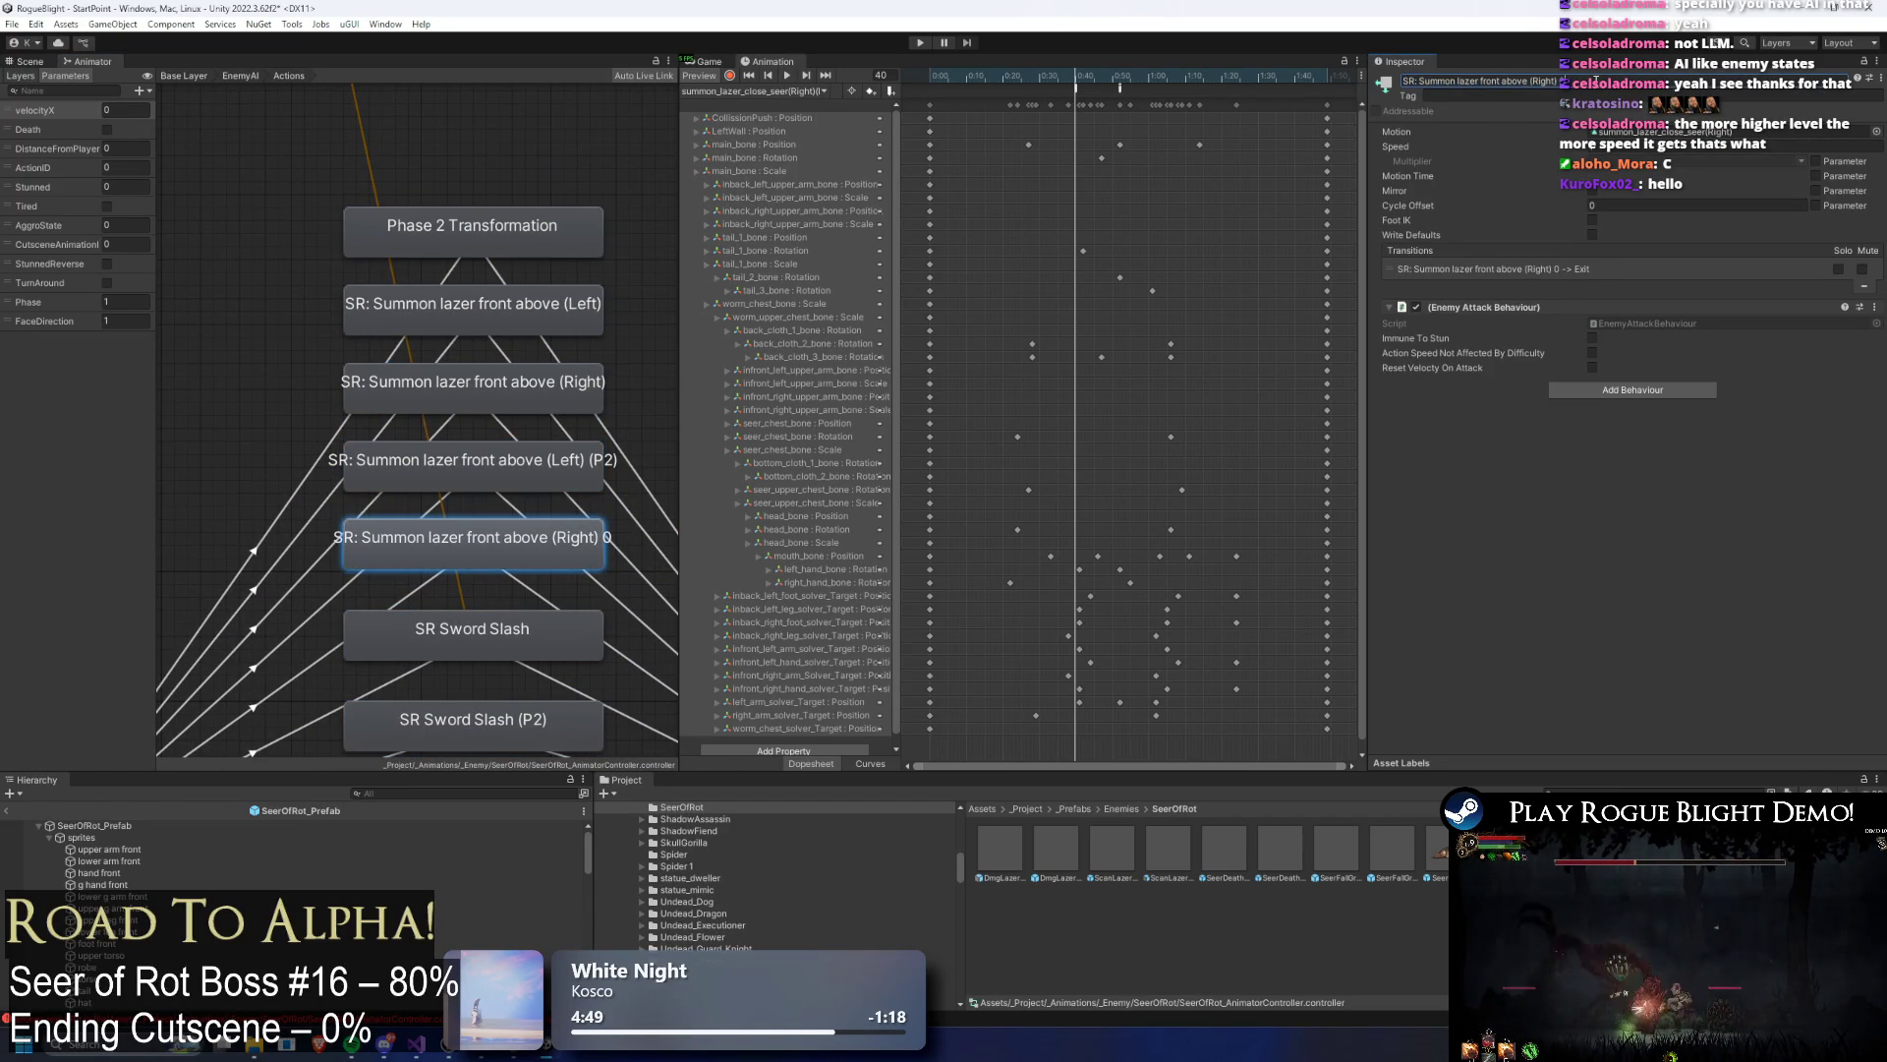
key(Return)
Step: Assign summon_lazer_close_seer(Right)(P2) as the (Right) (P2) state's Motion
click(1636, 131)
drag(1340, 935, 1671, 131)
click(1349, 924)
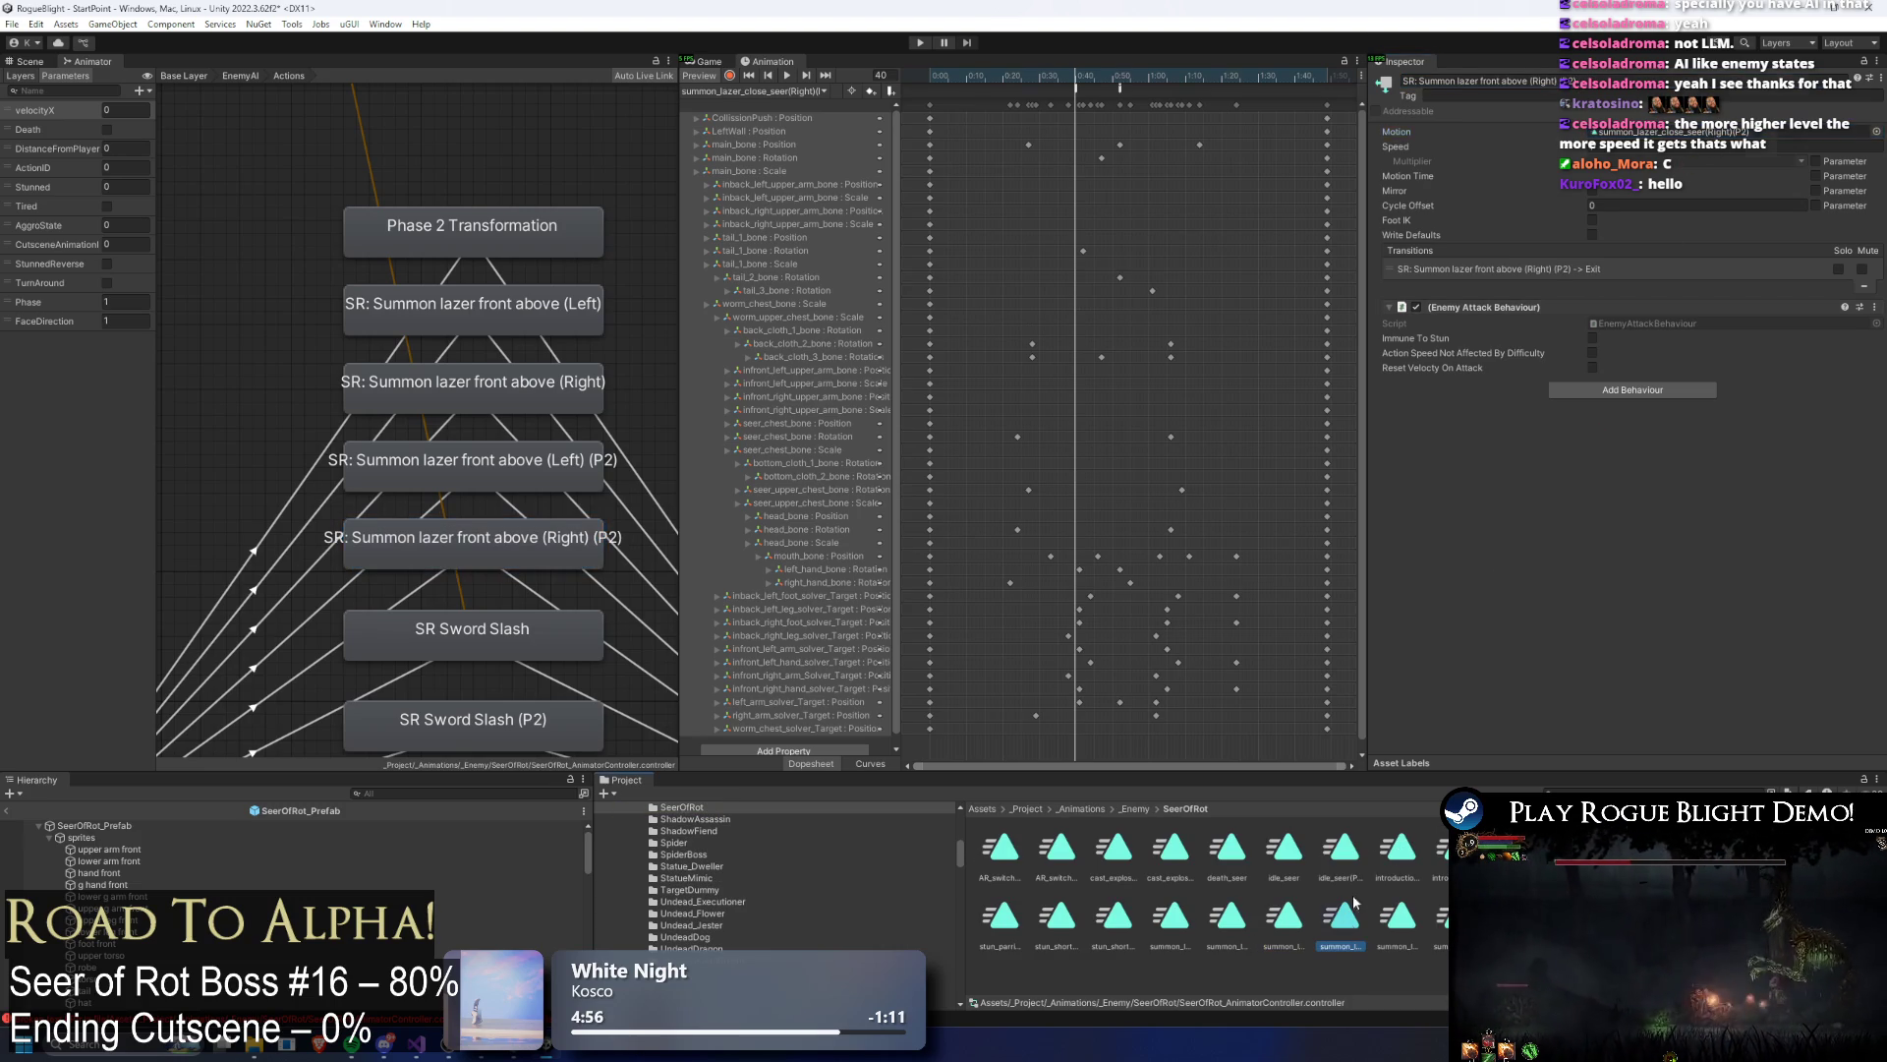
click(1349, 924)
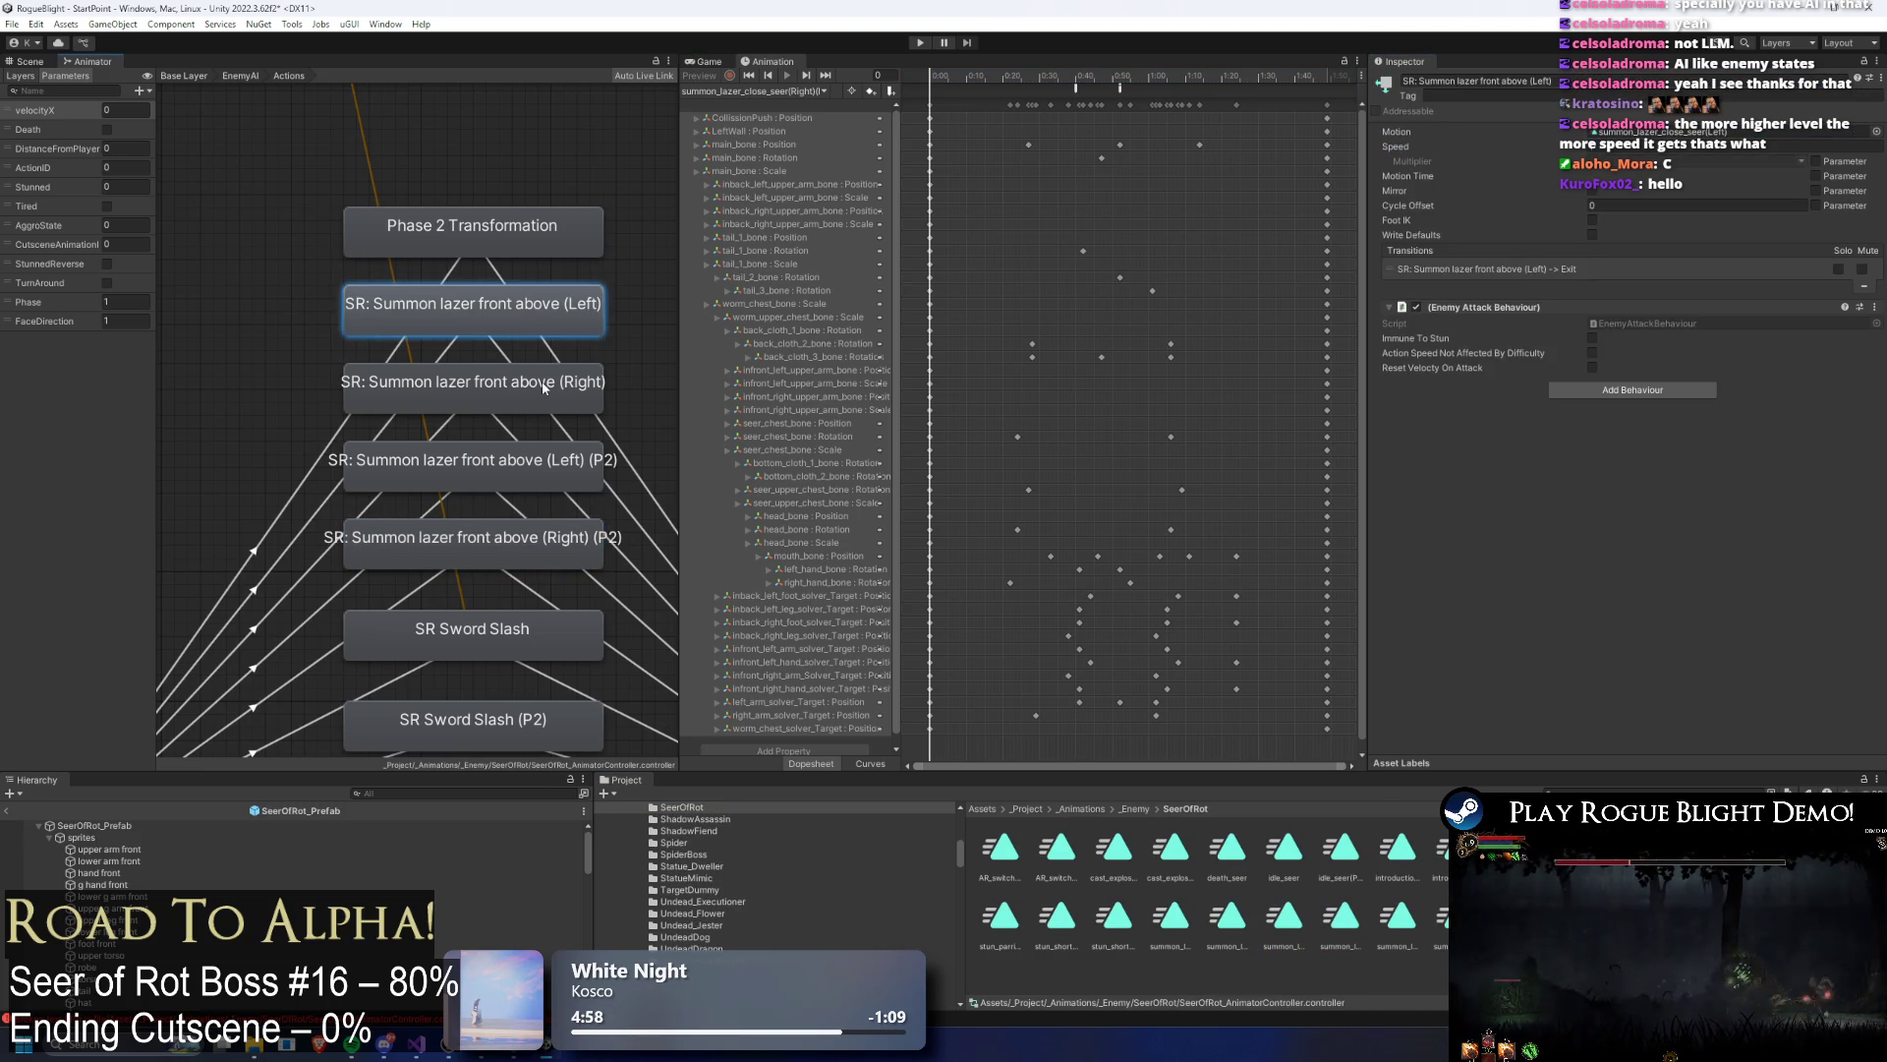
Step: Assign summon_lazer_close_seer(Left)(P2) to the (Left) (P2) state and turn off its looping
click(562, 474)
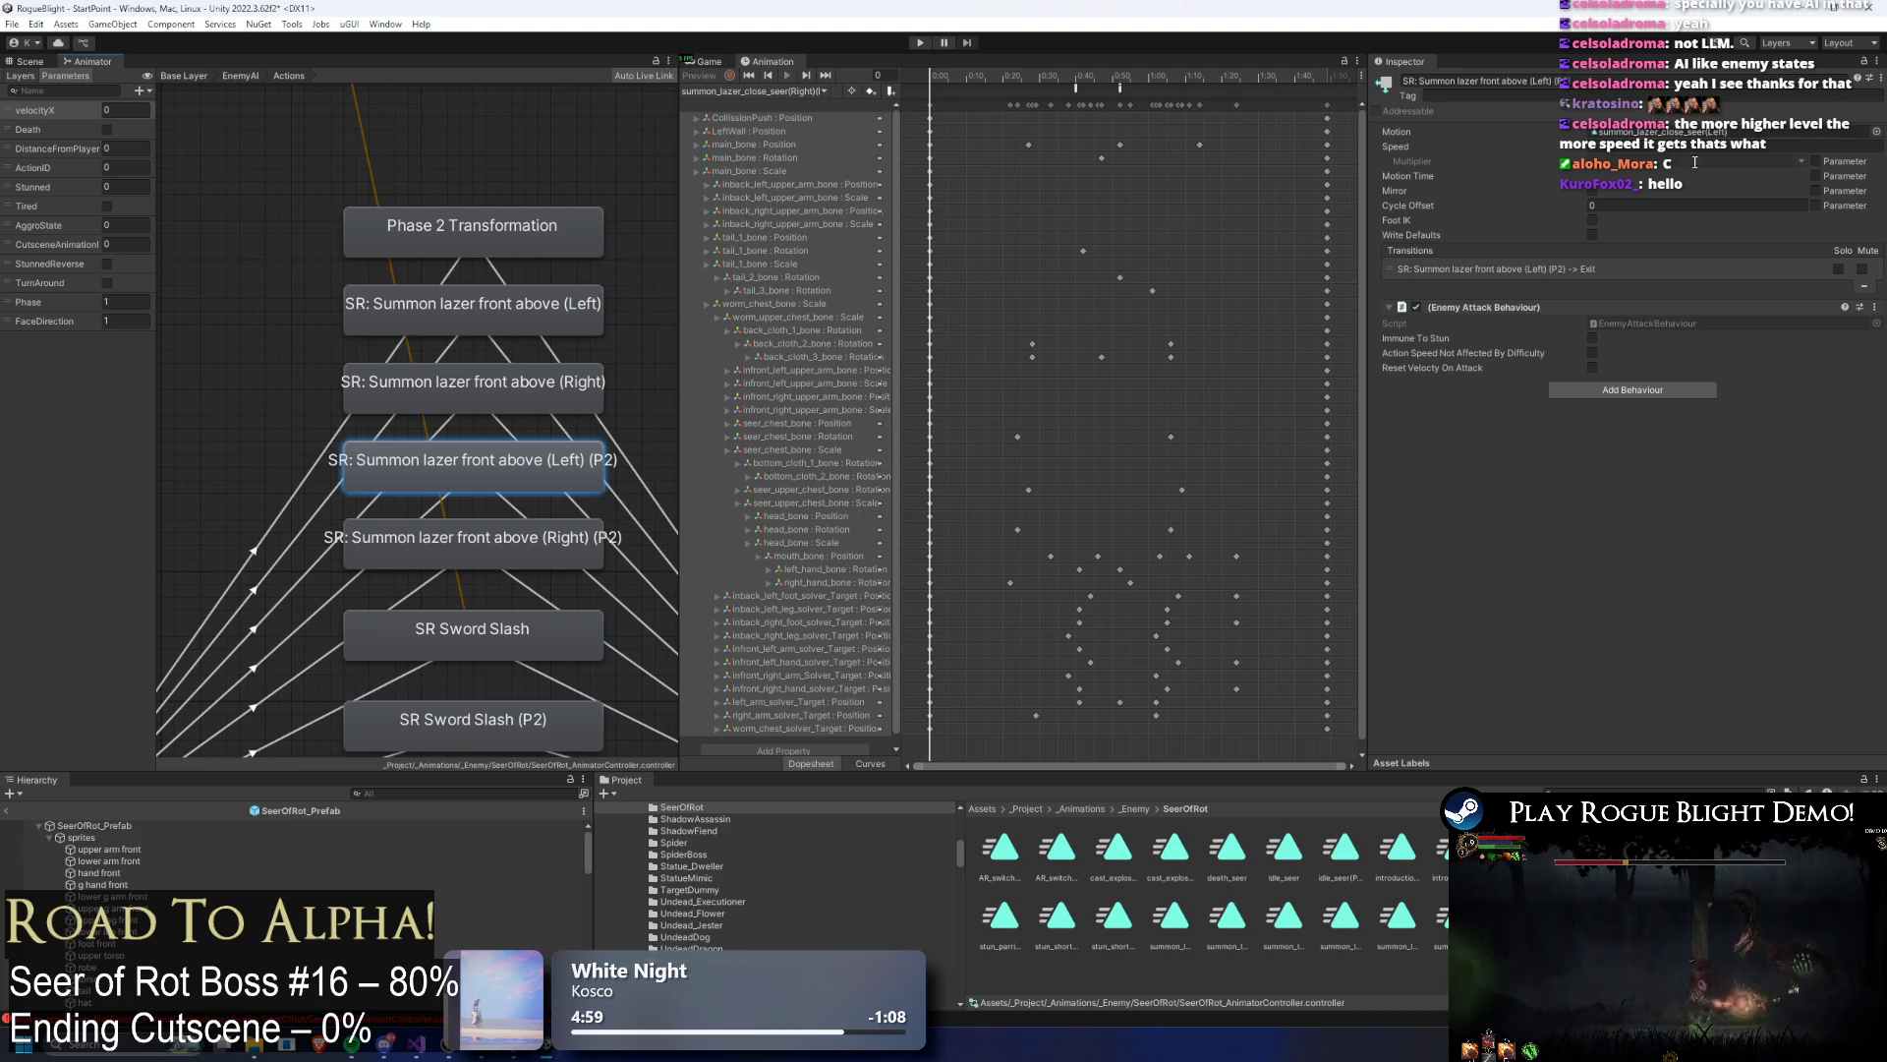
drag(1228, 916, 1622, 131)
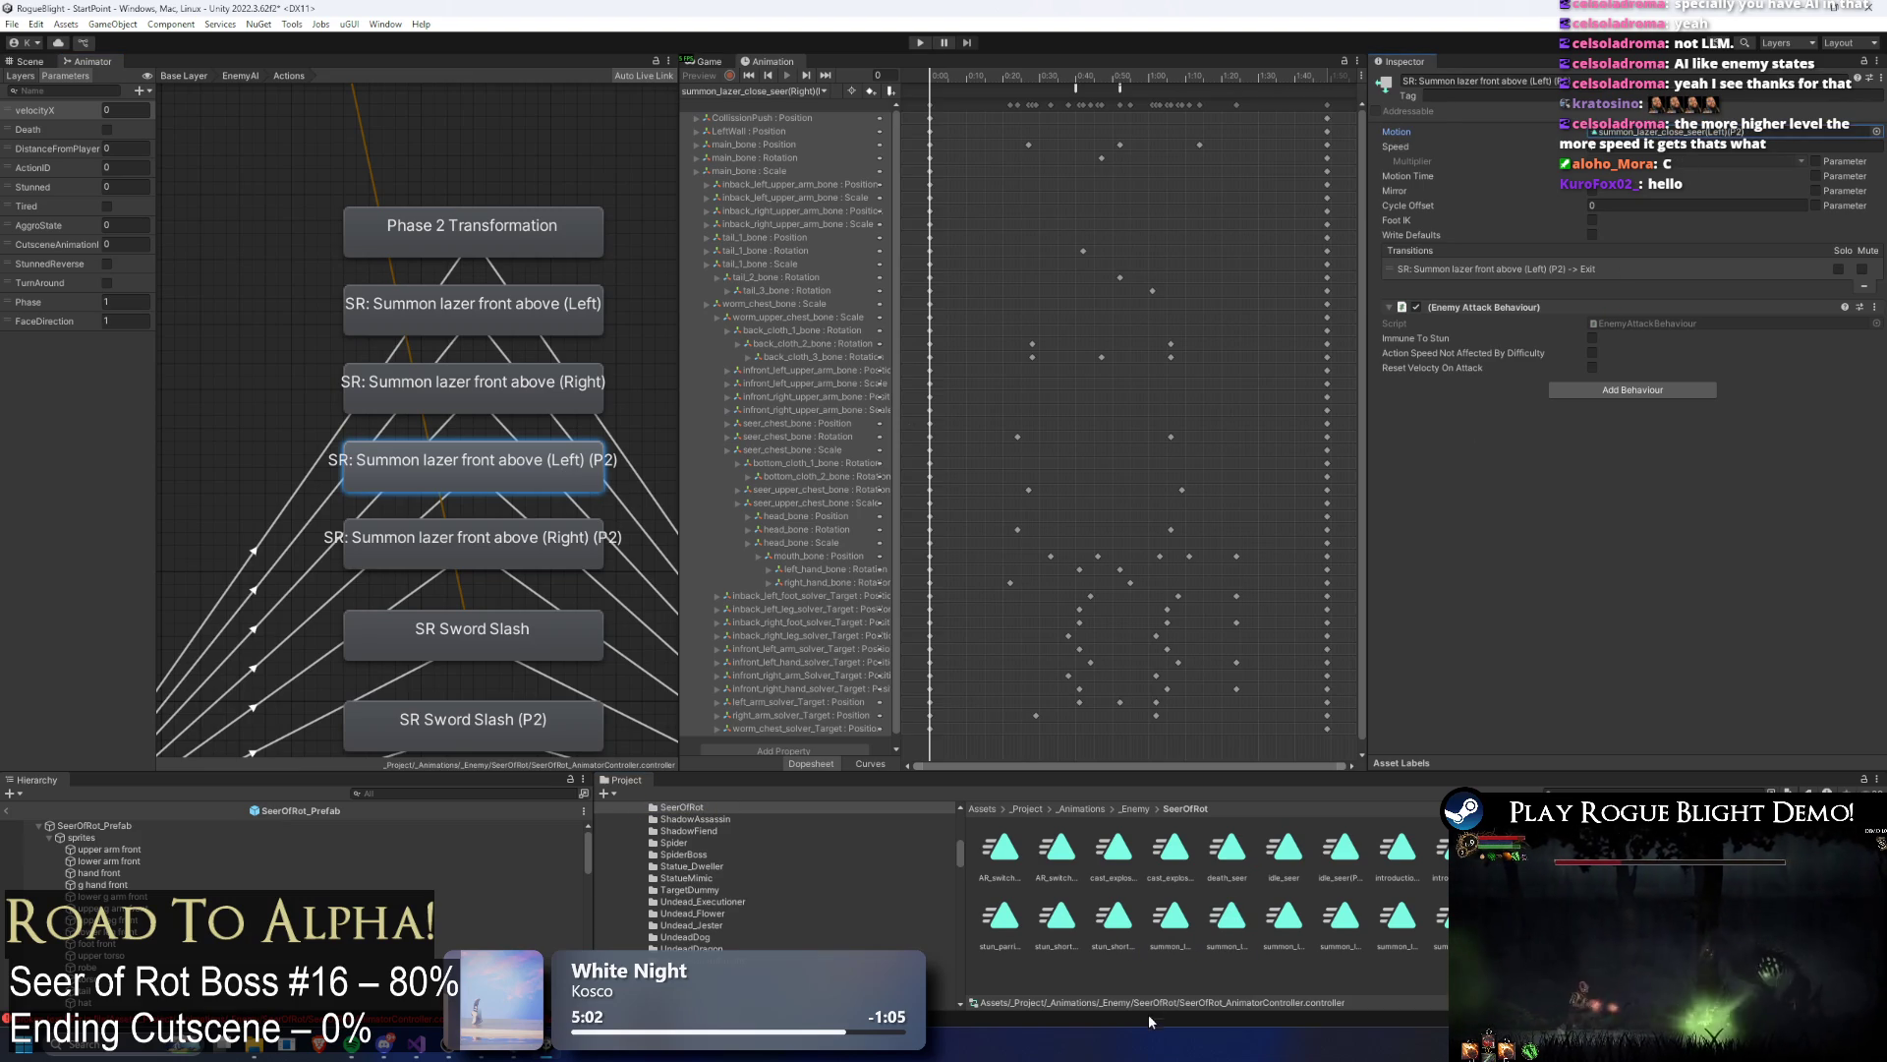
click(1216, 924)
right_click(1216, 924)
click(1565, 144)
Step: Review both P2 states and select the AnyState transition into Left (P2)
click(545, 475)
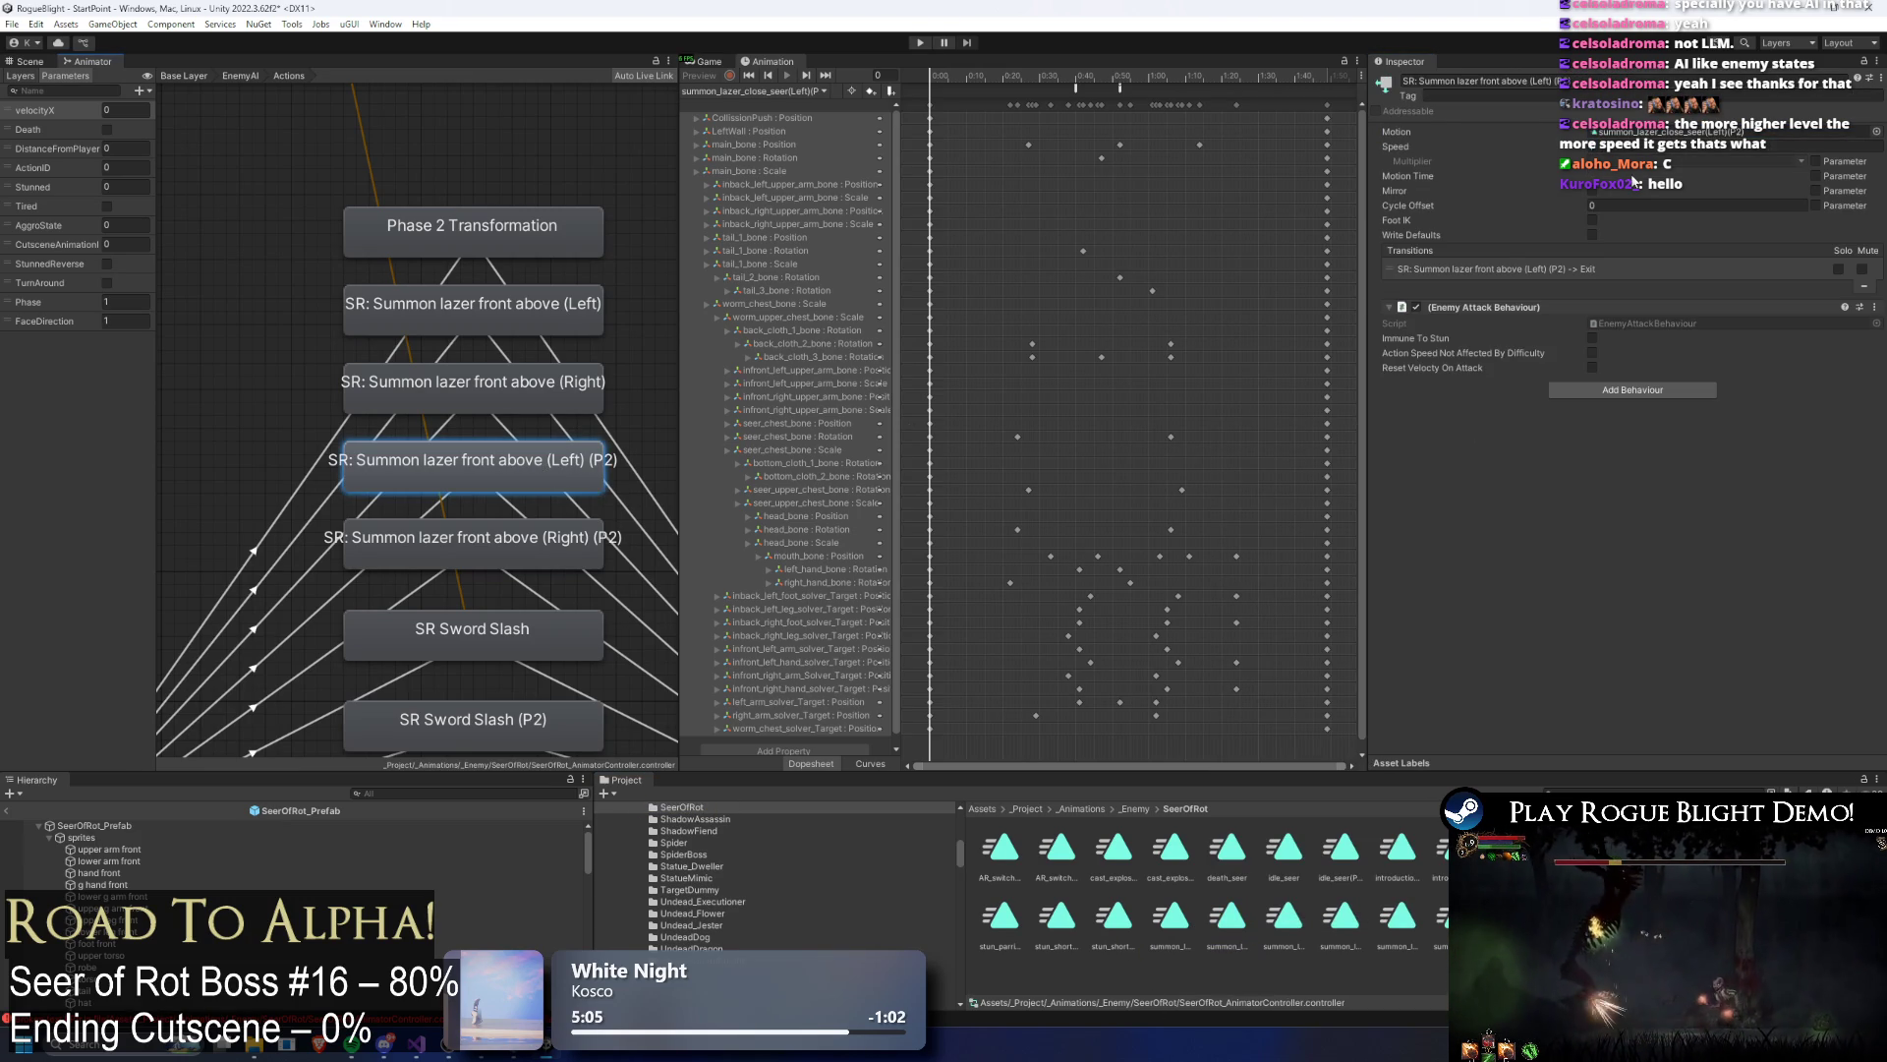
click(557, 545)
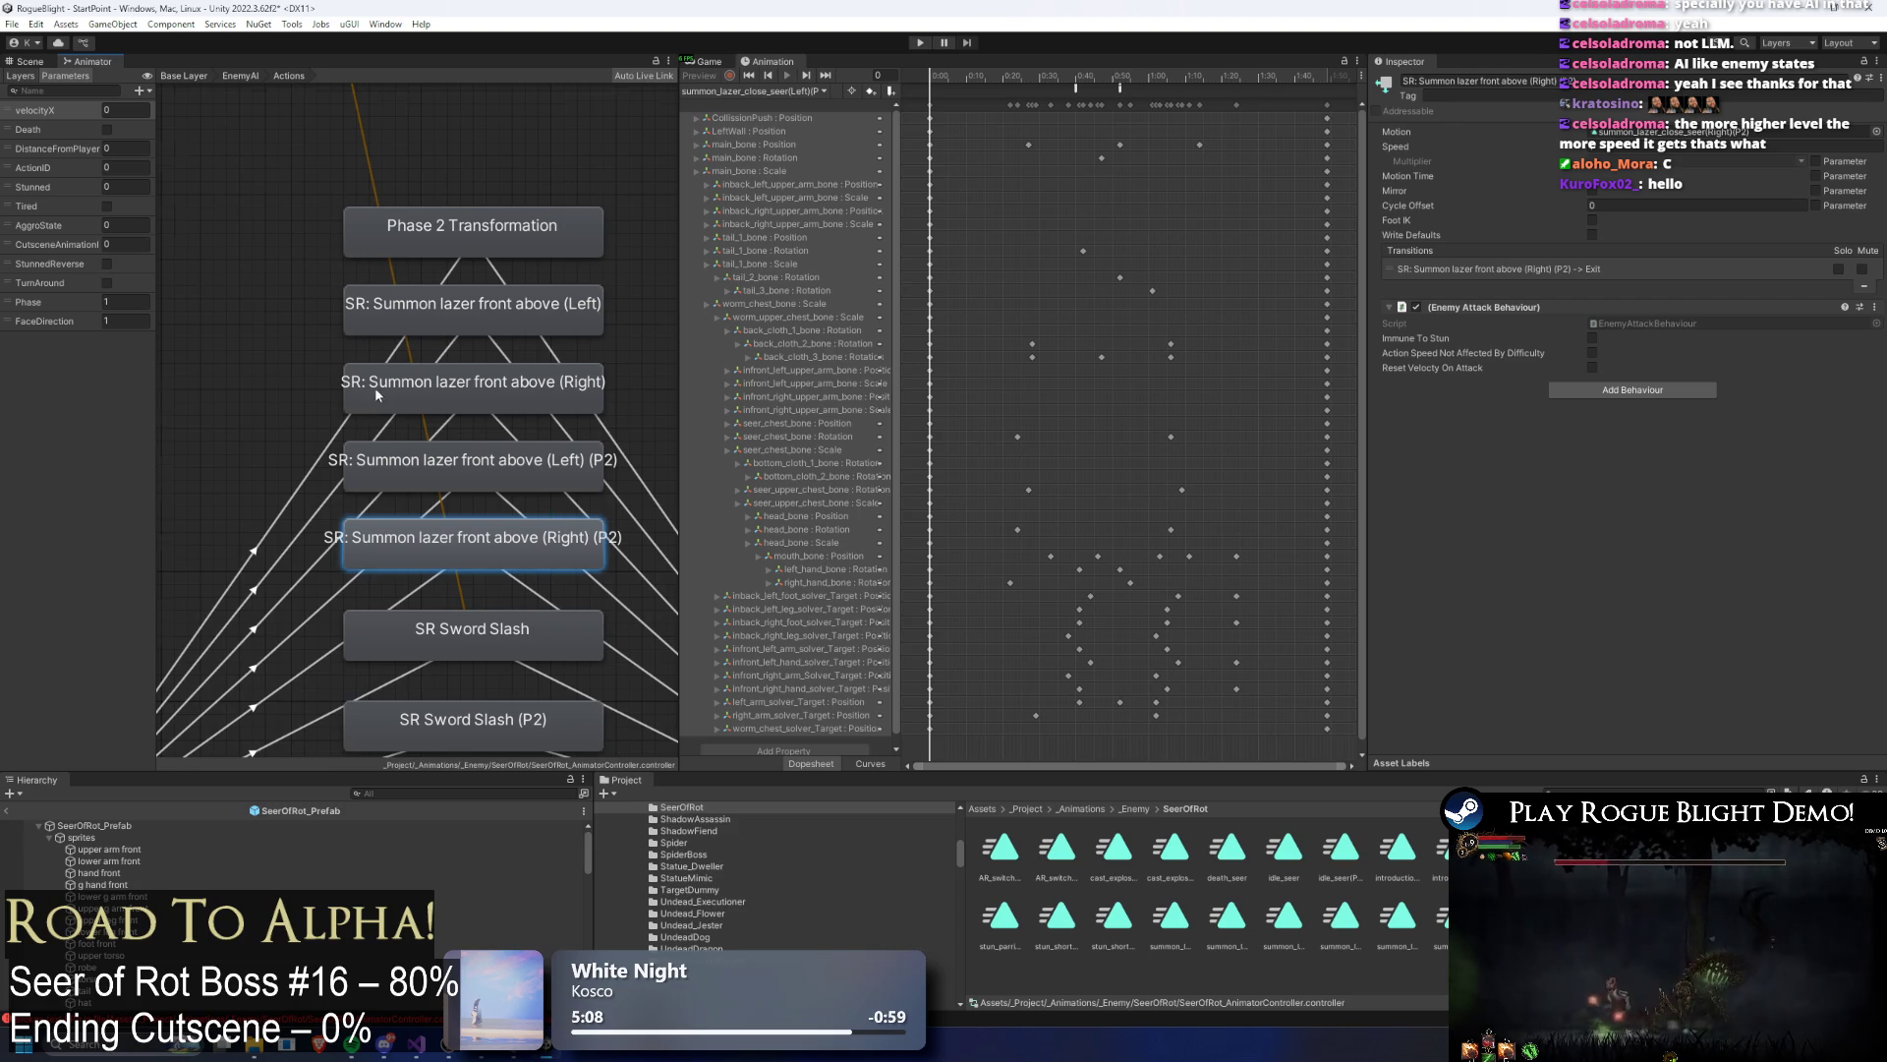
drag(365, 399, 451, 360)
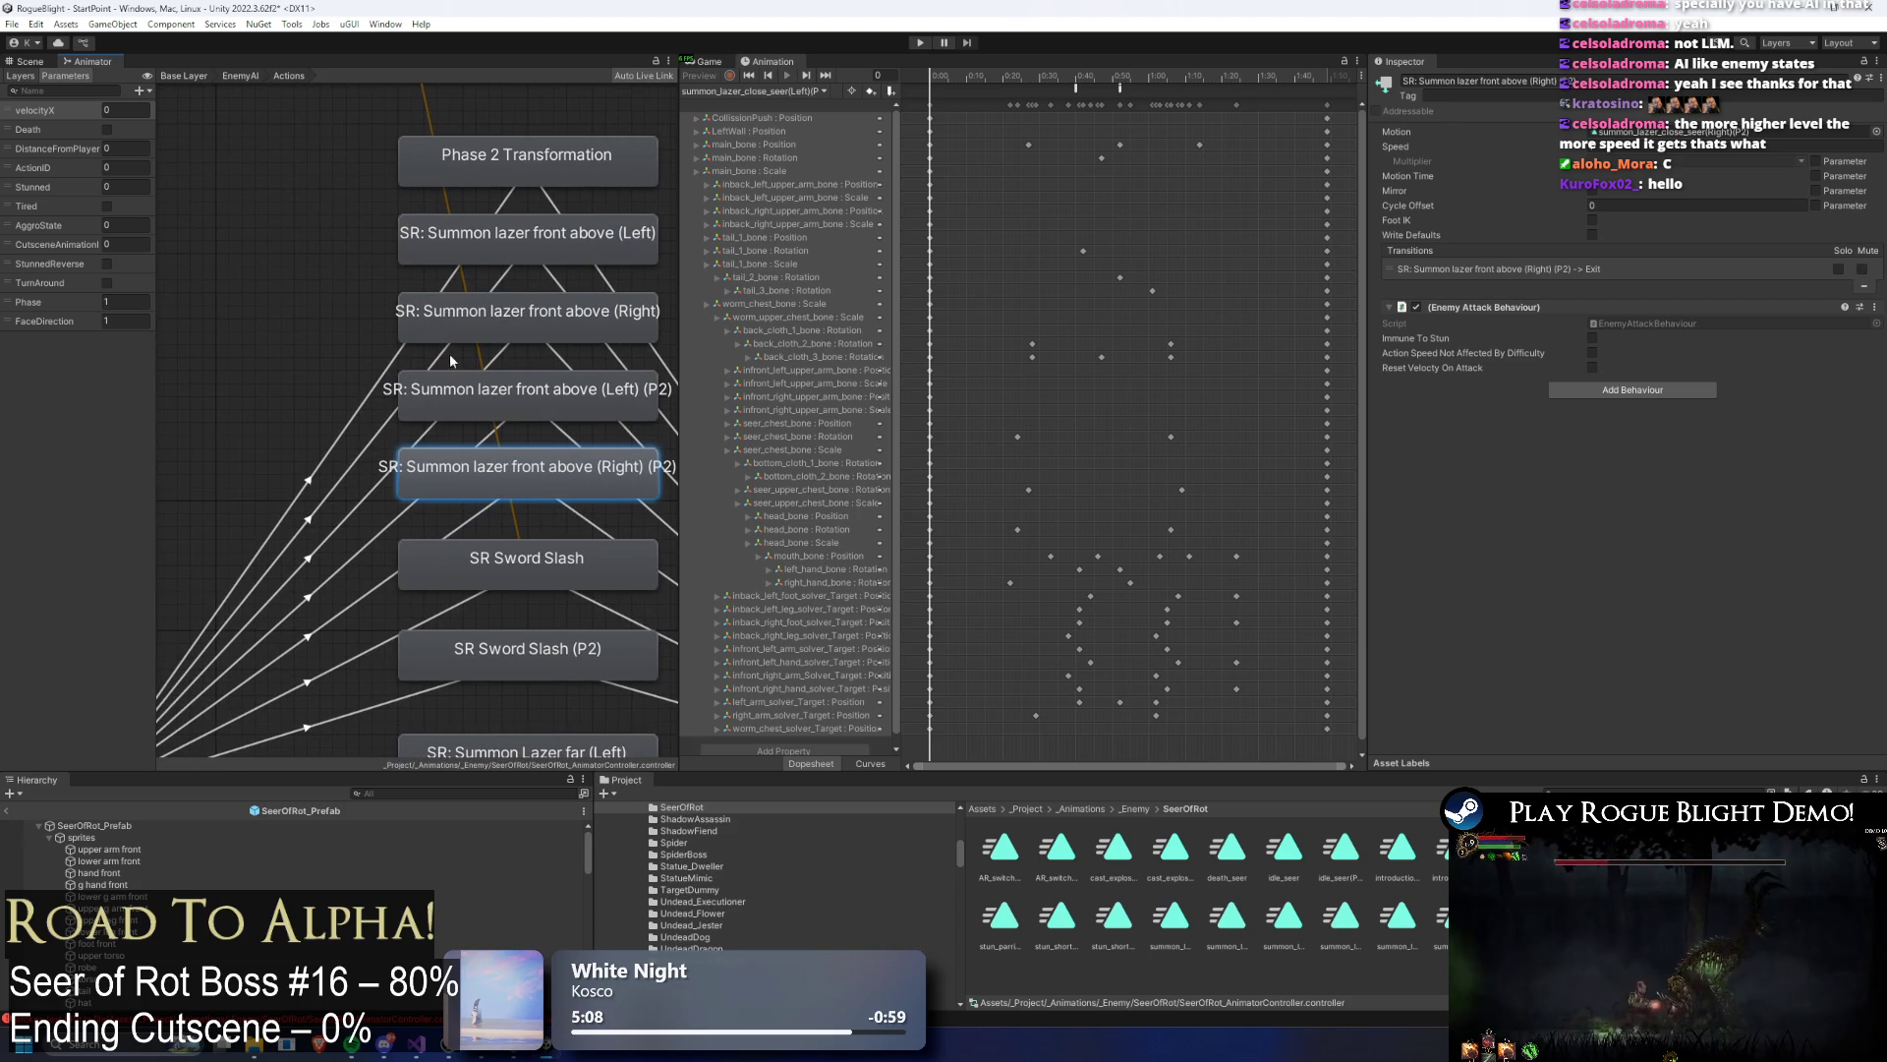
click(394, 525)
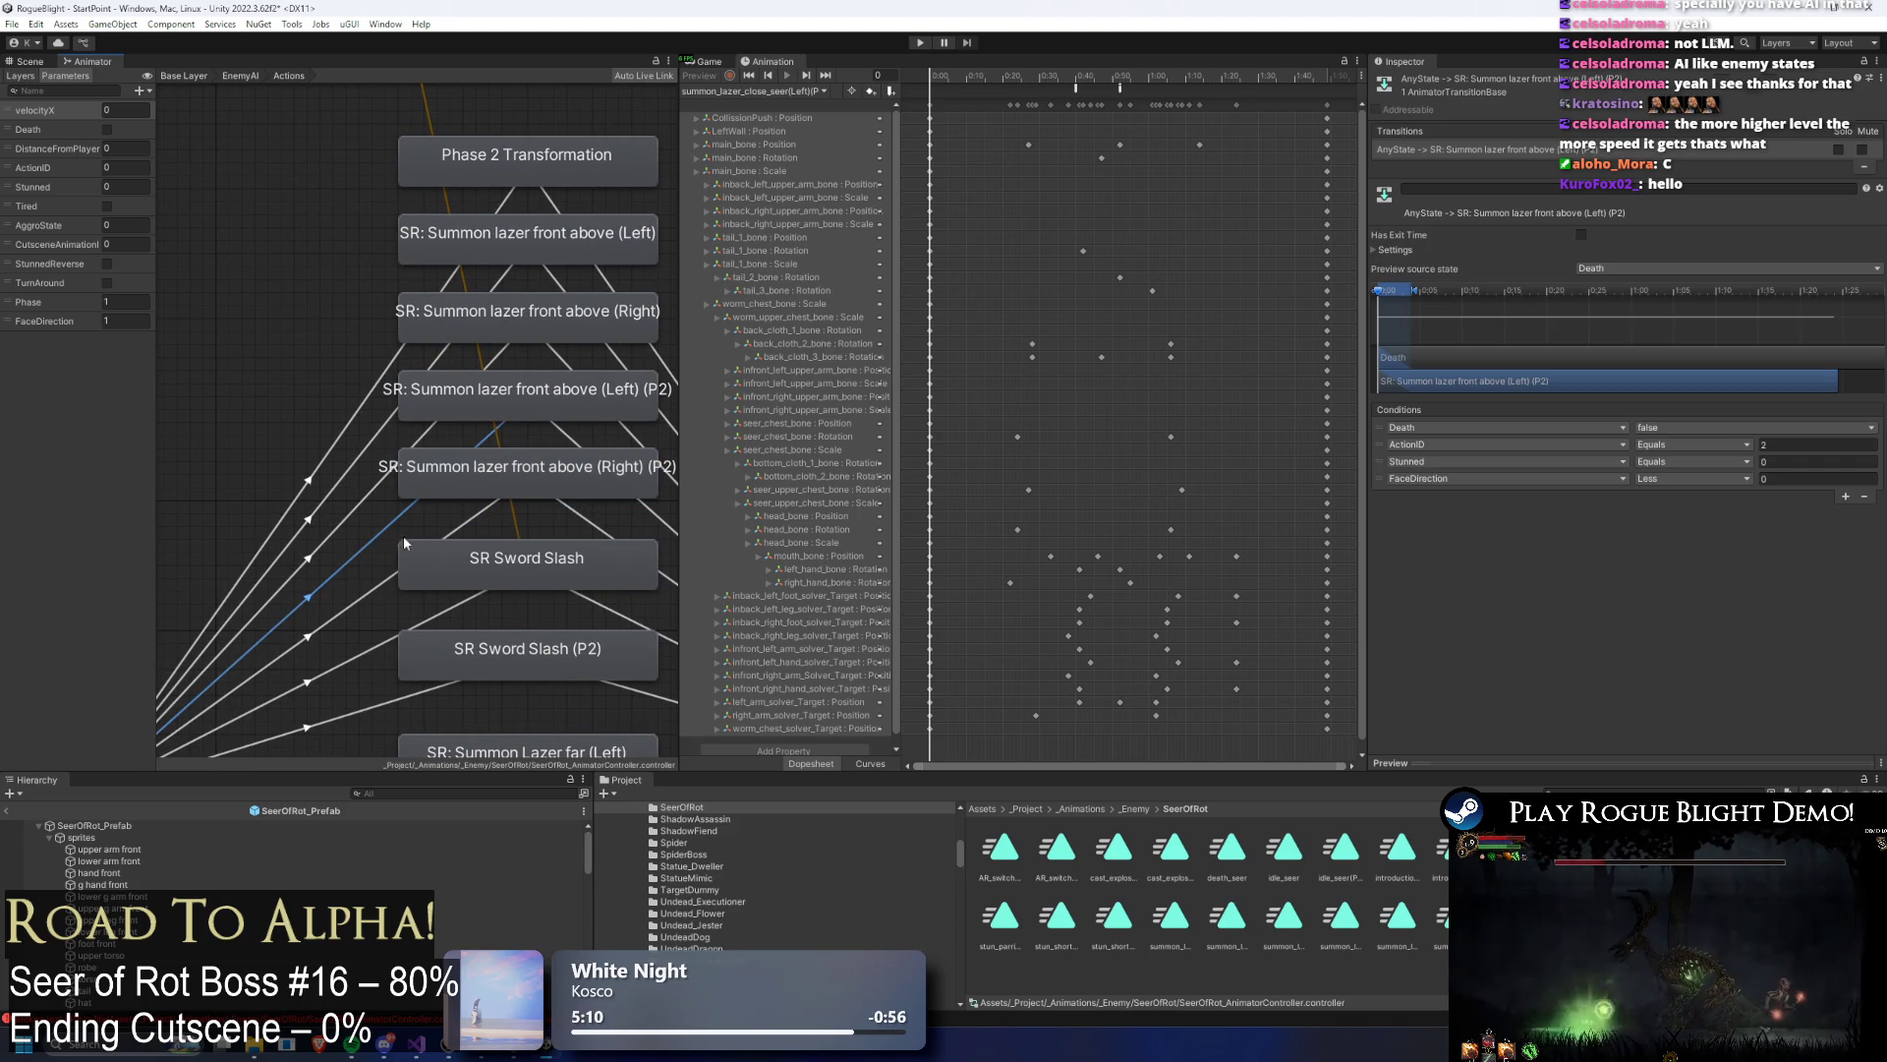
Step: Add a Phase Equals 2 condition to the AnyState transition into Left (P2)
click(1848, 496)
click(1476, 496)
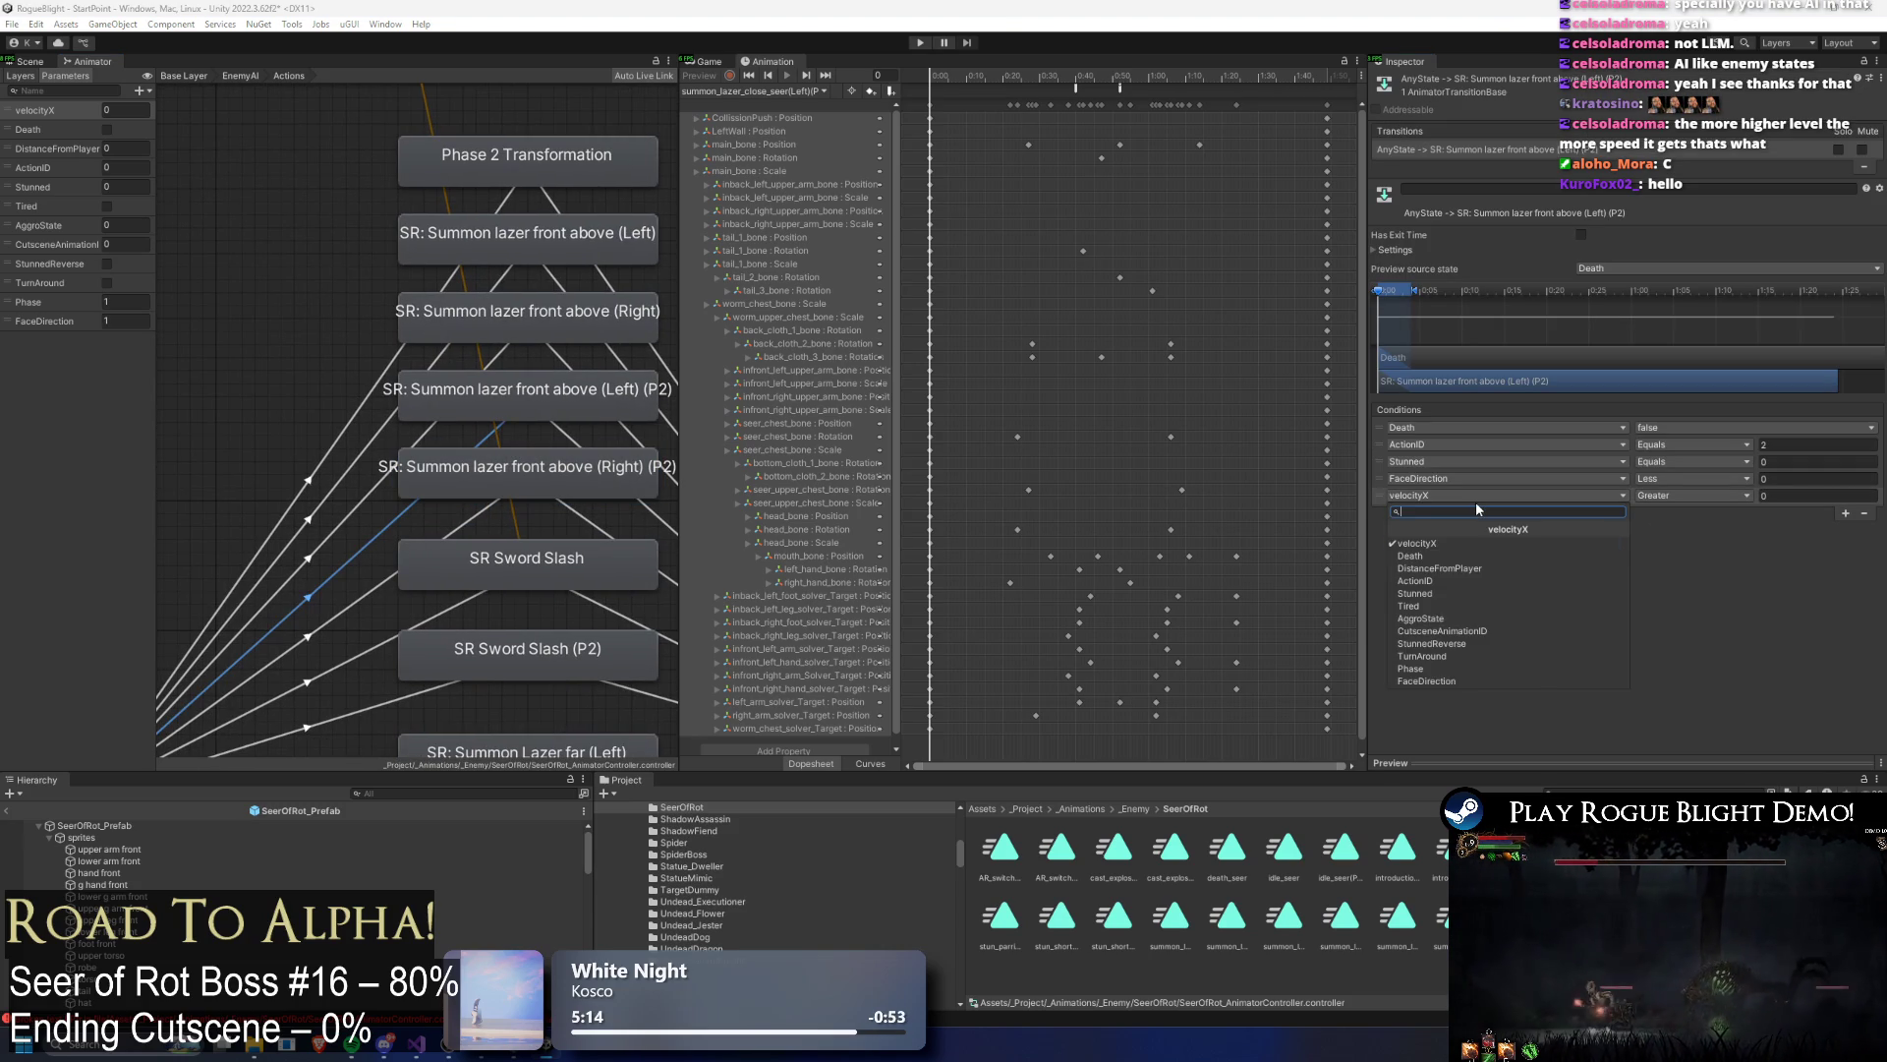
text(phas)
key(Return)
click(1661, 495)
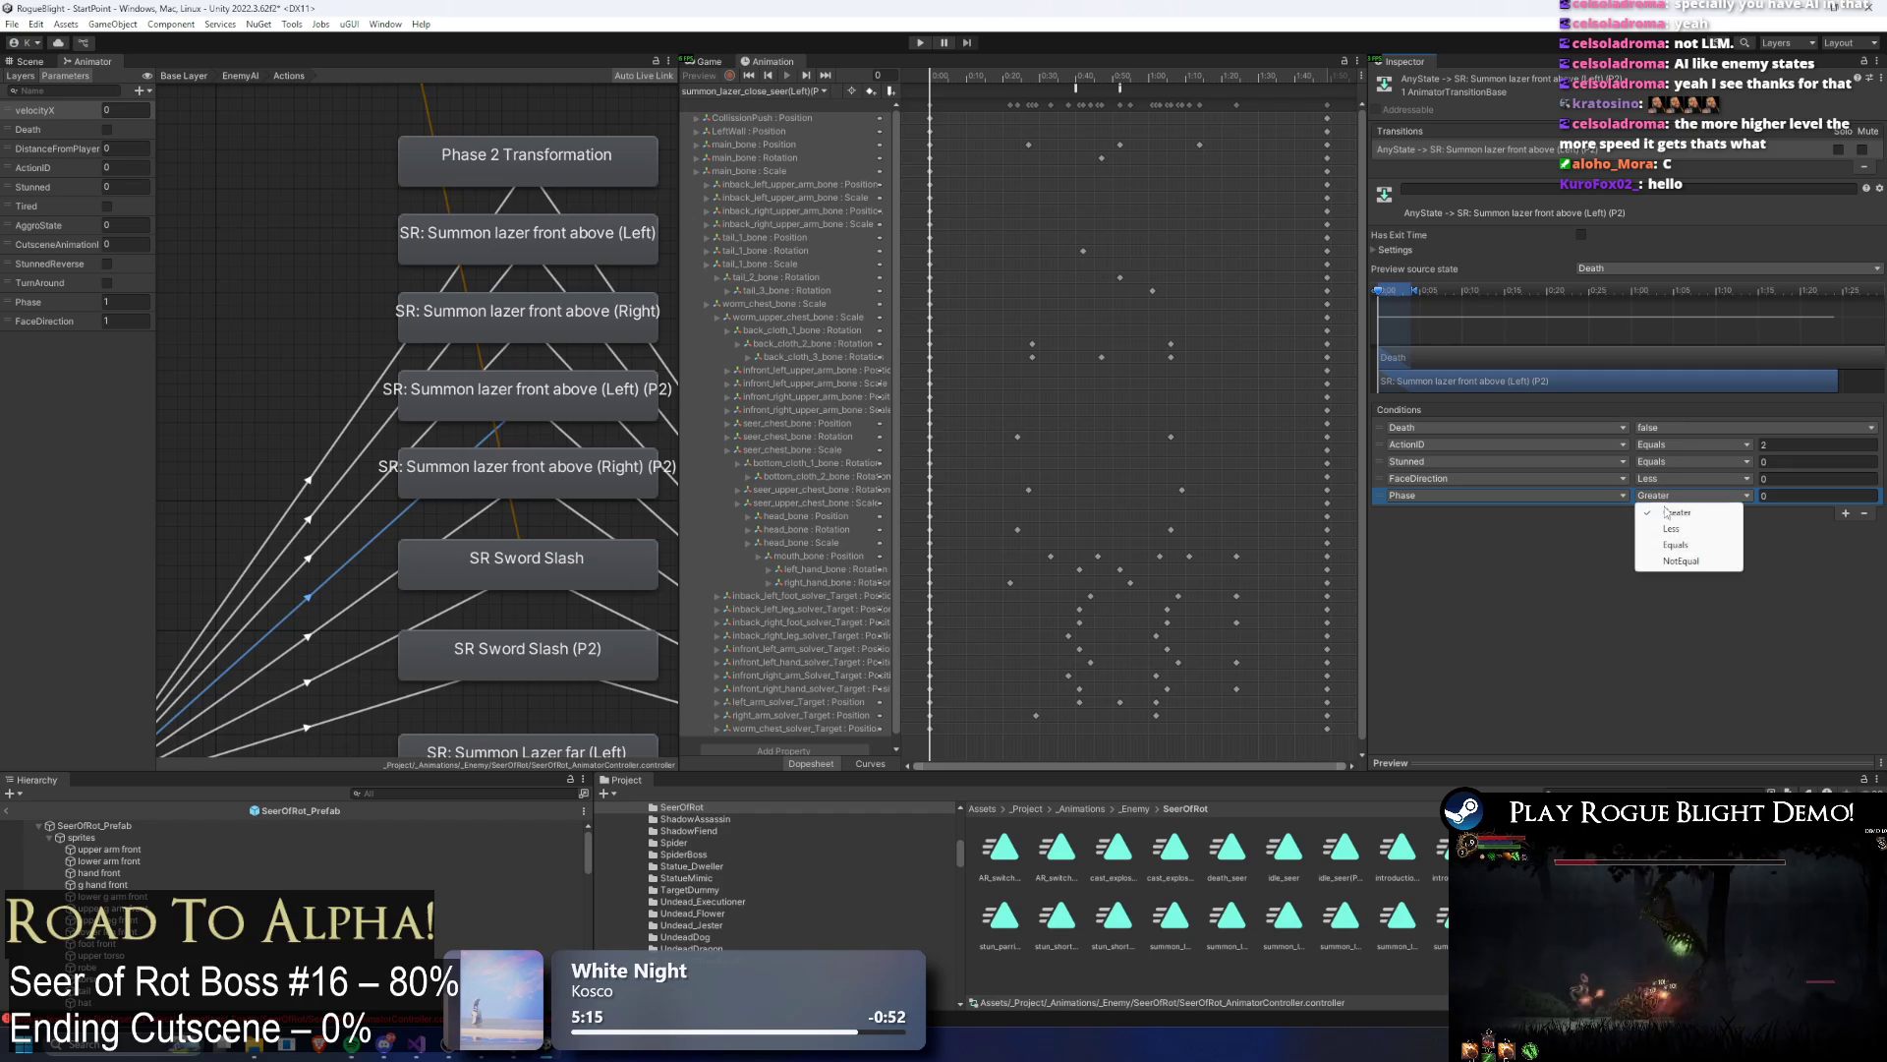
click(1688, 546)
click(1797, 496)
text(2)
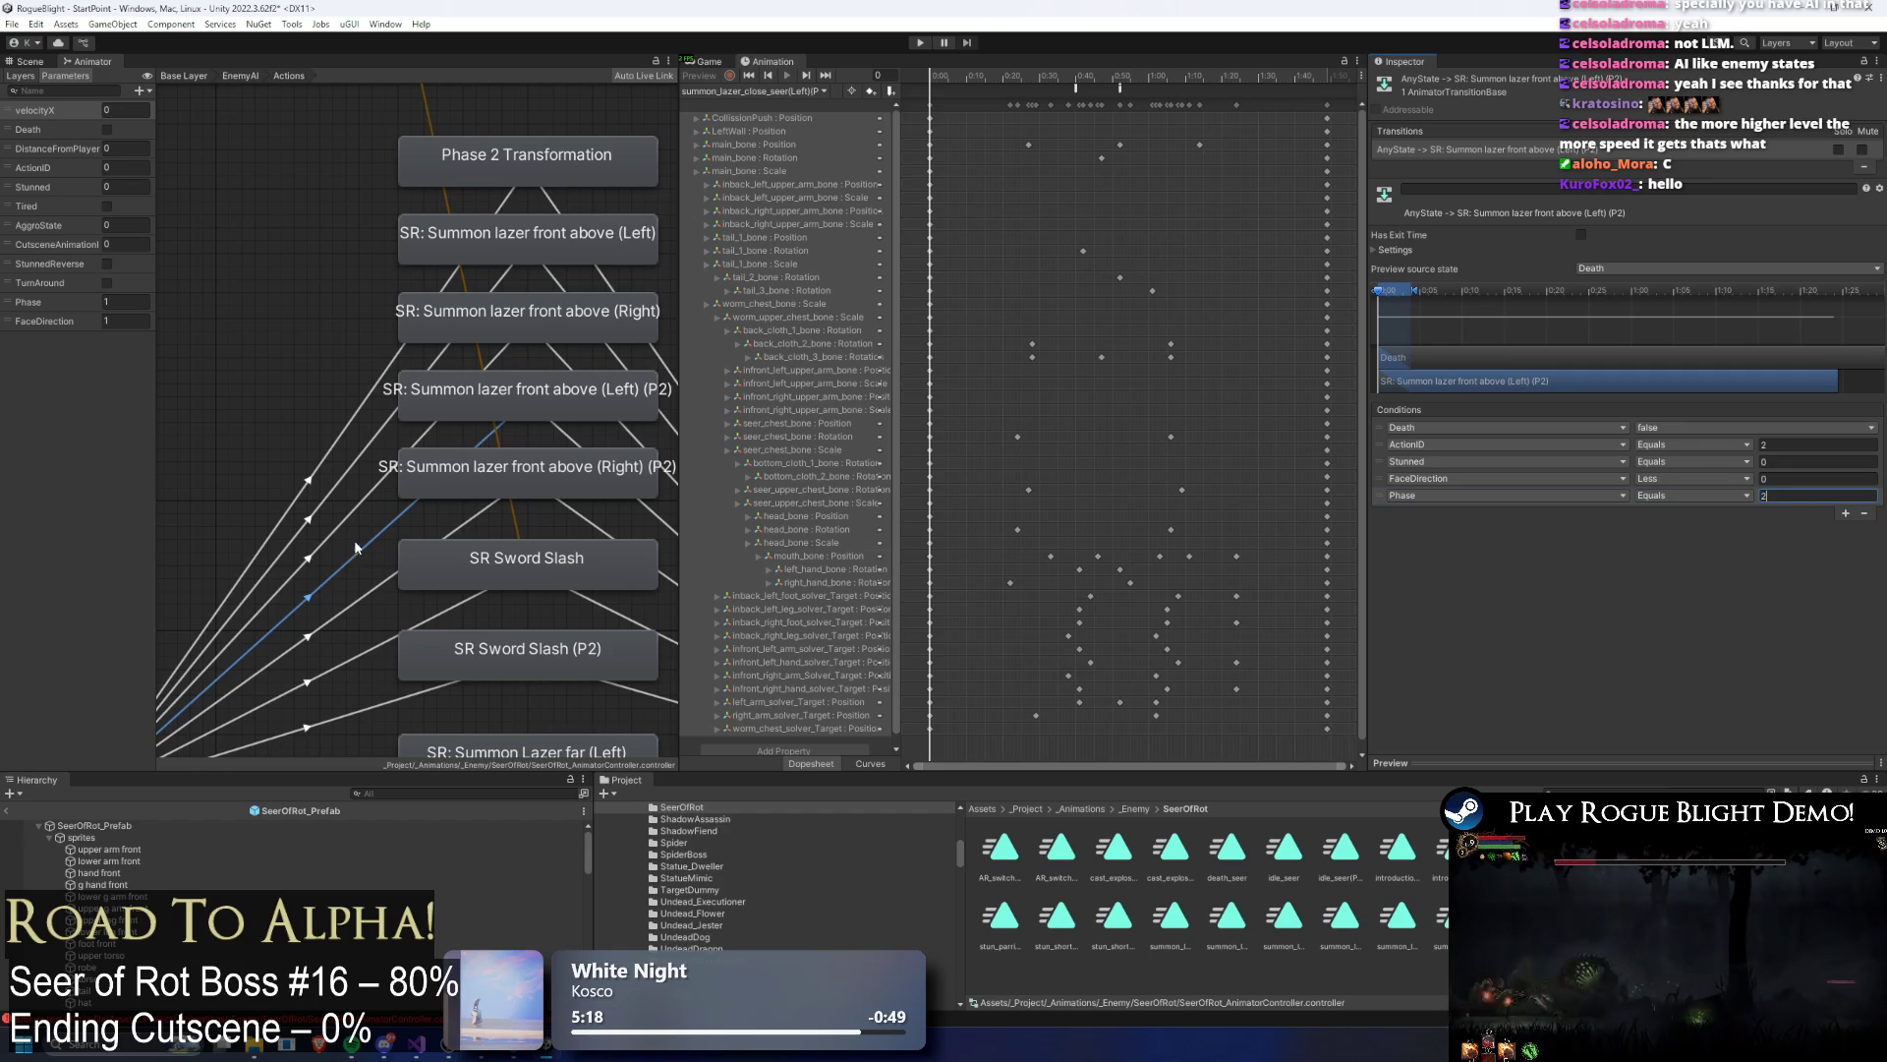
drag(409, 525, 379, 554)
Step: Add a Phase Equals 2 condition to the AnyState transition into Right (P2)
click(438, 553)
click(1848, 496)
click(1429, 496)
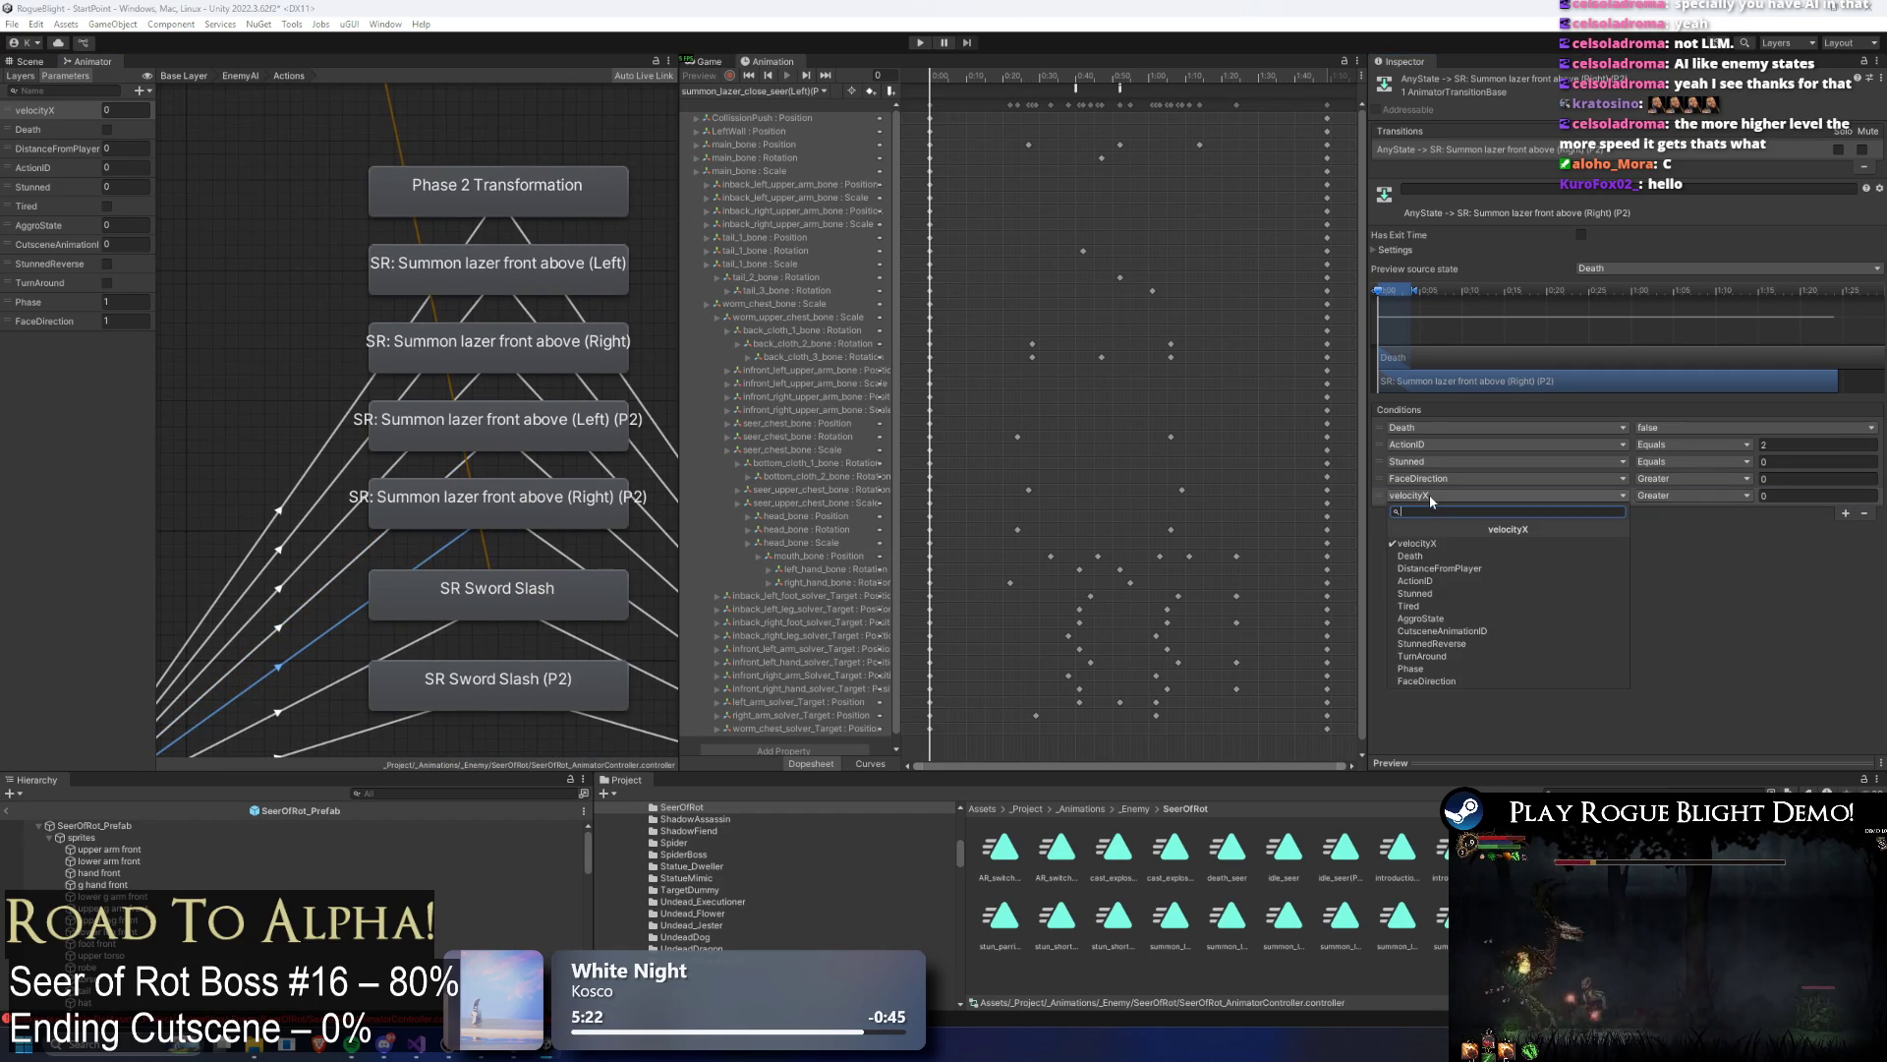
text(phase)
key(Return)
click(1730, 497)
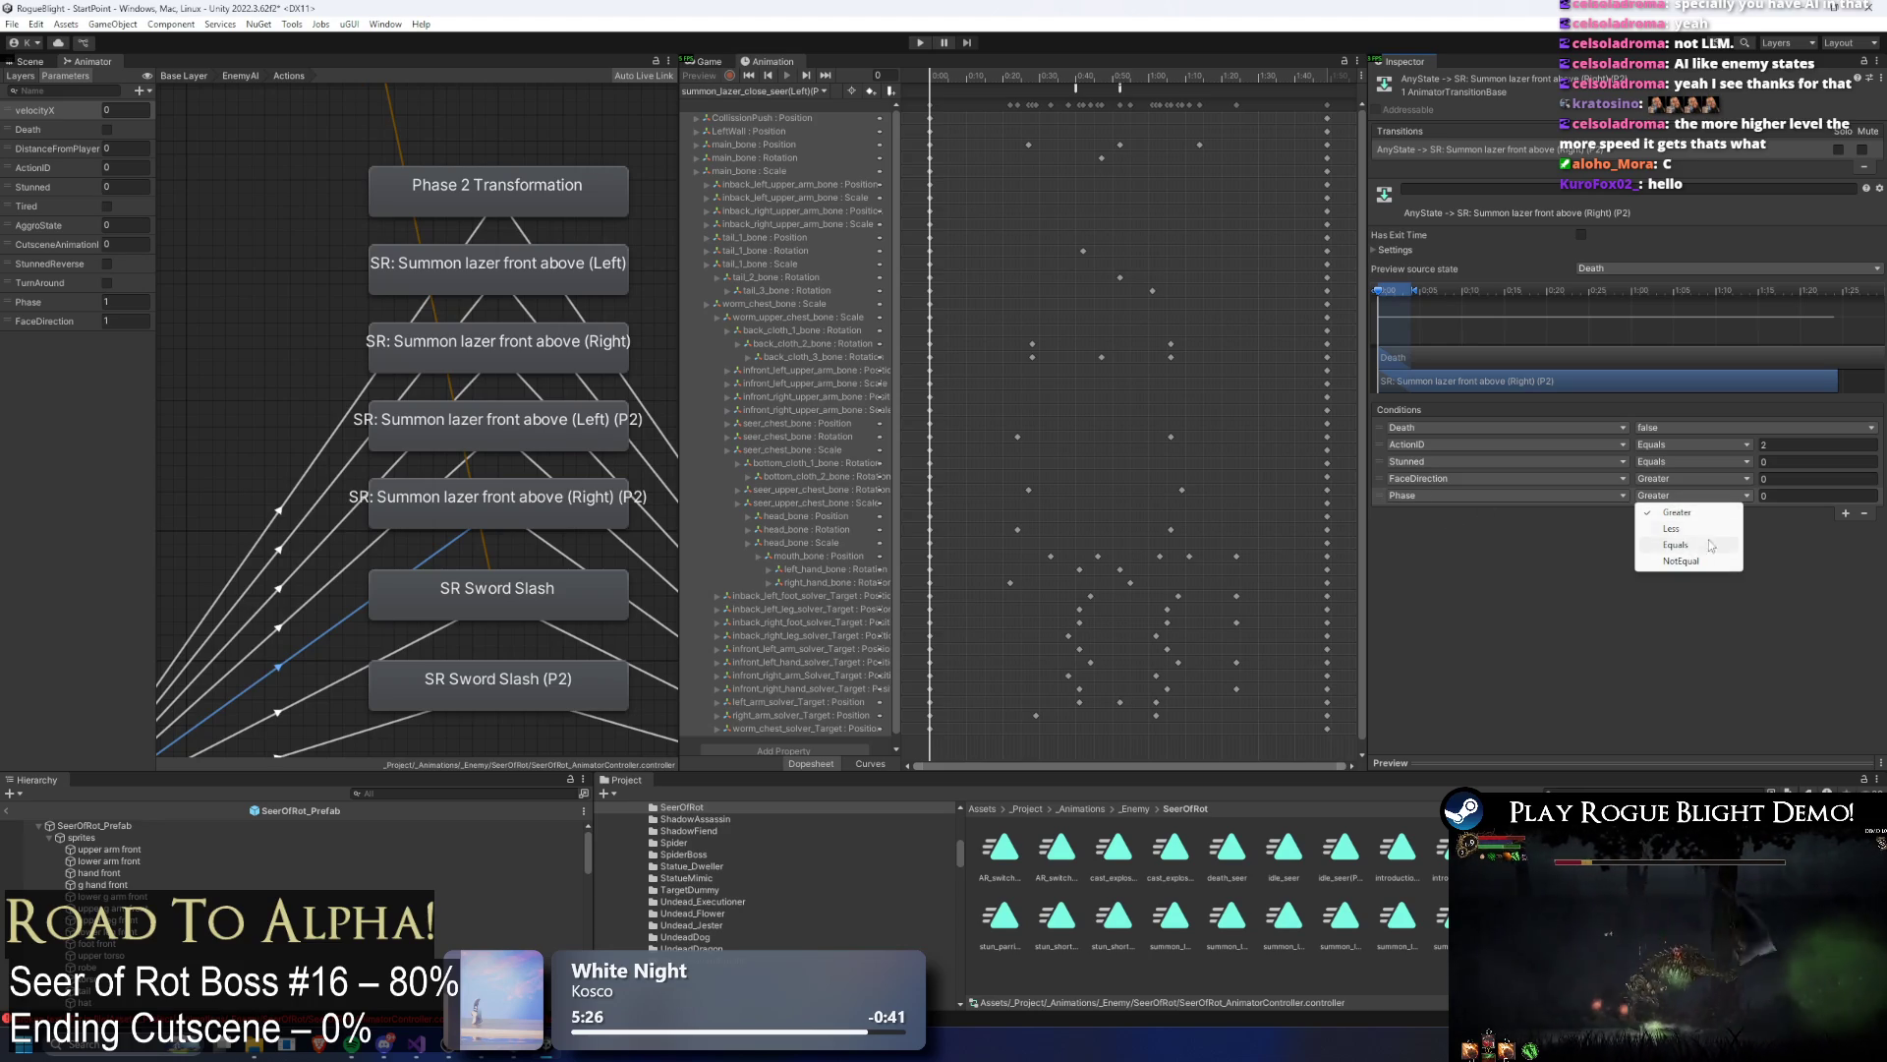
click(1715, 544)
key(Tab)
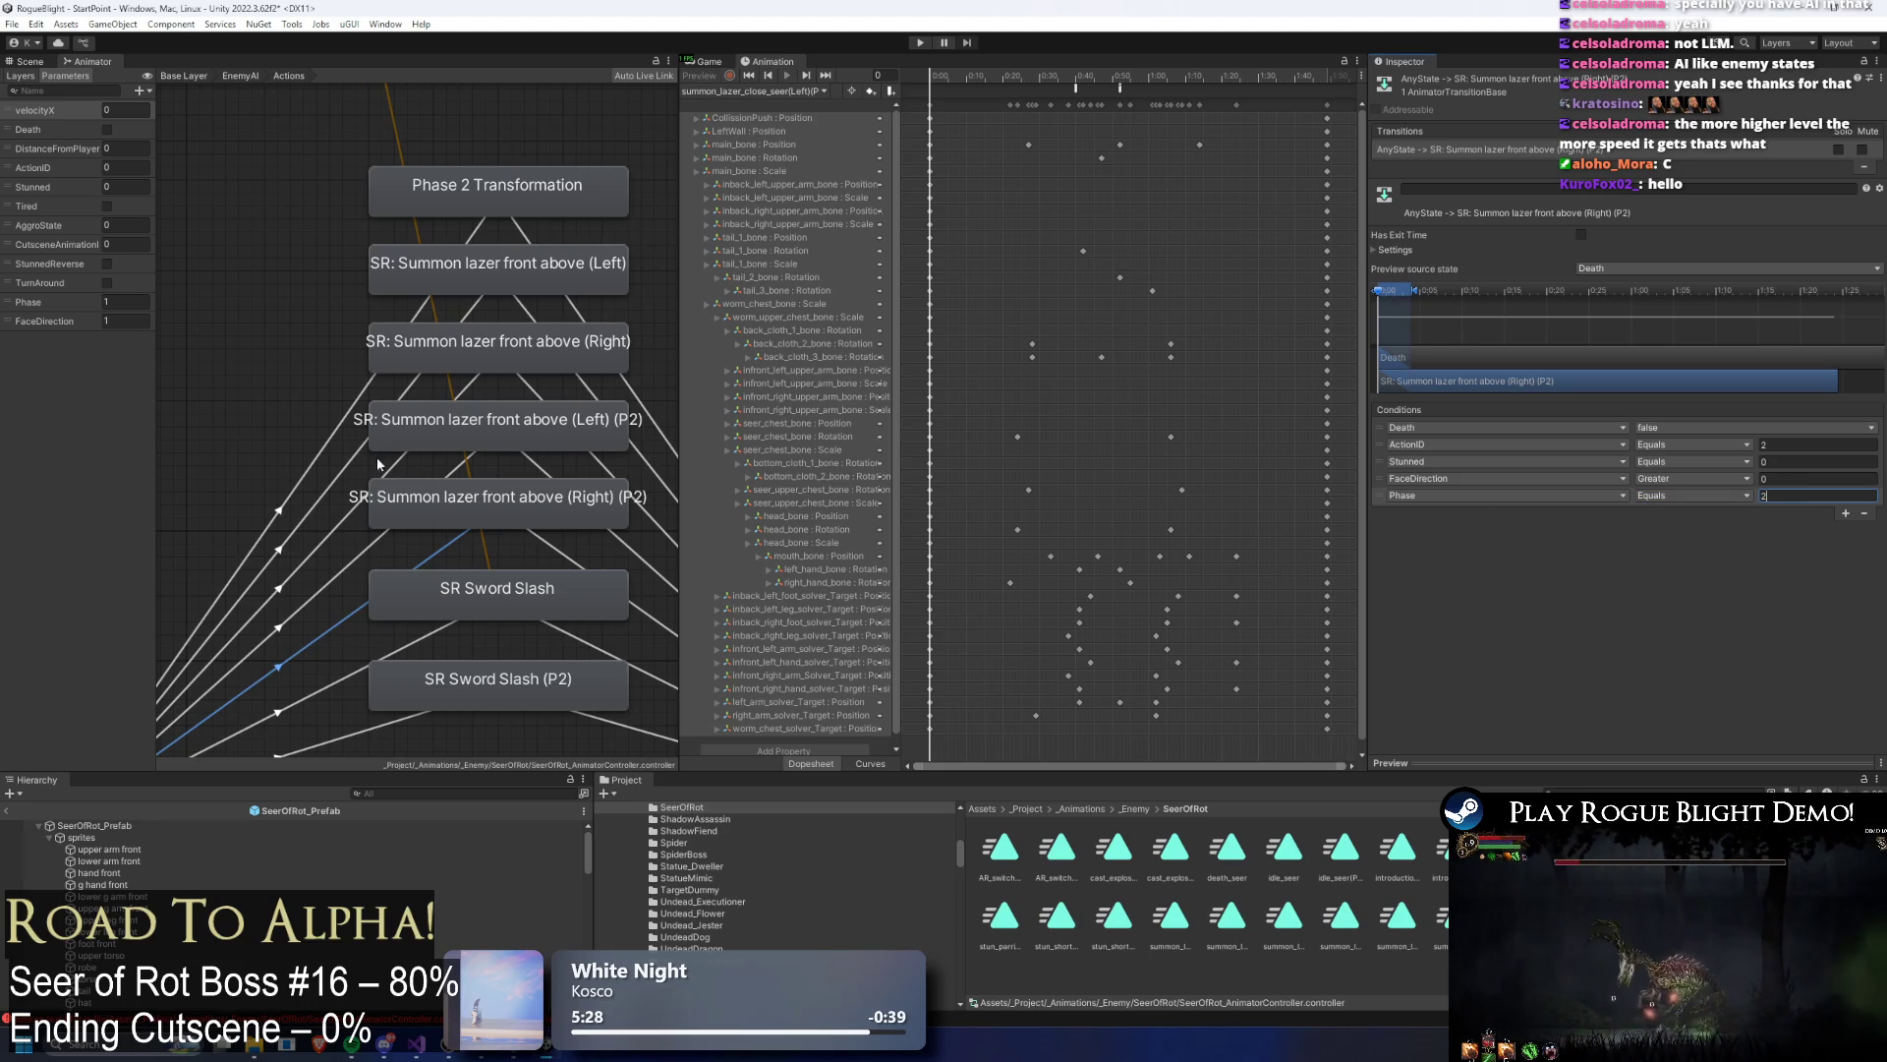
Step: Recheck the P2 transitions and require Phase Equals 1 on the original Right transition
click(511, 498)
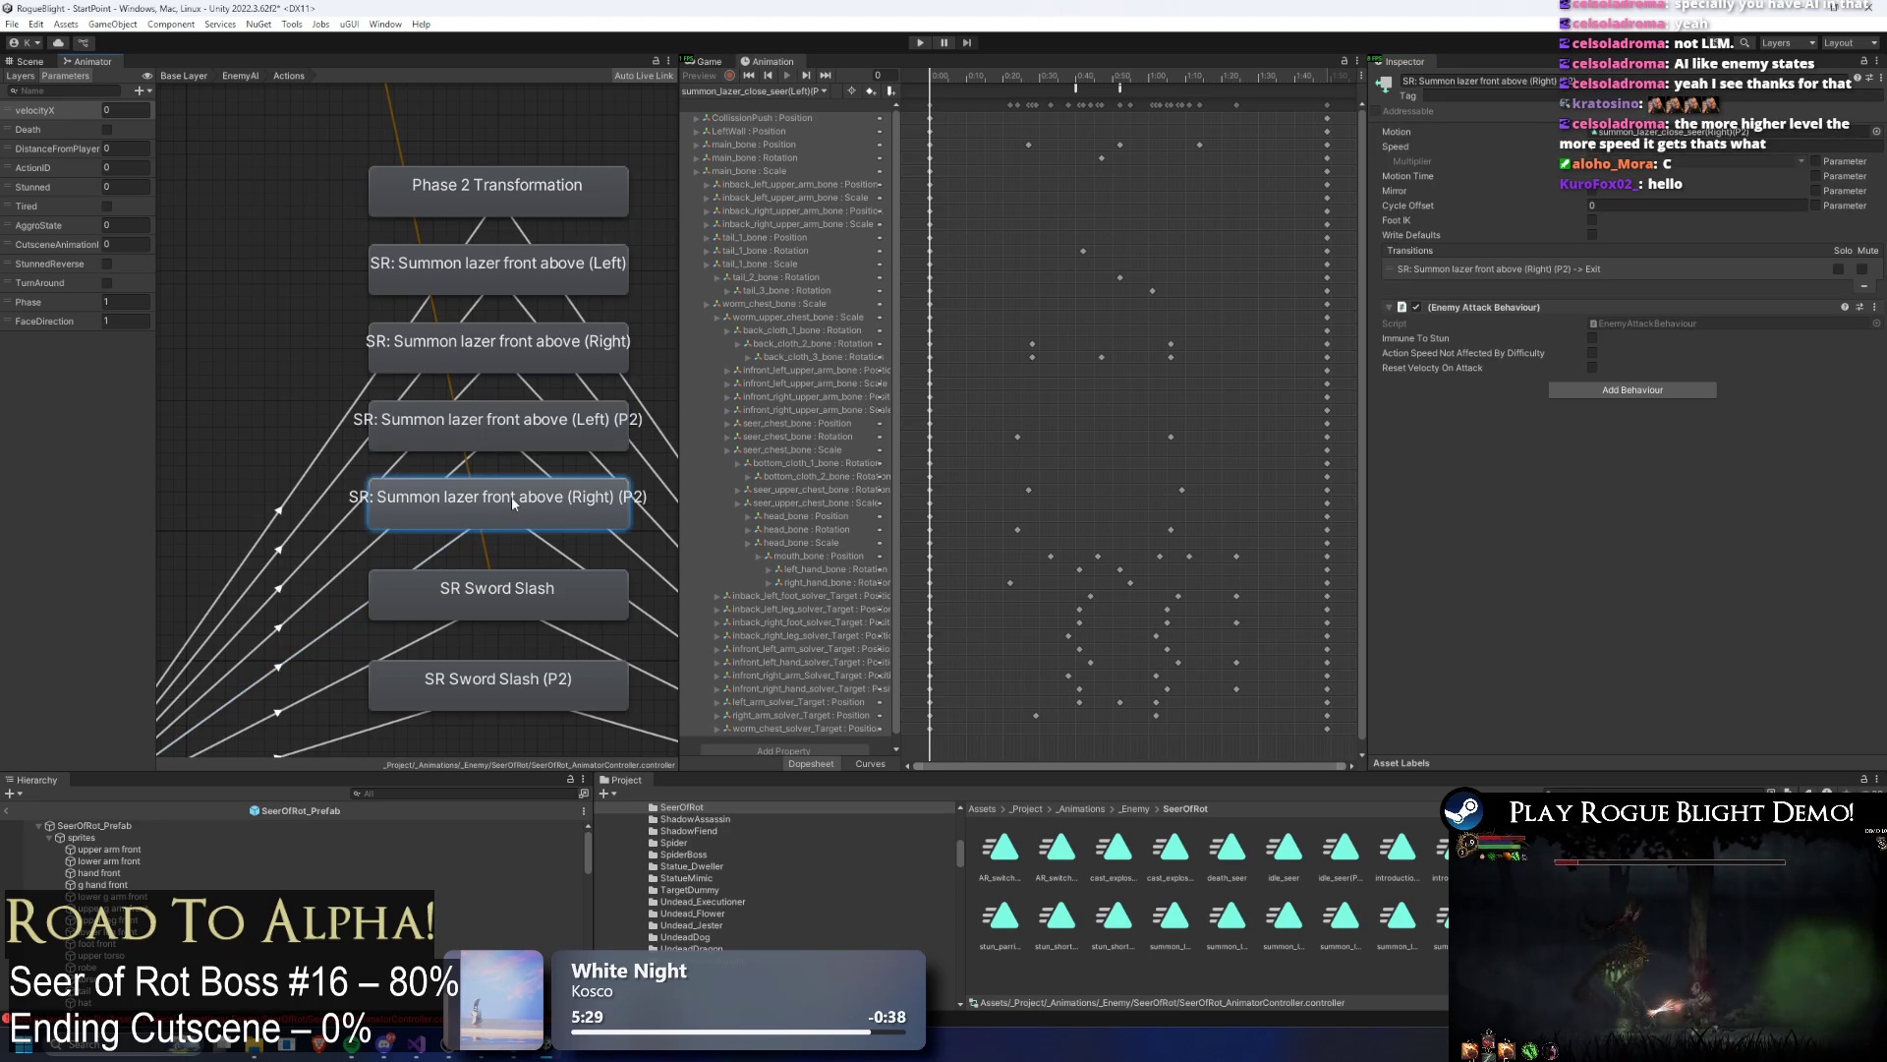
click(374, 547)
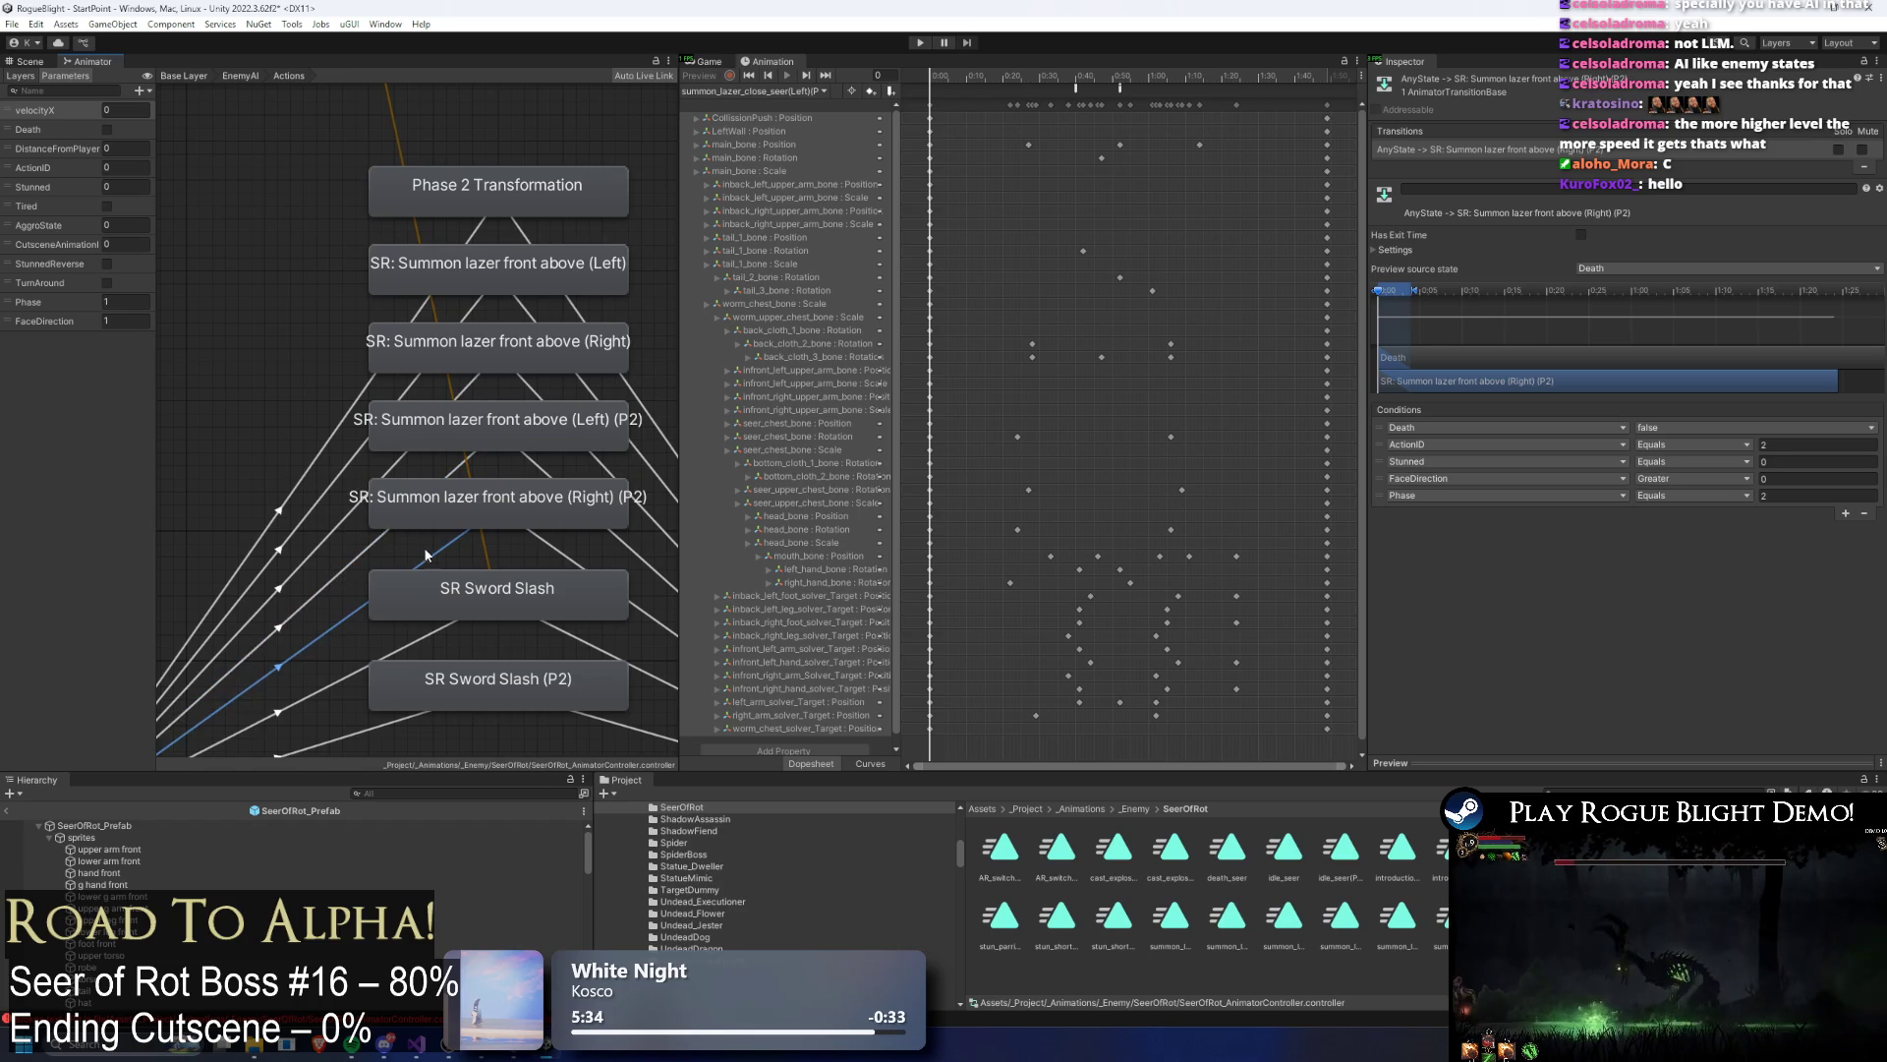
click(470, 386)
click(1845, 496)
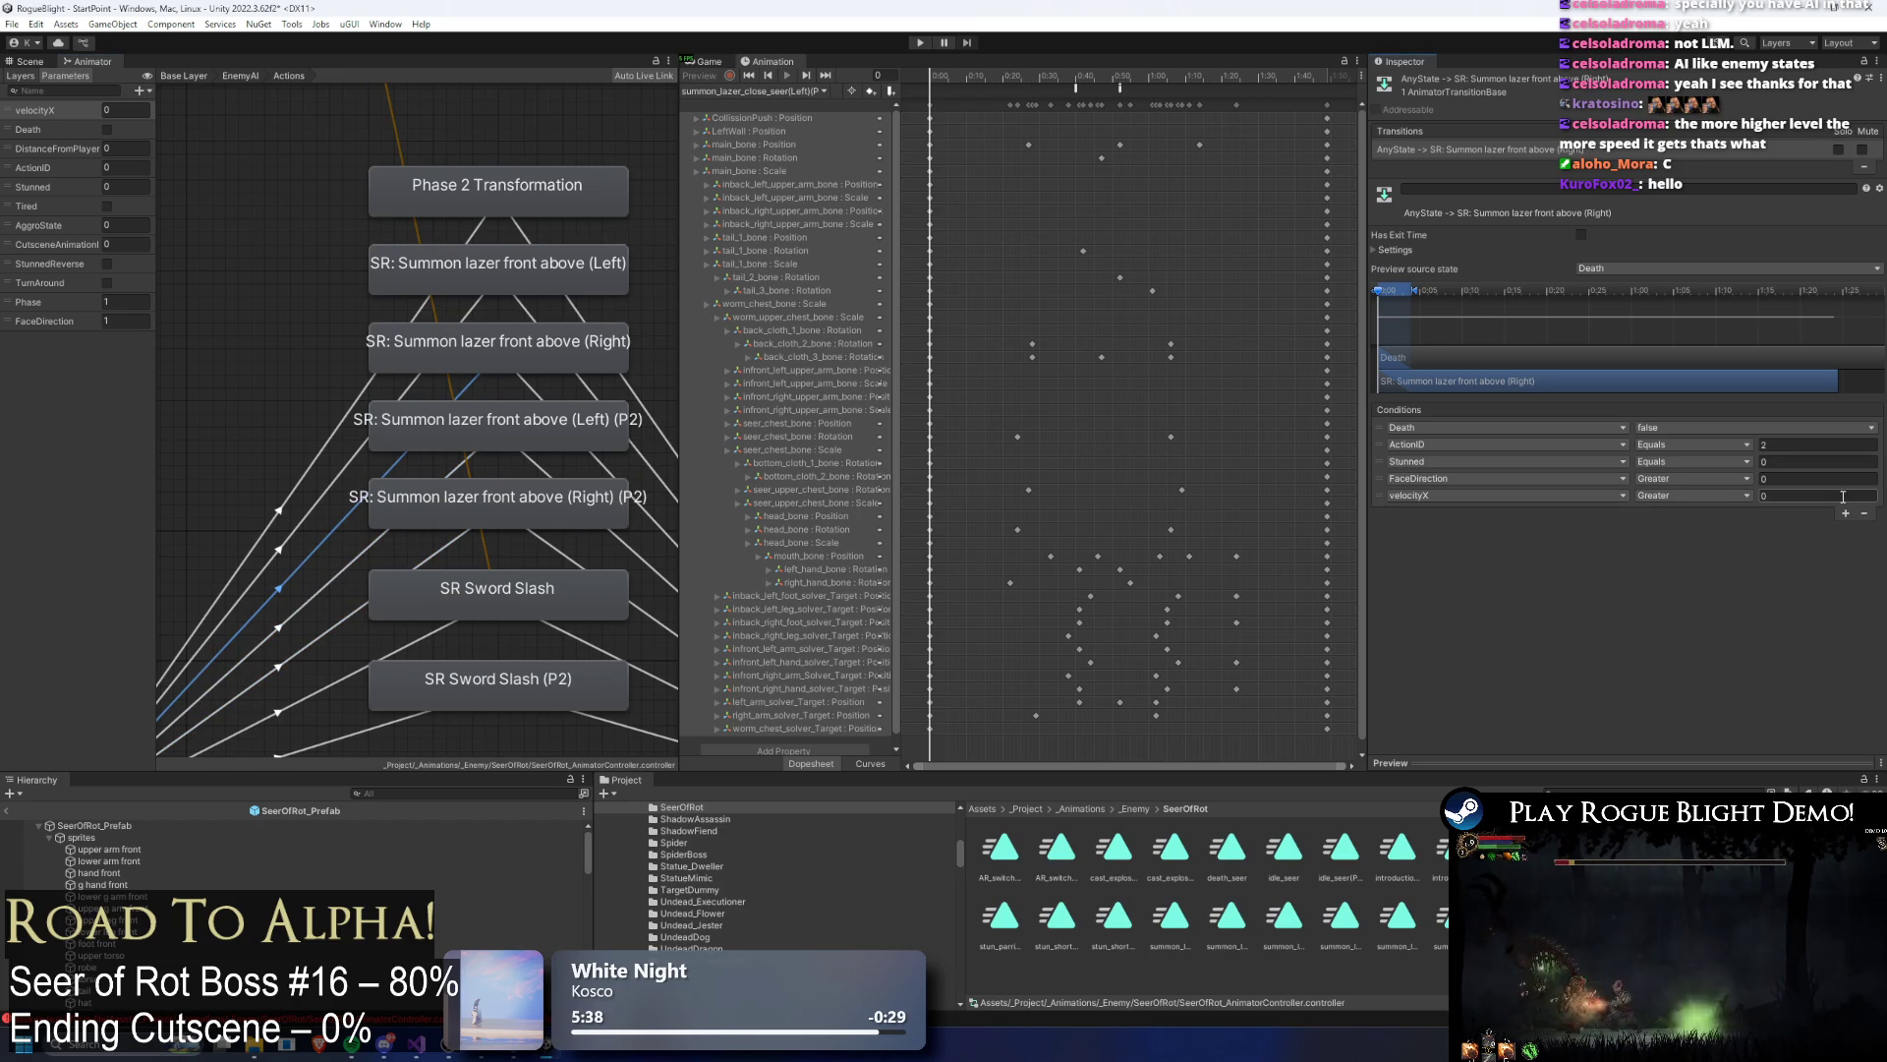
click(1435, 496)
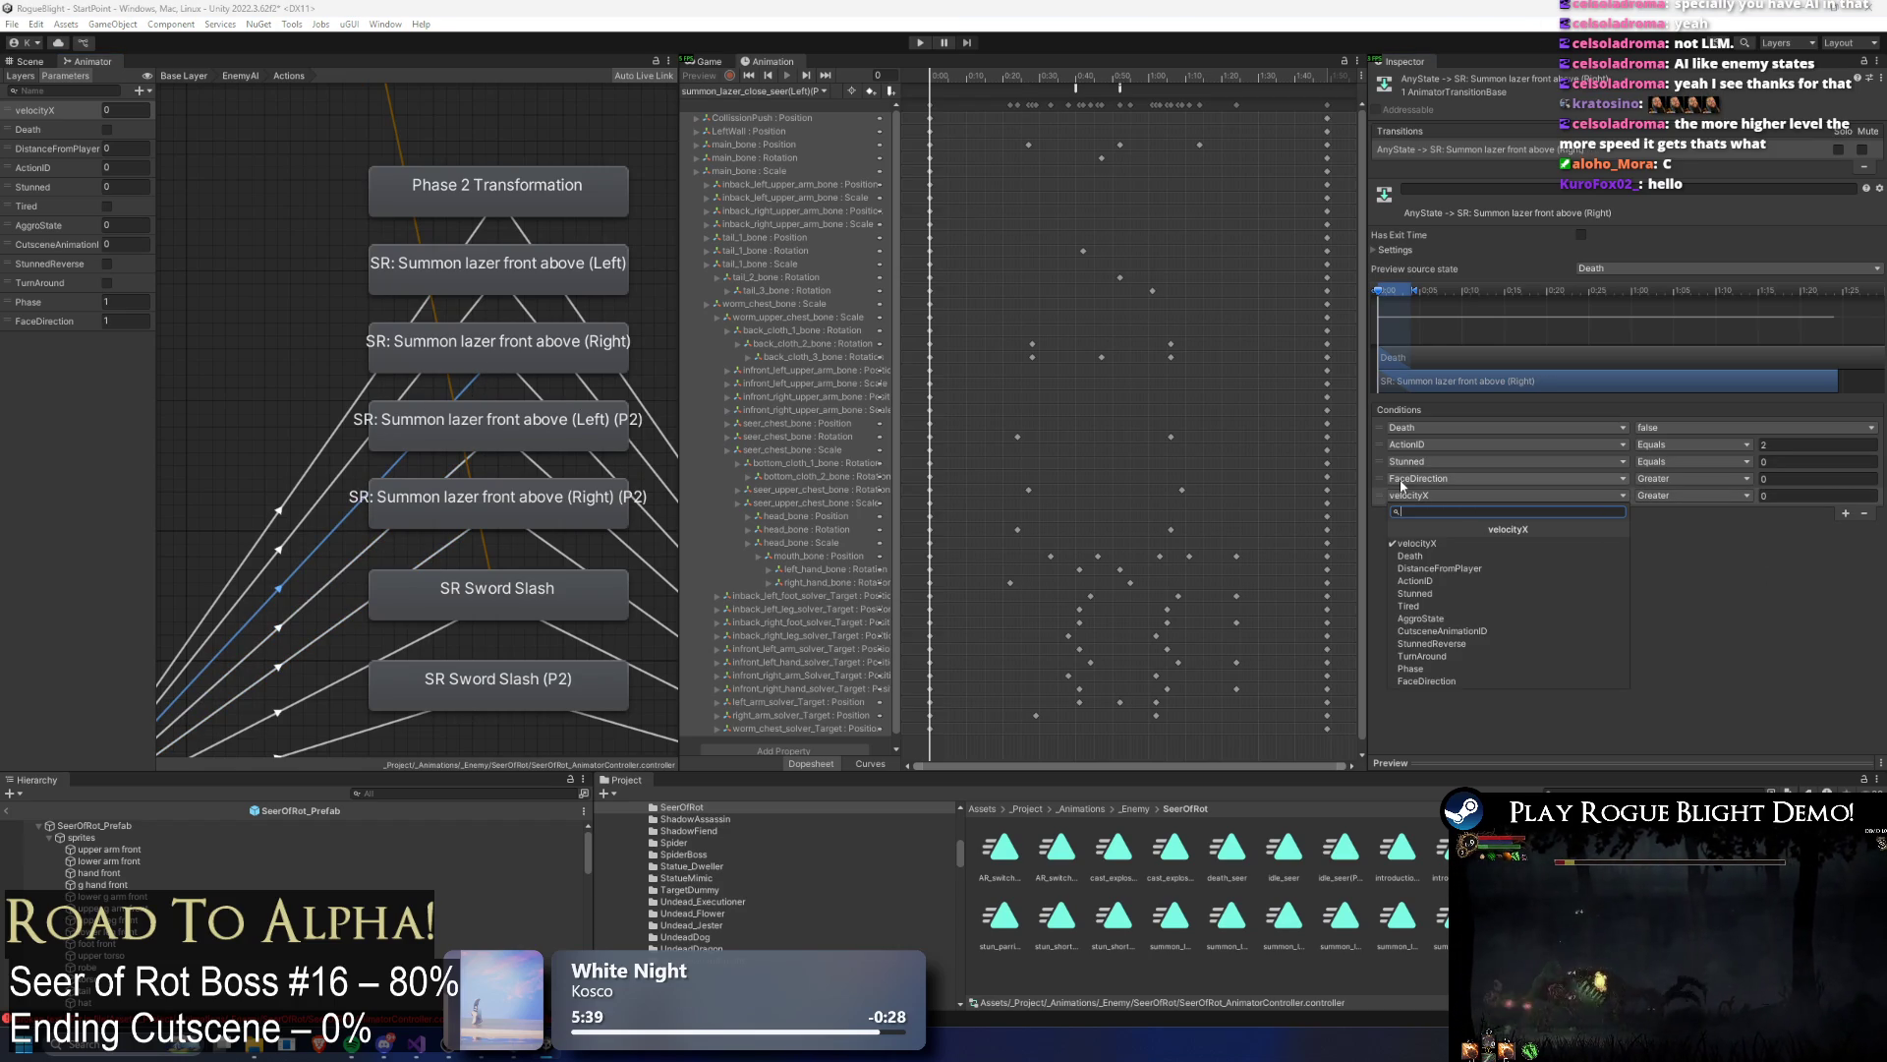
text(pha)
click(1410, 668)
click(1704, 501)
click(1671, 539)
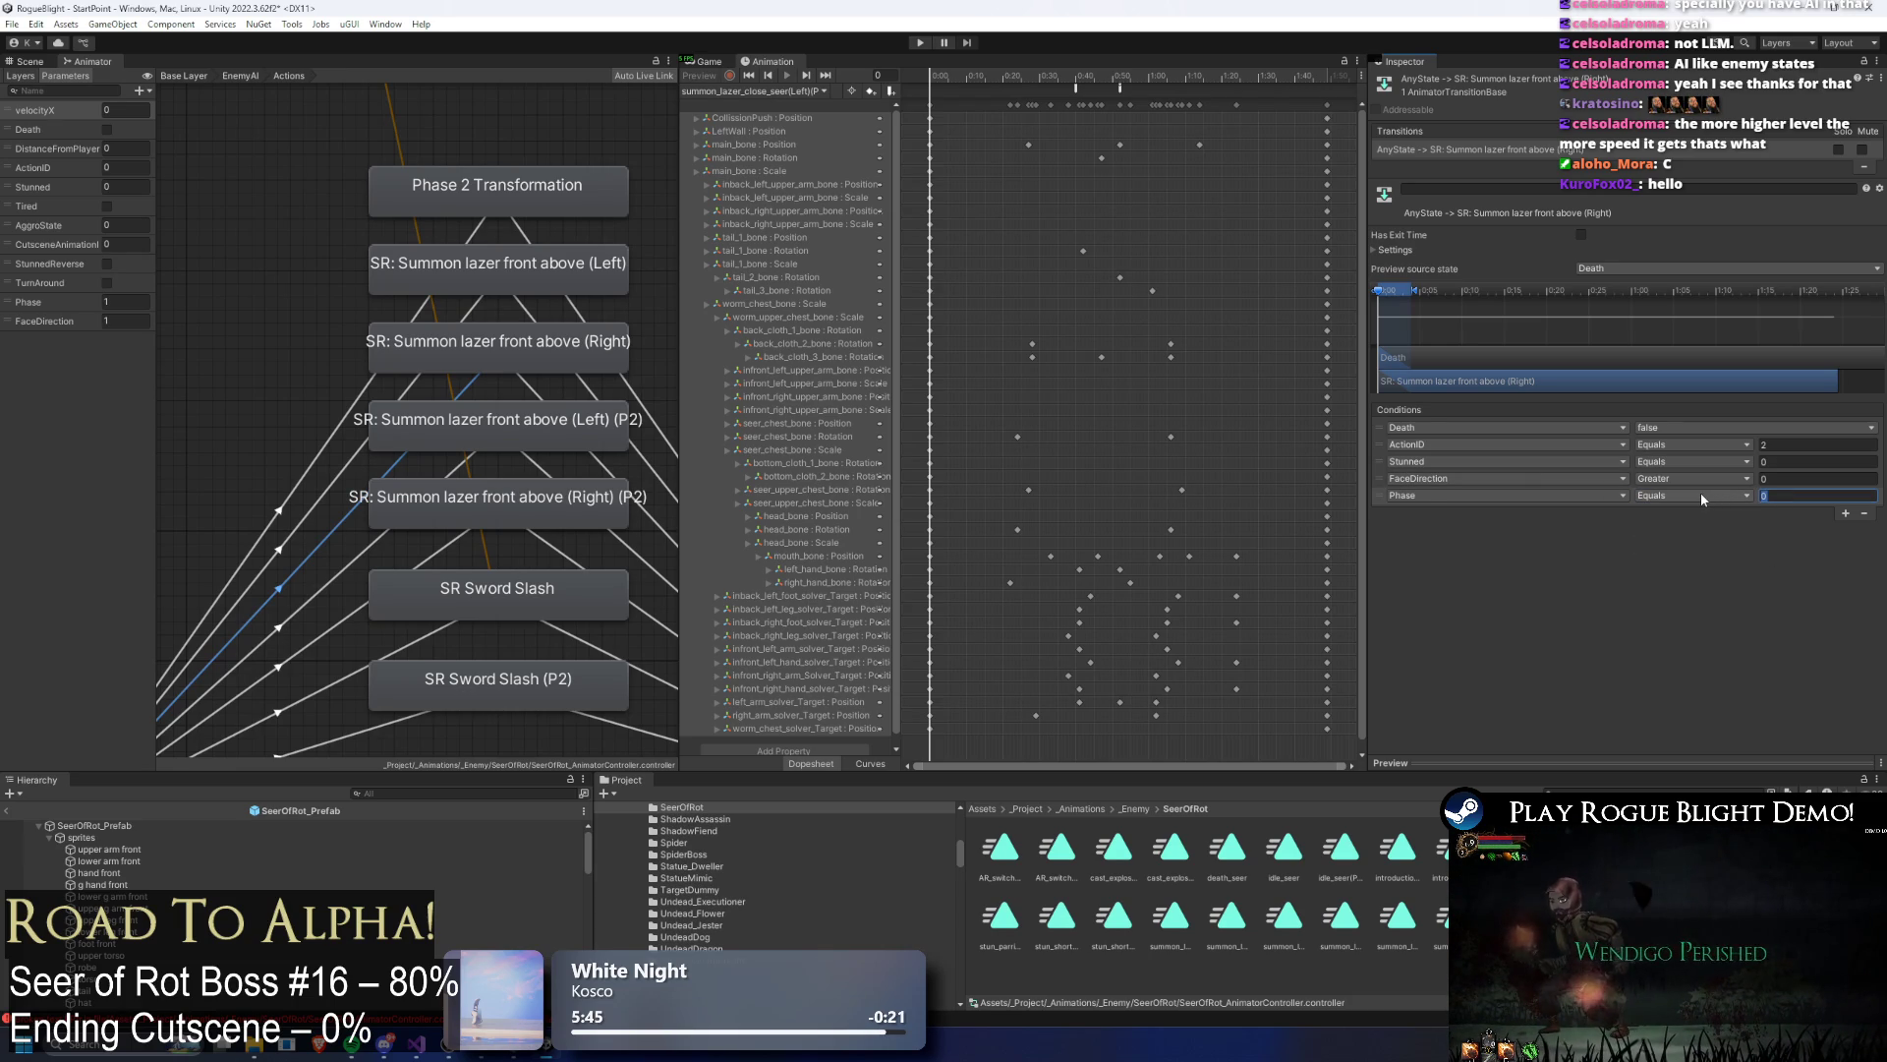
text(1)
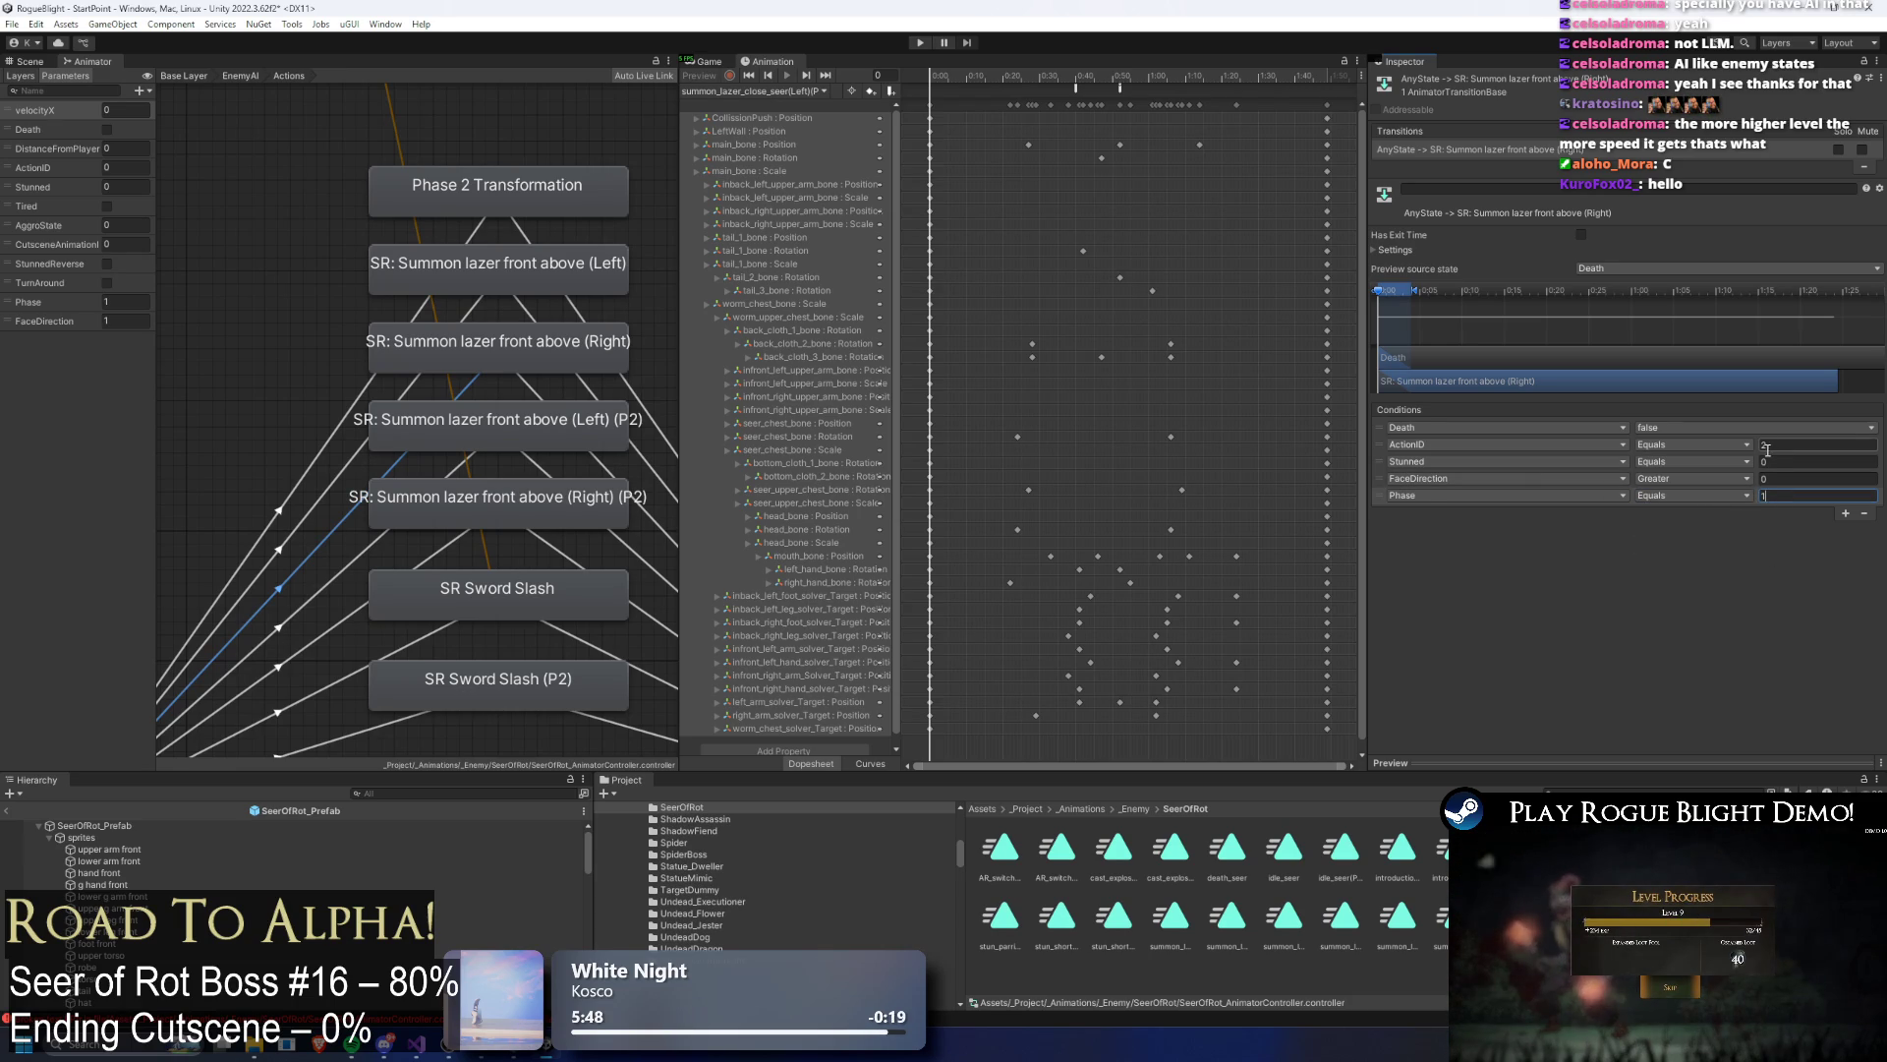
Step: Give the original Left transition FaceDirection Less 0 and Phase Equals 1 conditions
click(482, 313)
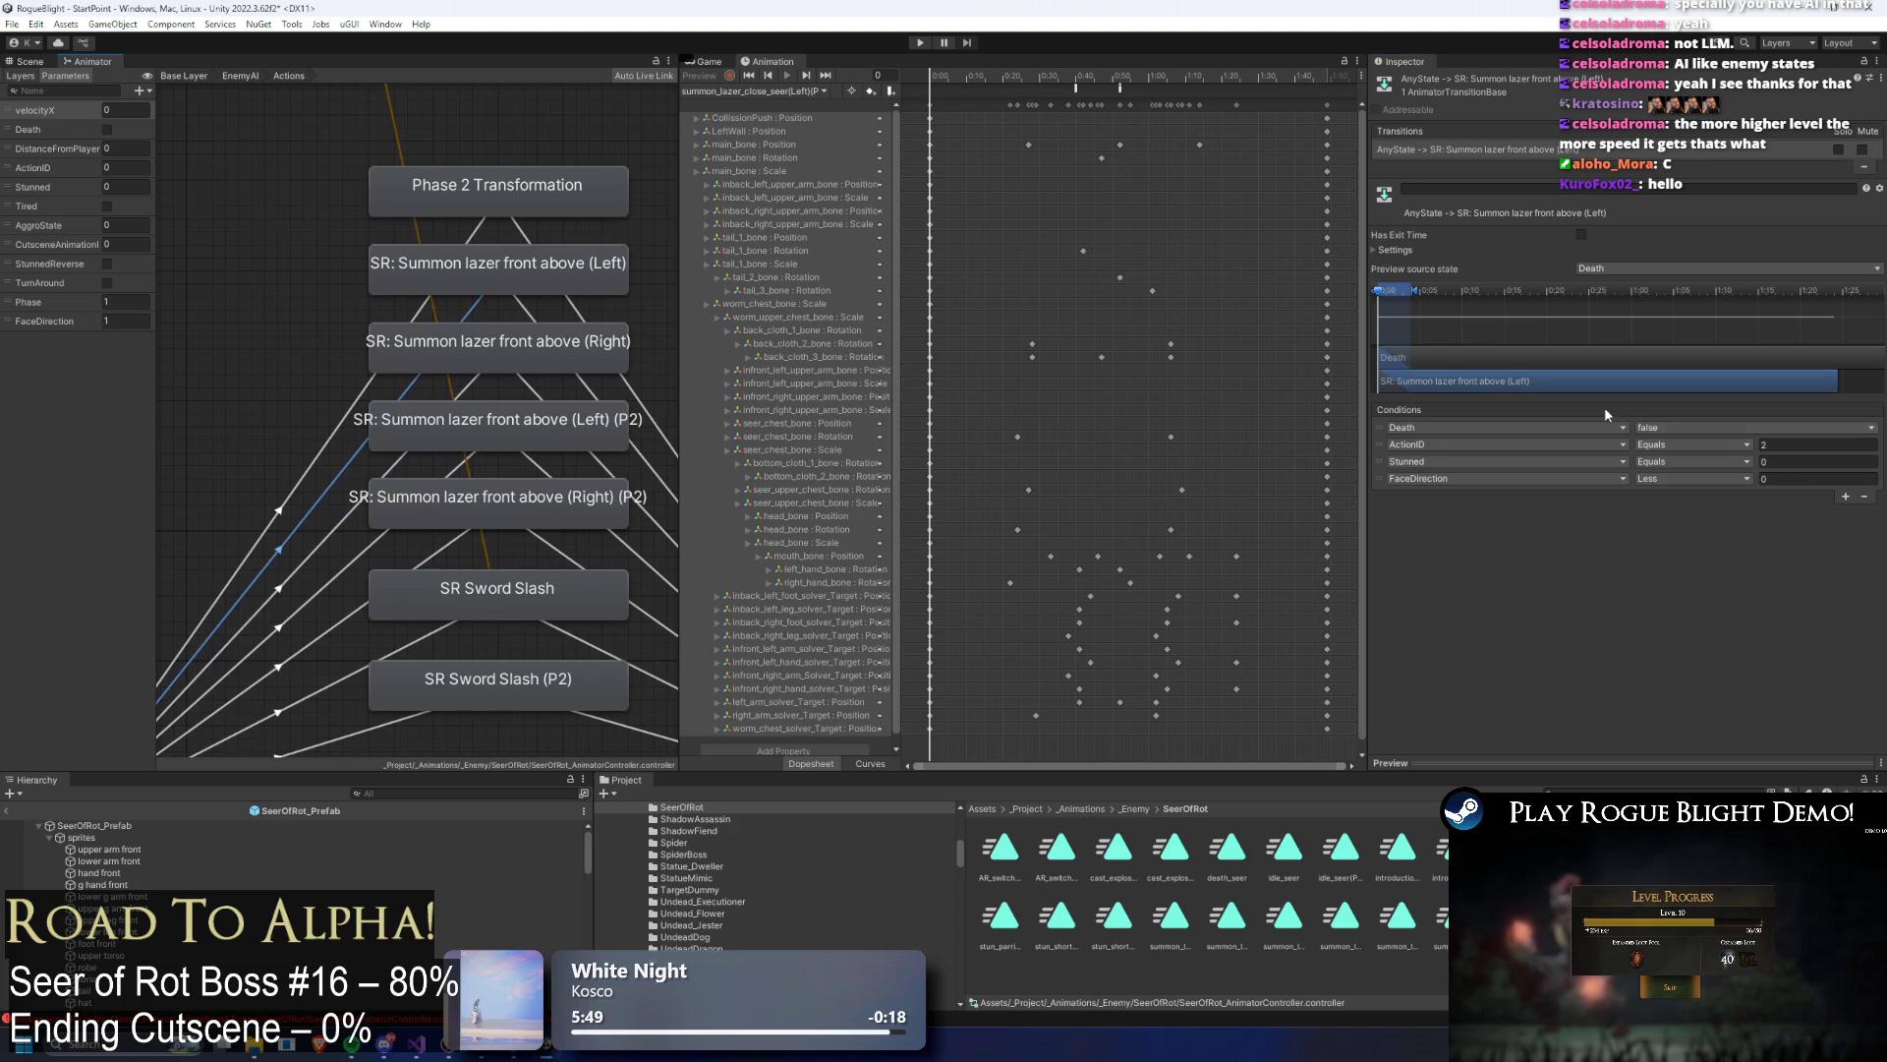
click(1864, 497)
click(1845, 480)
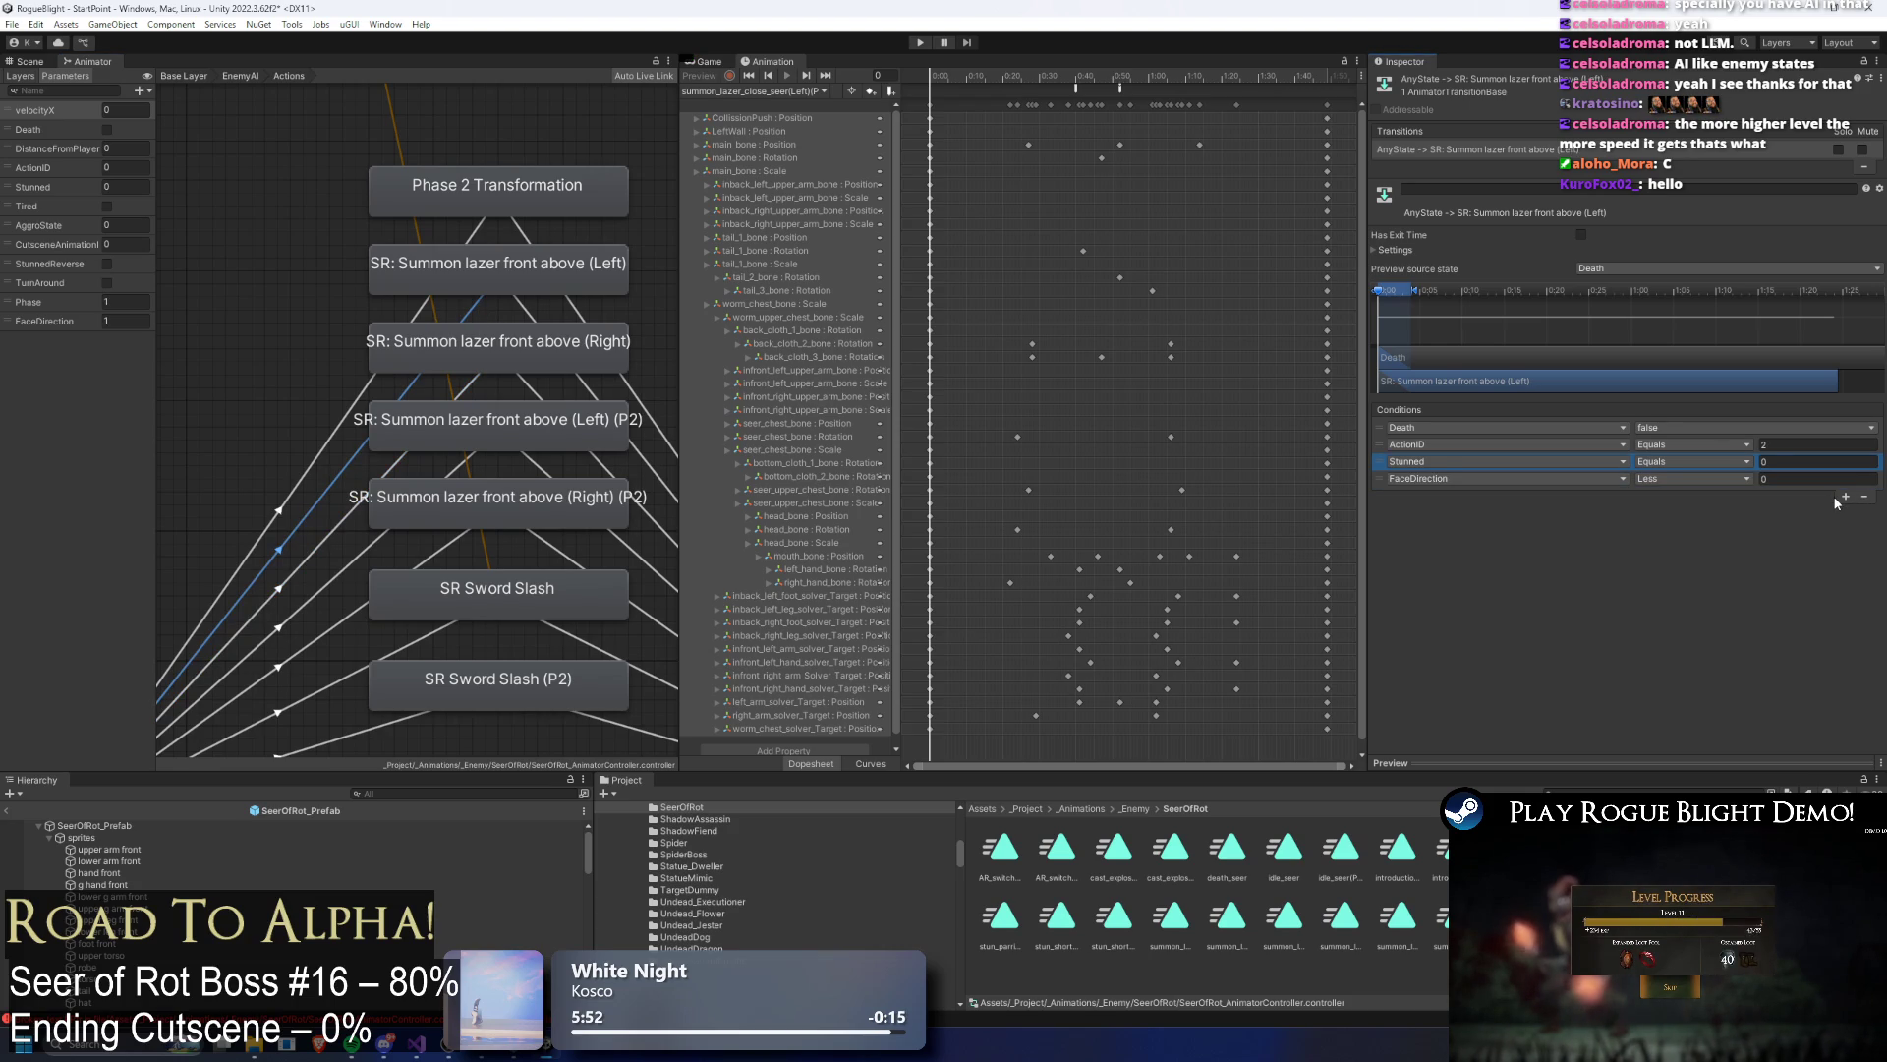
click(1845, 497)
click(1524, 496)
text(pha)
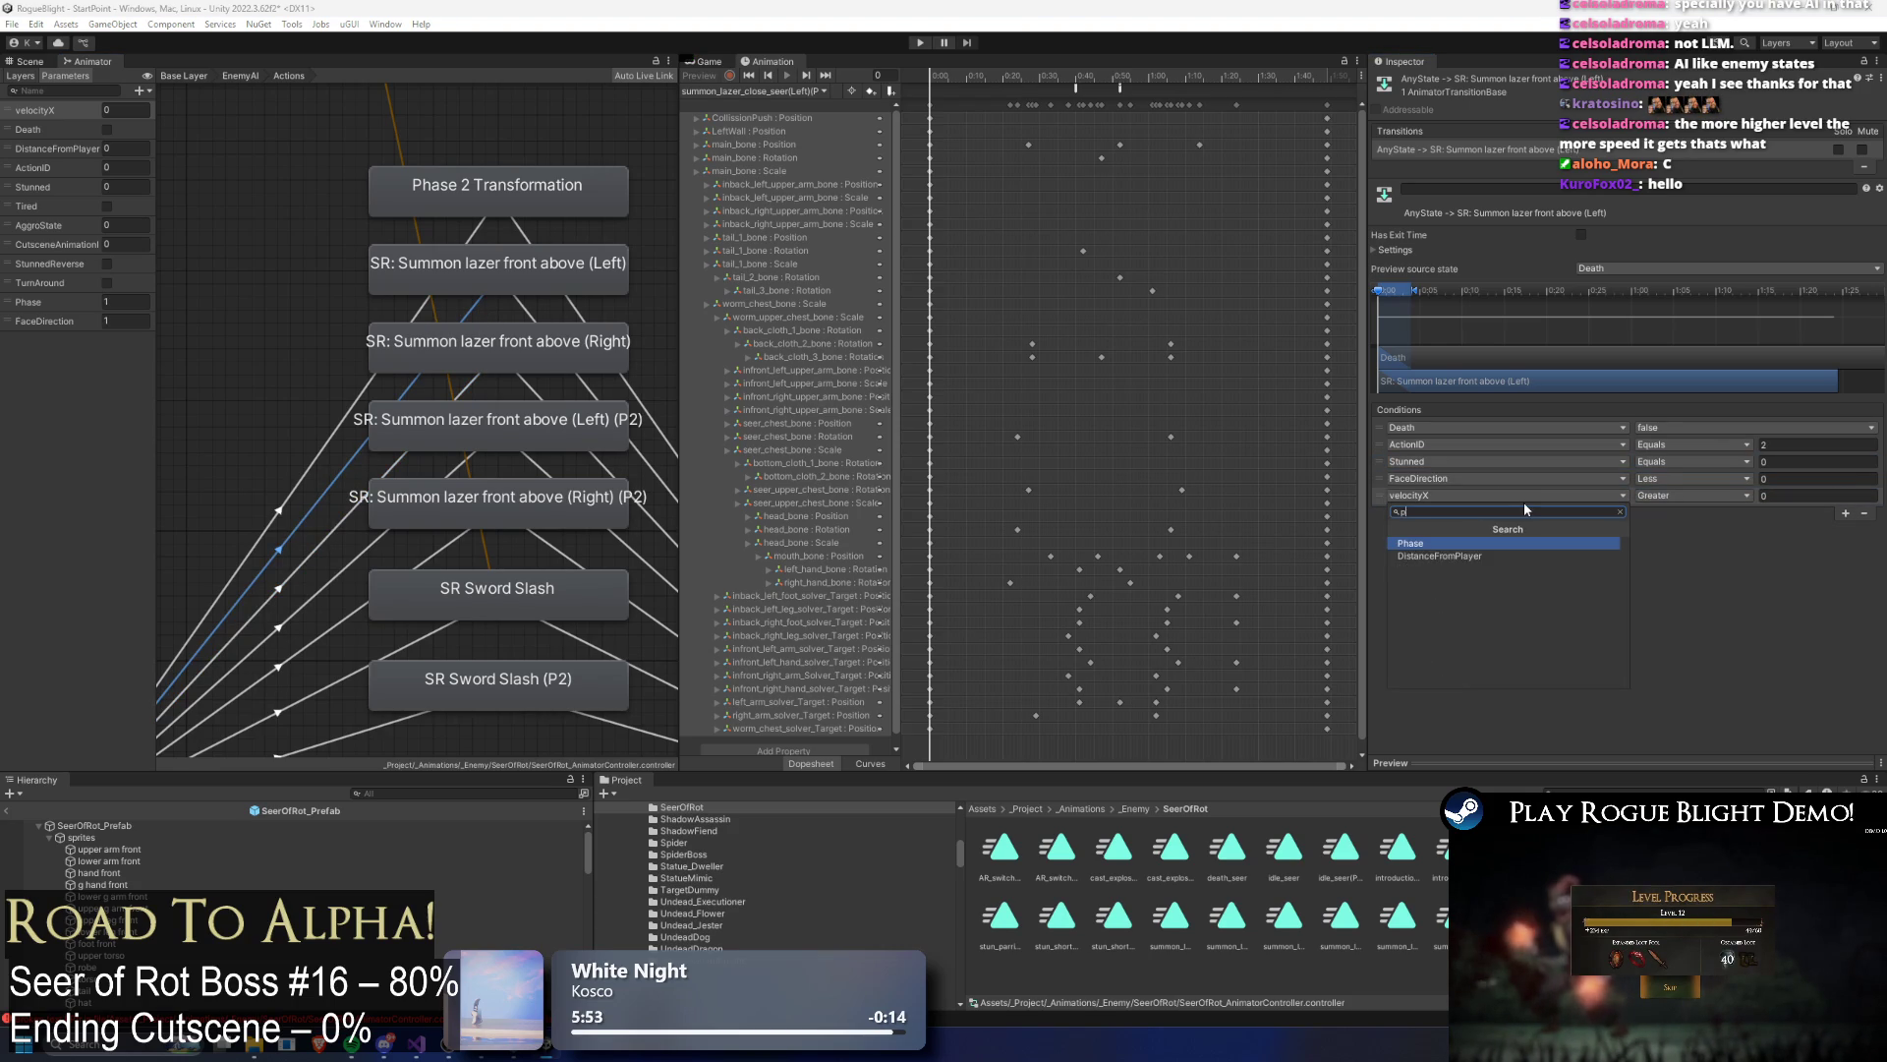
key(Return)
click(1702, 497)
click(1691, 546)
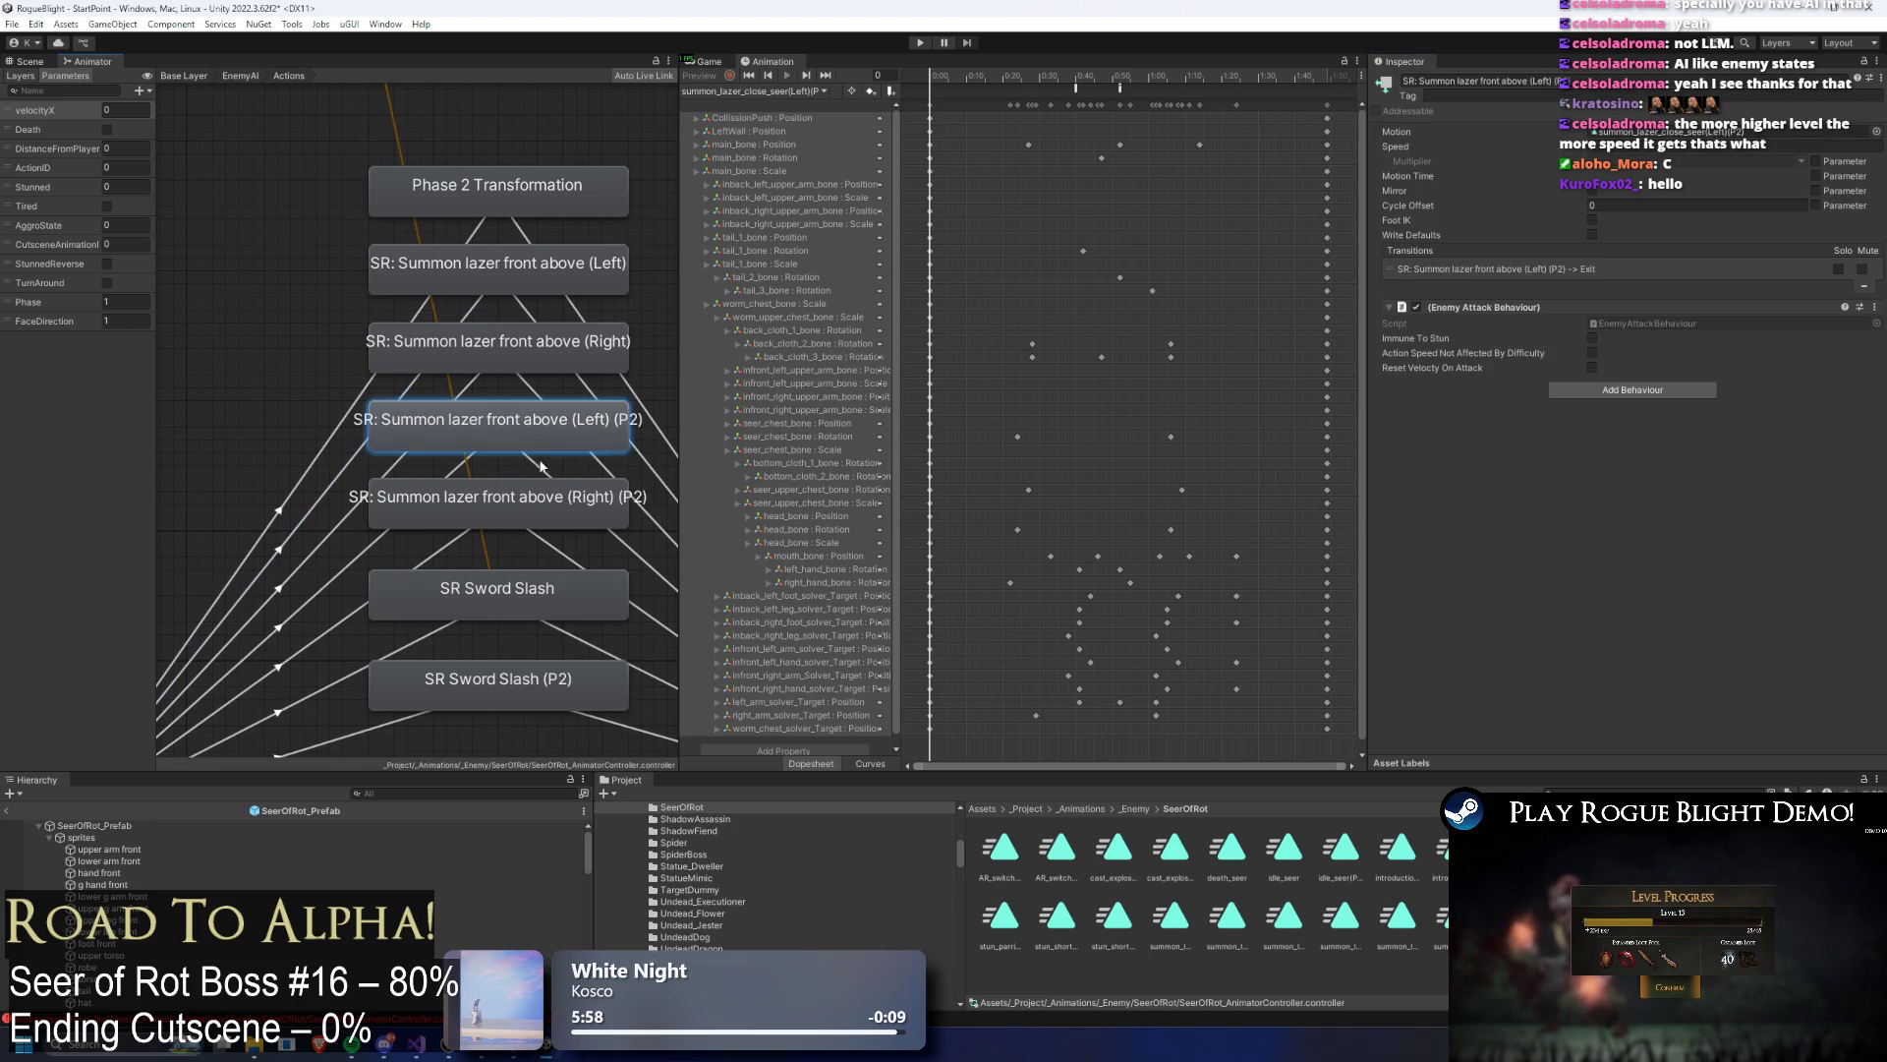
click(366, 485)
click(356, 458)
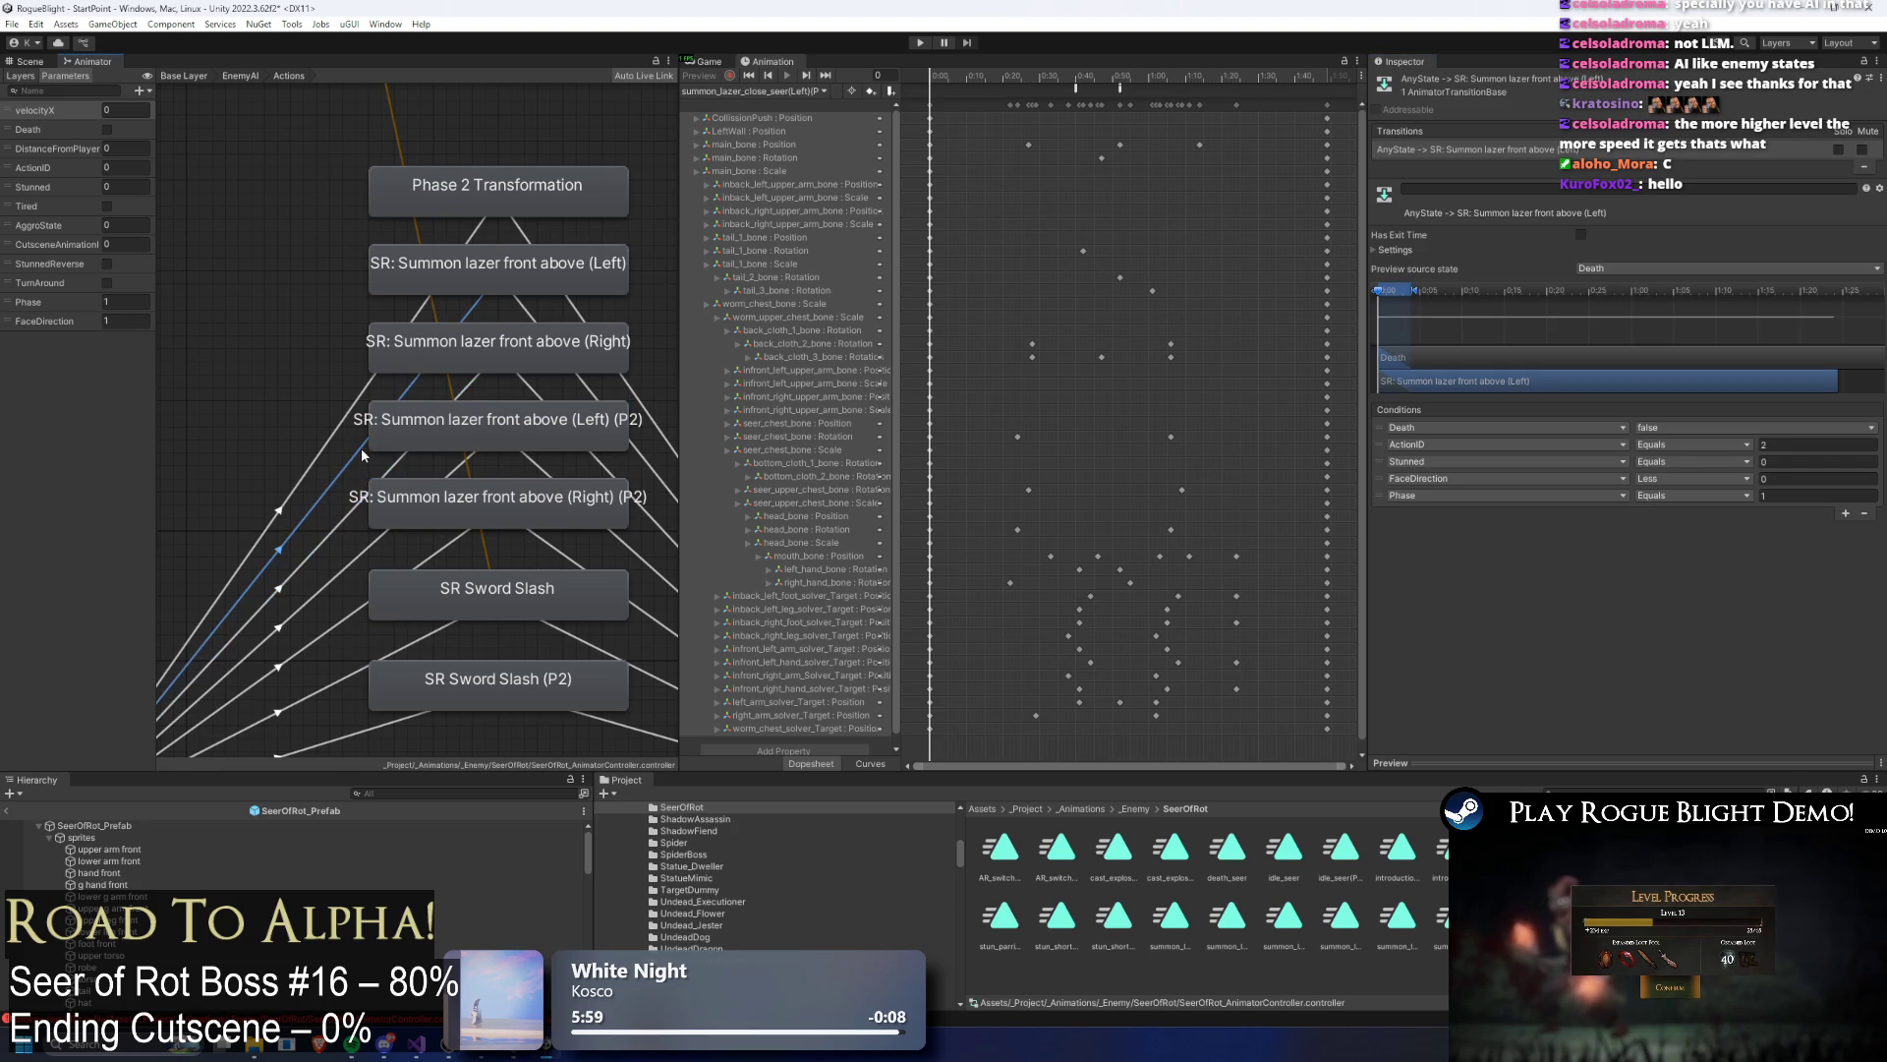
click(921, 43)
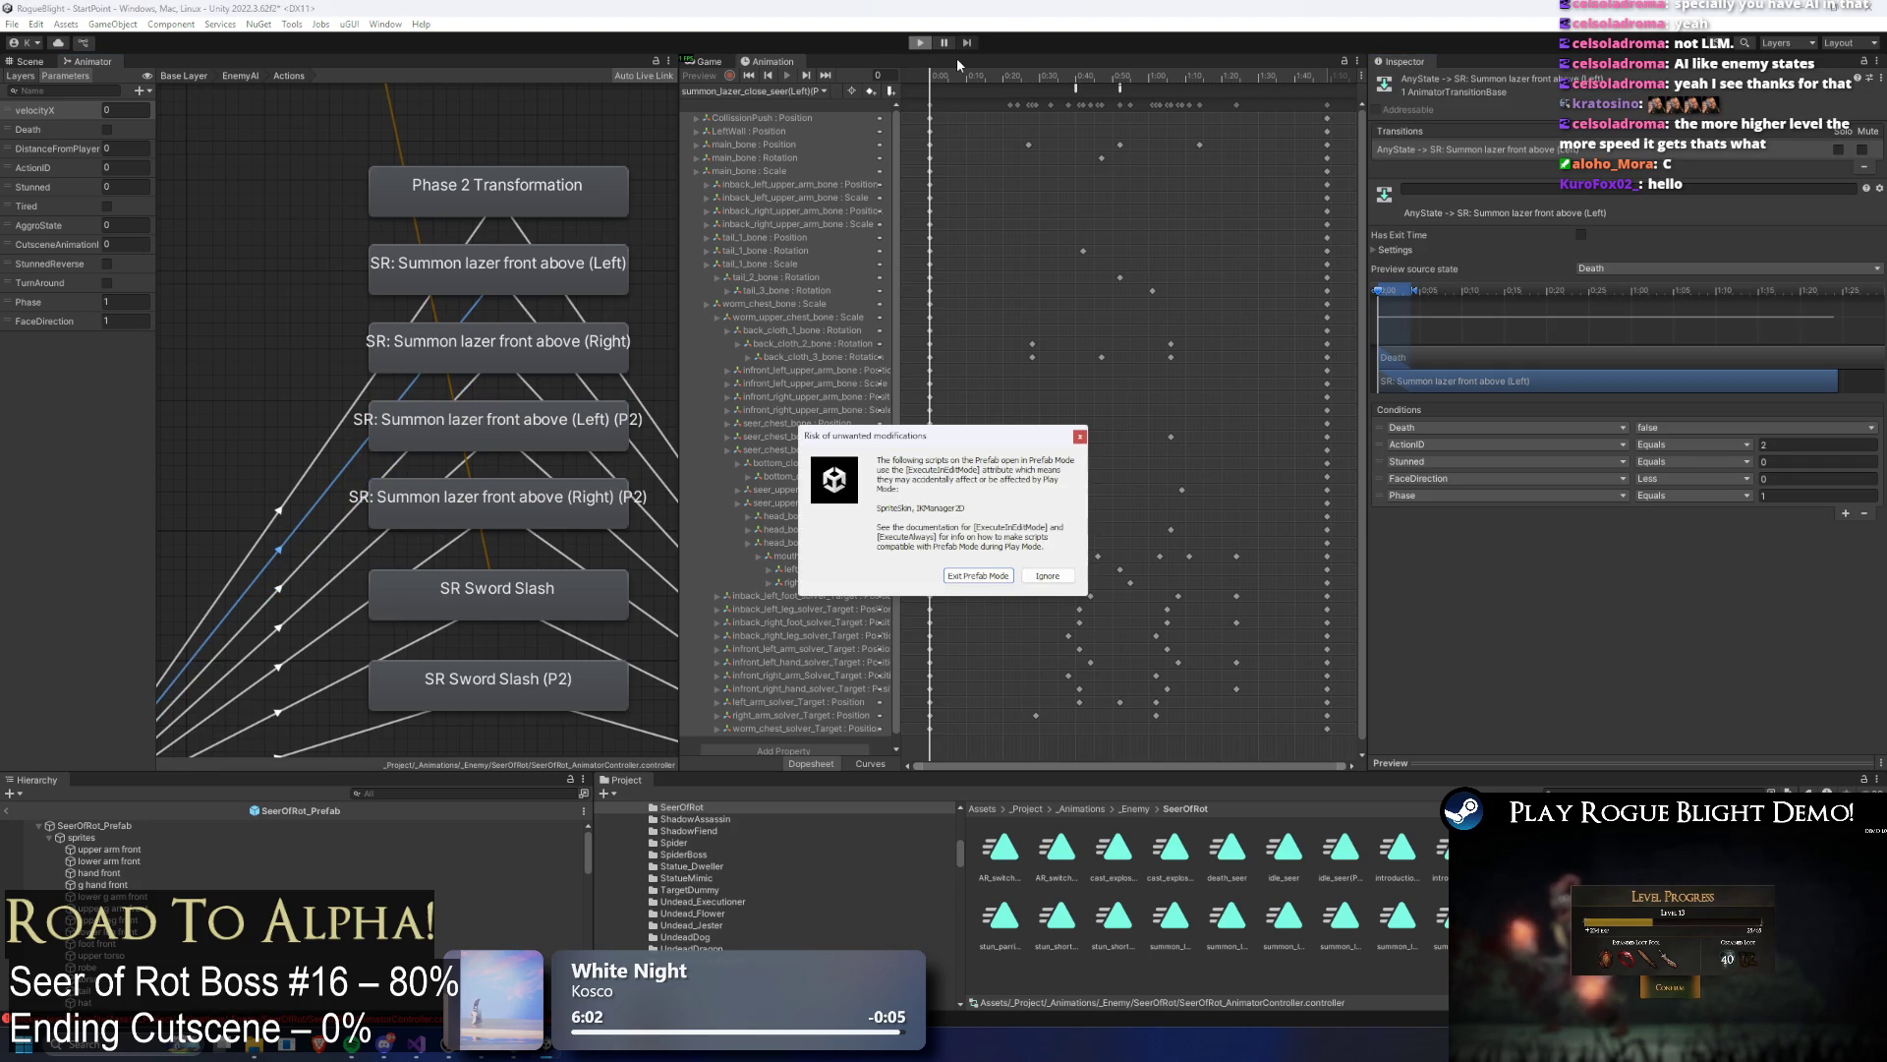
Step: Dismiss the Prefab Mode warning, choose Start Game and load a save slot
key(Return)
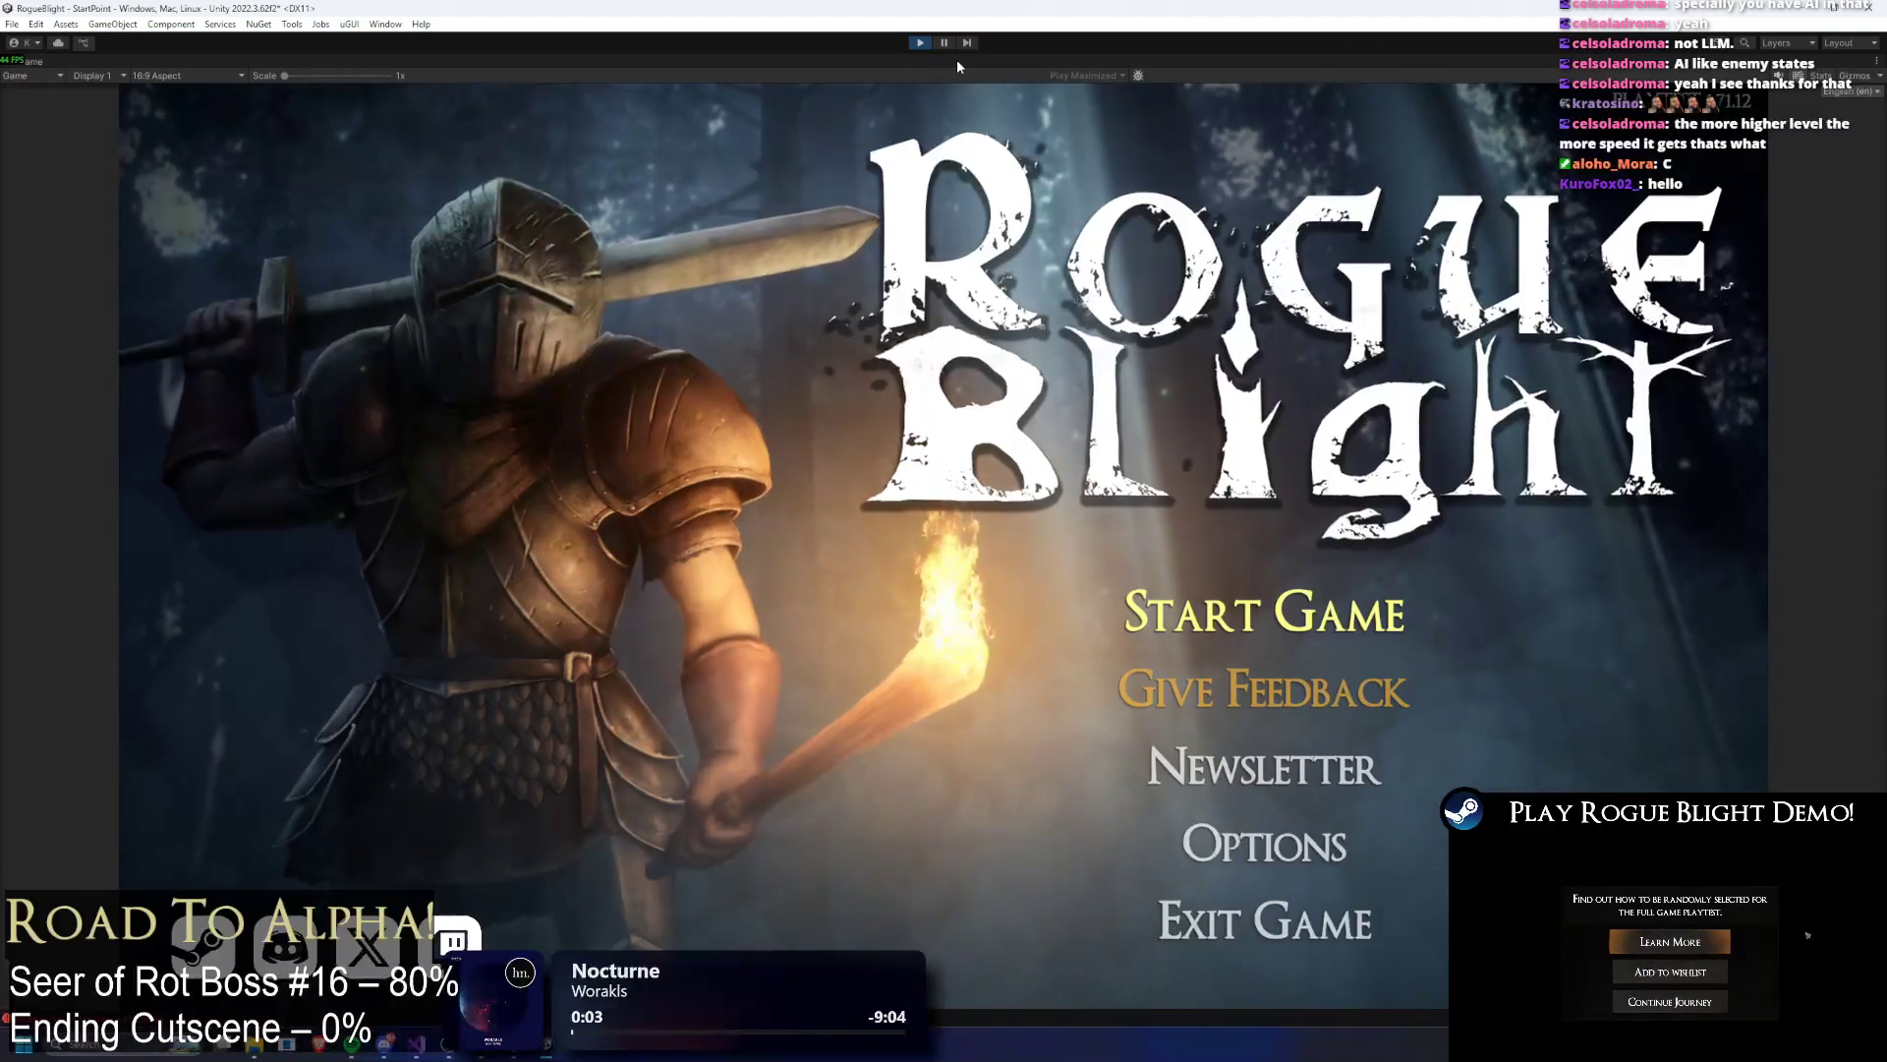
key(Return)
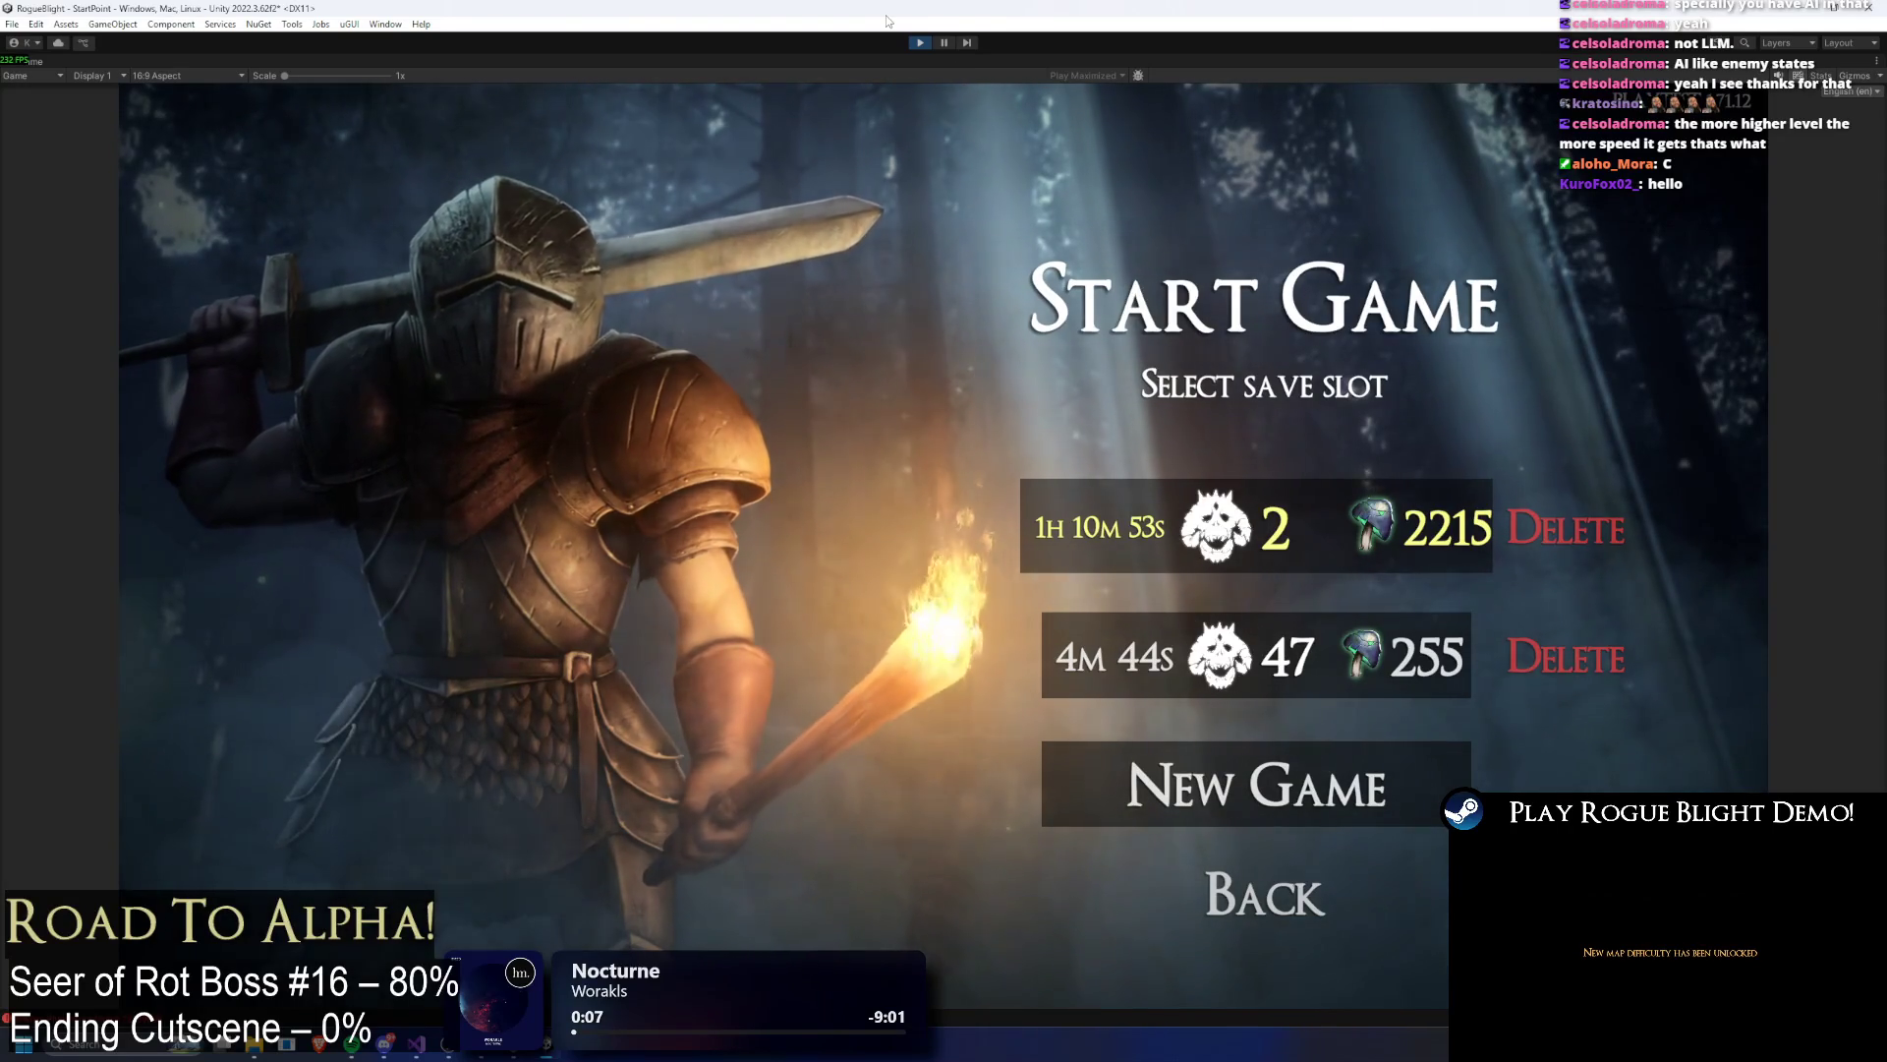
key(Return)
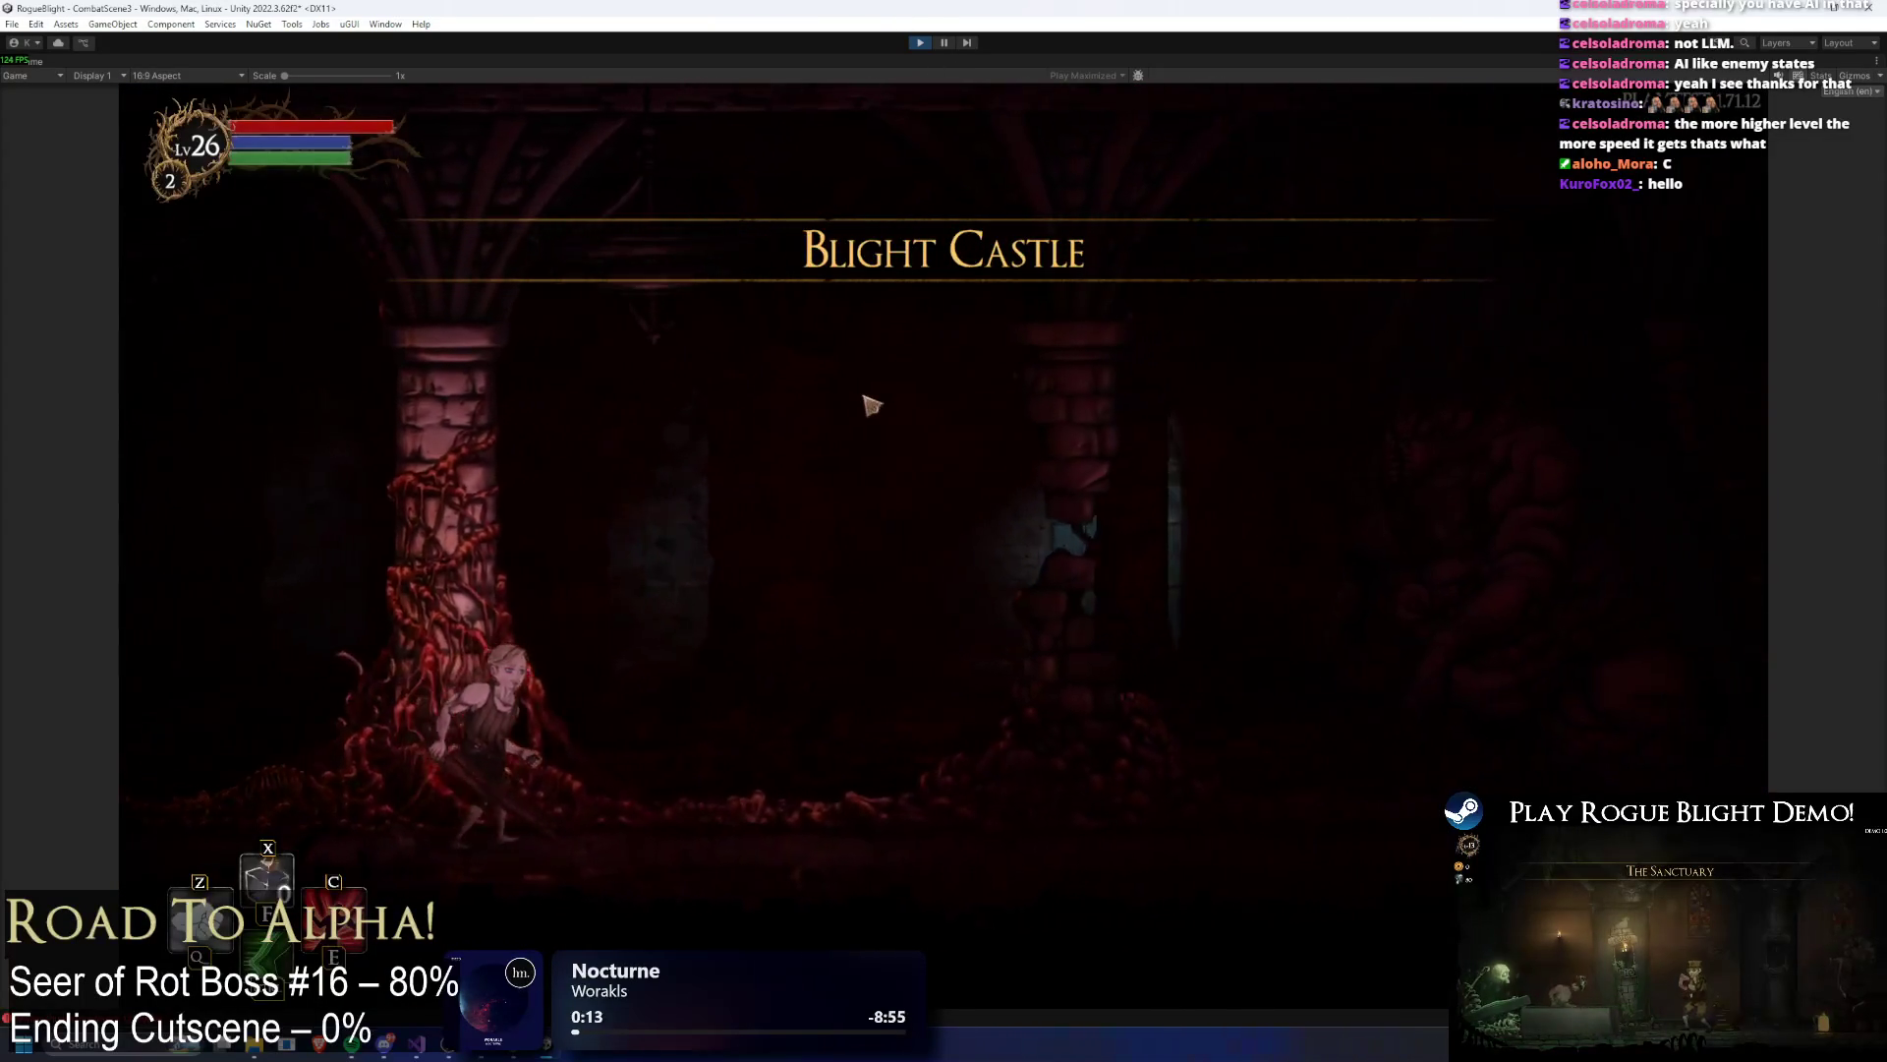
Step: Enable cheats, toggle enemy health, and attack the Seer of Rot while dodging its lasers
key(Left)
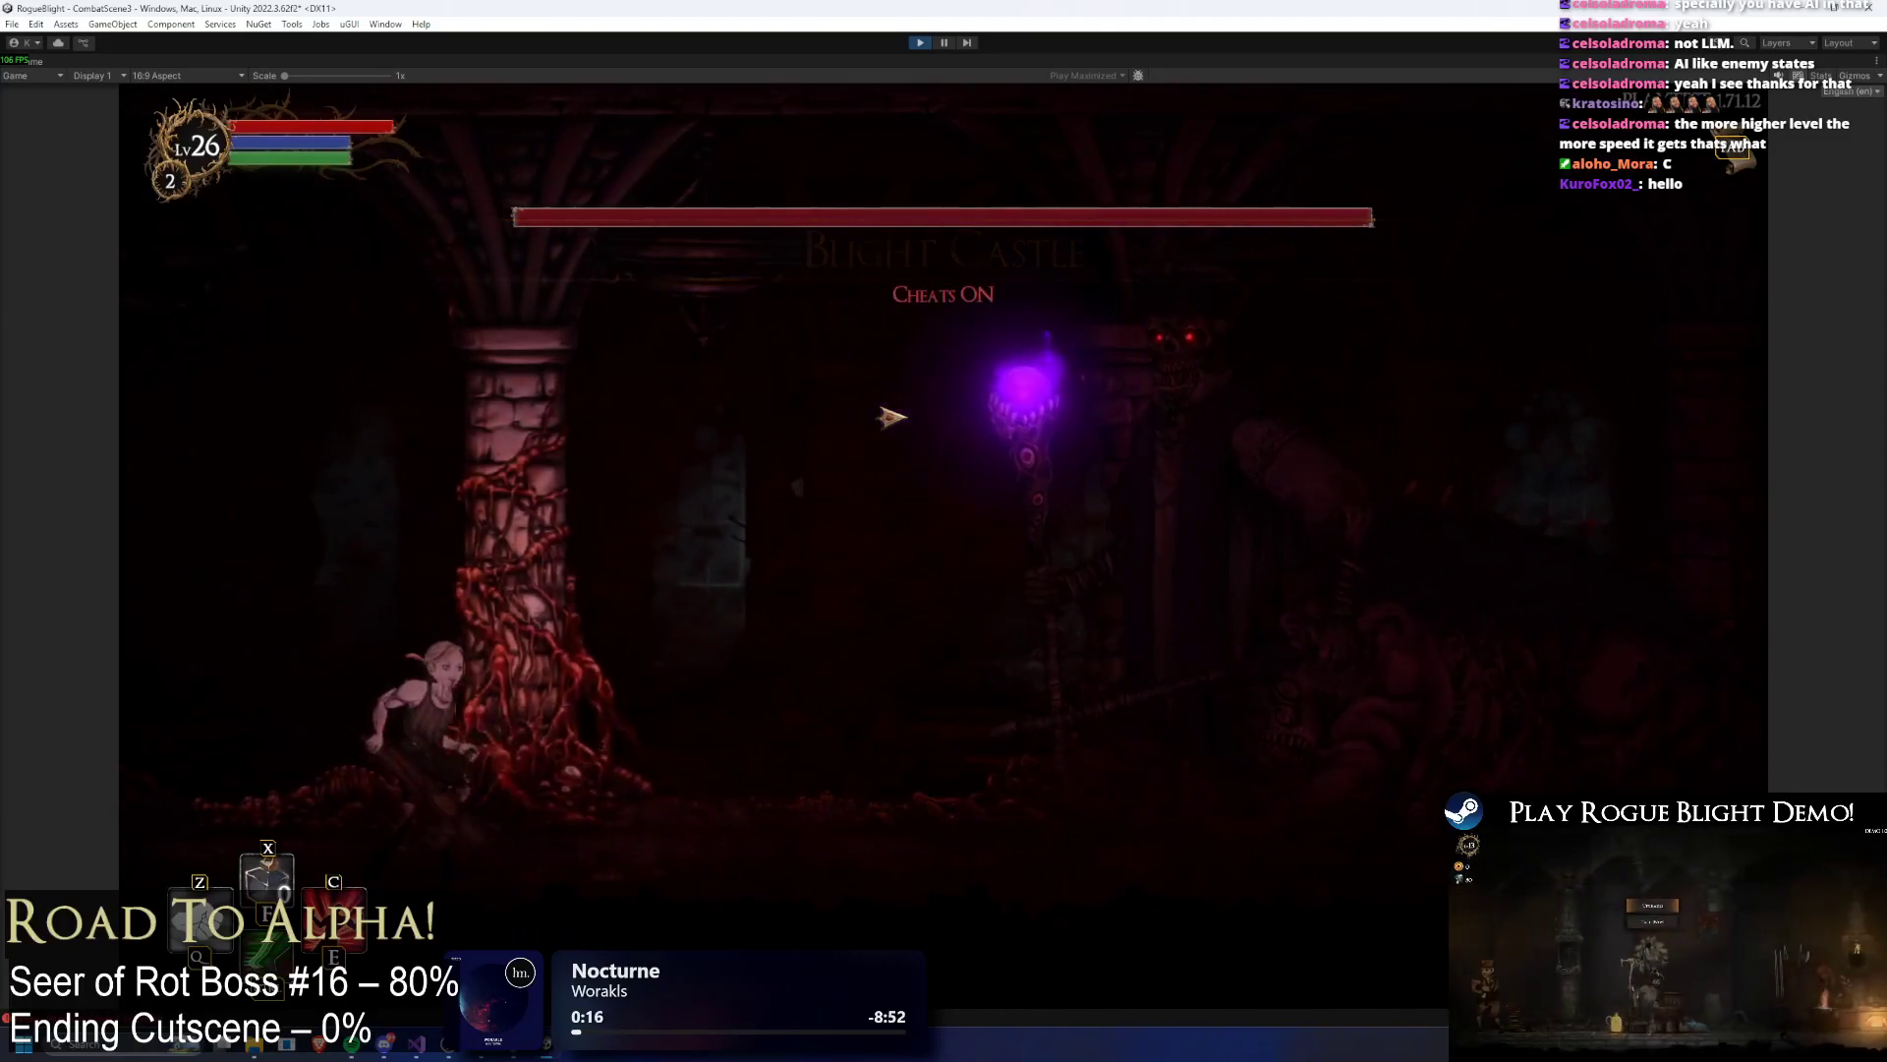
key(F1)
key(F2)
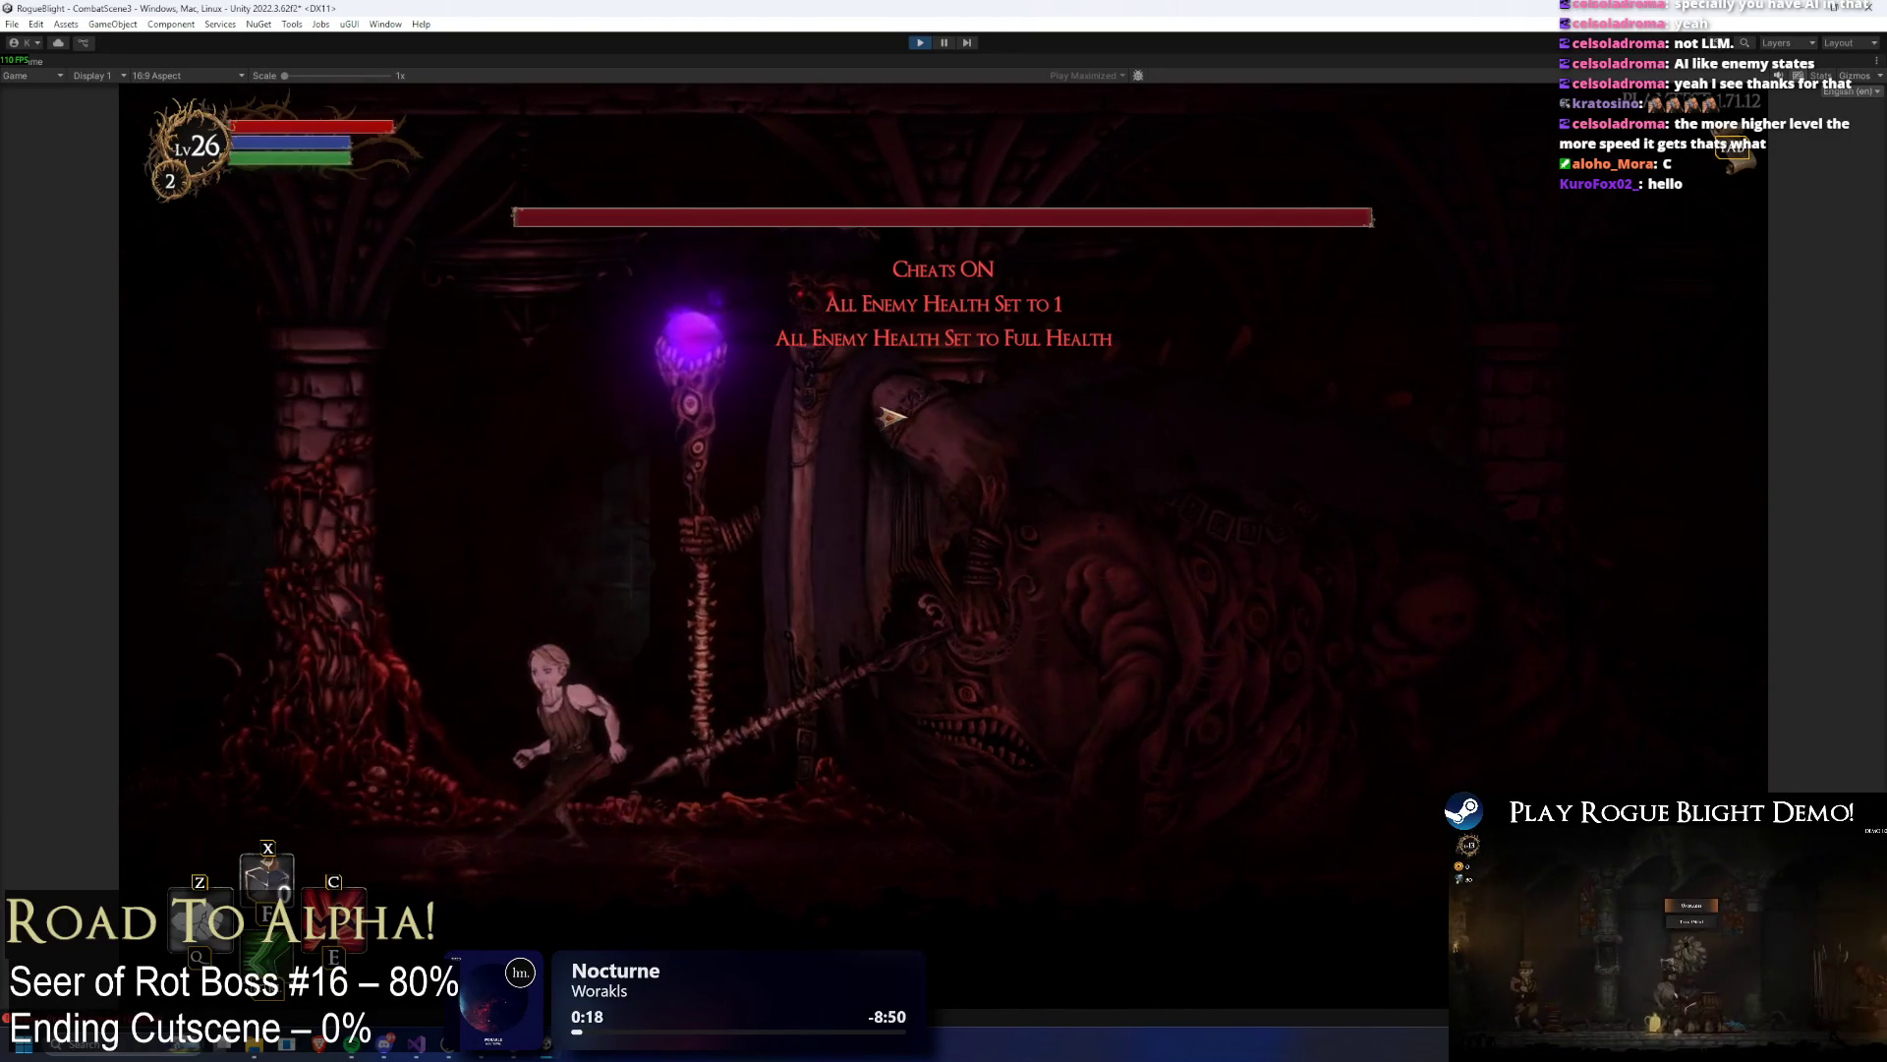
key(Right)
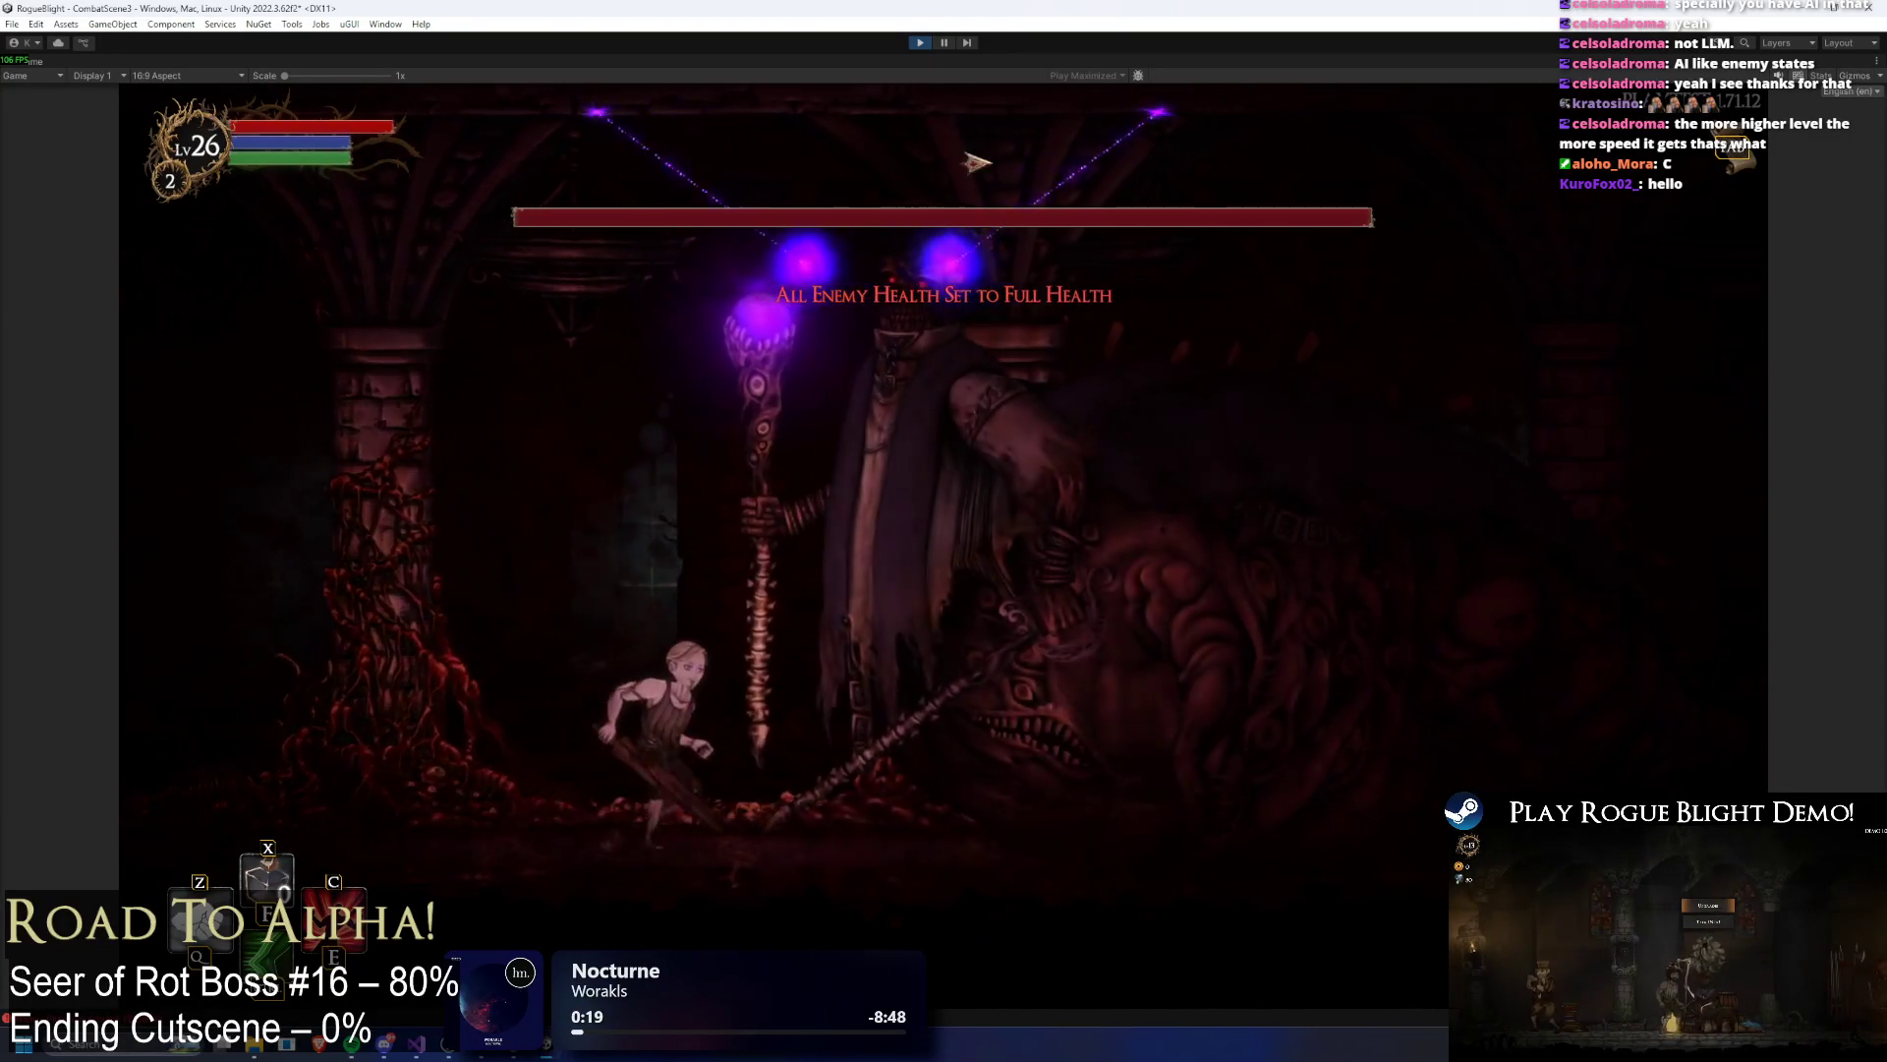
key(Left)
key(Right)
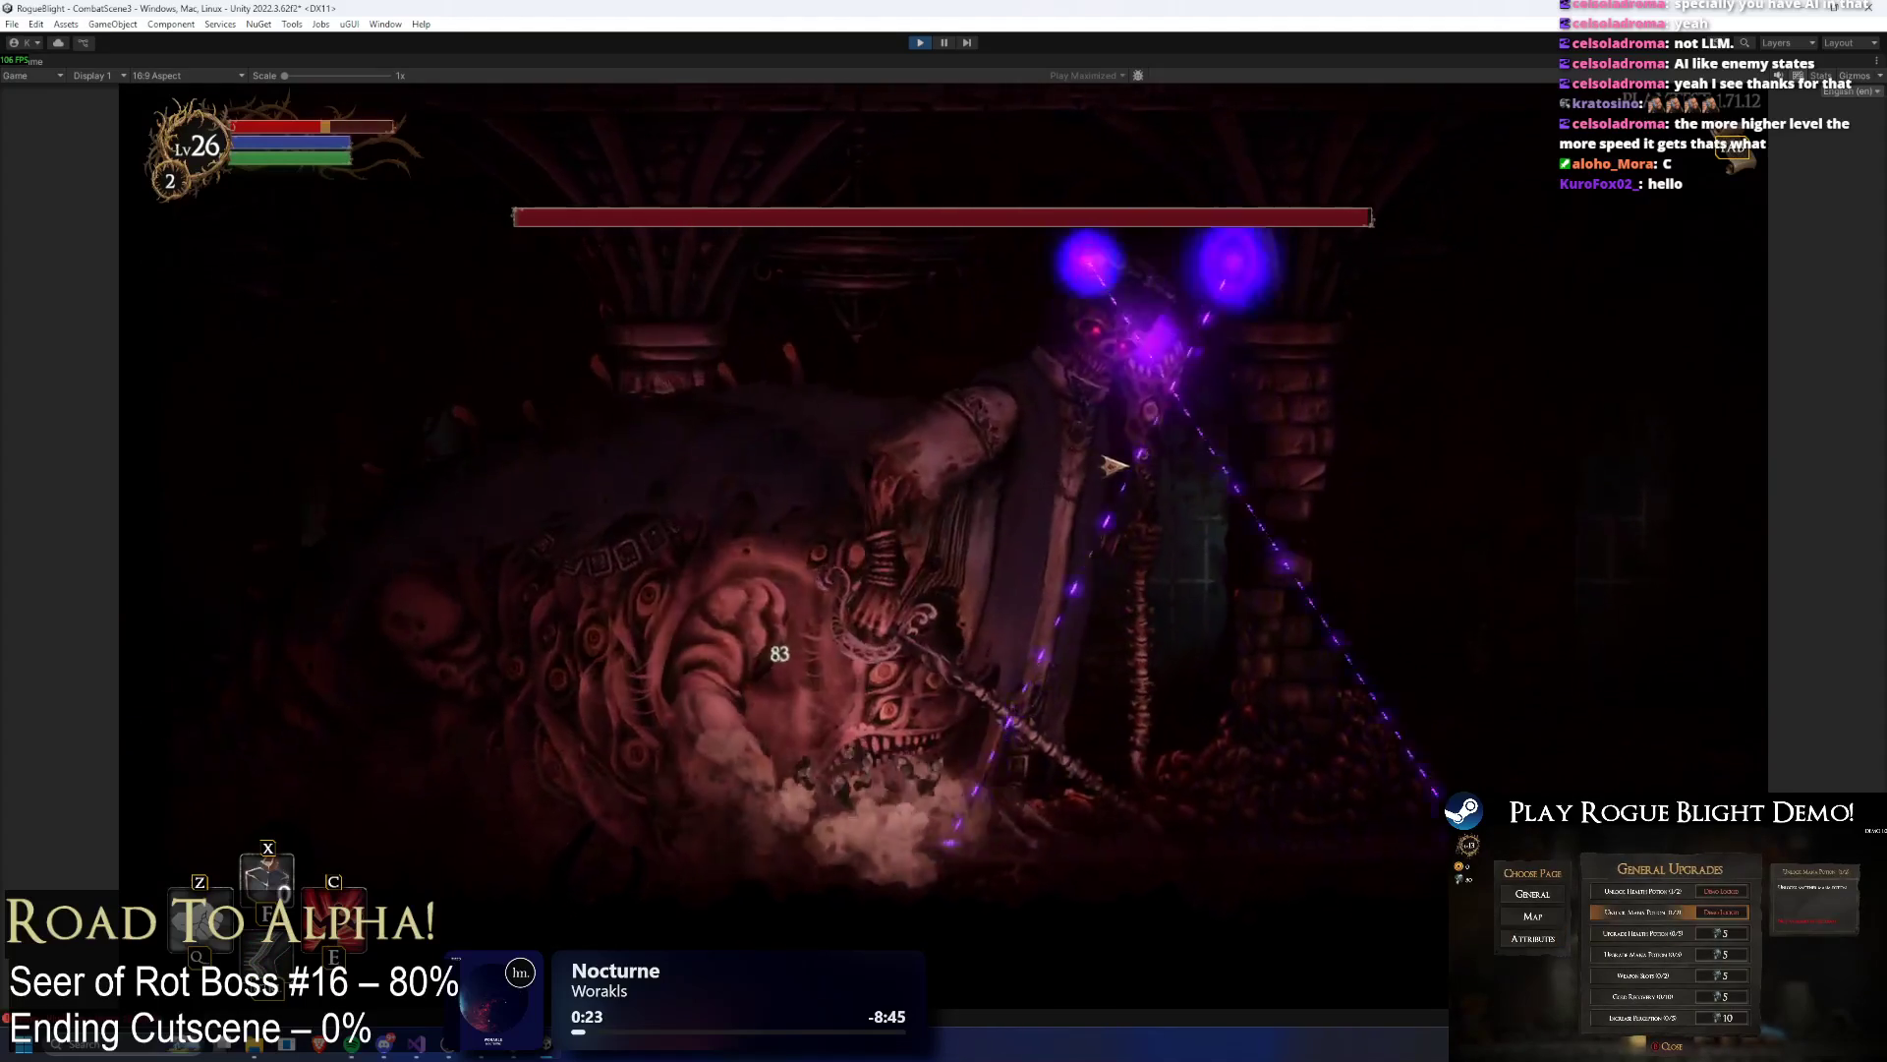
key(x)
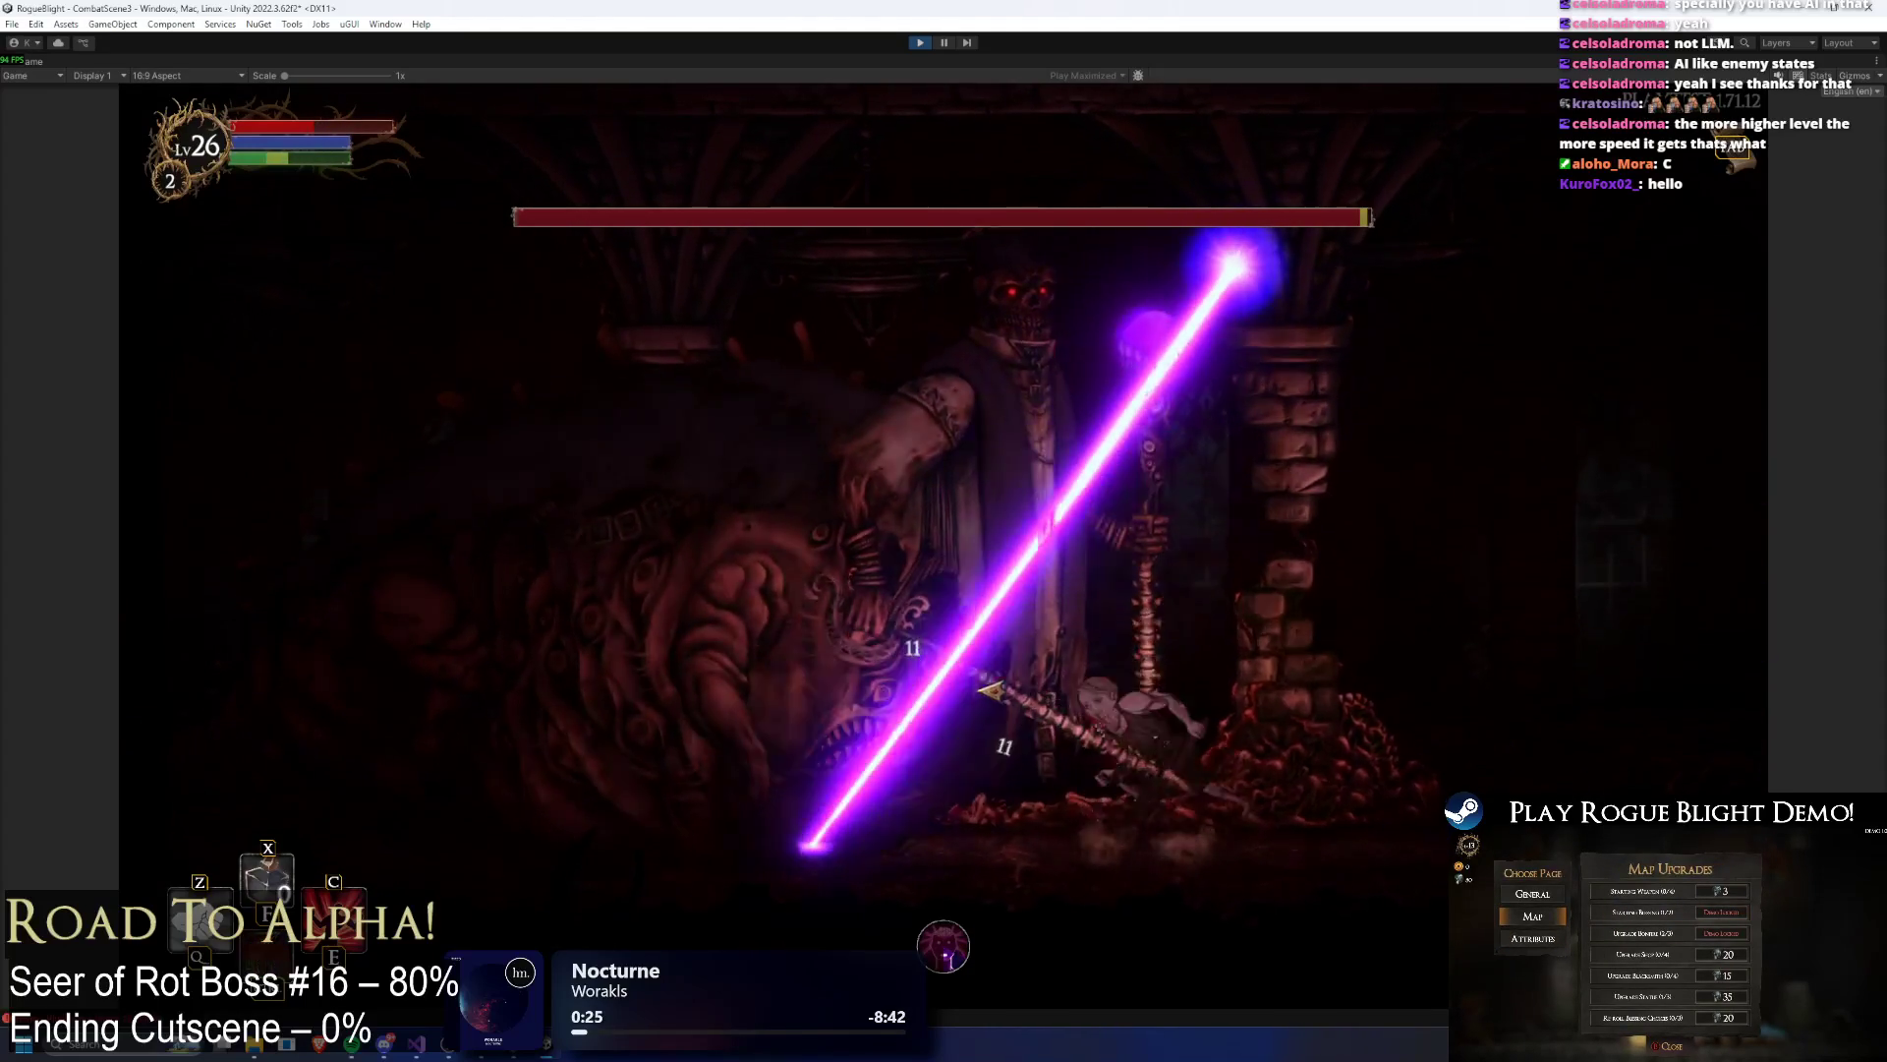
Step: Keep fighting the boss around the pillar, then stop play mode with Ctrl+P
key(Right)
key(space)
key(Right)
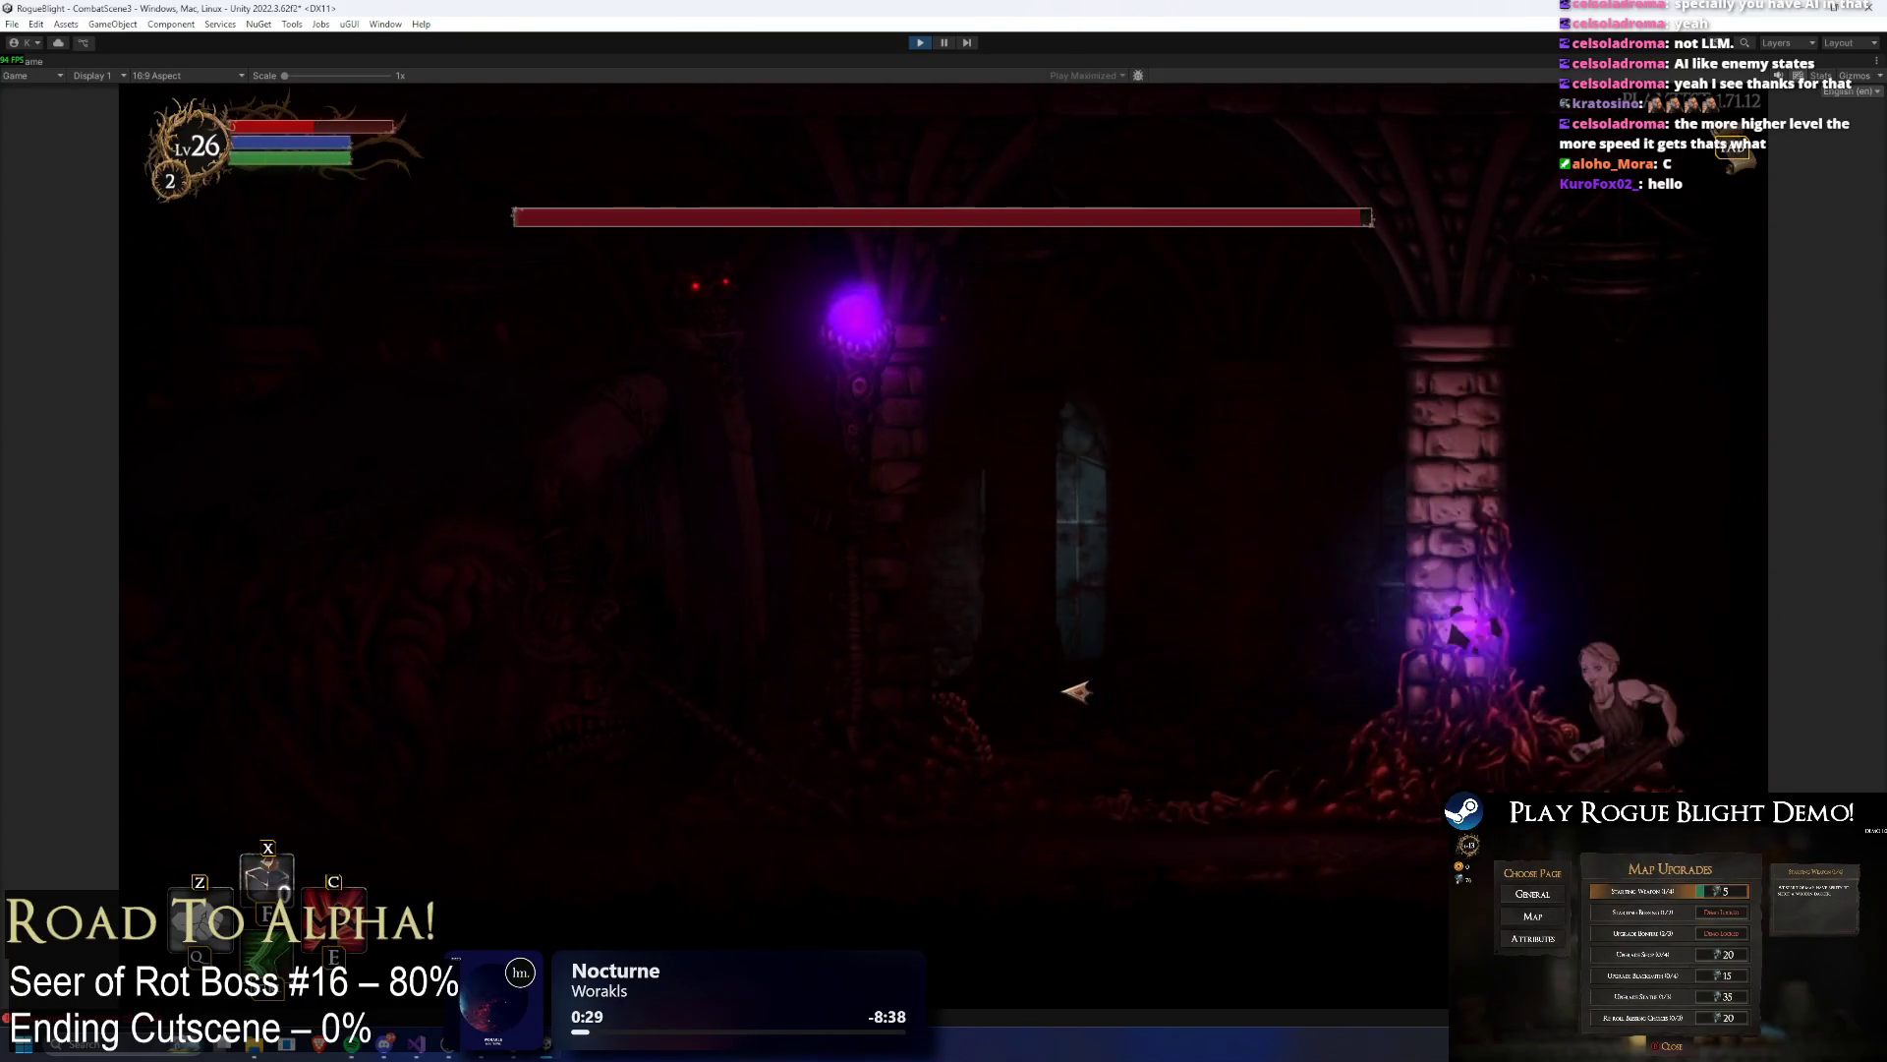
key(Left)
key(x)
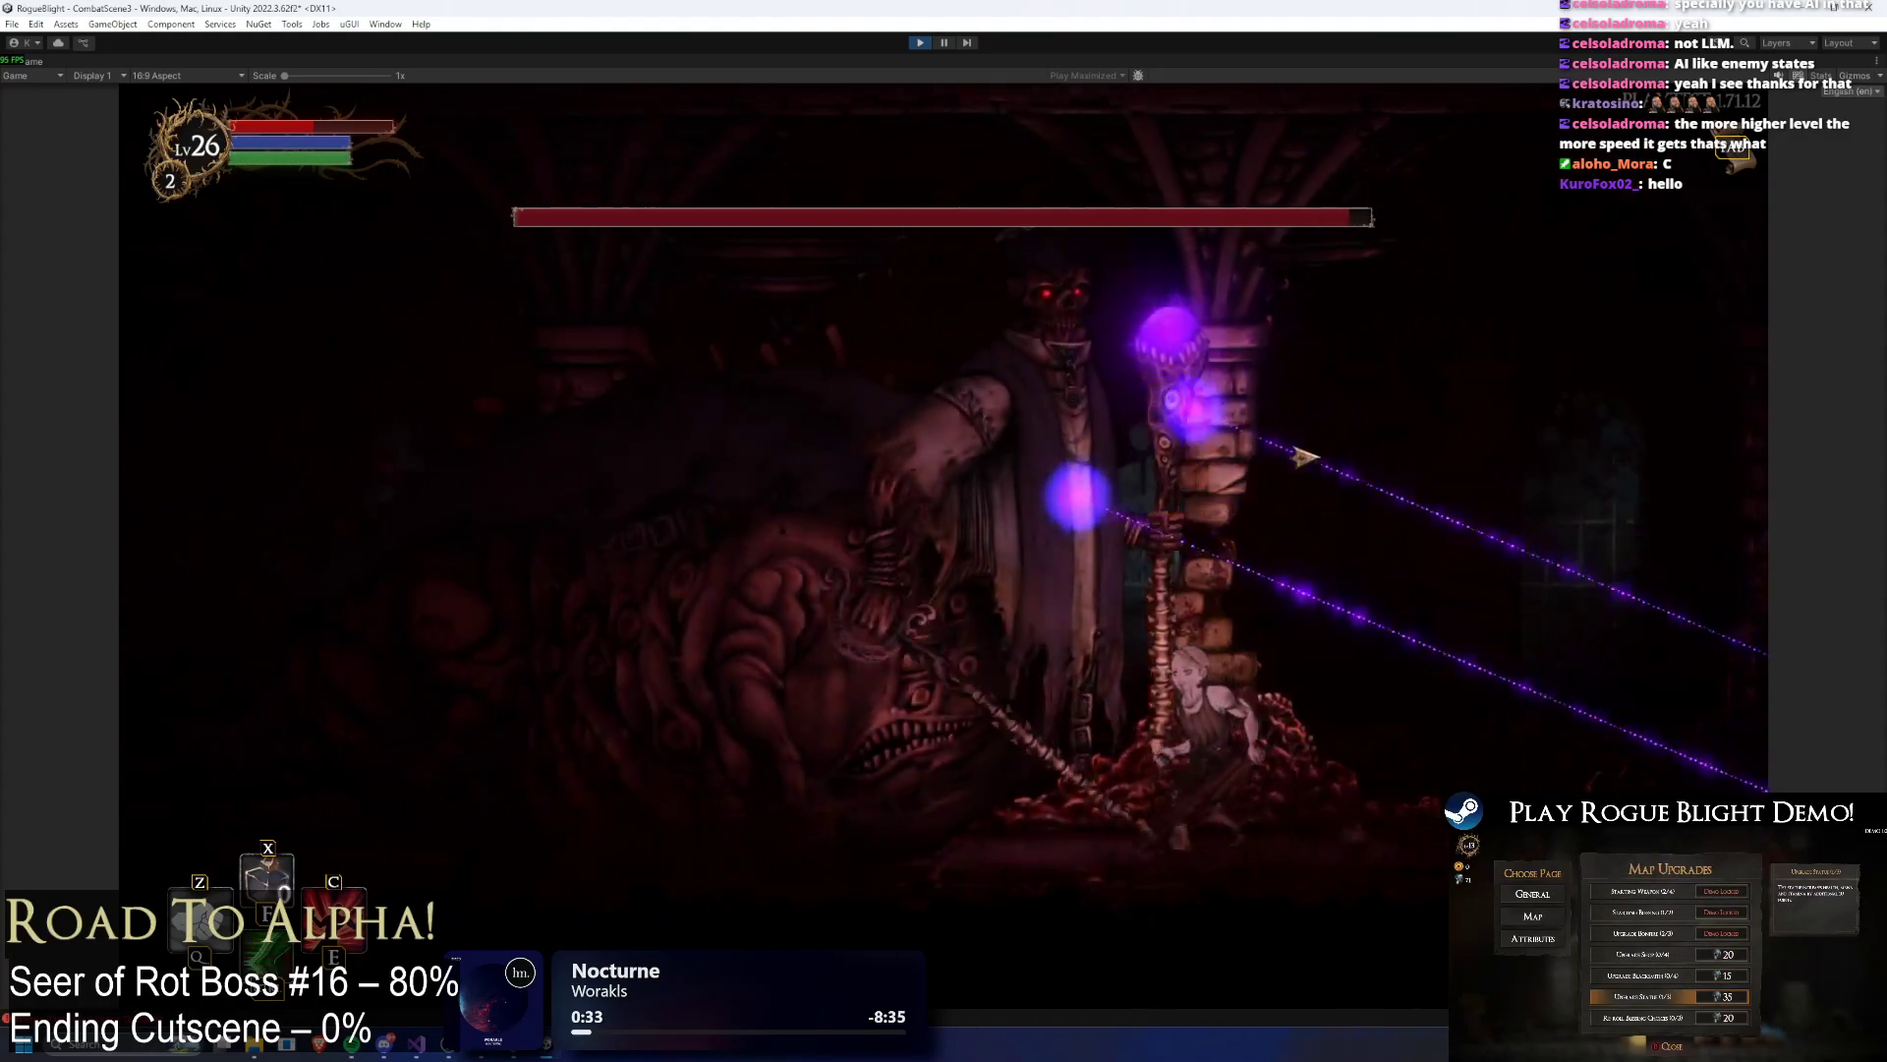
key(Right)
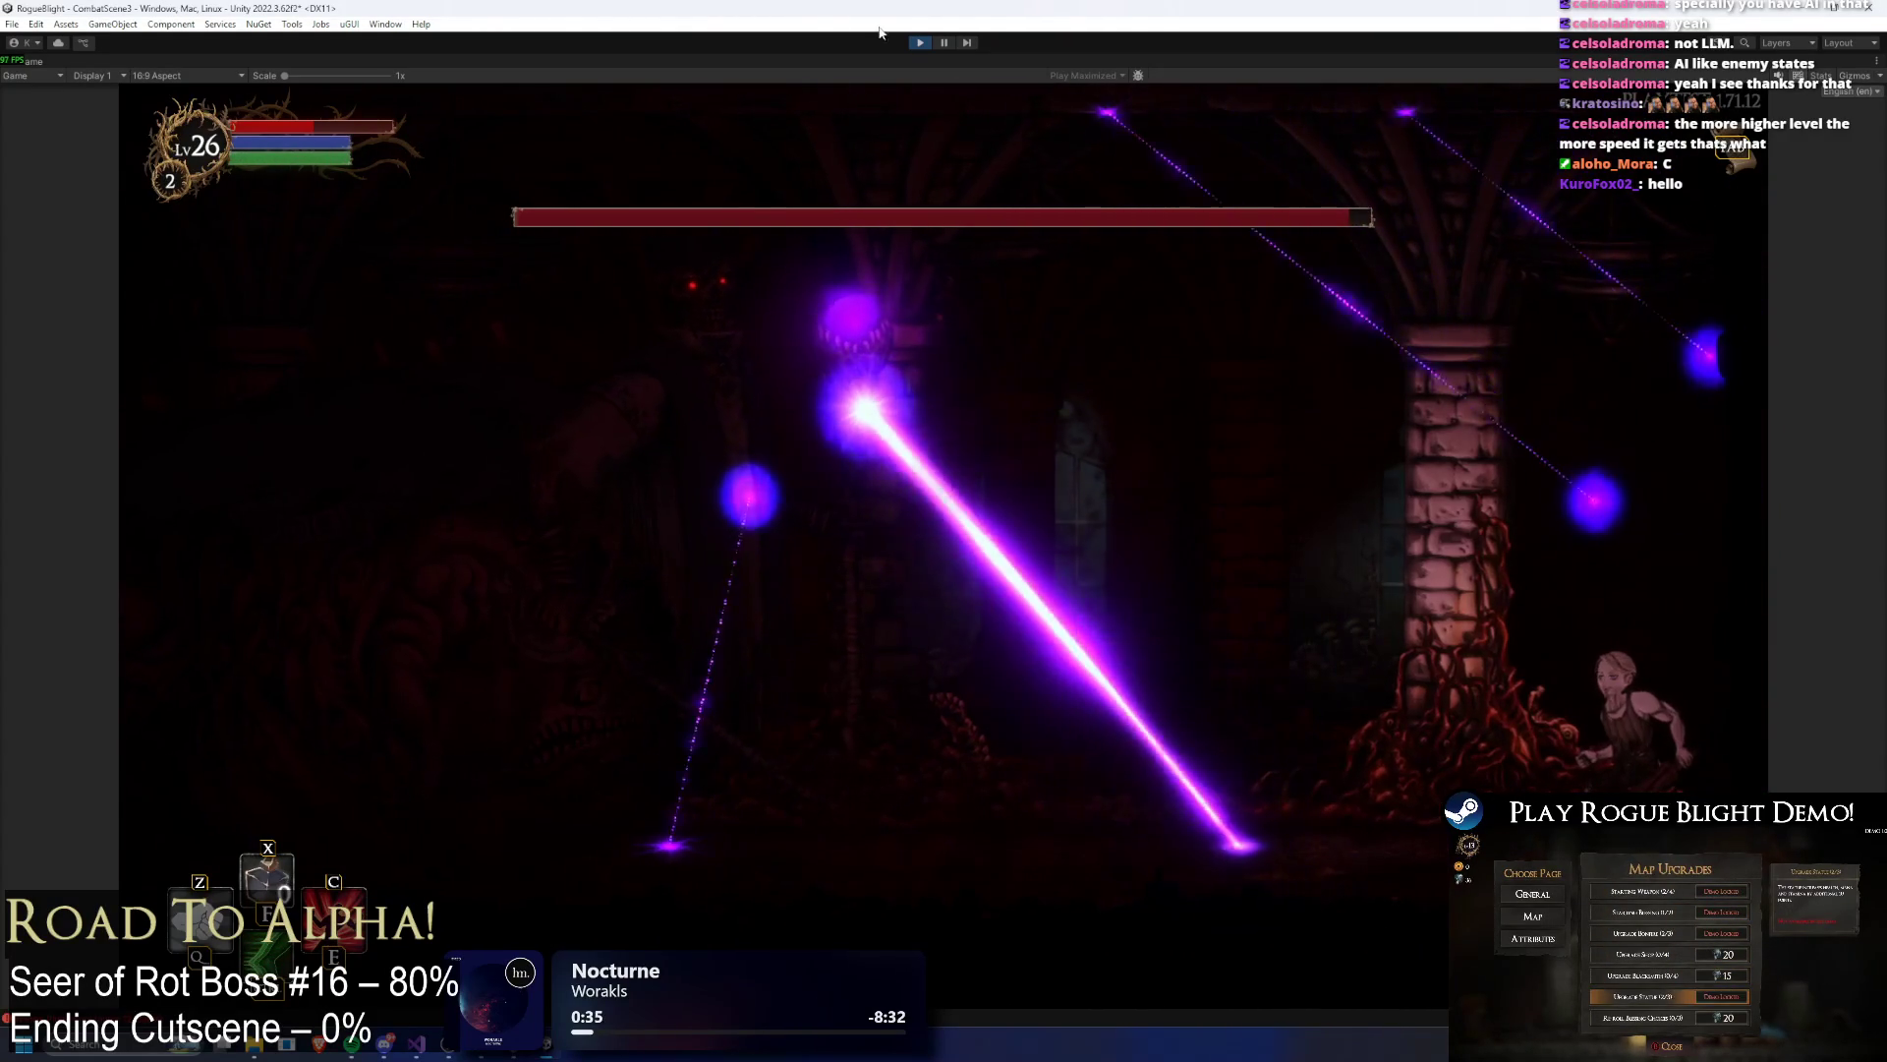
key(ctrl+p)
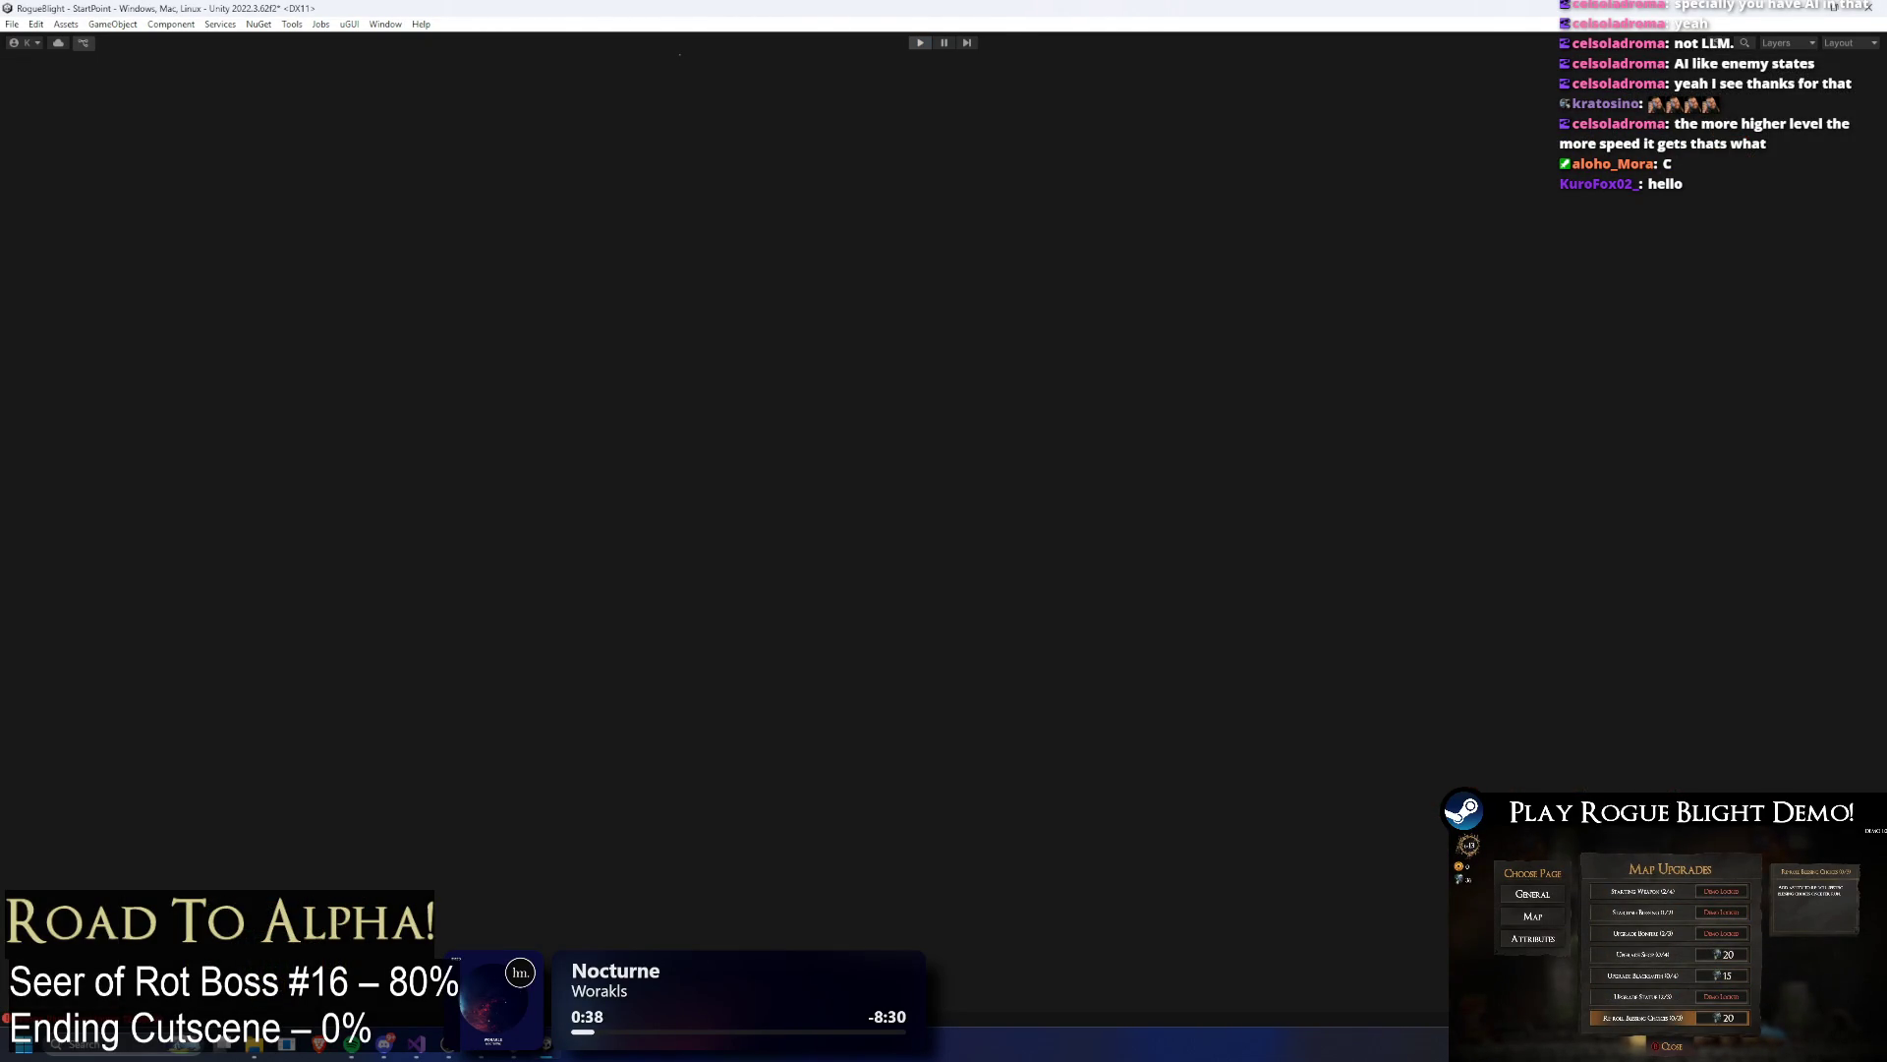
Step: Compare the SR: Summon Lazer far (Left/Right) and LR Summon lazer close long range (Left) states in the Inspector
scroll(524, 261, down, 5)
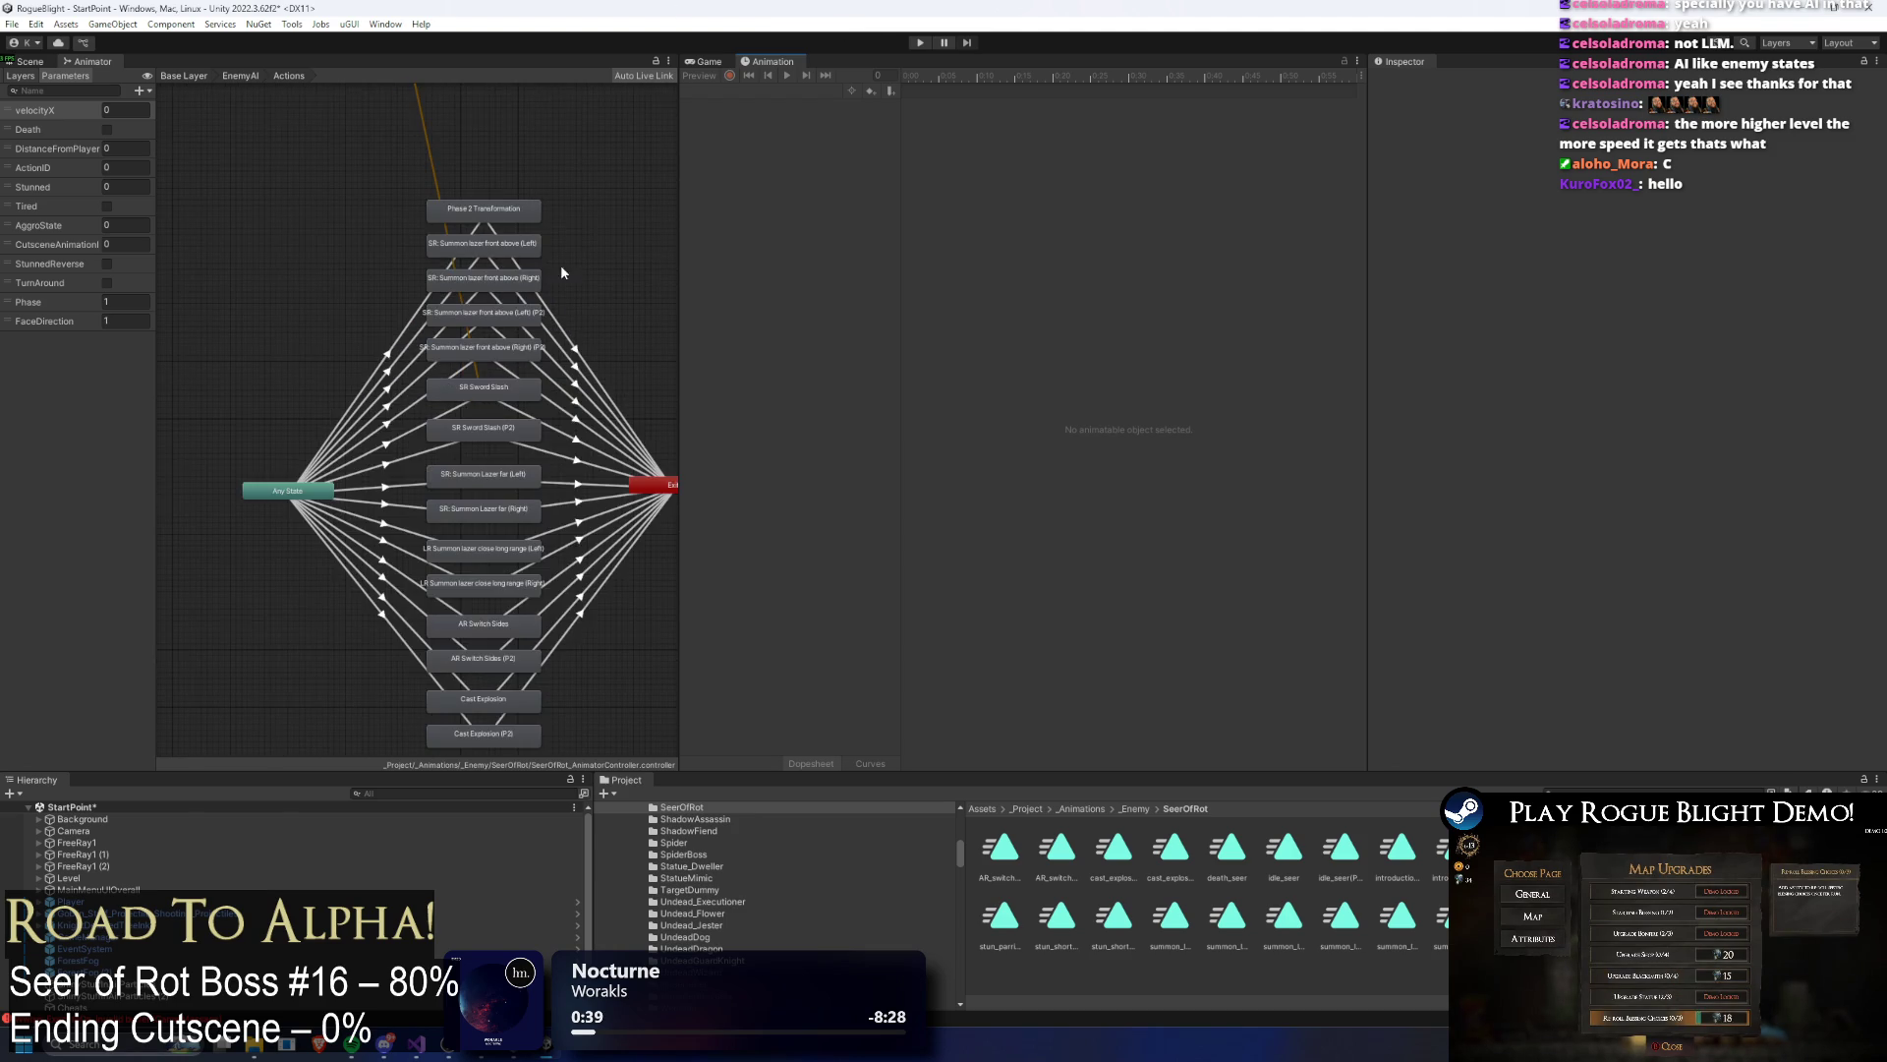
scroll(536, 325, up, 5)
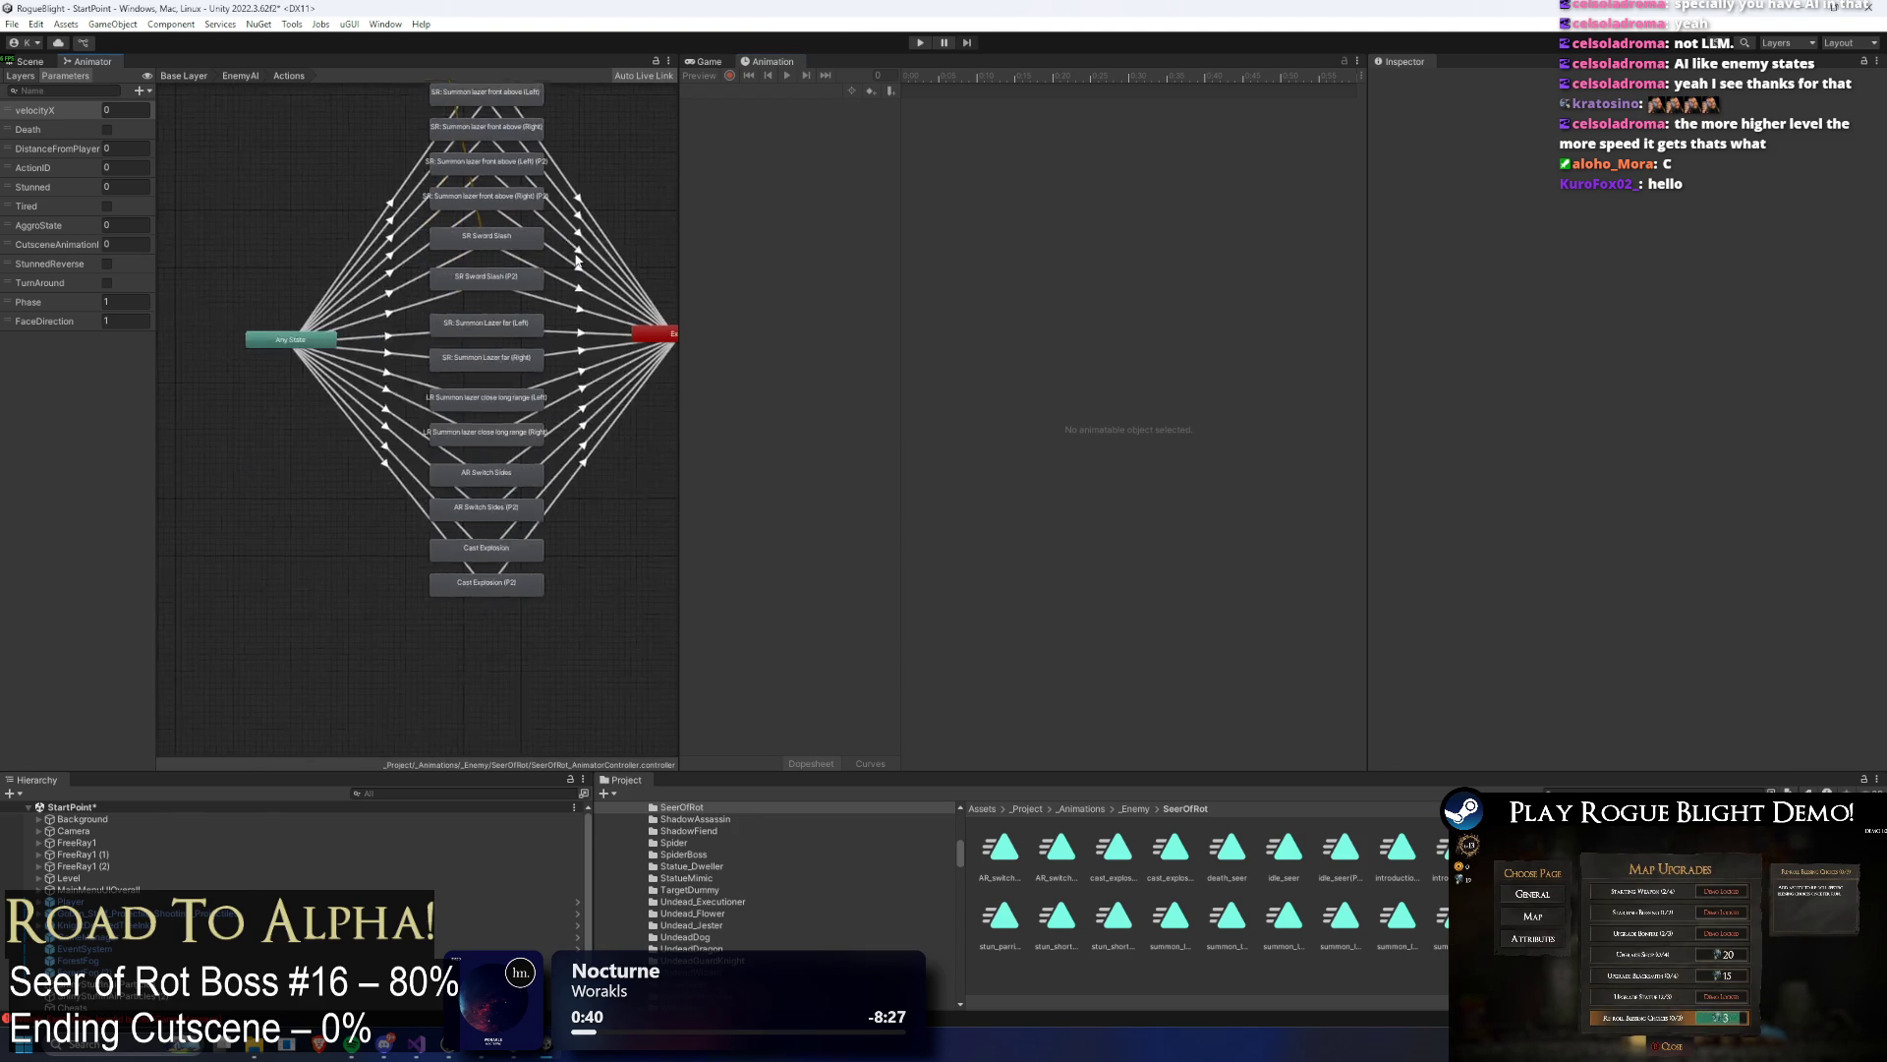
click(480, 327)
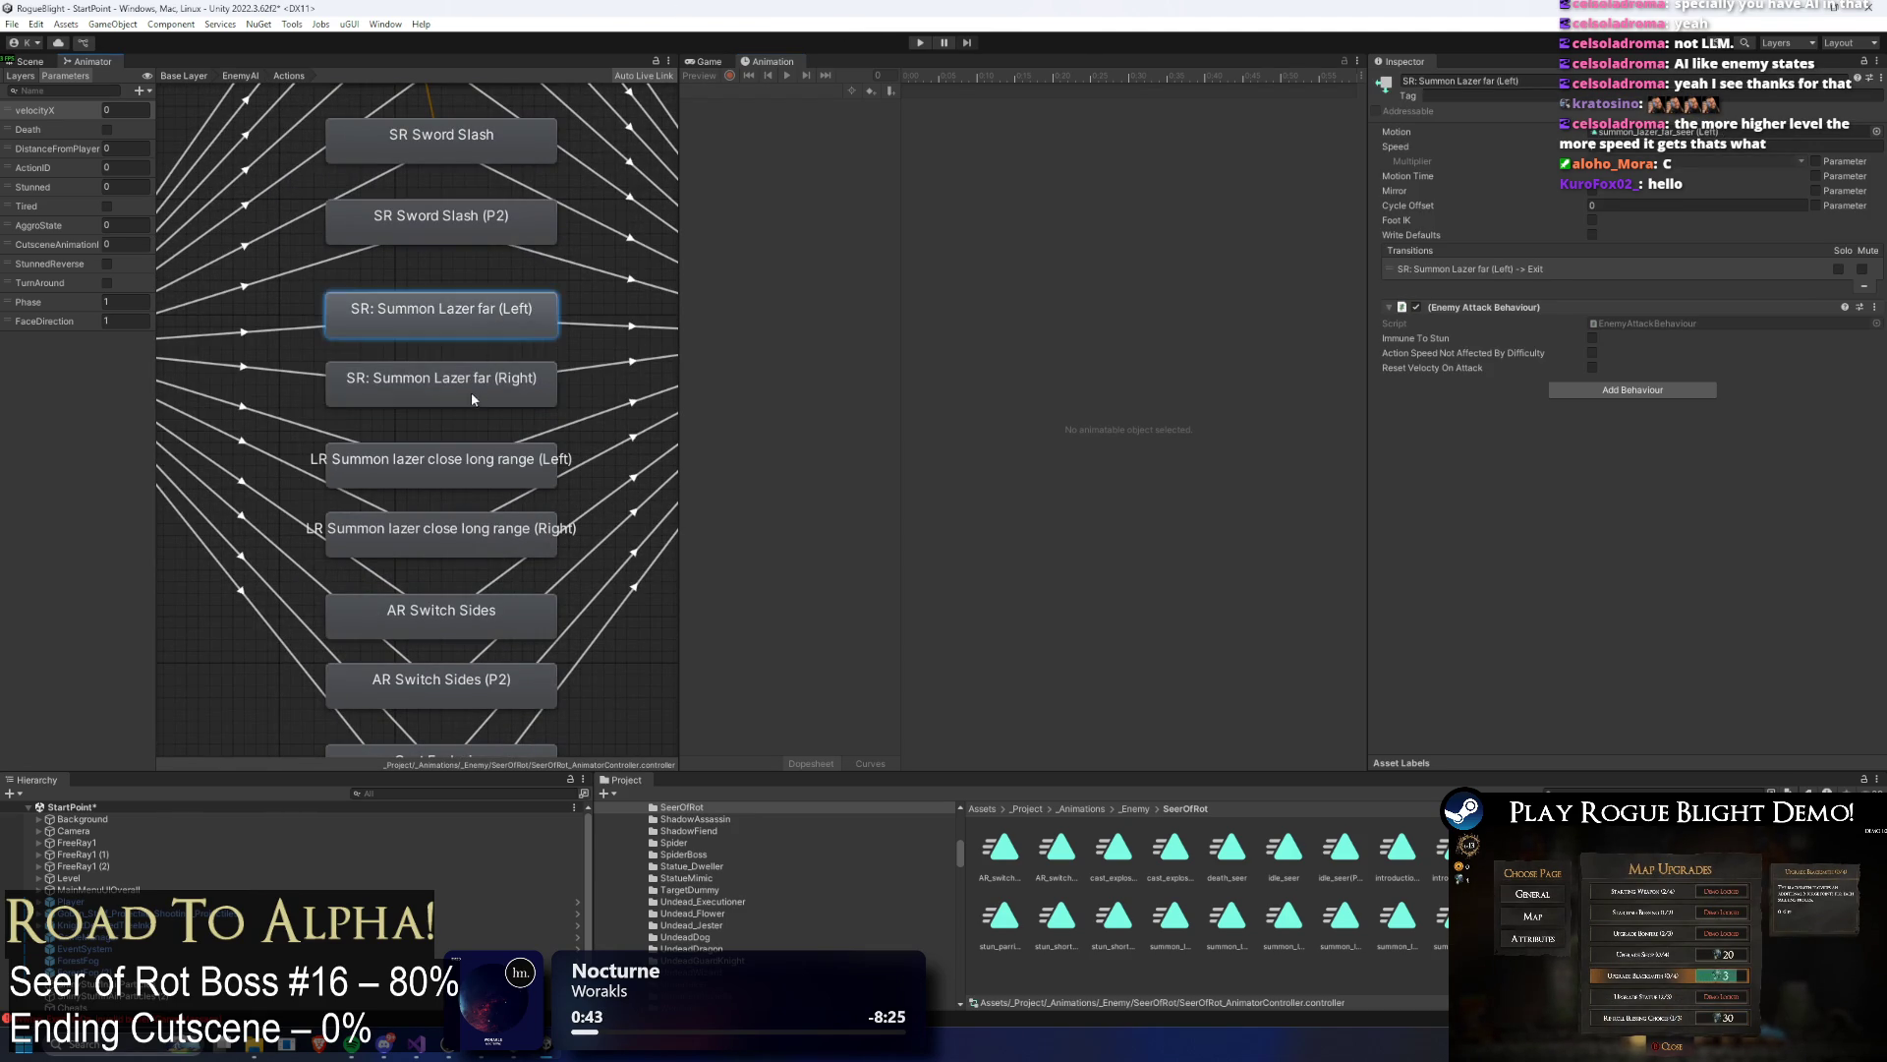
click(488, 388)
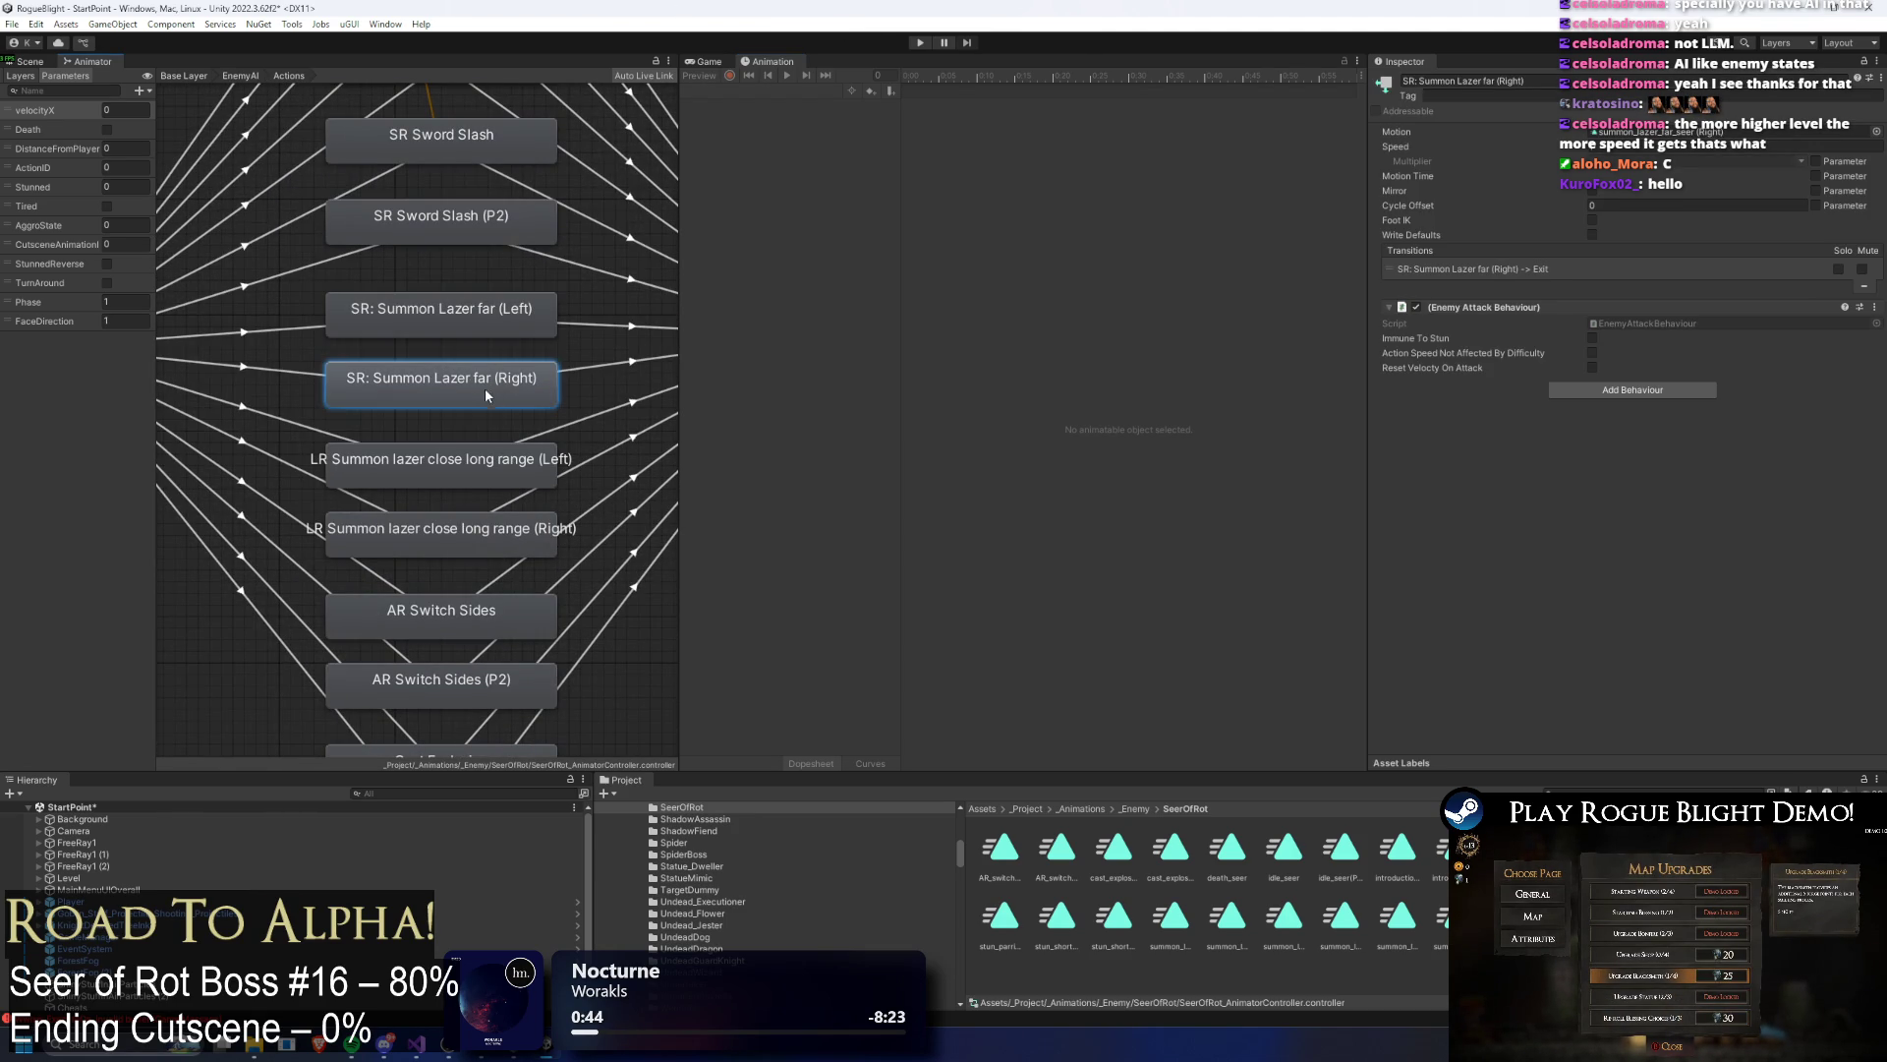
click(498, 464)
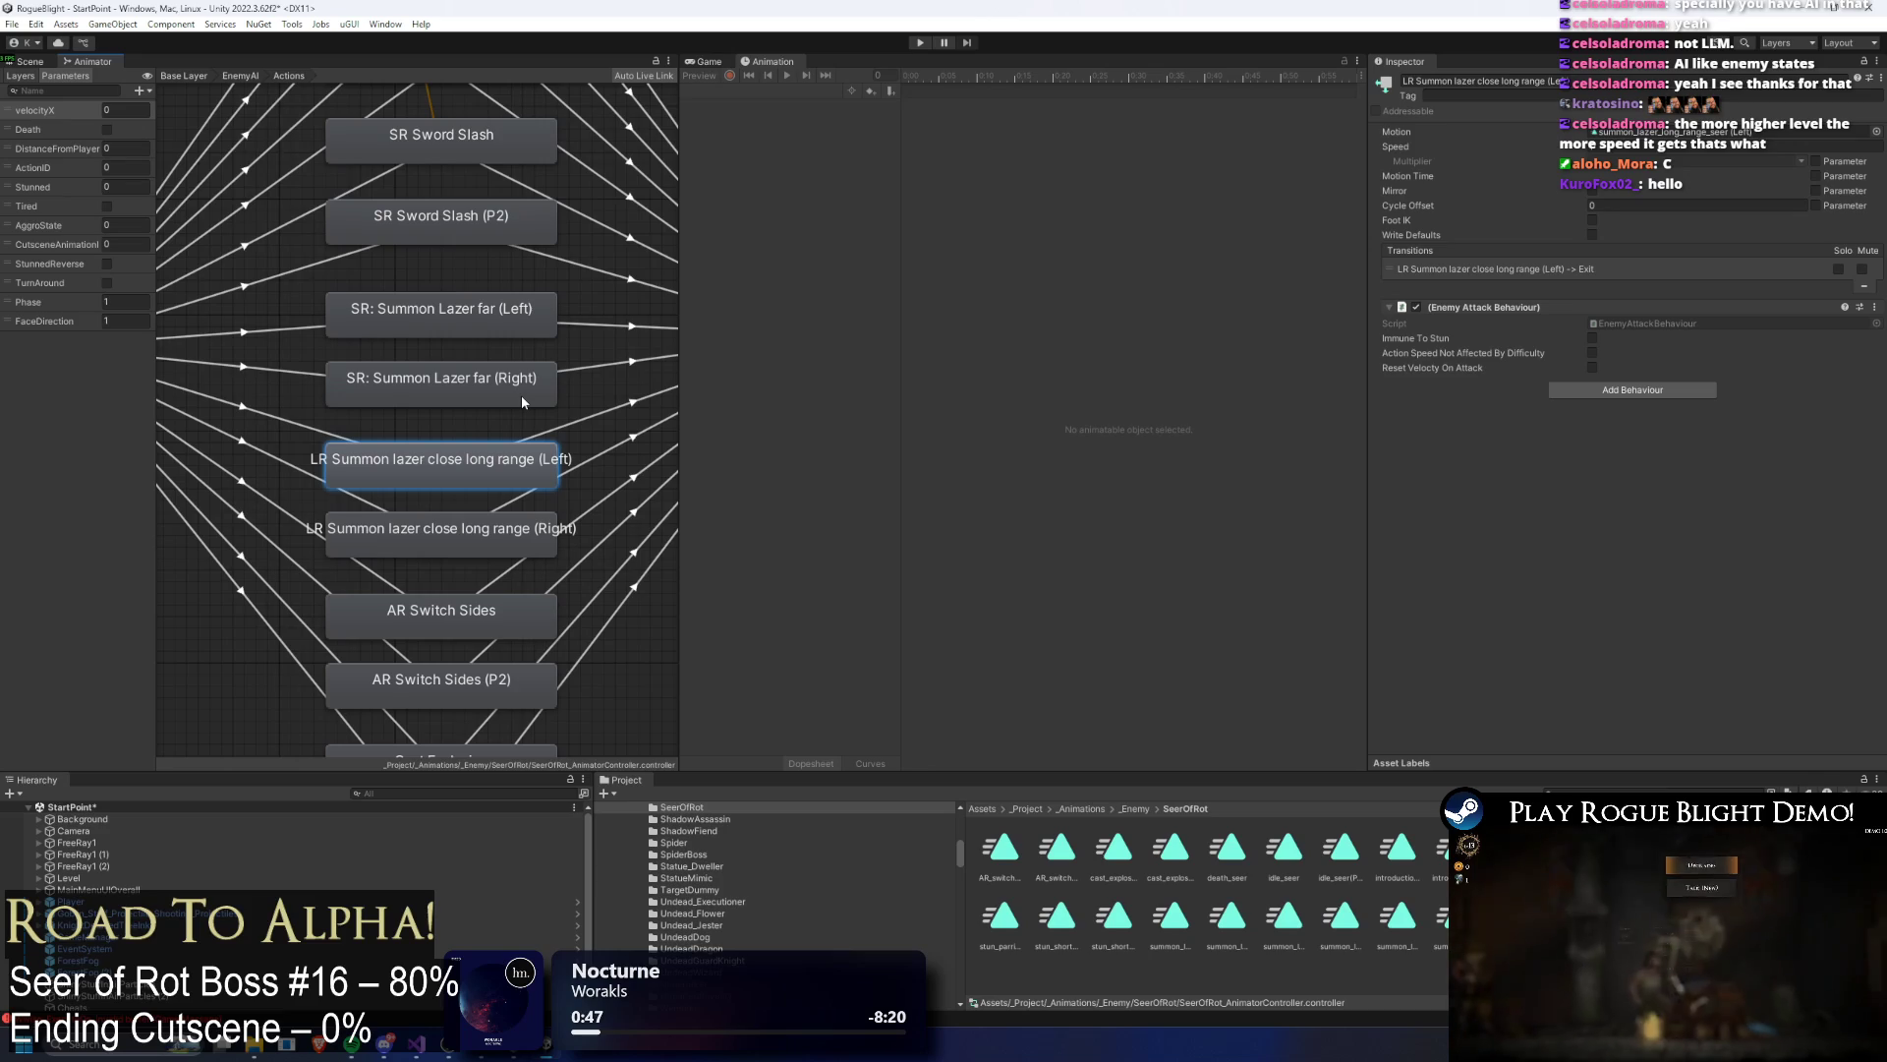
click(490, 383)
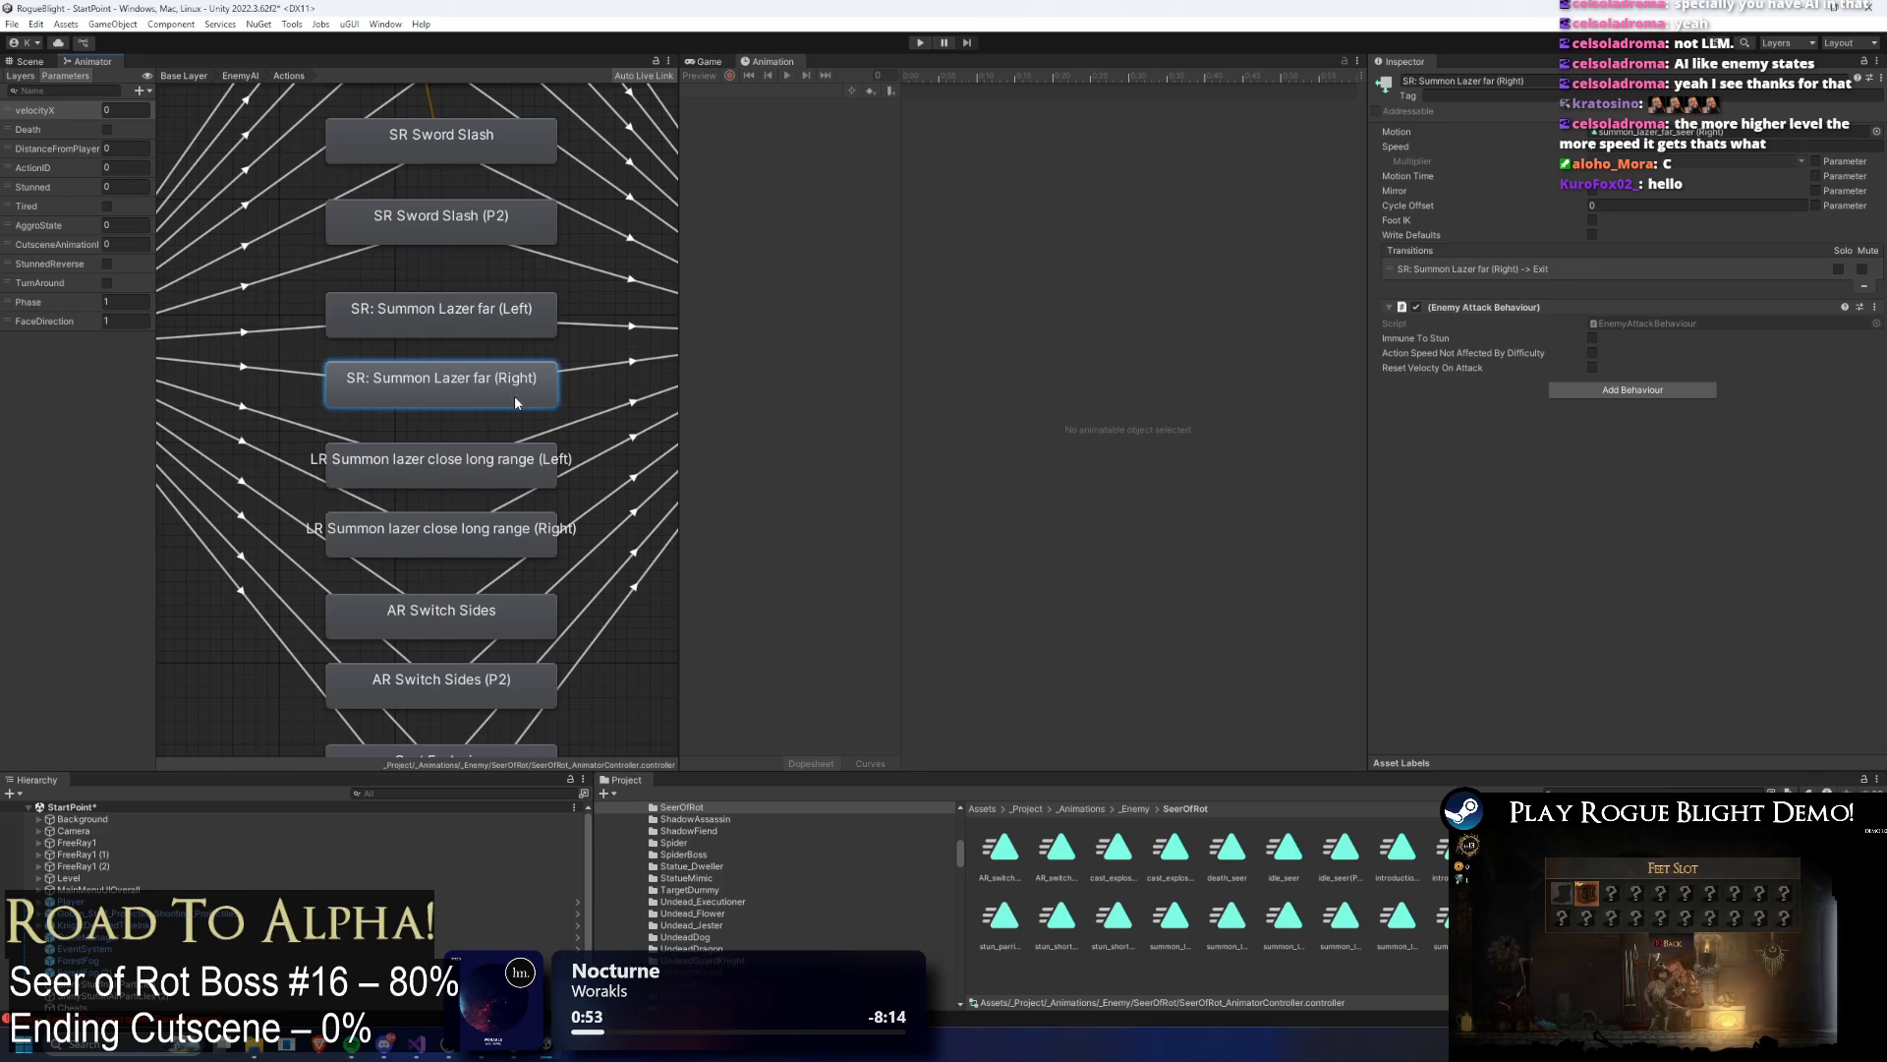
click(501, 467)
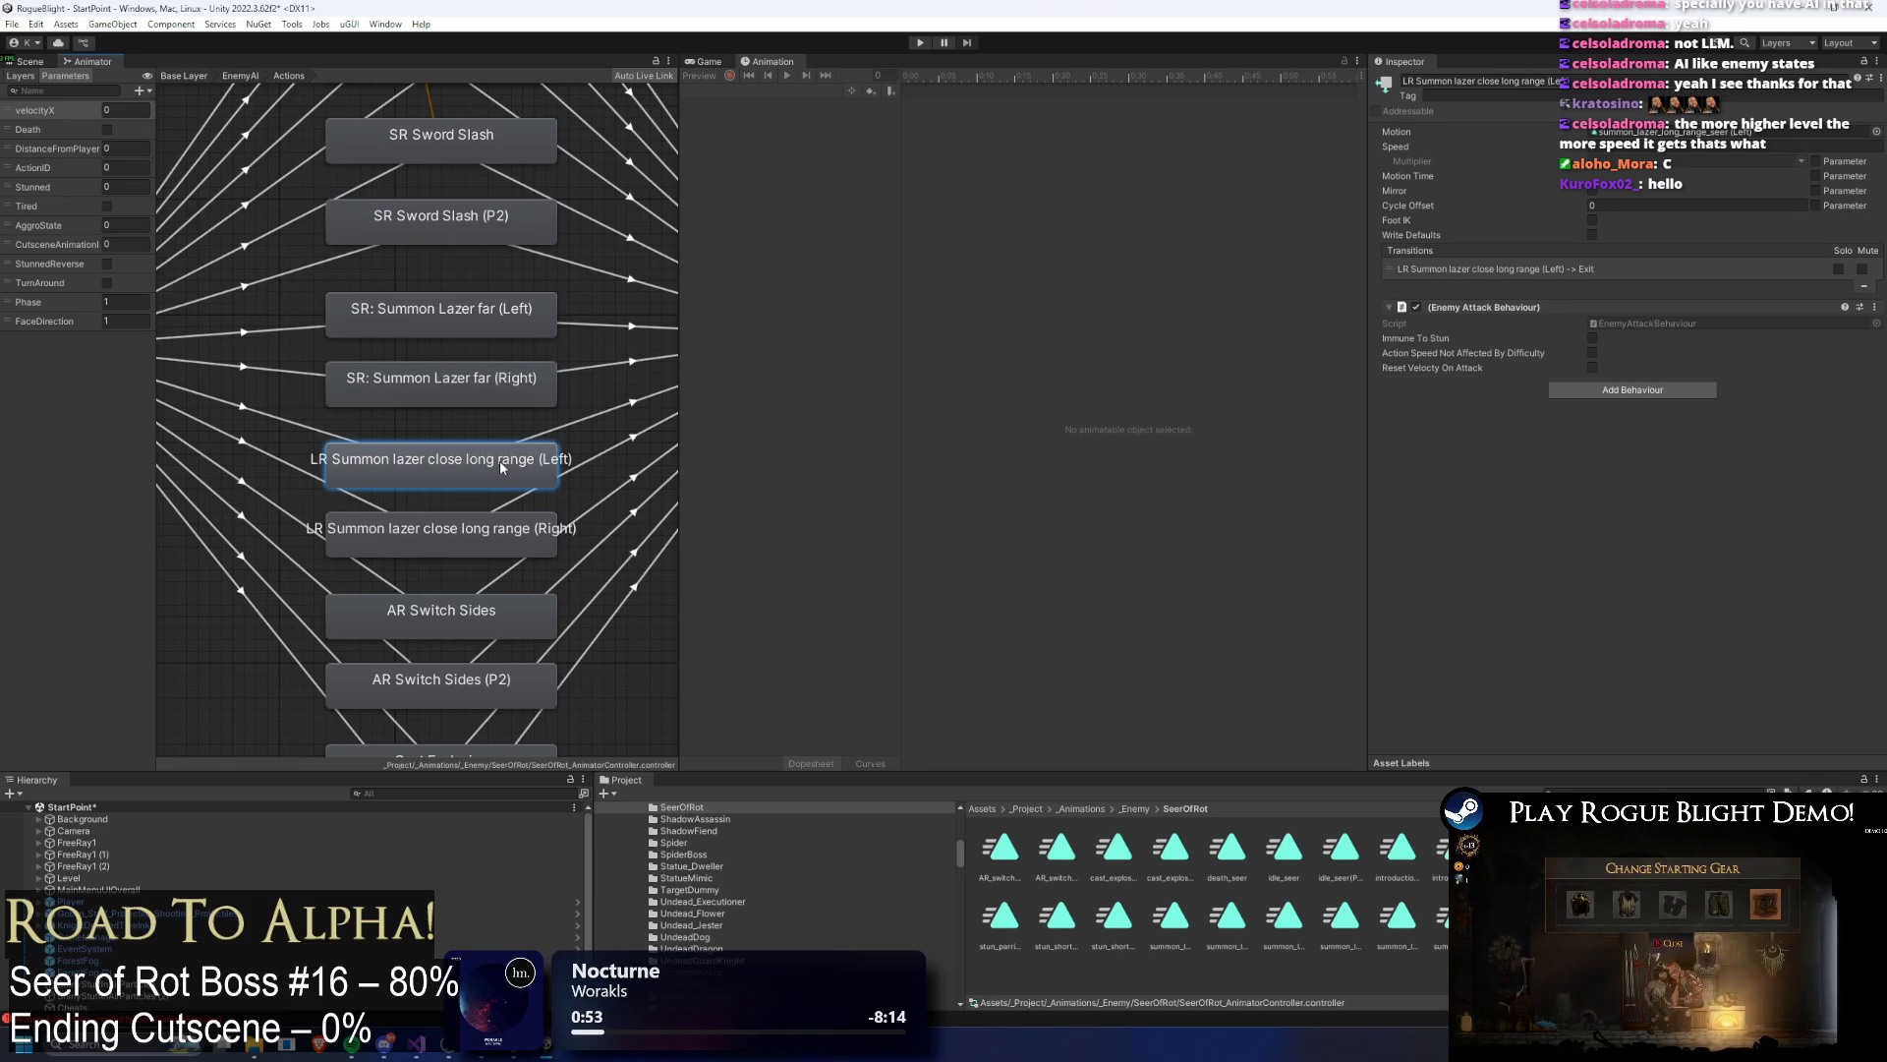
click(518, 401)
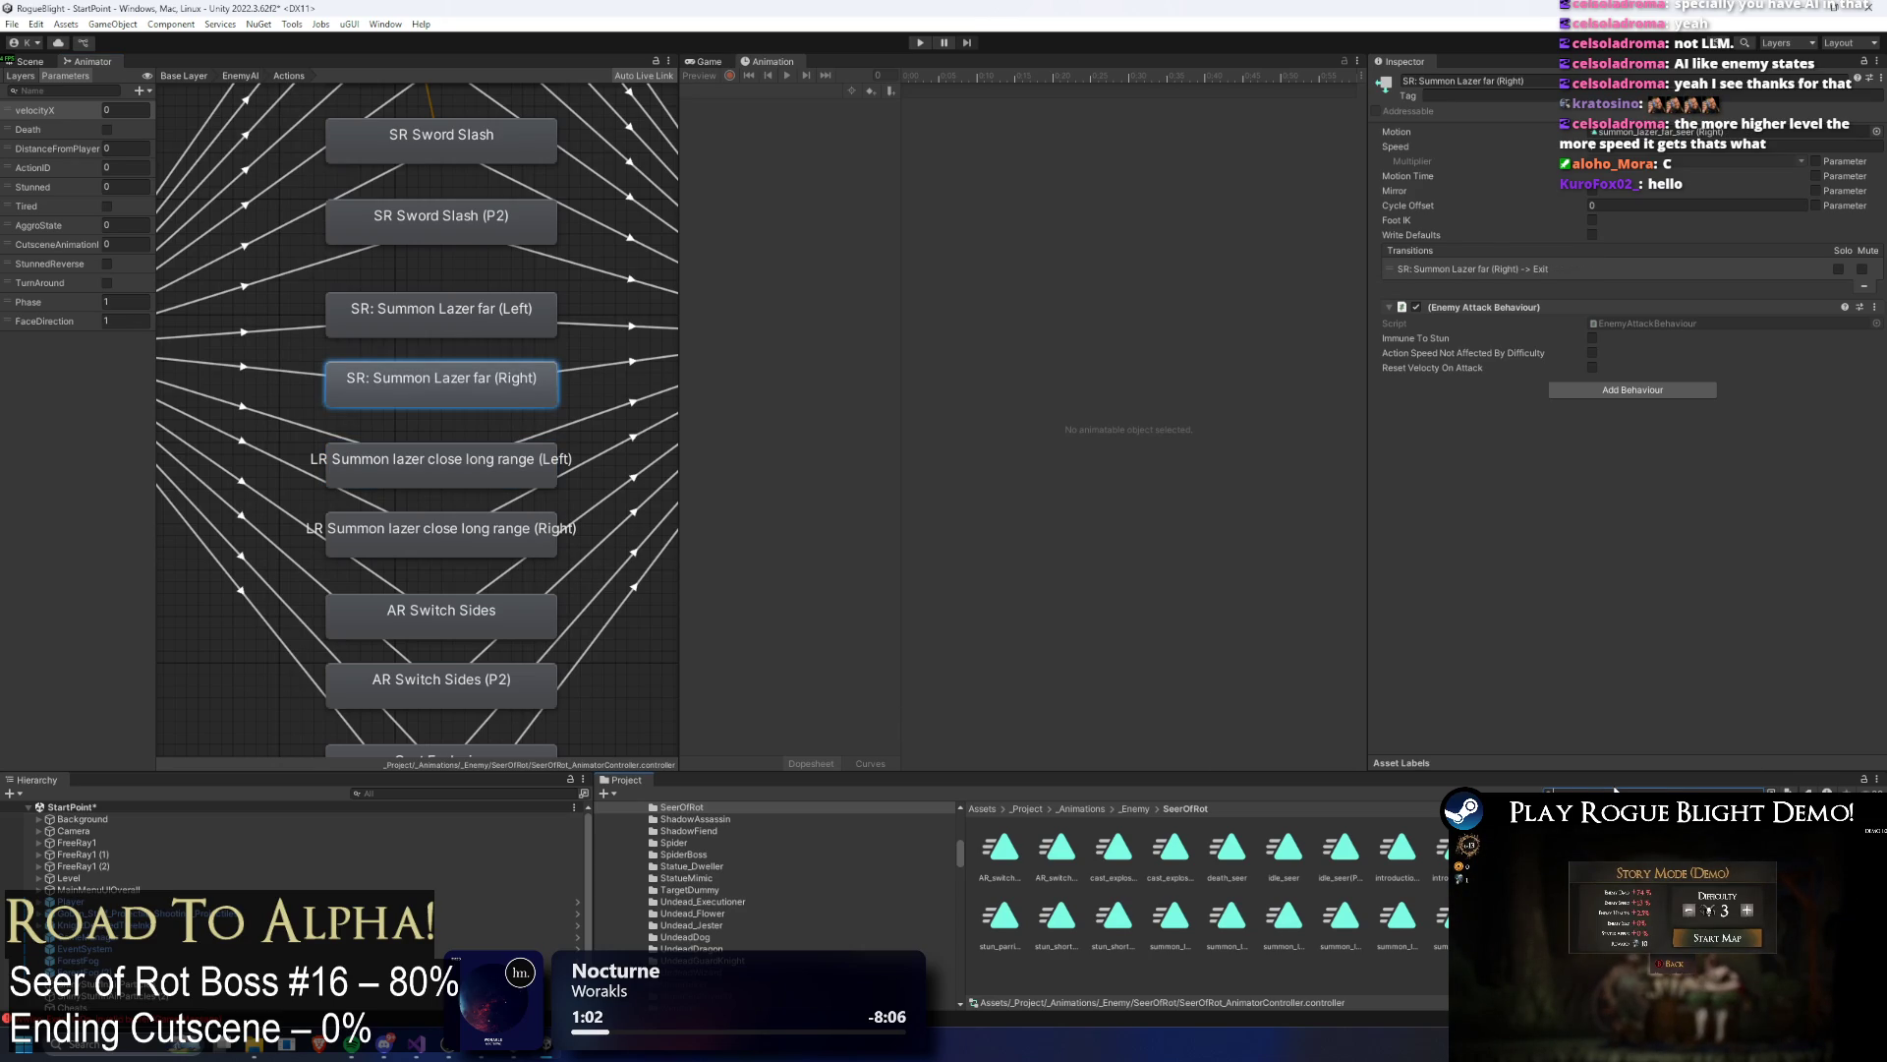
Step: Open the SeerOfRot prefab and switch to its summon_lazer_far_seer (Left) animation clip
text(SeerOfRot)
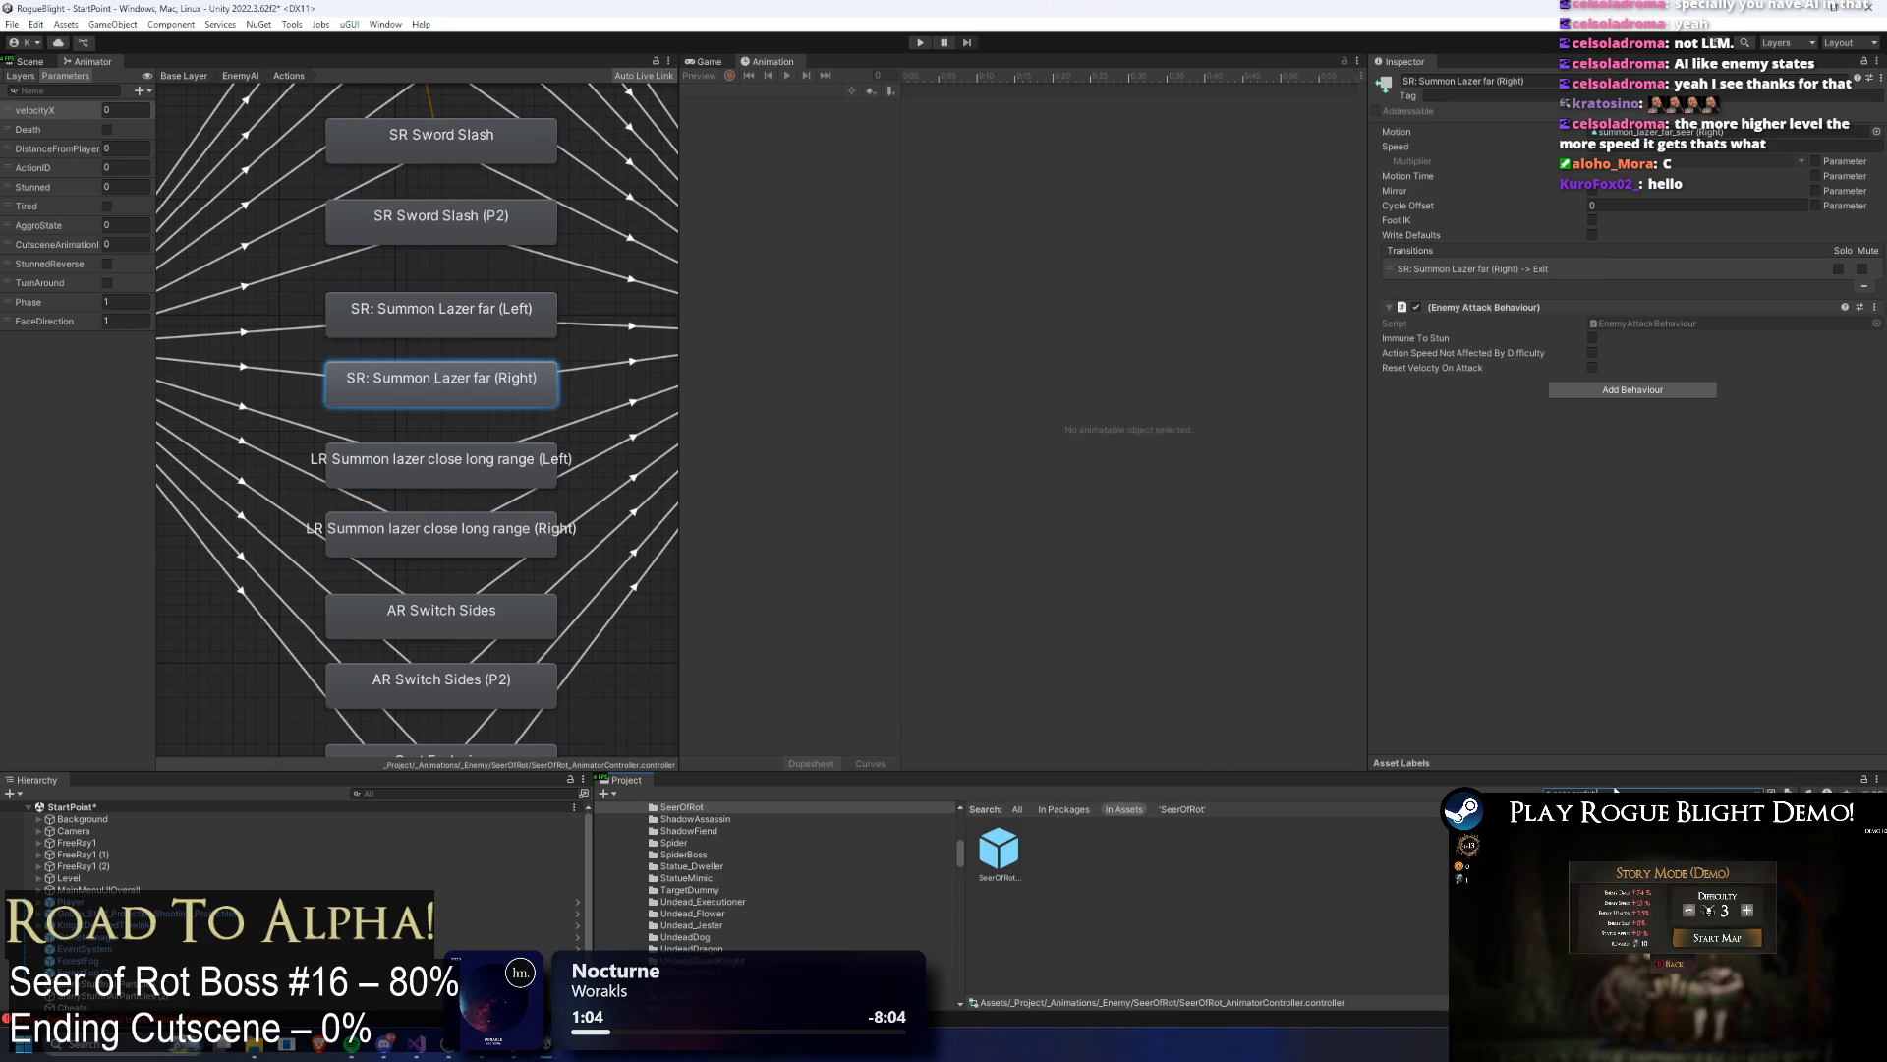
double_click(993, 856)
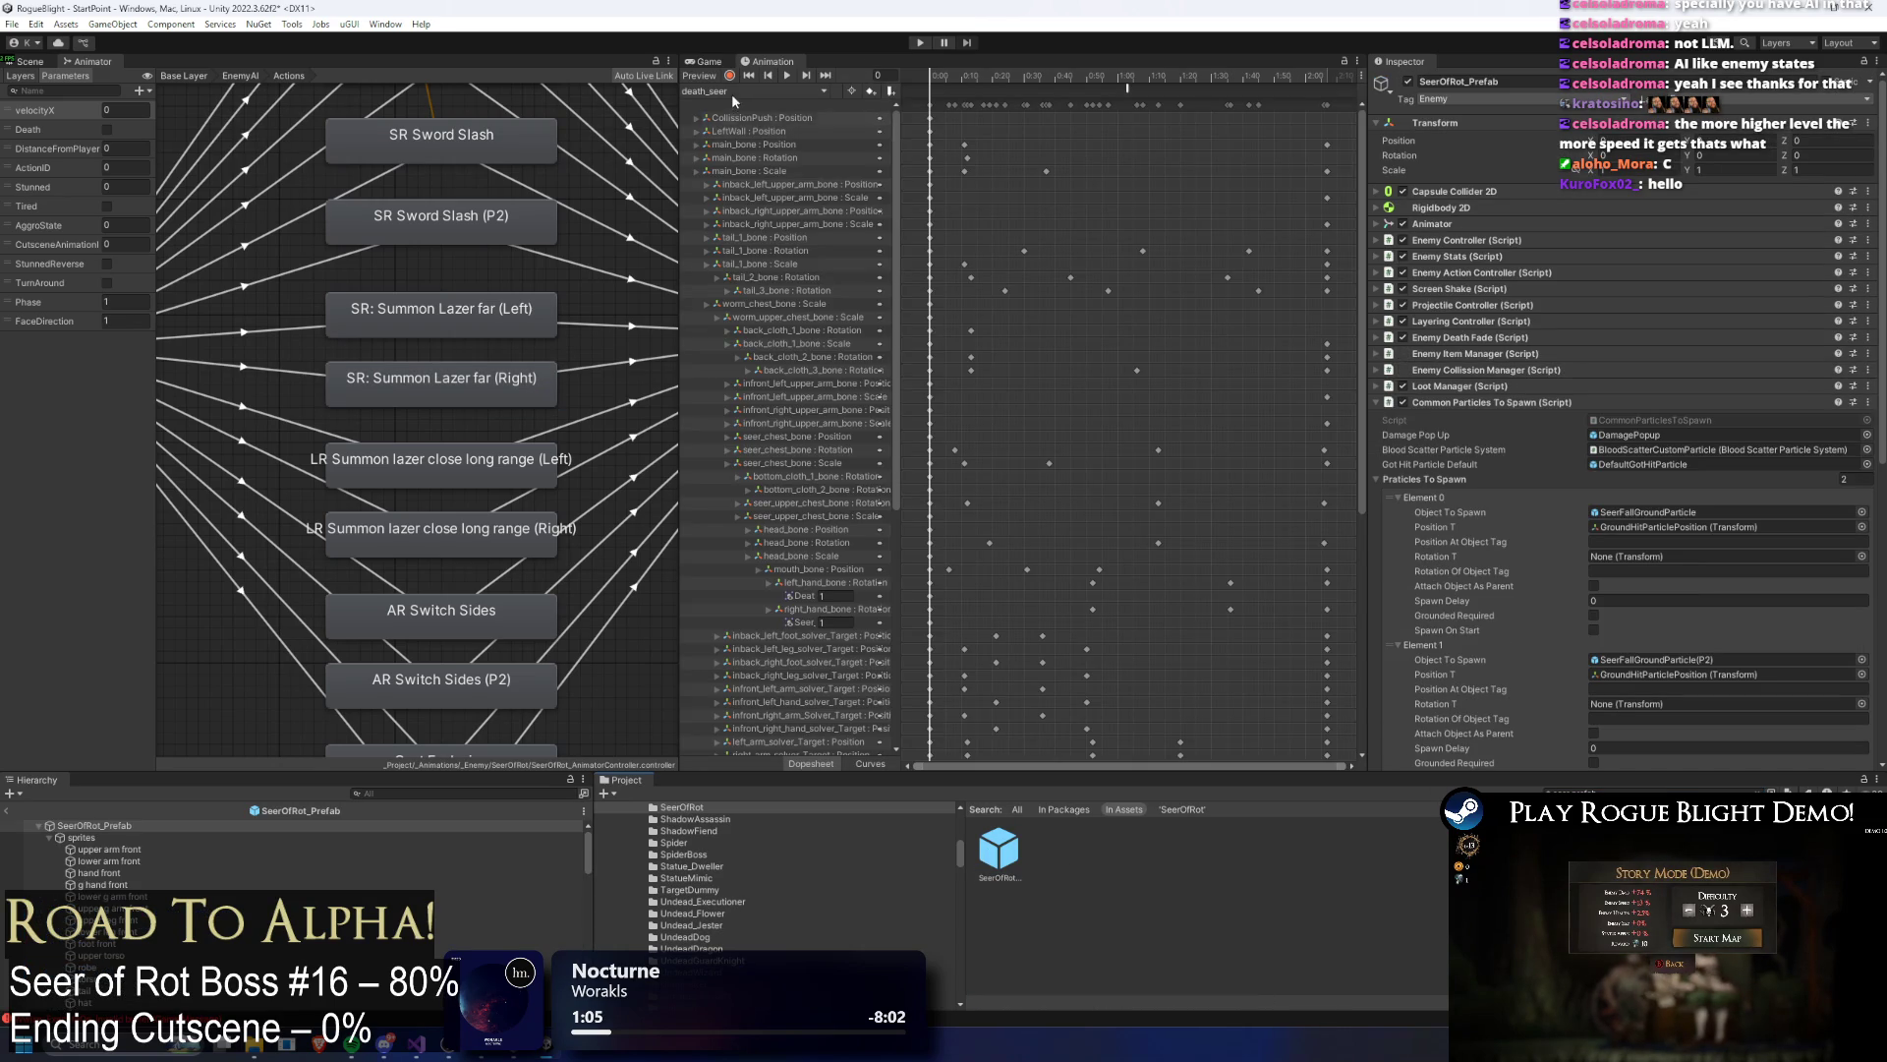
click(752, 90)
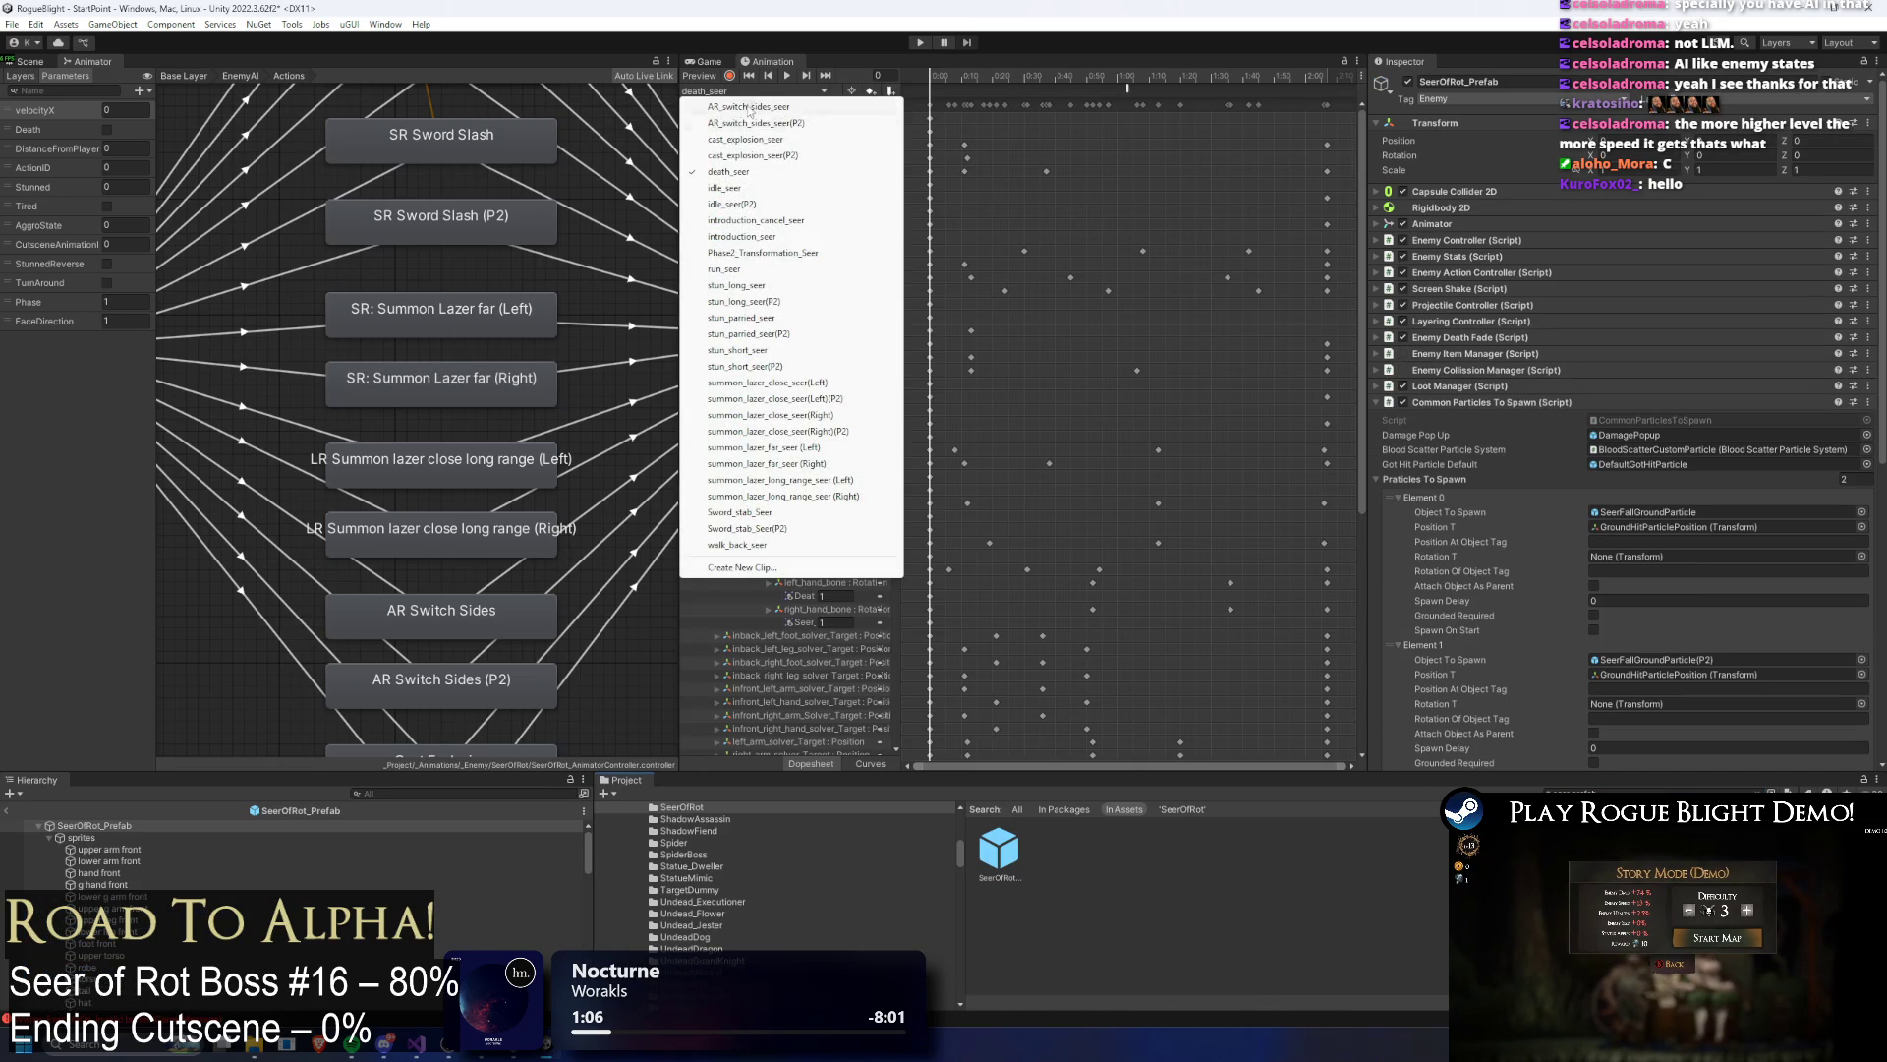
click(836, 448)
click(740, 91)
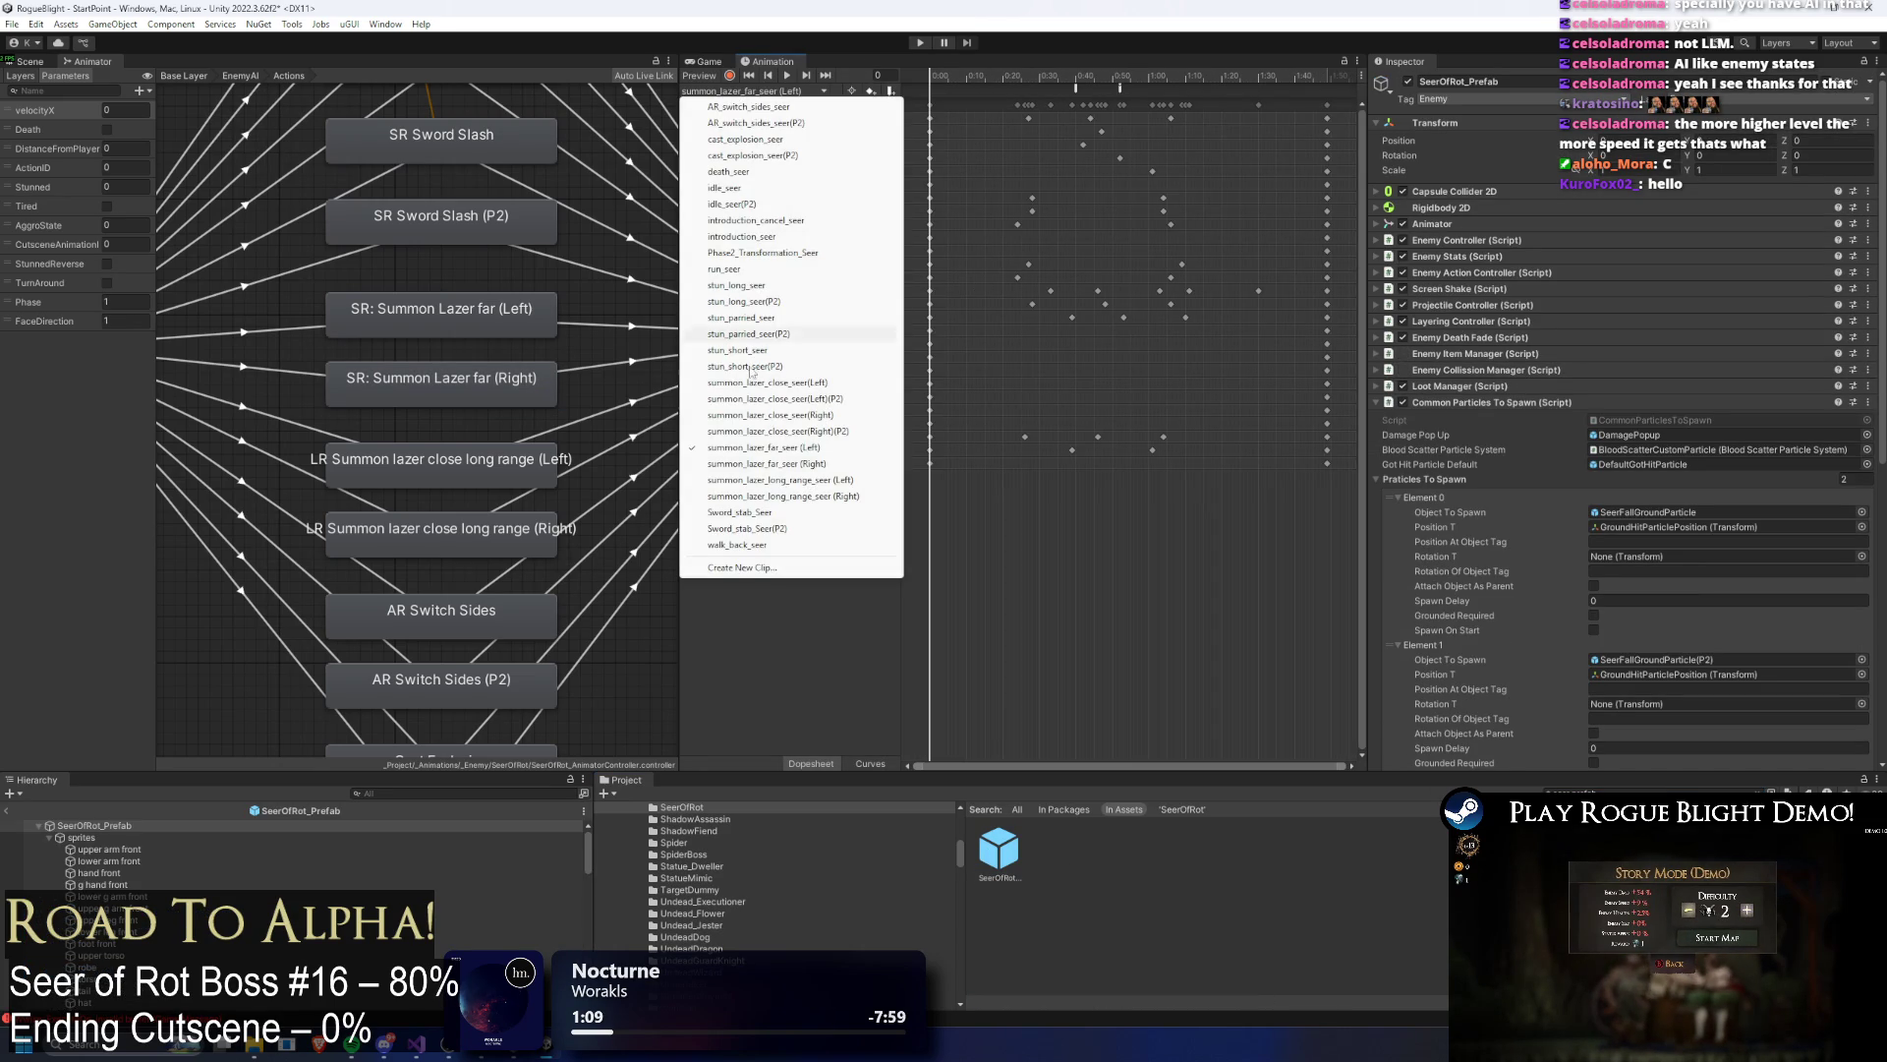
Step: Create a new clip summon_lazer_far_seer (Left)(P2) in the _Animations/_Enemy/SeerOfRot folder
click(747, 568)
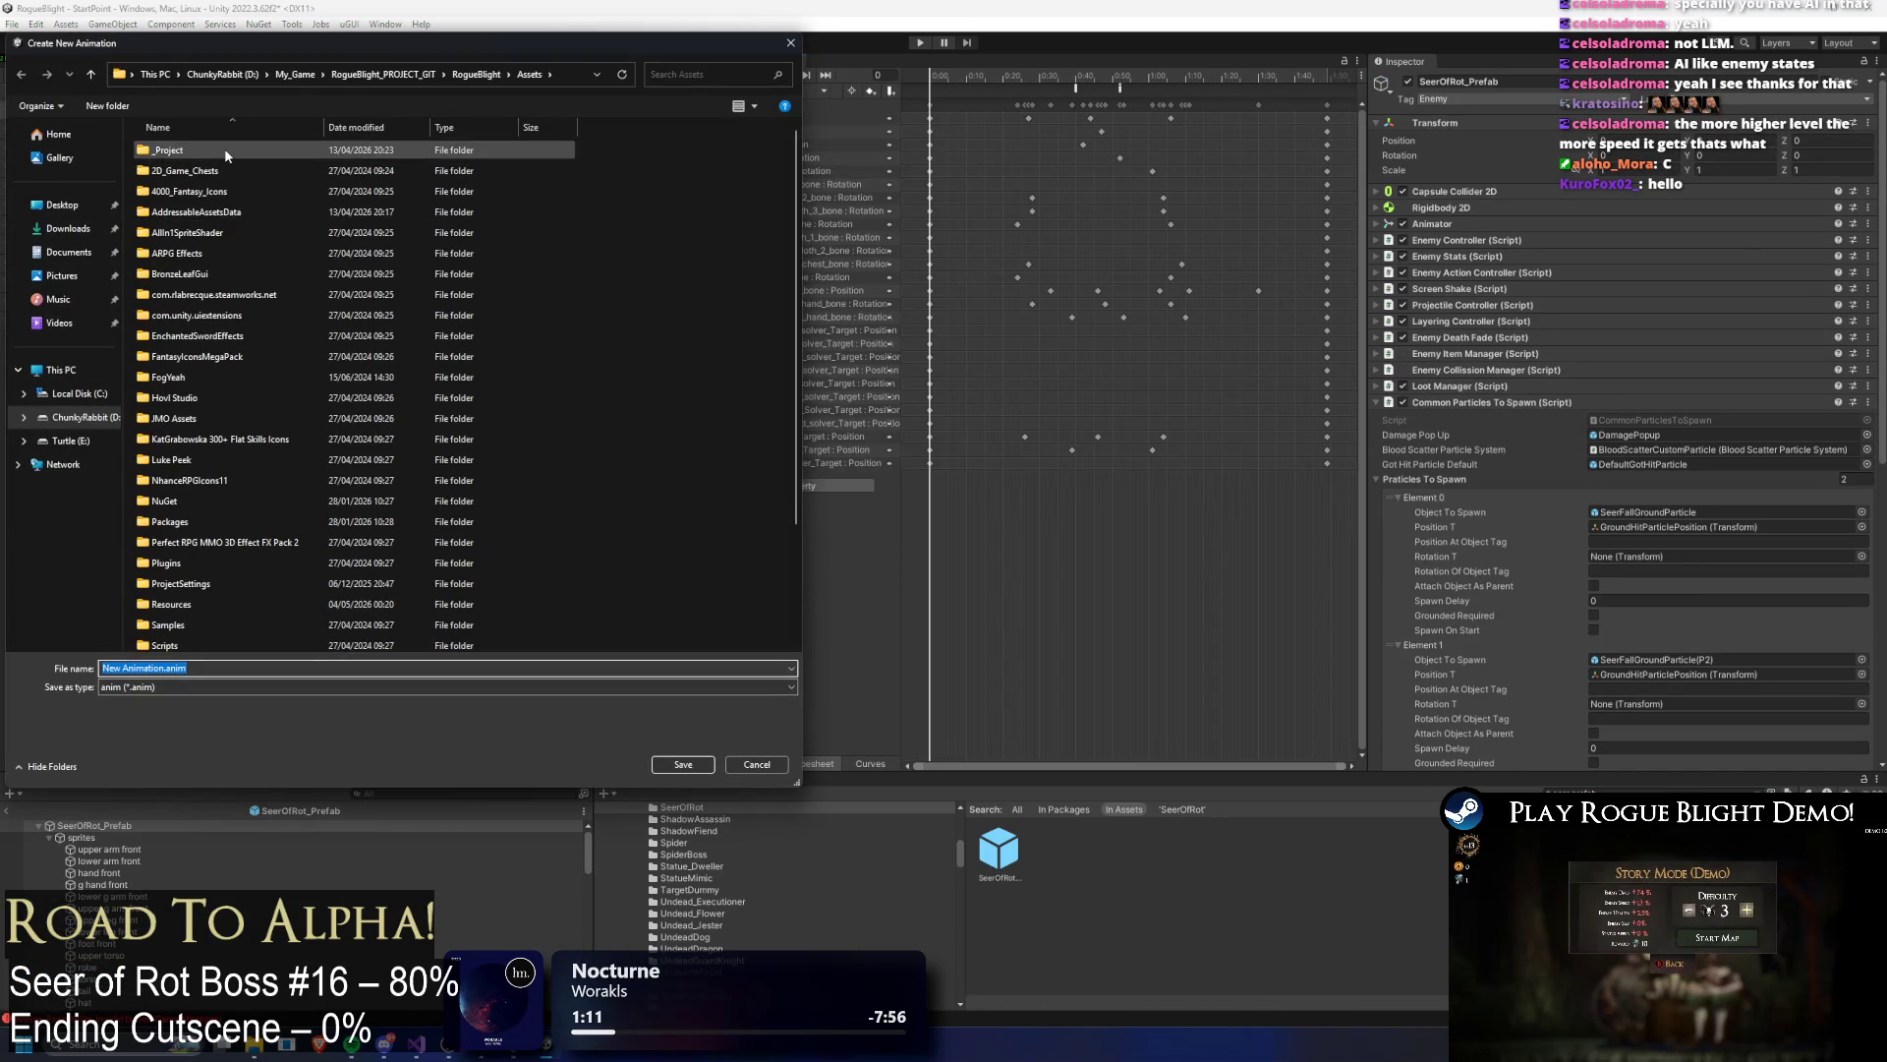
click(226, 152)
double_click(224, 149)
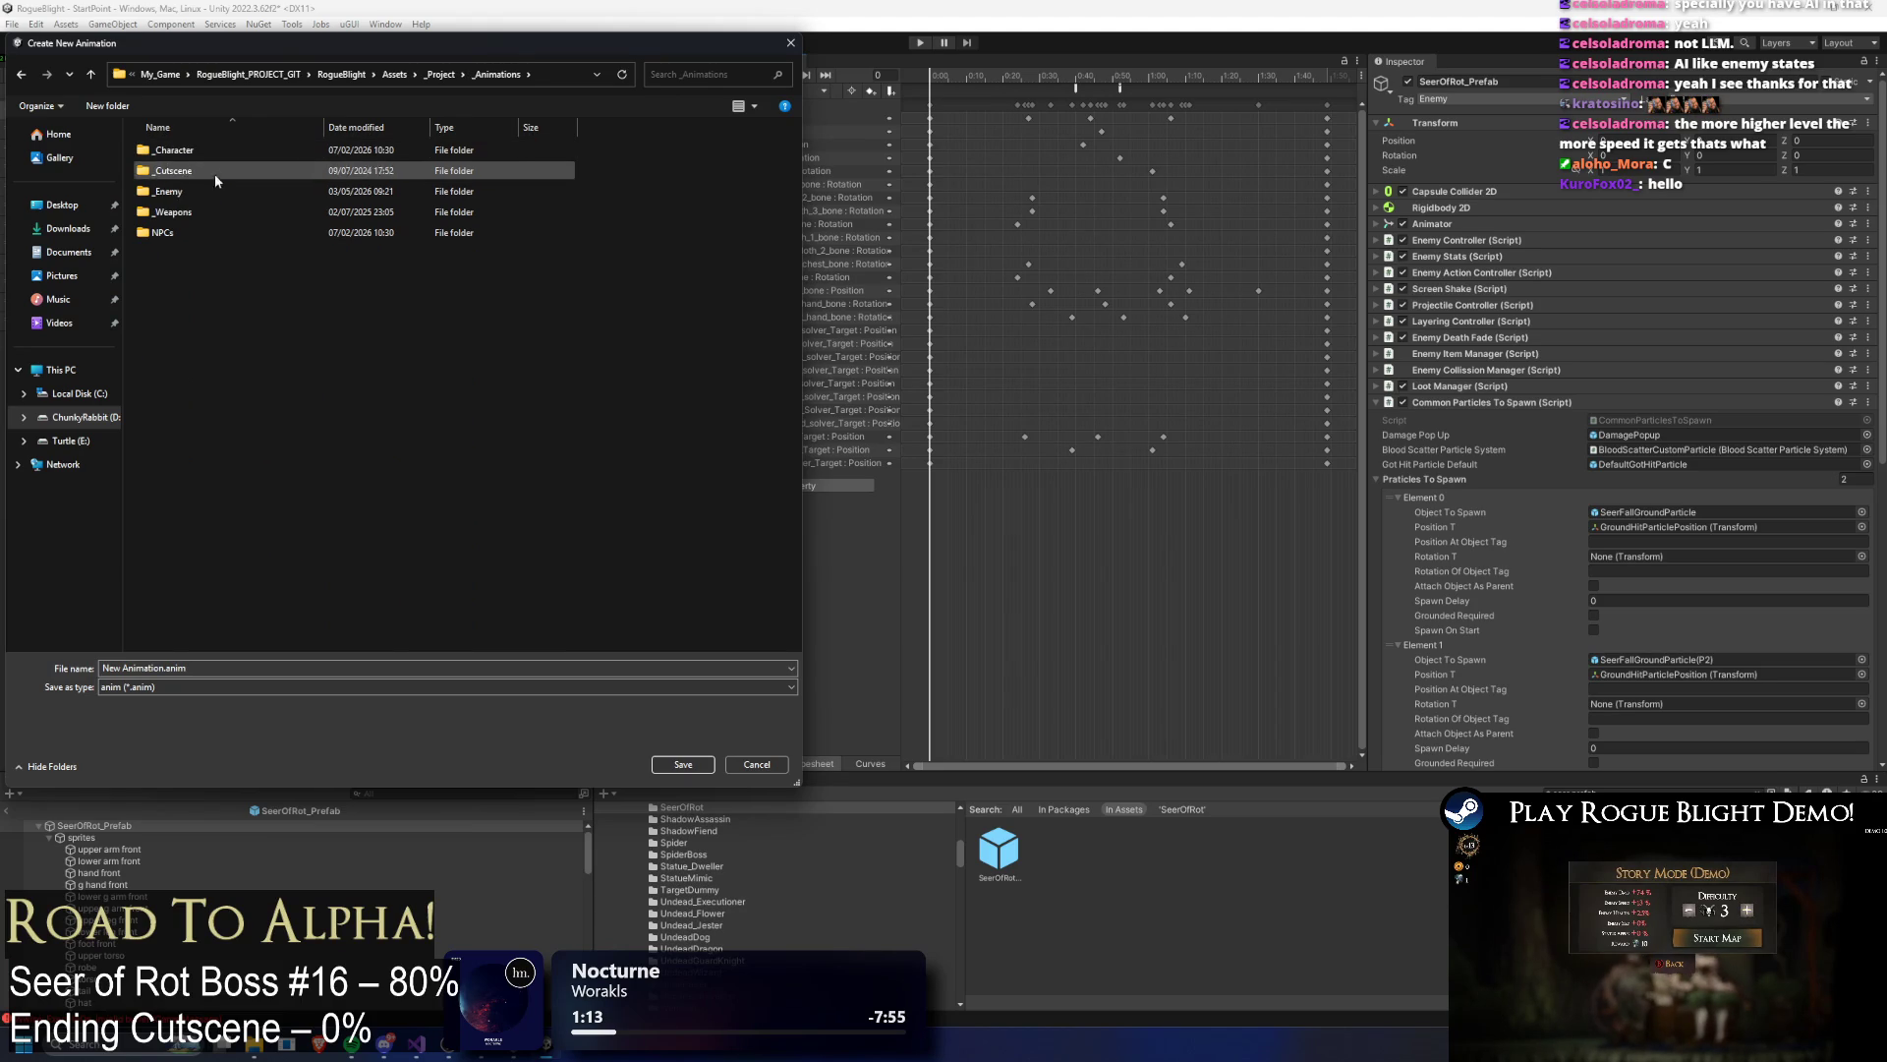
double_click(167, 191)
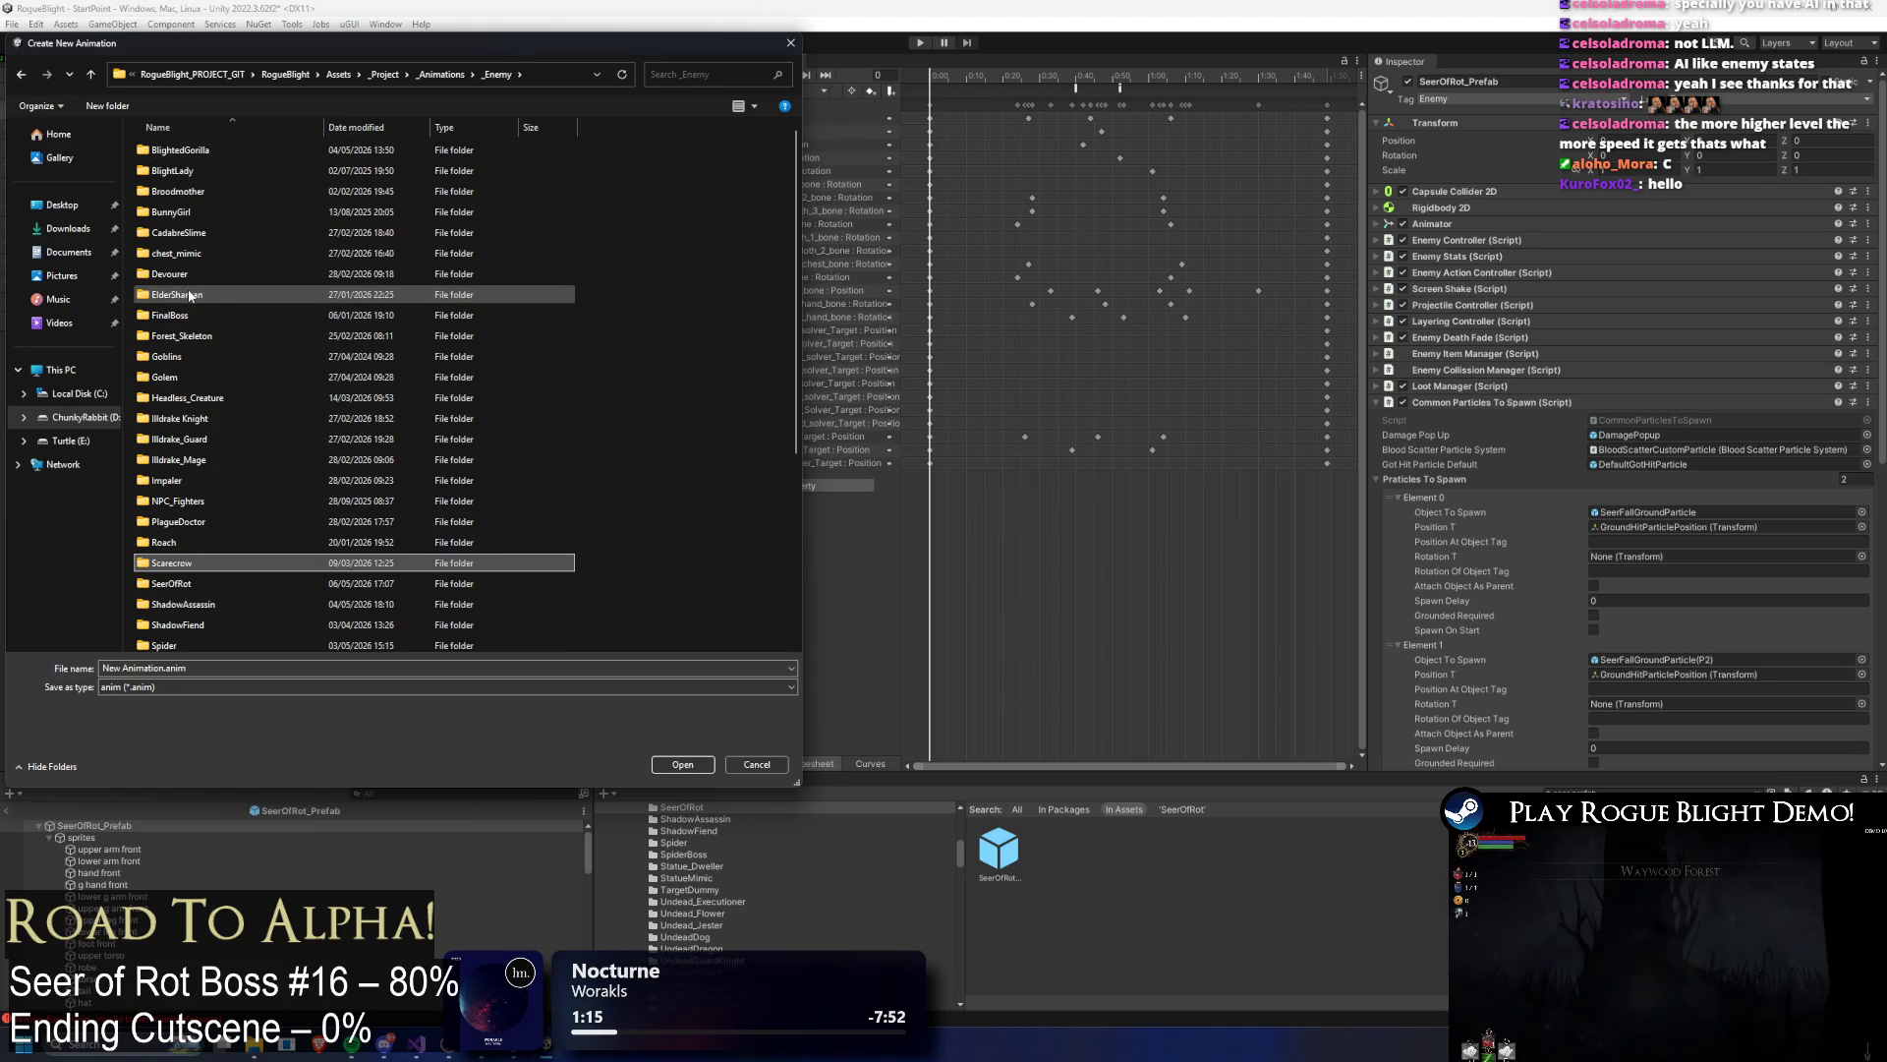
click(172, 583)
key(Return)
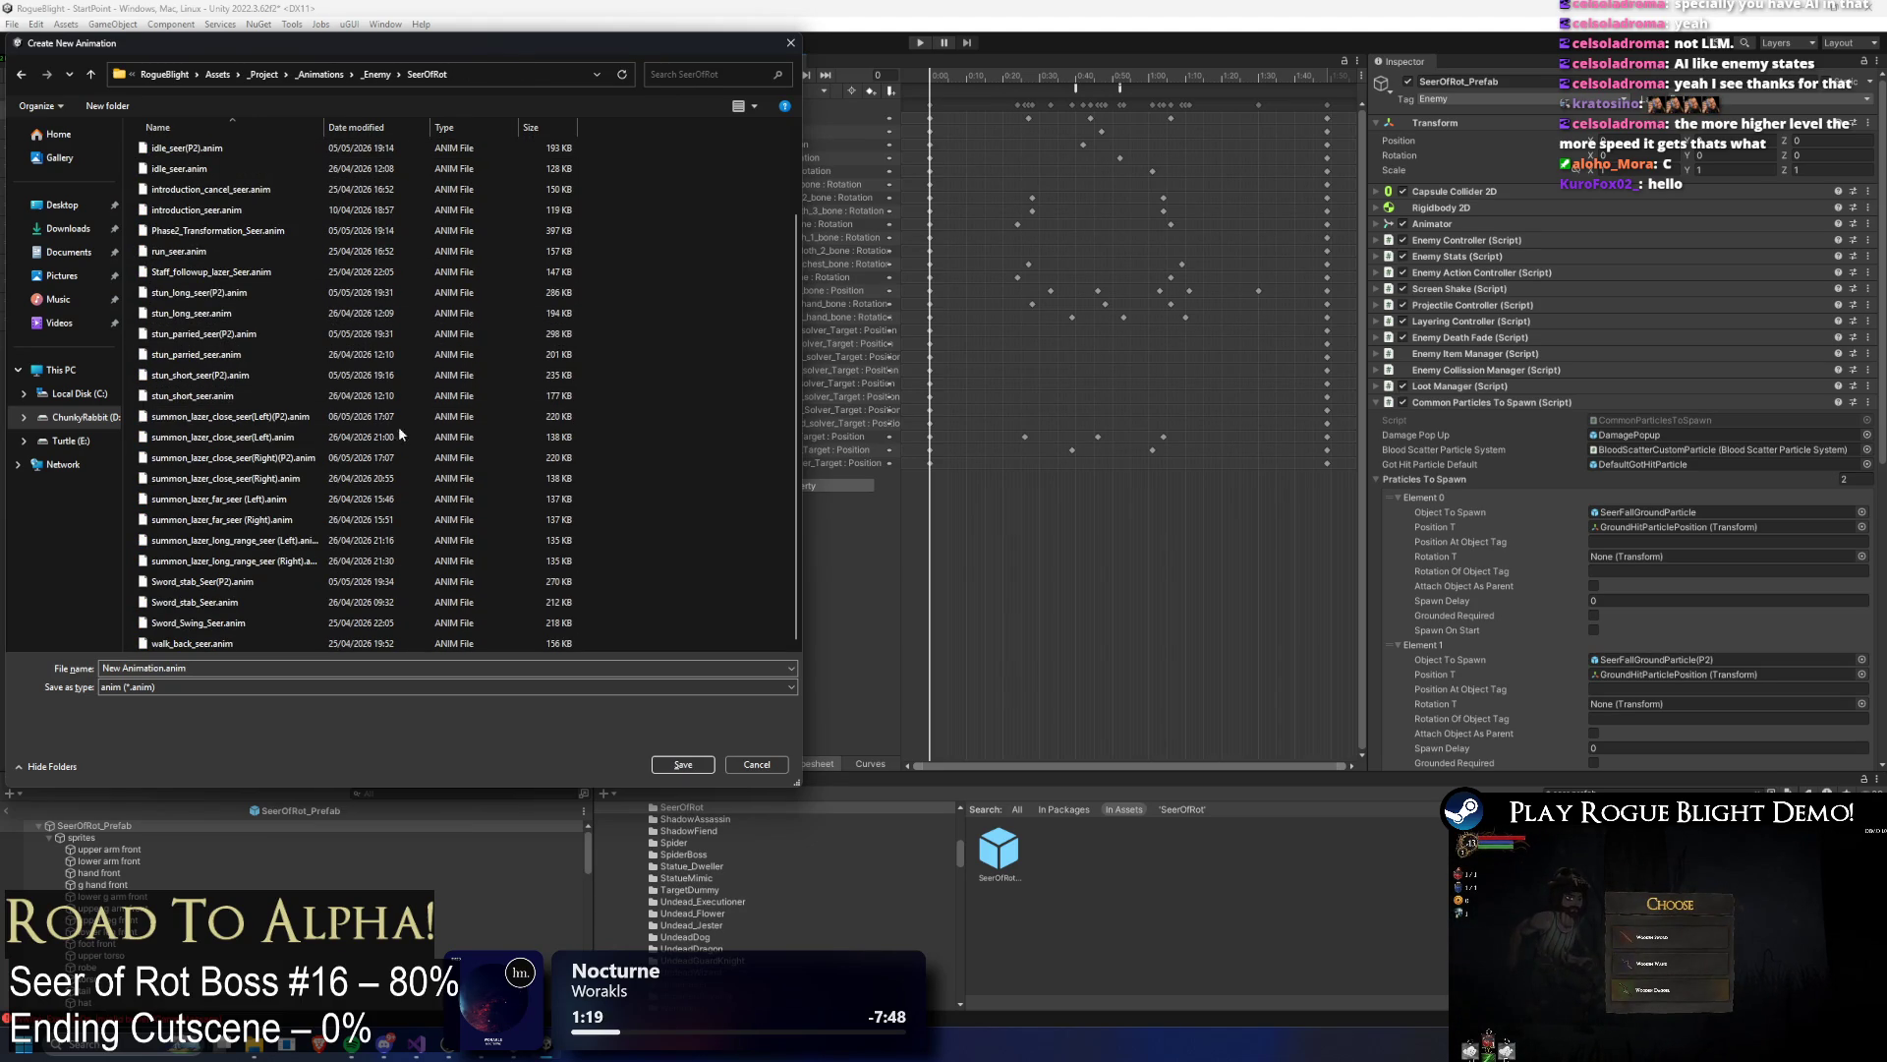
click(267, 499)
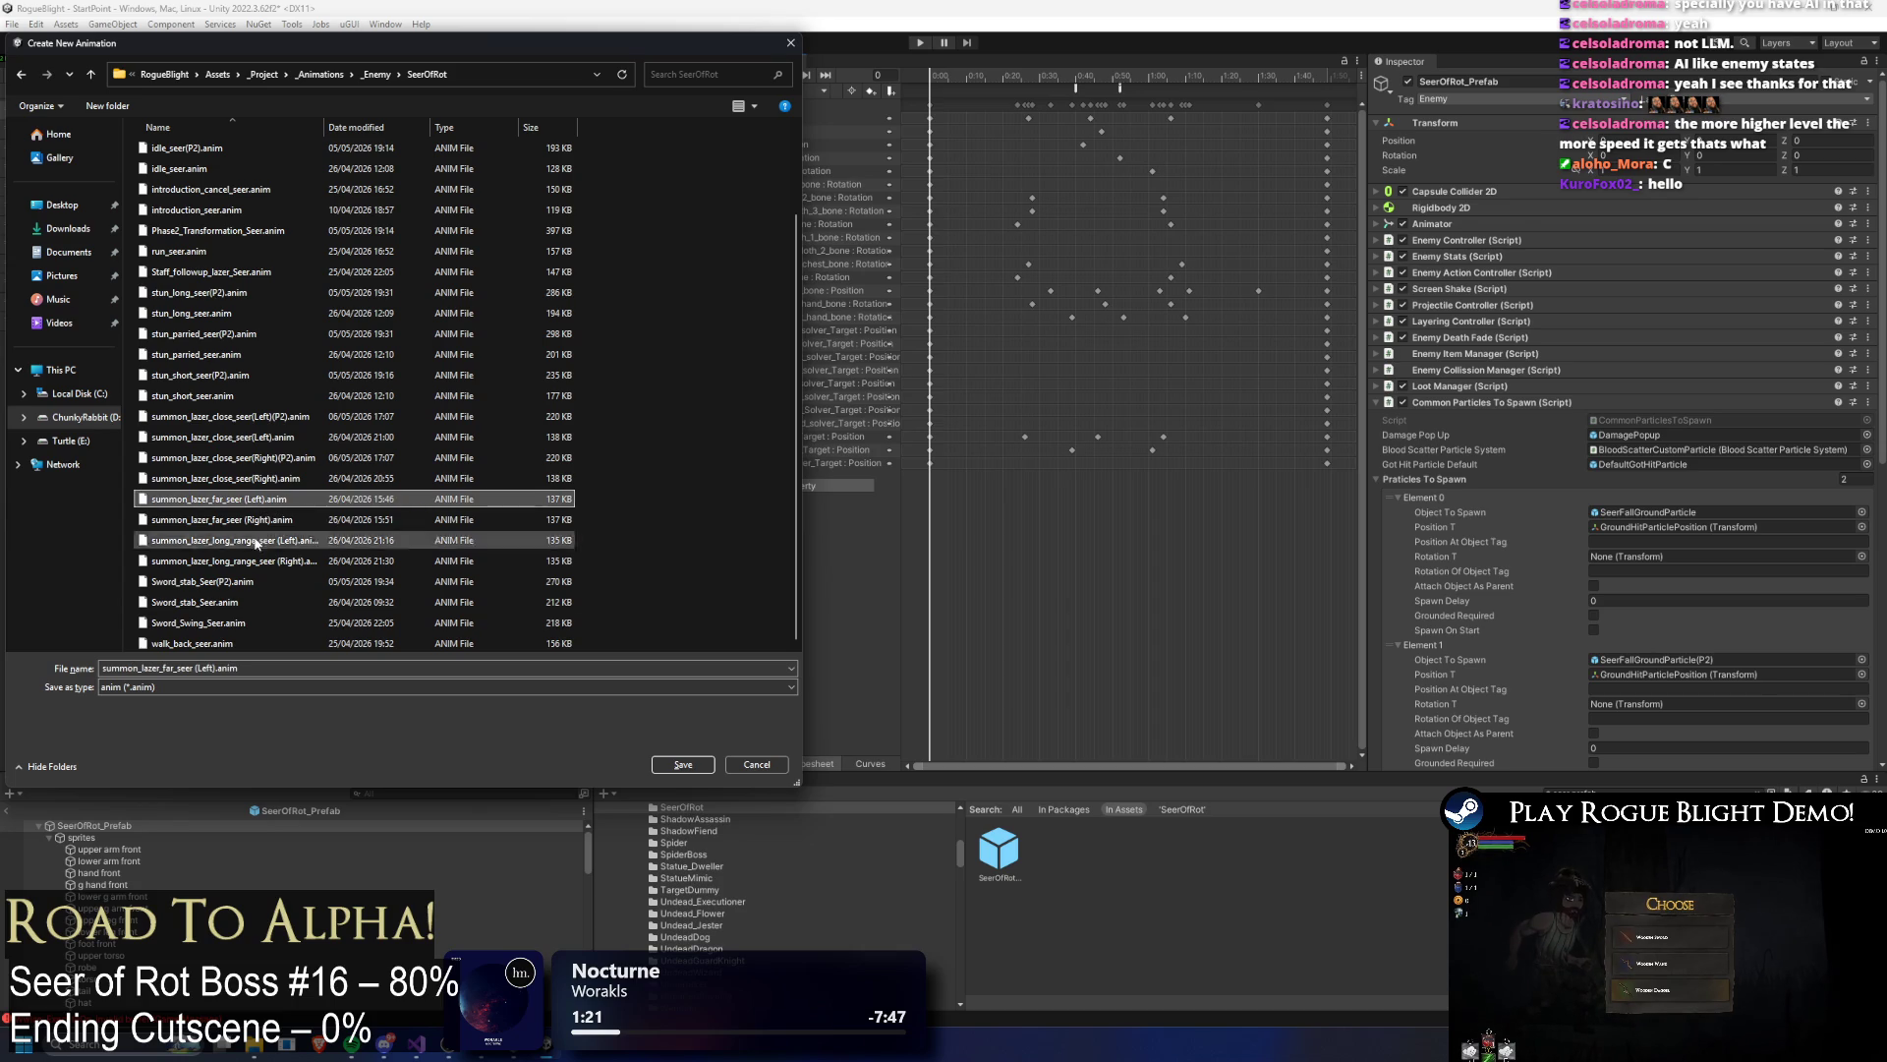
click(215, 668)
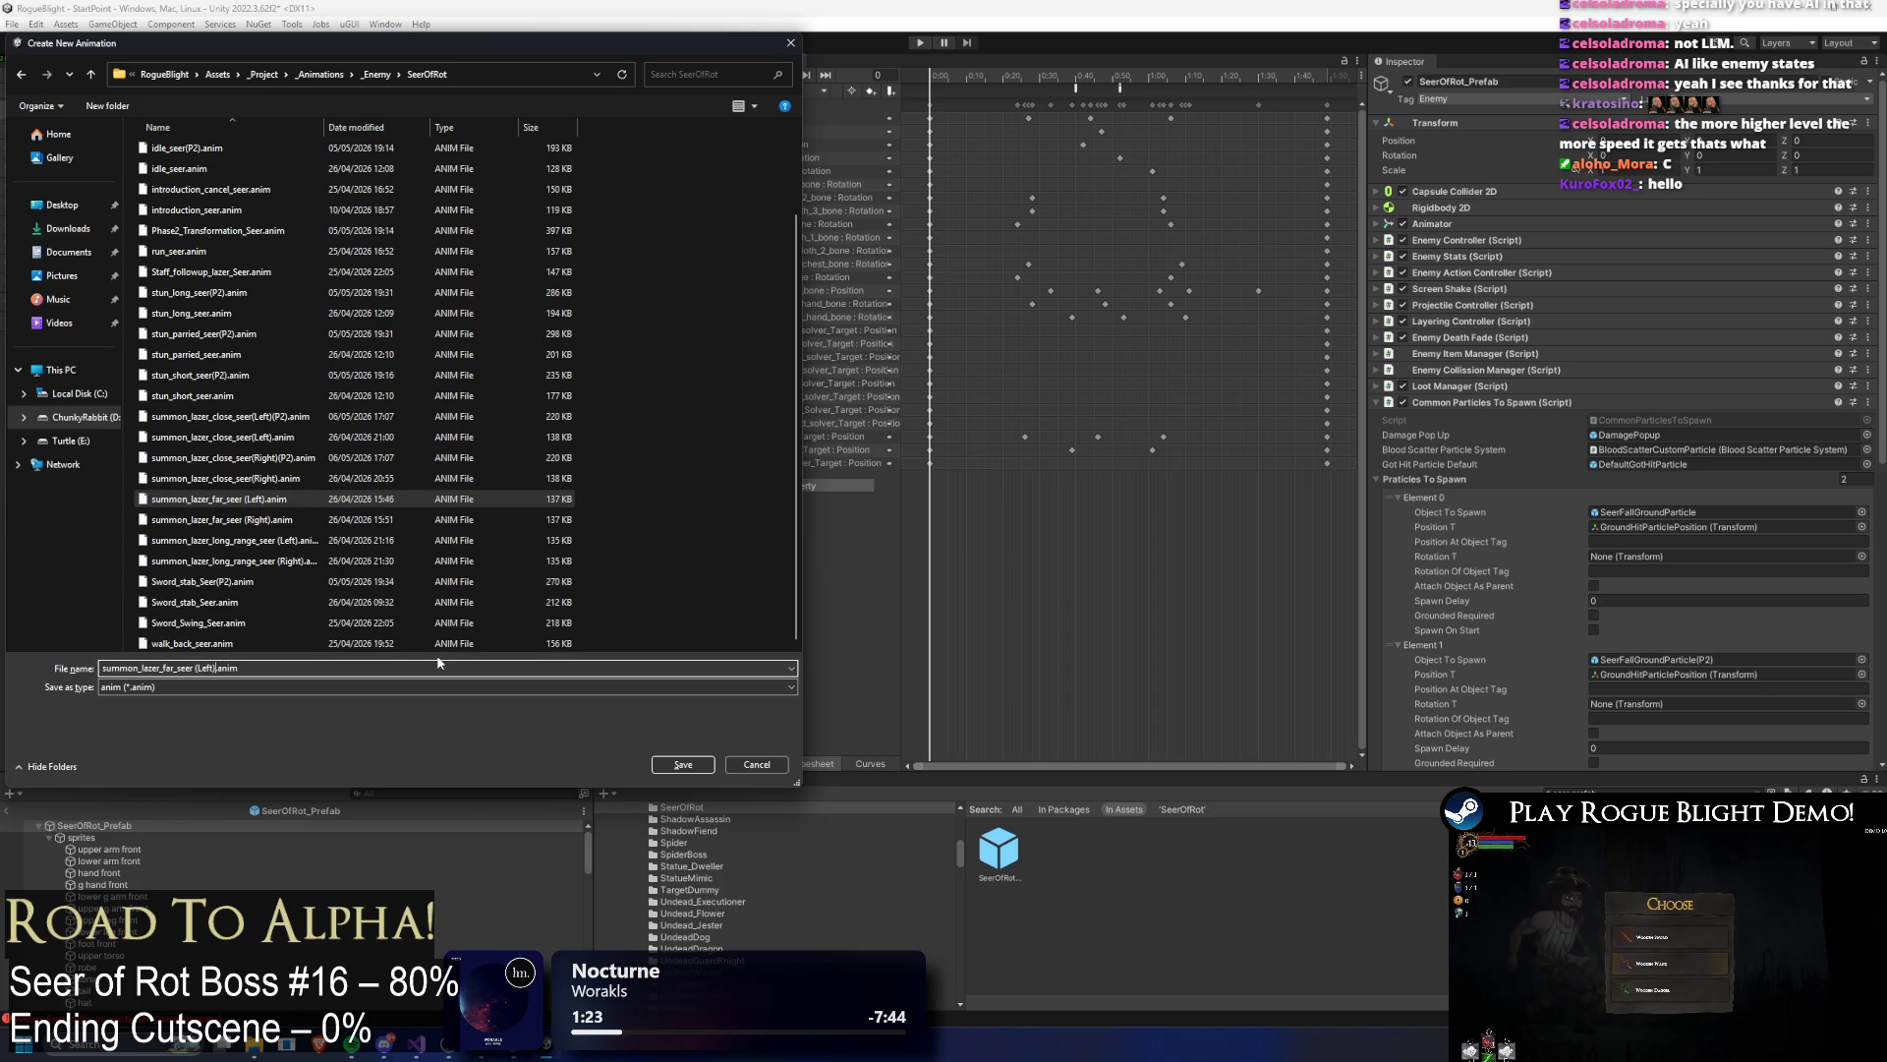
text((P2)
key(Return)
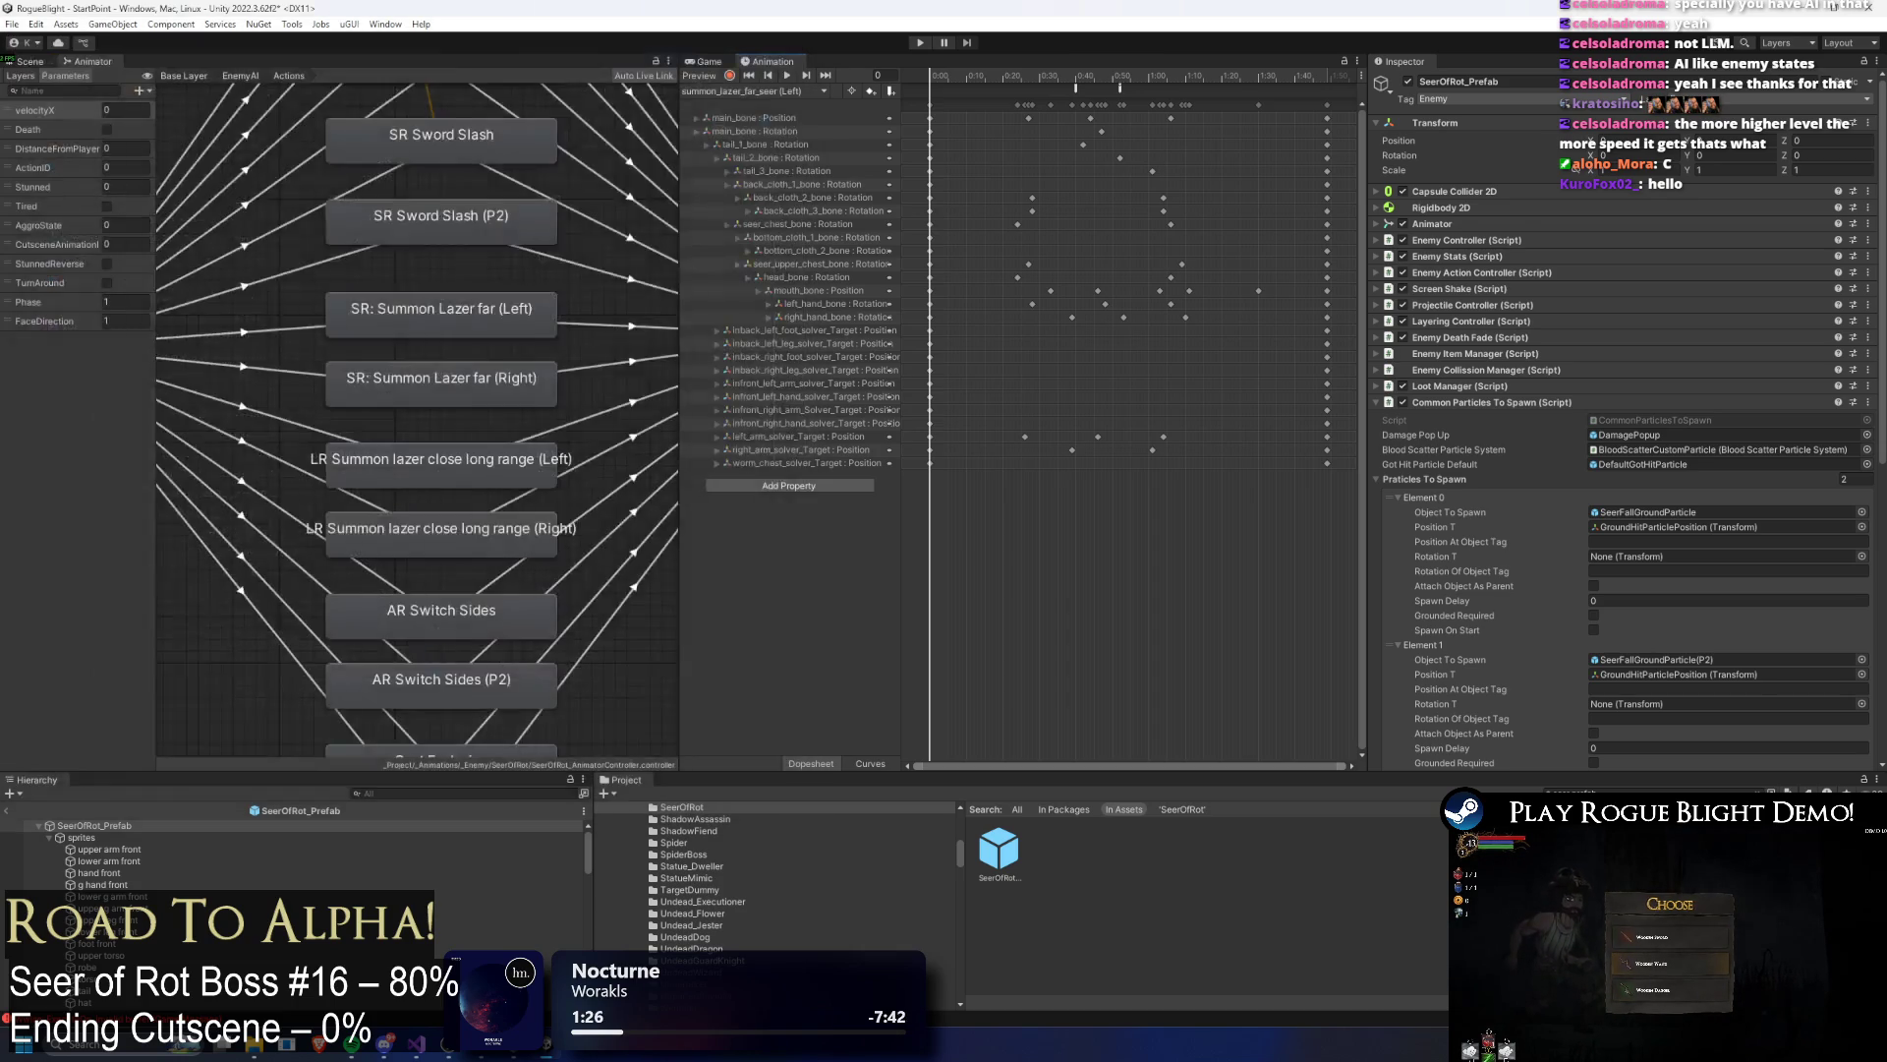
Step: Copy all keyframes from summon_lazer_far_seer (Left) and paste them into the (Left)(P2) clip
click(812, 95)
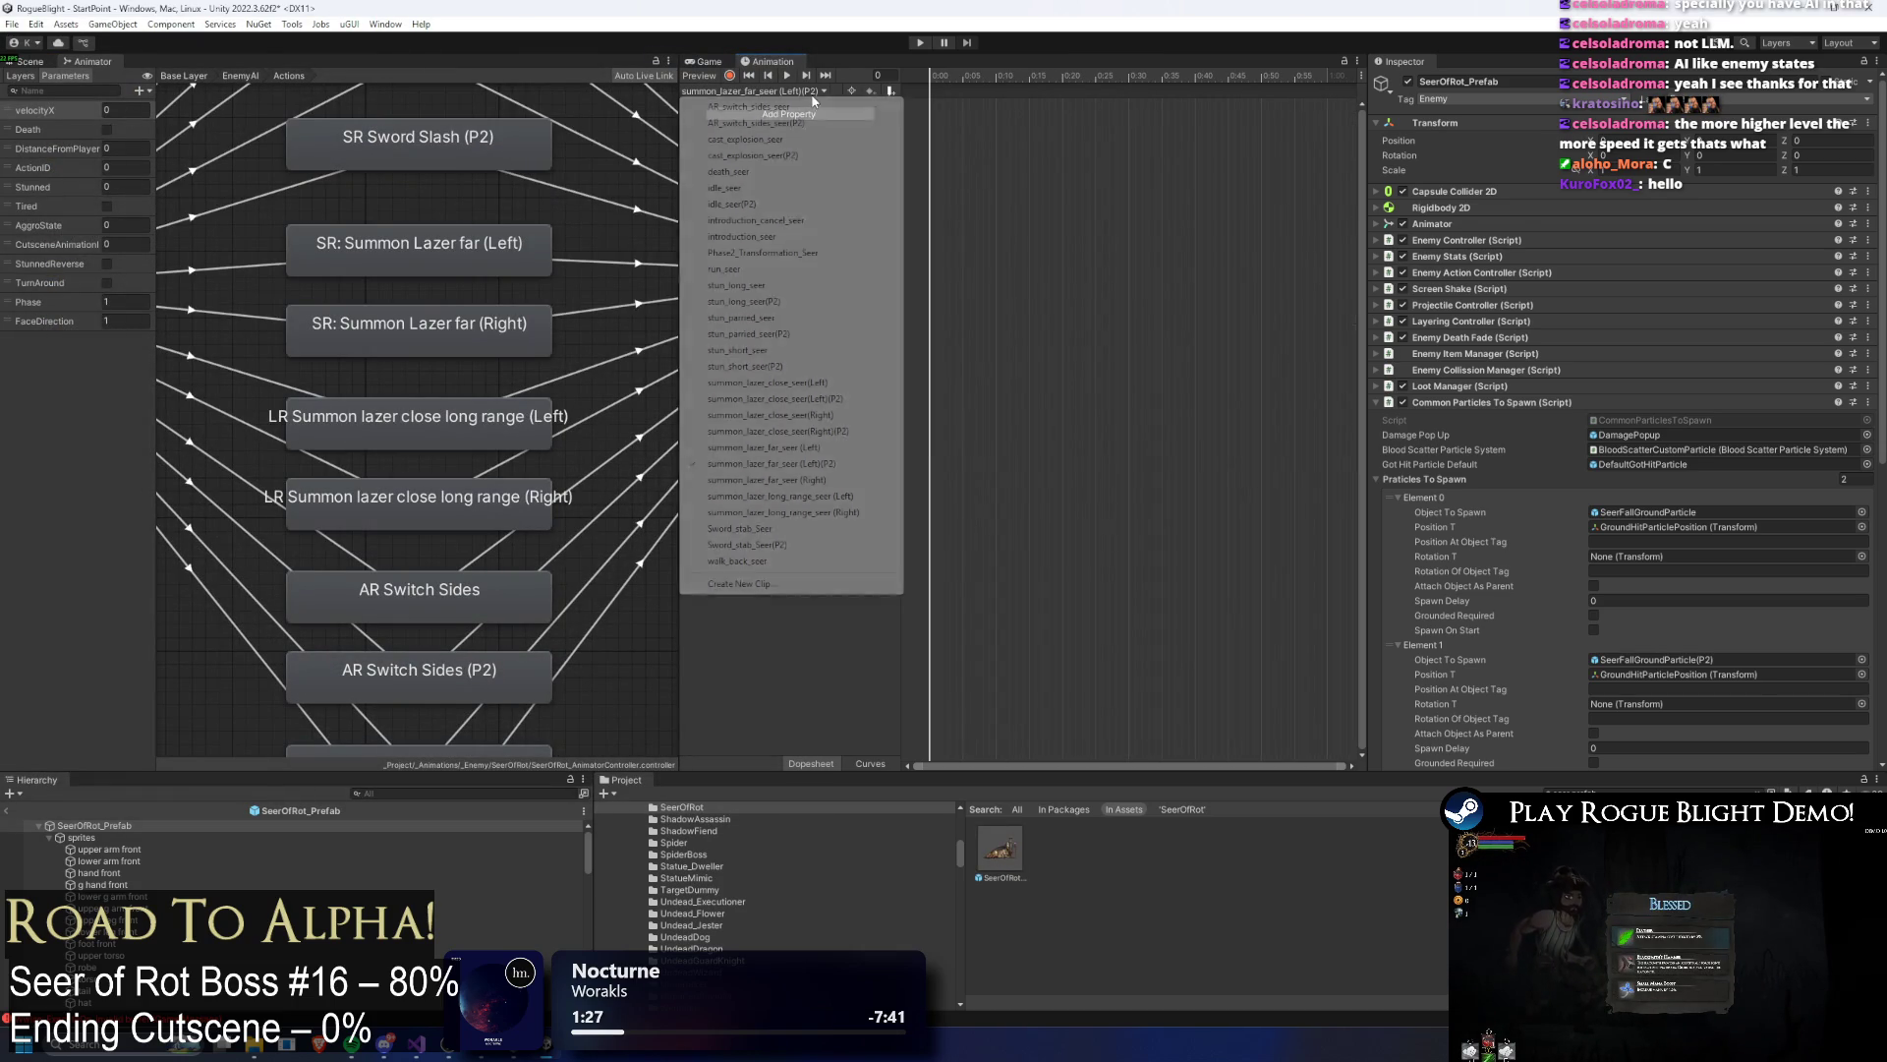
click(855, 452)
drag(1352, 102, 812, 108)
click(812, 92)
click(825, 463)
key(ctrl+v)
Step: Compare the frame-40 animation events in the Left and (Left)(P2) clips, then pause the music
click(812, 91)
click(766, 447)
click(1076, 87)
click(1075, 75)
click(812, 91)
click(847, 463)
click(1076, 77)
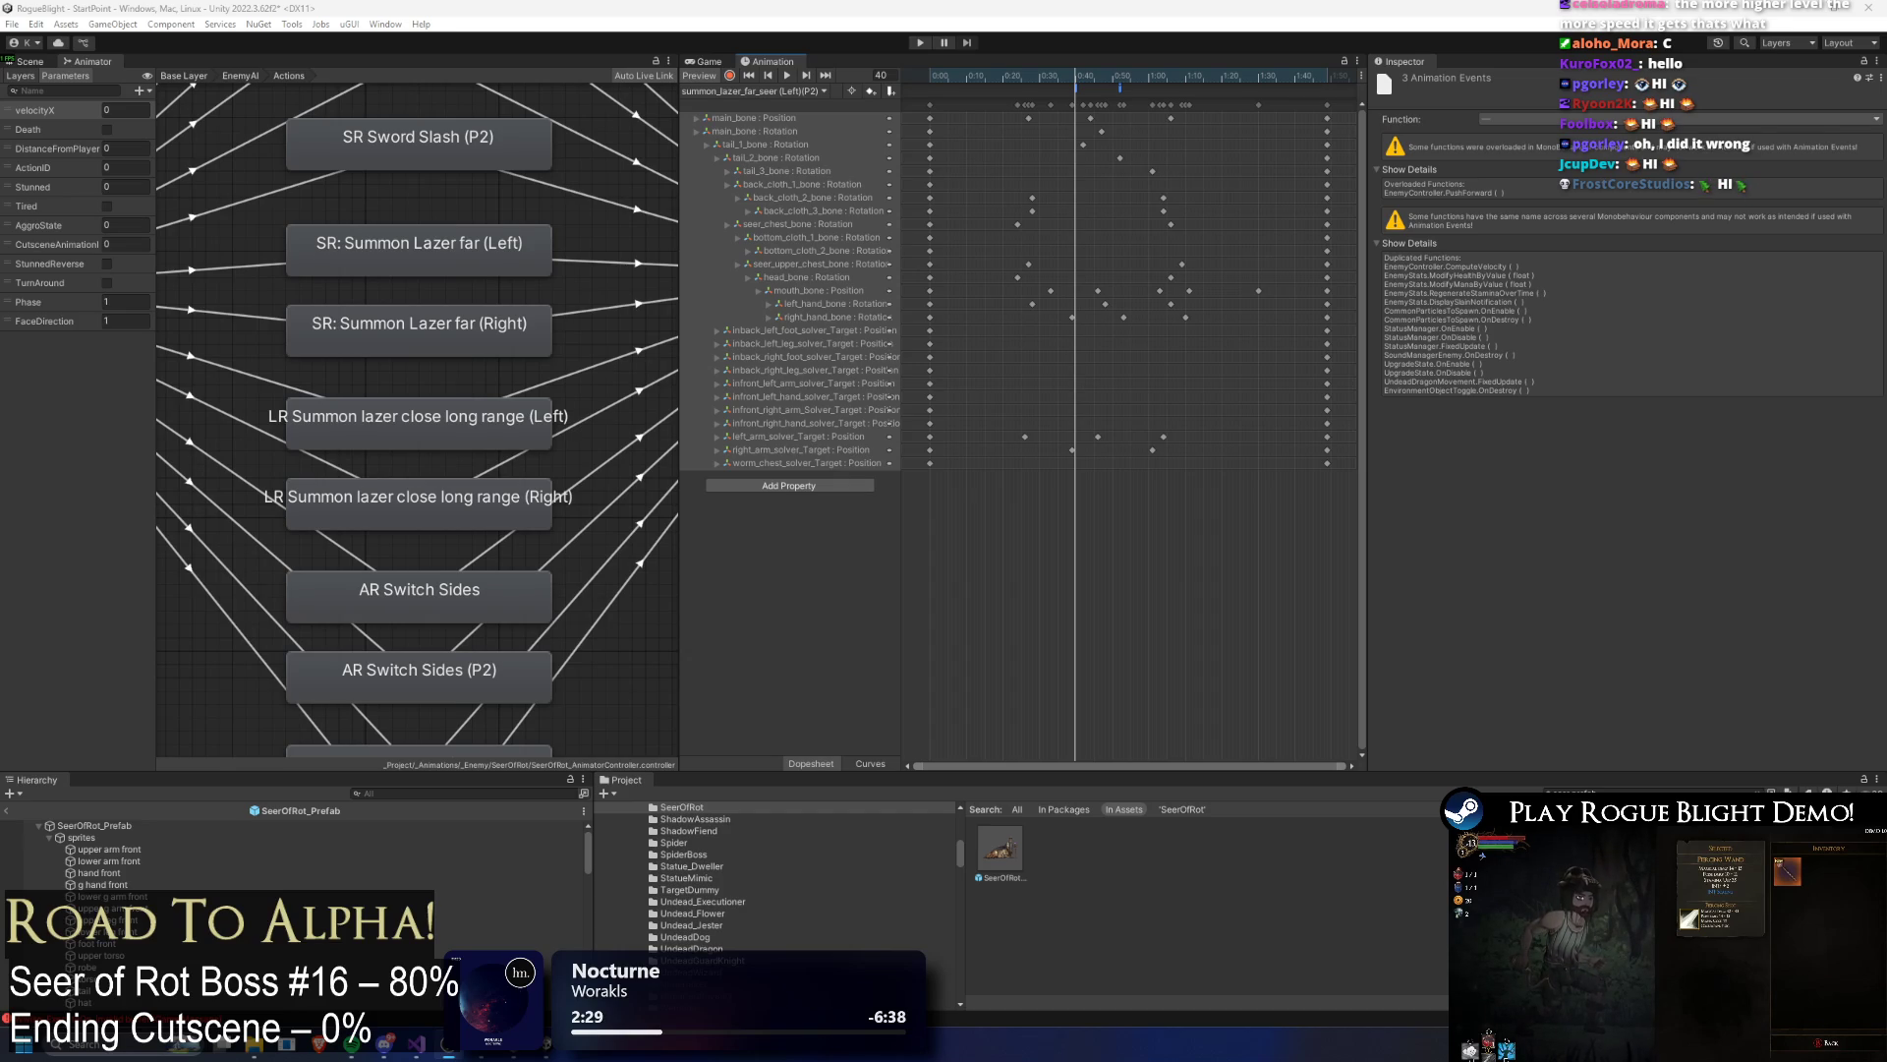
mouse_move(351, 1049)
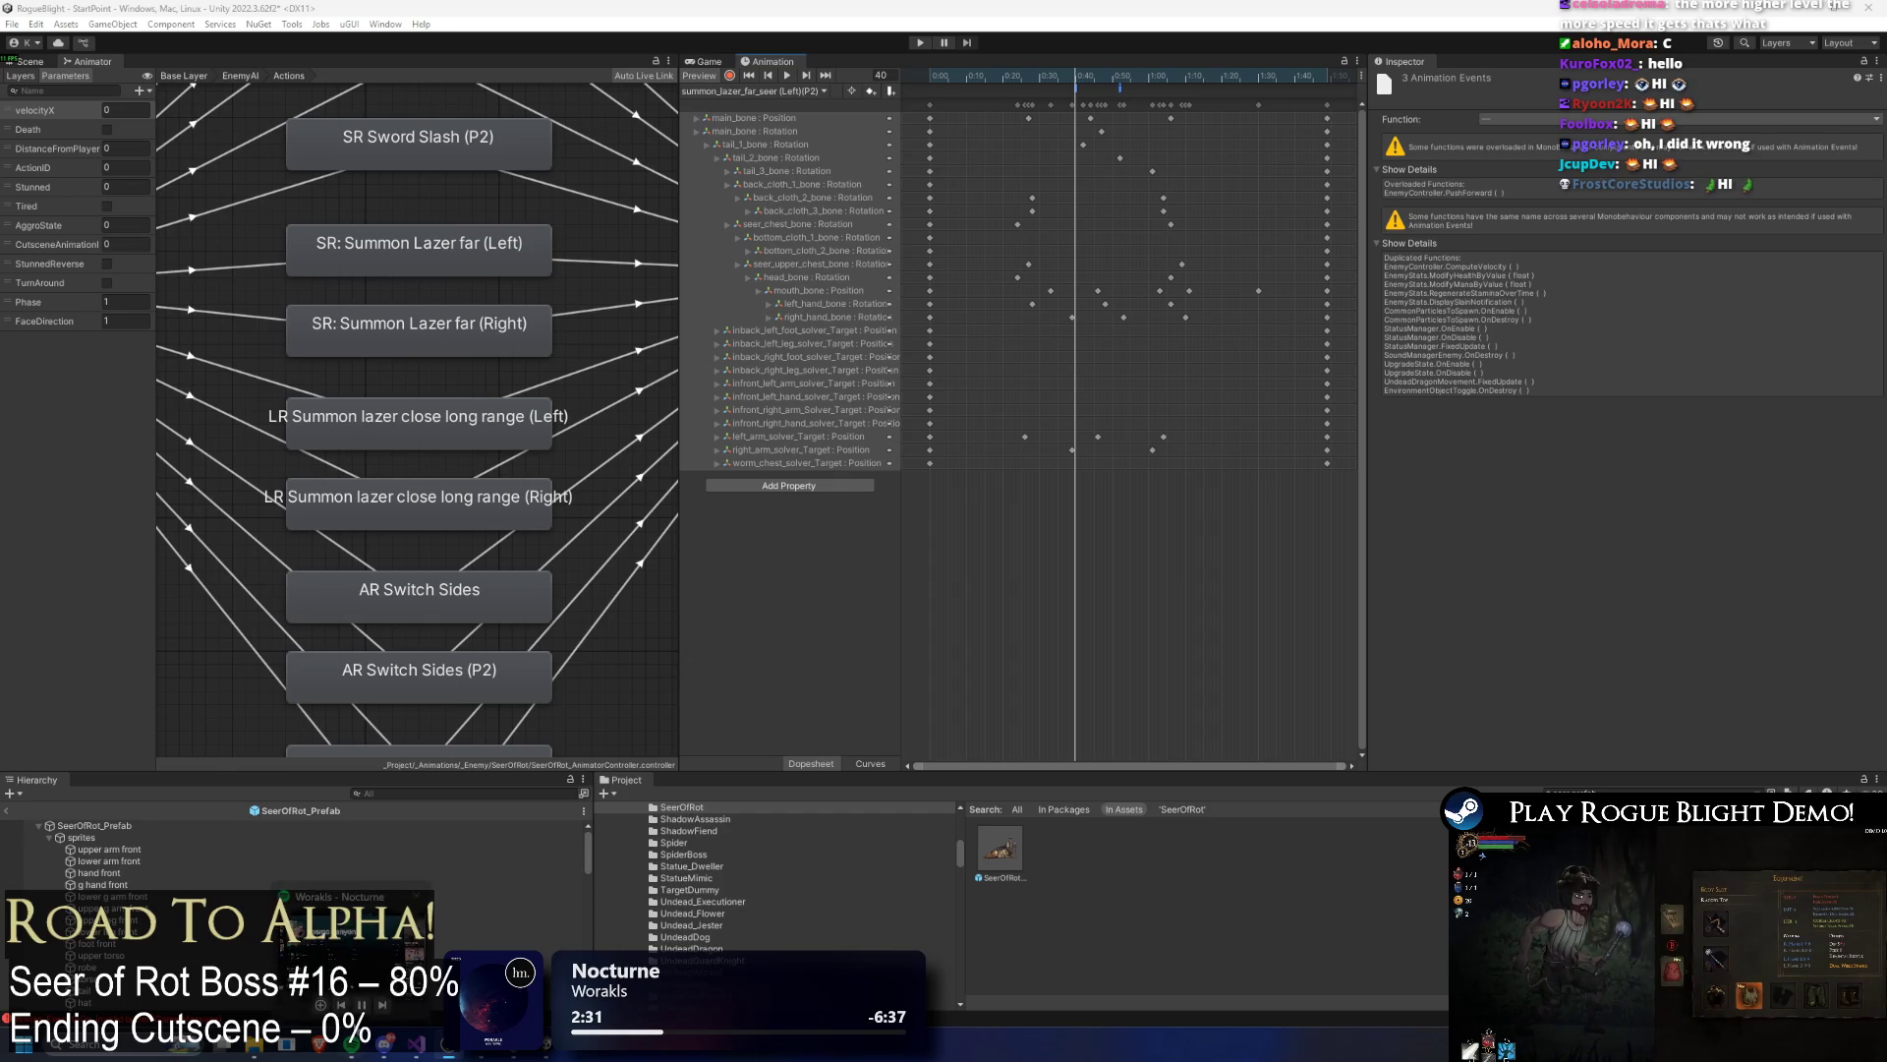
click(362, 1002)
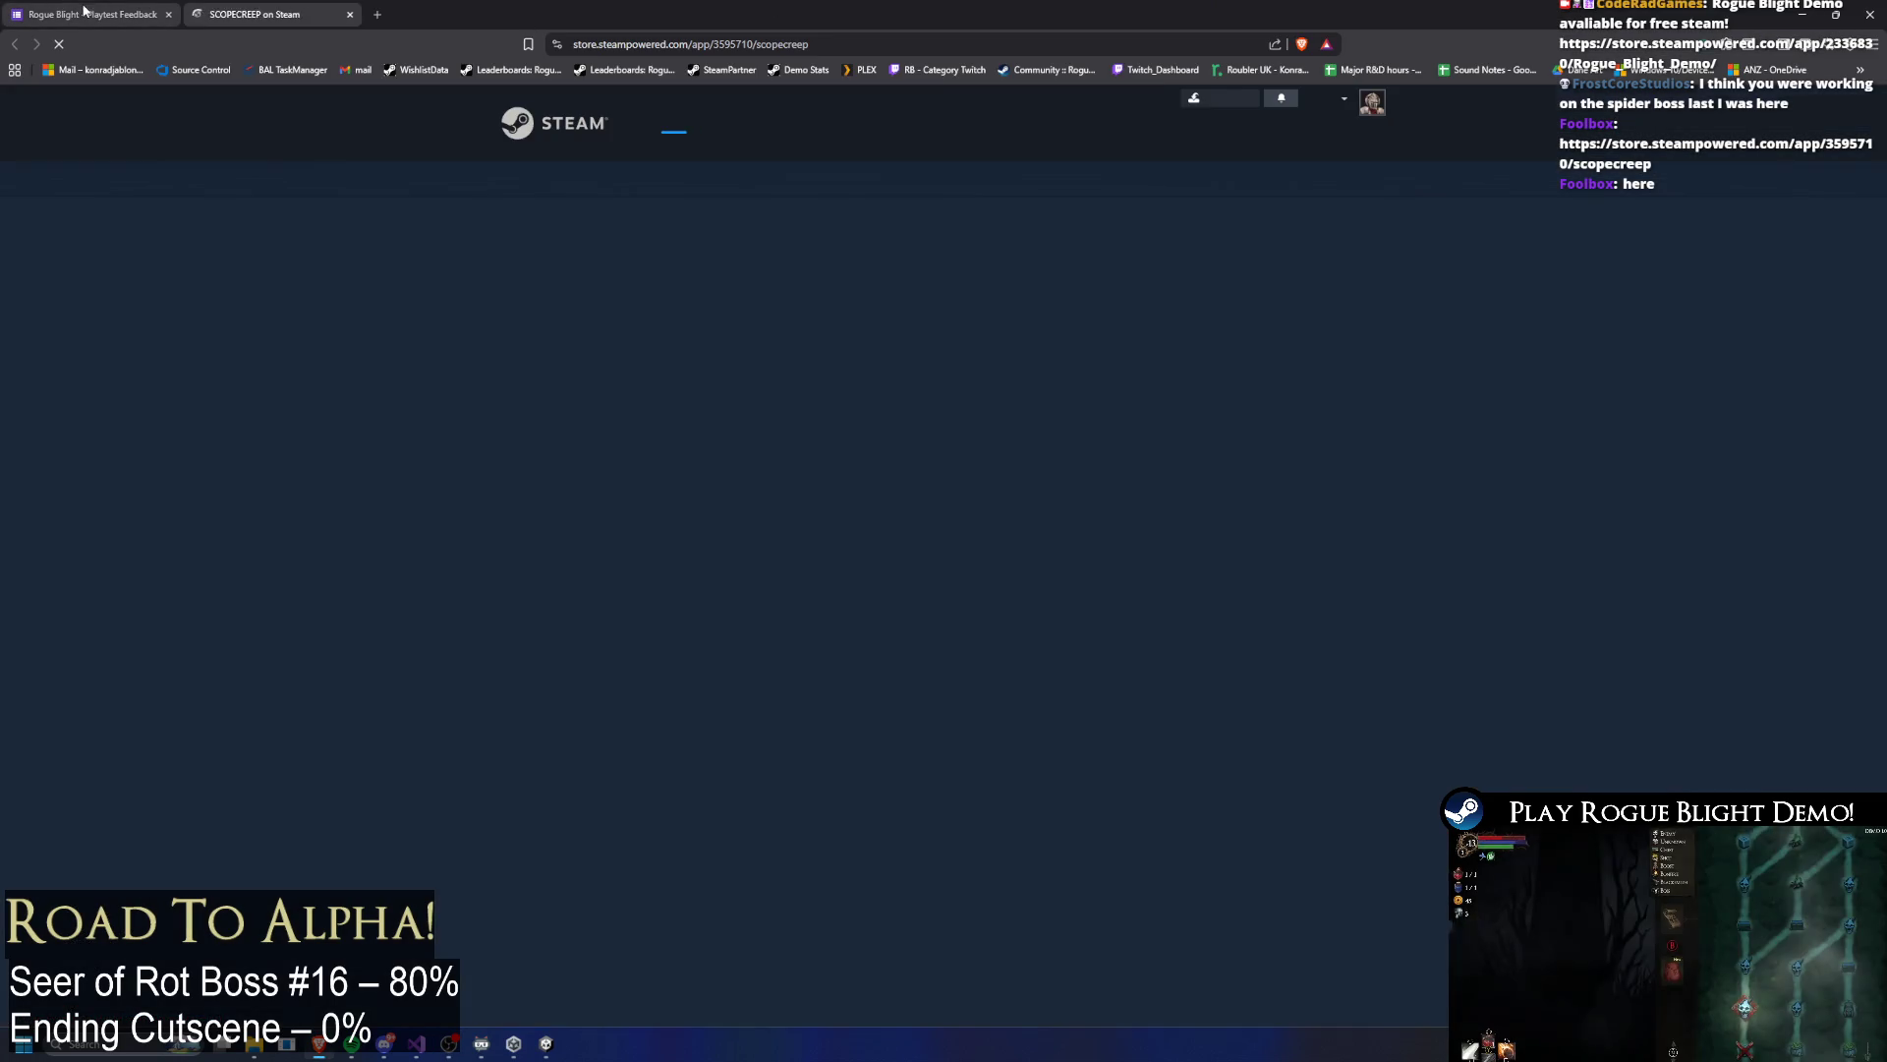
Step: Close the Playtest Feedback tab and watch the SCOPECREEP trailer full screen before exiting with Esc
middle_click(84, 12)
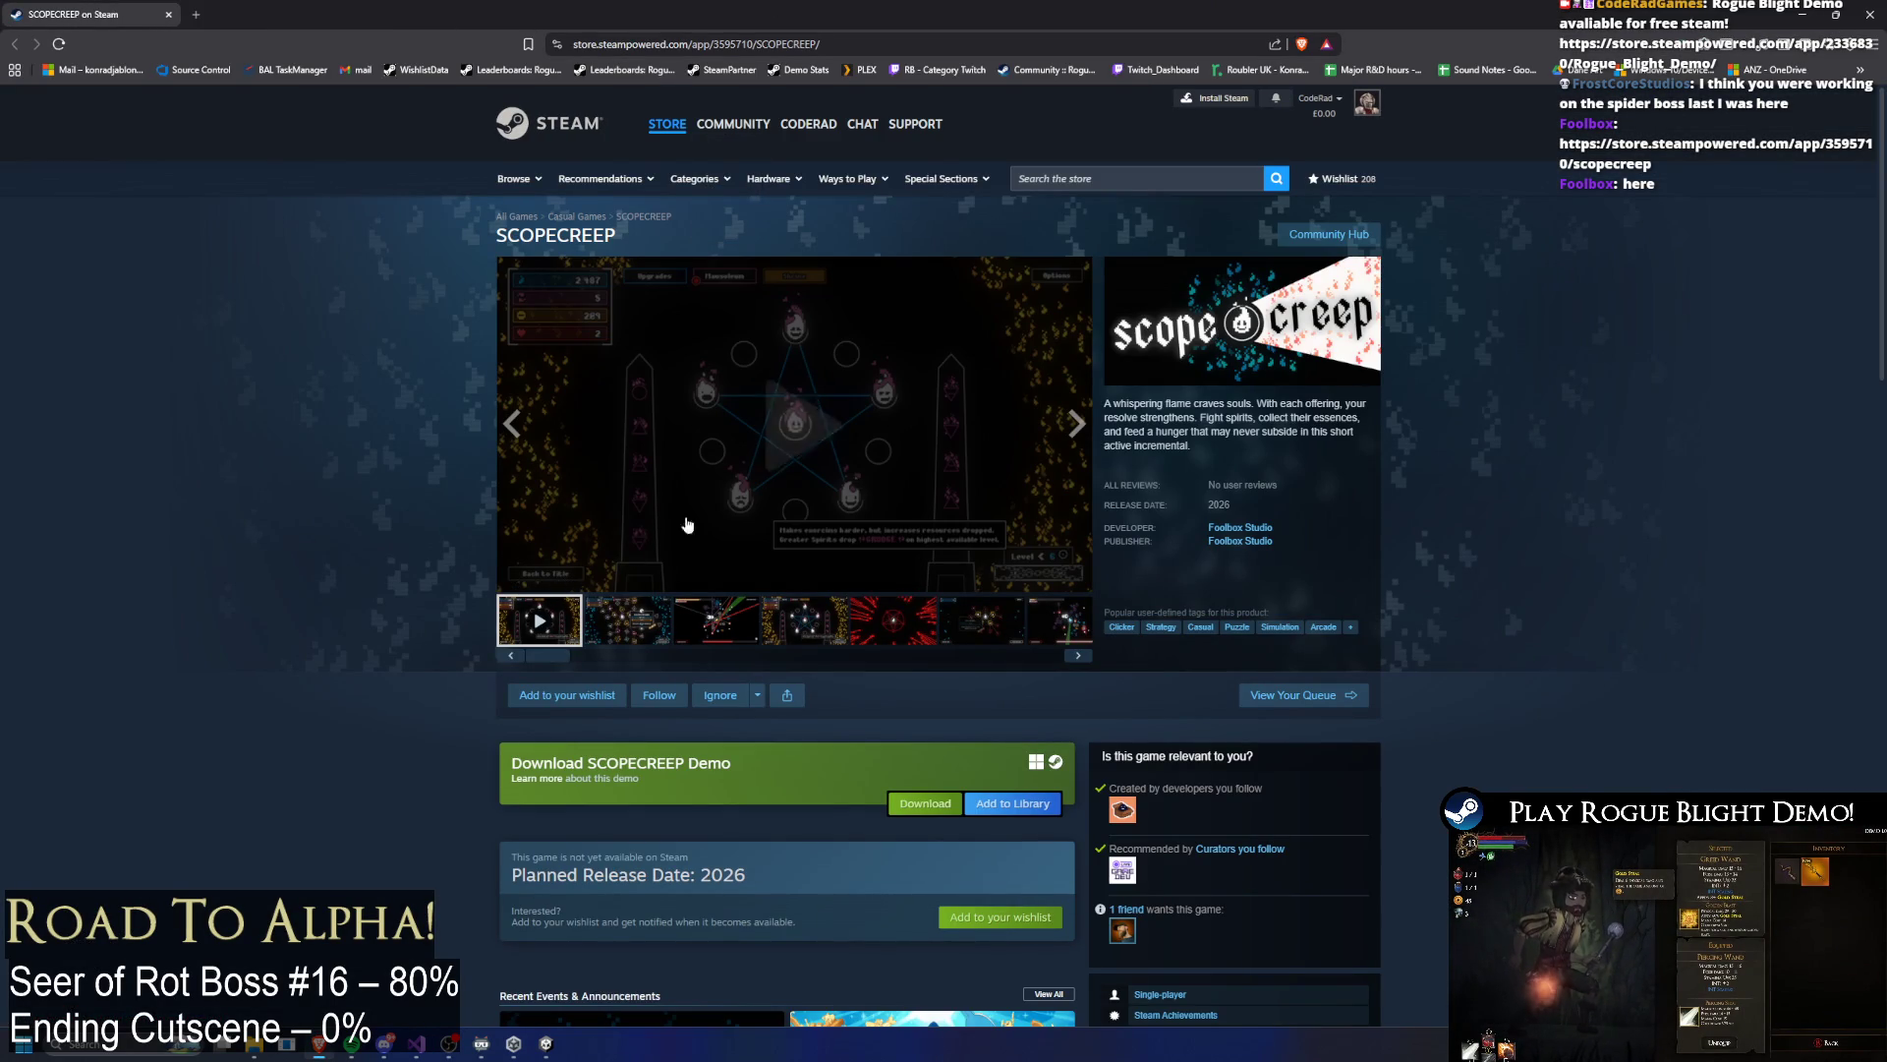
click(734, 489)
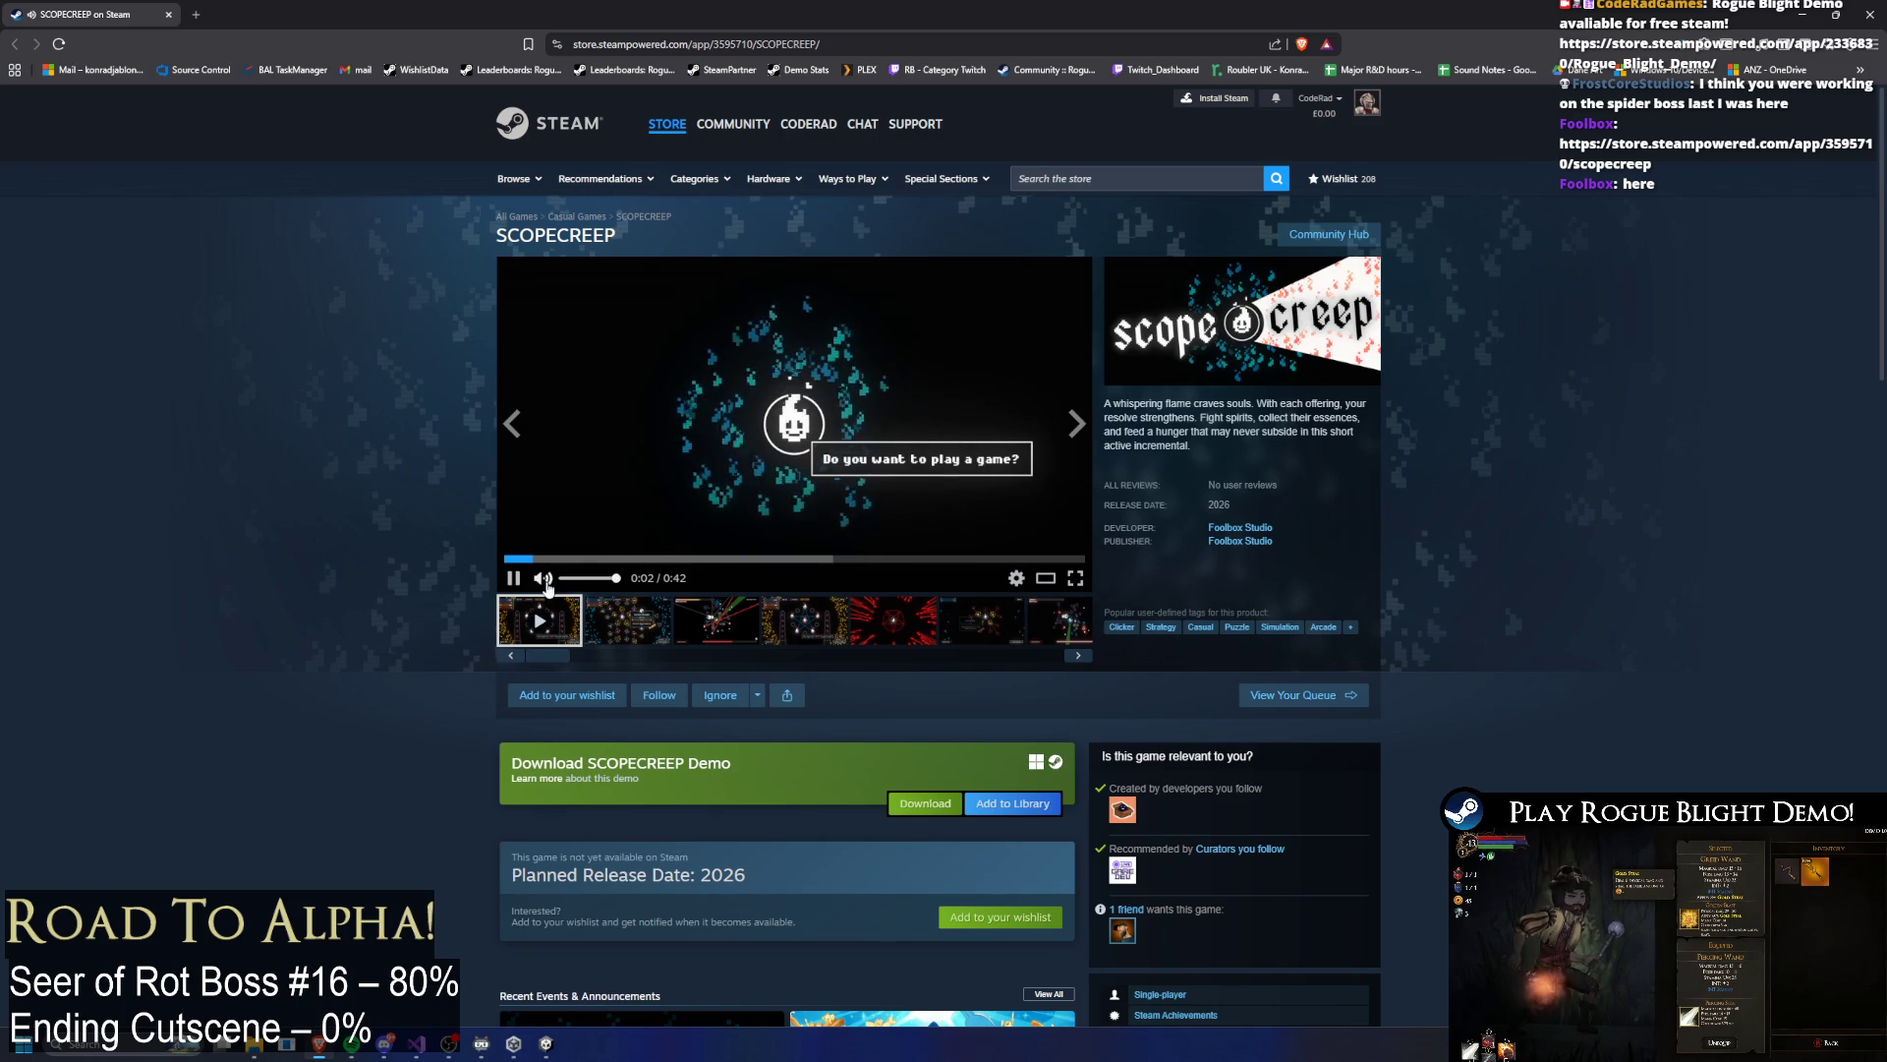
click(1075, 578)
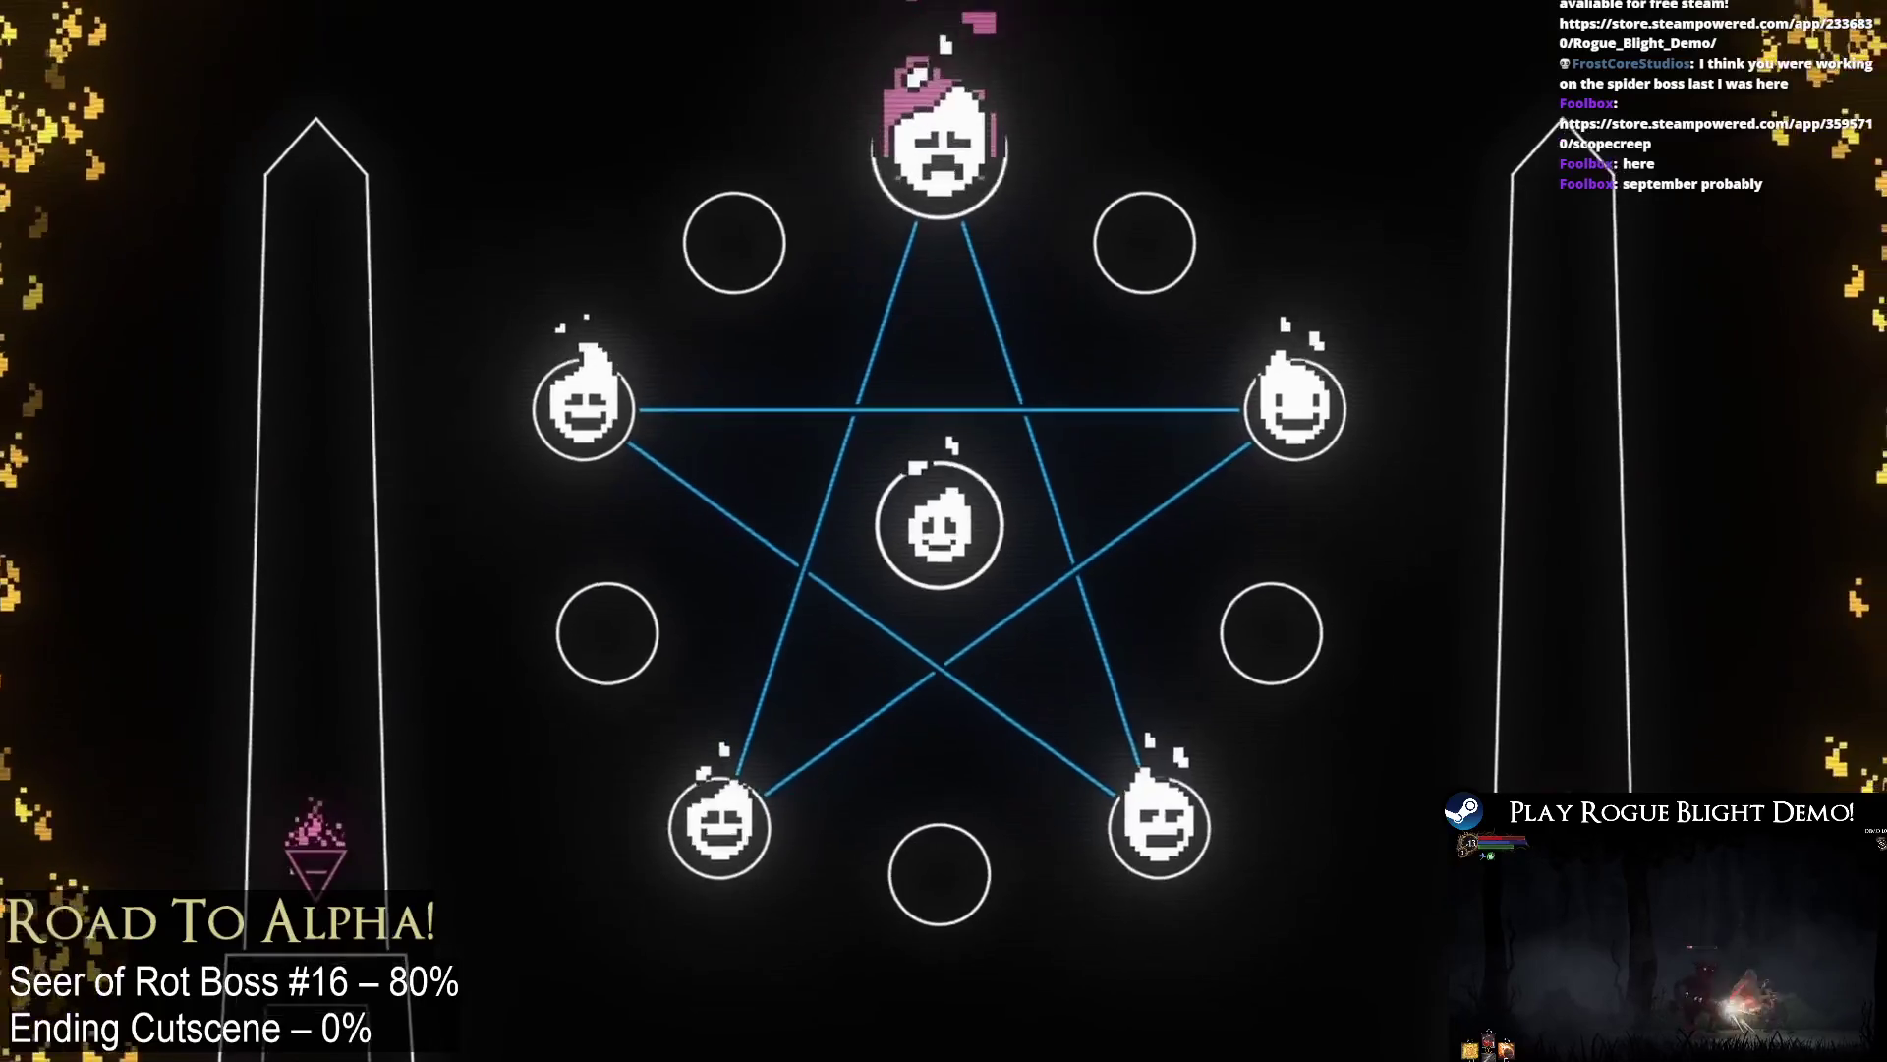
mouse_move(1536, 463)
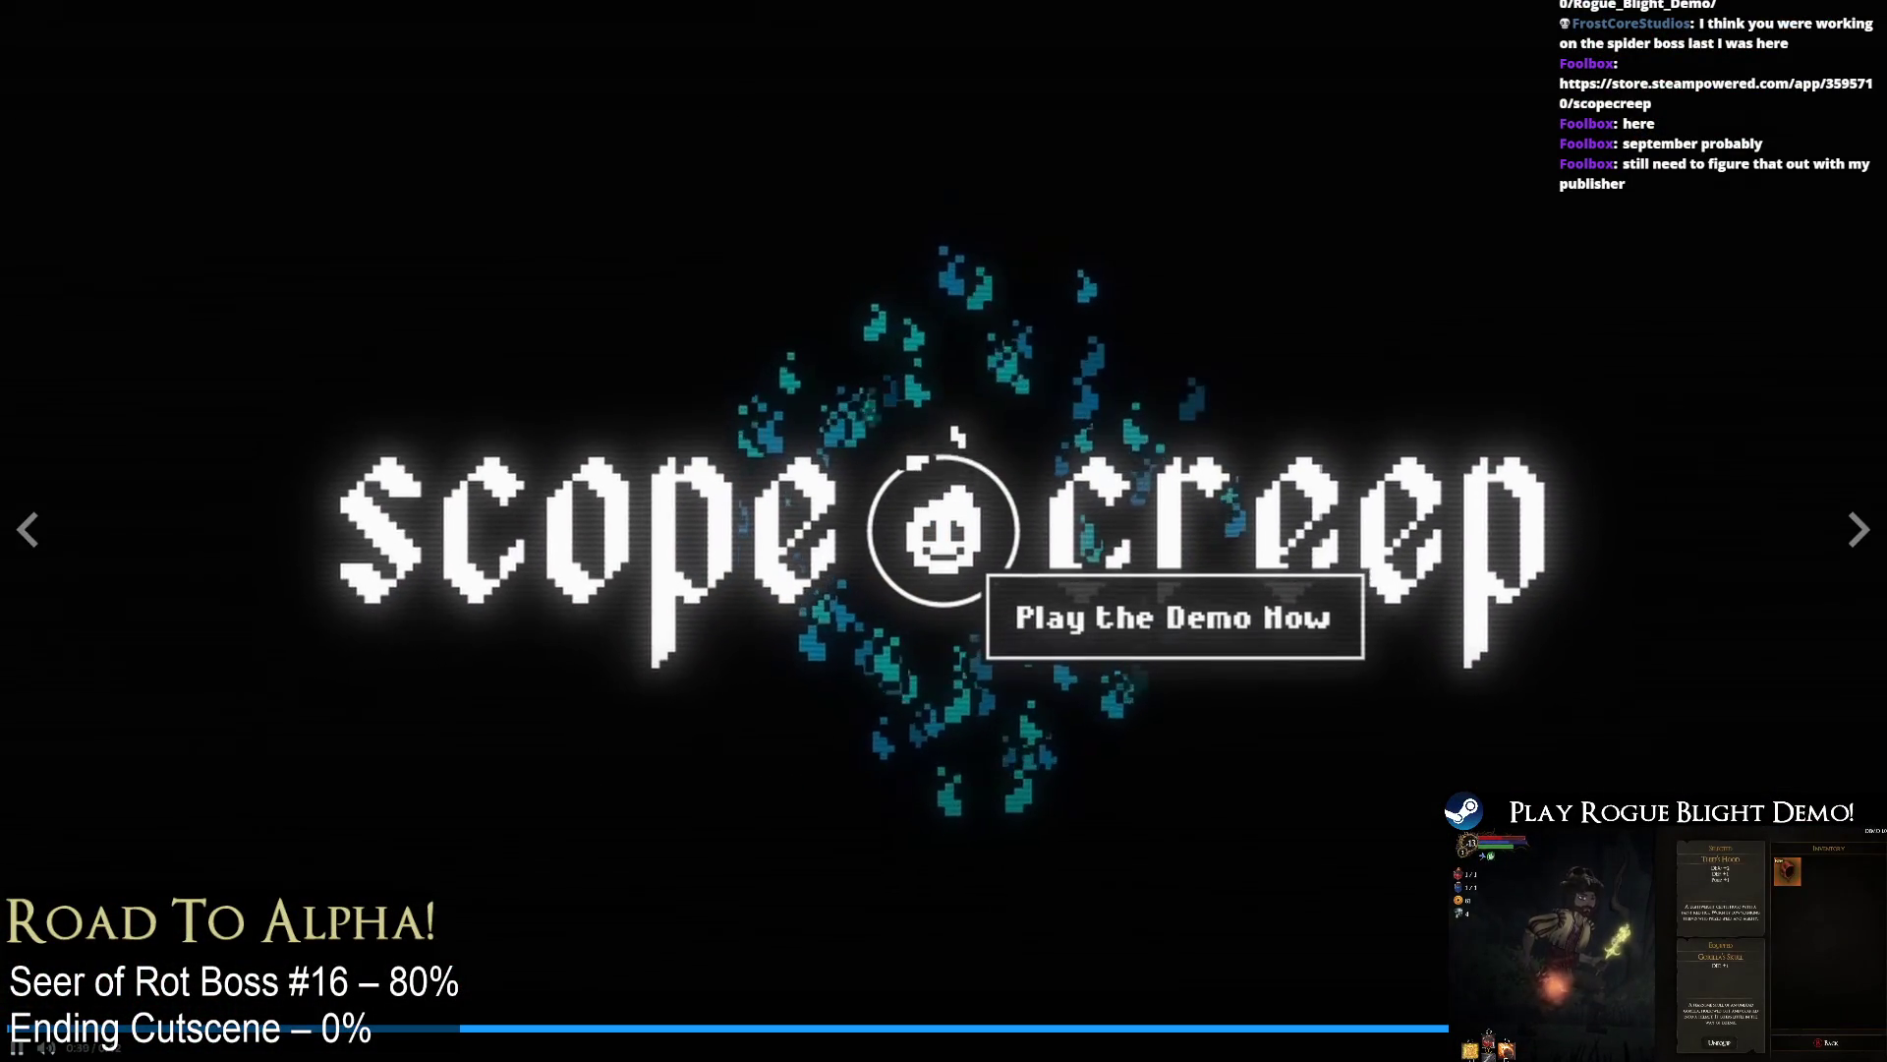
key(Escape)
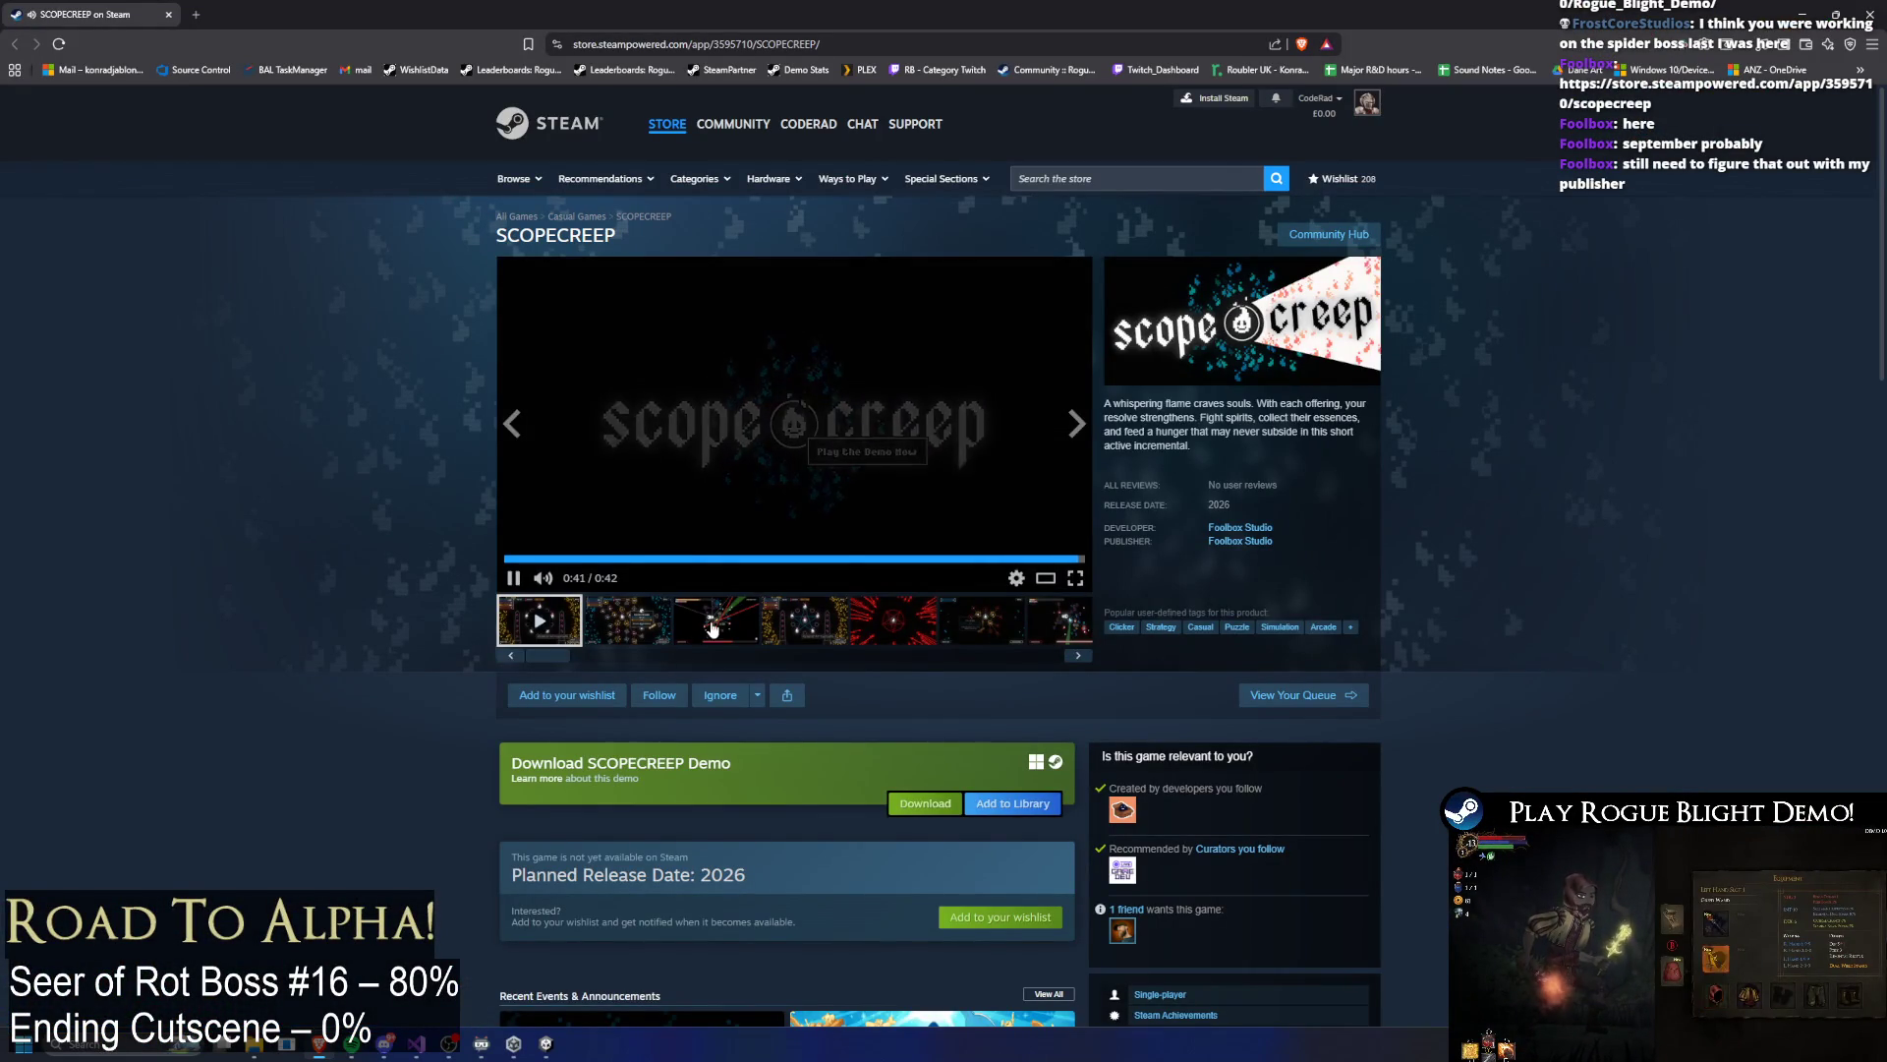
Step: Browse the SCOPECREEP gameplay screenshots and add the game to the Steam wishlist
click(835, 619)
click(924, 618)
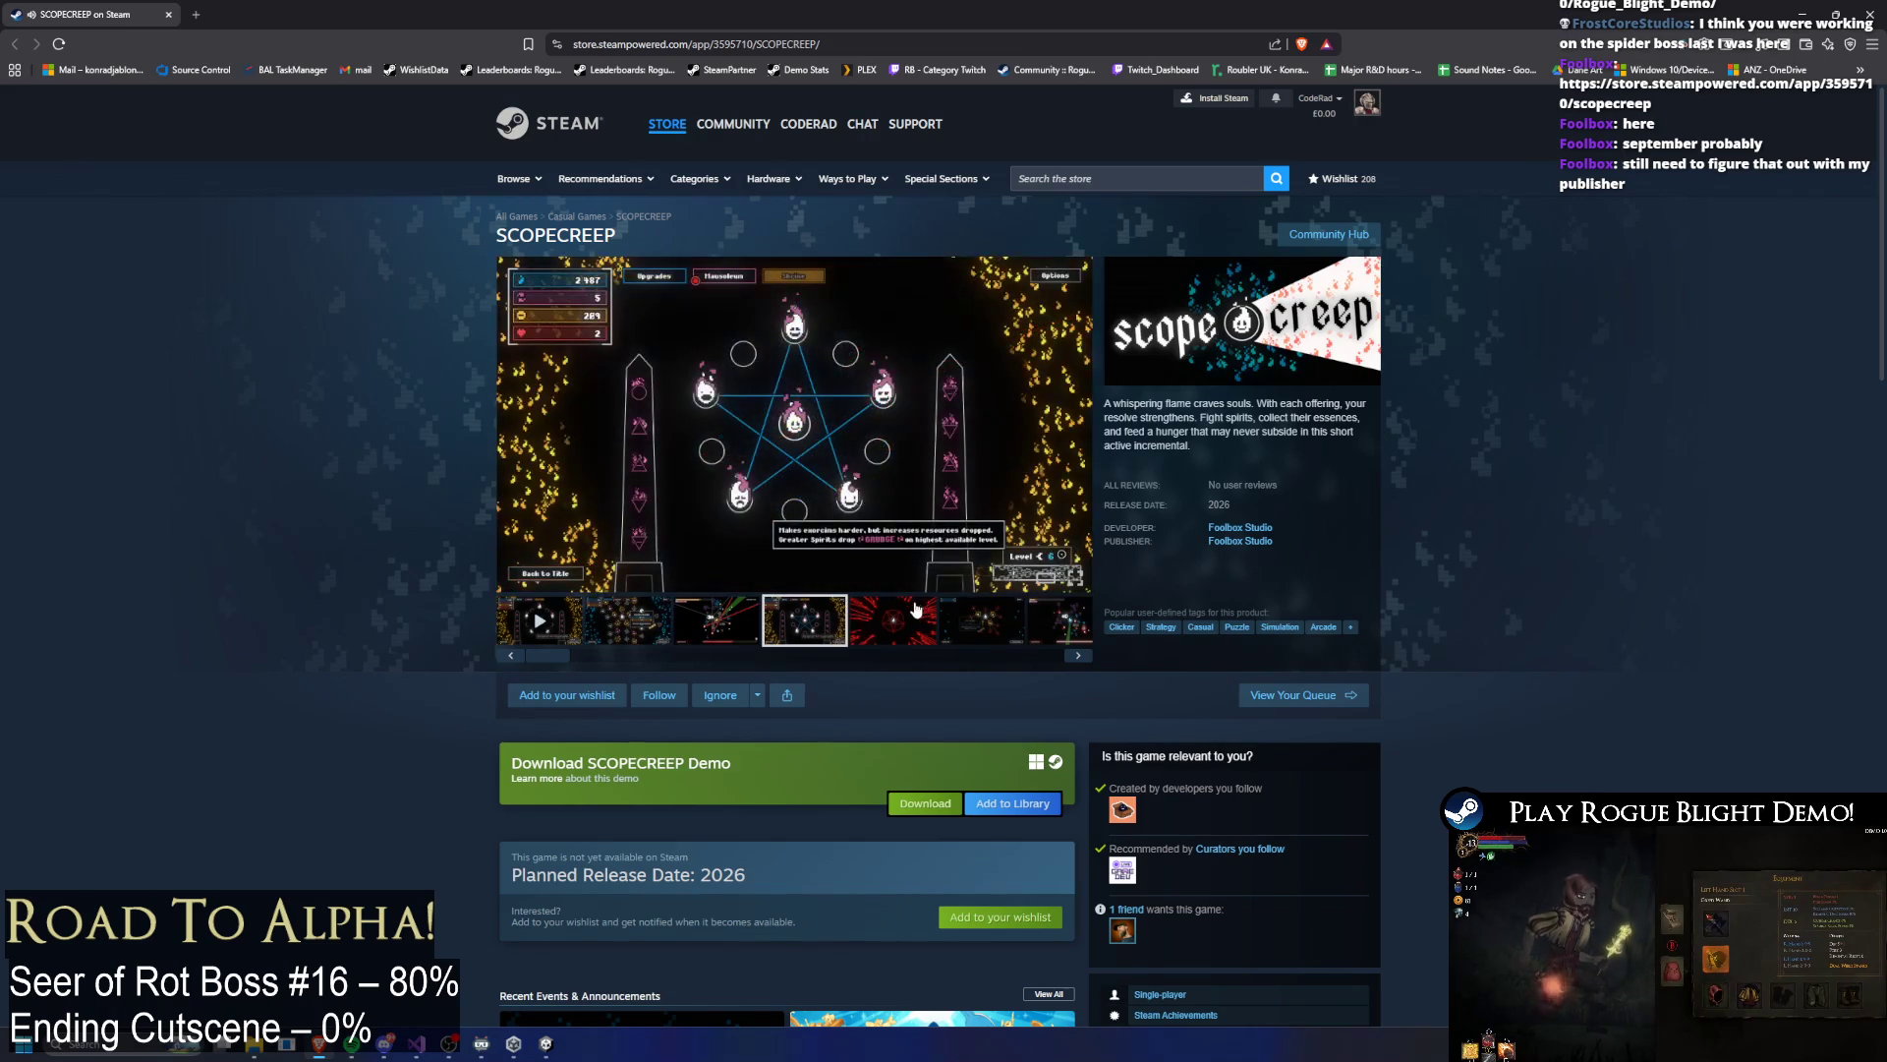
click(971, 616)
click(1049, 637)
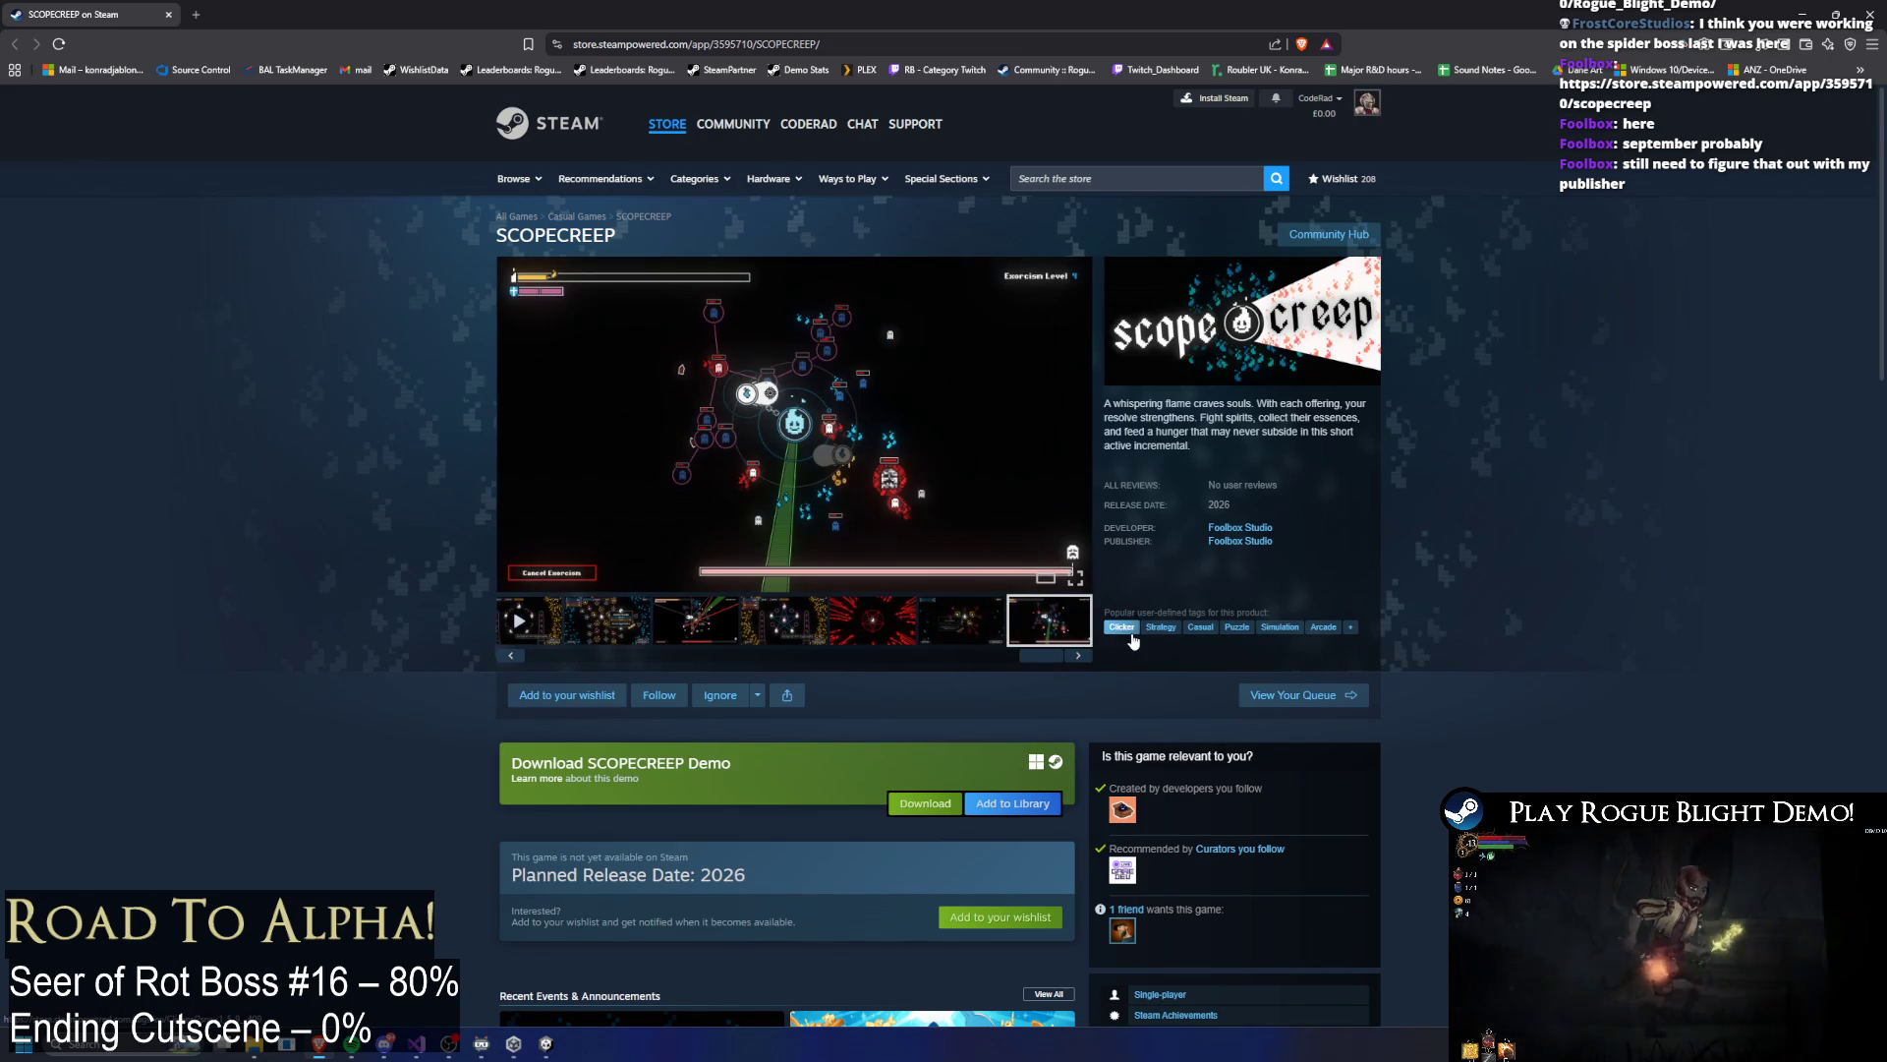
click(567, 695)
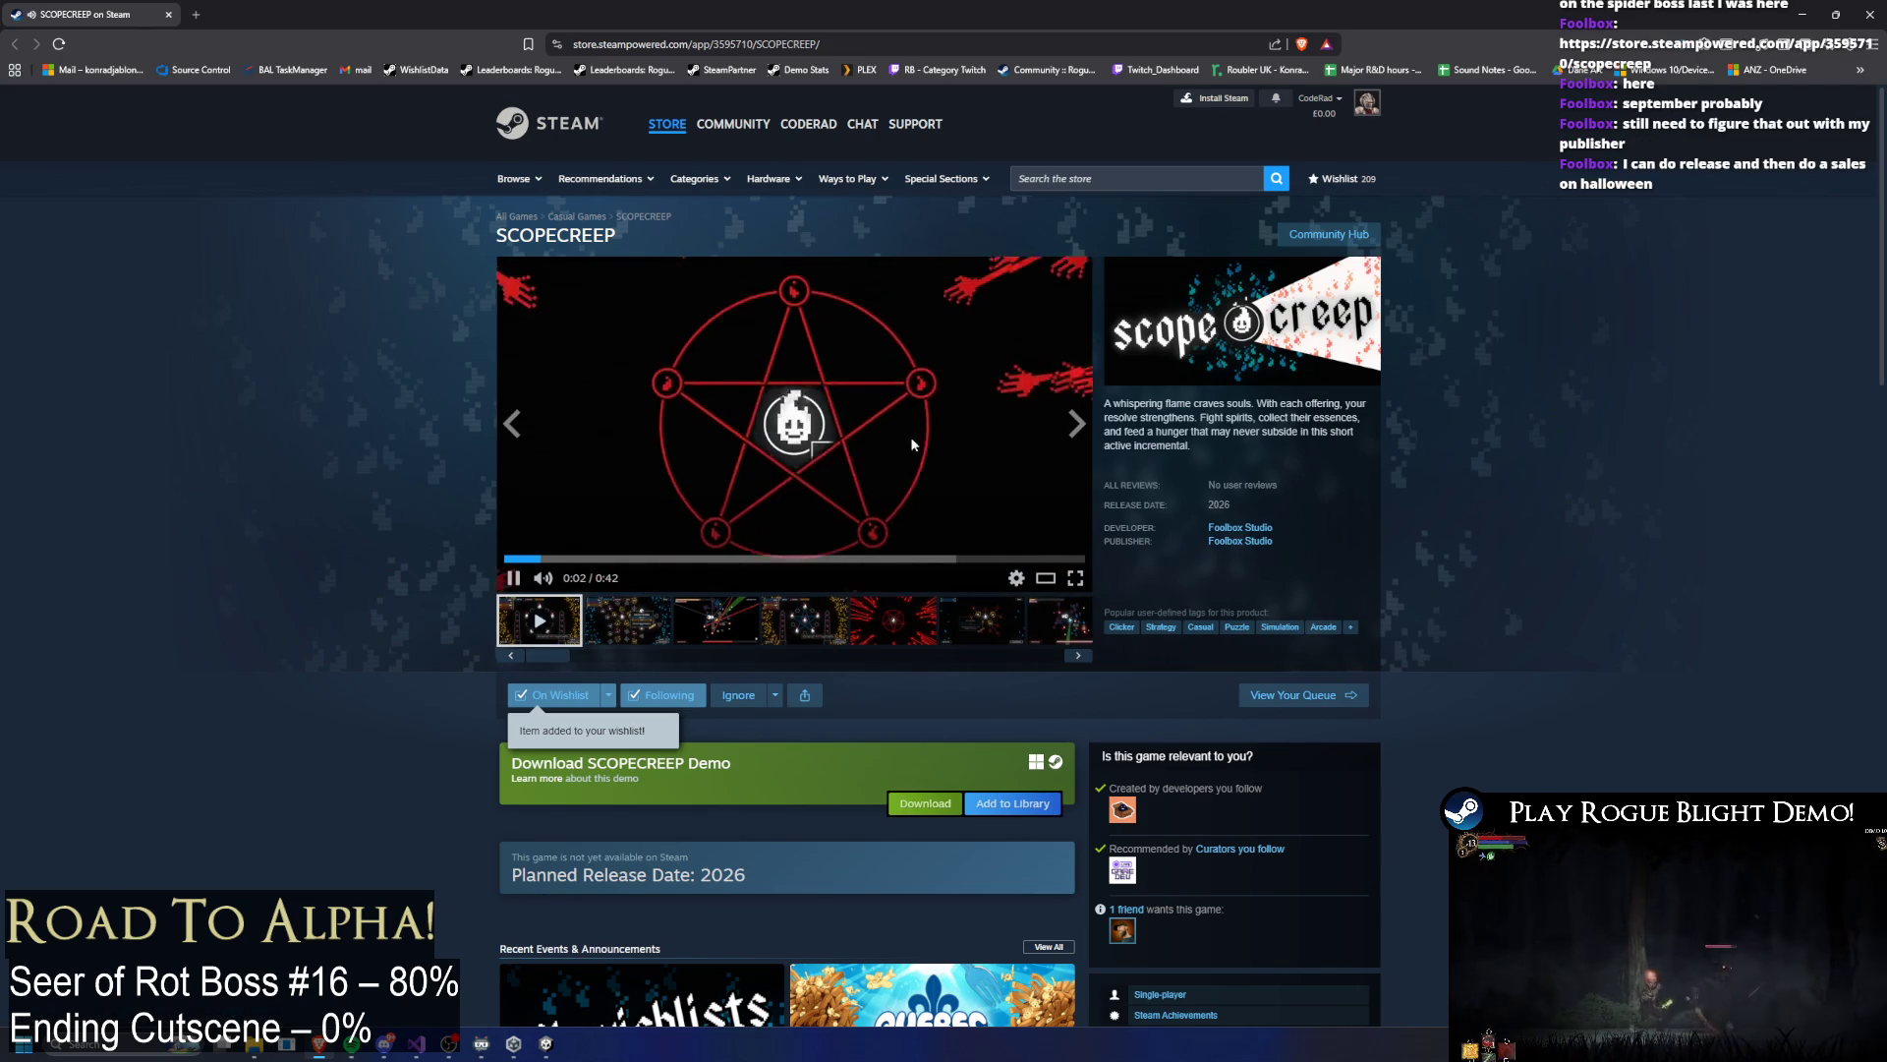
click(990, 633)
click(1051, 622)
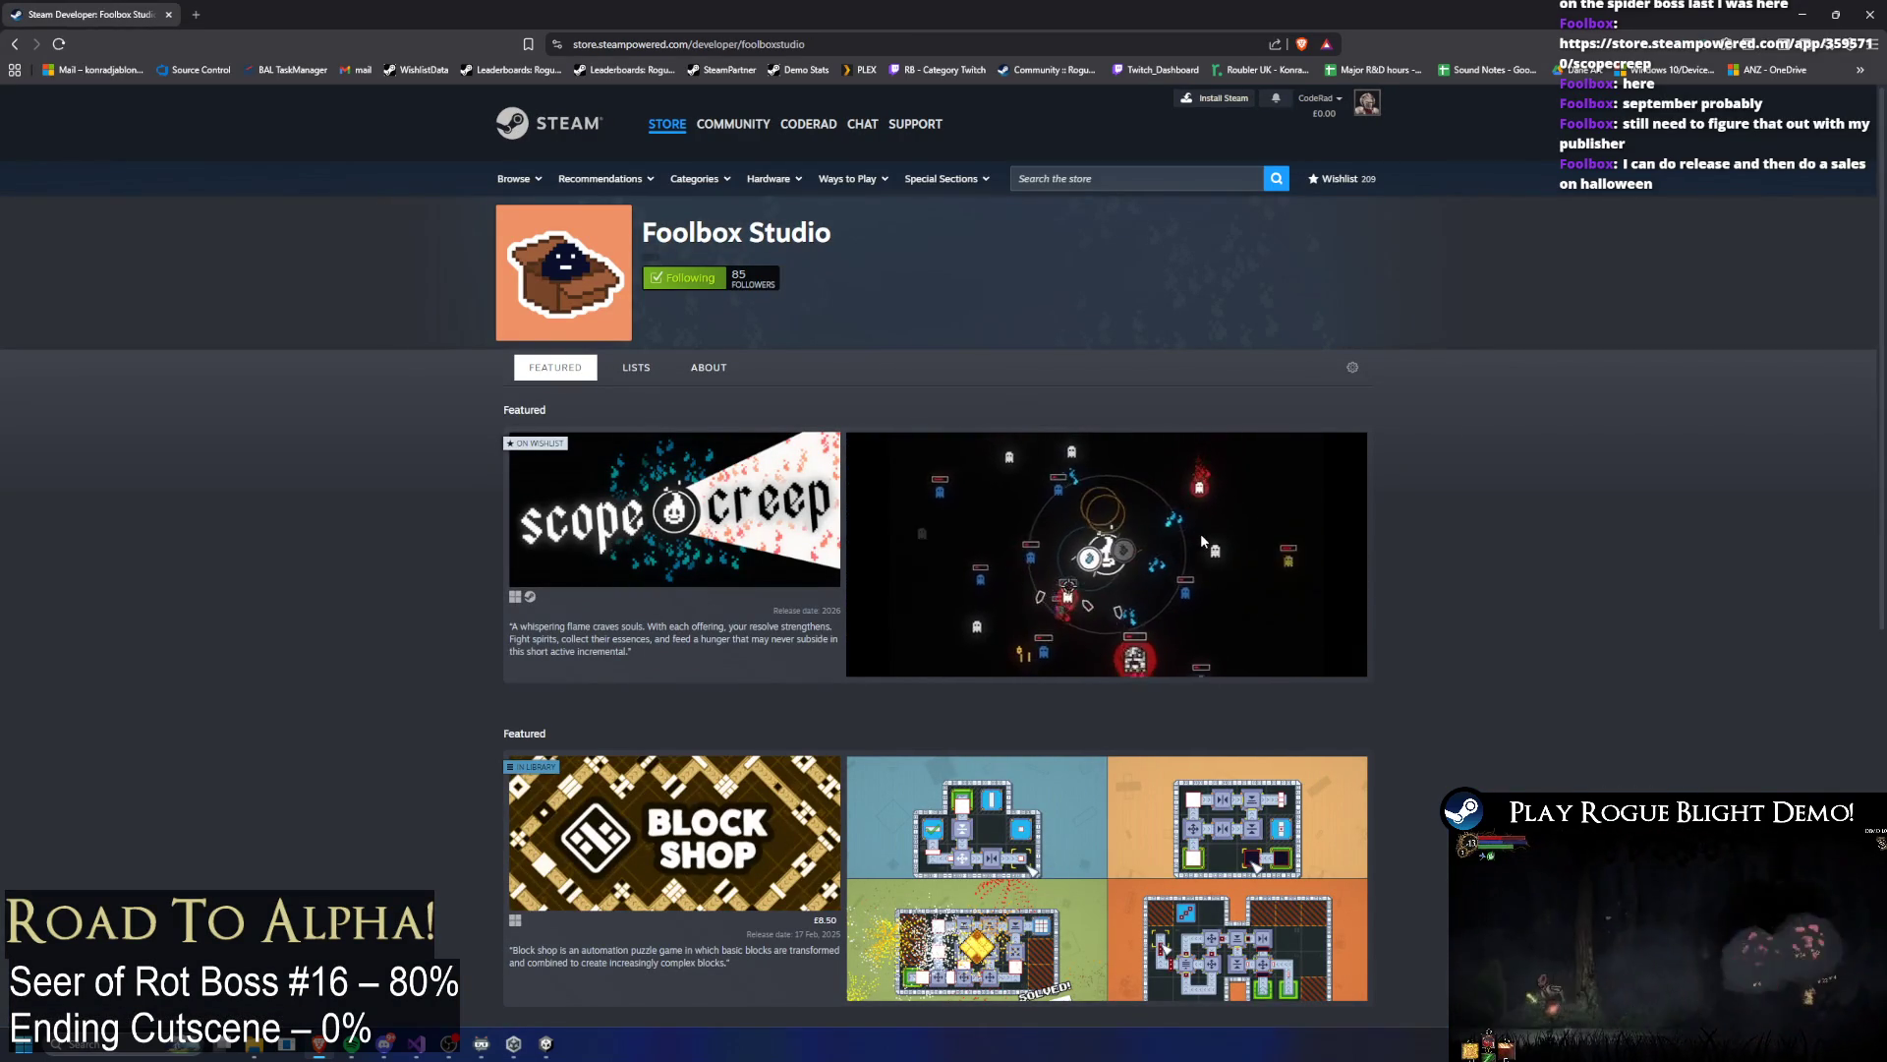
Step: Open Block Shop from the developer page, browse its screenshots, and return to Unity
scroll(1070, 544, down, 1)
scroll(1069, 543, down, 3)
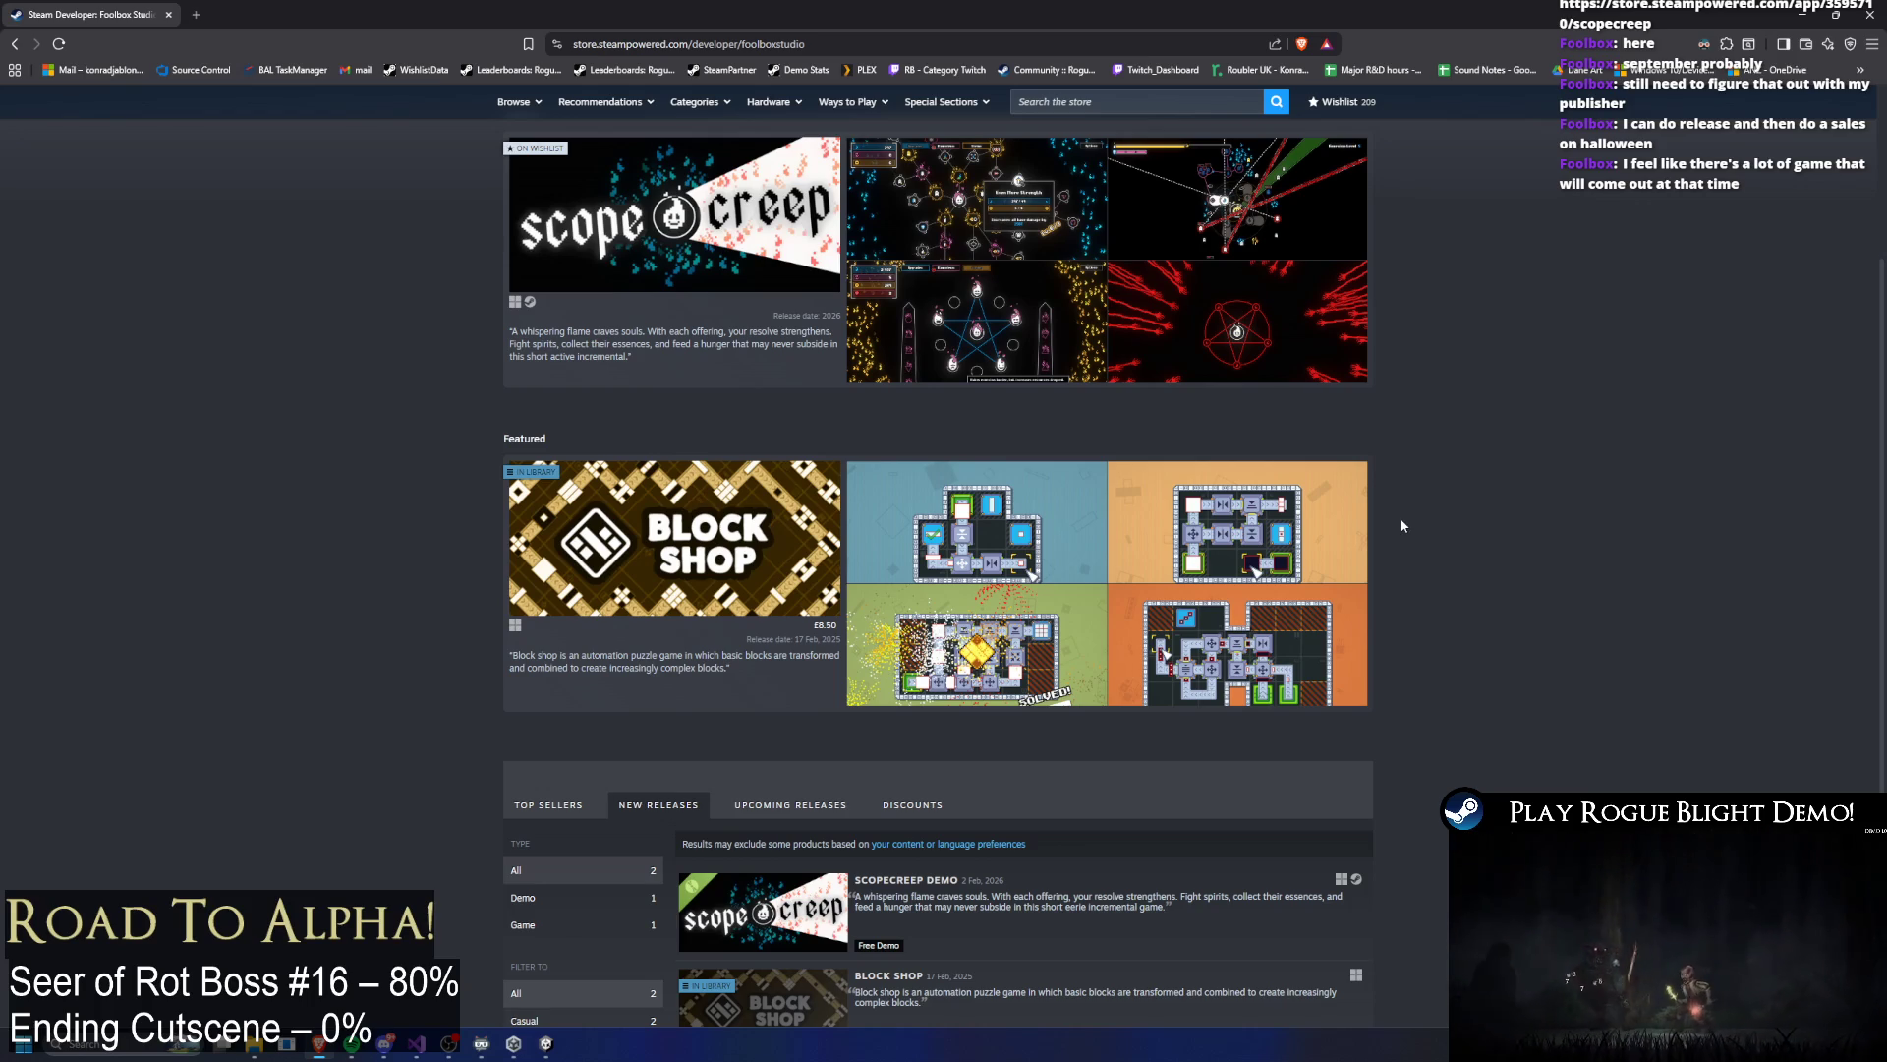
mouse_move(730, 583)
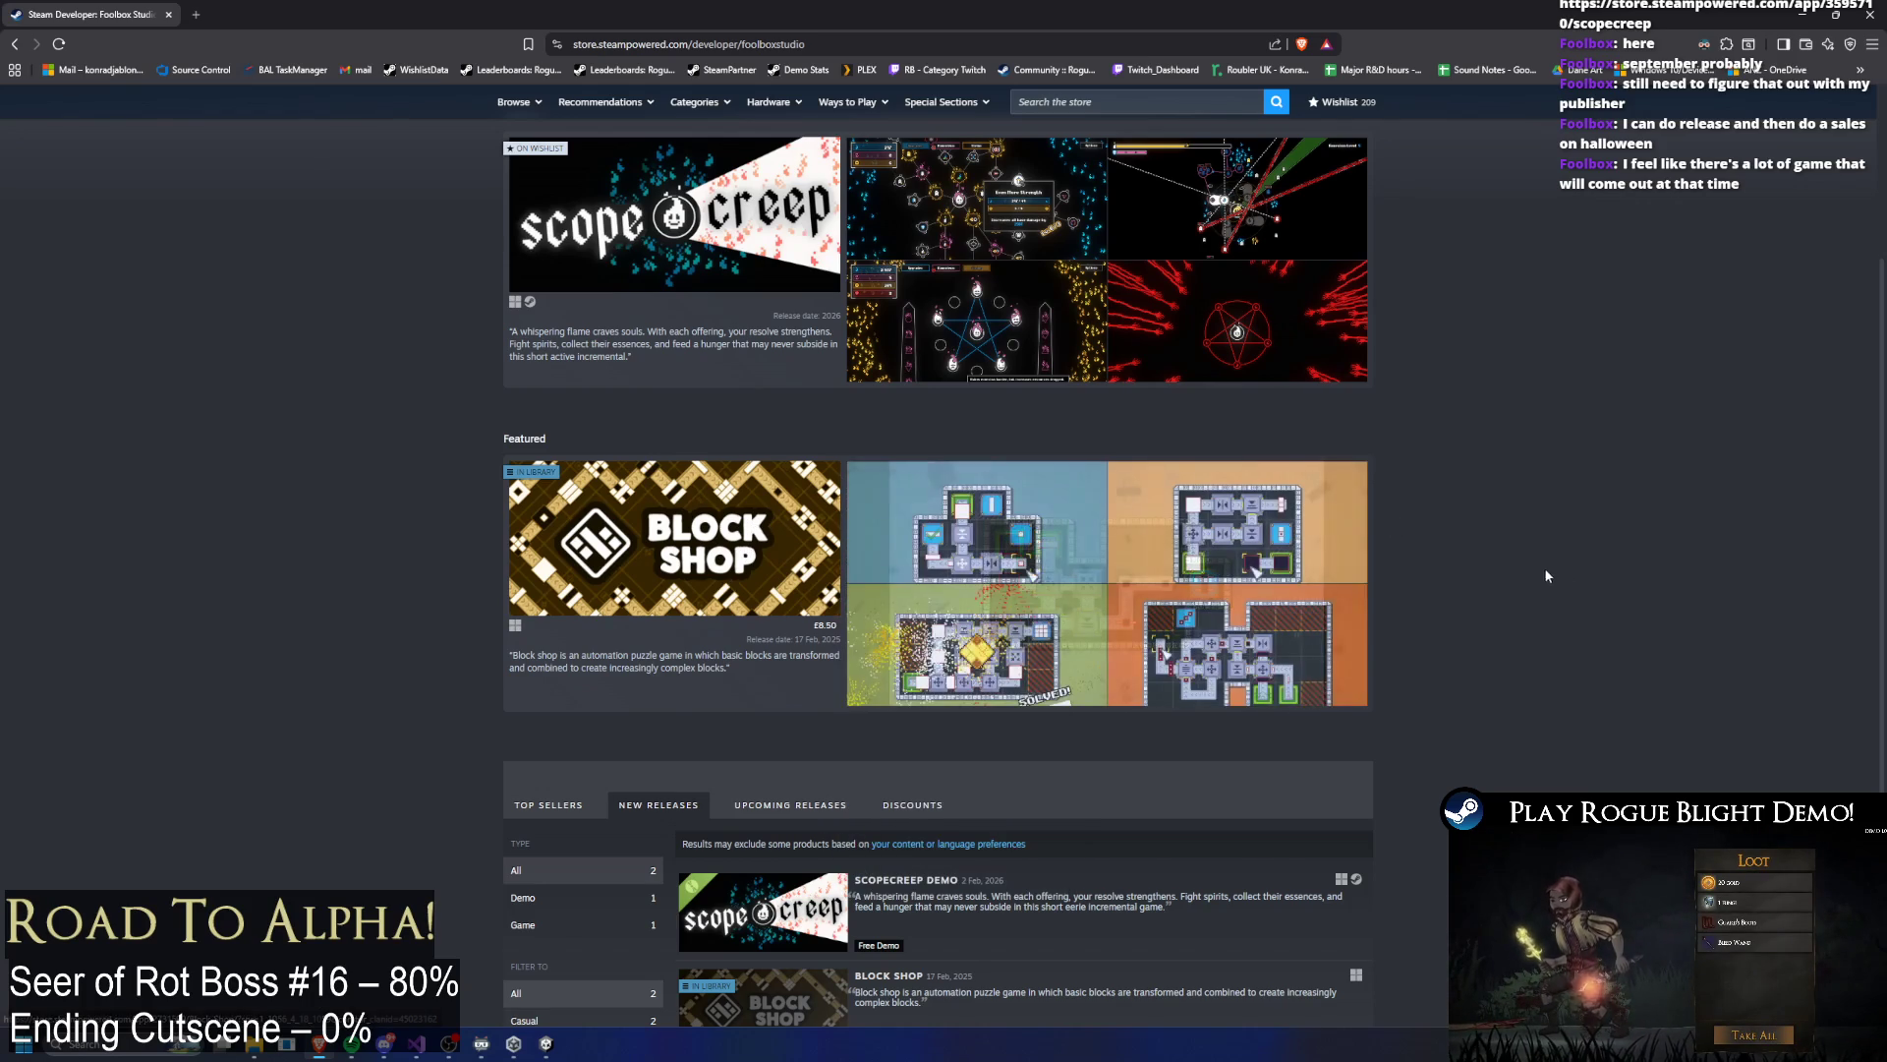
click(700, 555)
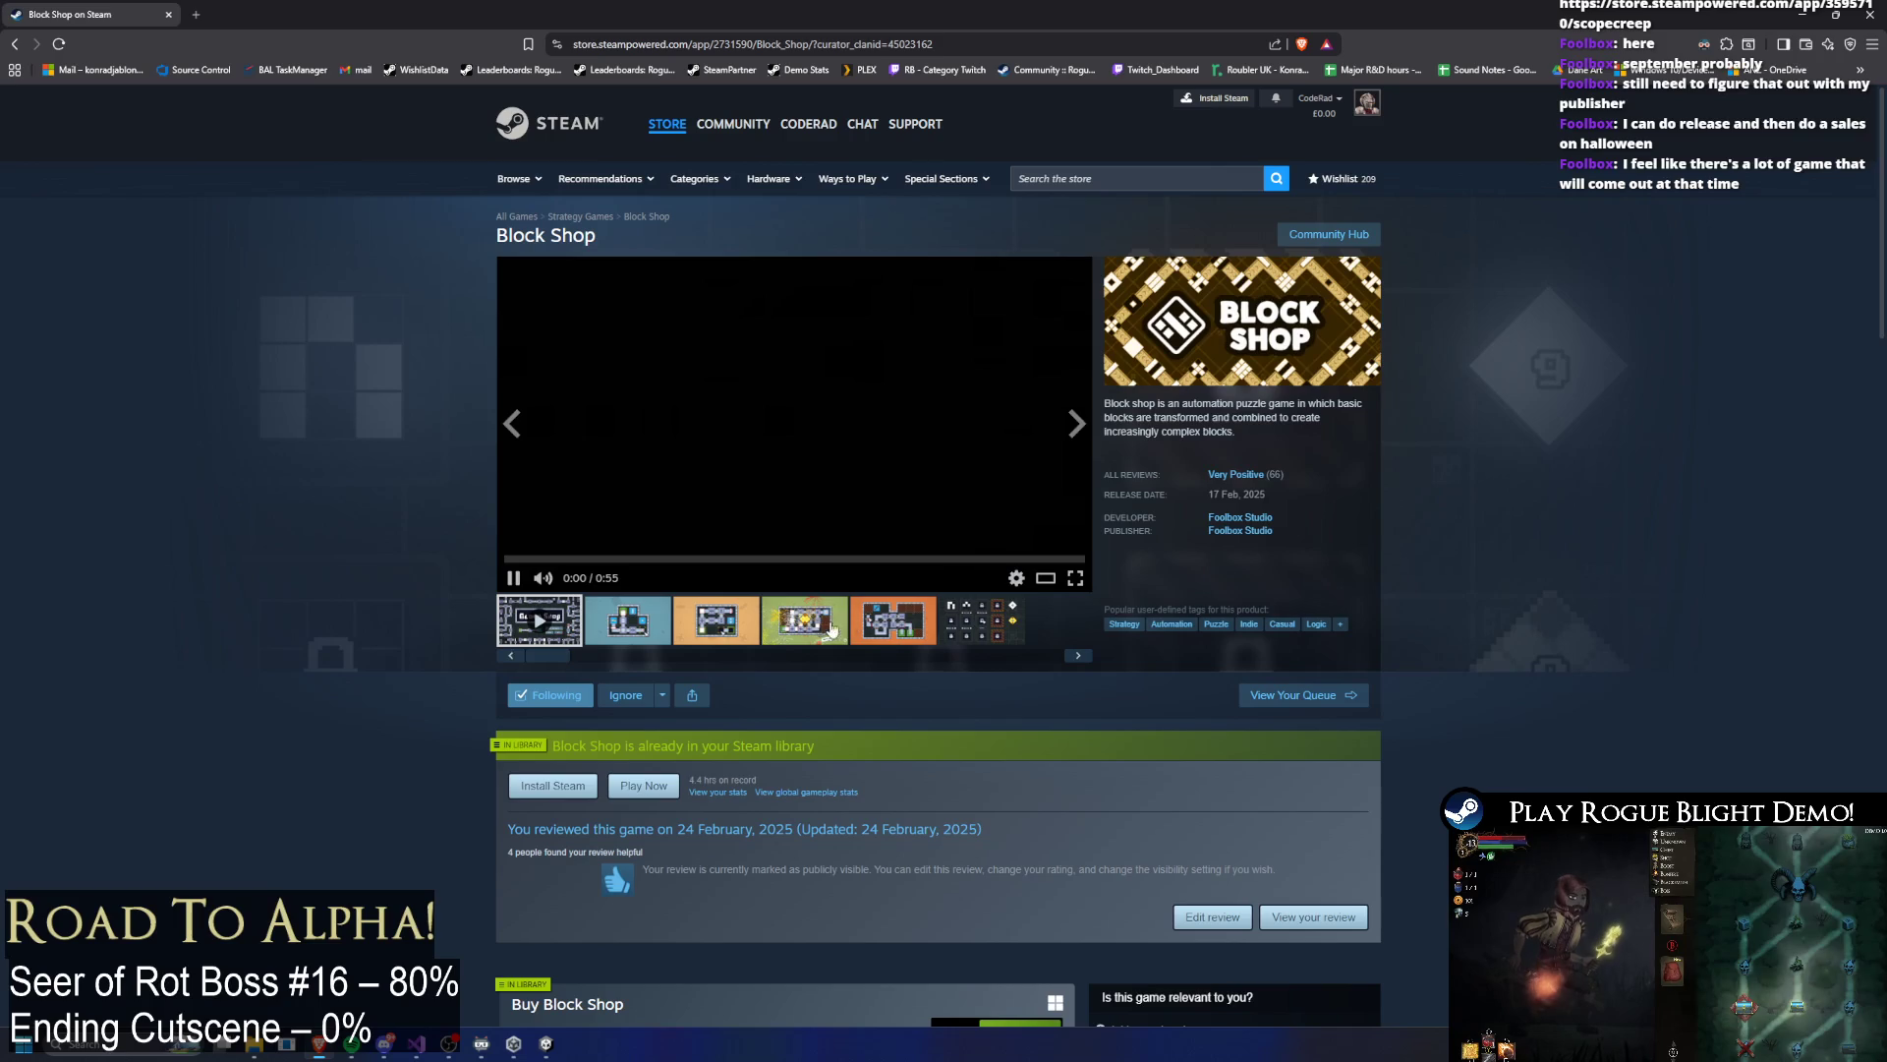
click(838, 619)
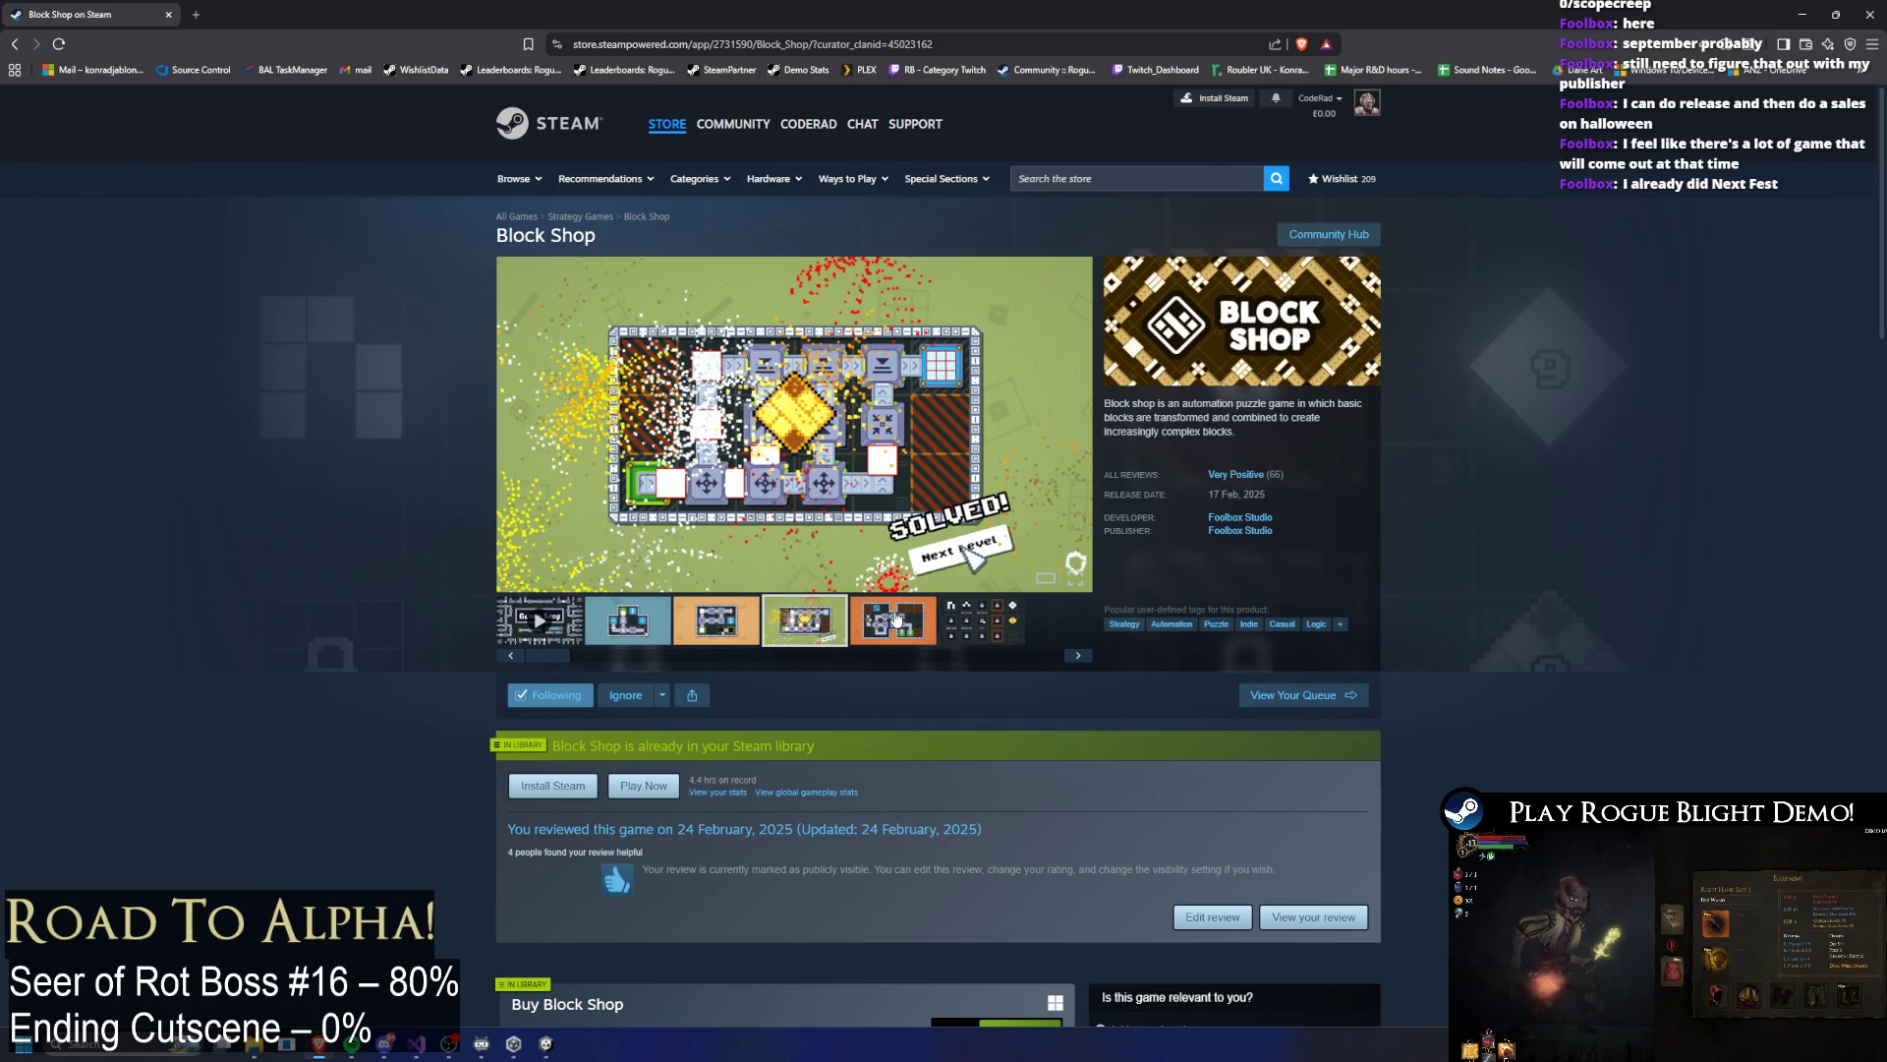
click(962, 630)
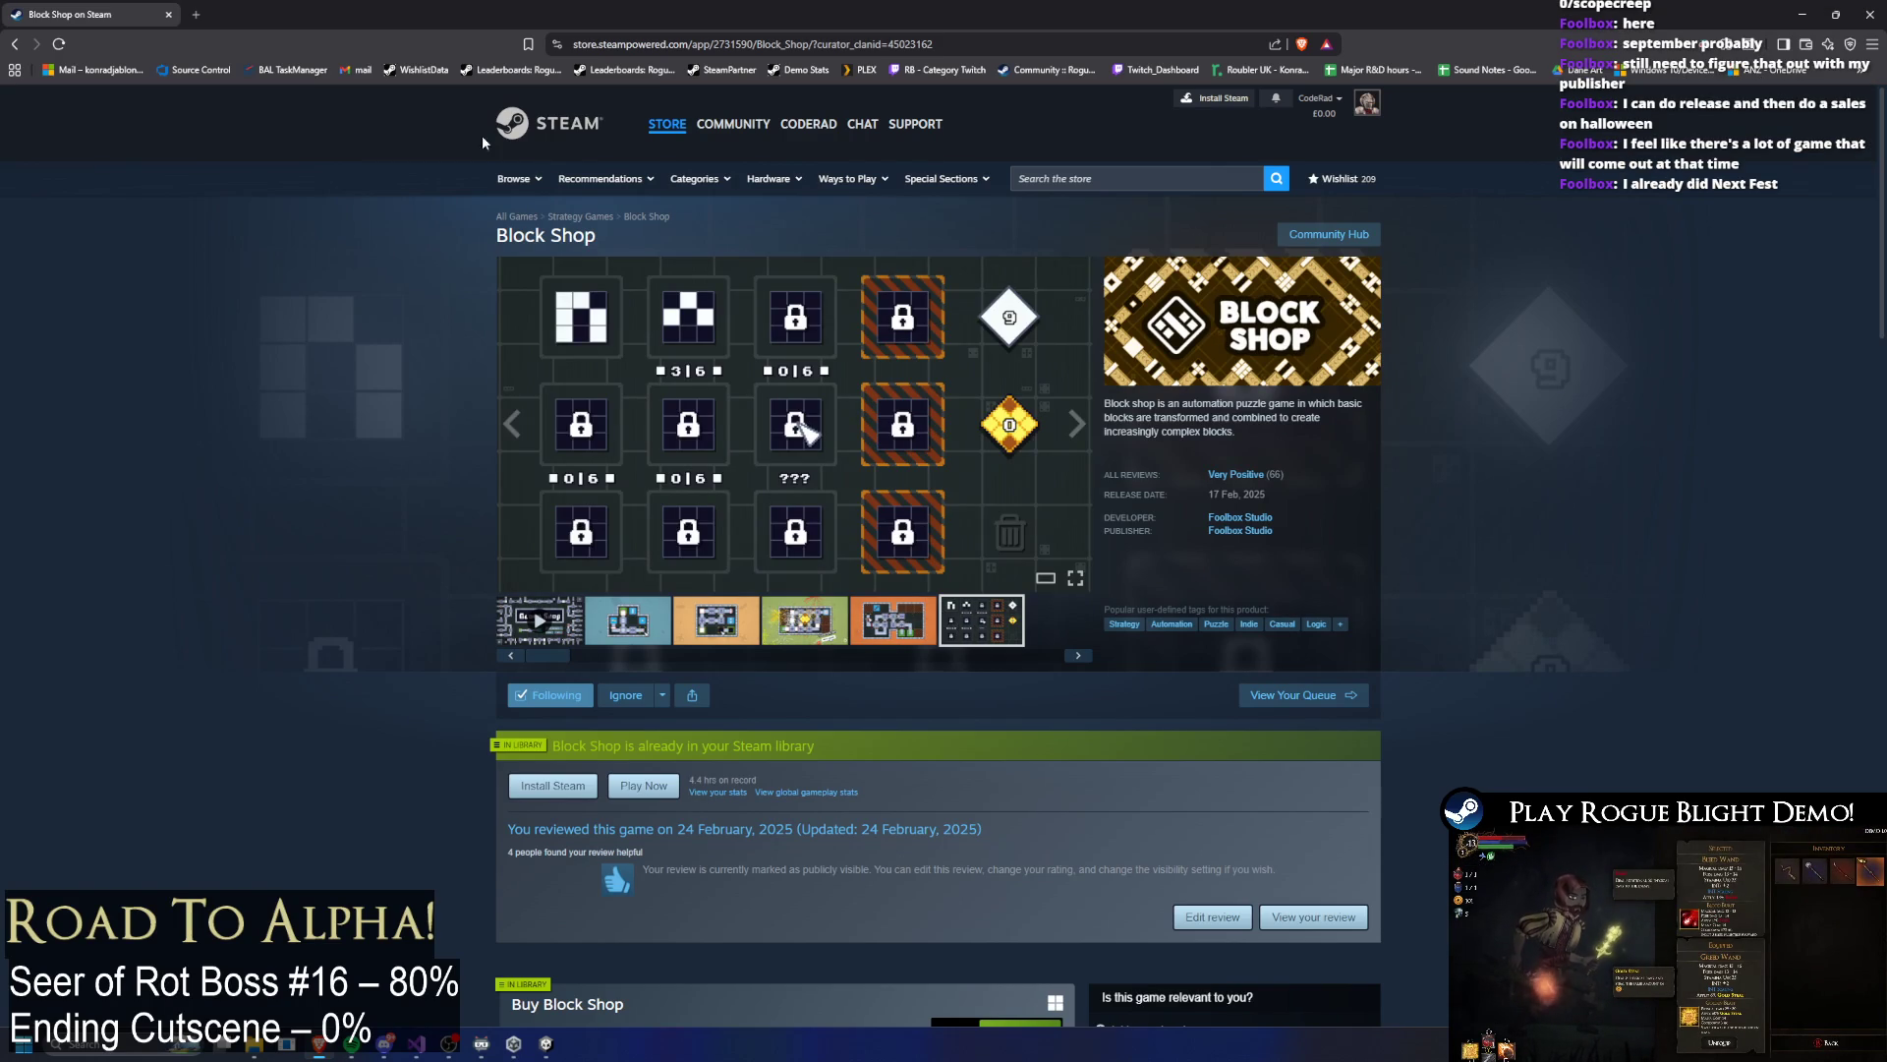
key(alt+Tab)
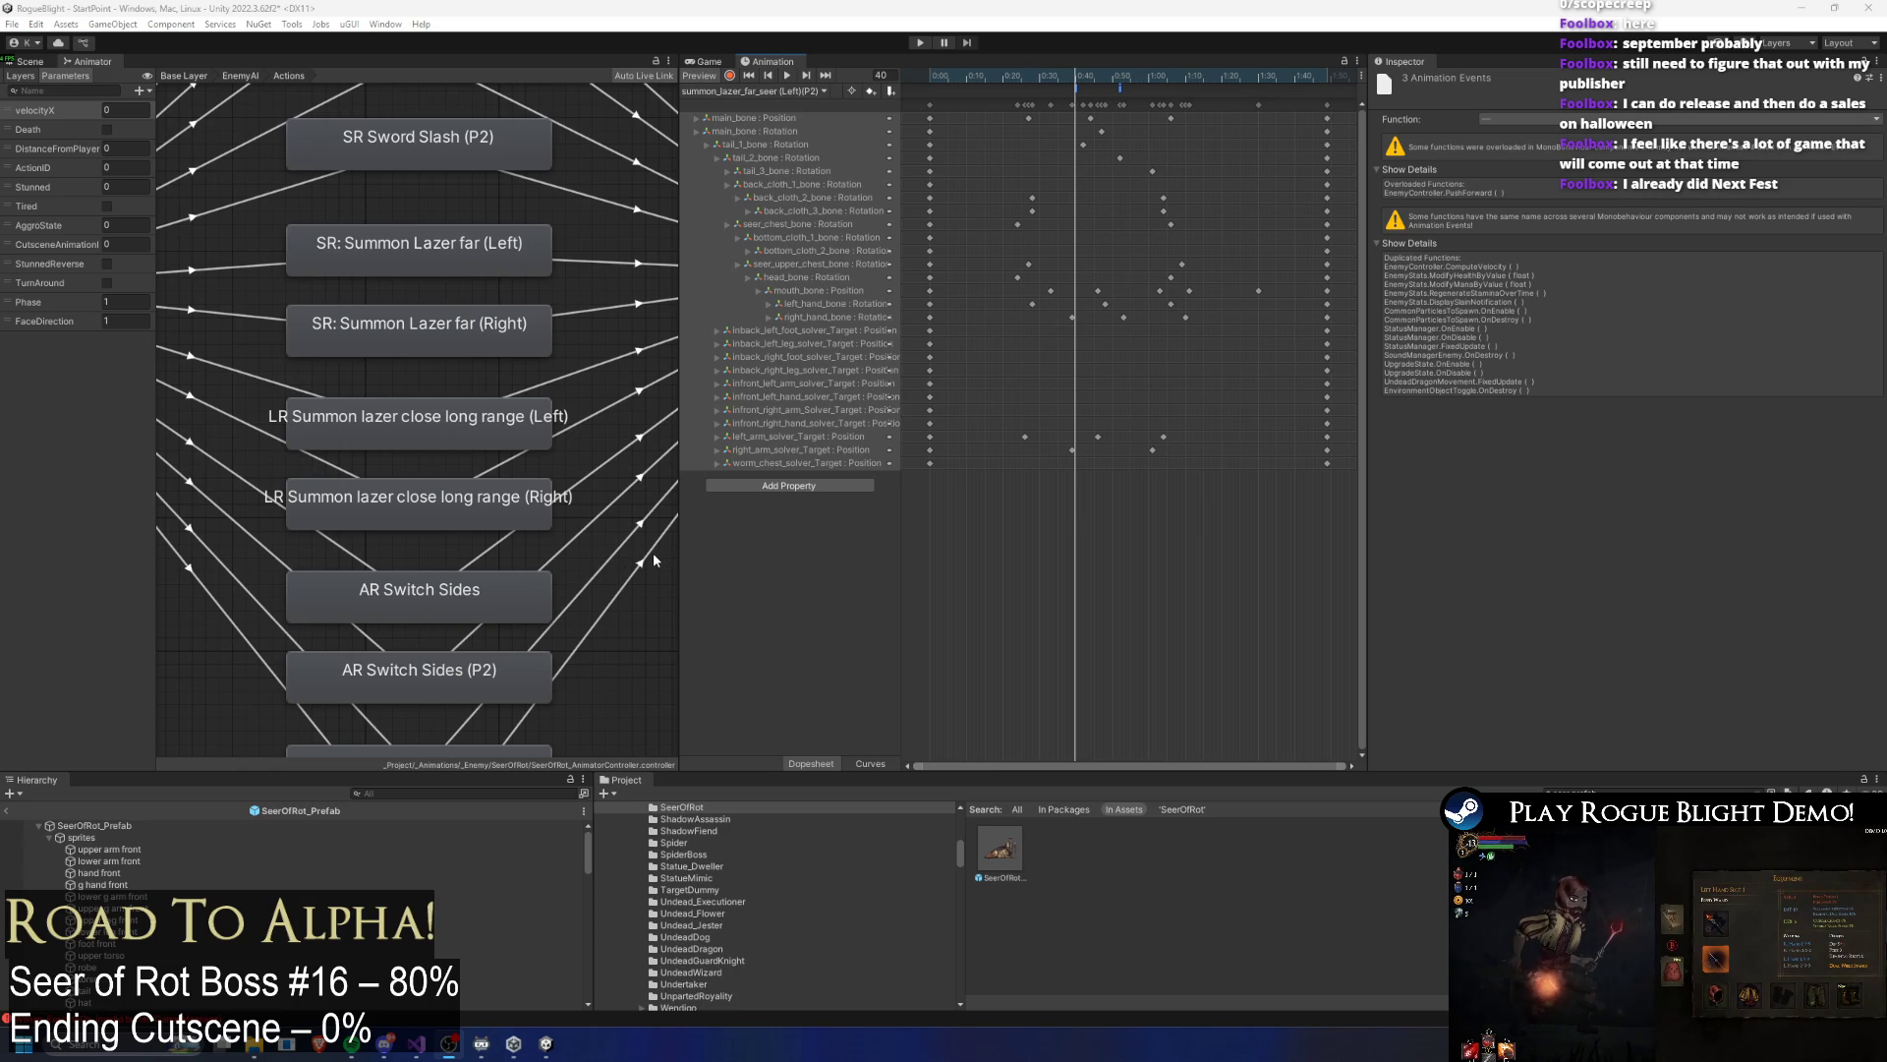
Step: Resume the background music with the media play key
scroll(557, 576, down, 5)
scroll(439, 533, up, 3)
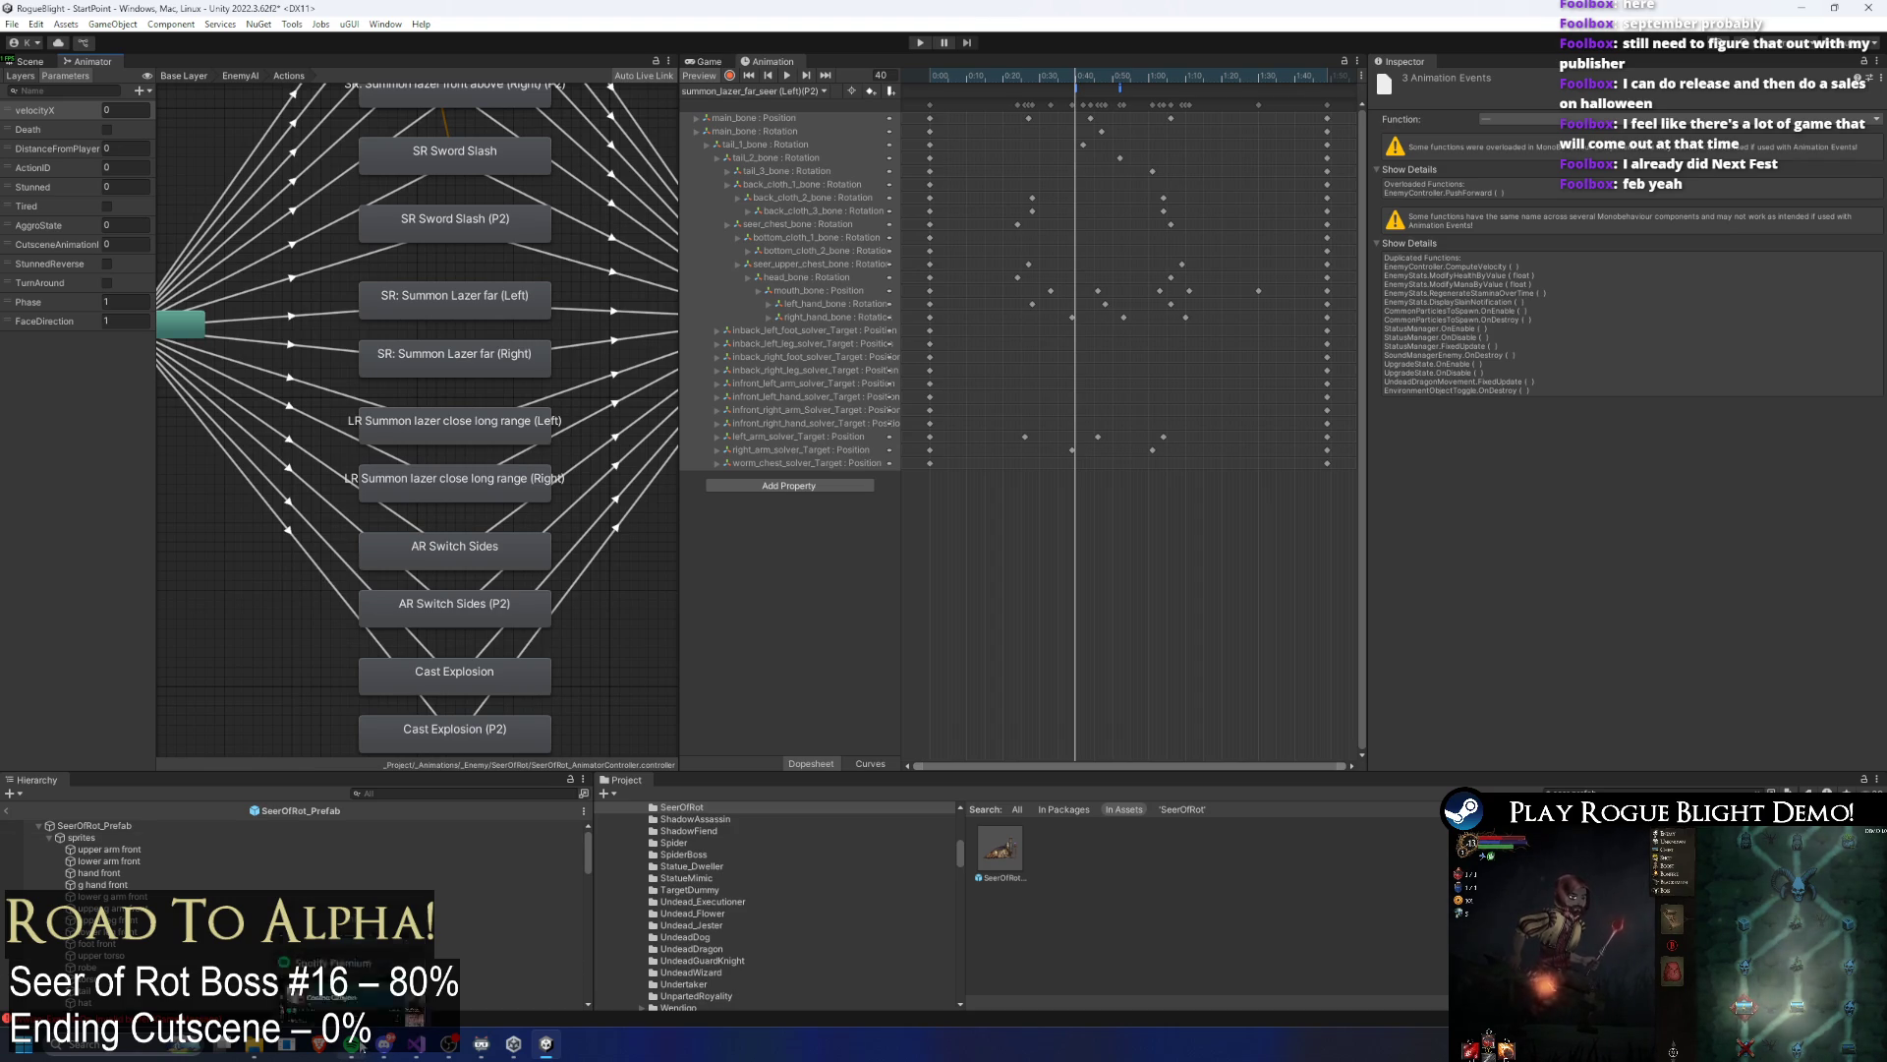
mouse_move(361, 1042)
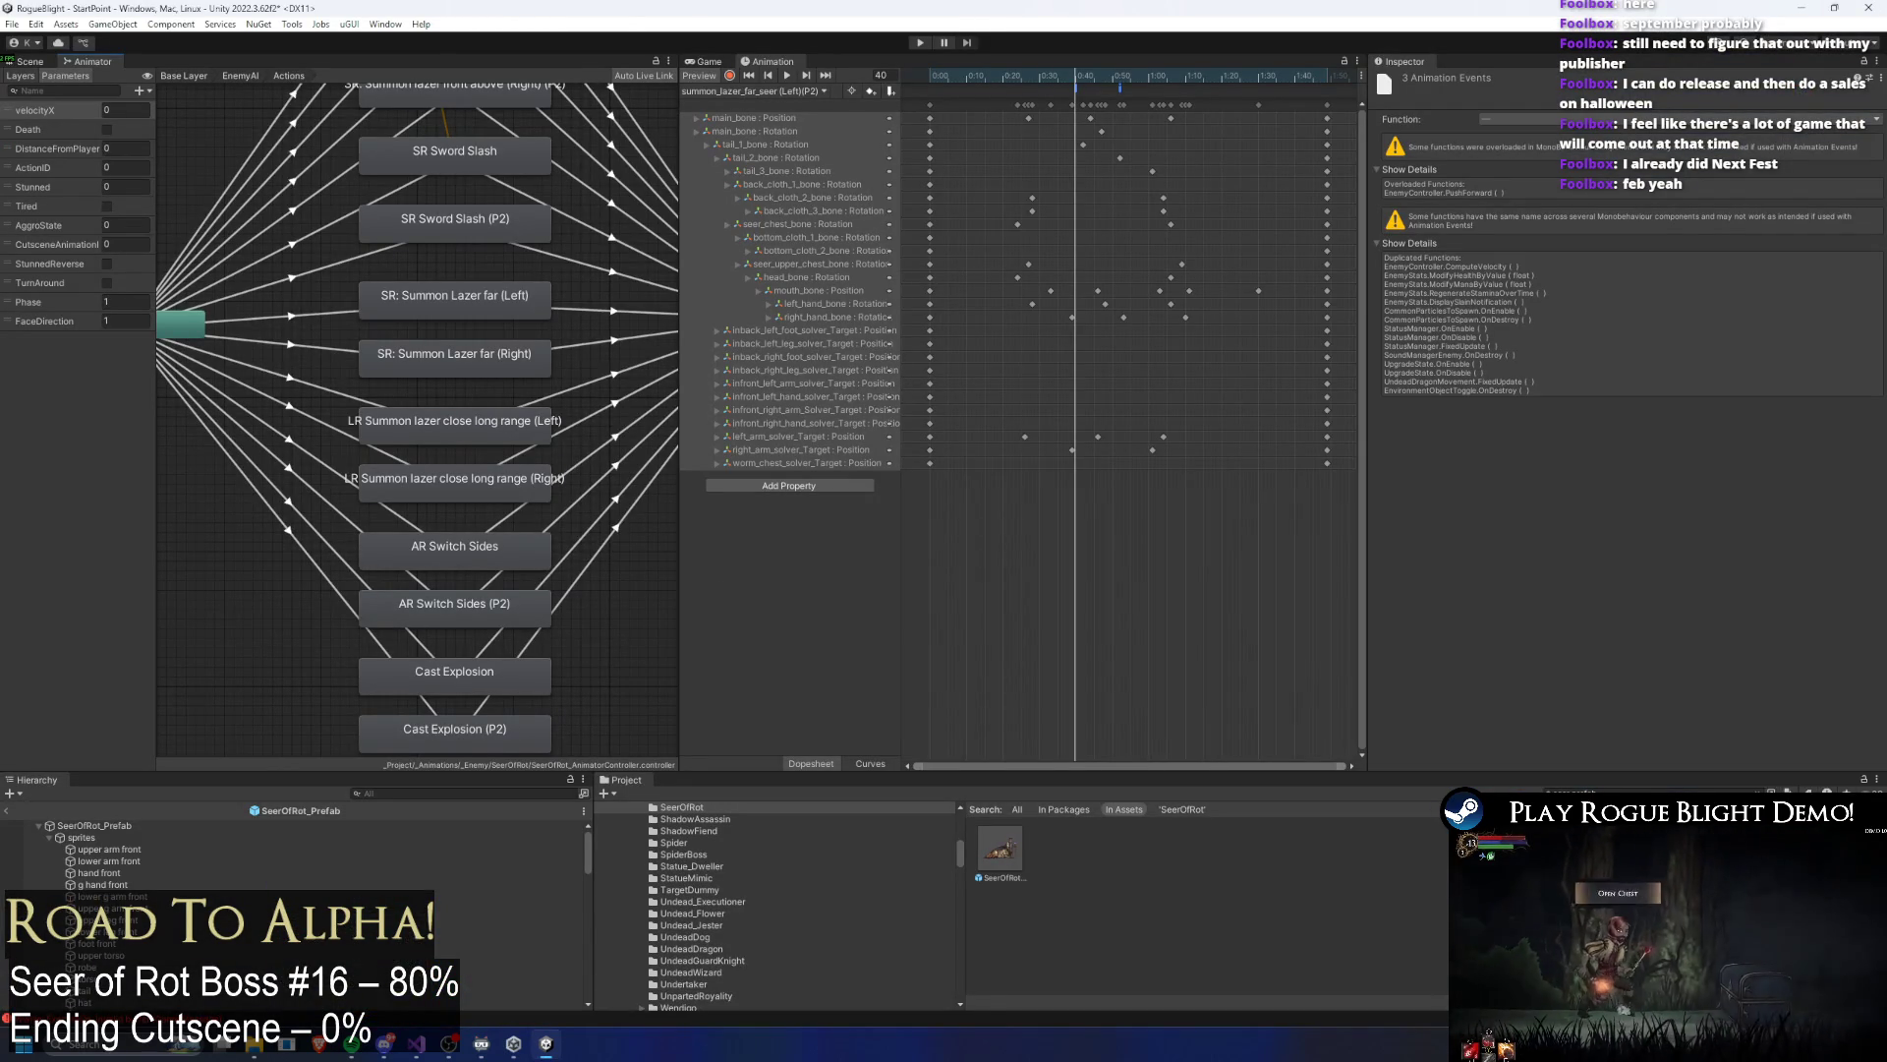
key(XF86AudioPlay)
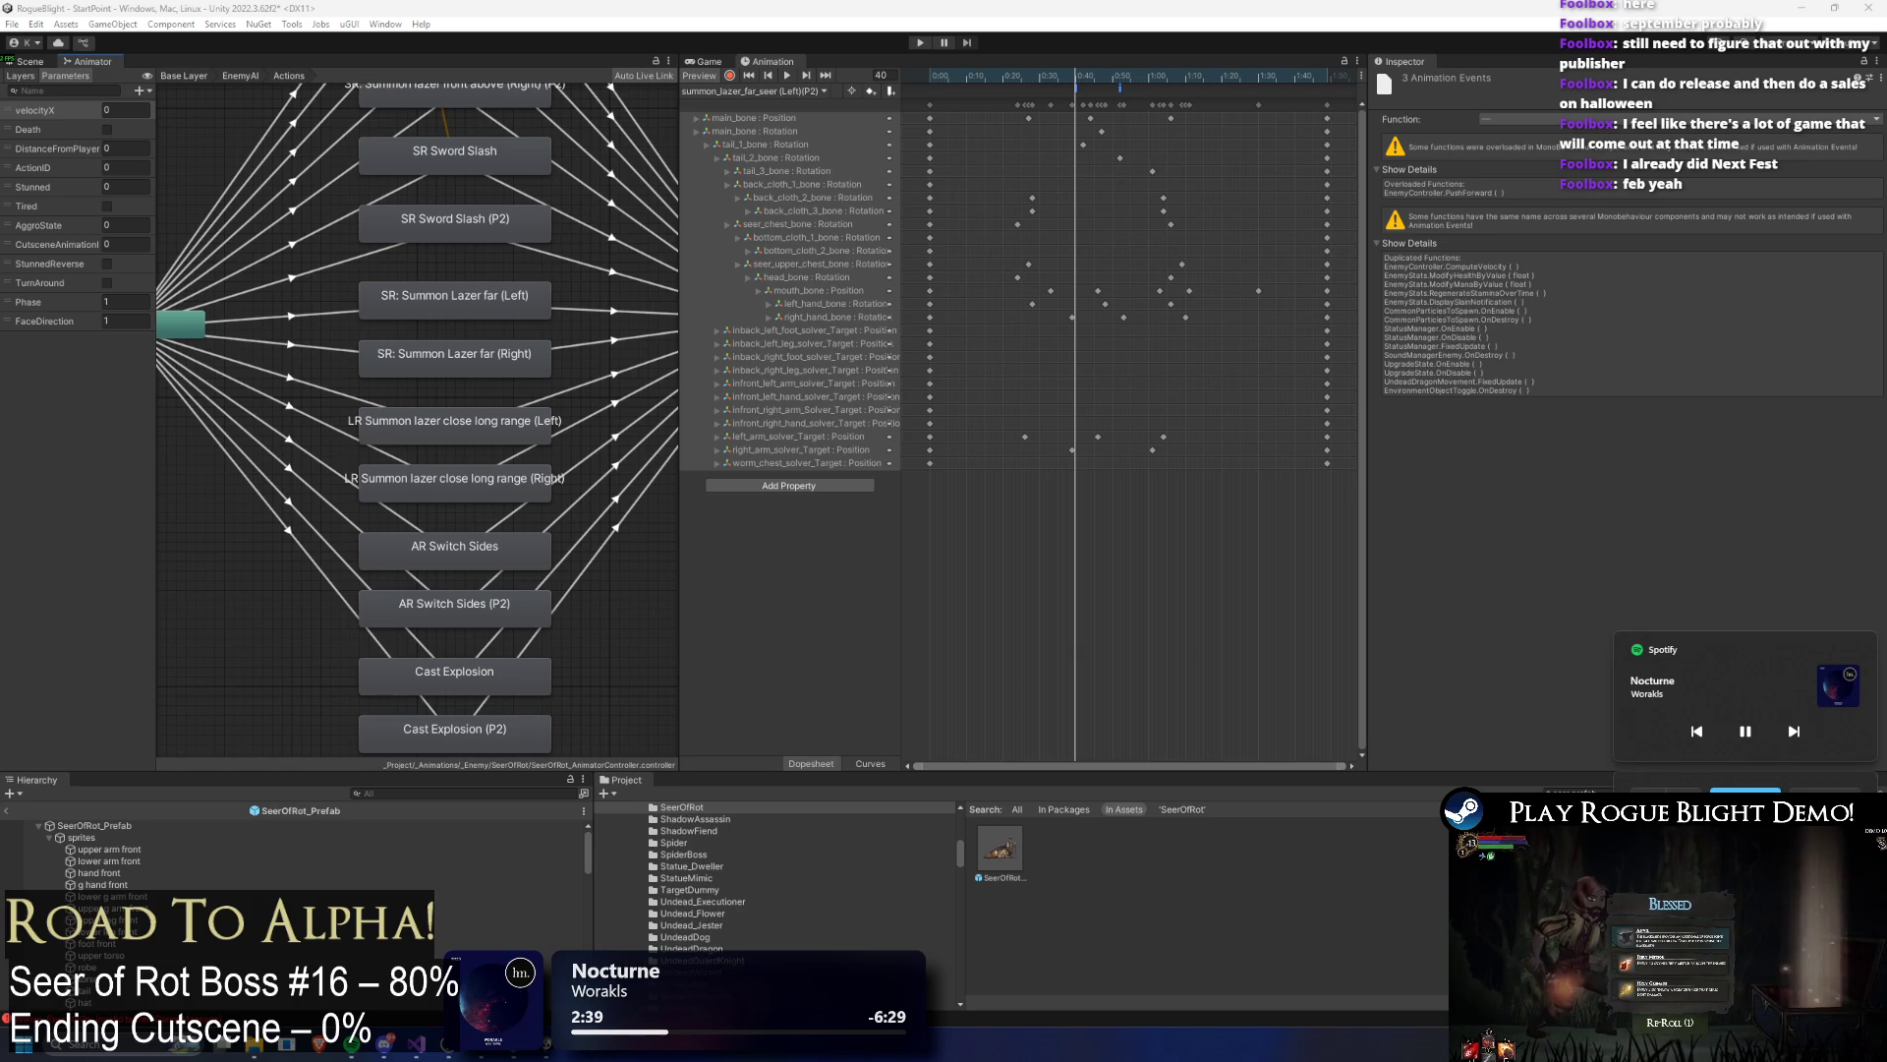
Step: Check the idle_seer(P2) clip, reselect summon_lazer_far_seer (Left)(P2), and view the prefab in the Scene
click(814, 93)
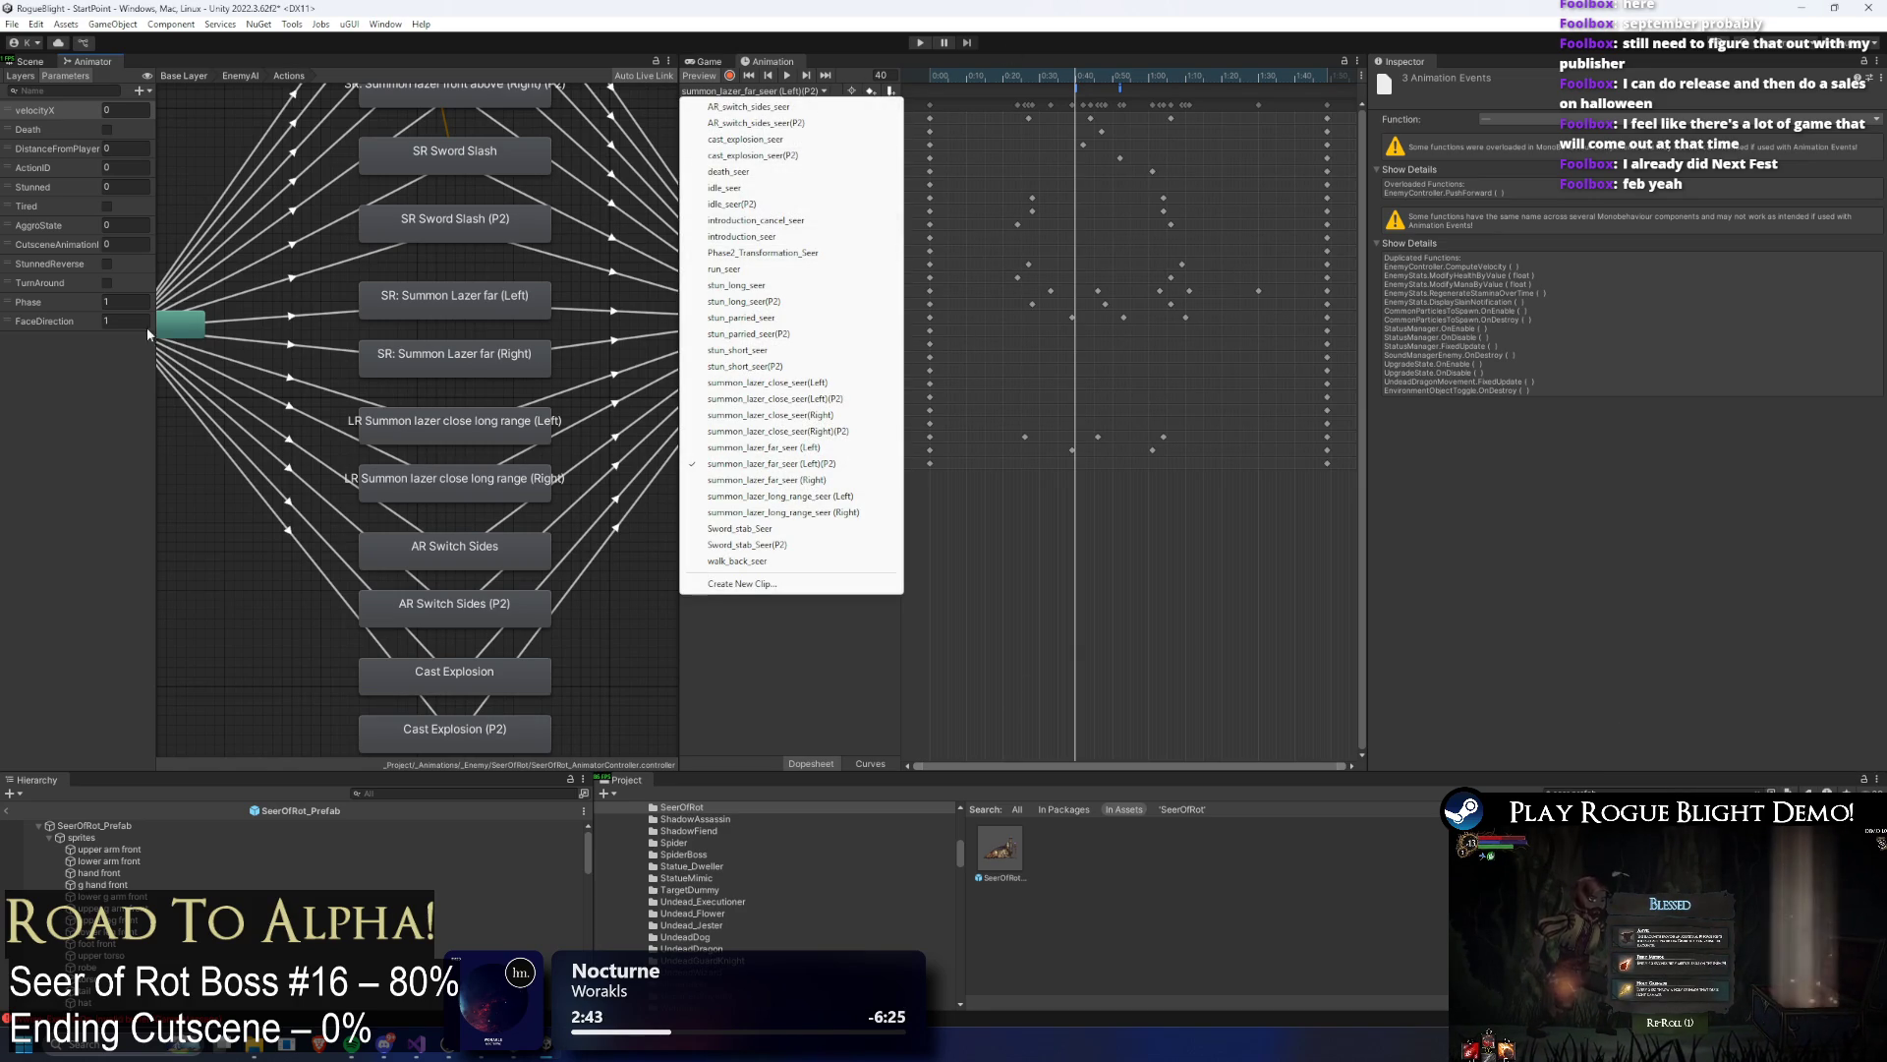
click(792, 204)
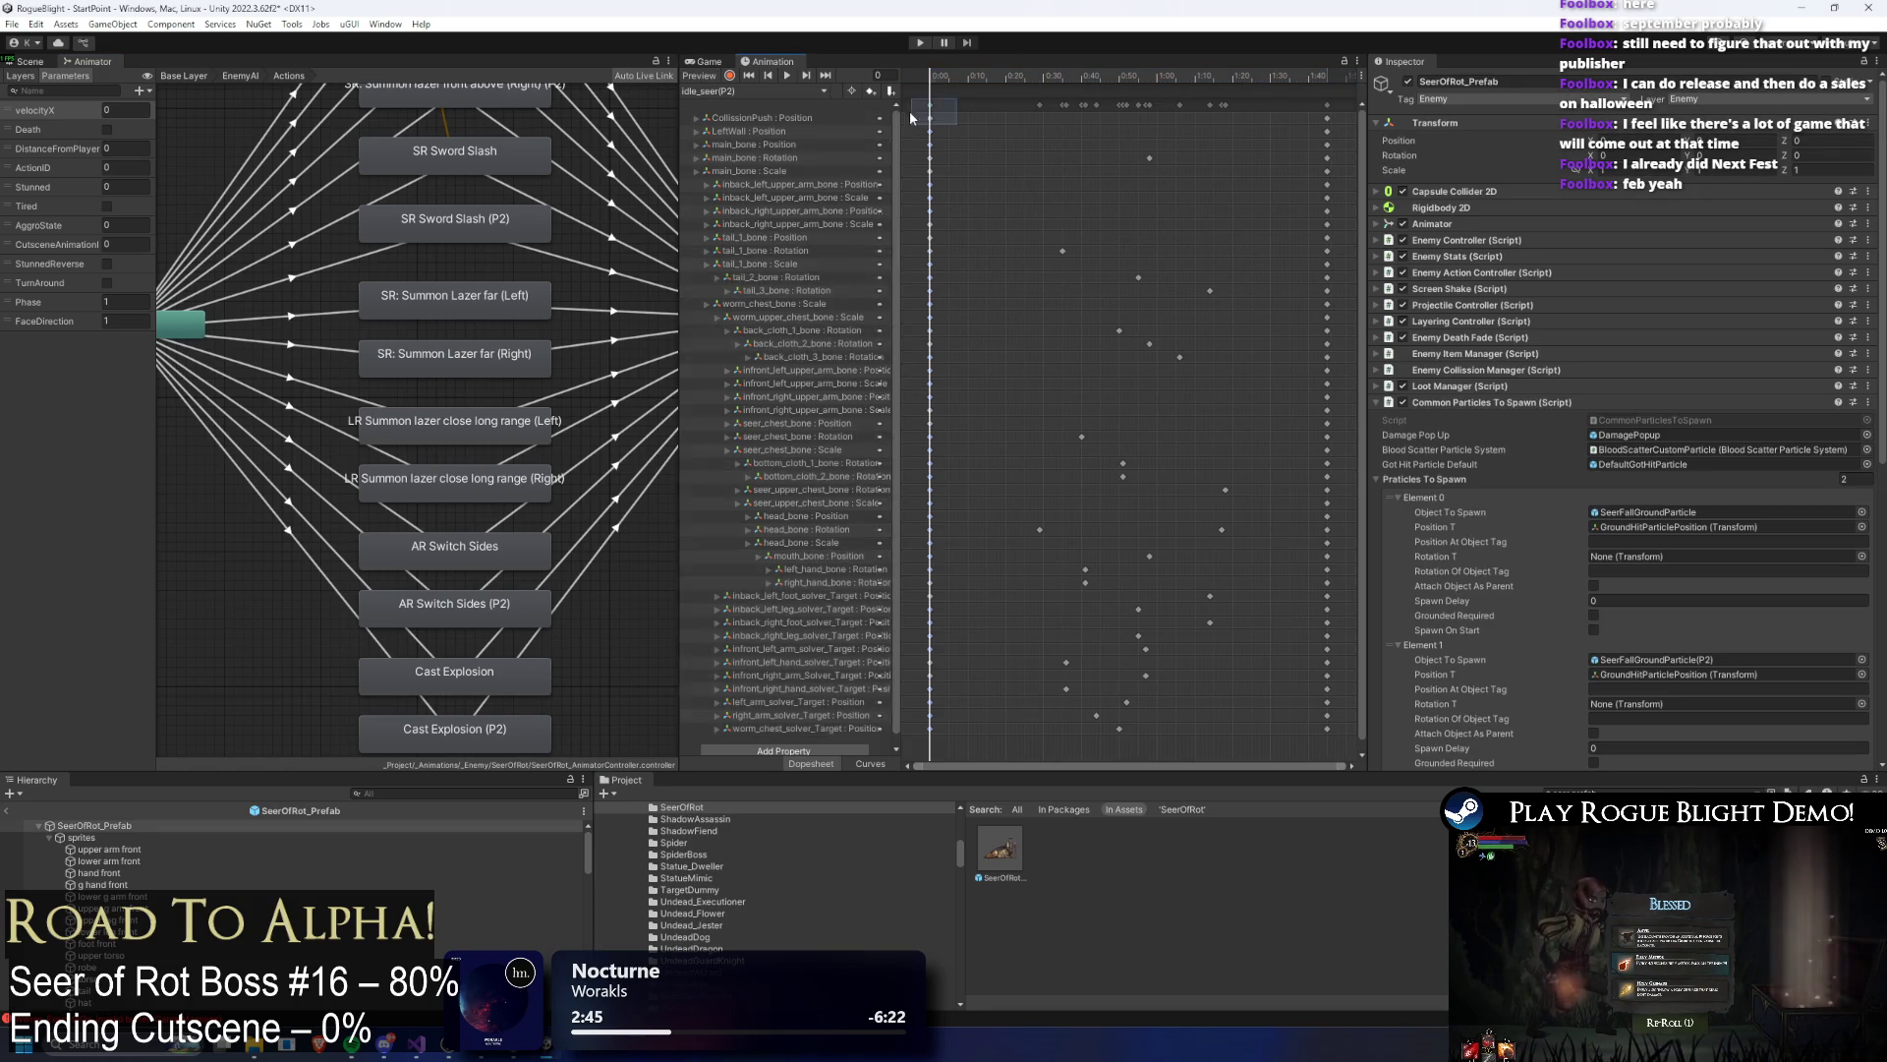
click(777, 90)
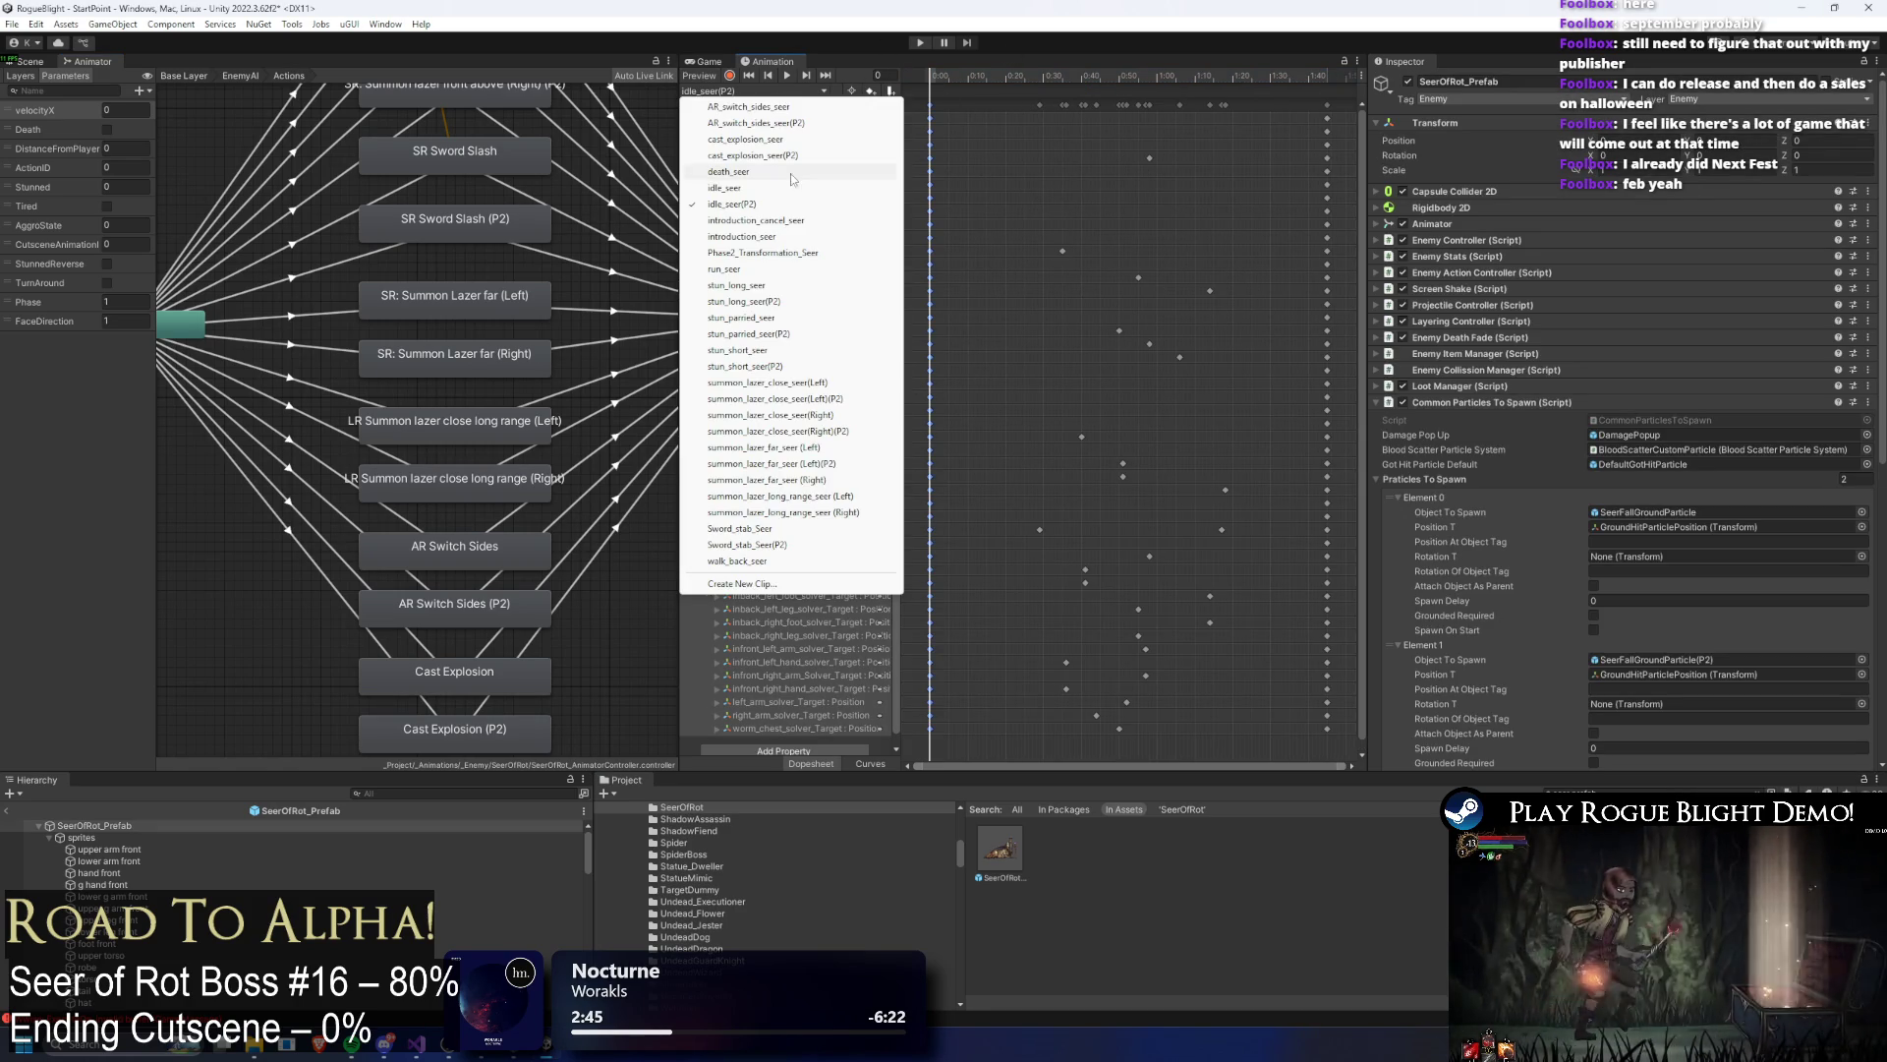
click(826, 463)
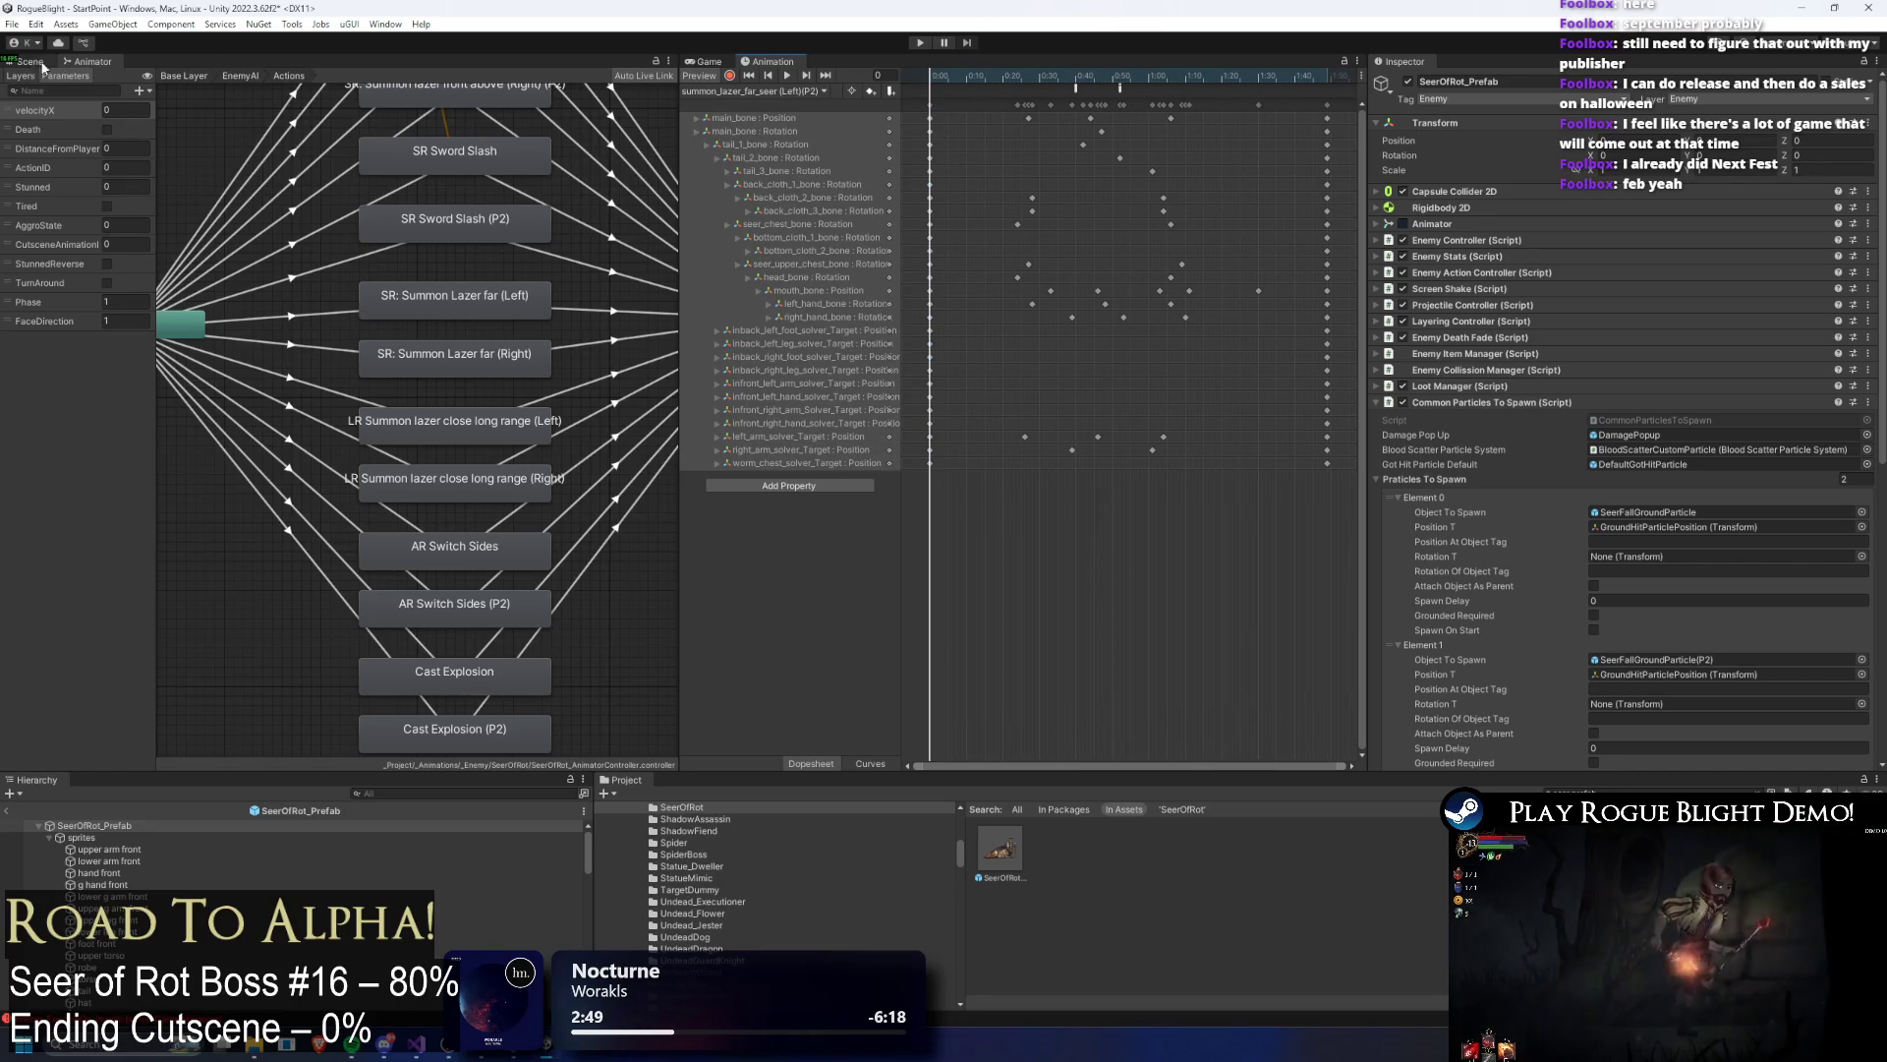
click(59, 61)
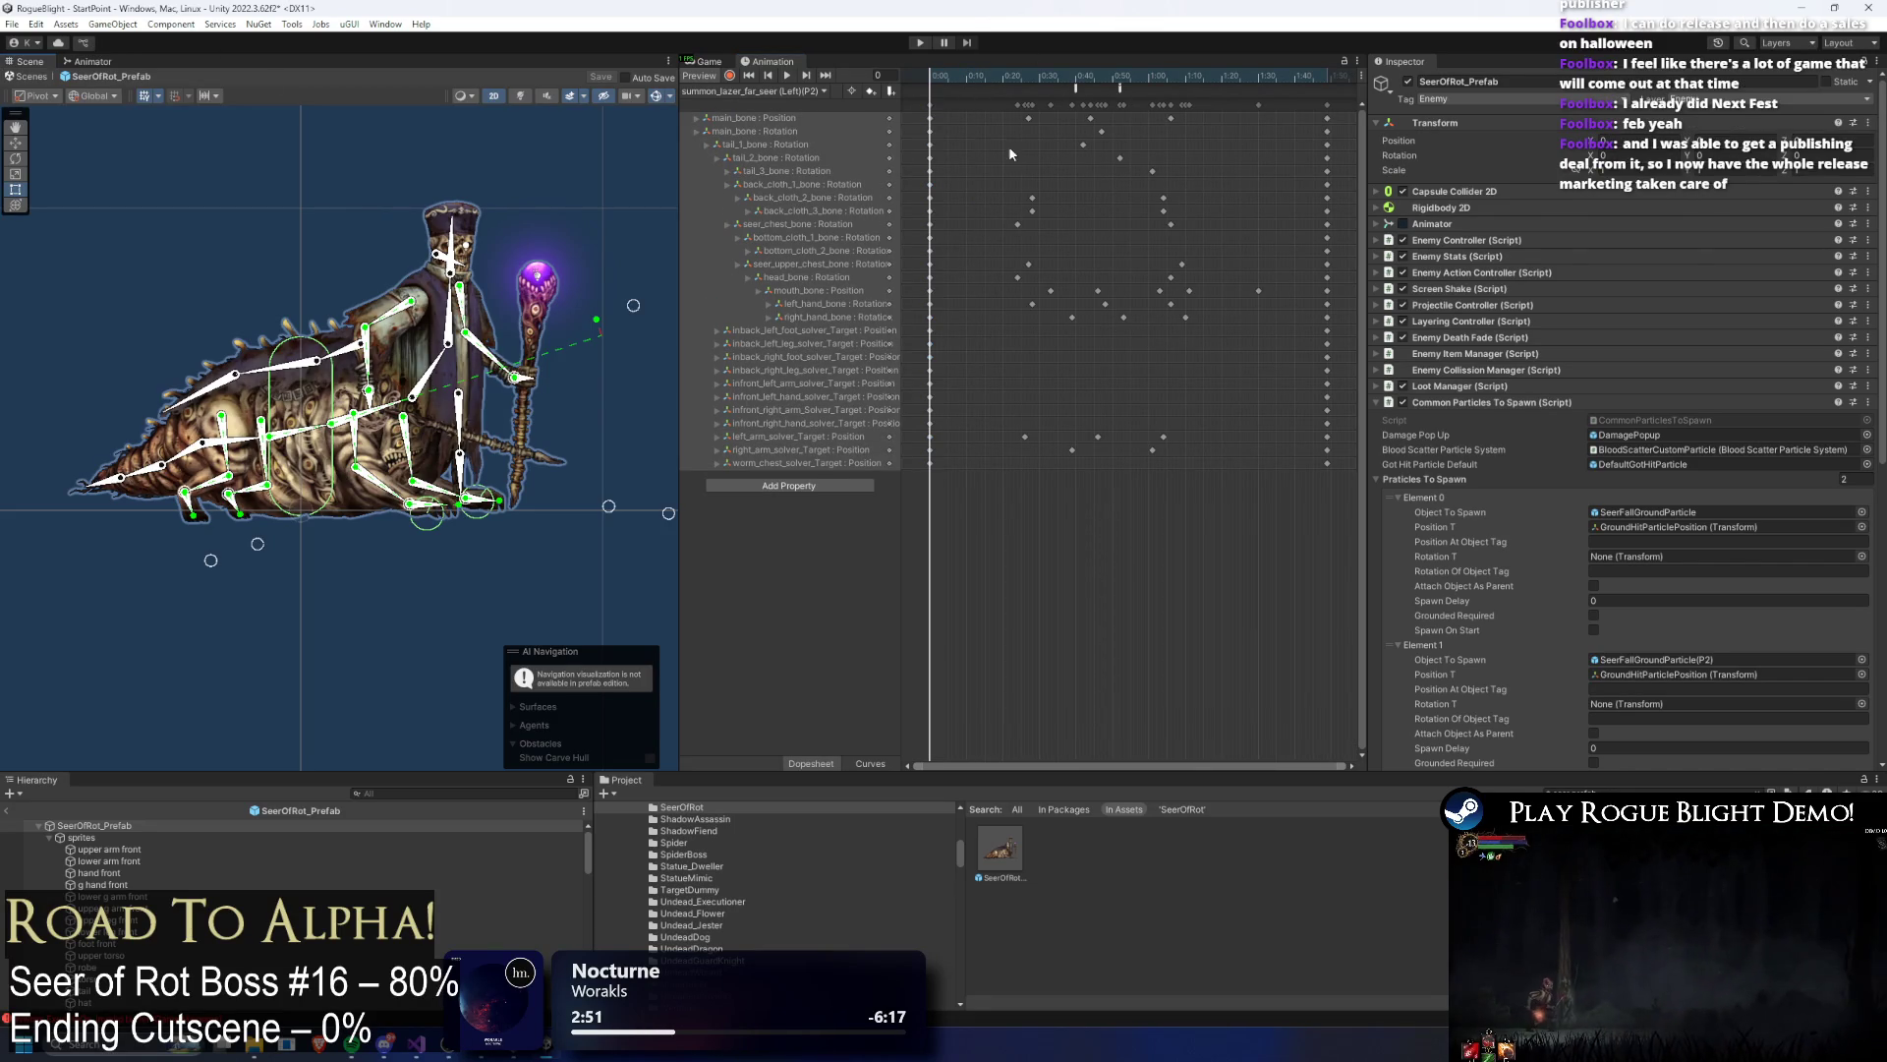
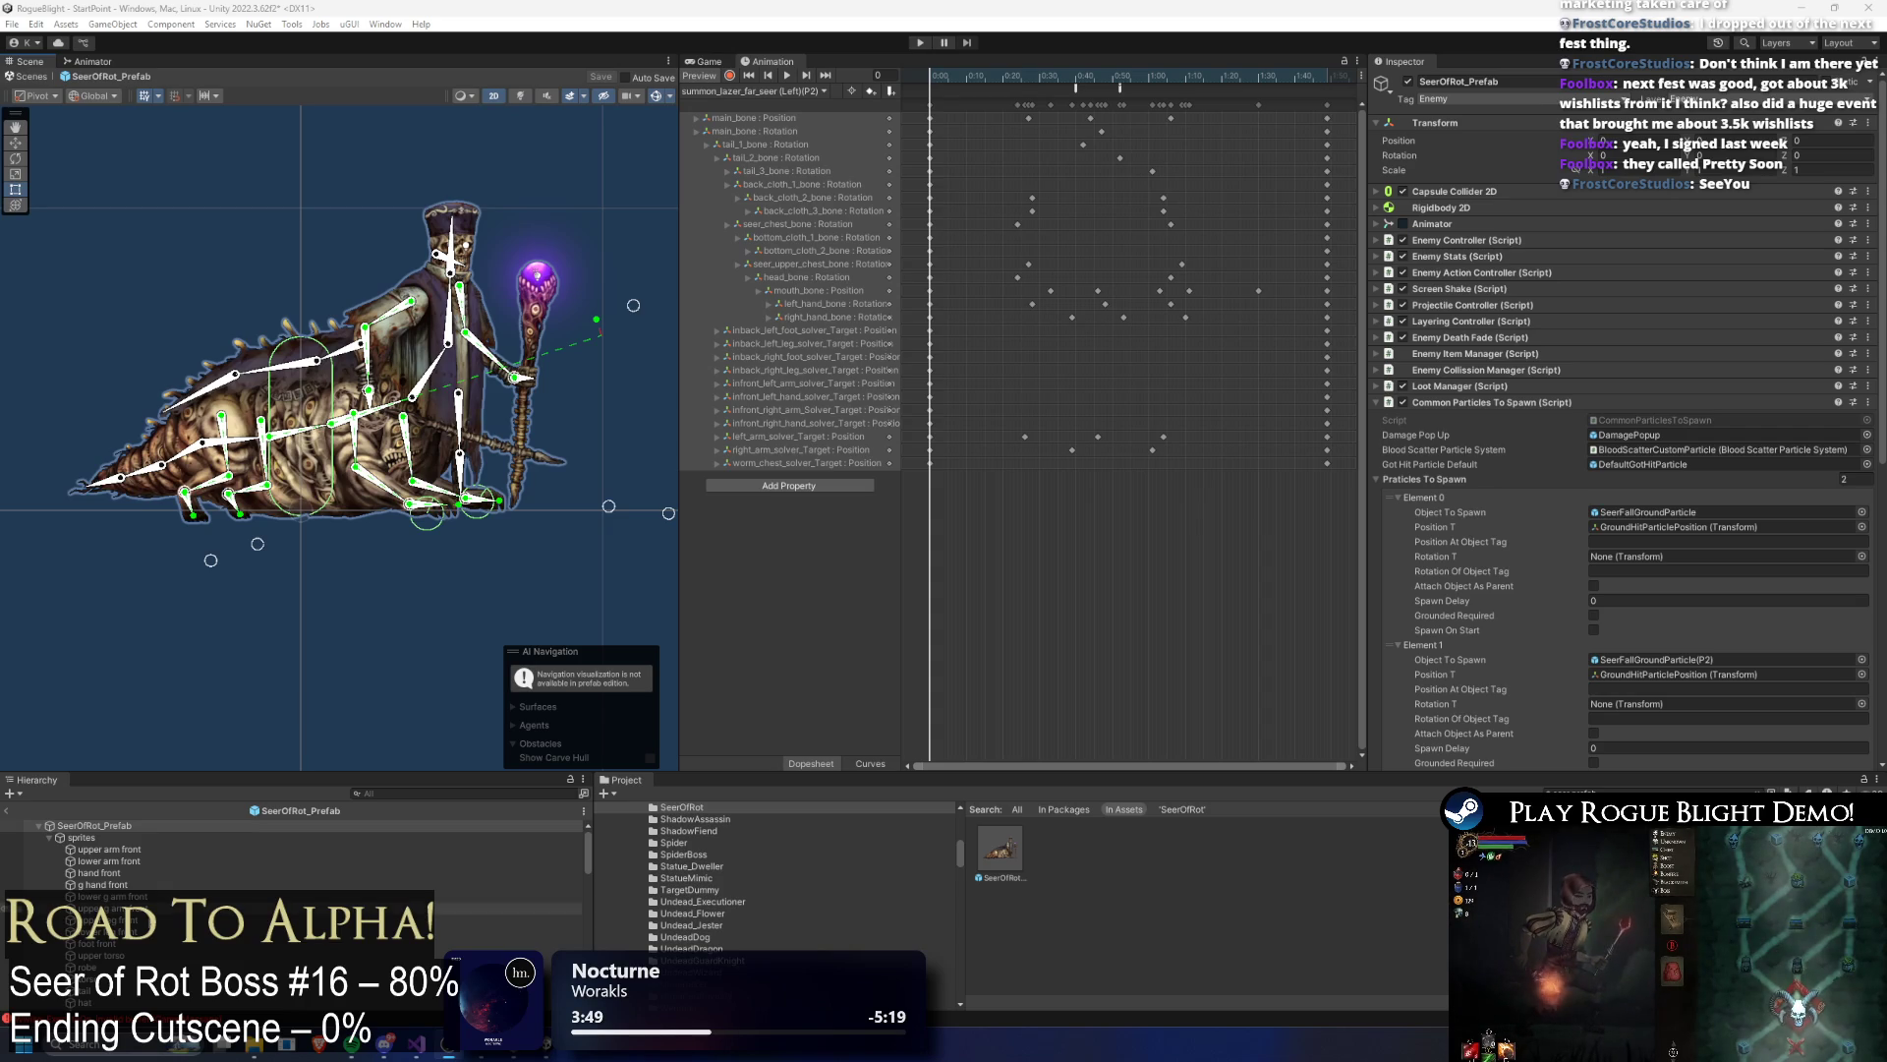
Step: Launch Steam from the system search and maximize its store window
key(super)
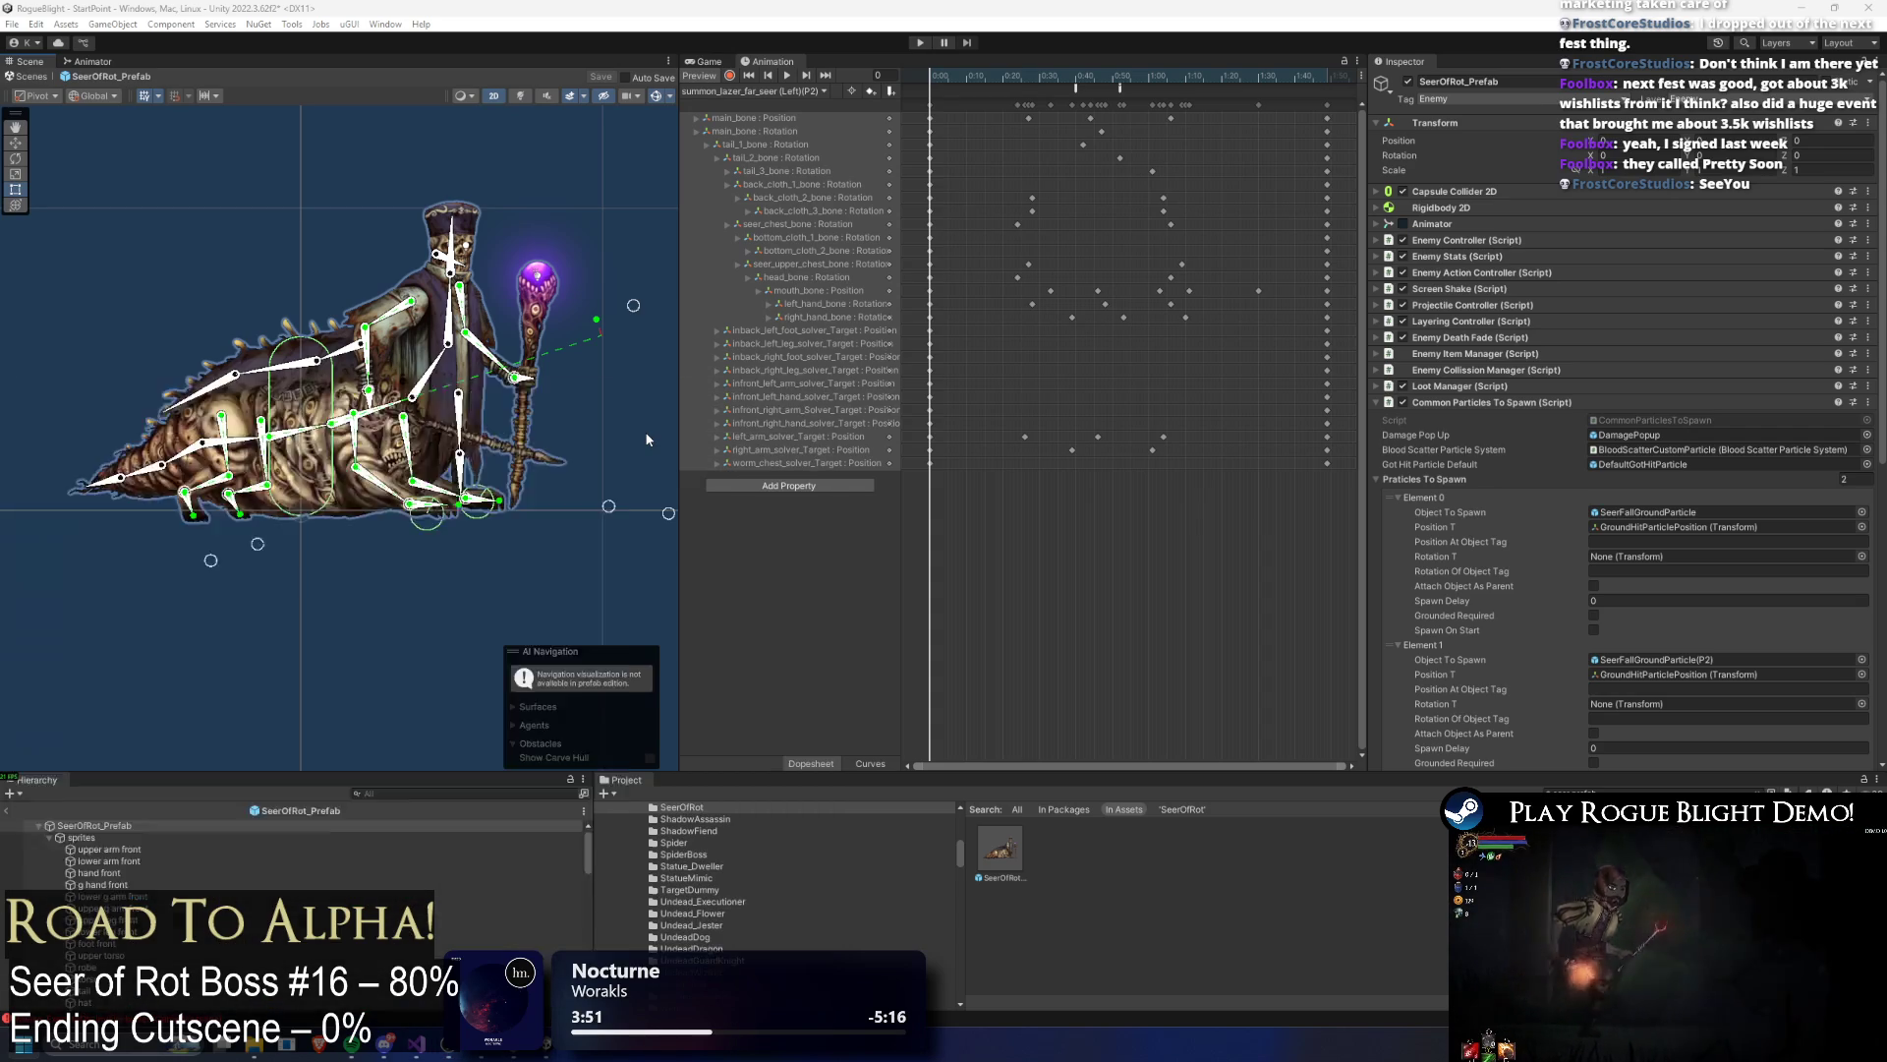
text(steam)
key(Return)
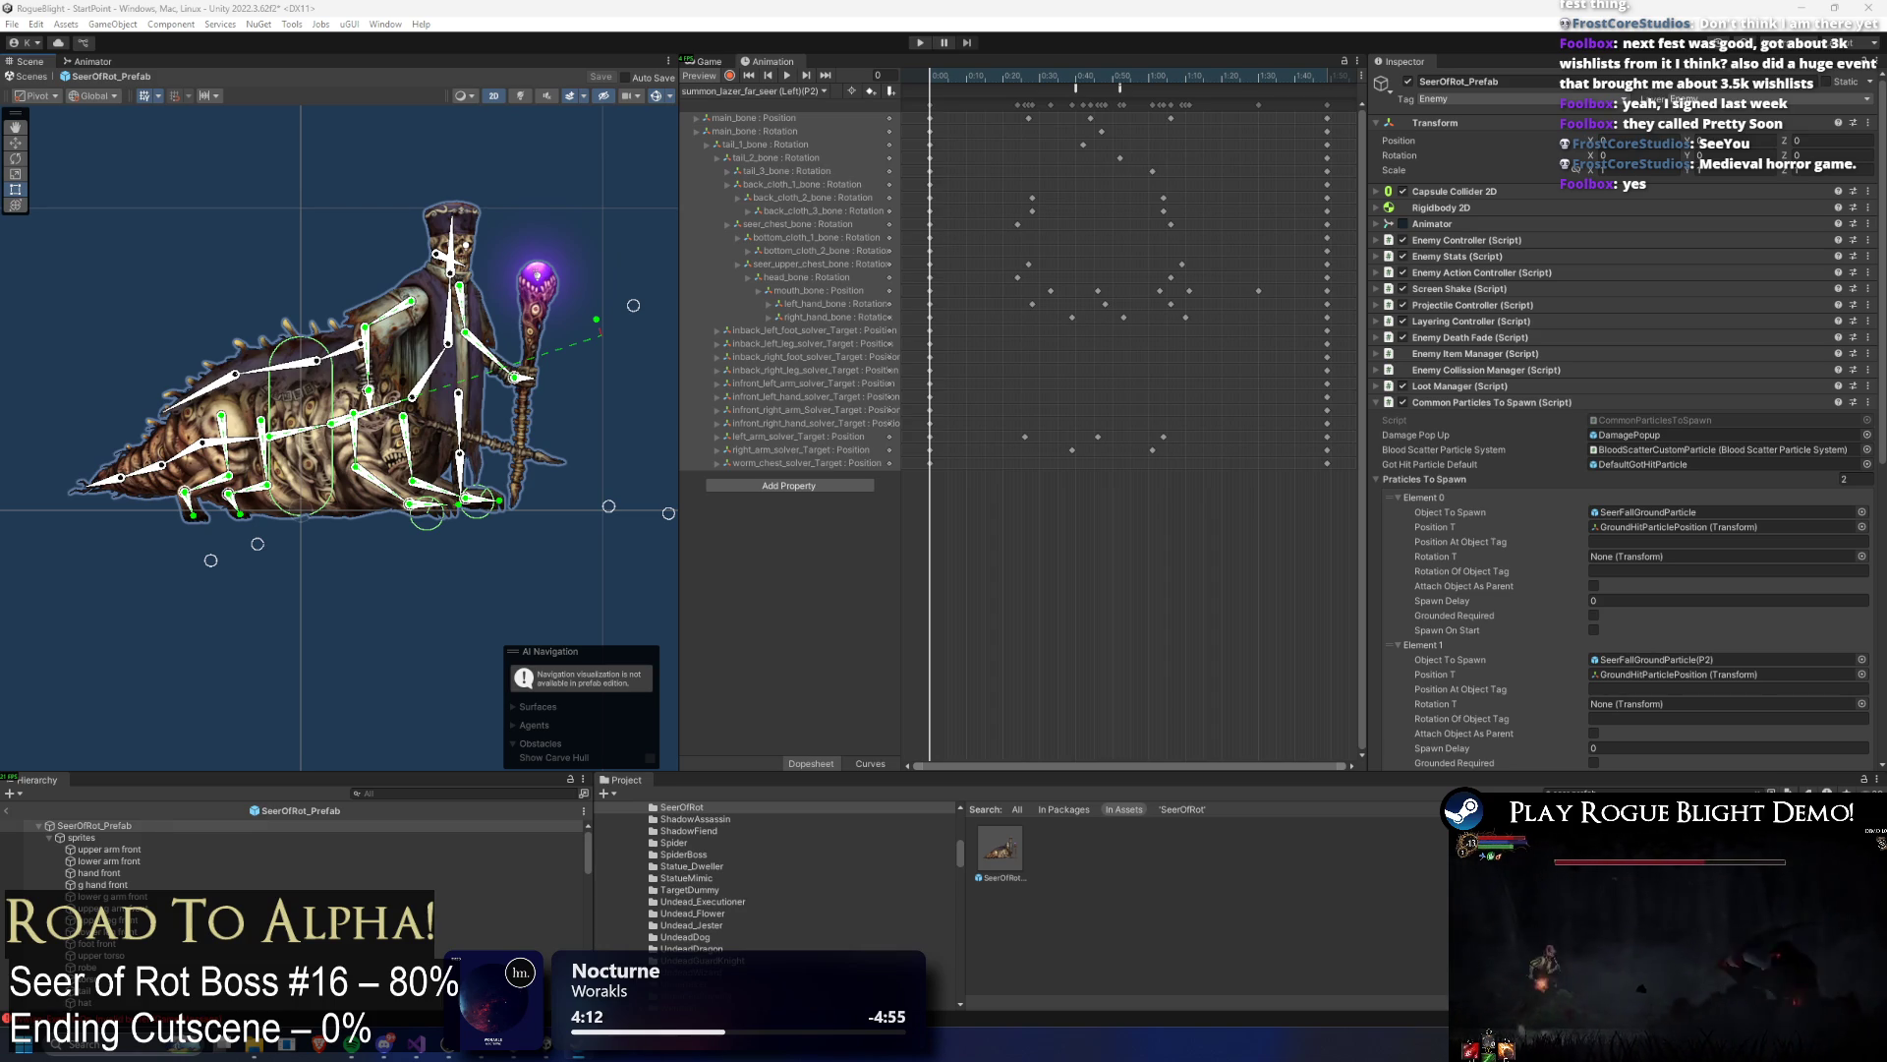
key(alt+Tab)
double_click(450, 38)
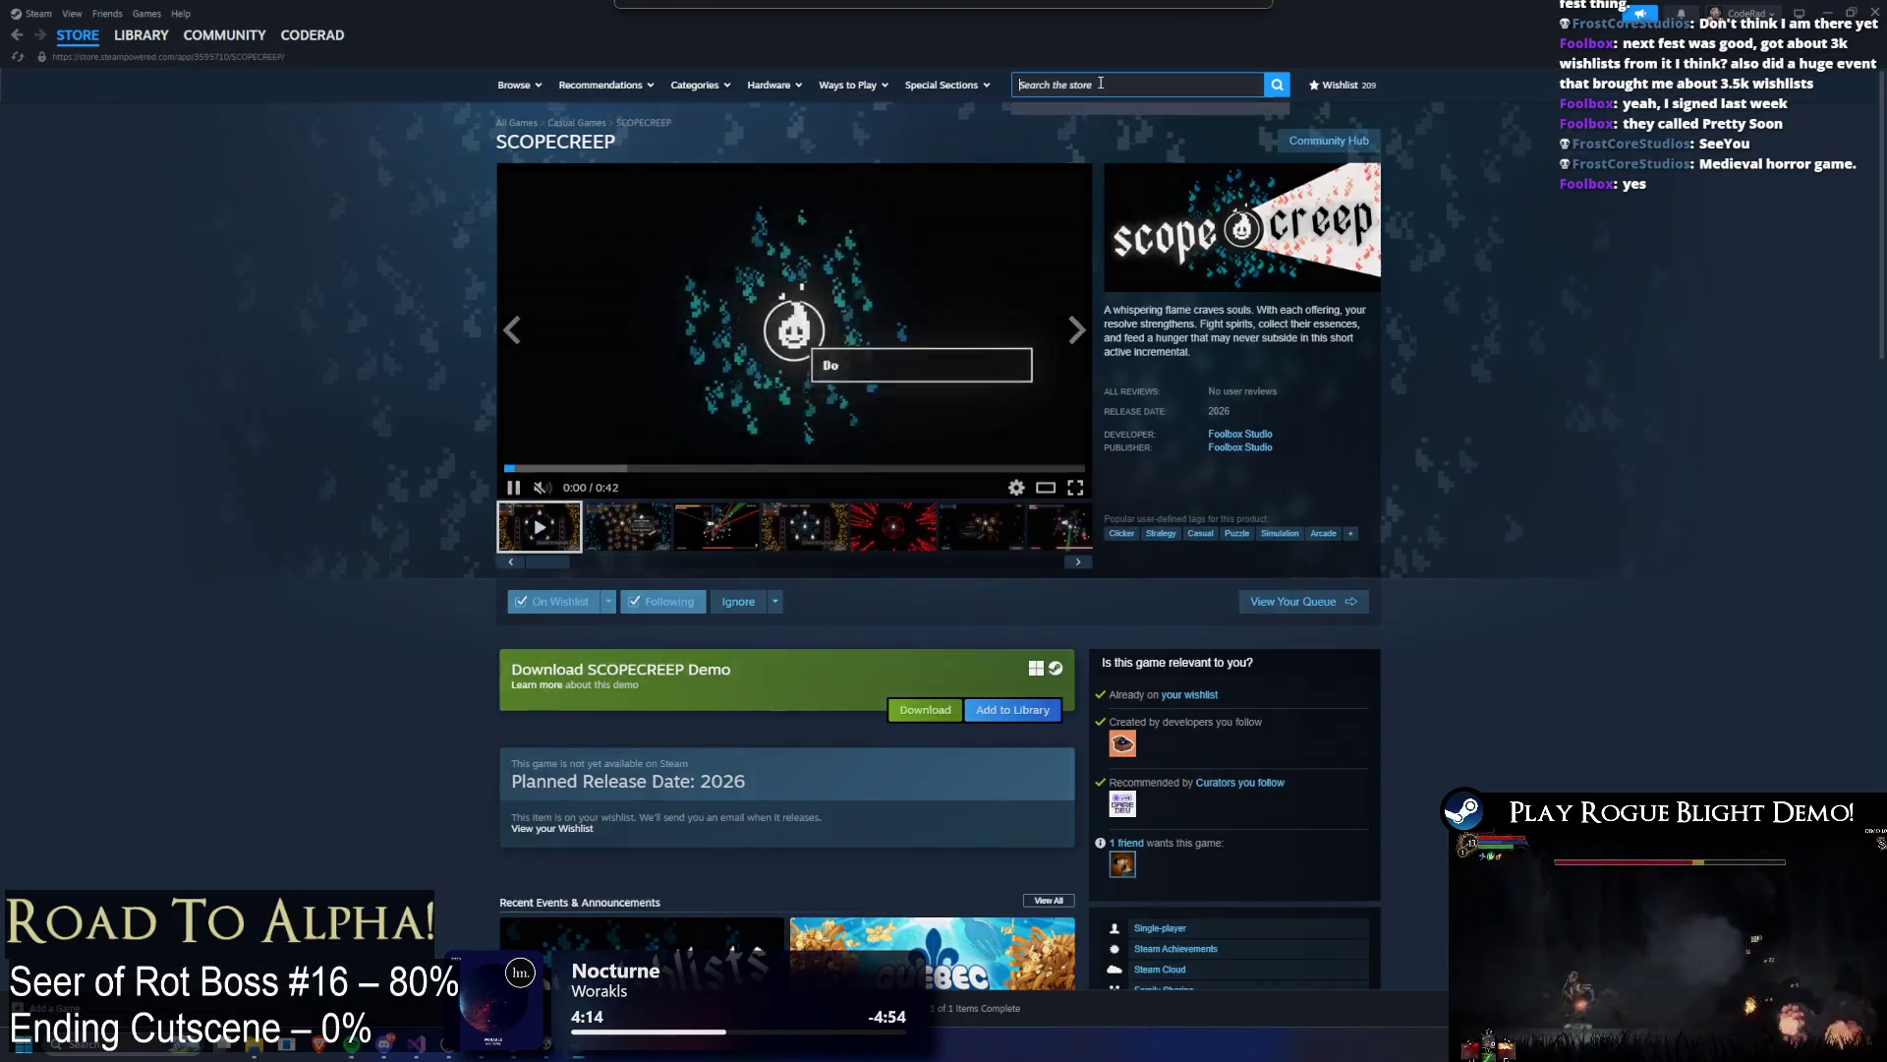
Step: Search the store for 'pretty soon' to reach the Pretty Soon publisher page
click(1101, 82)
text(pretty soo)
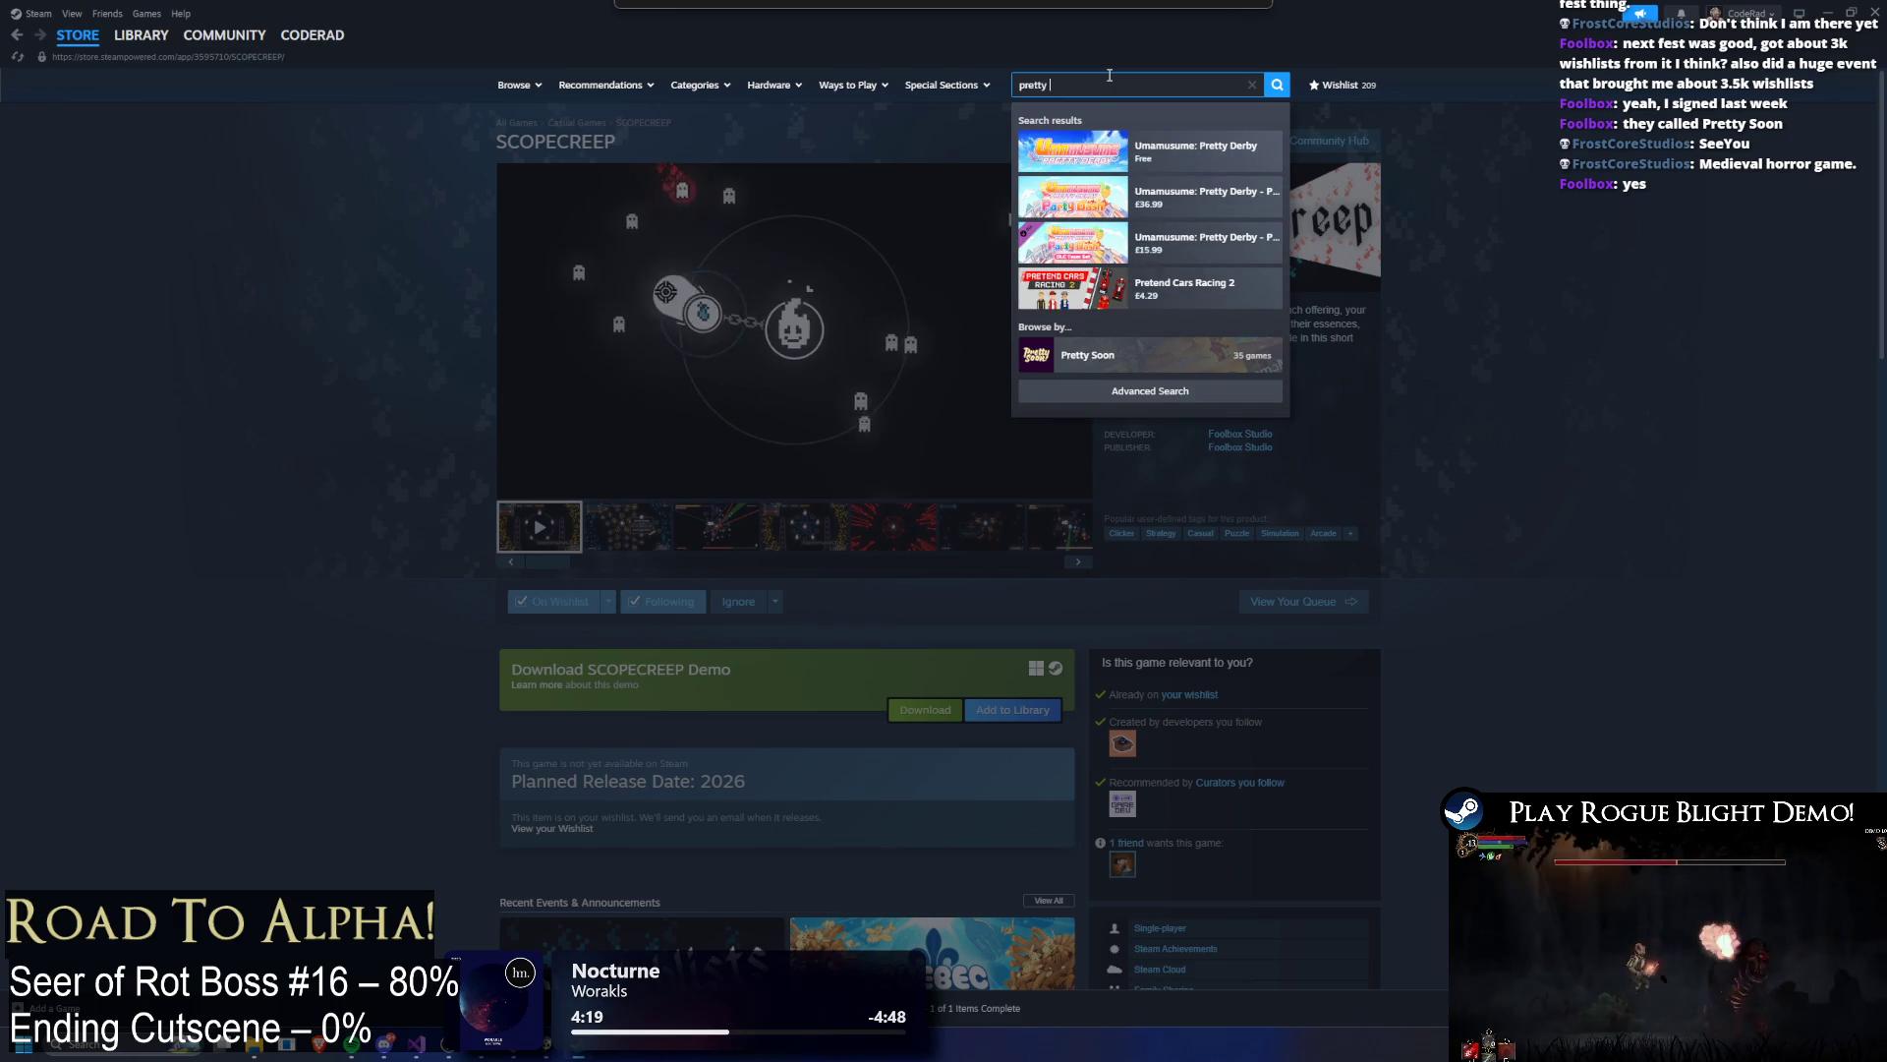
text(n)
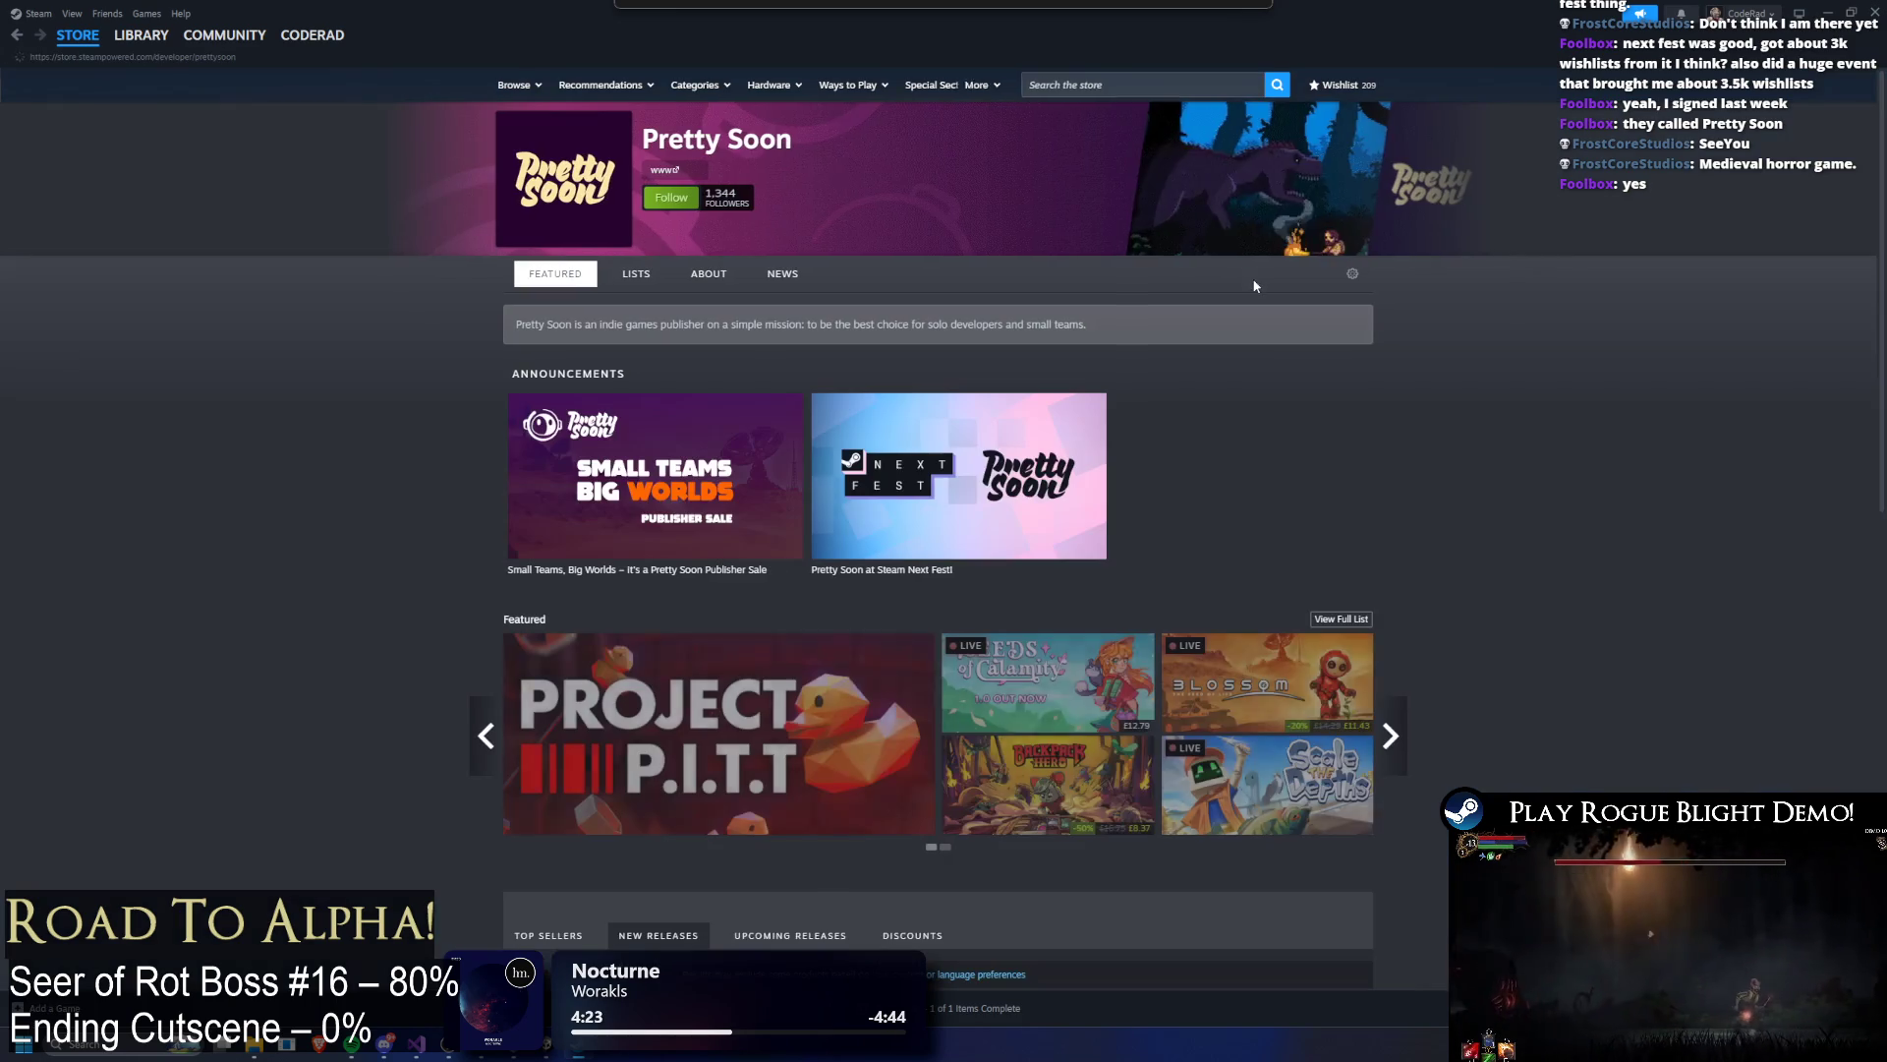
scroll(1123, 303, down, 5)
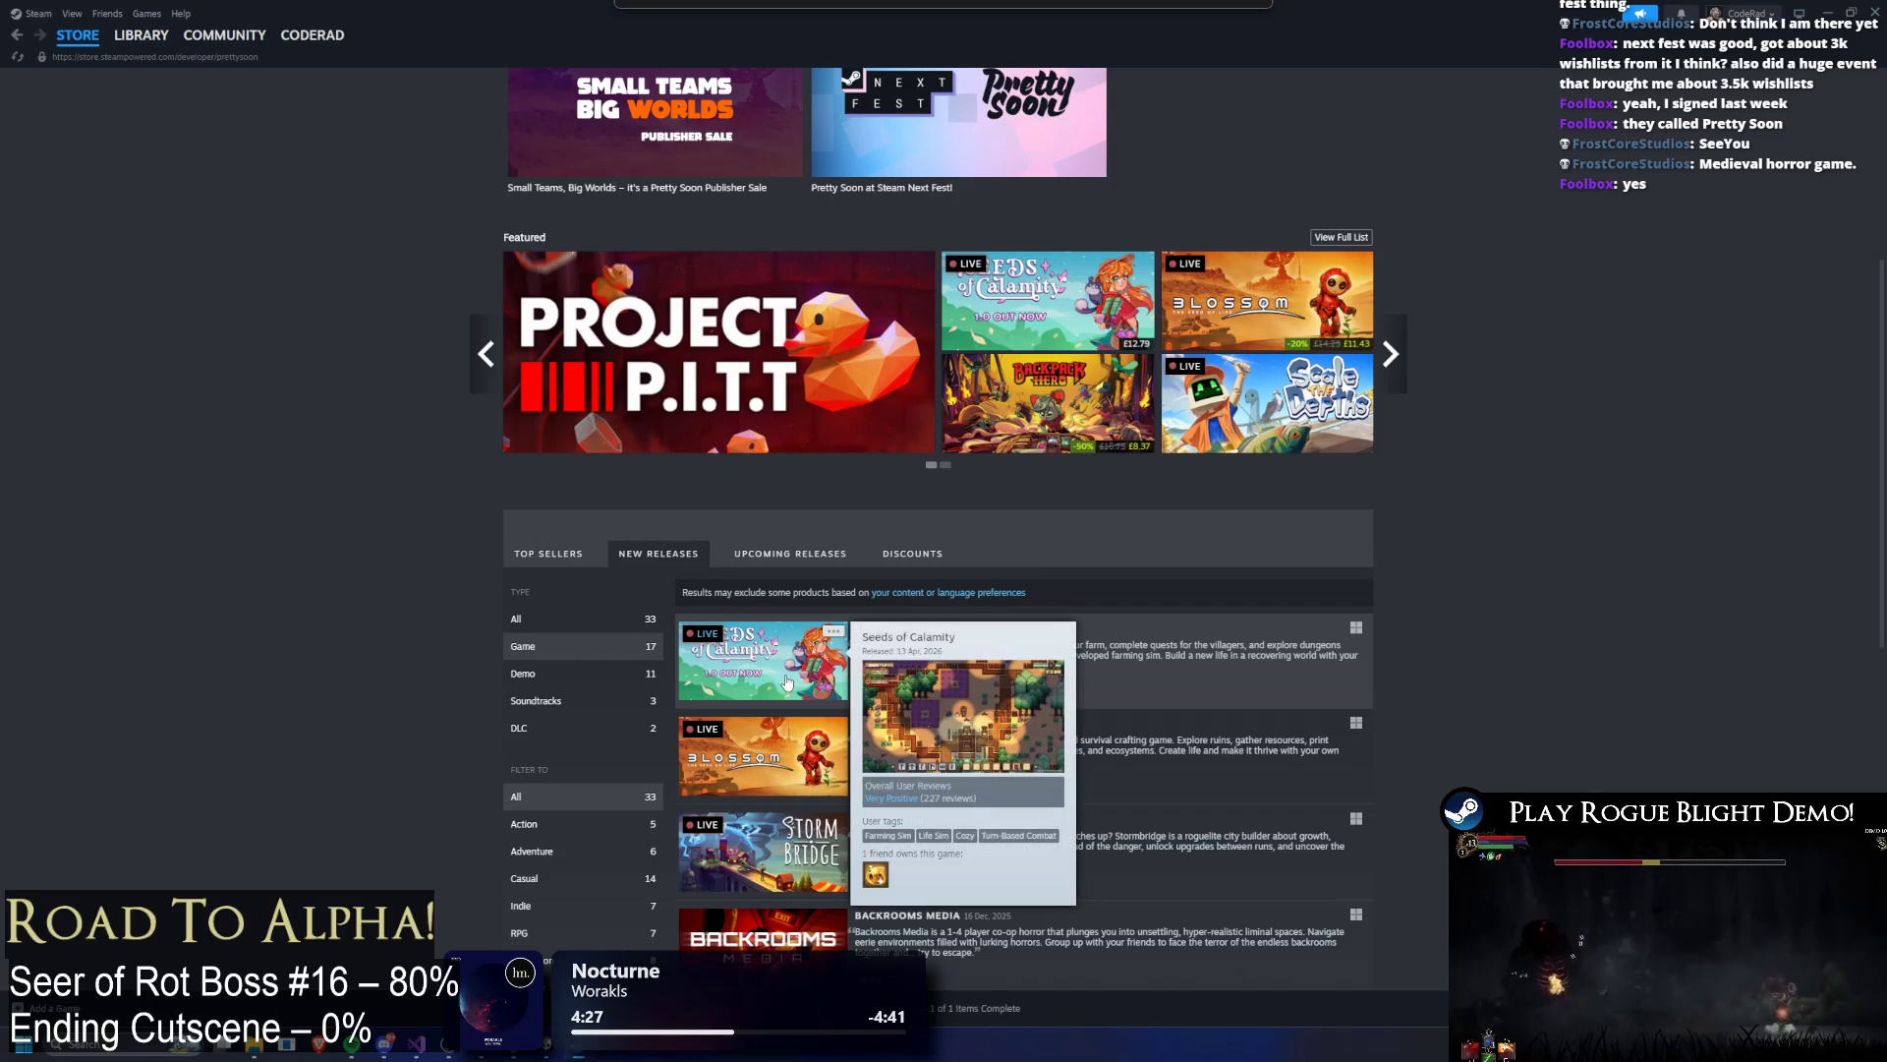
right_click(757, 740)
Step: Browse the publisher's New Releases list, including Backrooms Media and Siegeturtle
scroll(469, 685, down, 2)
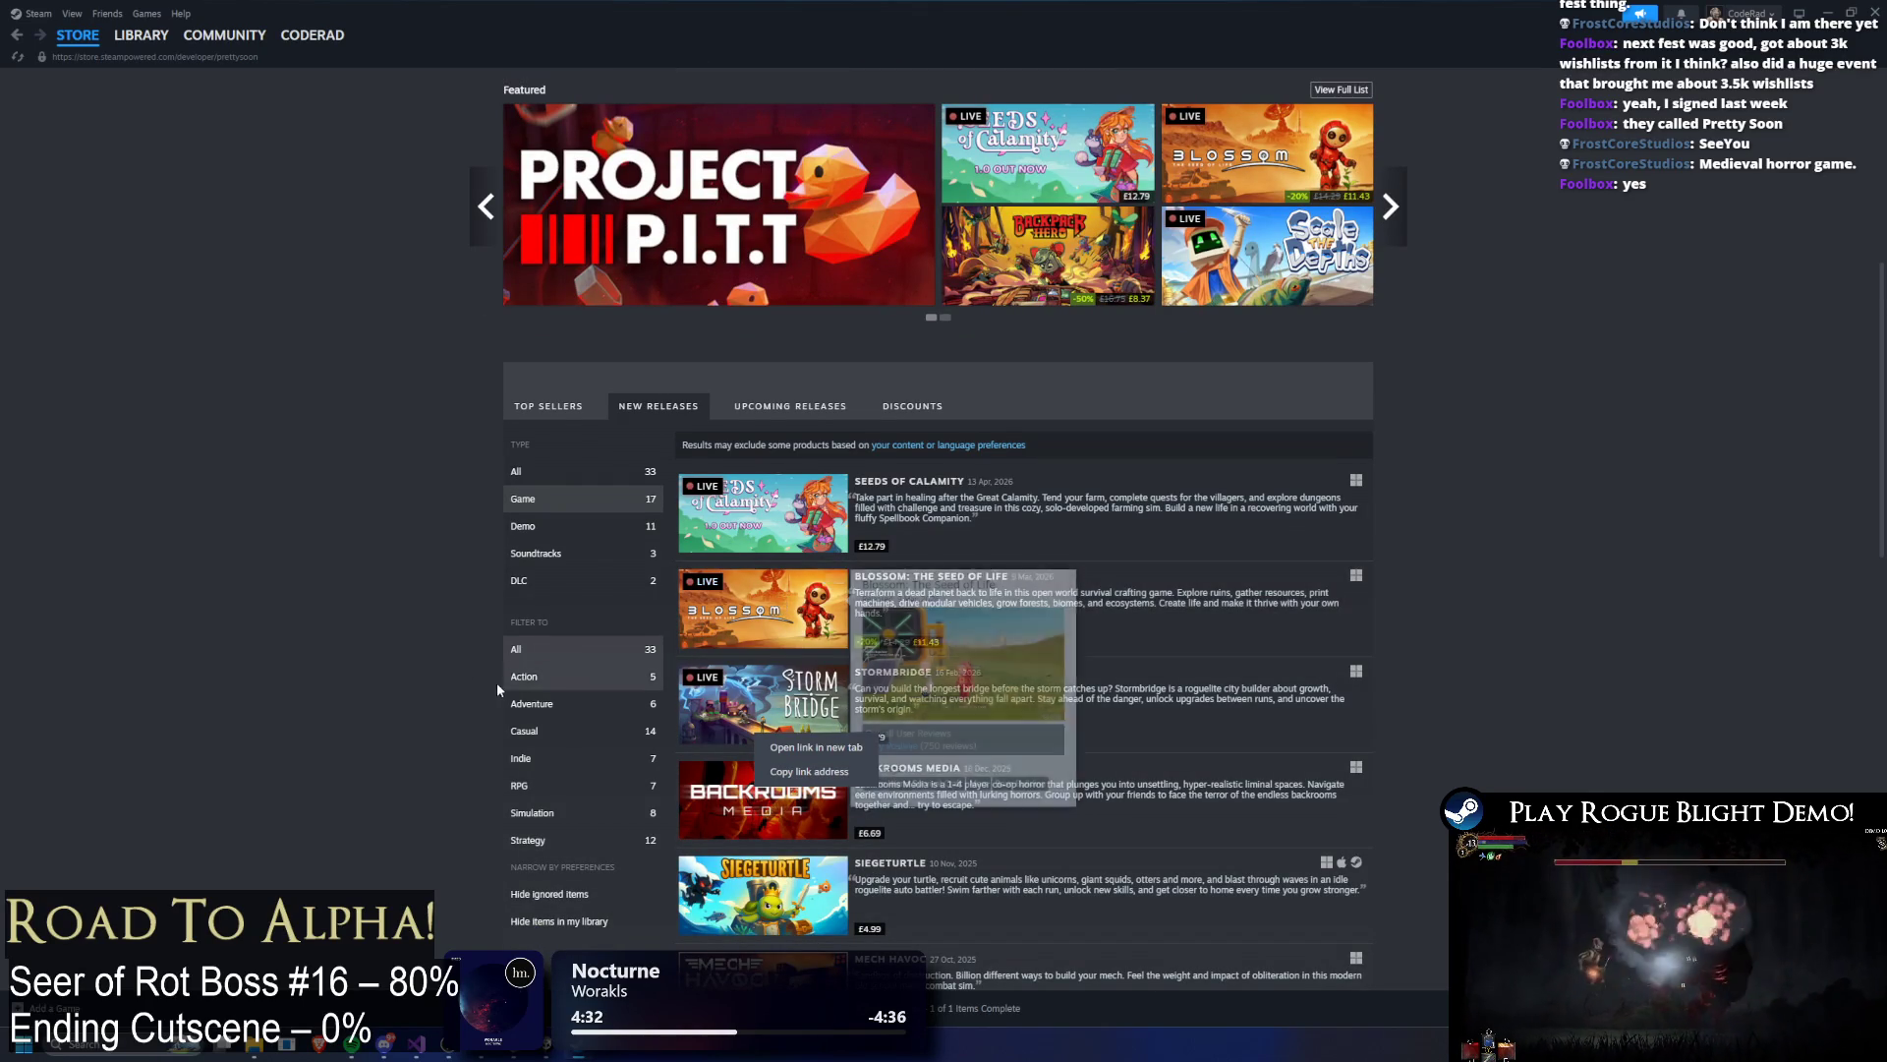
scroll(801, 604, down, 2)
scroll(823, 593, down, 2)
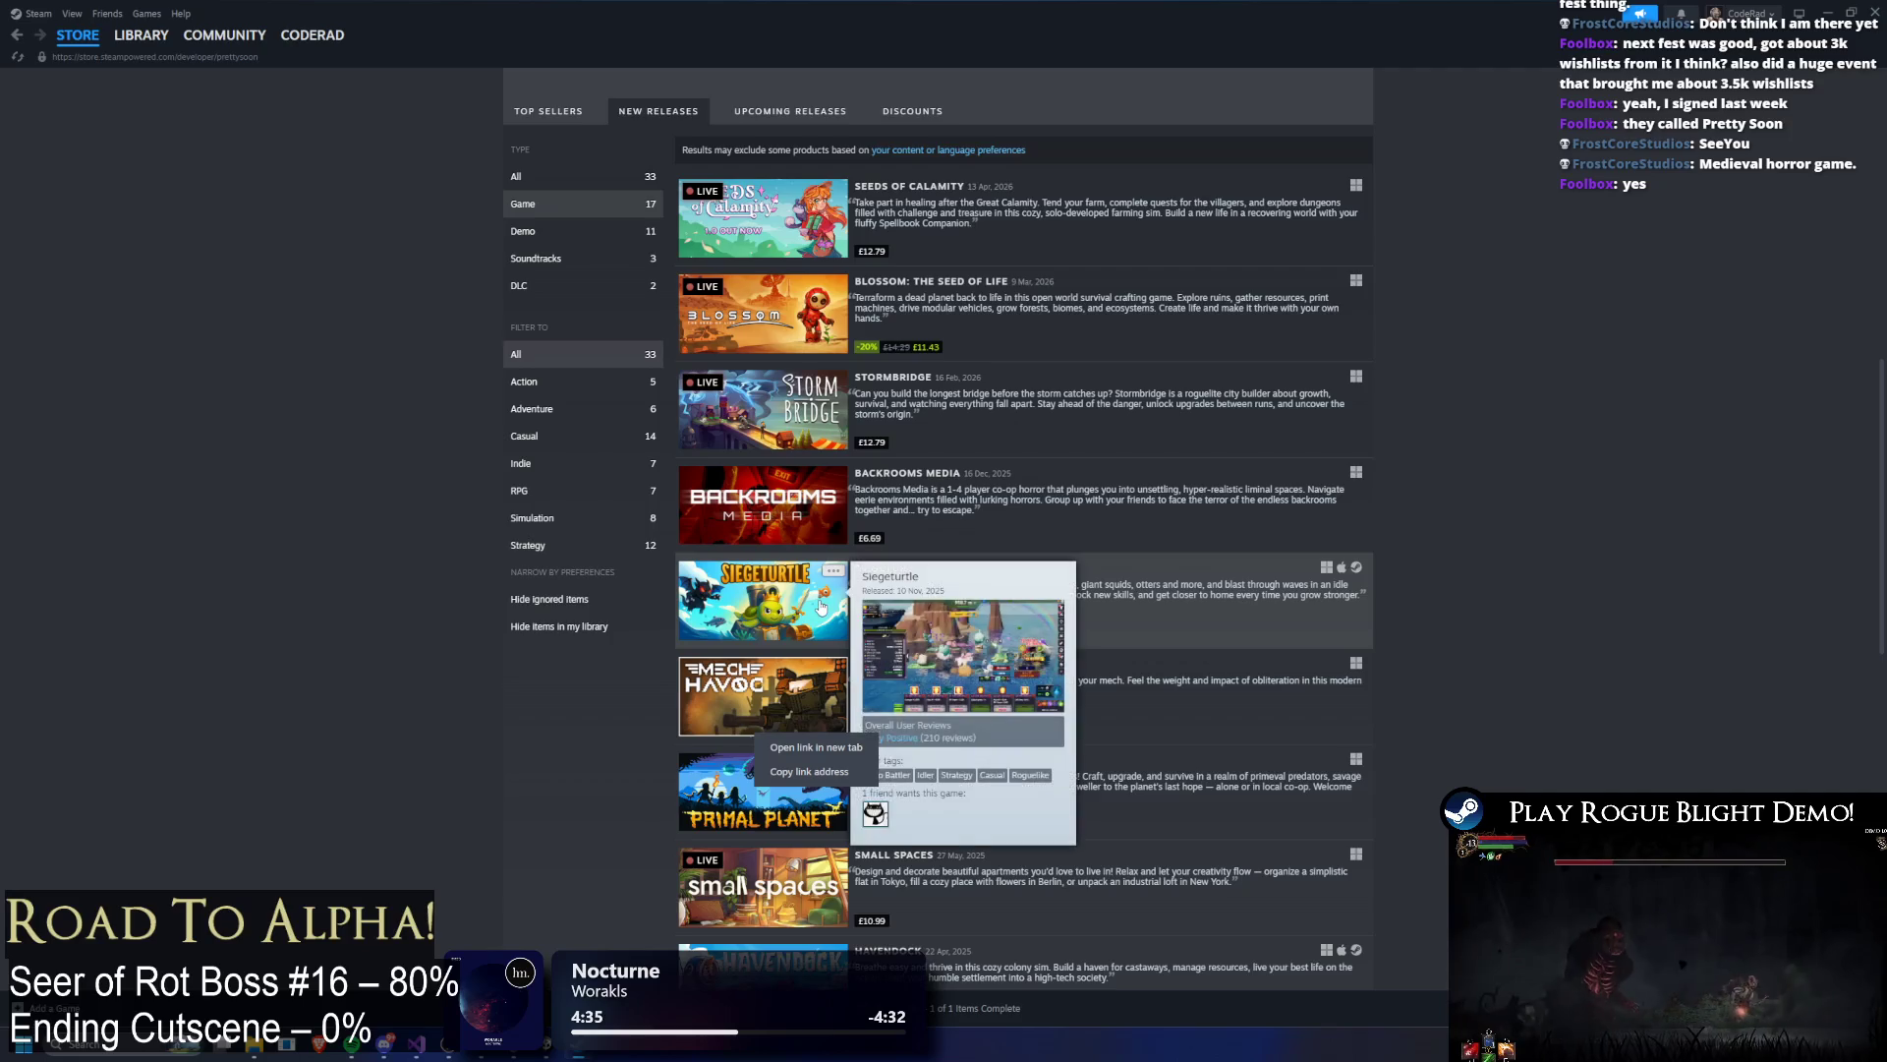
scroll(819, 609, down, 3)
scroll(820, 617, down, 6)
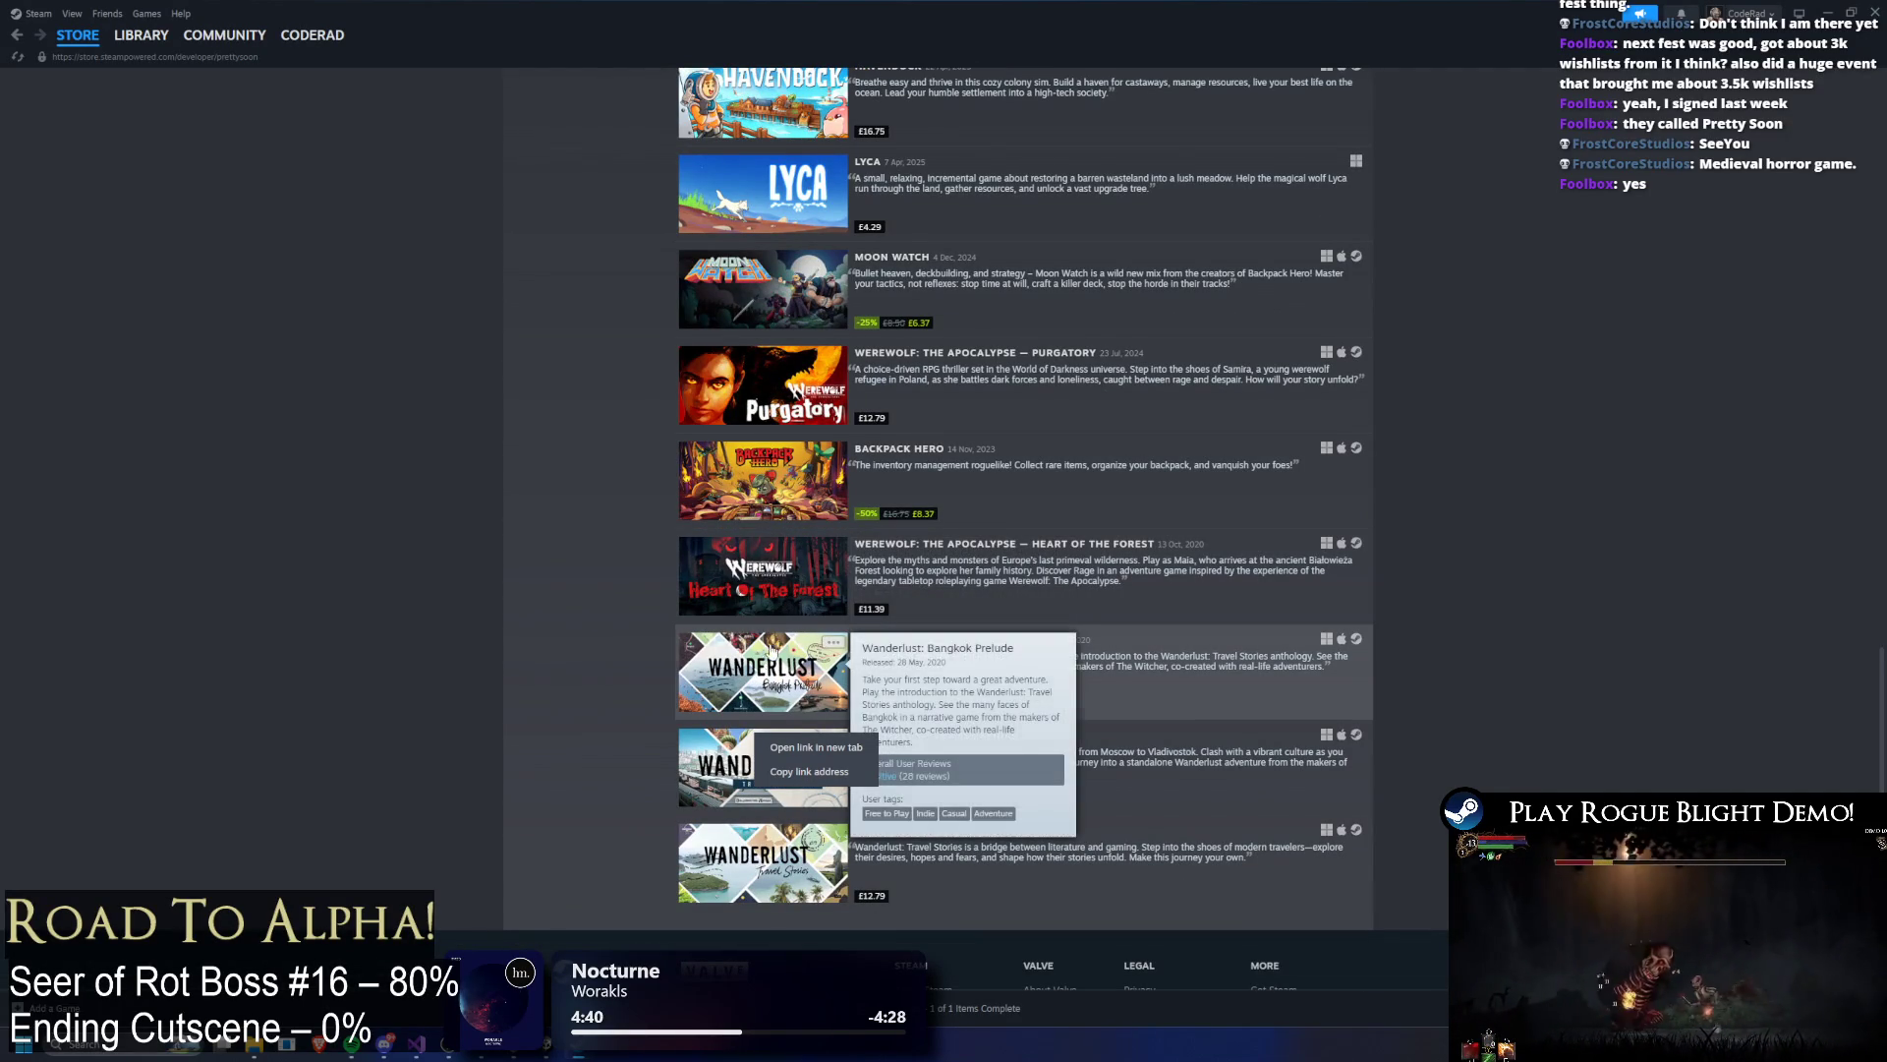
scroll(791, 604, up, 2)
mouse_move(807, 537)
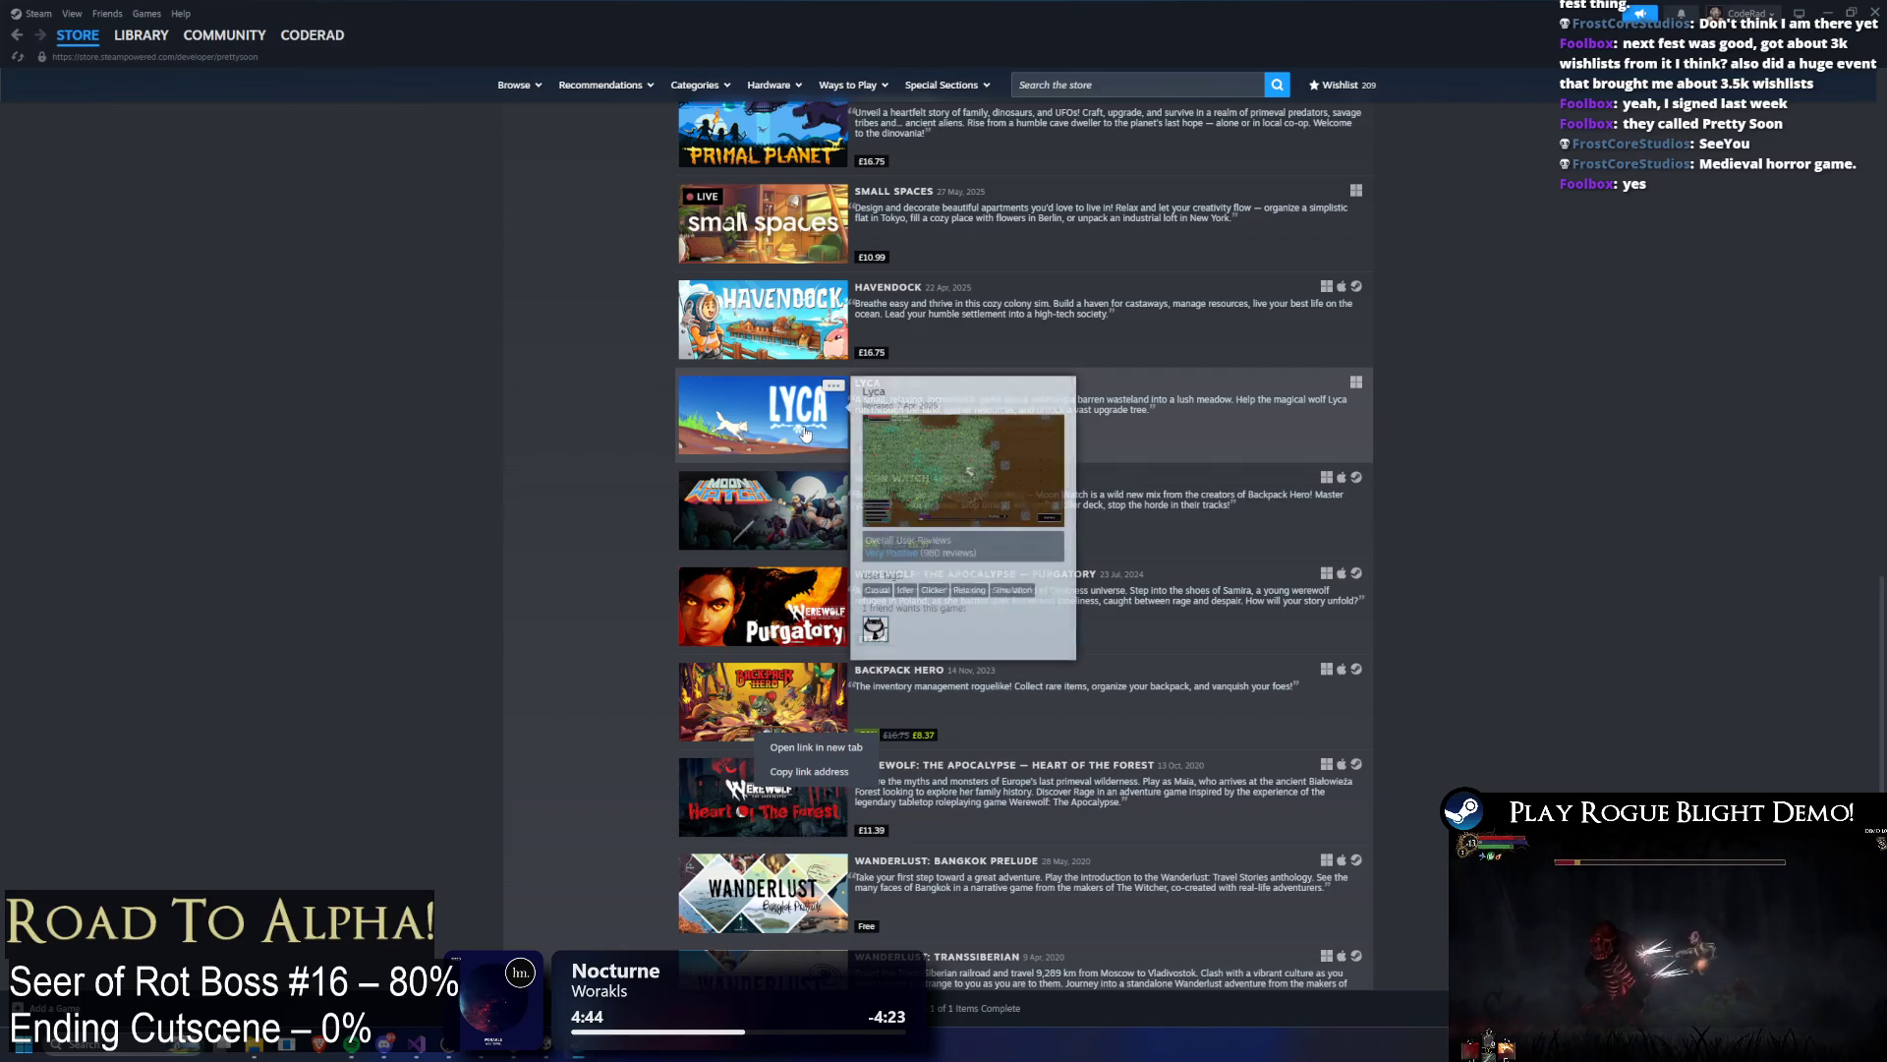
scroll(766, 462, up, 2)
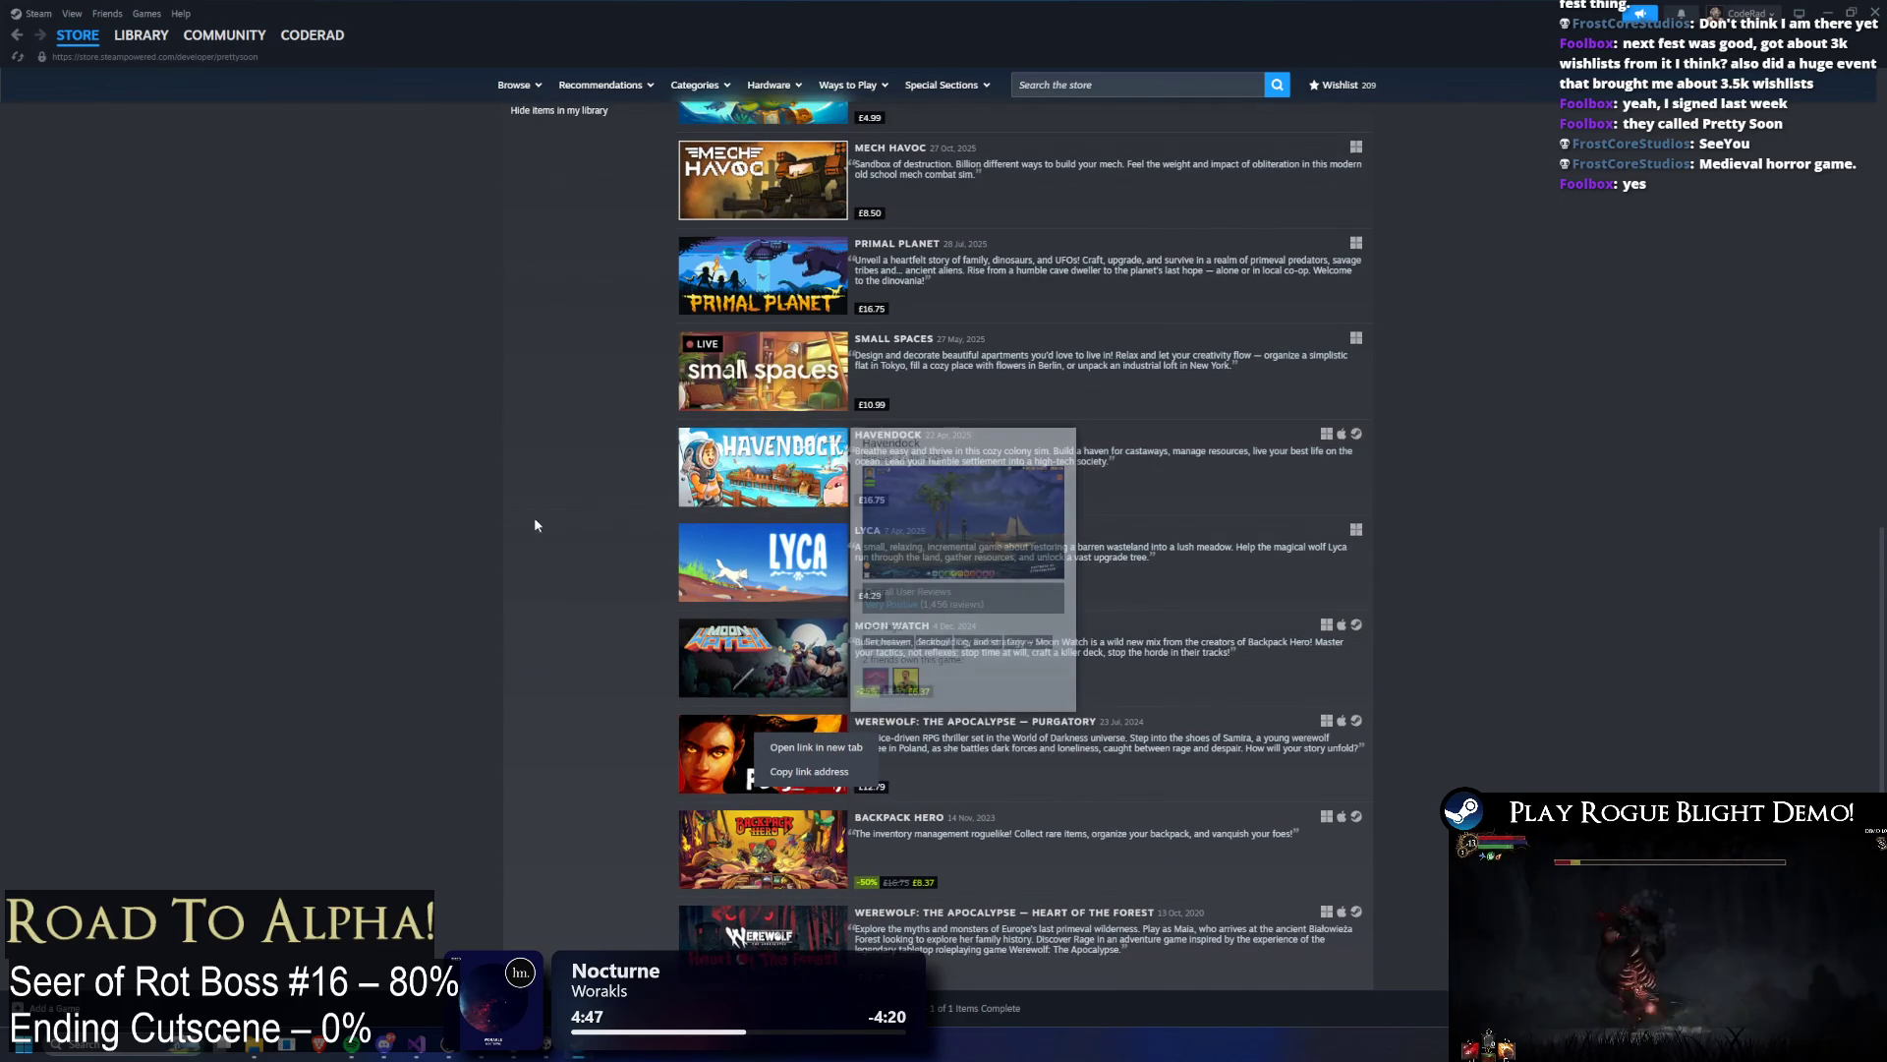
scroll(766, 462, up, 3)
mouse_move(777, 665)
mouse_move(798, 578)
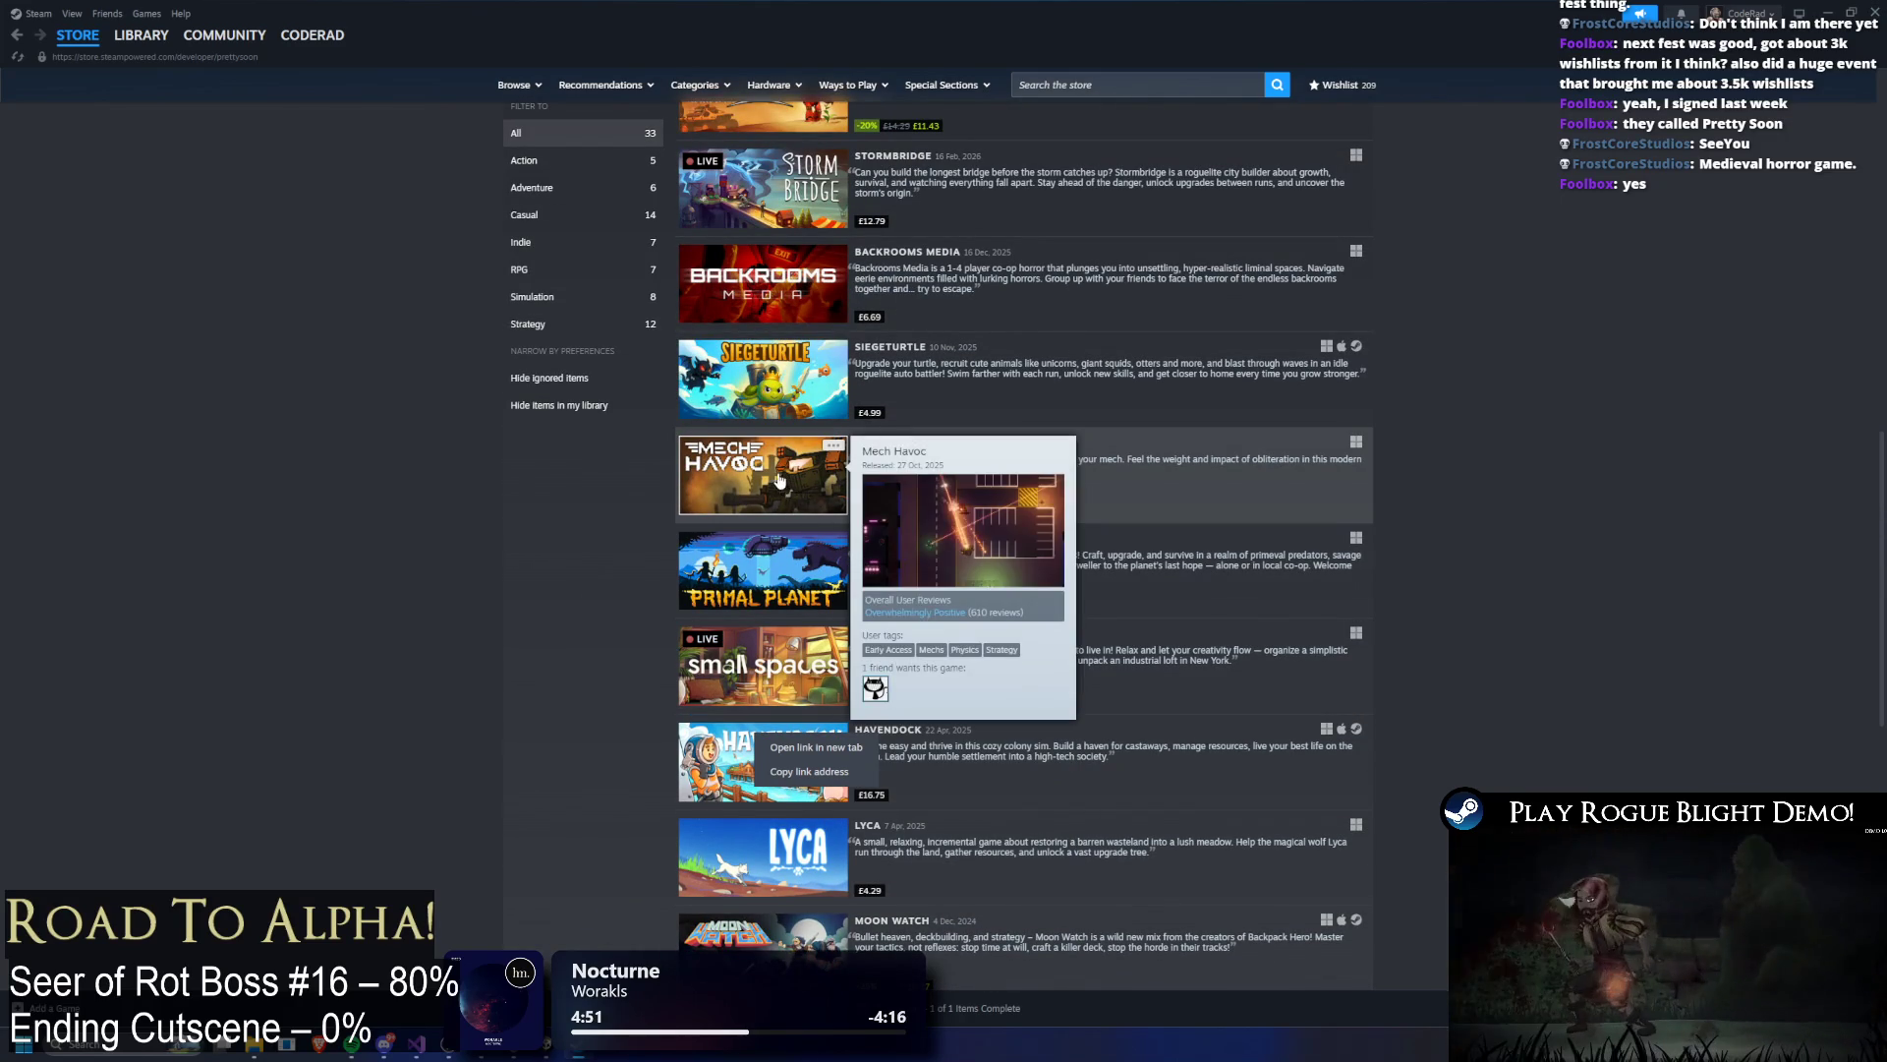
mouse_move(782, 371)
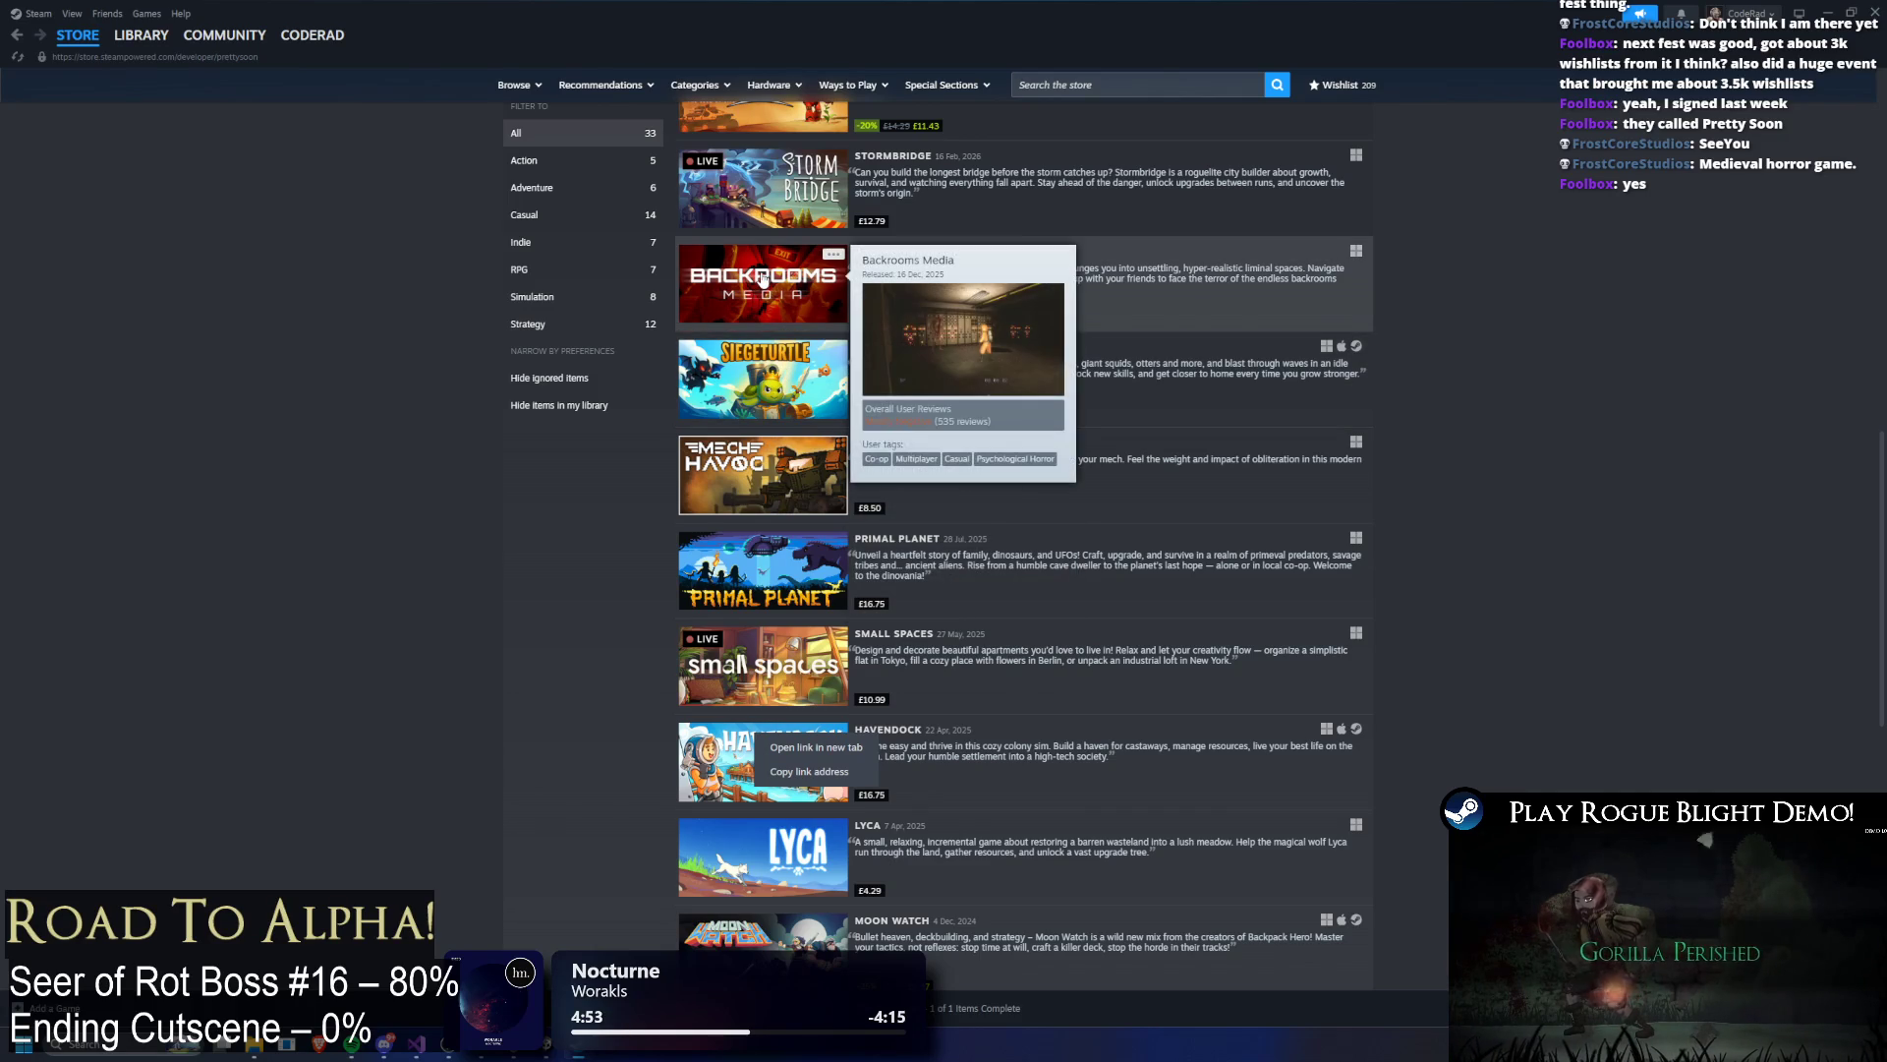
scroll(736, 408, up, 1)
mouse_move(767, 432)
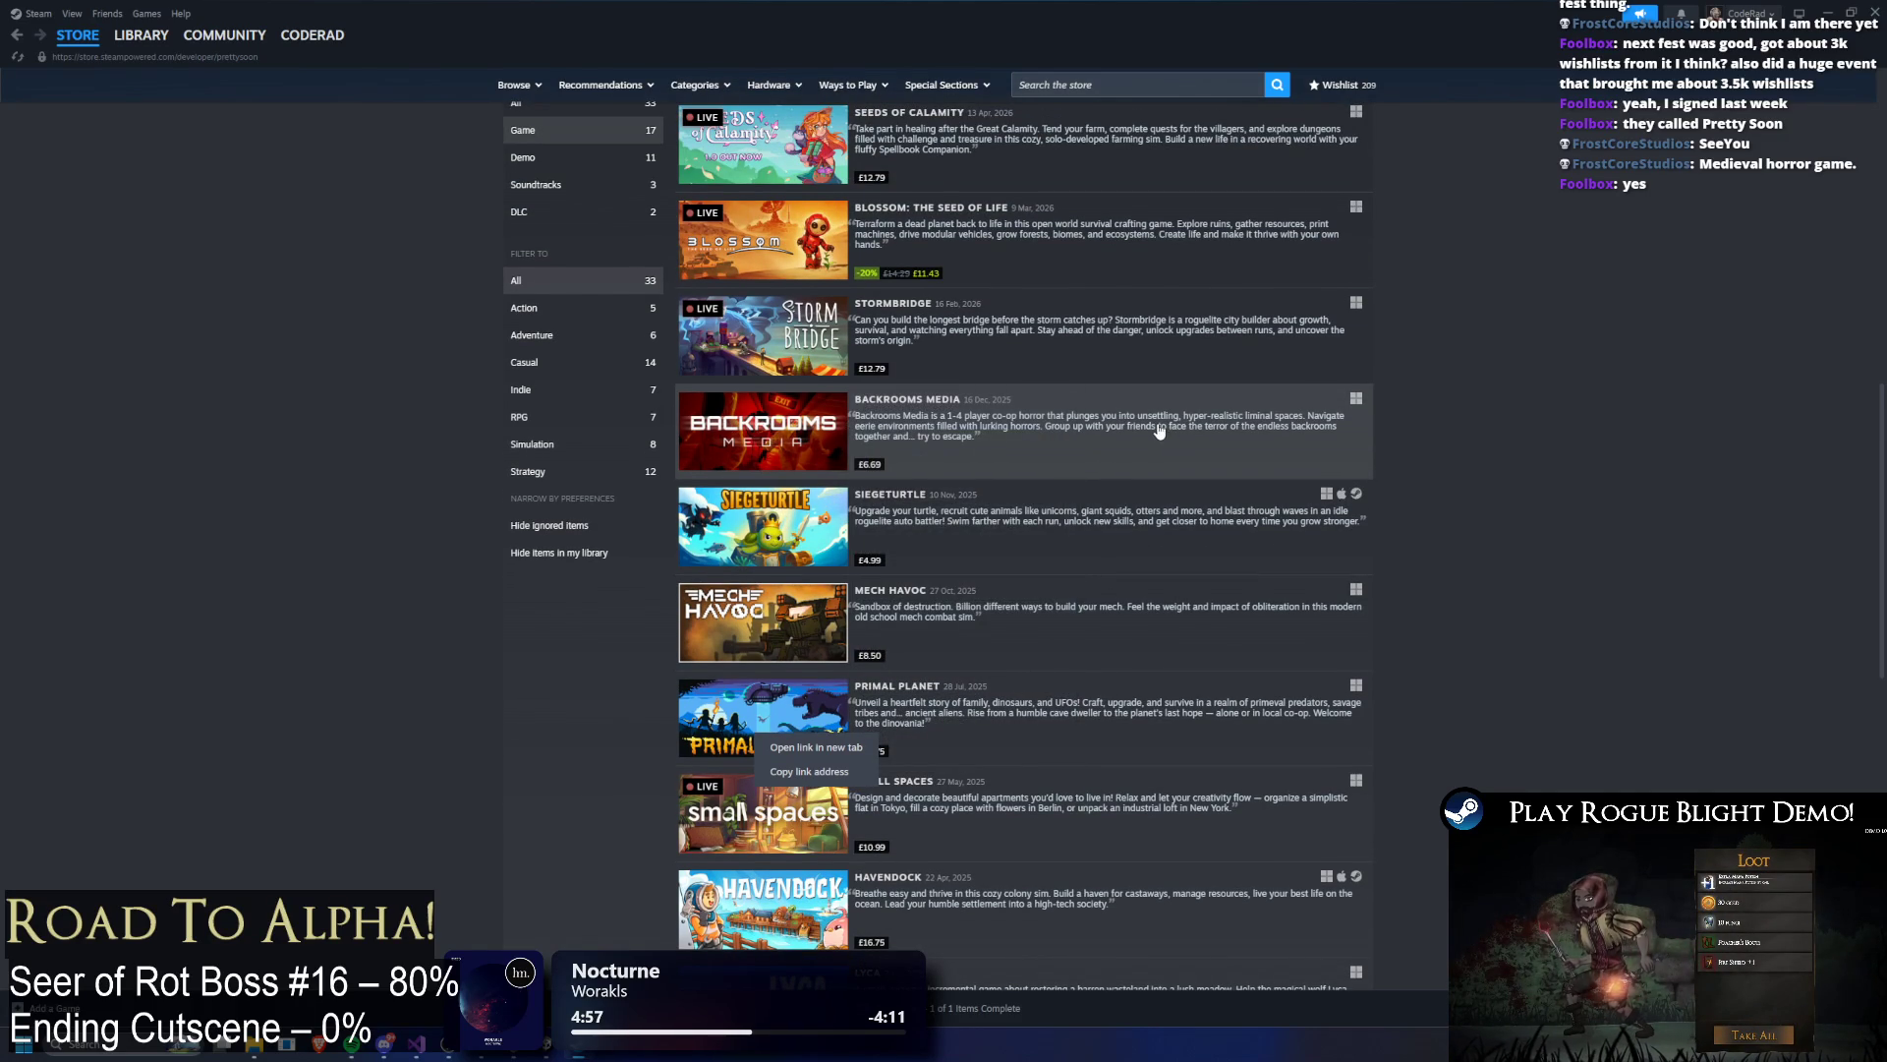
Step: Open the Backrooms Media store page, view its tunnel screenshot, and return to the publisher page
click(799, 443)
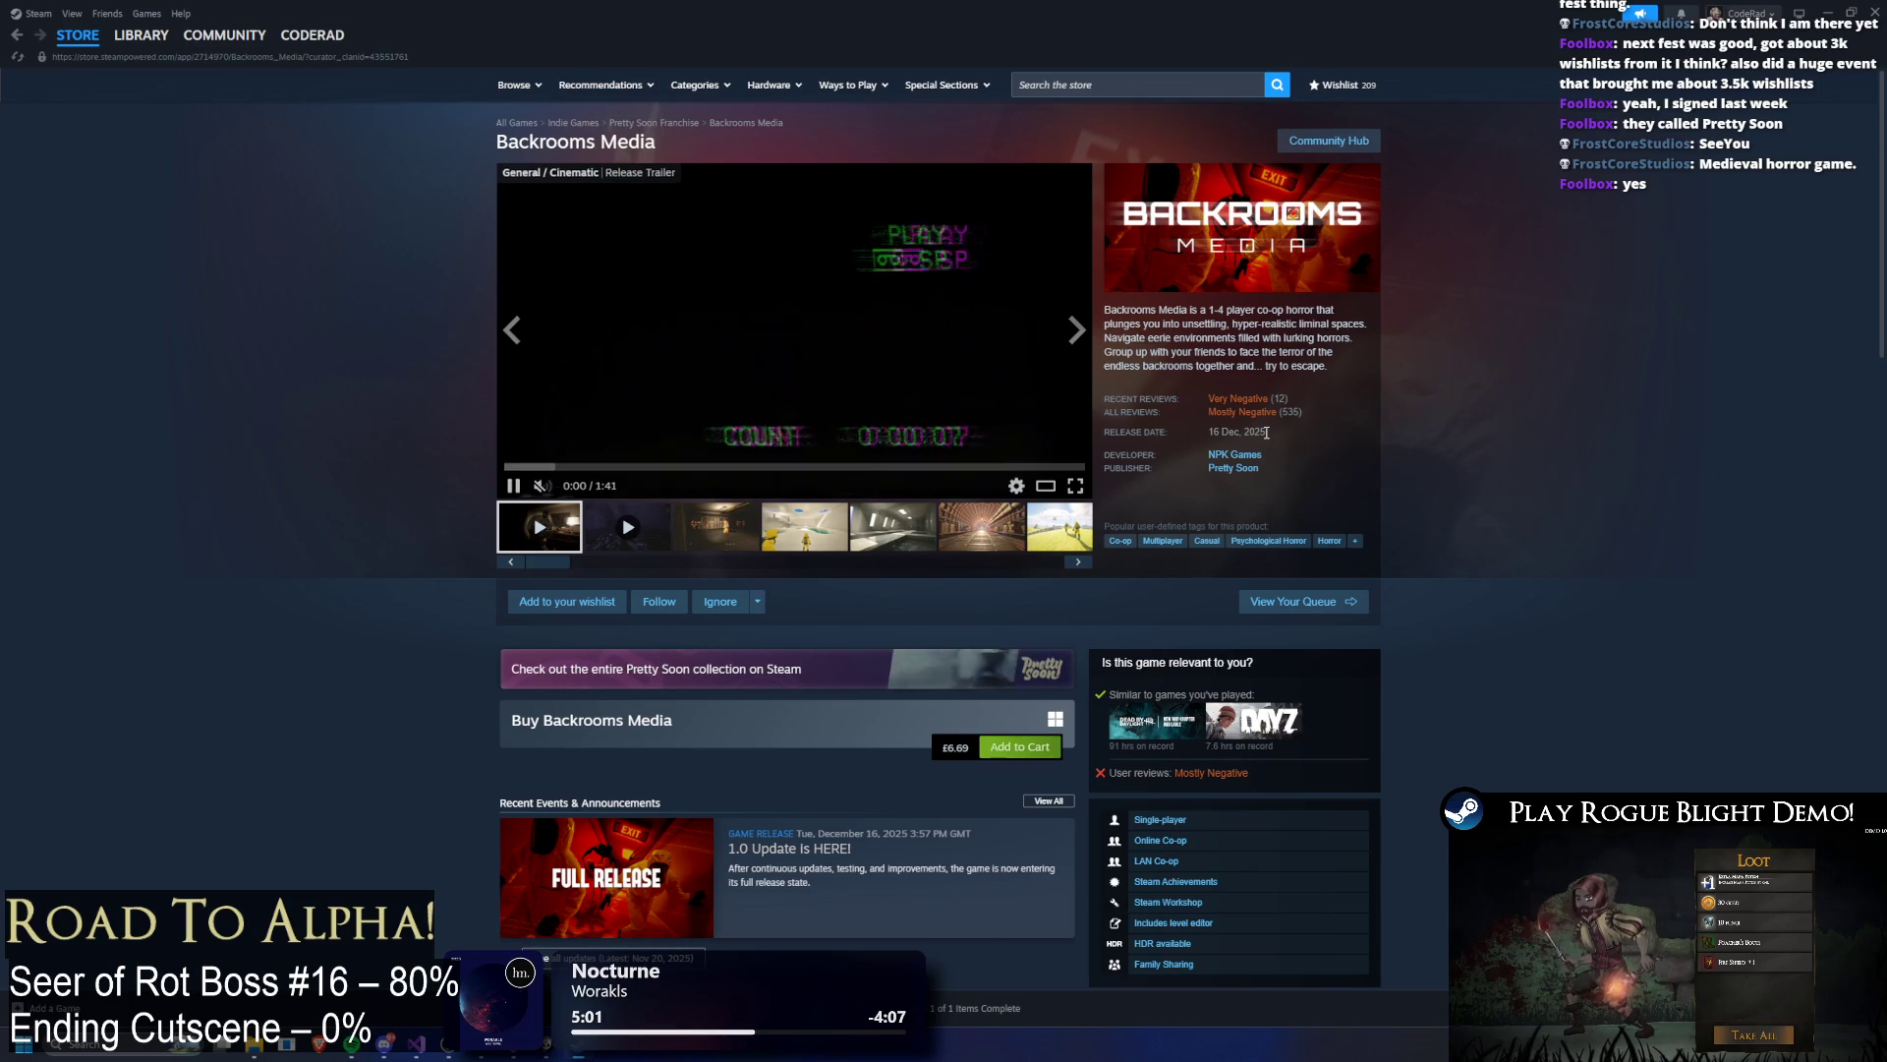
mouse_move(1250, 417)
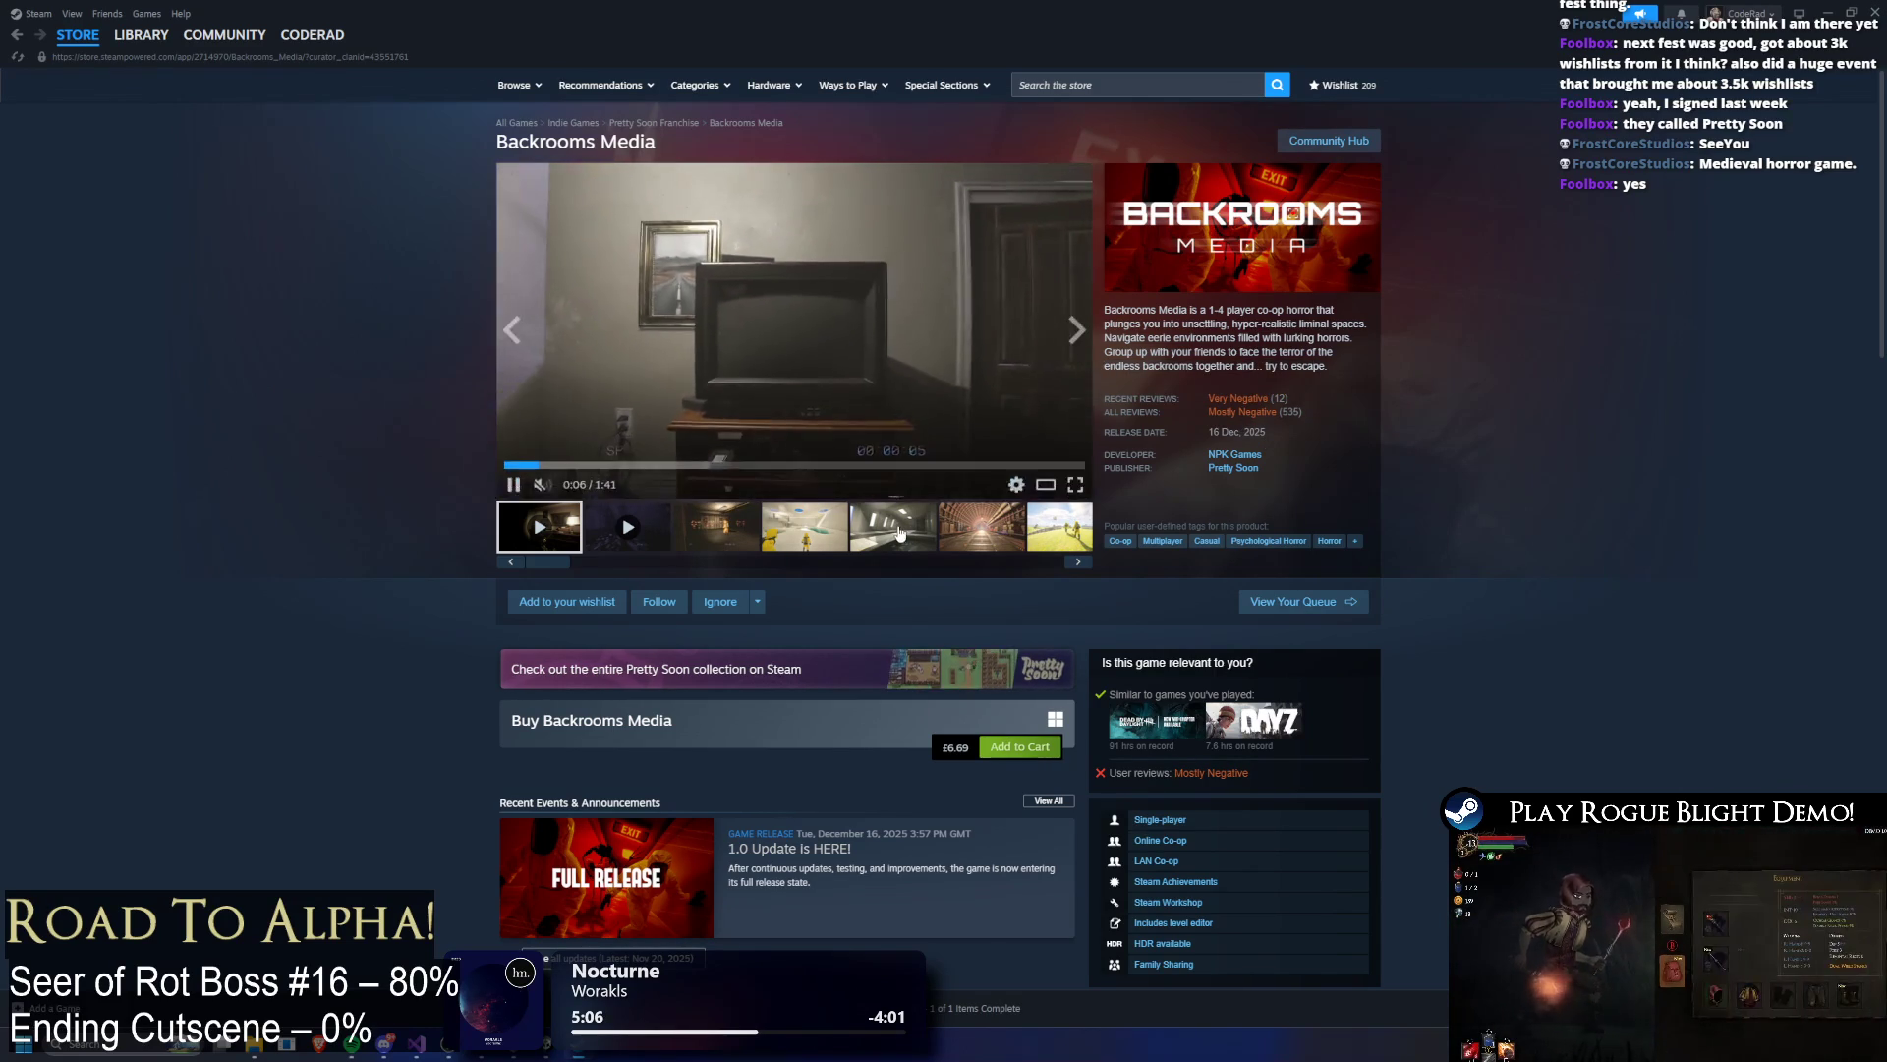
click(989, 523)
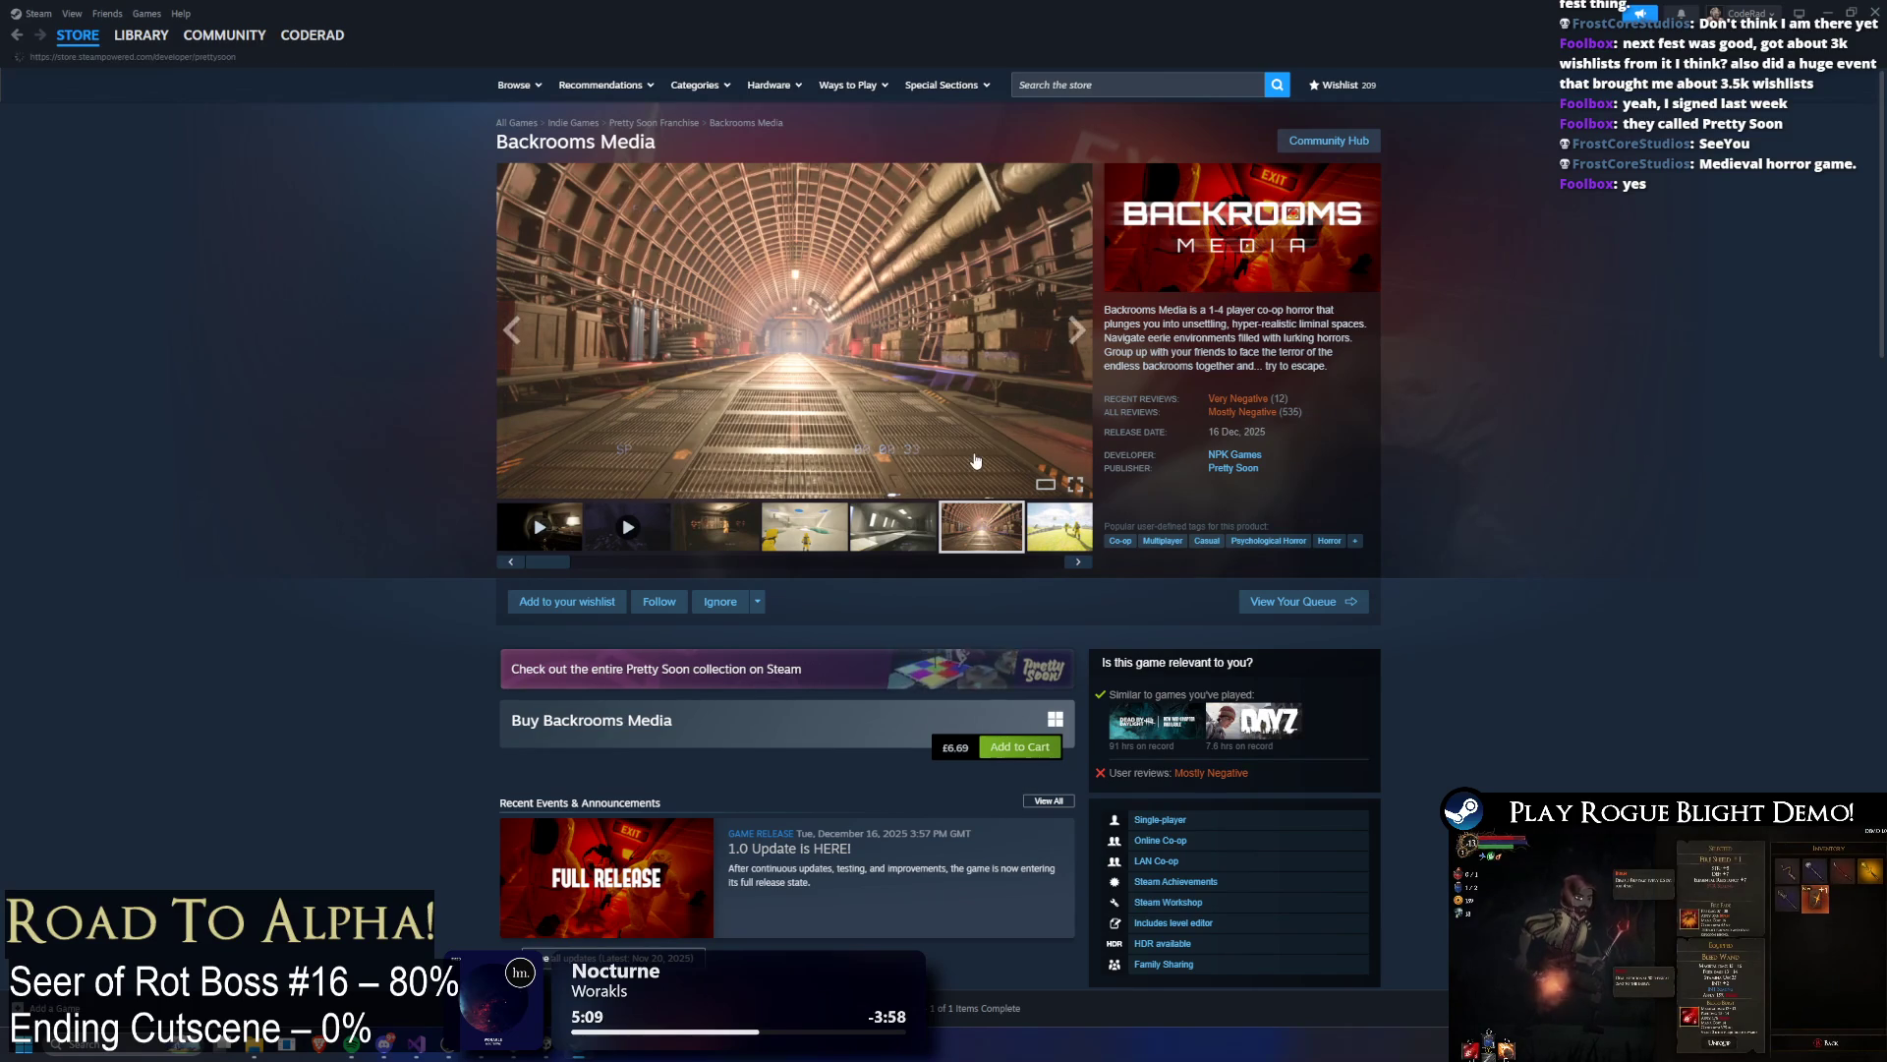
click(943, 669)
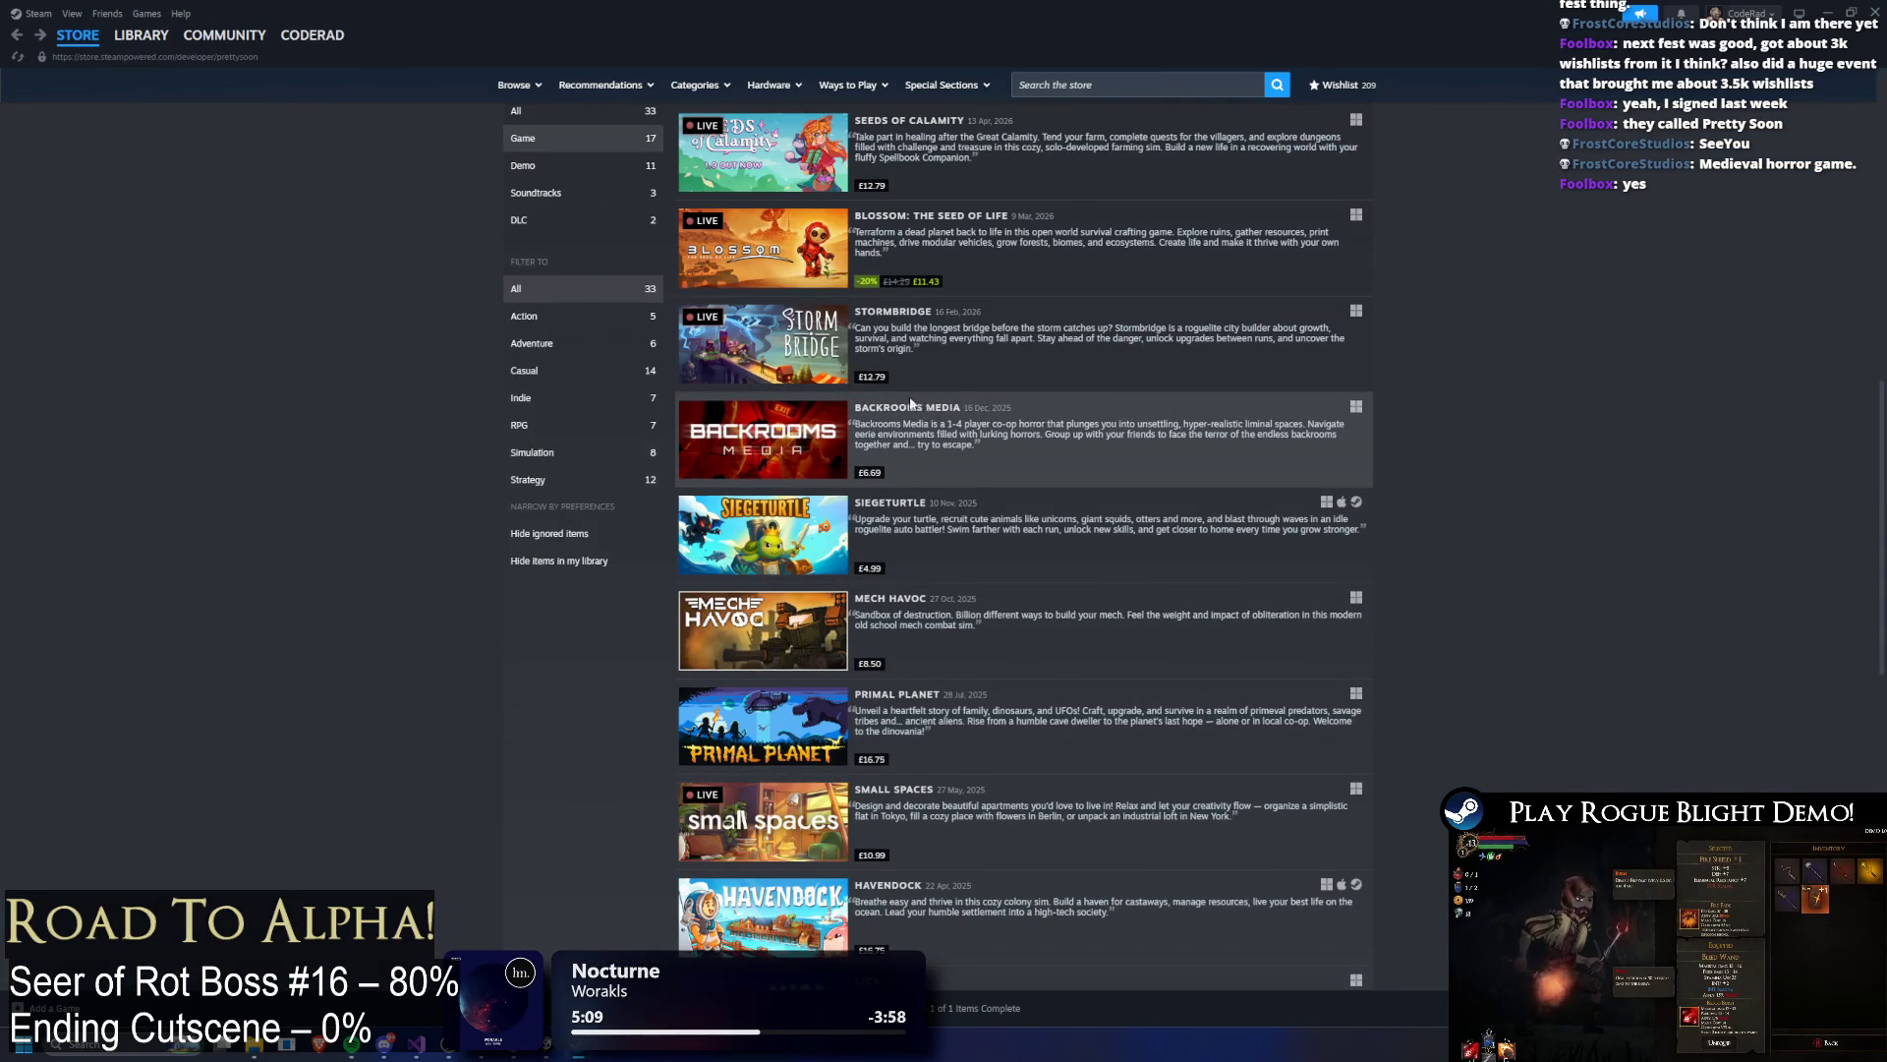
scroll(921, 408, up, 10)
click(1128, 83)
Step: Find 'Seeyou' in the store, wishlist SeeYou, and play its gameplay trailer fullscreen
text(Seeyou)
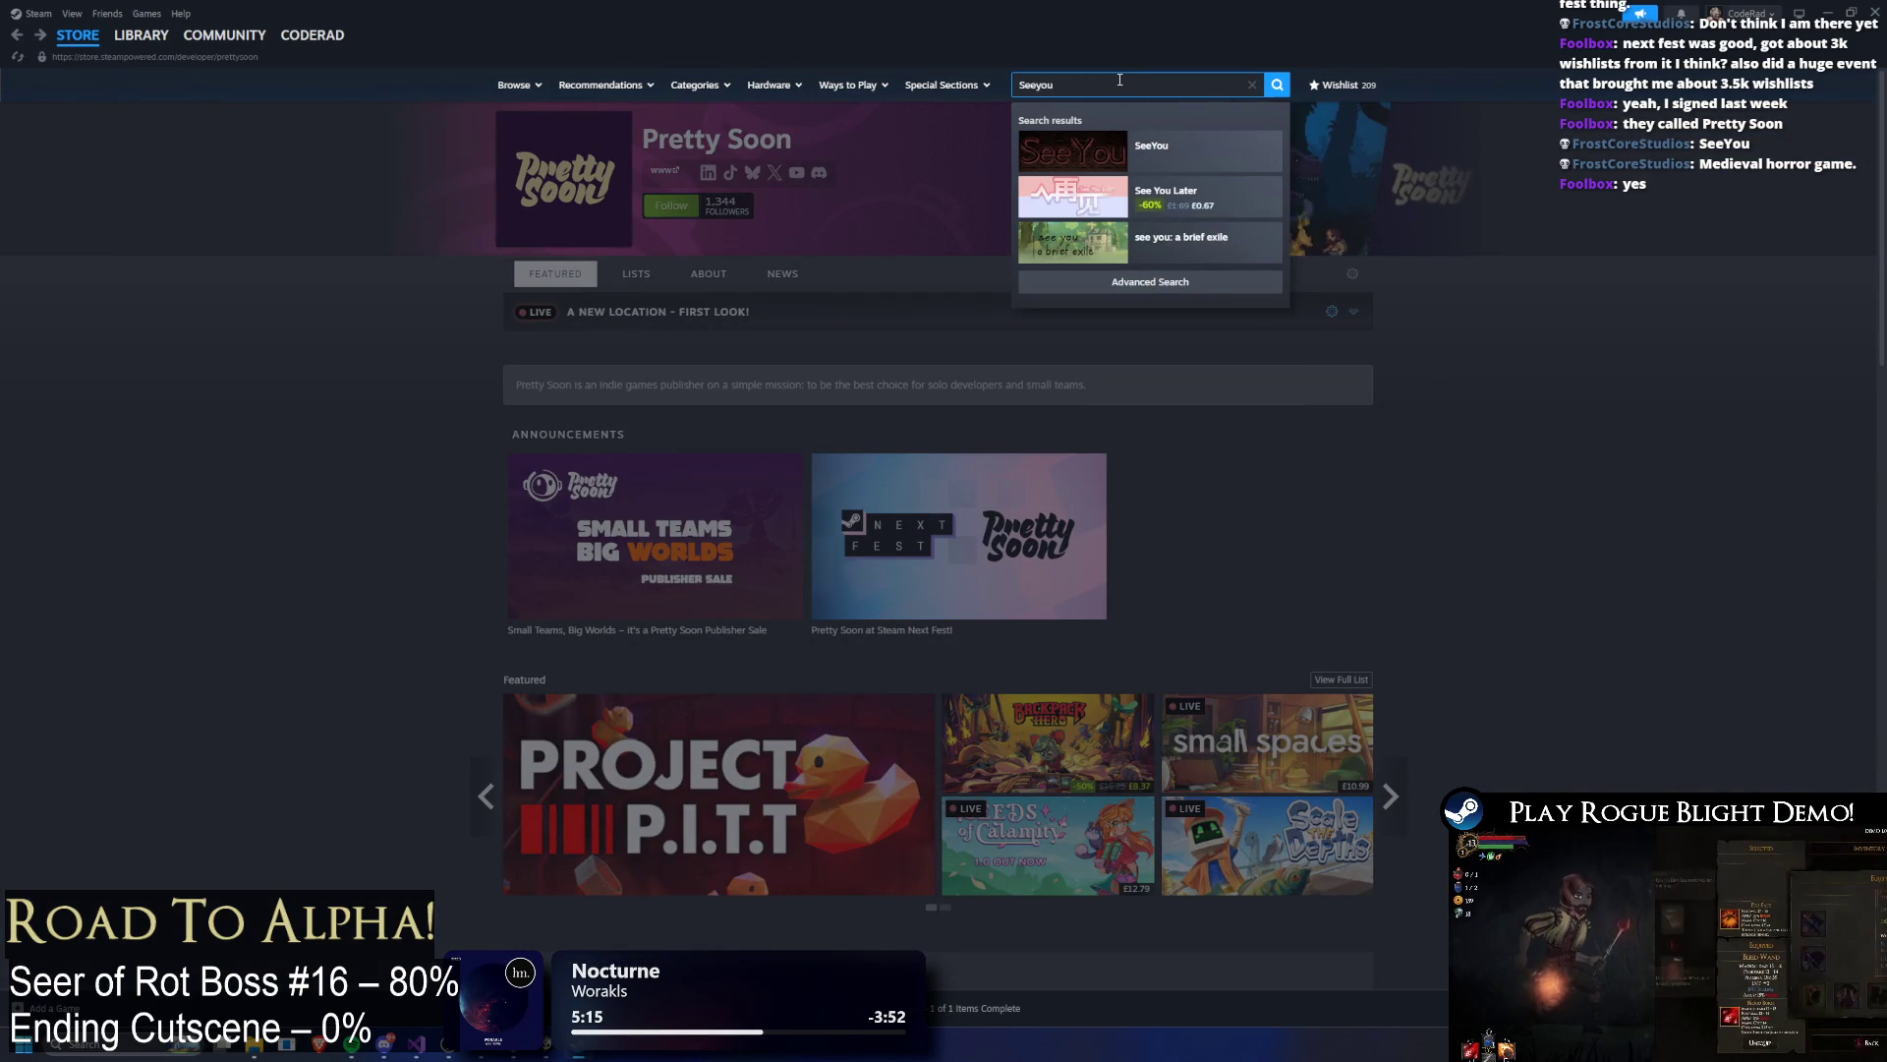
click(1193, 149)
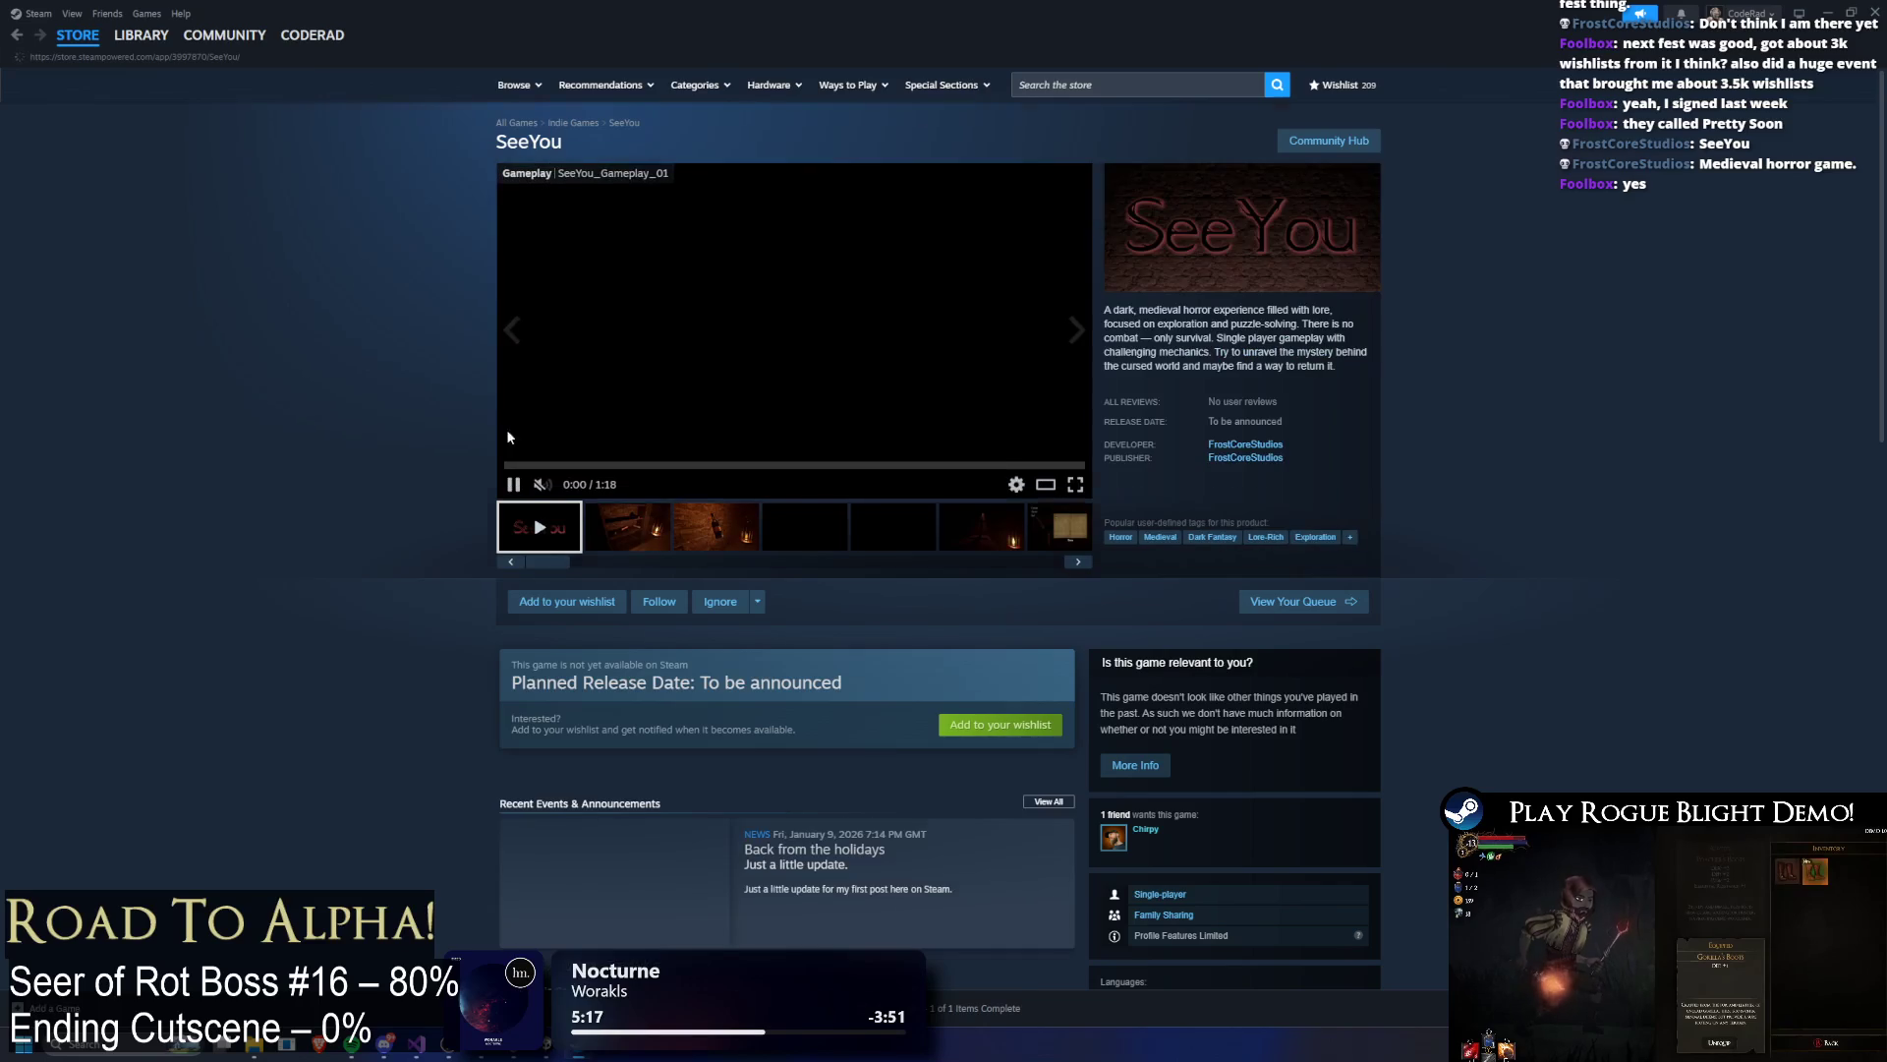
click(588, 601)
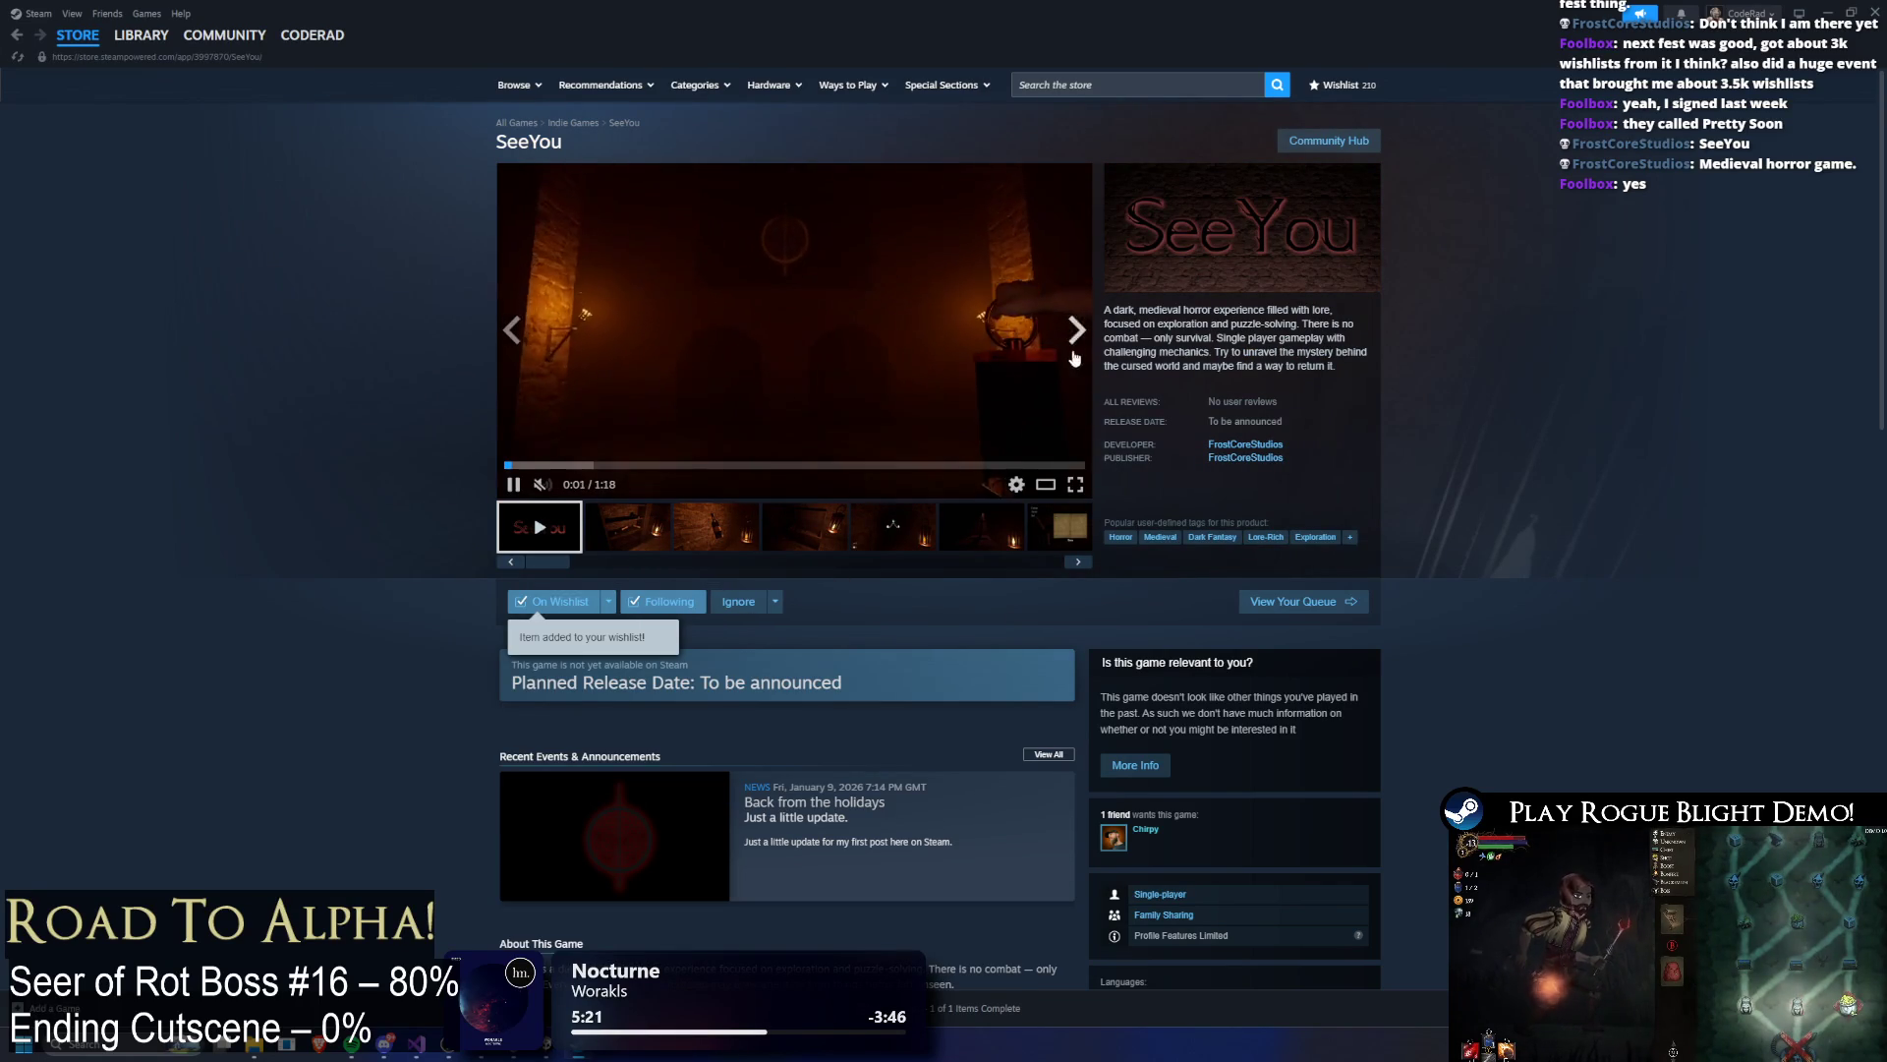
click(1076, 484)
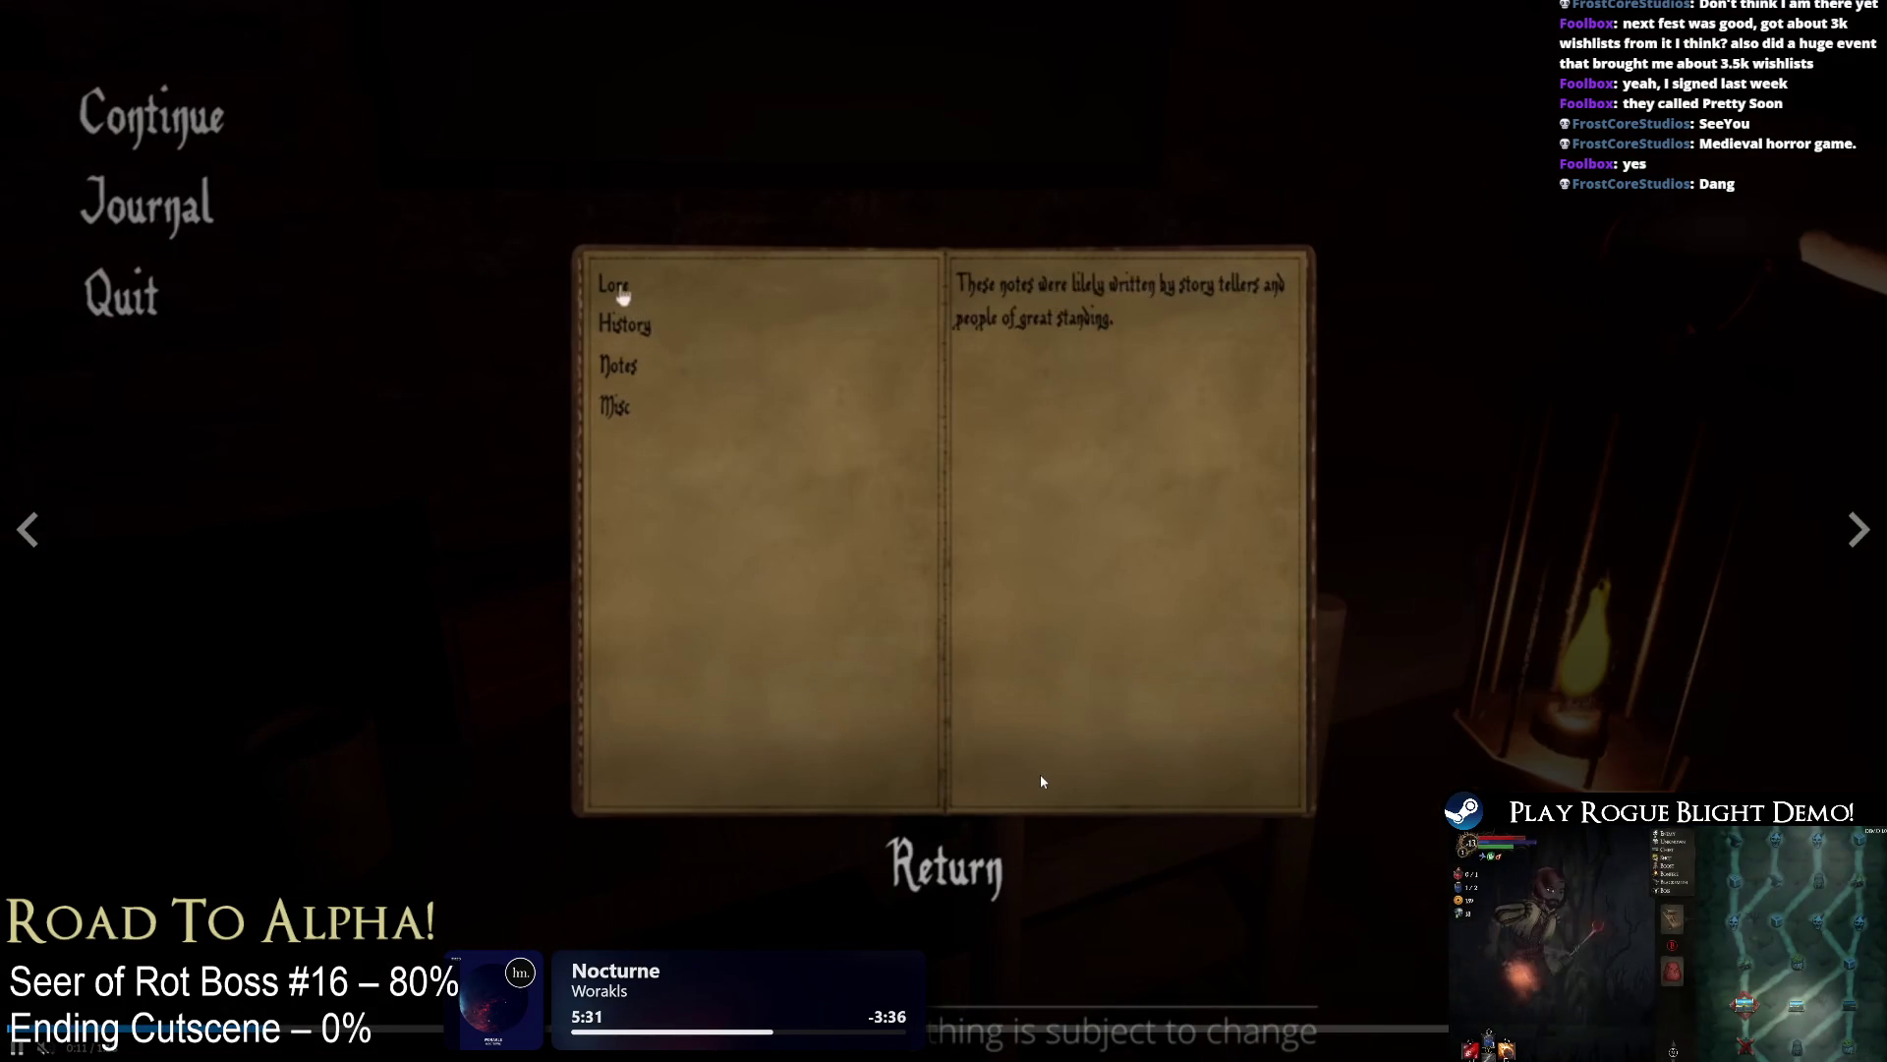
right_click(1028, 777)
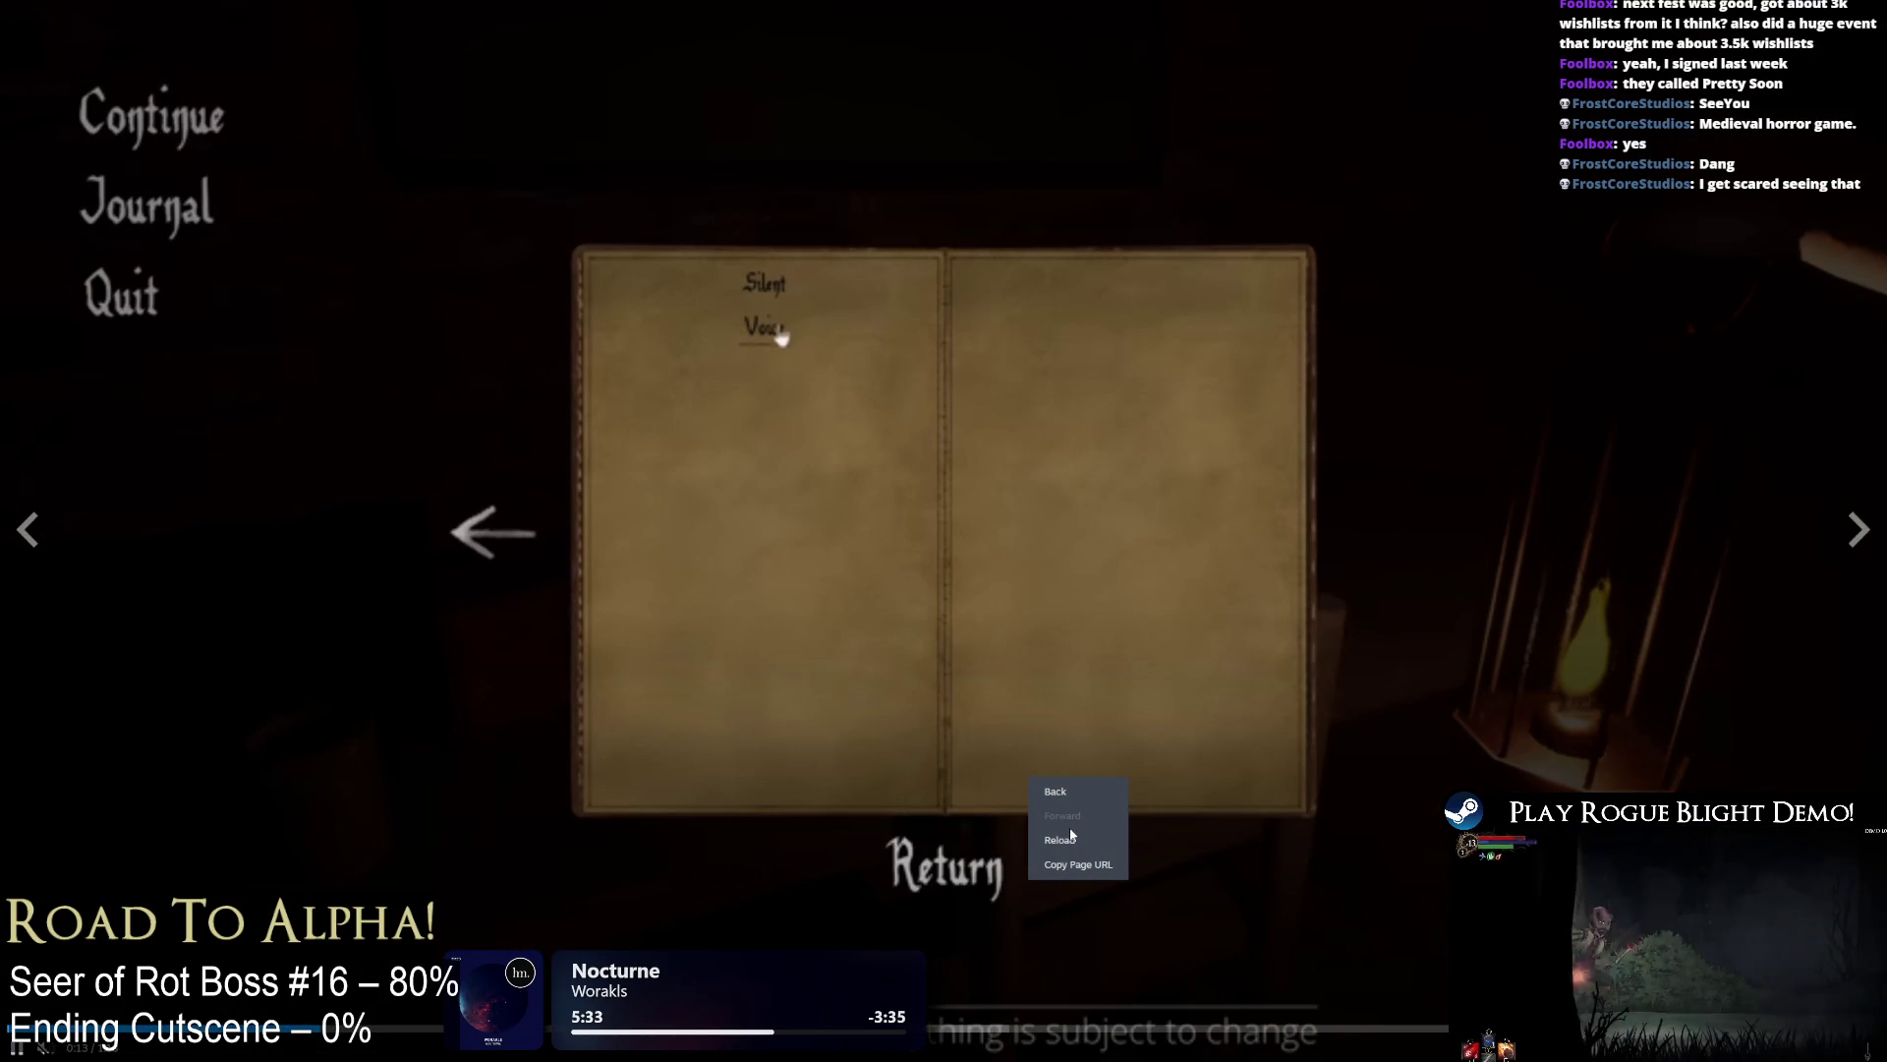
click(1080, 865)
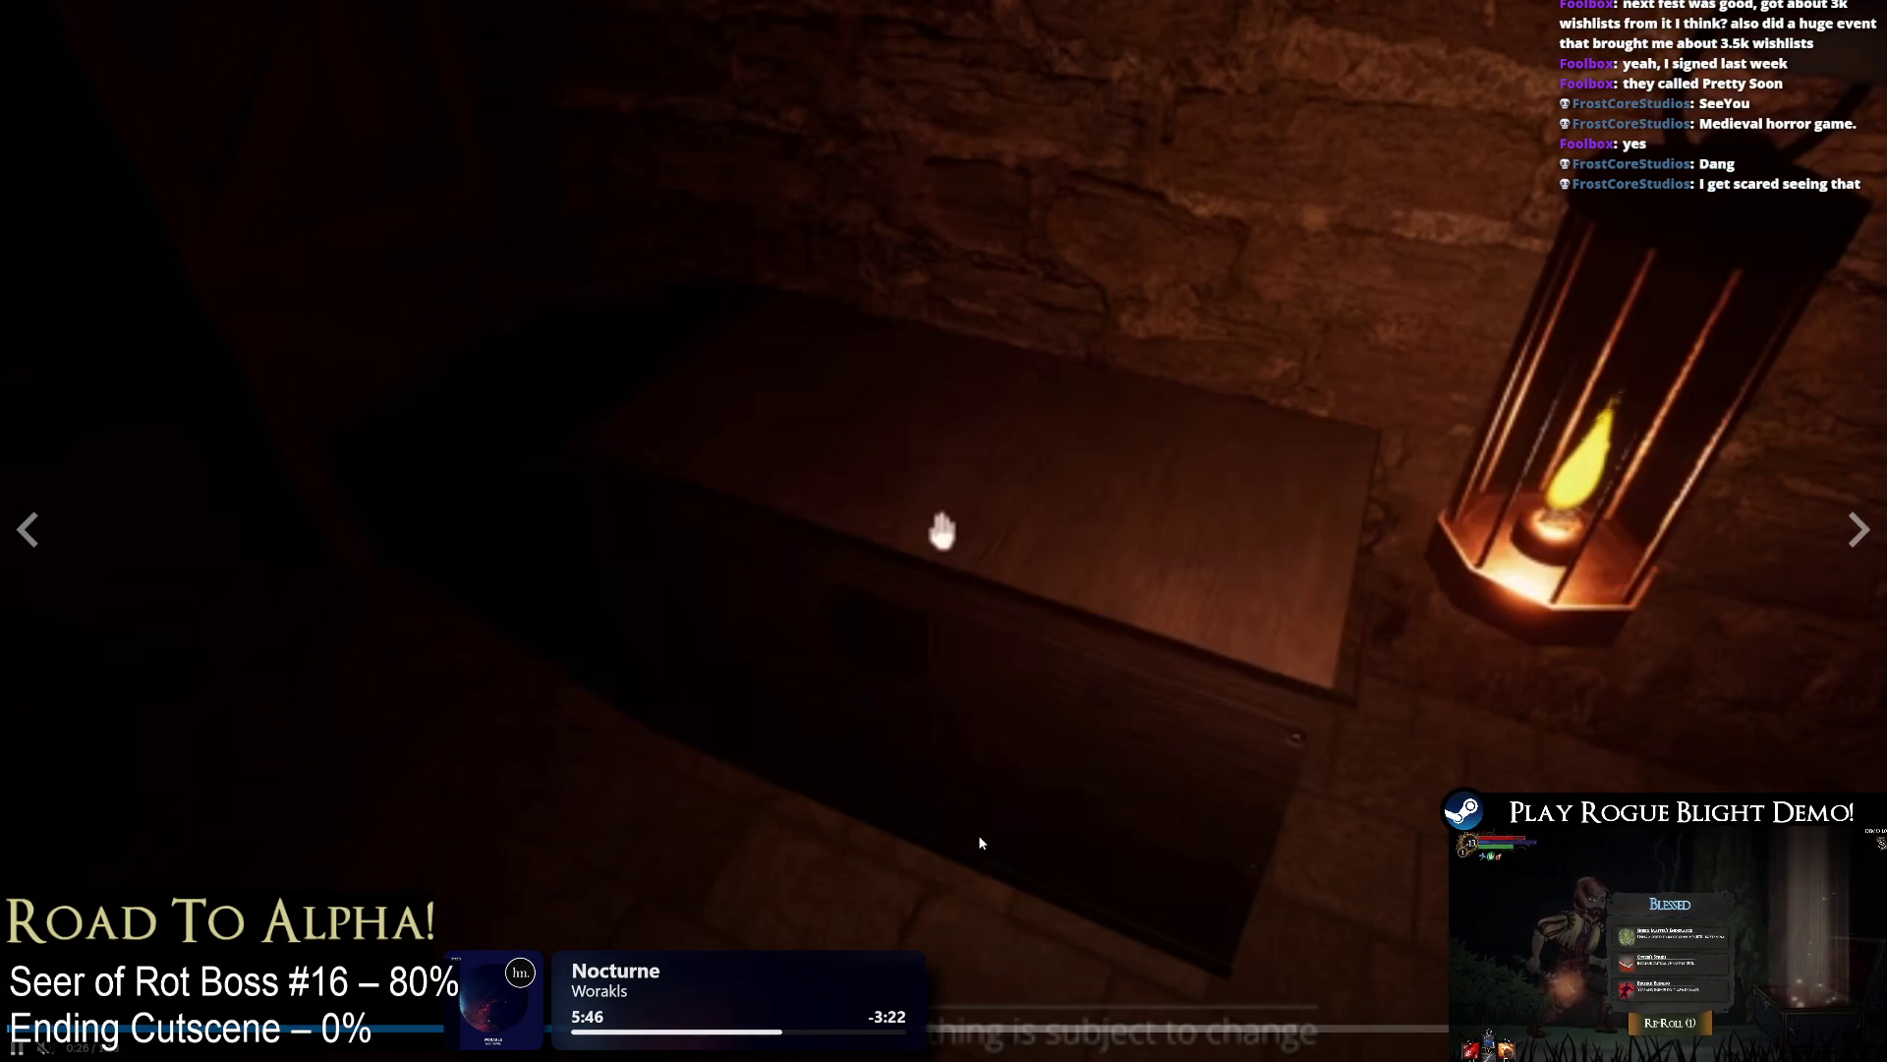
right_click(979, 837)
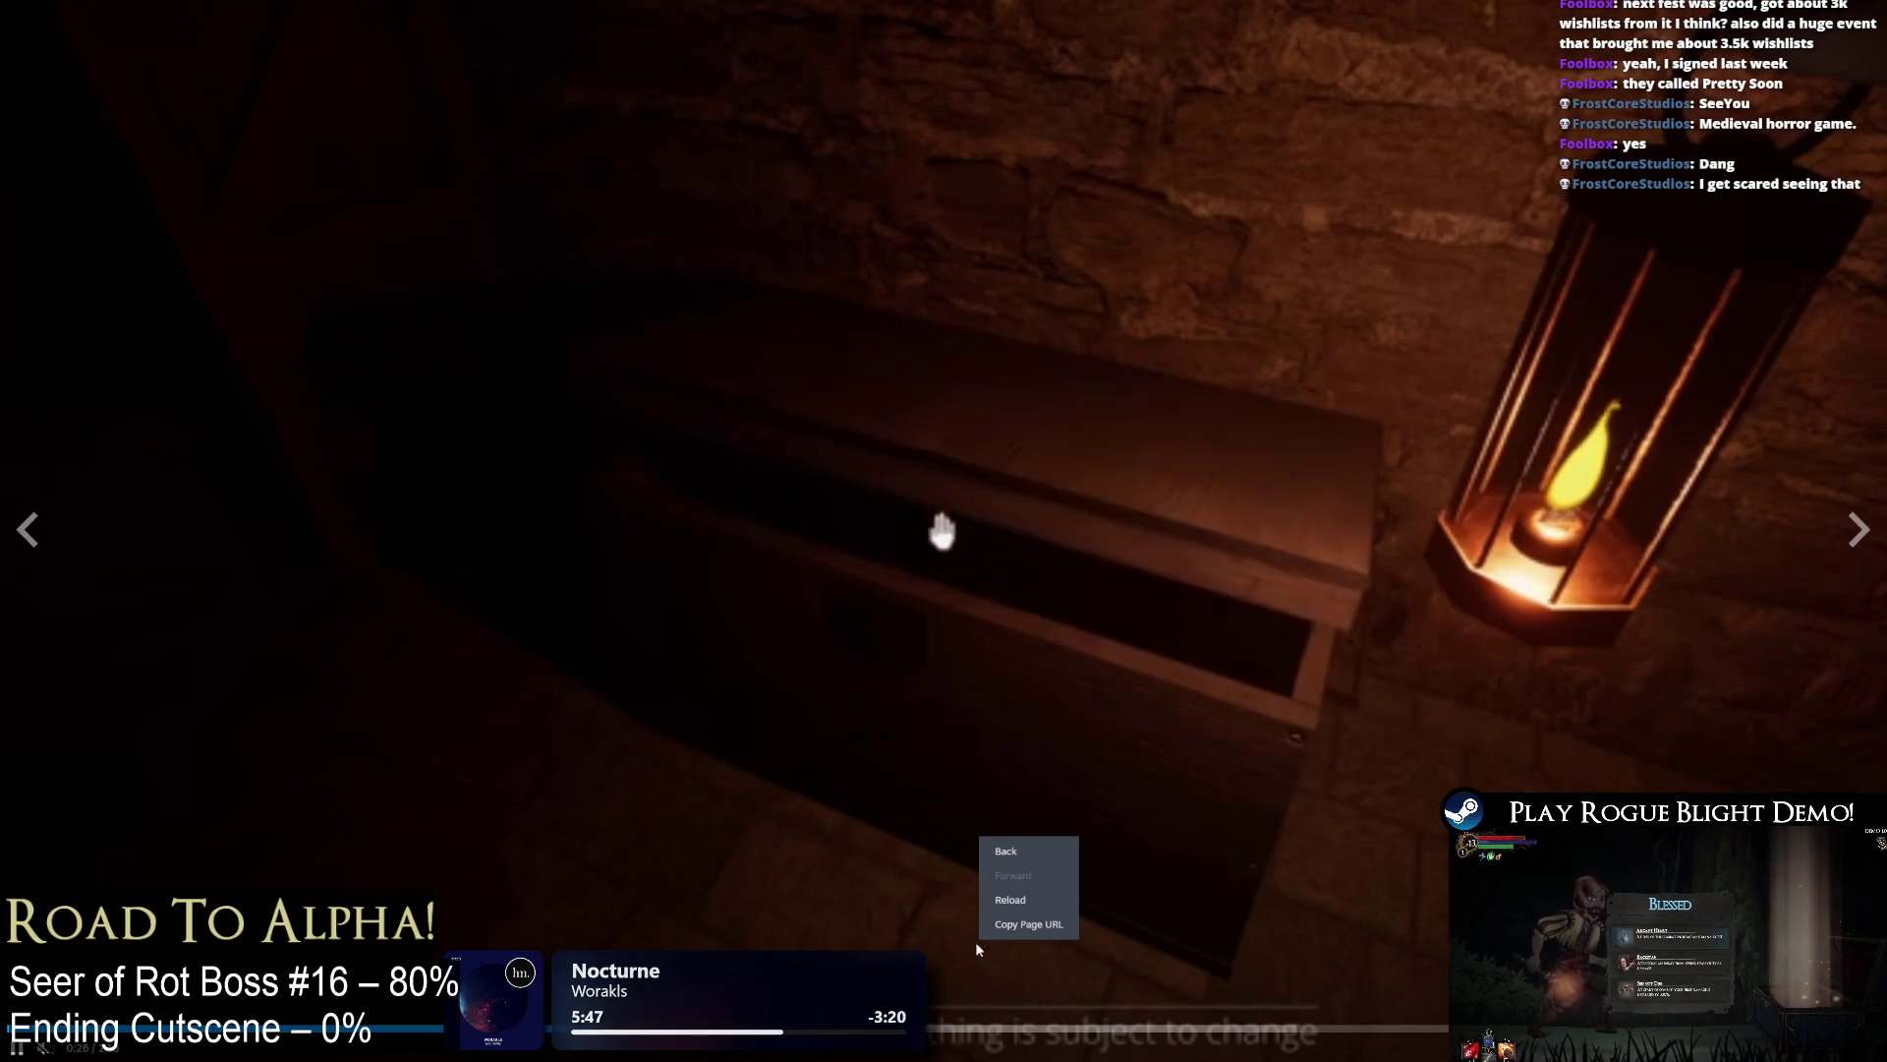
click(1058, 946)
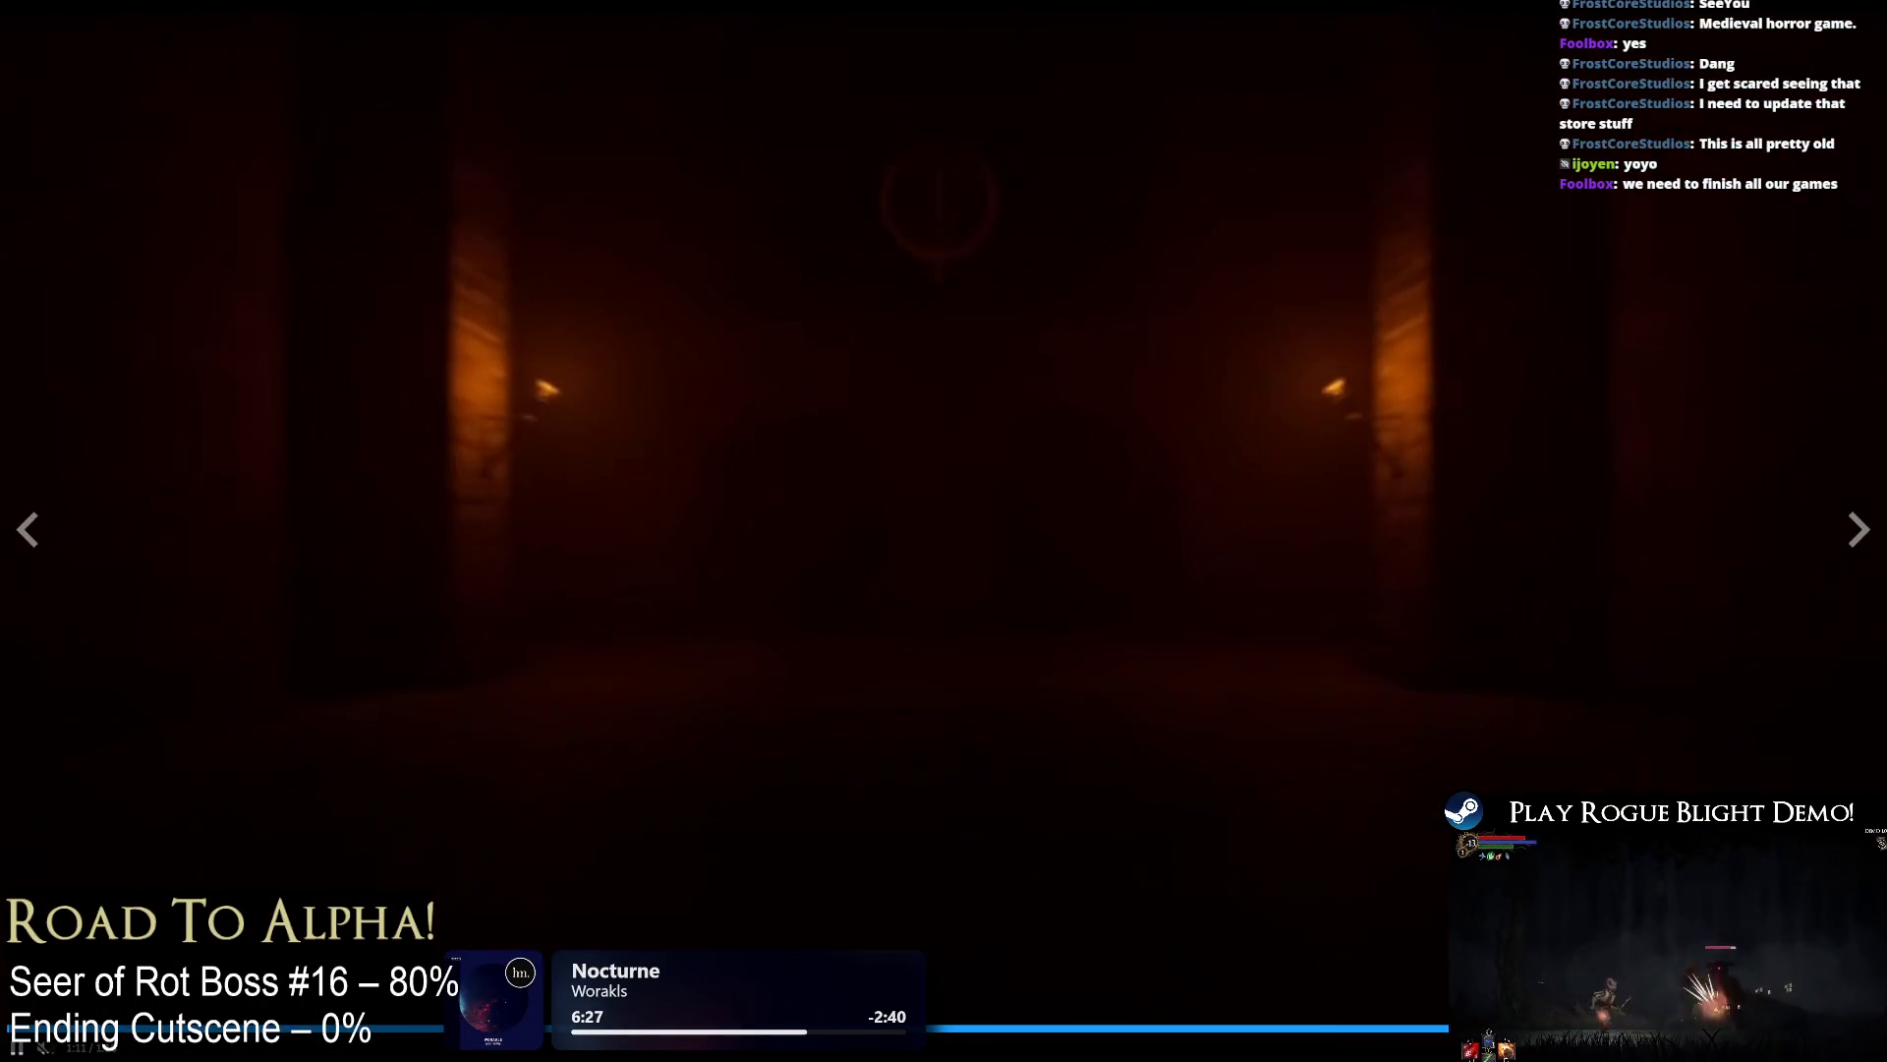
key(Escape)
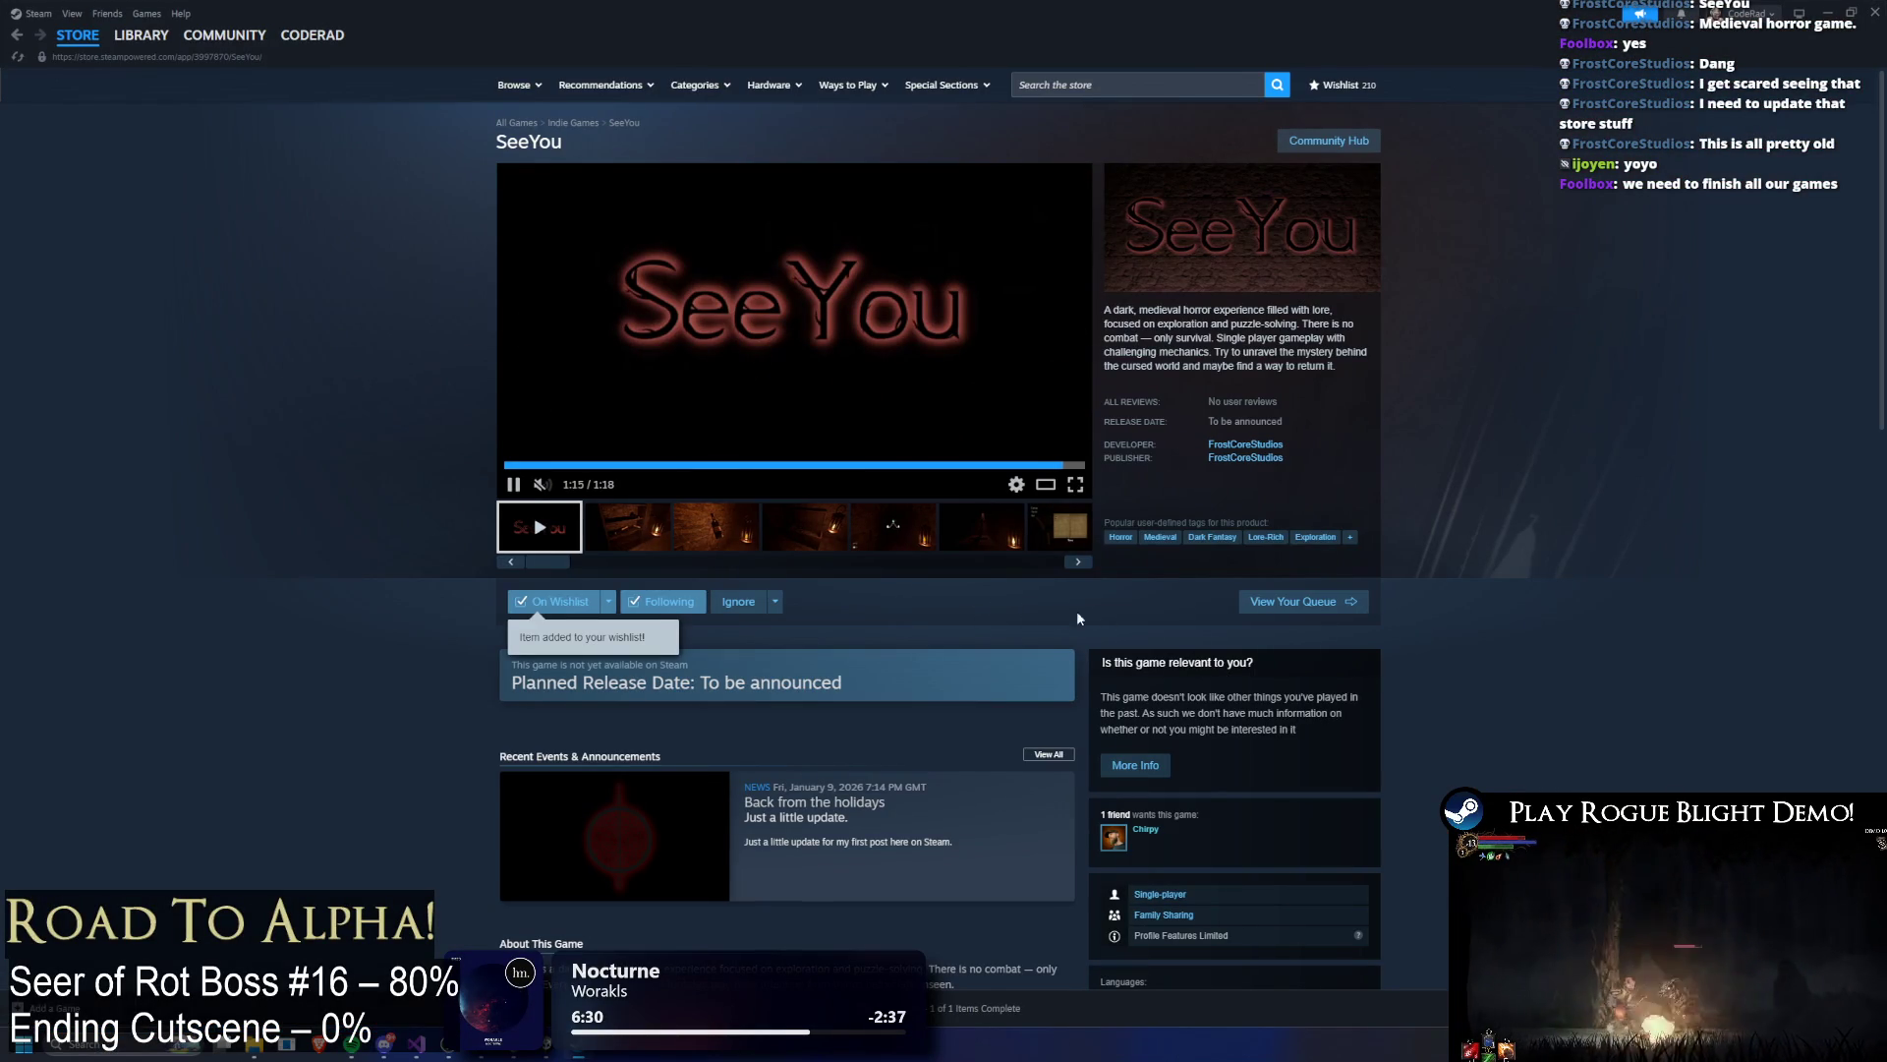
Step: Reveal and scroll through SeeYou's remaining media thumbnails
click(1044, 562)
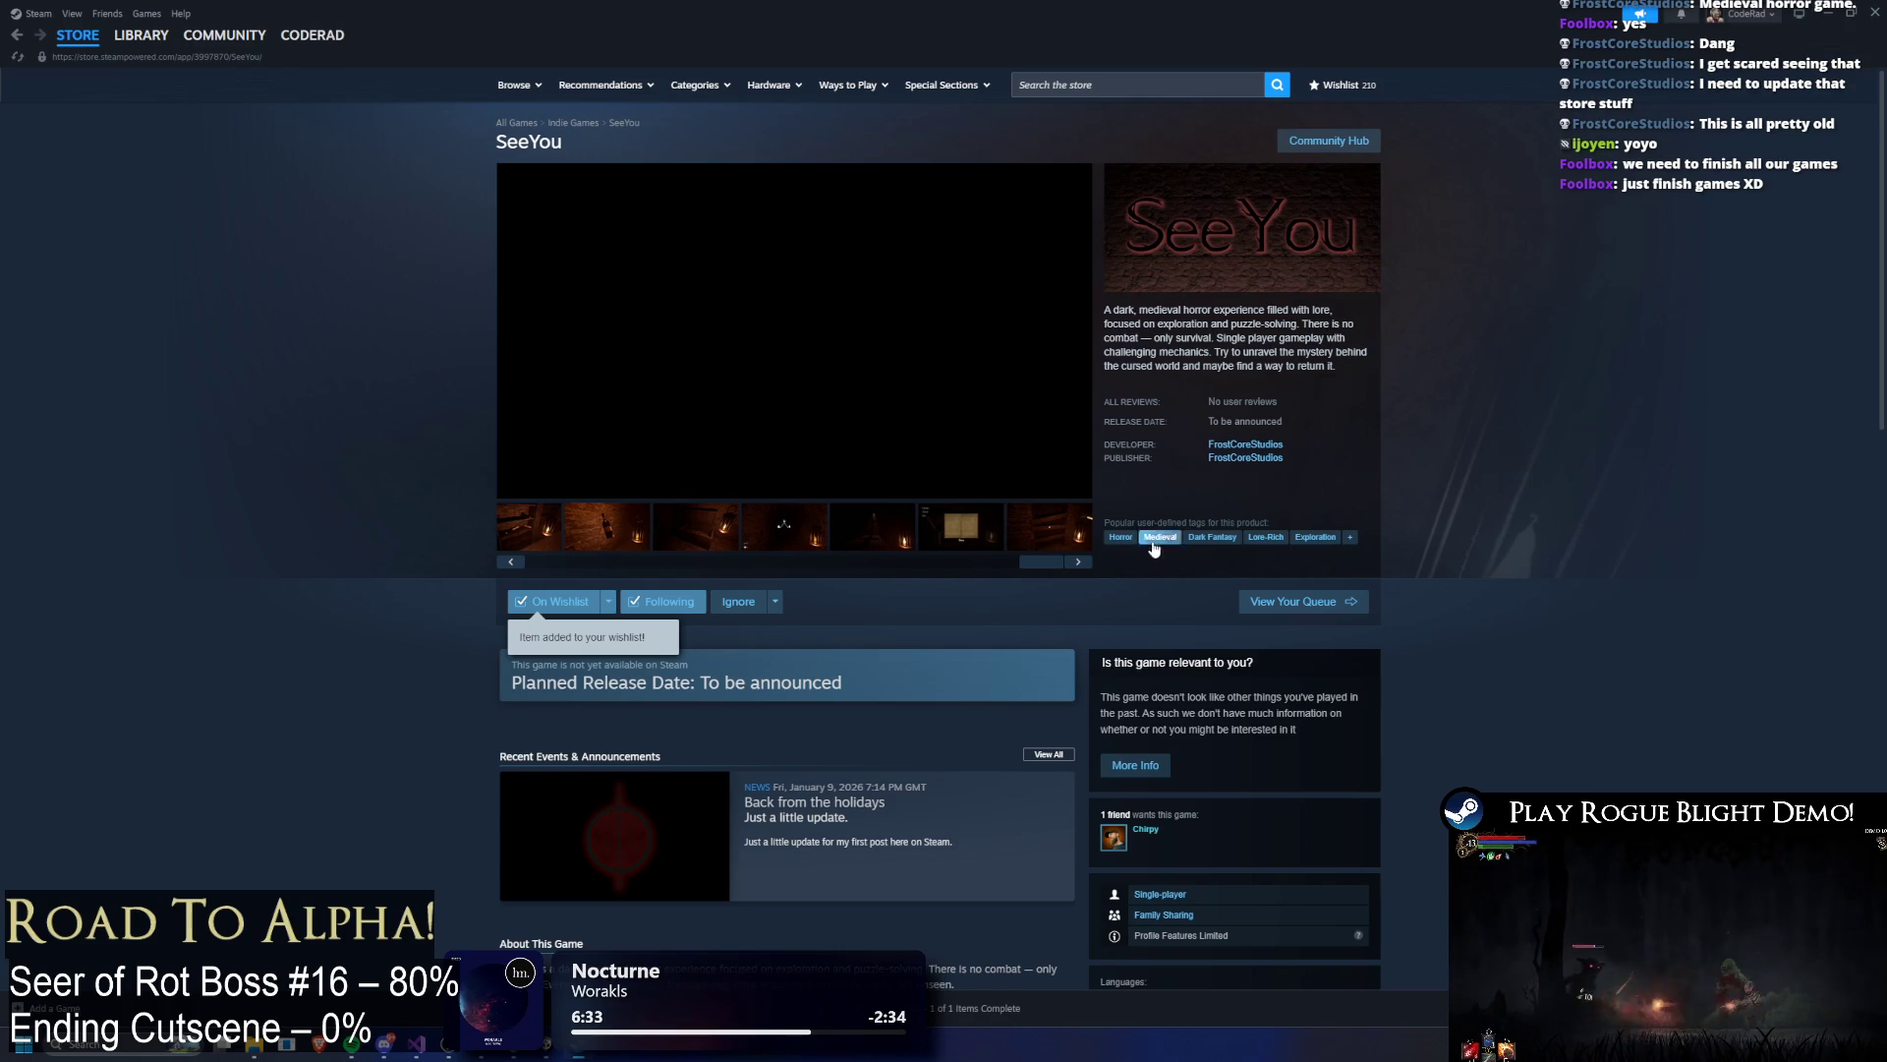
scroll(1071, 586, down, 5)
scroll(1072, 590, up, 4)
scroll(1077, 615, down, 5)
scroll(1080, 619, down, 1)
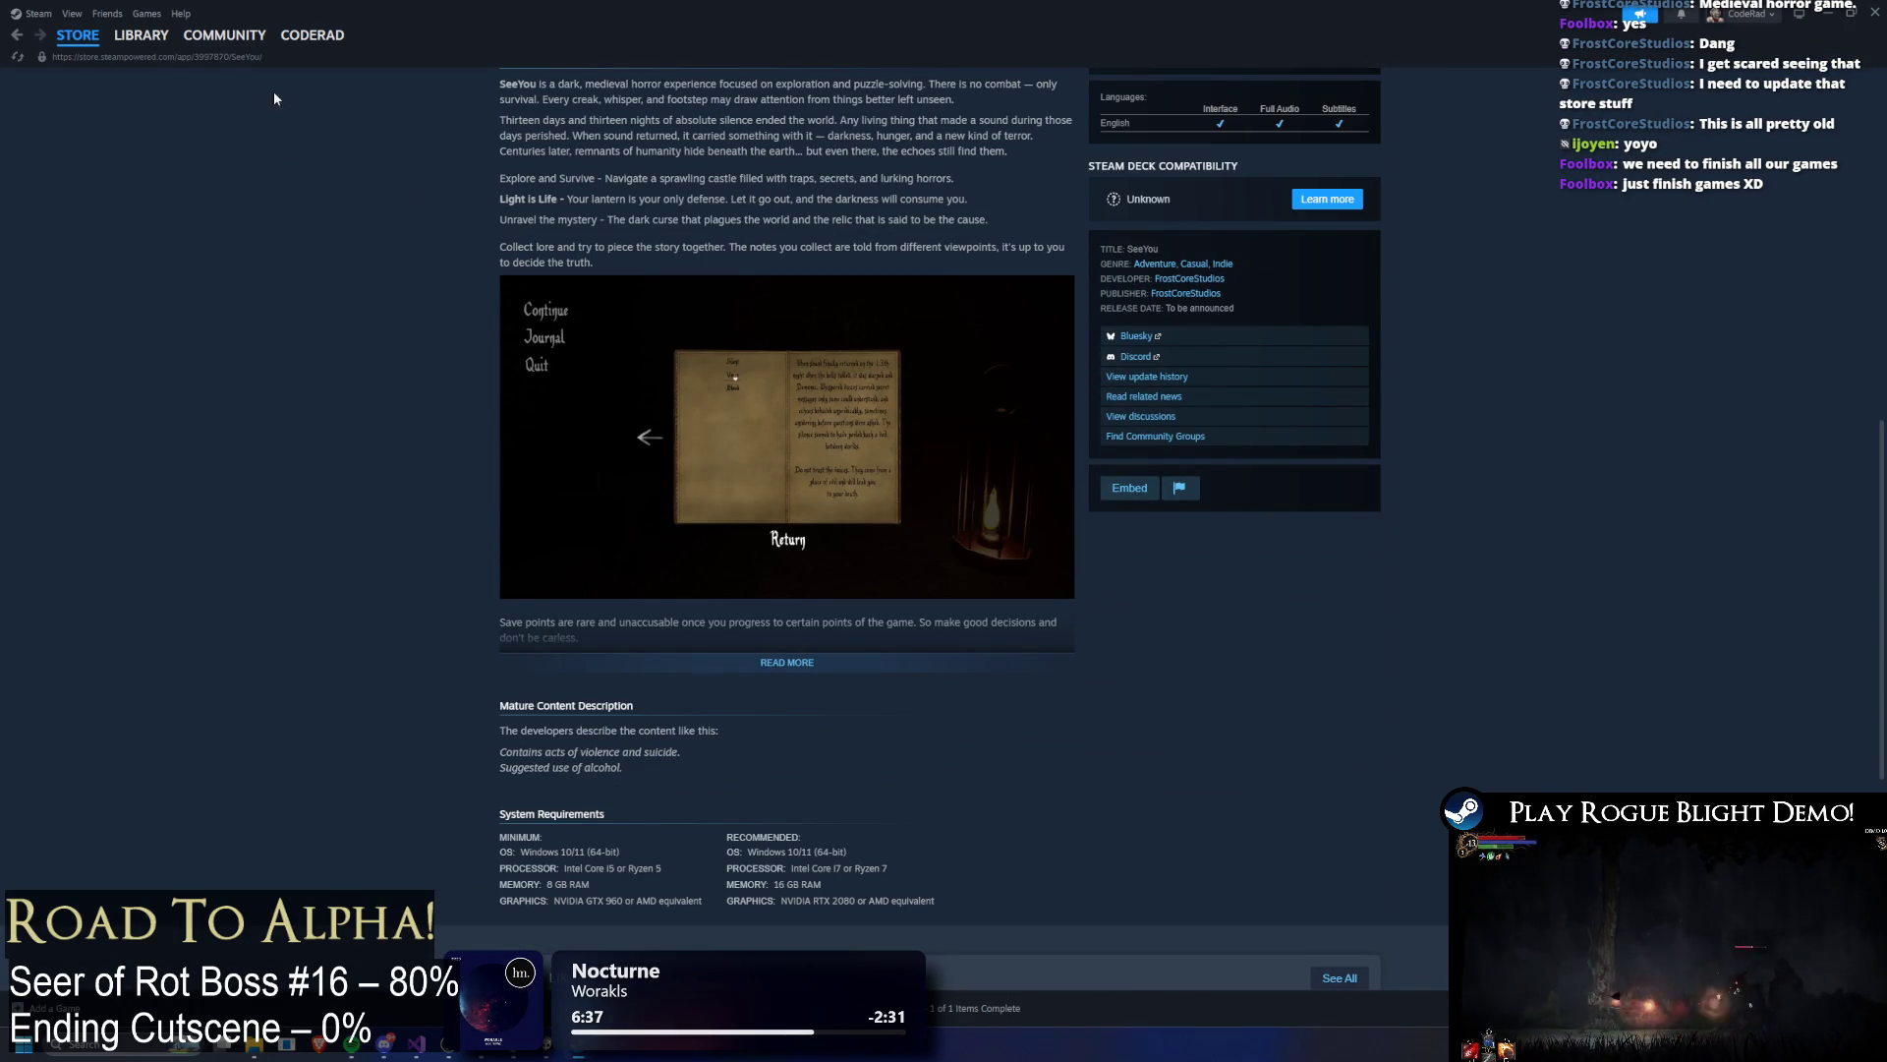
Step: Visit the Steam Library, go back to the Store, then switch to the Unity editor
click(140, 36)
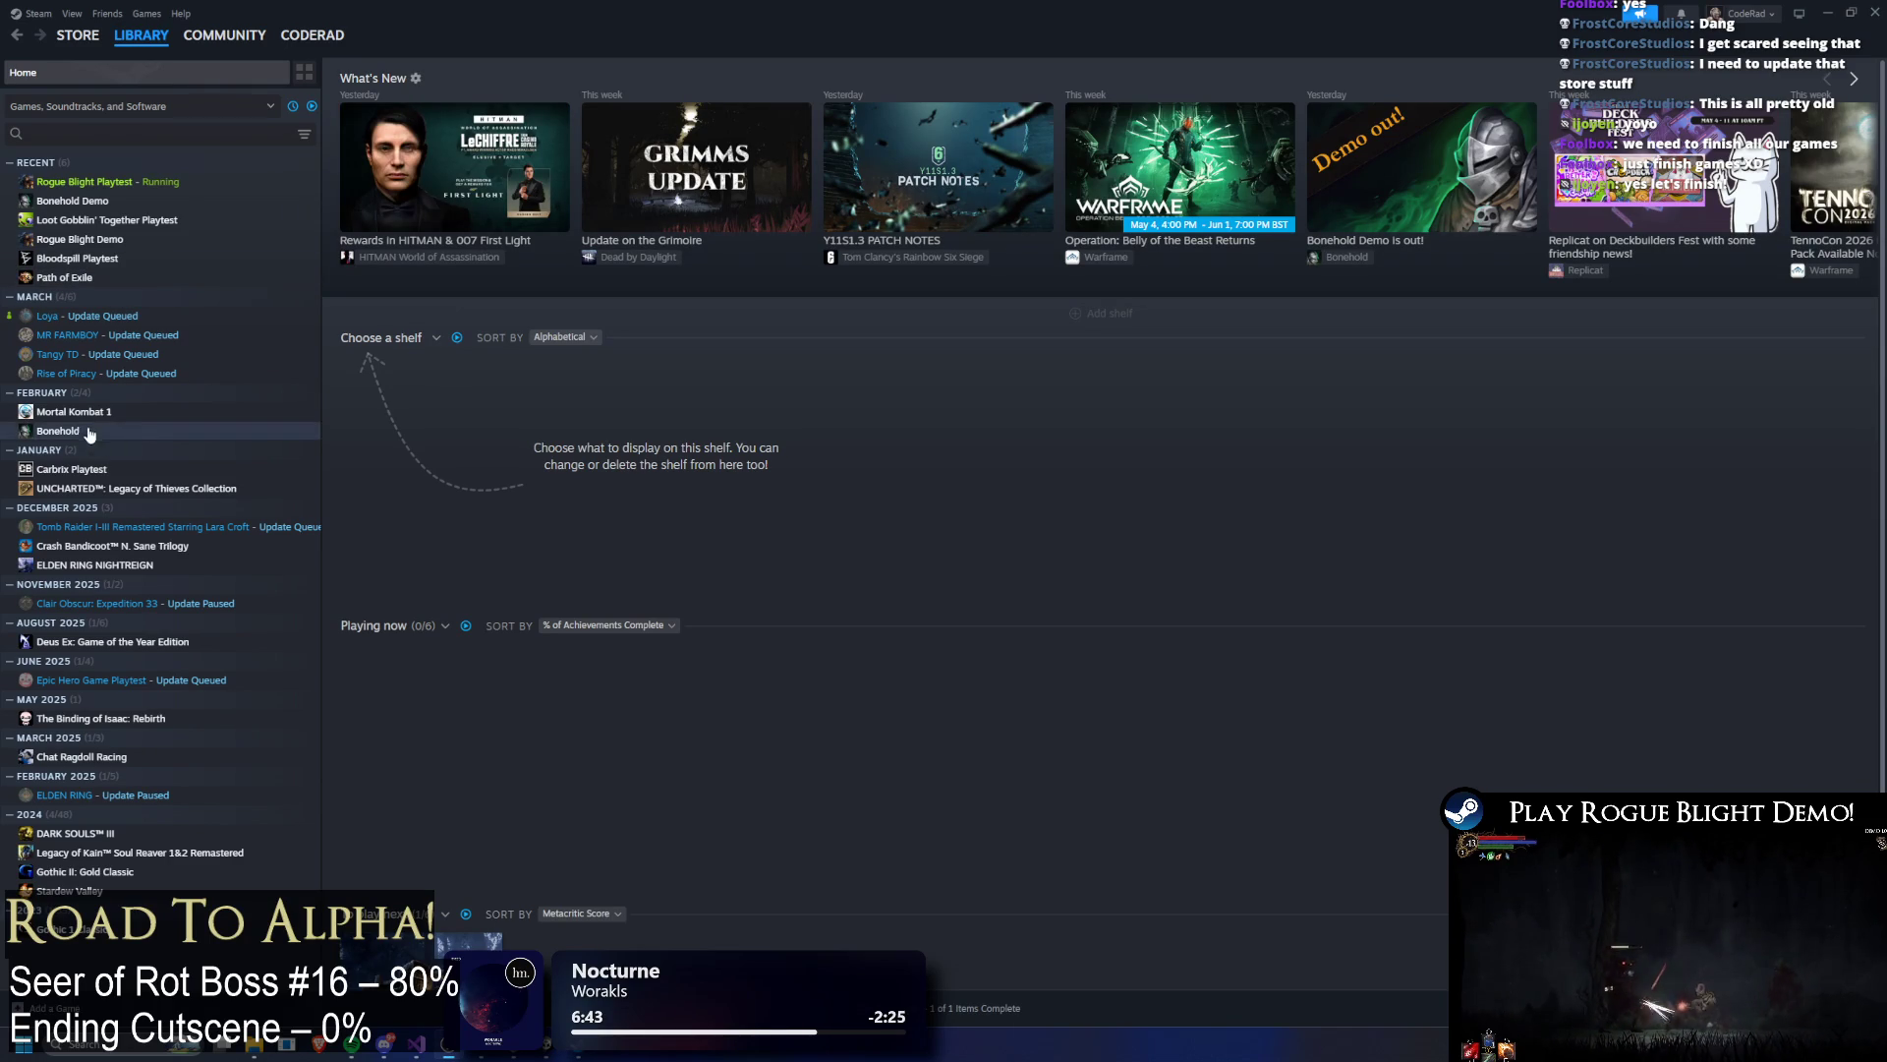
click(54, 127)
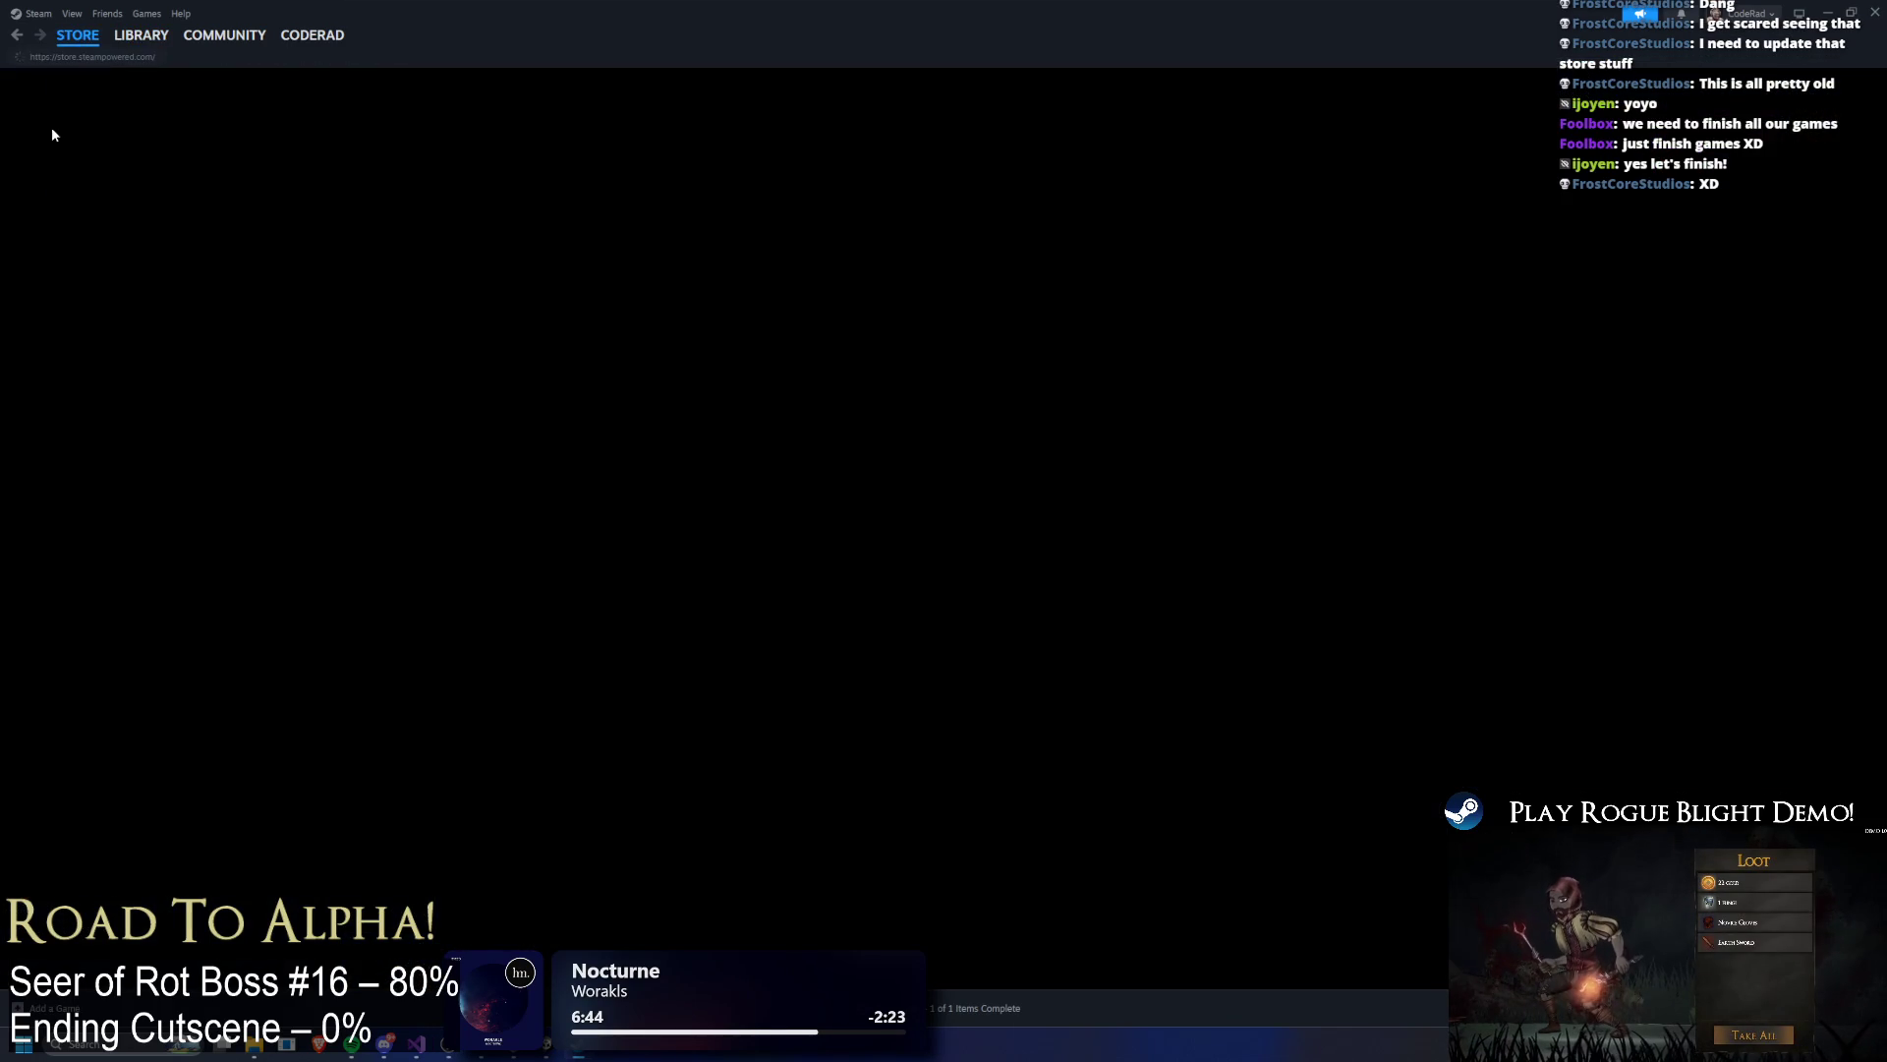
key(alt+Tab)
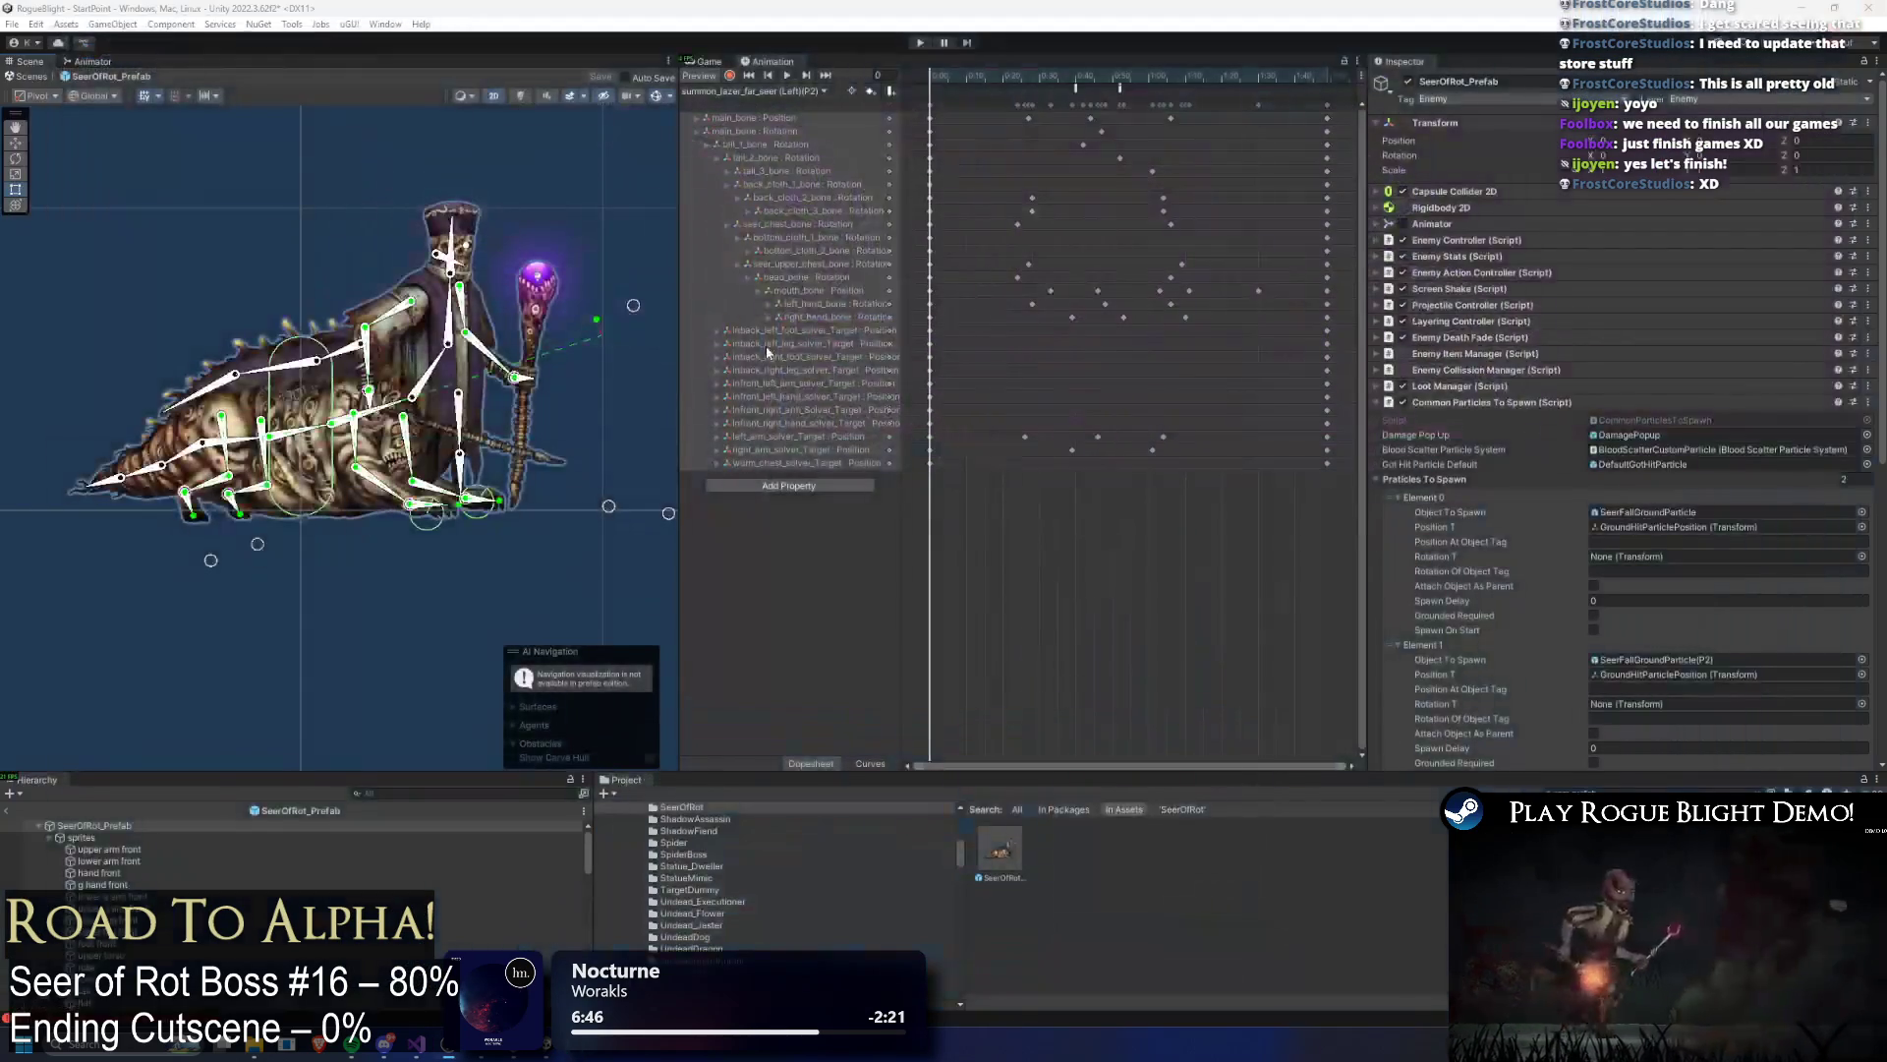
Step: Preview the current summon laser clip at frame 15, then scrub back to frame 0
click(727, 92)
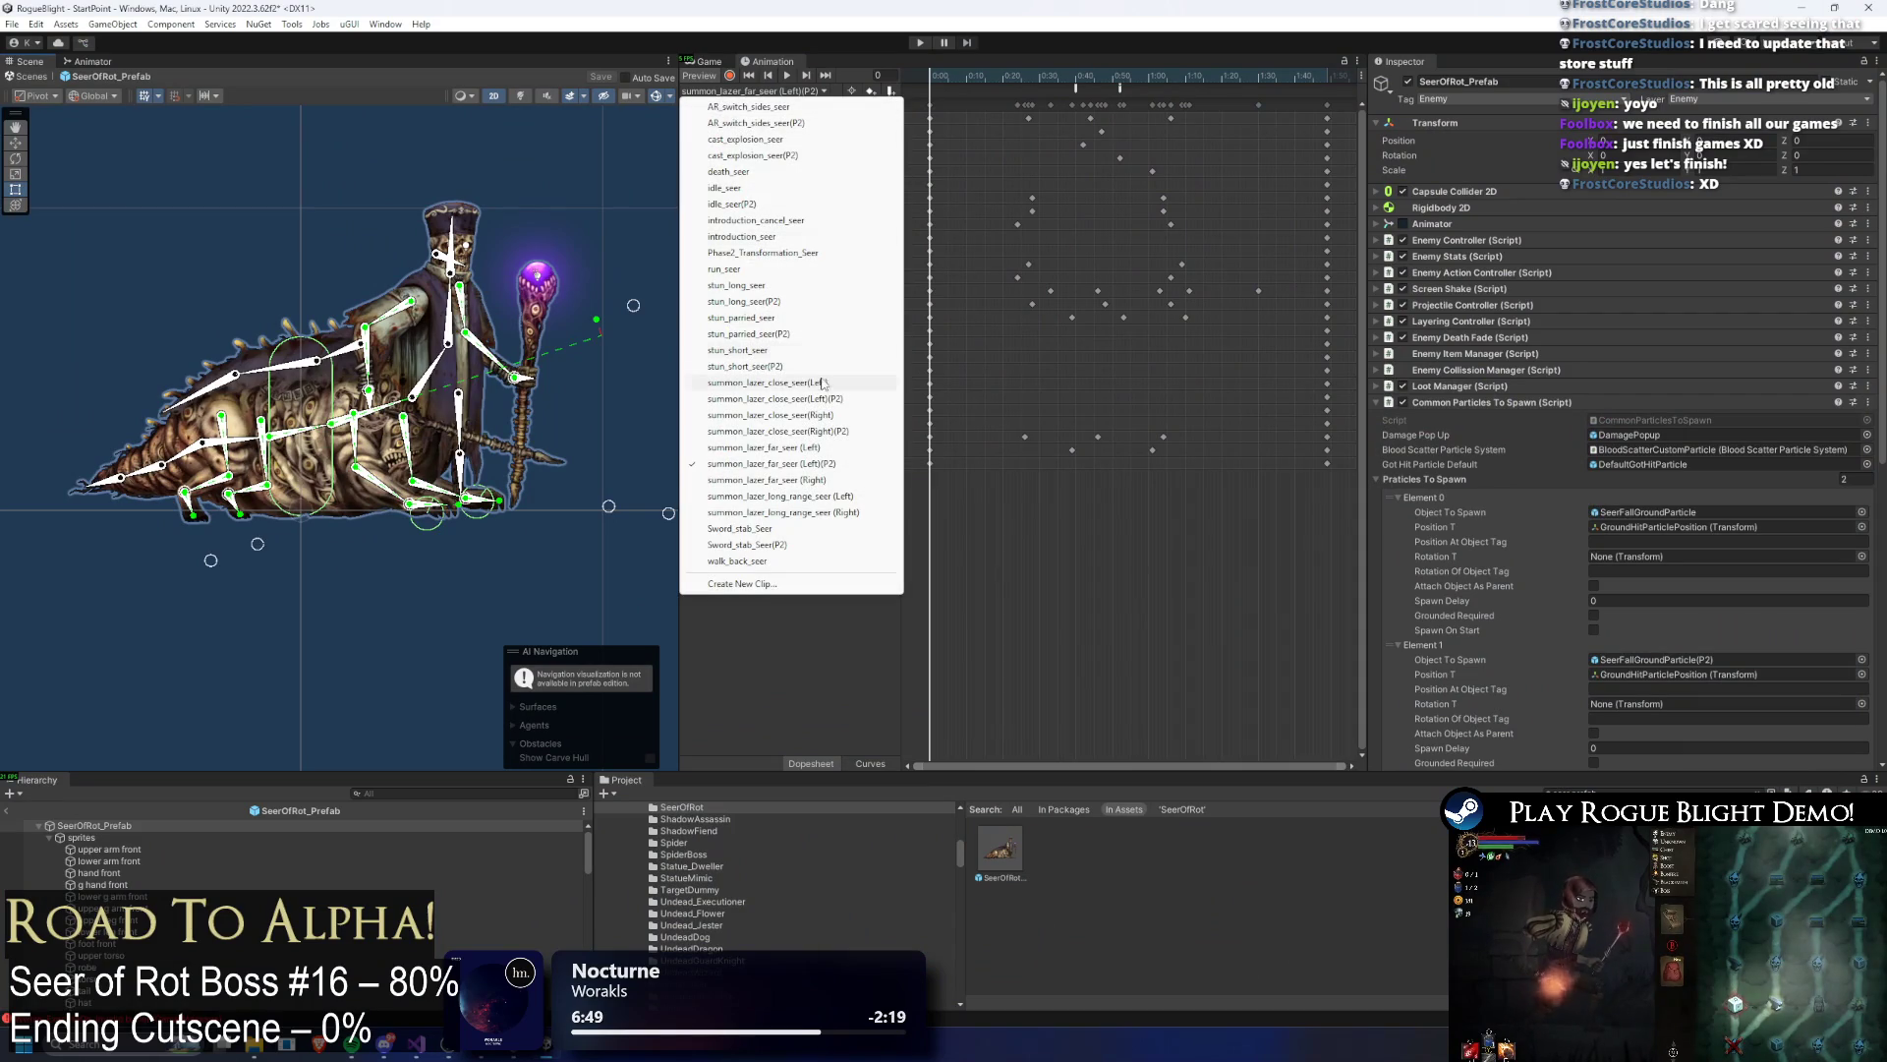
click(854, 465)
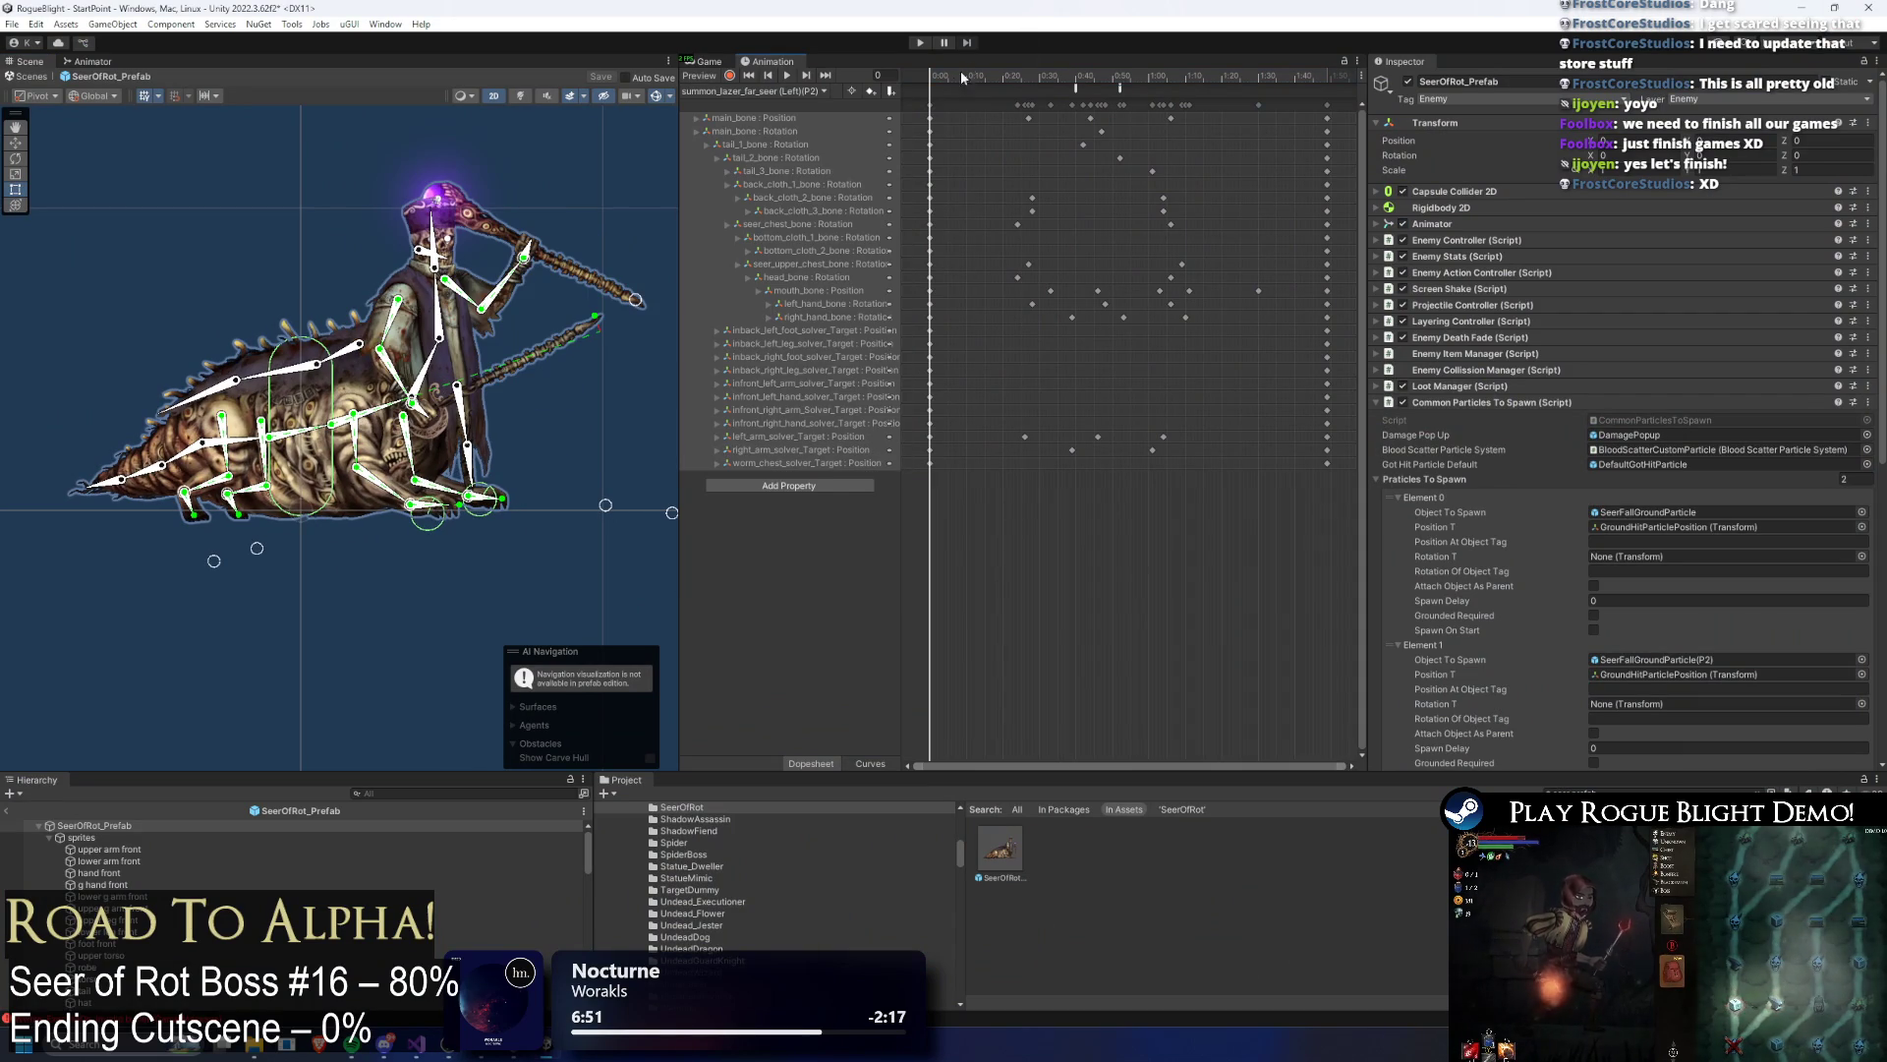
click(752, 90)
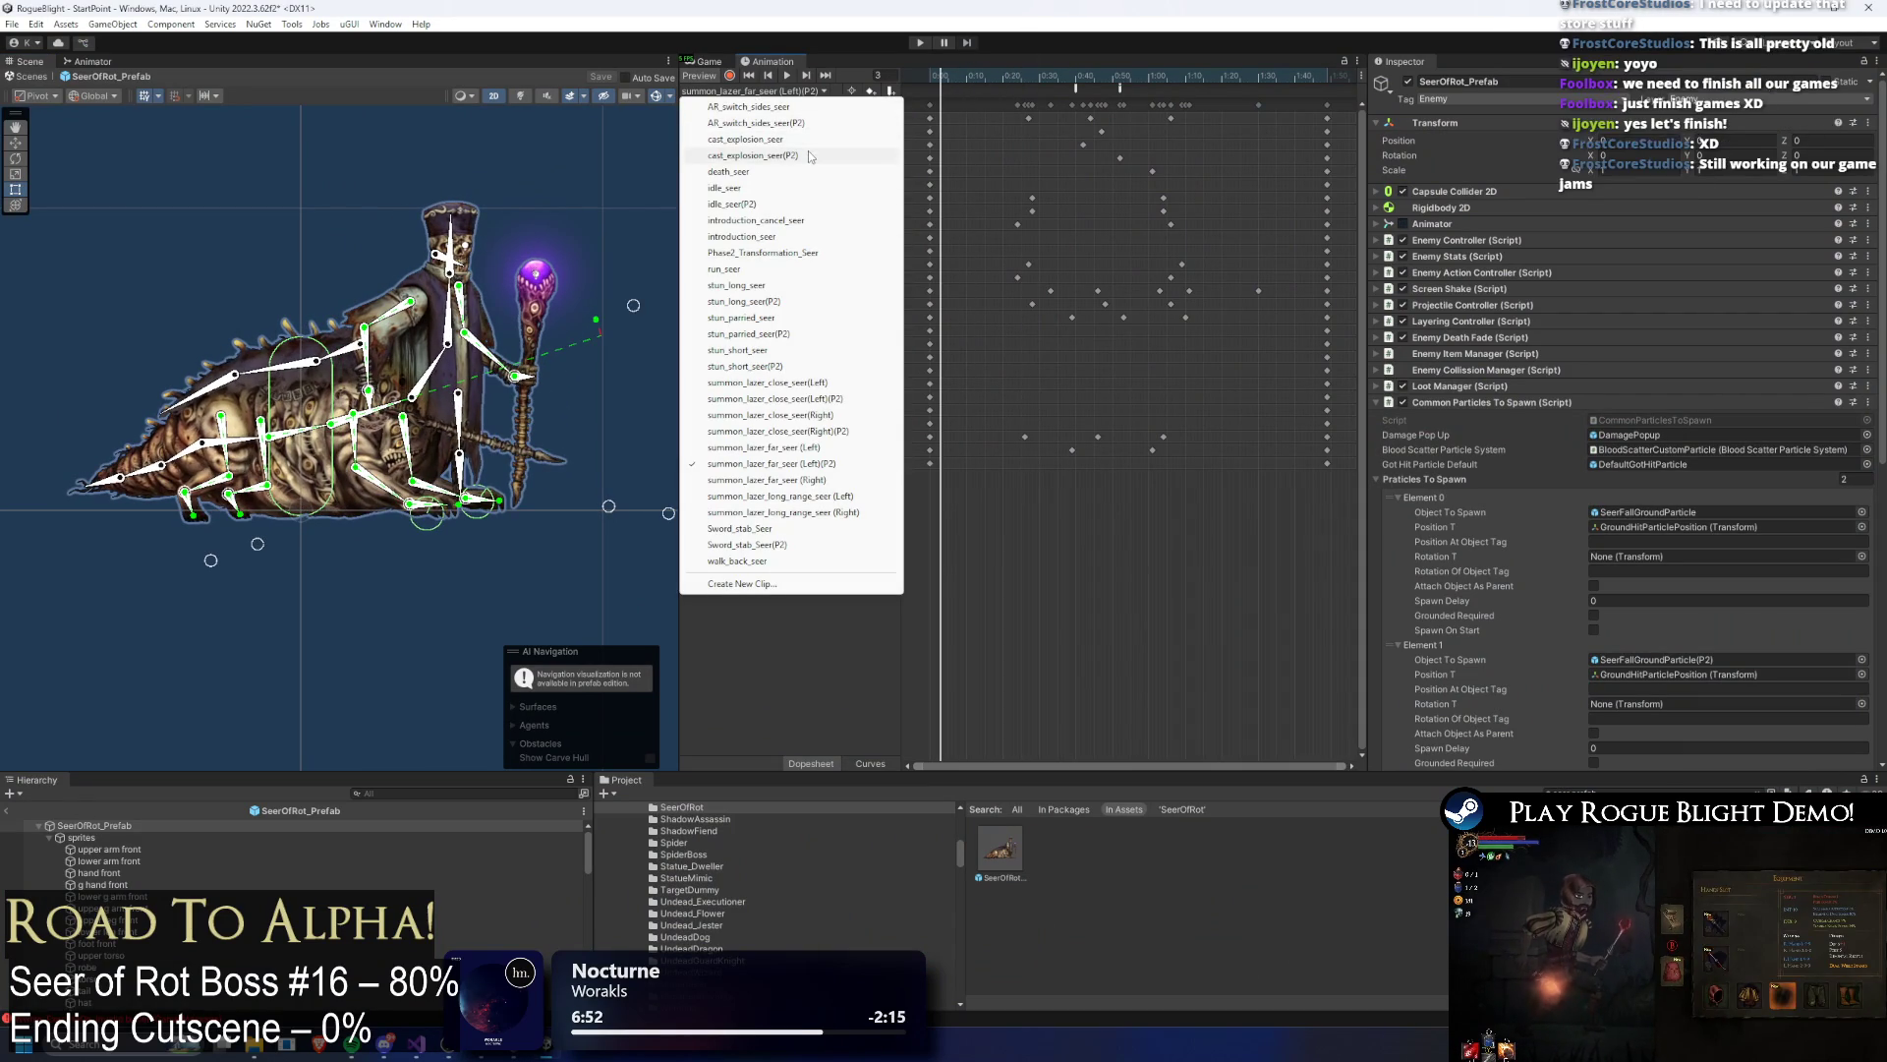
click(817, 470)
click(984, 79)
mouse_move(1000, 81)
mouse_down()
mouse_move(1189, 85)
mouse_move(932, 81)
mouse_up()
Step: Compare the idle_seer(P2) pose, then scrub summon_lazer_far_seer (Left)(P2) through frames 0 to 76
click(752, 90)
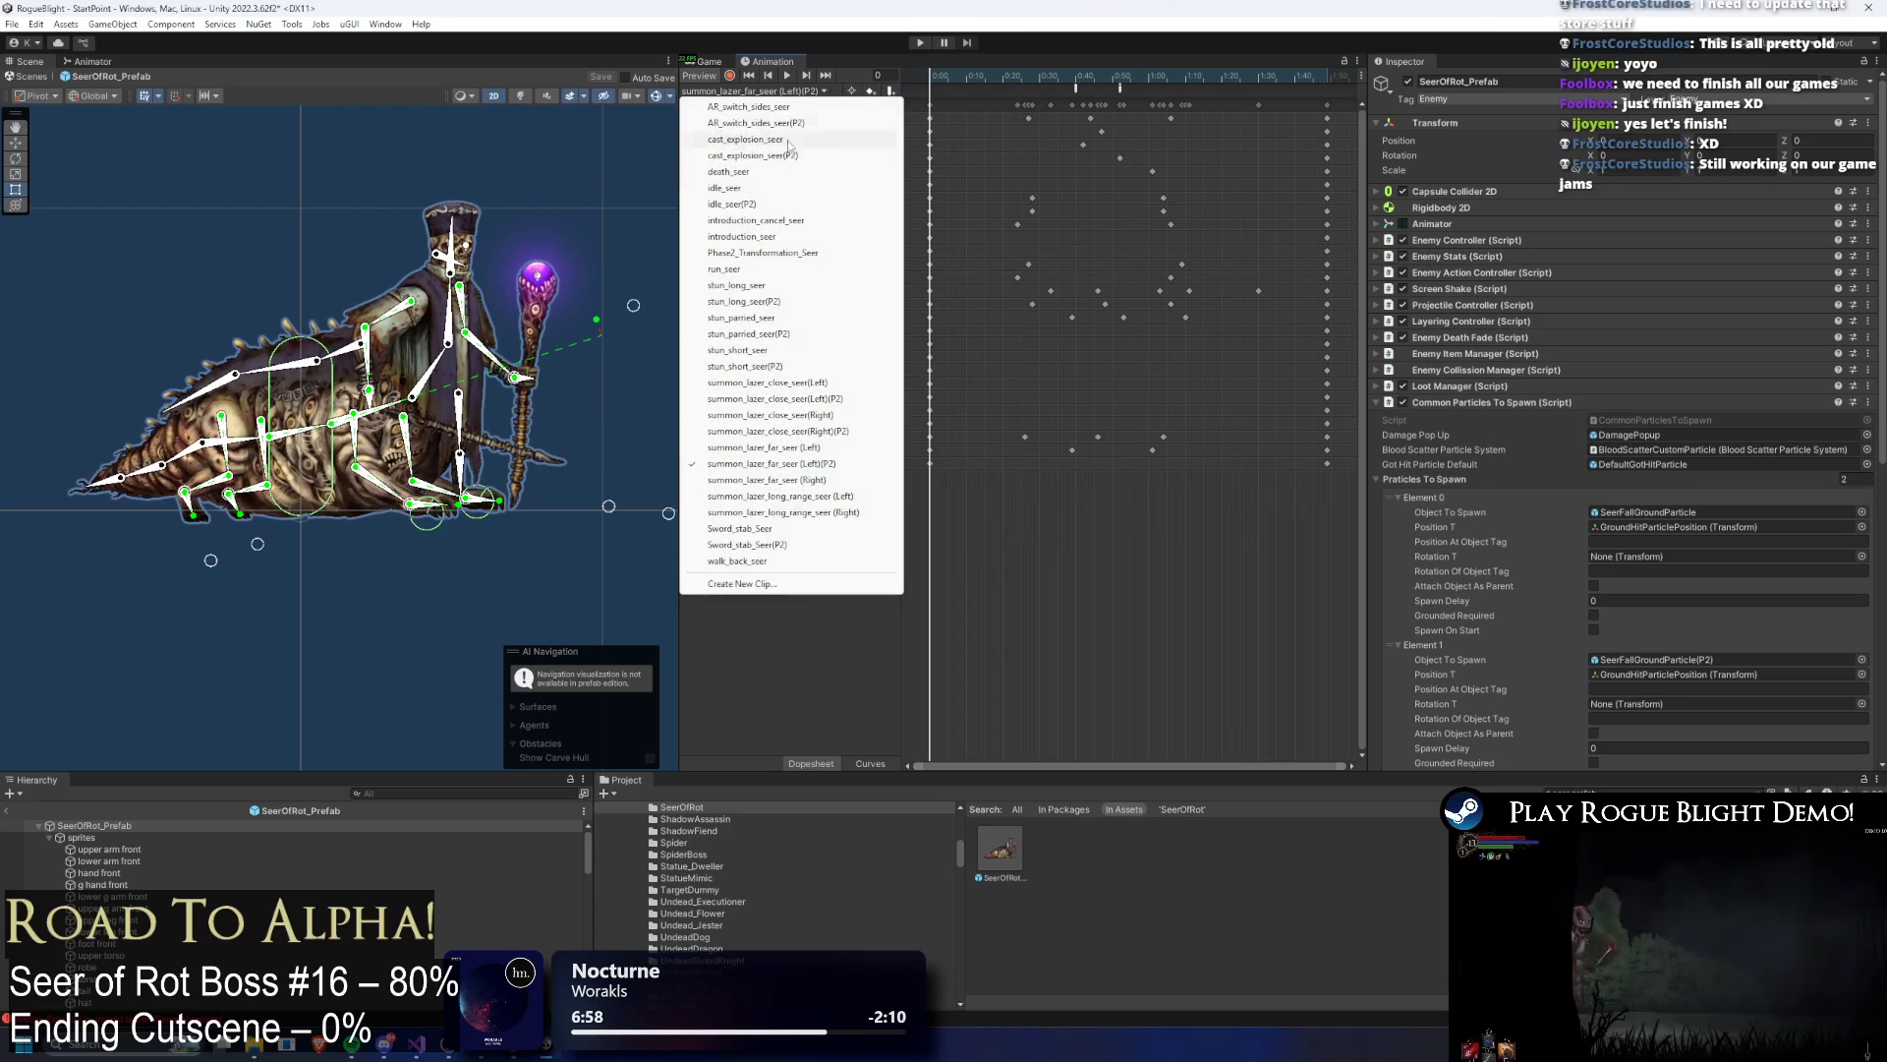
click(865, 203)
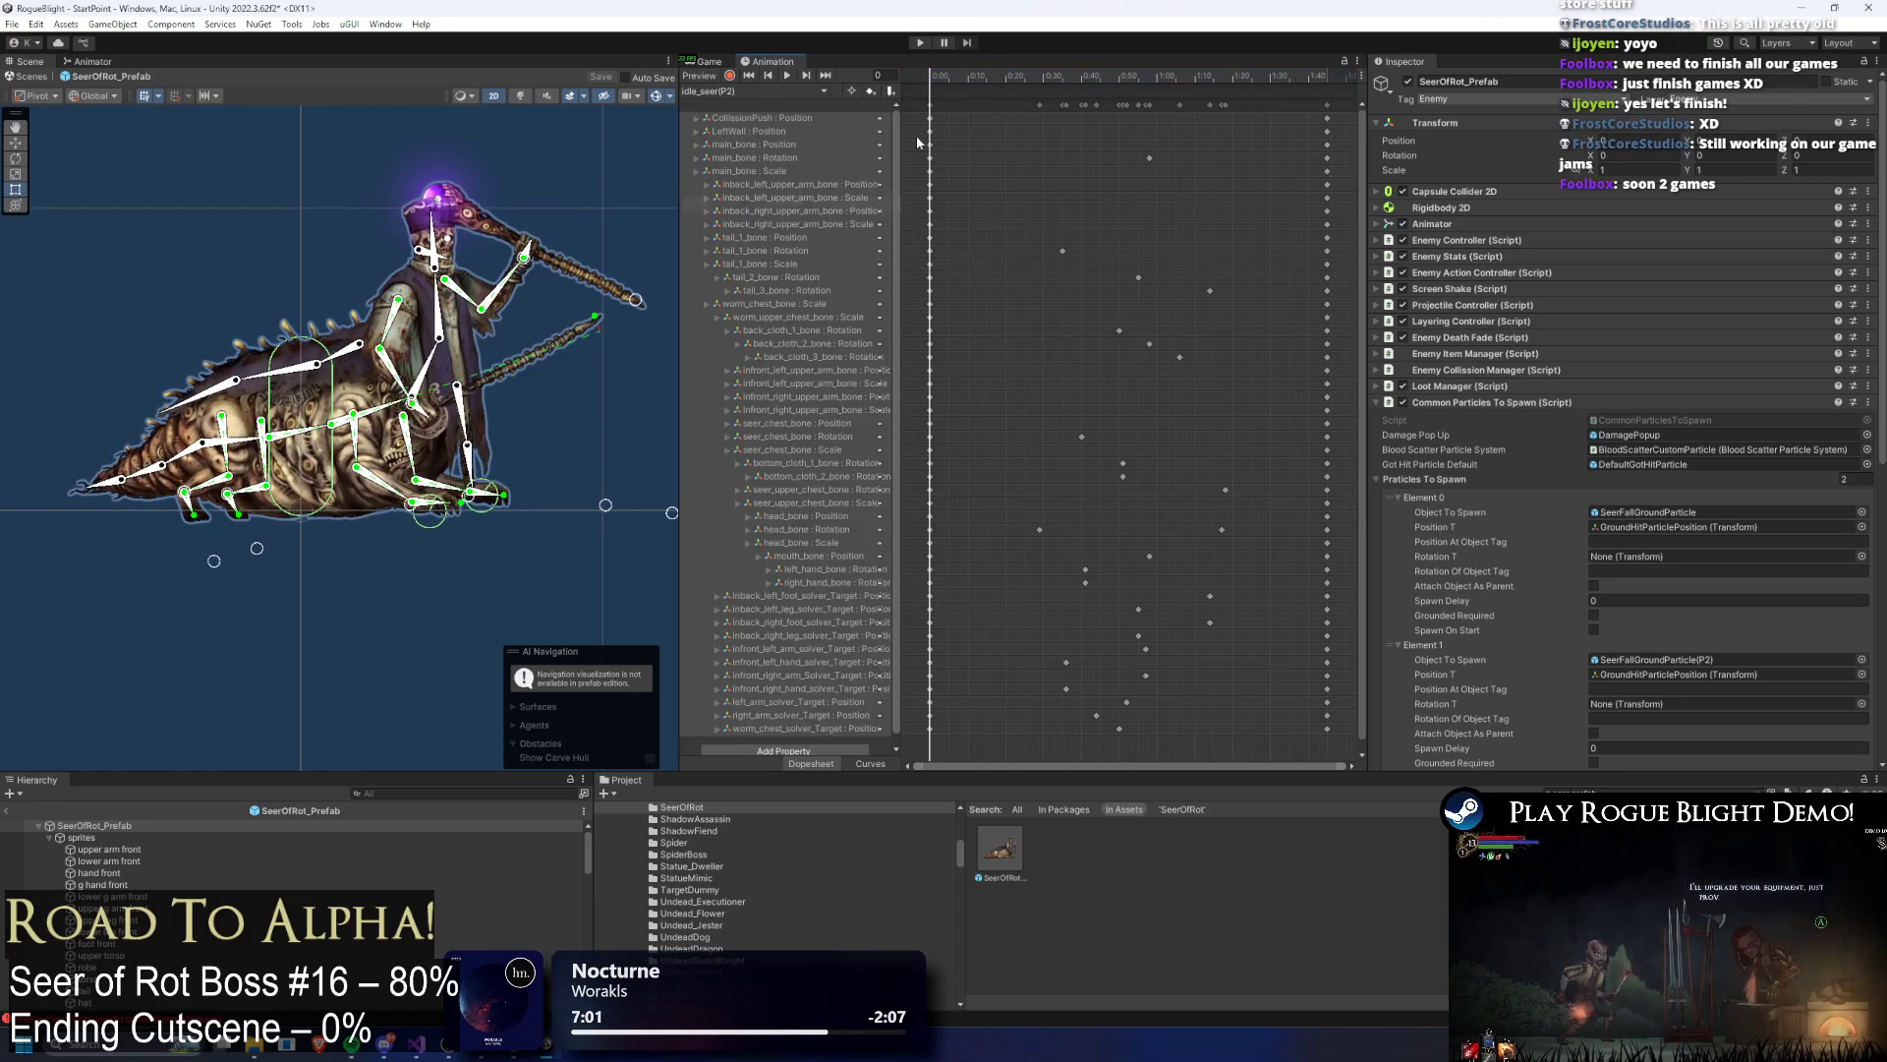
click(932, 75)
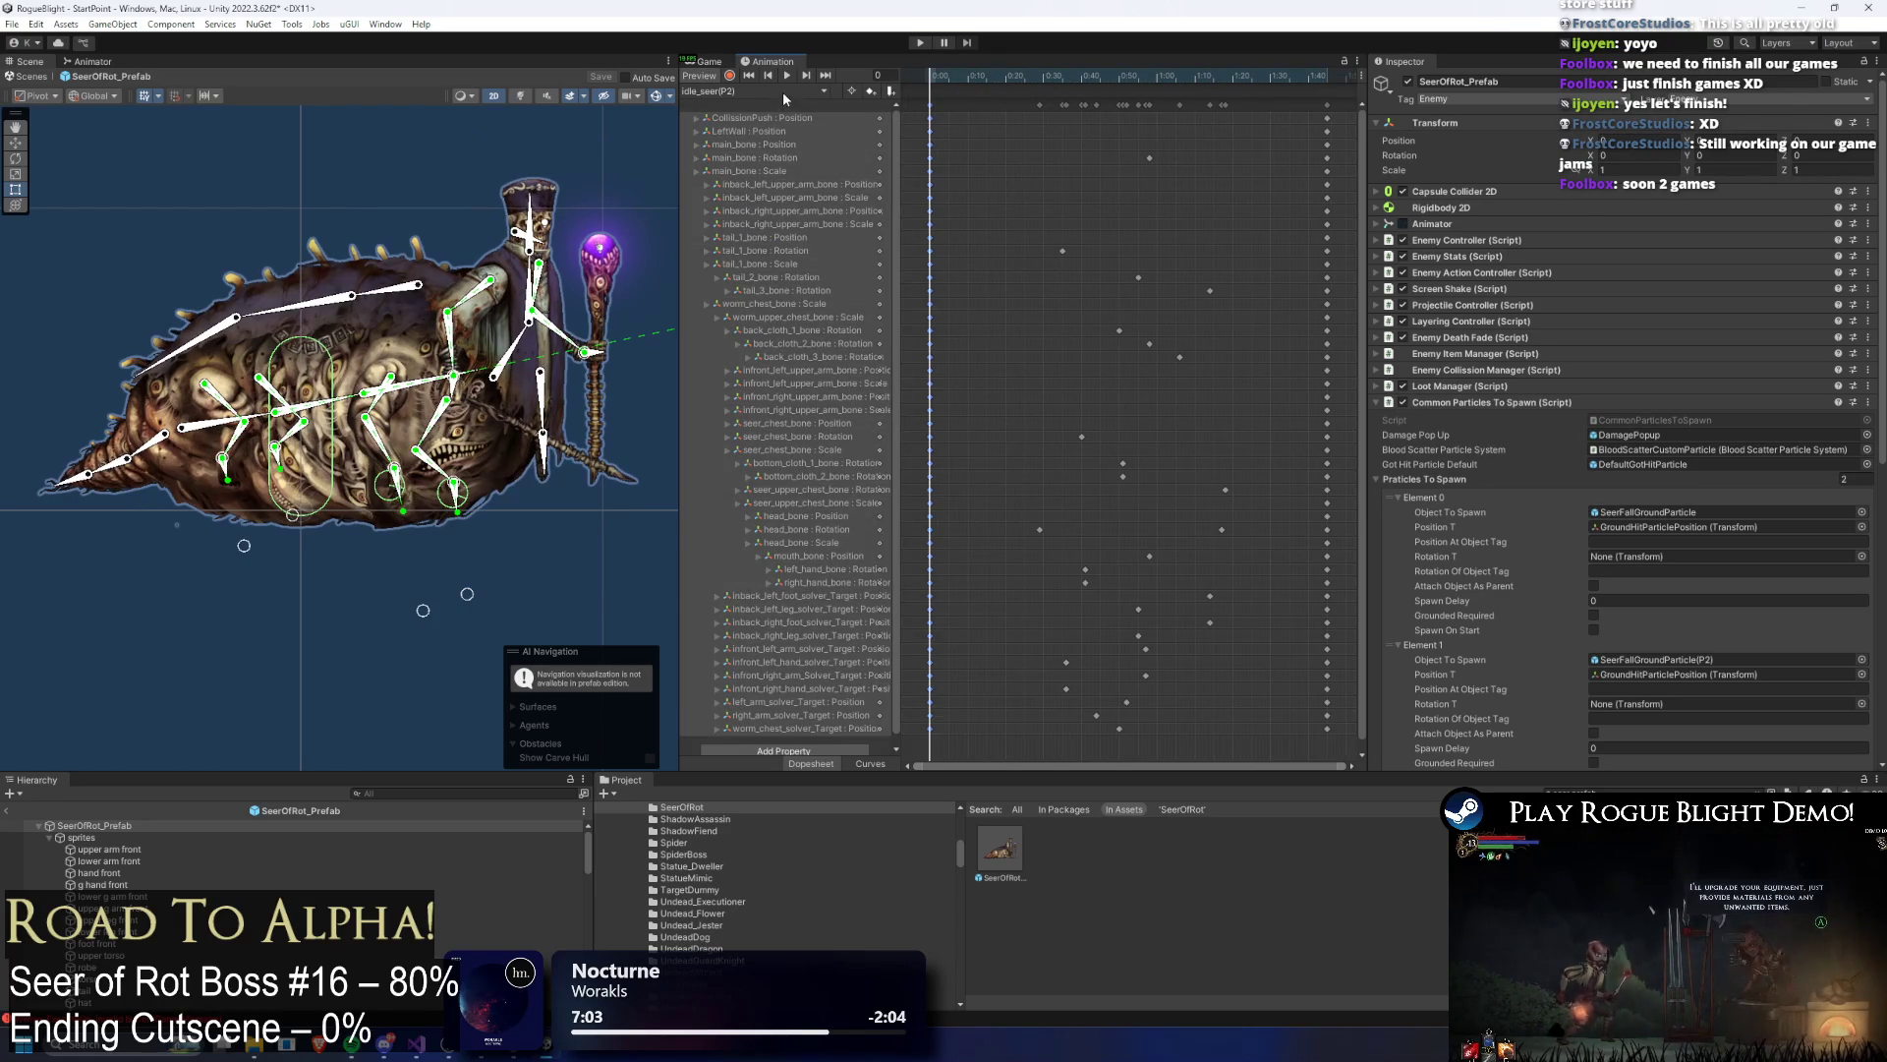
click(783, 91)
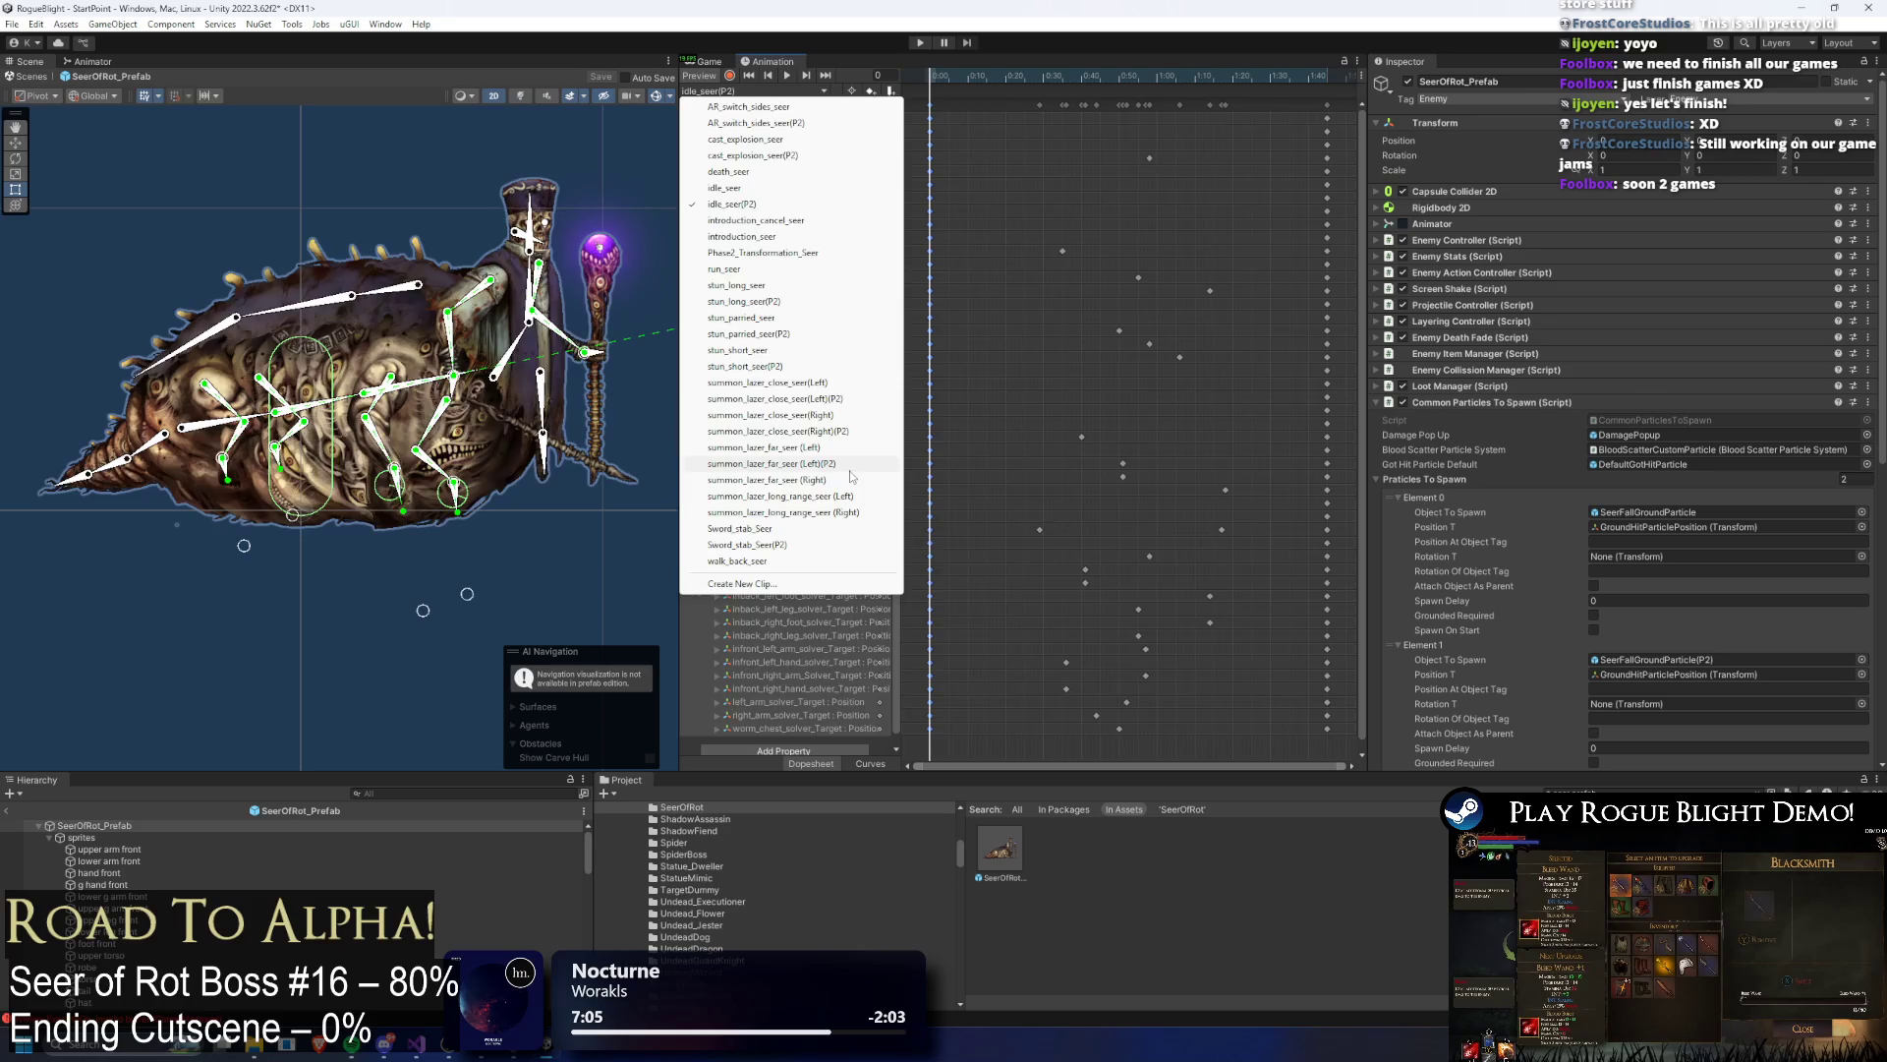
click(849, 464)
click(1325, 74)
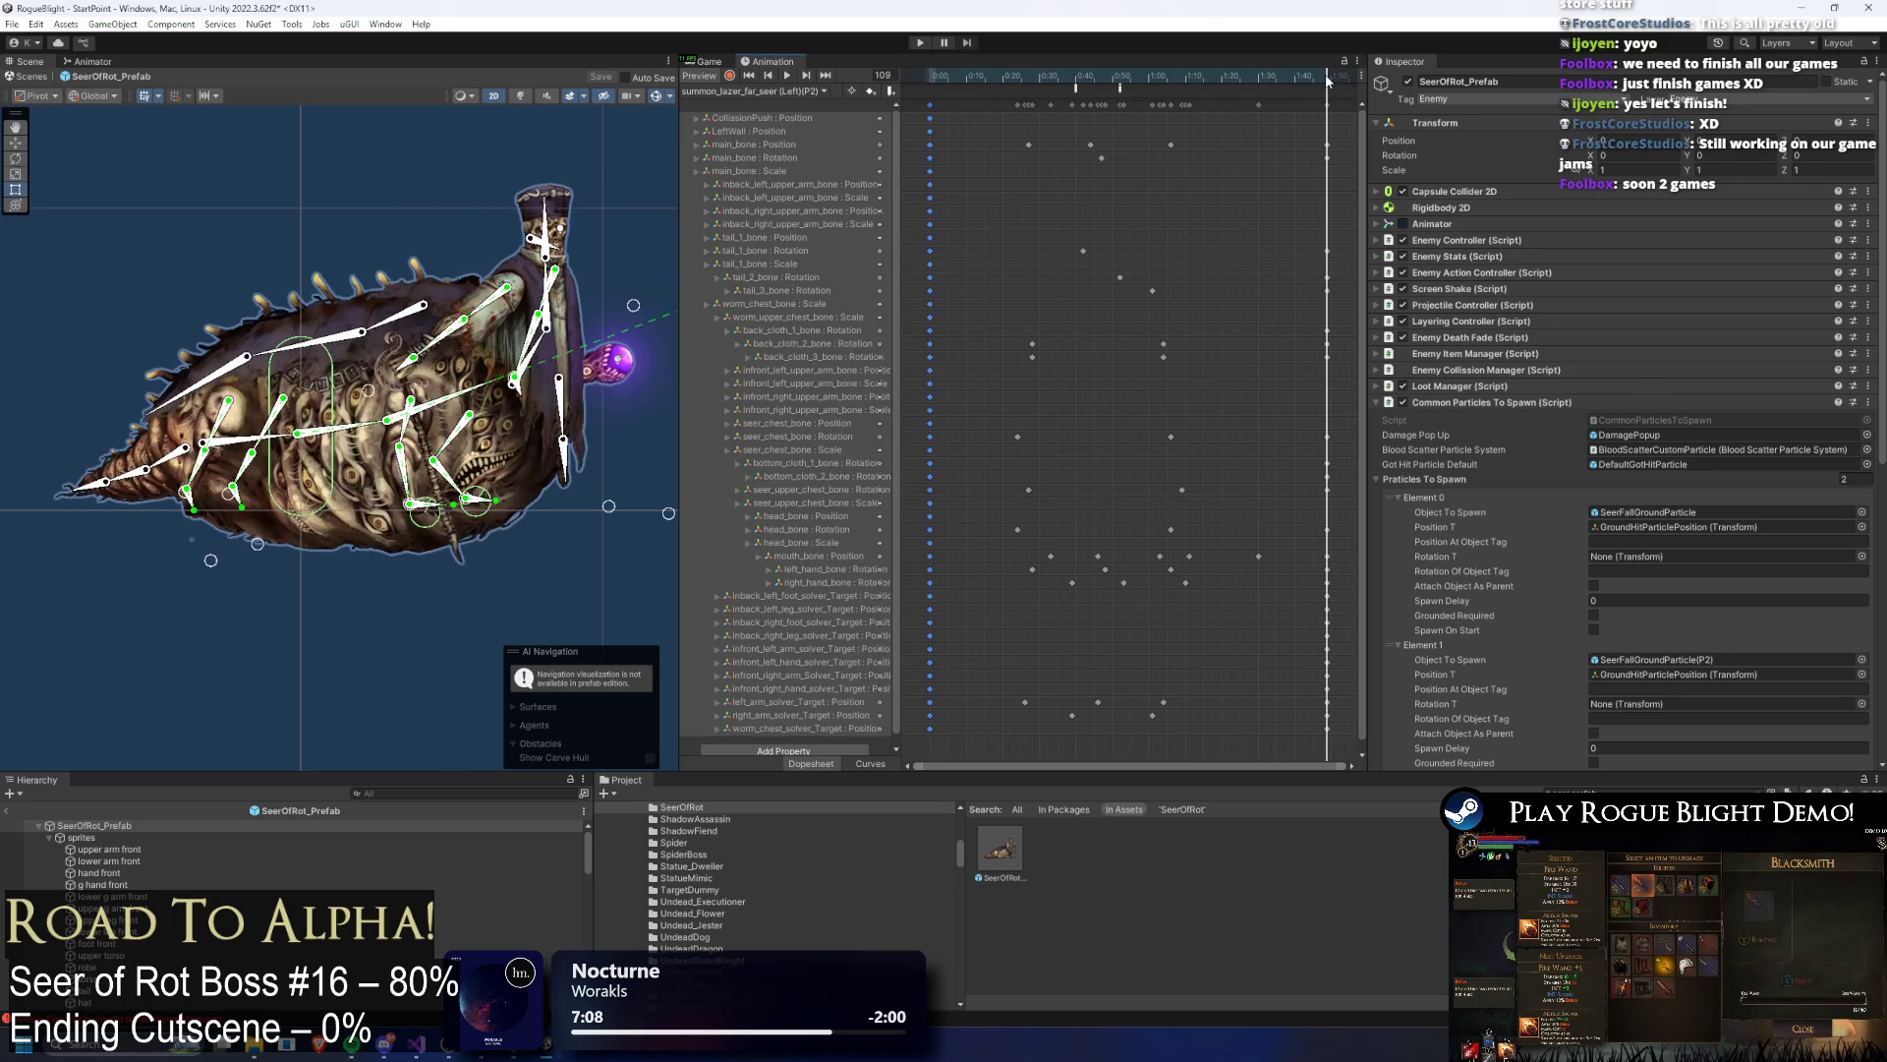
click(934, 74)
click(990, 79)
click(1020, 74)
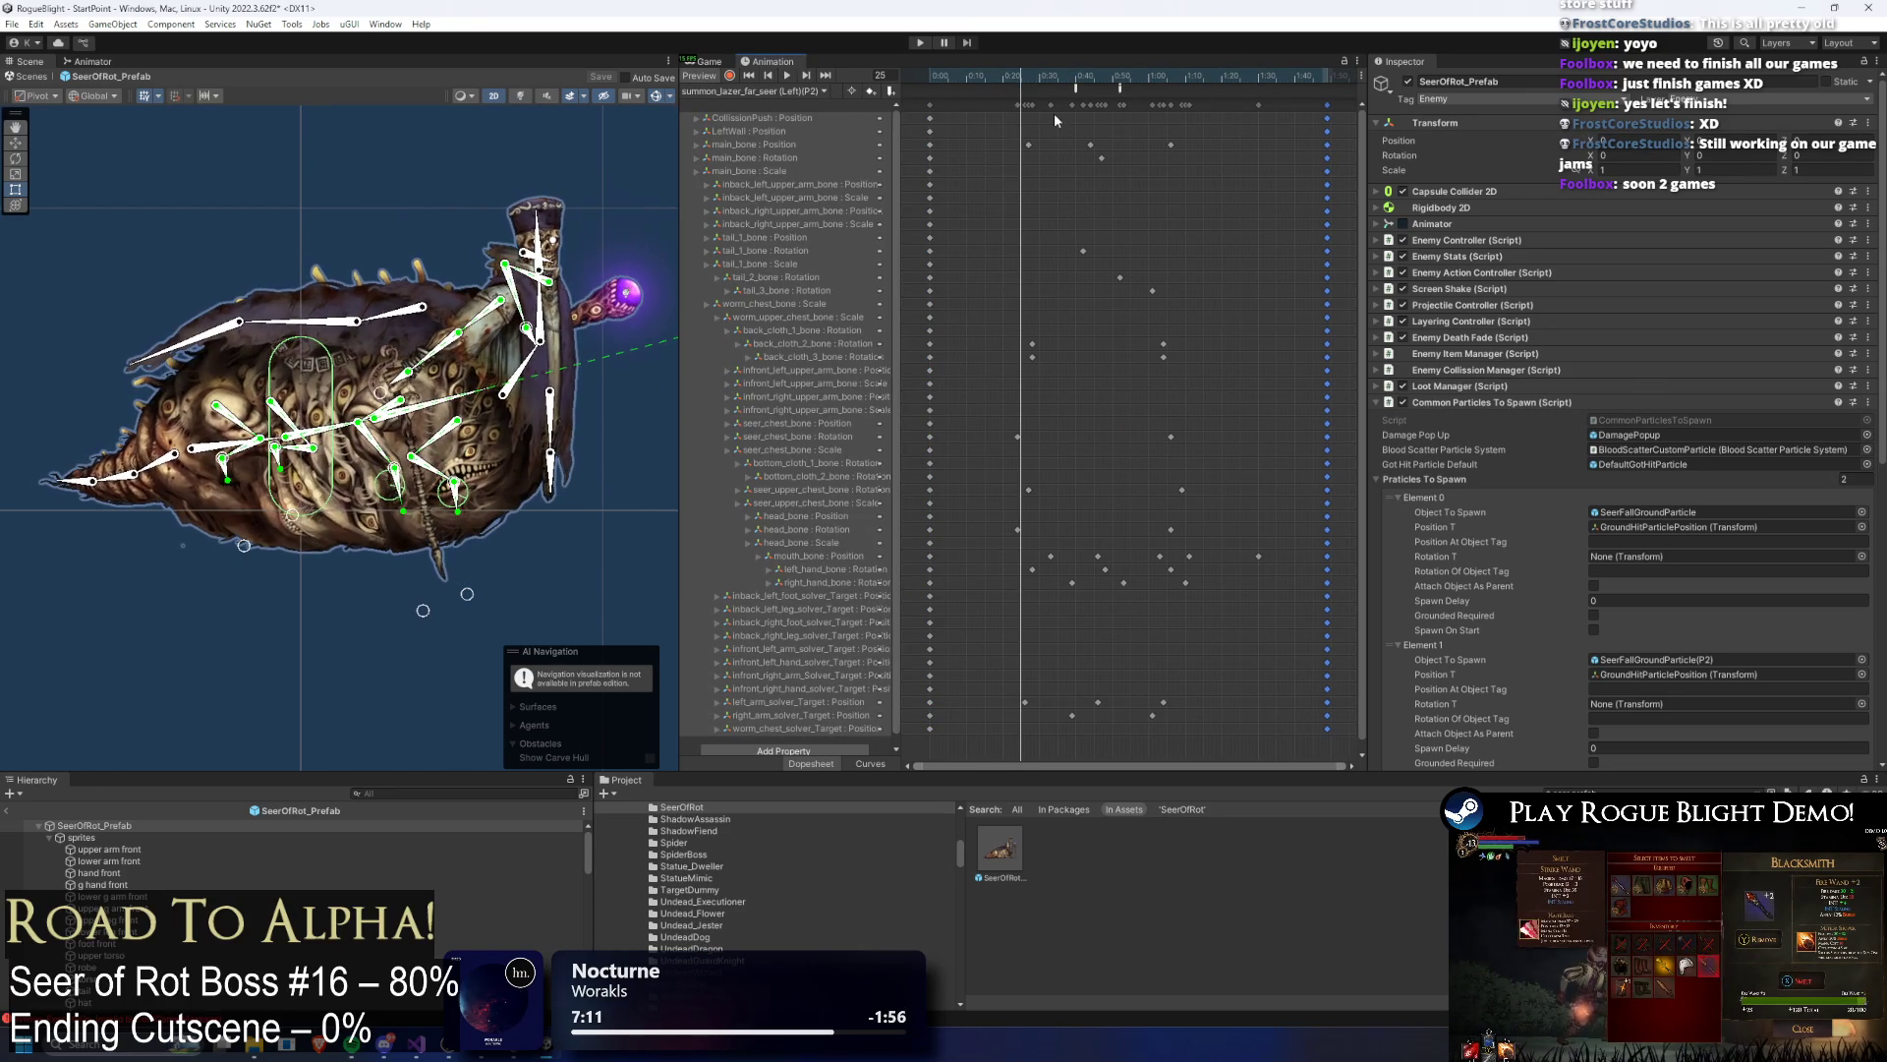
click(781, 90)
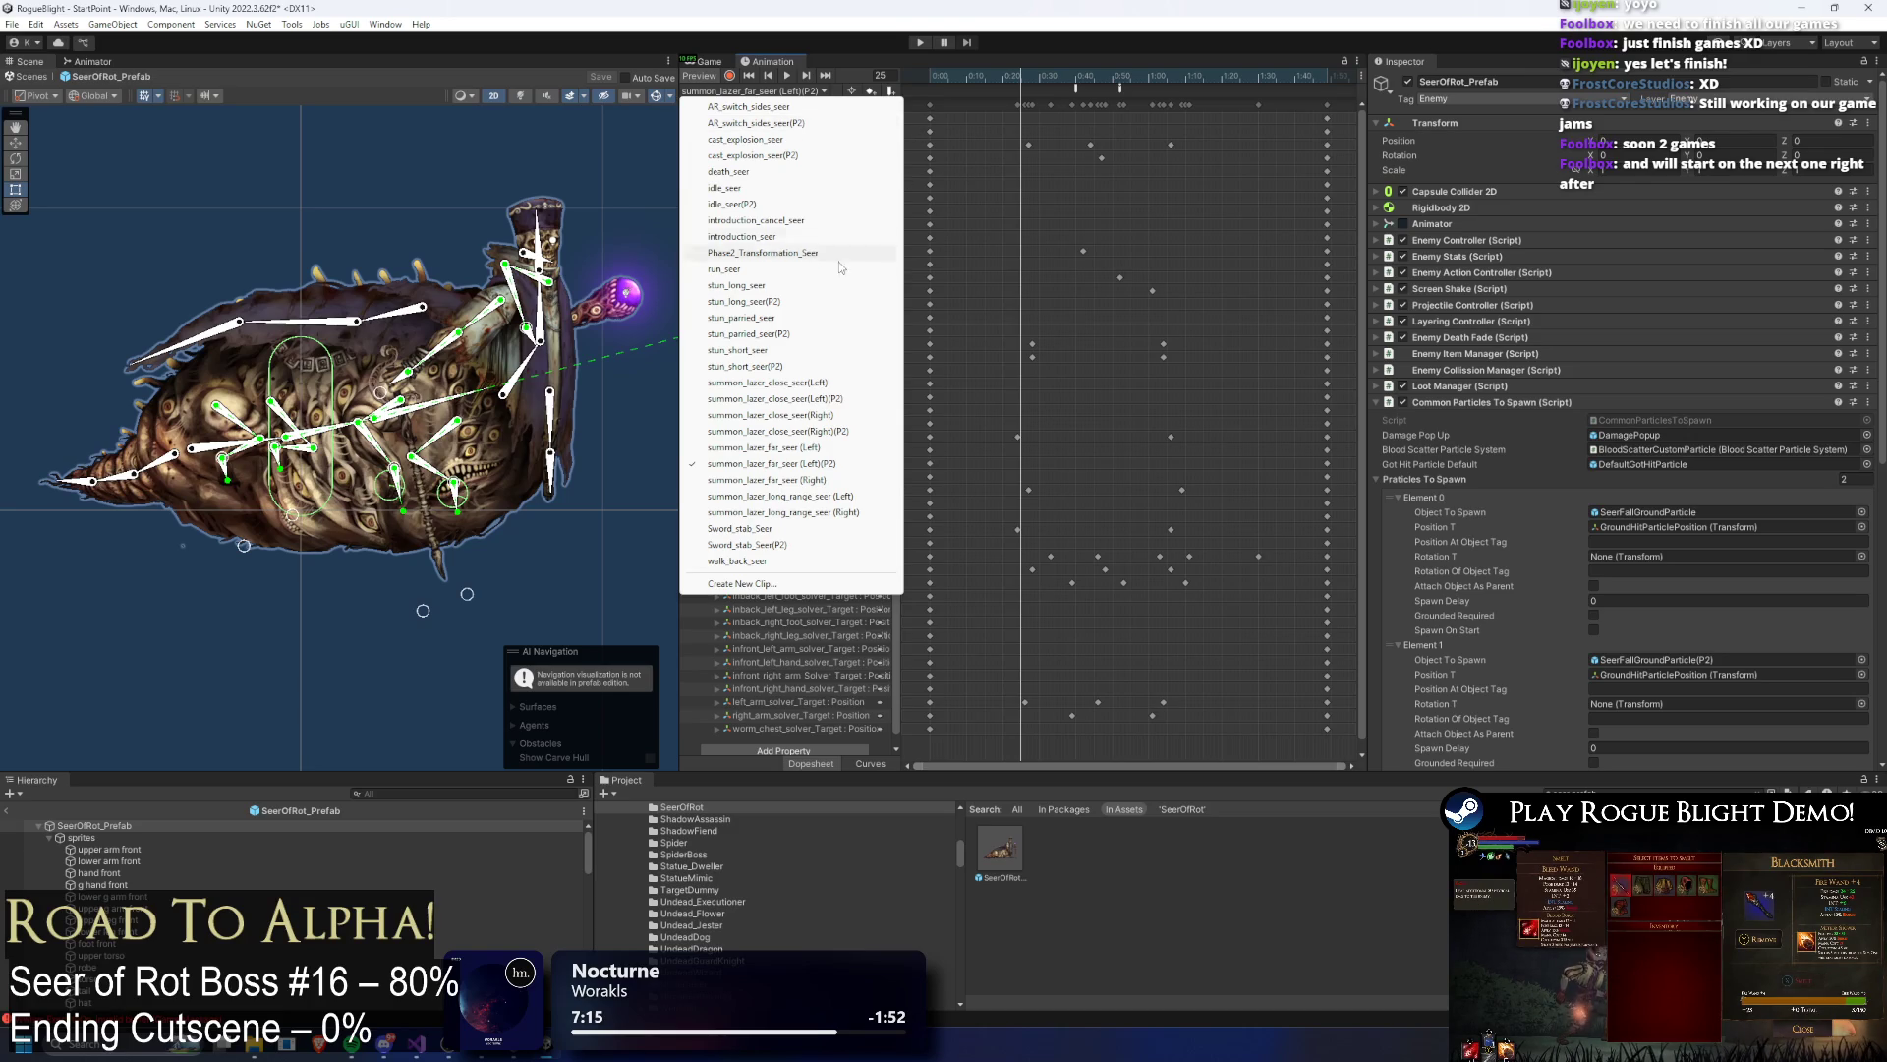
mouse_move(985, 75)
mouse_down()
mouse_move(1268, 77)
mouse_move(1085, 87)
mouse_move(1148, 82)
mouse_up()
Step: Preview summon_lazer_close_seer(Right) at frame 40 and select a range of its keyframes
click(809, 91)
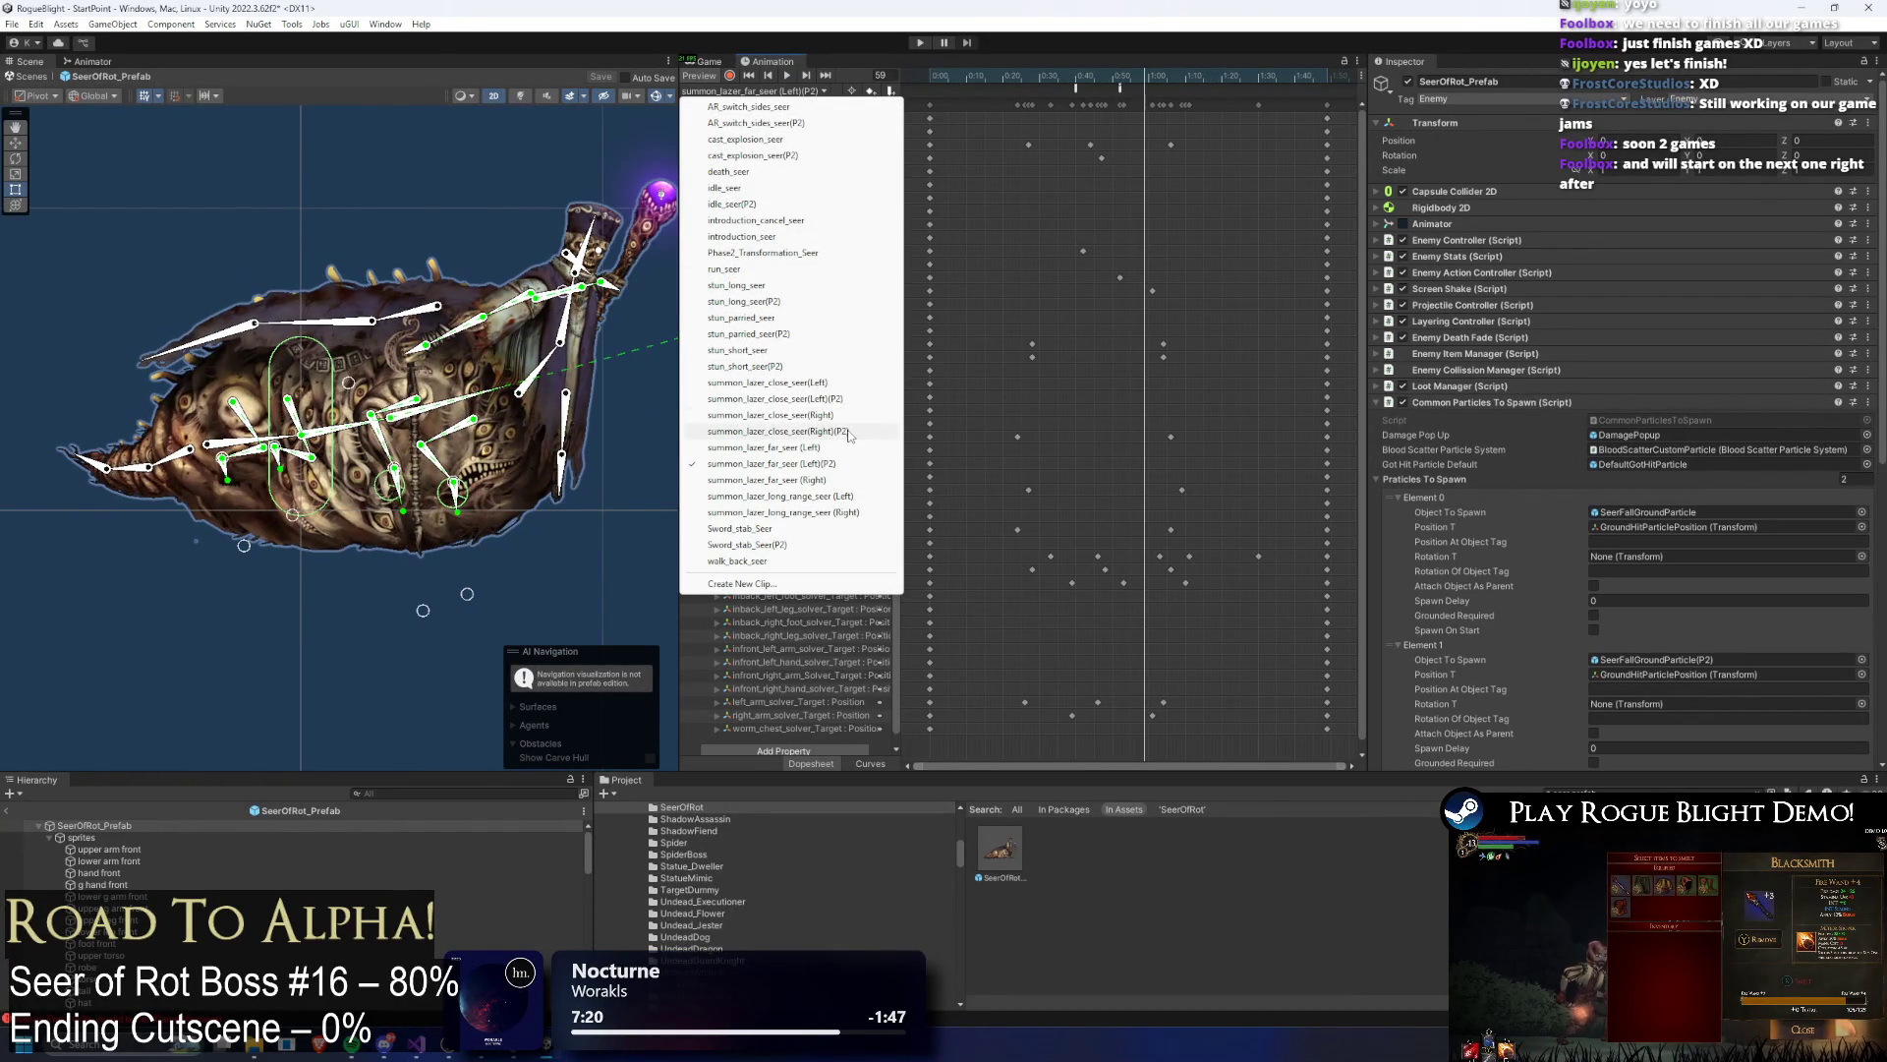
click(865, 416)
drag(949, 75, 1075, 75)
drag(1276, 116, 994, 729)
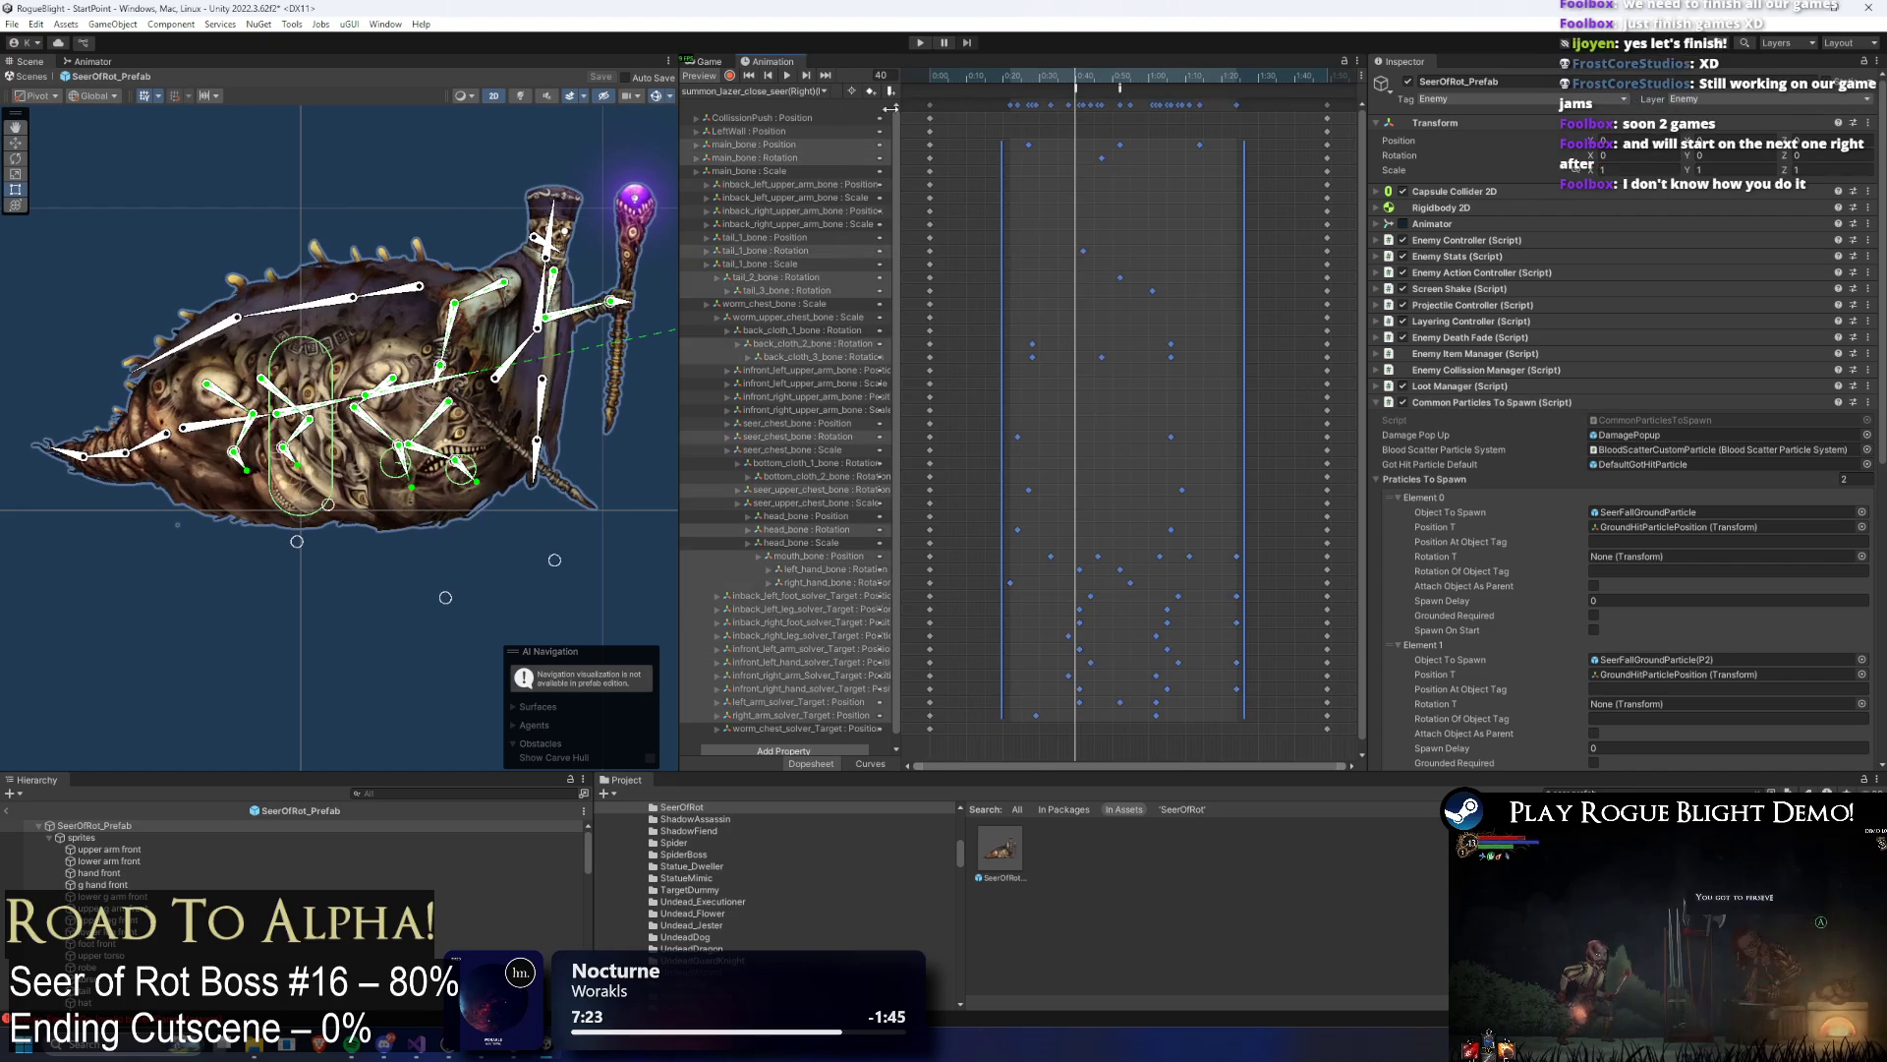
click(809, 91)
click(825, 467)
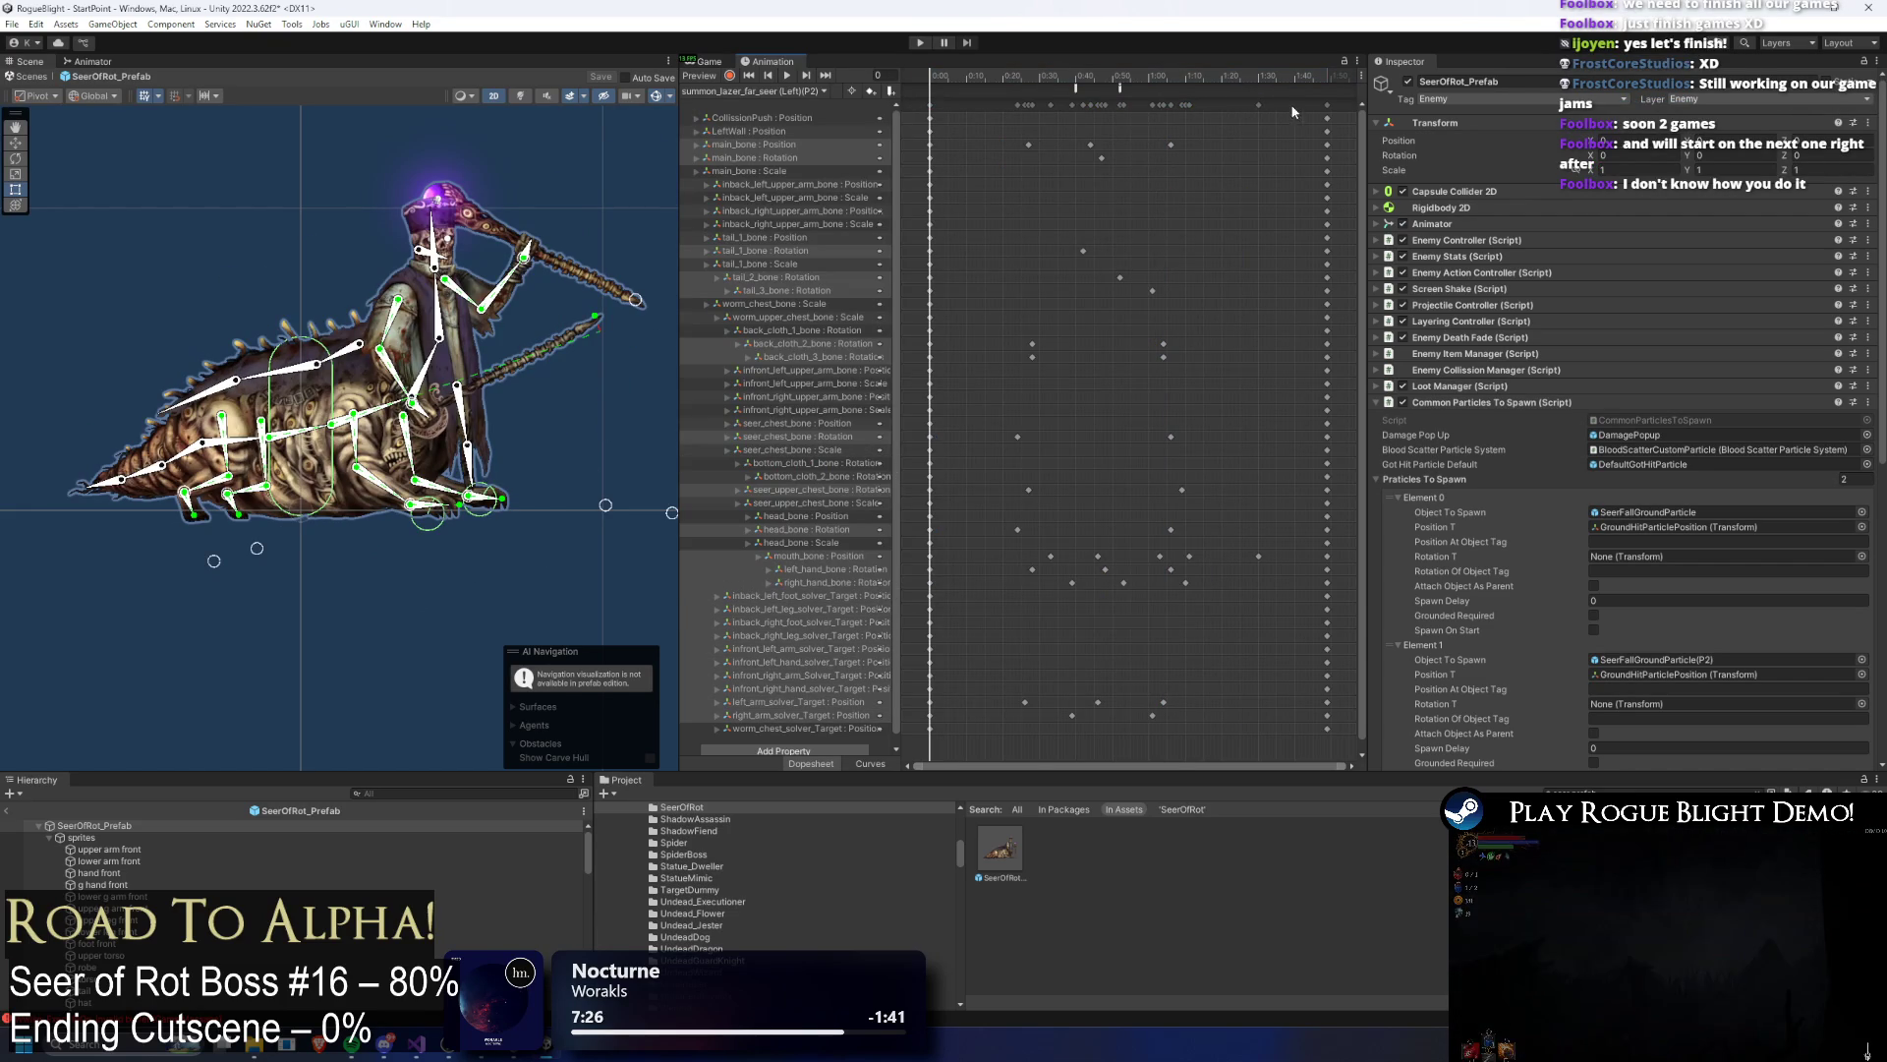
Step: Select all keyframes in summon_lazer_close_seer(Left), then return to the far P2 clip at frame 48
click(786, 91)
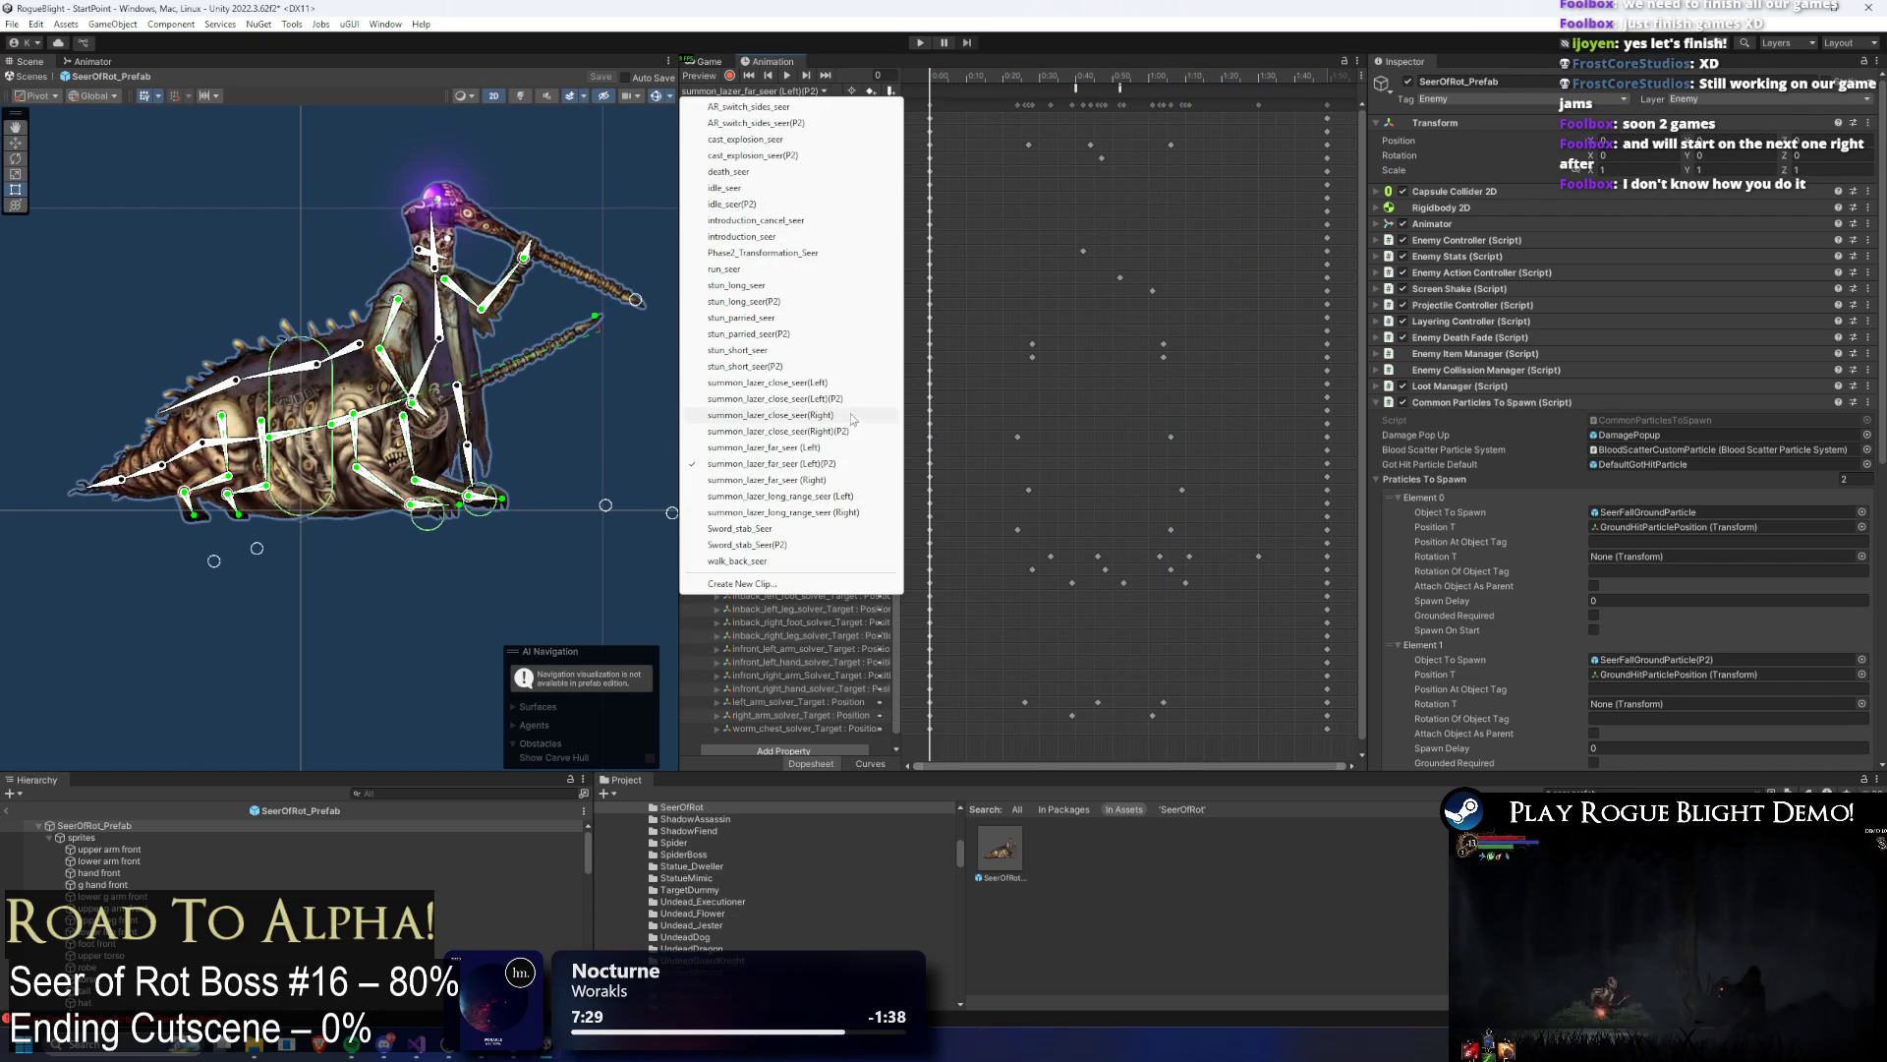
click(843, 382)
key(ctrl+a)
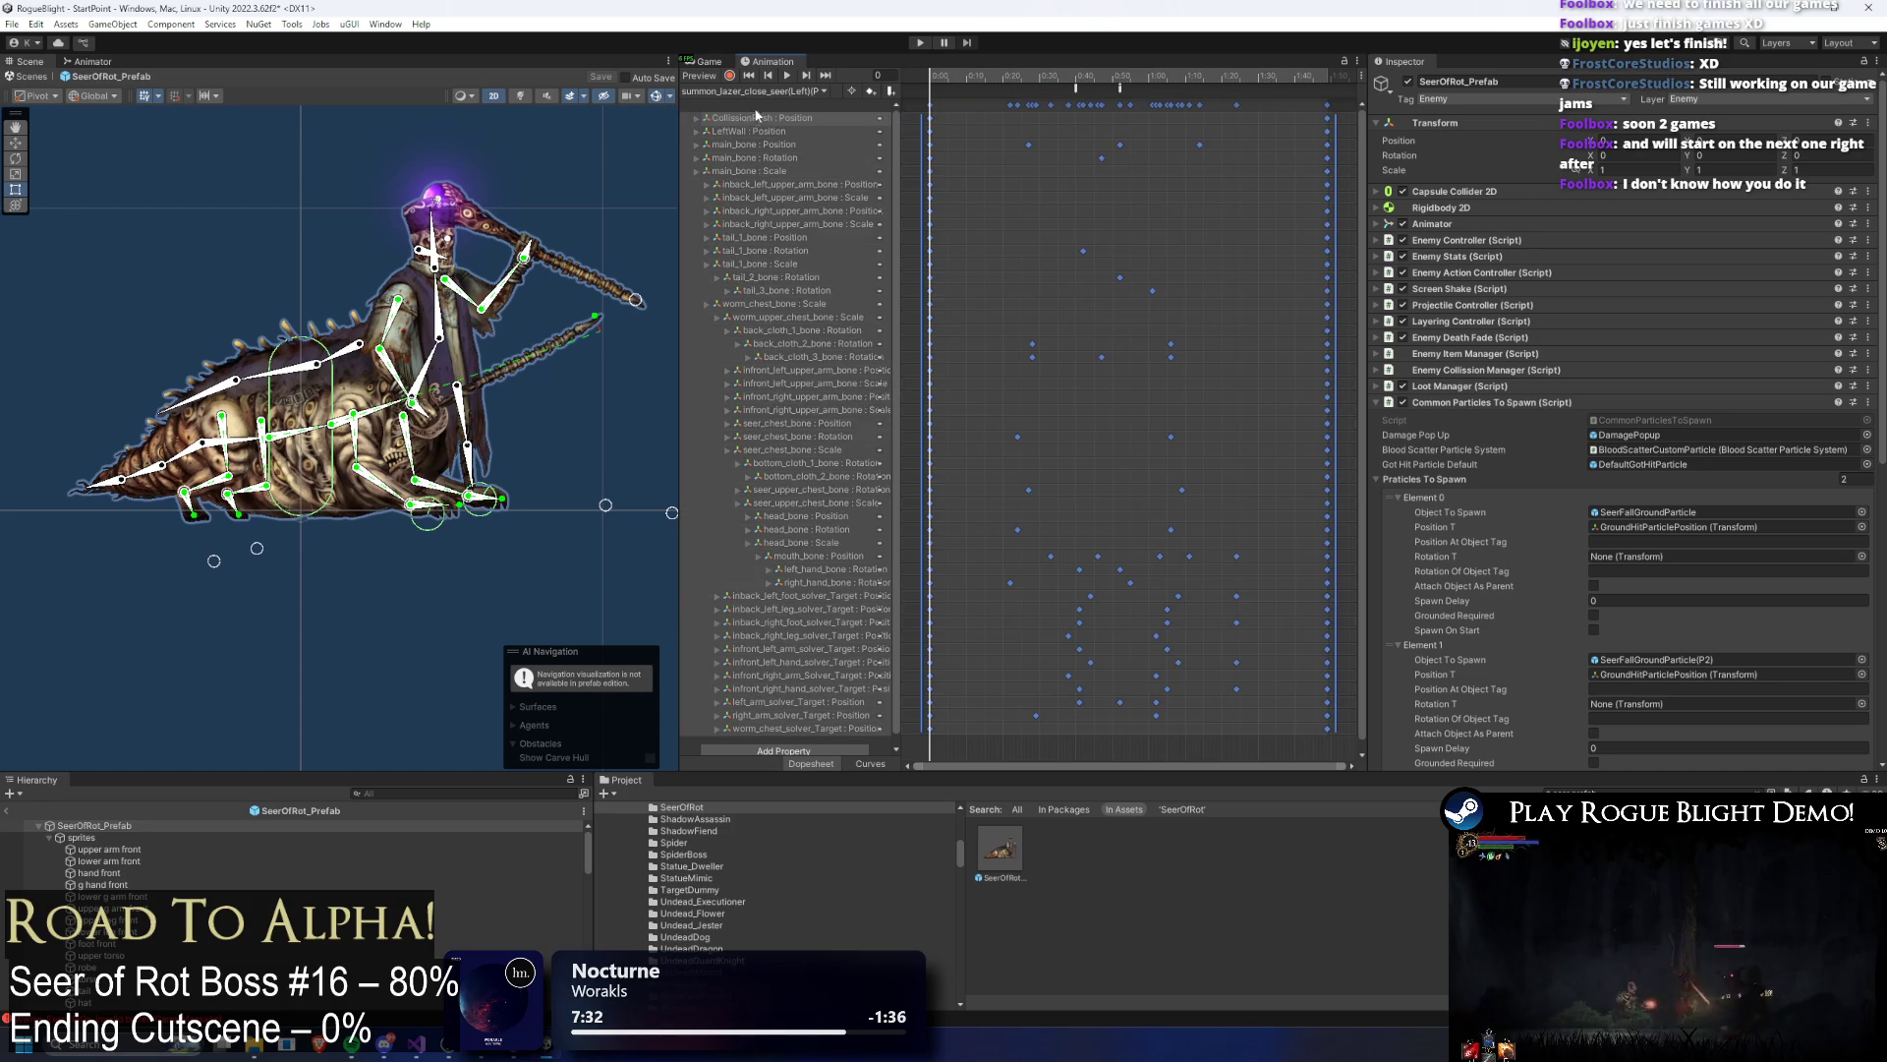
click(786, 91)
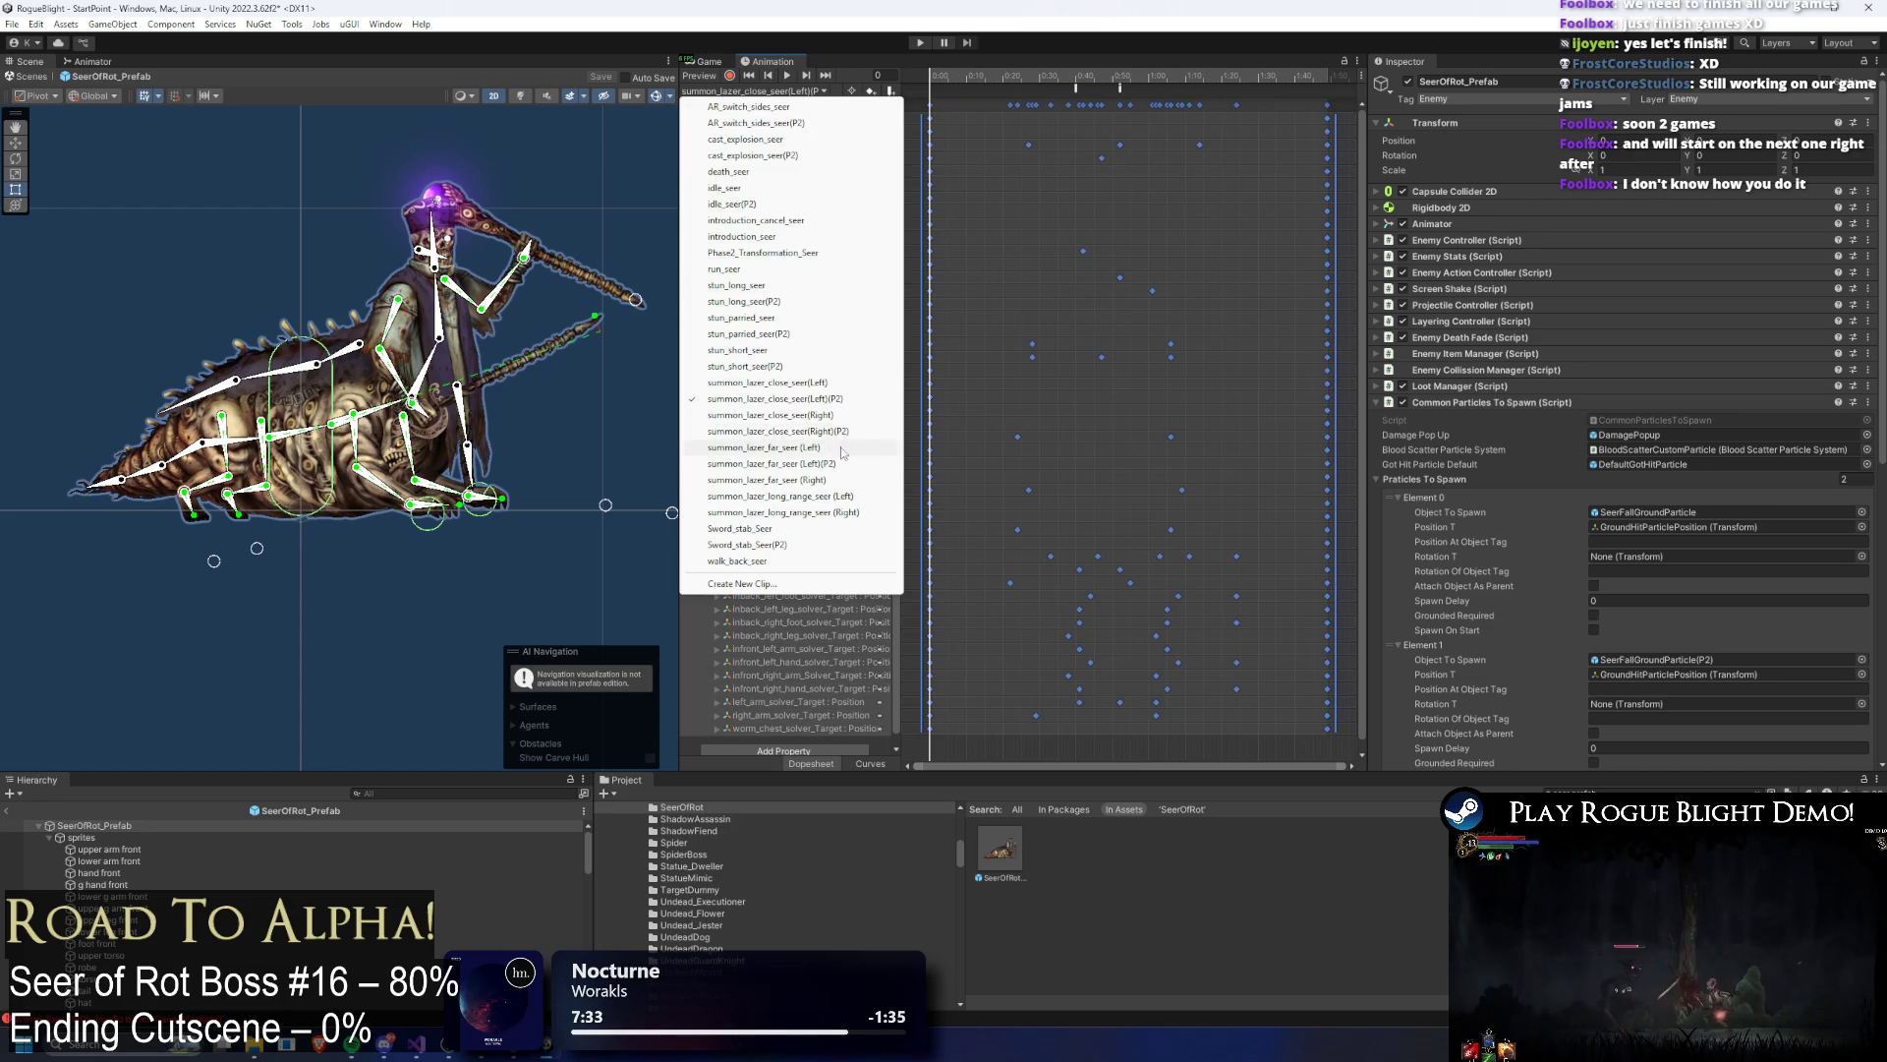
click(845, 463)
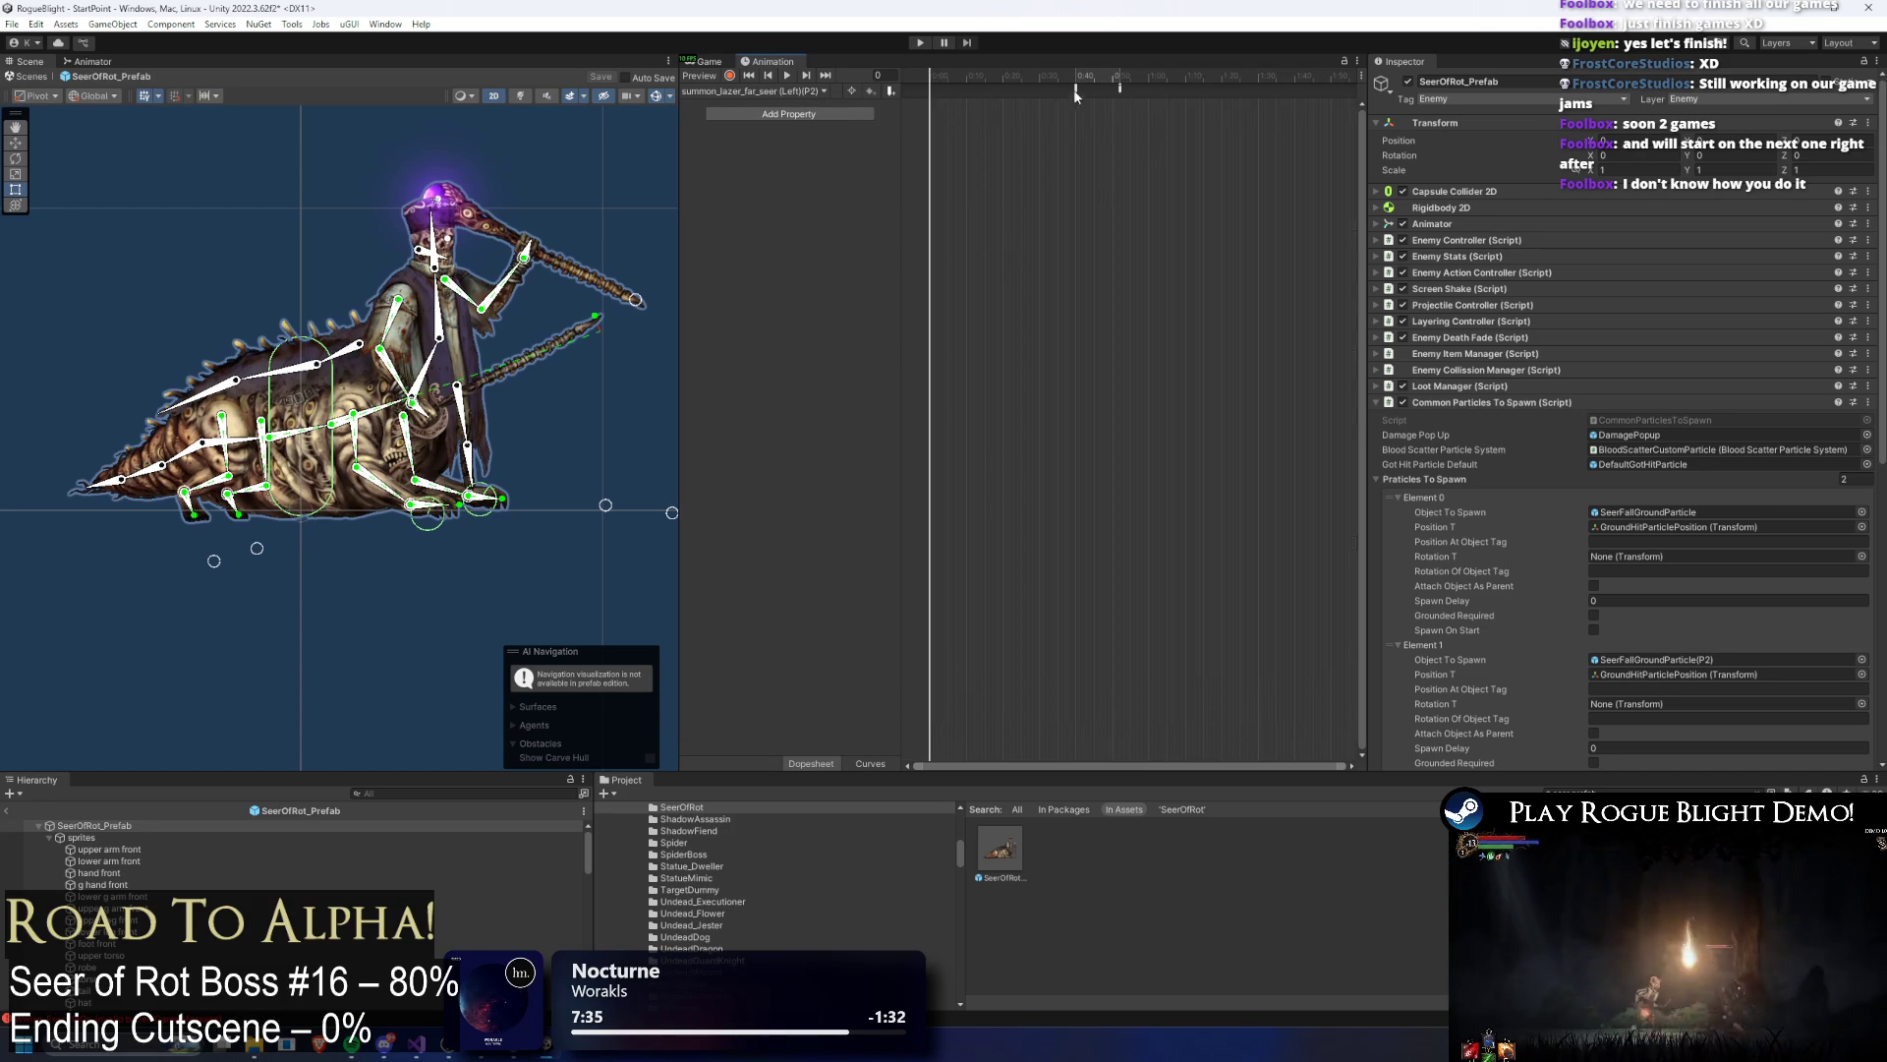
mouse_move(1078, 87)
mouse_down()
mouse_move(988, 86)
mouse_move(1162, 88)
mouse_move(1127, 88)
mouse_up()
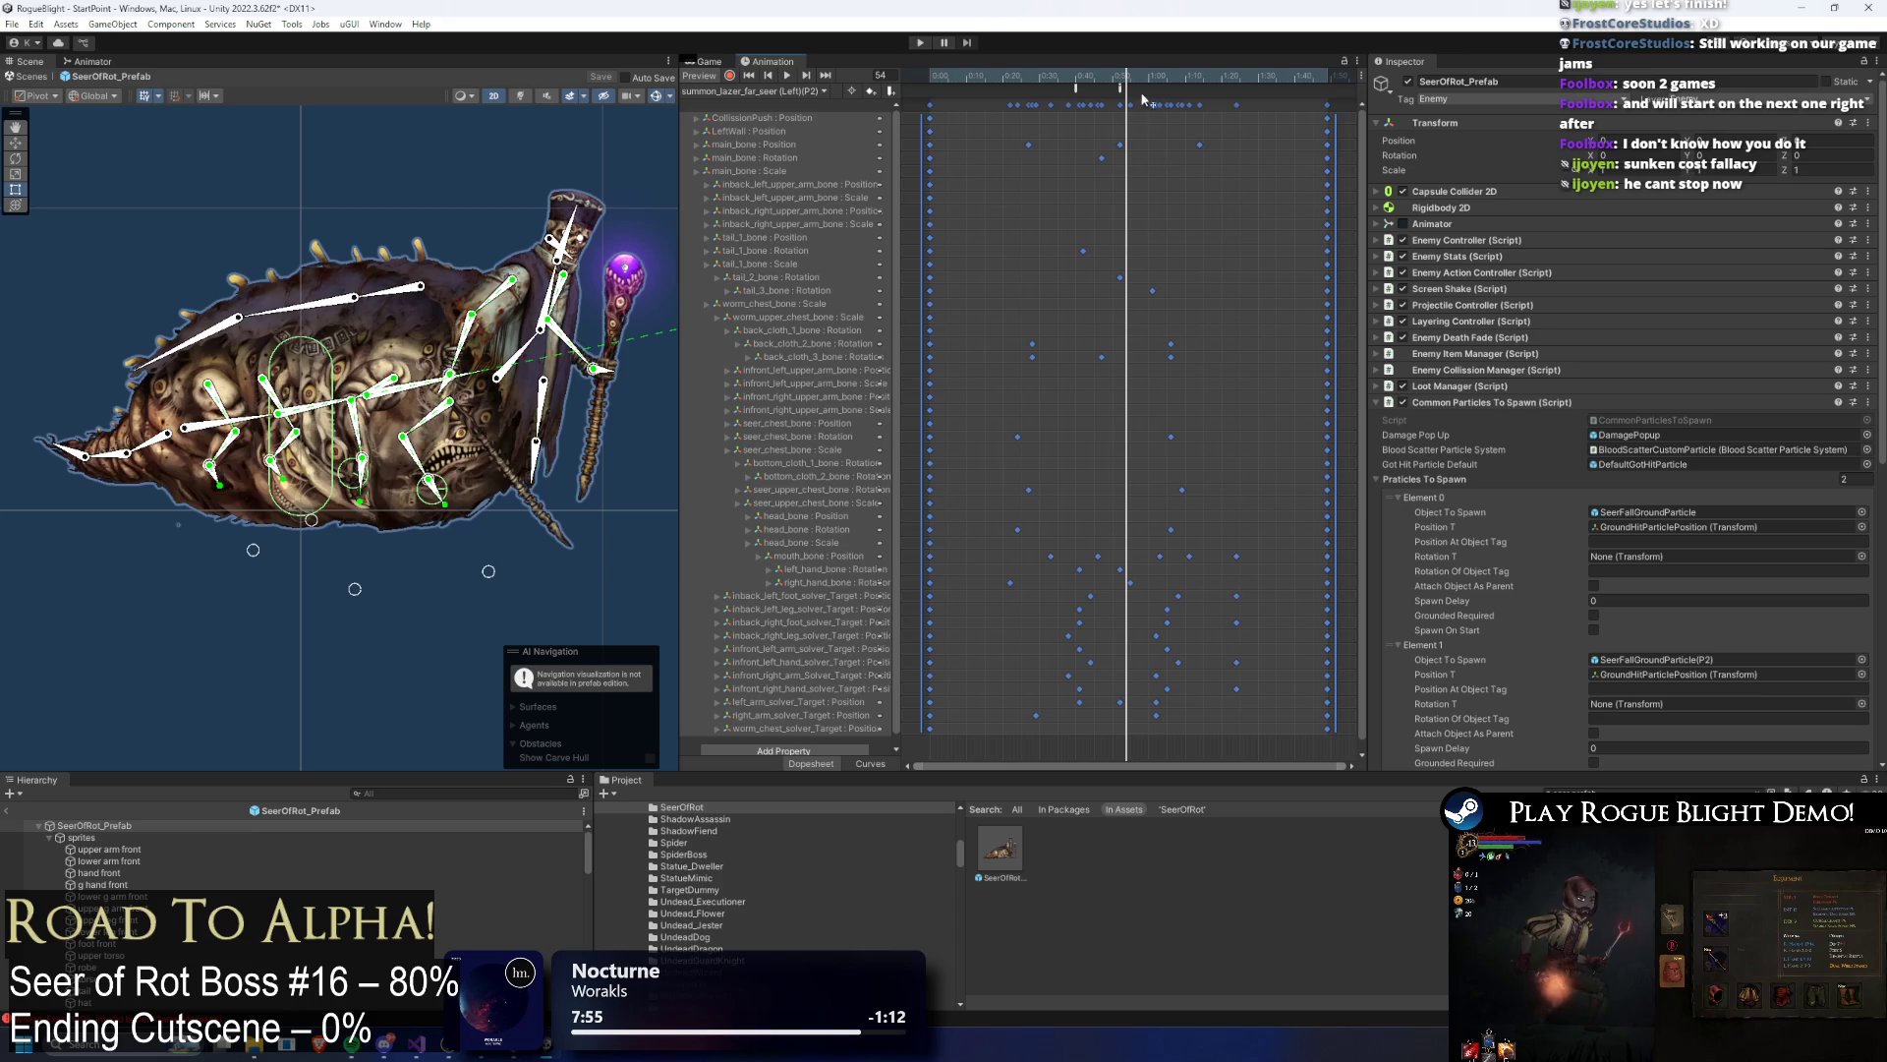
Step: Deselect the pasted keys, try raising the arm at frame 40, undo it, and return to frame 11
click(1344, 177)
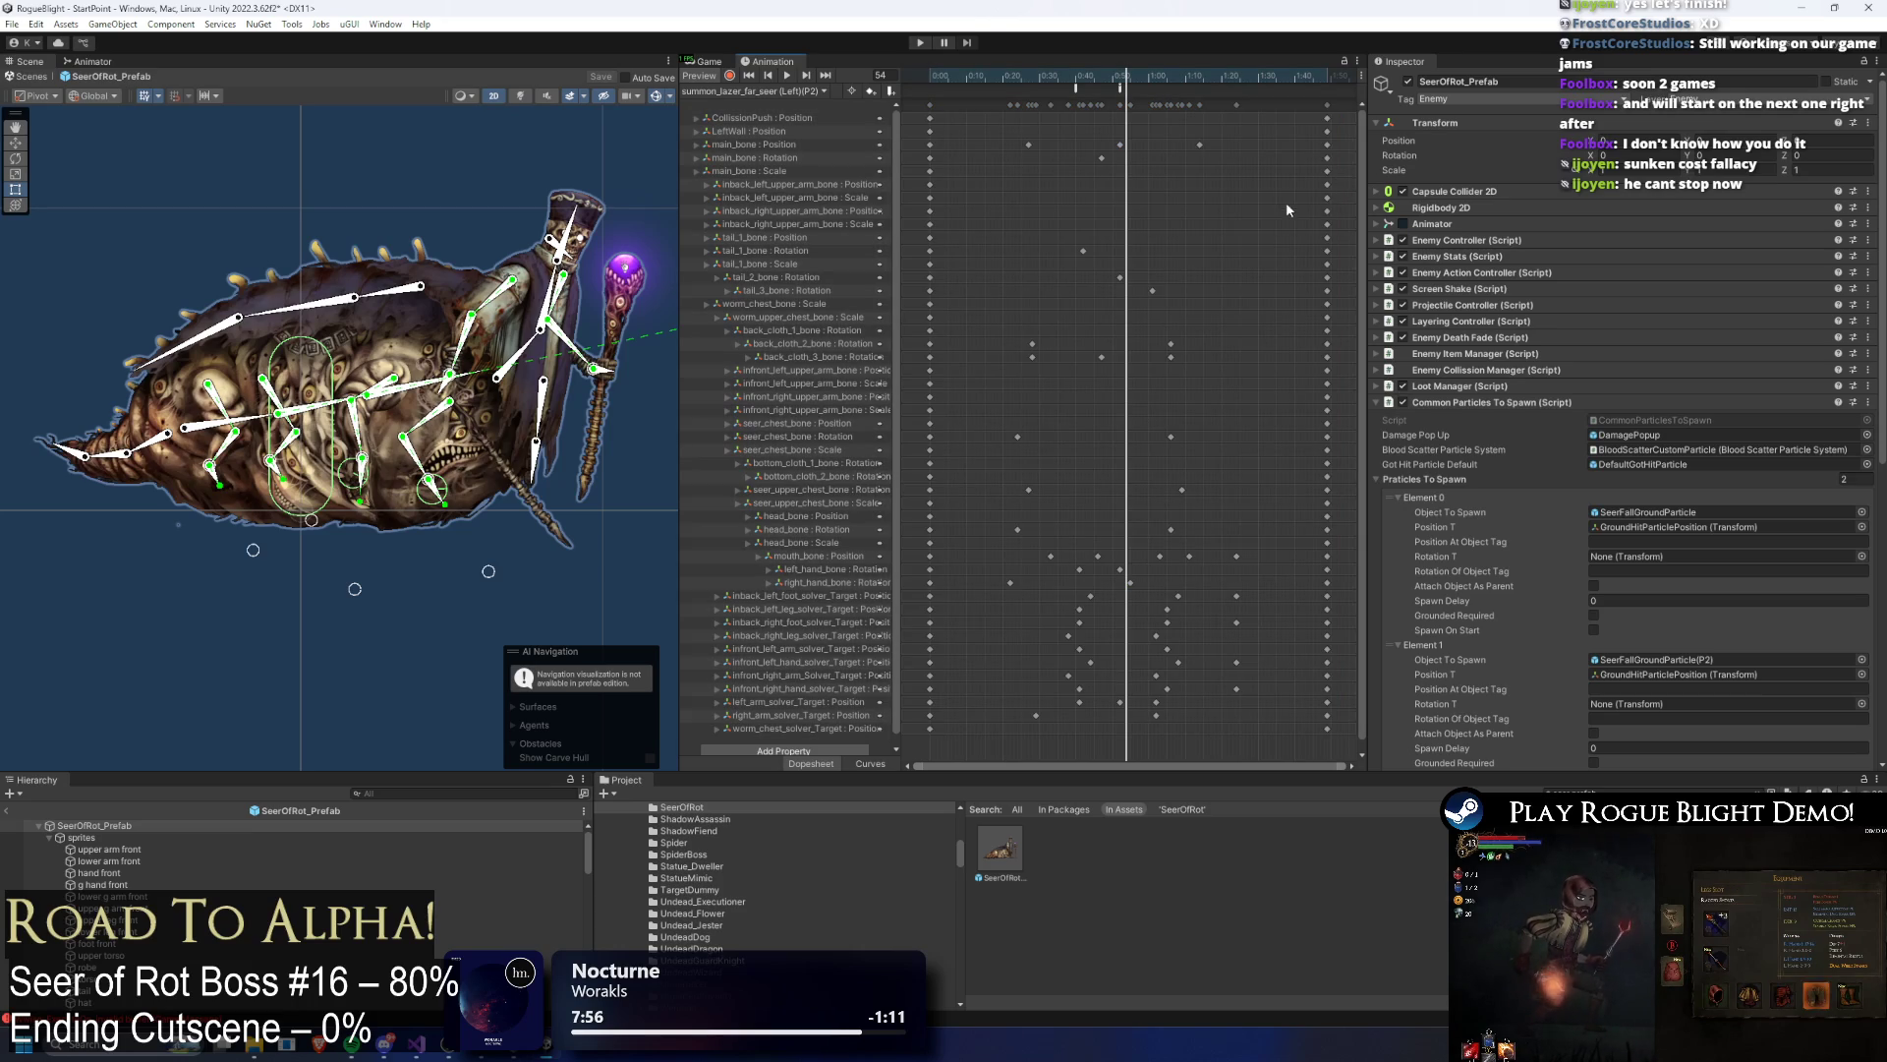
drag(1131, 67, 1076, 87)
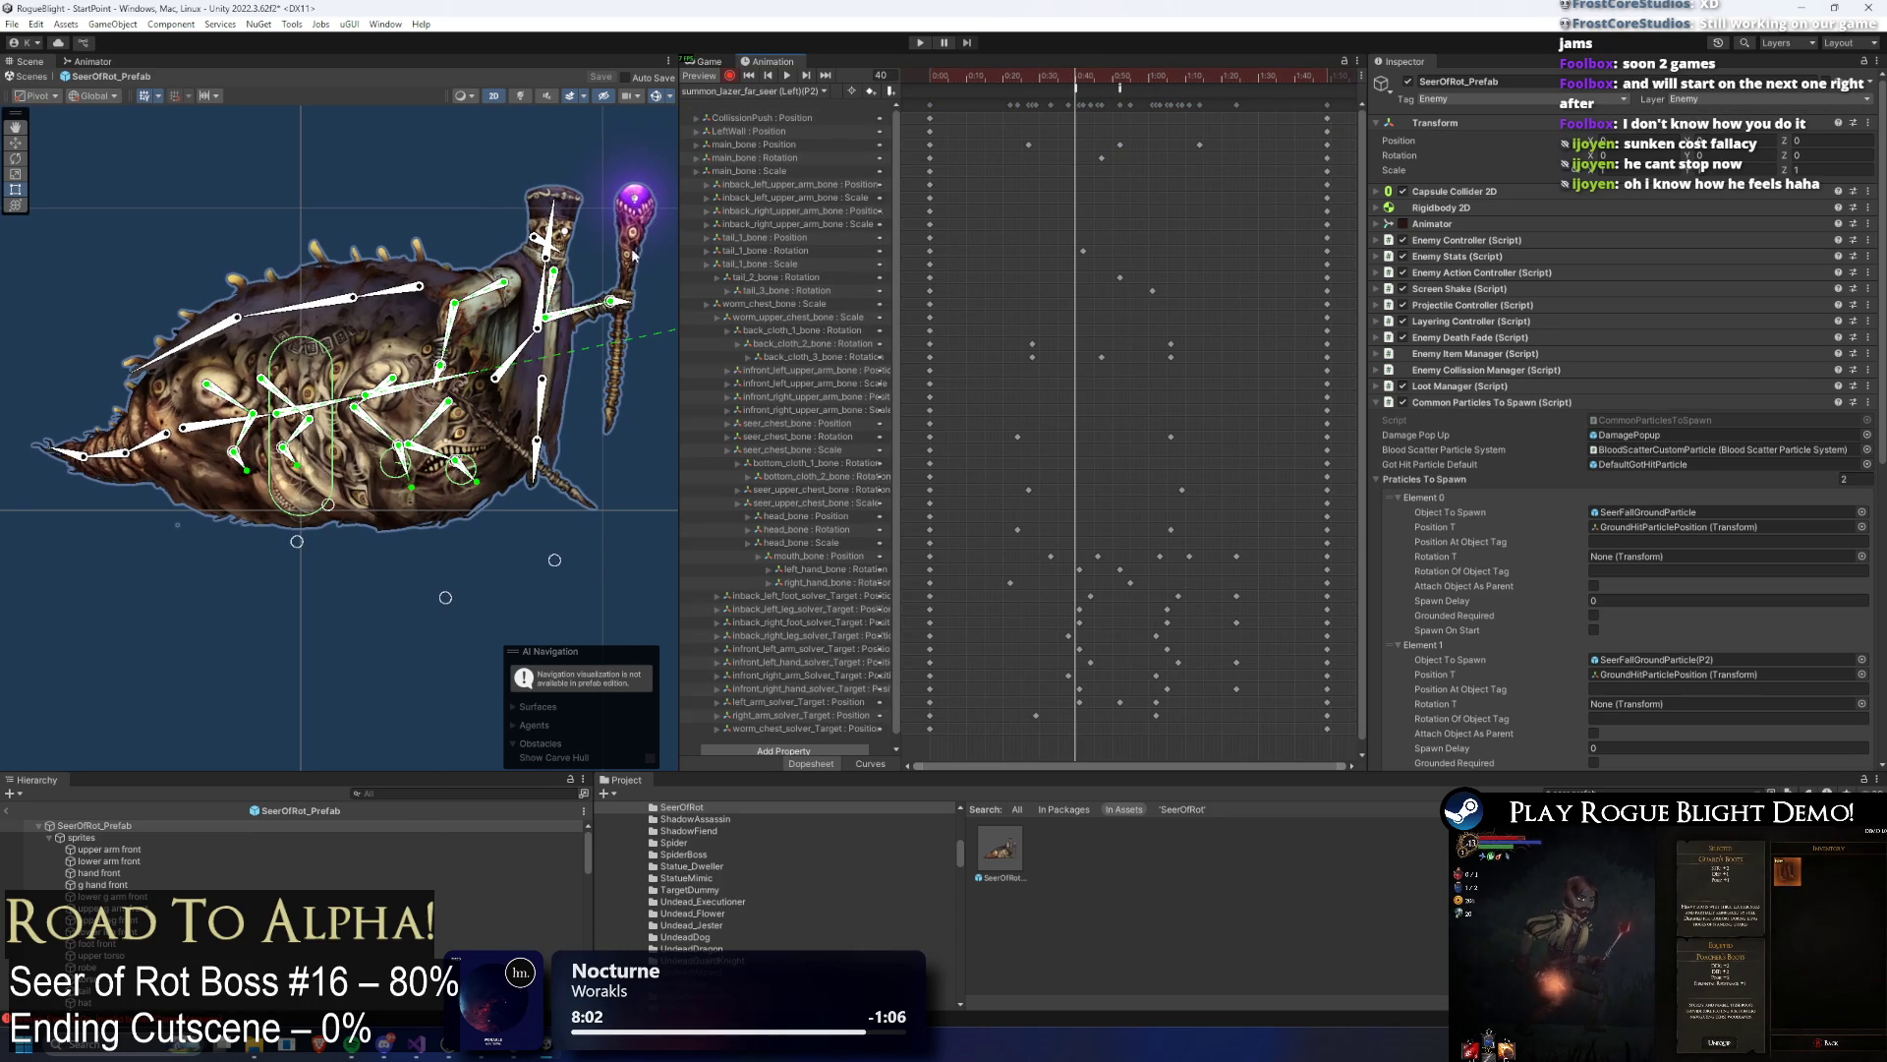
drag(440, 376, 476, 236)
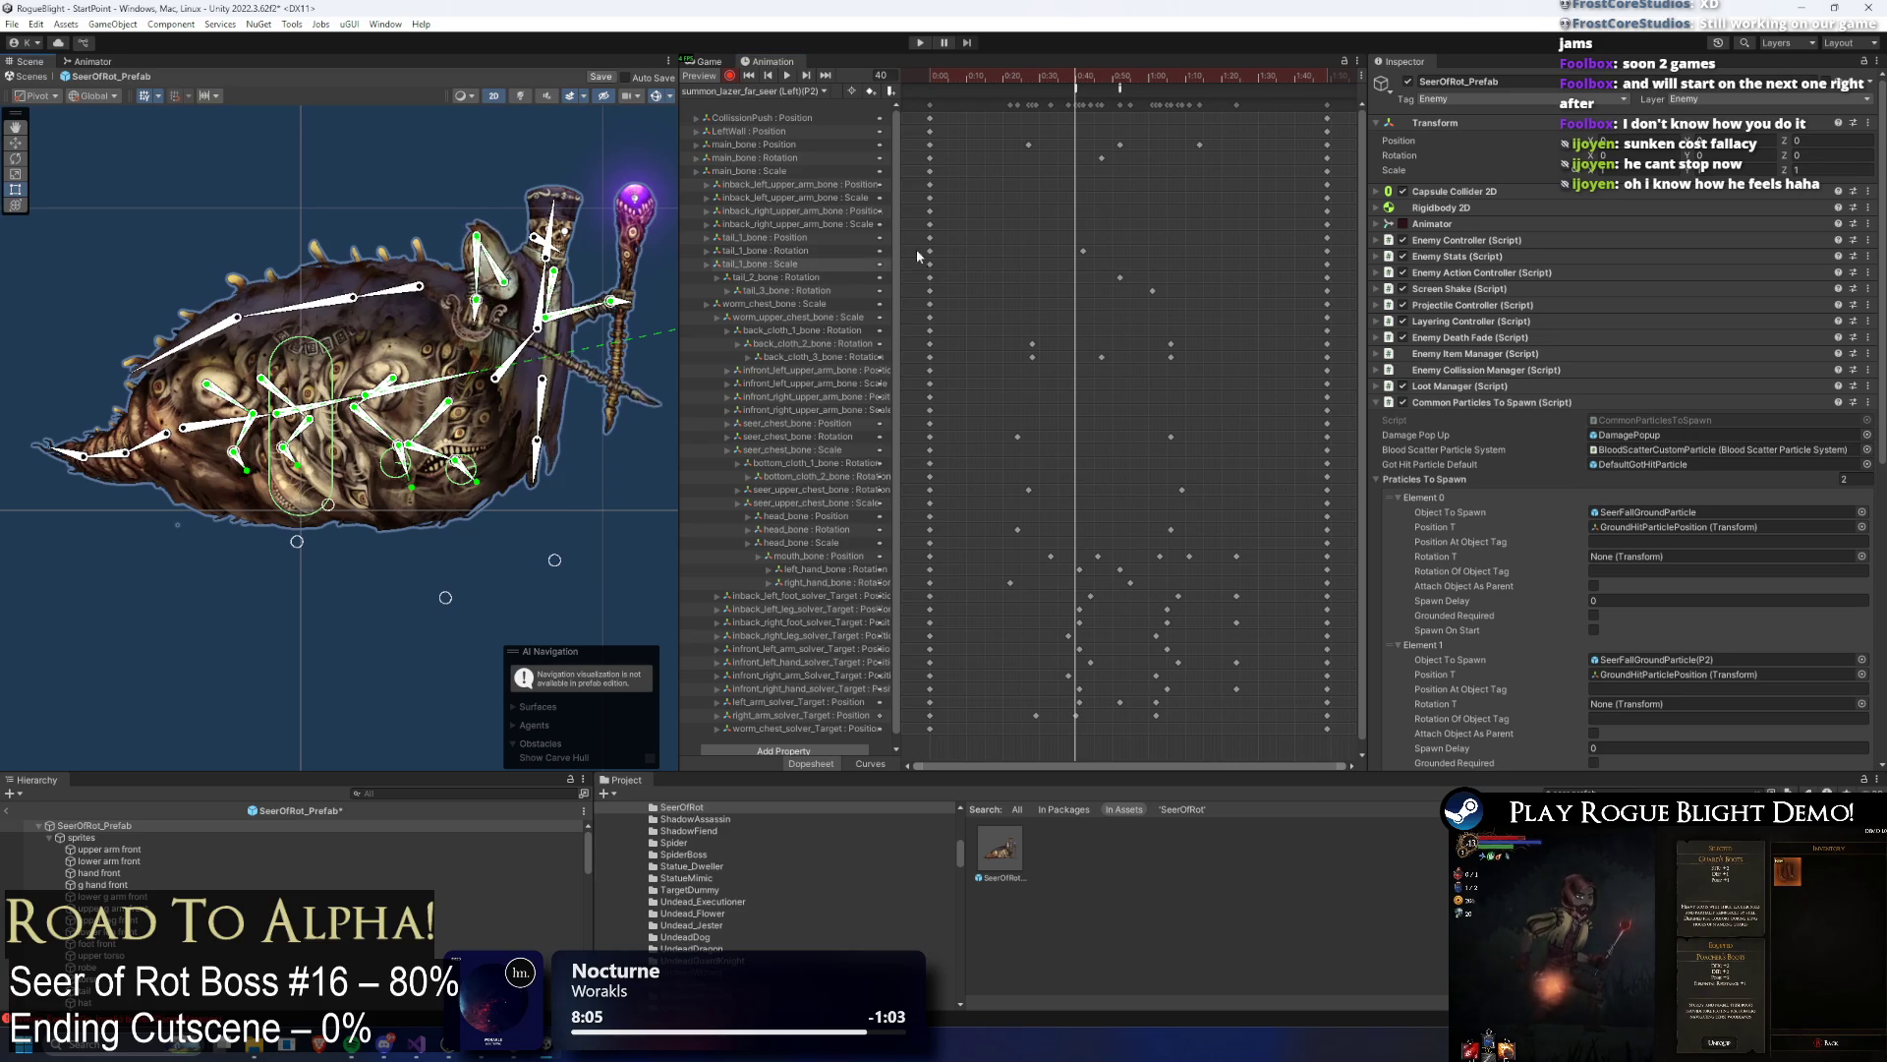
key(ctrl+z)
mouse_move(1069, 84)
mouse_down()
mouse_move(970, 91)
mouse_move(1099, 96)
mouse_move(969, 93)
mouse_up()
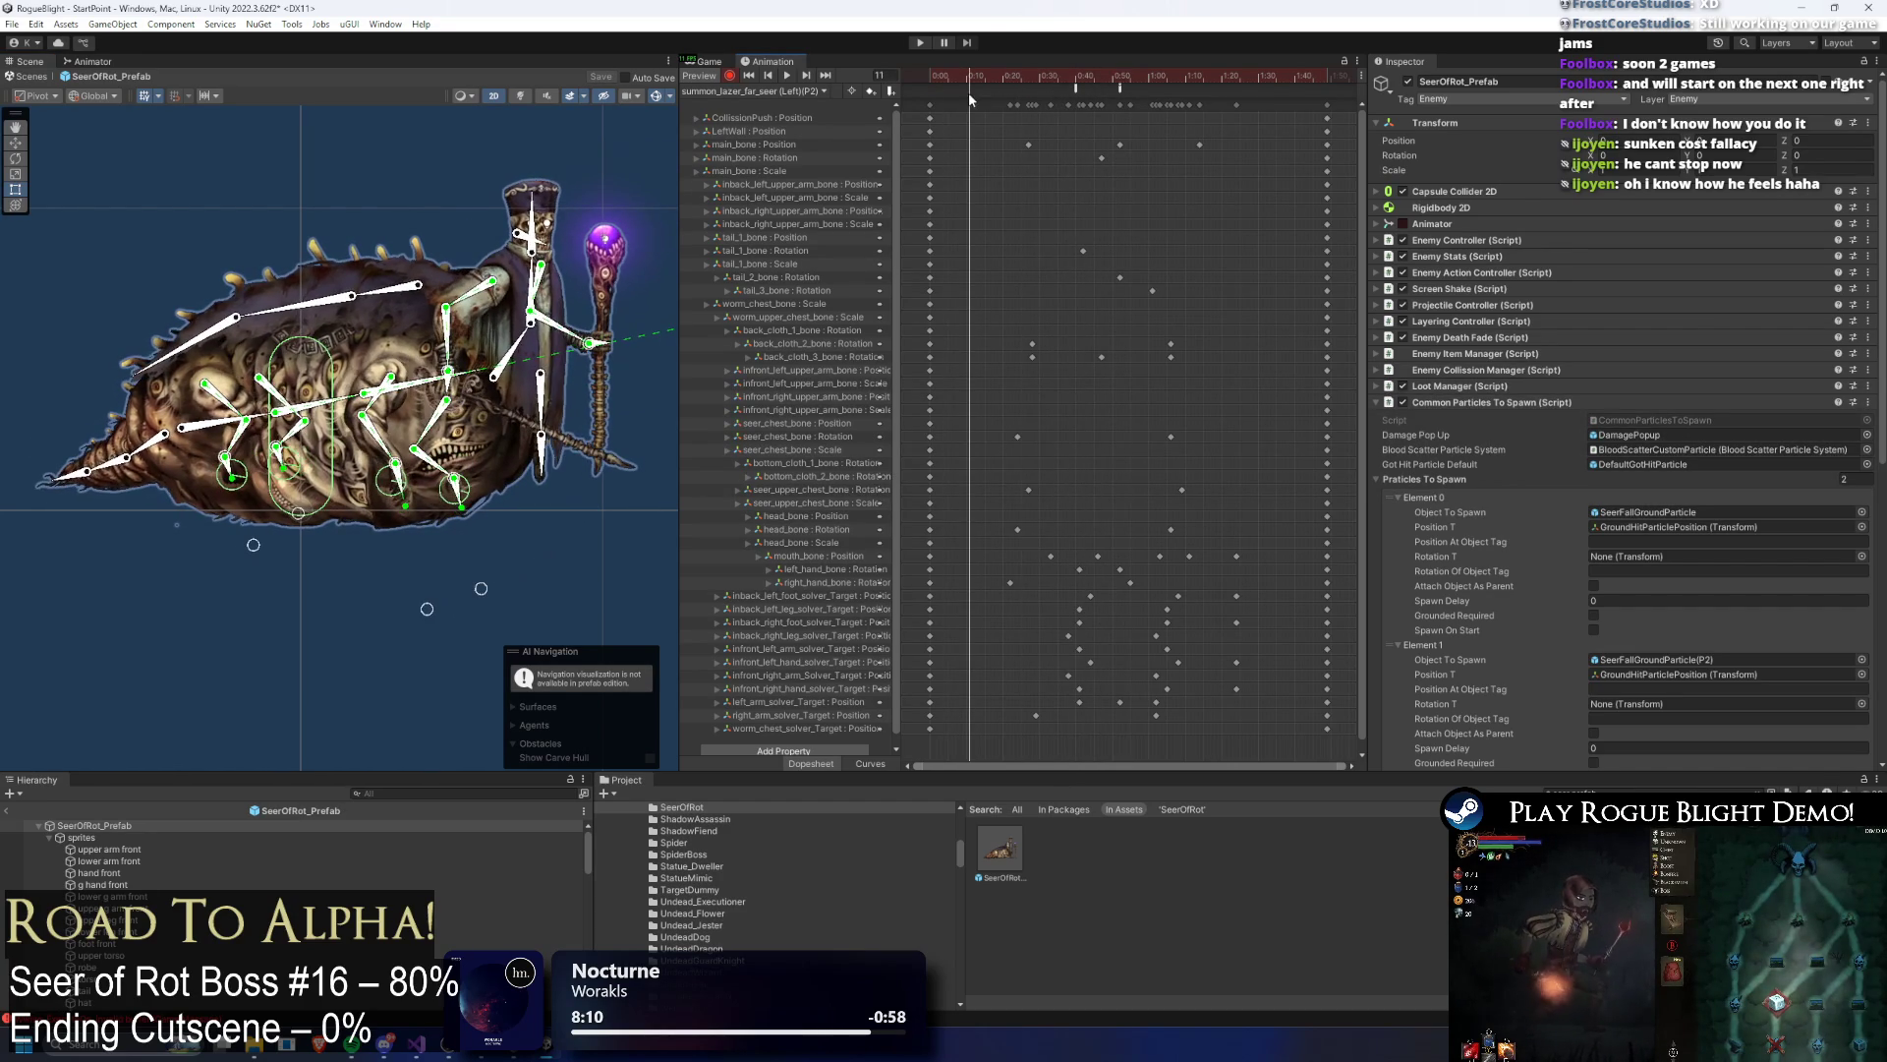
drag(536, 343, 355, 321)
Step: Adjust the arm and staff at frame 11, then delete the stray hand and arm keyframes
scroll(451, 280, up, 5)
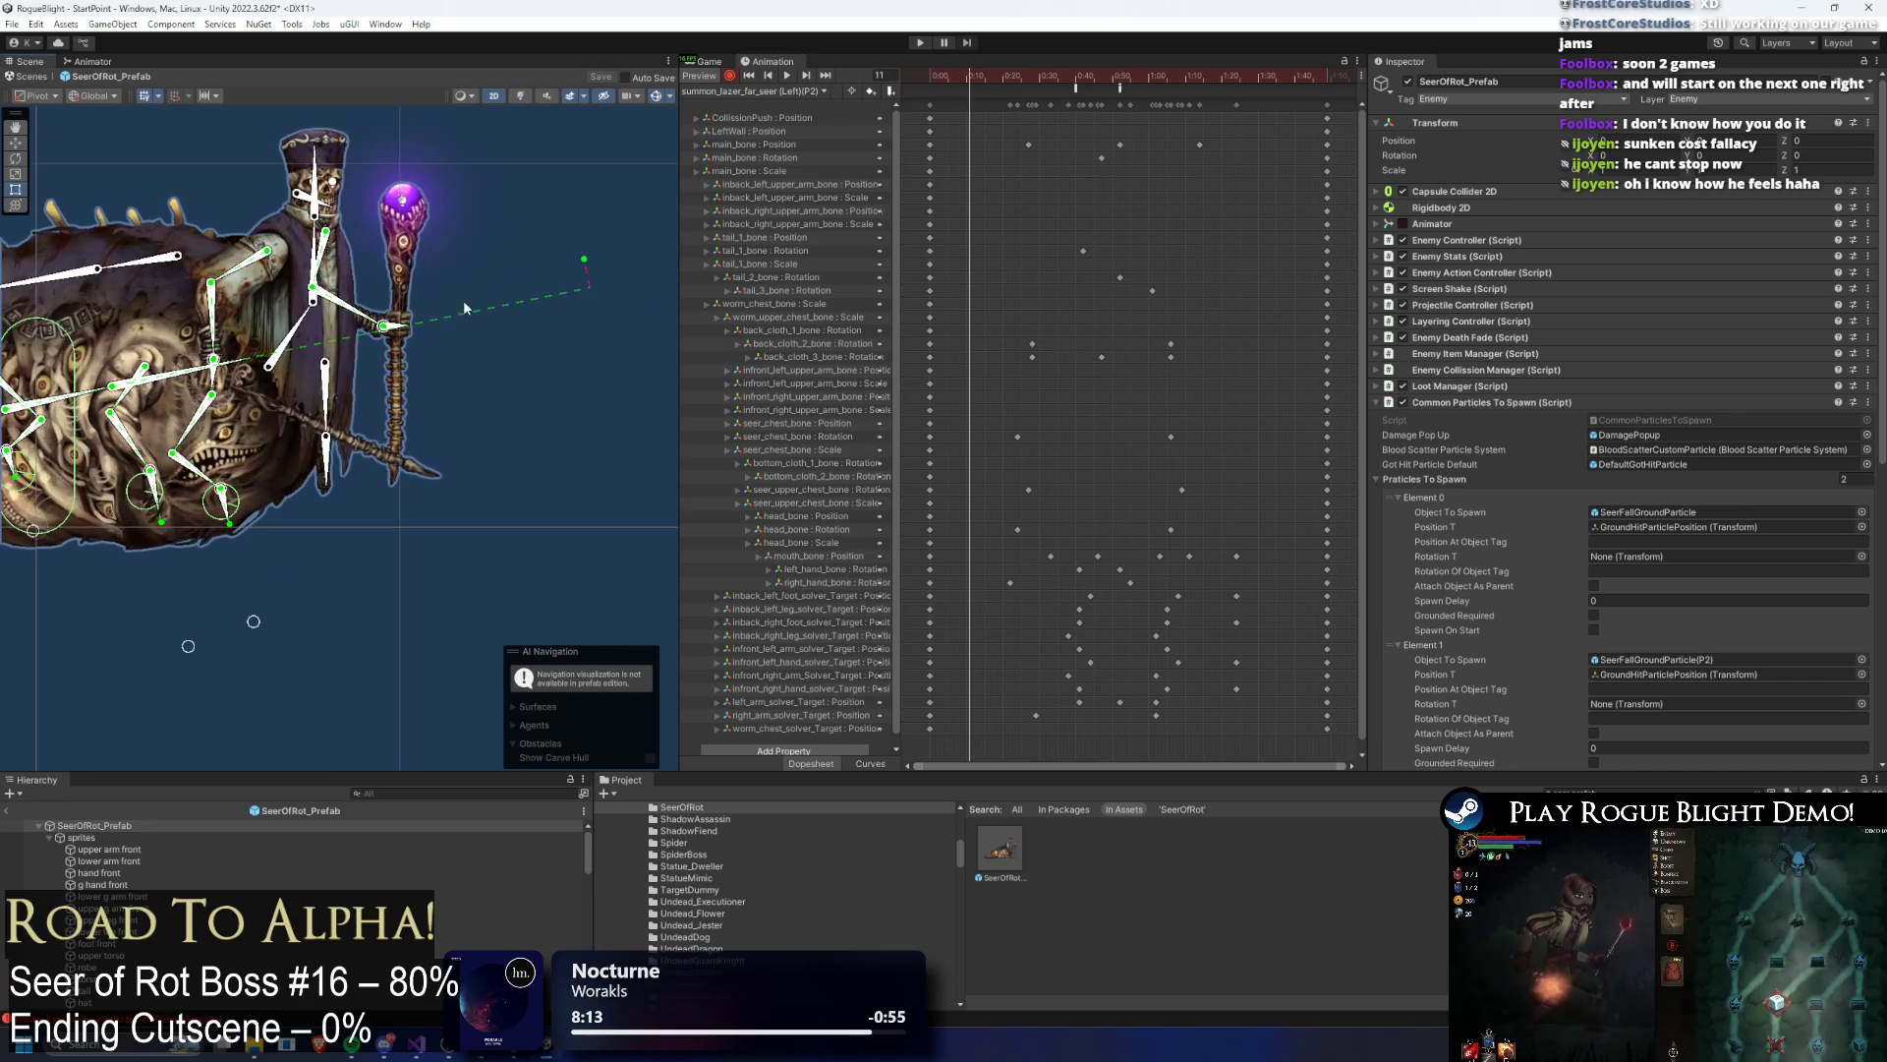
click(452, 280)
mouse_move(326, 356)
mouse_down()
mouse_move(611, 264)
mouse_move(540, 346)
mouse_move(597, 320)
mouse_move(511, 334)
mouse_move(472, 394)
mouse_move(296, 358)
mouse_move(352, 362)
mouse_up()
click(279, 378)
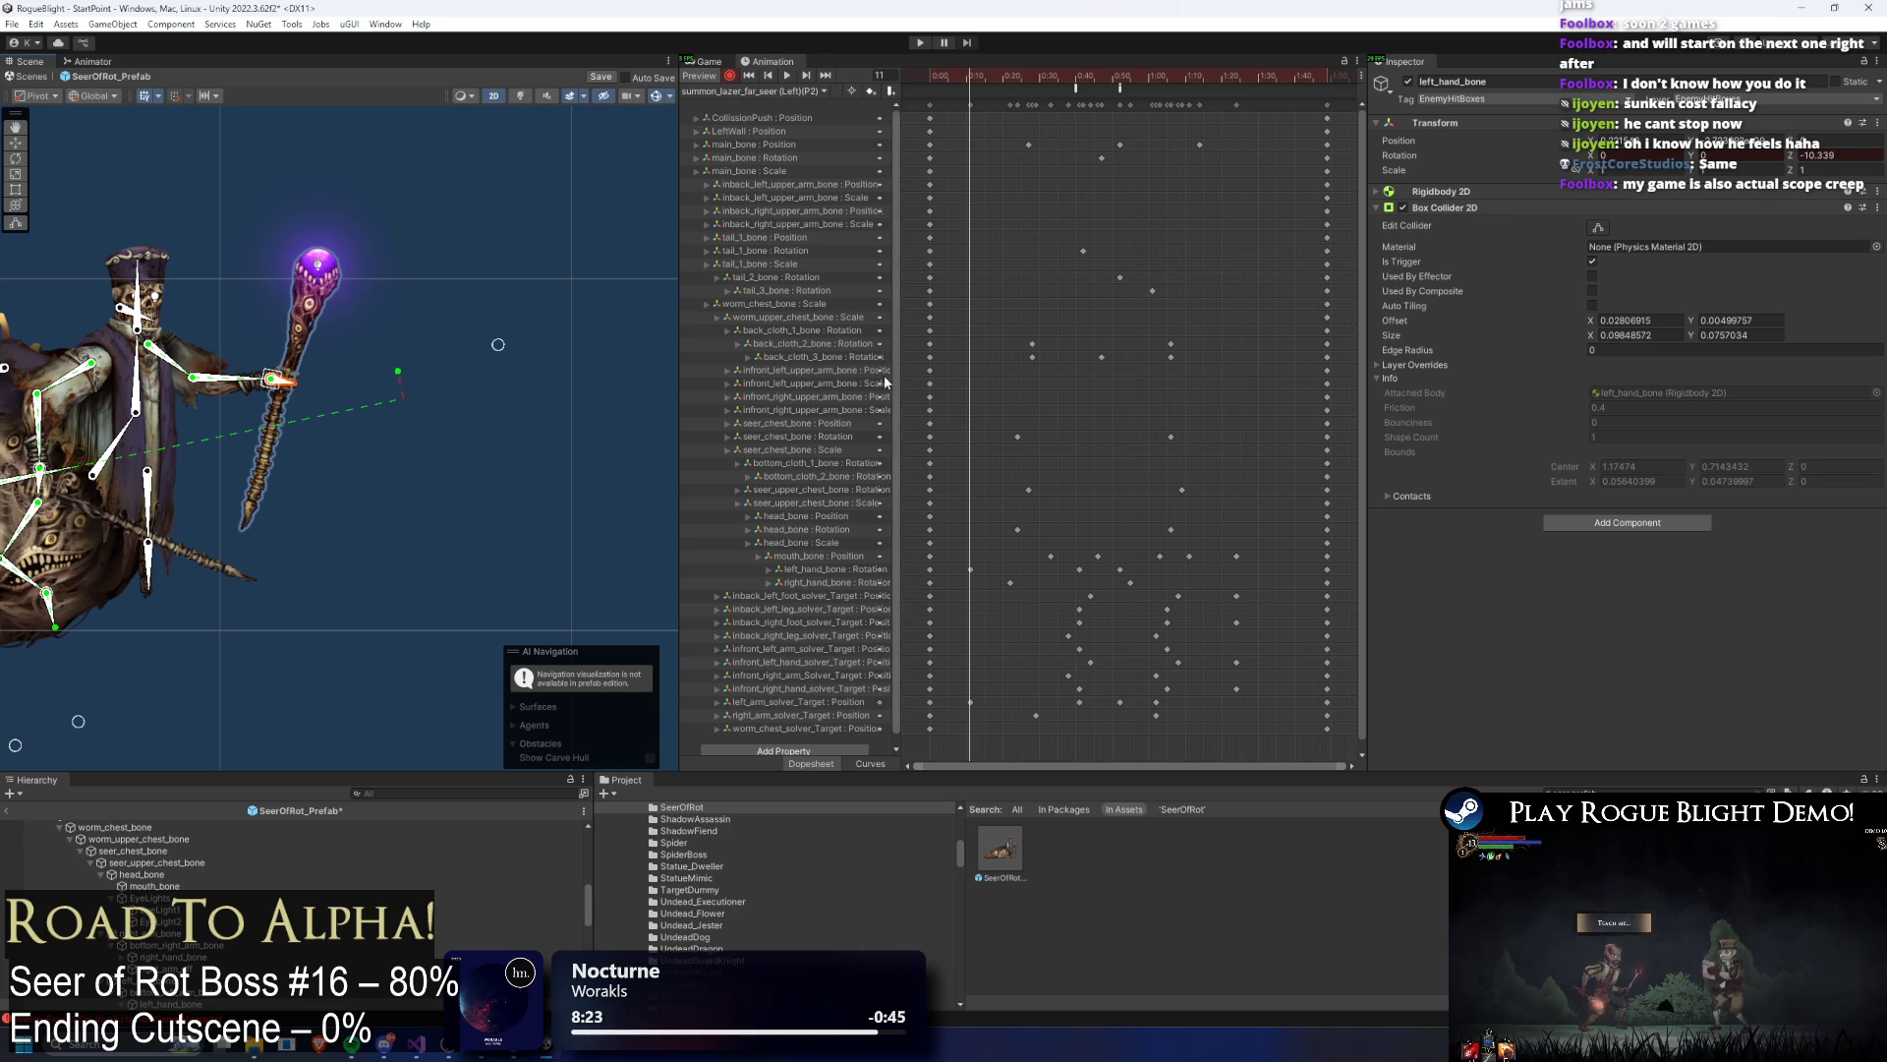
mouse_move(961, 551)
mouse_down()
mouse_move(999, 710)
mouse_move(975, 700)
mouse_up()
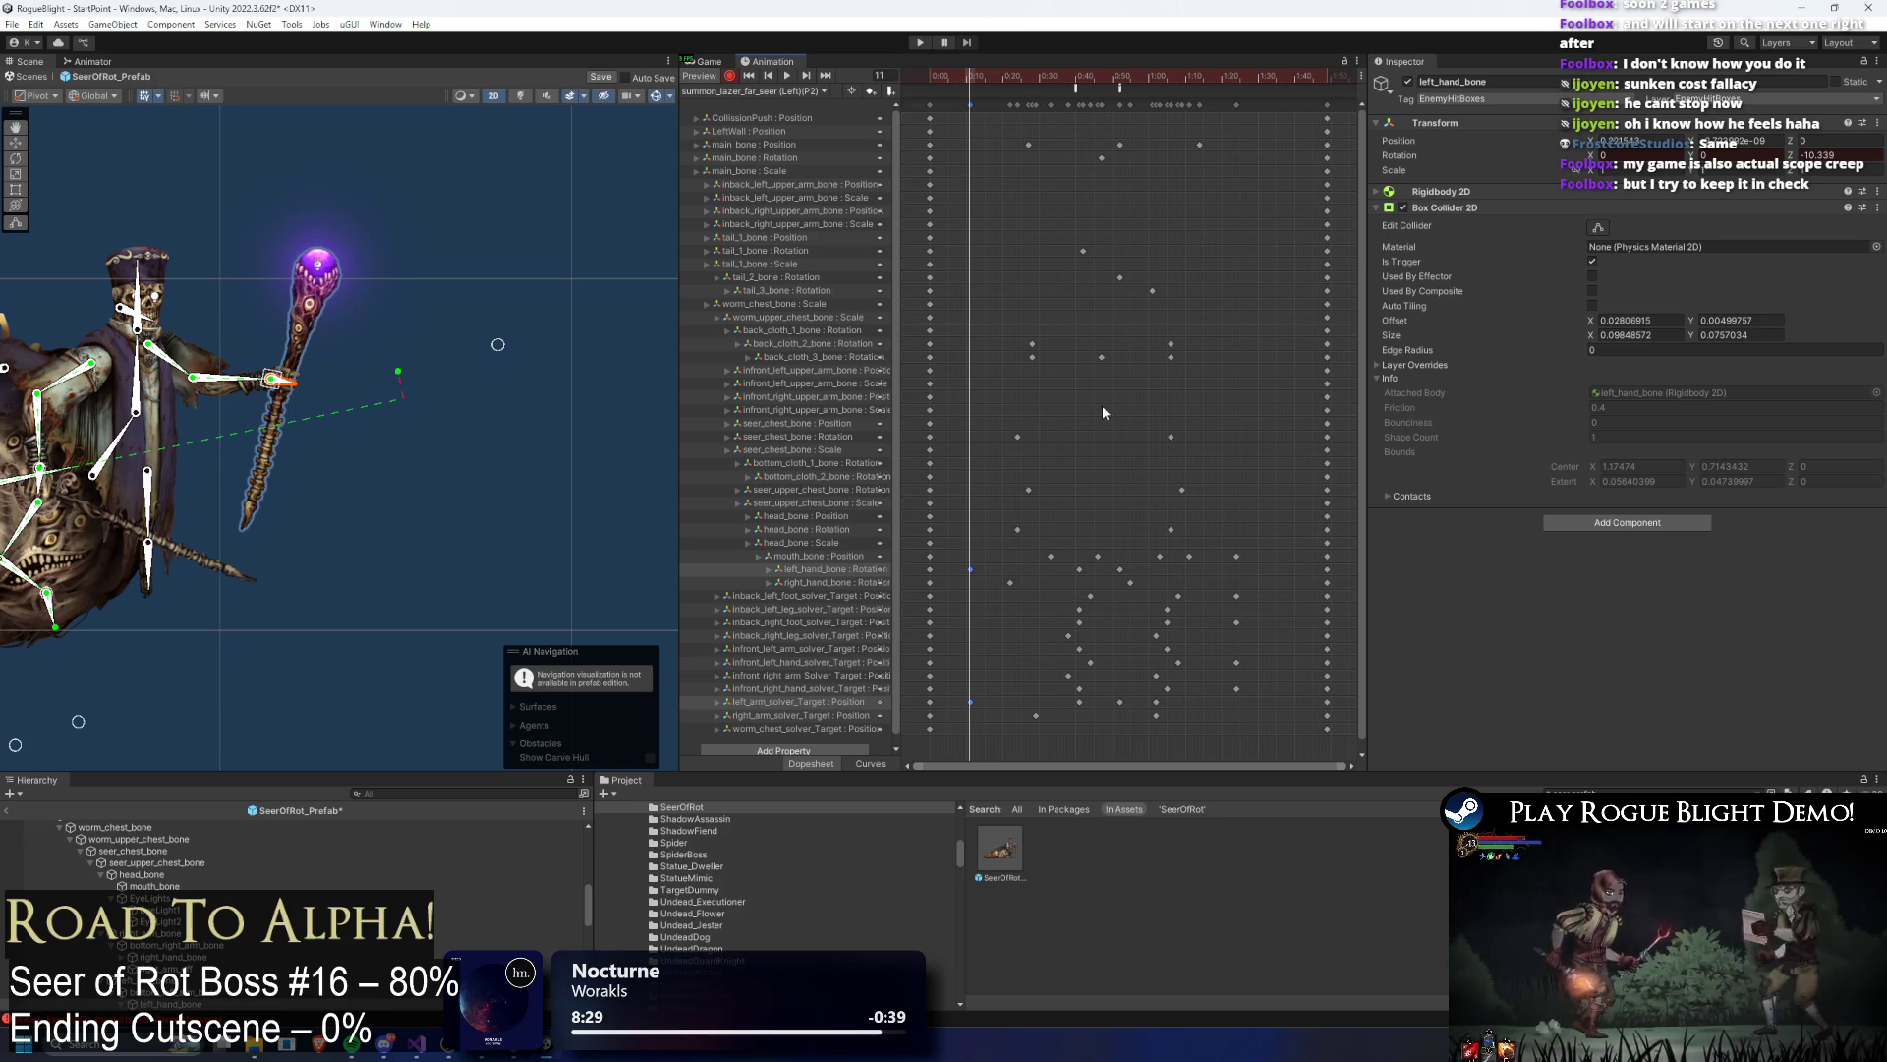
click(1081, 77)
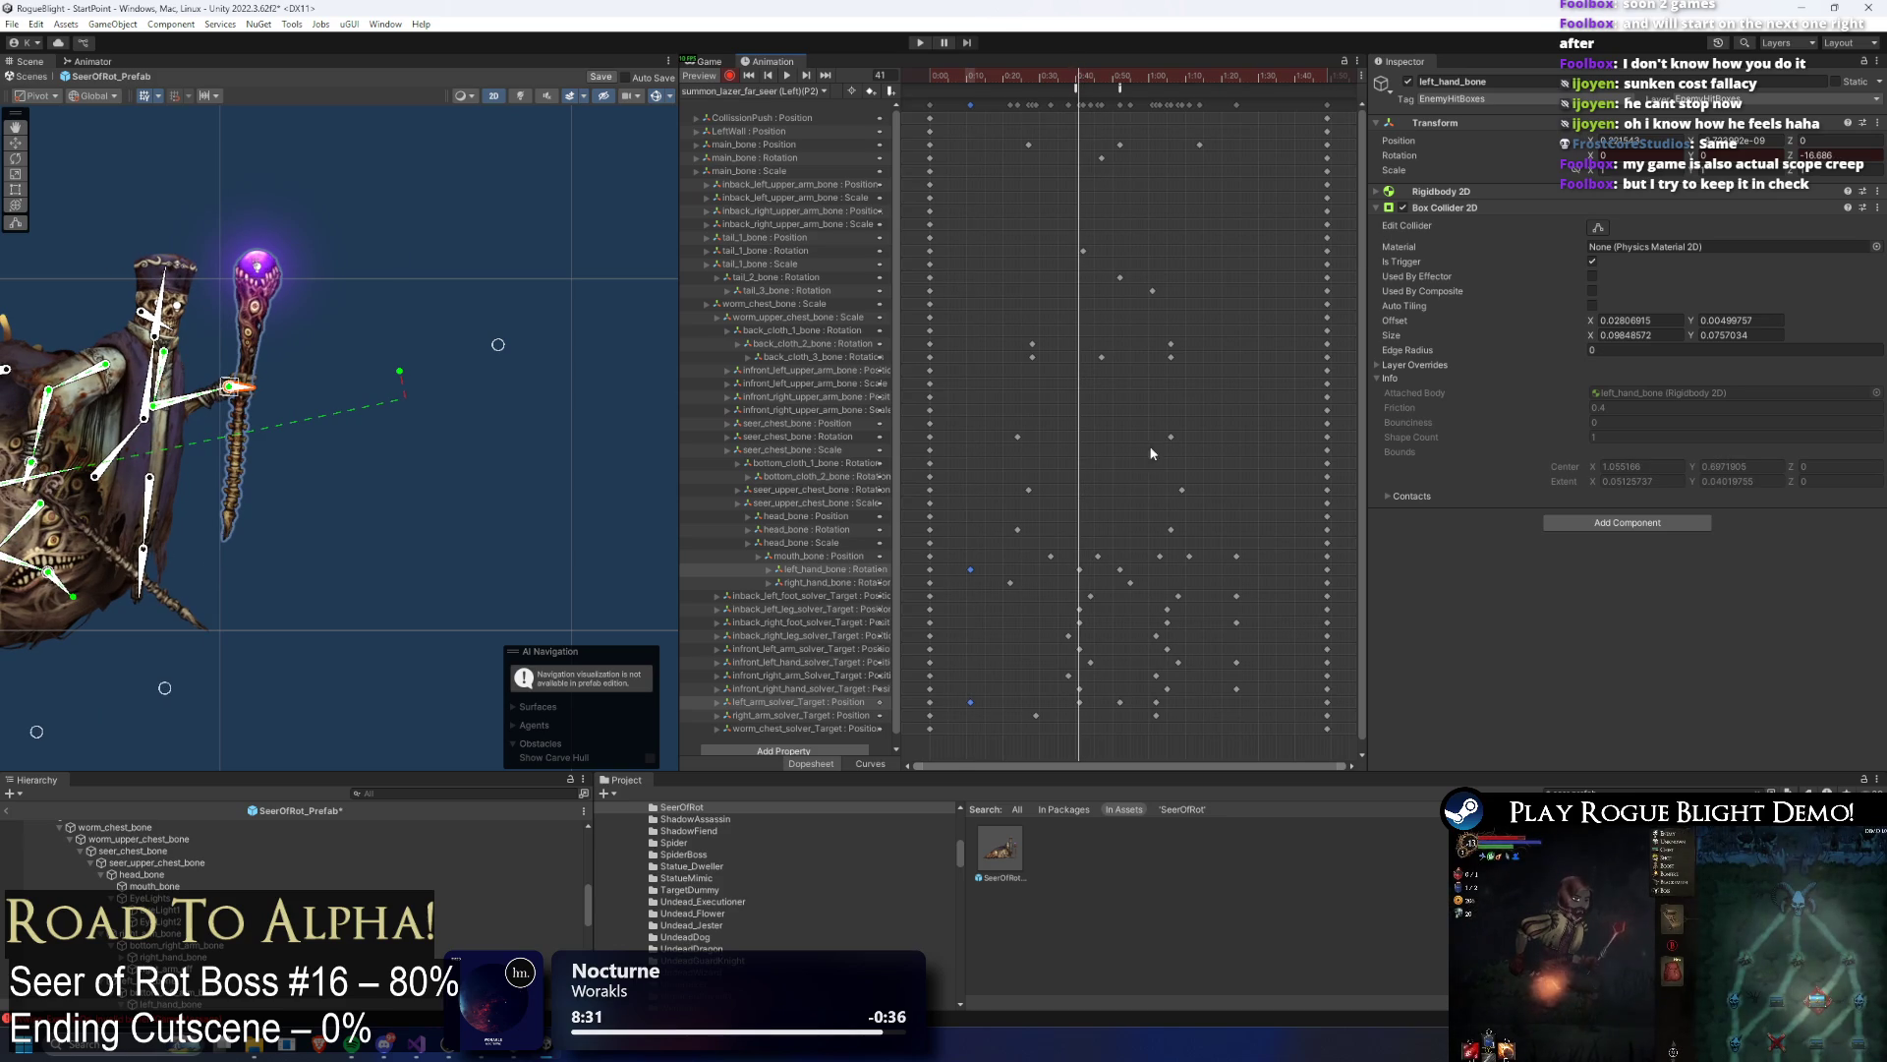
key(Delete)
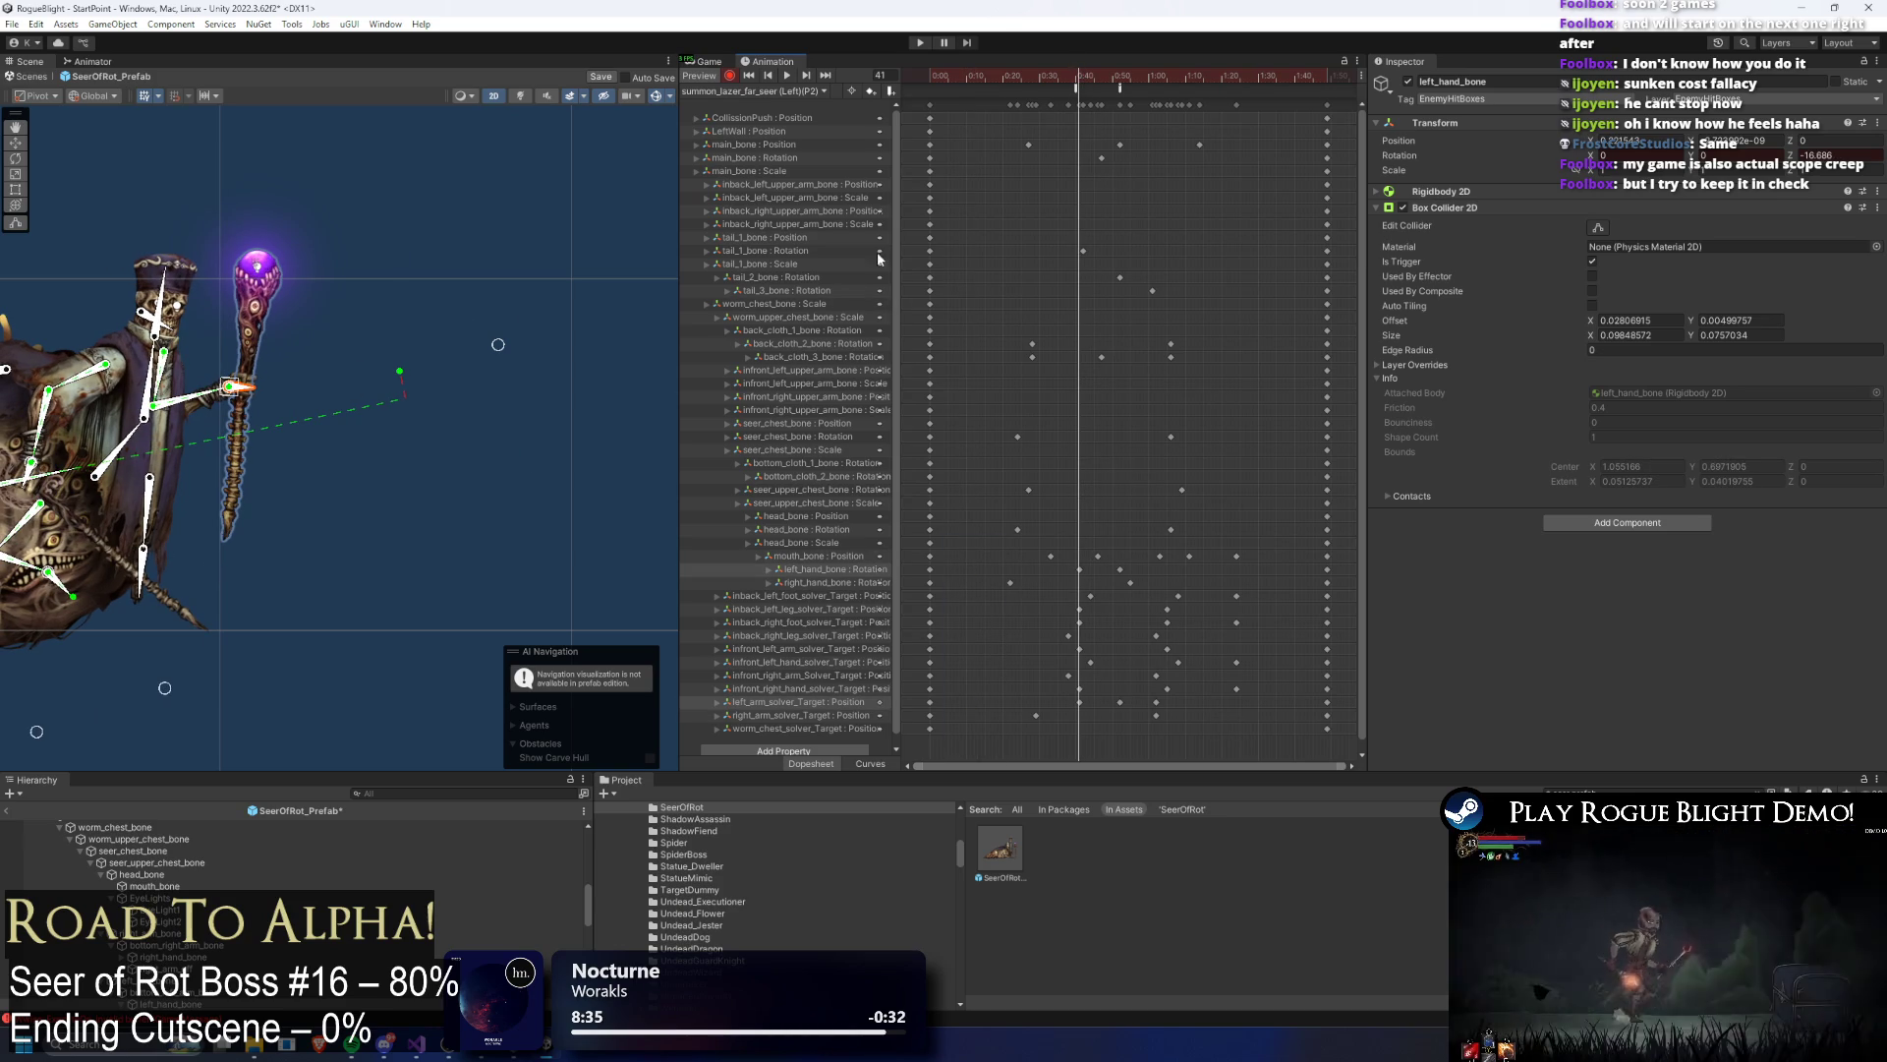
Step: Play the original summon laser clip and then the P2 clip to compare them
click(711, 91)
click(747, 447)
key(space)
click(752, 91)
click(777, 464)
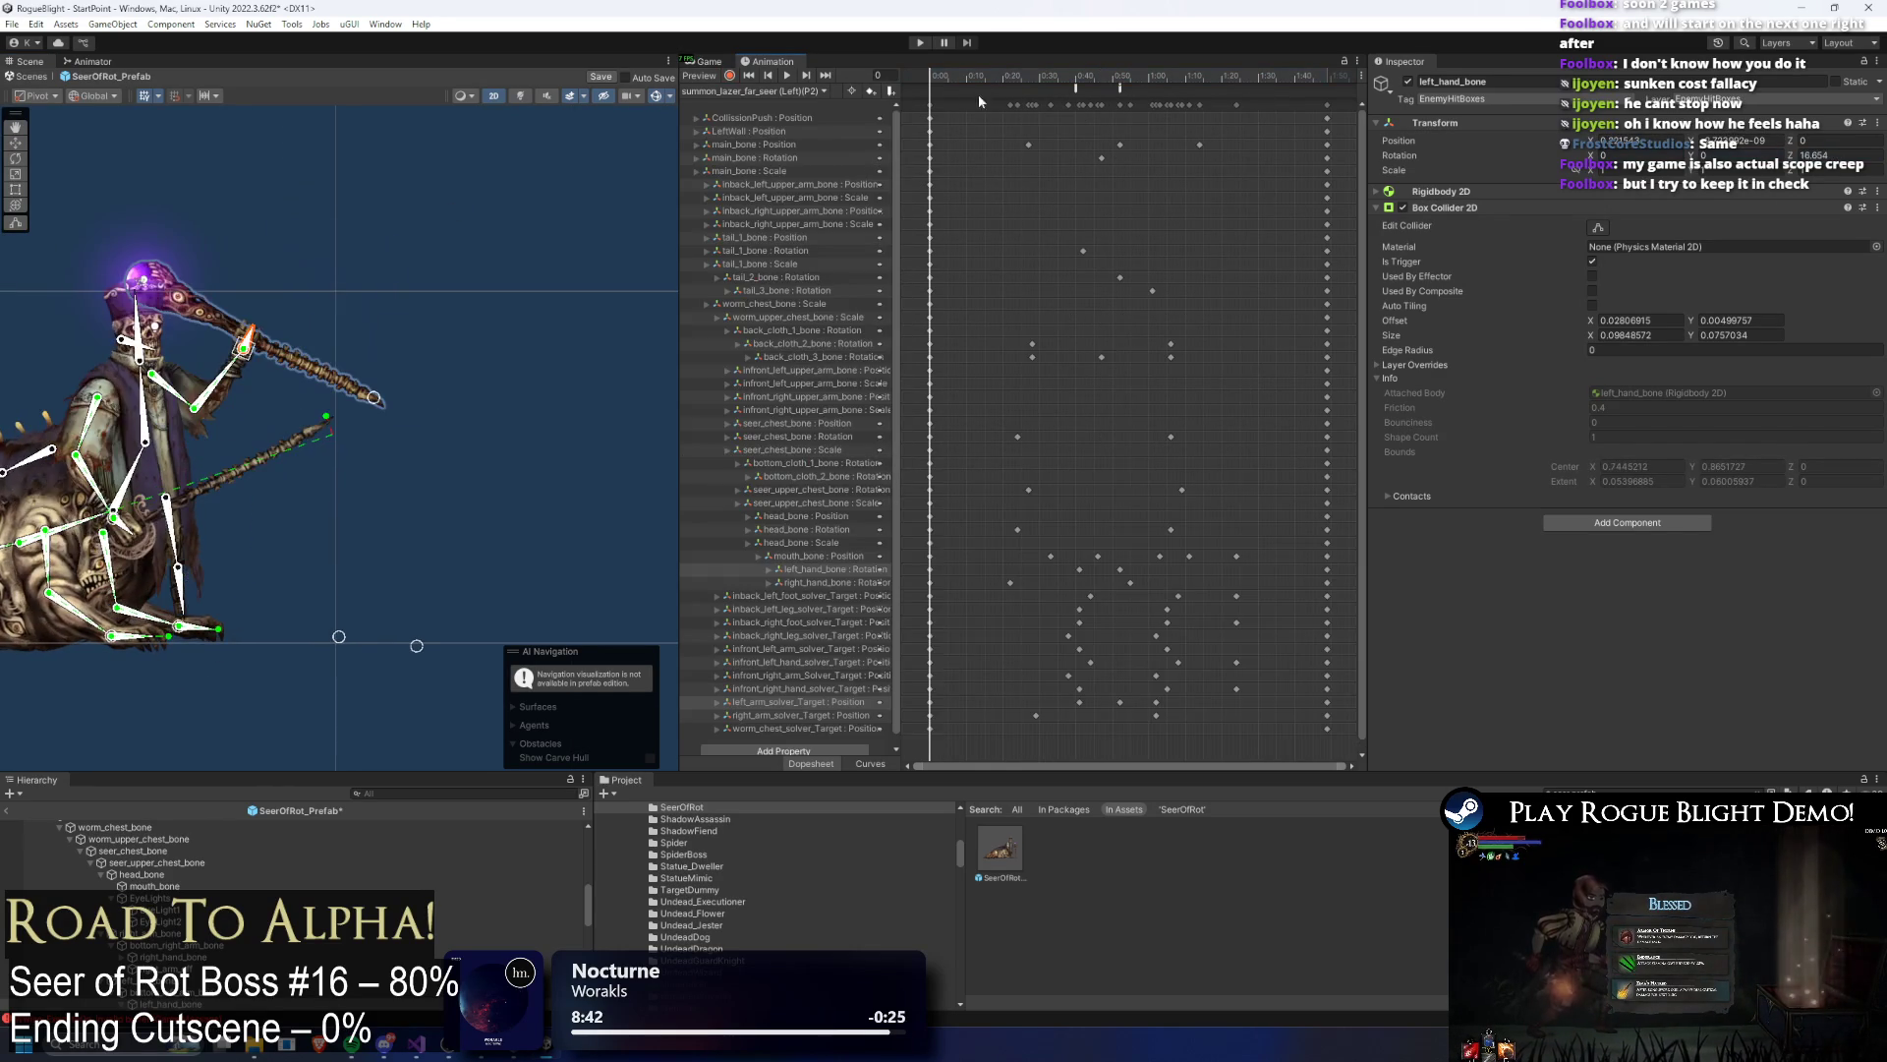
key(space)
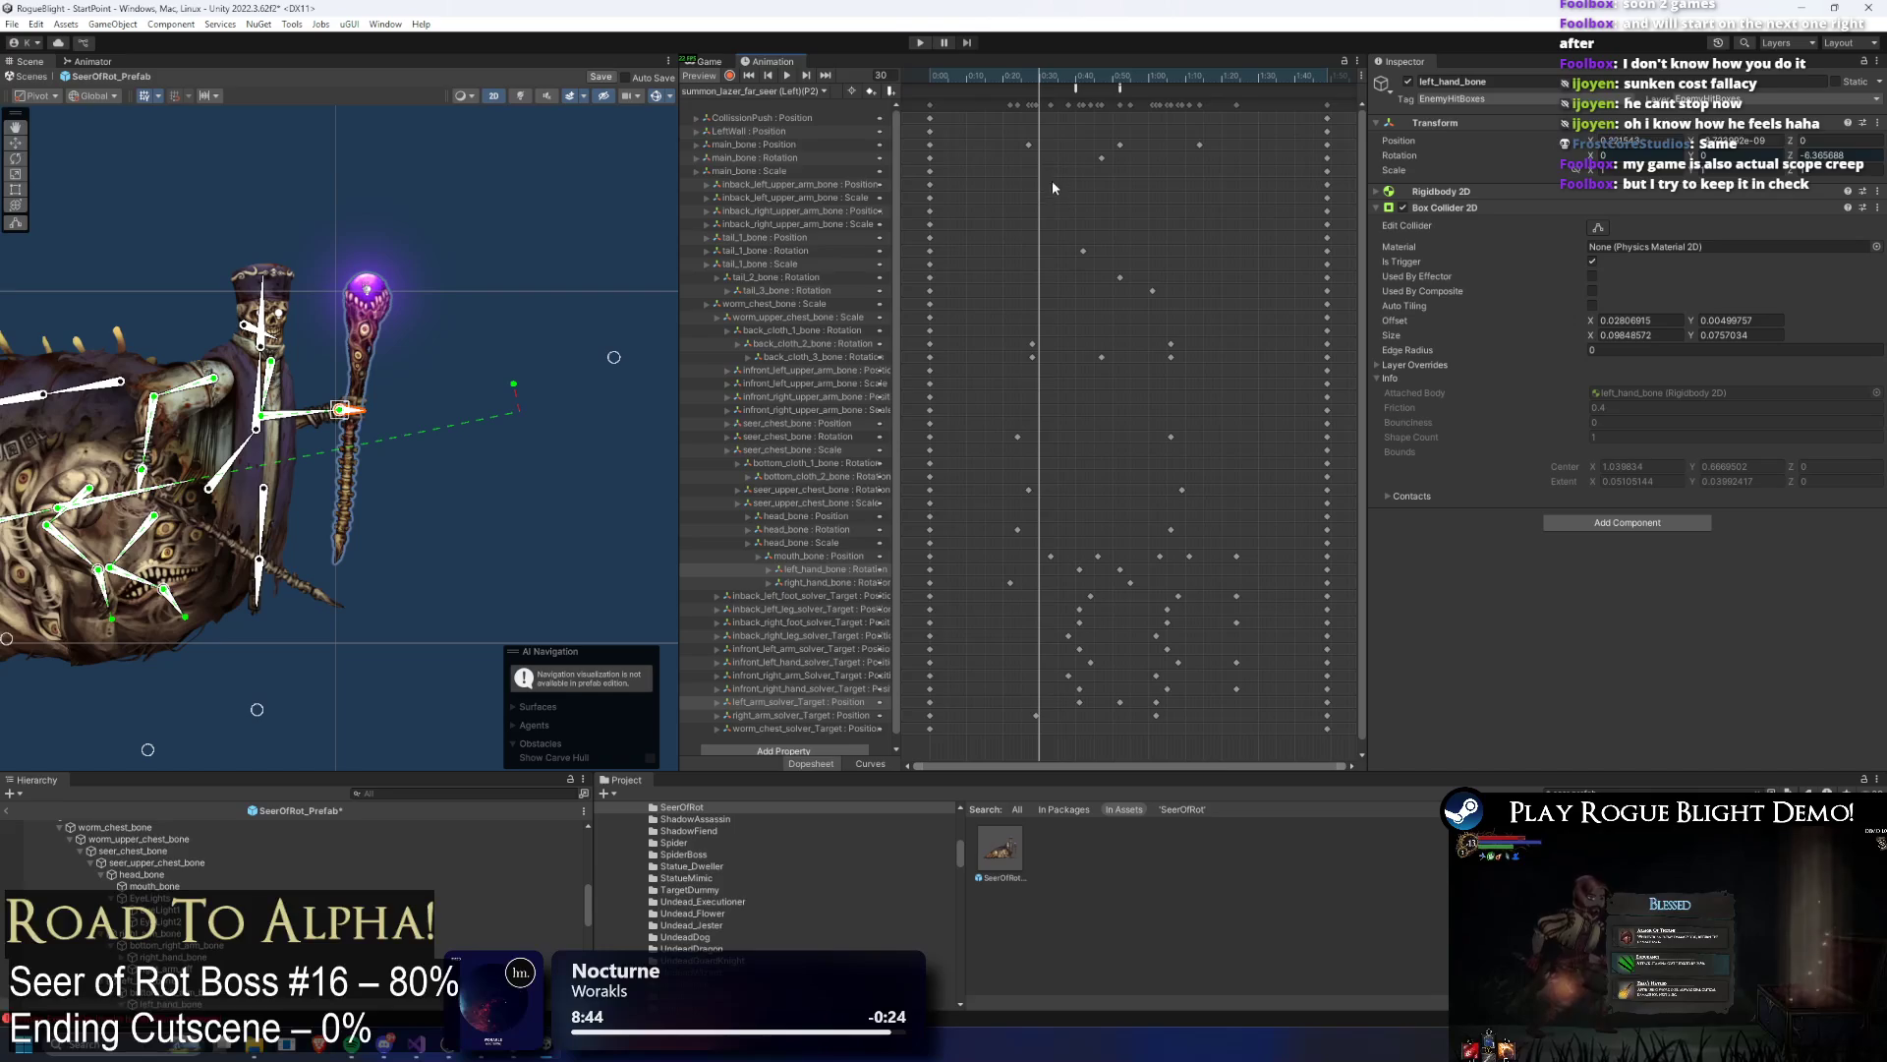
Step: Scrub frames 38 to 61 and try copying the leg solver keyframes, undoing the paste
drag(1040, 85, 1069, 85)
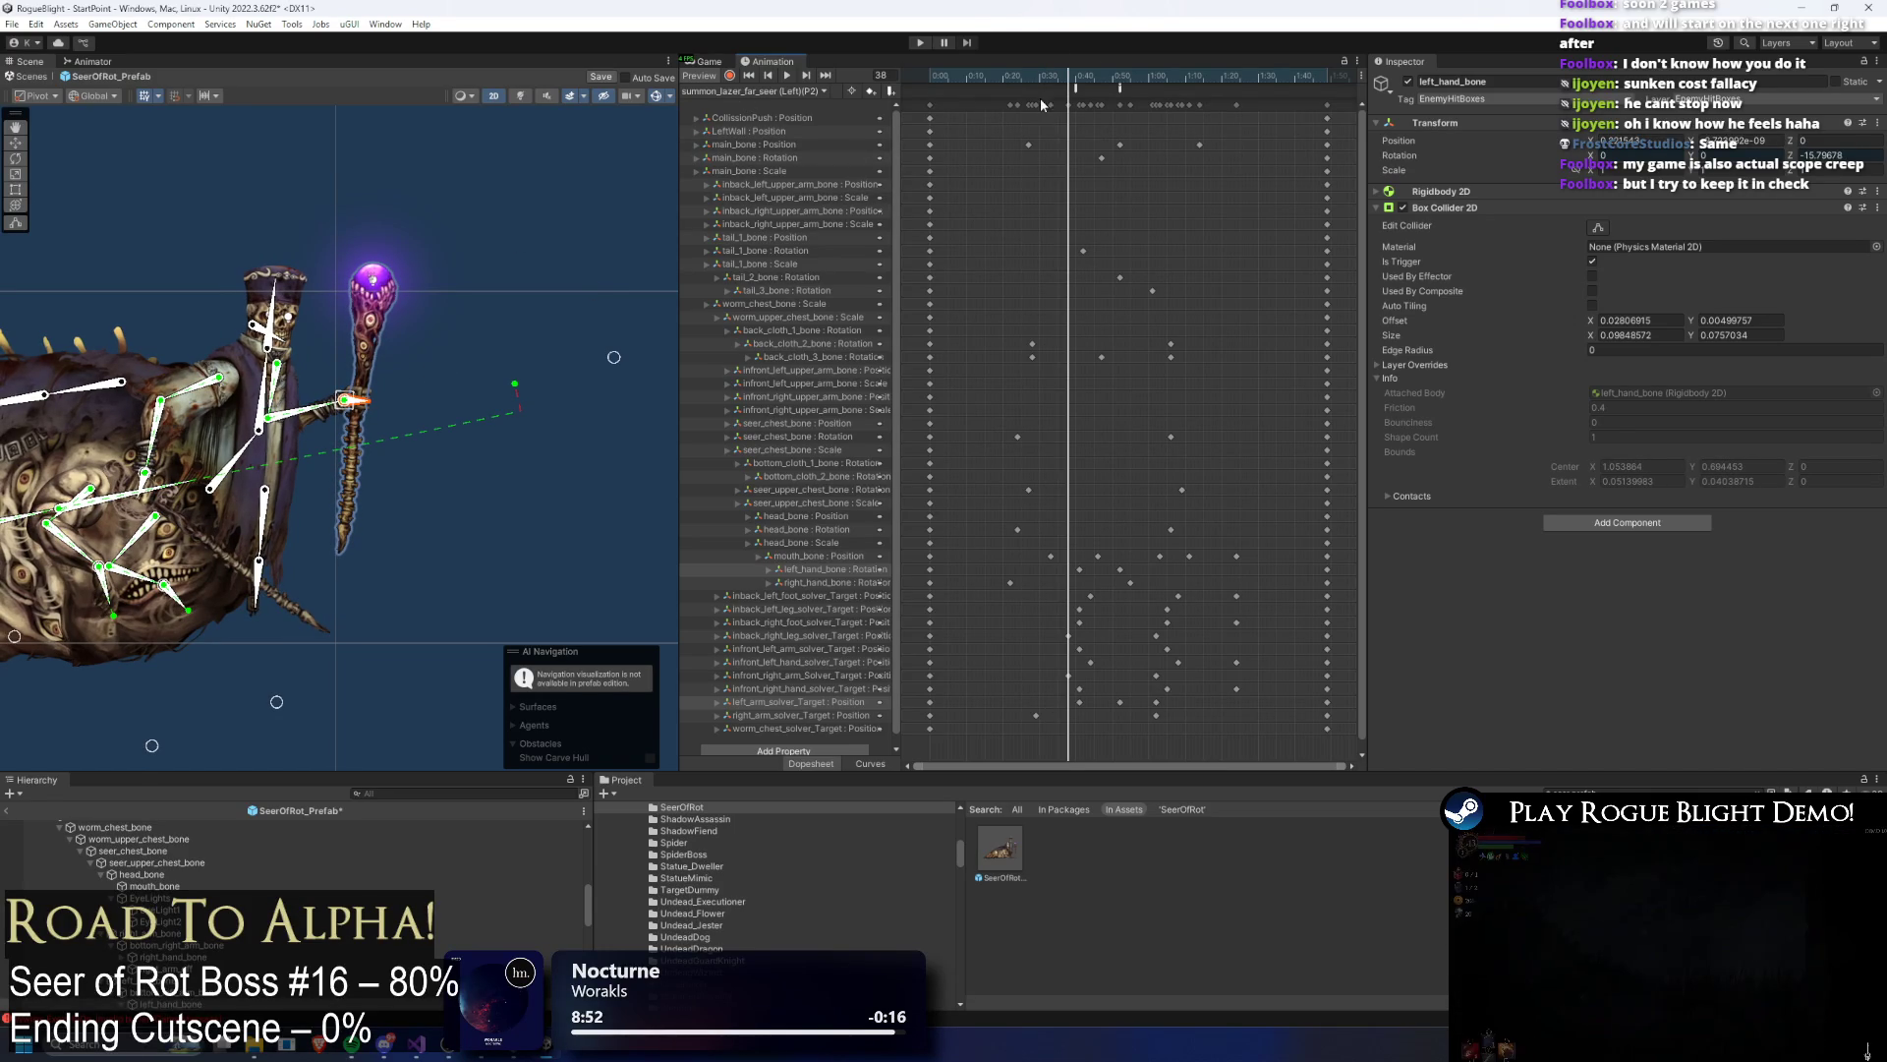
key(period)
mouse_move(1092, 84)
mouse_down()
mouse_move(1061, 85)
mouse_move(1156, 98)
mouse_up()
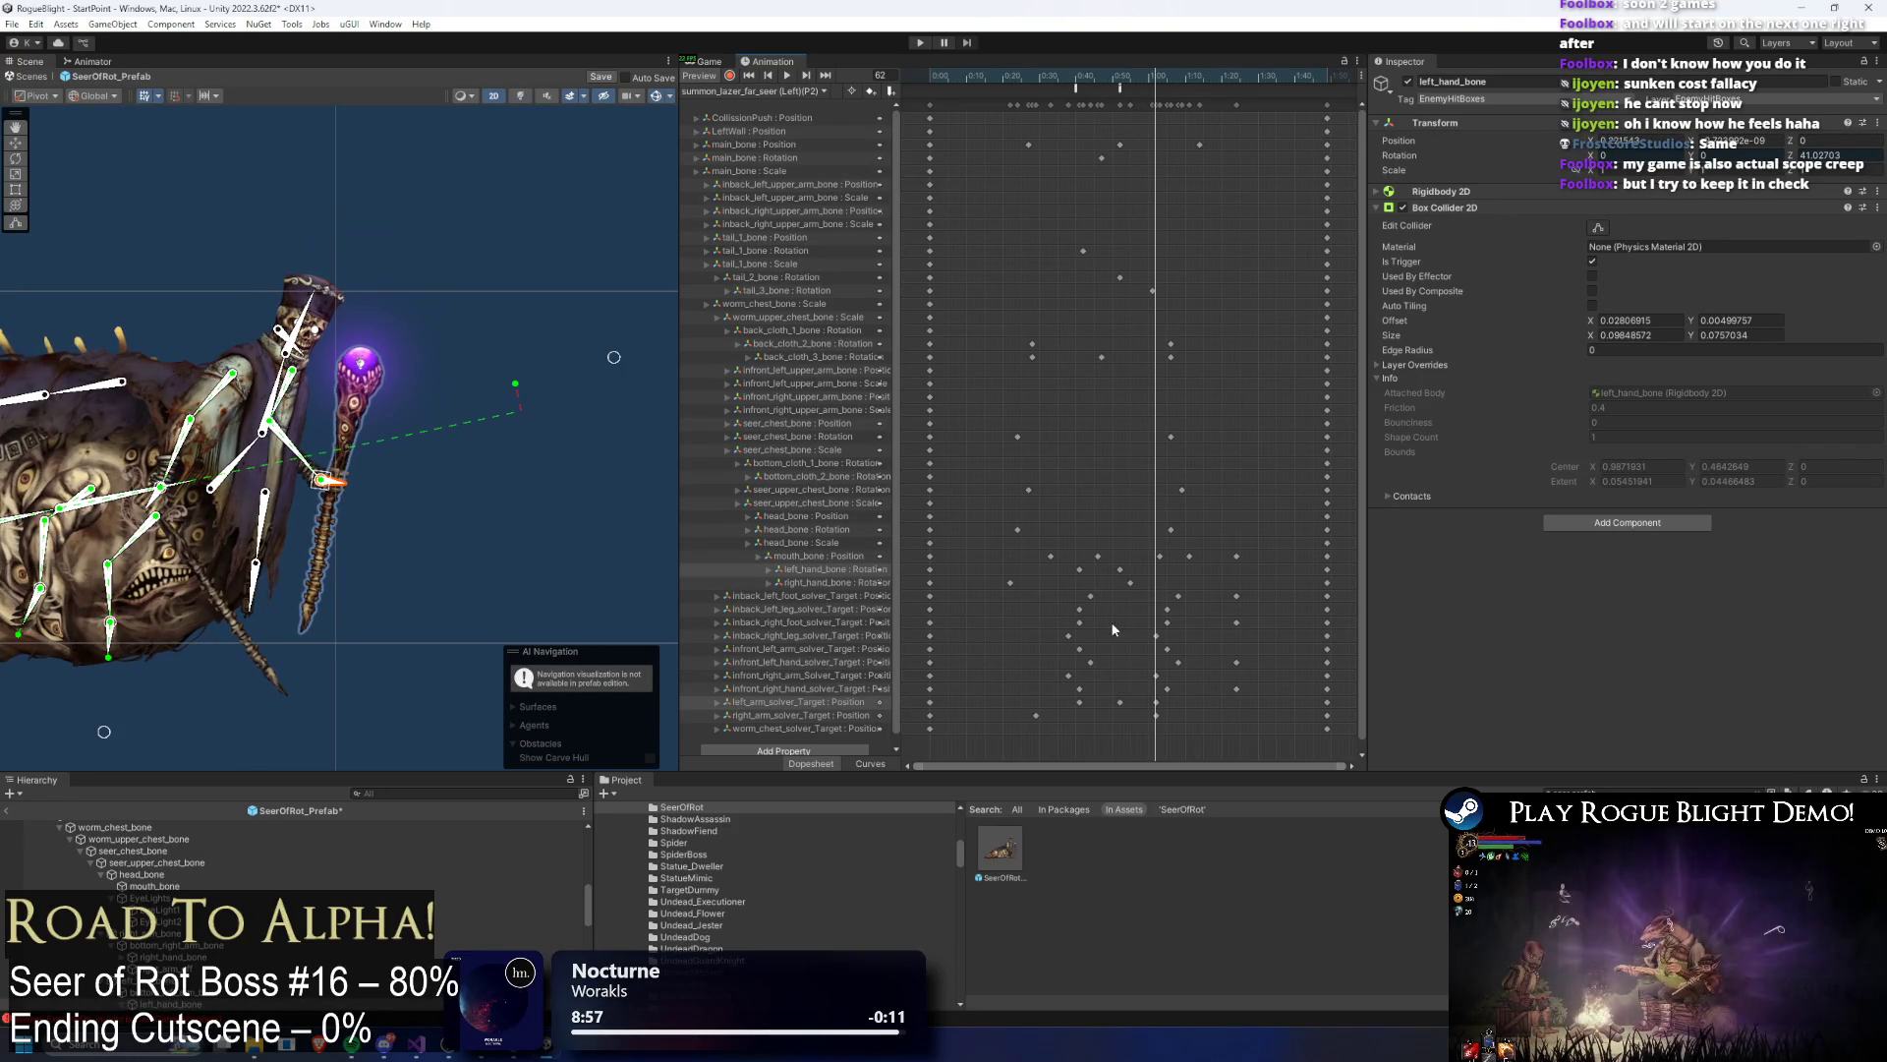
click(1069, 635)
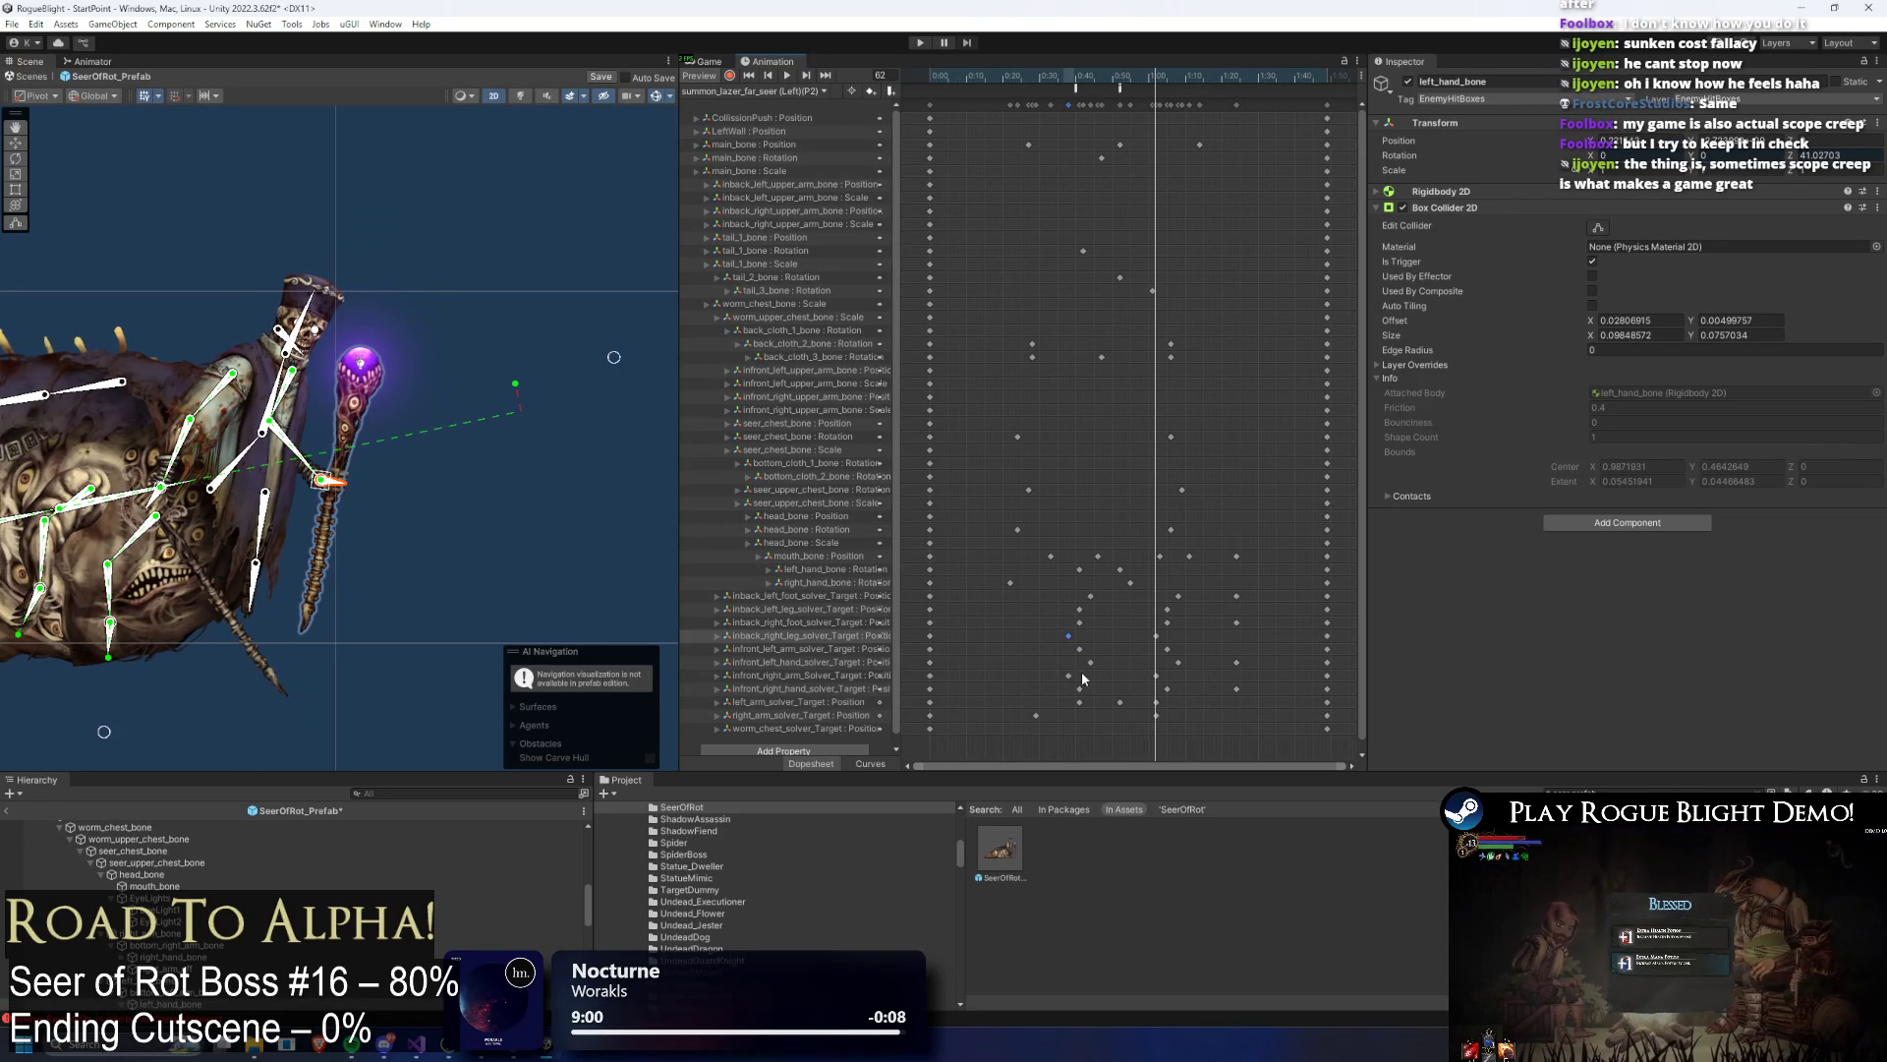
drag(1040, 678, 1042, 678)
key(ctrl+c)
key(ctrl+v)
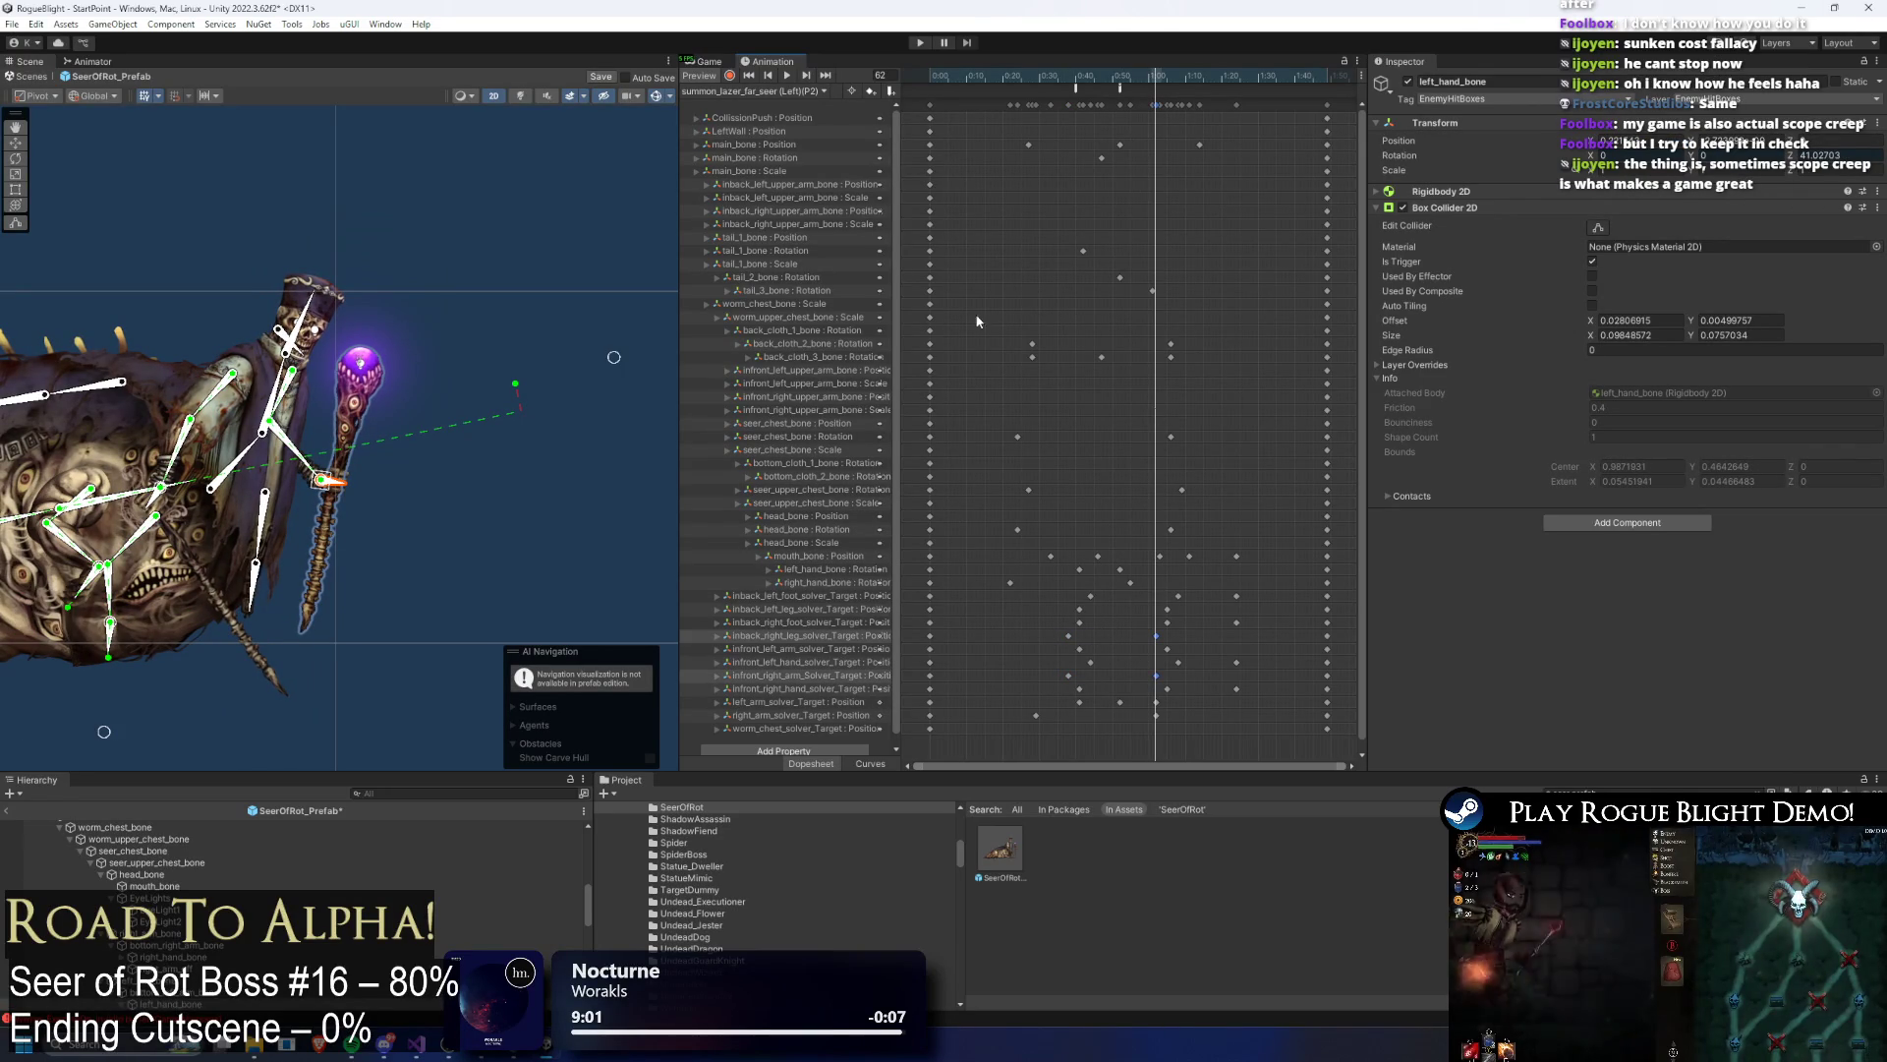
key(ctrl+z)
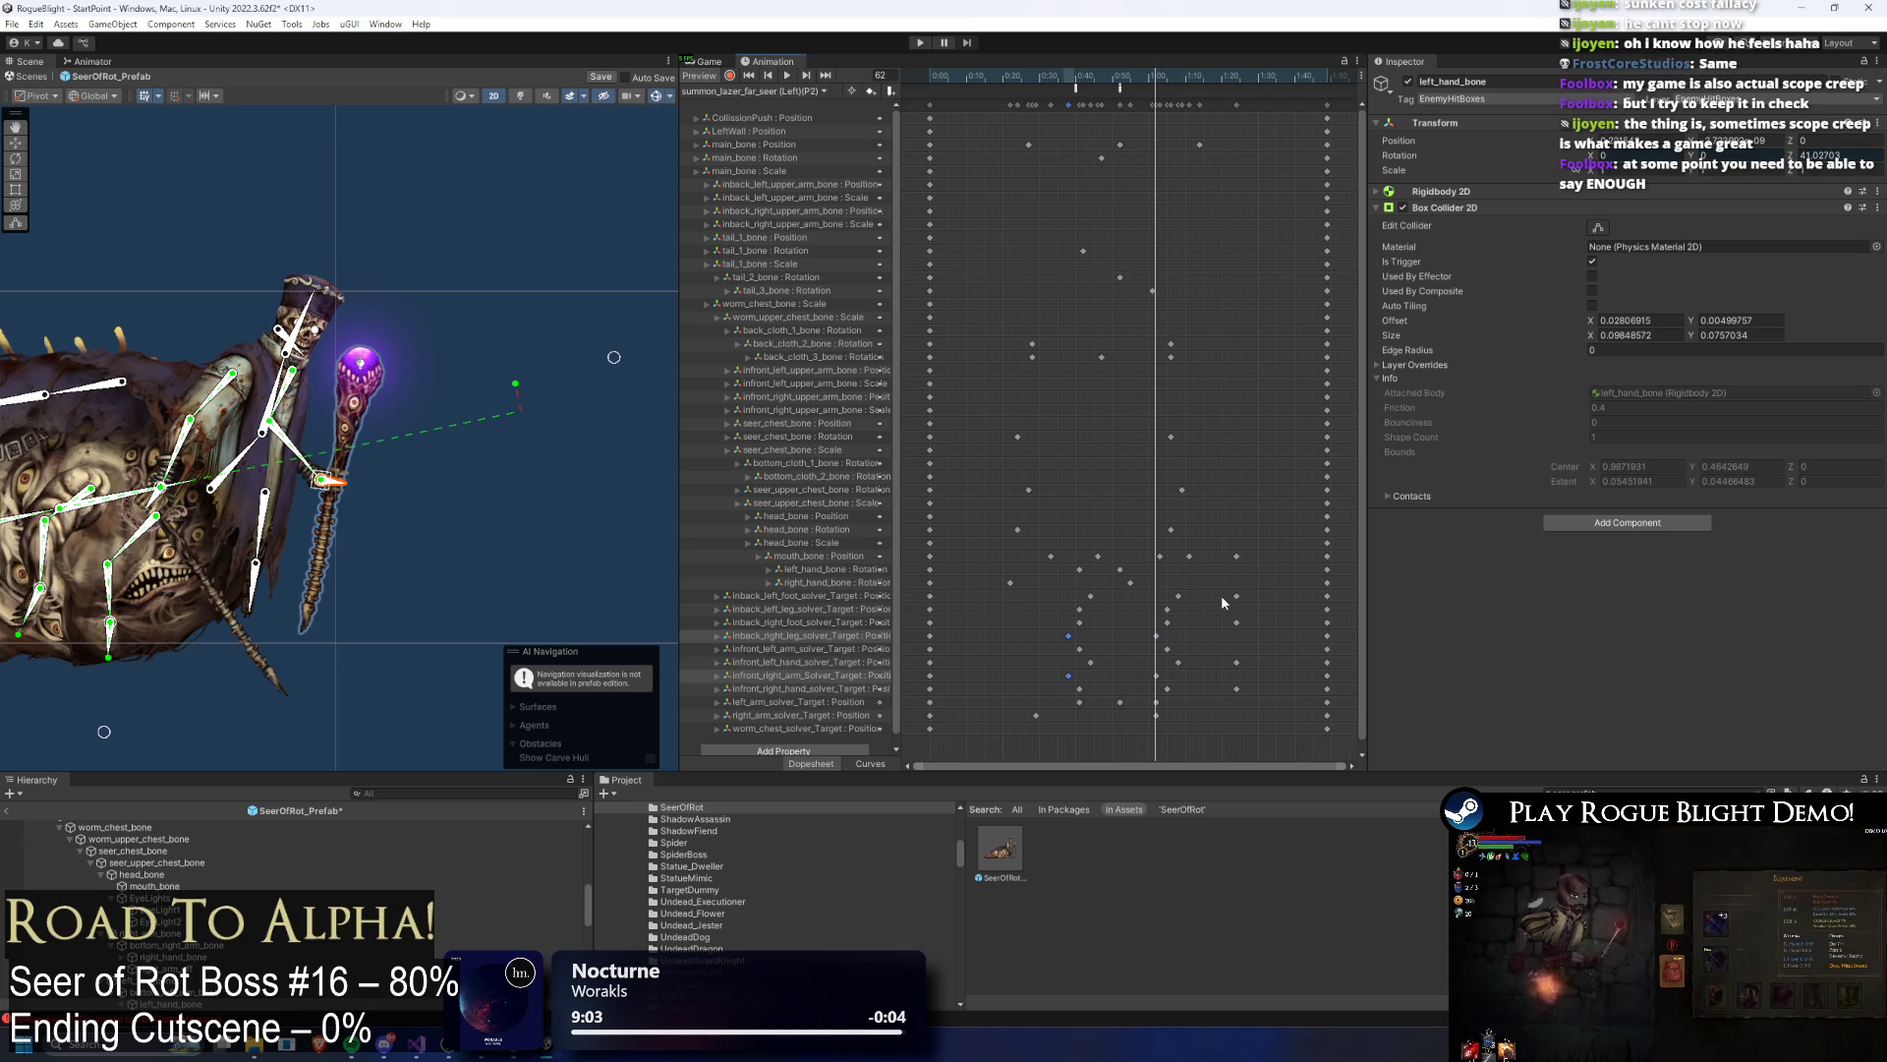
Step: Record a frame-57 key with left_hand_bone and the staff raised up and to the right
click(1137, 77)
click(457, 379)
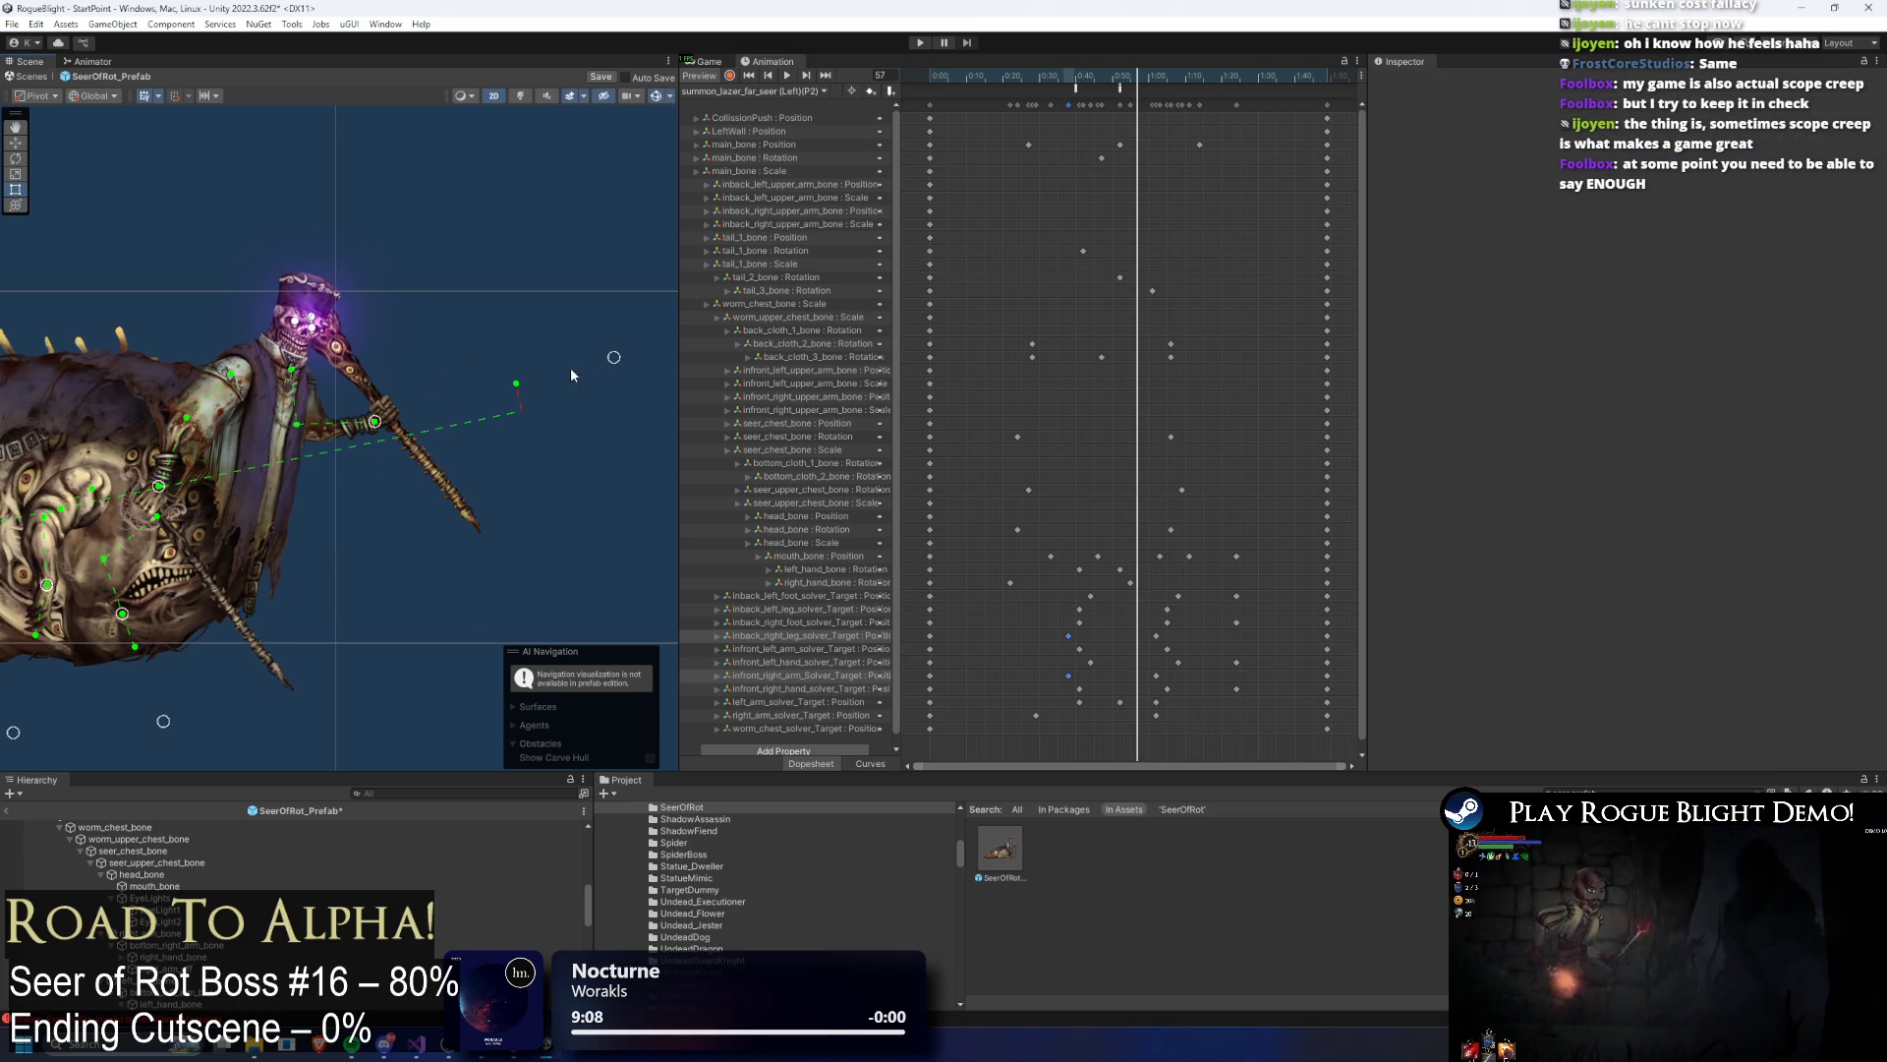
click(464, 420)
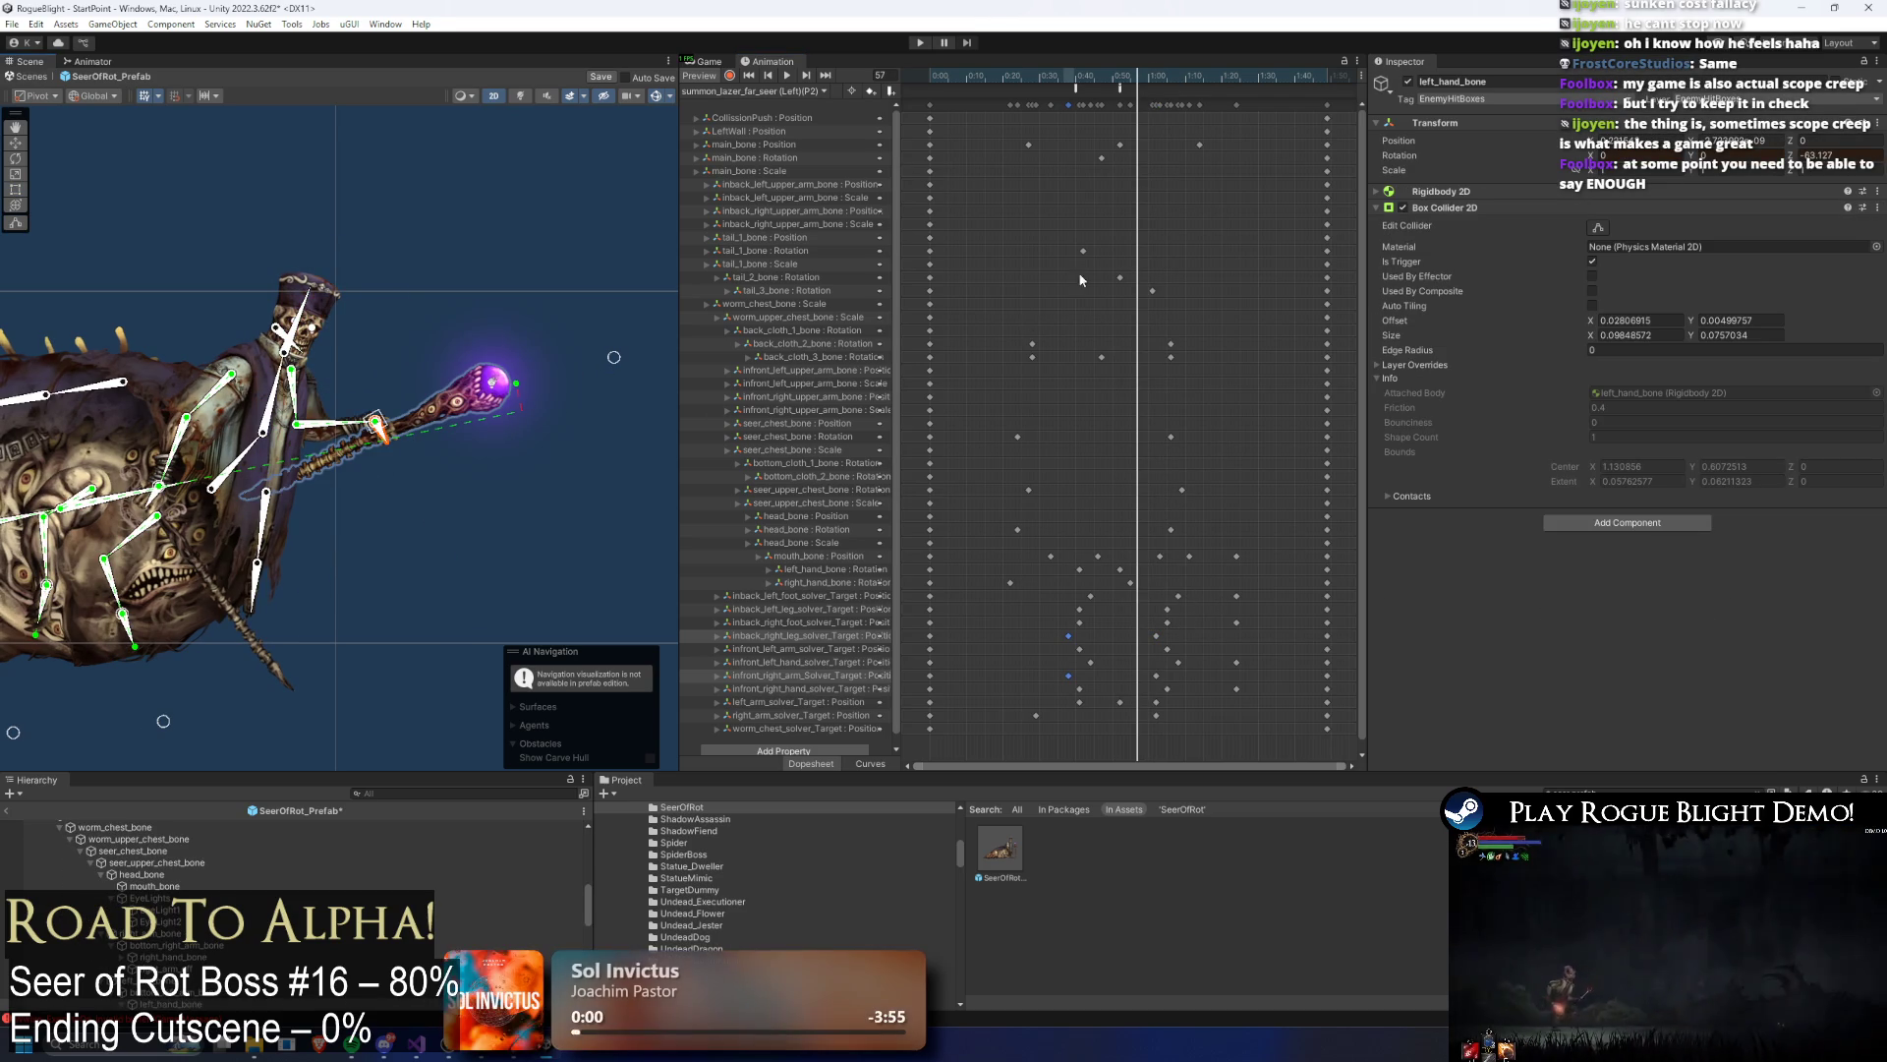
click(729, 76)
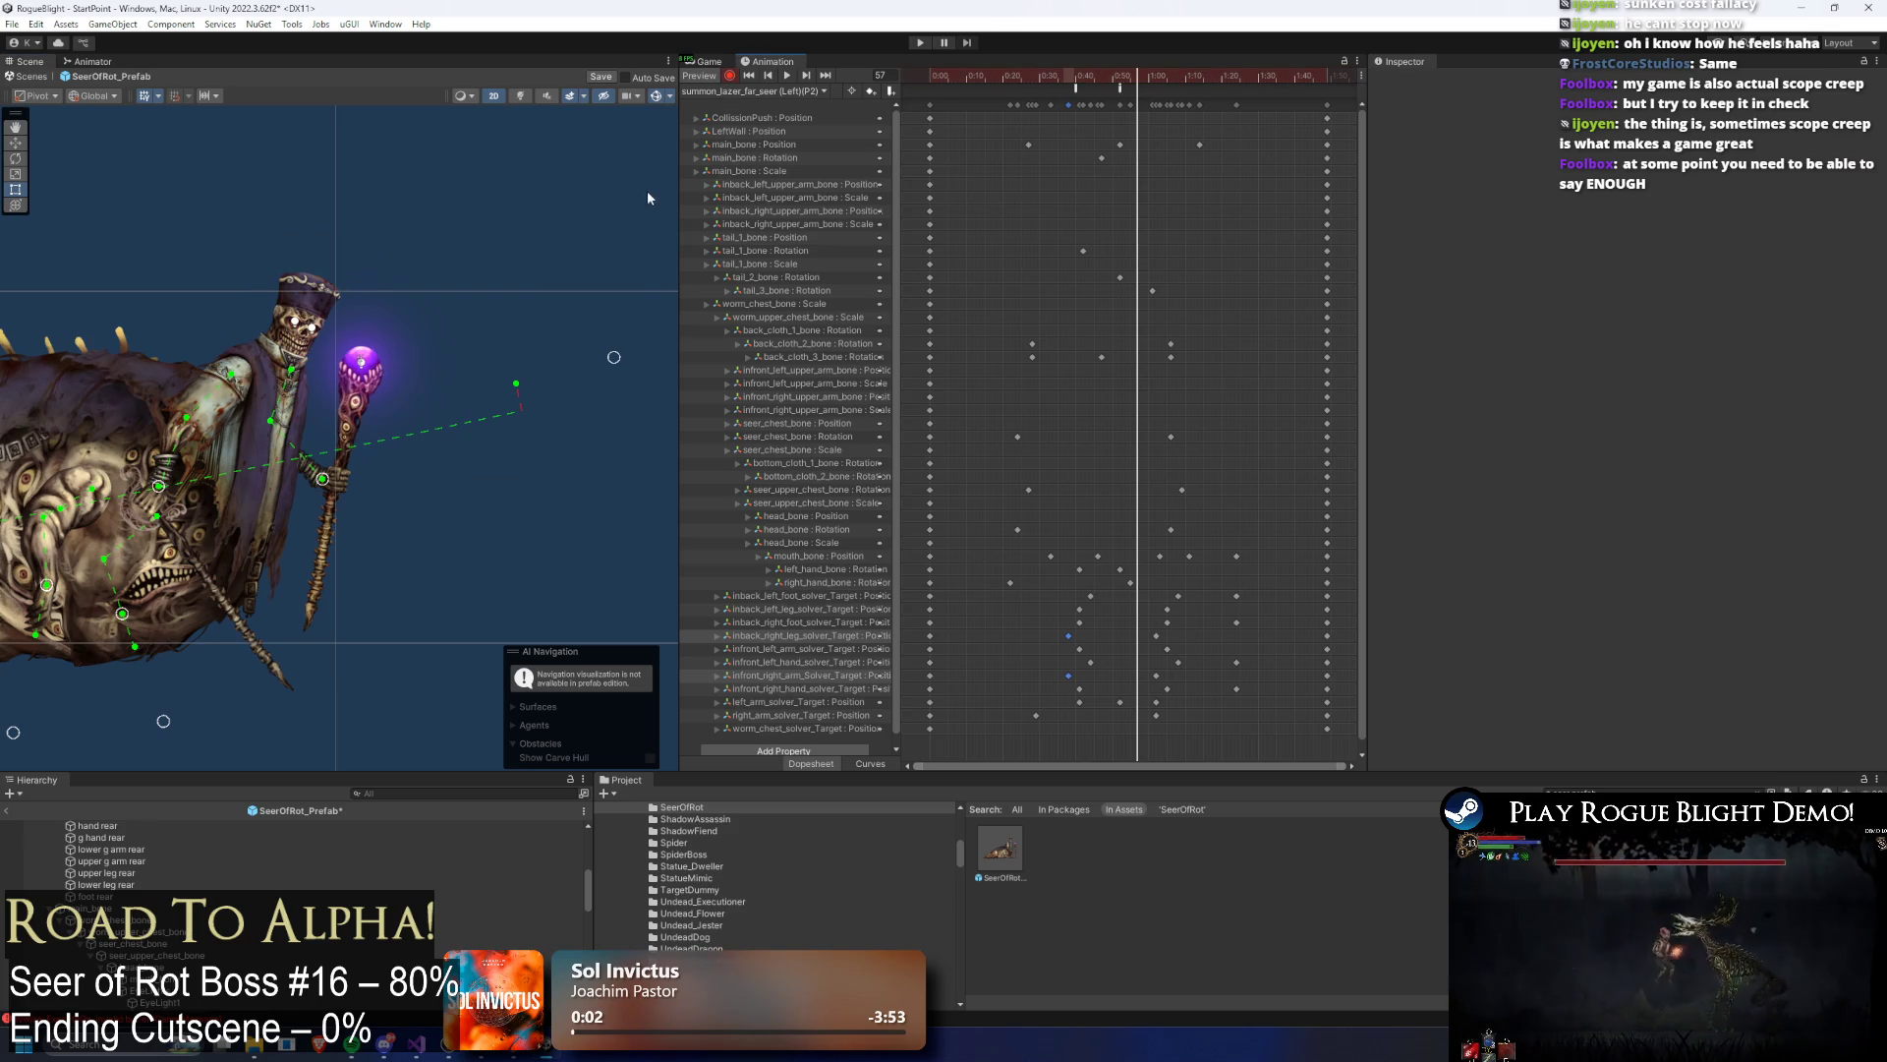
drag(348, 485, 403, 444)
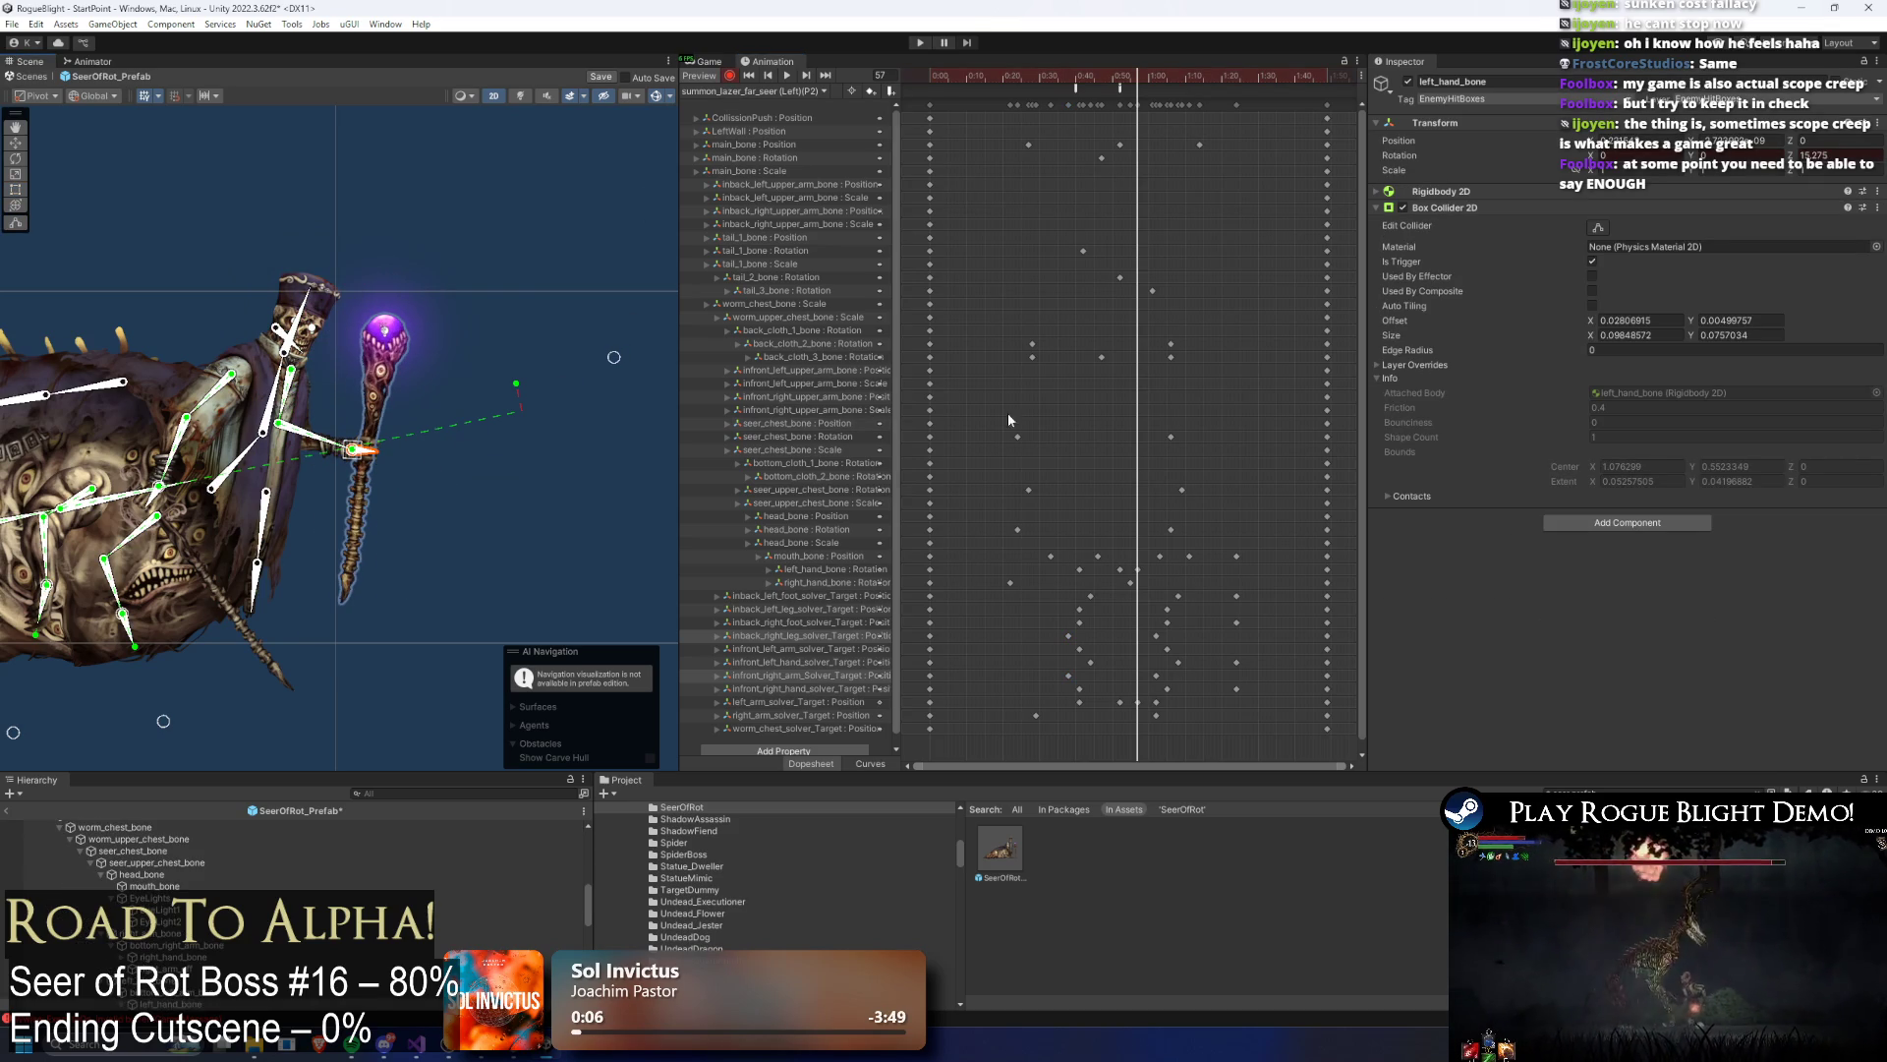
click(929, 420)
click(1121, 77)
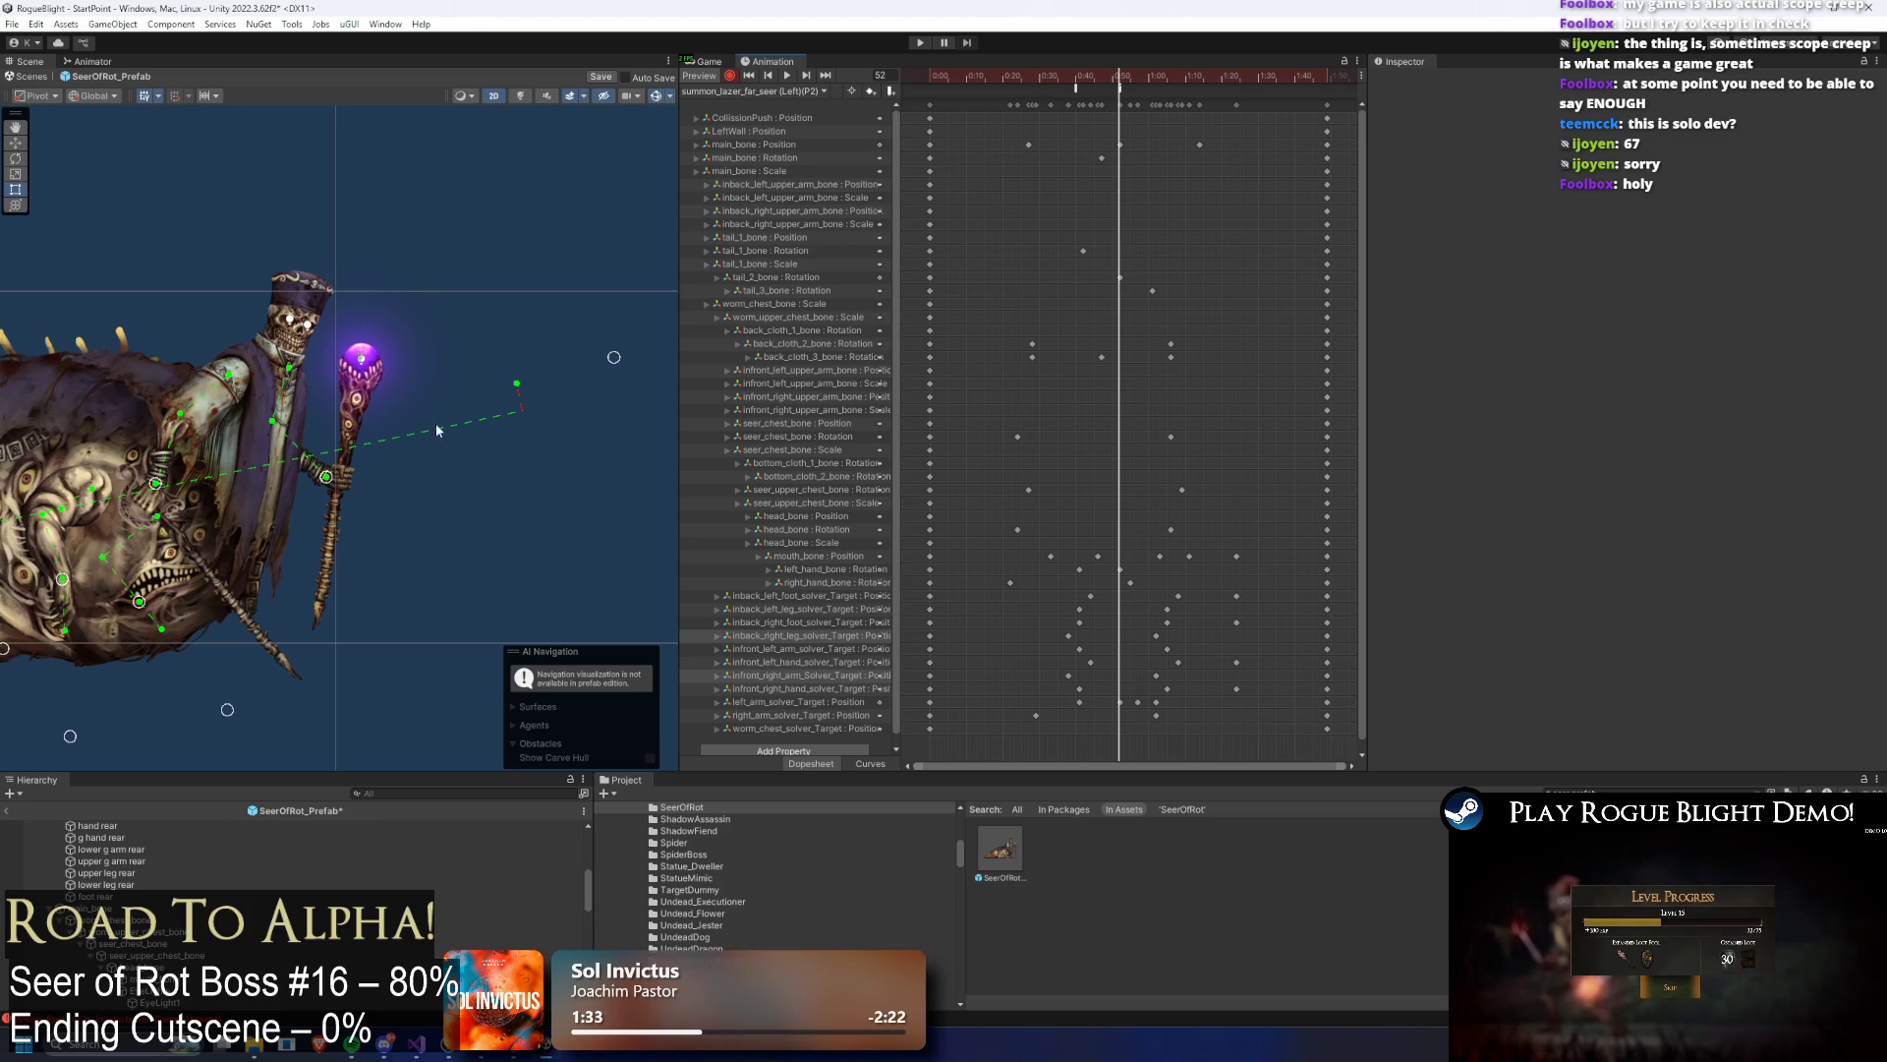
mouse_move(326, 478)
mouse_down()
mouse_move(405, 411)
mouse_move(531, 440)
mouse_up()
Step: Key the left arm IK target up and right at frame 67, then preview the clip
scroll(411, 413, up, 4)
click(416, 403)
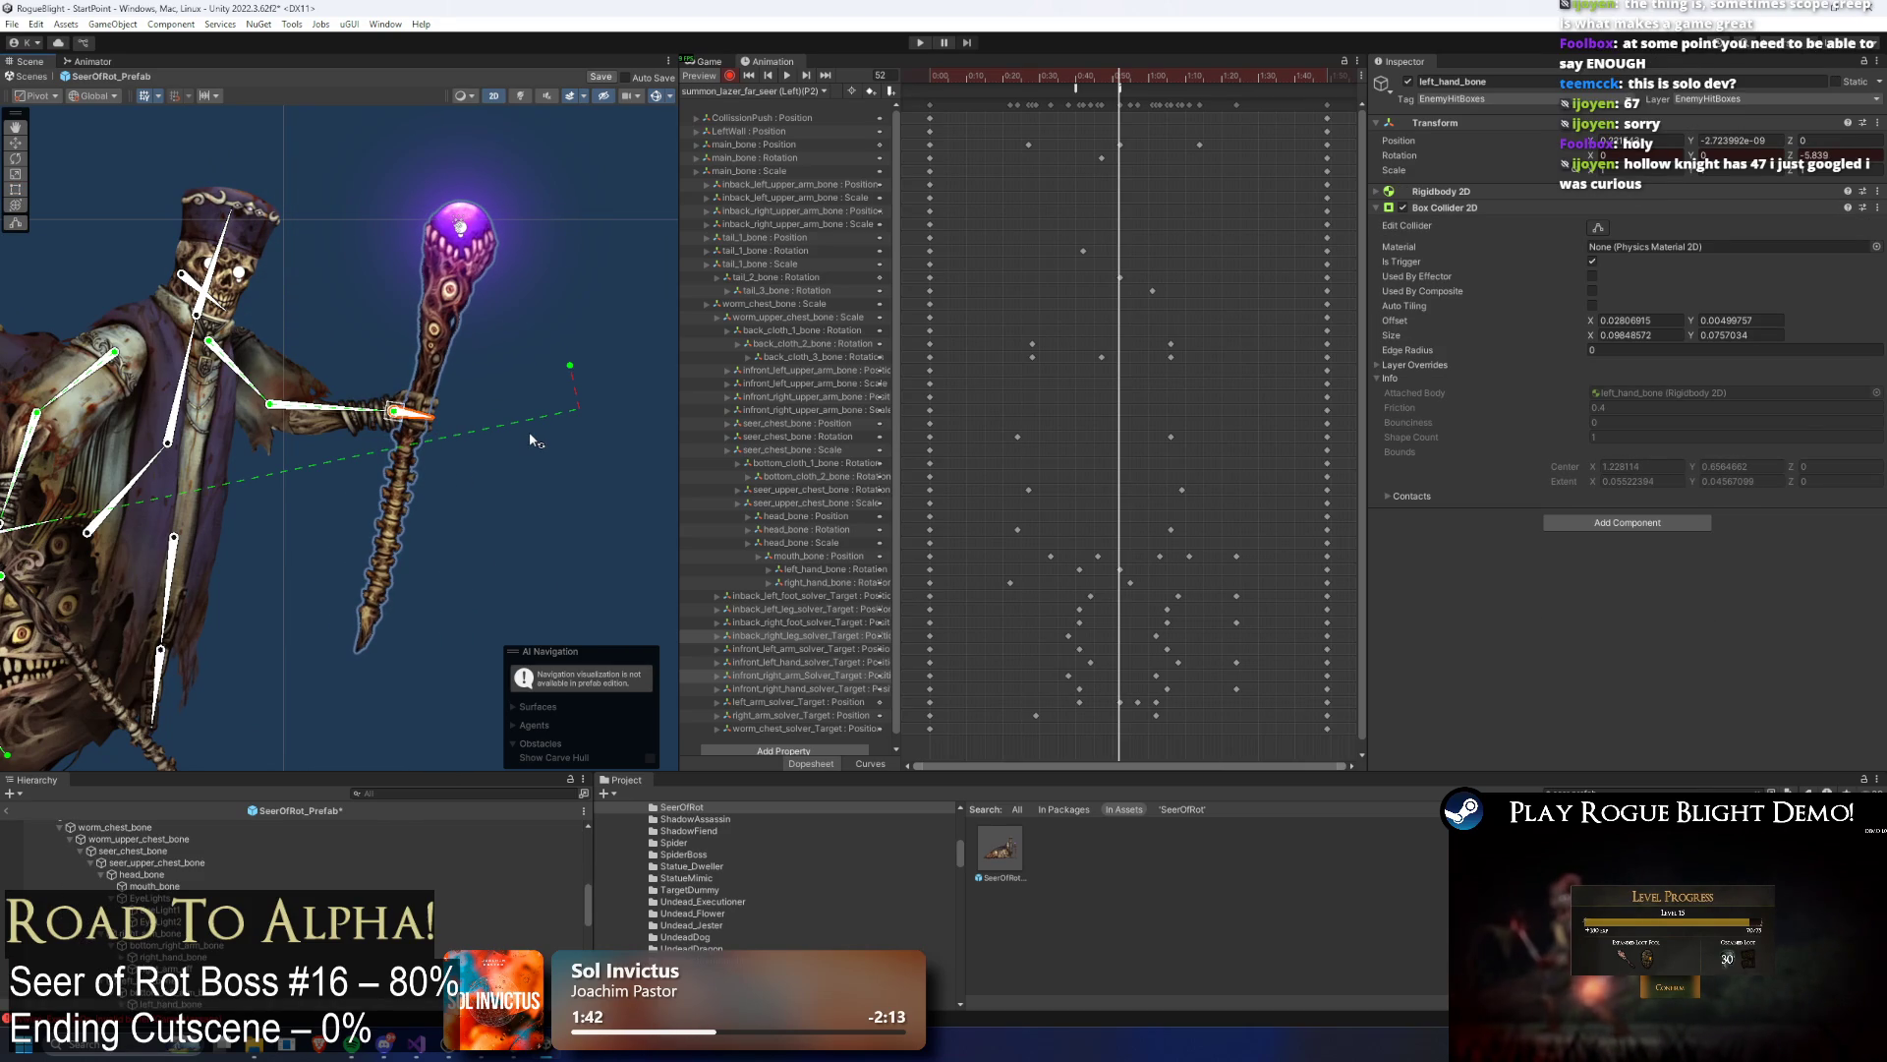
mouse_move(1132, 76)
mouse_down()
mouse_move(1046, 76)
mouse_move(1107, 69)
mouse_move(1152, 98)
mouse_up()
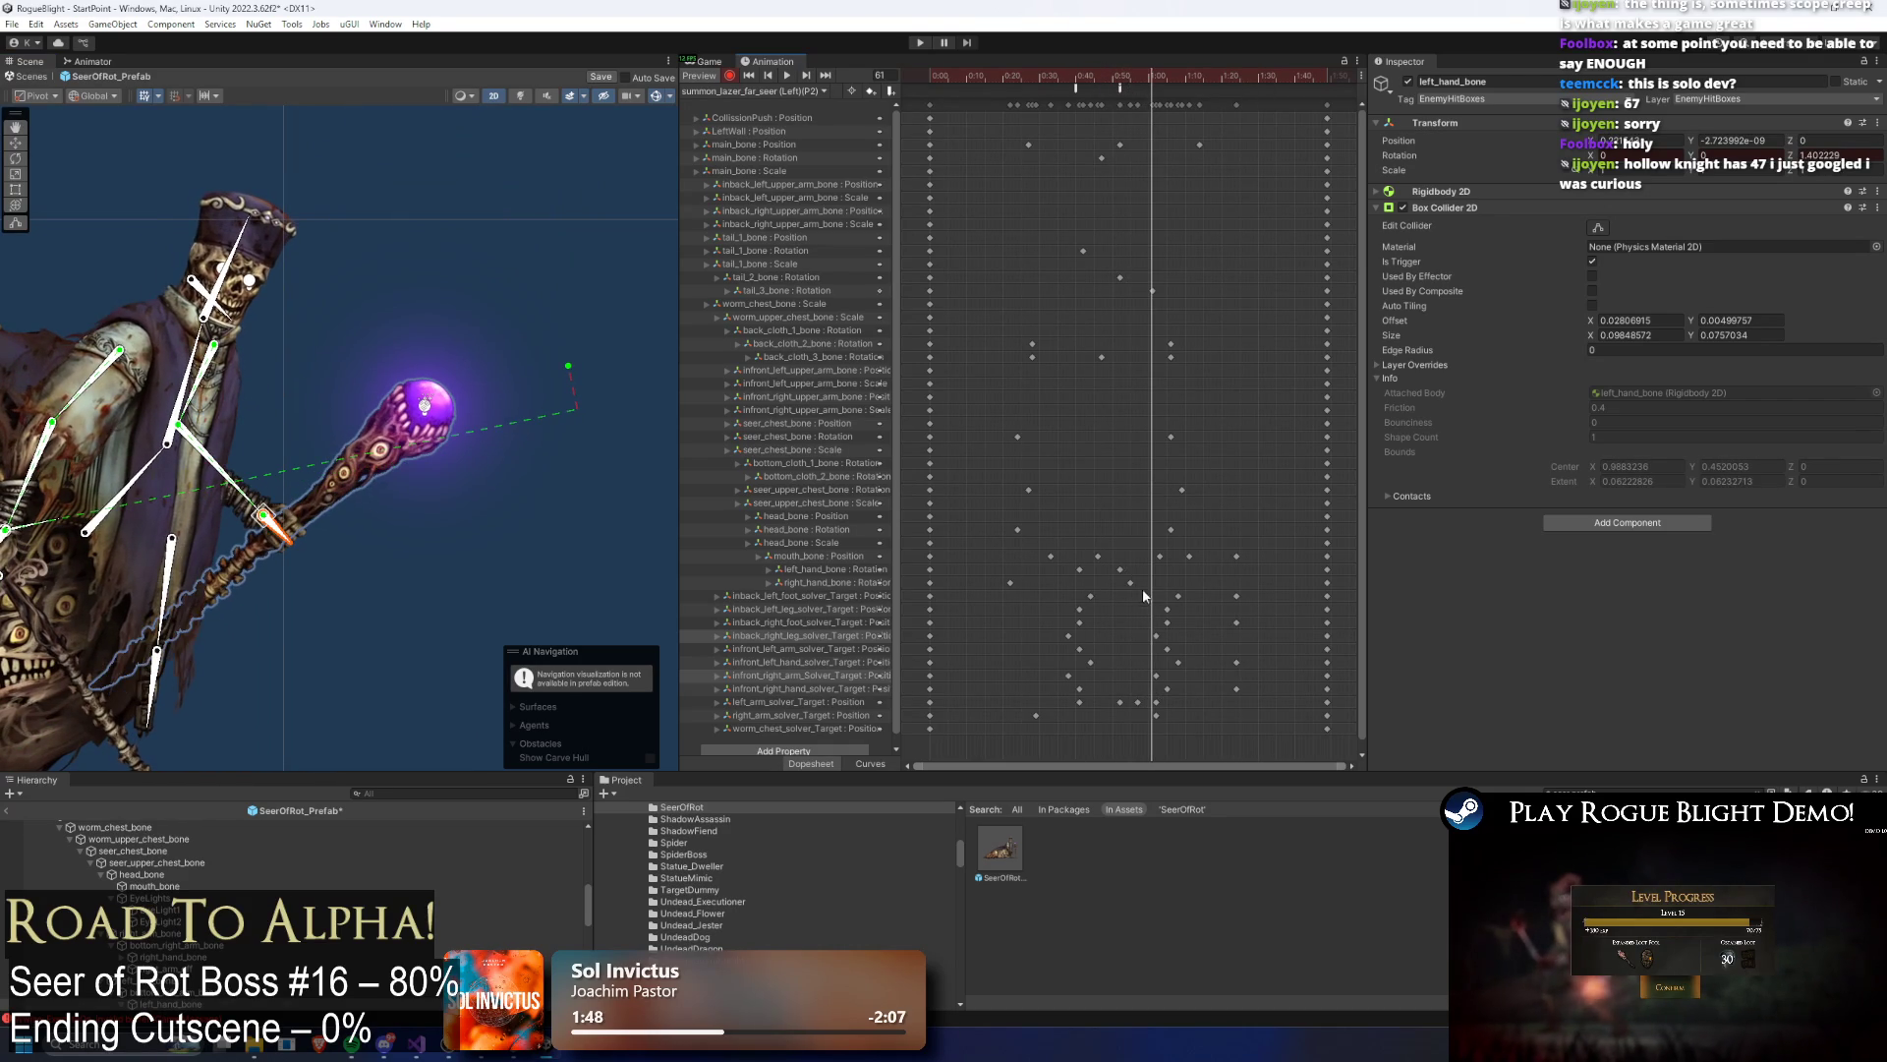
drag(1171, 699, 1158, 706)
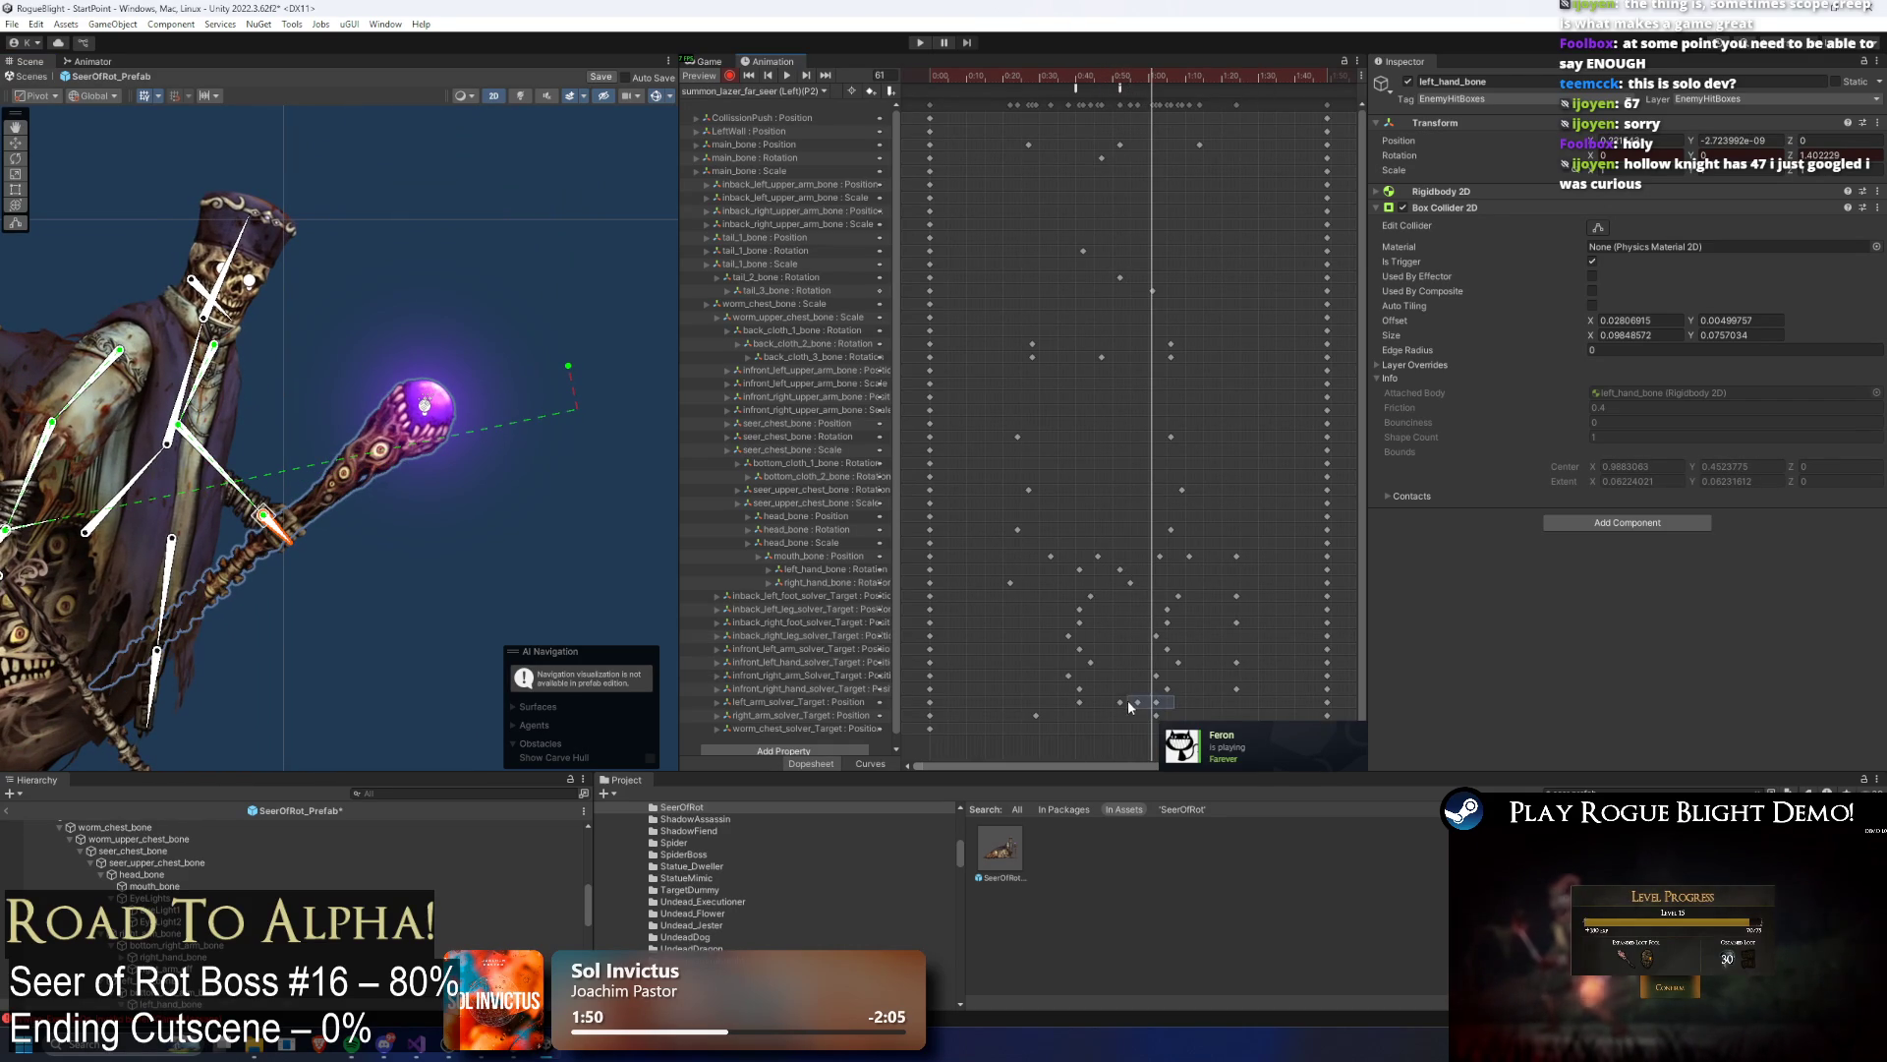
drag(1148, 76, 1173, 75)
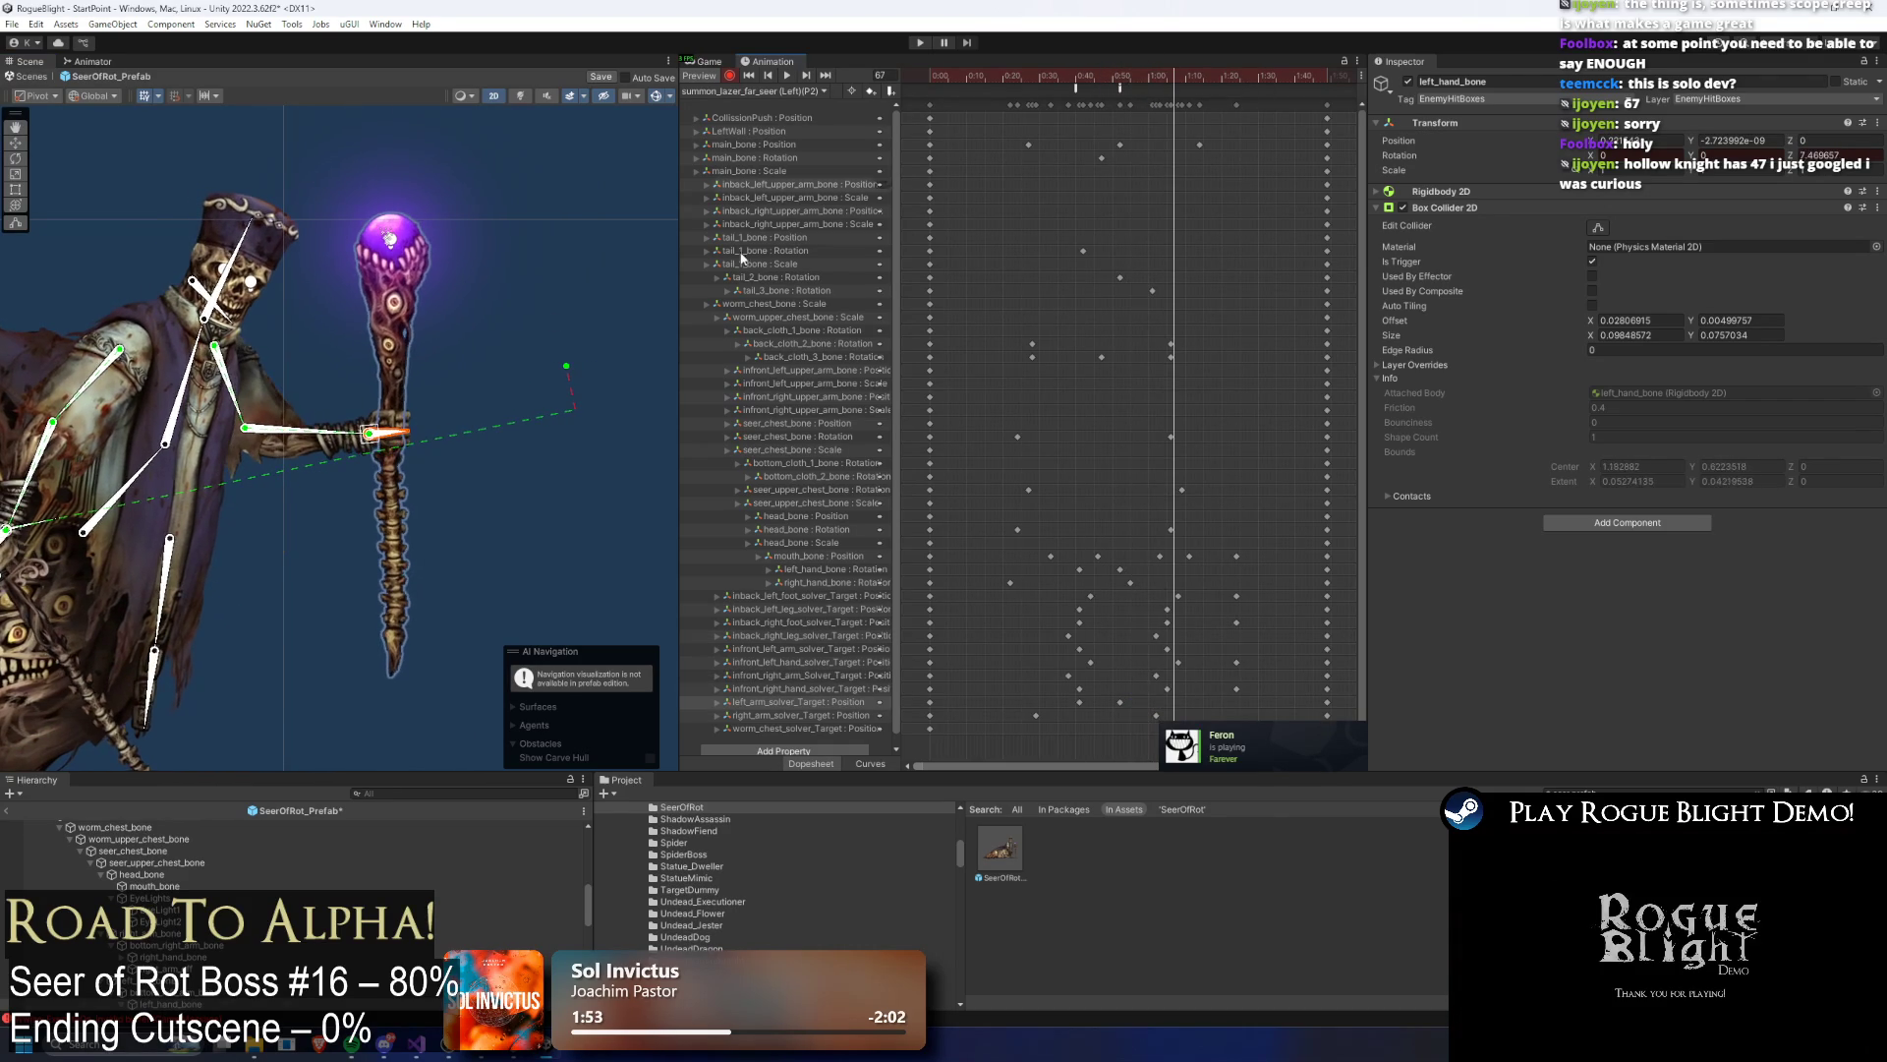
drag(395, 394, 447, 403)
click(447, 398)
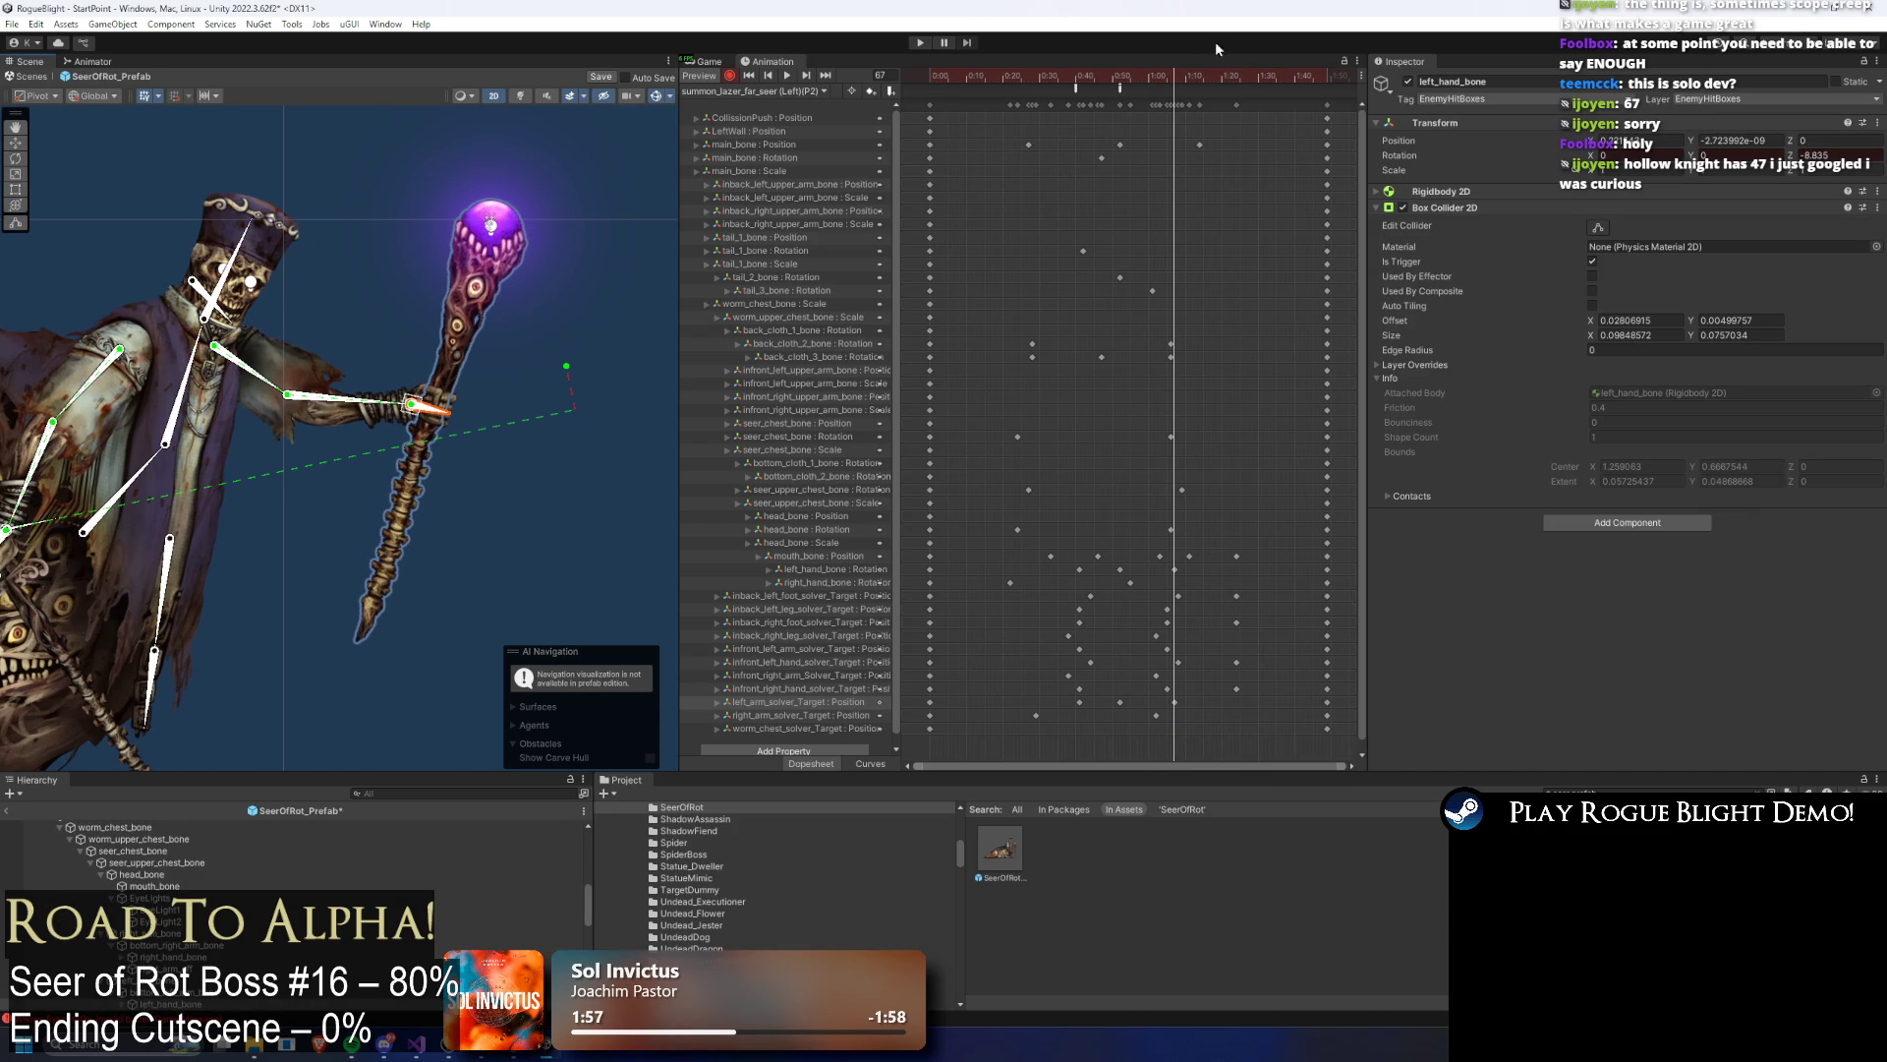
click(965, 78)
key(space)
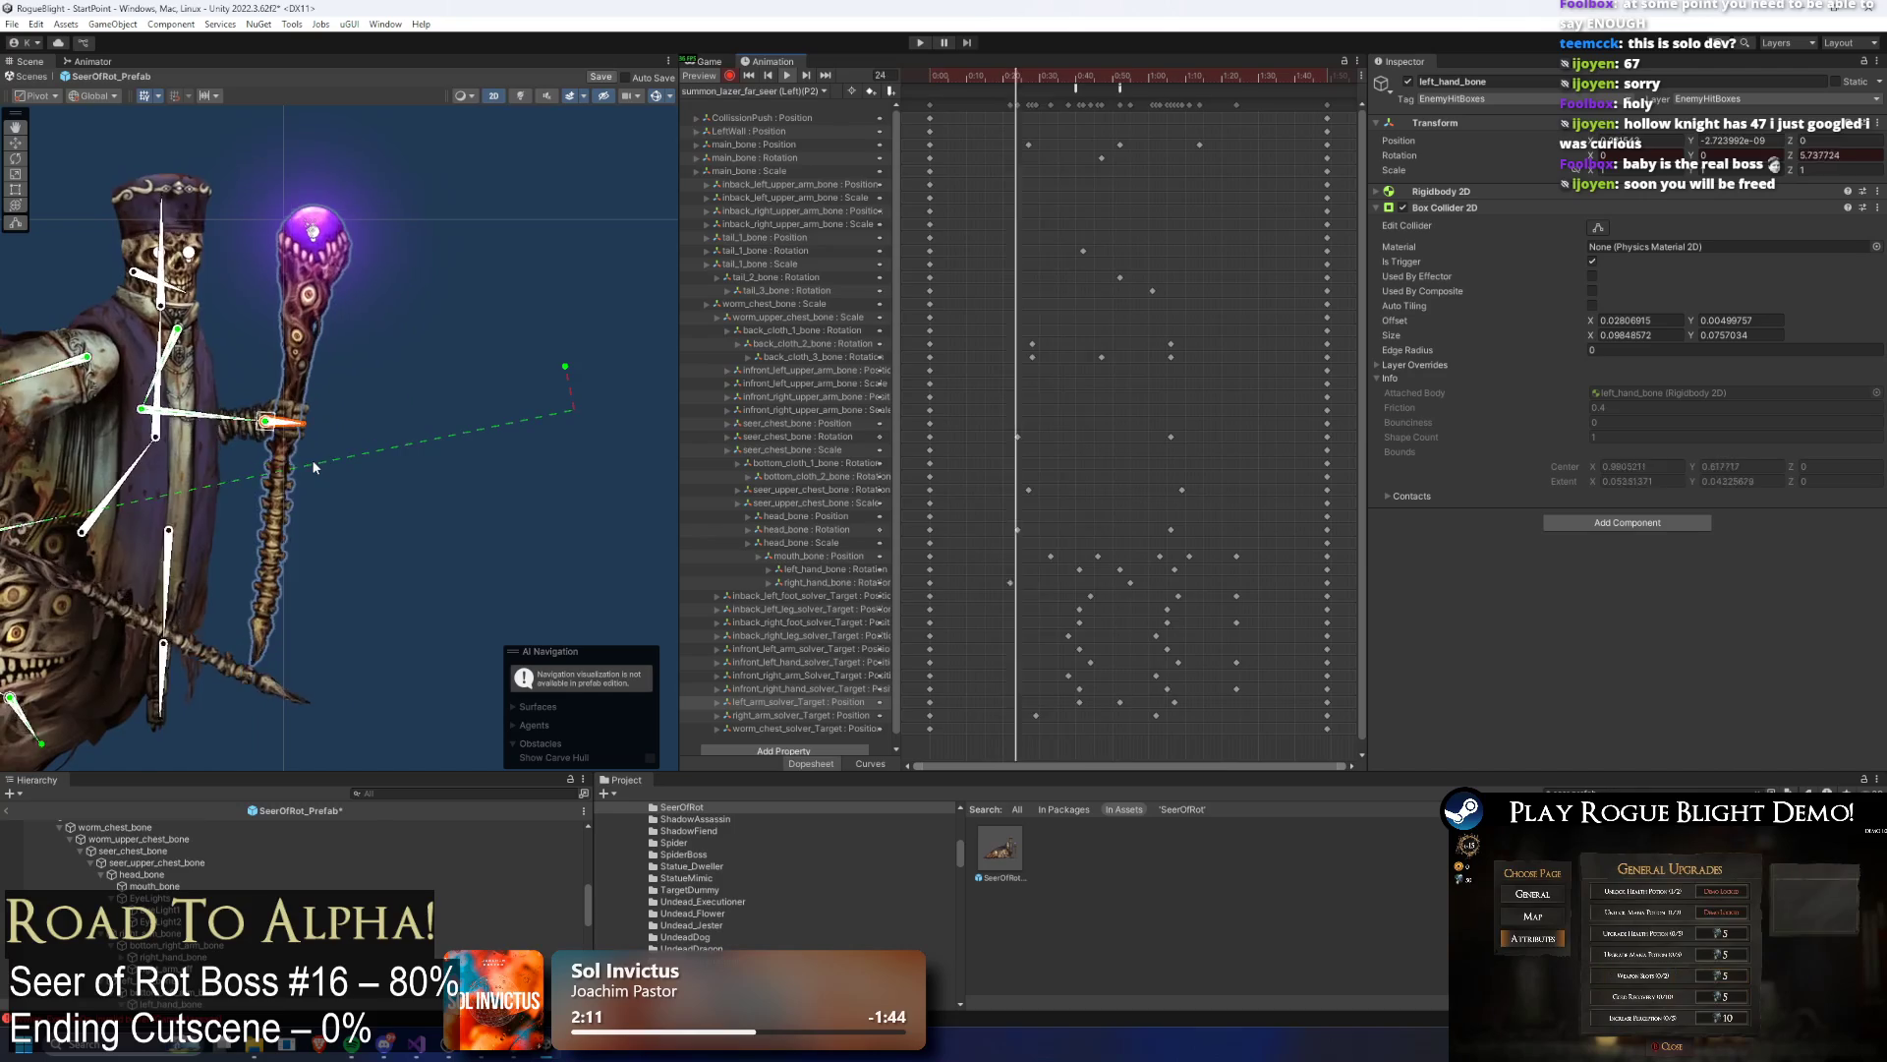
scroll(727, 206, down, 1)
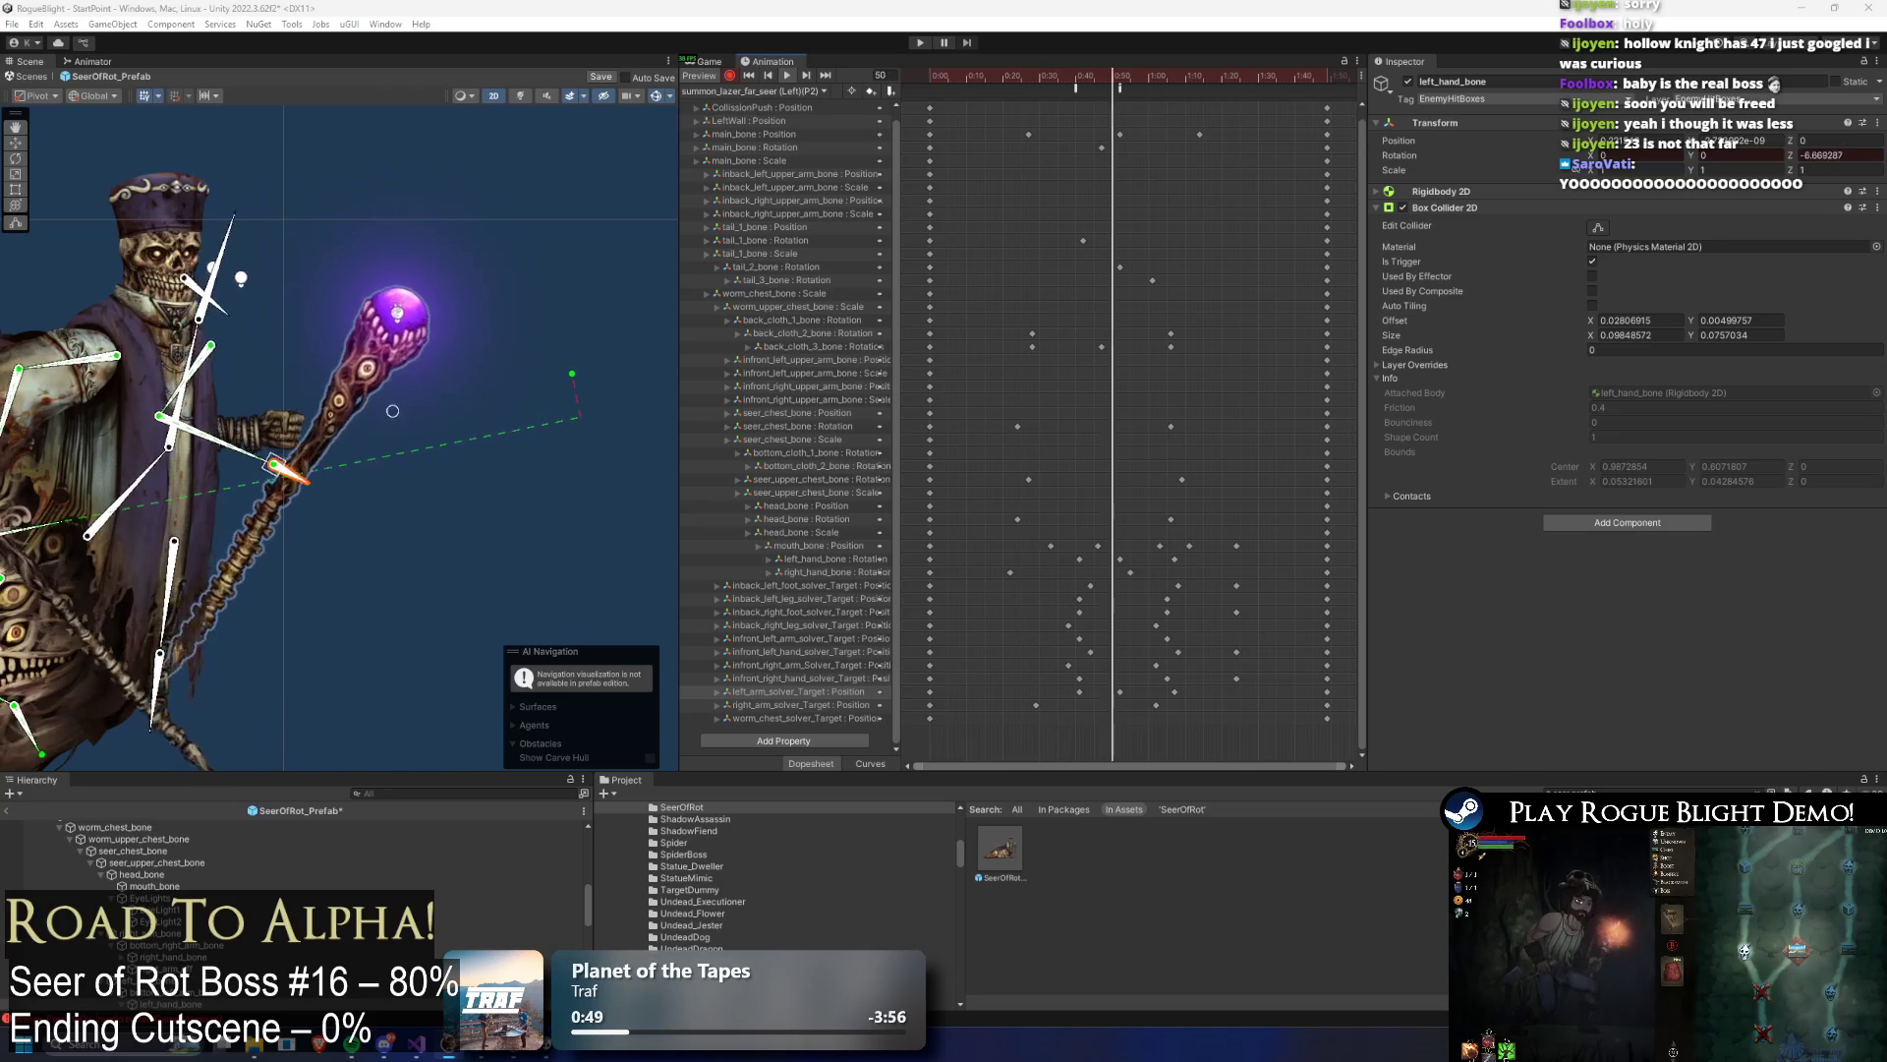
Step: At frame 52, raise the left hand and rotate the staff around it
mouse_move(1125, 74)
mouse_down()
mouse_move(1072, 75)
mouse_move(1118, 60)
mouse_up()
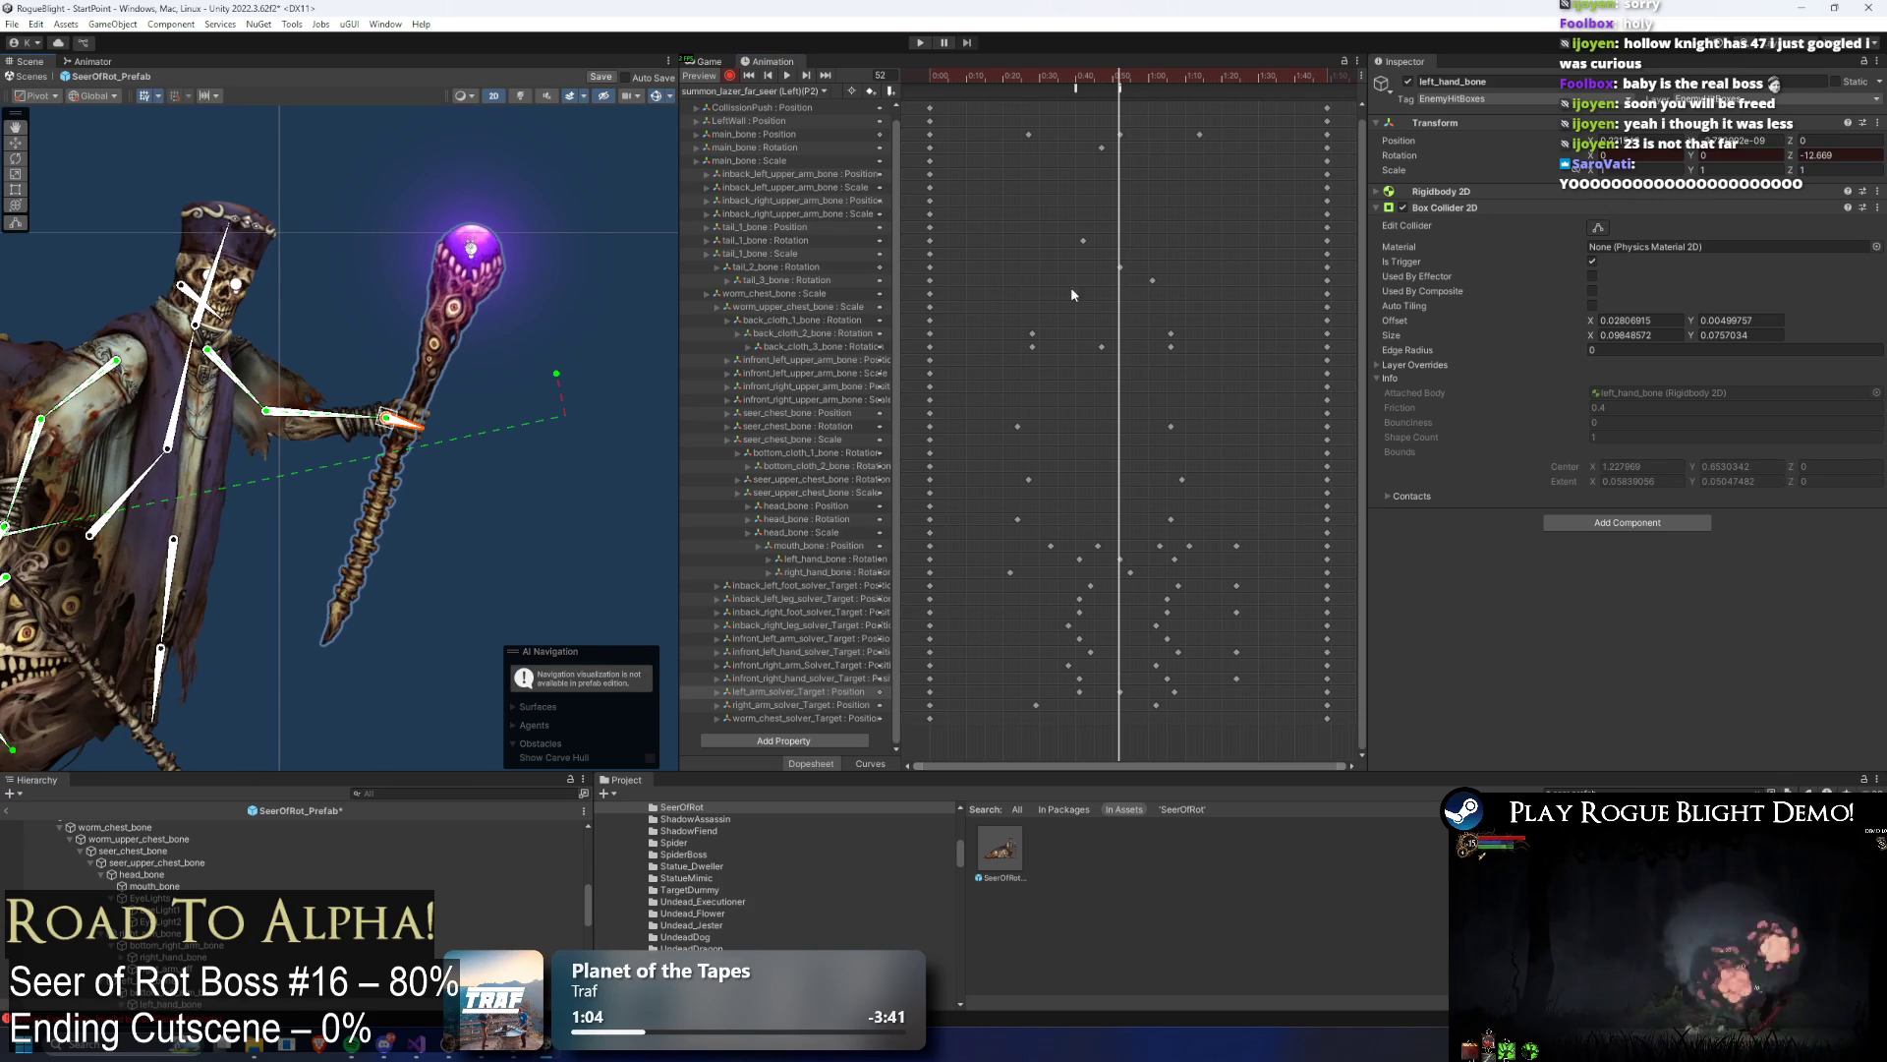
drag(388, 418, 393, 410)
mouse_move(1131, 79)
mouse_down()
mouse_move(1024, 84)
mouse_move(1176, 102)
mouse_up()
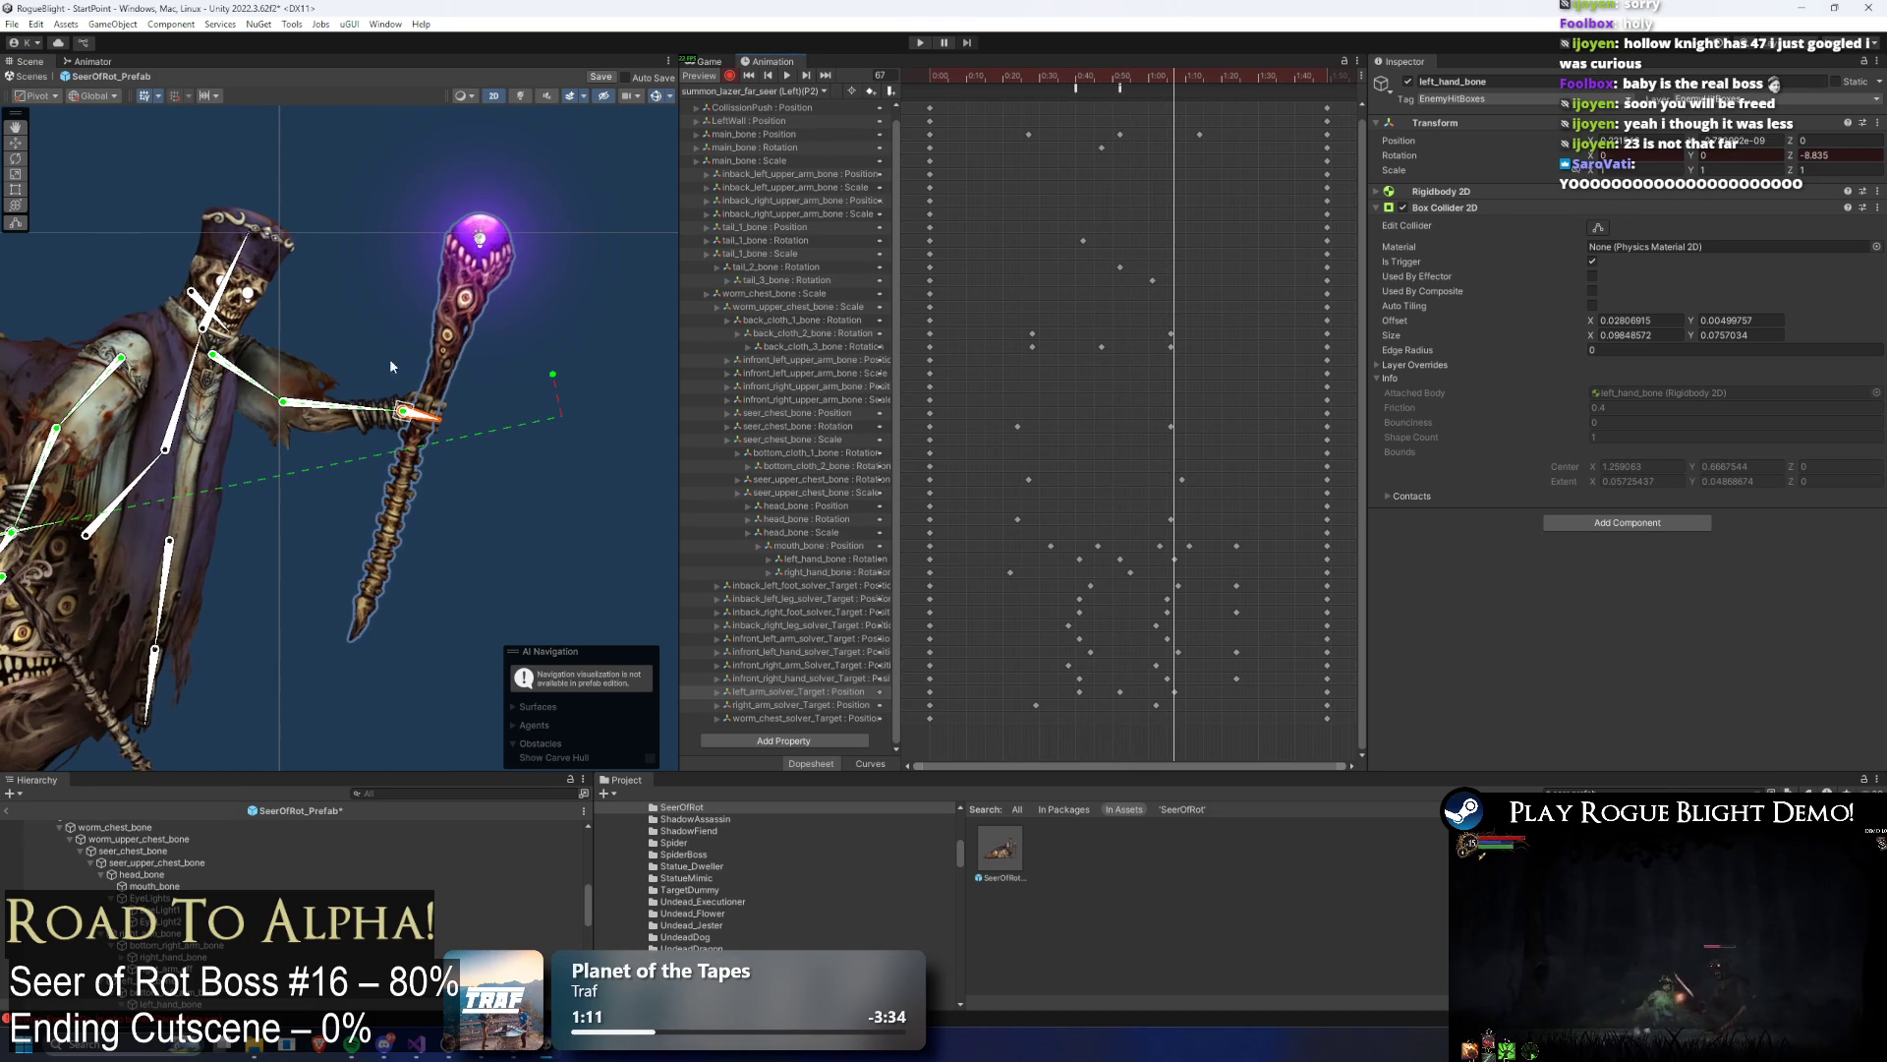
click(578, 317)
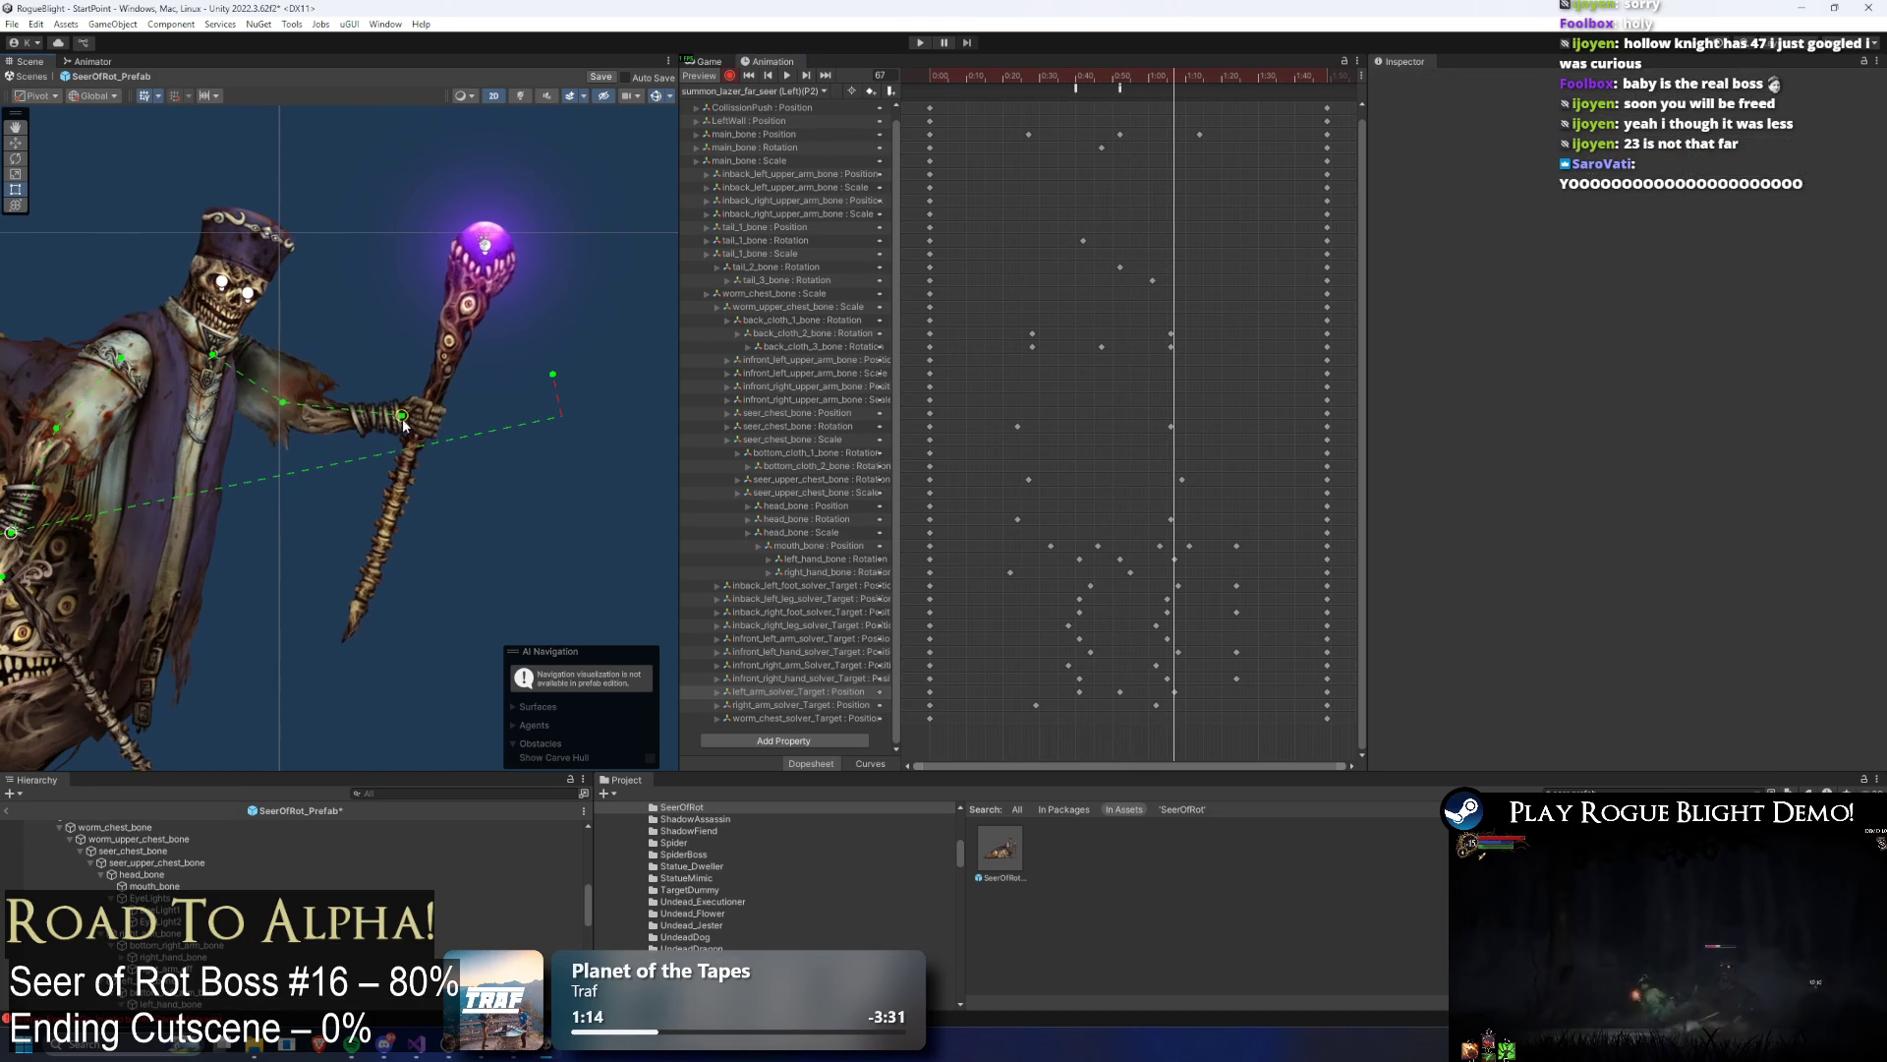
click(421, 424)
drag(434, 433, 441, 441)
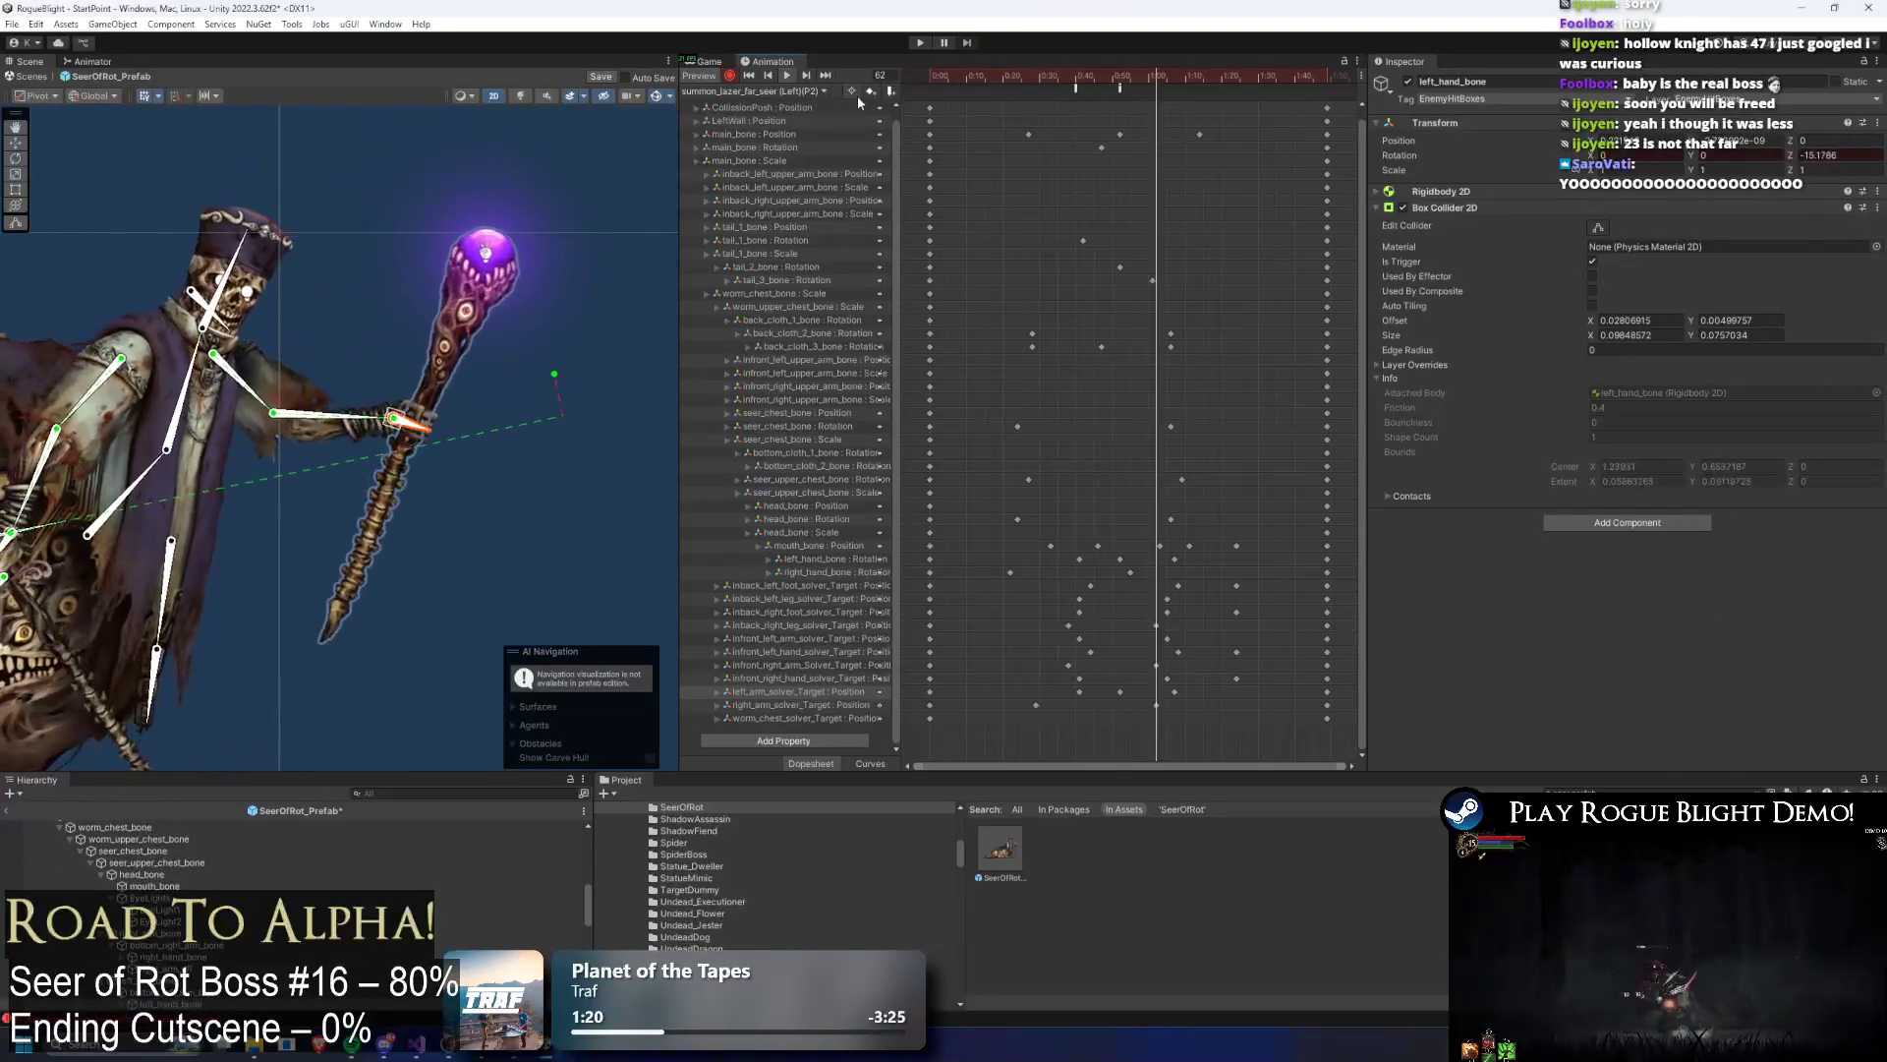
Step: Refine the frame-52 pose by nudging the arm and staff upward, previewing the clip after each tweak
click(1118, 80)
drag(1118, 81, 1121, 83)
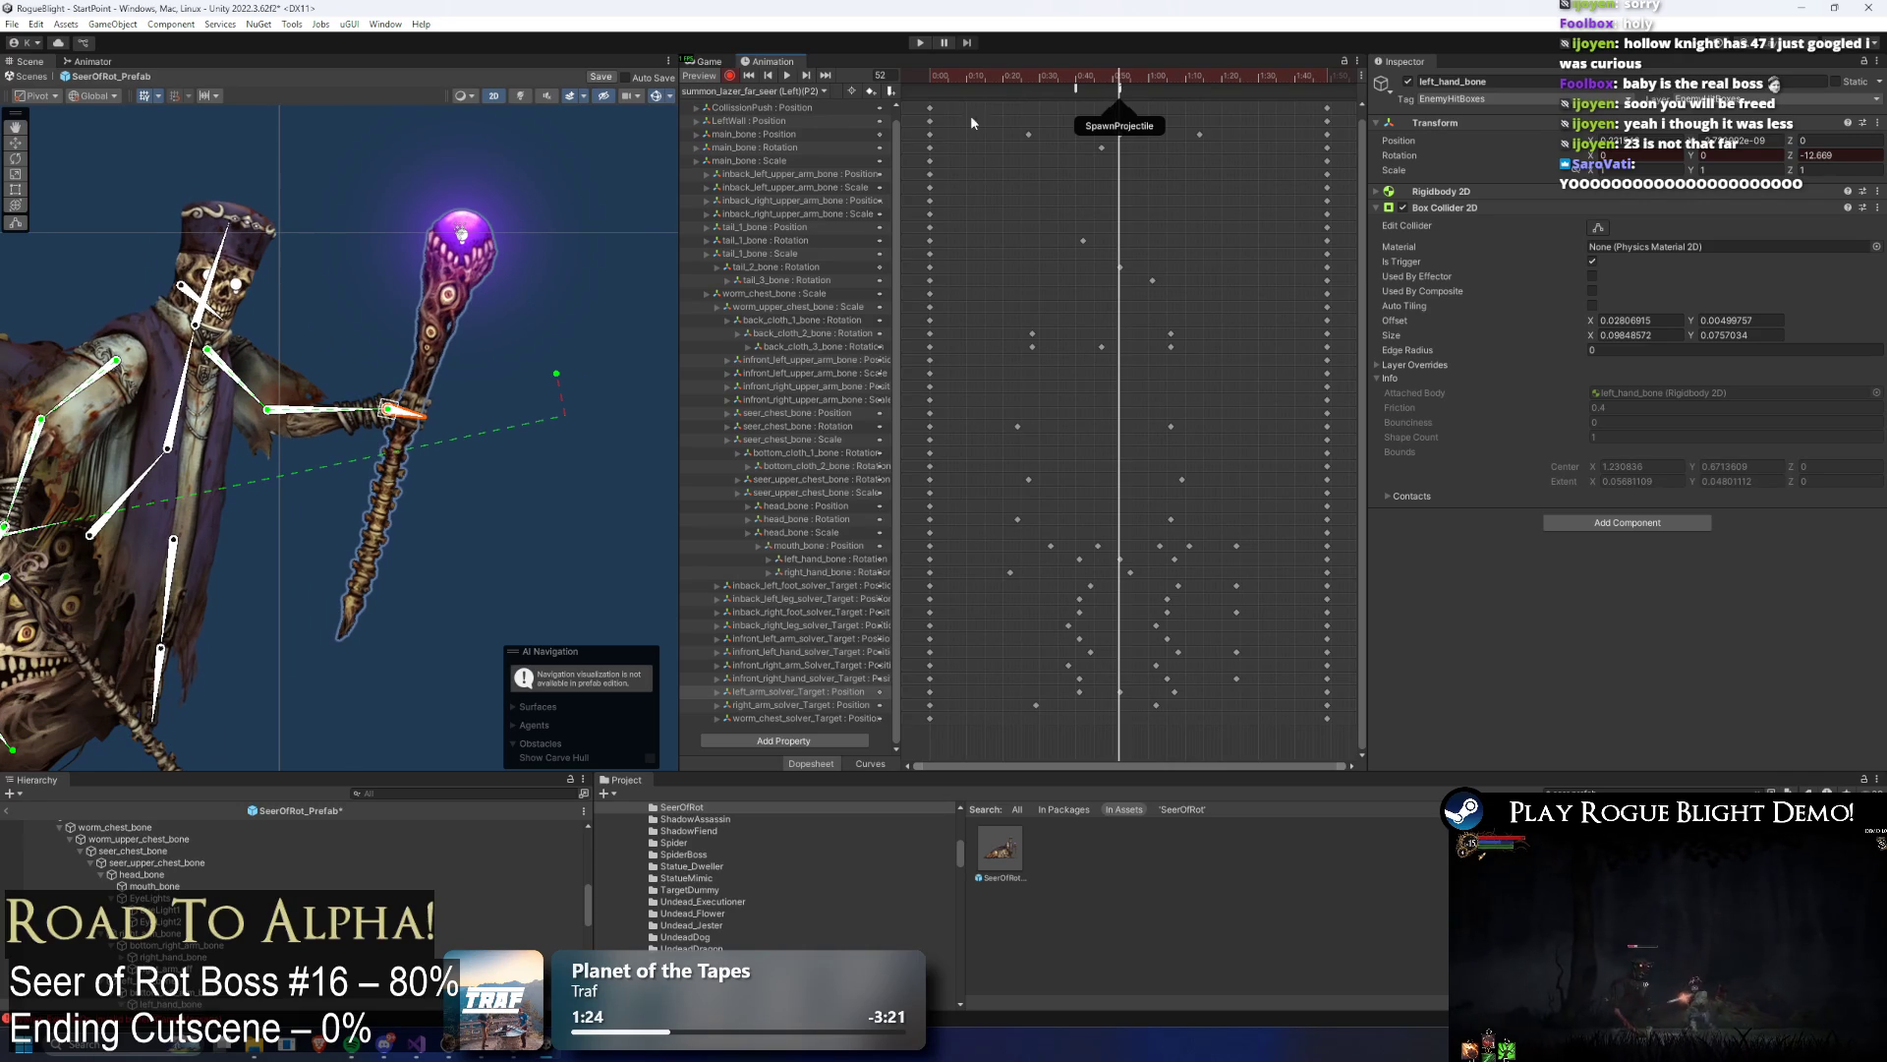
drag(392, 411, 403, 399)
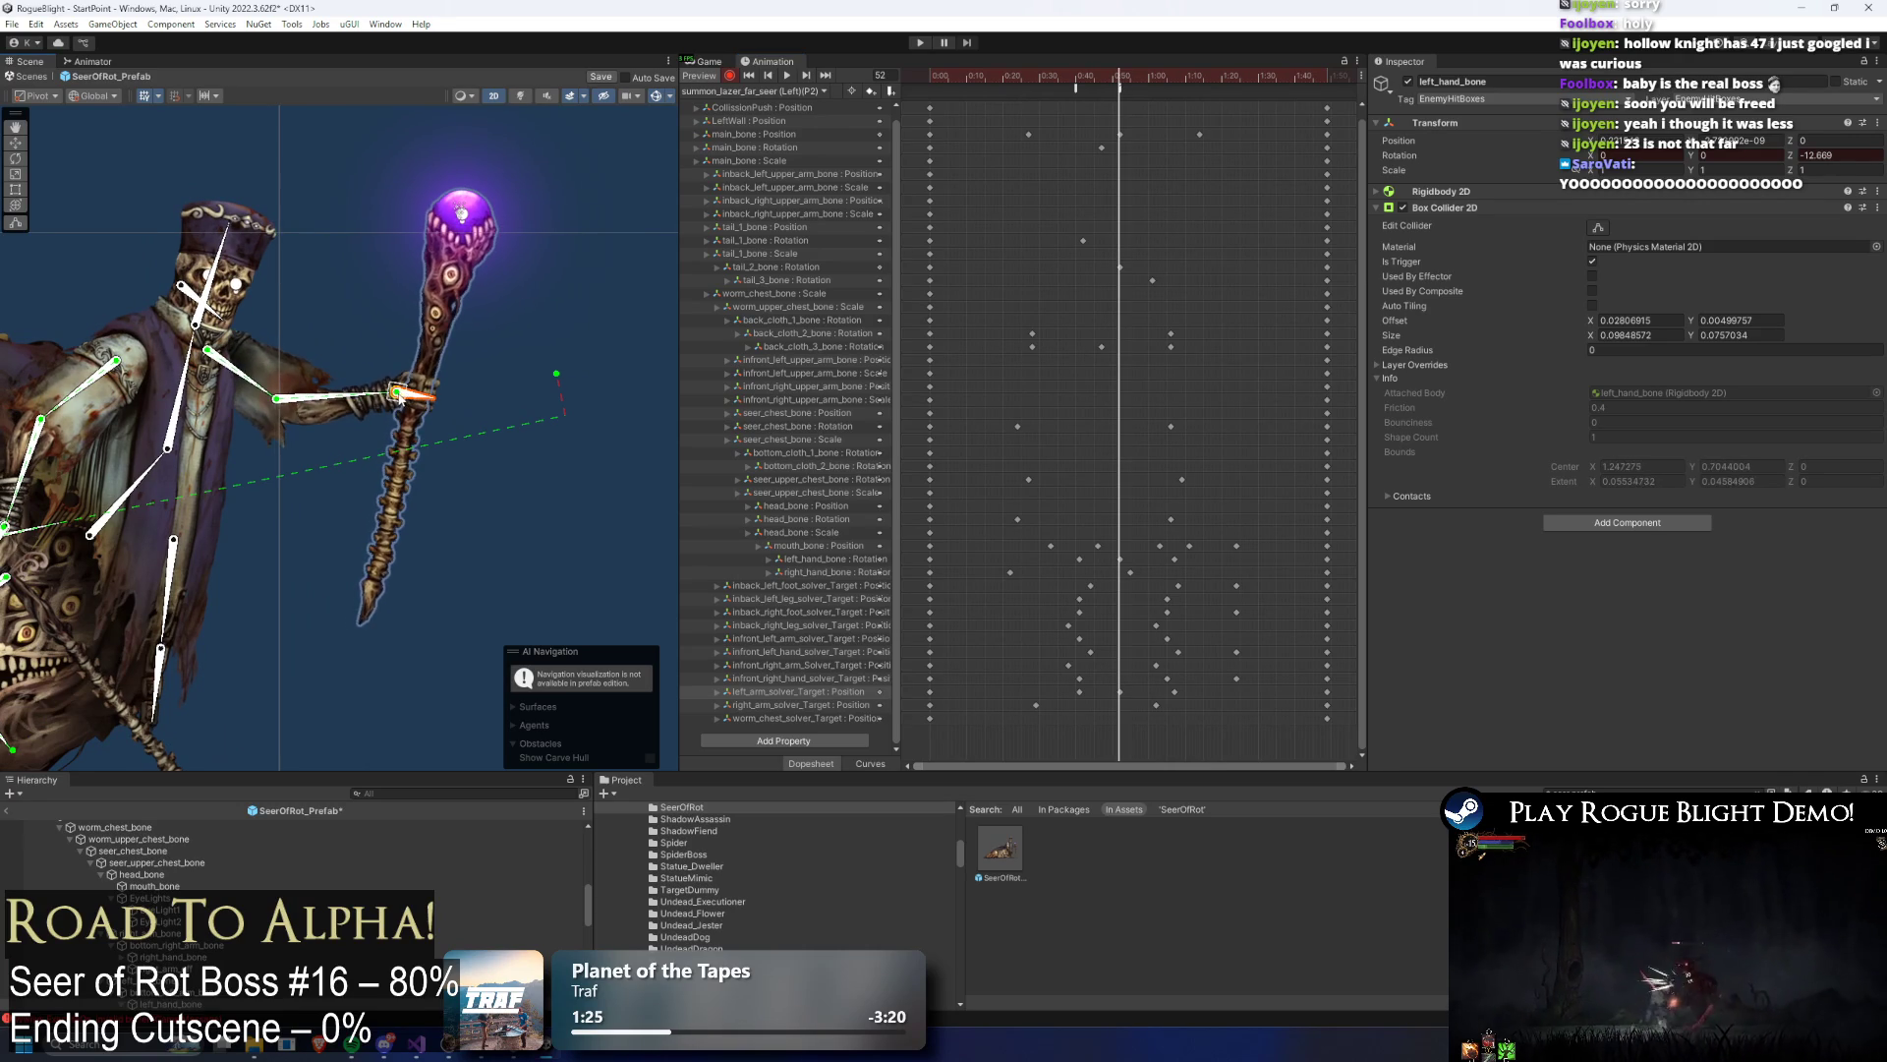
click(941, 85)
key(space)
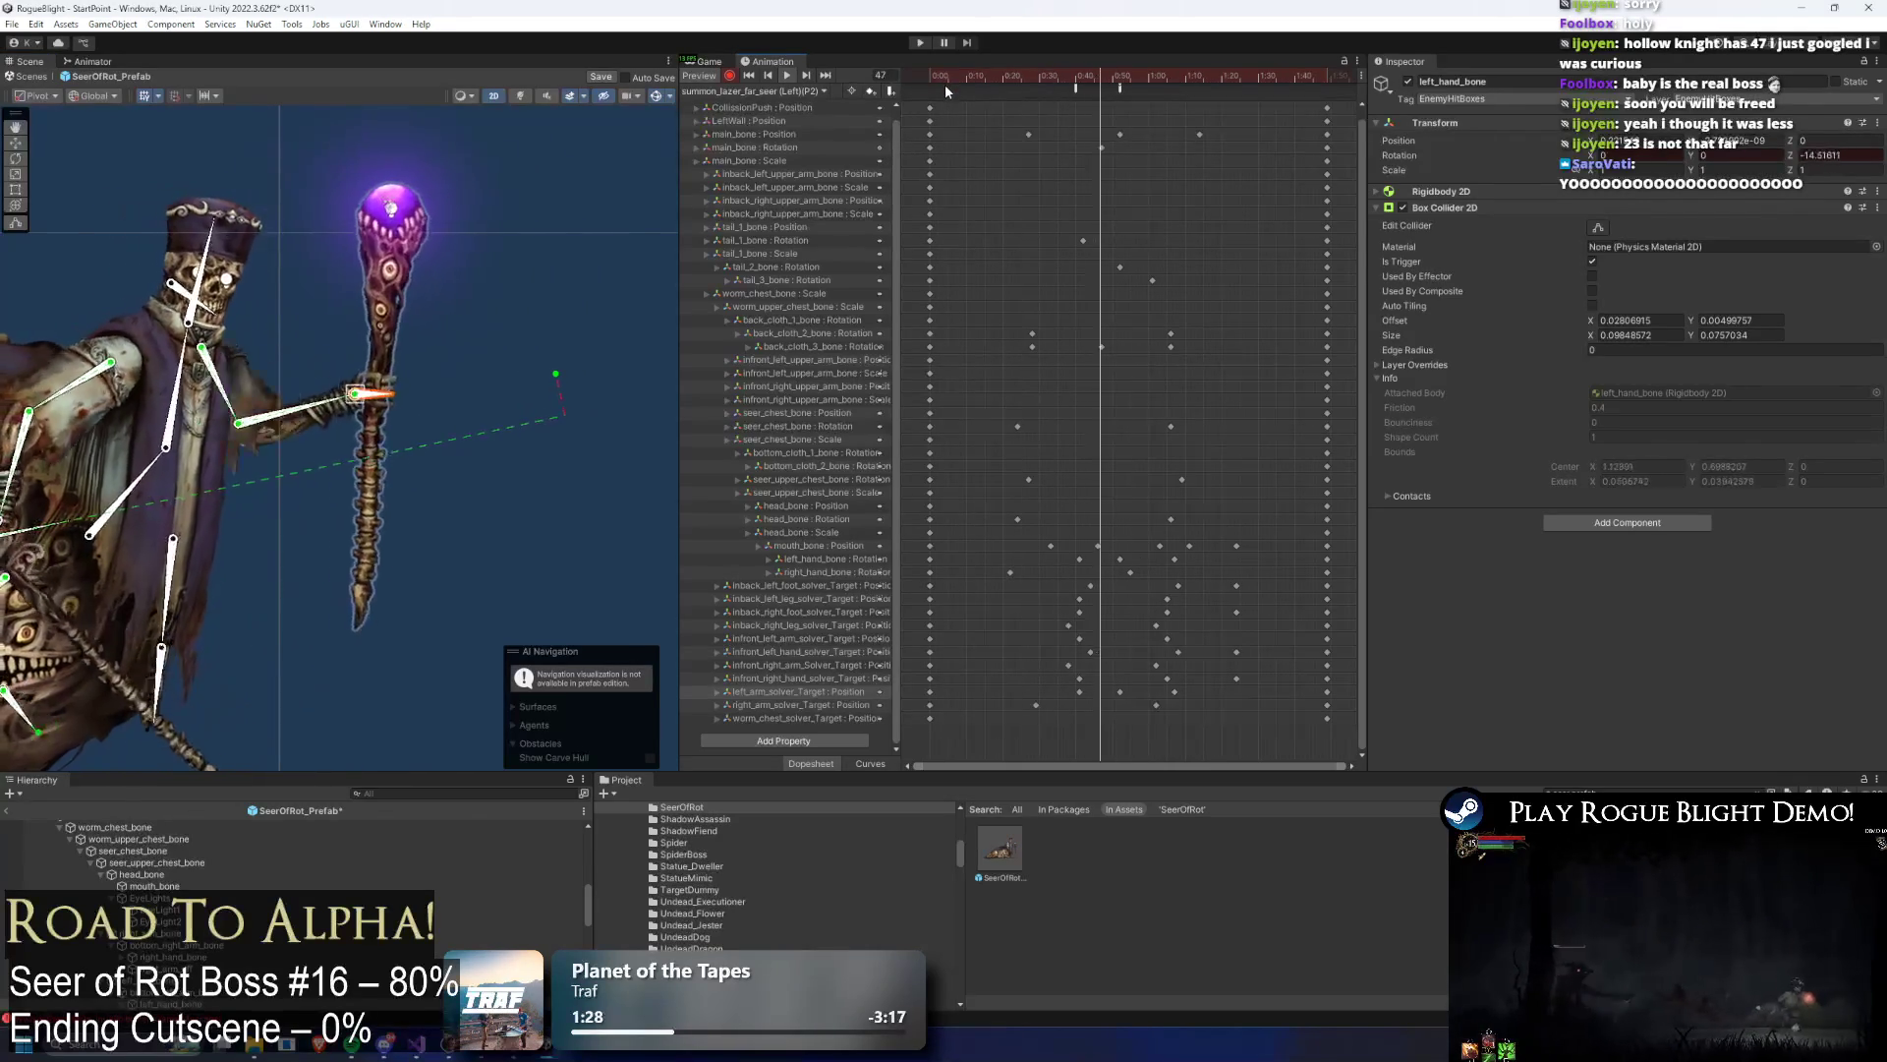
click(1122, 79)
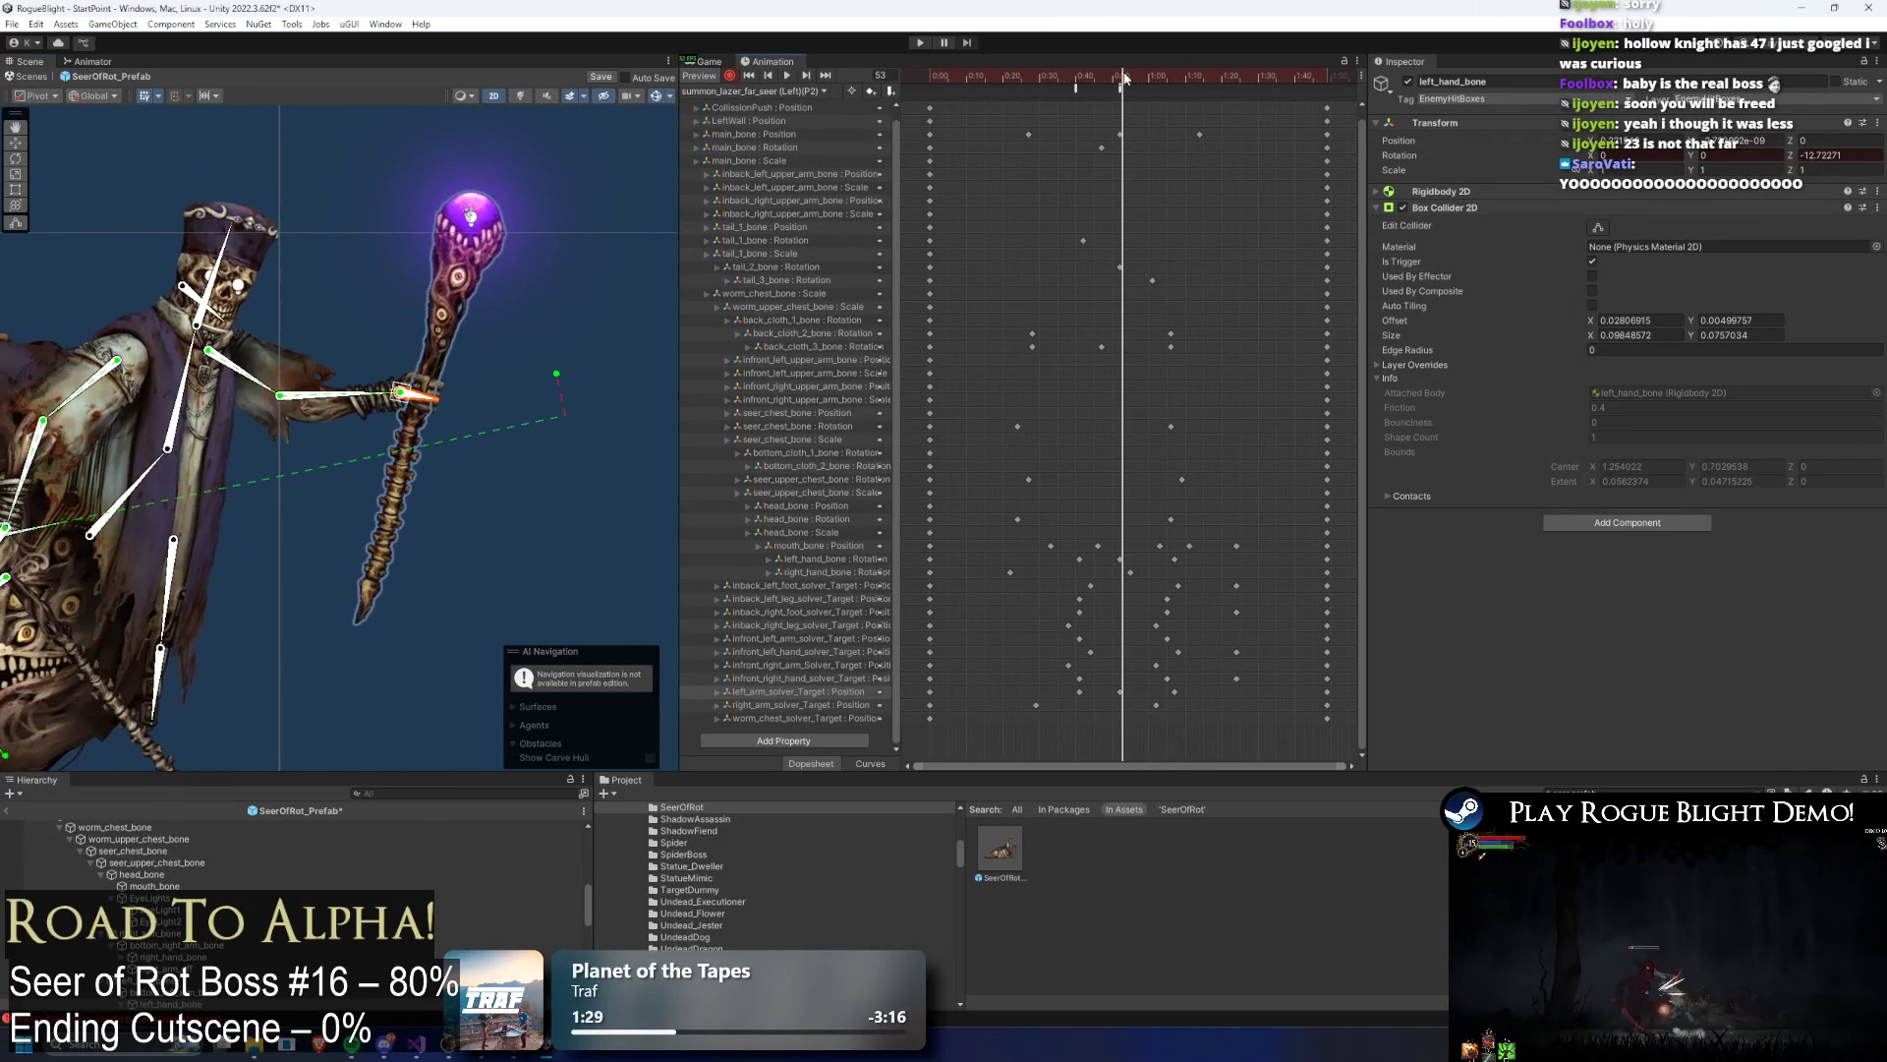
drag(1121, 78, 1118, 79)
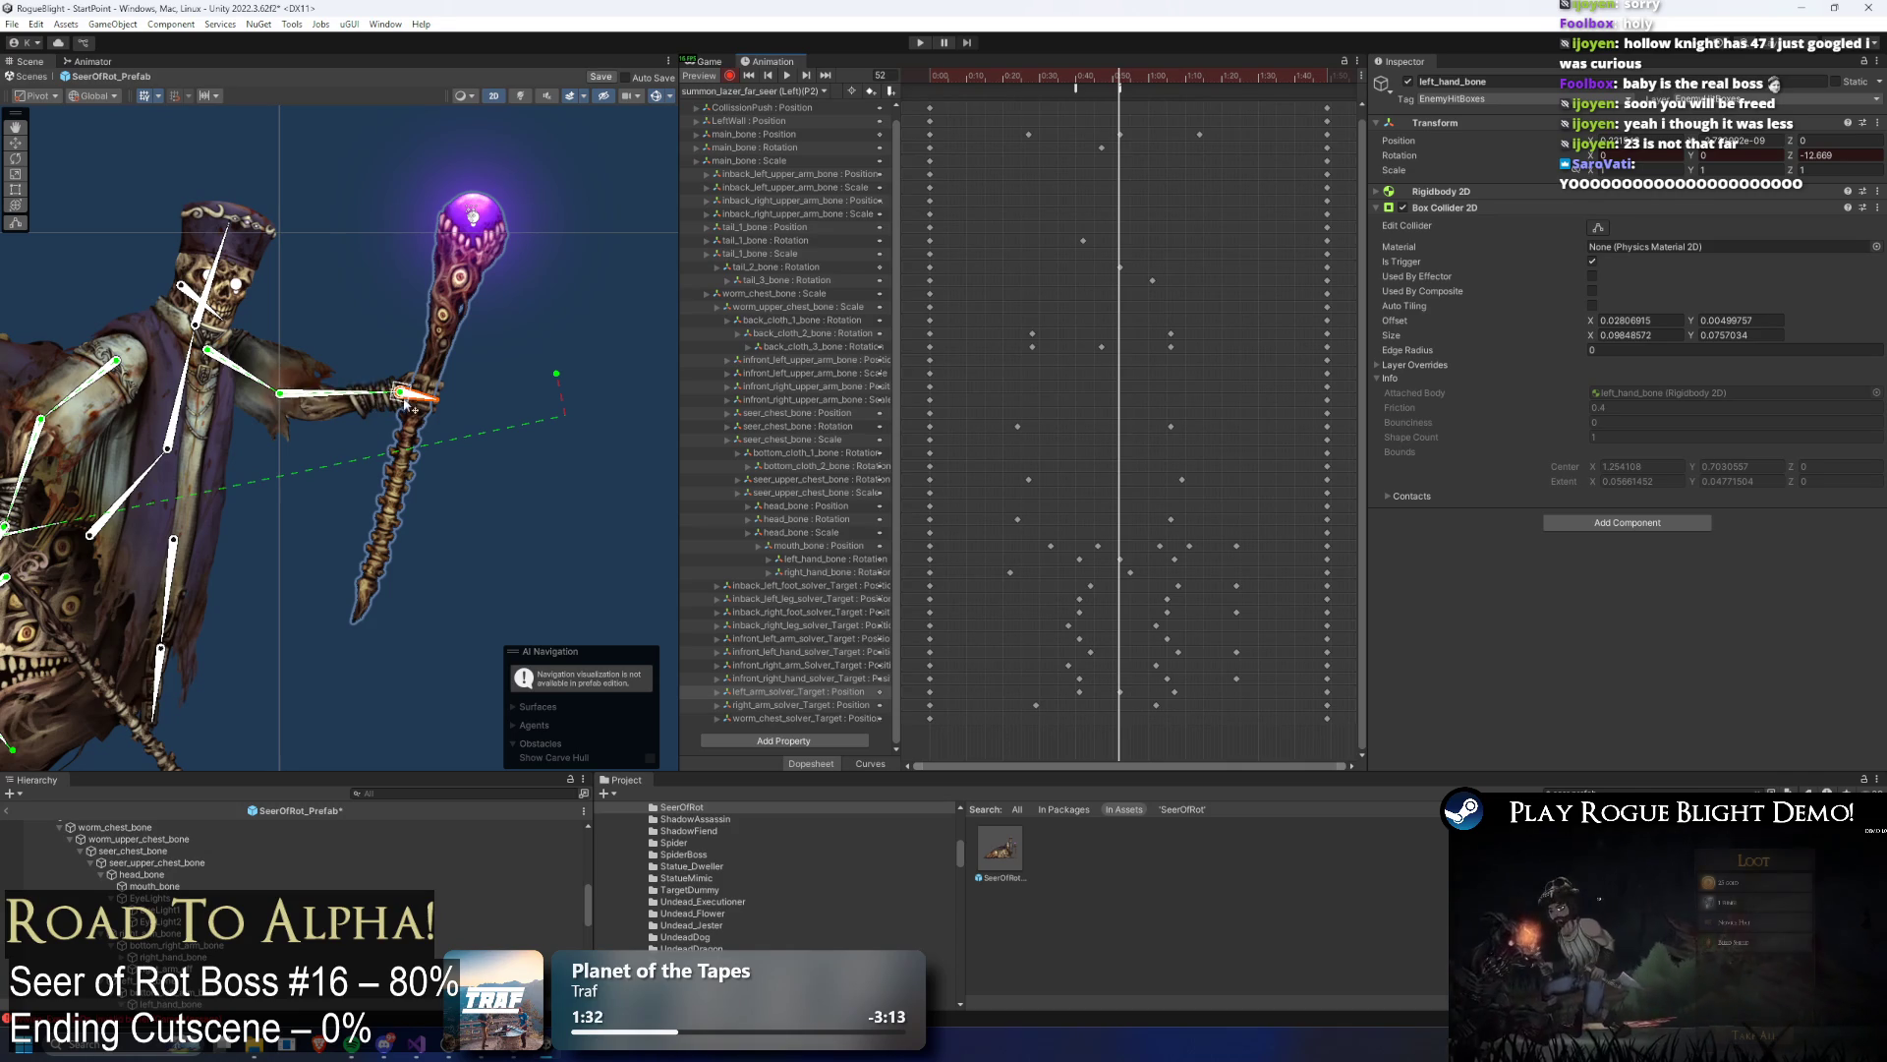
drag(402, 405, 399, 398)
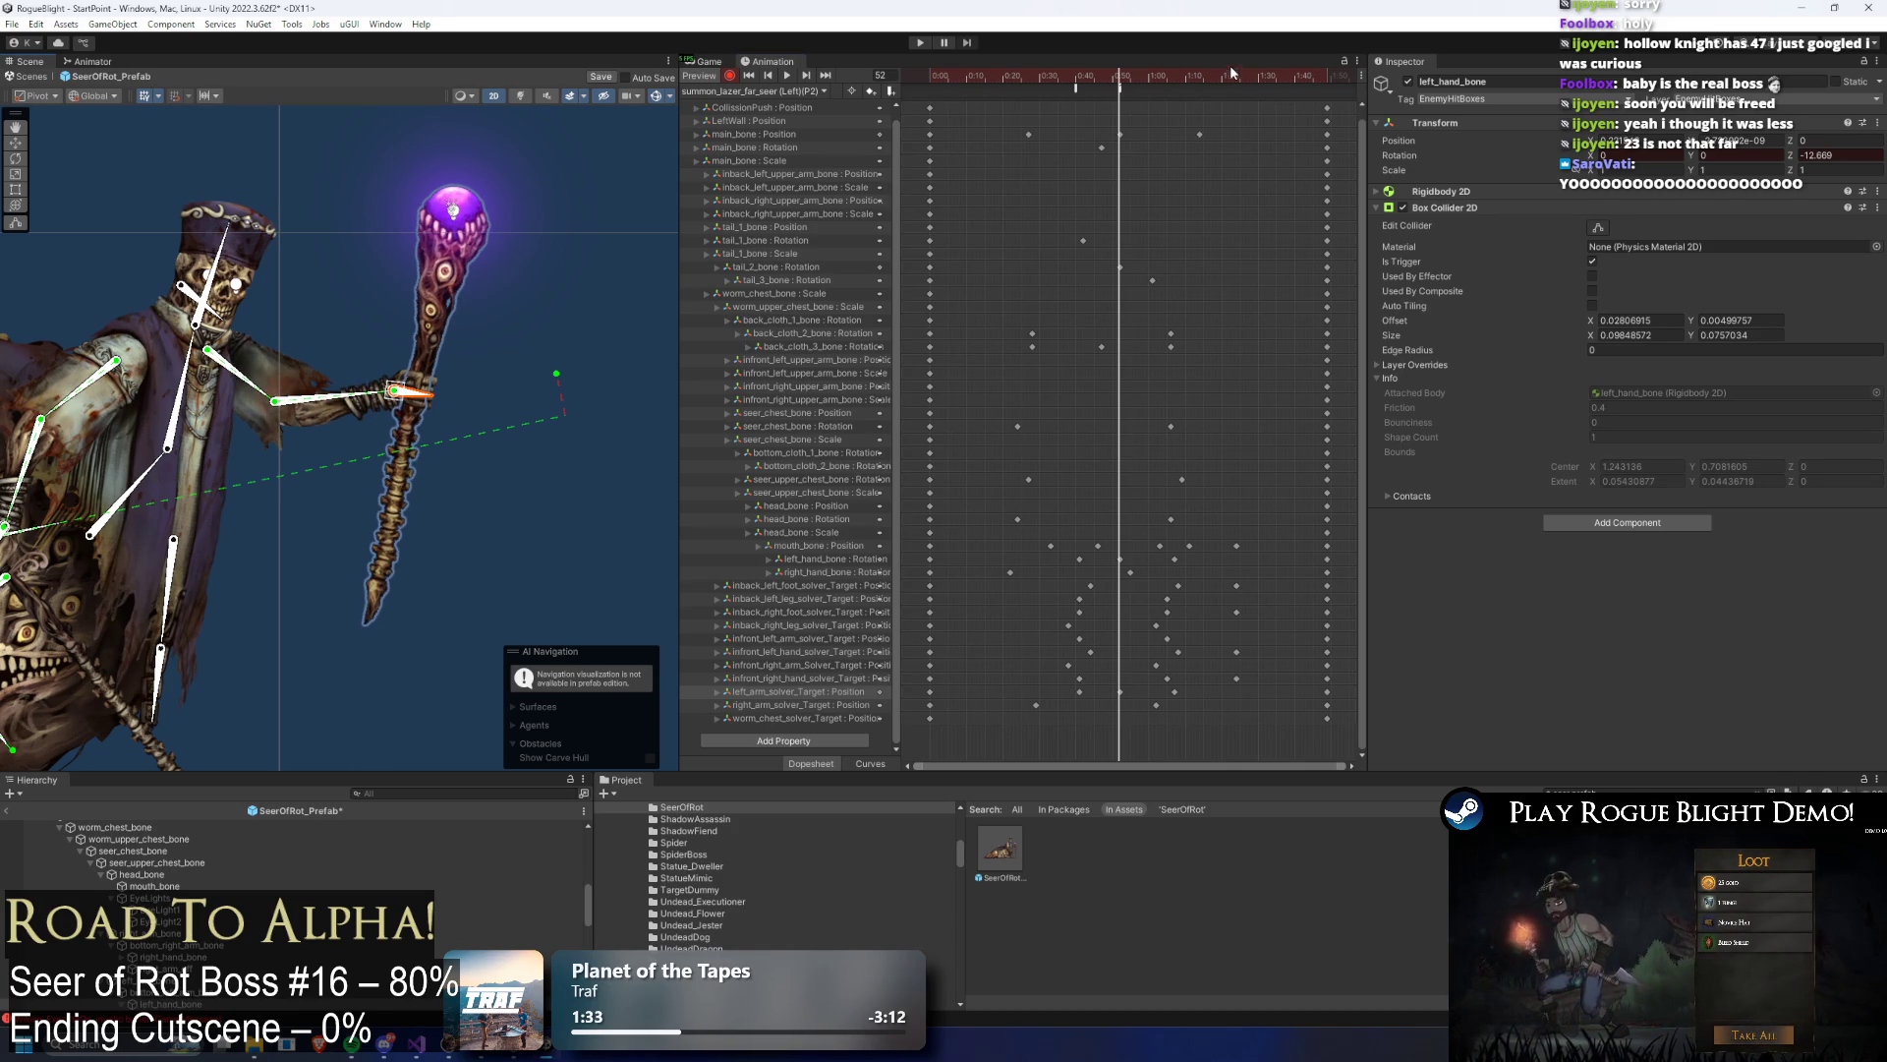
key(space)
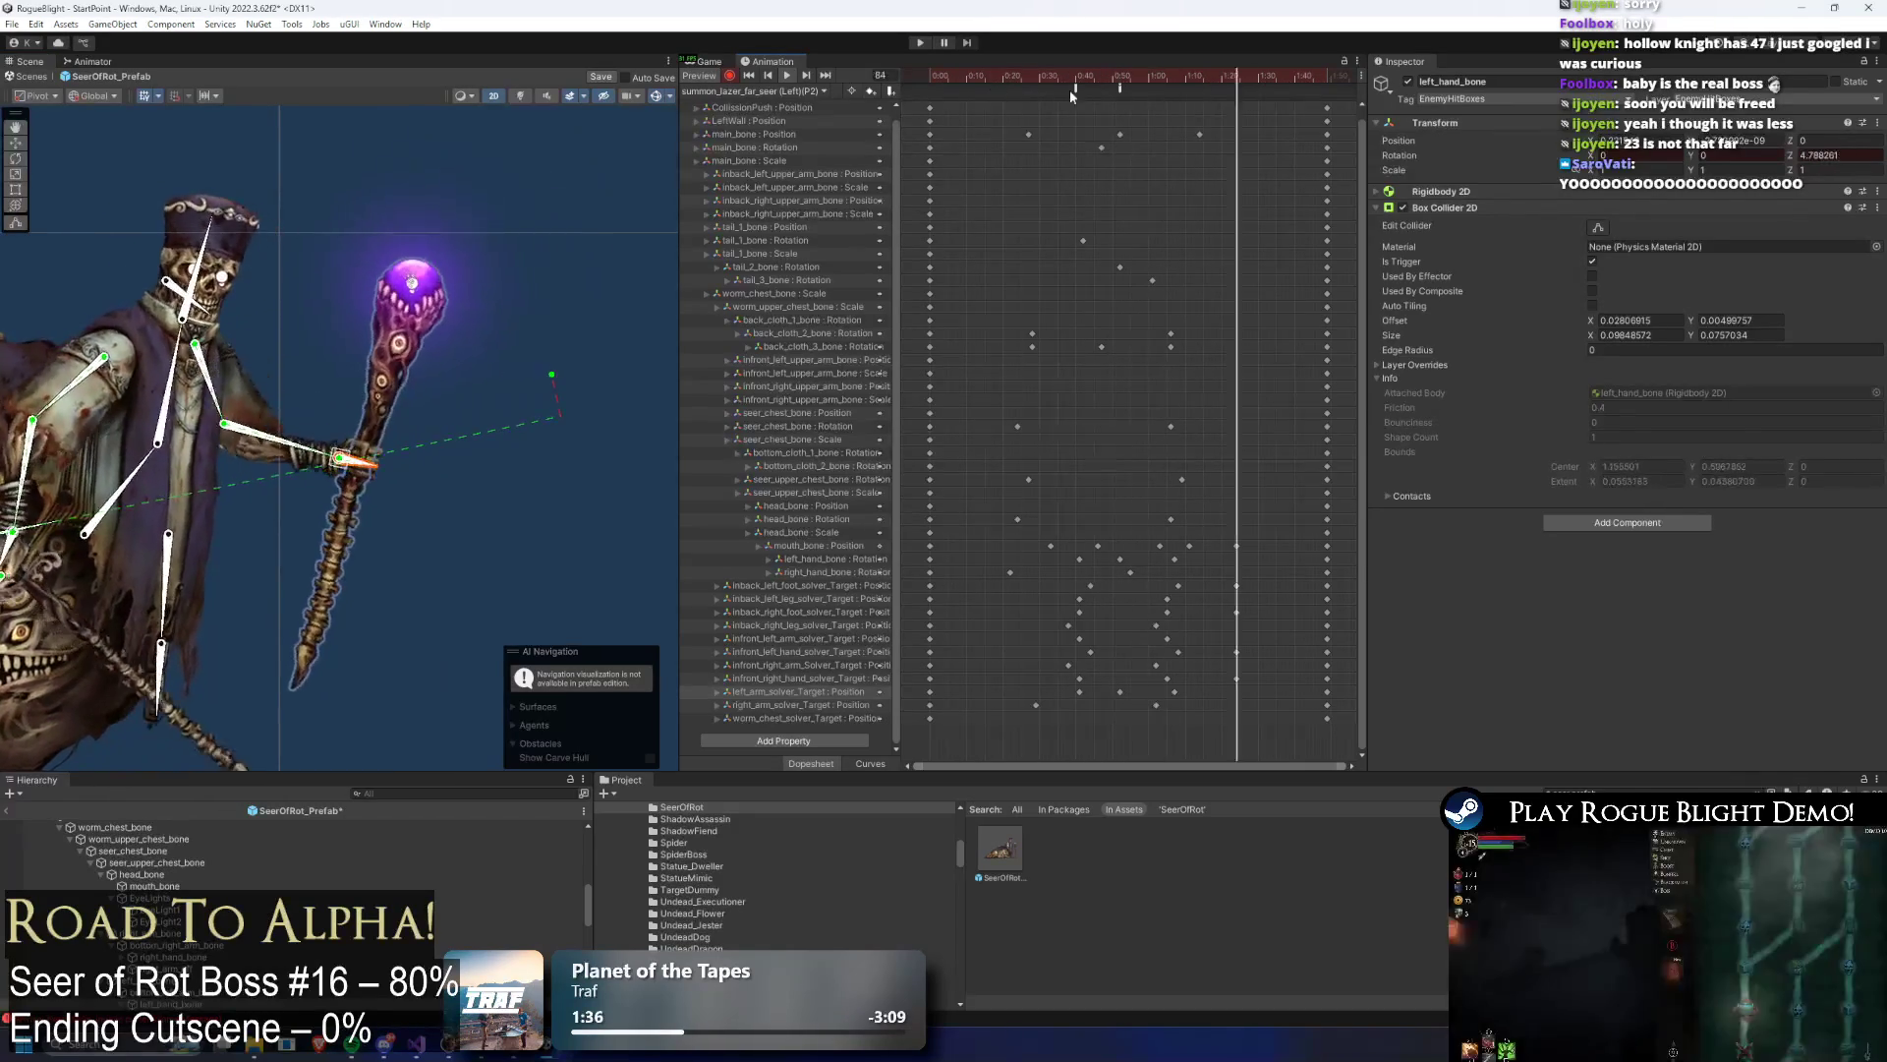
Step: Step to frame 57, nudge the left hand, then undo the stray left_hand_bone position key
click(1135, 84)
drag(1135, 84, 1173, 95)
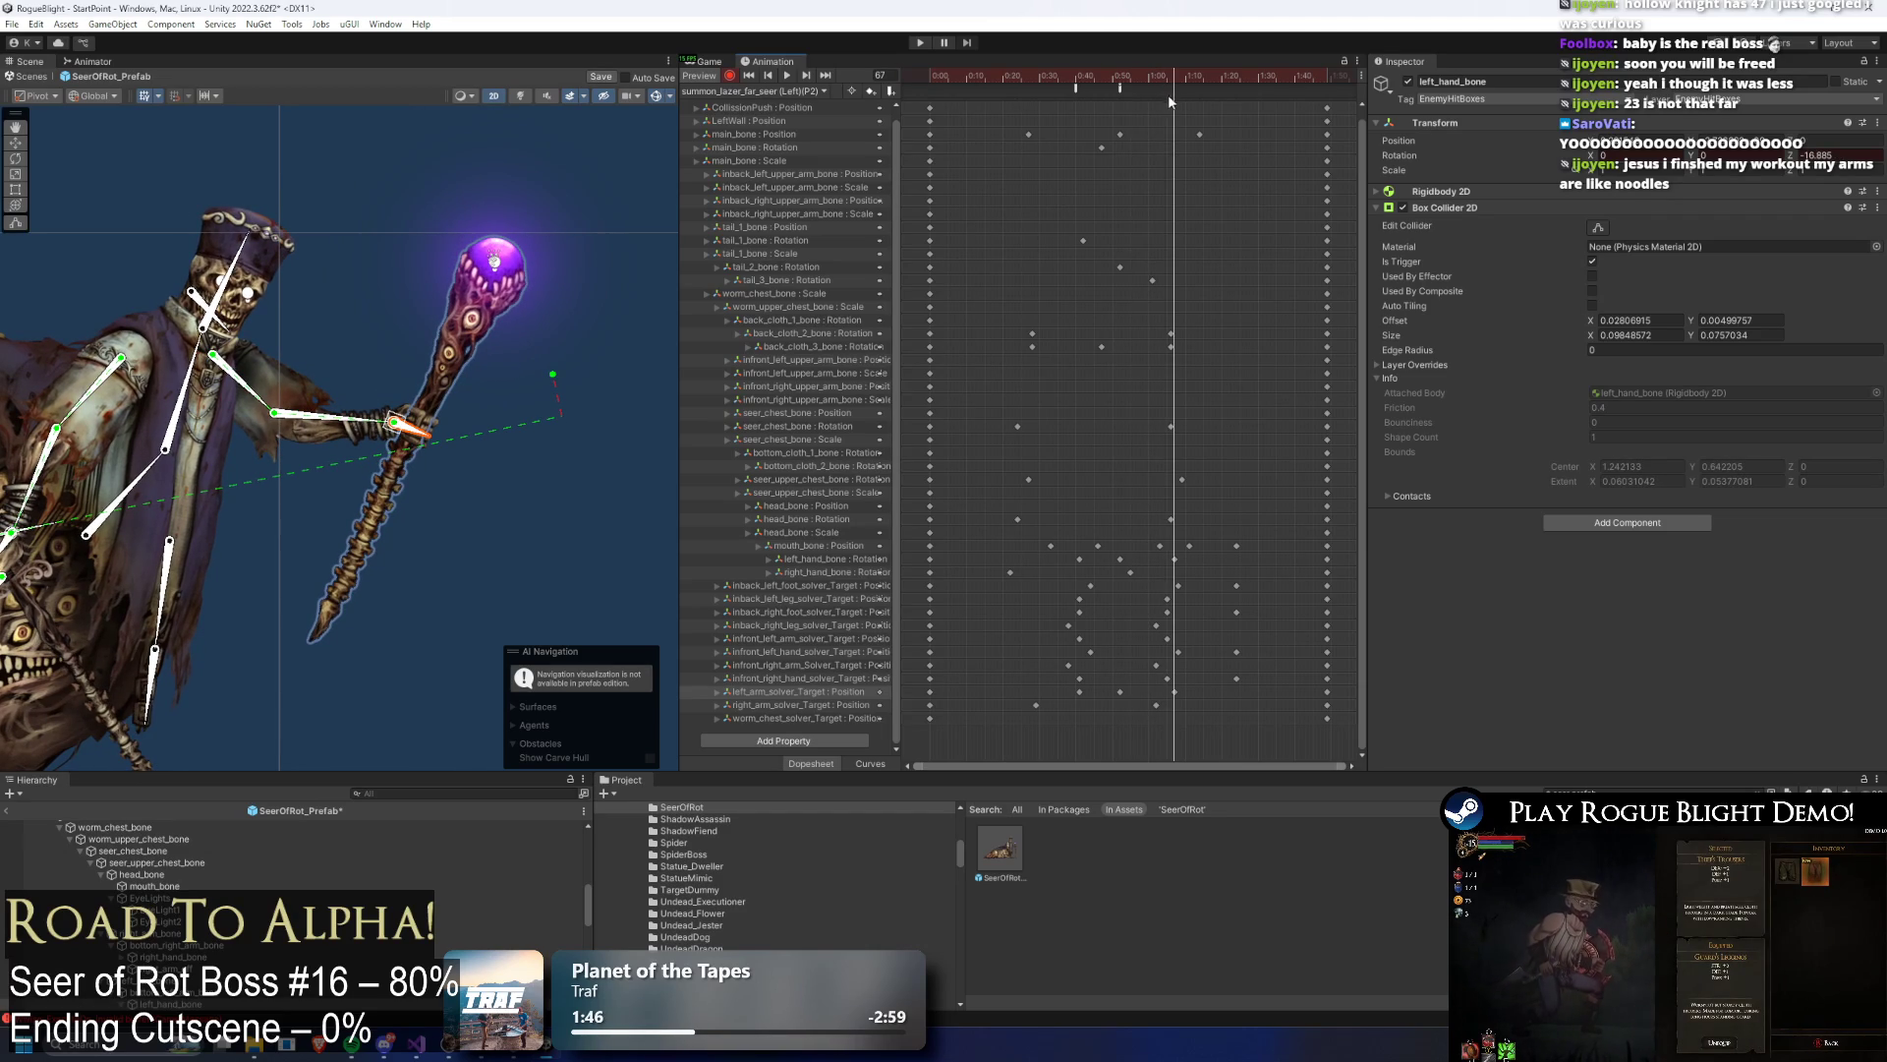
drag(393, 433, 395, 440)
key(ctrl+z)
key(ctrl+z)
key(ctrl+z)
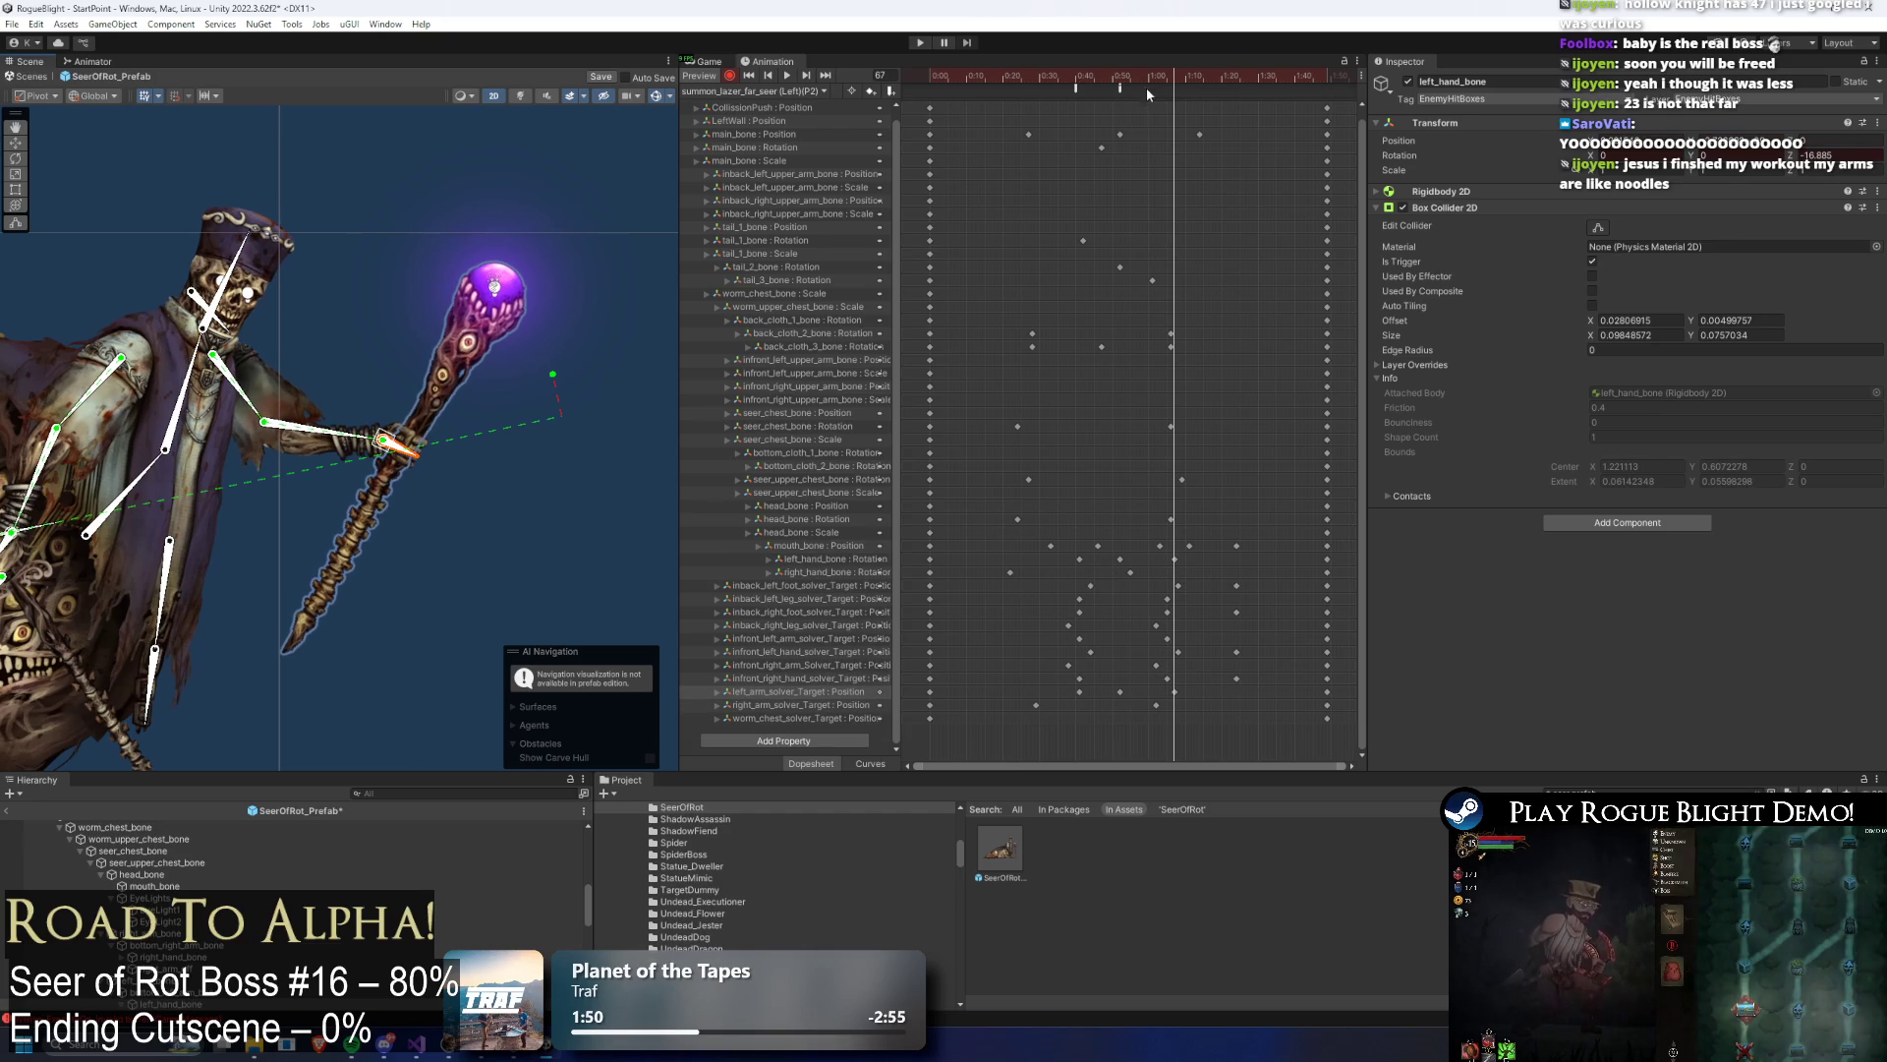
Step: Lower the left arm and staff slightly at frame 52 and preview the result
click(976, 75)
key(space)
drag(1066, 81, 1120, 85)
drag(393, 390, 387, 404)
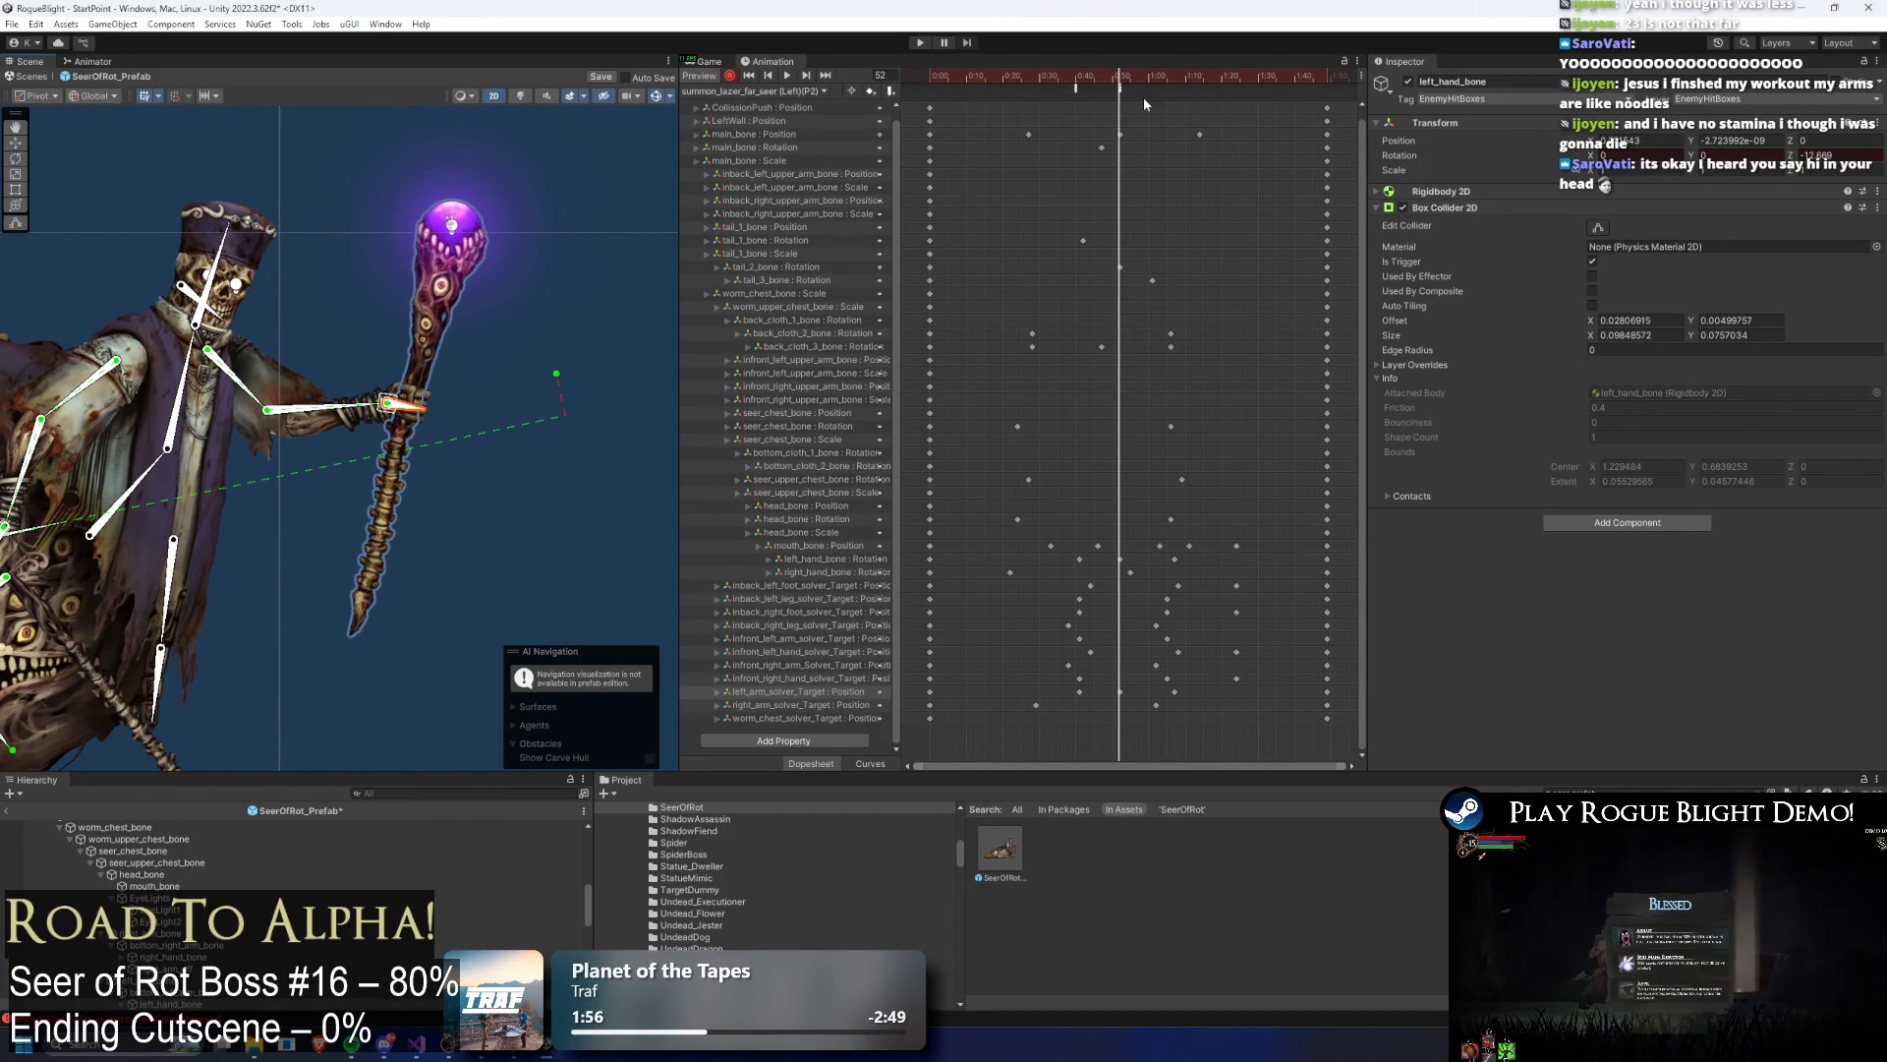
key(space)
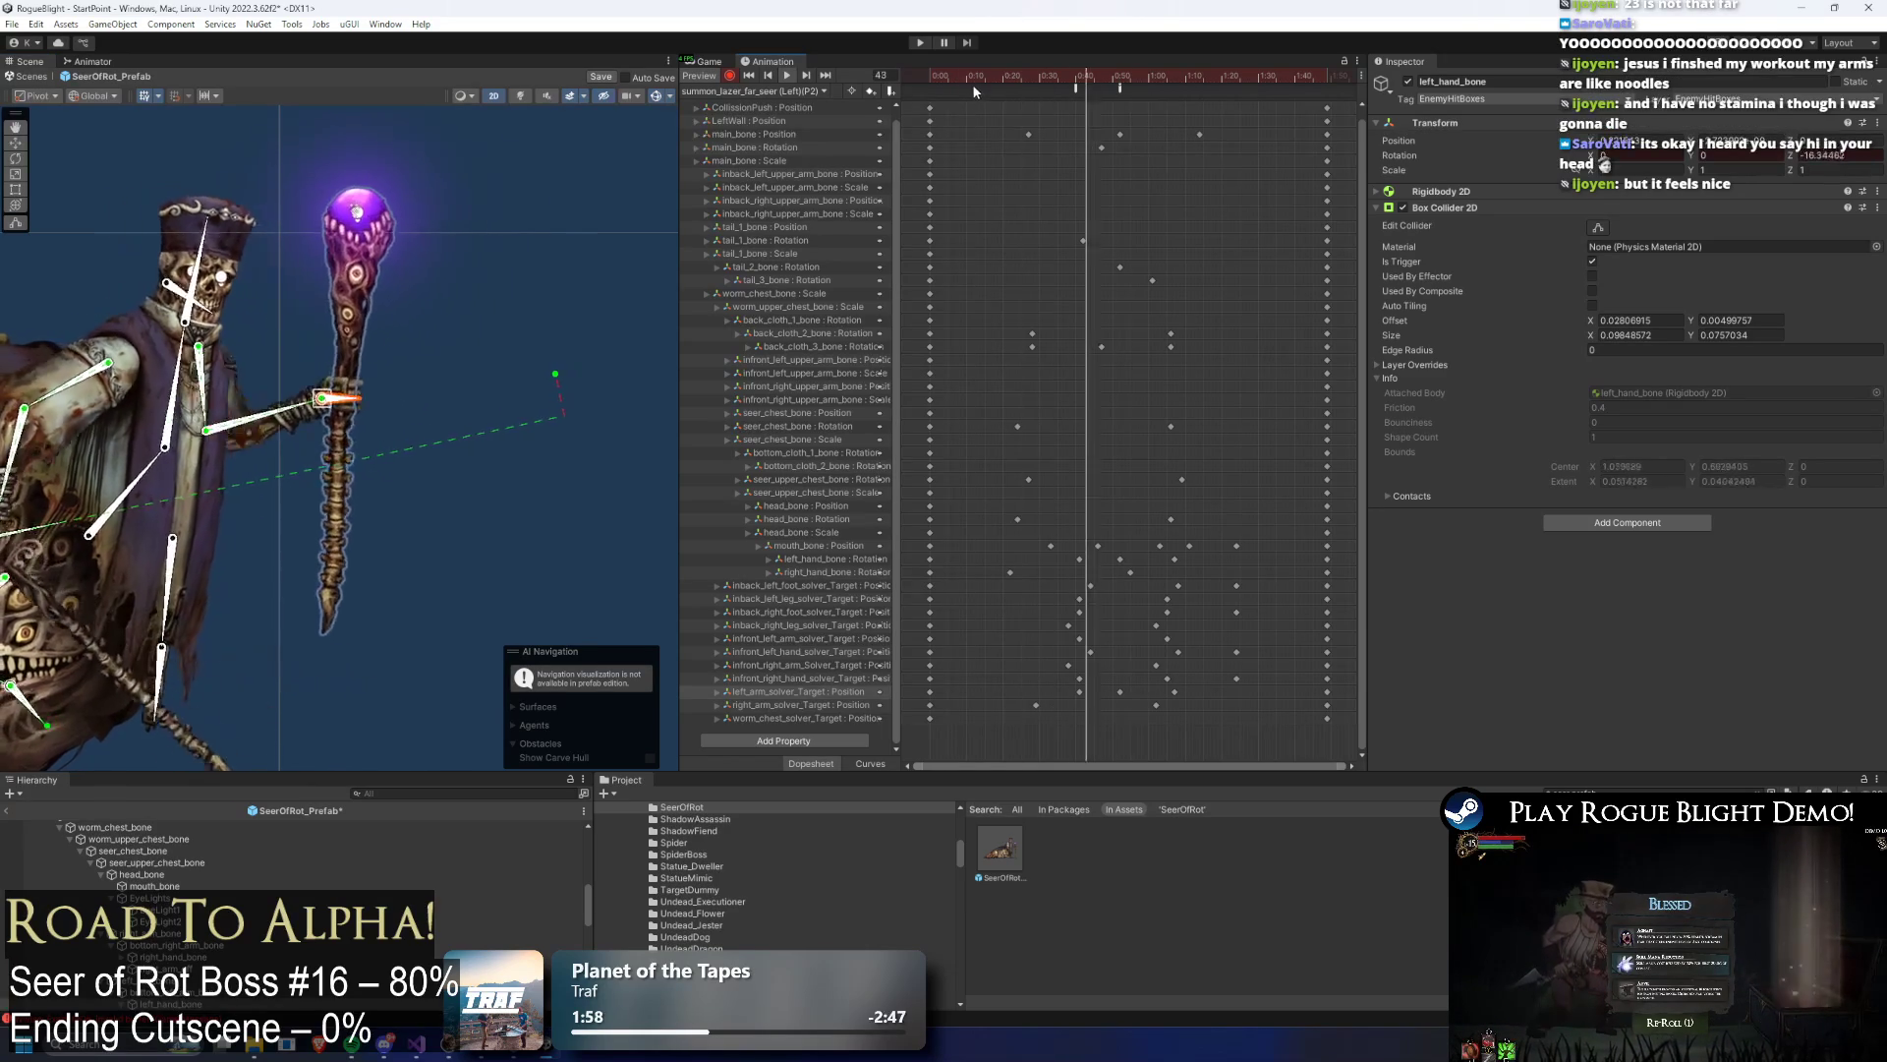
click(1121, 77)
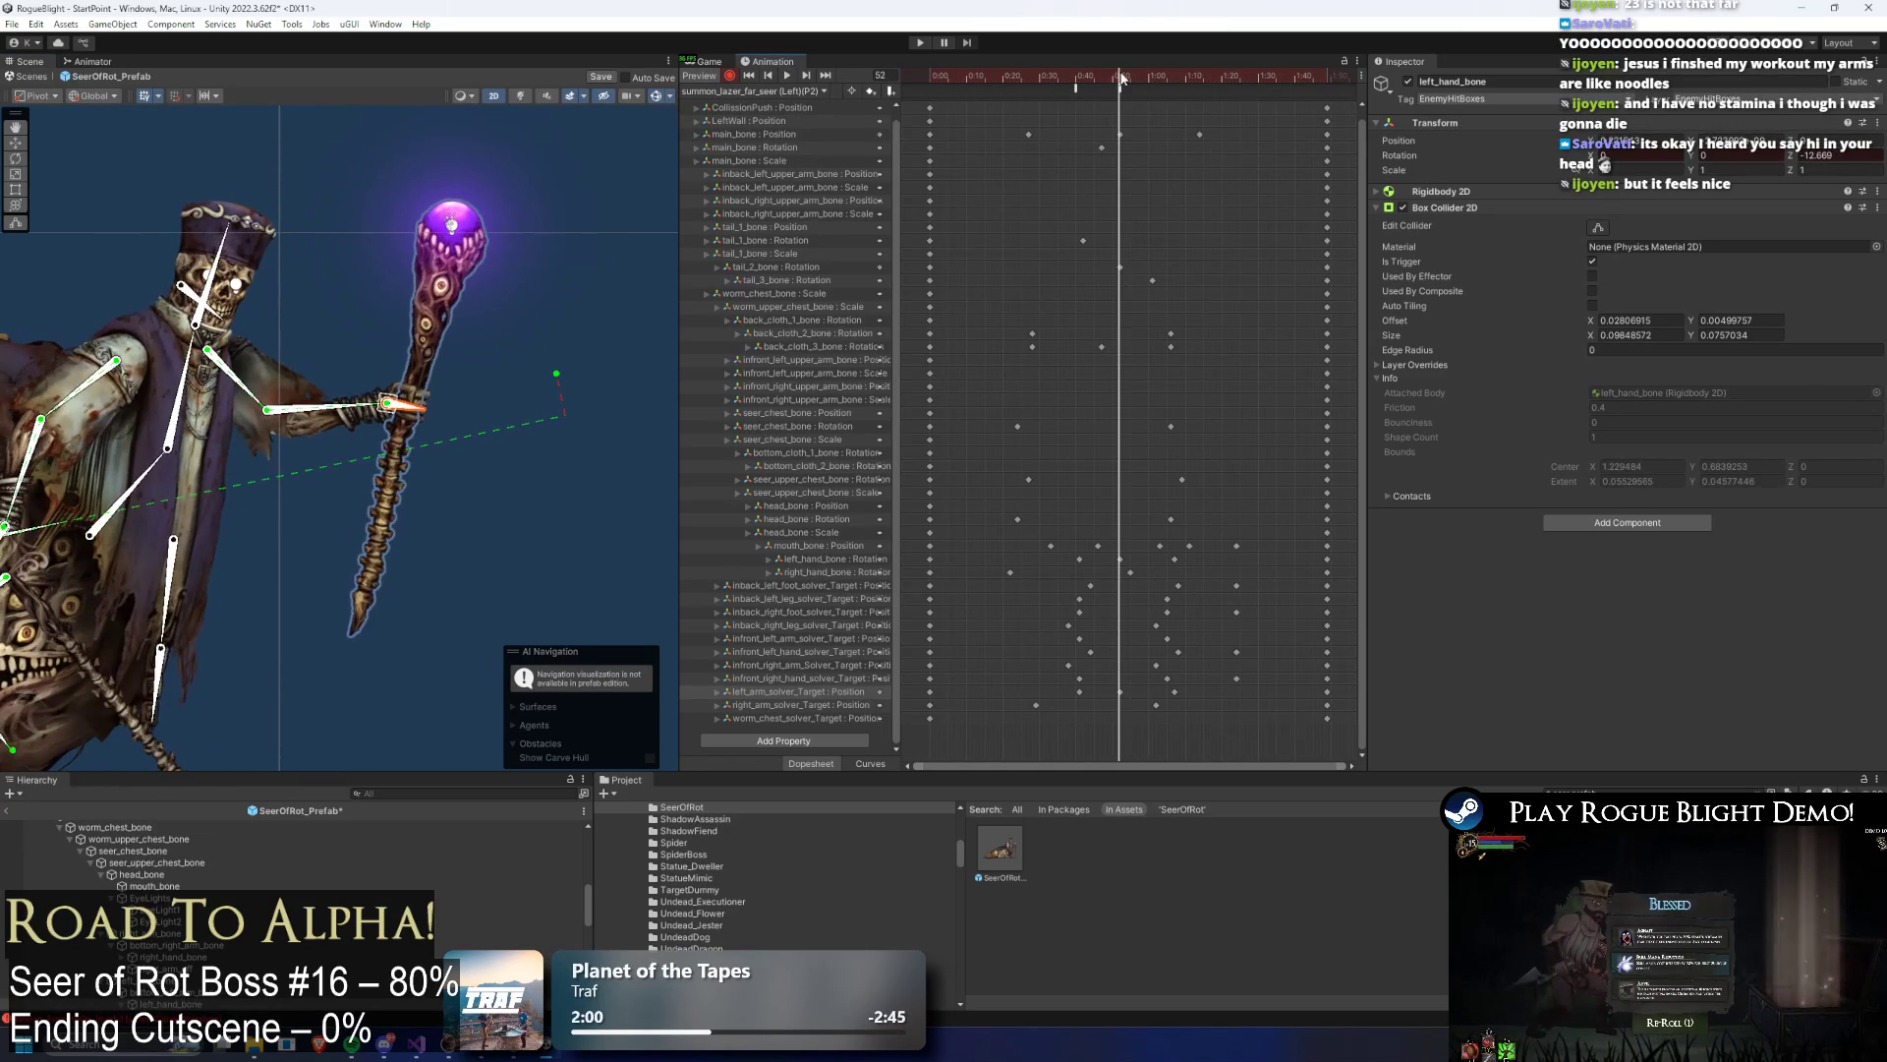
key(comma)
key(comma)
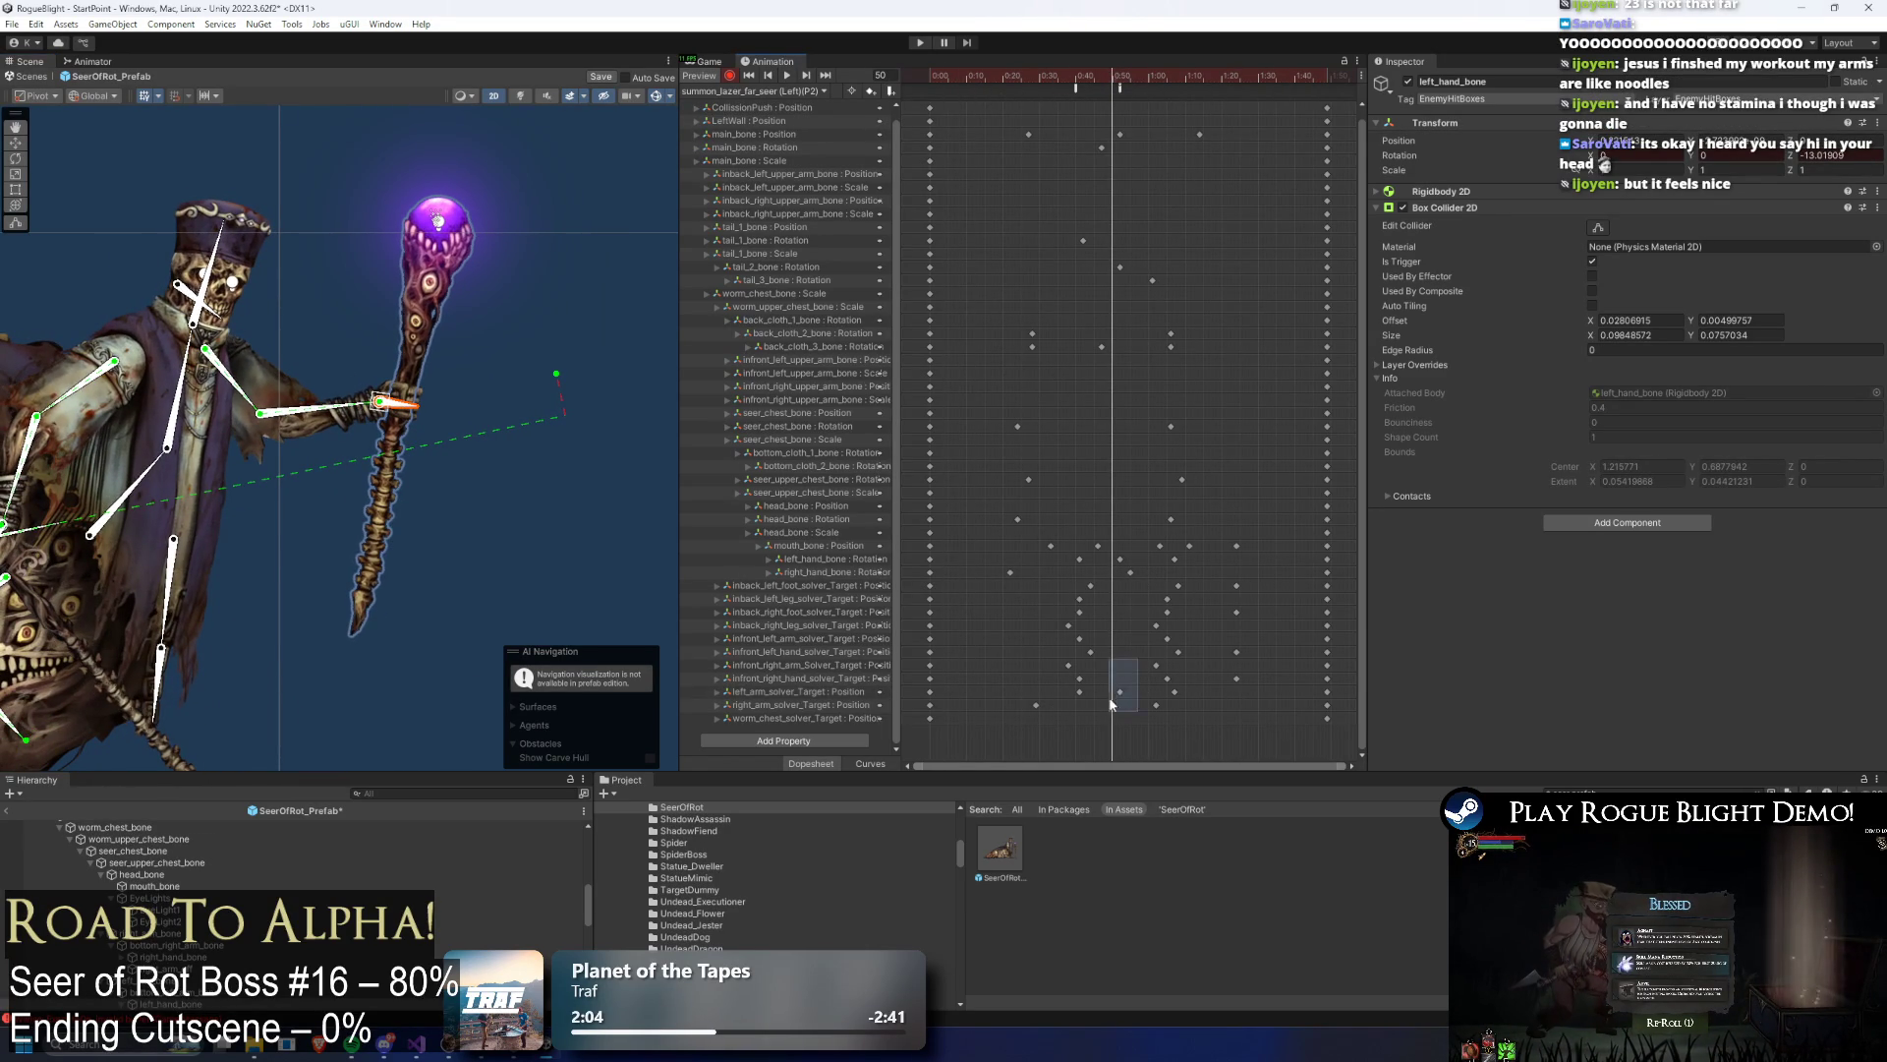
Step: Select a left_arm_solver_Target keyframe in the Dopesheet for retiming
drag(1112, 704, 1112, 704)
key(space)
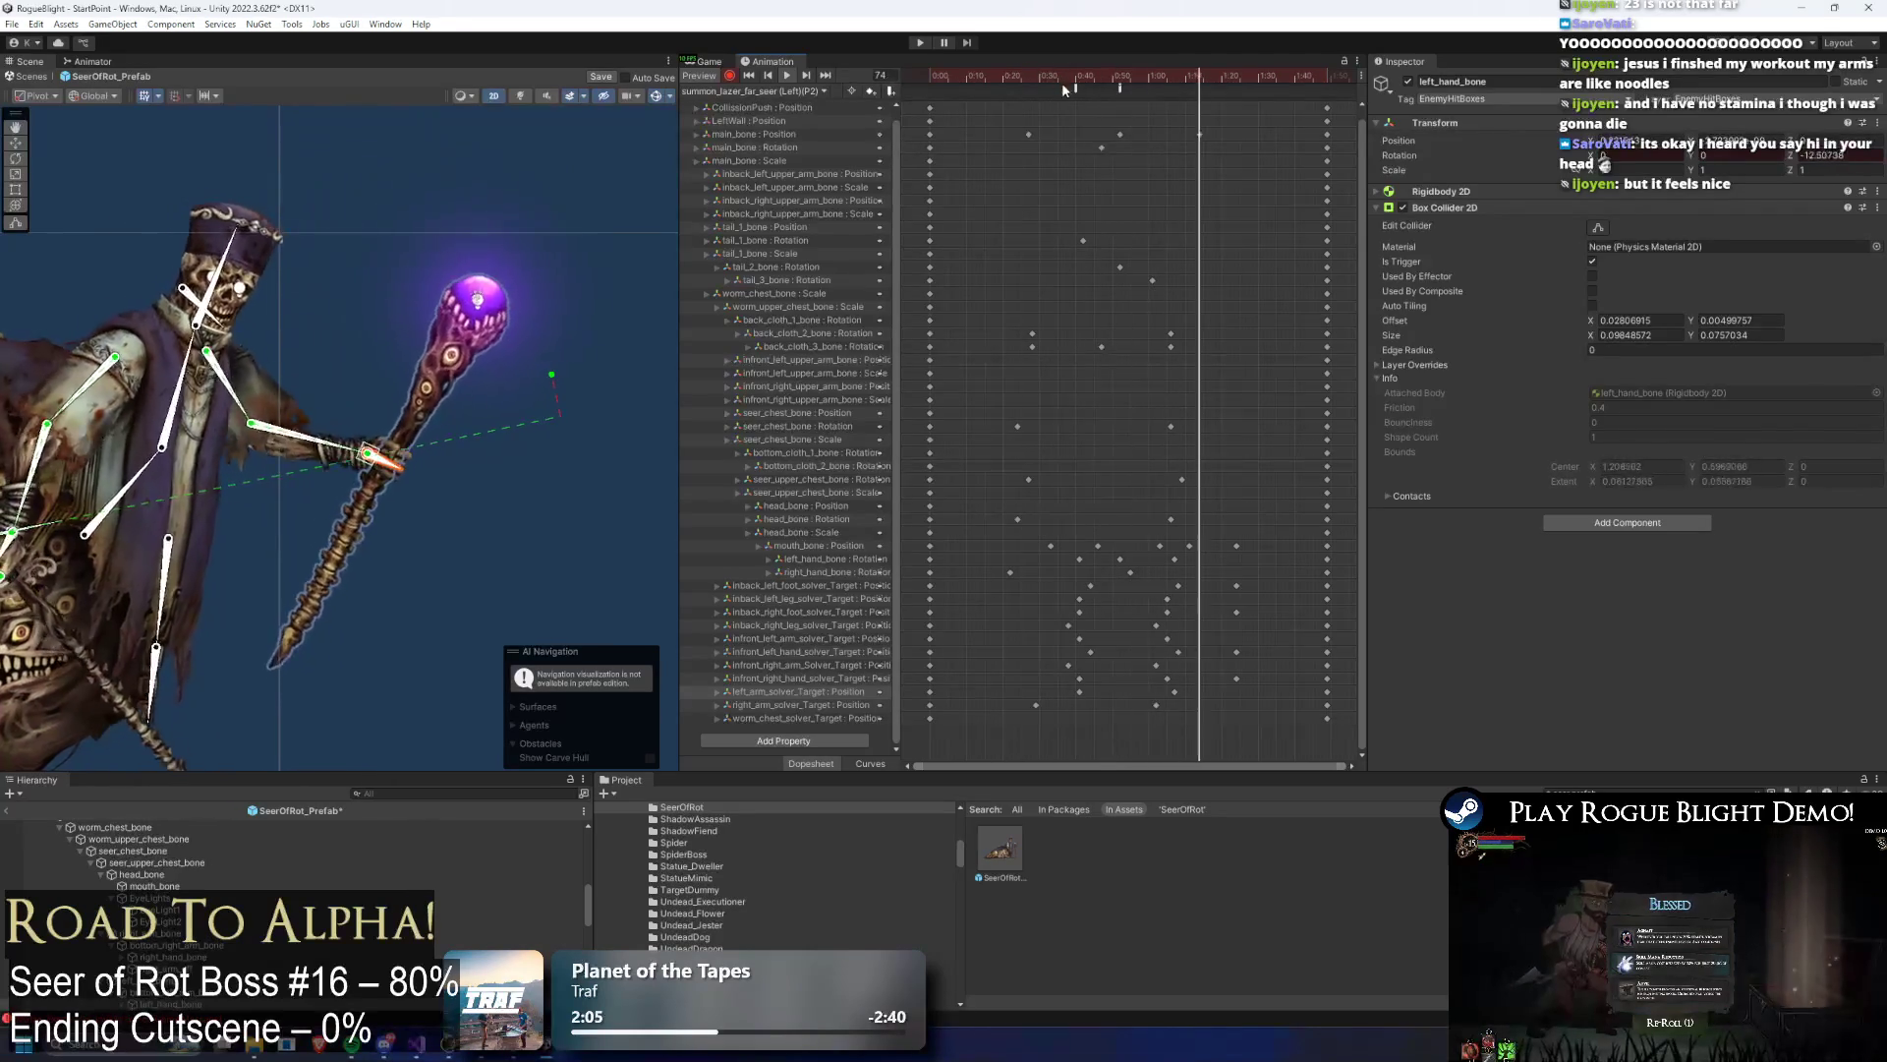
key(space)
click(1172, 692)
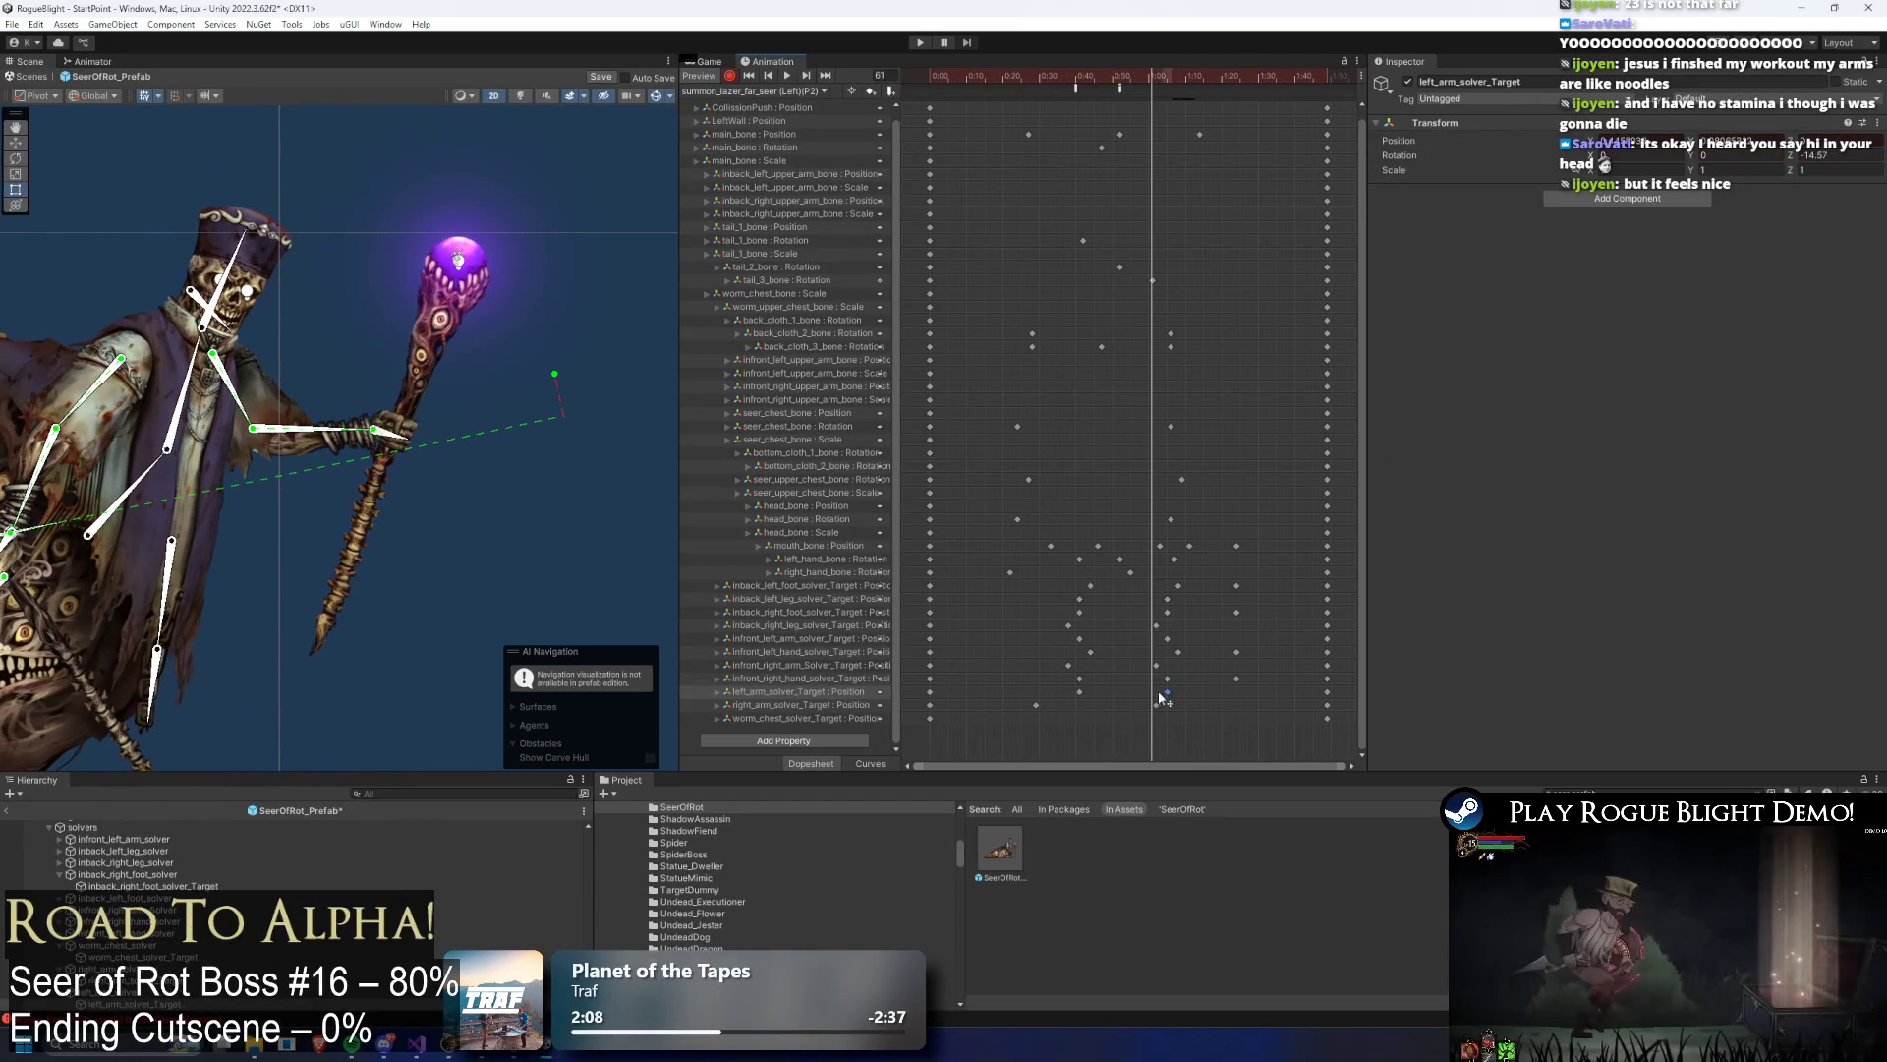
Step: Move the left_arm_solver_Target keyframe earlier onto frame 61 and play back the new timing
drag(1168, 698, 1145, 696)
key(space)
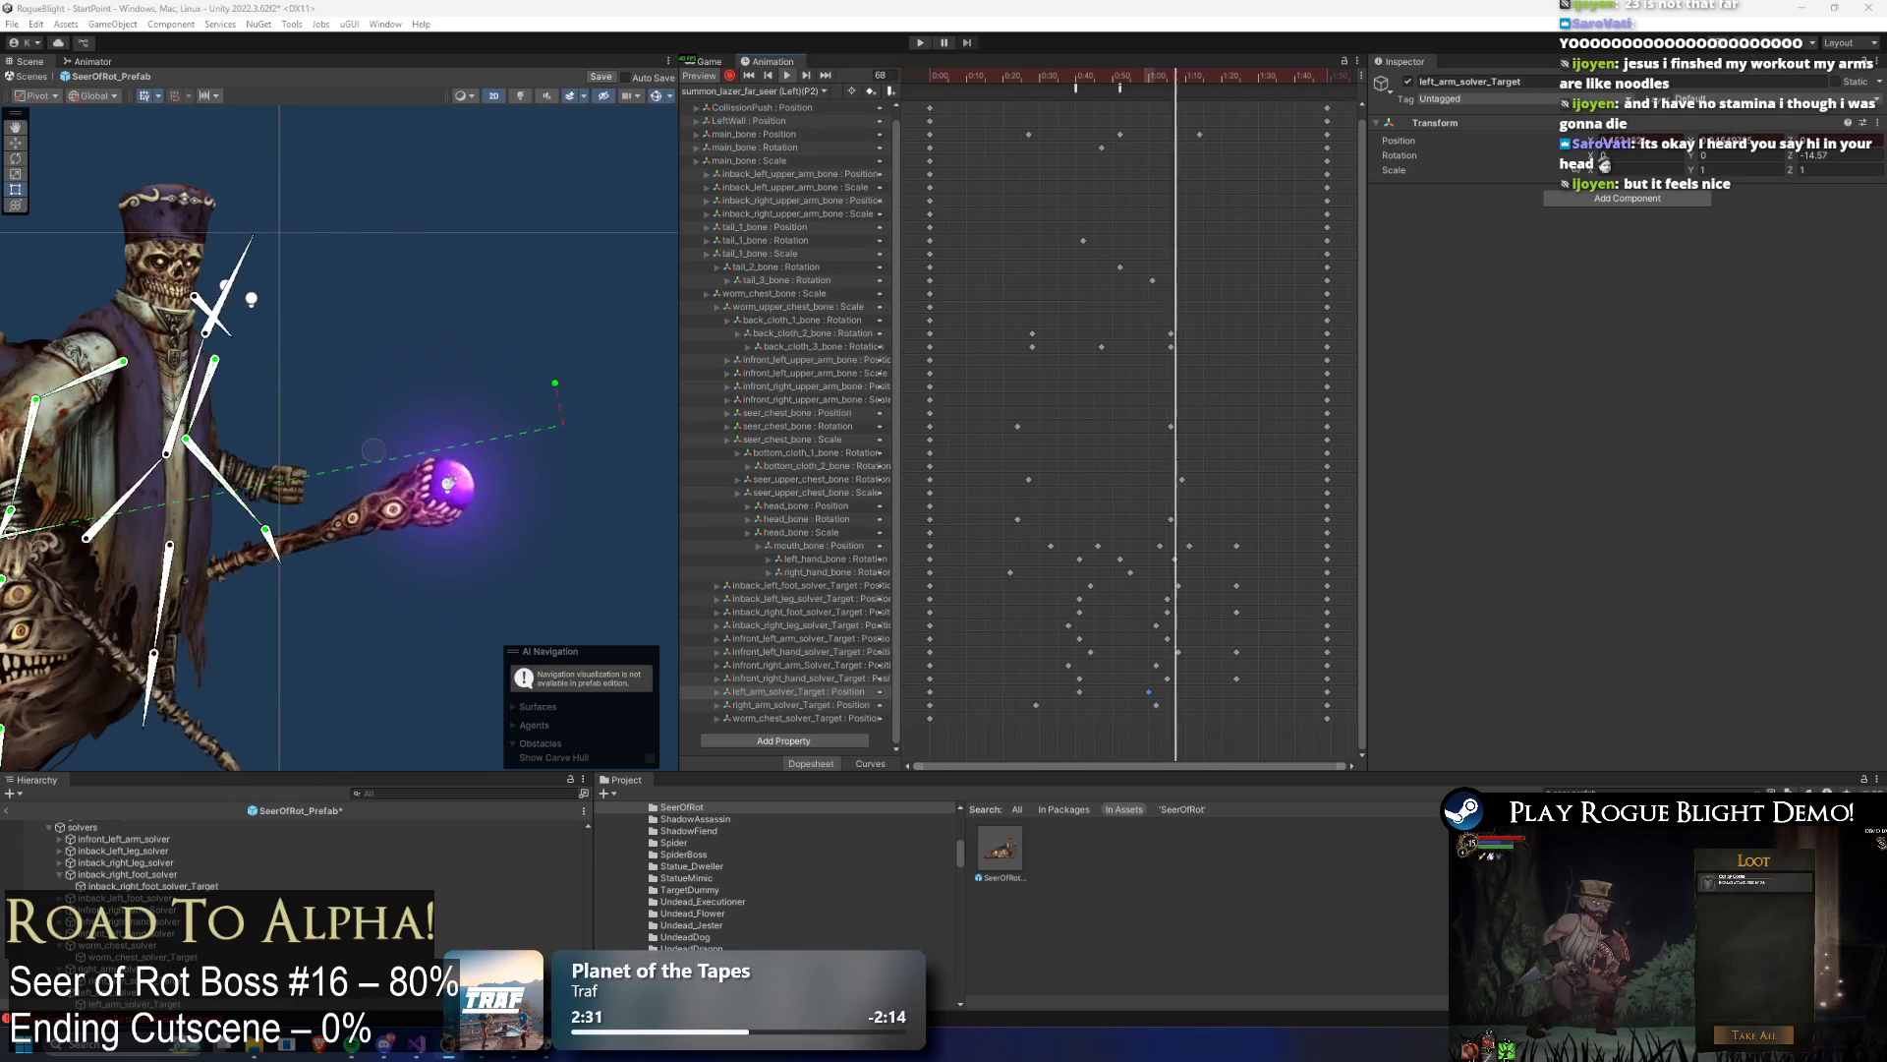
Step: Launch Steam from Windows search and go to the Steam store
key(super)
text(steam)
key(Return)
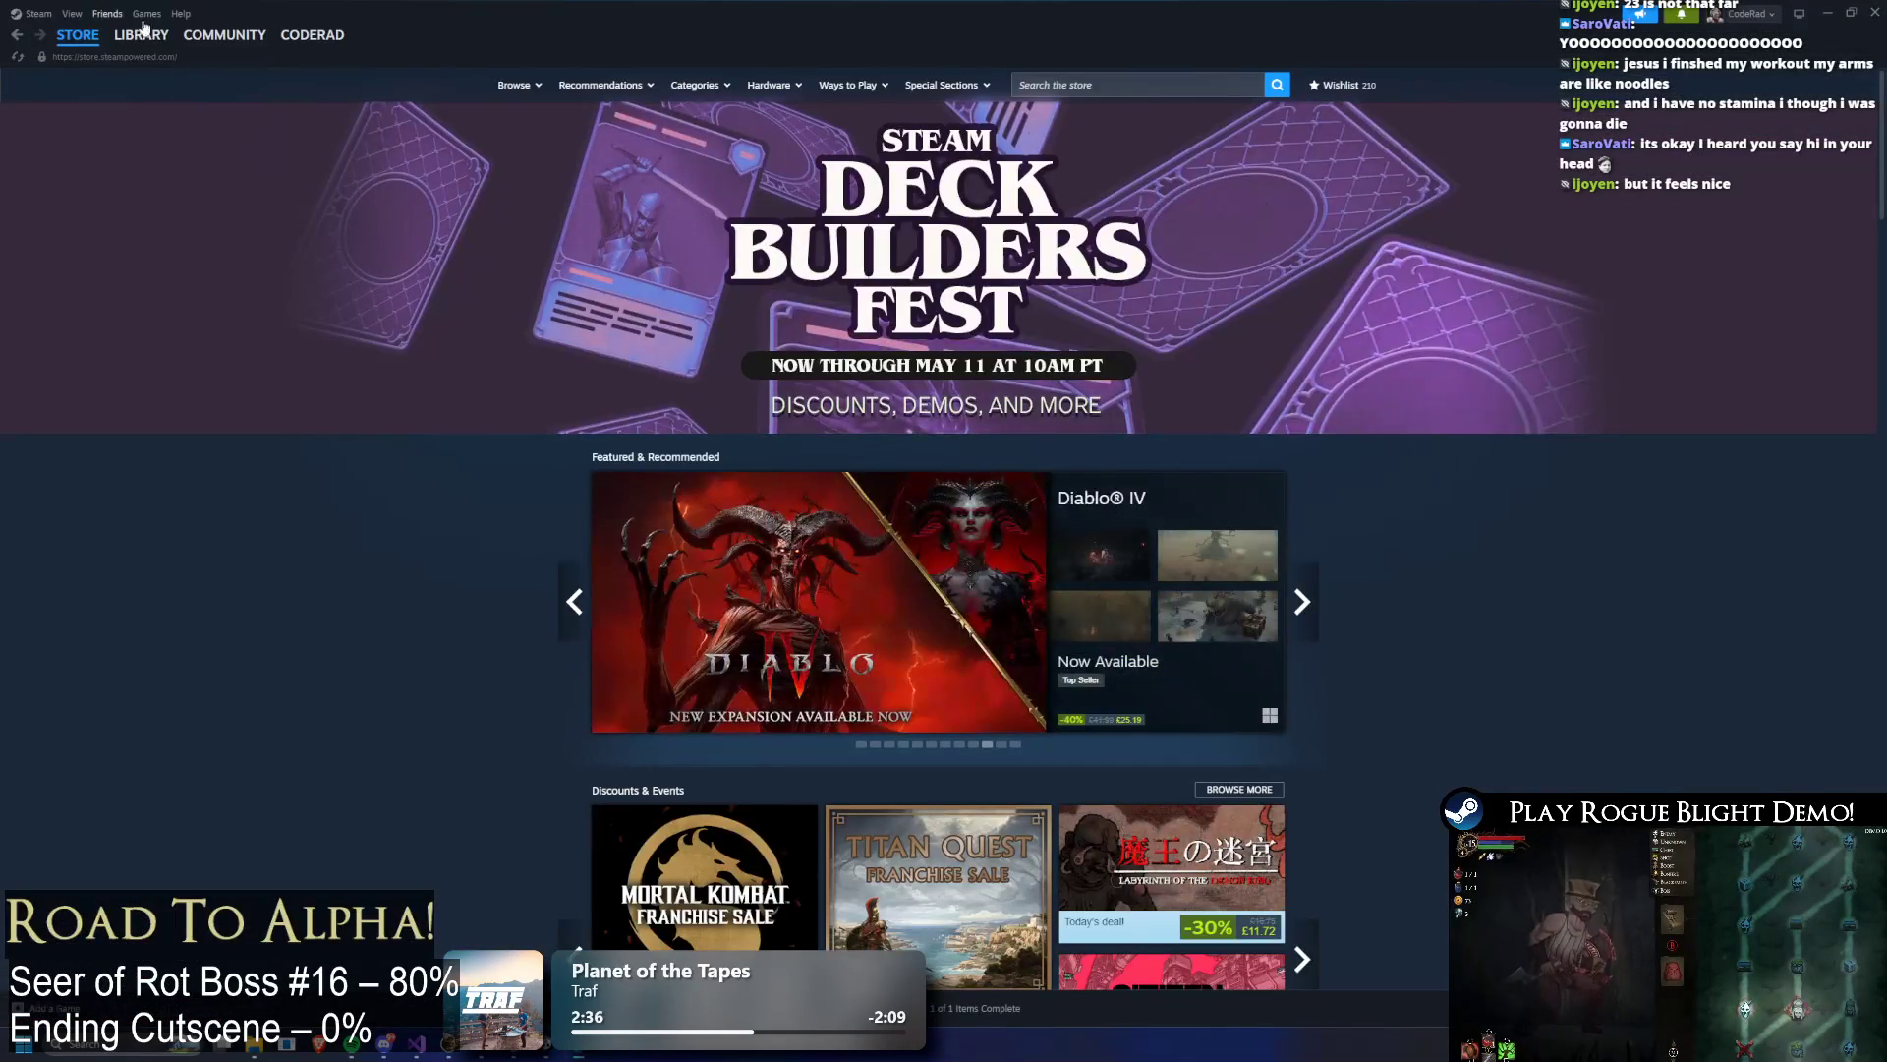
click(140, 35)
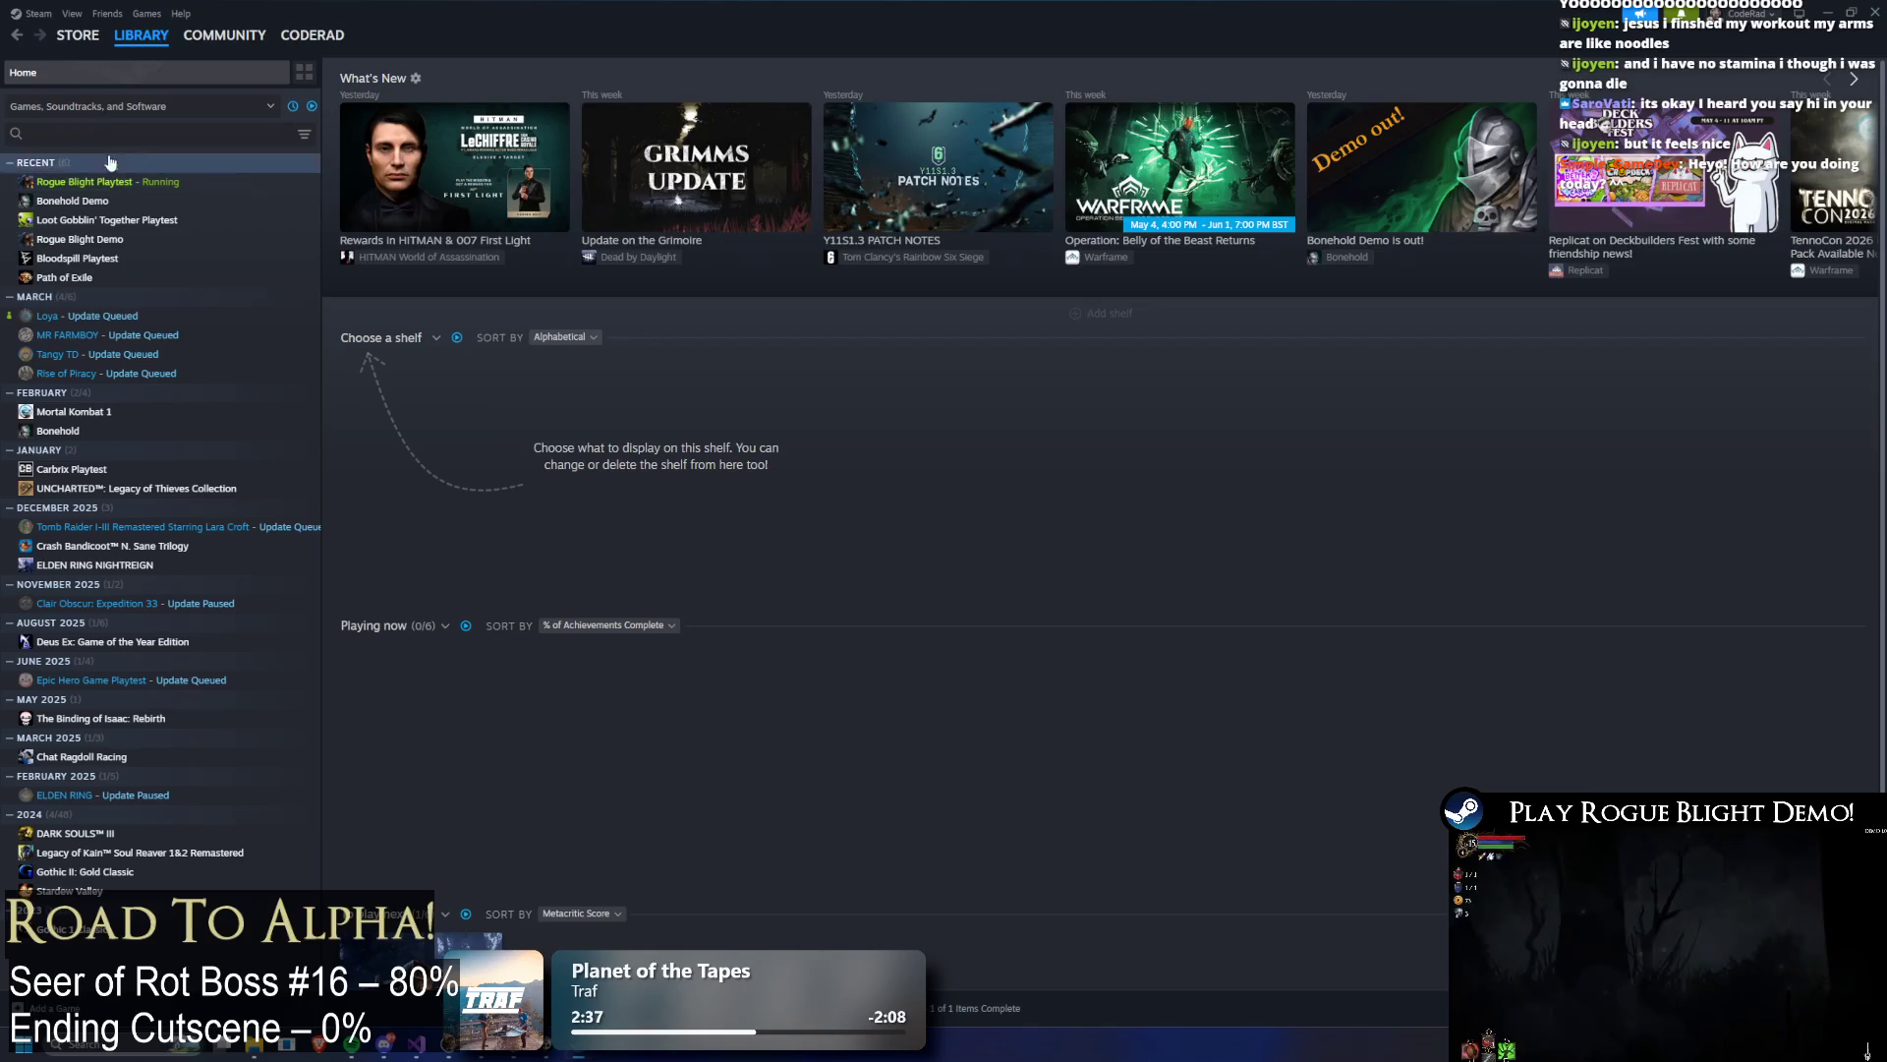
click(79, 59)
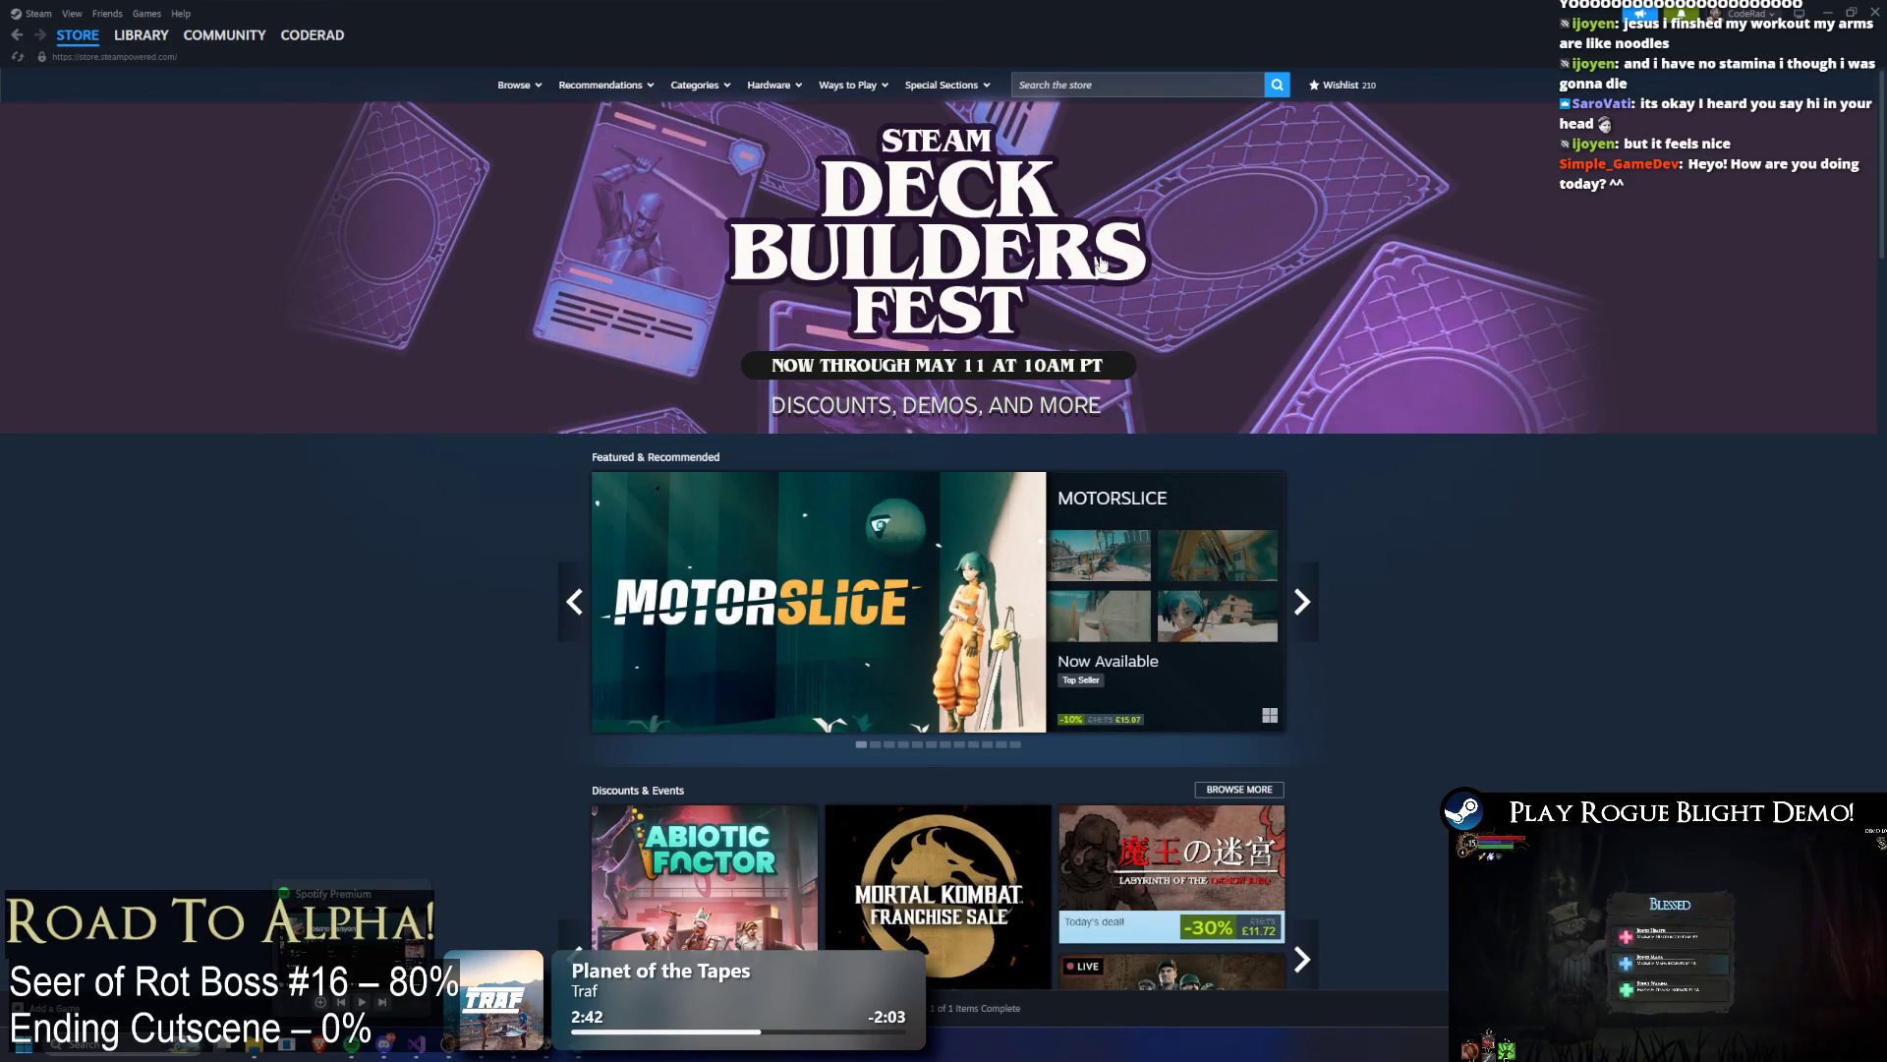
Step: Search the store for 'artificial' and open the ARTIFICIAL trailer fullscreen
click(1074, 86)
text(art)
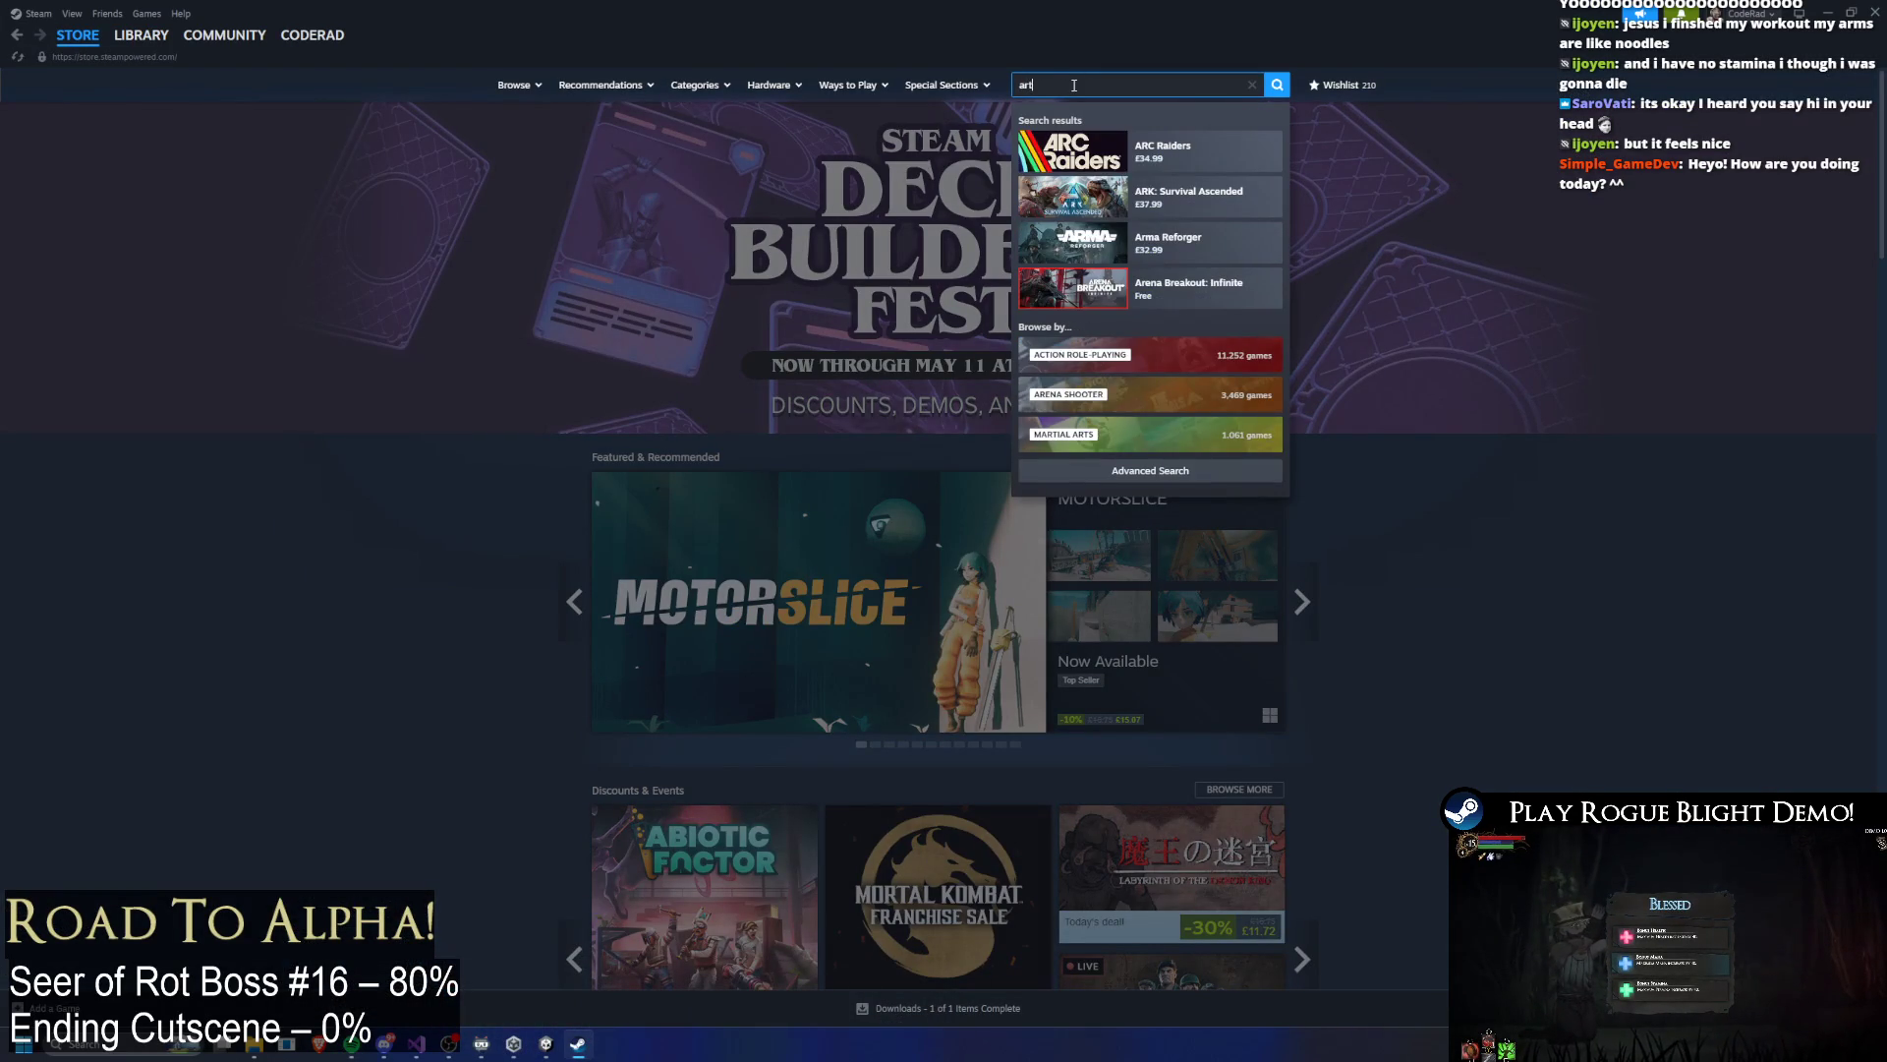
text(ifi)
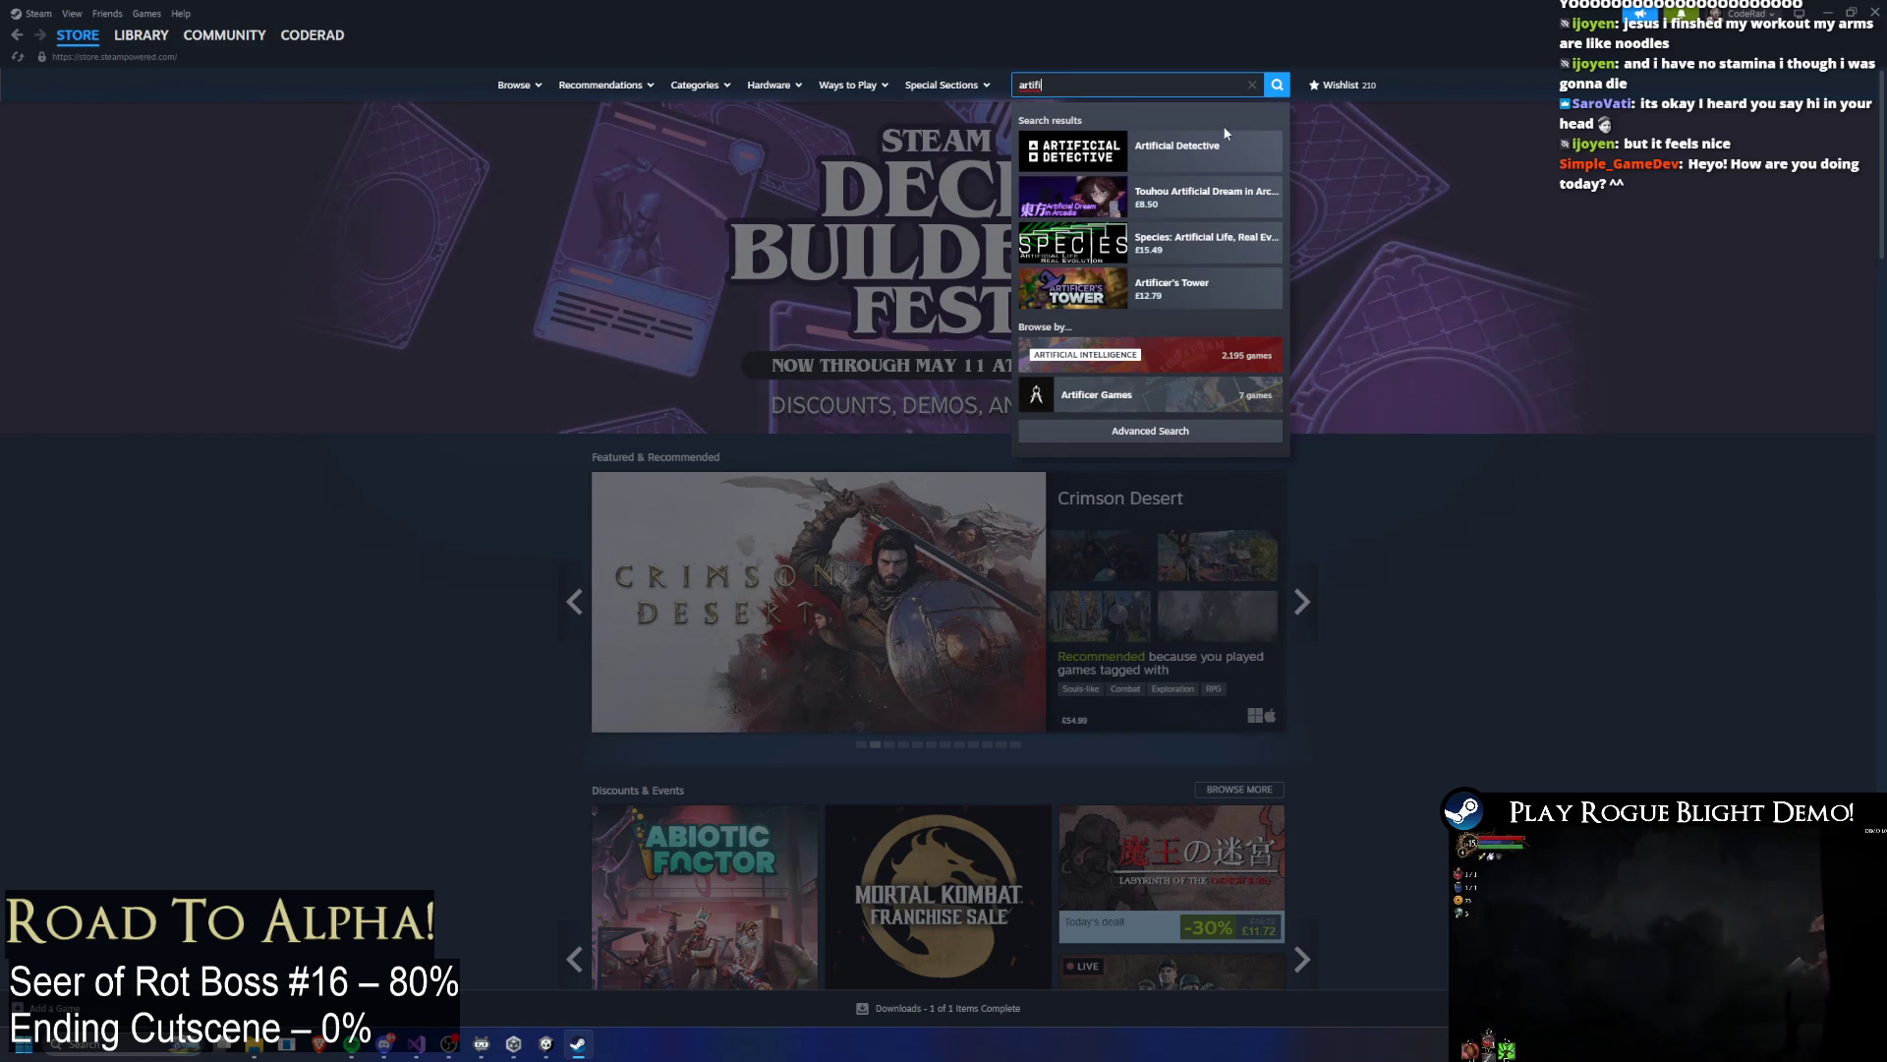
key(ctrl+a)
text(artif)
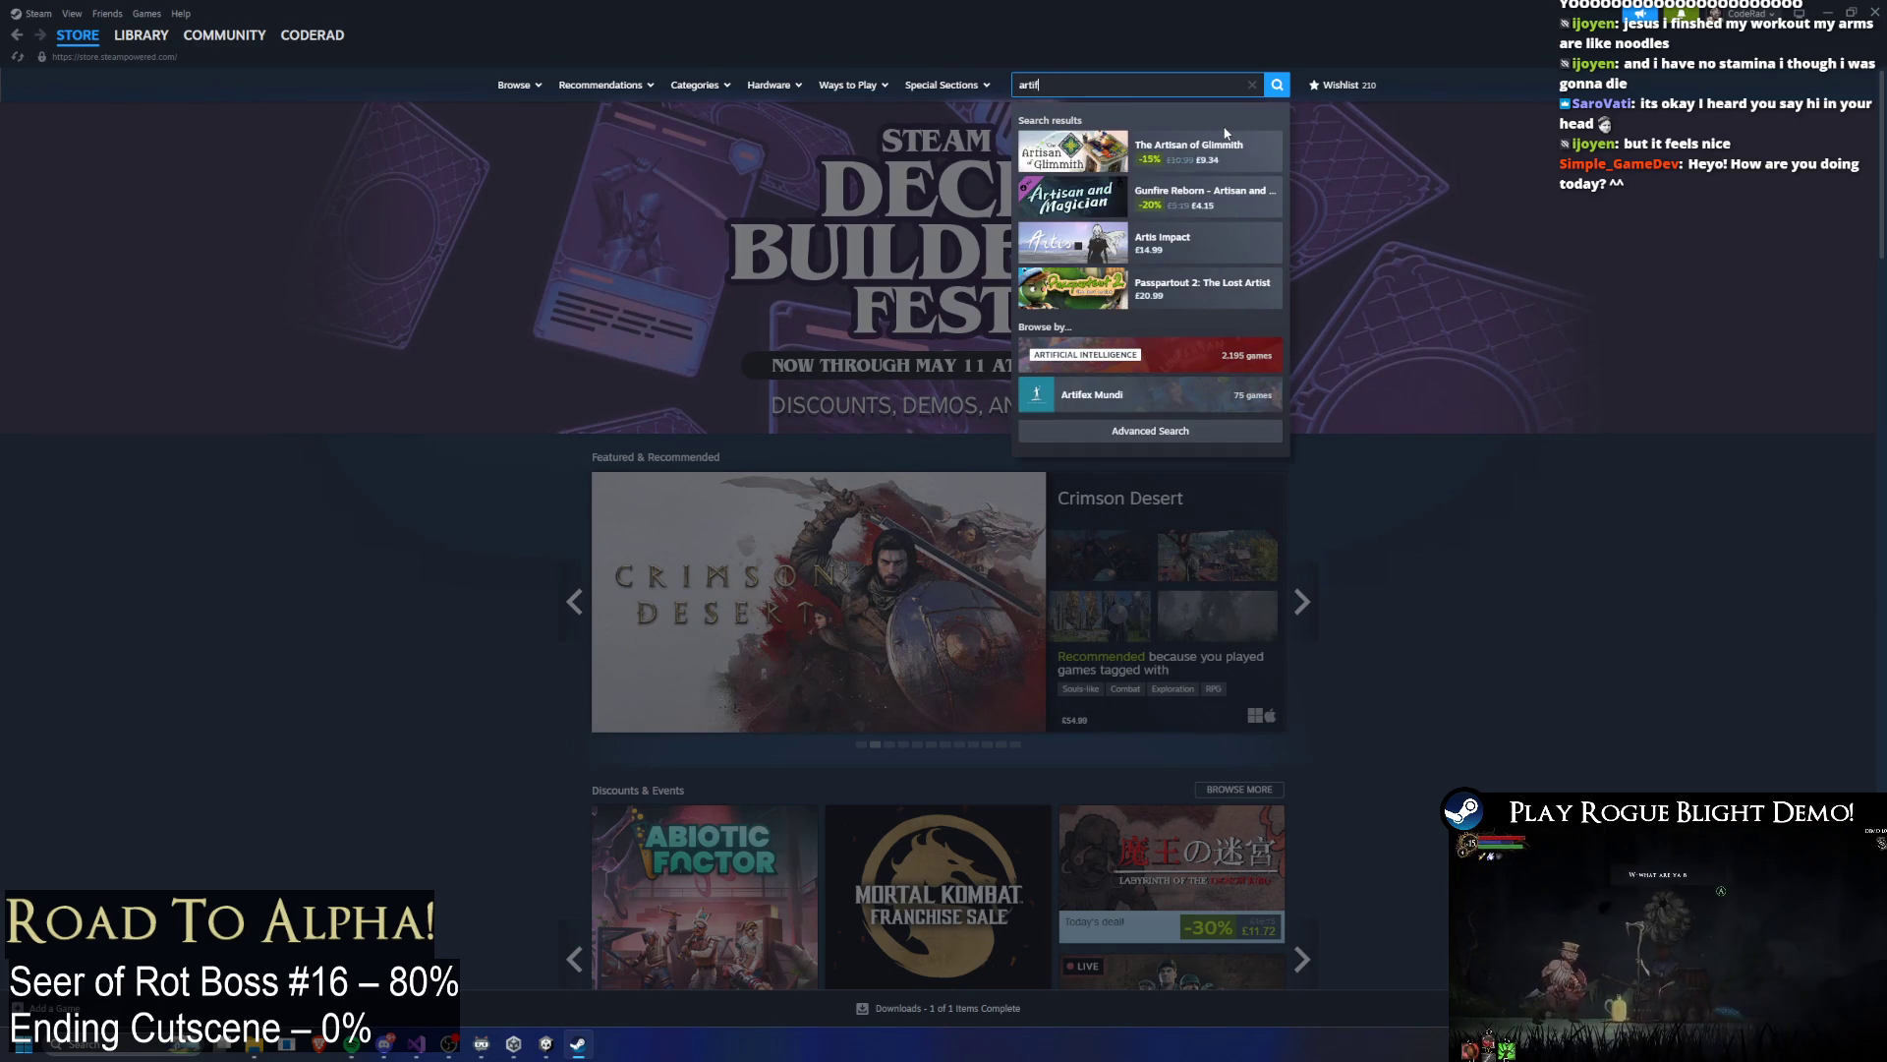
text(icial)
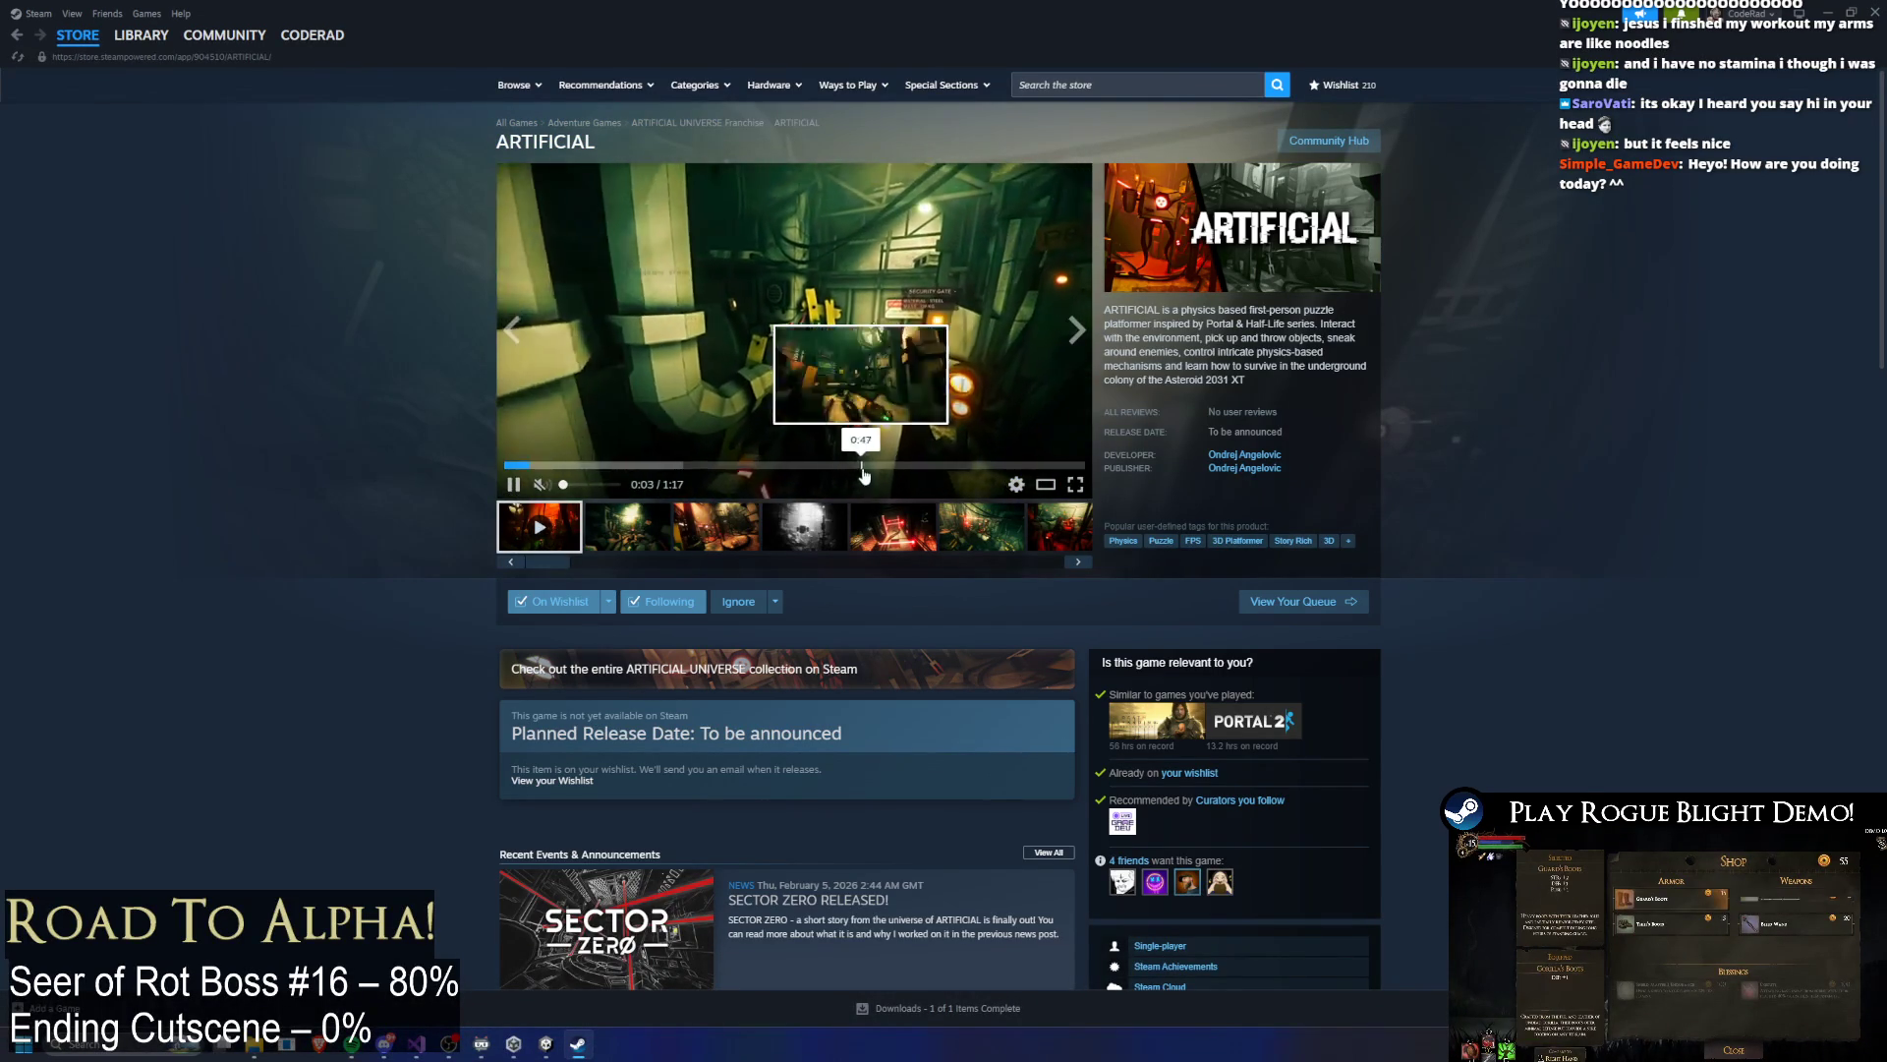
click(1075, 484)
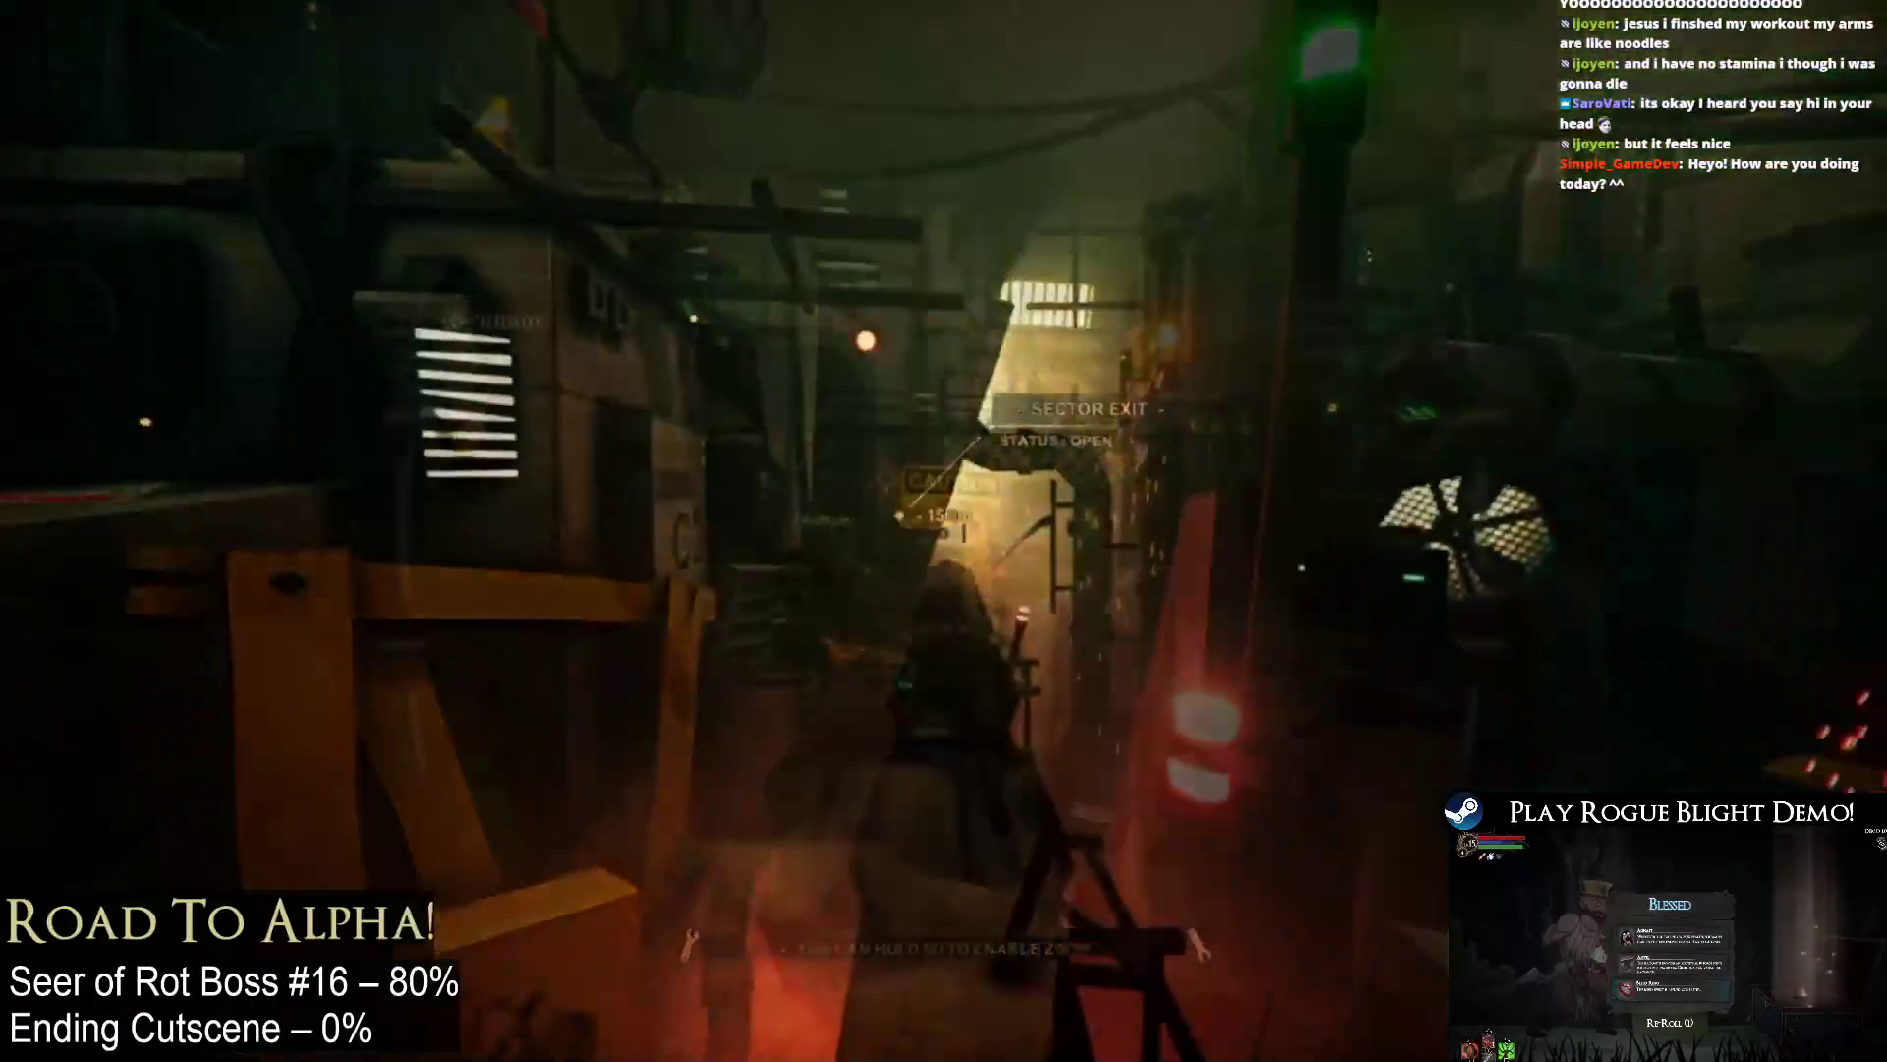
Step: Watch the ARTIFICIAL trailer and screenshots in fullscreen, then return to the store page
mouse_move(8, 323)
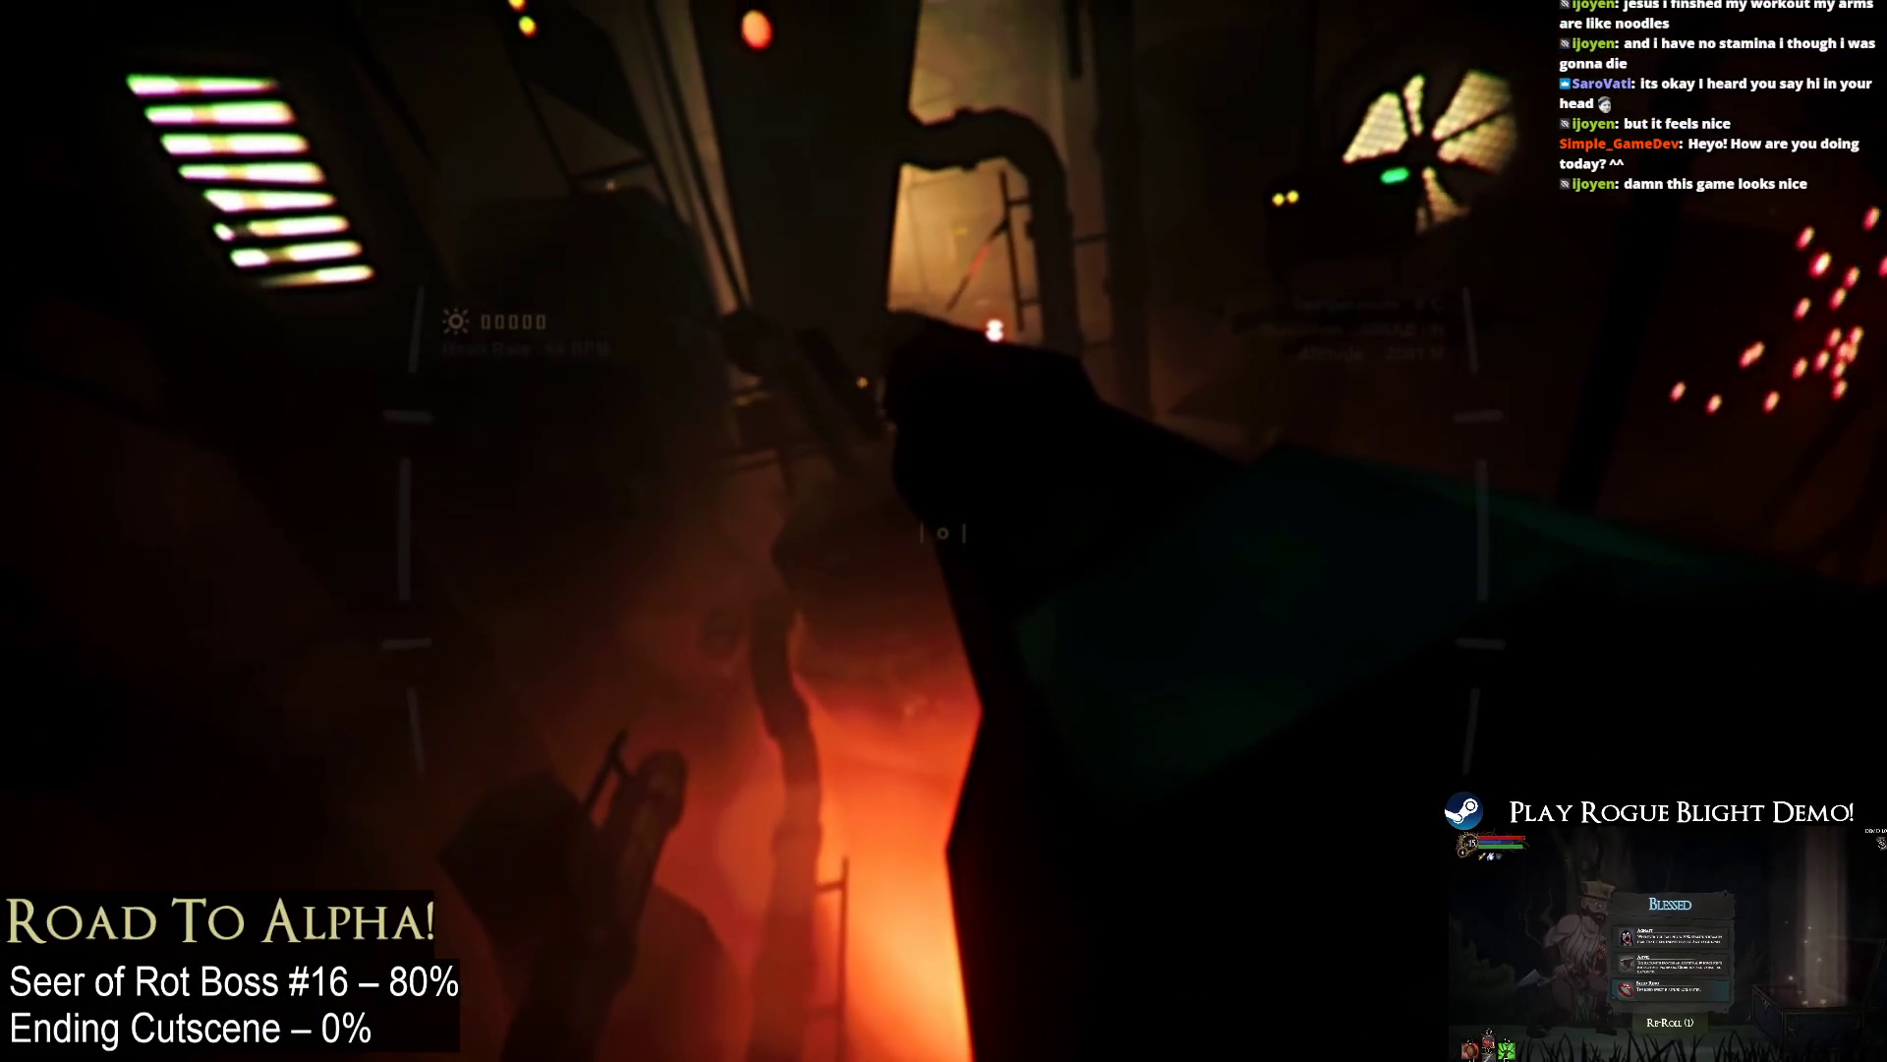
mouse_move(900, 449)
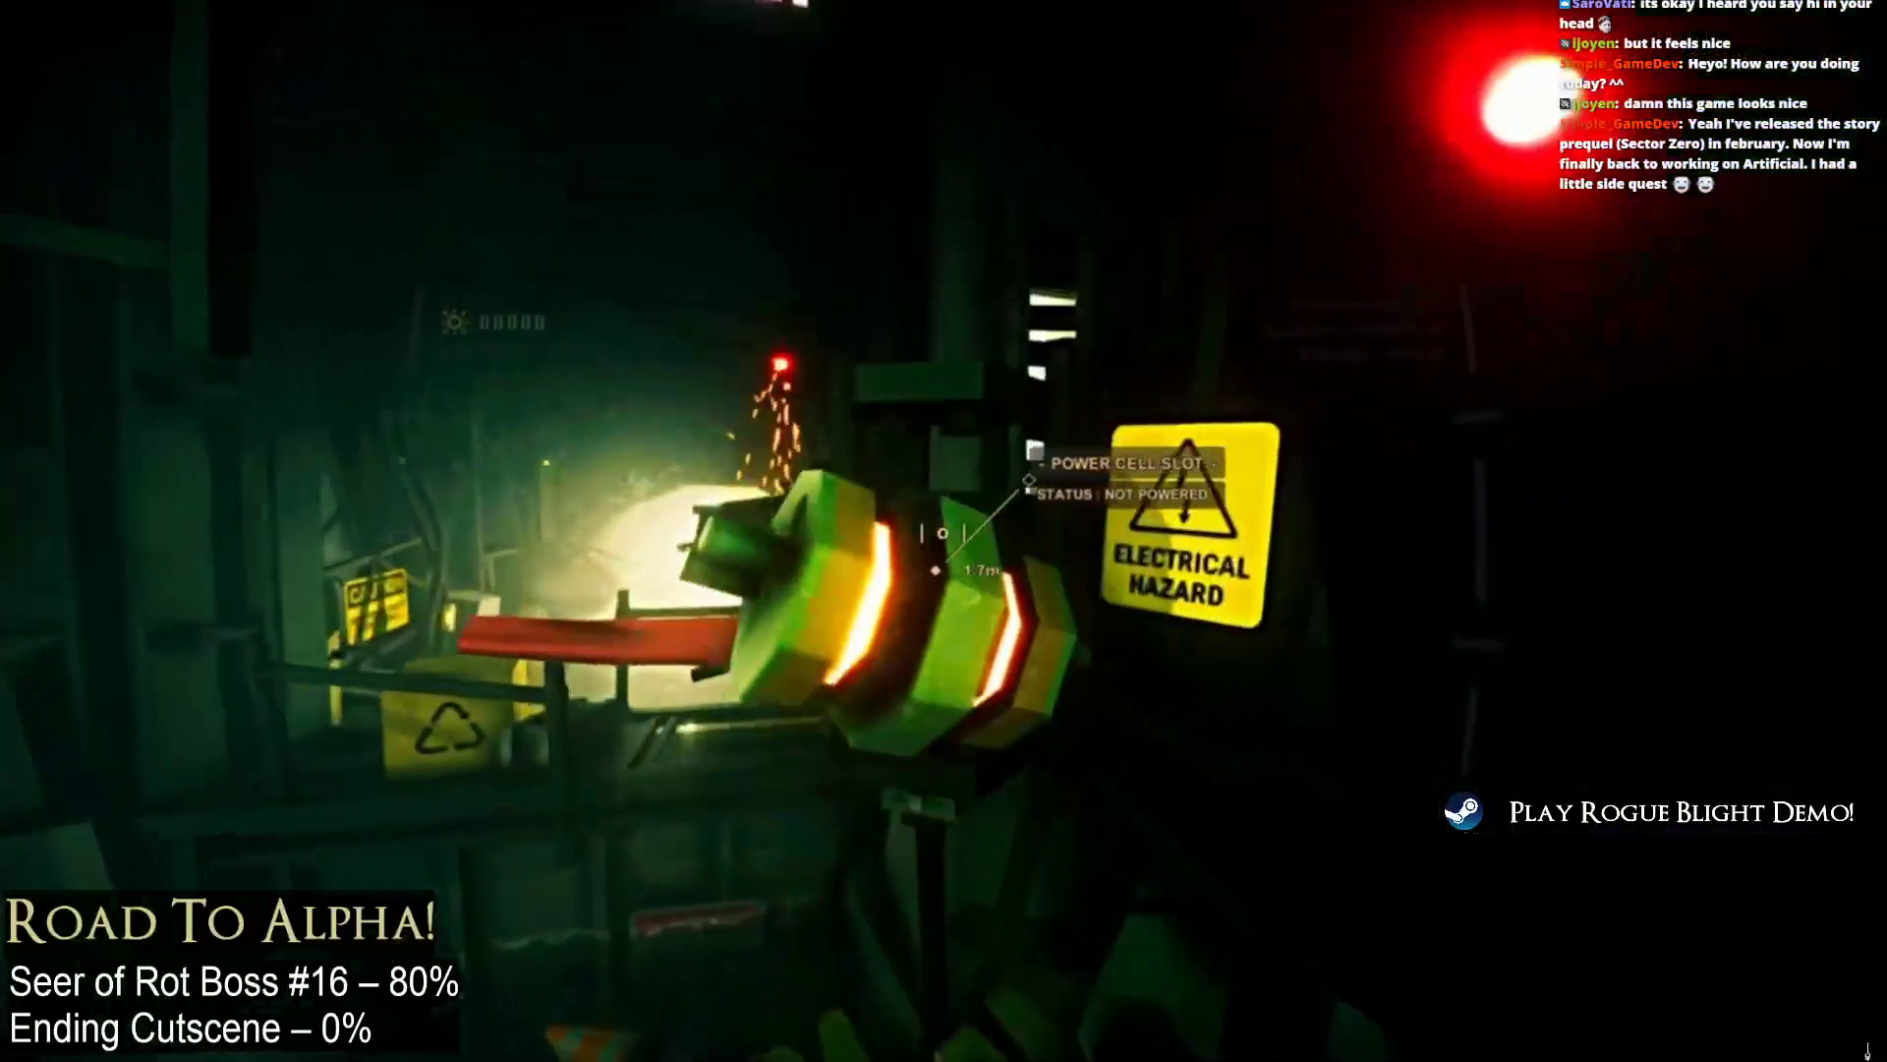
click(942, 533)
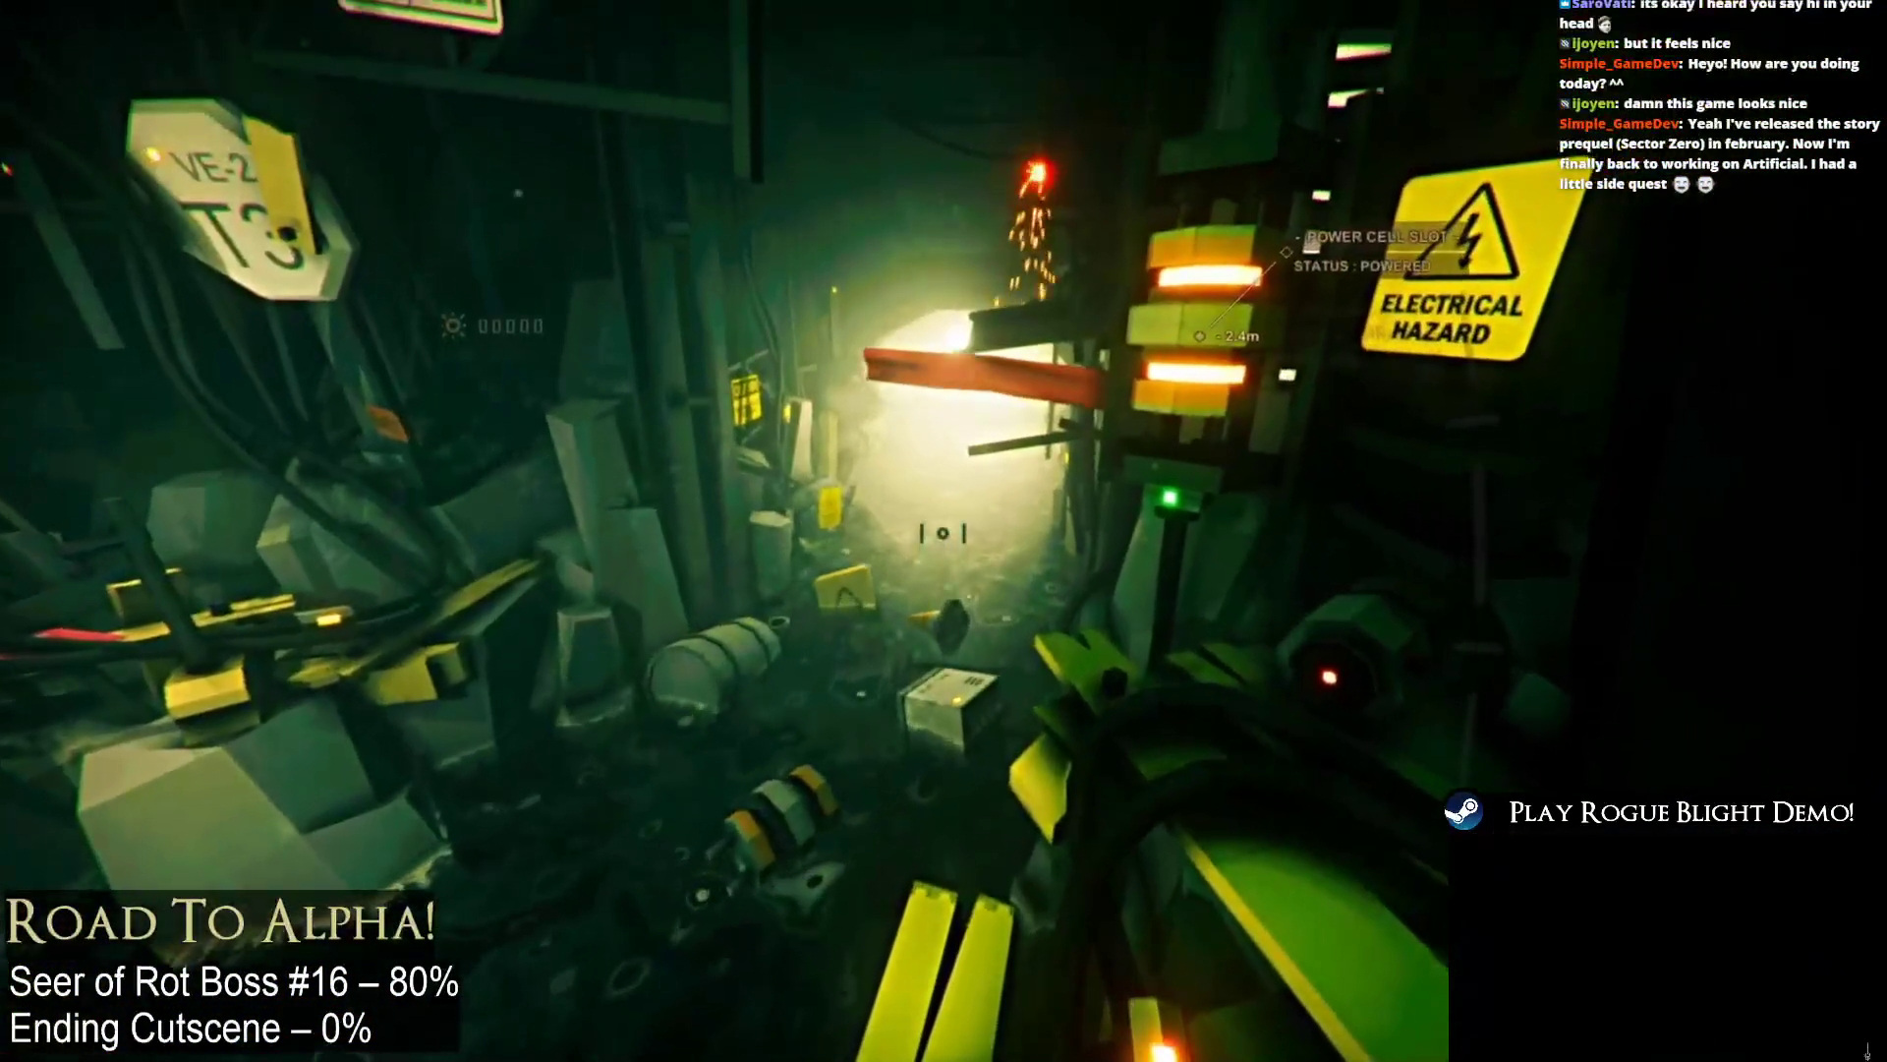
key(w)
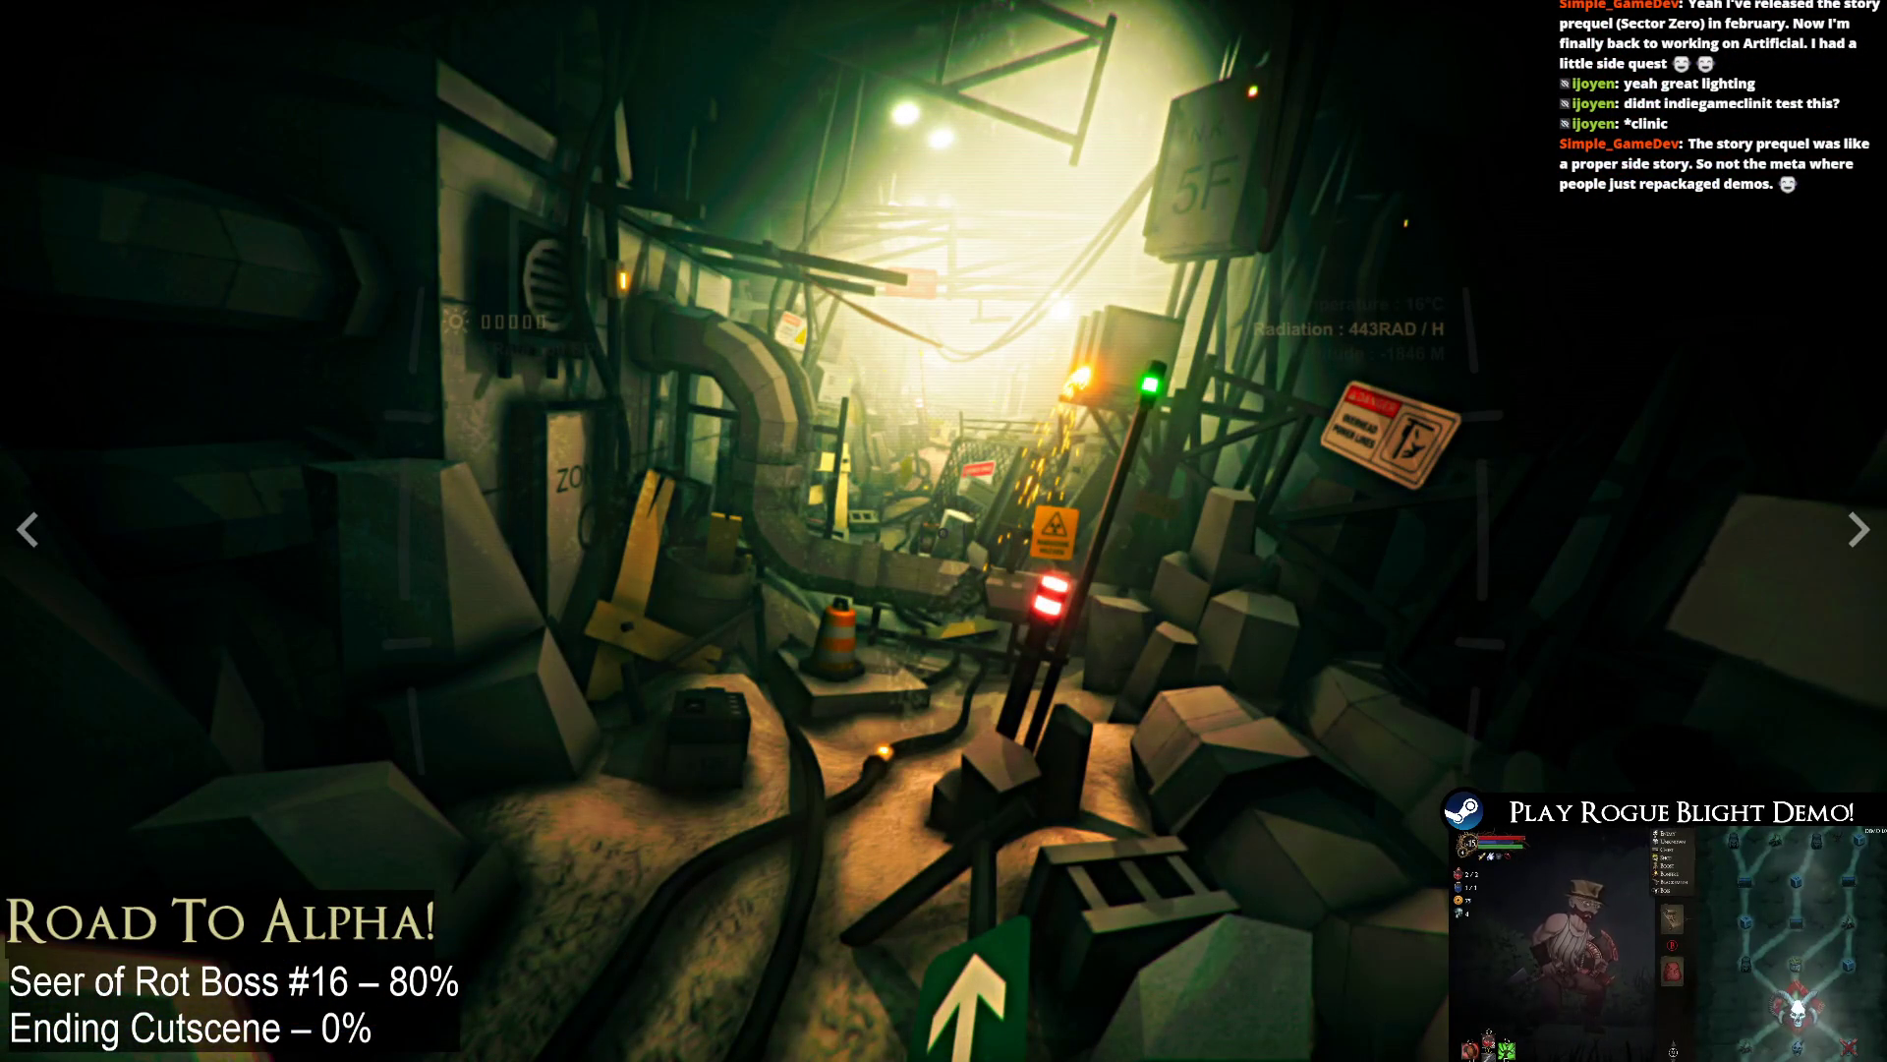
key(Escape)
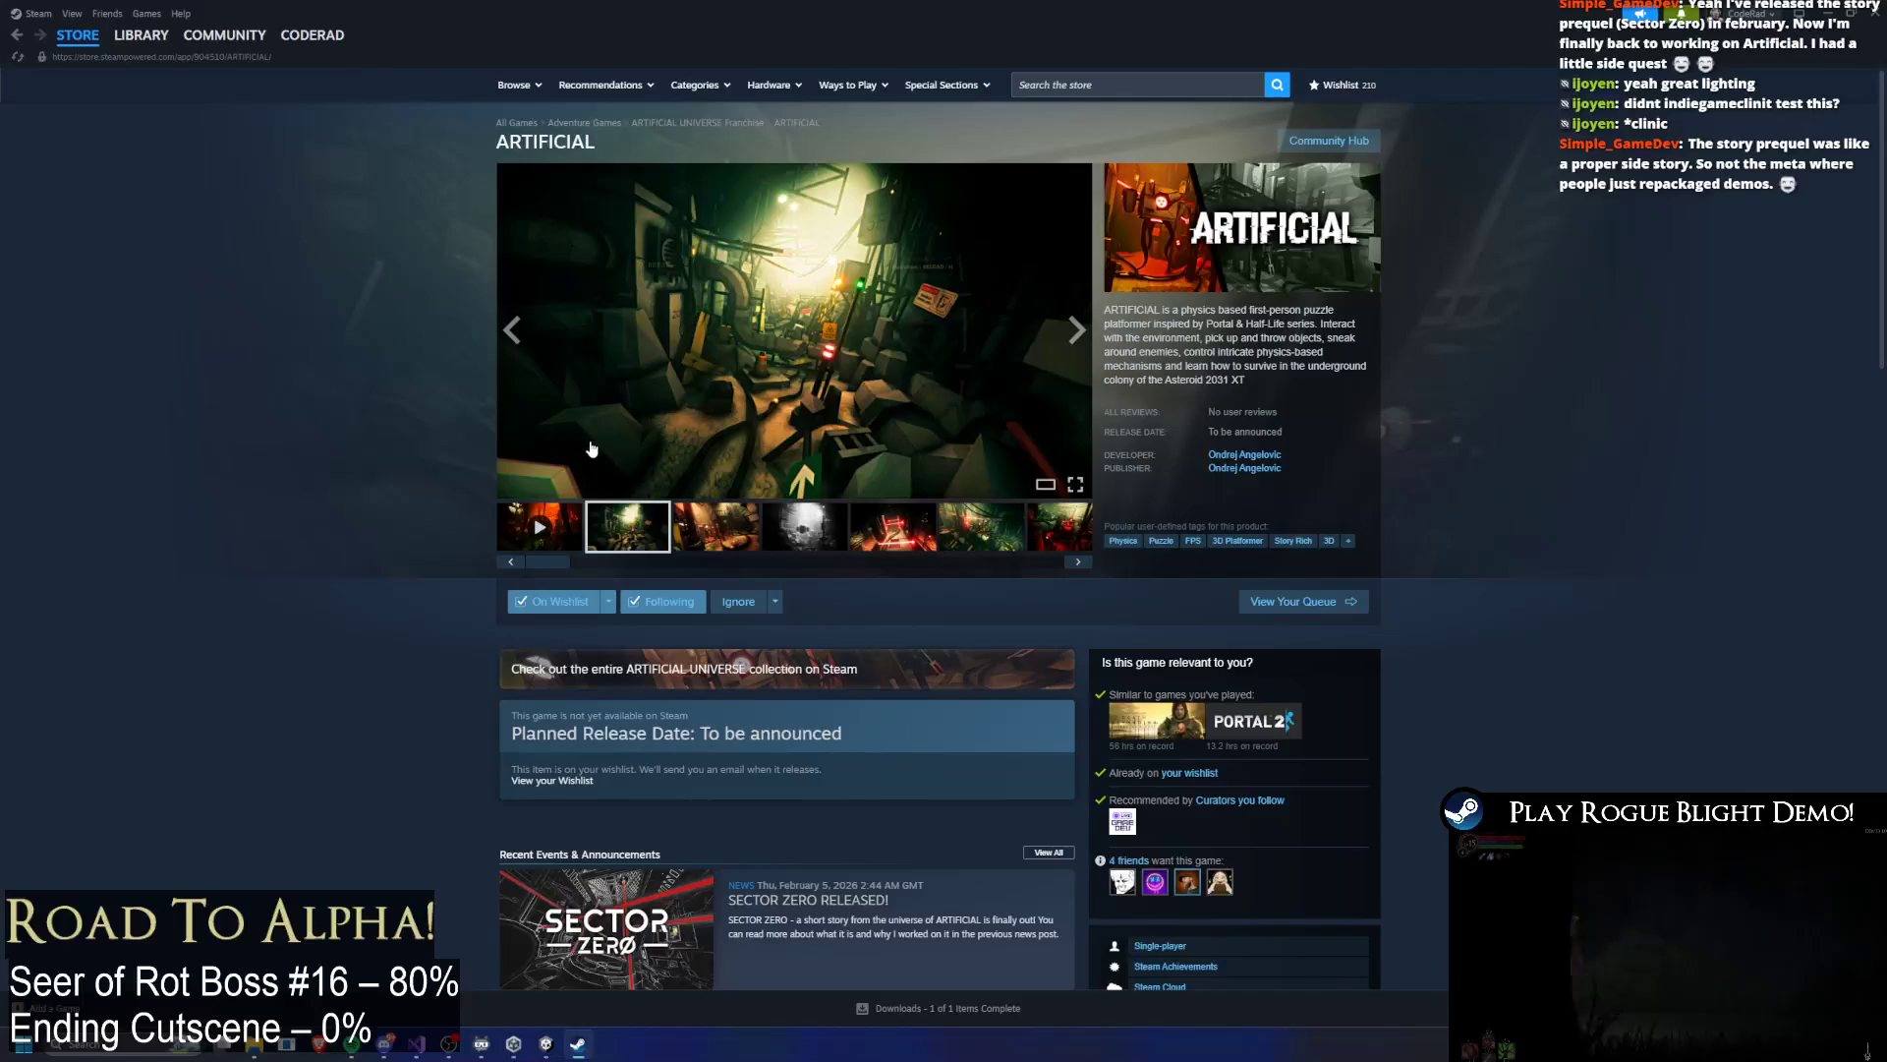
Step: Go from ARTIFICIAL to the developer's page and open the SECTOR ZERO store page
scroll(885, 472, down, 1)
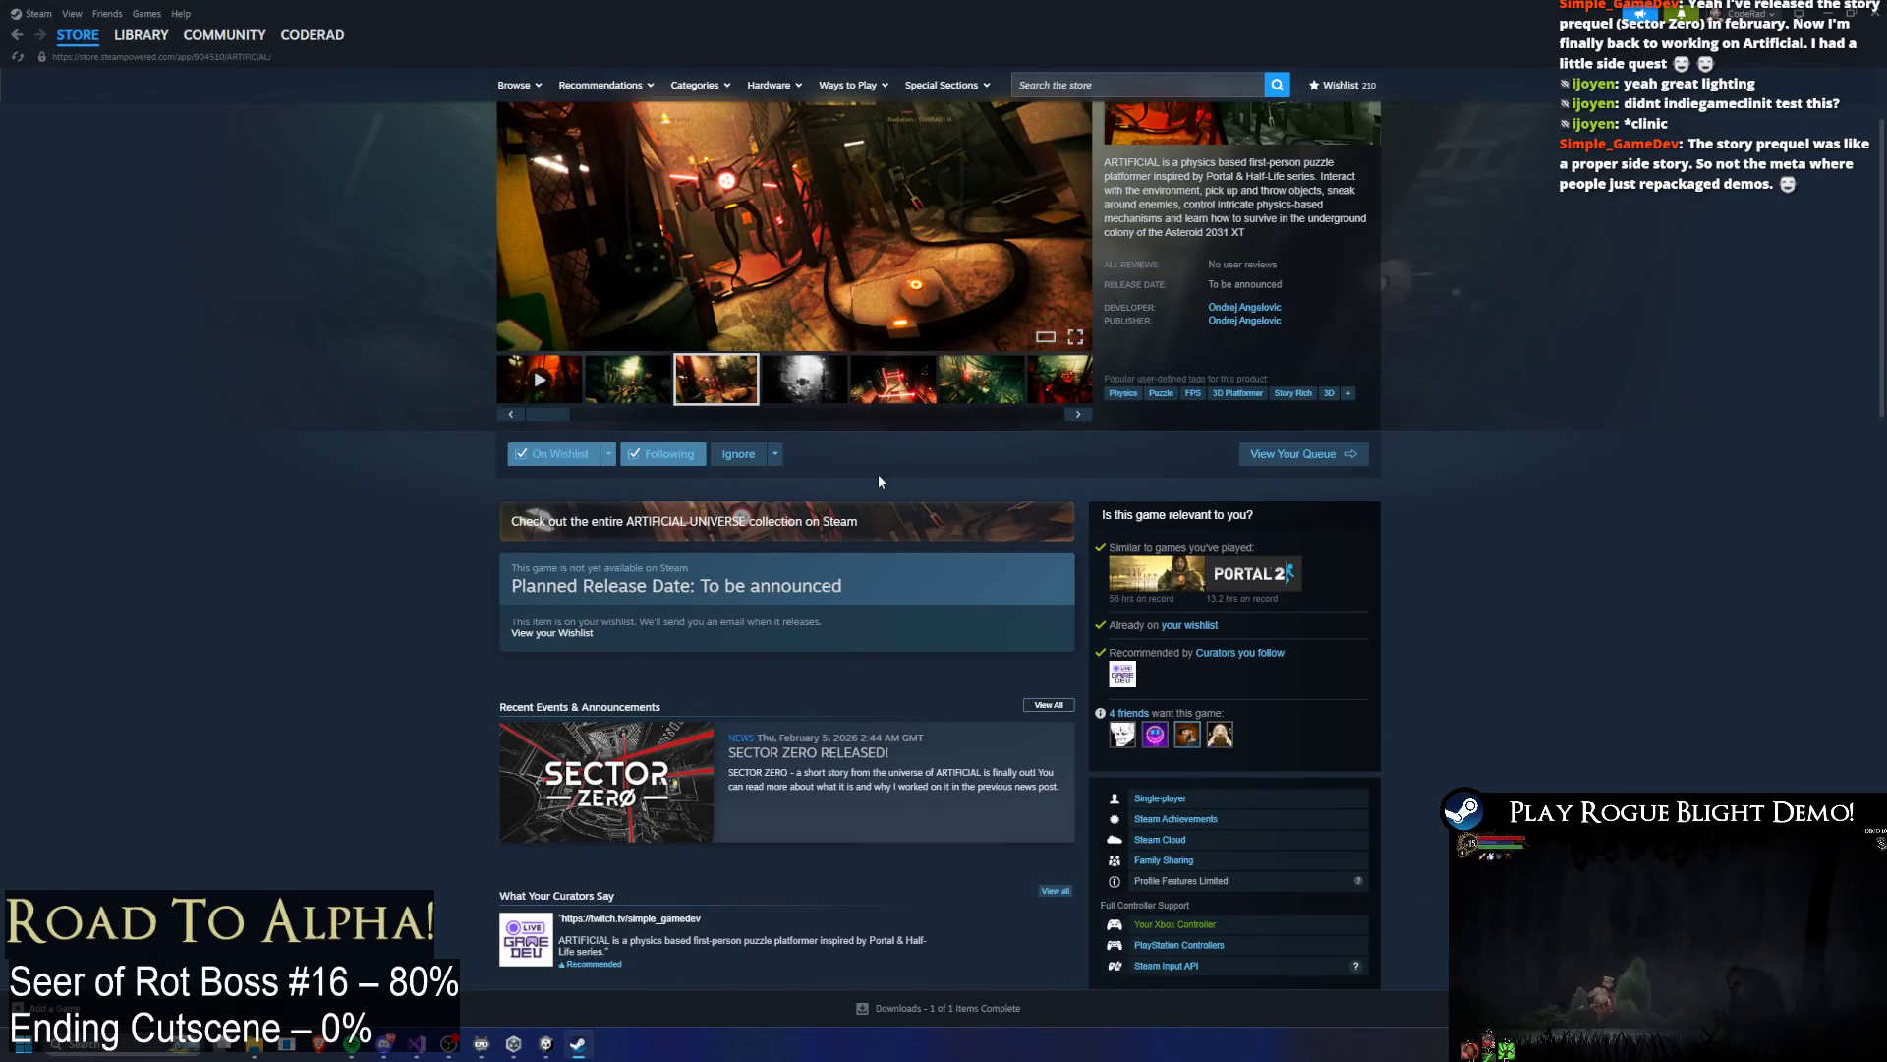
scroll(877, 482, down, 2)
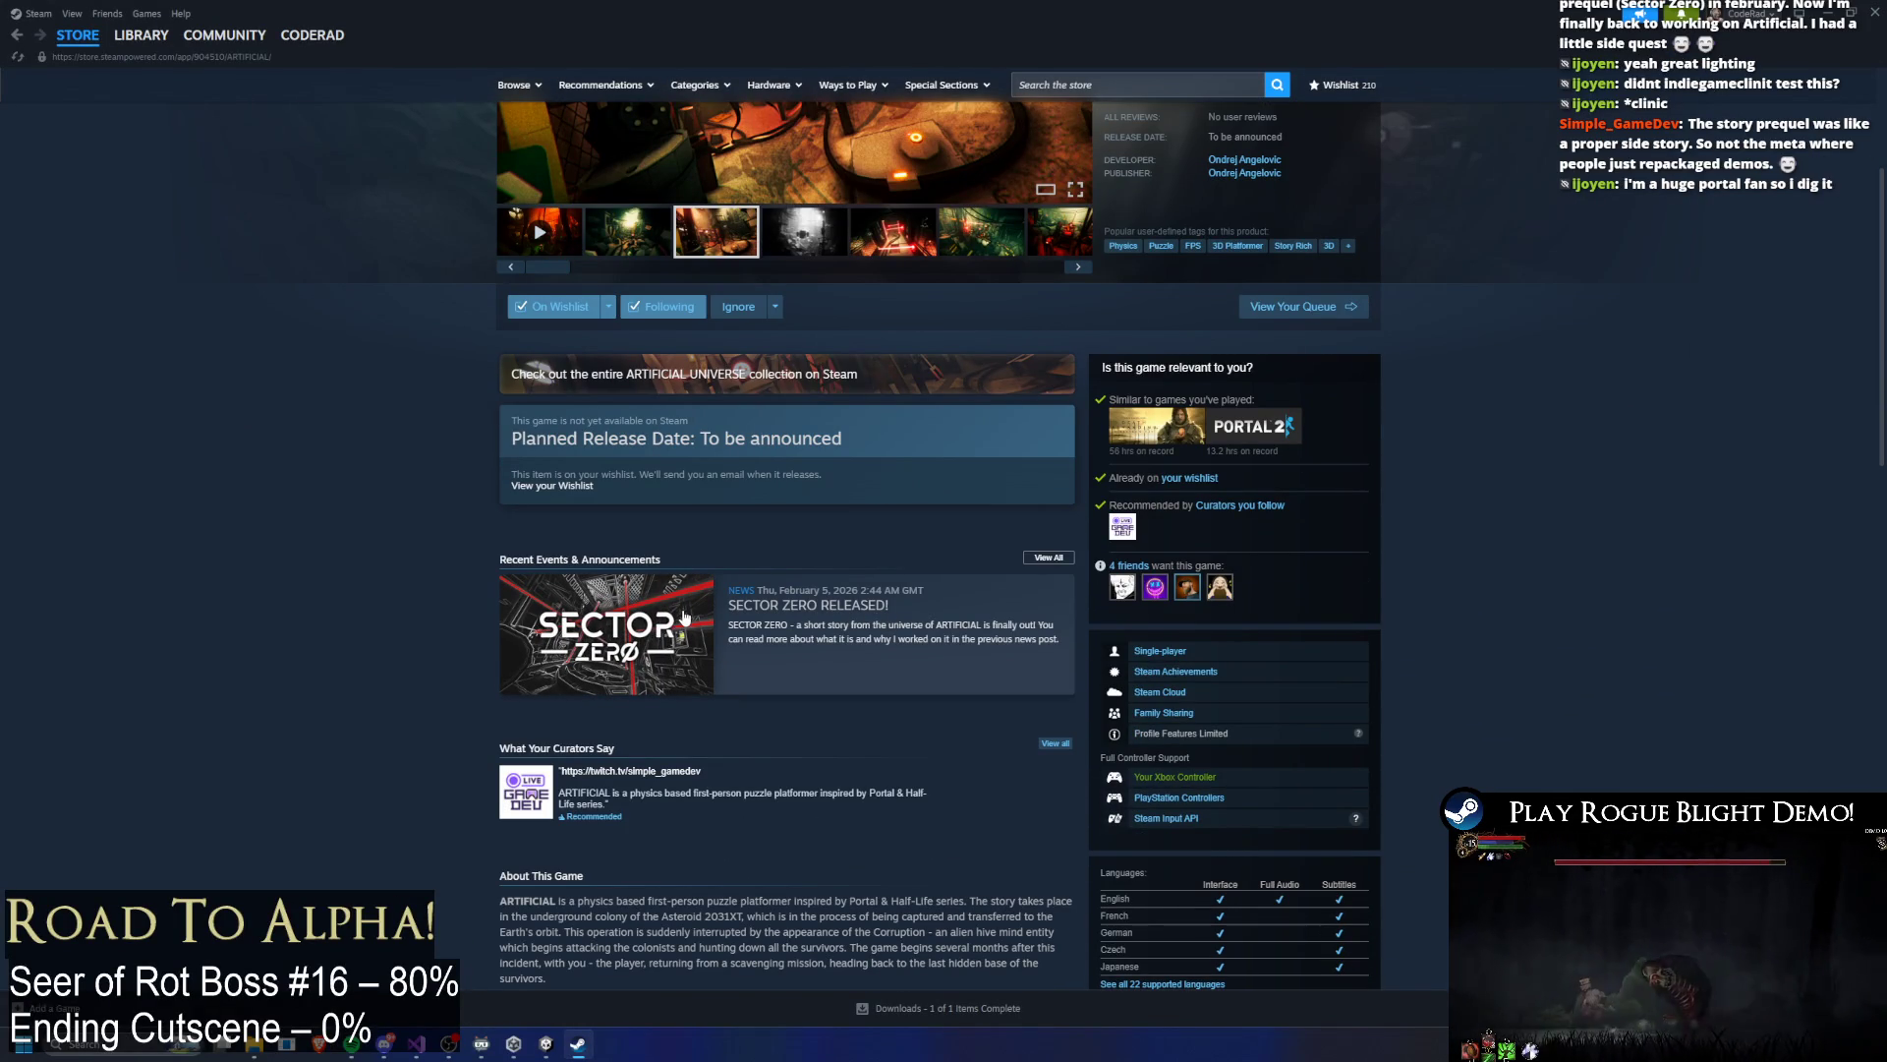
scroll(690, 605, up, 2)
click(1244, 309)
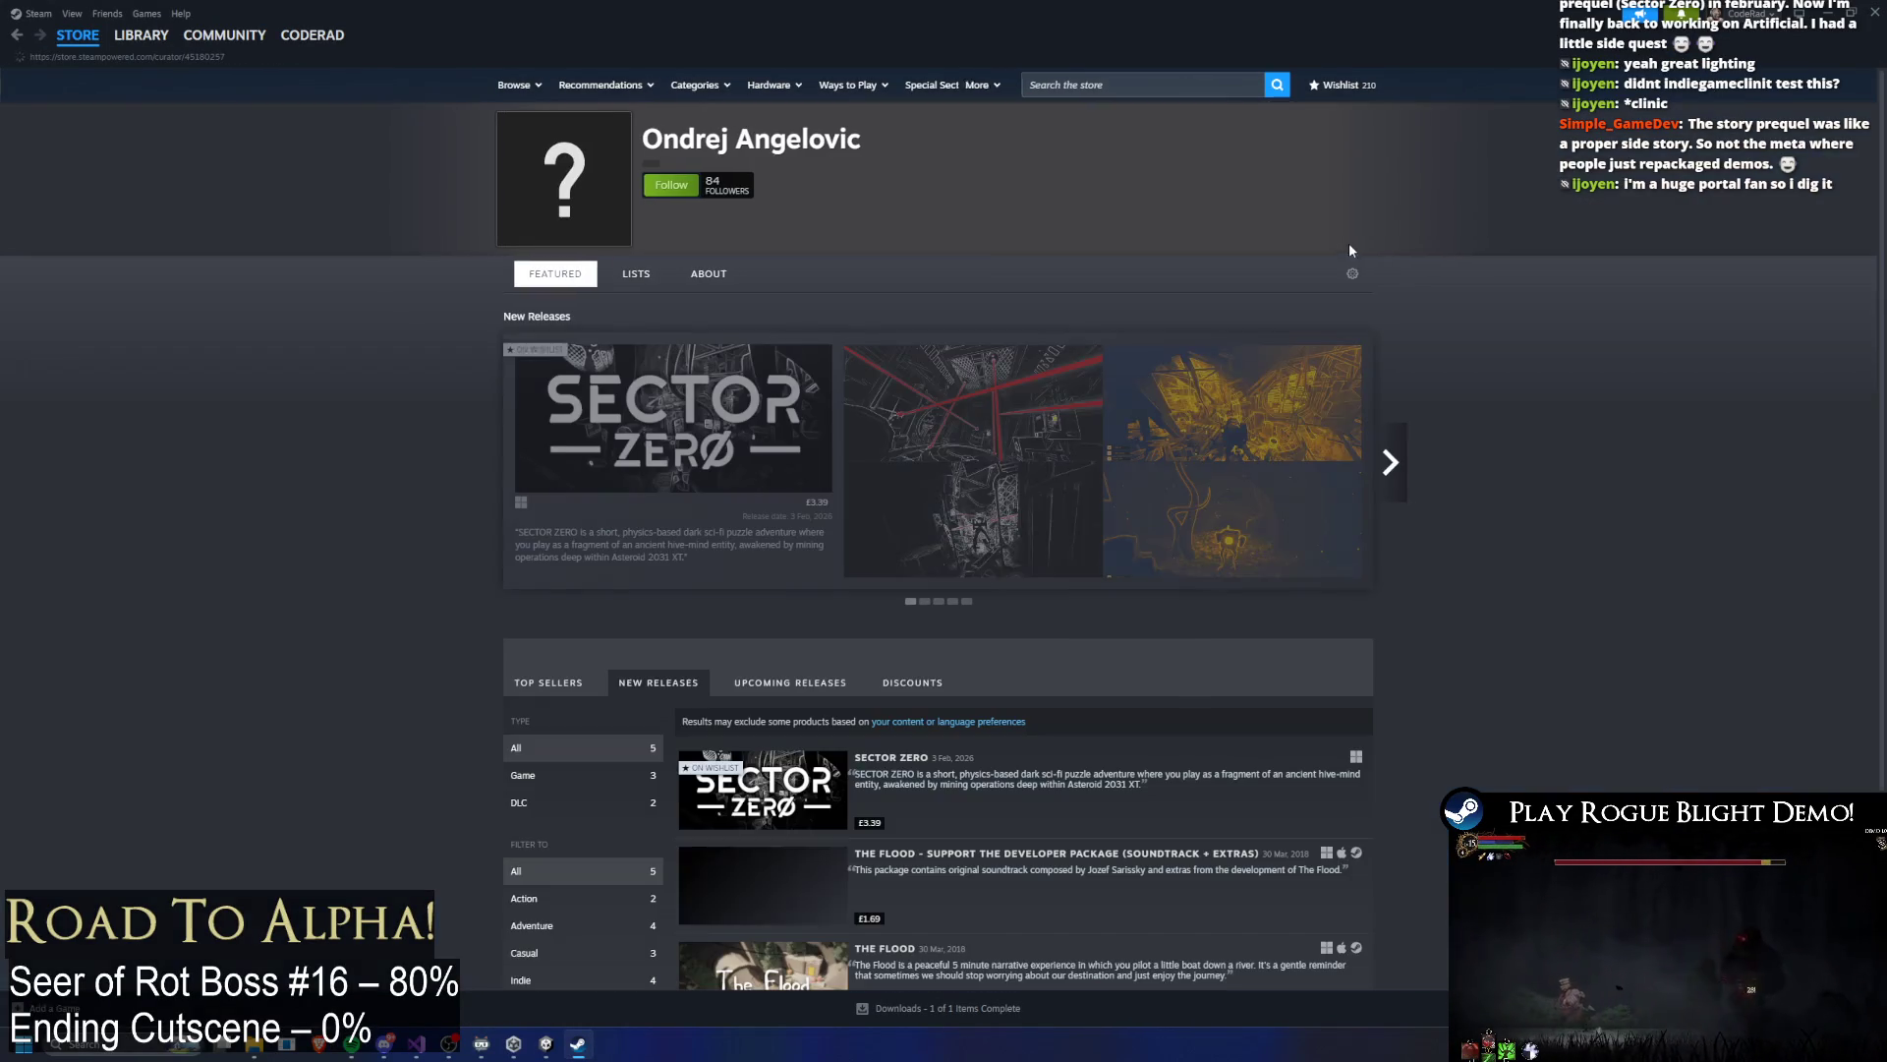
click(685, 417)
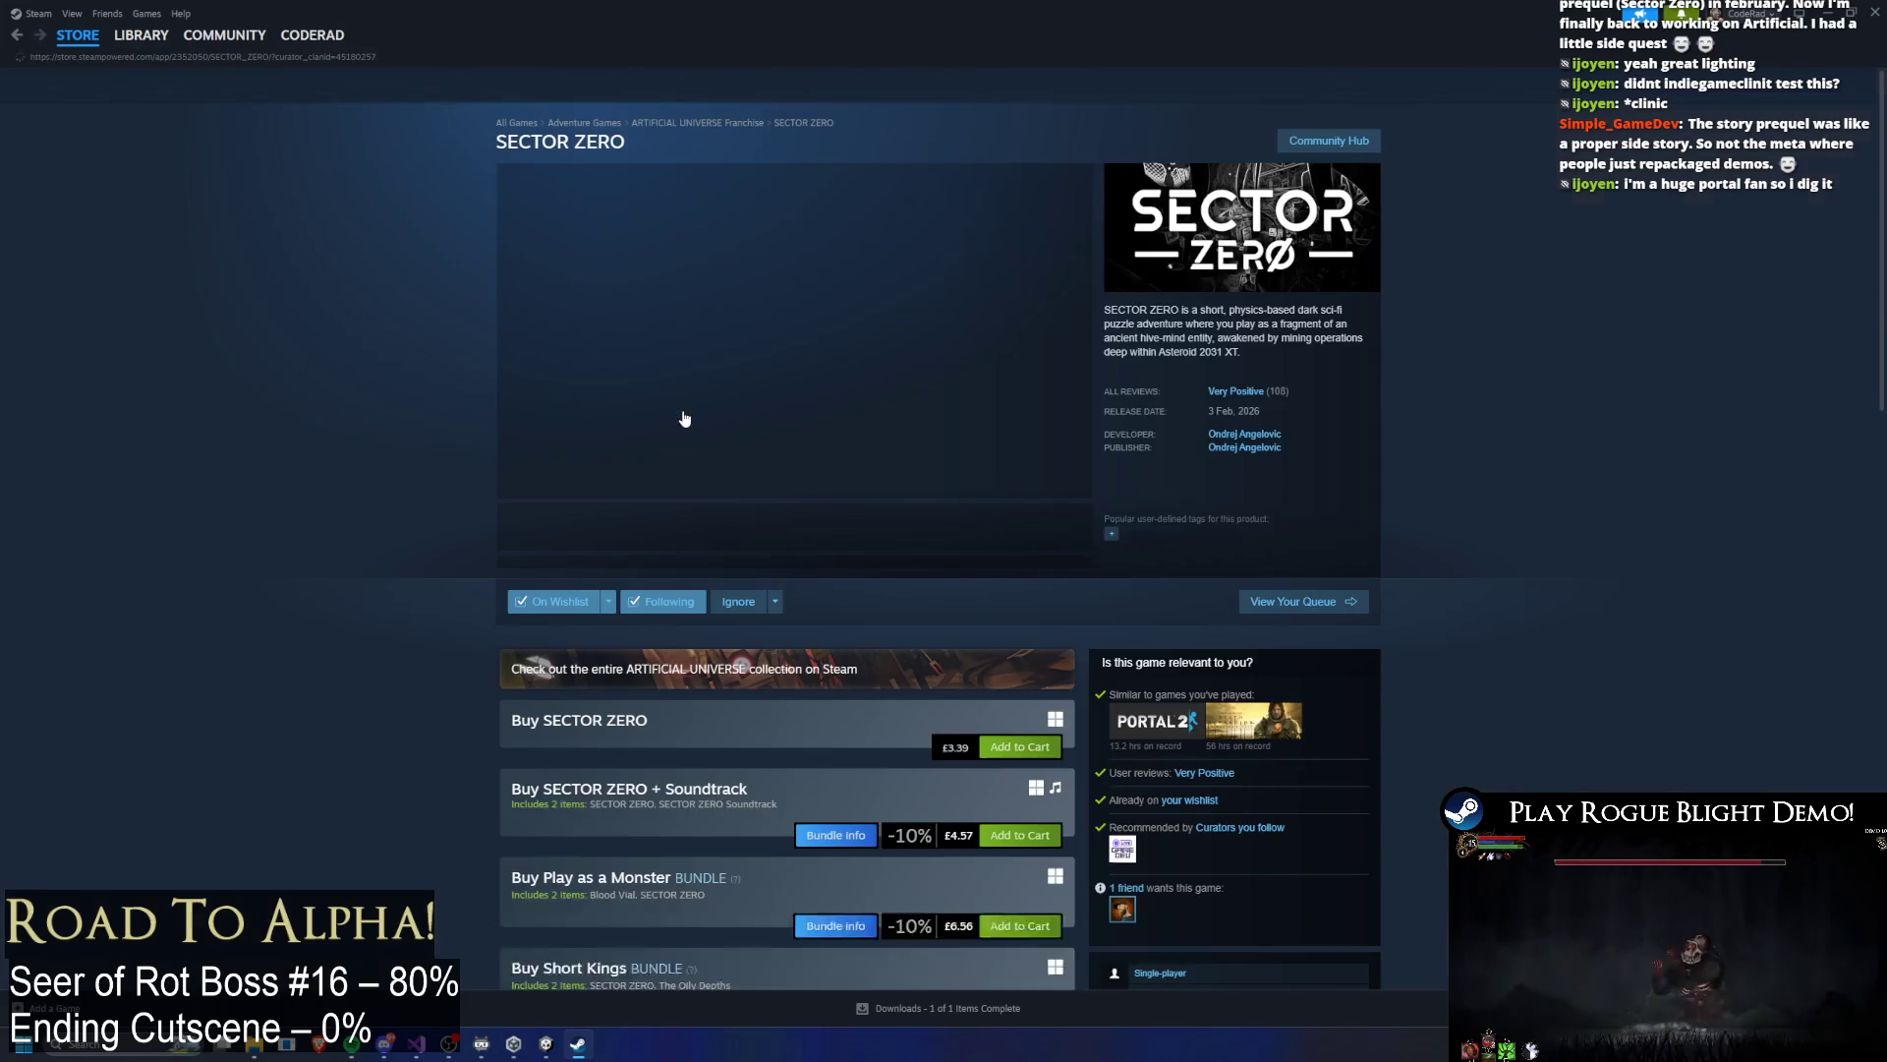
Step: Browse the SECTOR ZERO gallery screenshots back and forth, ending on the fifth
click(867, 522)
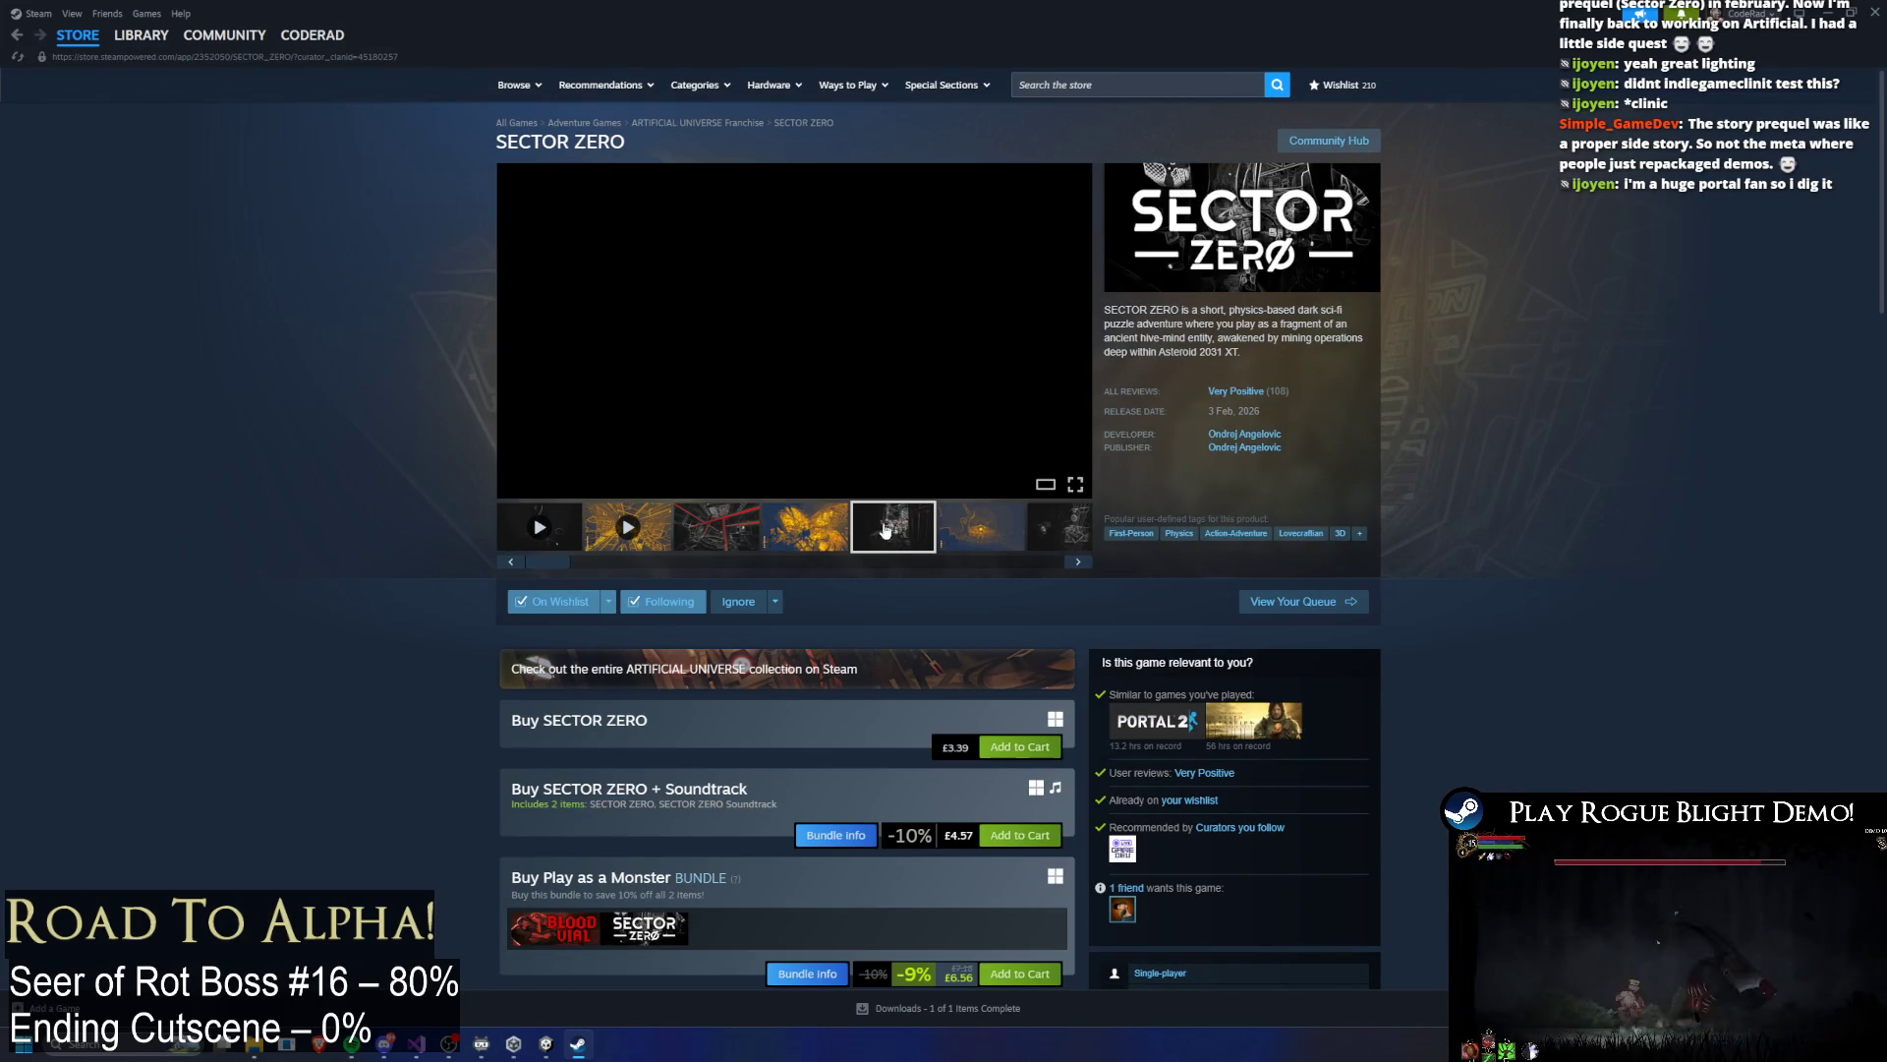
click(823, 531)
click(702, 521)
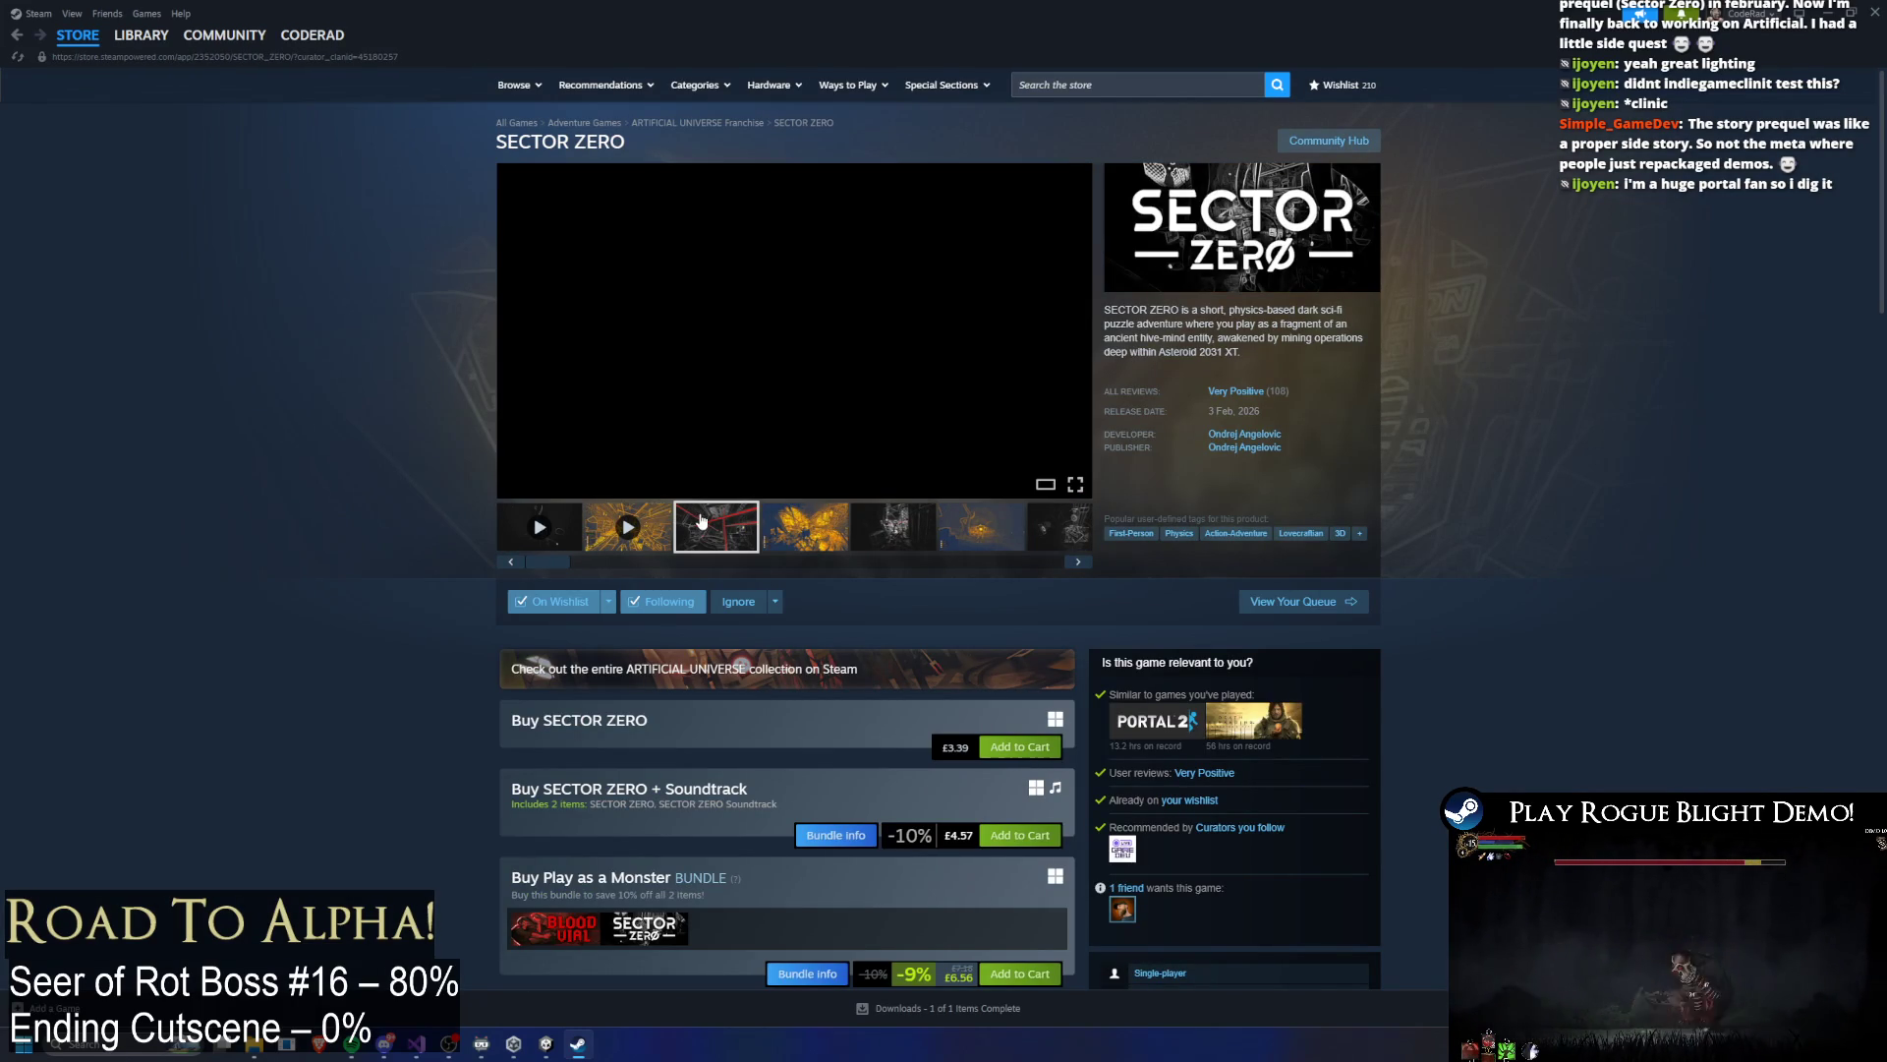
click(804, 527)
click(892, 527)
click(981, 527)
click(1037, 534)
click(962, 527)
click(873, 527)
Step: View screenshots full size, watch the trailer, then show the map and seventh screenshots
click(839, 391)
click(1652, 528)
click(1652, 527)
click(1652, 528)
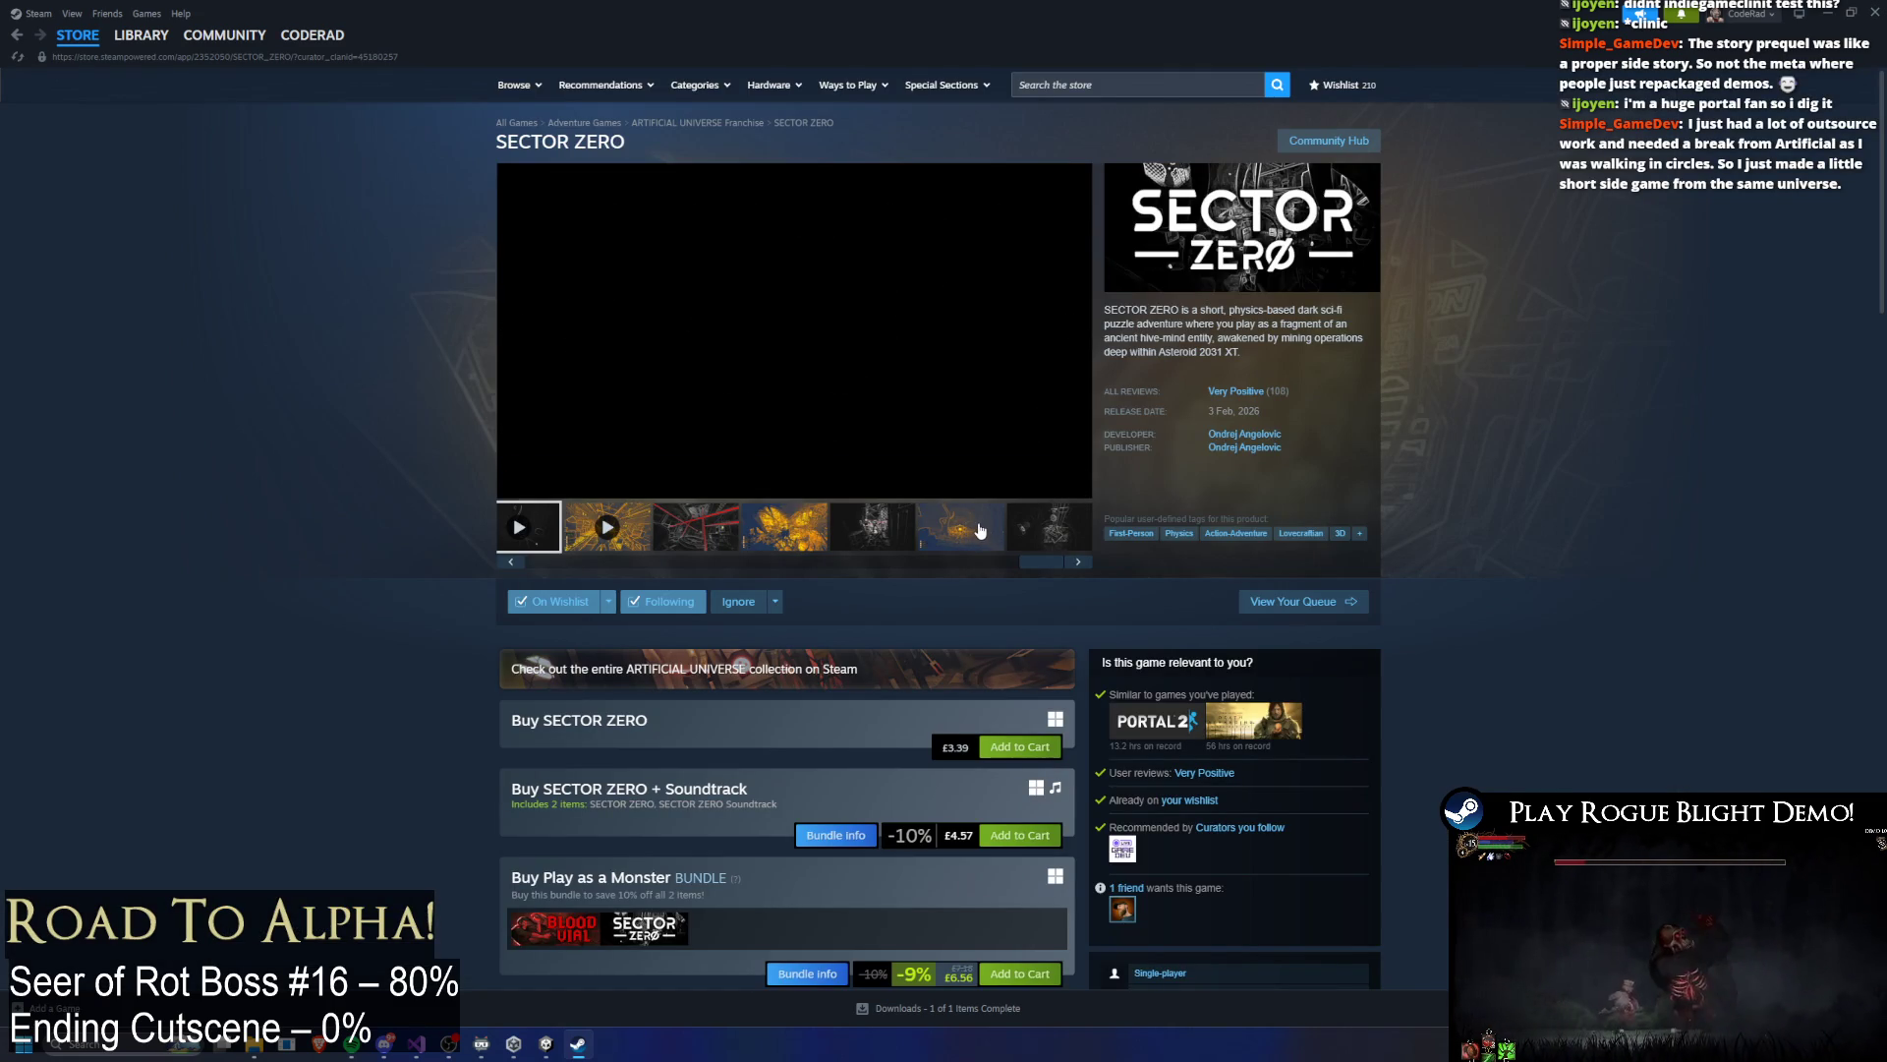
click(983, 531)
click(1011, 531)
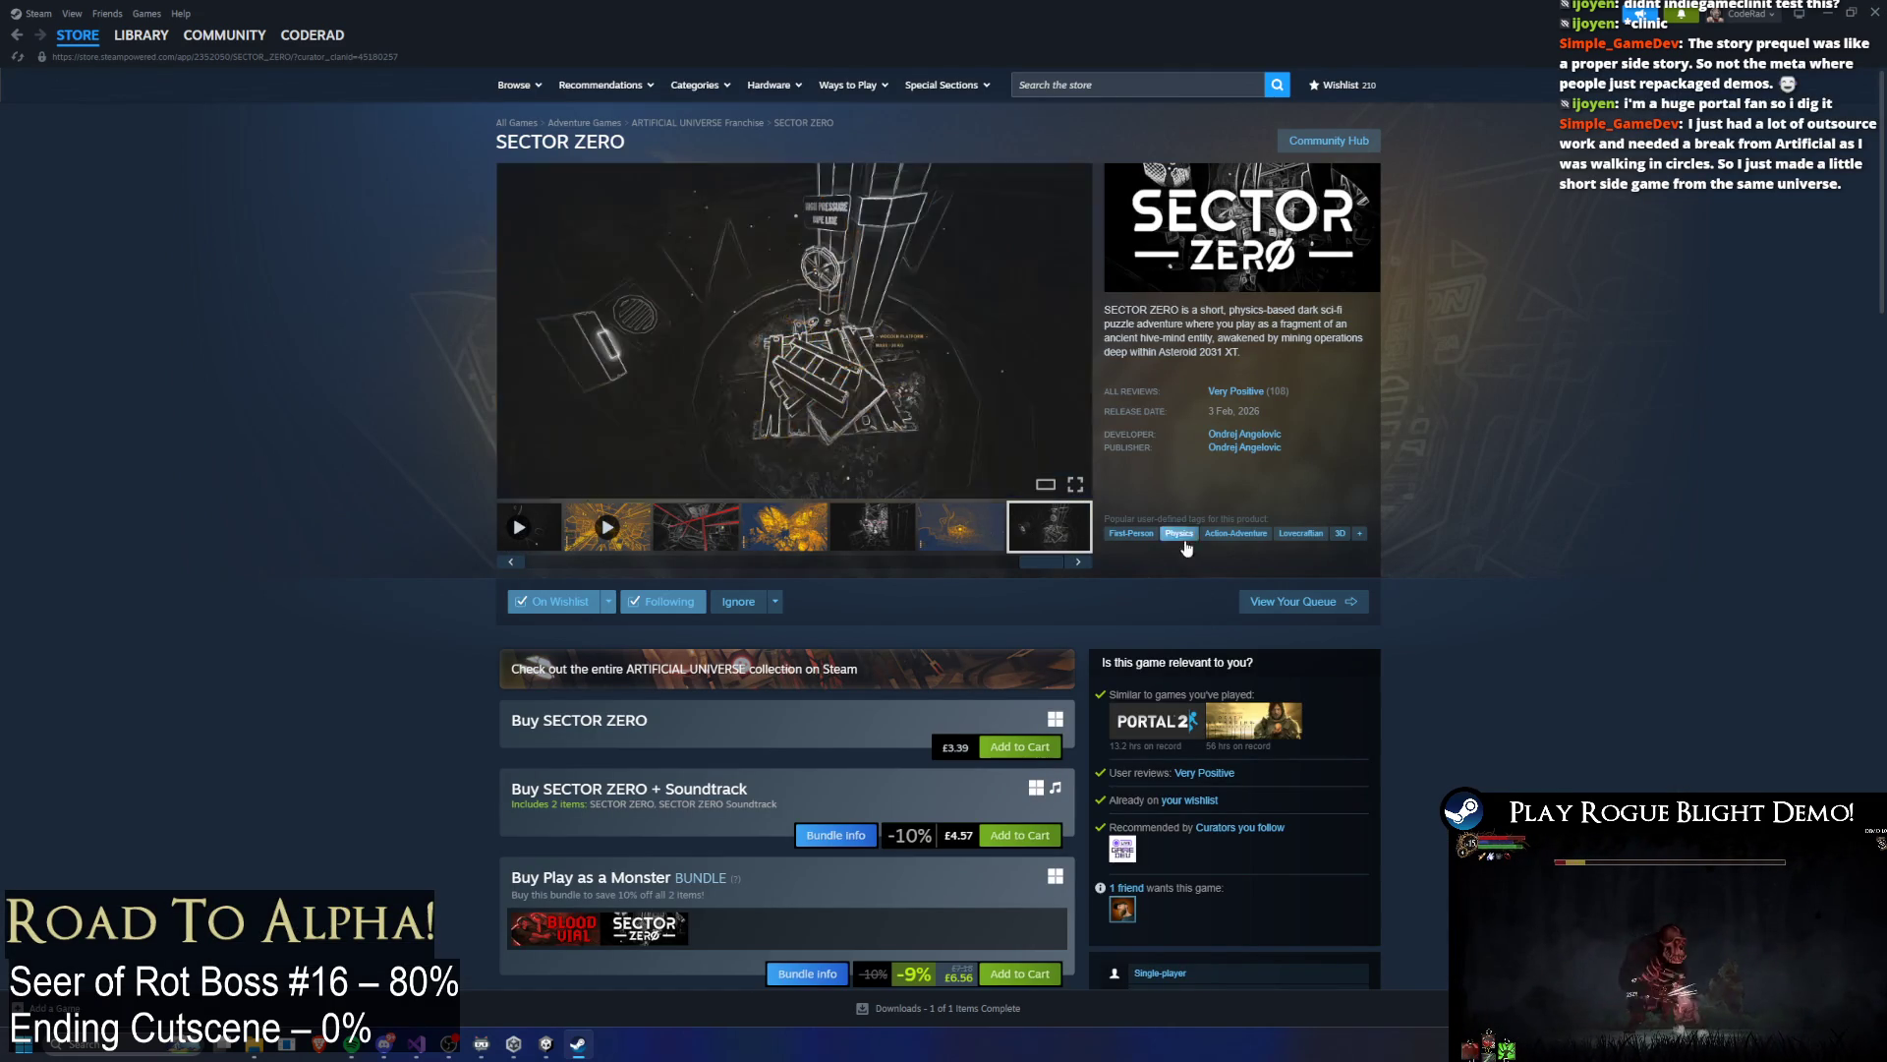
Step: Read the full expanded SECTOR ZERO description, then go to the Steam library home
scroll(1345, 503, down, 3)
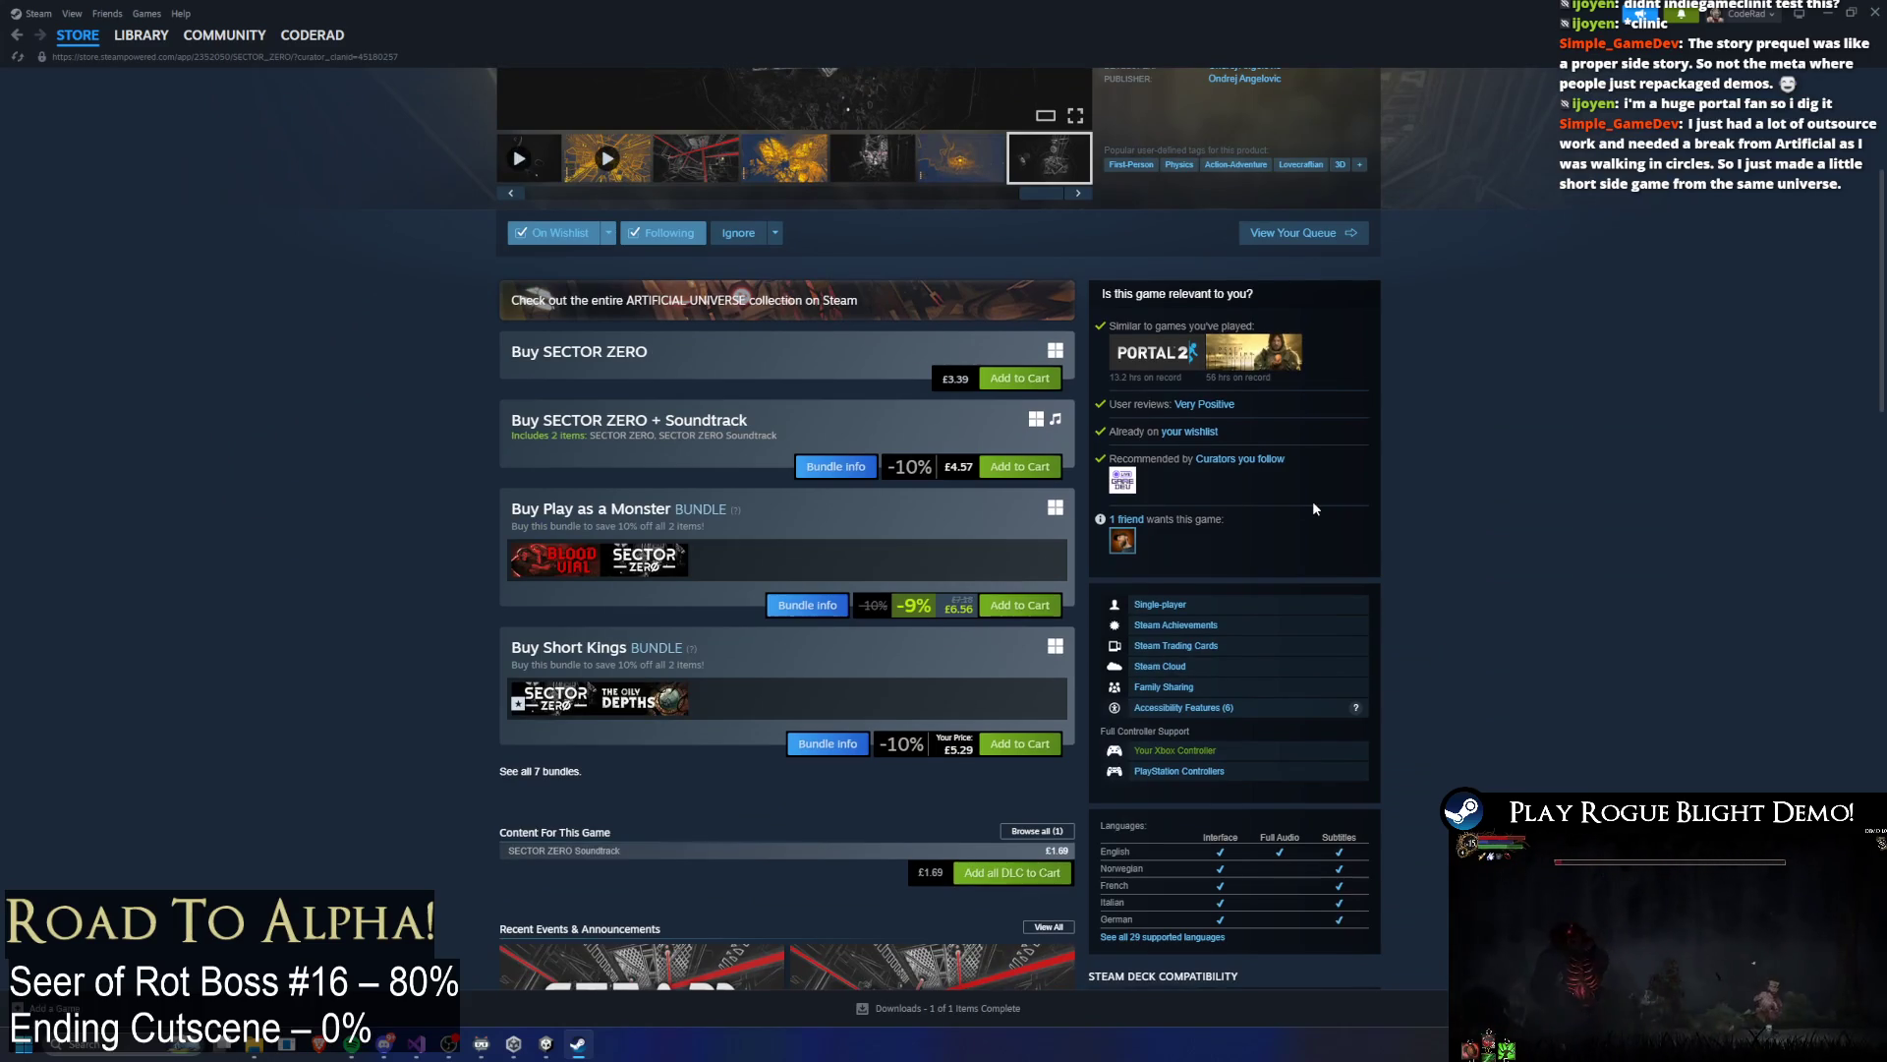
scroll(1312, 500, down, 5)
scroll(684, 291, up, 4)
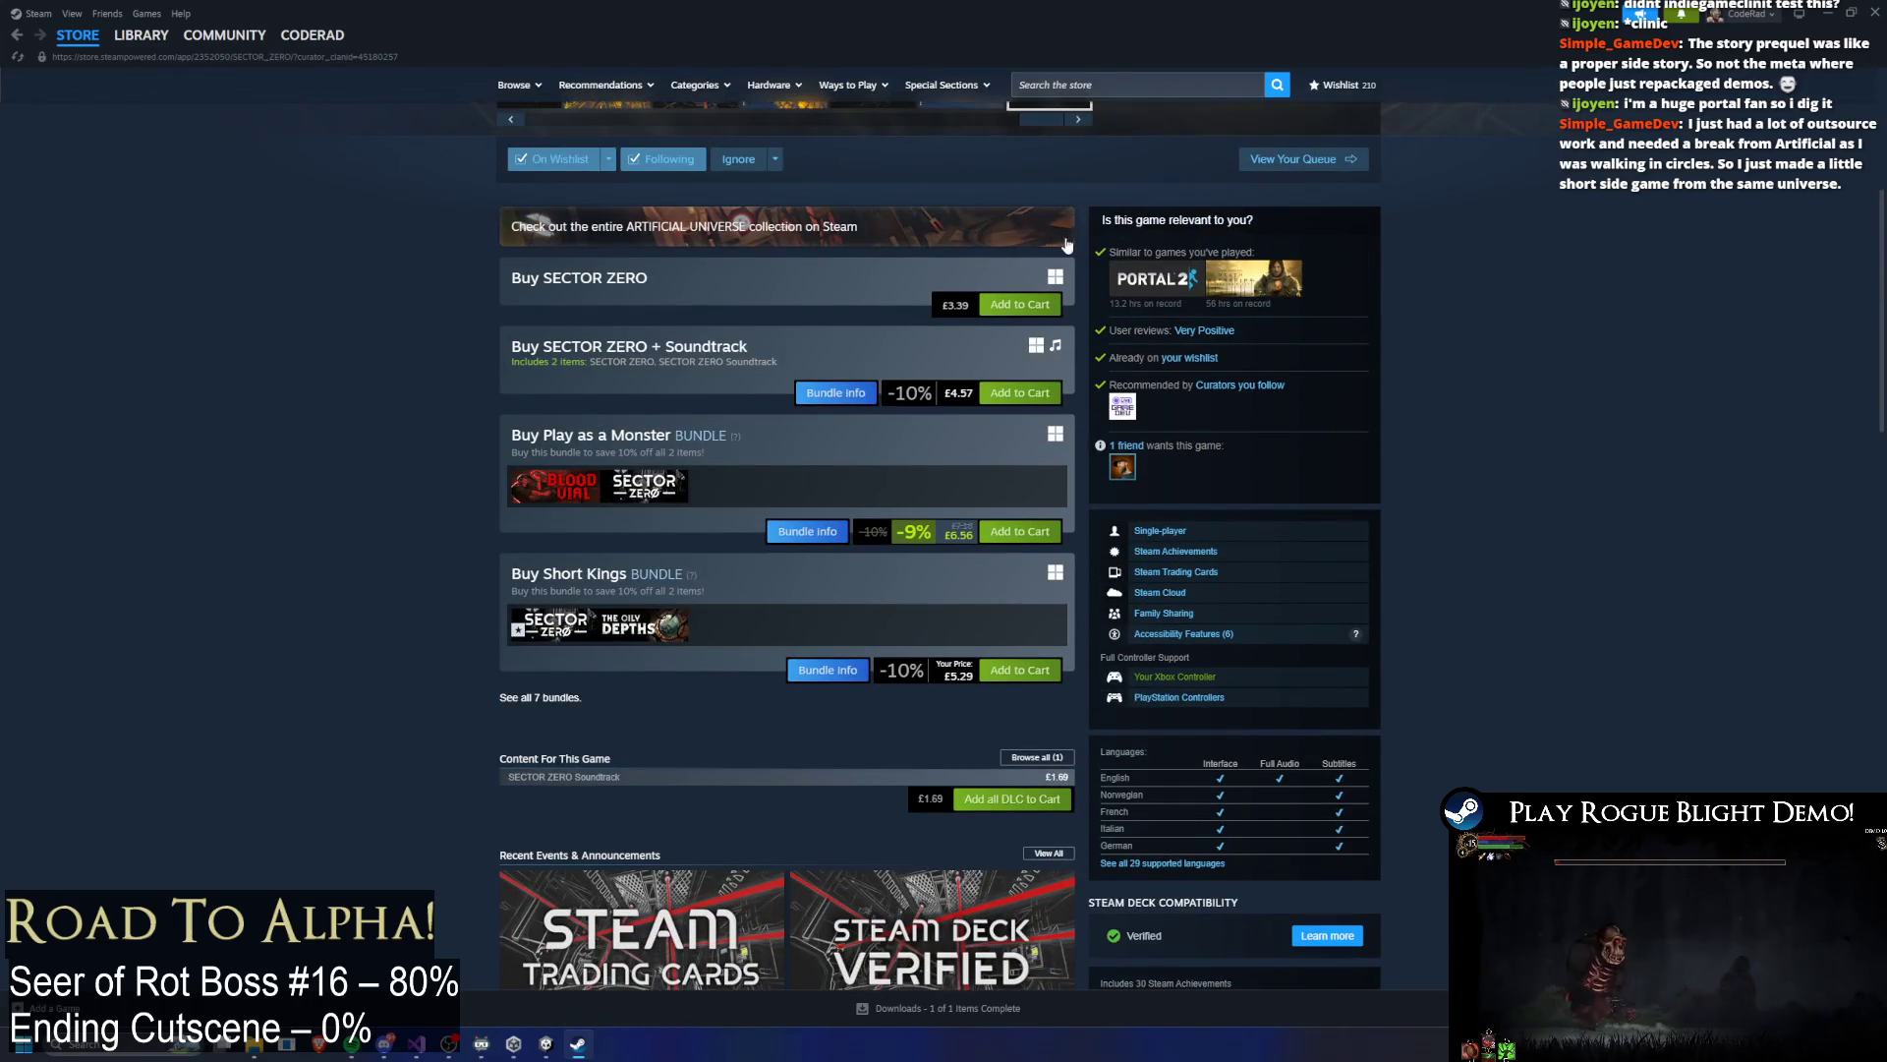
scroll(1091, 344, down, 13)
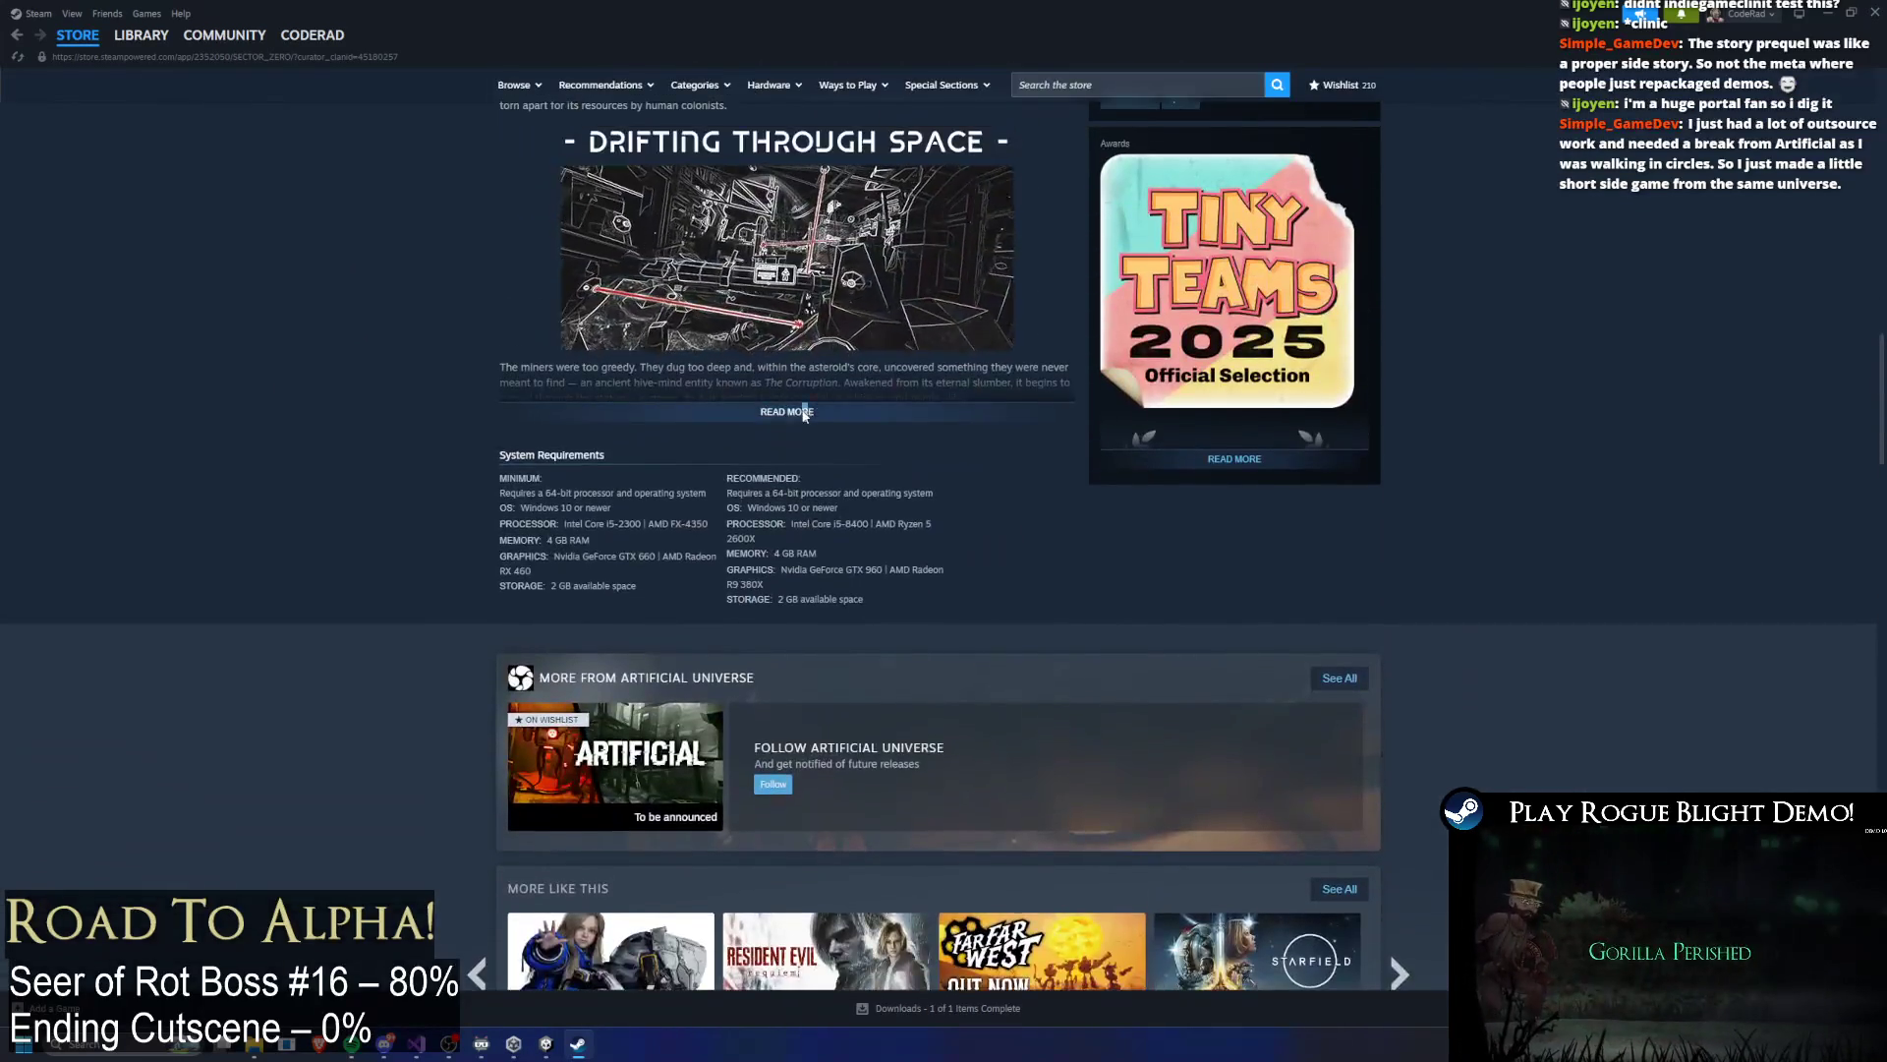
click(786, 392)
scroll(1569, 599, down, 3)
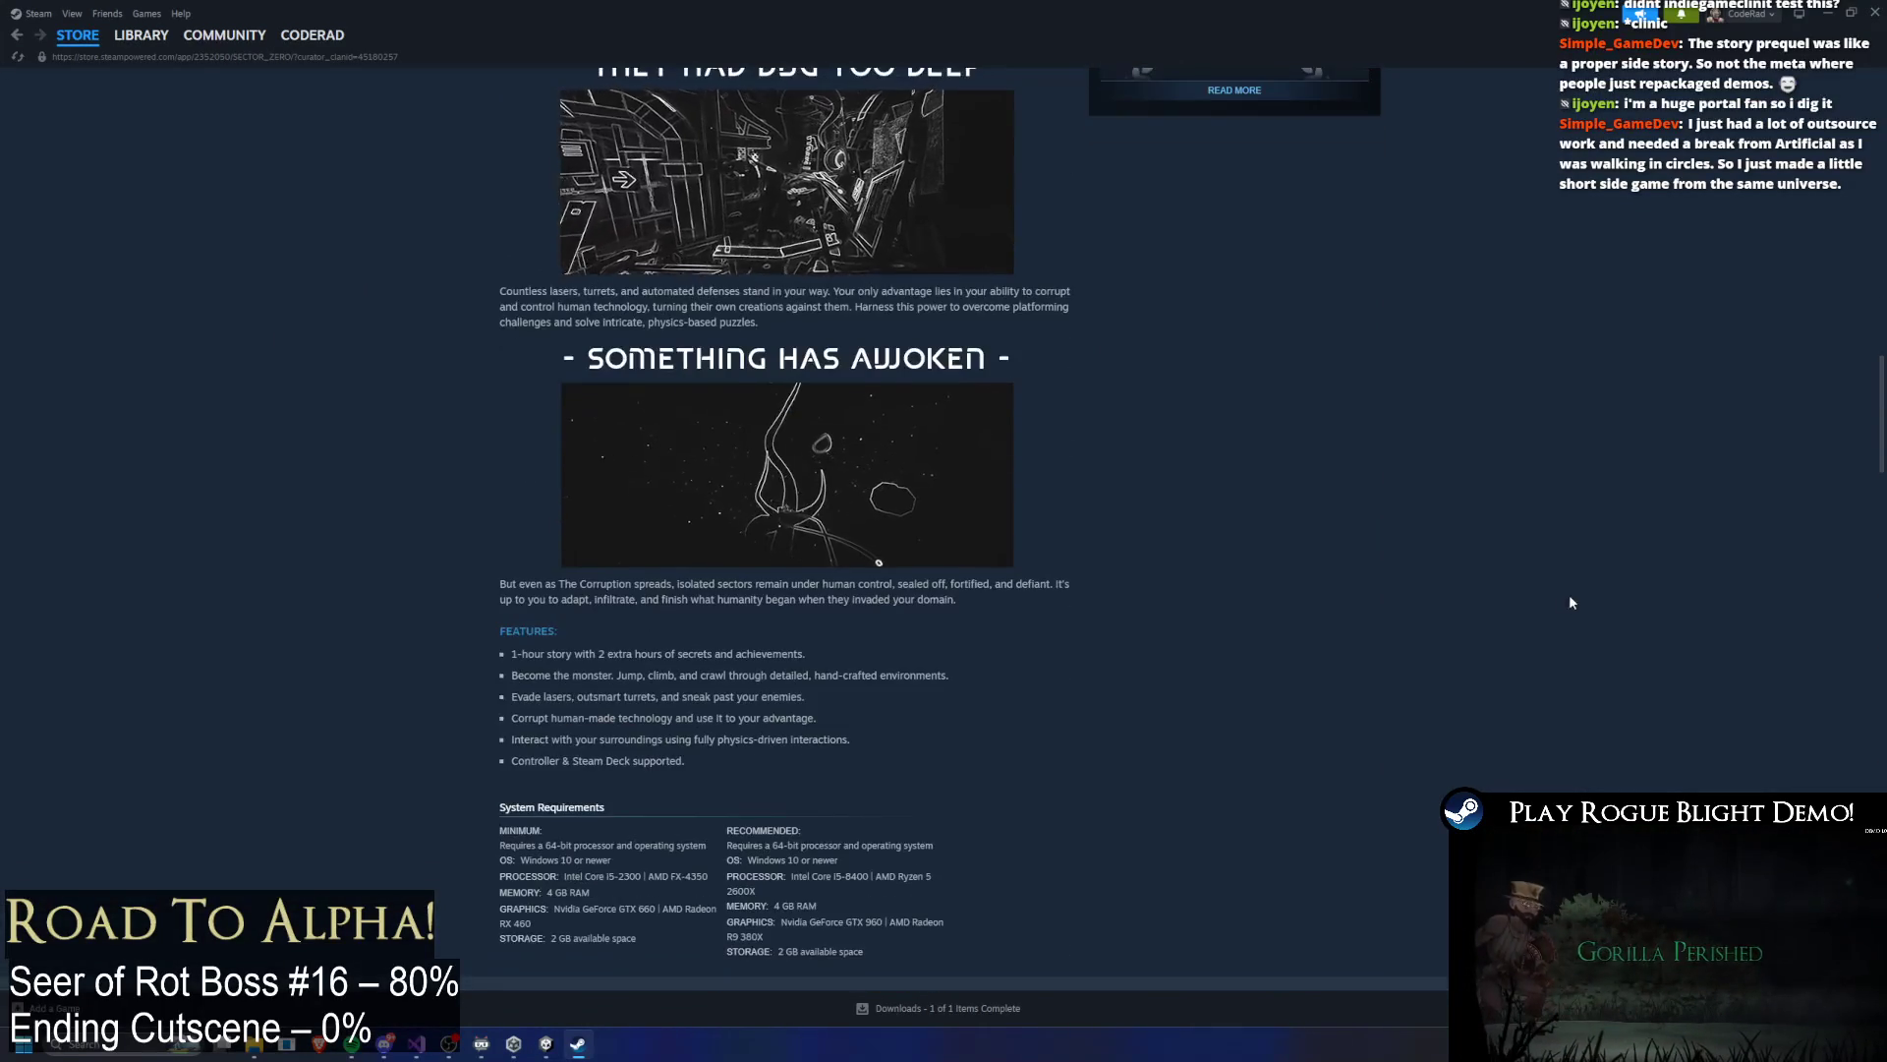
scroll(1569, 599, down, 5)
scroll(1440, 432, up, 20)
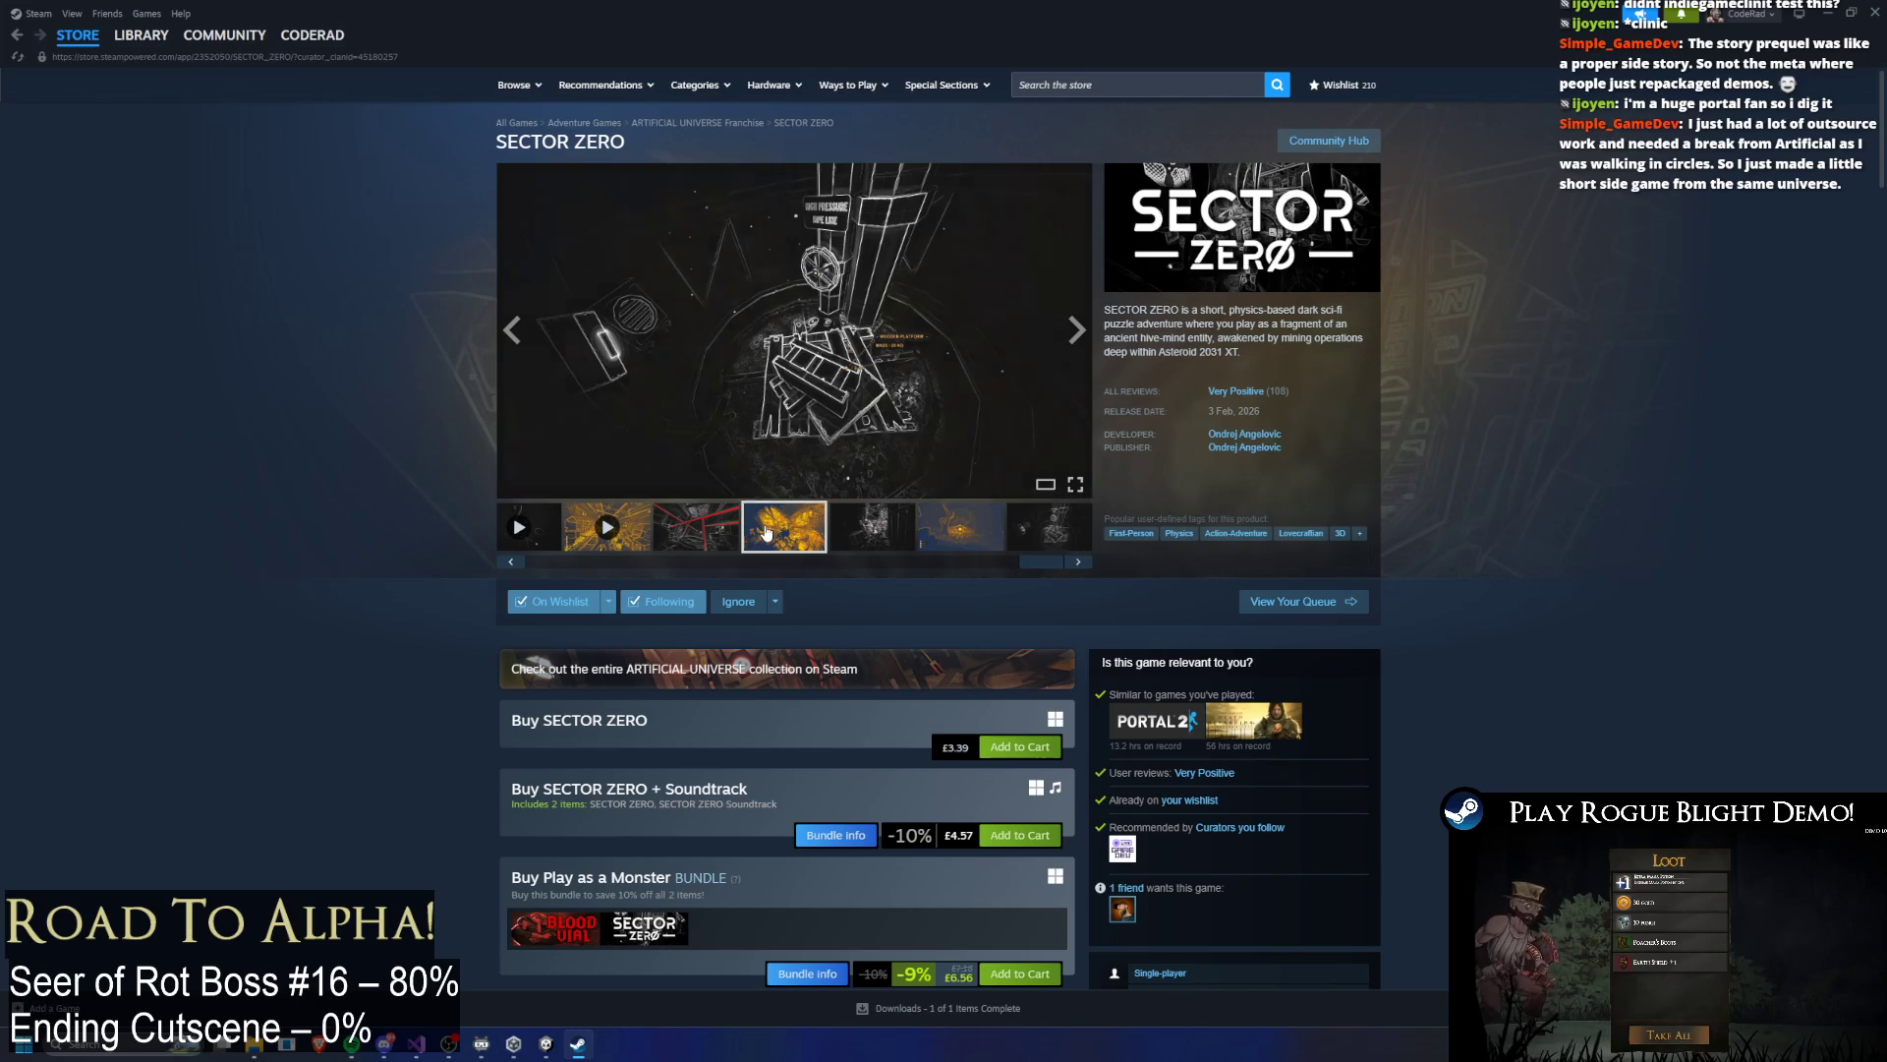
click(140, 35)
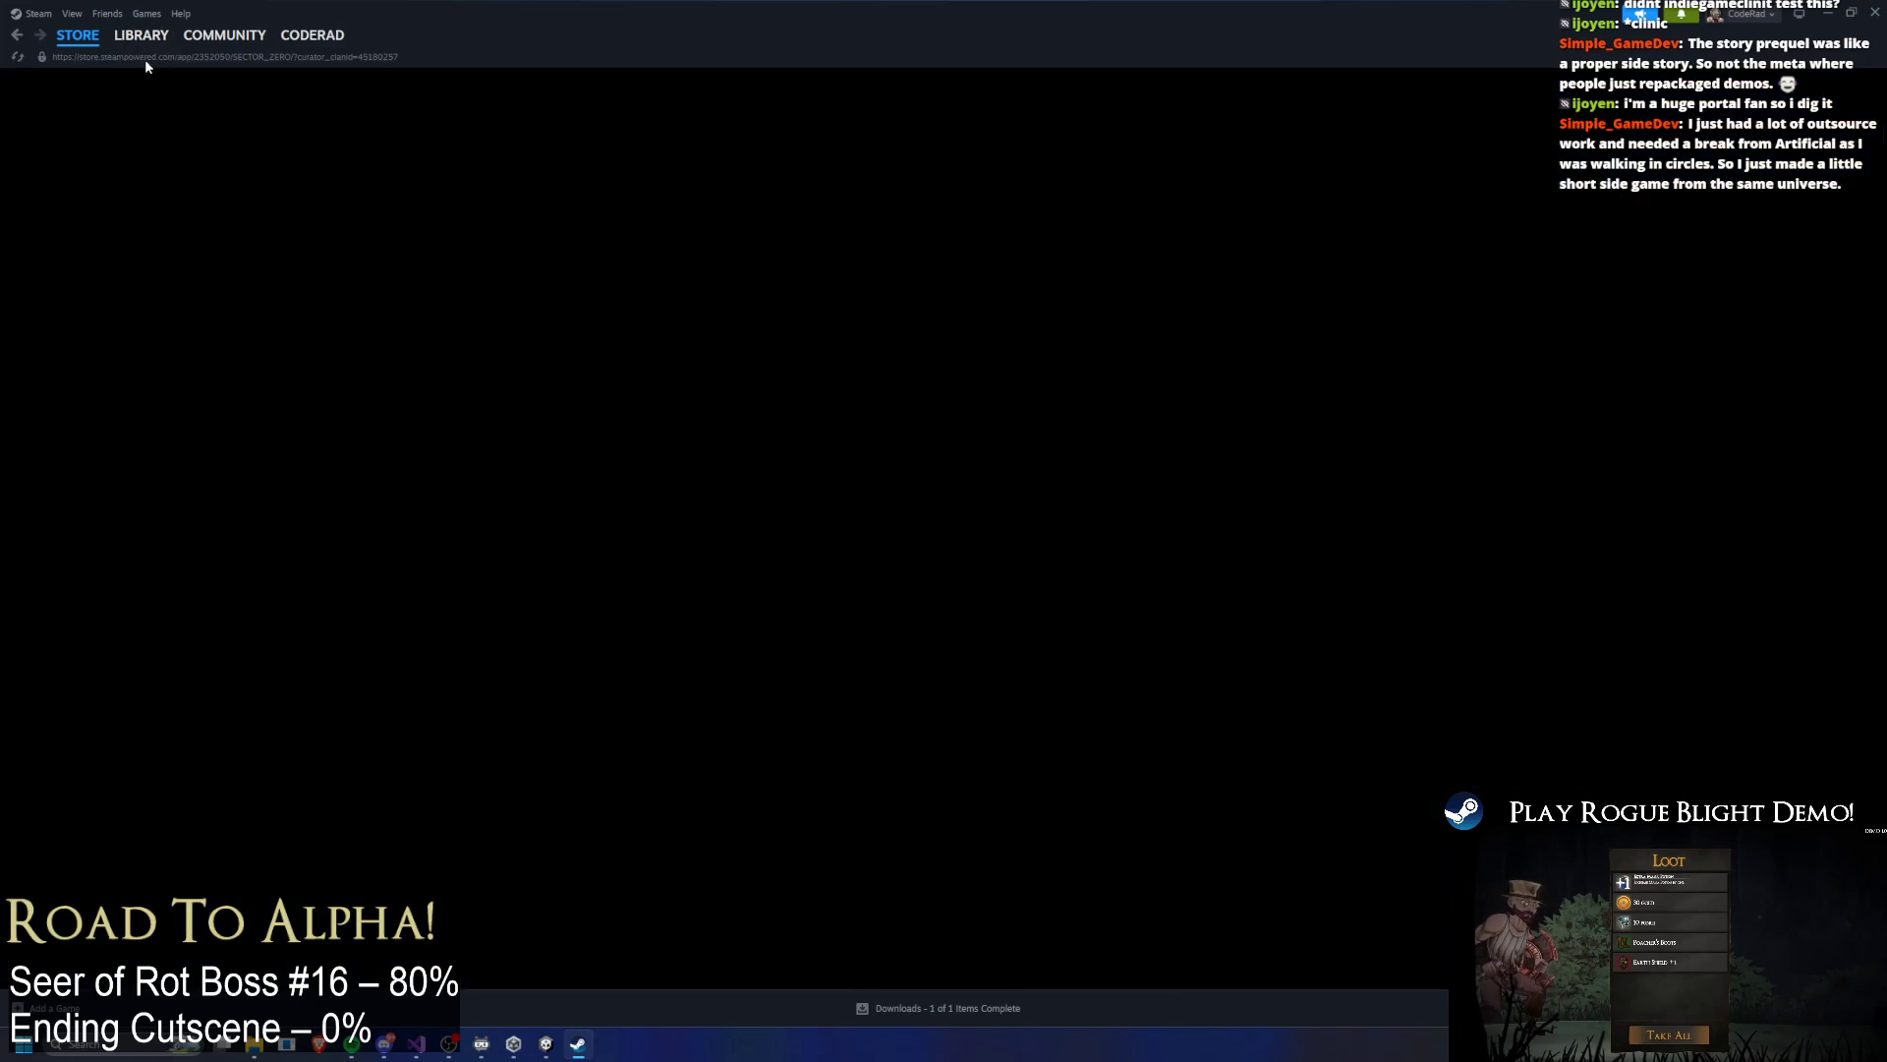
Step: Open the Rogue Blight Playtest library page, return to Unity, frame the boss and play the summon-laser preview
click(115, 181)
key(alt+Tab)
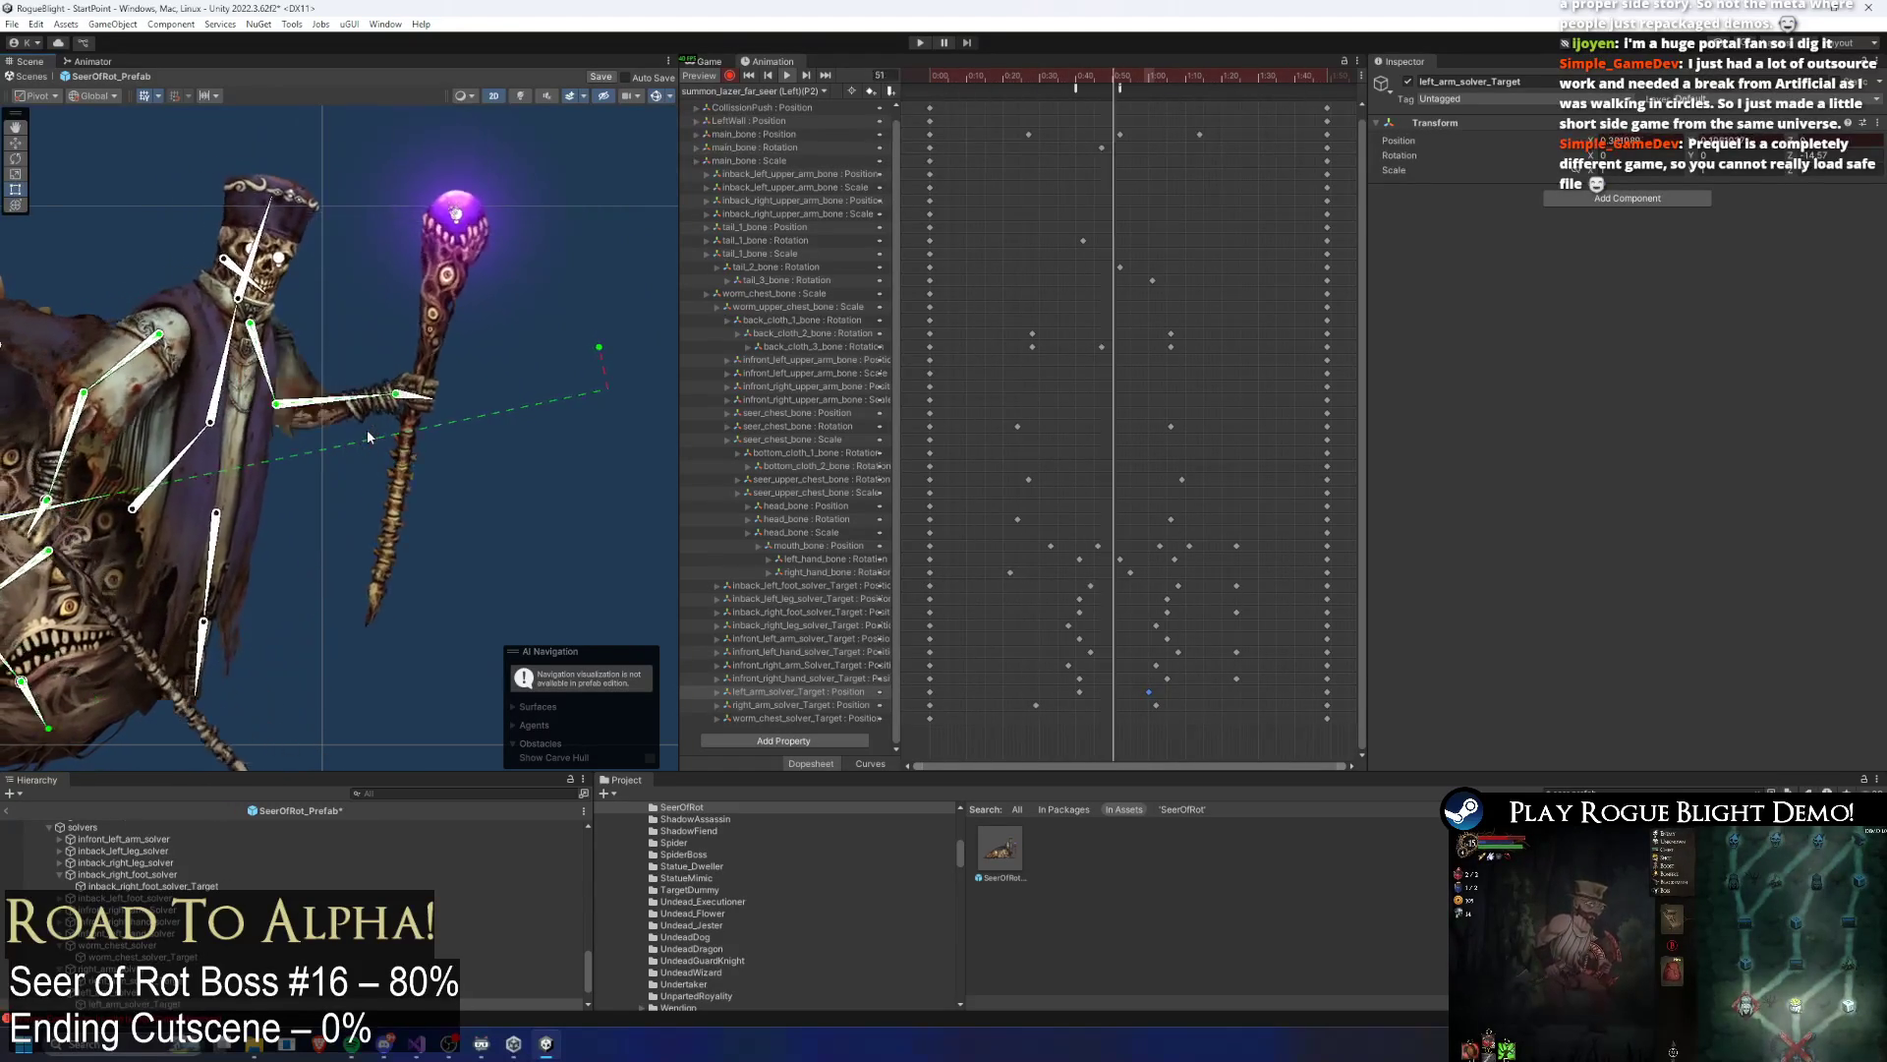
mouse_move(355, 444)
mouse_down()
mouse_move(378, 376)
mouse_move(551, 375)
mouse_up()
scroll(550, 375, down, 2)
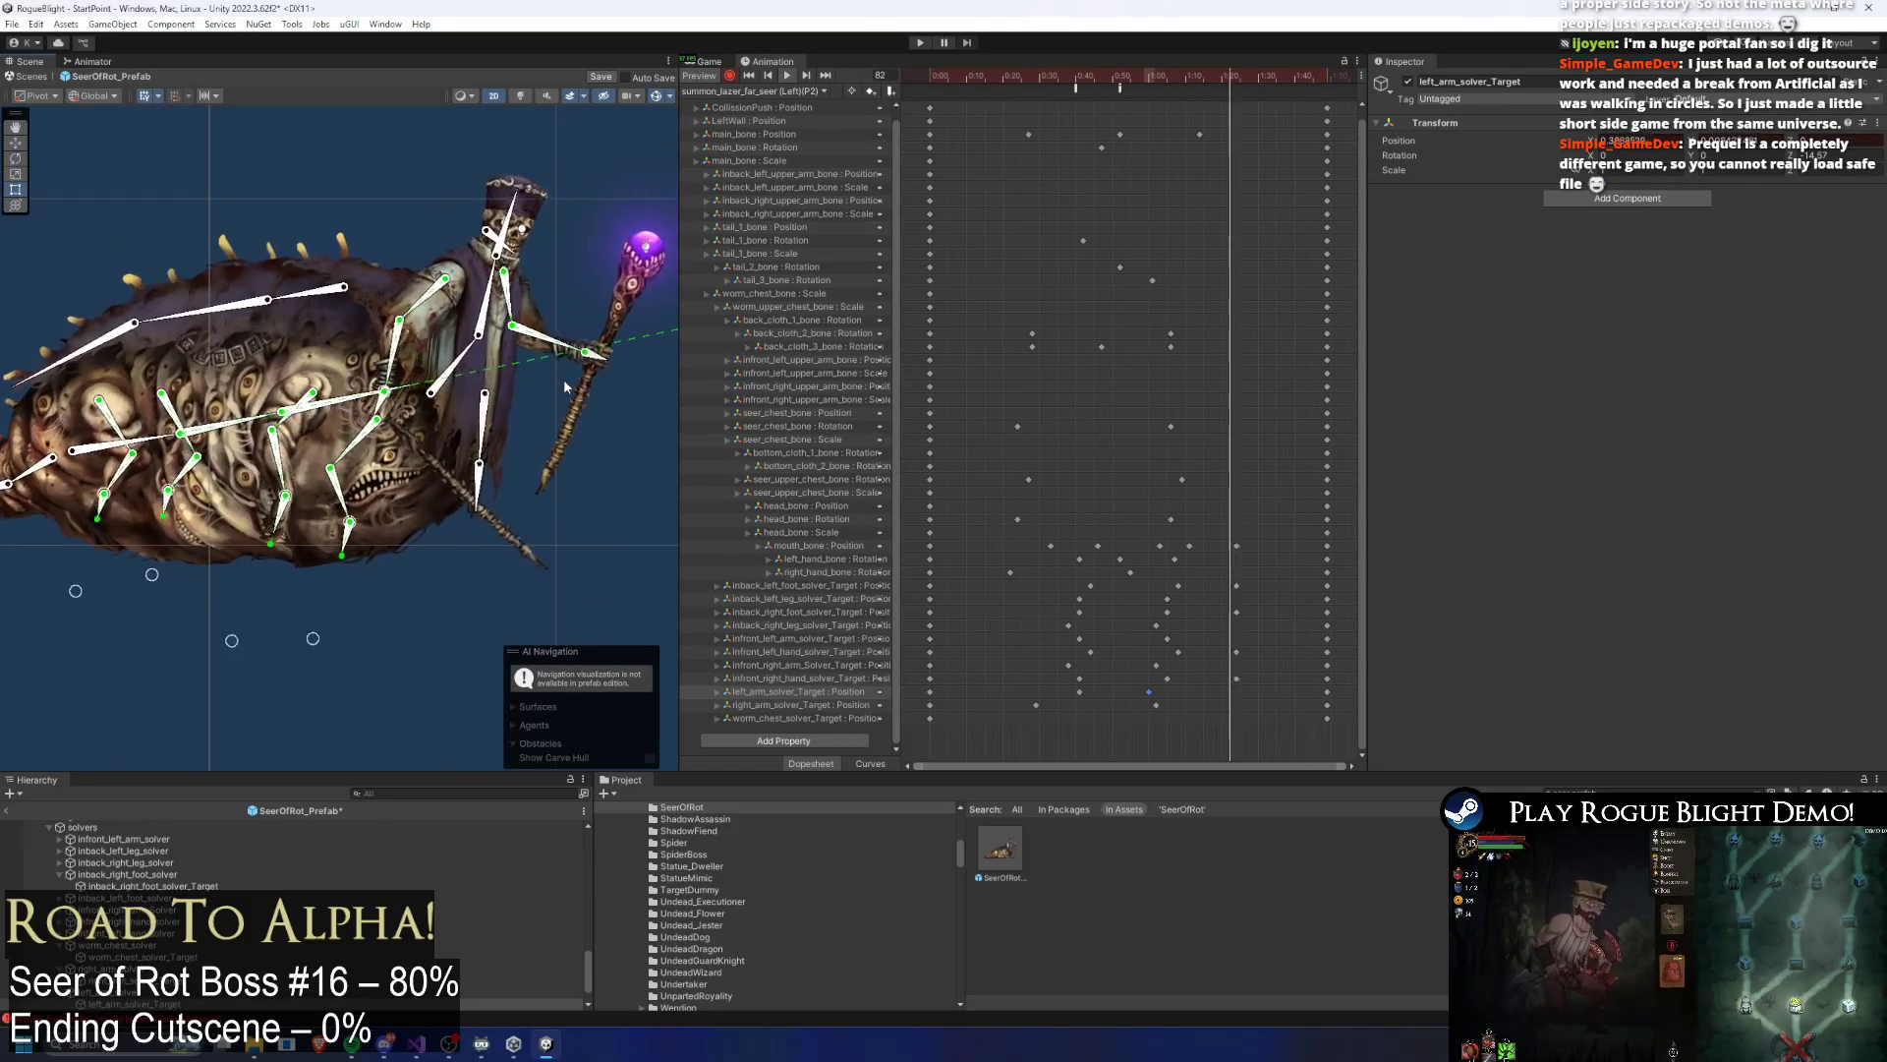
mouse_move(1088, 78)
mouse_down()
mouse_move(1121, 89)
mouse_move(1071, 90)
mouse_move(1115, 117)
mouse_move(1105, 149)
mouse_move(1317, 143)
mouse_move(1014, 149)
mouse_move(1190, 151)
mouse_move(1294, 177)
mouse_move(1315, 216)
mouse_move(1283, 268)
mouse_move(1071, 234)
mouse_move(1347, 225)
mouse_move(1243, 232)
mouse_move(1091, 191)
mouse_move(1227, 167)
mouse_move(1229, 187)
mouse_move(1322, 185)
mouse_up()
key(space)
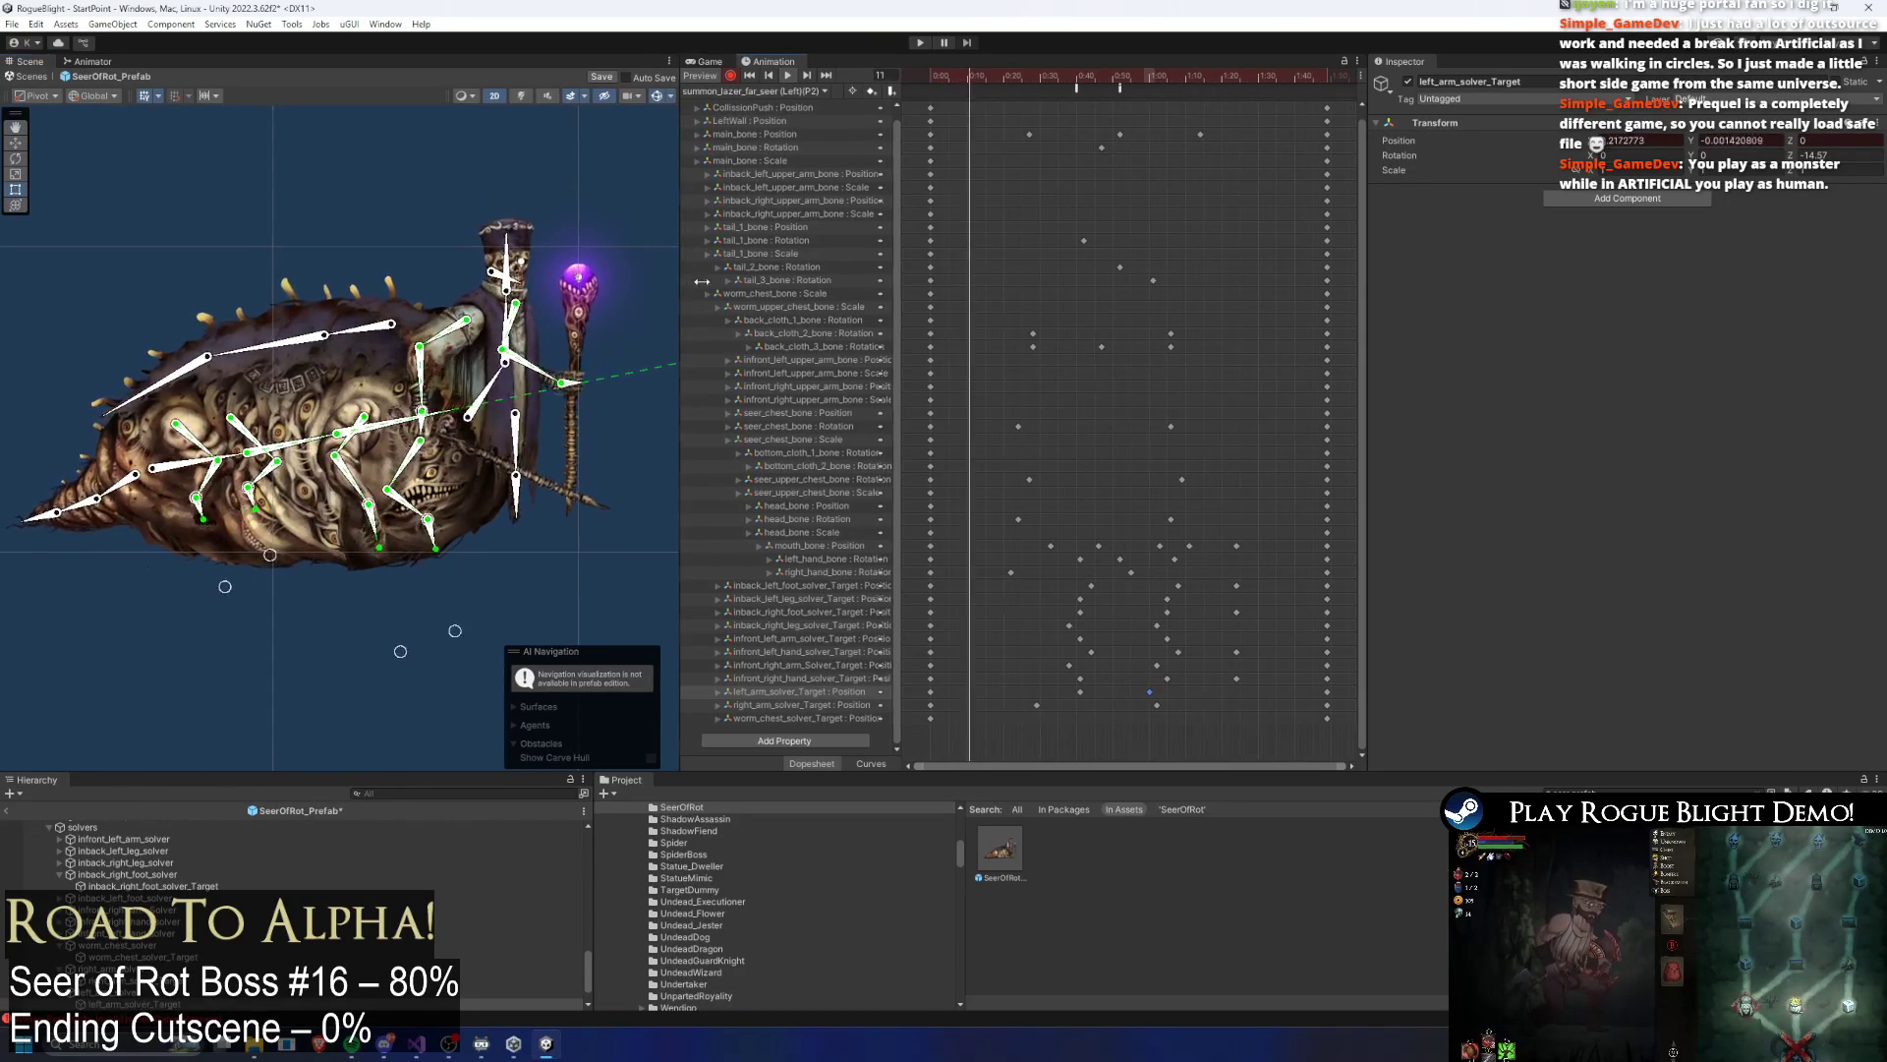
Step: Widen the Scene view beside the timeline and scrub the clip to frame 82
drag(676, 276, 843, 276)
scroll(816, 274, up, 2)
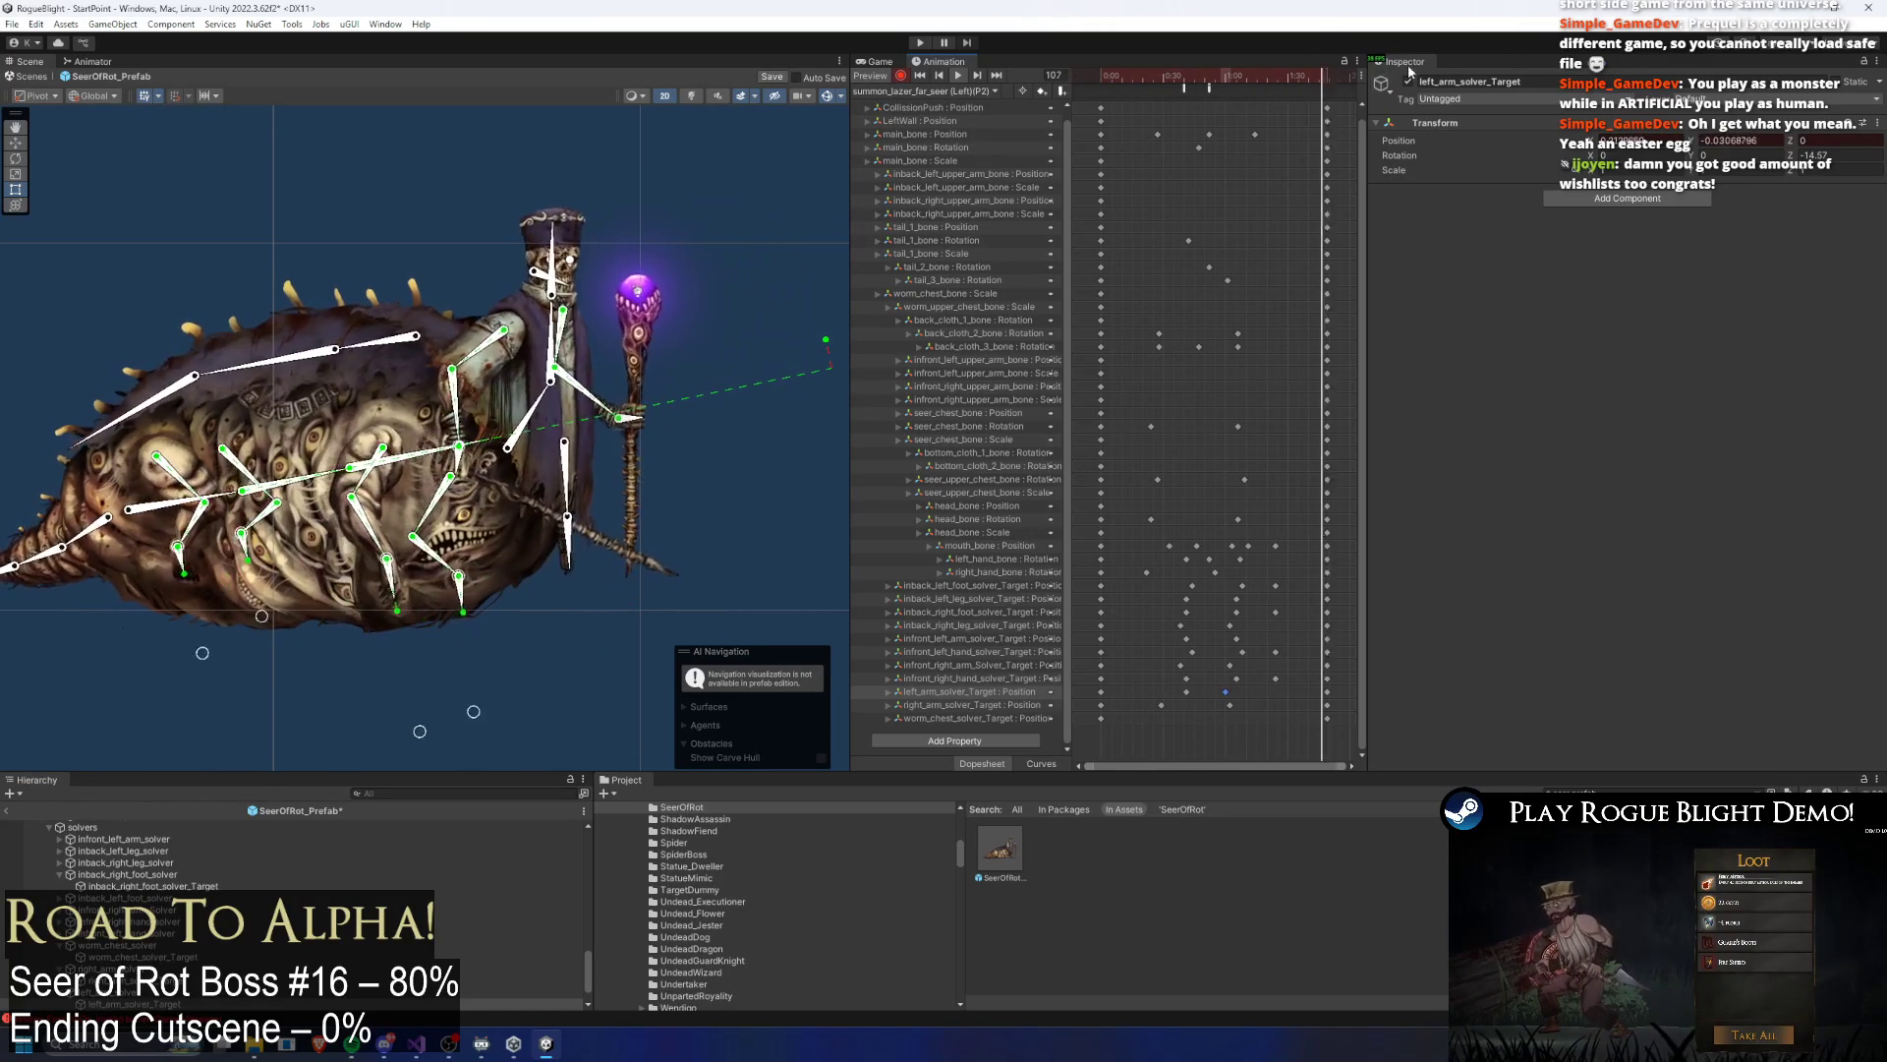
drag(1180, 87, 1291, 89)
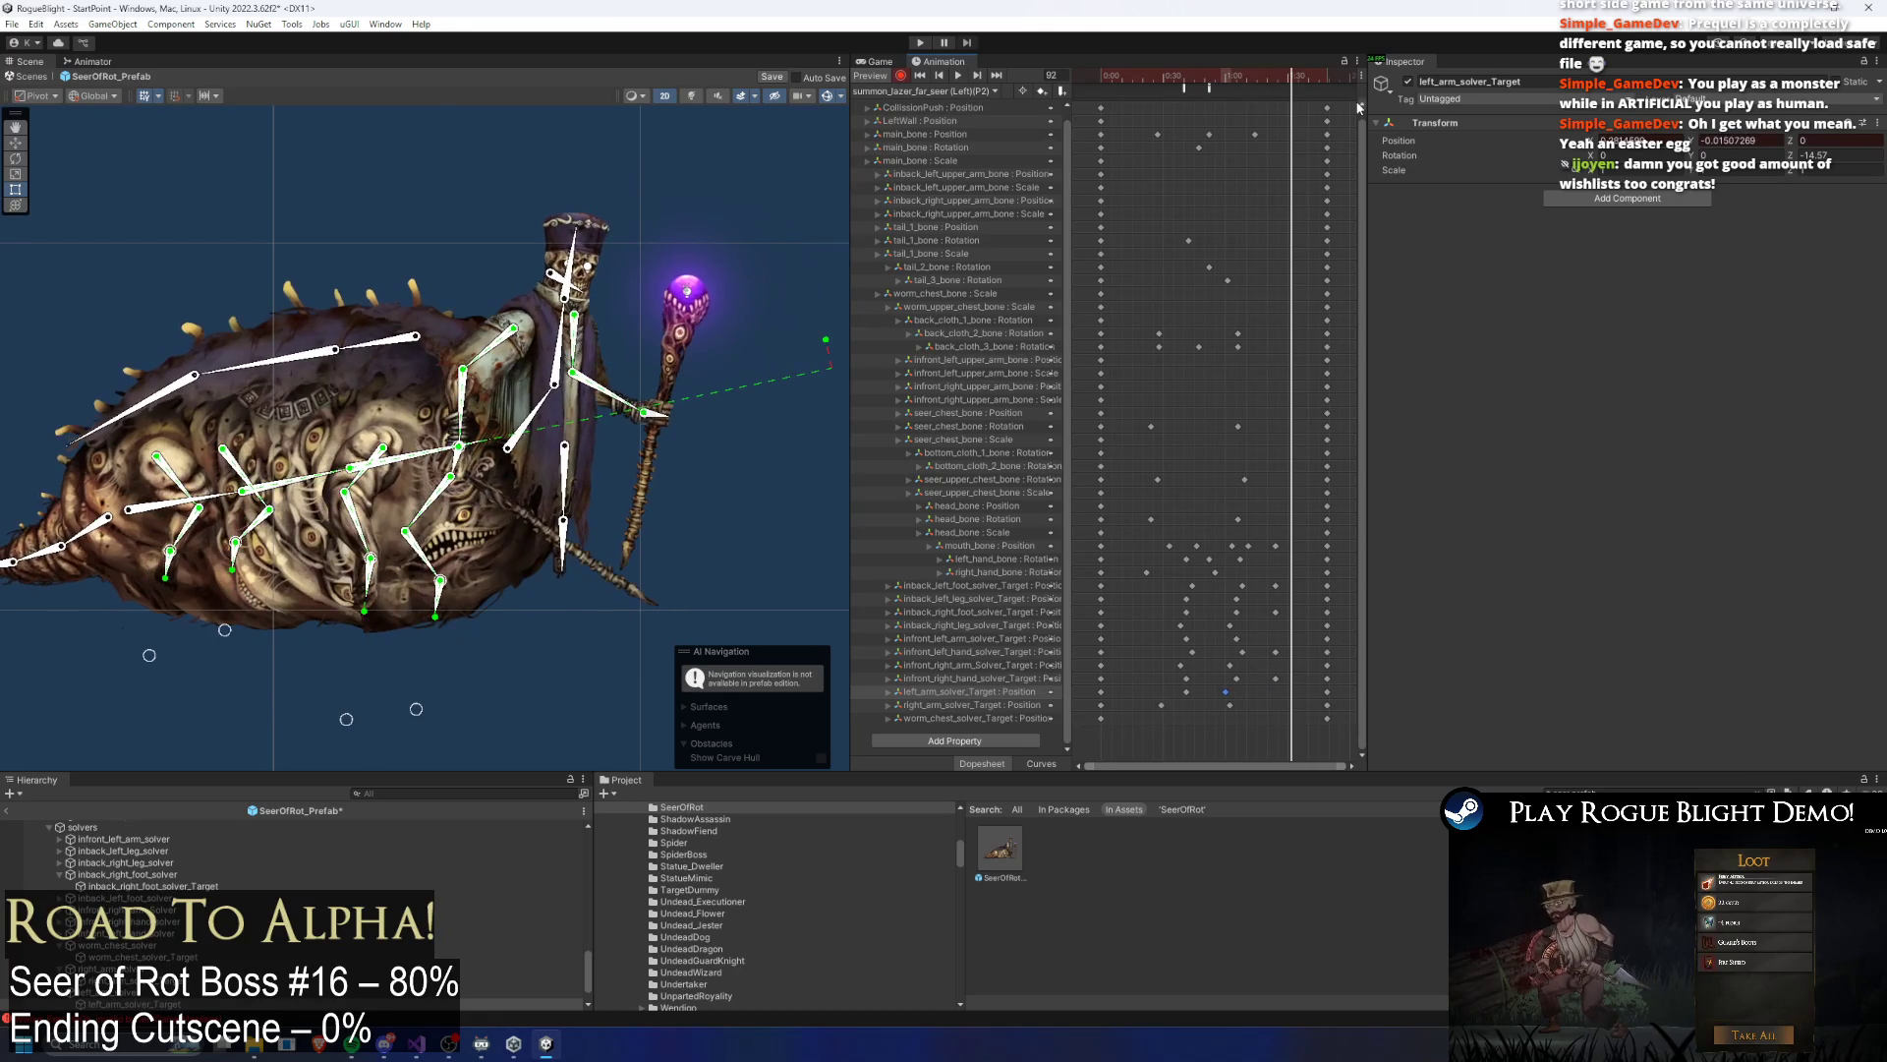
Step: Create a new clip saved as summon_lazer_far_seer (Right)(P2).anim, based on the (Right) file name
click(936, 91)
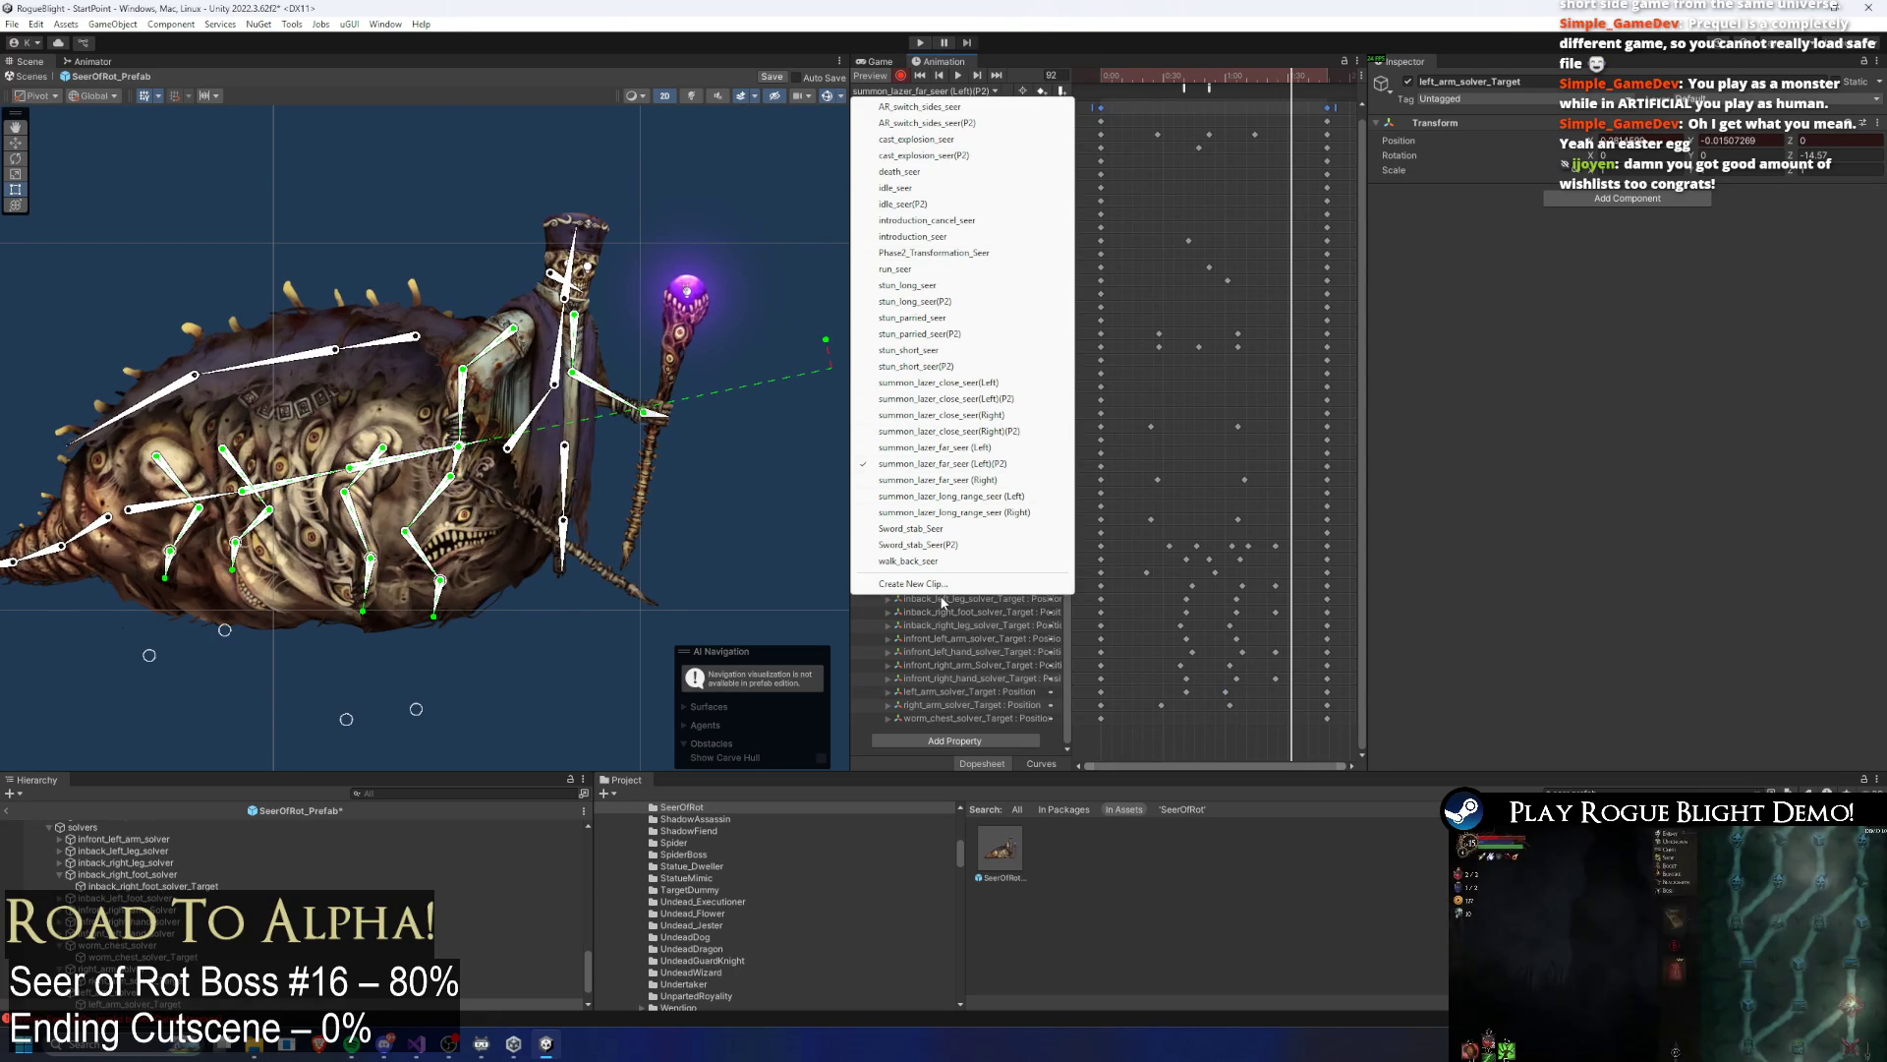
click(958, 584)
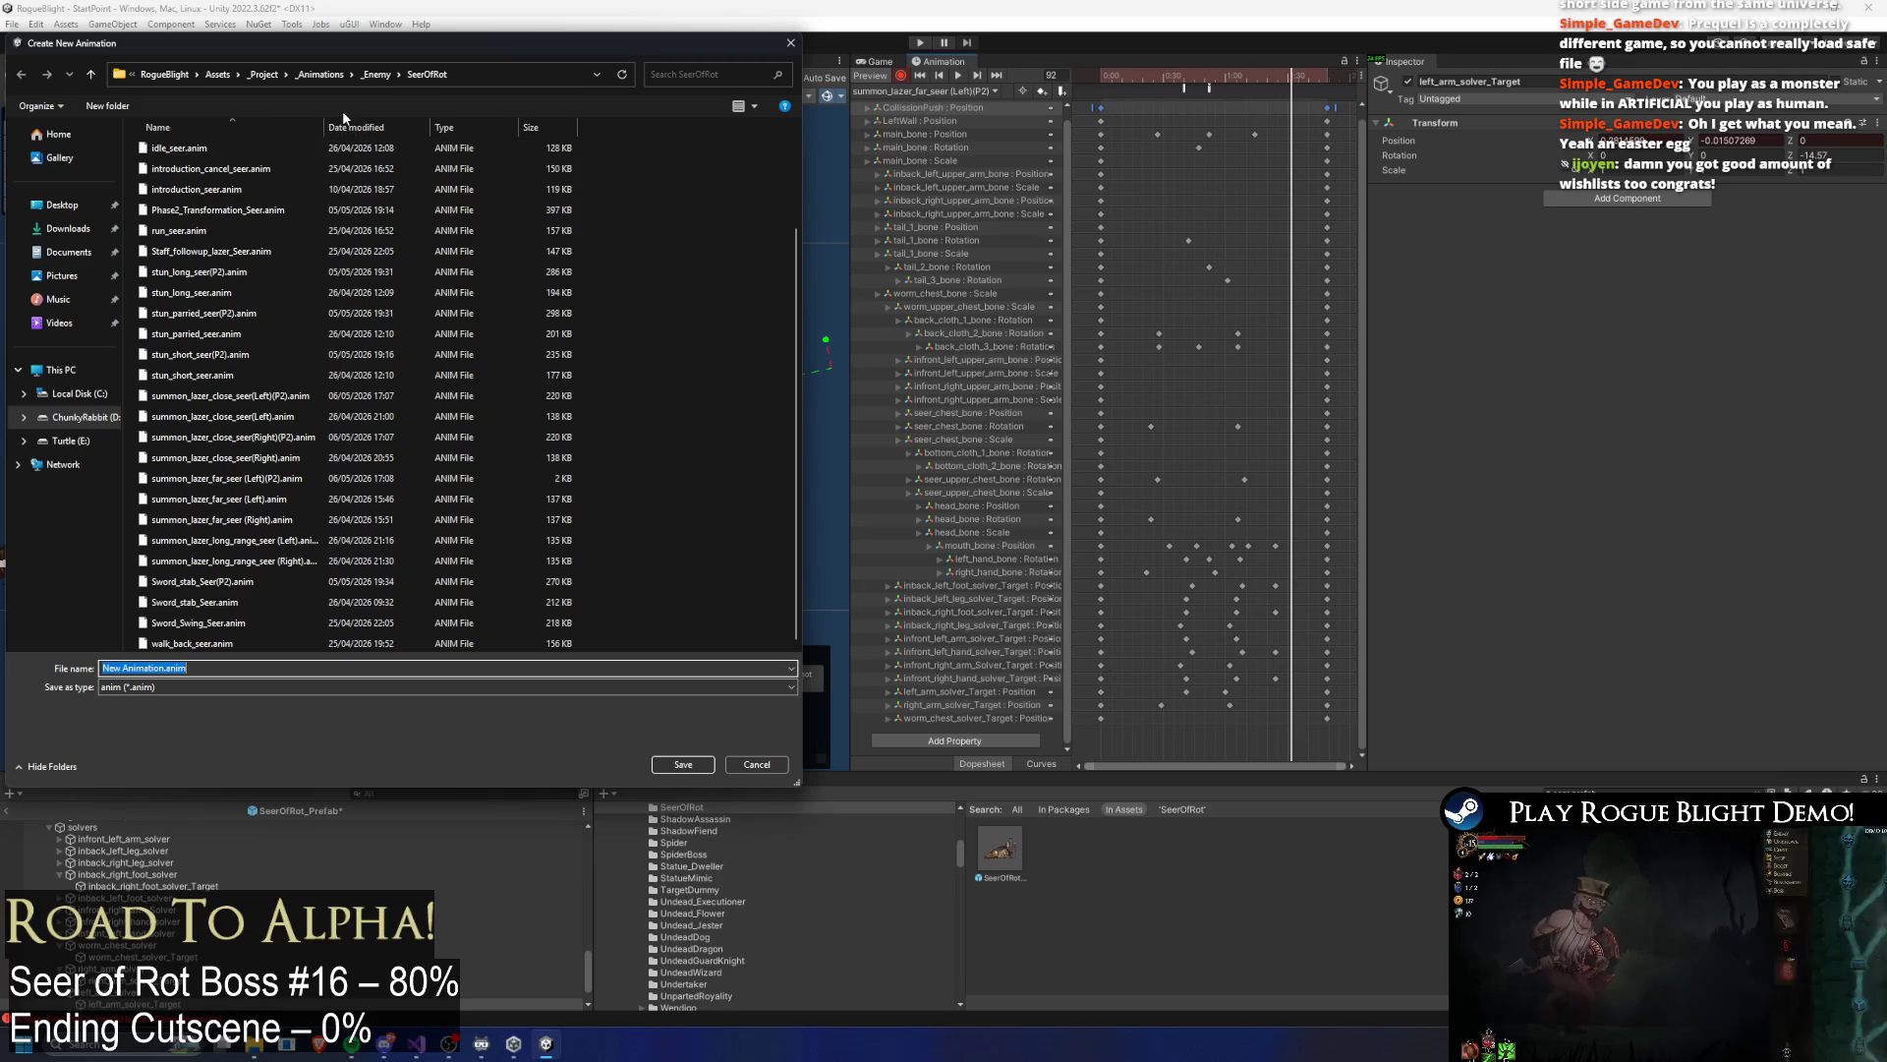
mouse_move(324, 127)
mouse_down()
mouse_move(444, 127)
mouse_move(413, 132)
mouse_up()
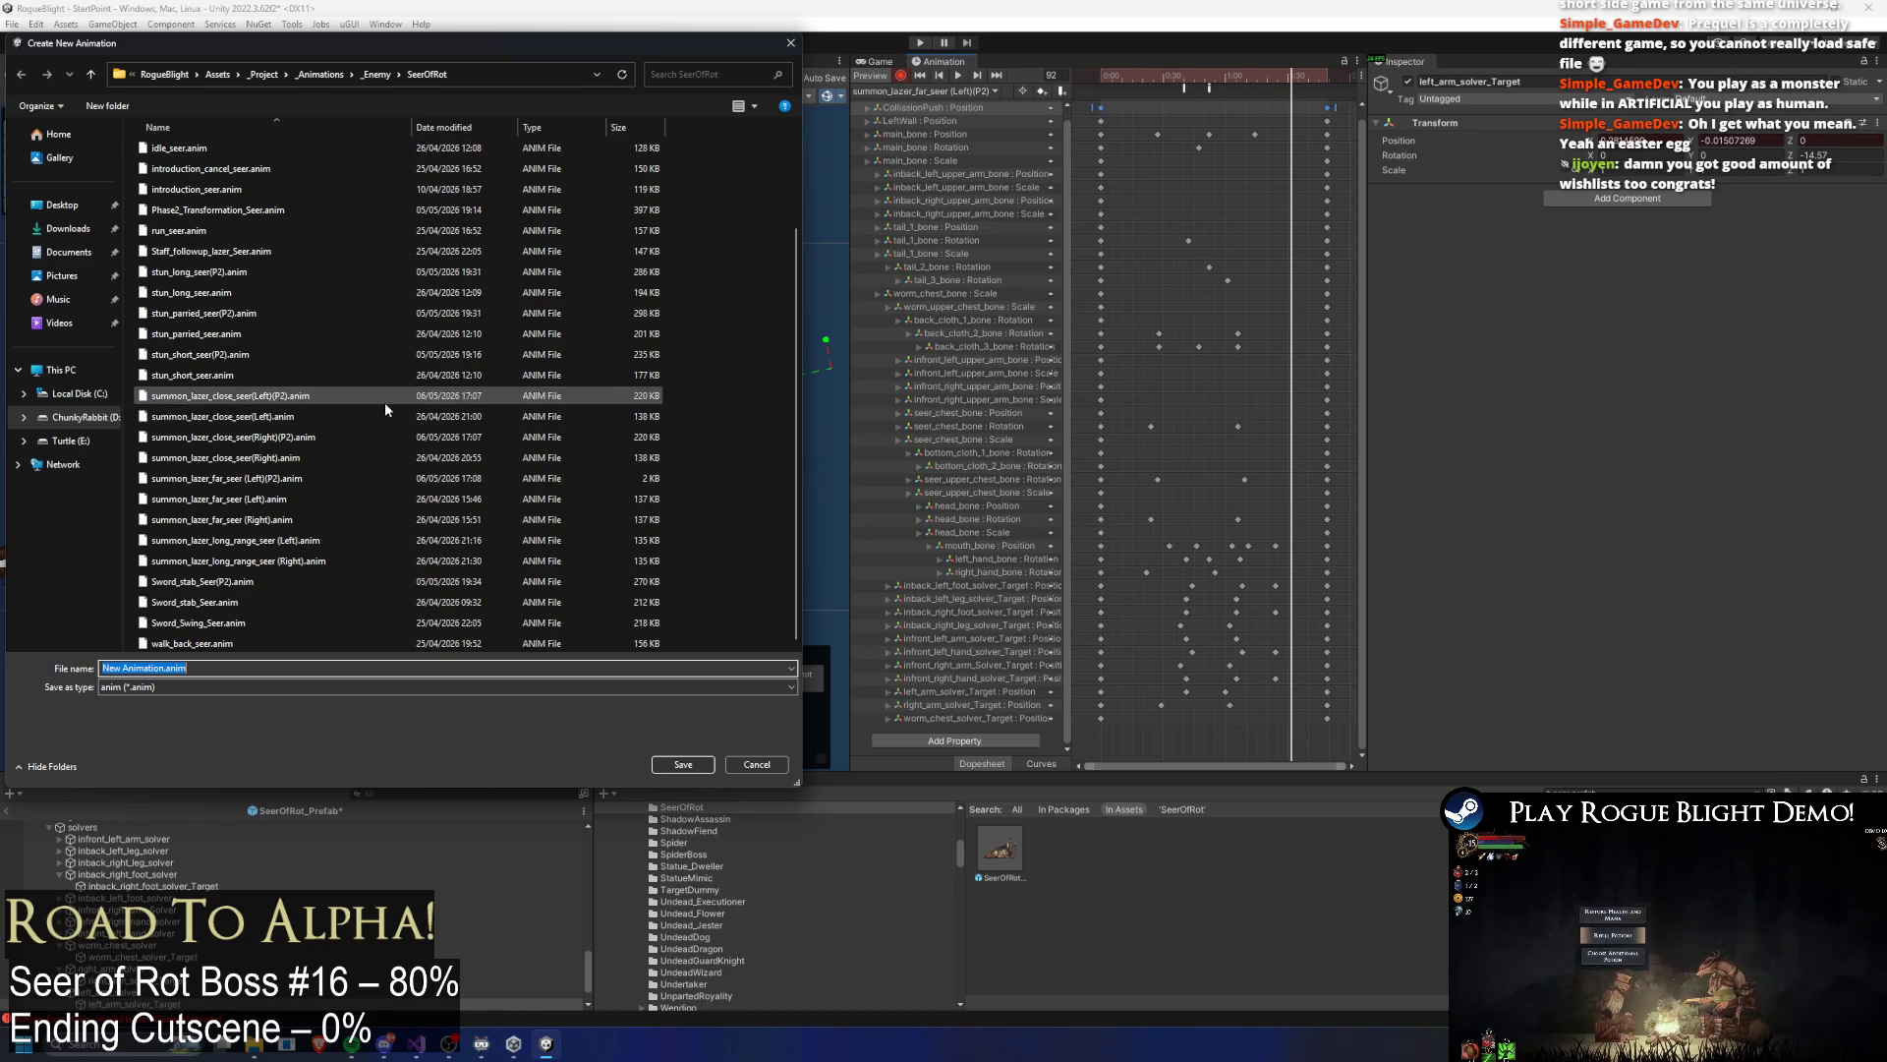
click(344, 519)
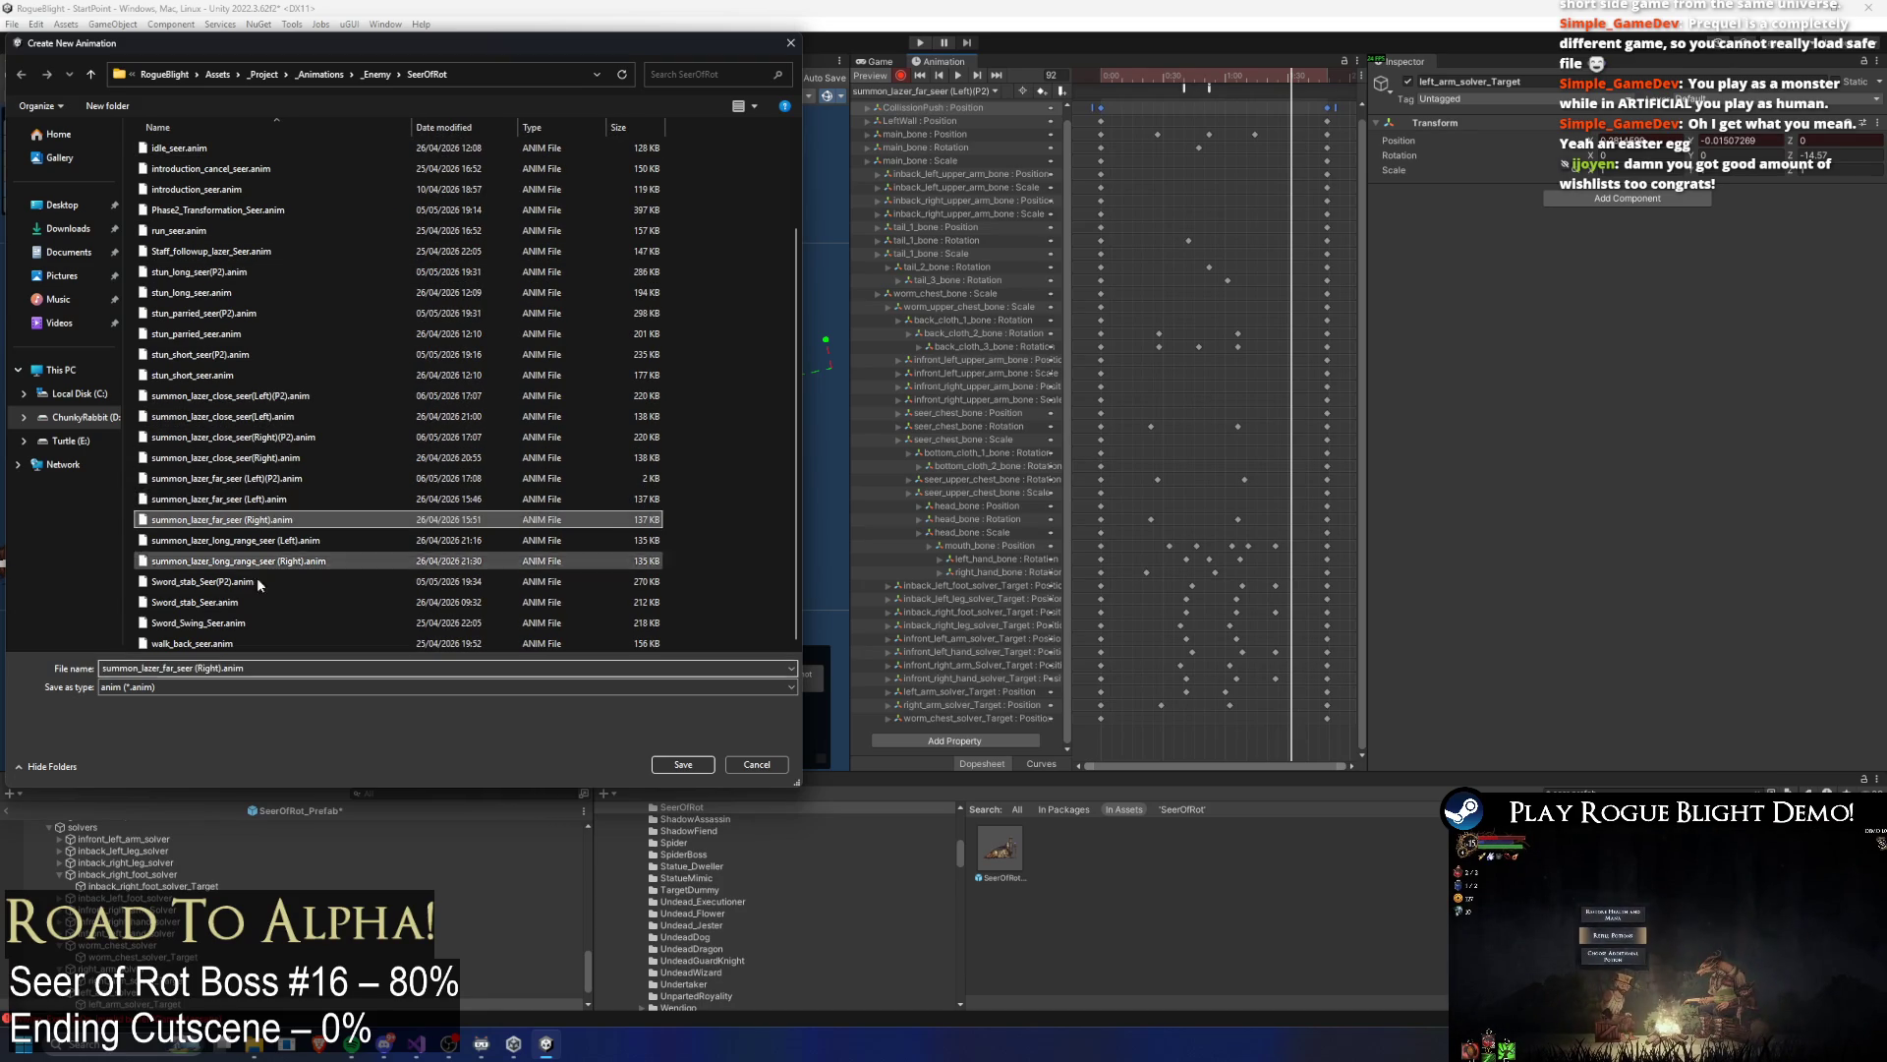
click(219, 668)
key(ctrl+a)
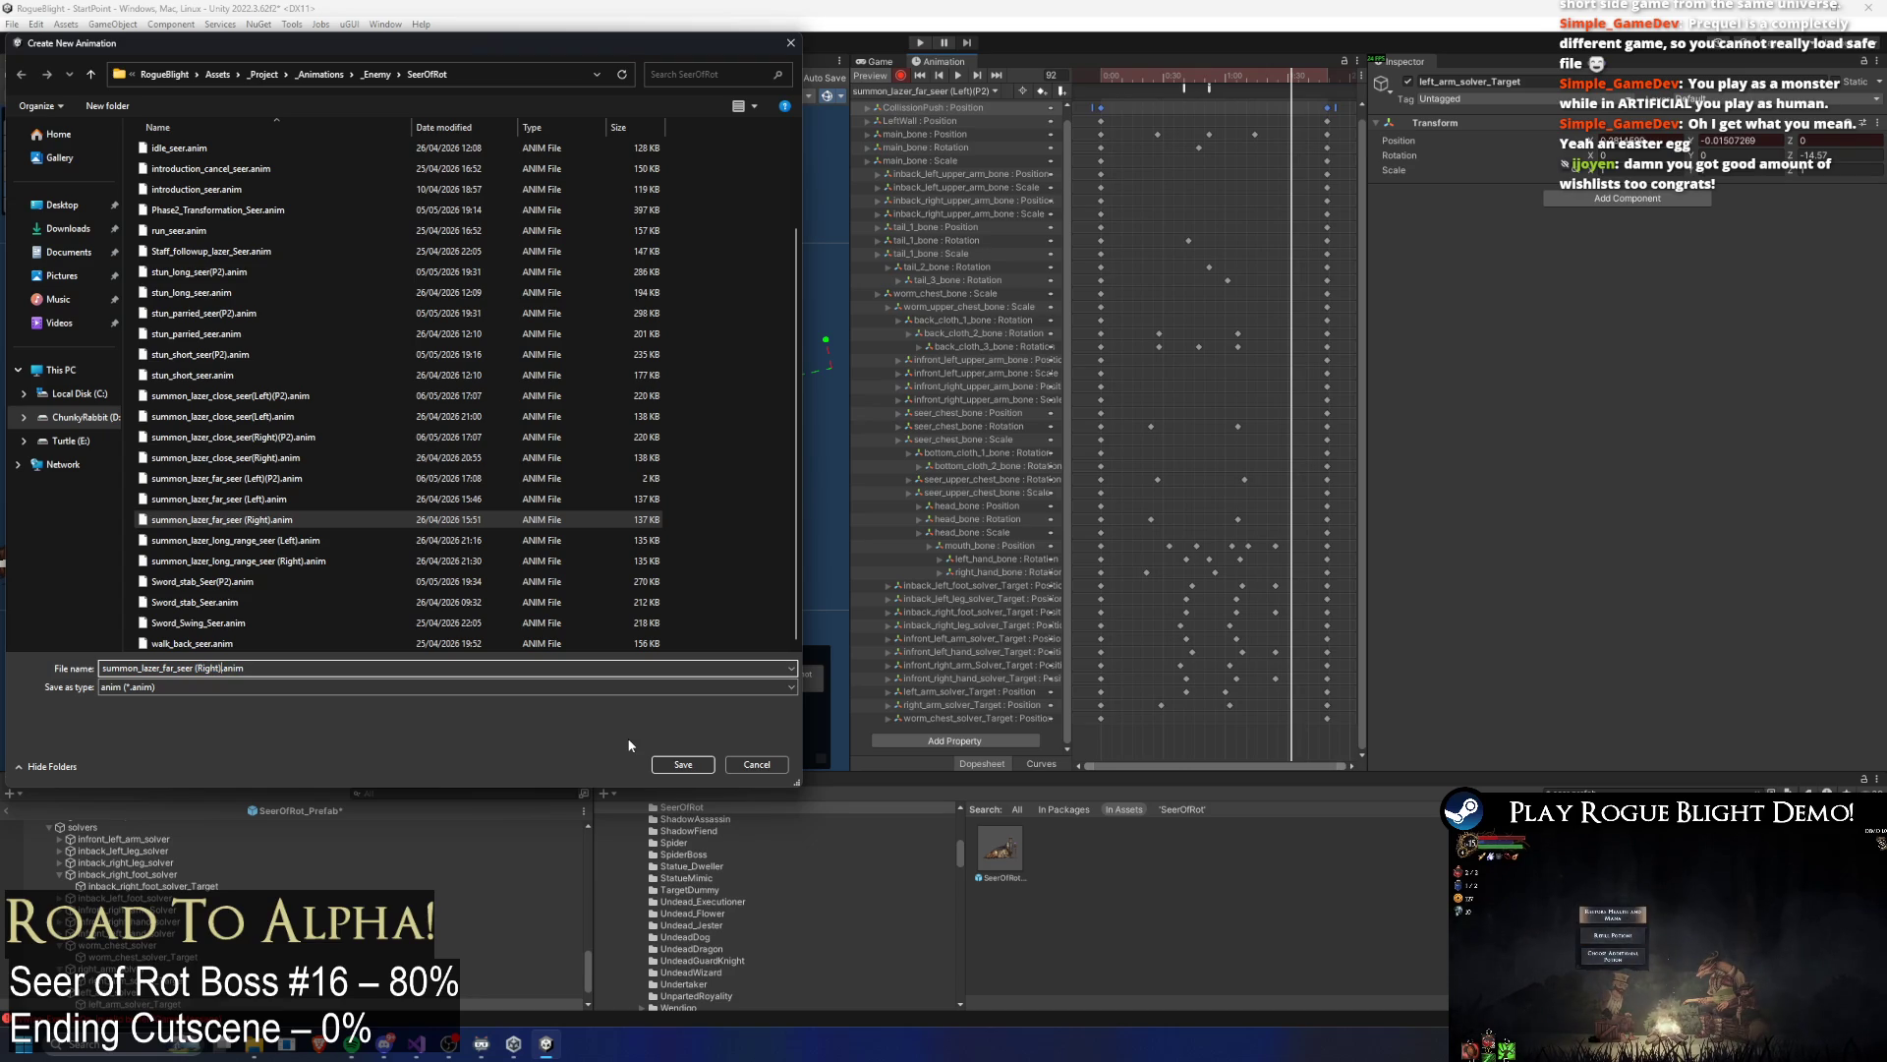
key(Right)
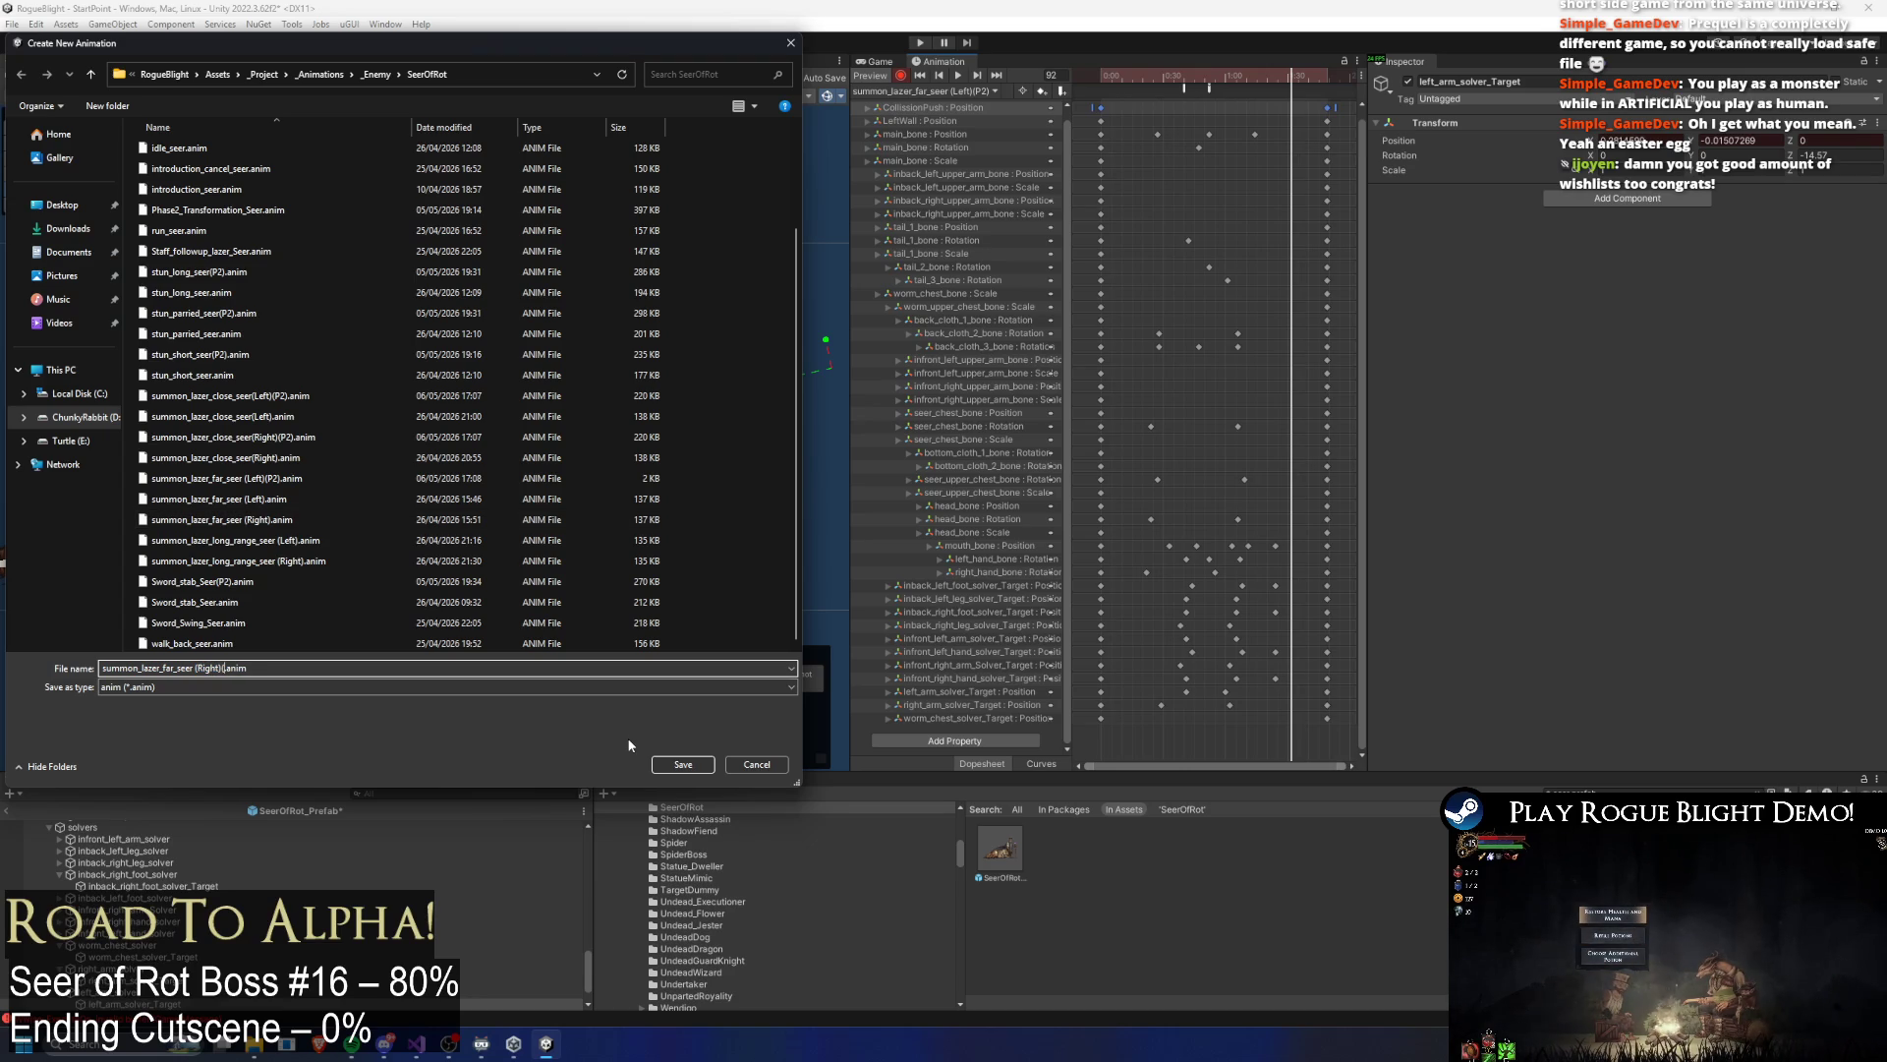
key(Return)
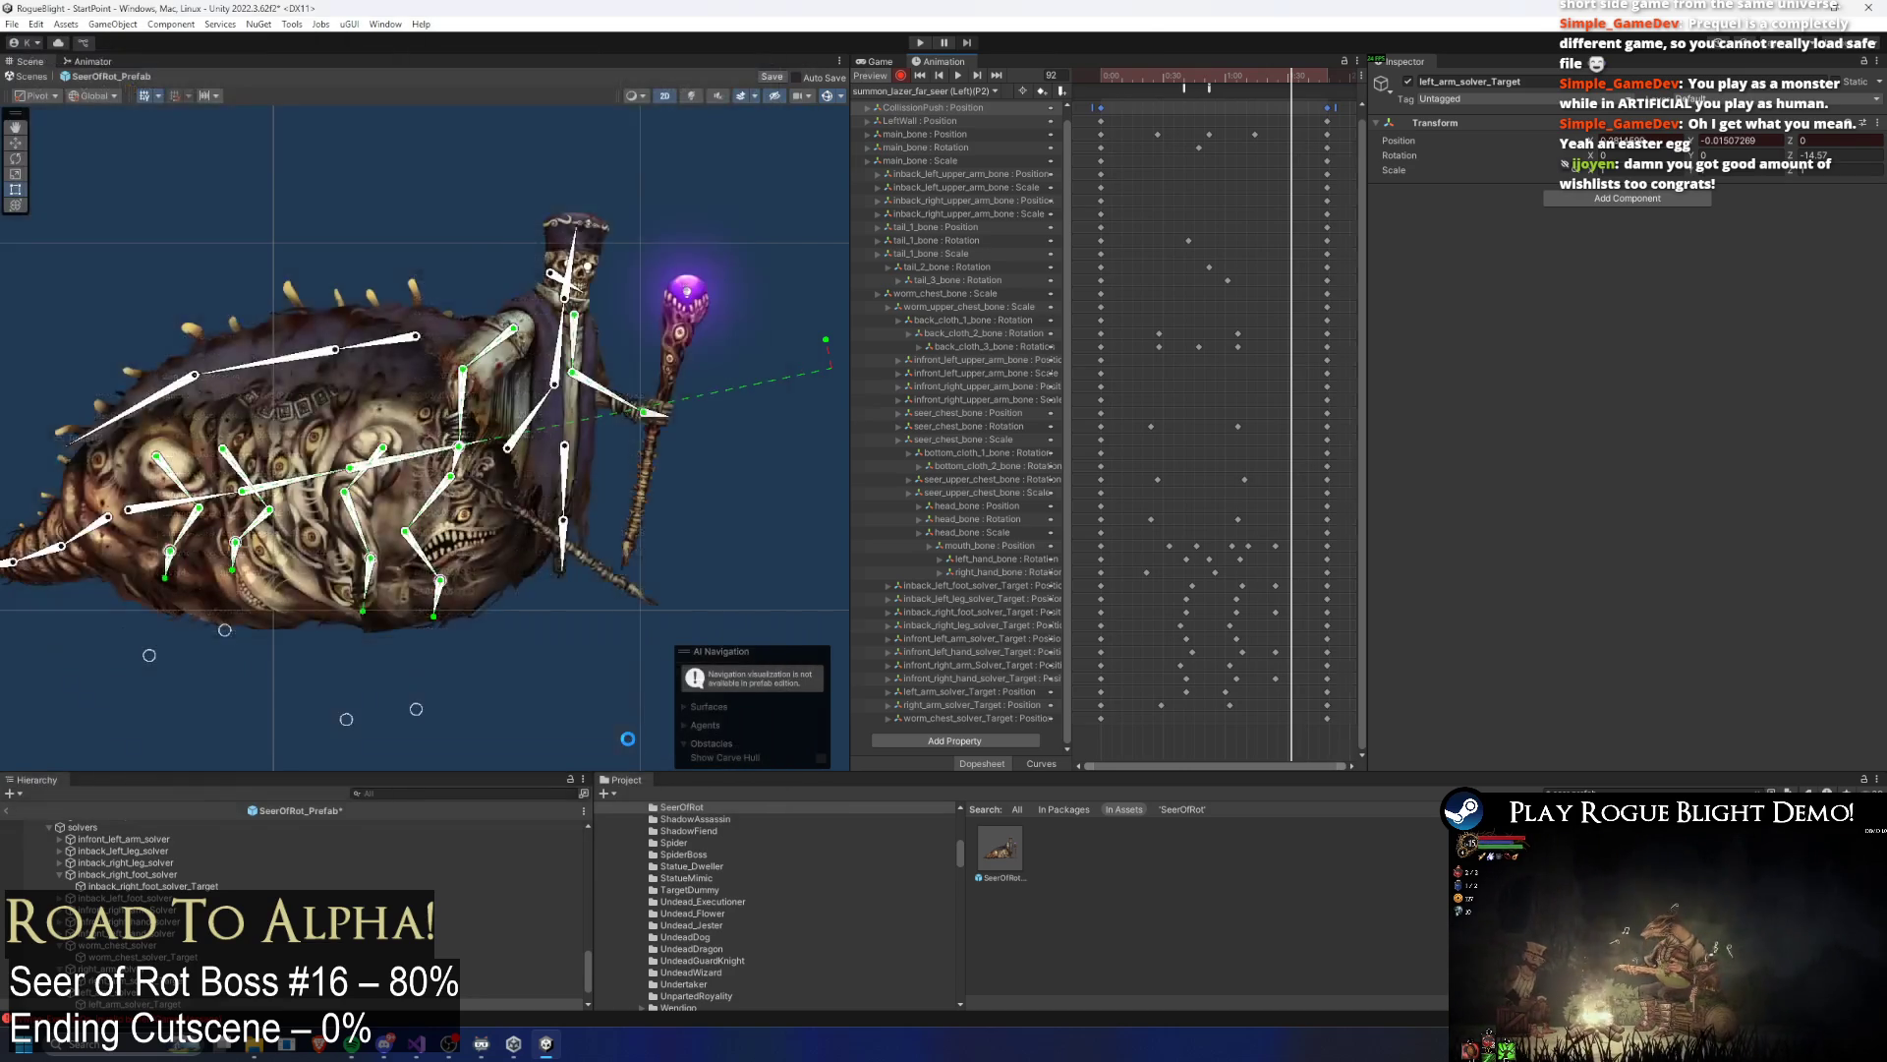
Step: Switch between the (Right), (Left)(P2) and new (Right)(P2) clips, ending on (Right)(P2)
click(924, 91)
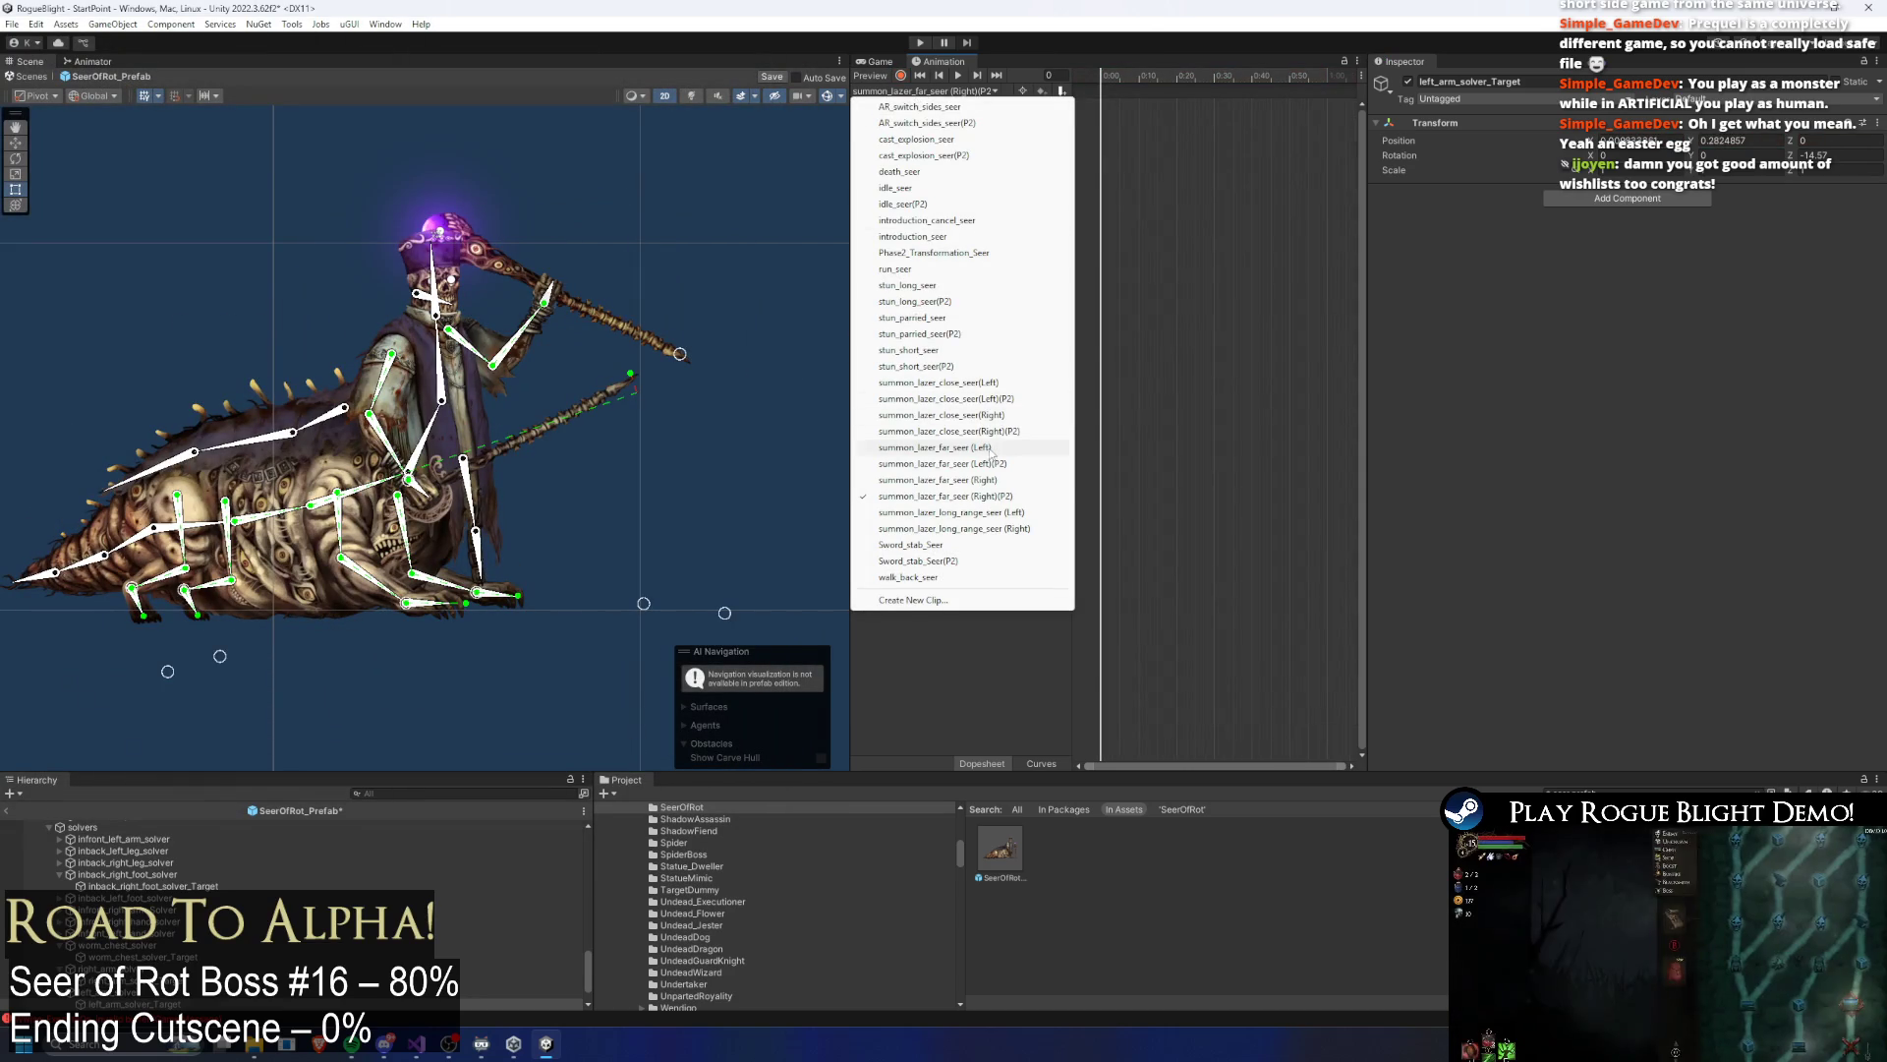
click(1033, 482)
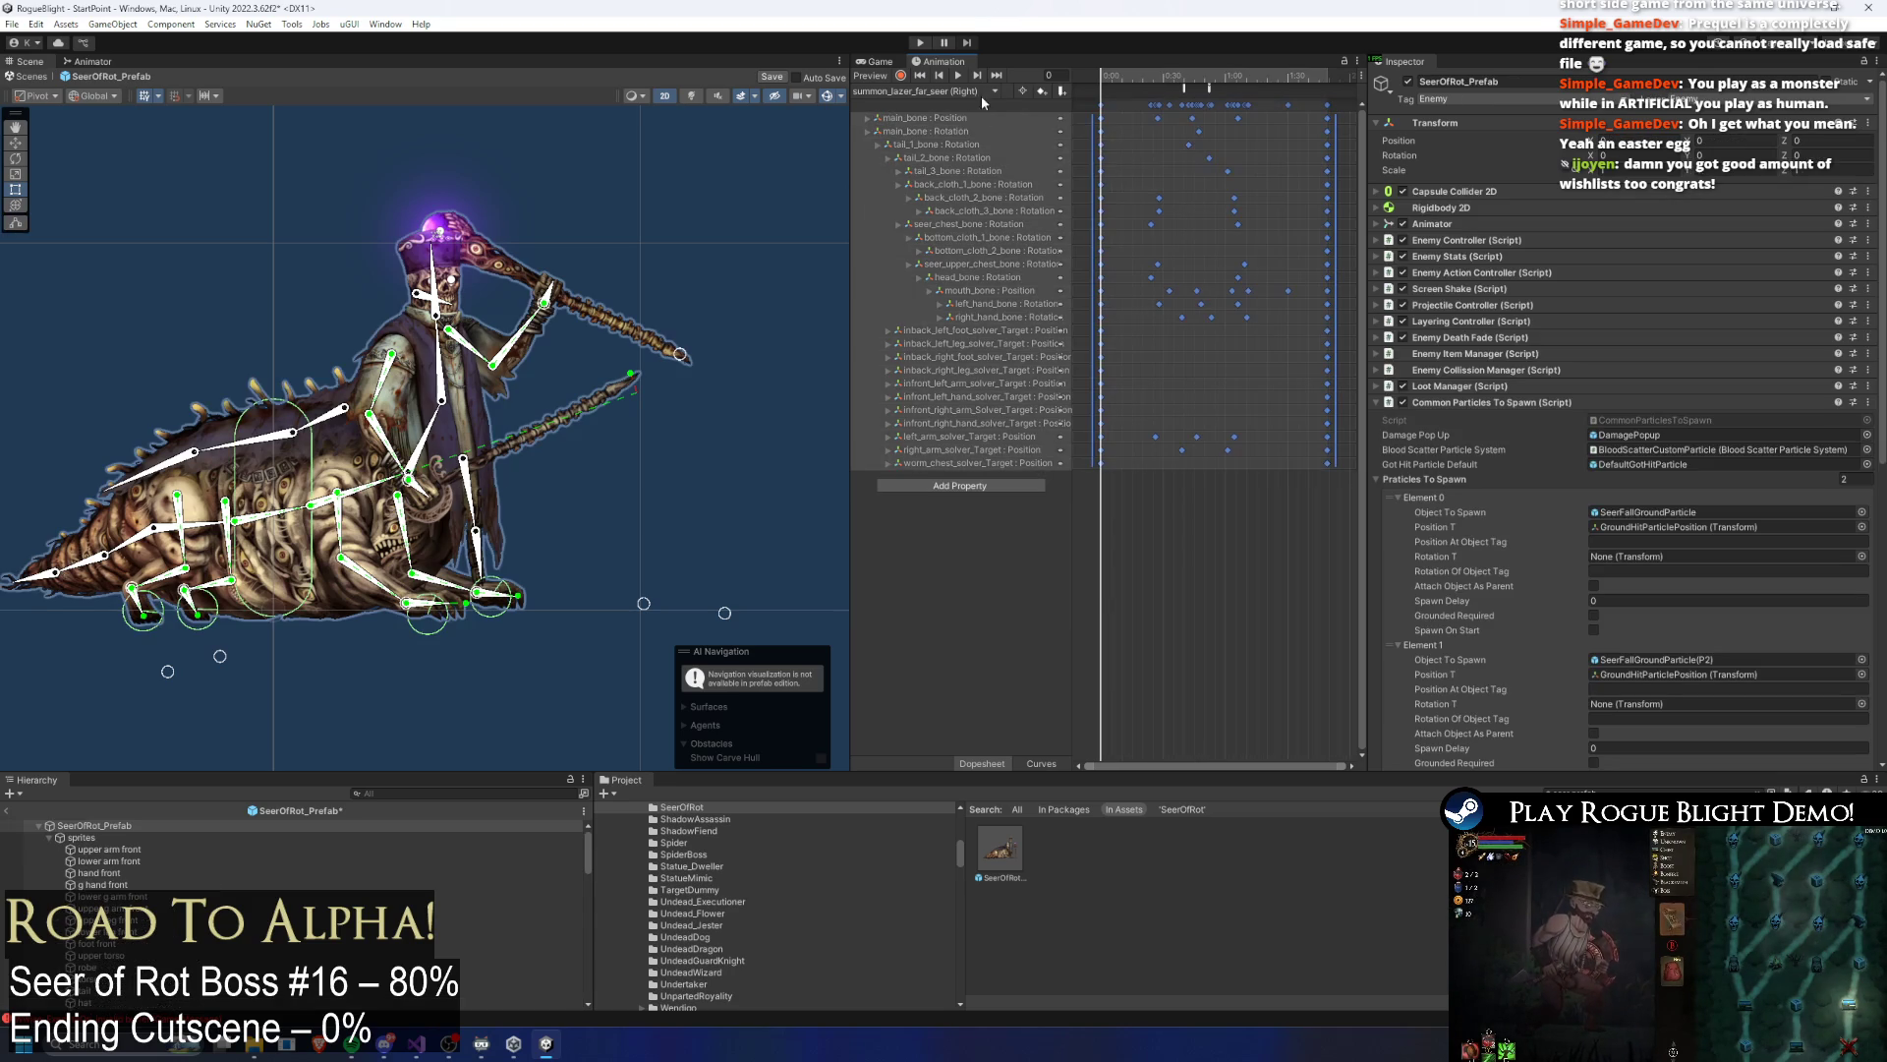
click(939, 91)
click(943, 463)
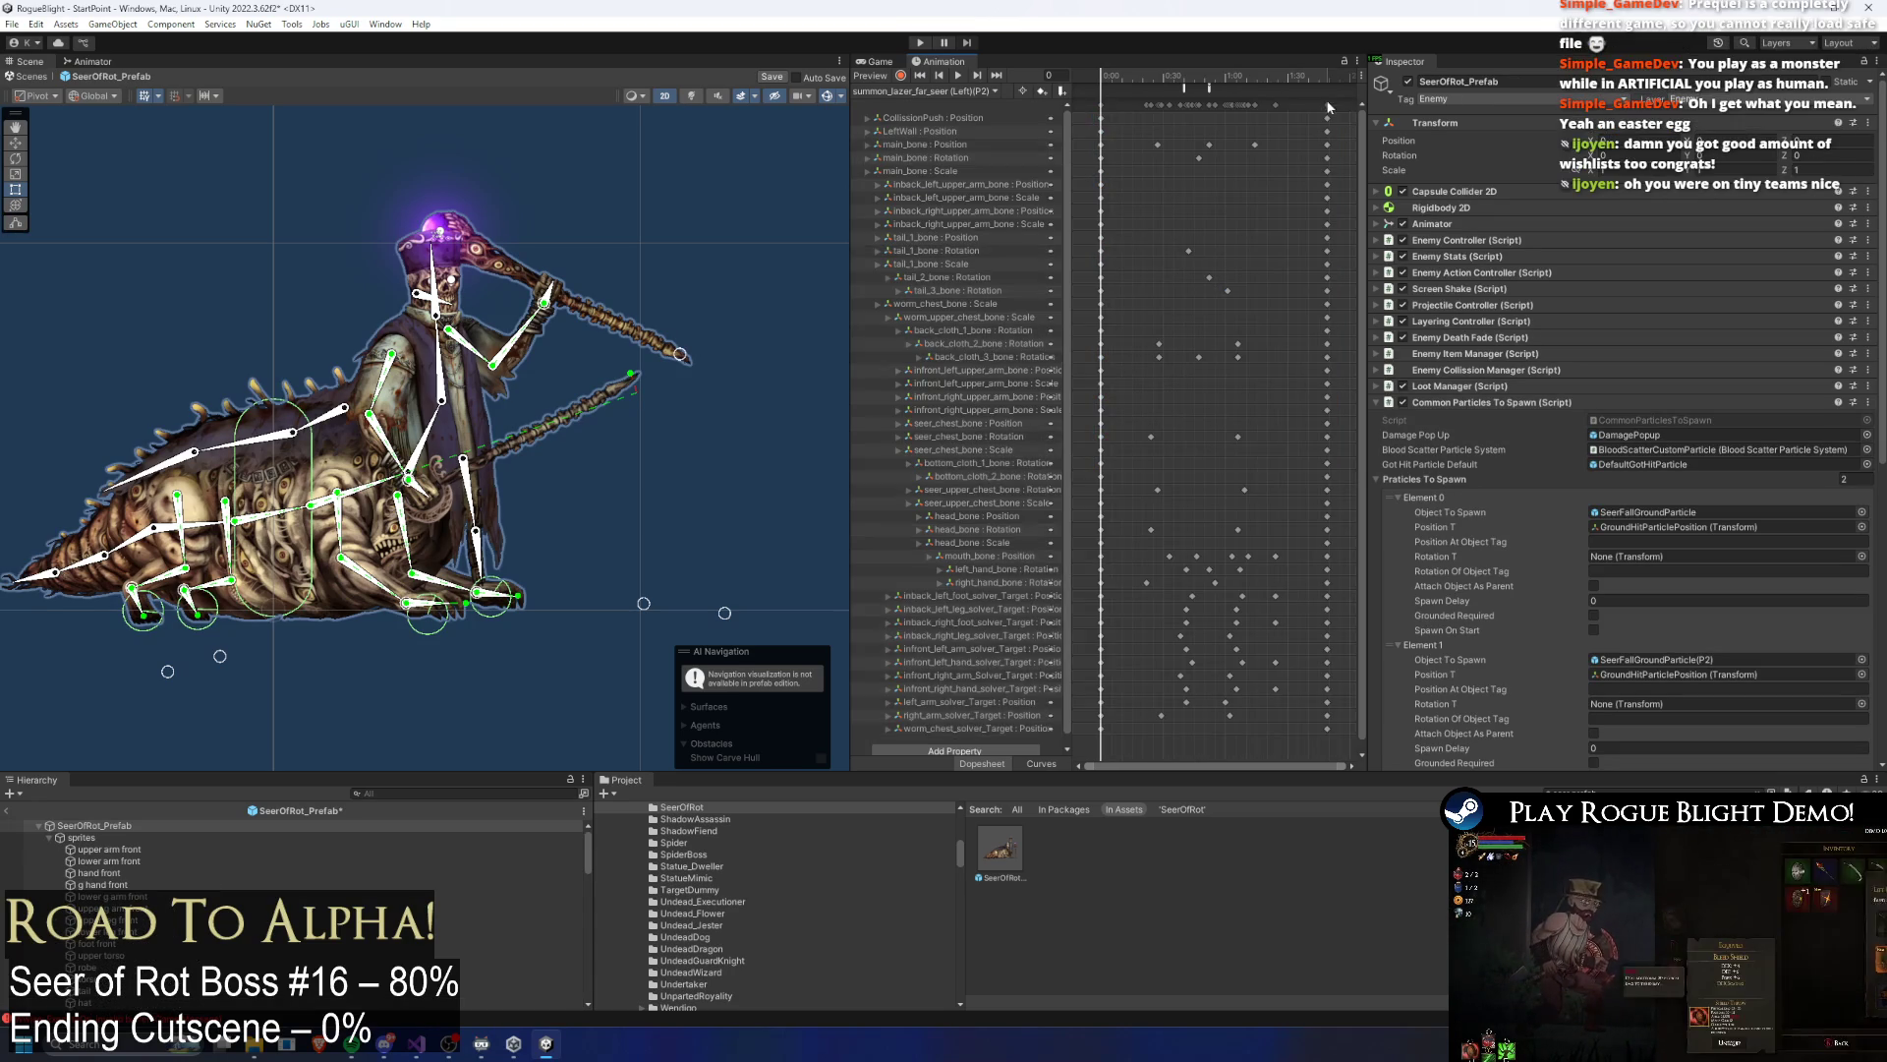
click(957, 88)
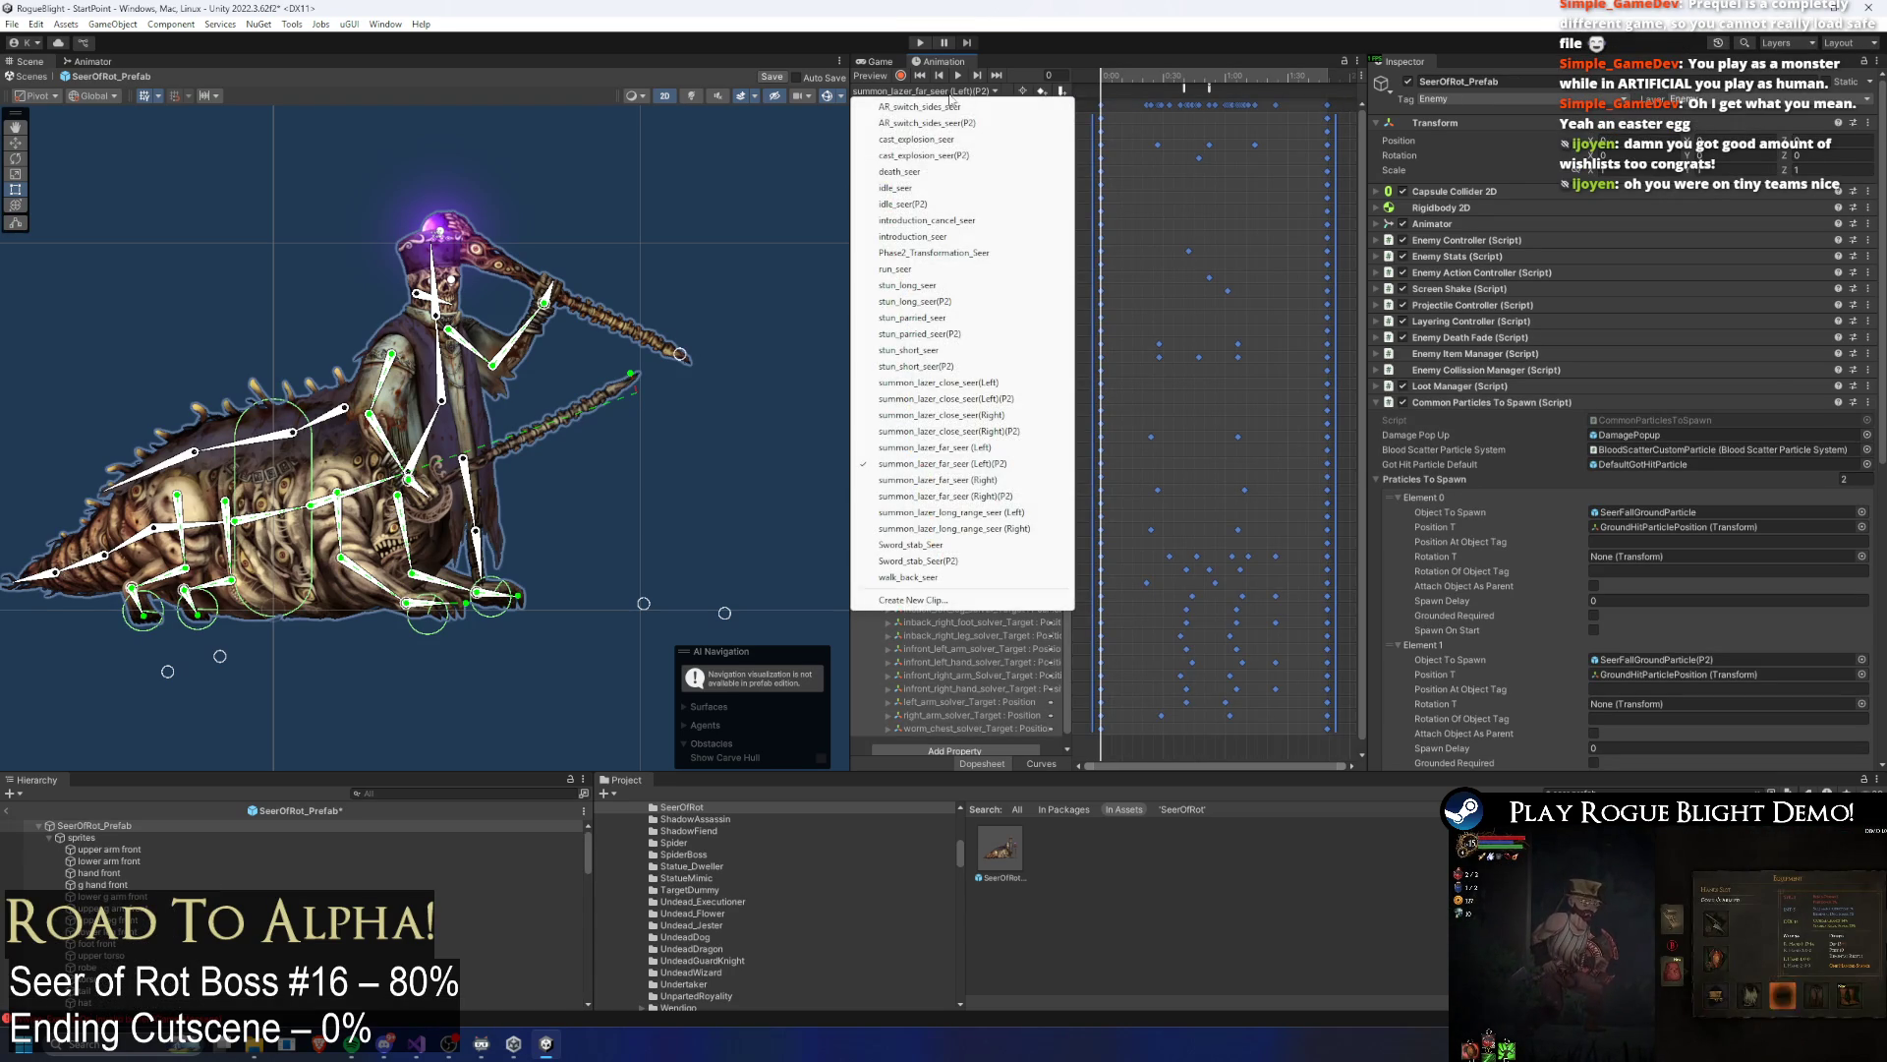
click(1044, 495)
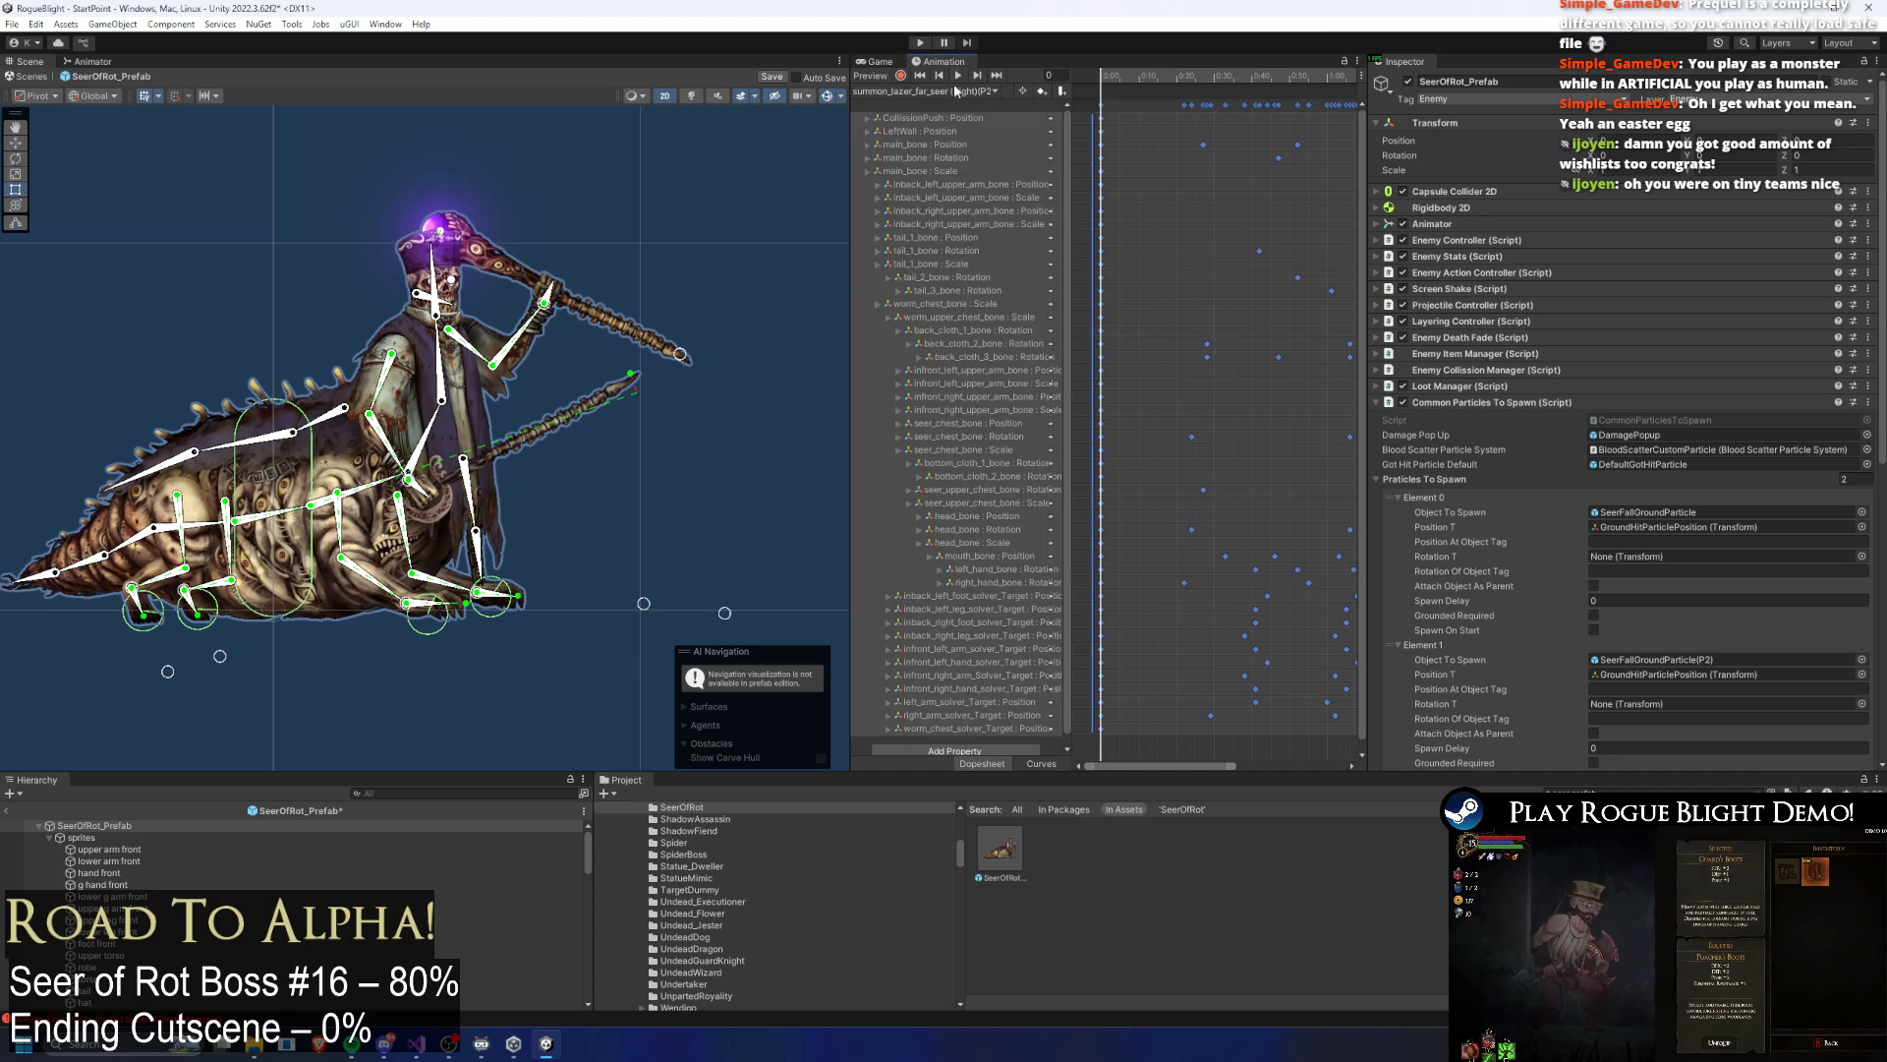
click(964, 90)
click(993, 463)
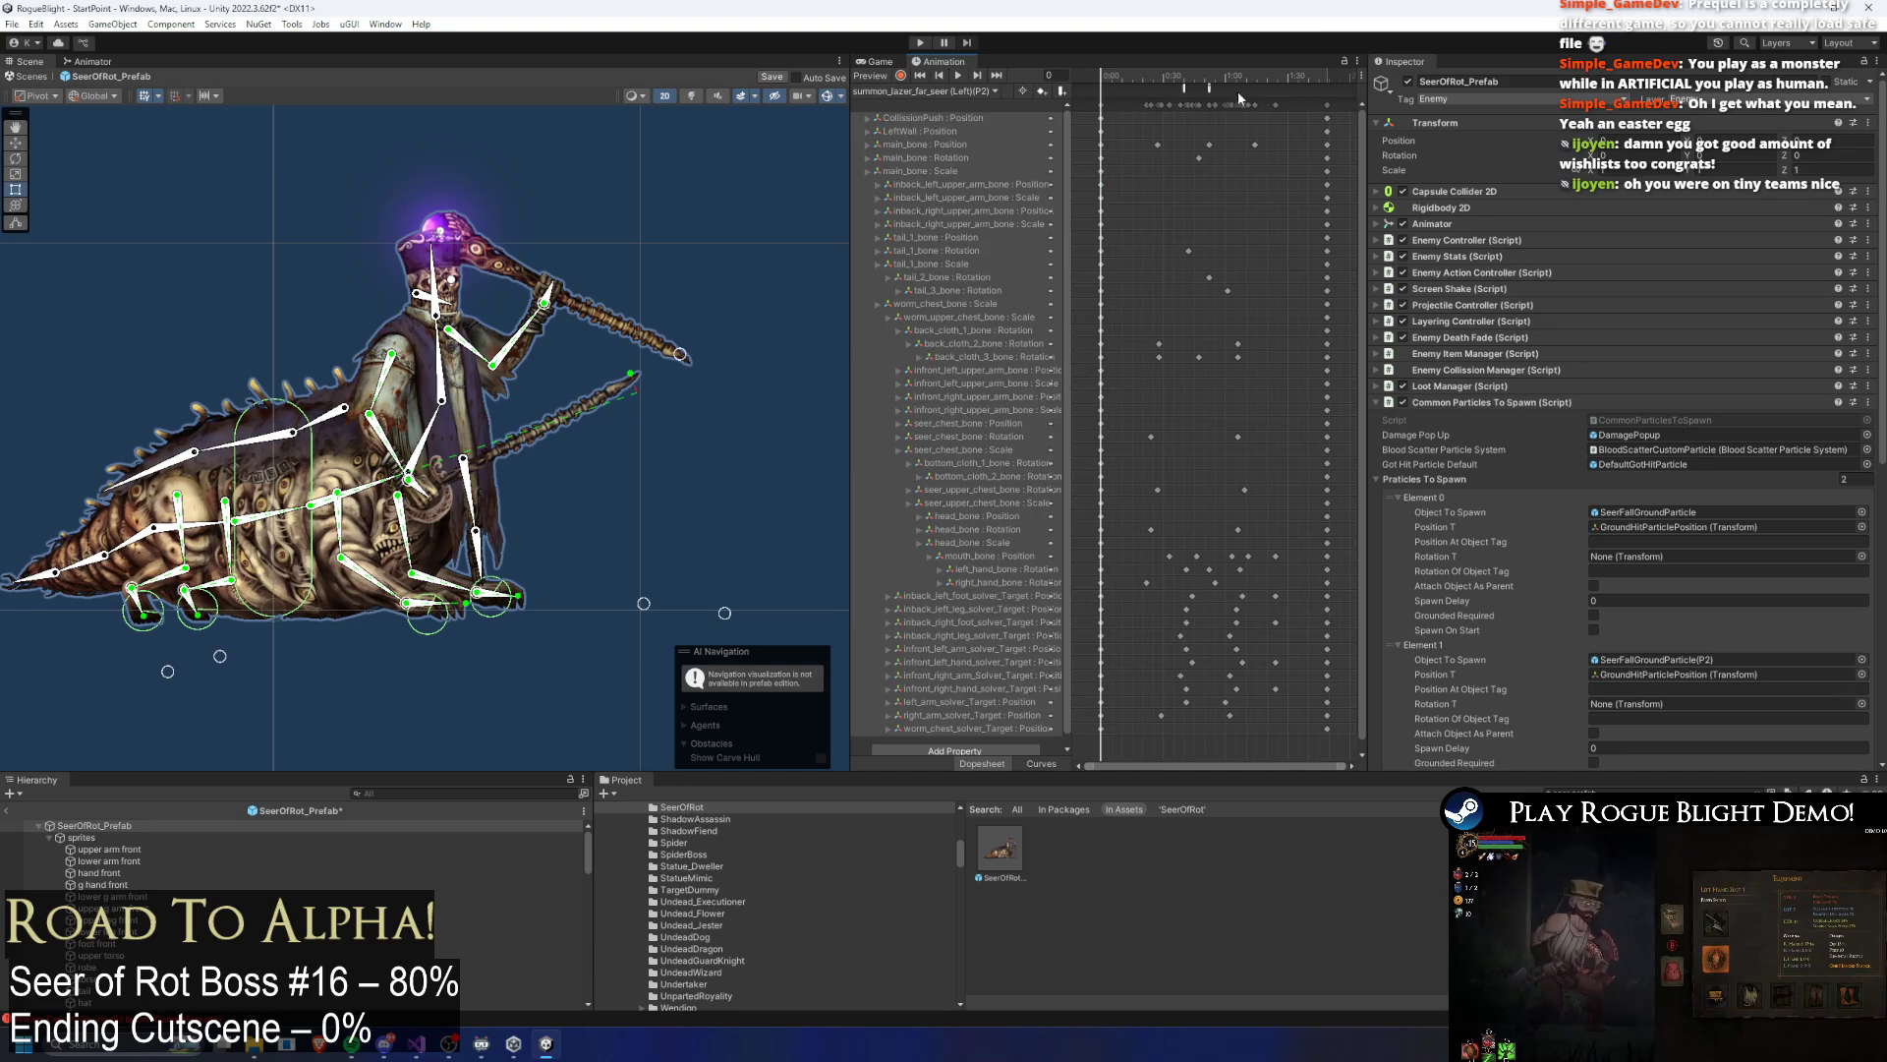
click(1185, 78)
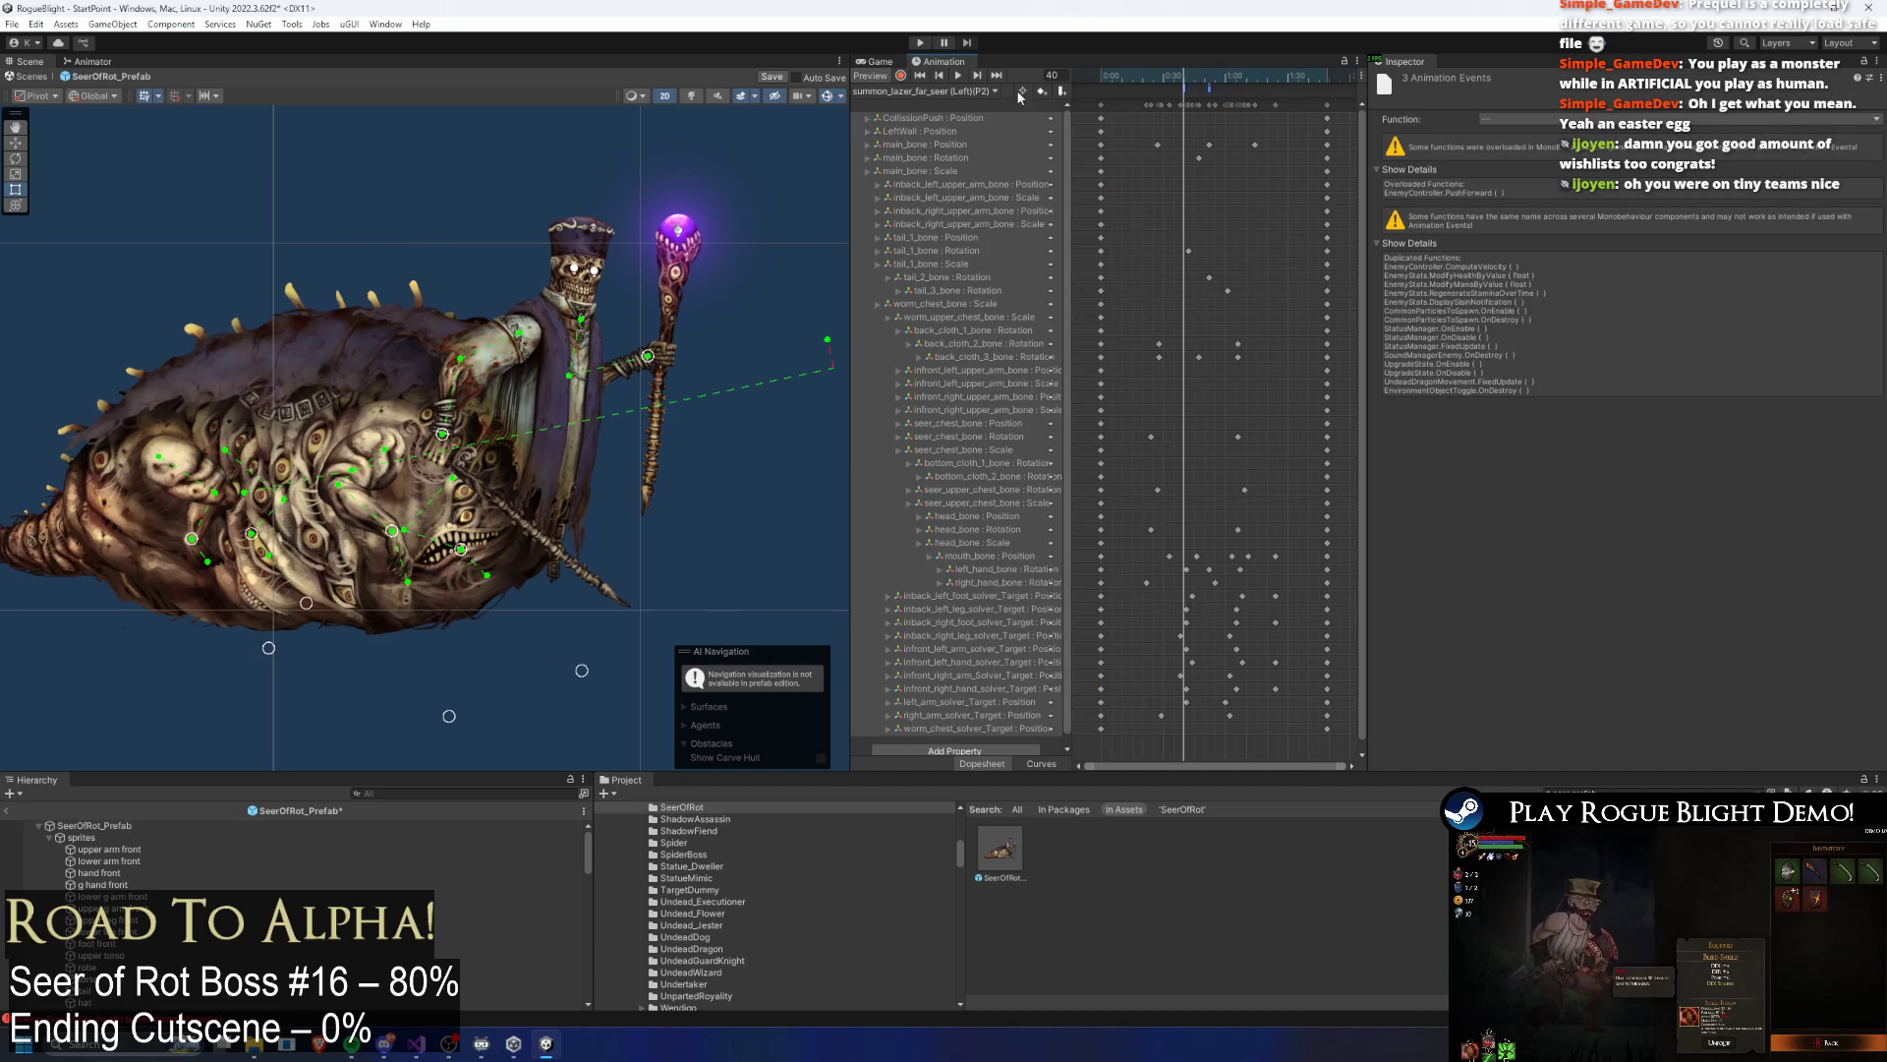
click(944, 91)
click(996, 498)
click(1184, 77)
Step: Scrub the (Right)(P2) clip from frame 53 to around 64, then show the Animator graph
mouse_move(1208, 85)
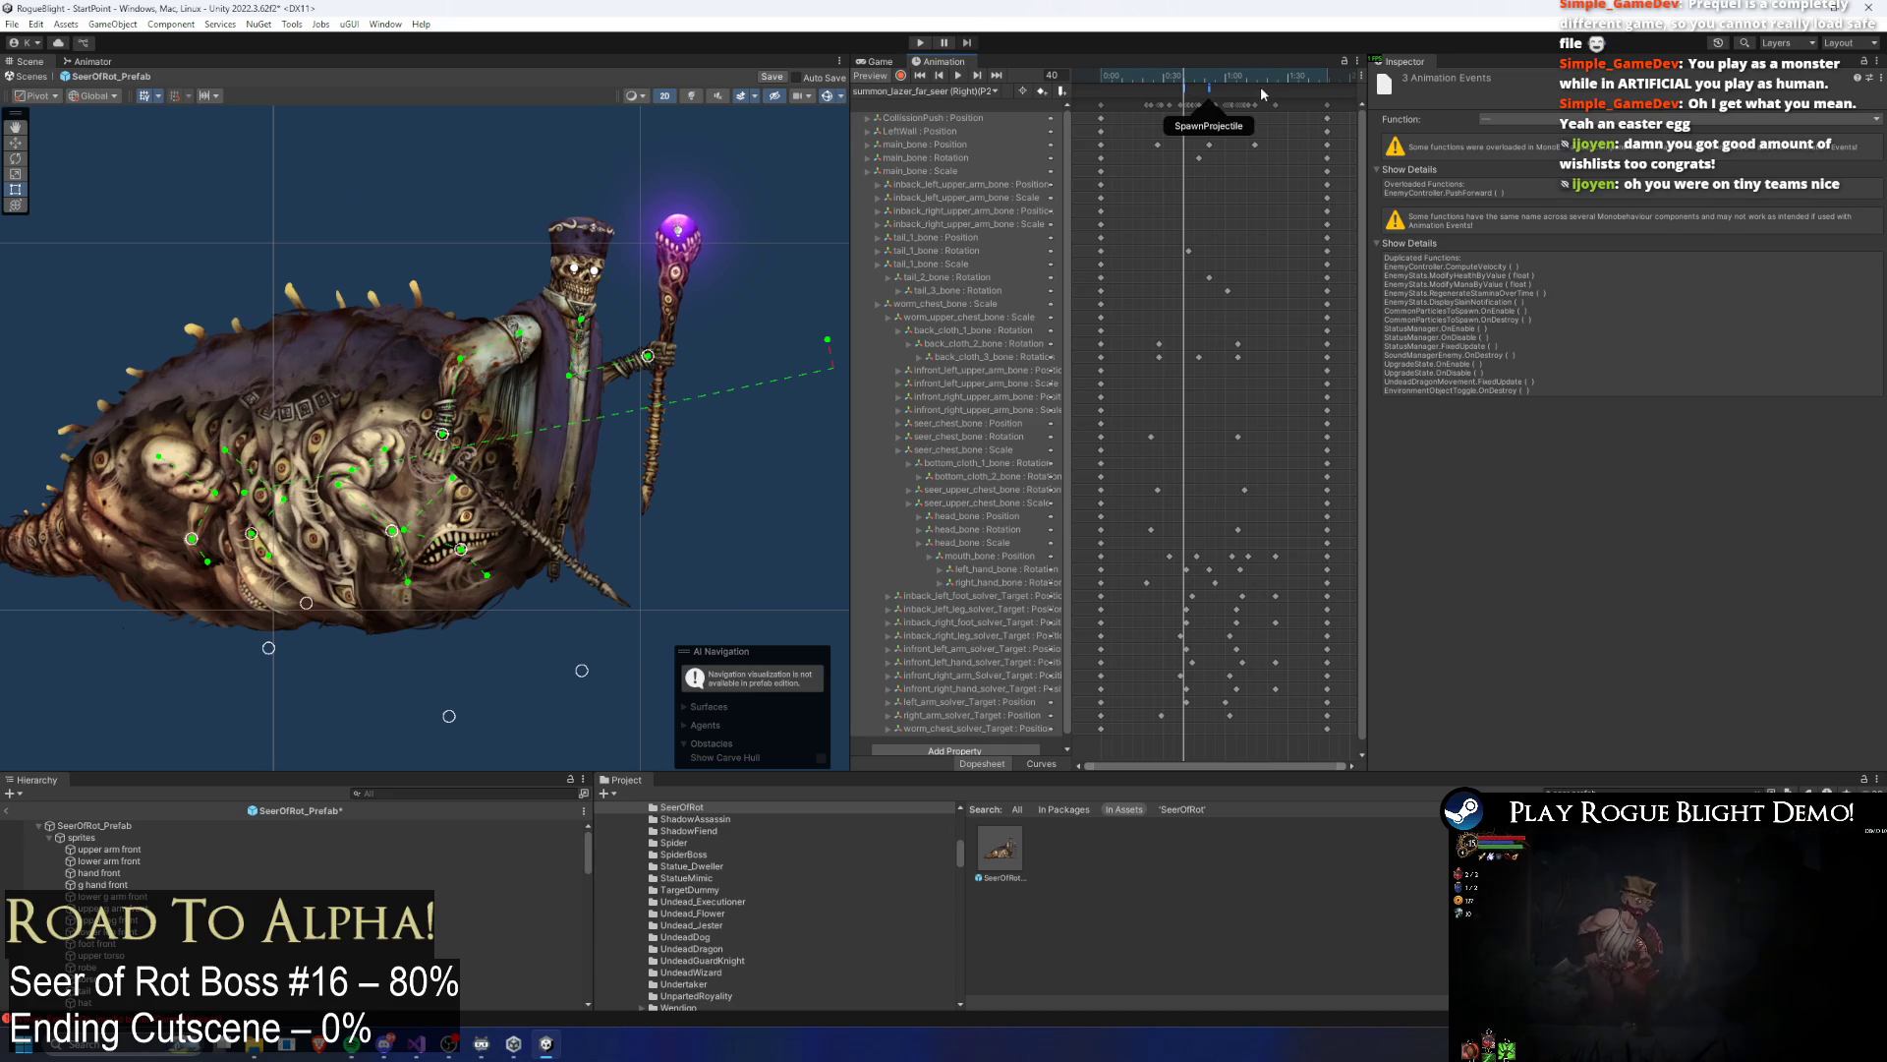
click(1210, 82)
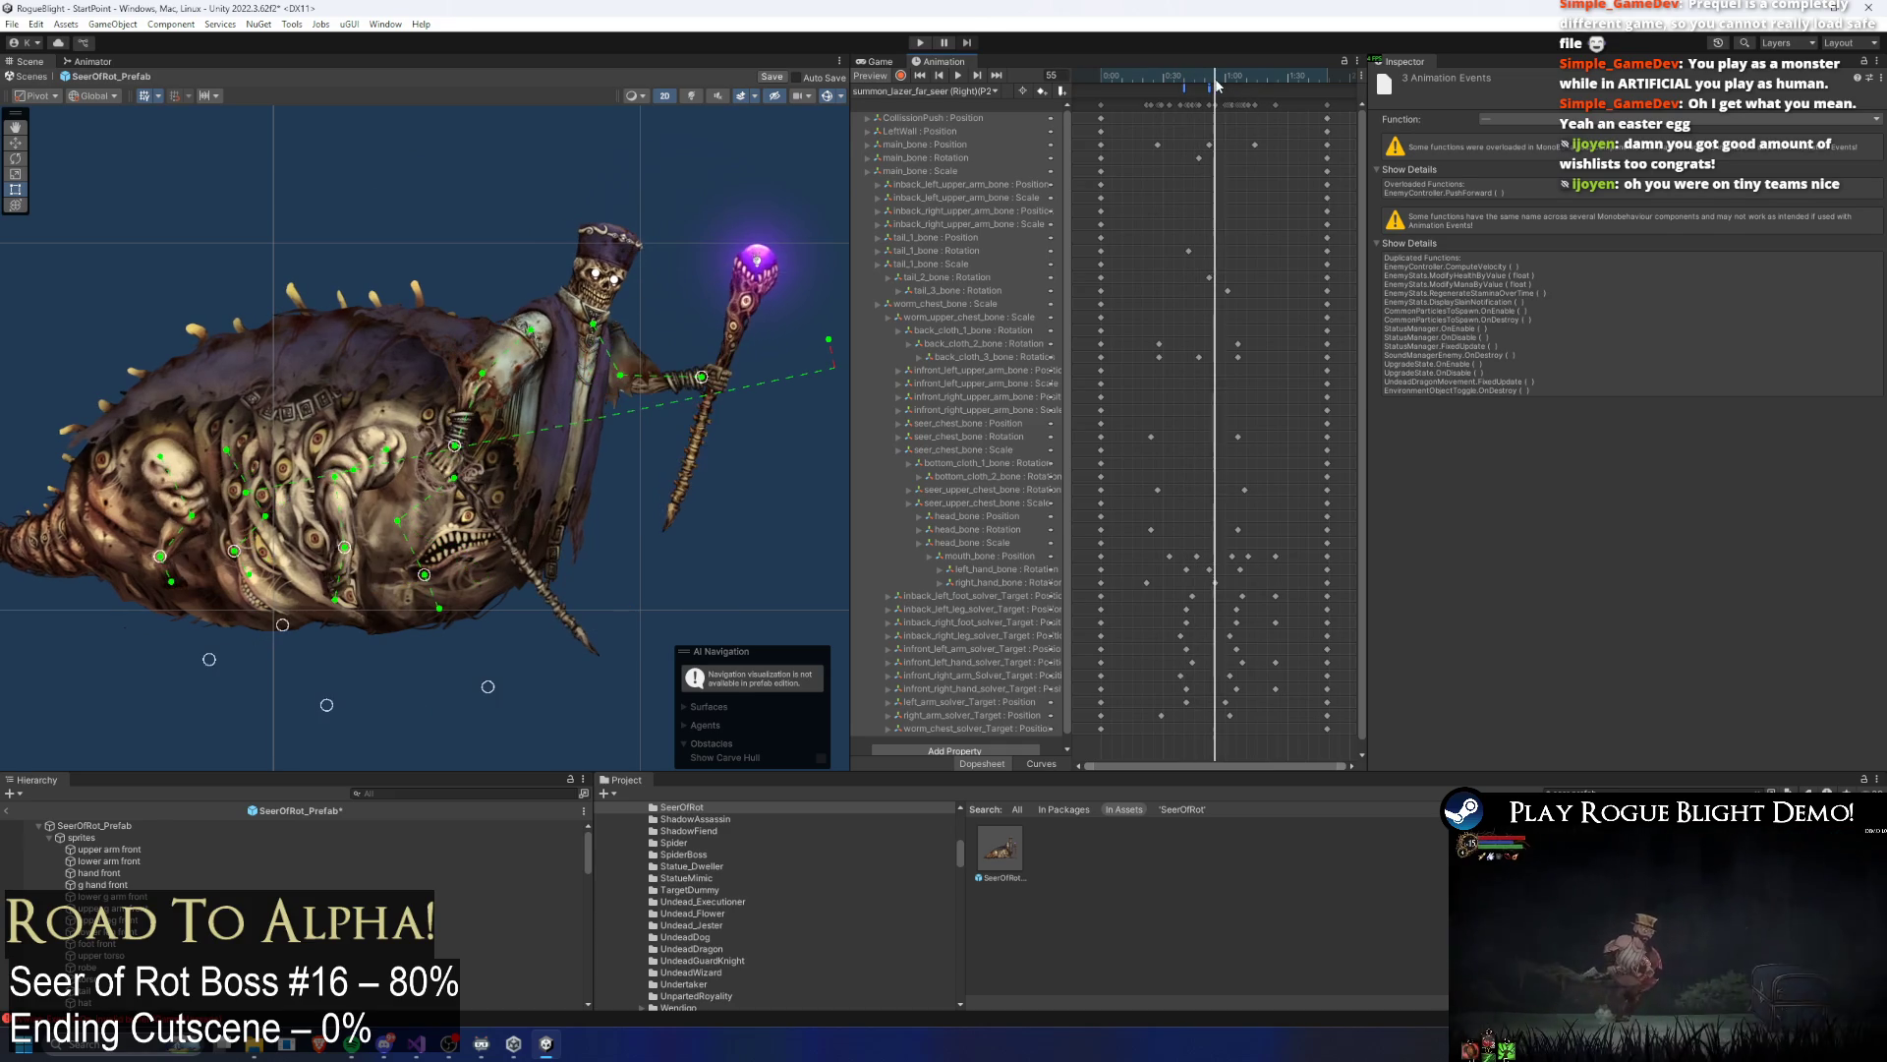
mouse_move(1212, 81)
mouse_down()
mouse_move(1317, 76)
mouse_move(1186, 100)
mouse_move(1243, 83)
mouse_up()
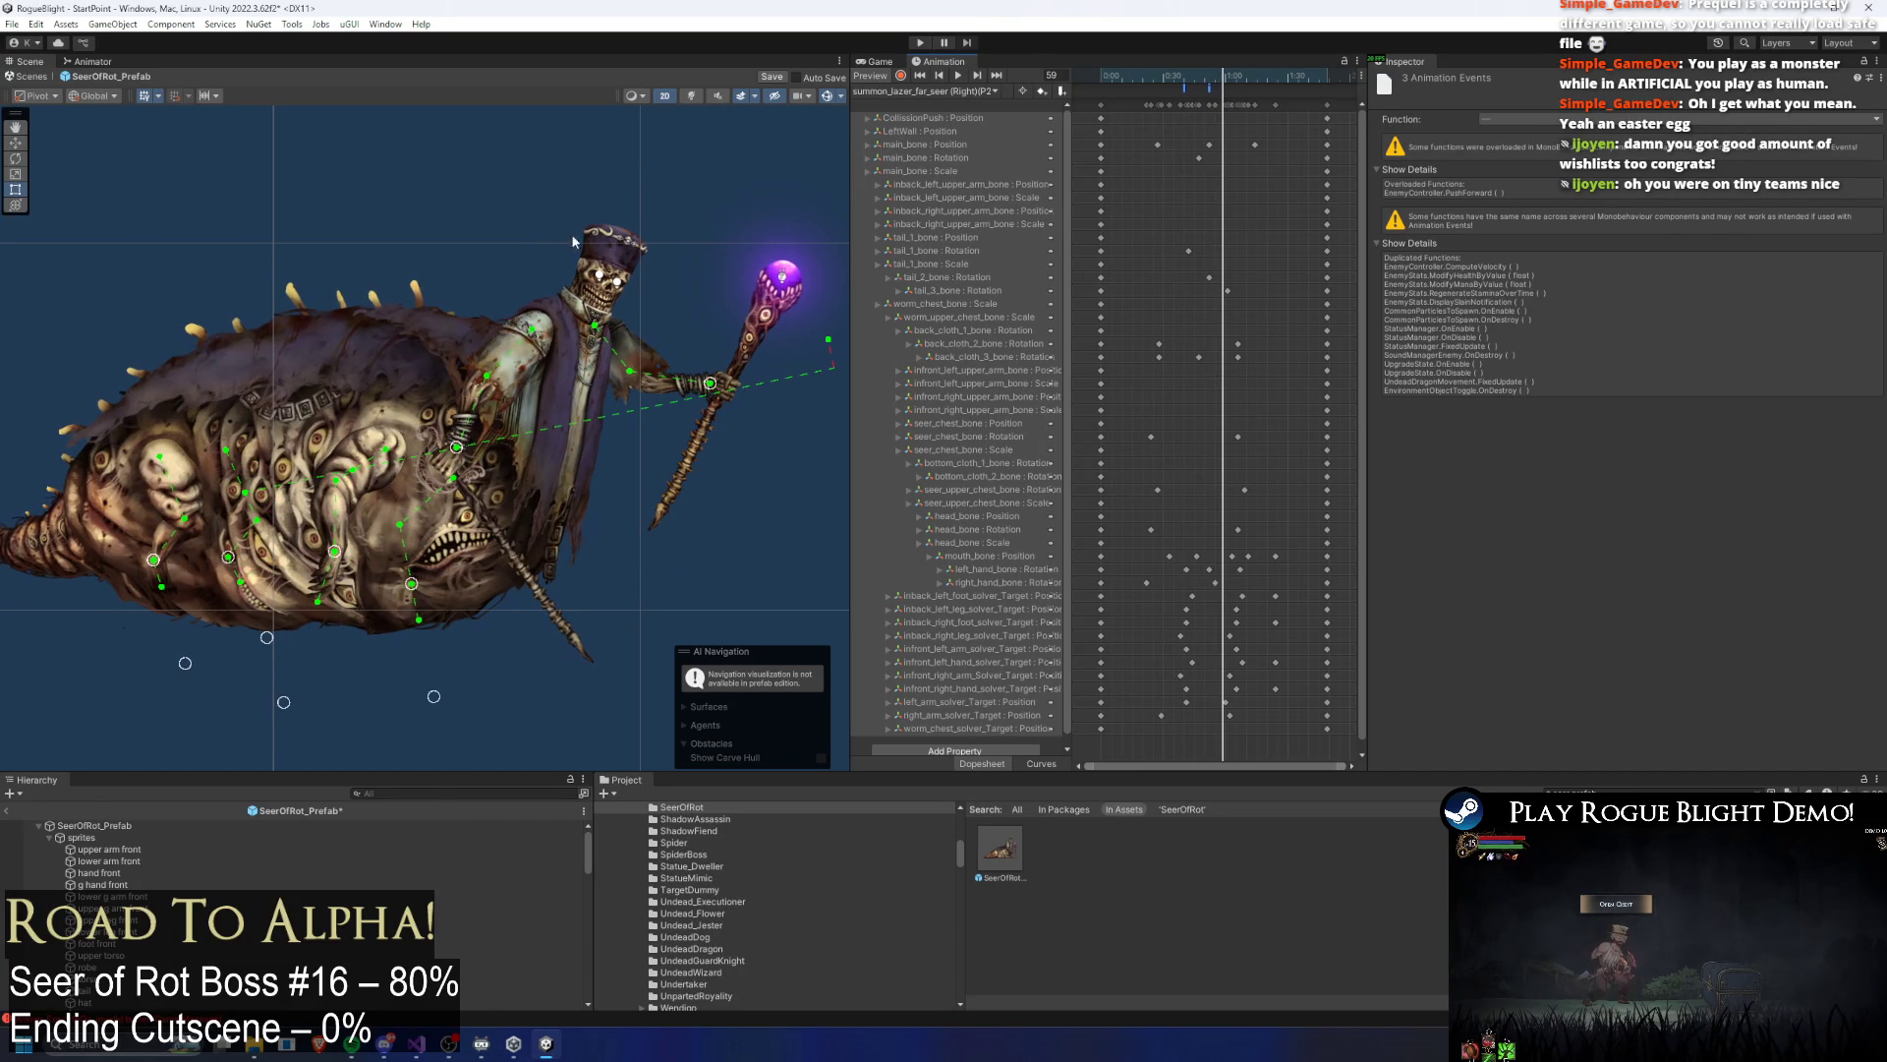
drag(1165, 77, 1259, 79)
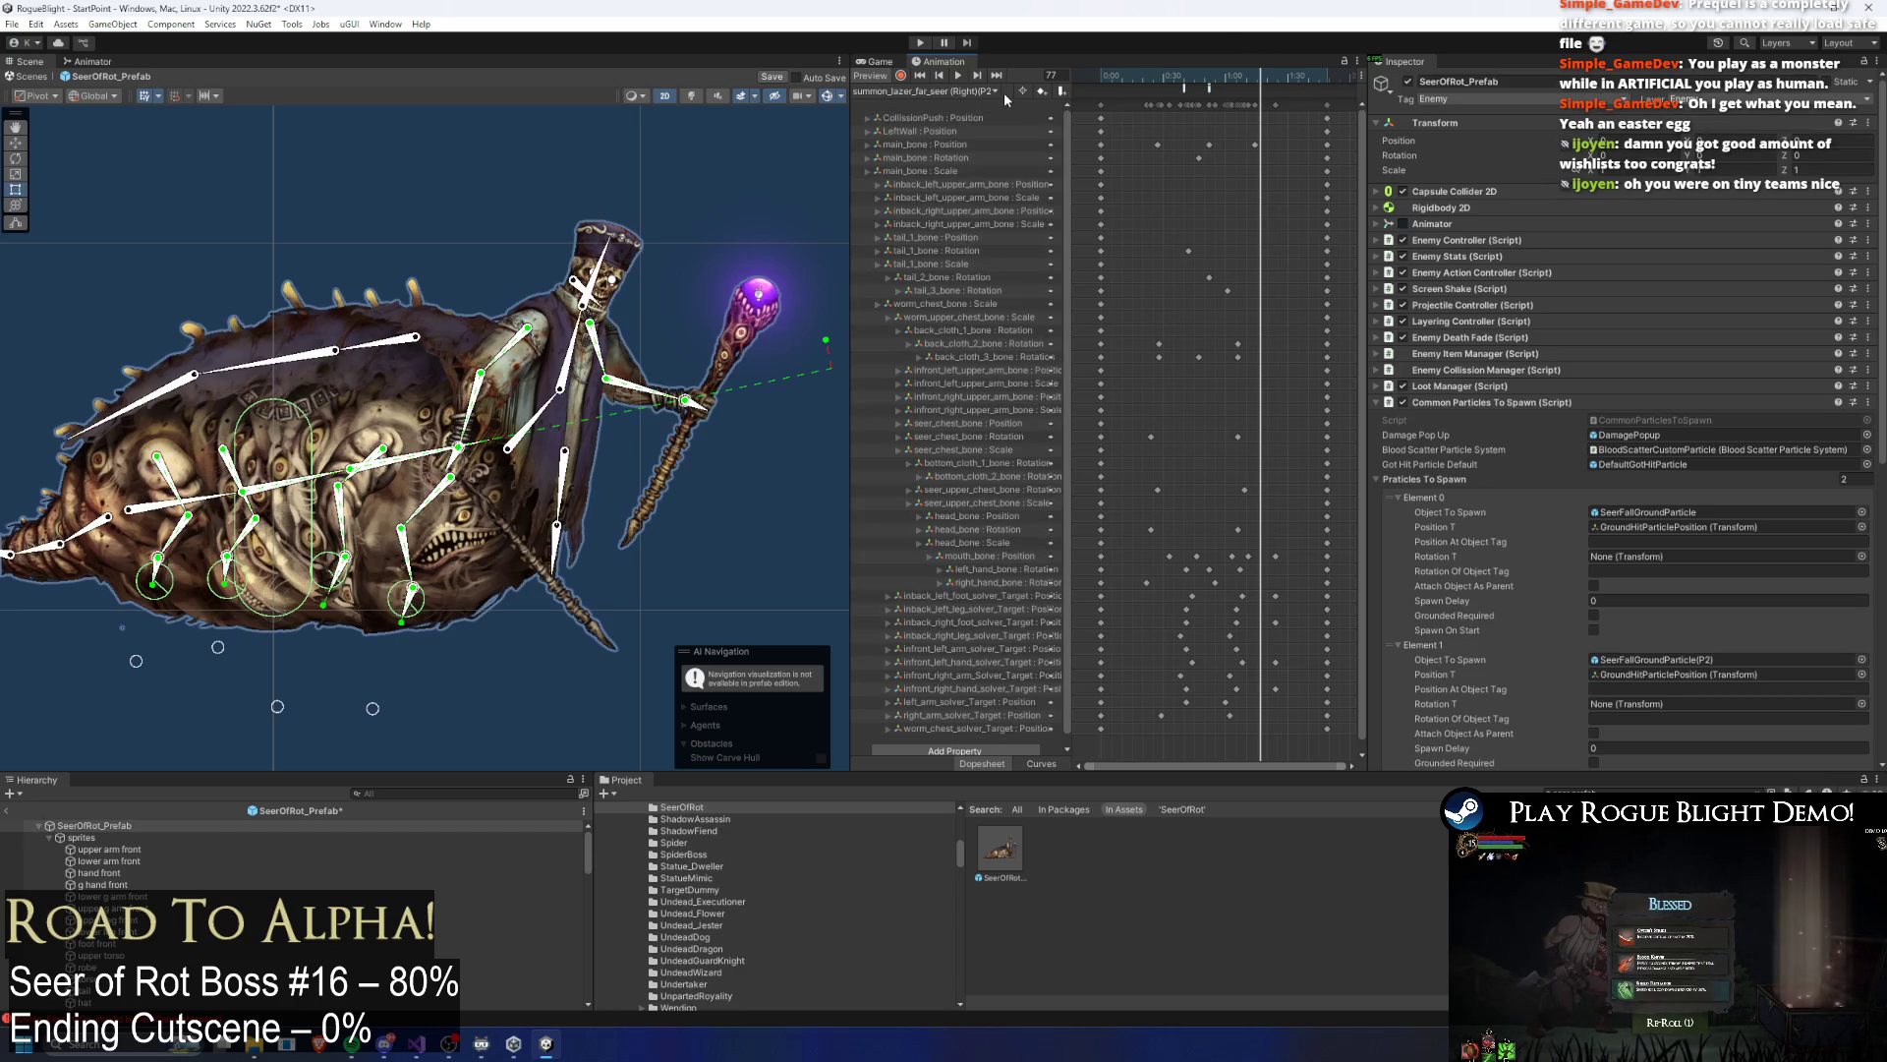
click(994, 90)
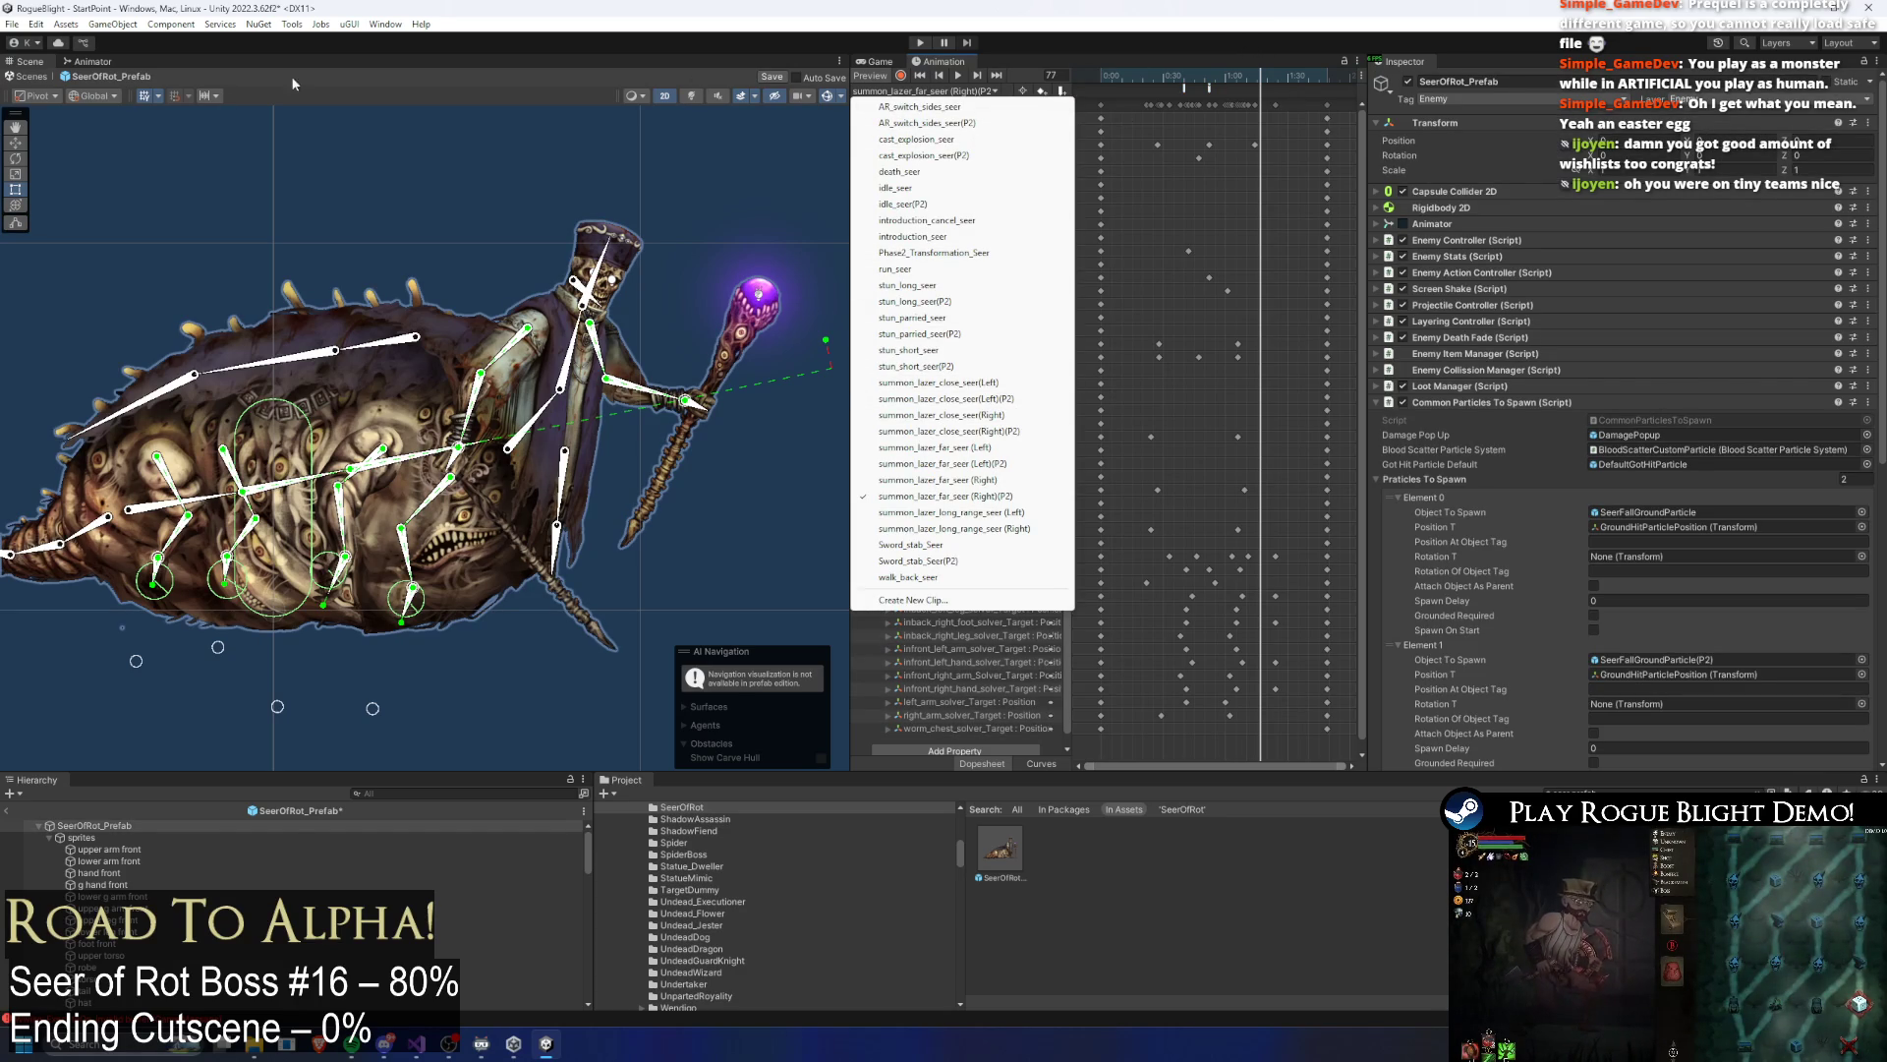
click(94, 61)
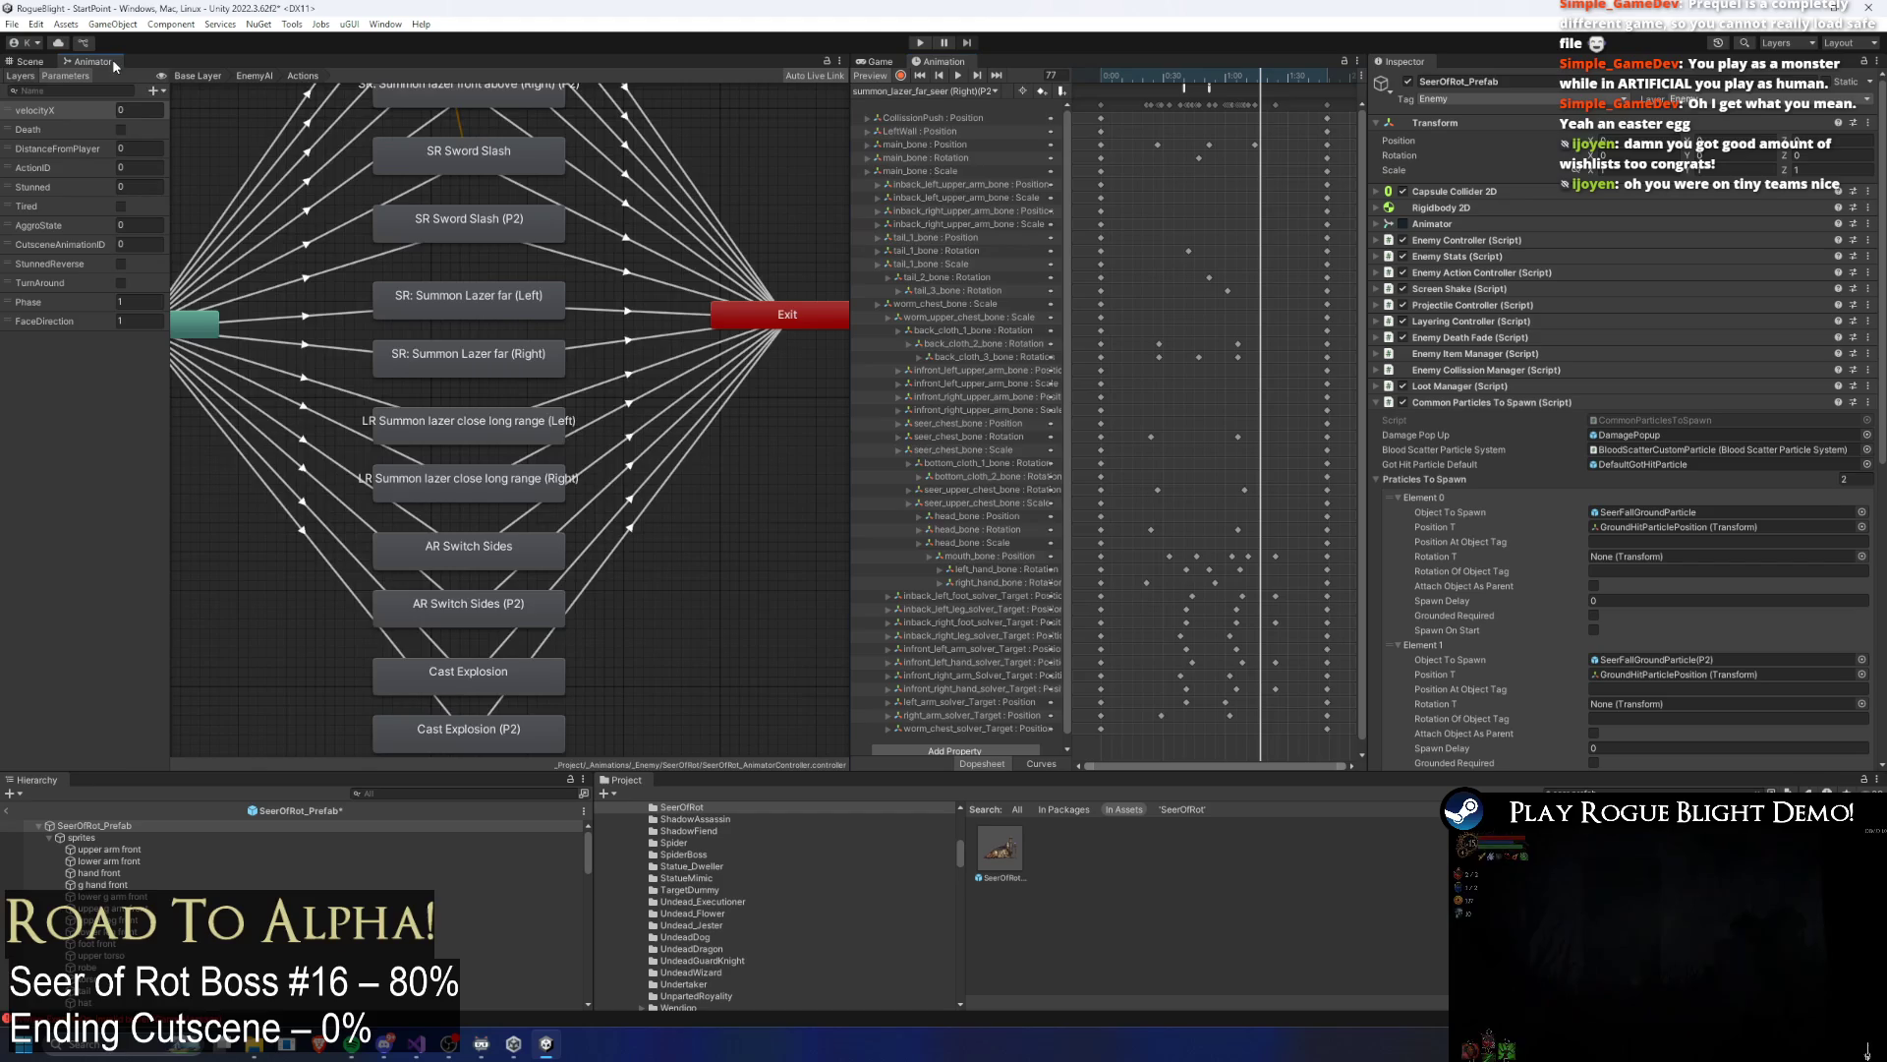
Step: Push the six lower Animator states down to make room below the far-laser states
scroll(590, 349, up, 5)
scroll(579, 358, down, 3)
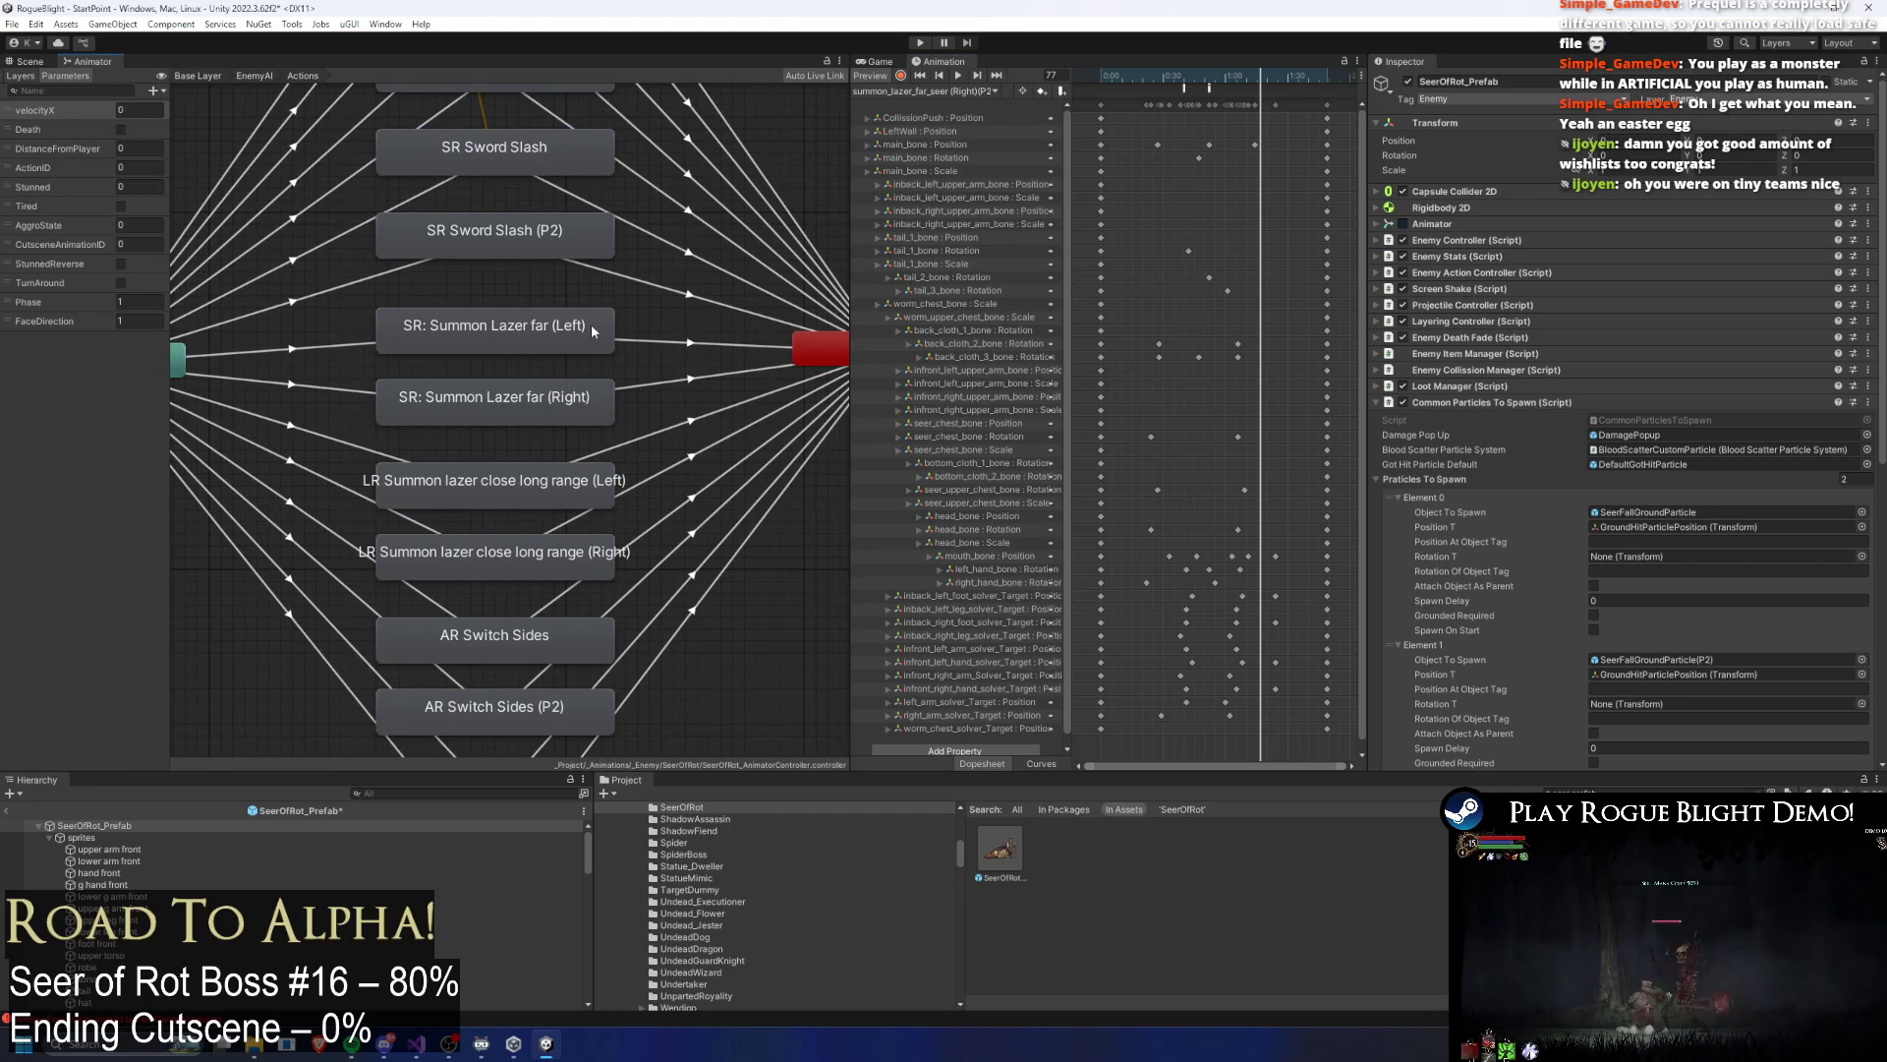
scroll(591, 336, down, 3)
mouse_move(682, 700)
mouse_down()
mouse_move(514, 467)
mouse_move(514, 416)
mouse_move(551, 508)
mouse_move(559, 484)
mouse_up()
drag(289, 403, 824, 320)
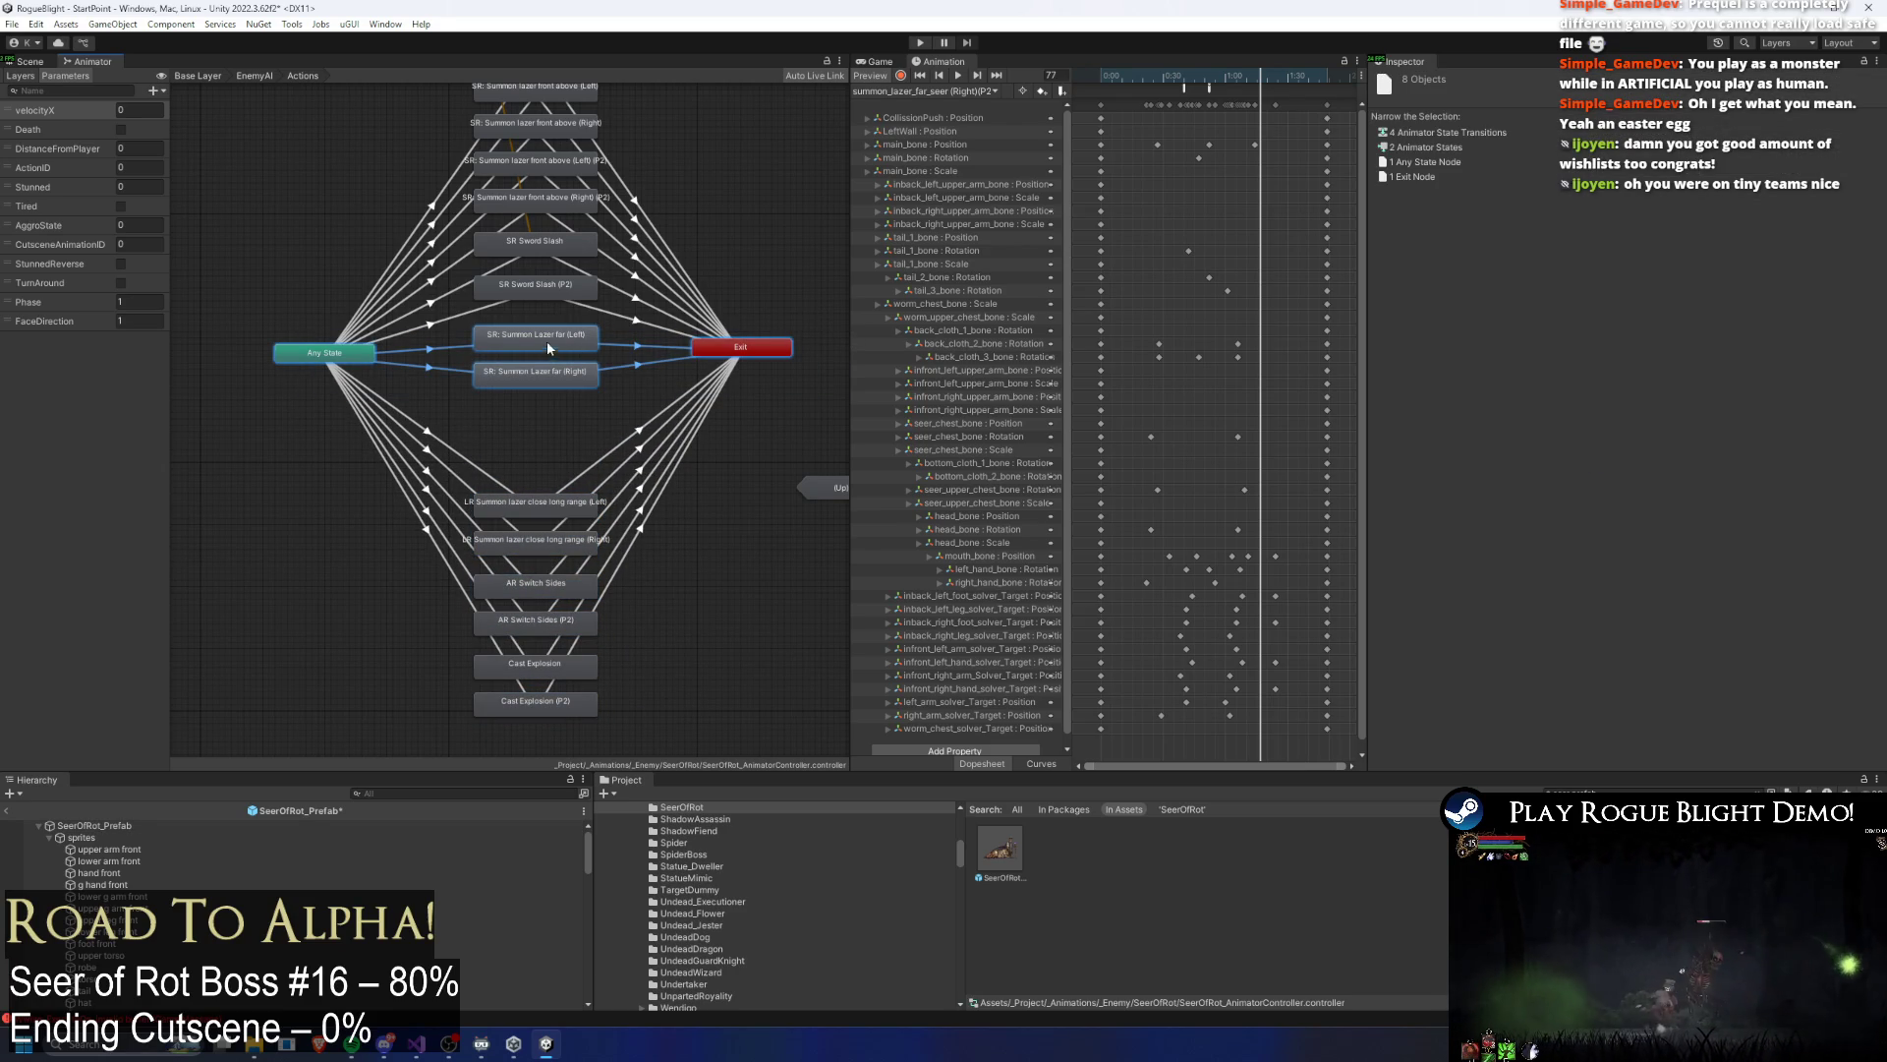
click(664, 399)
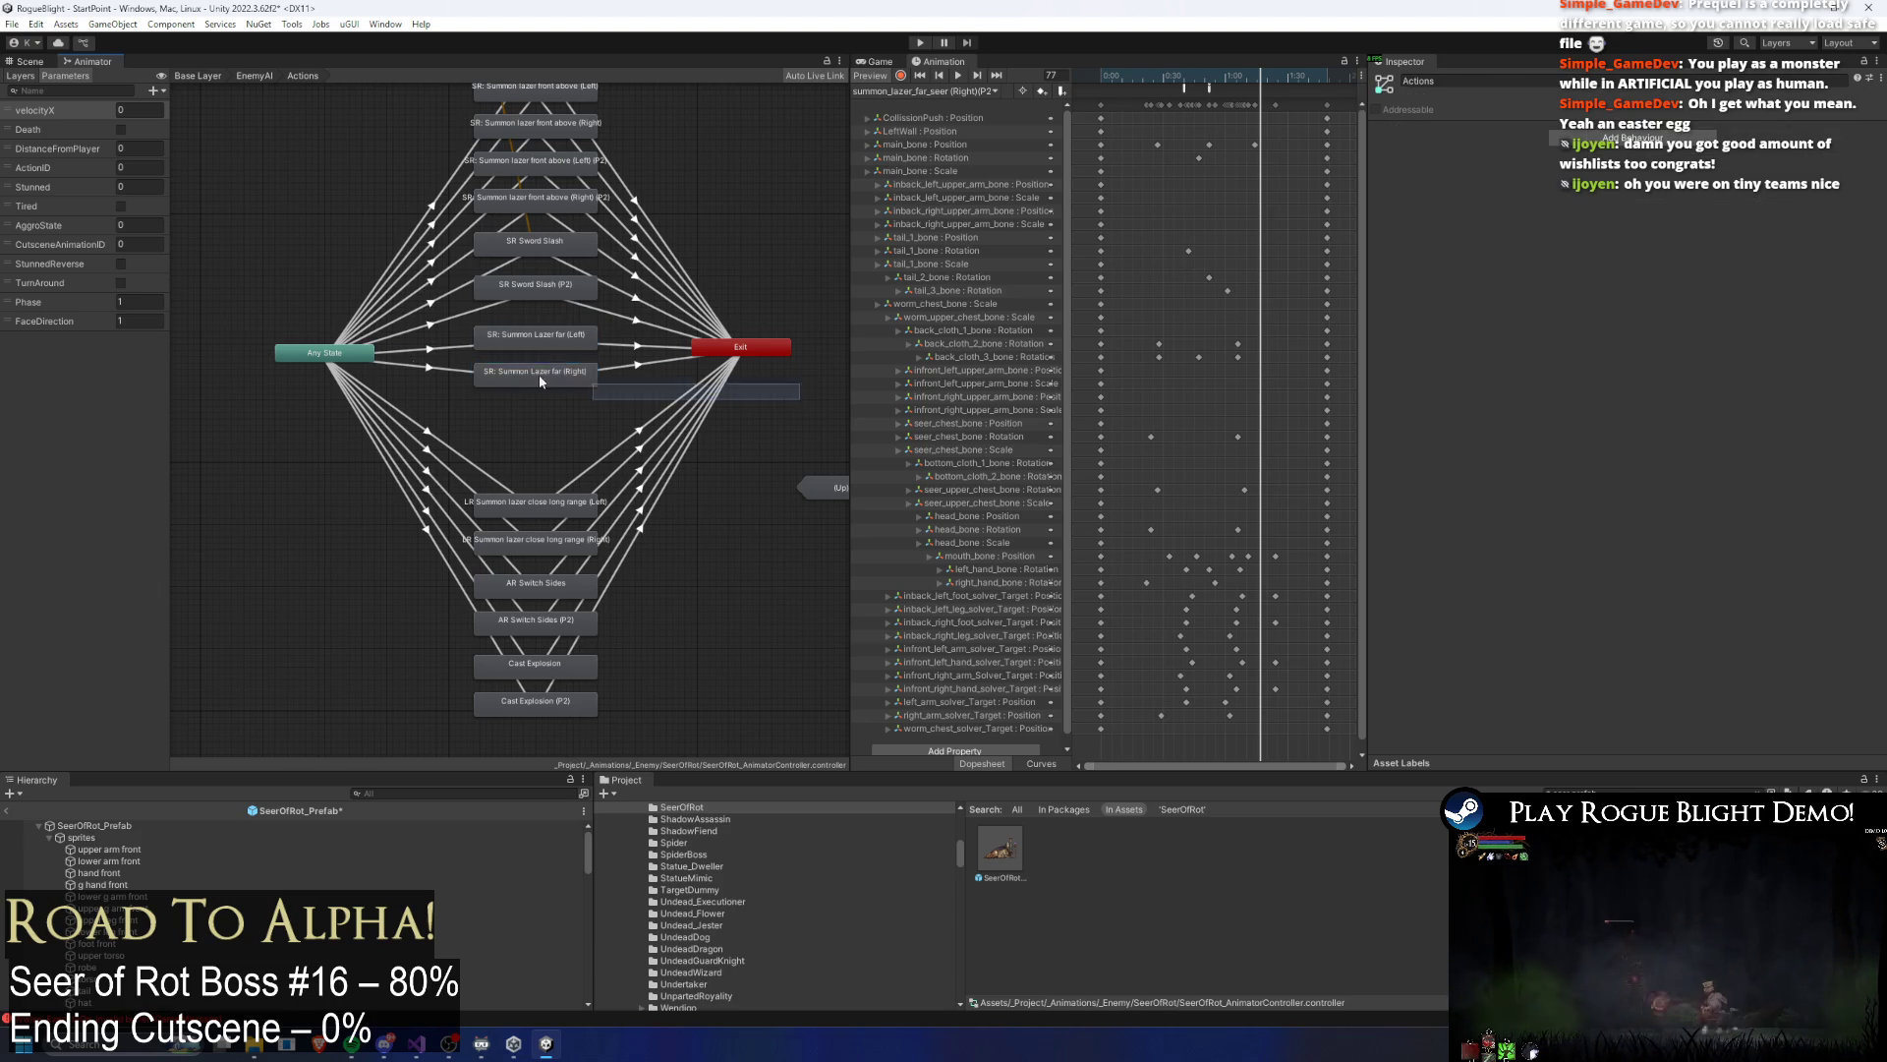
Step: Duplicate the two Summon Lazer far states and move the copies into the diamond
key(ctrl+z)
drag(534, 371, 434, 93)
scroll(434, 167, down, 3)
drag(434, 167, 511, 488)
scroll(524, 463, up, 5)
Step: Rename the duplicated Left and Right states, replacing the '0' suffix with '(P2)'
click(492, 508)
click(1540, 82)
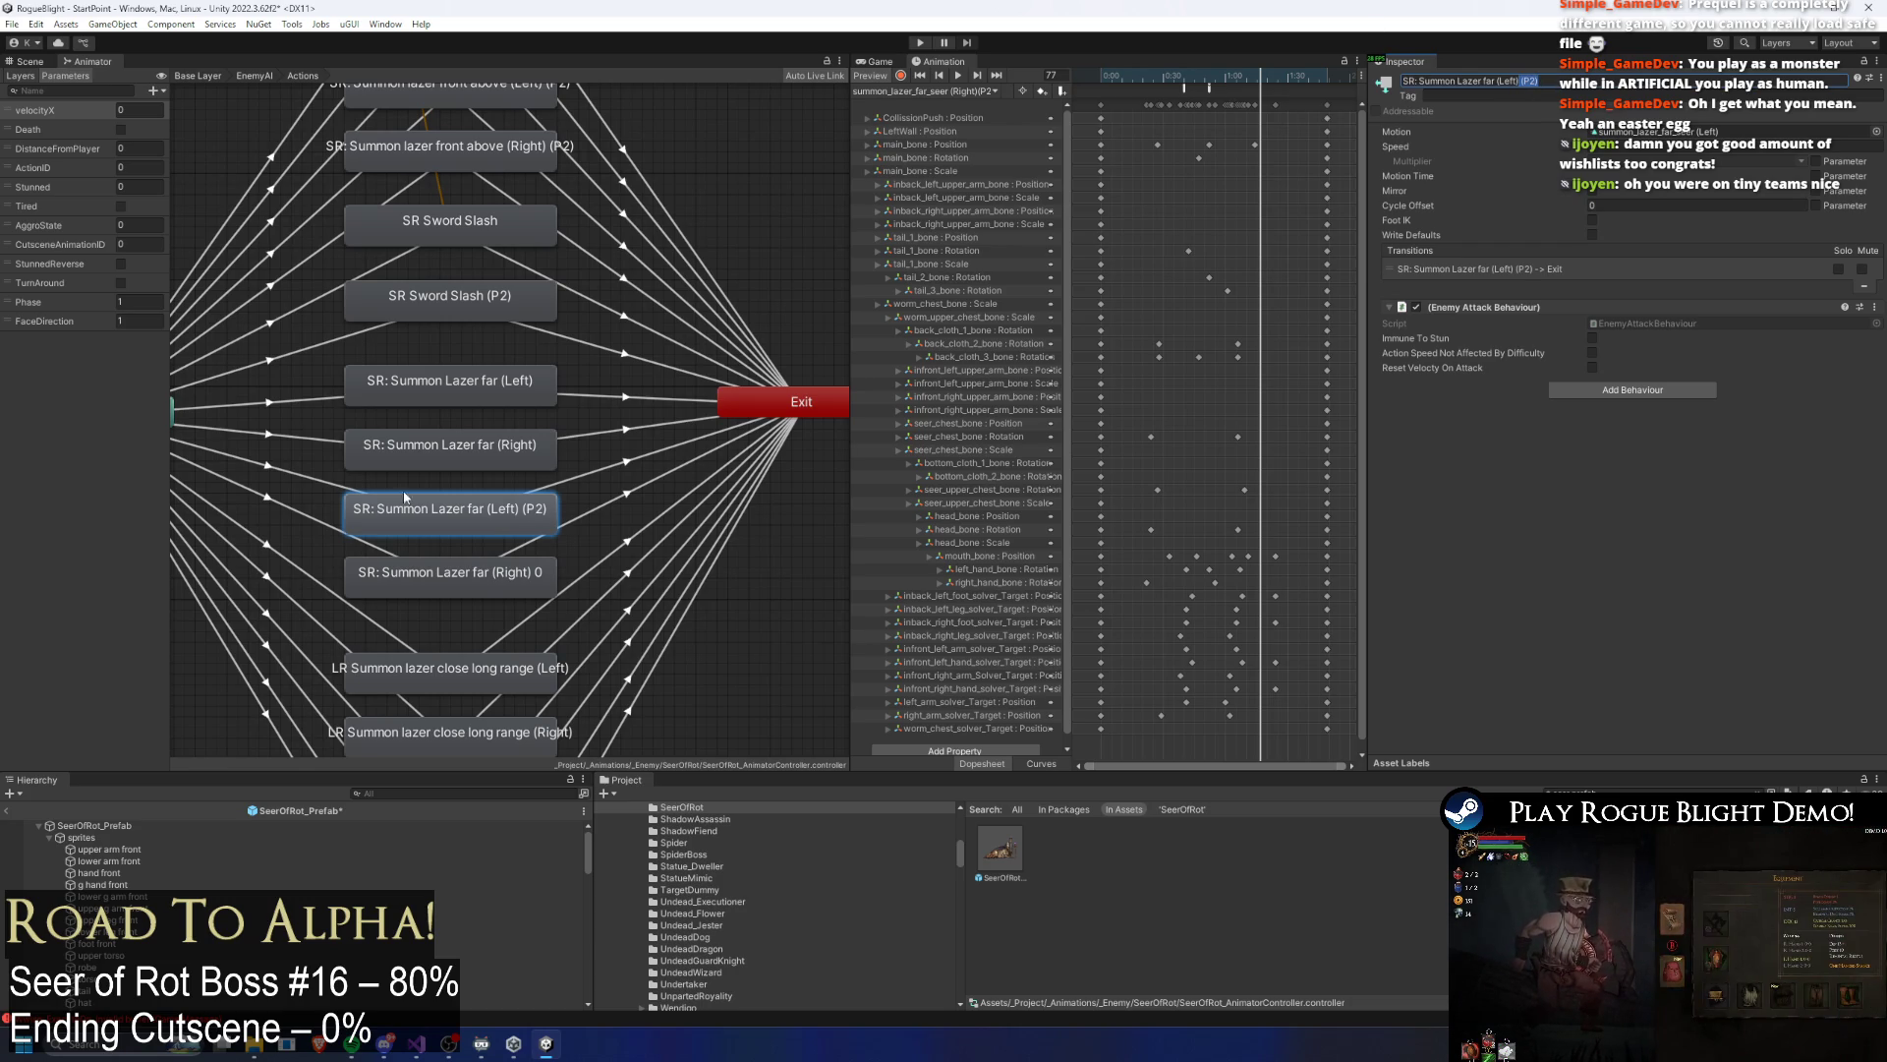
click(459, 587)
double_click(1526, 81)
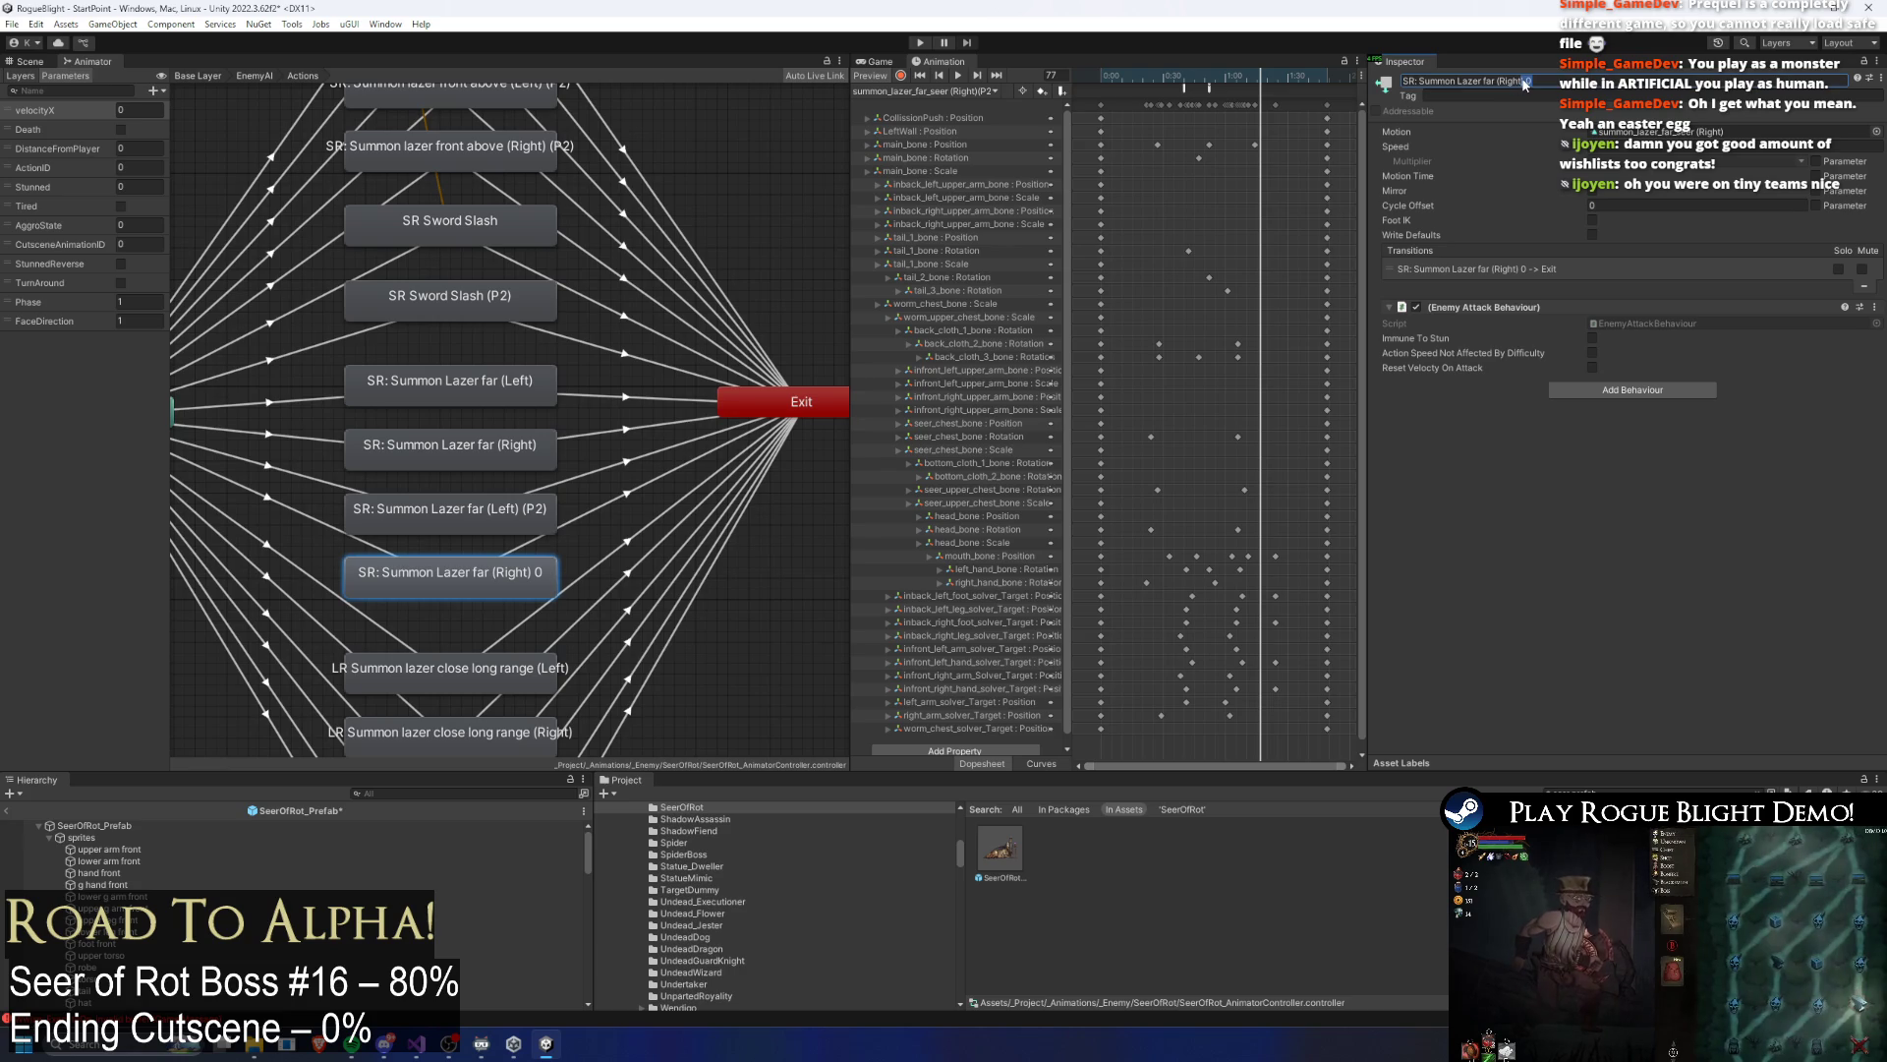
text((P2))
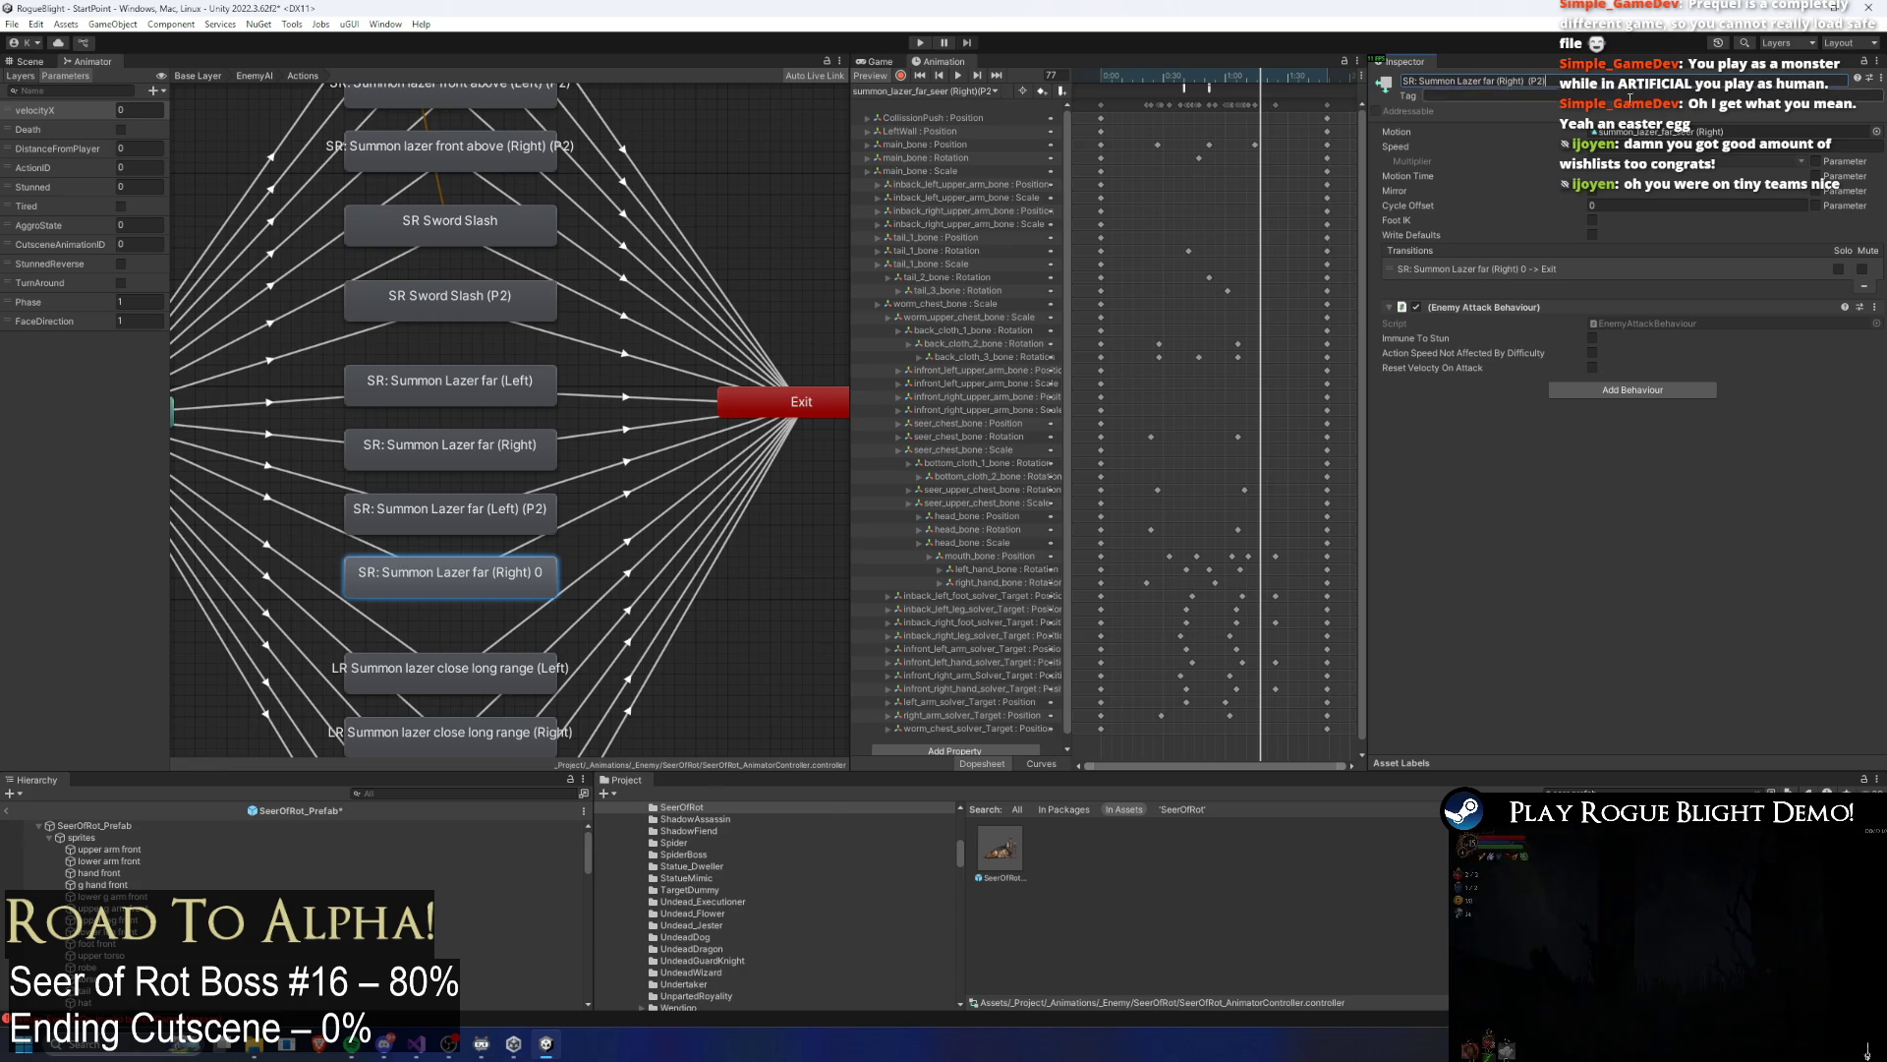
key(super)
text(g)
key(Escape)
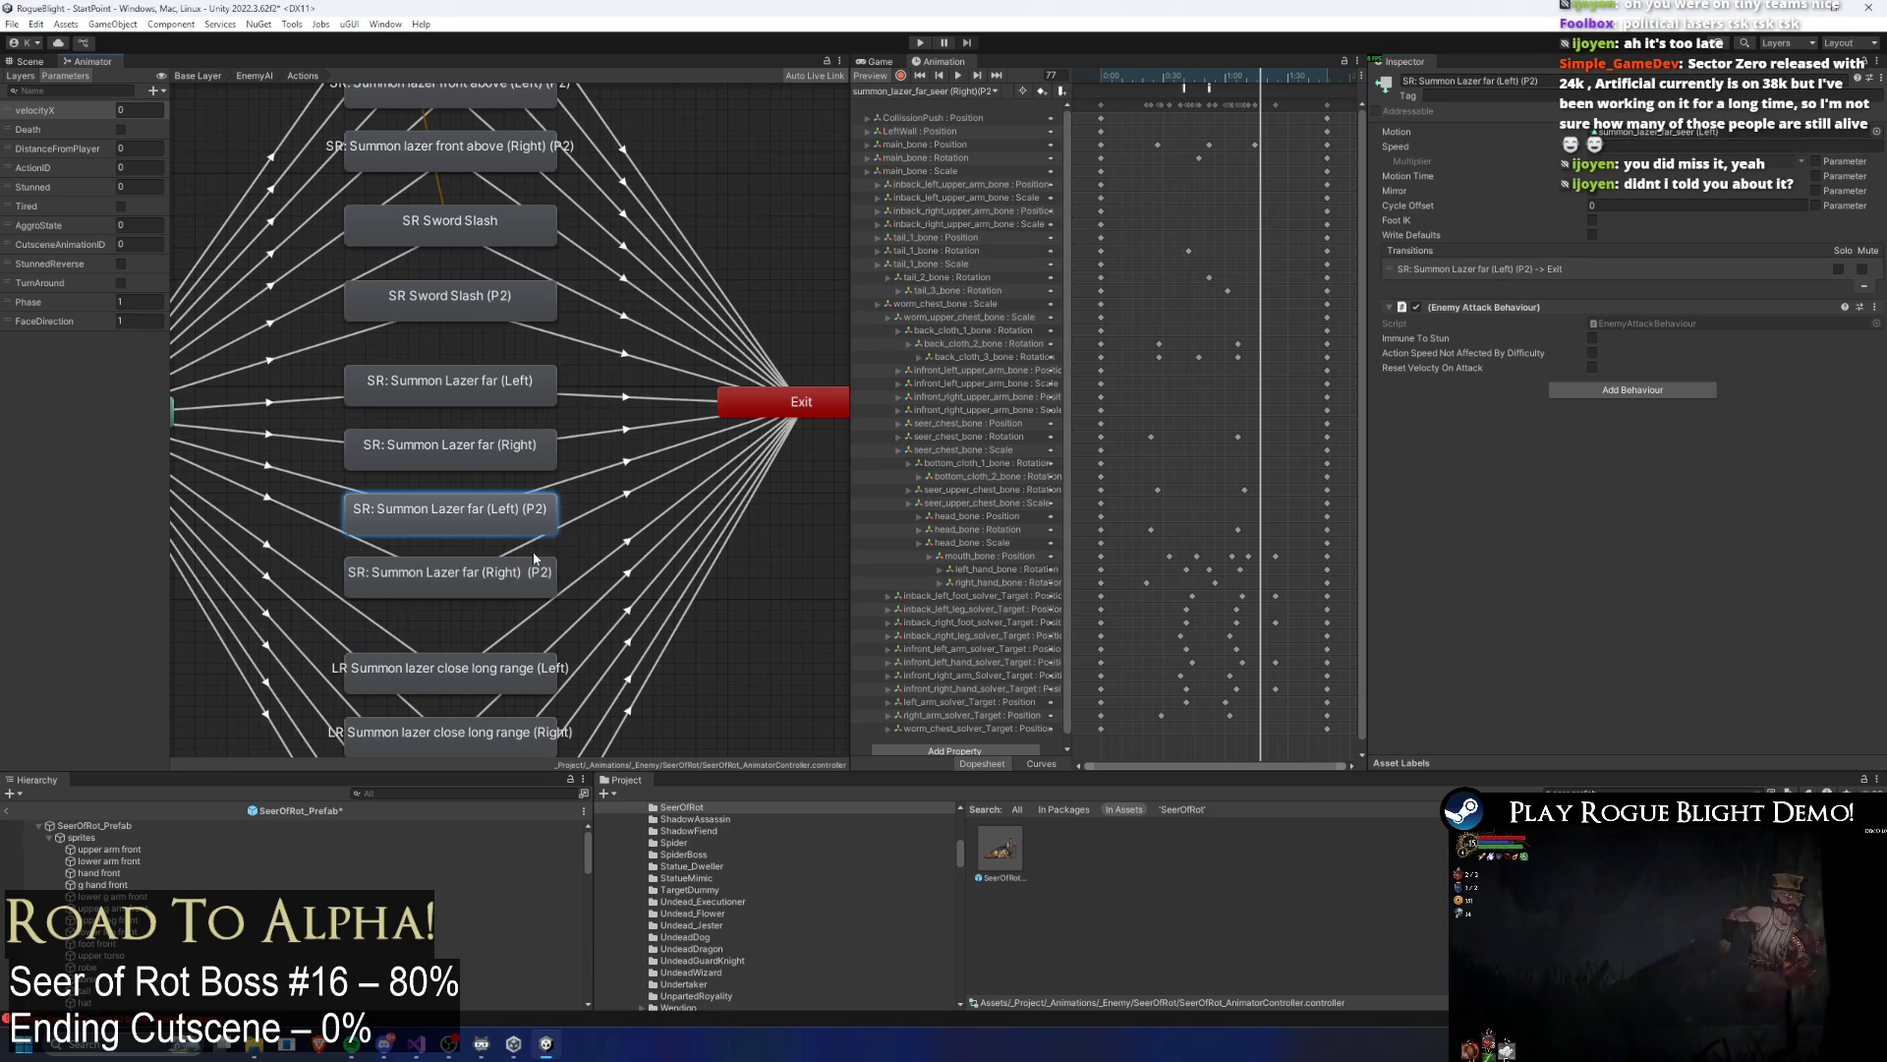
Step: Locate the Left (P2) and Right (P2) states' clips and open summon_lazer_far_seer (Right)(P2)
click(553, 511)
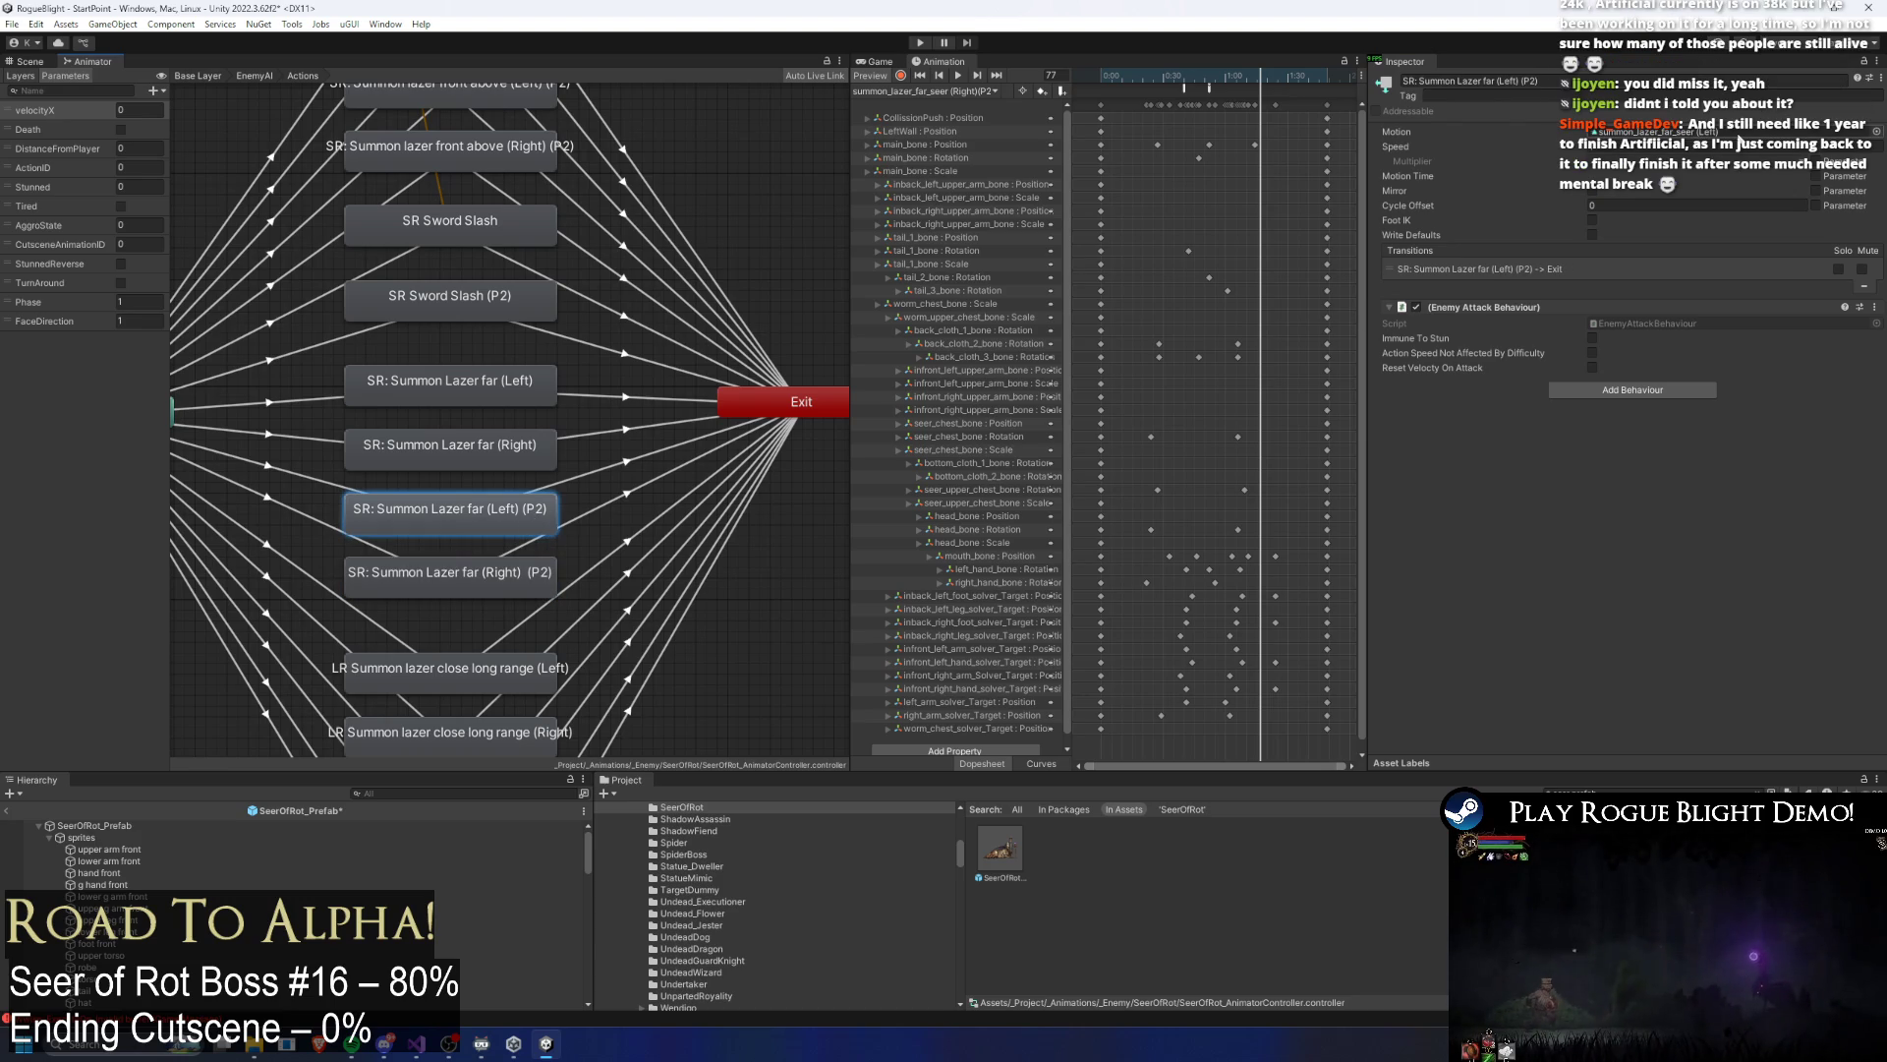
click(1739, 138)
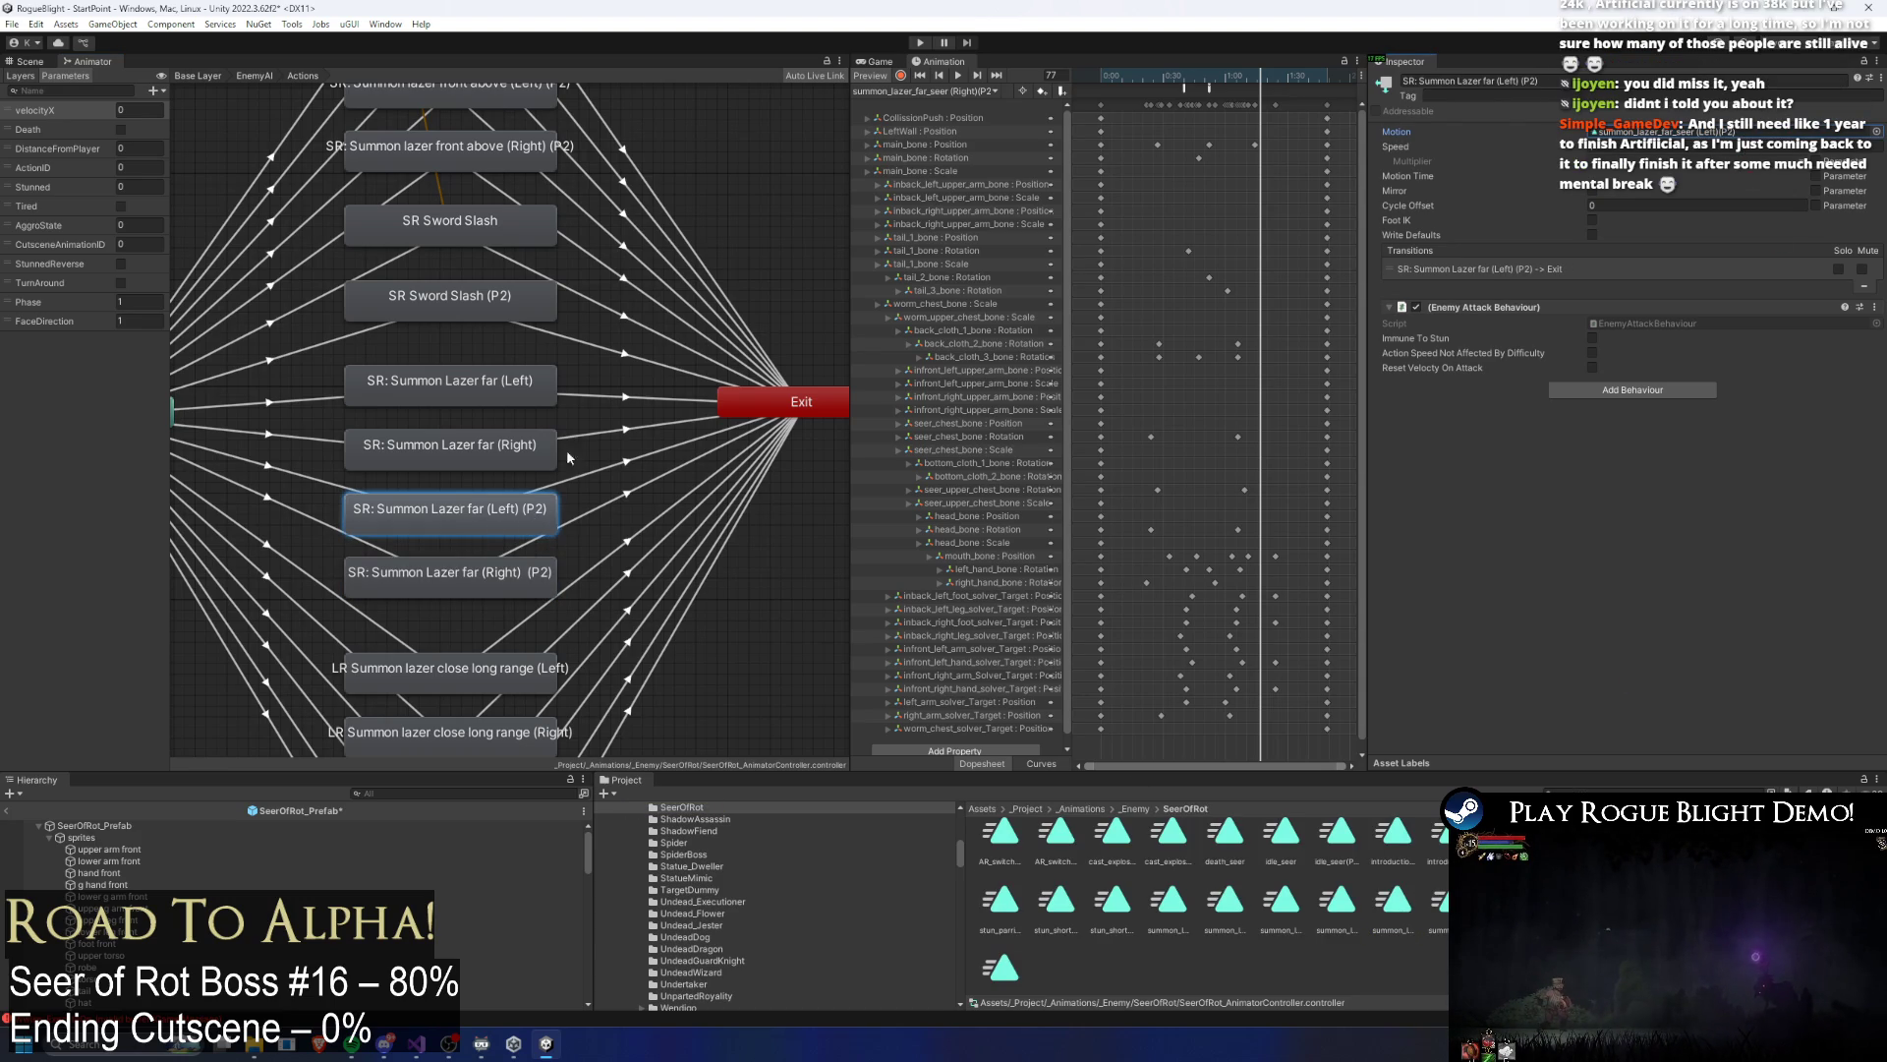
click(492, 574)
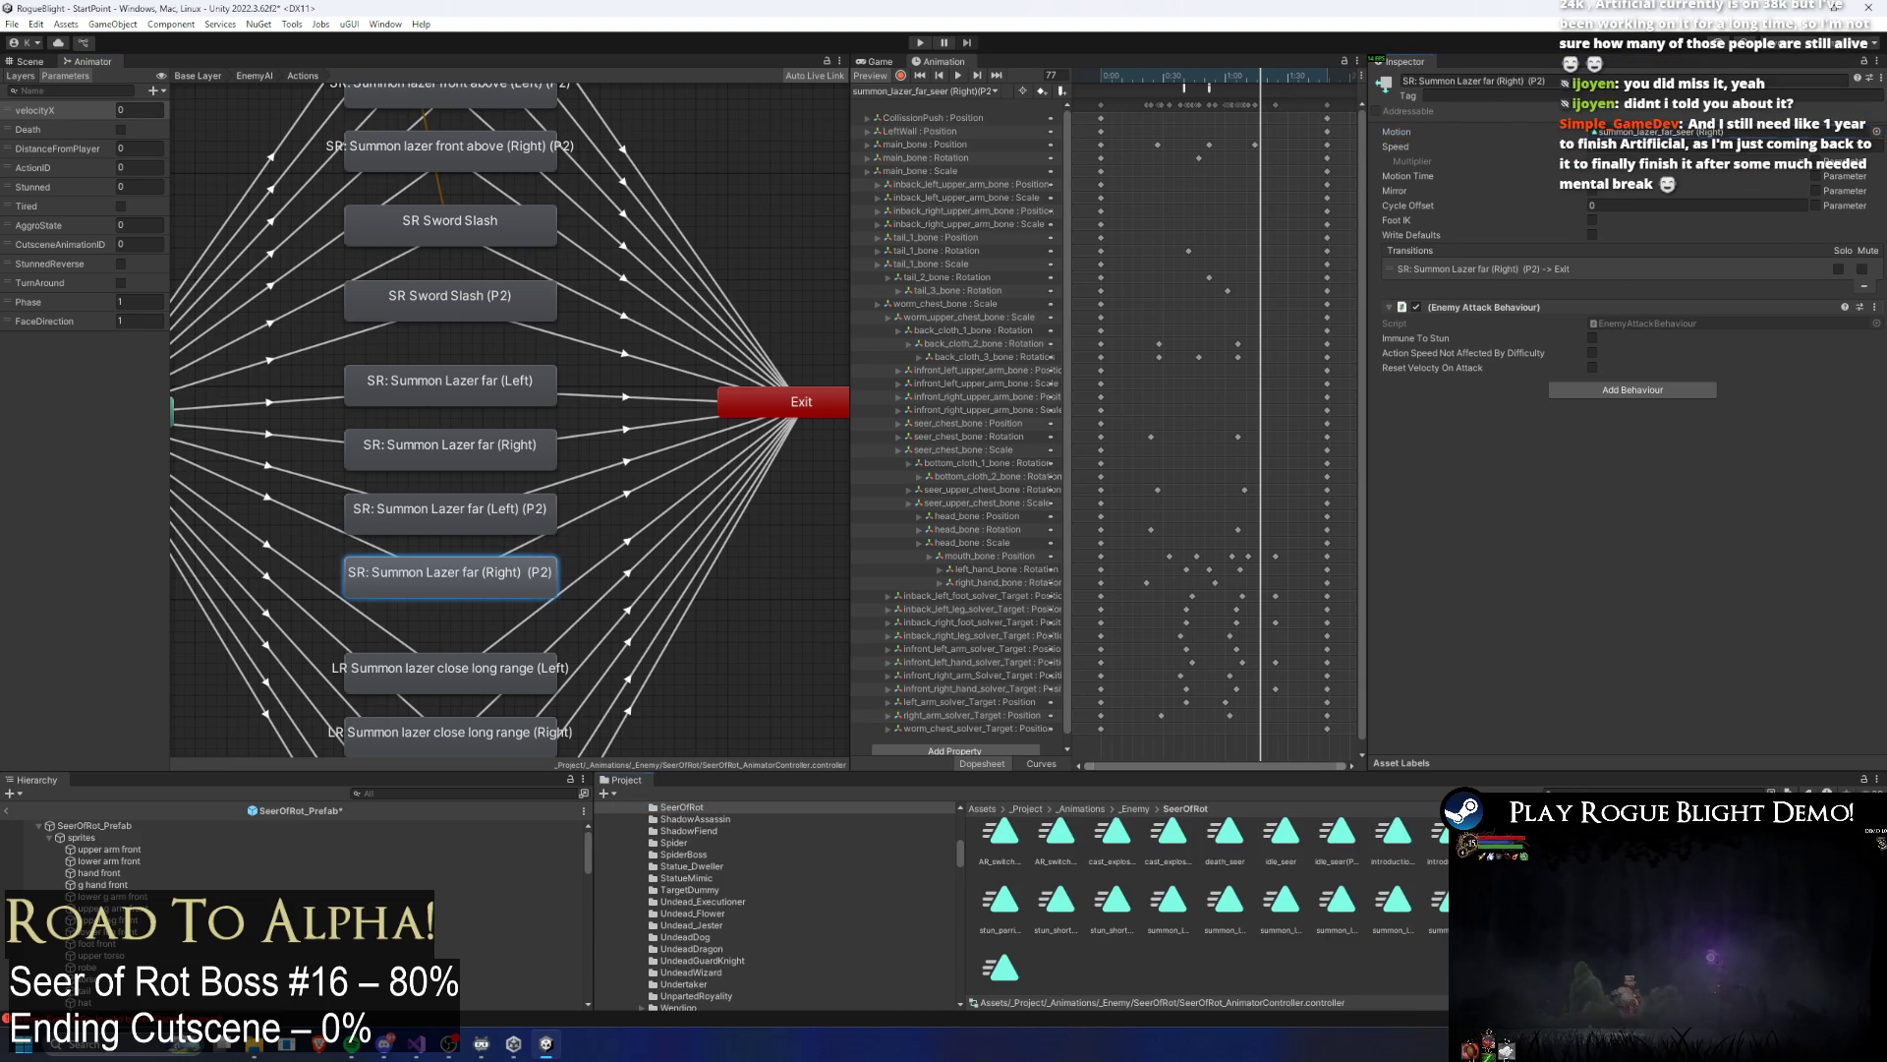
click(1739, 132)
double_click(1614, 134)
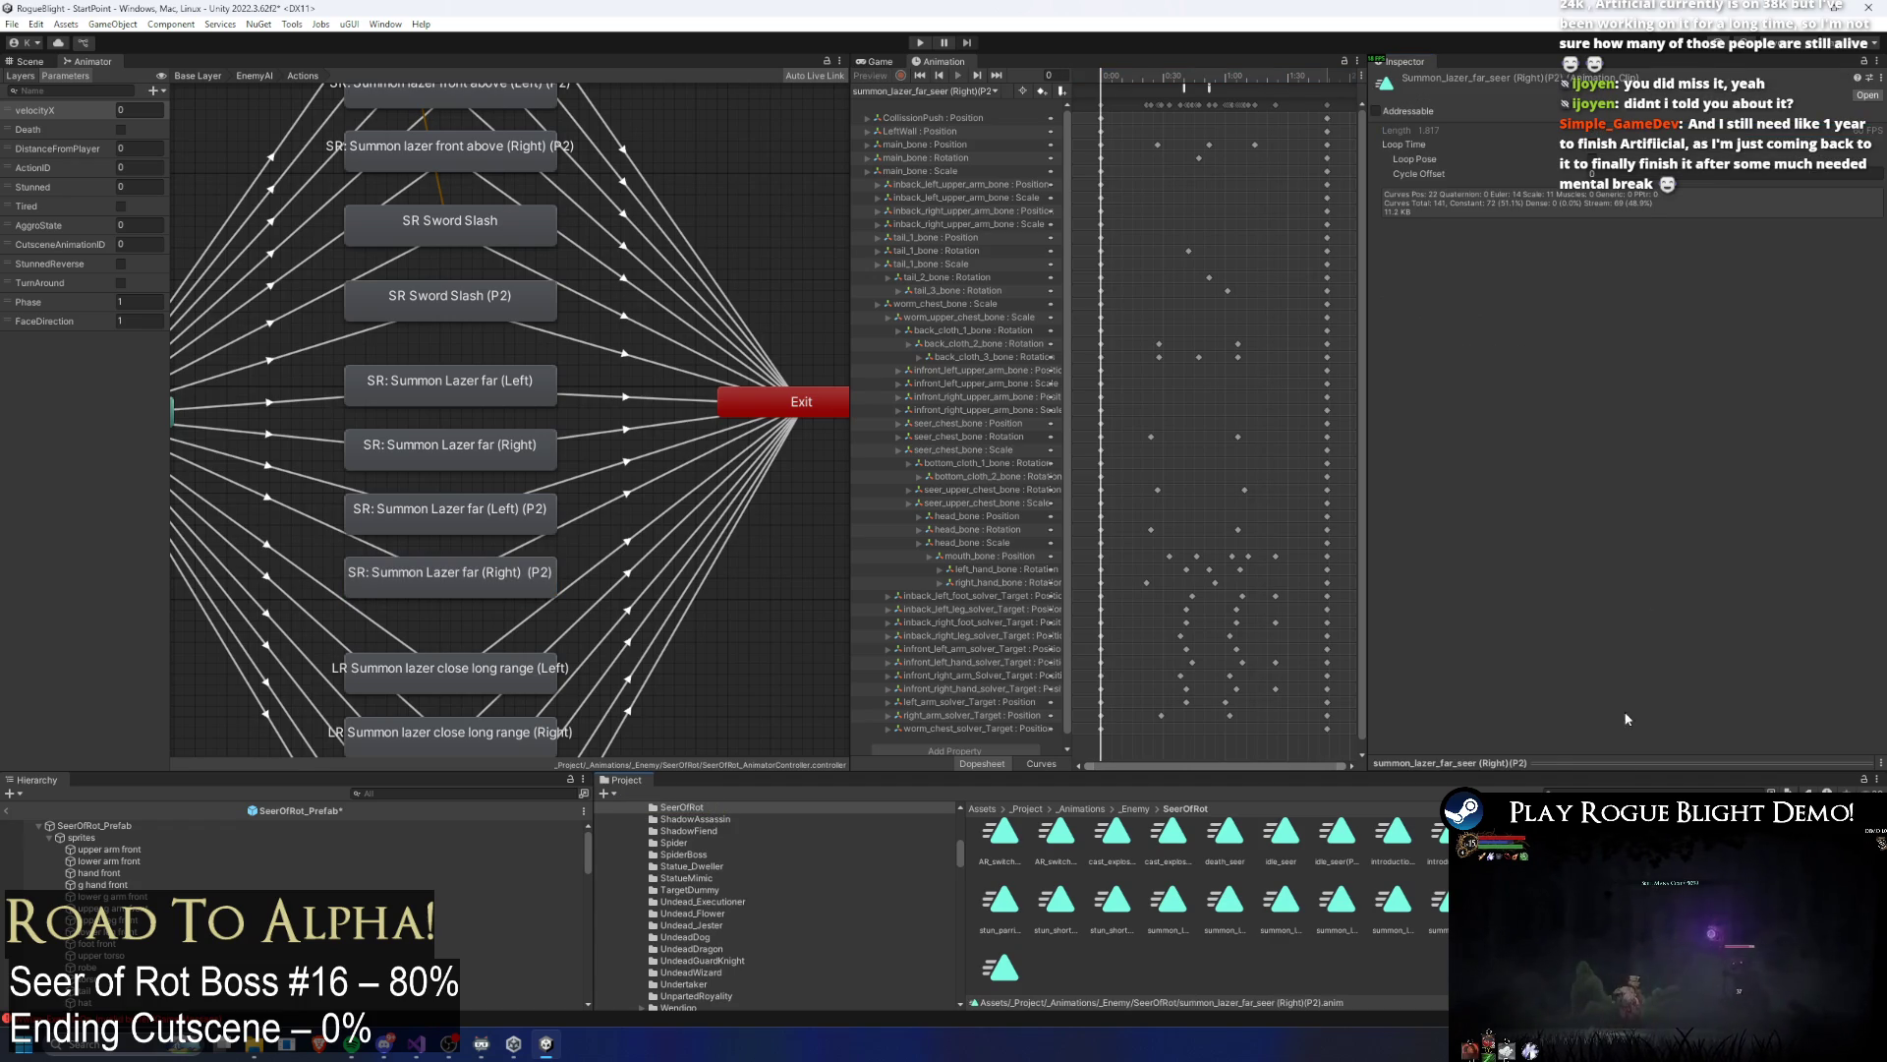
Step: Move the LR, AR Switch Sides and Cast Explosion states up under the two P2 far-laser states
click(1437, 909)
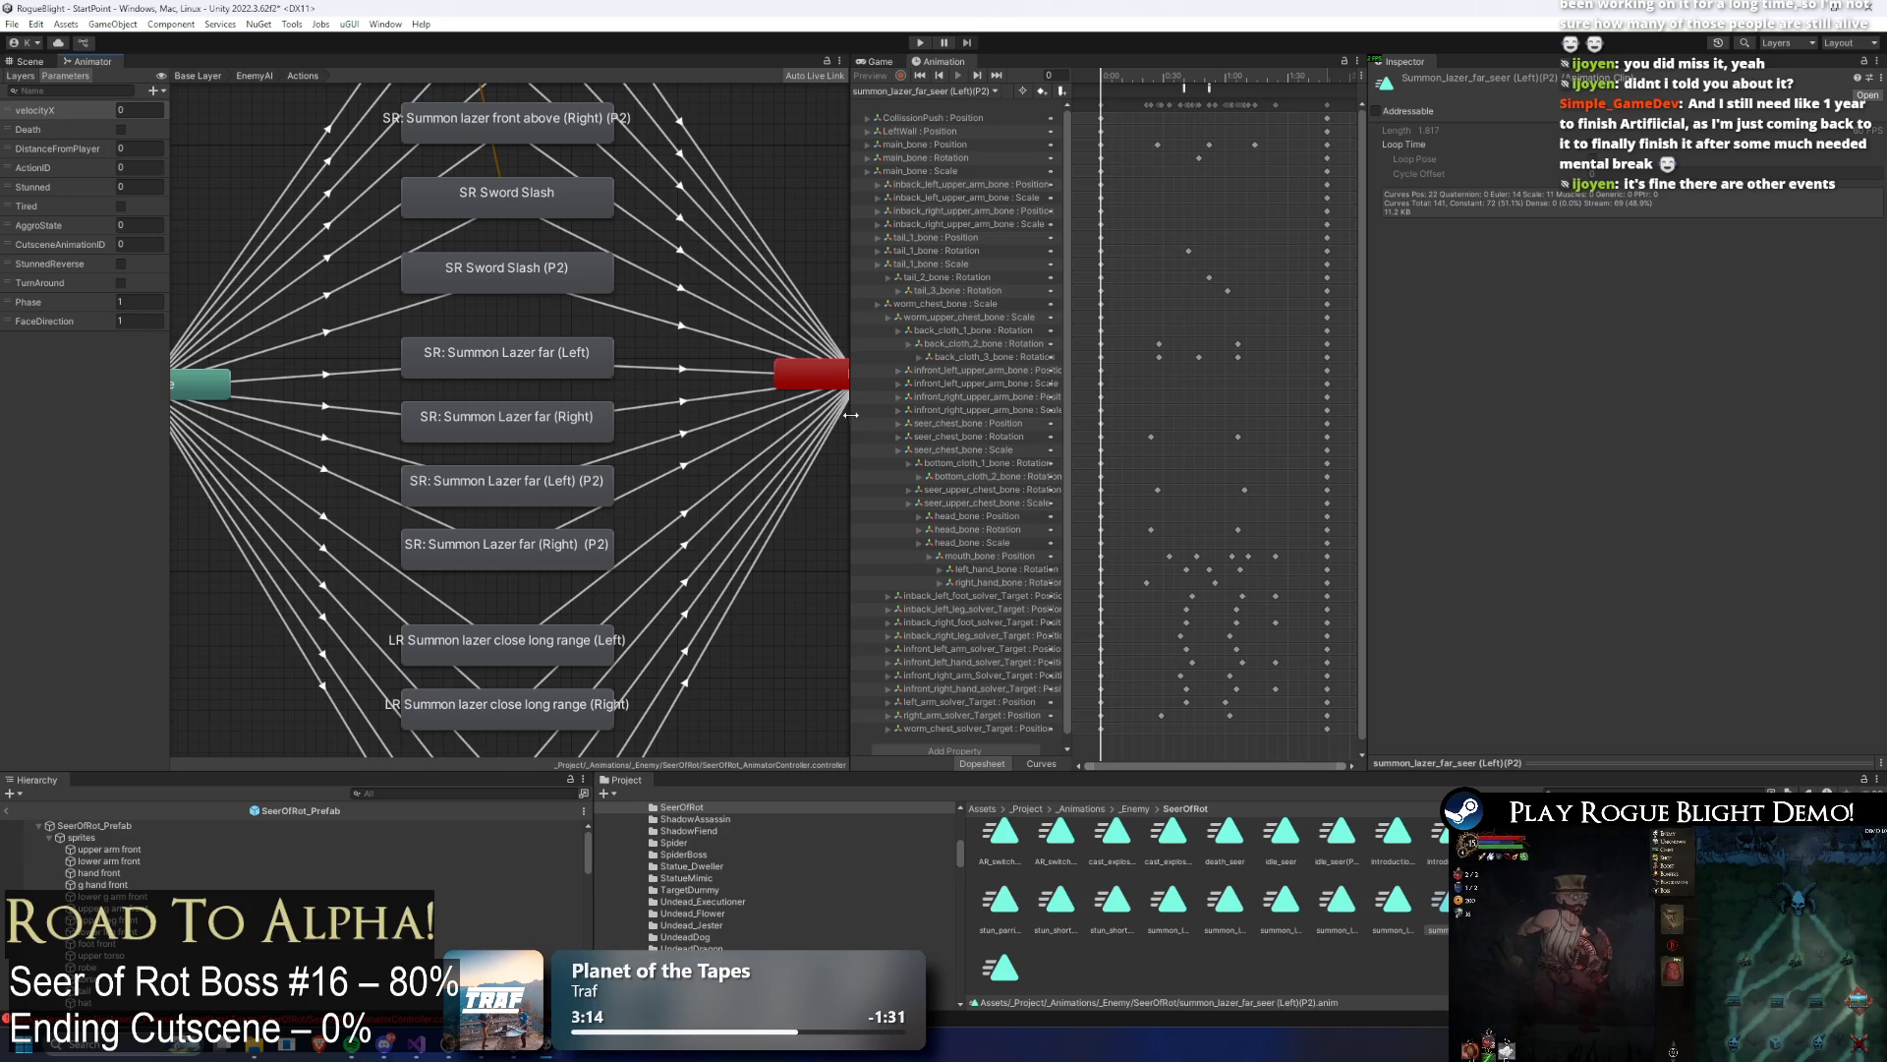
scroll(747, 413, down, 3)
drag(629, 668, 772, 470)
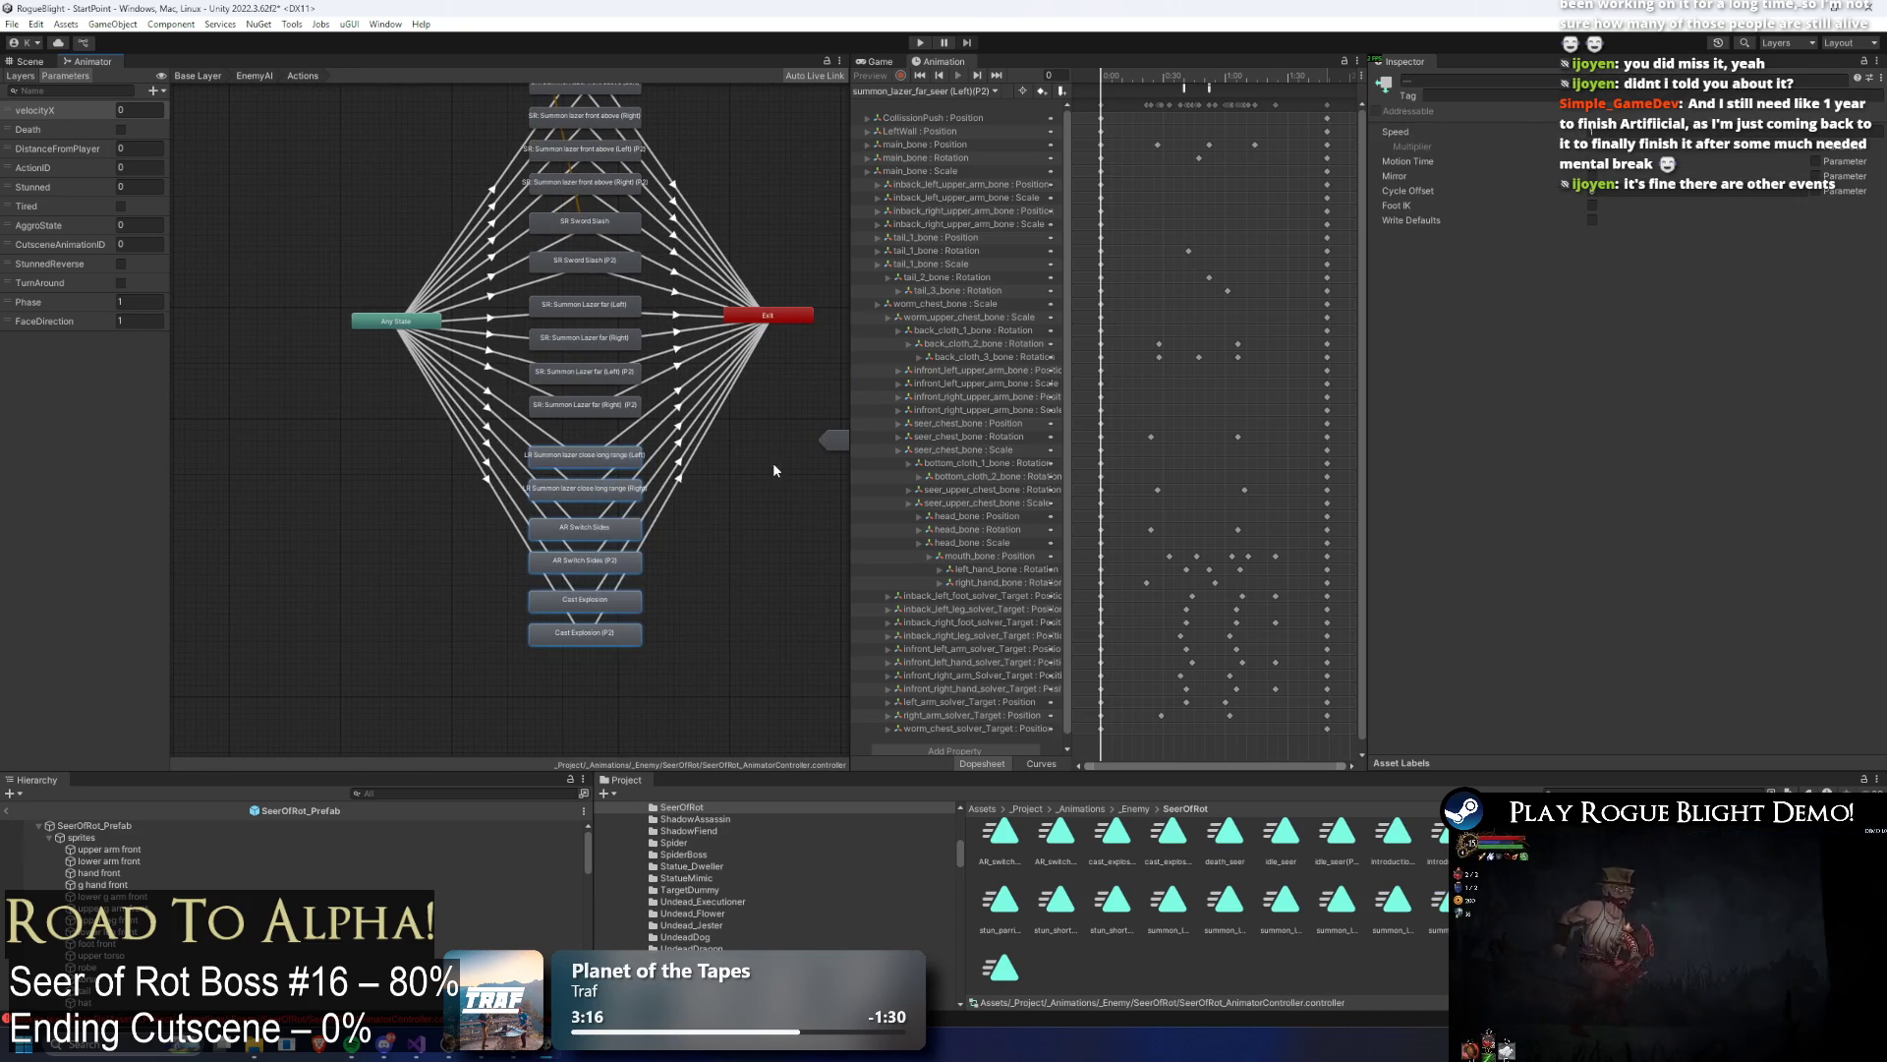
scroll(775, 470, up, 1)
mouse_move(463, 346)
mouse_down()
mouse_move(622, 383)
mouse_move(471, 688)
mouse_up()
drag(555, 454, 554, 435)
click(794, 481)
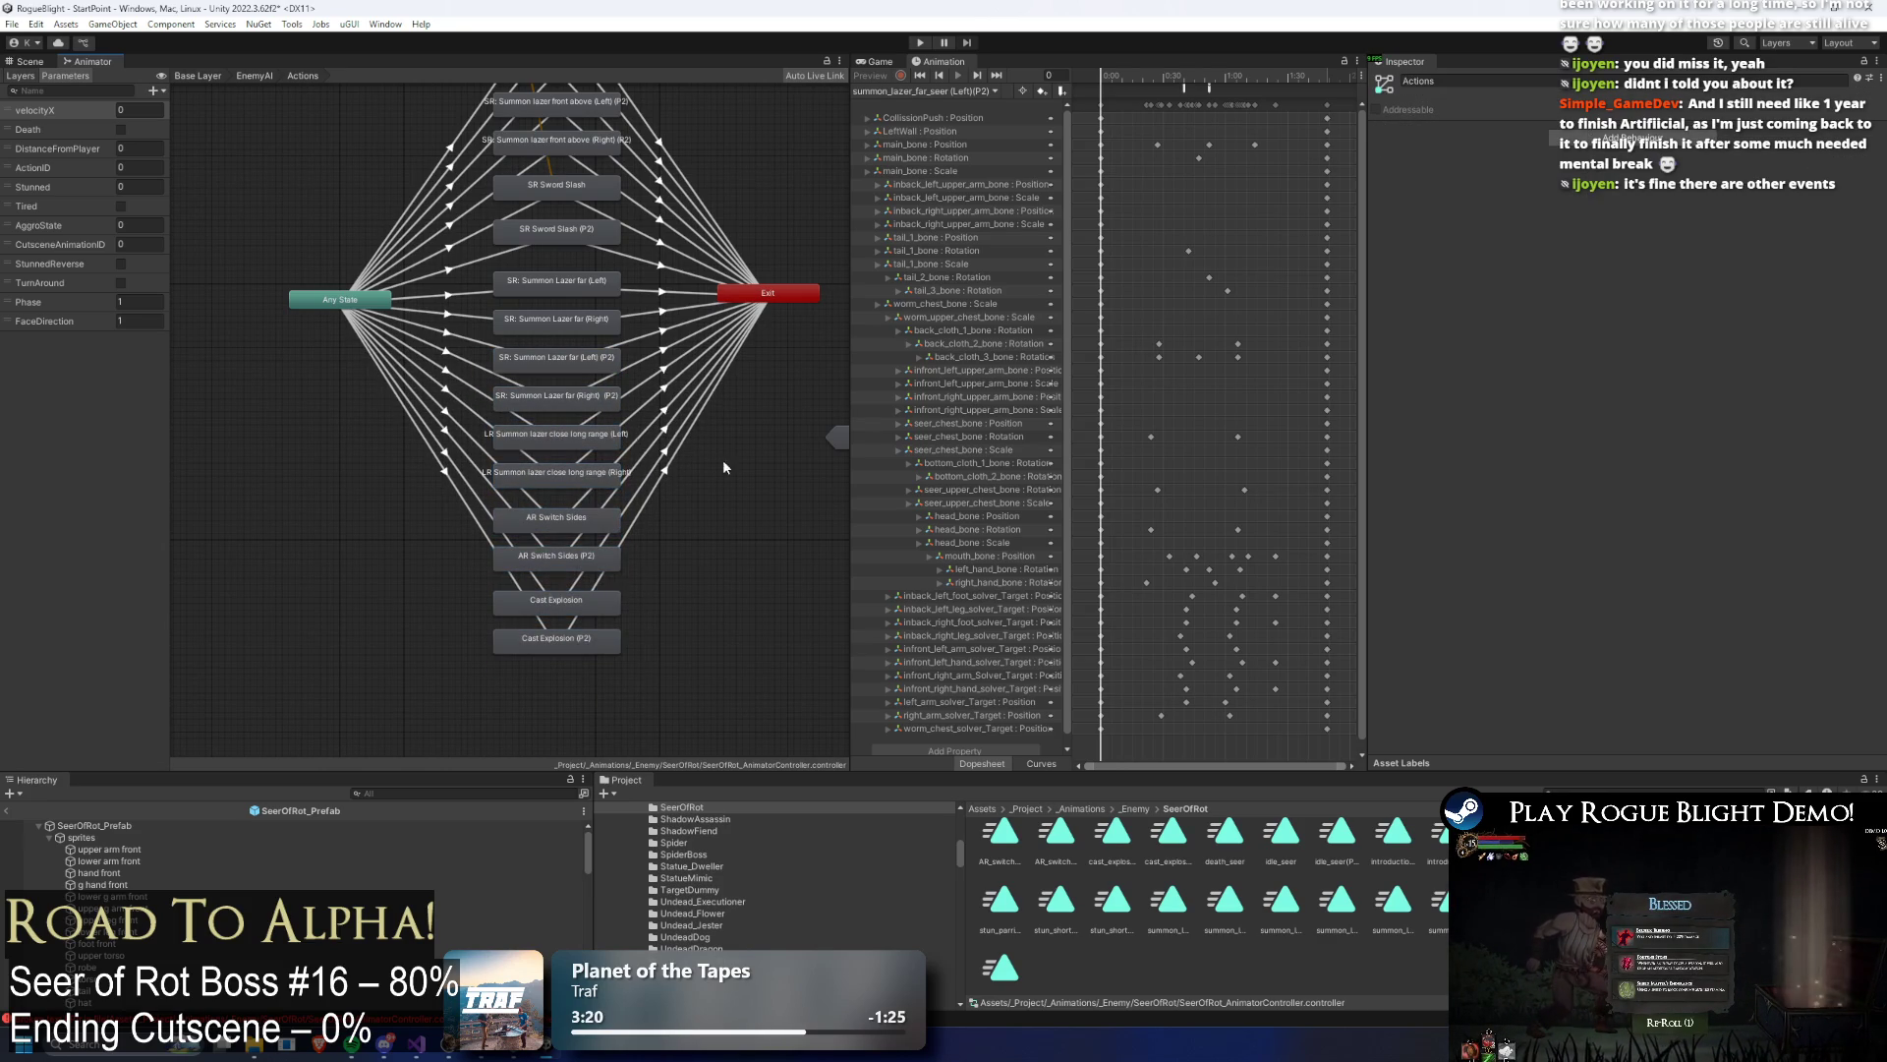
click(579, 360)
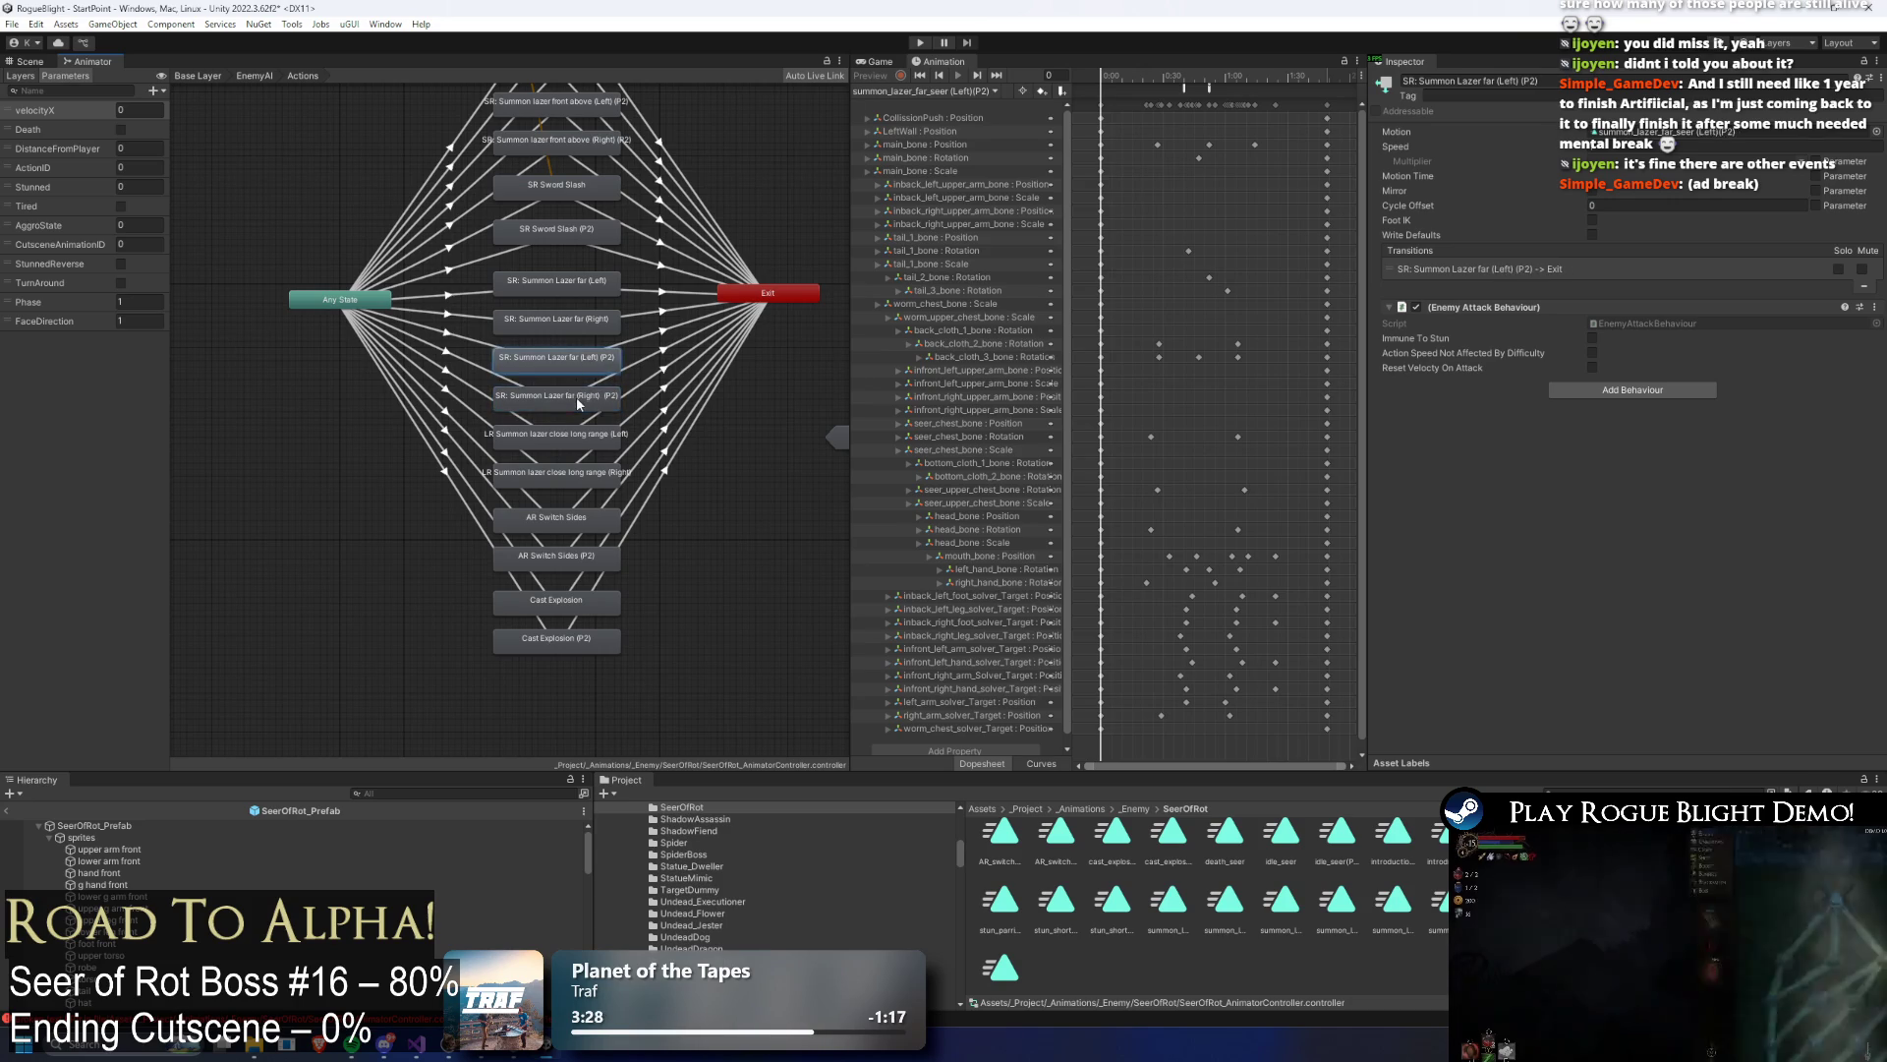
Step: Add a Phase Equals 1 condition to the transition into the Left far-laser state
scroll(602, 376, up, 3)
click(389, 254)
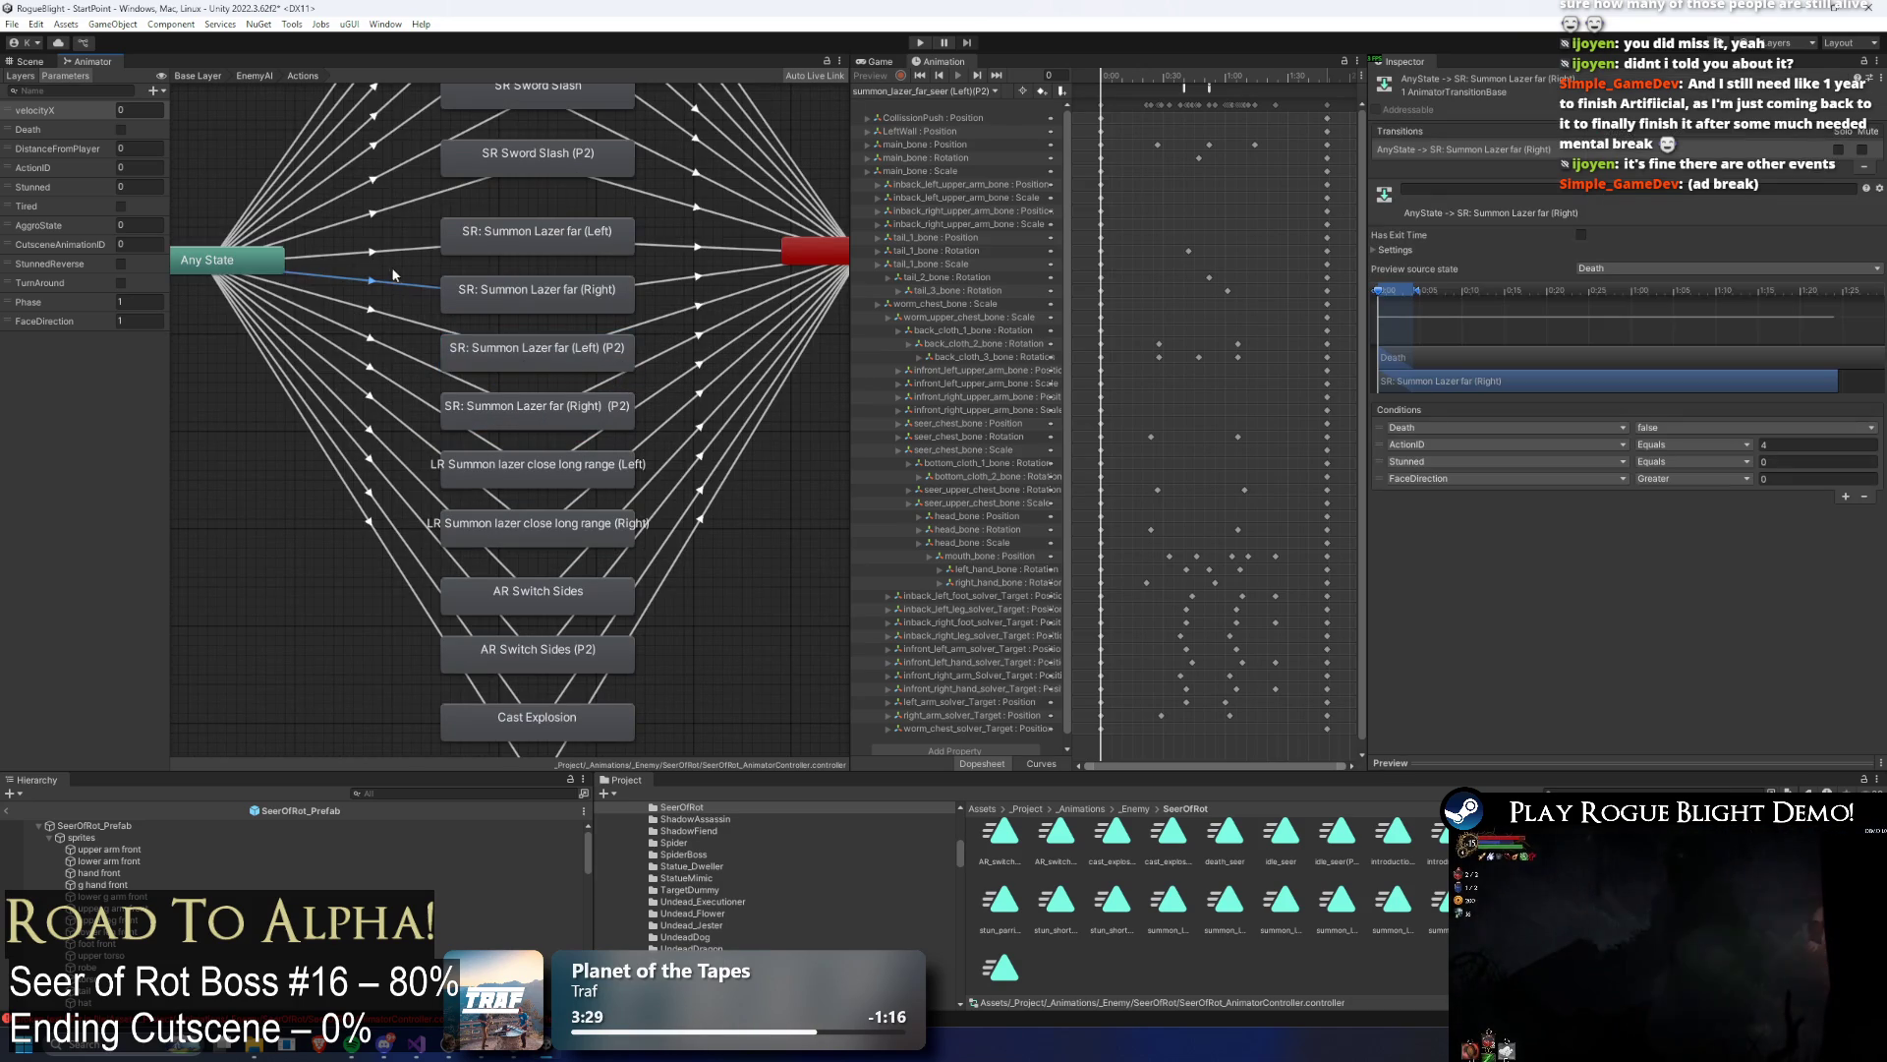
click(1846, 497)
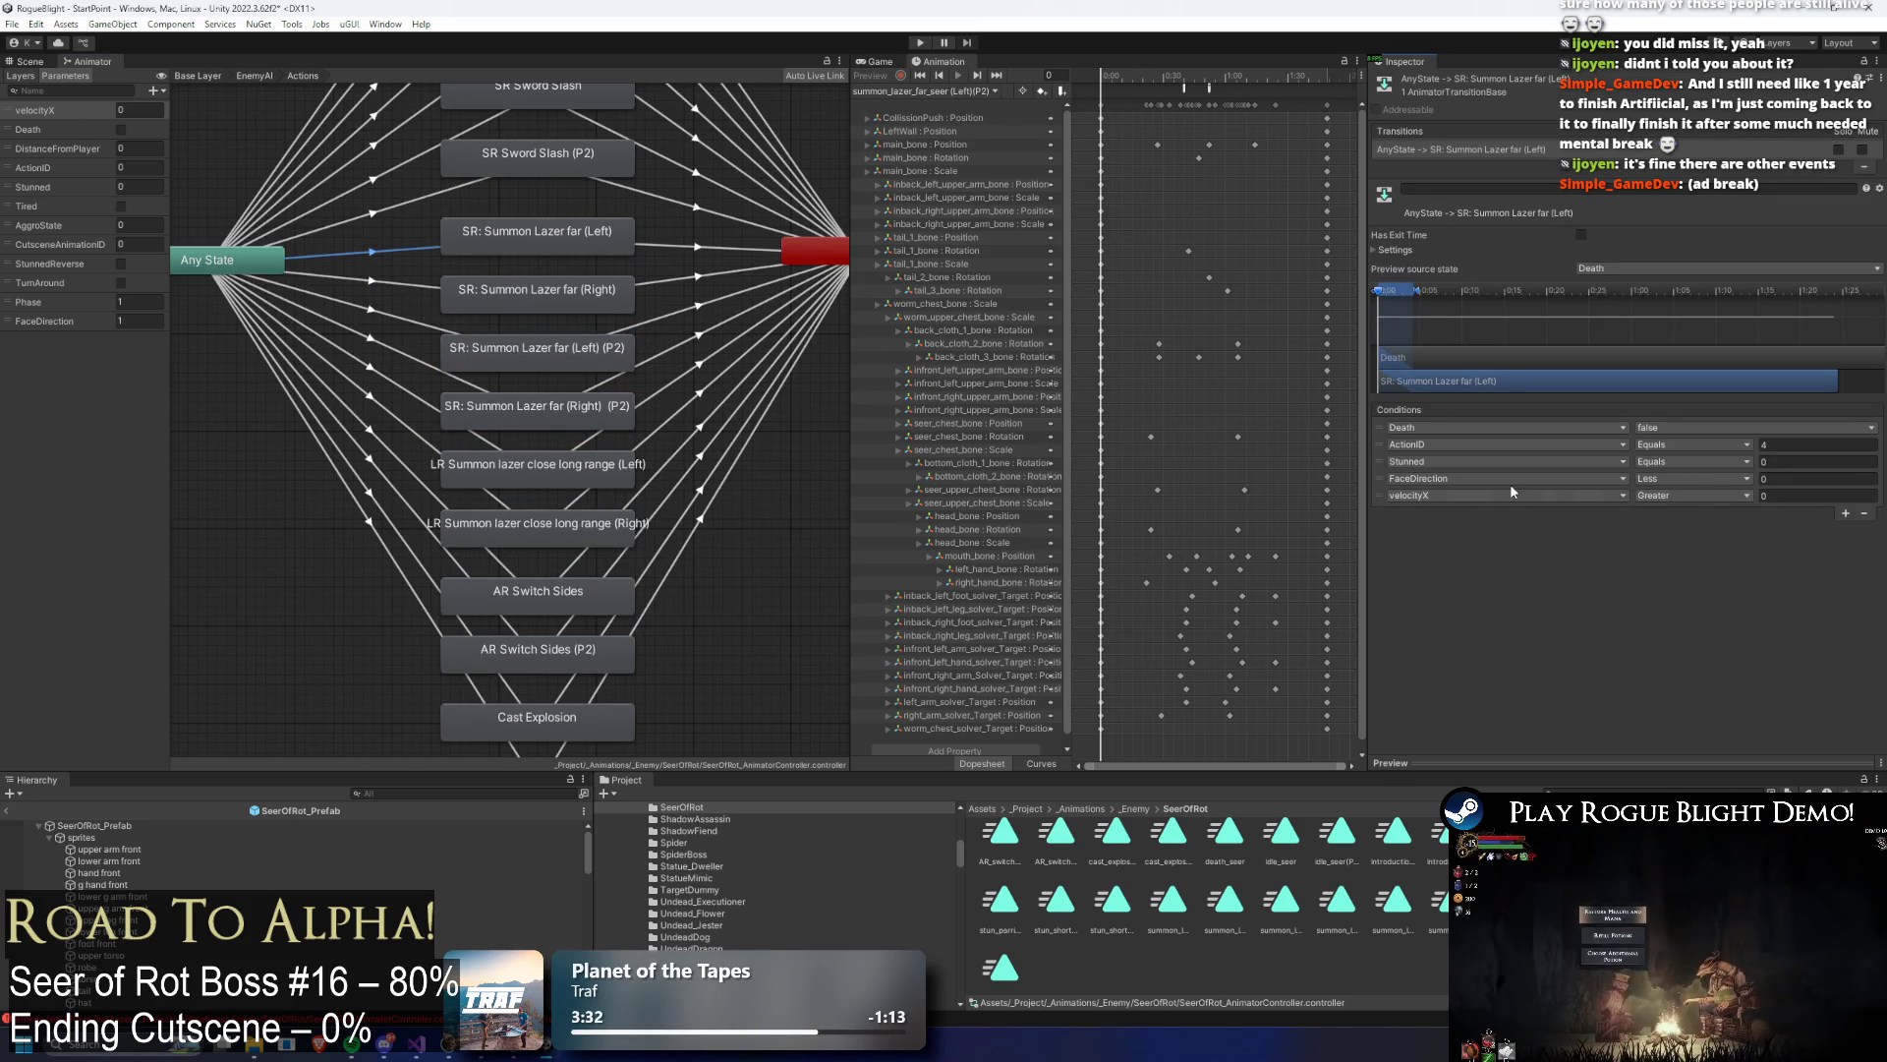
click(1494, 495)
text(ph)
key(Return)
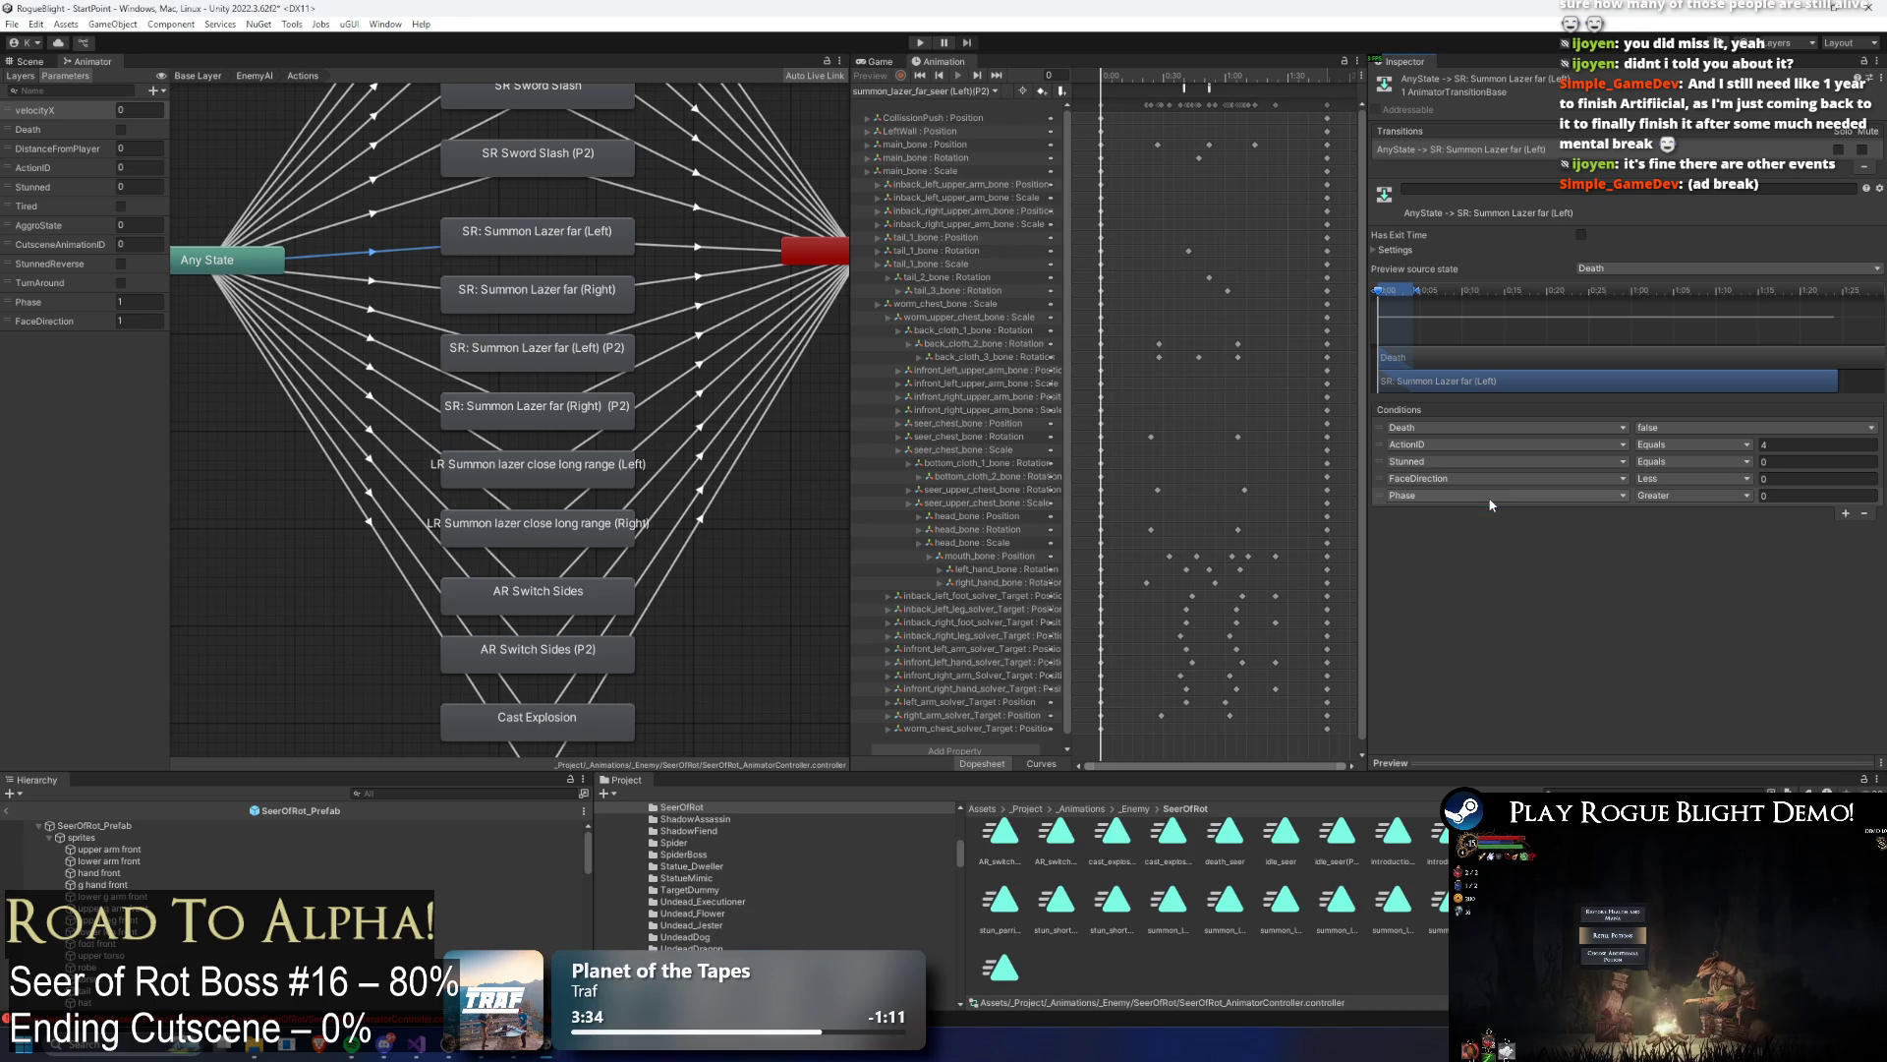
click(1676, 544)
click(1818, 495)
text(1)
Step: Add a Phase Equals 1 condition to the transition into the Right far-laser state
click(391, 281)
click(1846, 497)
click(1441, 498)
text(phase)
key(Return)
text(1)
click(1691, 495)
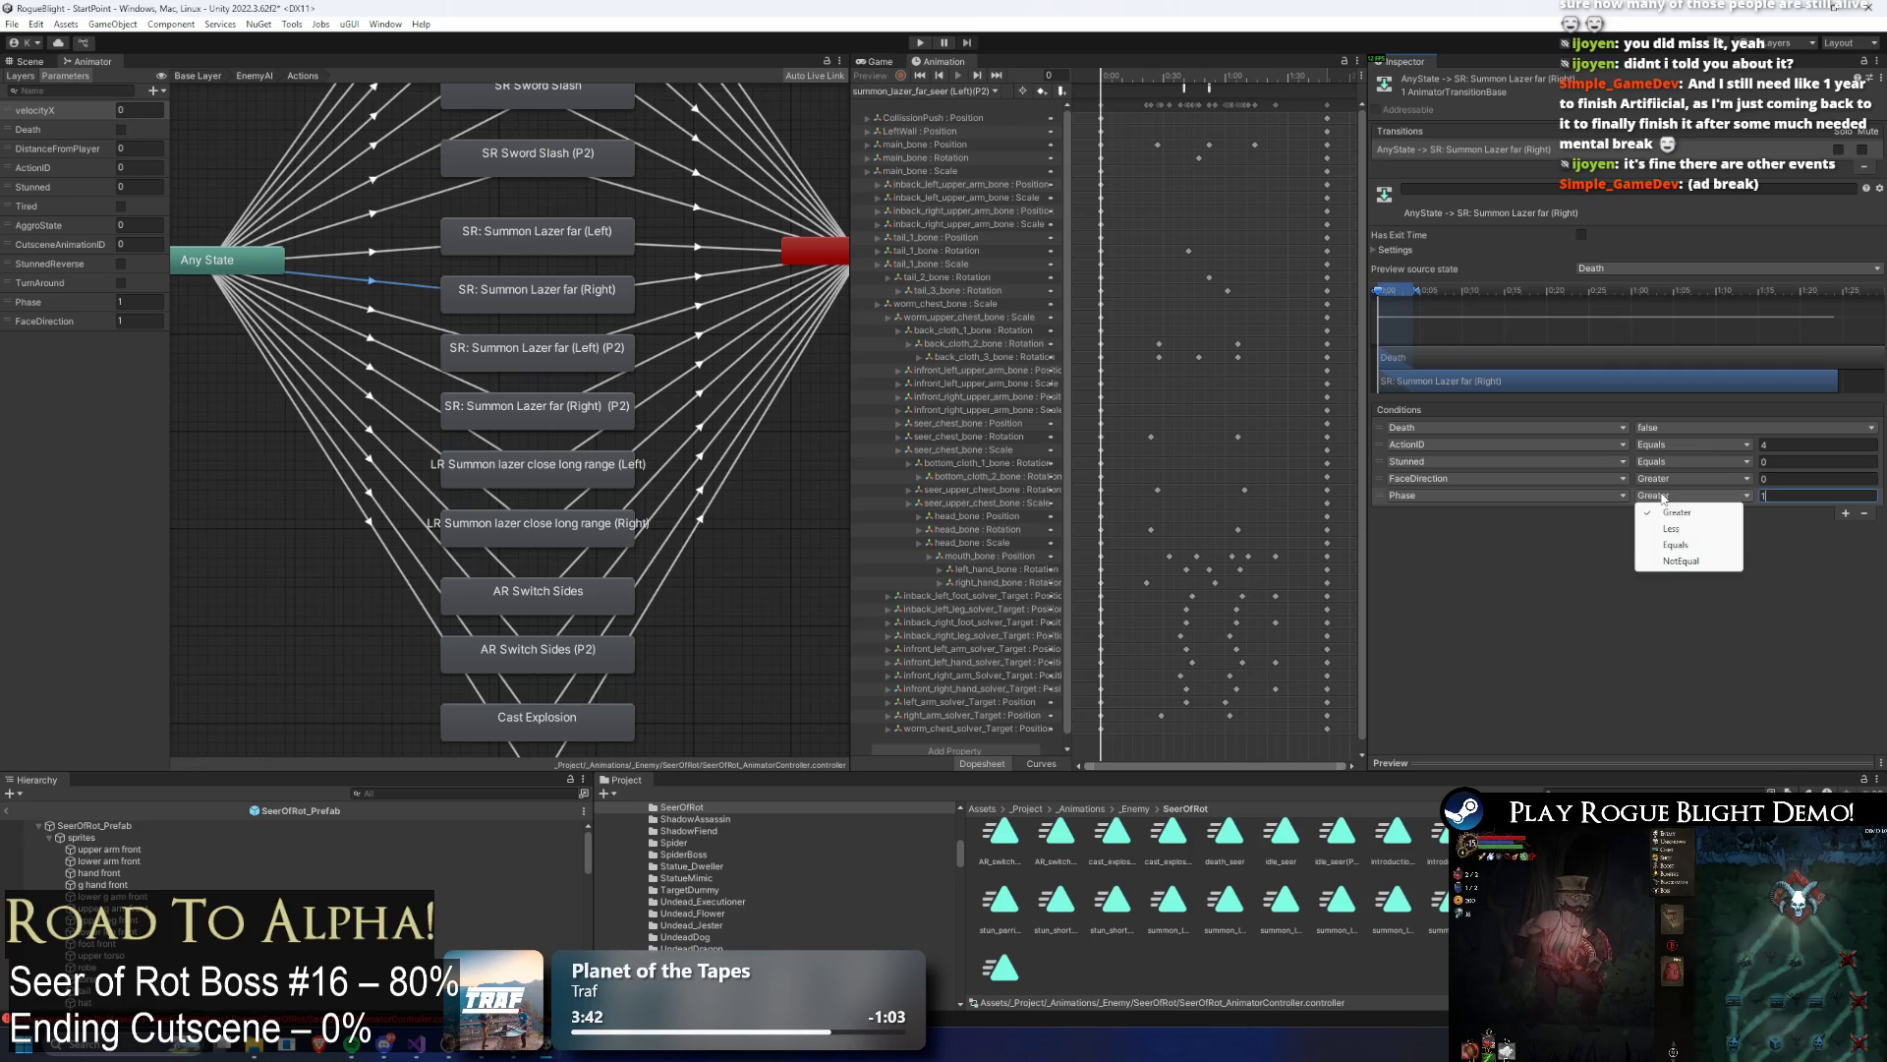
click(1676, 538)
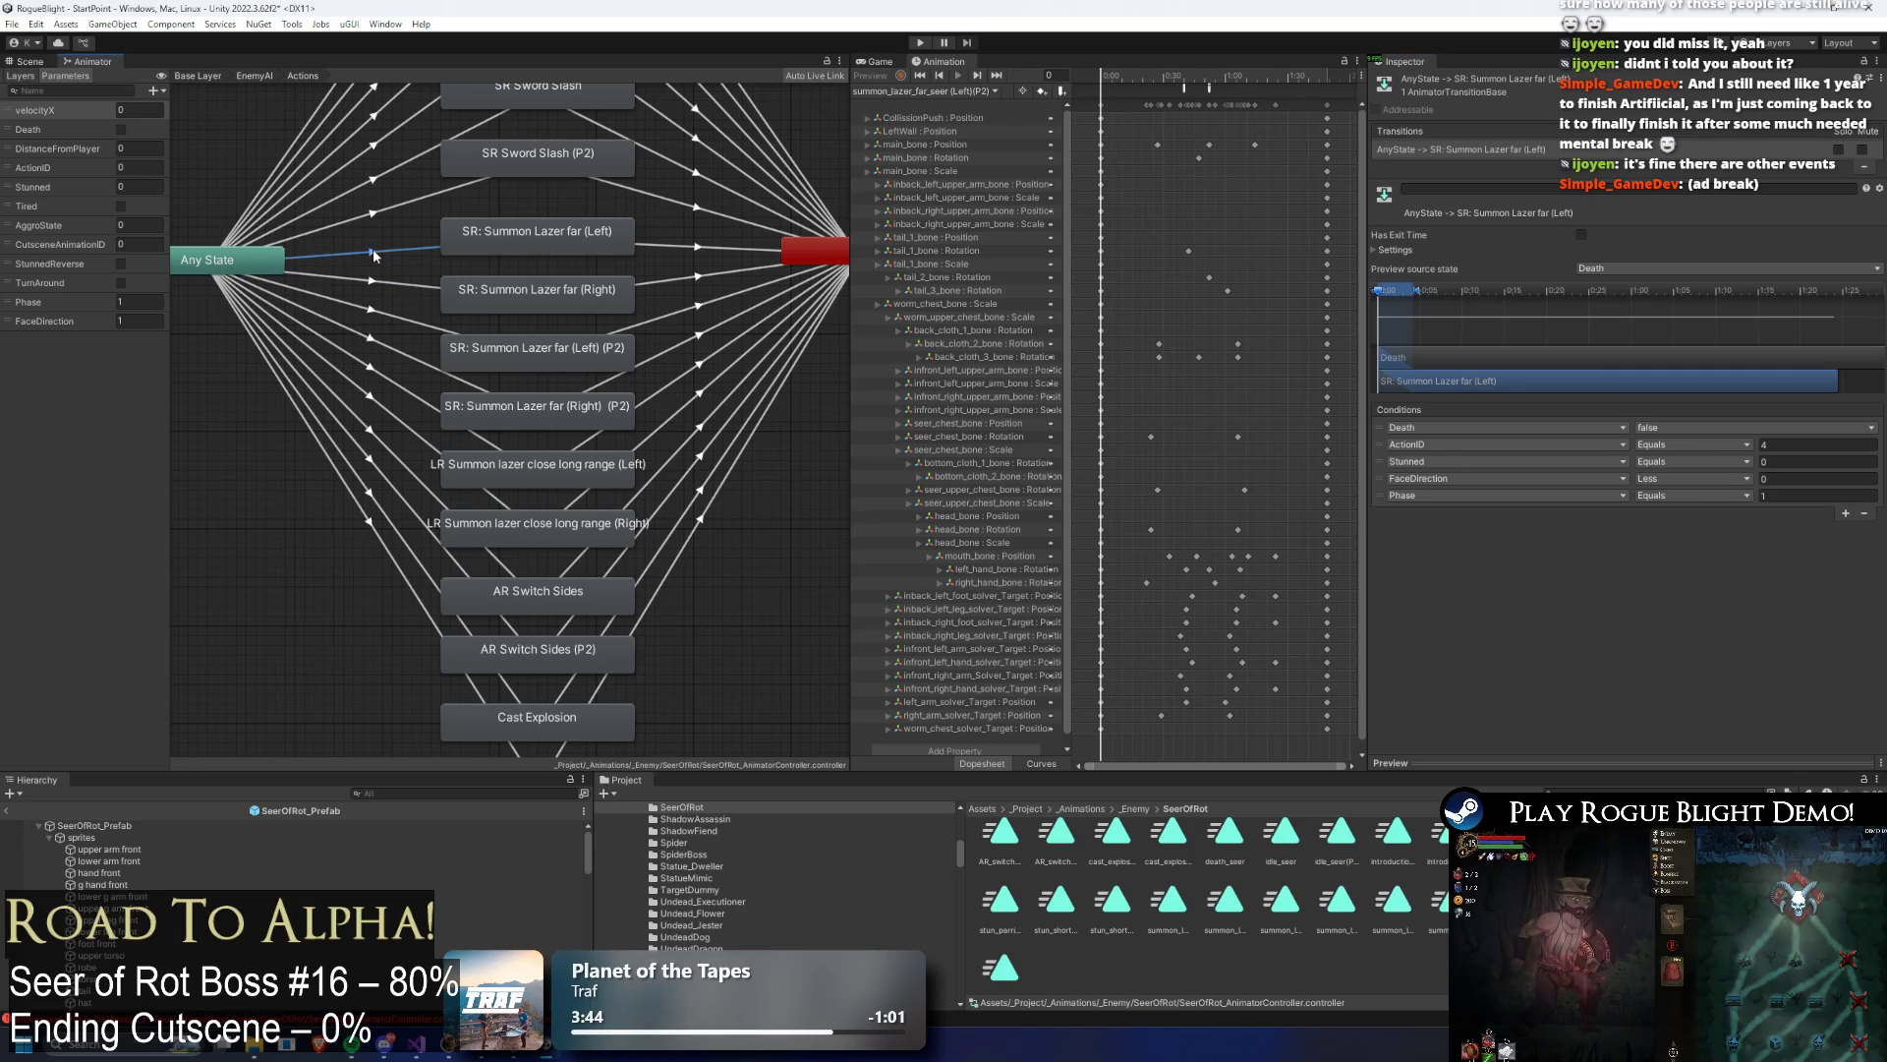
Step: Give the Left (P2) summon-laser transition a Phase Equals condition
click(425, 321)
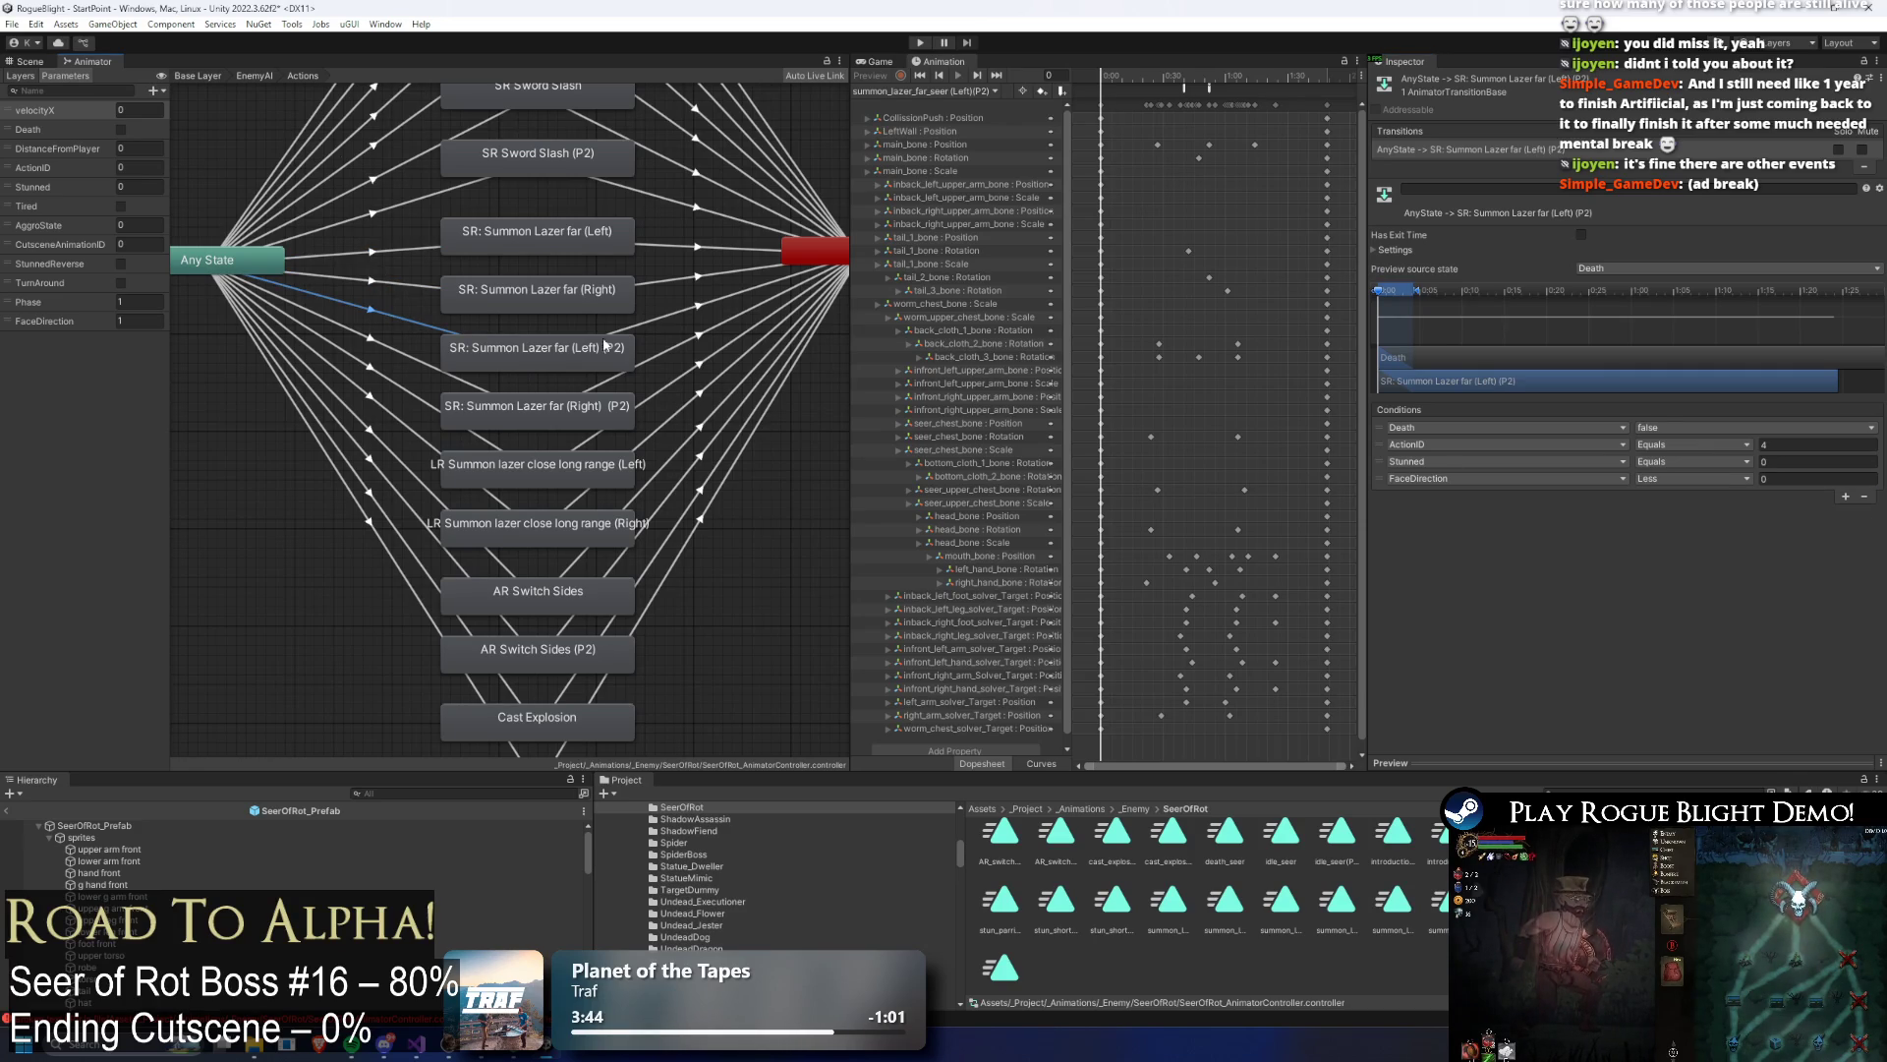
click(1846, 497)
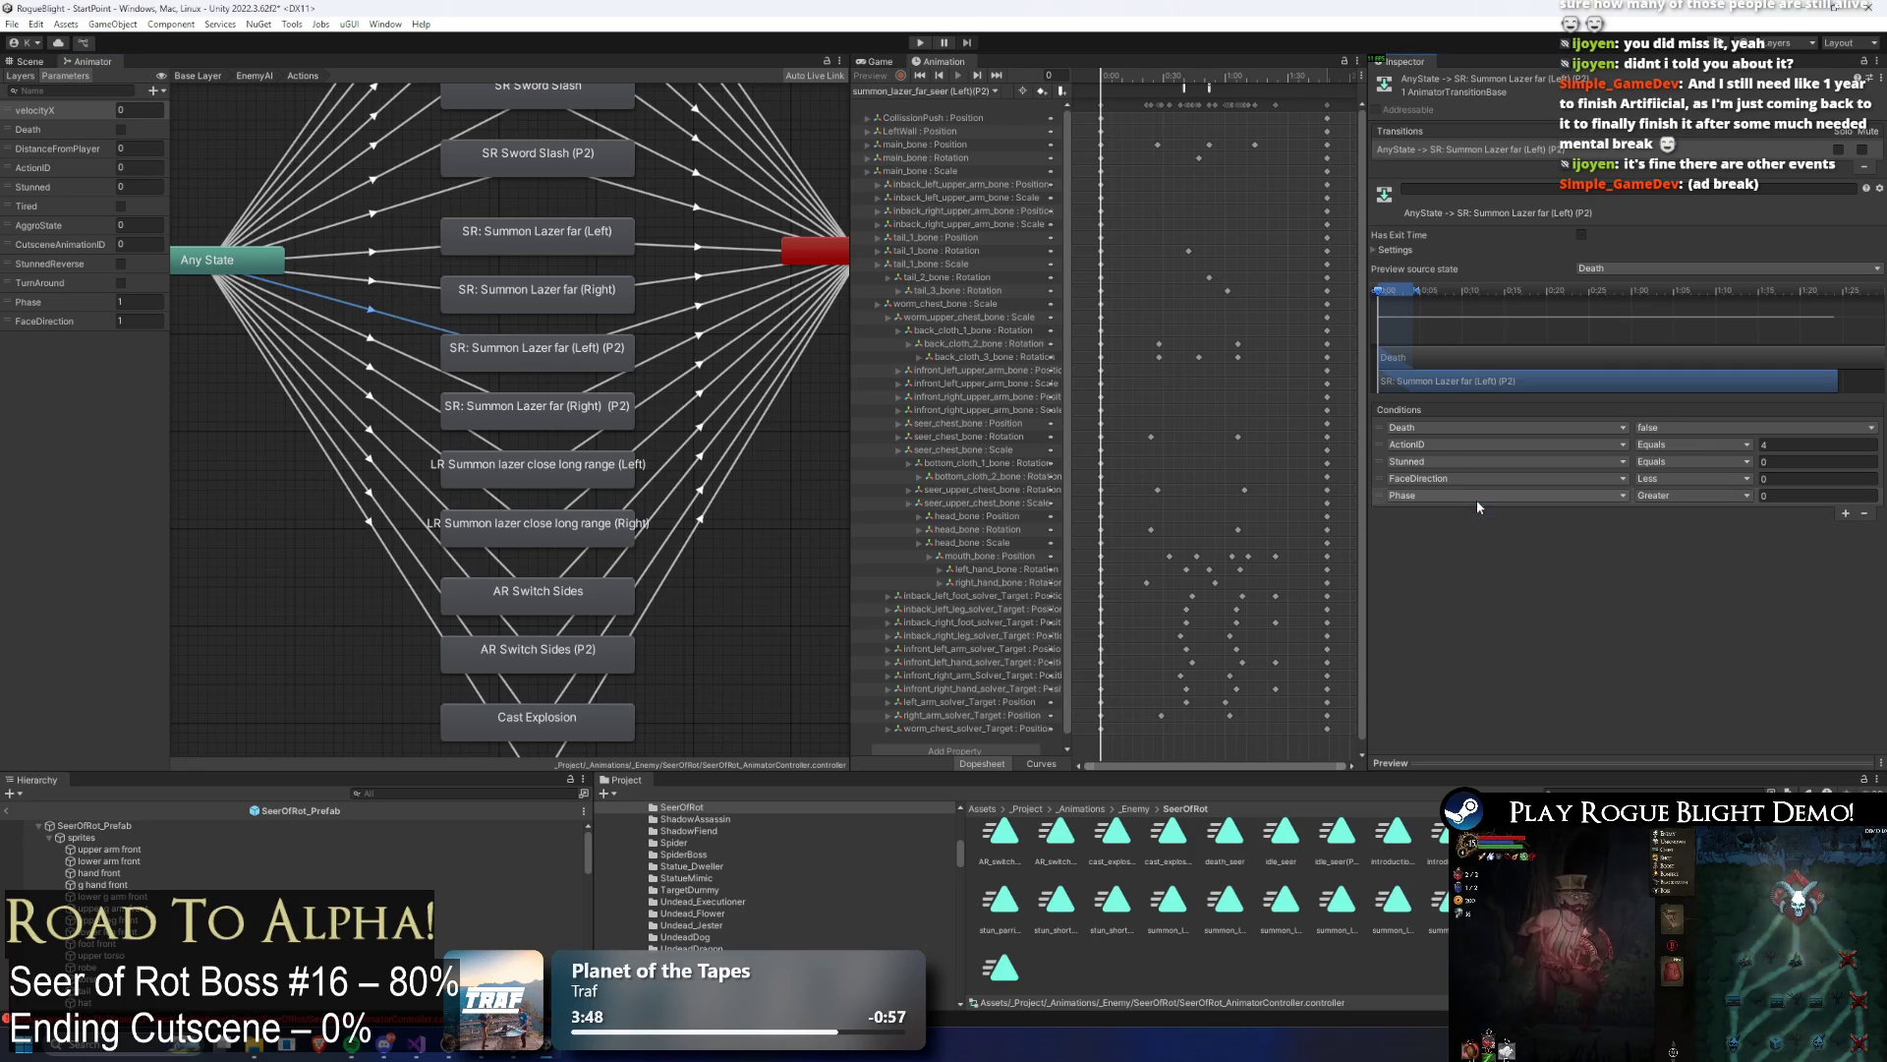
click(1666, 499)
click(1671, 540)
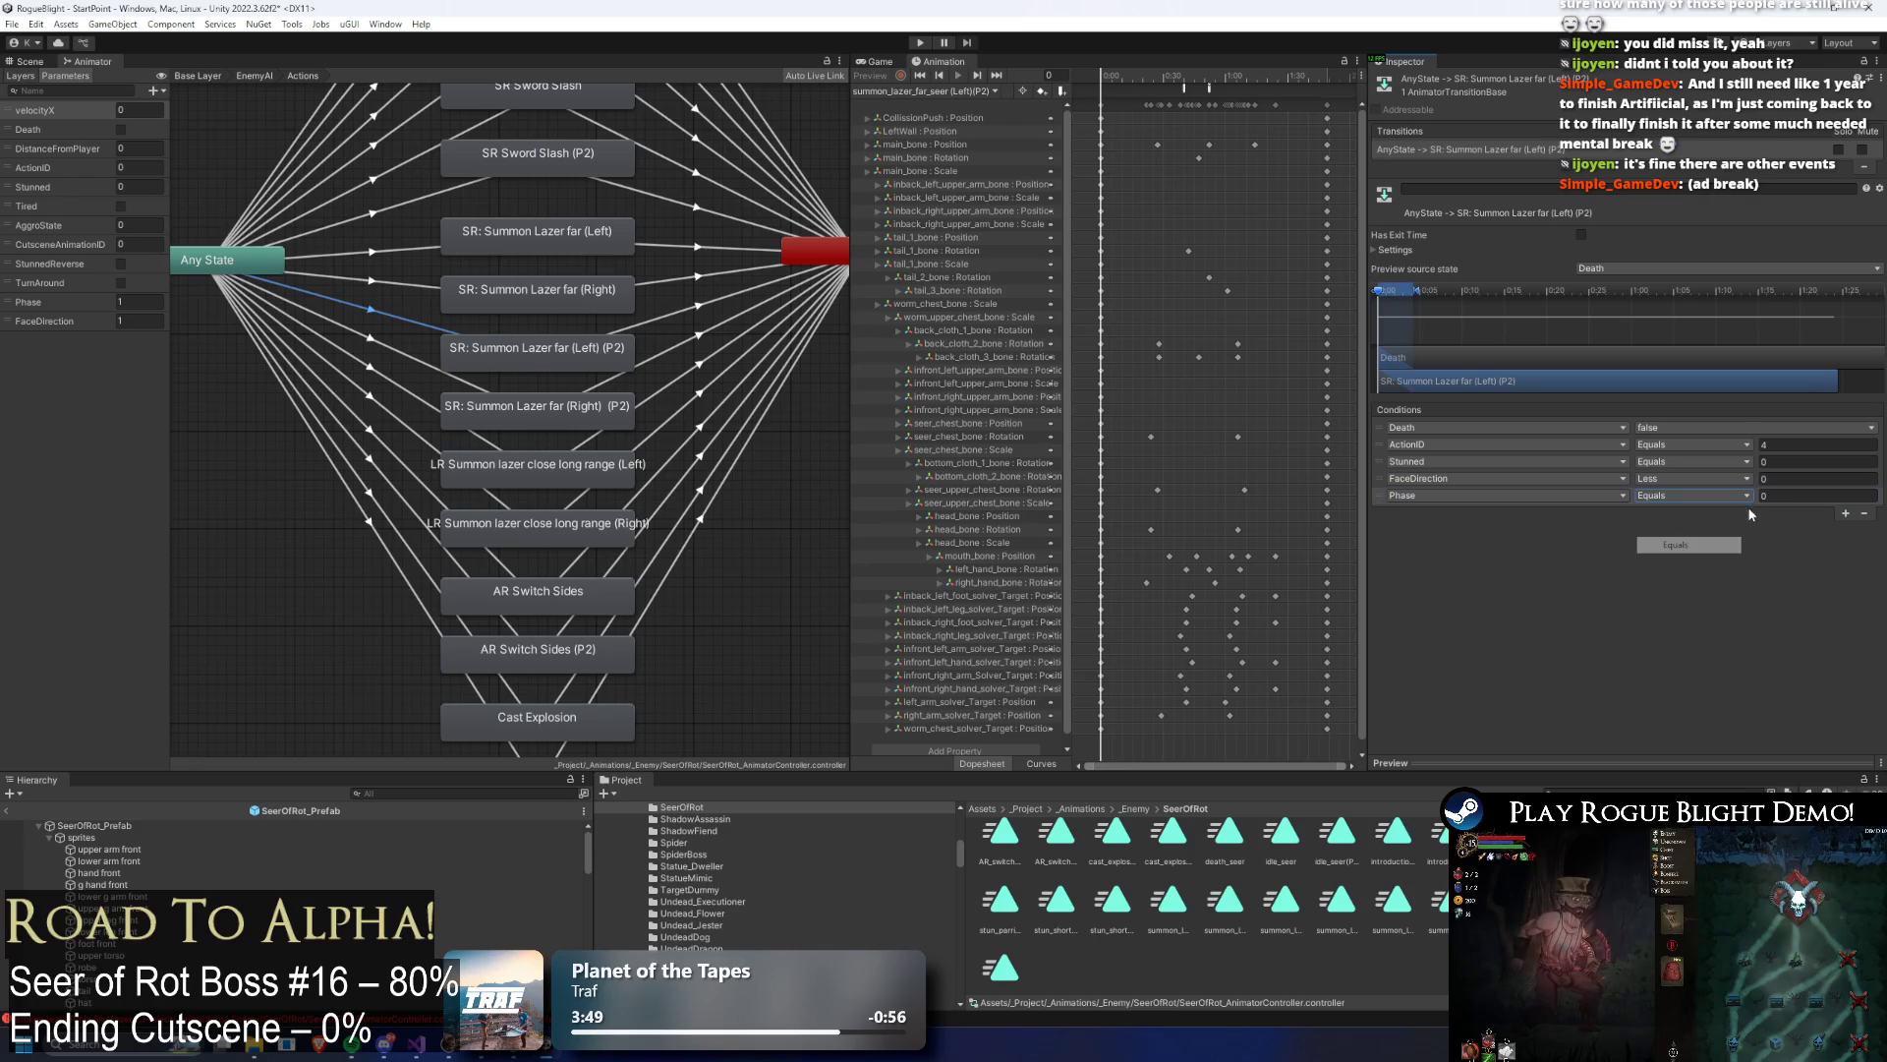
text(2)
Step: Add a Phase Equals condition to the Right (P2) summon-laser transition
click(418, 360)
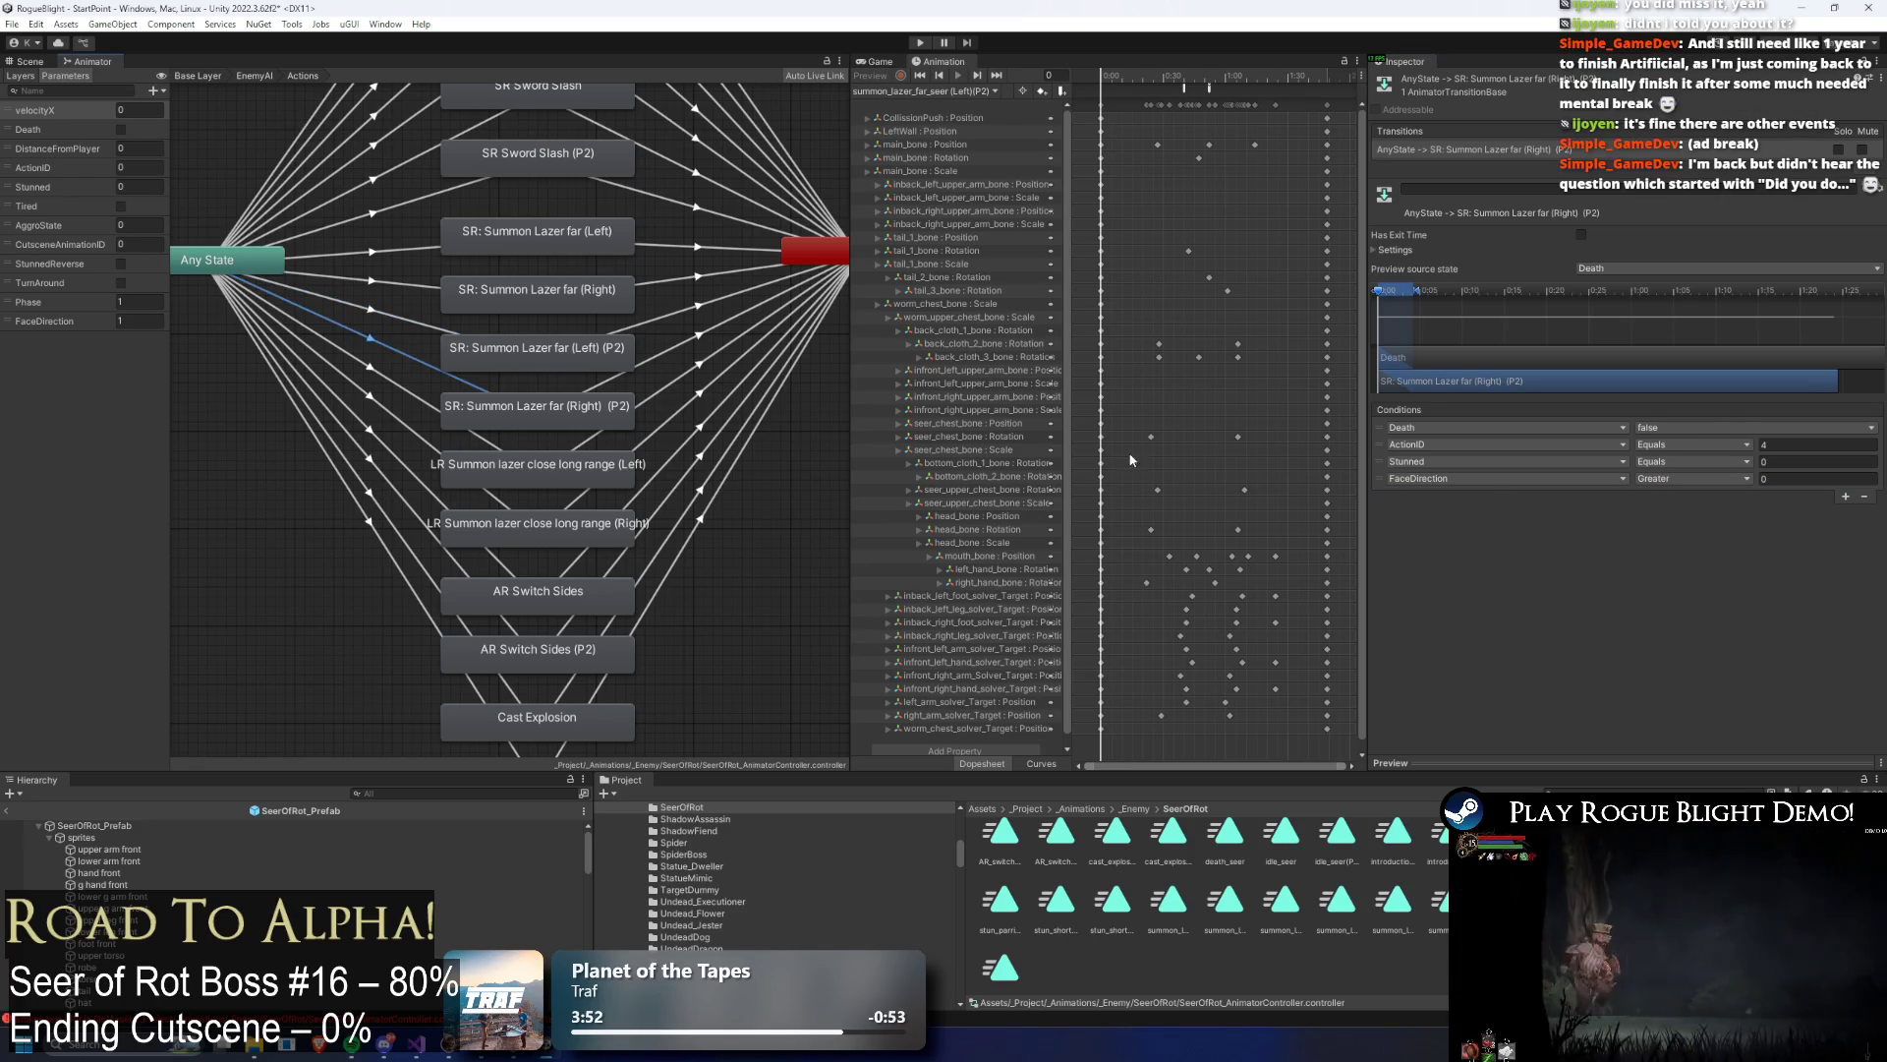
click(1846, 498)
click(1449, 495)
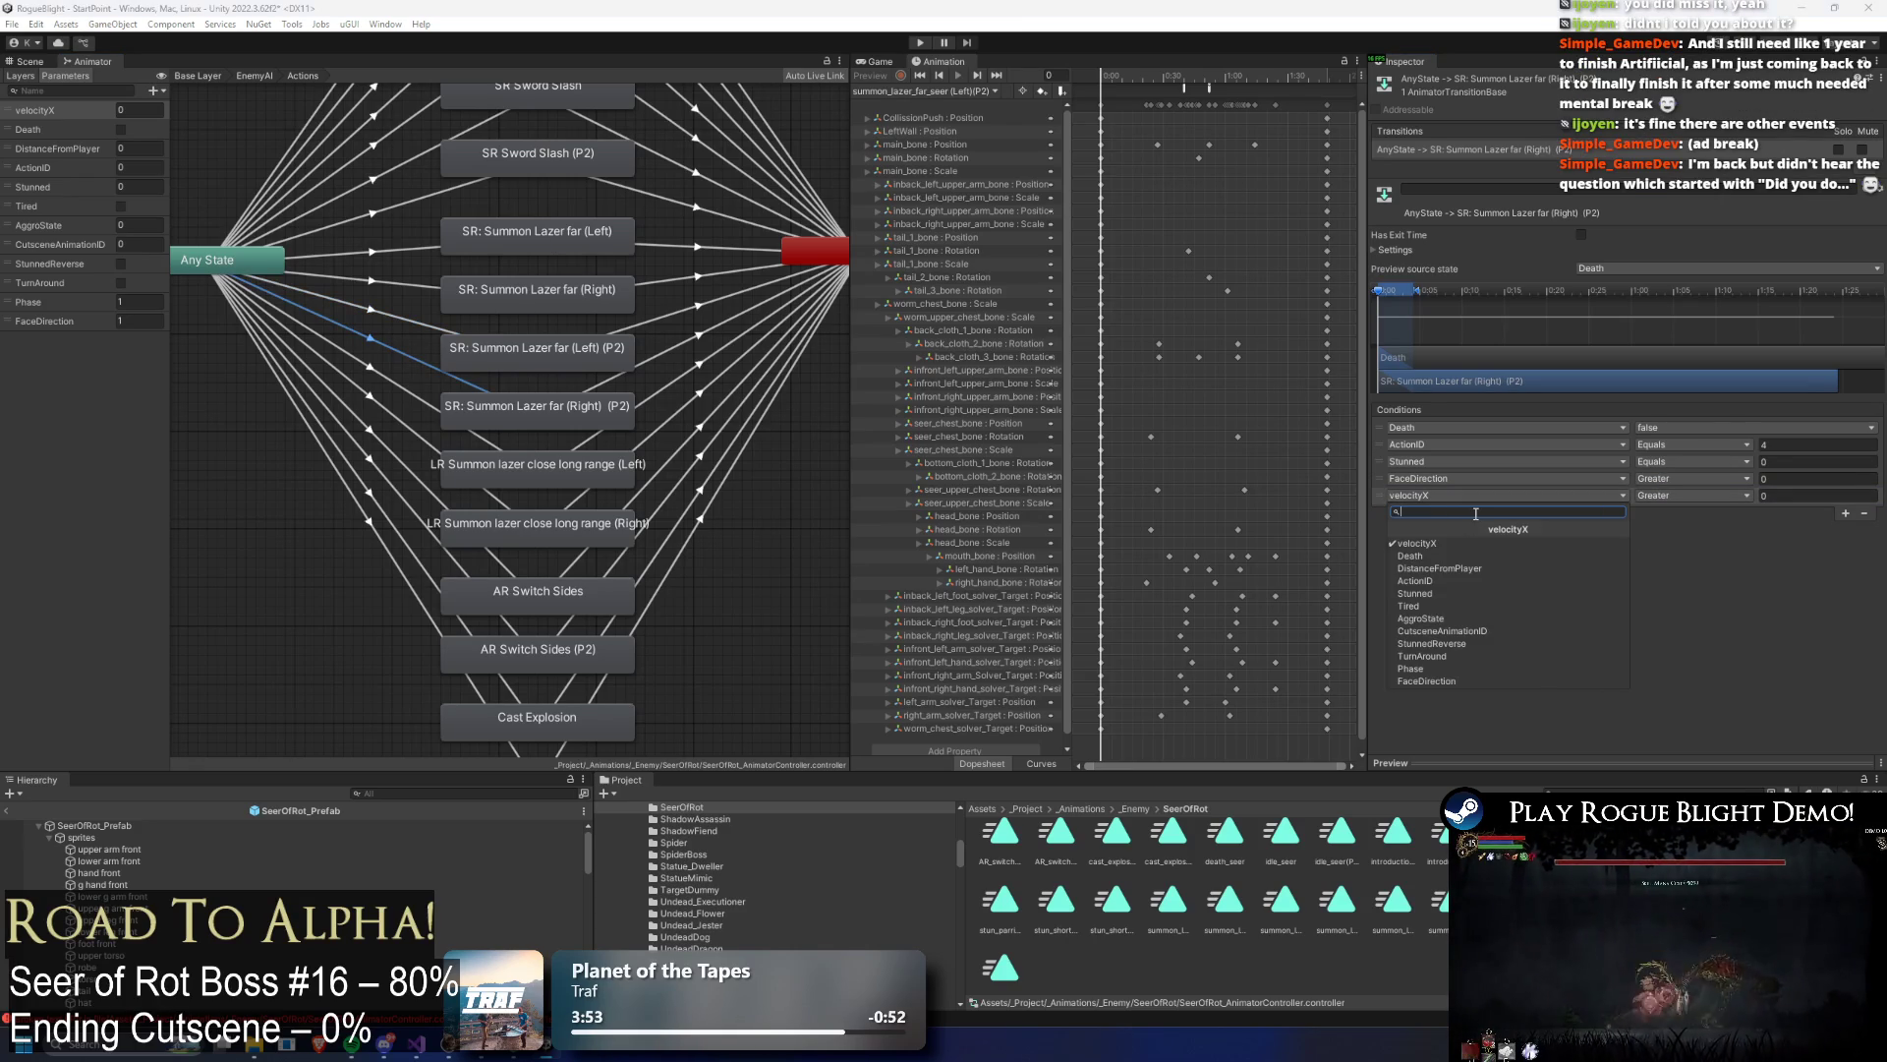
text(pha)
key(Return)
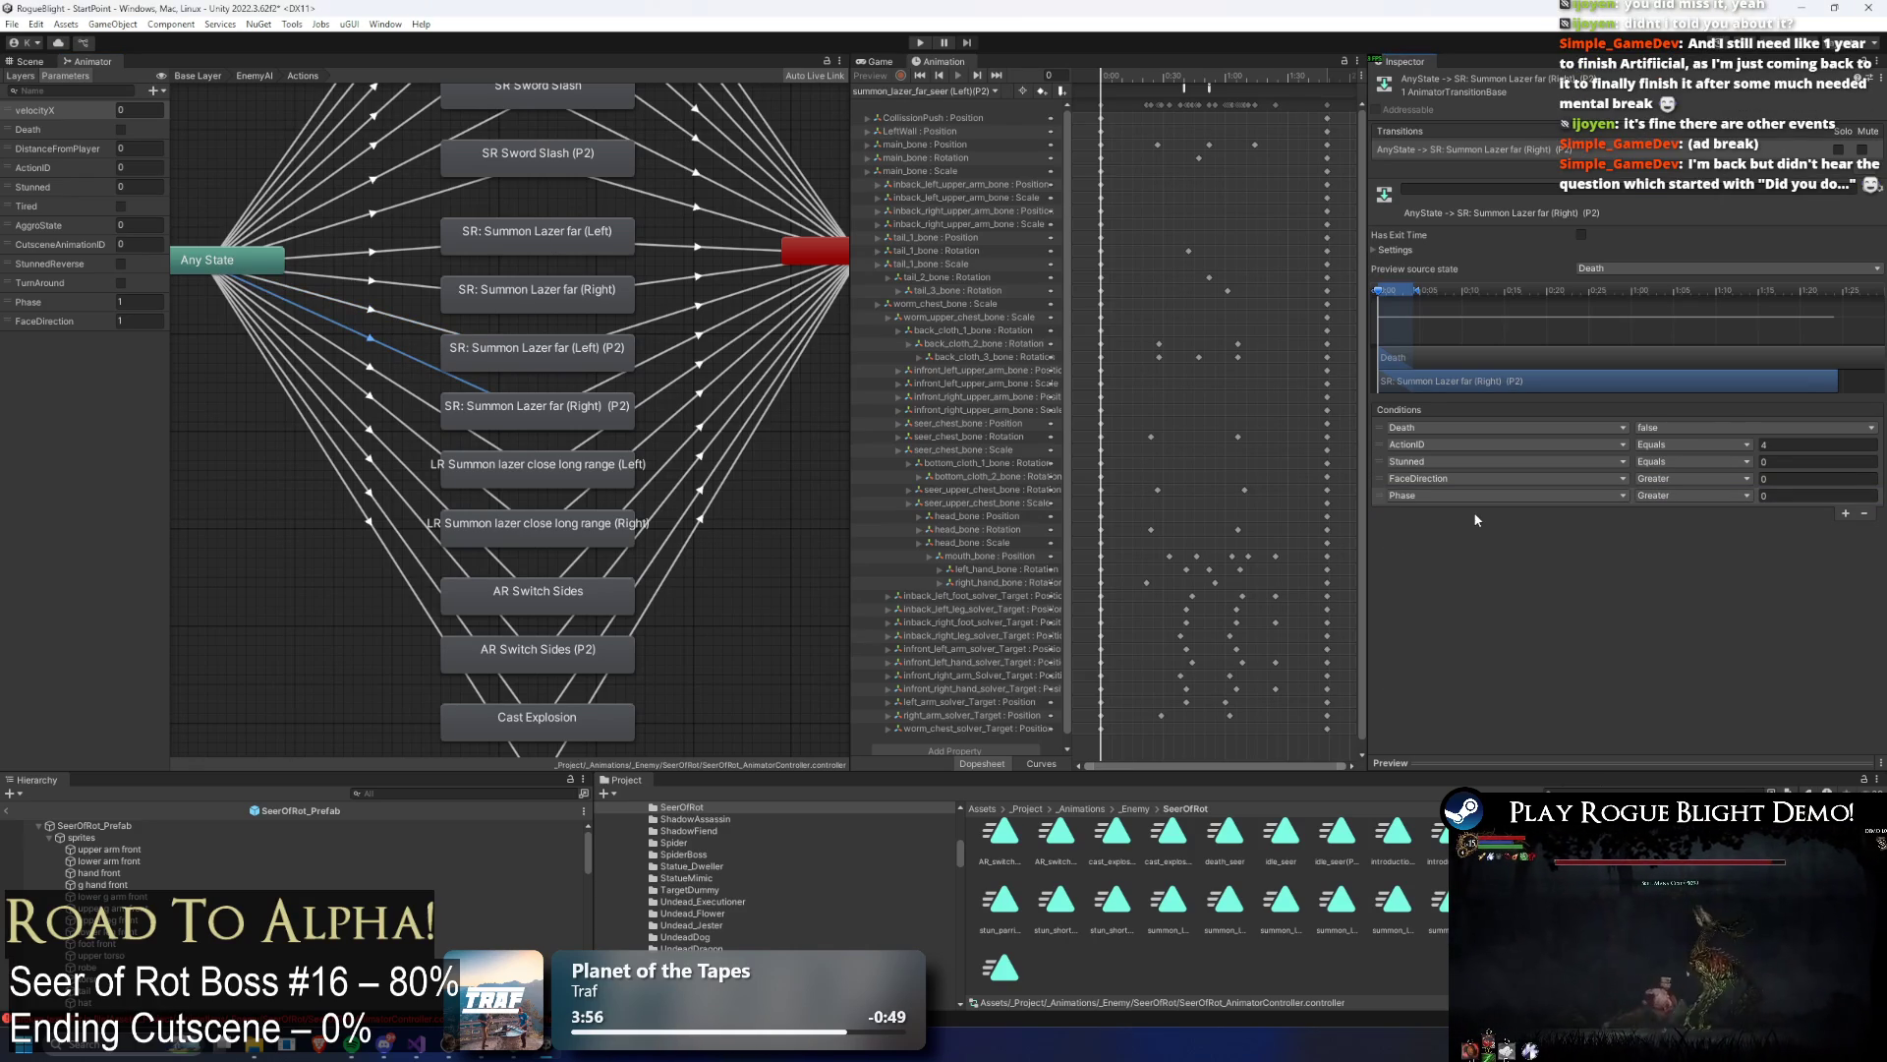
click(1725, 495)
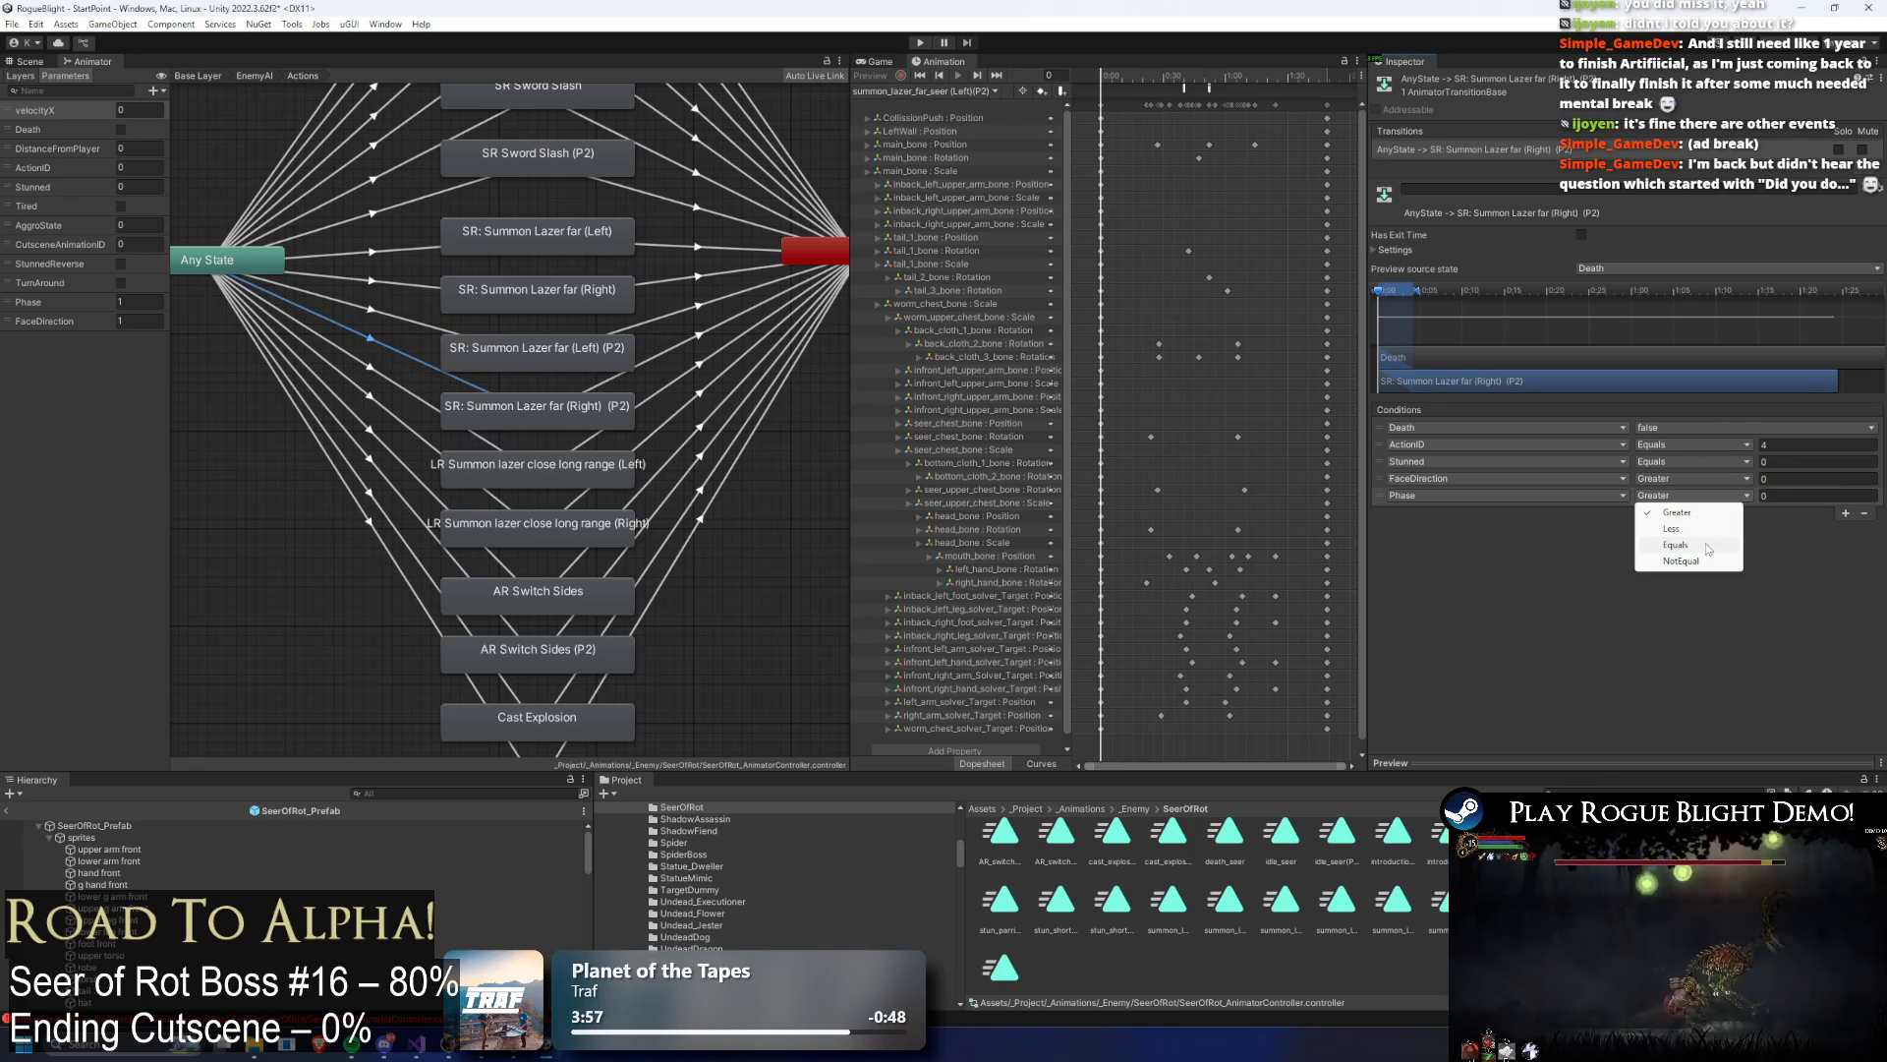
click(1708, 547)
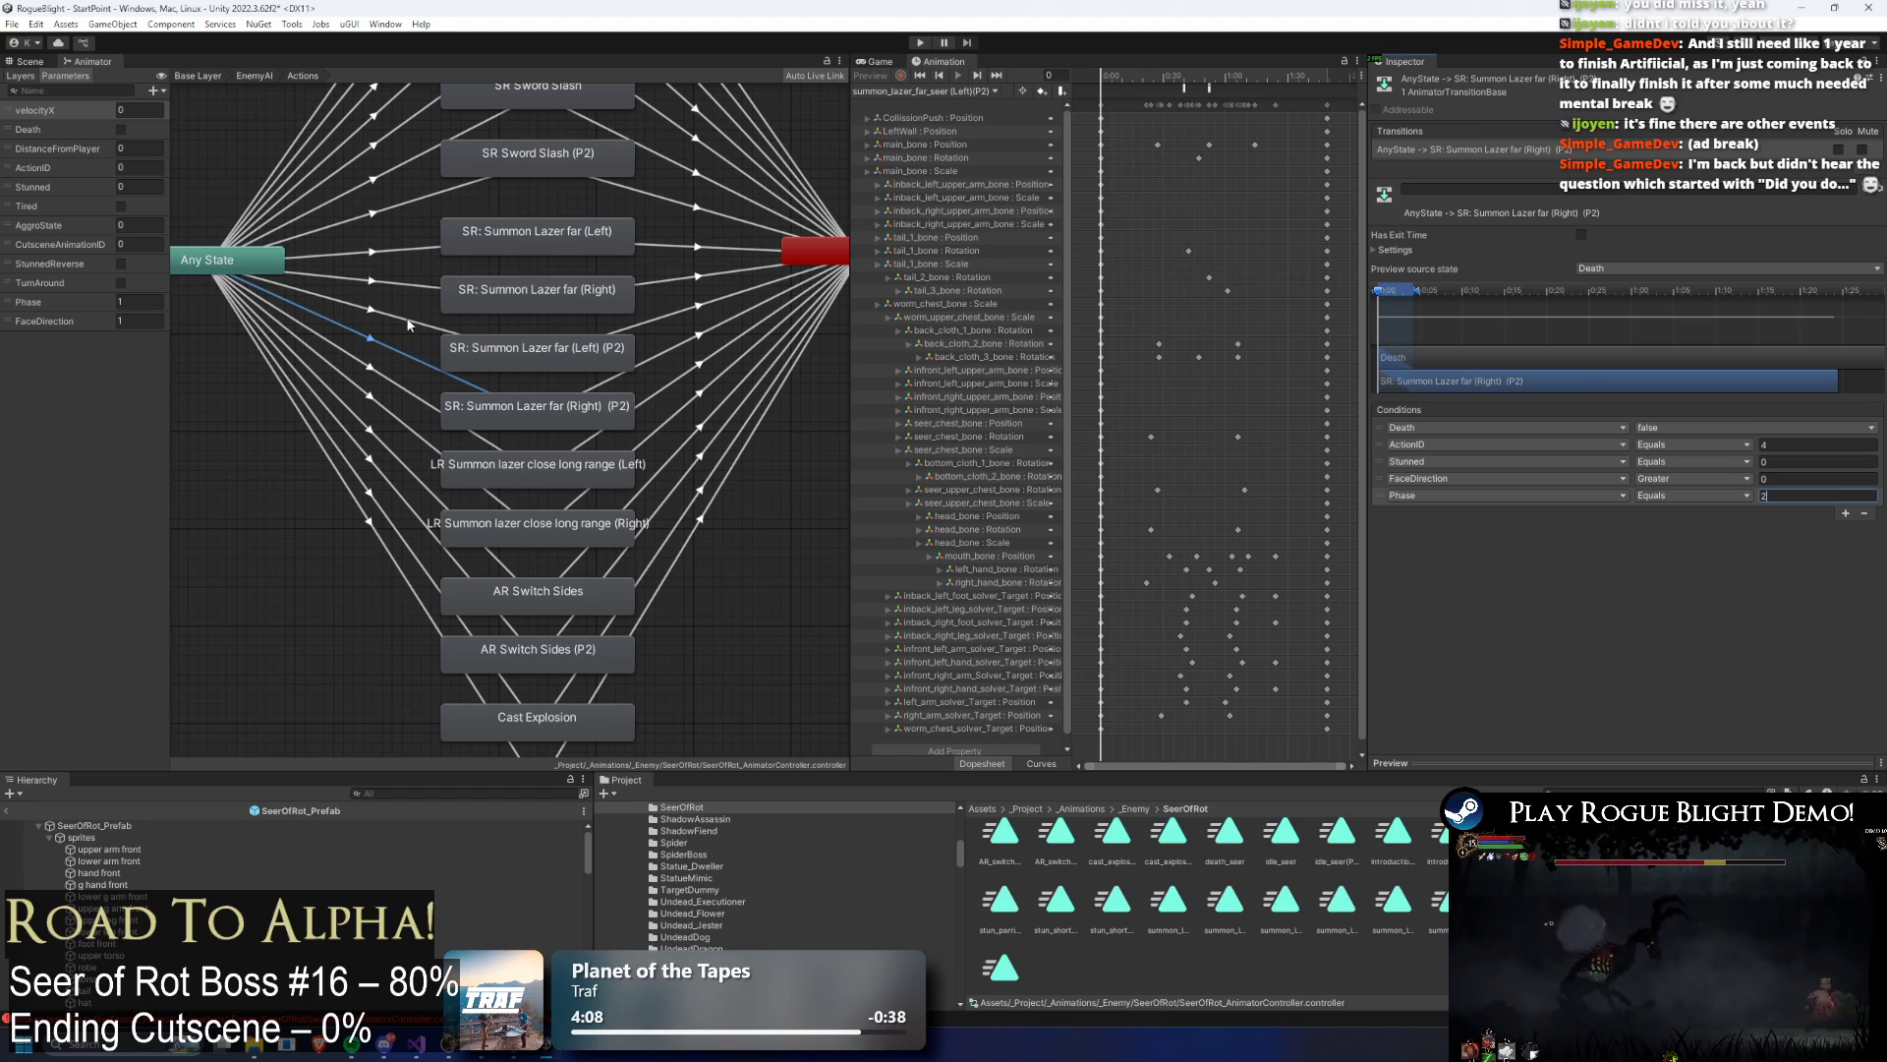
Step: Confirm Phase 2 on both P2 laser transitions, then enter Play mode
click(403, 351)
click(406, 348)
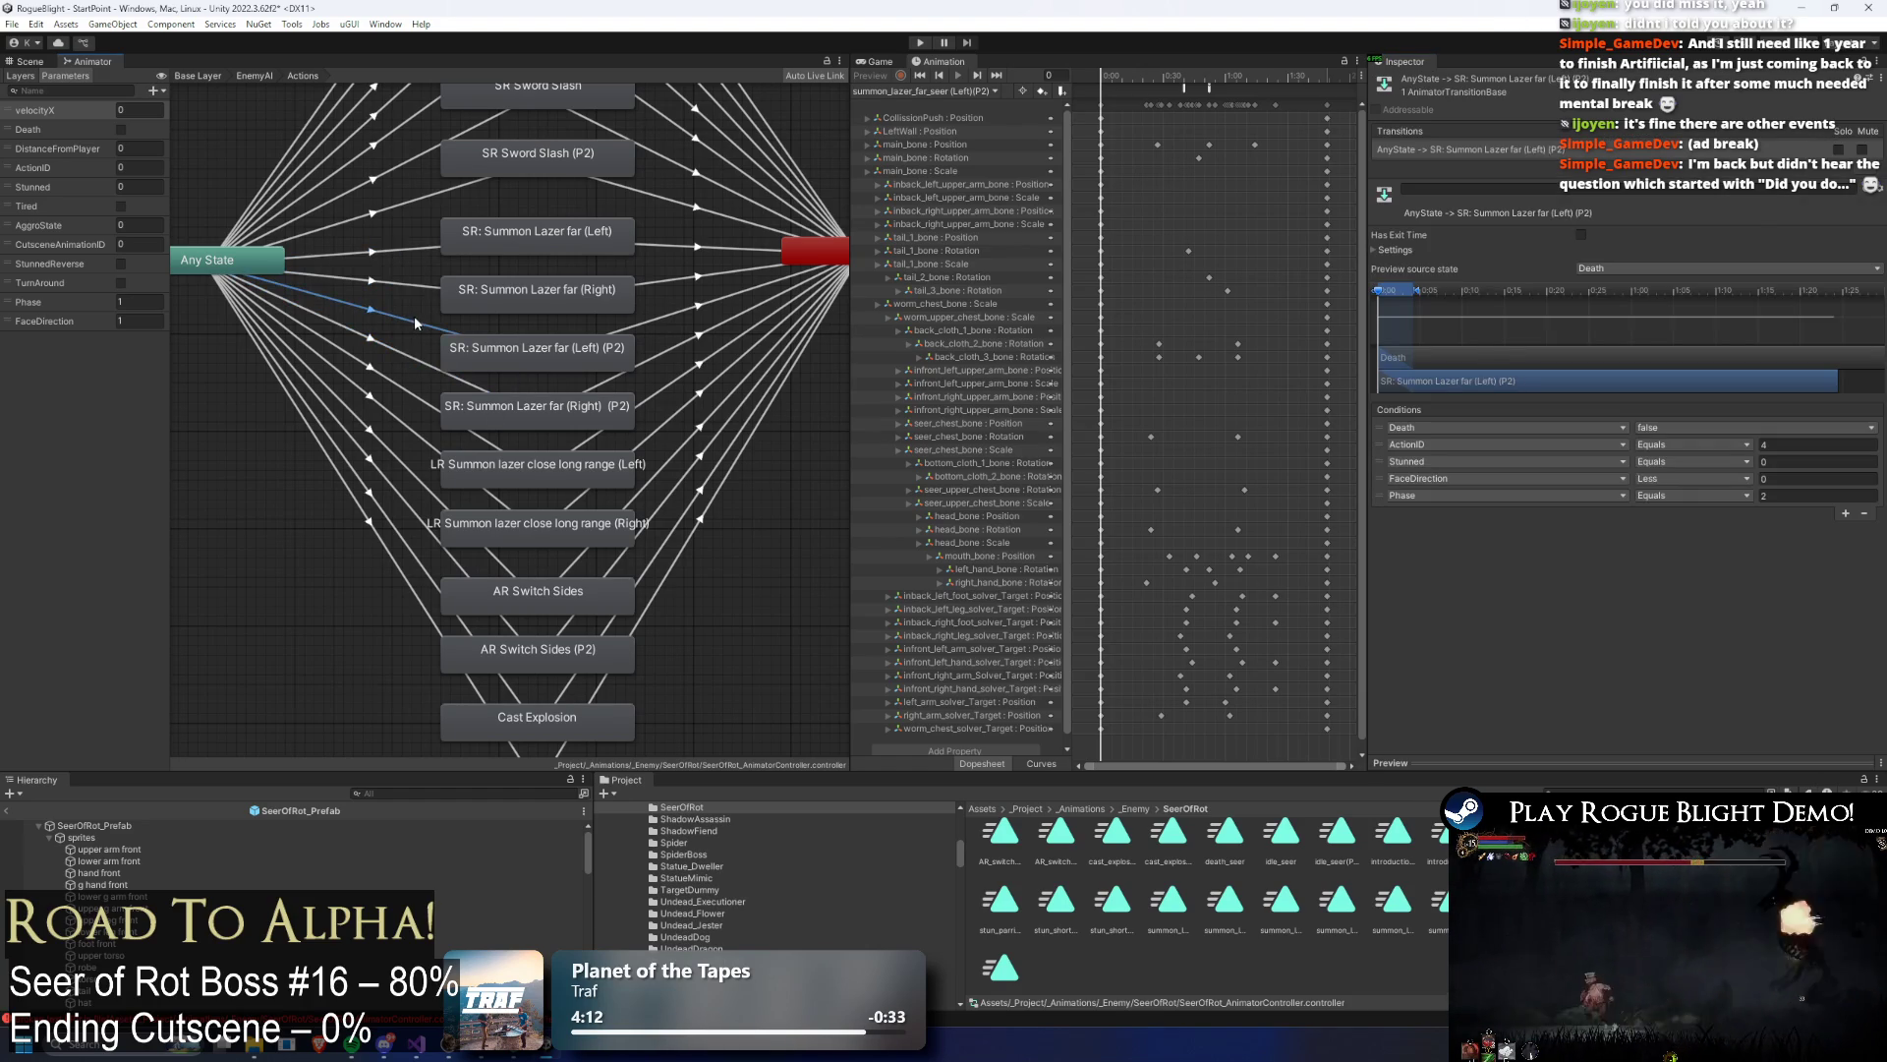
click(403, 360)
click(406, 356)
click(409, 356)
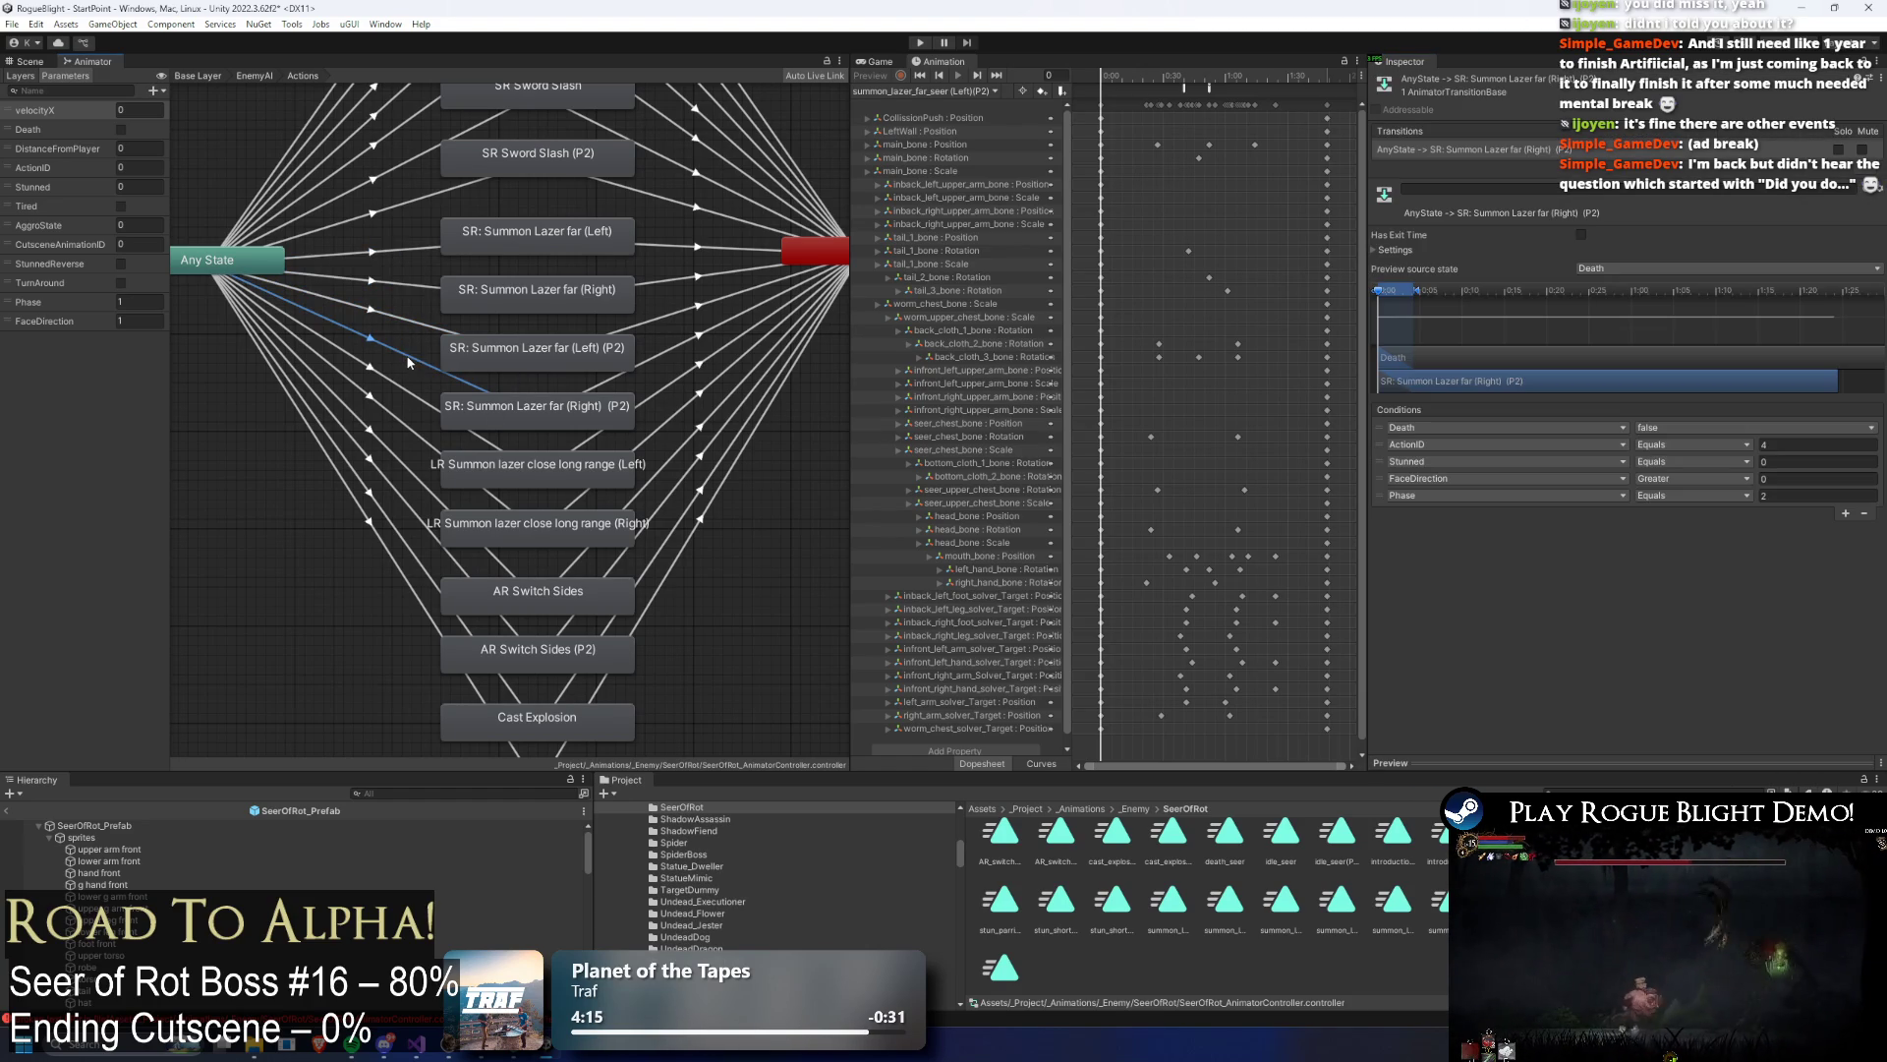
click(918, 45)
key(Return)
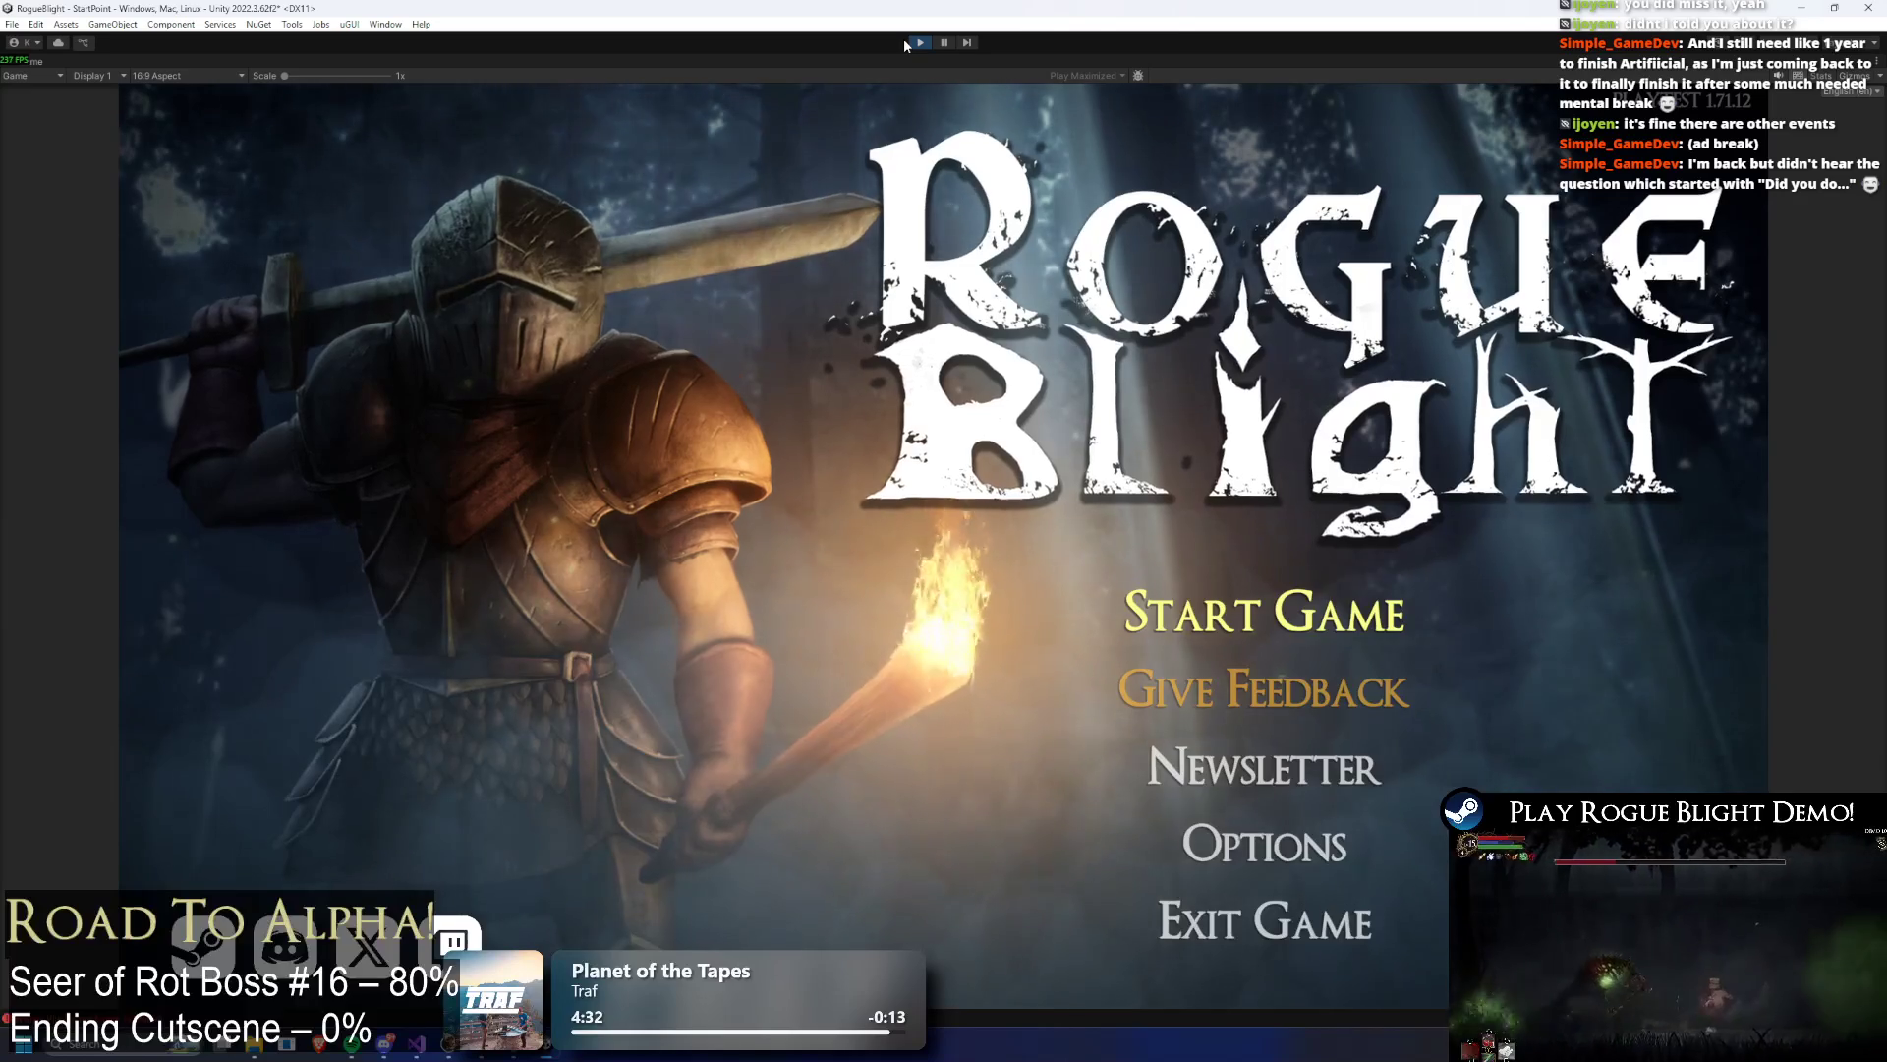
Step: Start the game and load the first save slot
click(1268, 614)
click(1333, 543)
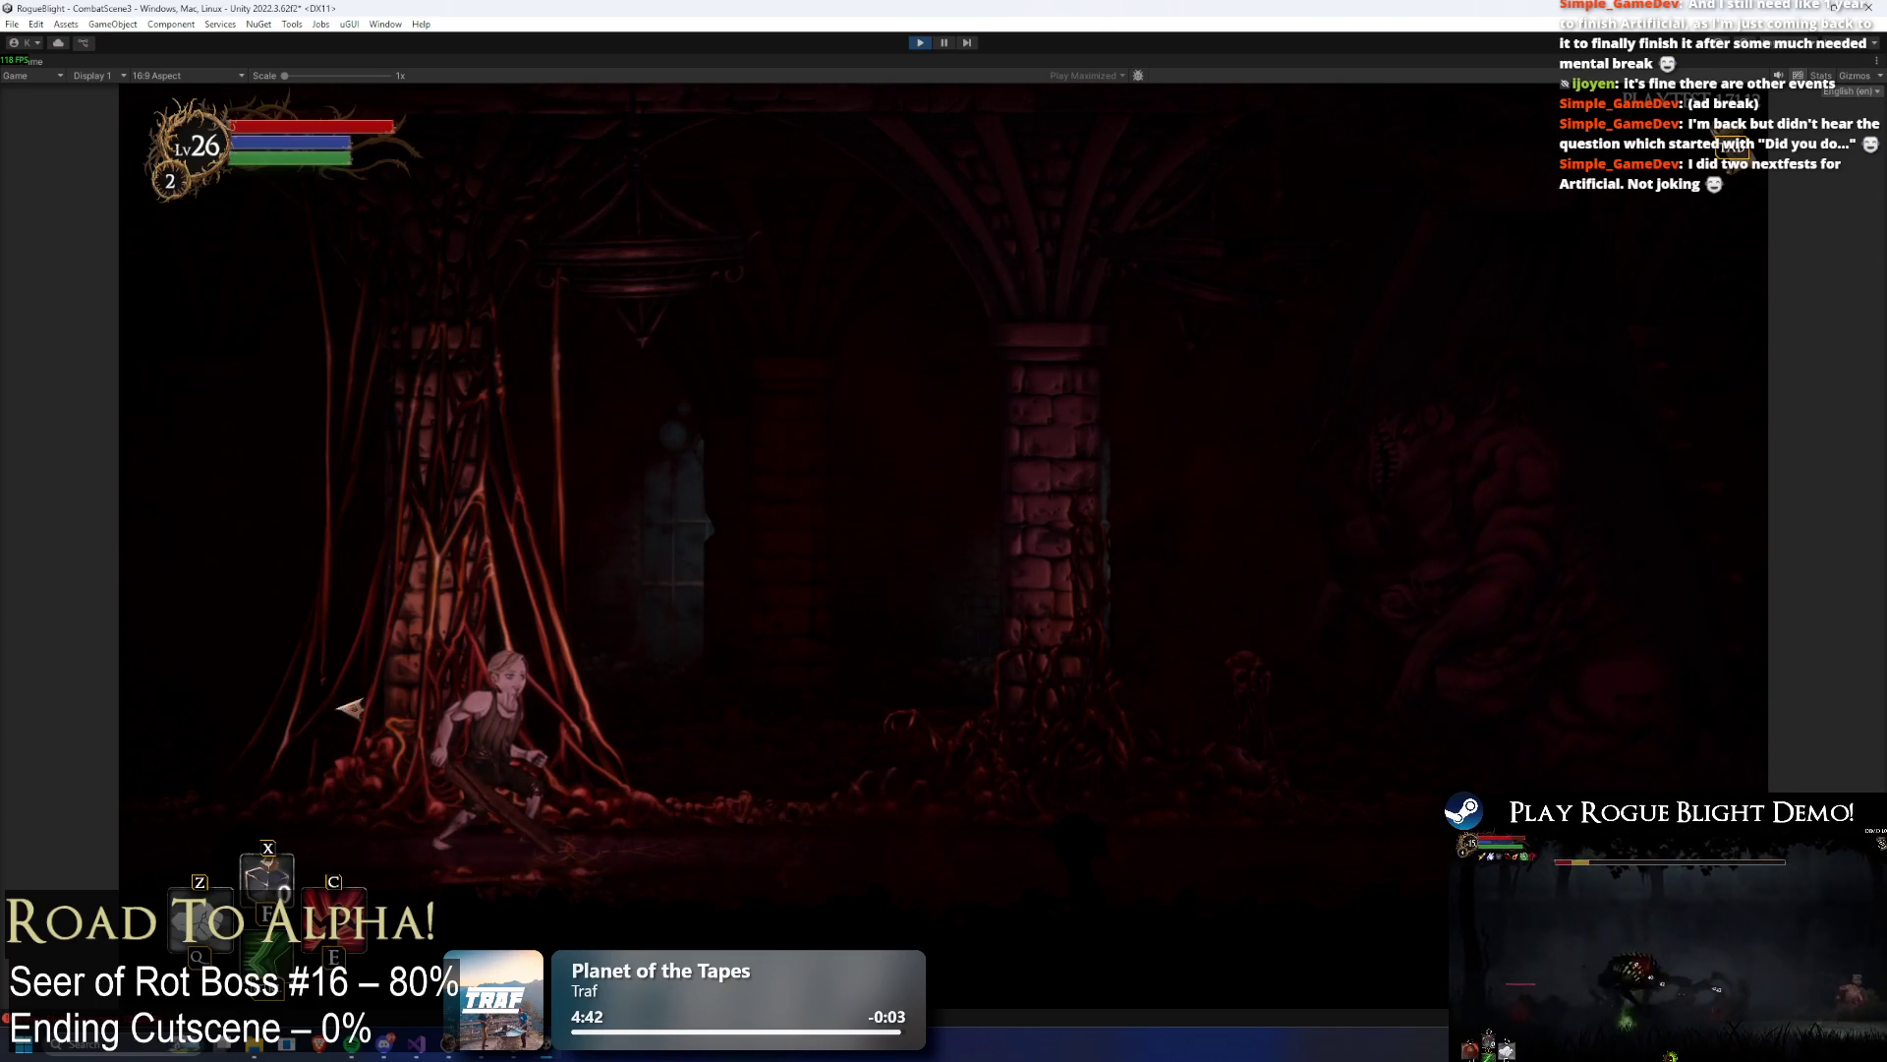
Step: Enter the arena, reset the boss with F2 and dodge the summon lasers
key(a)
key(space)
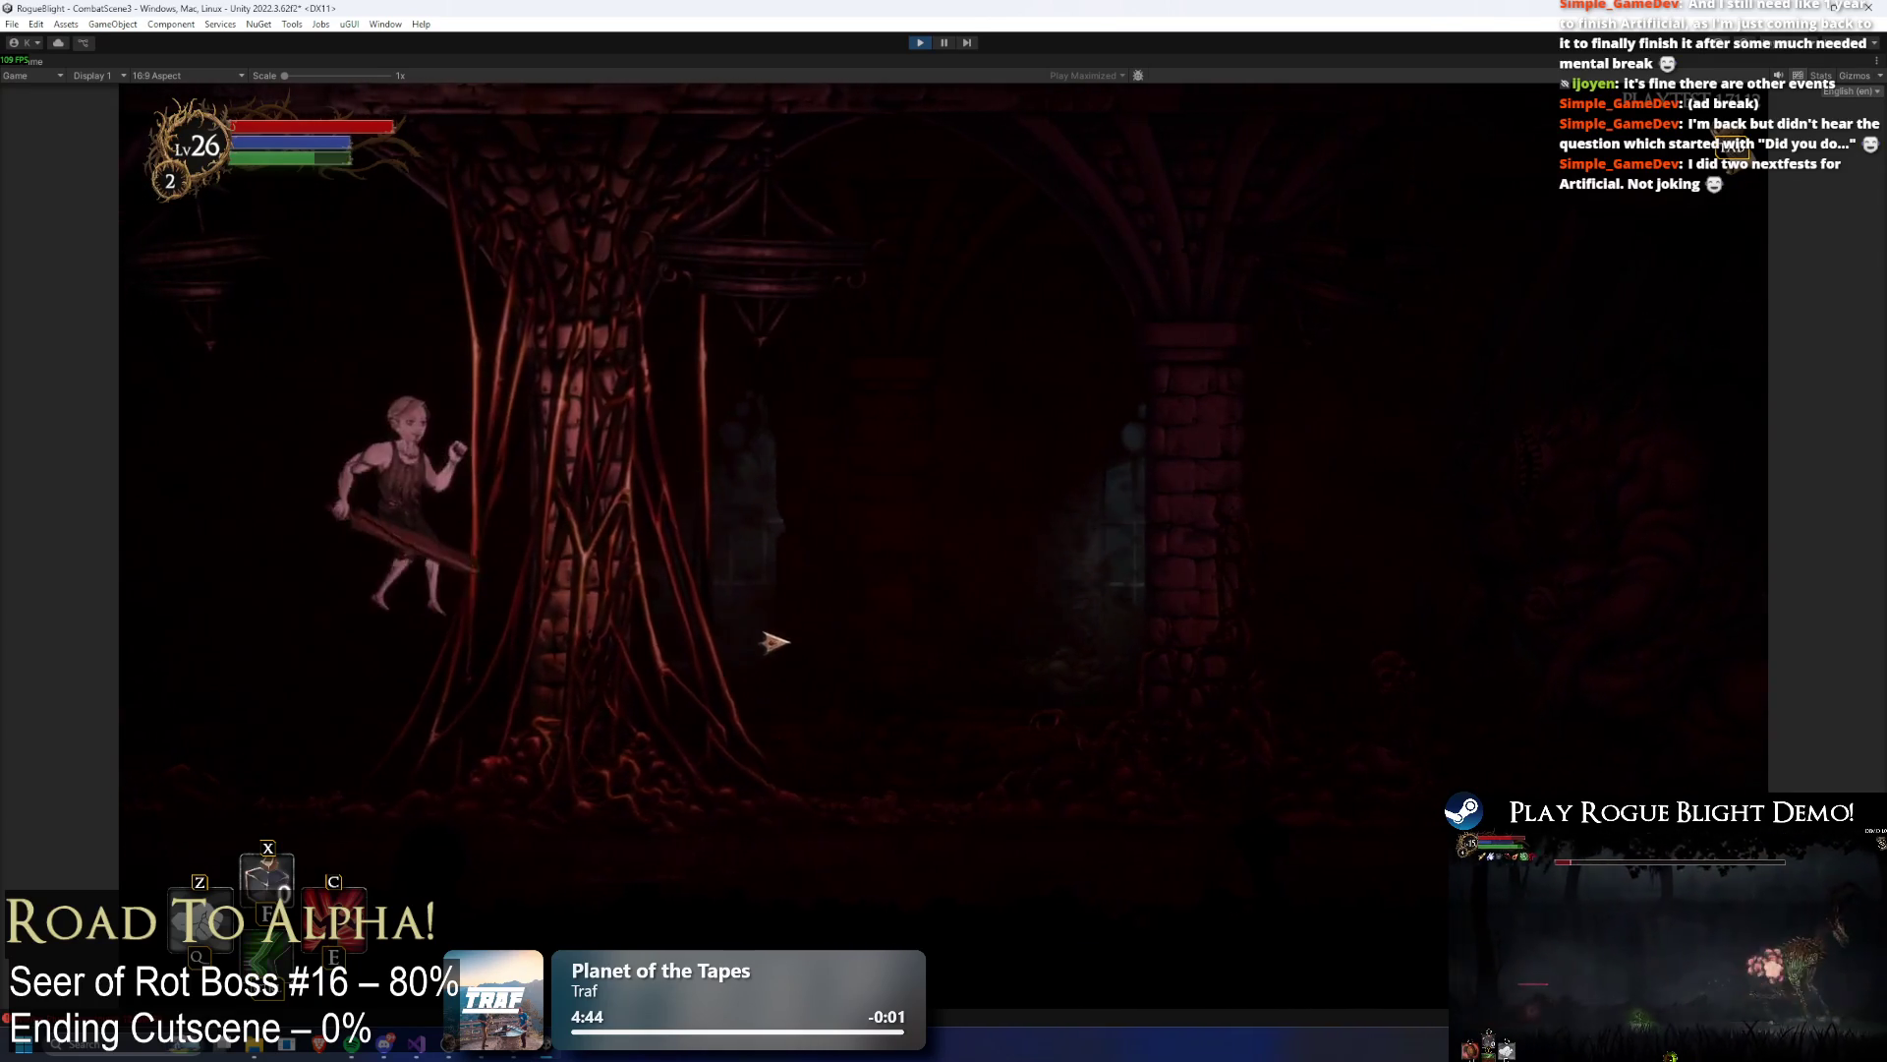
key(d)
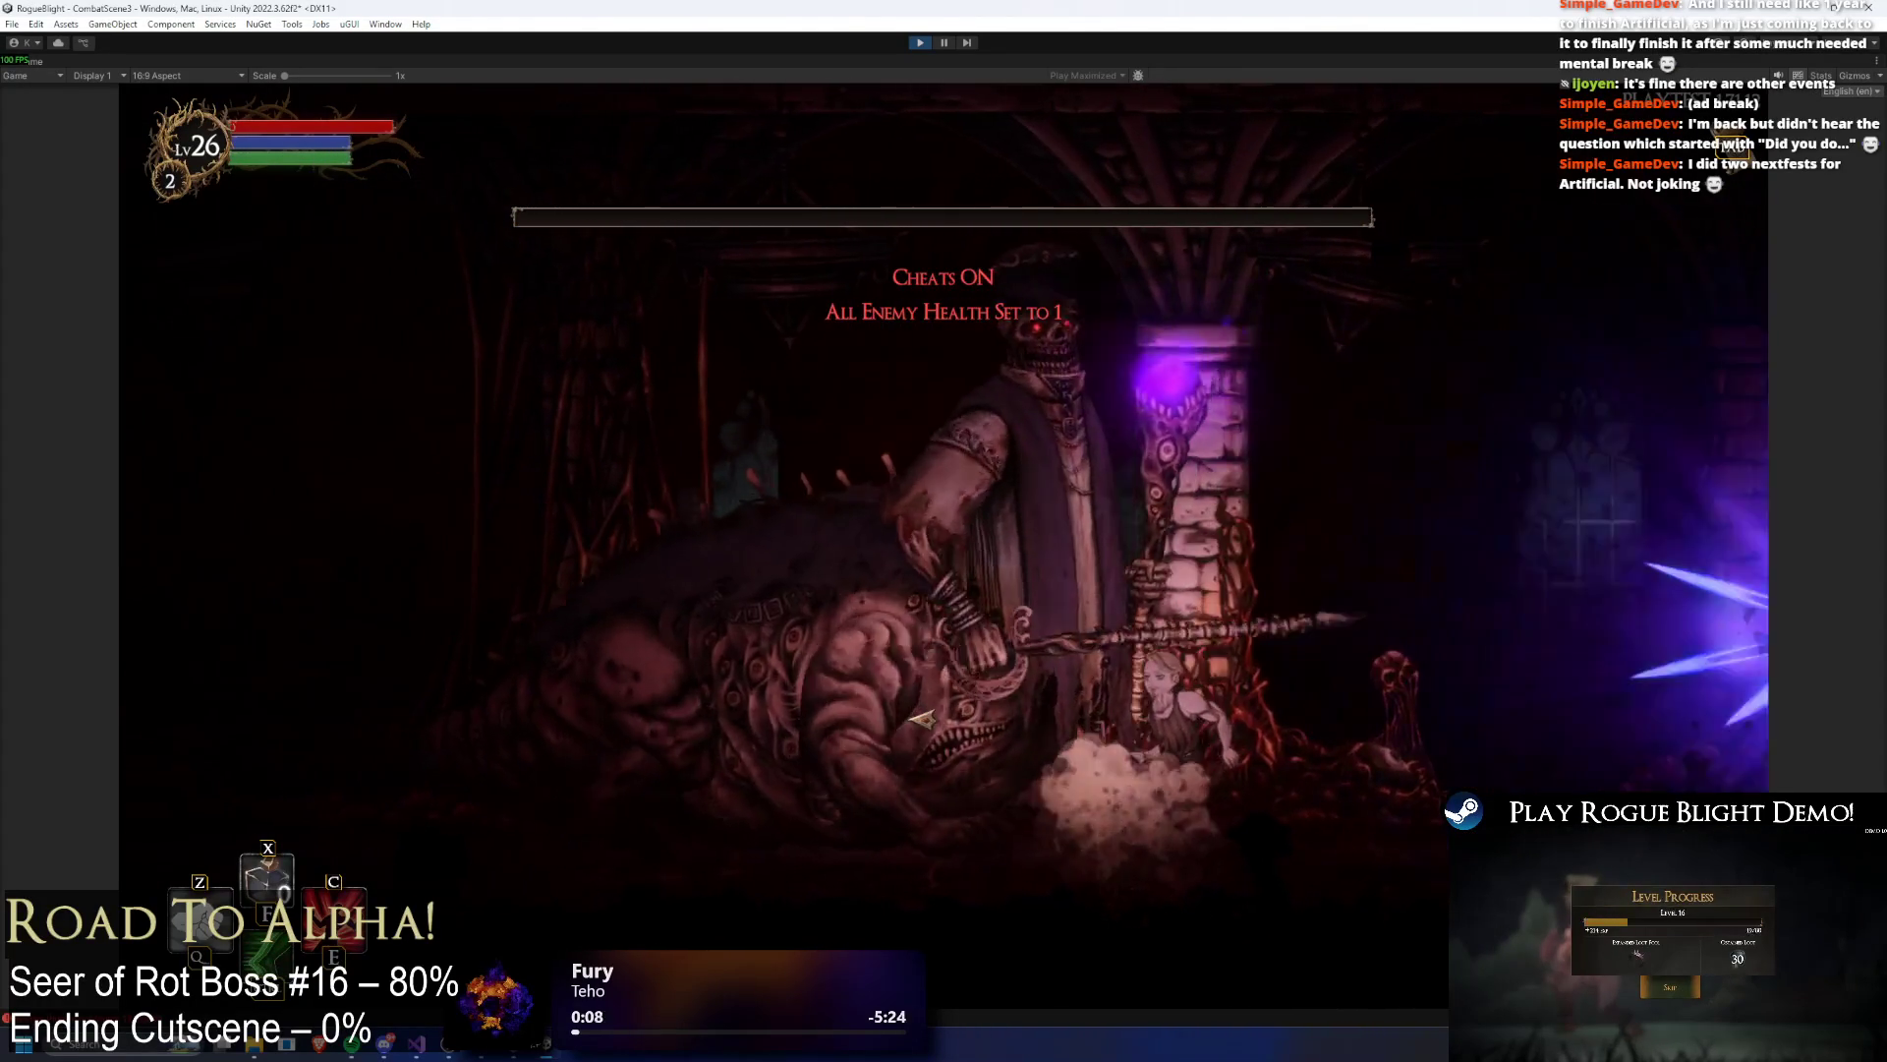
key(F2)
key(d)
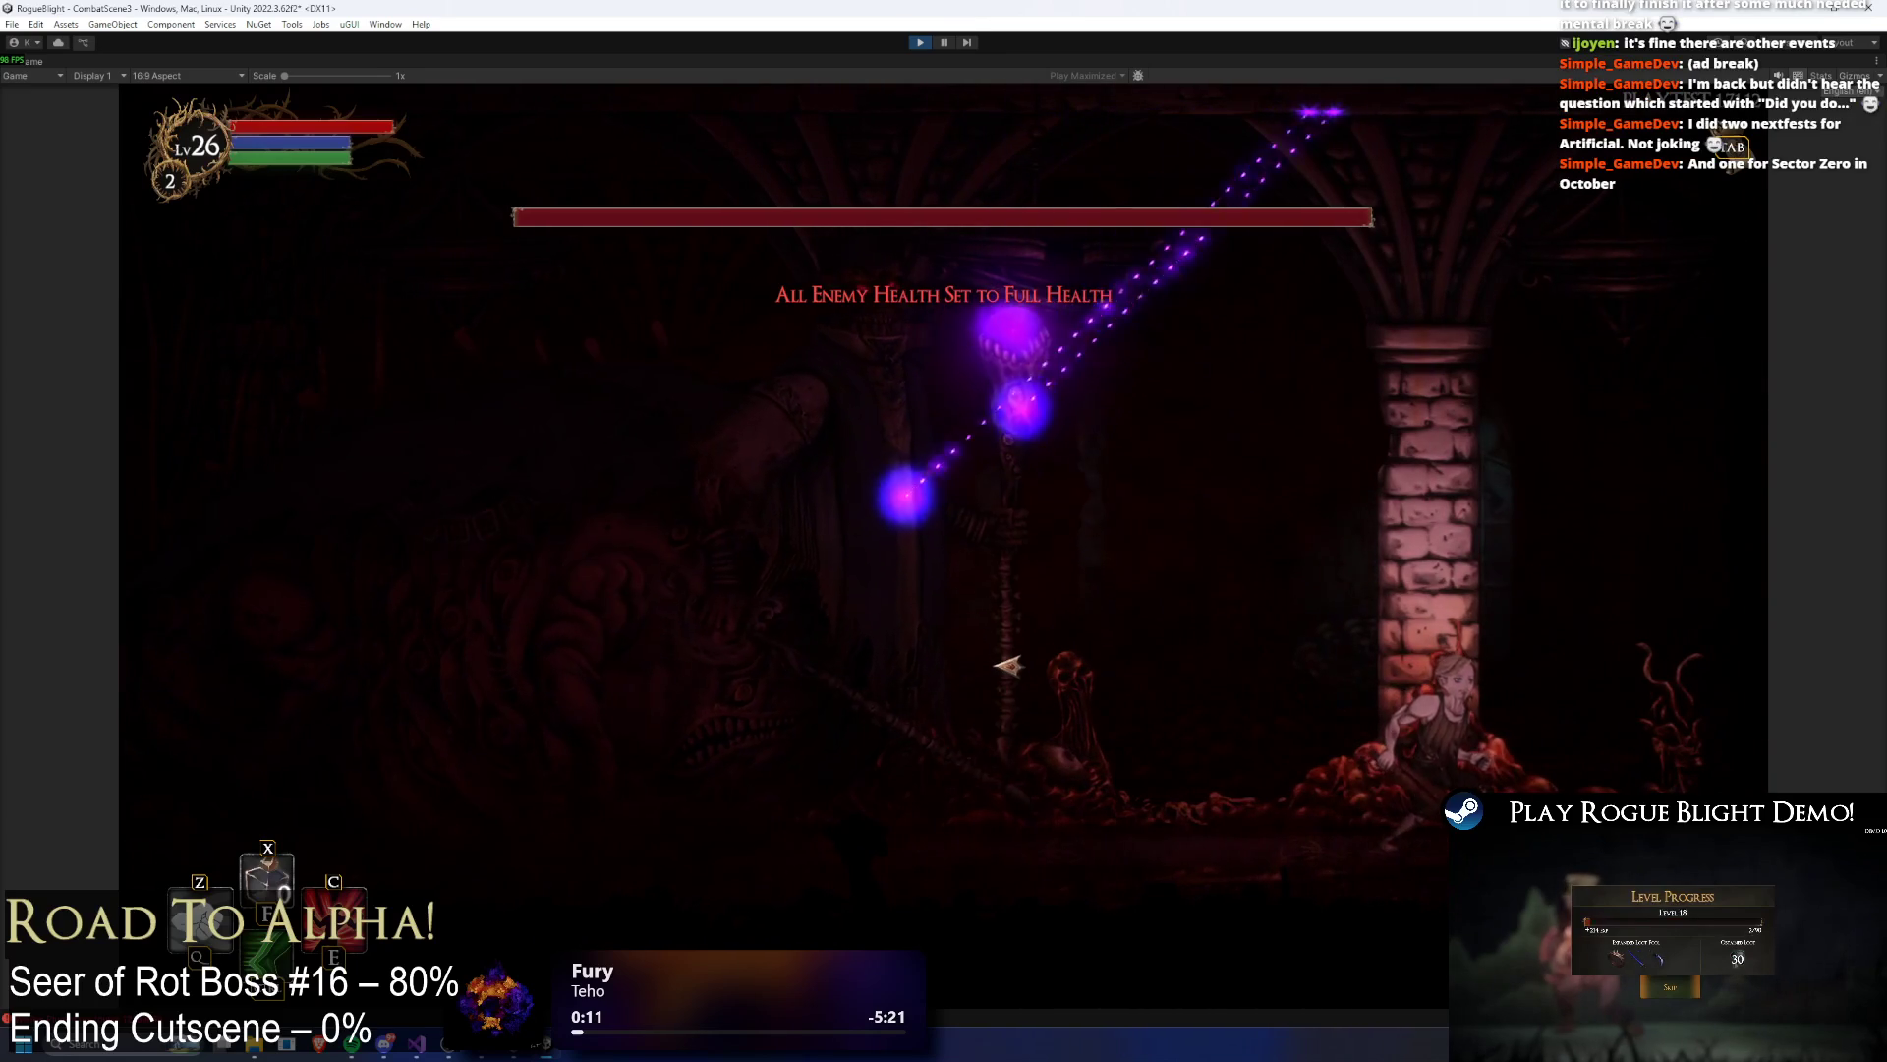
key(a)
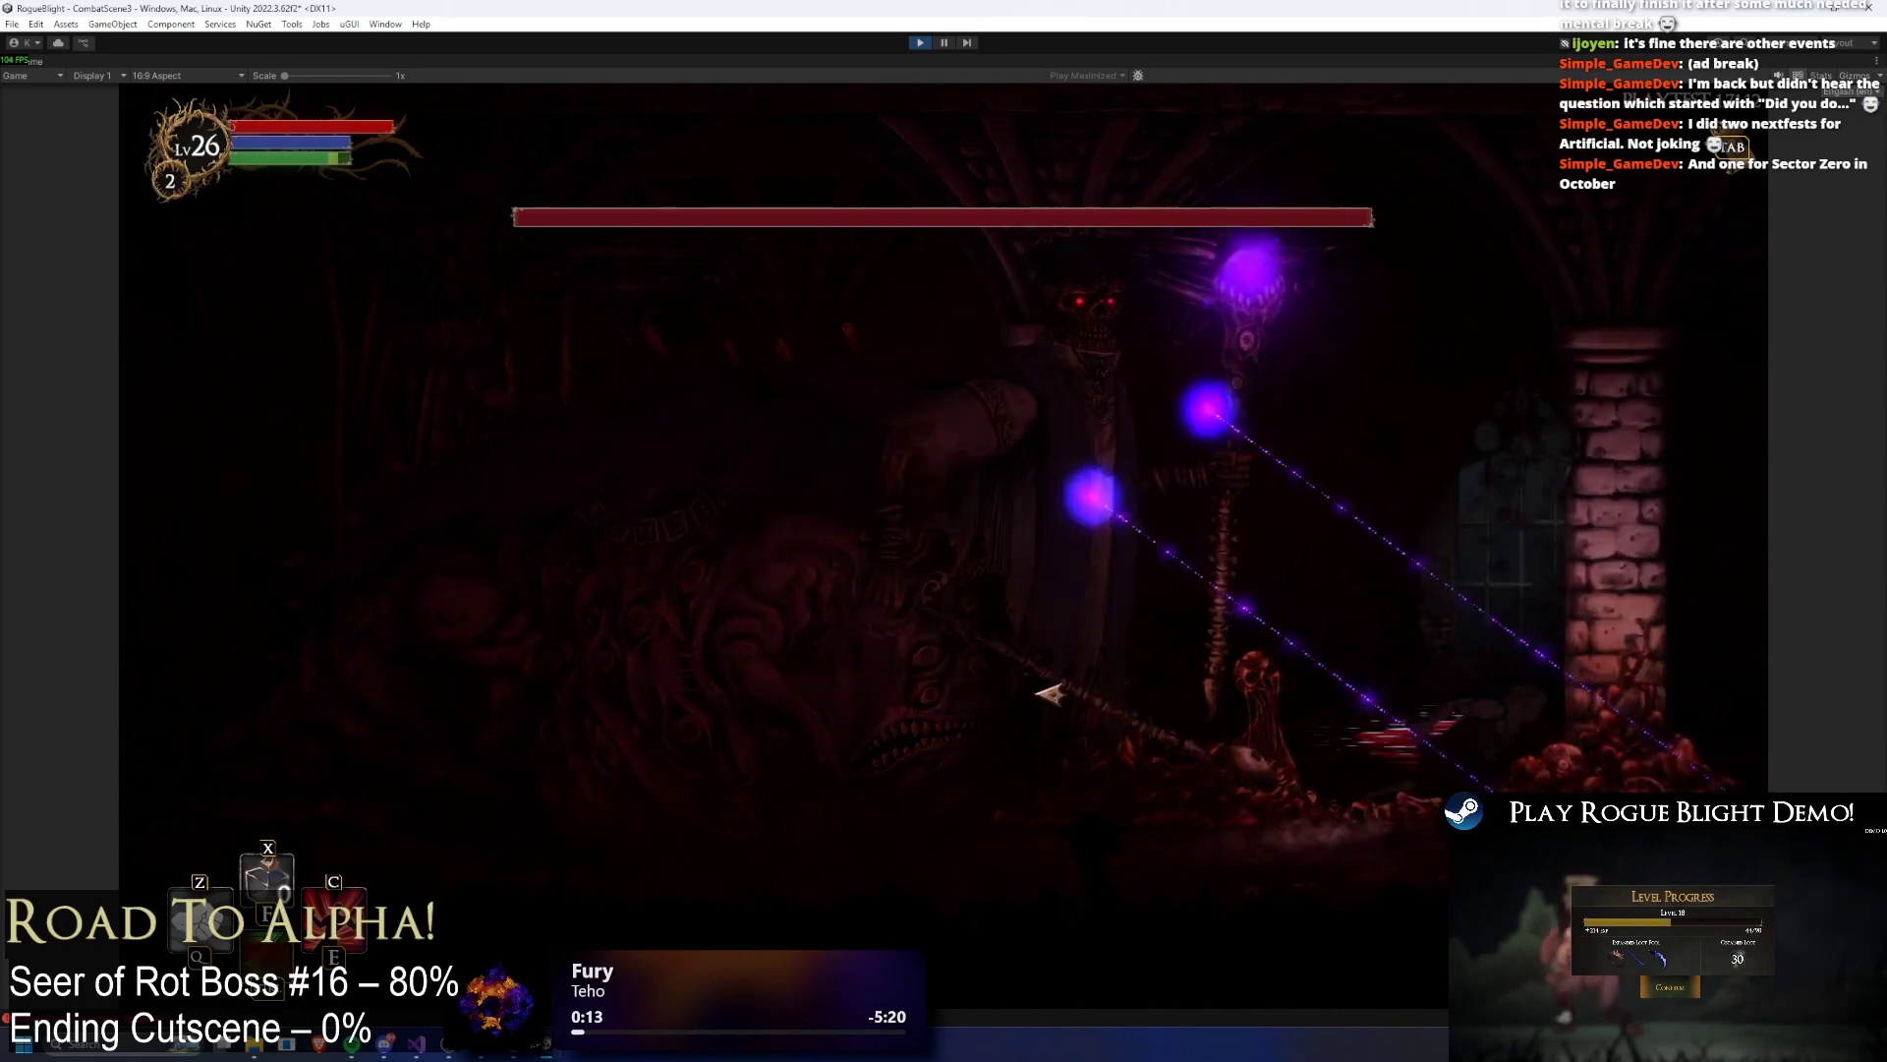
key(d)
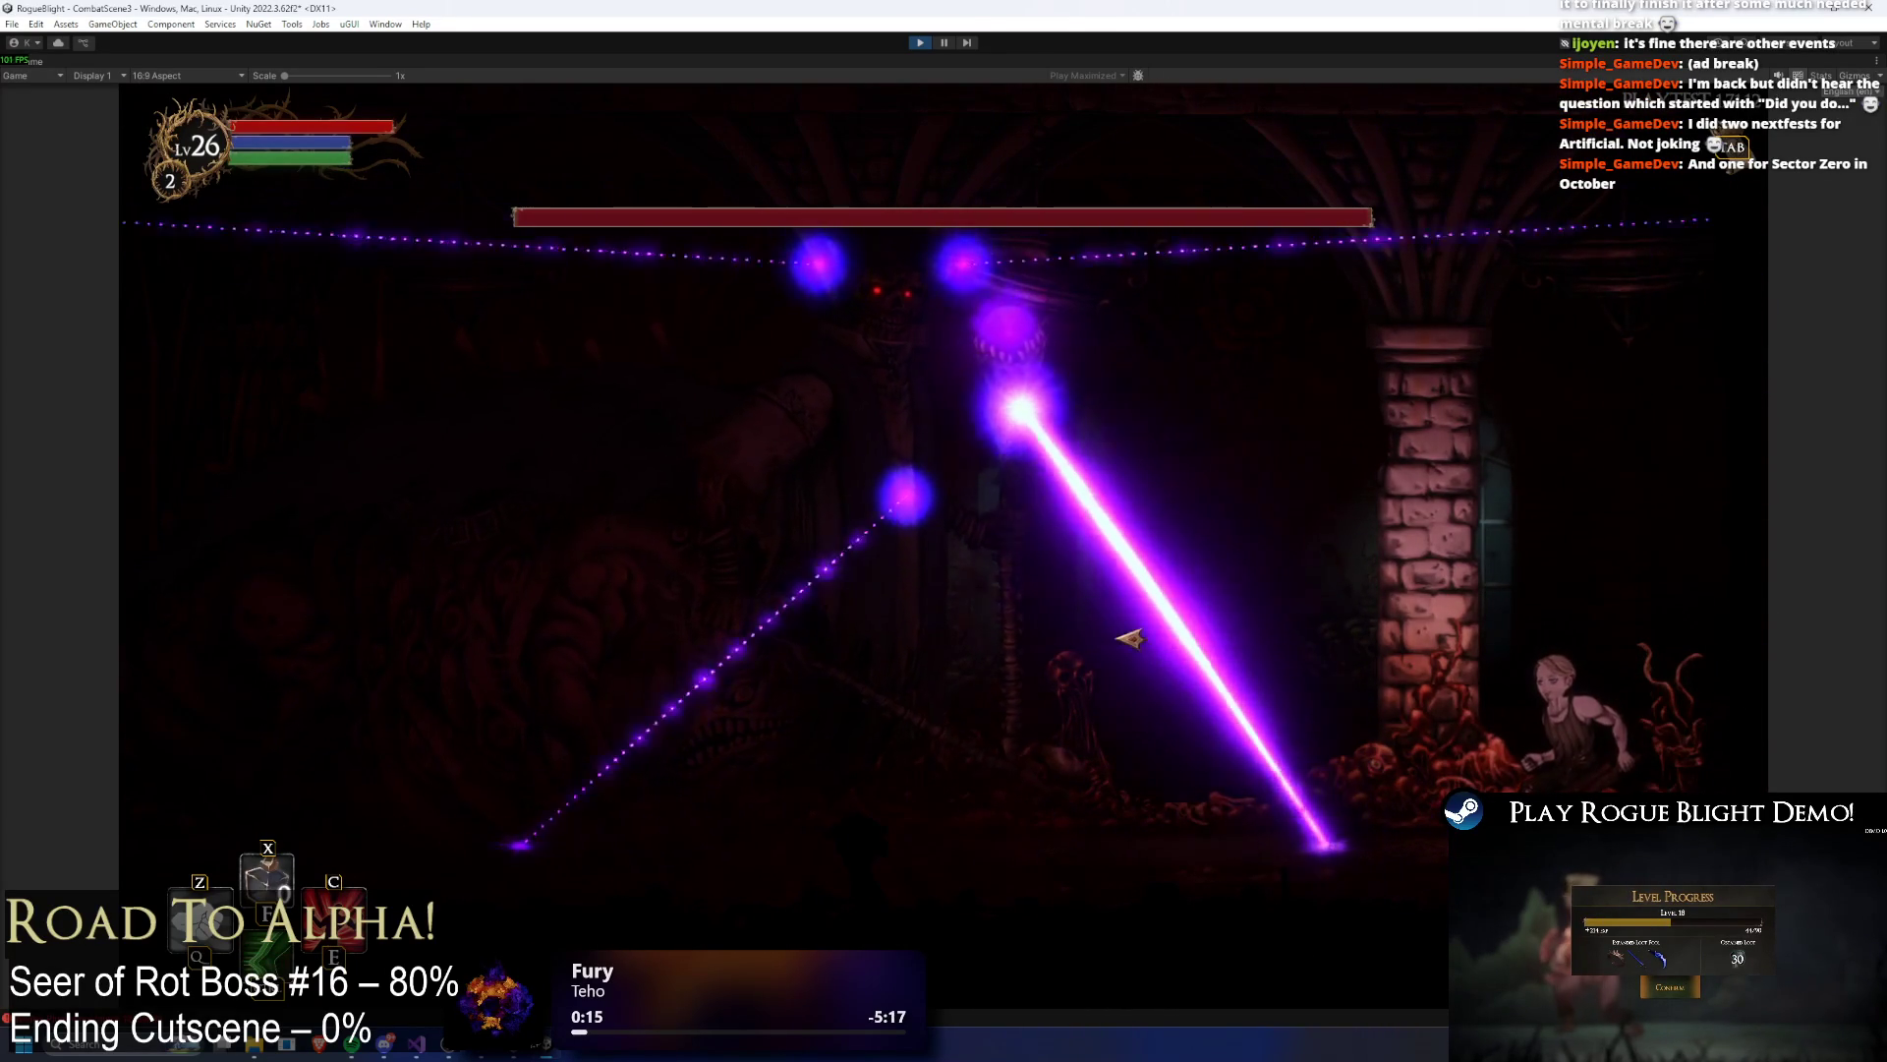
key(space)
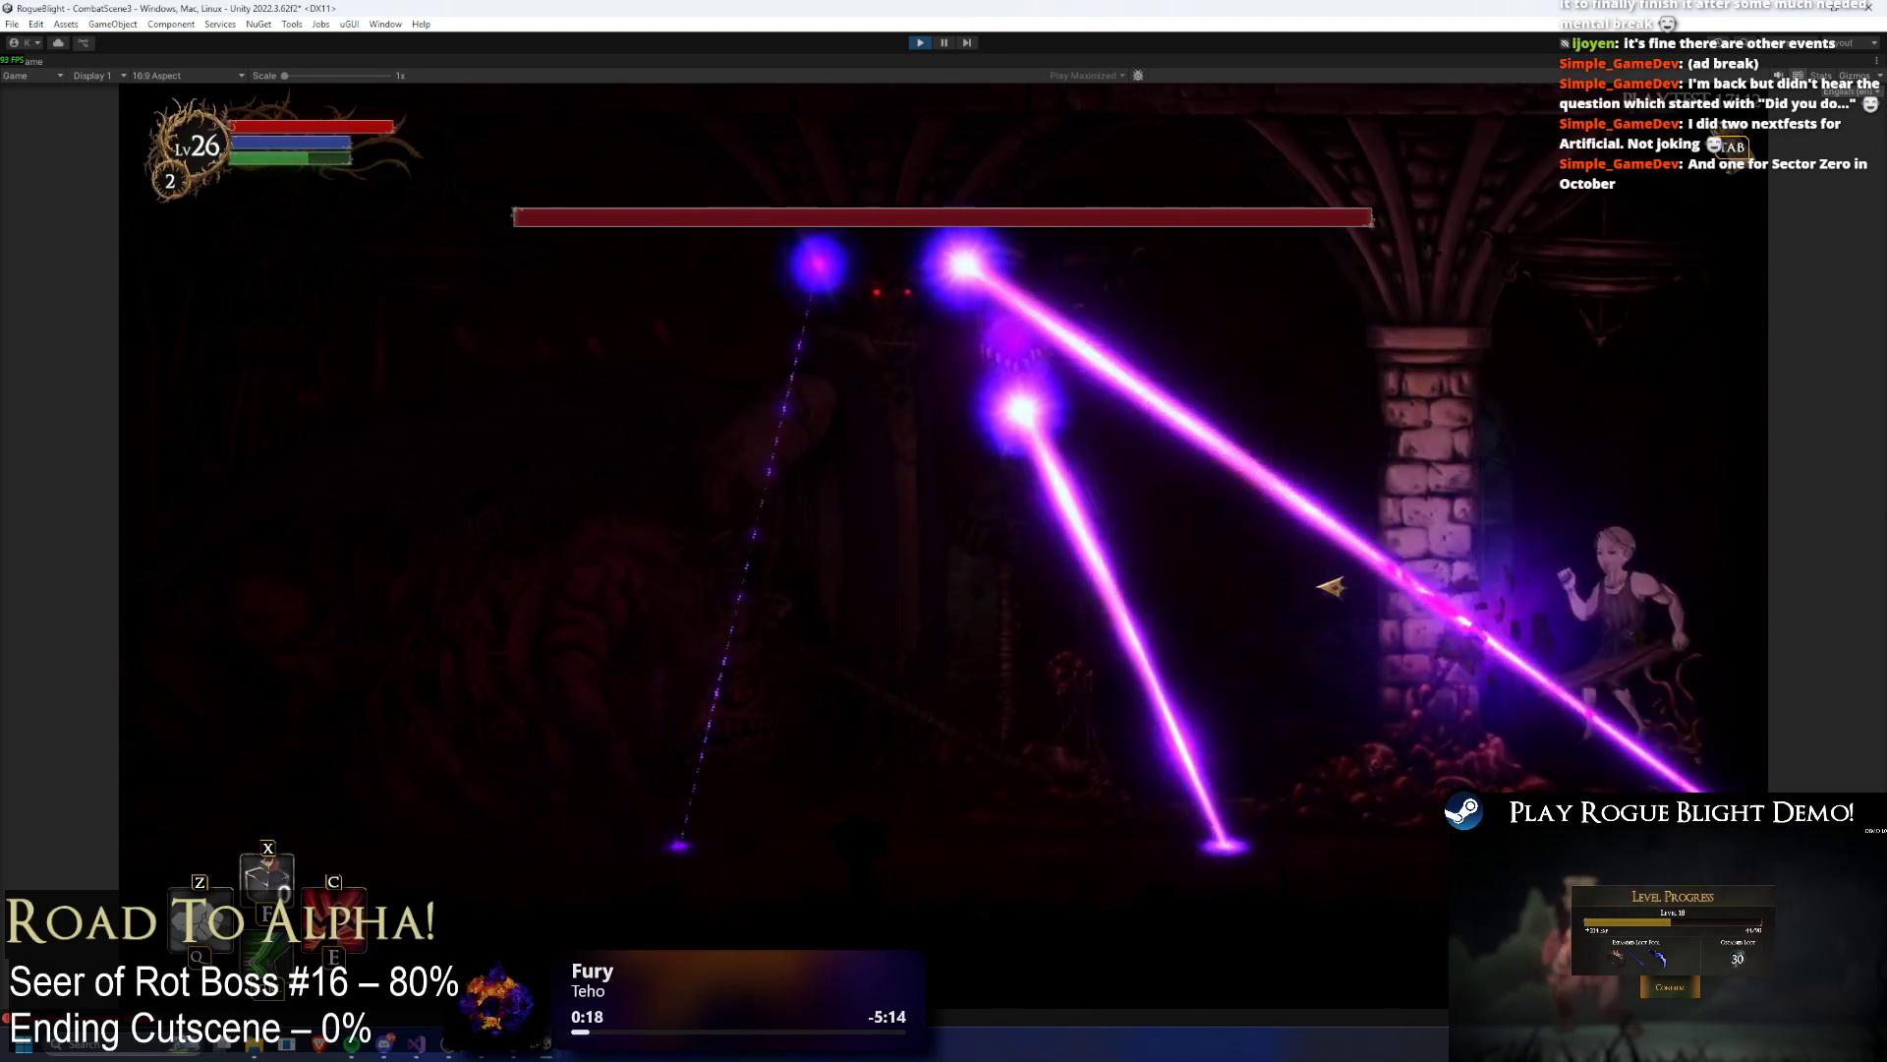
key(a)
key(a)
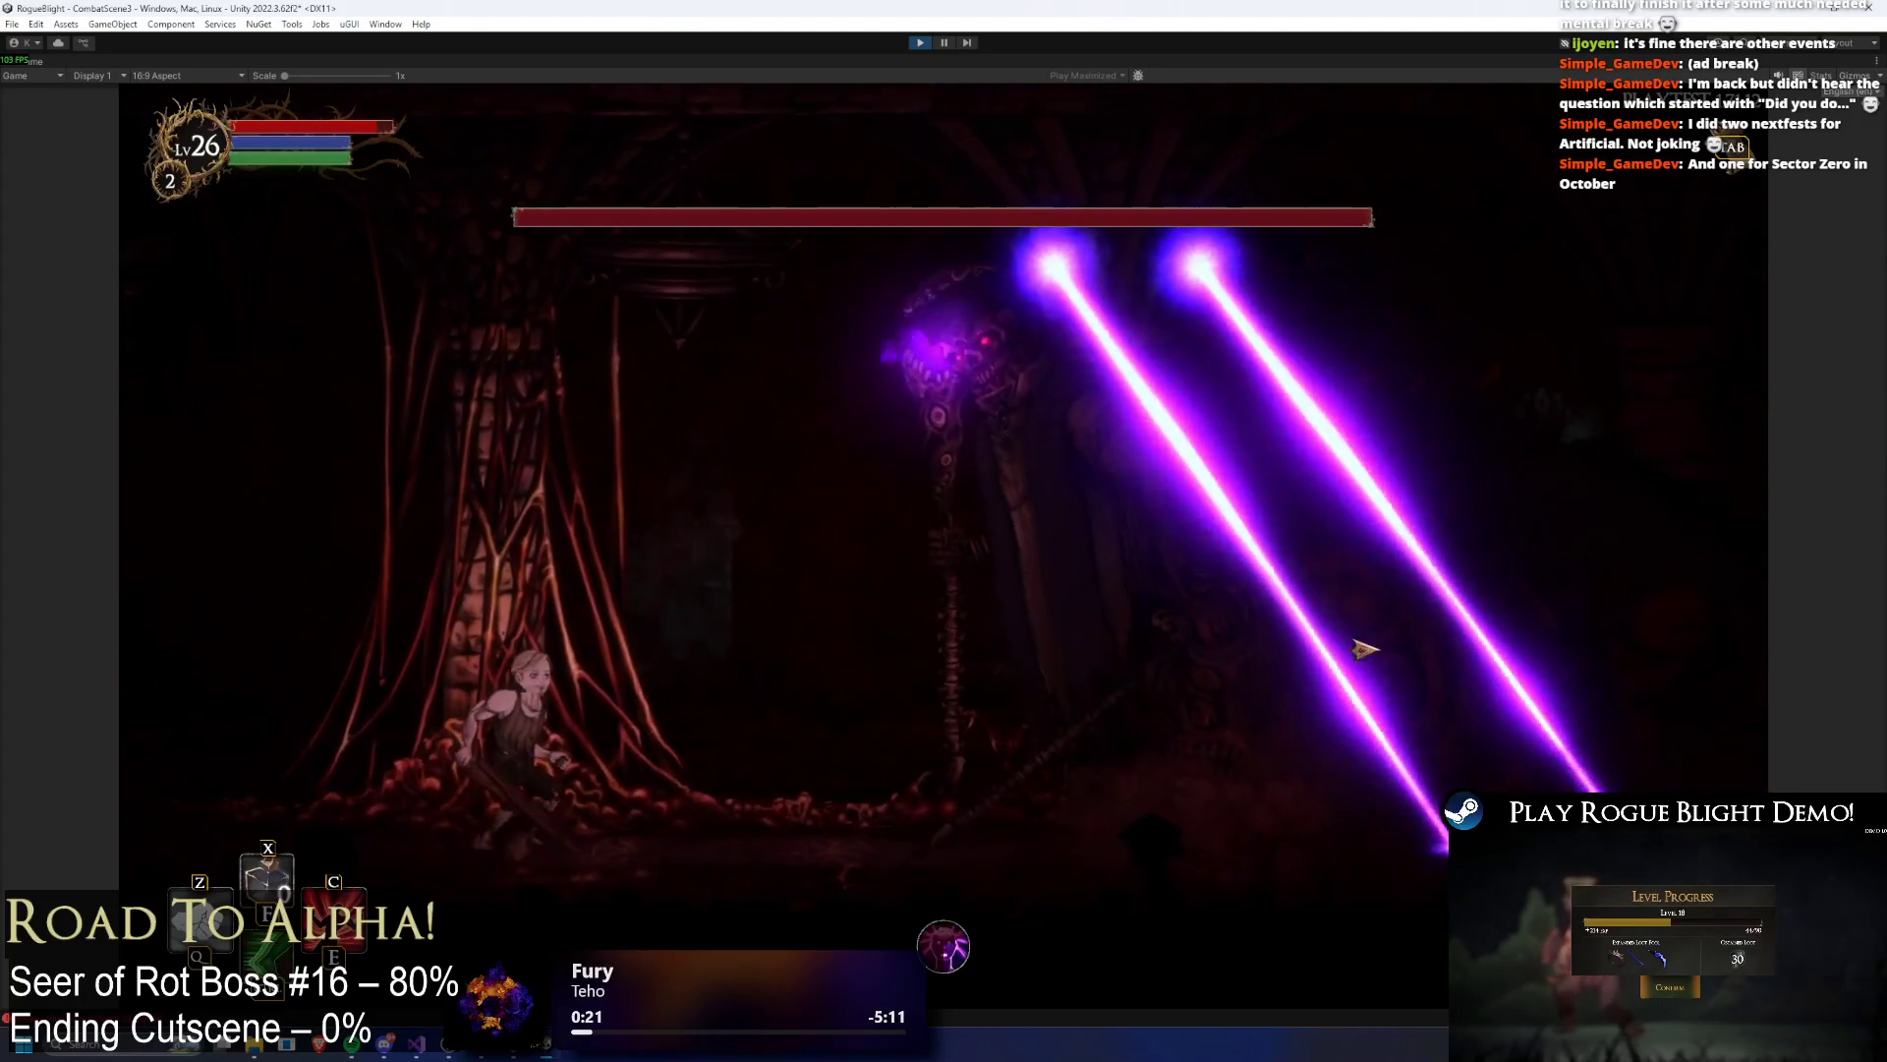
key(a)
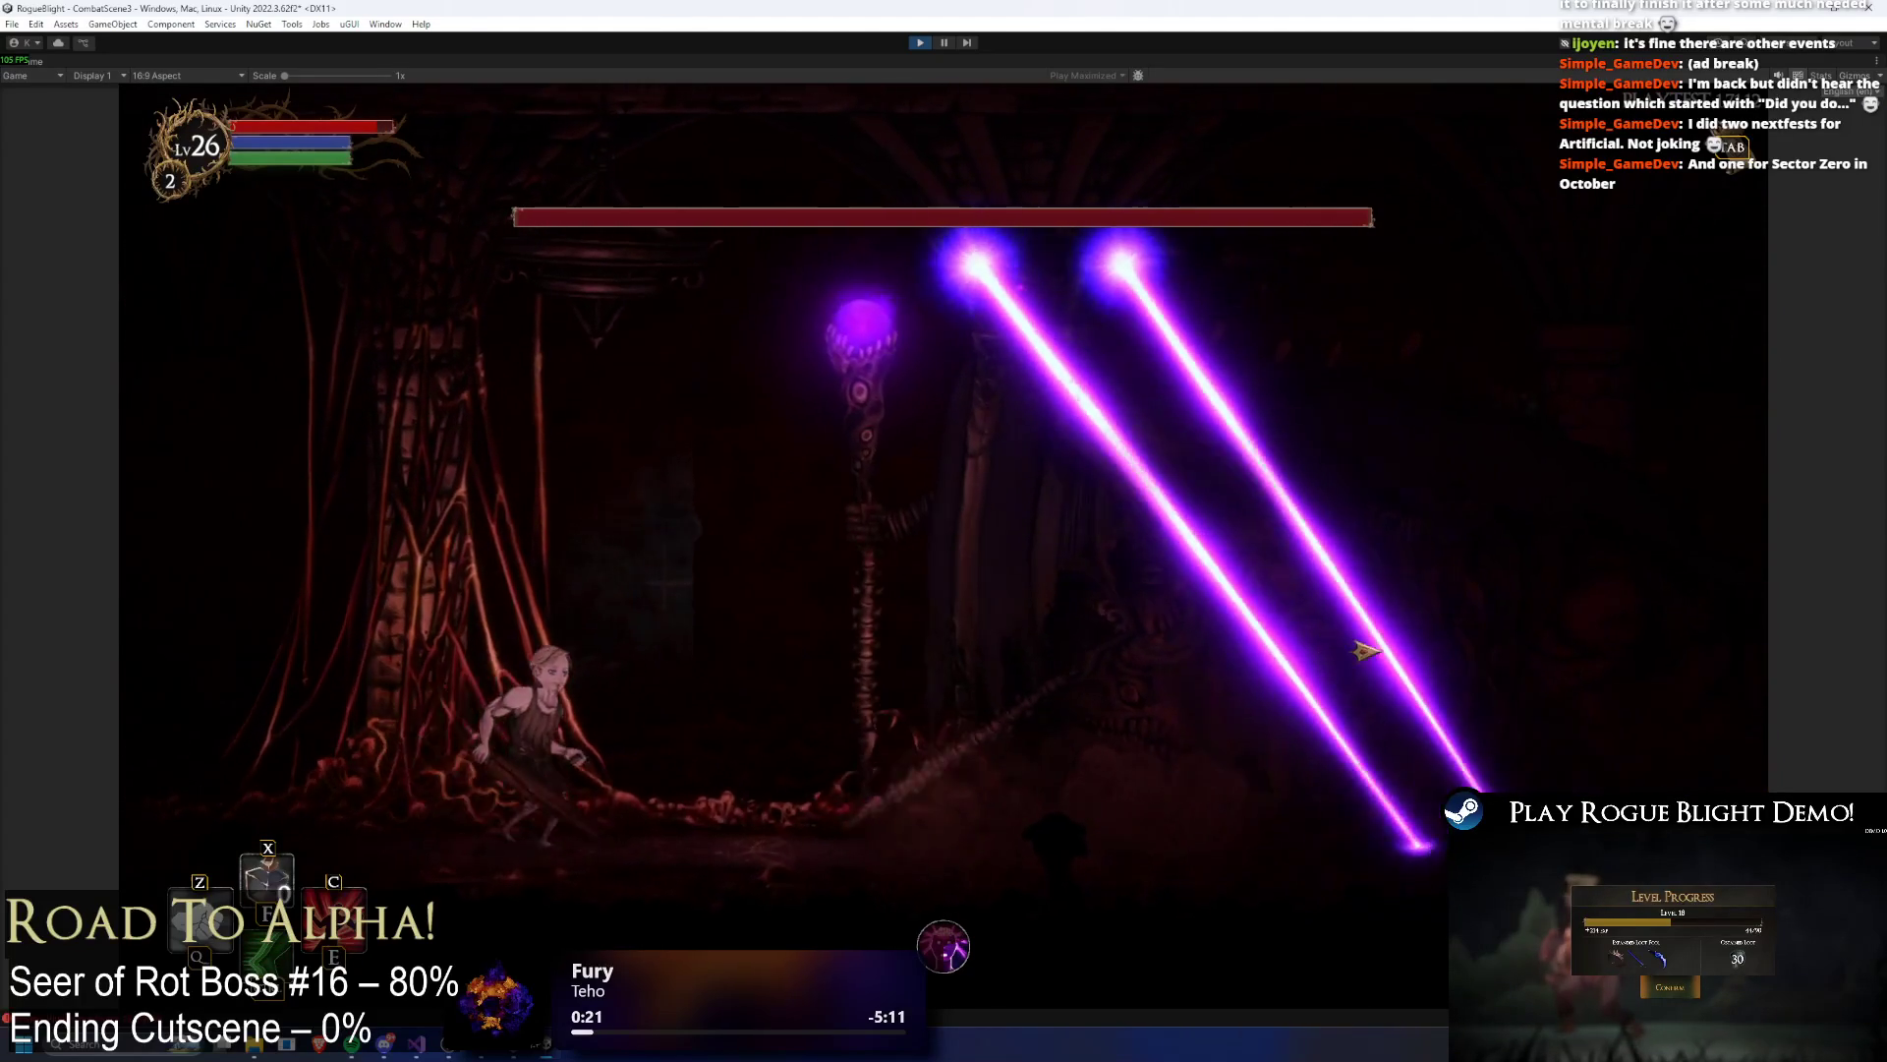
key(a)
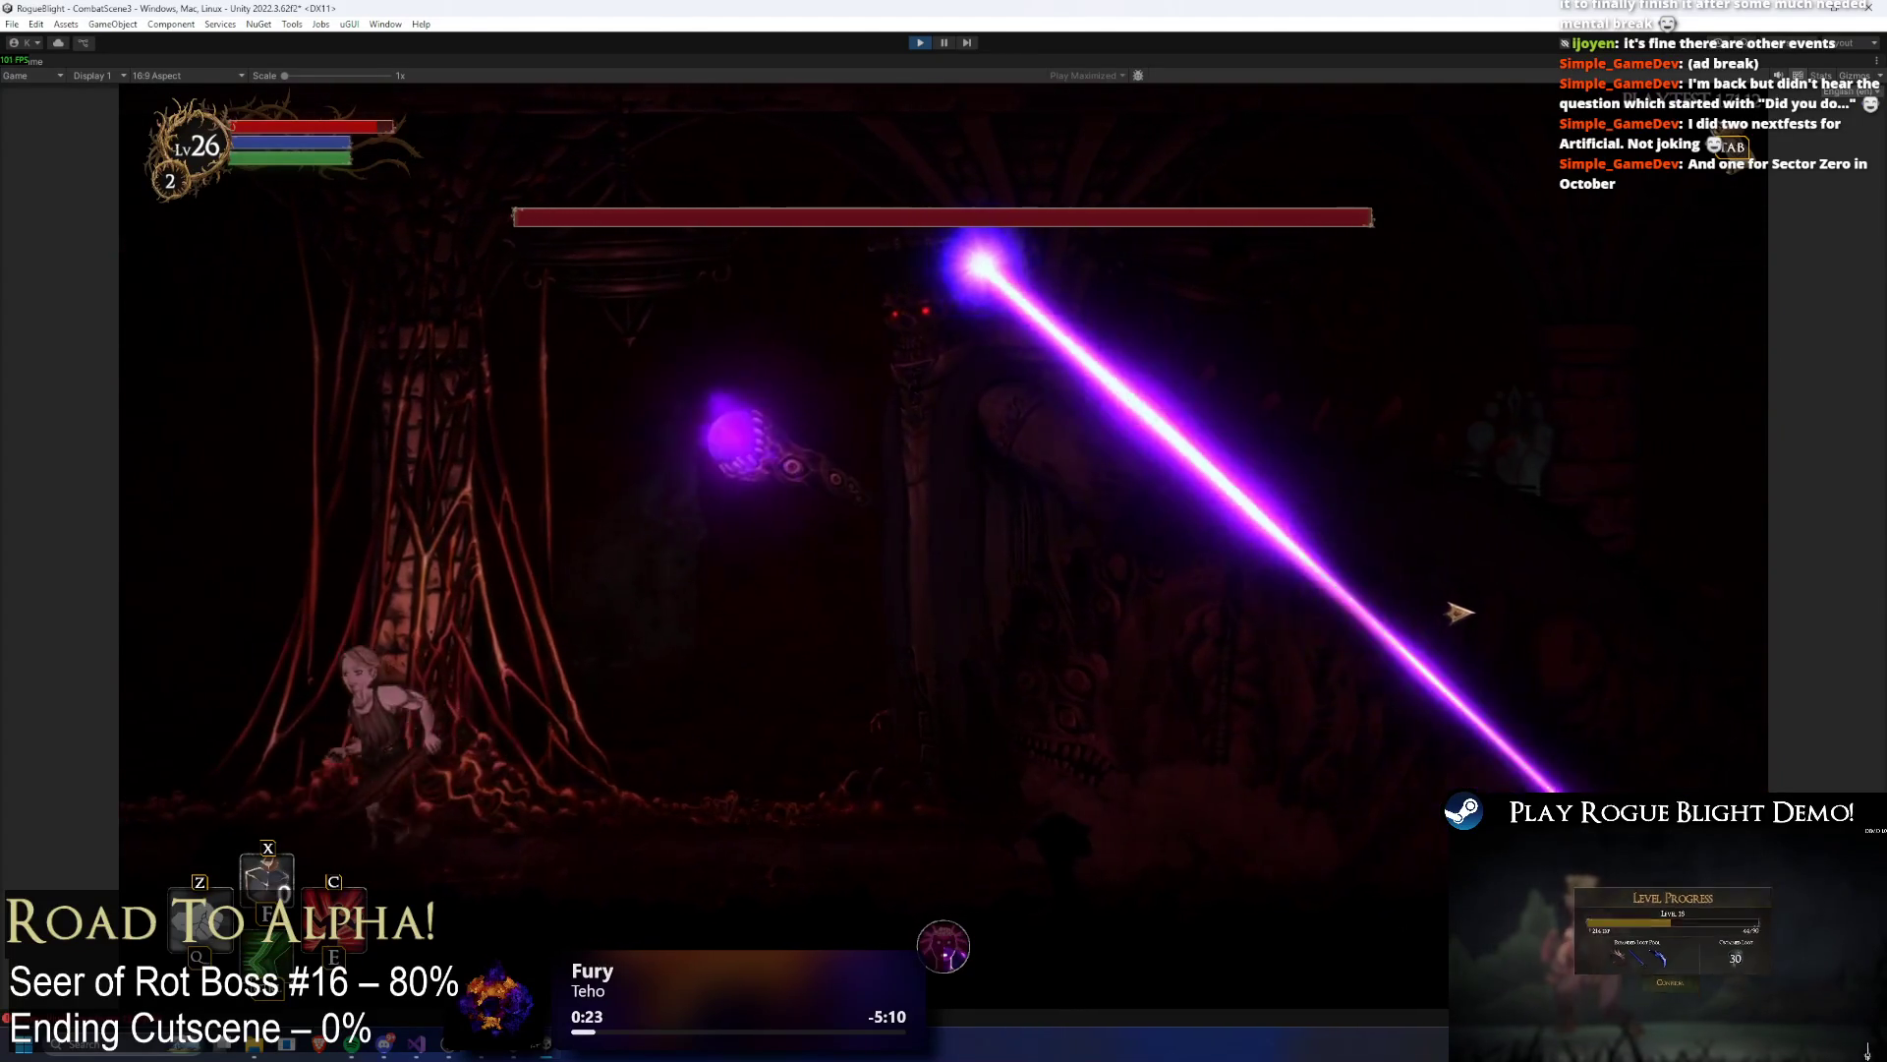
key(d)
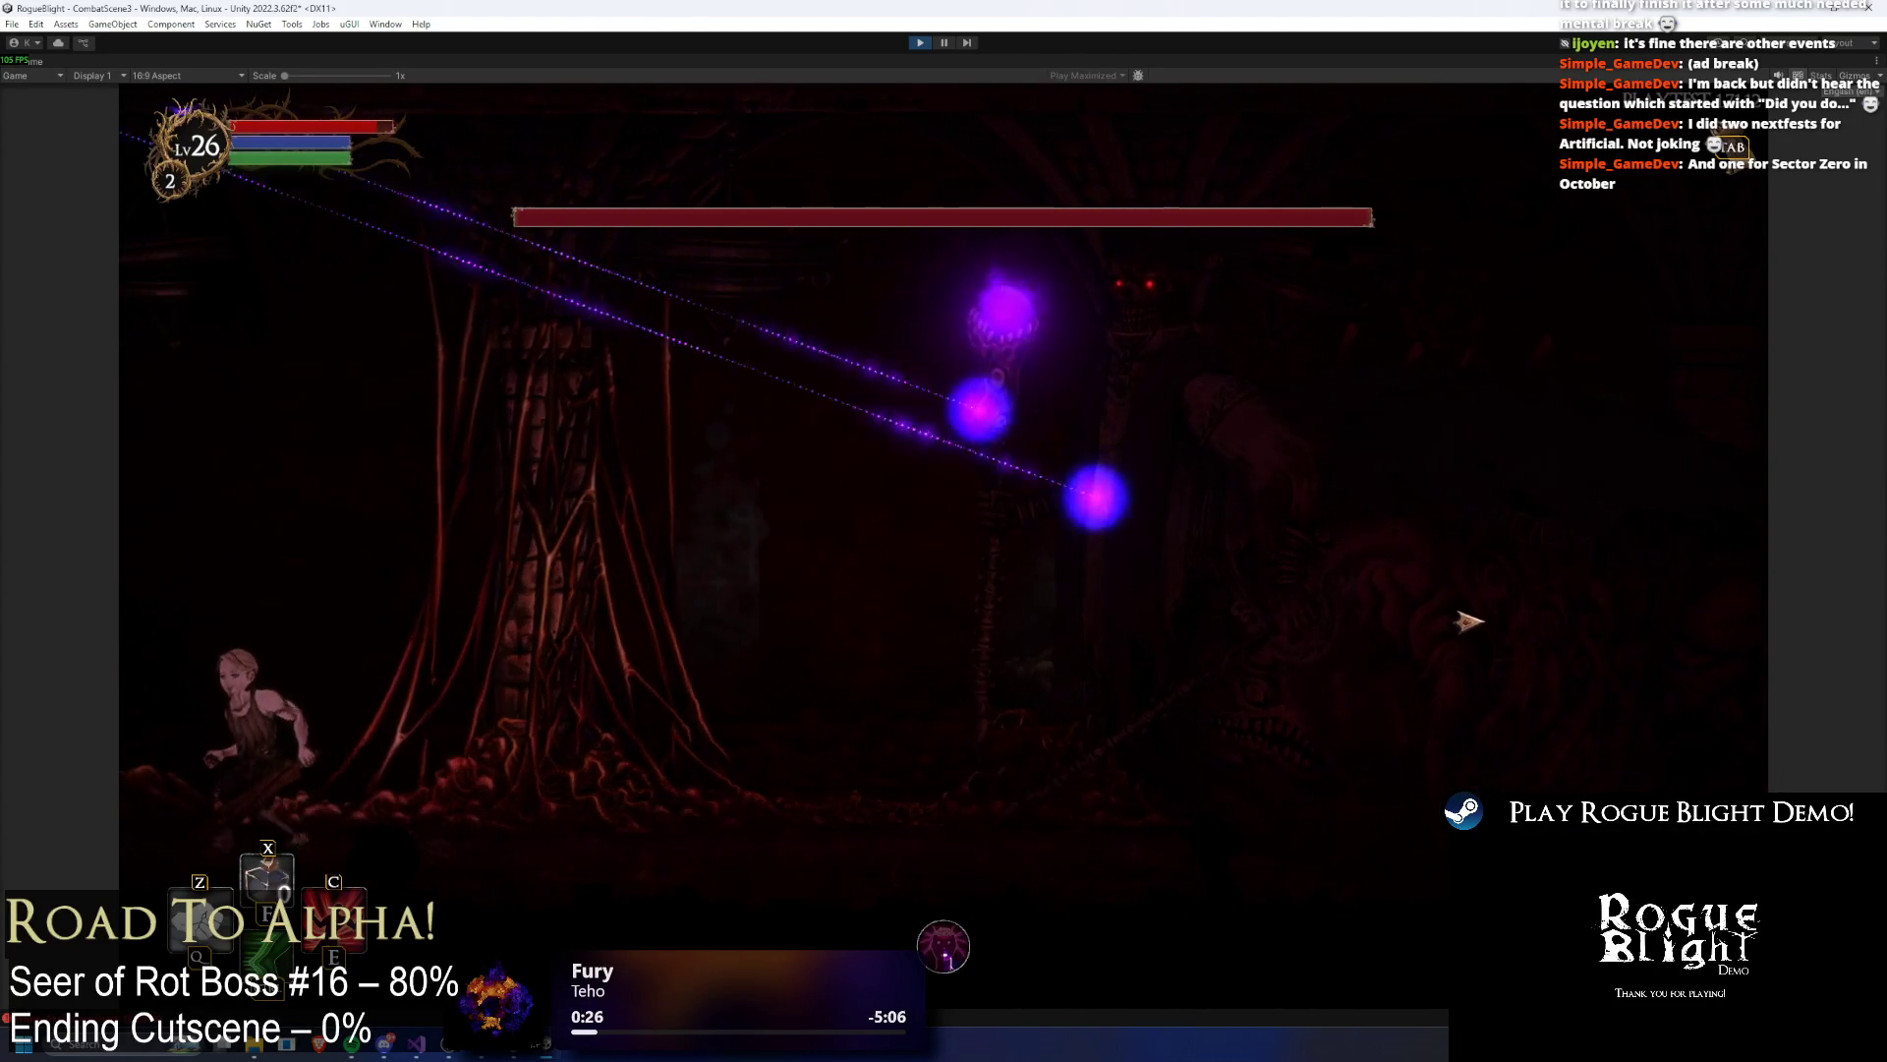
key(space)
key(d)
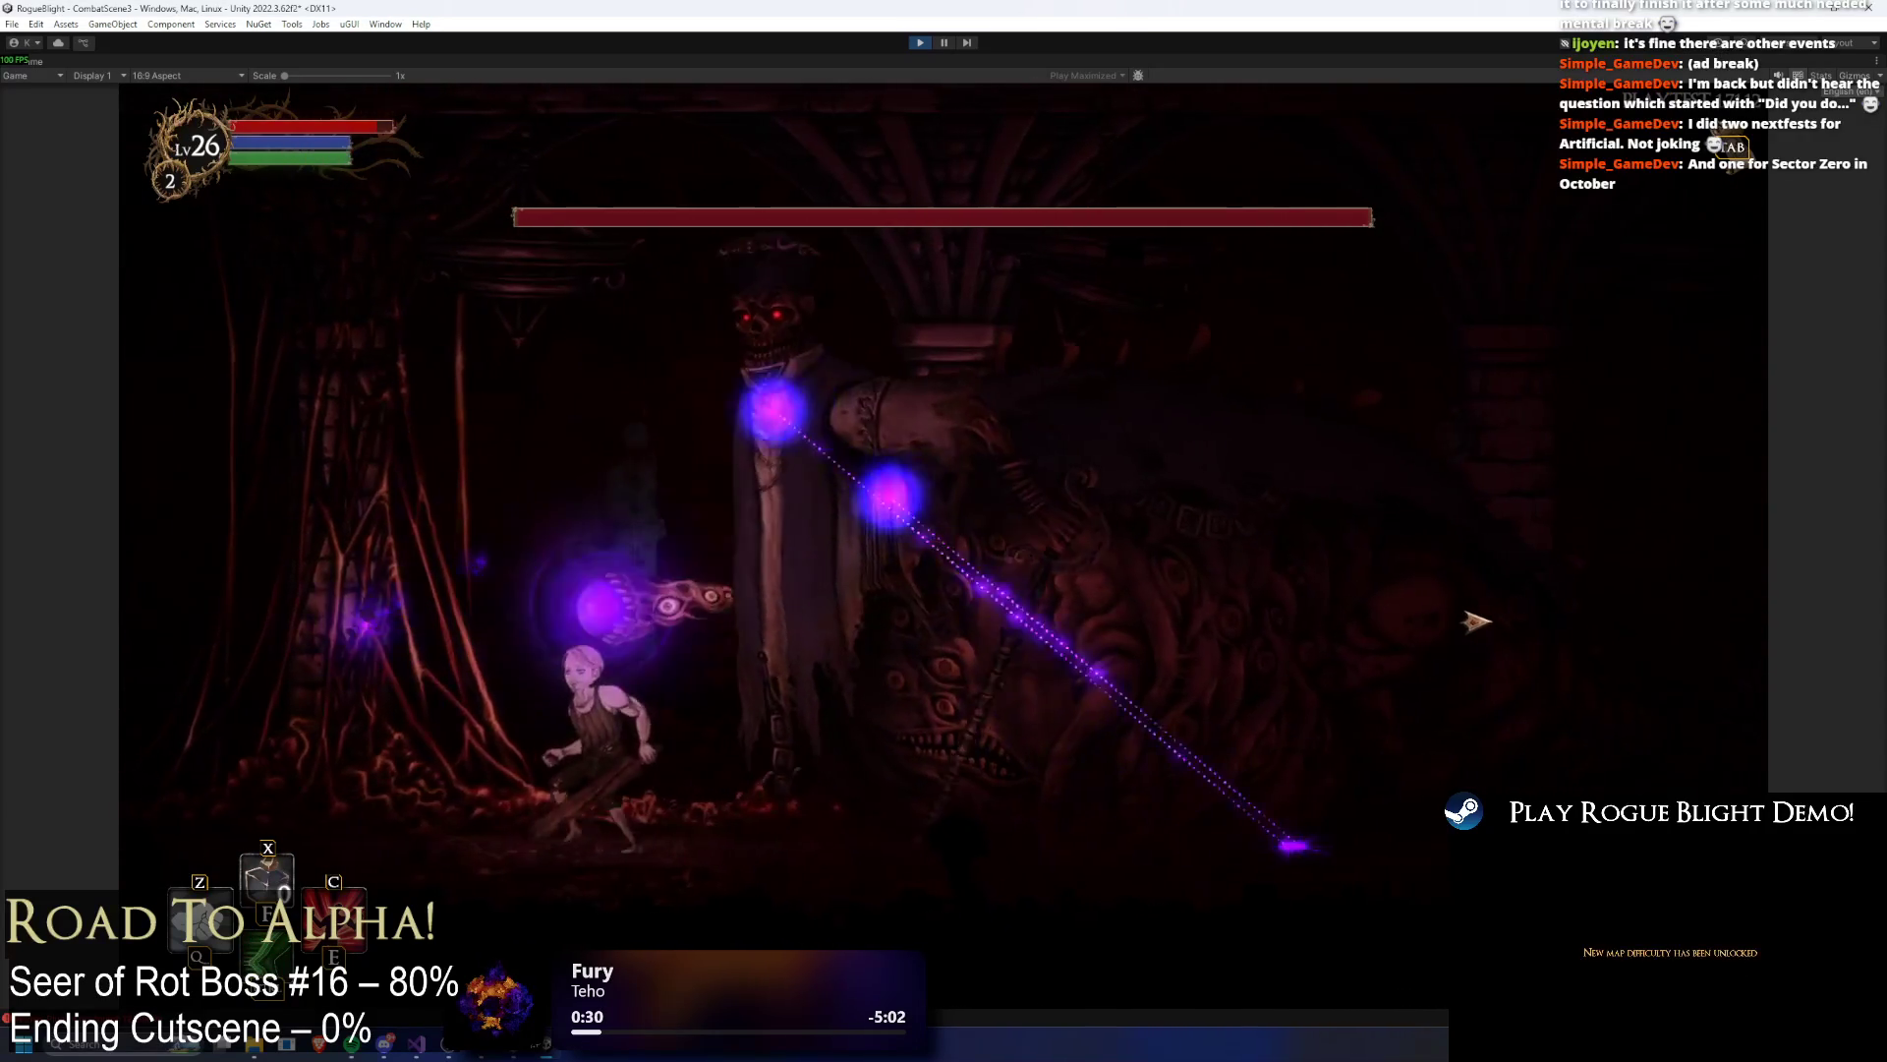
key(d)
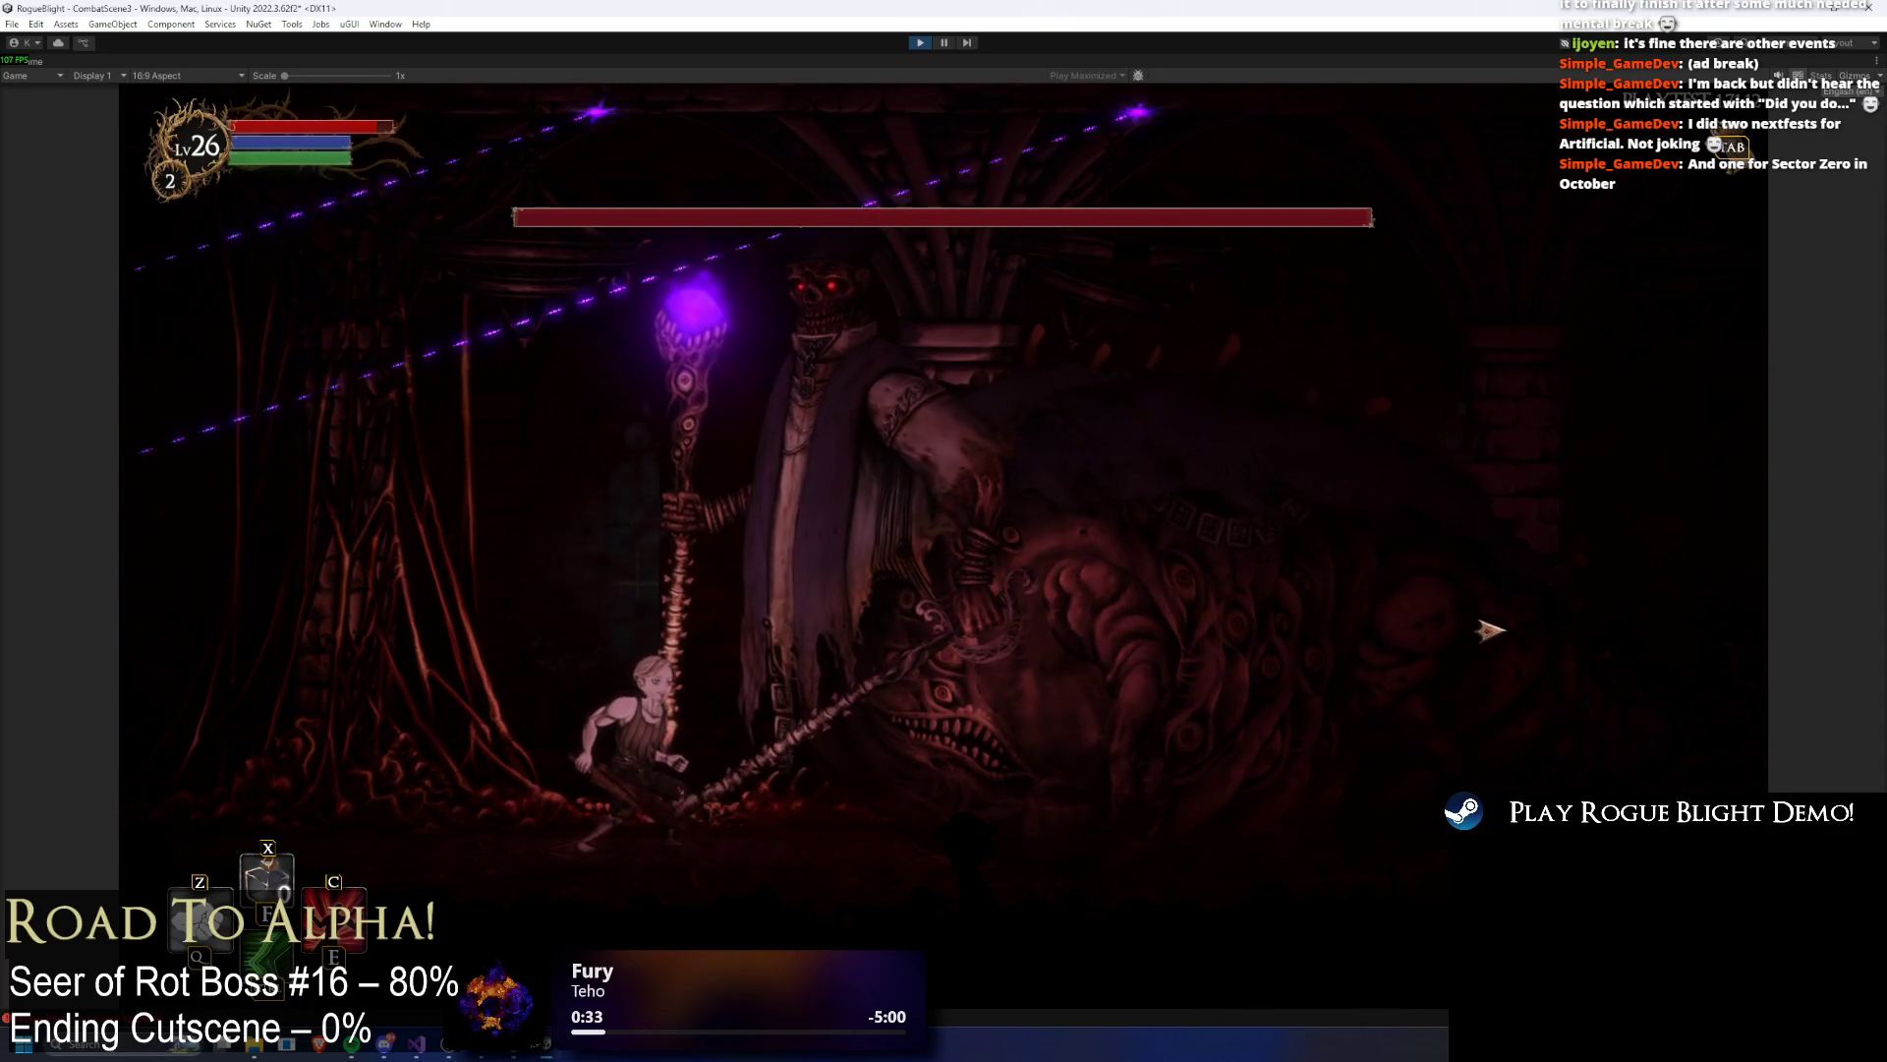
key(a)
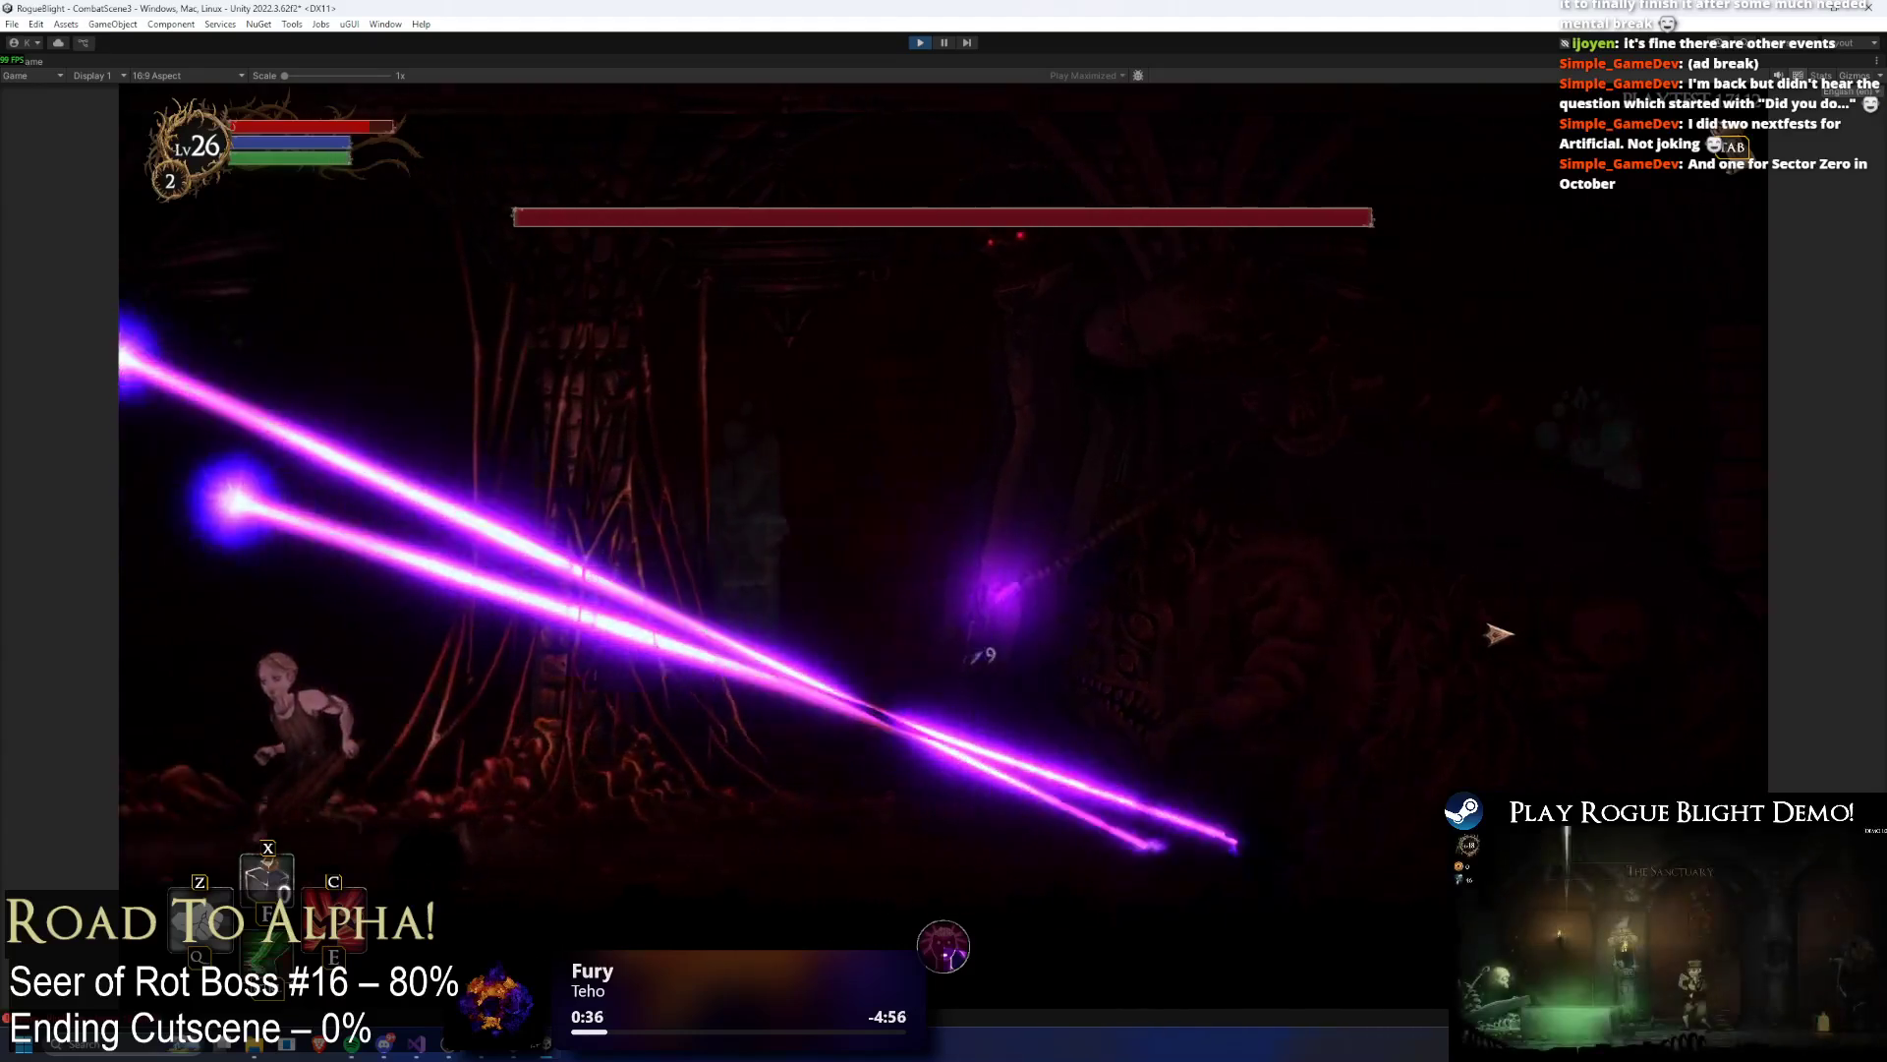
key(a)
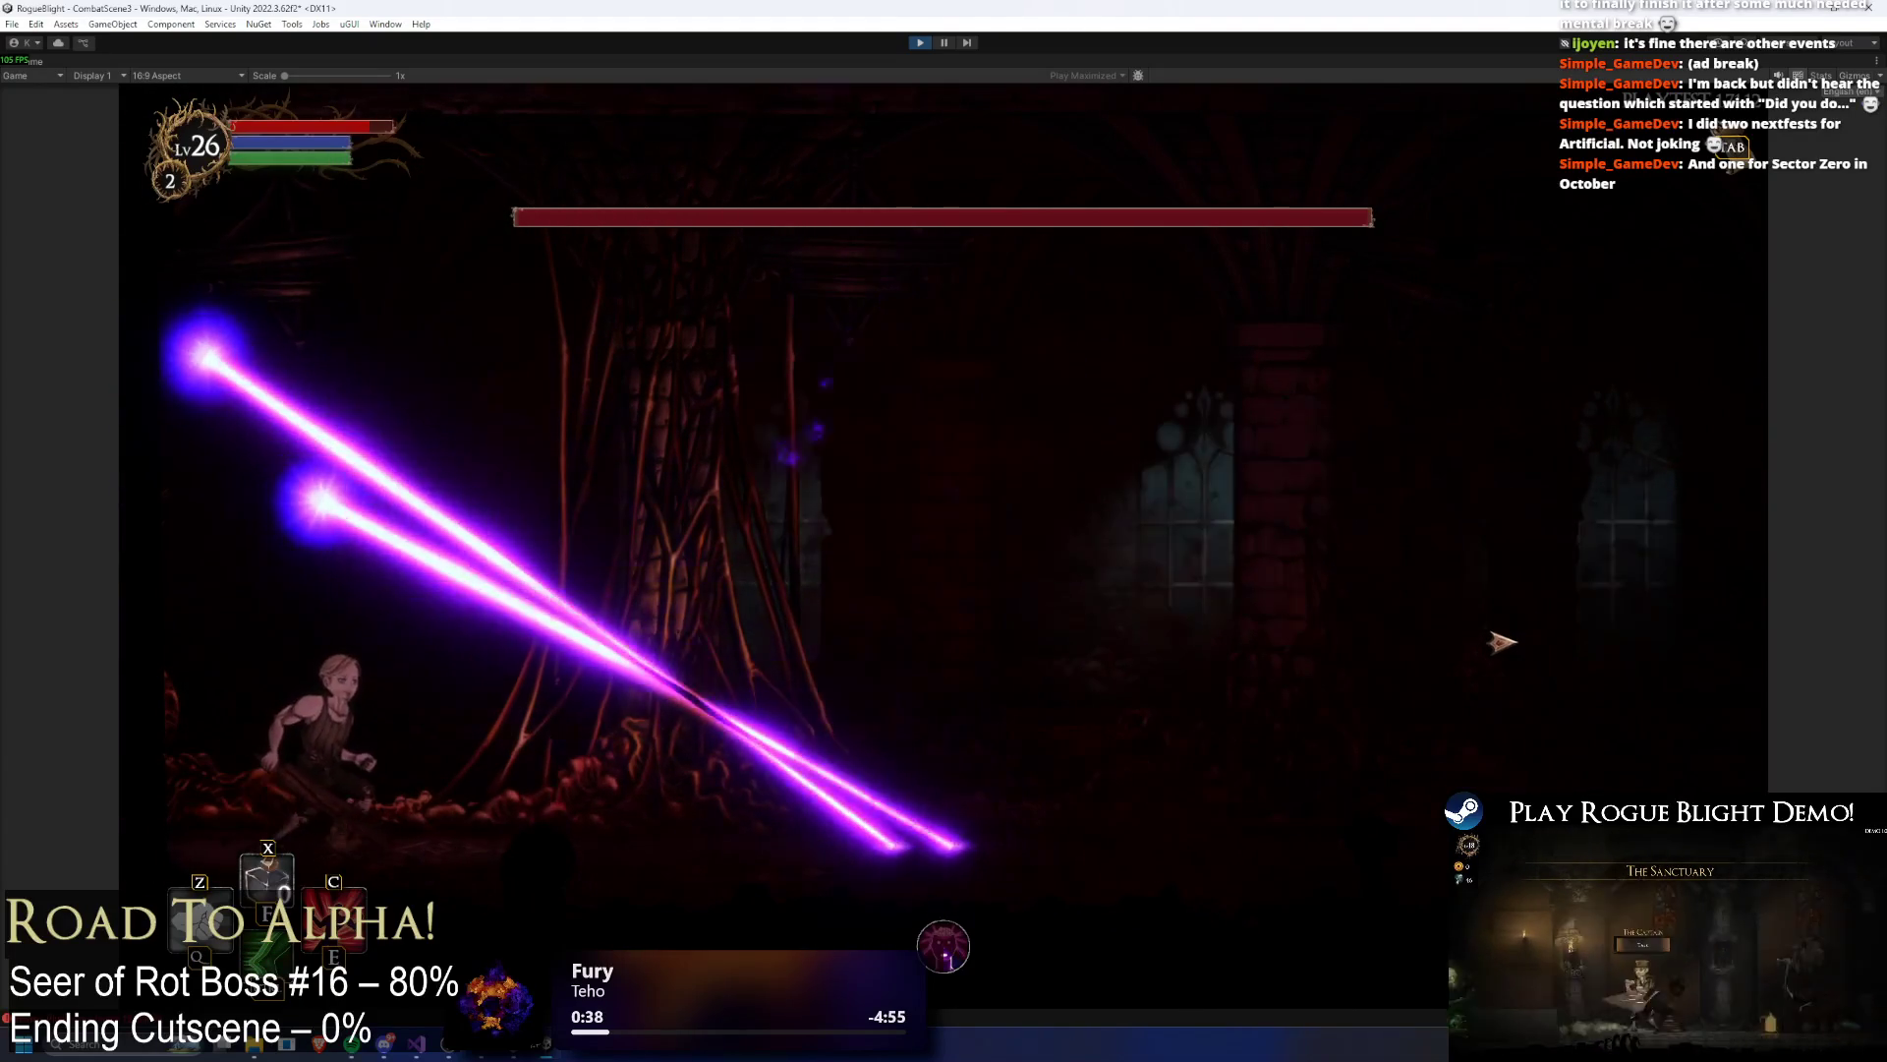
key(d)
key(d)
Step: Restore player health with F1, attack the boss, then stop the play-test
key(F1)
key(a)
key(space)
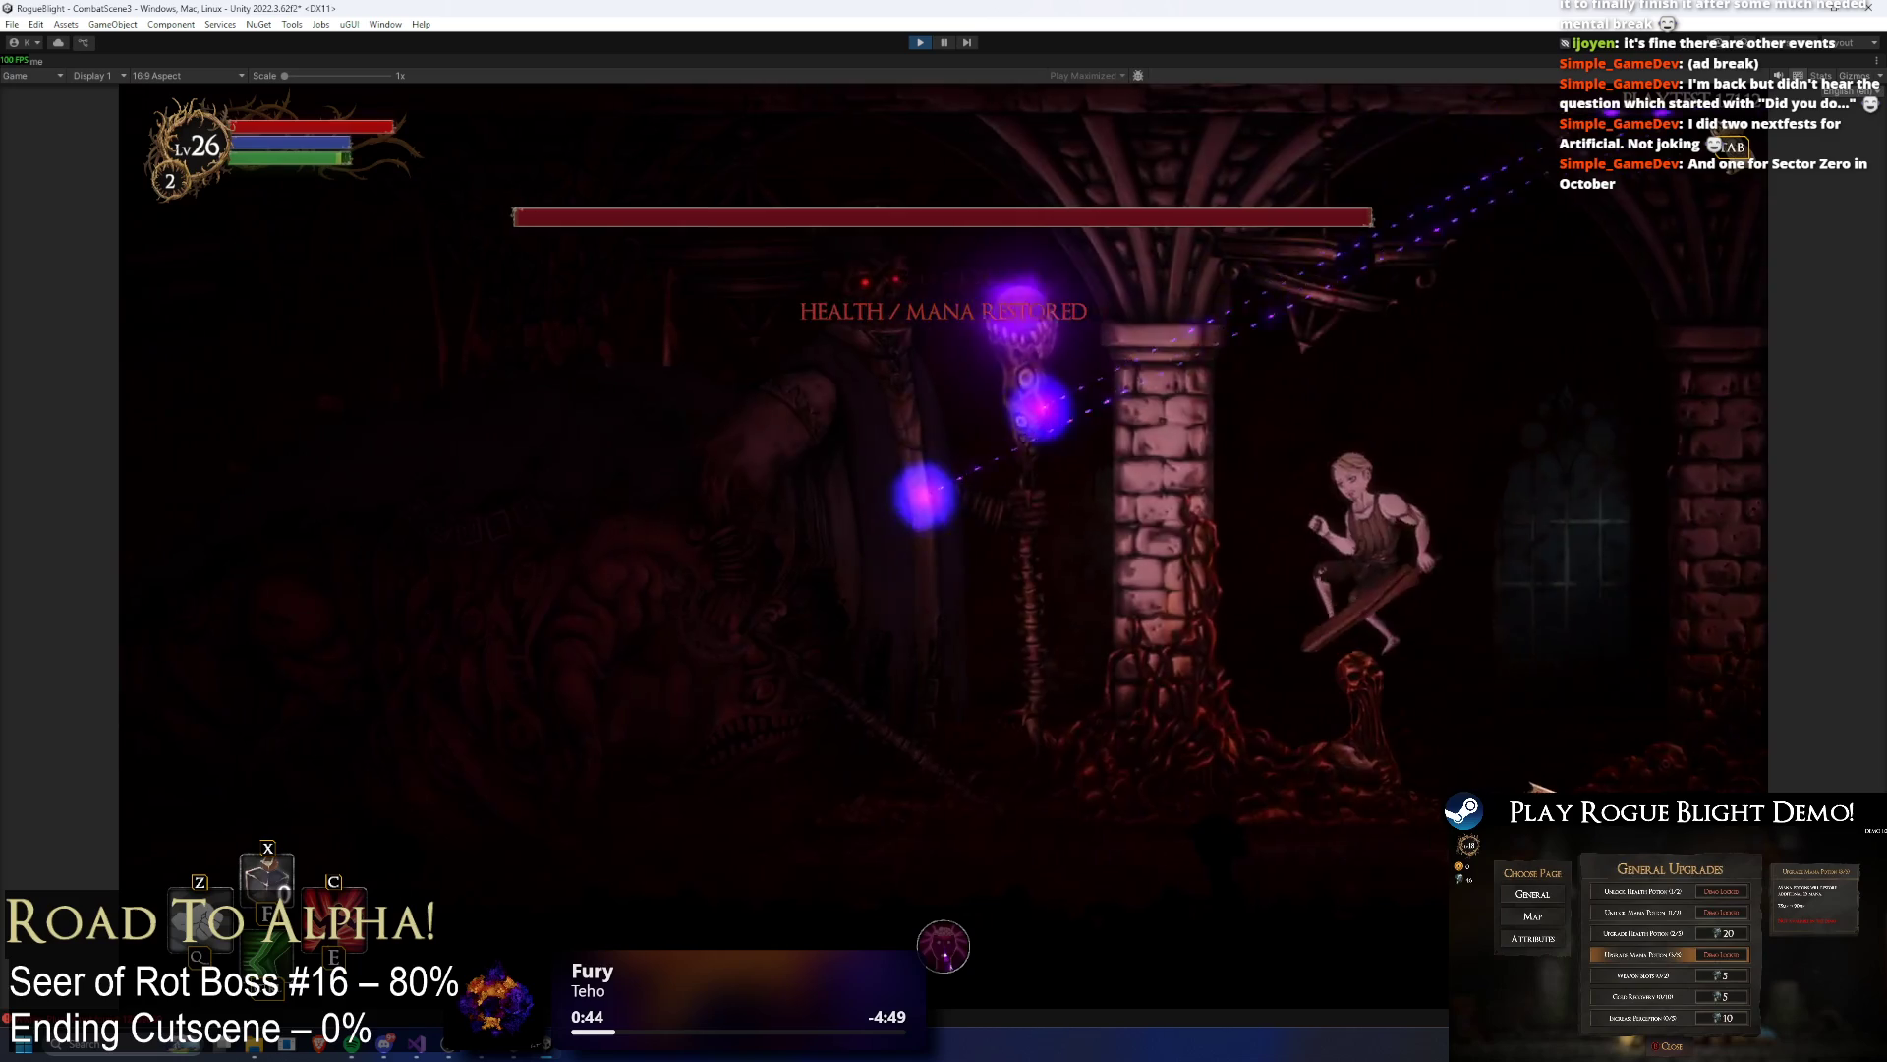
key(a)
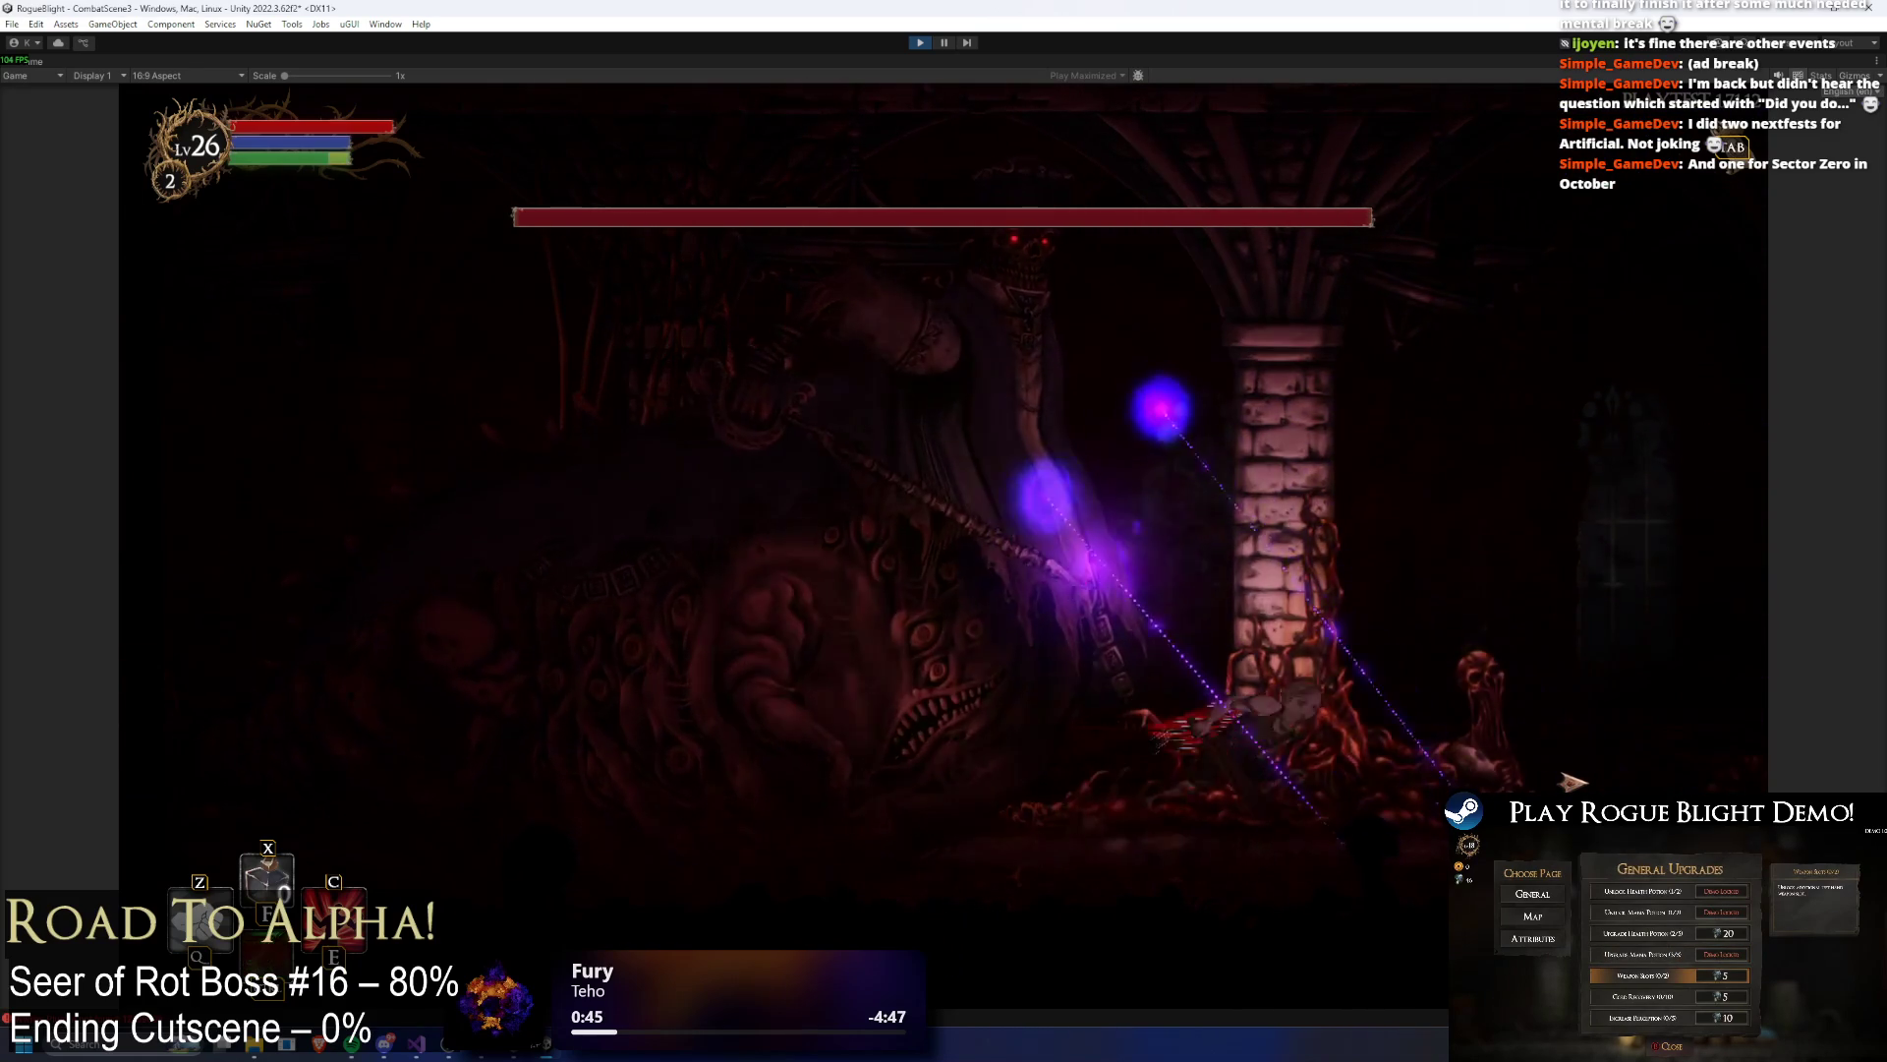
key(d)
key(space)
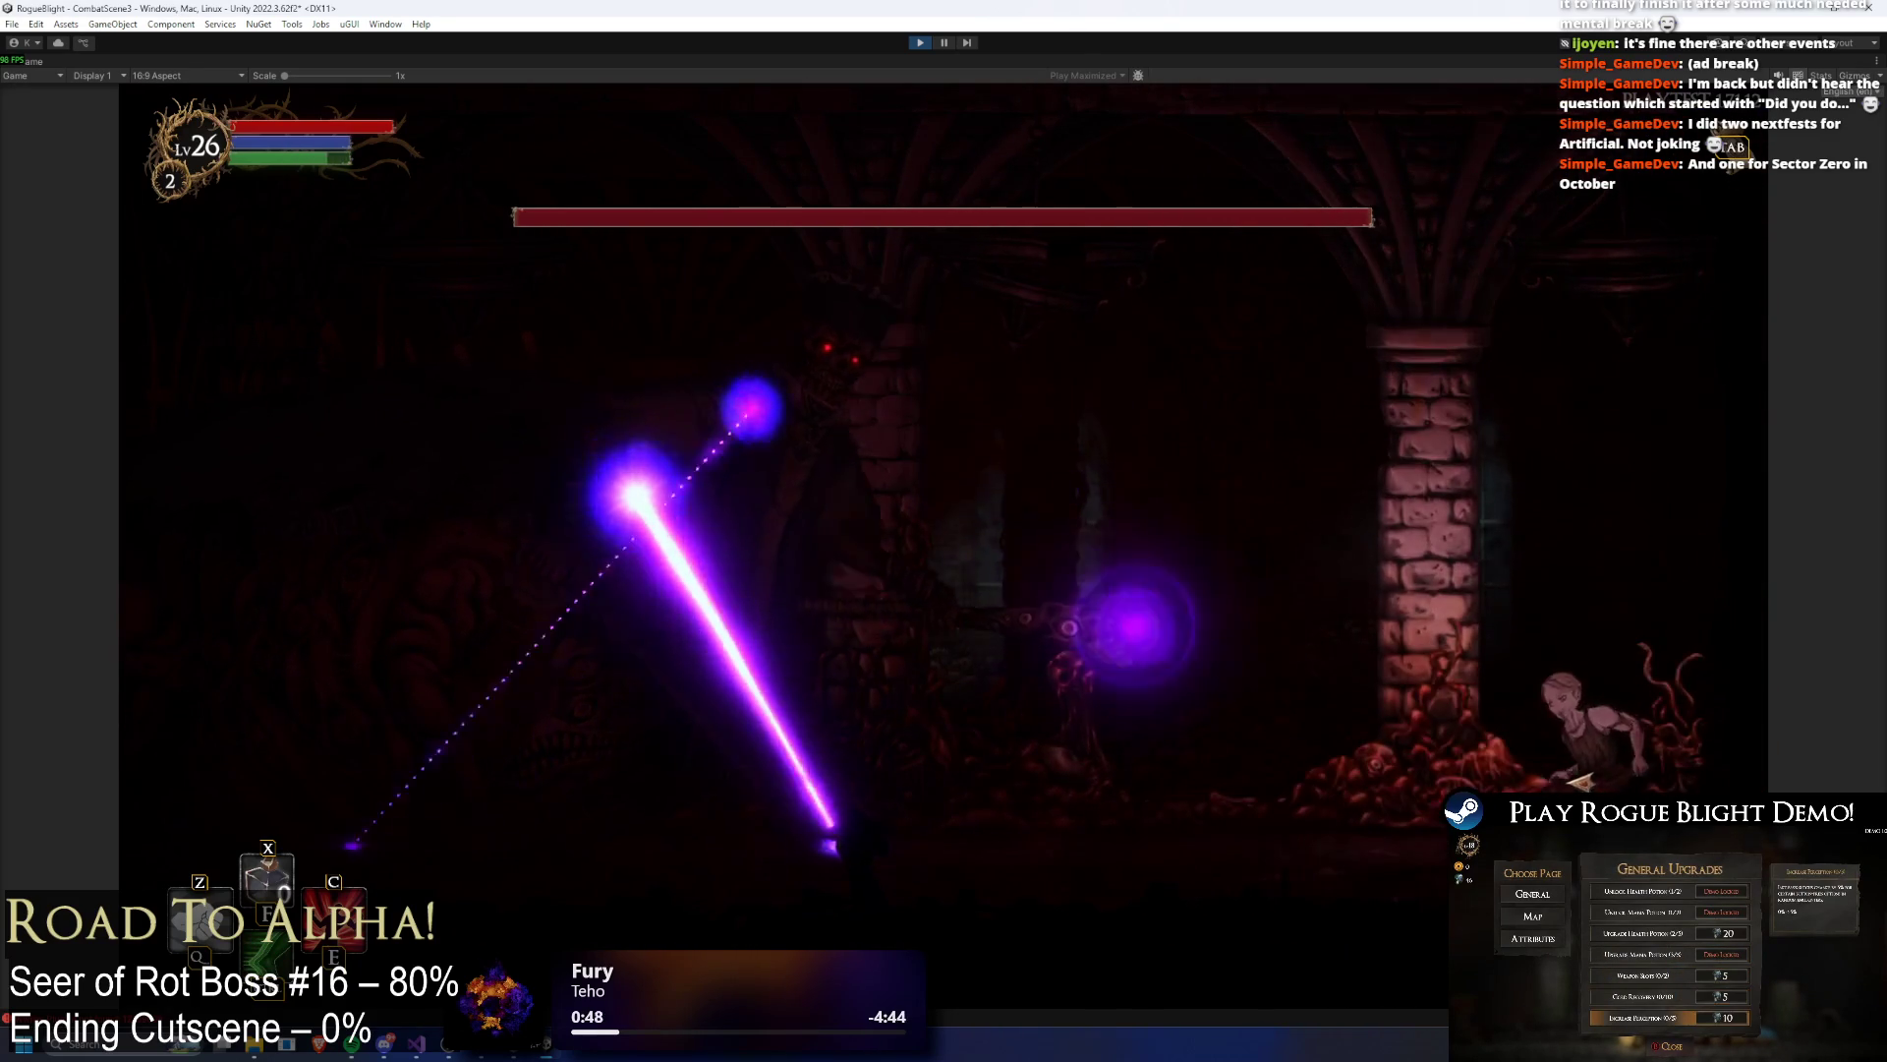
key(a)
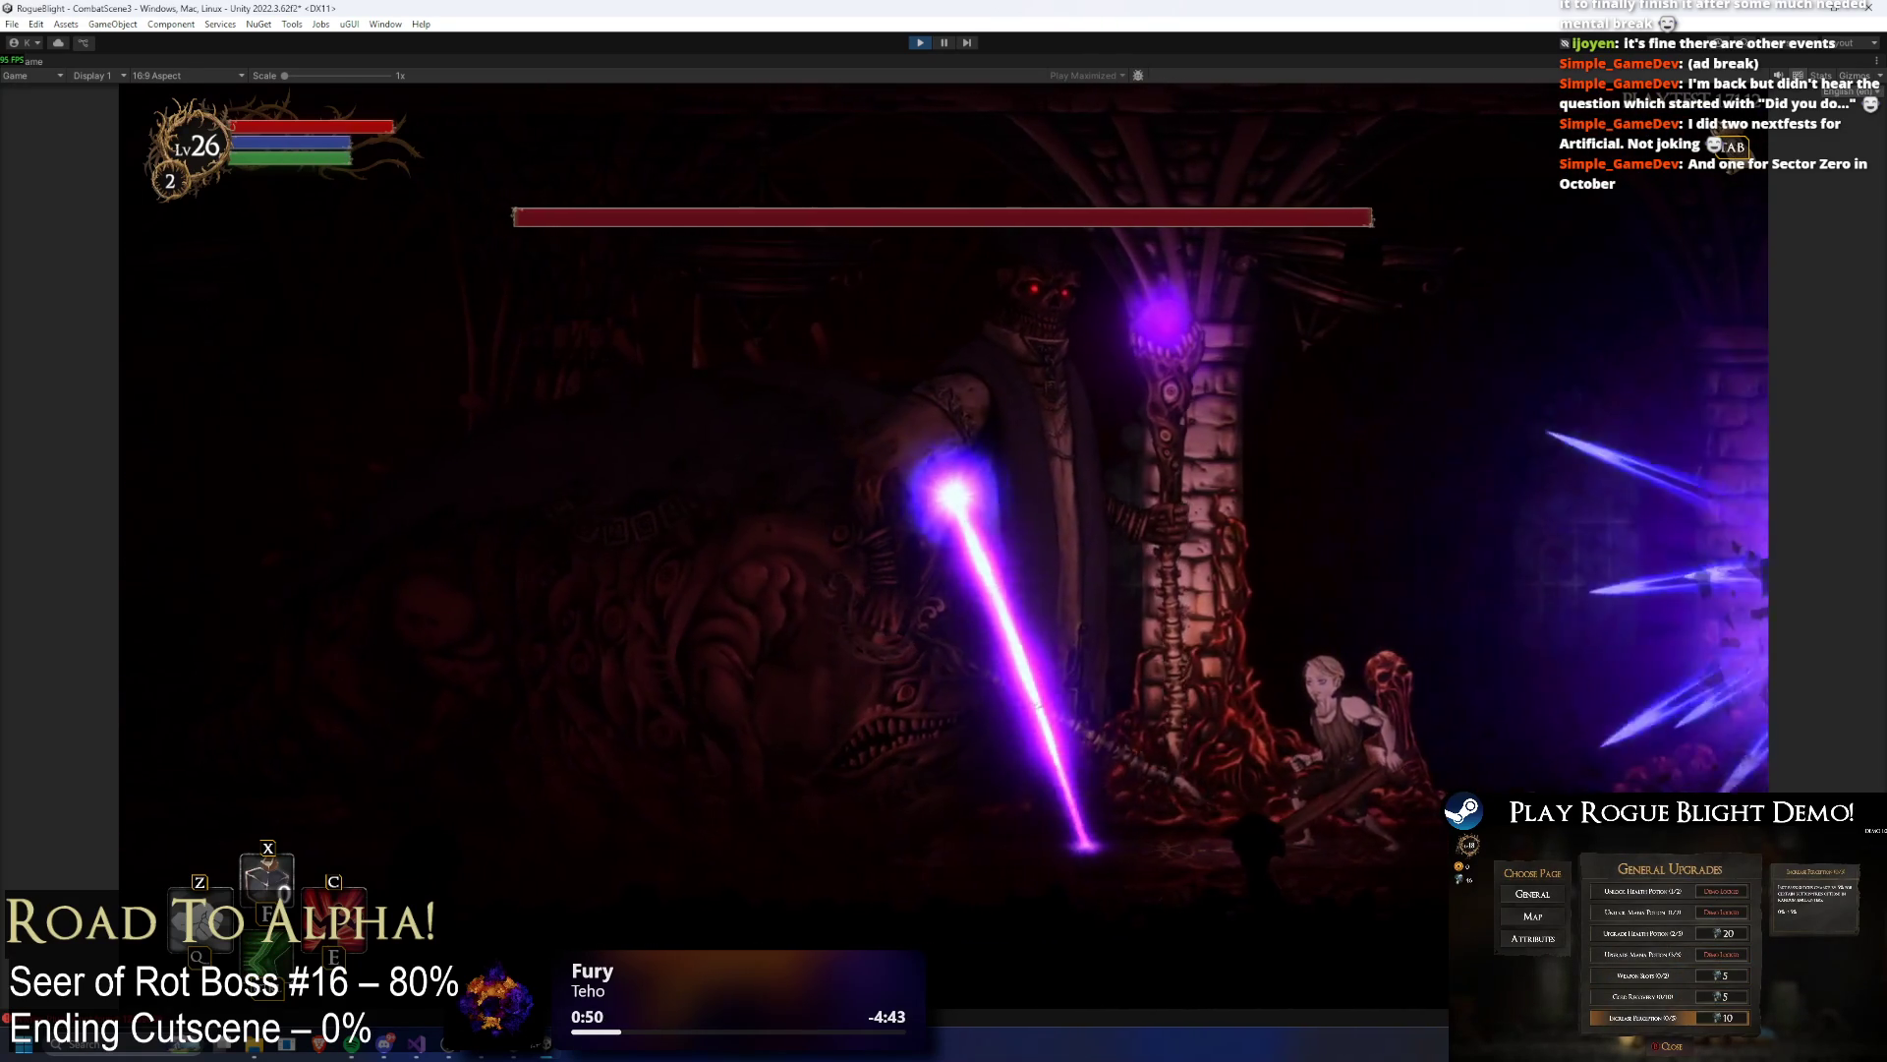
key(d)
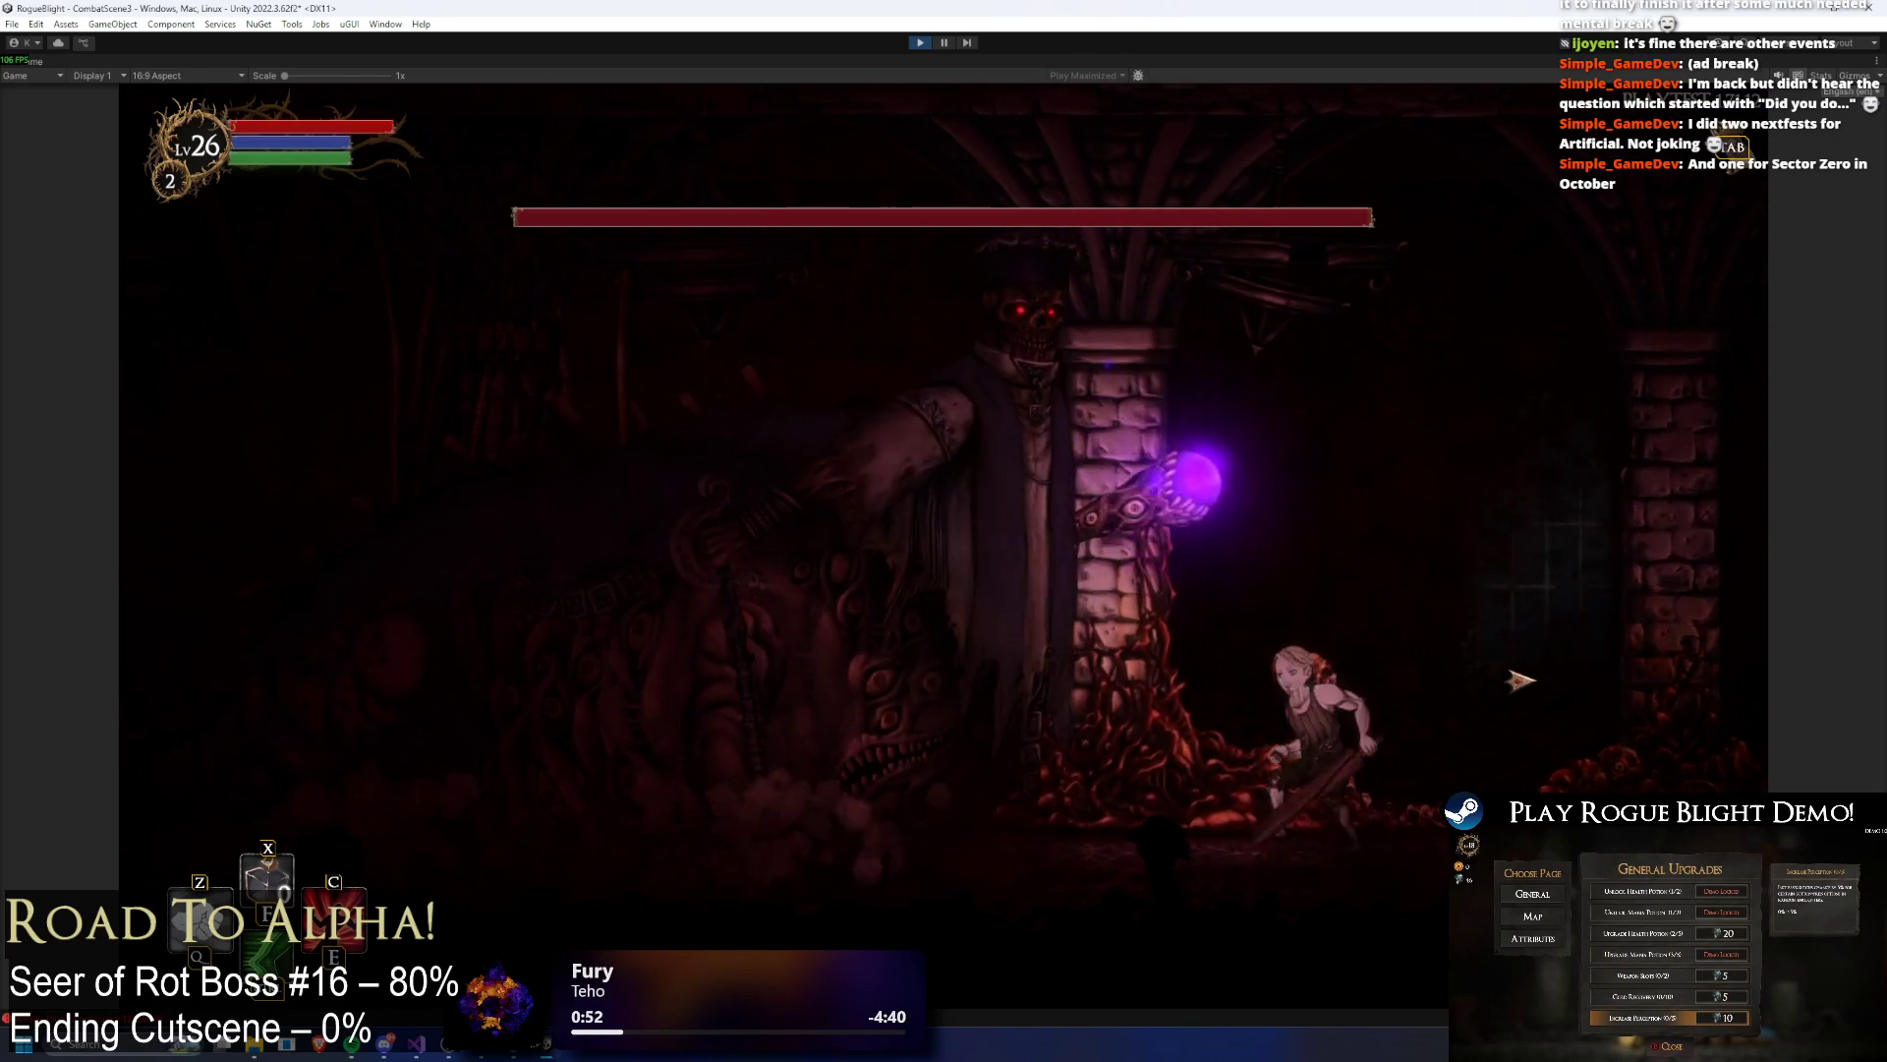
key(a)
click(962, 615)
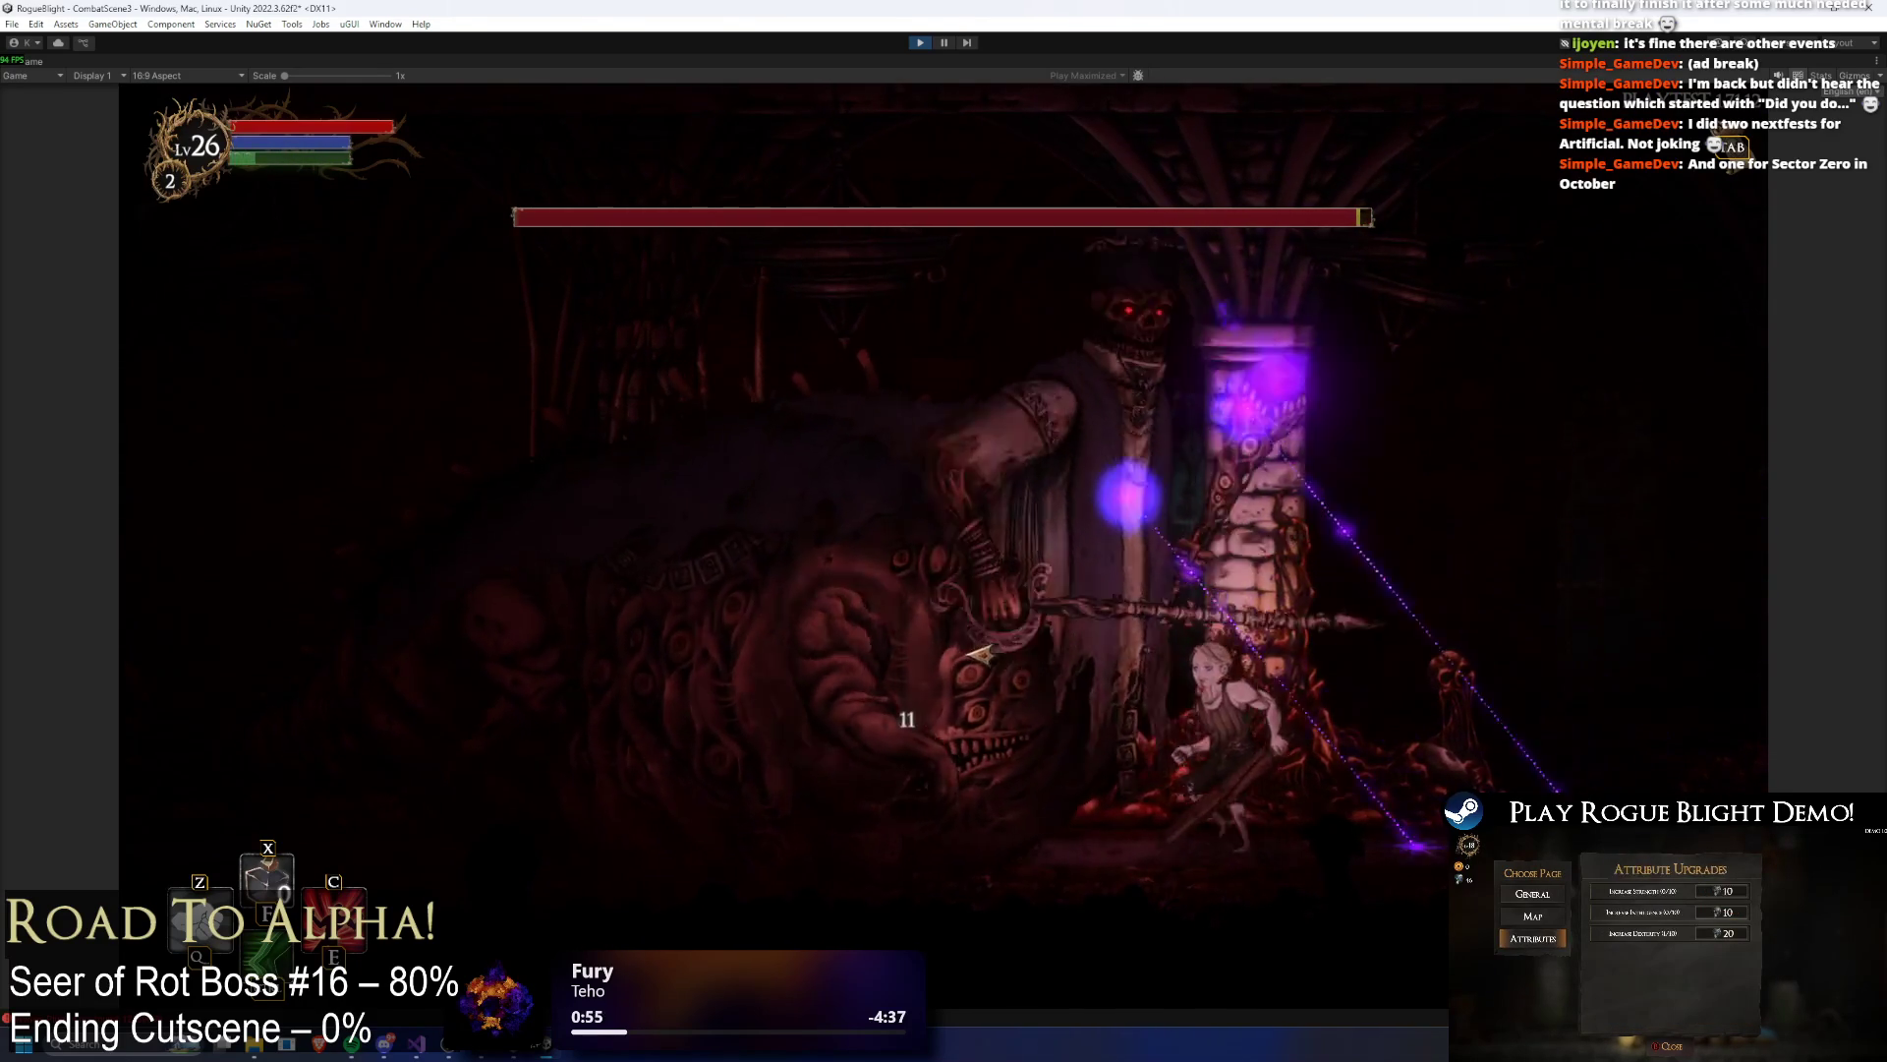
key(a)
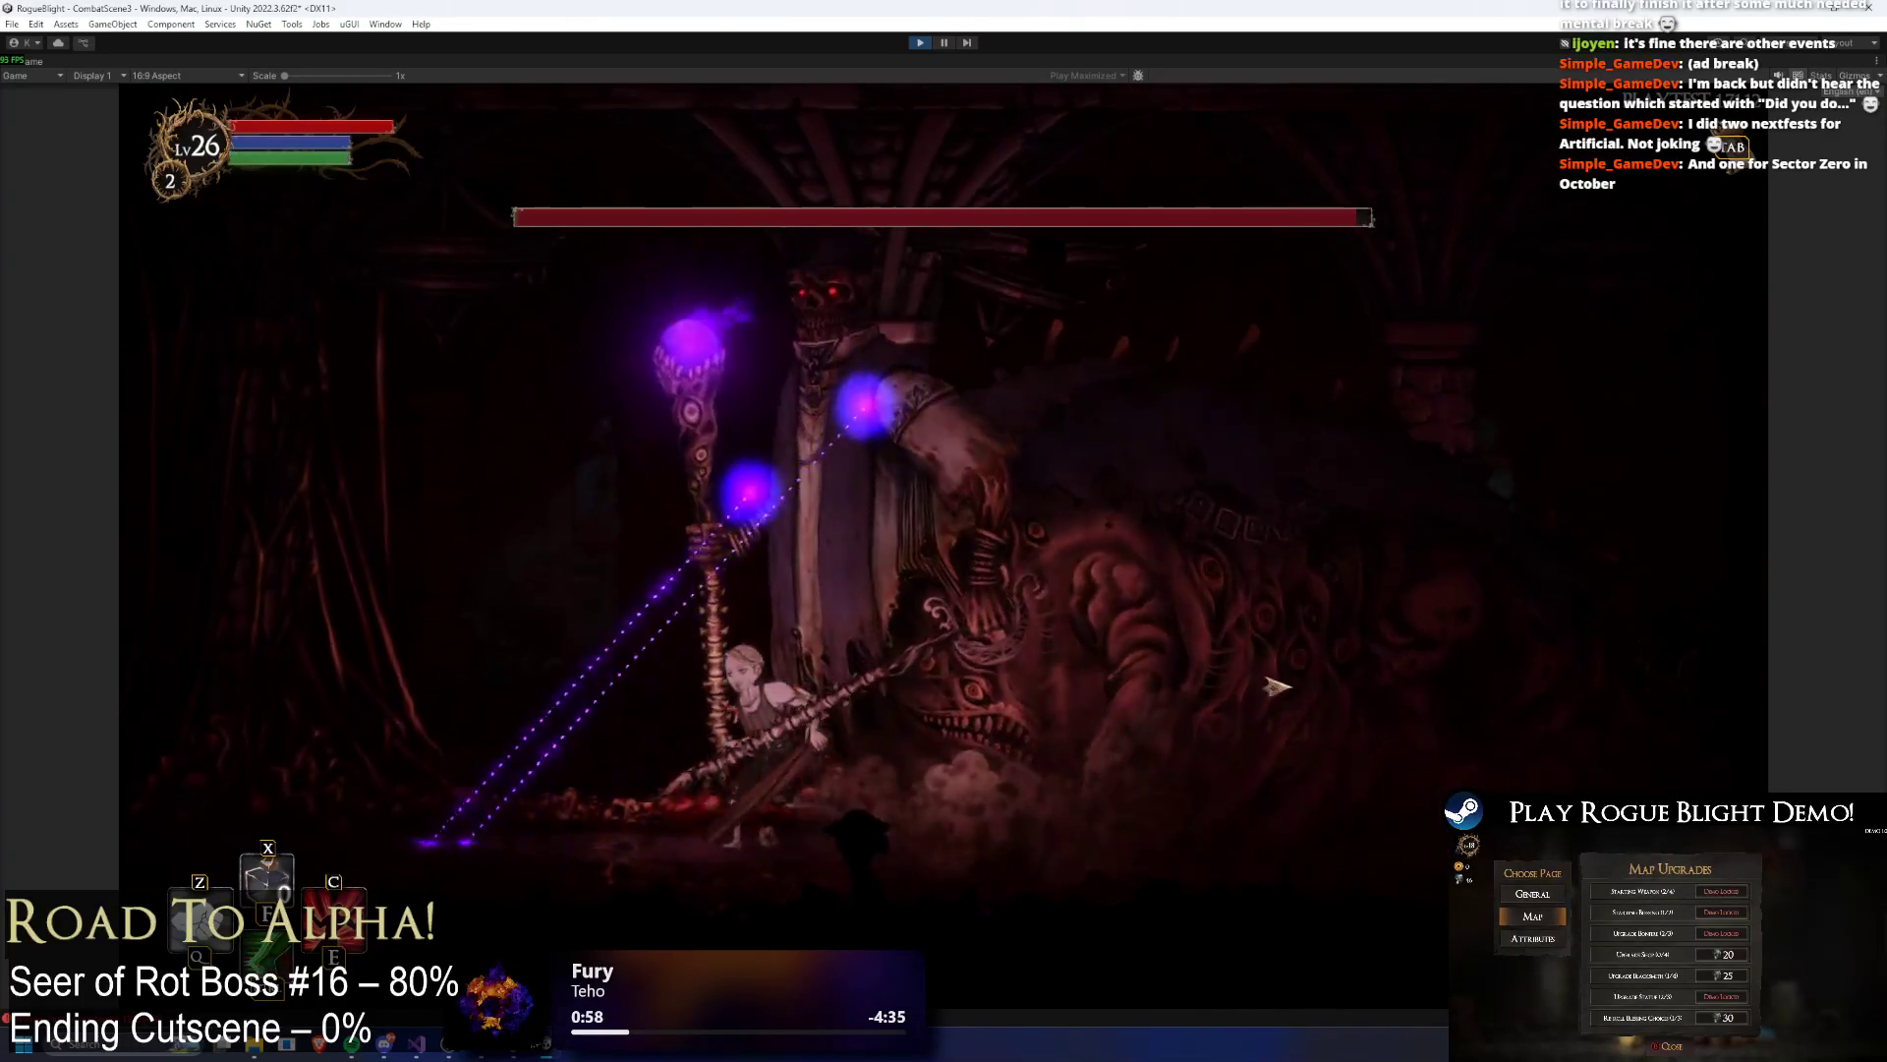
click(1217, 685)
key(a)
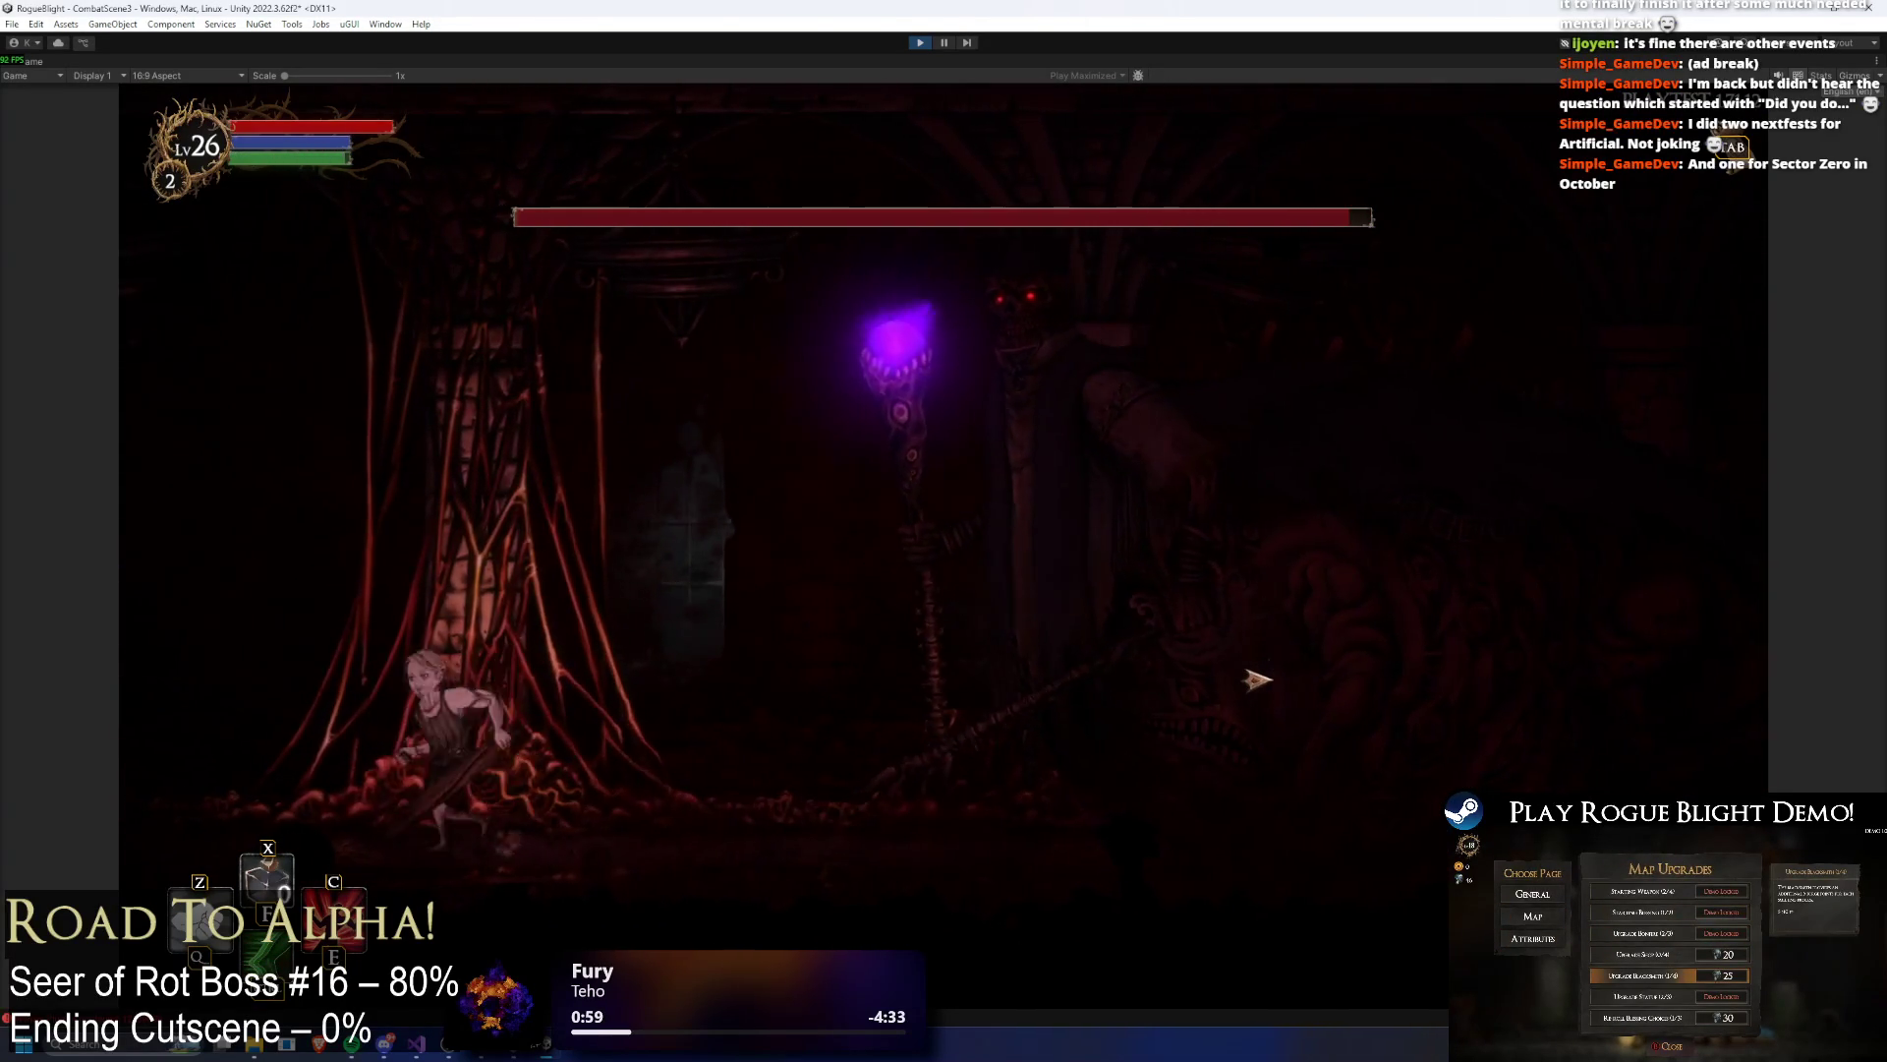
key(d)
click(1258, 678)
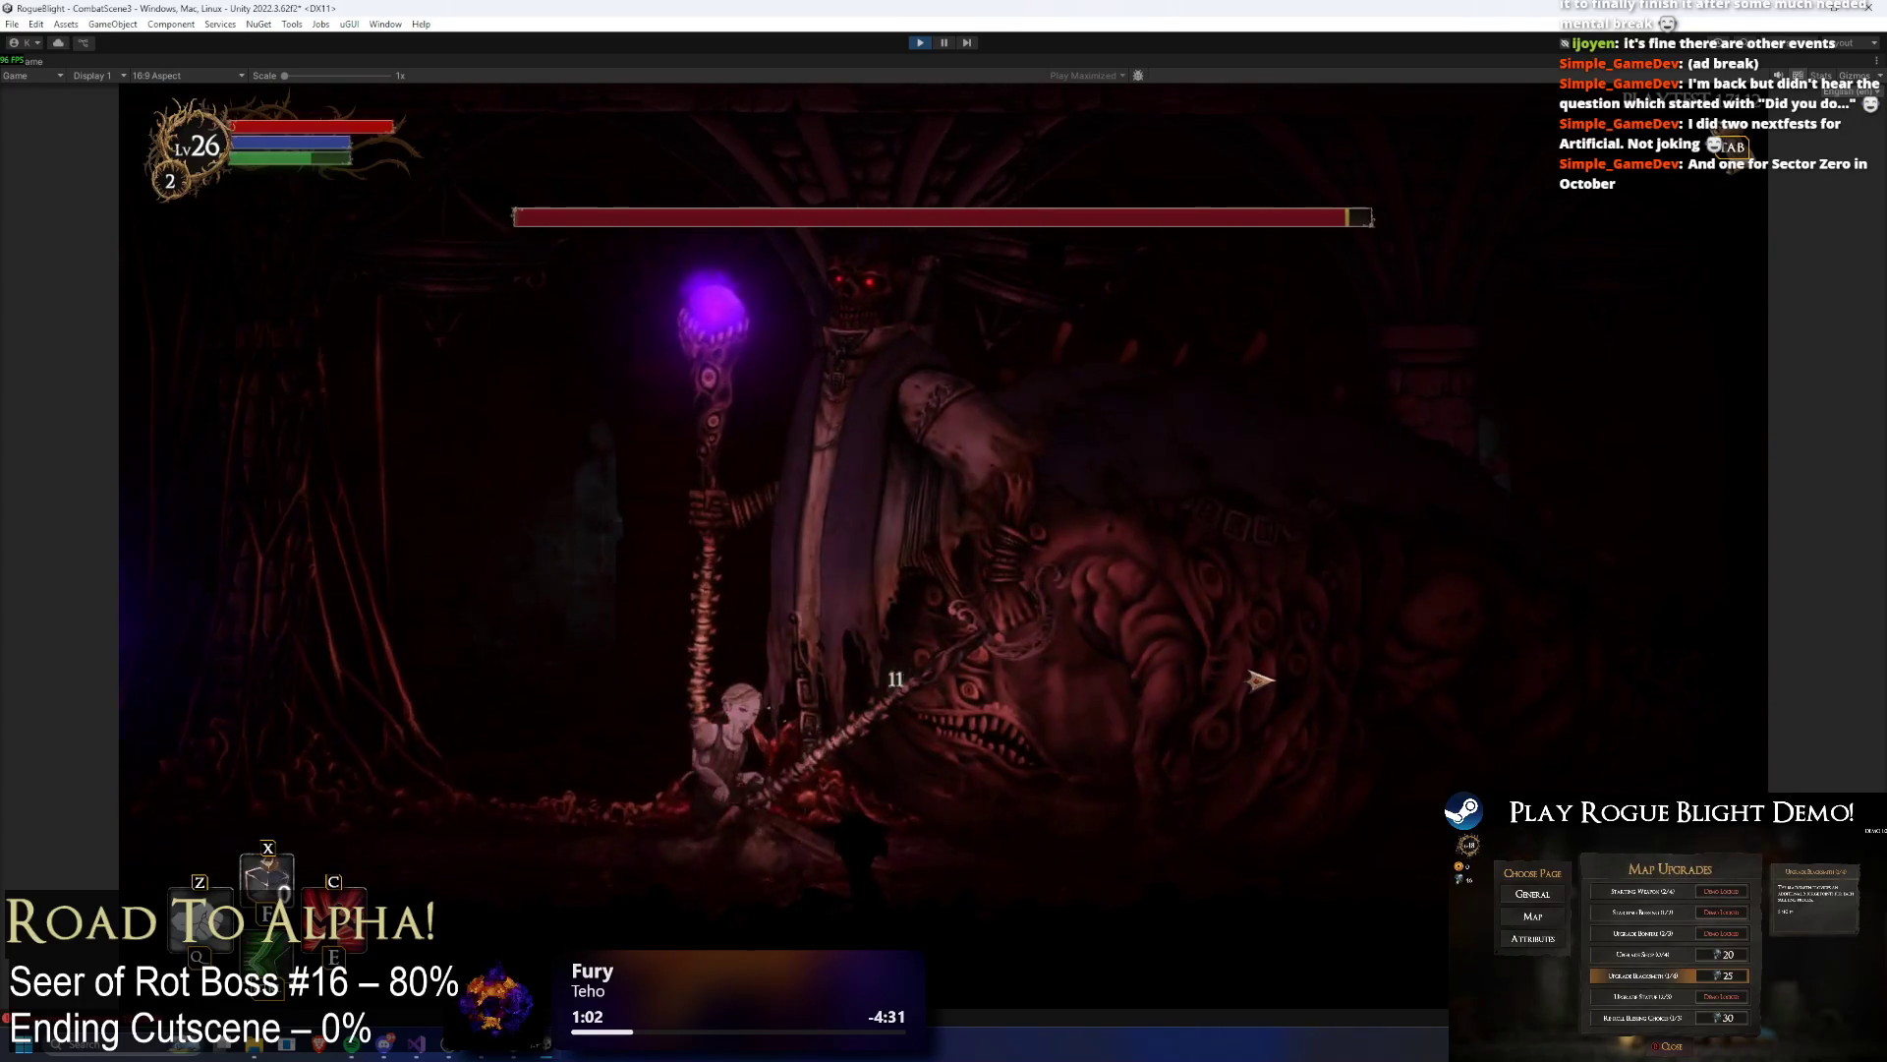
key(a)
key(space)
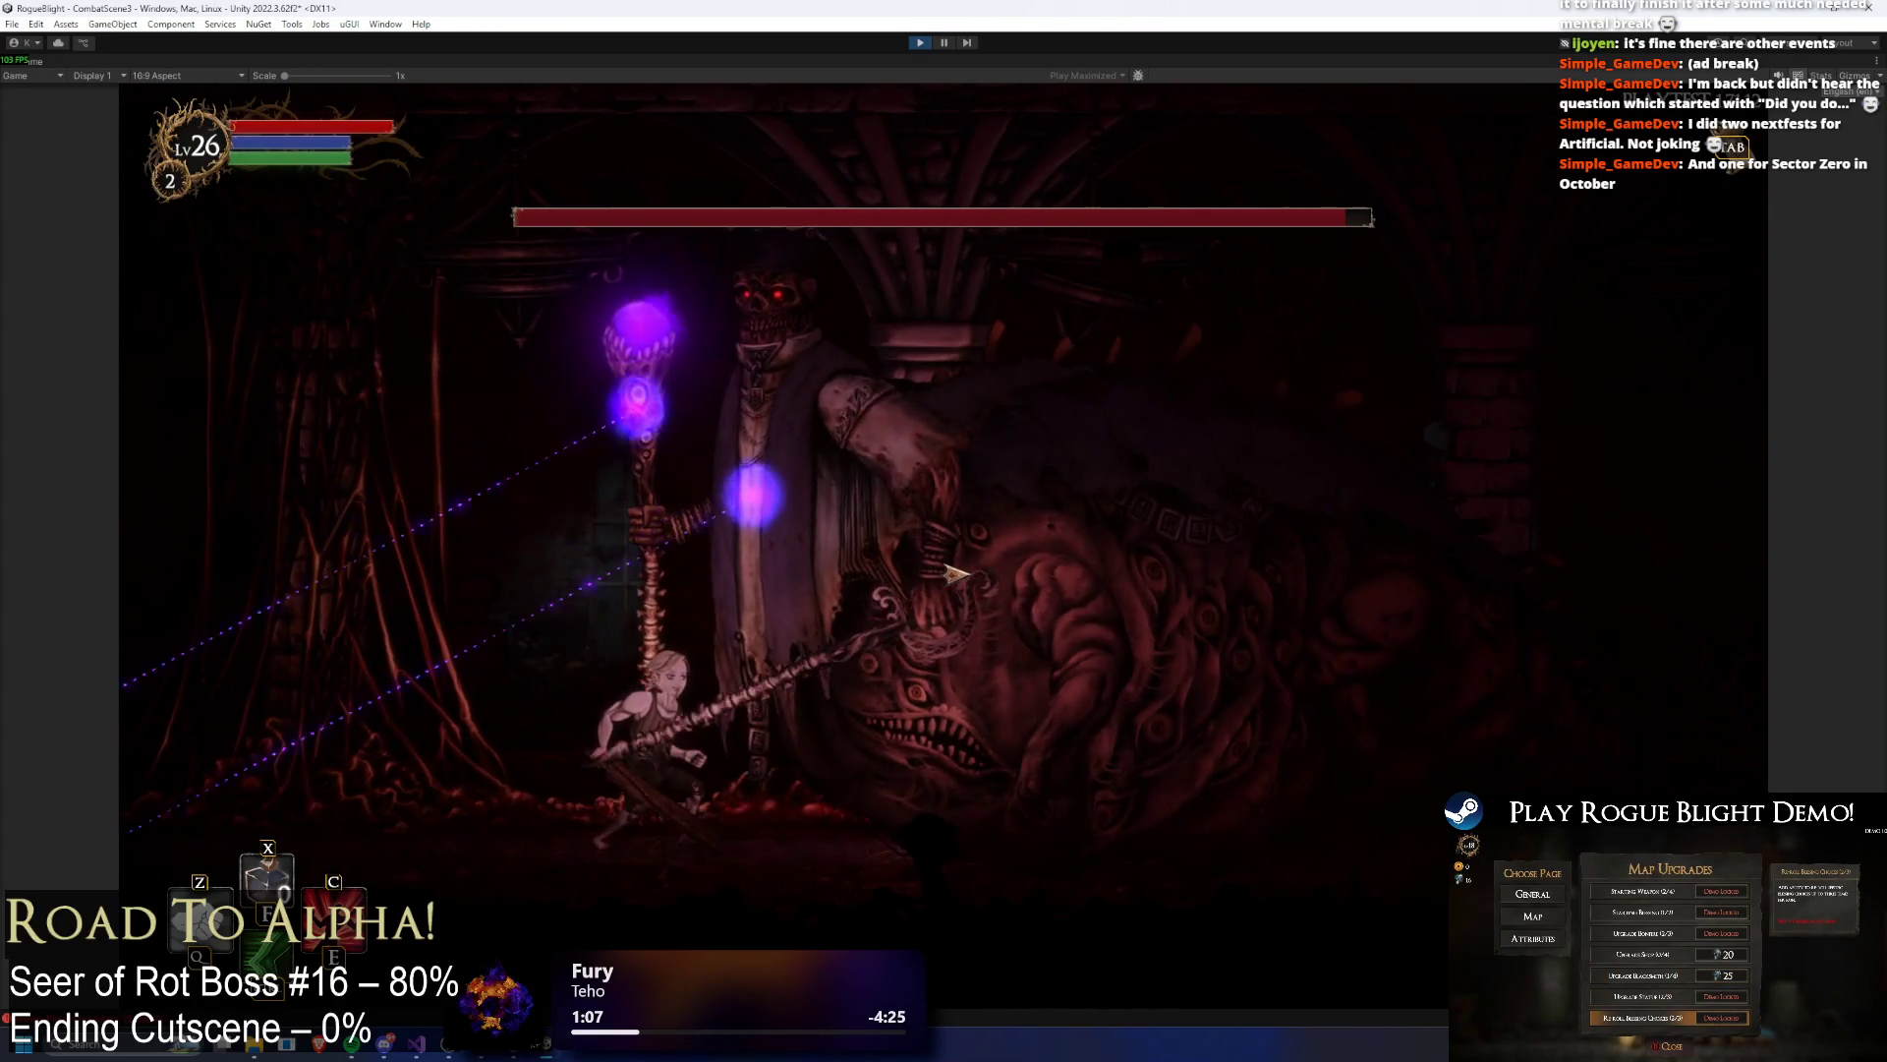
key(a)
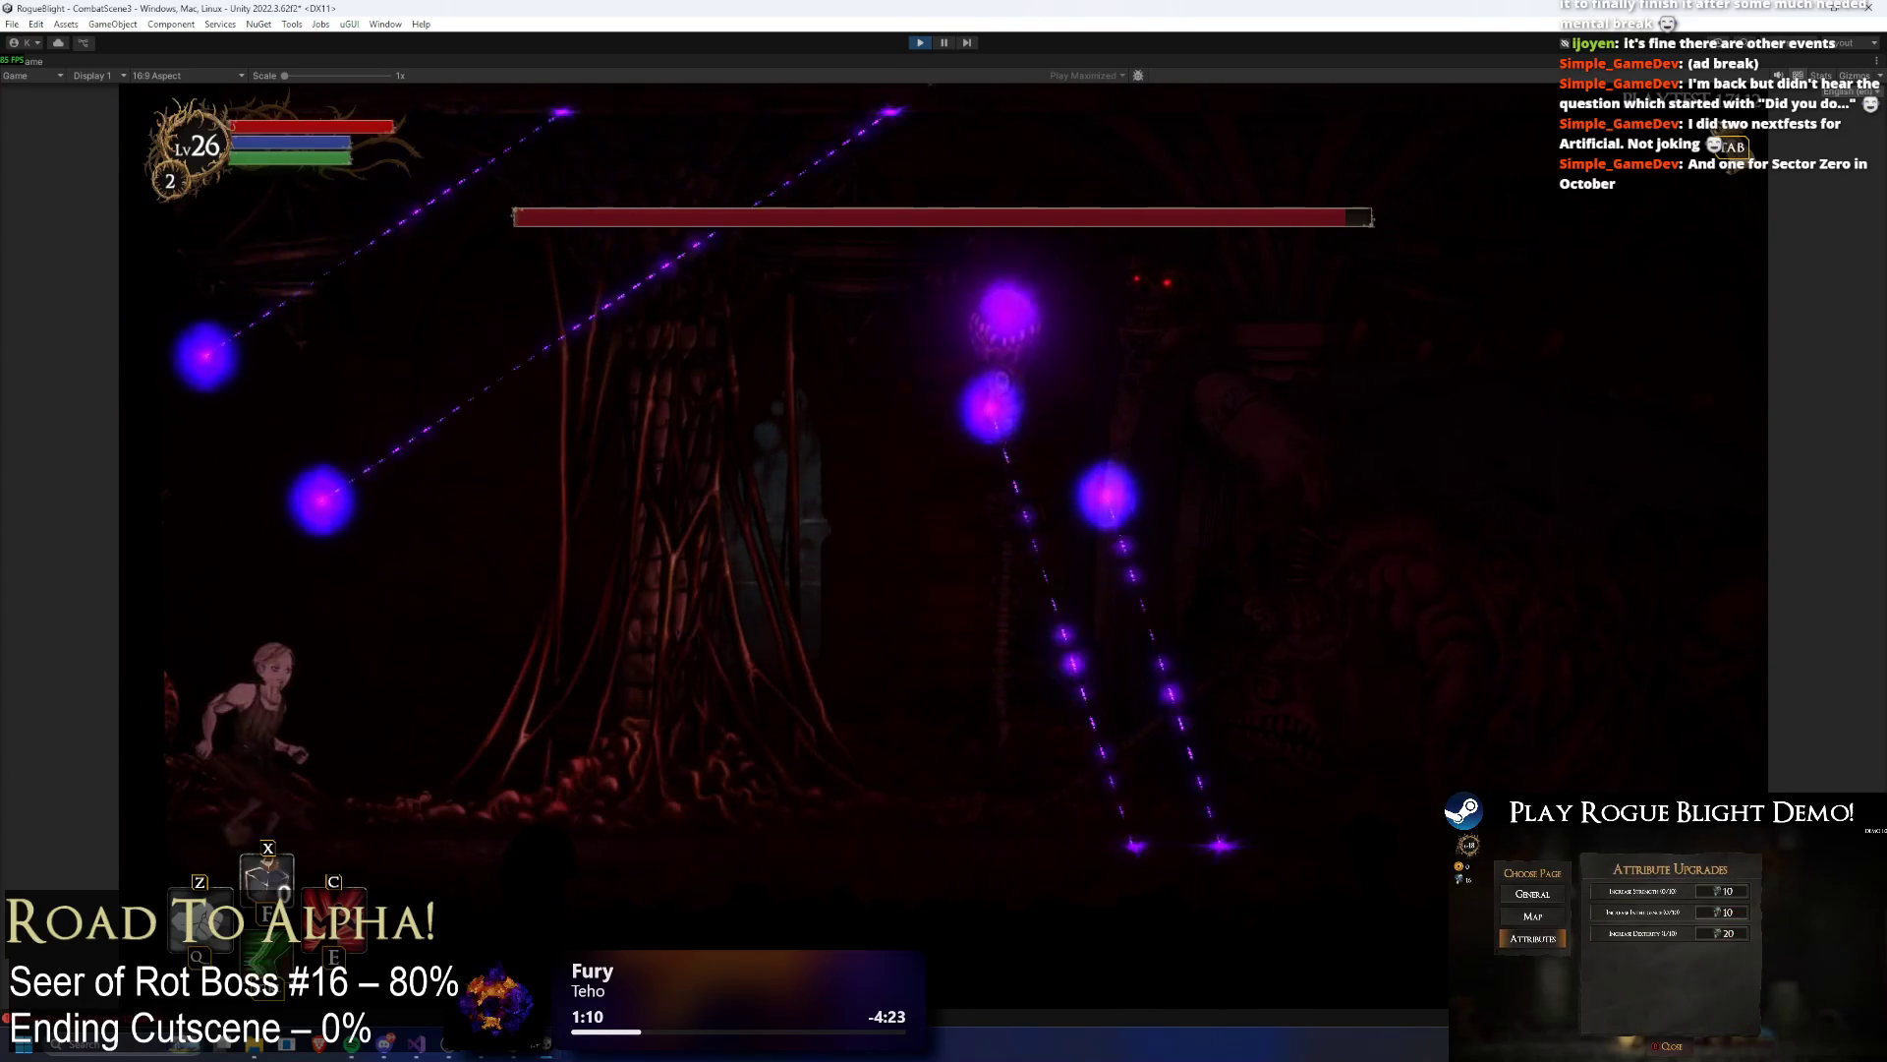
click(919, 43)
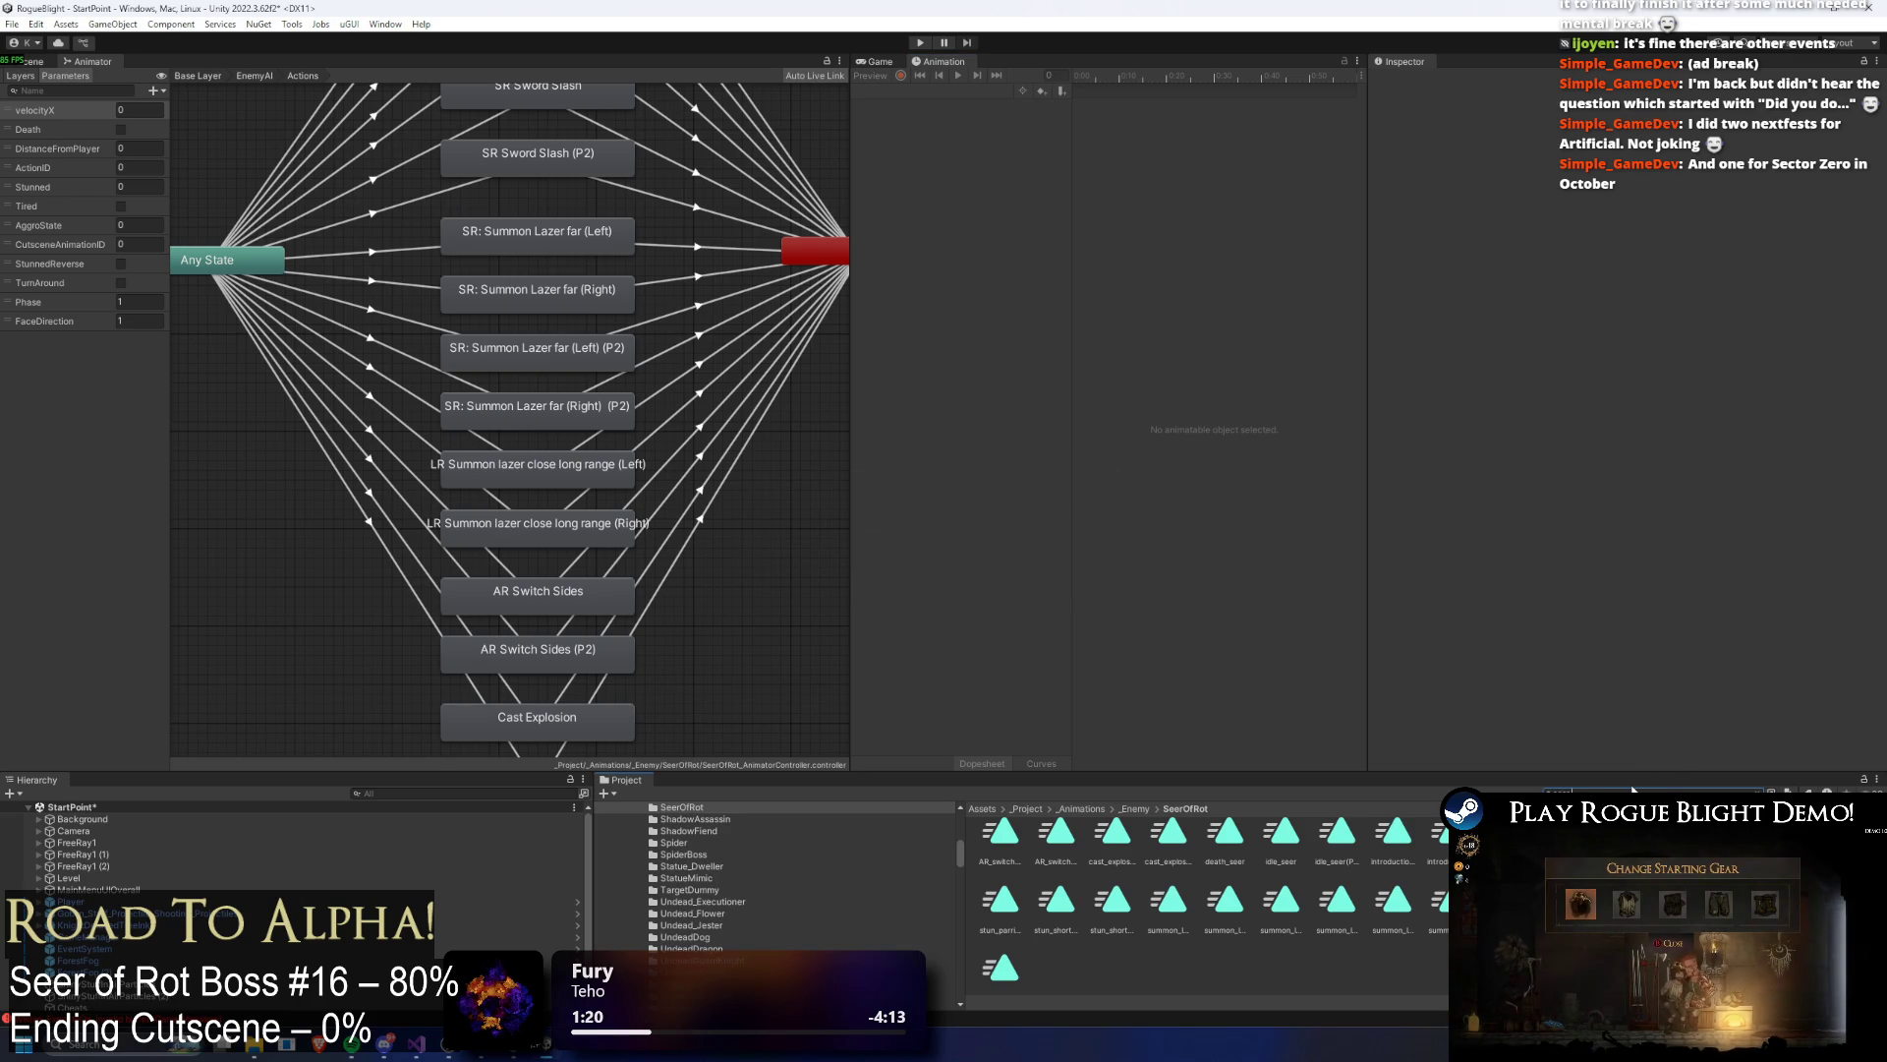
Step: Open the SeerOfRot prefab and load the long-range summon laser (Left) clip
text(SeerOfRot)
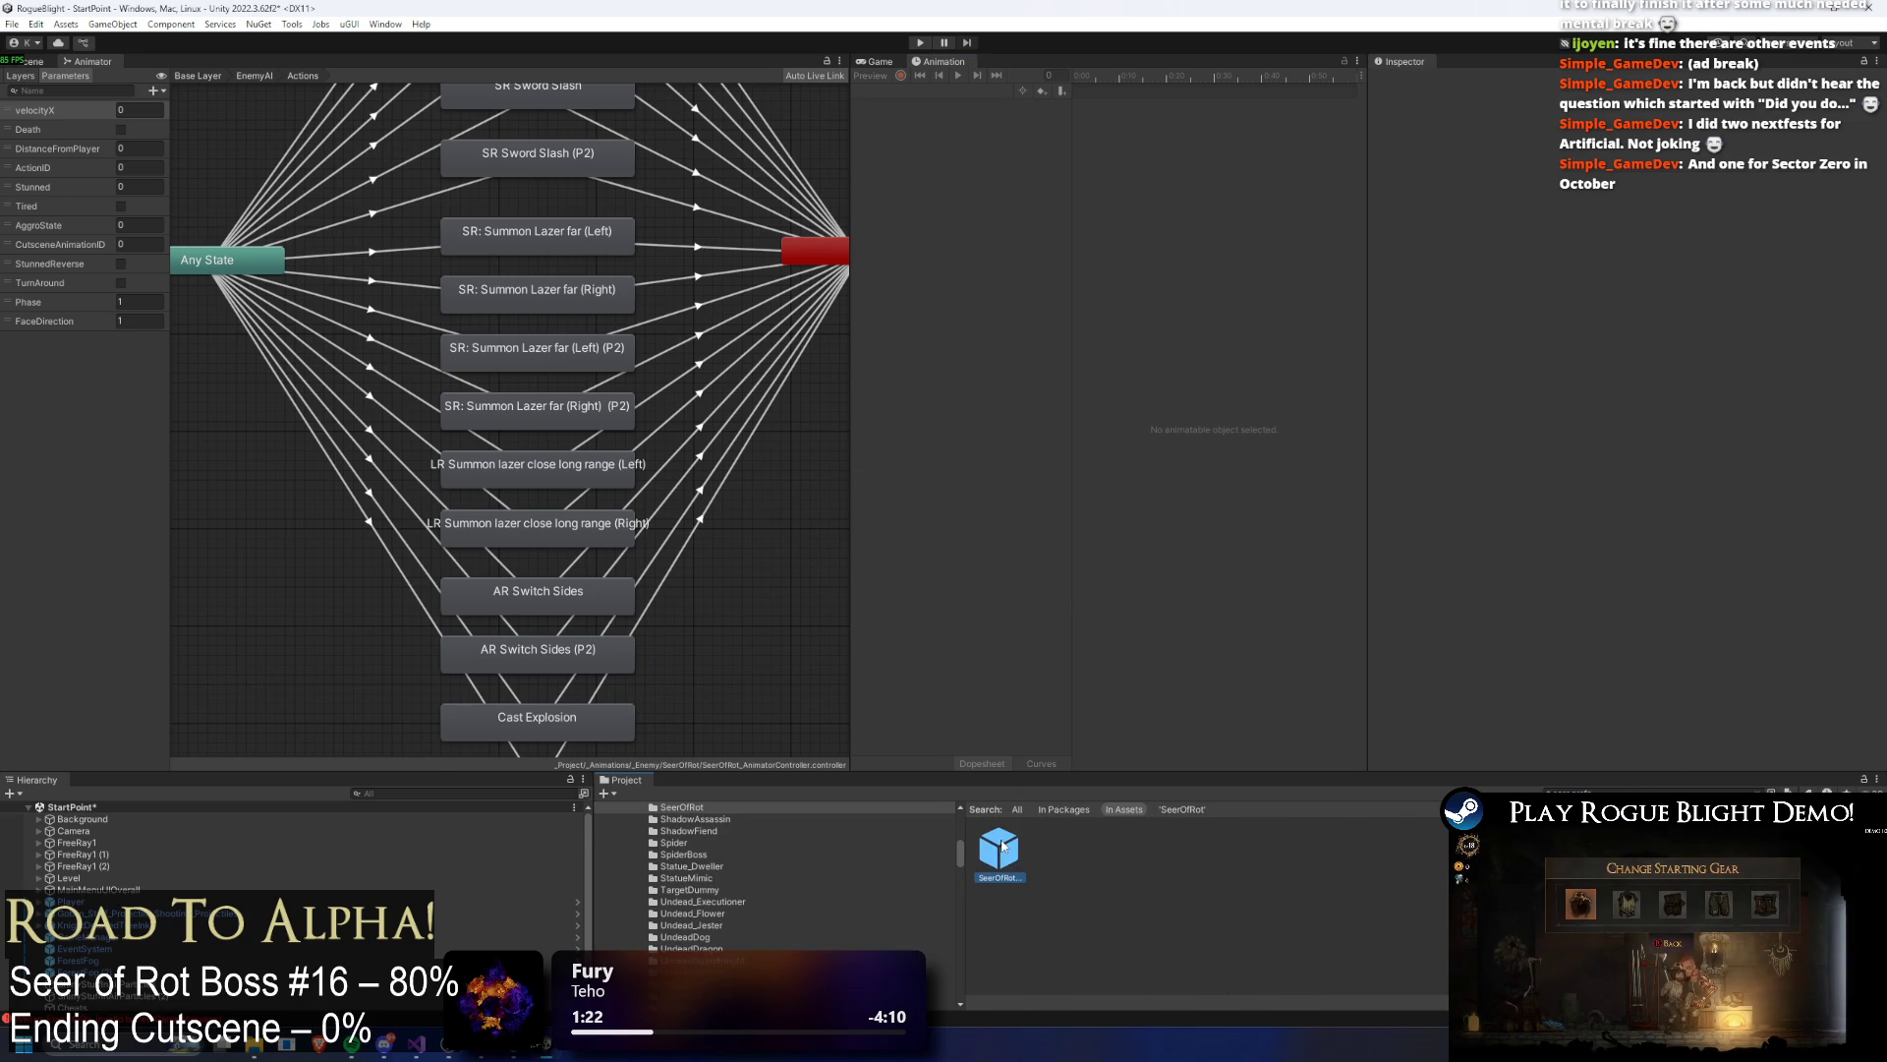
double_click(1000, 847)
click(899, 92)
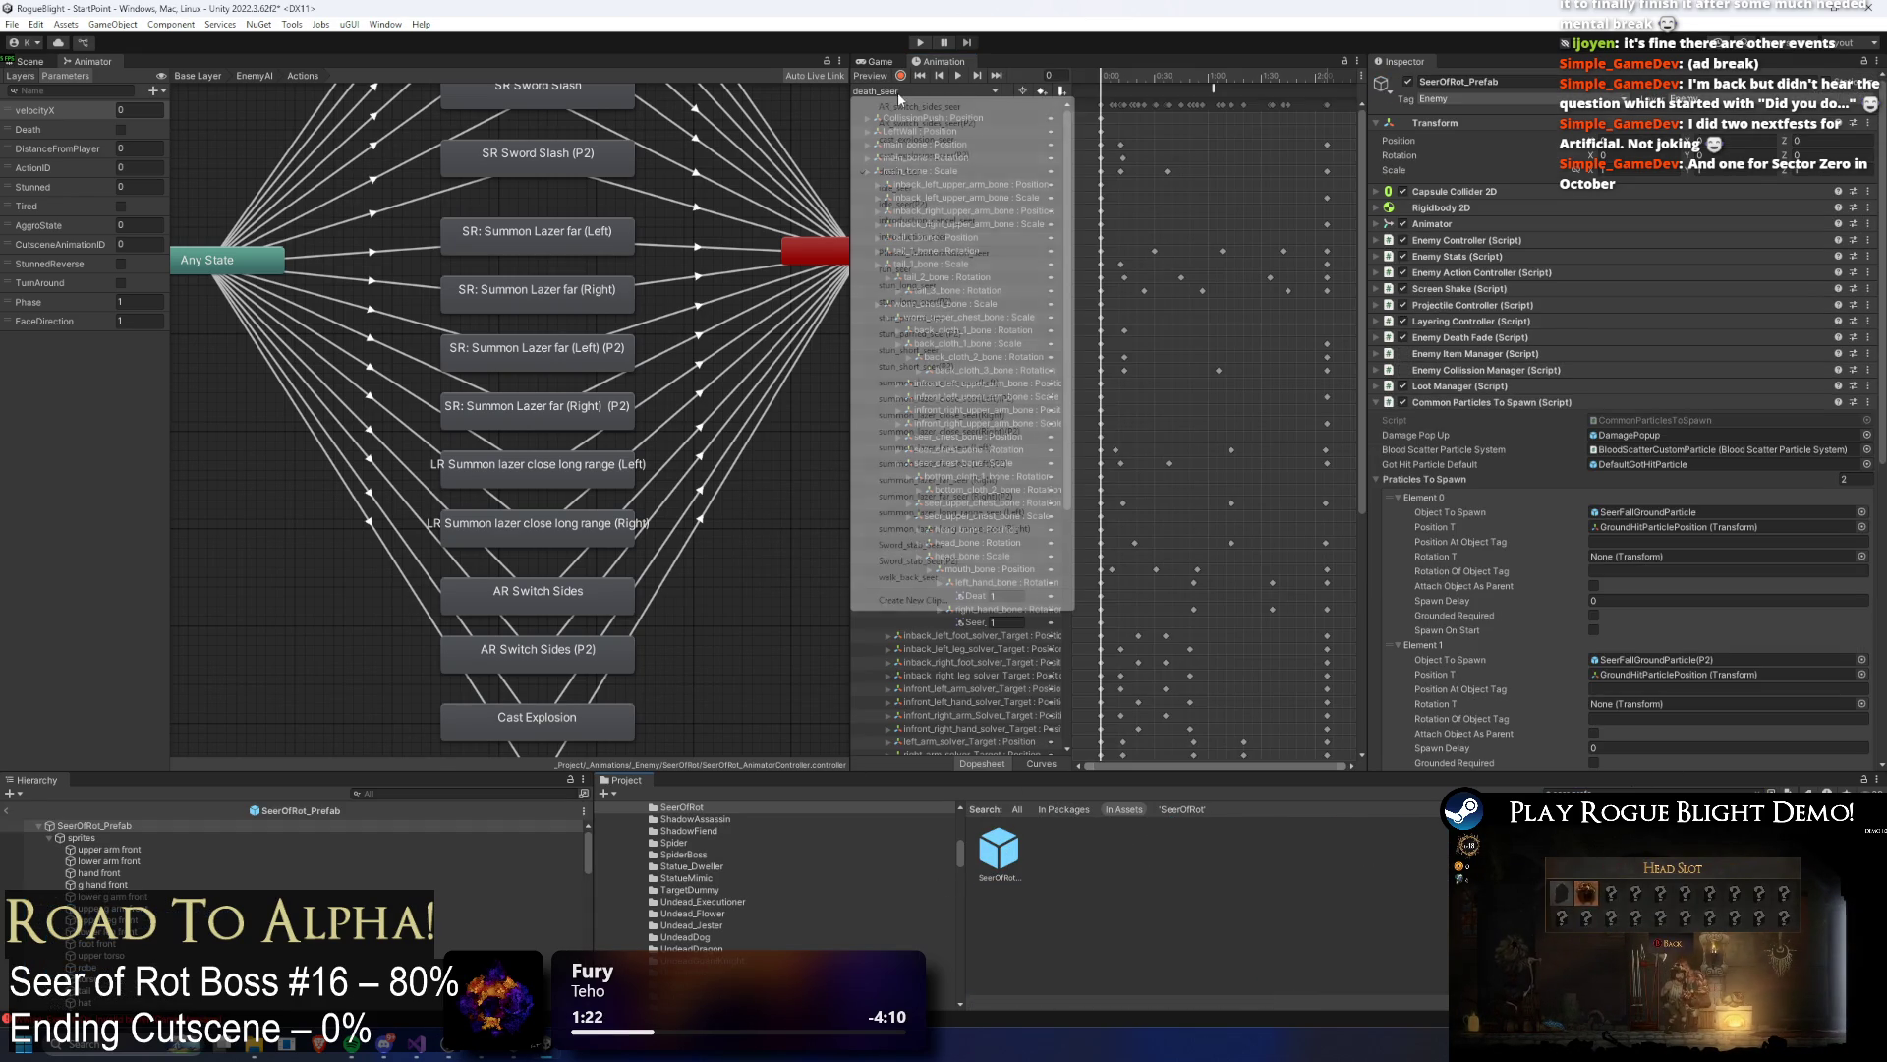
click(1004, 513)
Step: Create clip summon_lazer_long_range_seer (Left)(P2) in _Project/_Animations/_Enemy/SeerOfRot
click(995, 92)
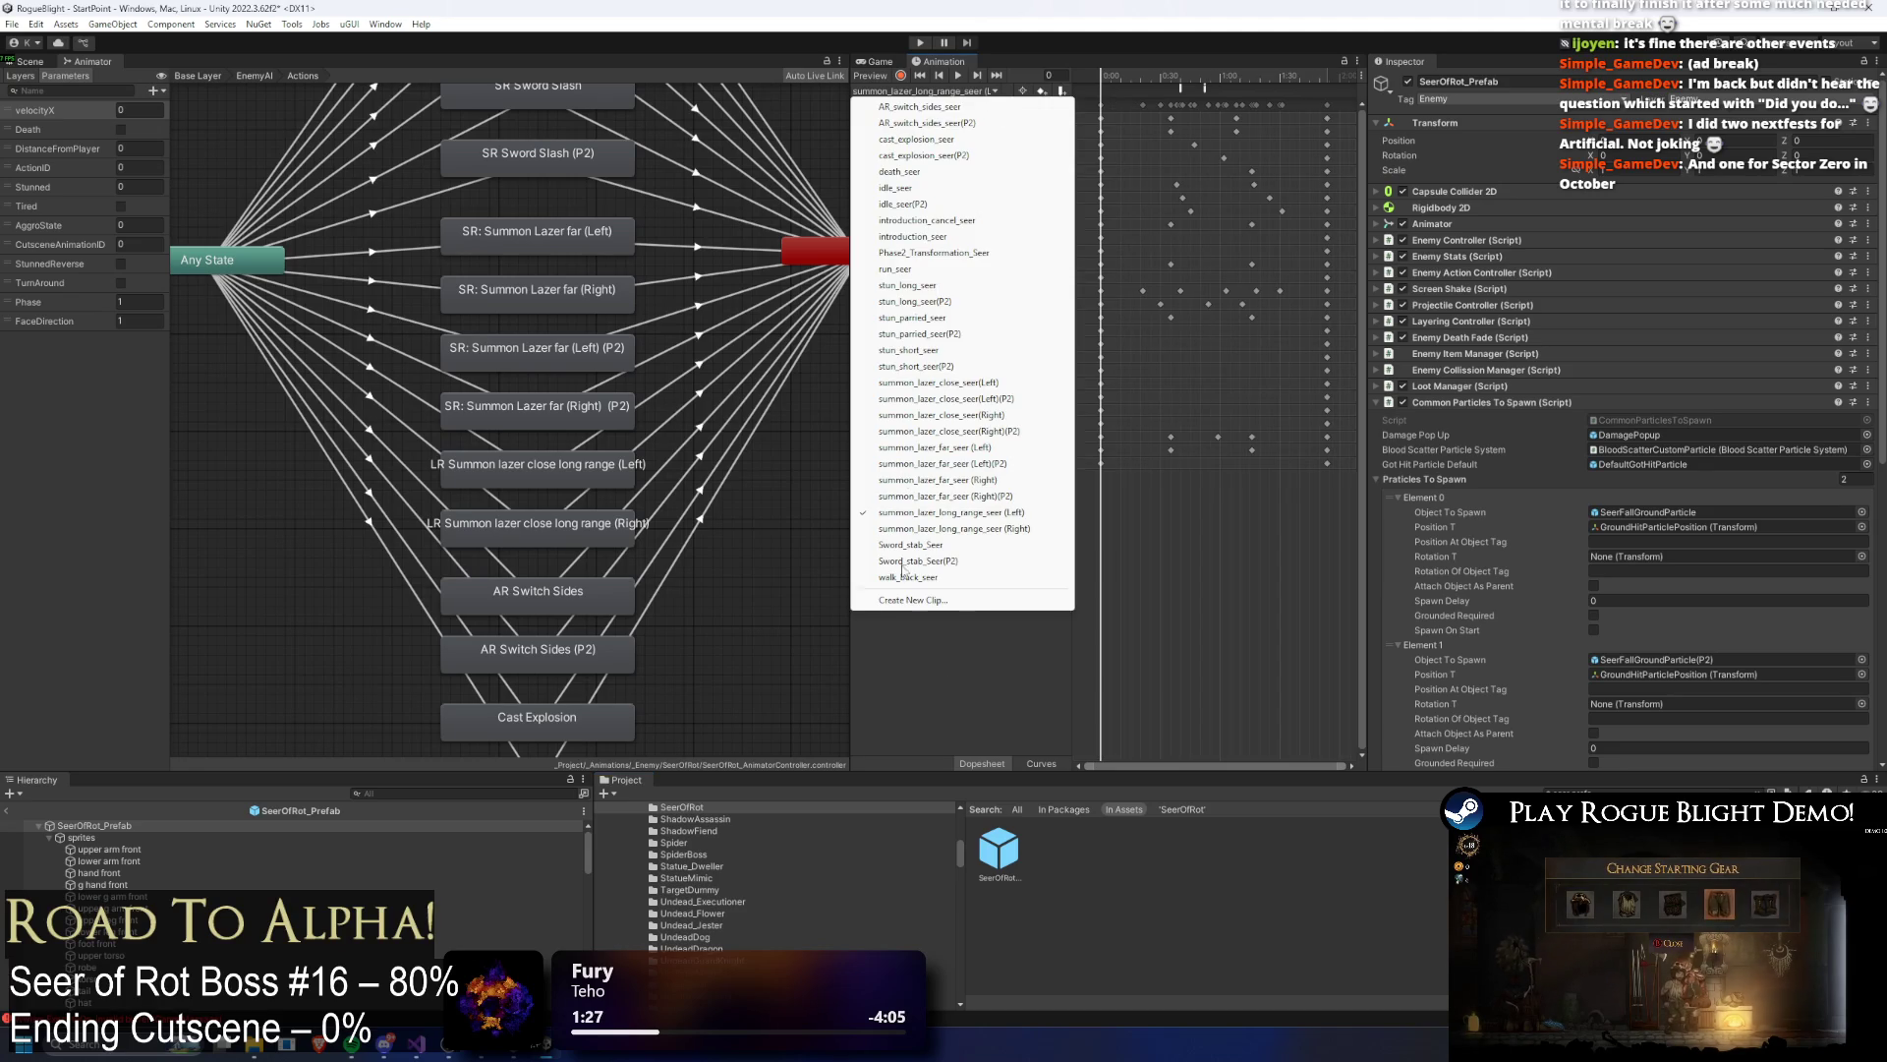
click(989, 603)
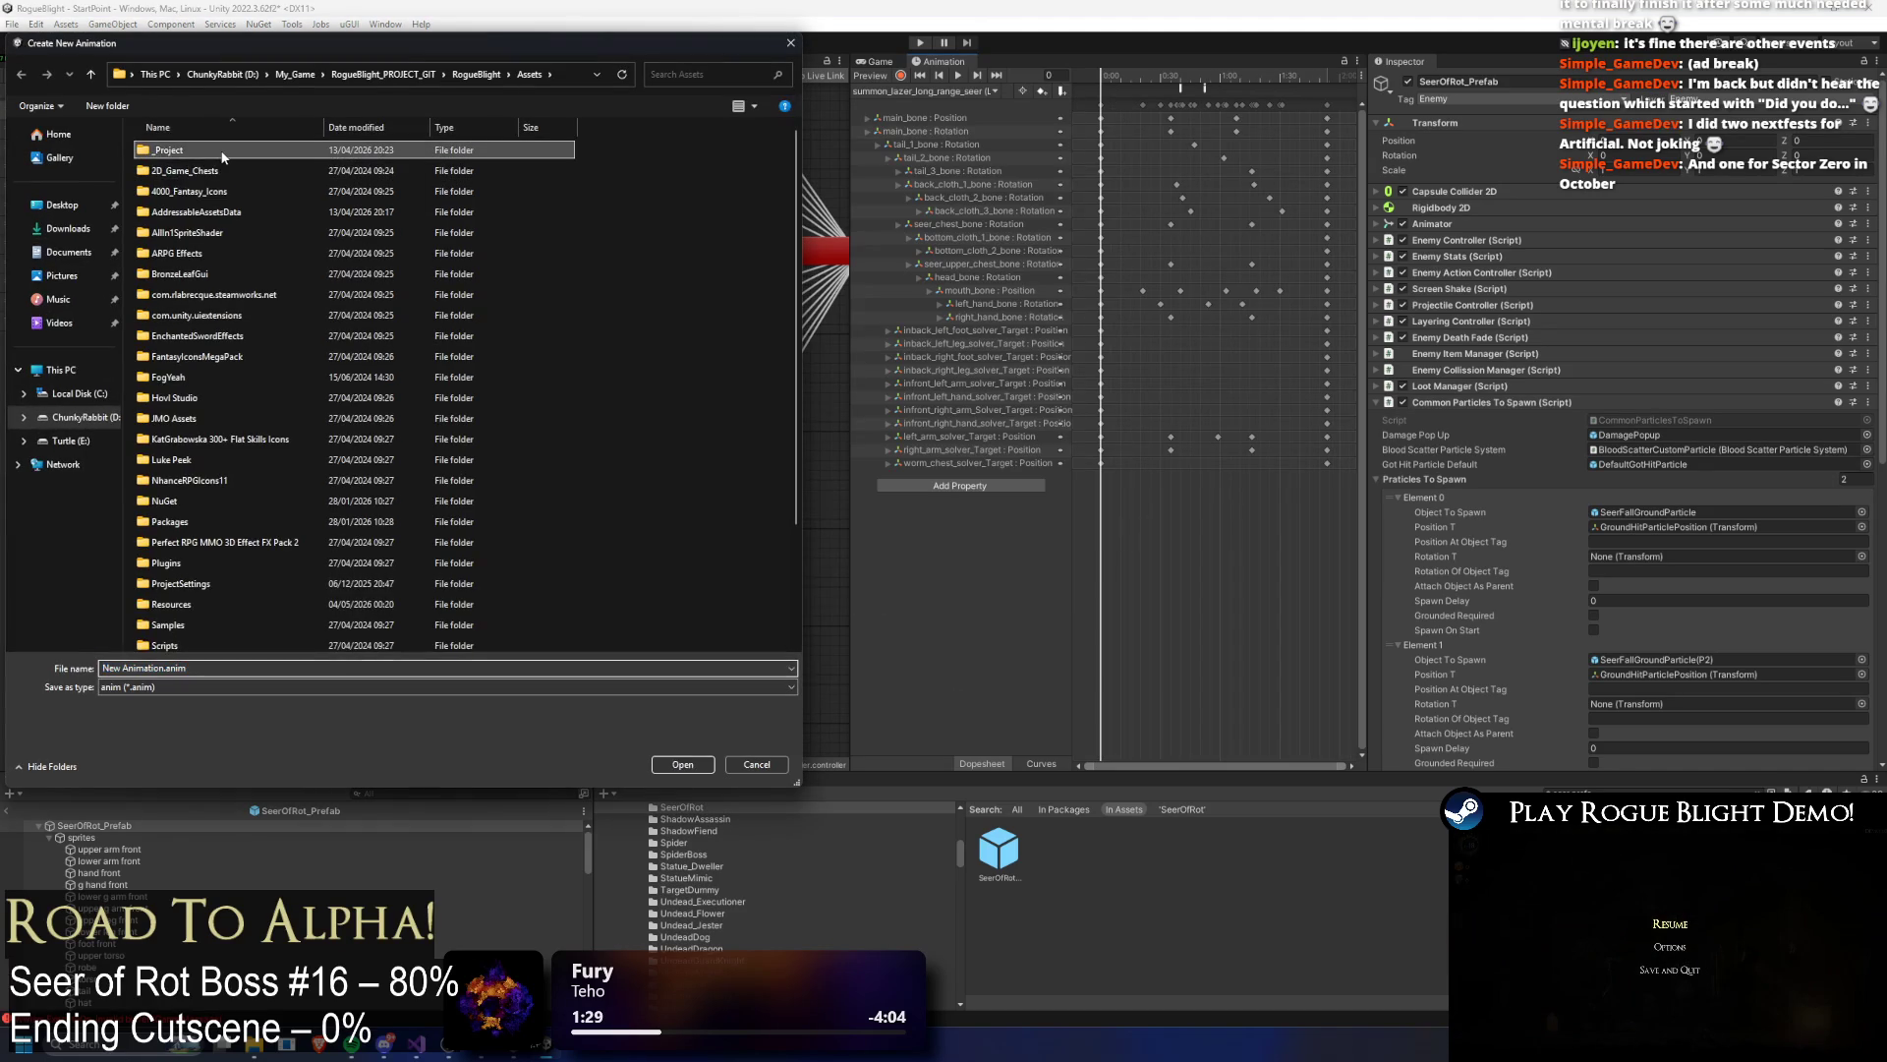
click(221, 150)
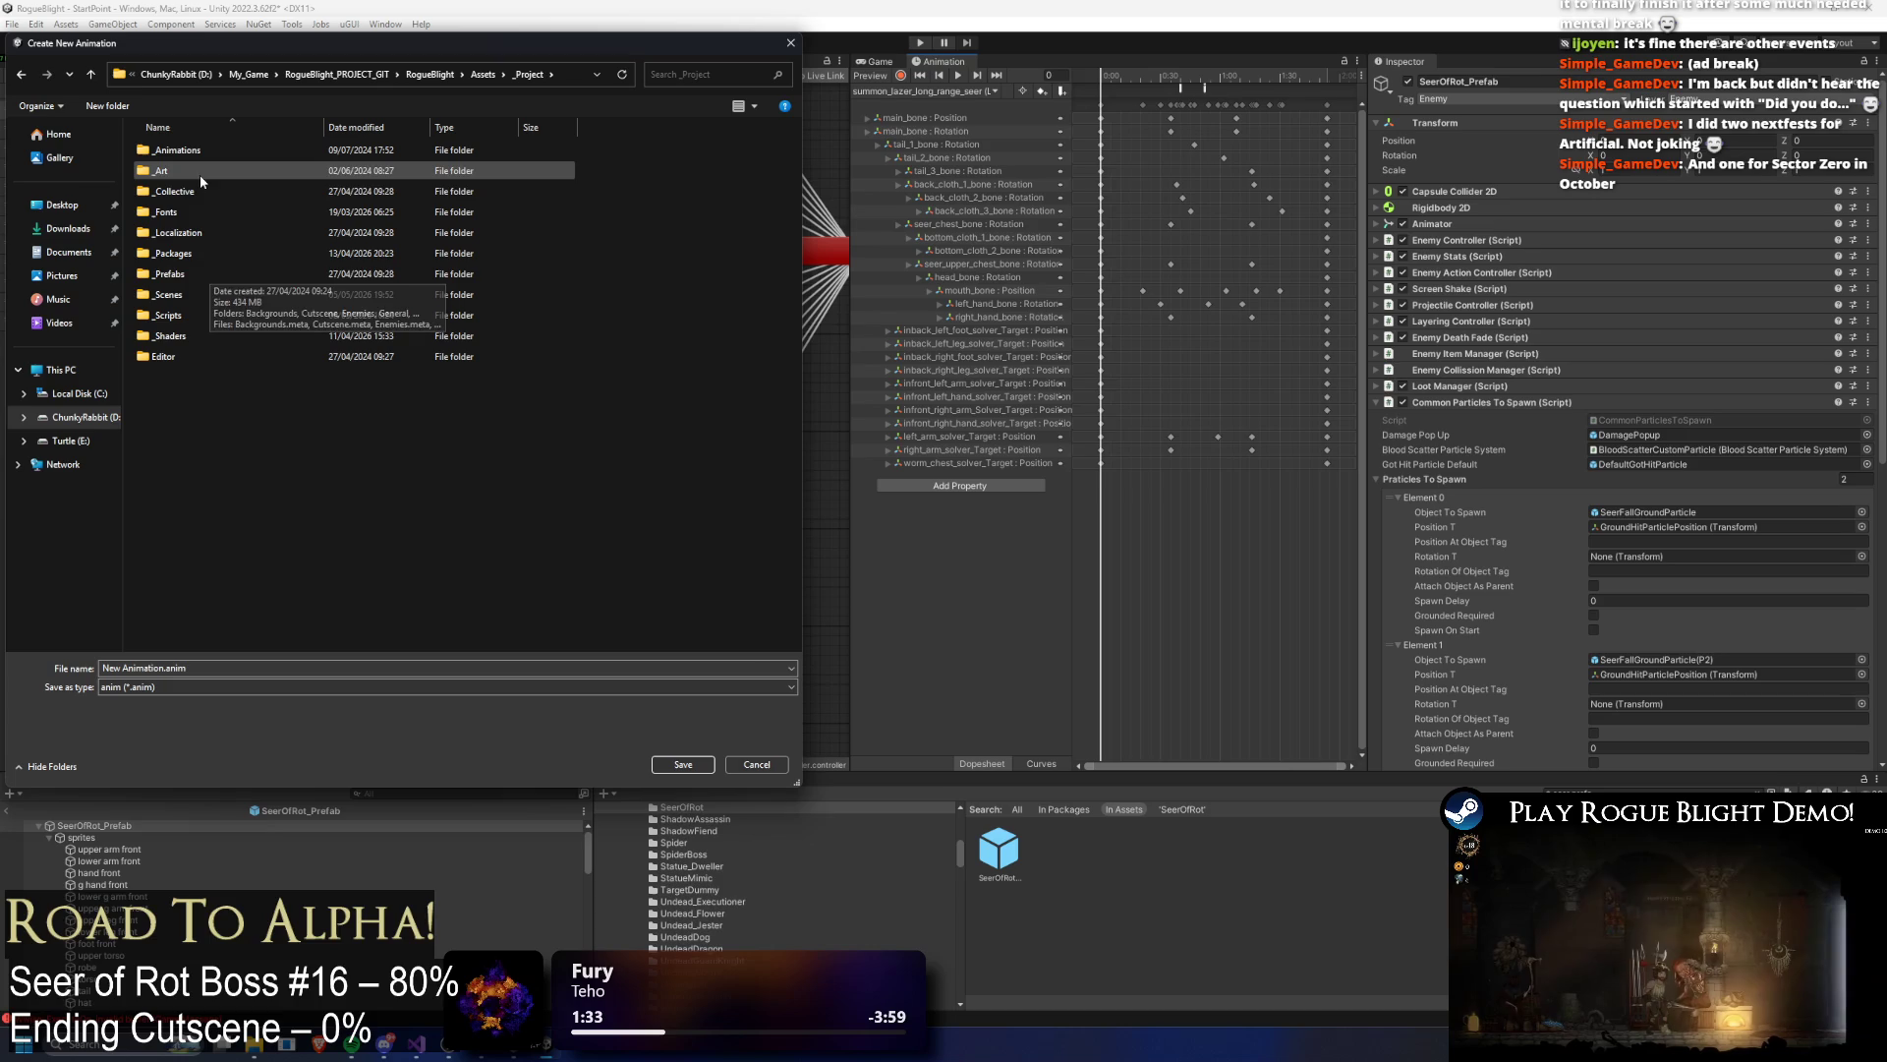
double_click(205, 144)
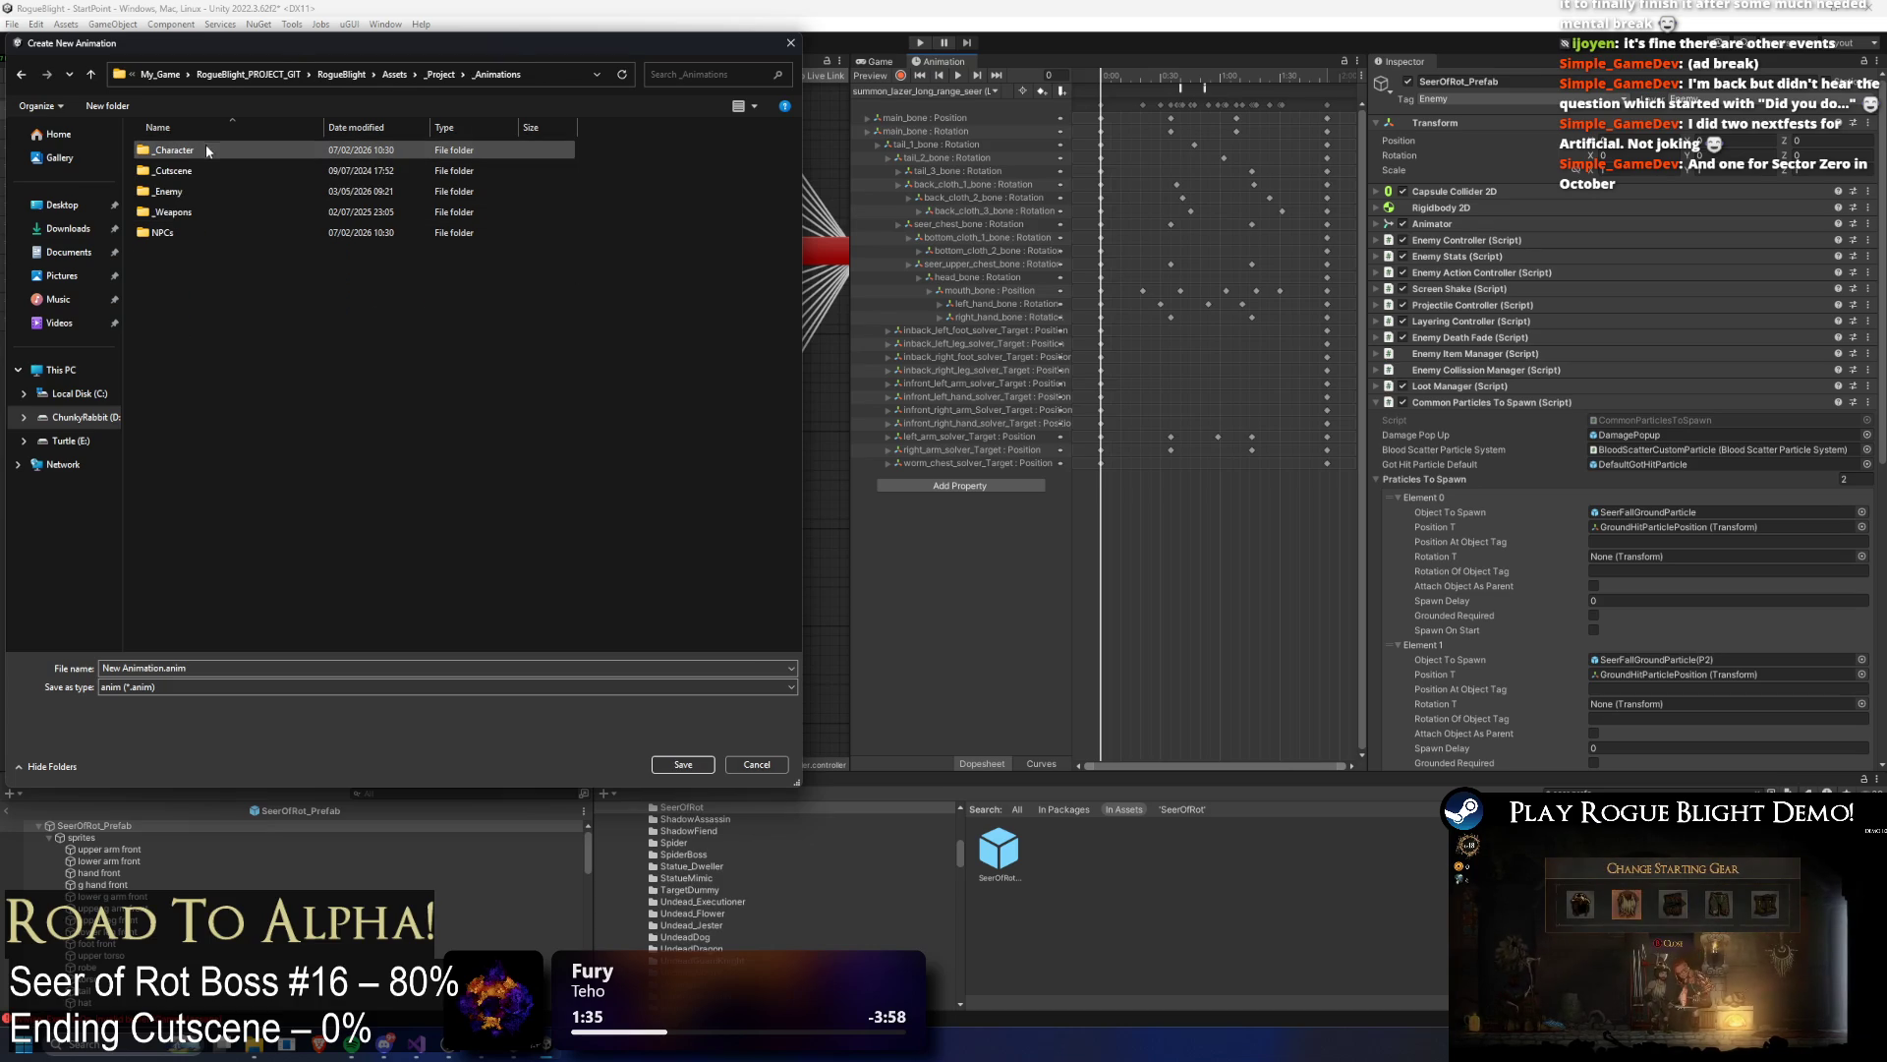
click(191, 191)
key(Down)
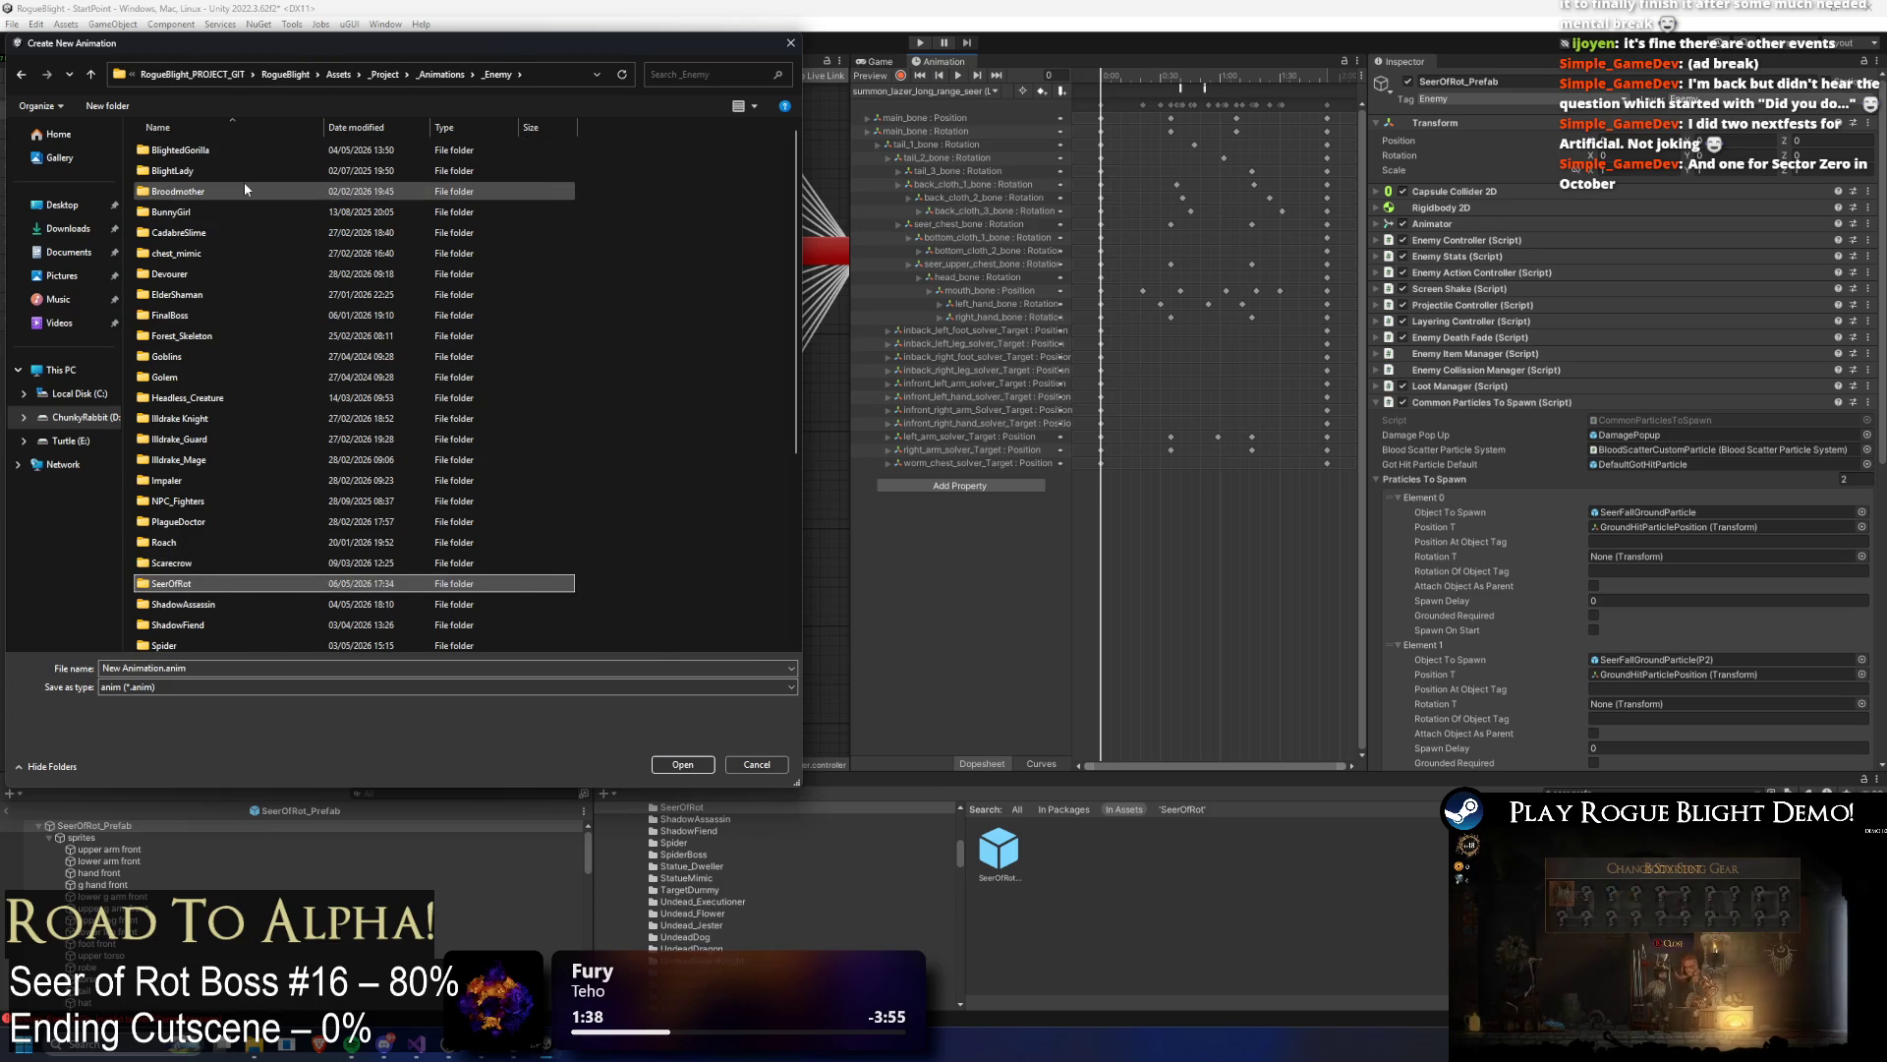
key(Return)
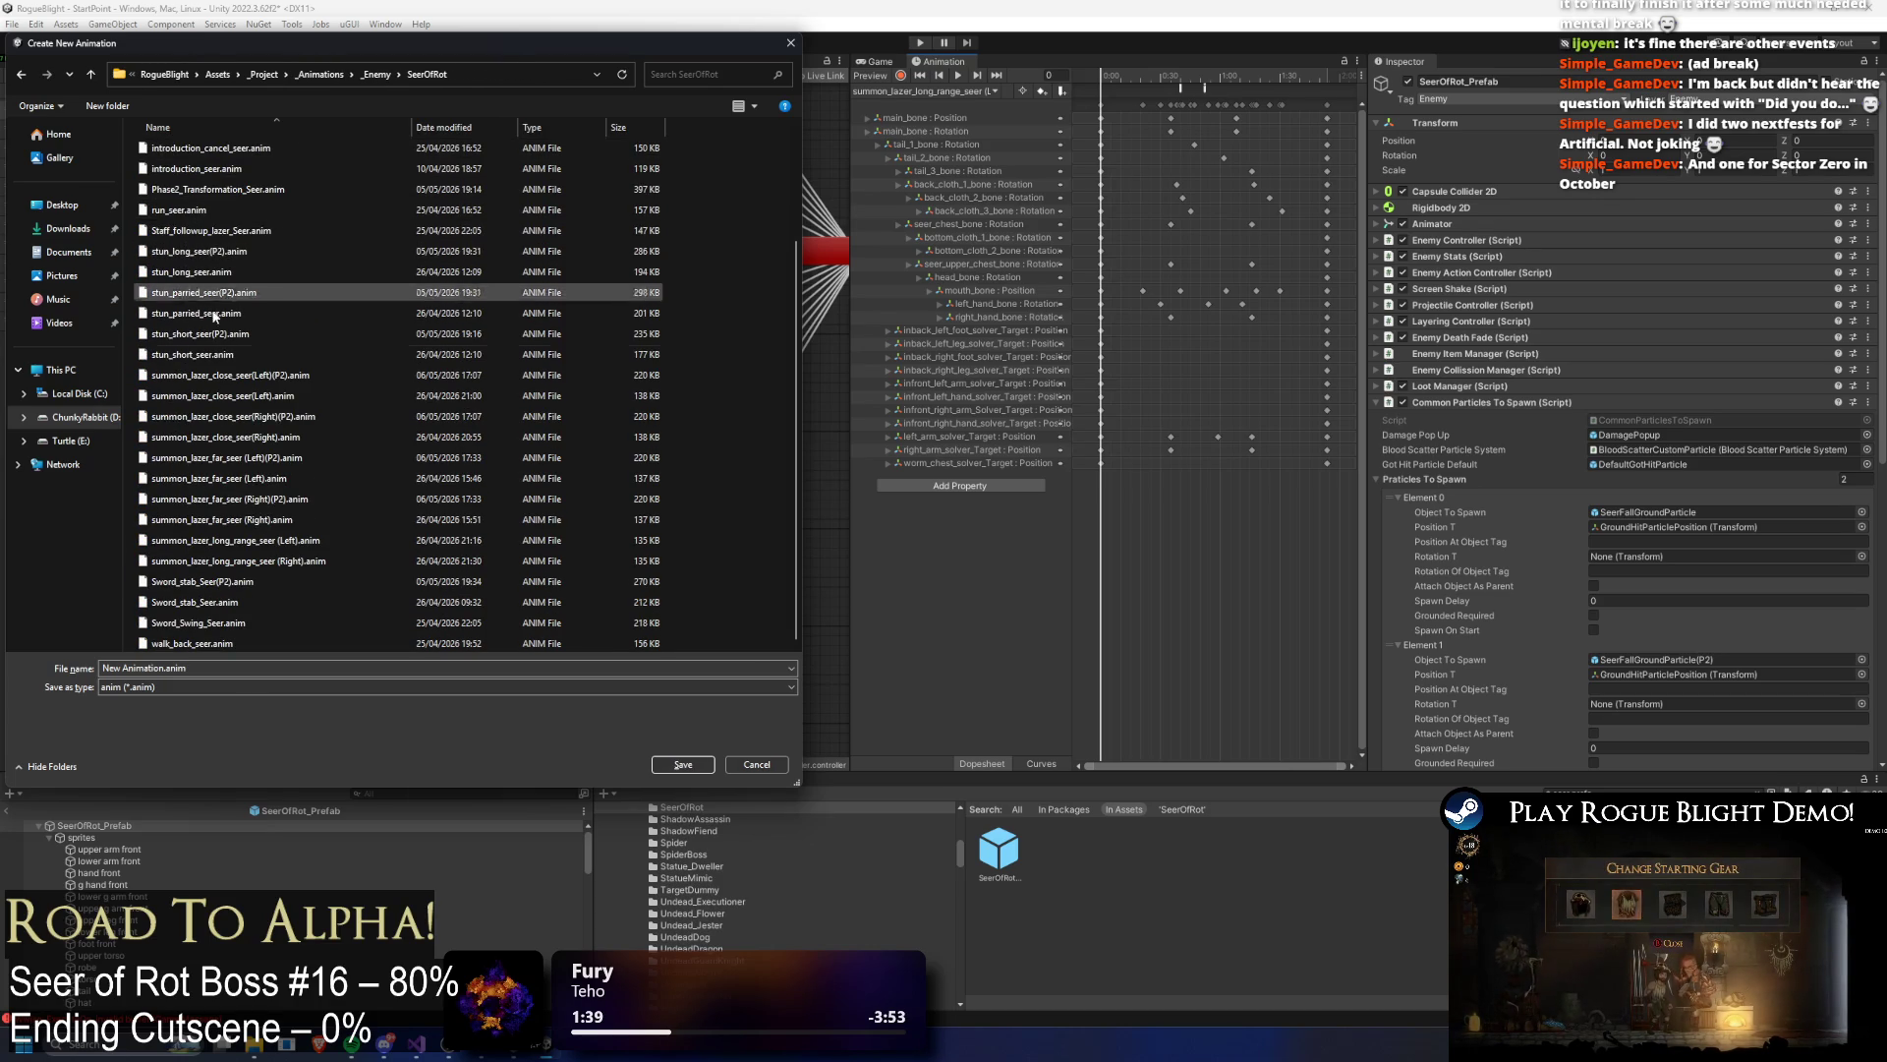
click(289, 541)
click(262, 670)
click(262, 669)
key(Left)
key(Left)
key(Left)
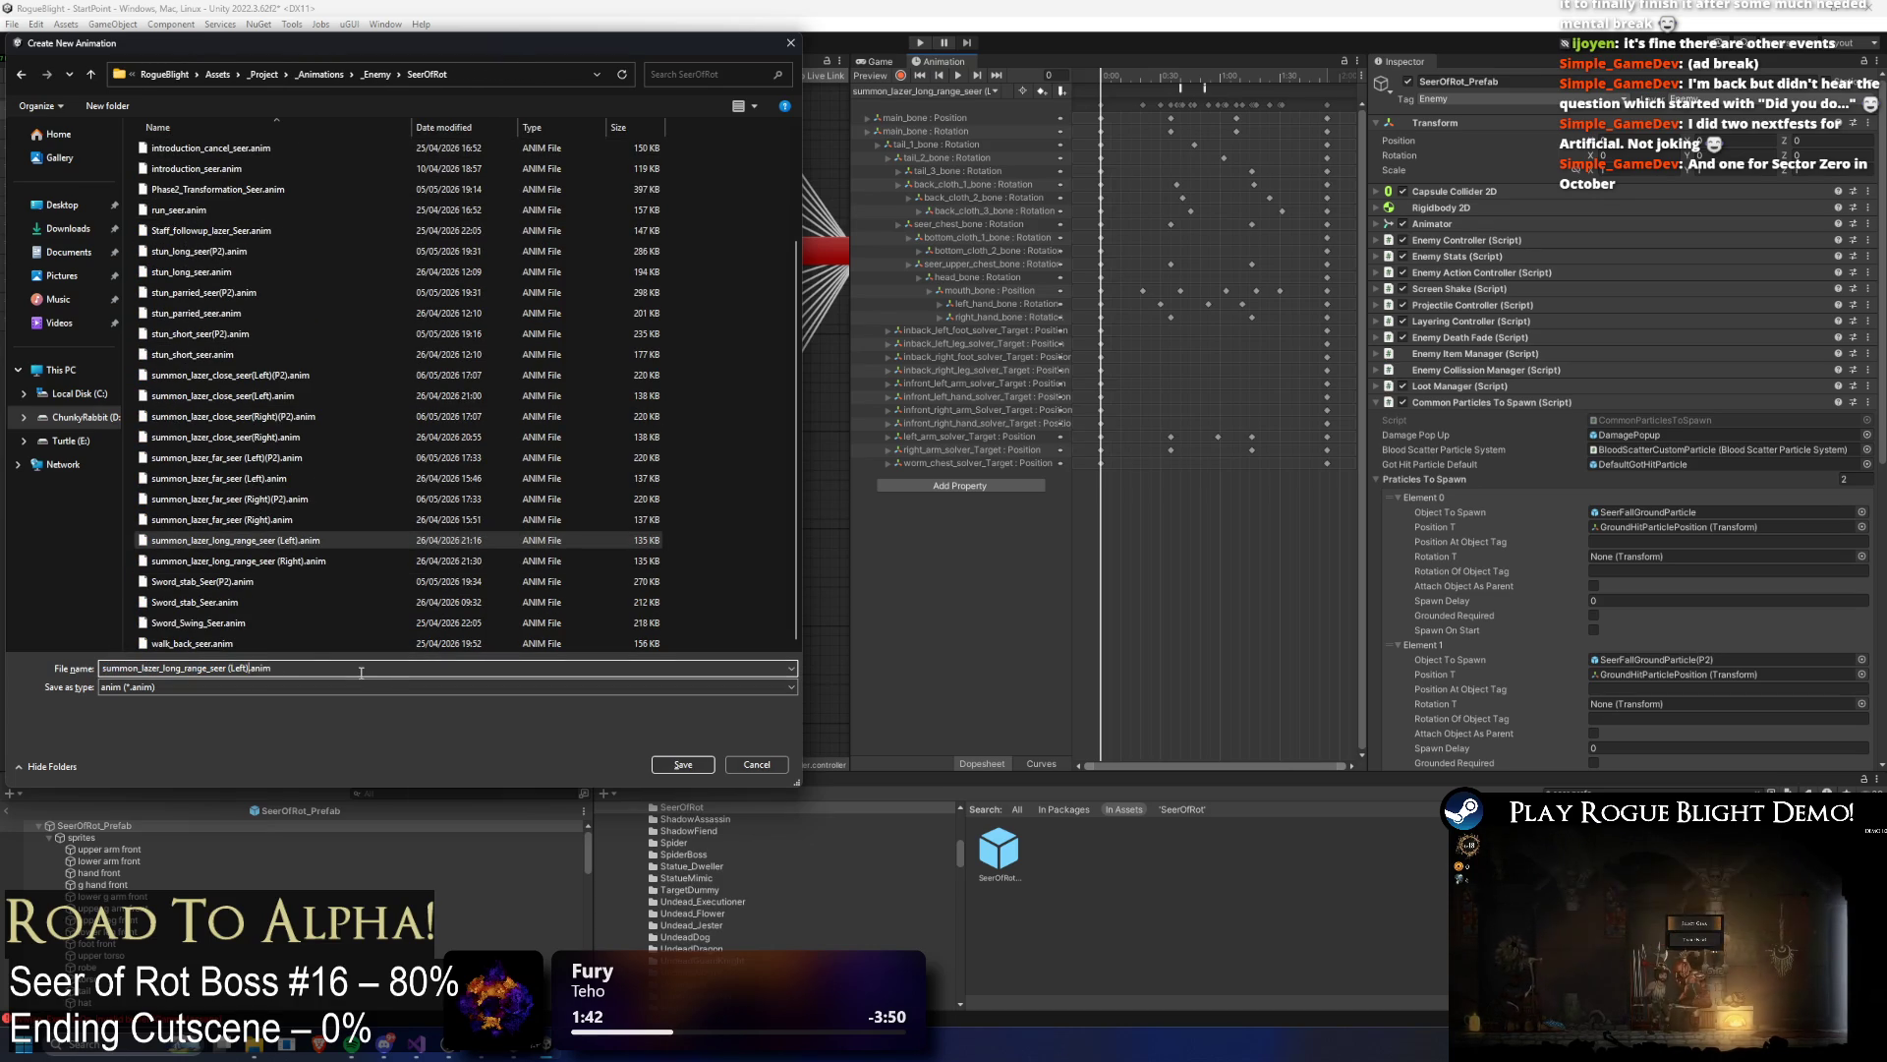
text((P2))
key(Return)
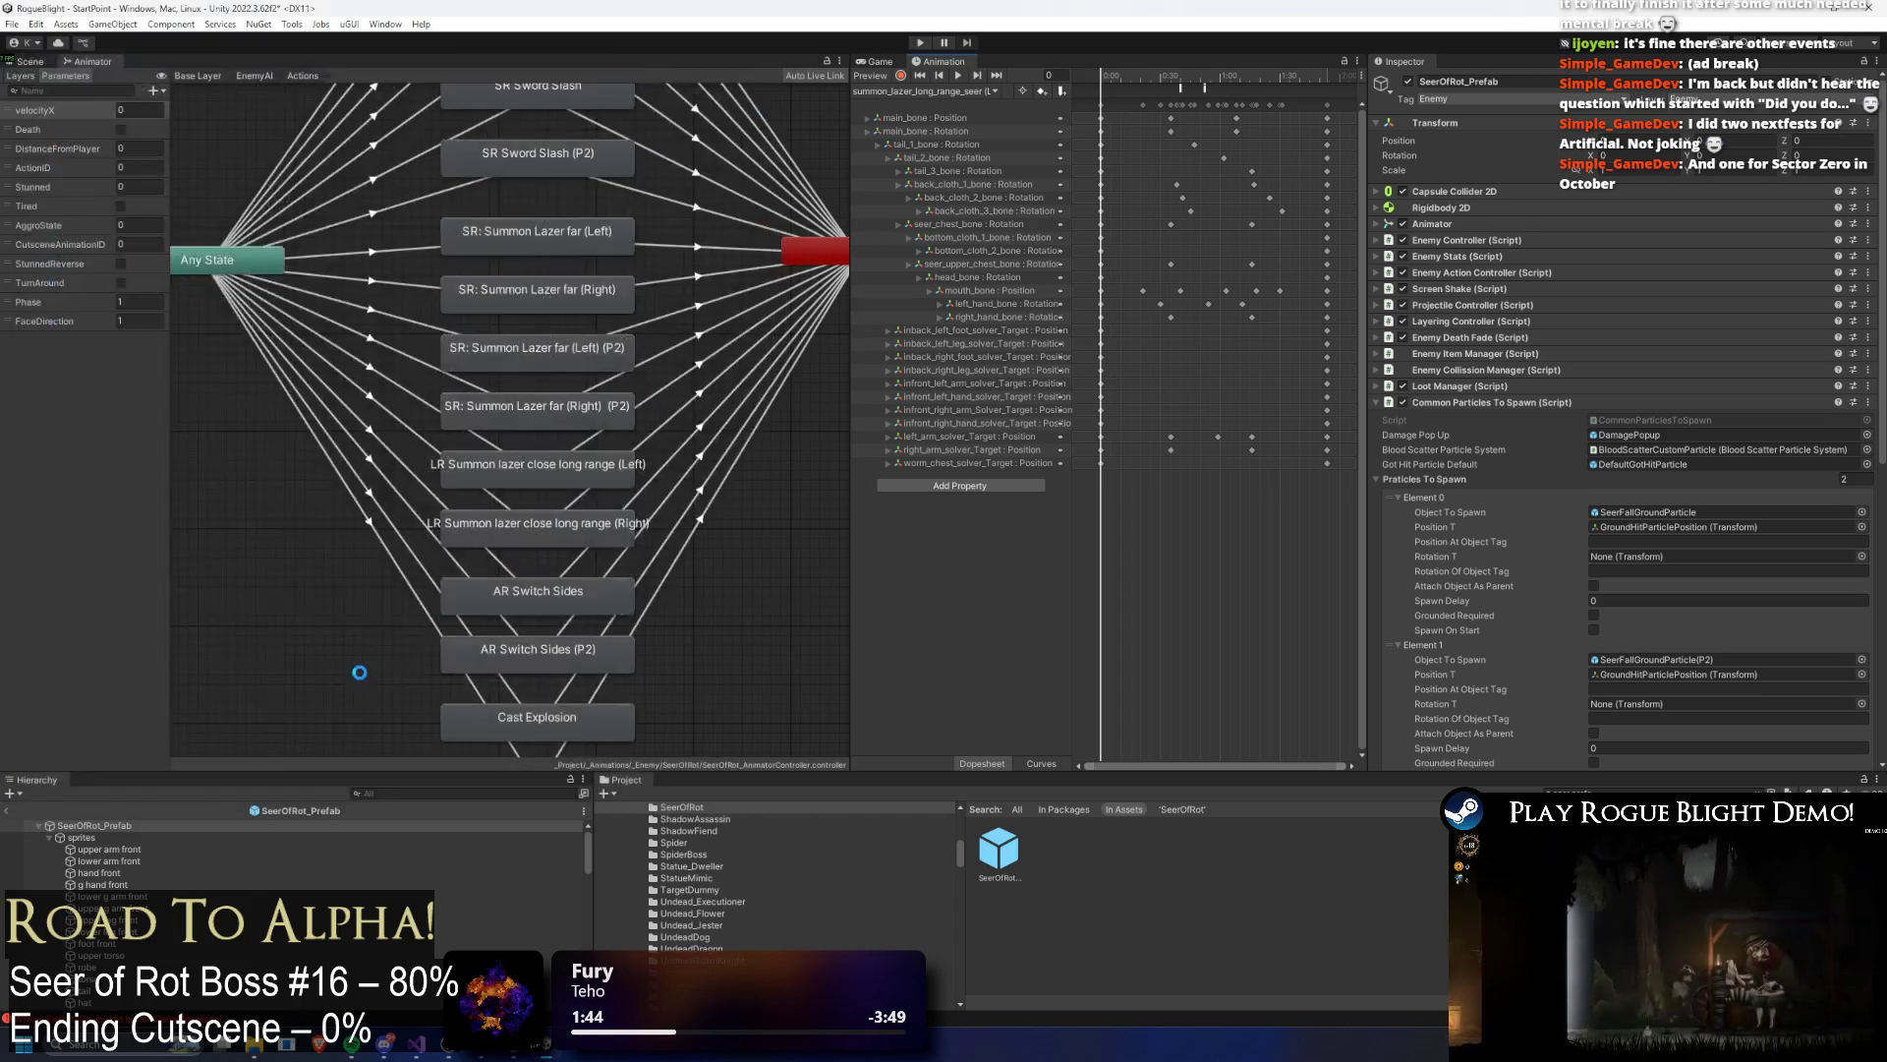
Step: Switch back and forth between the Left and Left (P2) summon-laser clips
click(924, 91)
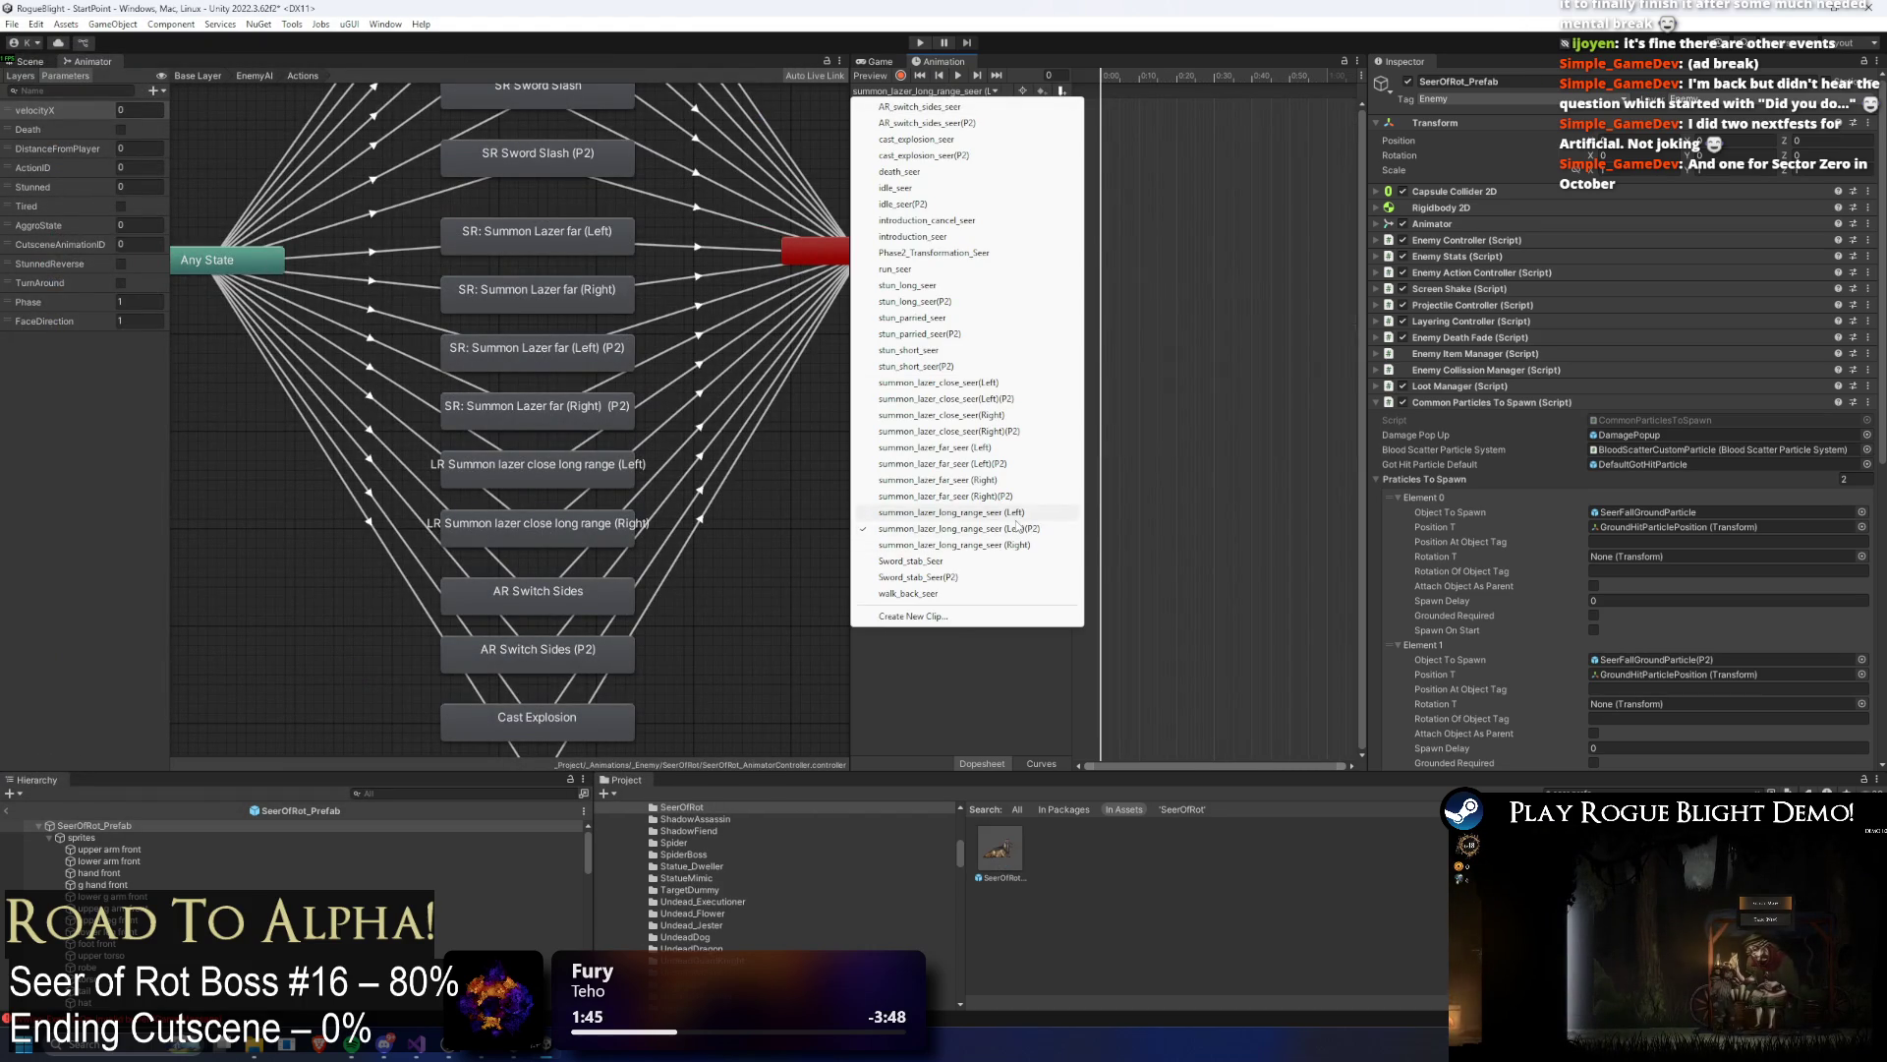
click(1032, 512)
click(924, 91)
click(1042, 518)
click(924, 90)
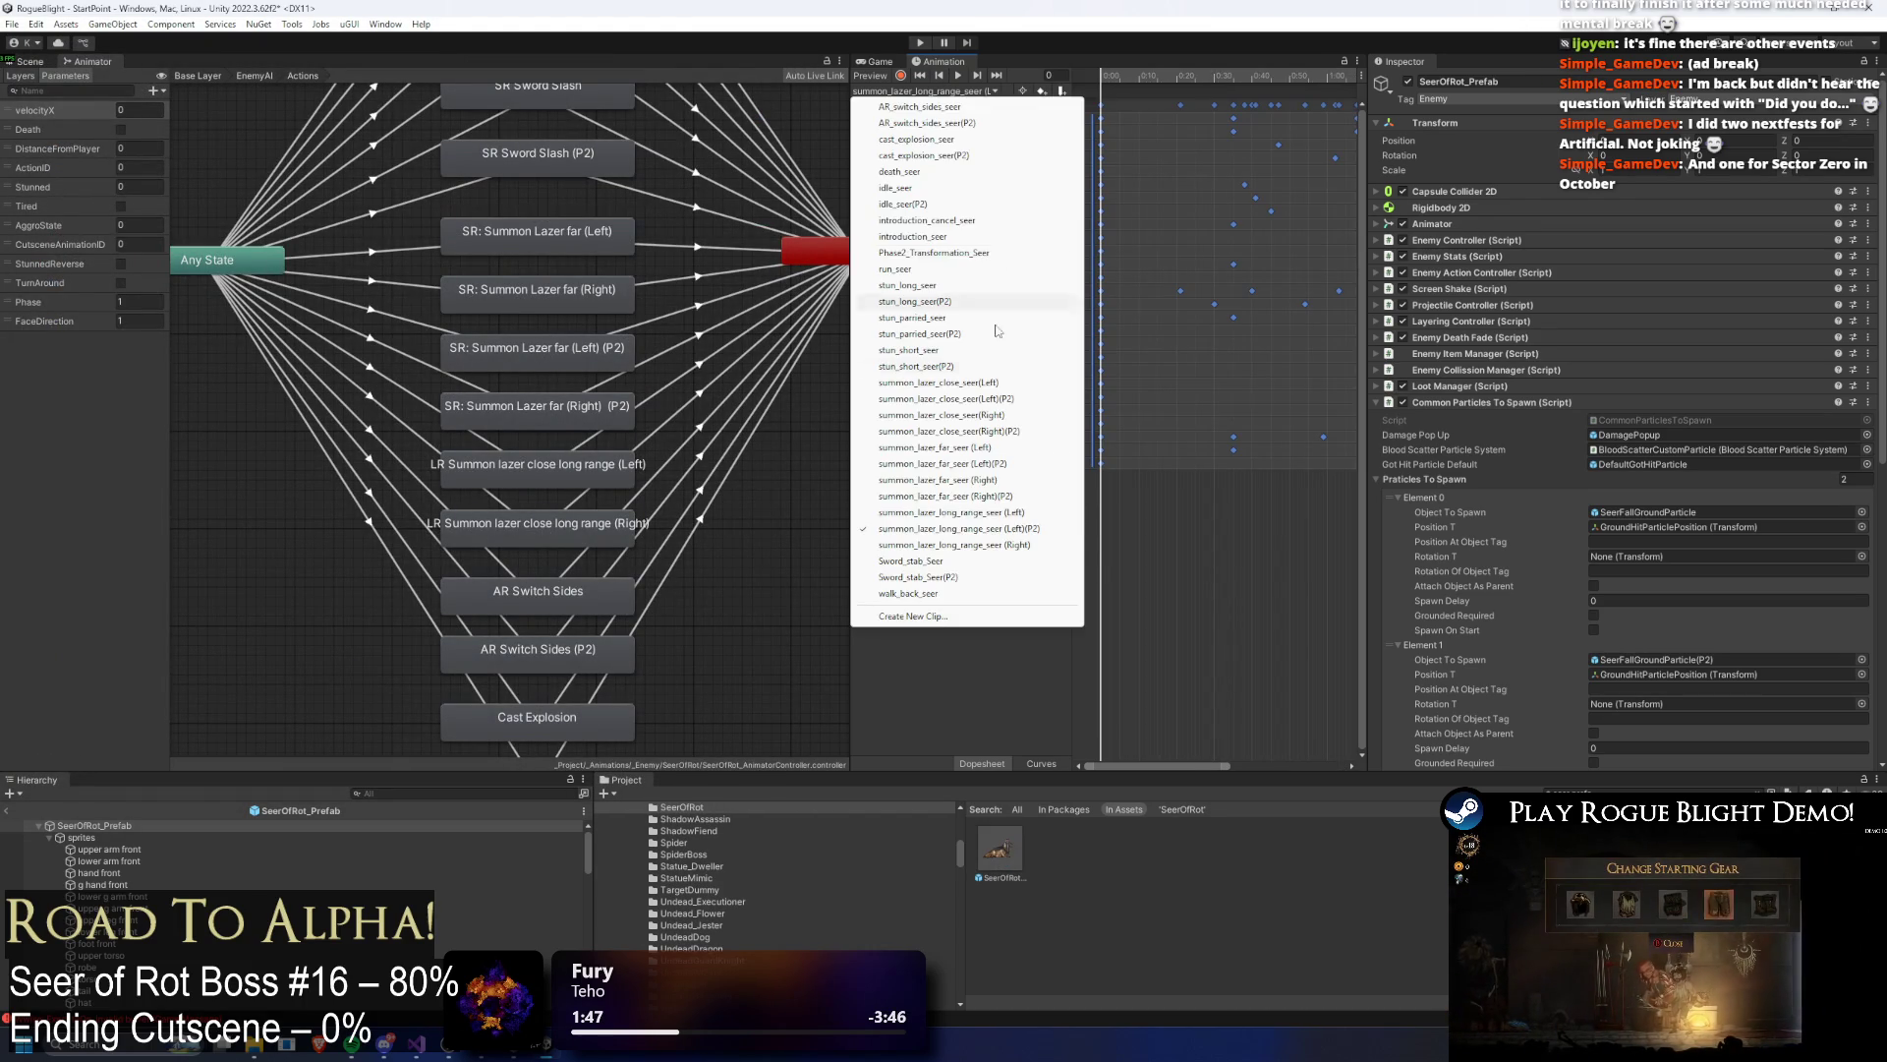
click(958, 528)
click(924, 90)
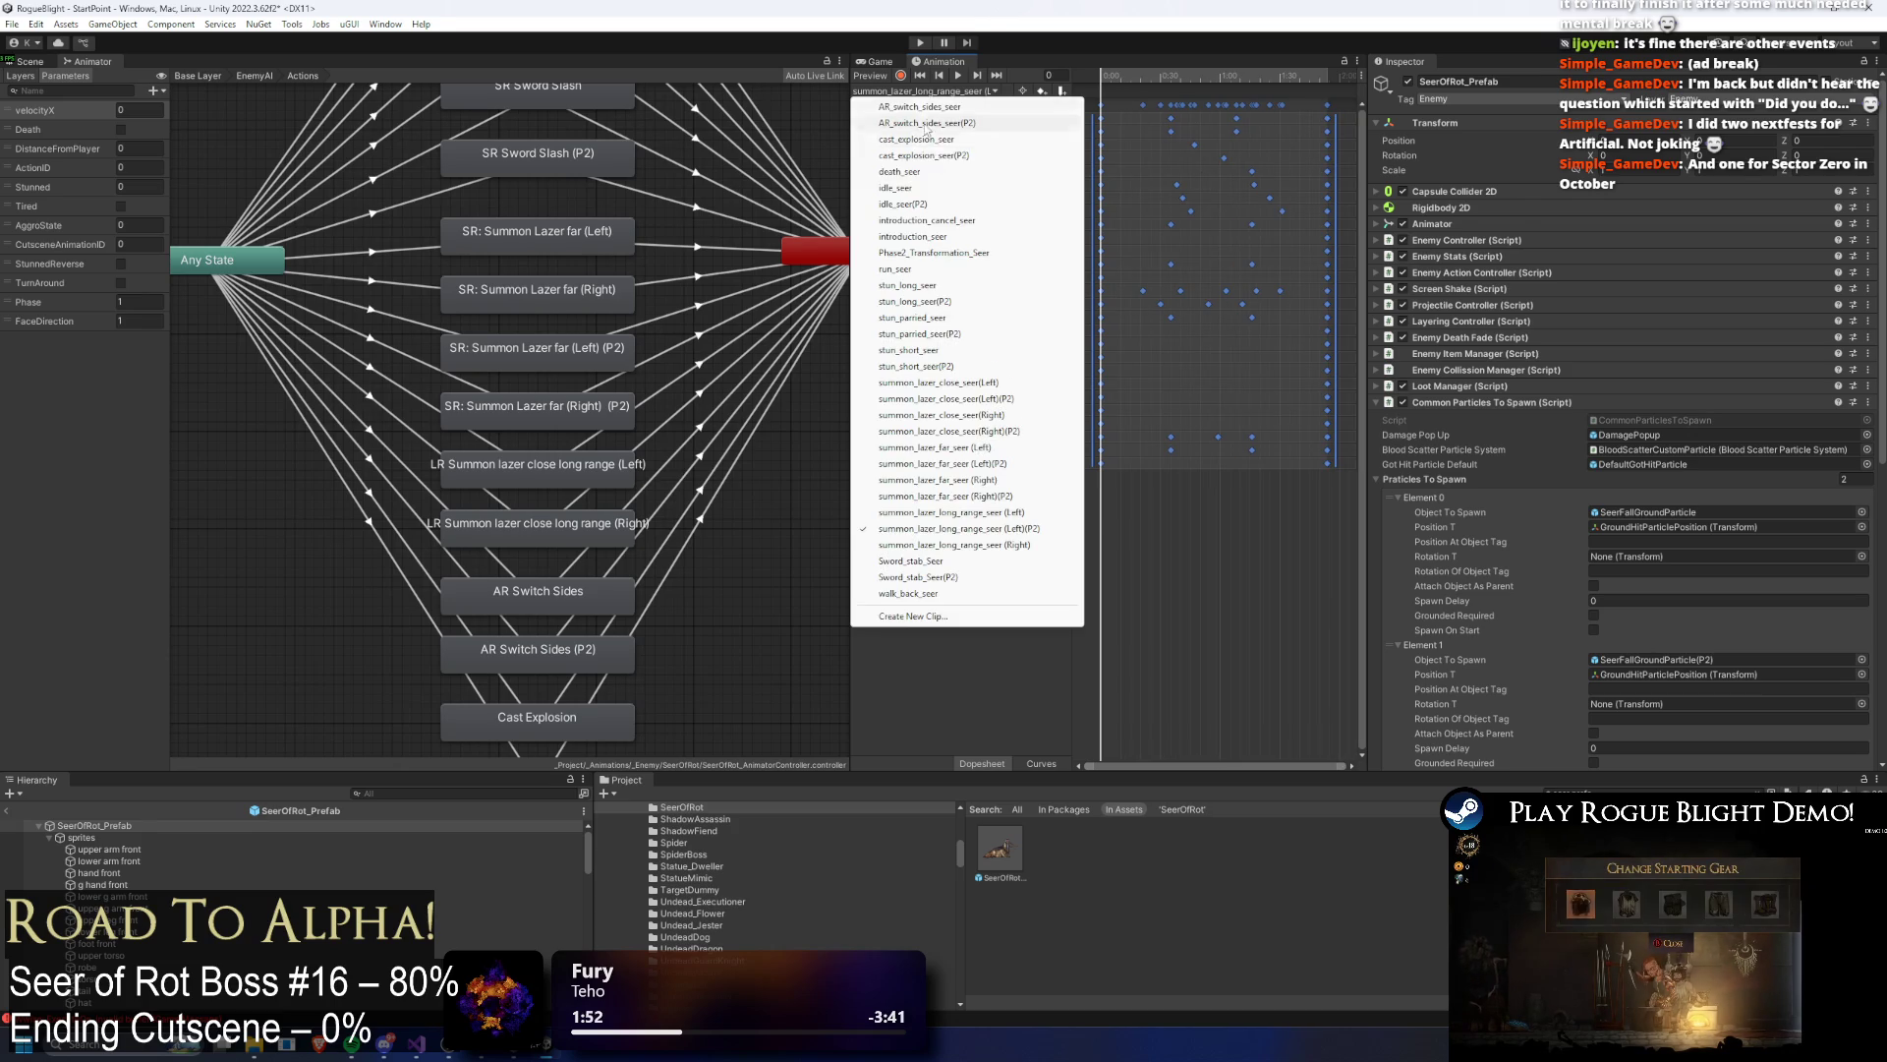
click(1042, 528)
Step: Select the animation events at frame 41, then check the Left (P2) clip at frame 40
click(1182, 75)
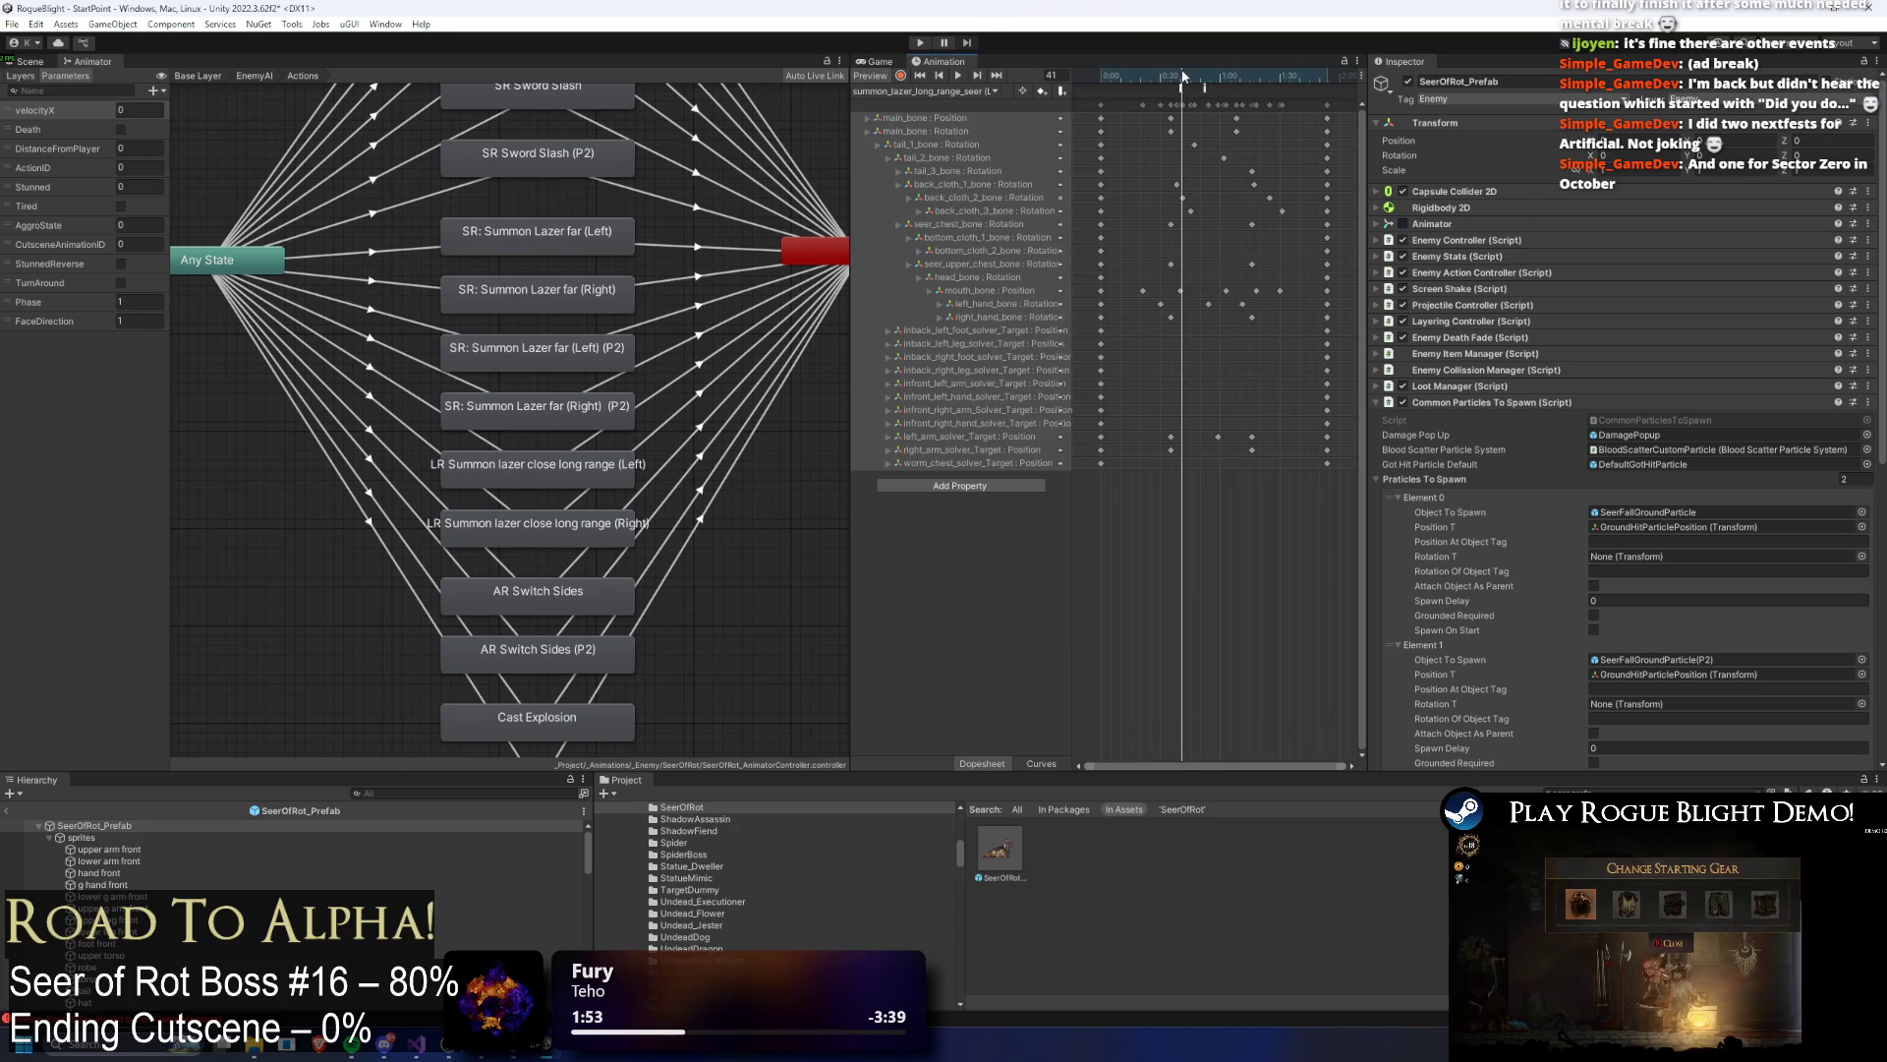
click(1205, 88)
click(929, 91)
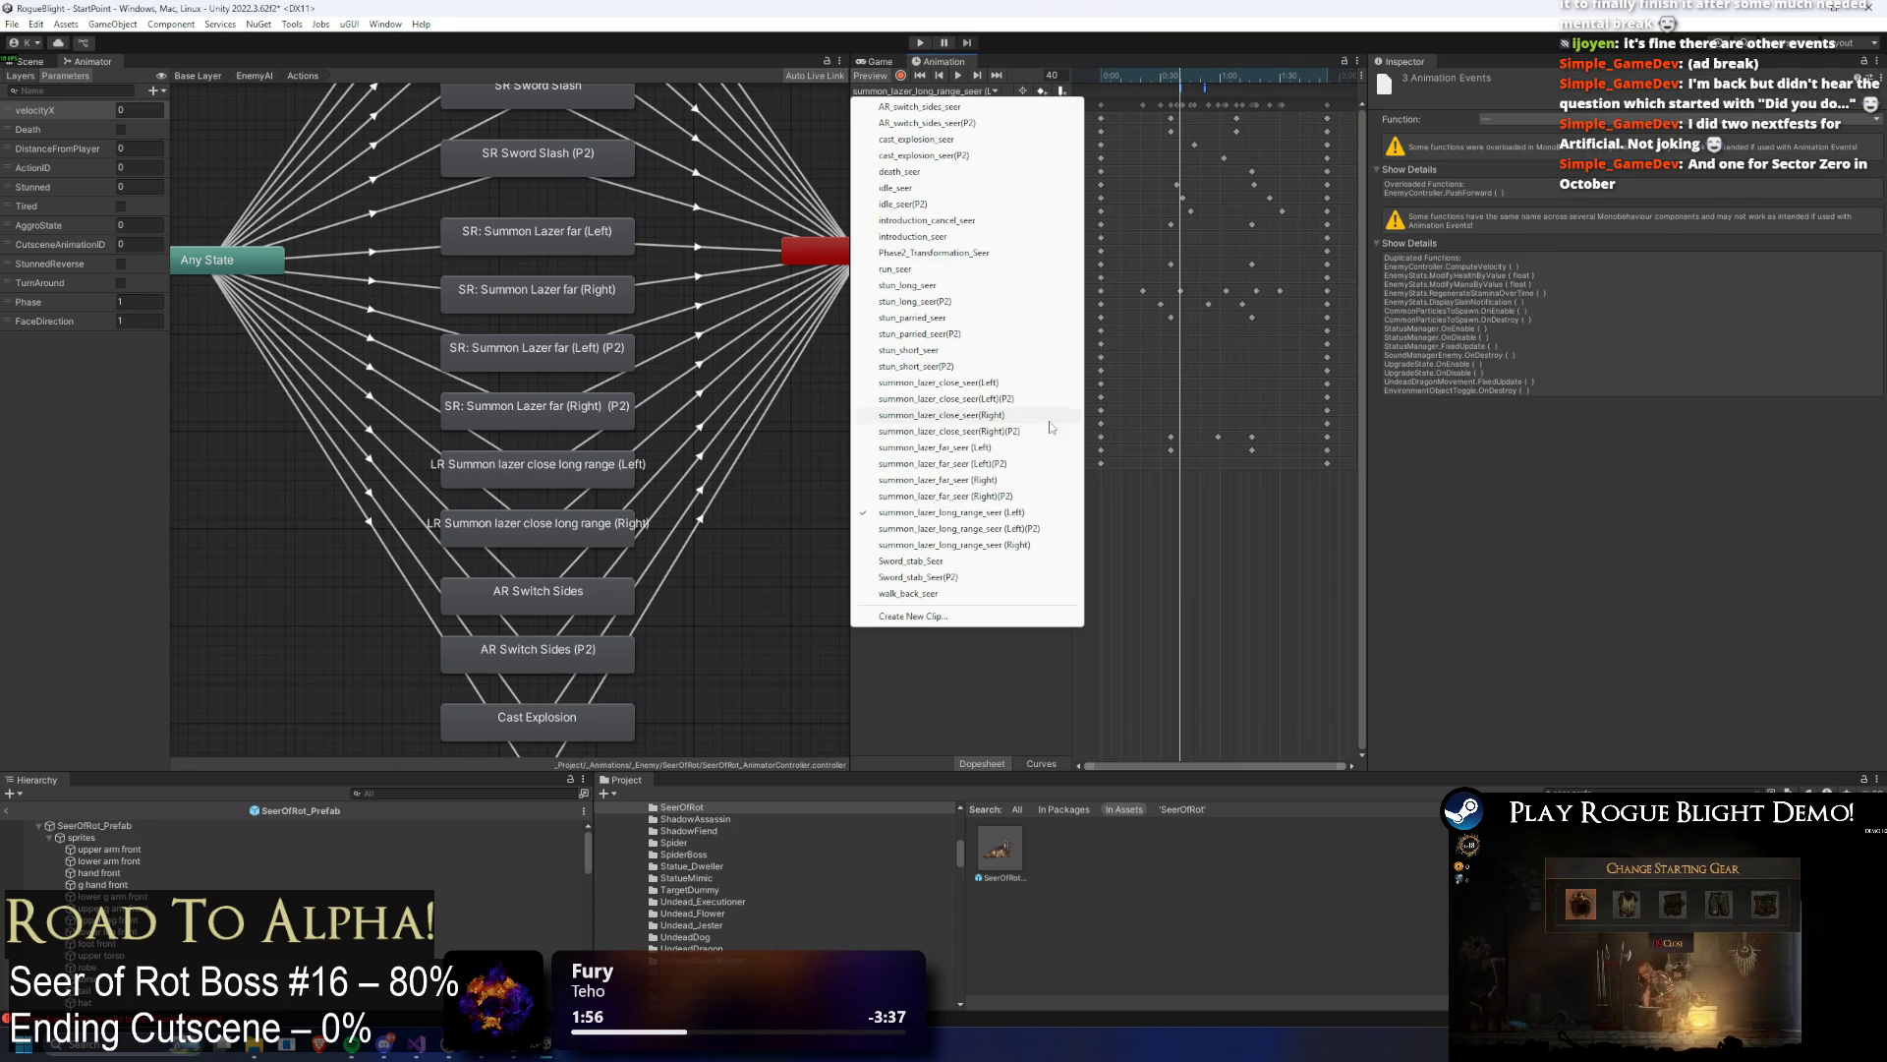
click(1042, 528)
click(1182, 76)
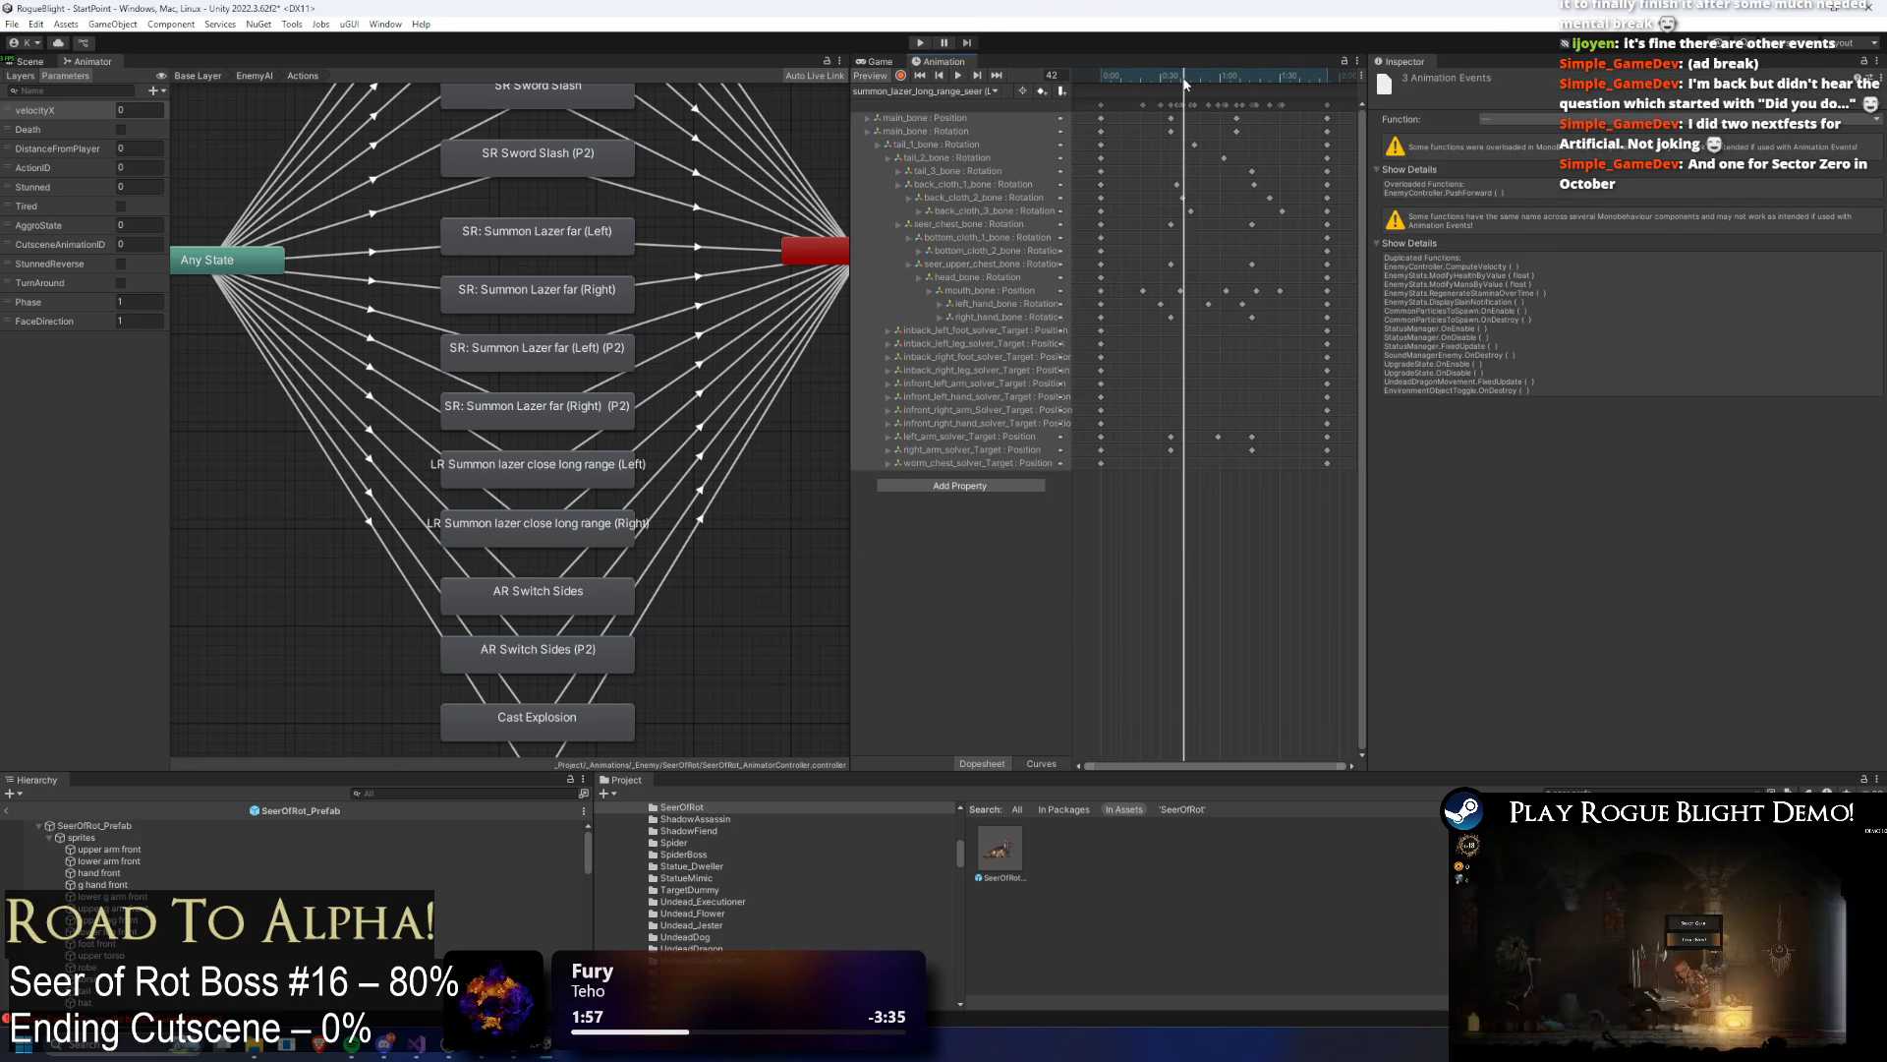
click(1182, 77)
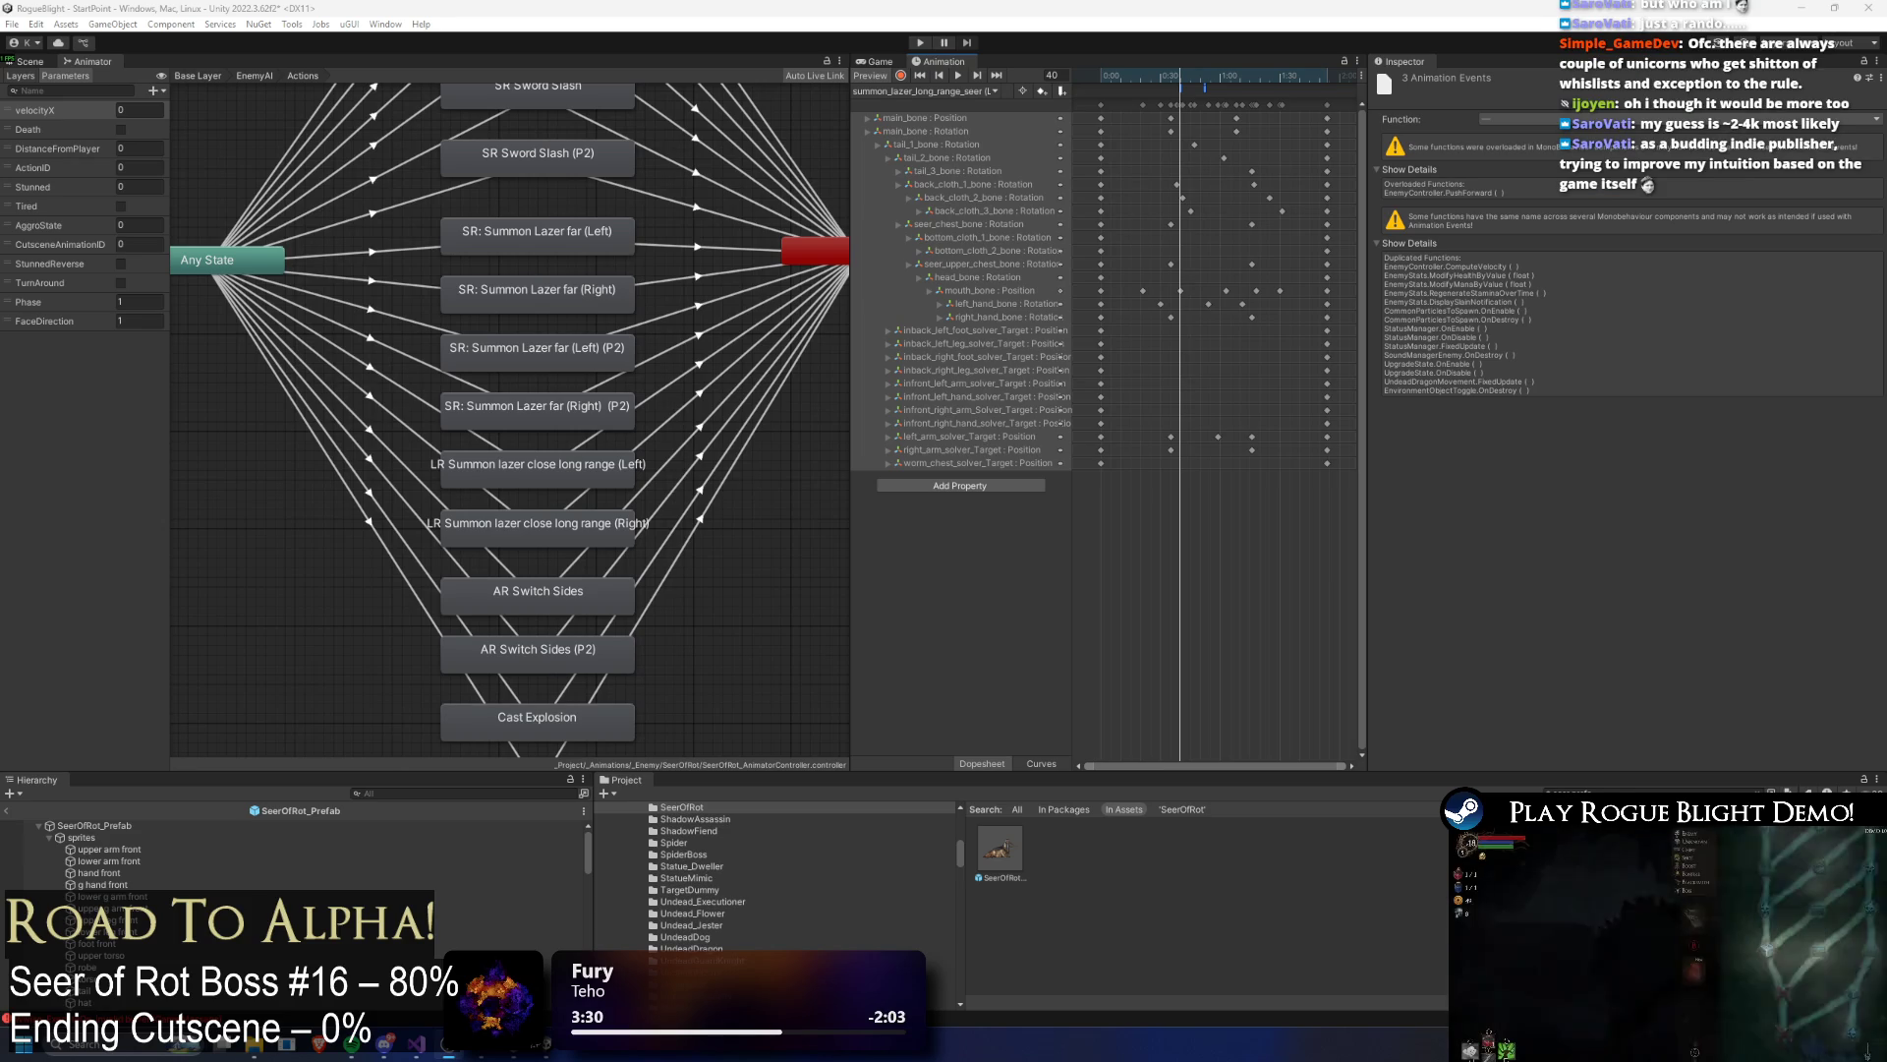
Step: Preview the Seer of Rot in the Scene view, scrubbing the summon-laser clip to frame 43
drag(1186, 68, 1197, 70)
click(30, 61)
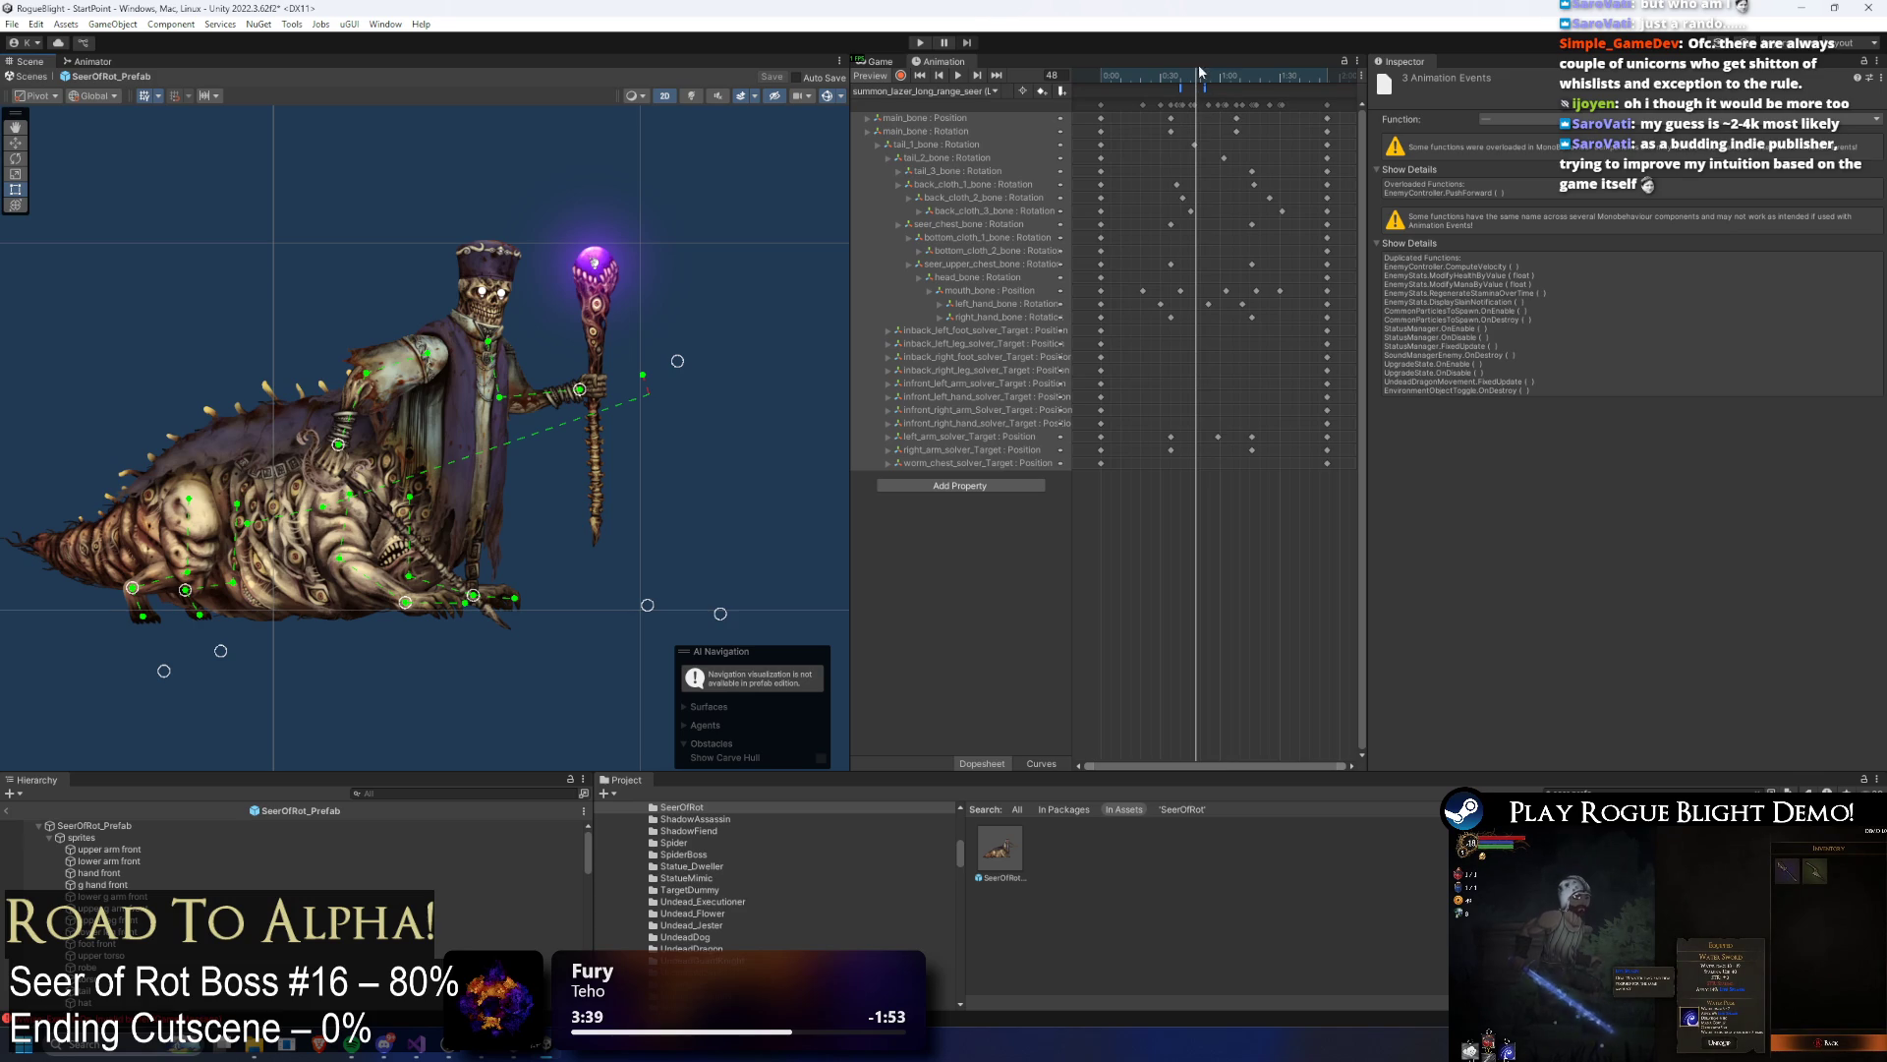
drag(1218, 71, 1194, 75)
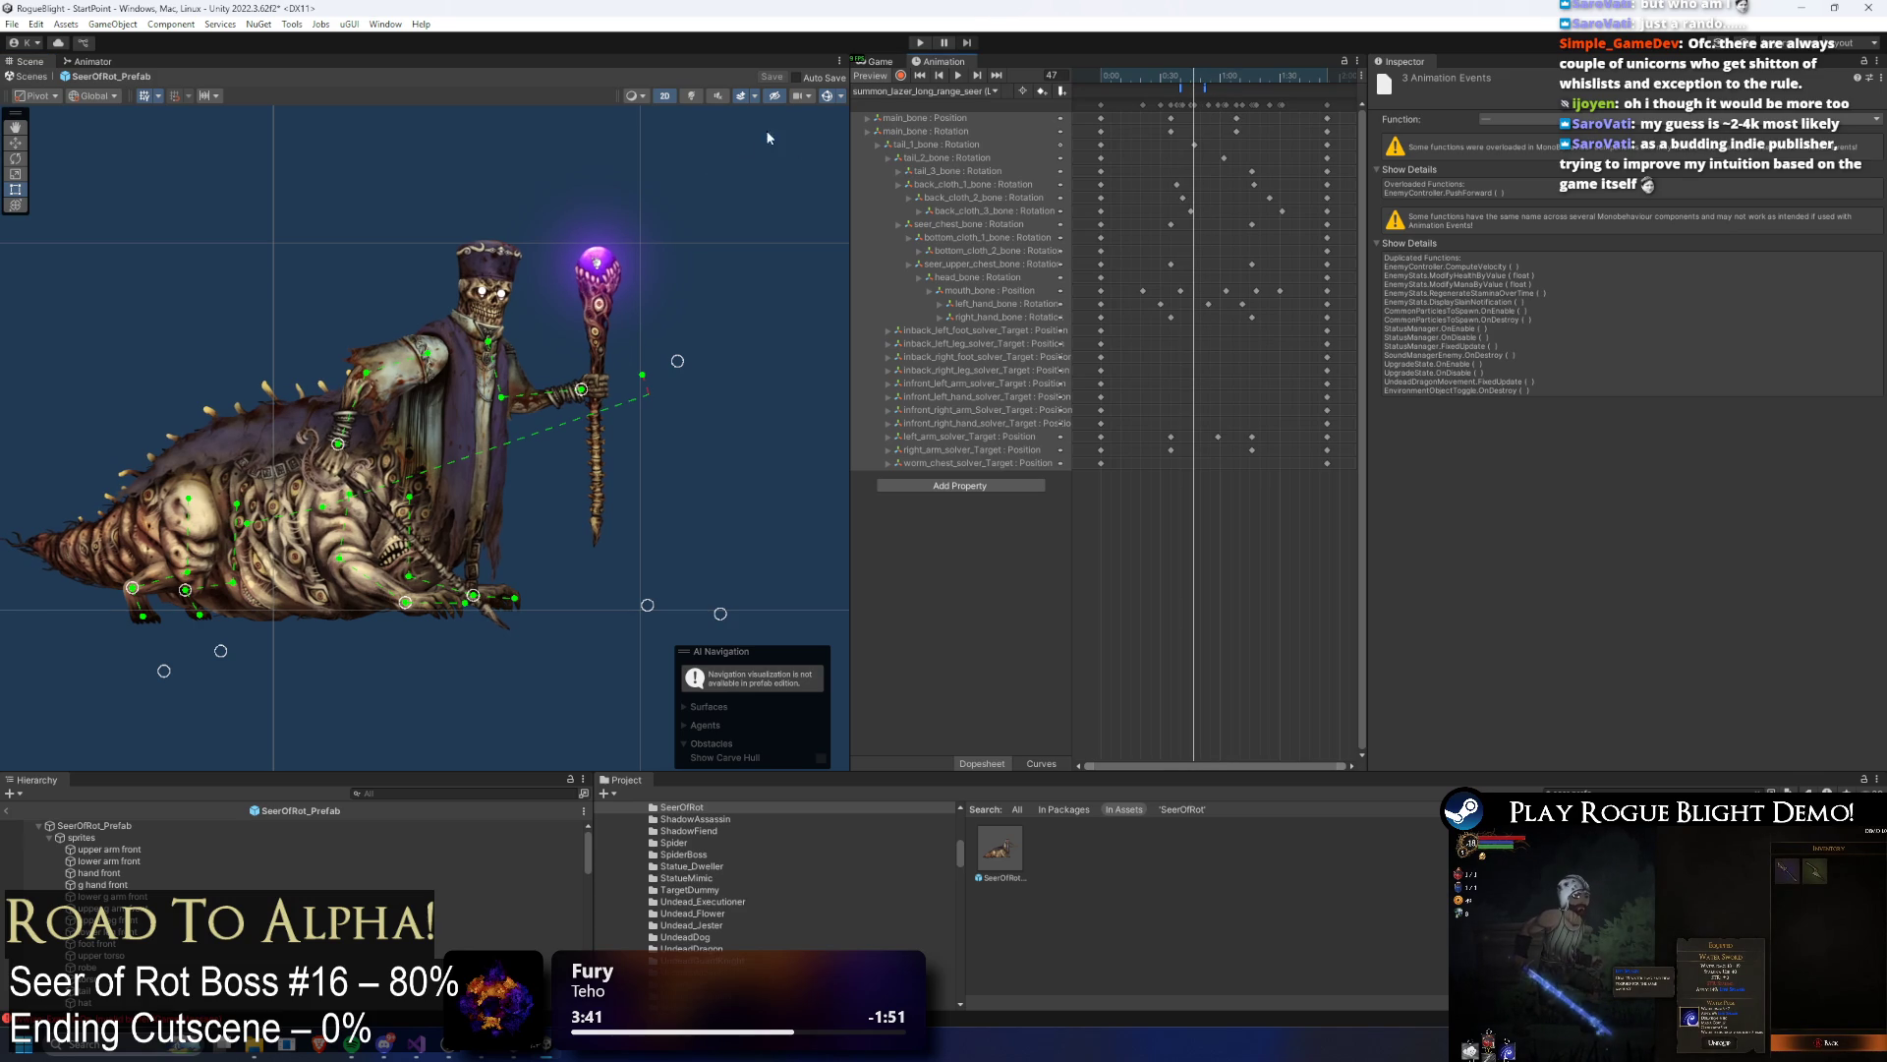
click(924, 92)
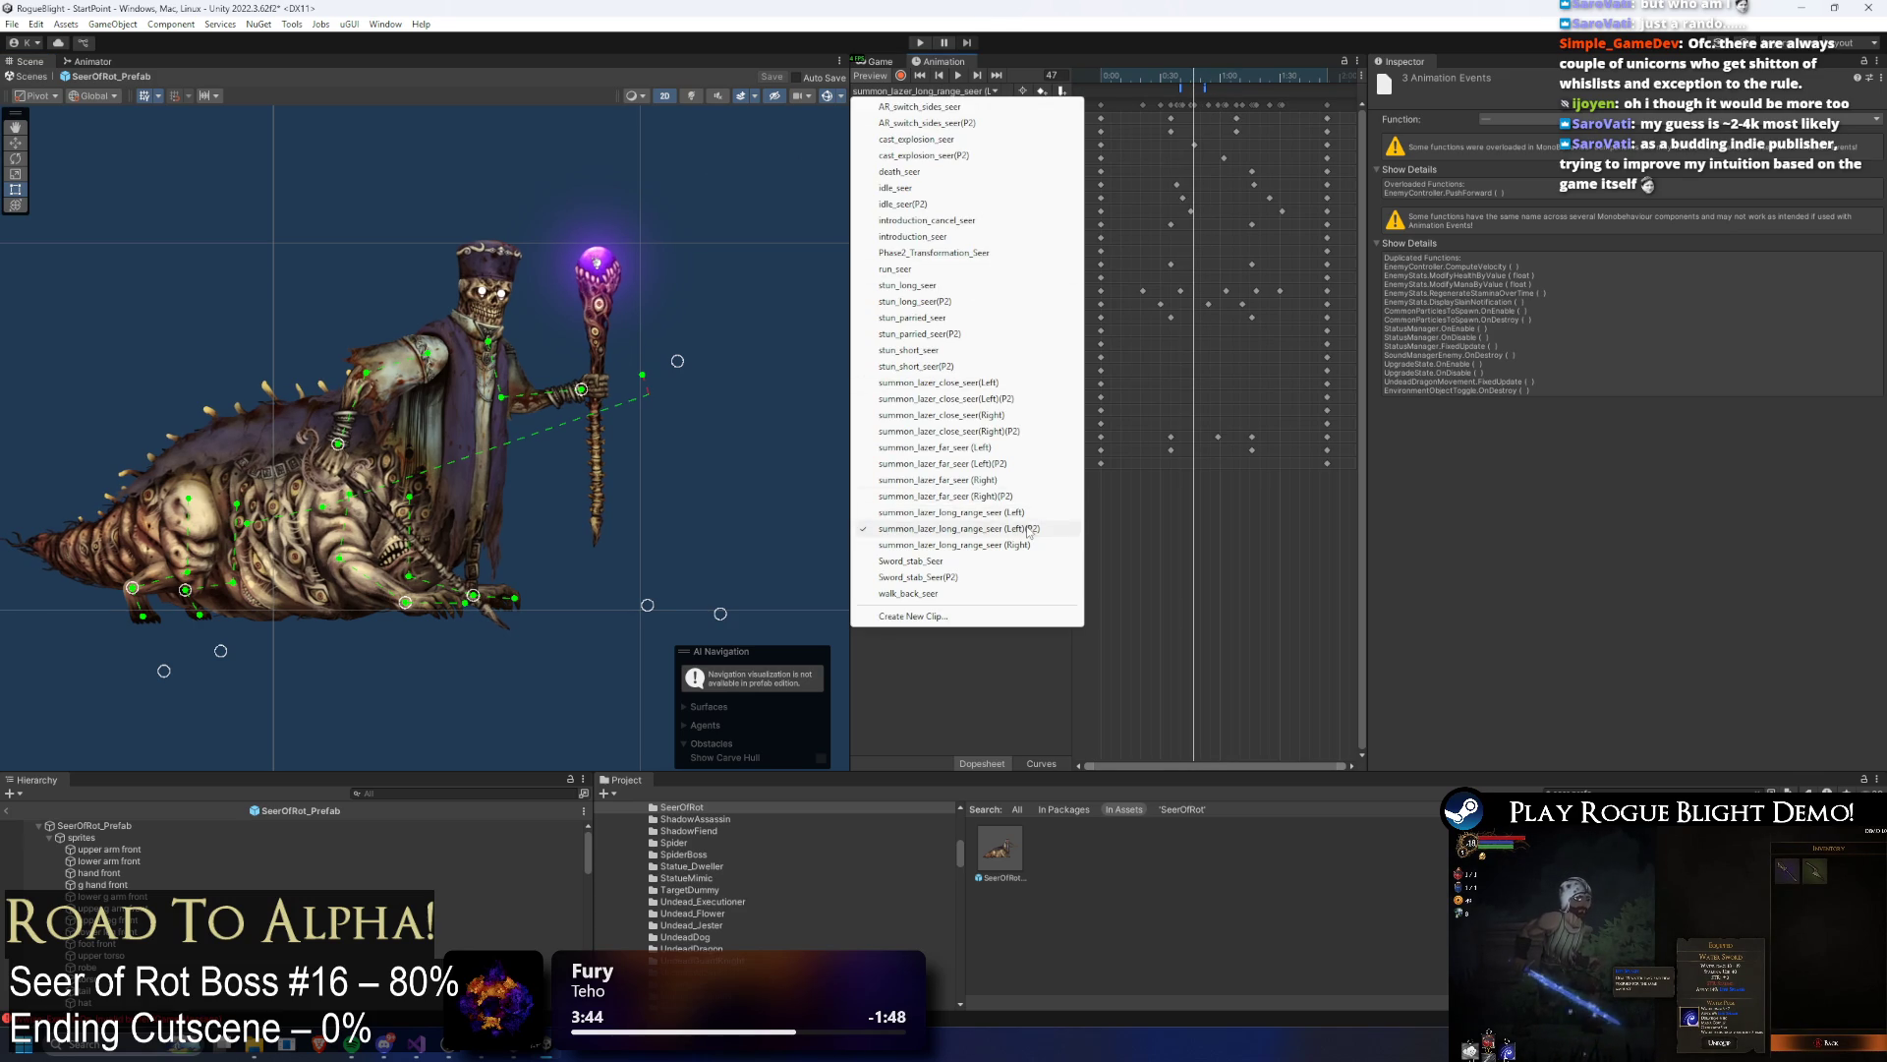
click(944, 511)
drag(1170, 75, 1187, 77)
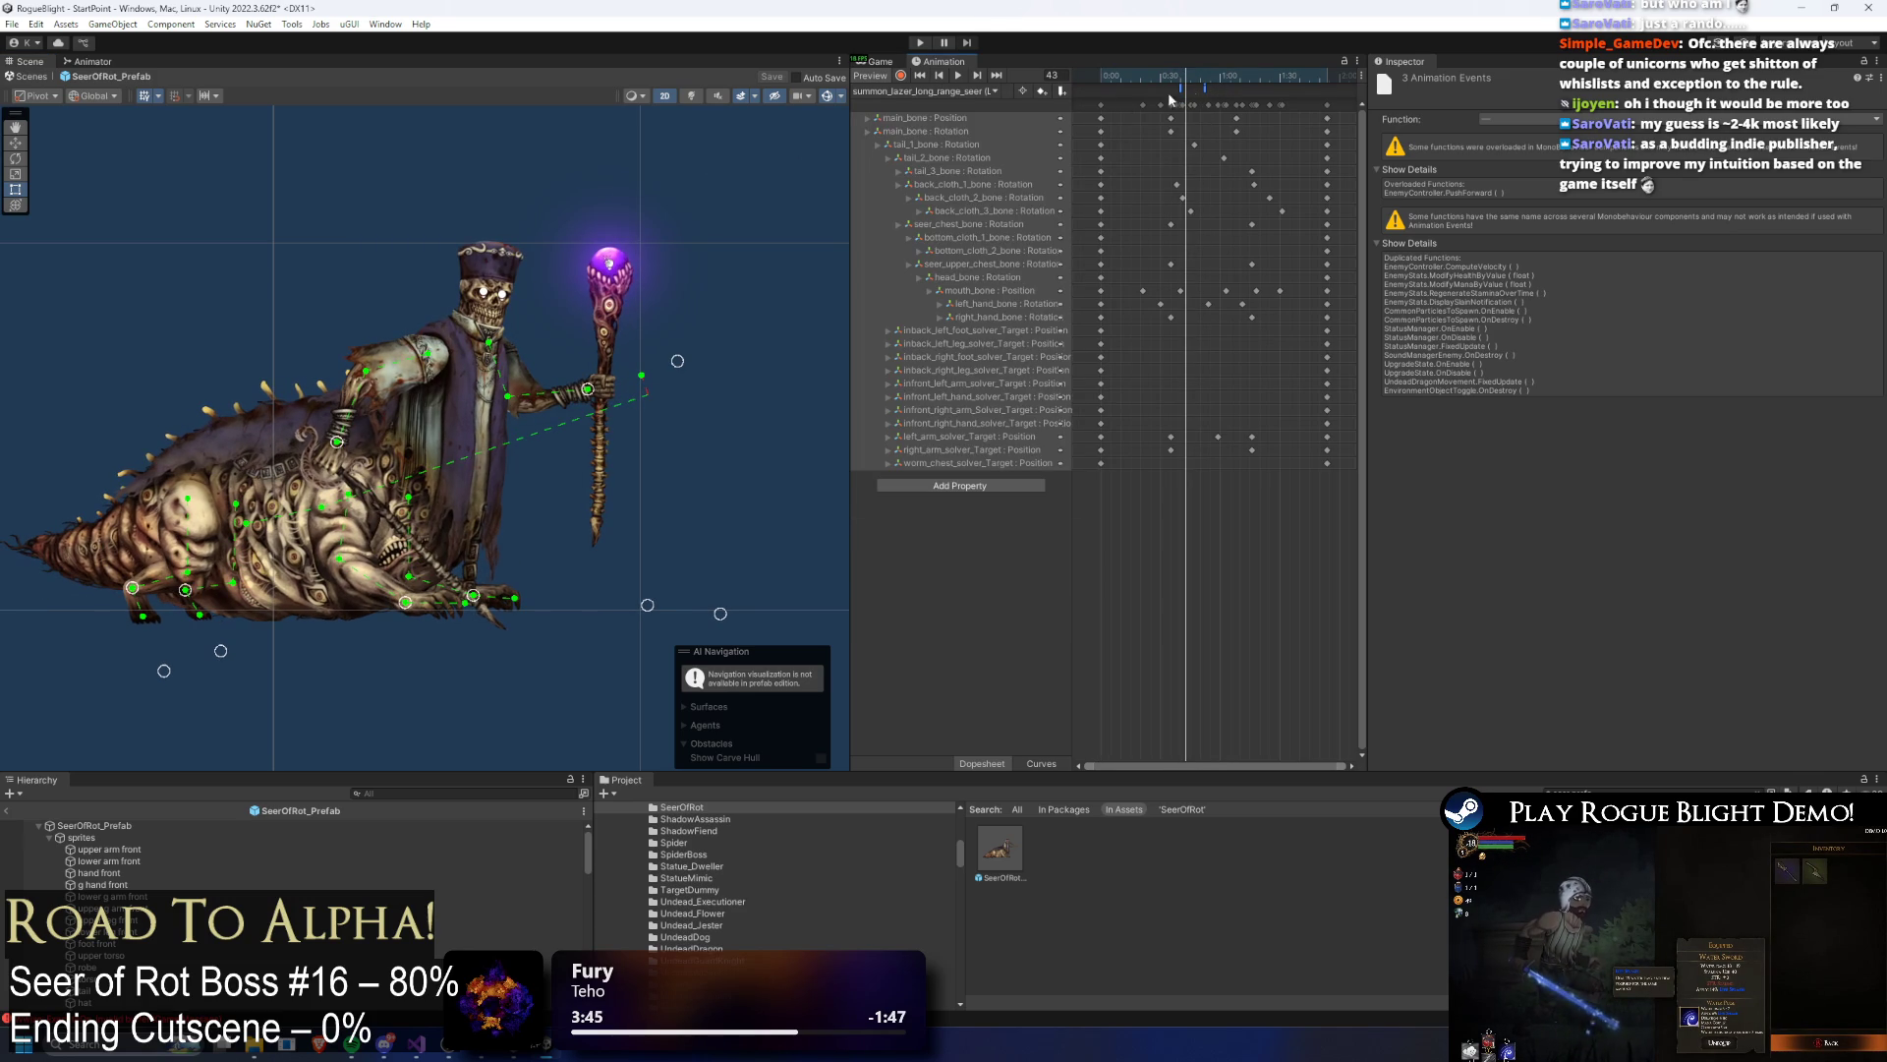